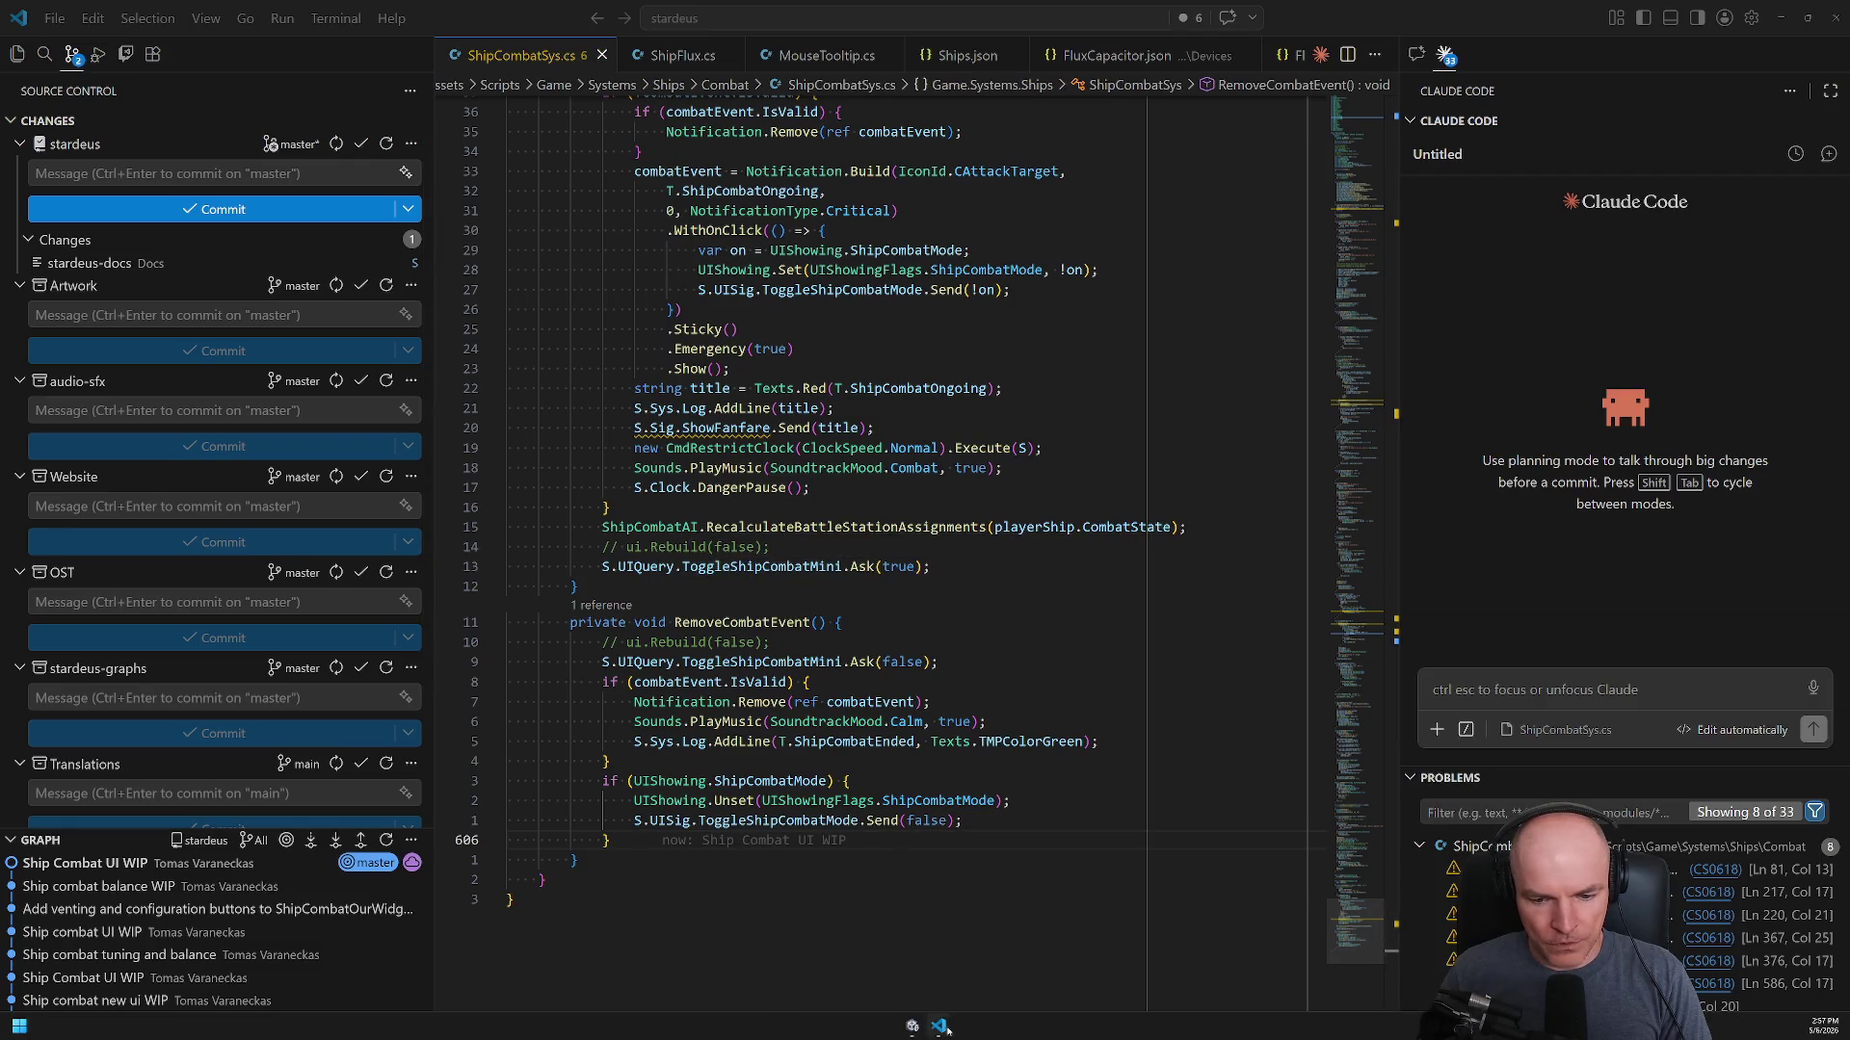
Switch from VS Code to the Unity editor and clear the Console log.
key("alt+Tab")
left_click(11, 778)
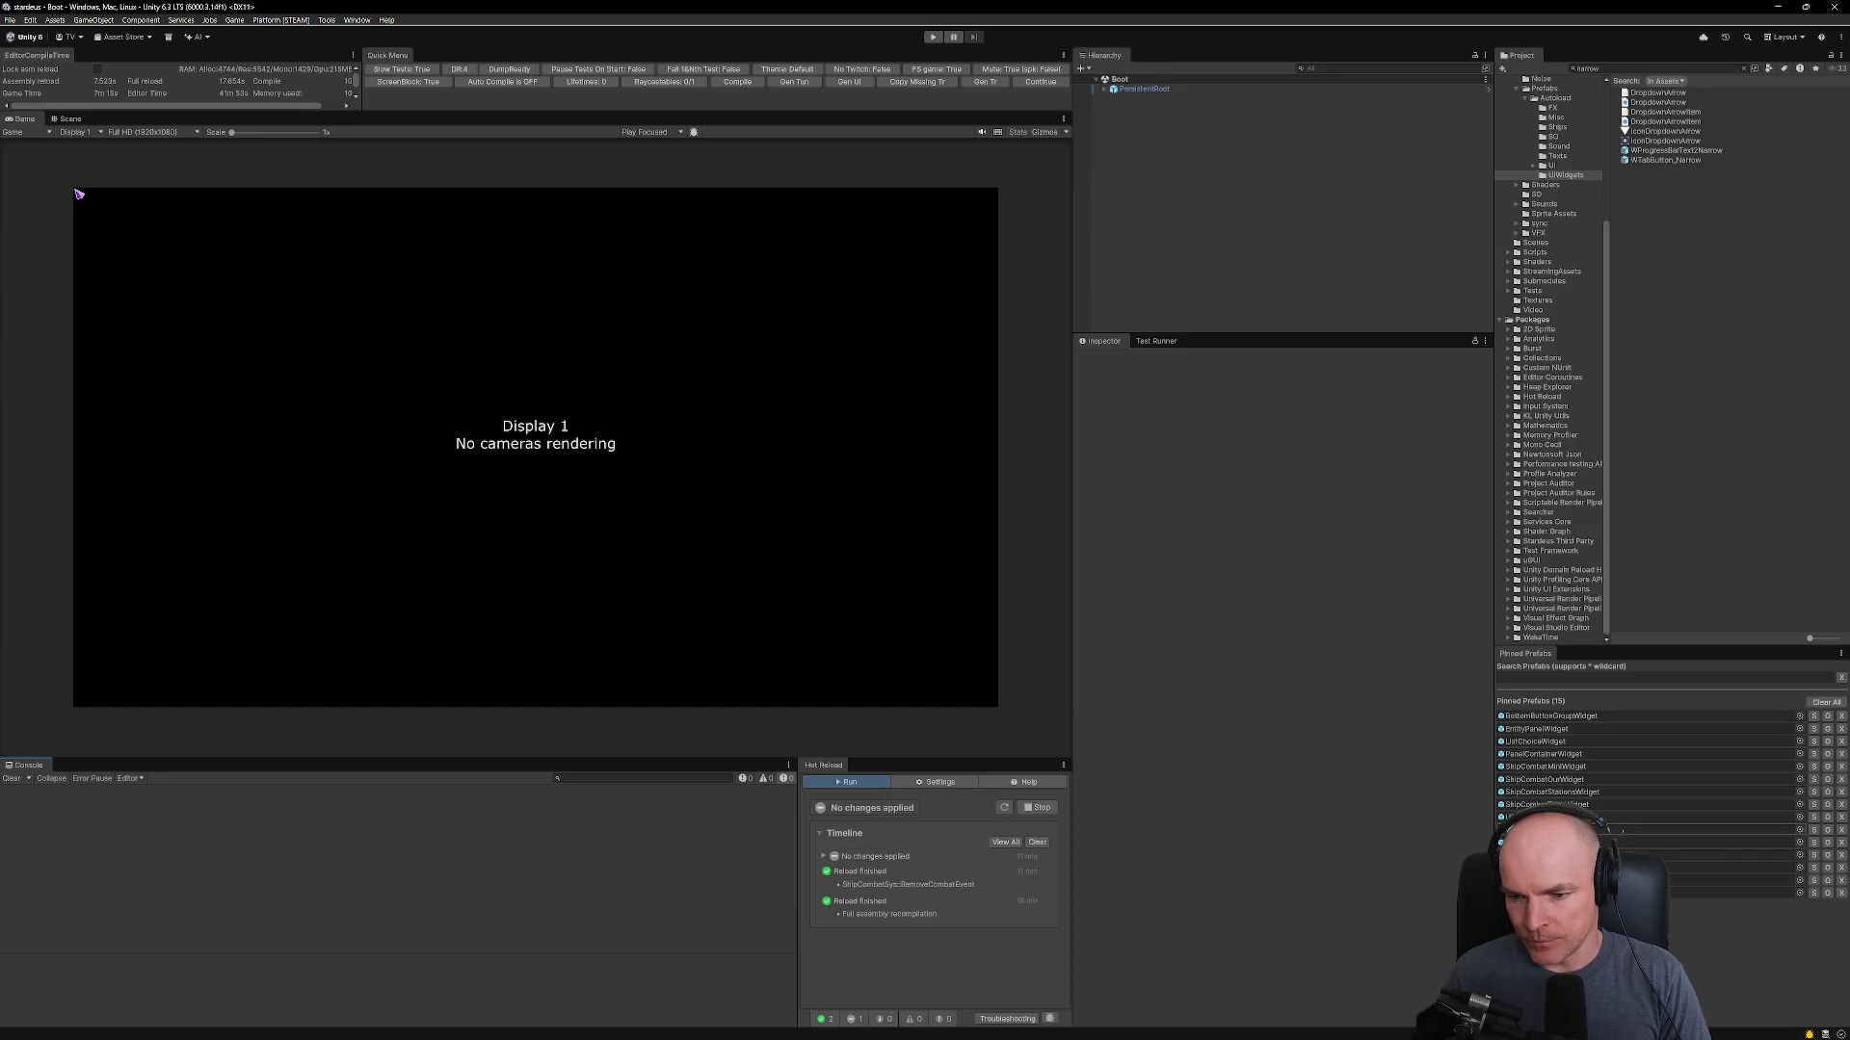
Open the pinned ShipCombatStationsWidget prefab and zoom in on its two-row image grid.
left_click(1554, 794)
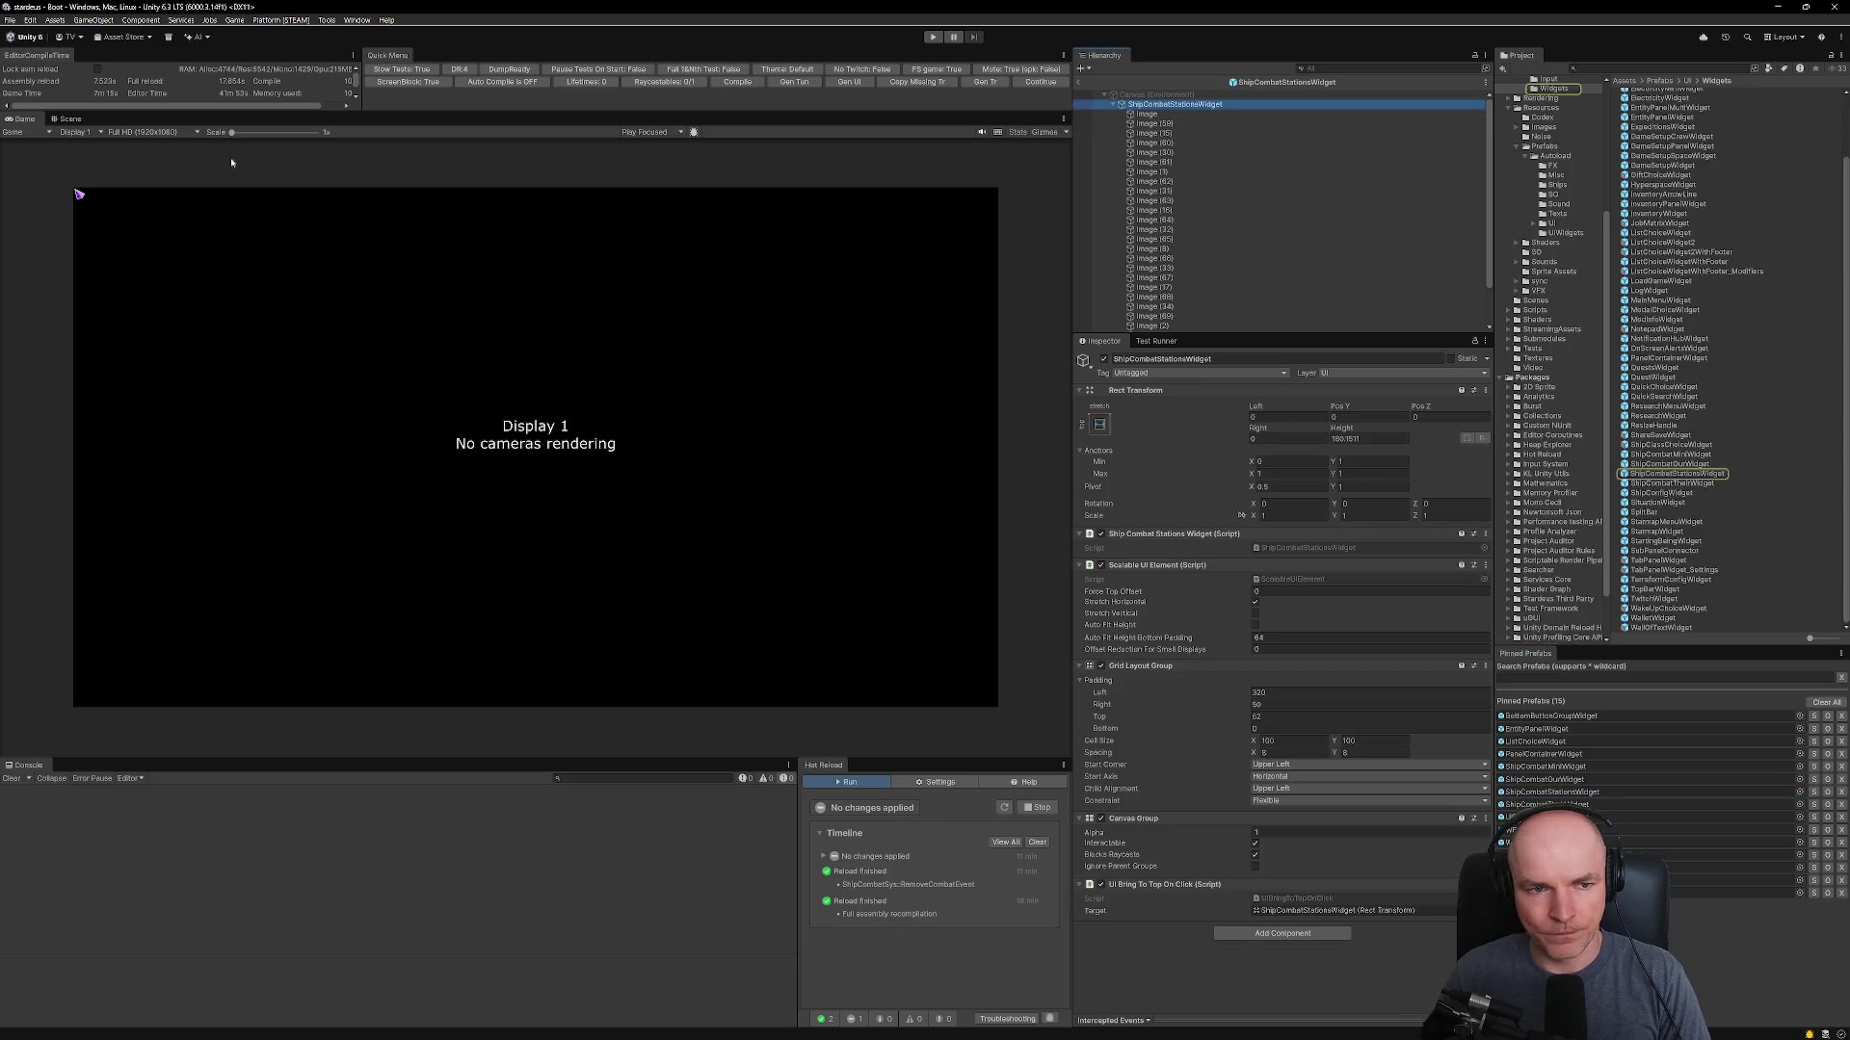
scroll(550, 452, "up", 3)
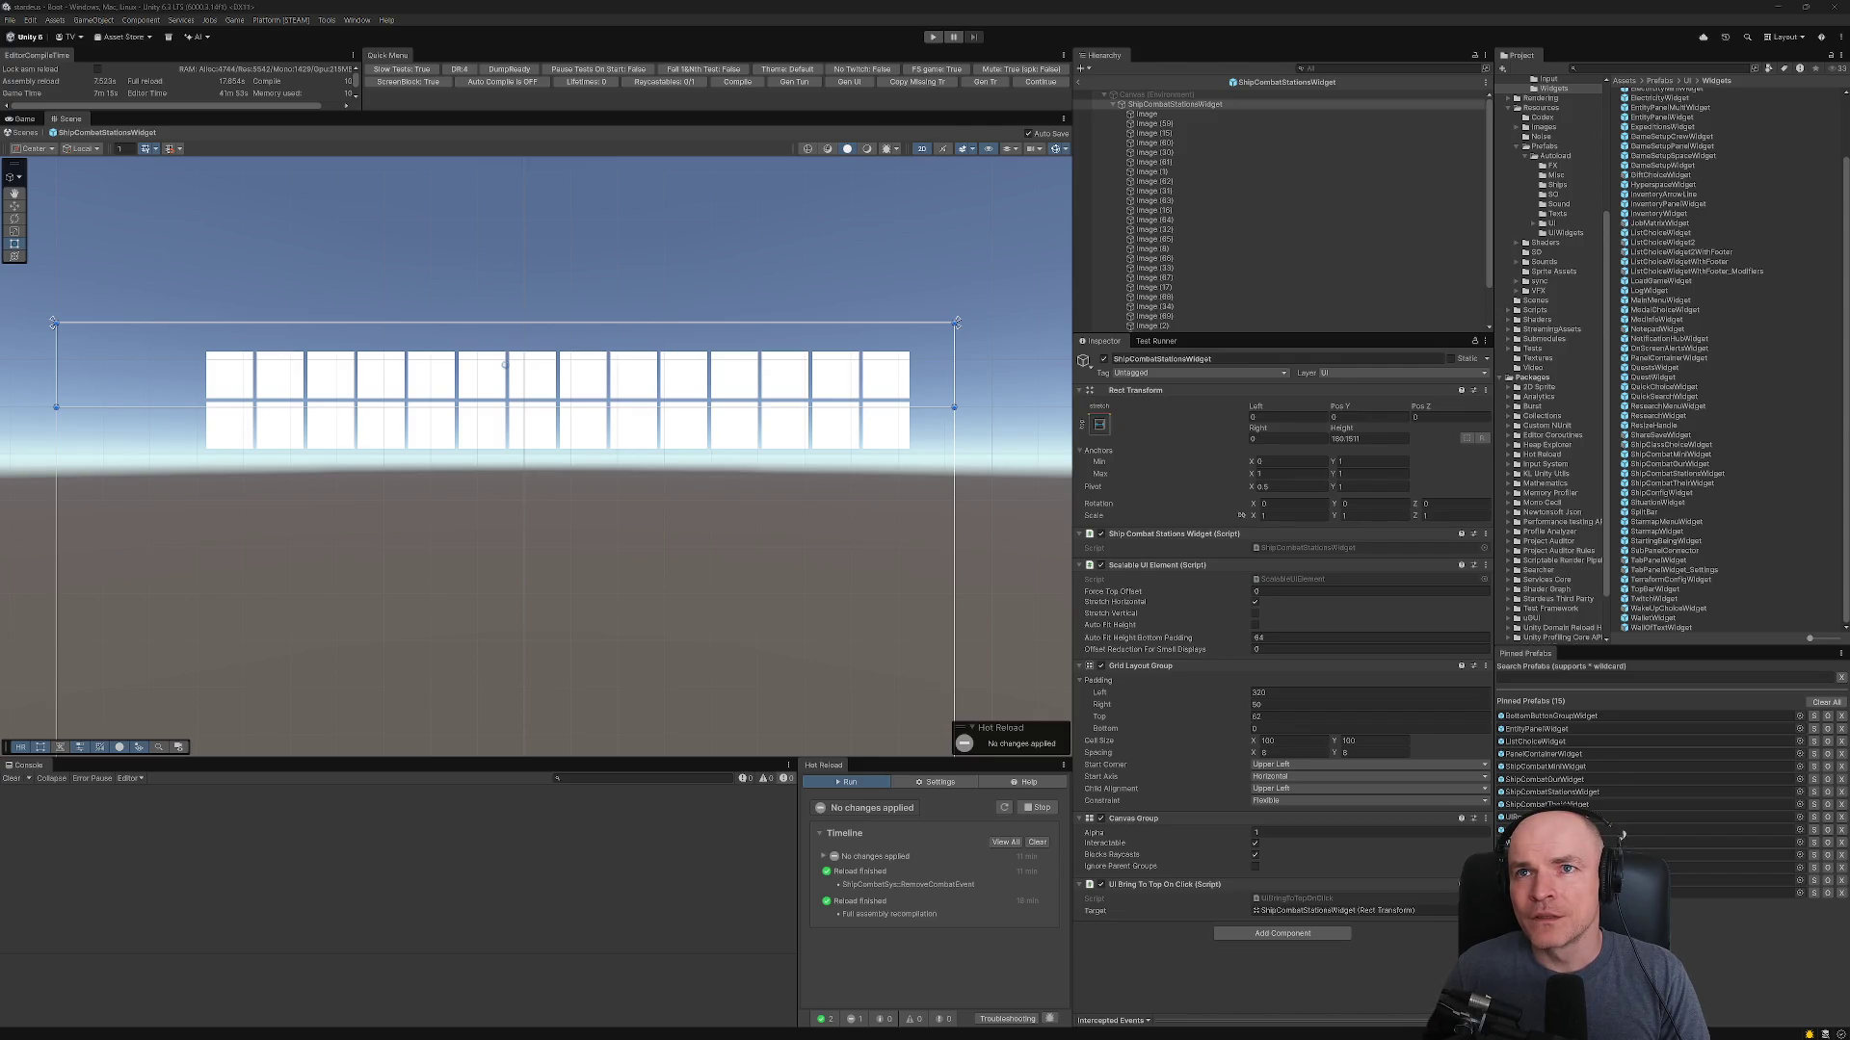
key("alt+Tab")
Maximize the Figma mockup, zoom onto the weapon cards, and select the left FIRE card (Group 783).
left_click(1232, 294)
scroll(761, 451, "up", 5)
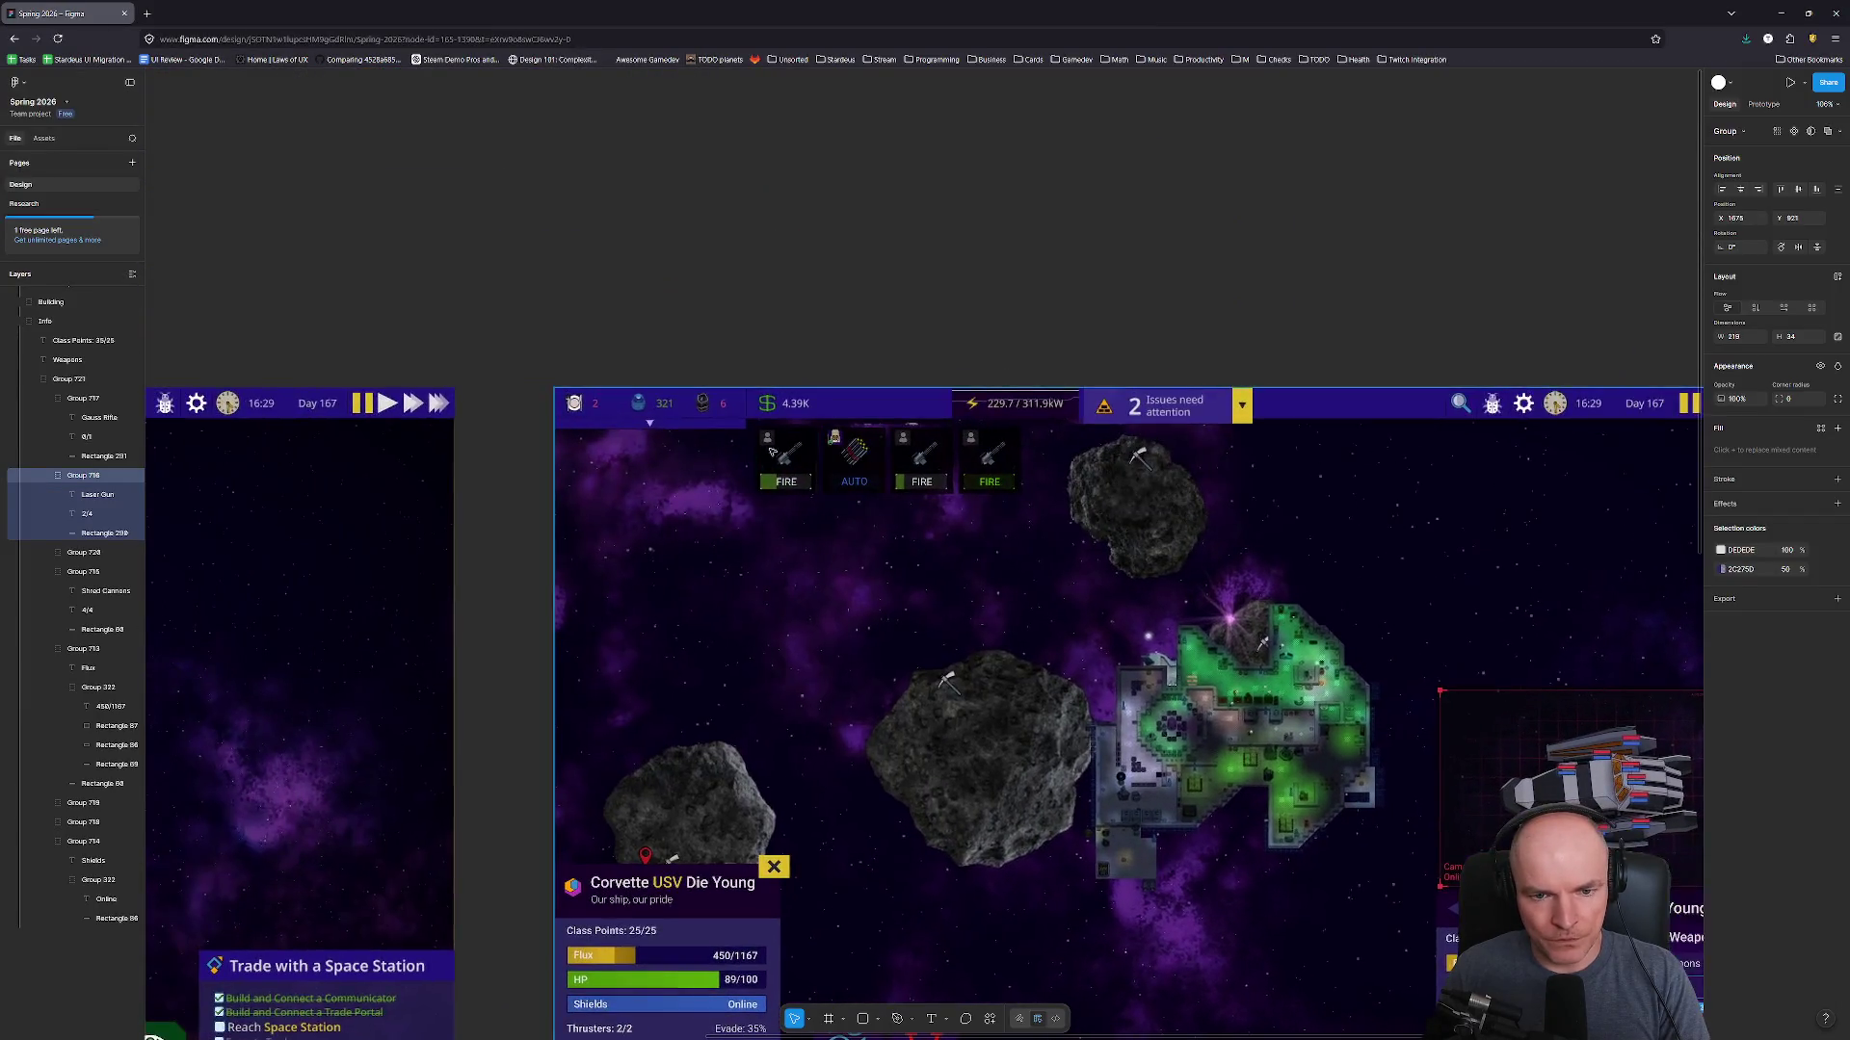
scroll(760, 451, "up", 10)
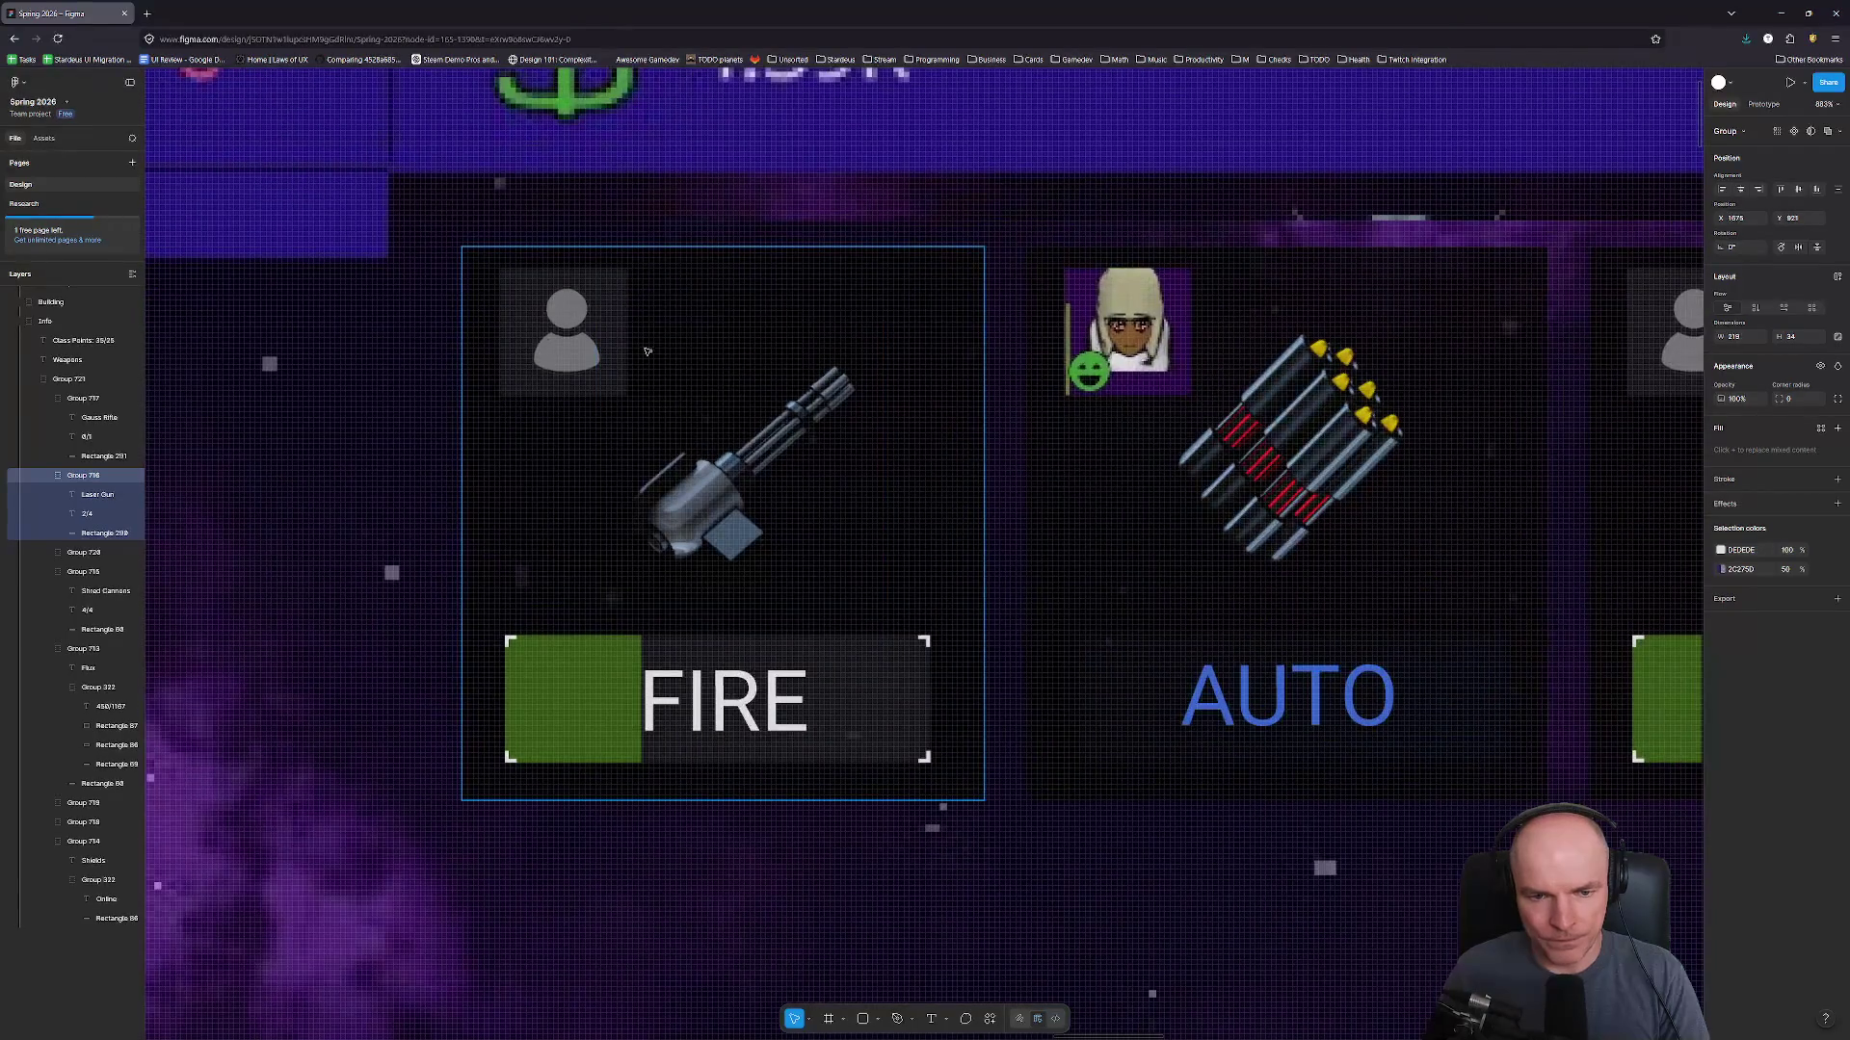
scroll(1060, 501, "right", 3)
scroll(1195, 515, "down", 2)
scroll(1195, 516, "right", 5)
scroll(1014, 487, "left", 5)
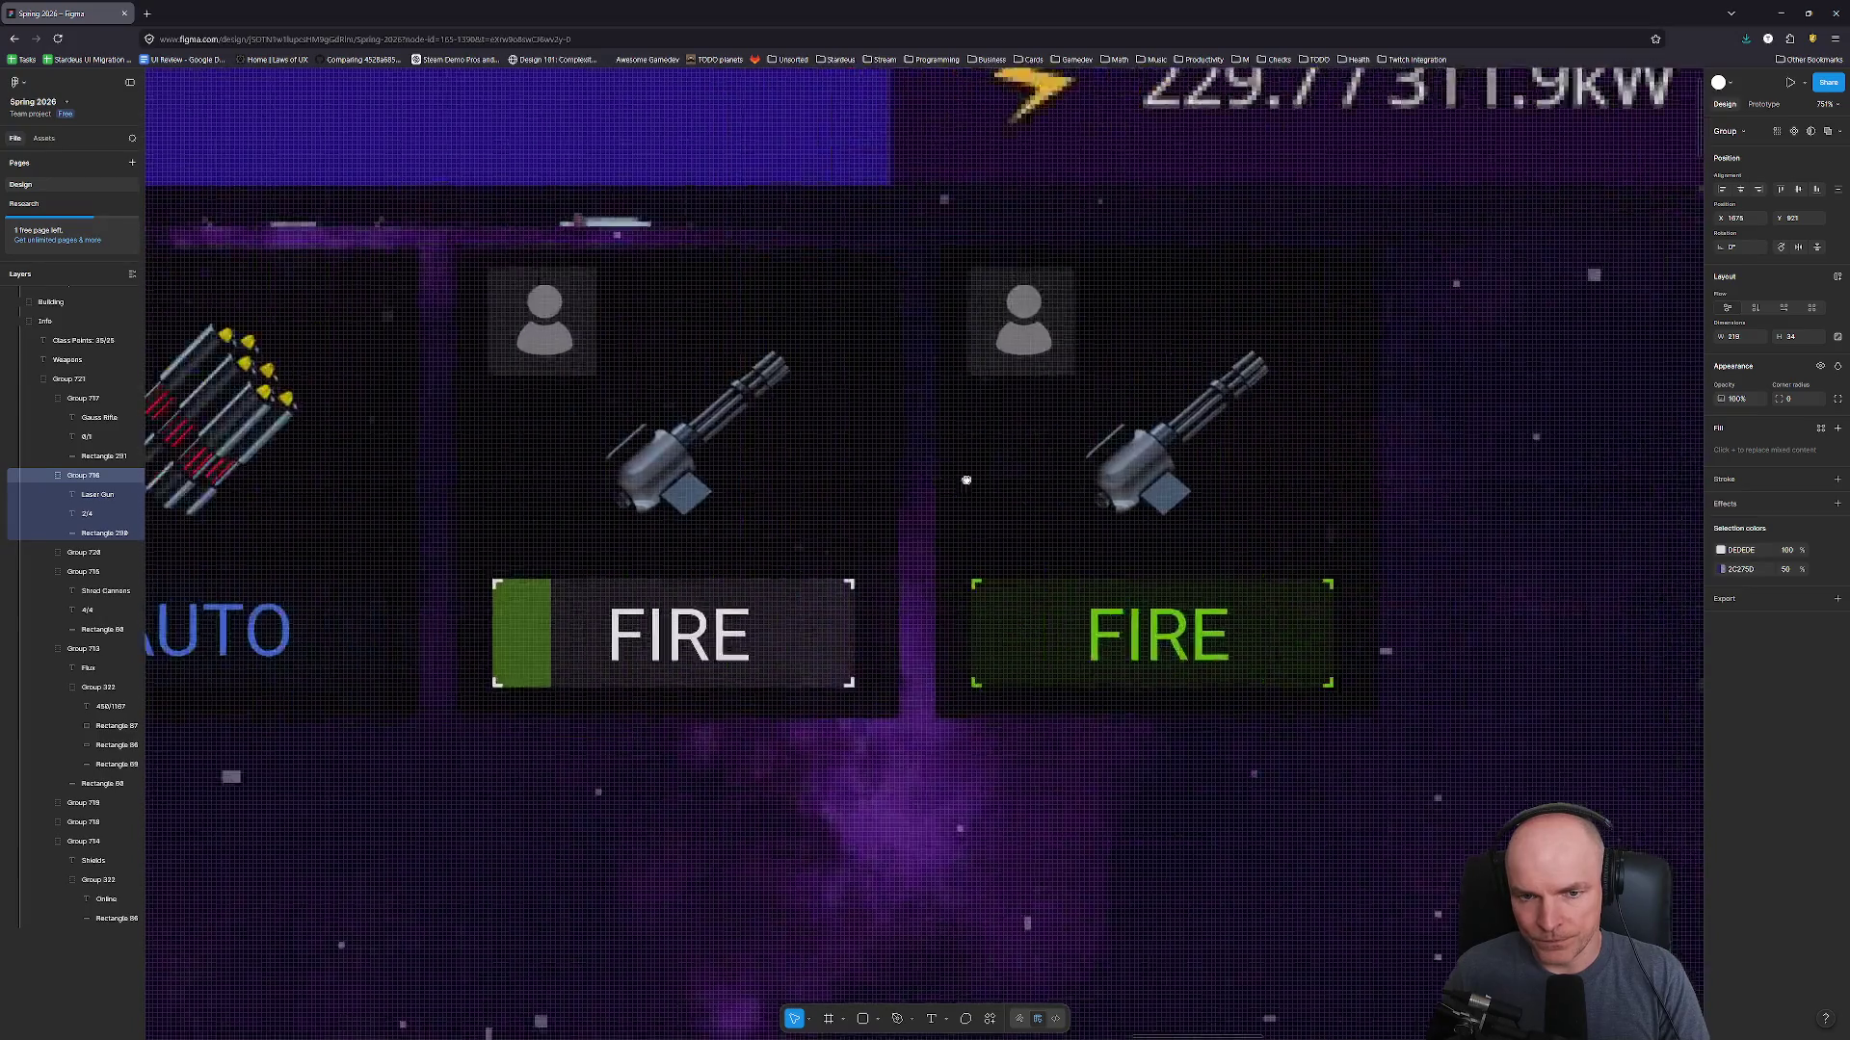
scroll(1014, 487, "left", 3)
scroll(1047, 497, "down", 2)
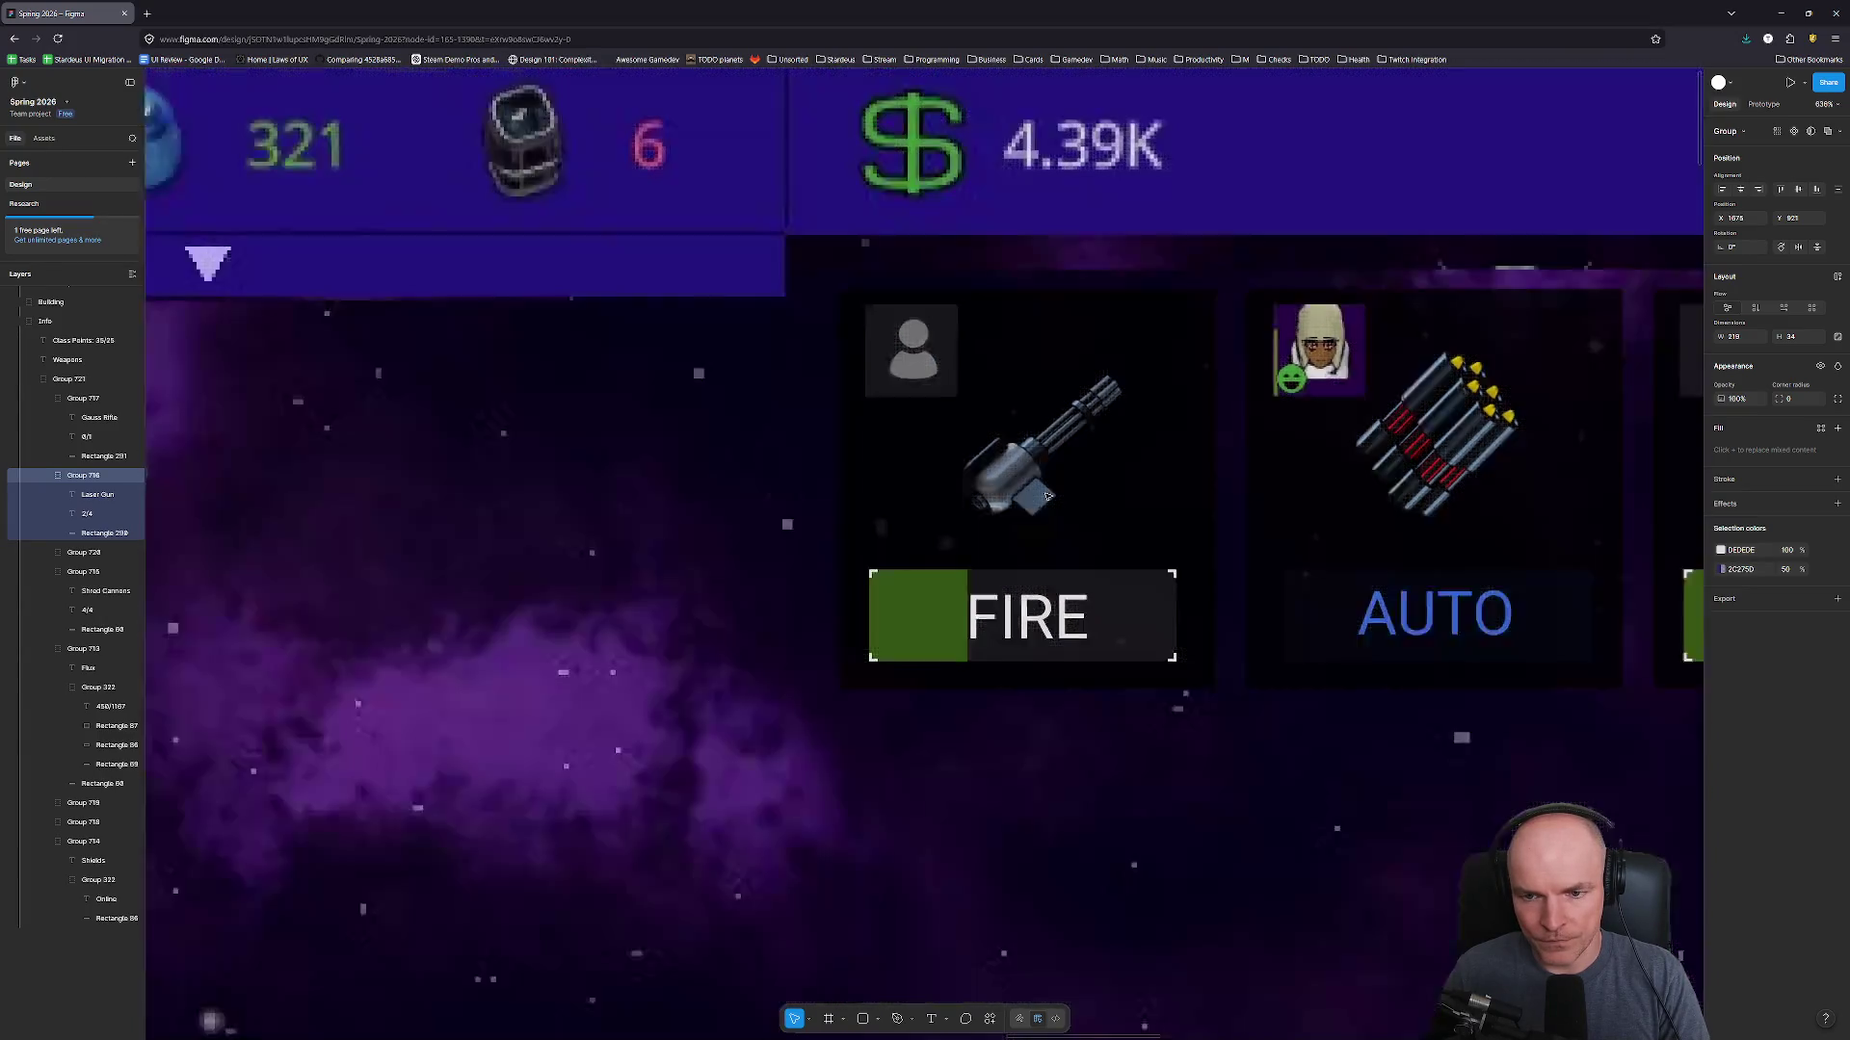
scroll(729, 486, "right", 3)
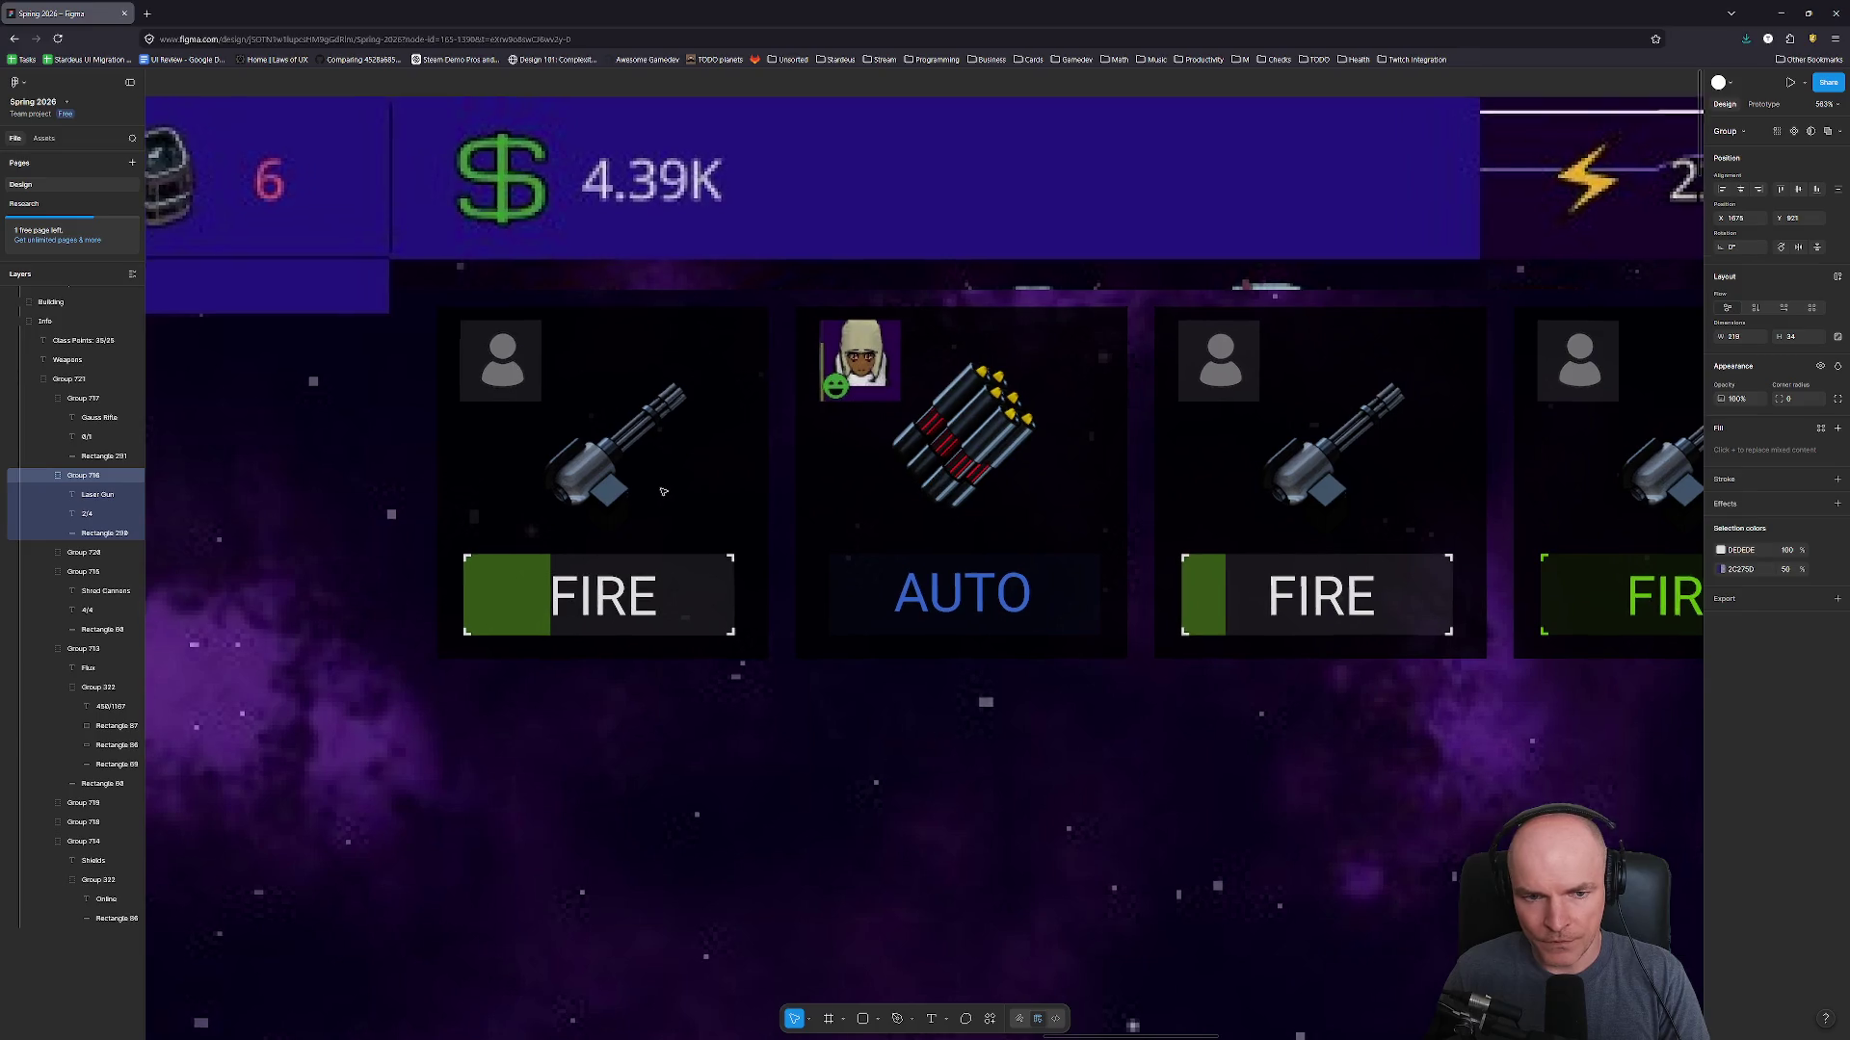
scroll(729, 486, "up", 2)
scroll(662, 491, "down", 1)
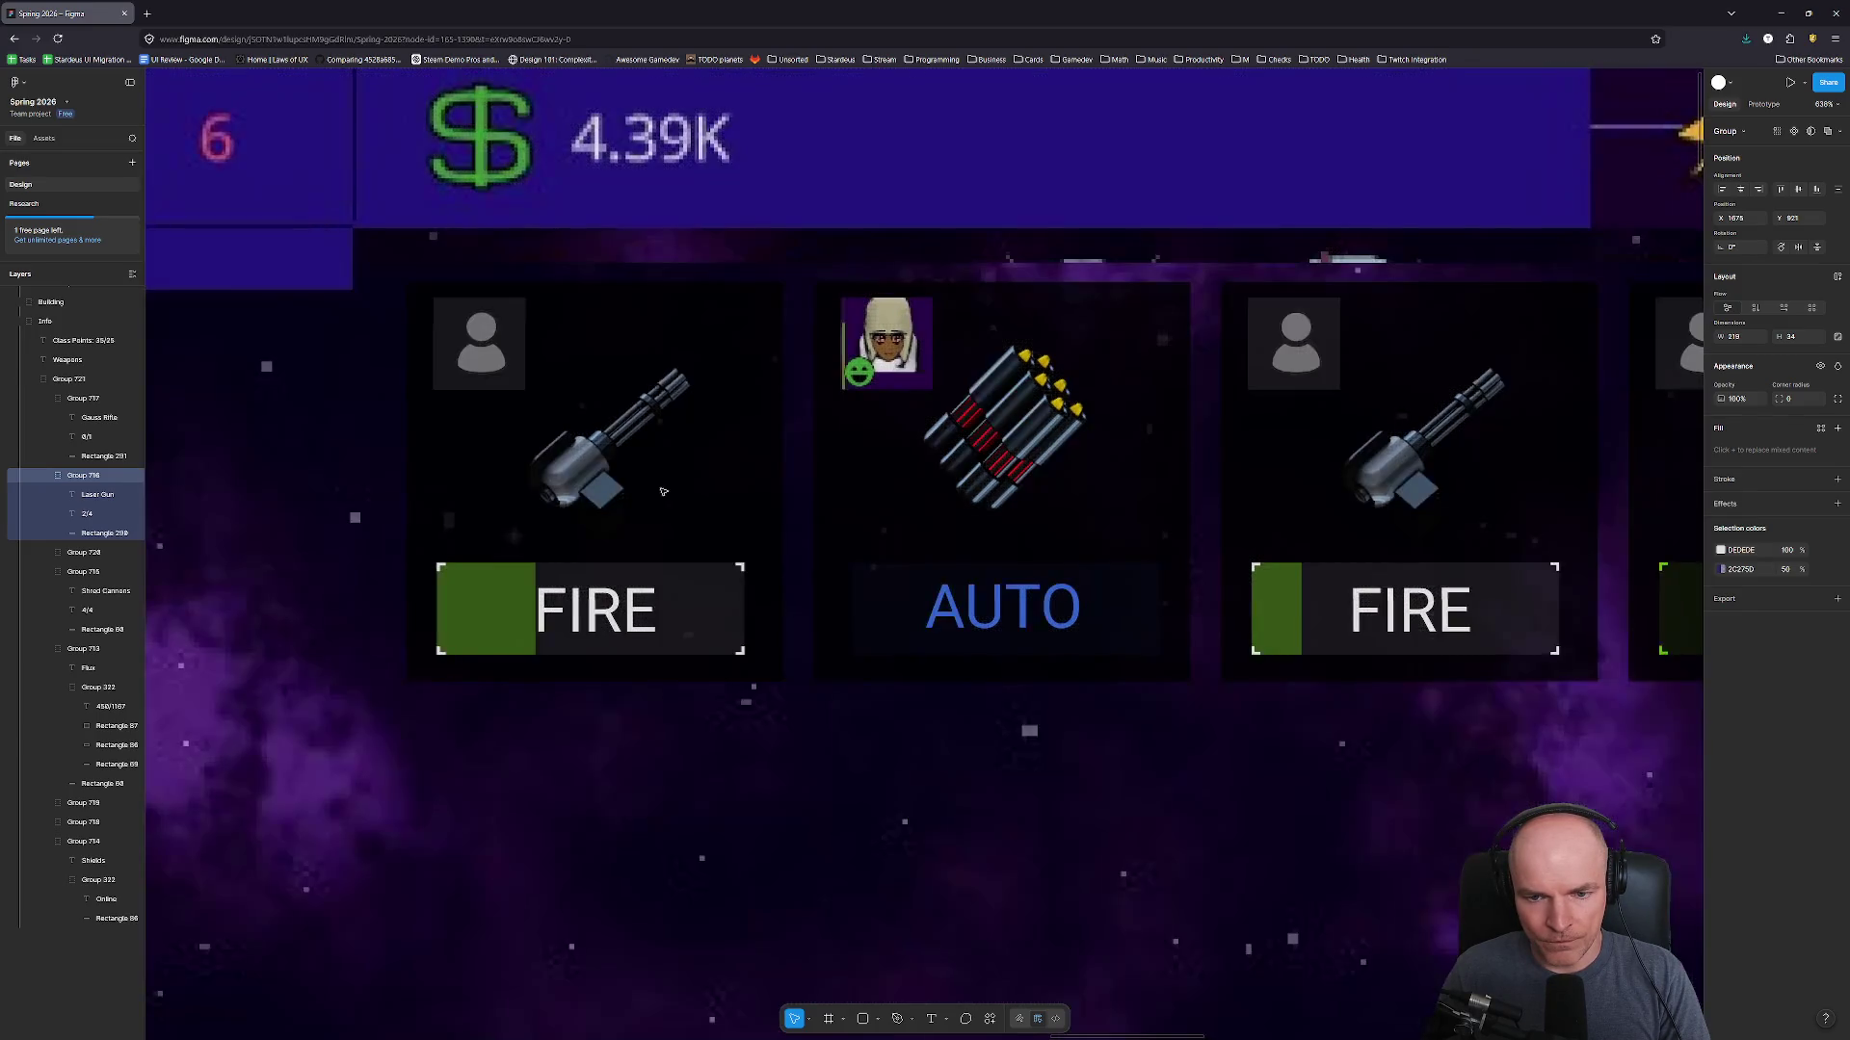
left_click(657, 539)
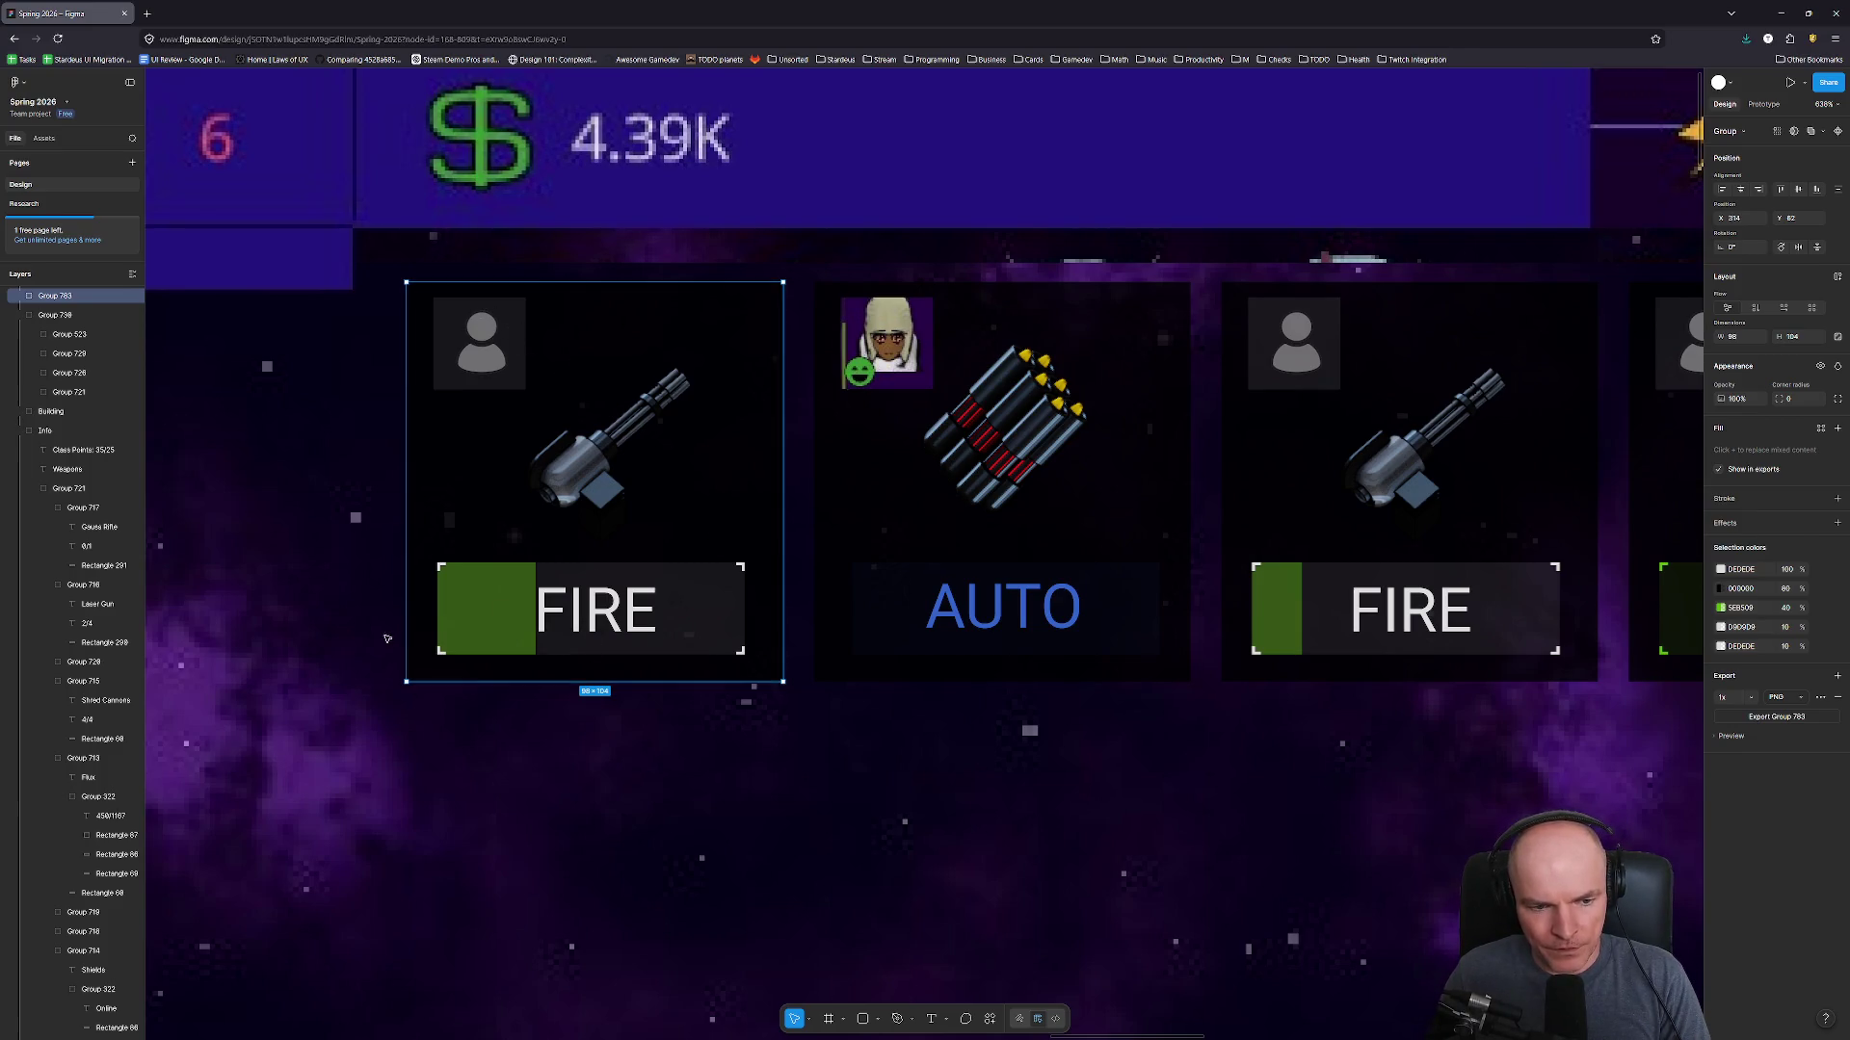
scroll(596, 370, "up", 2)
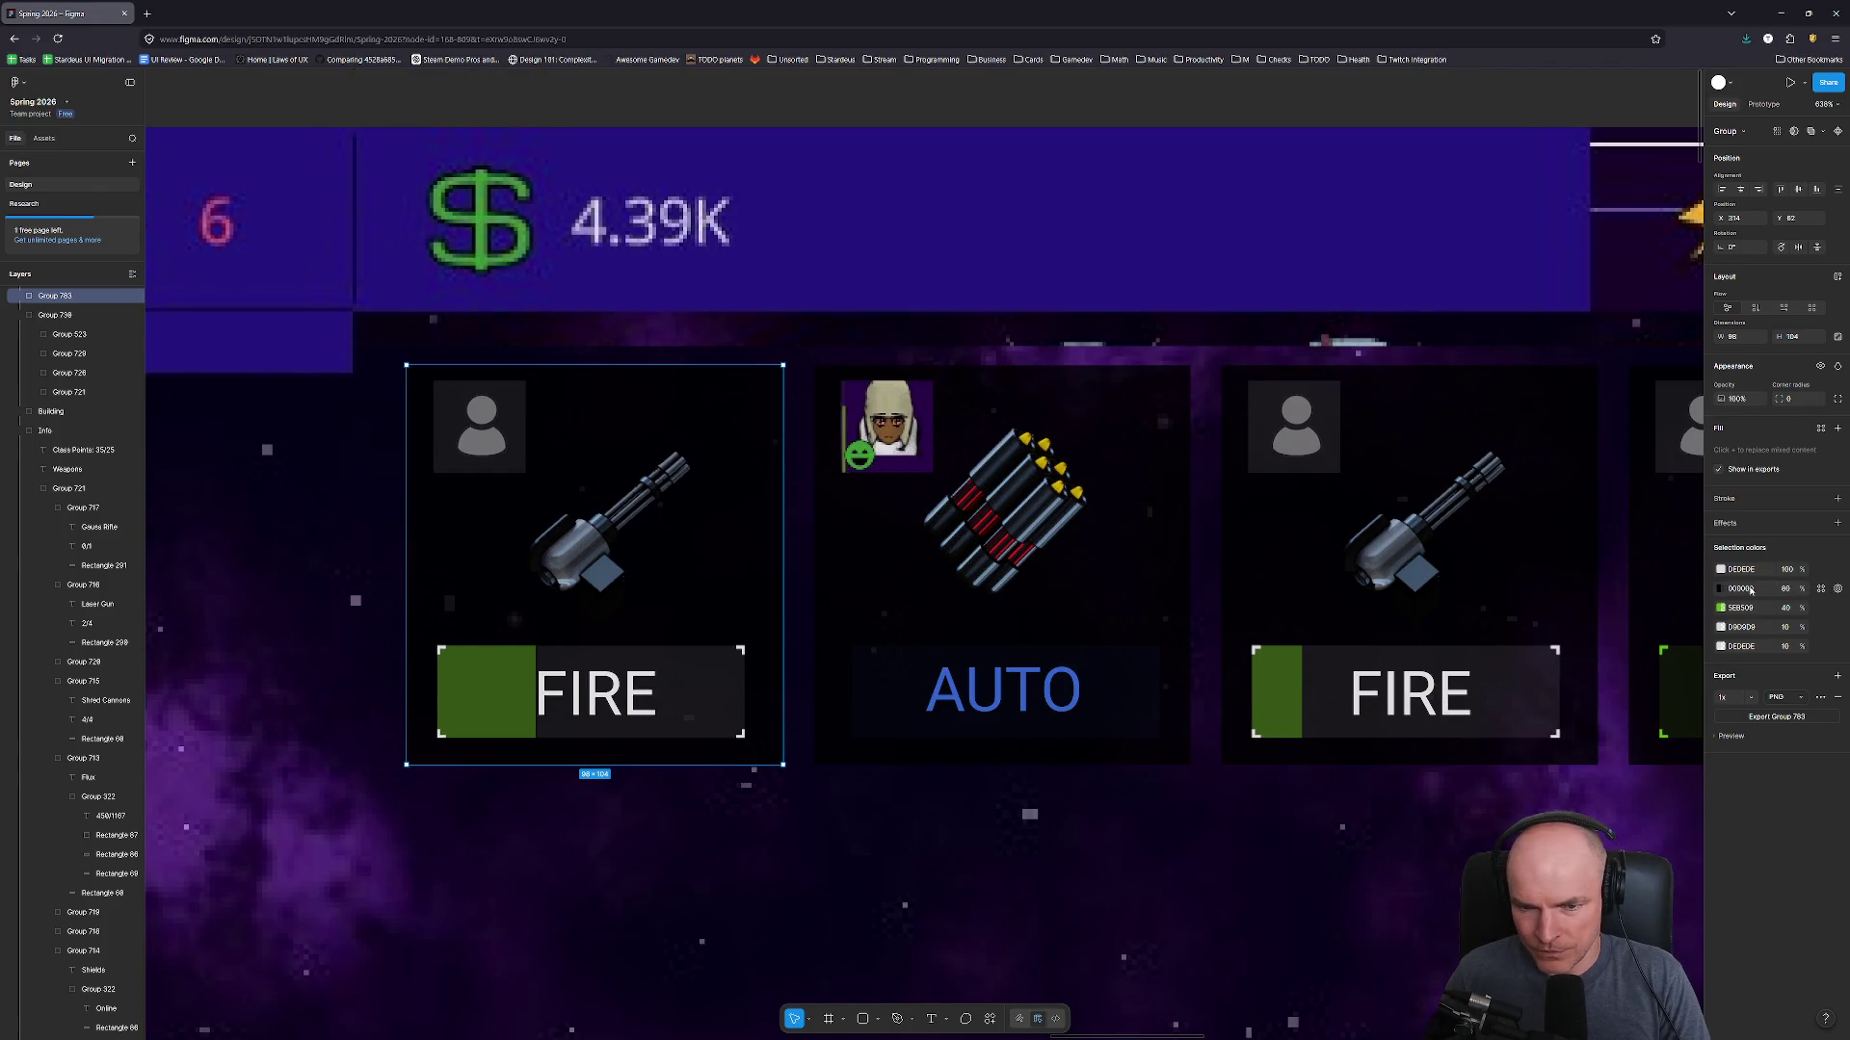
scroll(692, 594, "down", 2)
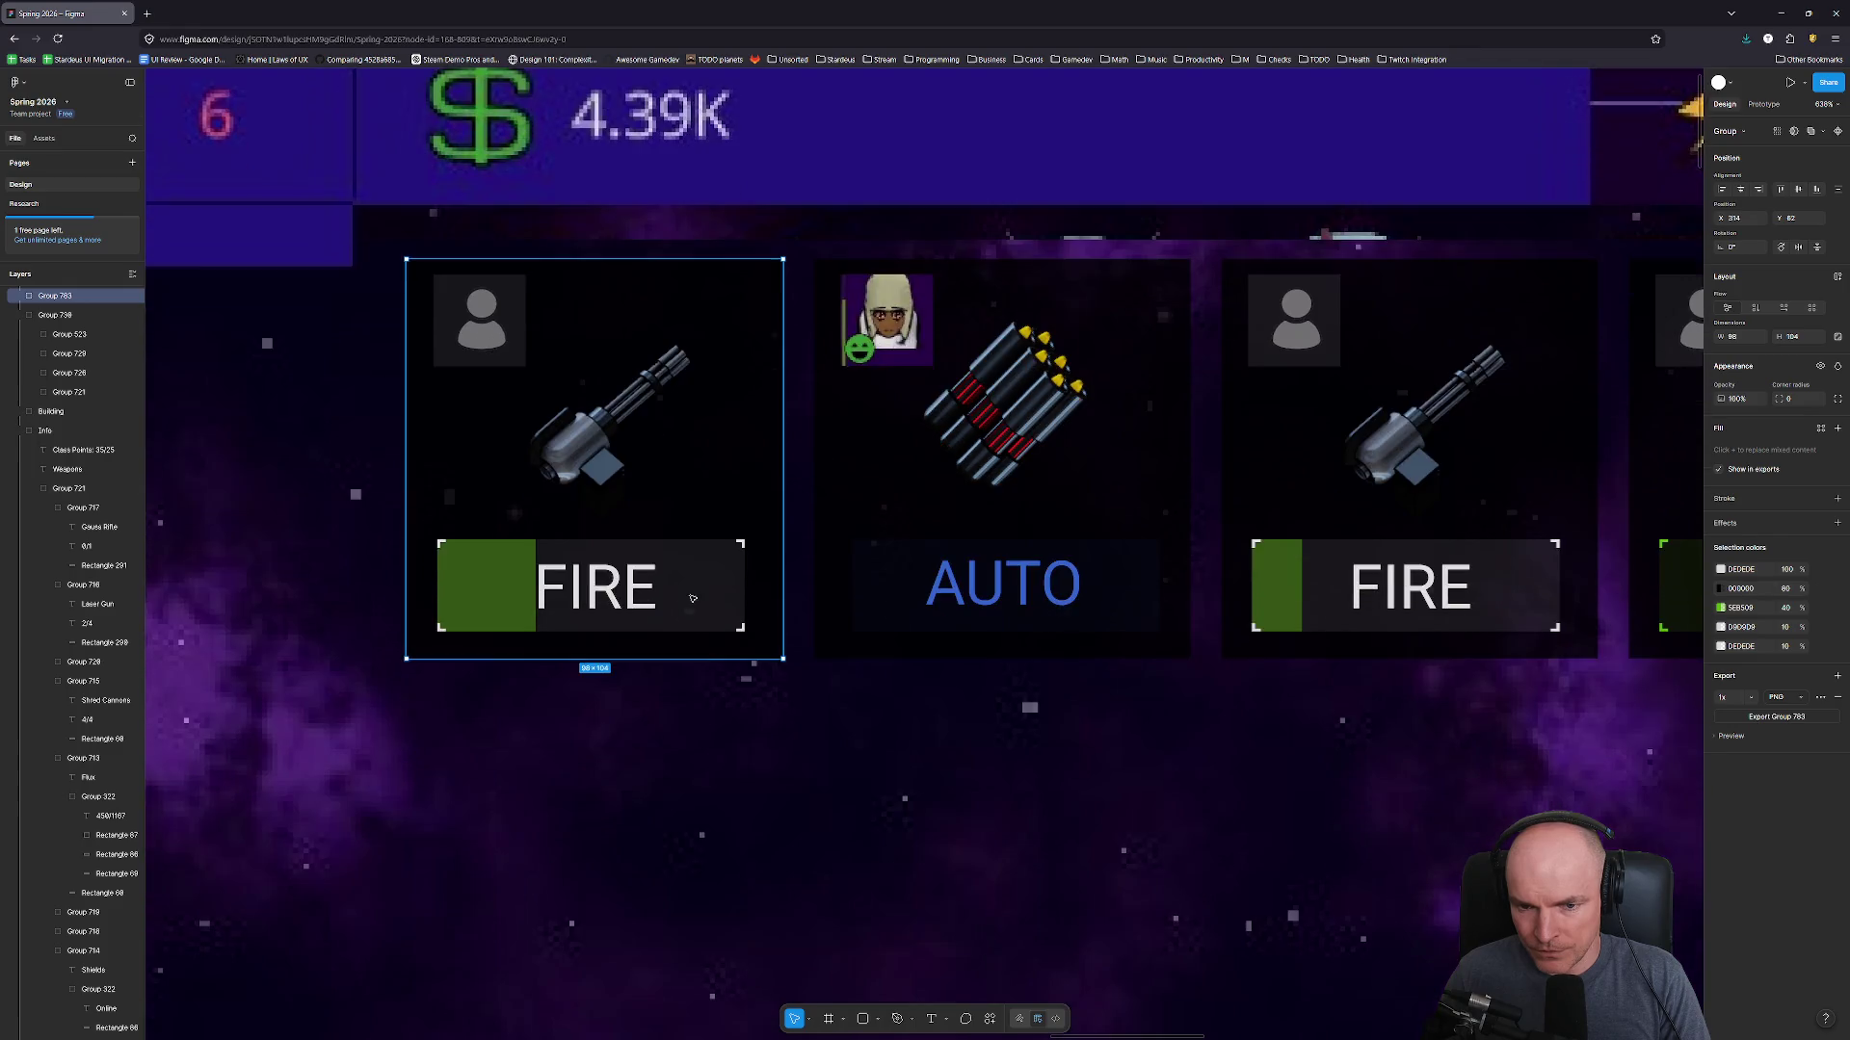
scroll(692, 593, "down", 5, "ctrl")
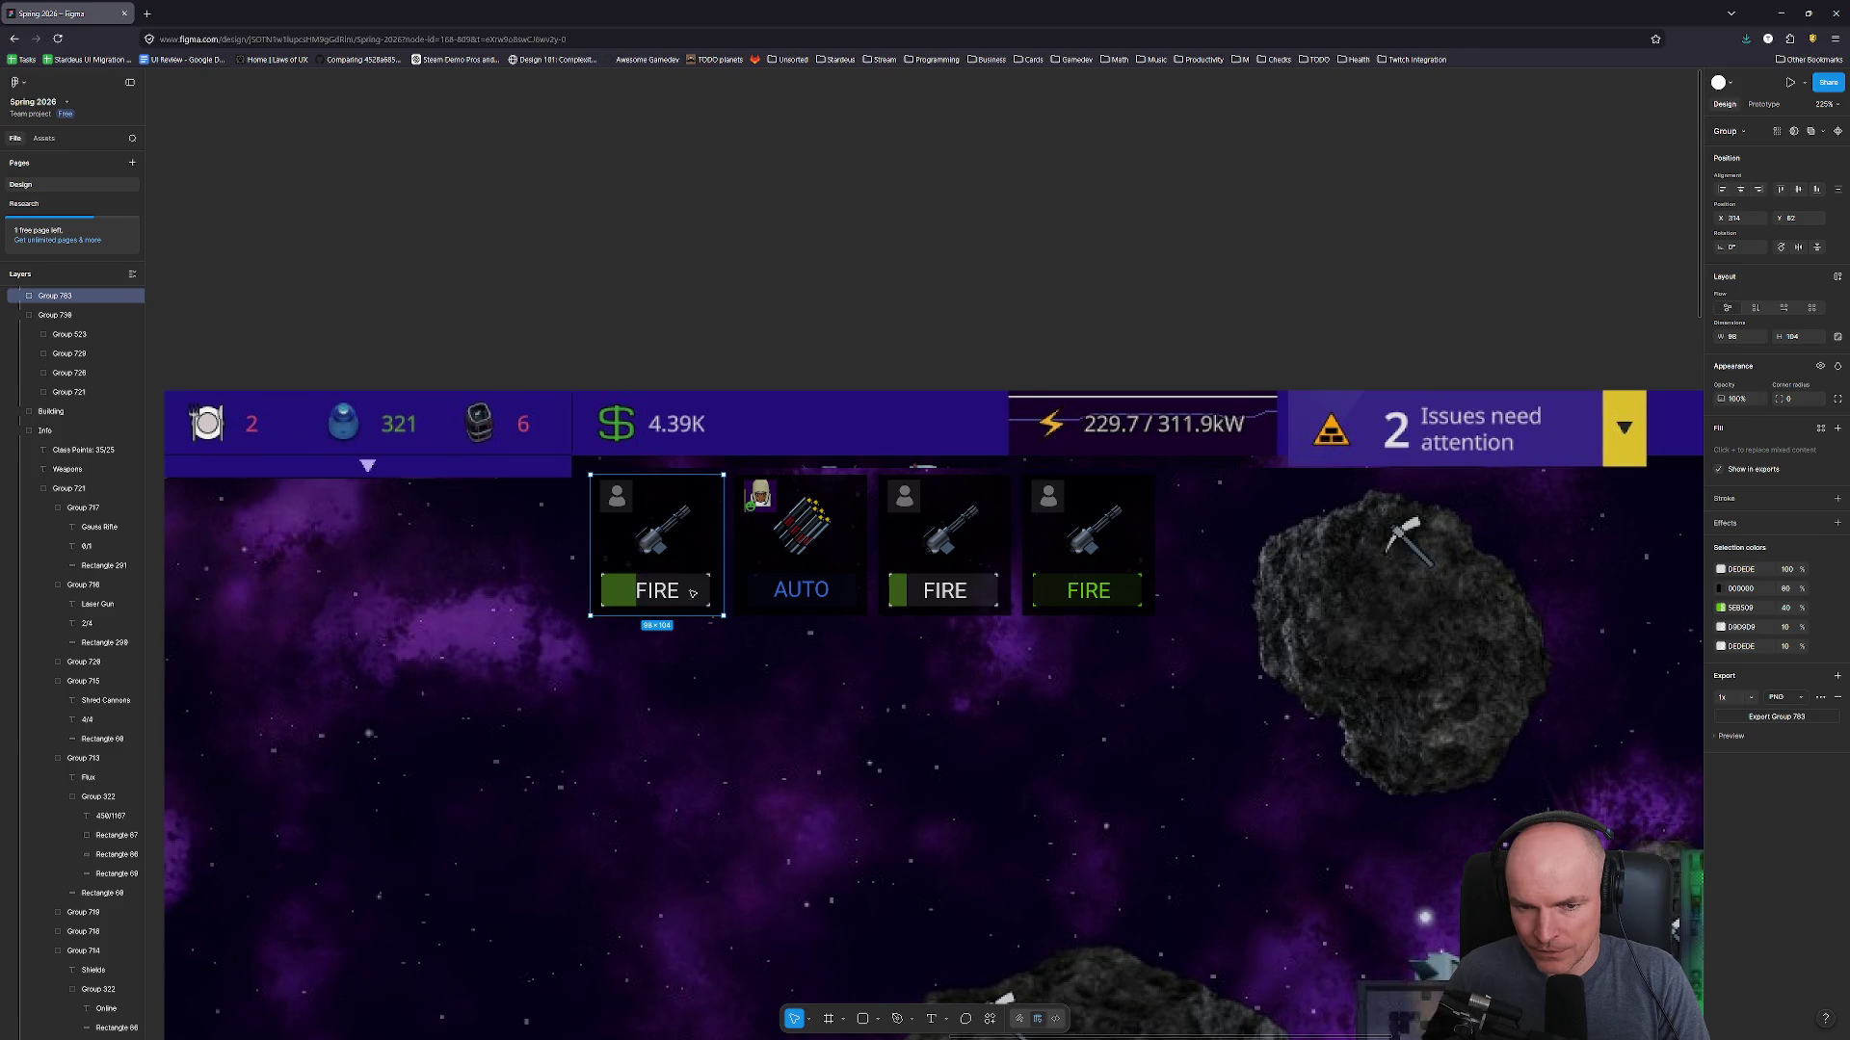
scroll(692, 593, "down", 5, "ctrl")
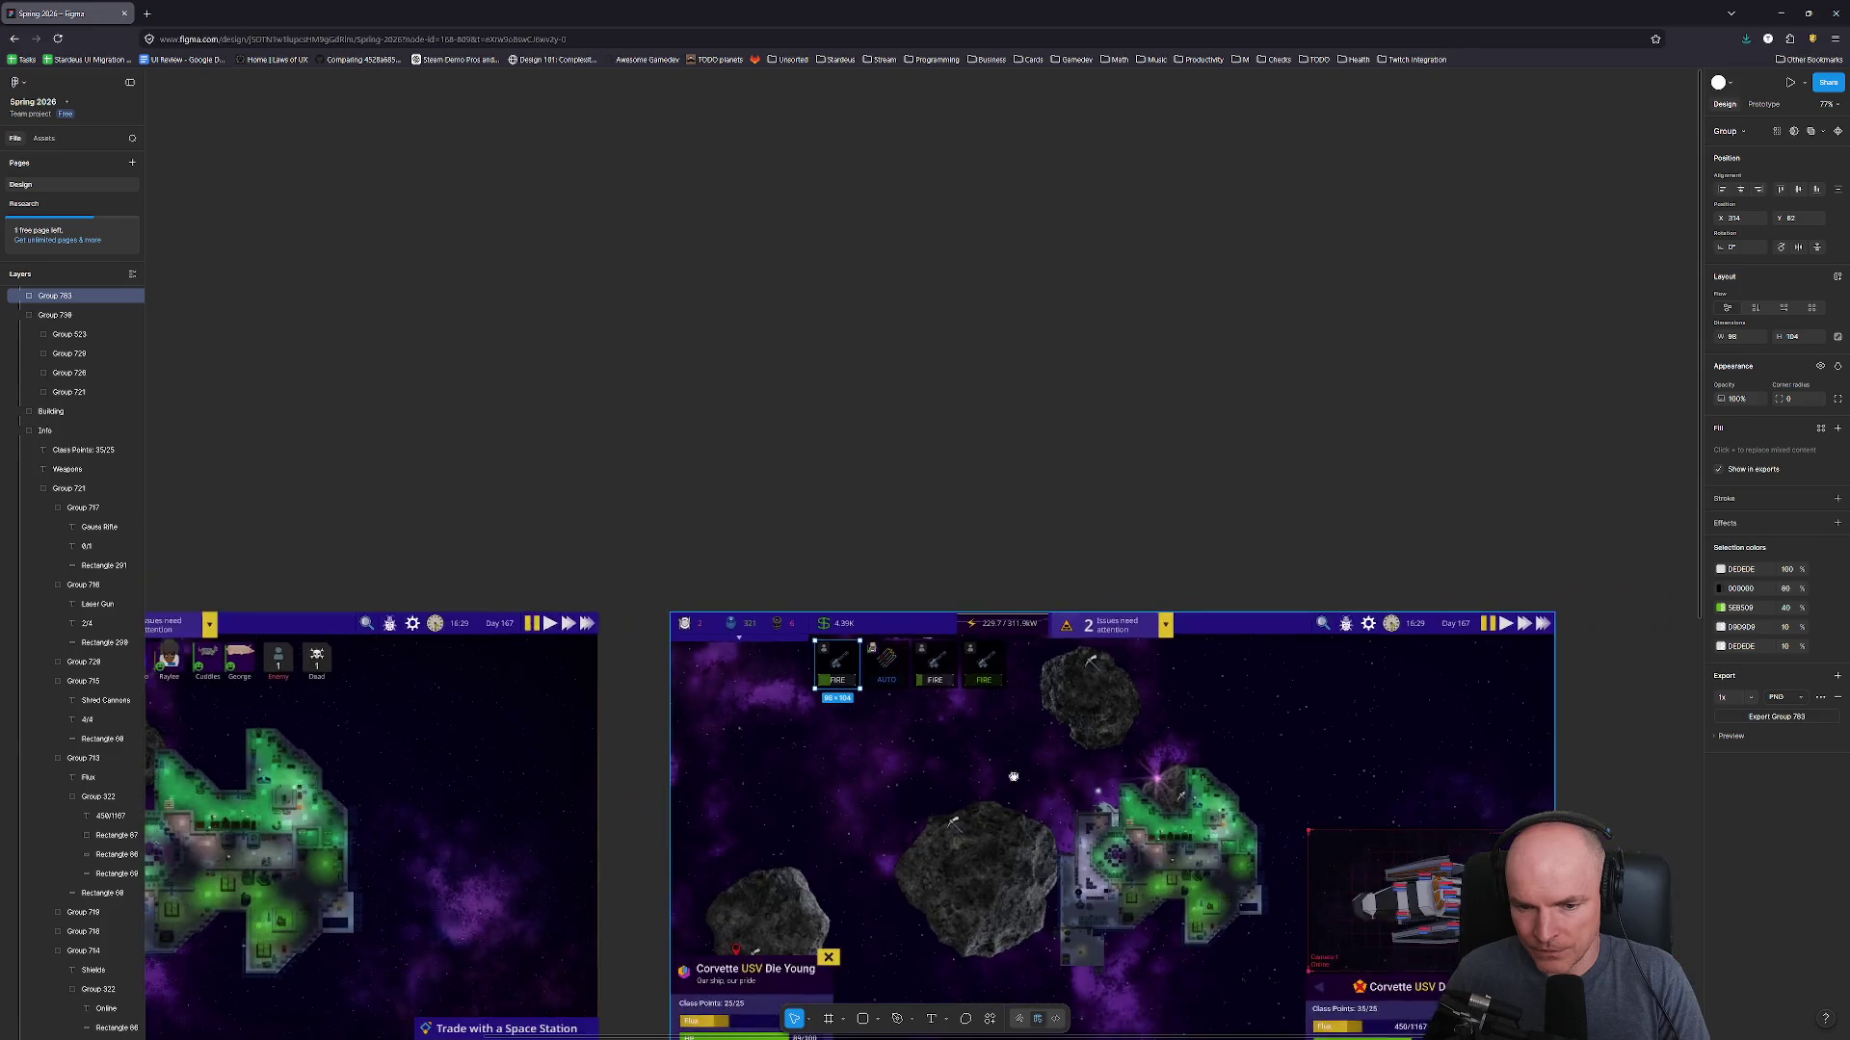
scroll(695, 411, "up", 7, "ctrl")
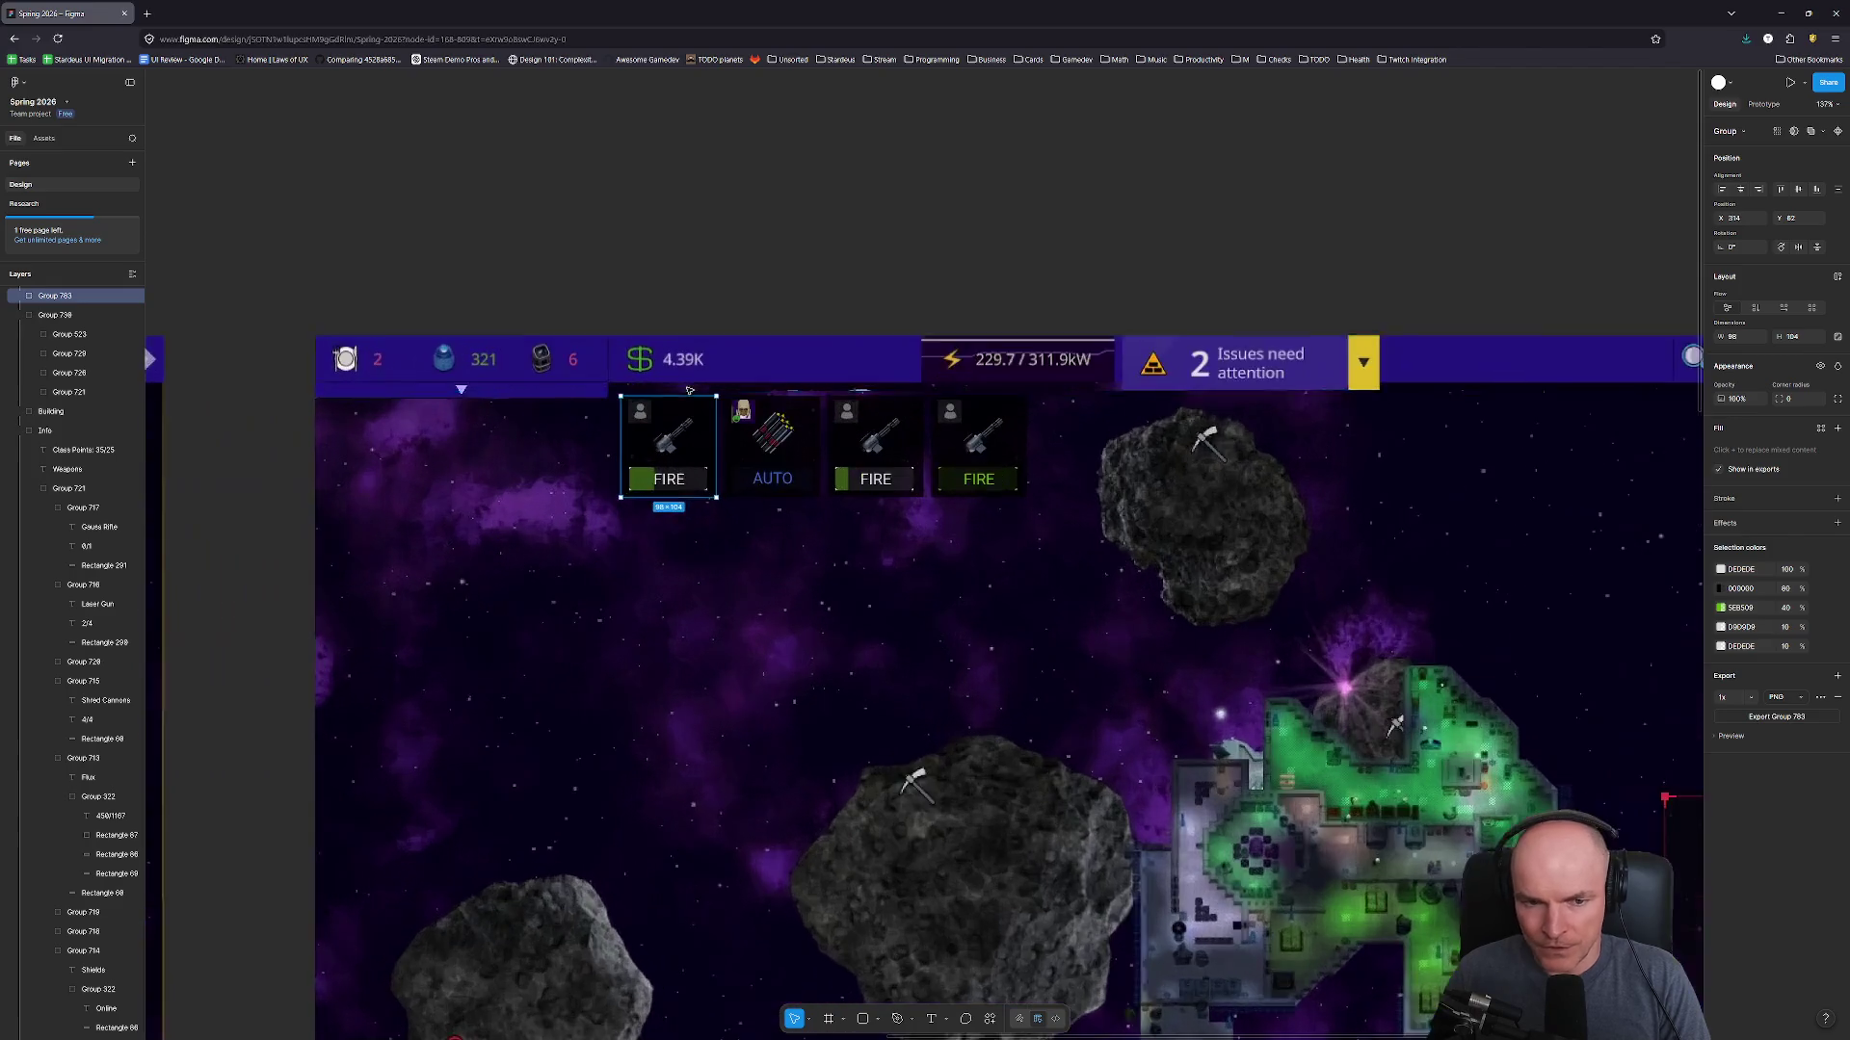
scroll(732, 317, "down", 3, "ctrl")
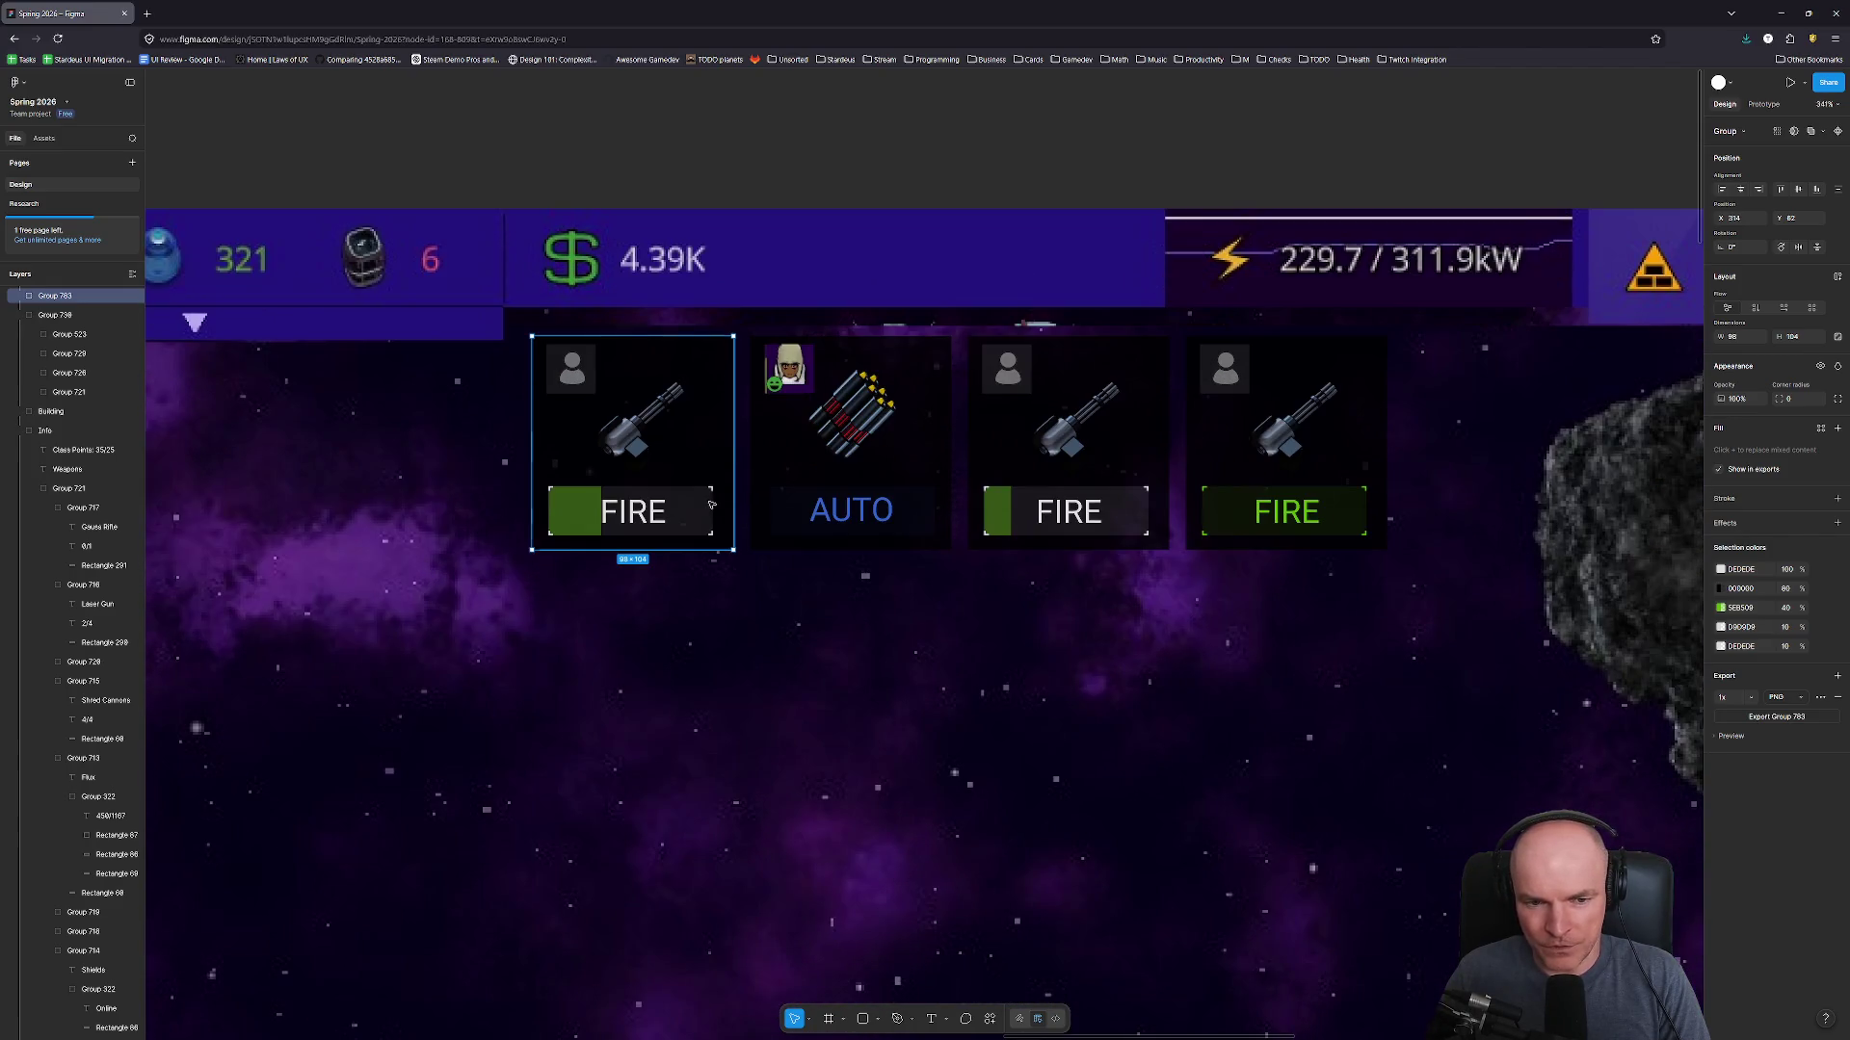
scroll(730, 467, "down", 1, "ctrl")
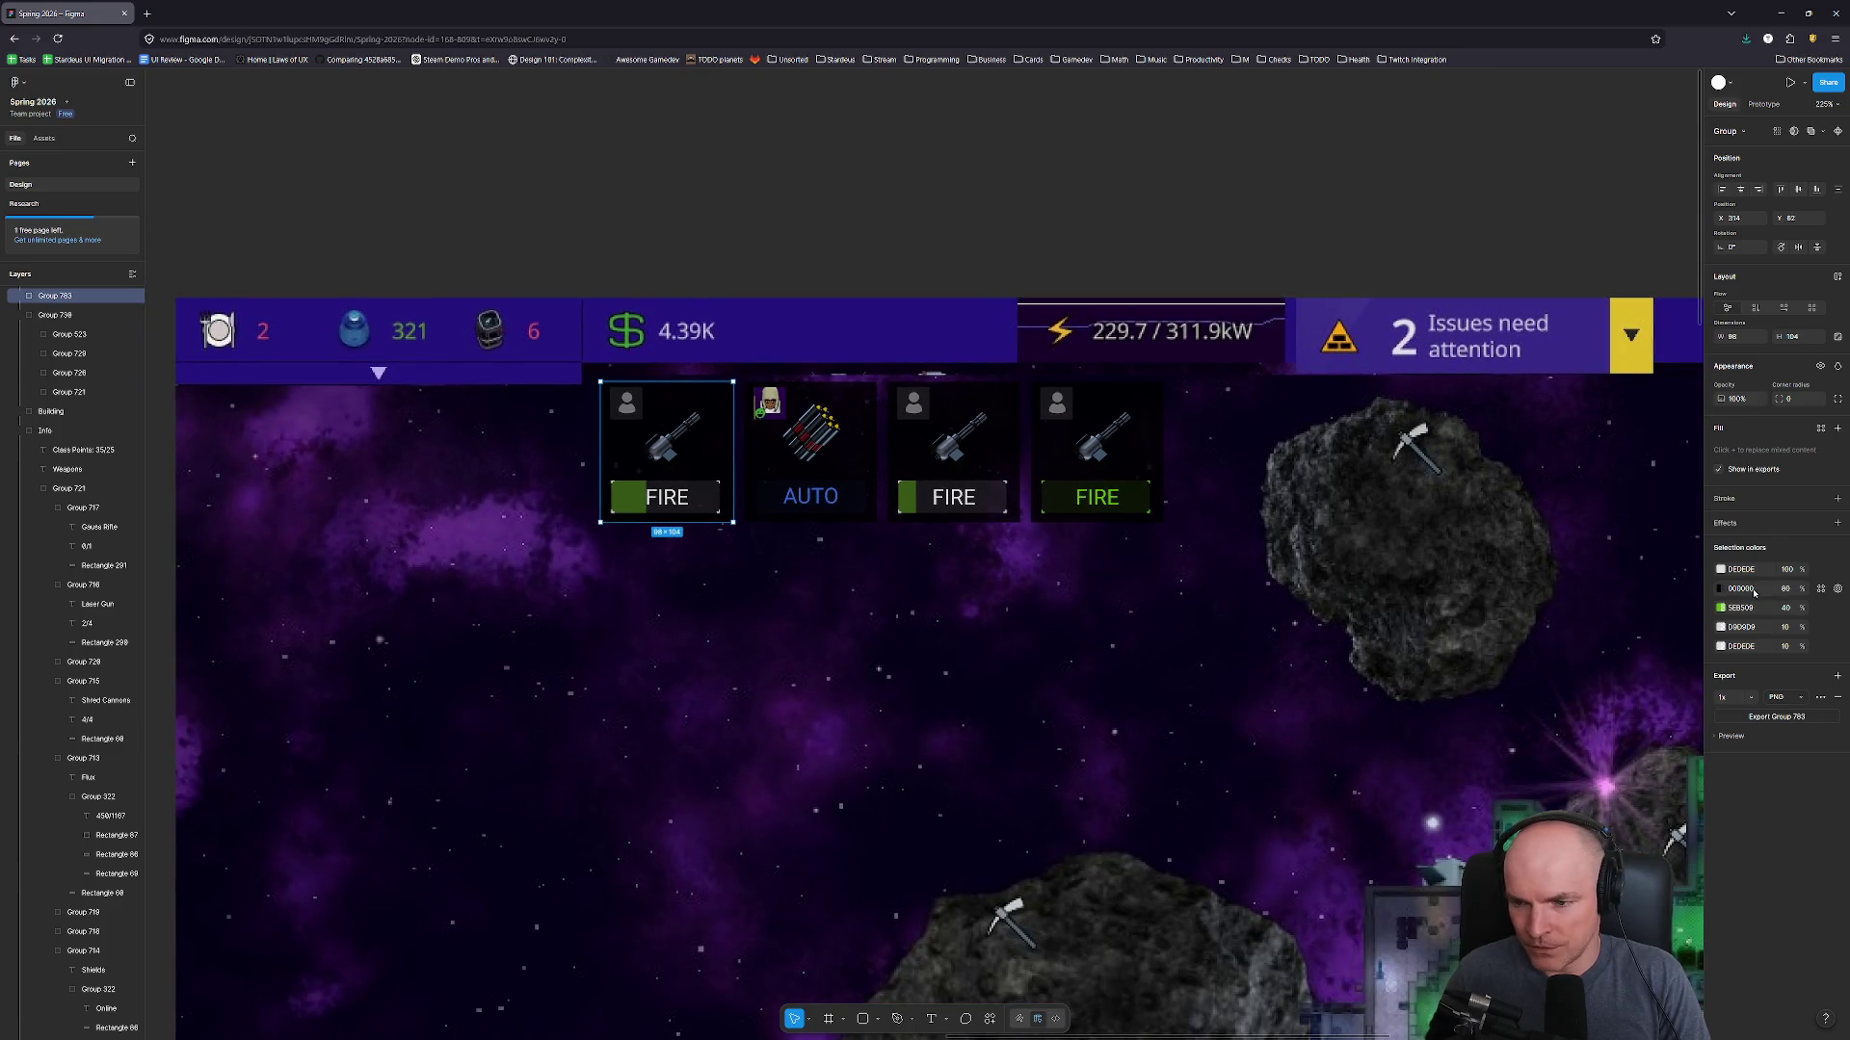
mouse_move(721, 435)
left_mouse_down()
mouse_move(776, 614)
mouse_move(825, 630)
left_mouse_up()
scroll(879, 470, "up", 1, "ctrl")
scroll(879, 471, "up", 5, "ctrl")
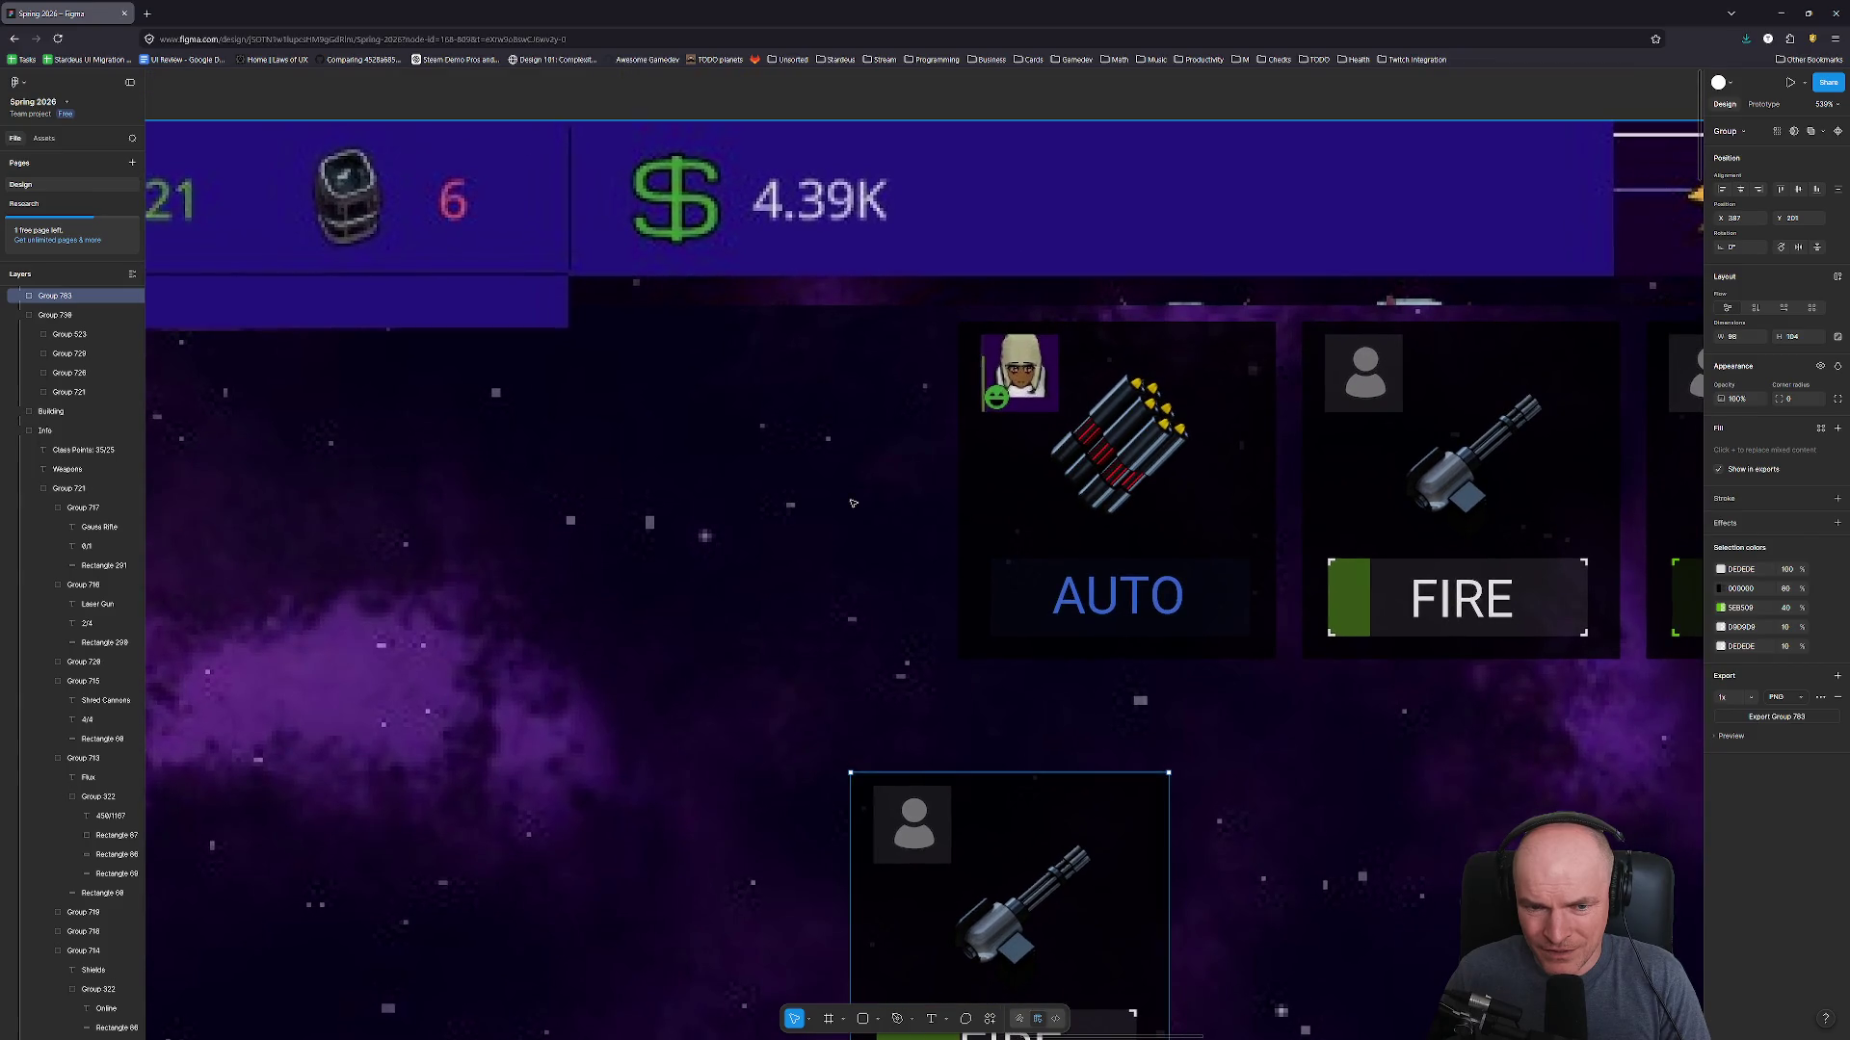
key("ctrl+z")
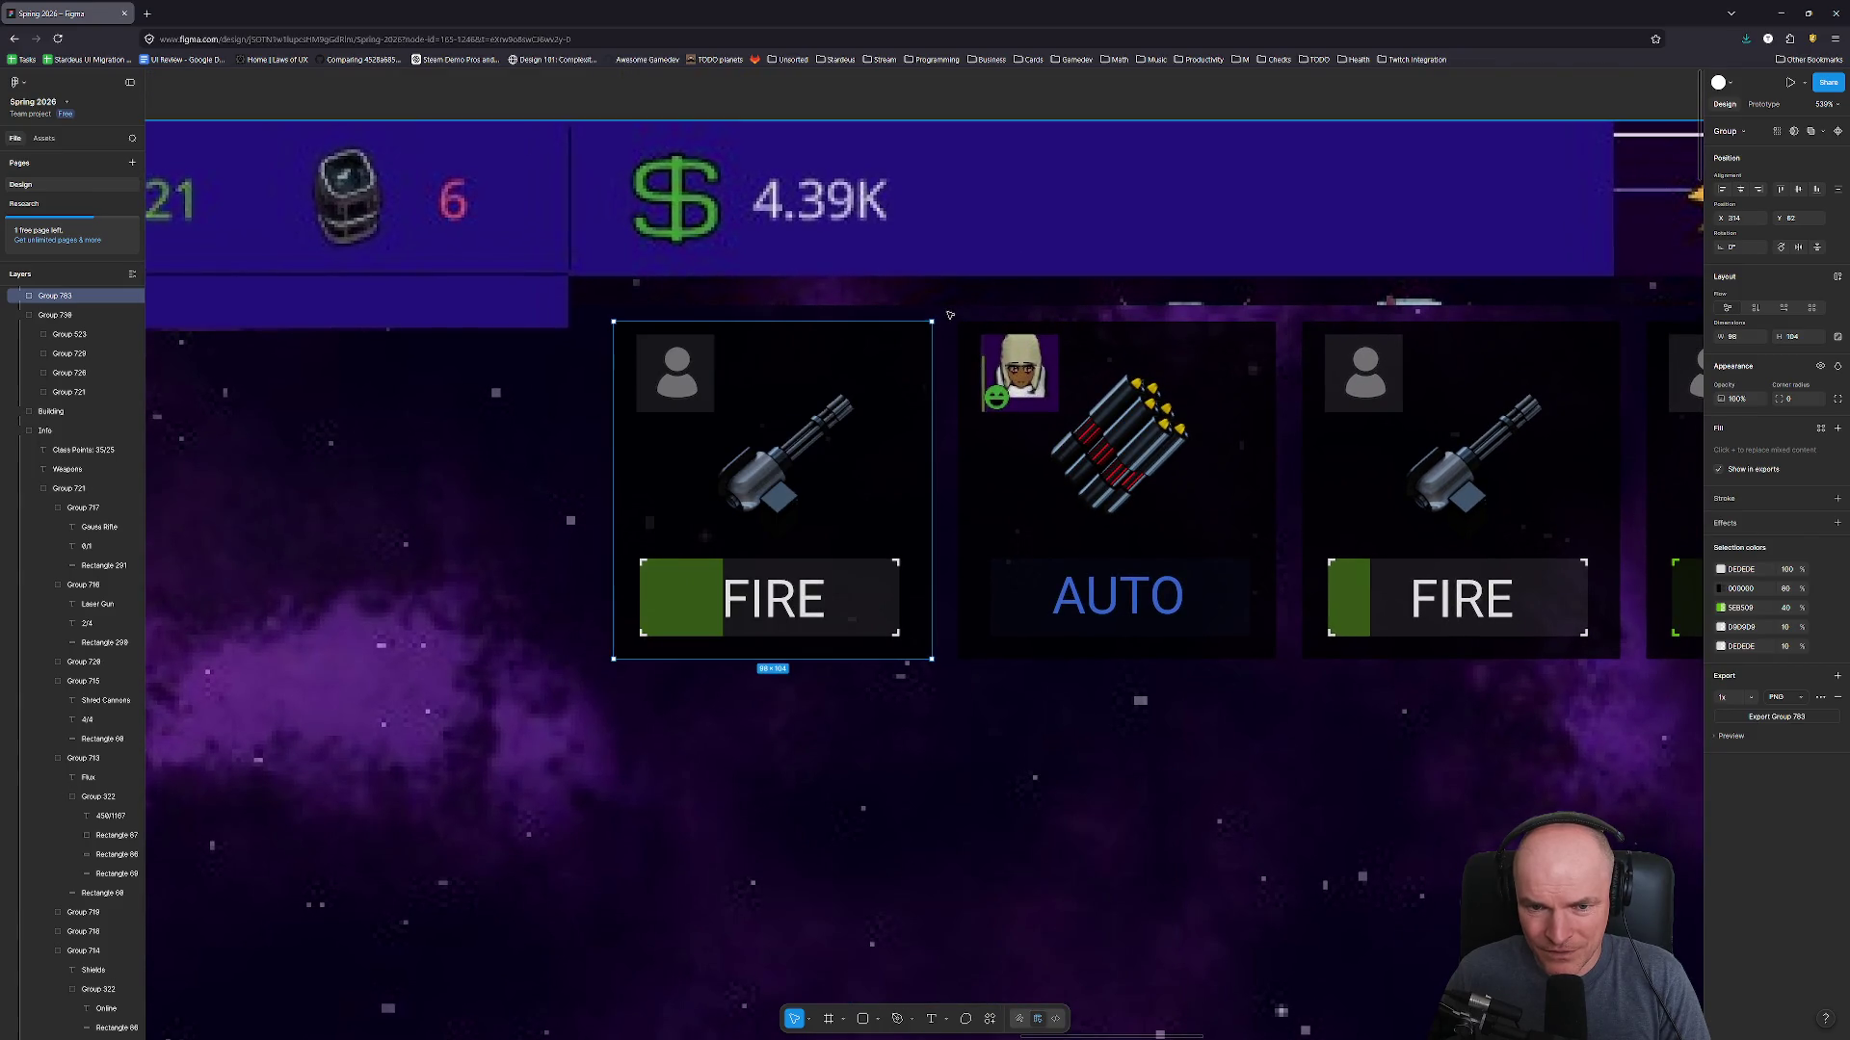
double_click(949, 319)
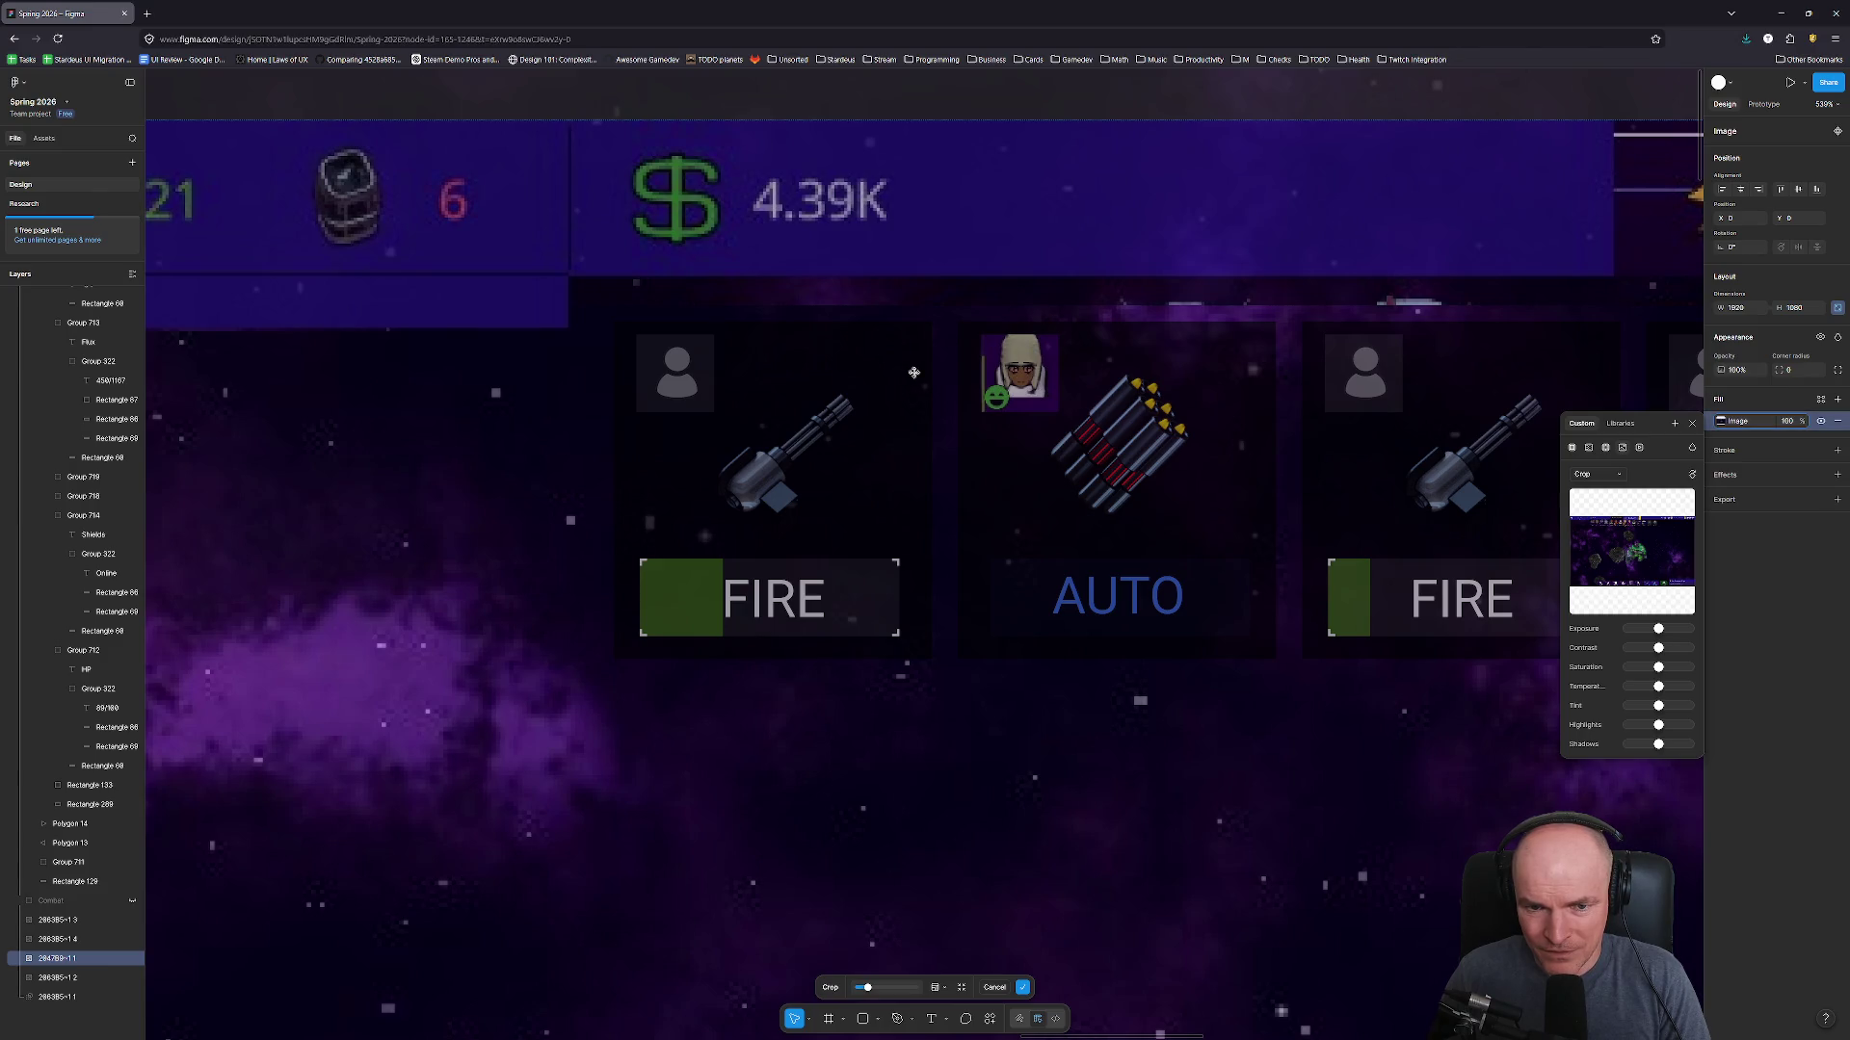
key("Return")
left_click_drag(913, 372, 914, 473)
key("ctrl+z")
key("ctrl+z")
key("ctrl+z")
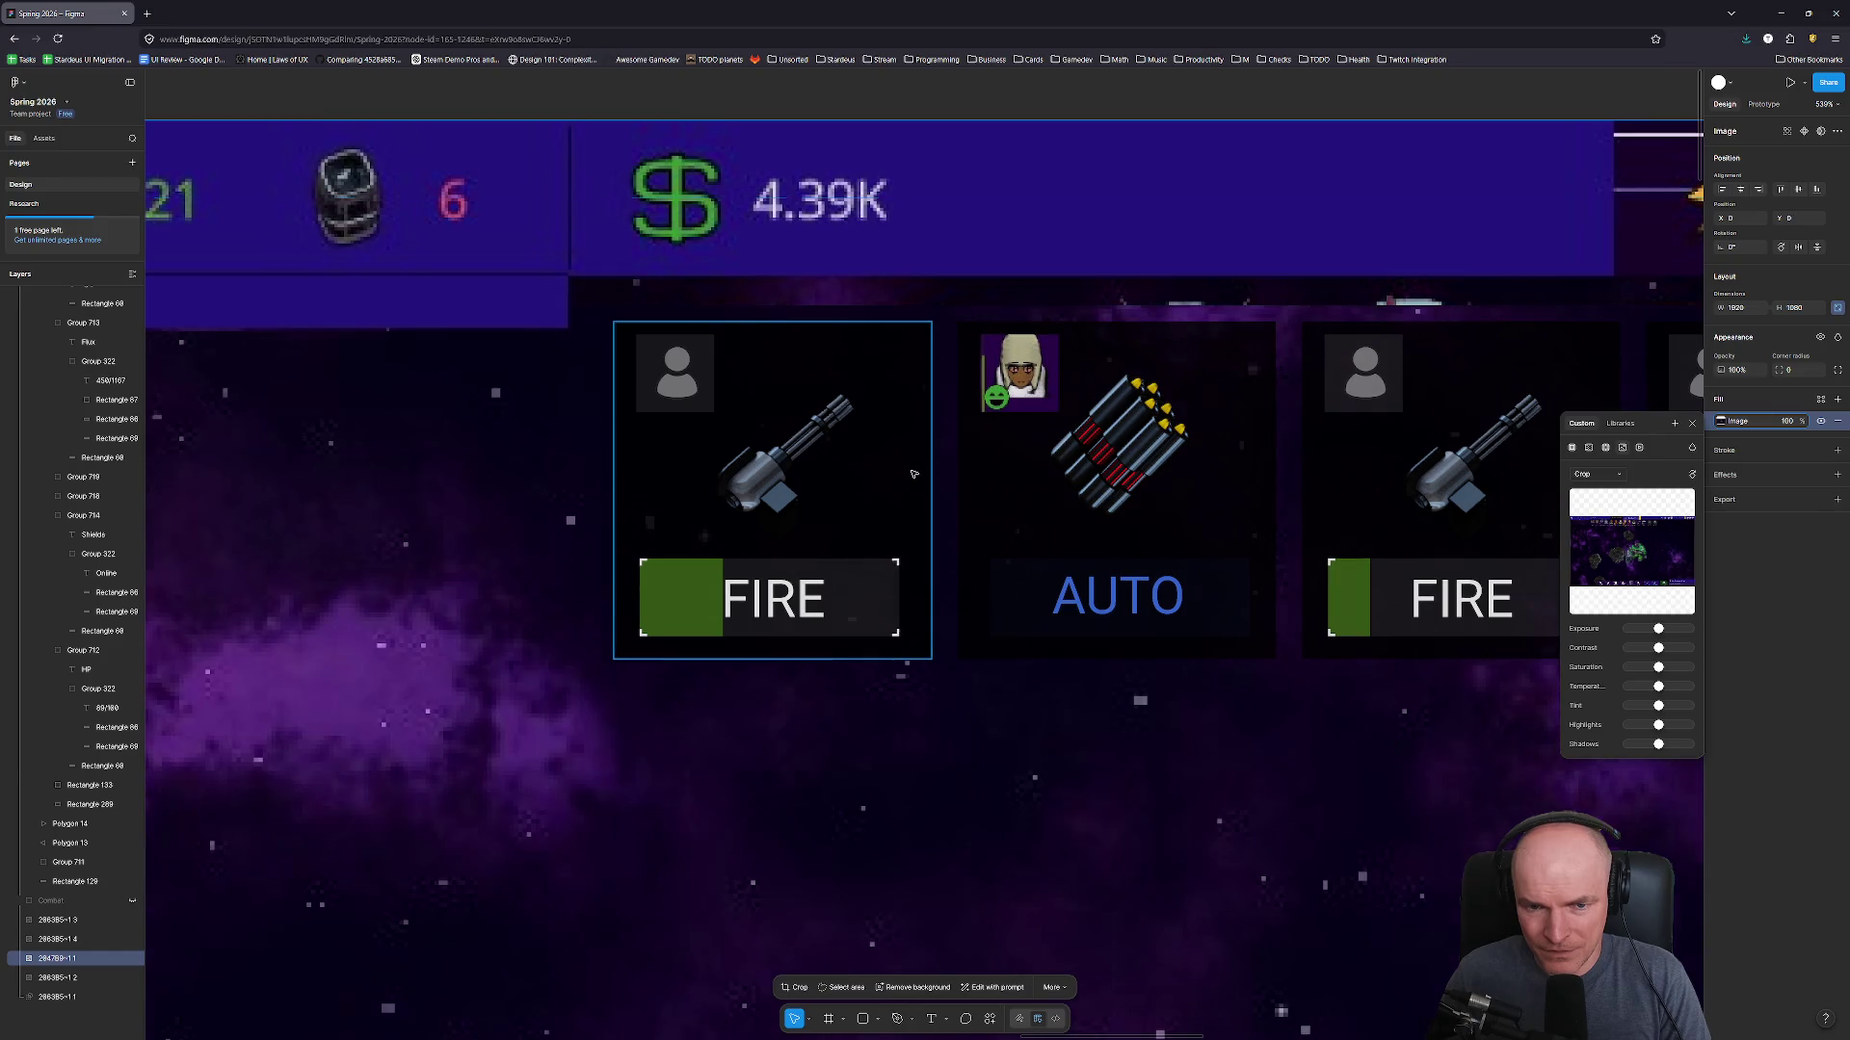
mouse_move(916, 564)
left_mouse_down()
mouse_move(857, 588)
mouse_move(910, 571)
mouse_move(786, 511)
mouse_move(835, 225)
mouse_move(877, 226)
mouse_move(857, 371)
mouse_move(892, 551)
mouse_move(943, 306)
mouse_move(999, 242)
mouse_move(1055, 238)
mouse_move(1014, 243)
mouse_move(1090, 206)
mouse_move(1017, 231)
mouse_move(902, 407)
left_mouse_up()
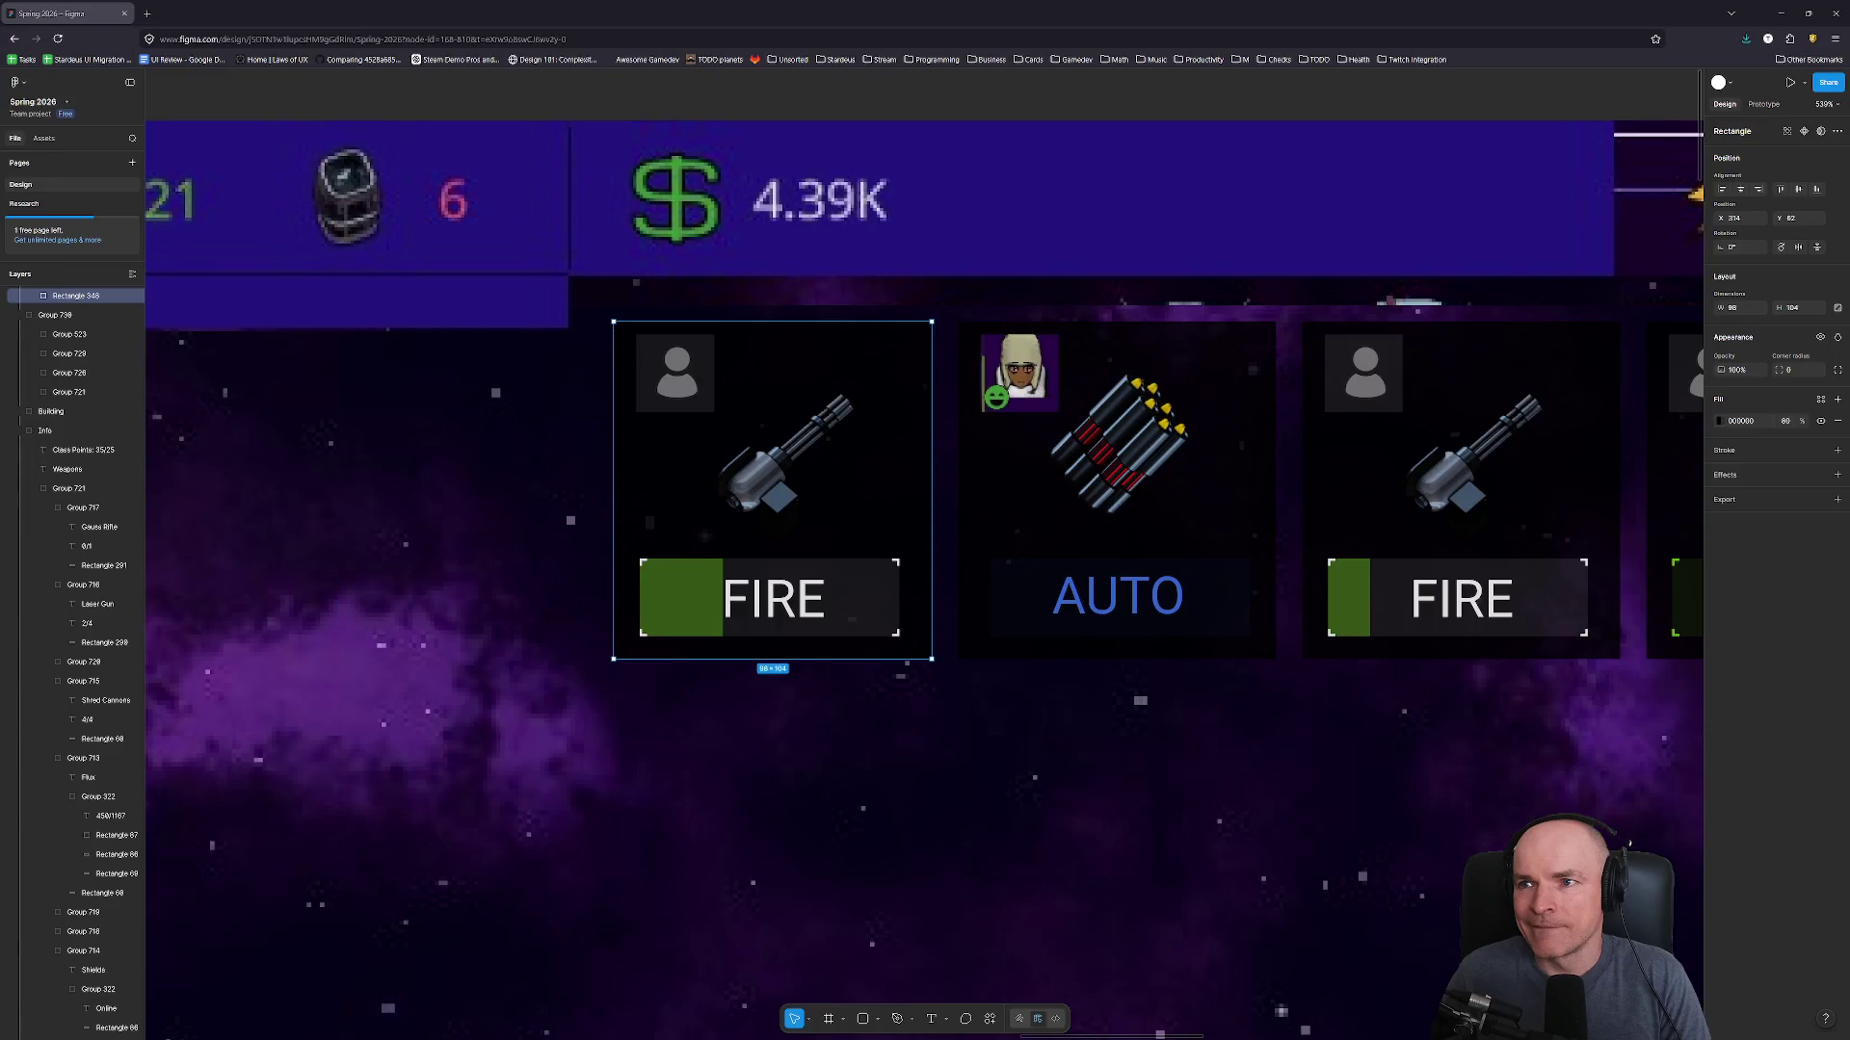
mouse_move(917, 1036)
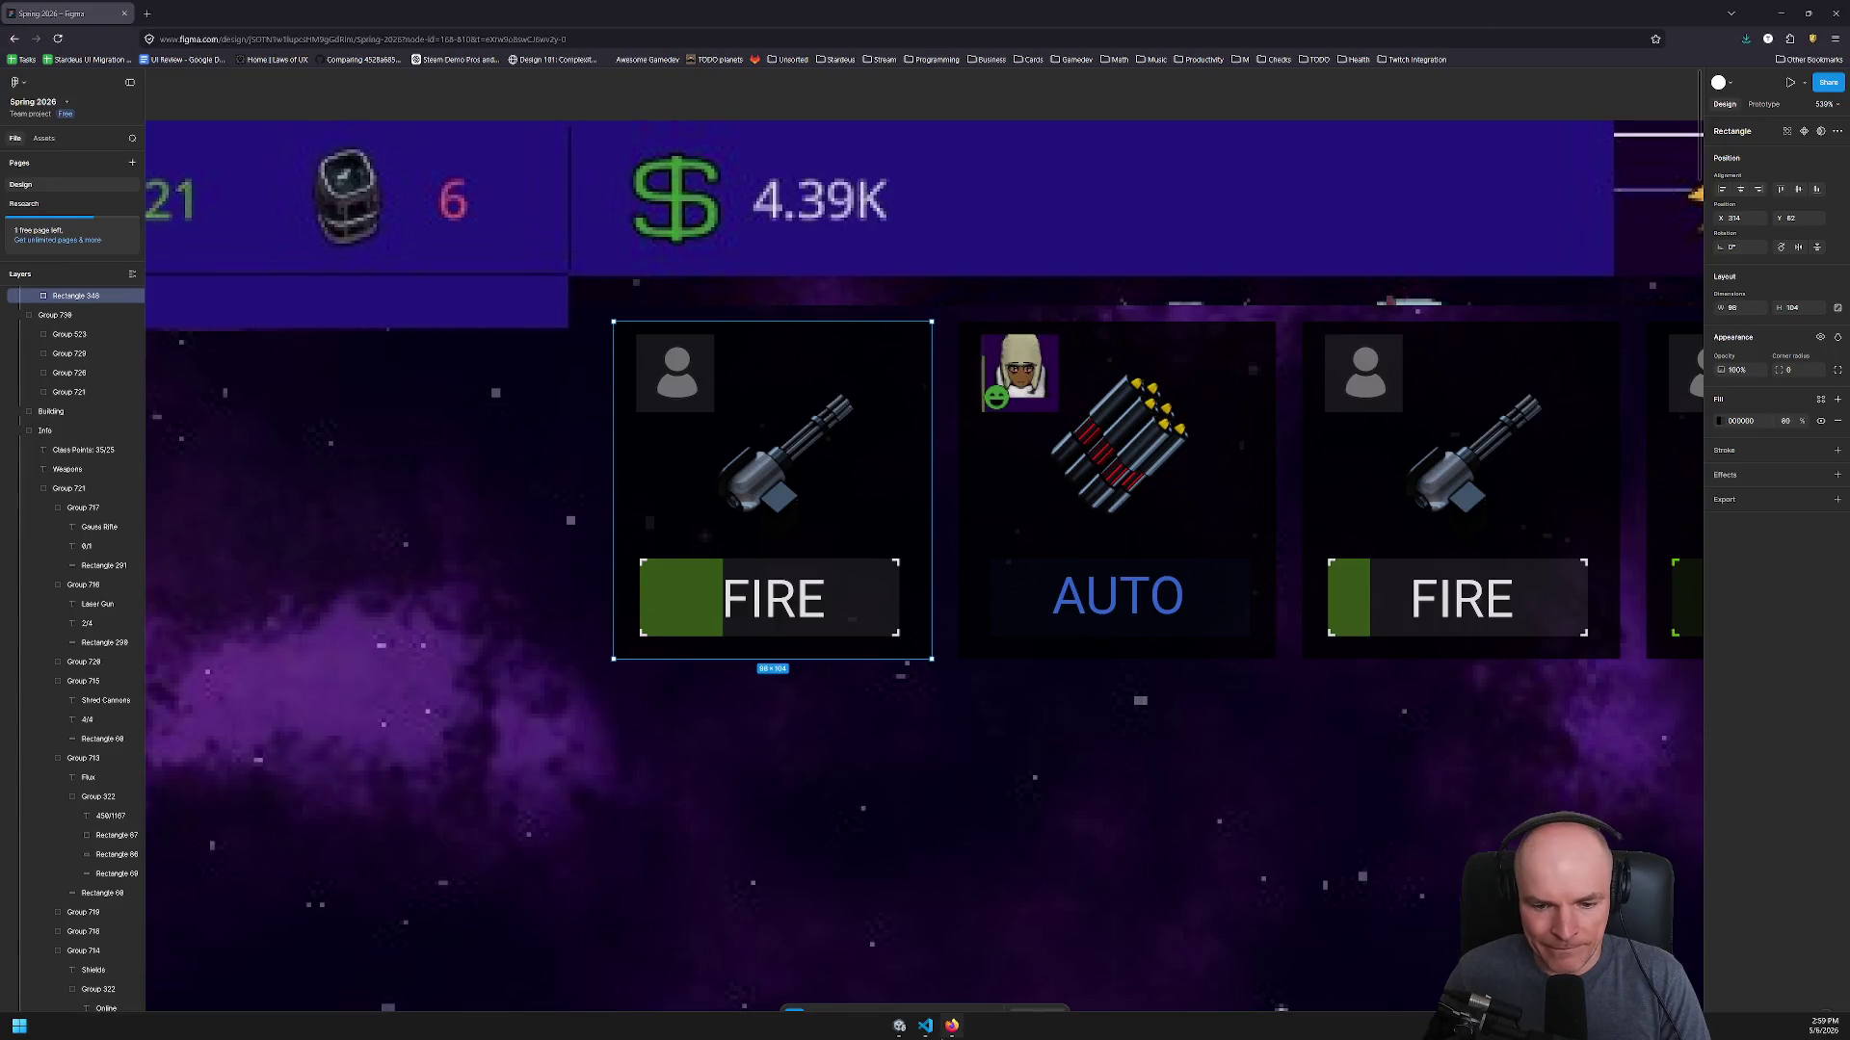
In Unity, select the first Image cell, keep its name Image, and search project assets for 'W'.
left_click(899, 1025)
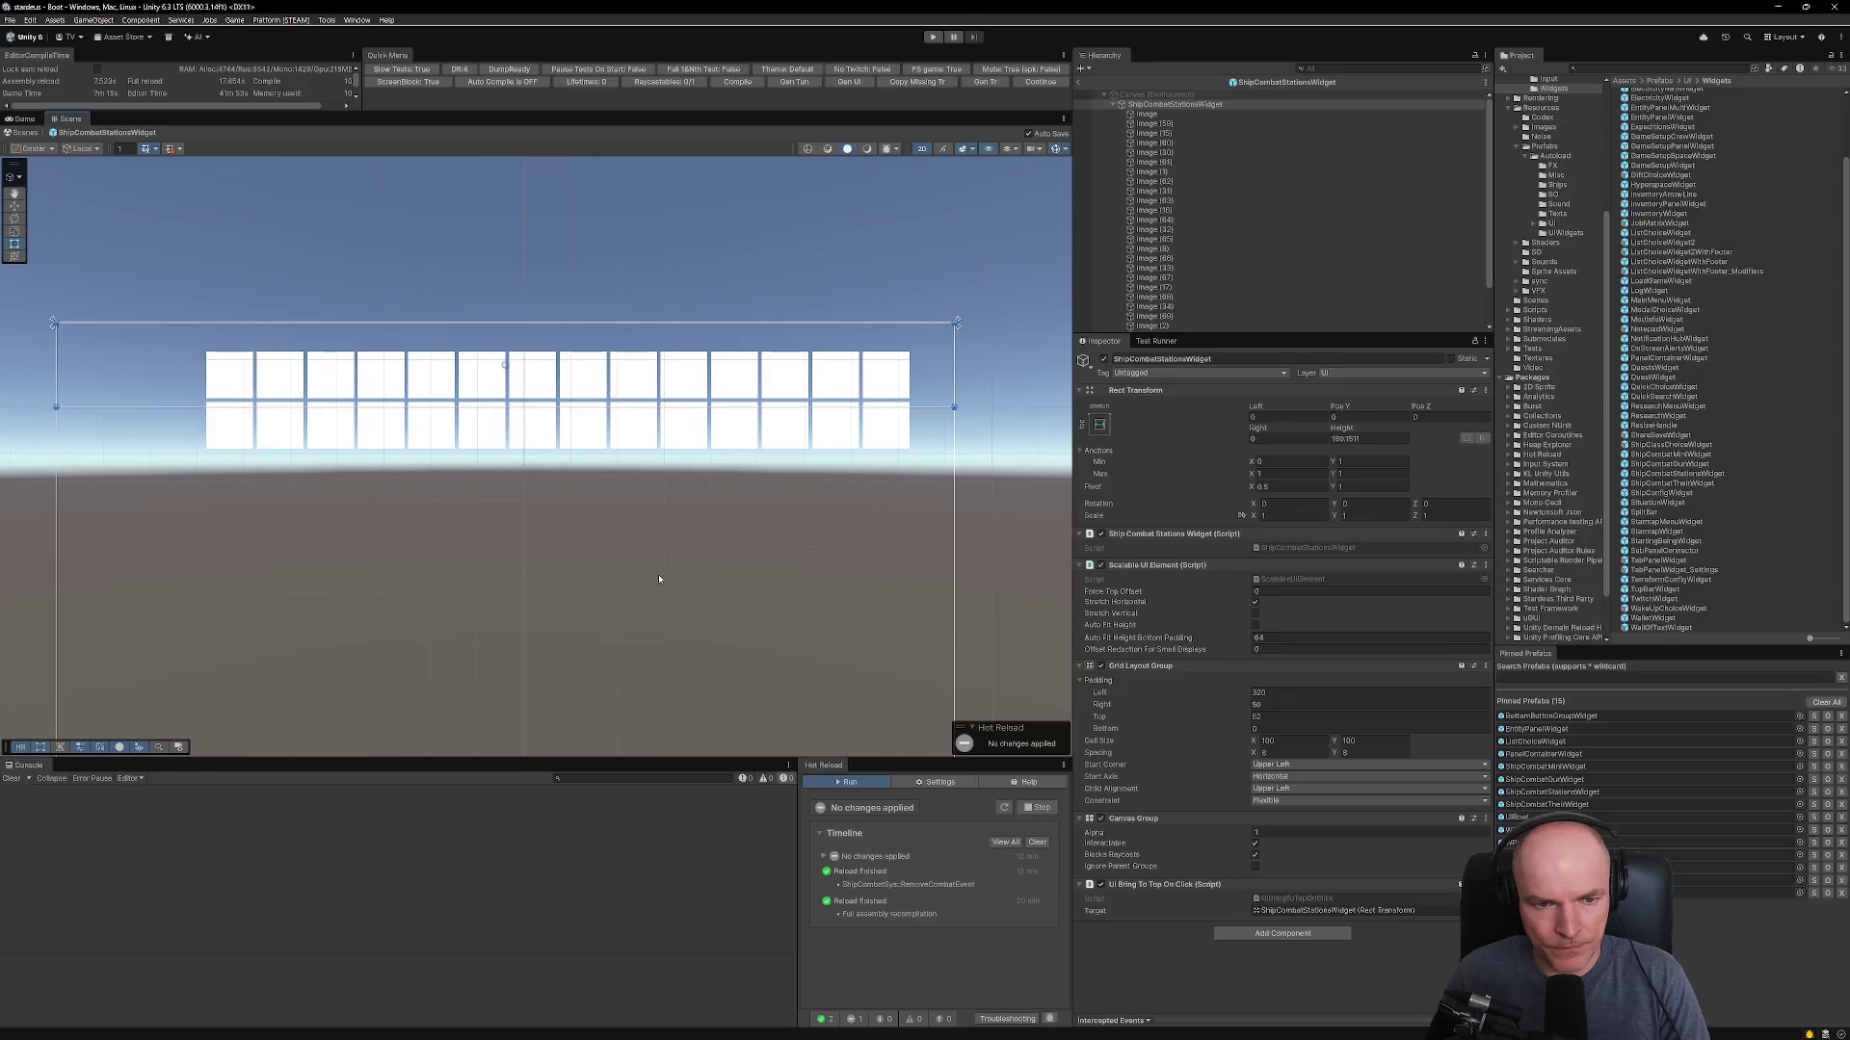
left_click(250, 378)
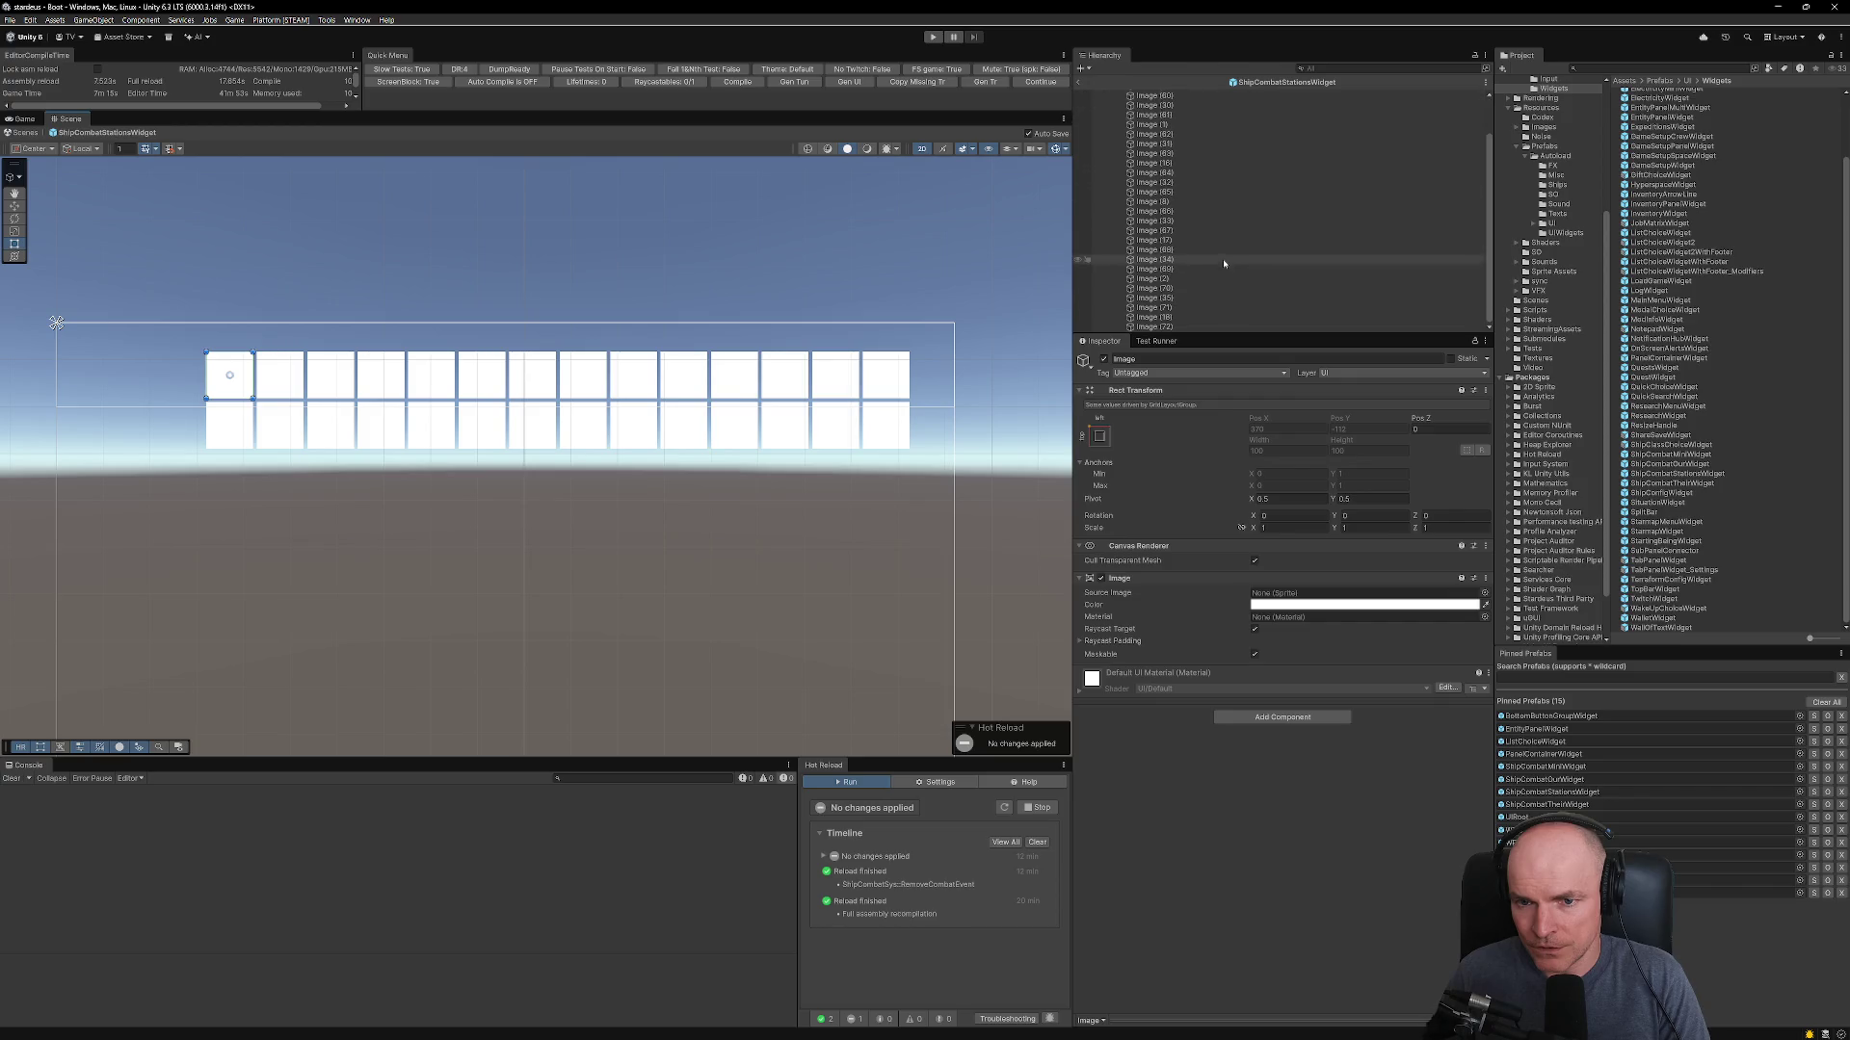
left_click(1161, 116)
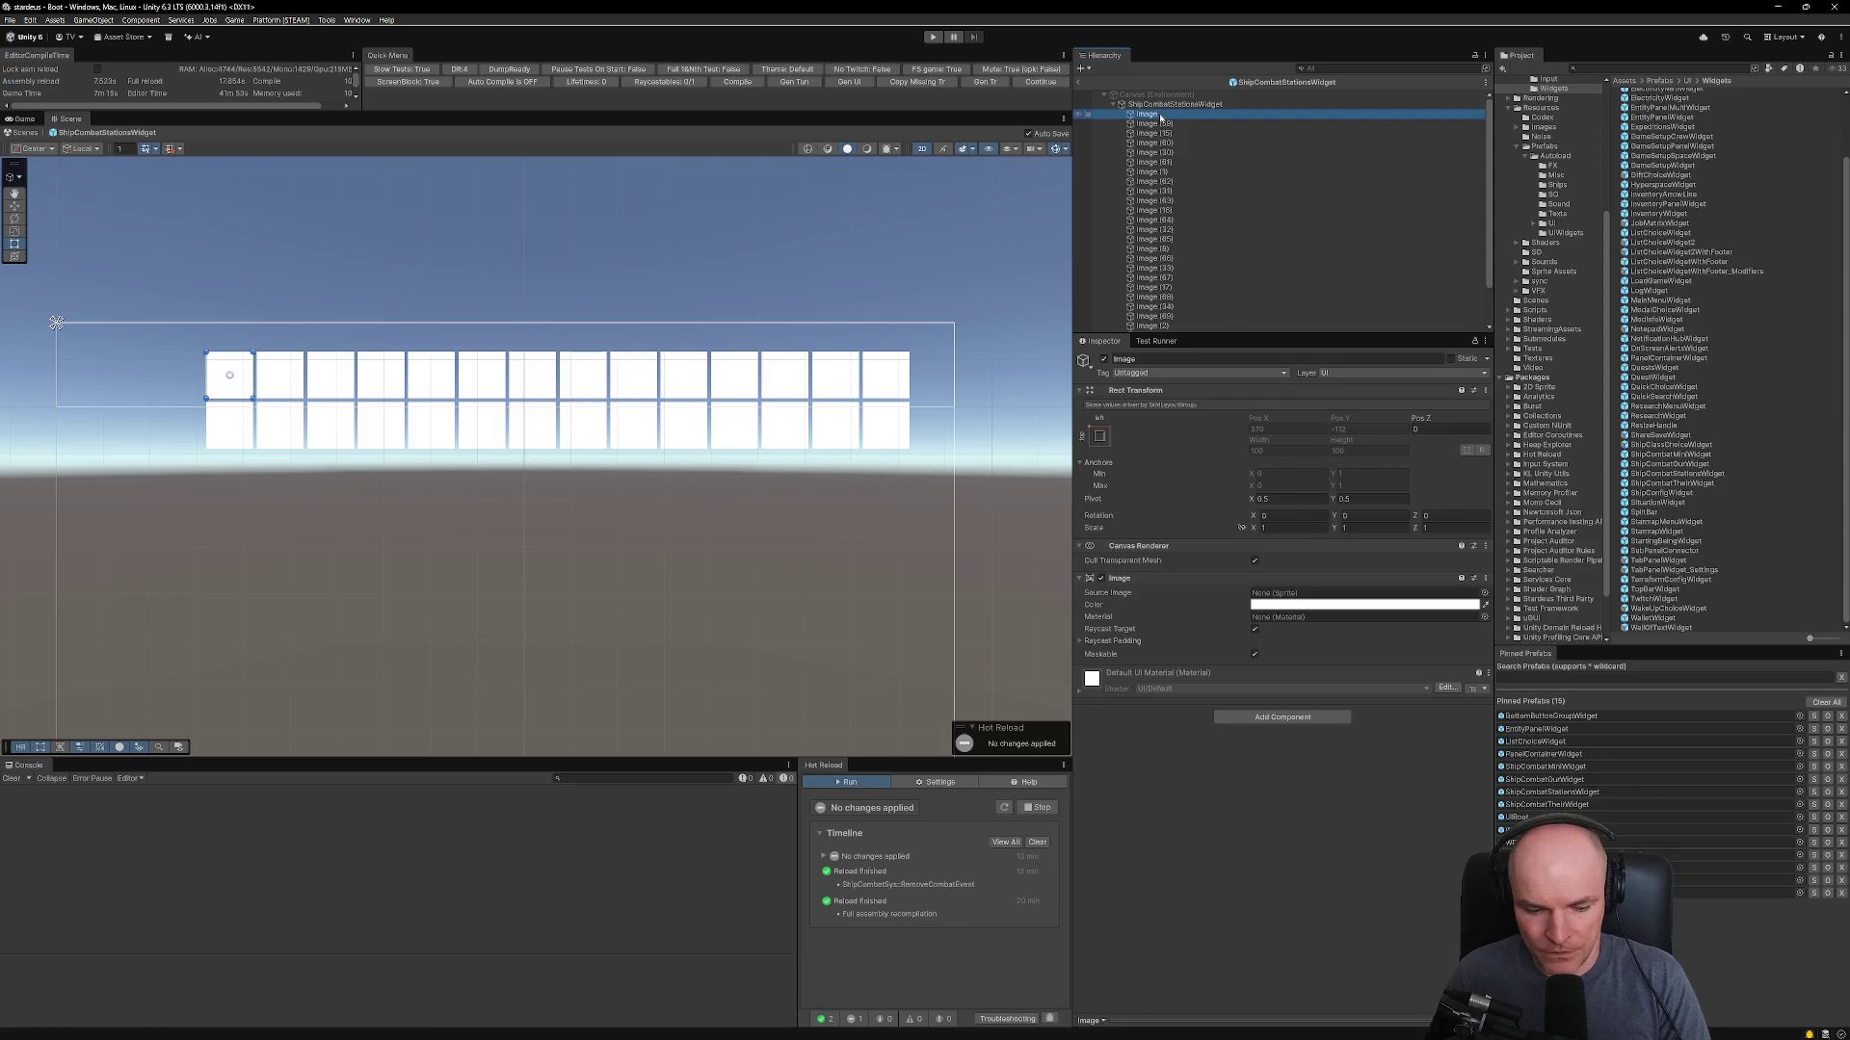
left_click(1161, 116)
type("WBattl")
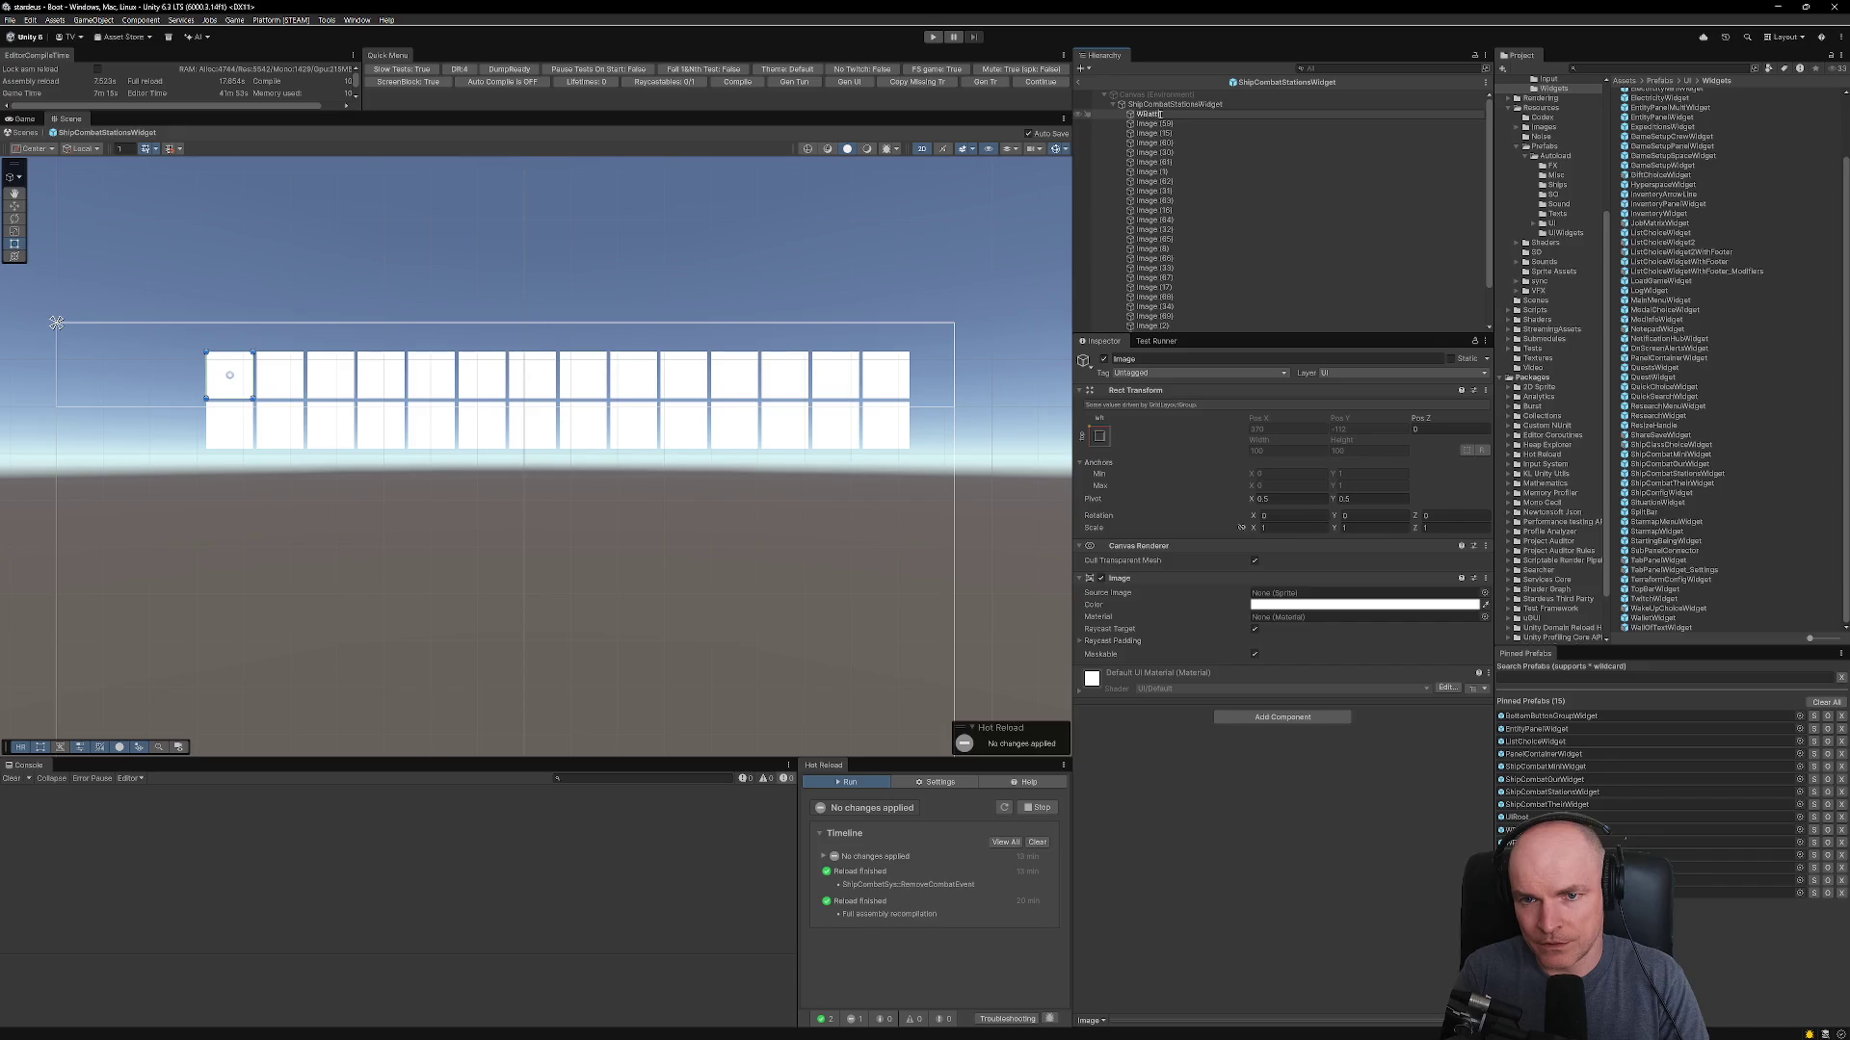
key("Escape")
left_click(1634, 68)
type("WBattle")
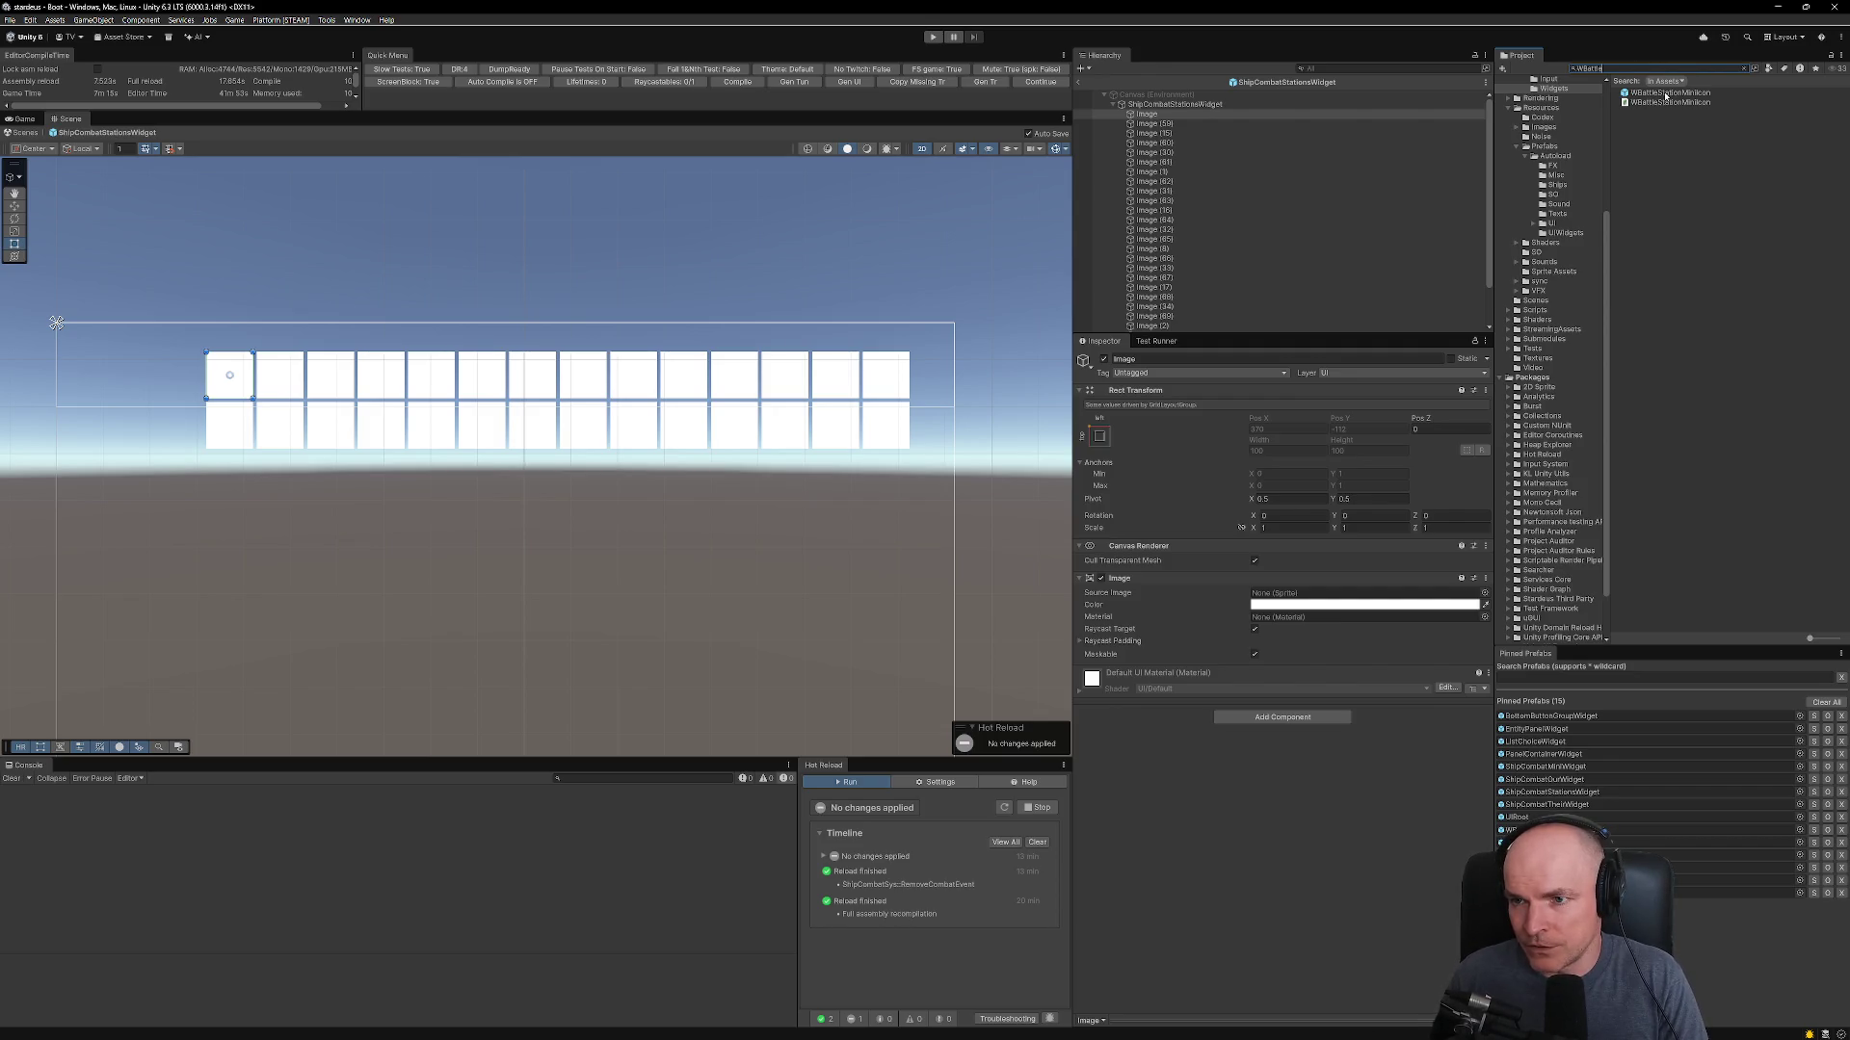
Locate and preview the WBattleStationMiniIcon prefab, then clear the search to reveal its folder.
left_click(1665, 93)
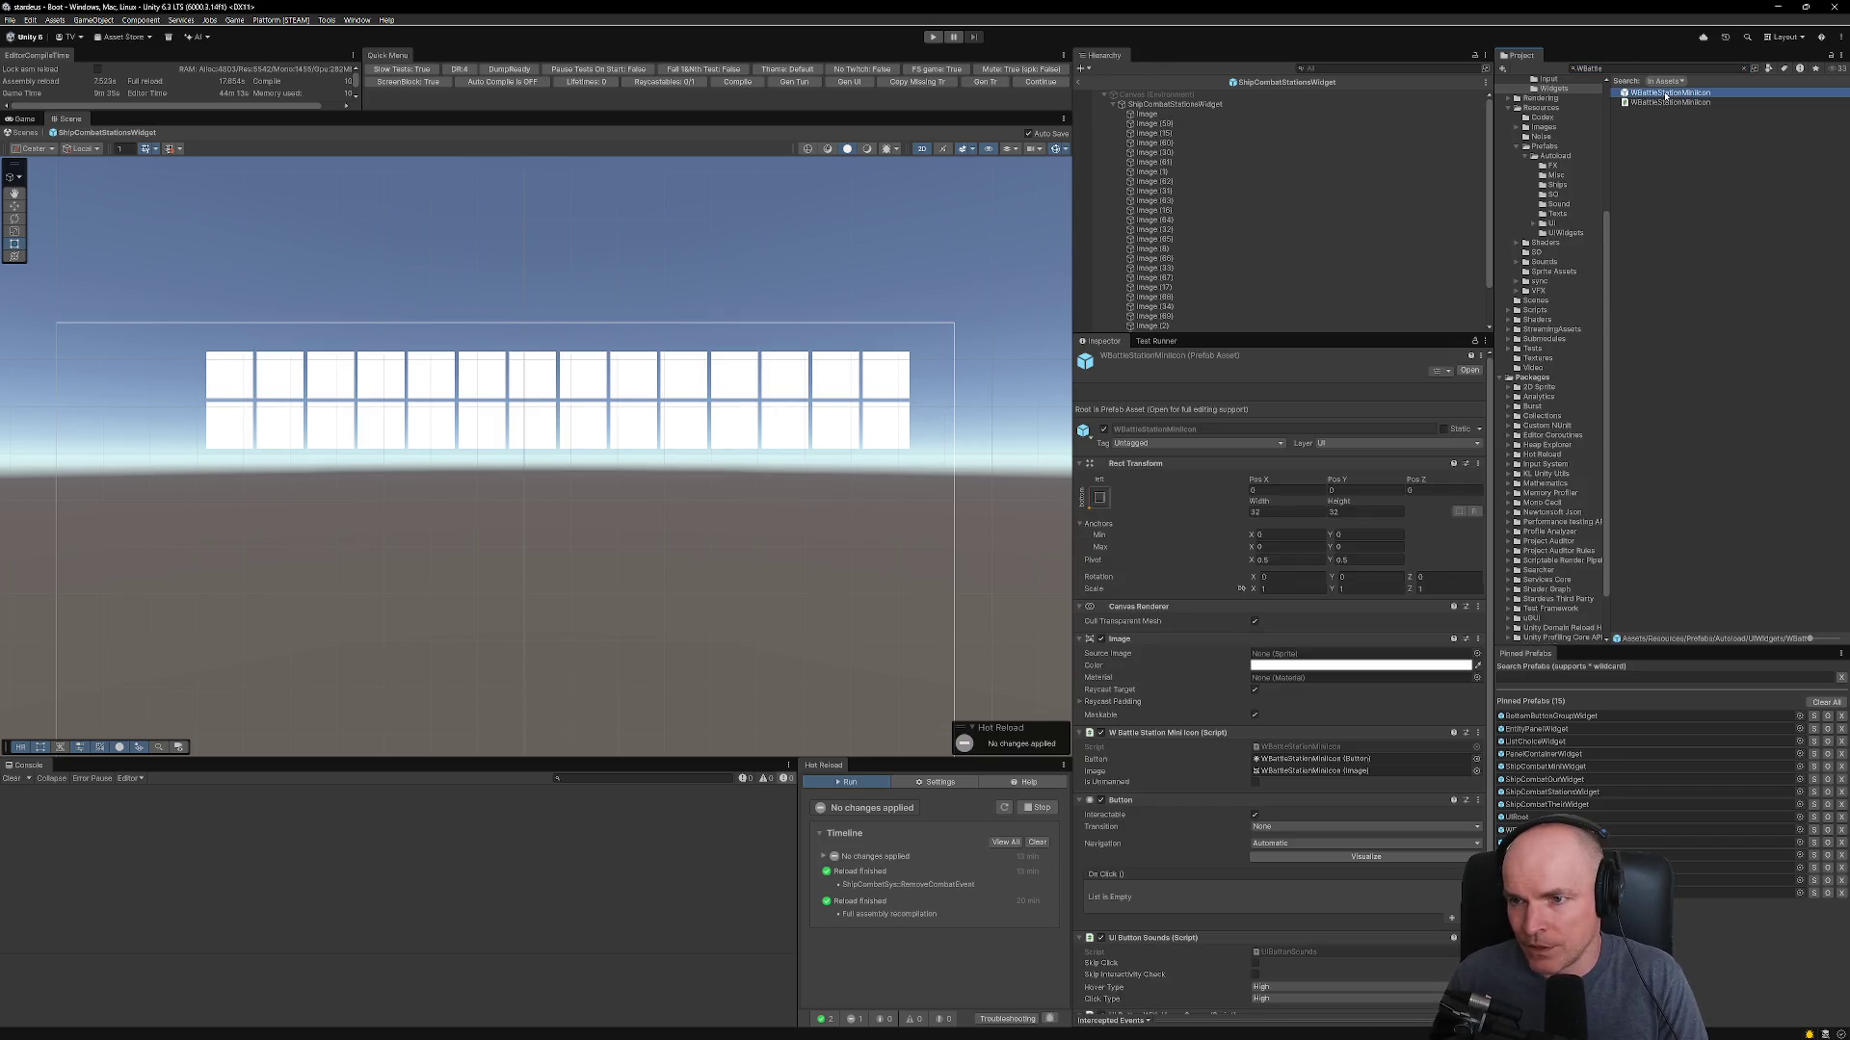
left_click(1666, 94)
key("Escape")
double_click(1643, 93)
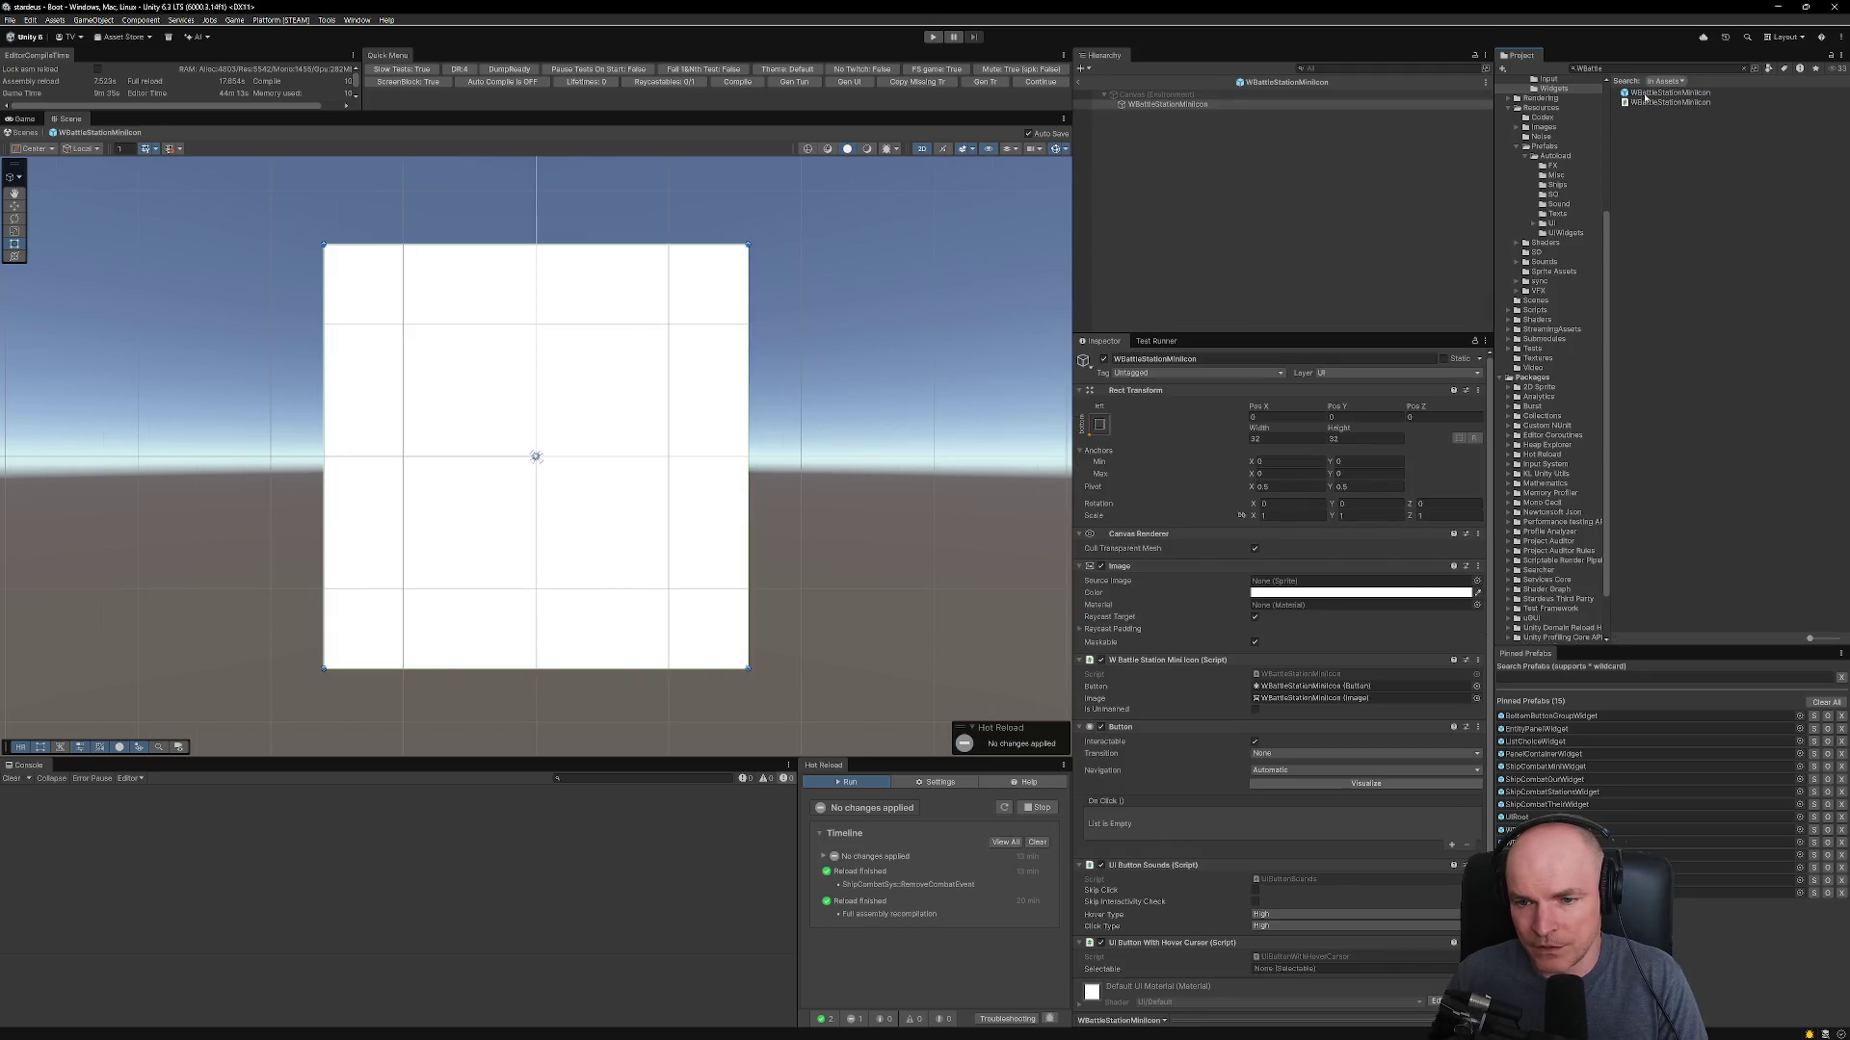
left_click(1649, 94)
left_click(1743, 69)
Duplicate WBattleStationMiniIcon, name the copy WBattleStationWidget, and open it in prefab mode.
left_click(1690, 276)
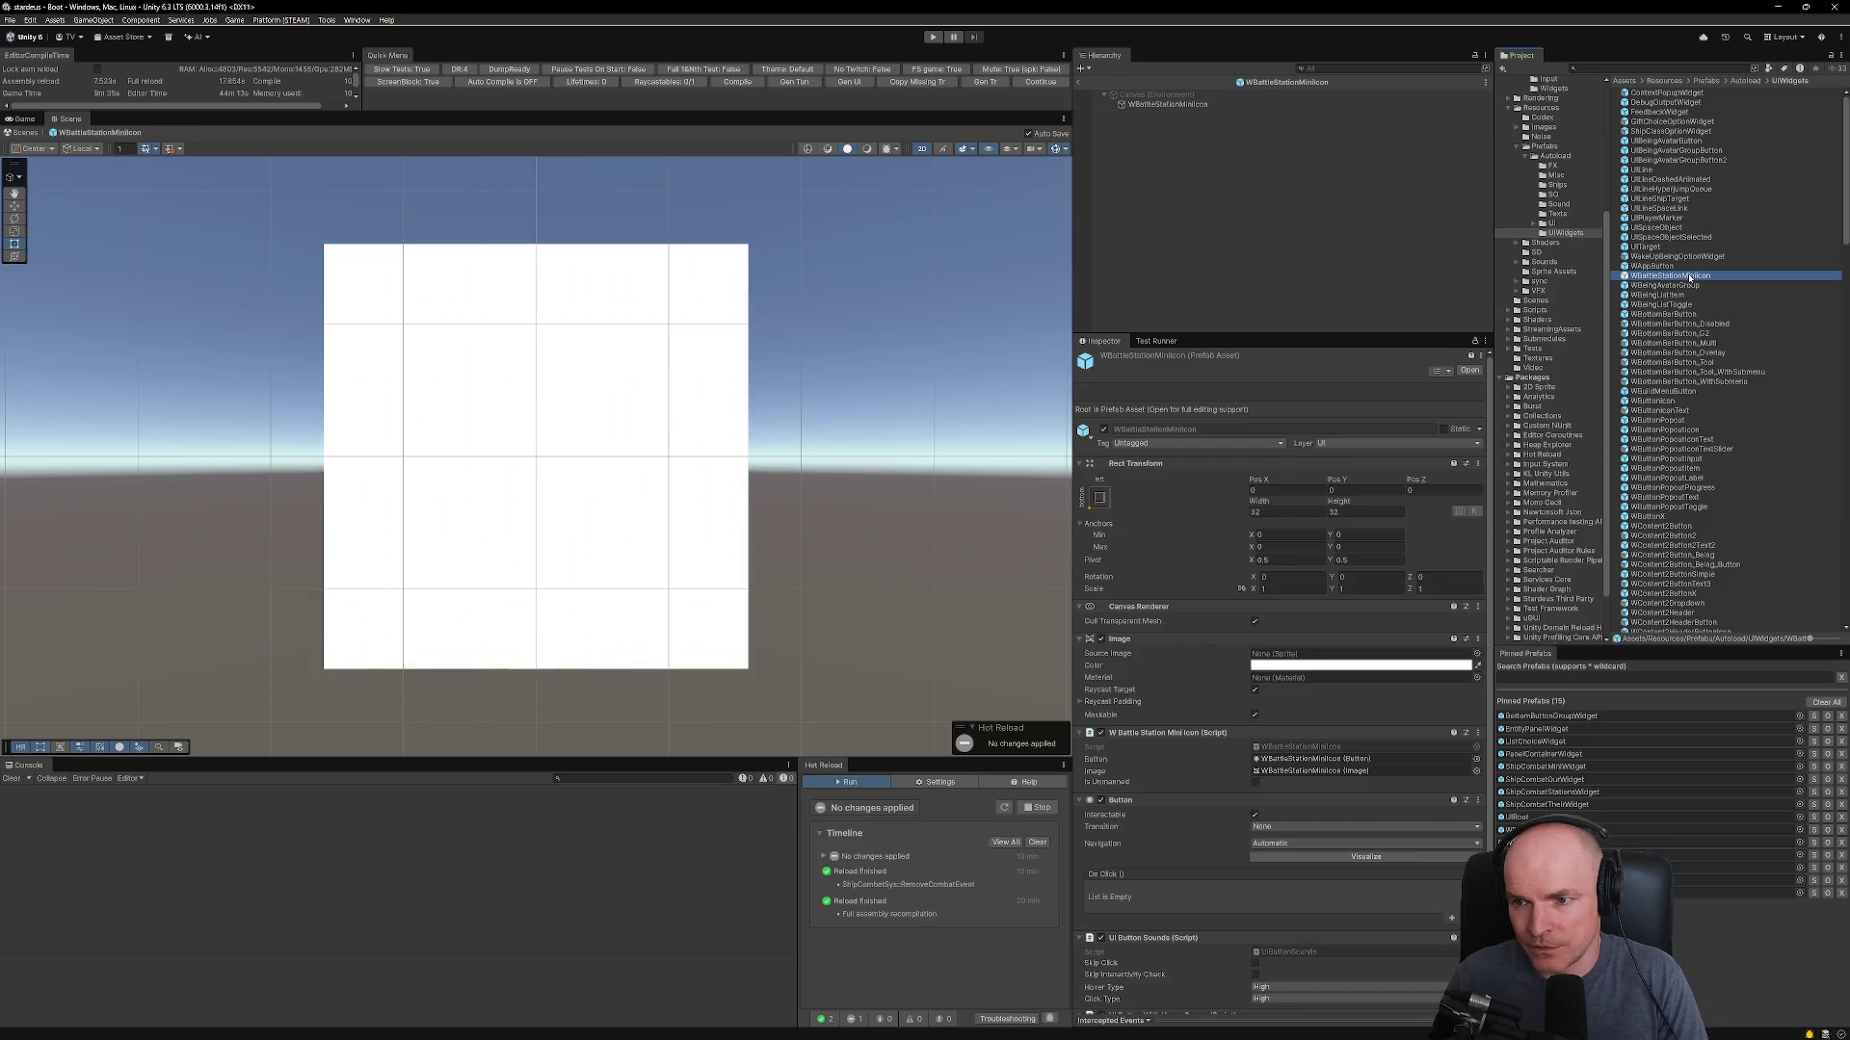
key("ctrl+d")
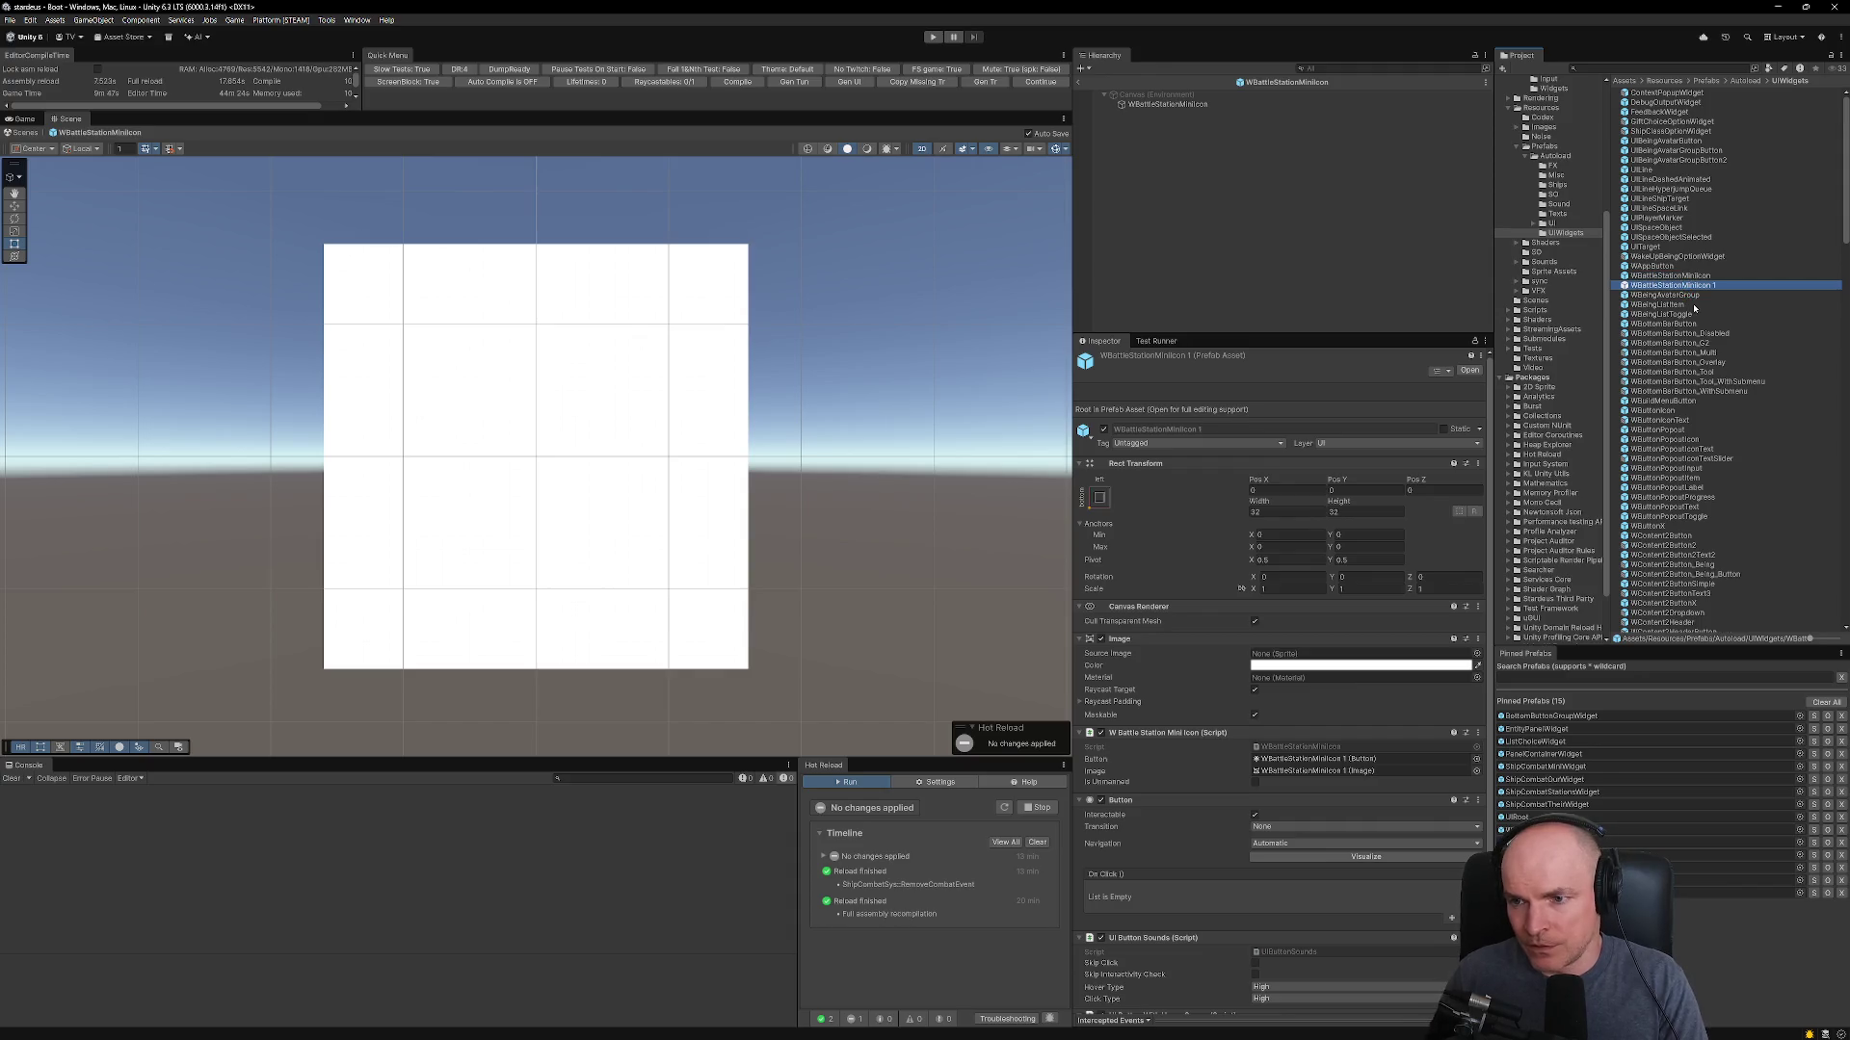
key("F2")
key("End")
key("BackSpace")
key("BackSpace")
key("BackSpace")
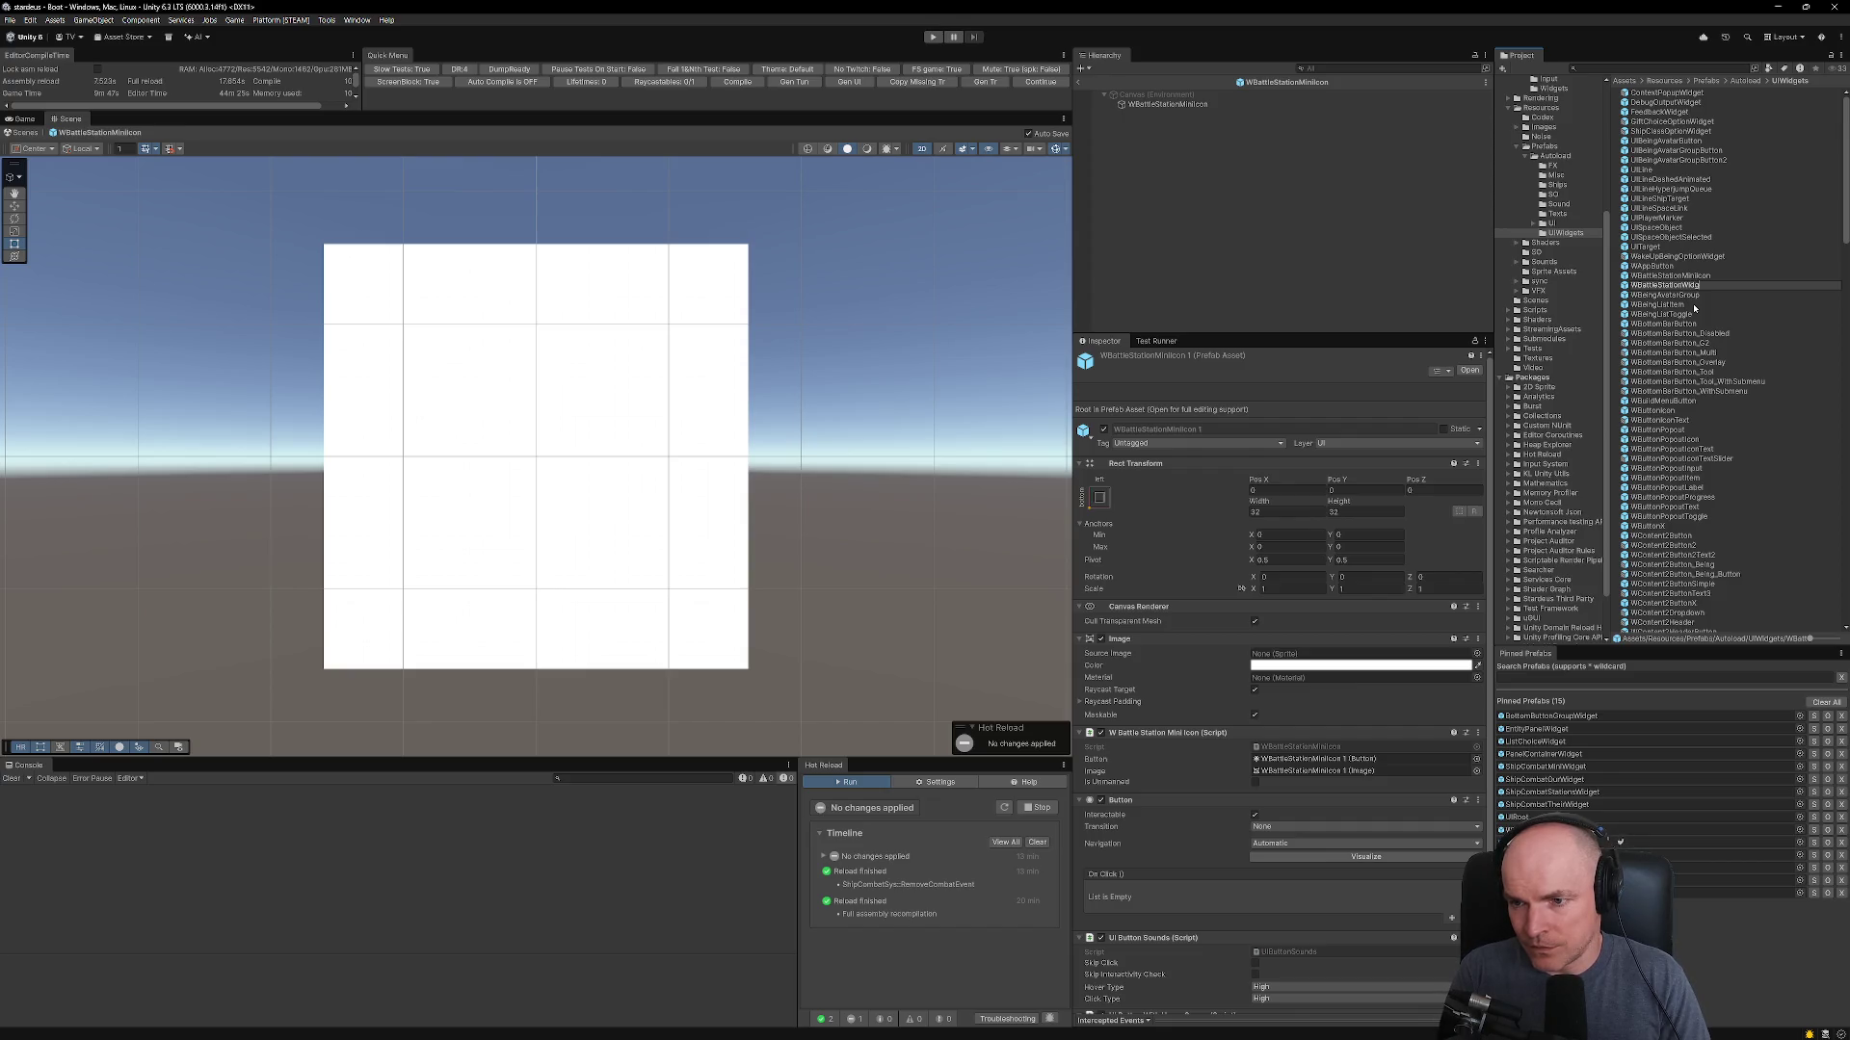
key("Return")
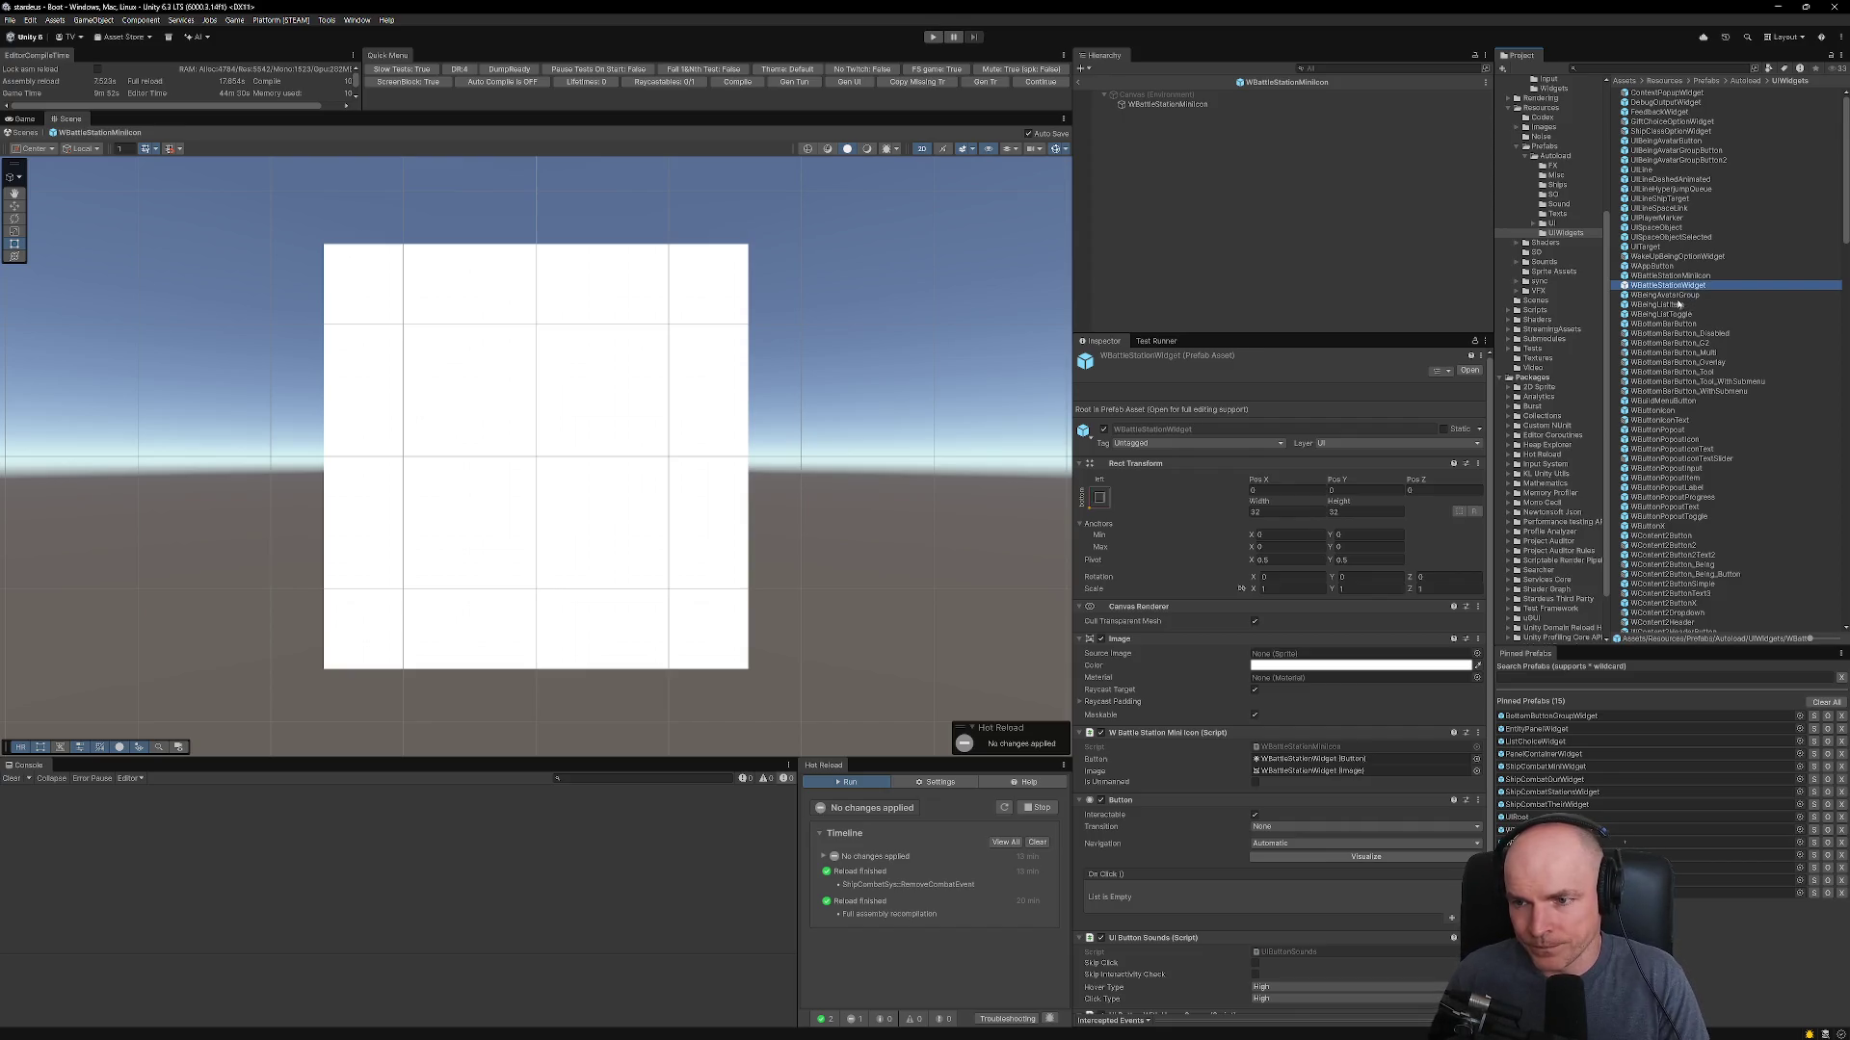
double_click(1682, 287)
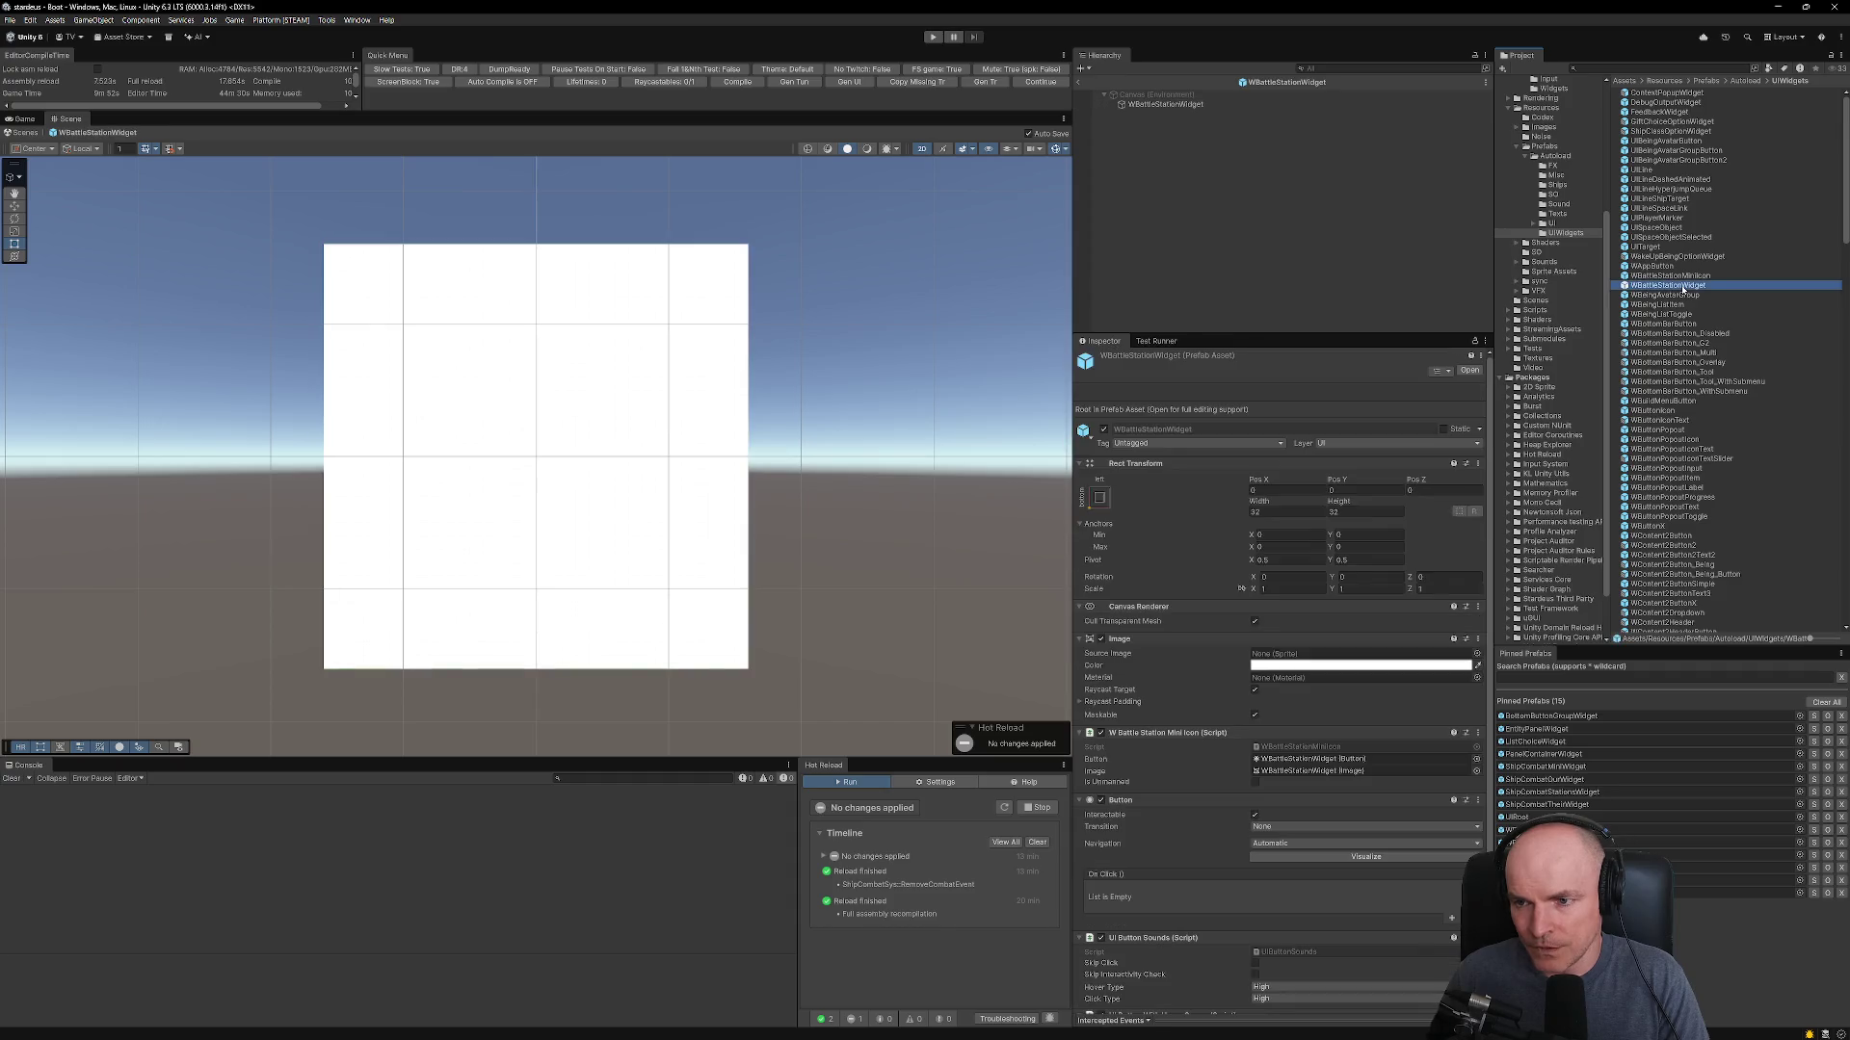
Set the widget's Rect Transform Width and Height to 100, comparing with WBattleStationMiniIcon.
left_click(1271, 513)
type("1")
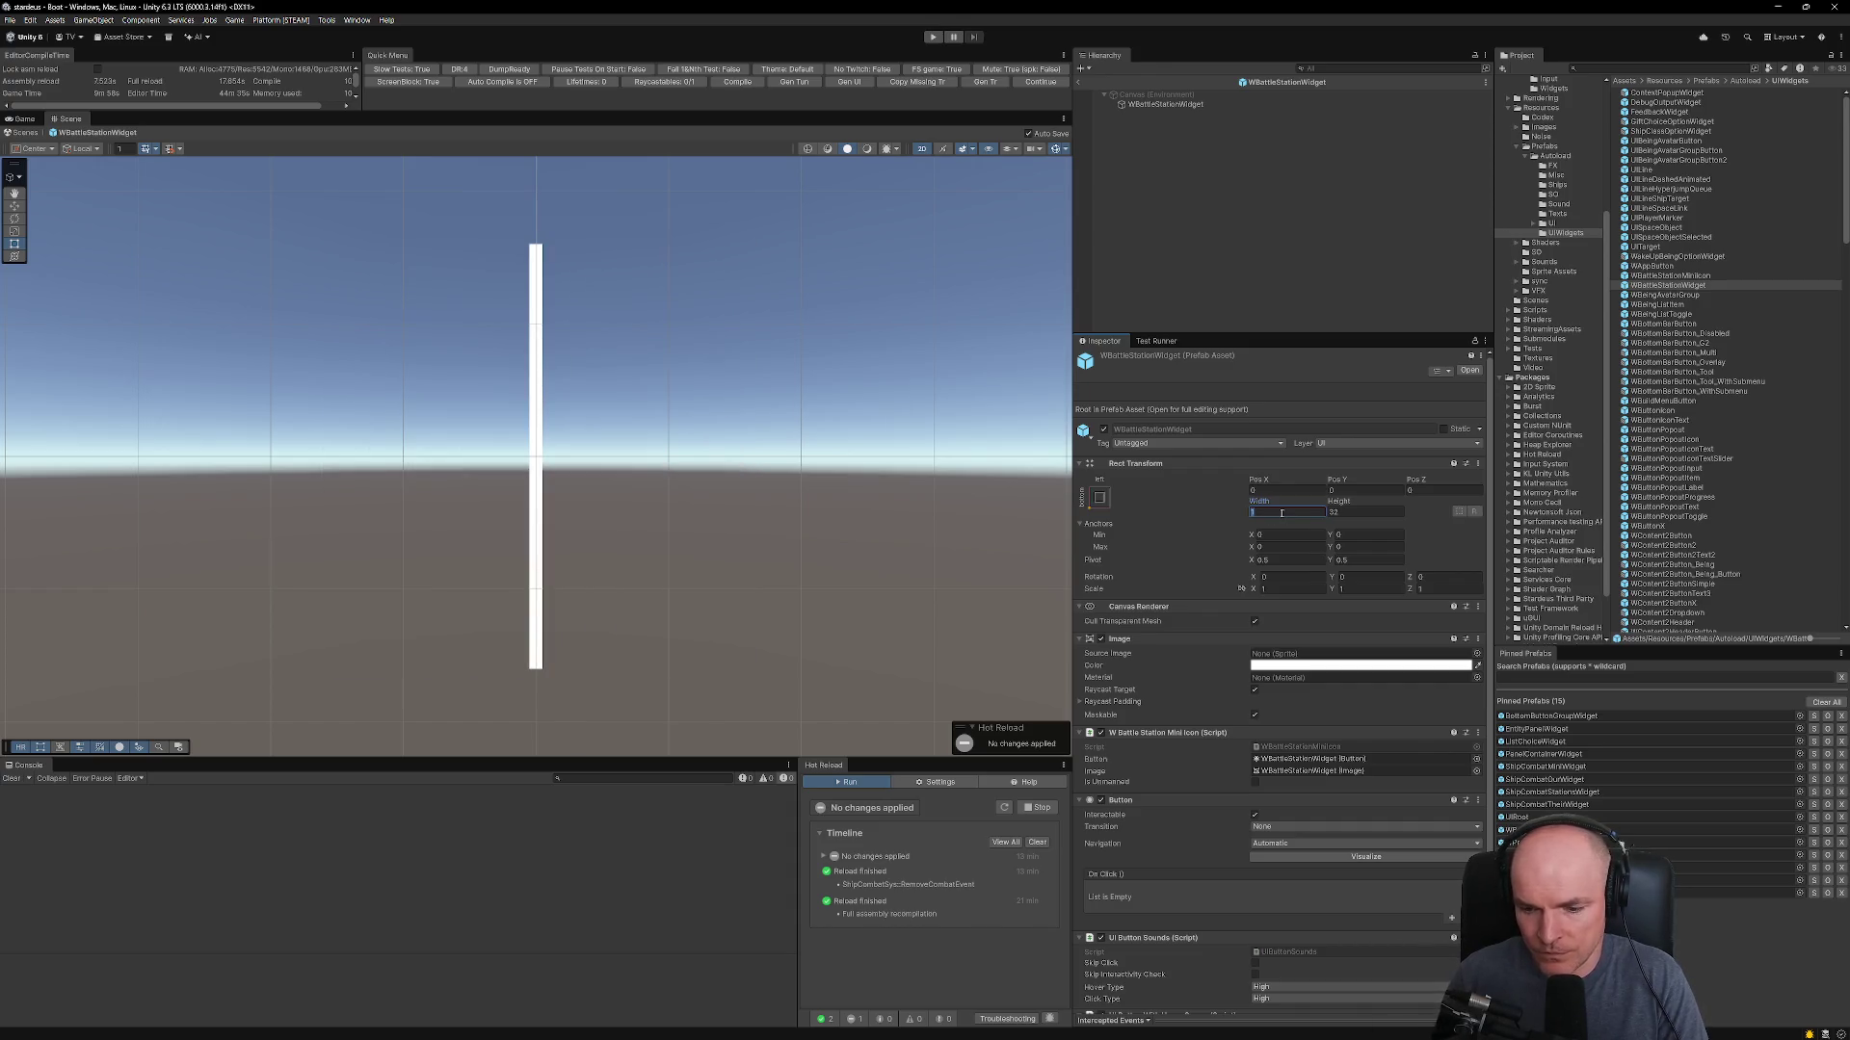
type("0")
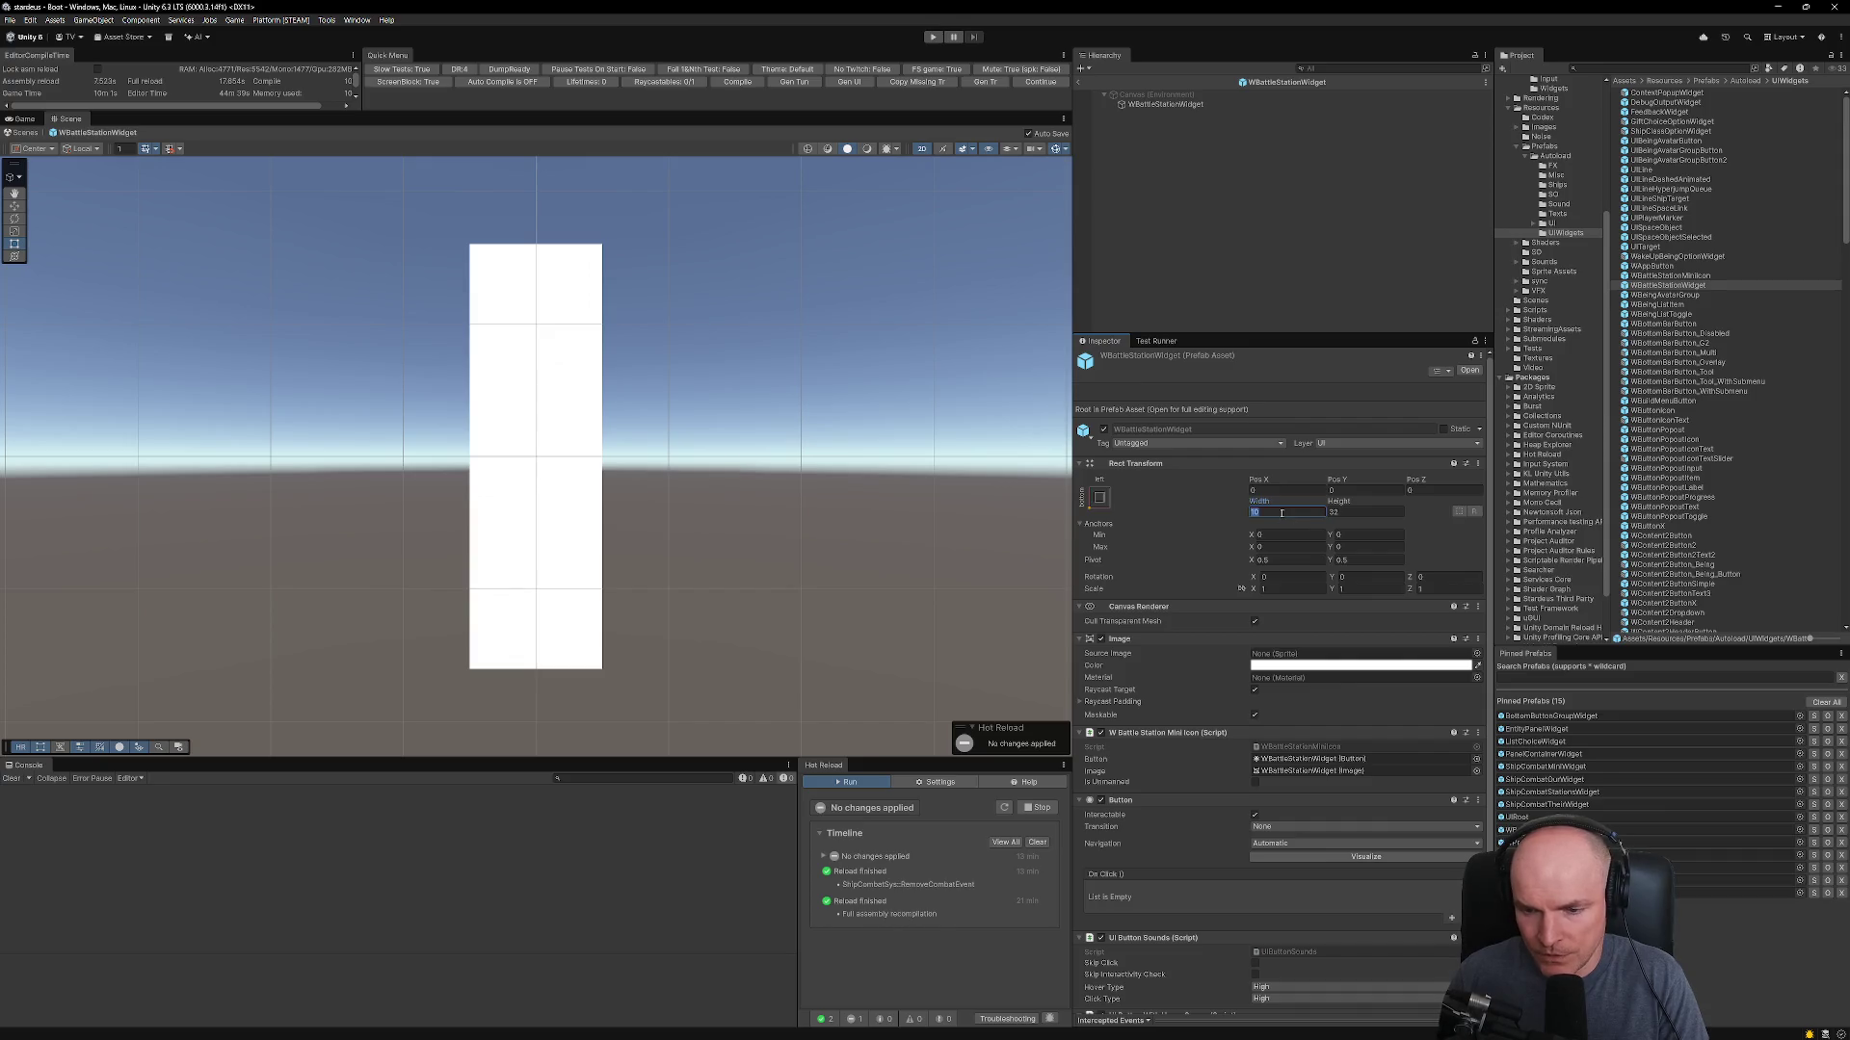
type("0")
left_click(1355, 518)
type("100")
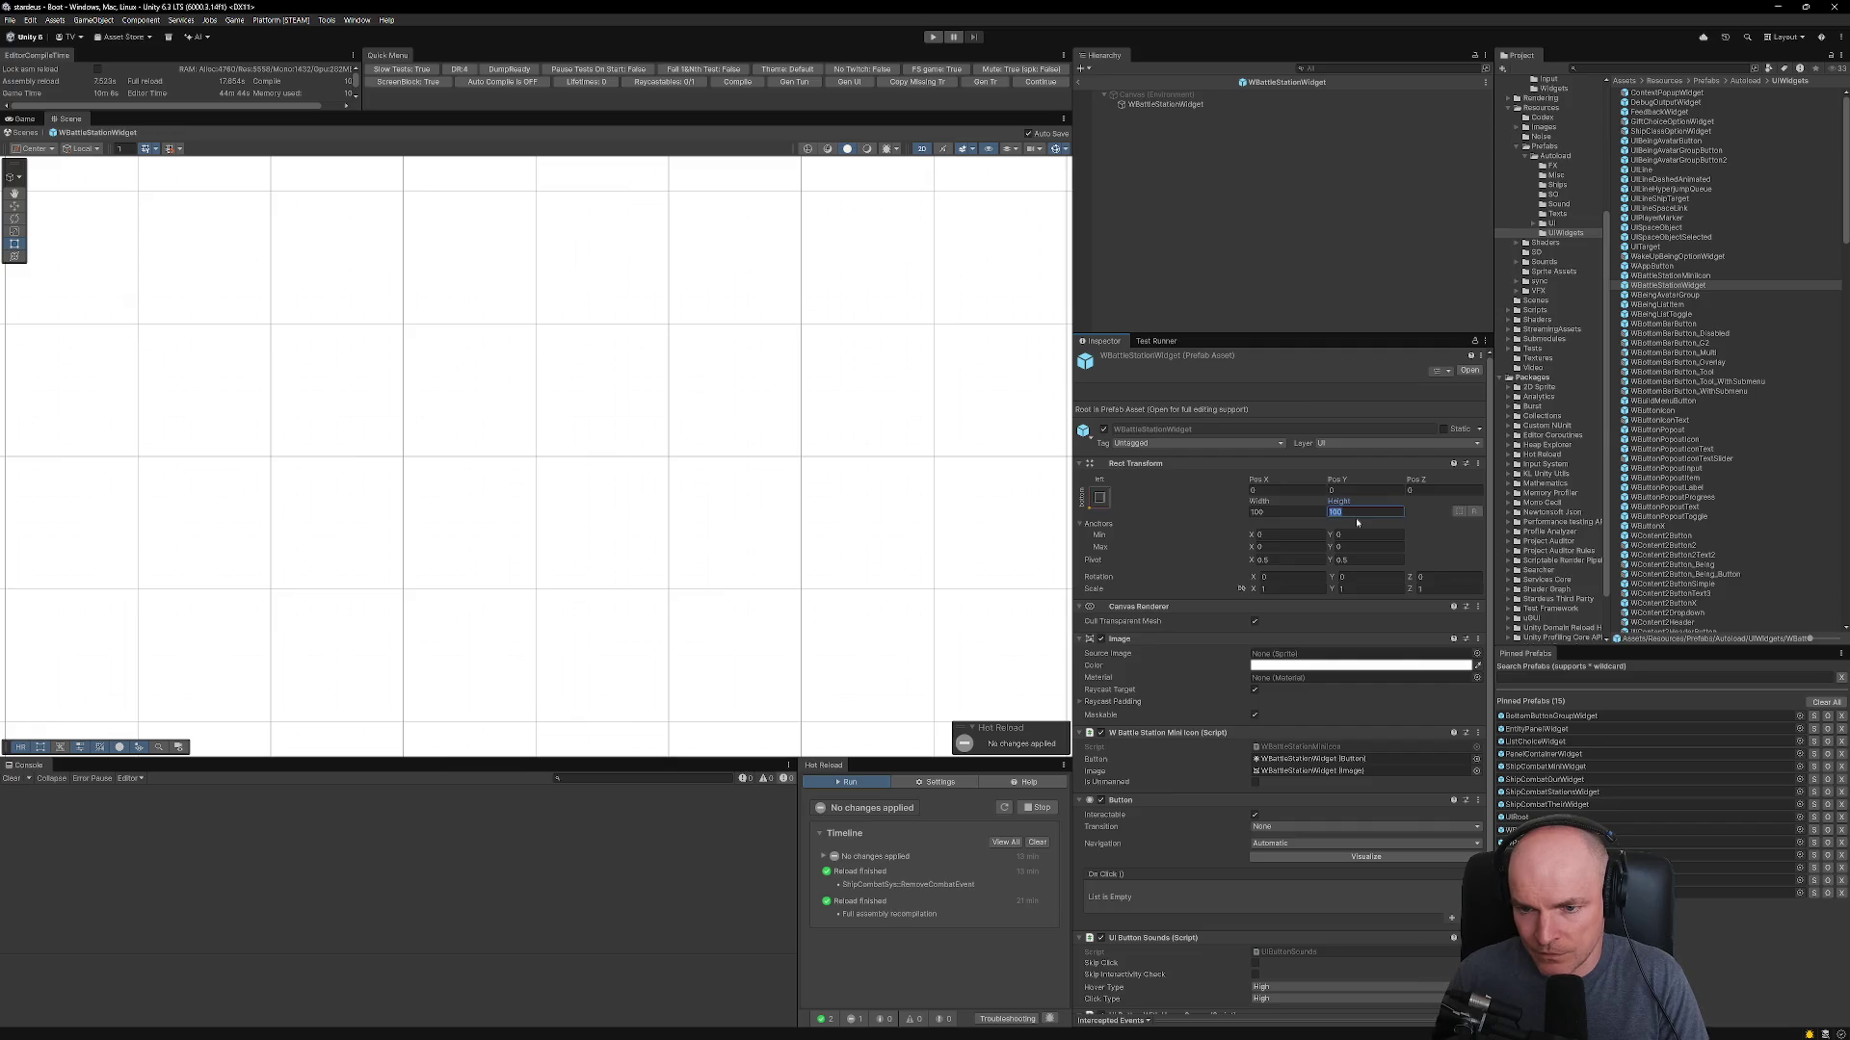
scroll(834, 448, "down", 6)
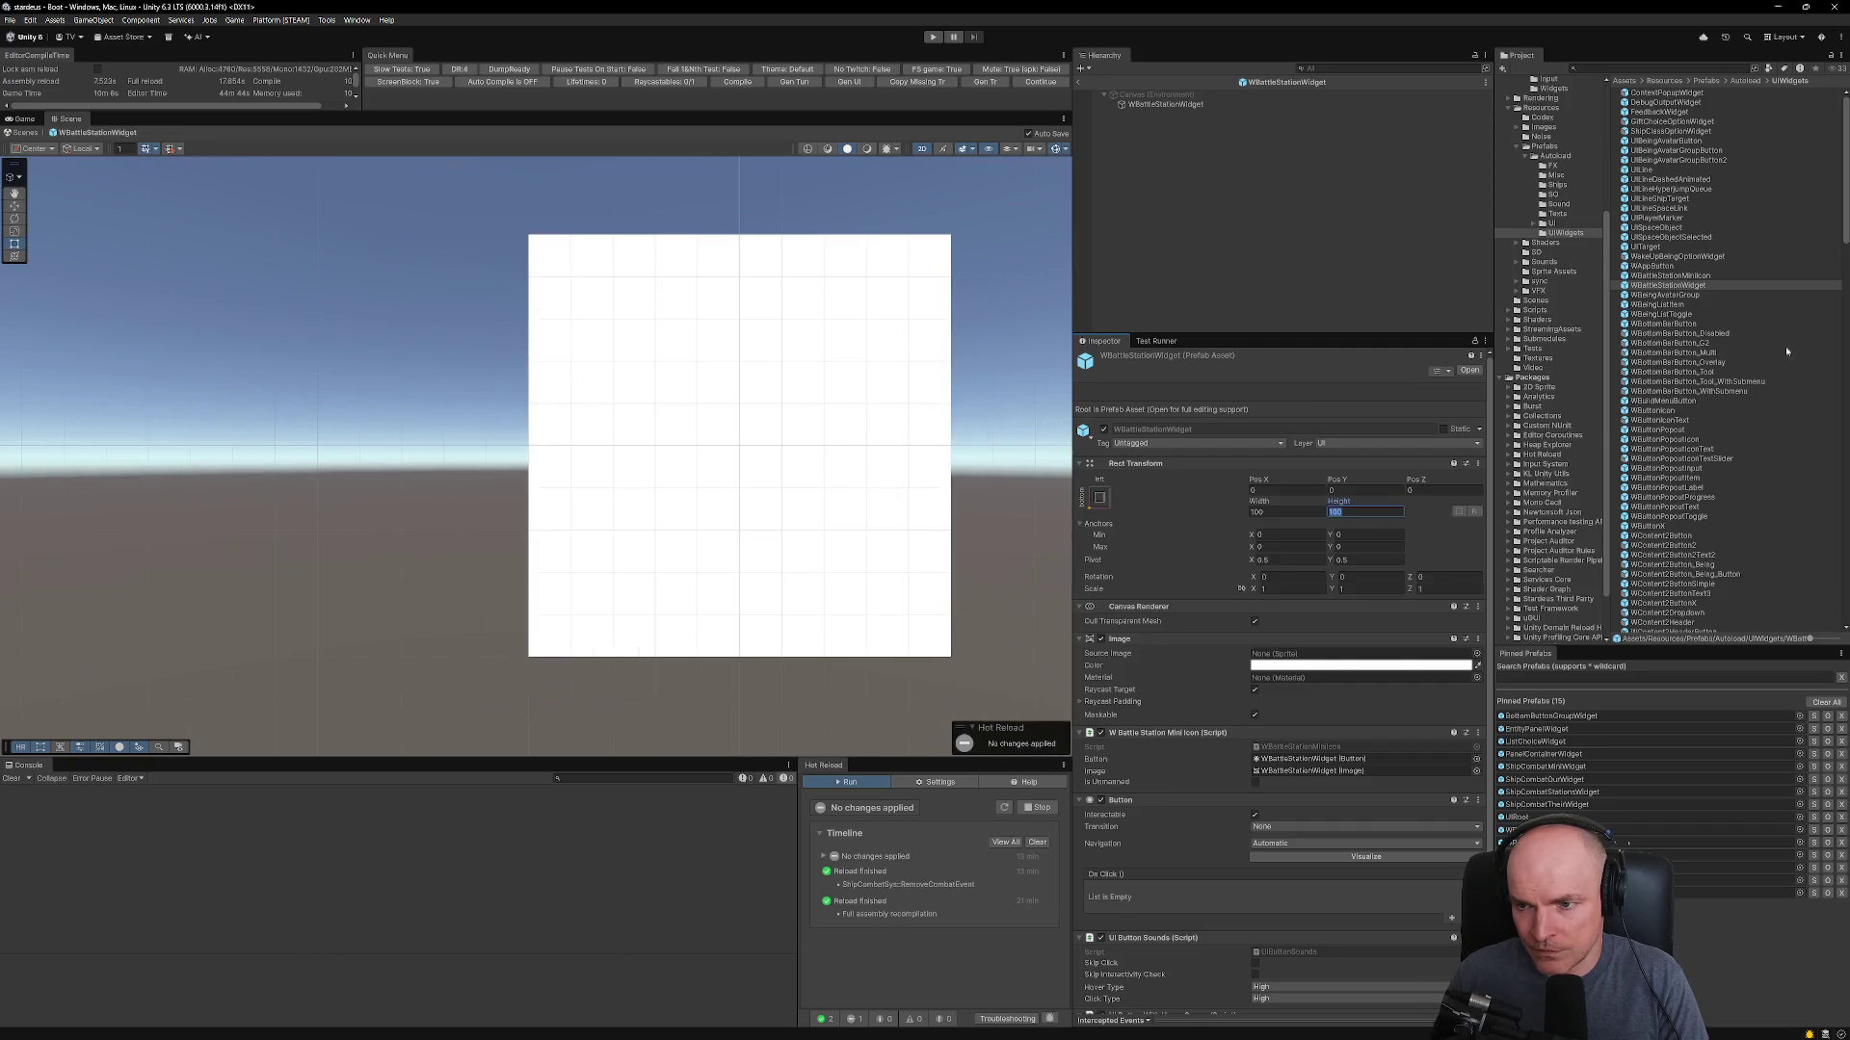
double_click(1691, 286)
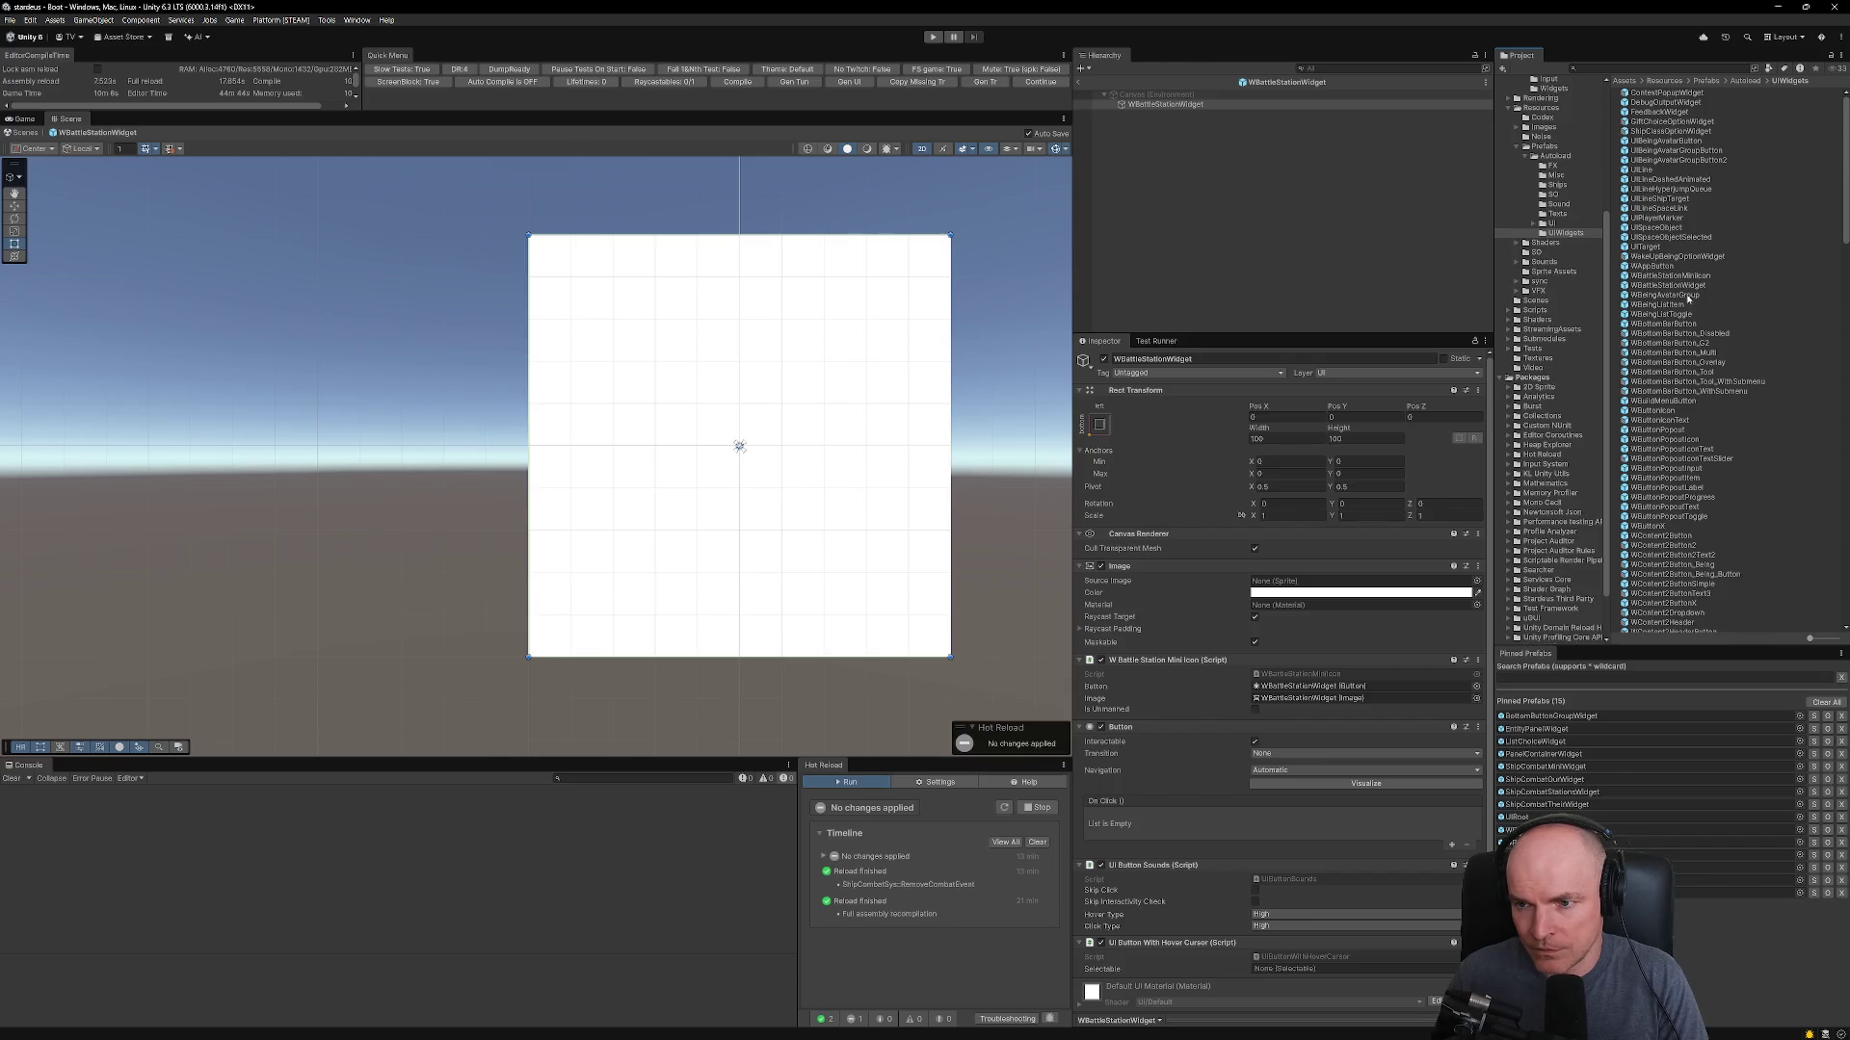
double_click(1685, 276)
double_click(1688, 287)
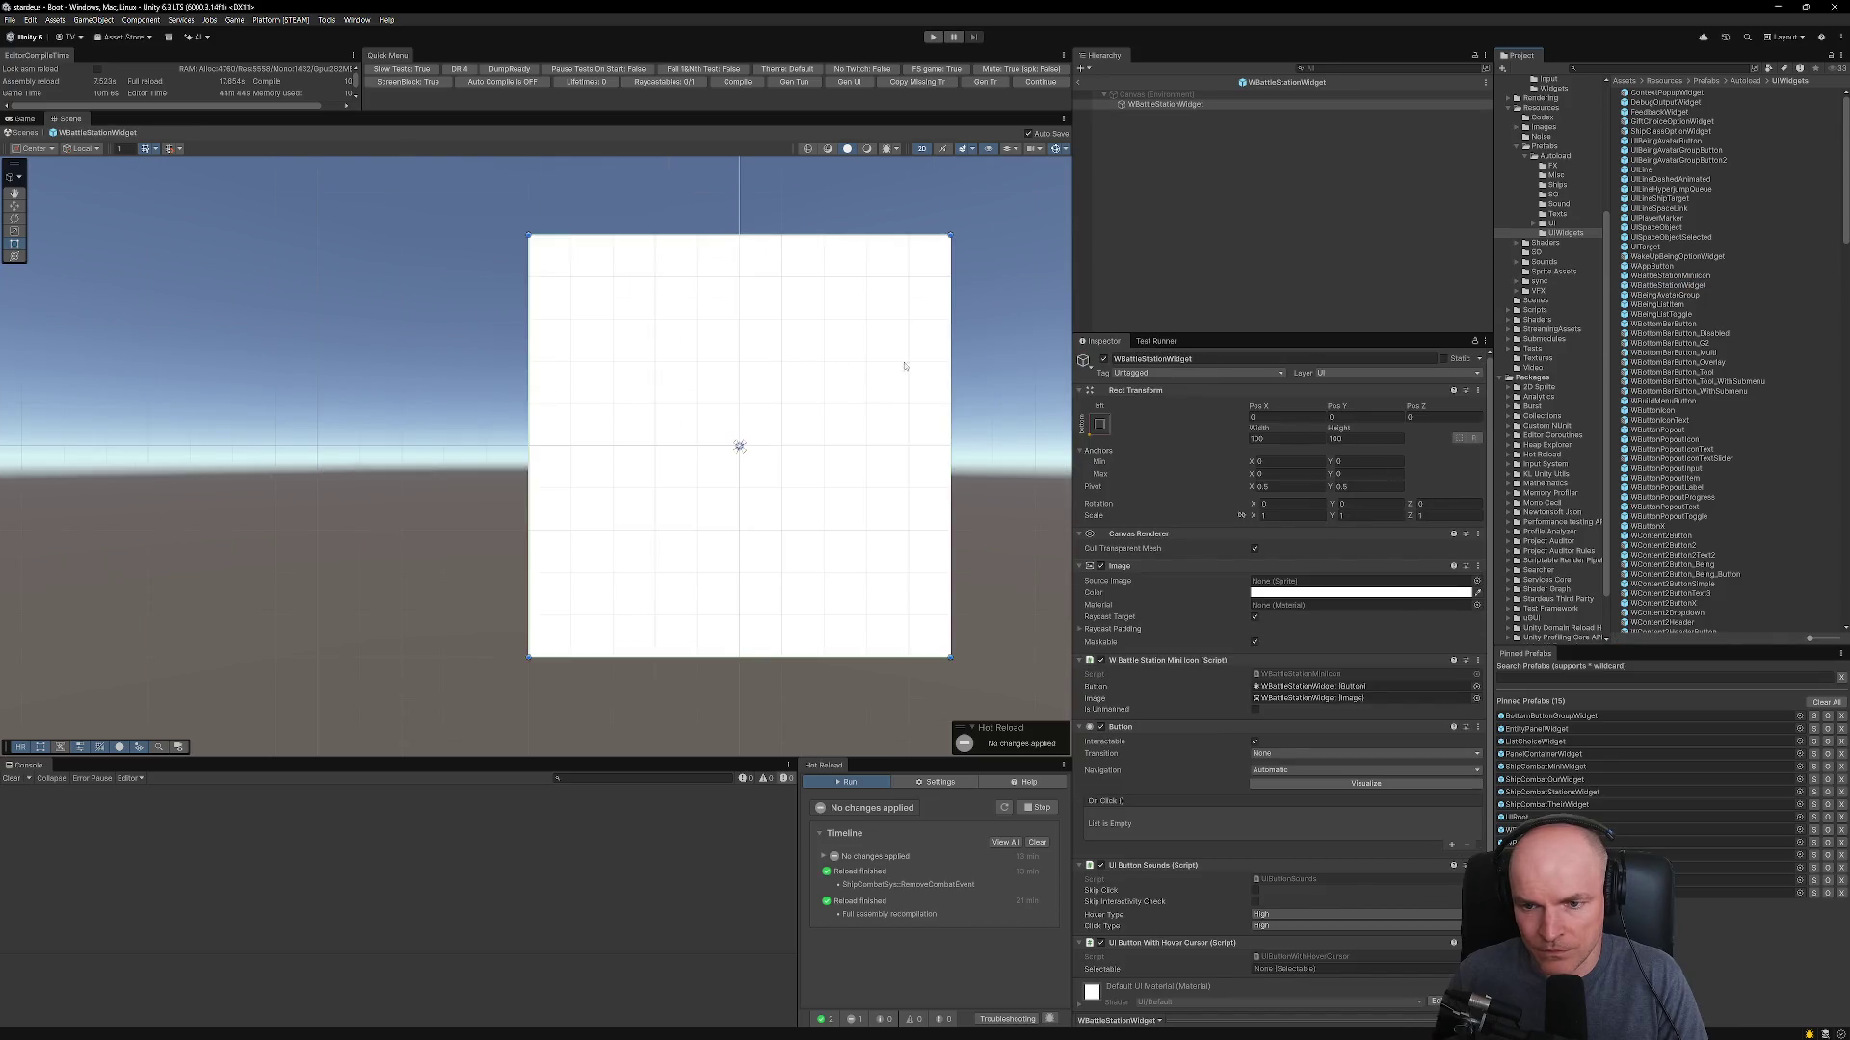
Re-enter Width 100 and frame the 100 by 100 widget square in the Scene view.
left_click(1263, 438)
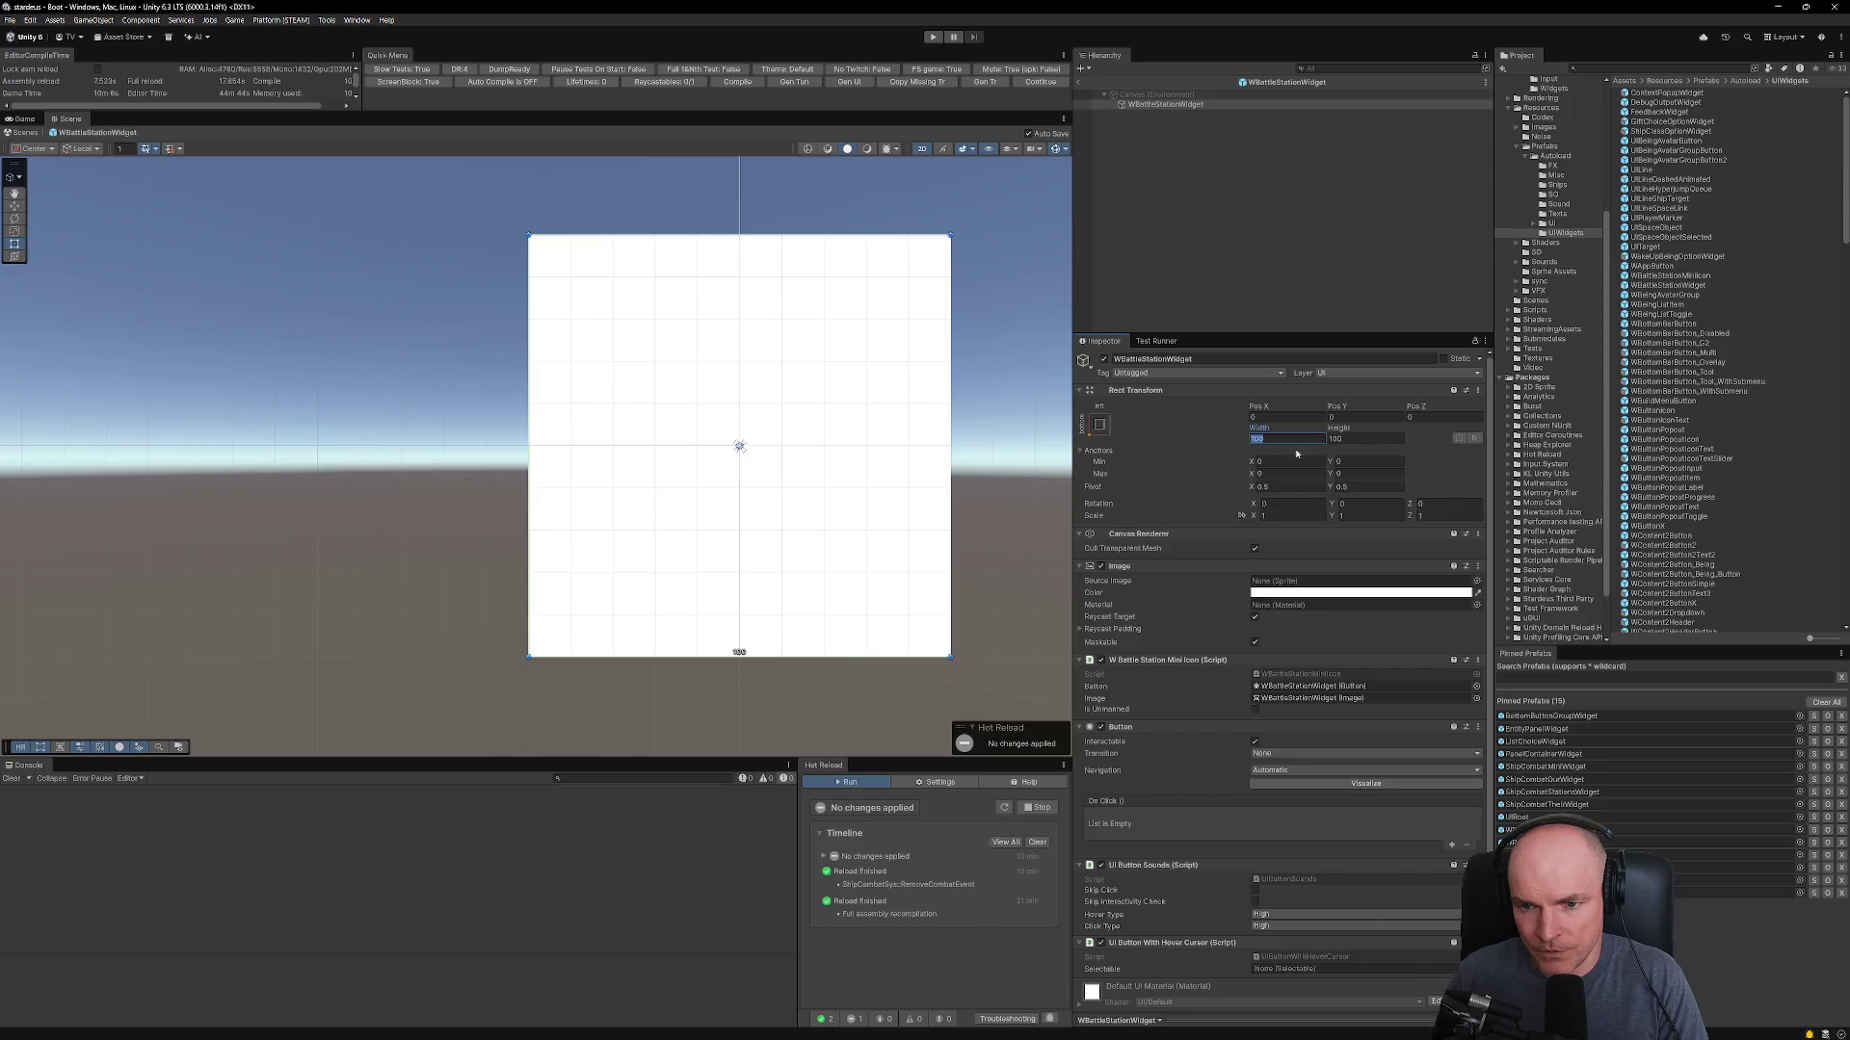
type("10")
key("BackSpace")
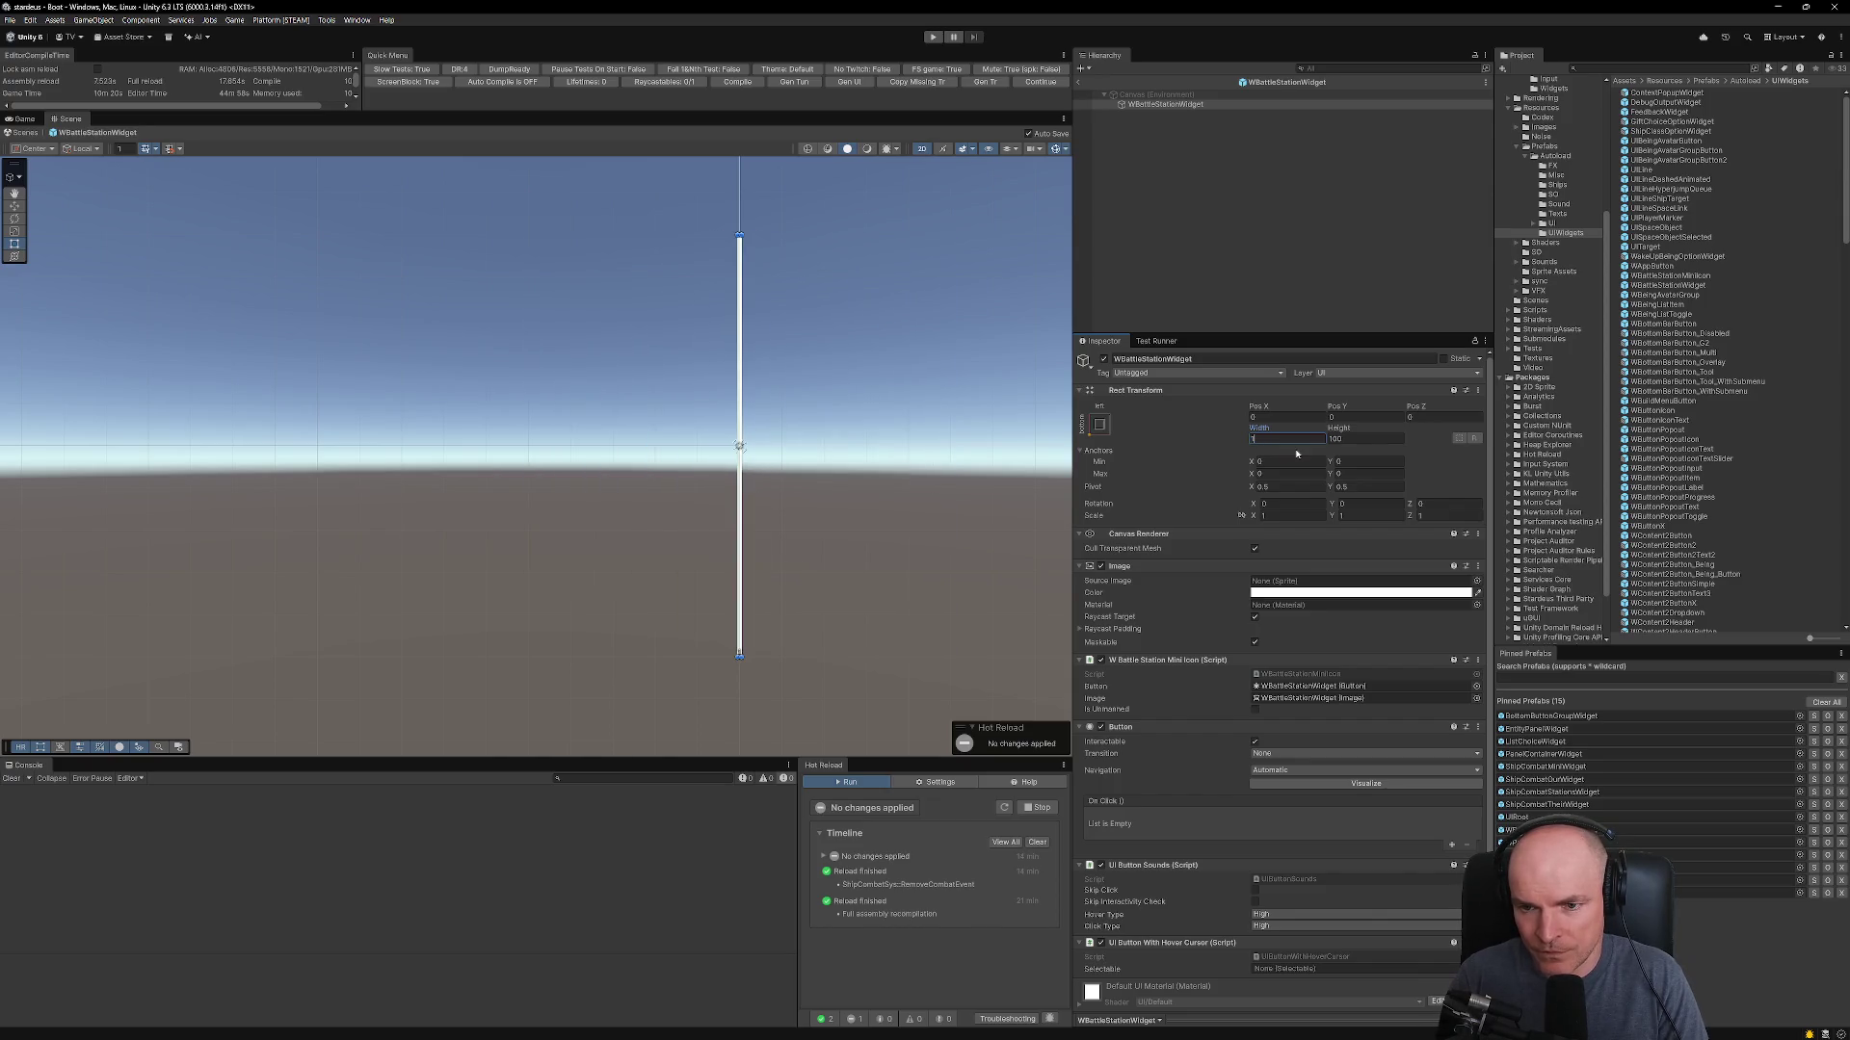
type("00")
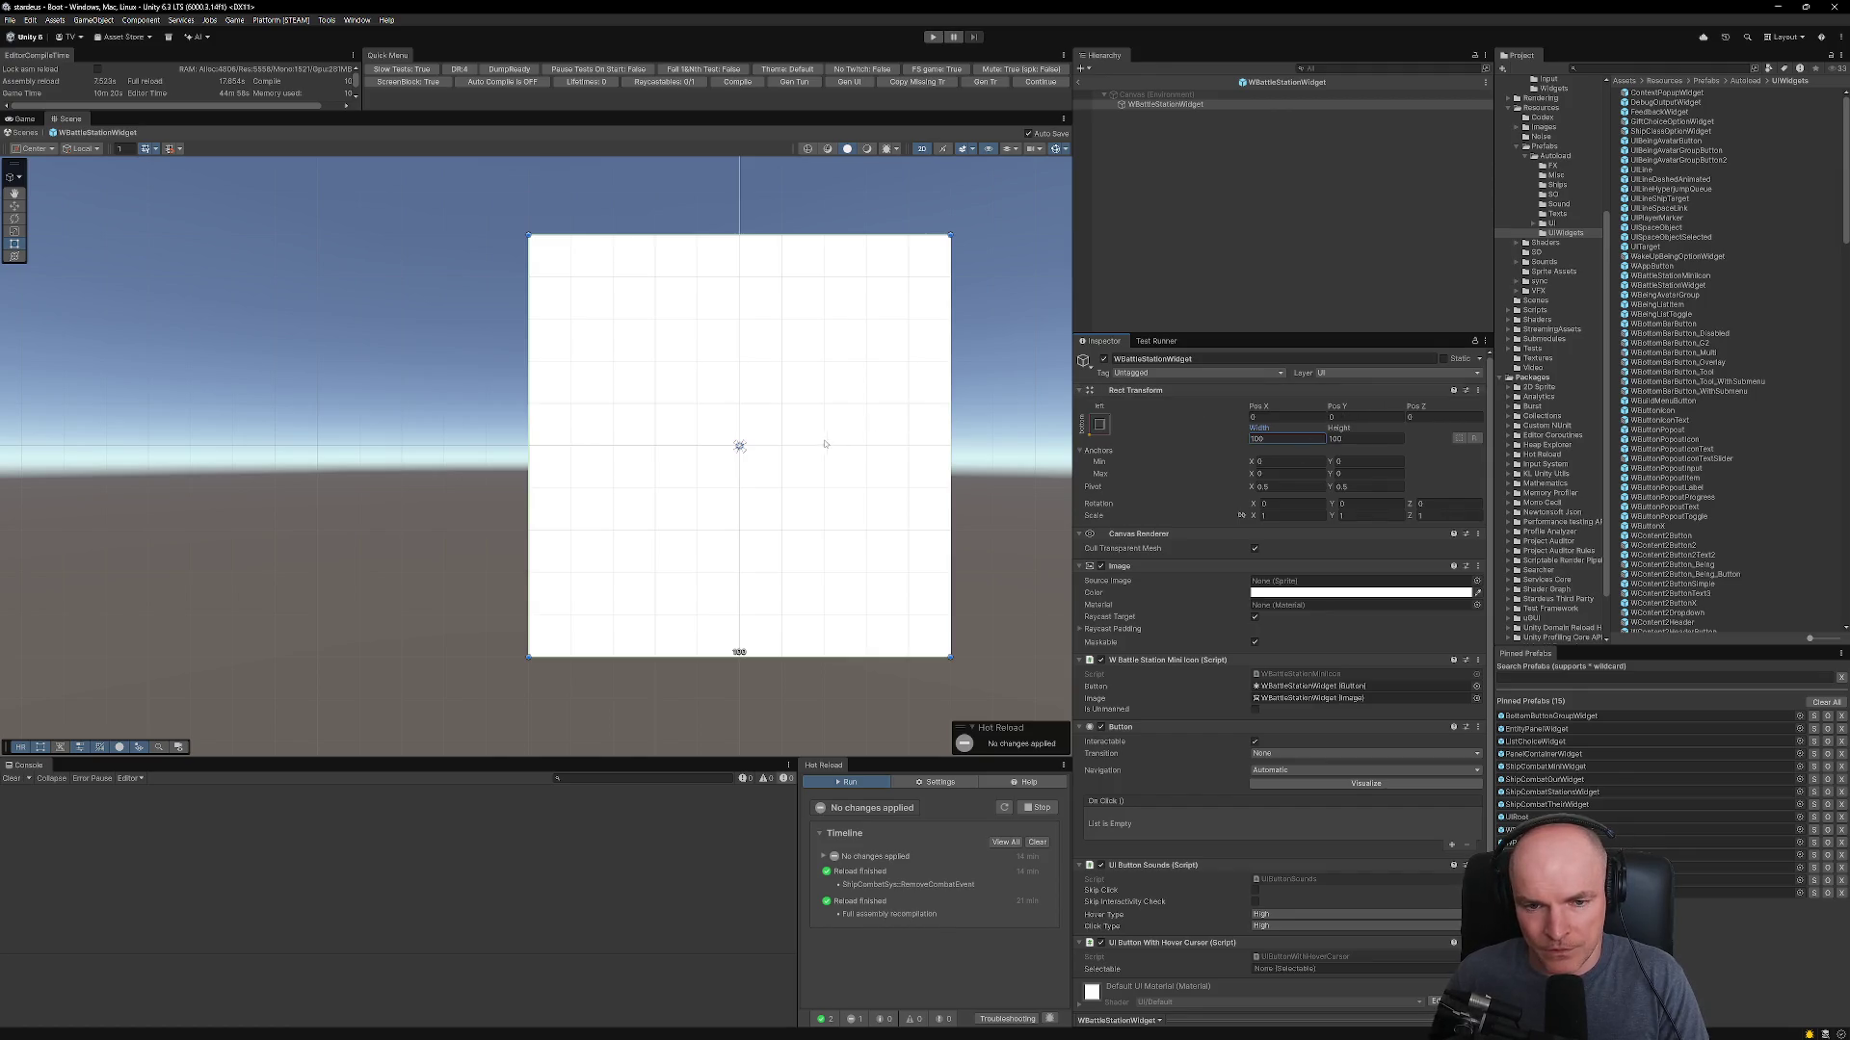
scroll(830, 441, "down", 2)
mouse_move(813, 443)
left_mouse_down()
mouse_move(800, 408)
mouse_move(738, 417)
left_mouse_up()
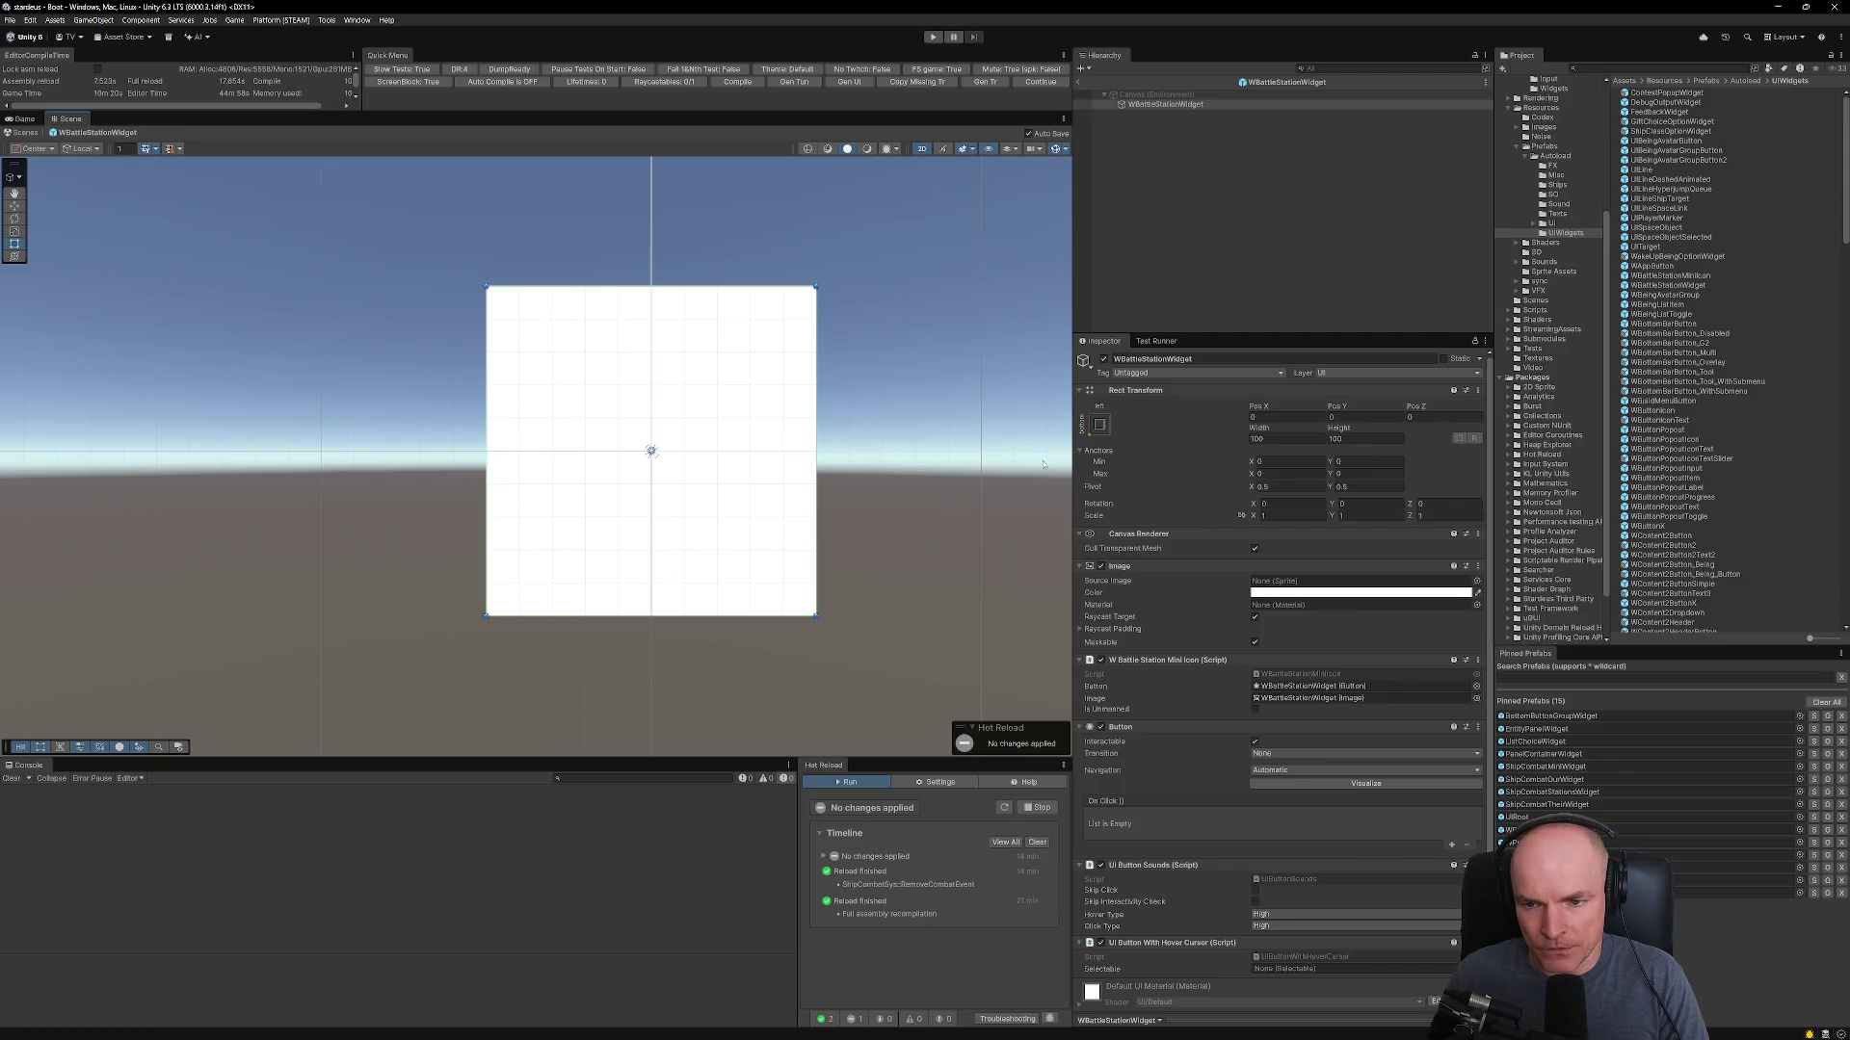
left_click(1333, 592)
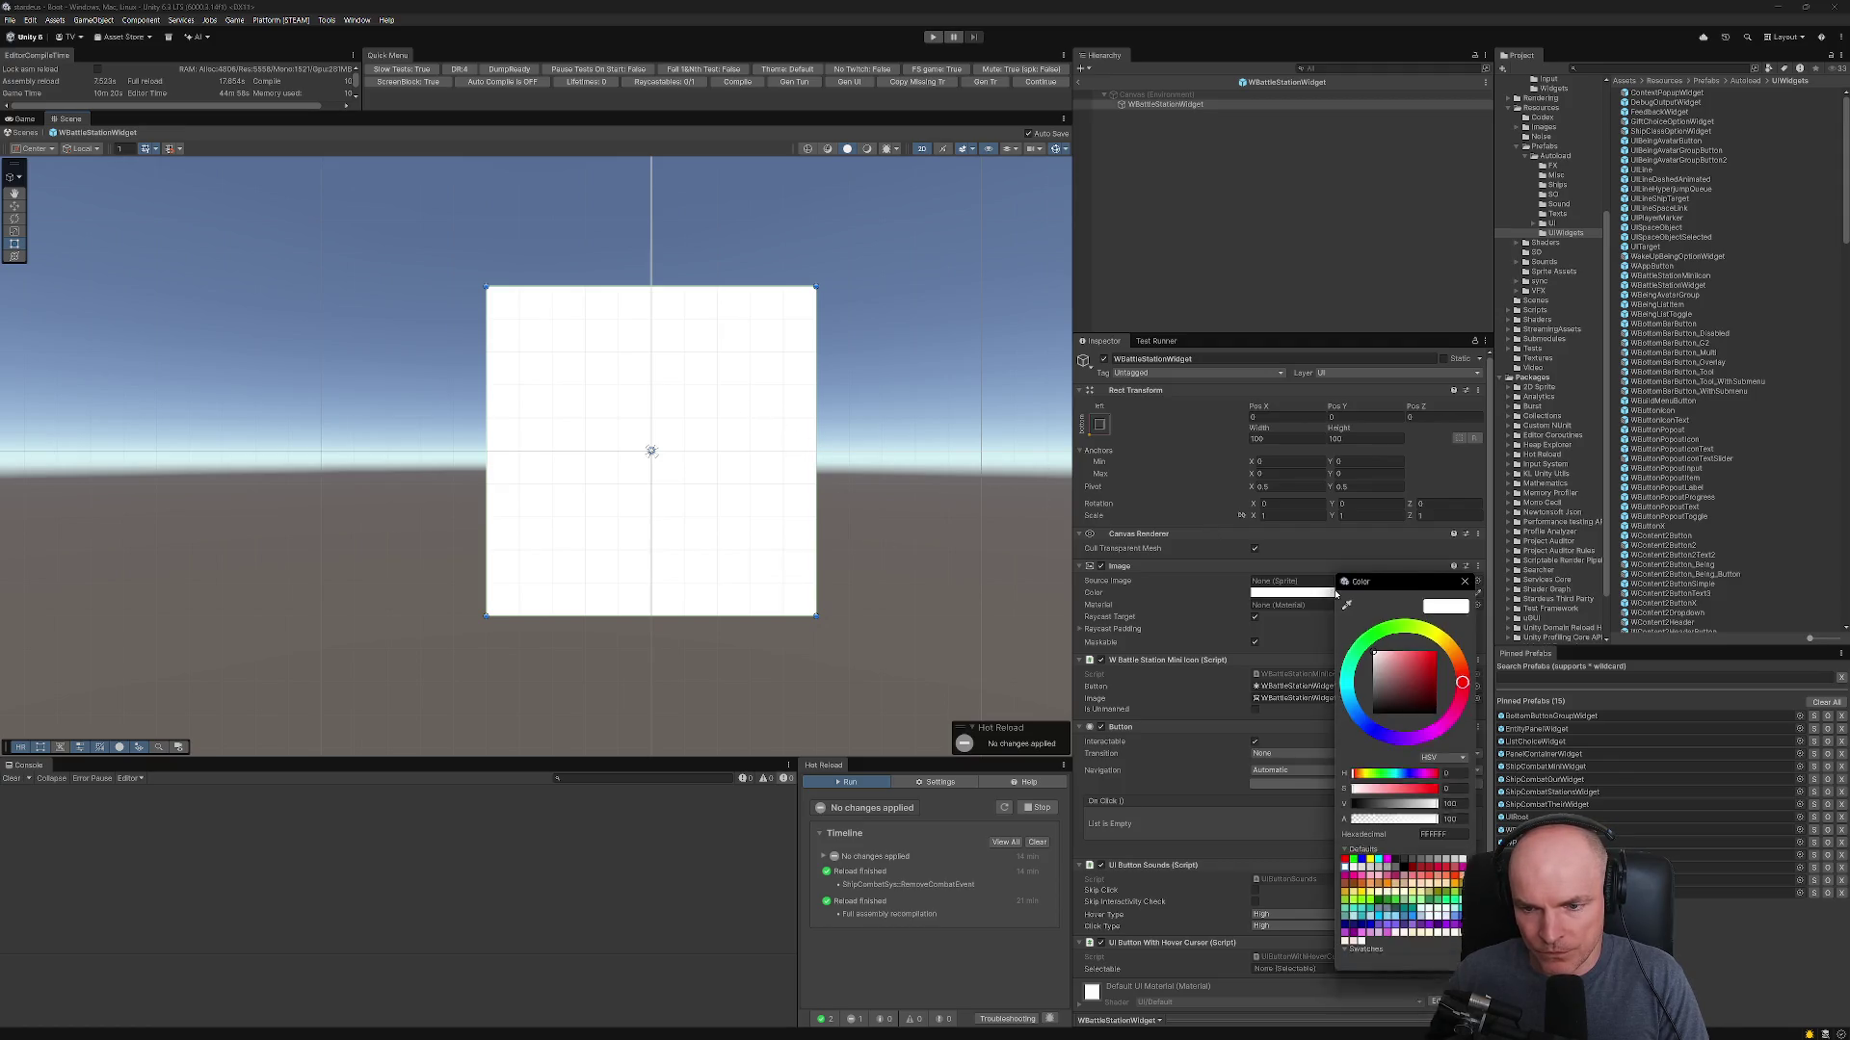
Make the widget image black with alpha 80, checking the ModalBG entry in Default.json.
left_click(1402, 873)
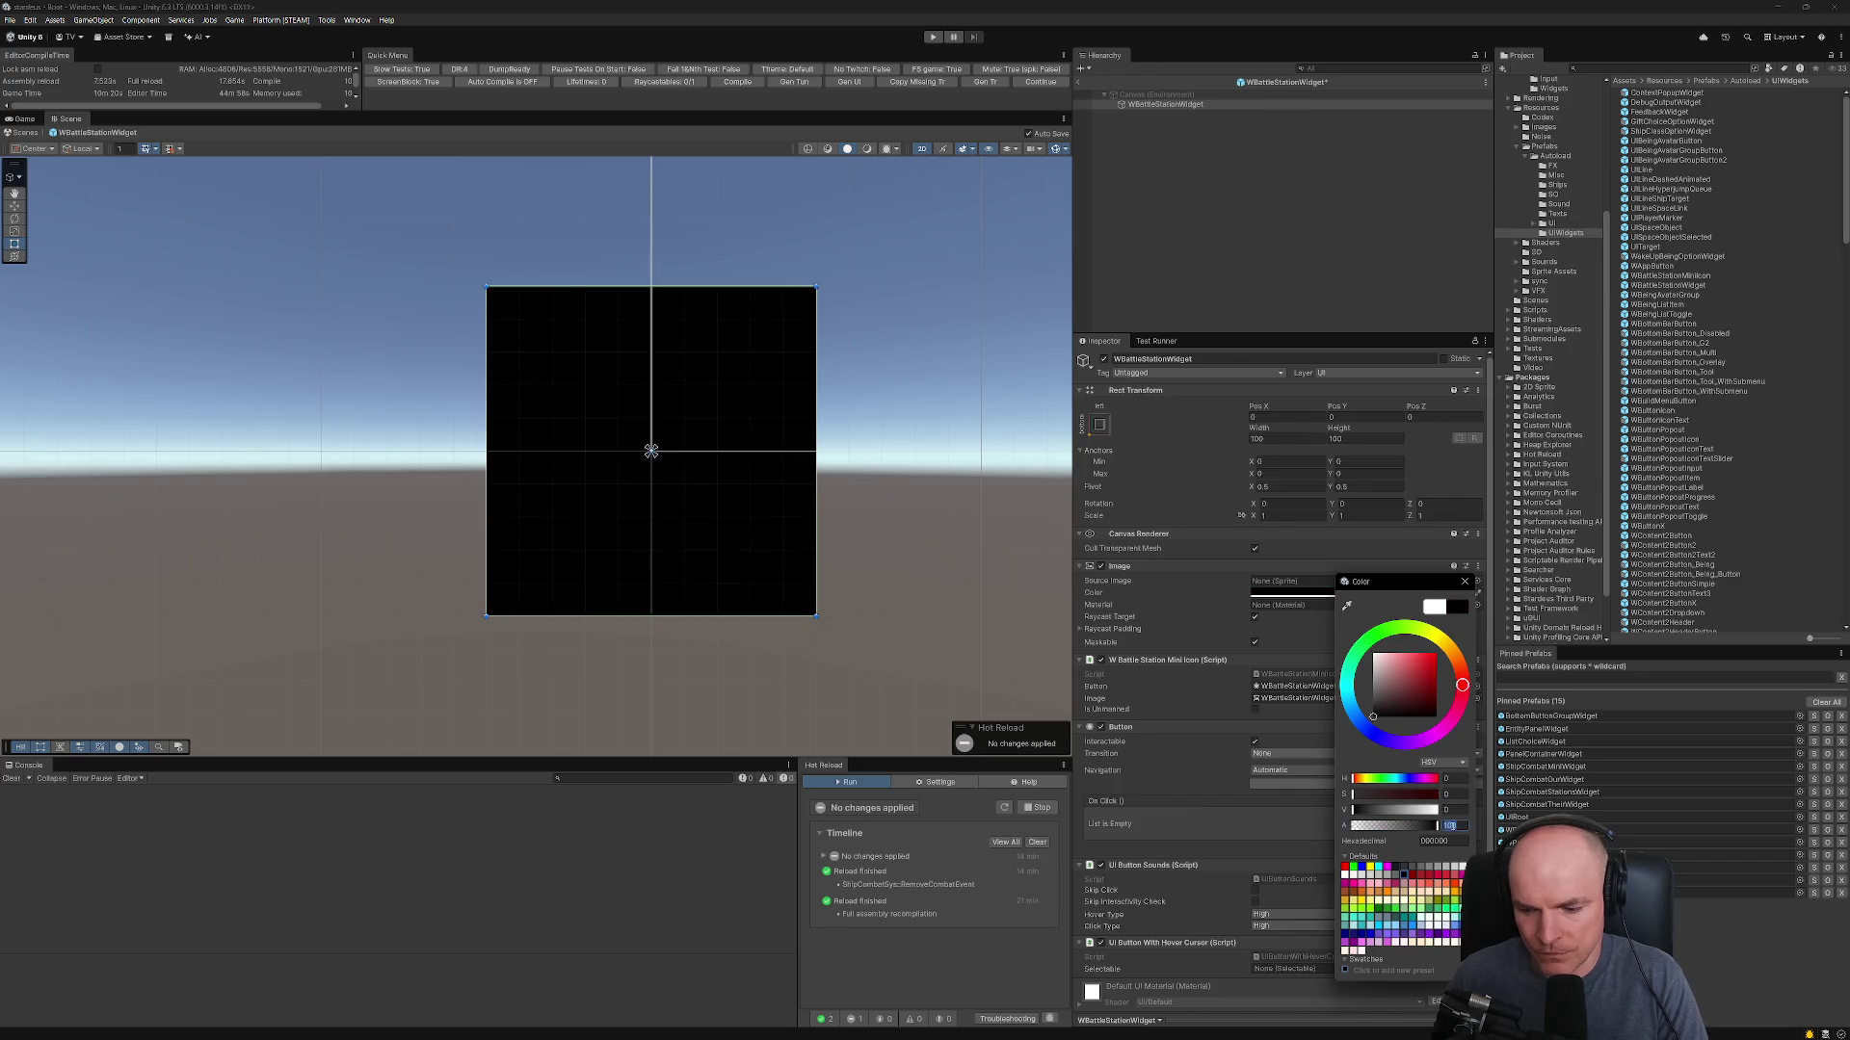
type("80")
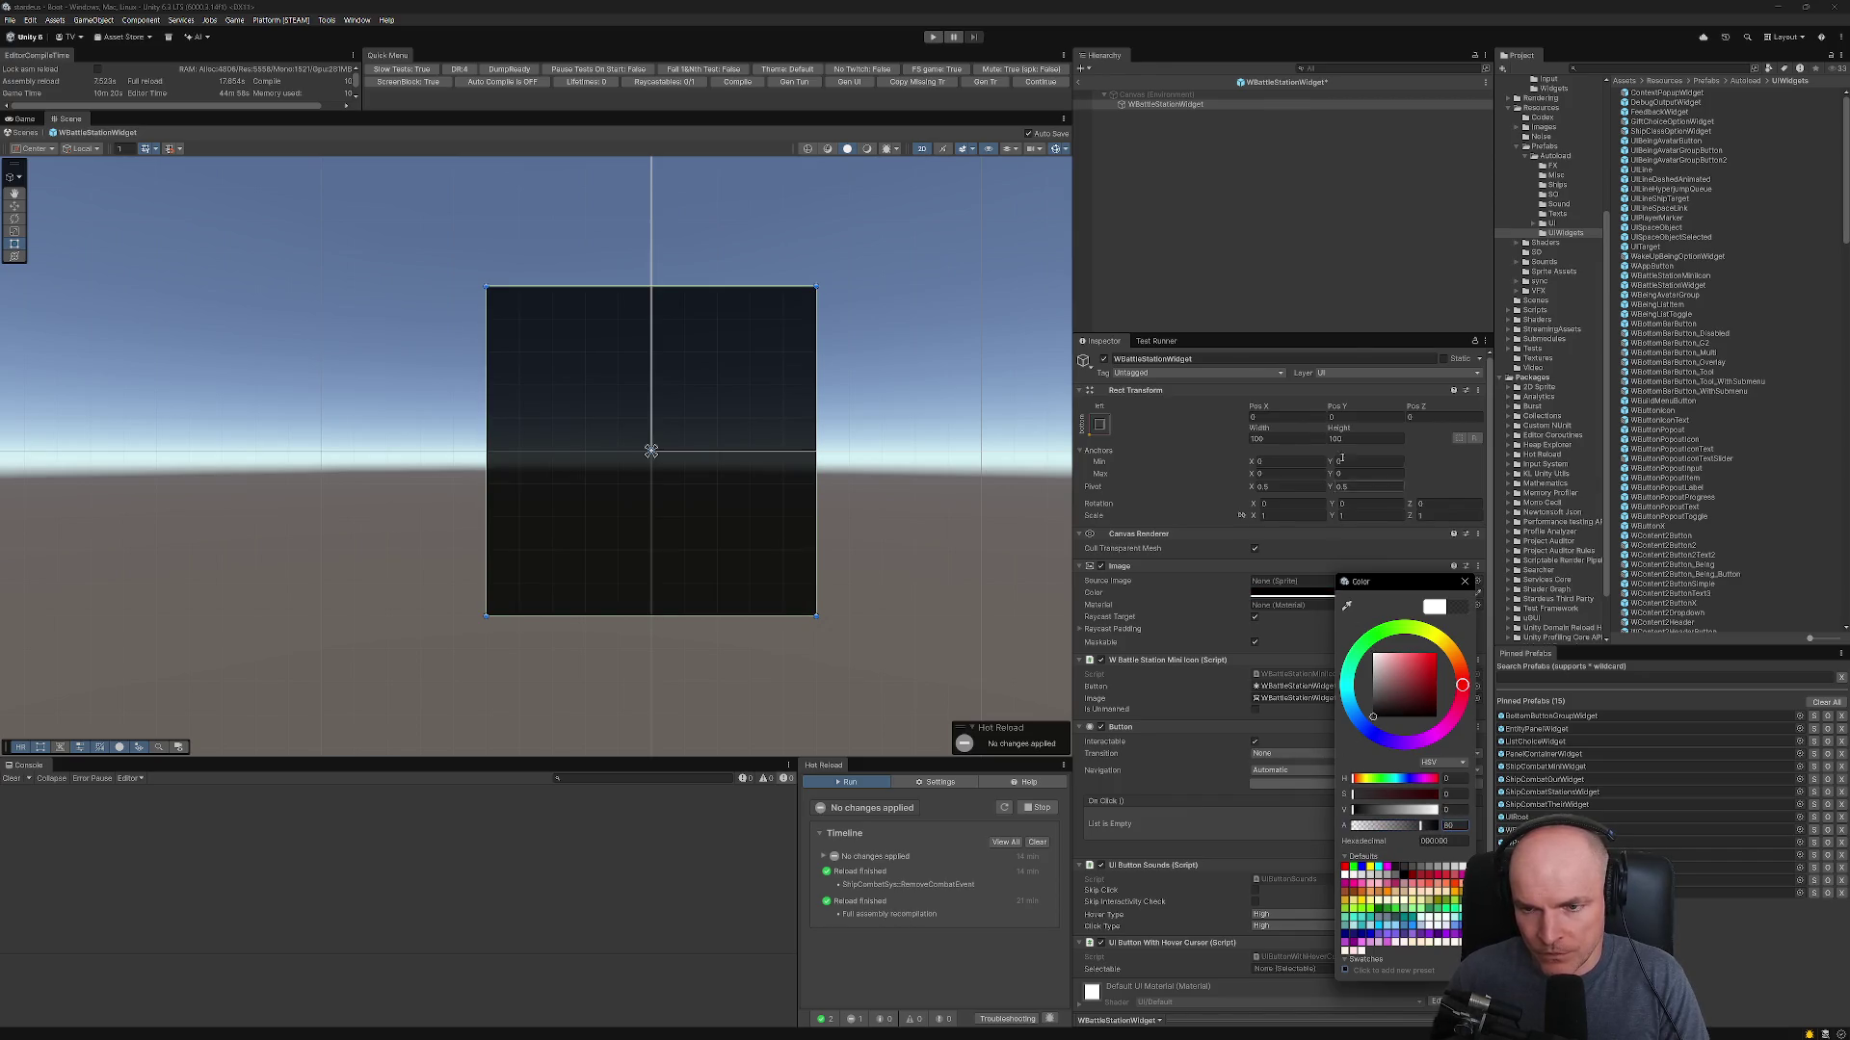
left_click(925, 1026)
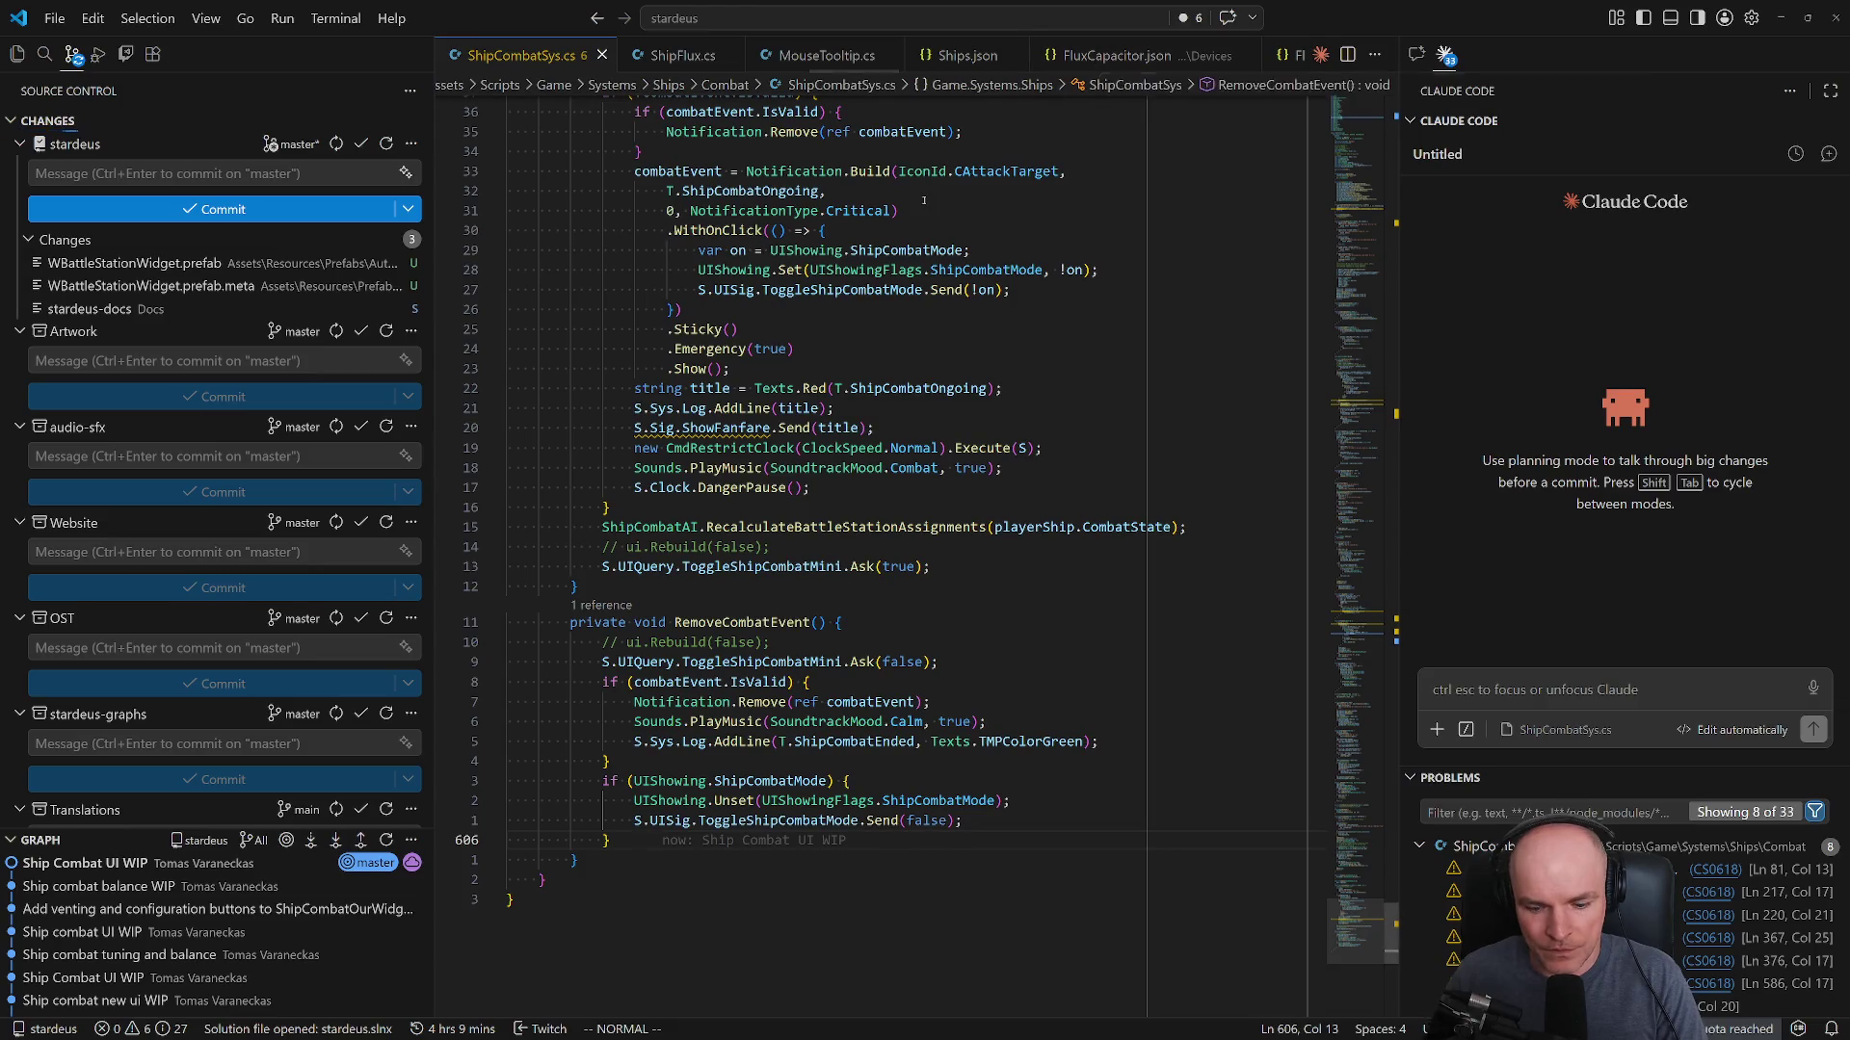
key("ctrl+p")
type("defau")
key("Return")
type("/ModalBG")
key("Return")
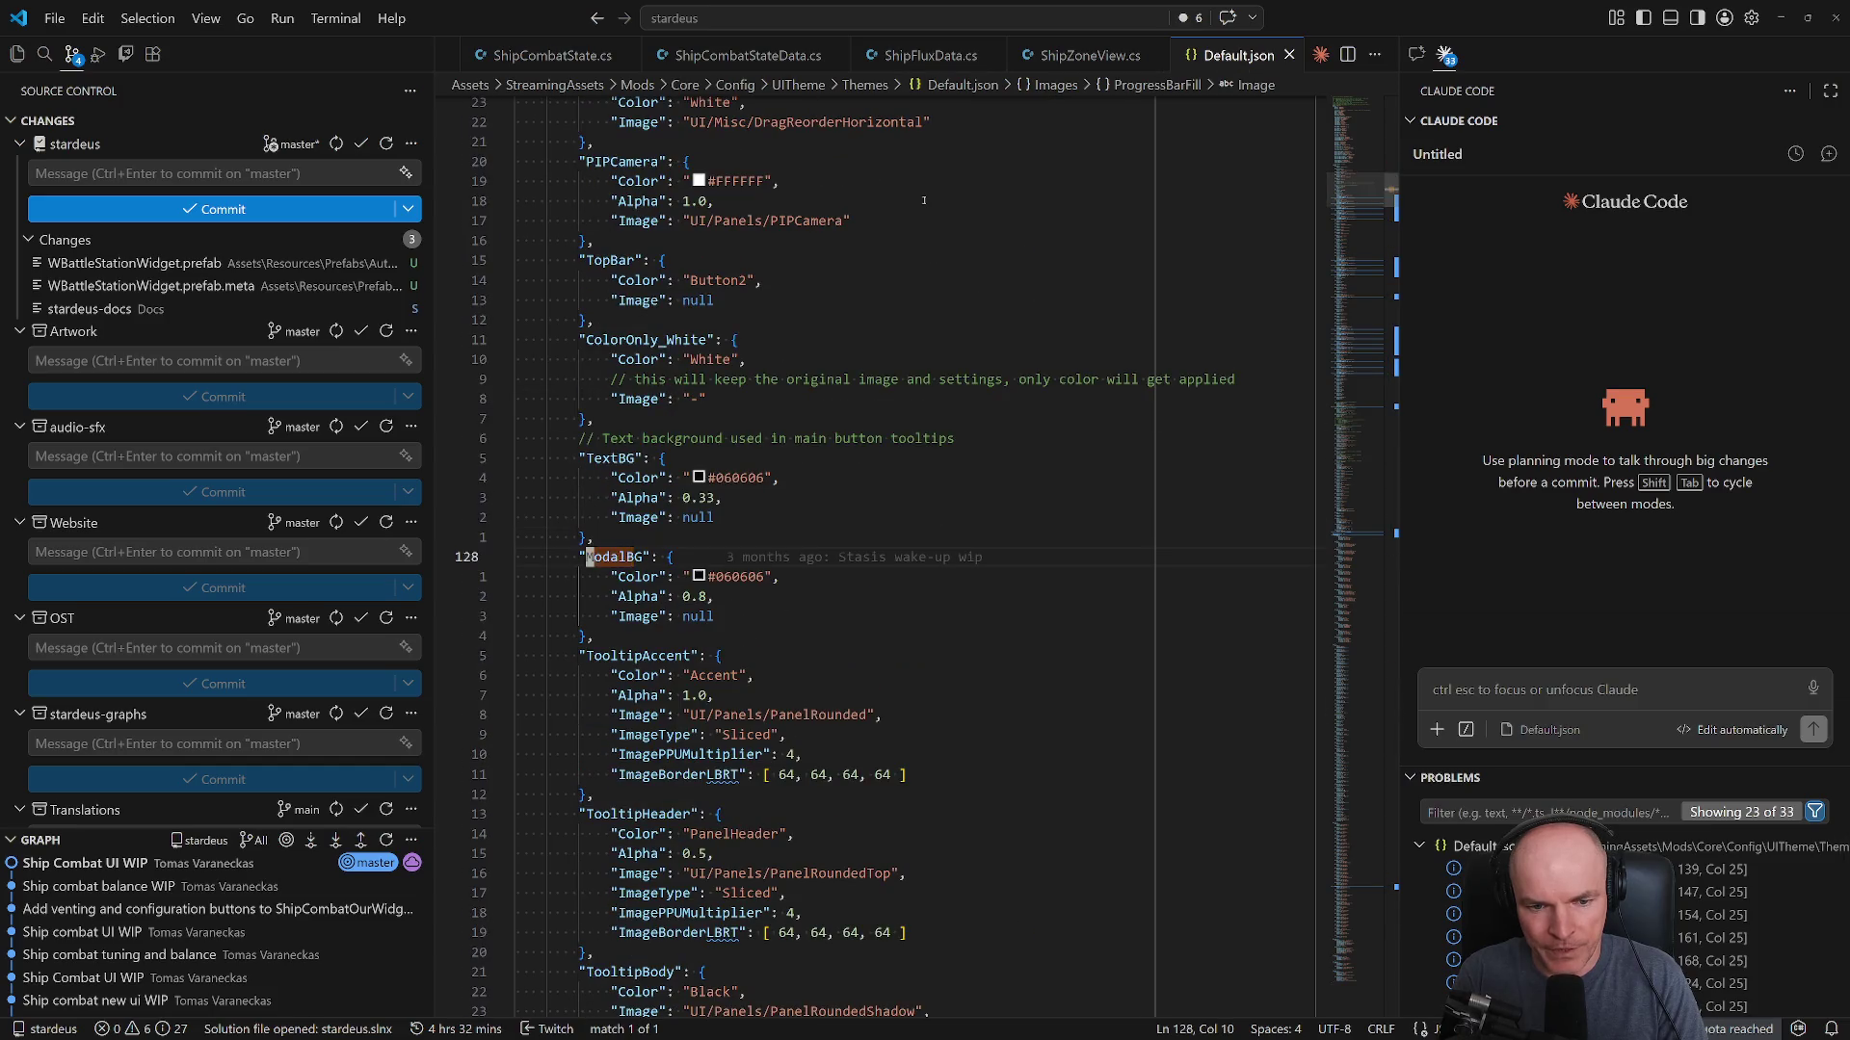
key("alt+Tab")
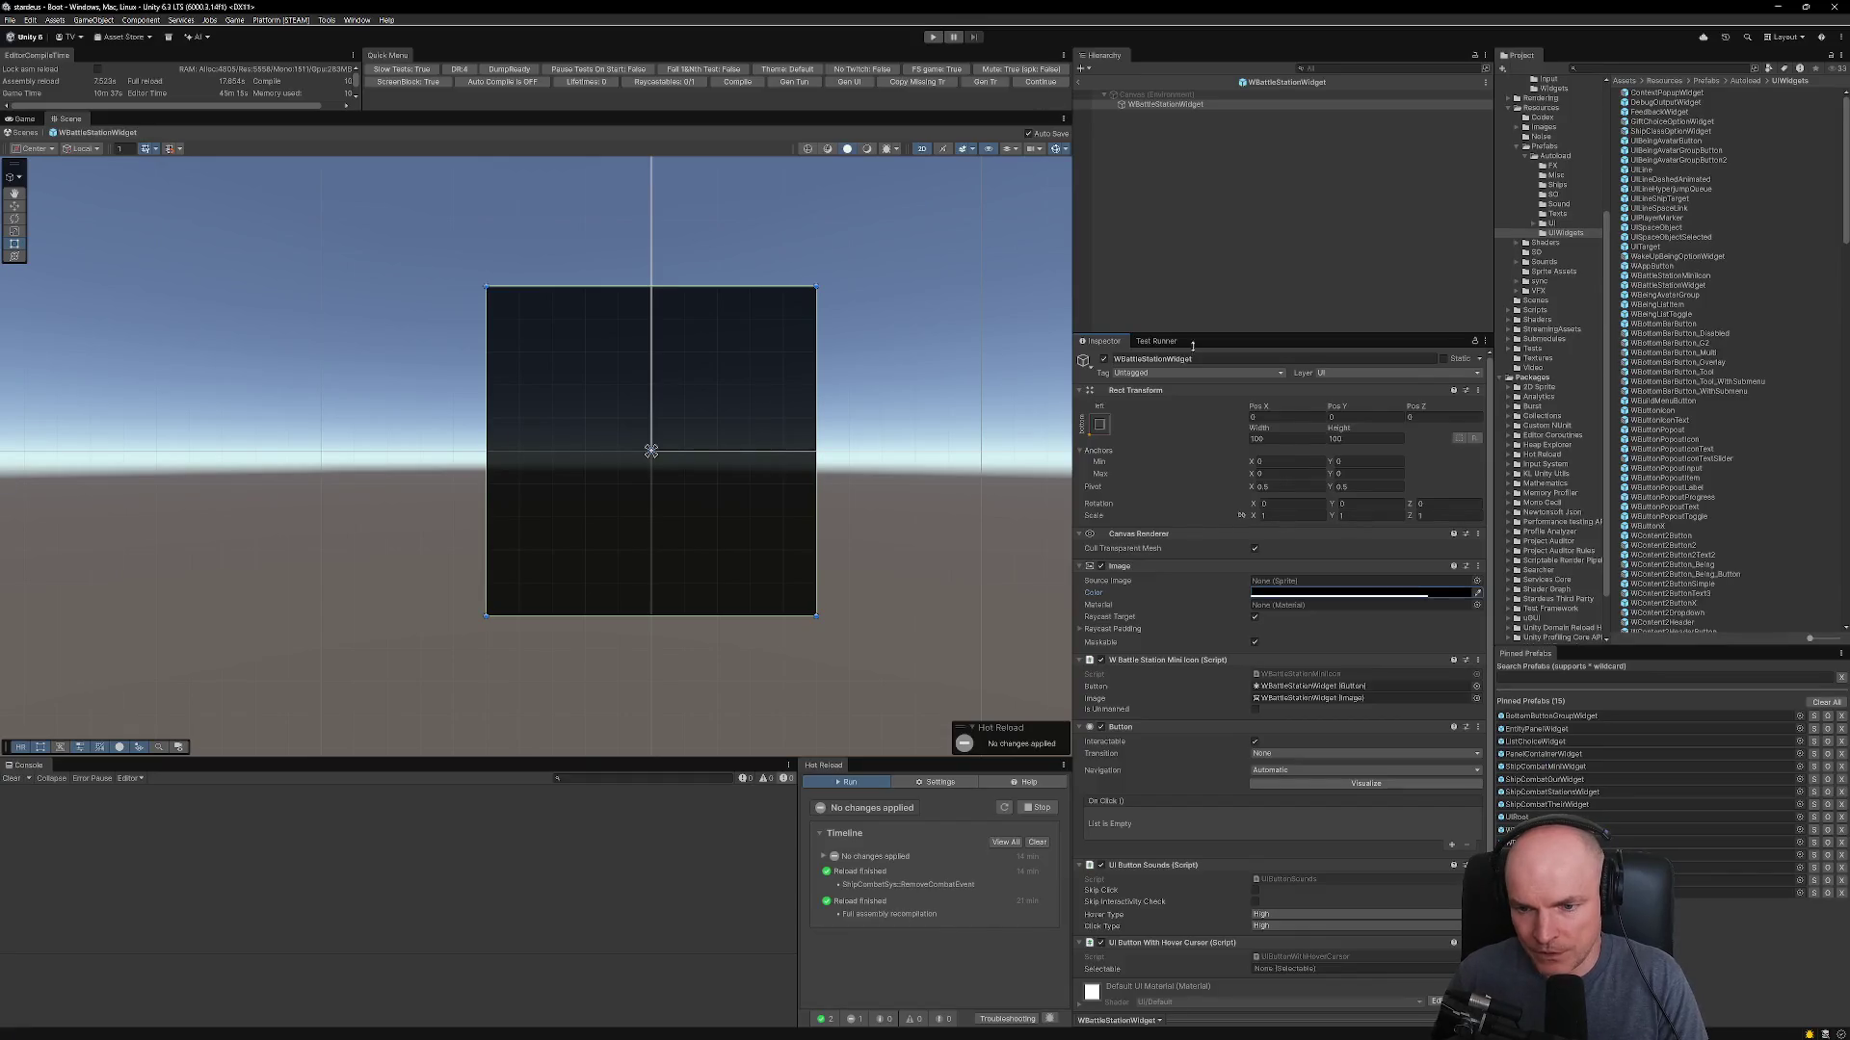
Remove the W Battle Station Mini Icon (Script) component from the widget.
scroll(1294, 599, "down", 1)
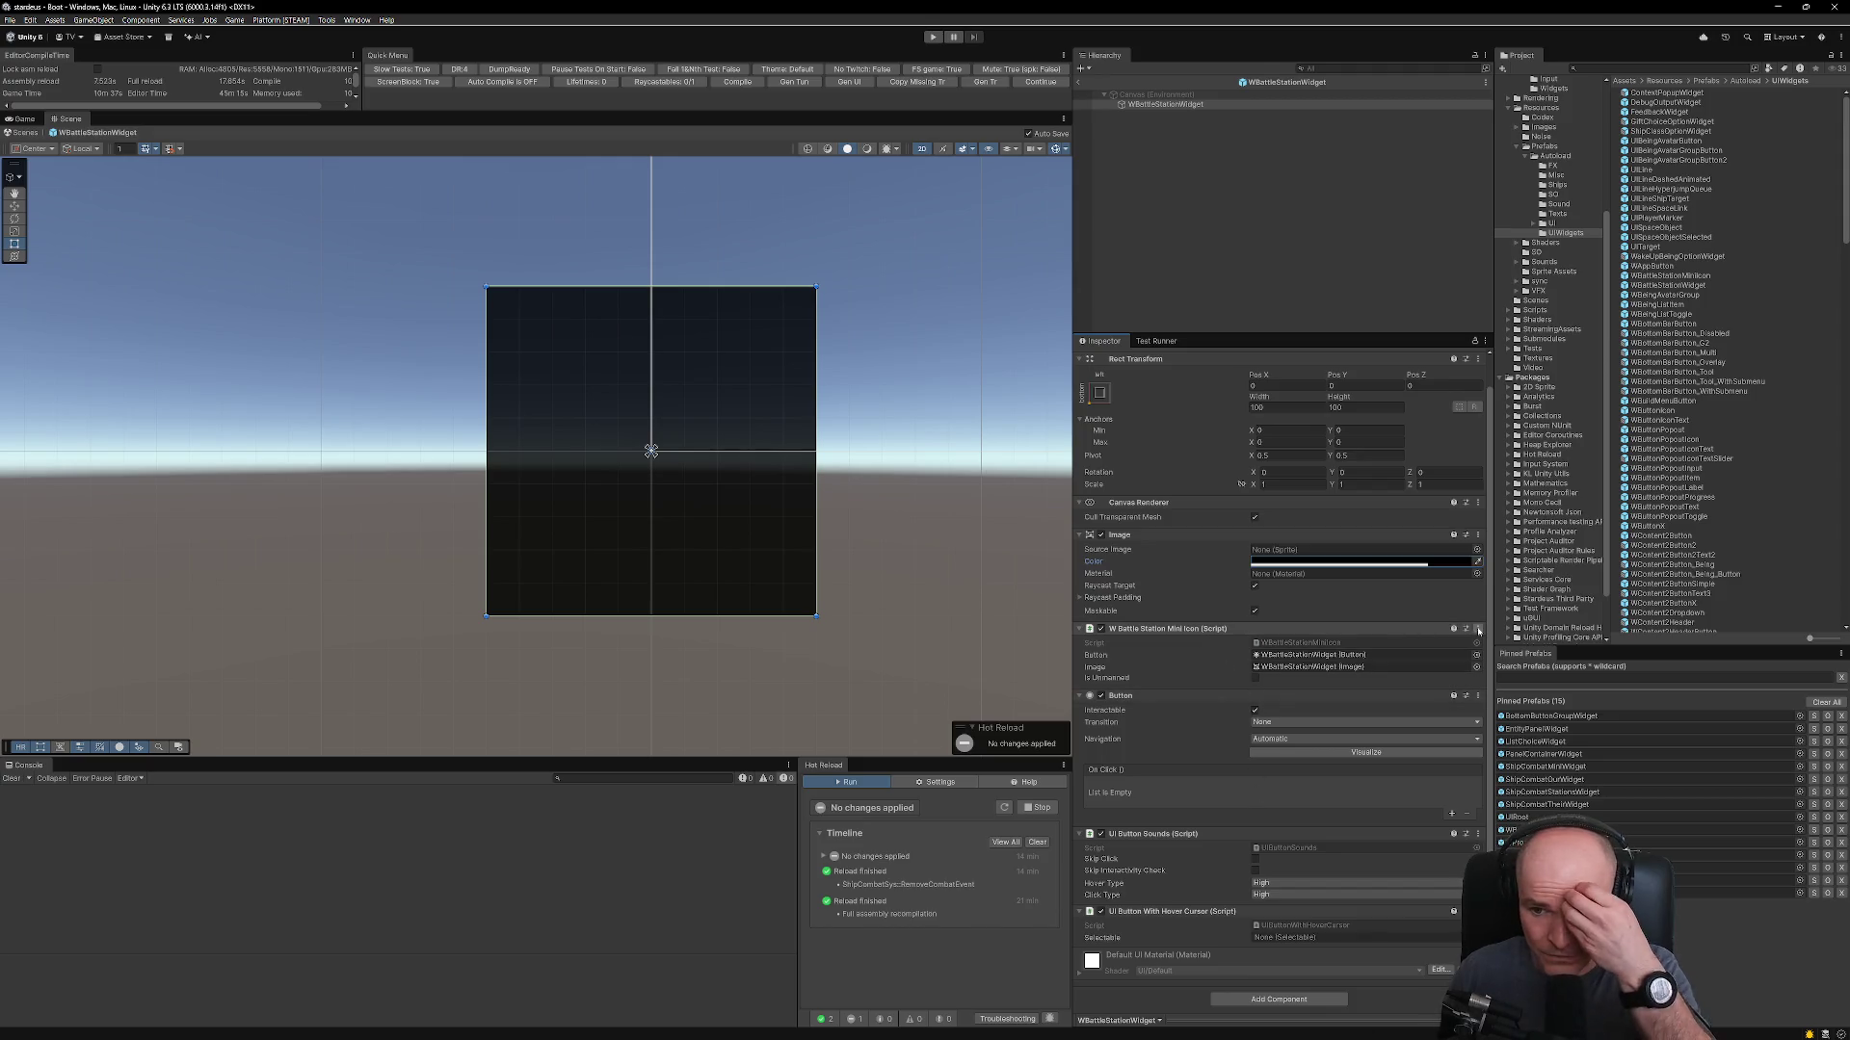
left_click(1479, 631)
left_click(1532, 661)
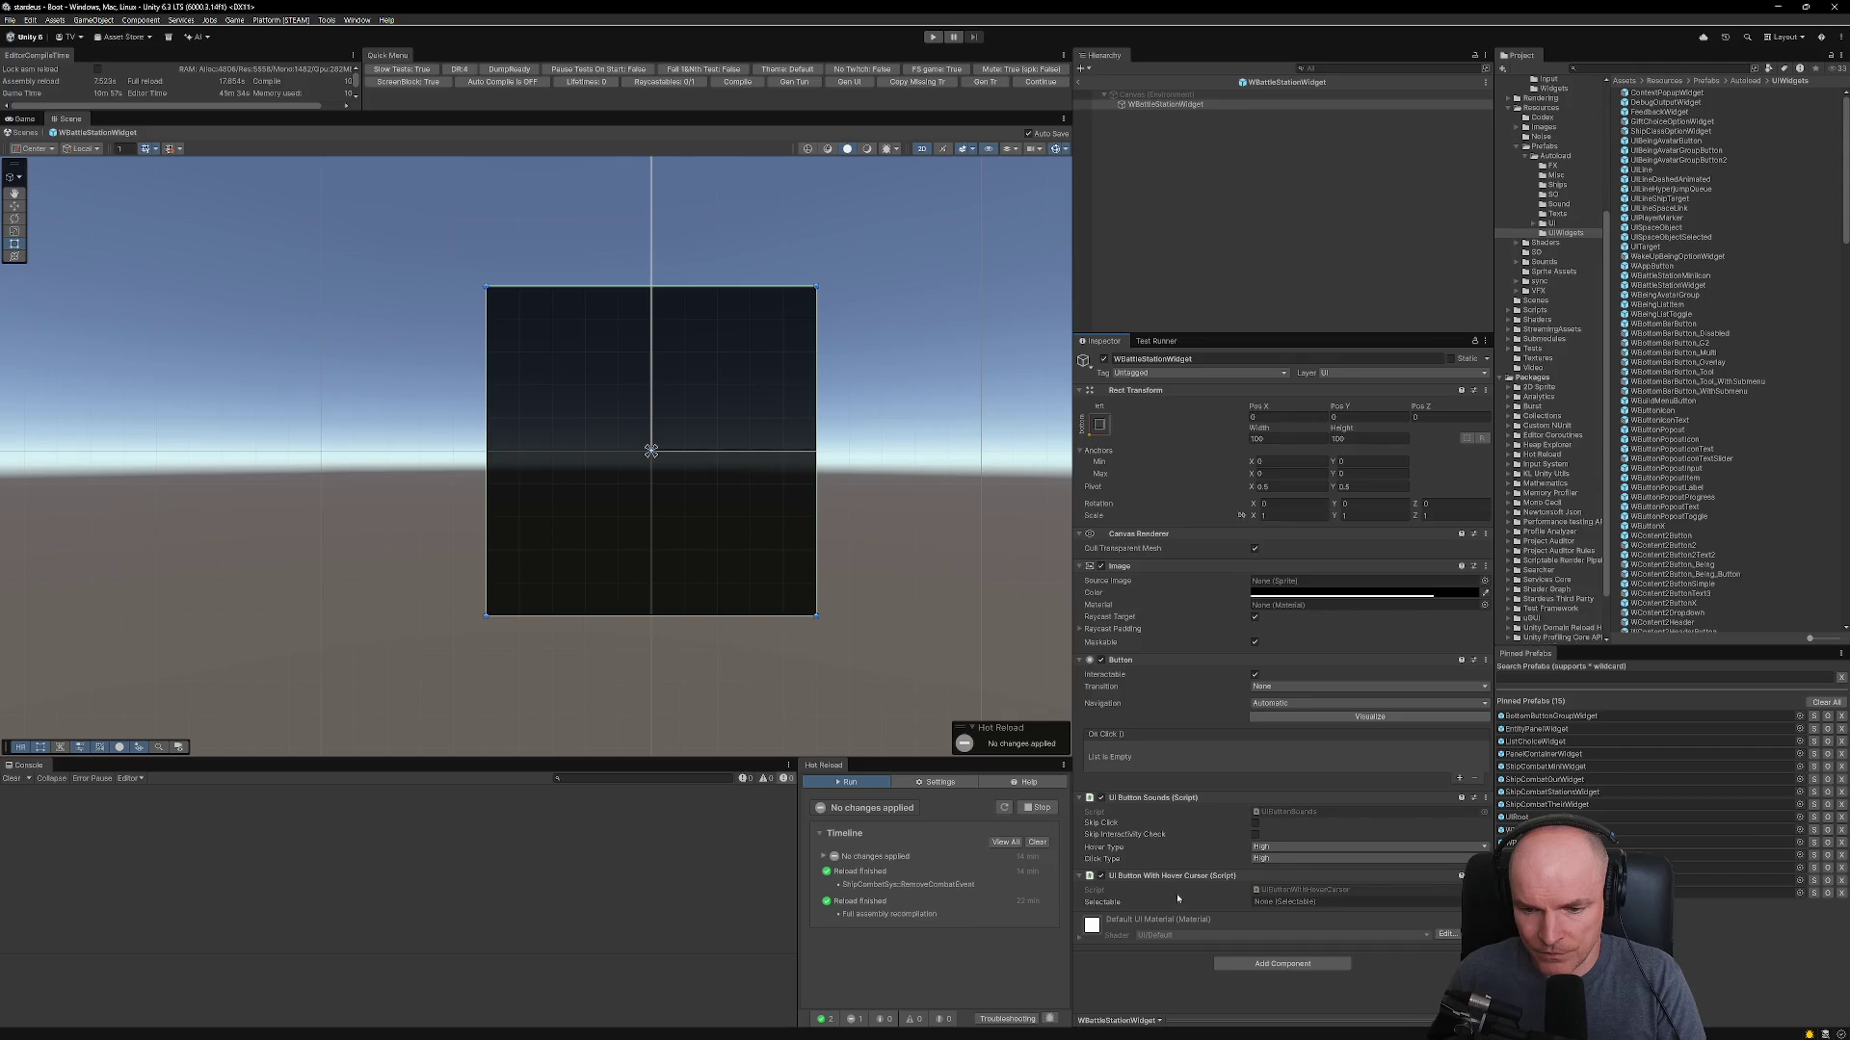
Set UI Button Sounds Hover Type to Low and Click Type to Default.
left_click(1268, 849)
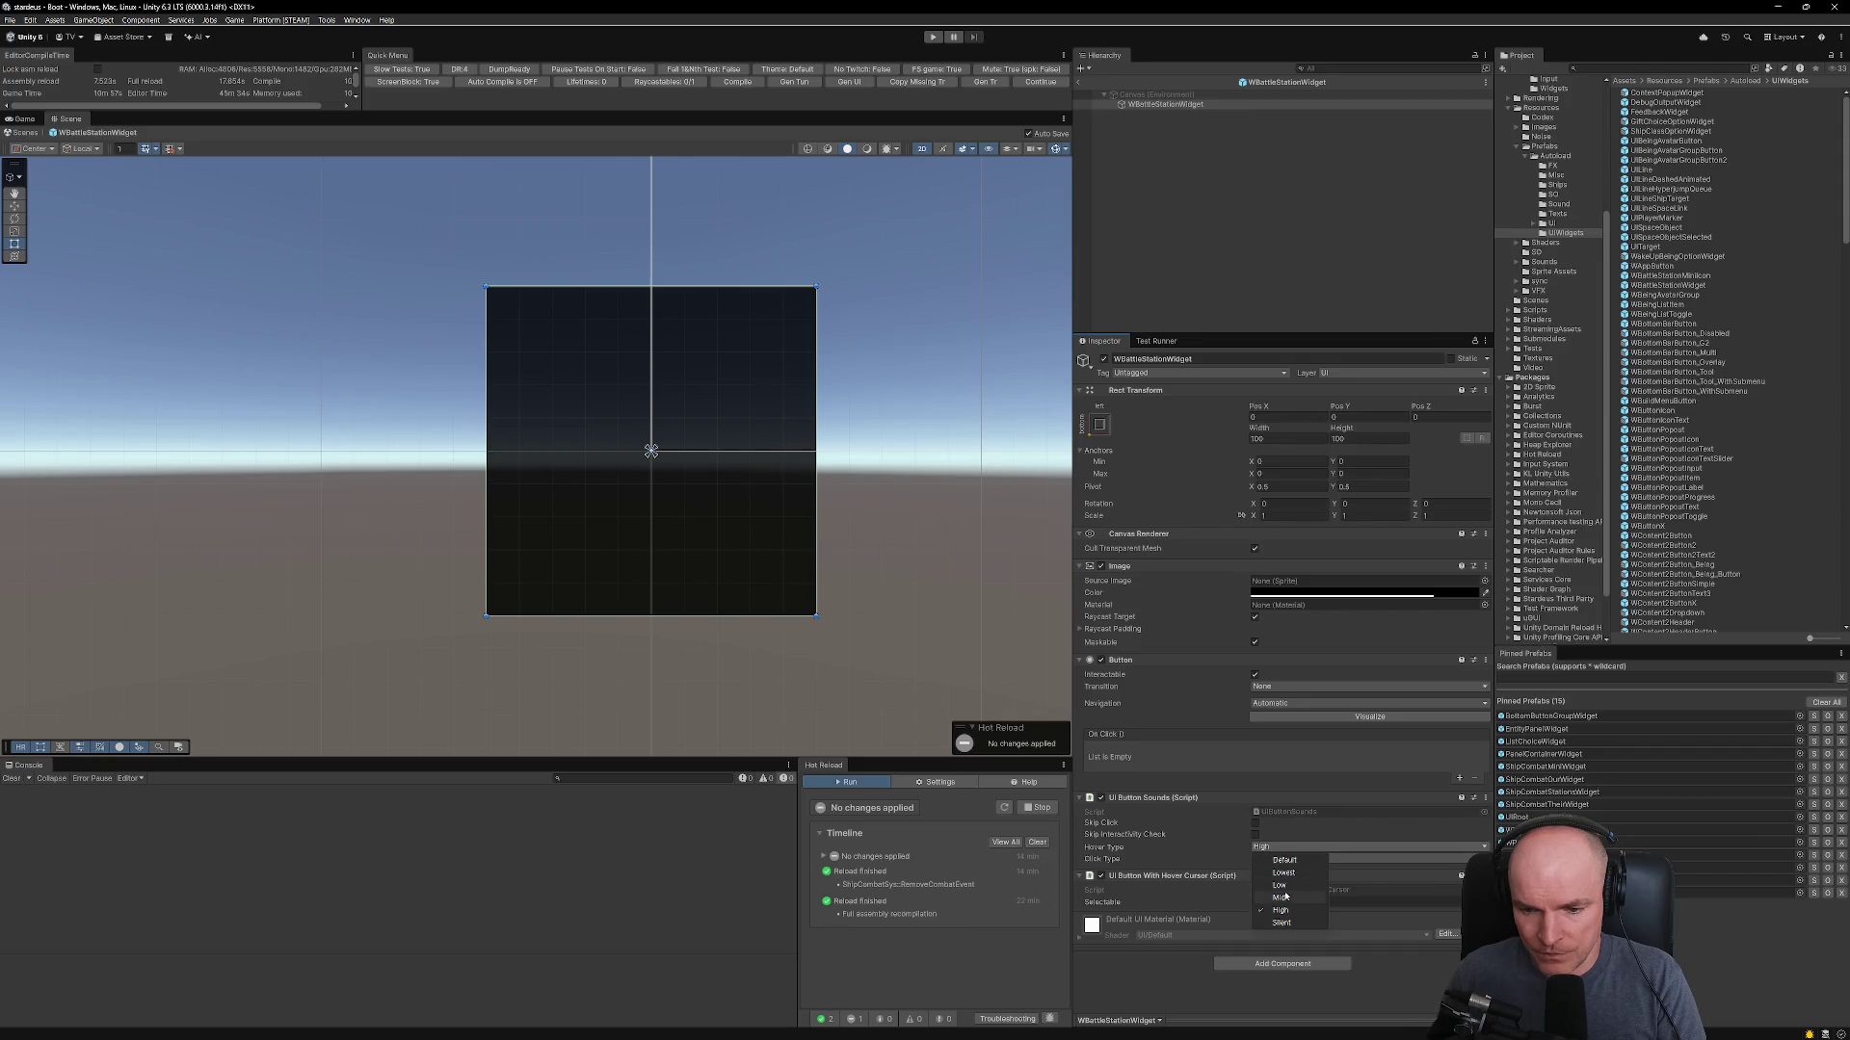
left_click(1295, 885)
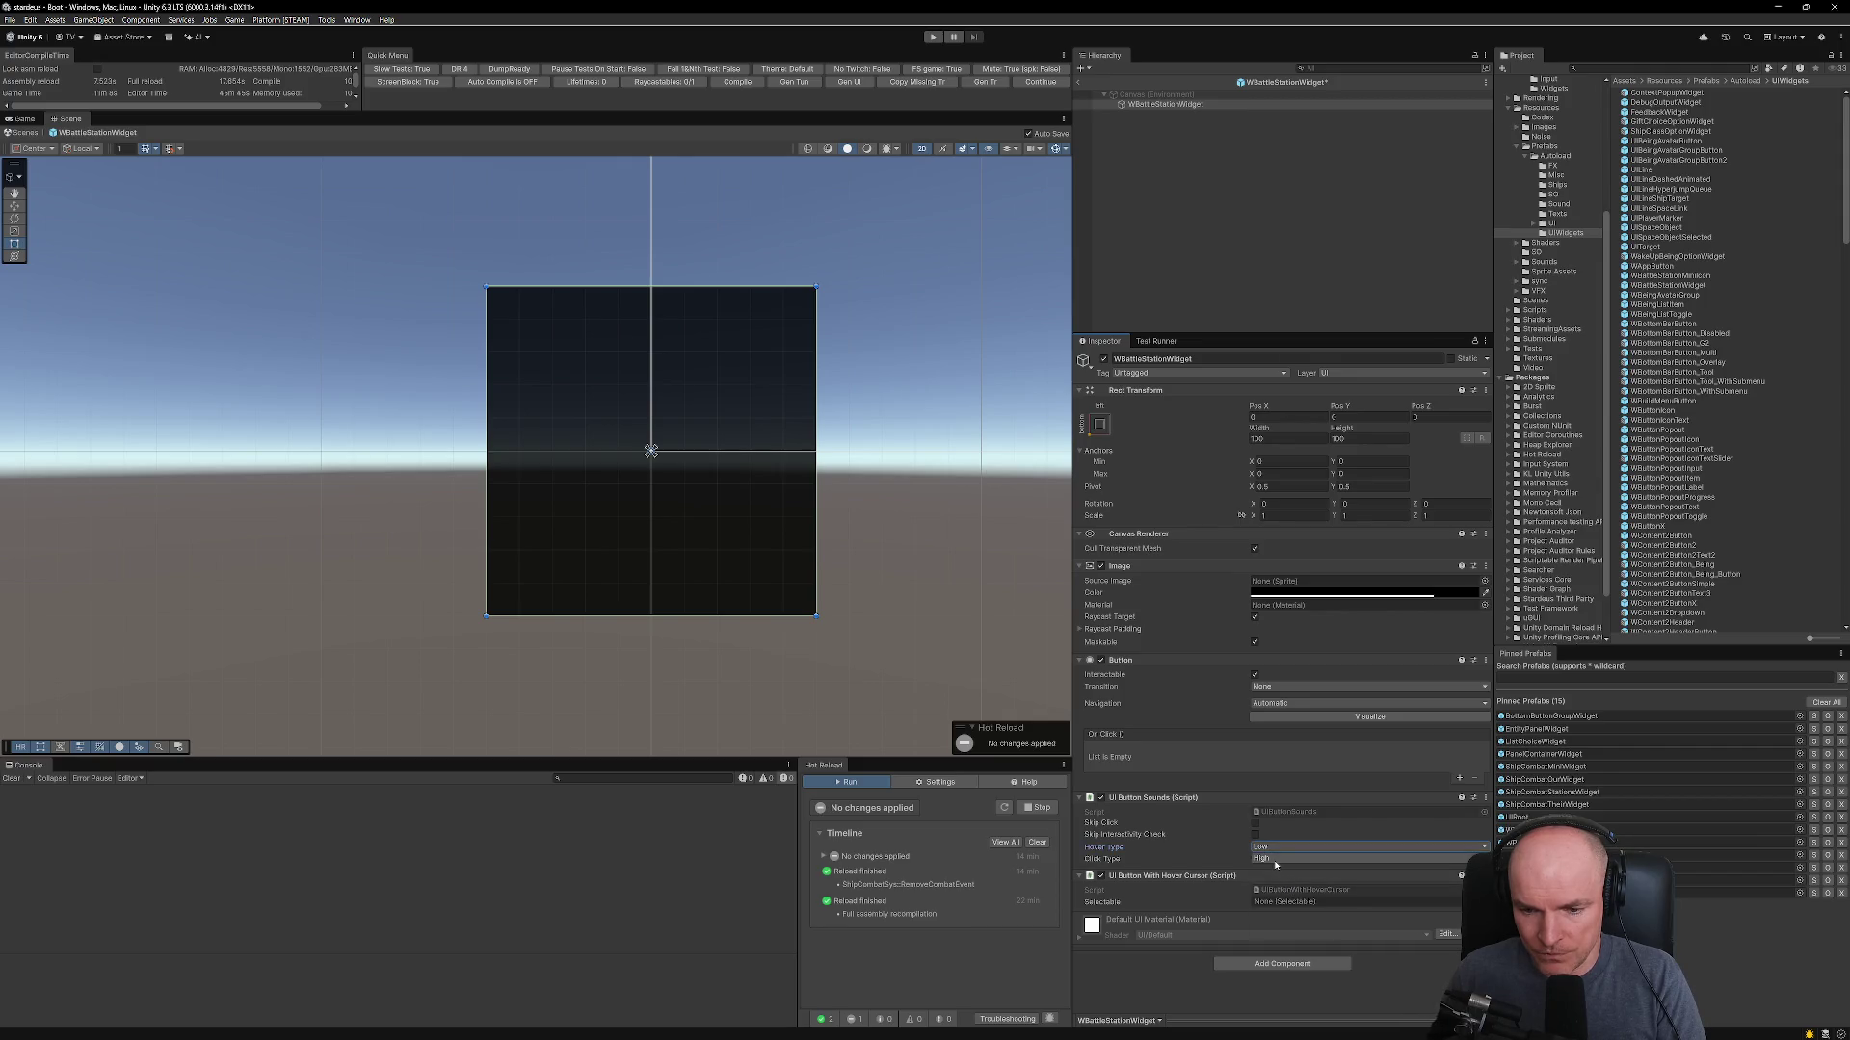
left_click(1274, 860)
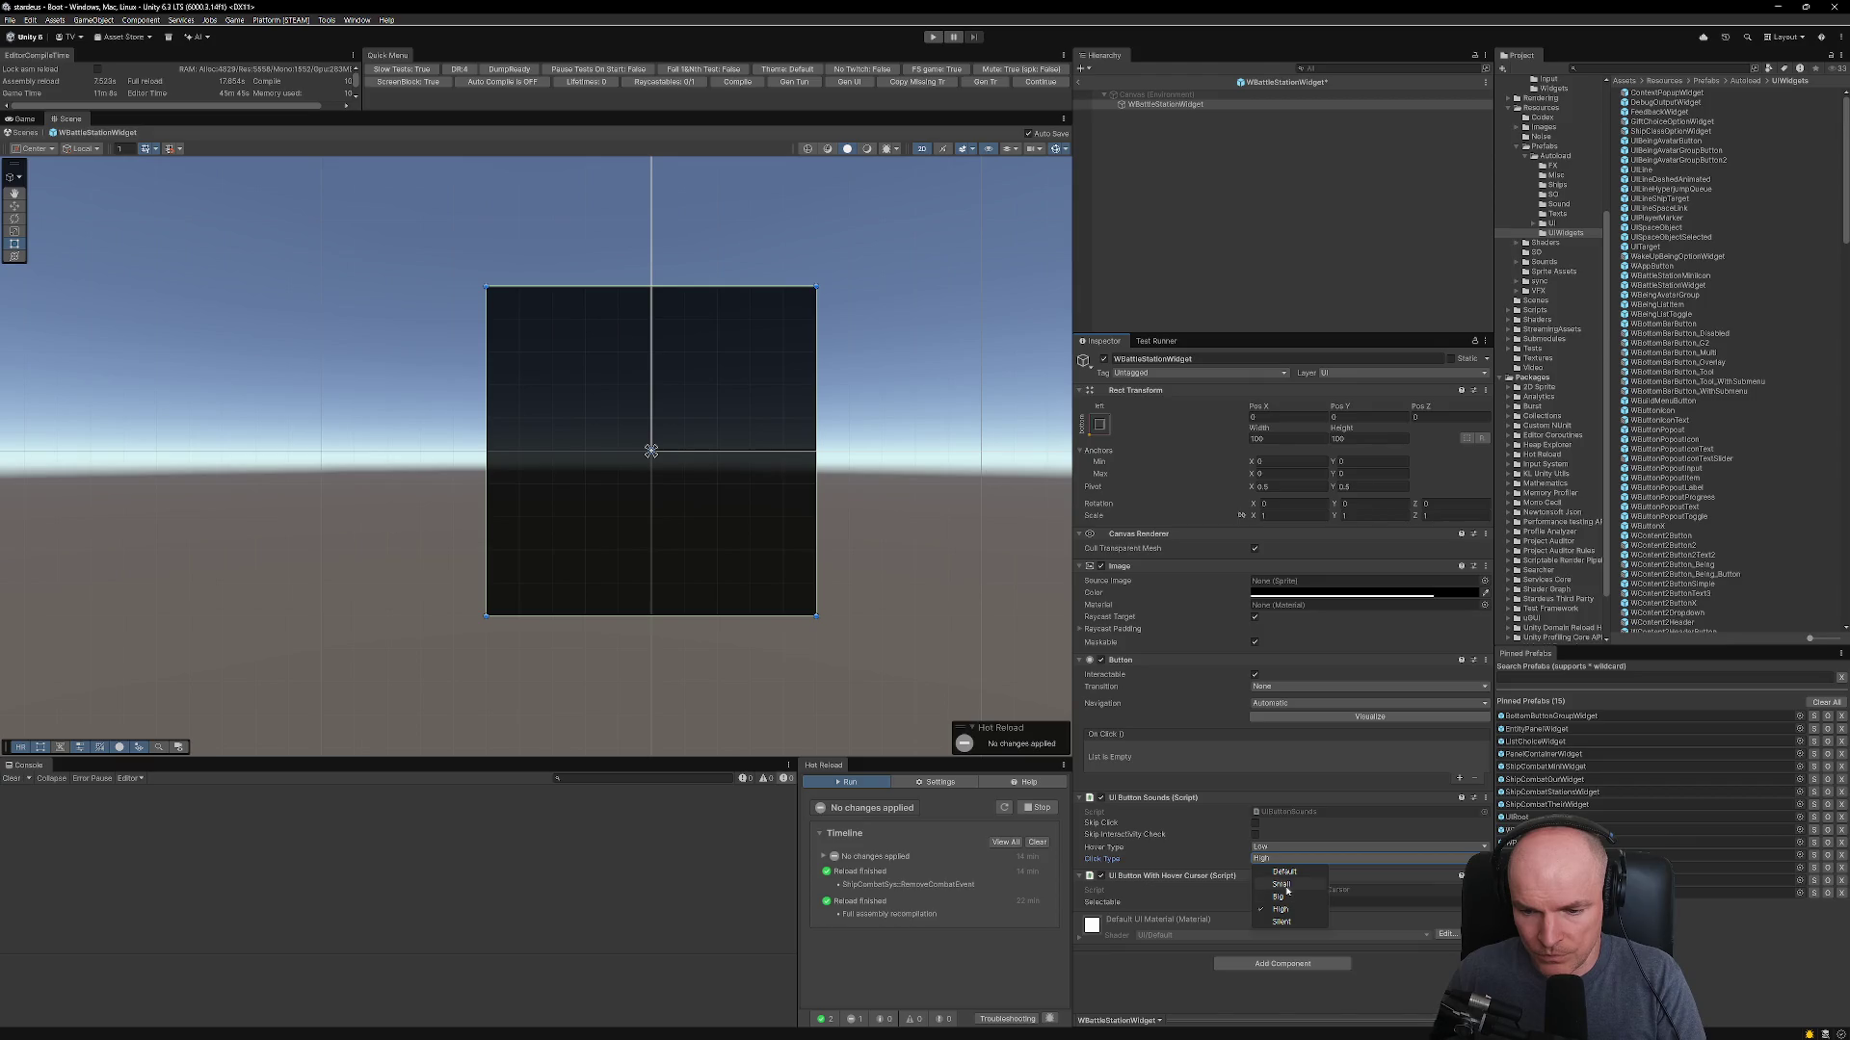
left_click(1276, 871)
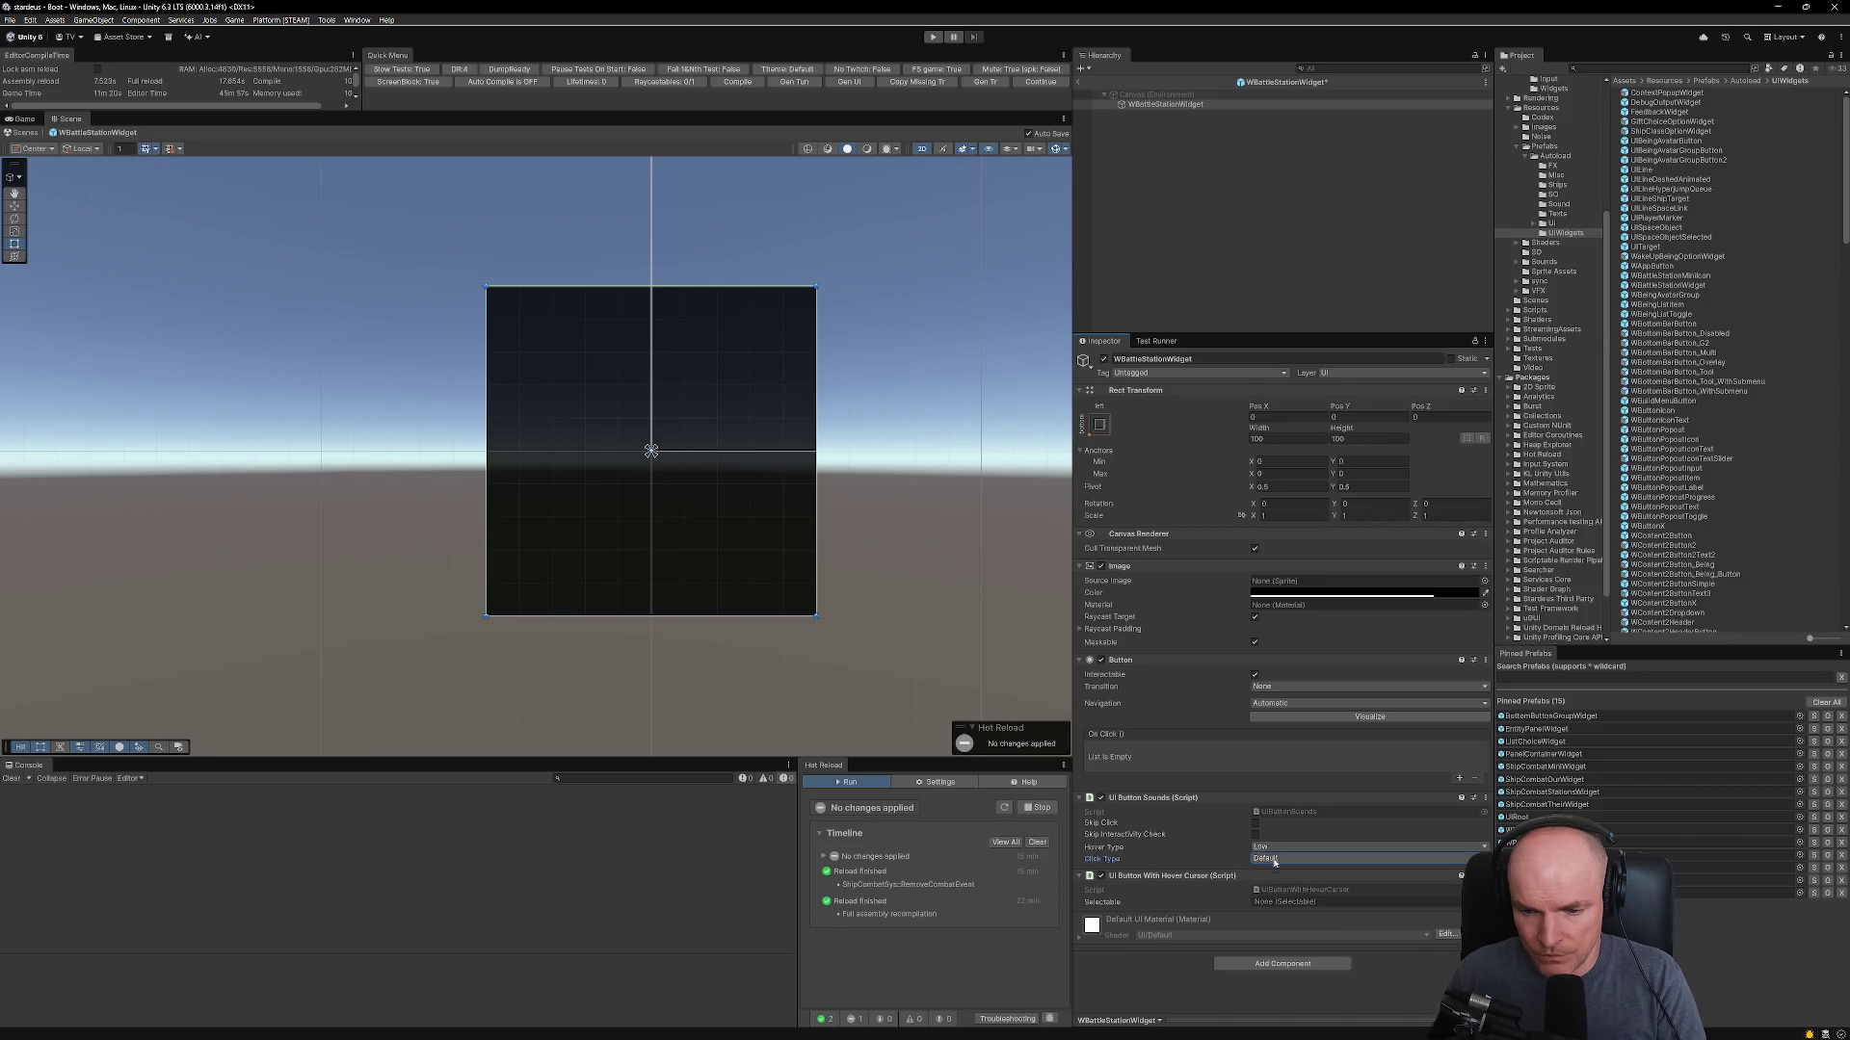
left_click(1279, 860)
left_click(1284, 901)
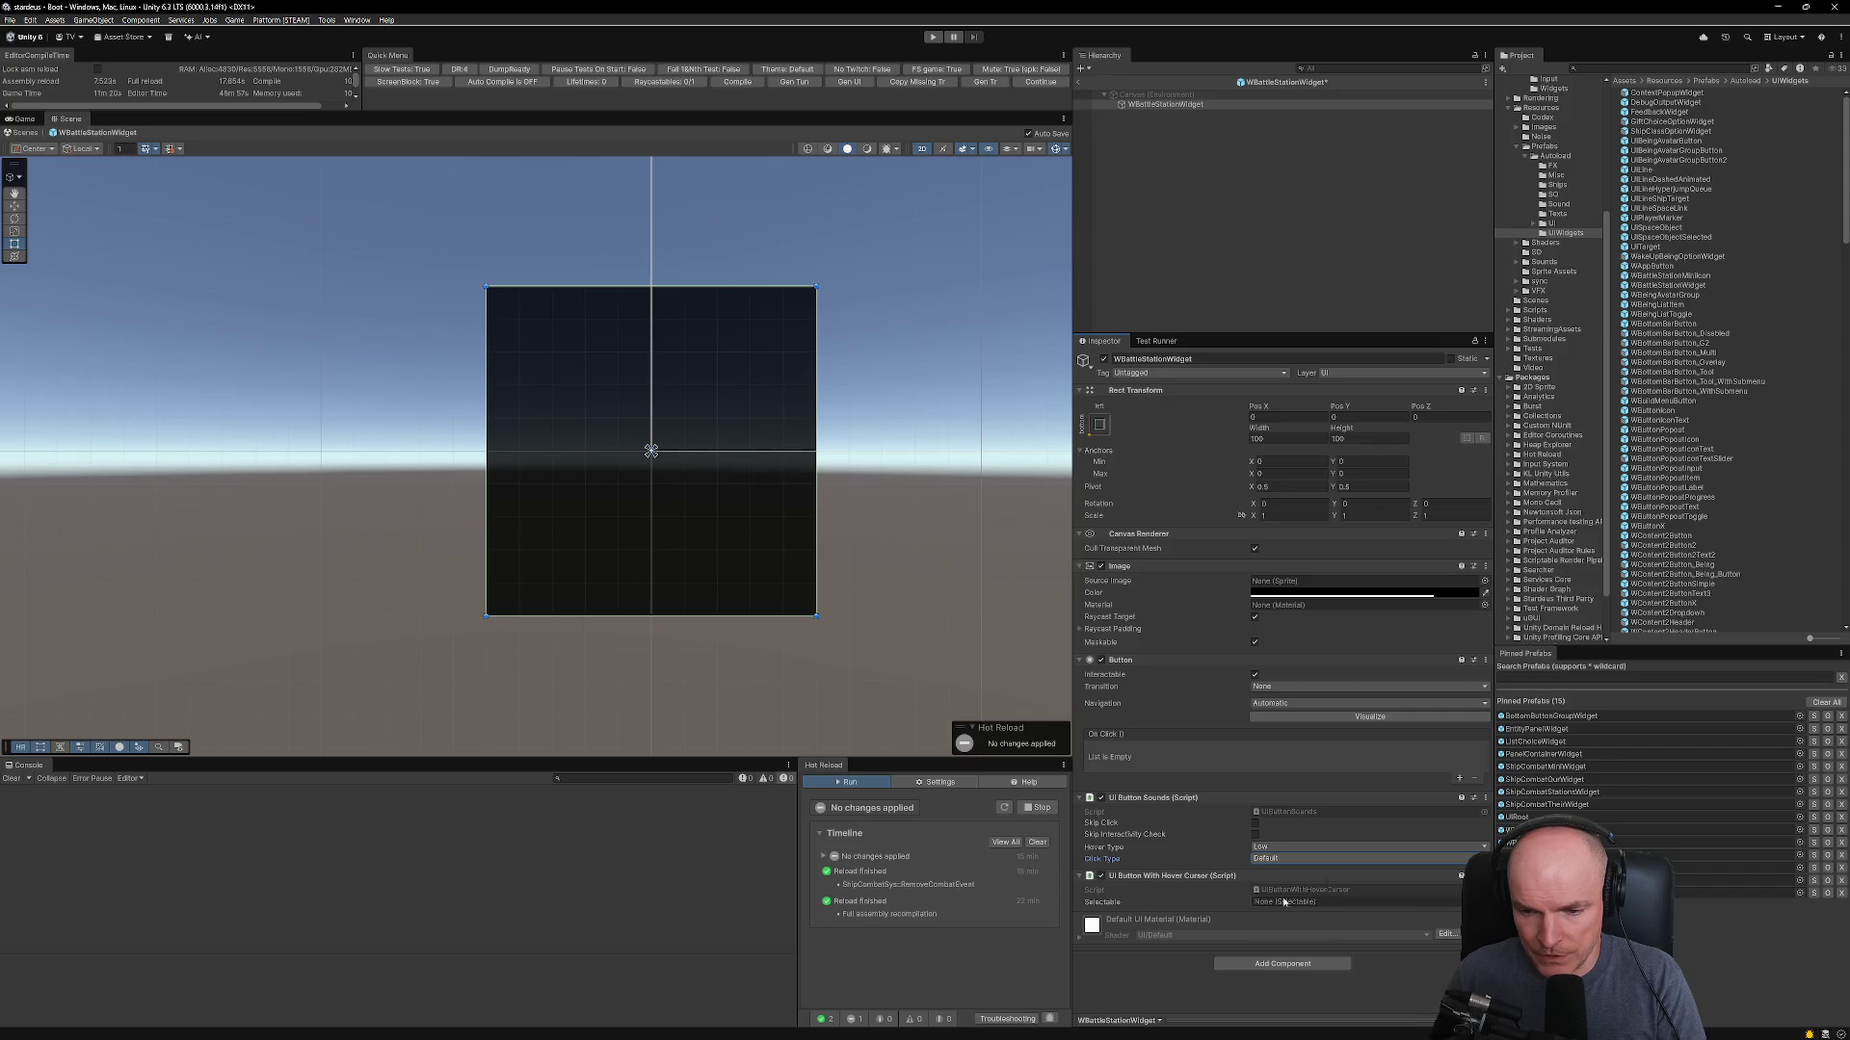
left_click(1281, 963)
type("horiz")
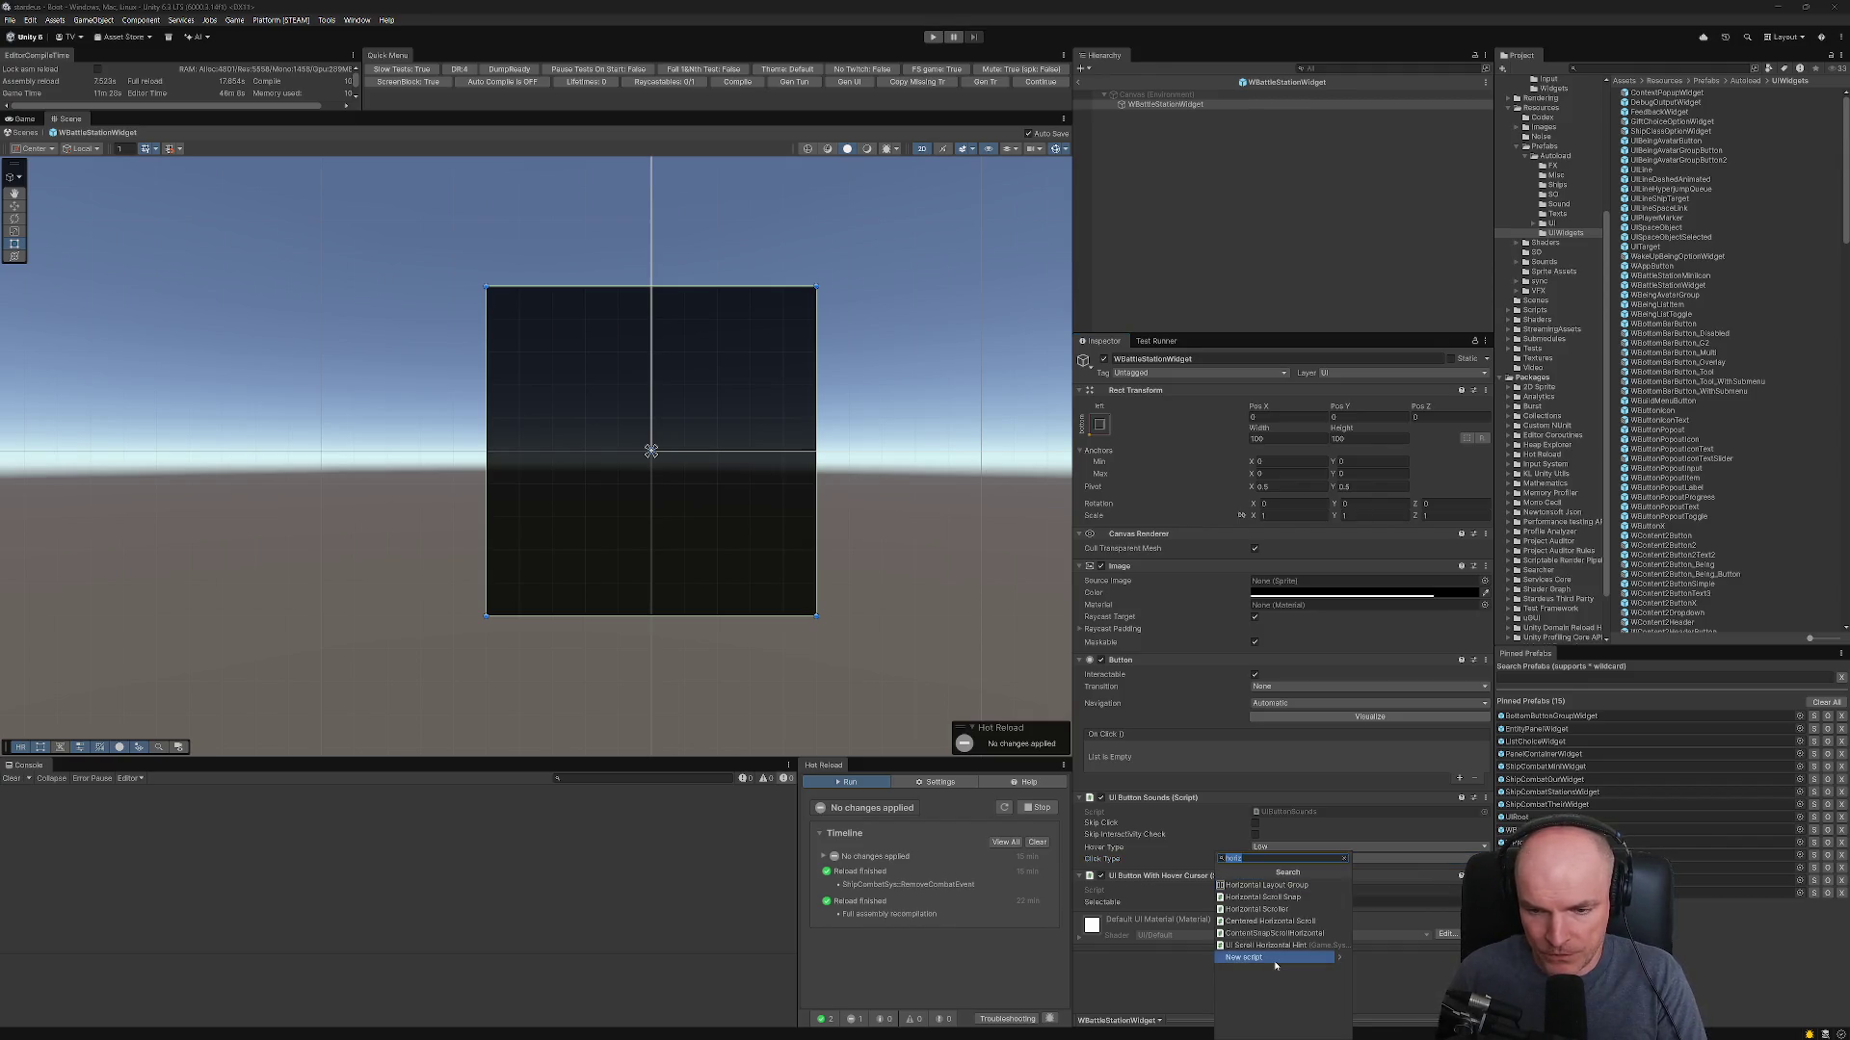
key("BackSpace")
key("BackSpace")
key("BackSpace")
type("ui the")
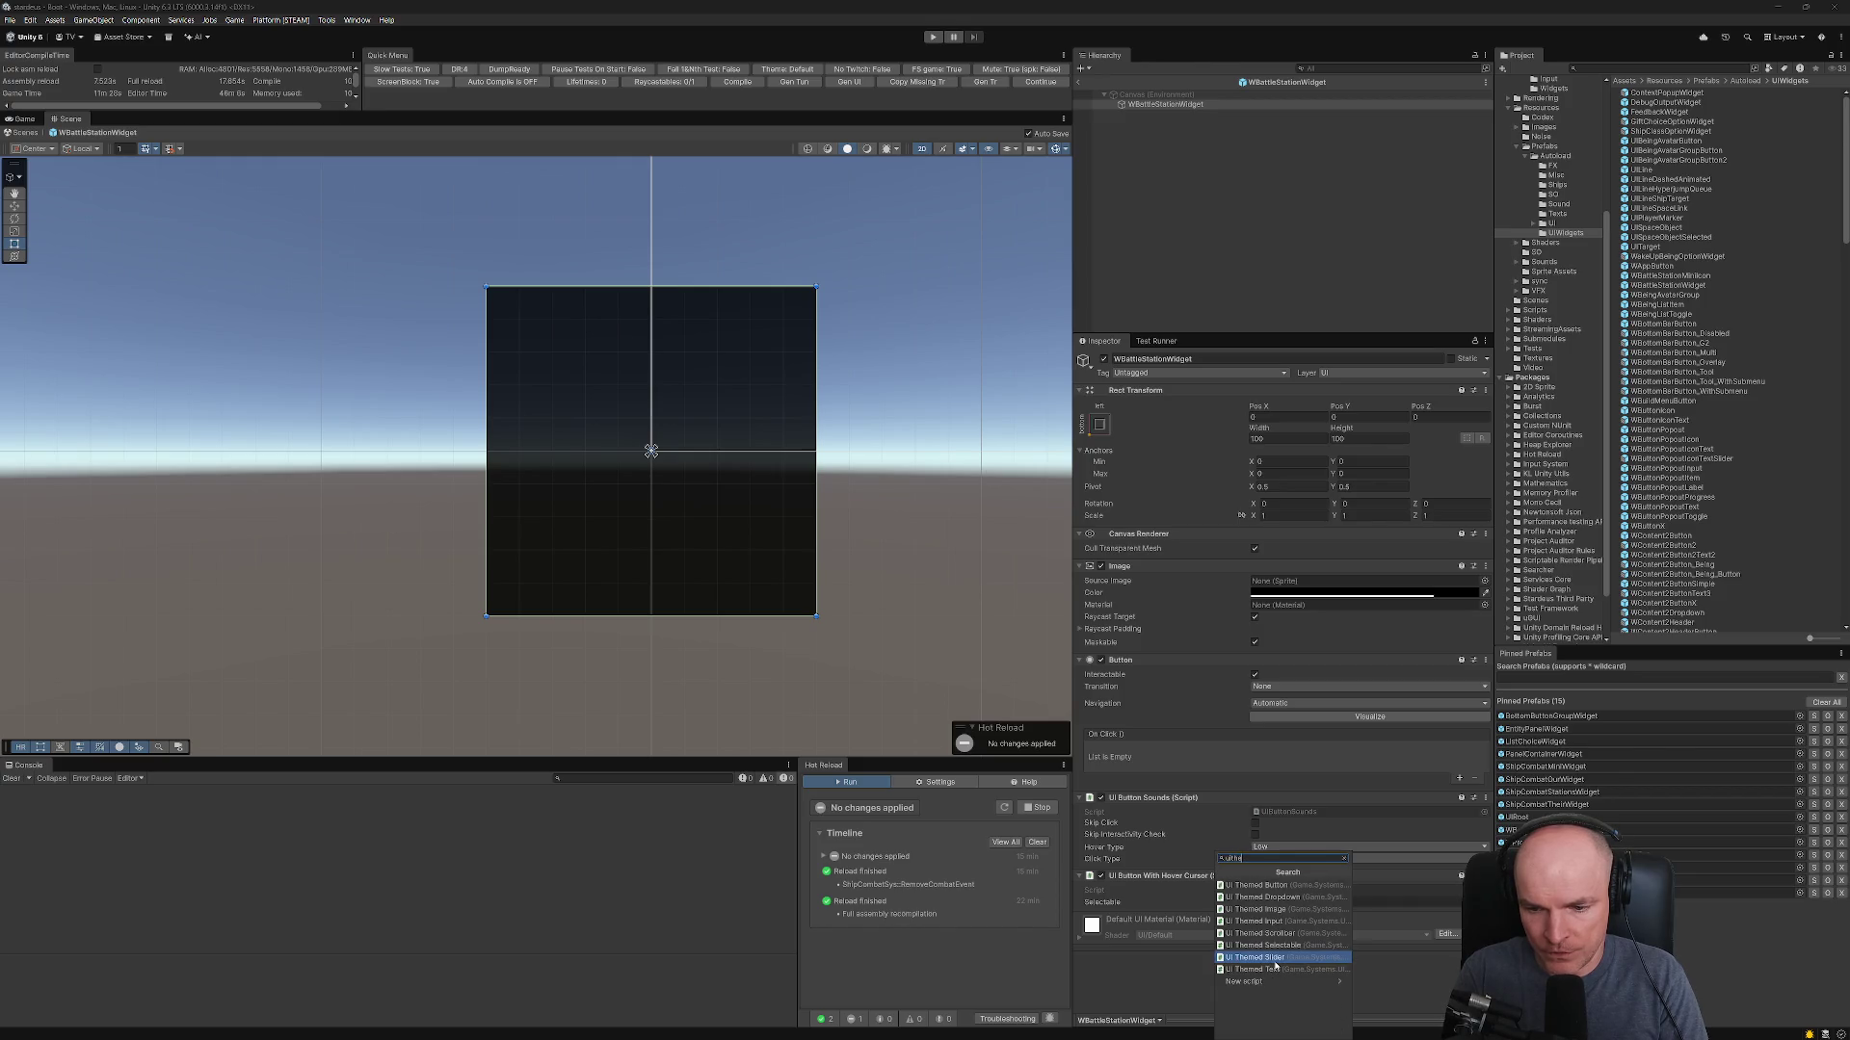
key("Up")
key("Up")
key("Up")
key("Return")
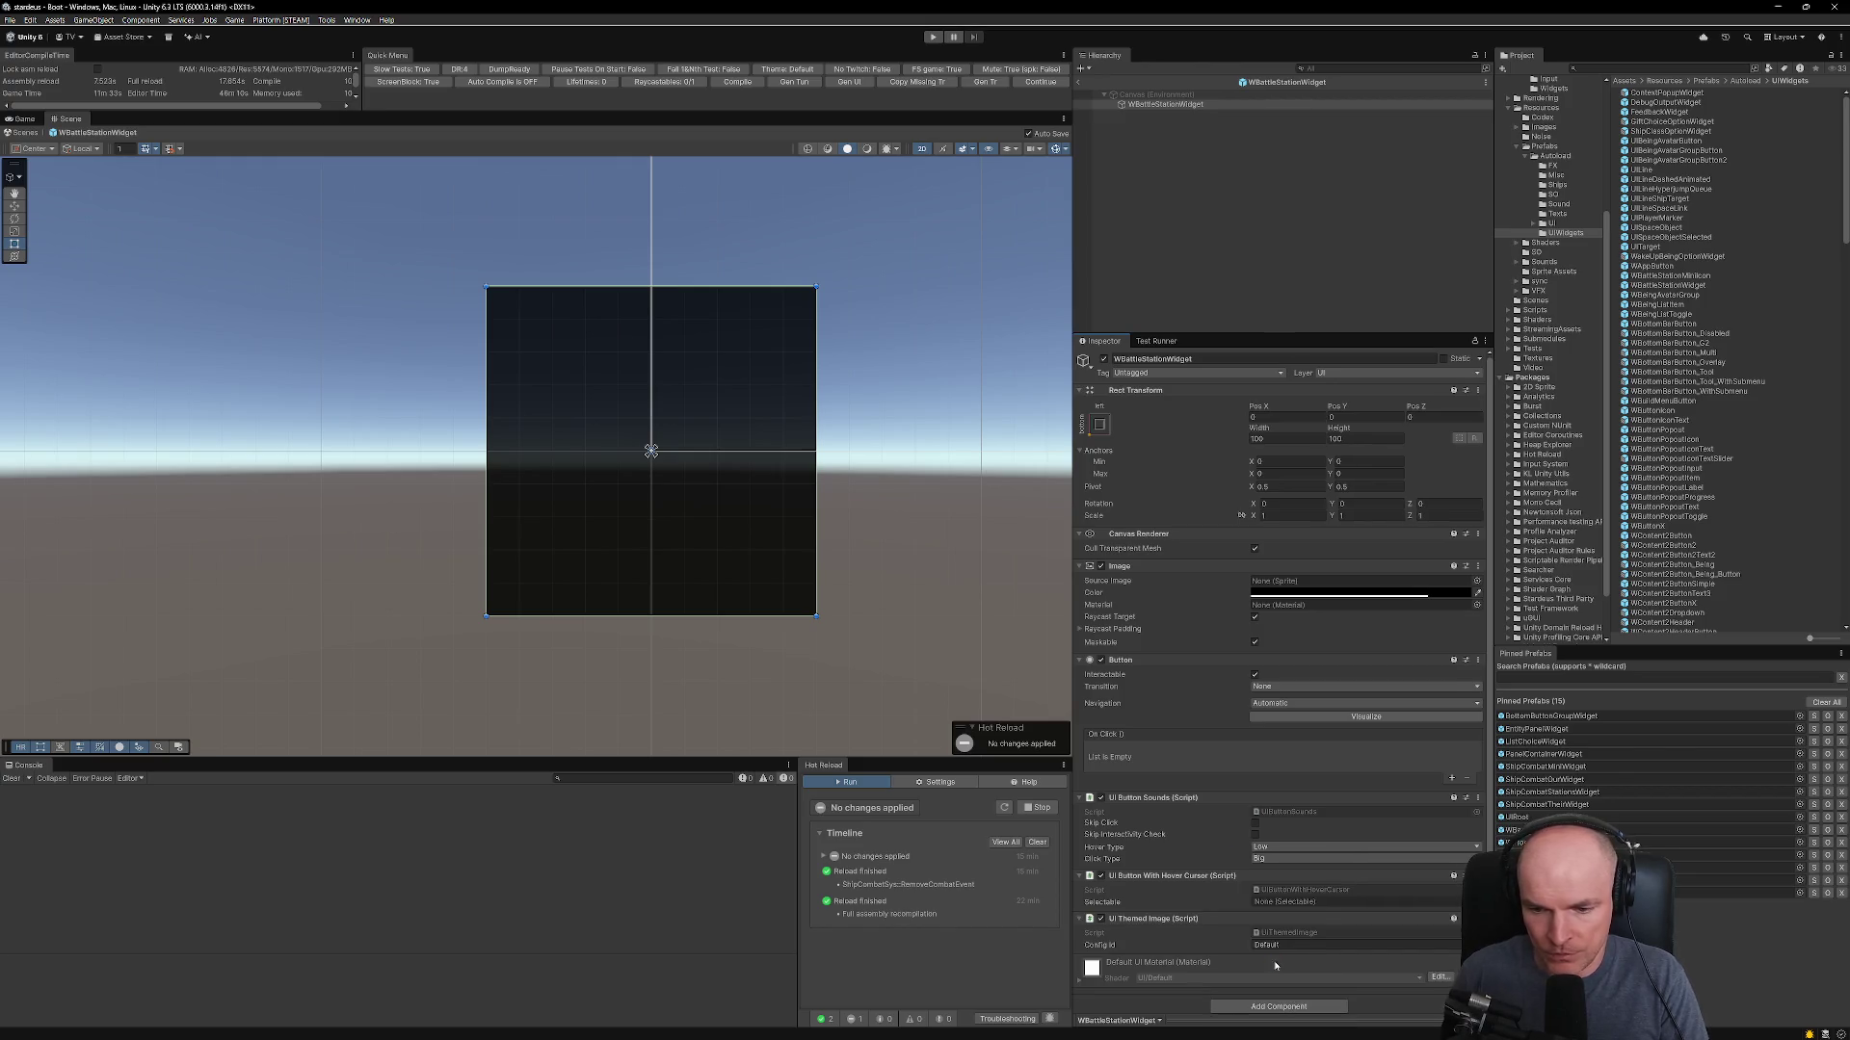
left_click(1275, 945)
type("ModalBG")
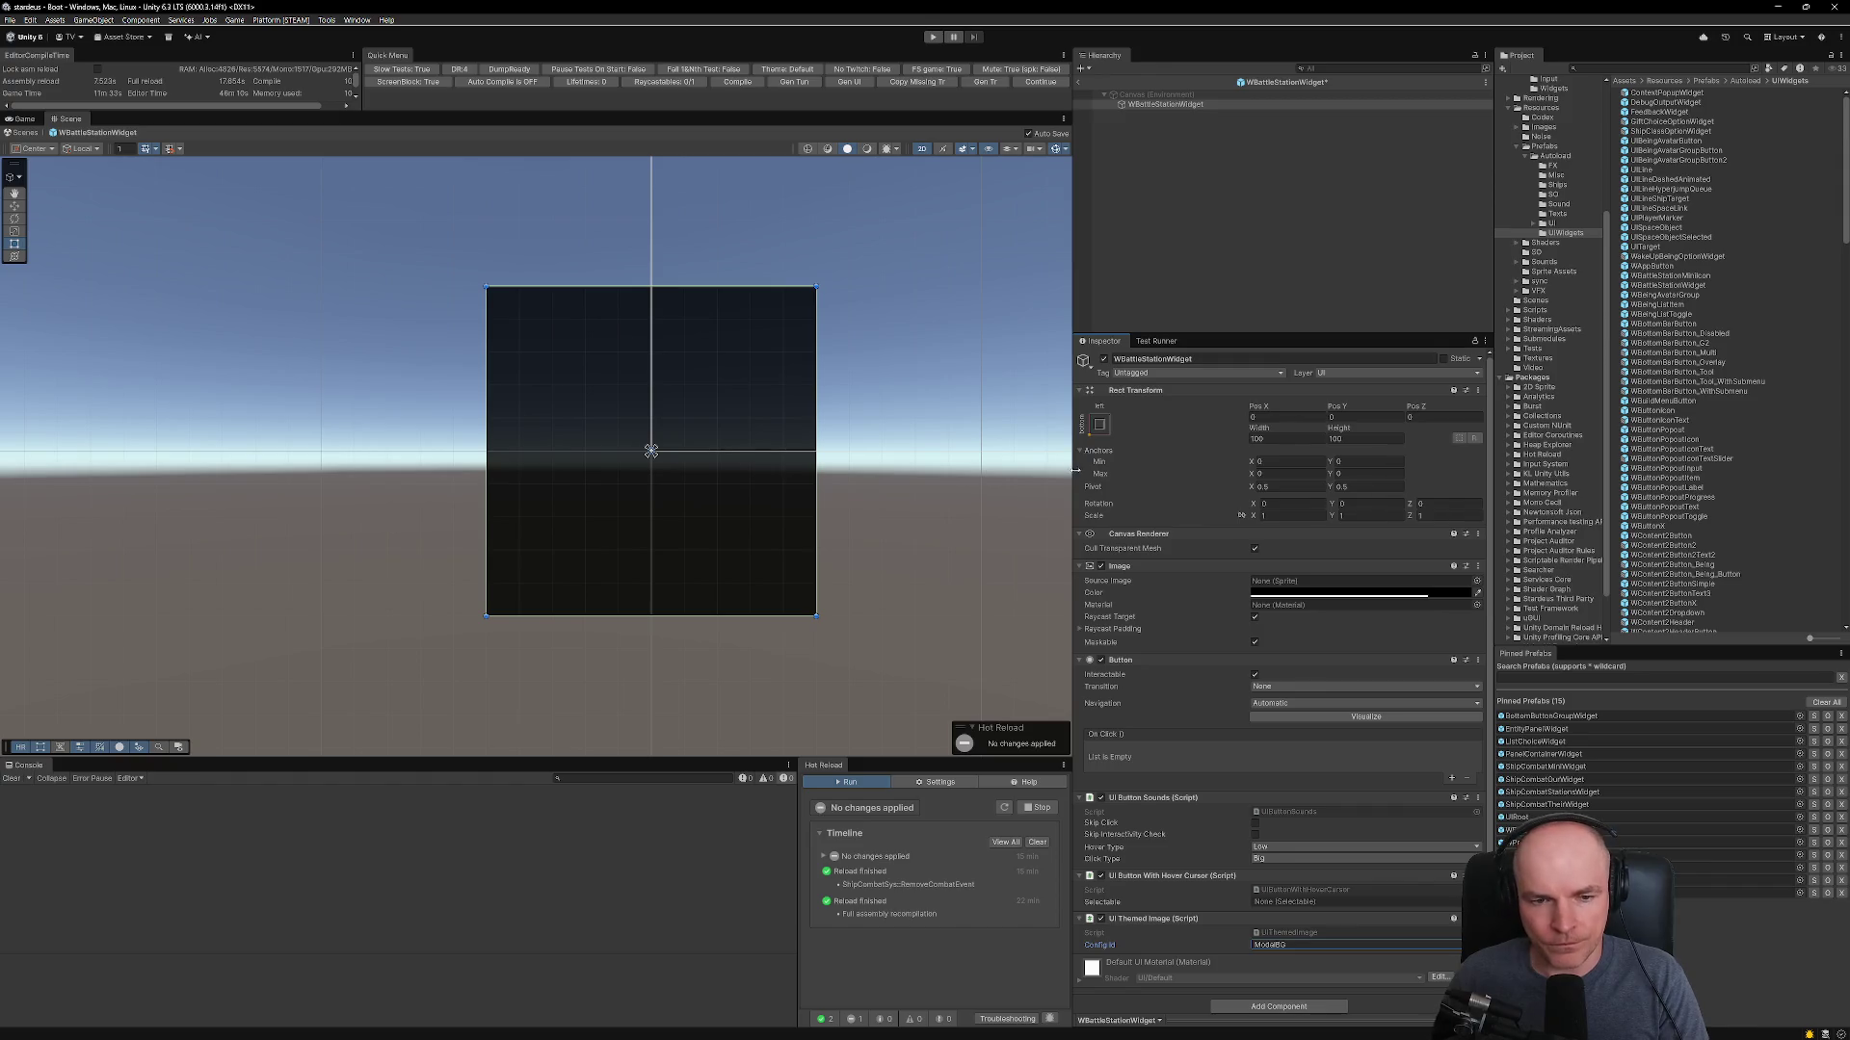
scroll(1333, 797, "down", 1)
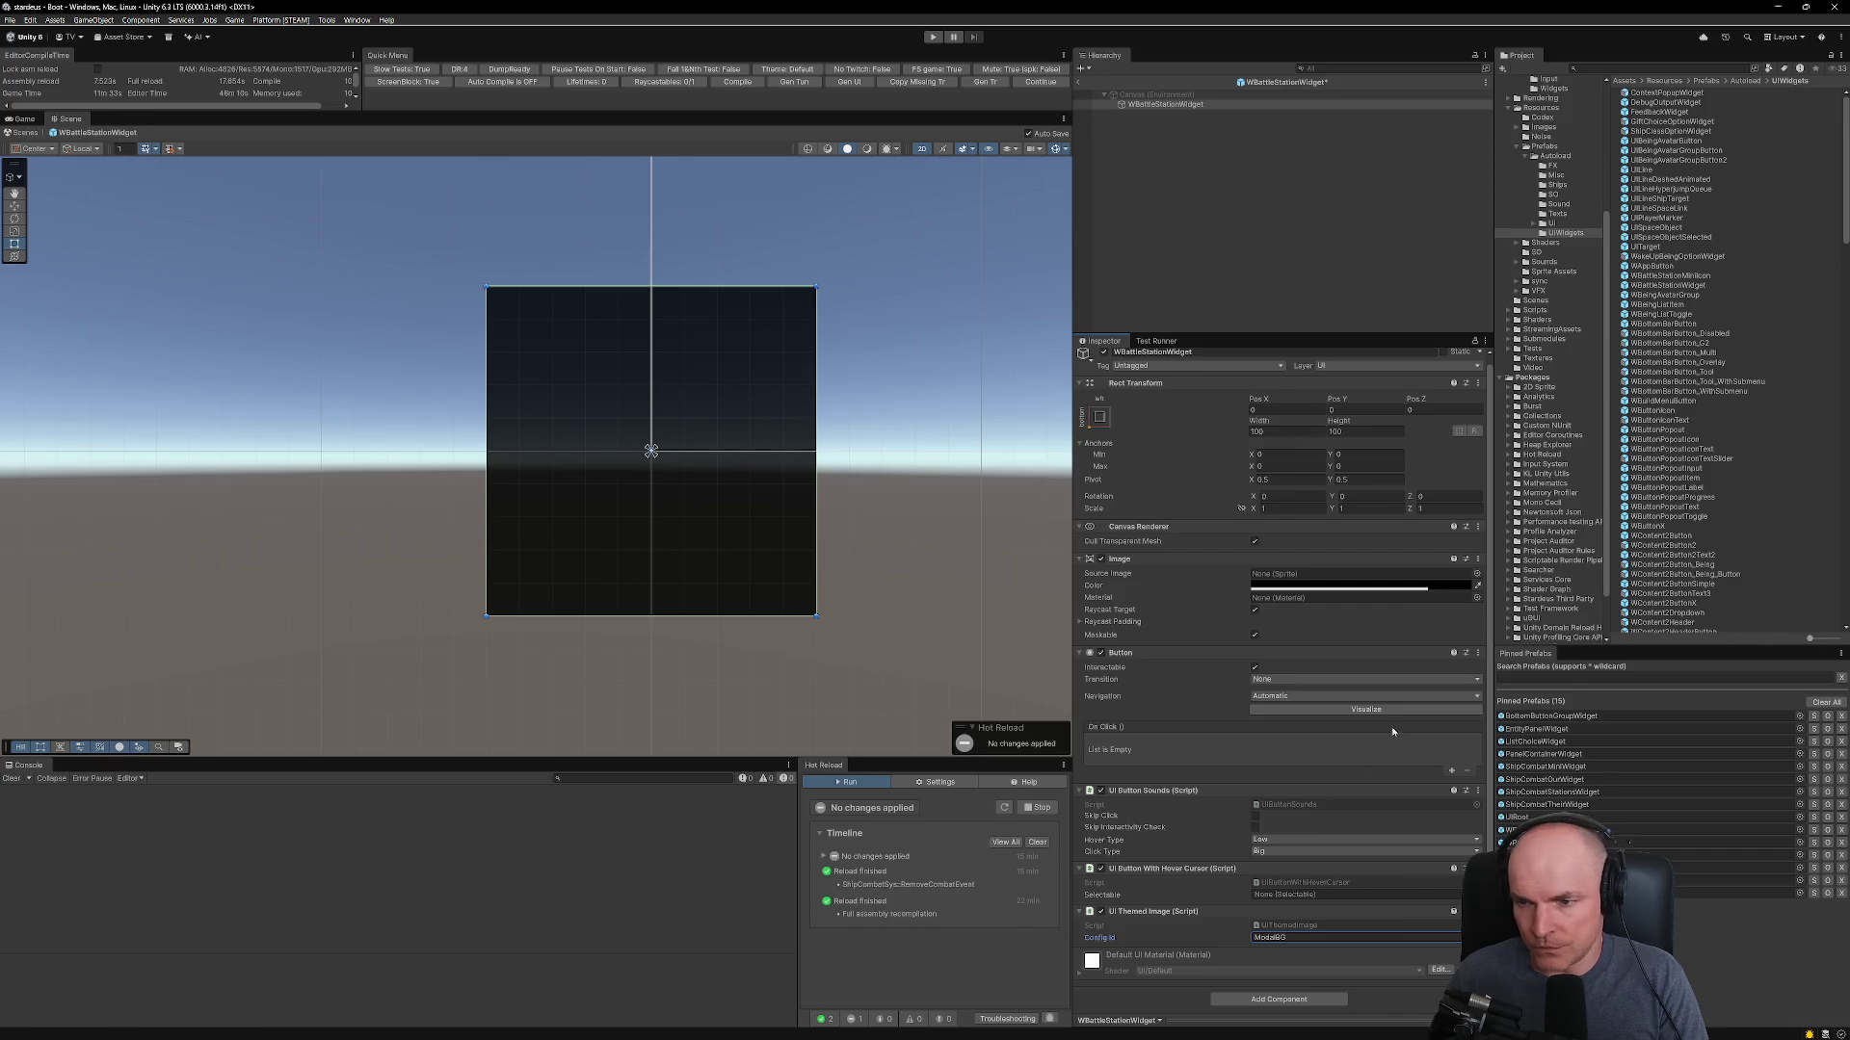
Open WBattleStationMiniIcon.cs in VS Code and select it in the Explorer tree.
key("alt+Tab")
key("ctrl+p")
type("wbattle")
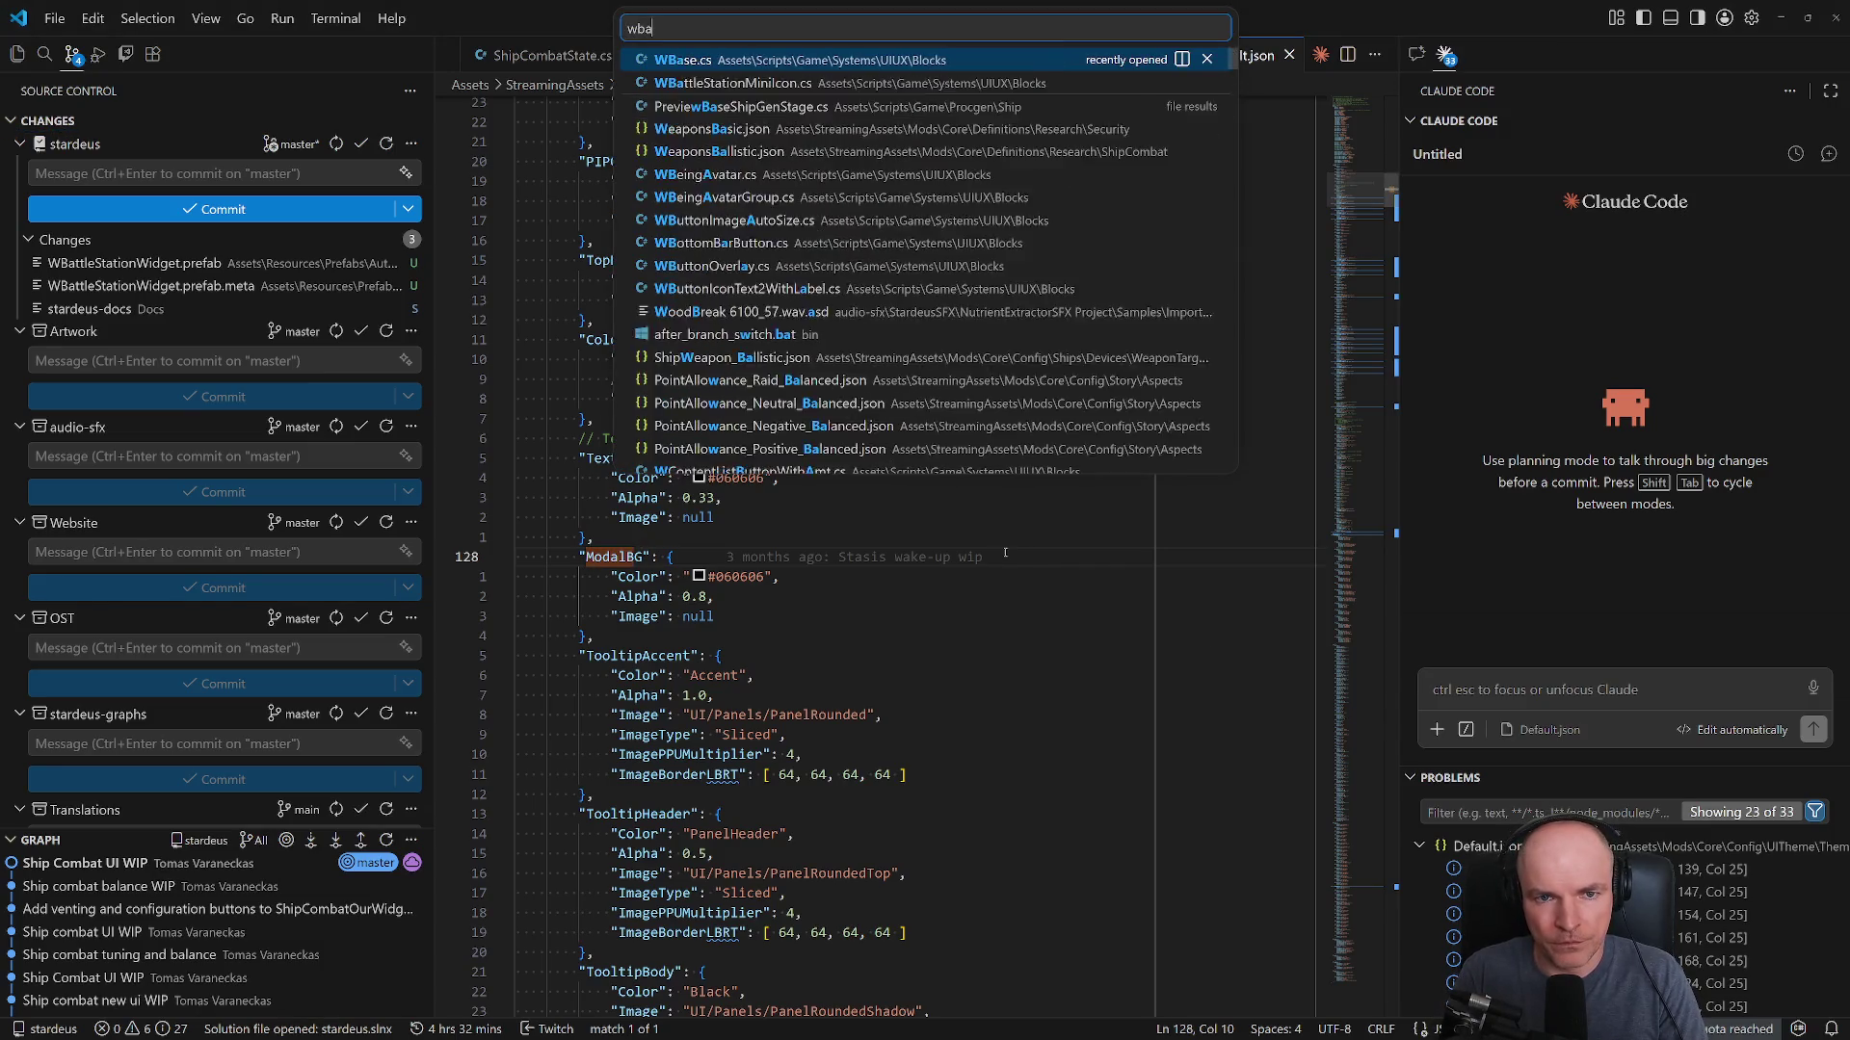
key("Return")
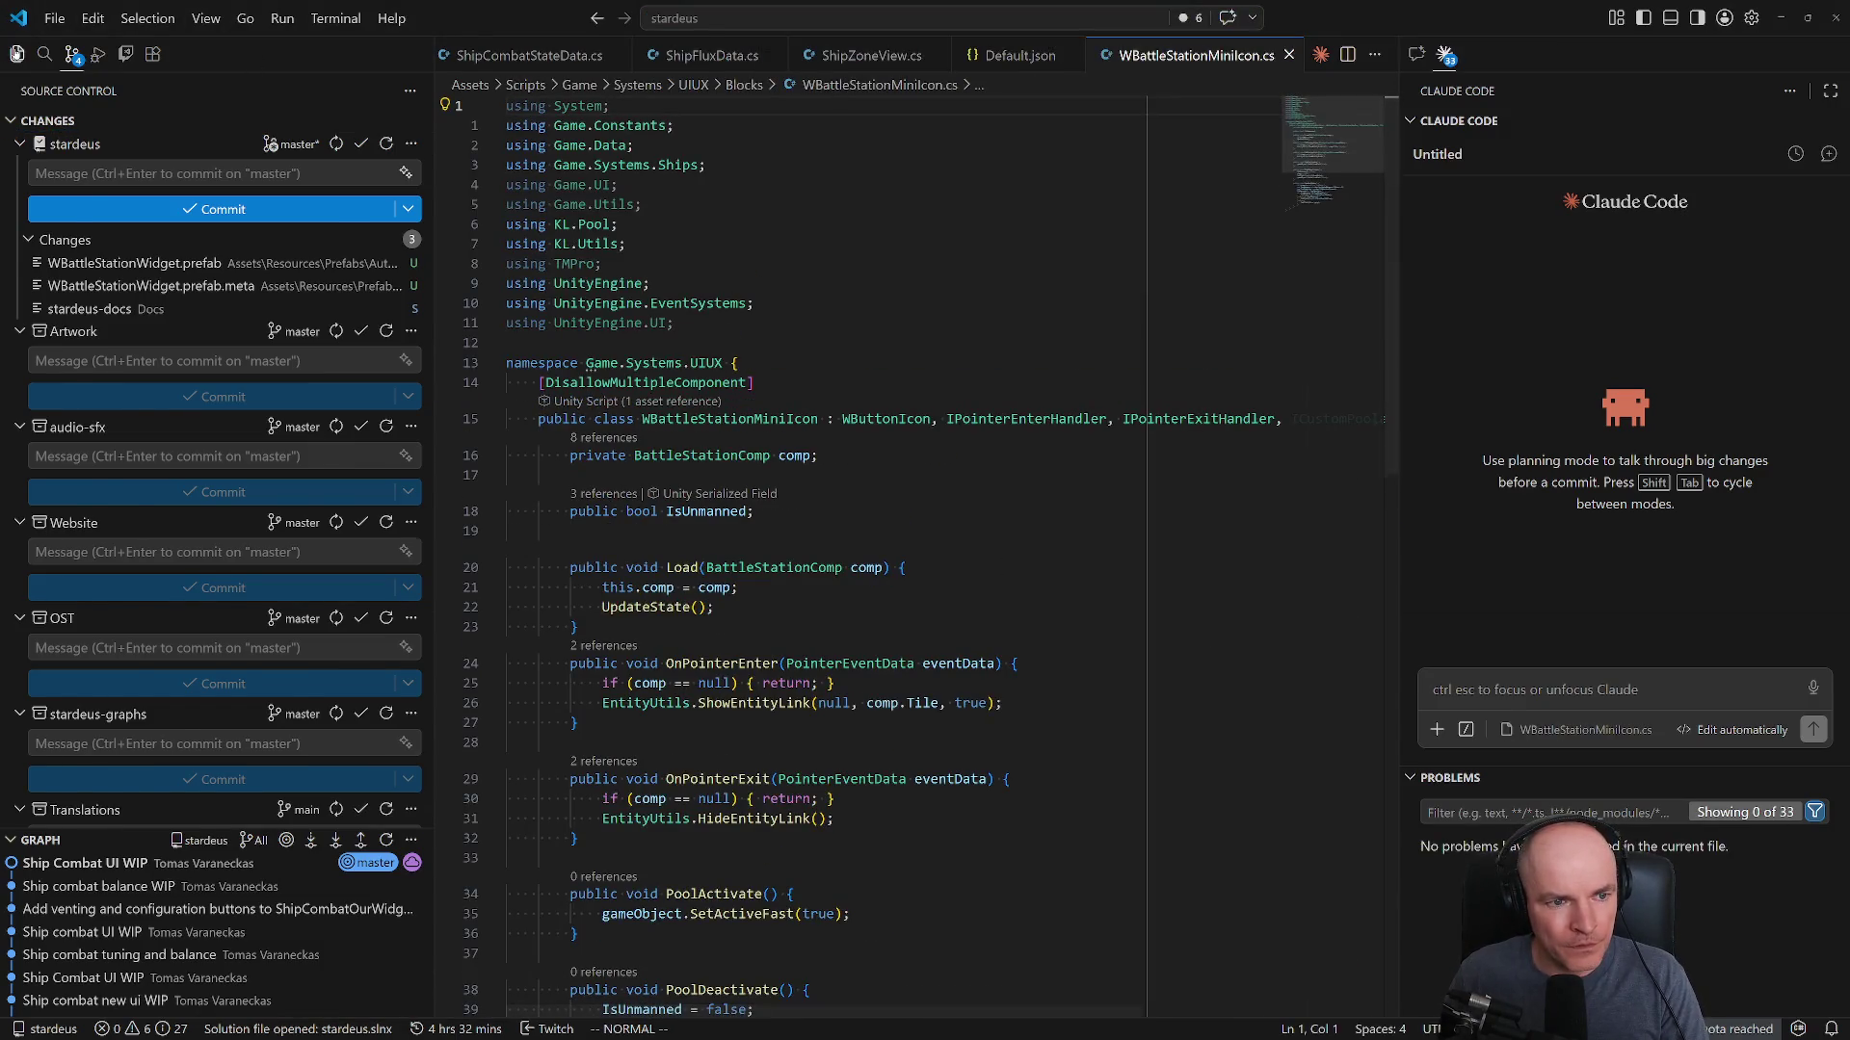
key("ctrl+shift+e")
key("Down")
left_click(132, 393)
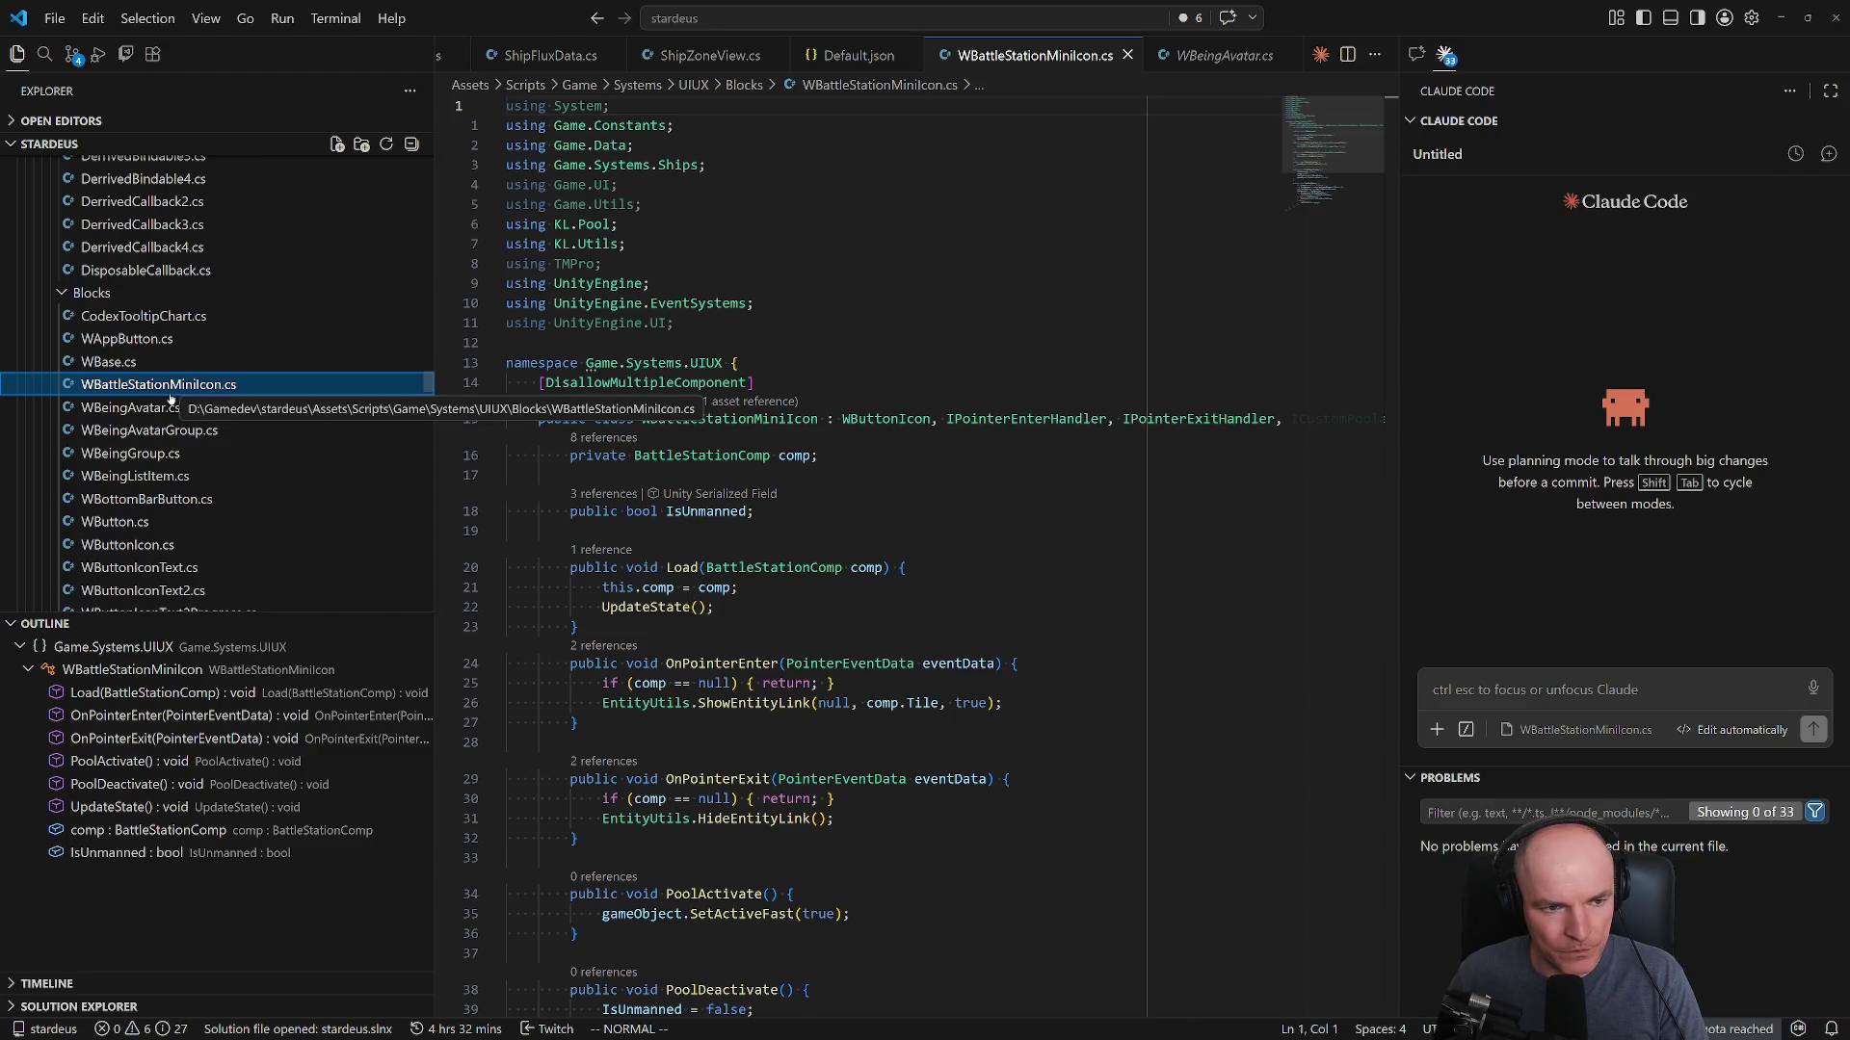
Duplicate the script as WBattleStationIcon.cs and run the force compile command.
key("ctrl+d")
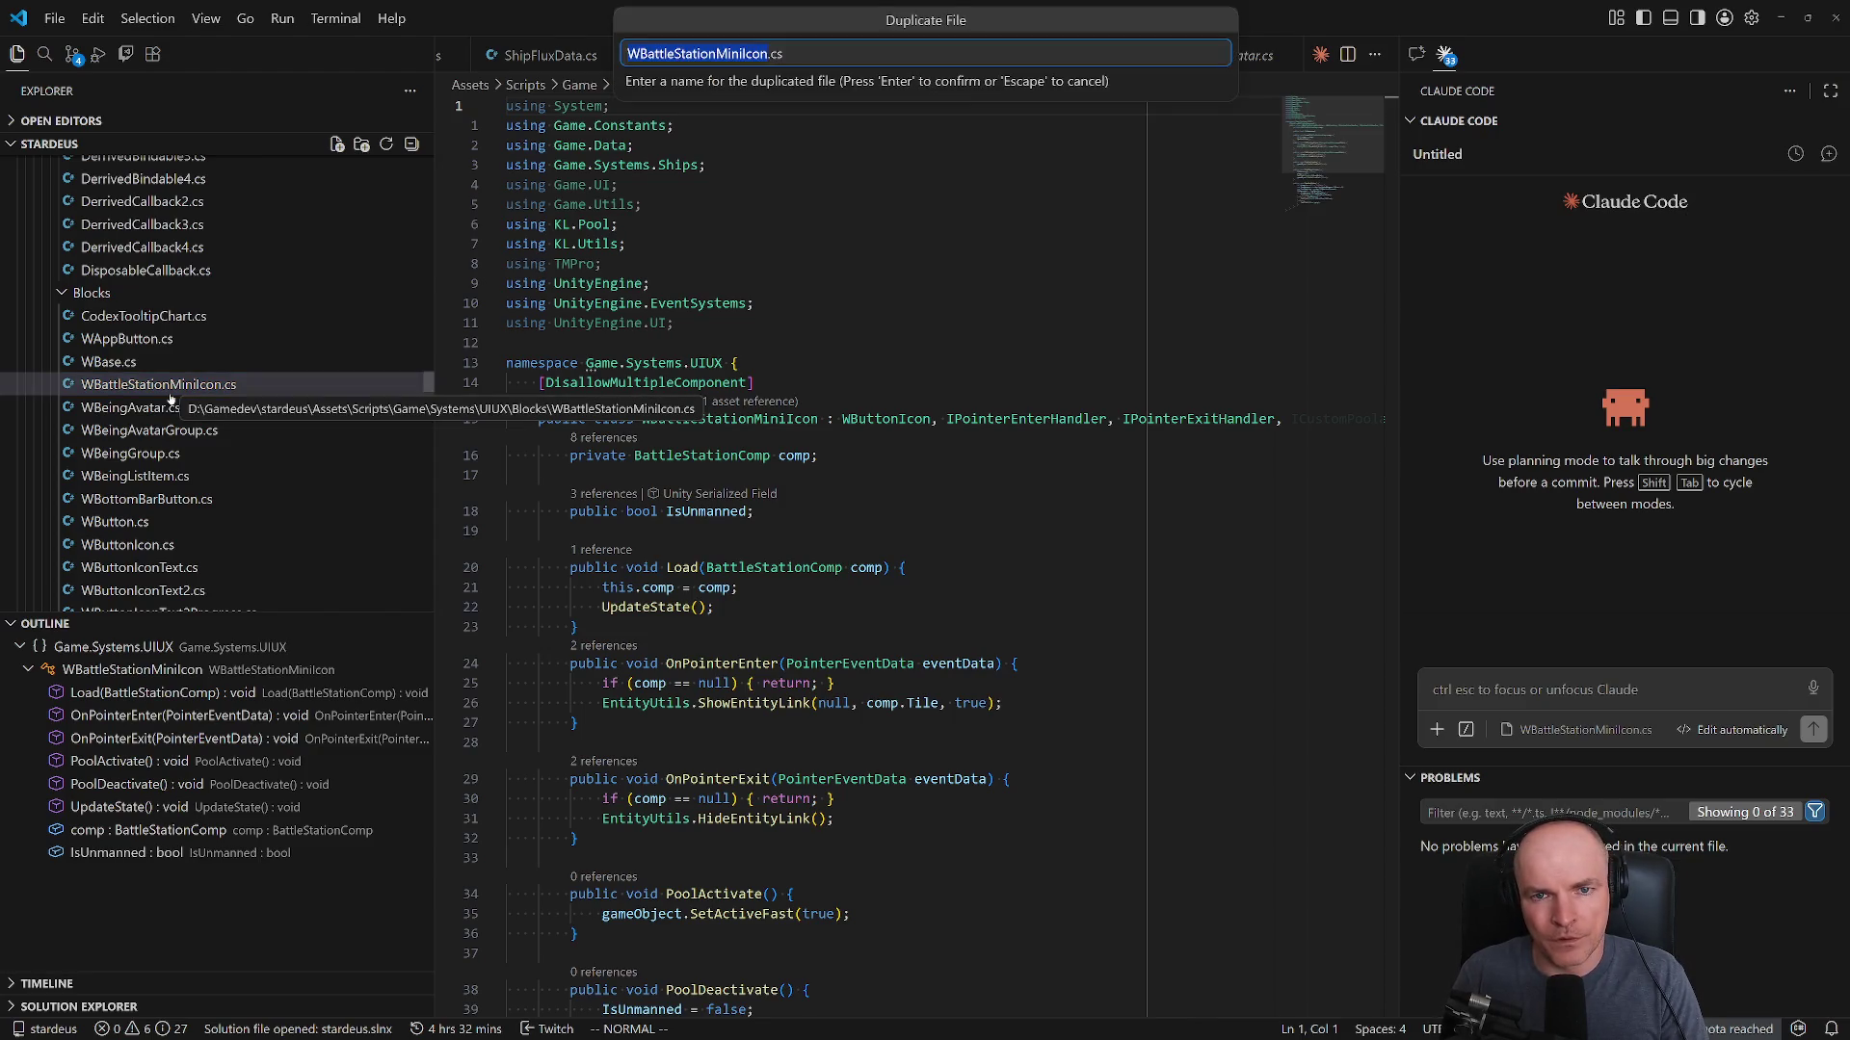
key("Right")
key("BackSpace")
key("BackSpace")
key("BackSpace")
key("BackSpace")
key("BackSpace")
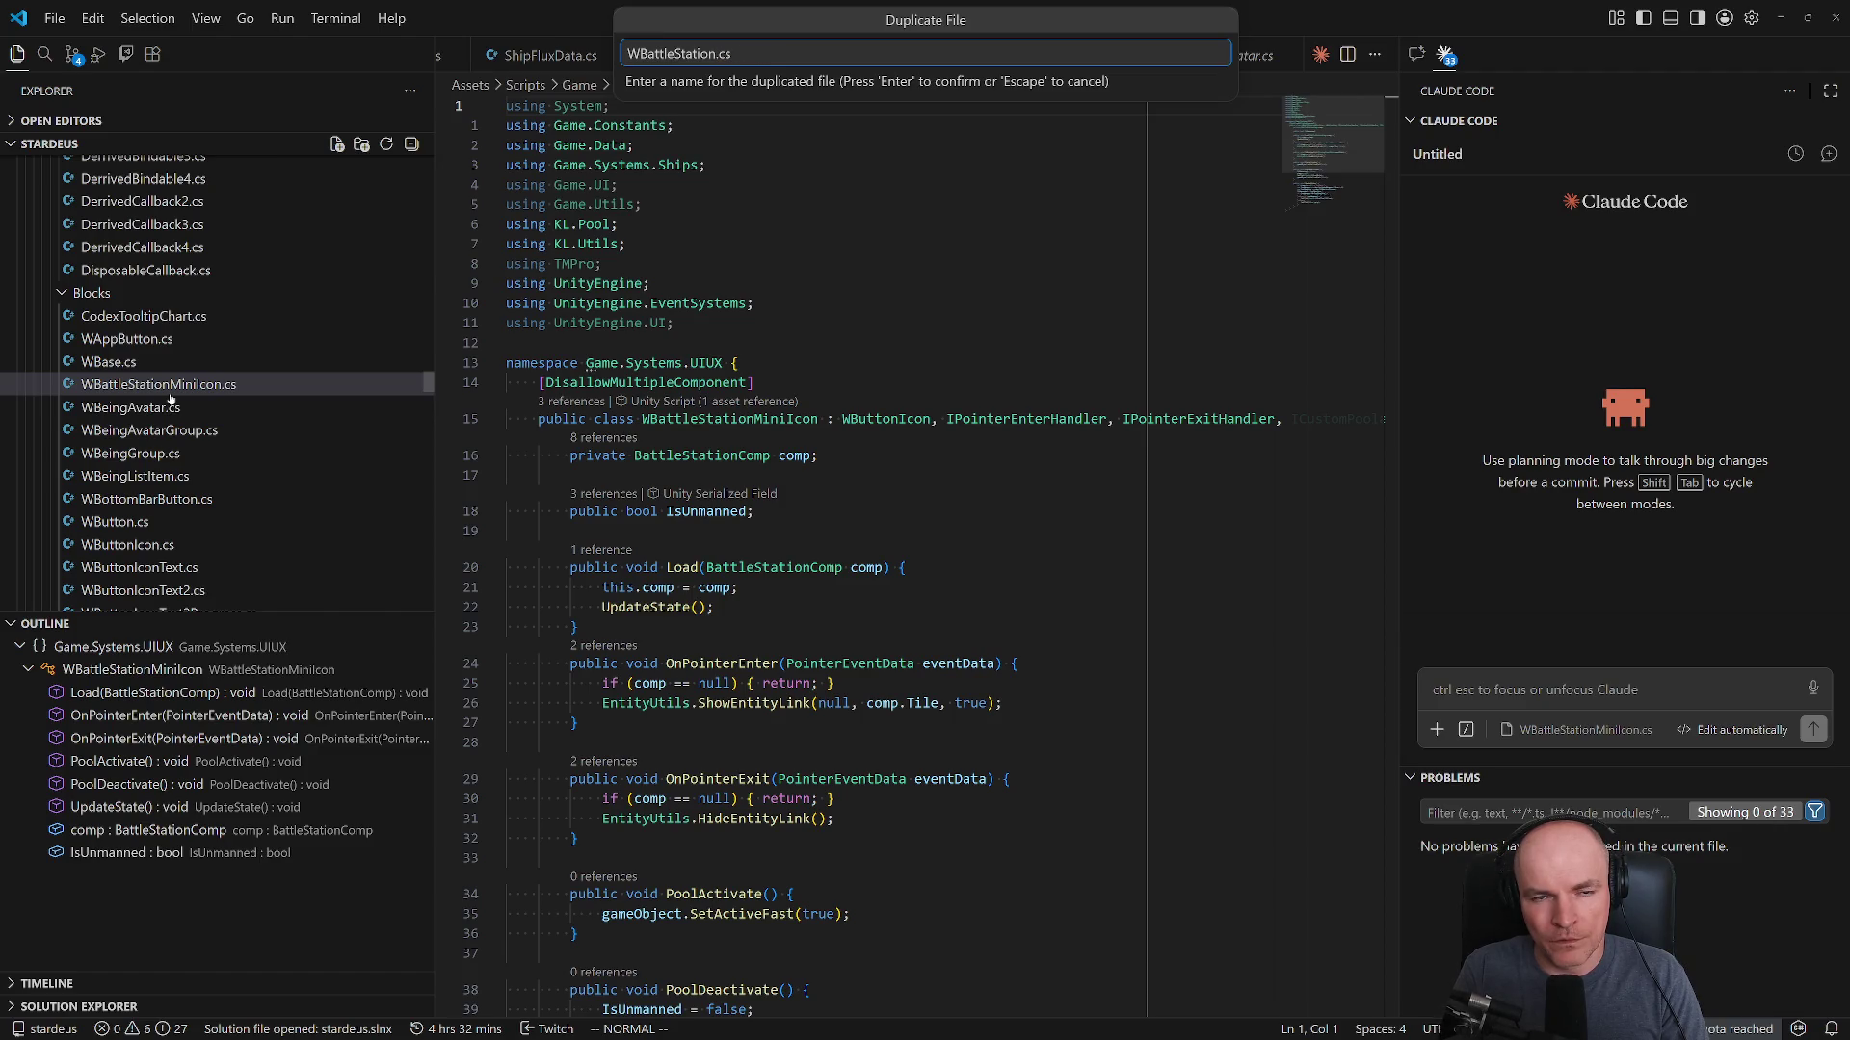
type("Widget")
key("BackSpace")
key("BackSpace")
key("BackSpace")
type("Icon")
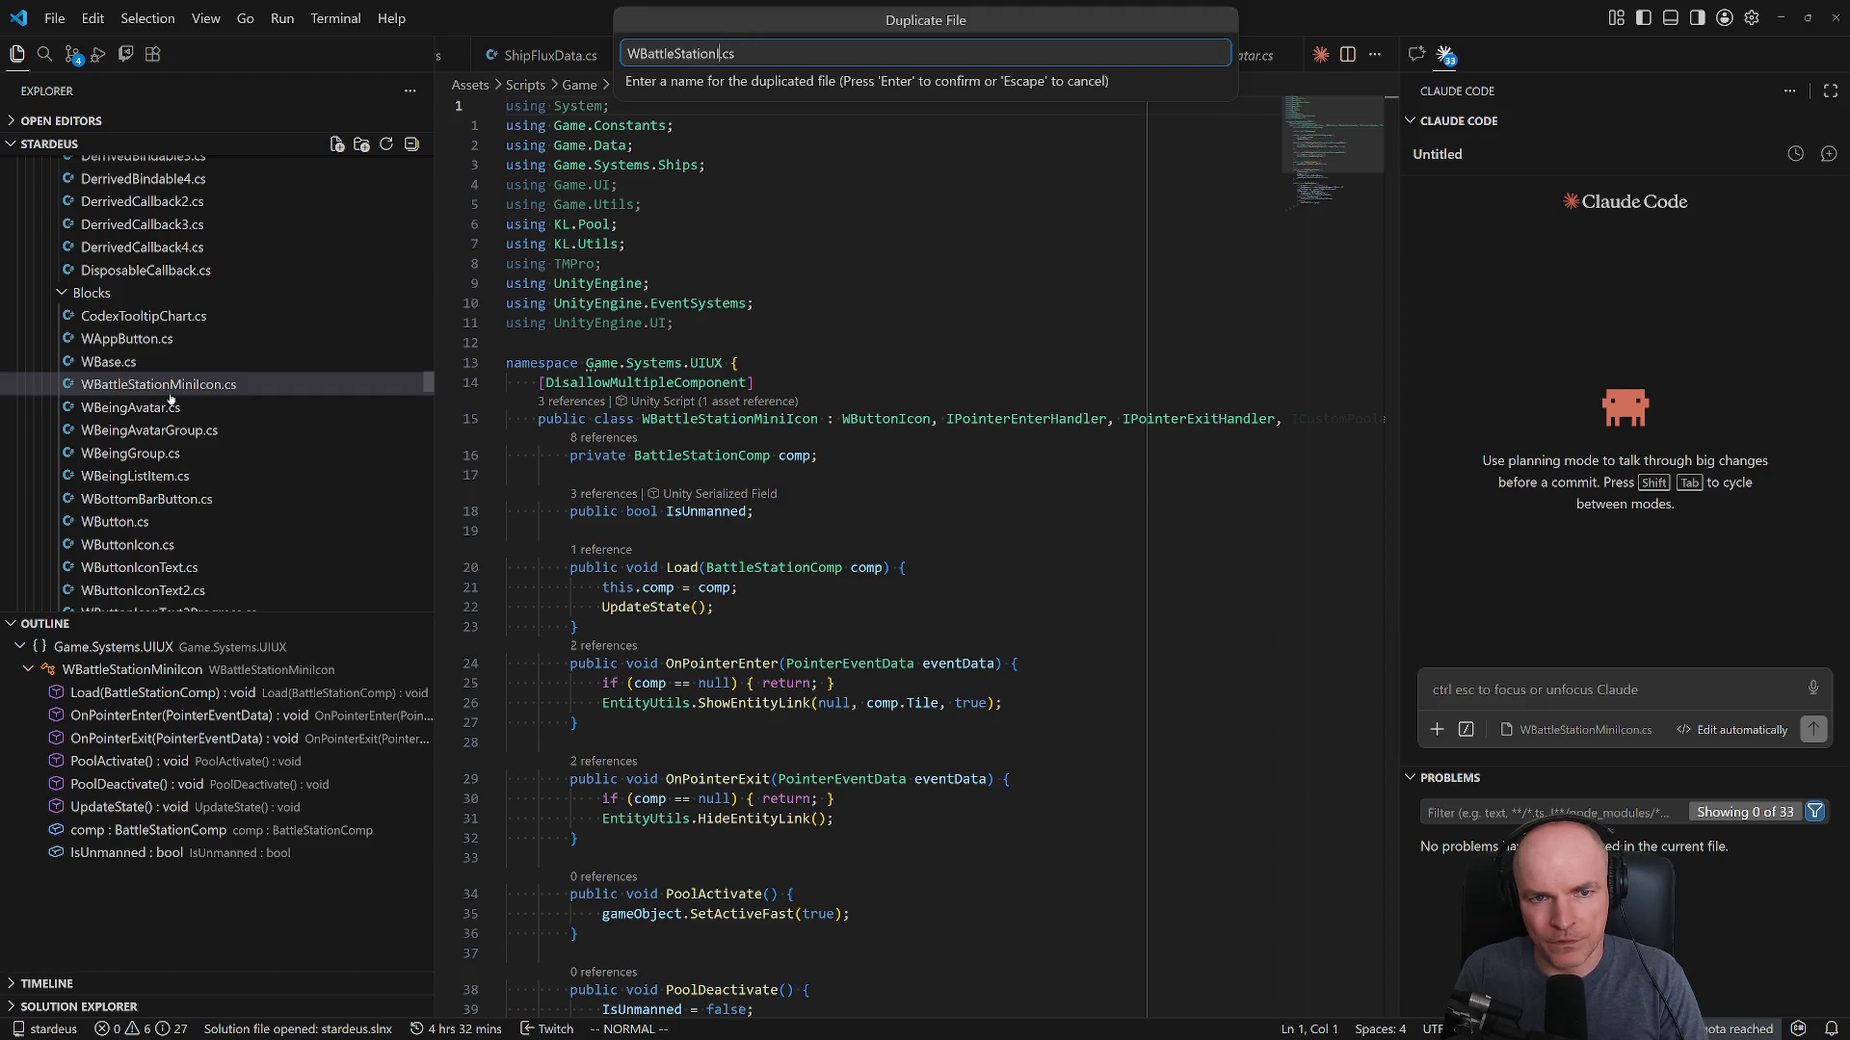
key("Return")
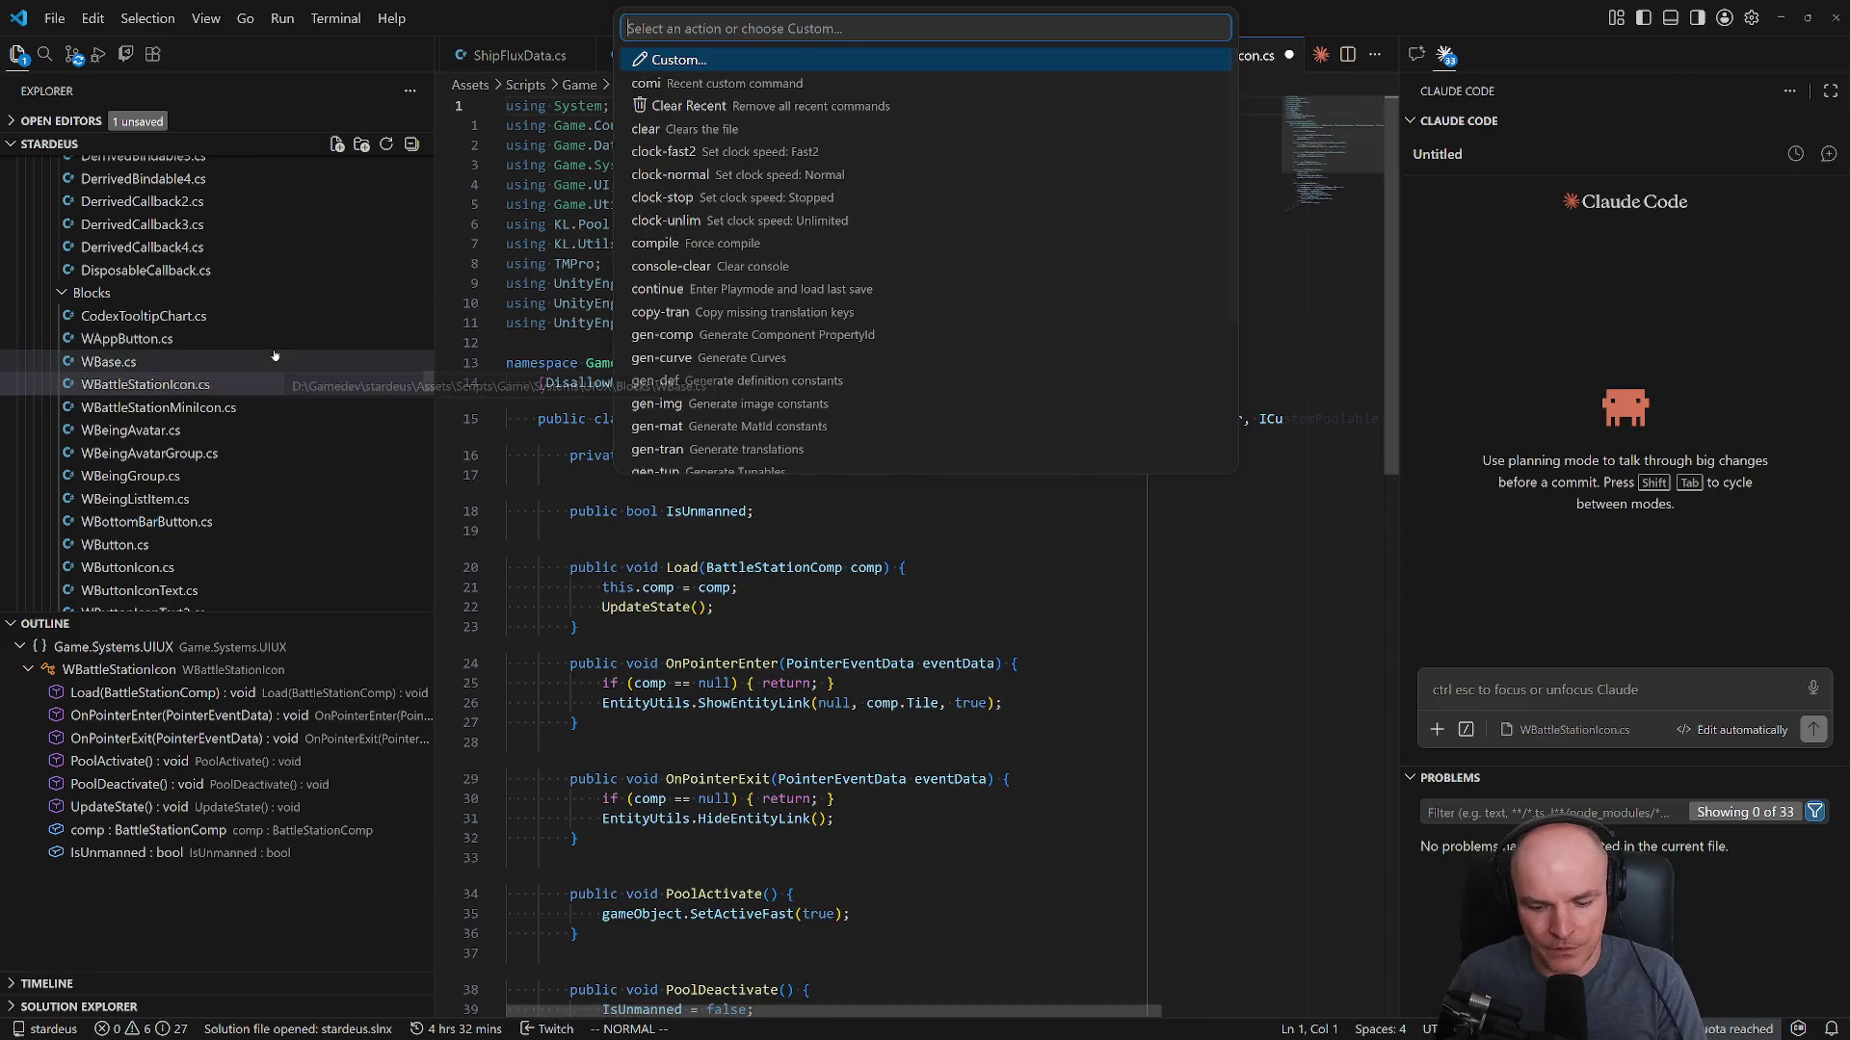
type("compi")
key("Return")
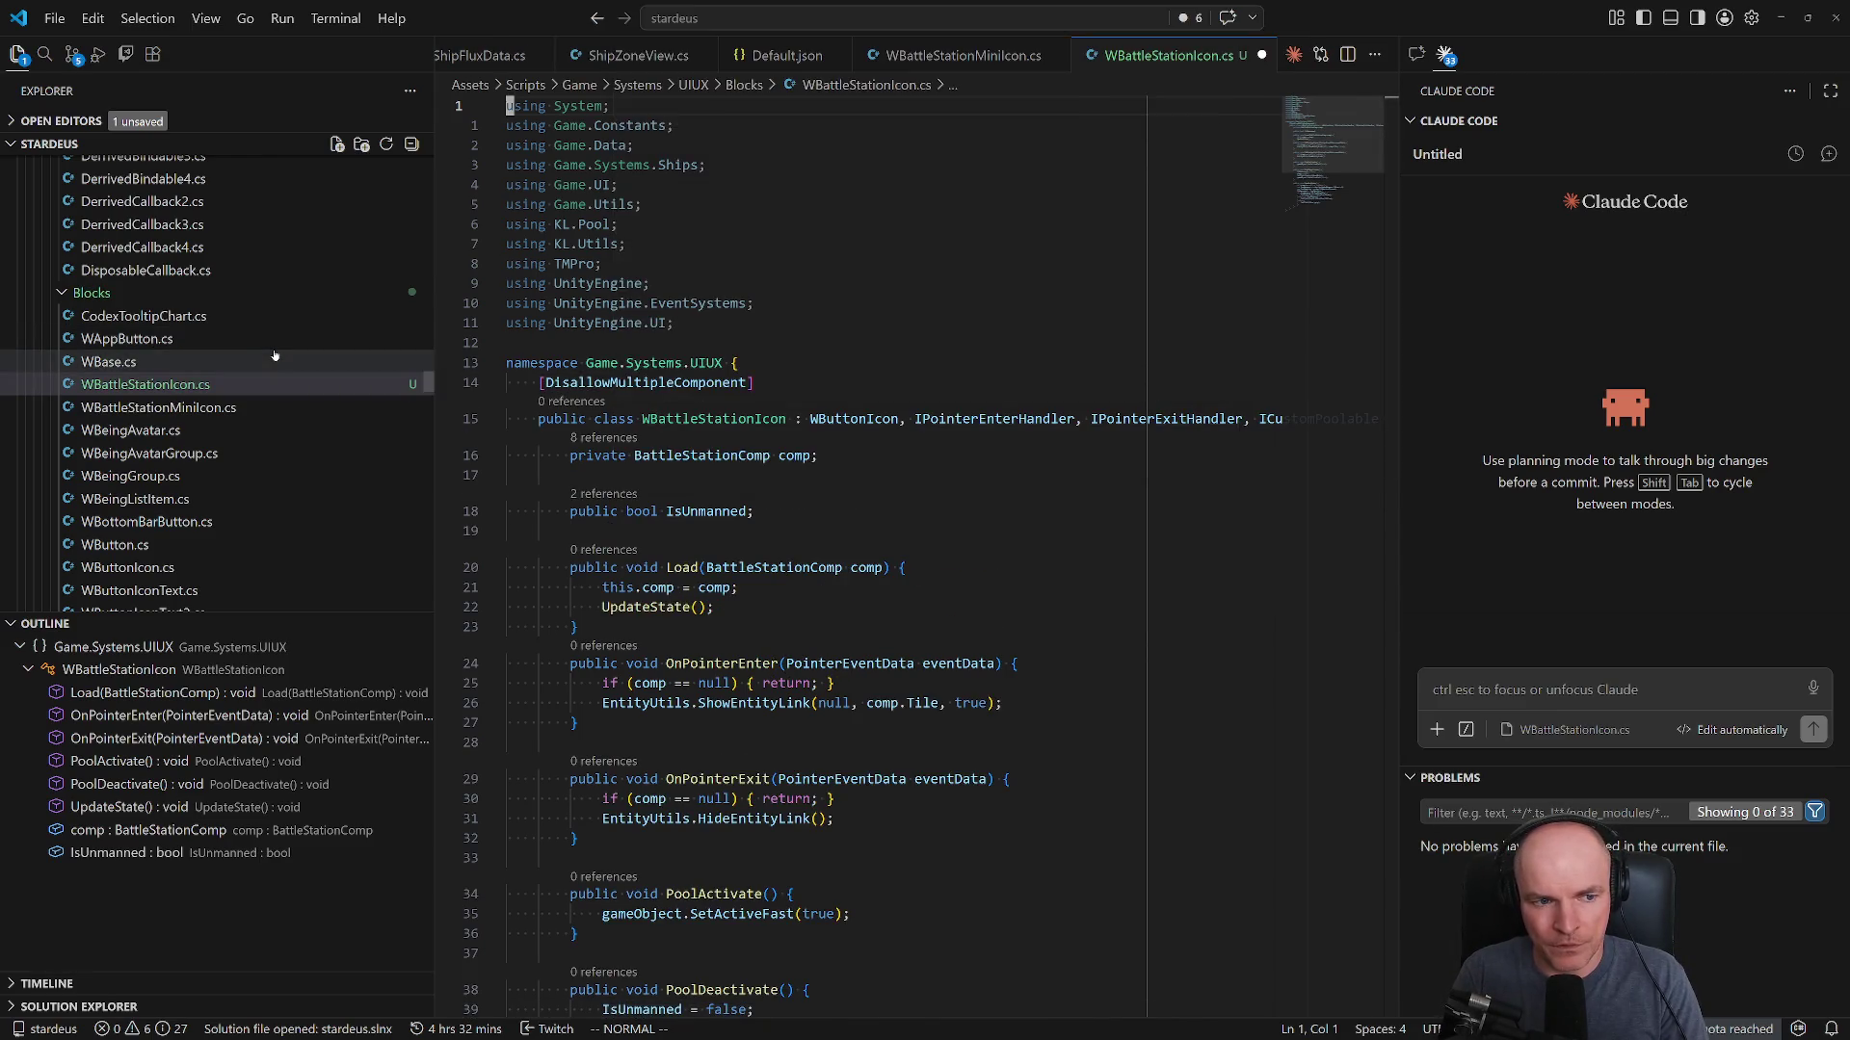
Rename the new script file from WBattleStationIcon.cs to WBattleStation.cs.
left_click(200, 386)
key("F2")
key("Right")
key("BackSpace")
key("BackSpace")
key("BackSpace")
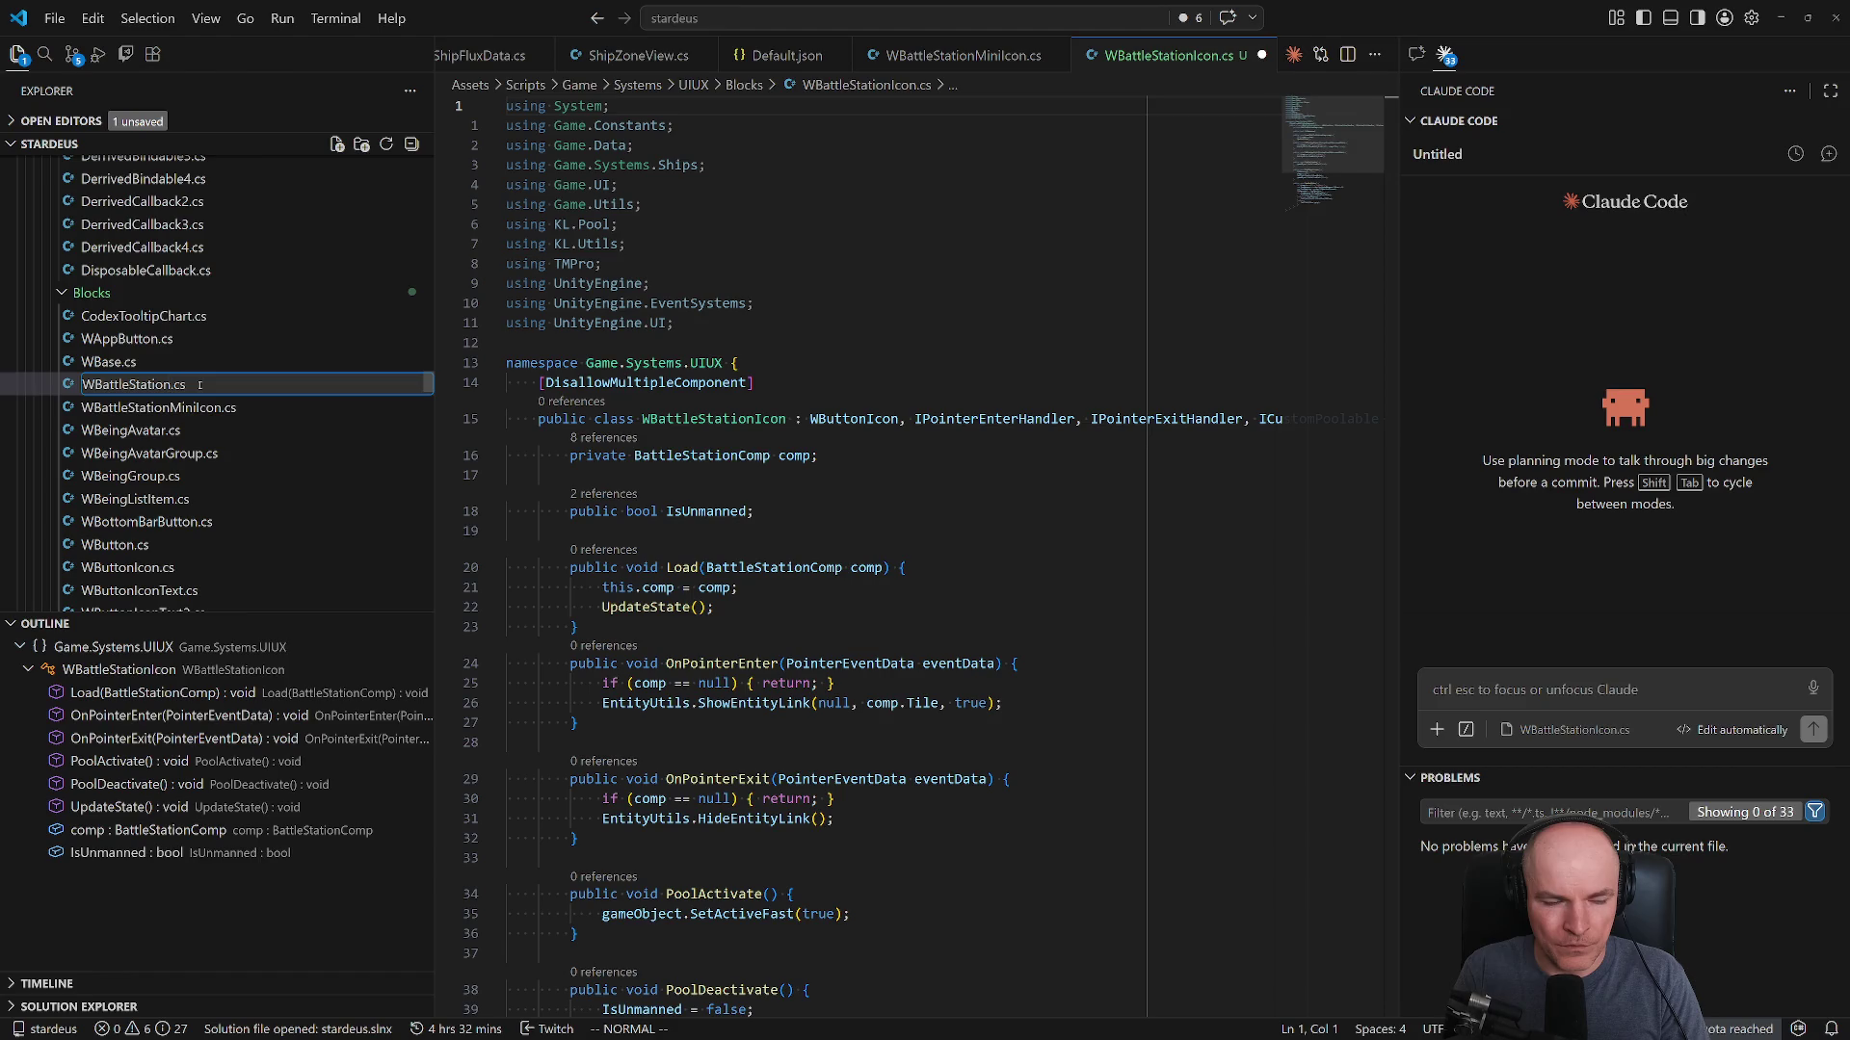
key("Return")
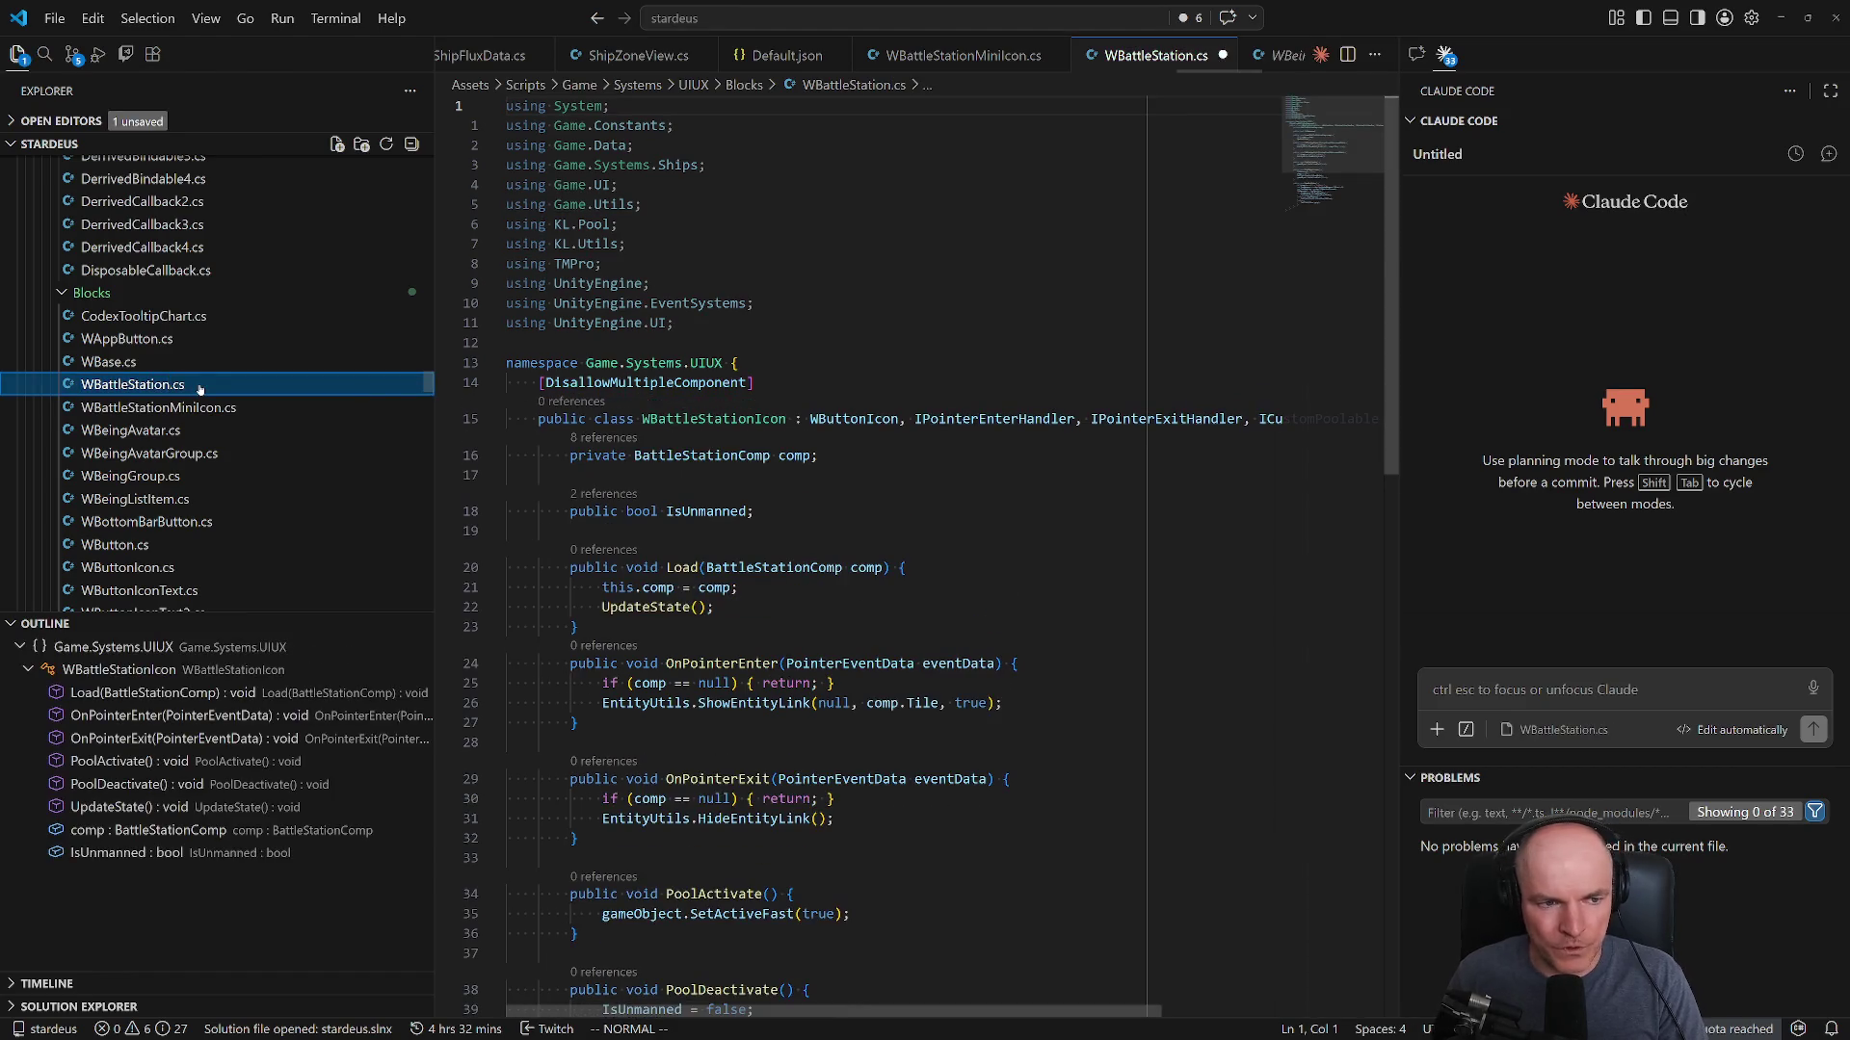
Rename the class inside to WBattleStation and save the file.
left_click(758, 419)
key("c")
key("e")
key("ctrl+s")
key("Escape")
key("alt+Tab")
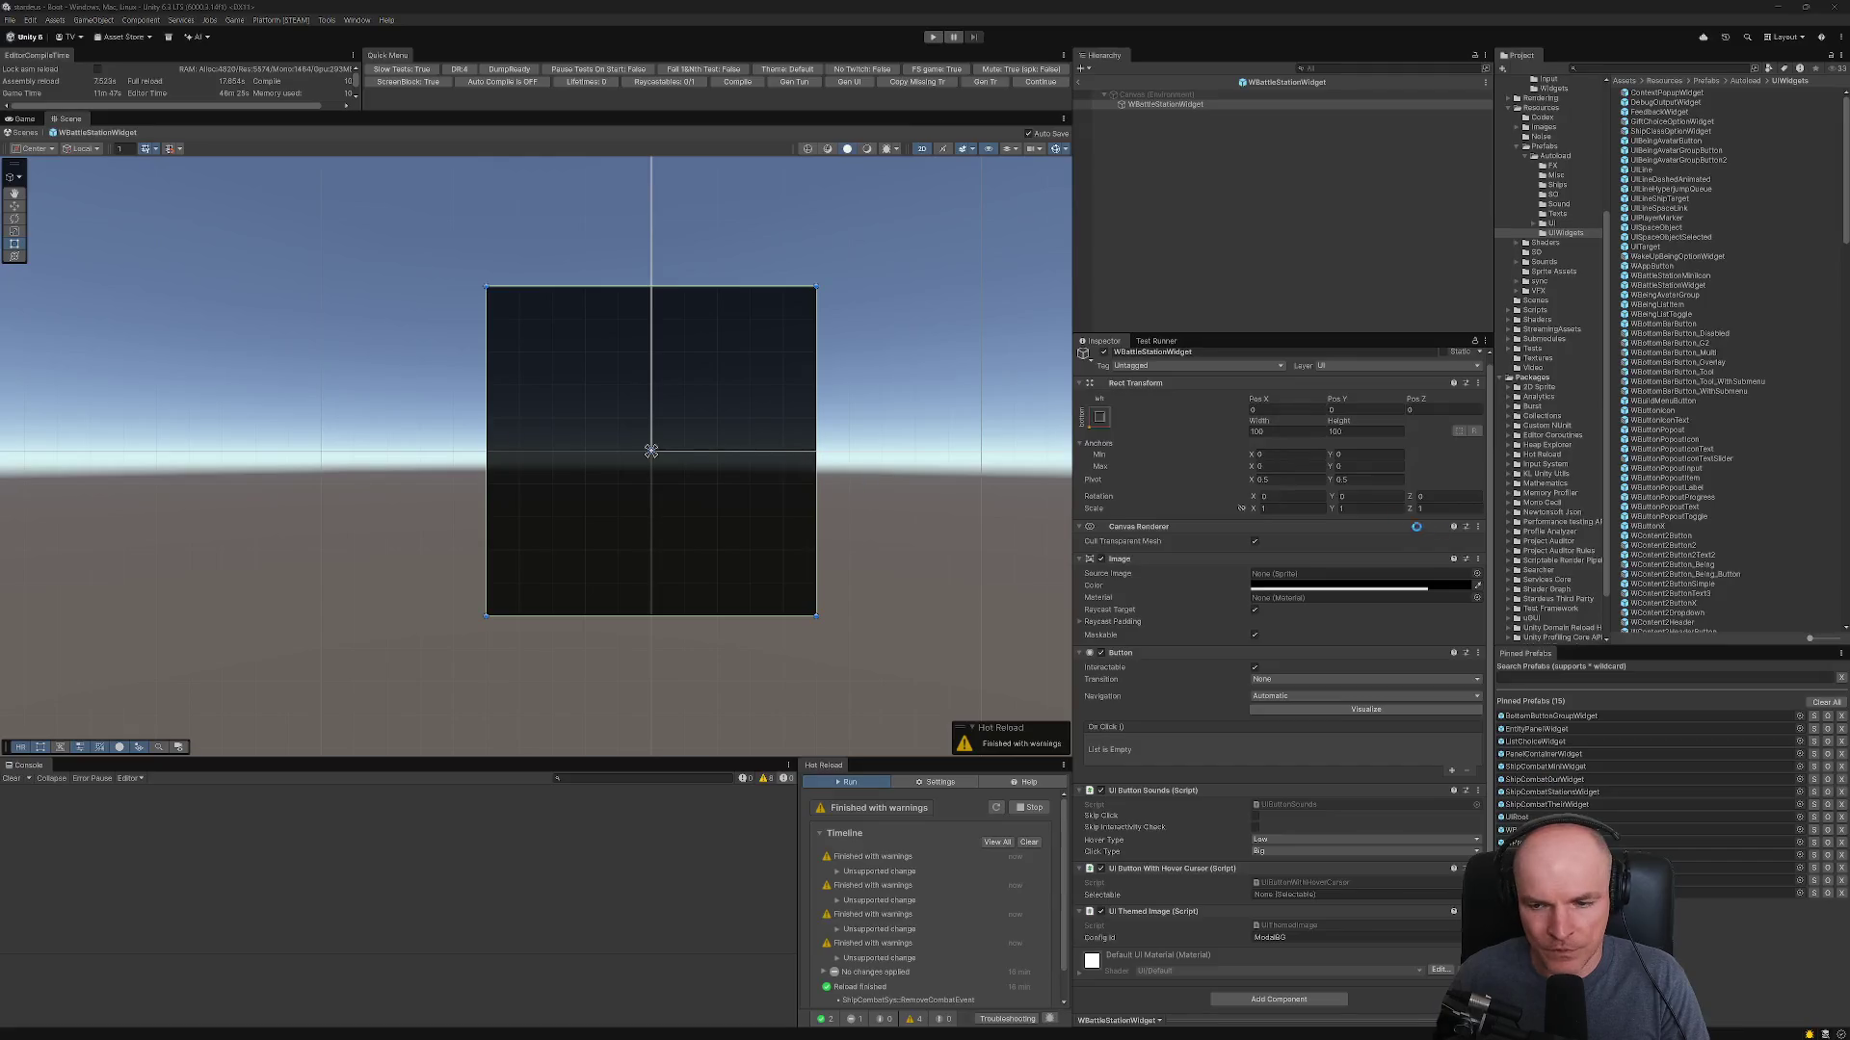
Search assets for 'wbattlesta' and rename the WBattleStationWidget prefab to WBattleStation.
left_click(1328, 934)
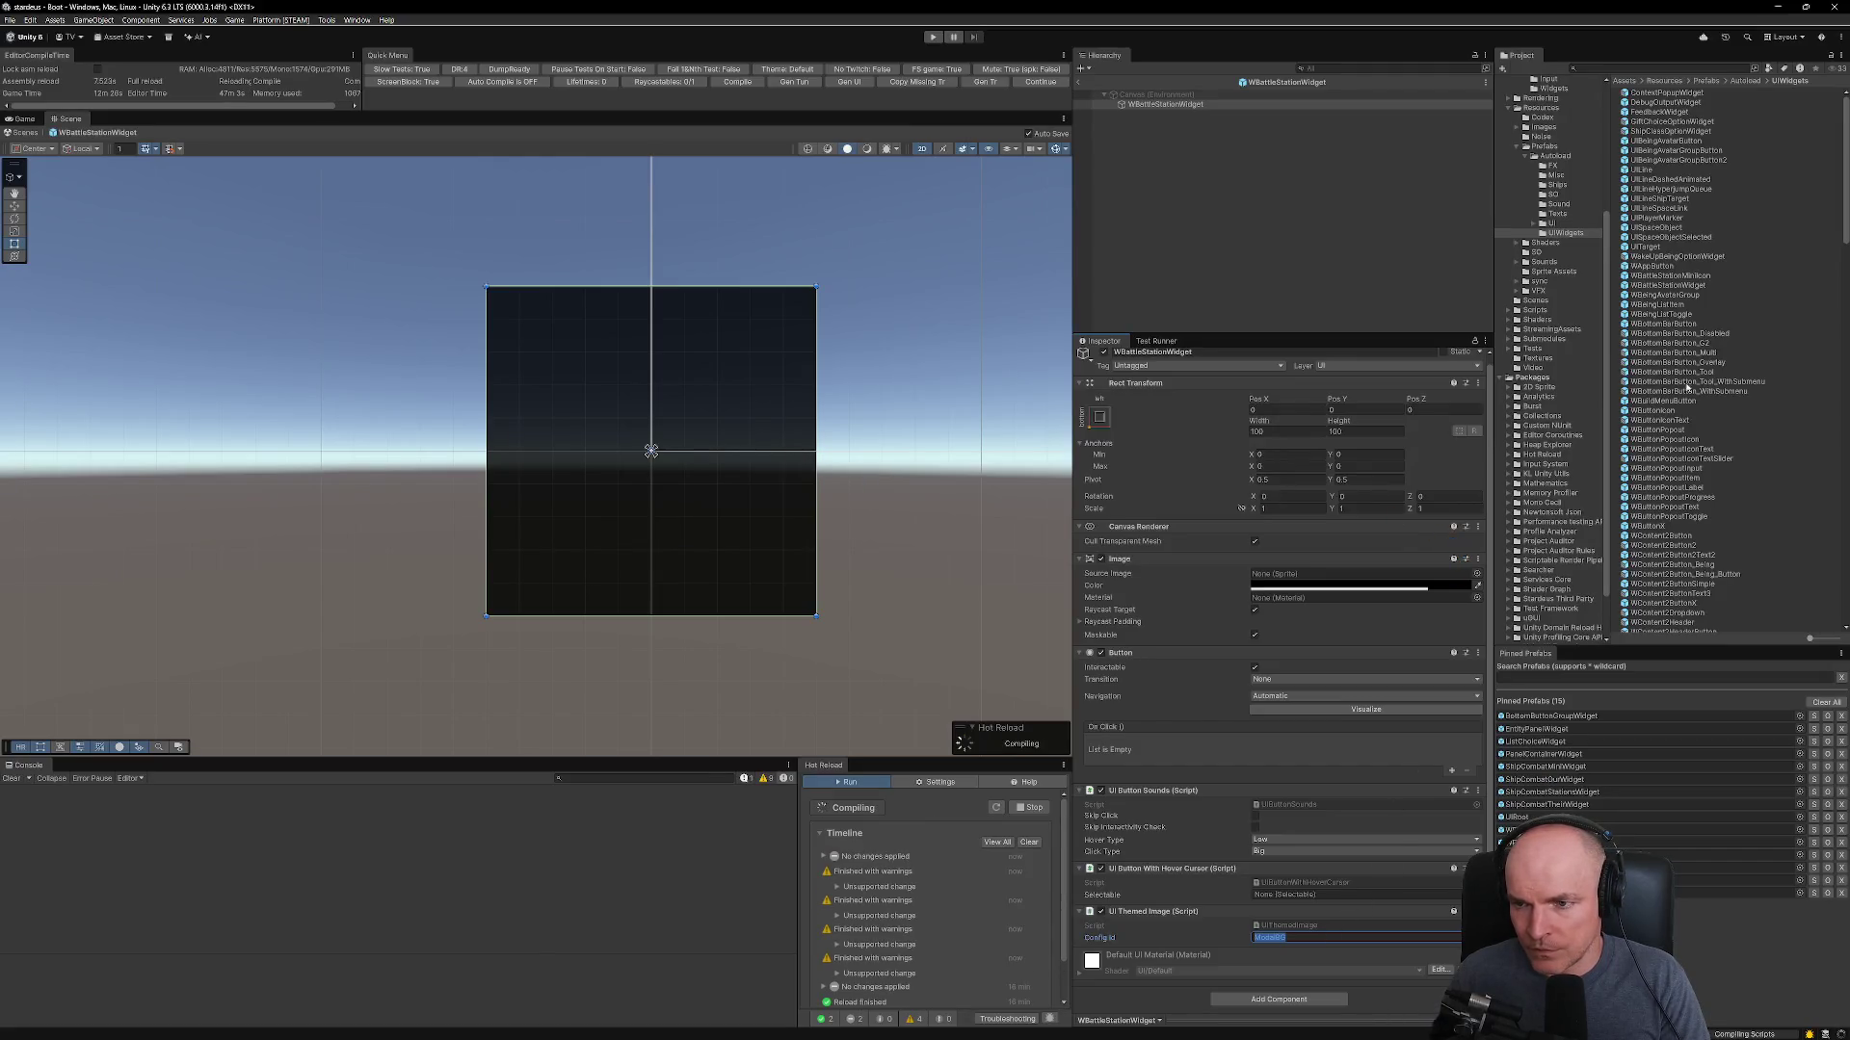
left_click(1646, 70)
type("wba")
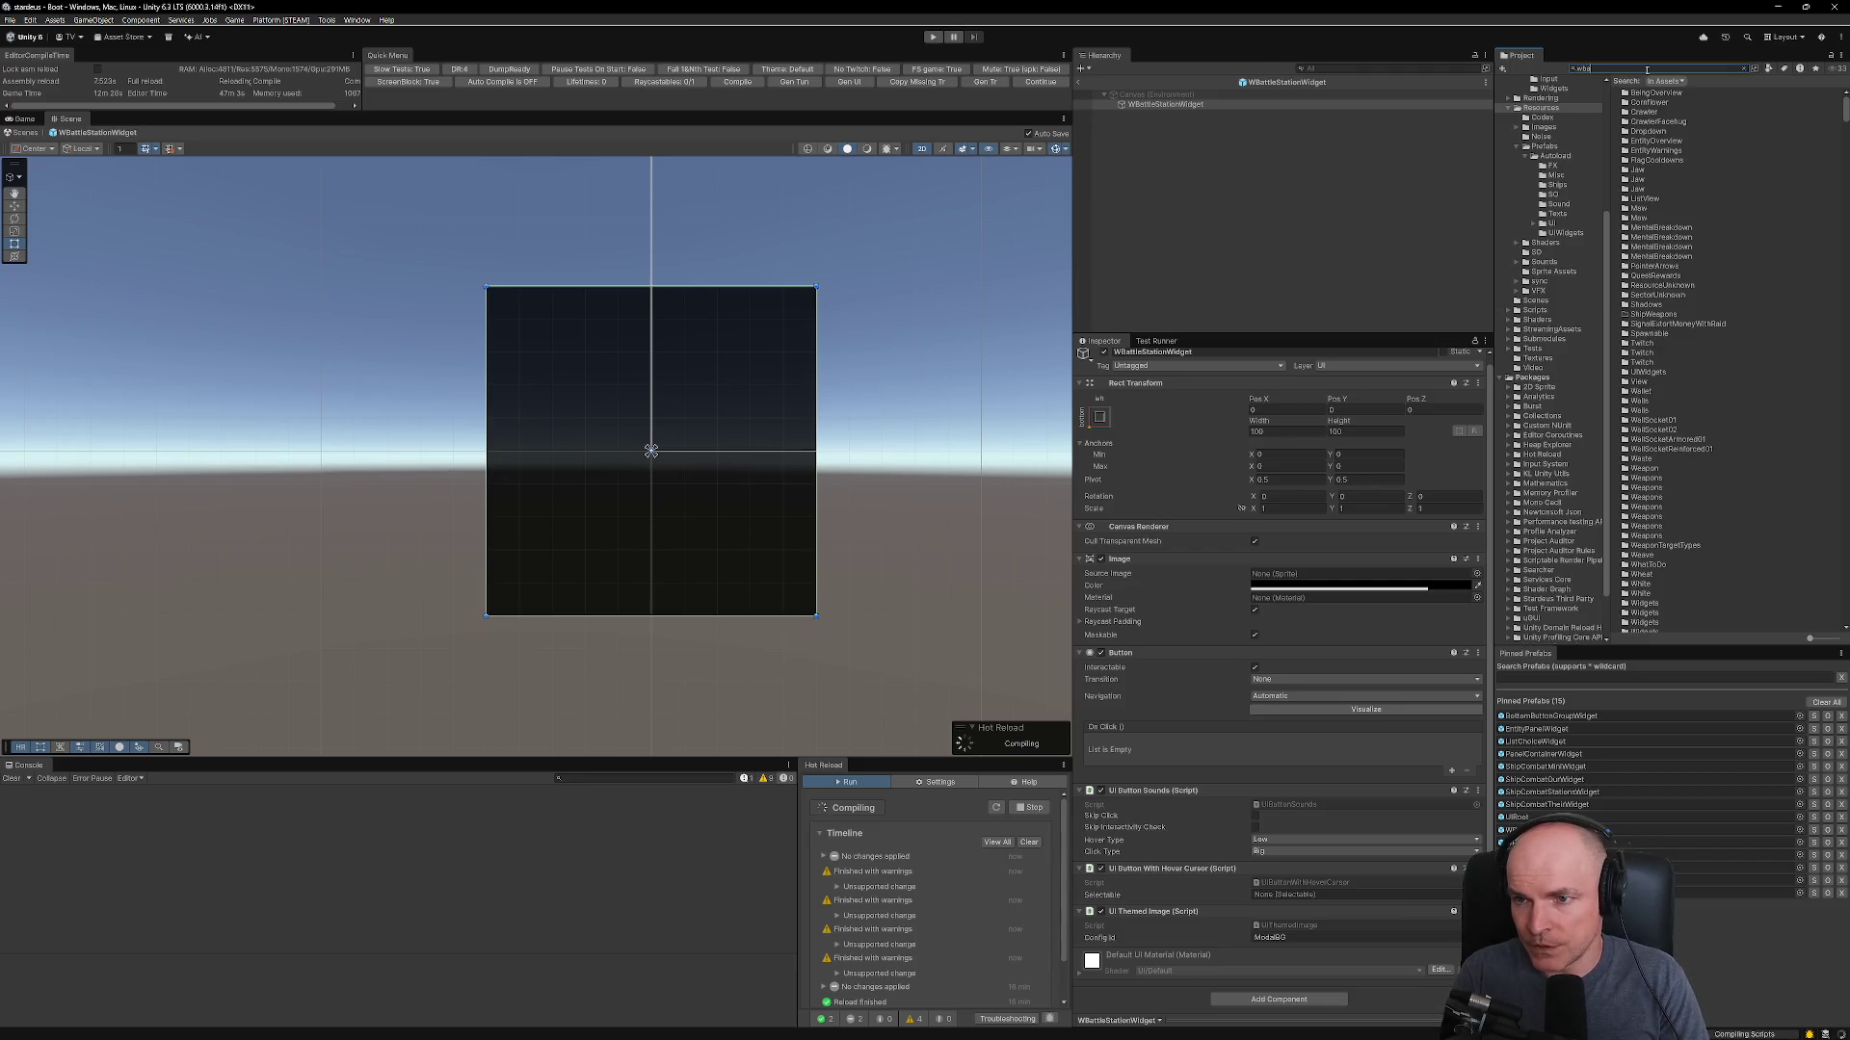
type("ttlesta")
left_click(1676, 122)
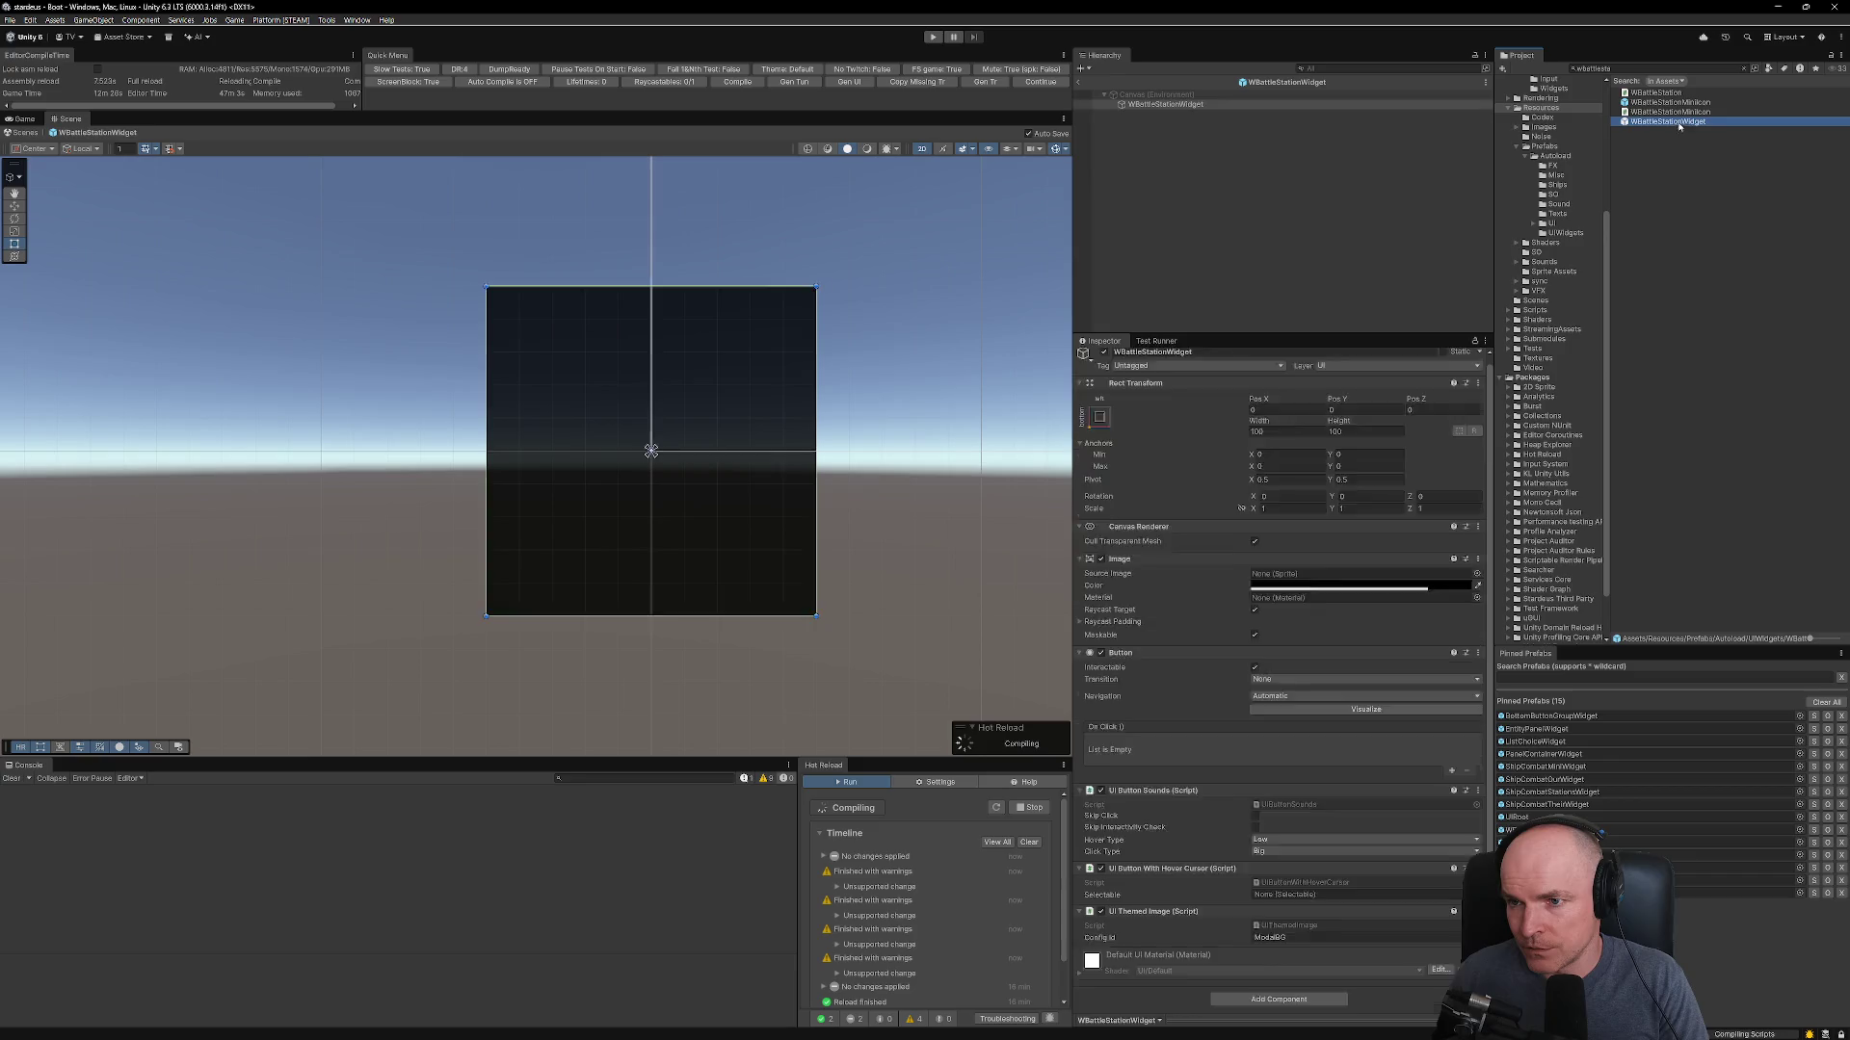
key("F2")
left_click(1714, 123)
key("BackSpace")
key("BackSpace")
key("BackSpace")
key("Return")
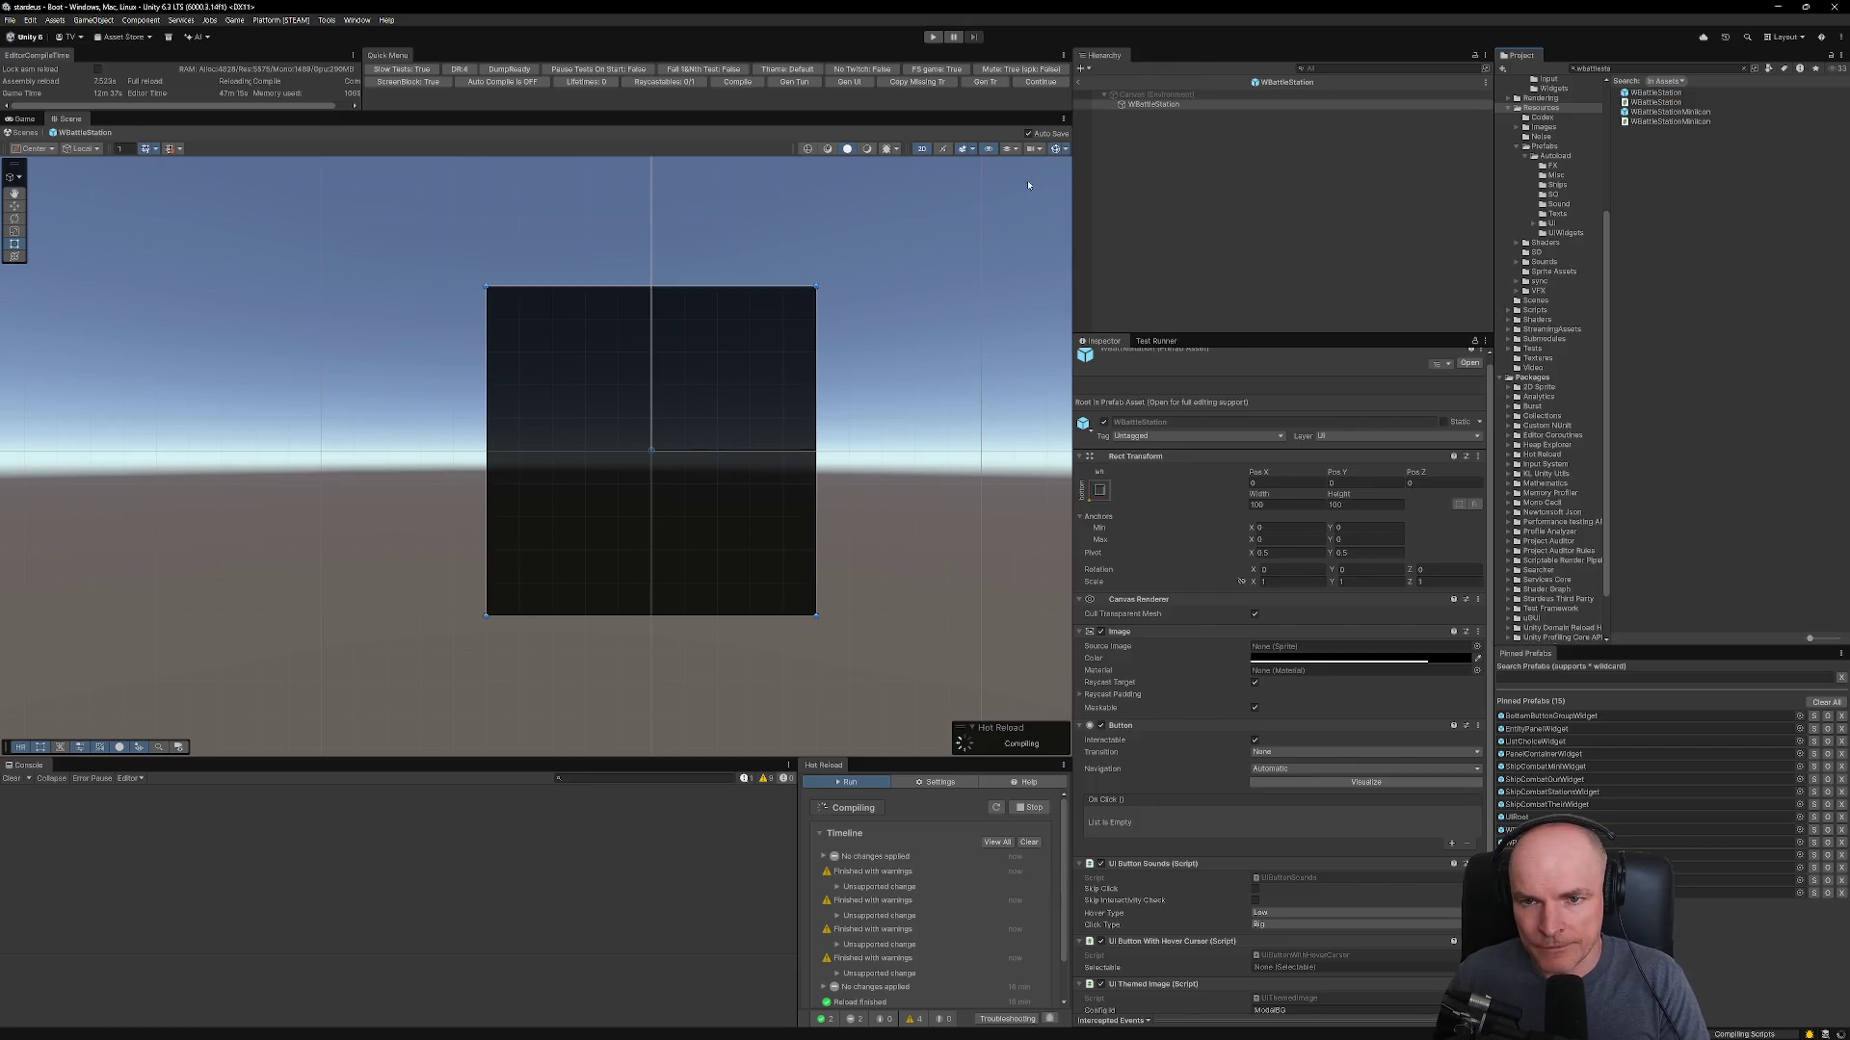
left_click(925, 1026)
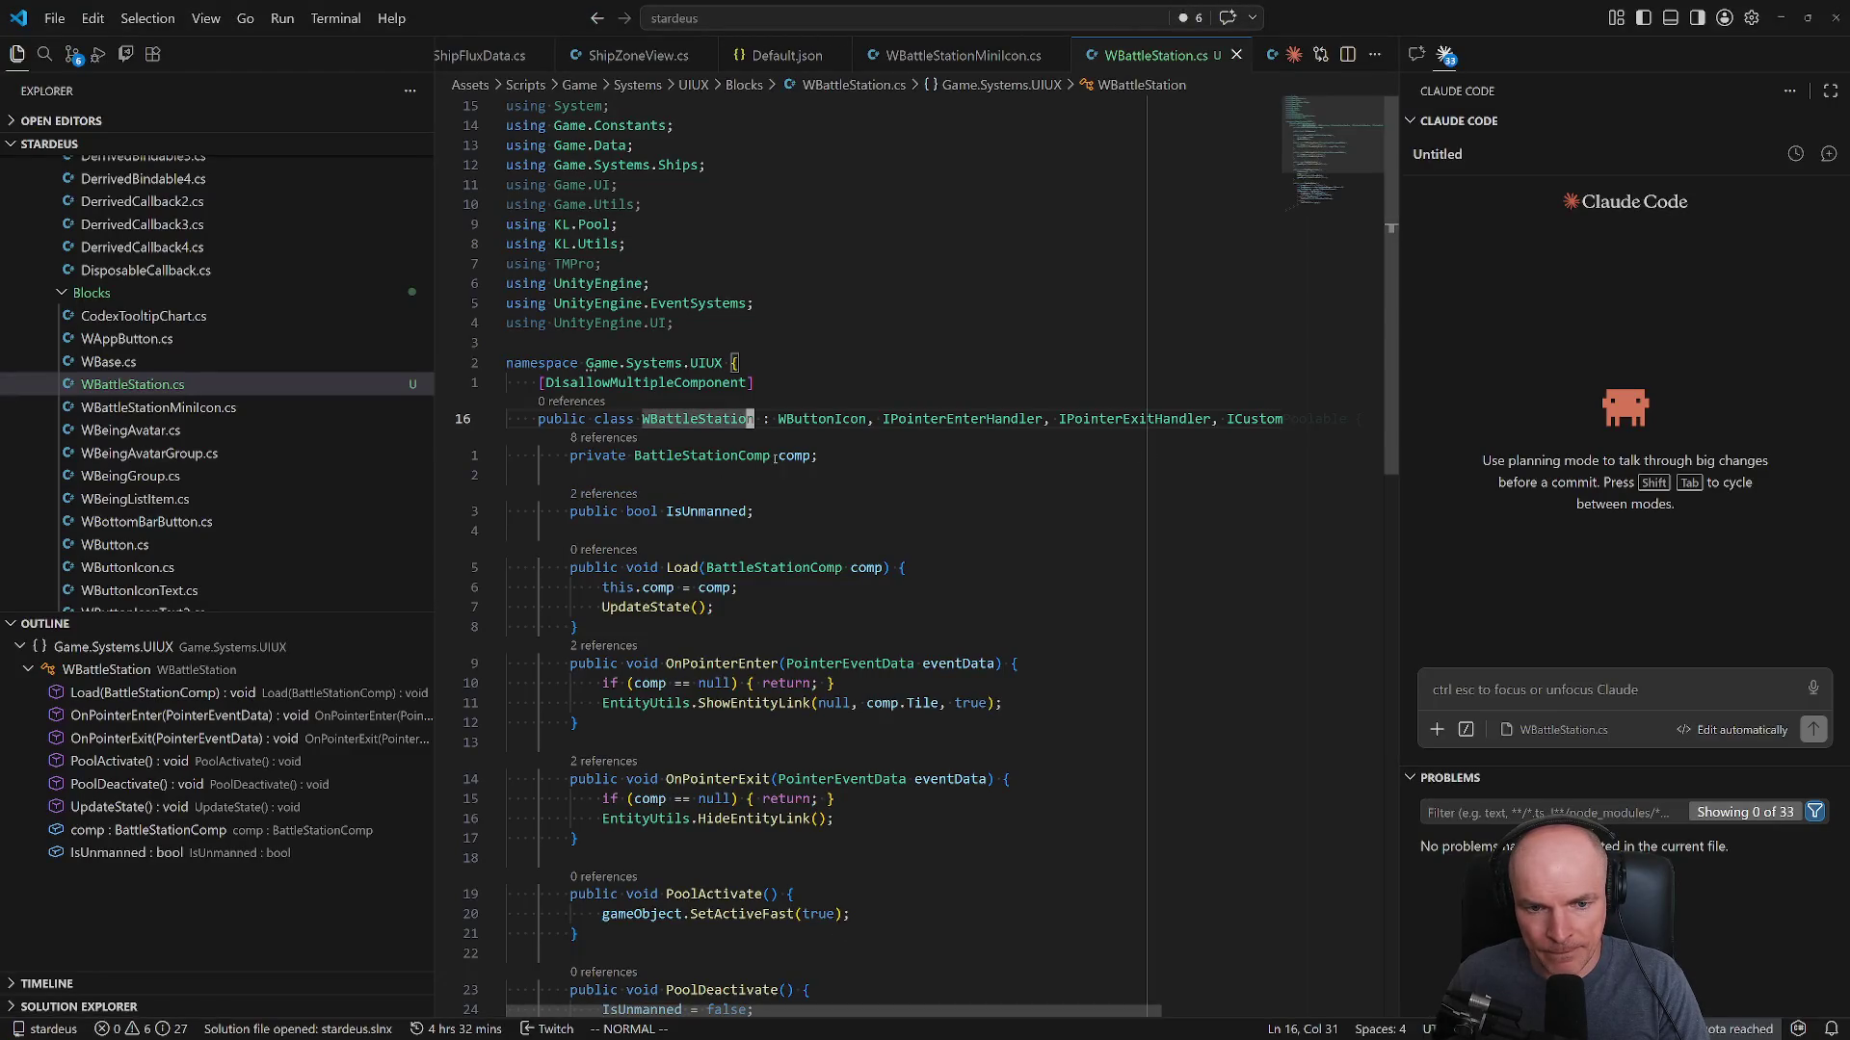
Review the WBattleStation script and delete the SetTint line from PoolDeactivate.
left_click(721, 460)
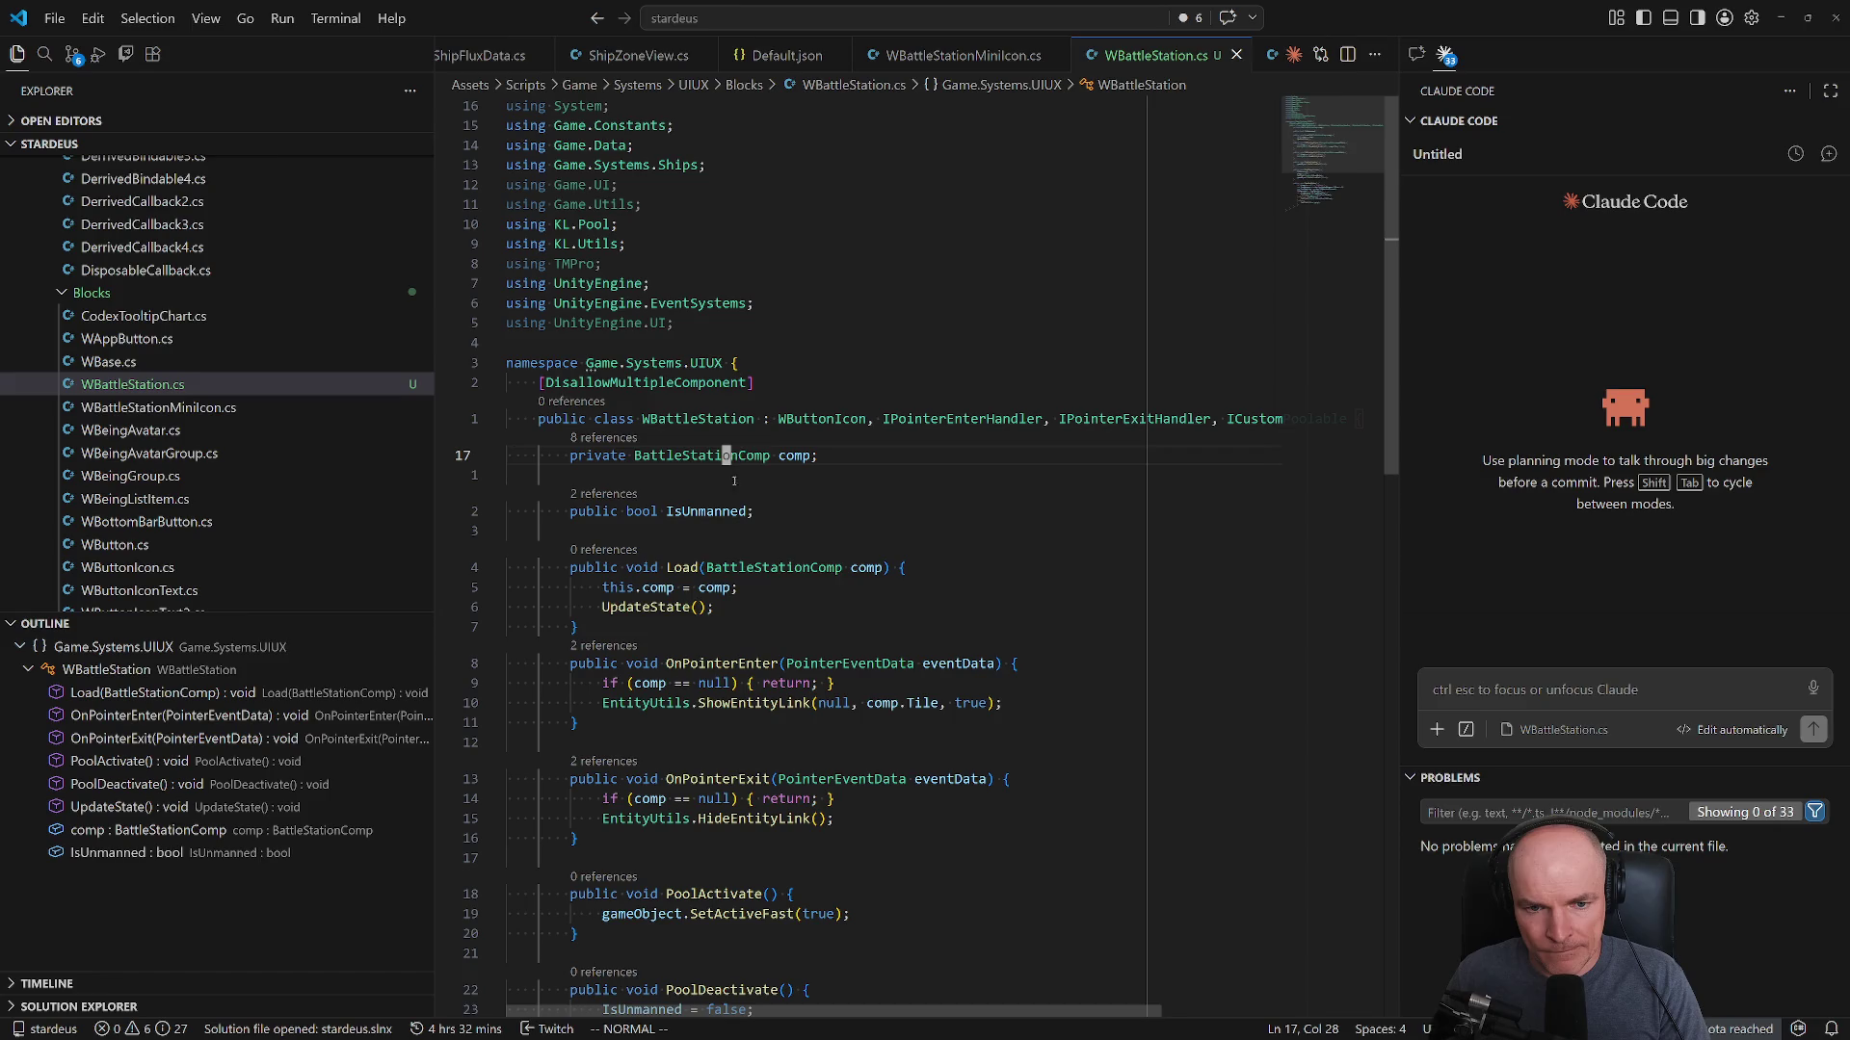
left_click(707, 511)
left_click(732, 567)
left_click(749, 664)
scroll(807, 564, "down", 3)
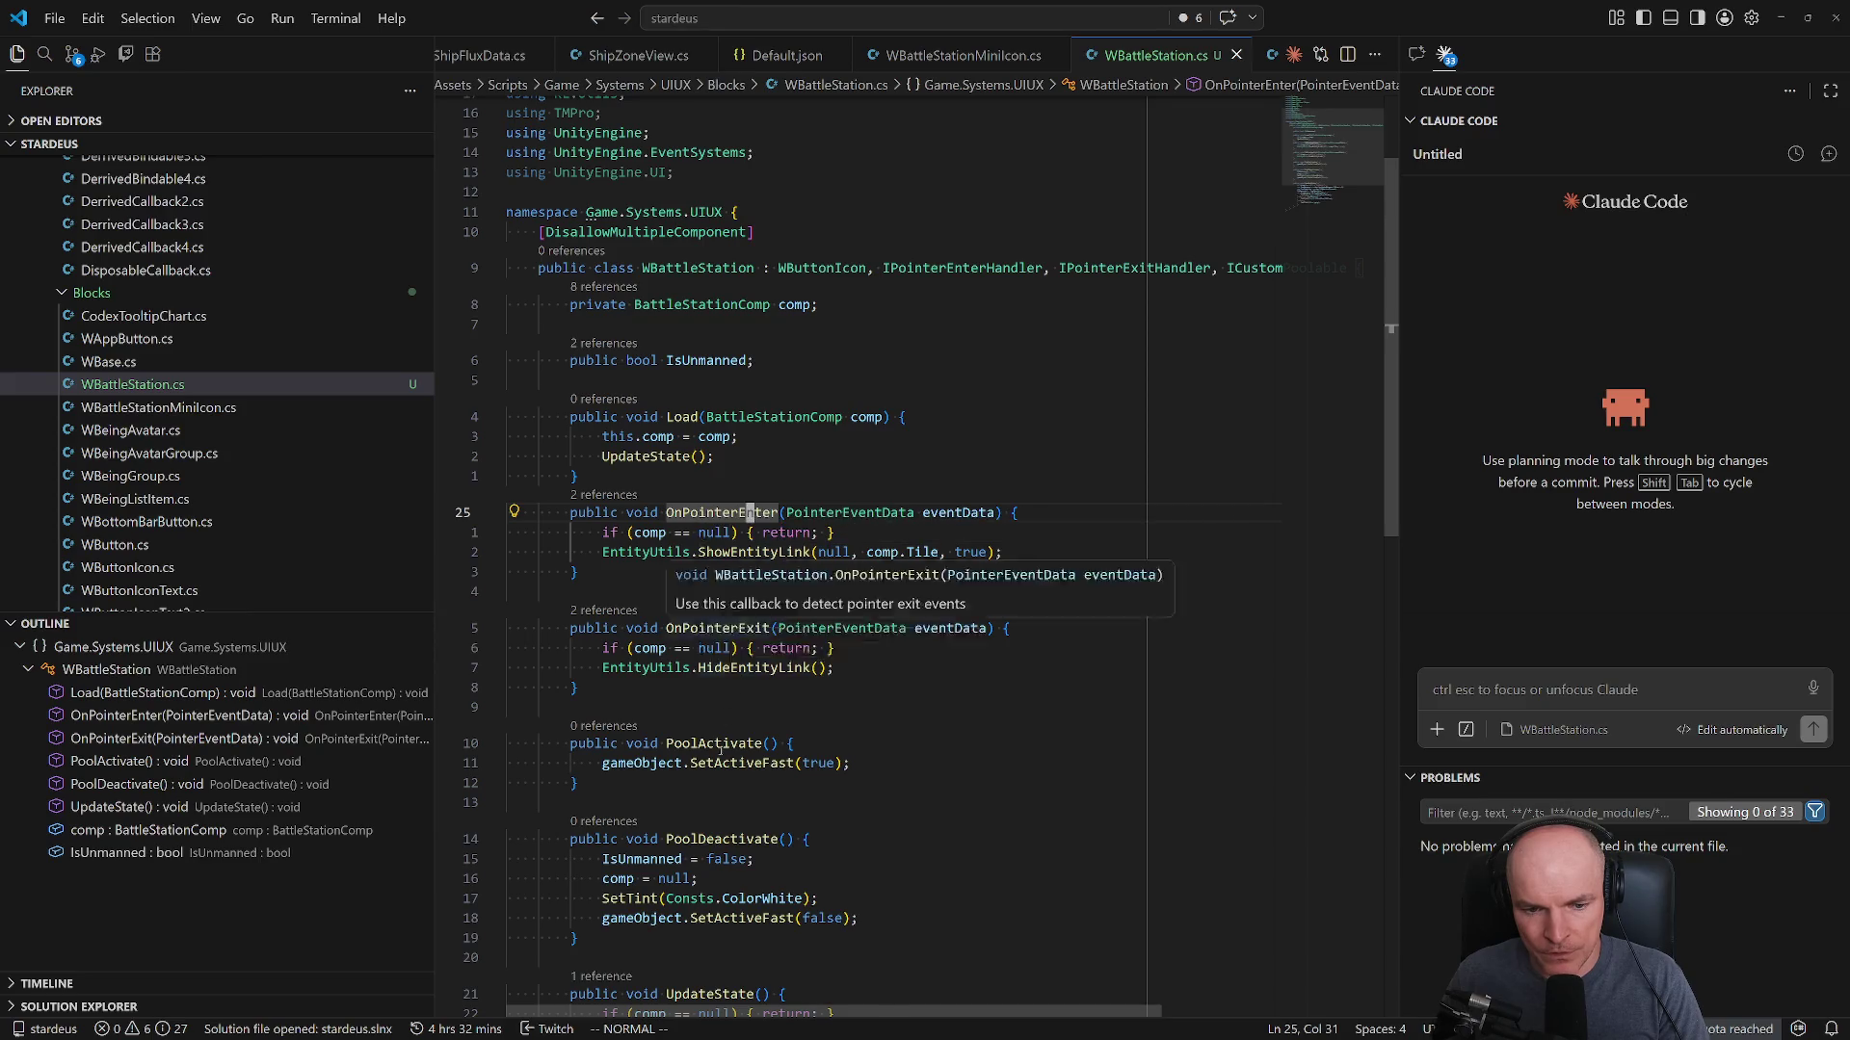
scroll(716, 688, "down", 3)
scroll(717, 688, "down", 3)
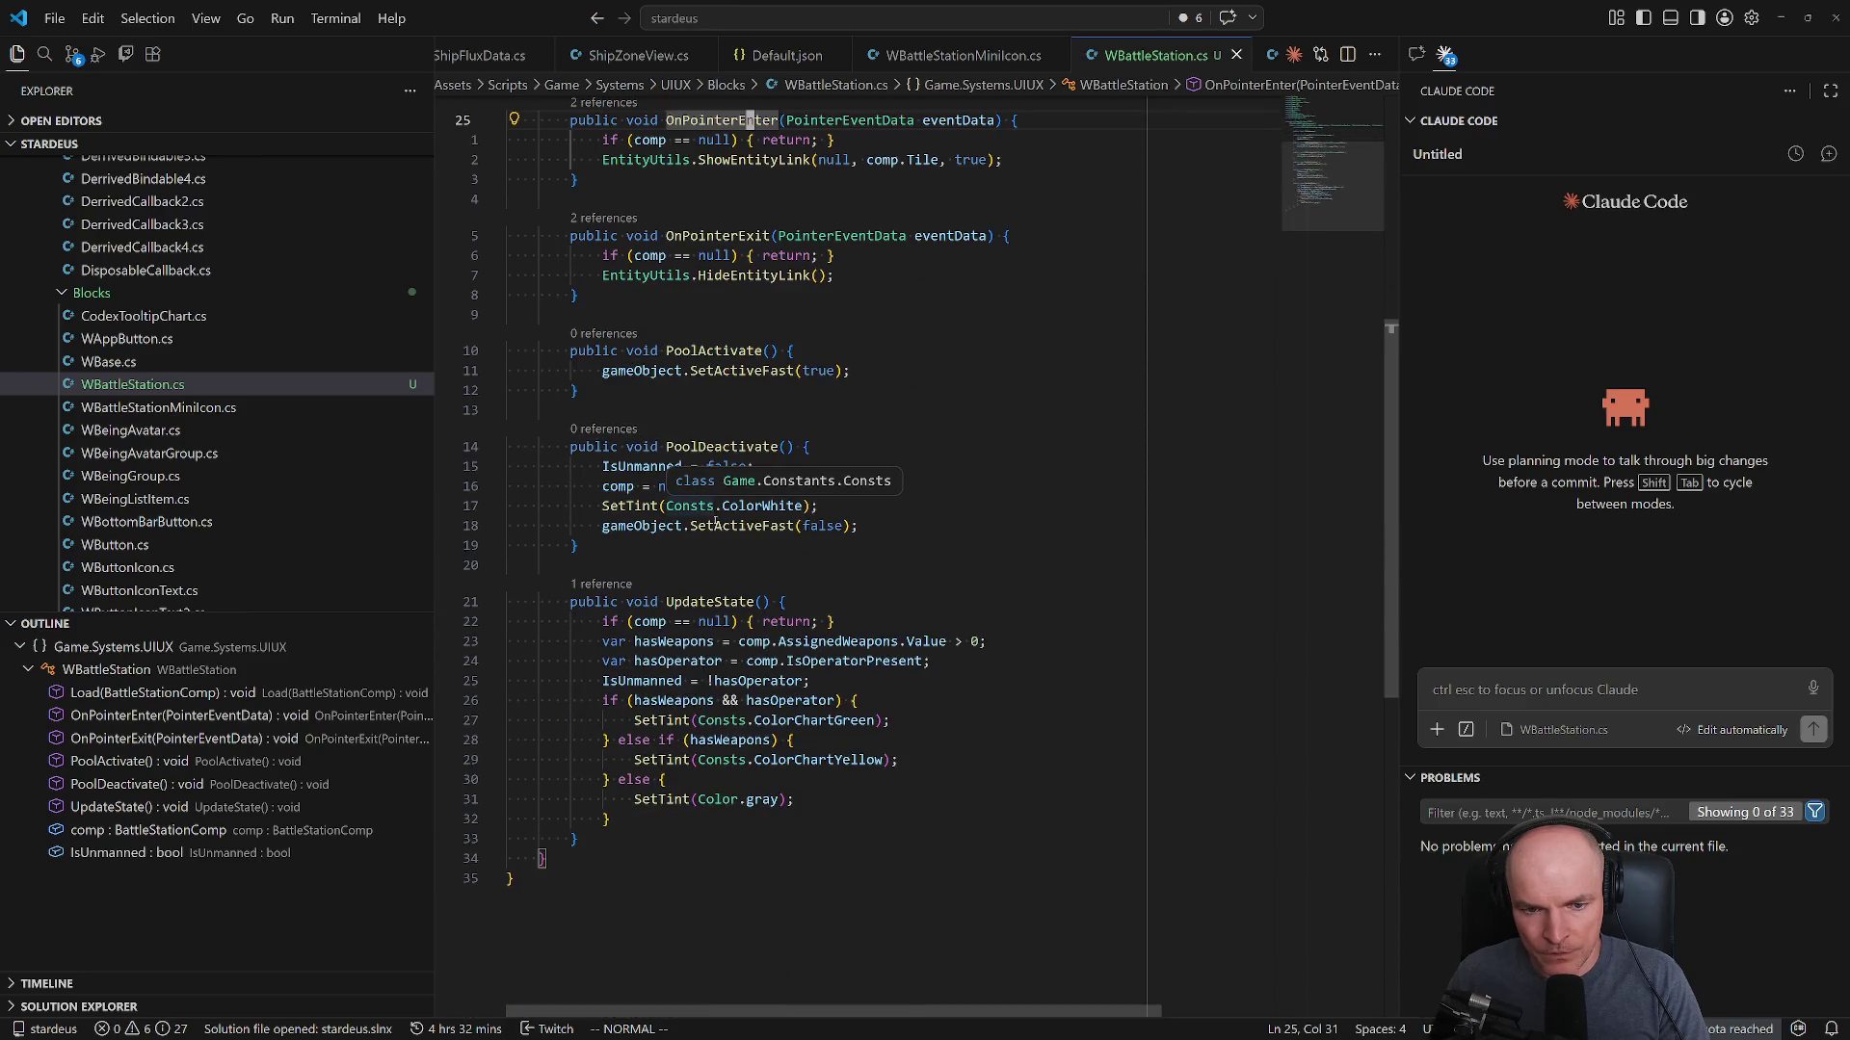
left_click(628, 505)
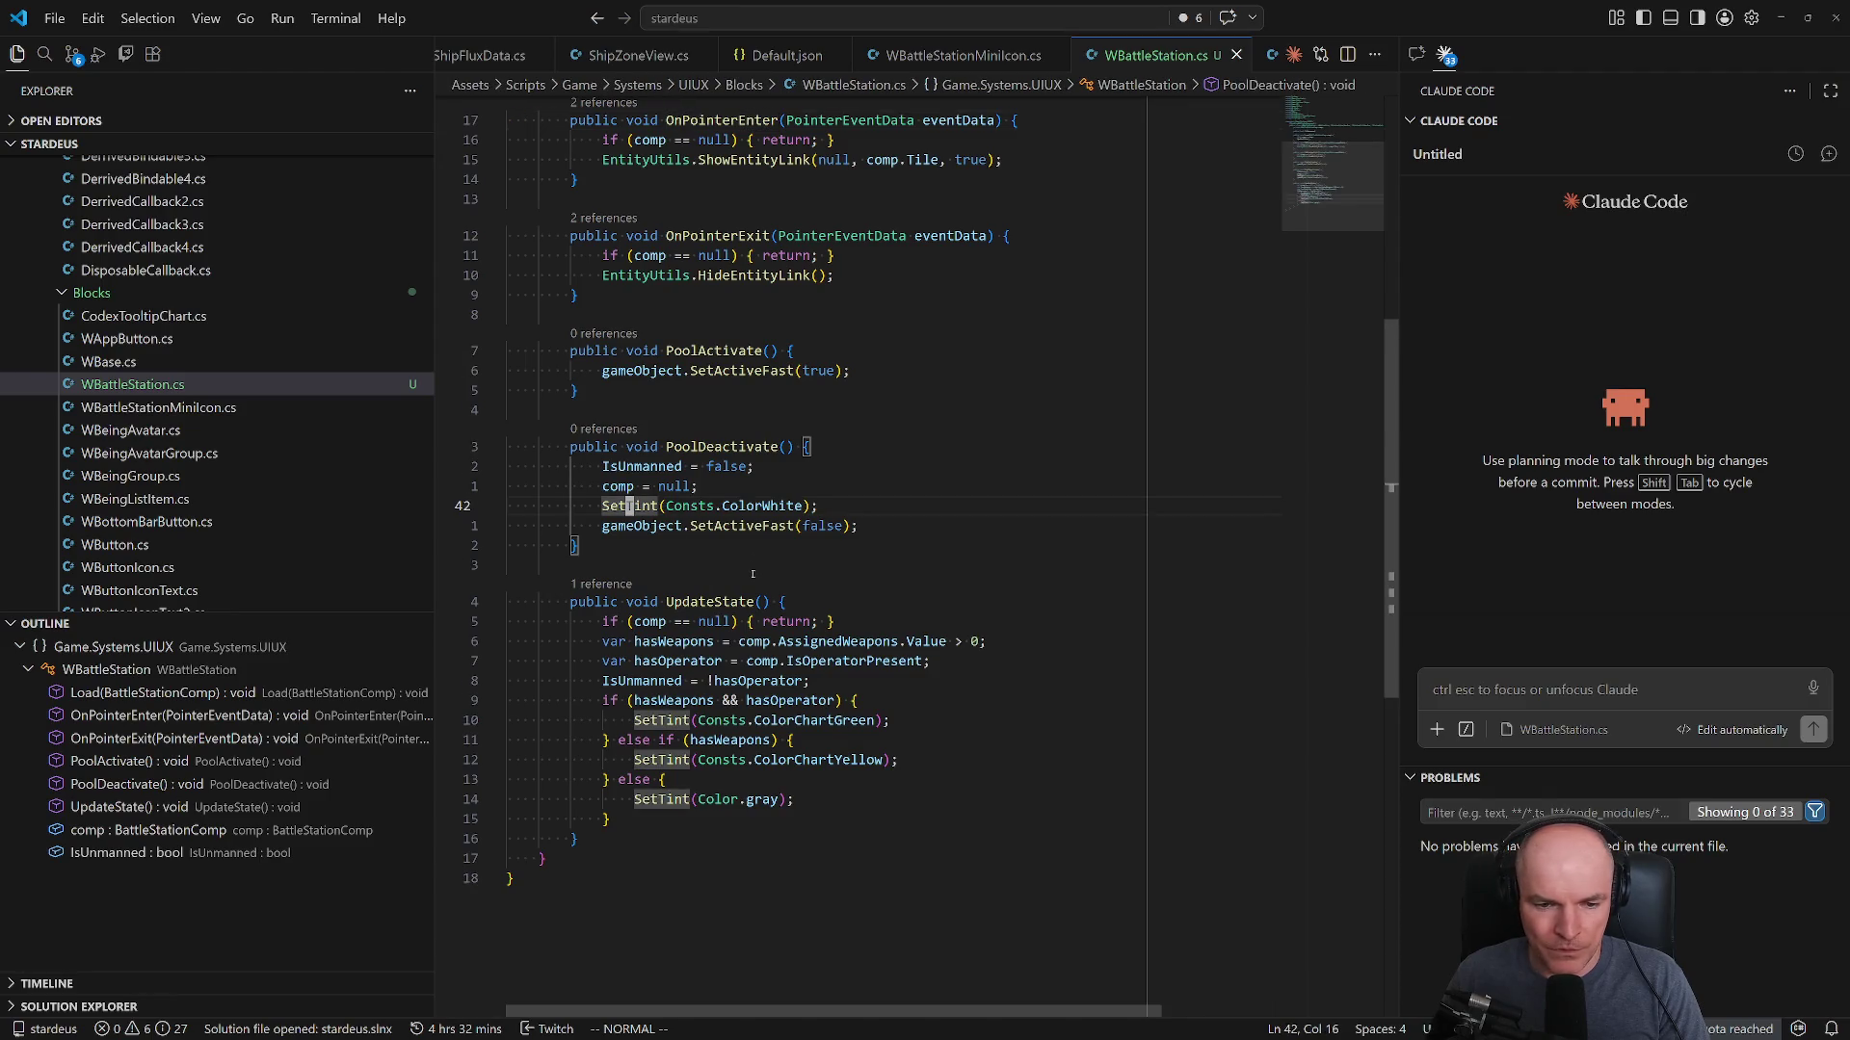
key("d")
key("d")
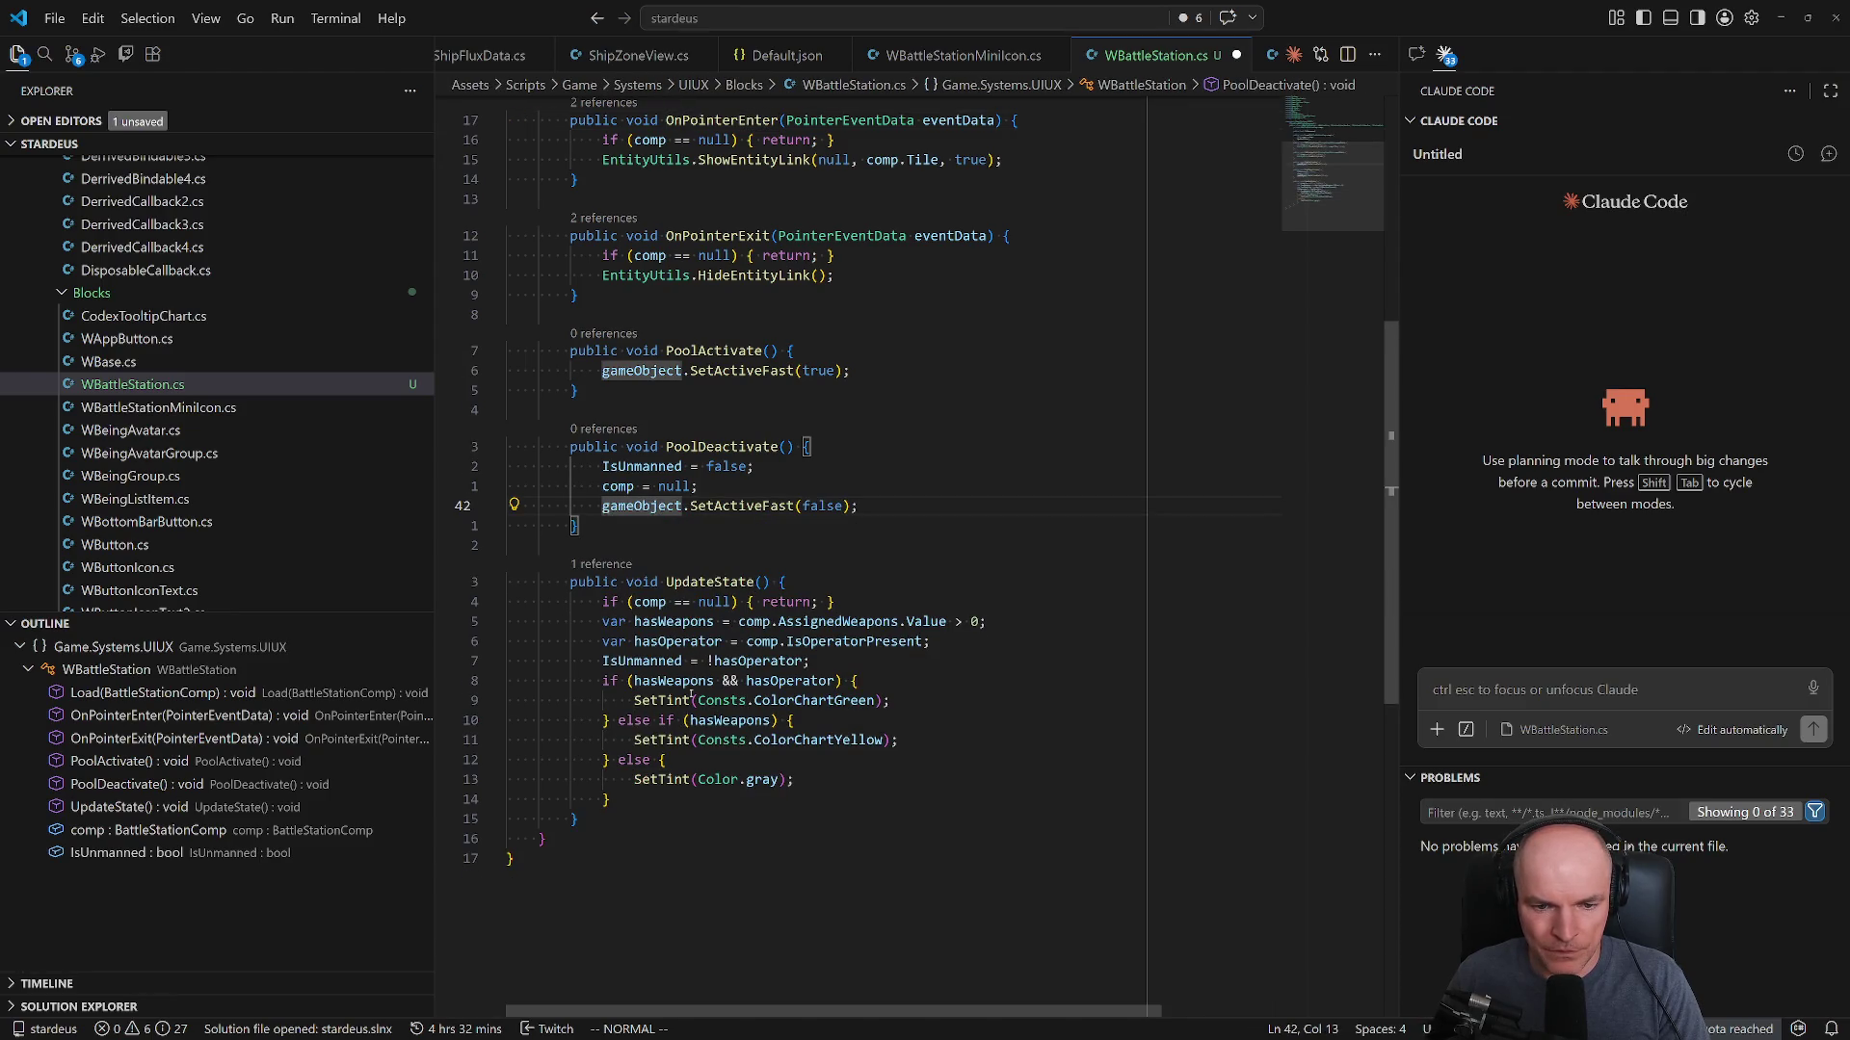
Remove the SetTint lines from UpdateState and save the script.
left_click(659, 680)
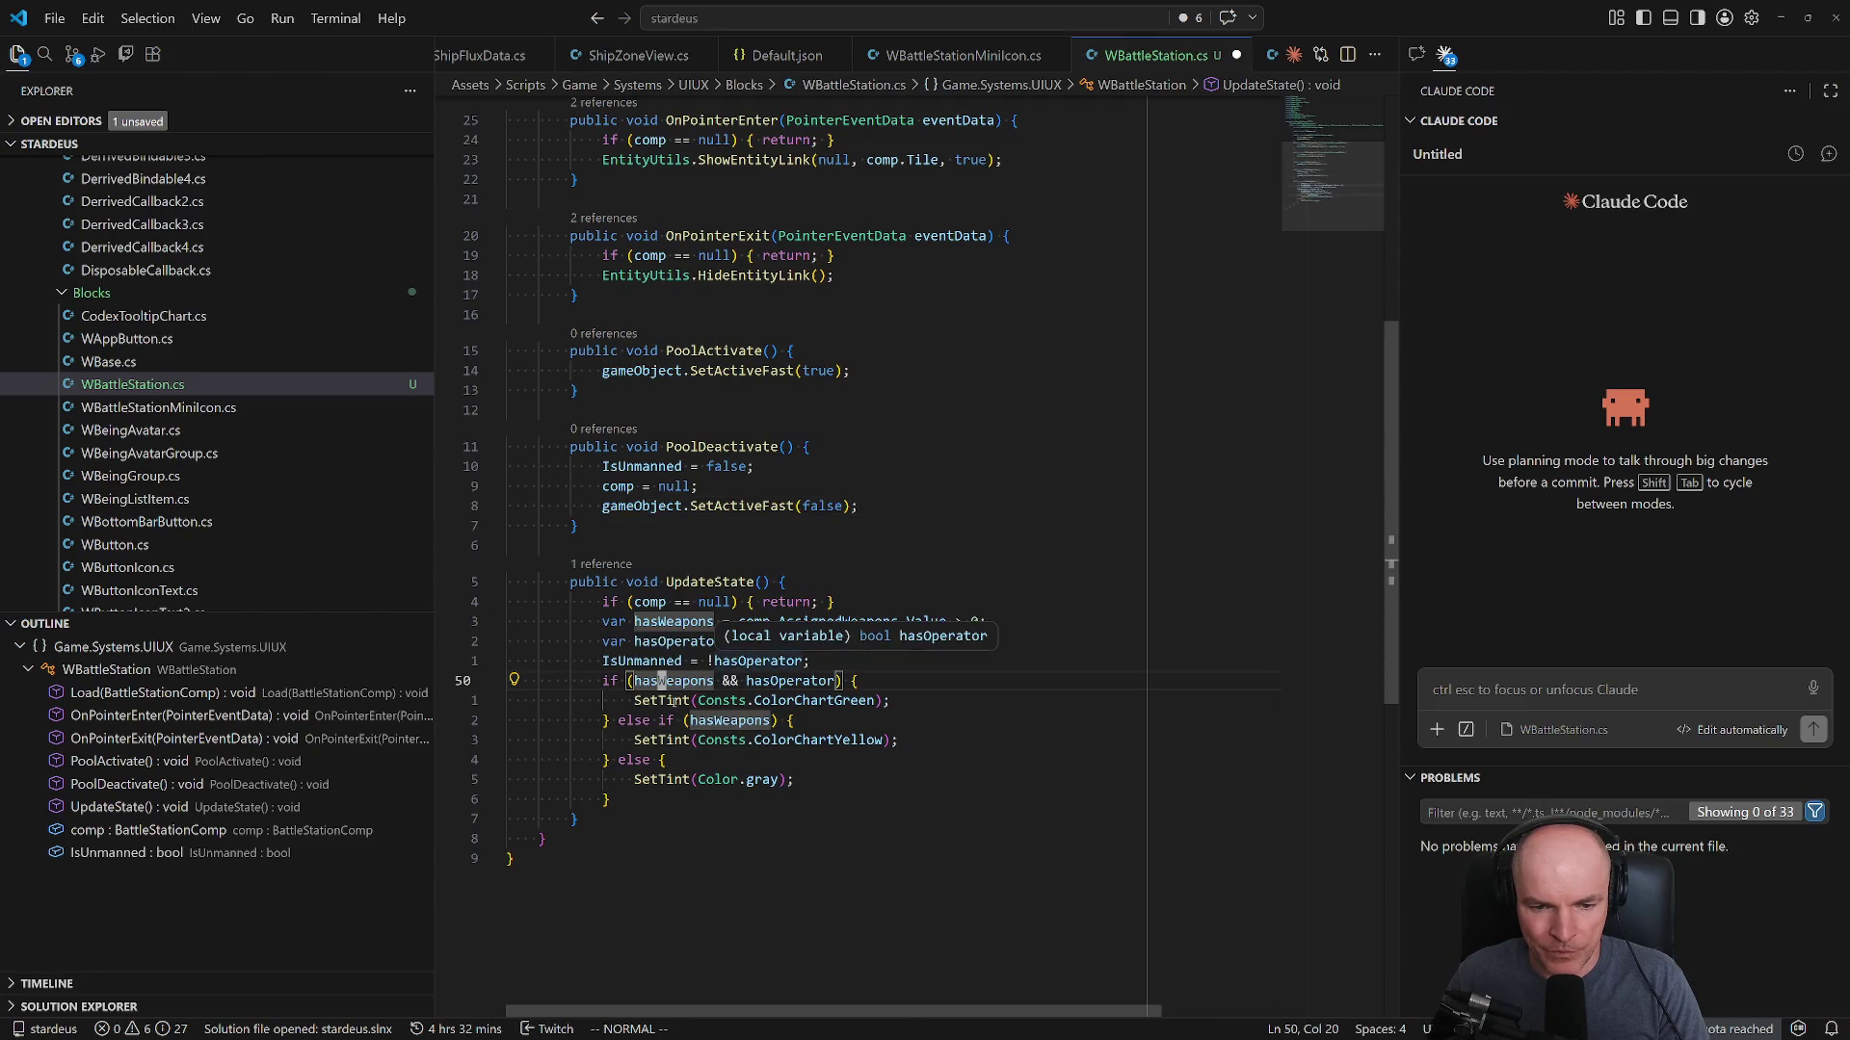
left_click(679, 701)
key("d")
key("d")
key("j")
key("d")
key("d")
key("j")
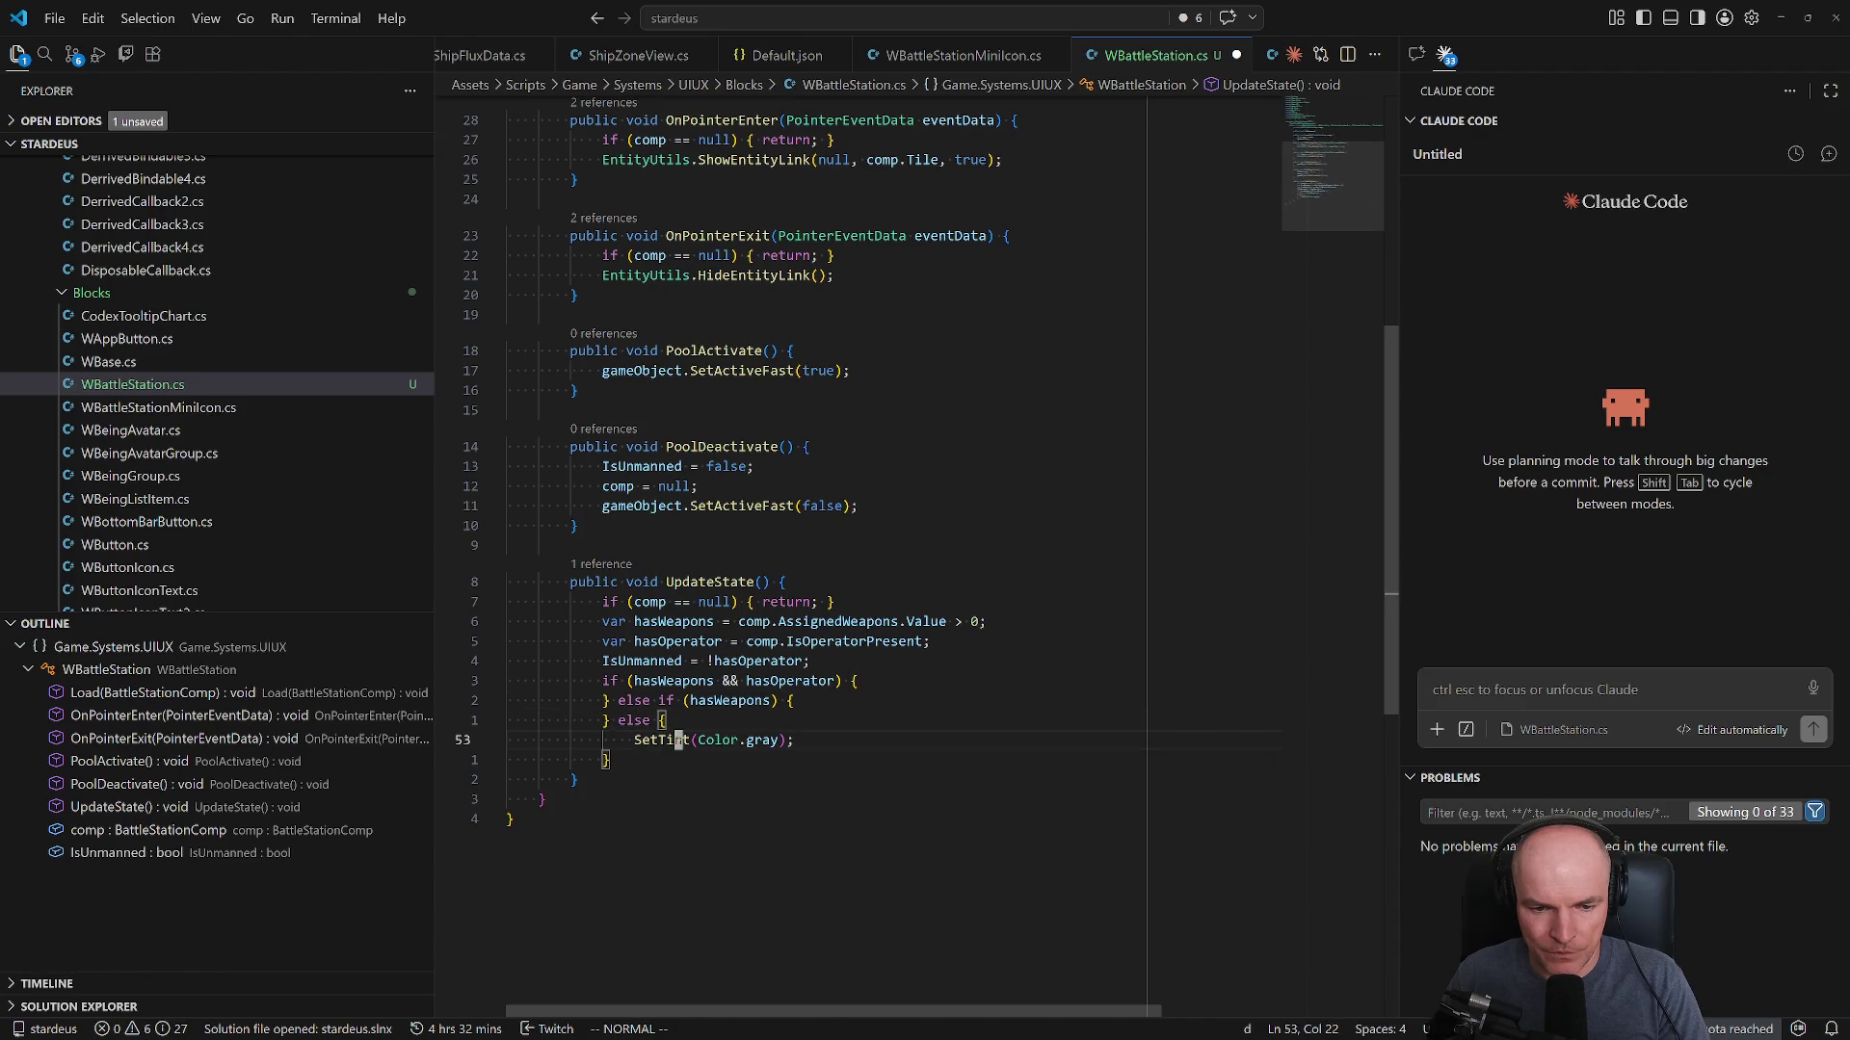
key("d")
key("d")
key("ctrl+s")
Add a [SerializeField] attribute near the class header and save the script.
scroll(674, 689, "up", 9)
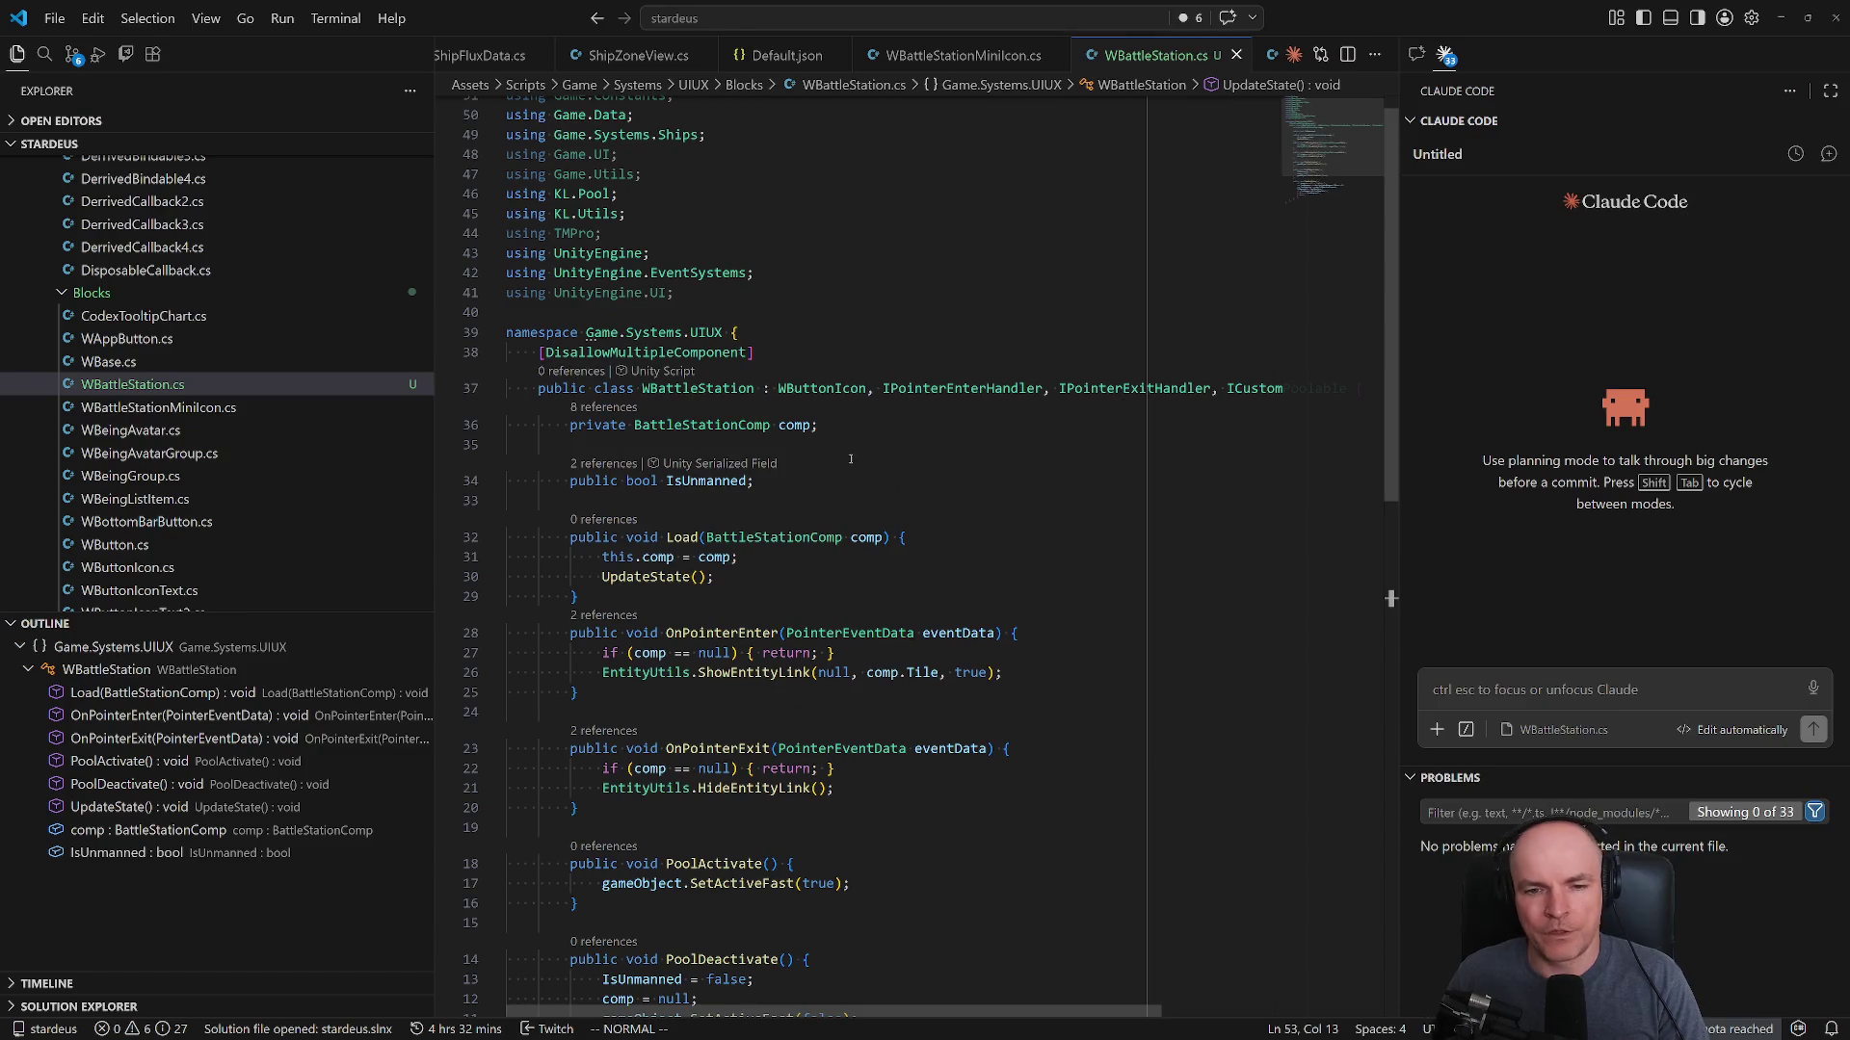
left_click(780, 388)
type("o[")
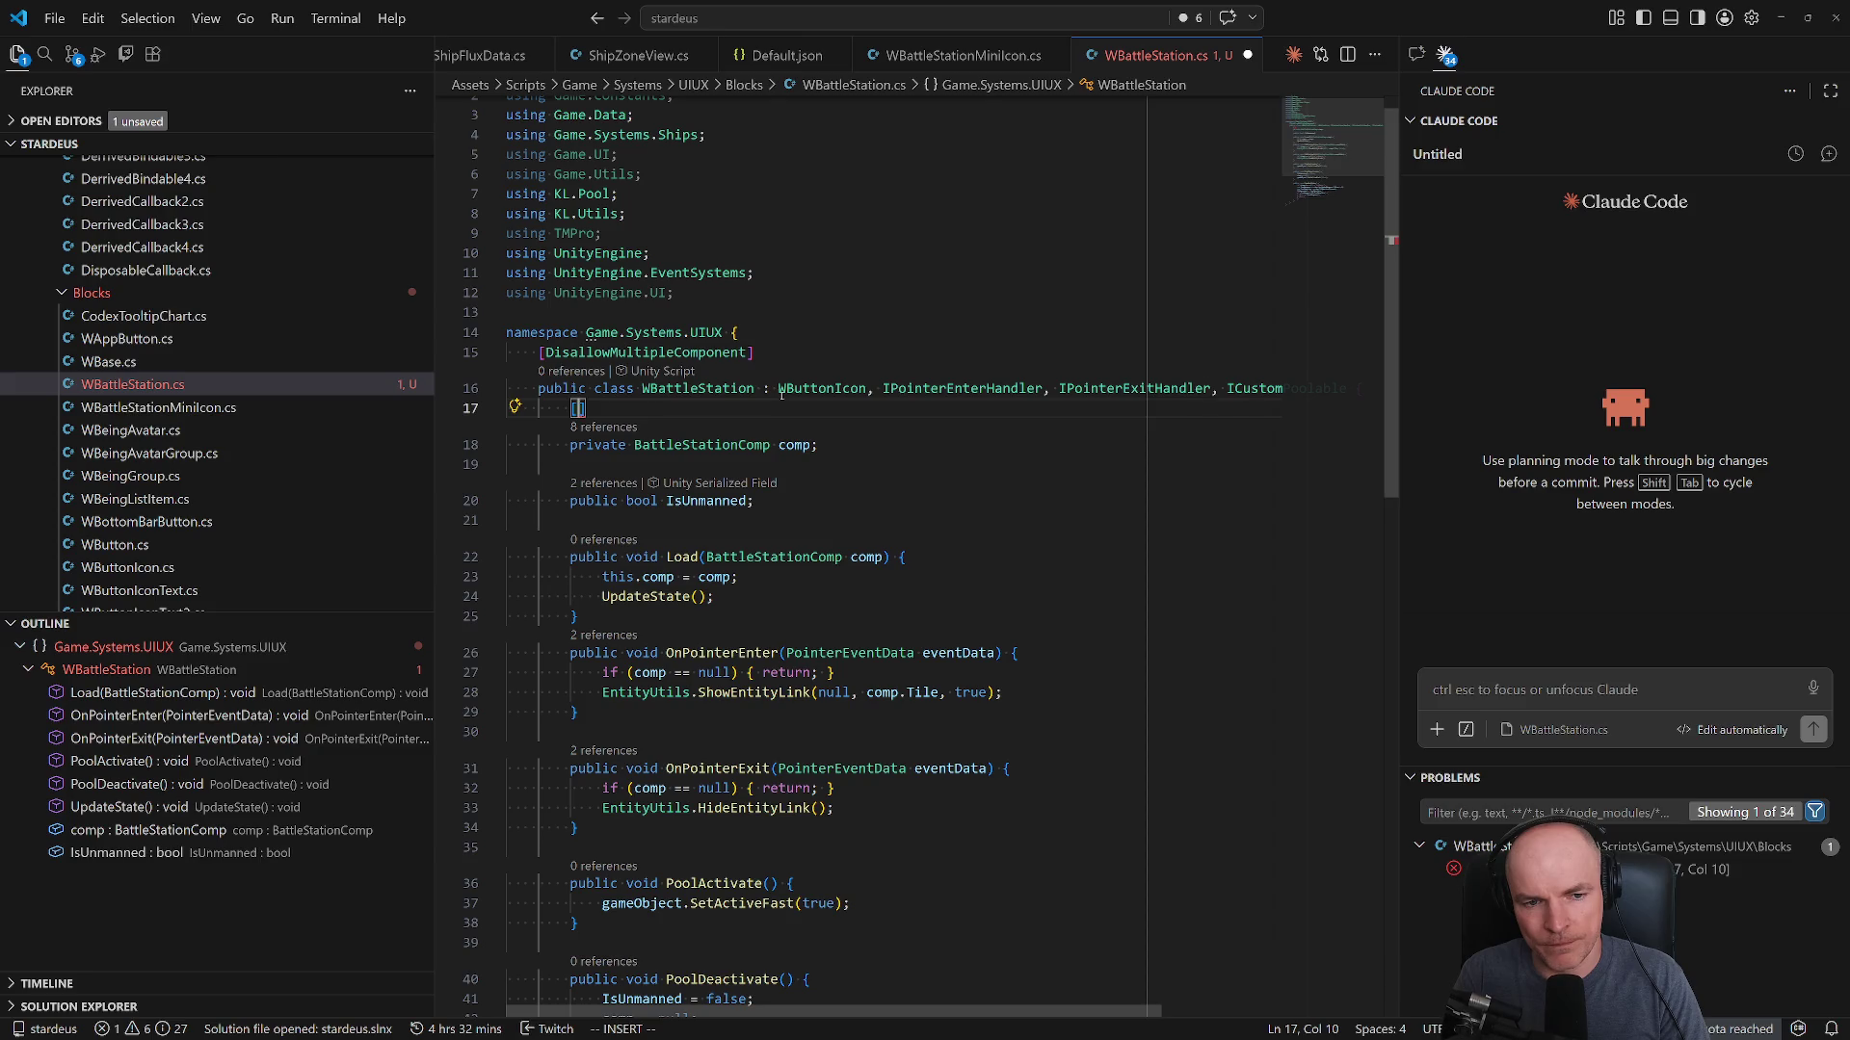
type("Seria")
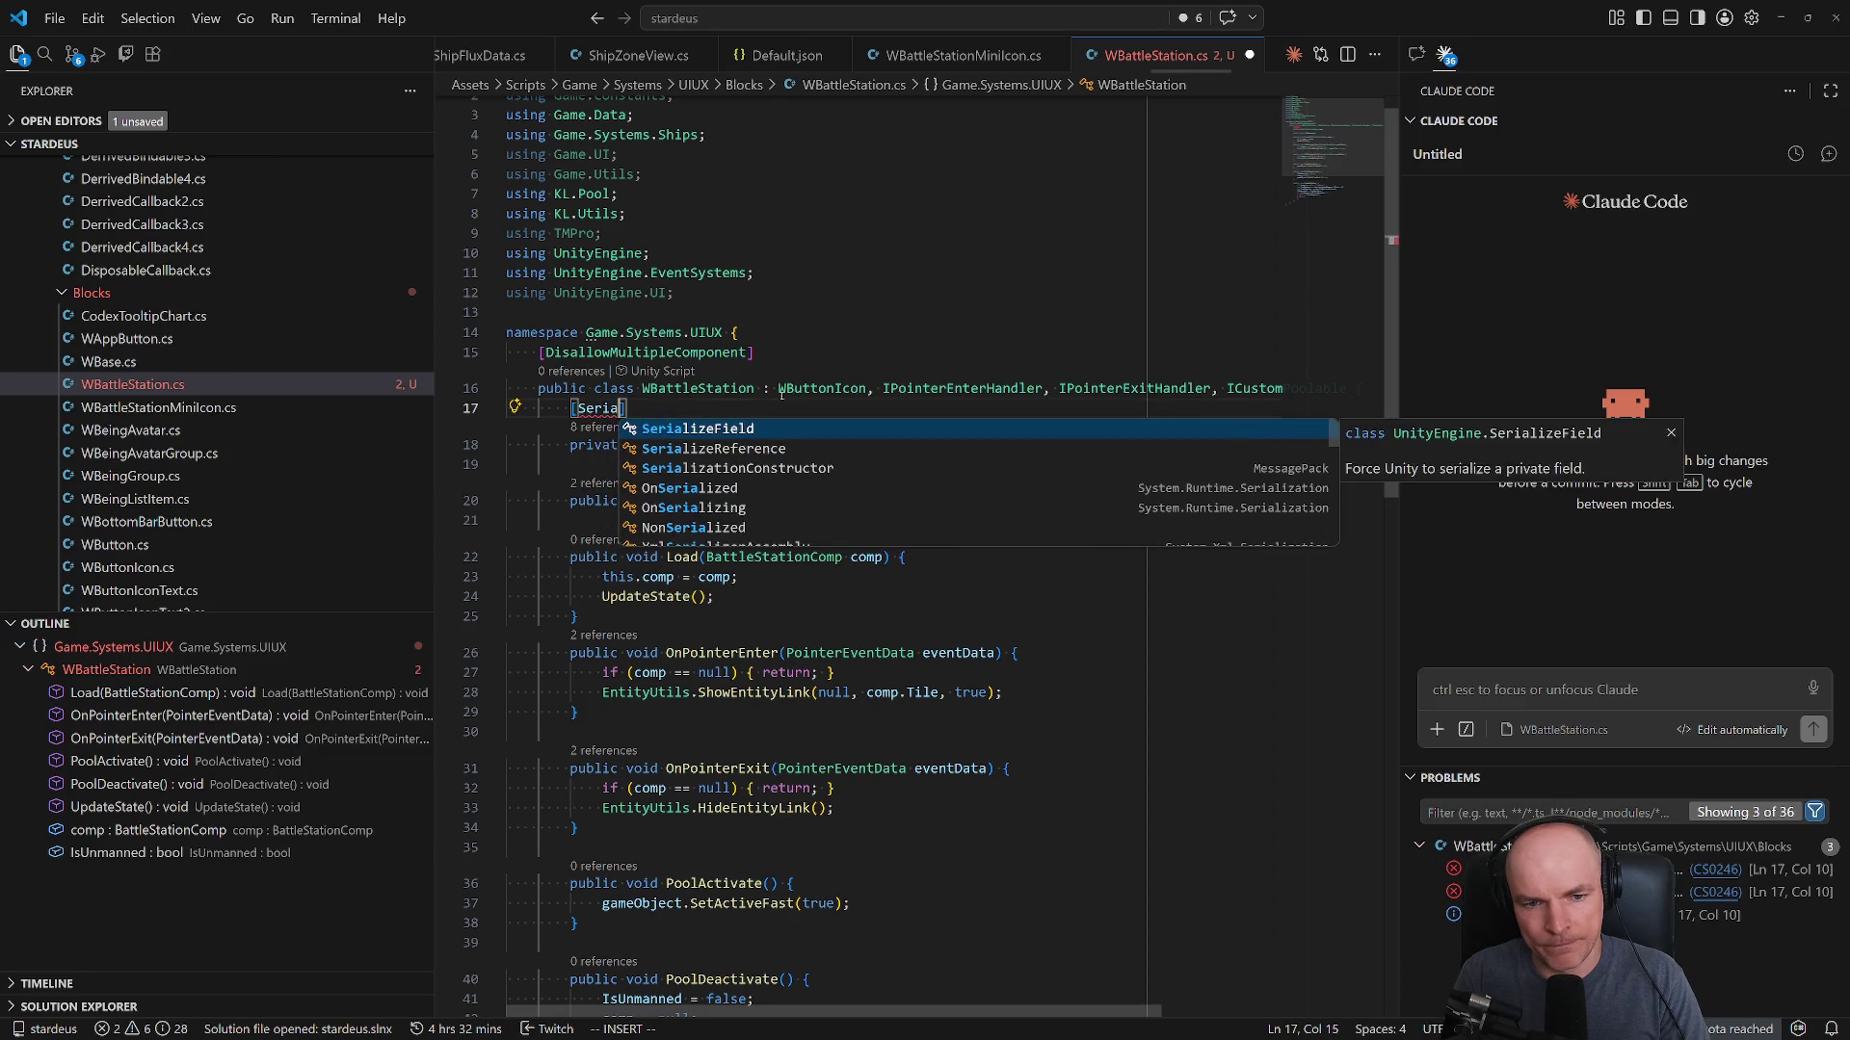
key("Tab")
key("Escape")
key("ctrl+s")
Open WBeingAvatar.cs, look over the class and its fields, then return to Unity.
key("ctrl+p")
type("wbeingava")
key("Return")
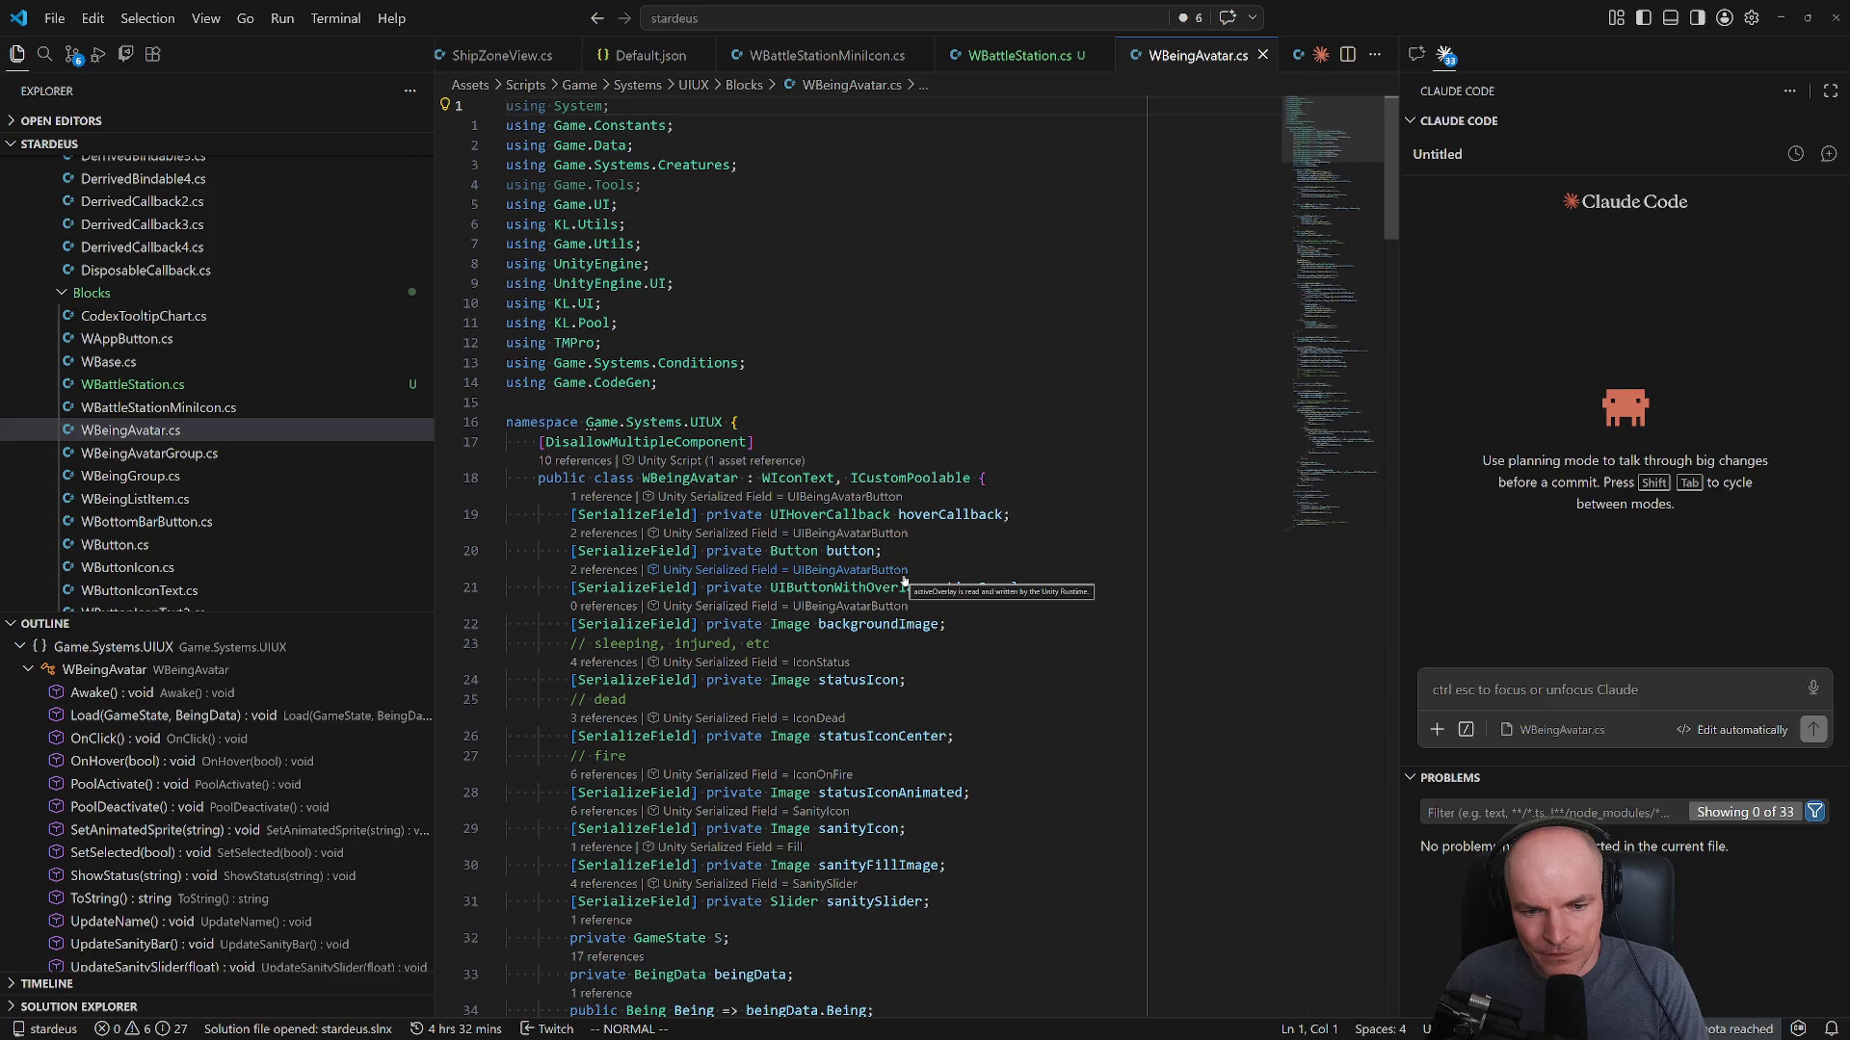
left_click(702, 479)
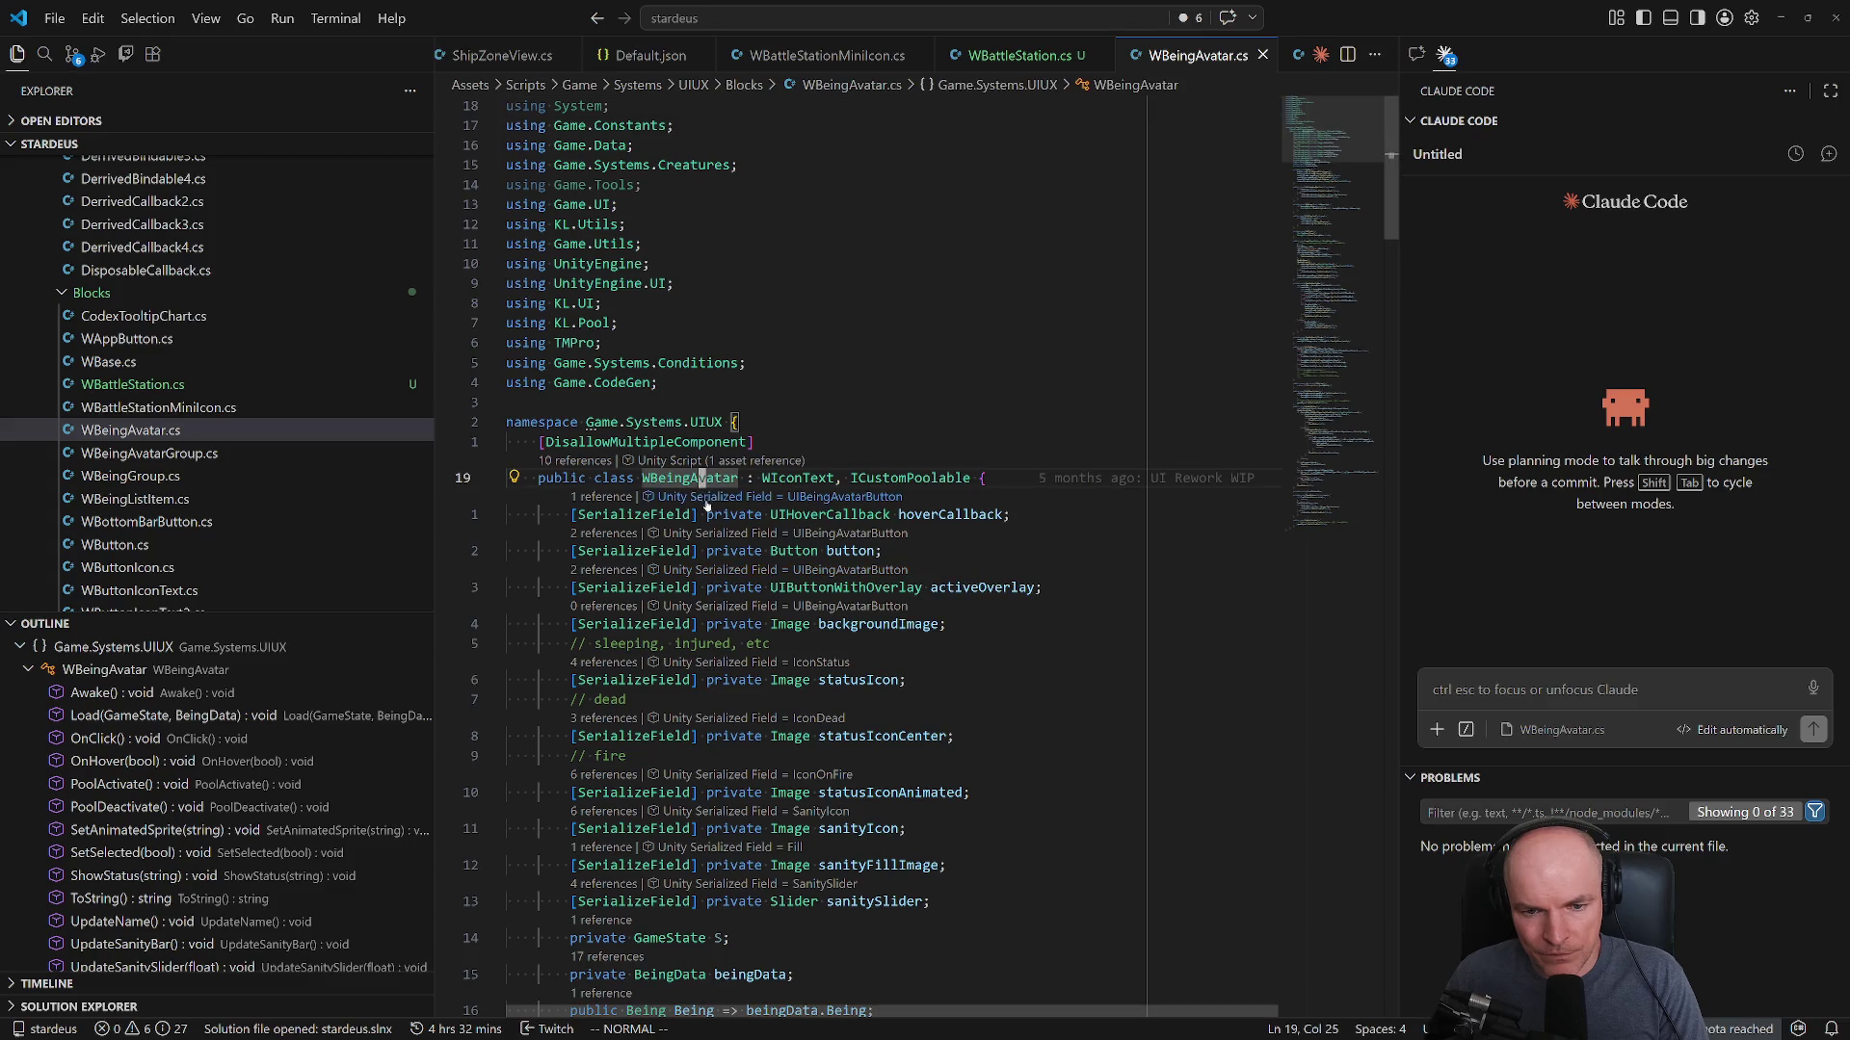
scroll(866, 643, "down", 2)
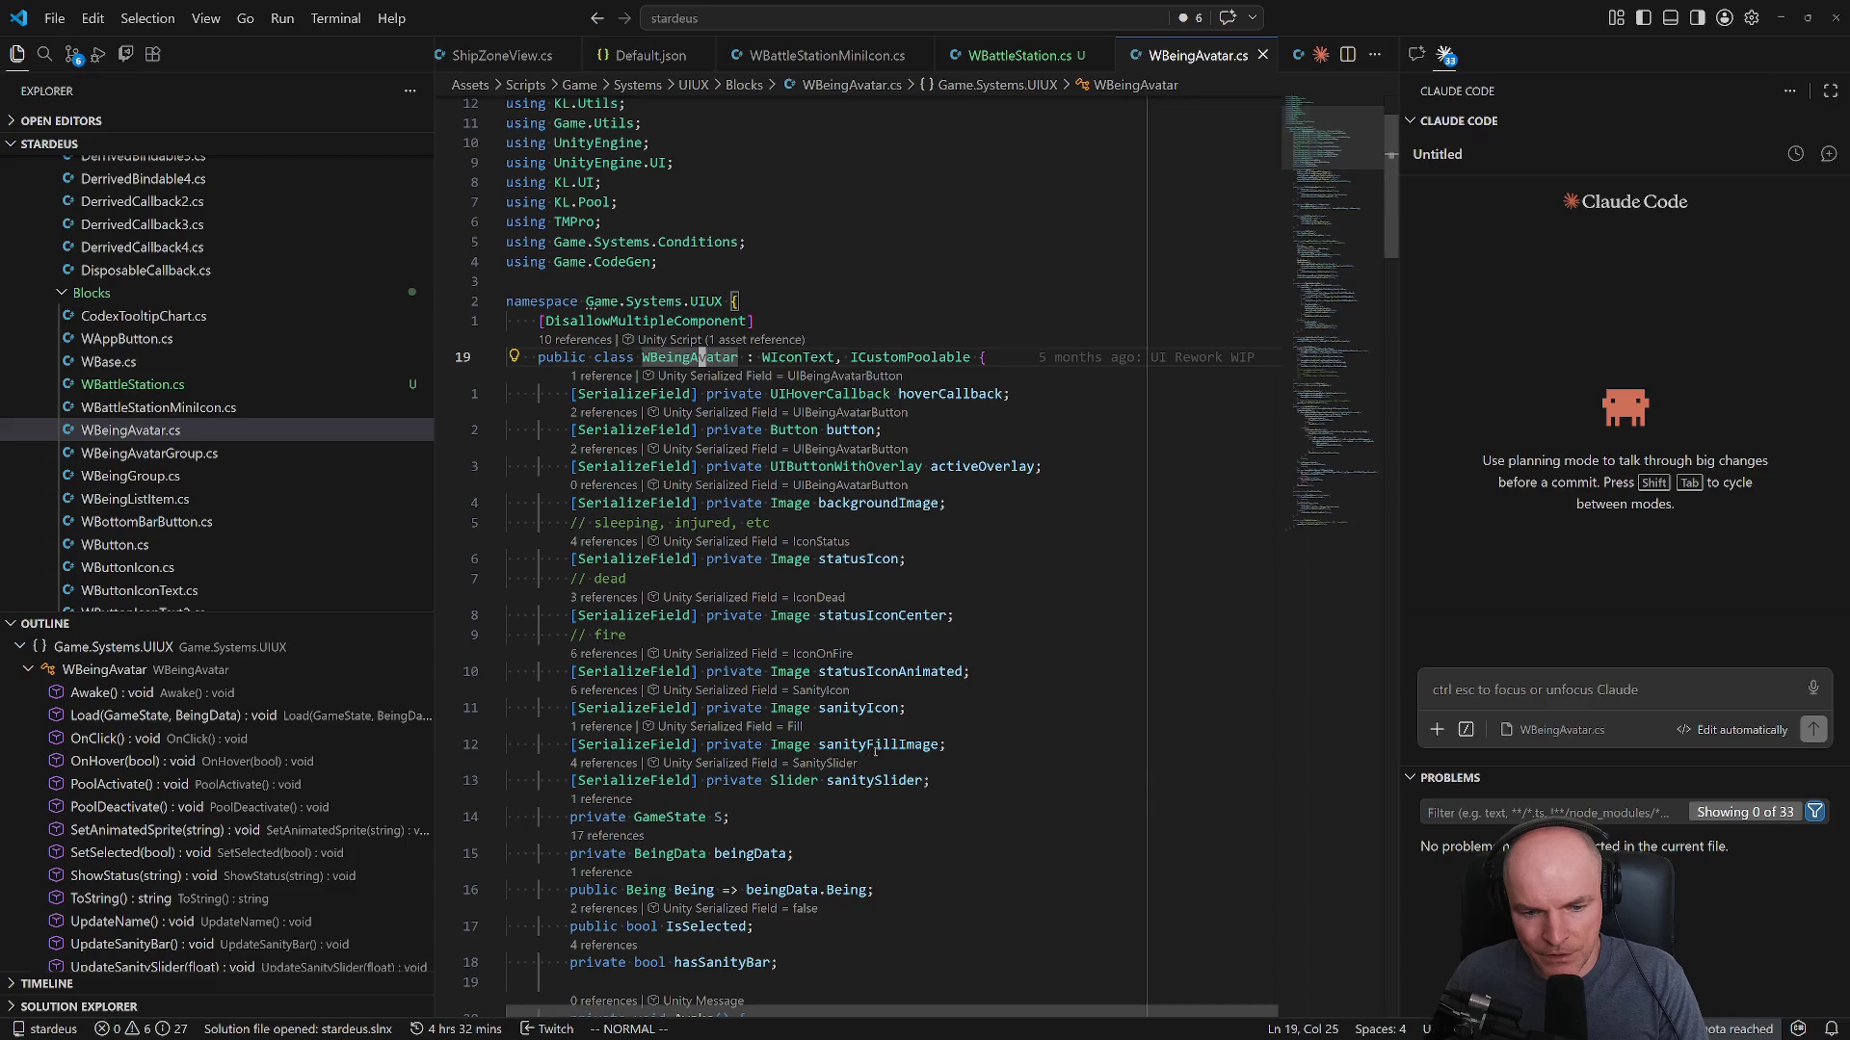
scroll(884, 812, "down", 4)
scroll(879, 789, "up", 2)
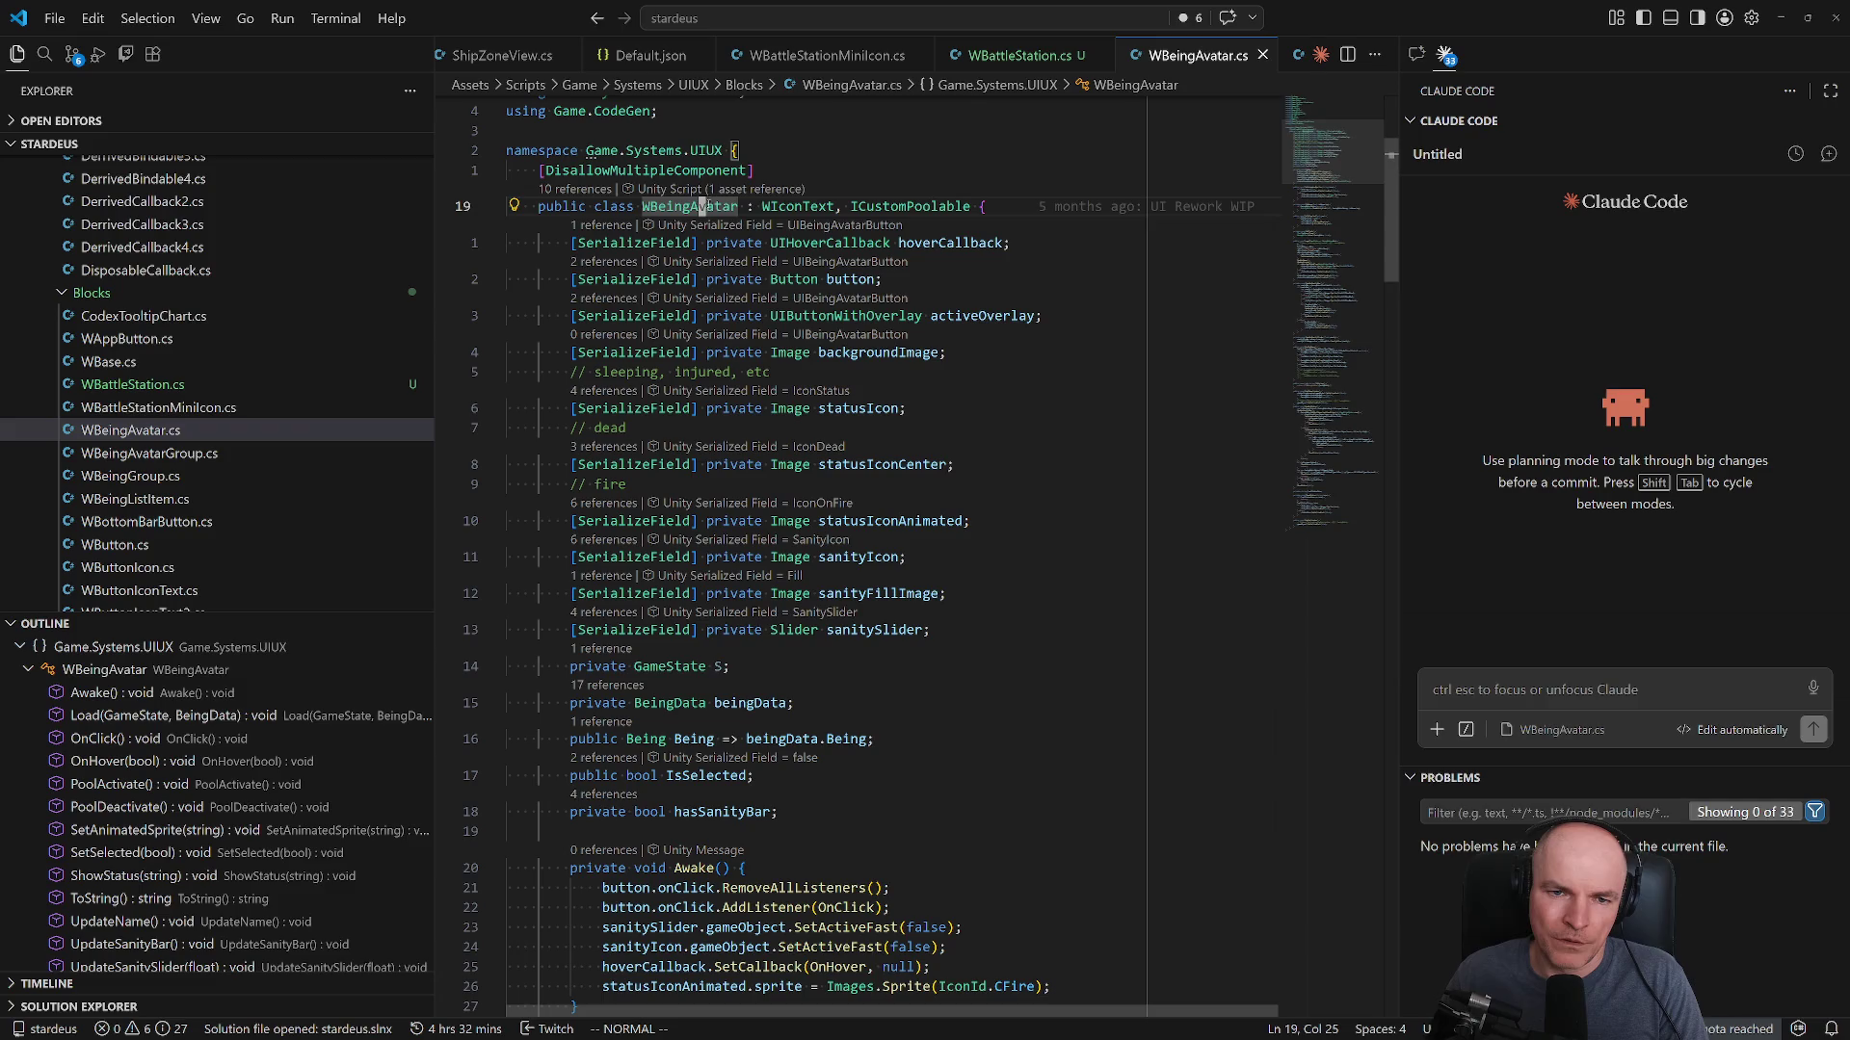
mouse_move(714, 208)
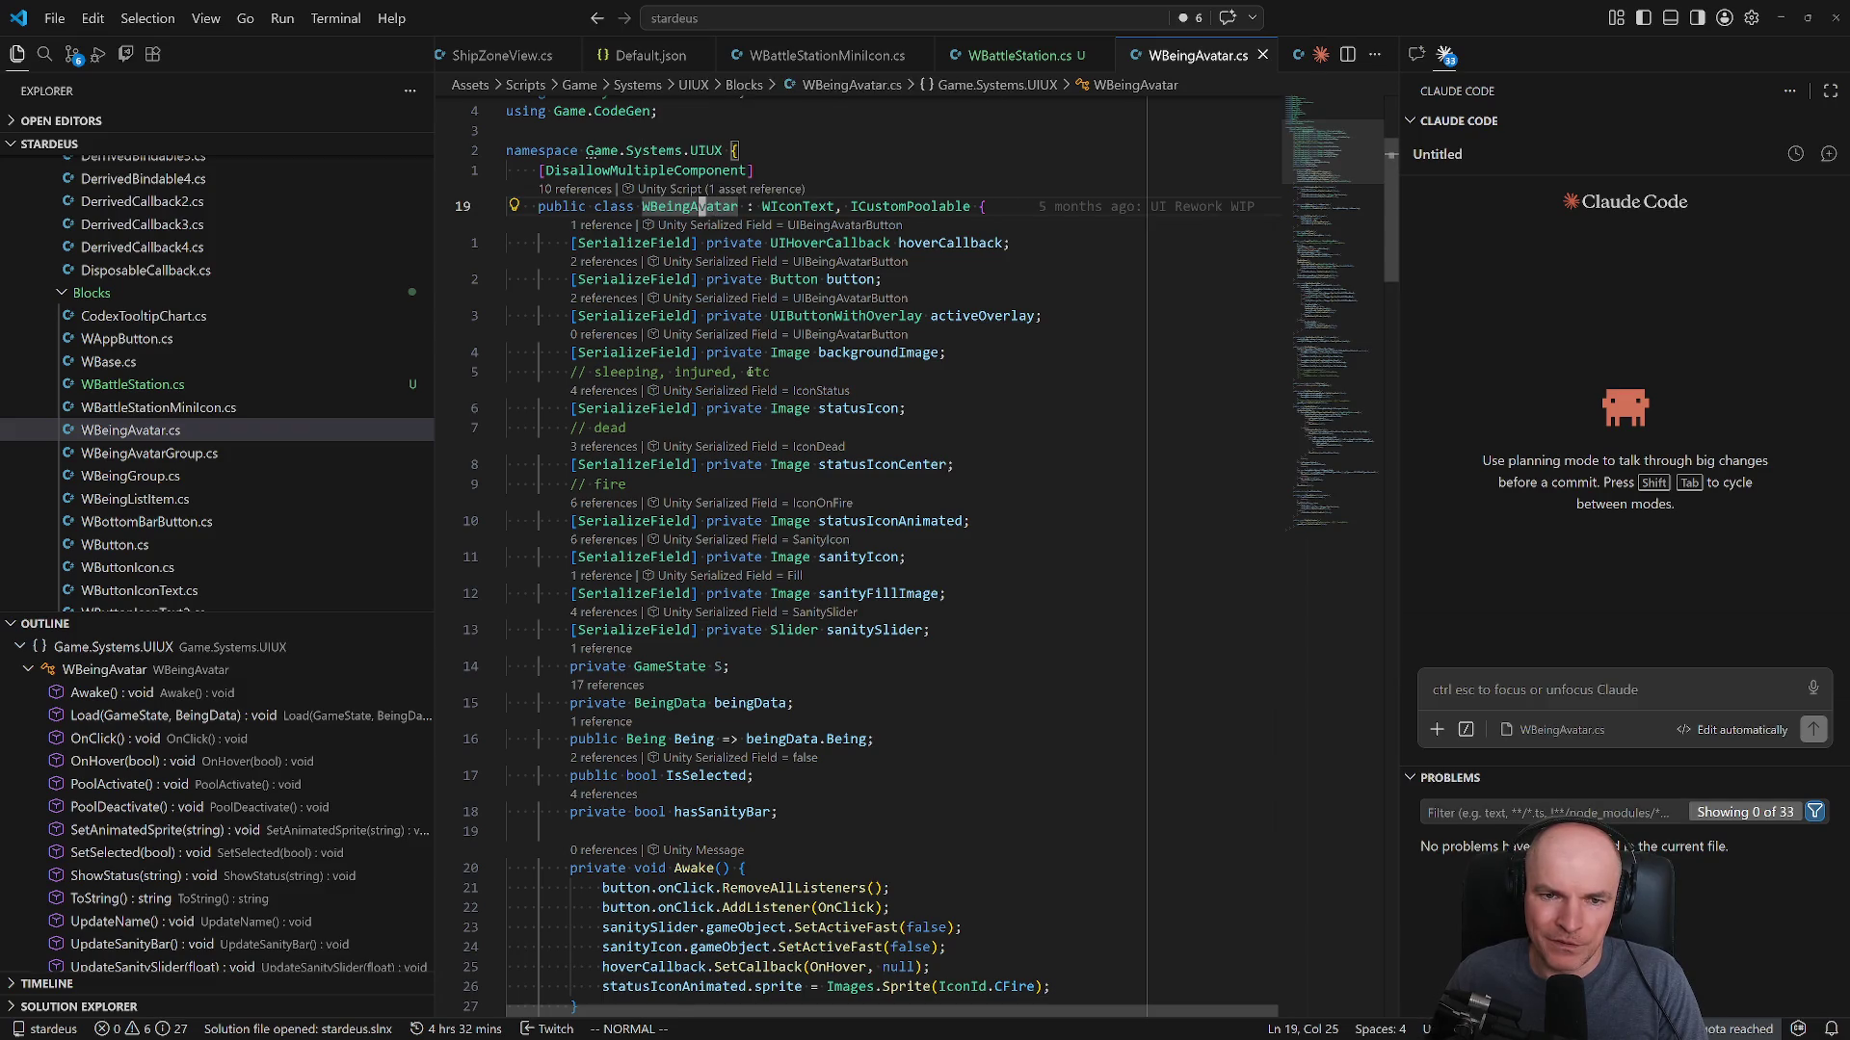
key("alt+Tab")
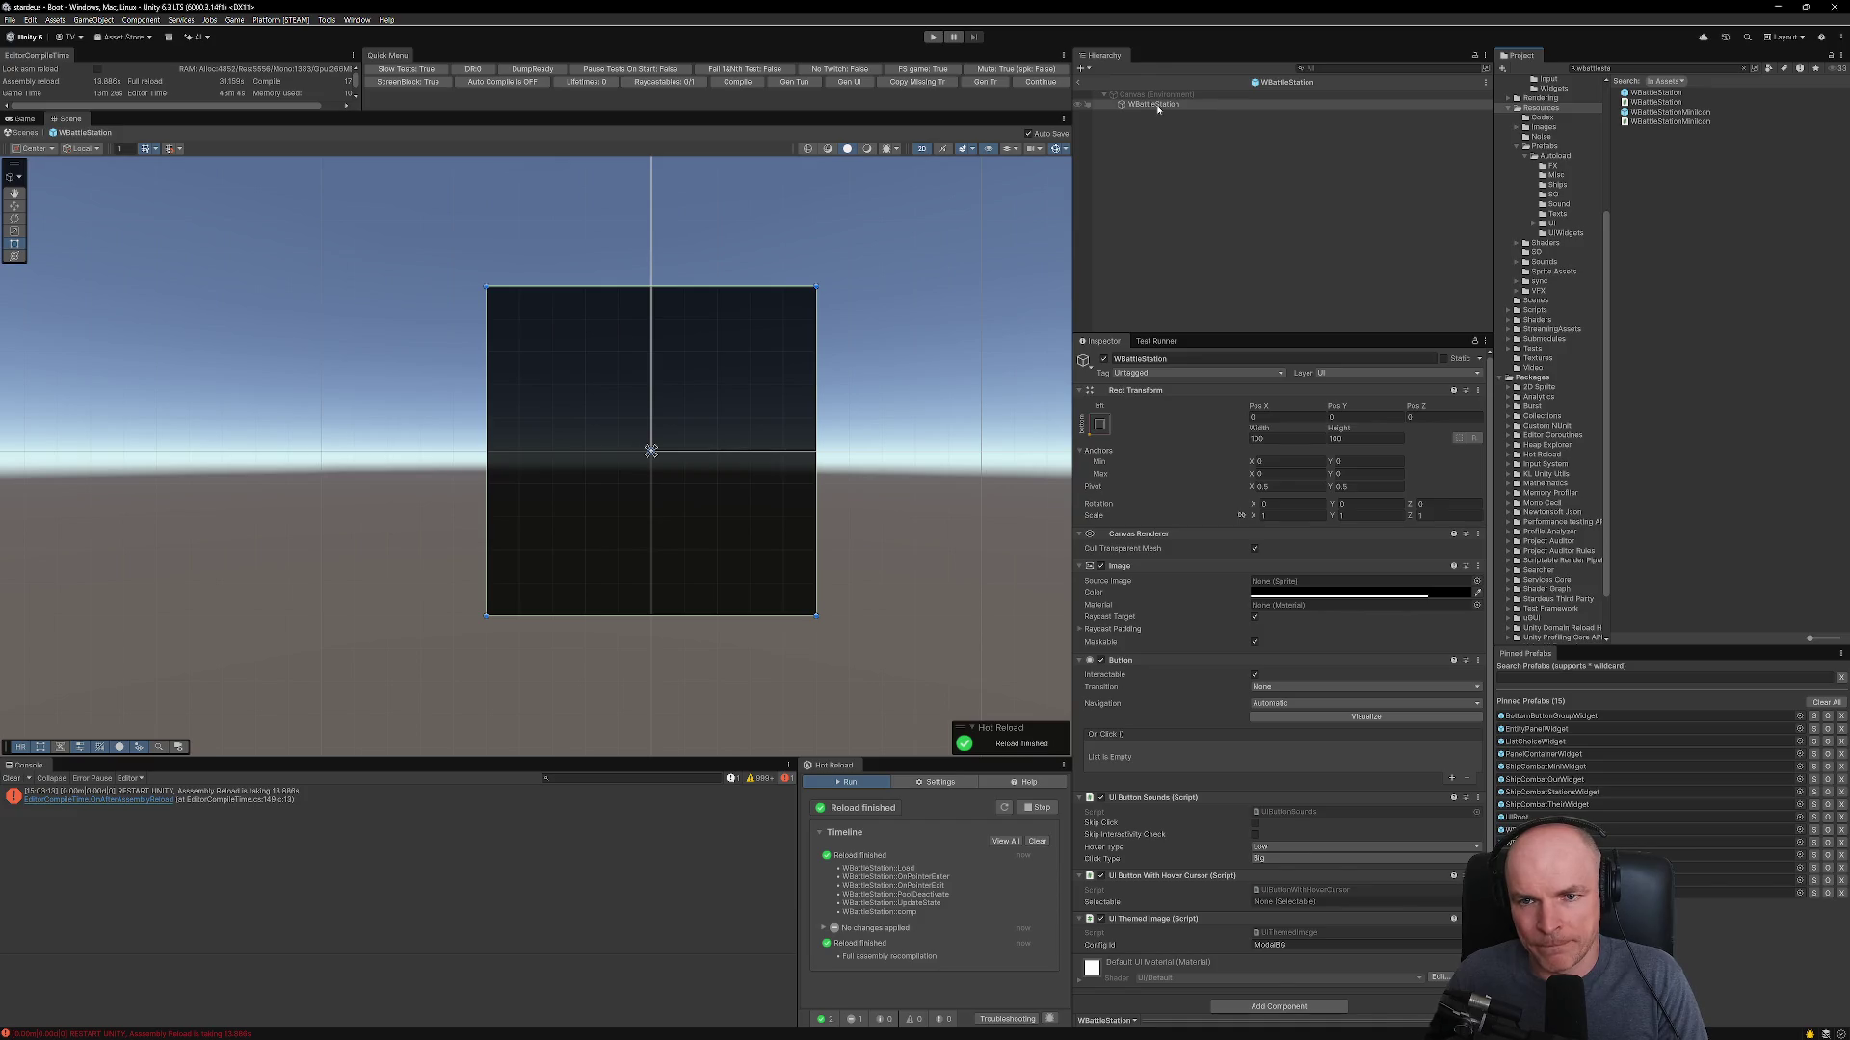
Search the Project for avatar and open the UIBeingAvatarButton prefab.
left_click(1158, 107)
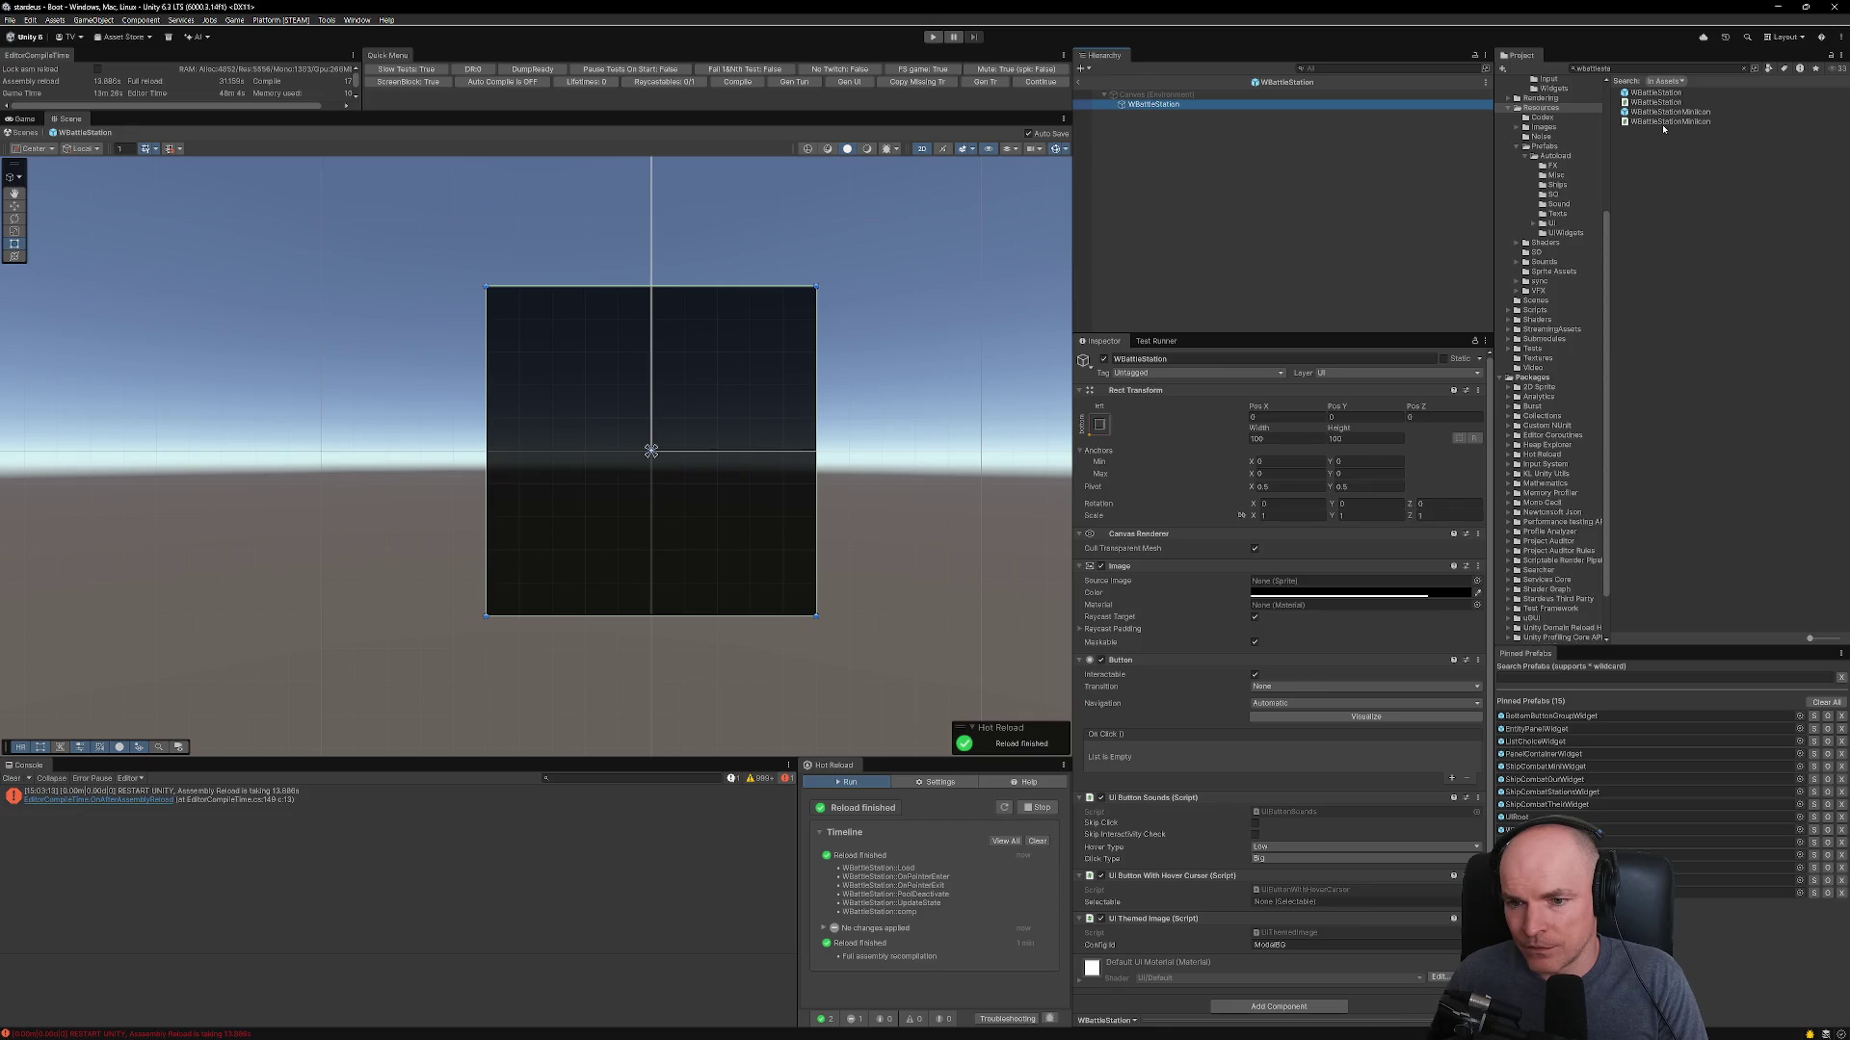
double_click(1672, 70)
type("wbeingov")
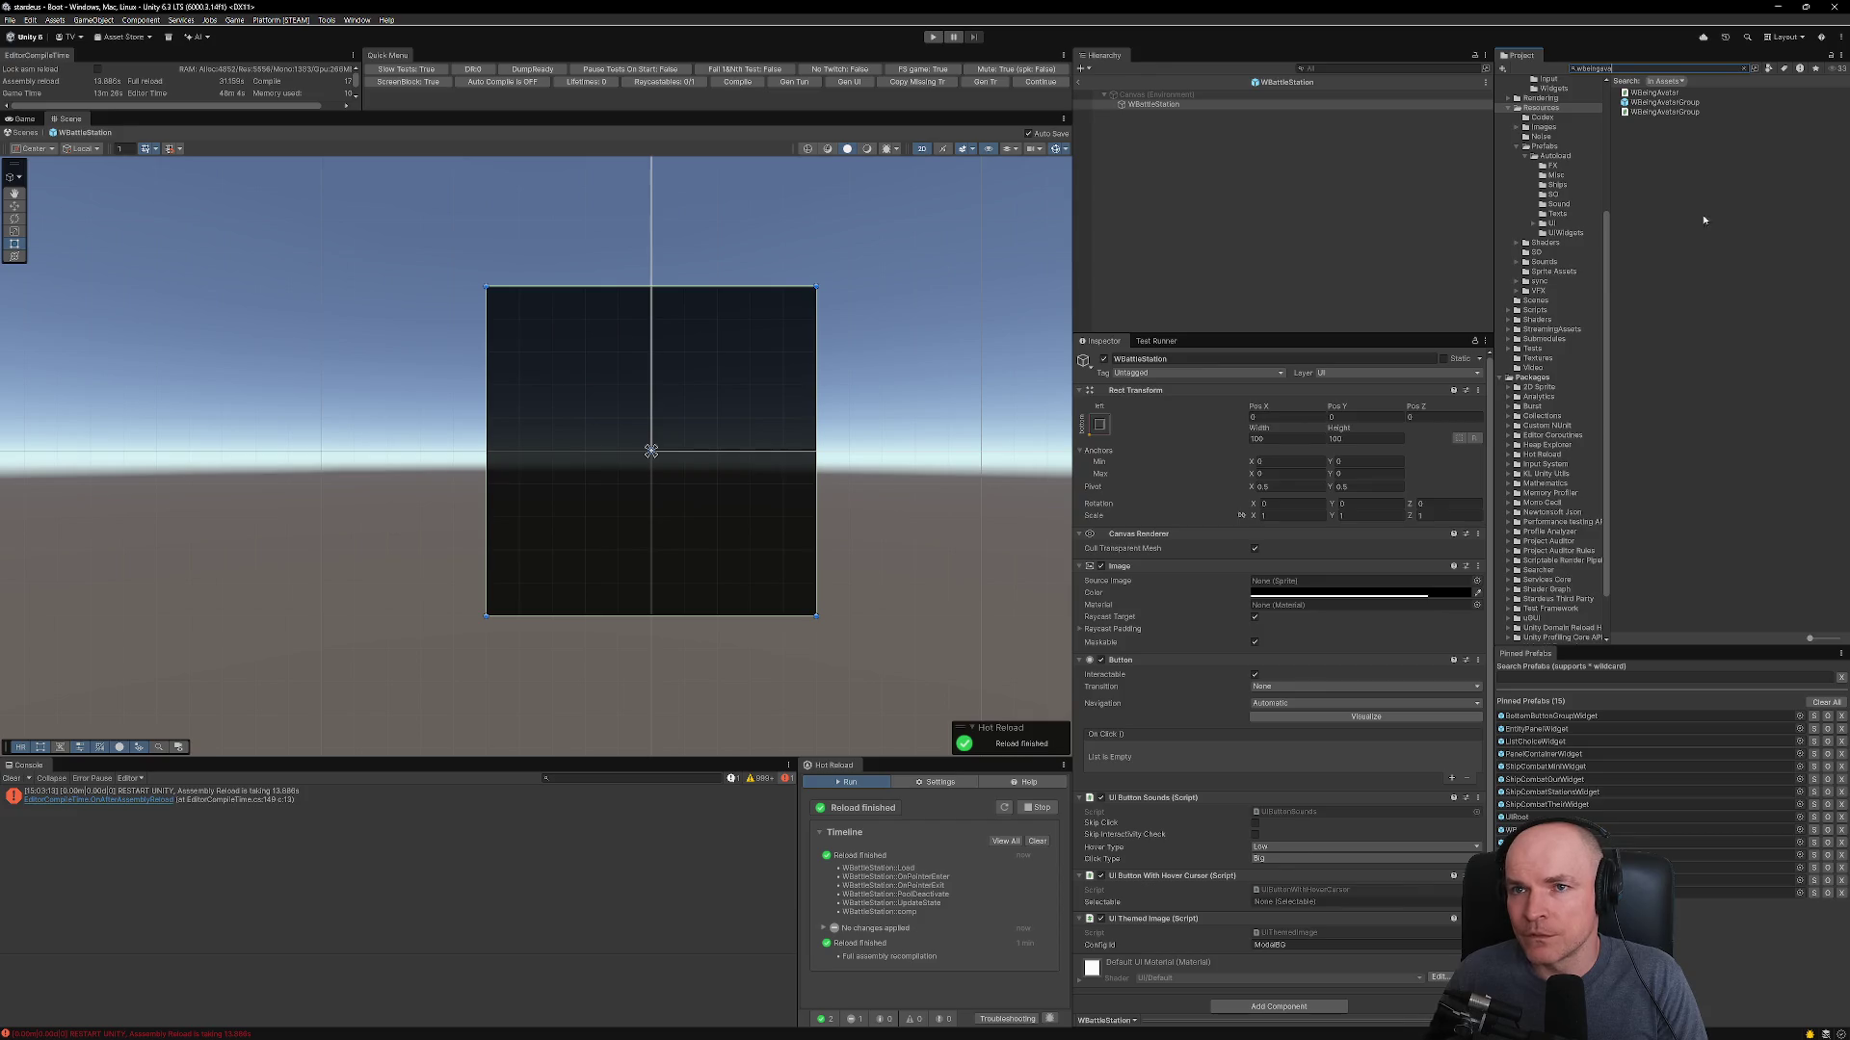
left_click(1668, 103)
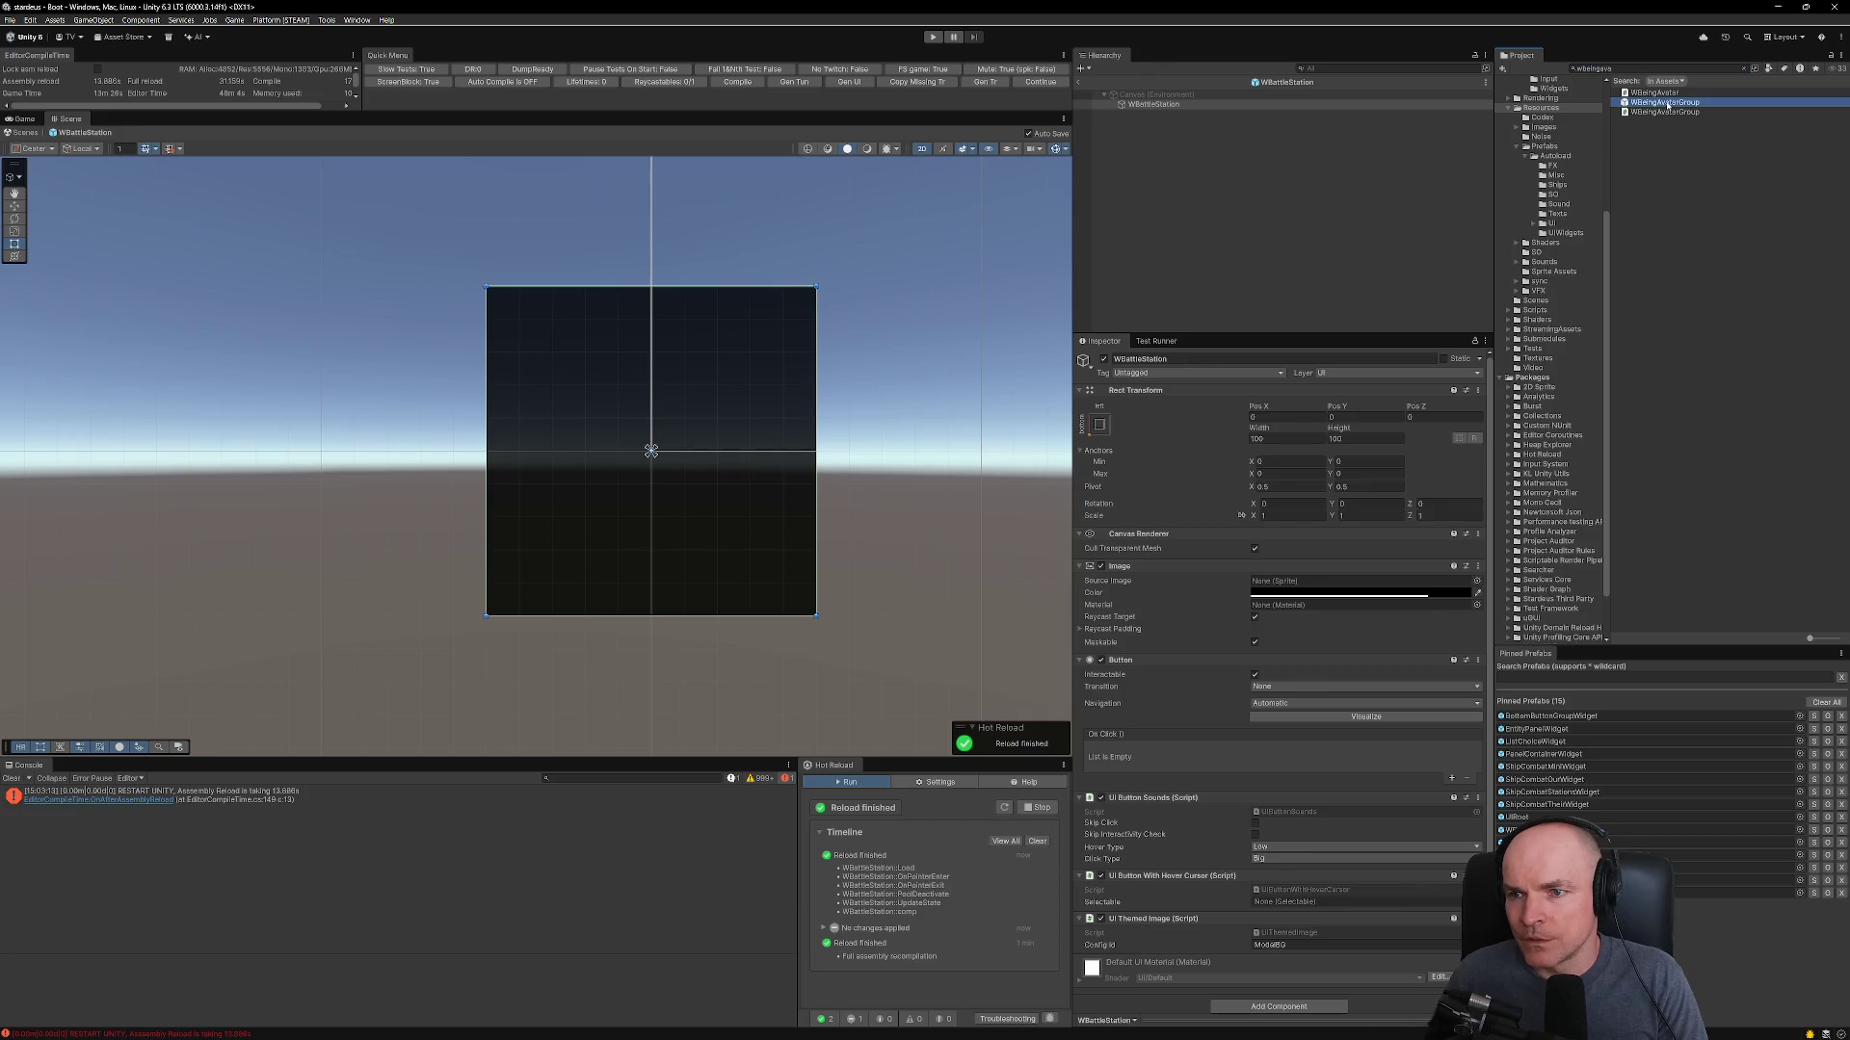
left_click(1627, 67)
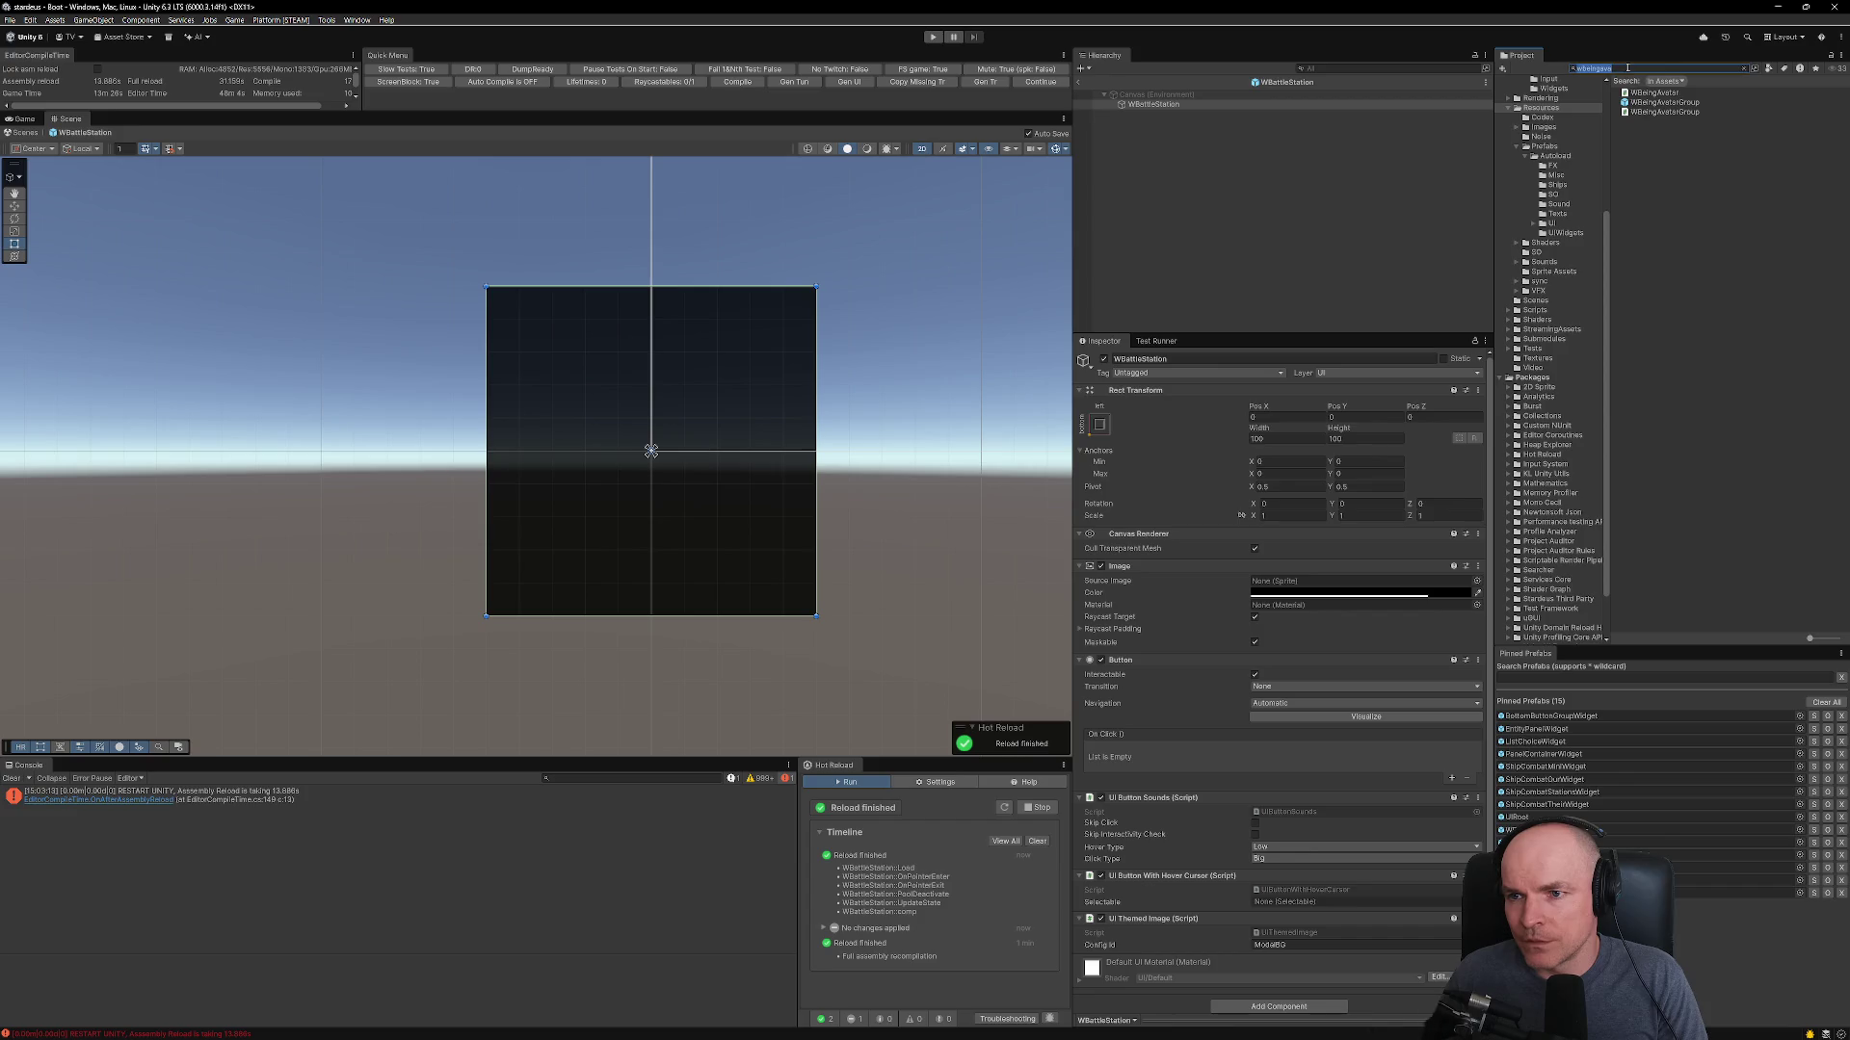
type("avatar")
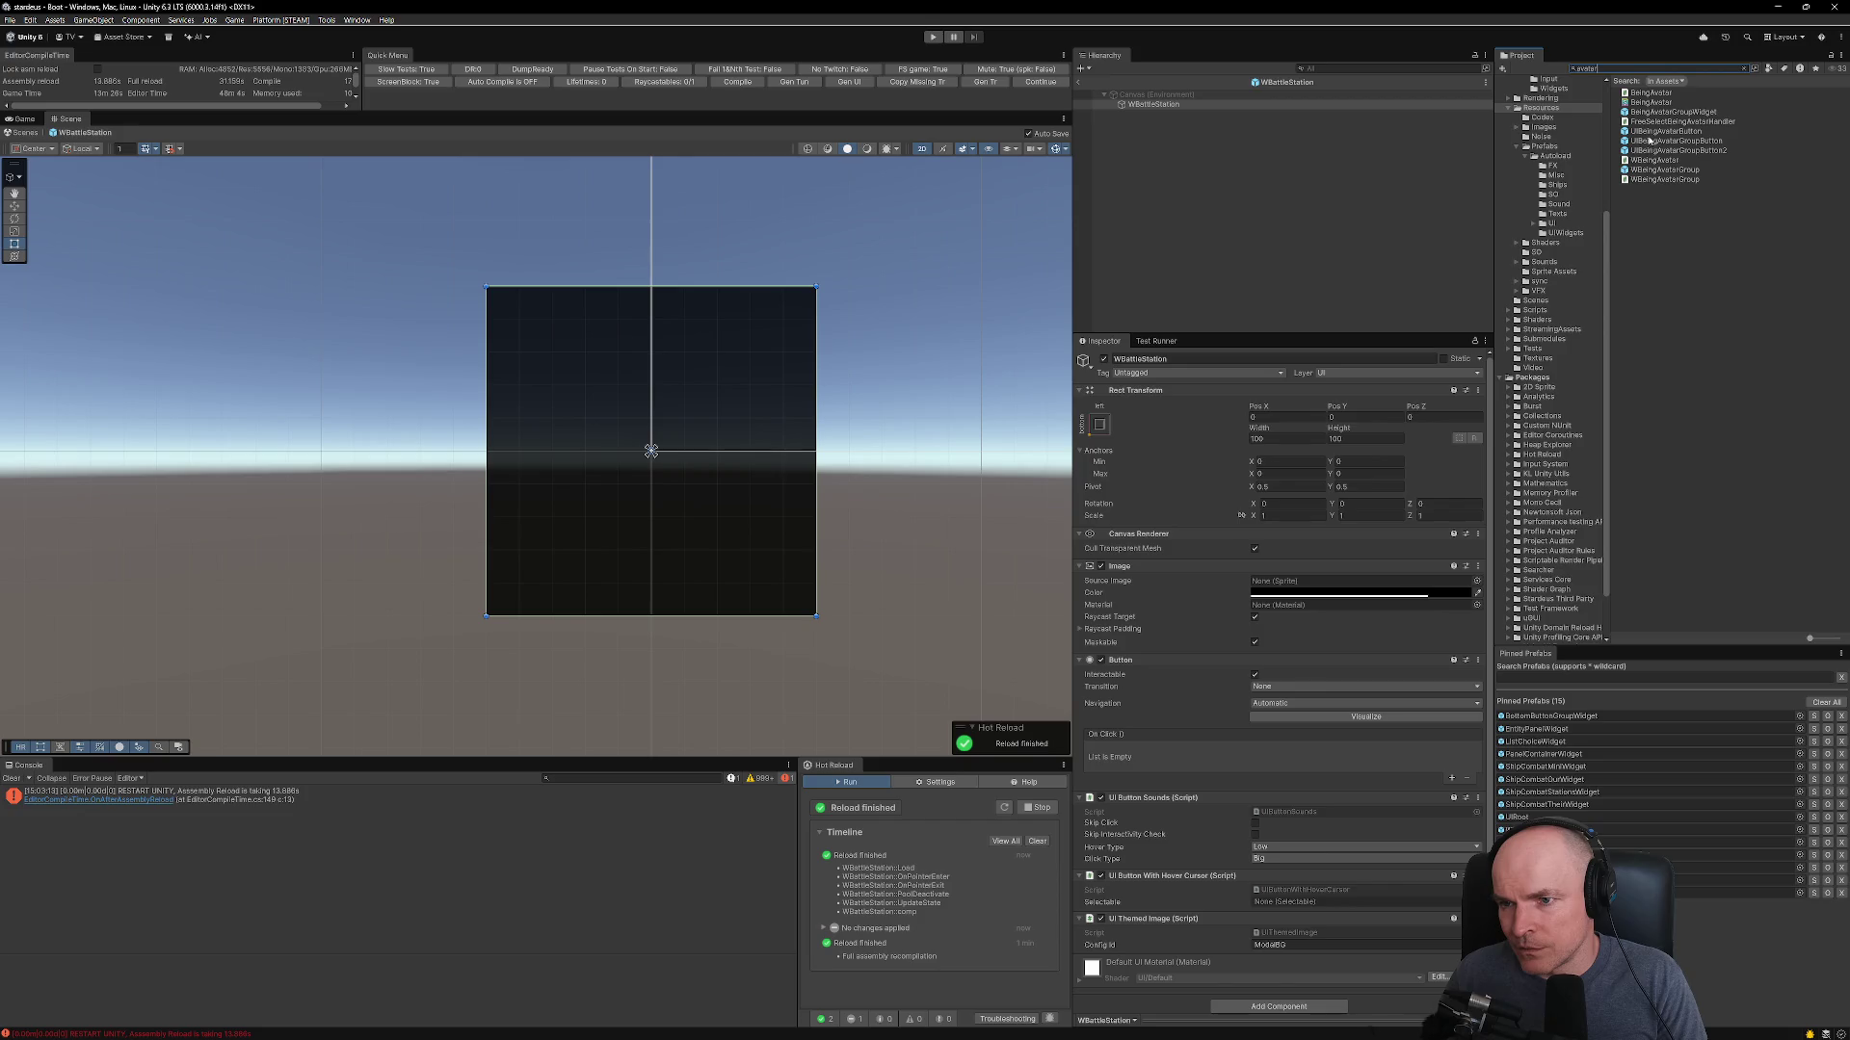
double_click(1654, 132)
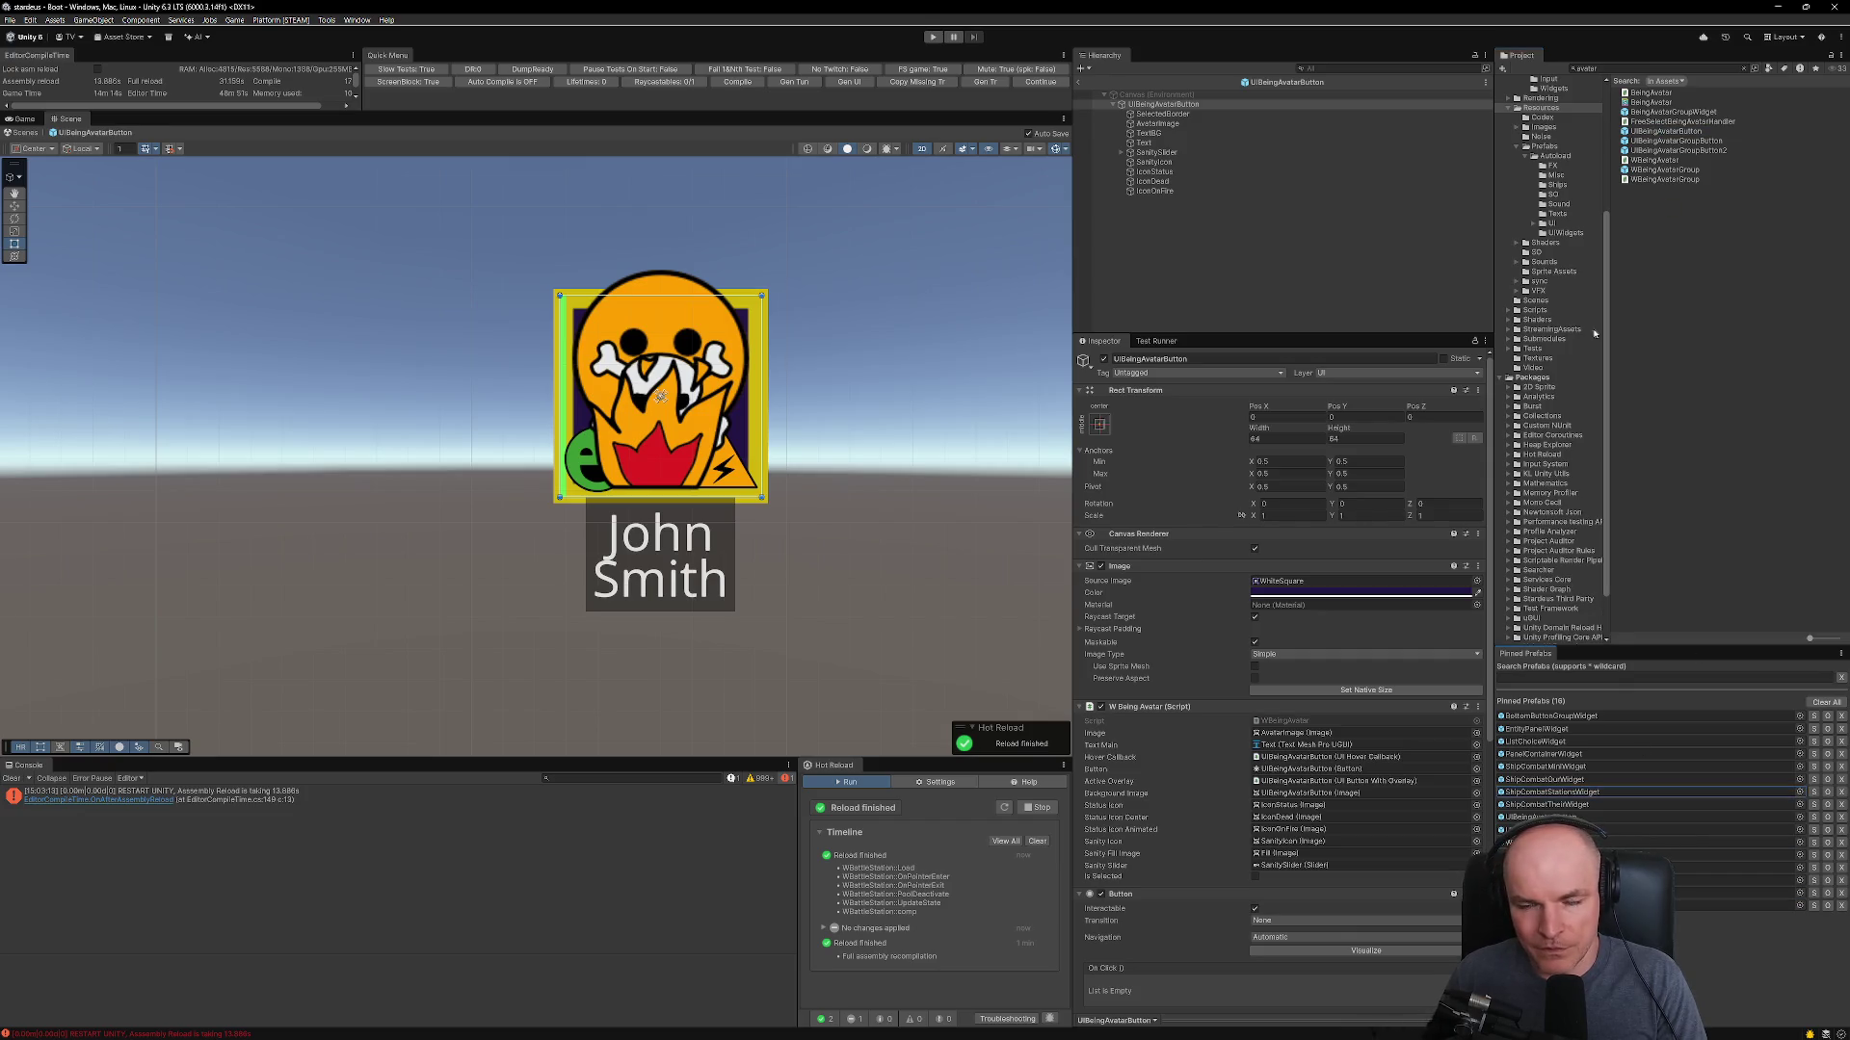
Reopen WBattleStation by searching the pinned prefabs for 'battlest'.
left_click(1584, 679)
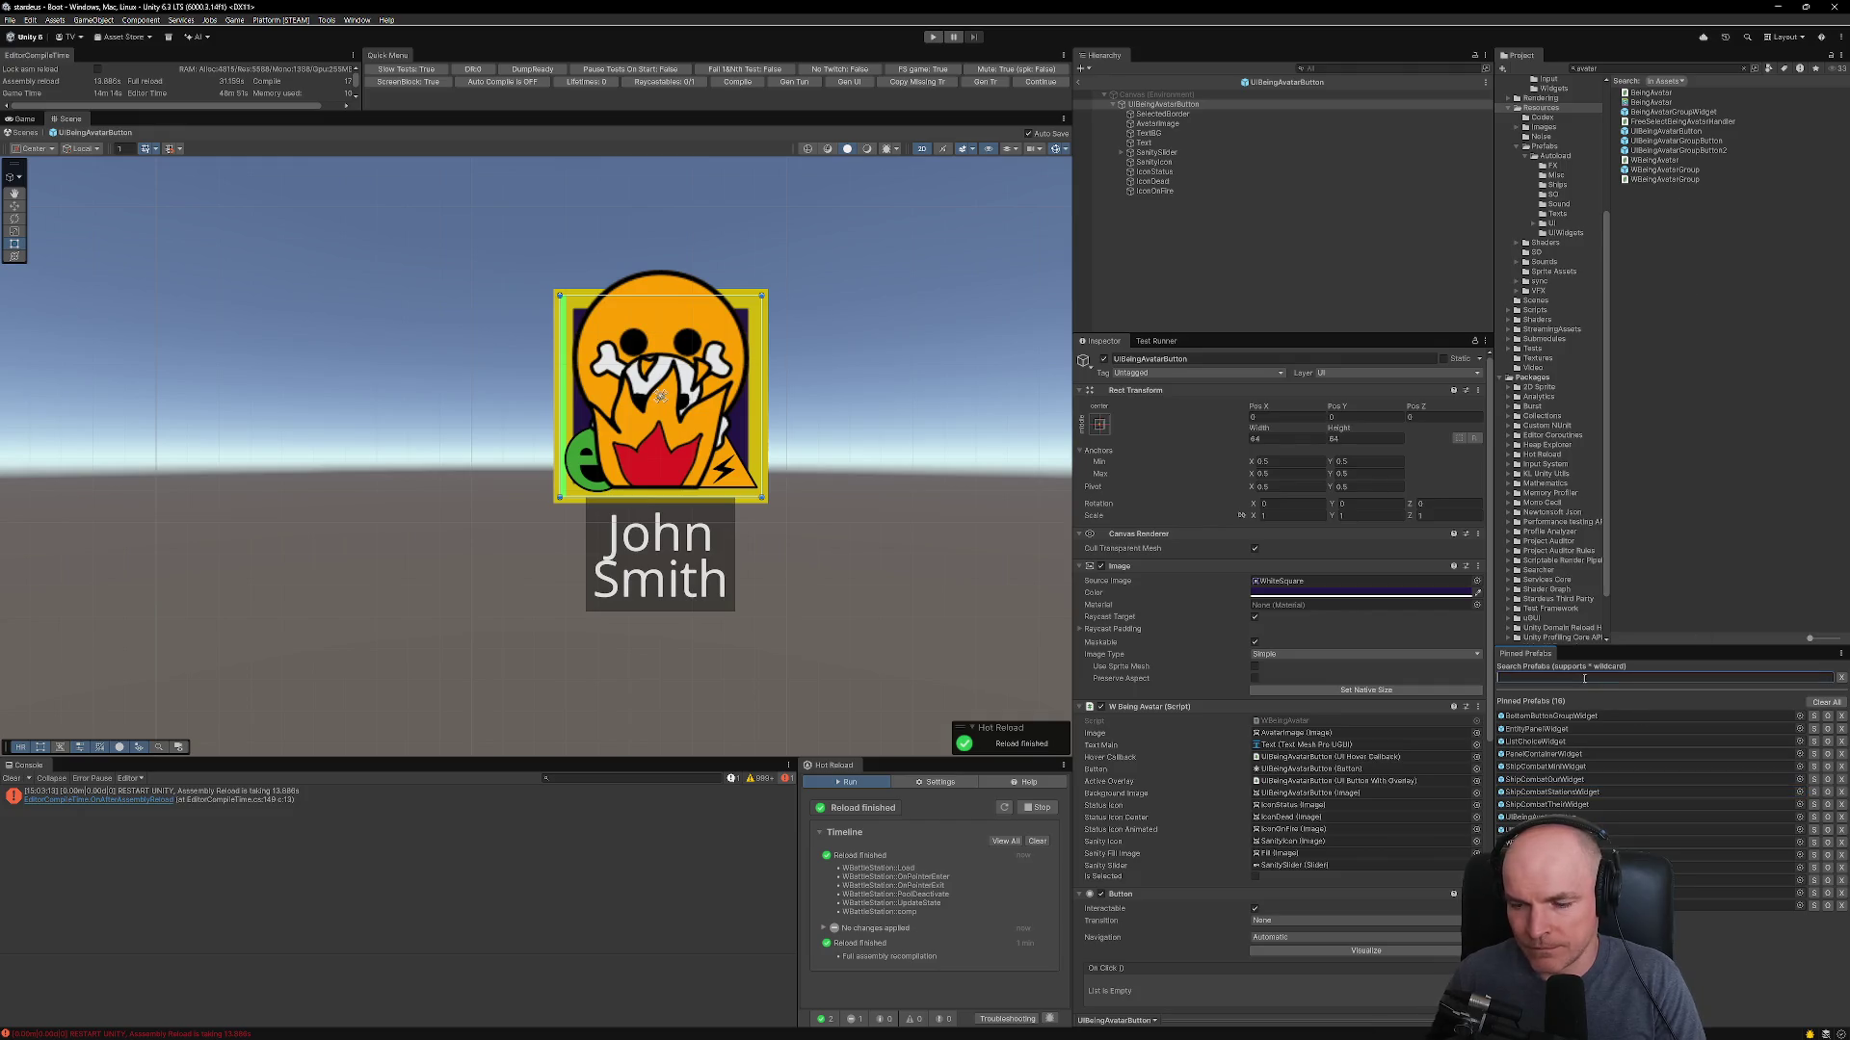
type("battlest")
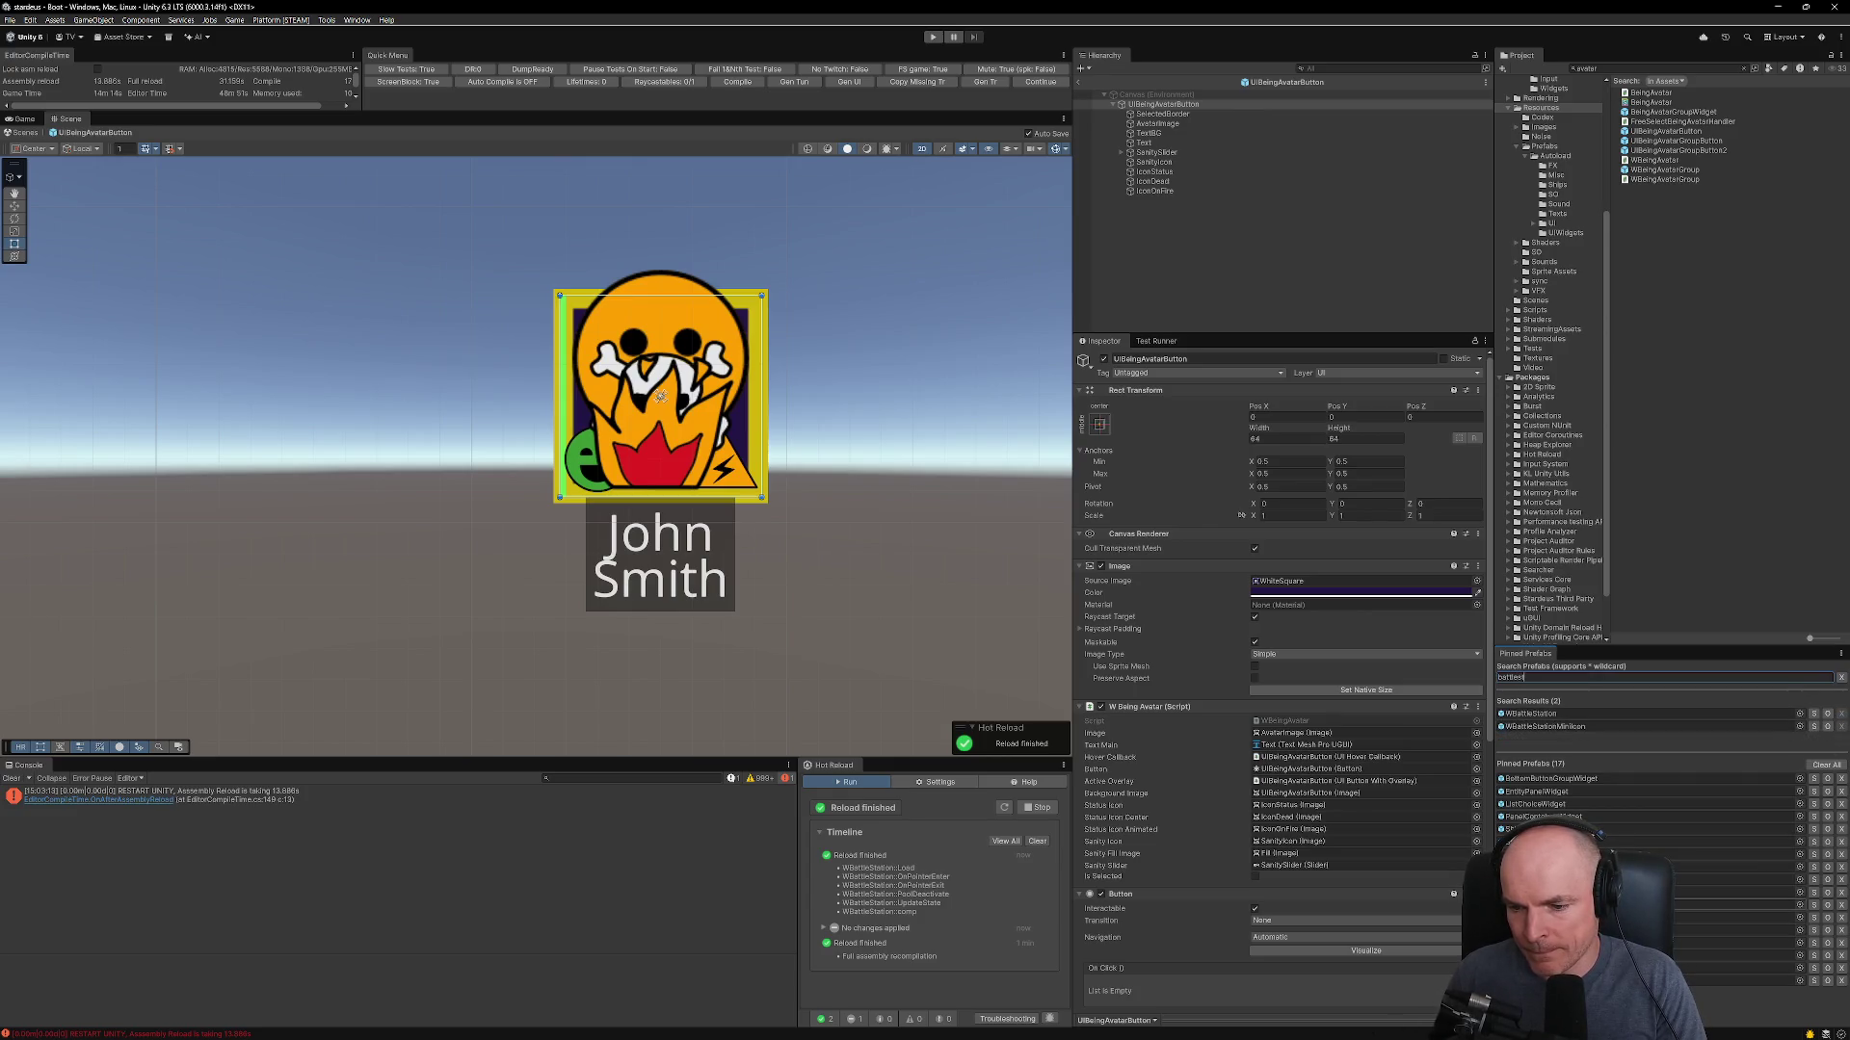
left_click(1841, 715)
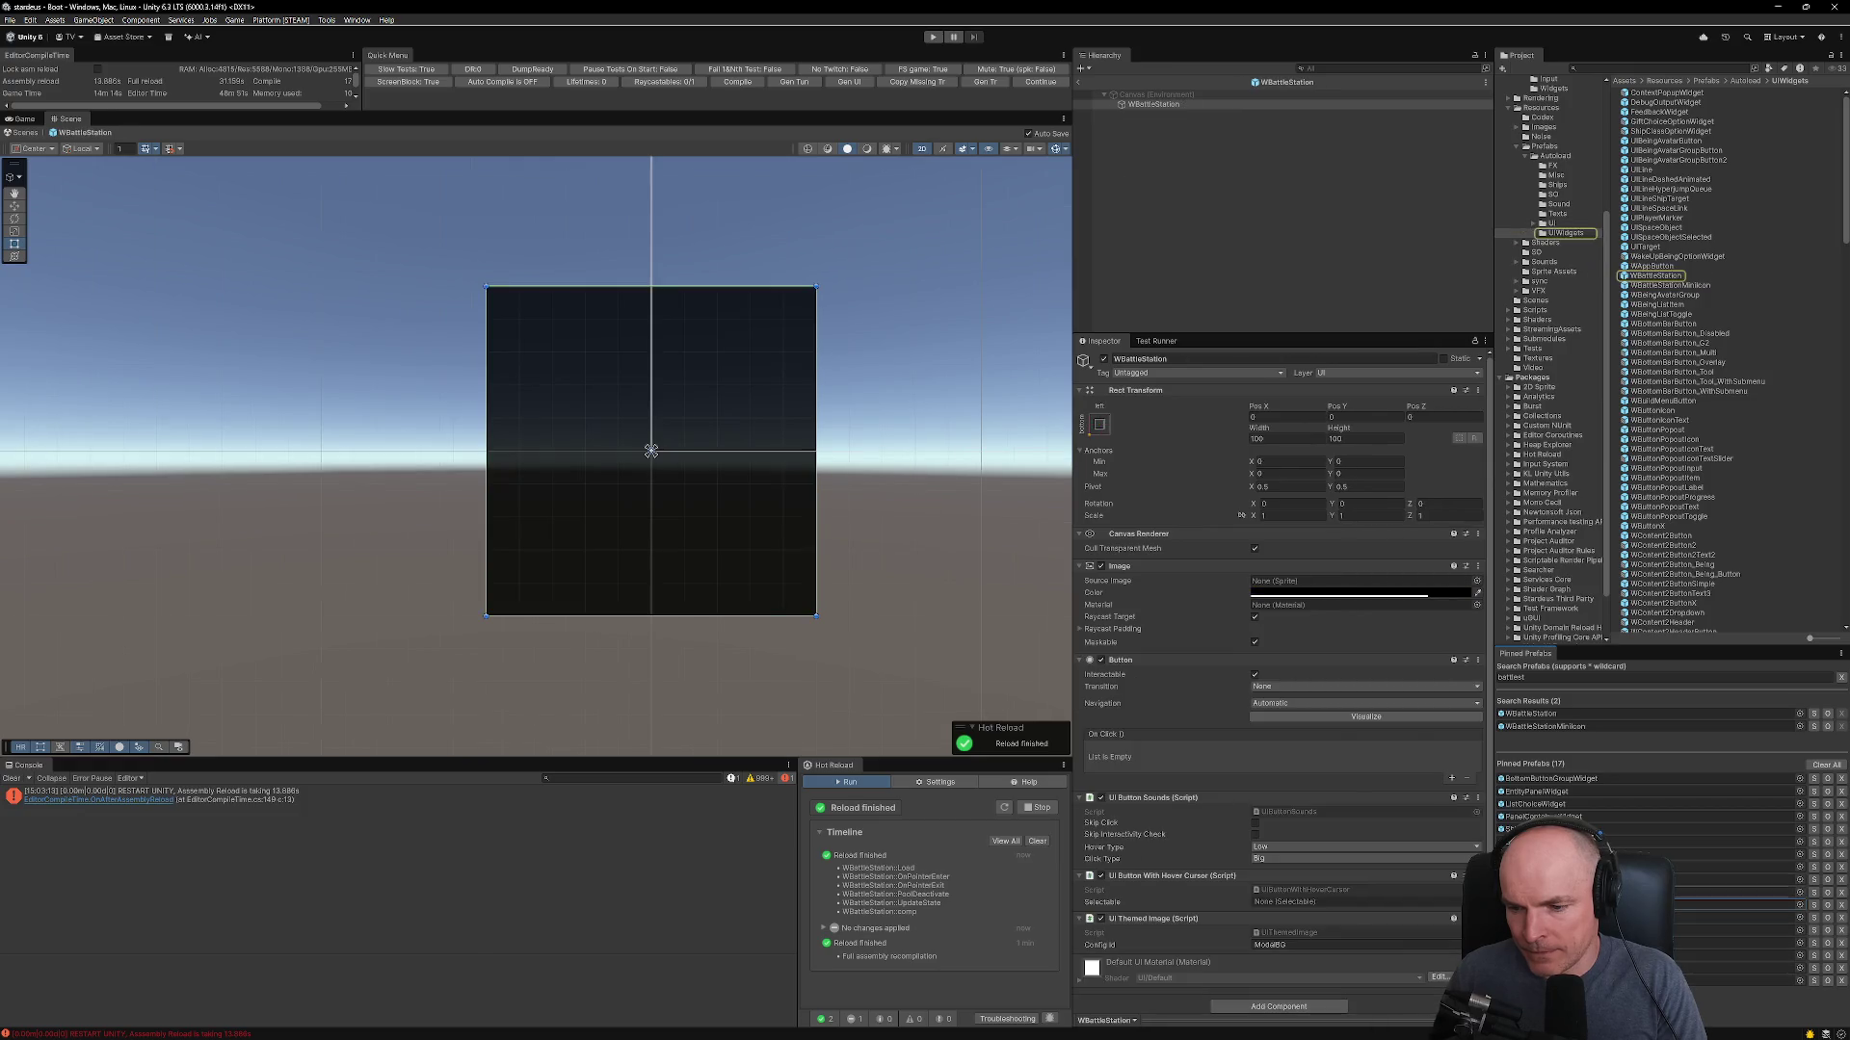
Rename the UIBeingAvatarButton prefab asset to WBeingAvatar and run Gen UI to regenerate prefab ids.
left_click(1798, 879)
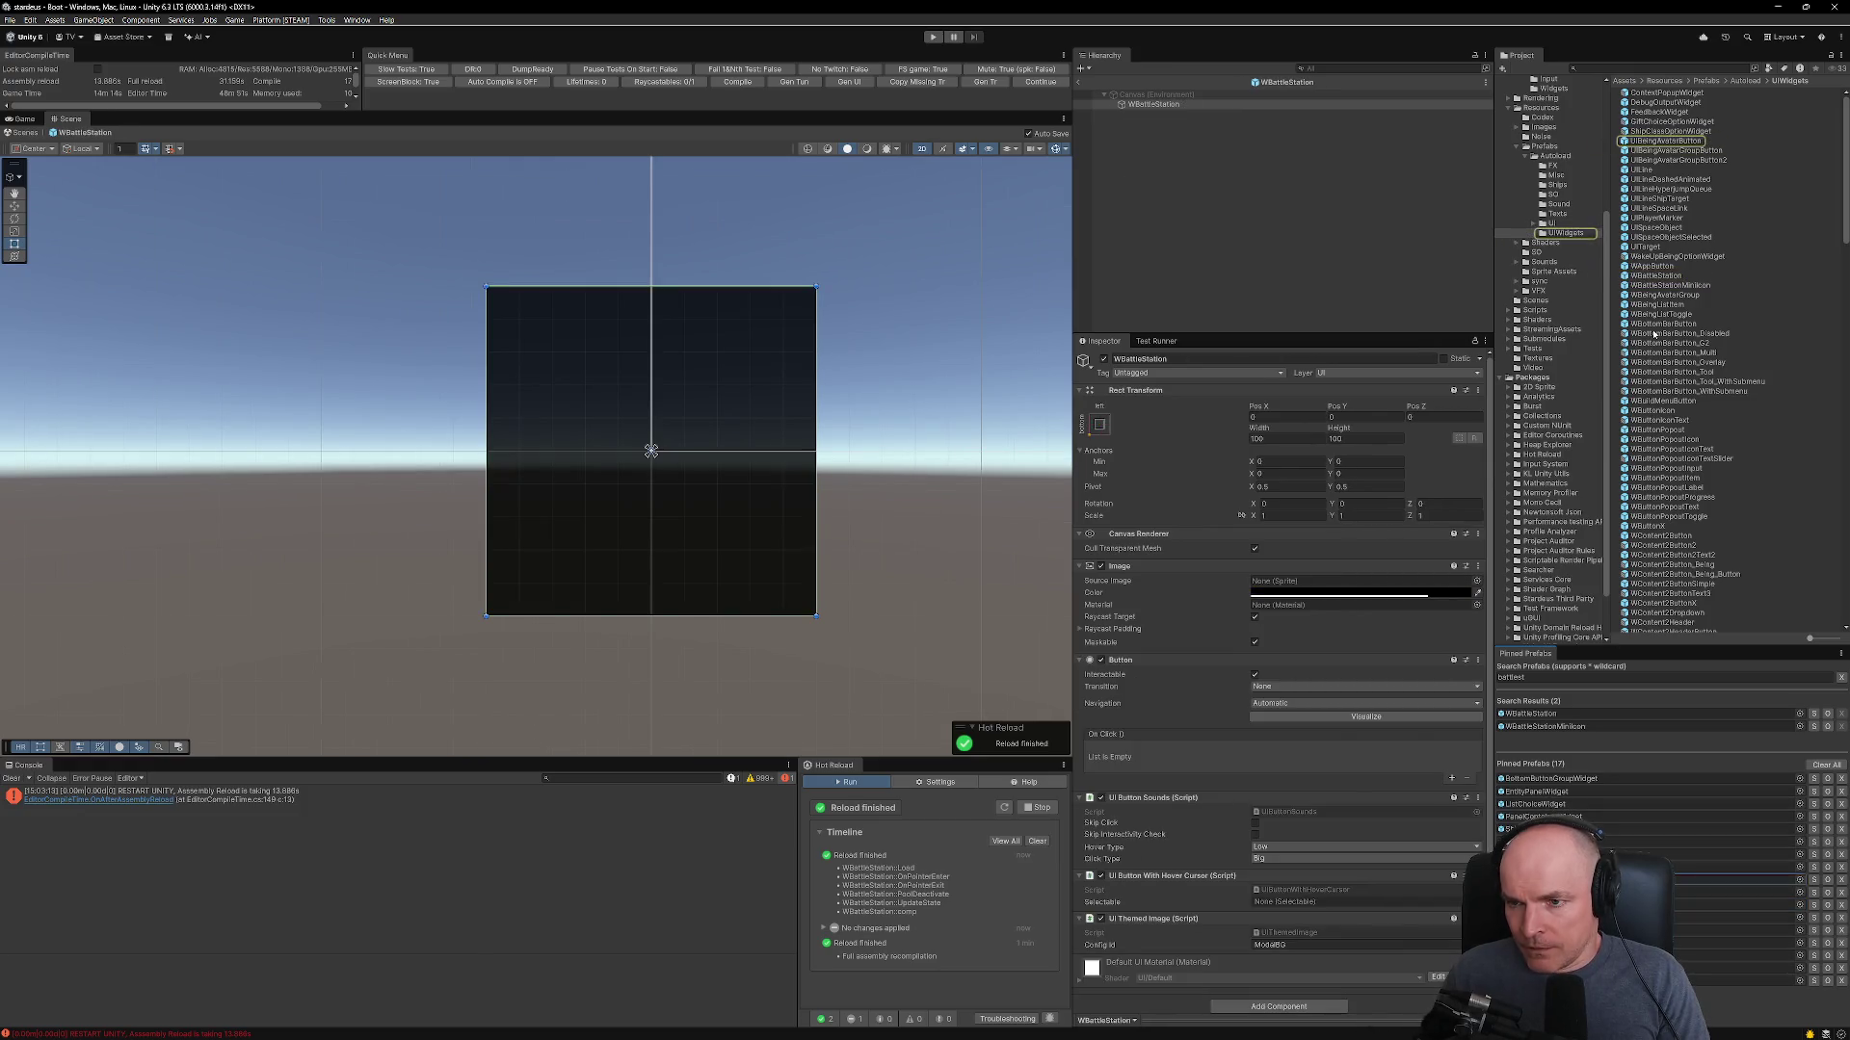
left_click(1679, 143)
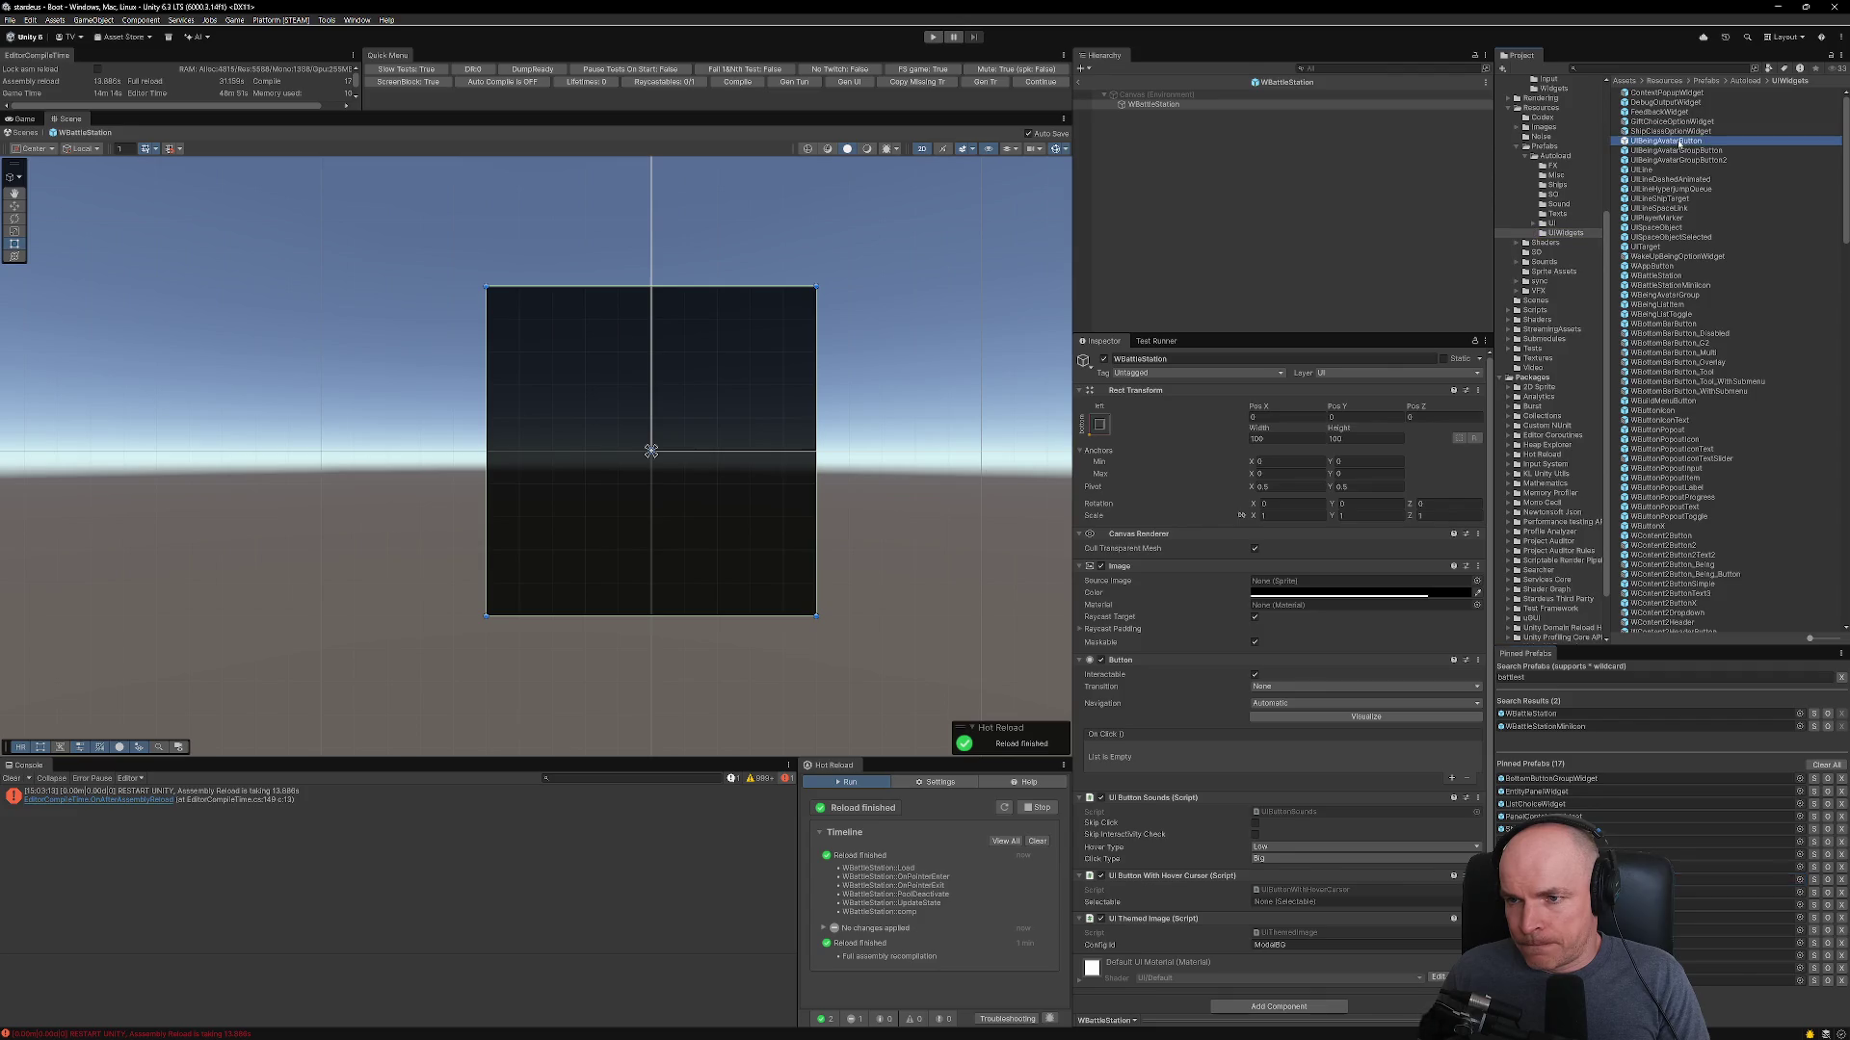
scroll(1360, 452, "down", 5)
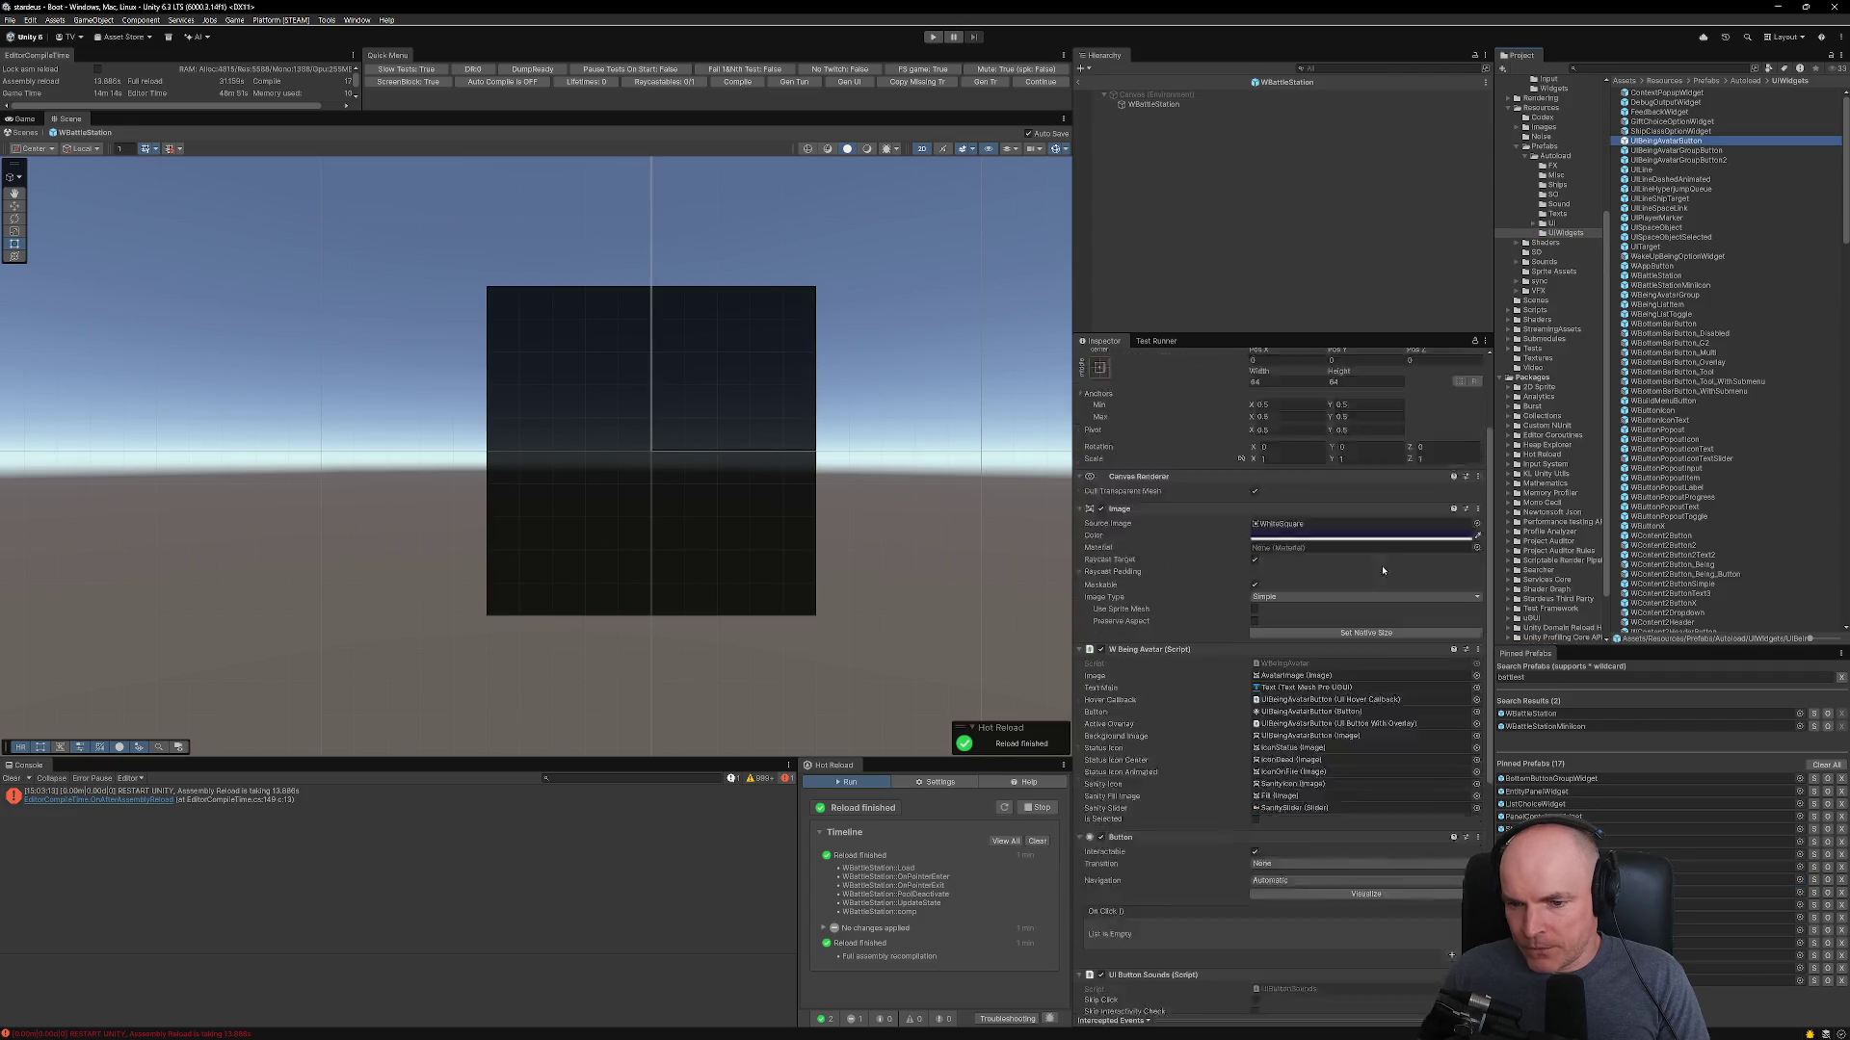
scroll(1360, 452, "up", 1)
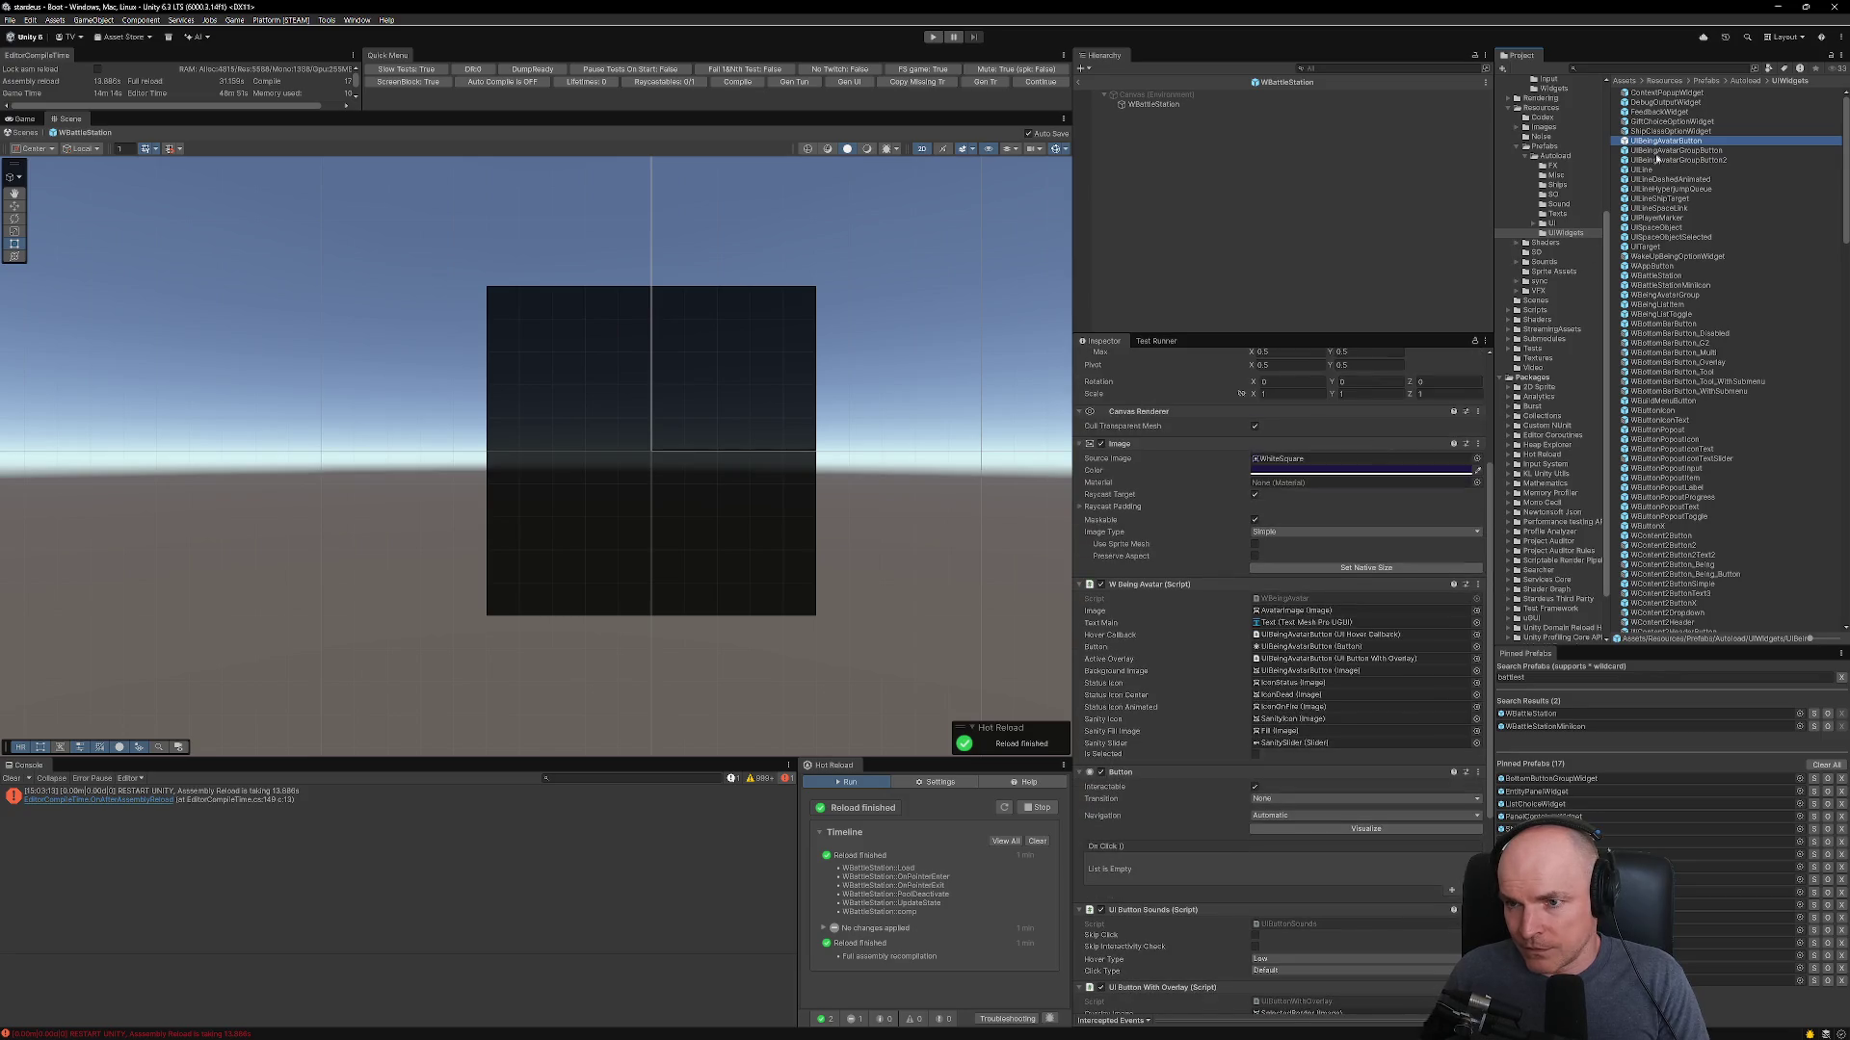
key("F2")
type("W")
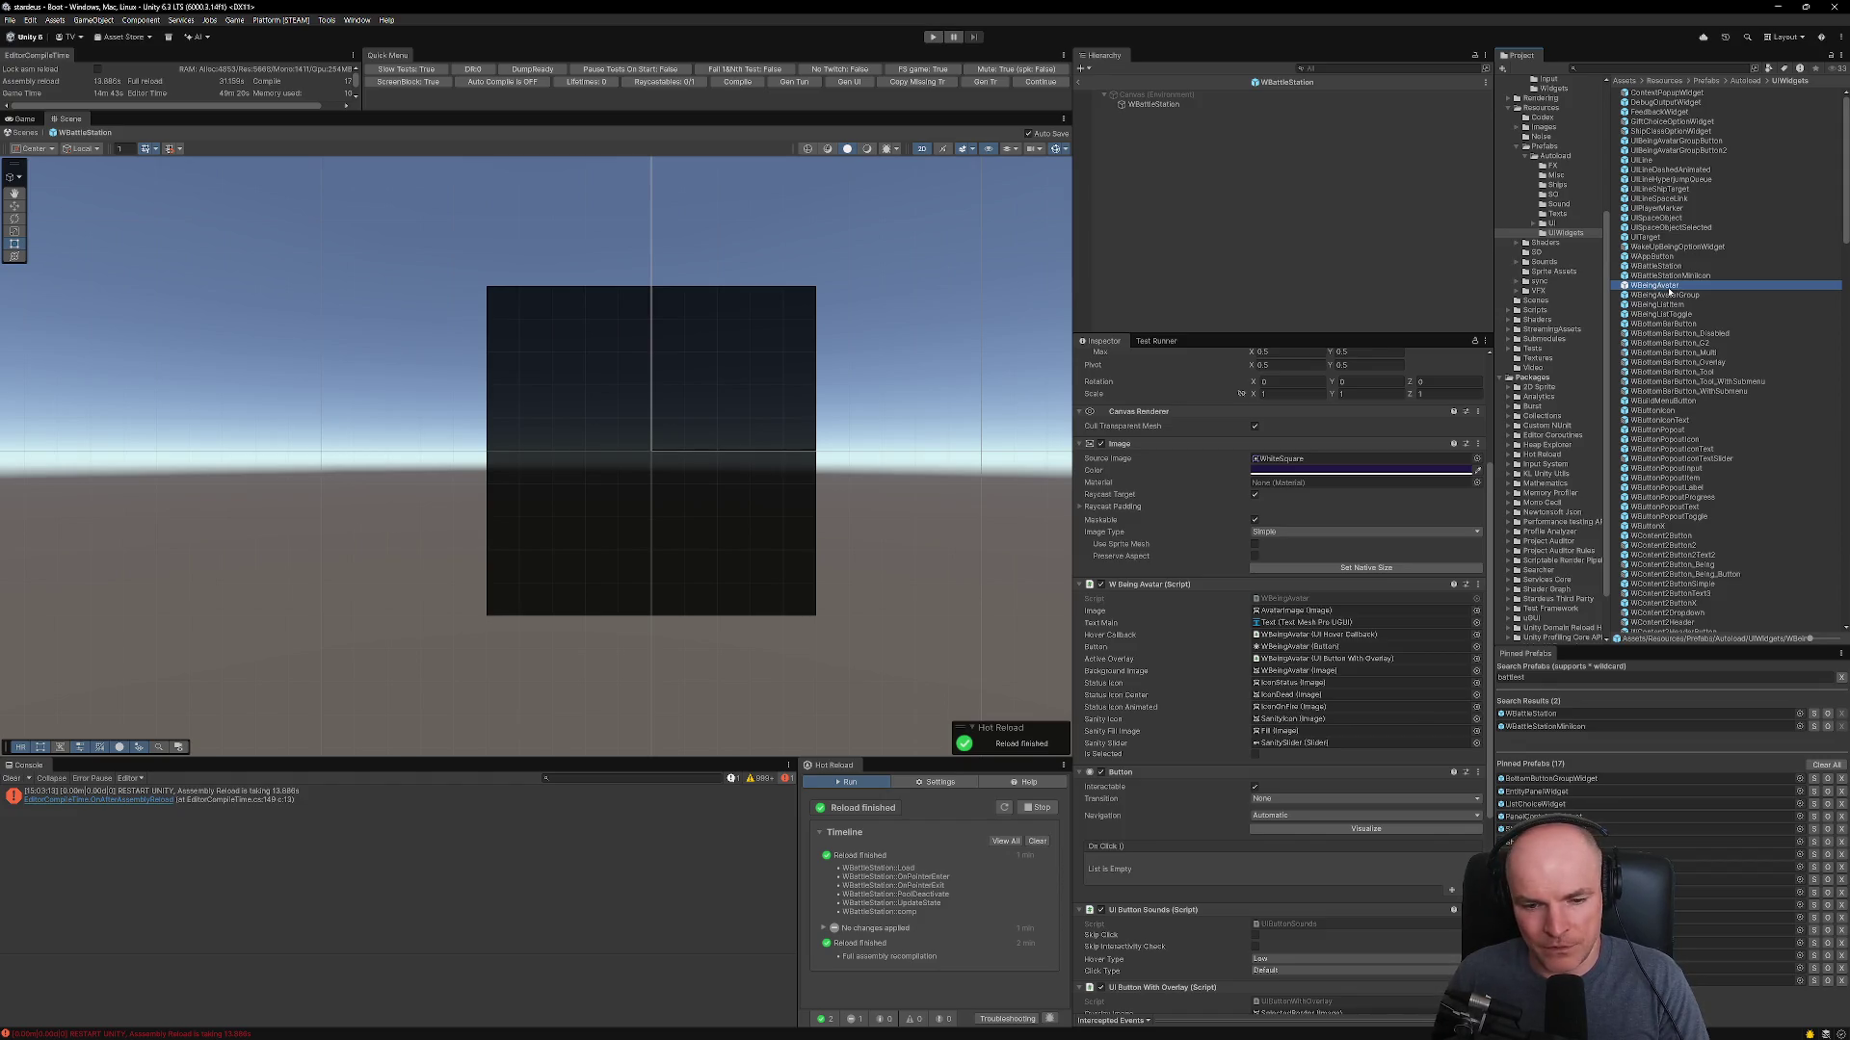
left_click(849, 82)
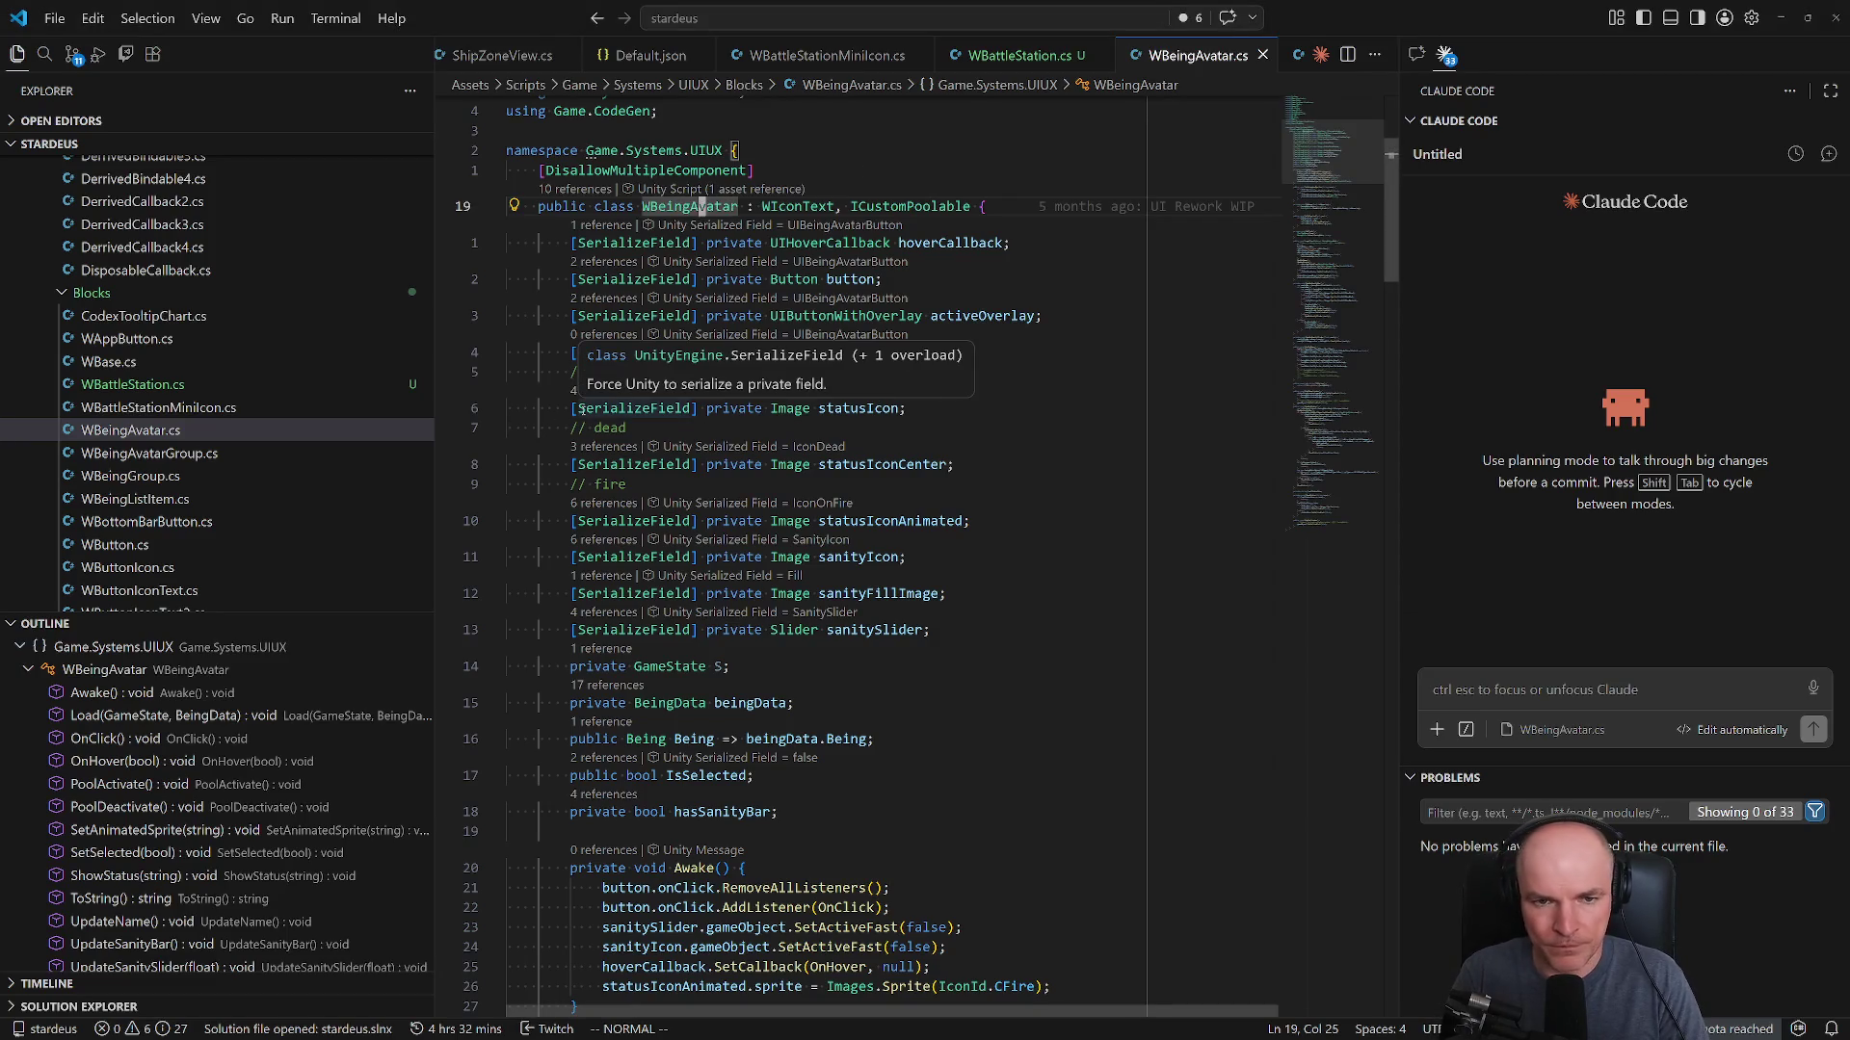
Open UIPrefabId.cs, search all files for 'UIBeingA', jump to the first match, then return to Unity.
key("ctrl+p")
type("prefab")
key("Return")
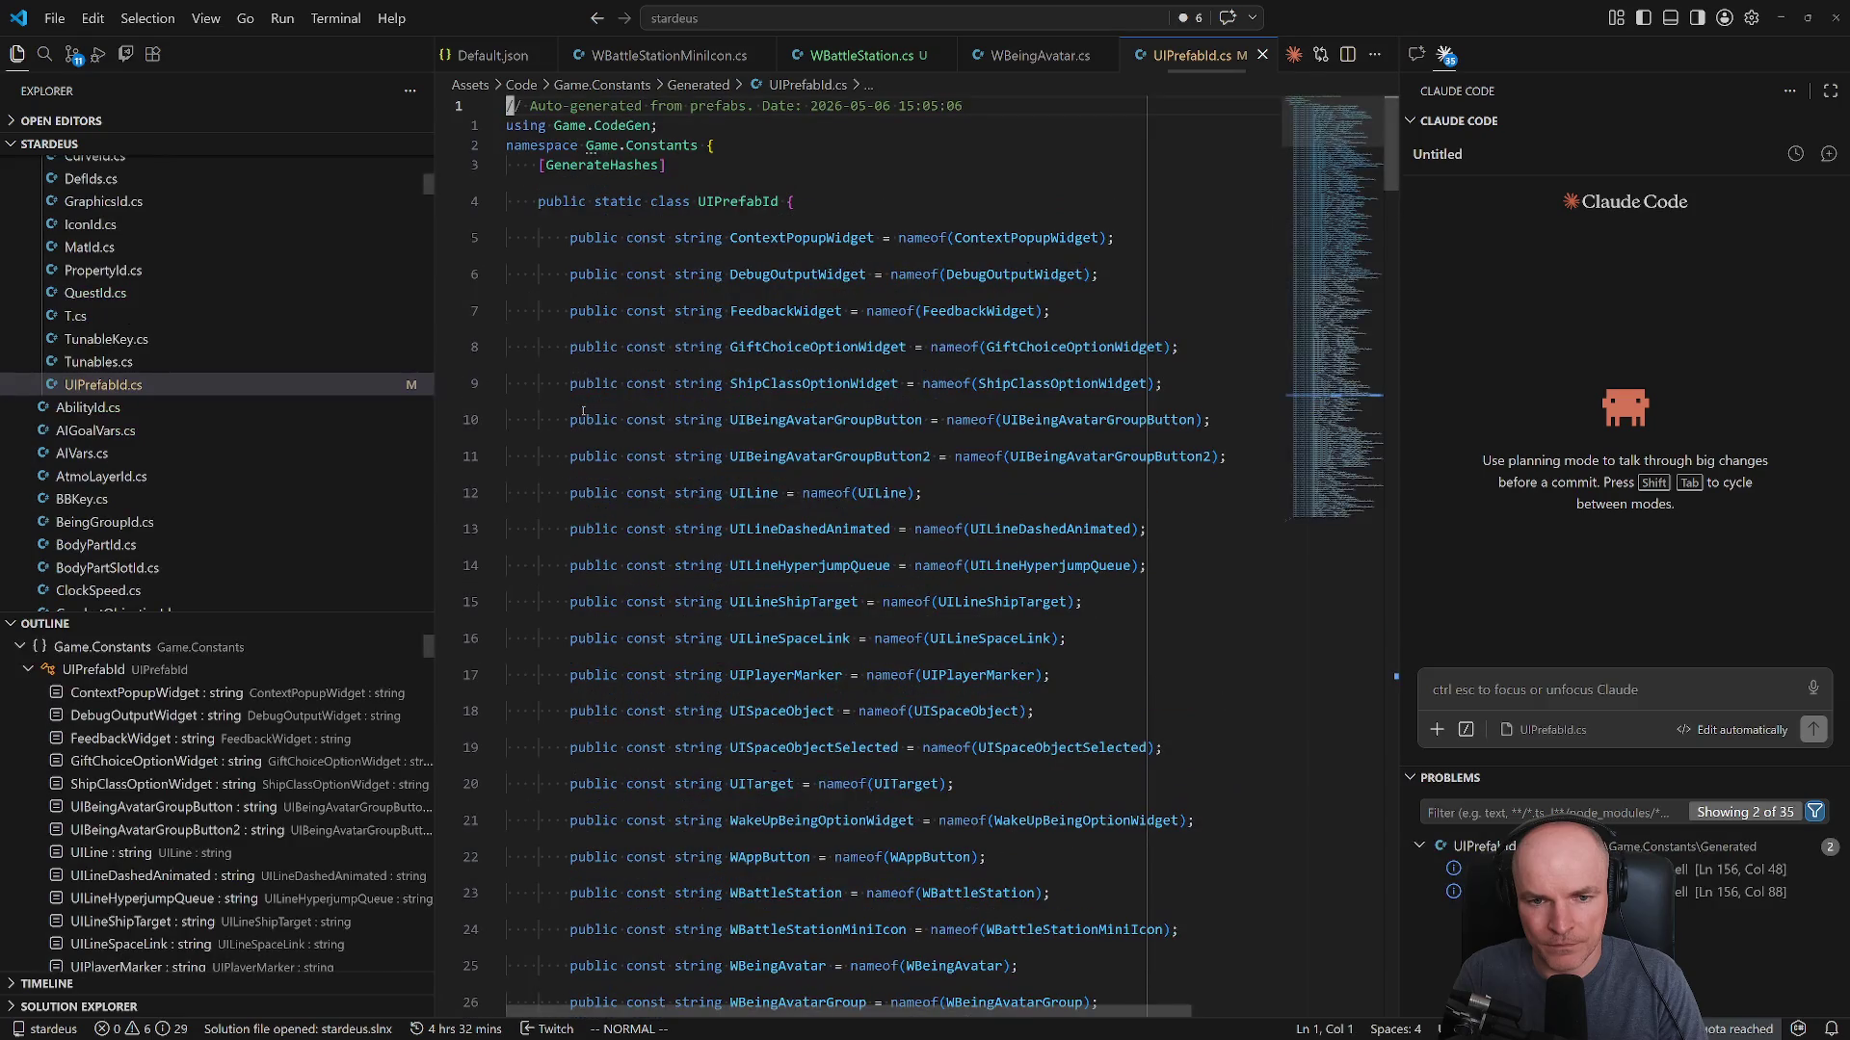
key("ctrl+shift+f")
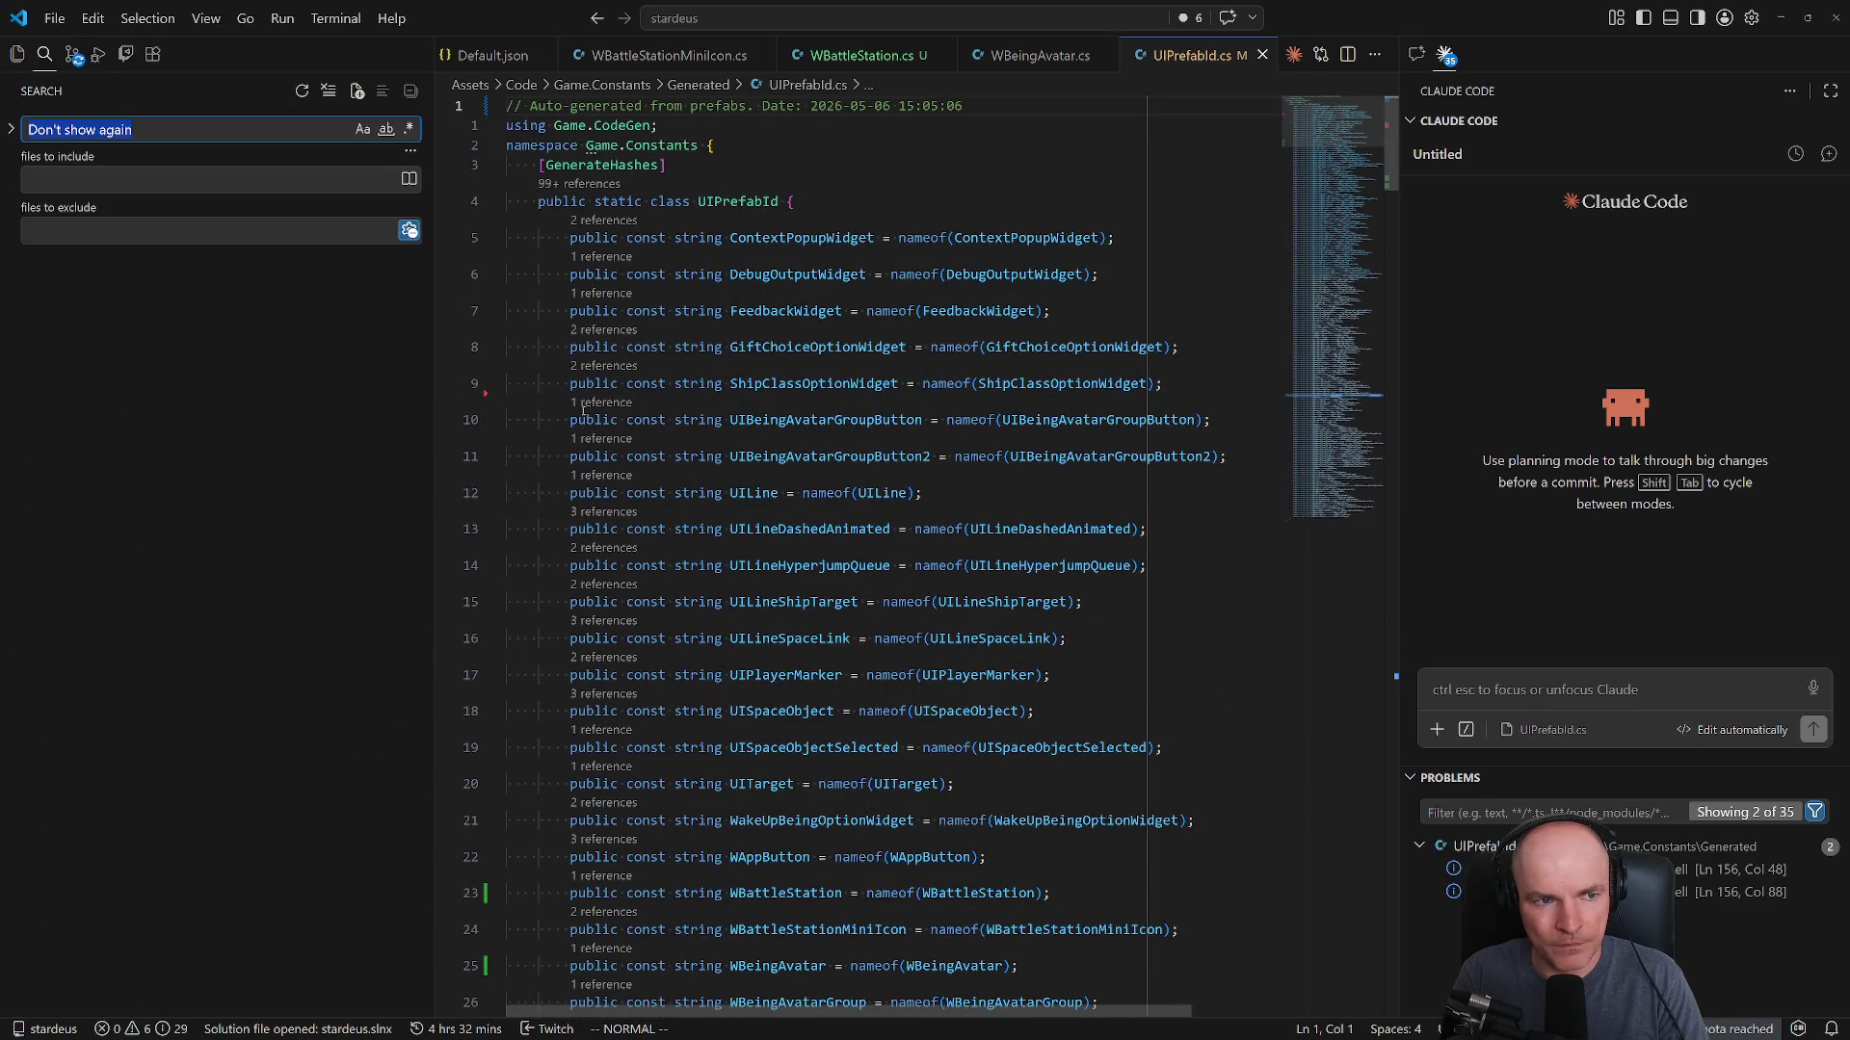
type("UIBeingA")
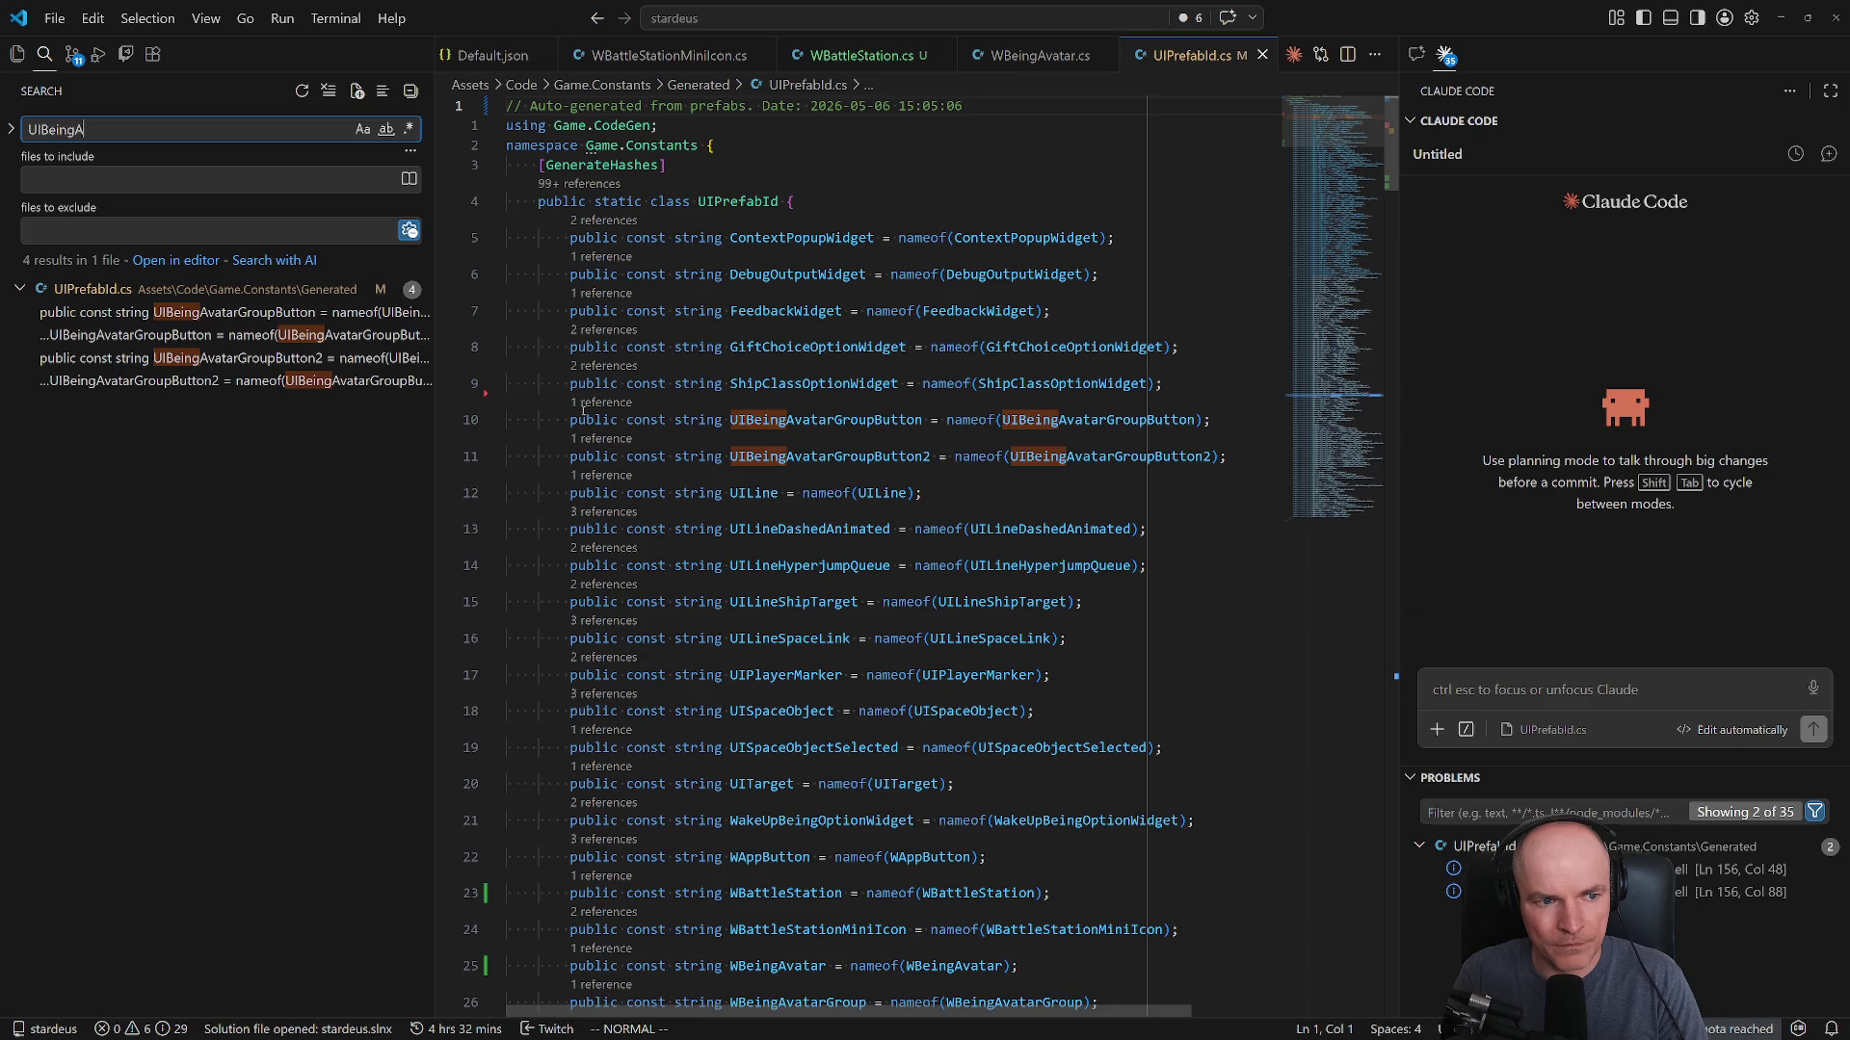
left_click(240, 315)
key("alt+Tab")
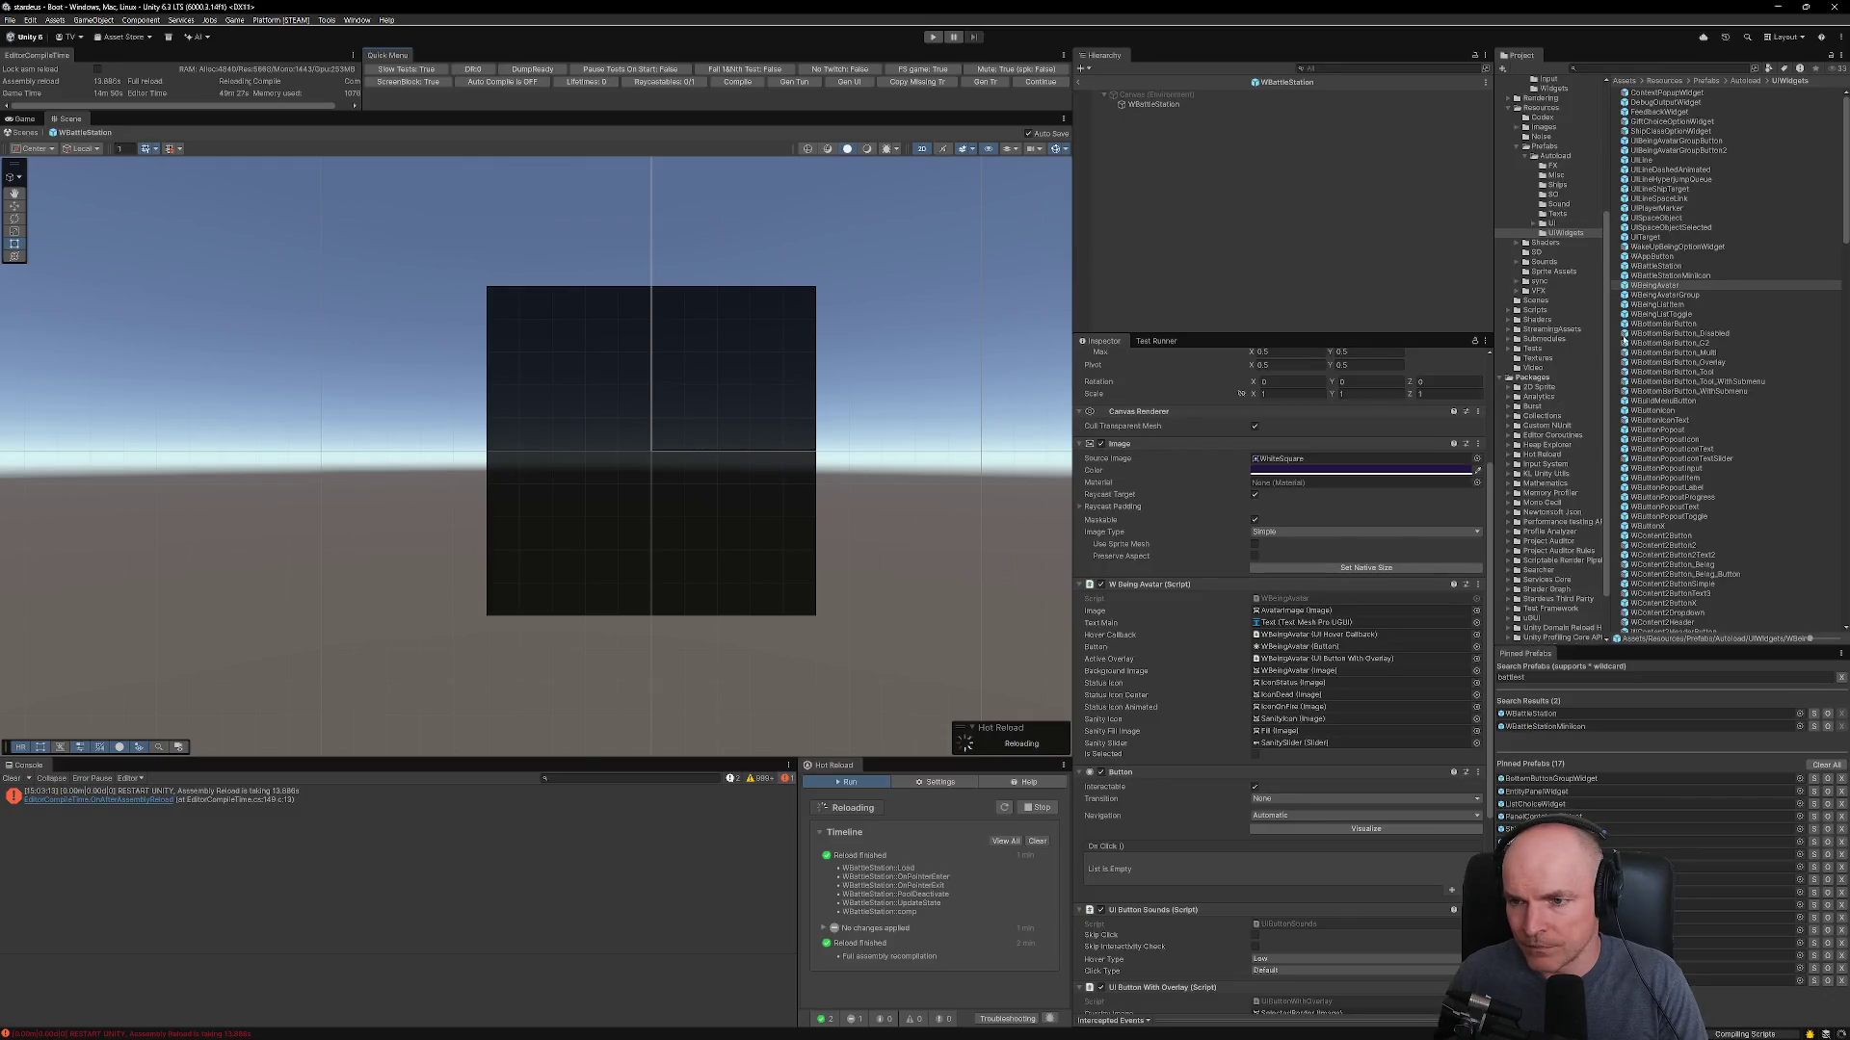
Find BeingsListWidget in the pinned prefabs and open it.
key("alt+Tab")
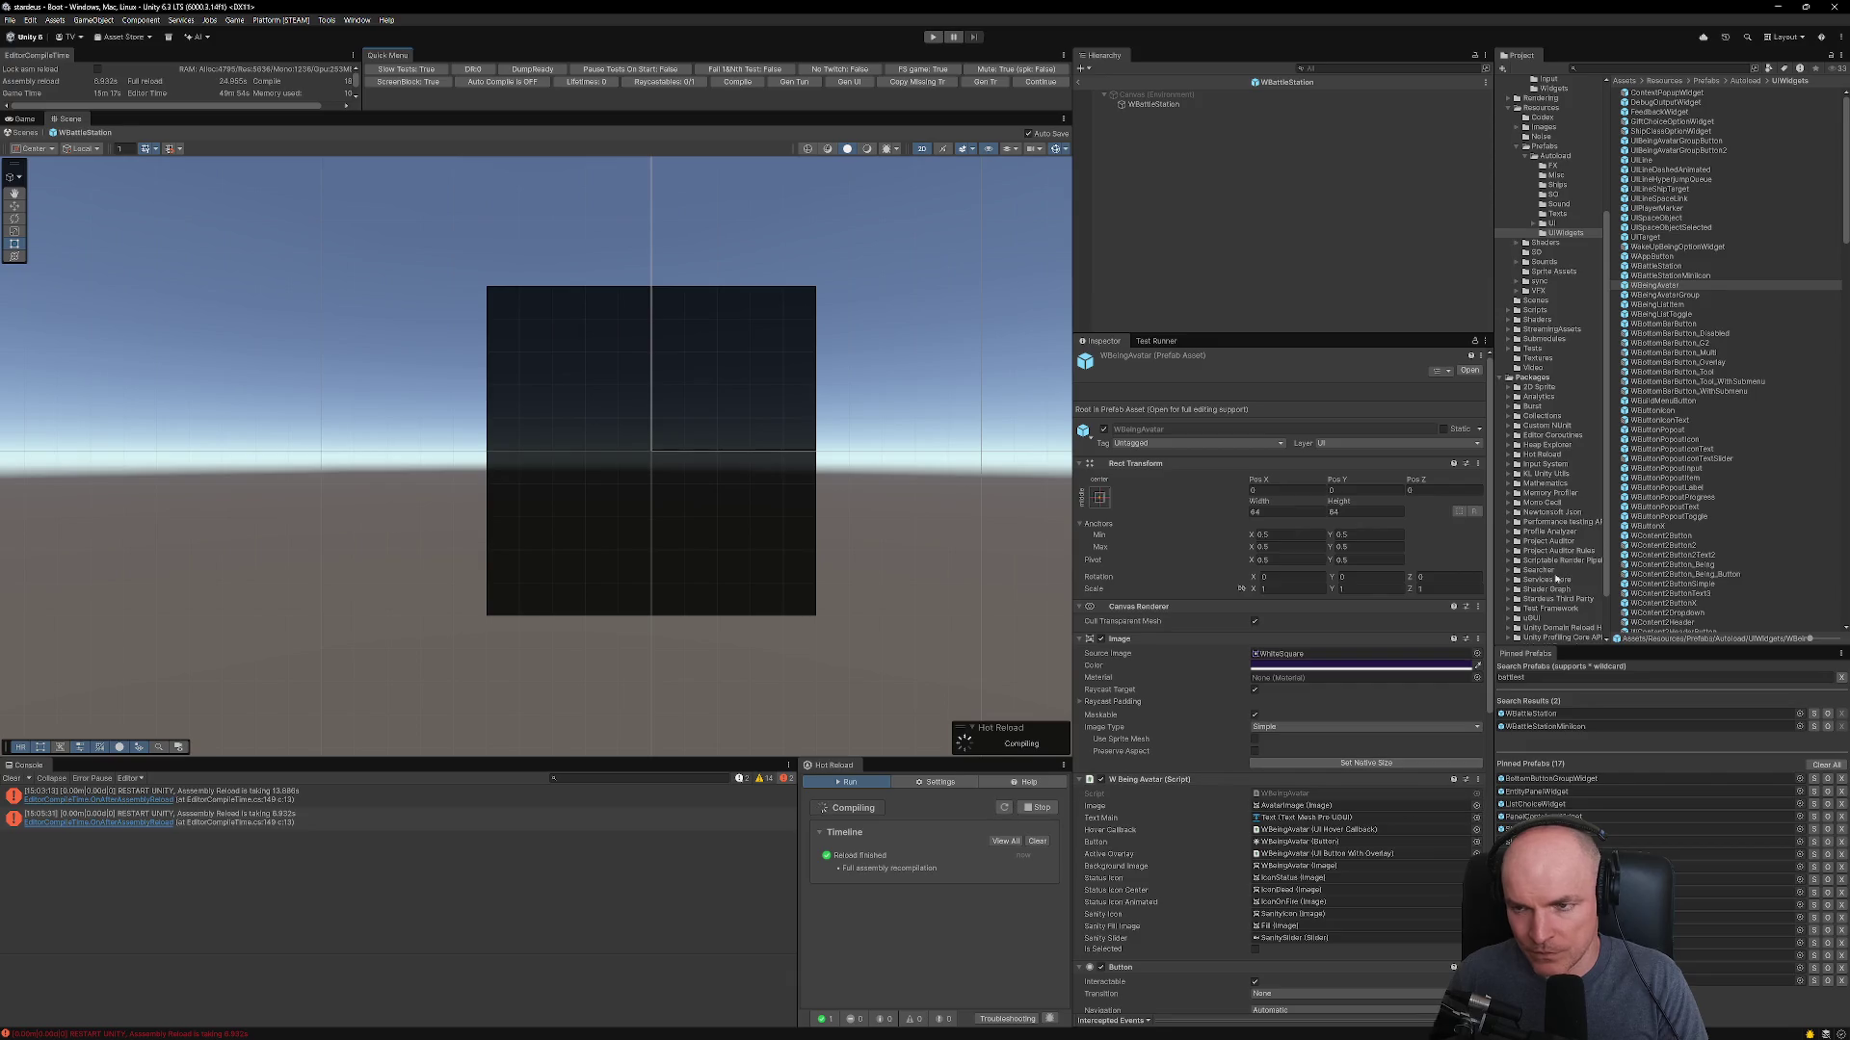
double_click(1611, 676)
type("beingava")
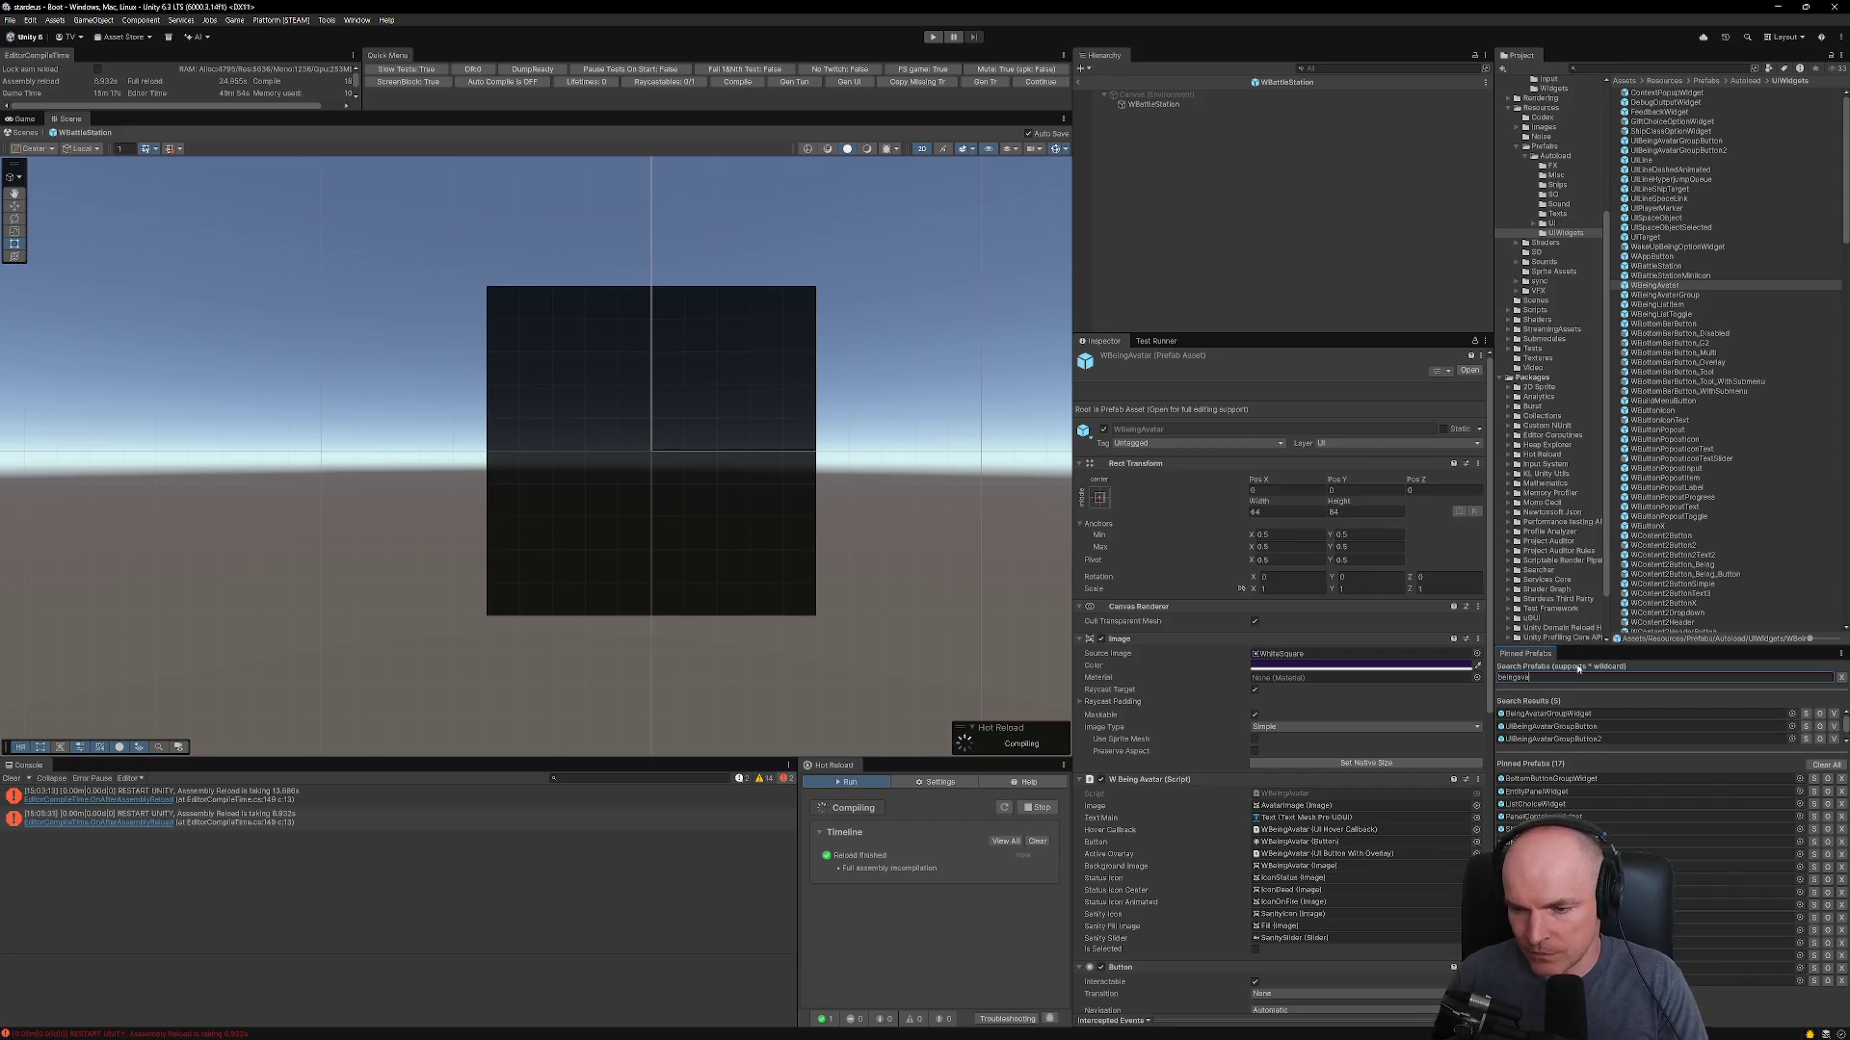
key("BackSpace")
key("BackSpace")
key("BackSpace")
type("li")
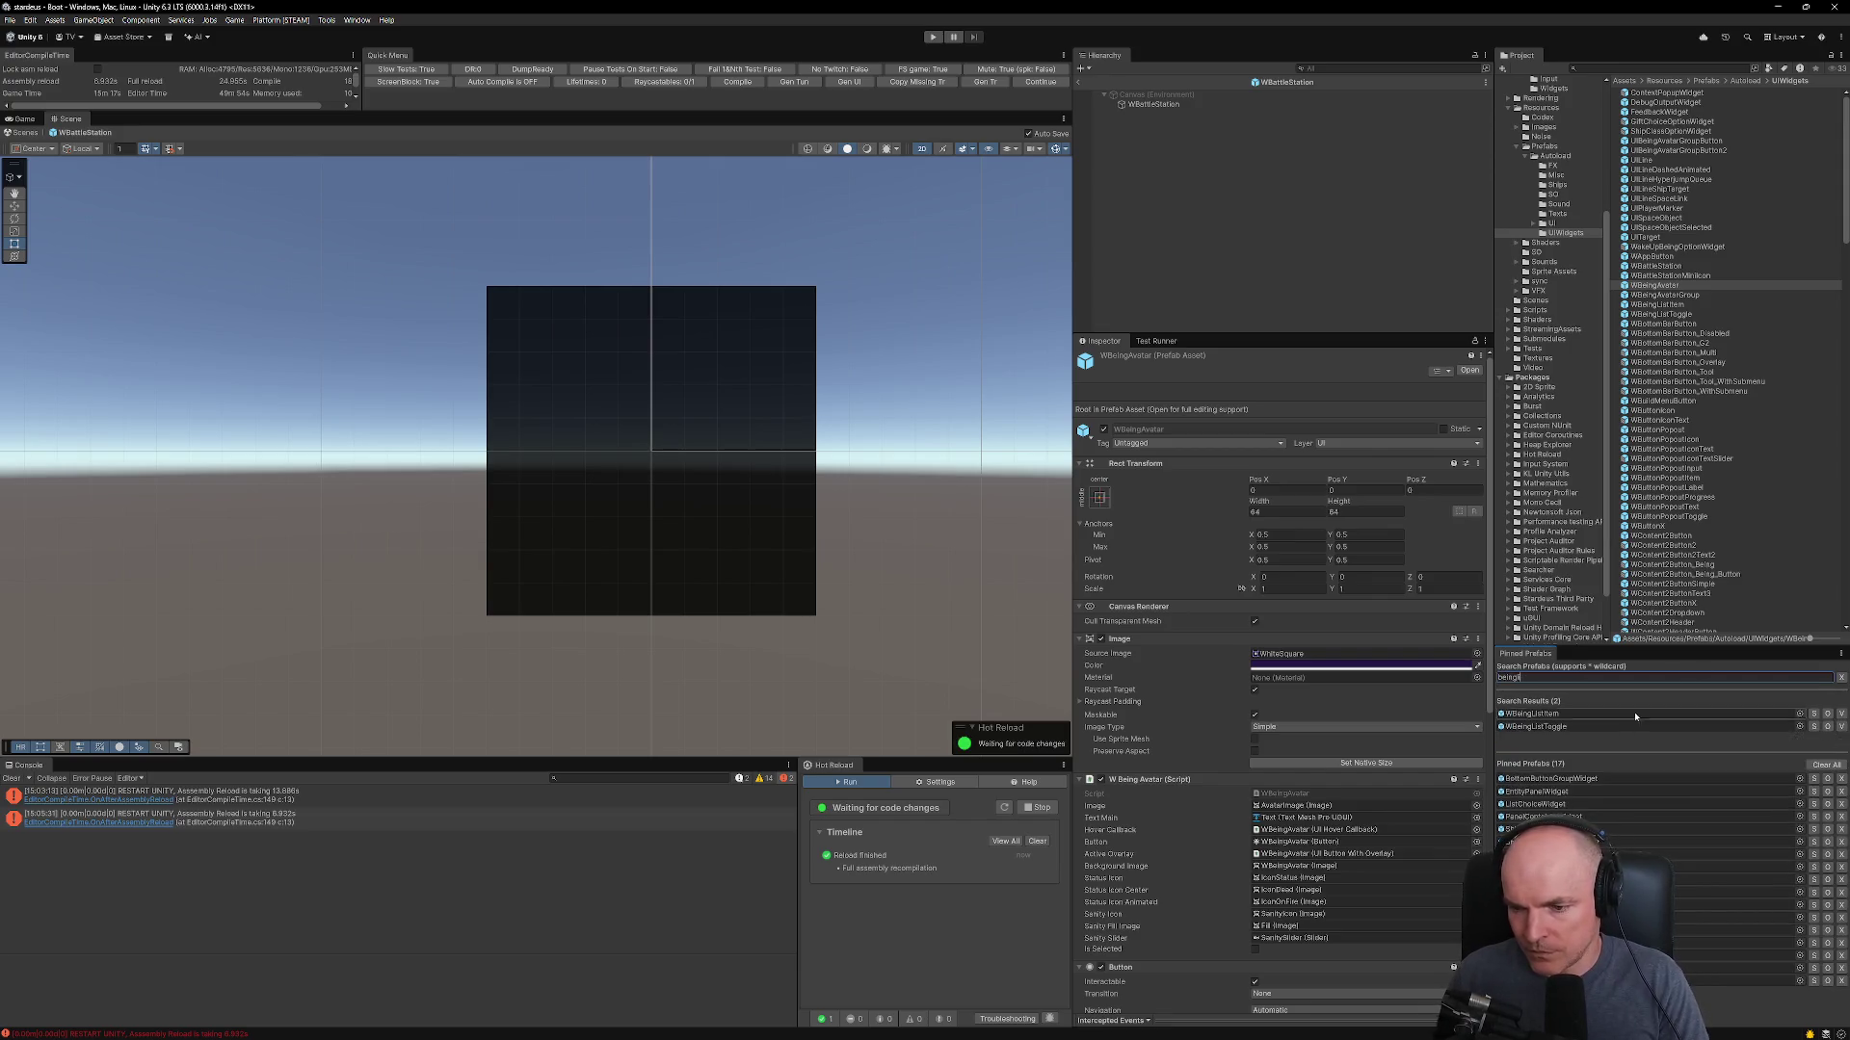
key("BackSpace")
key("BackSpace")
key("BackSpace")
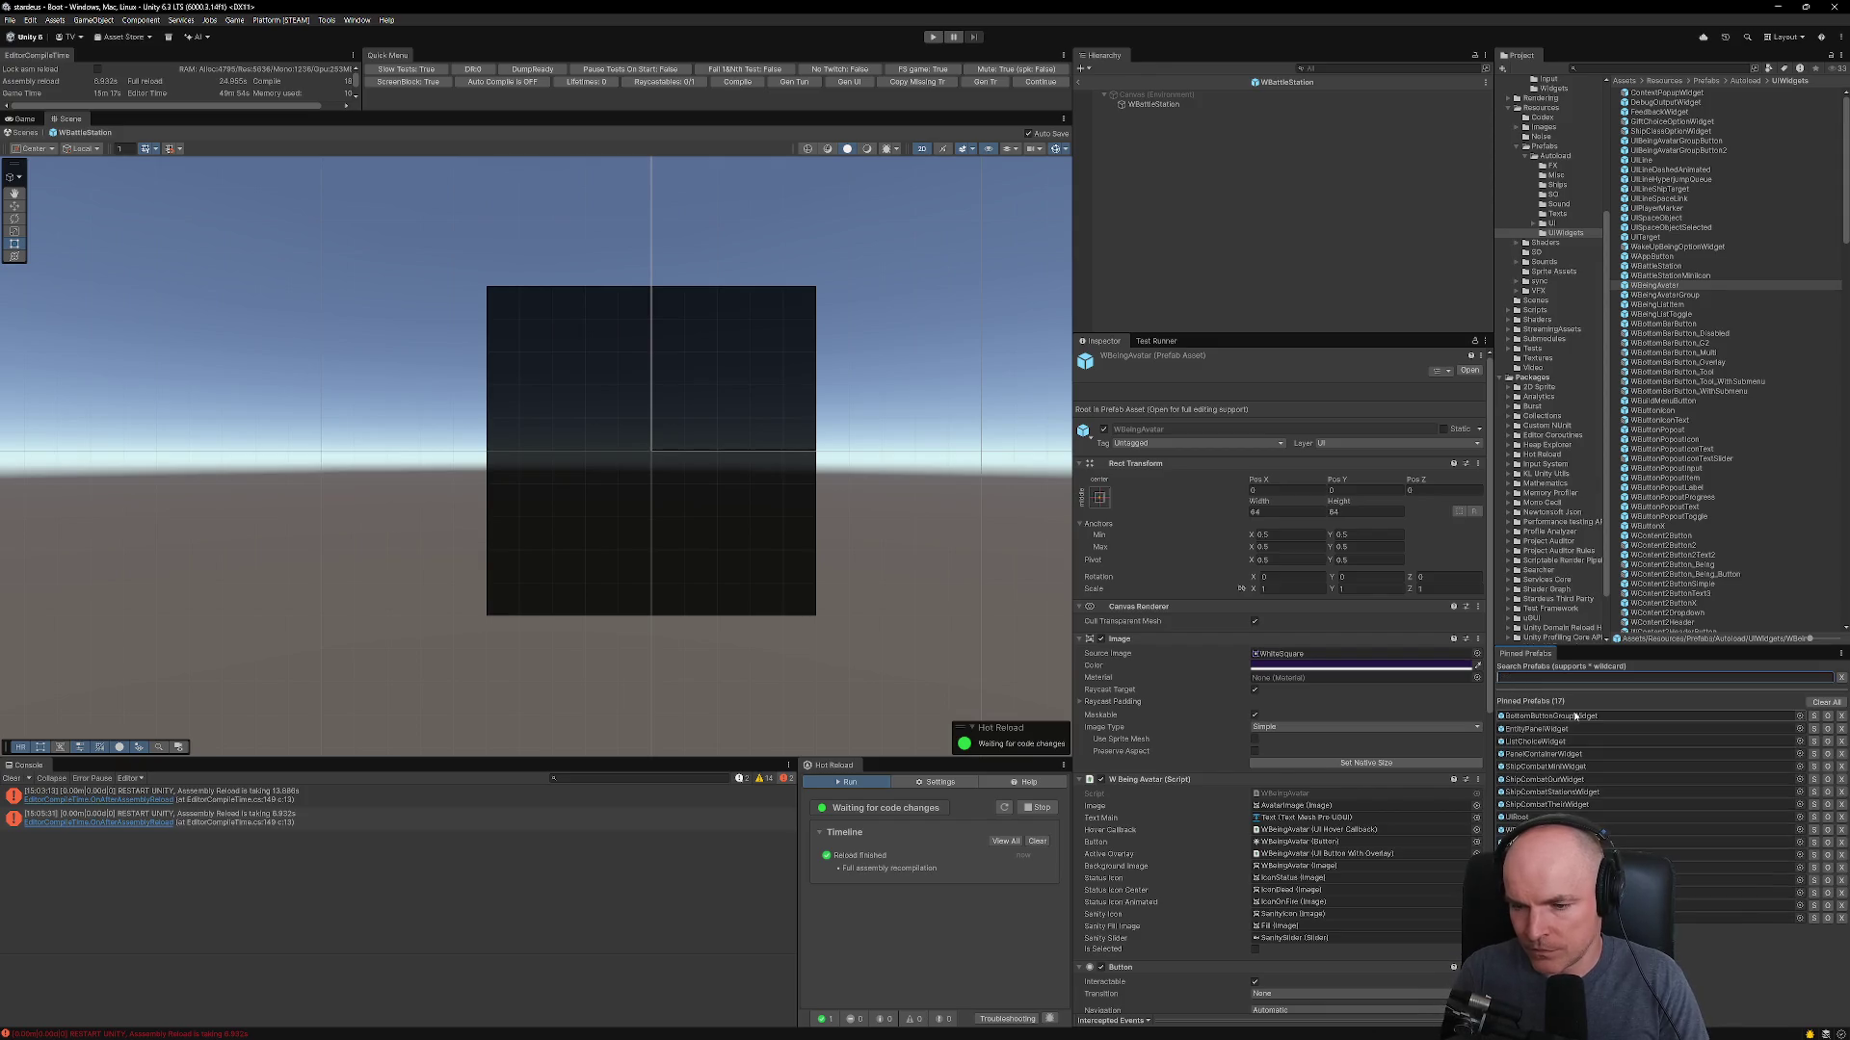
type("eings")
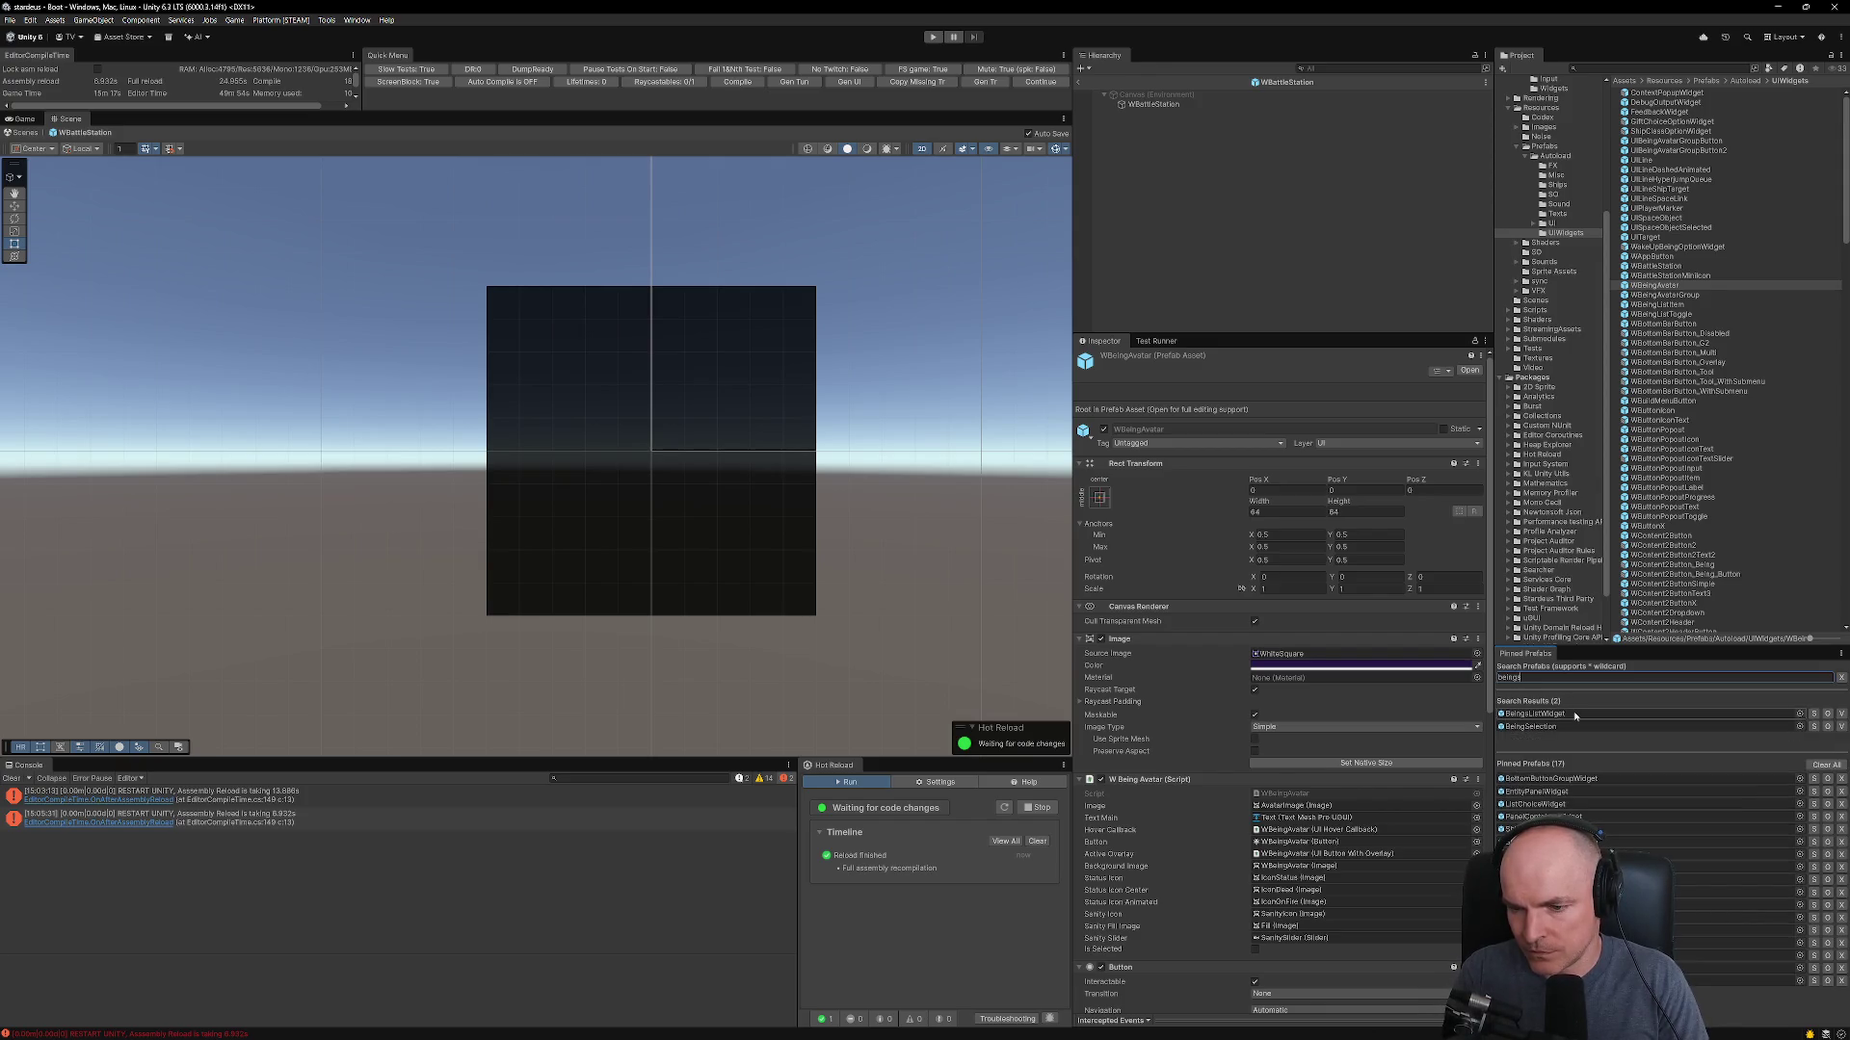
double_click(1576, 714)
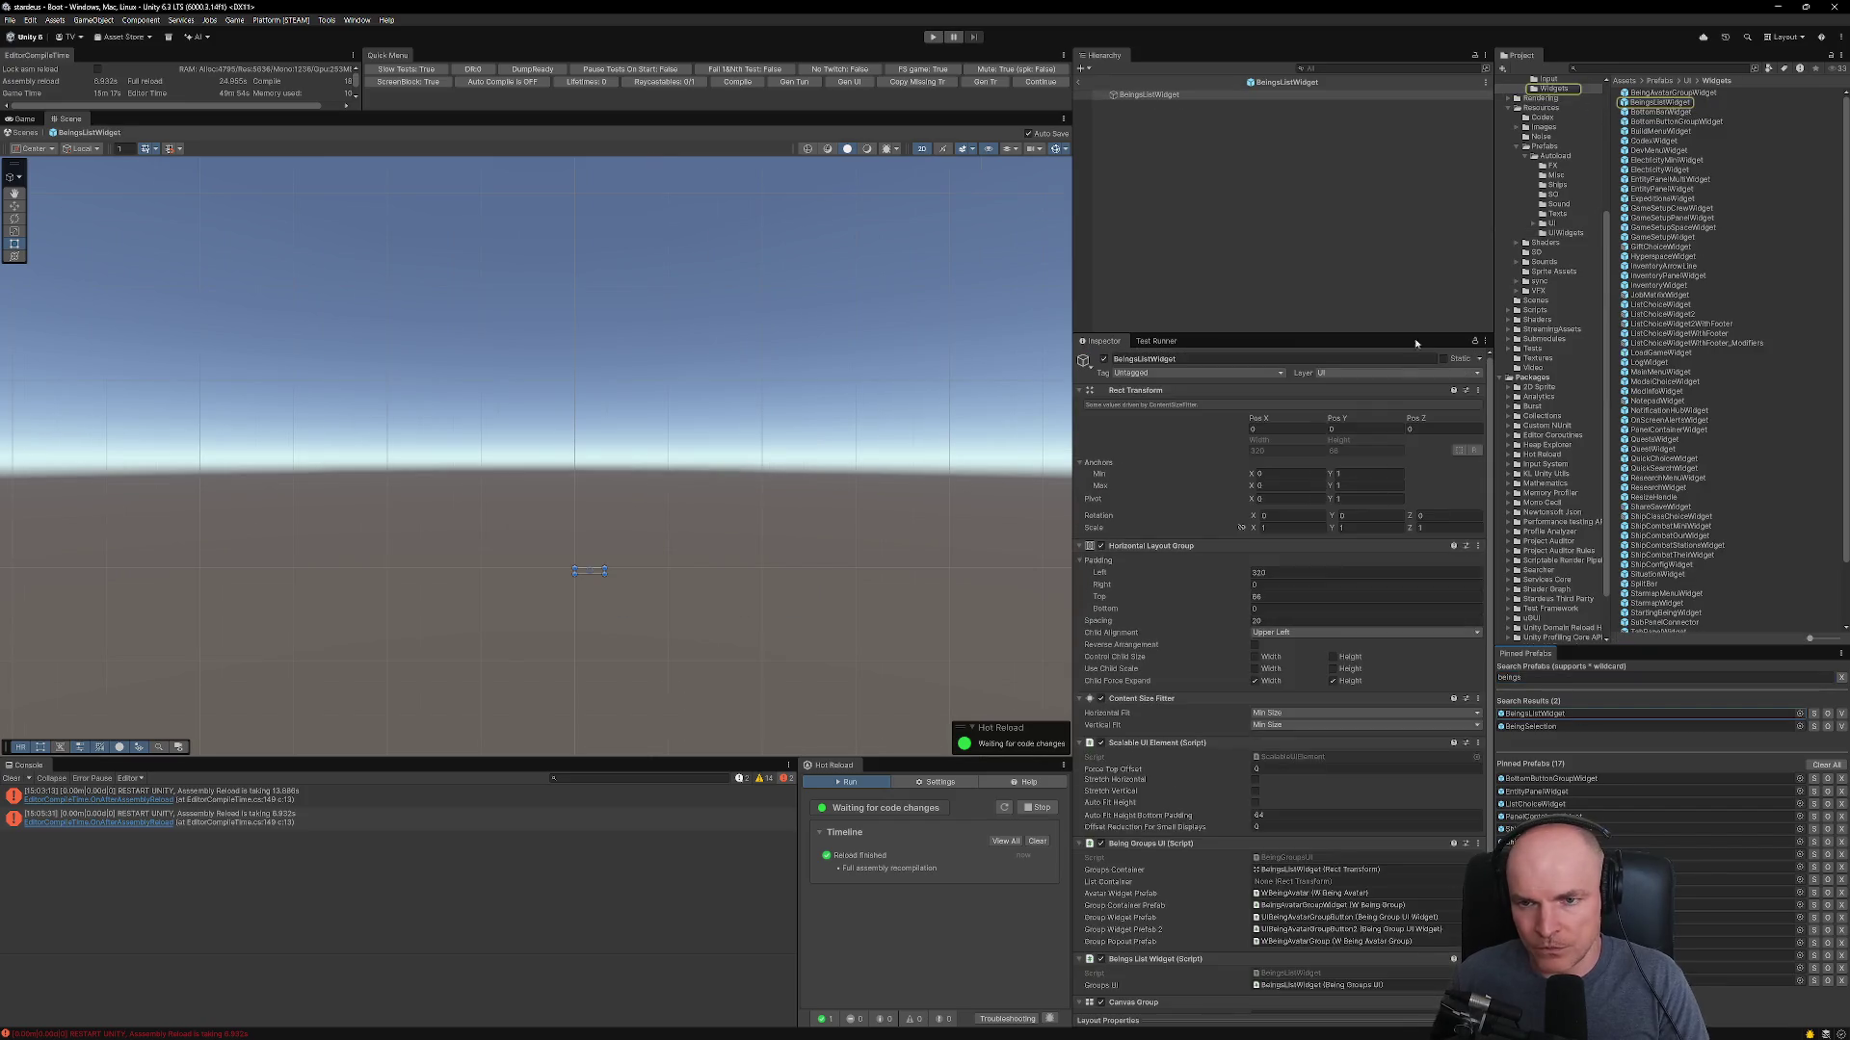
Ping the Avatar Widget Prefab field to confirm WBeingAvatar, then reopen the WBattleStation prefab.
scroll(1310, 780, "down", 3)
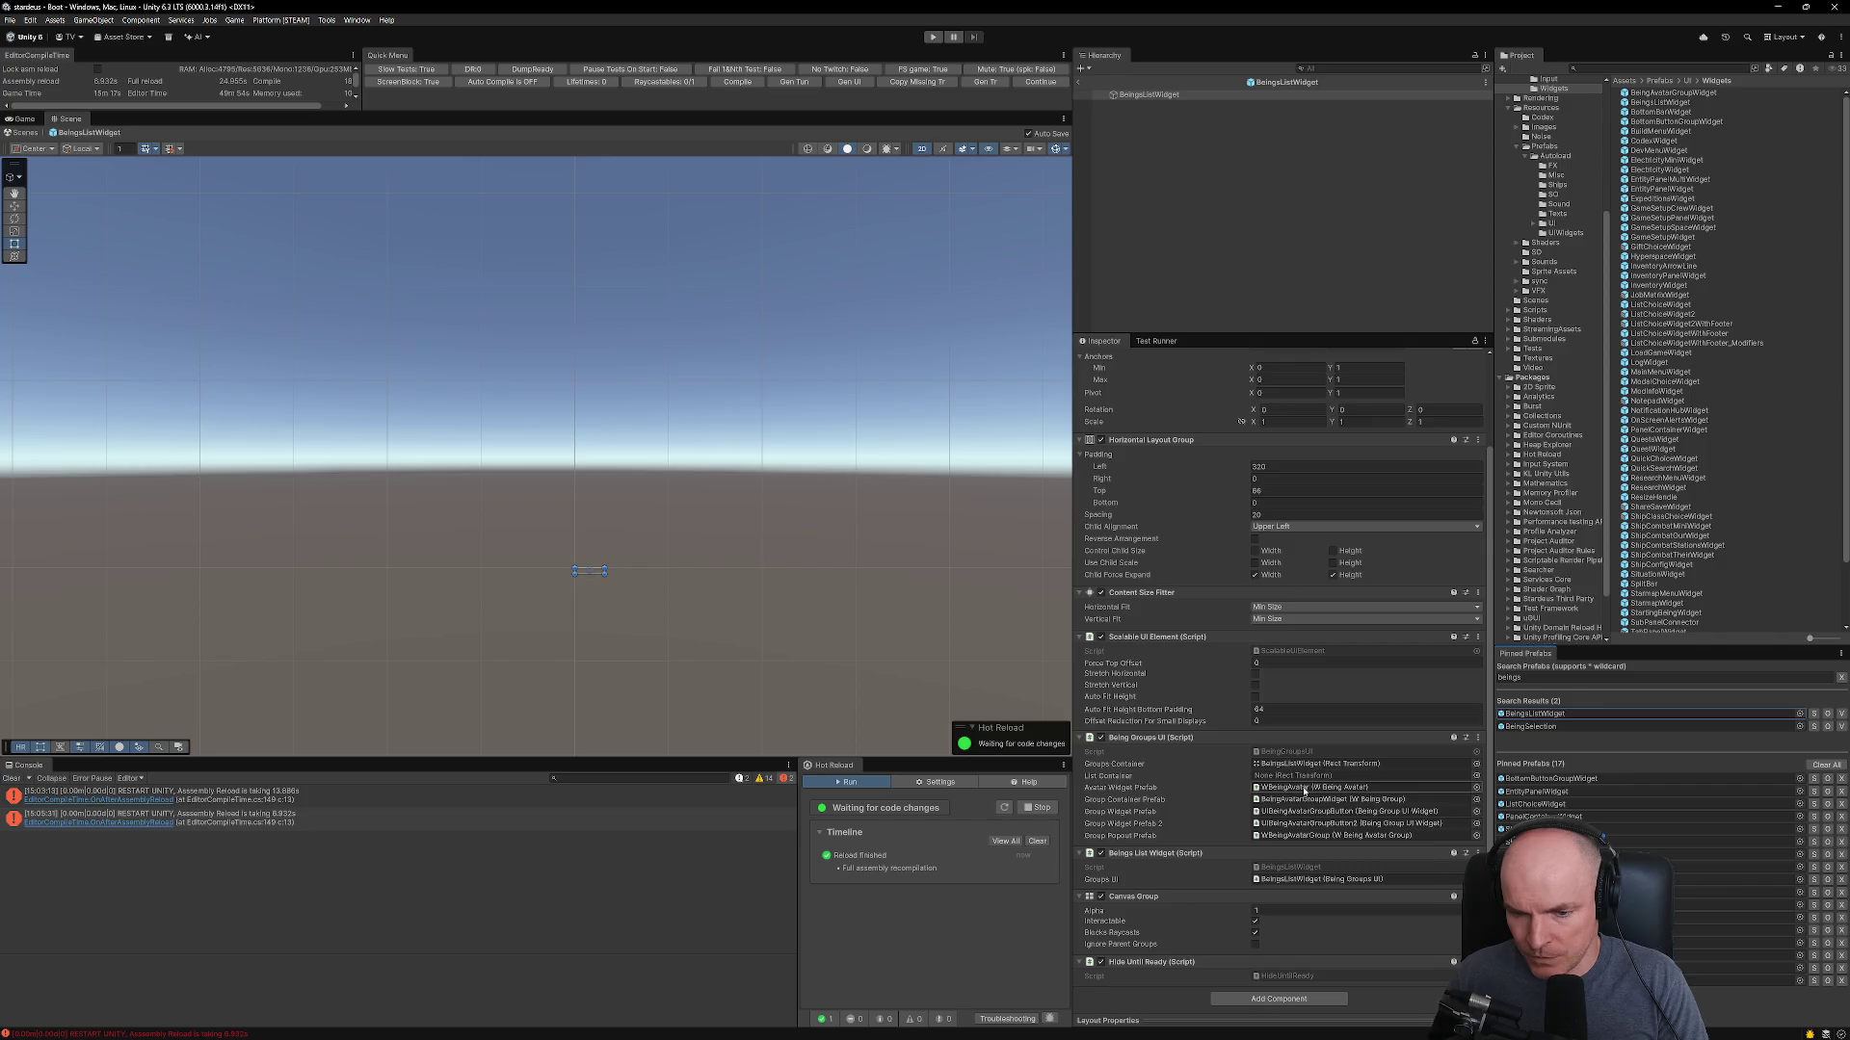
left_click(1304, 788)
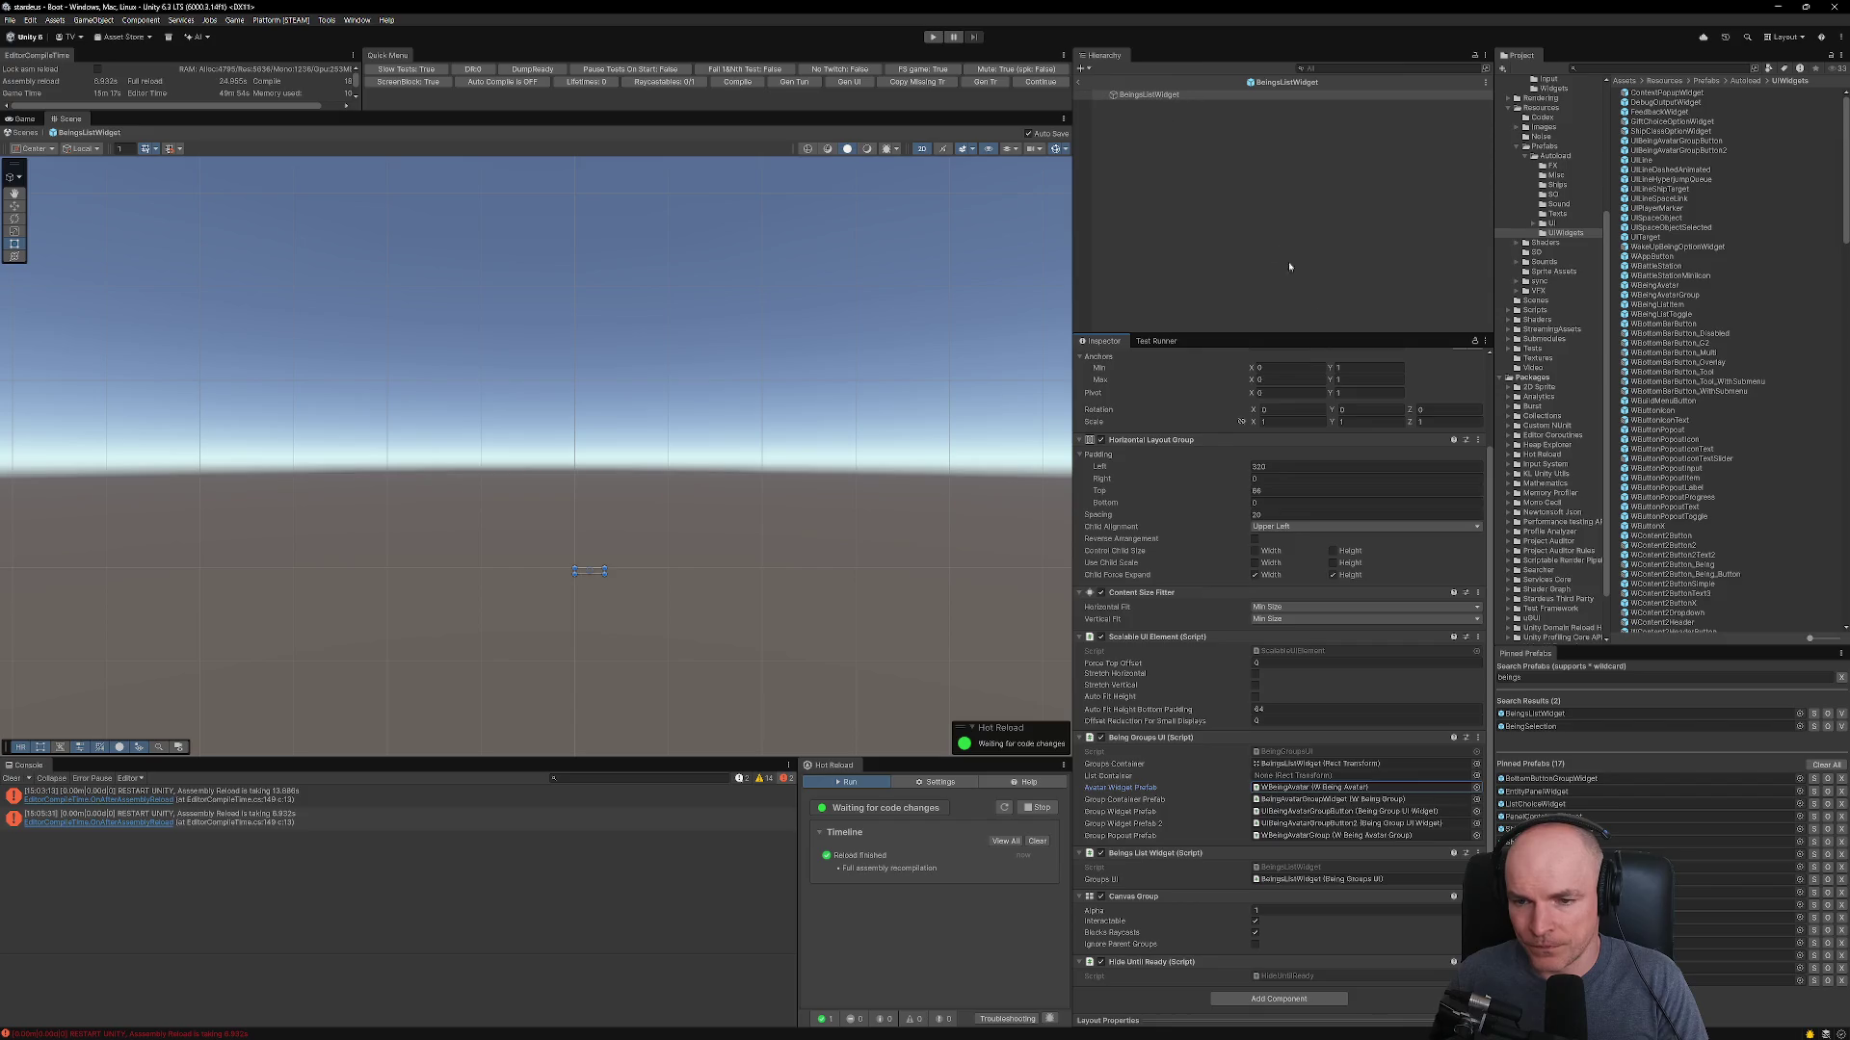
left_click(1541, 678)
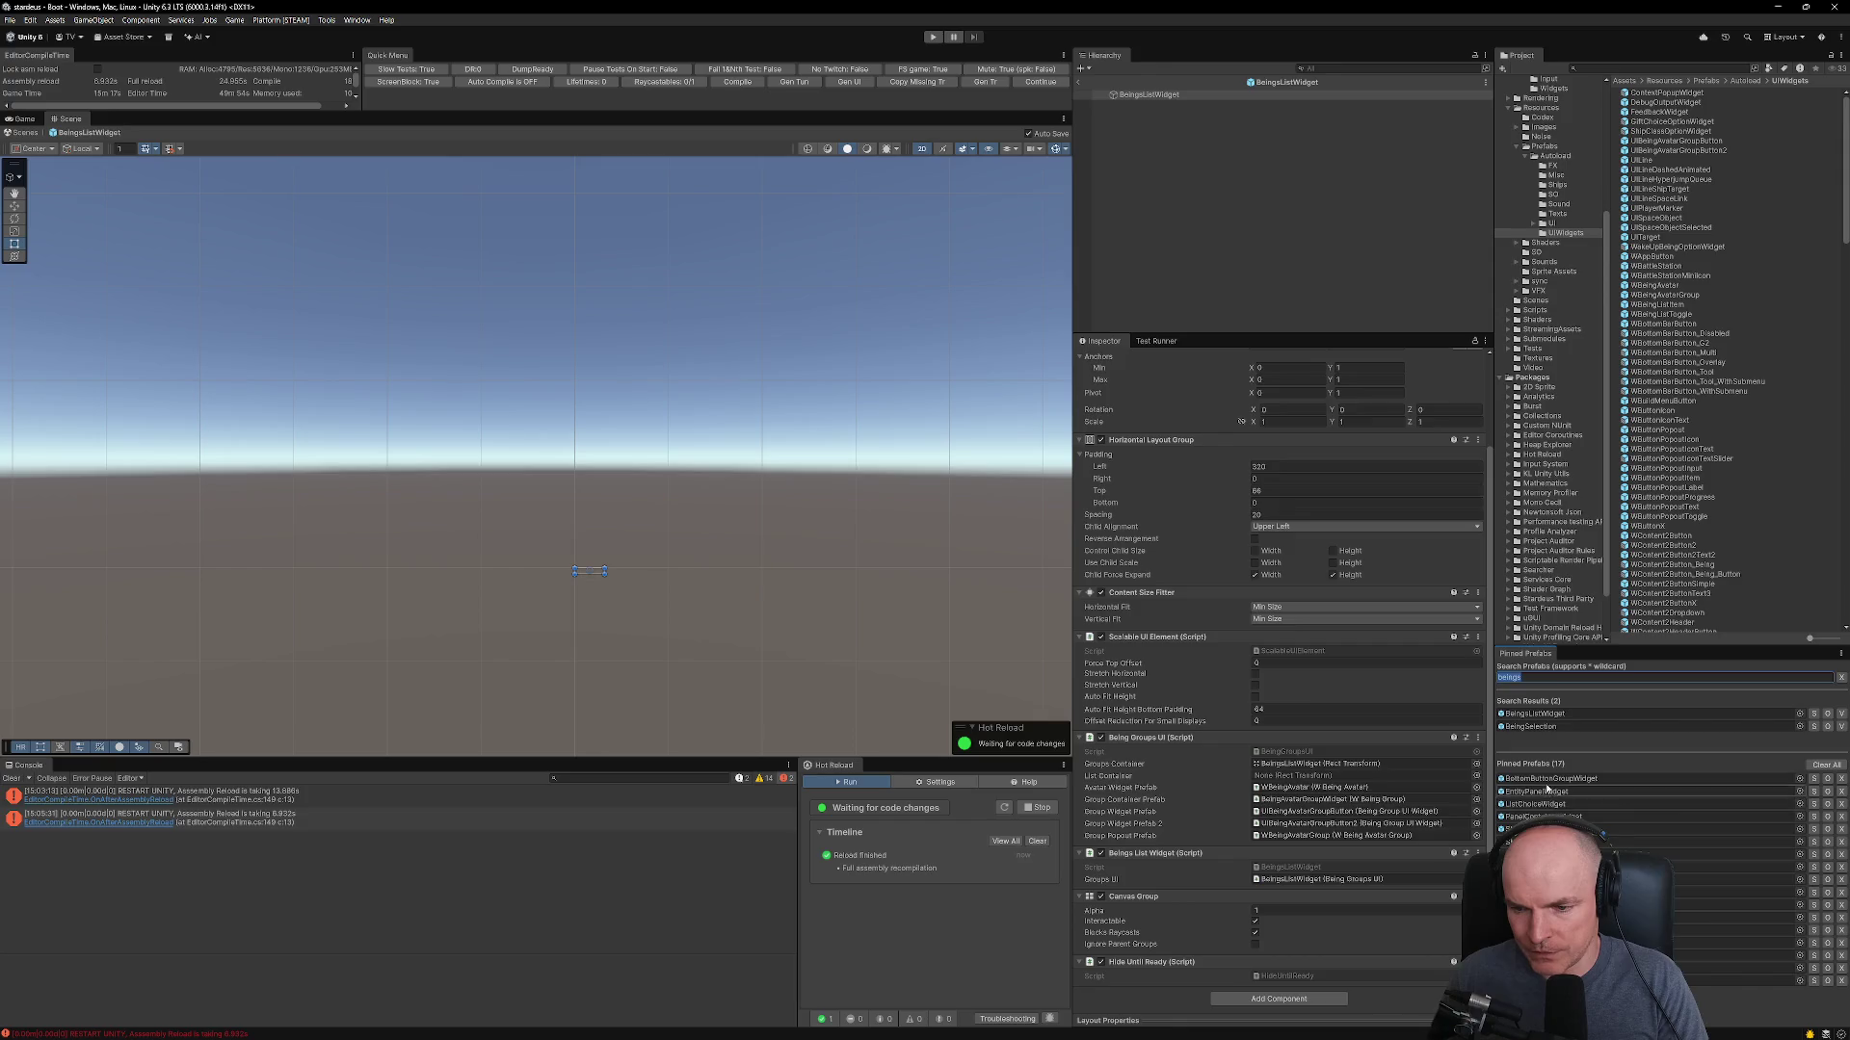
left_click(1827, 892)
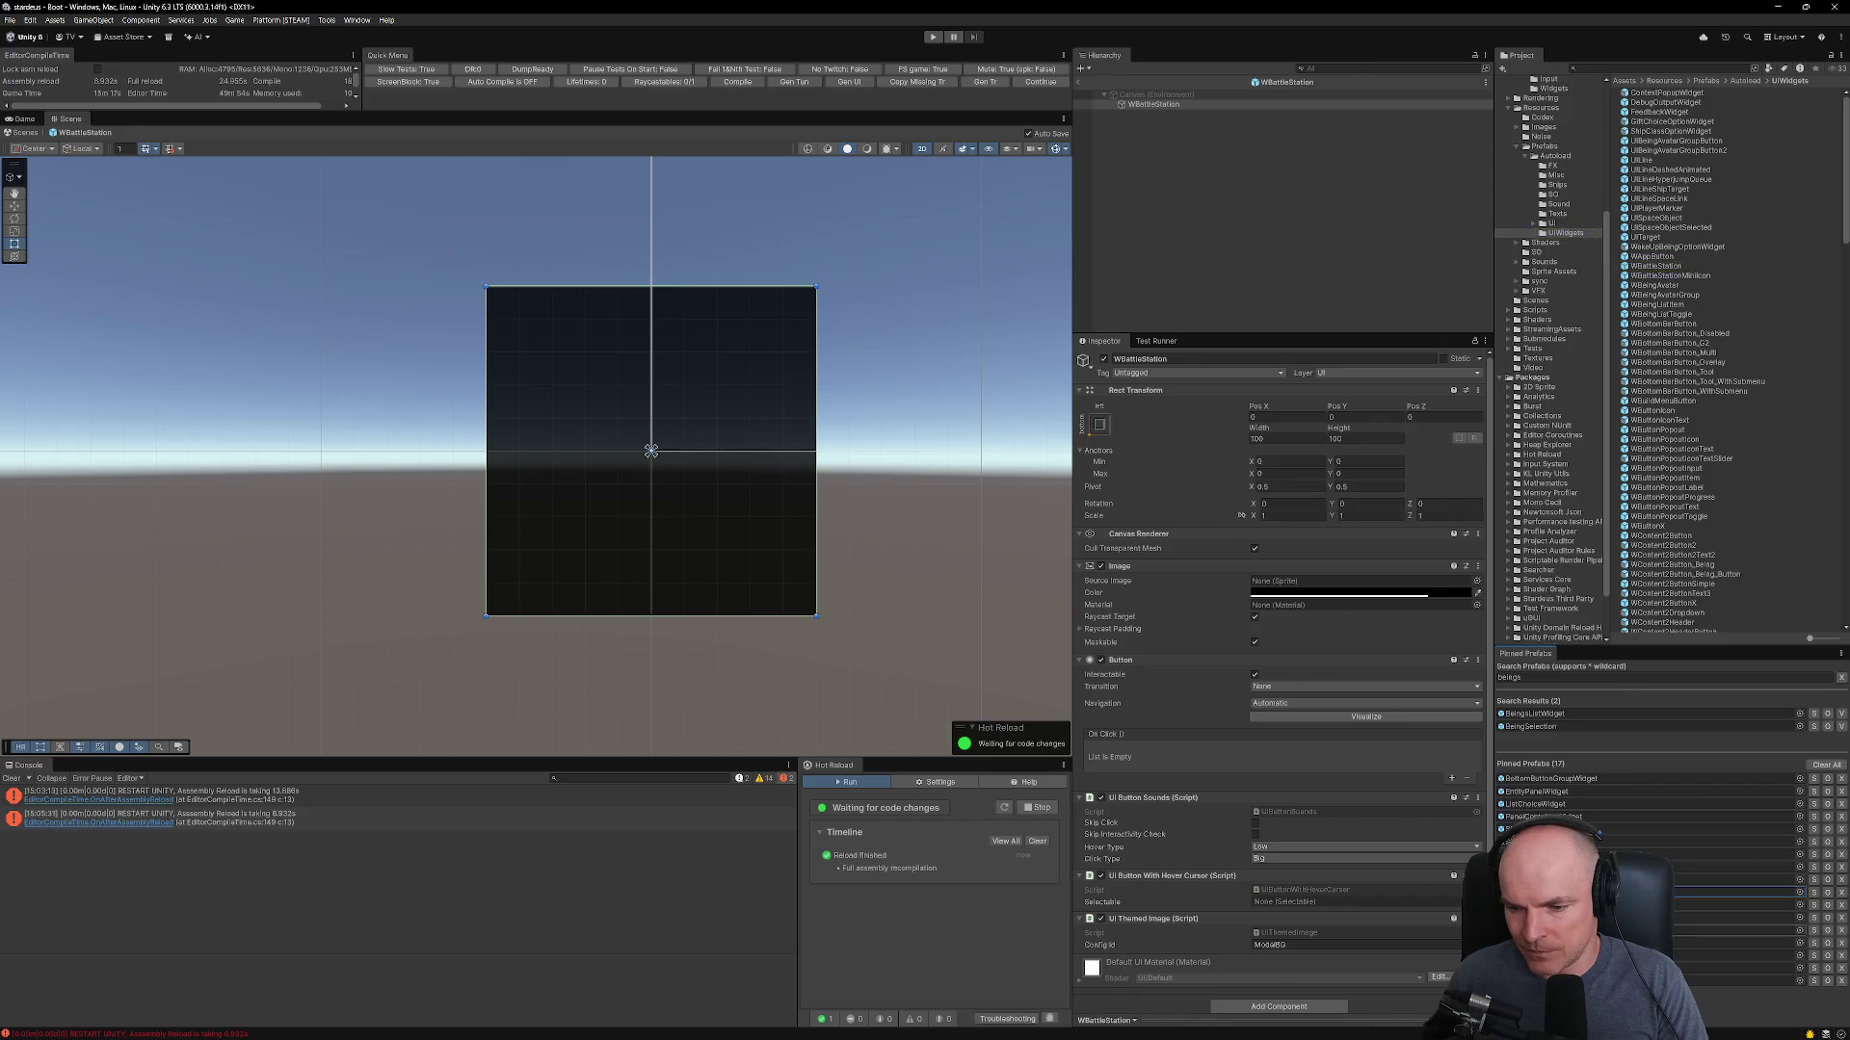
Place a WBeingAvatar instance under WBattleStation and move it toward the square's top.
left_click(1561, 912)
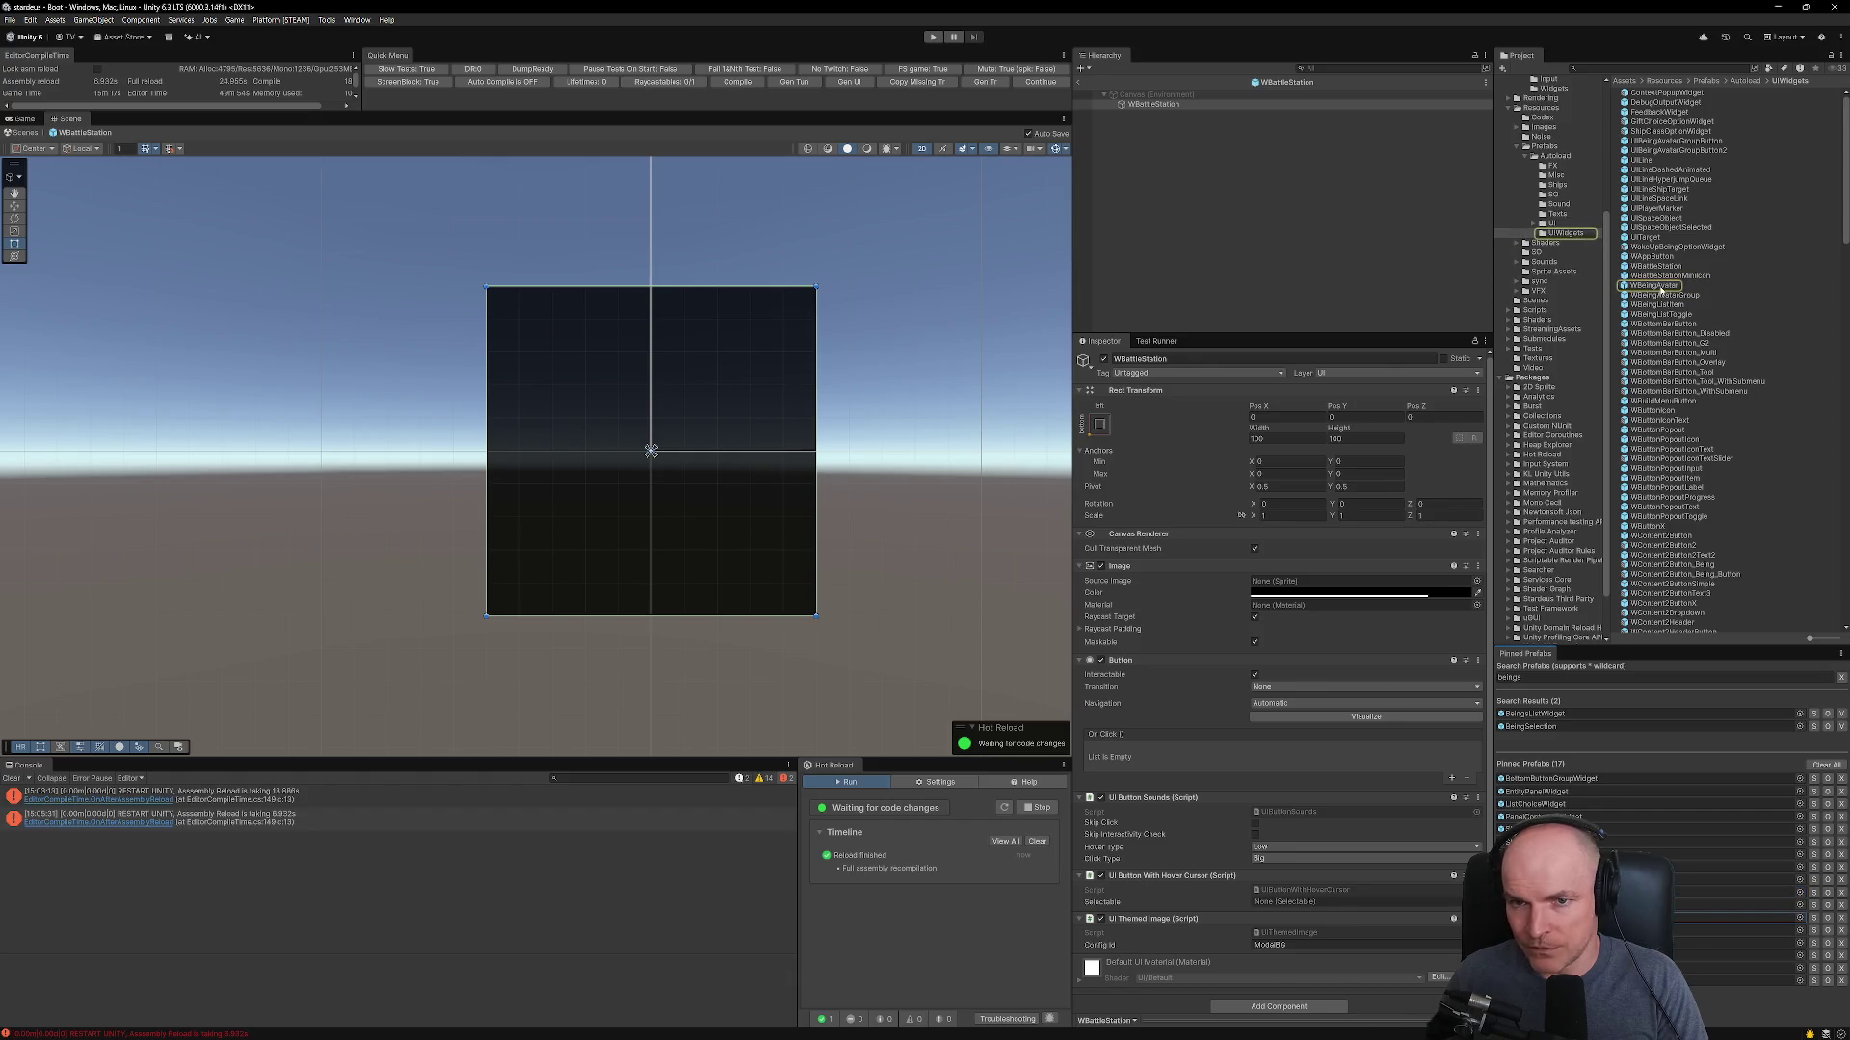
left_click_drag(1653, 287, 1156, 104)
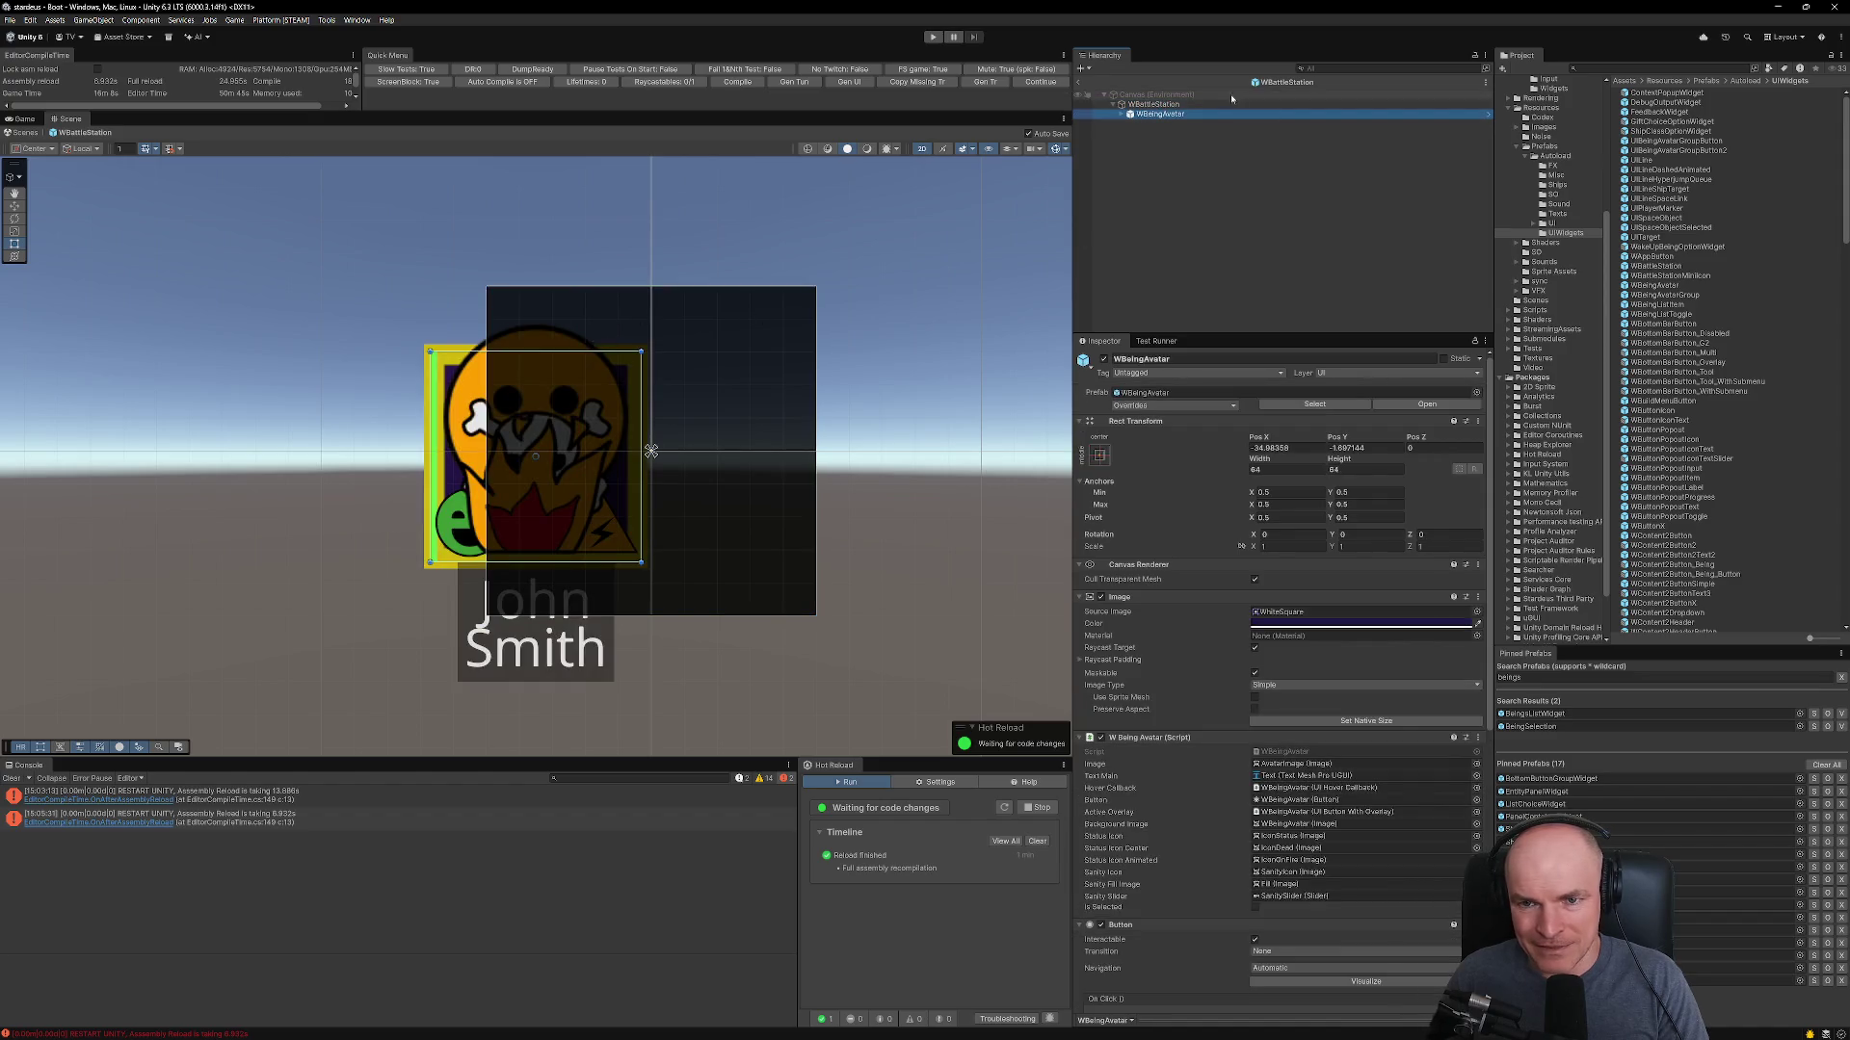
left_click(1146, 105)
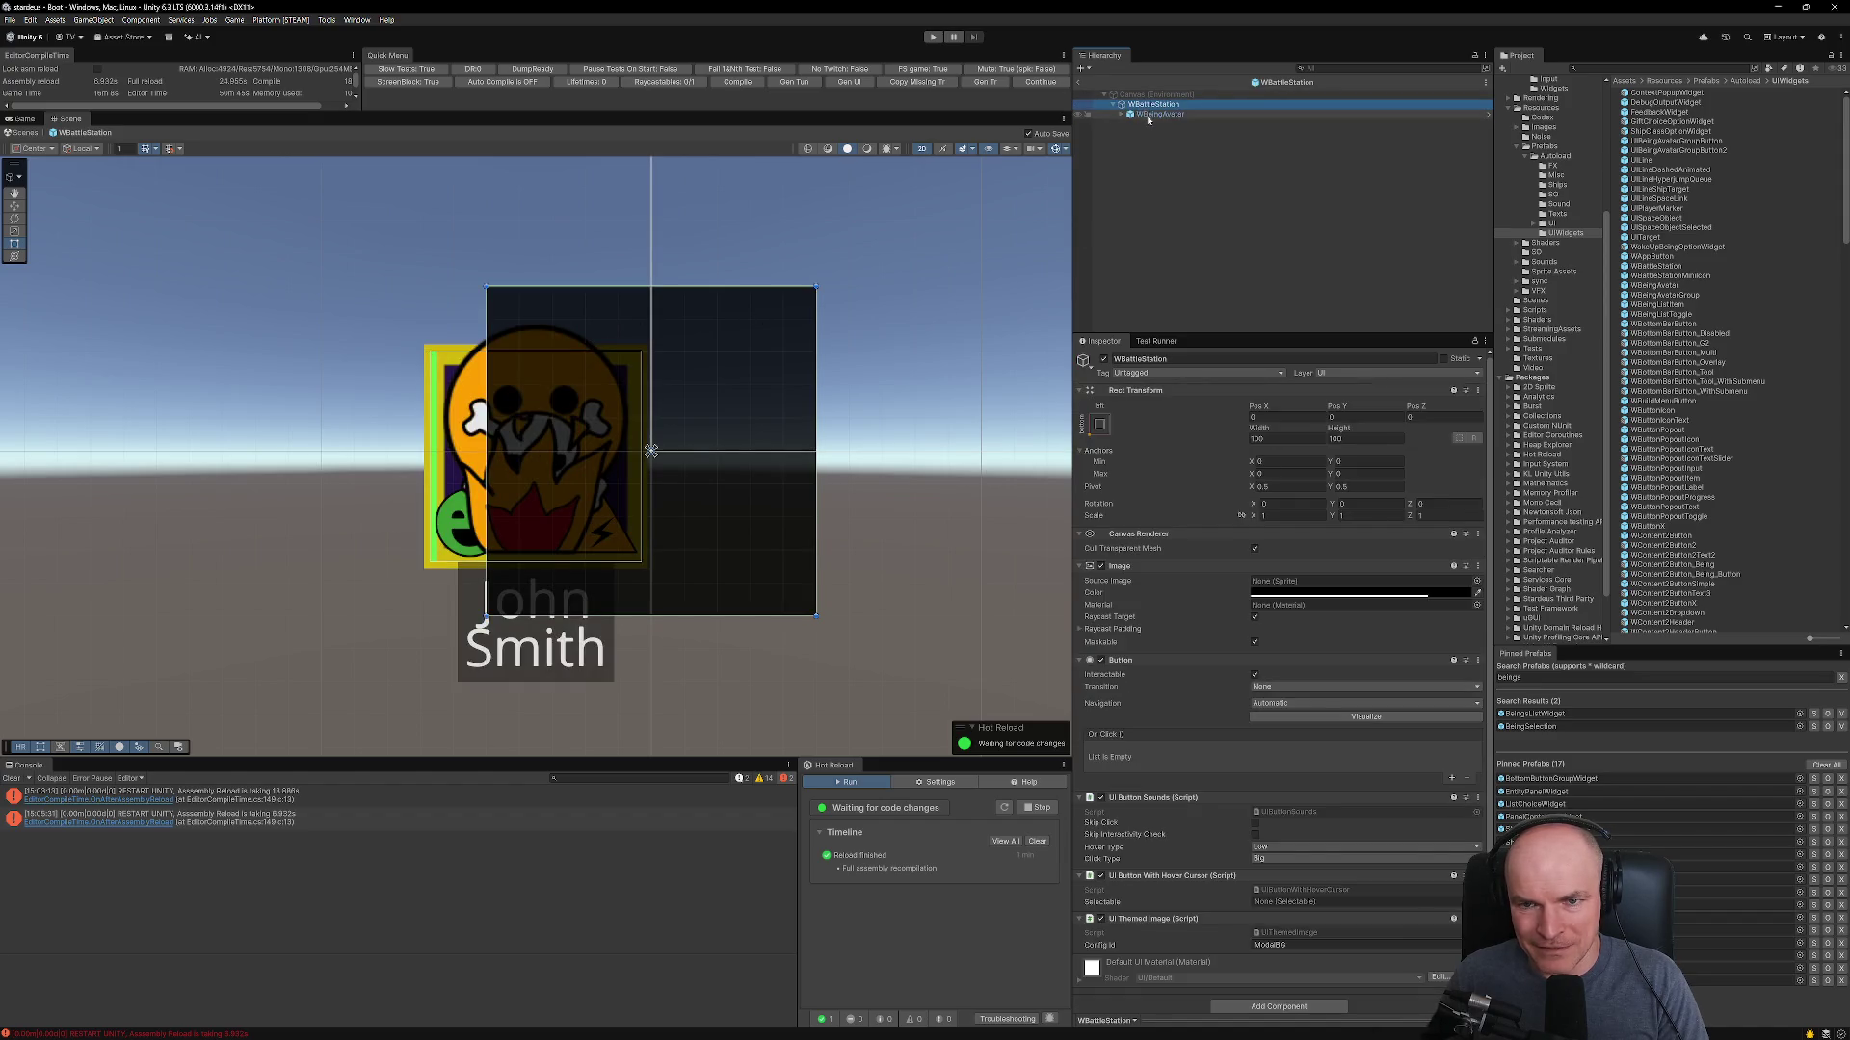
left_click(1149, 115)
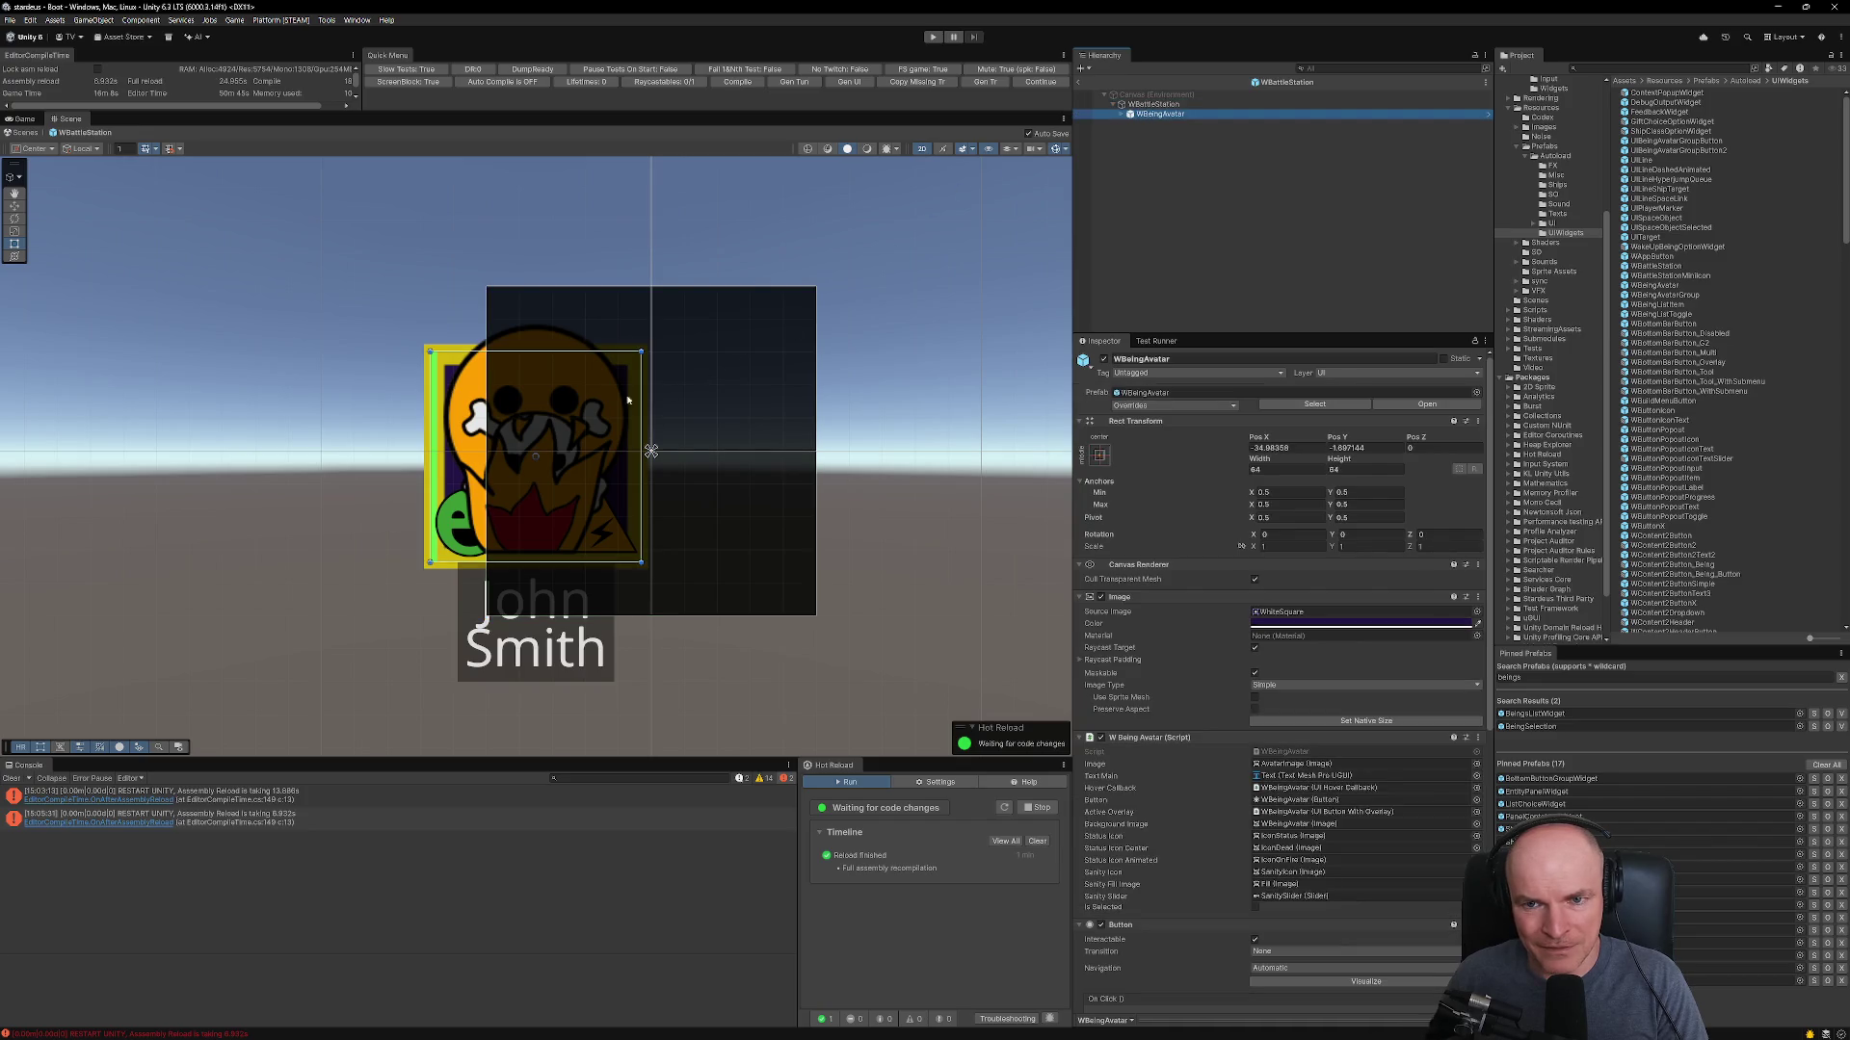
left_click_drag(536, 440, 362, 458)
left_click_drag(474, 438, 557, 404)
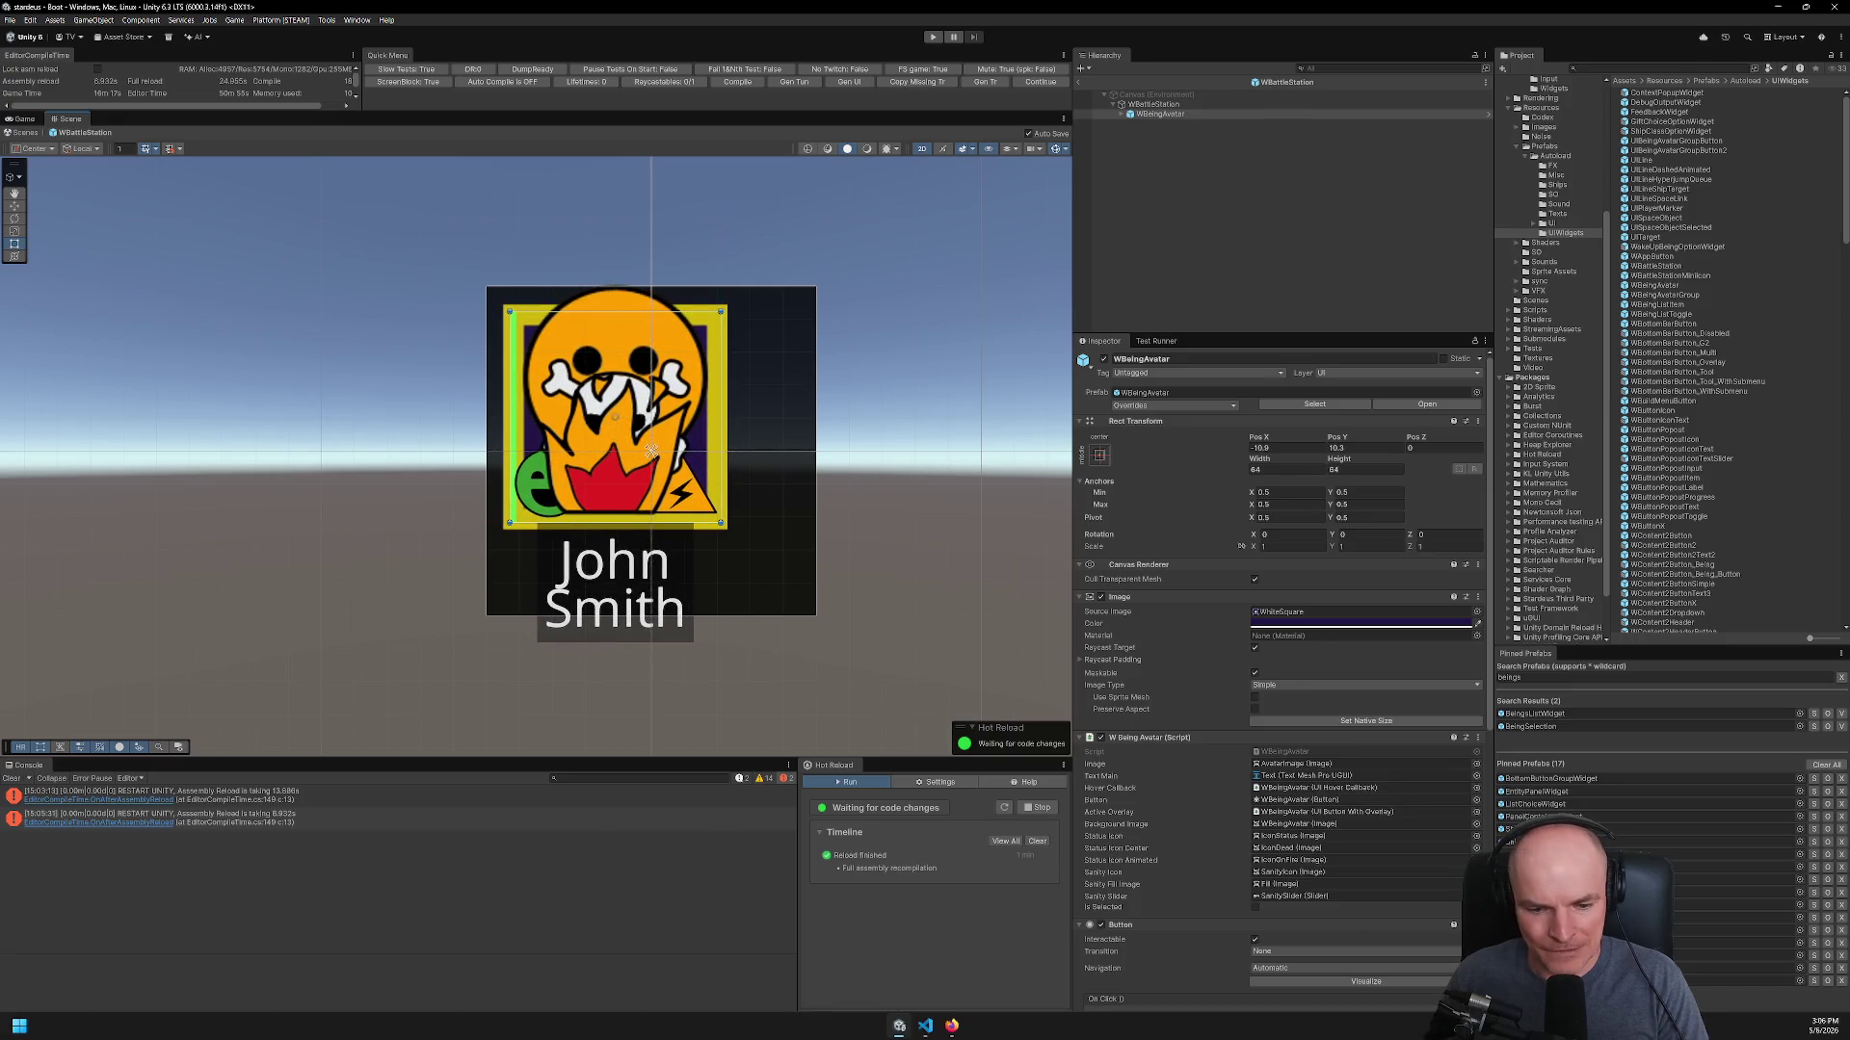
left_click(951, 1026)
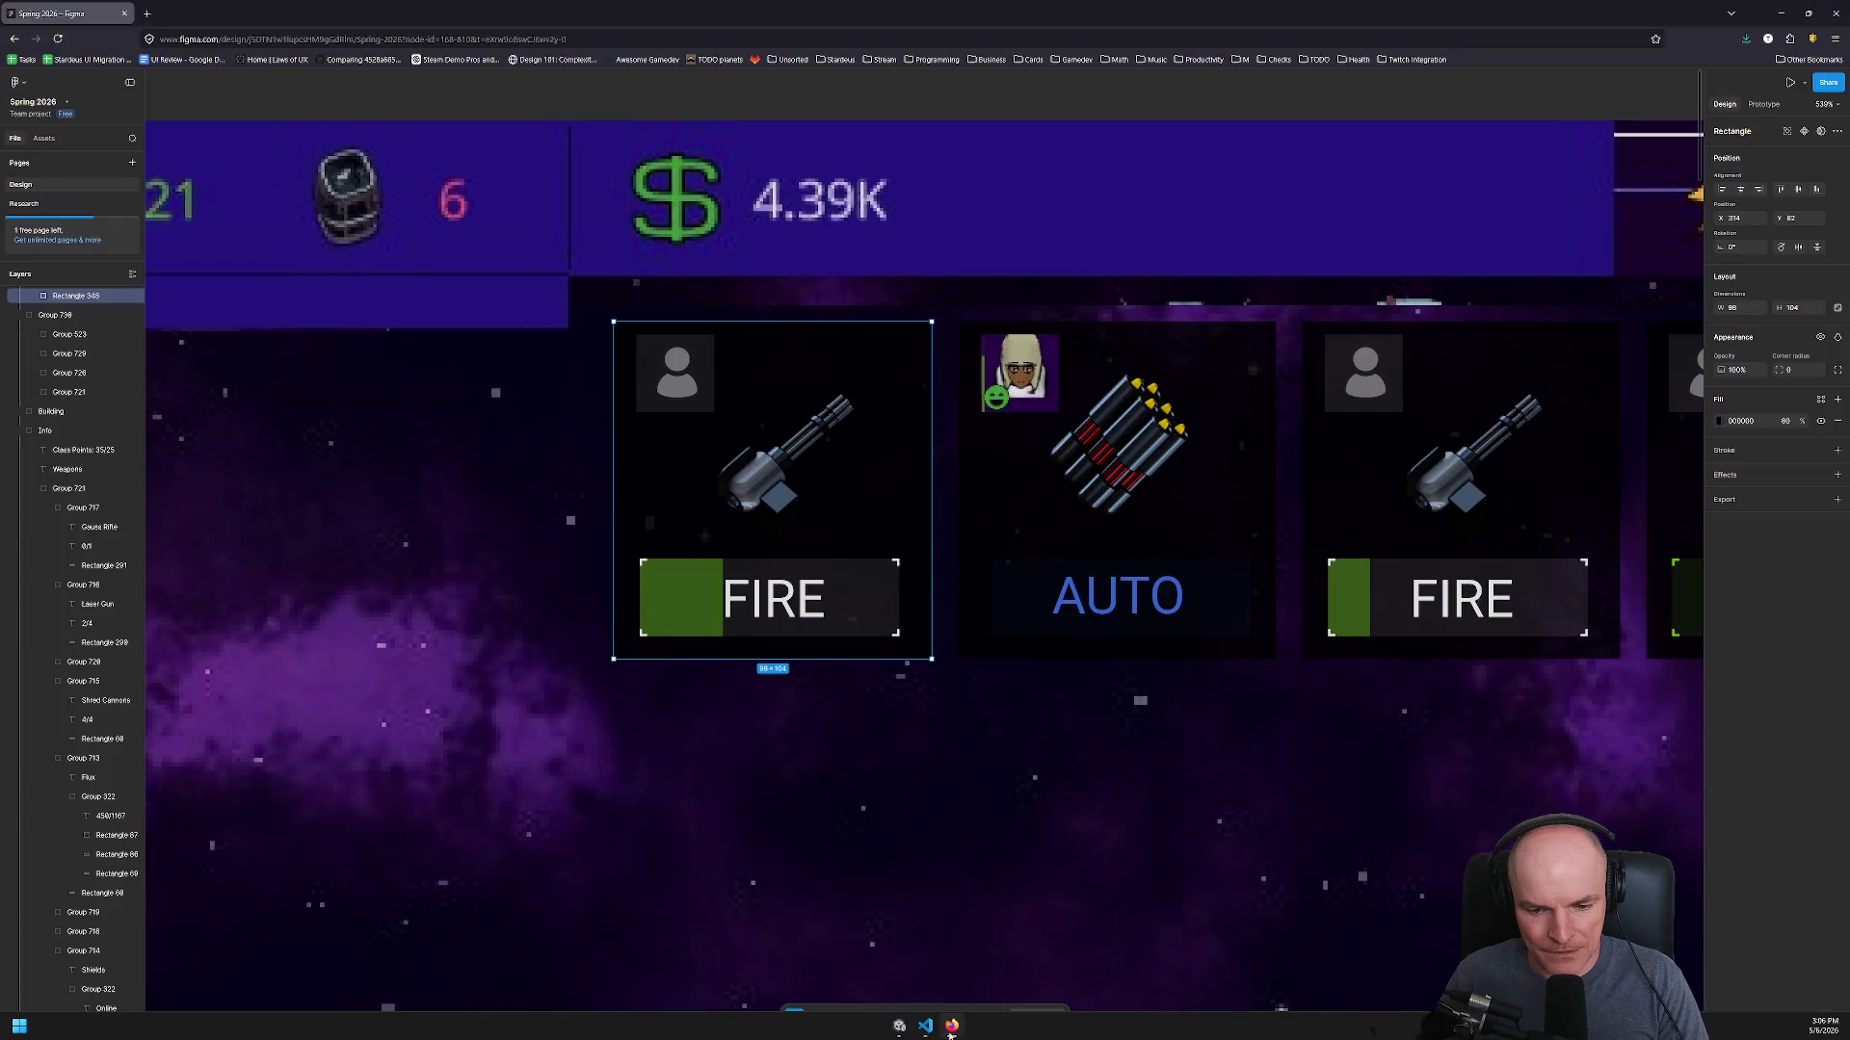
Check the 24×24 avatar icon and the AUTO card size in Figma, then go back to Unity.
left_click(665, 358)
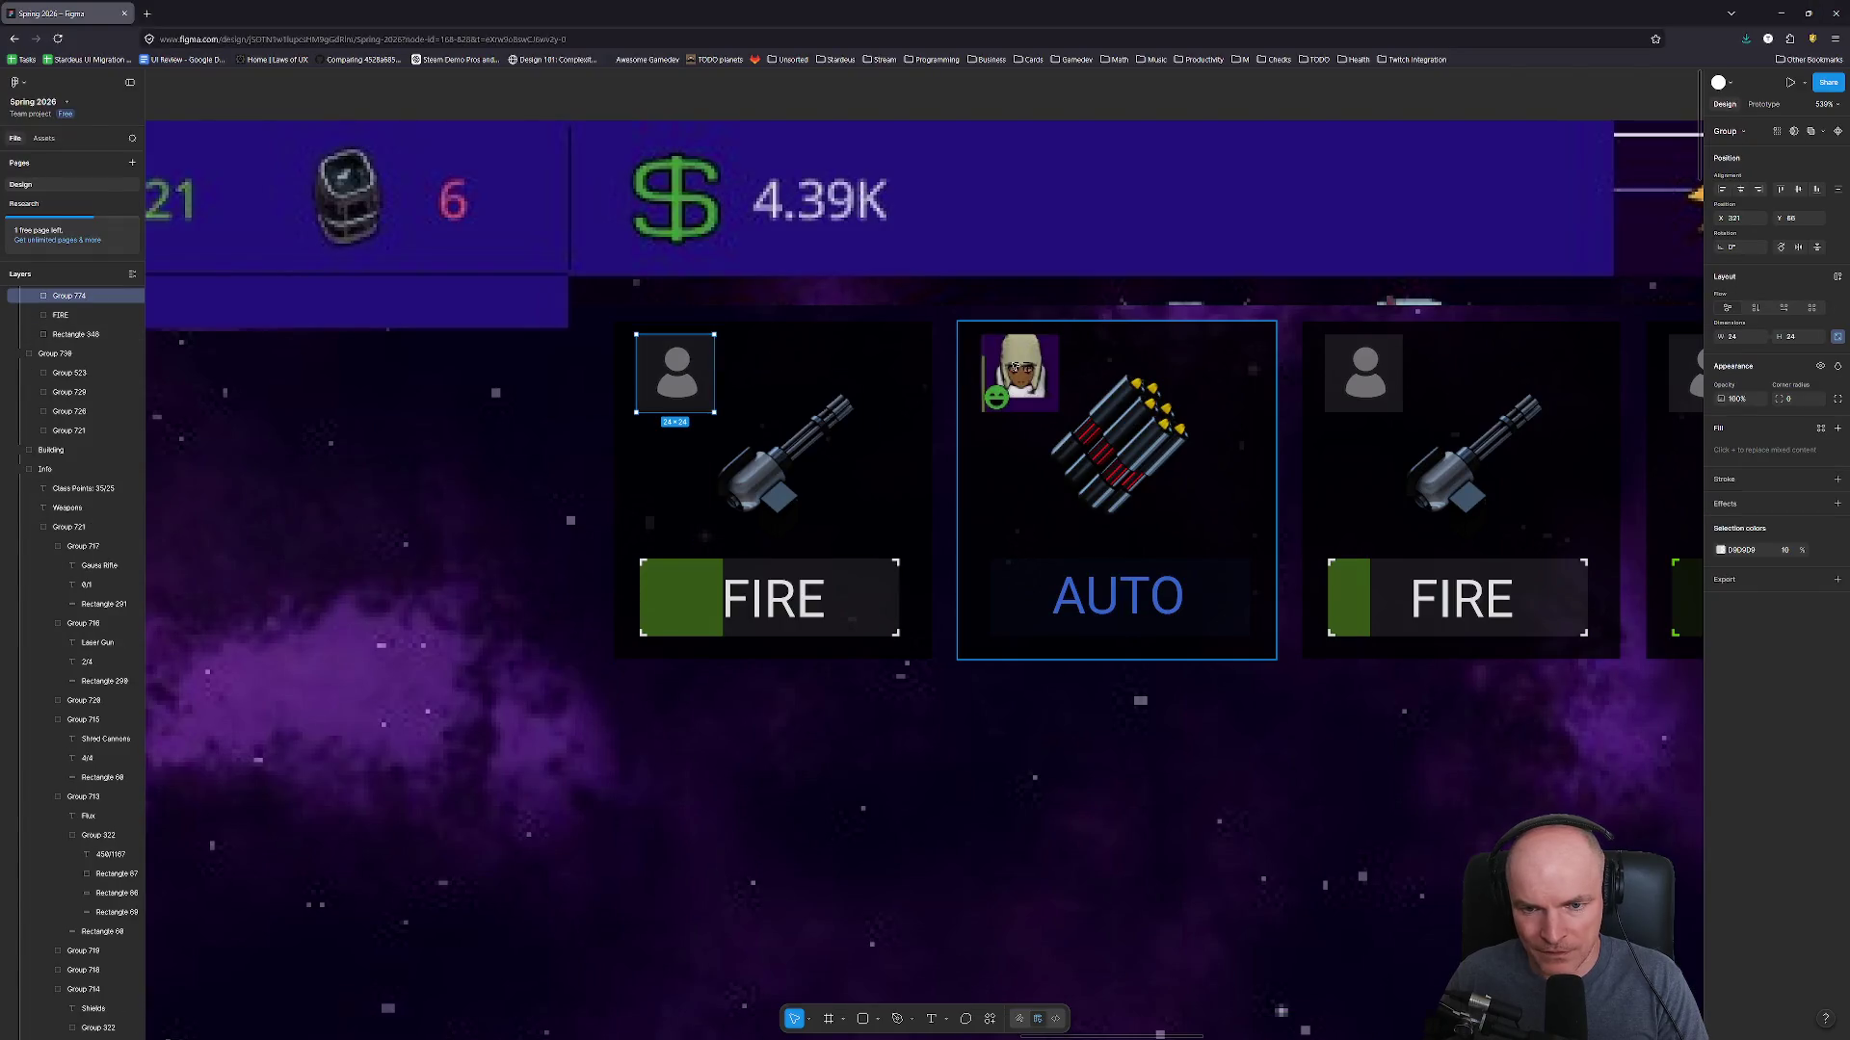
left_click(1044, 398)
key("alt+Tab")
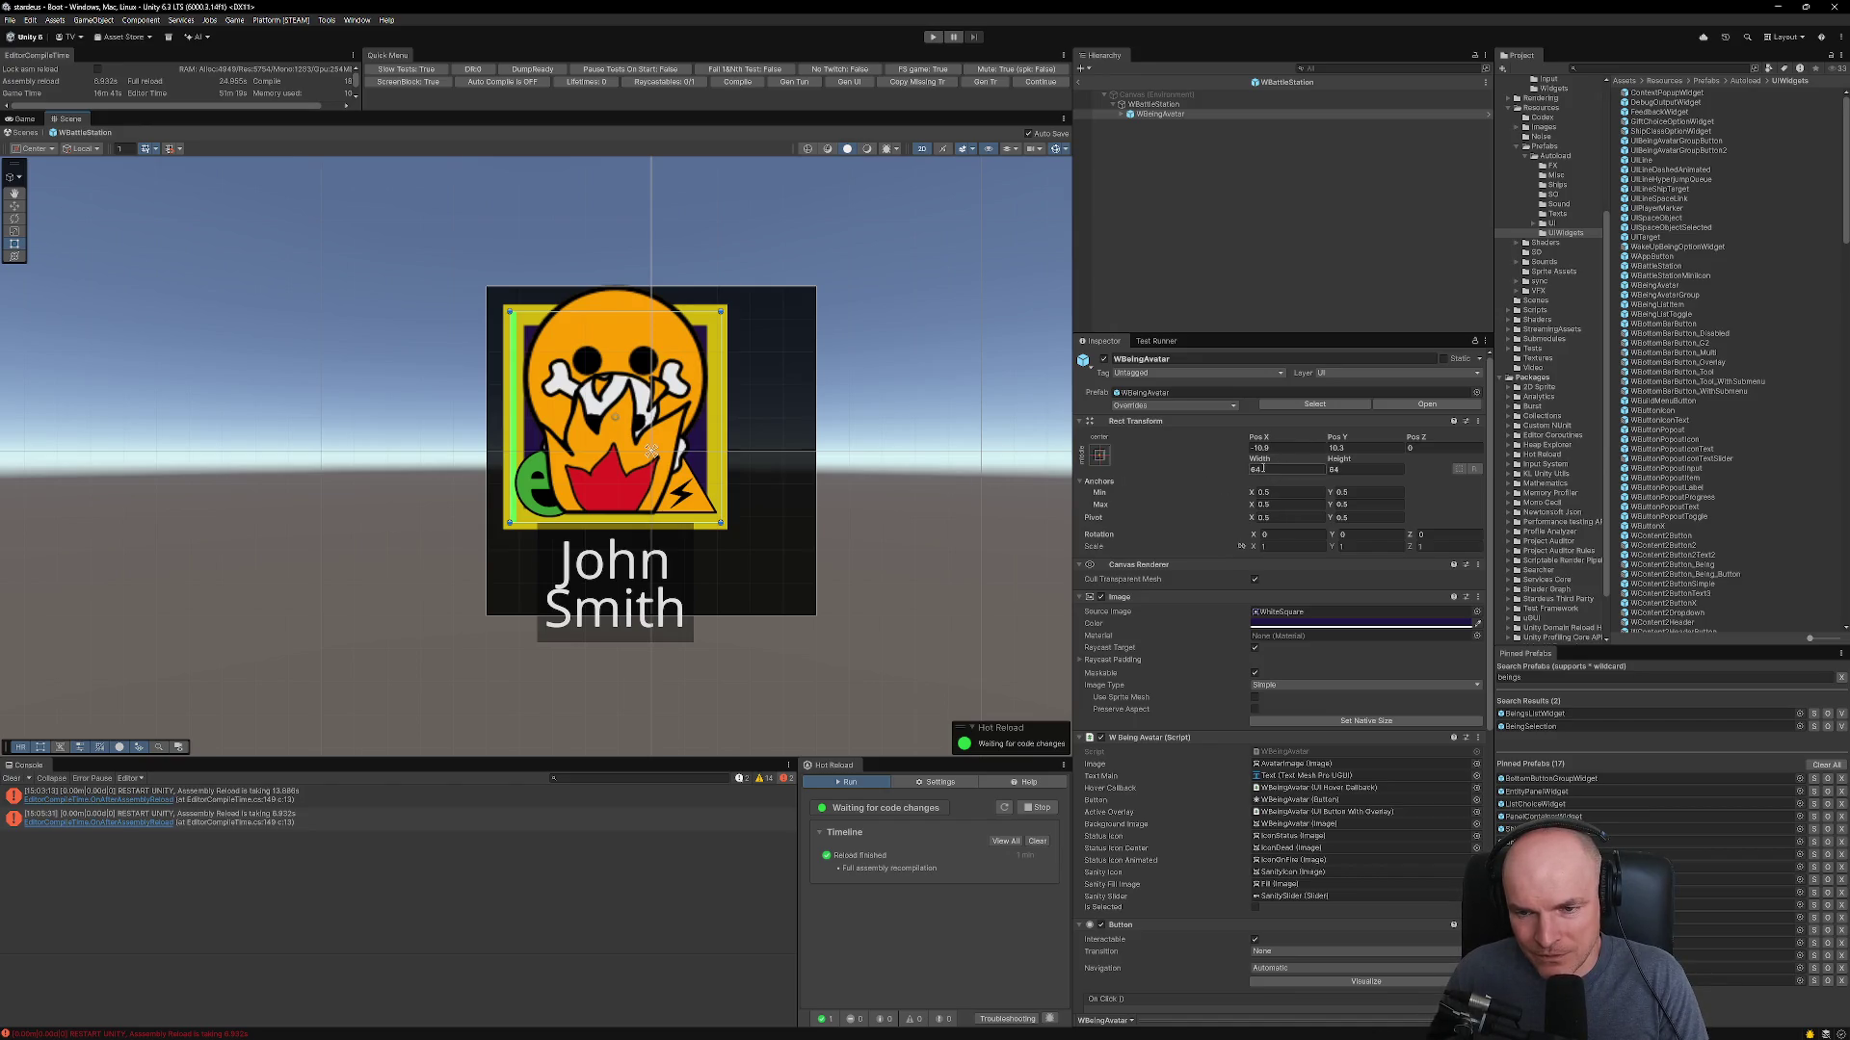
Scale the avatar to 0.5 and move it to the station's top-left corner.
type("0.5")
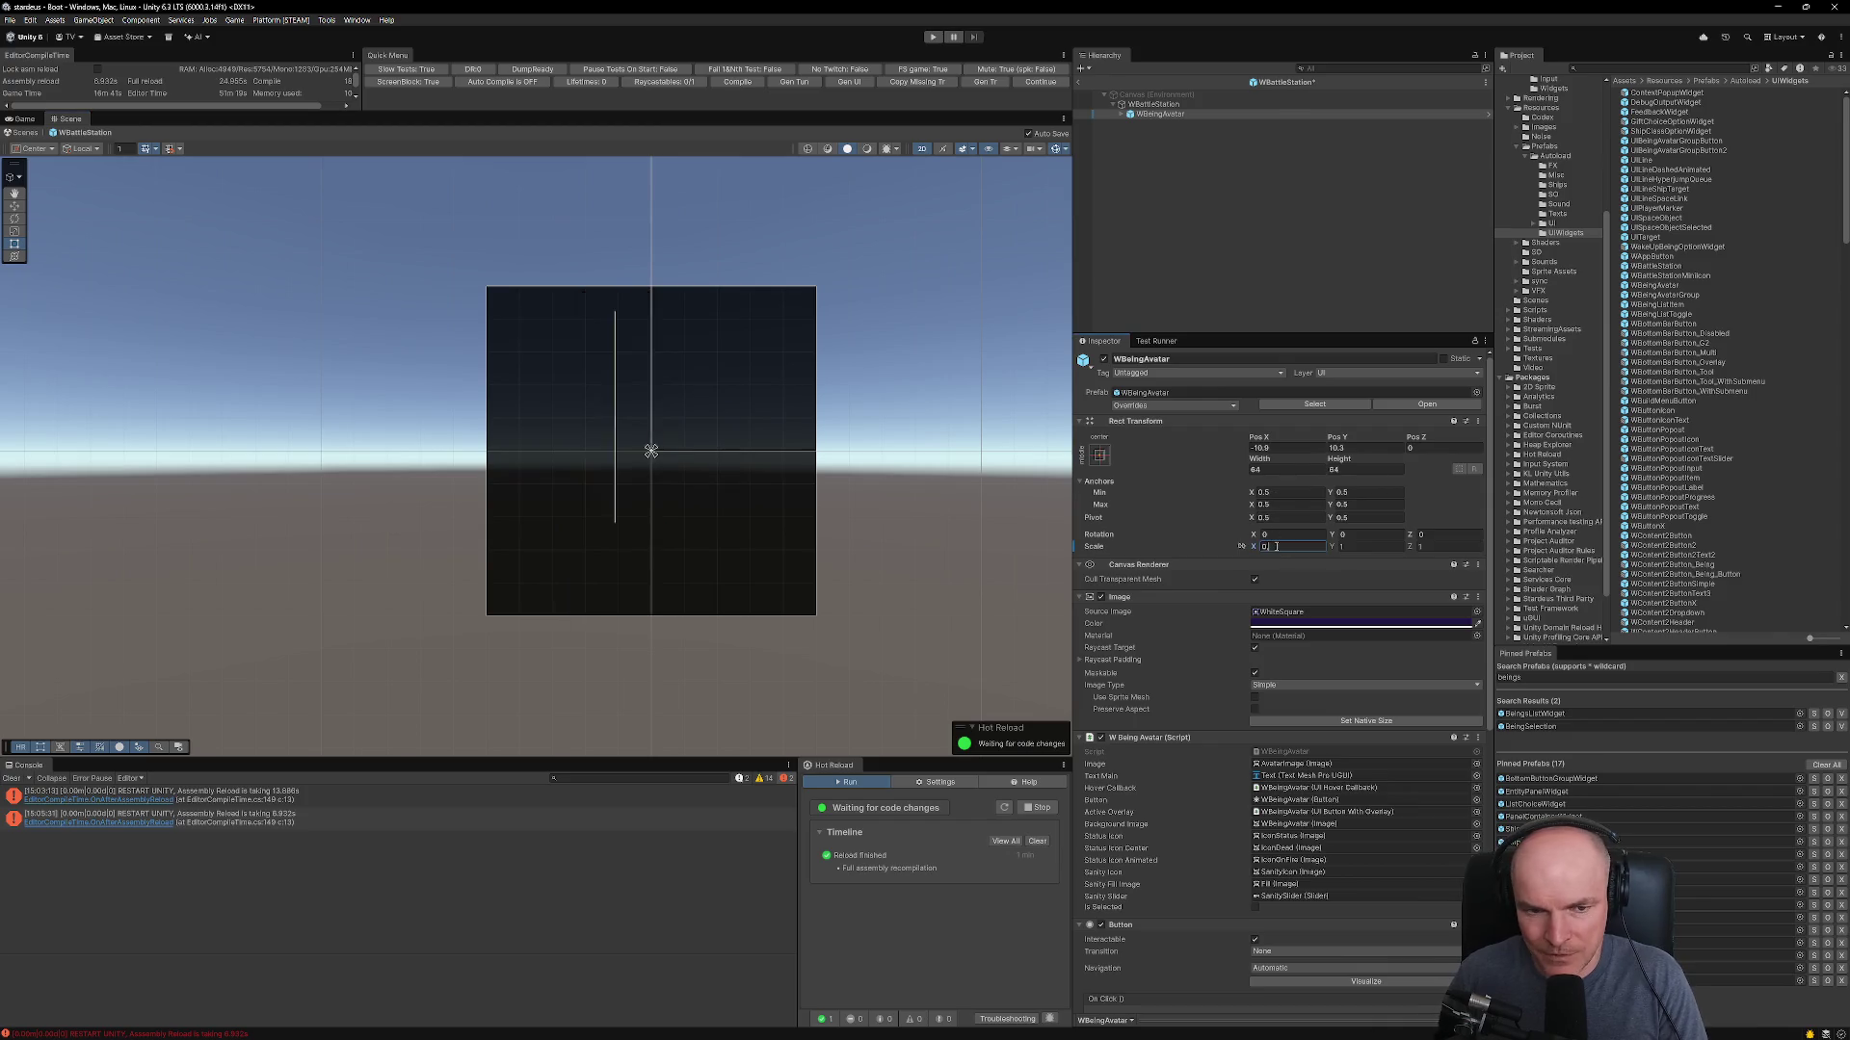
key("Tab")
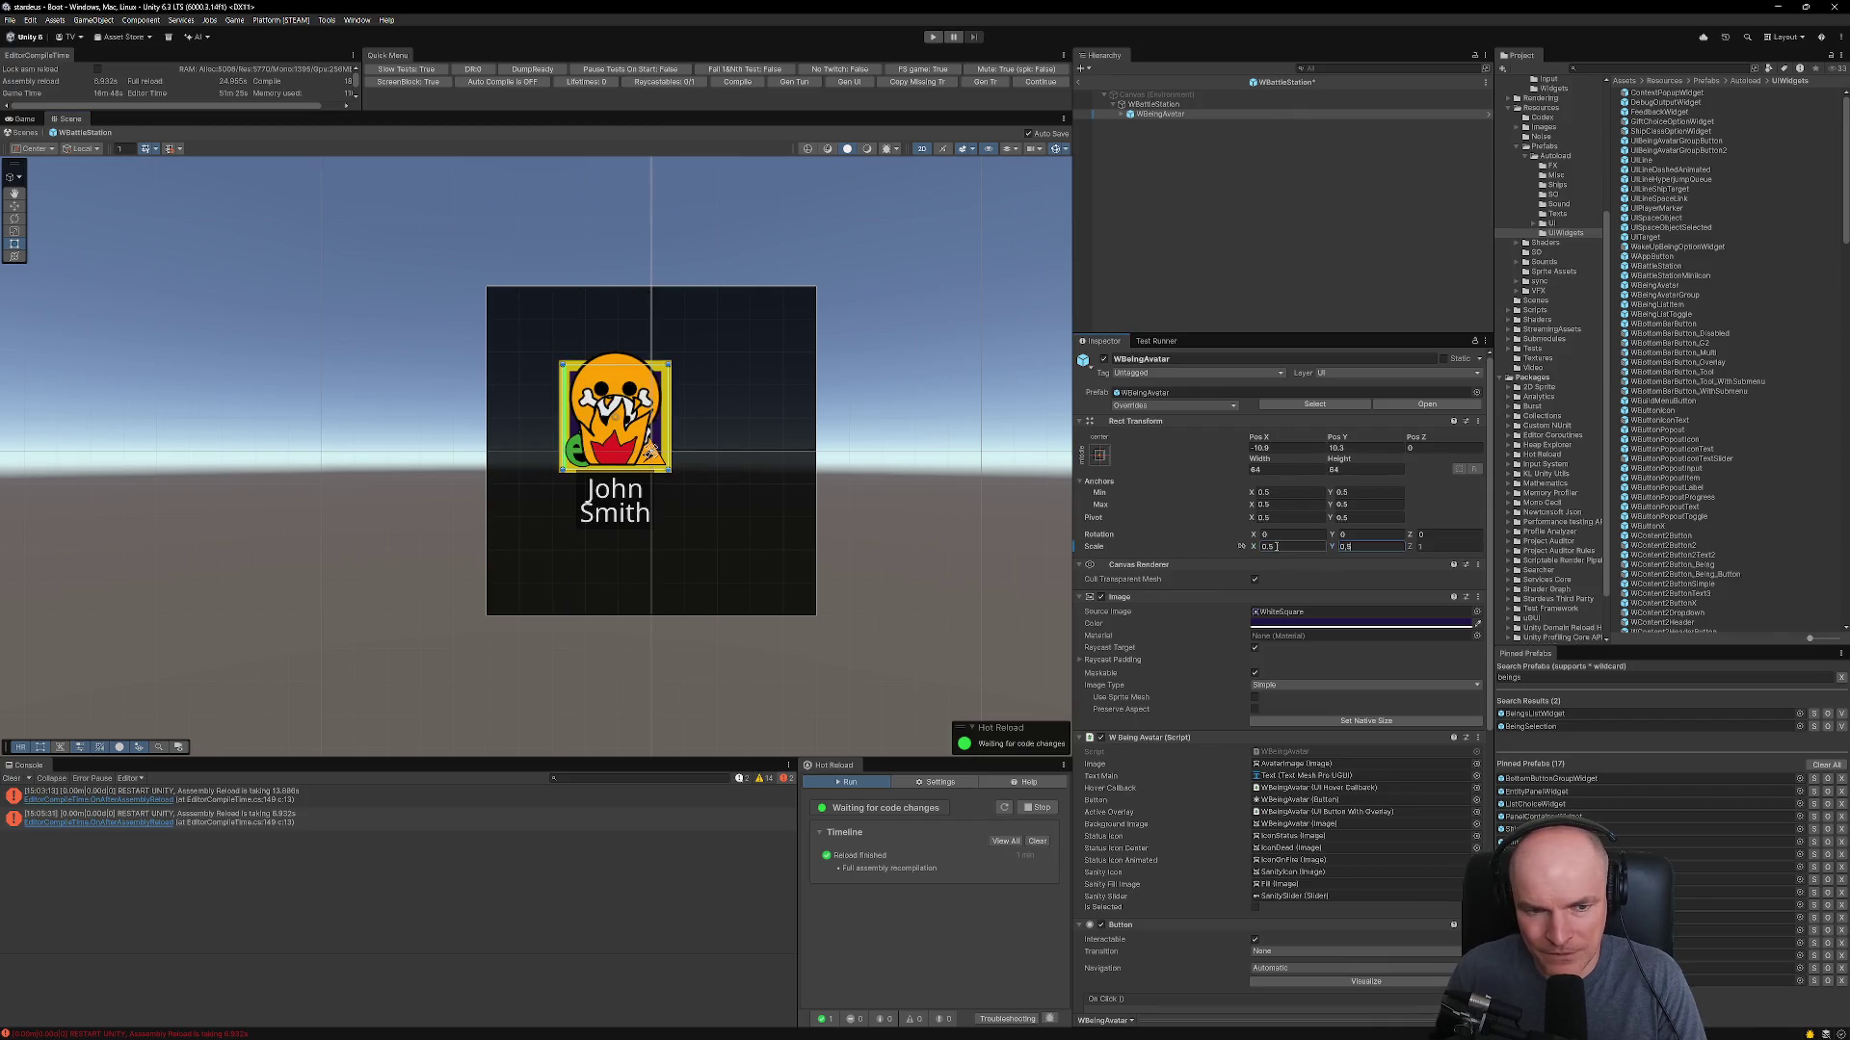
left_click_drag(634, 404, 576, 366)
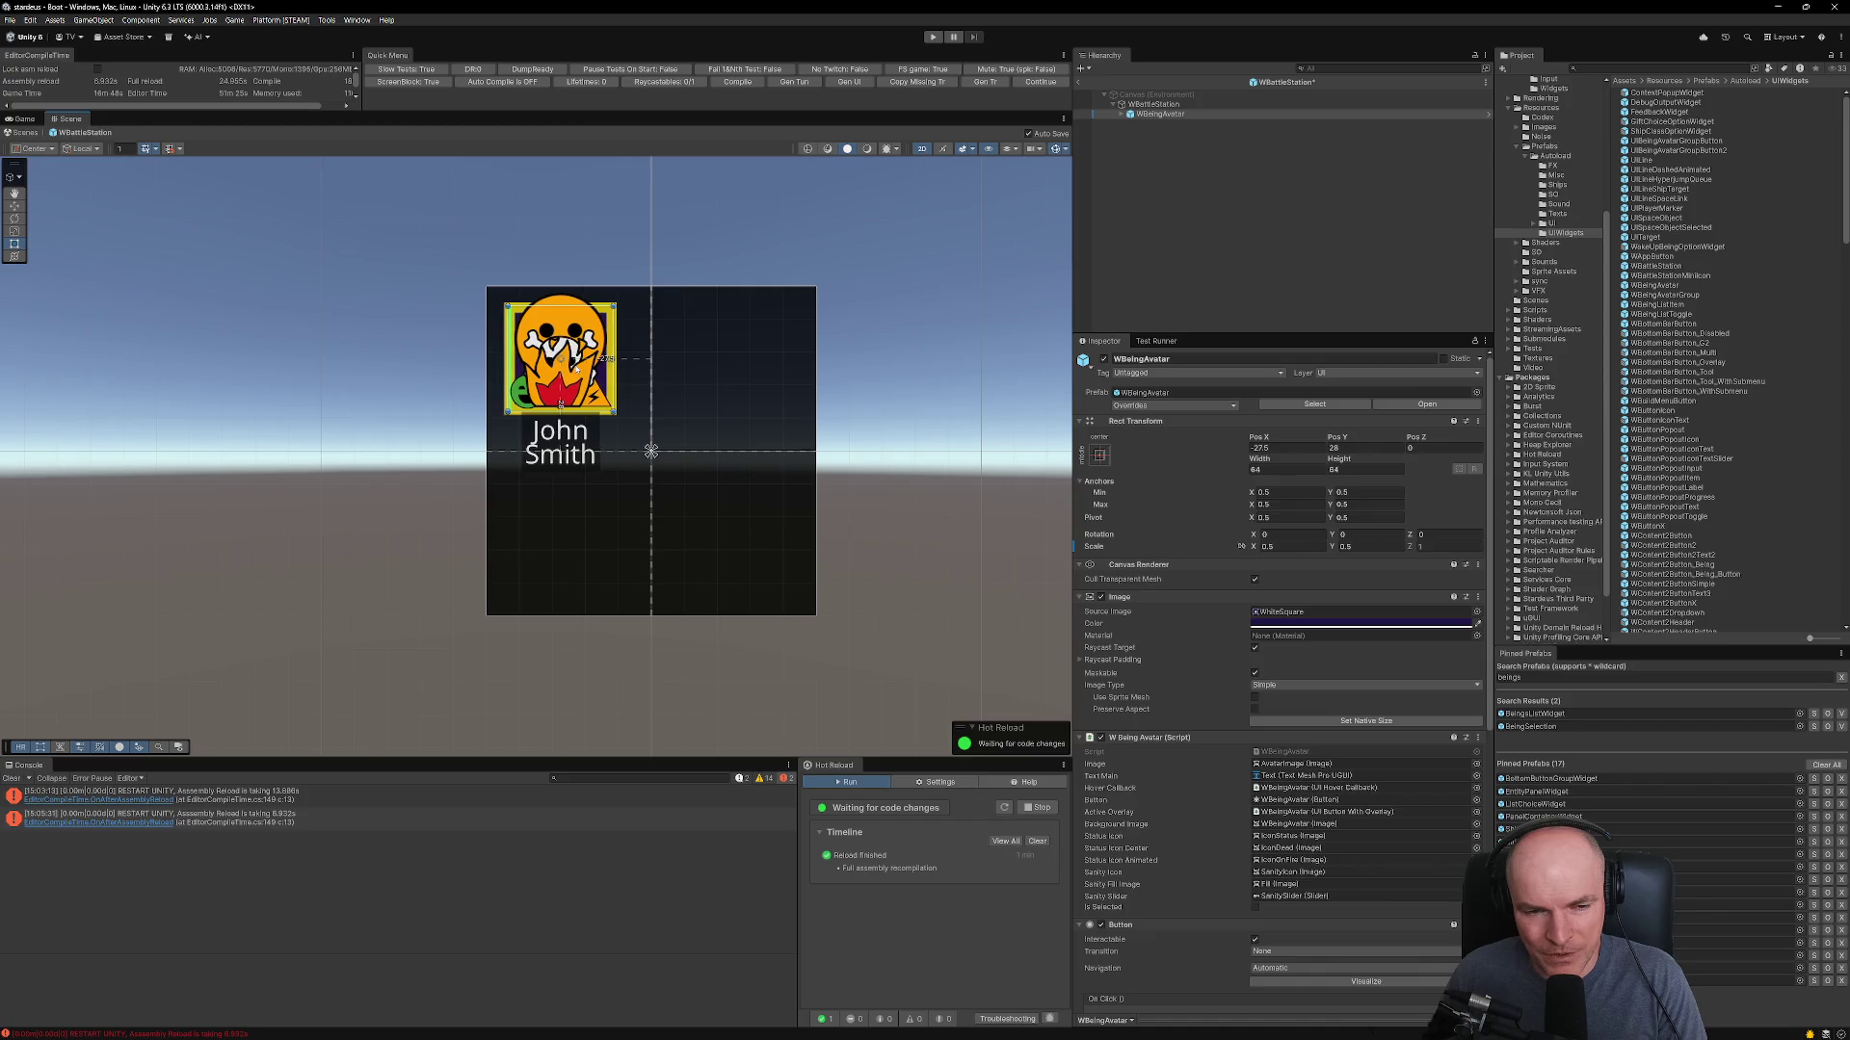
Delete the avatar's TextBG name background and its name Text object.
left_click(558, 438)
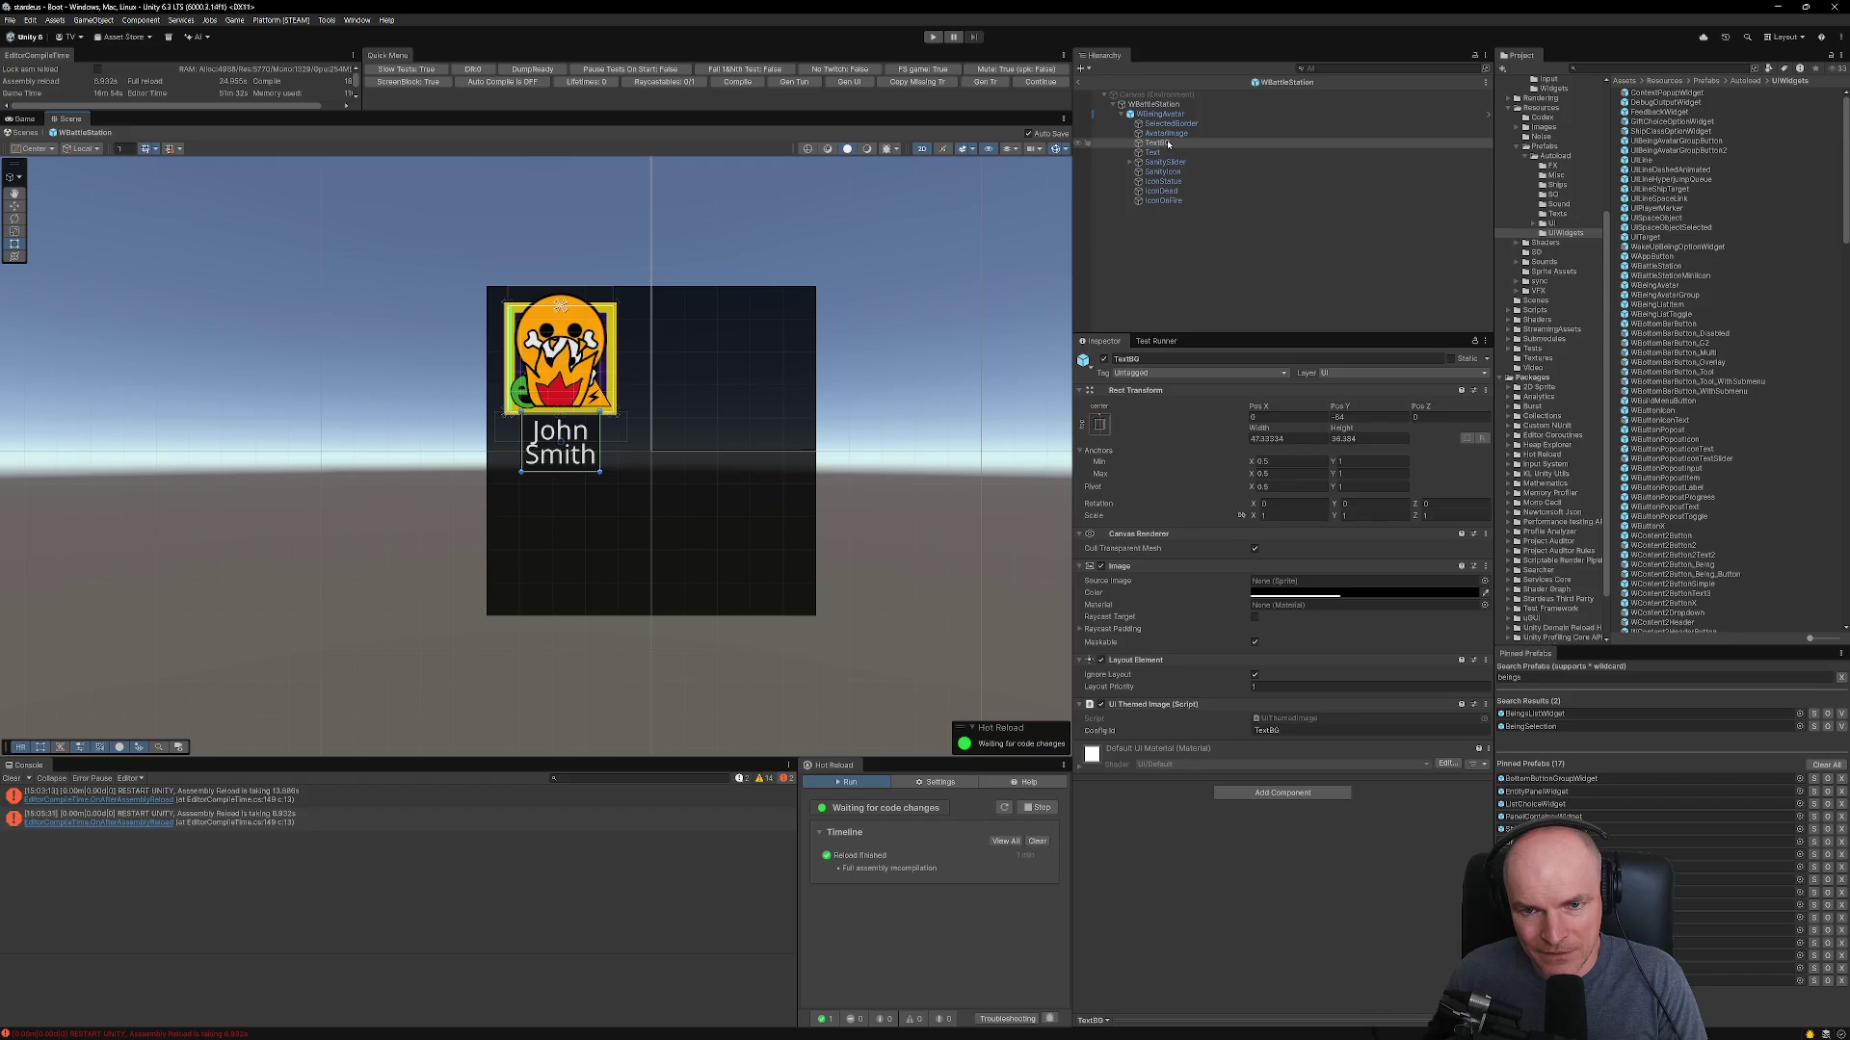
key("Delete")
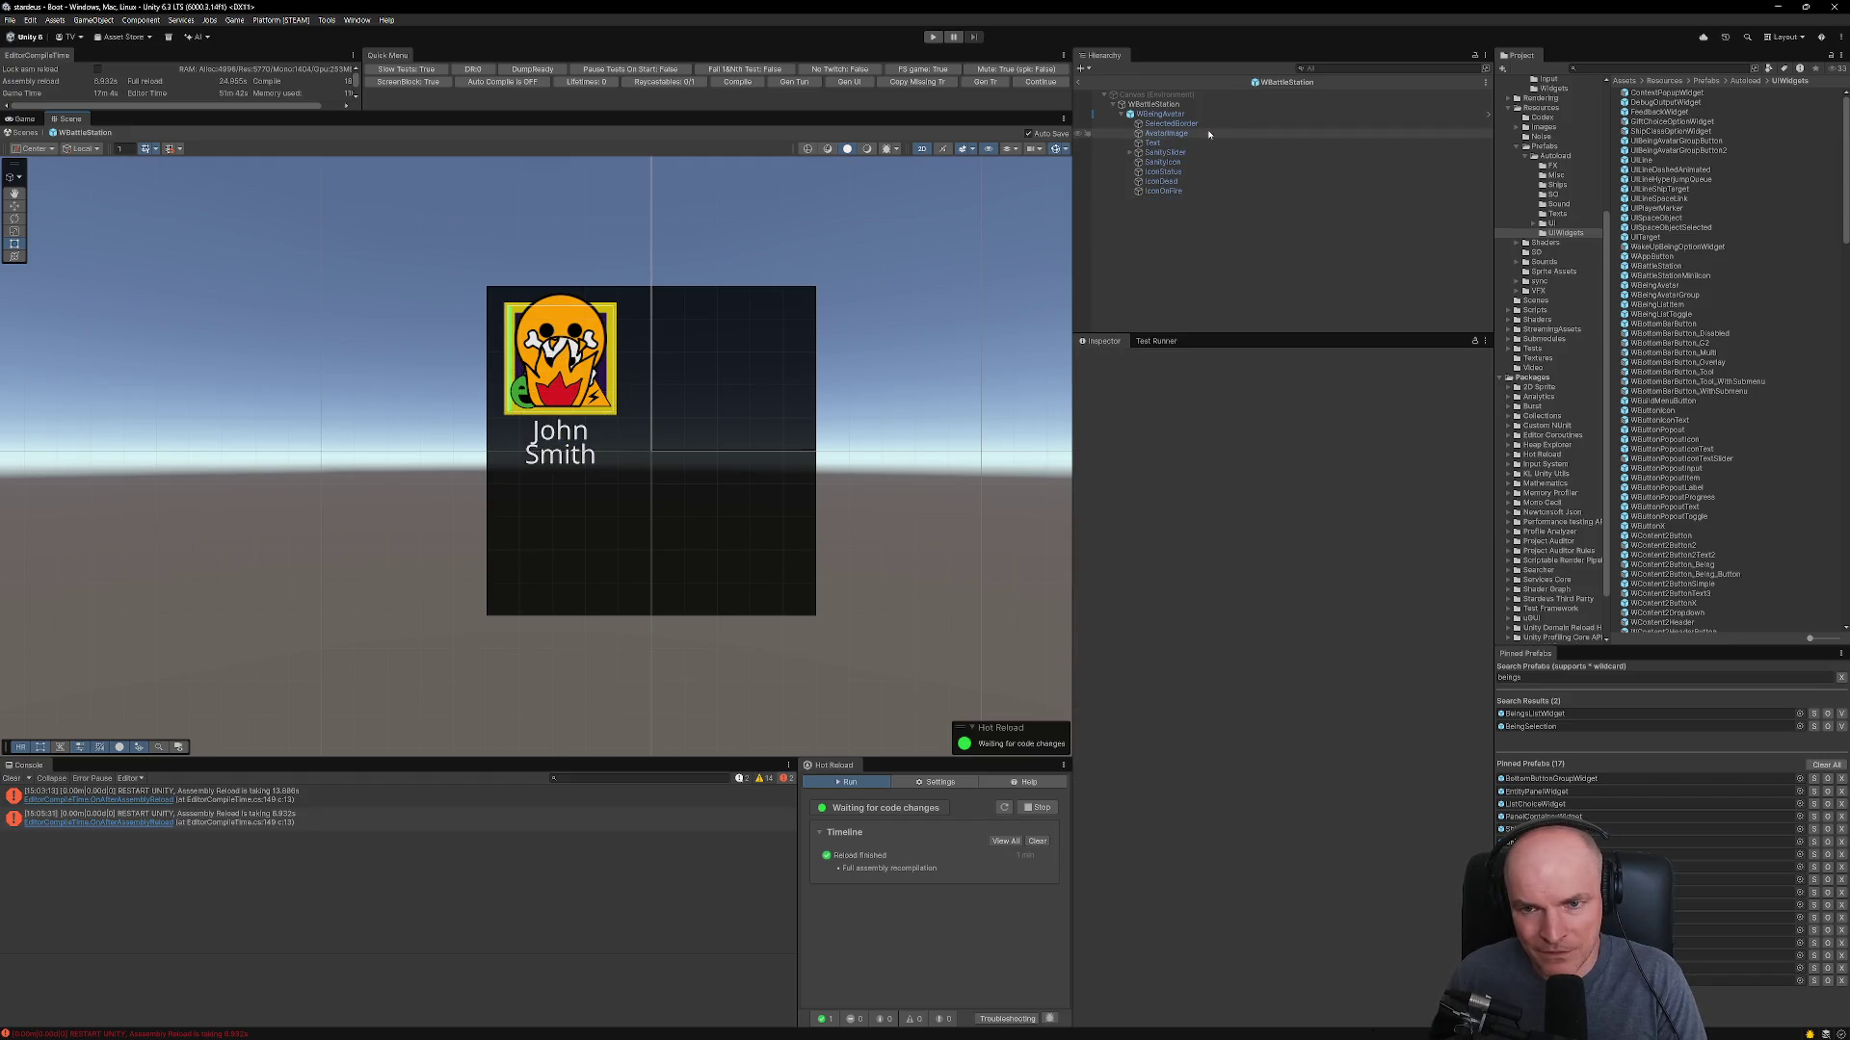
left_click(1167, 143)
key("Delete")
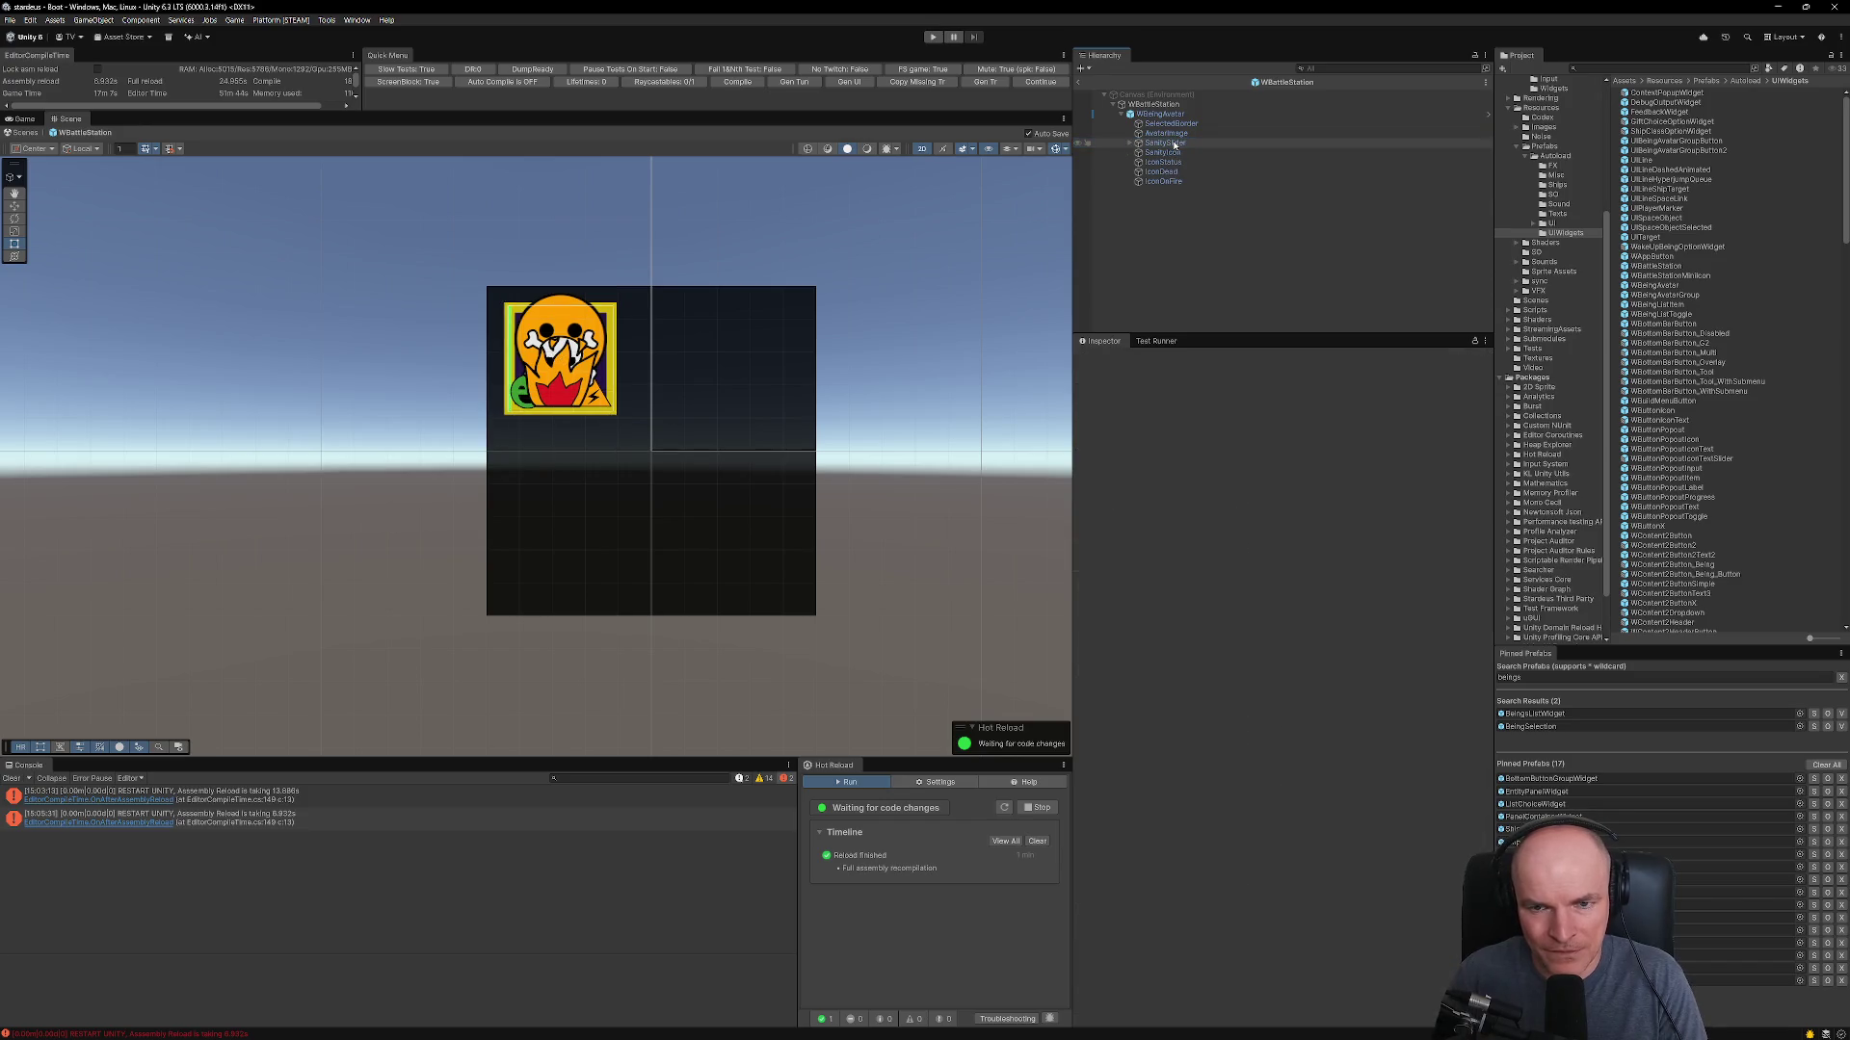
Inspect the restored WBeingAvatar and its TextBG, then bring up the WBattleStation context menu.
left_click(560, 329)
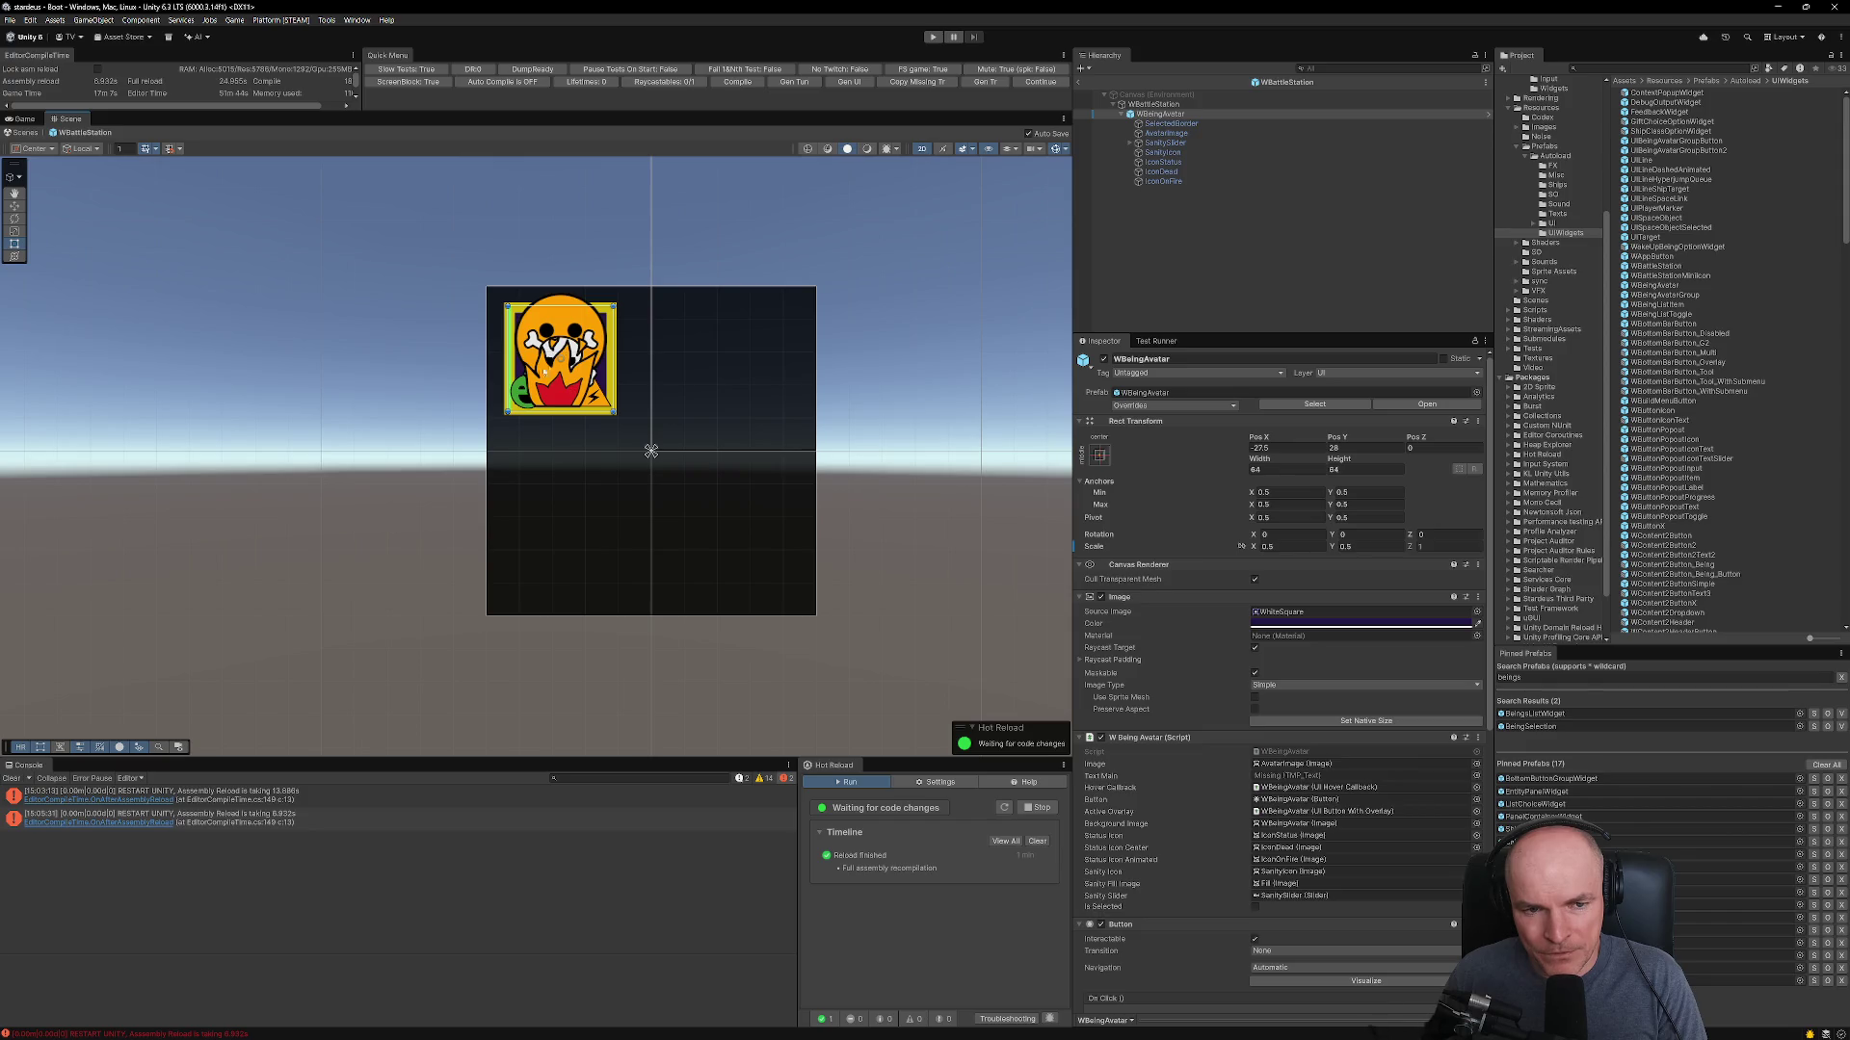
scroll(599, 378, "down", 4)
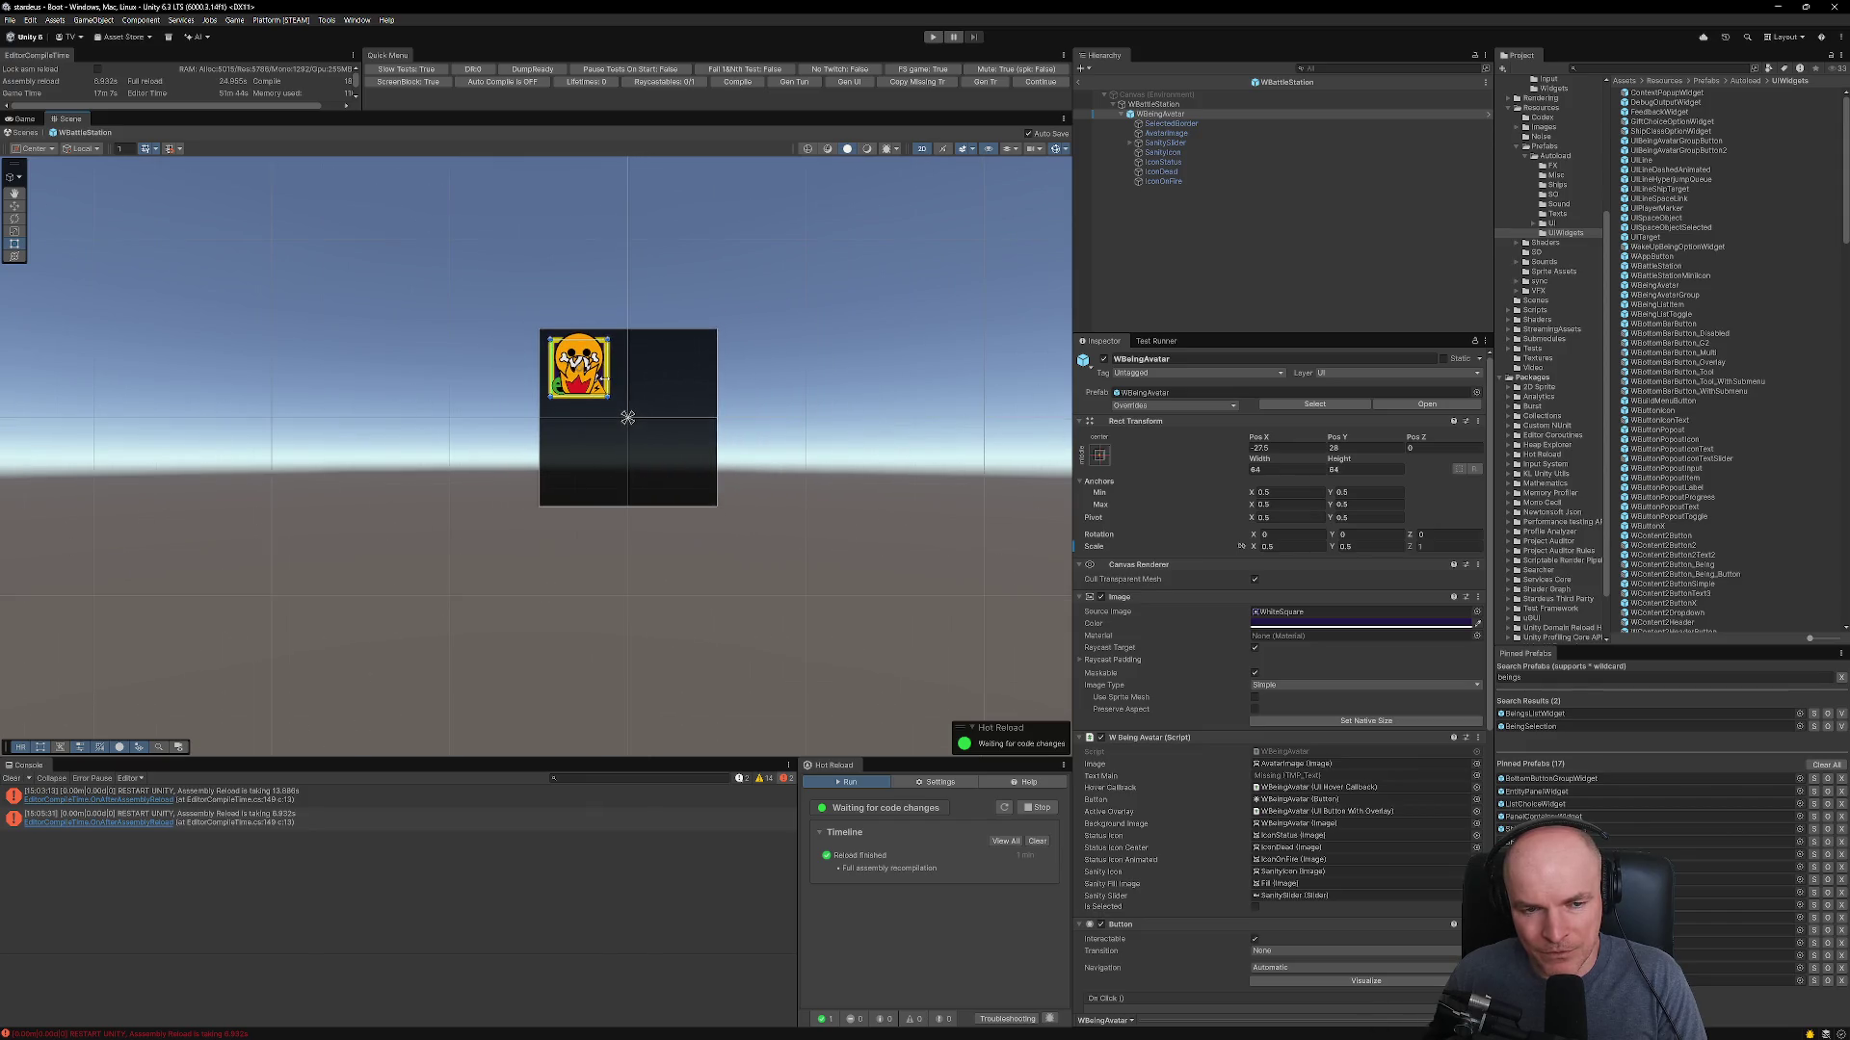
scroll(607, 382, "up", 3)
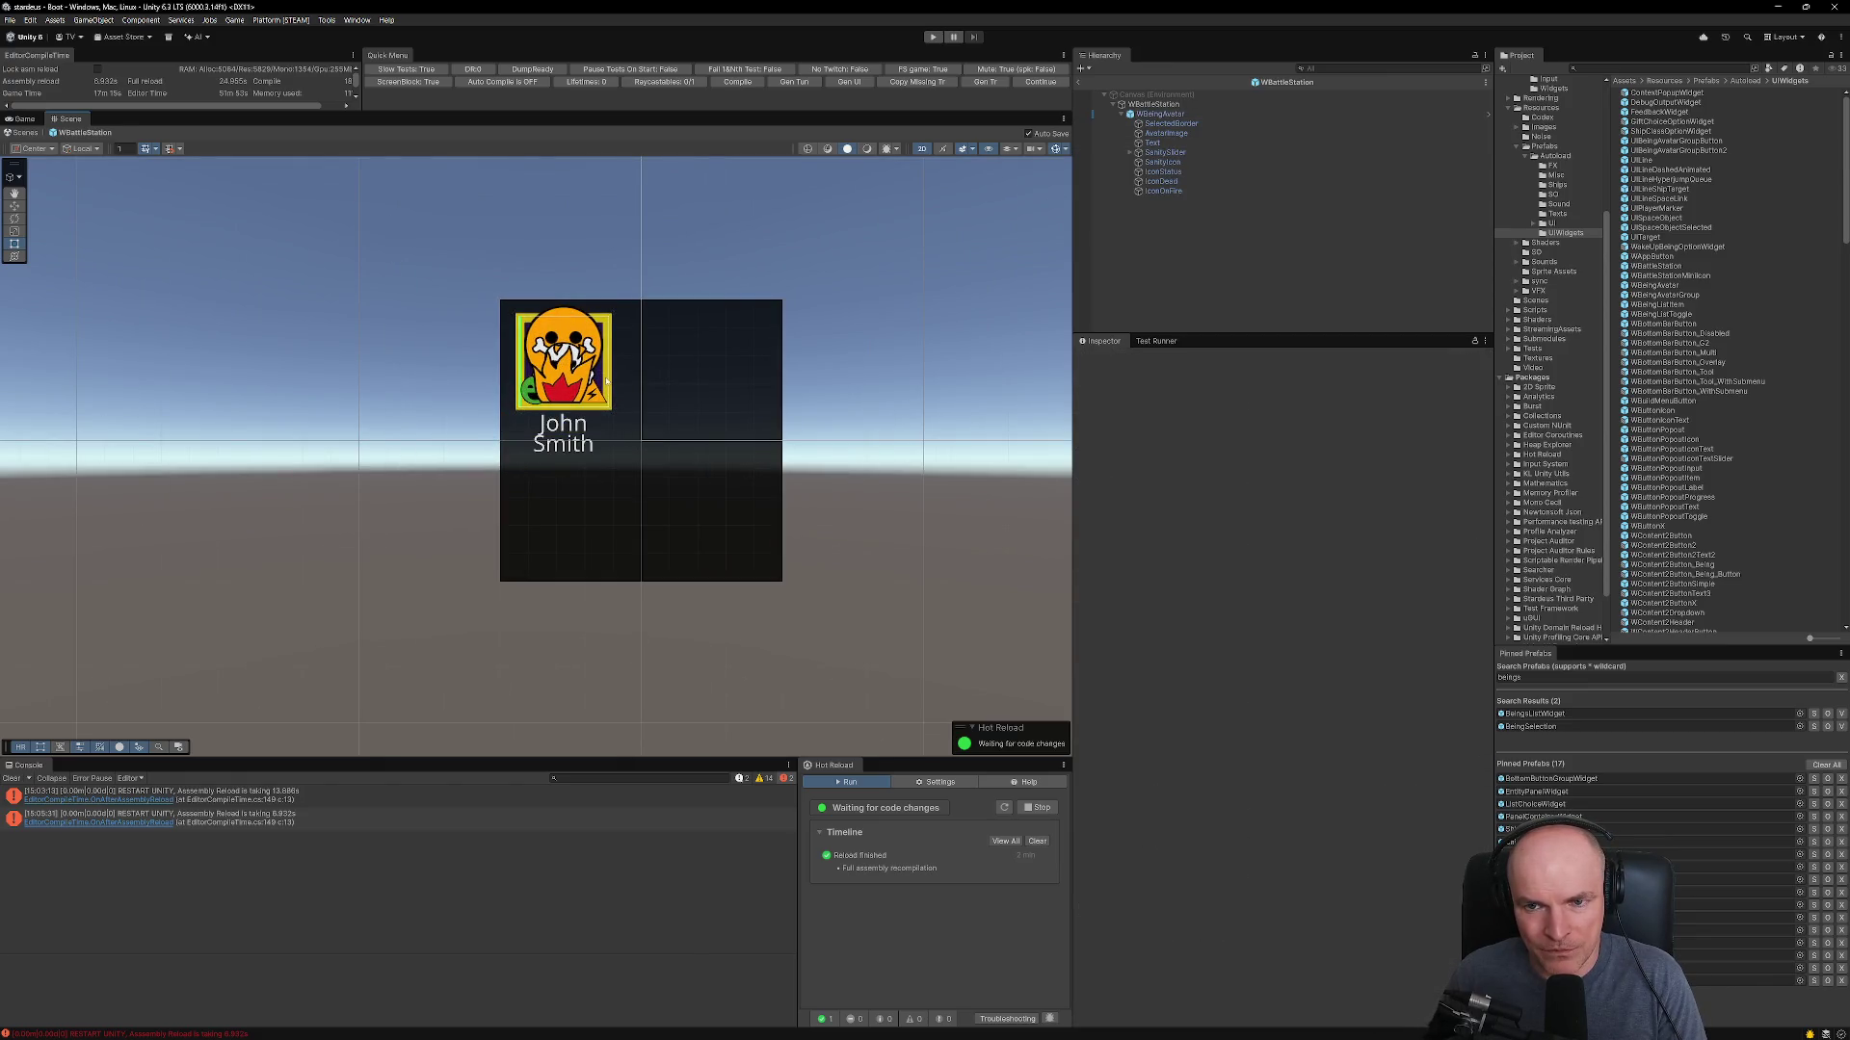
left_click(562, 433)
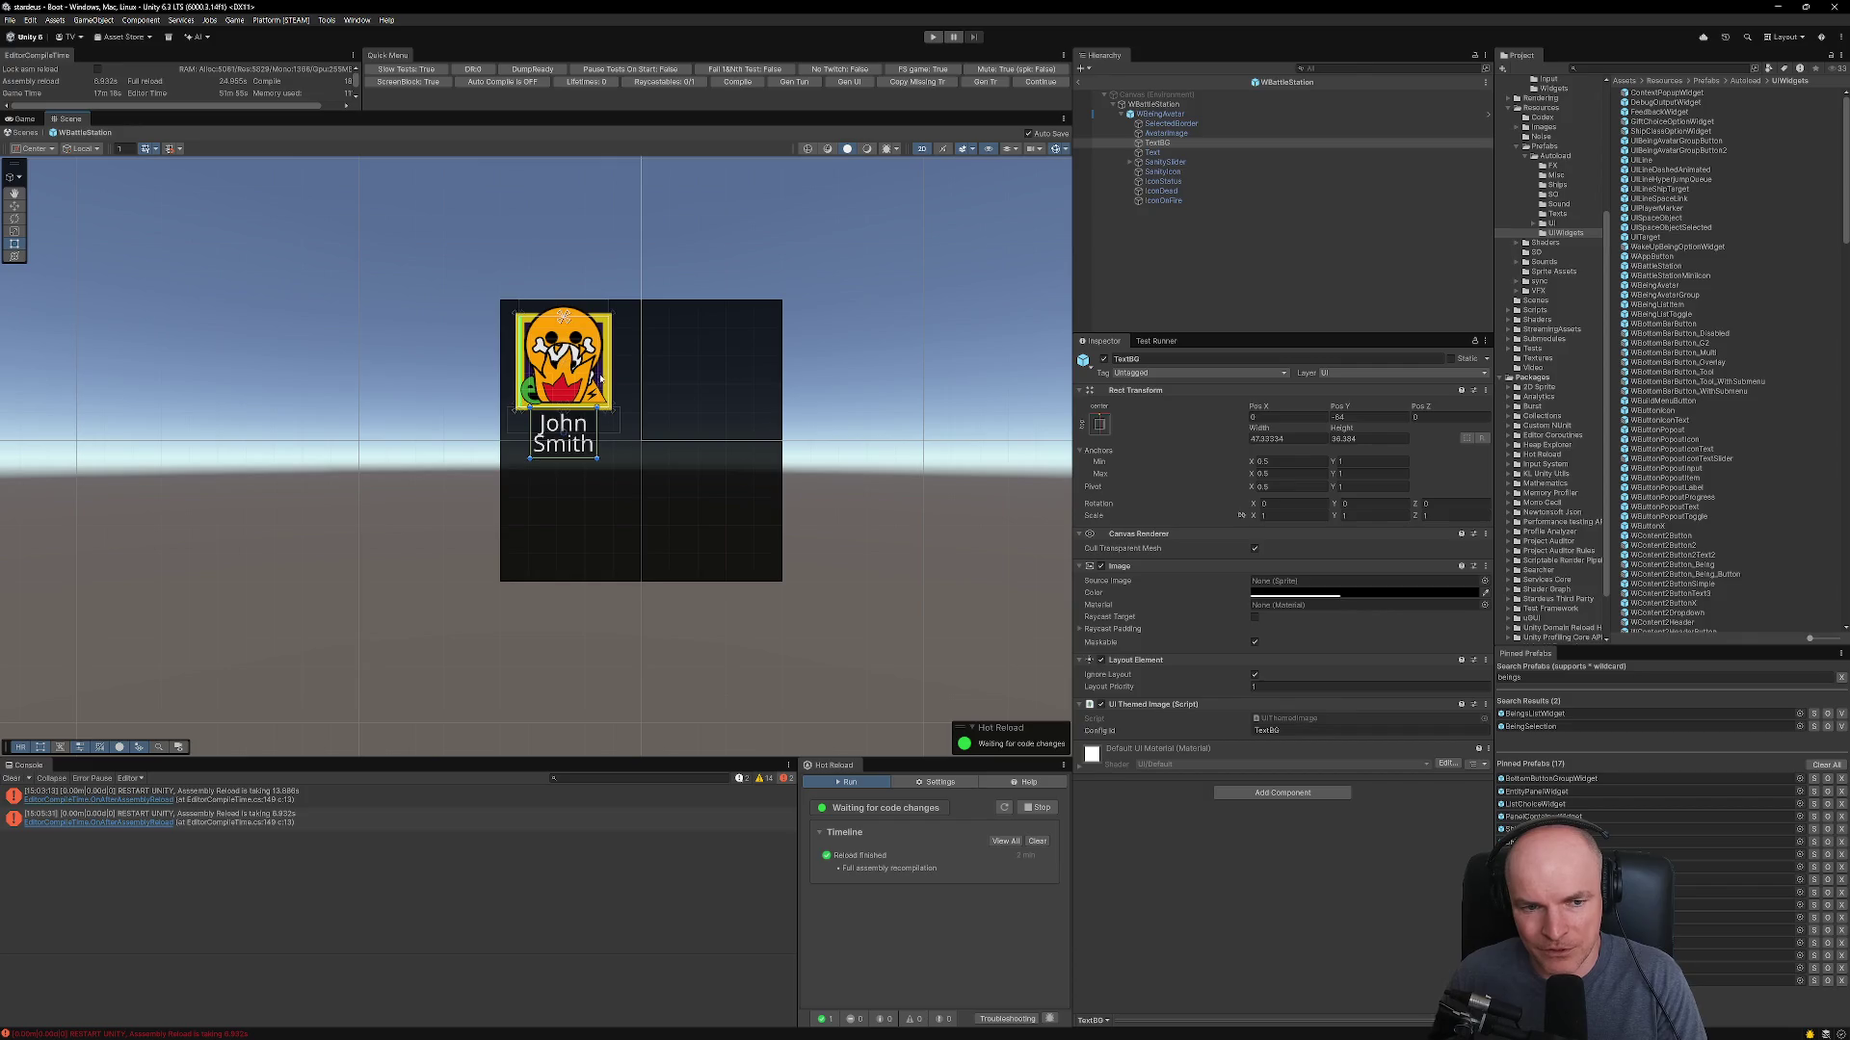
scroll(576, 382, "down", 1)
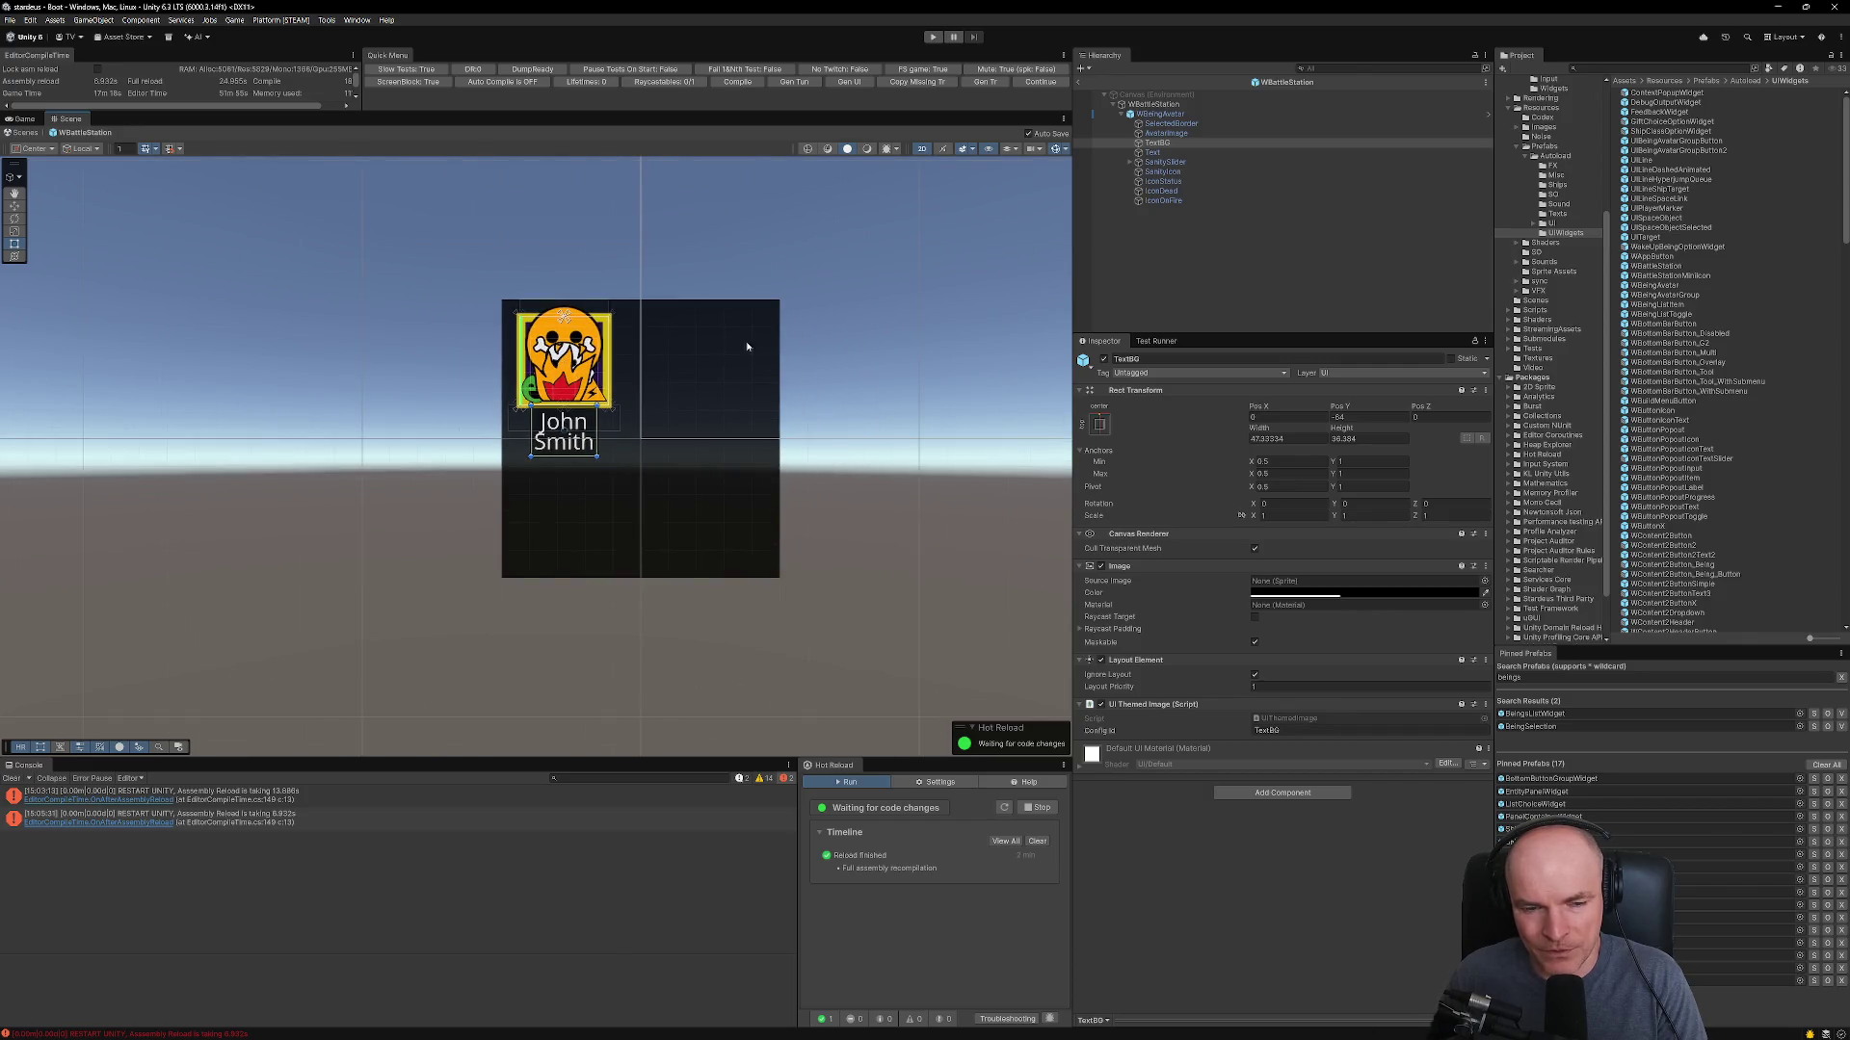
mouse_move(950, 1031)
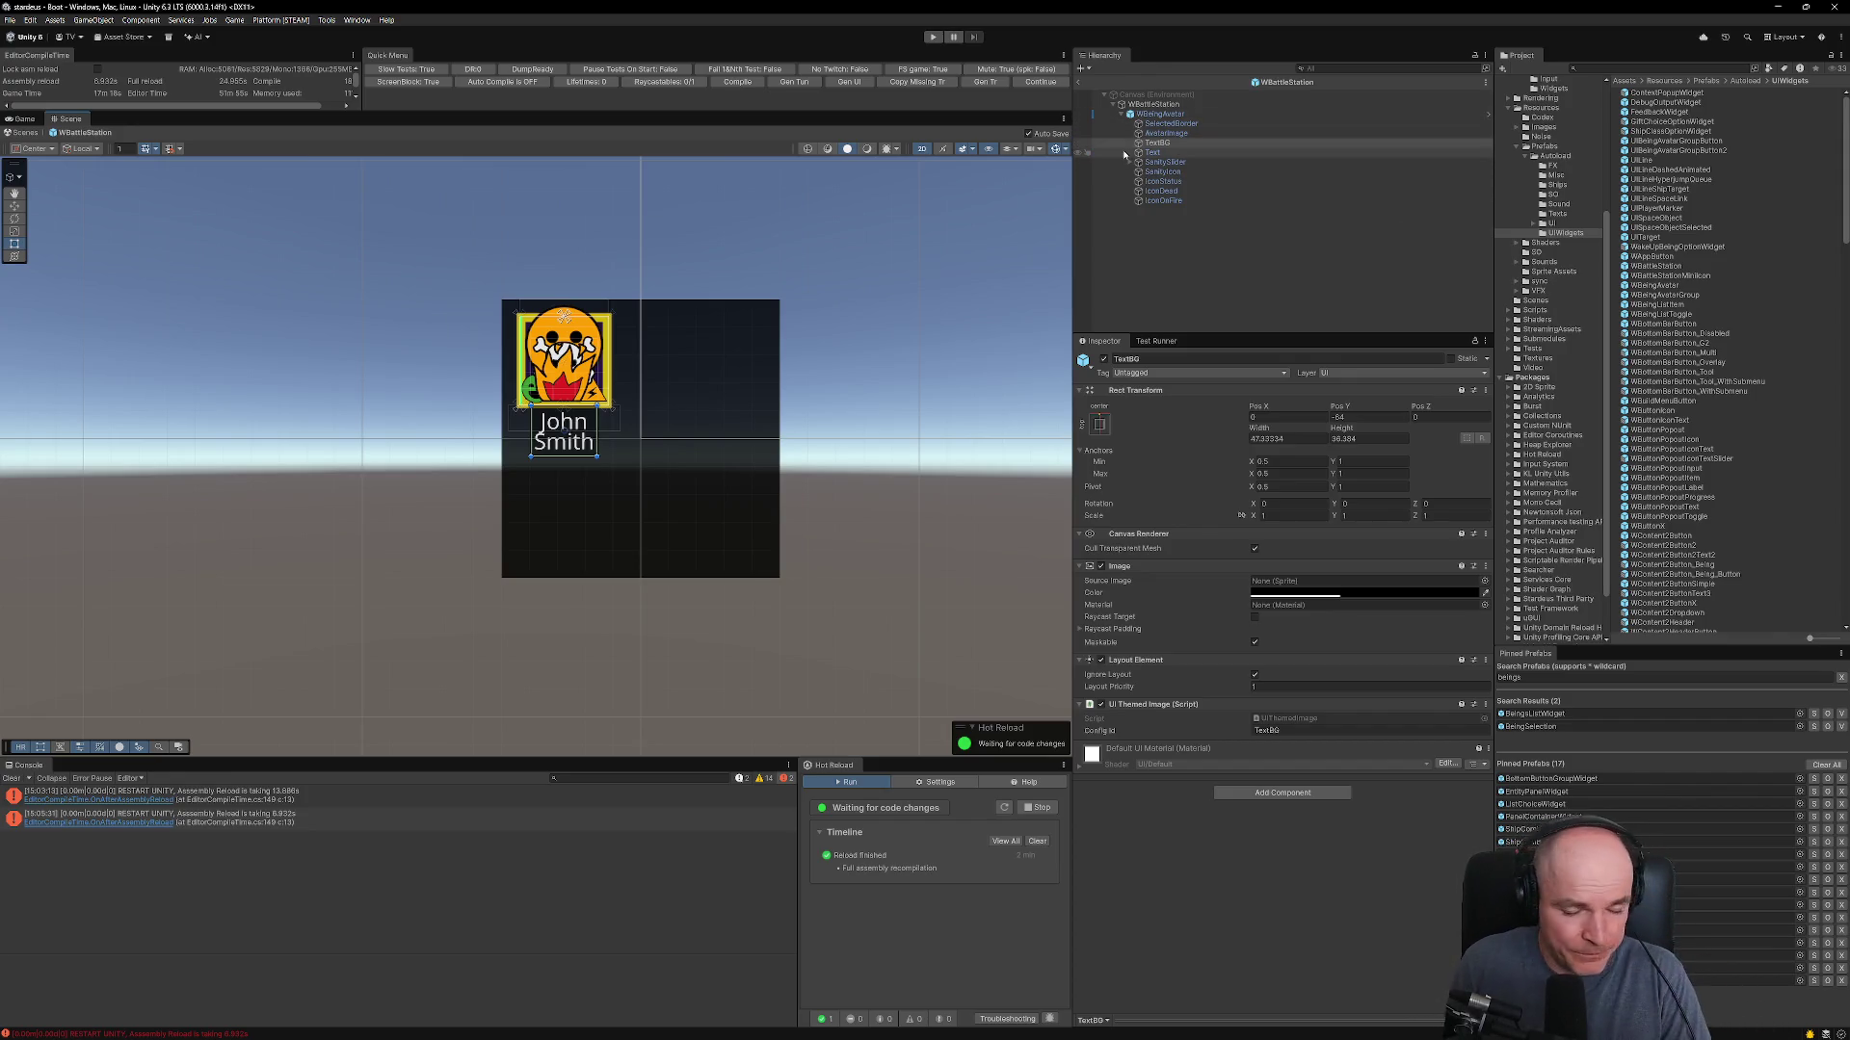
left_click(1156, 103)
right_click(1146, 104)
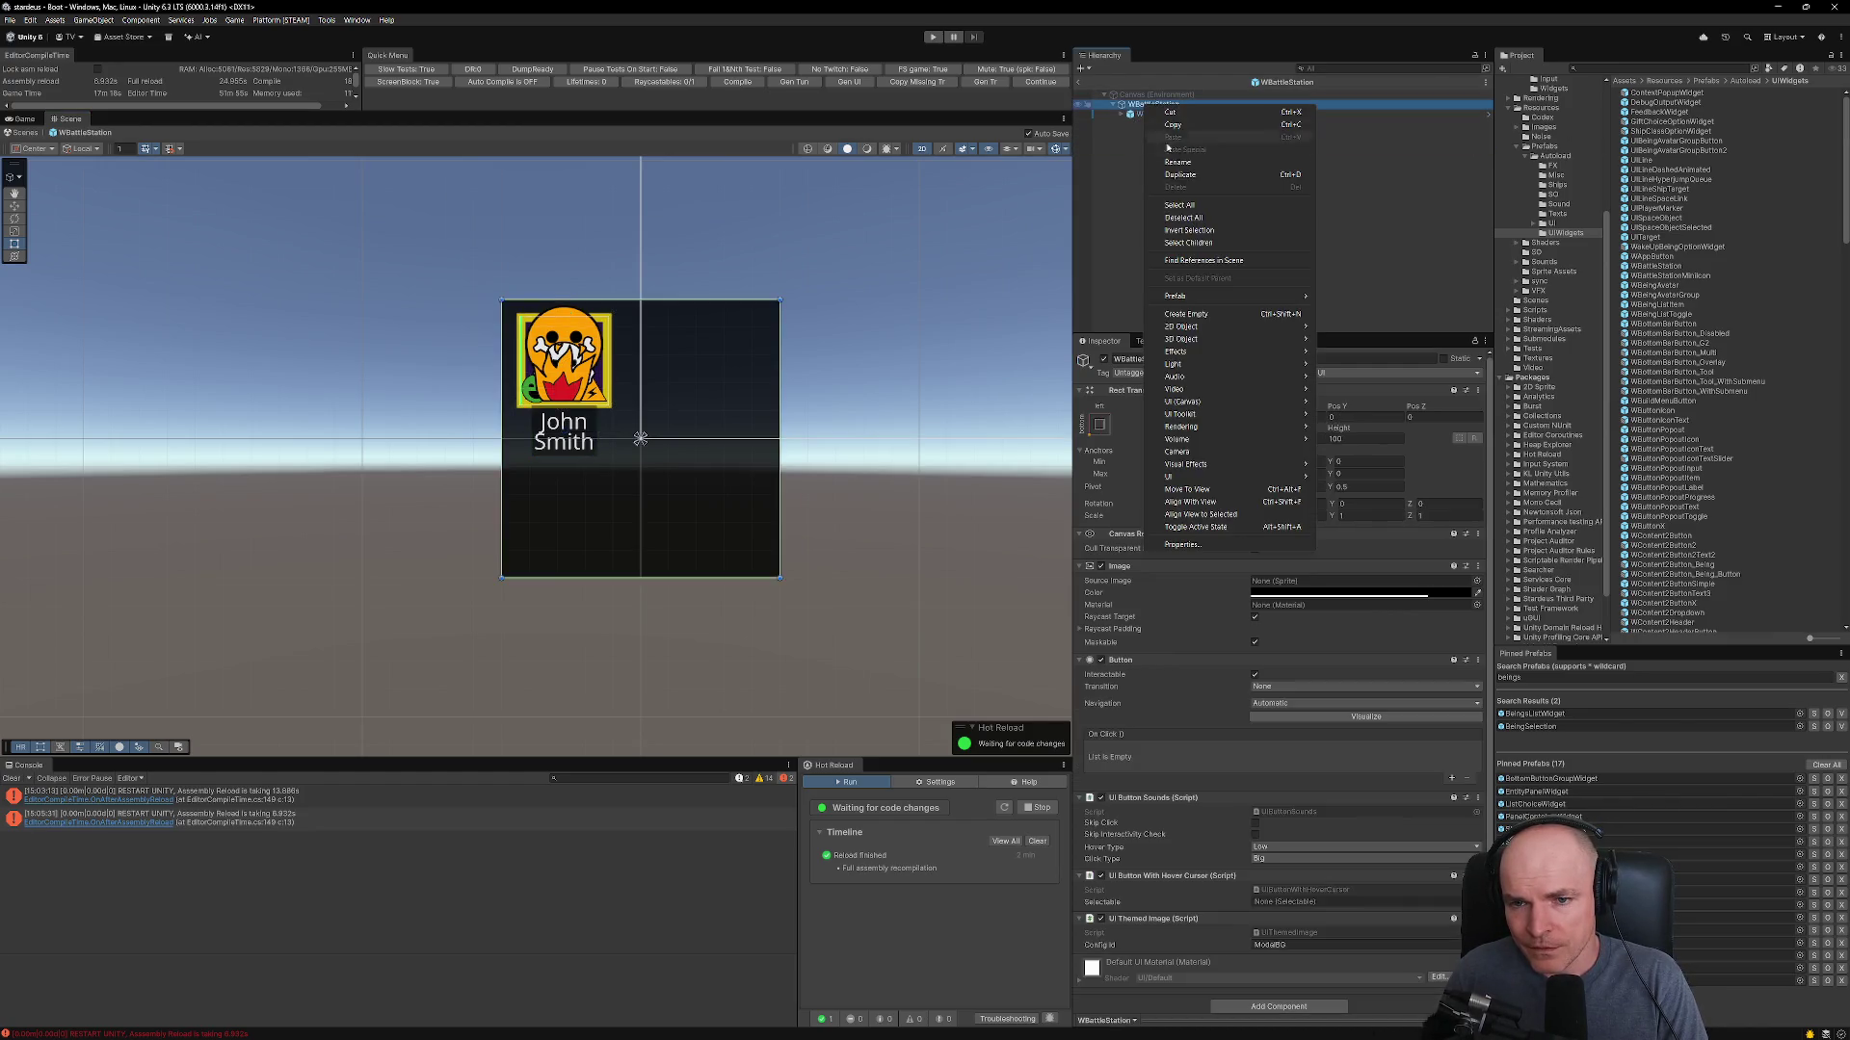
Create a new UI (Canvas) Image under WBattleStation.
mouse_move(1242, 477)
mouse_move(1330, 479)
mouse_move(1253, 402)
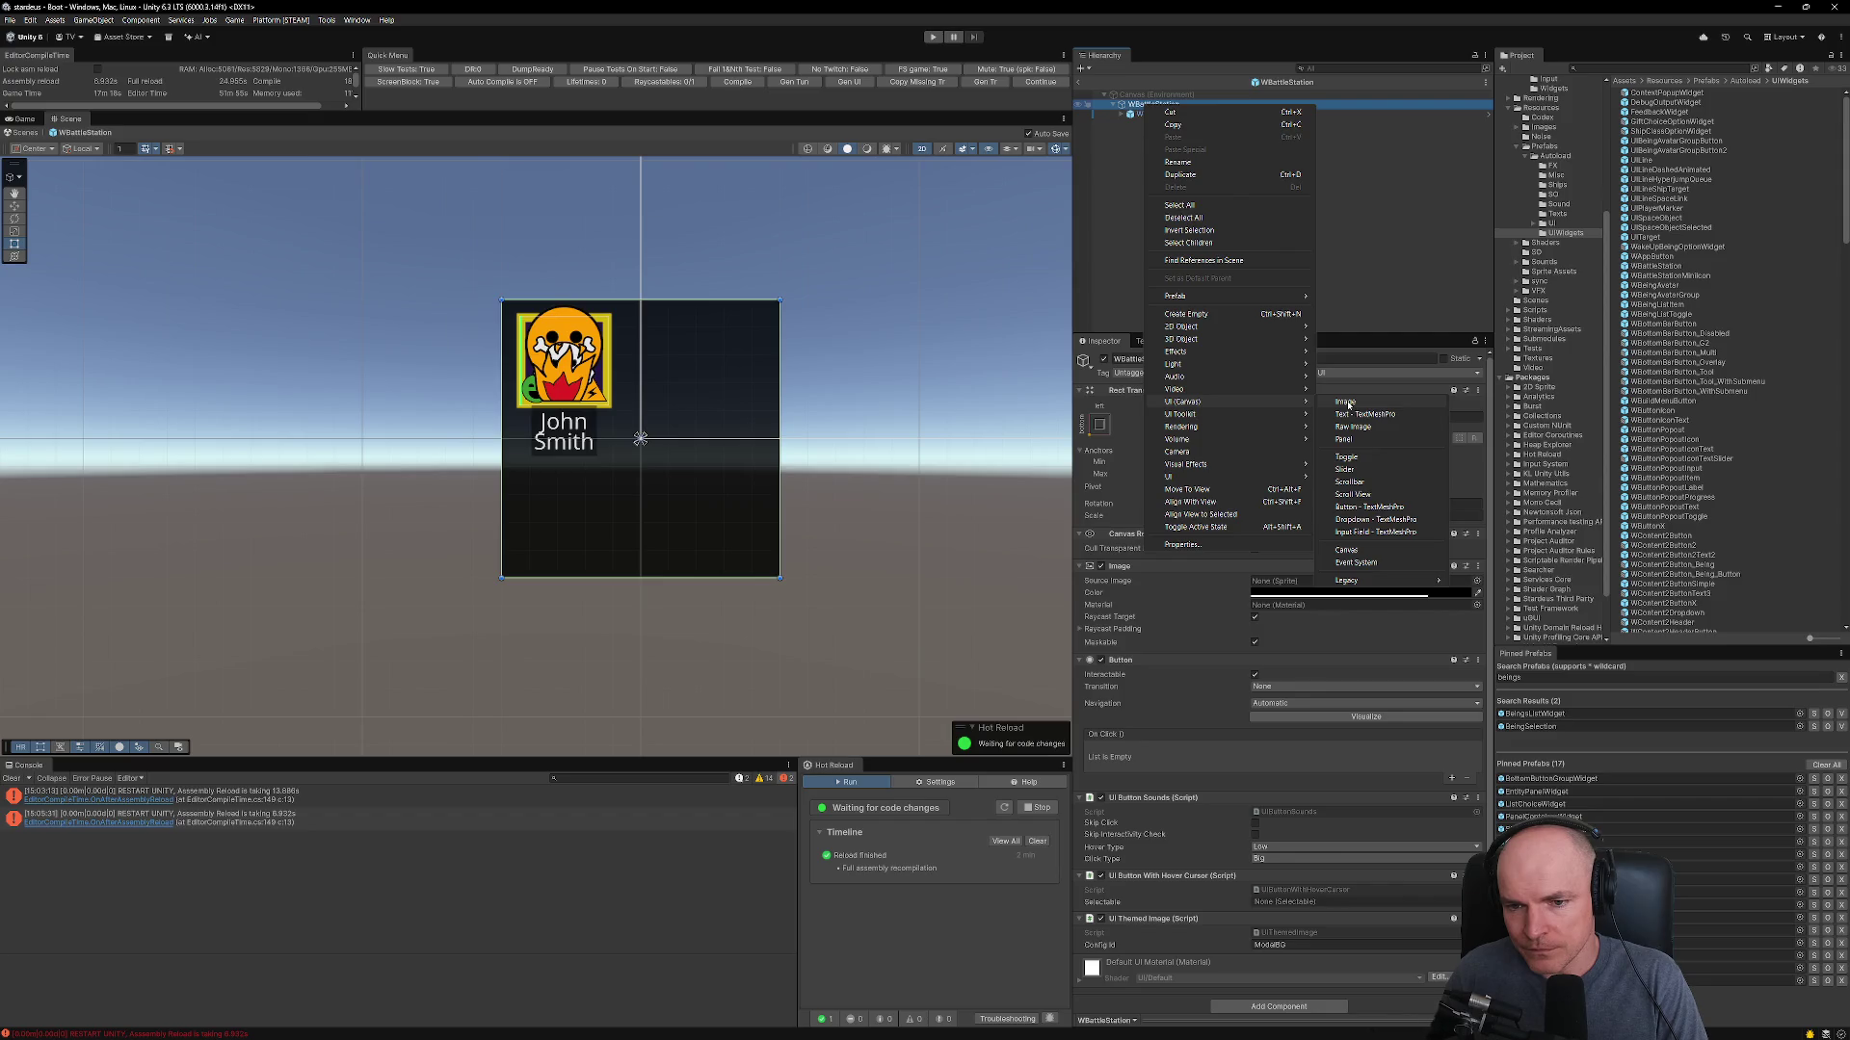
left_click(1345, 402)
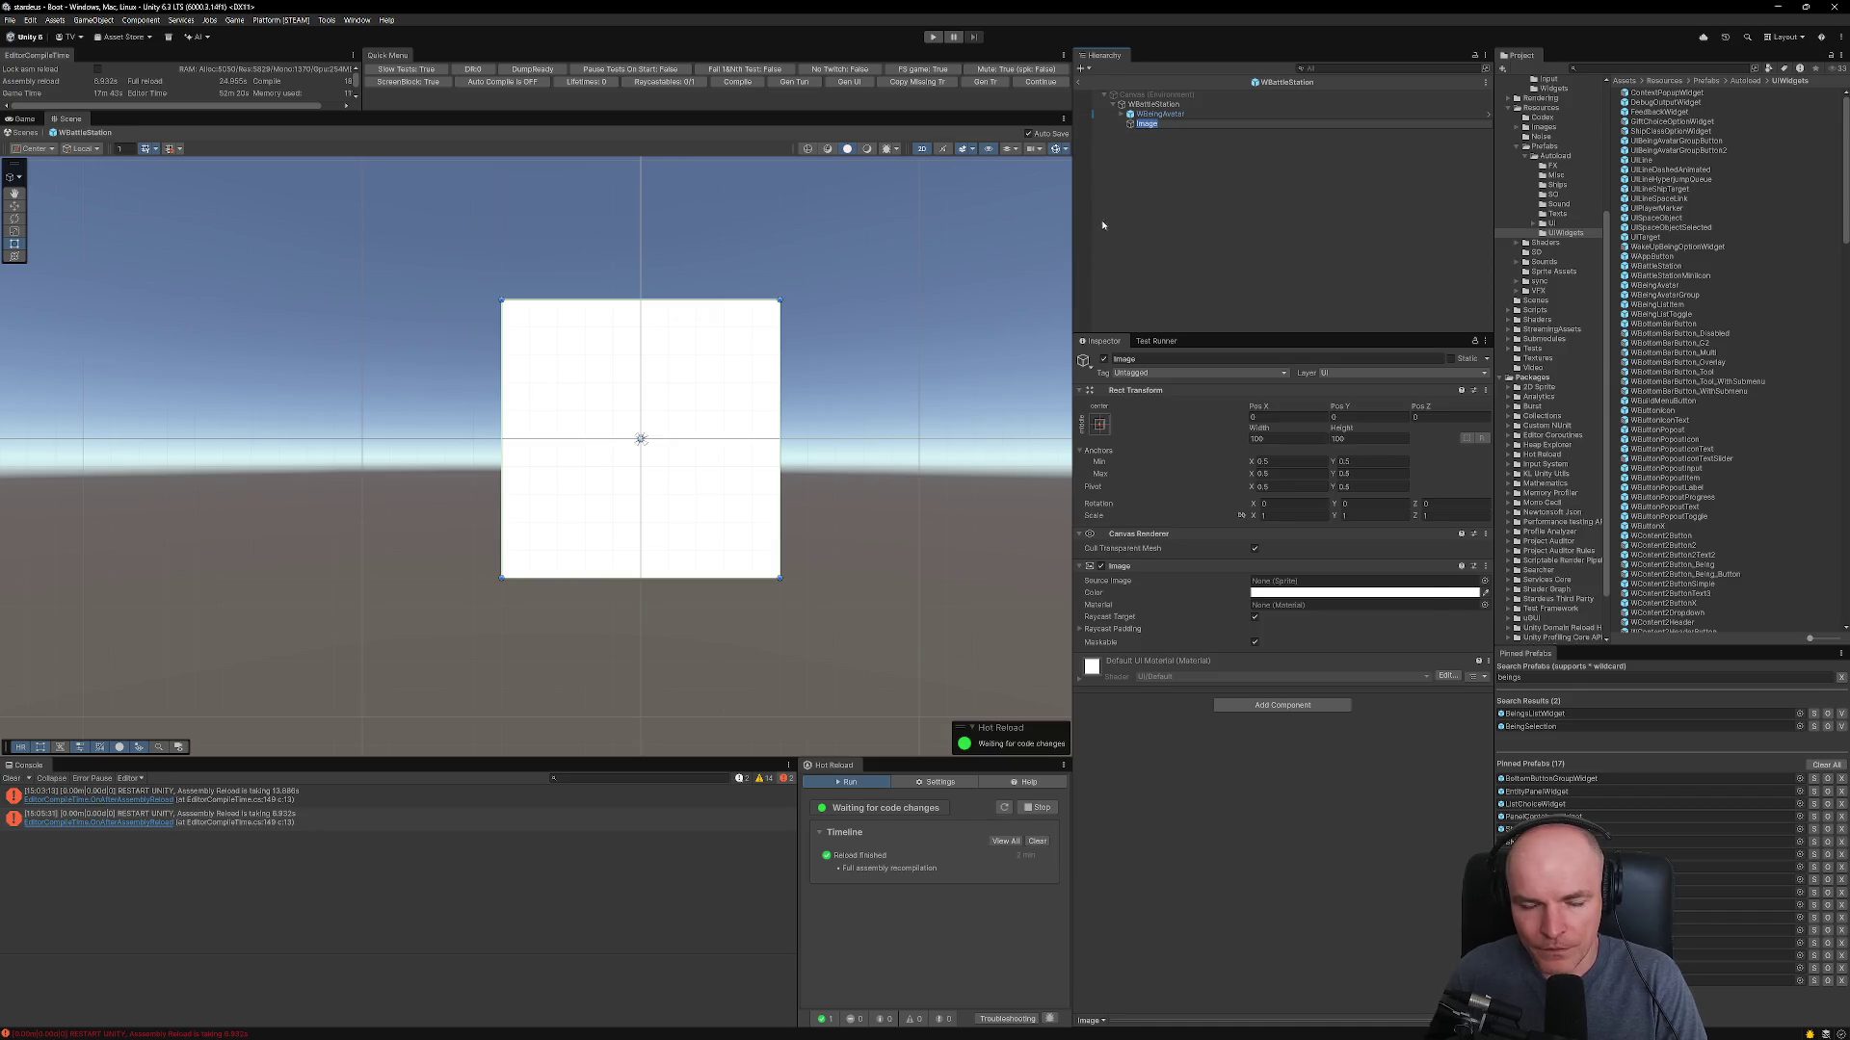
Look at the turret image in the Figma FIRE card, then select the new Image in Unity.
key("alt+Tab")
left_click(794, 464)
double_click(795, 465)
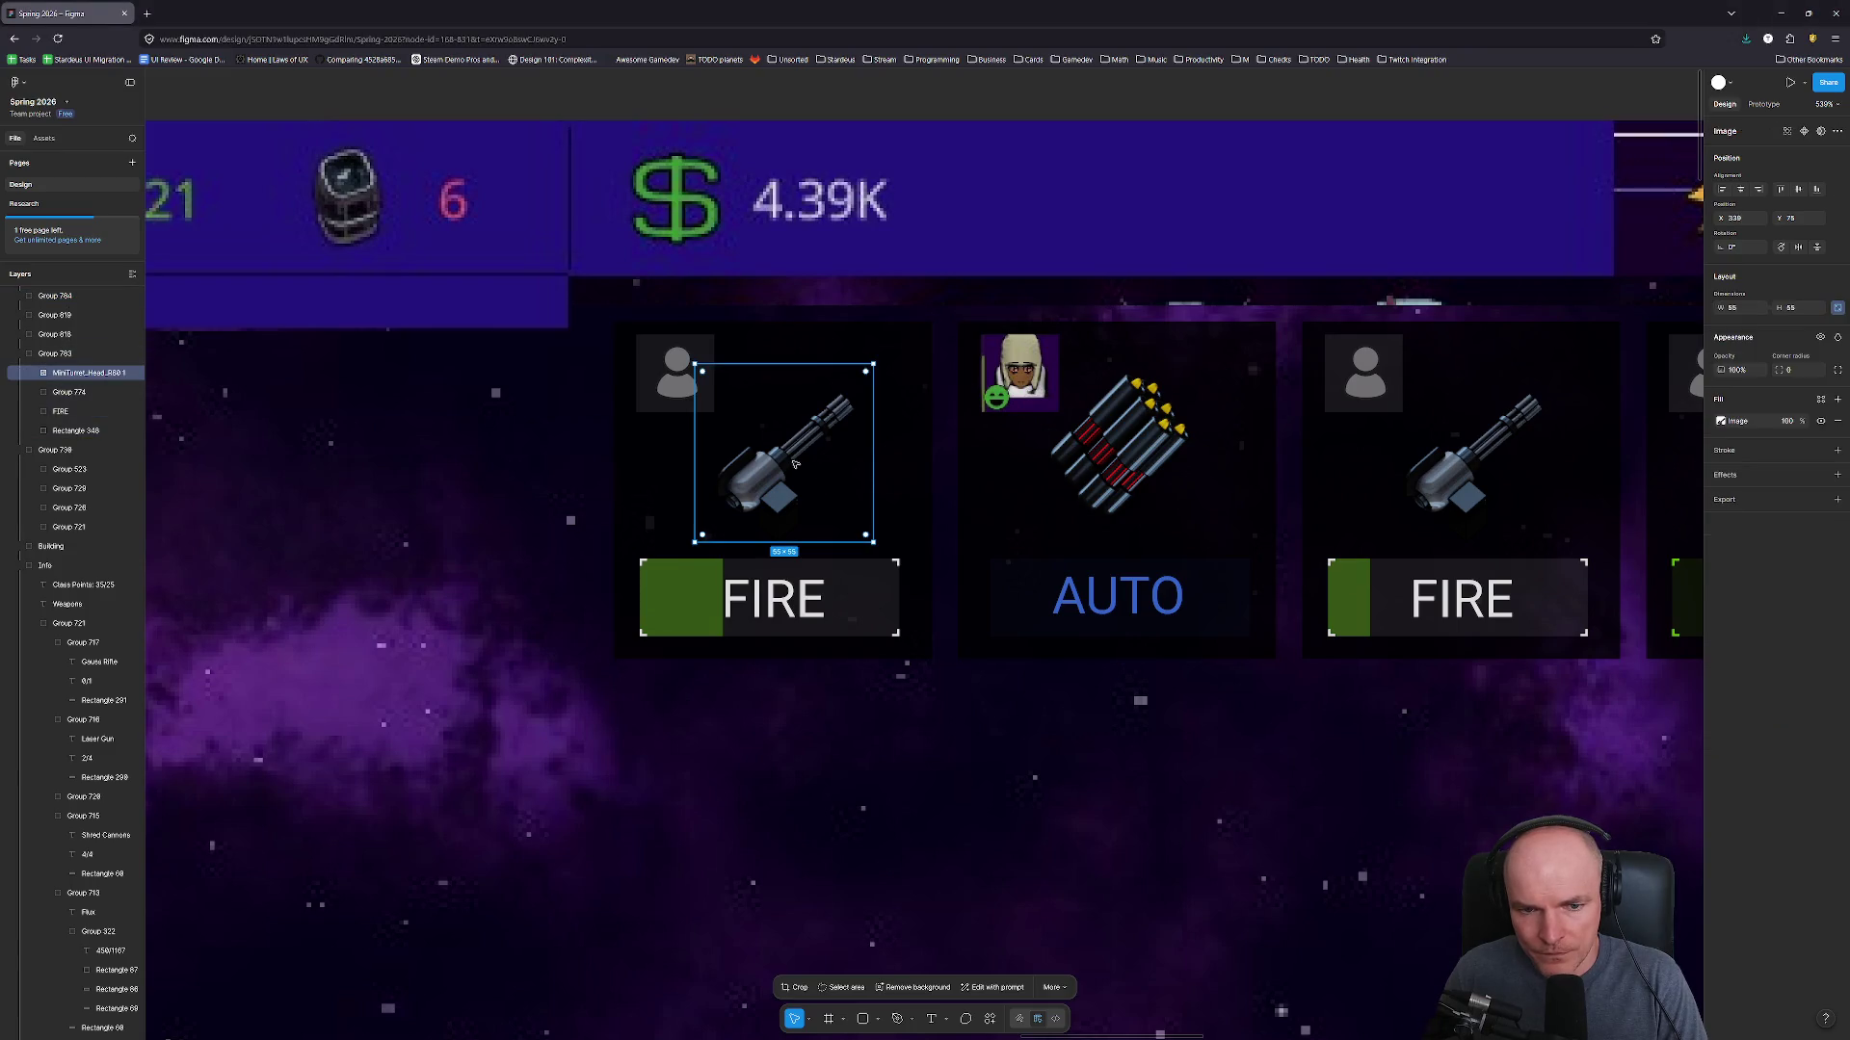
key("alt+Tab")
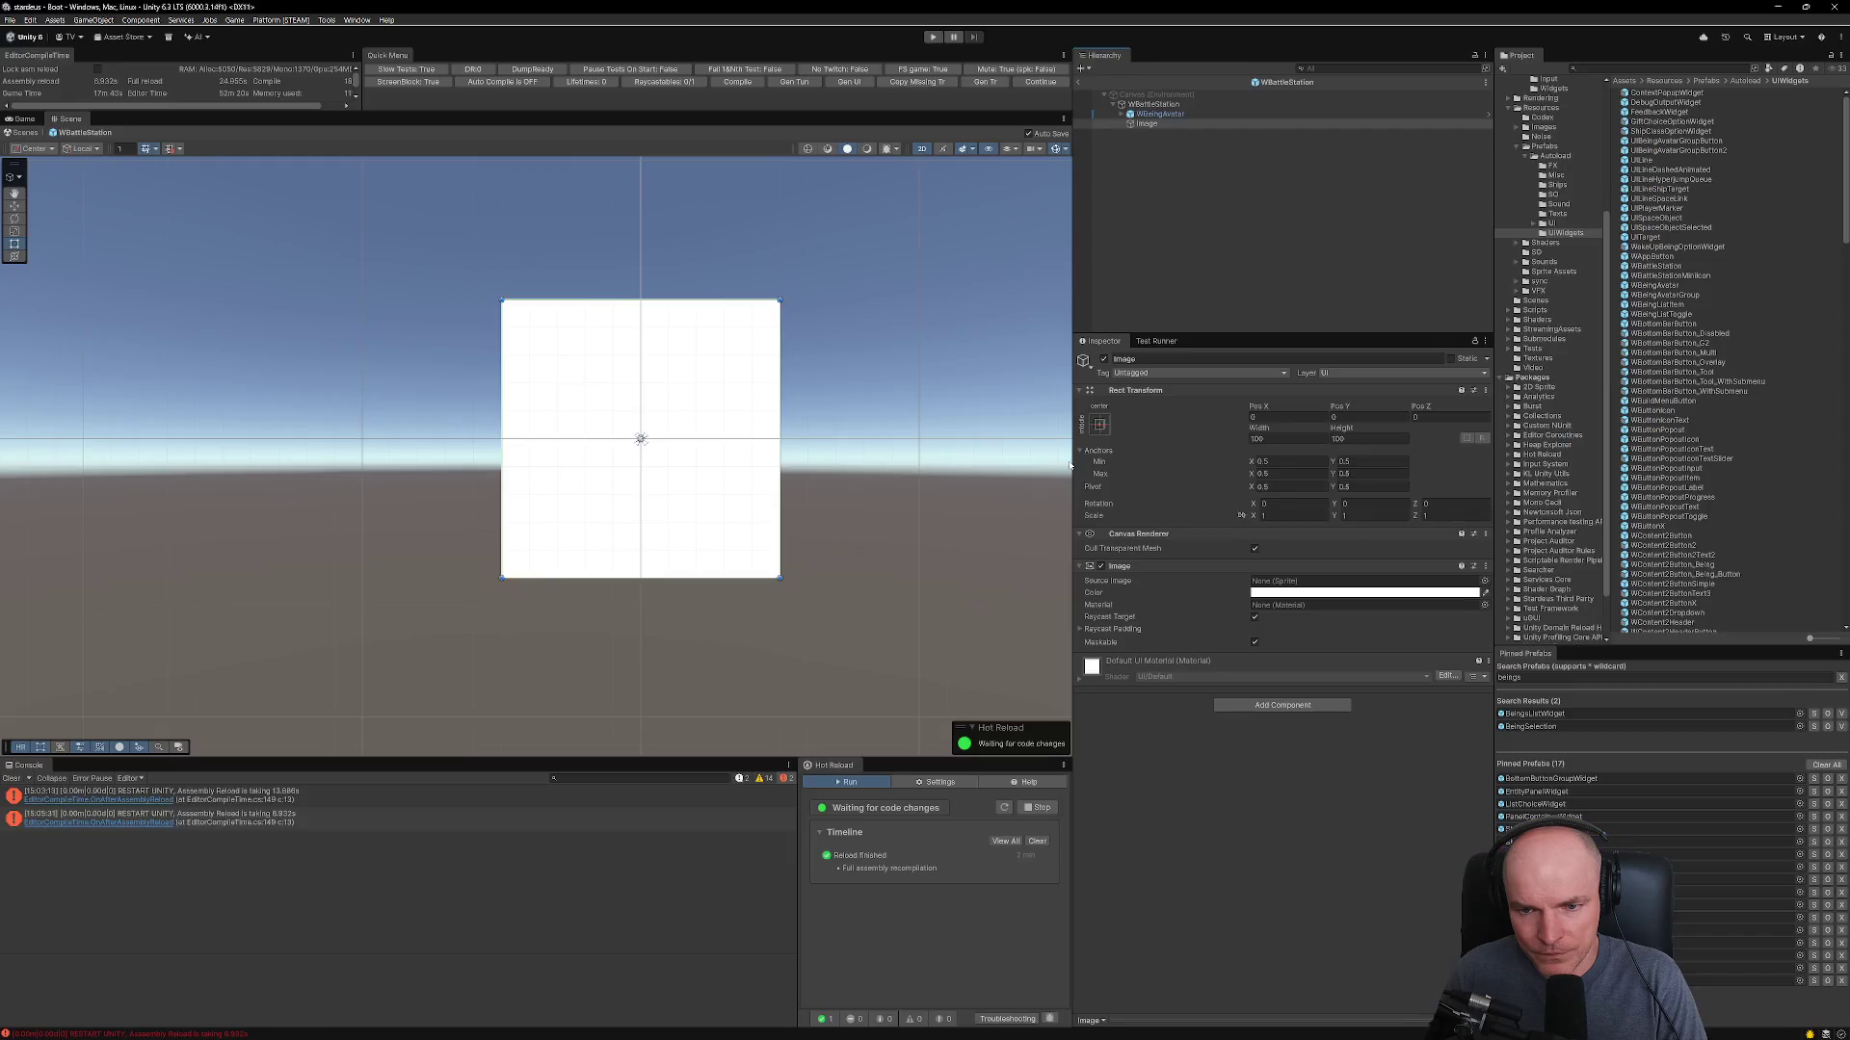
left_click(1145, 125)
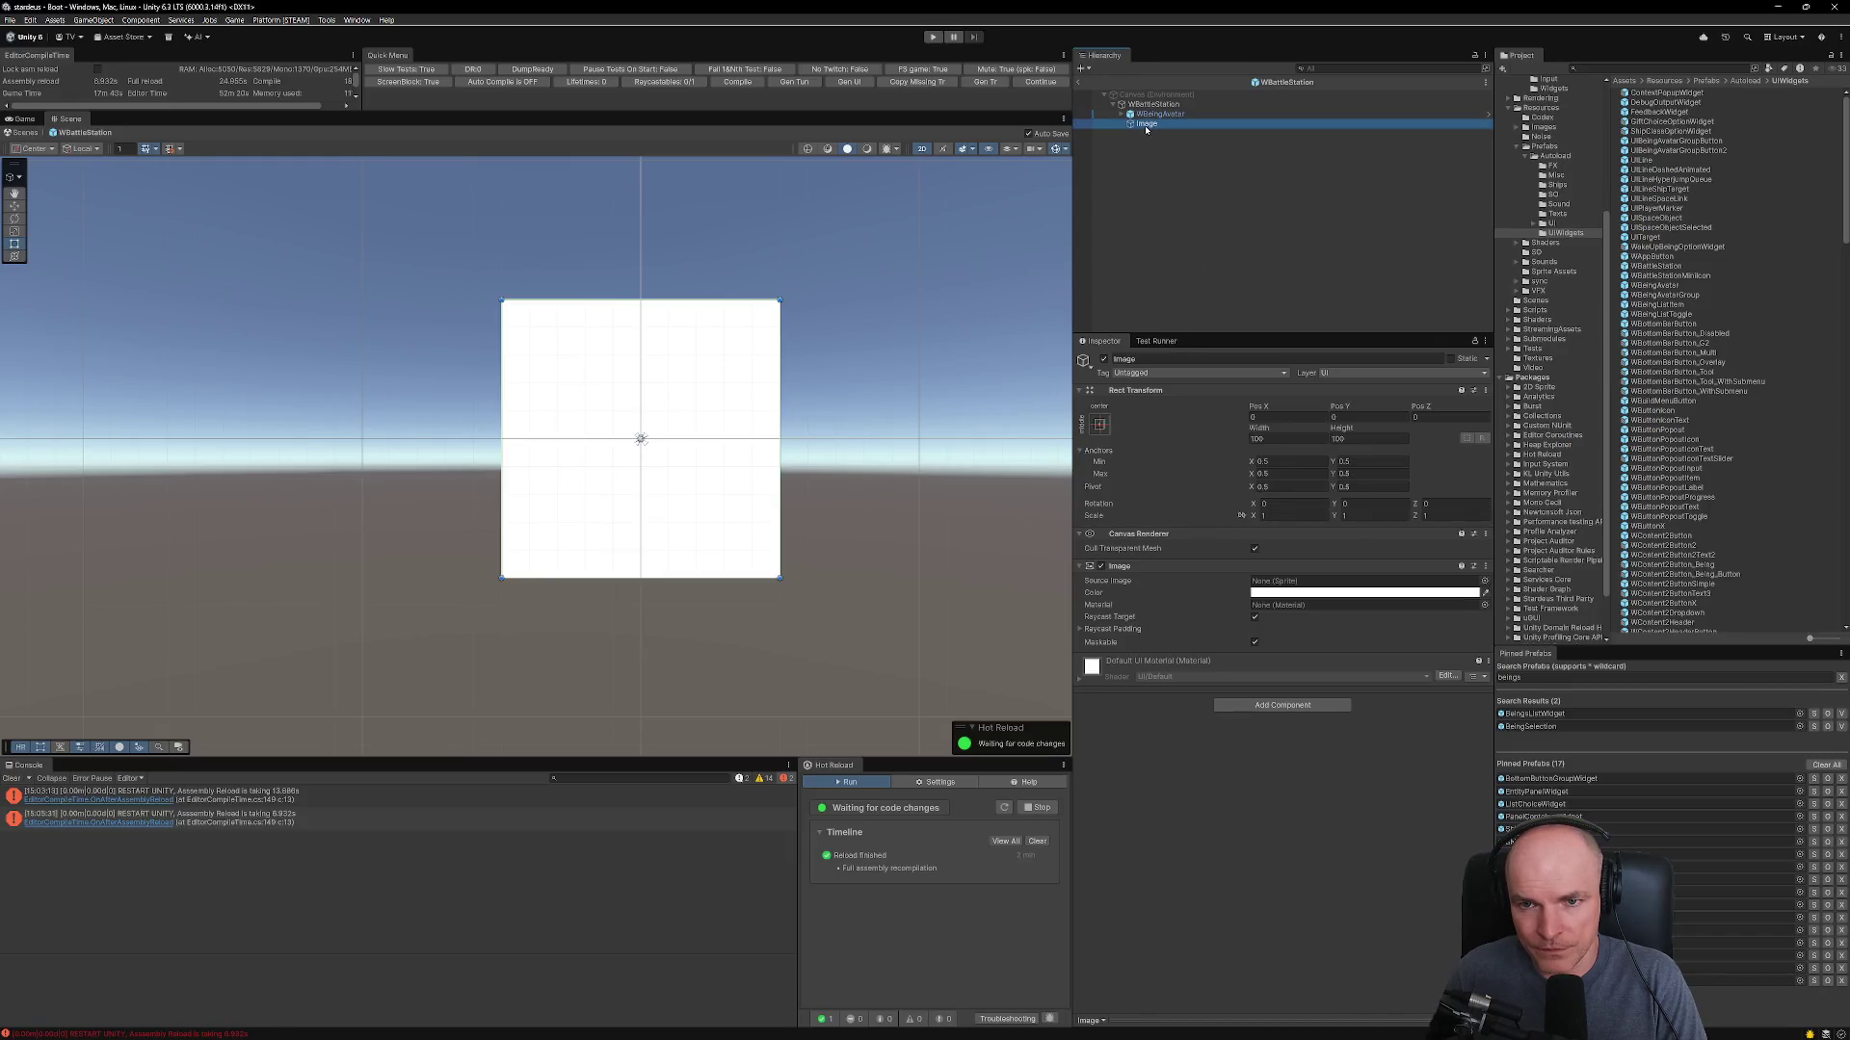
Set the new image's Width and Height to 56.
left_click(1275, 440)
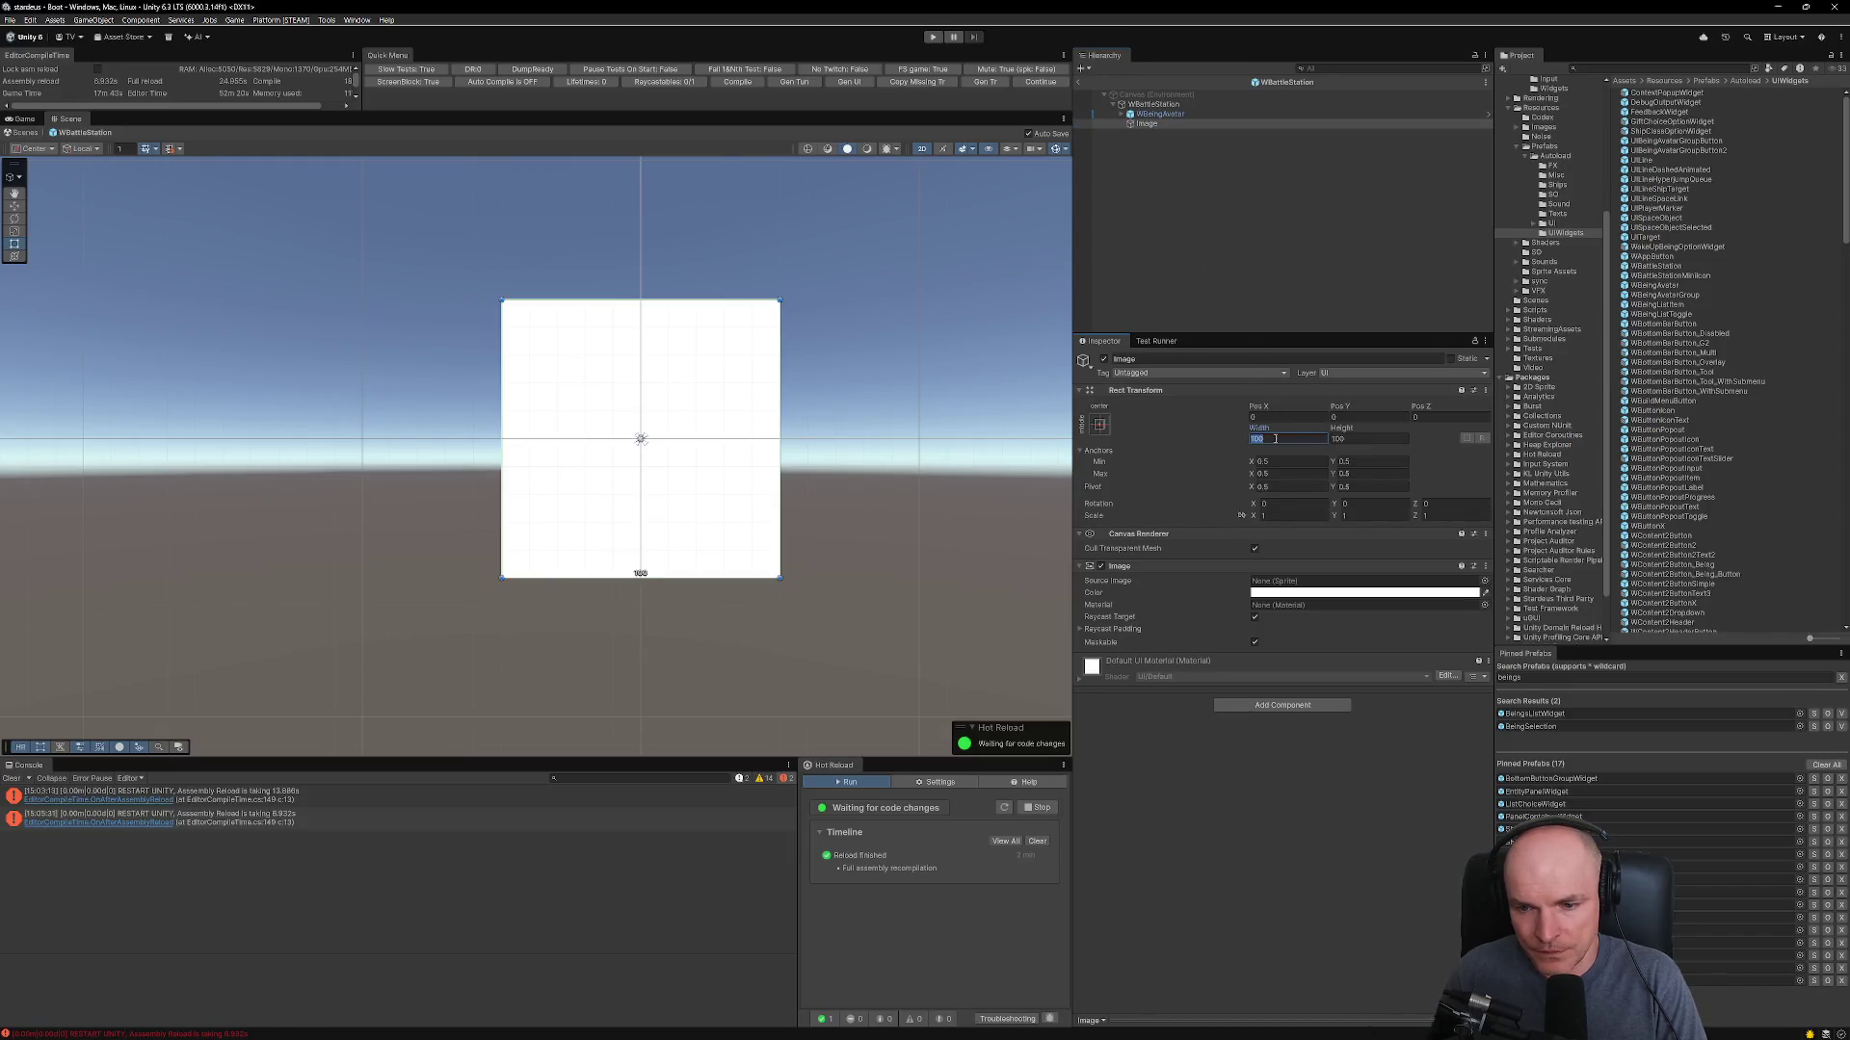
type("56")
key("Tab")
type("56")
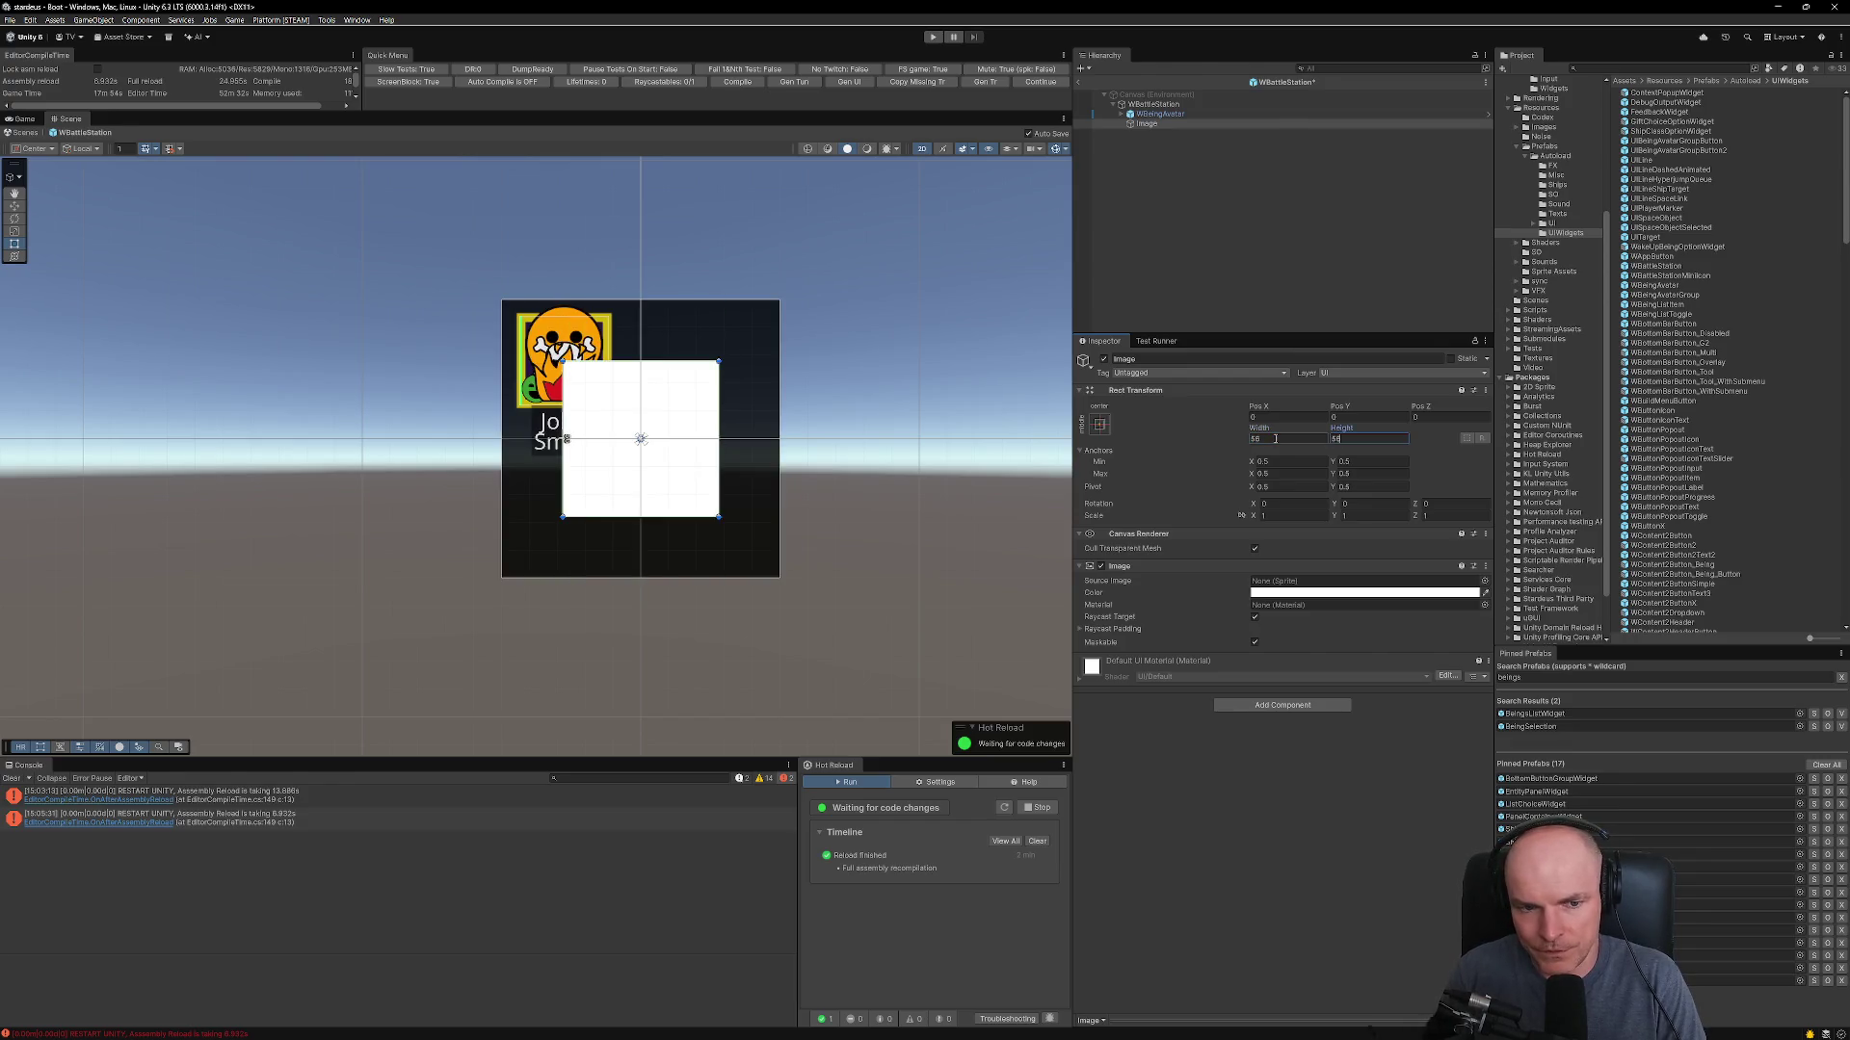
Move the 56×56 image up and right beside the avatar, checking the Figma mockup.
key("alt+Tab")
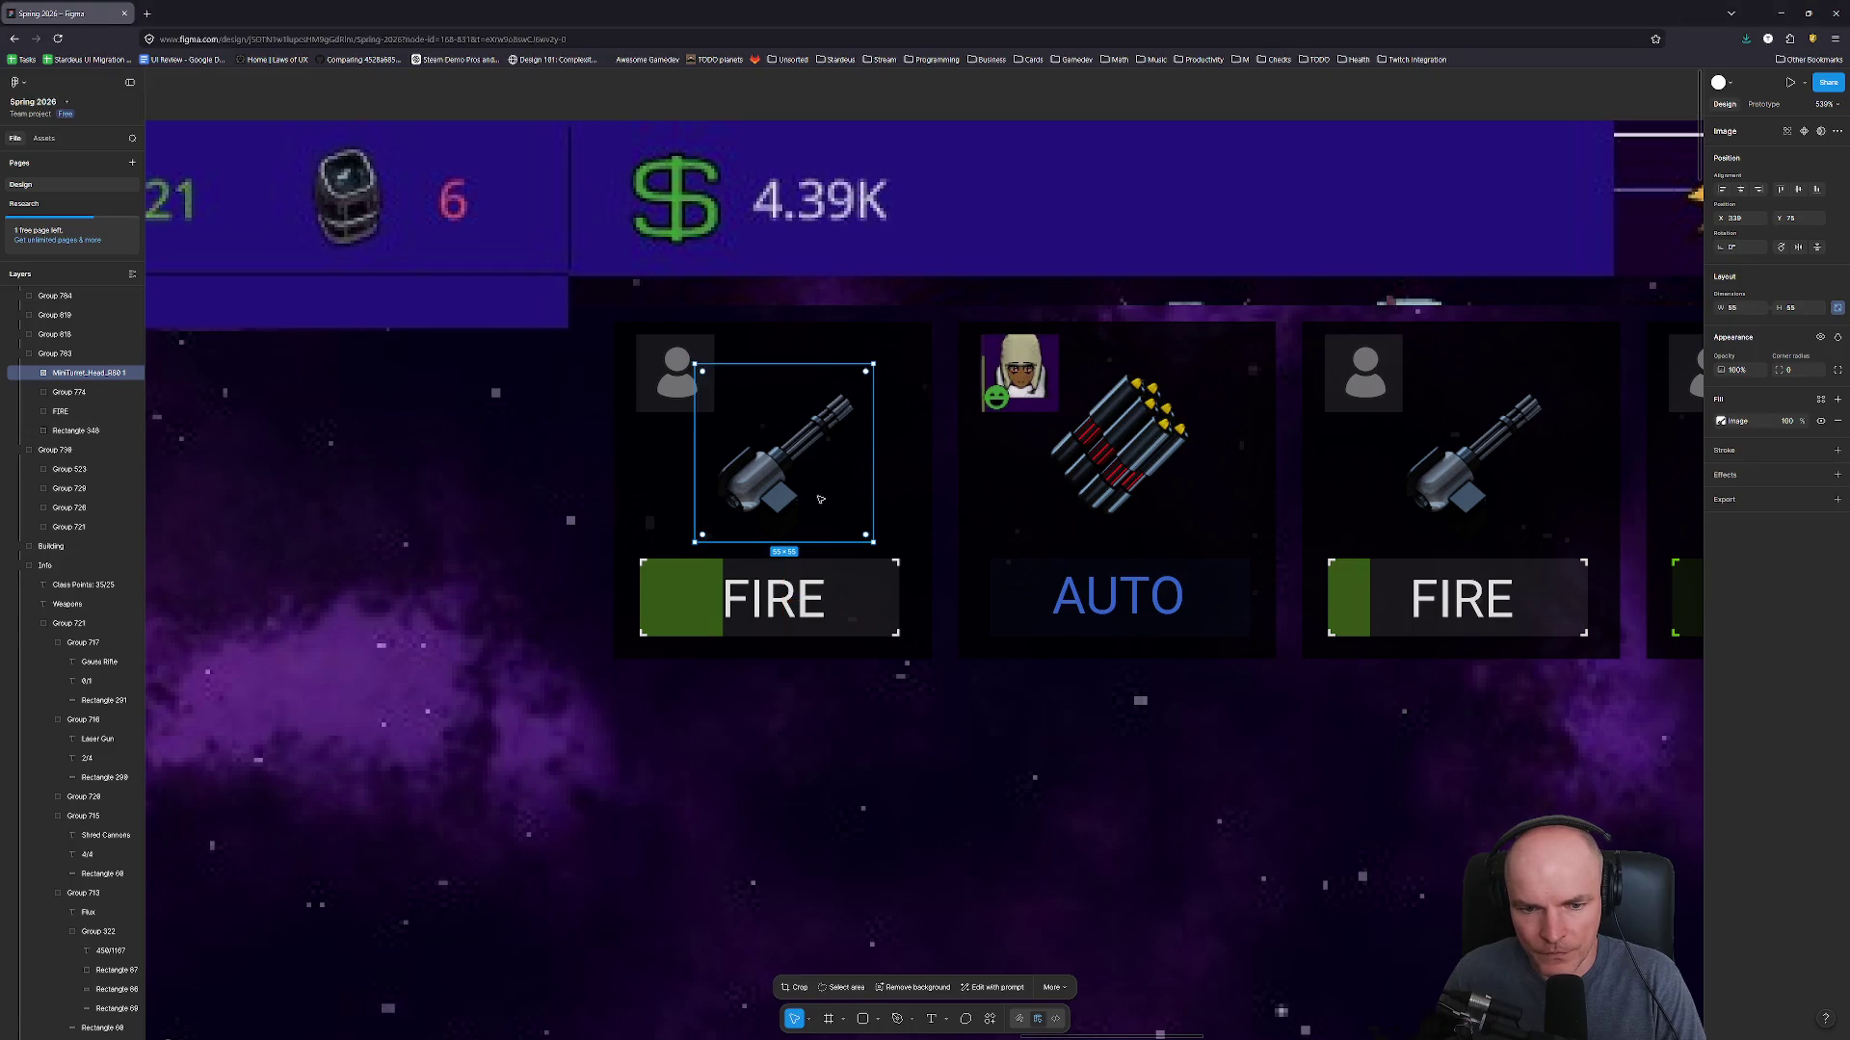
key("alt+Tab")
mouse_move(678, 426)
left_mouse_down()
mouse_move(680, 394)
mouse_move(714, 386)
left_mouse_up()
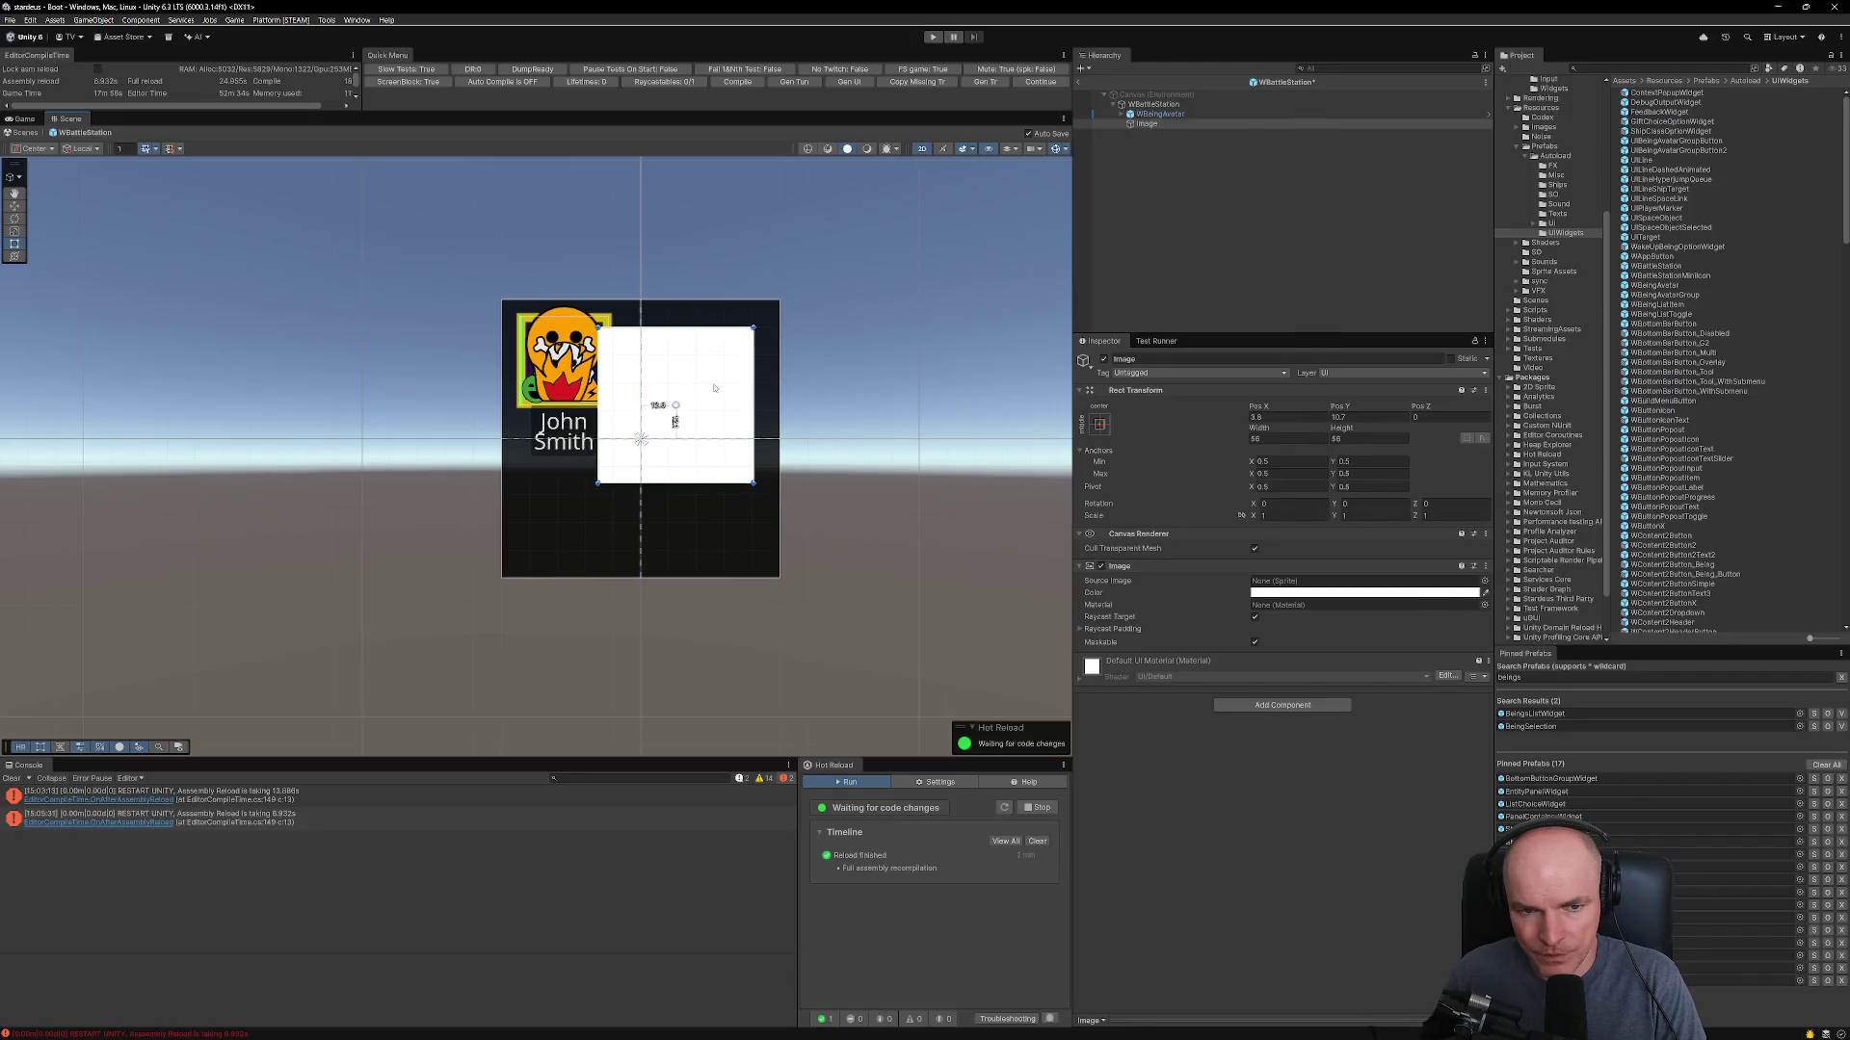
key("alt+Tab")
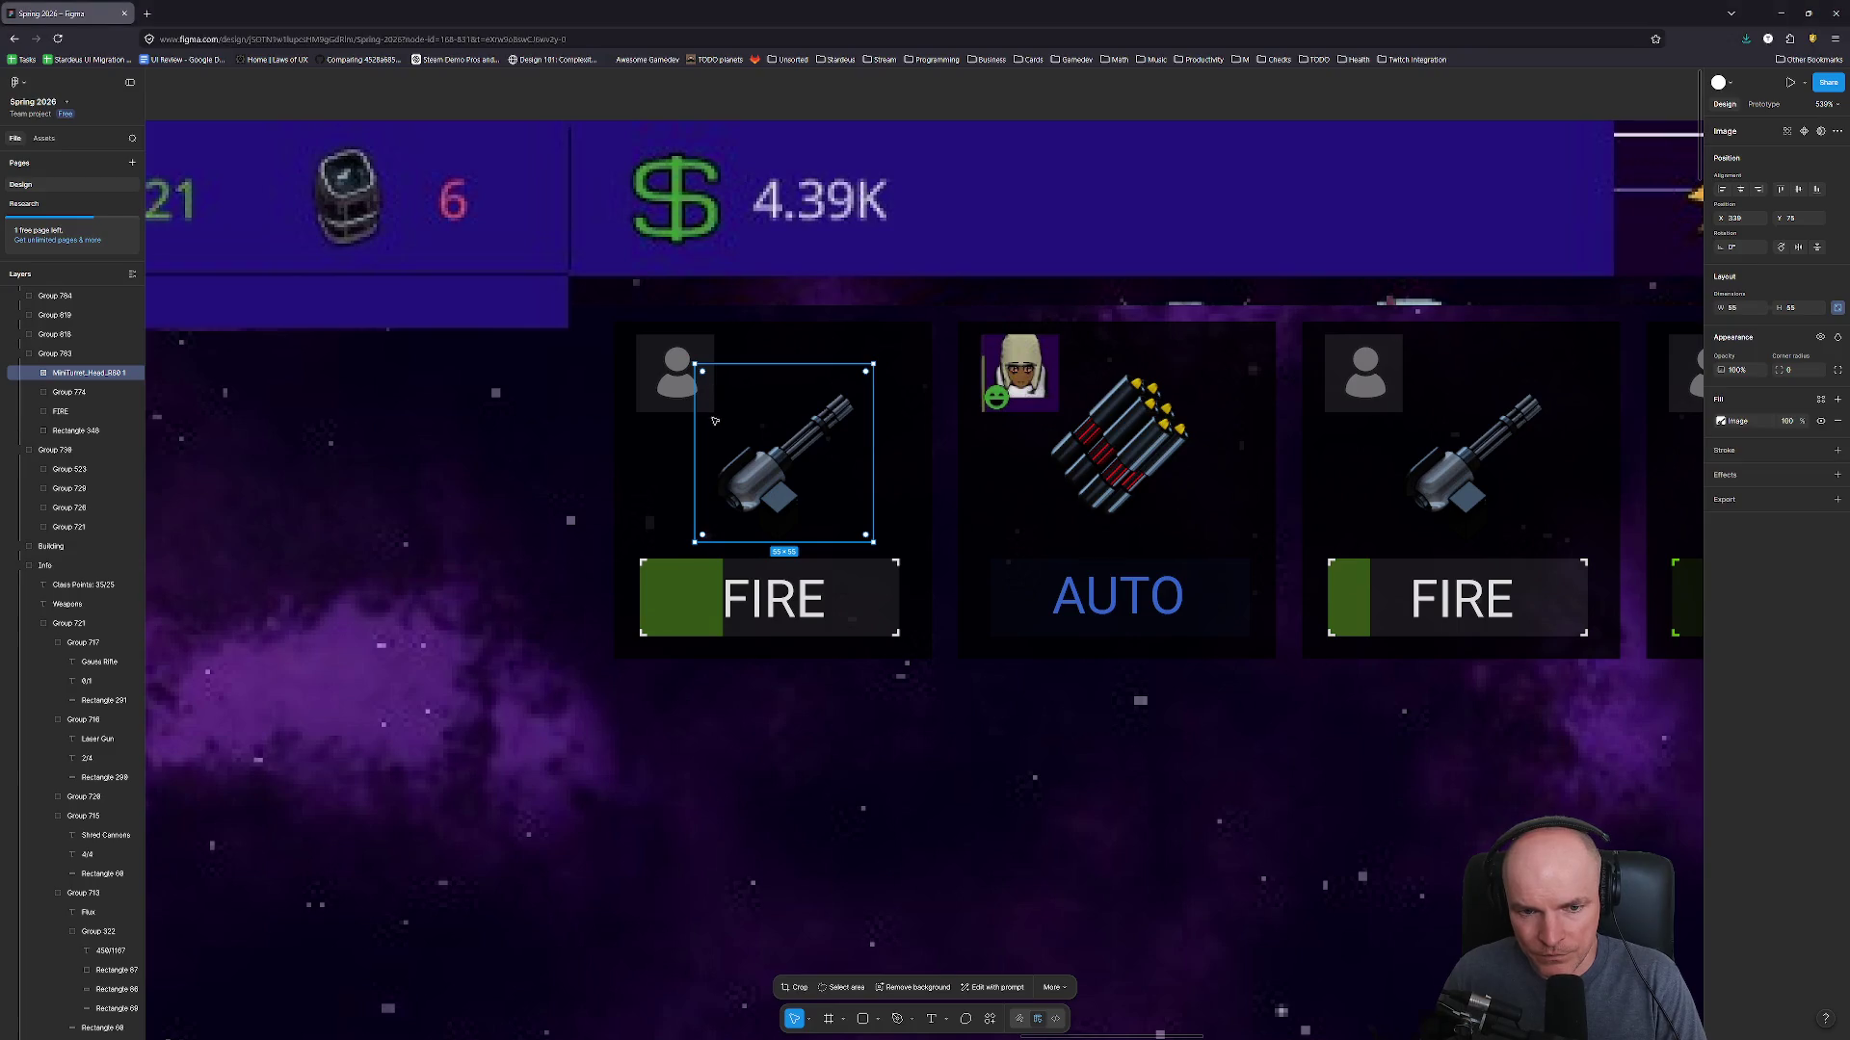
Reposition the white image right and down beside the avatar to match the Figma mockup.
key("alt+Tab")
left_click_drag(715, 421, 677, 431)
key("alt+Tab")
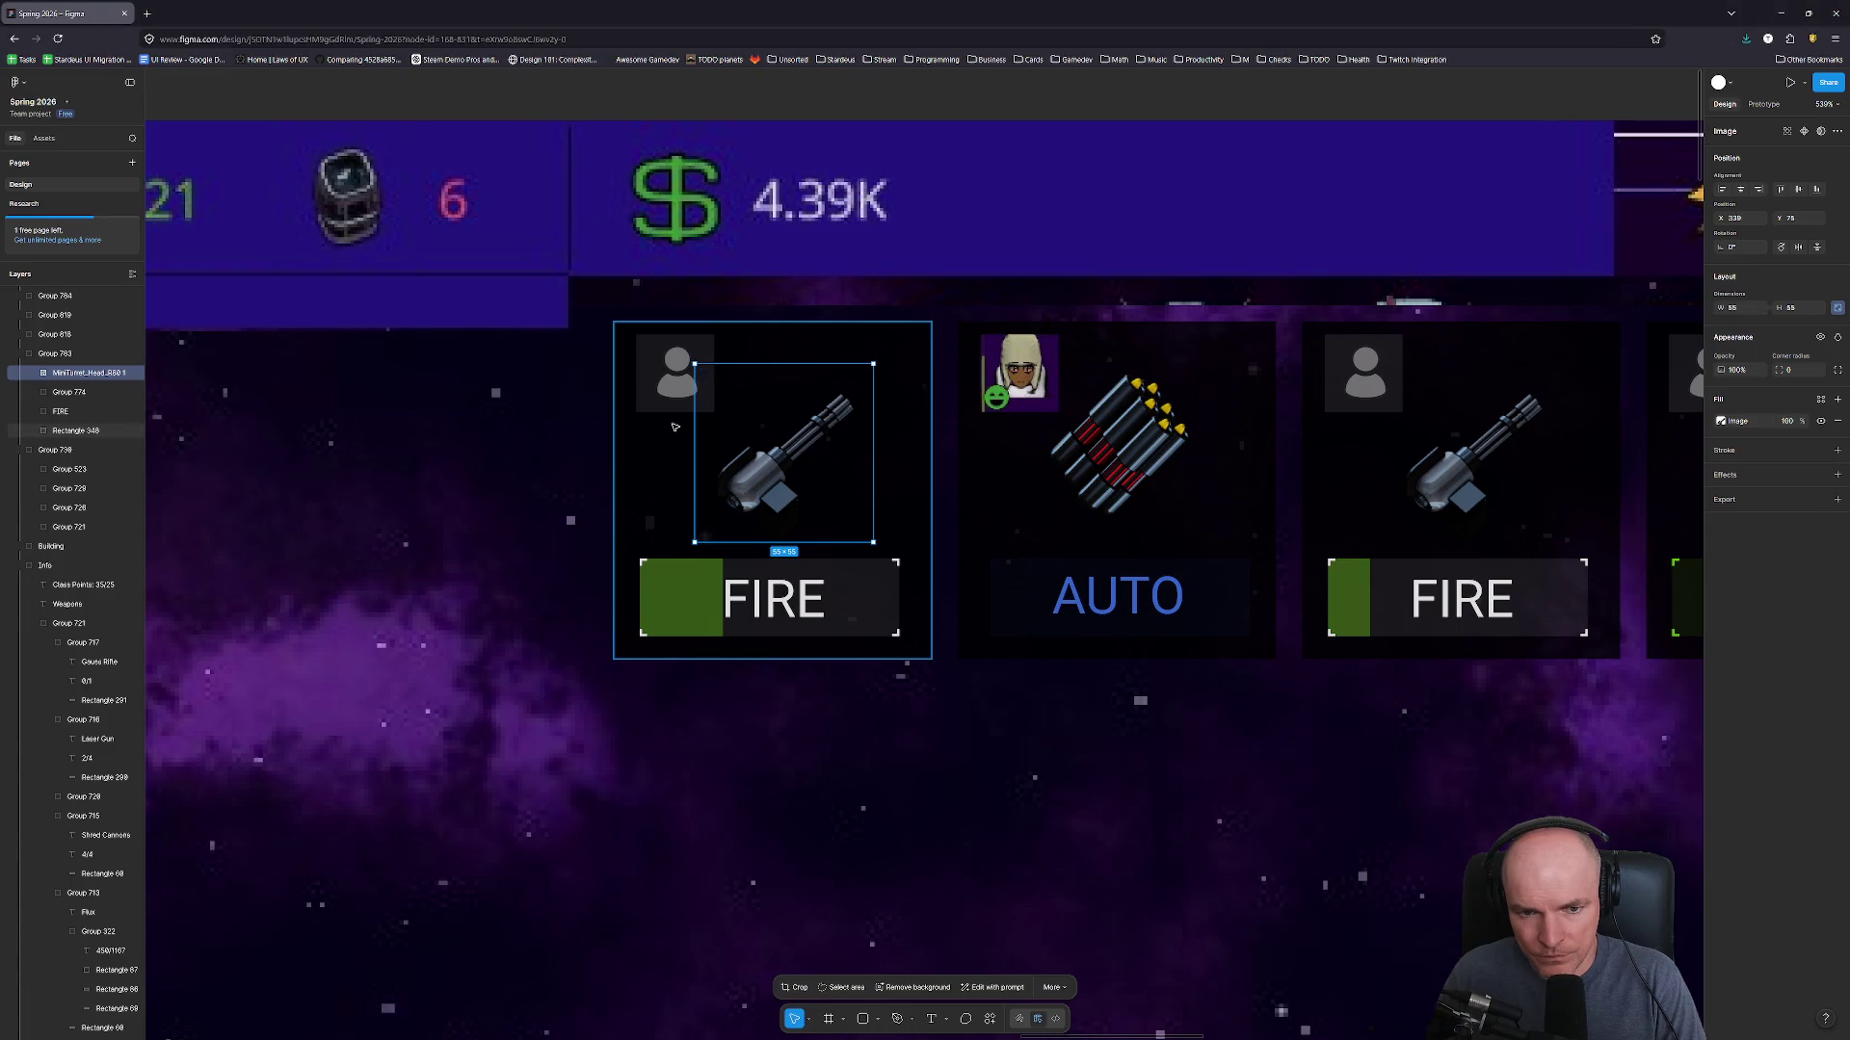
key("alt+Tab")
mouse_move(688, 419)
left_mouse_down()
mouse_move(746, 412)
mouse_move(722, 426)
left_mouse_up()
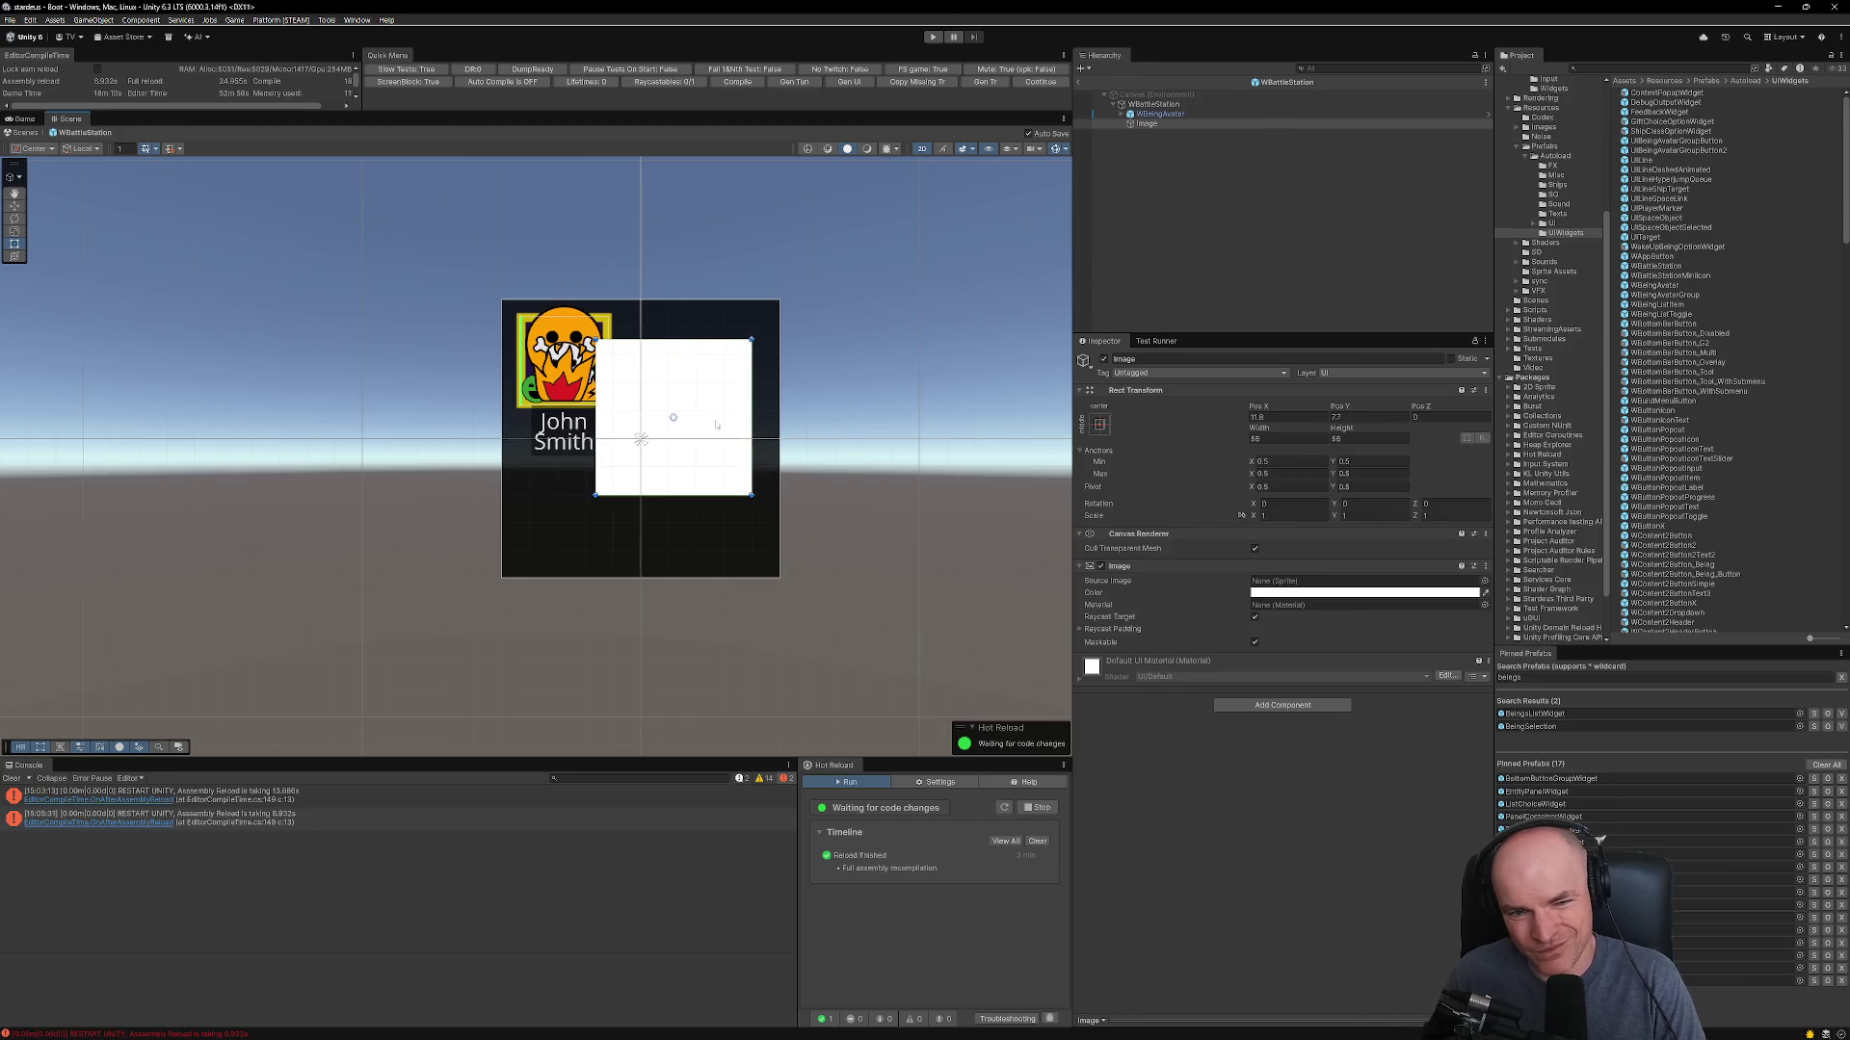
Inspect the AUTO and FIRE weapon cards in the Figma mockup, then return to Unity.
key("alt+Tab")
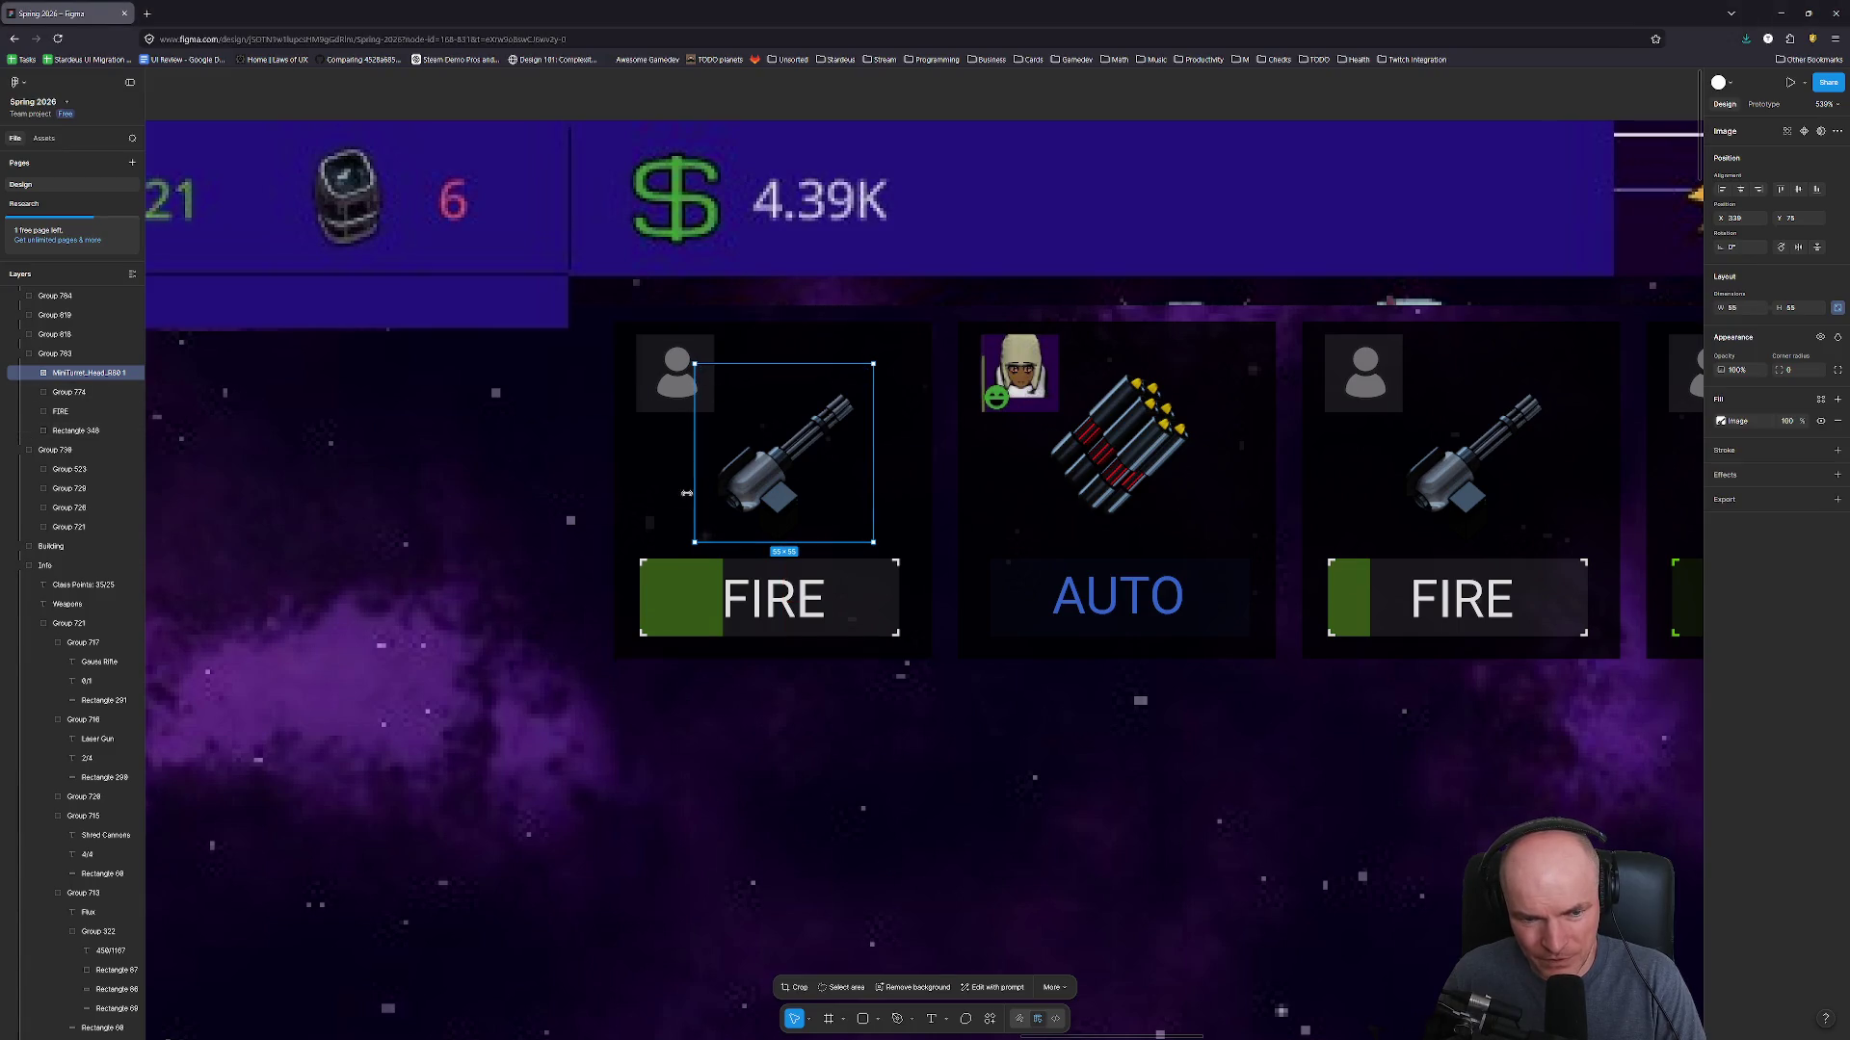
left_click(1122, 449)
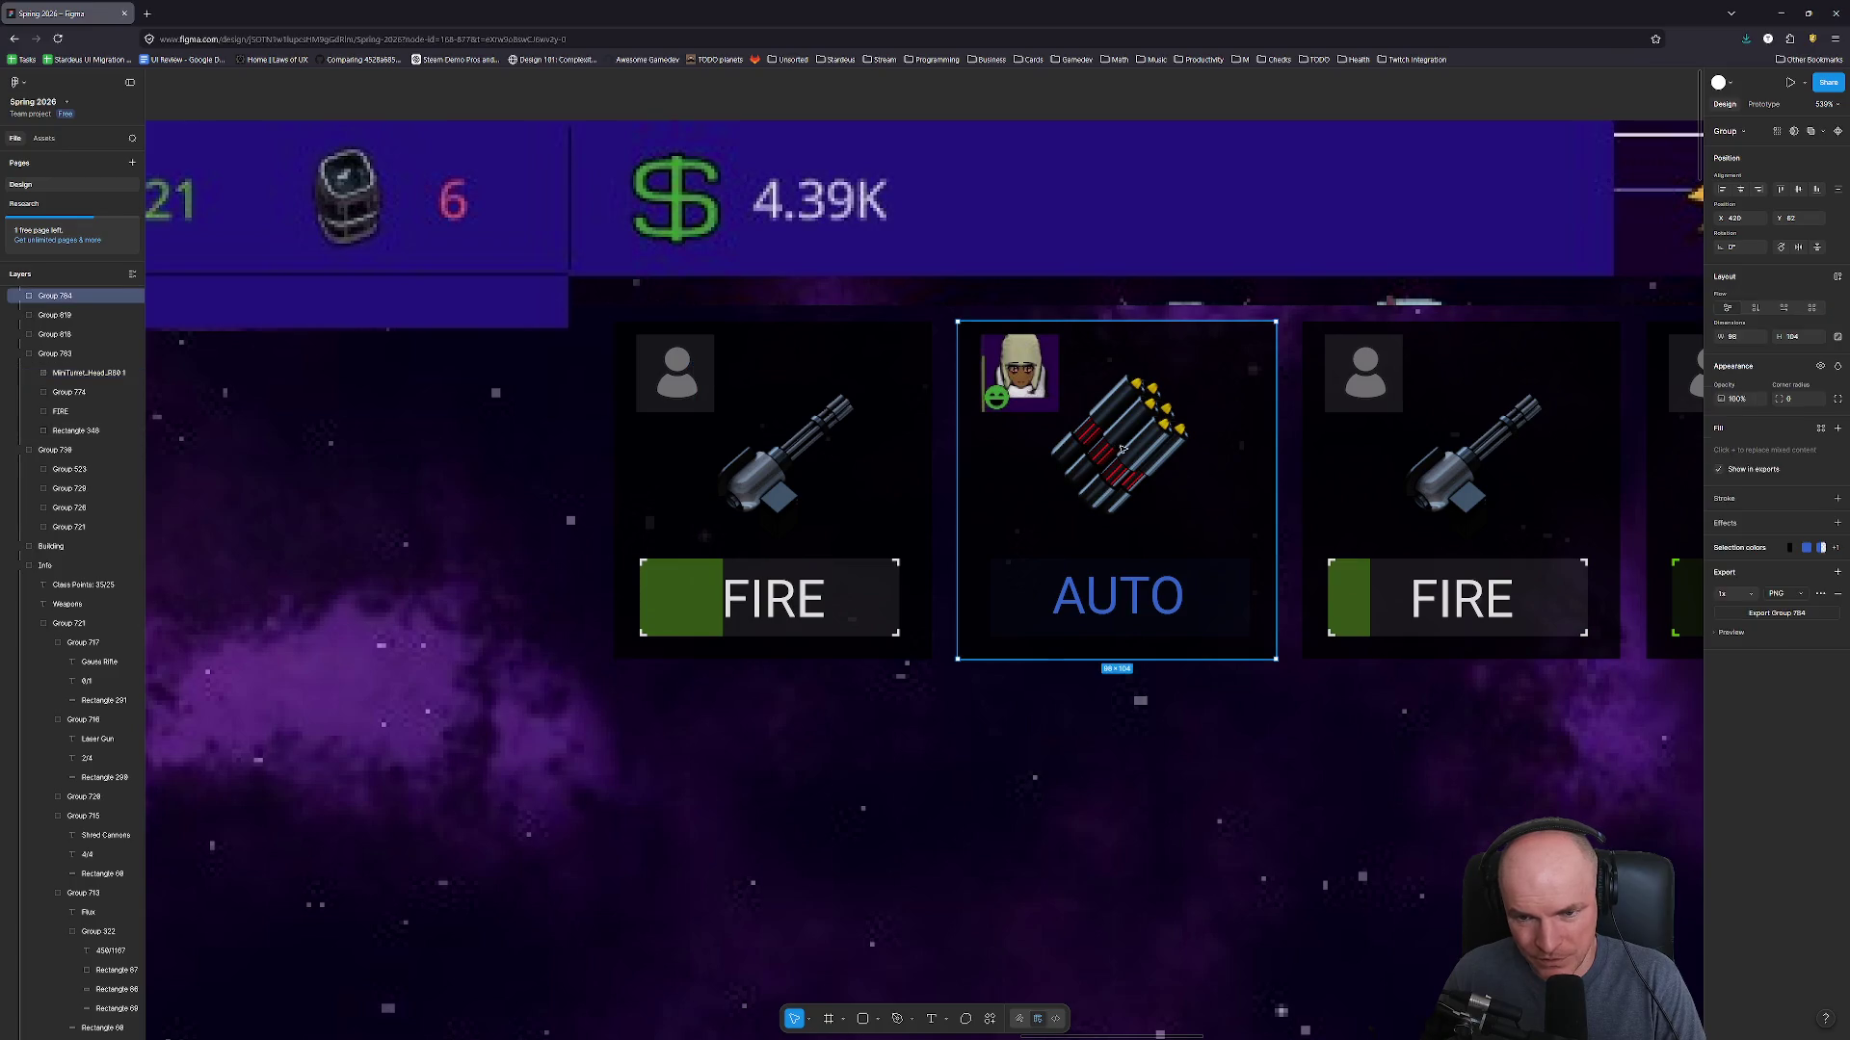
left_click(1123, 449)
key("Escape")
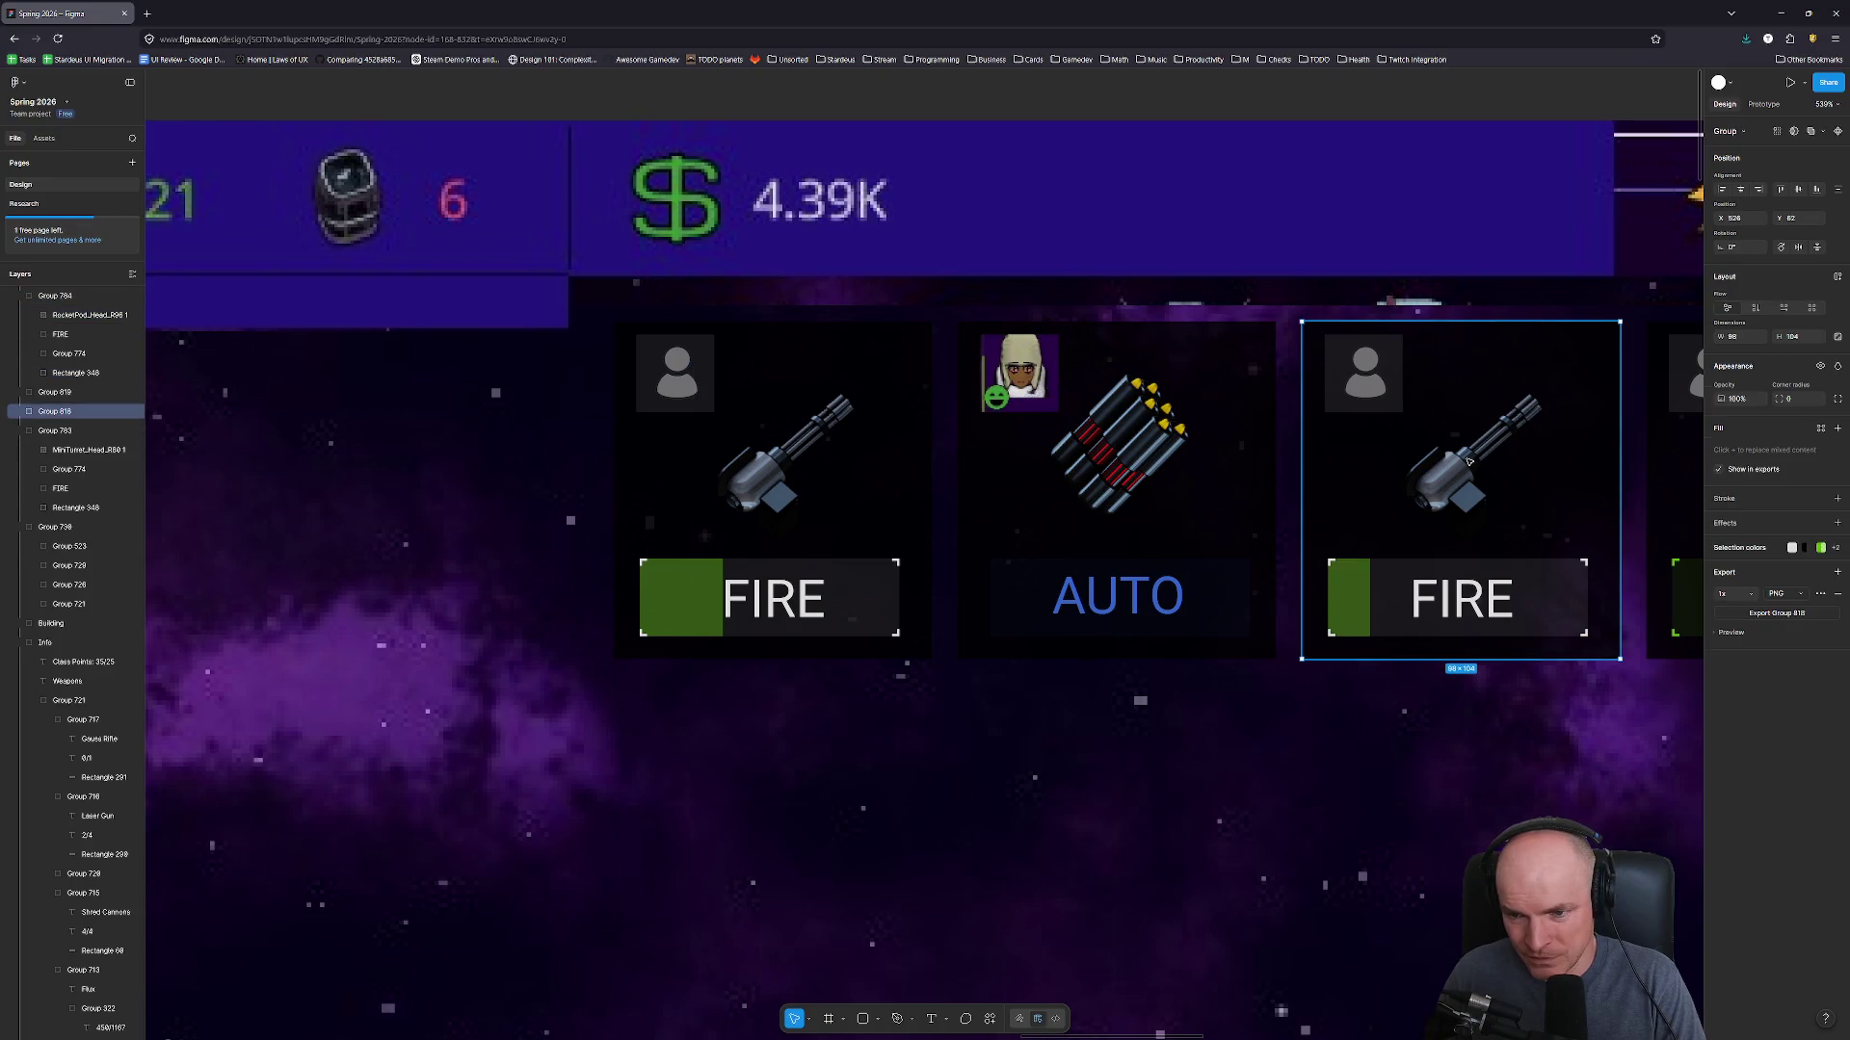
key("alt+Tab")
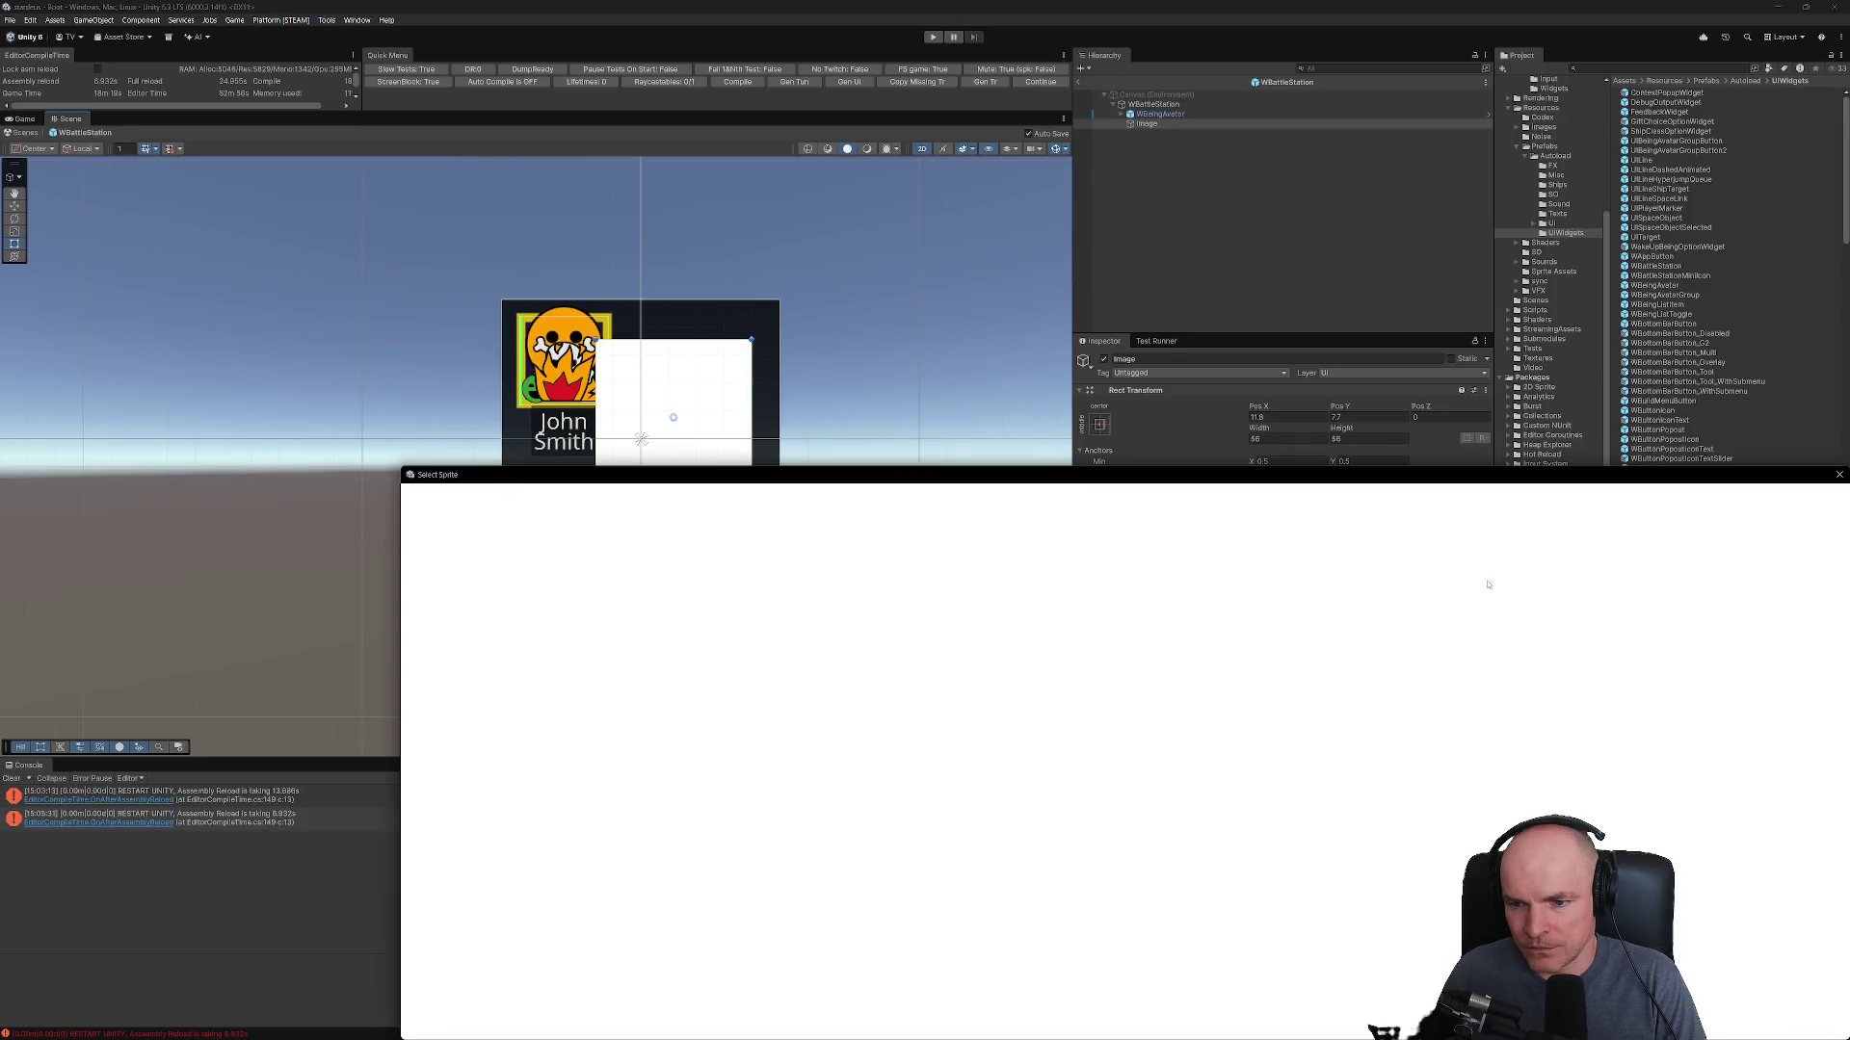
Assign the Fist sprite as the white image's Source Image via the sprite picker.
left_click(1485, 580)
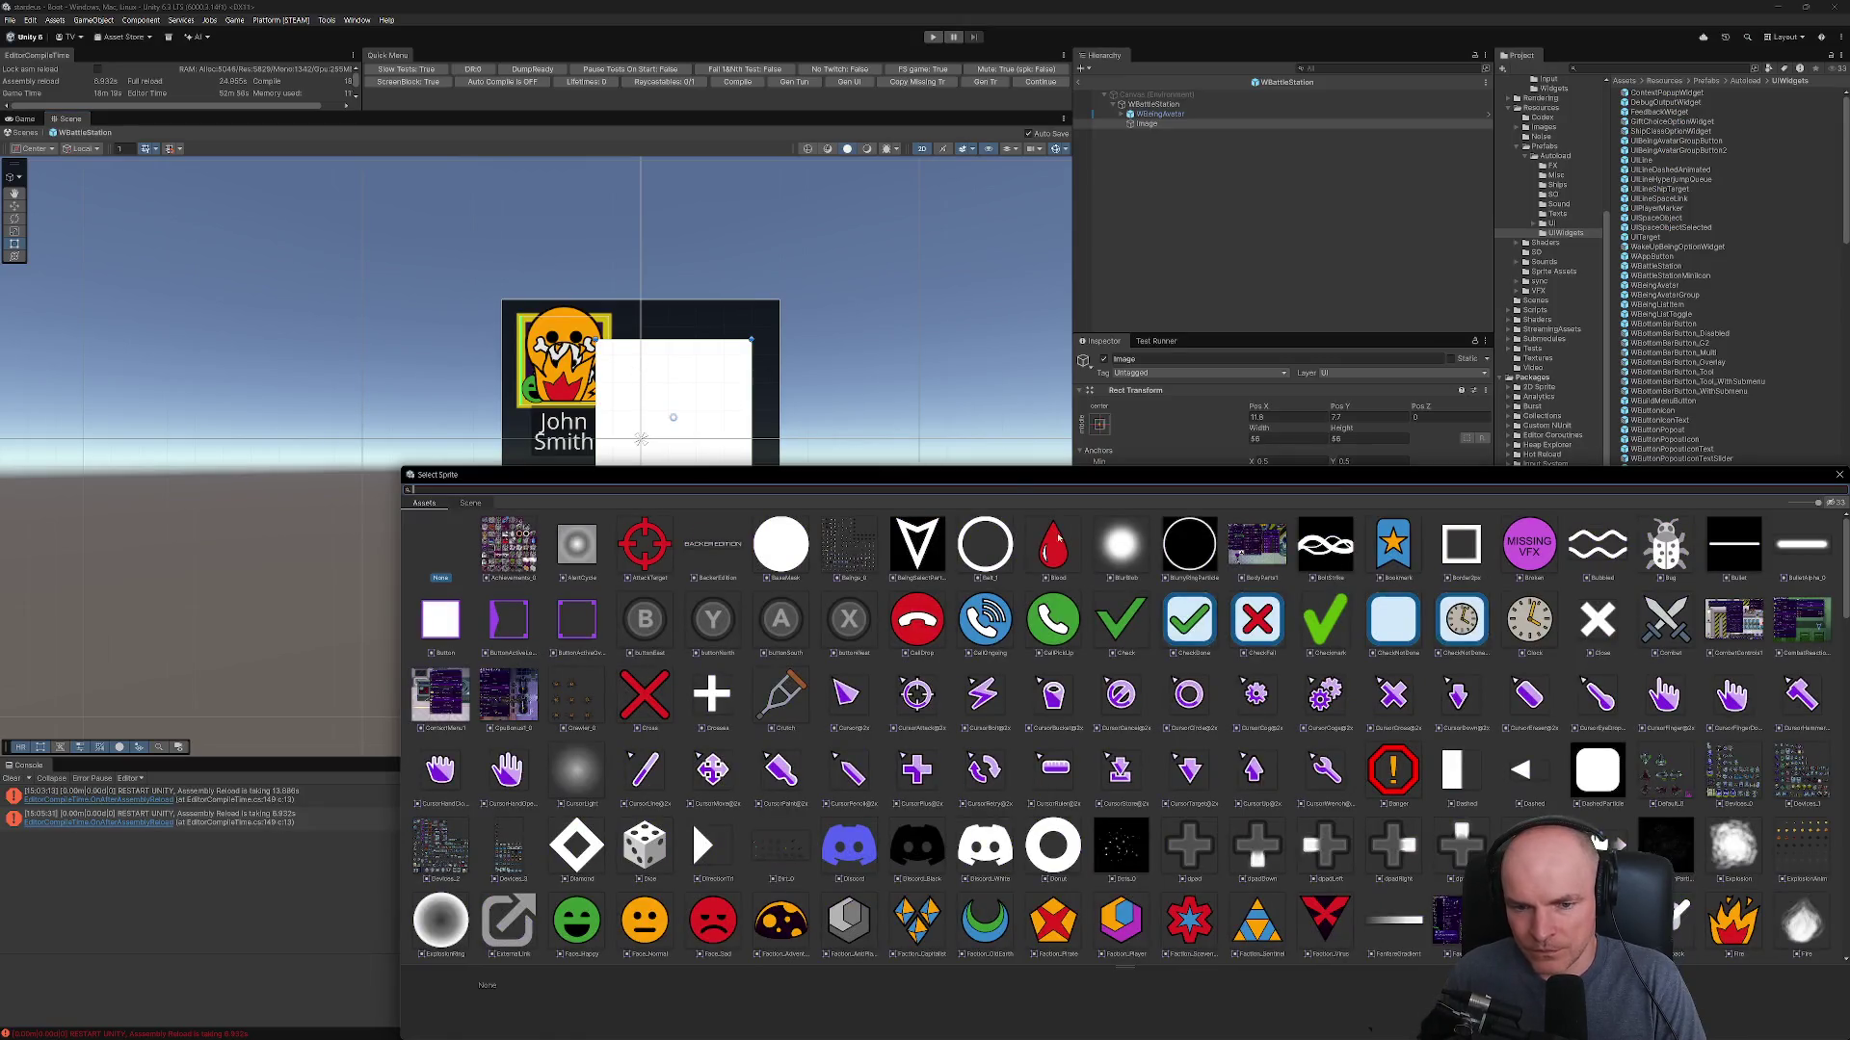
left_click_drag(1010, 480, 908, 263)
scroll(980, 555, "down", 4)
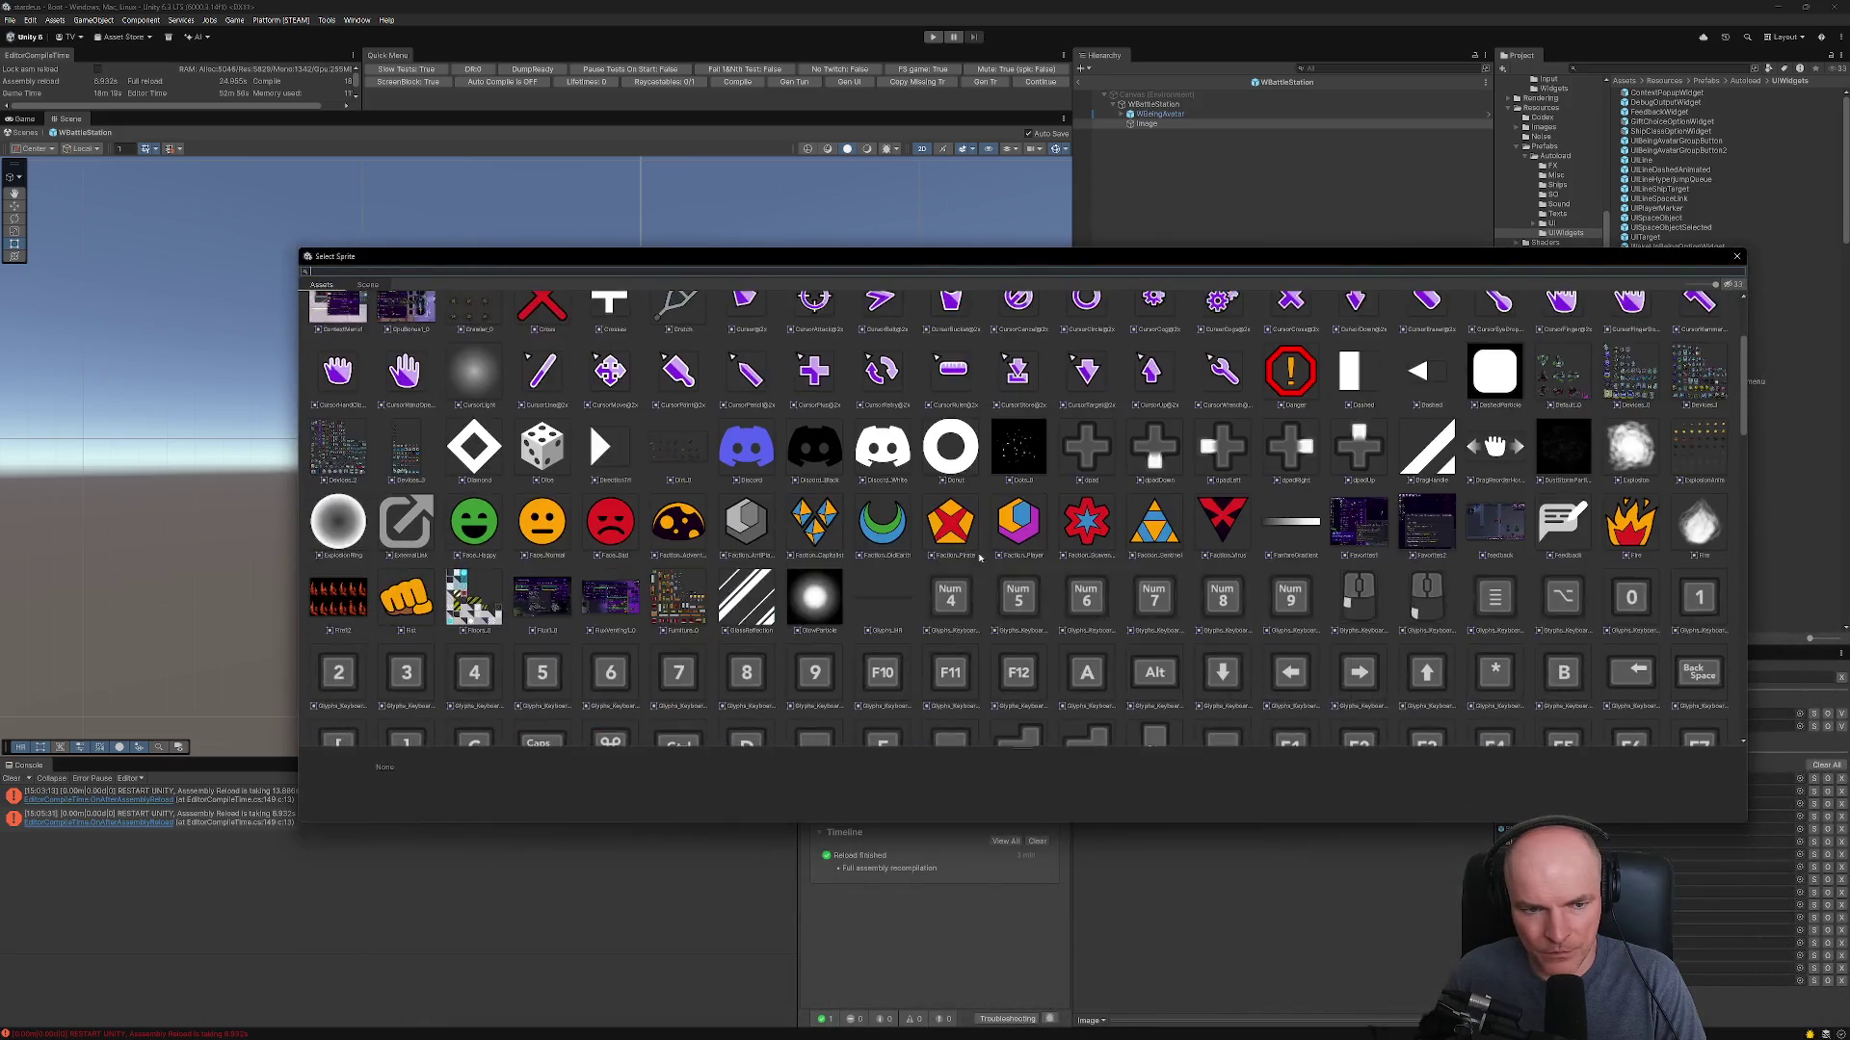
scroll(980, 555, "up", 3)
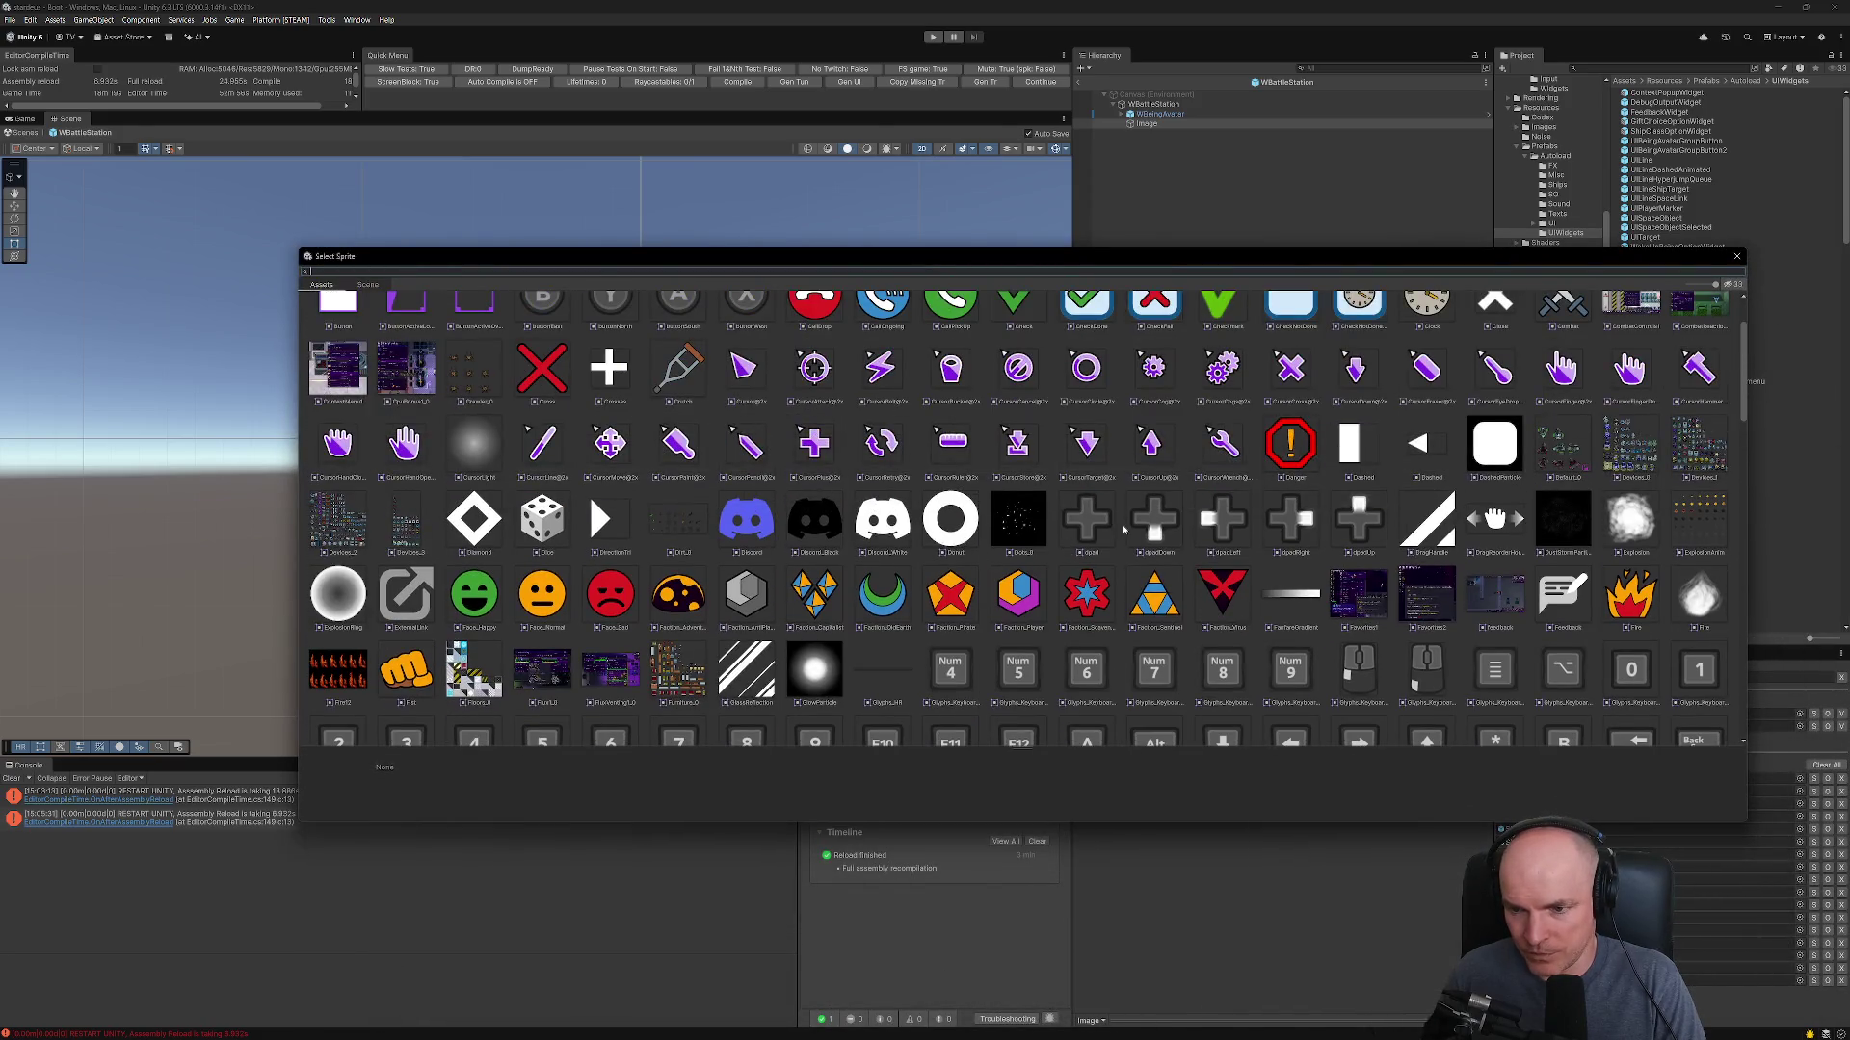
double_click(406, 671)
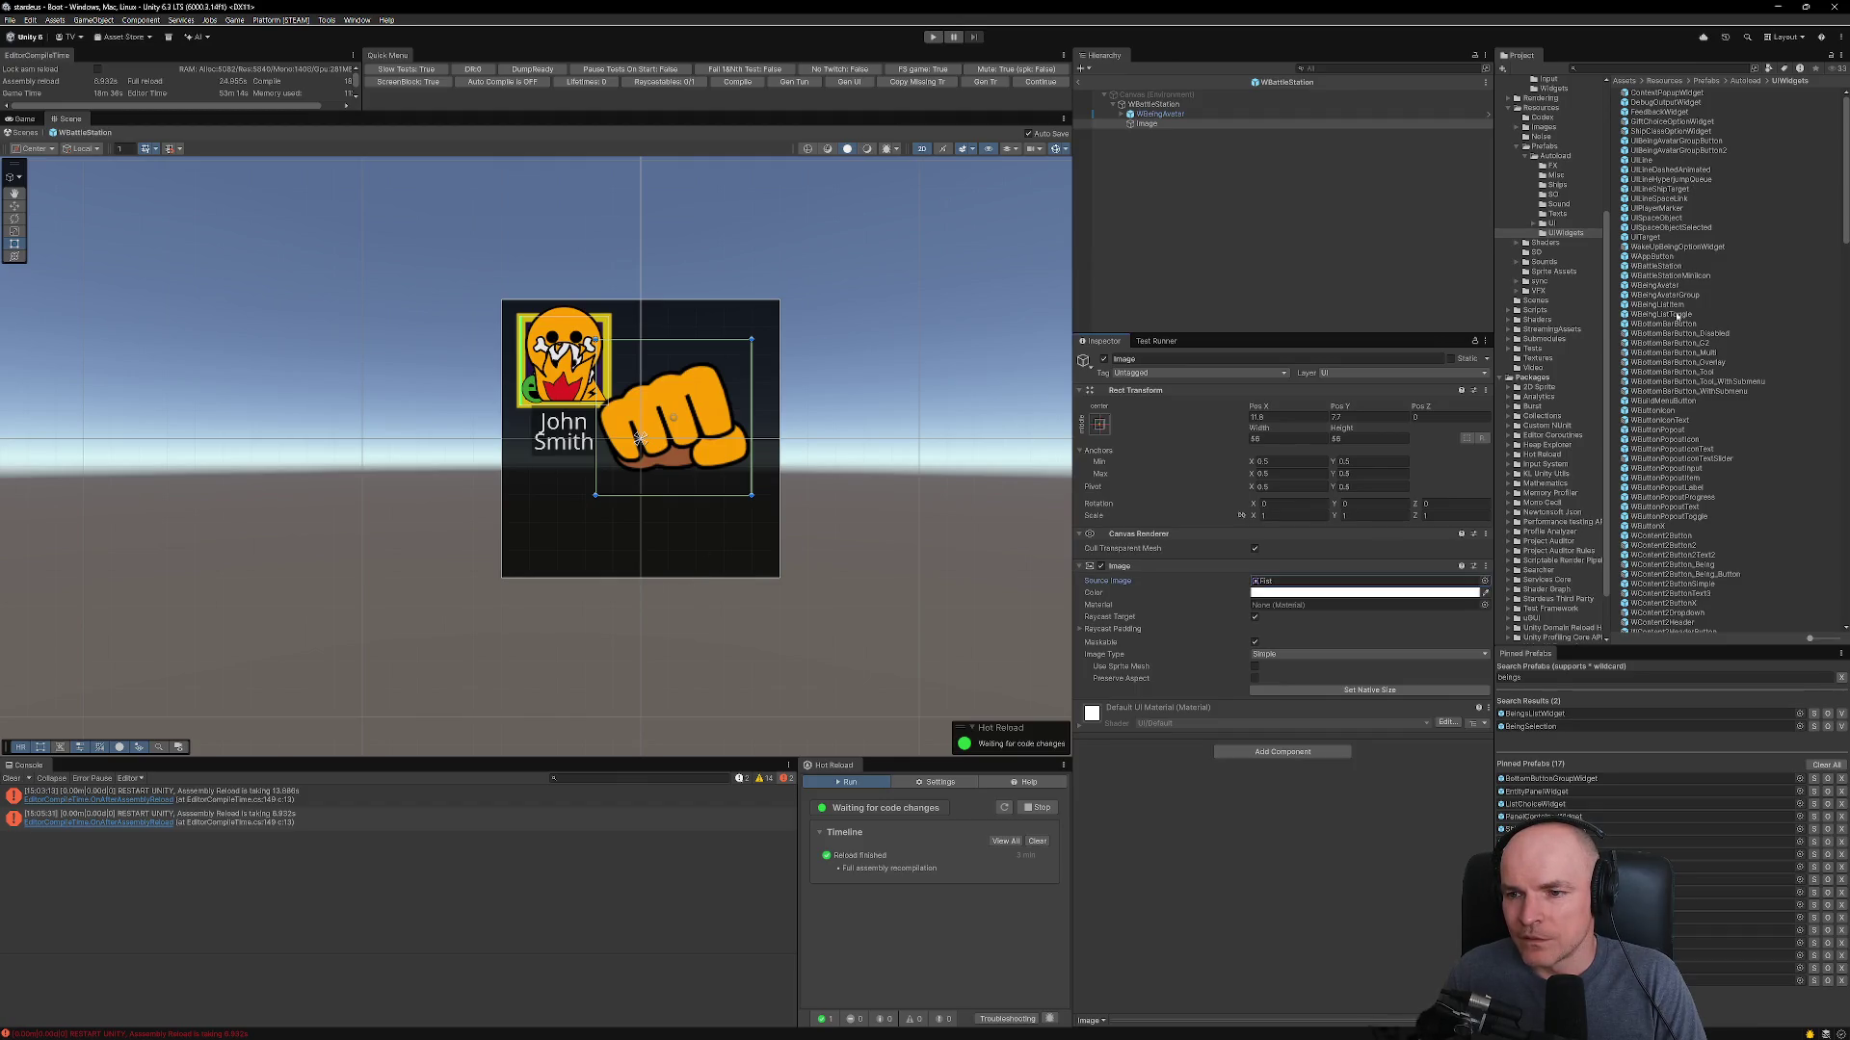
scroll(1674, 406, "down", 3)
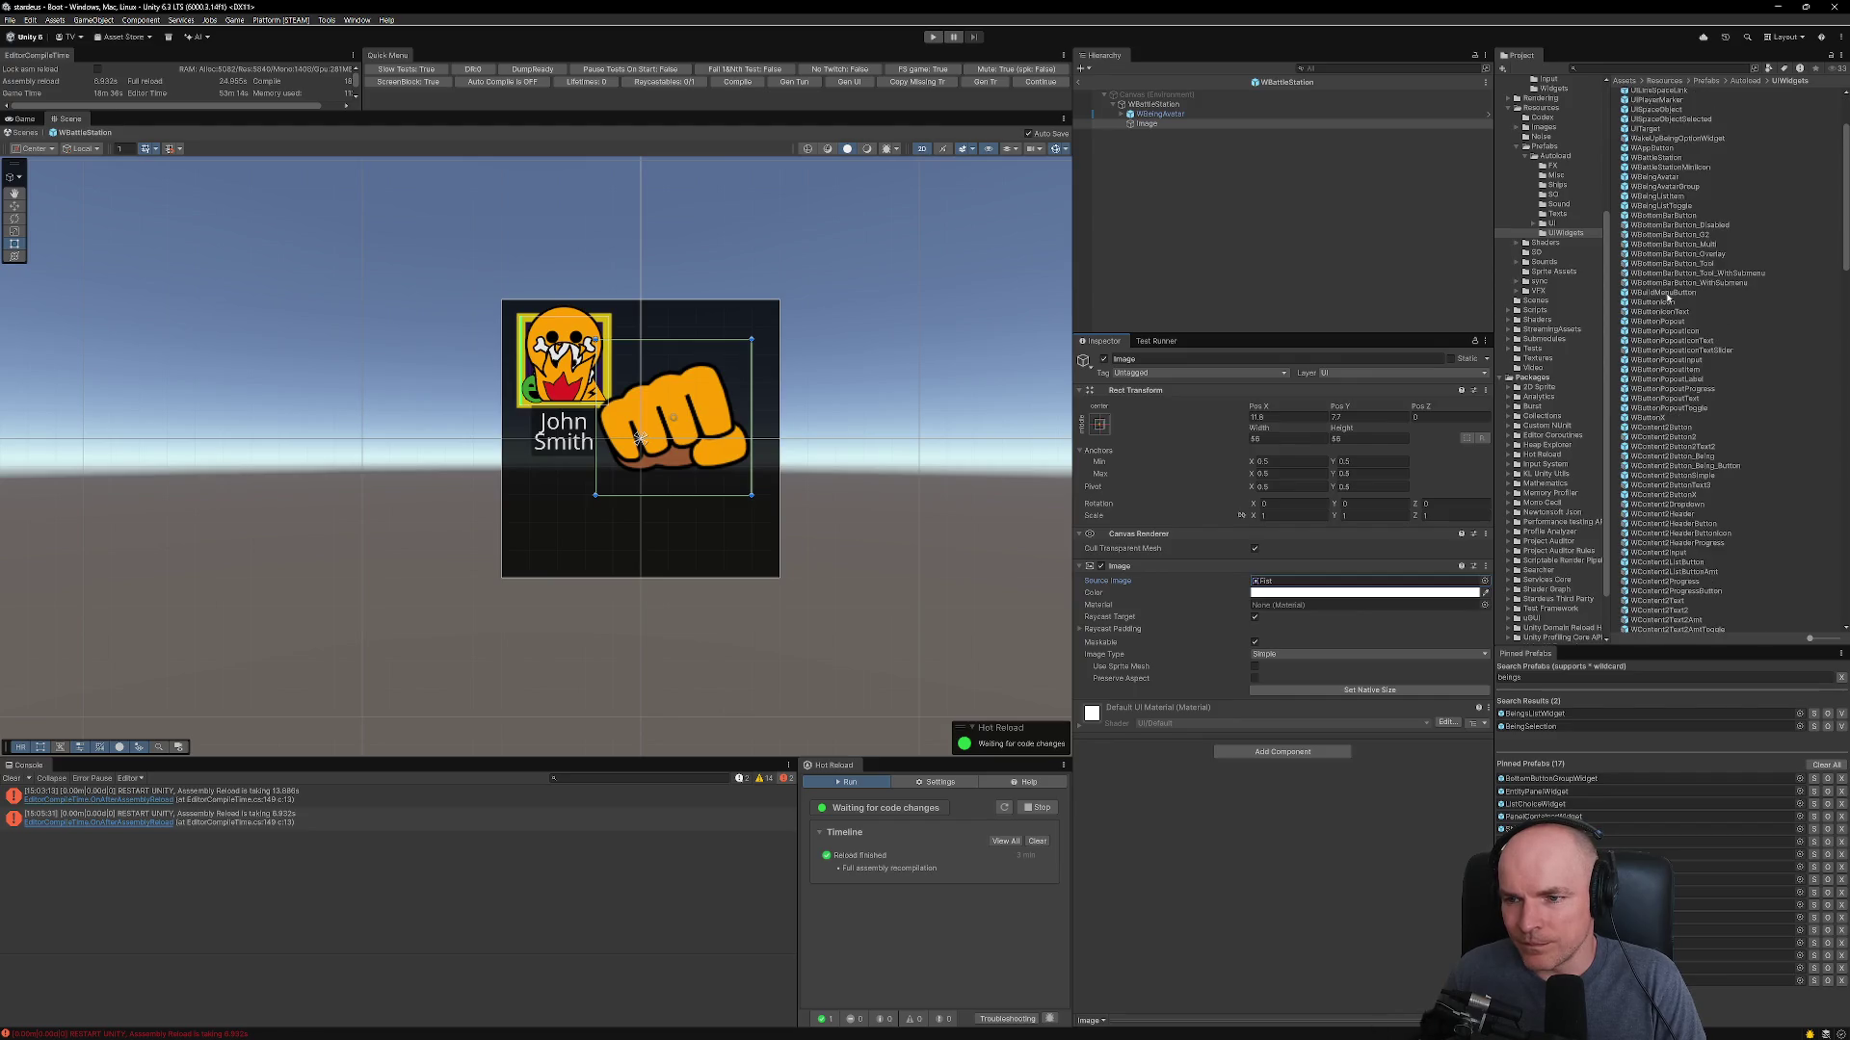
Search the prefabs for 'weapp' and drag WProgressBar into the battle station widget.
left_click(1567, 676)
type("weap")
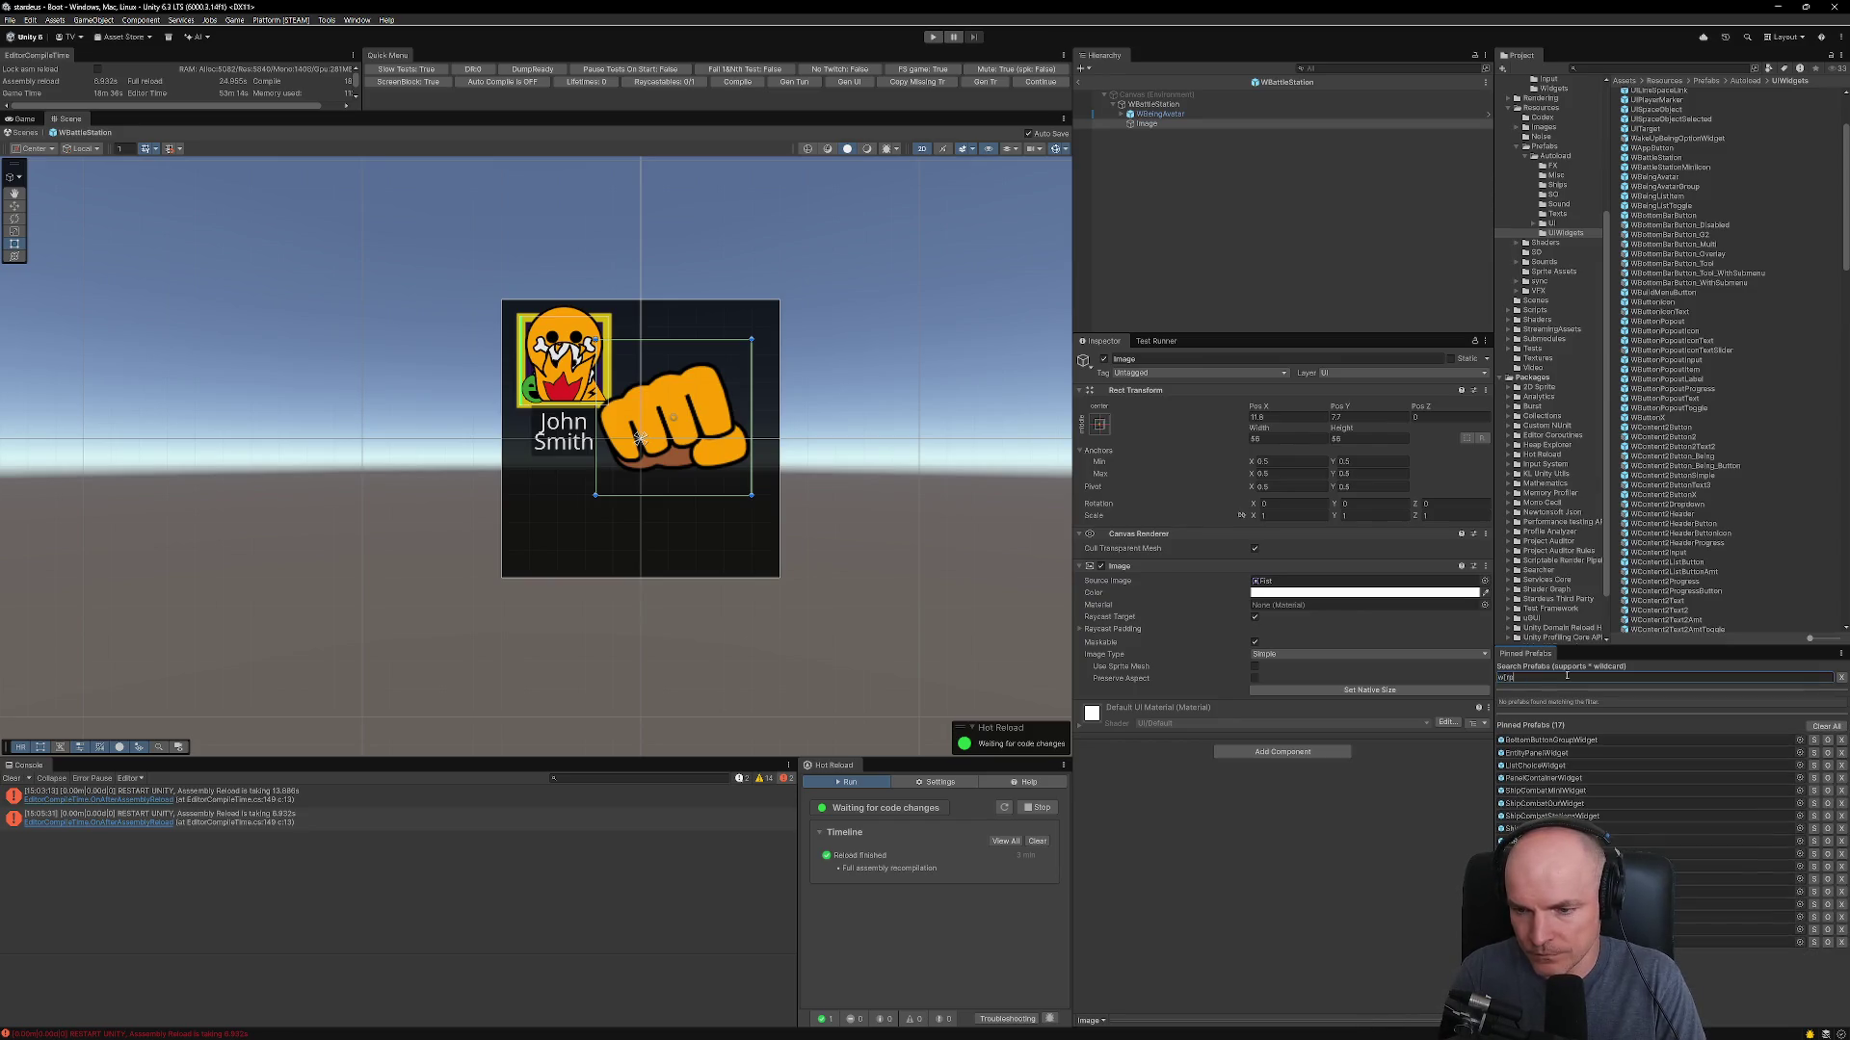
type("p")
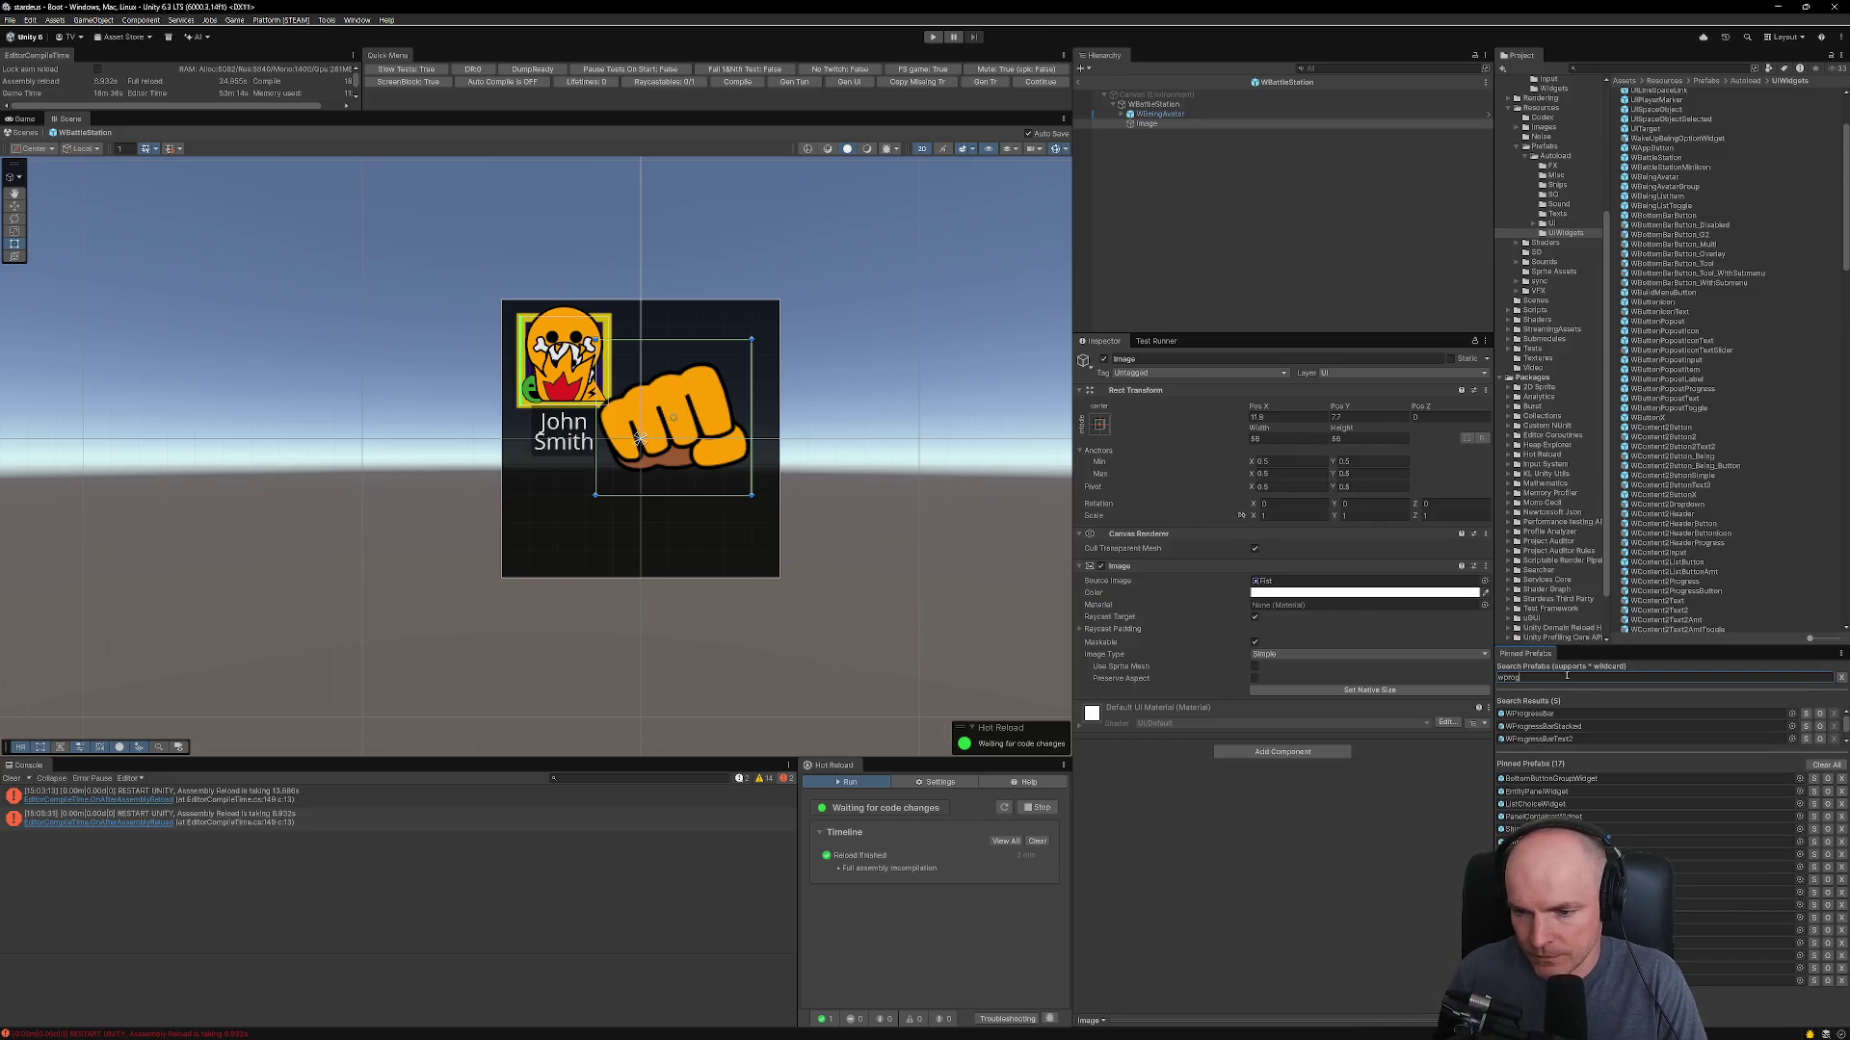
left_click(1533, 718)
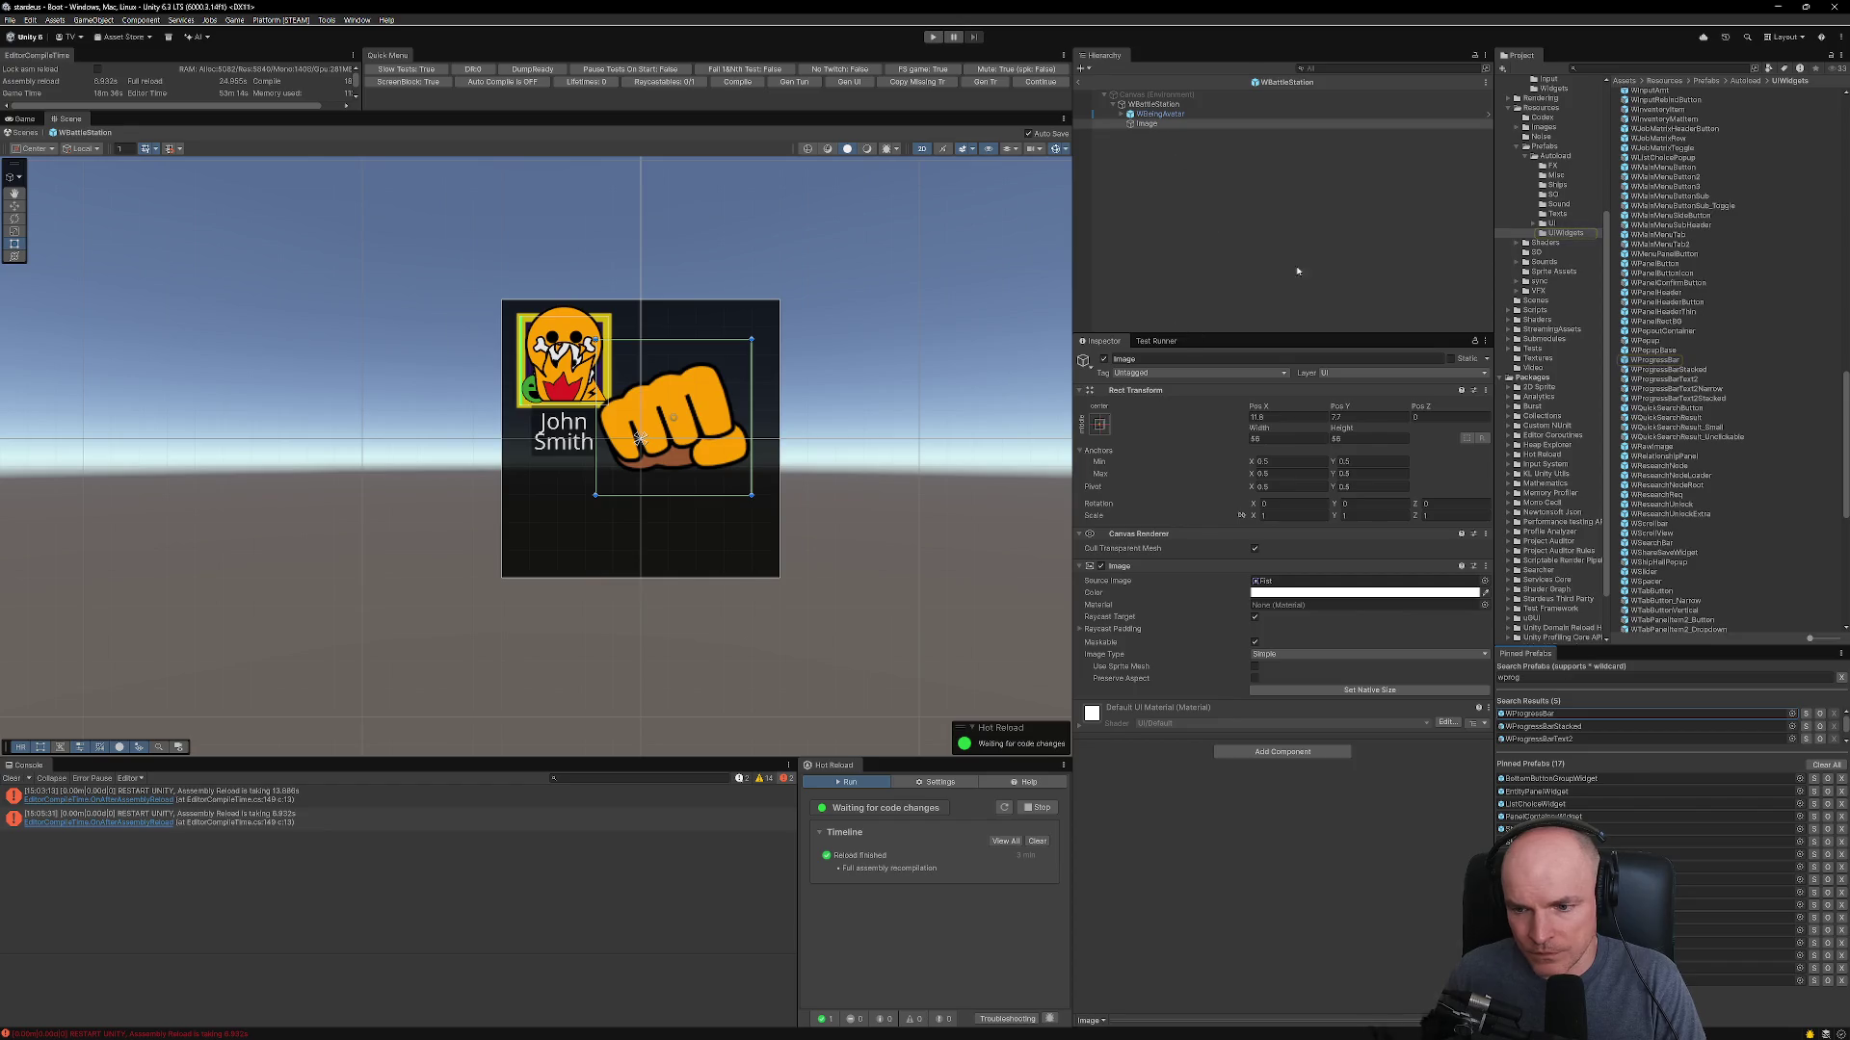
left_click_drag(1550, 716, 1159, 135)
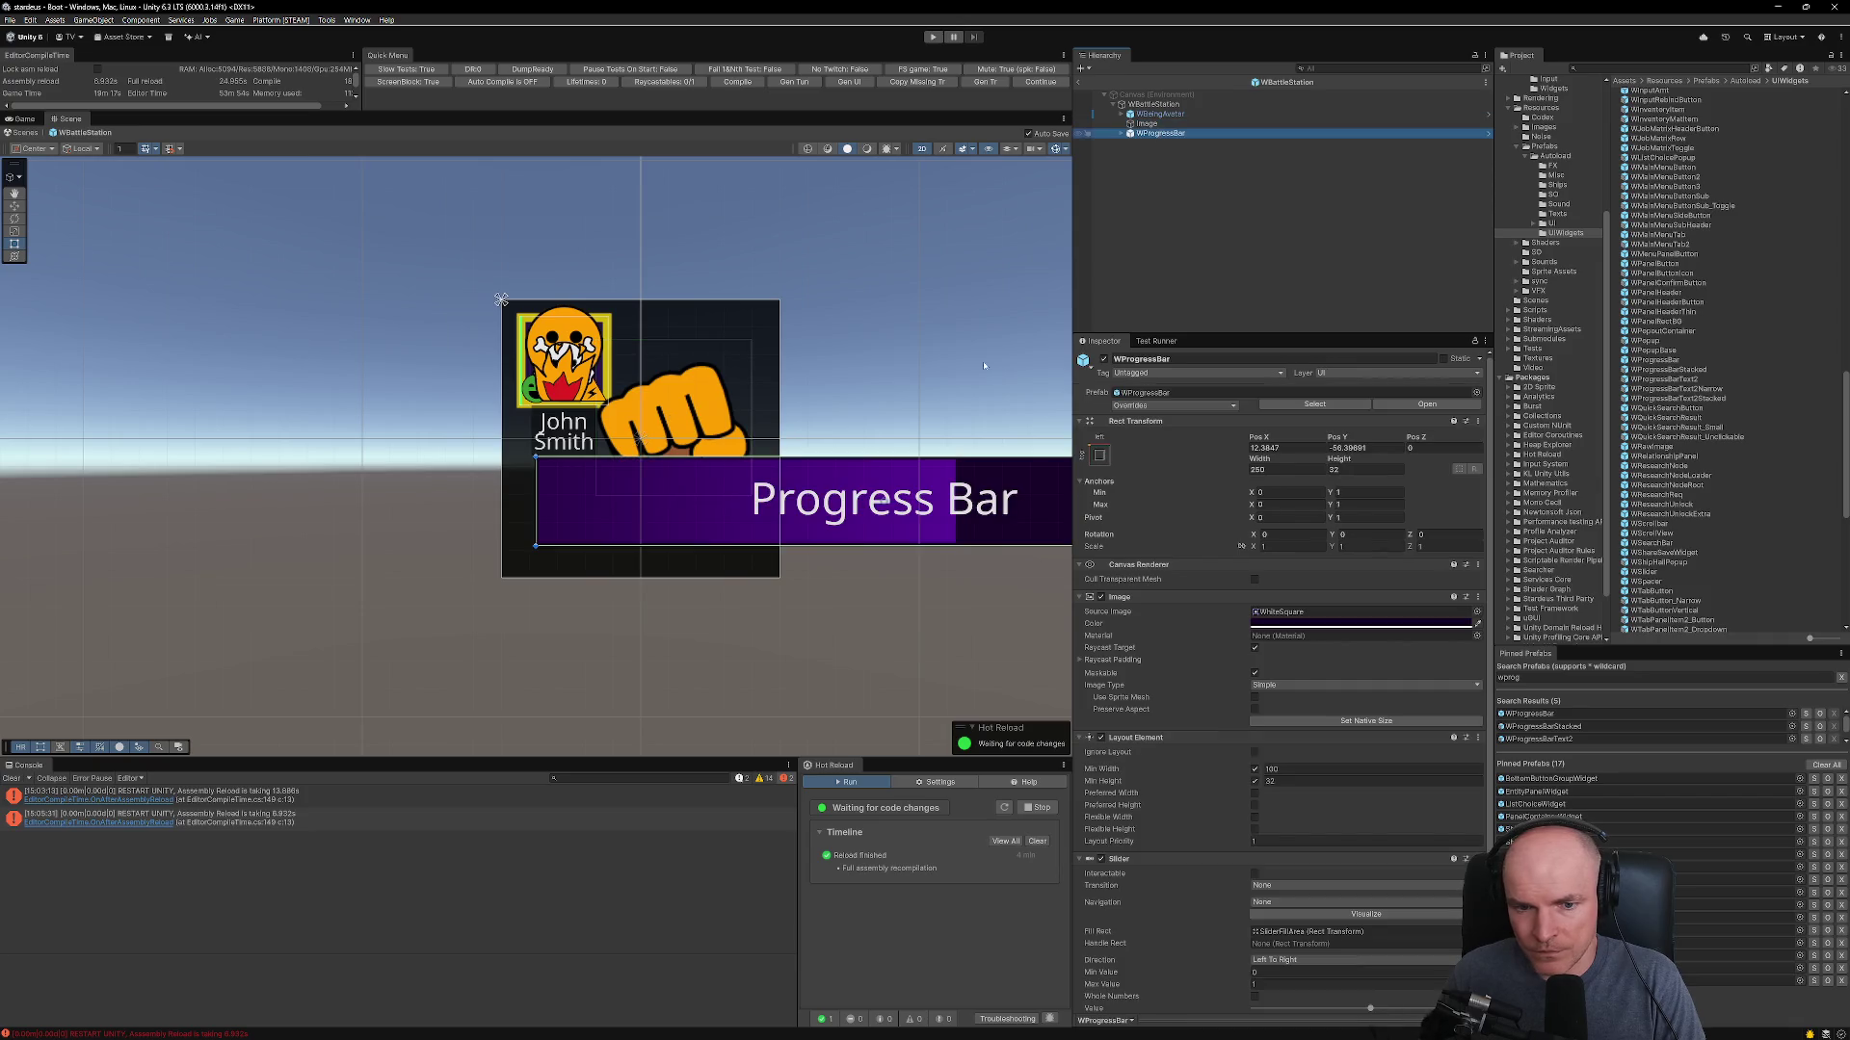
Shrink the WProgressBar to a small bar under the avatar and compare with Figma.
scroll(827, 503, "down", 3)
left_click_drag(1057, 478, 760, 501)
scroll(701, 531, "up", 5)
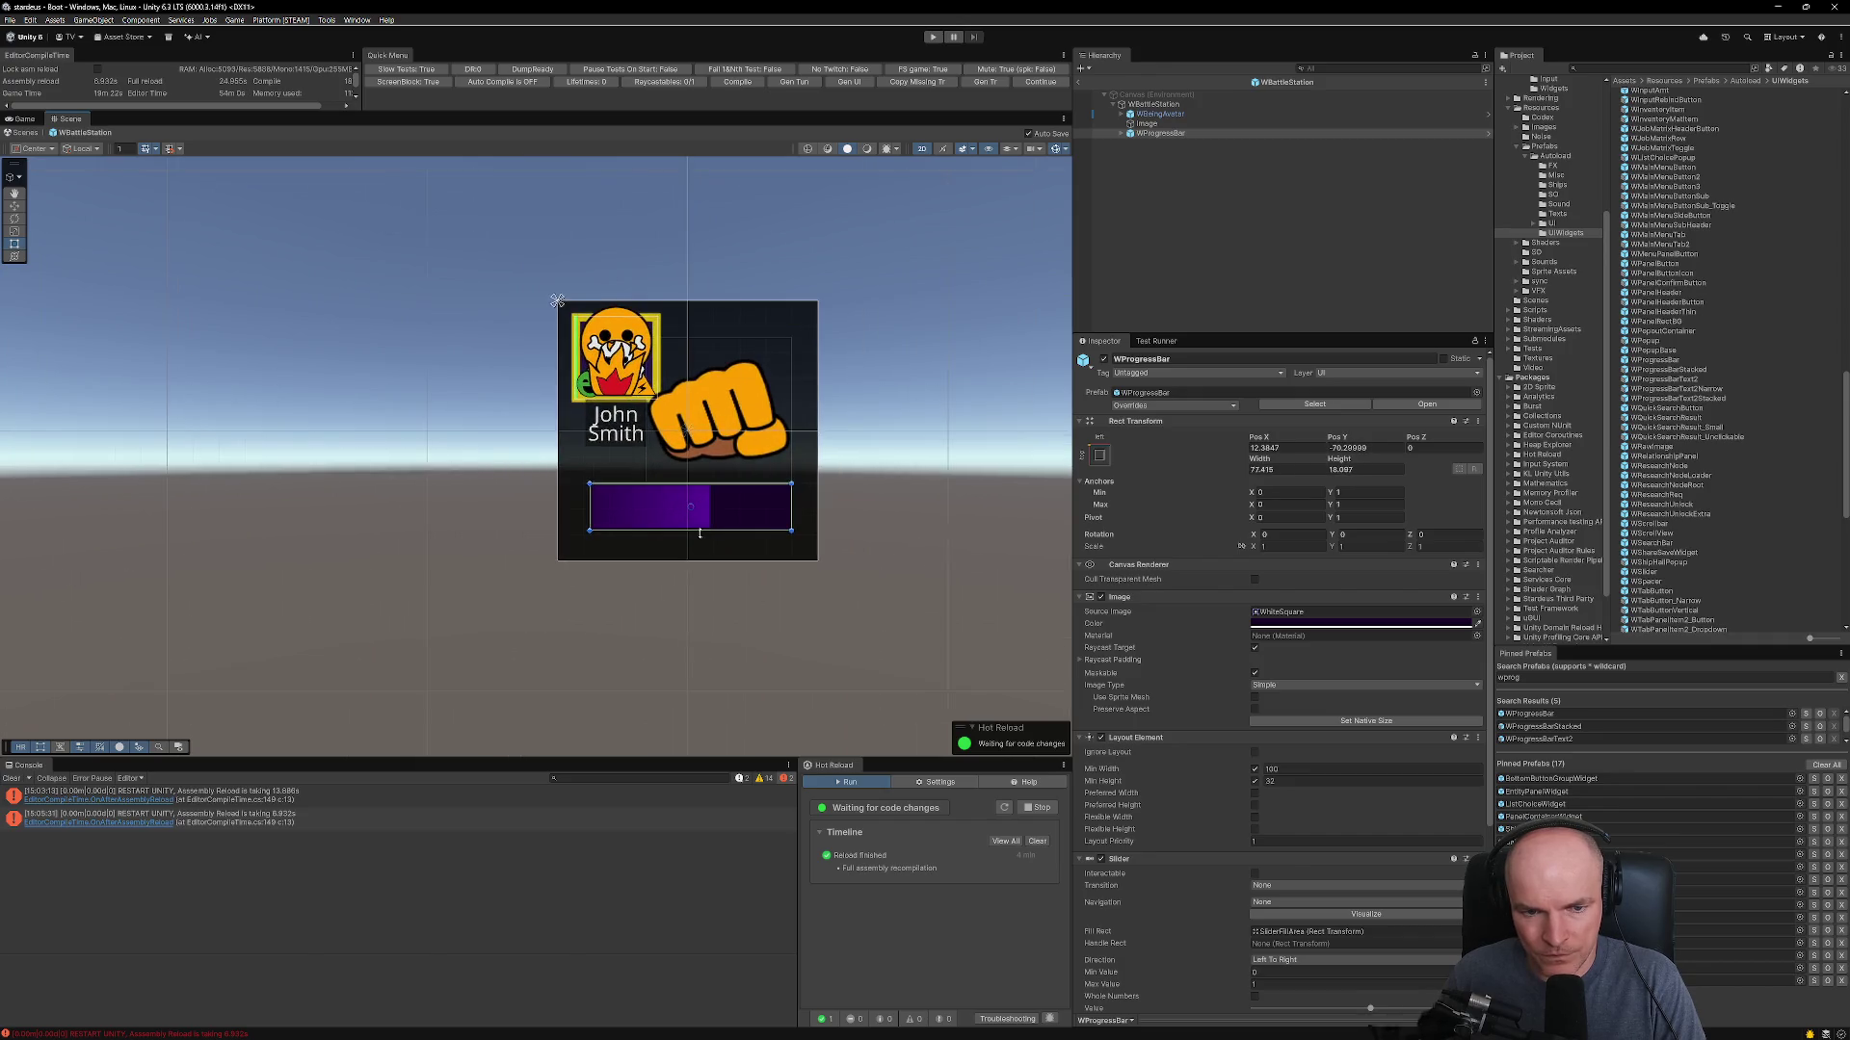
key("alt+Tab")
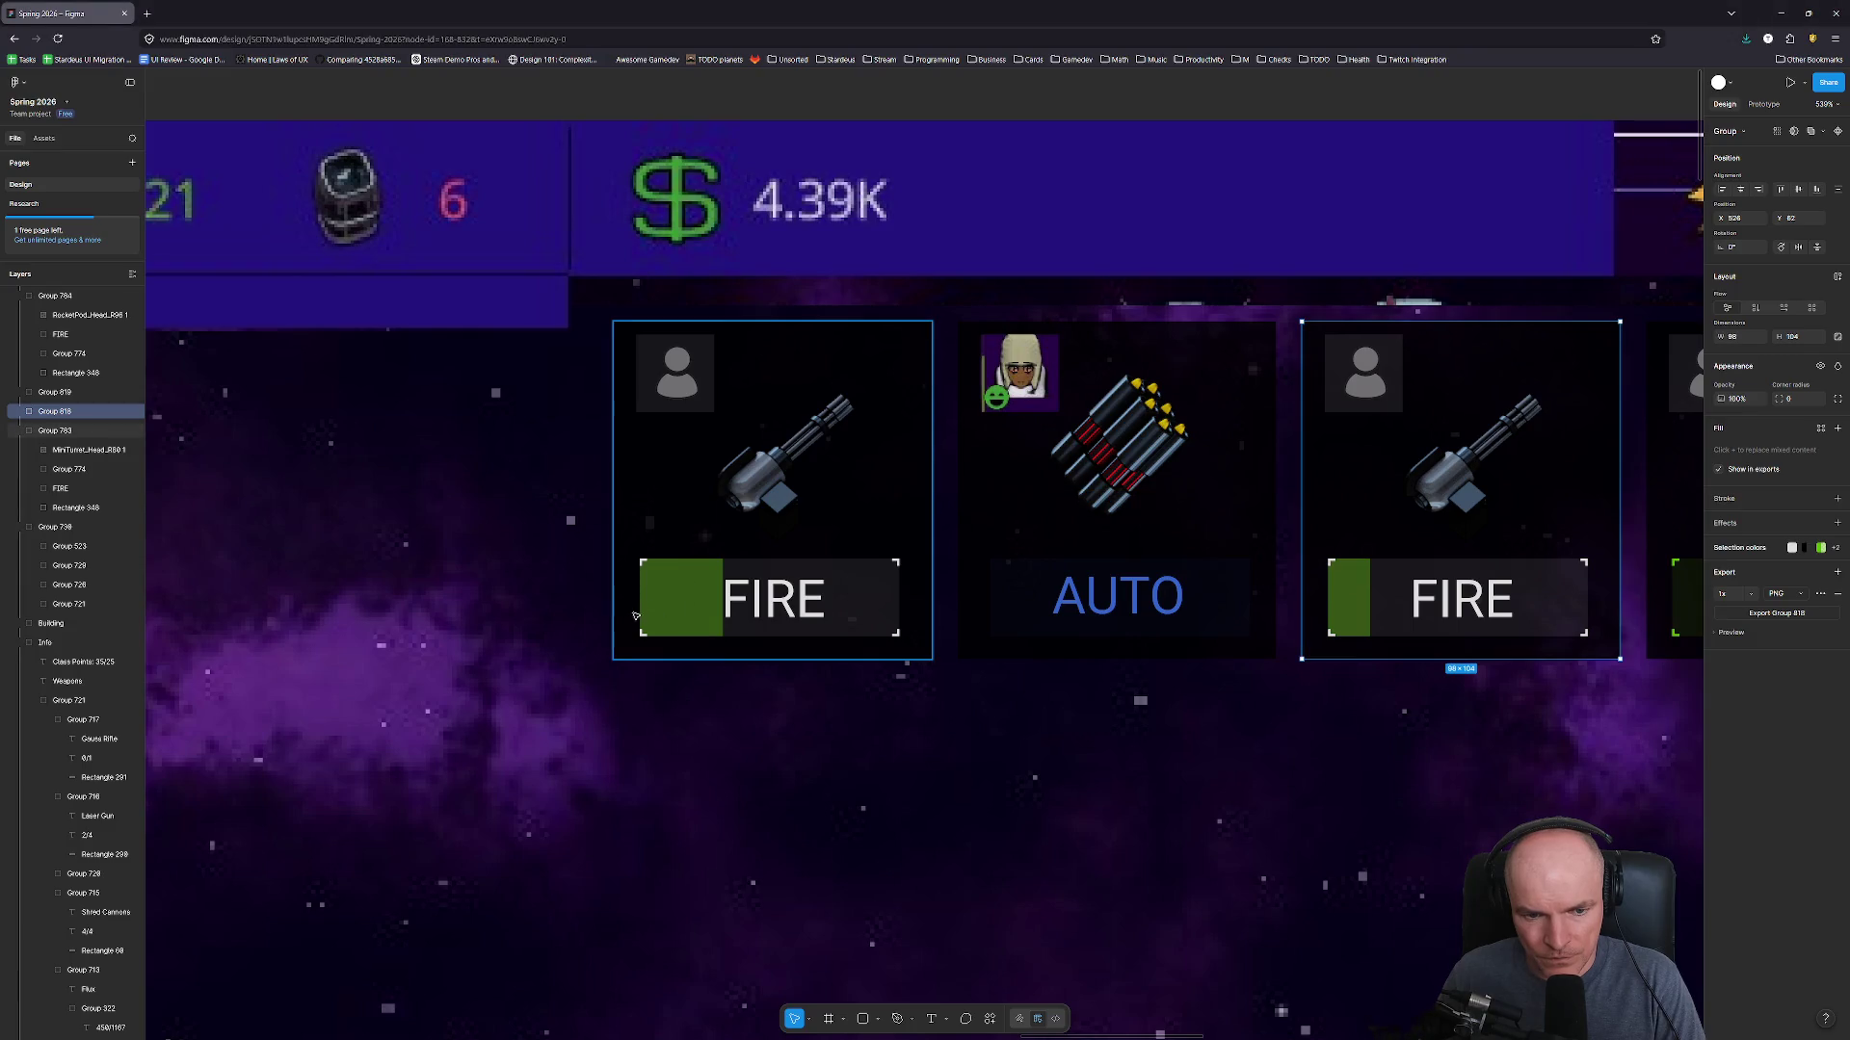
Check the Figma FIRE bar and snap the progress bar to the panel's bottom-left corner.
left_click(653, 615)
double_click(652, 615)
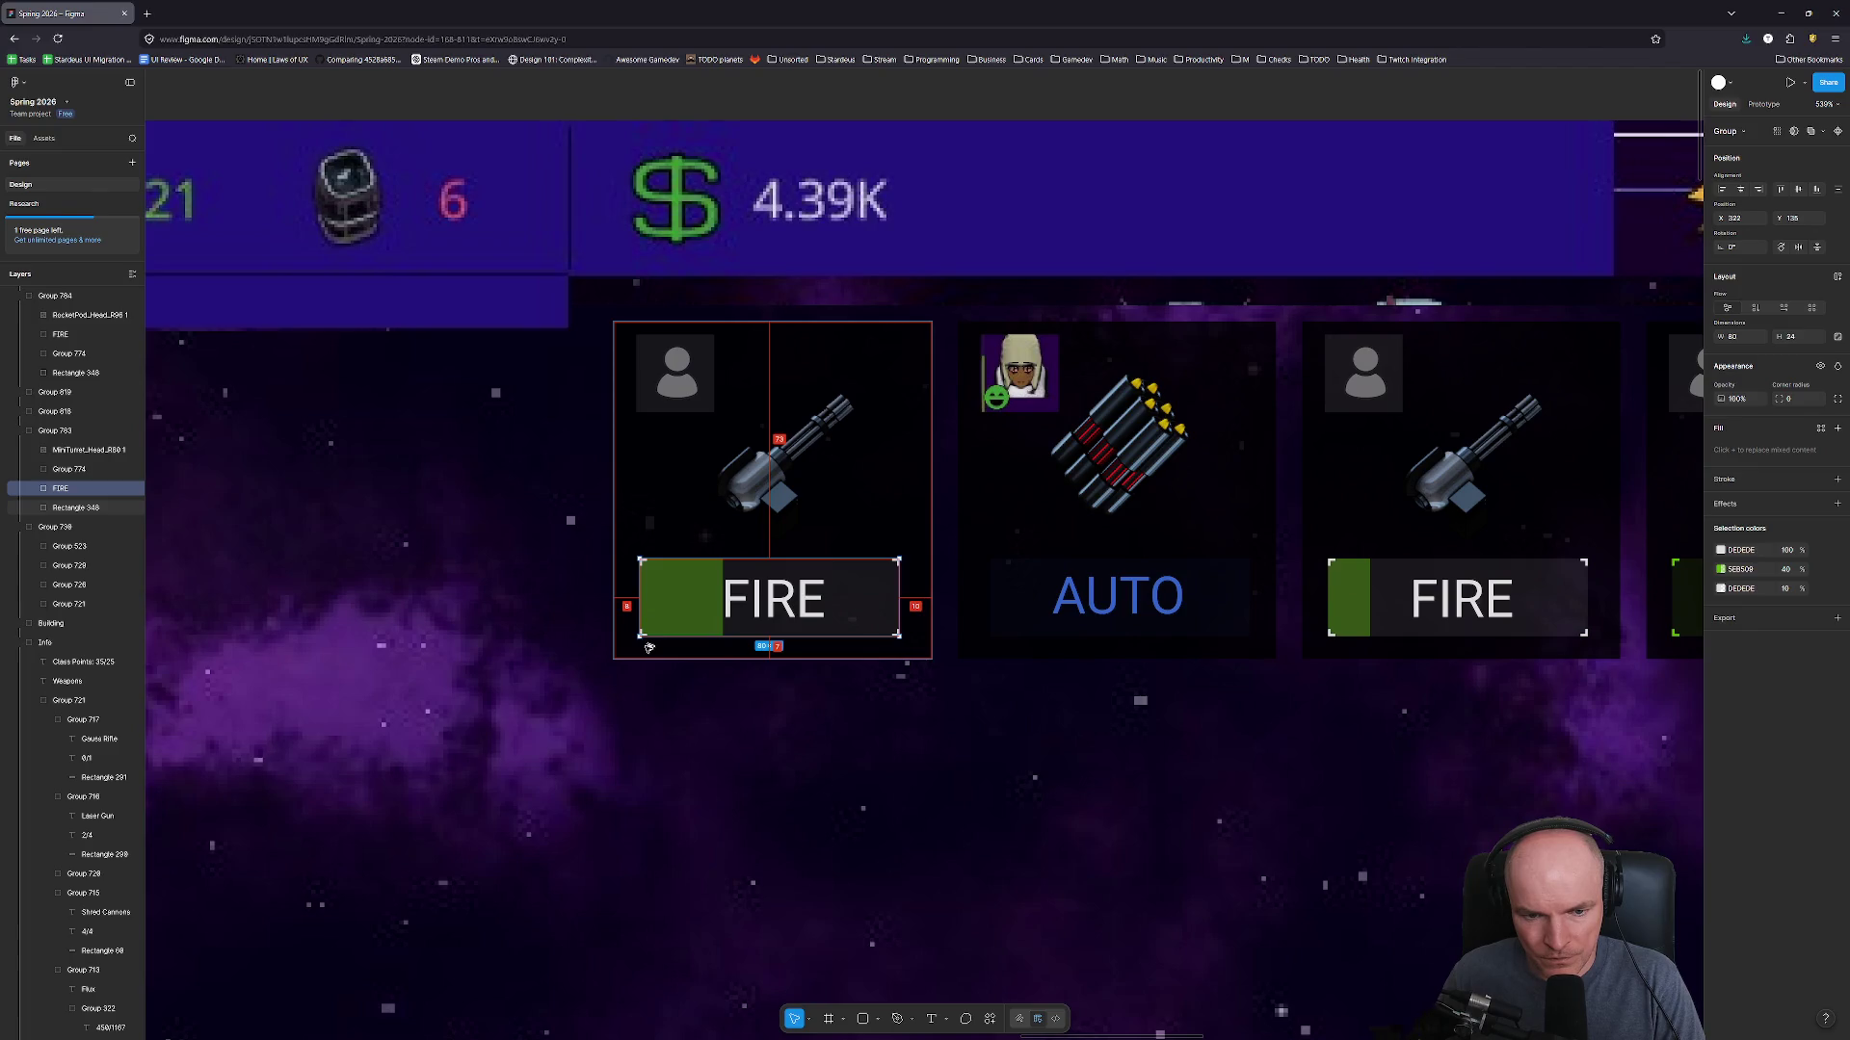
key("alt+Tab")
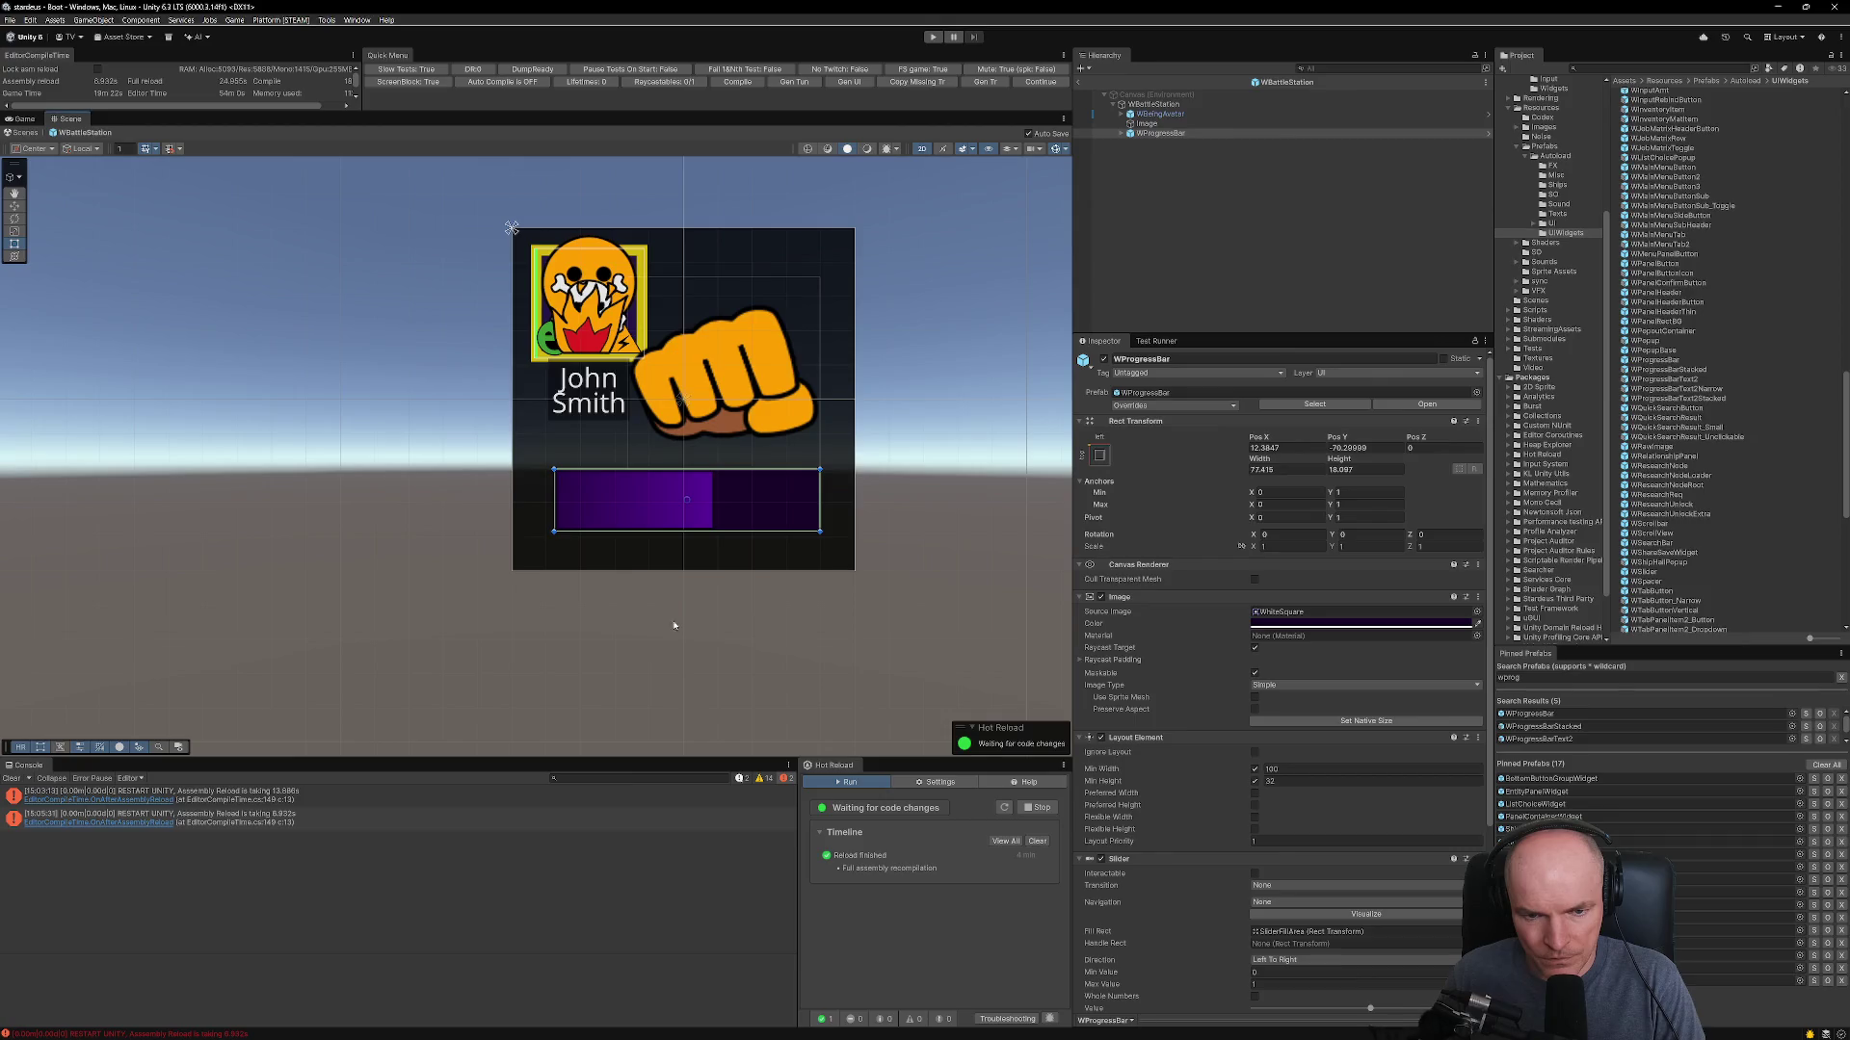
left_click_drag(624, 501, 589, 540)
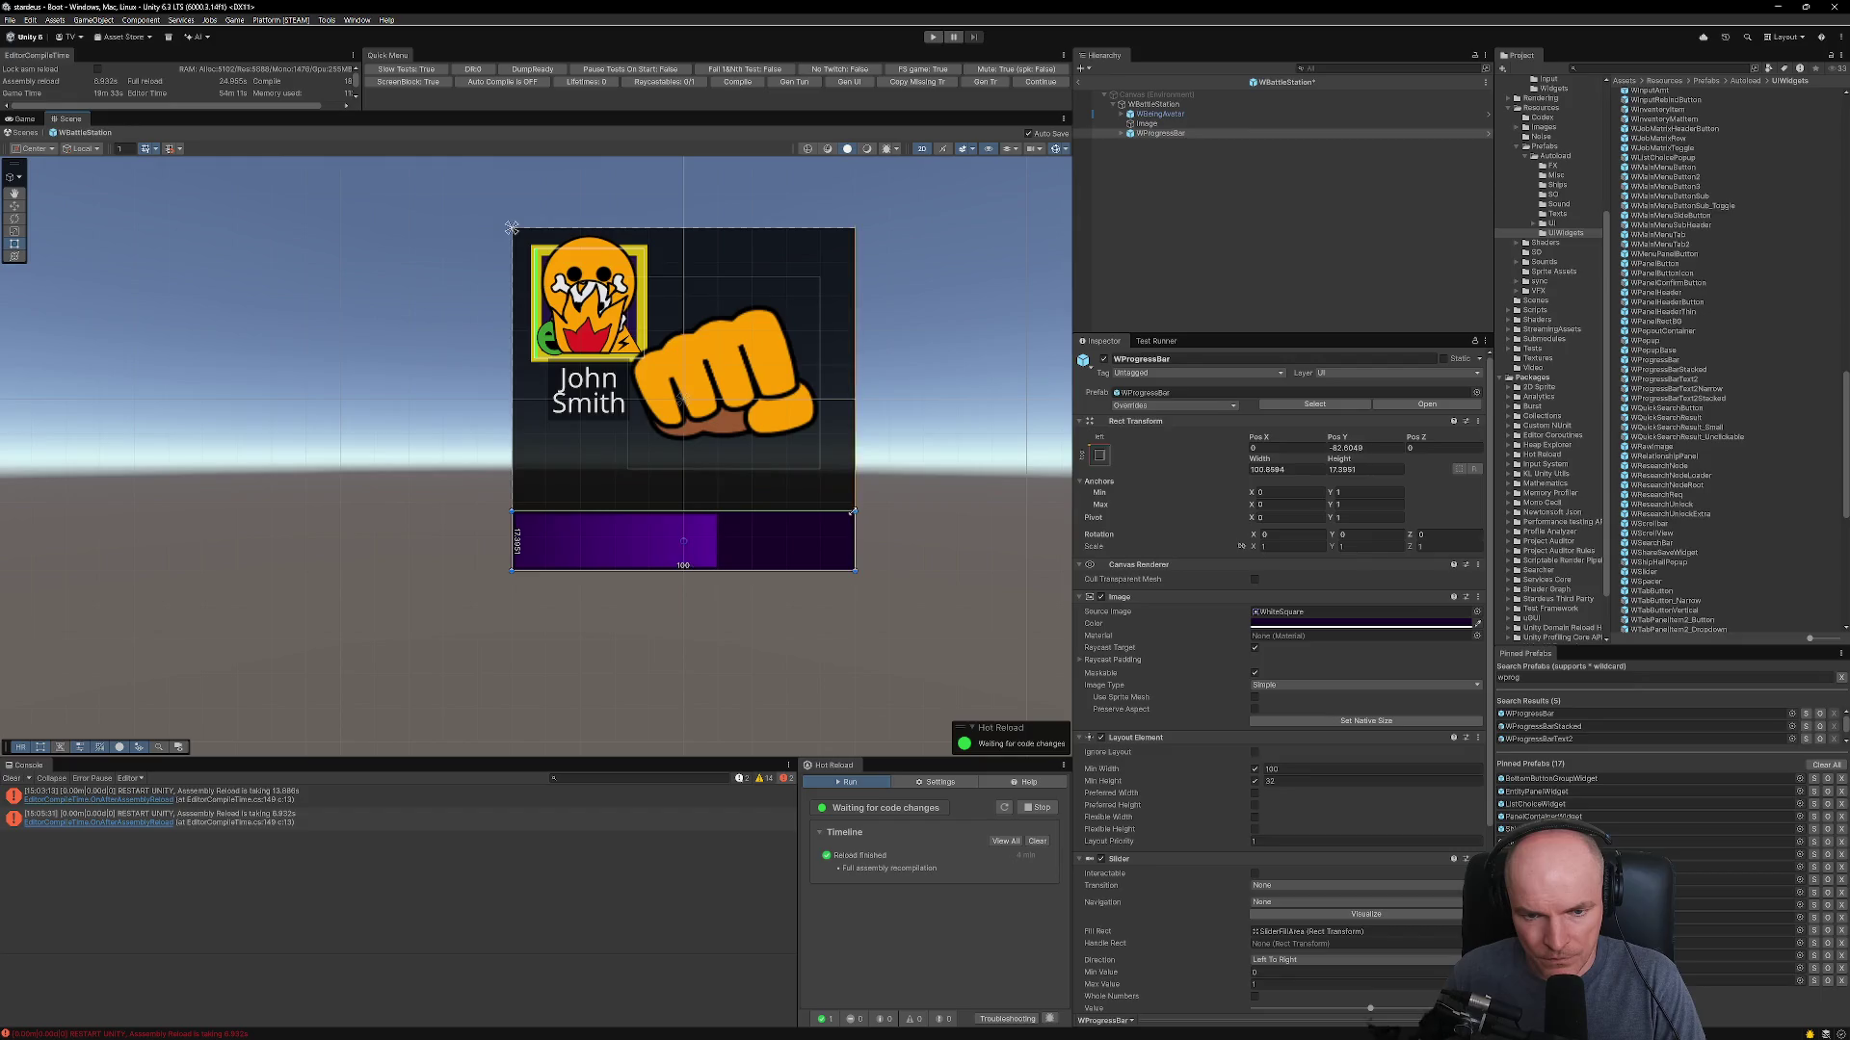
key("alt+Tab")
key("alt+Tab")
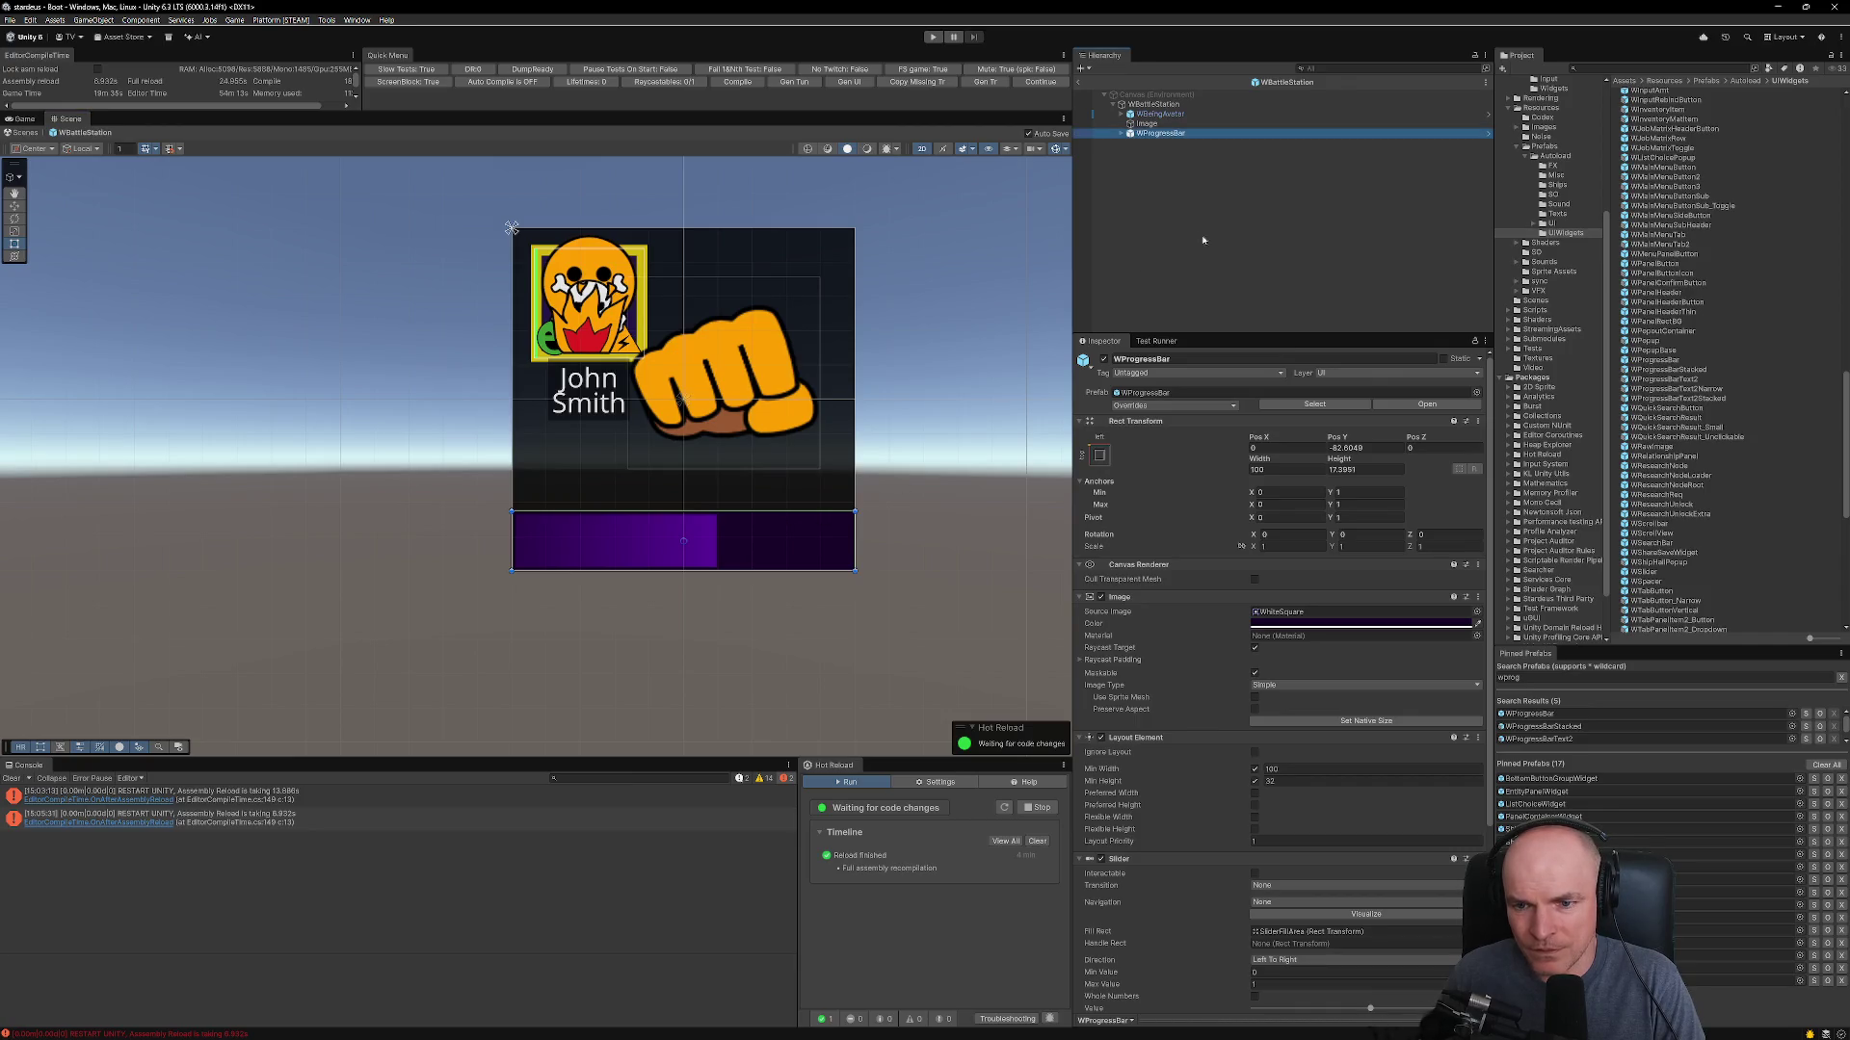
Resize the progress bar to height 24 and width 80, moving it up and right.
left_click(1336, 471)
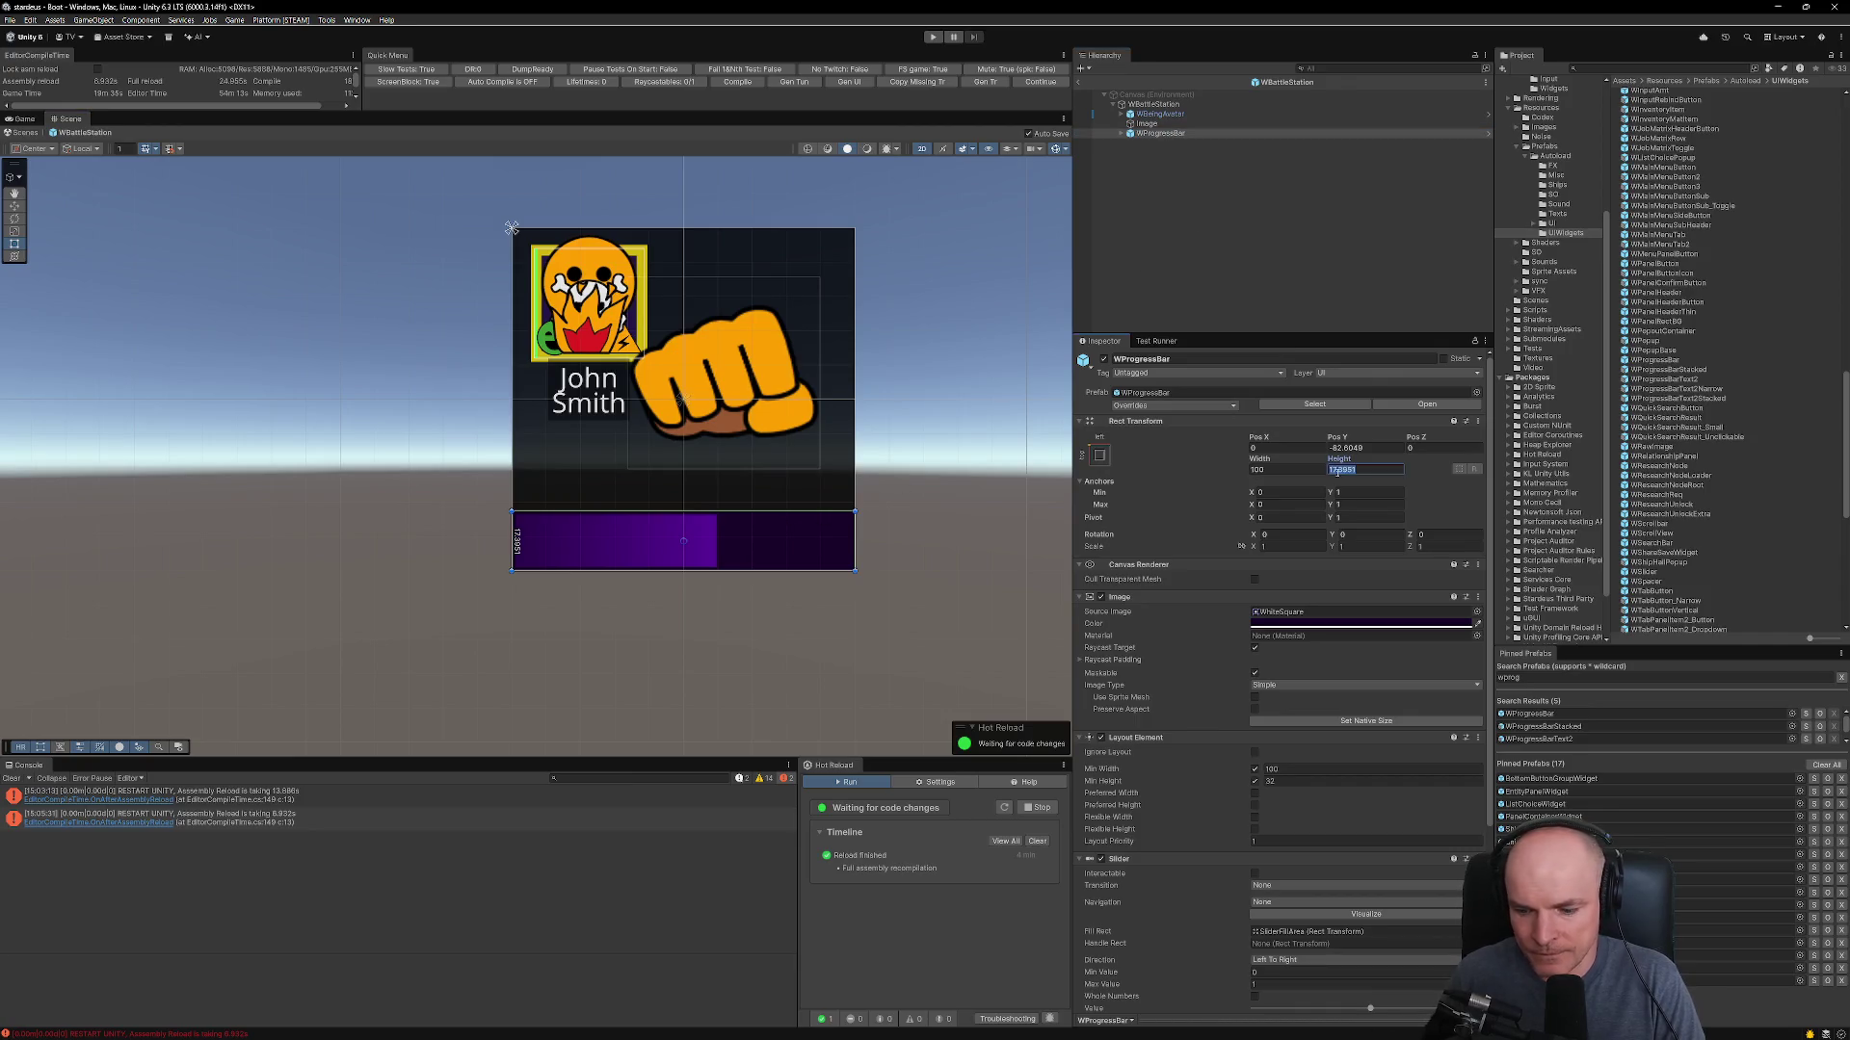
type("24")
key("Return")
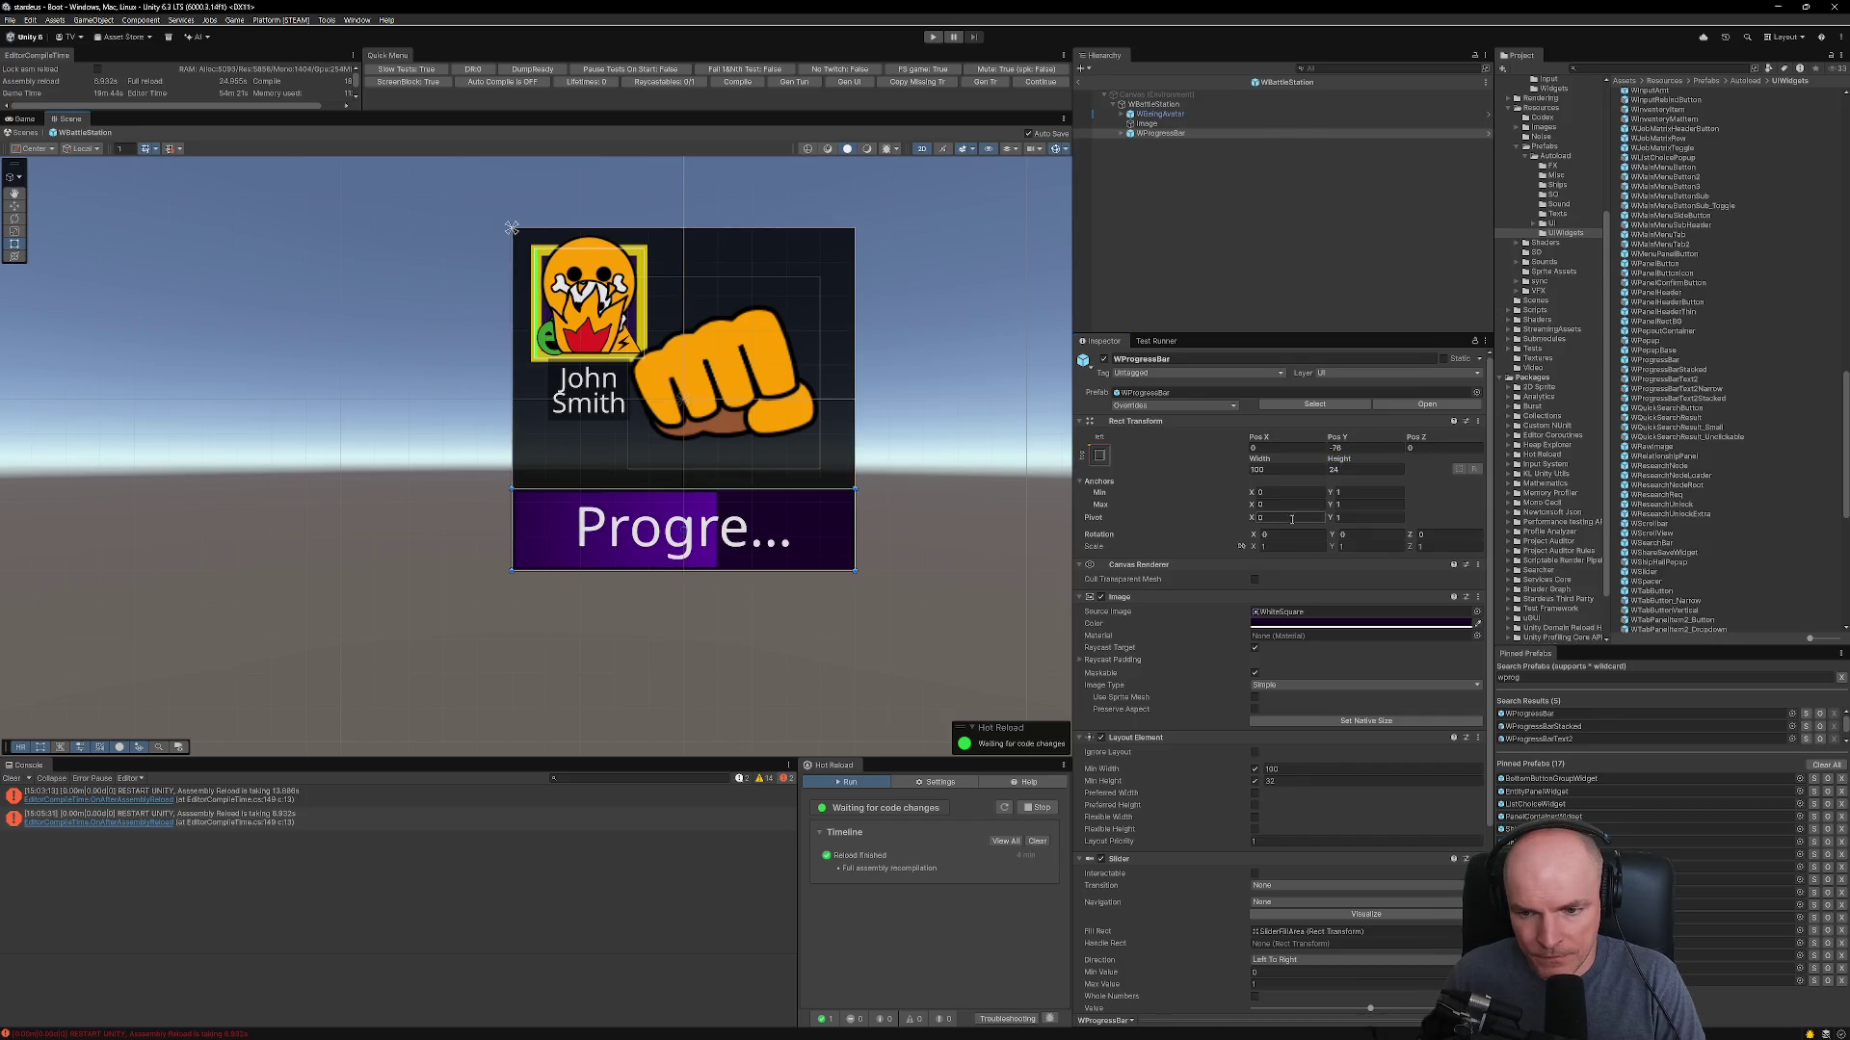
double_click(1274, 469)
type("80")
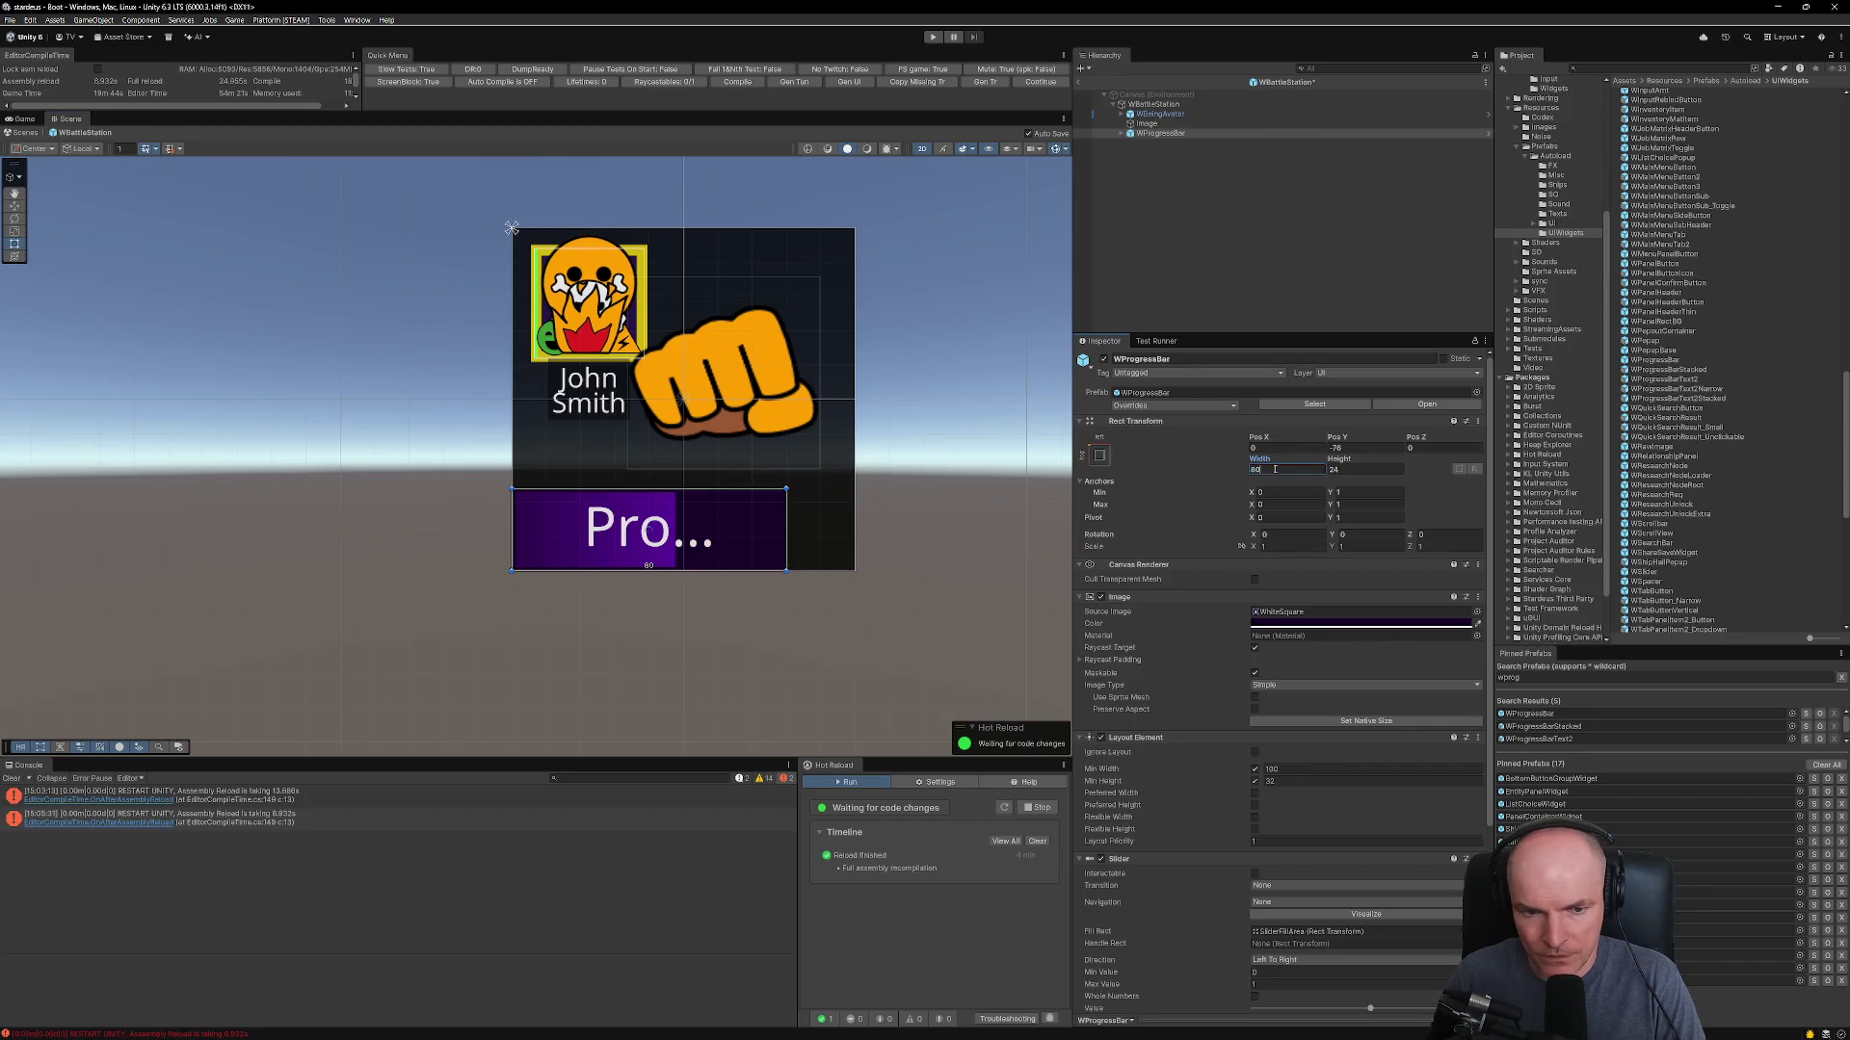
left_click_drag(763, 524, 798, 505)
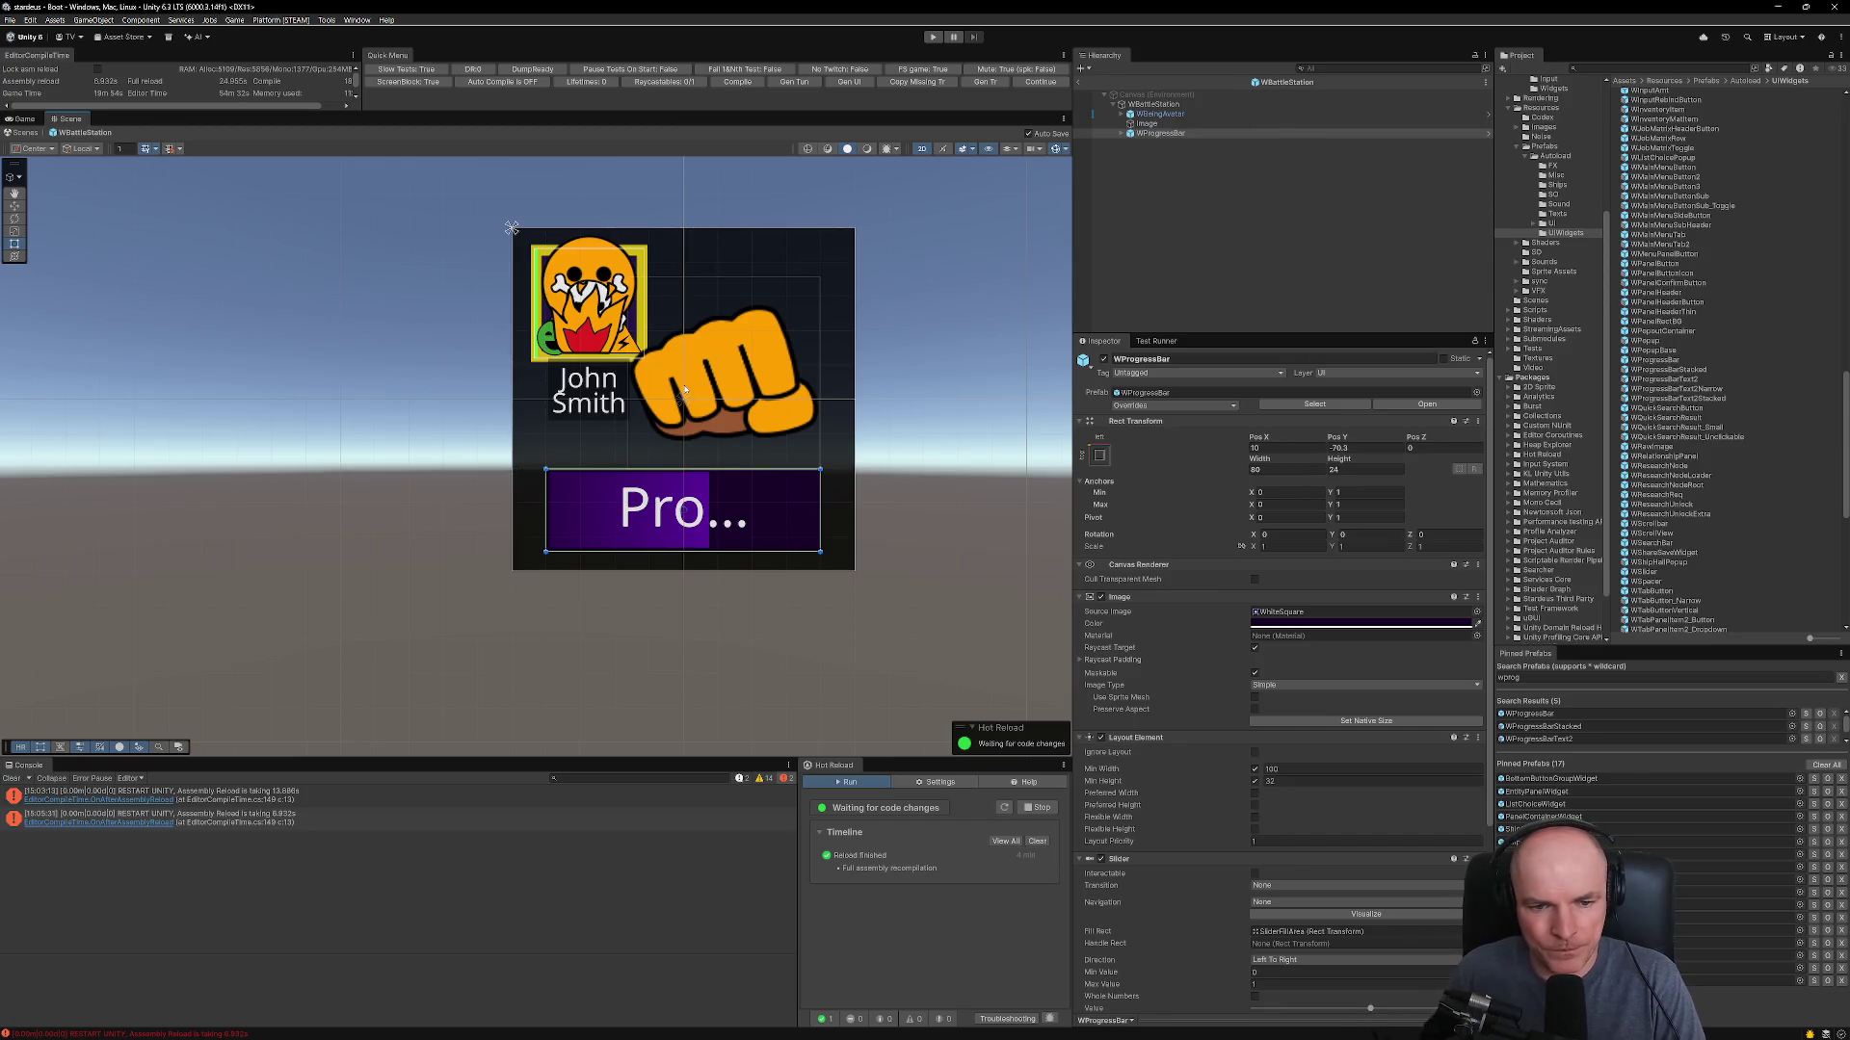
Anchor the progress bar to bottom centre and set its Pos Y to 10.
key("alt+Tab")
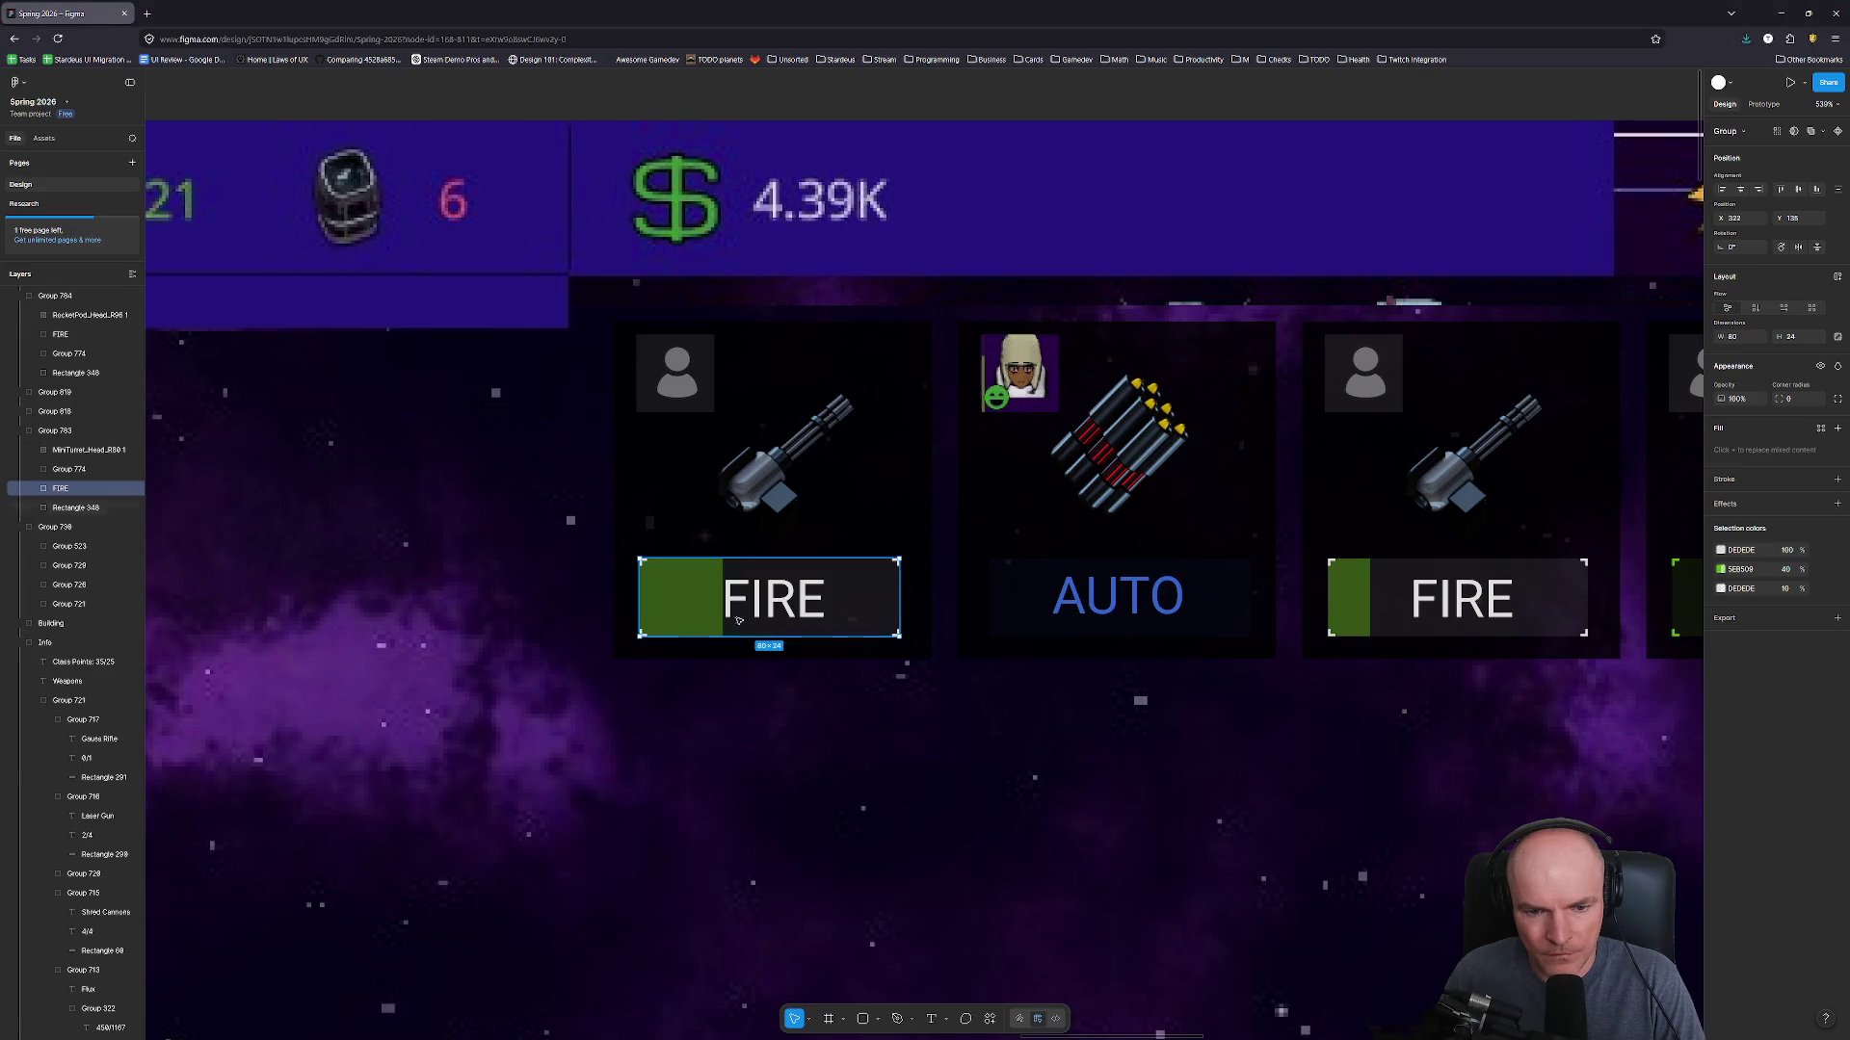
key("alt+Tab")
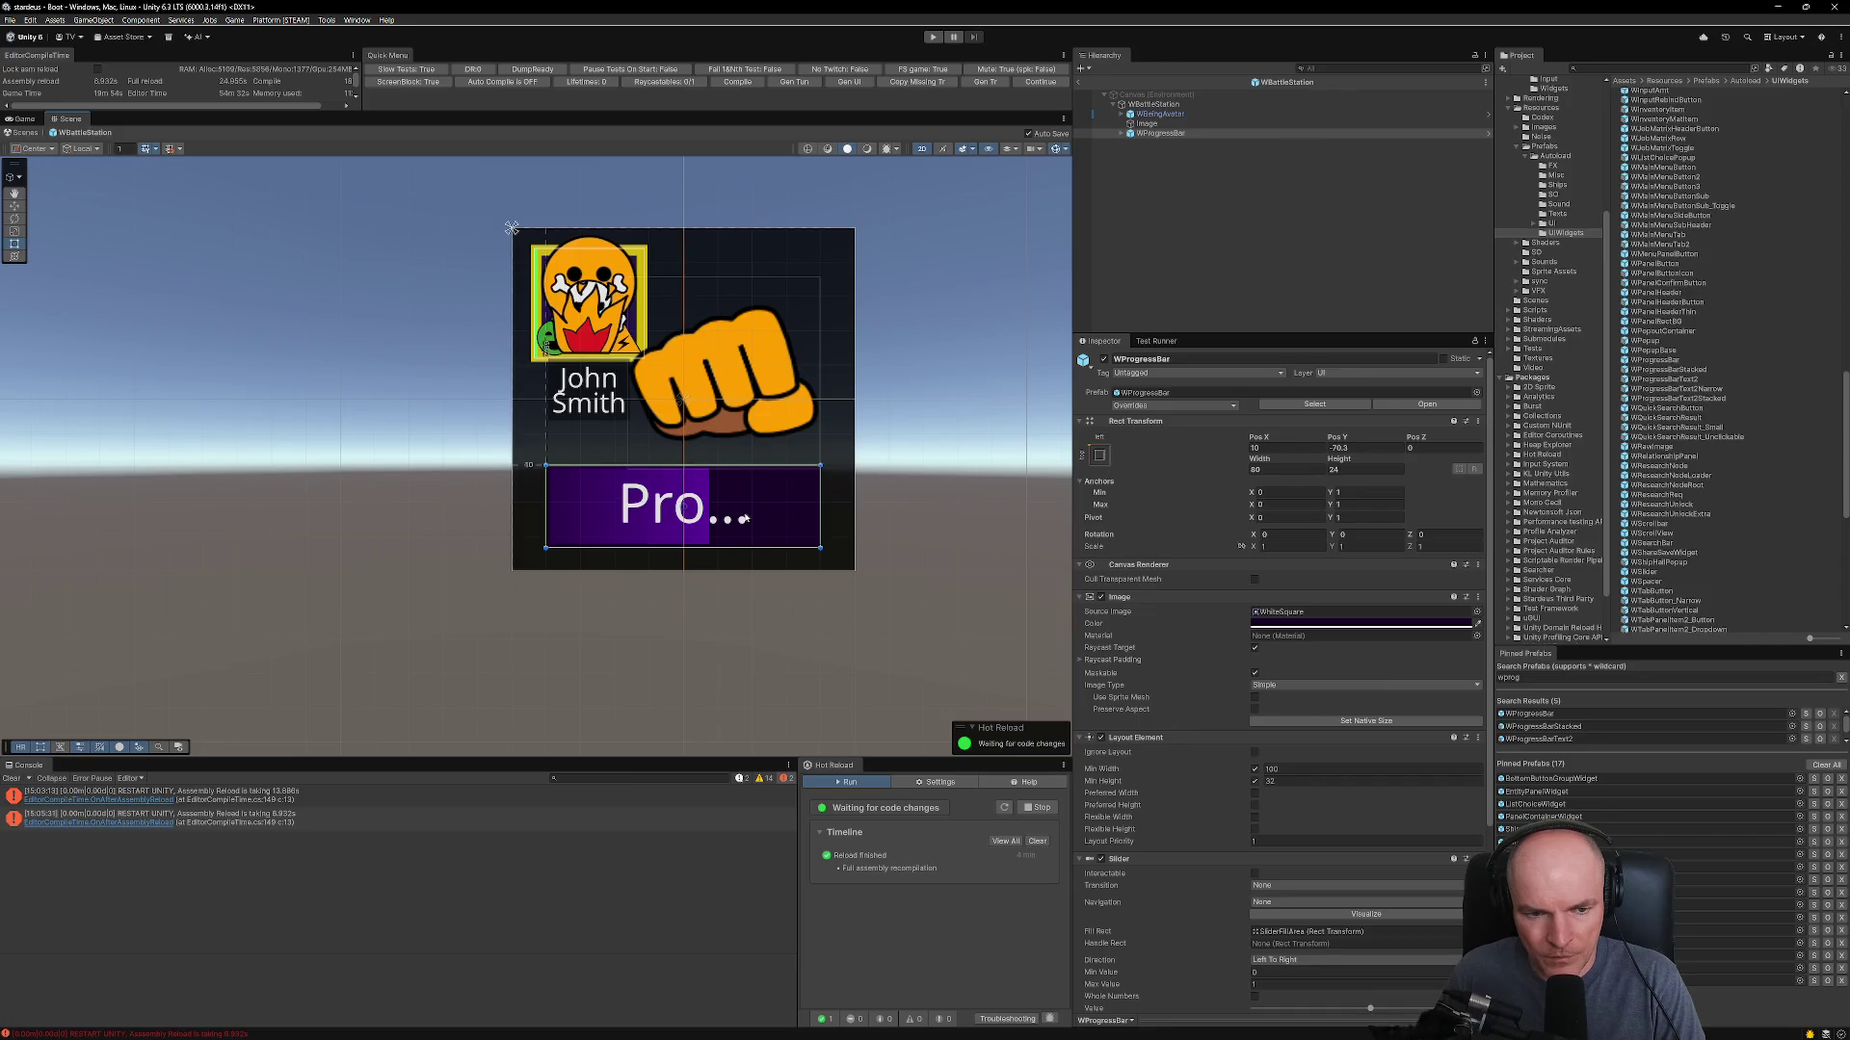
left_click_drag(744, 510, 744, 508)
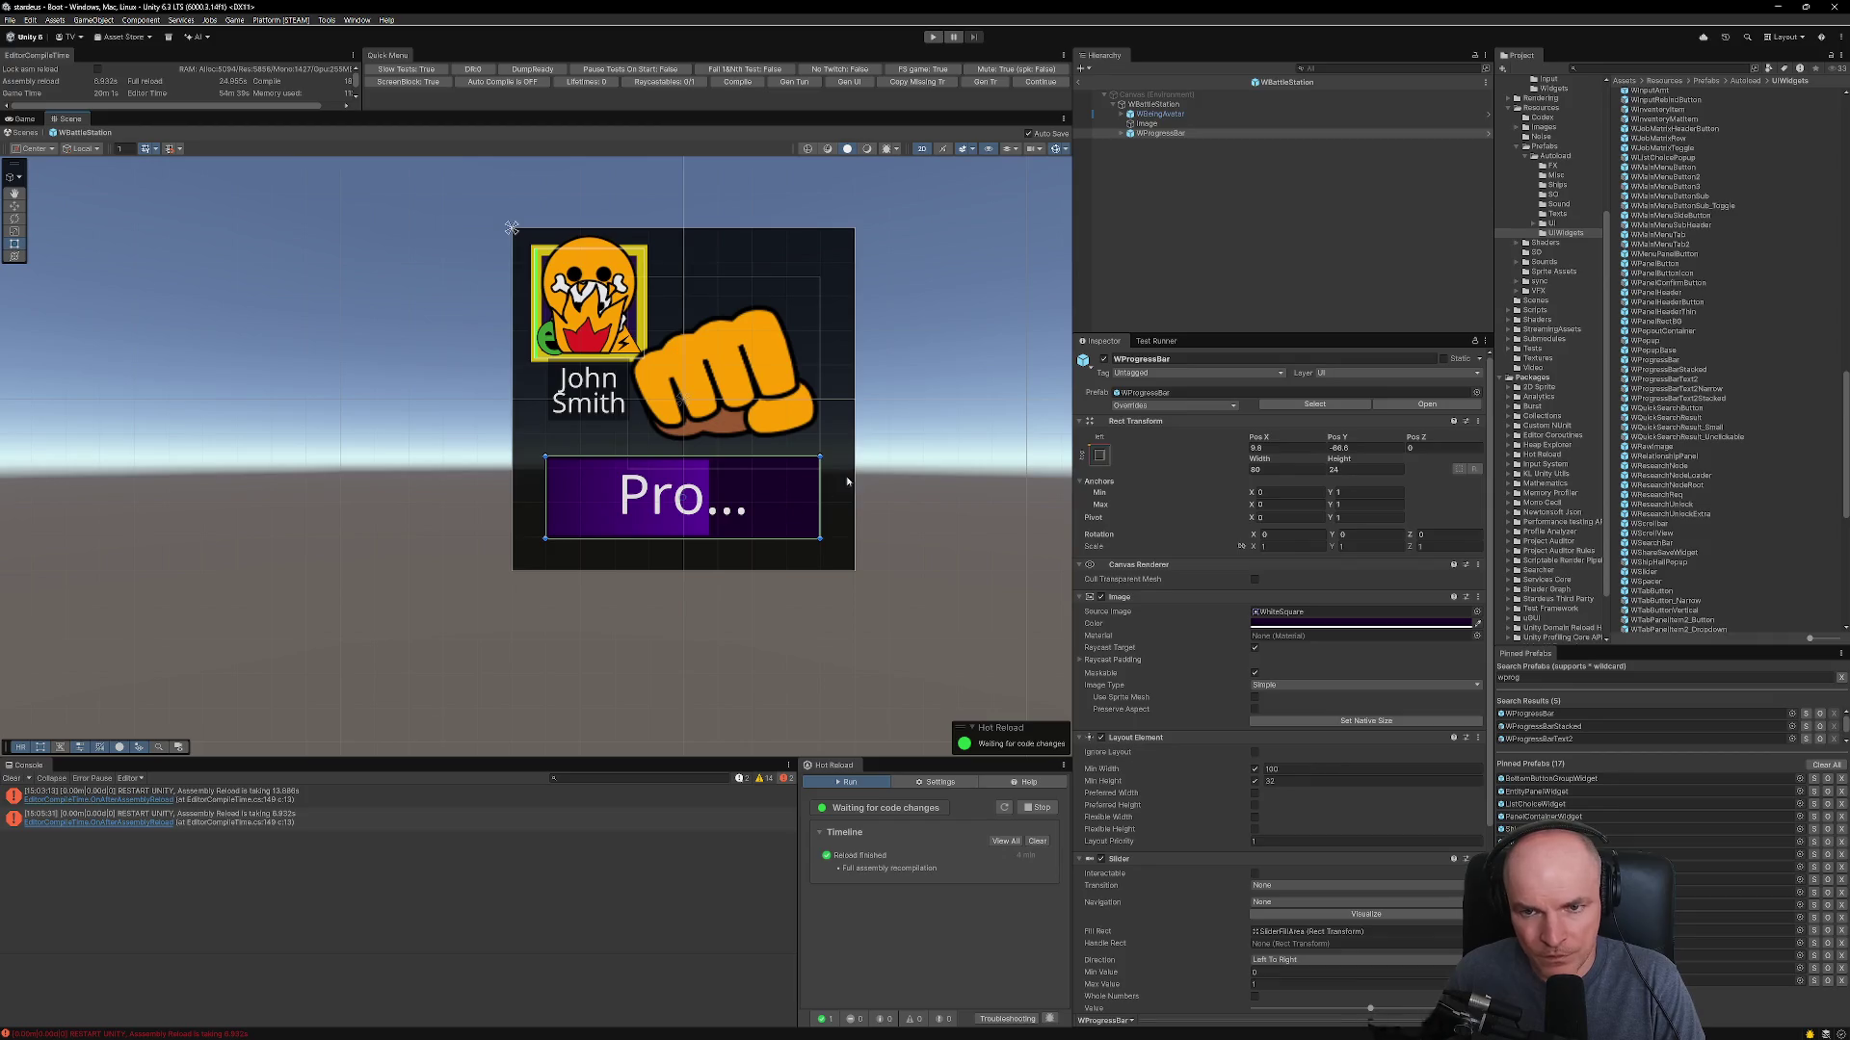
left_click(1099, 455)
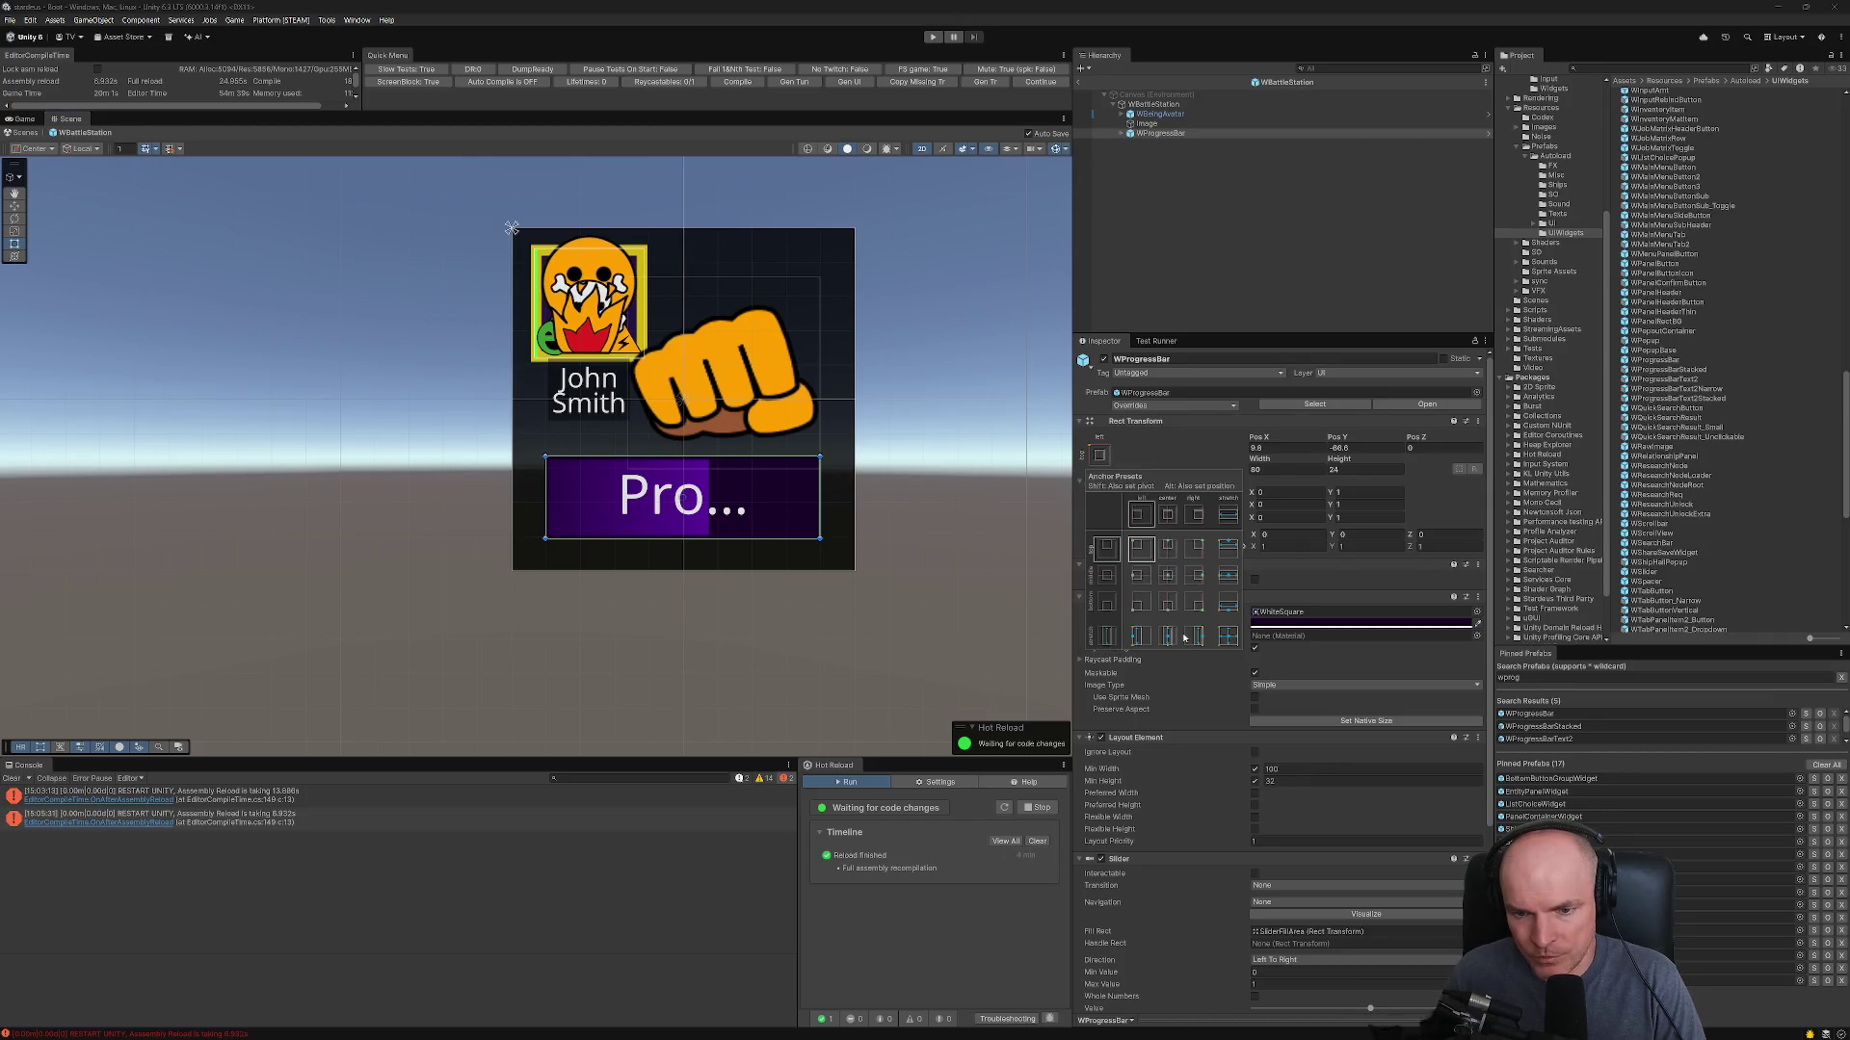
left_click(1168, 603, "alt+shift")
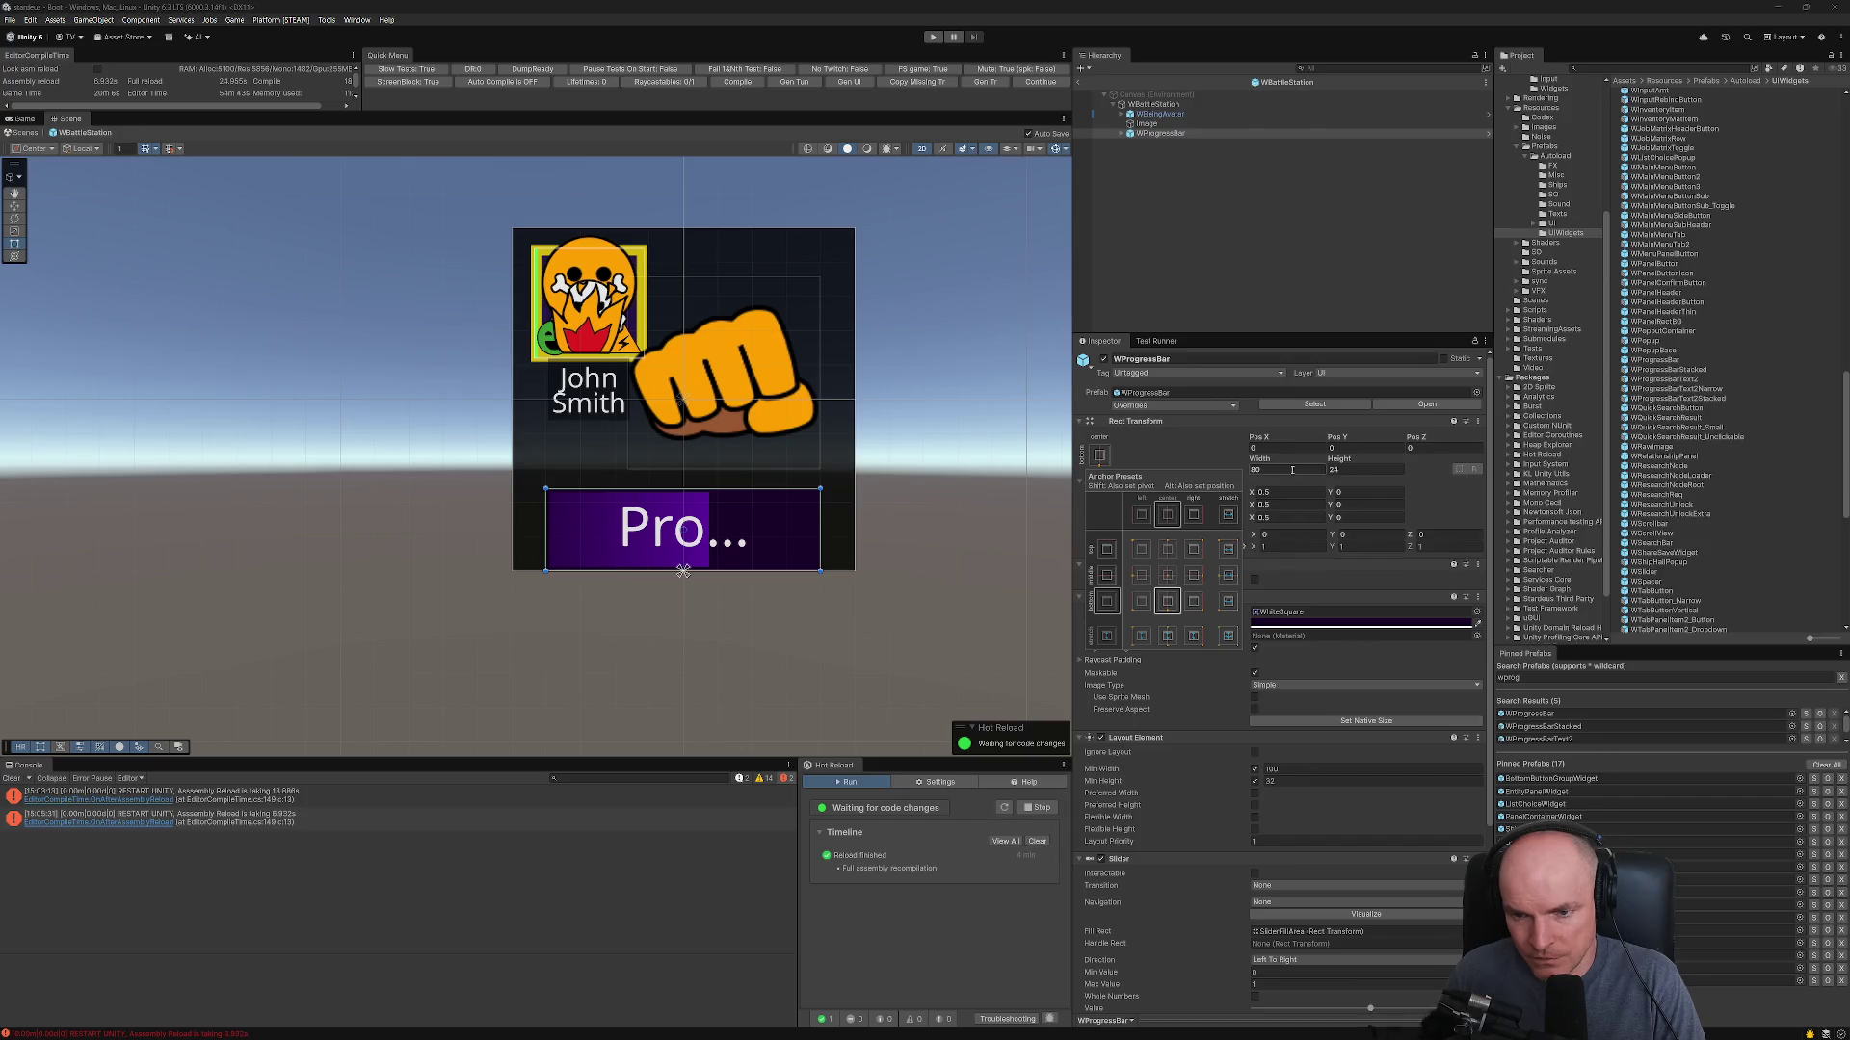
left_click(1344, 448)
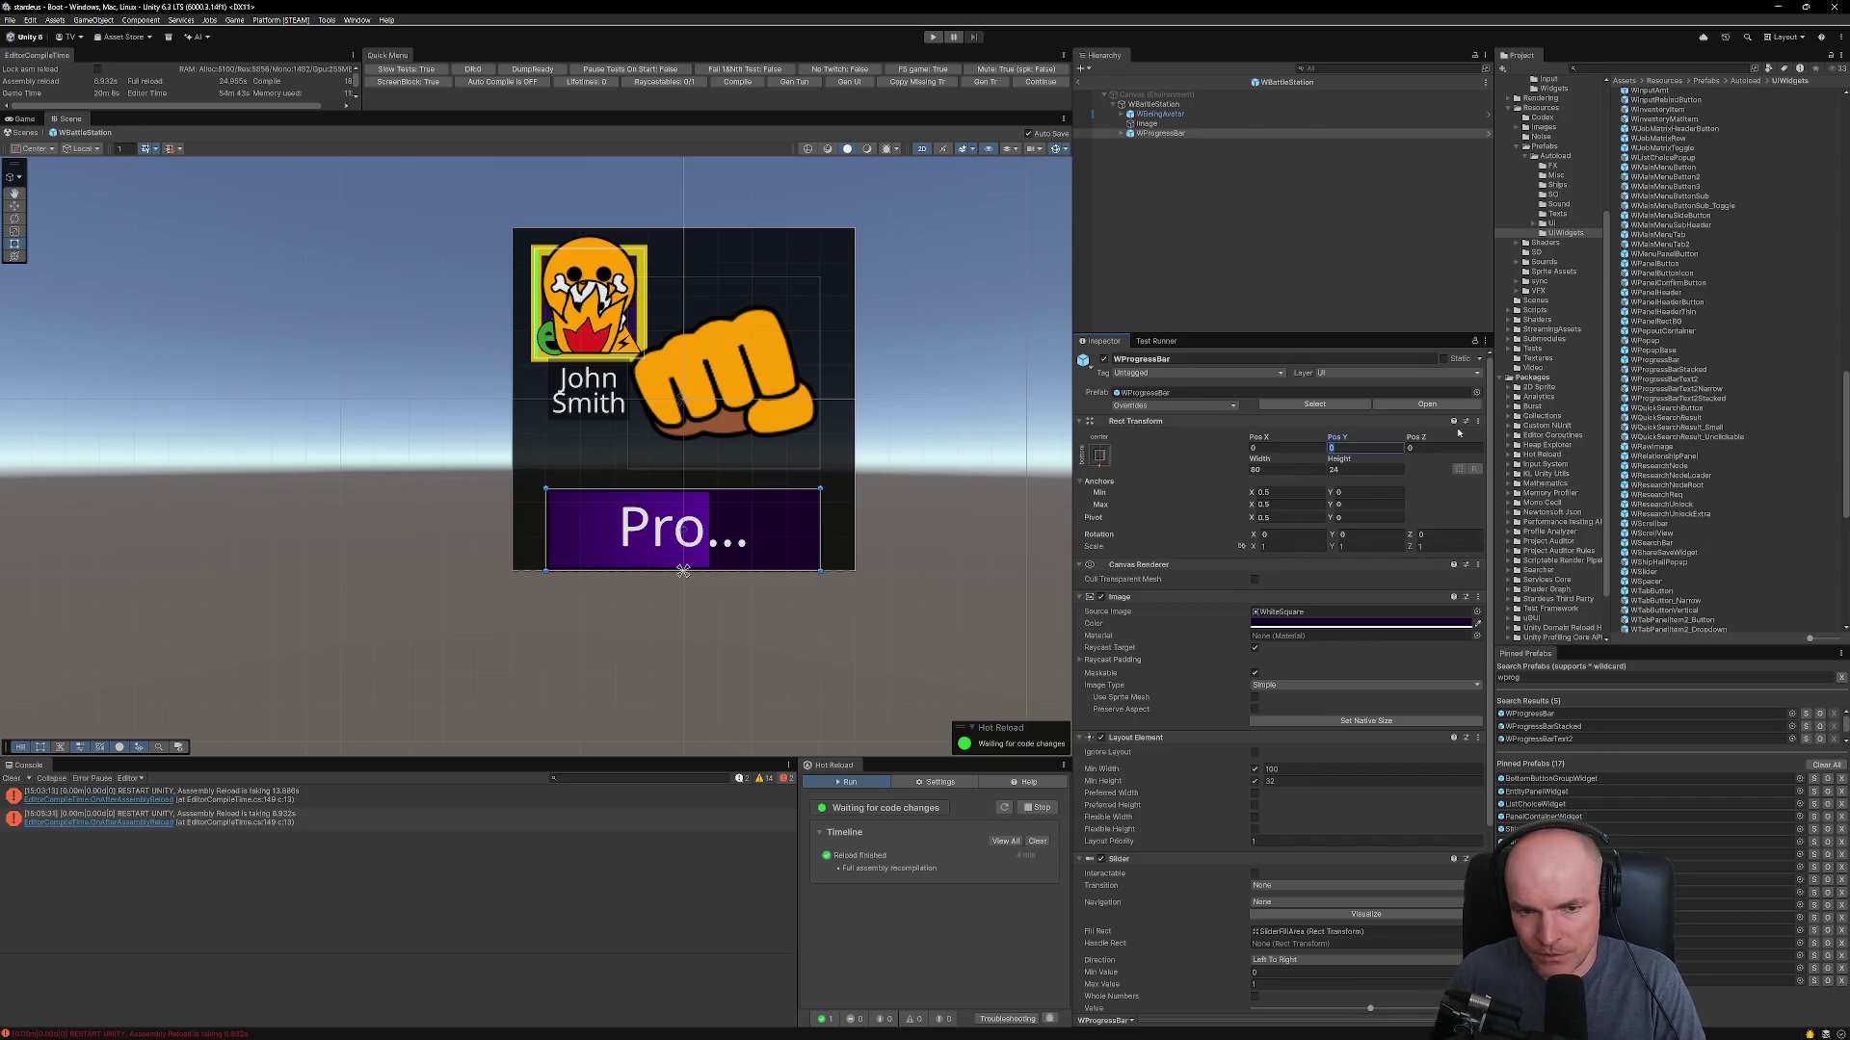
type("10")
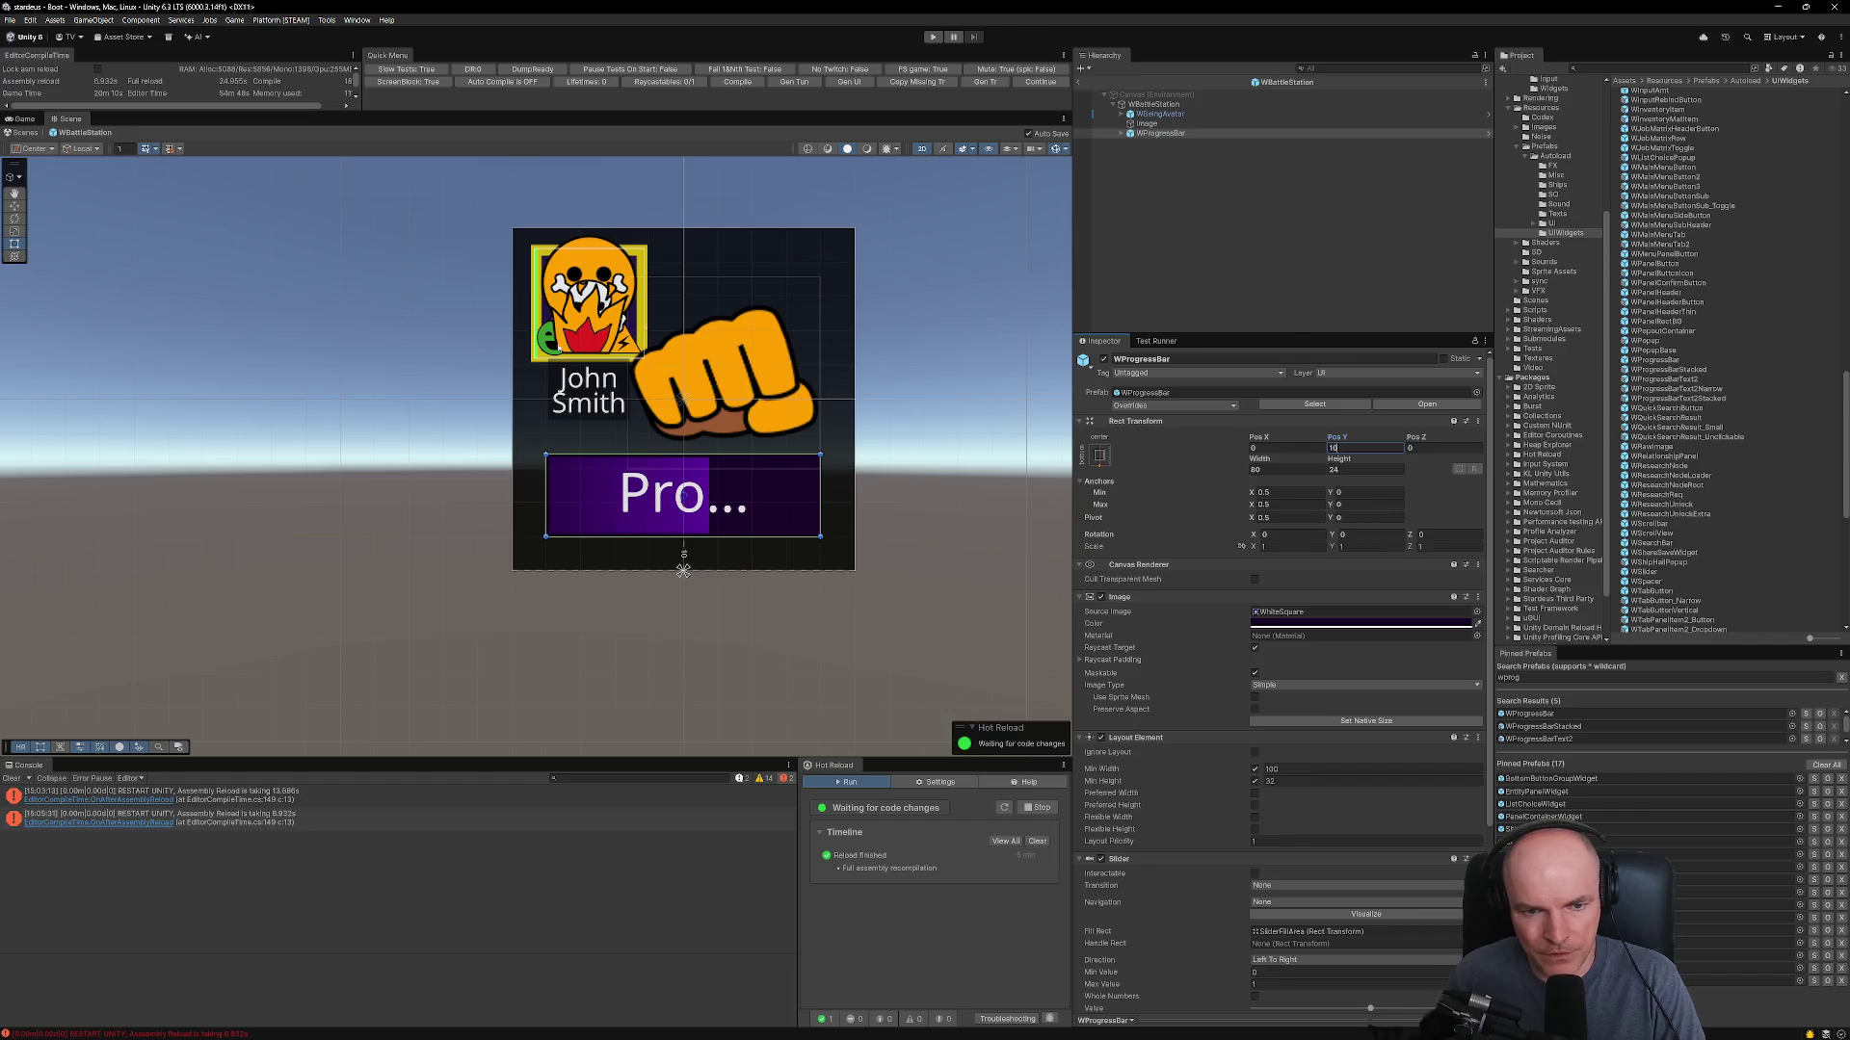
left_click(711, 382)
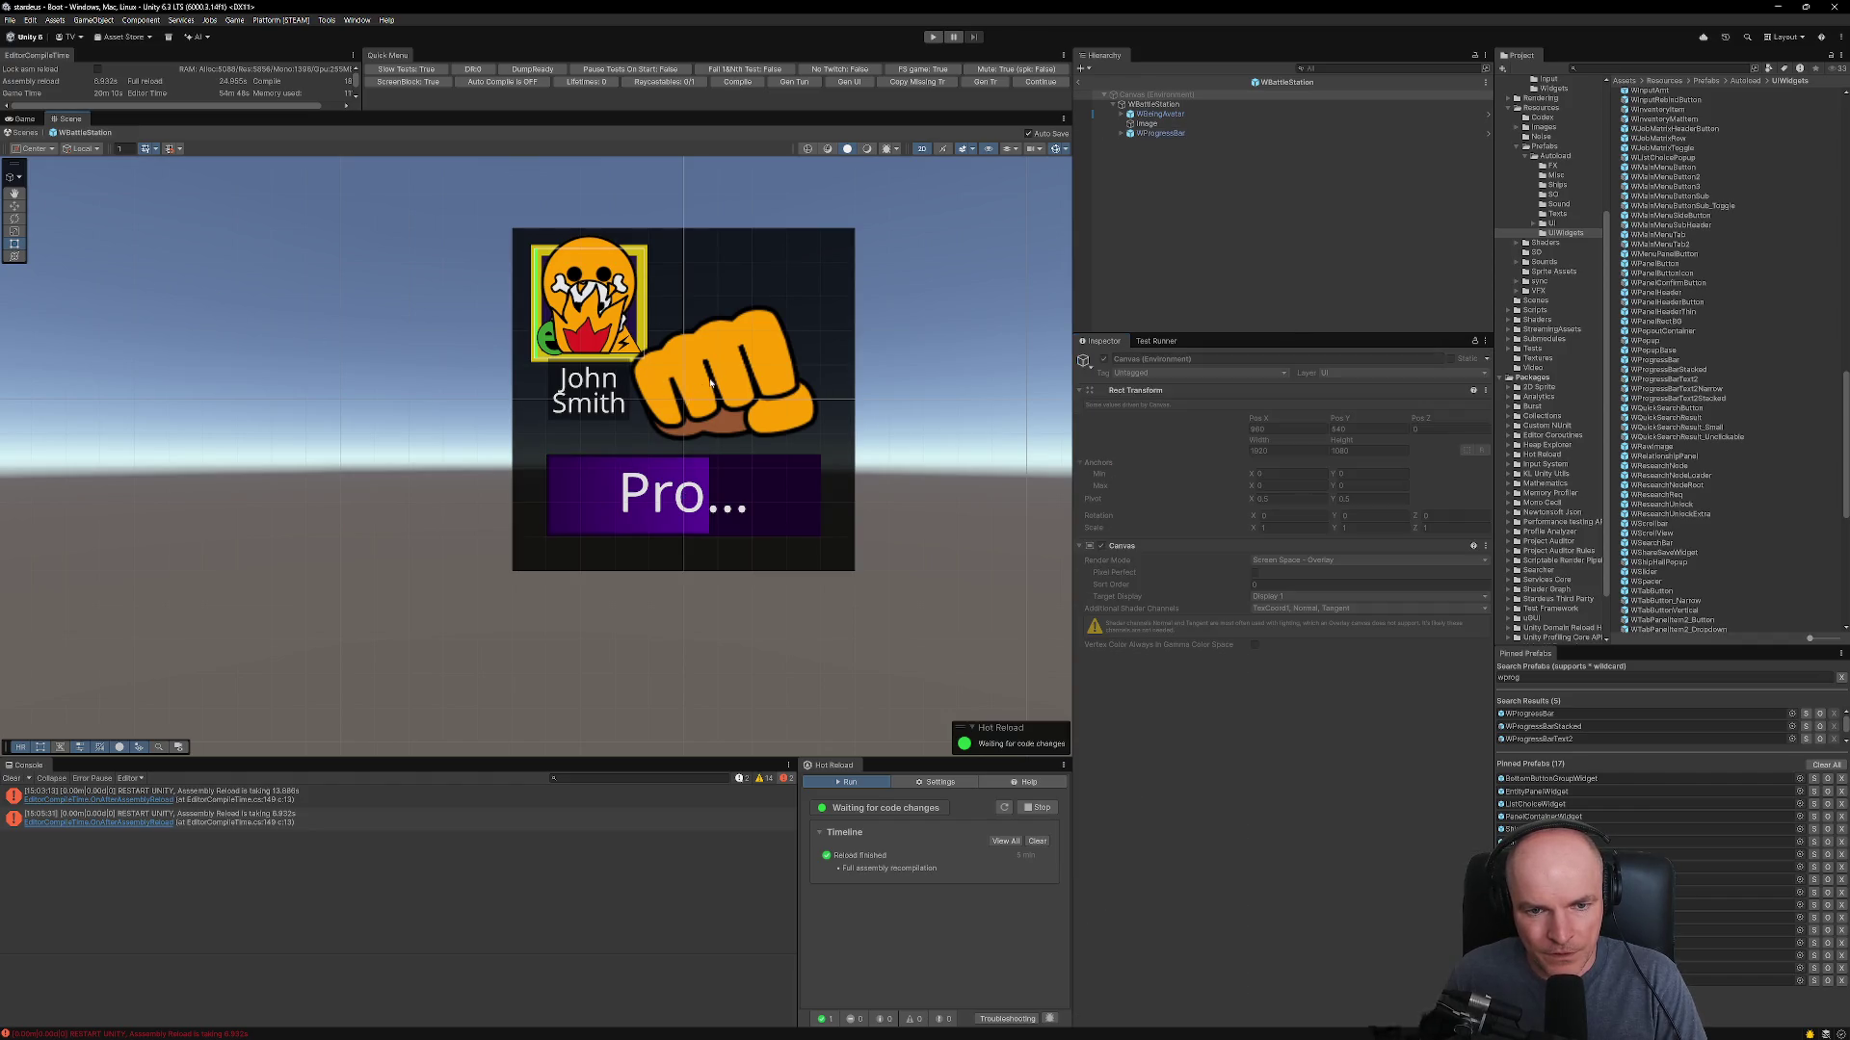
left_click(721, 367)
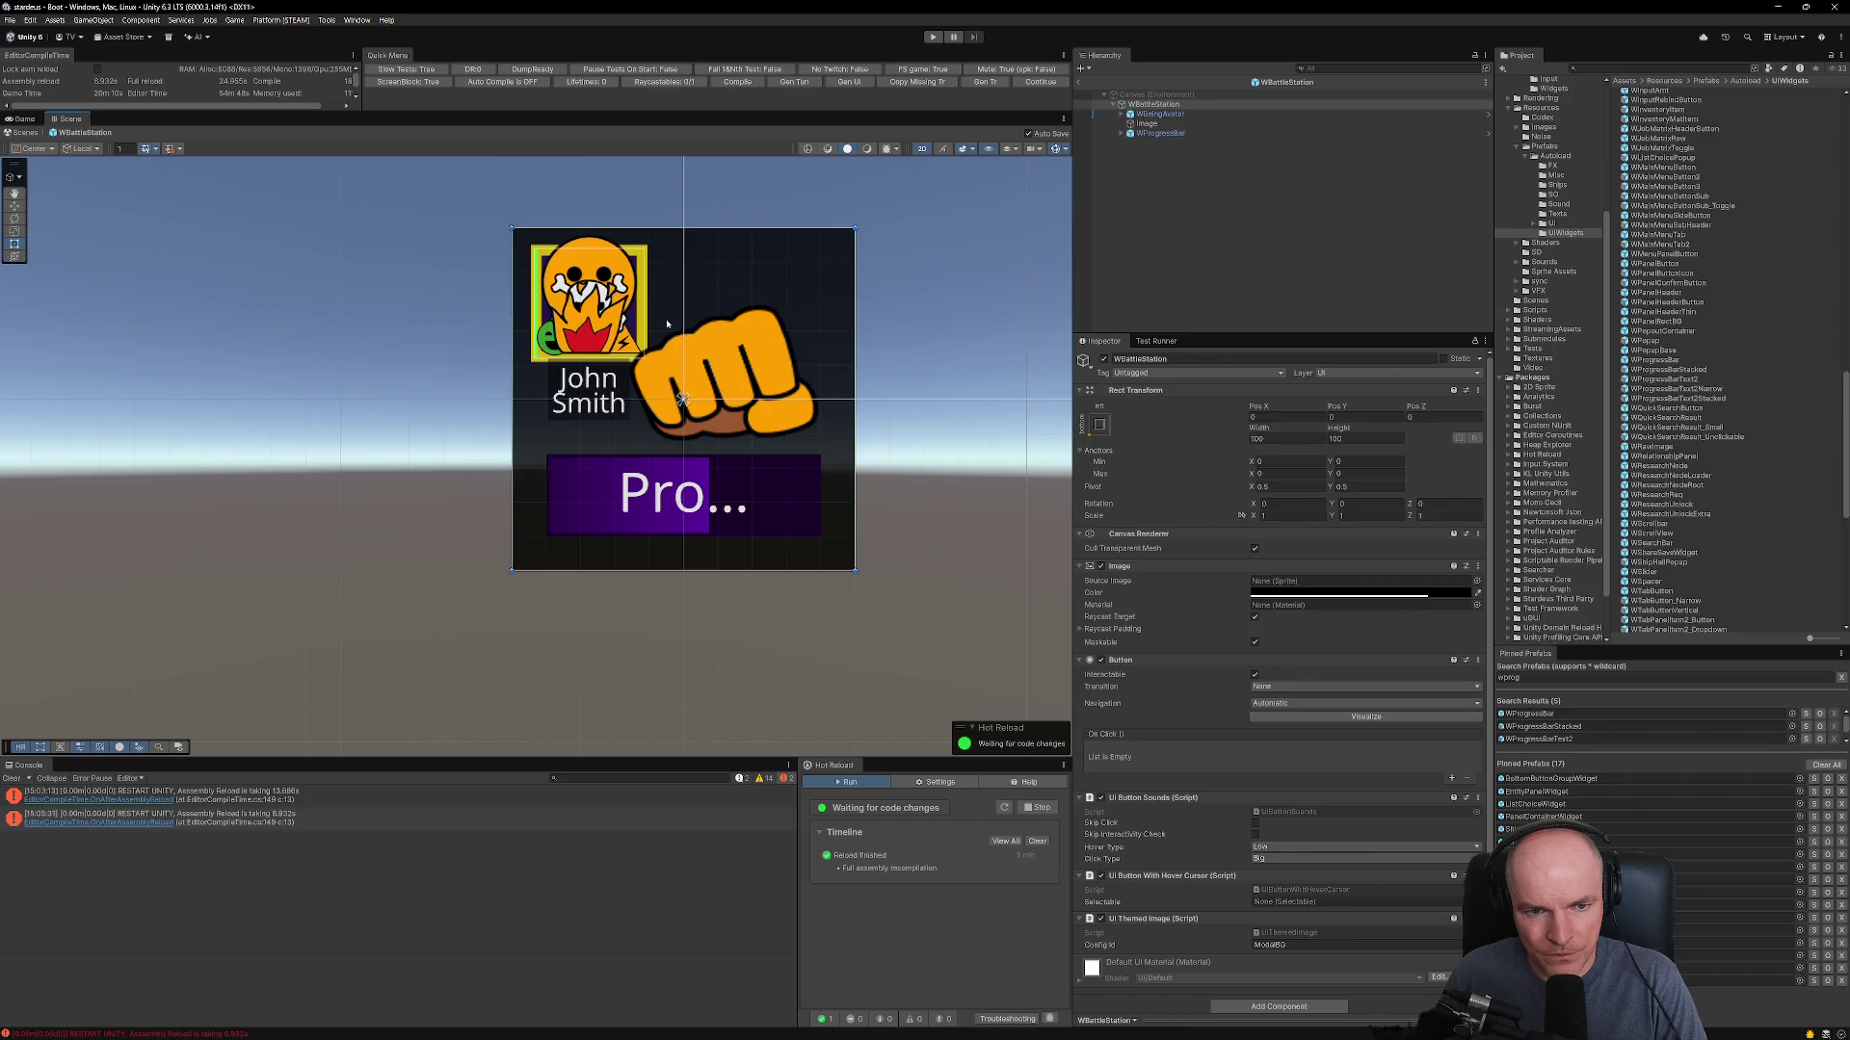
left_click(1159, 114)
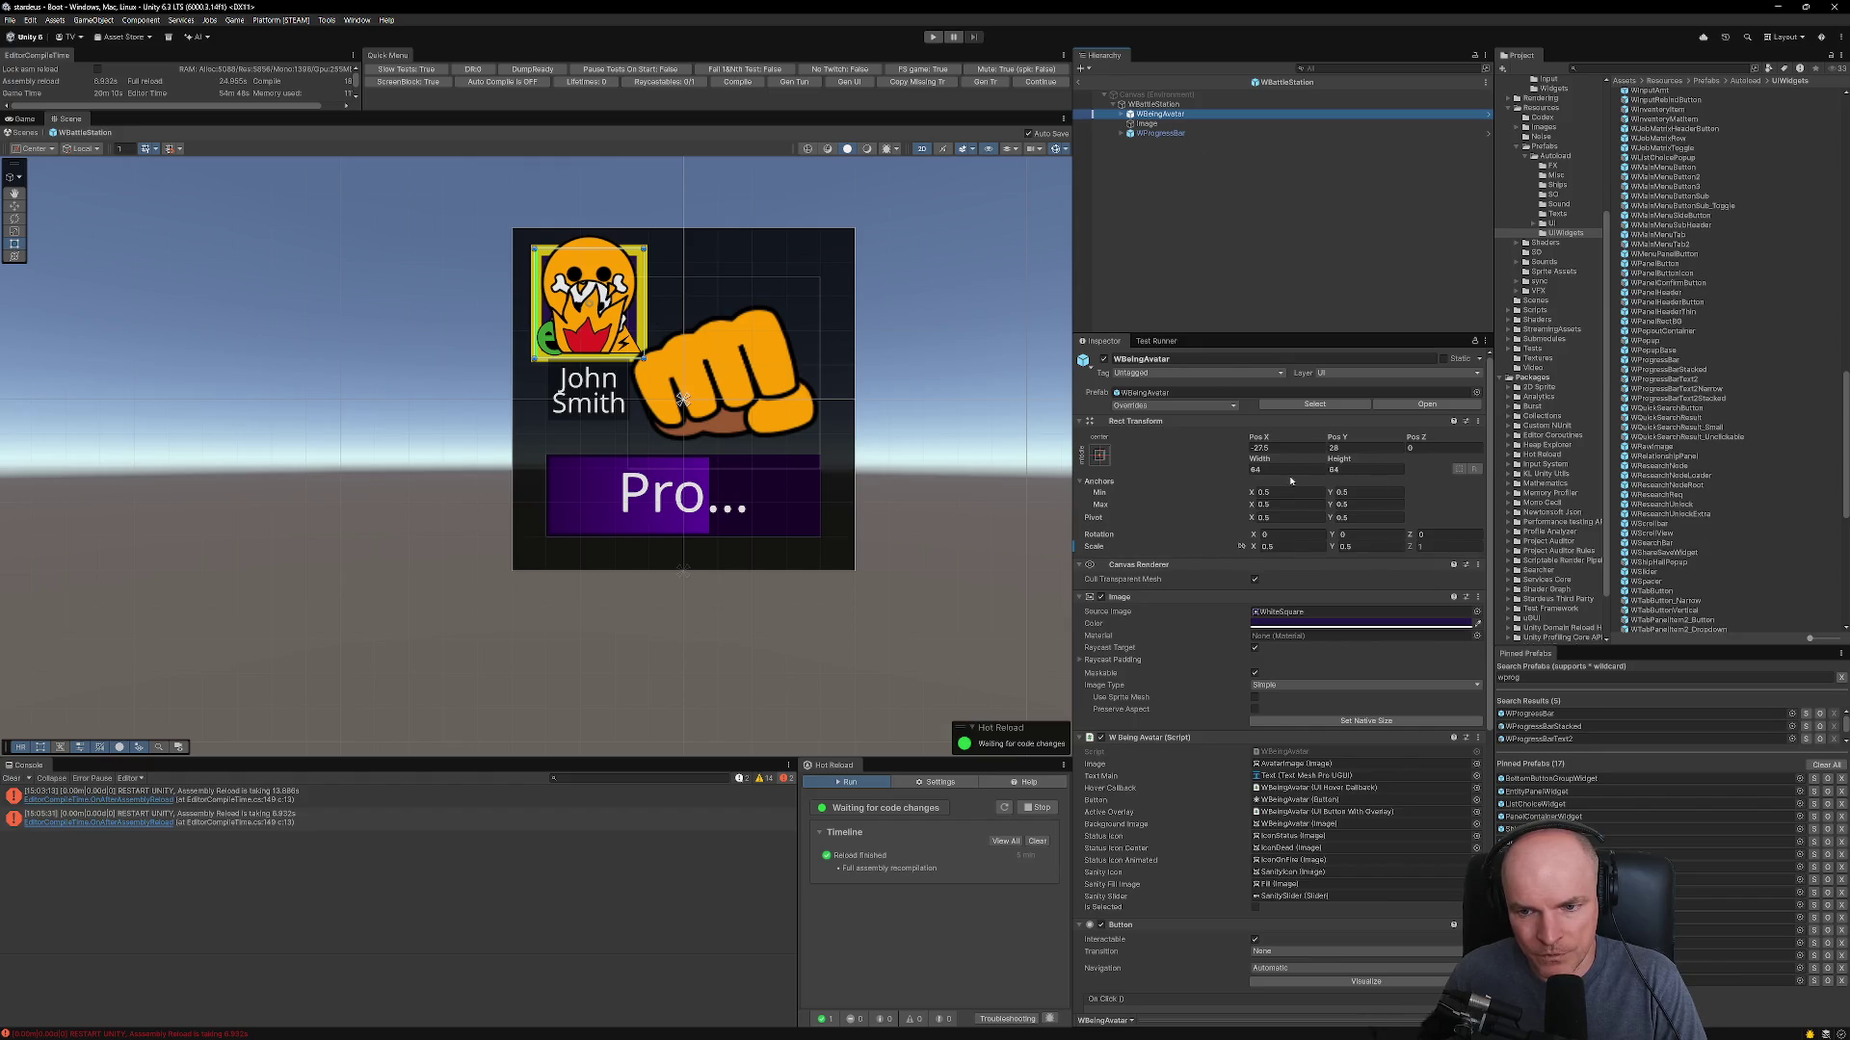
scroll(656, 426, "down", 8)
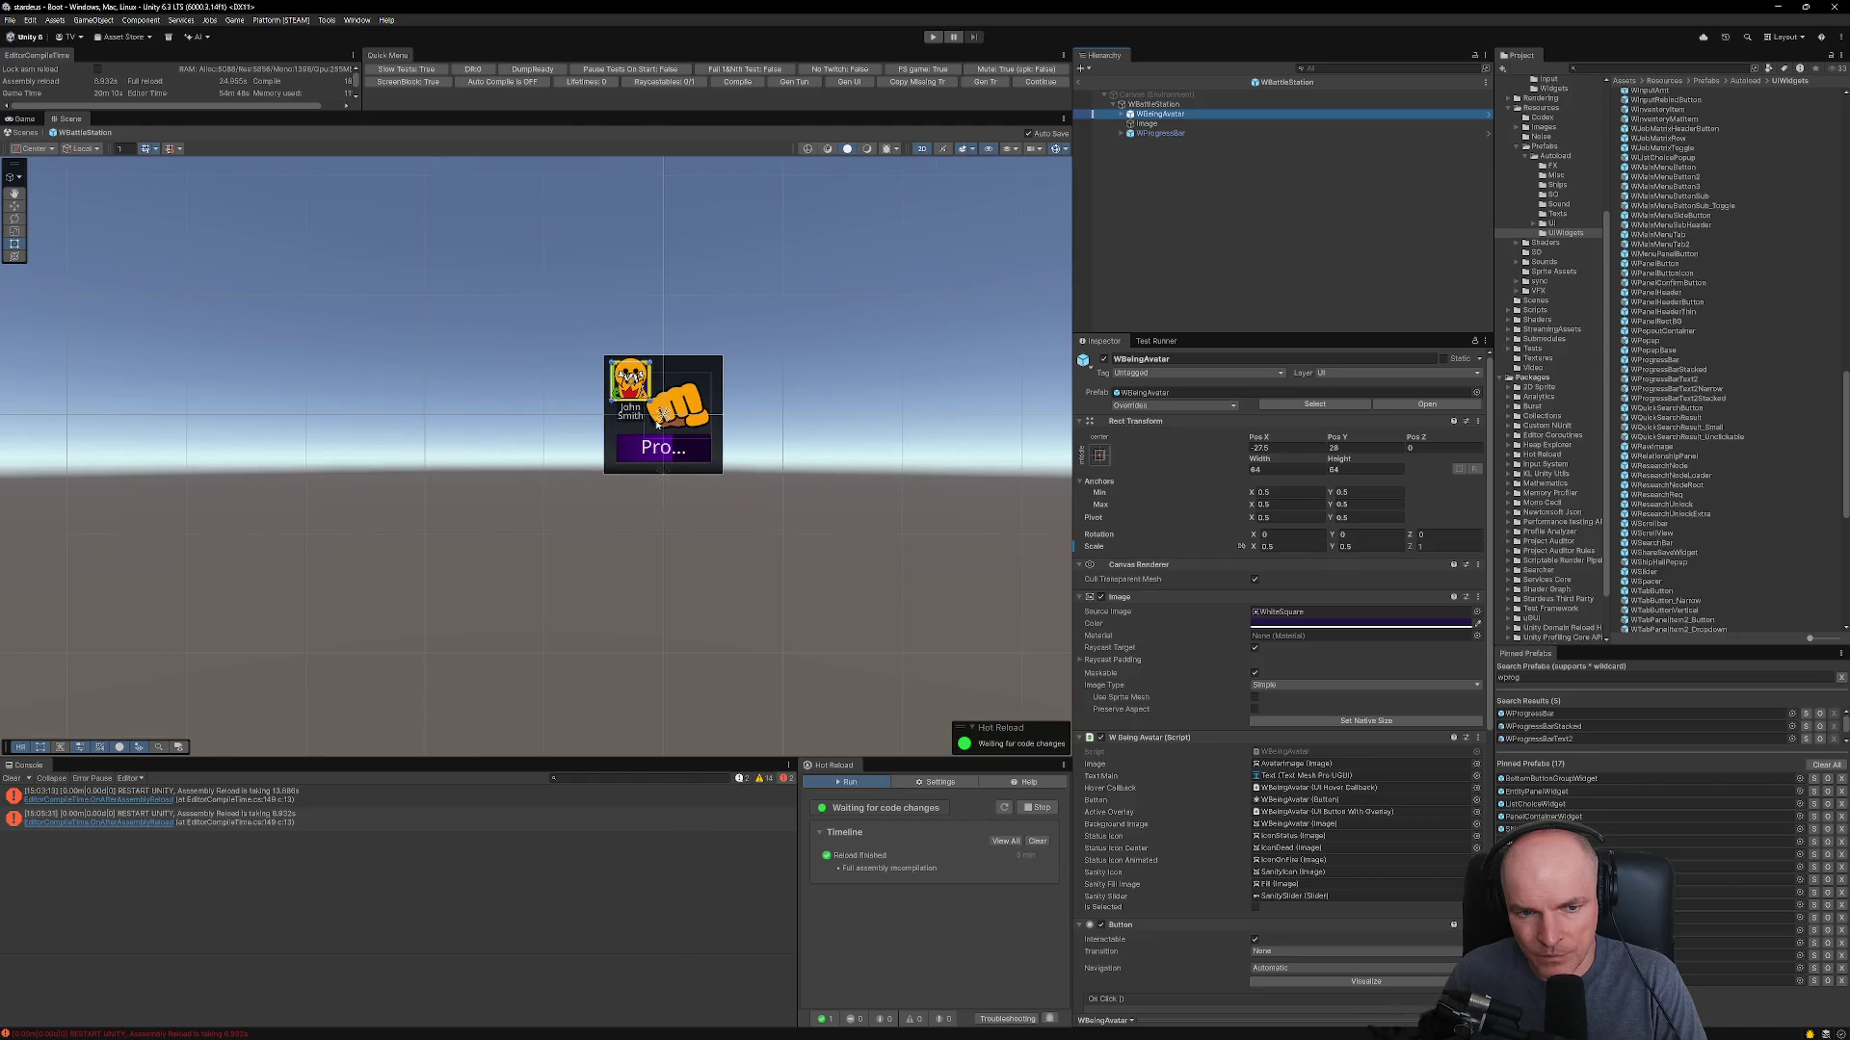
scroll(656, 425, "up", 8)
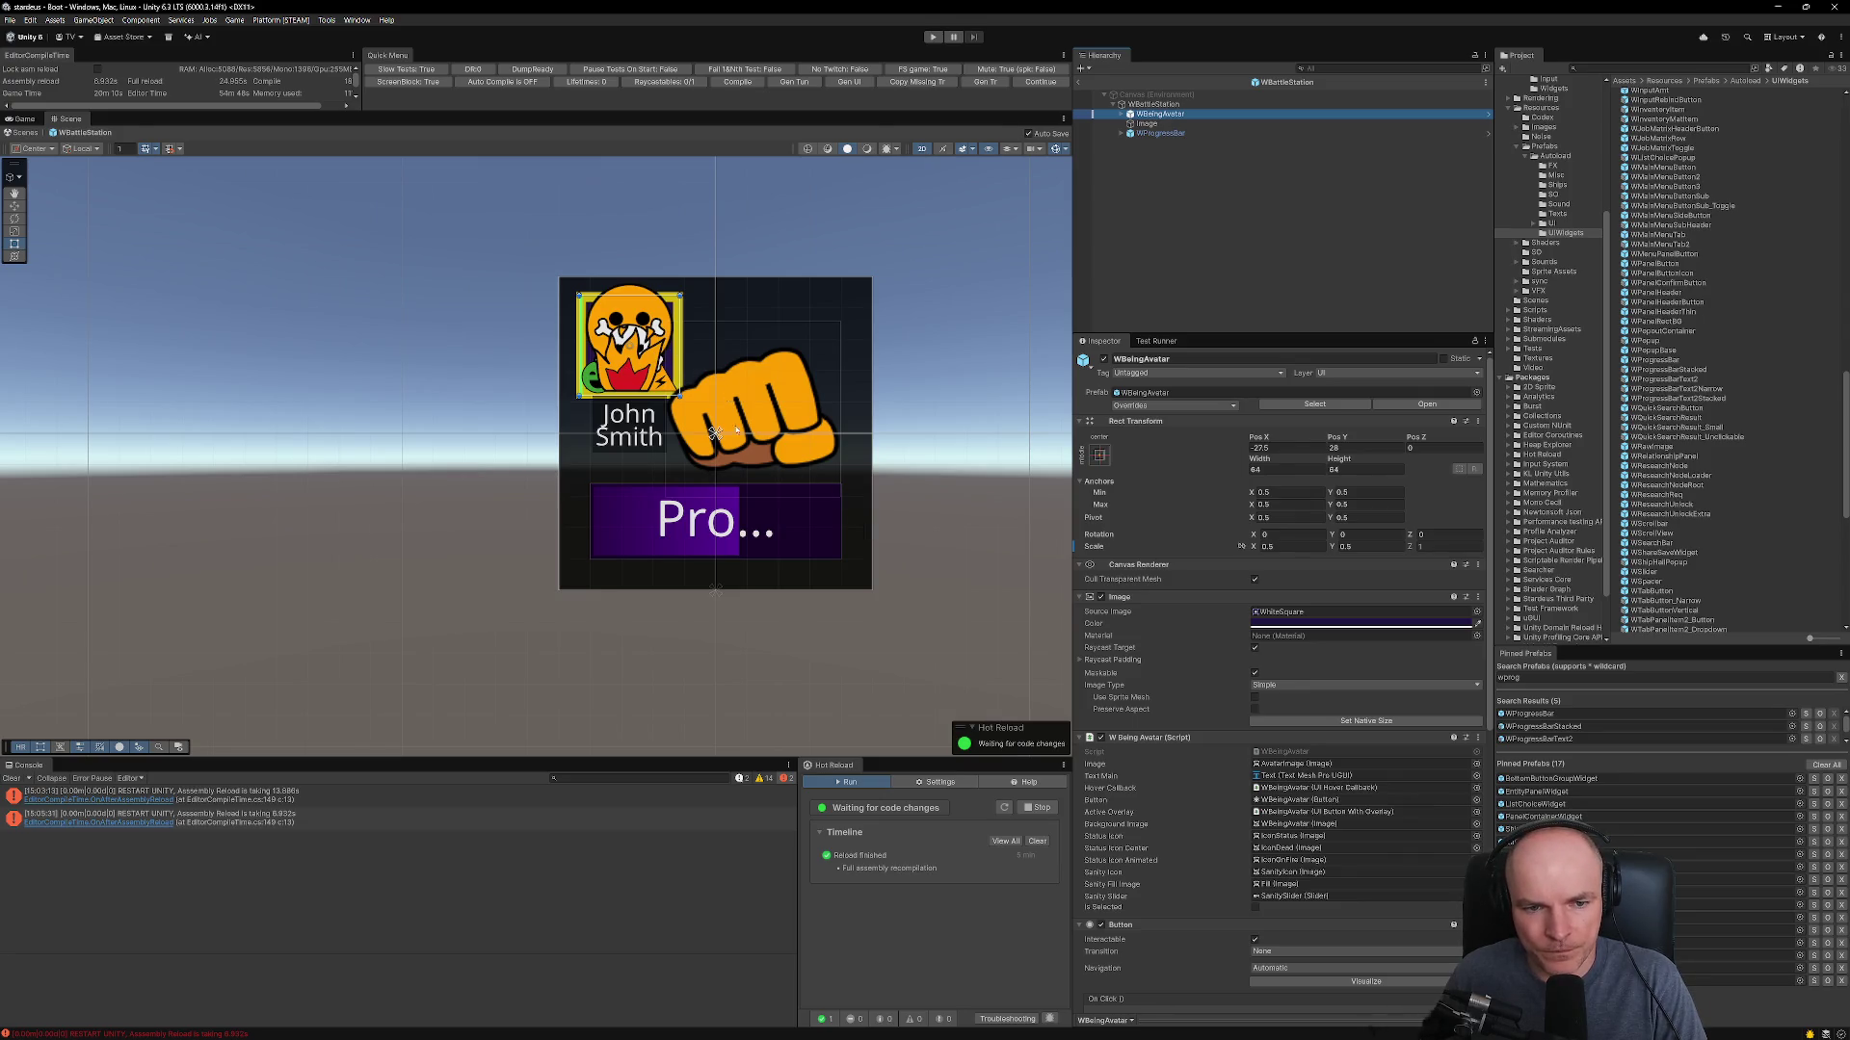
left_click(628, 416)
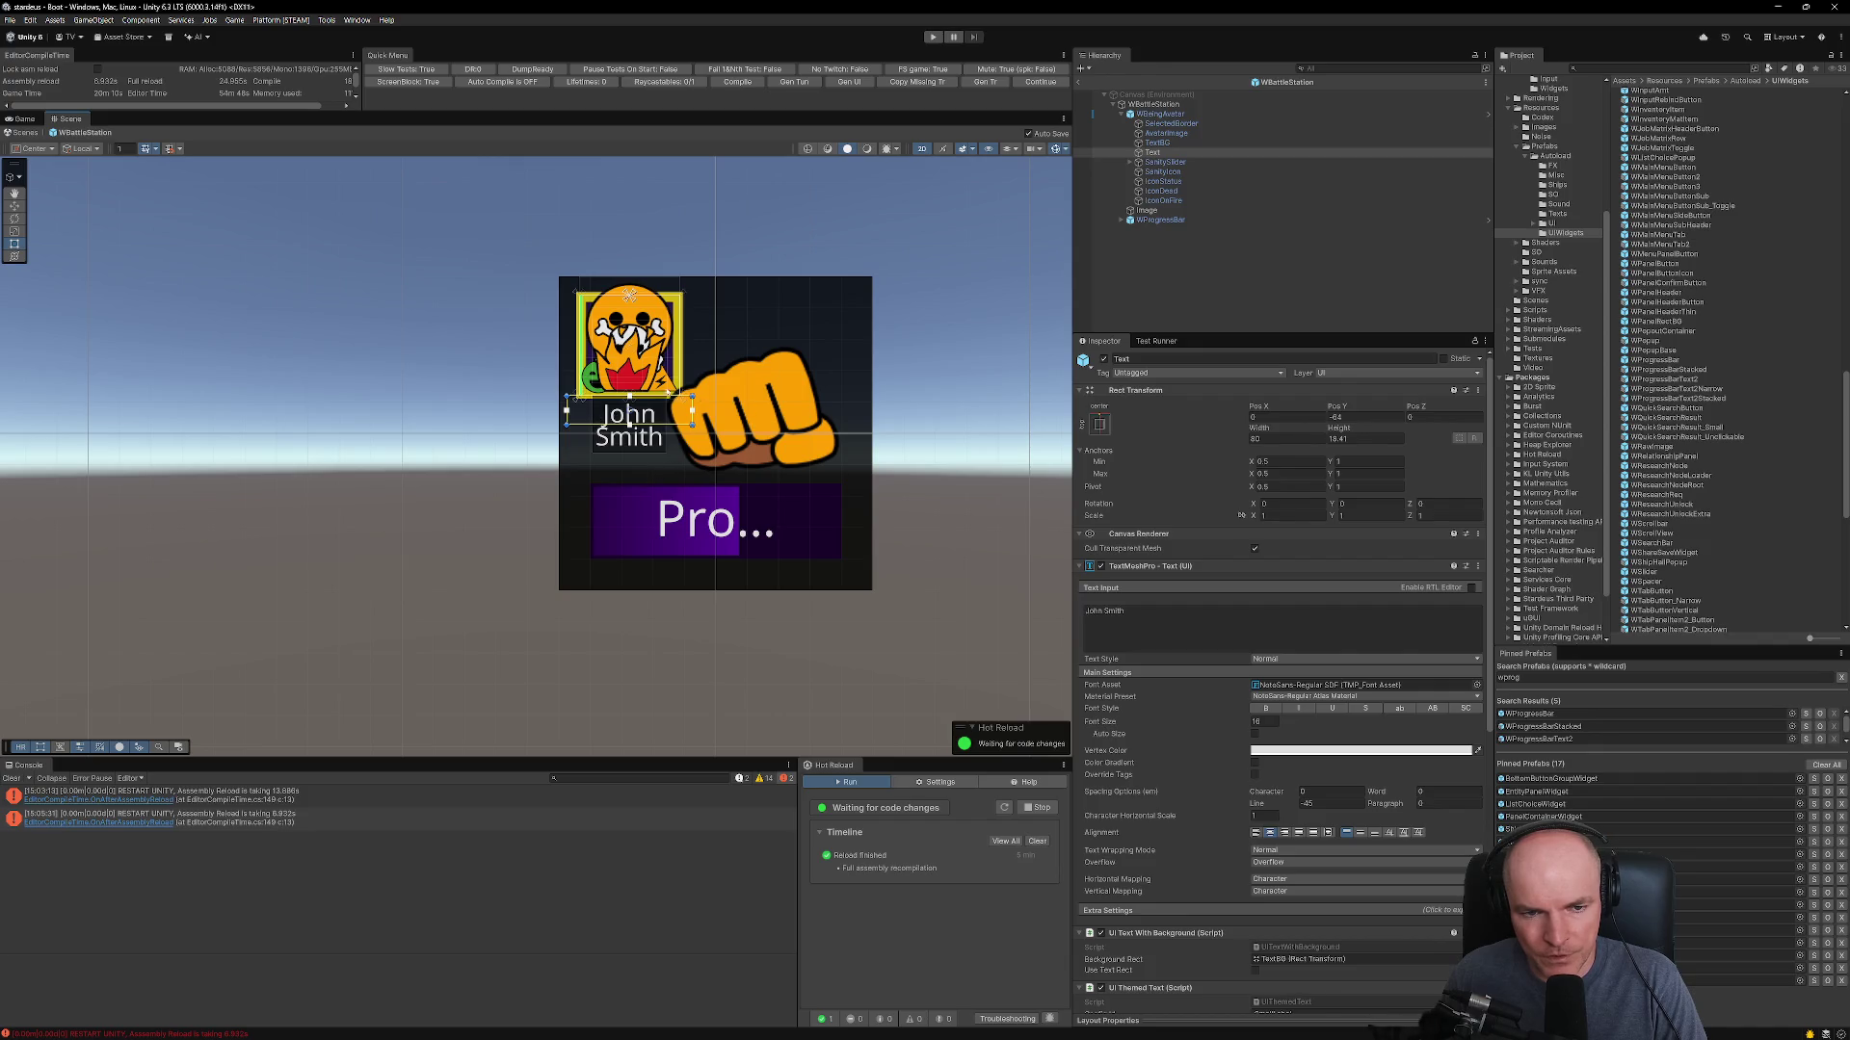
left_click(1166, 114)
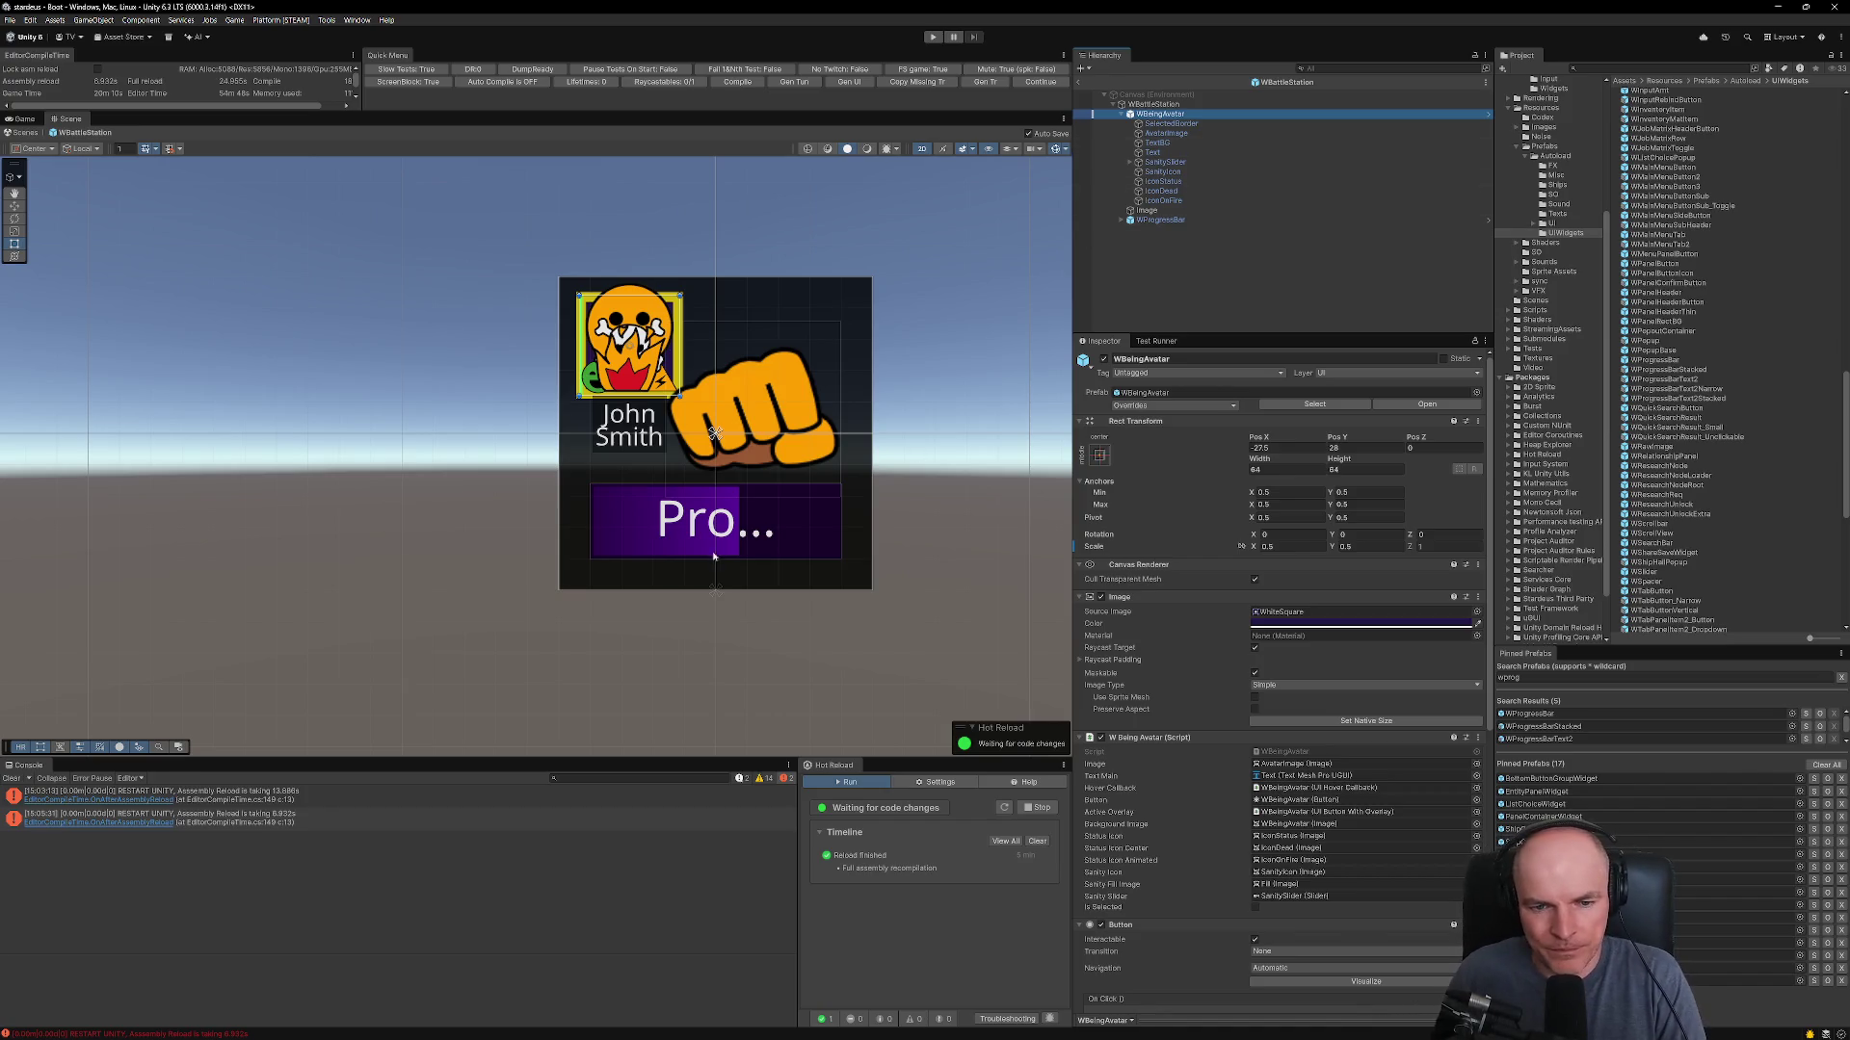
left_click(732, 525)
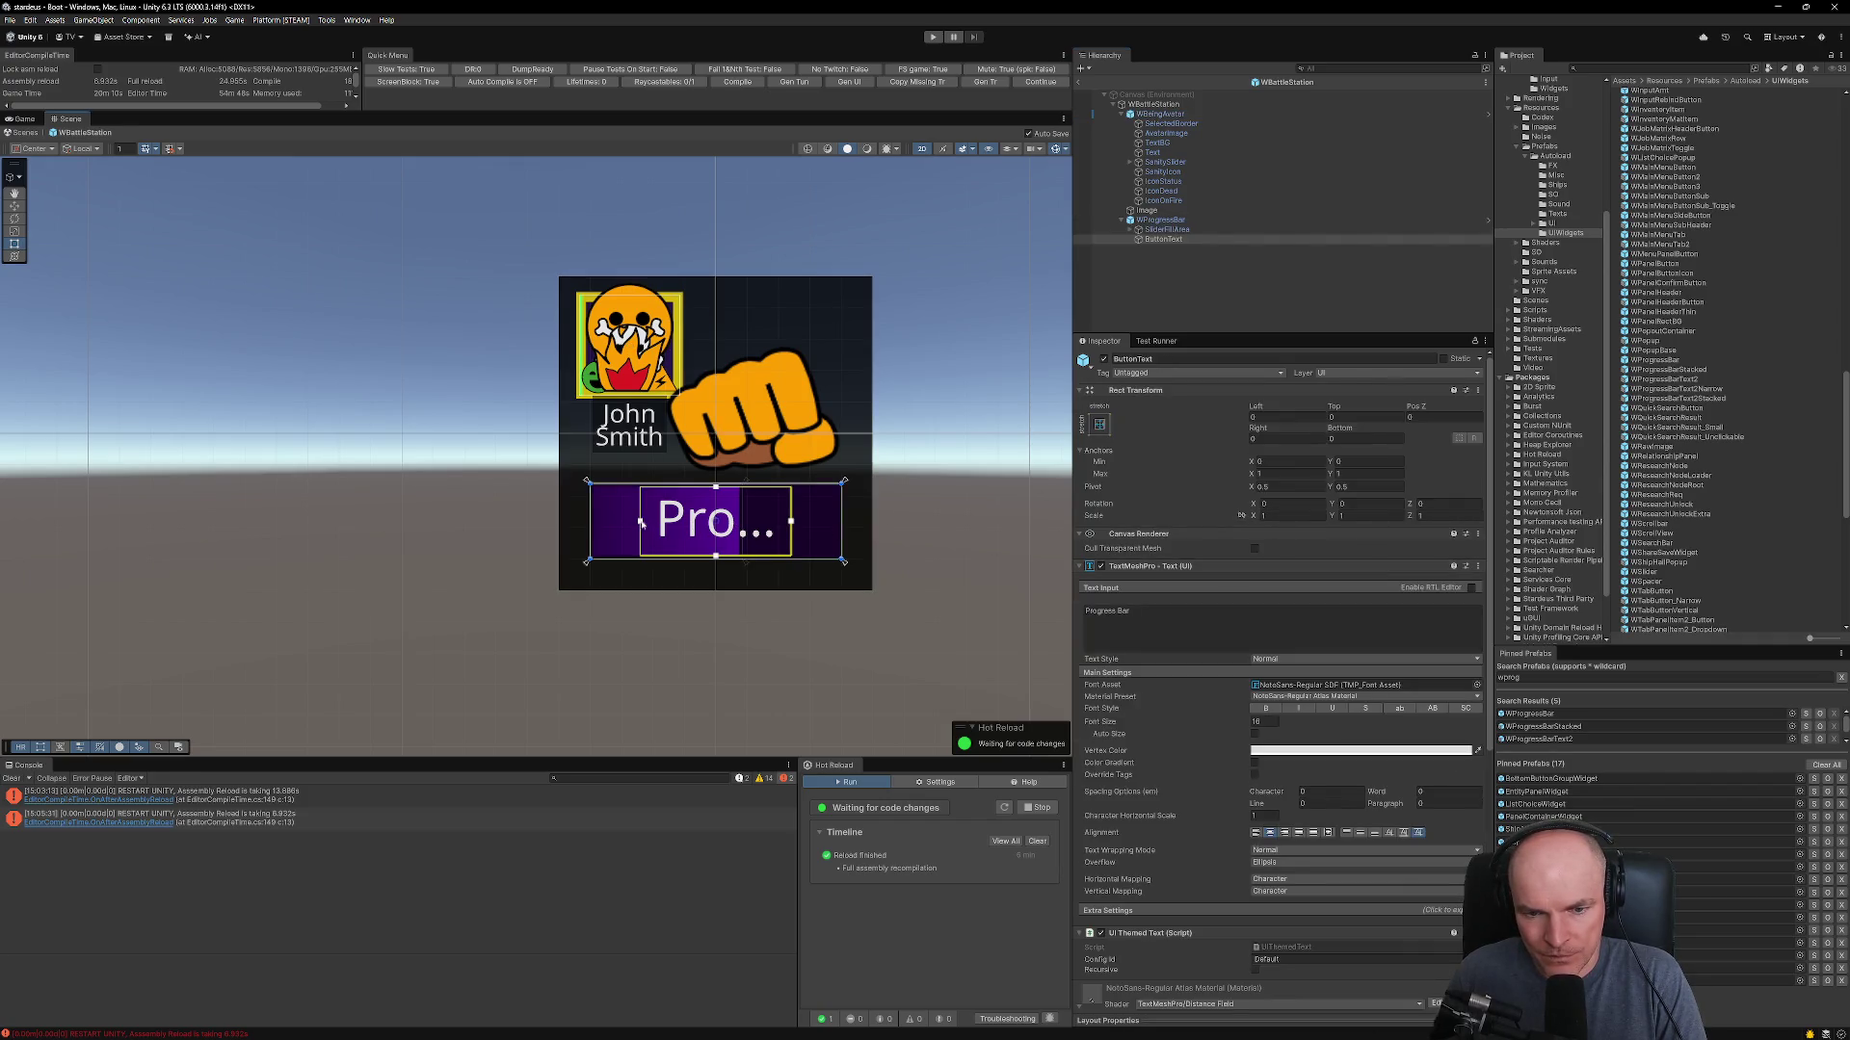
Set the bar label's left and right margins to 1 under Extra Settings.
scroll(1281, 675, "down", 3)
left_click(1301, 748)
left_click(1281, 774)
type("1")
key("Tab")
key("Tab")
key("Tab")
key("shift+Tab")
type("1")
key("Tab")
key("Tab")
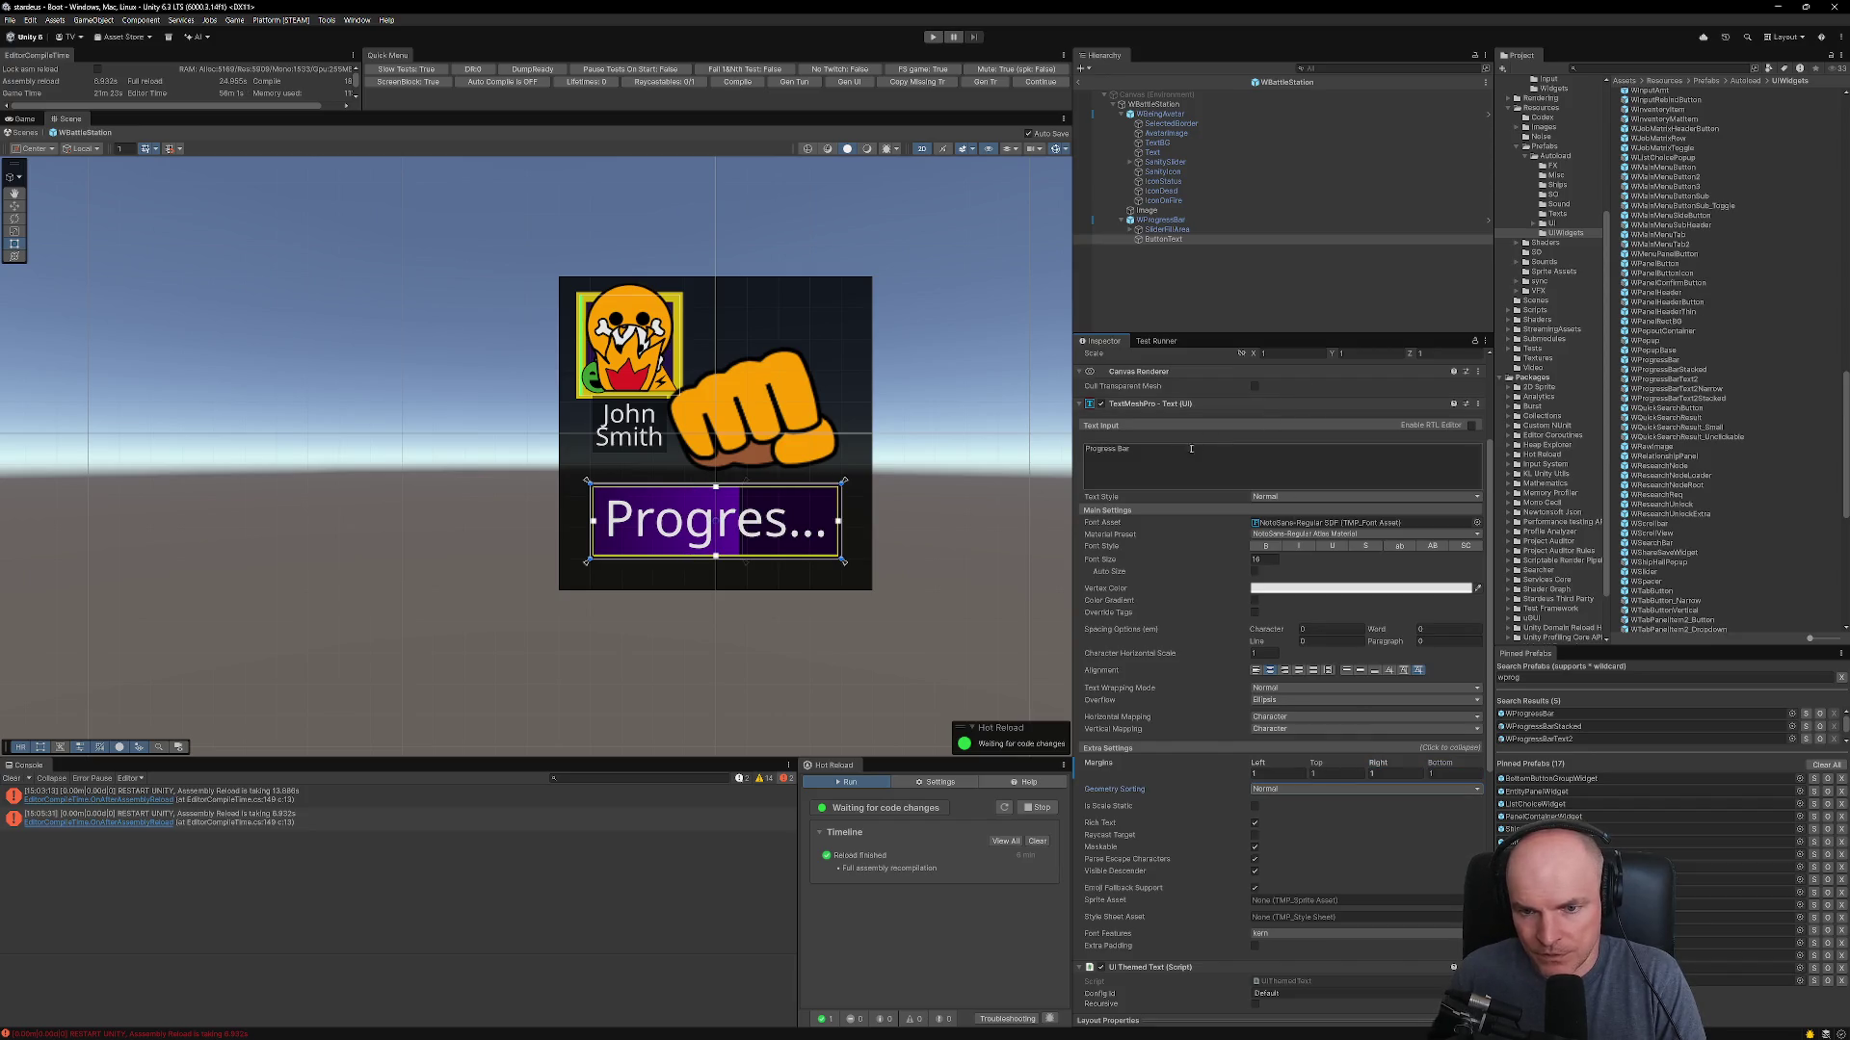
Reselect the bar's text label and edit its Font Size before switching to VS Code.
left_click(1223, 239)
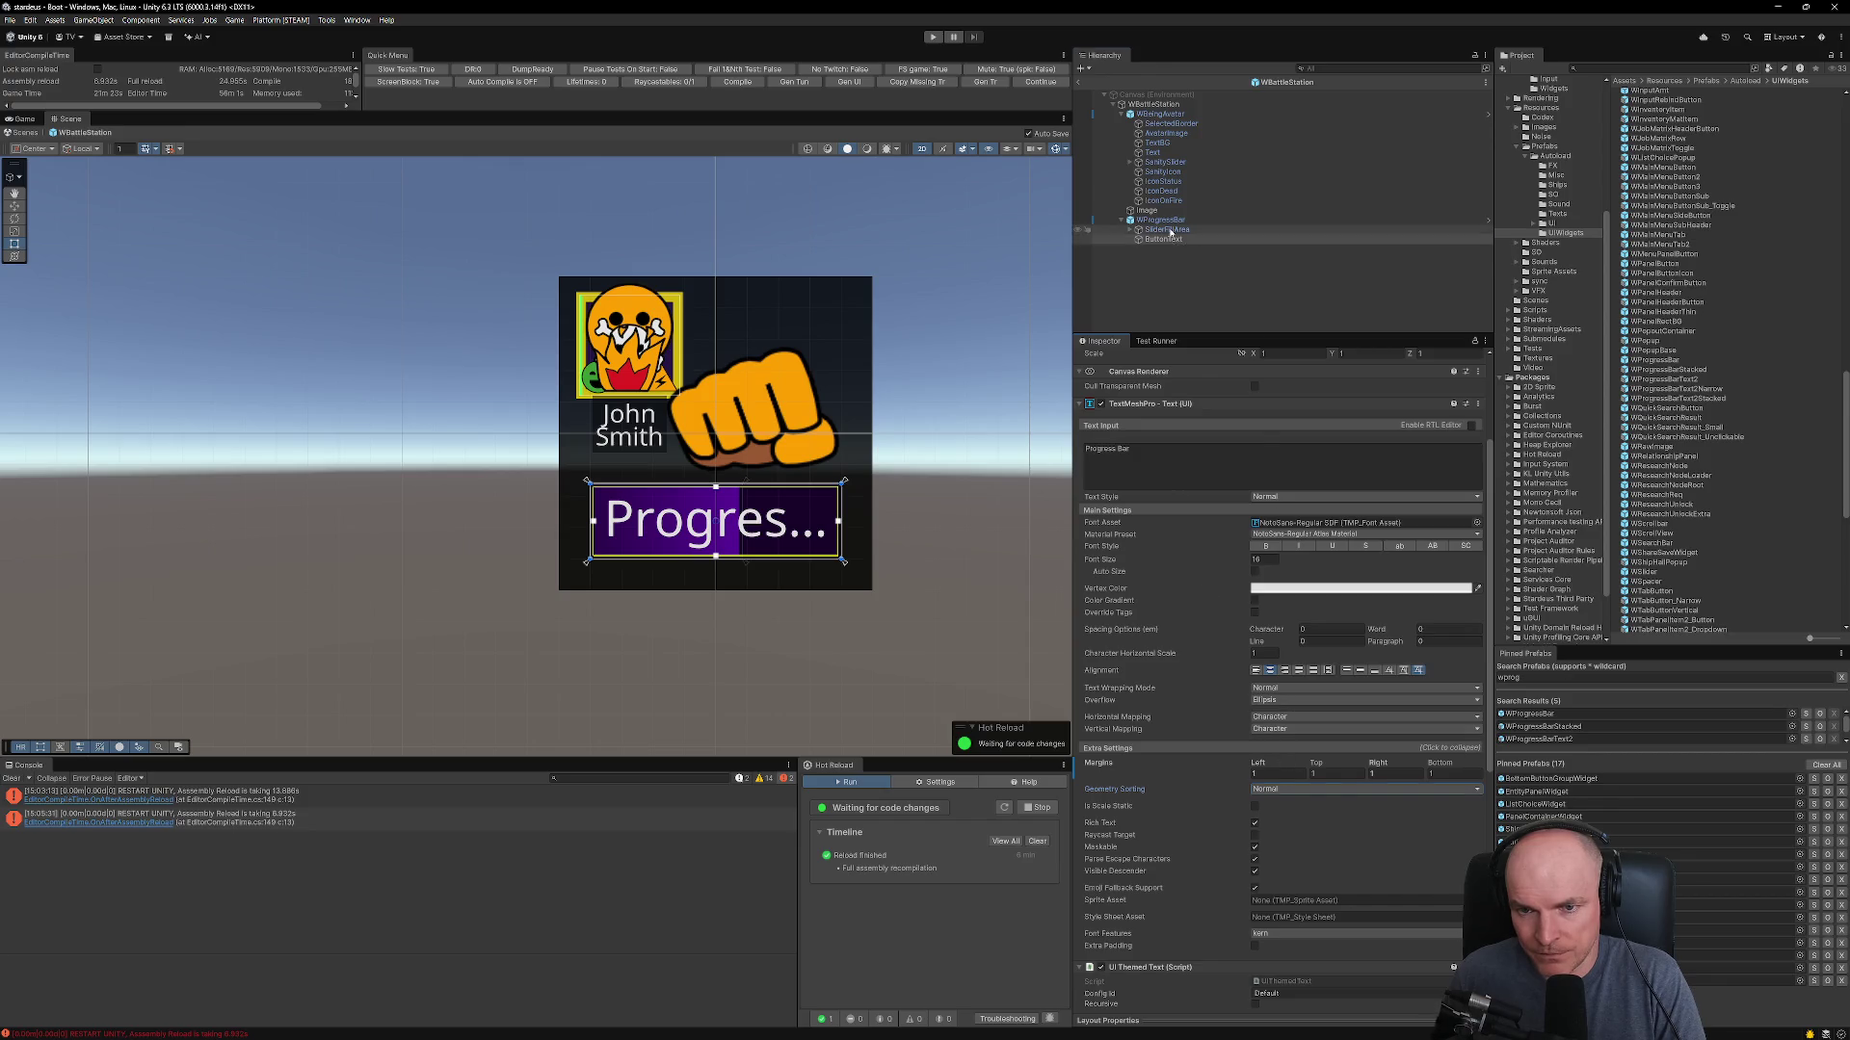
scroll(1250, 694, "down", 1)
scroll(1251, 695, "down", 3)
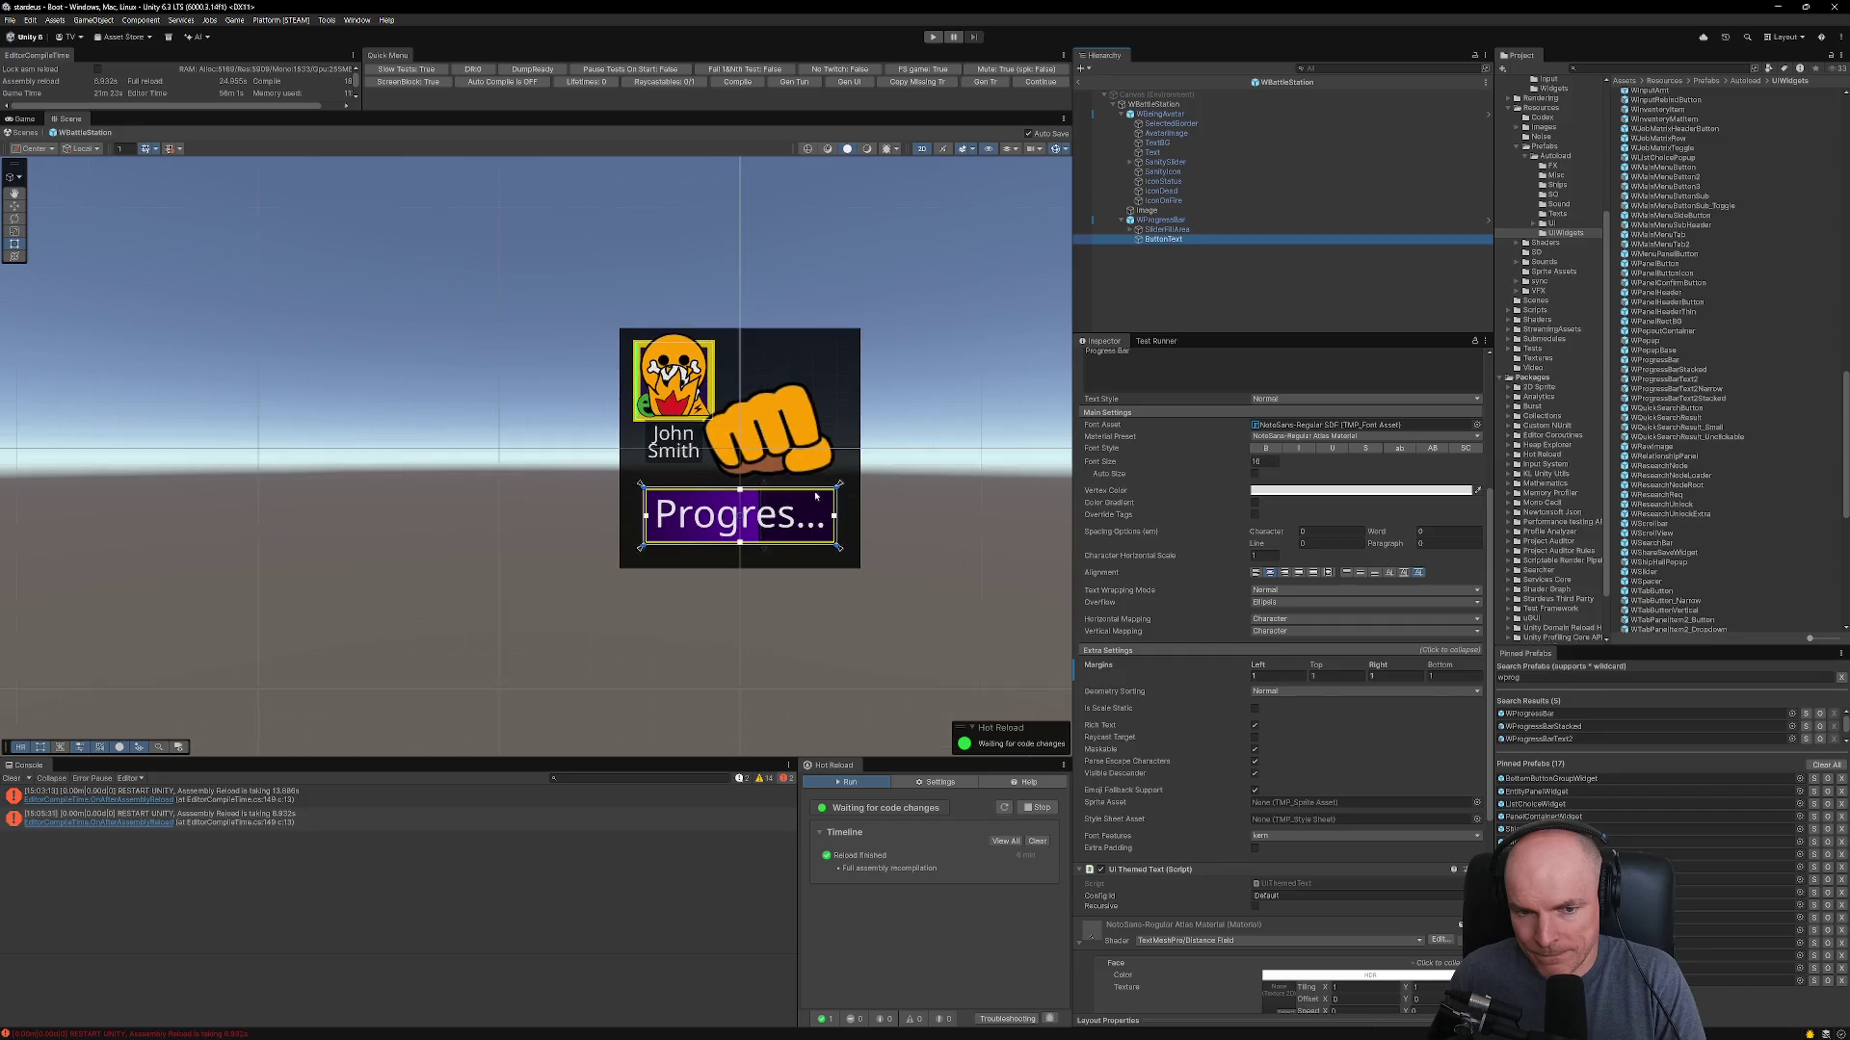
left_click(1254, 462)
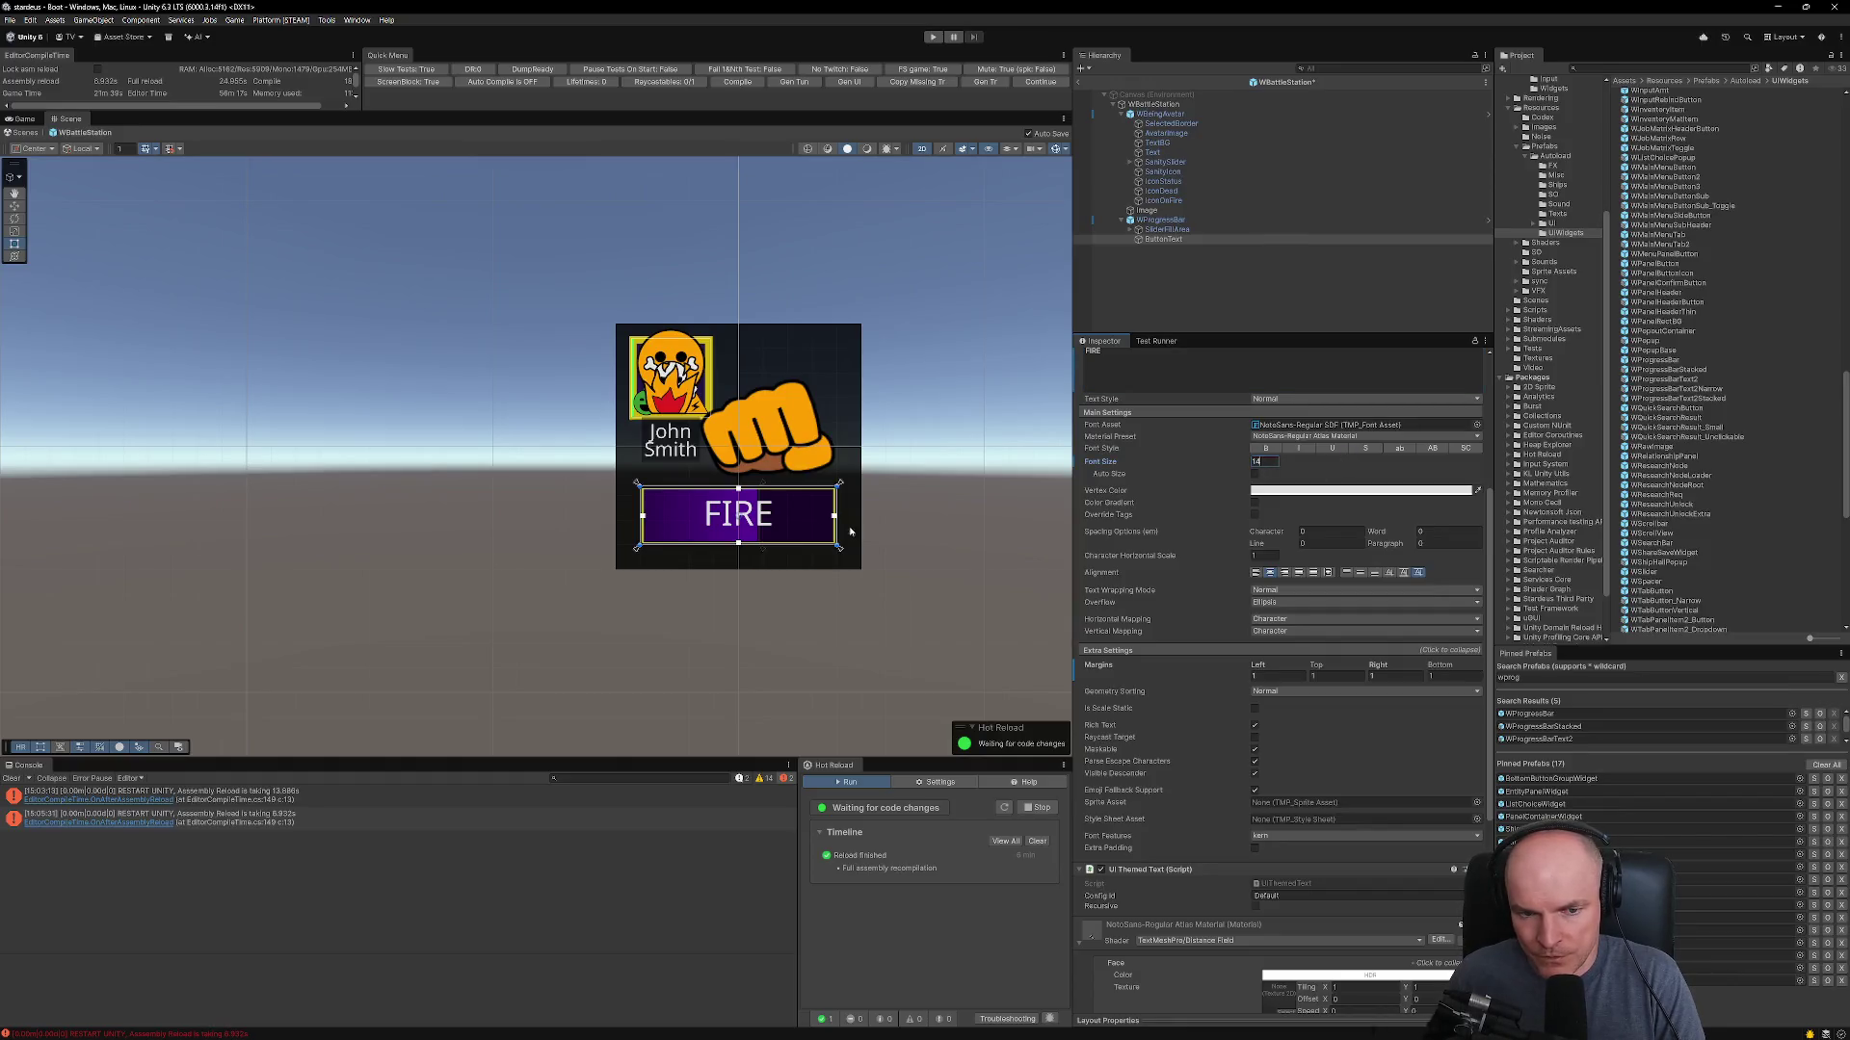
scroll(1213, 672, "down", 5)
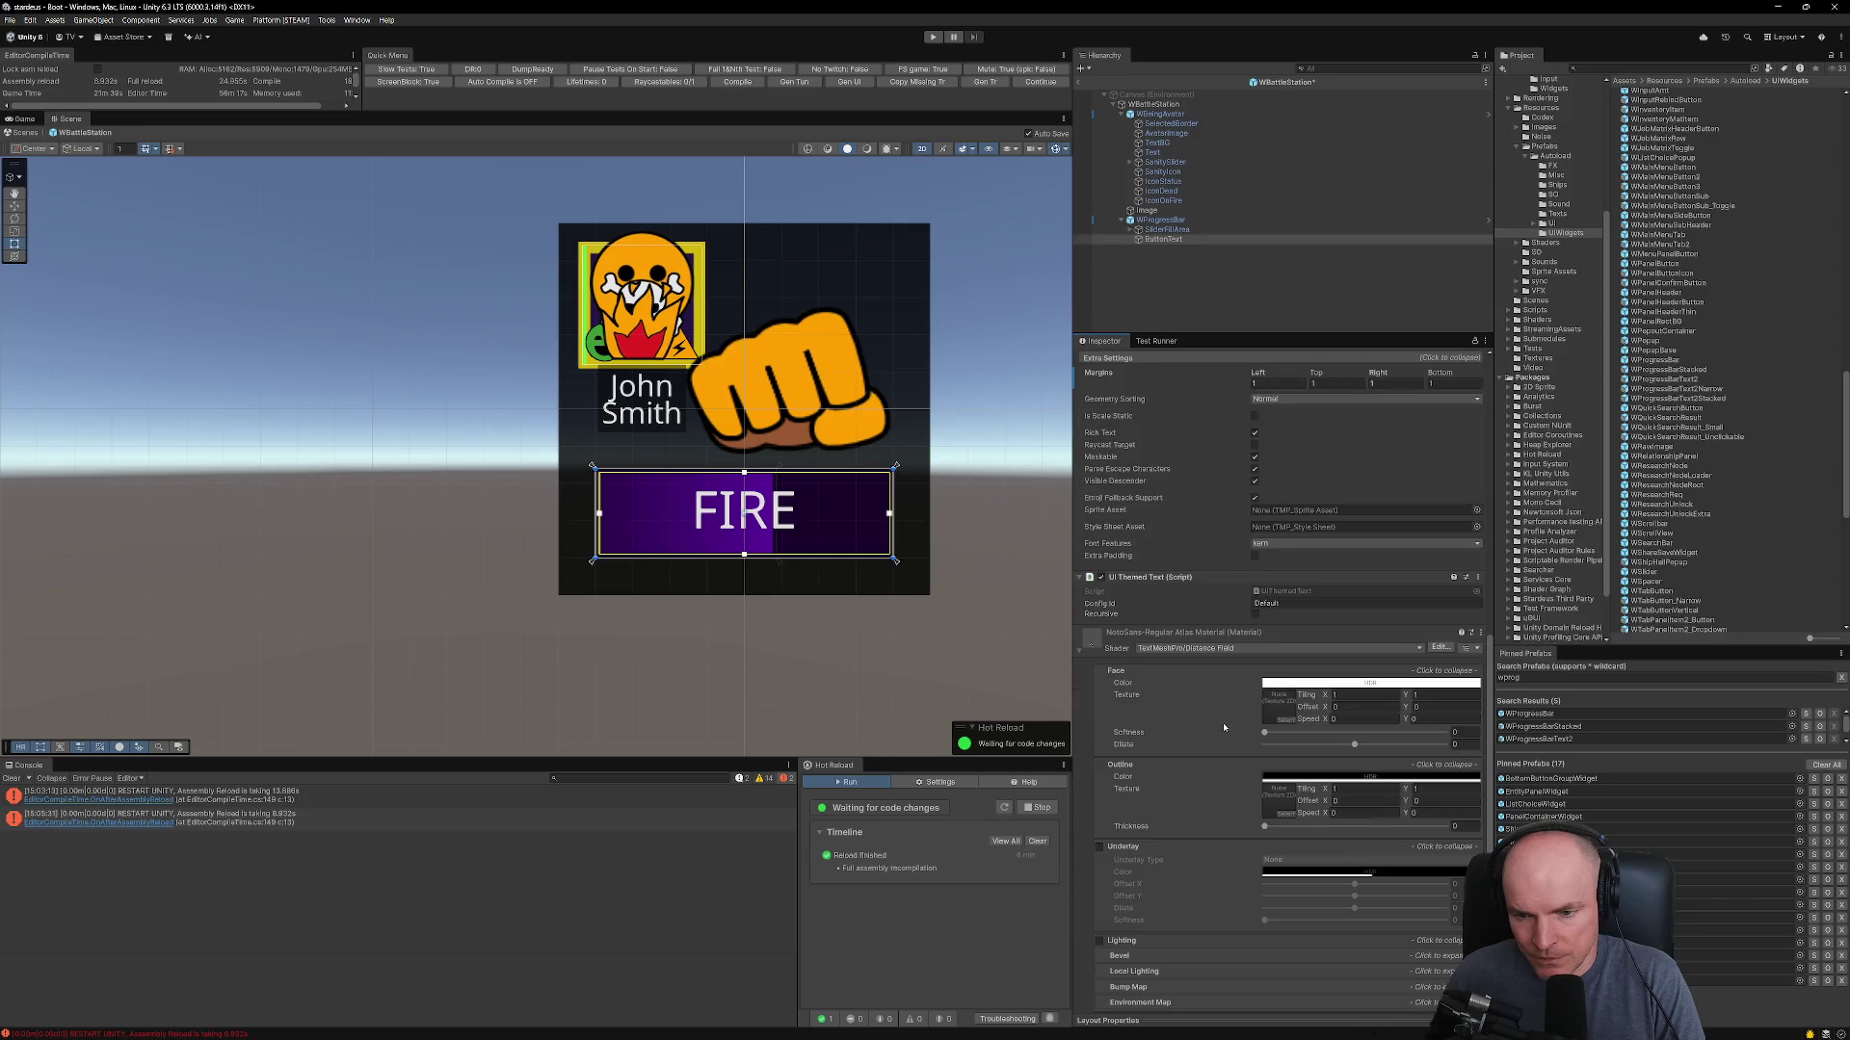
left_click(934, 1031)
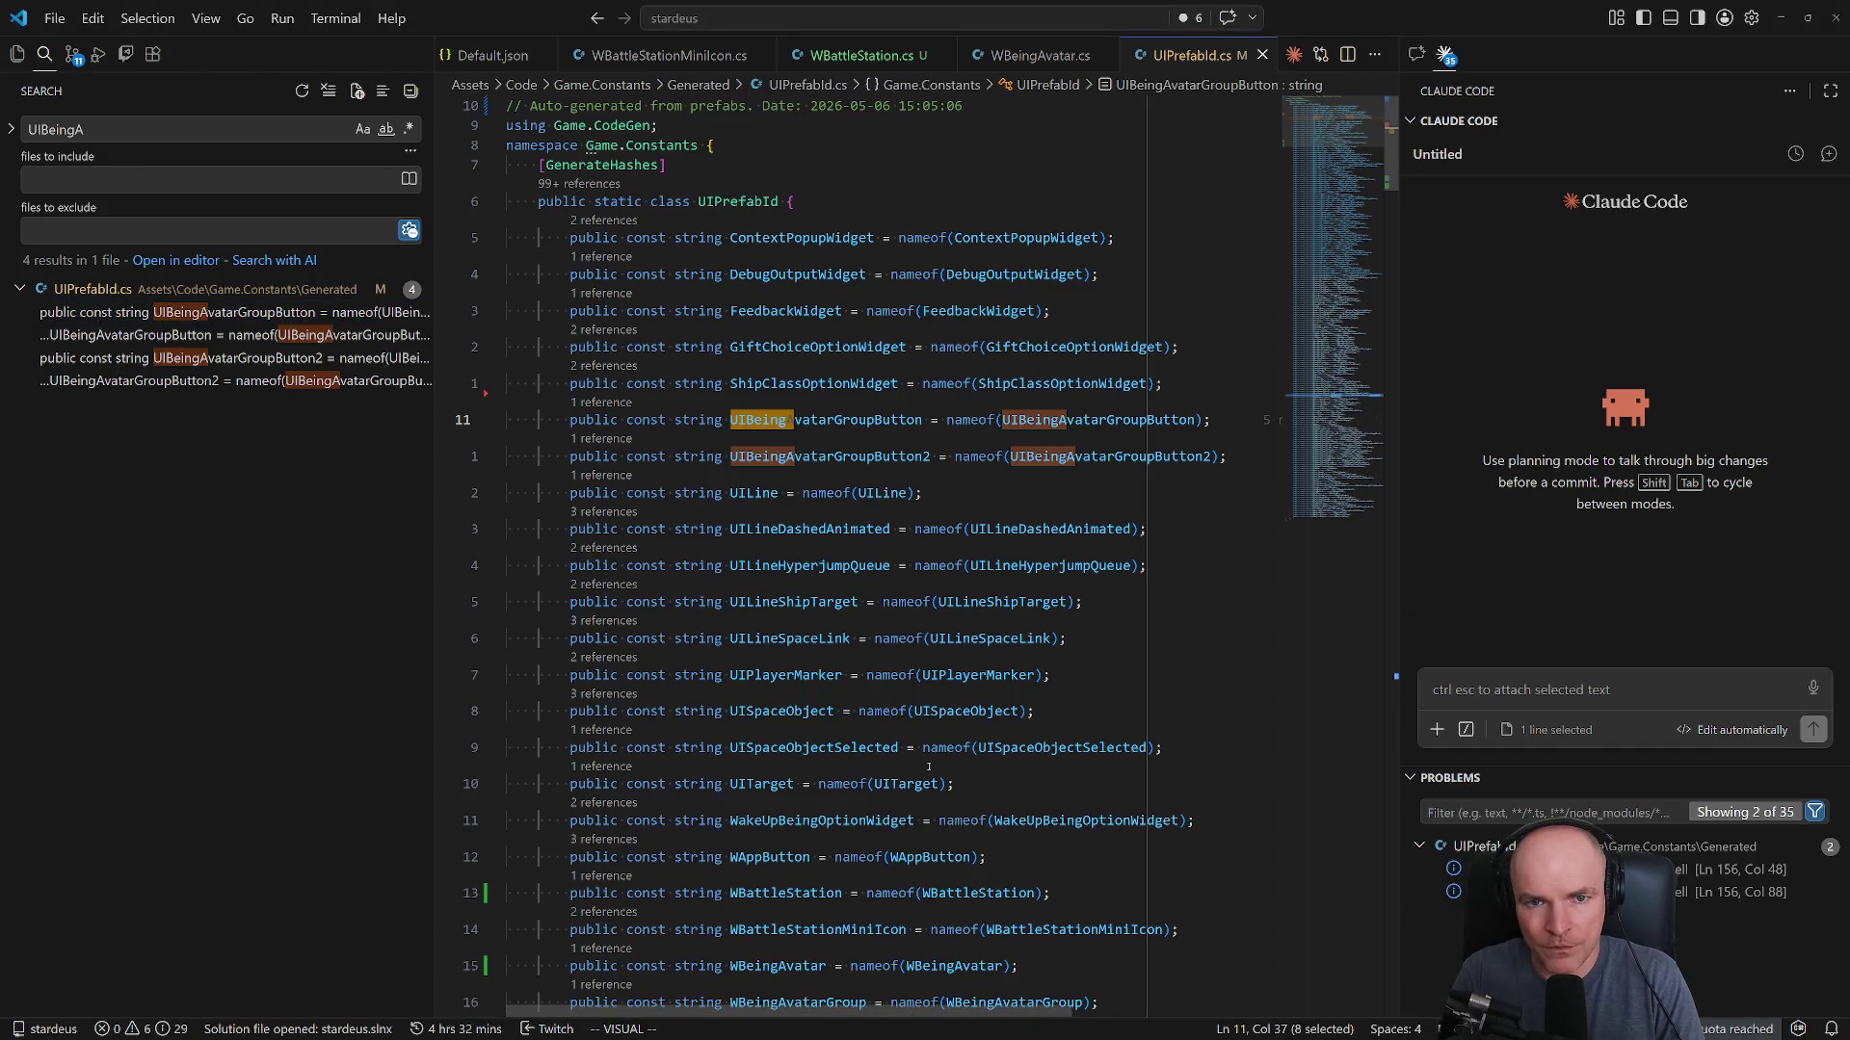
Open Default.json and search for the "FontSize": 14 entries.
key("ctrl+p")
key("Down")
key("Down")
key("Down")
key("Return")
type("/FonteSize")
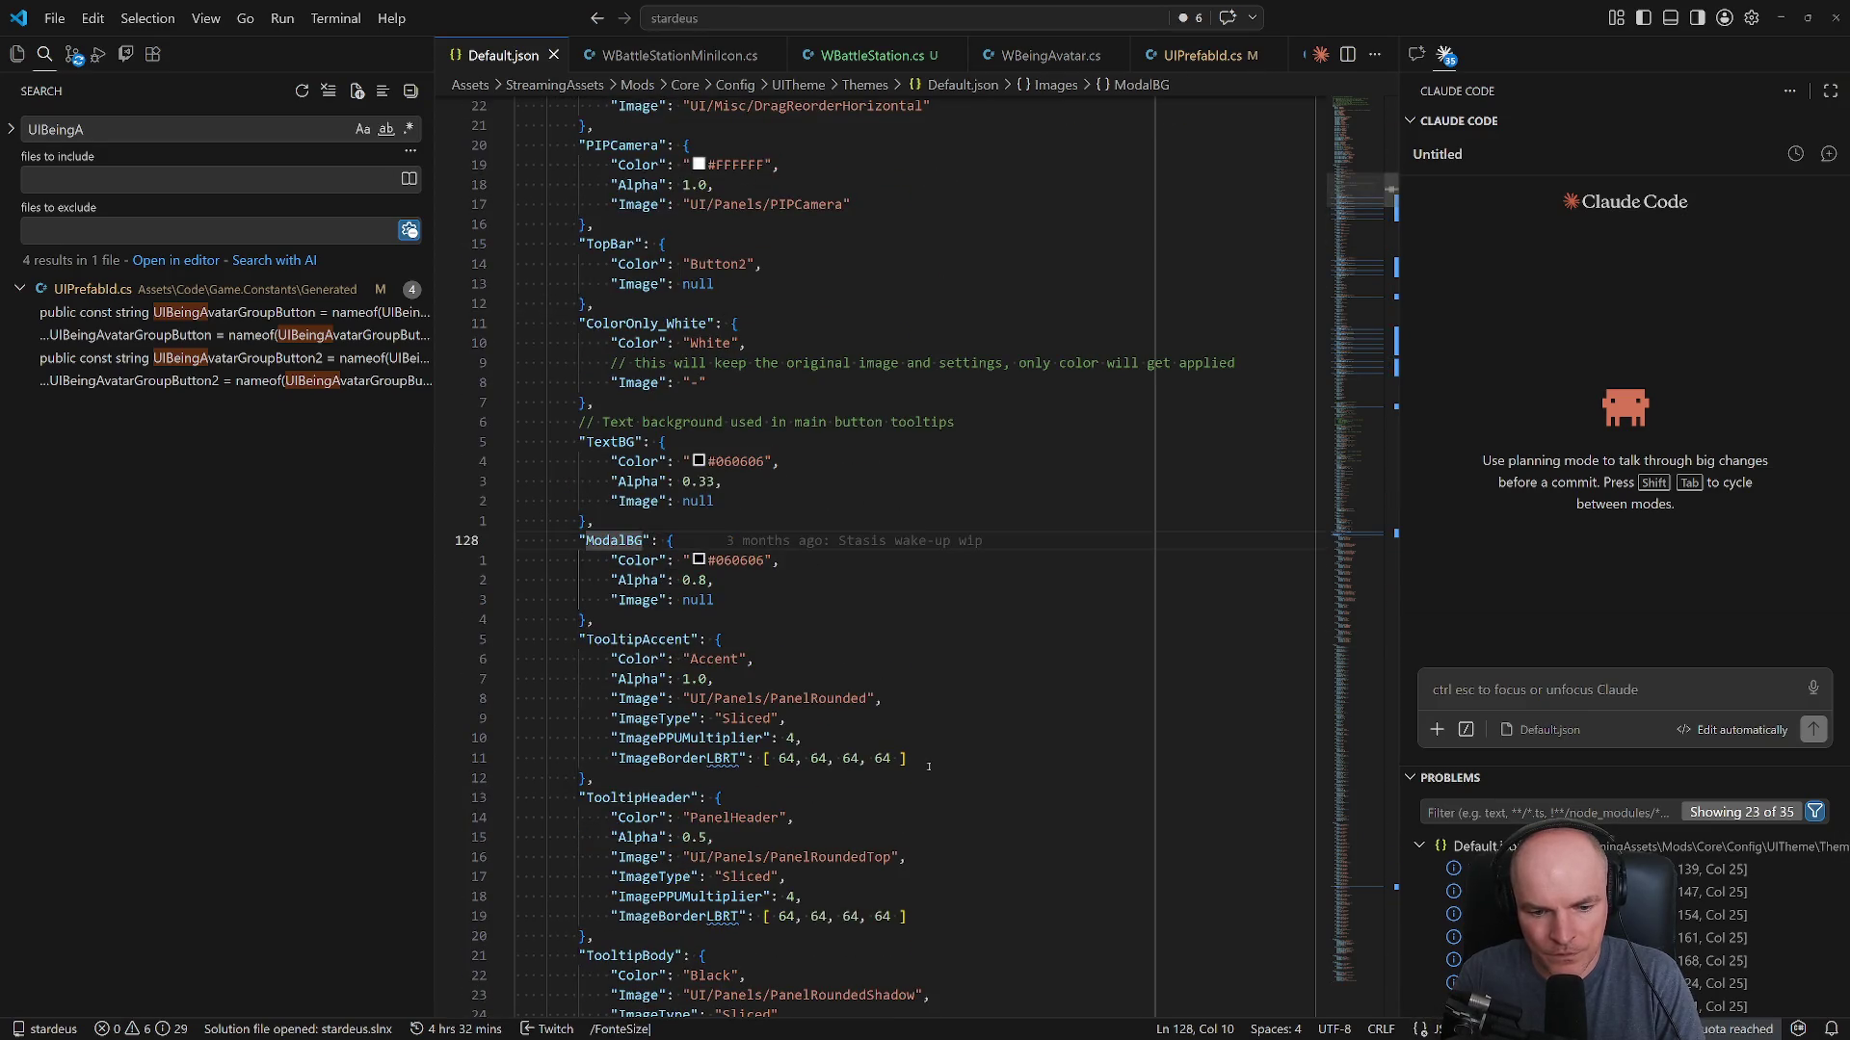
key("BackSpace")
key("BackSpace")
key("BackSpace")
type("Size\":")
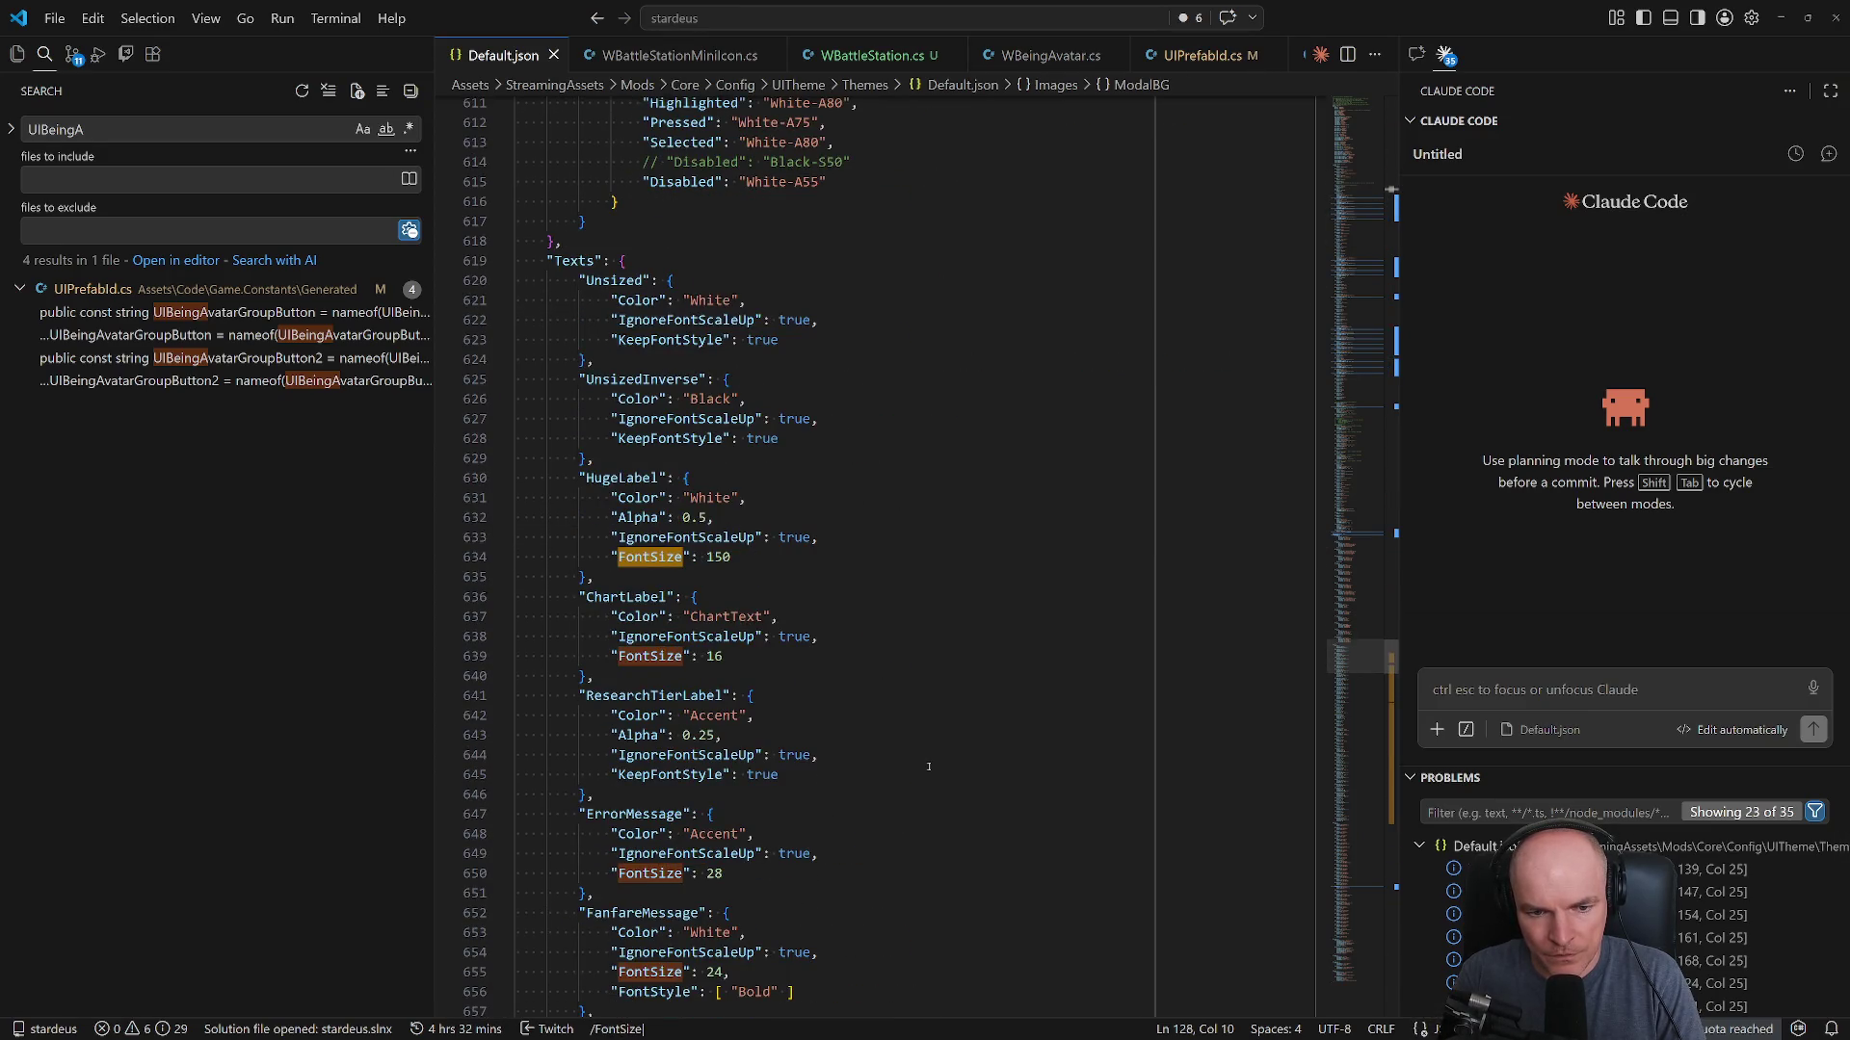
type(" a")
key("BackSpace")
type("14")
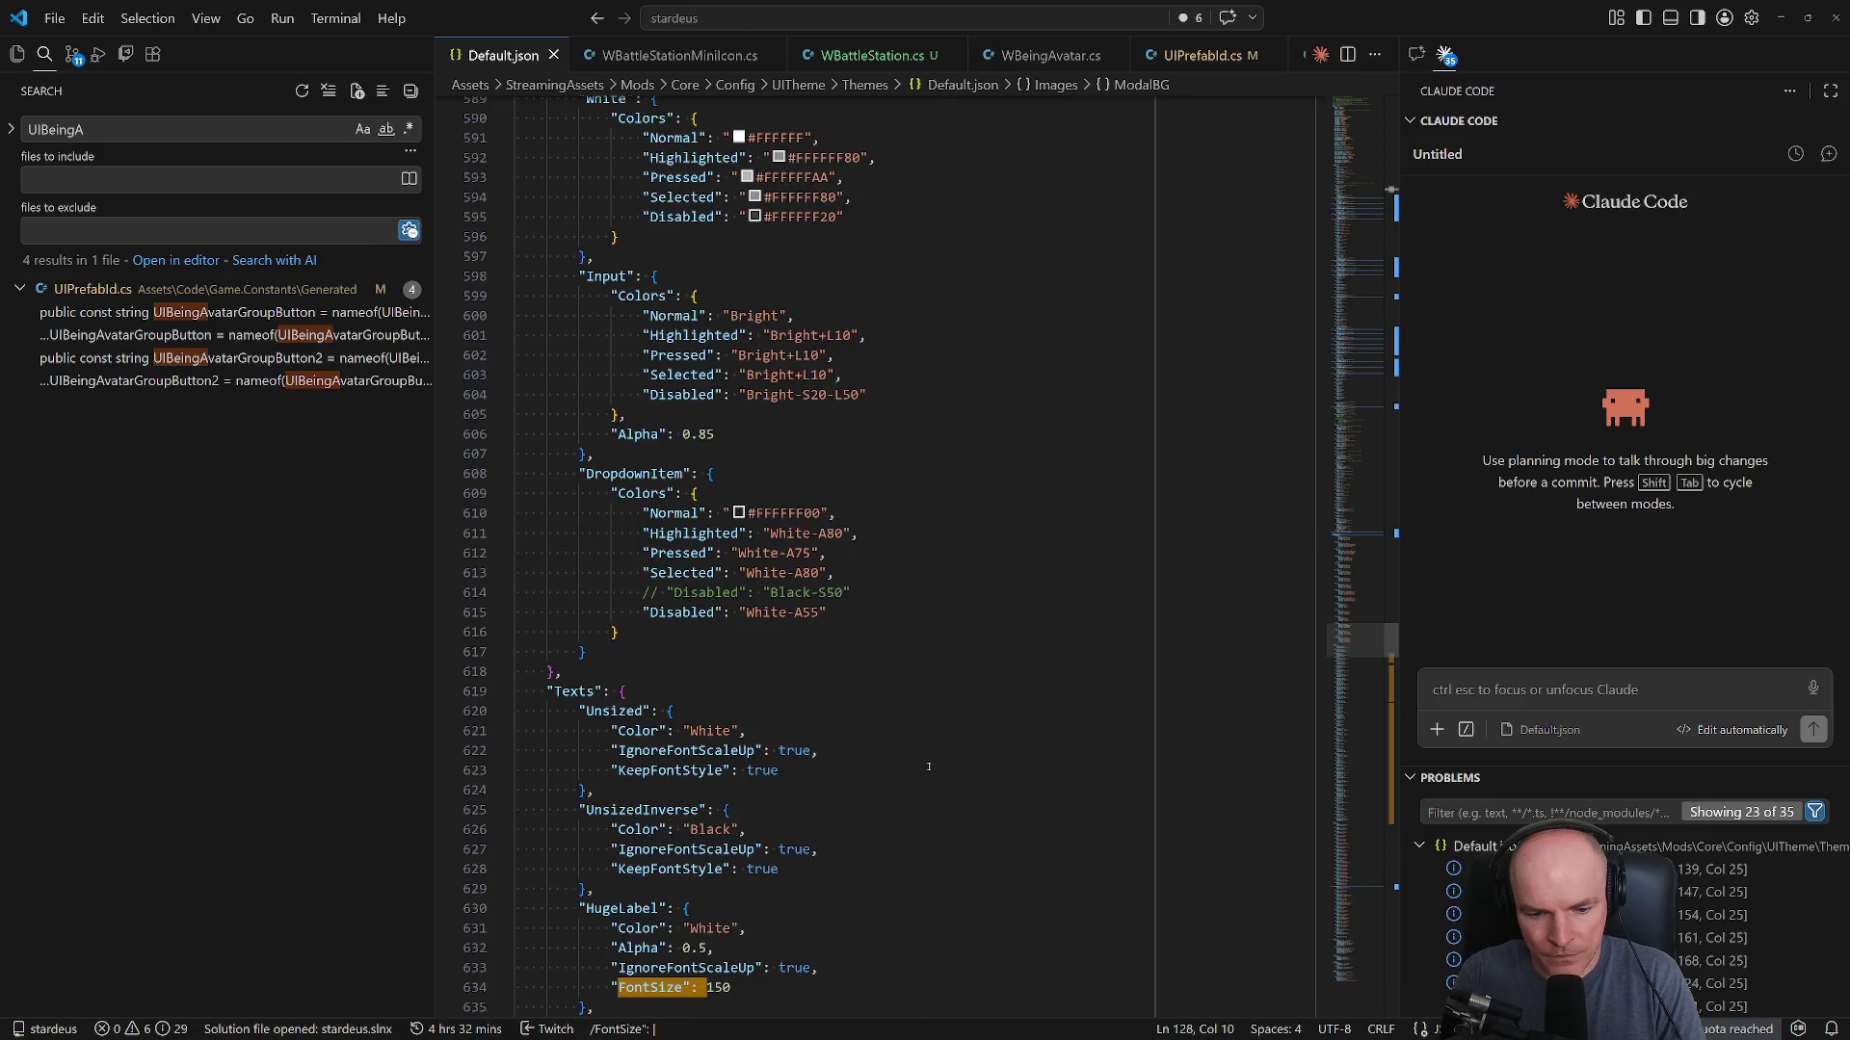
key("Return")
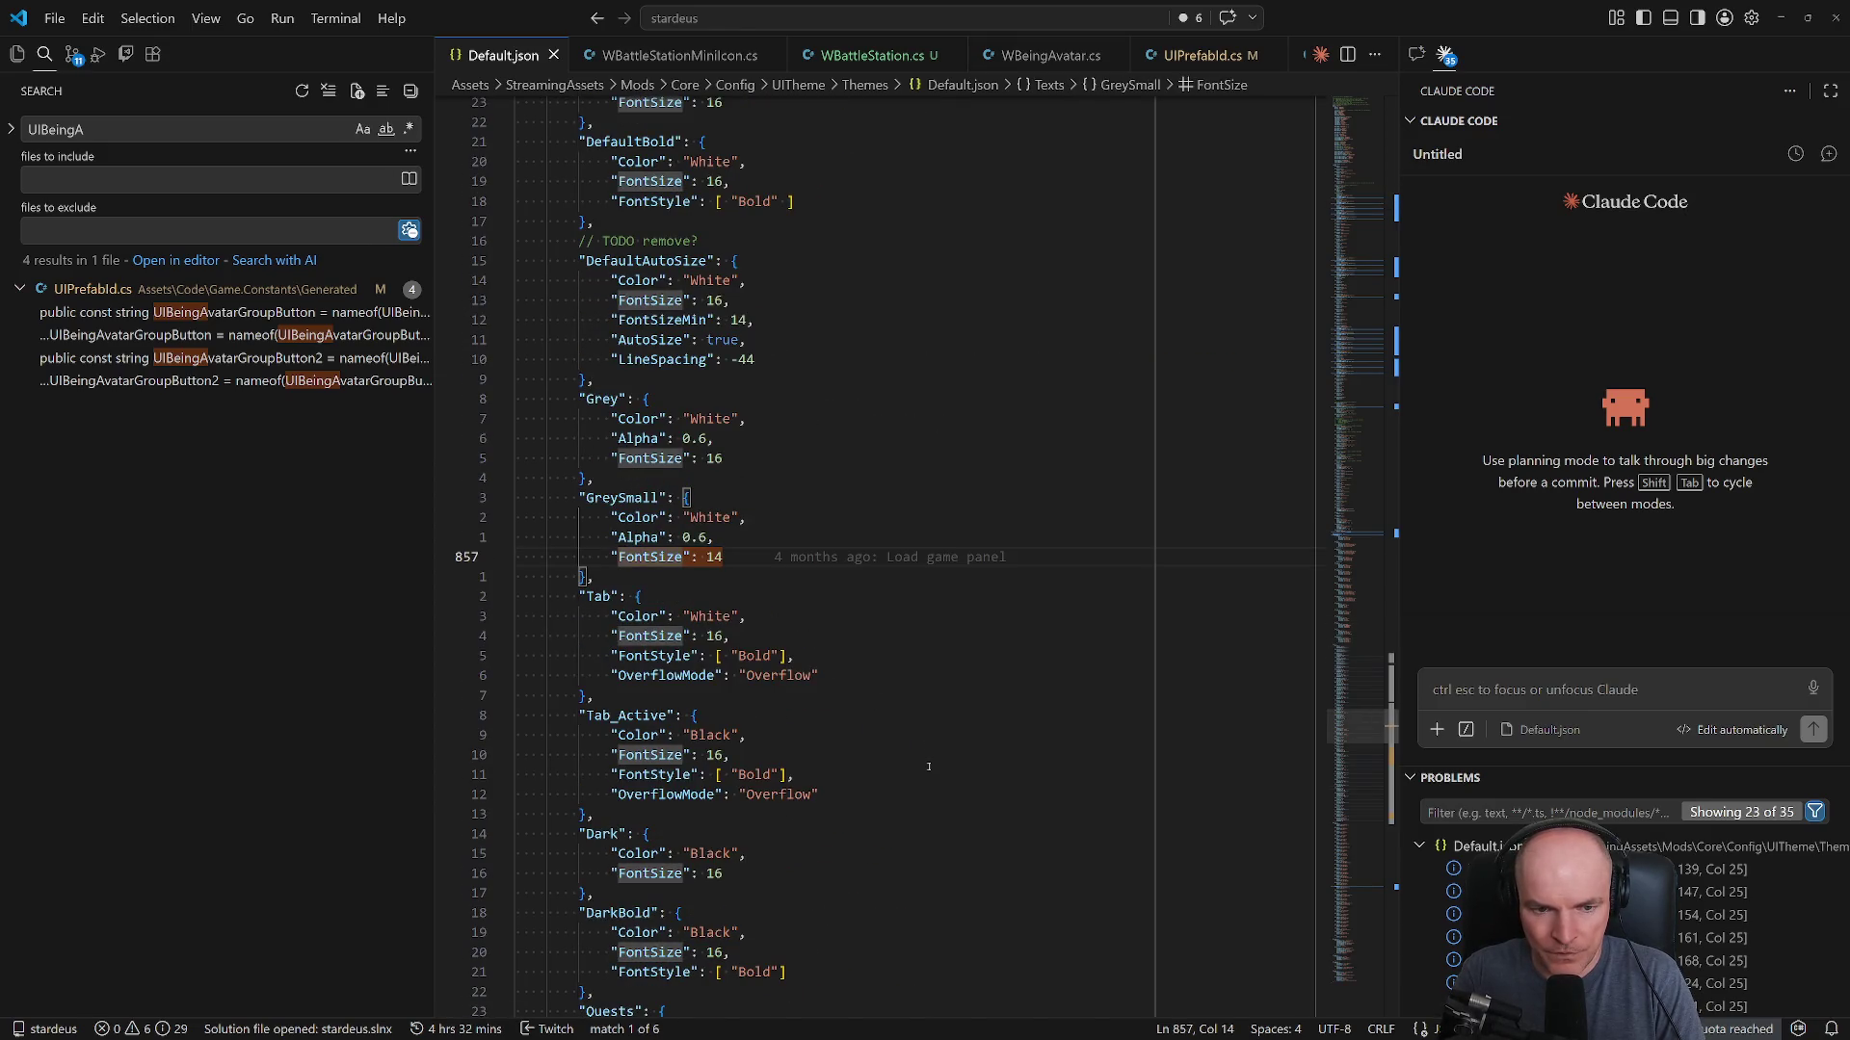
key("n")
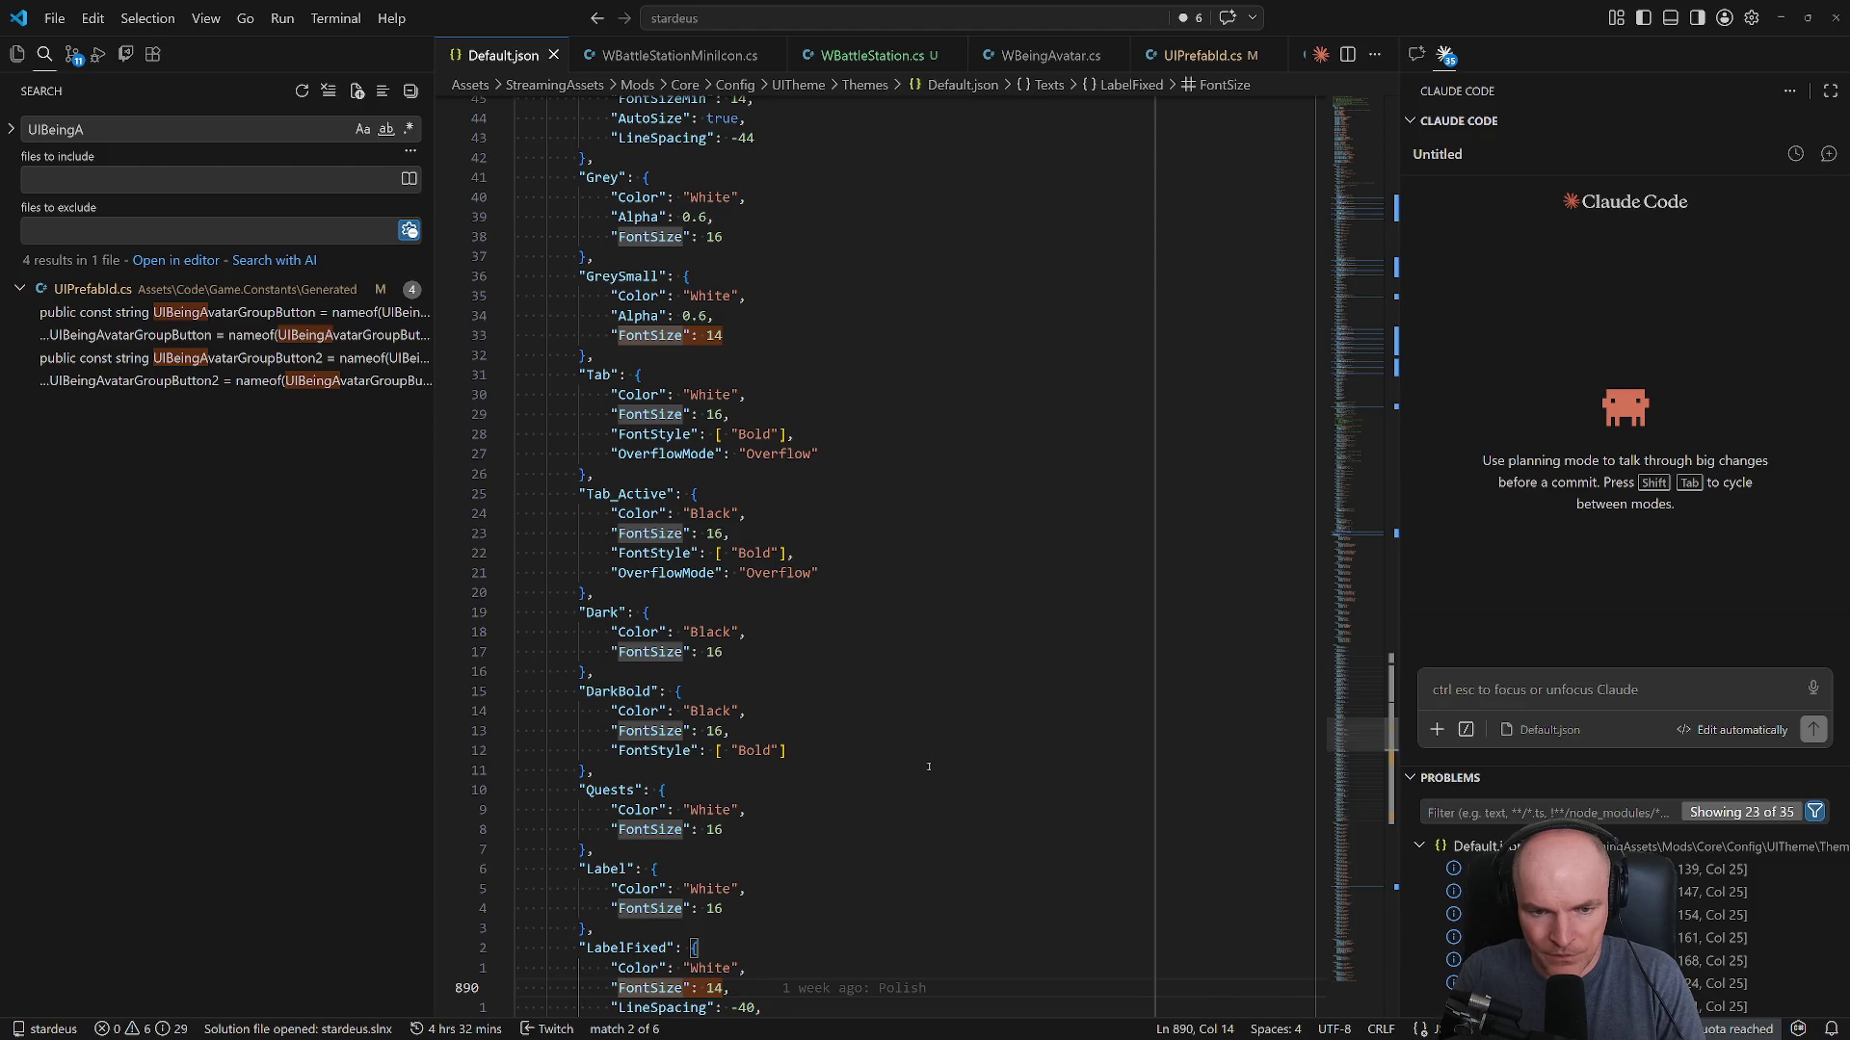
Compare with the Figma mockup and step through further FontSize 14 matches.
key("alt+Tab")
key("alt+Tab")
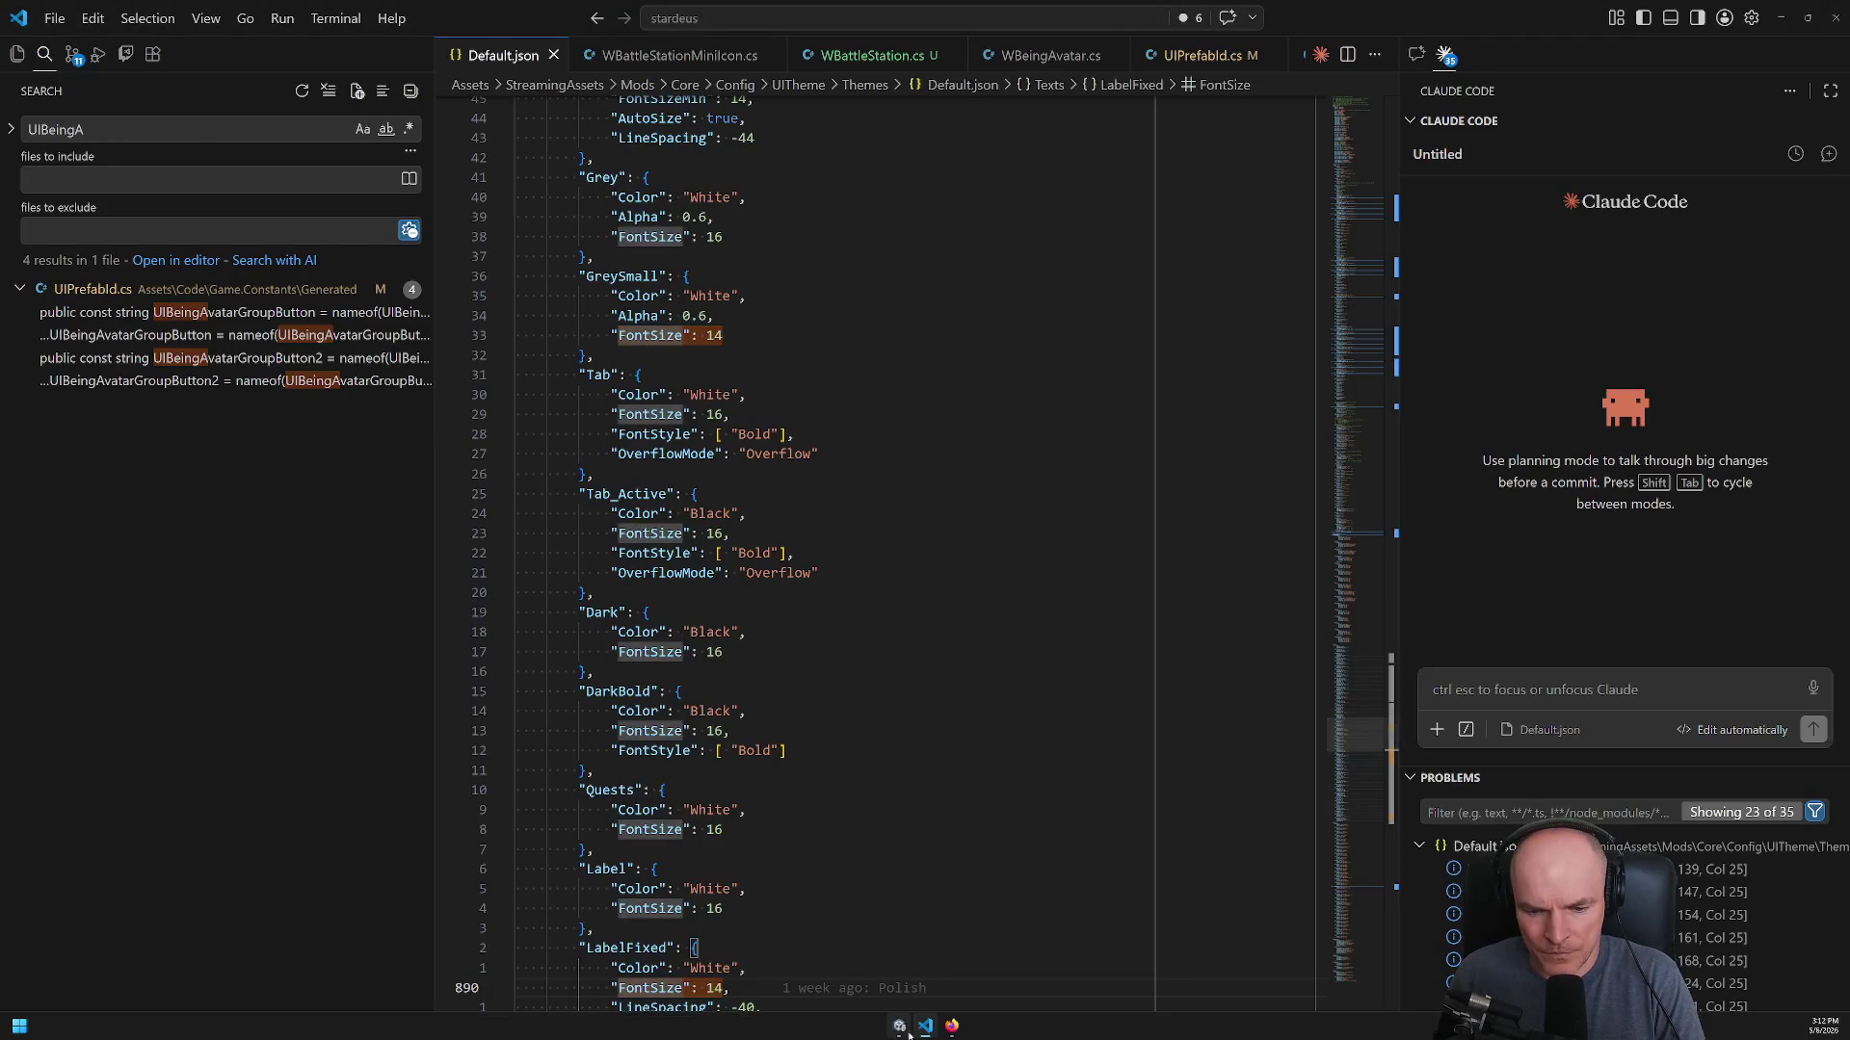
key("alt+Tab")
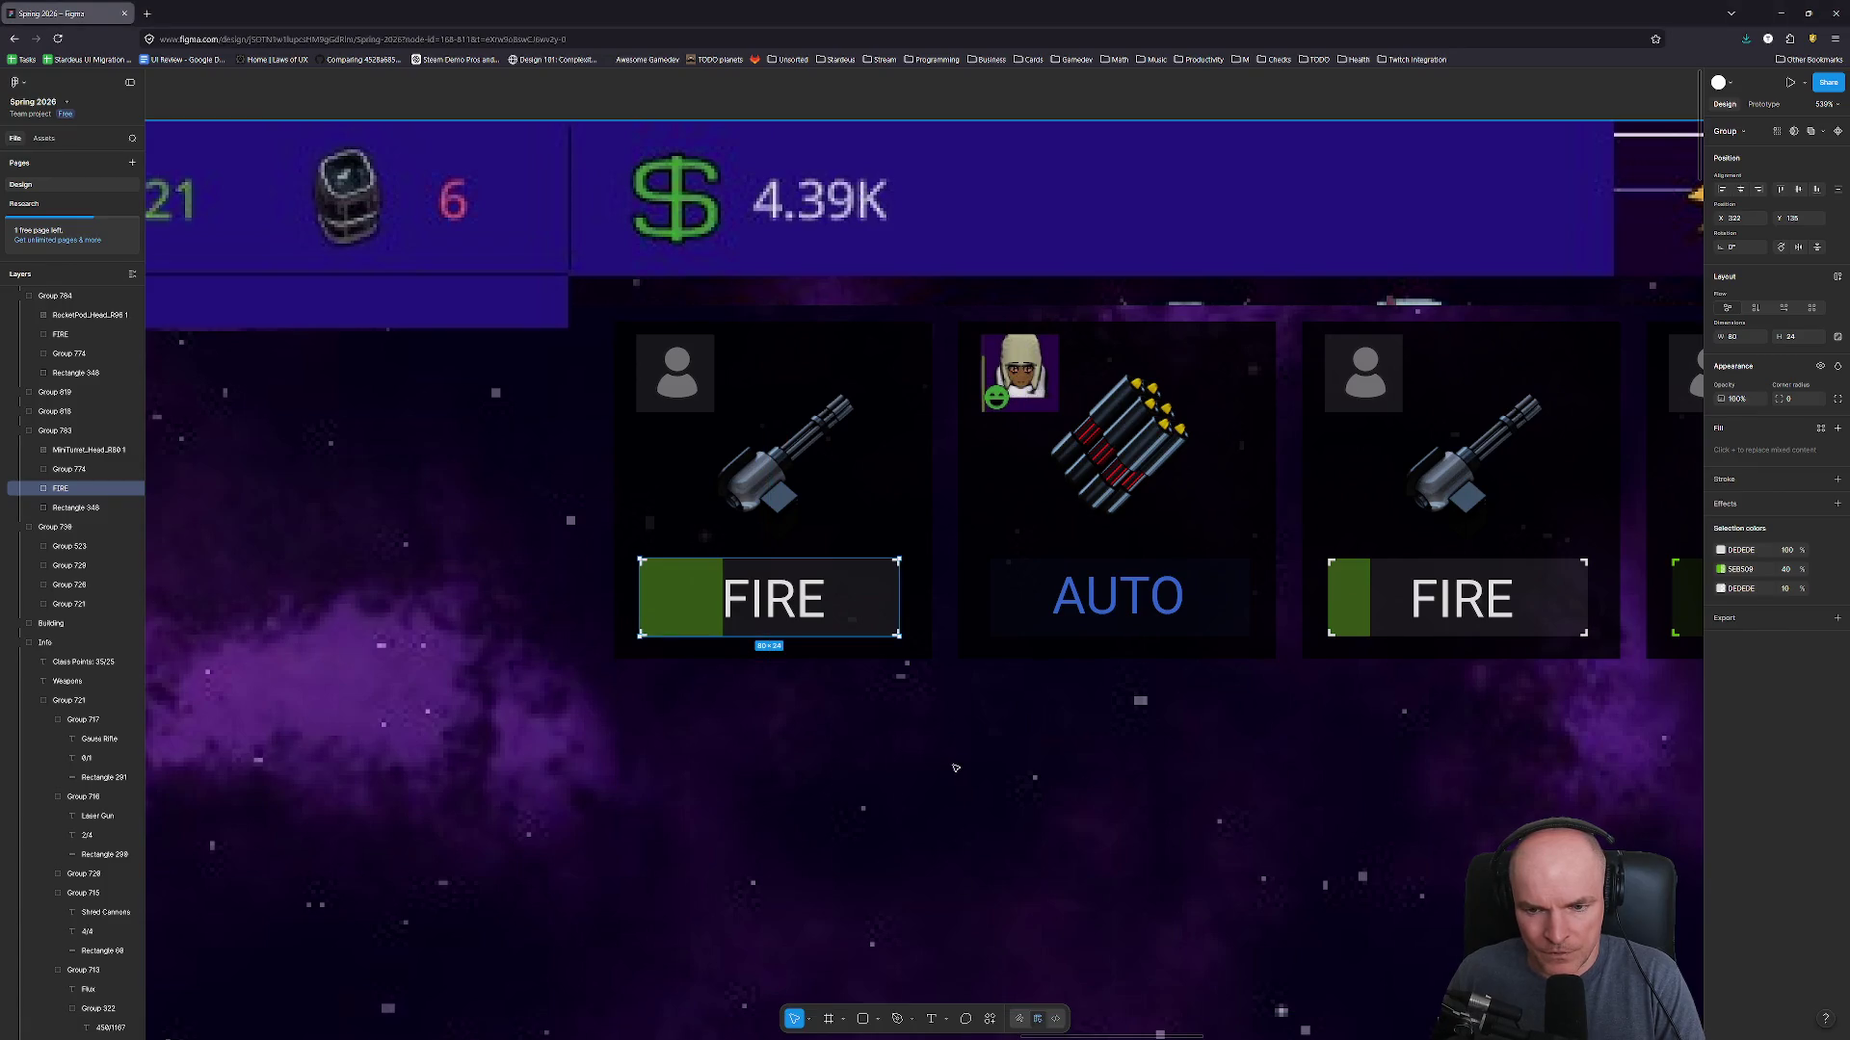
key("alt+Tab")
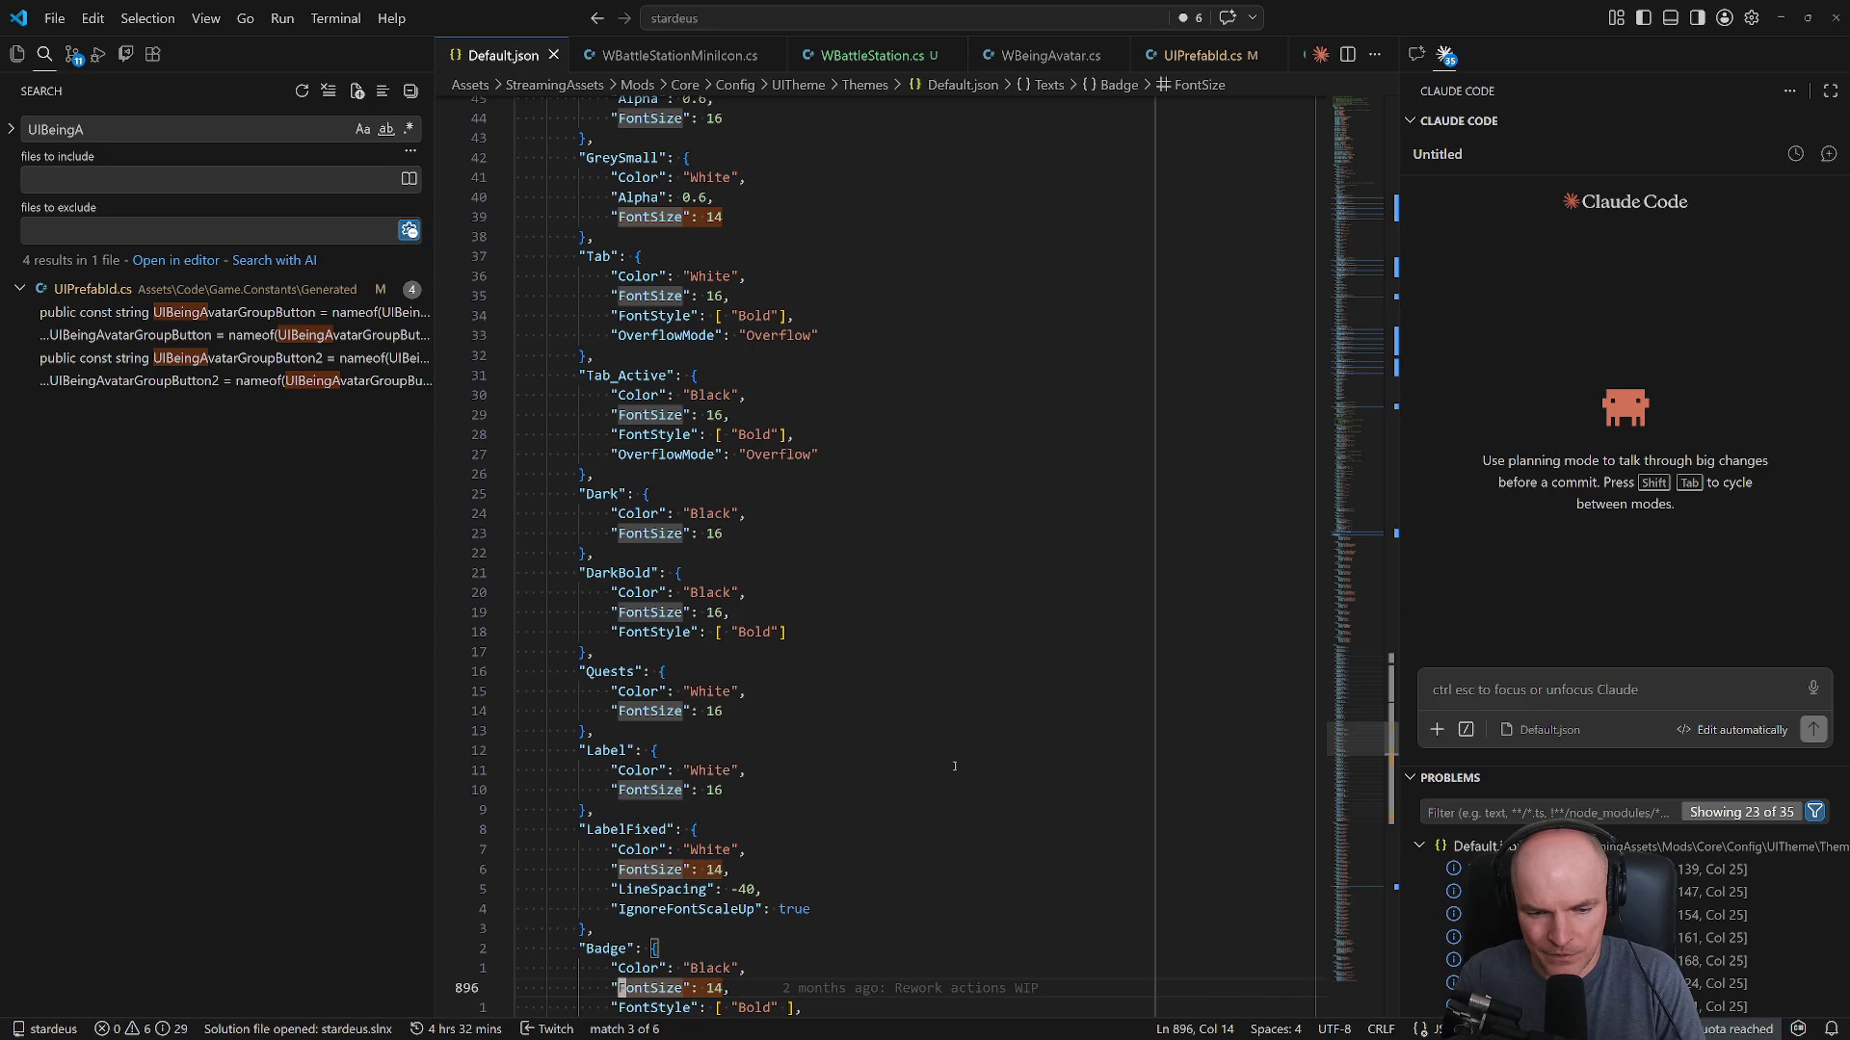
key("F3")
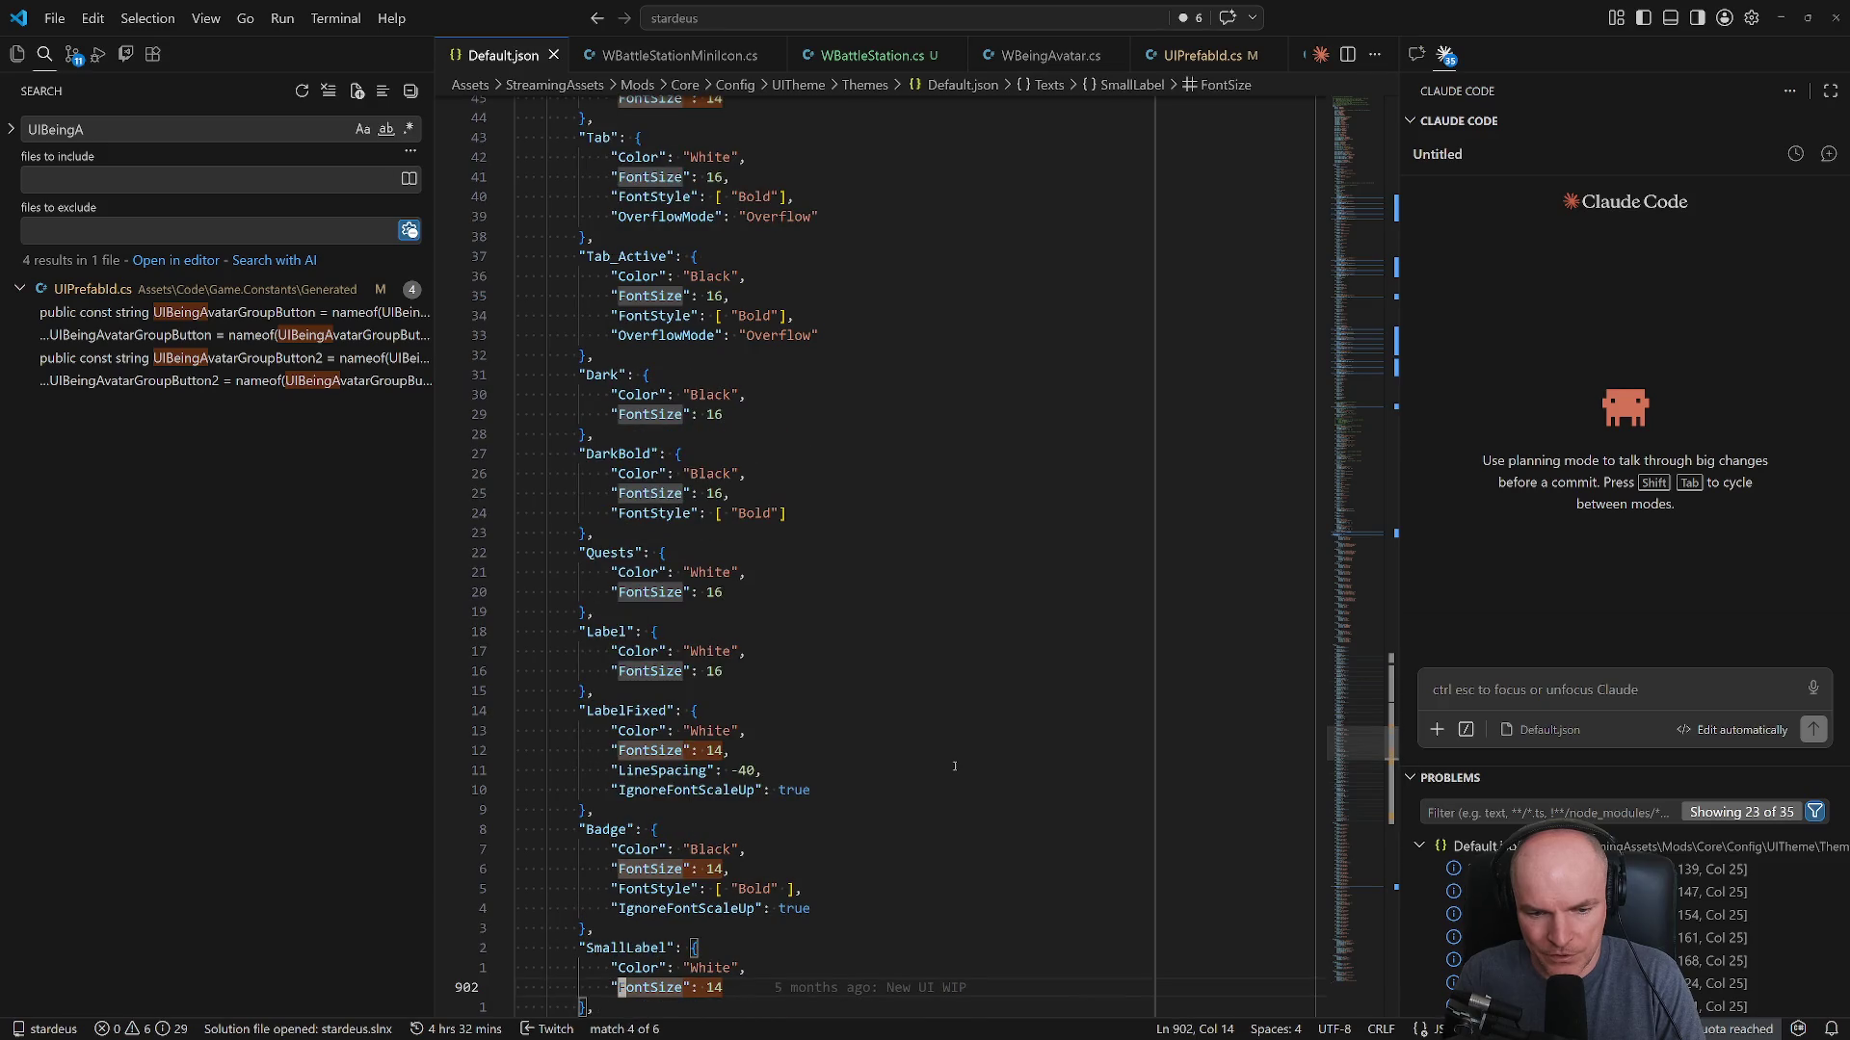
key("F3")
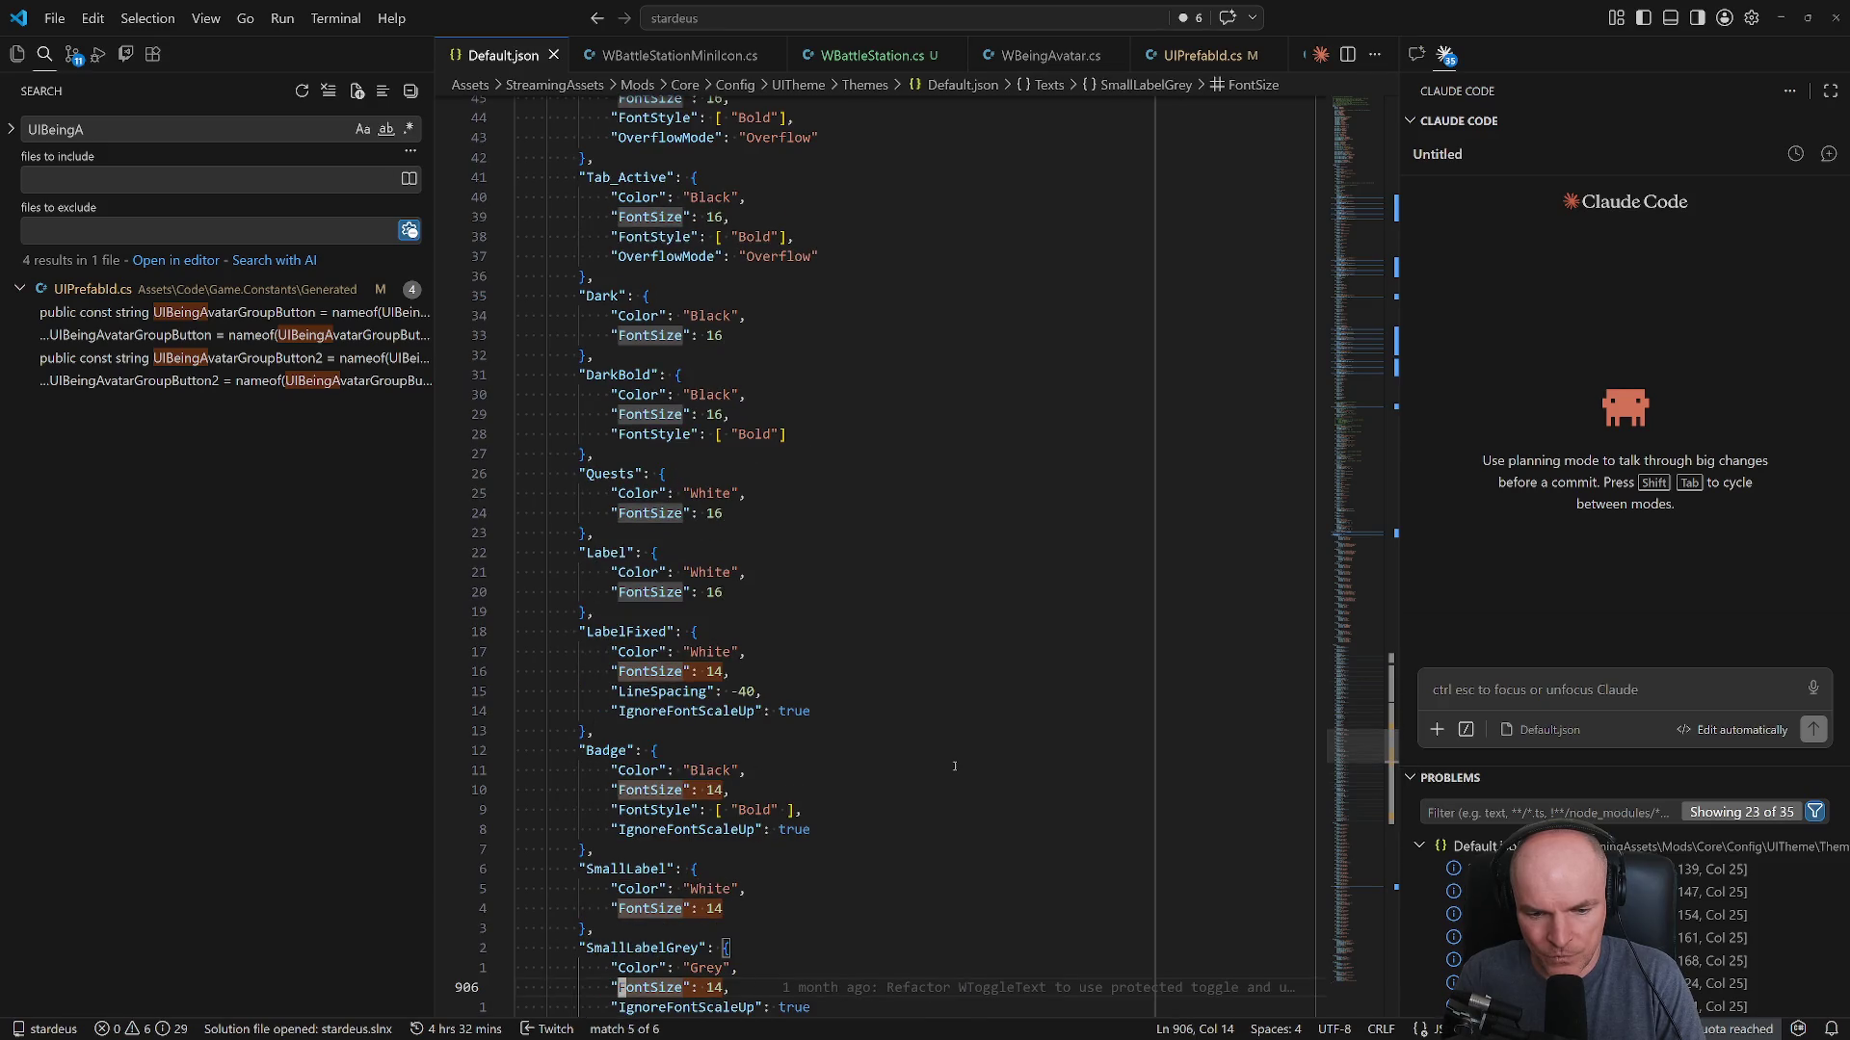
key("alt+Tab")
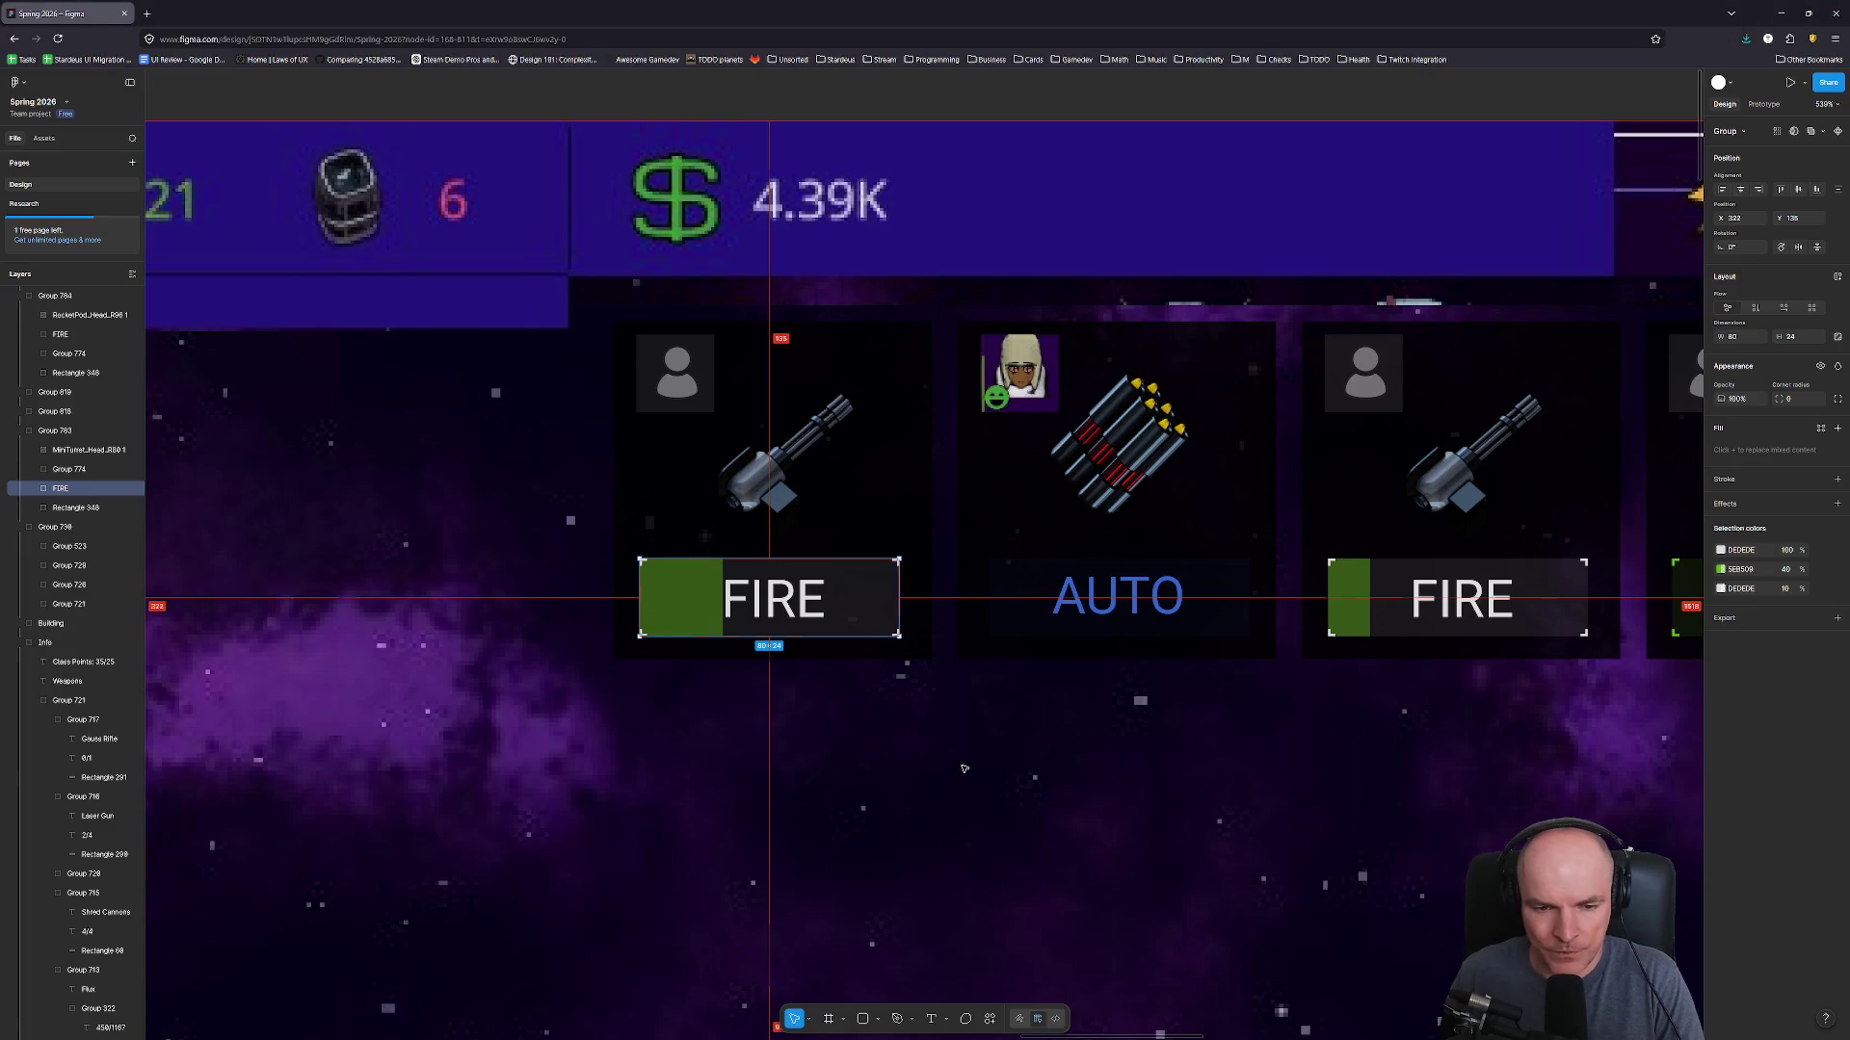
Select the FIRE text layer in the first station's button to inspect its typography.
key("alt+Tab")
key("alt+Tab")
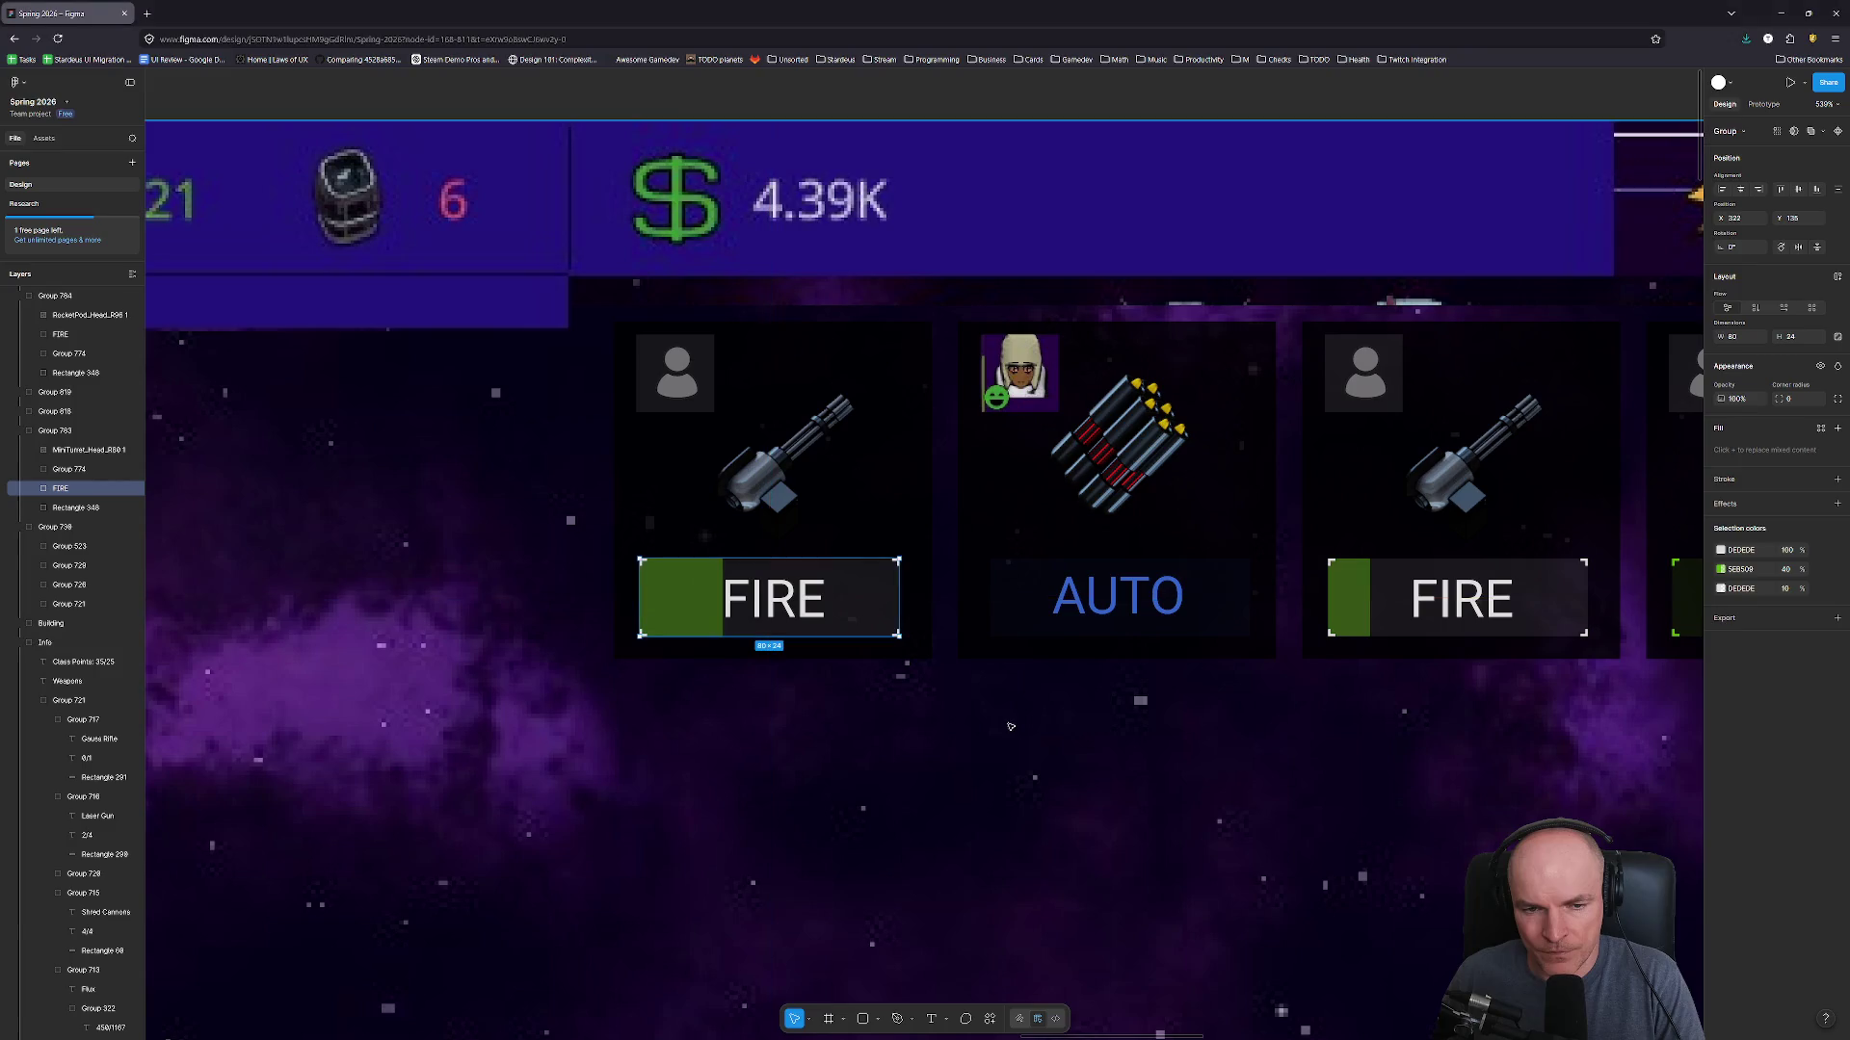
double_click(791, 607)
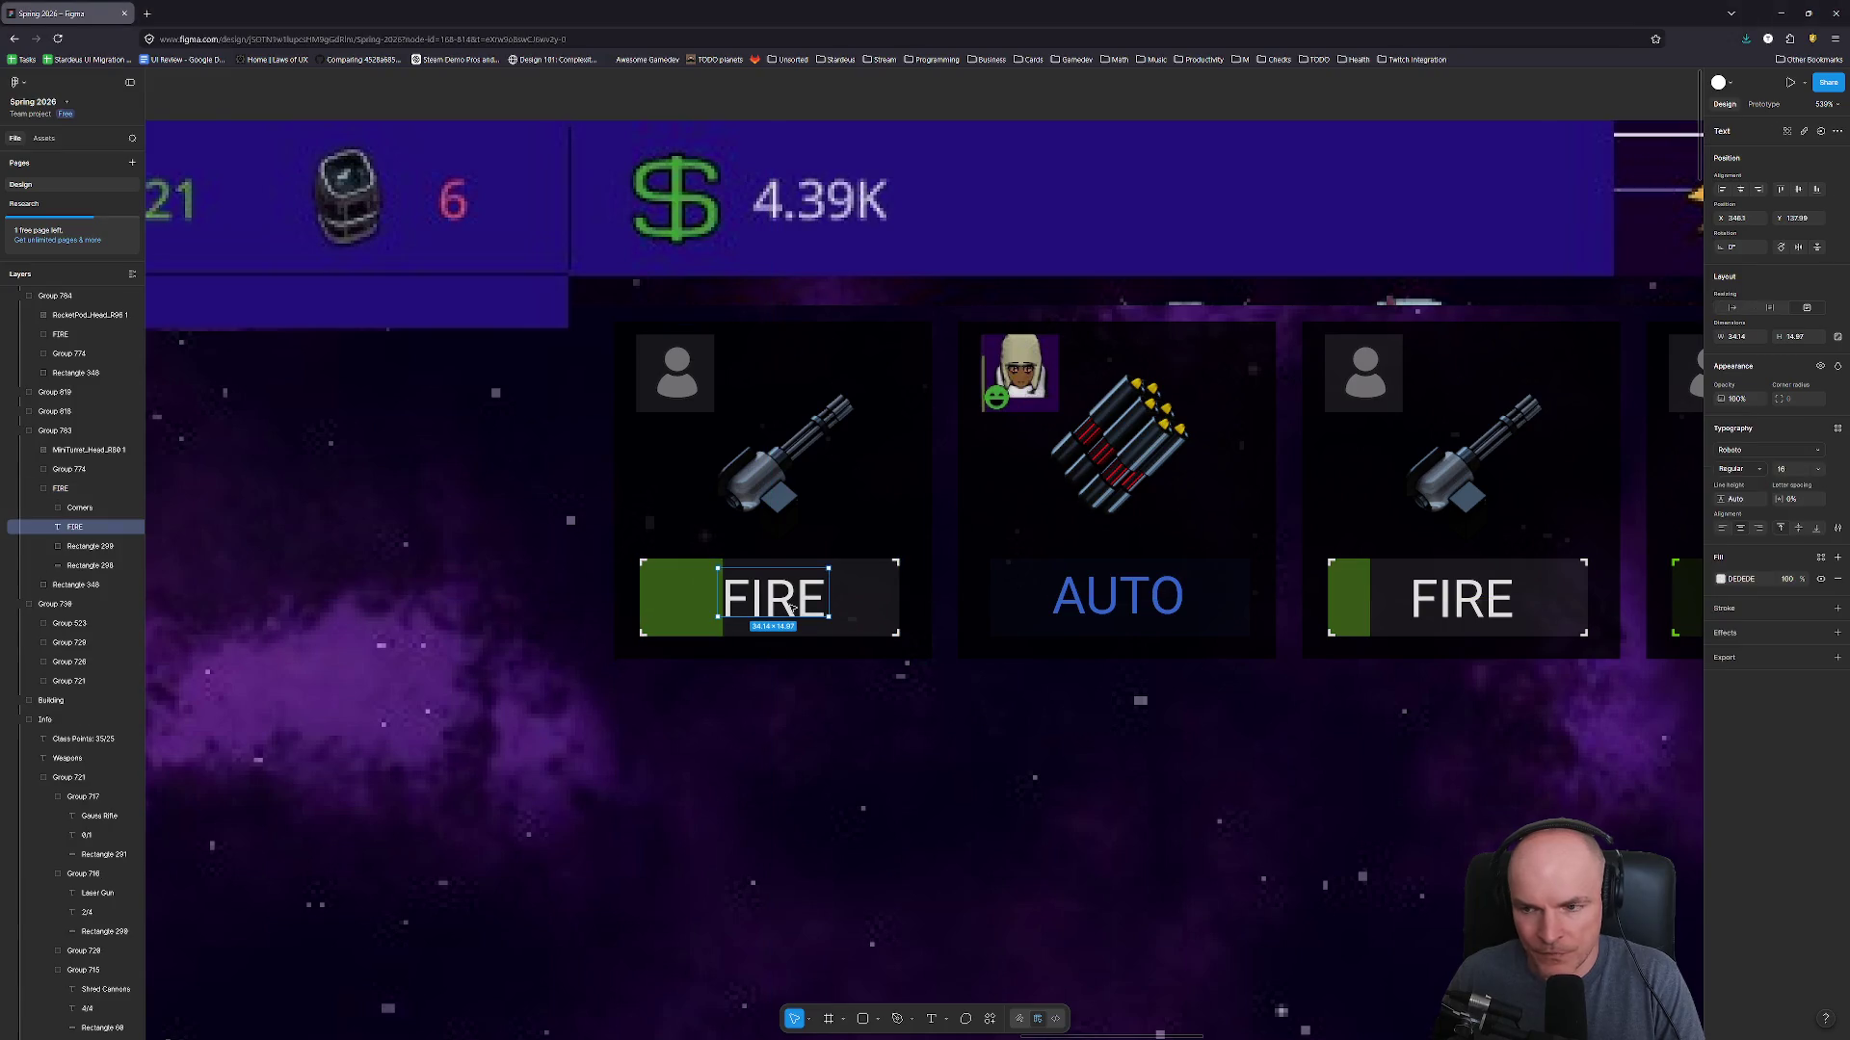
key("alt+Tab")
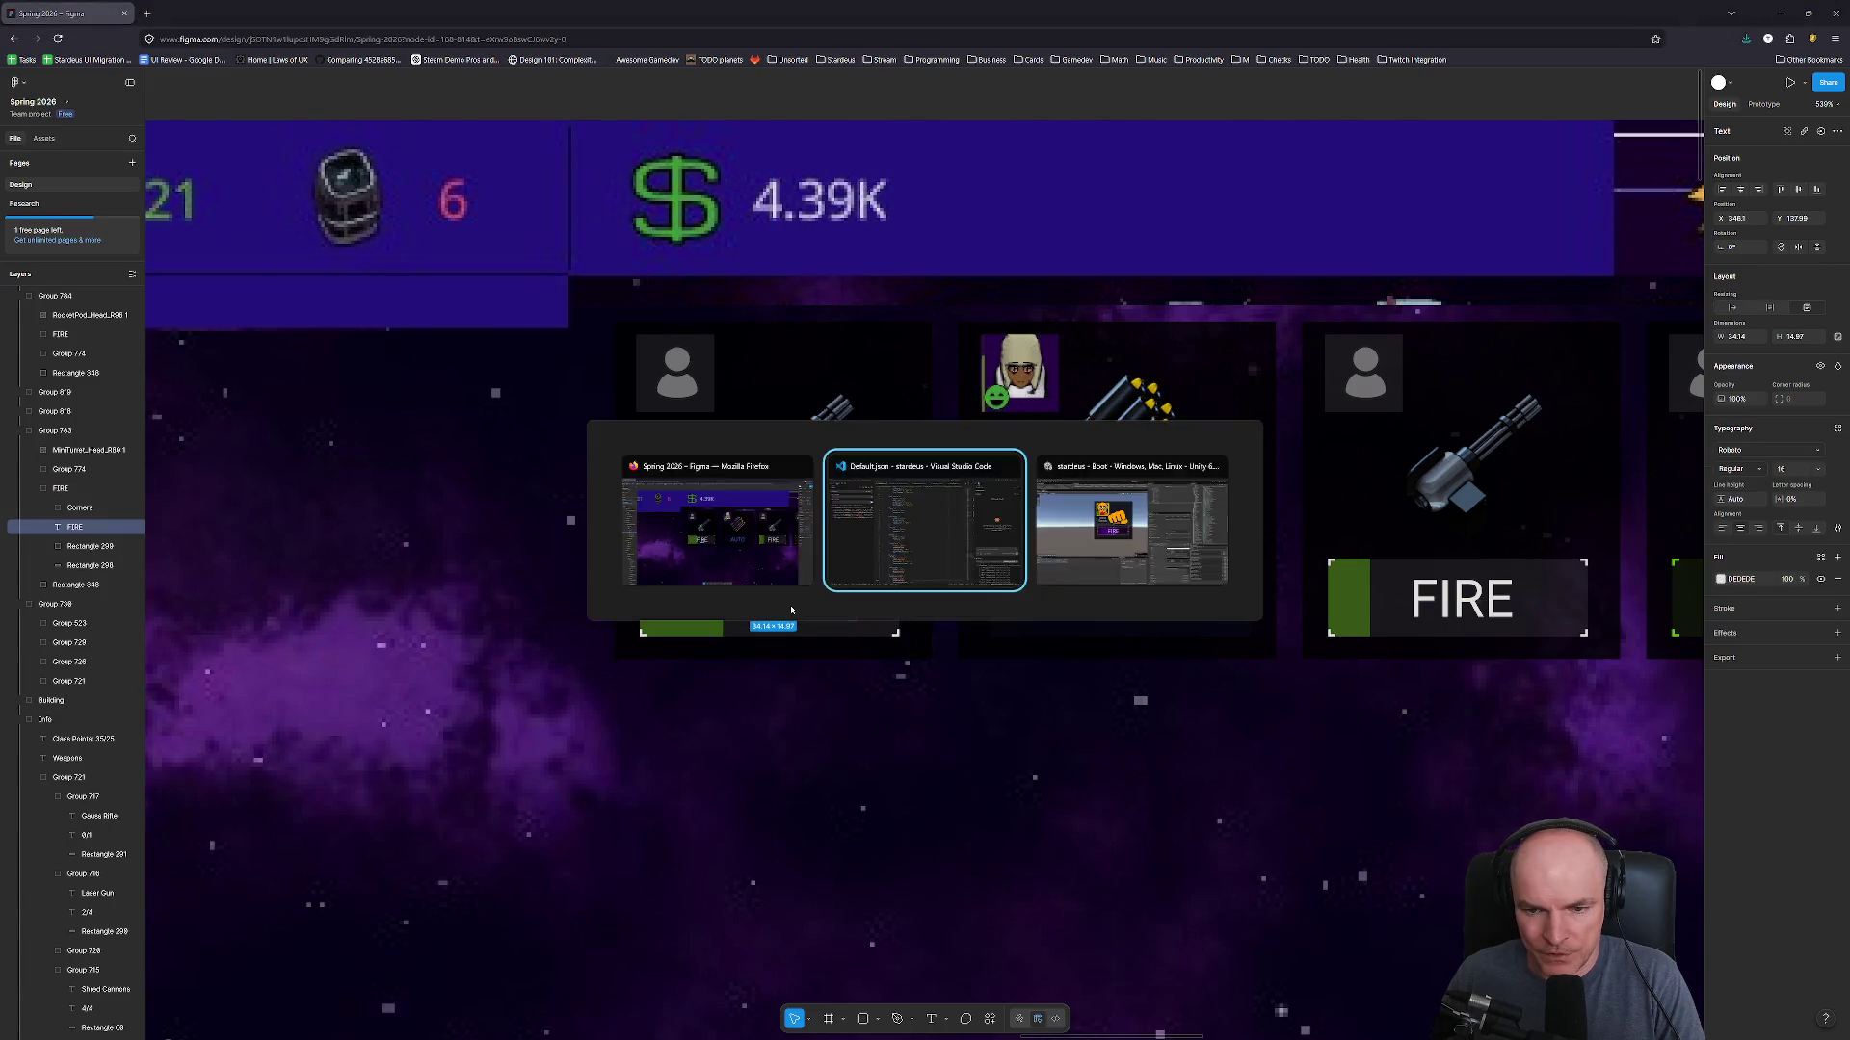
key("alt+Tab")
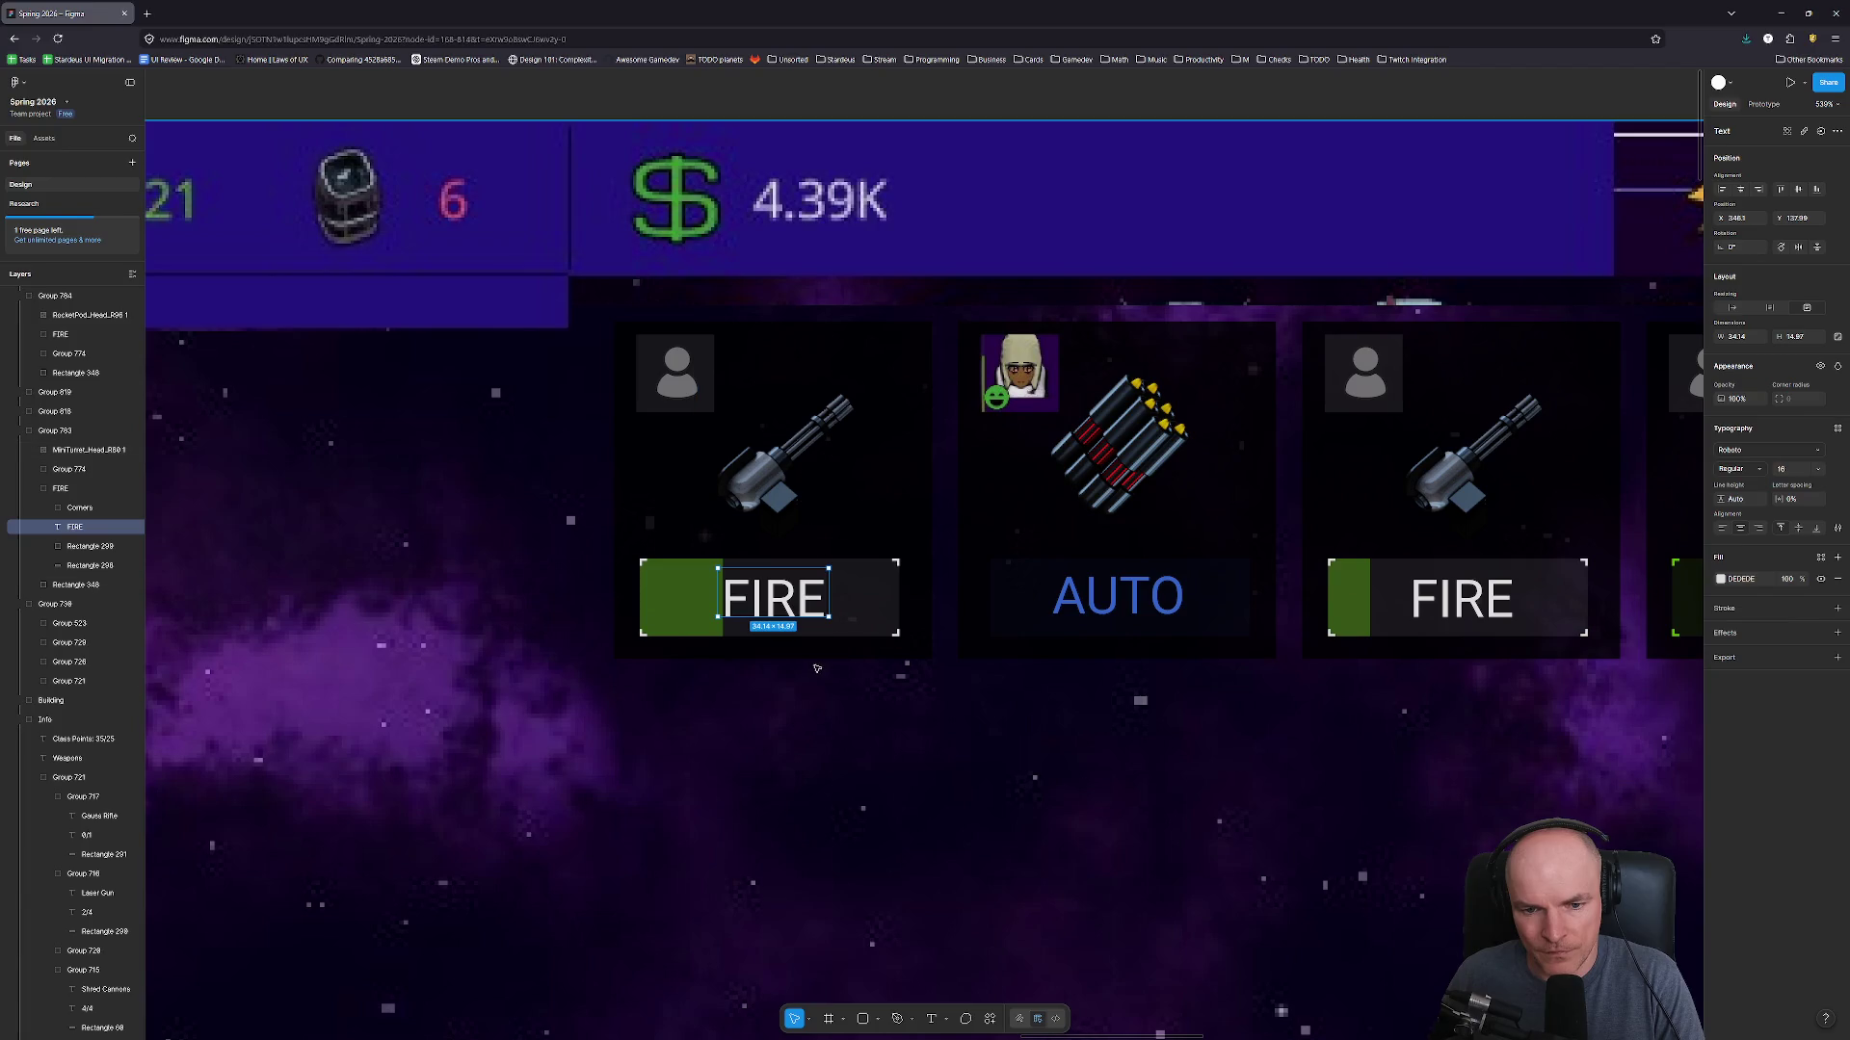
key("alt+Tab")
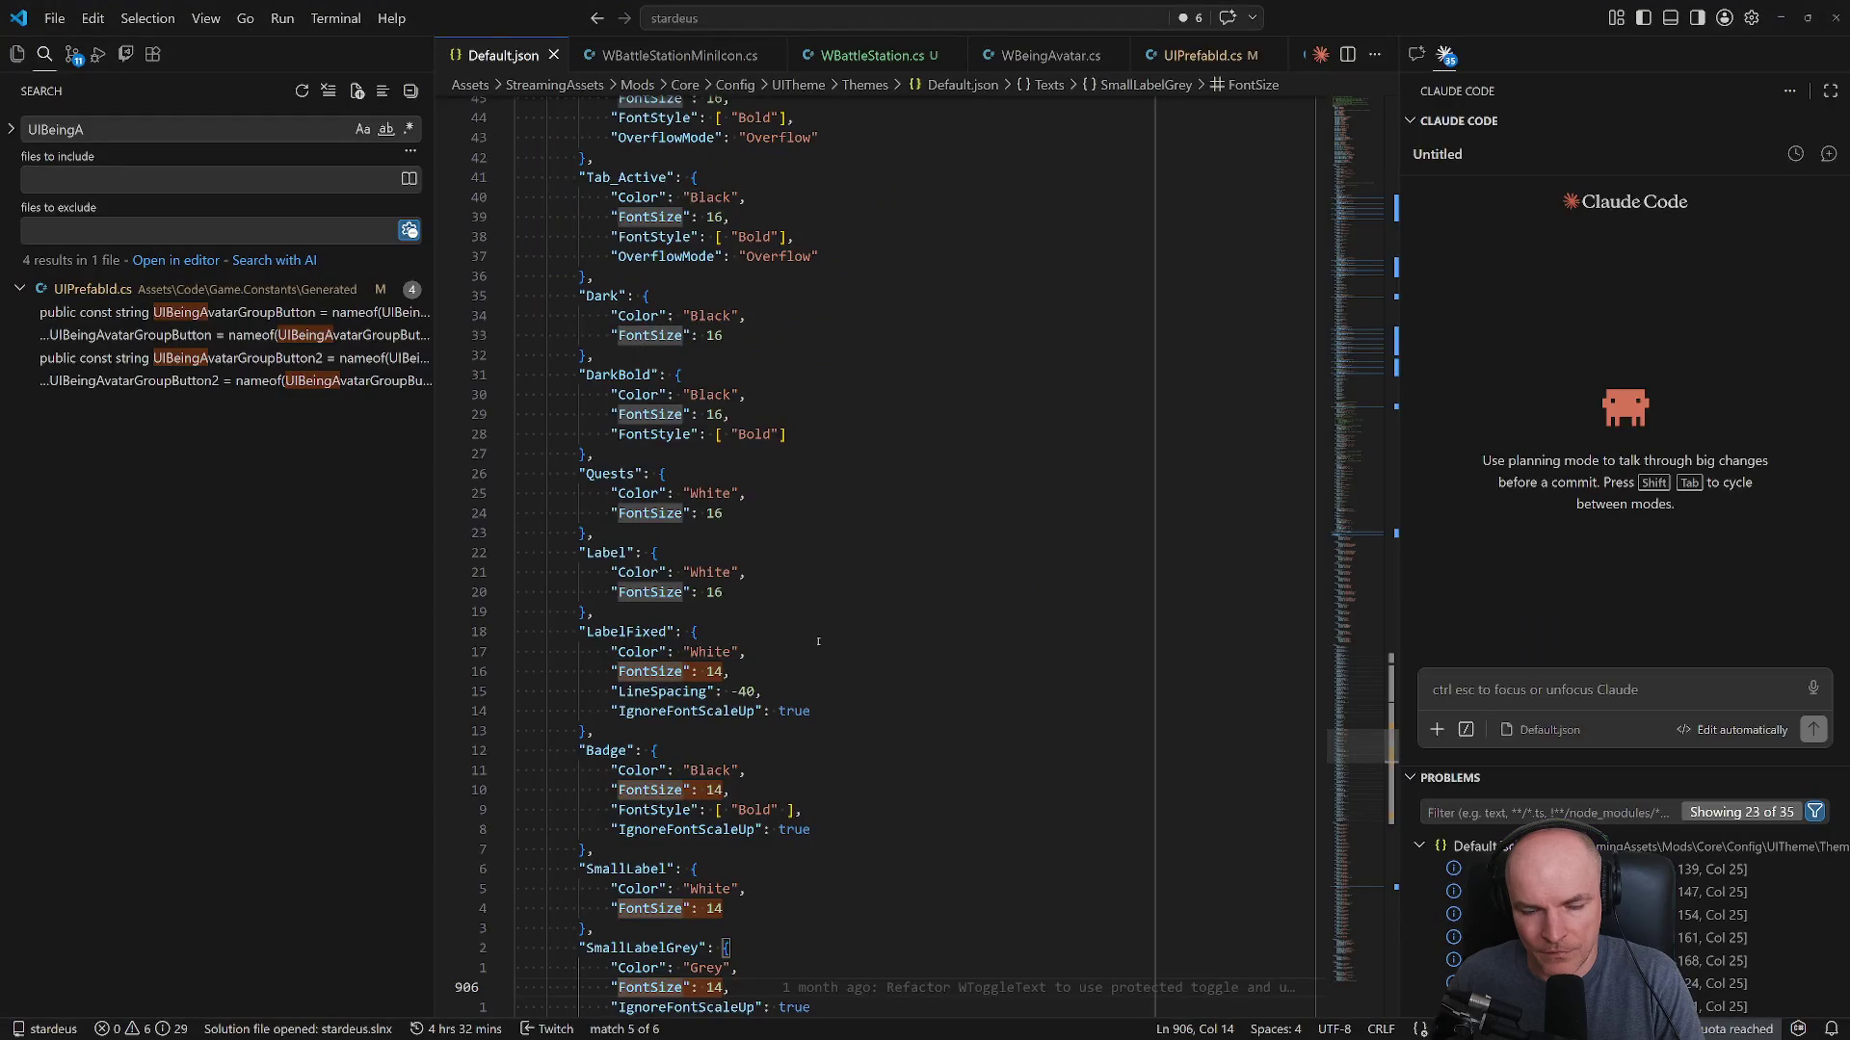
Add a serialized private WBeingAvatar avatar field in WBattleStation.cs.
key("alt+Tab")
key("alt+Tab")
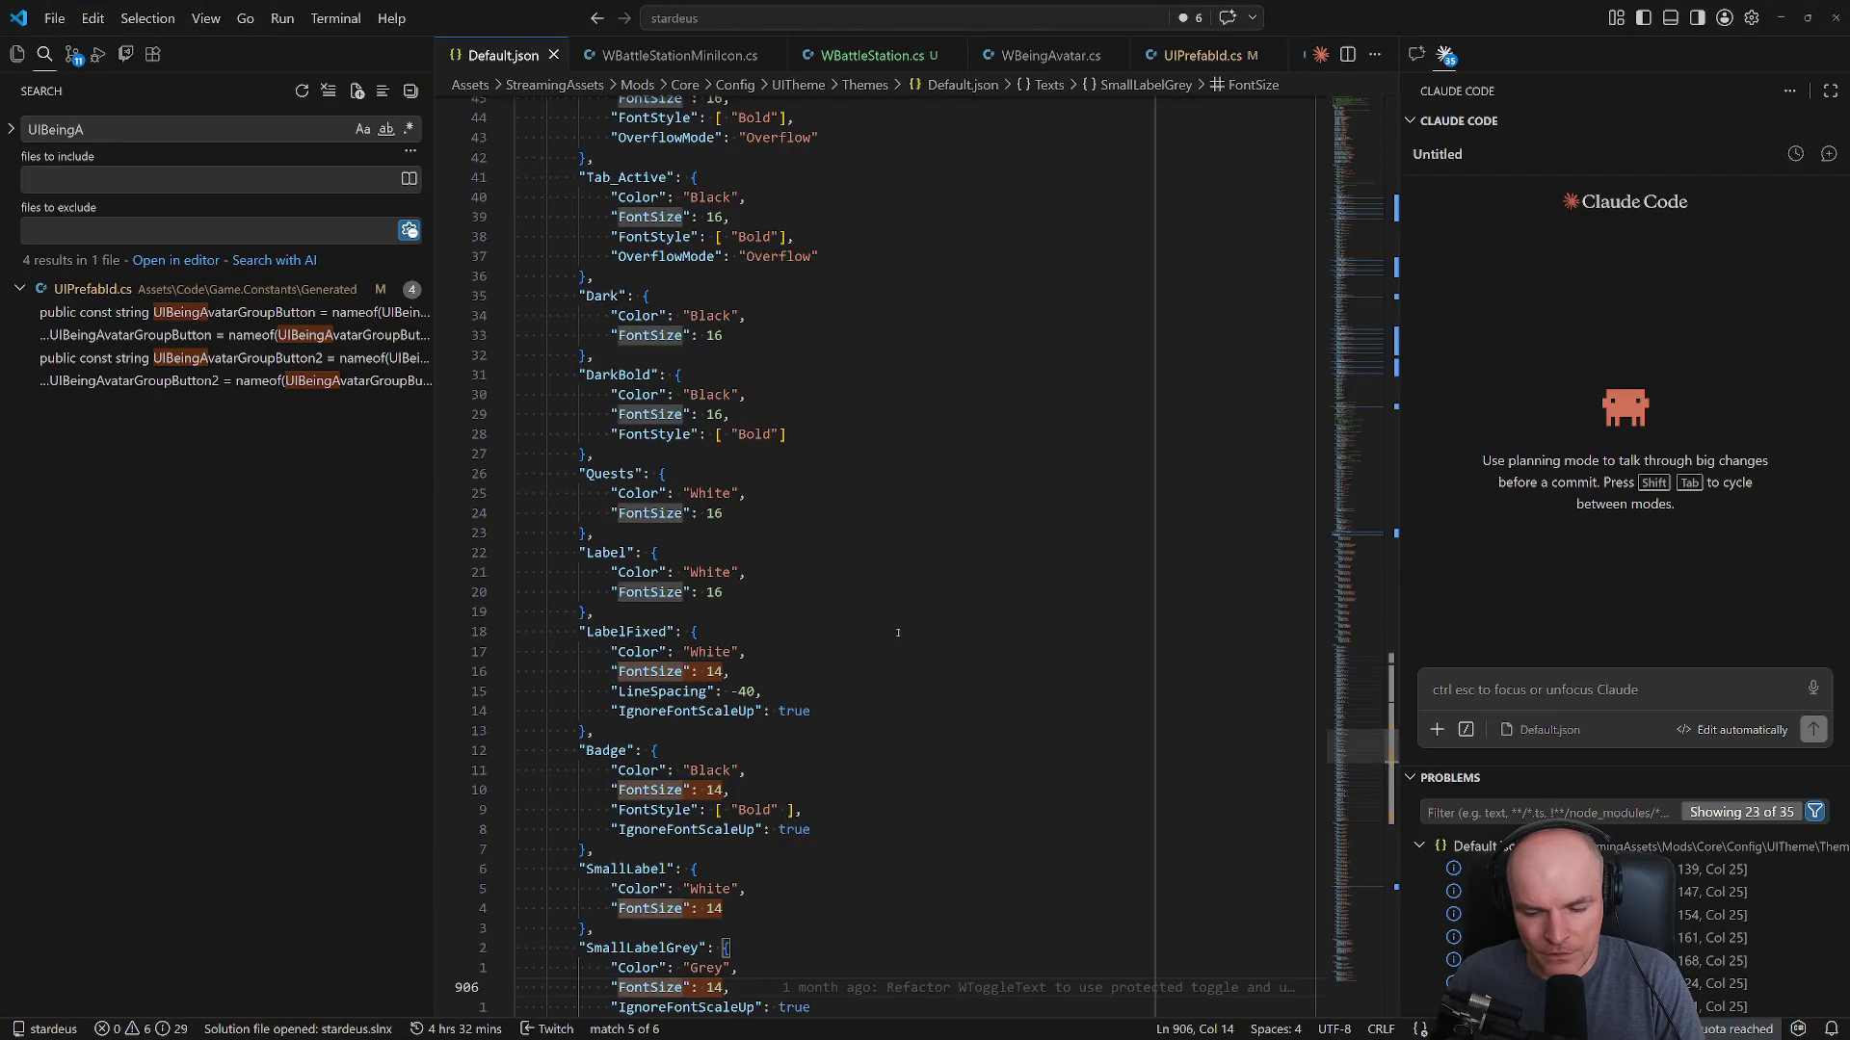
key("ctrl+Tab")
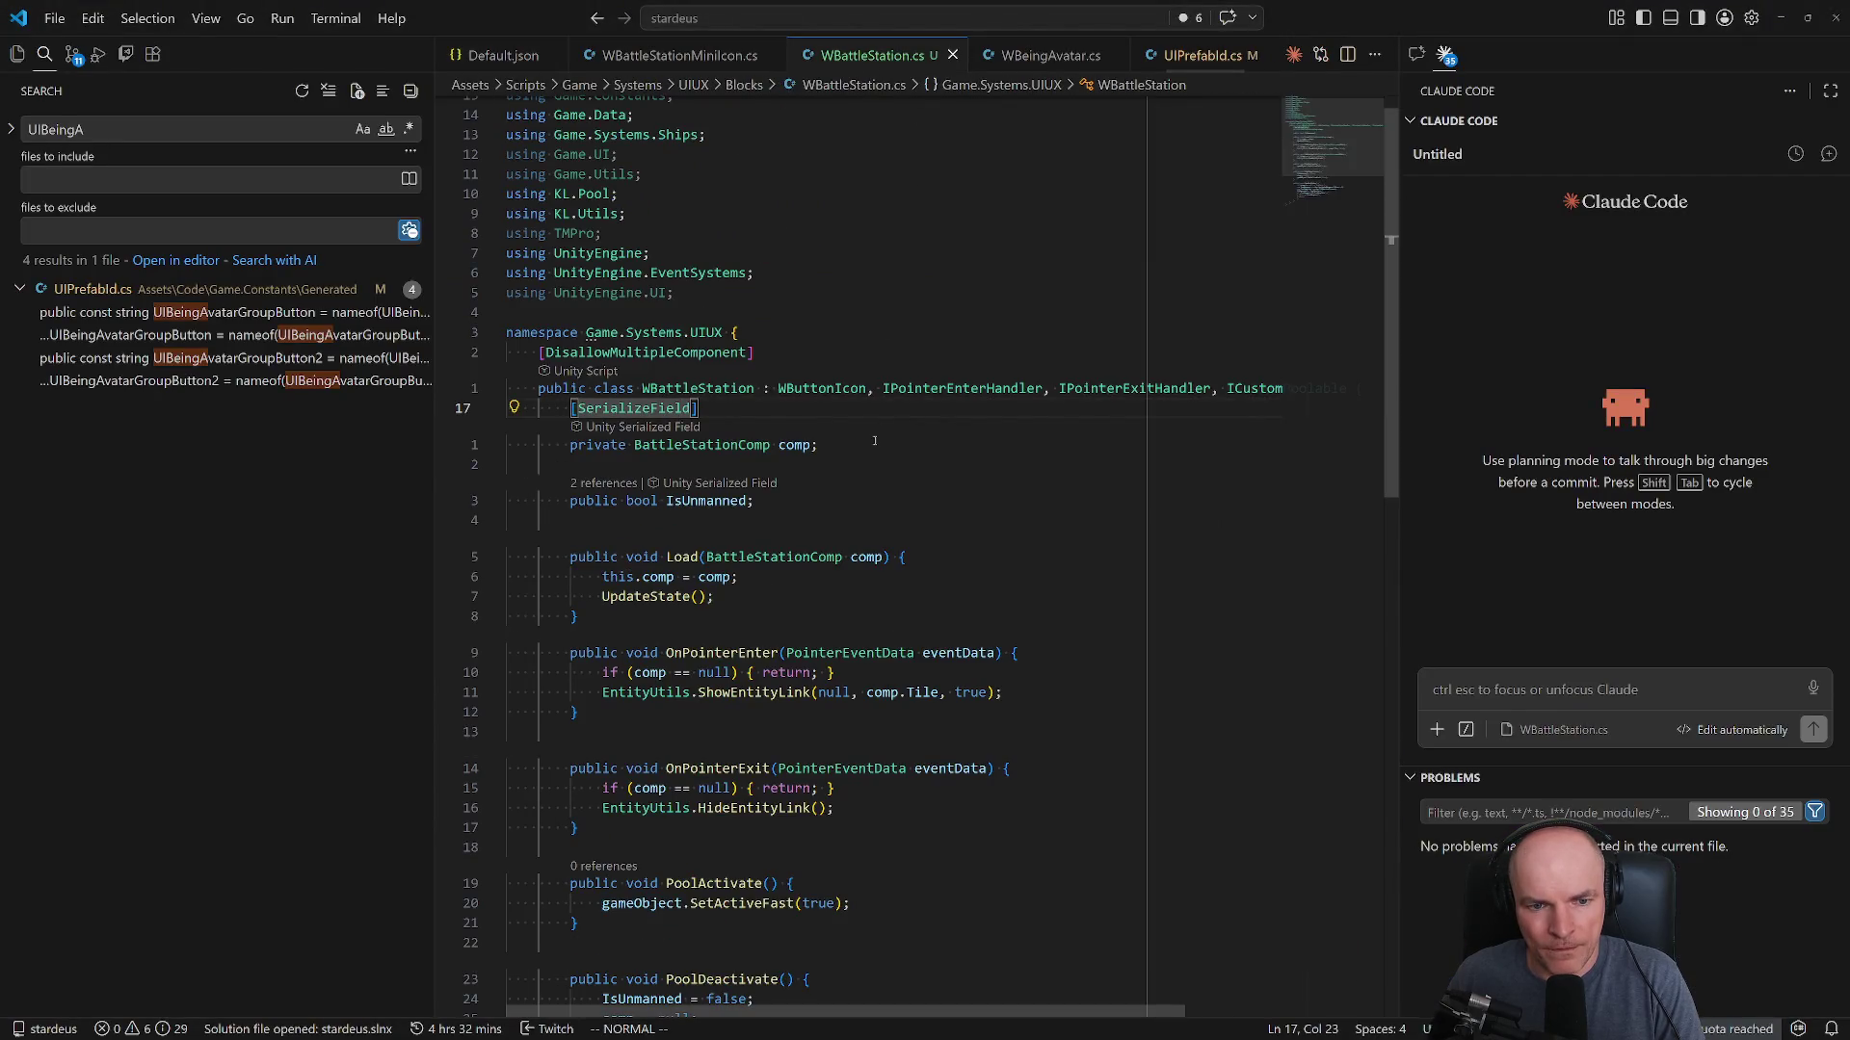
type("A")
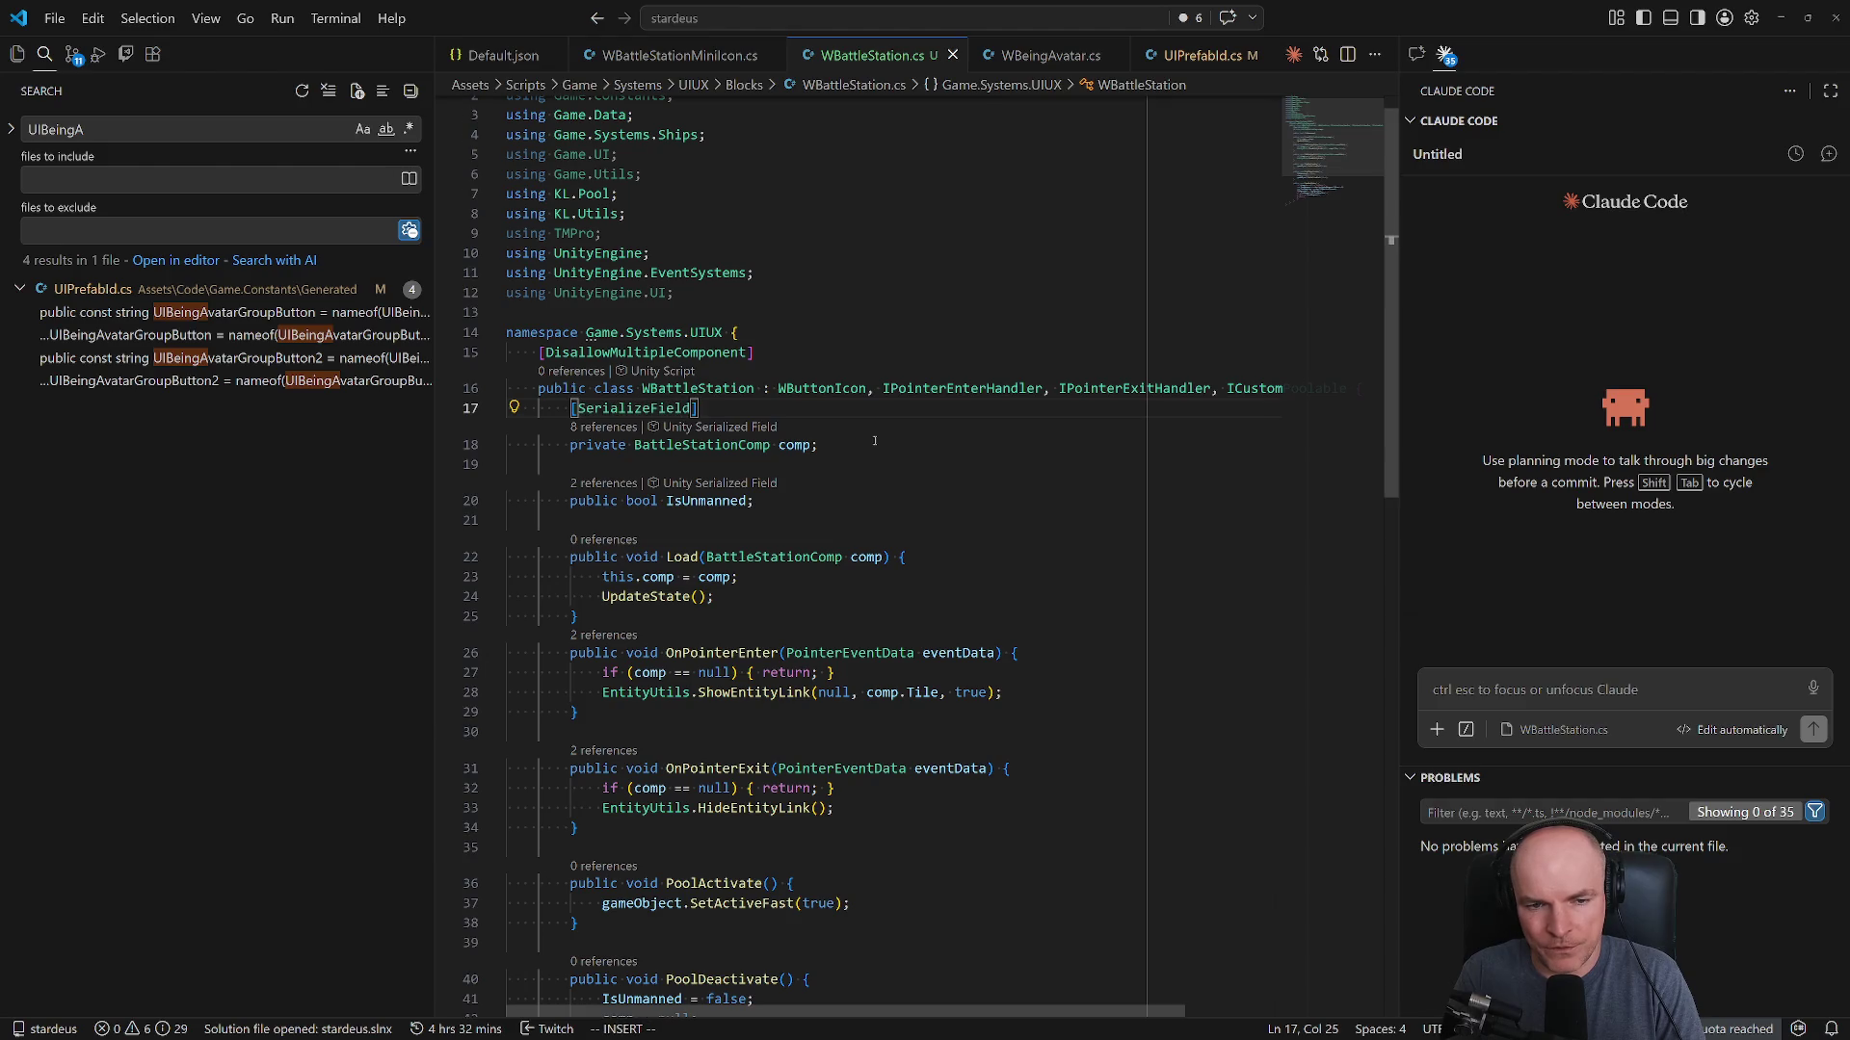
type(" private WB")
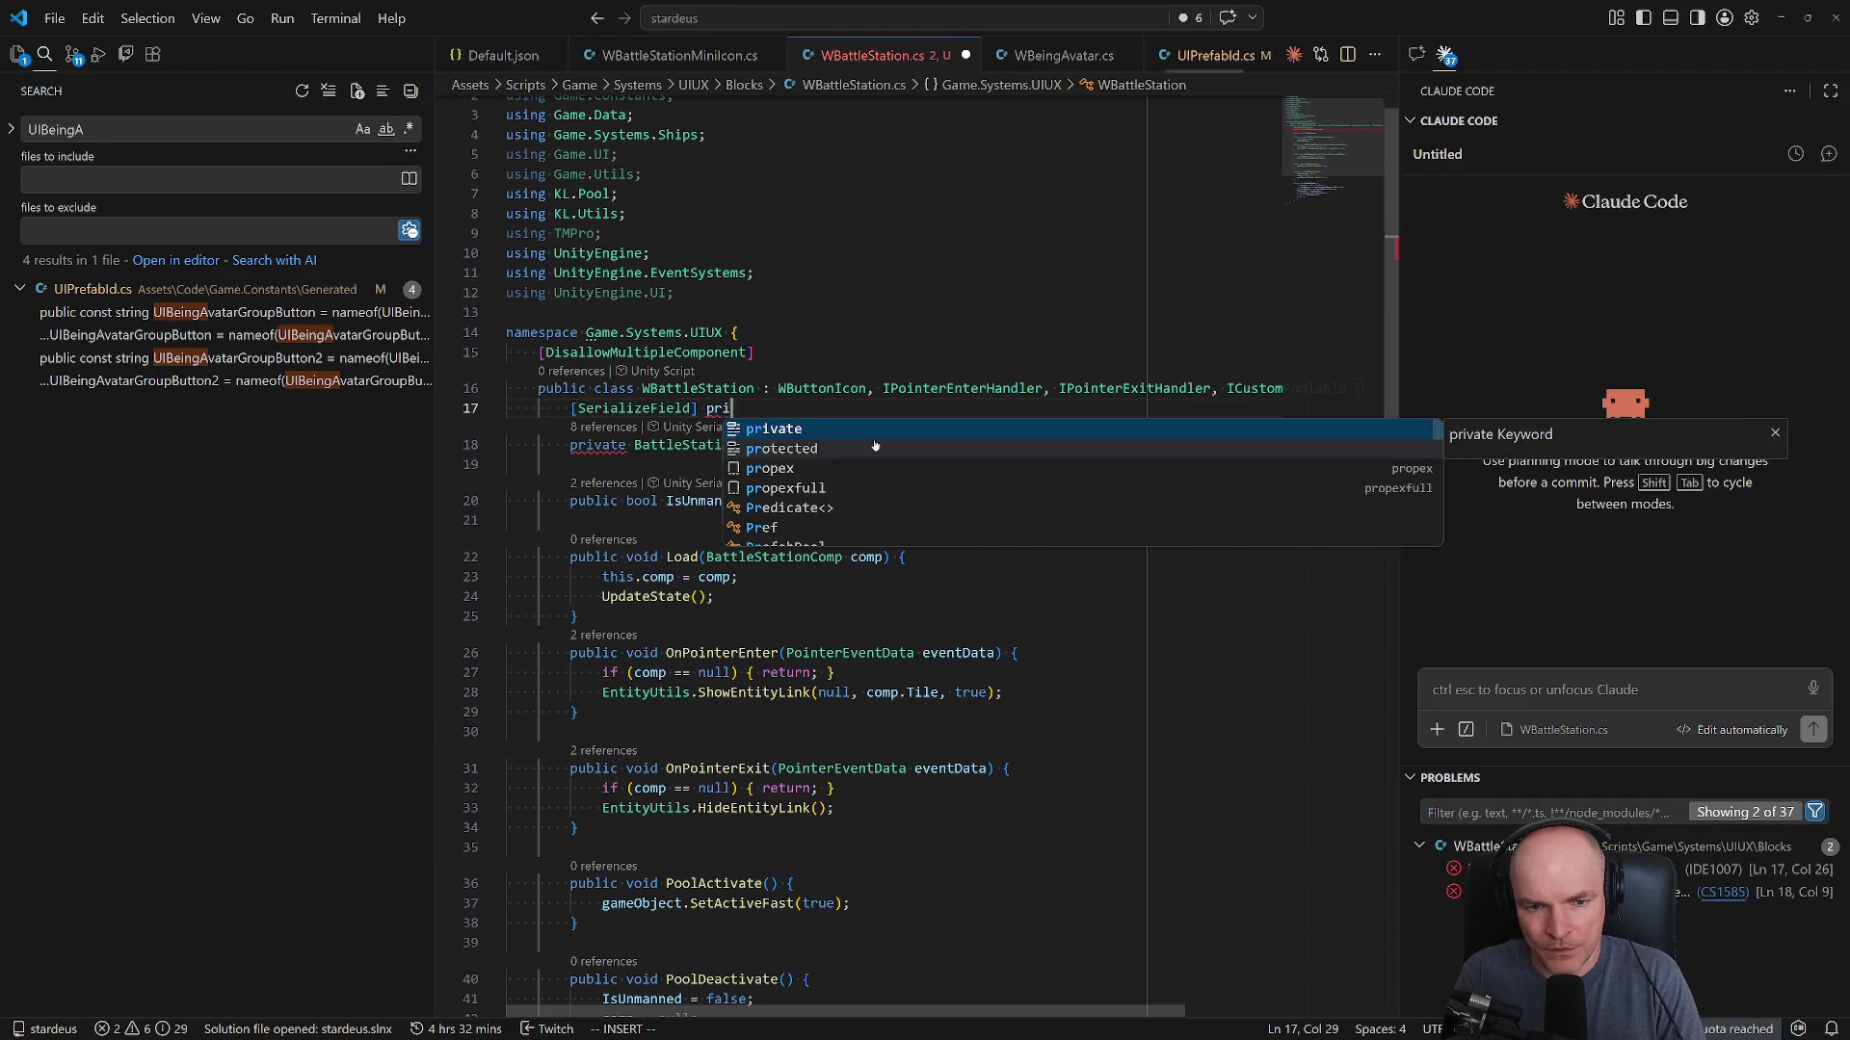
type("eing")
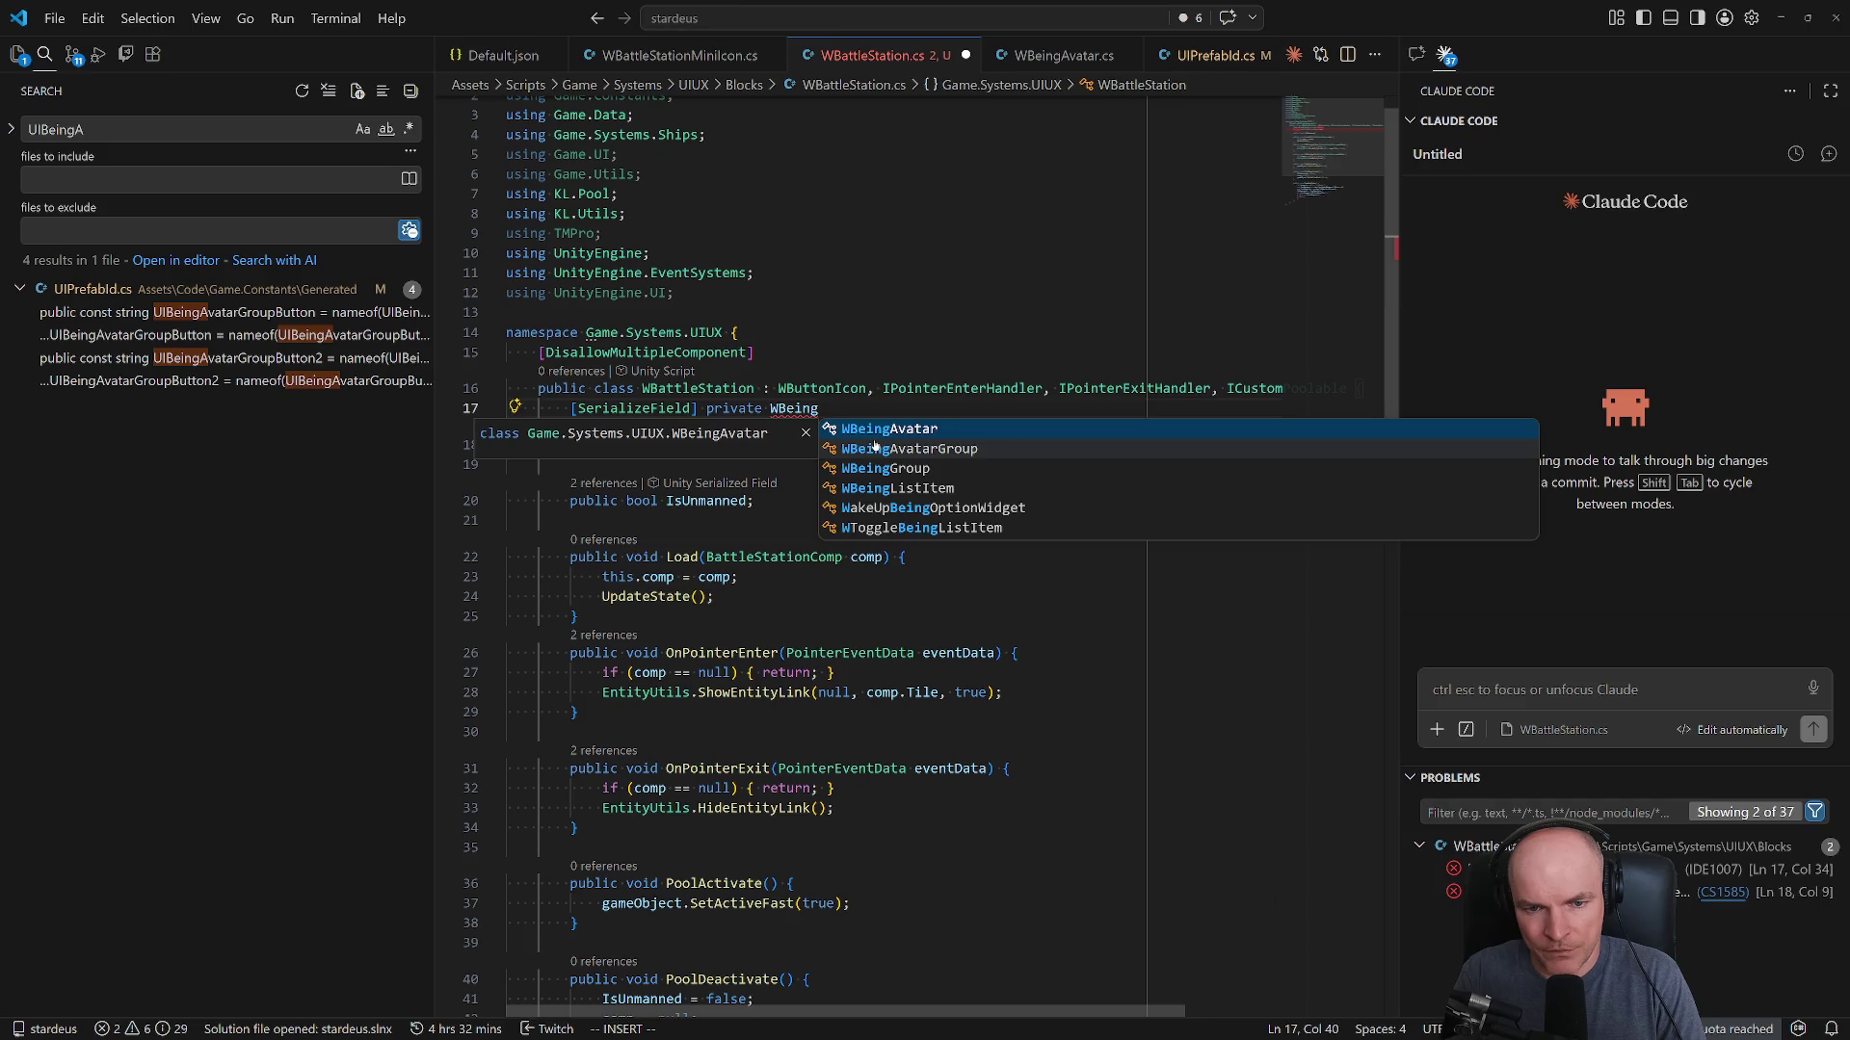
key("Tab")
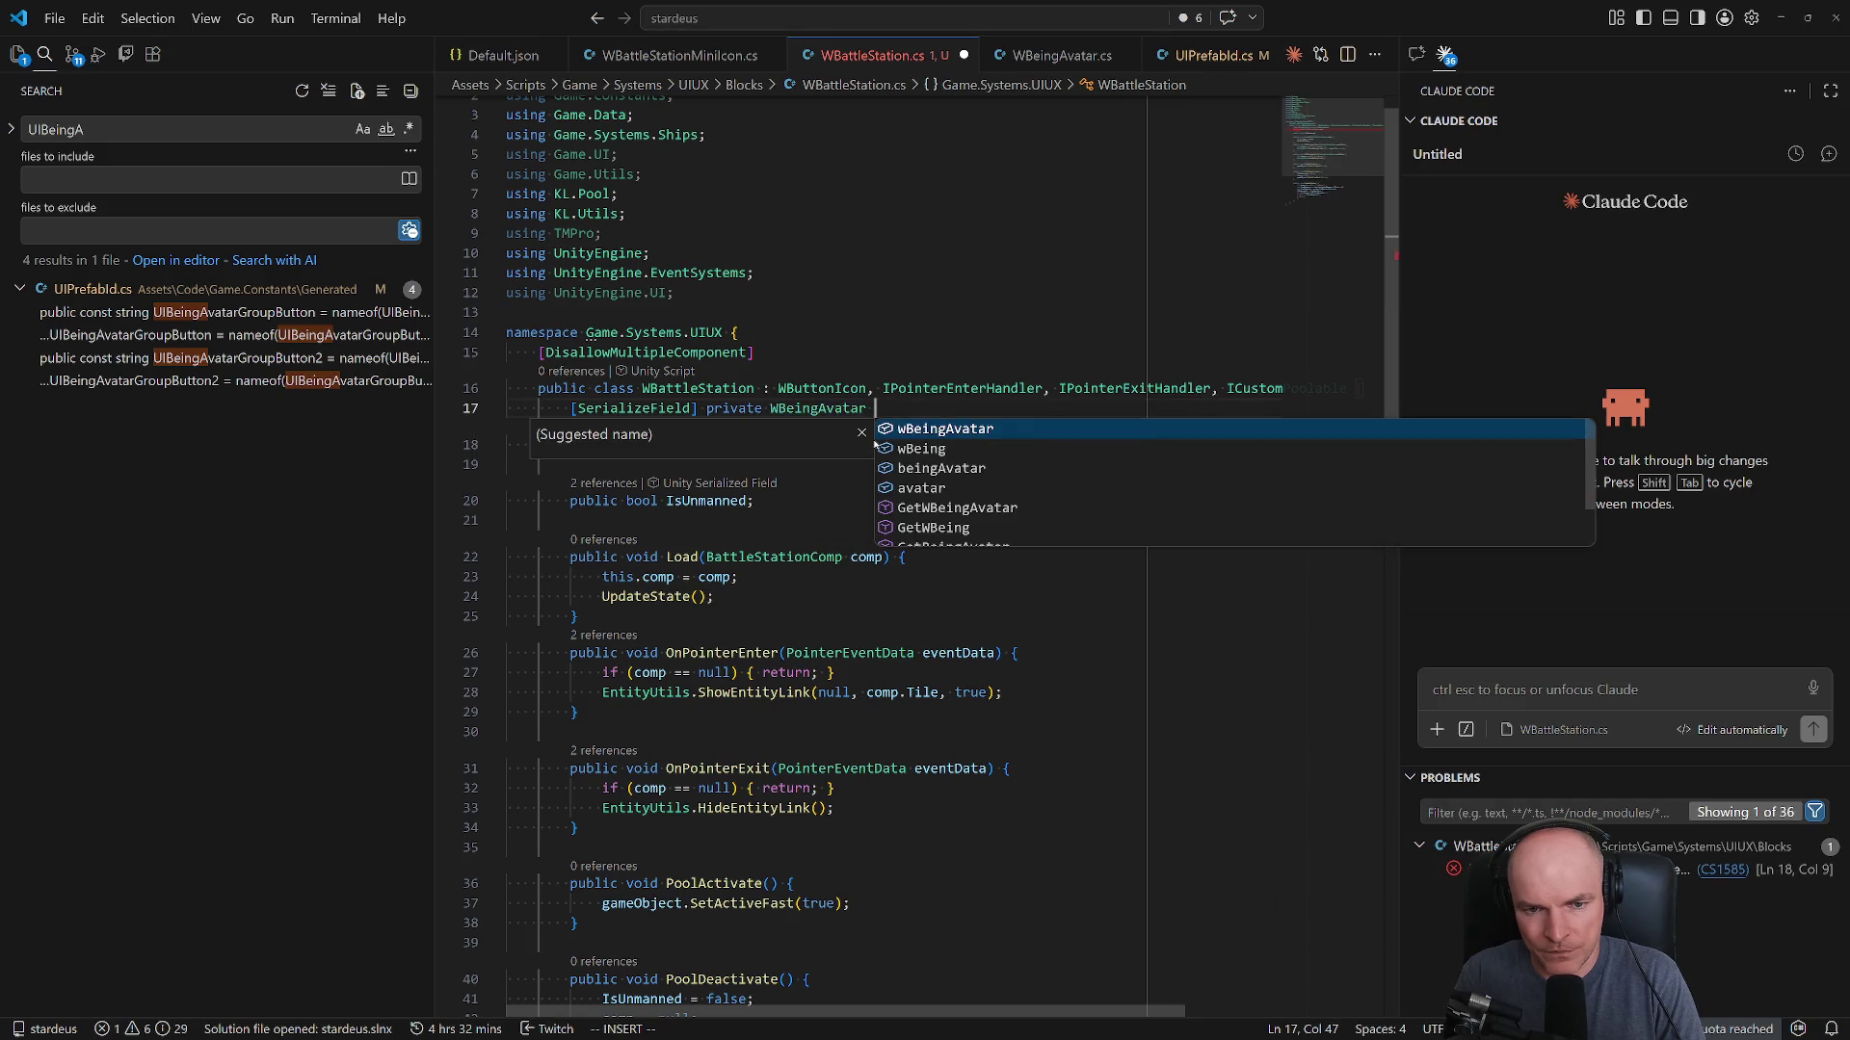
type("avatar;")
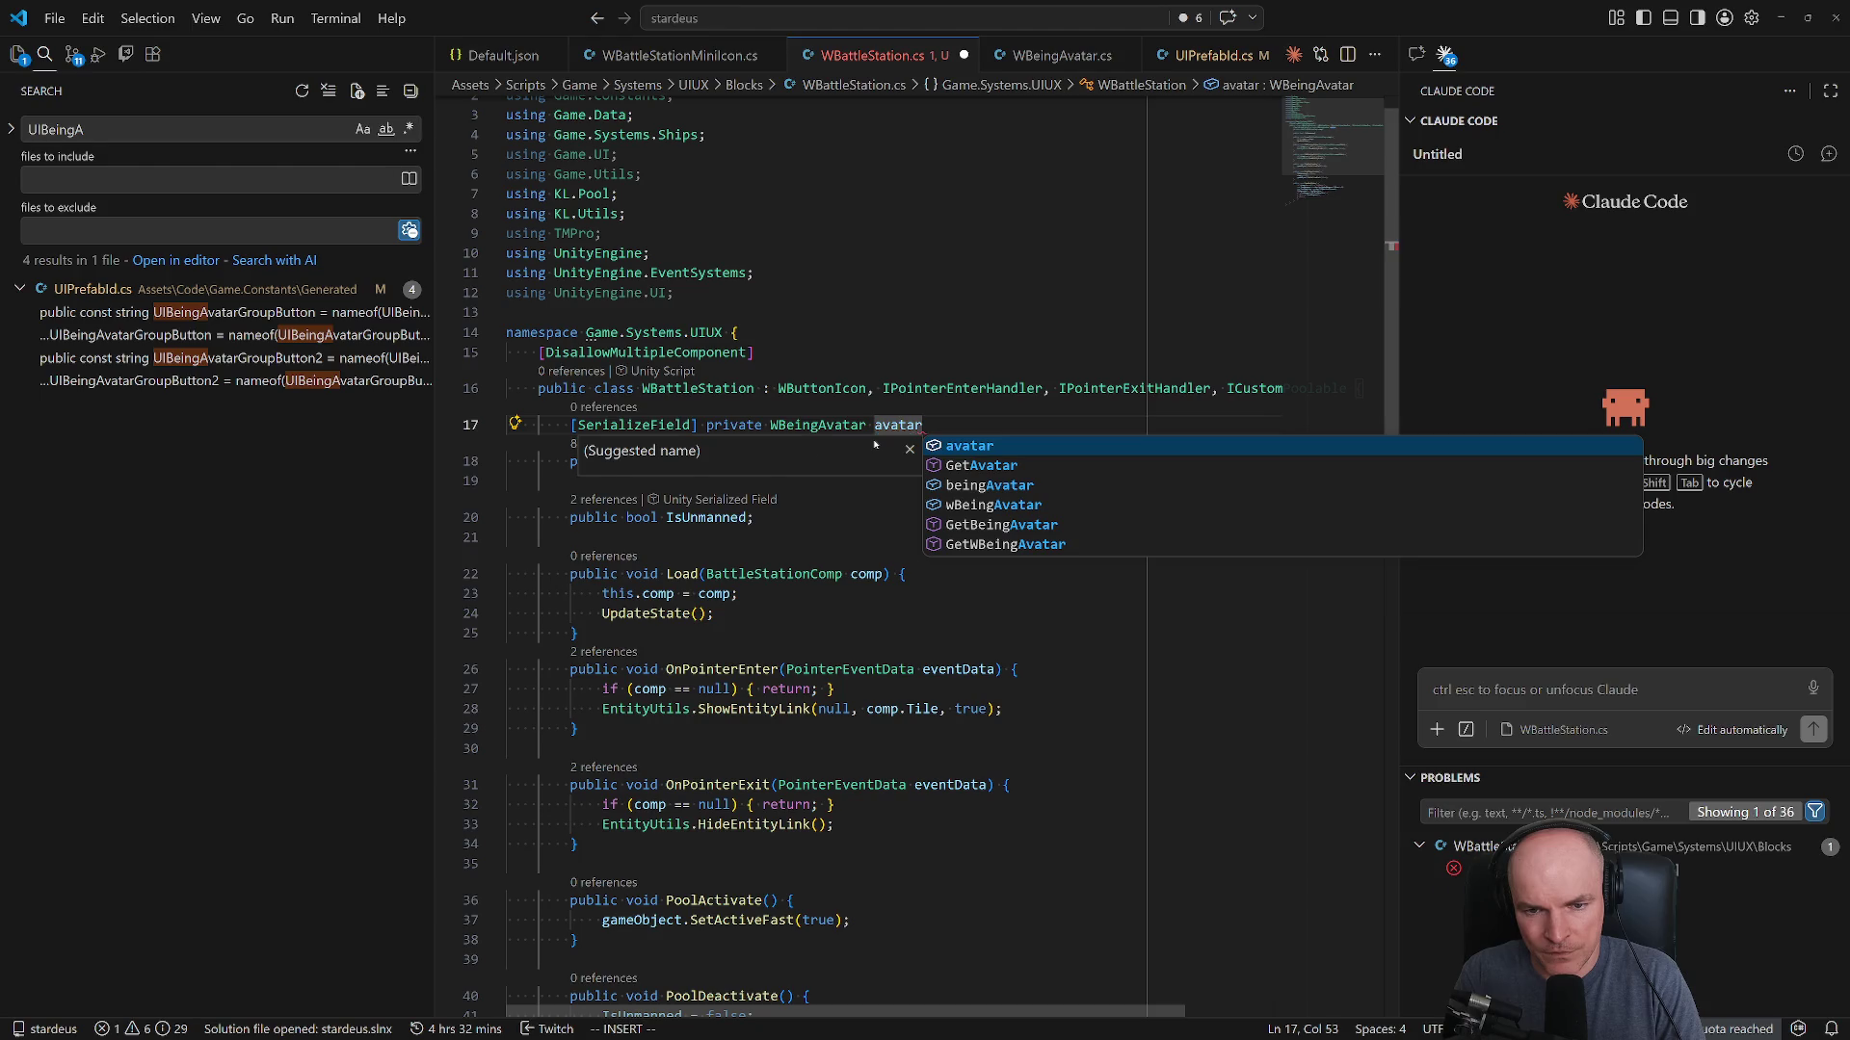
key("Escape")
Duplicate the line into a WImage avatarPlaceholder field.
key("y")
key("y")
key("p")
key("e")
key("e")
key("e")
type("w")
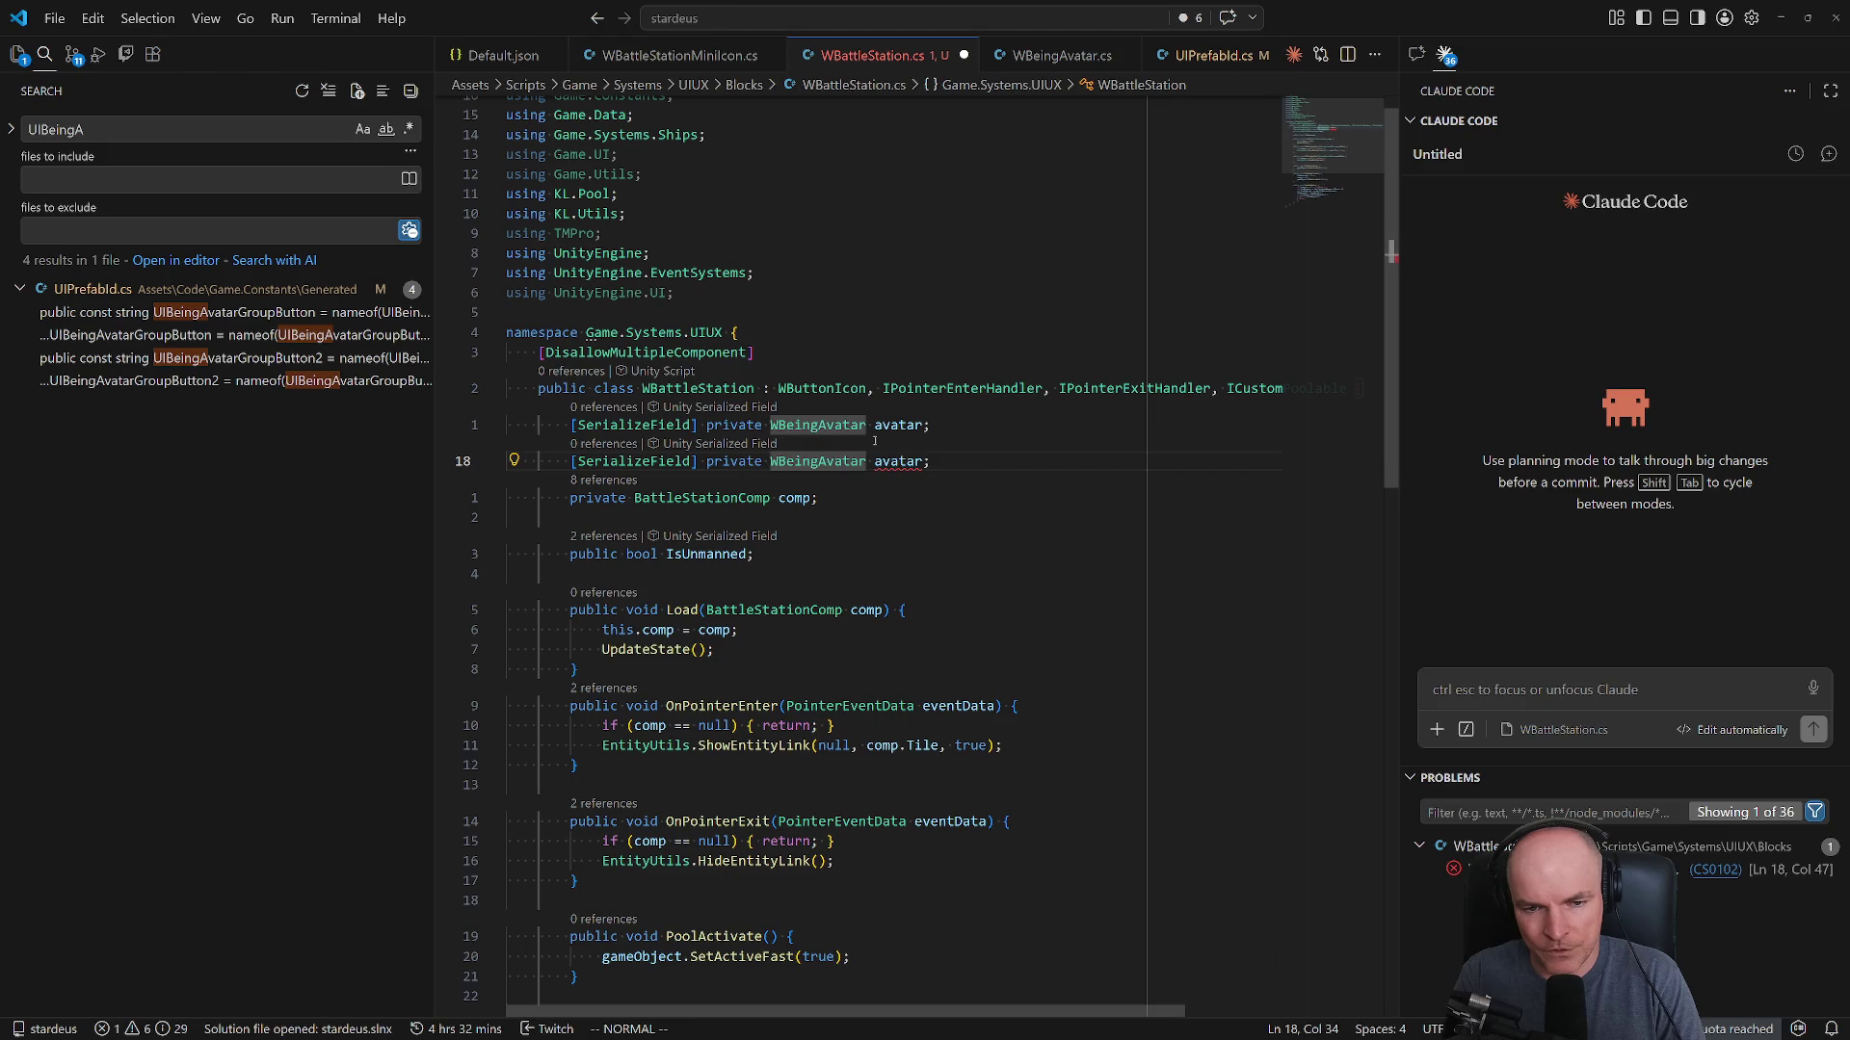
type("cwImag")
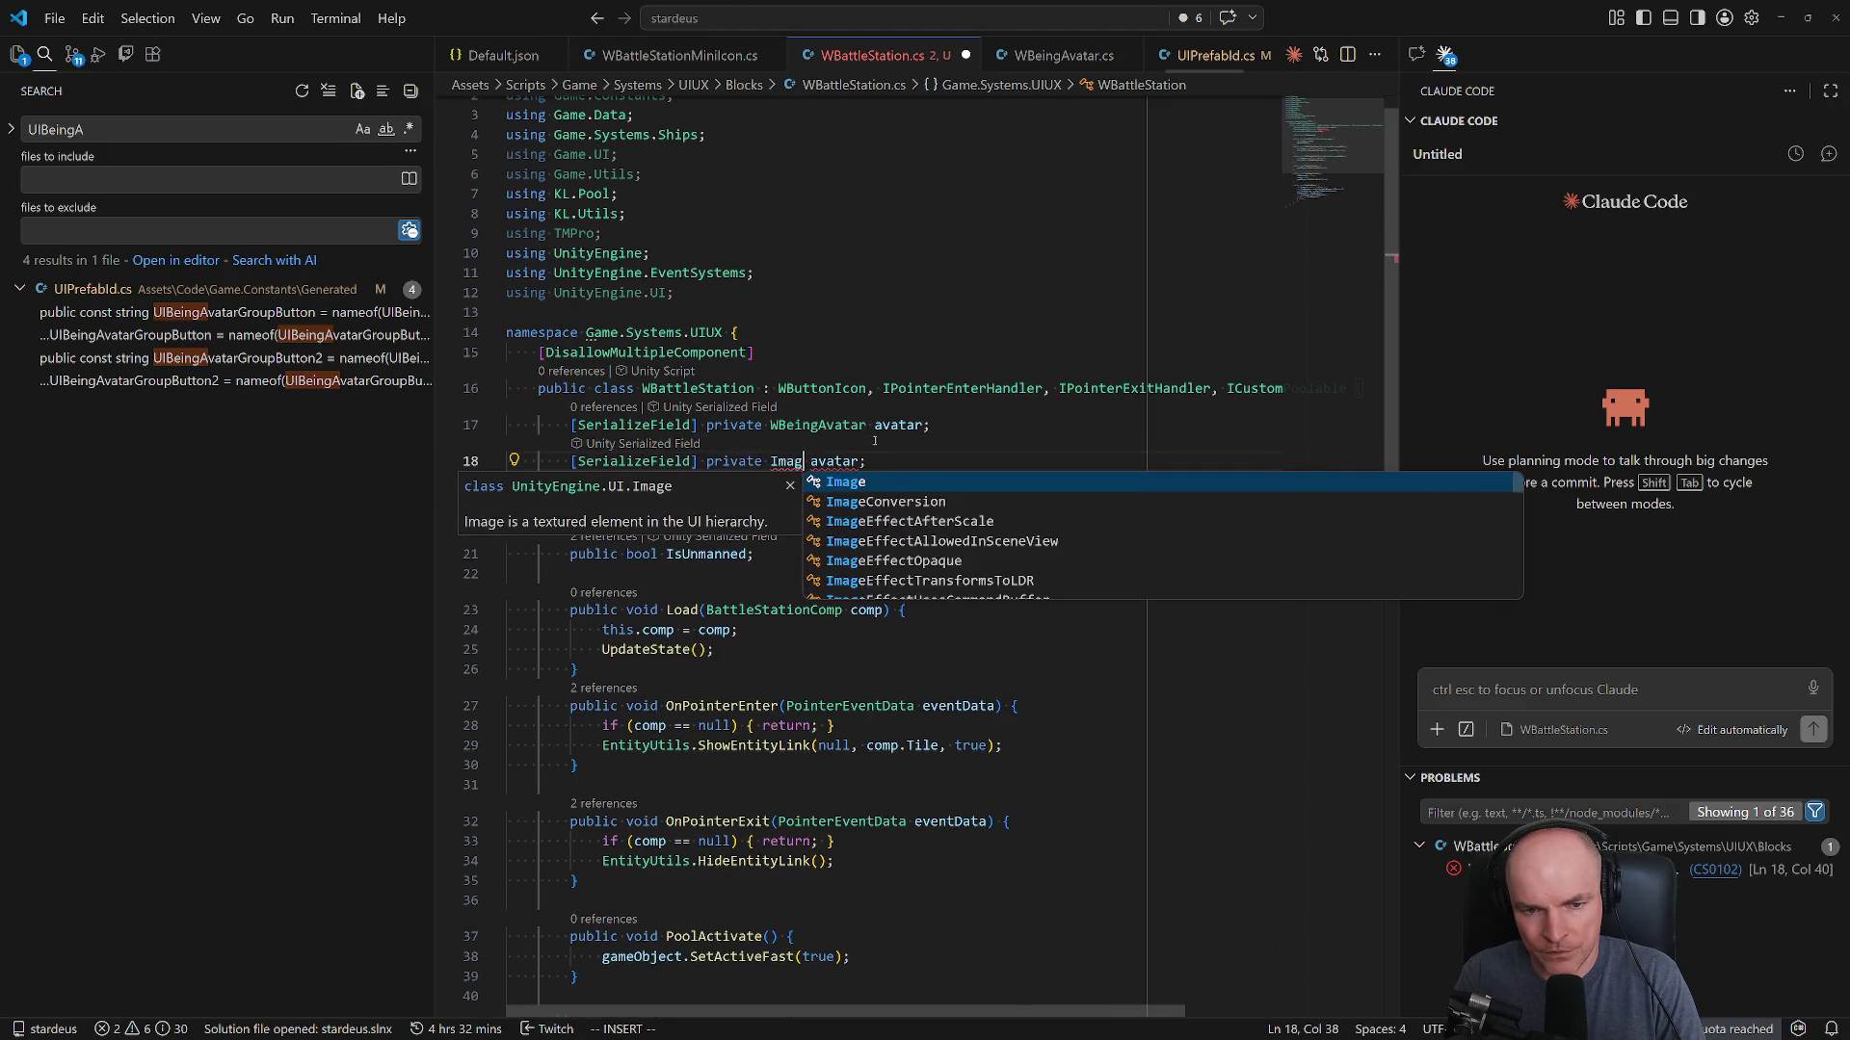
key("ctrl+BackSpace")
type("WImage")
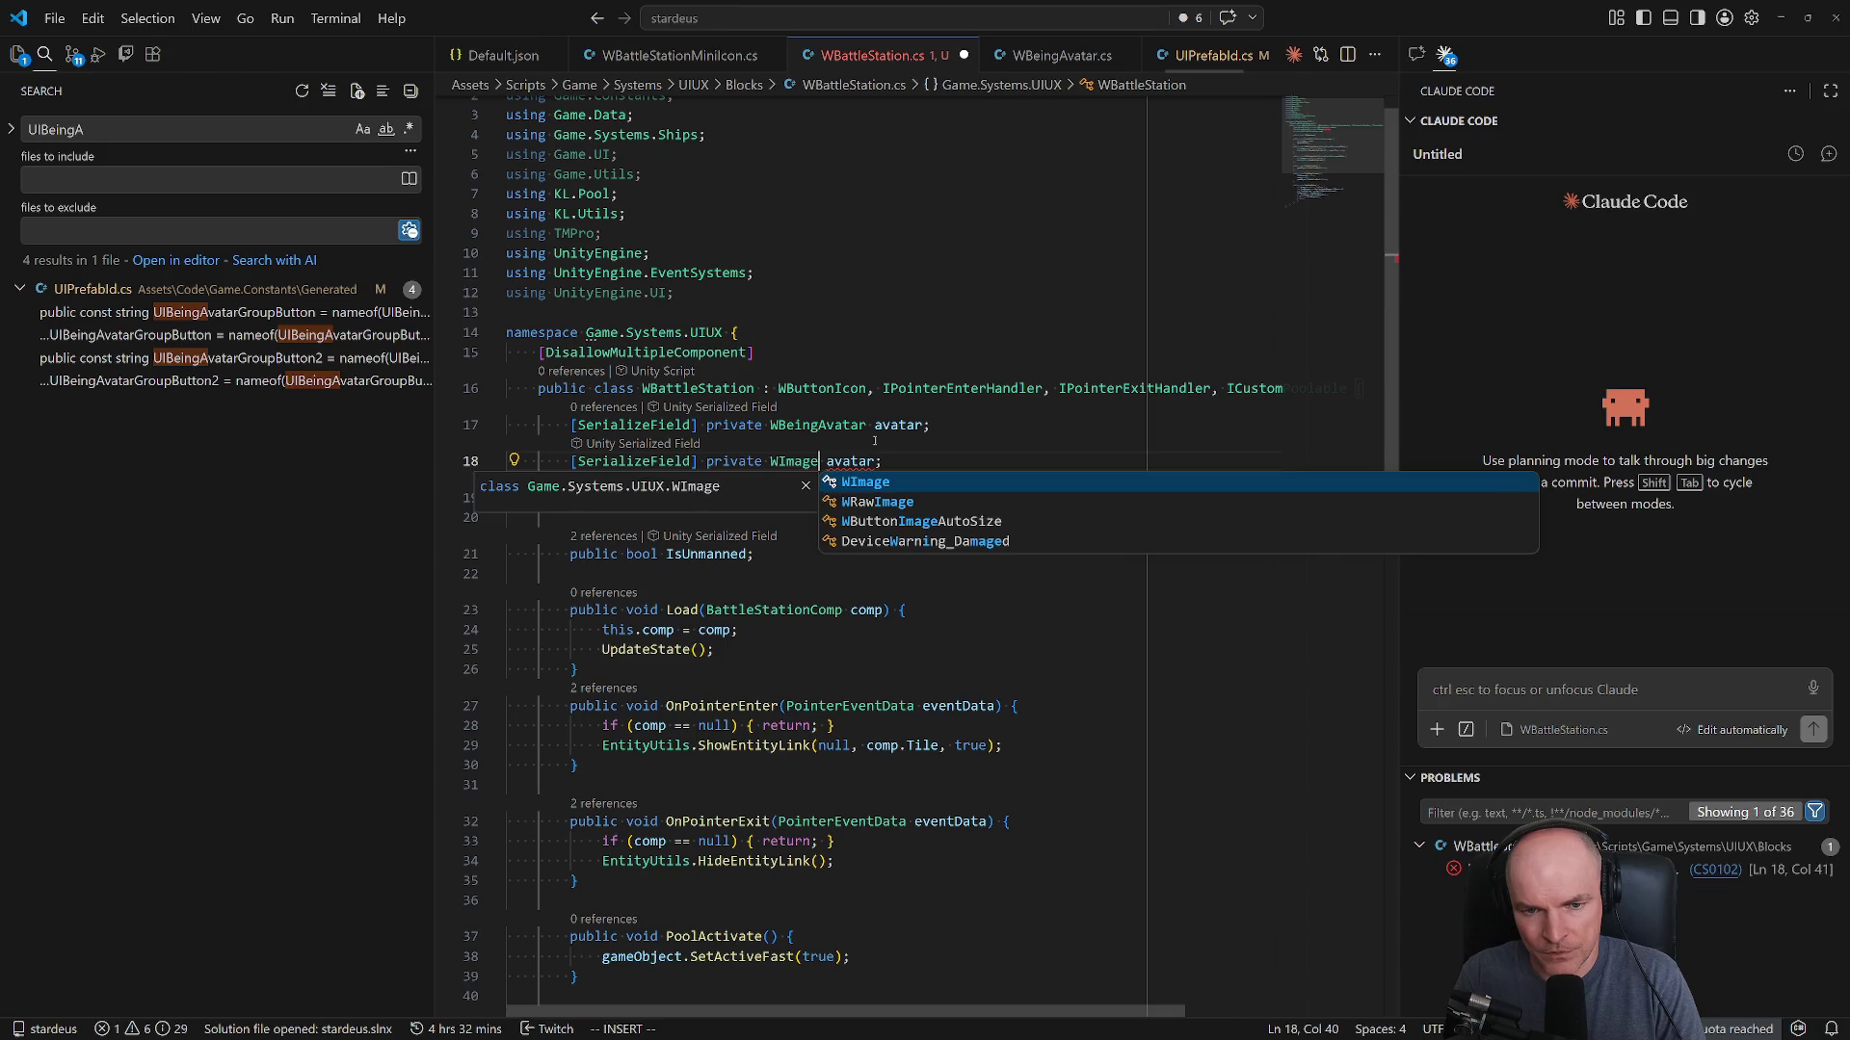
key("Escape")
key("w")
key("l")
type("i")
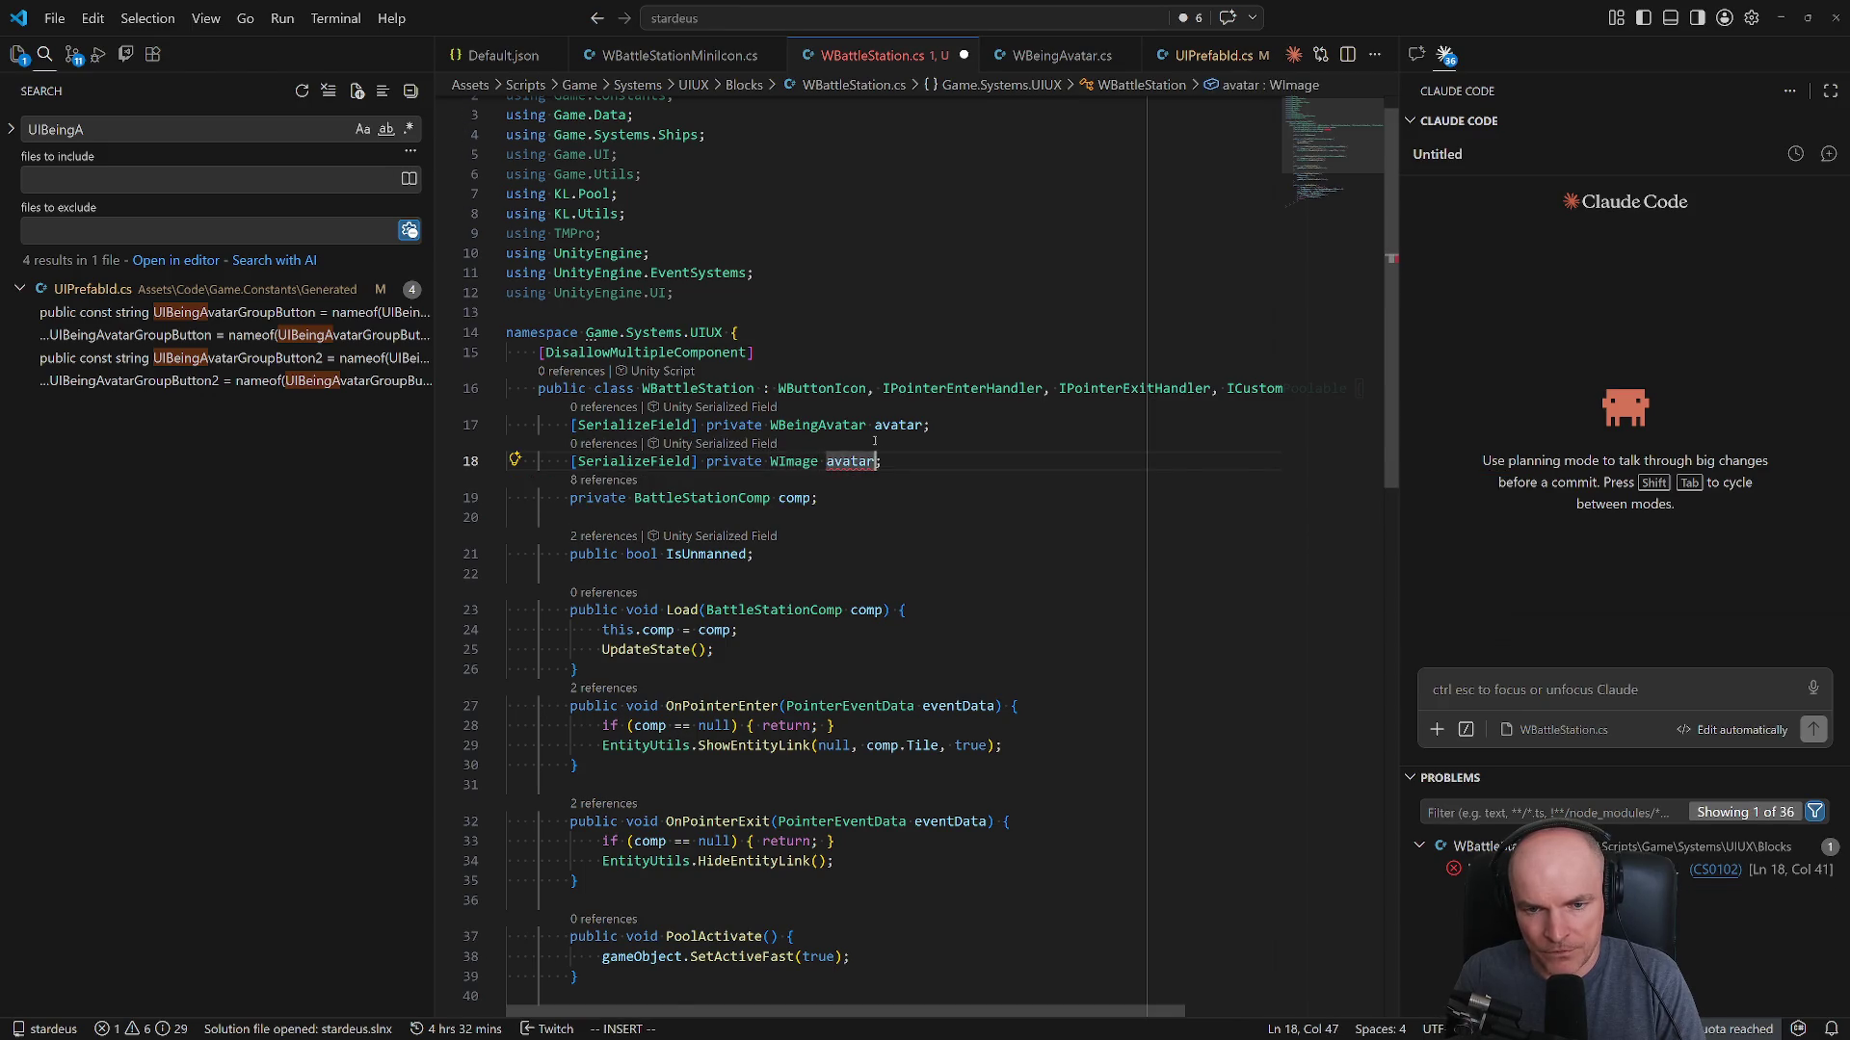
type("Placeholder")
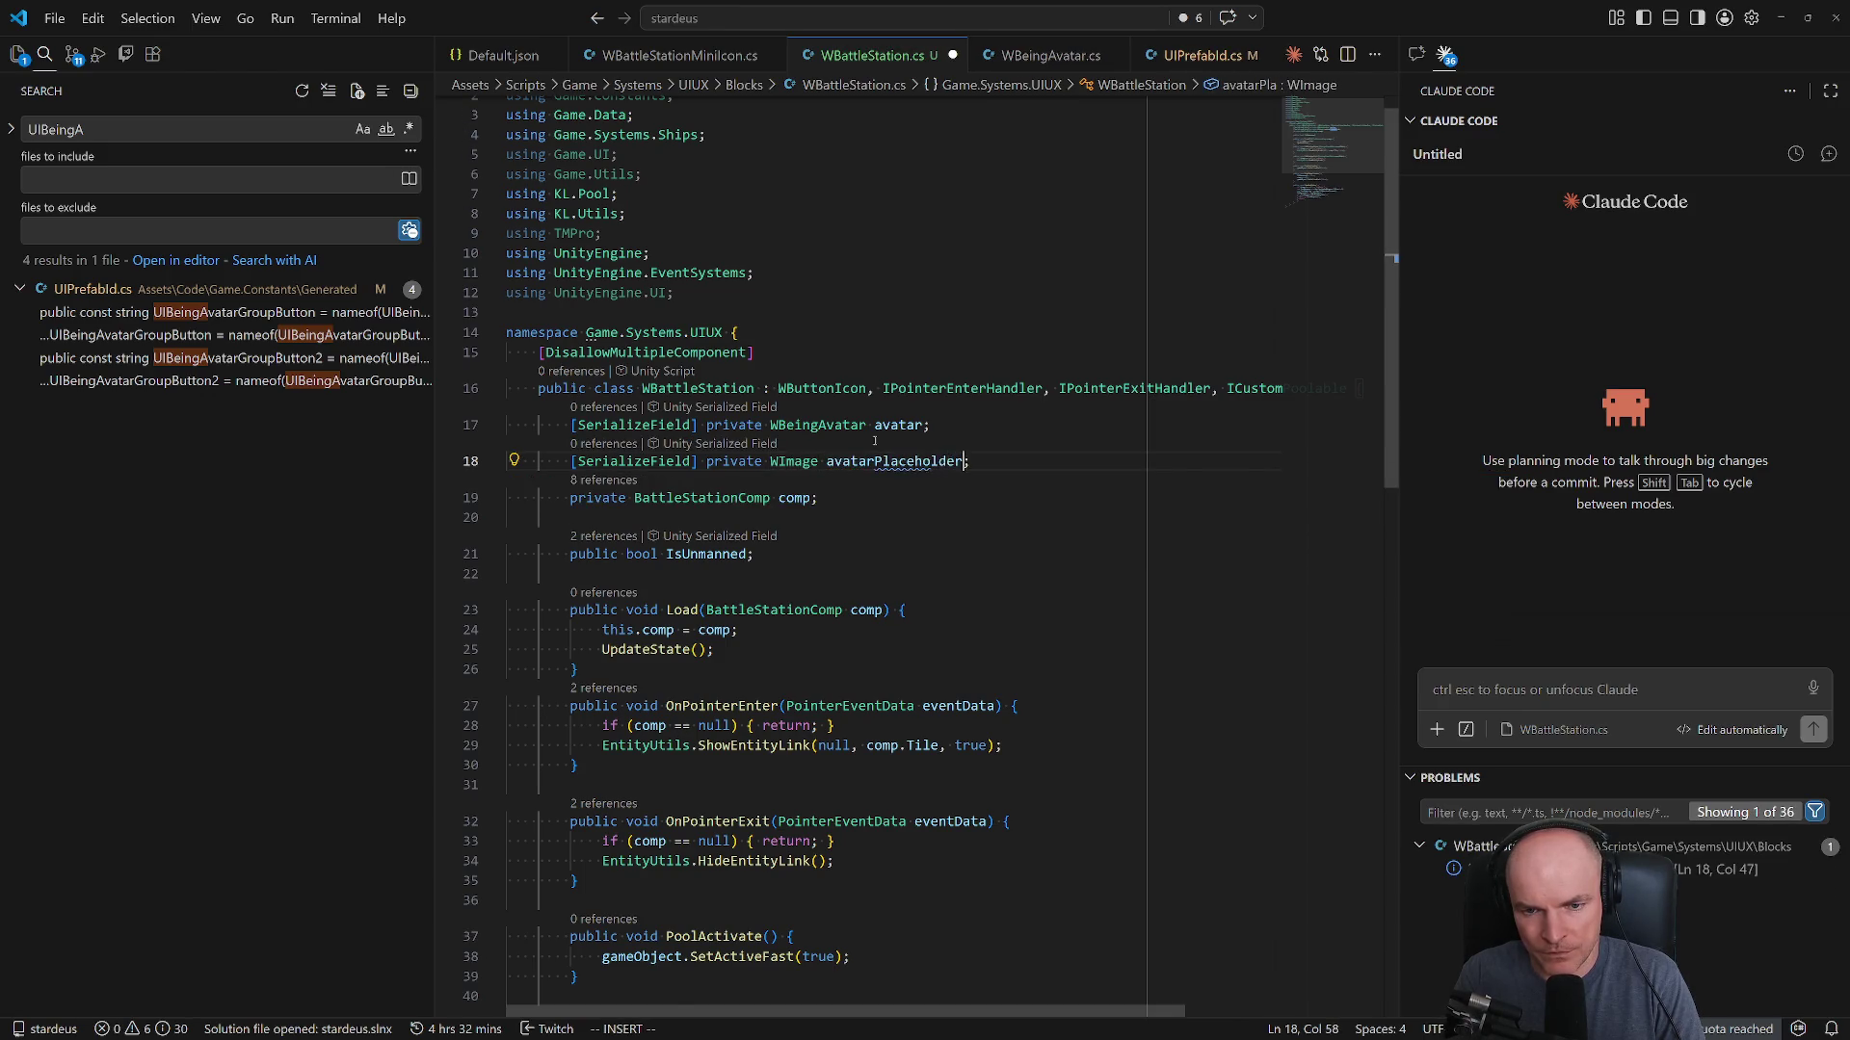
key("Escape")
Duplicate the line into a WProgressText chargeProgress field.
key("y")
key("y")
key("p")
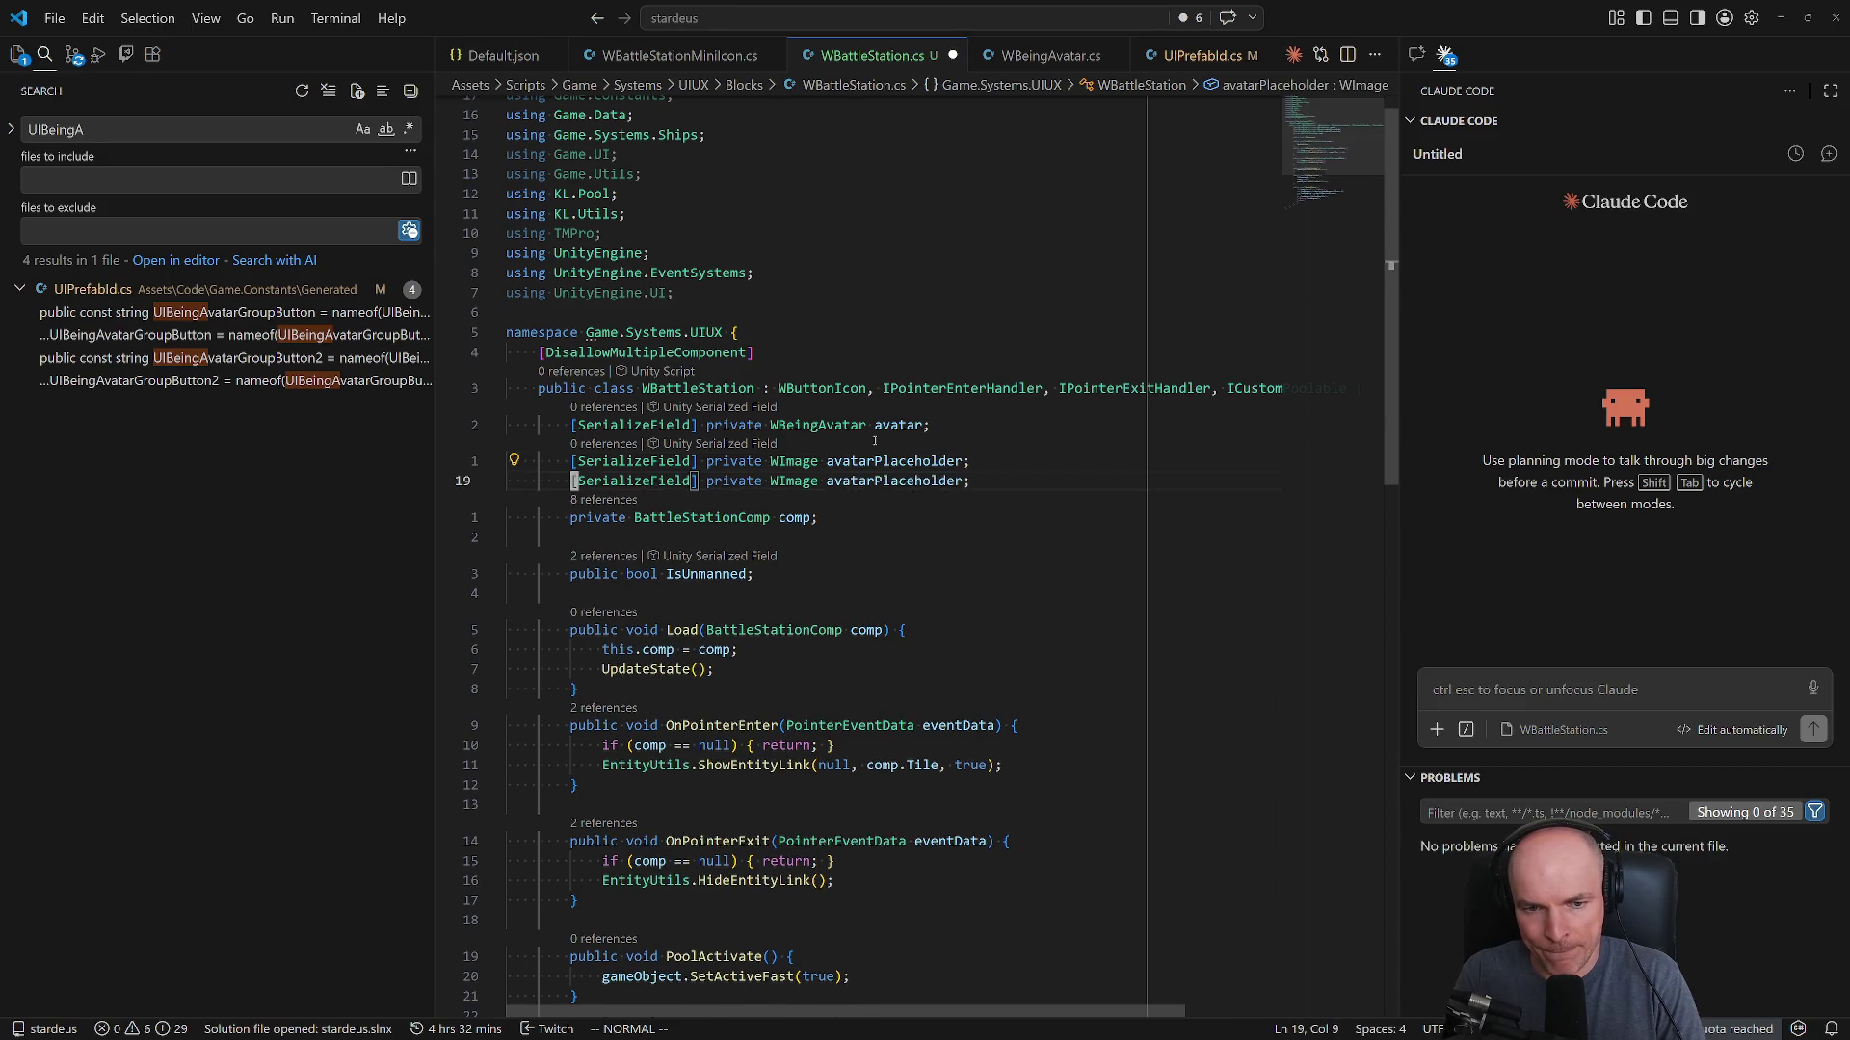
key("w")
key("w")
key("w")
type("wcwWProgre")
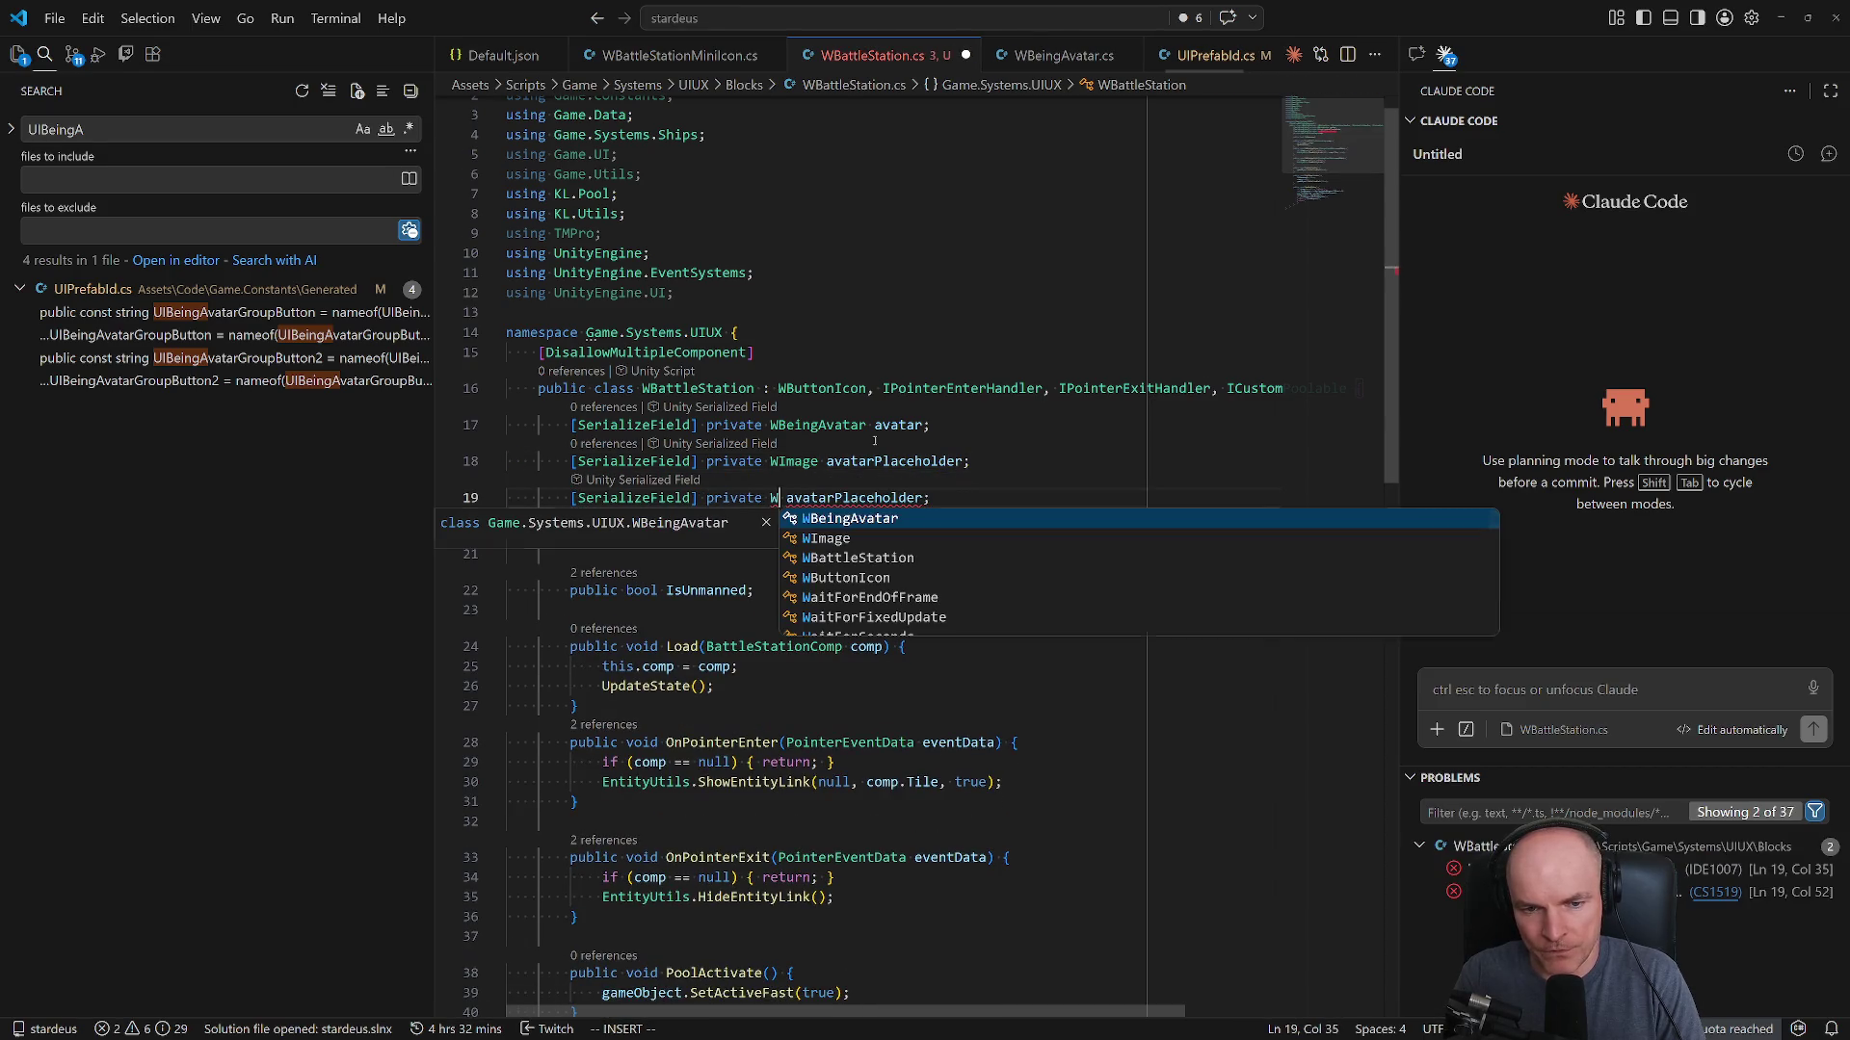
type("sste")
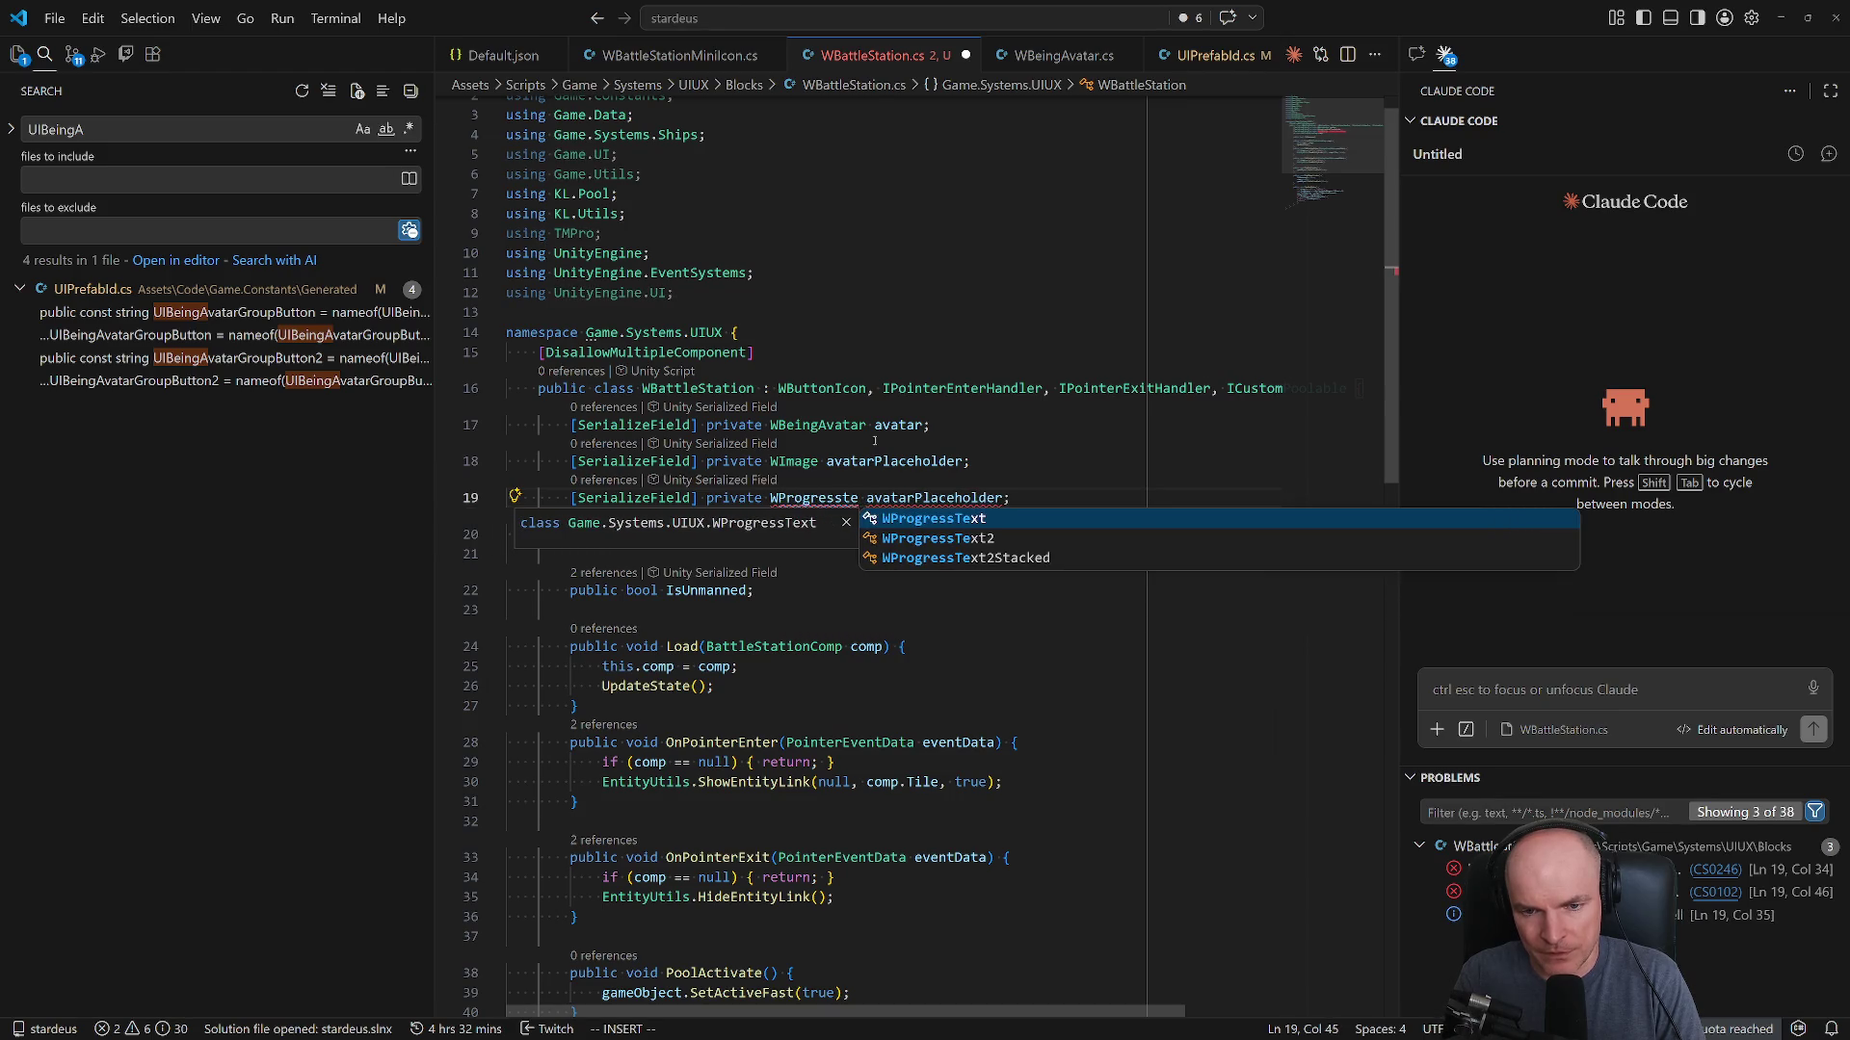
key("Tab")
key("Escape")
type("wcwfire")
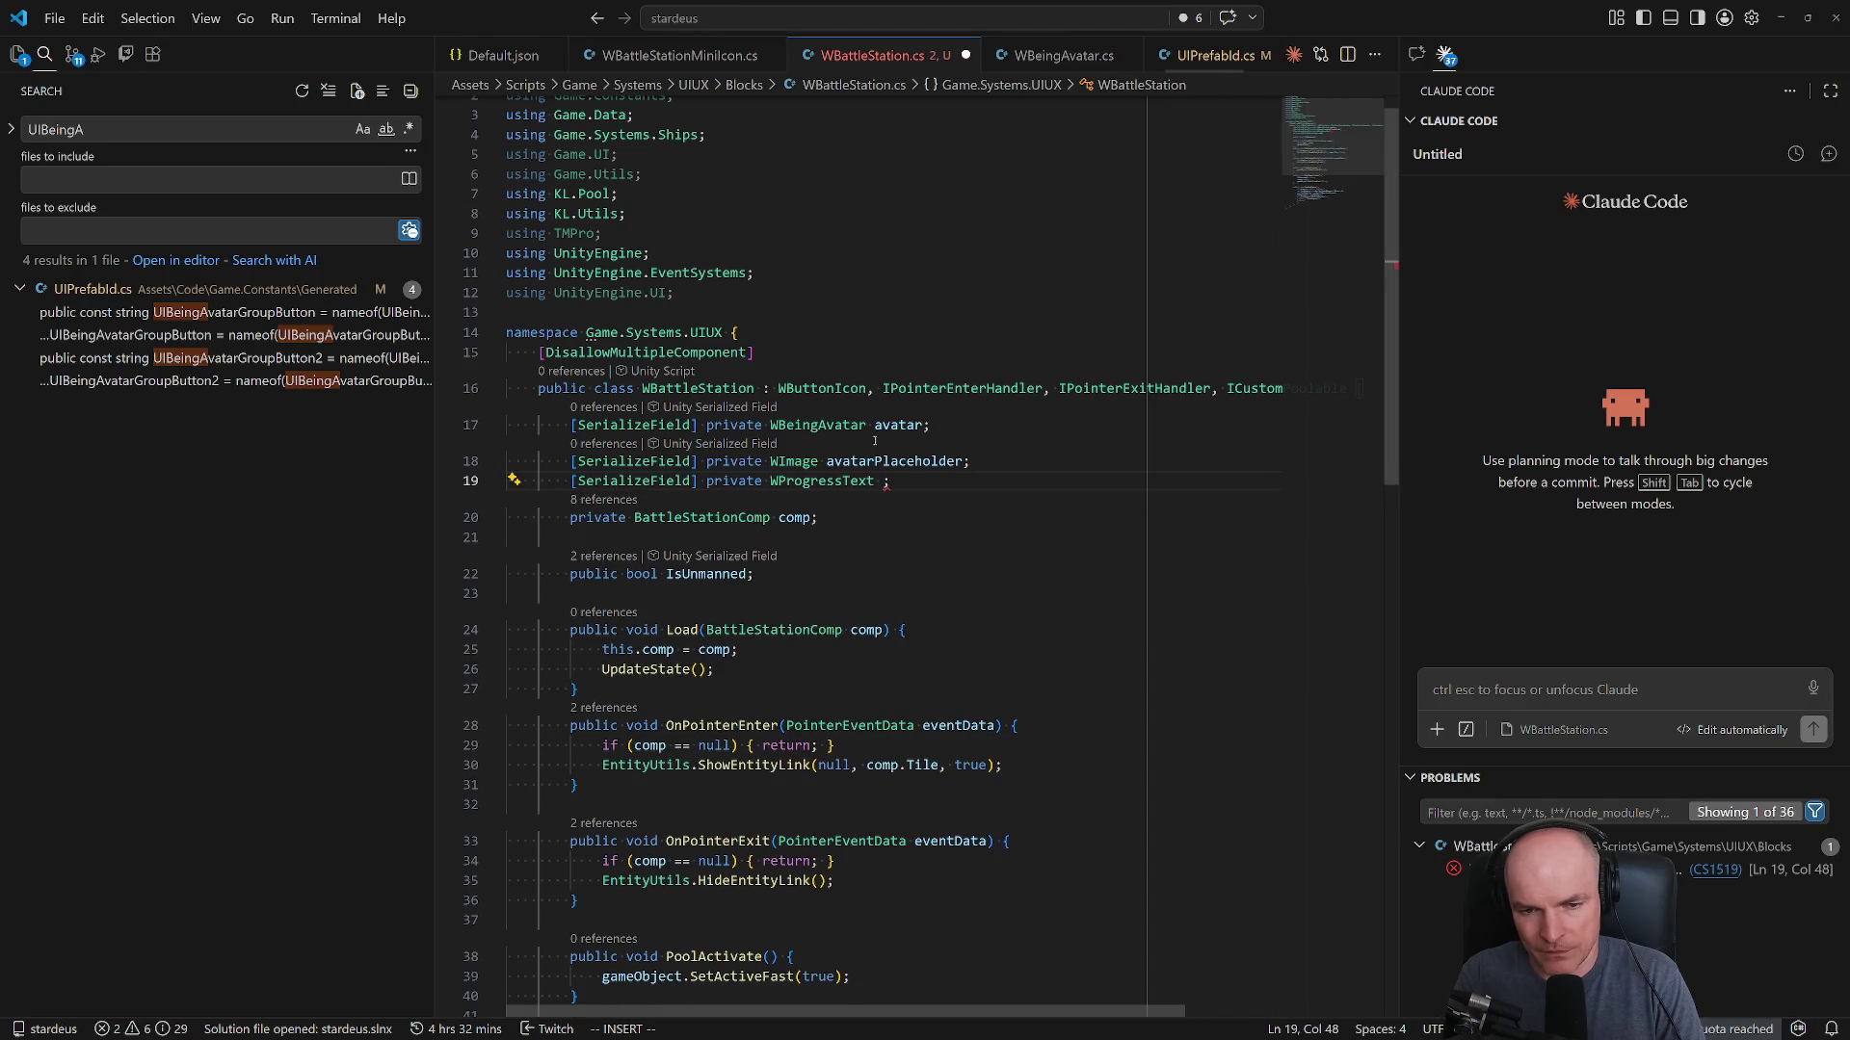
type("Button")
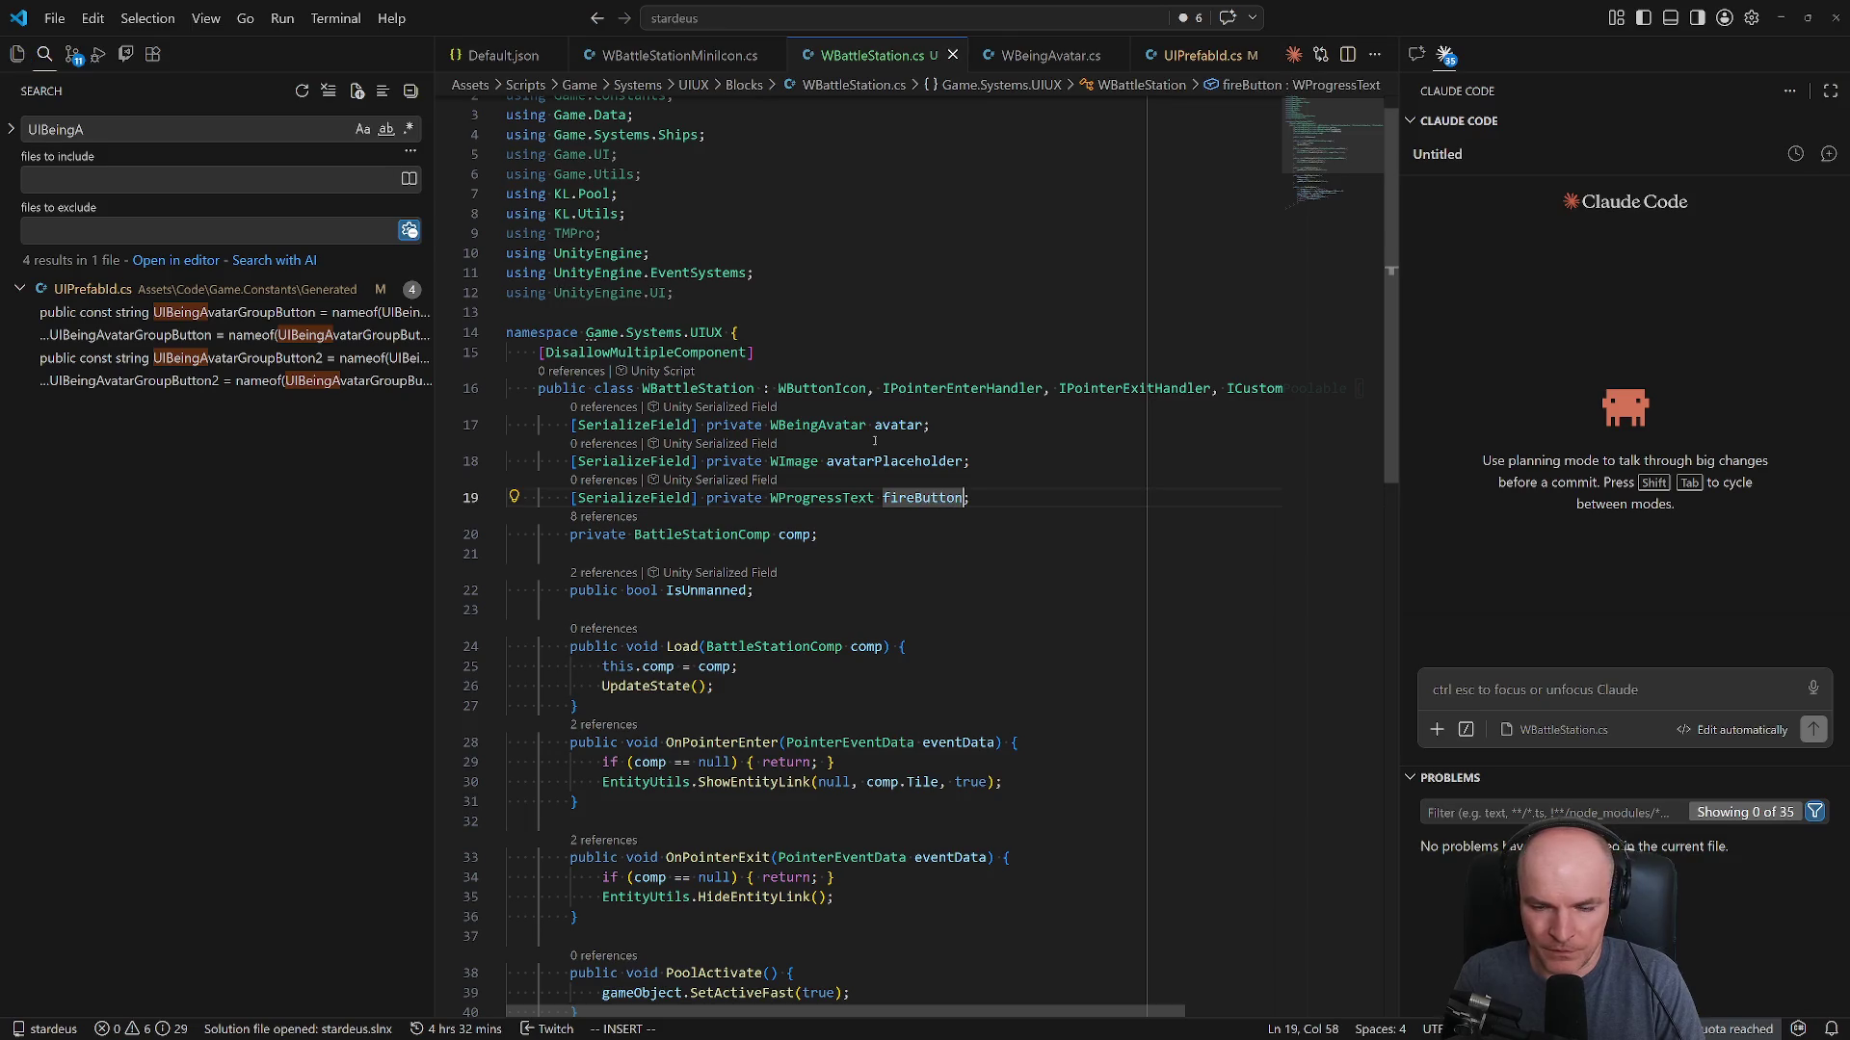
key("BackSpace")
key("BackSpace")
key("BackSpace")
type("chargeProgress")
key("Escape")
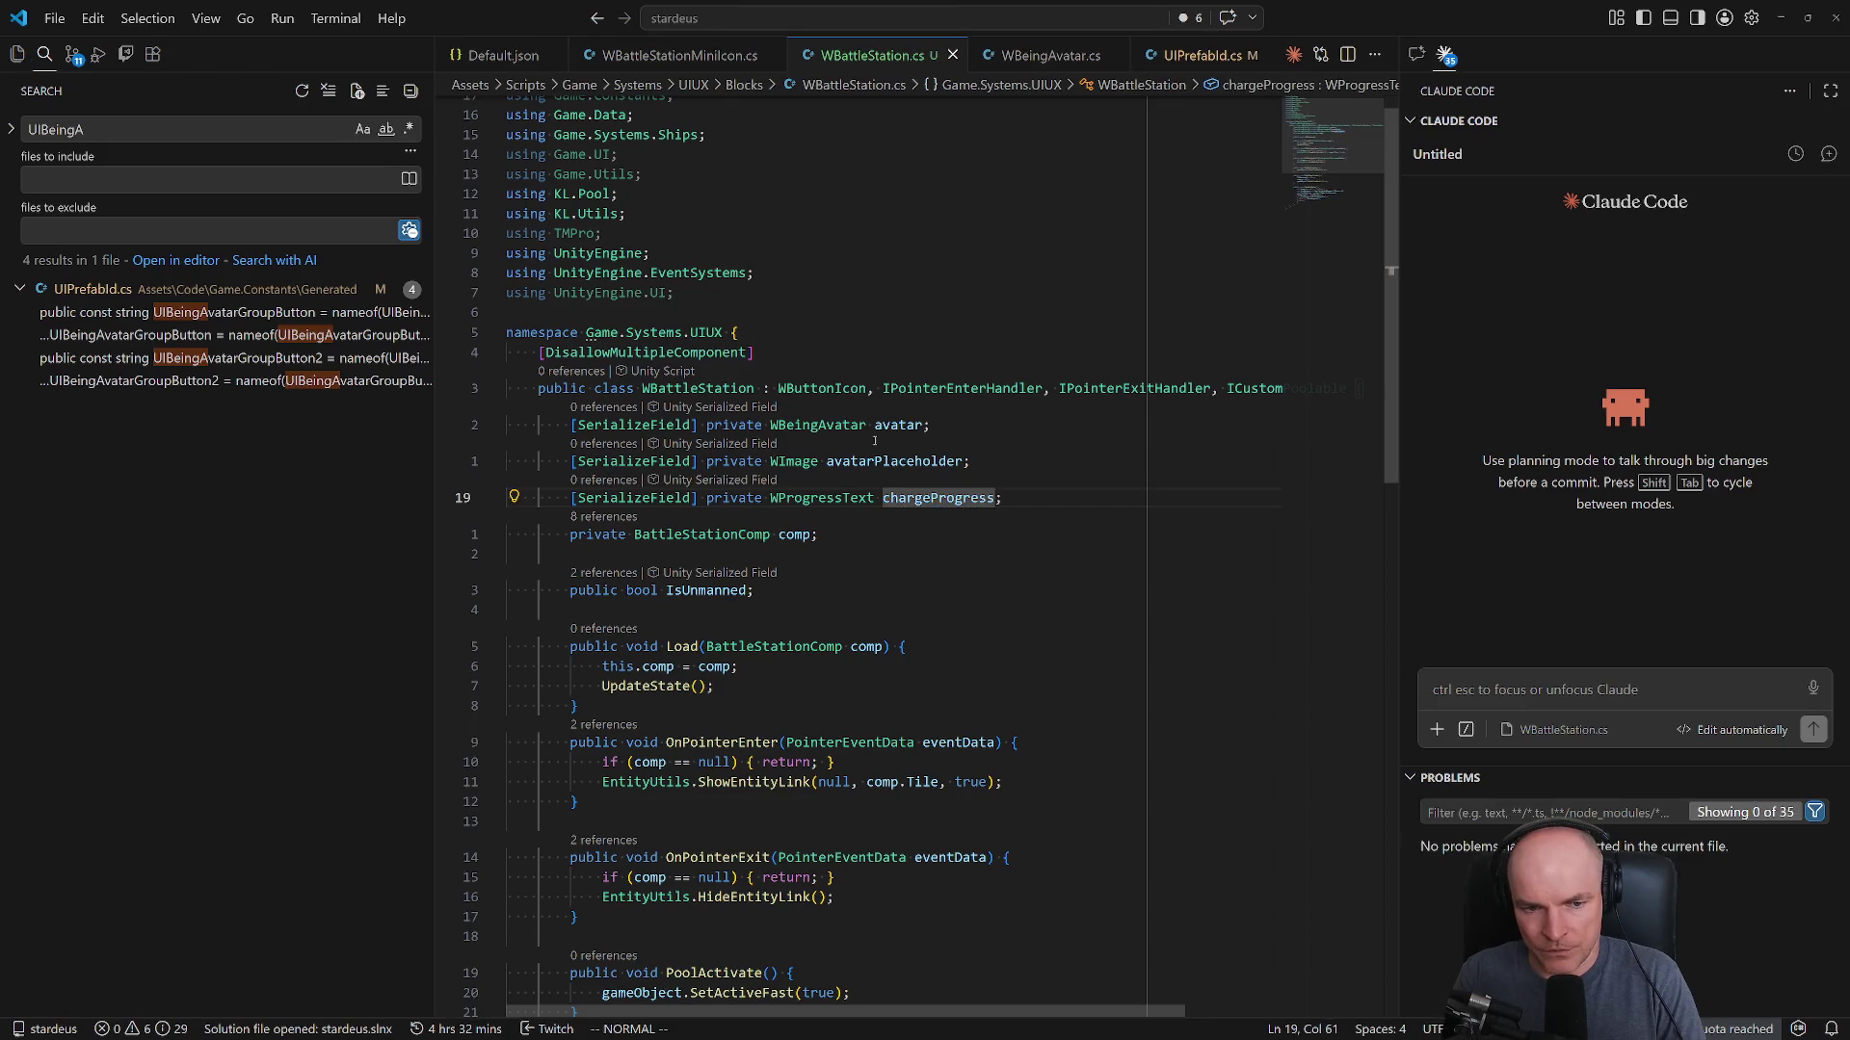
Add a WButton fireButton field and save the script.
key("y")
key("y")
key("p")
key("w")
key("w")
key("w")
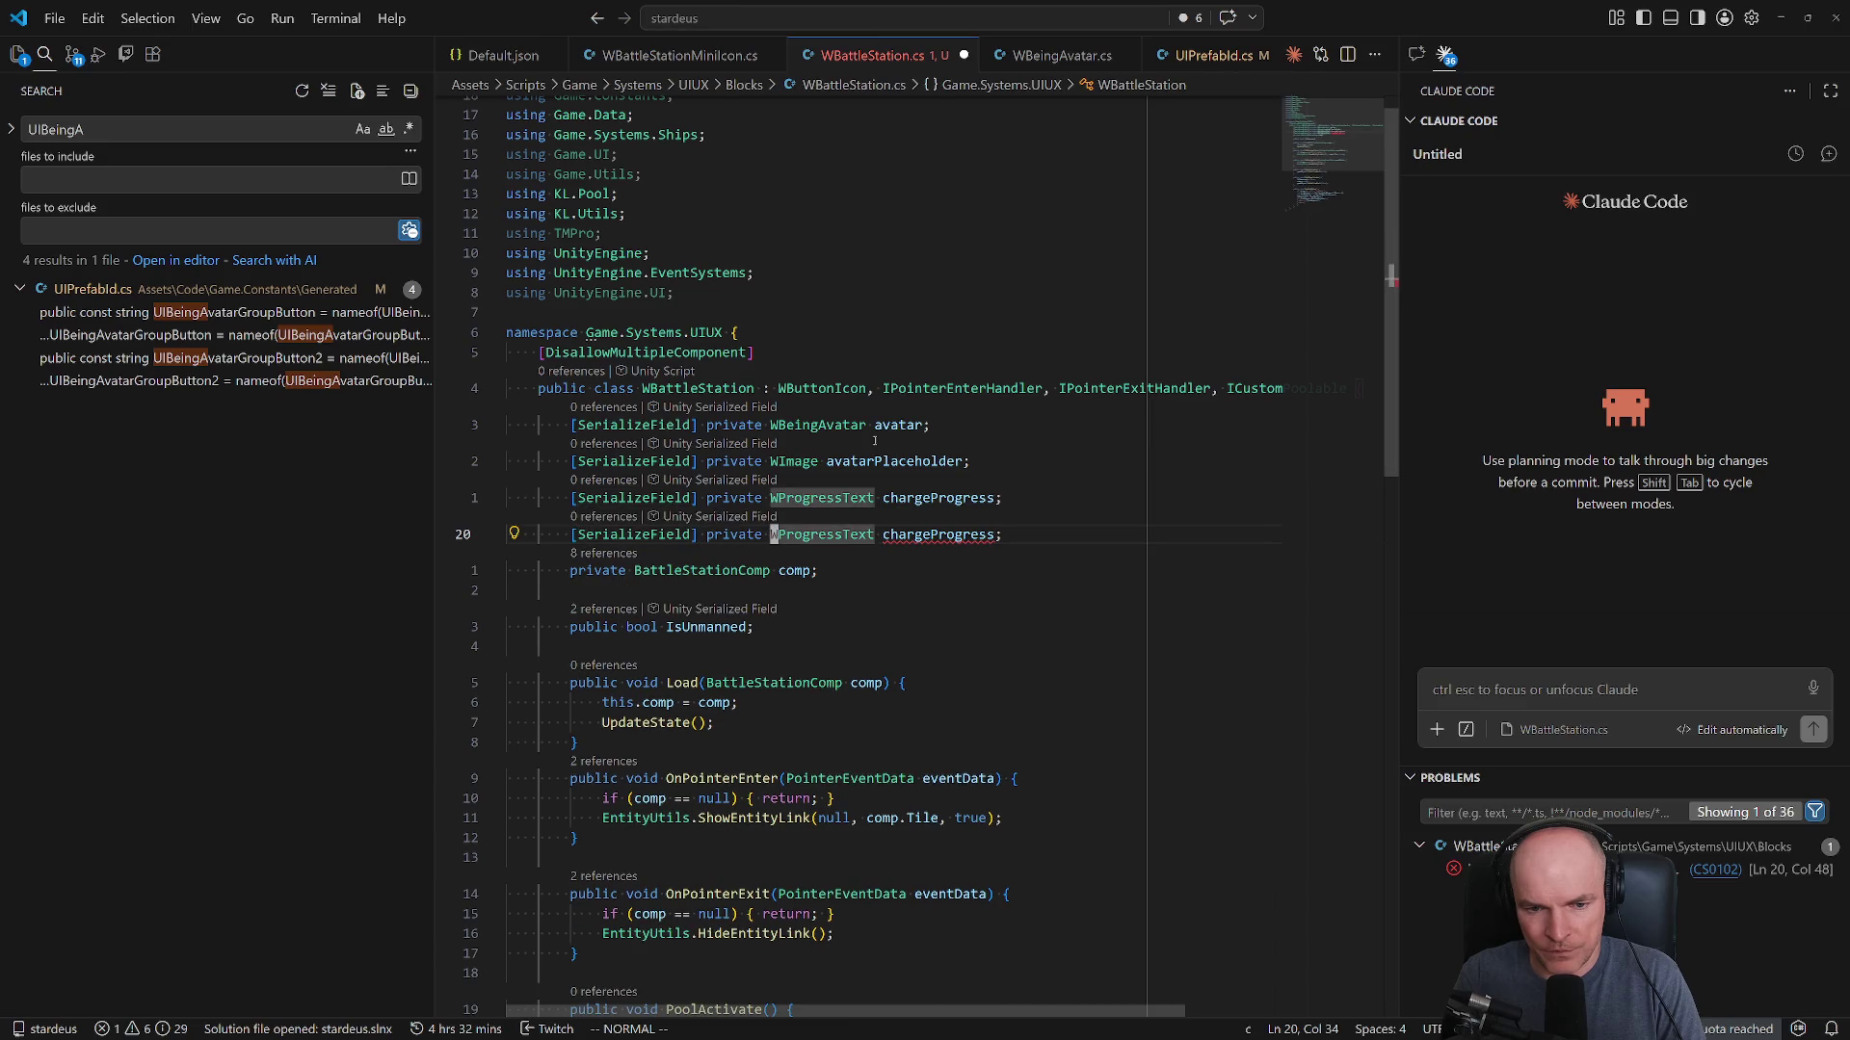
type("cwWButton")
key("Escape")
type("wcwfireButton")
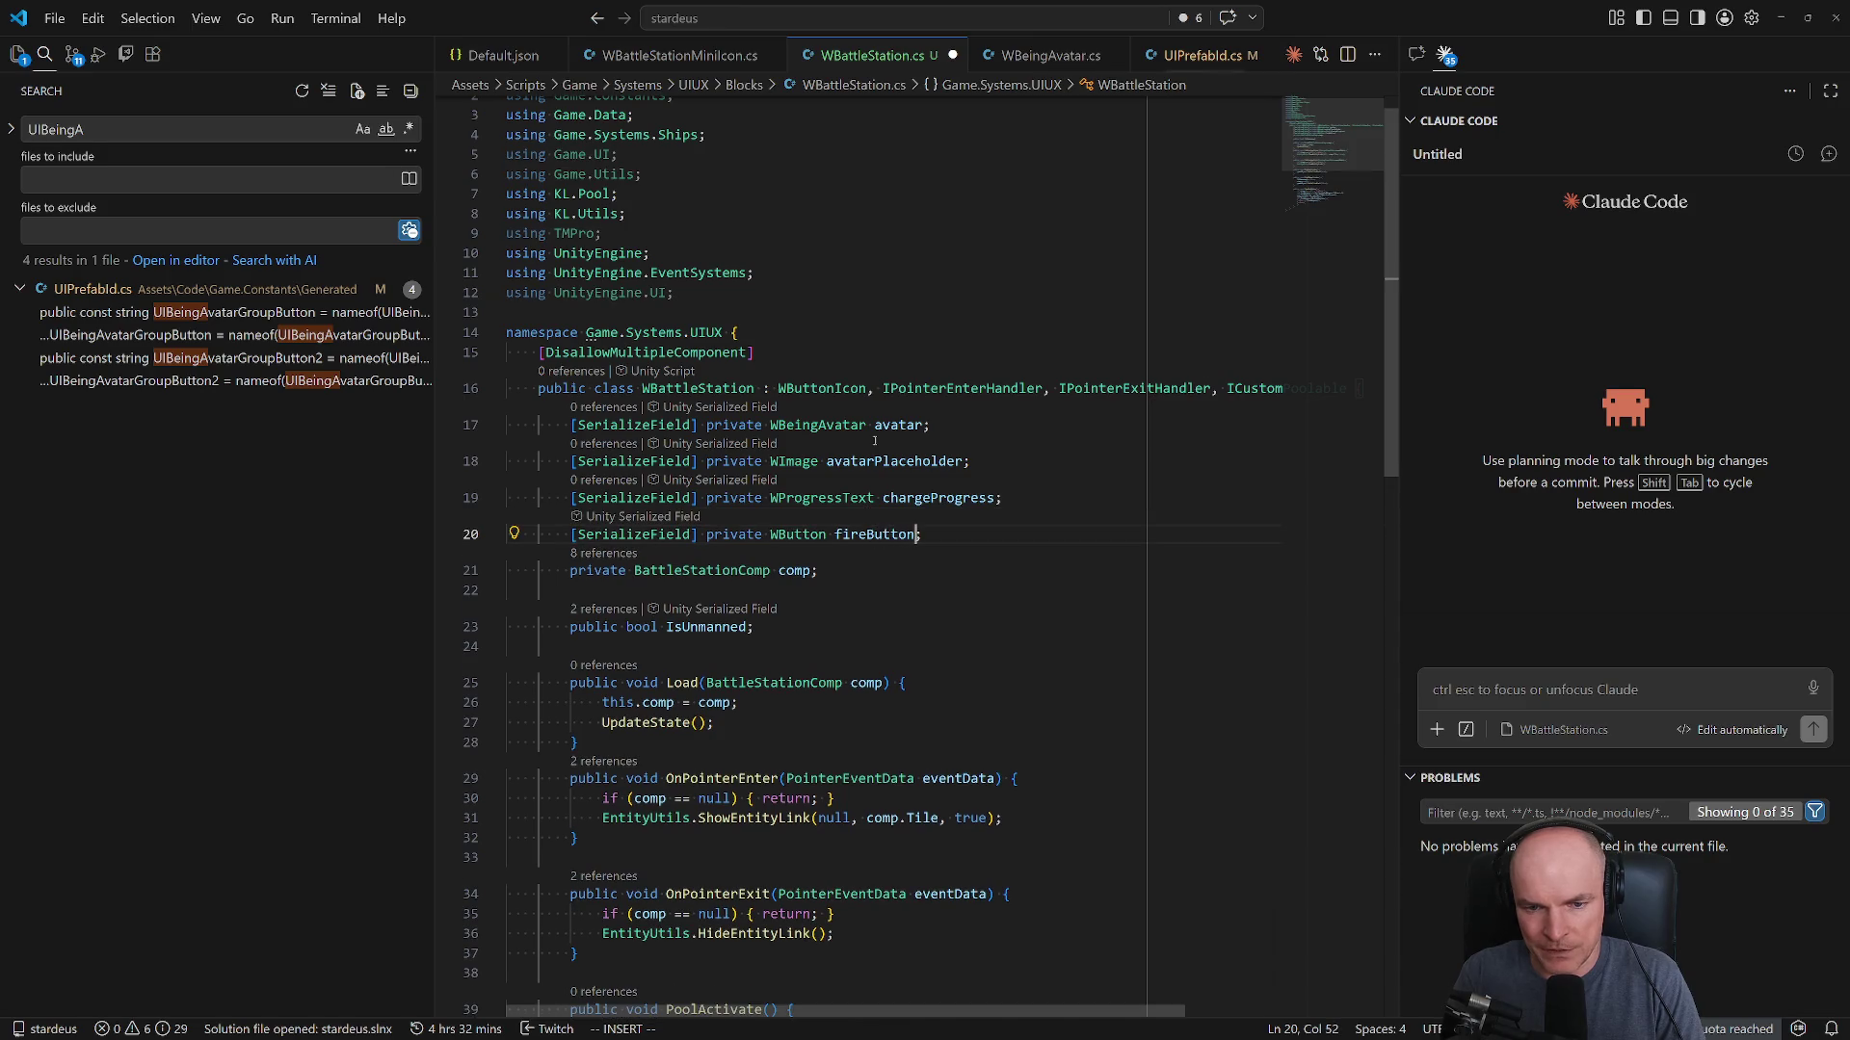
key("ctrl+s")
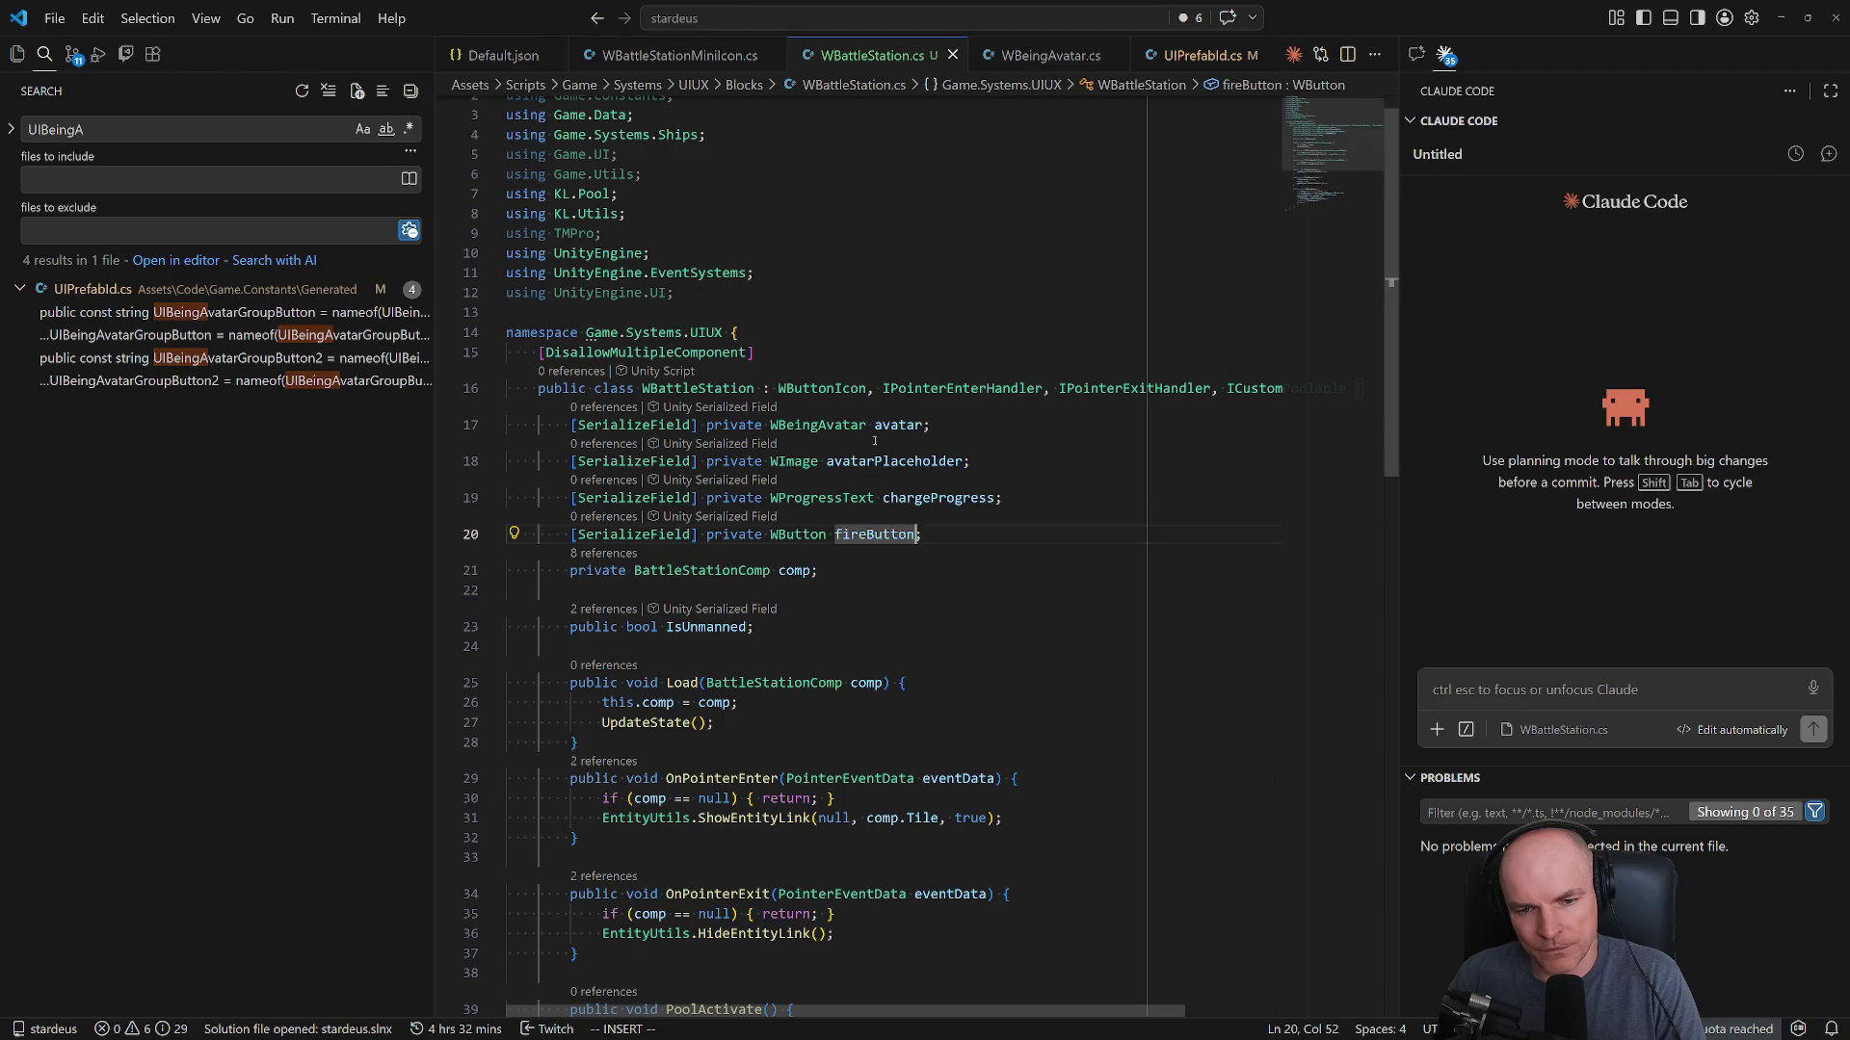
key("Escape")
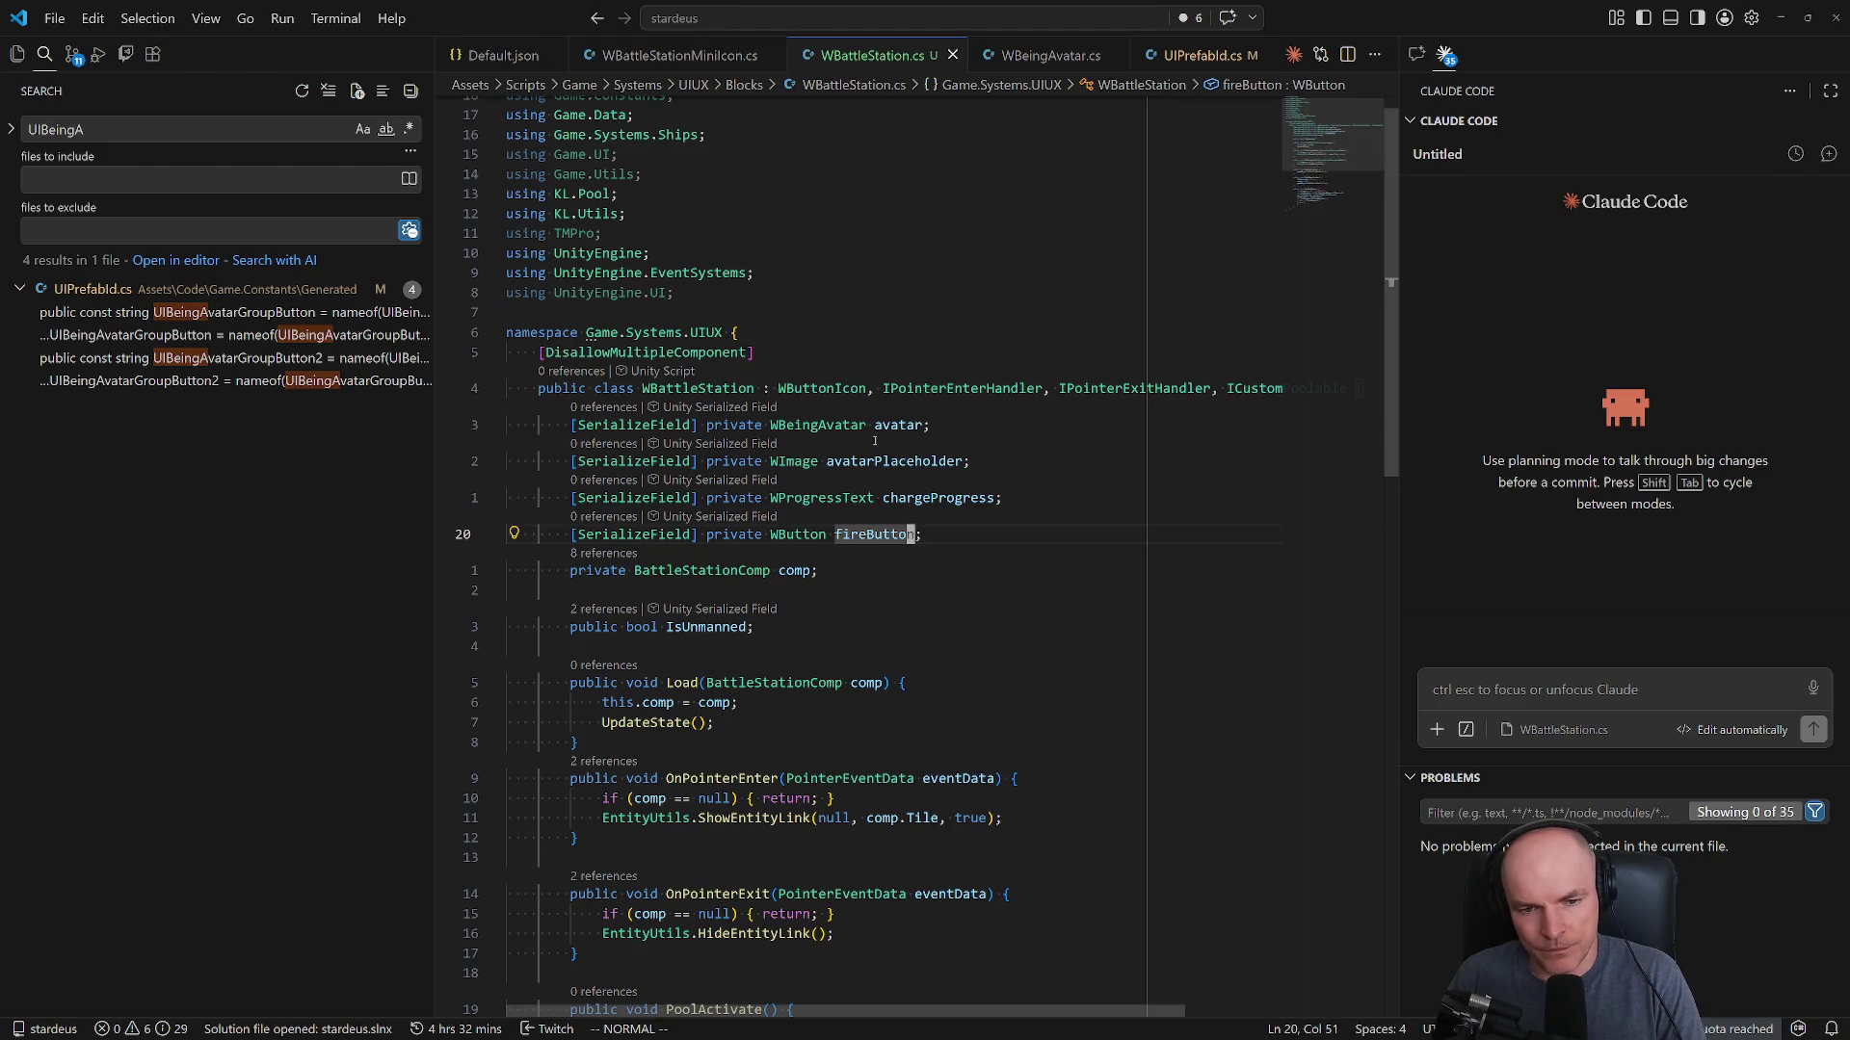
Scroll down and place the cursor inside the Load method.
scroll(932, 473, "down", 1)
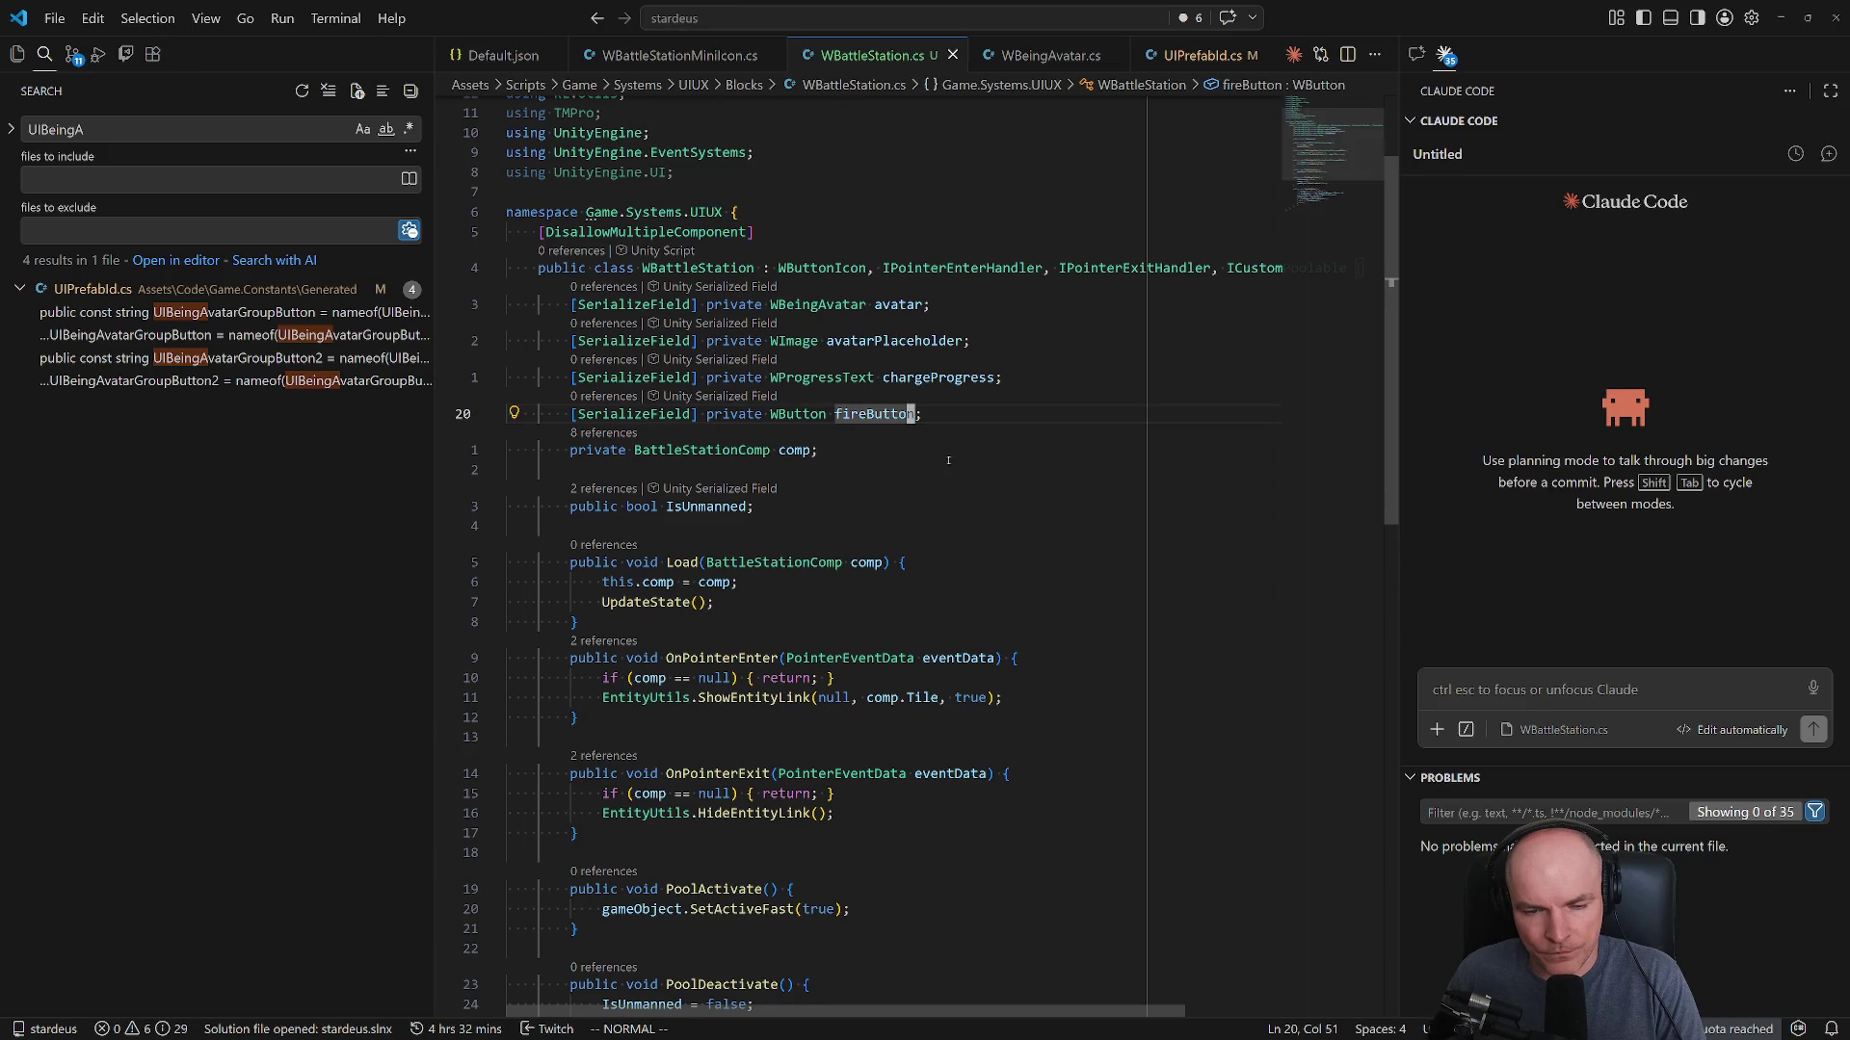
scroll(858, 484, "down", 3)
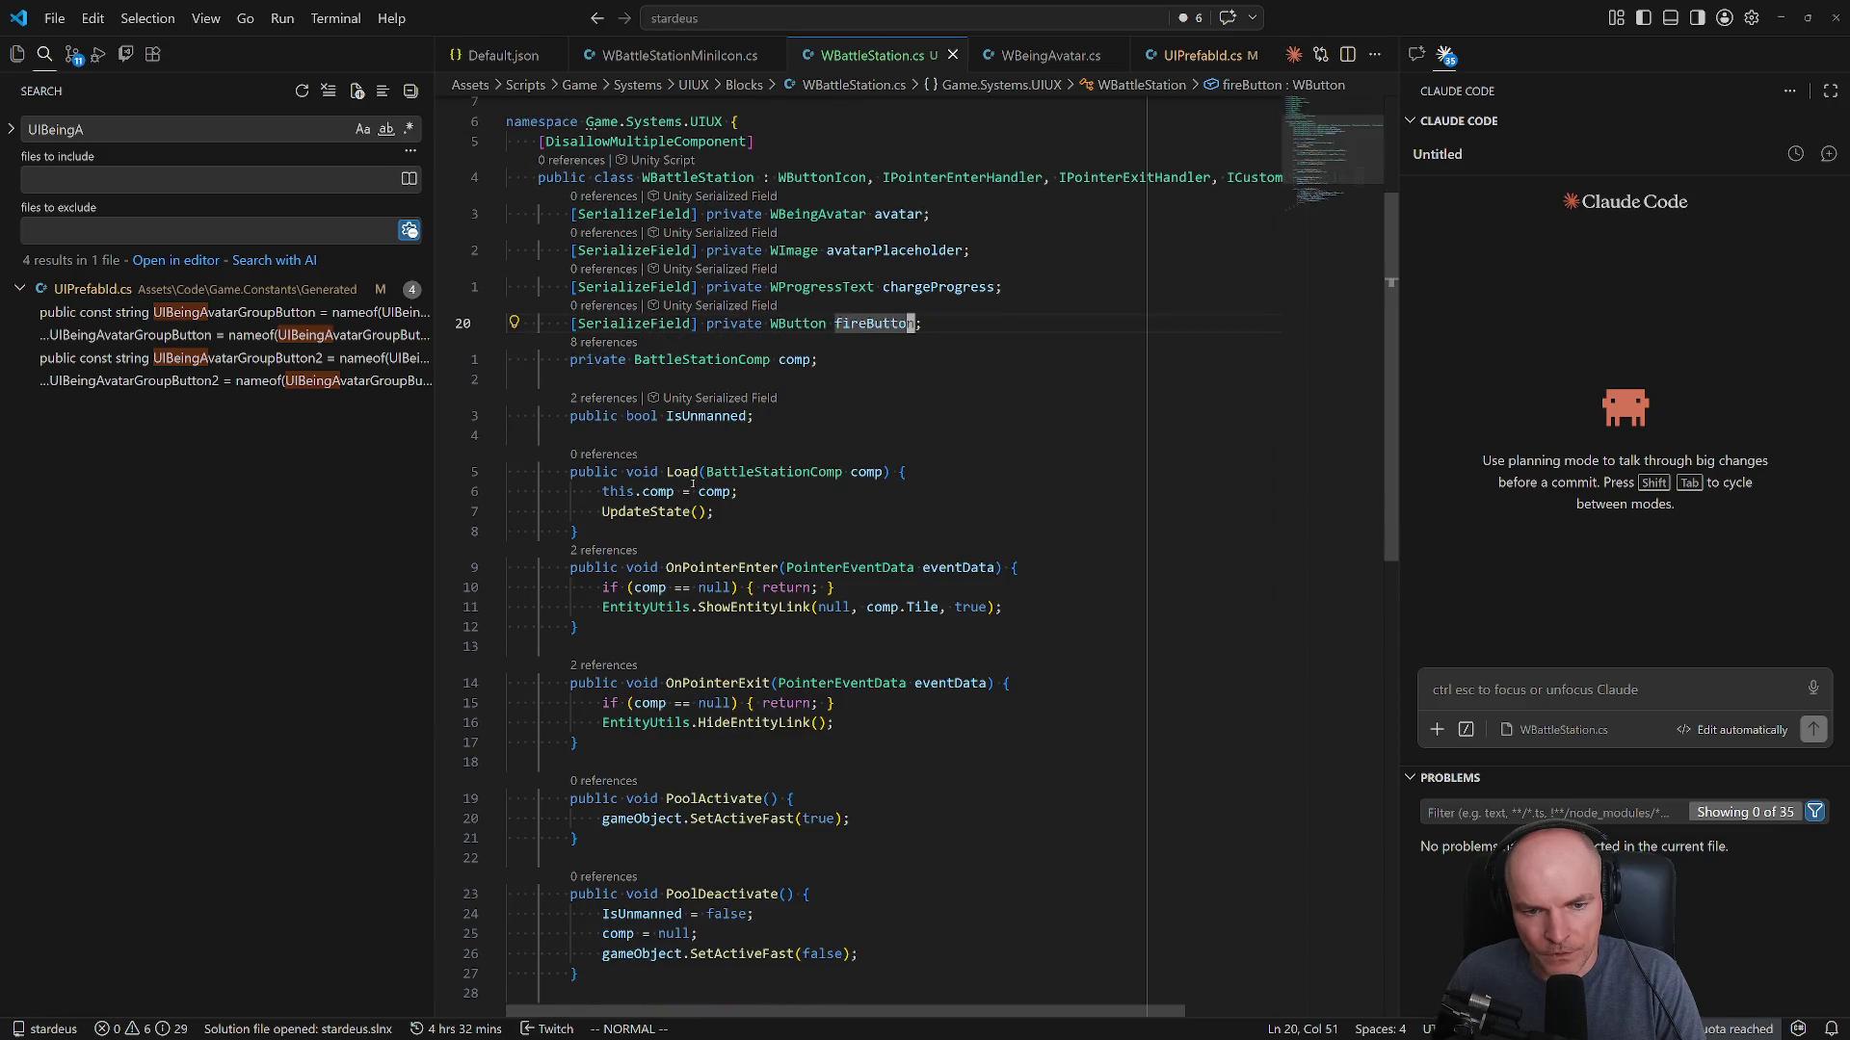
scroll(725, 464, "down", 2)
left_click(682, 353)
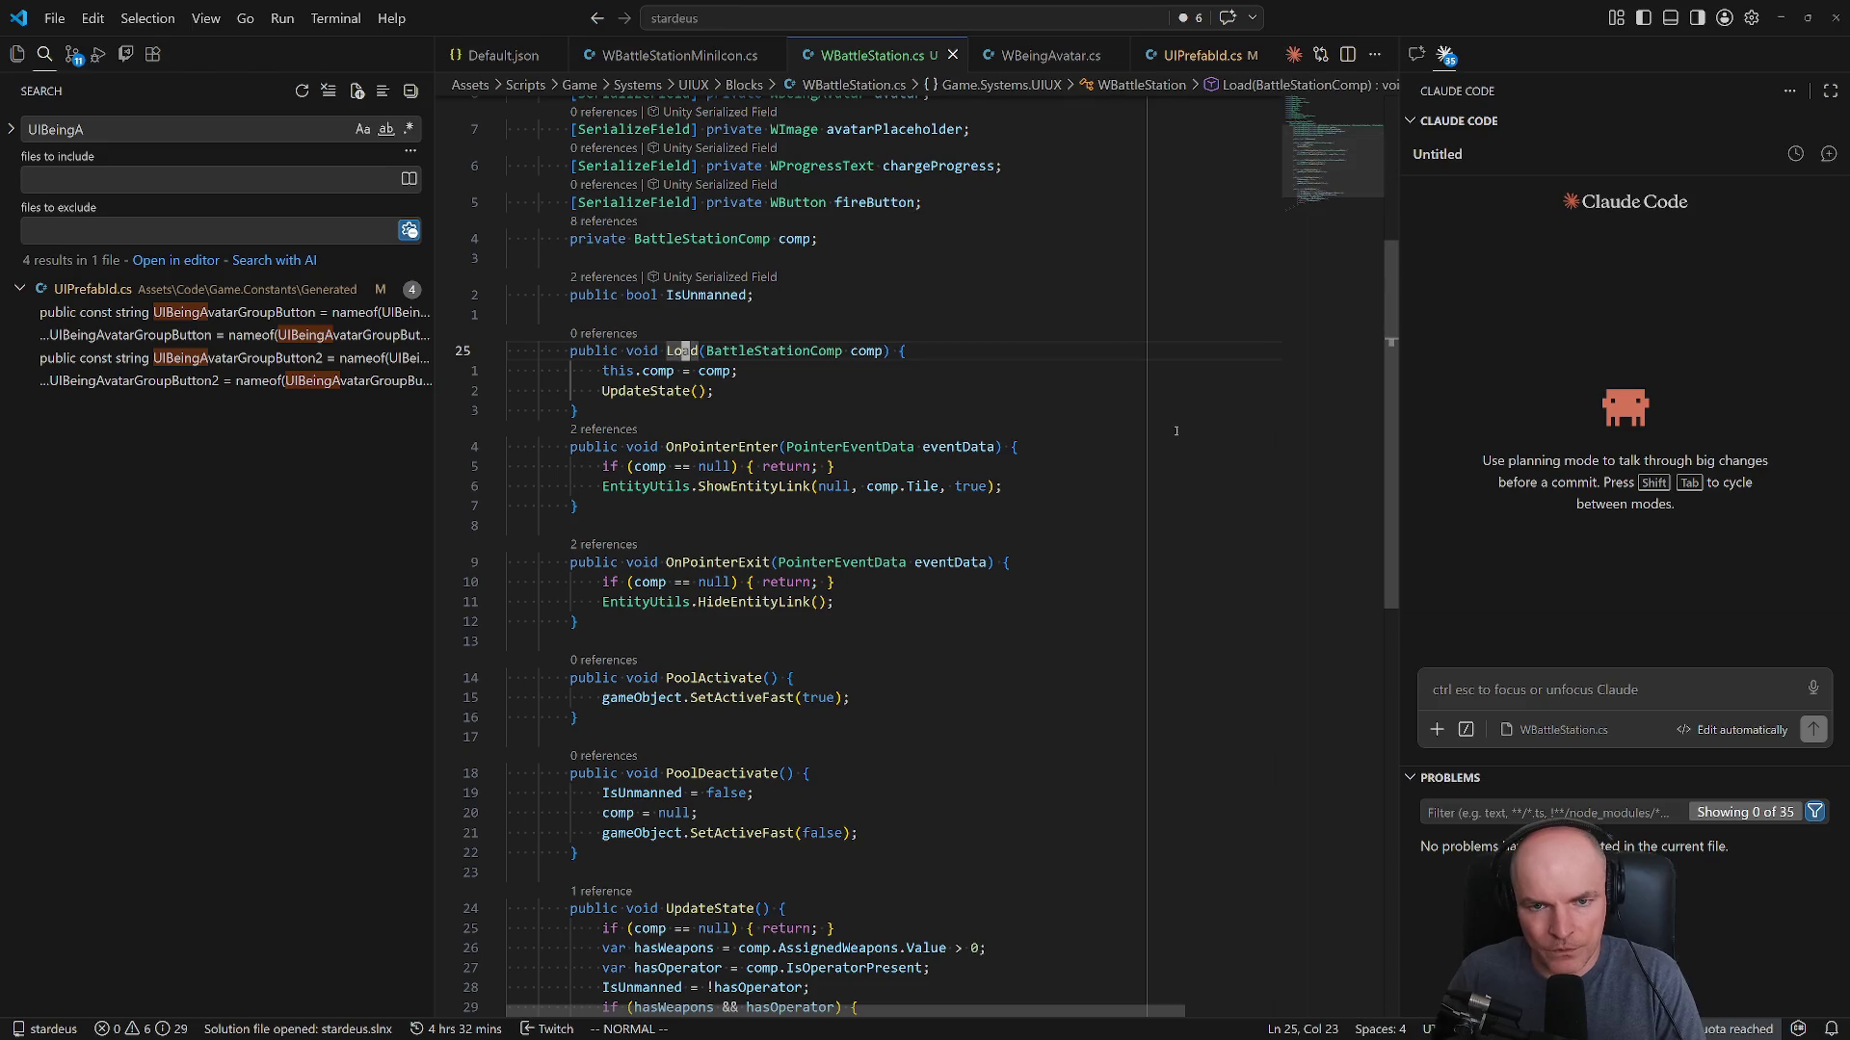
scroll(682, 352, "up", 3)
Discard the unfinished avatar assignment line in WBattleStation's Load method.
key("j")
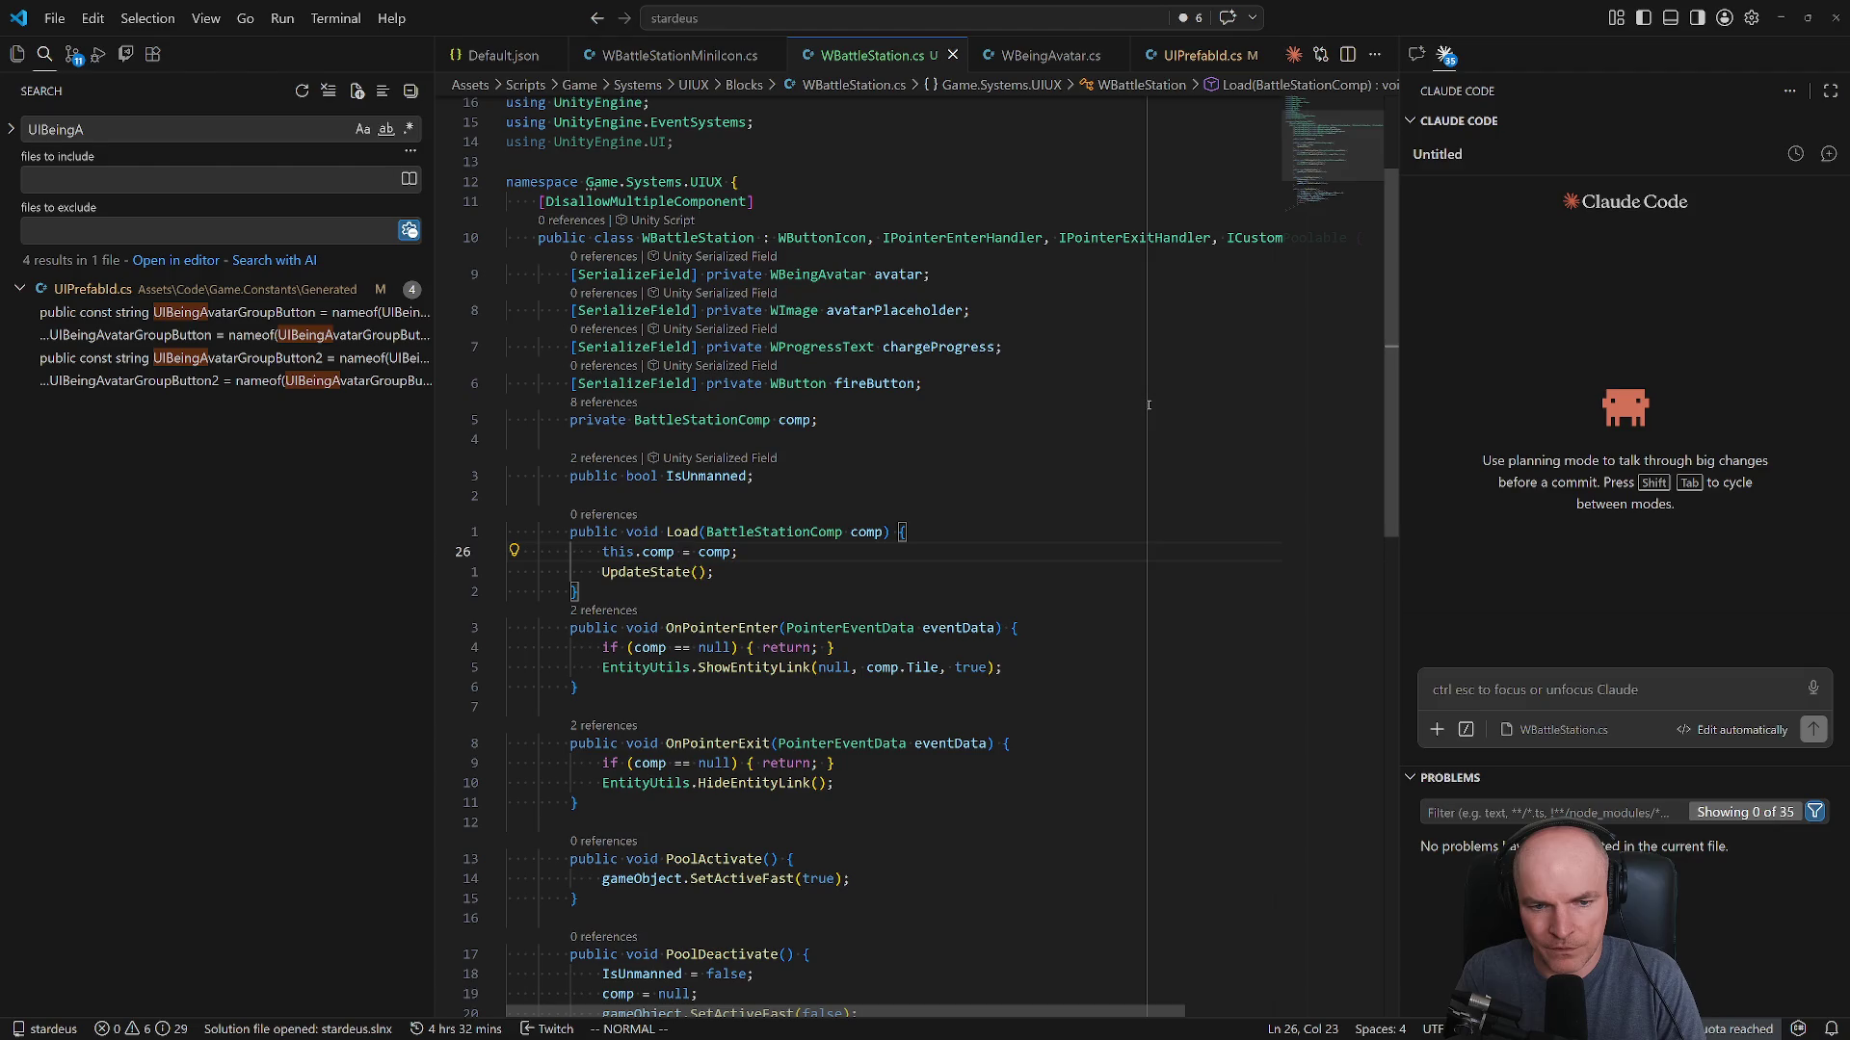
type("oava")
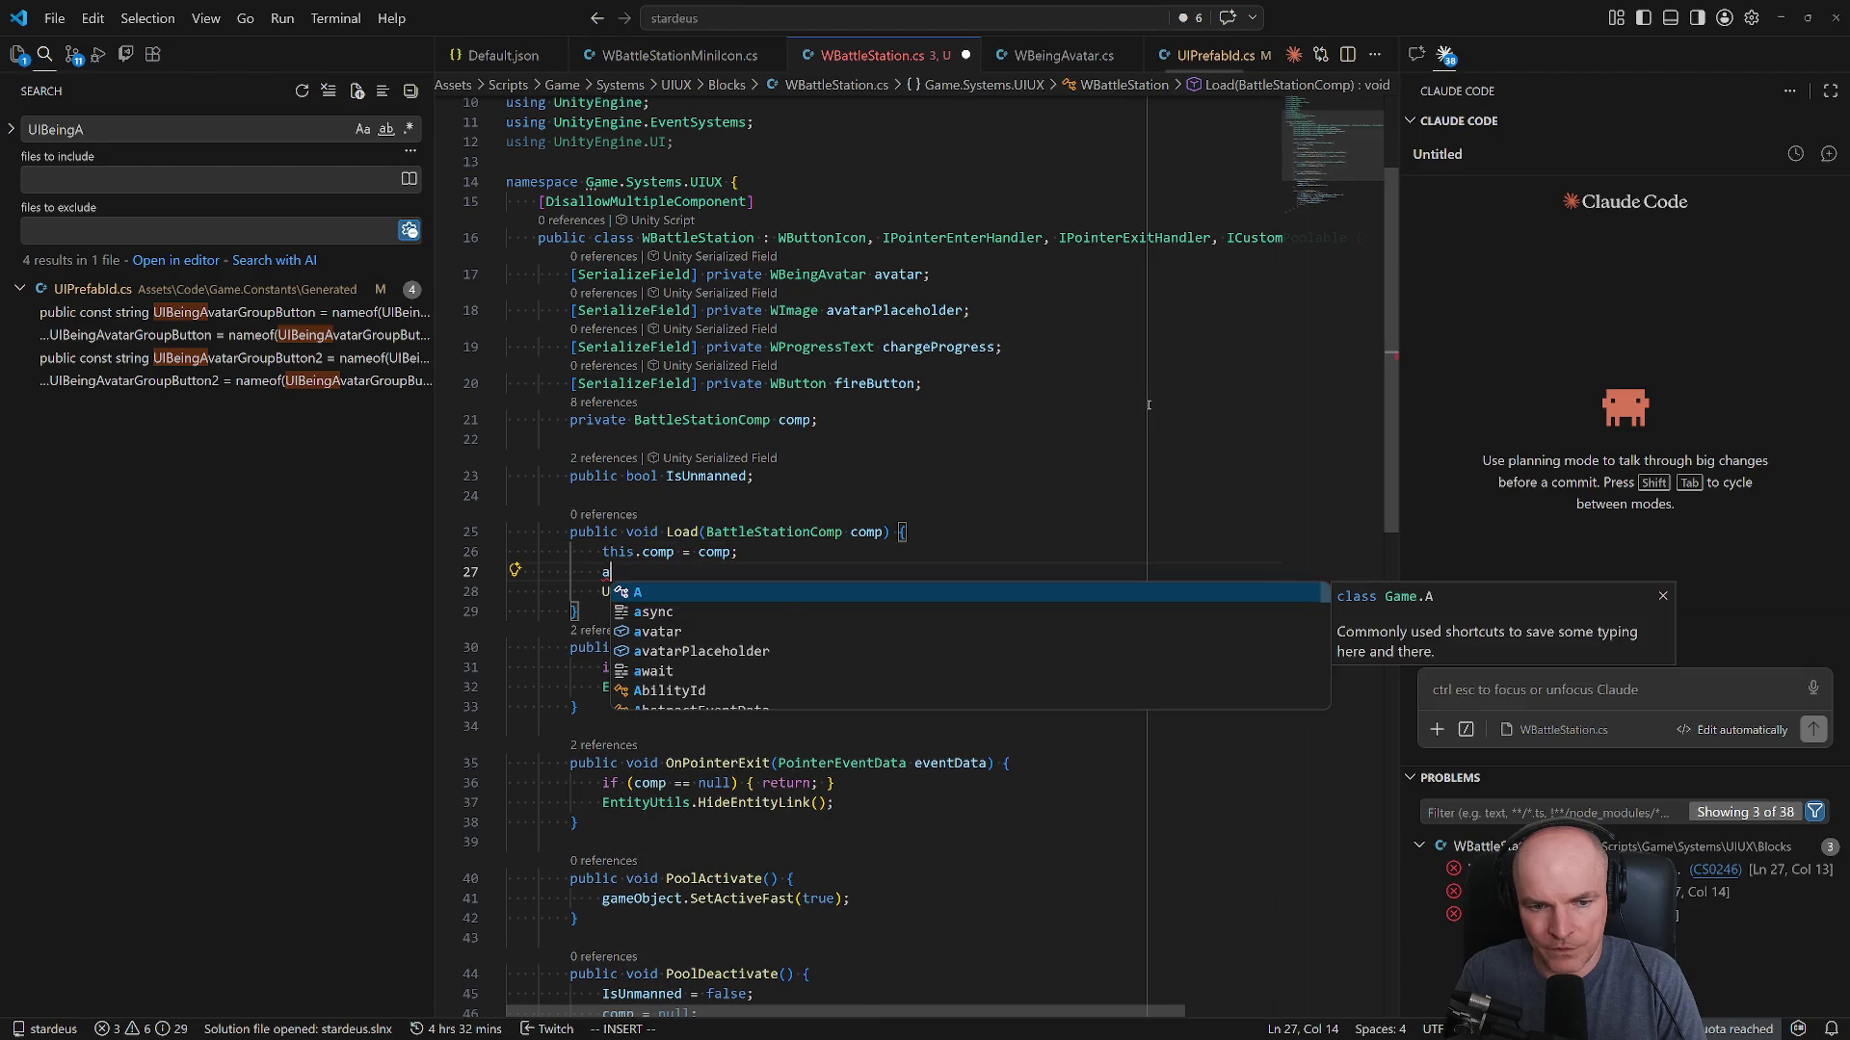
key("Tab")
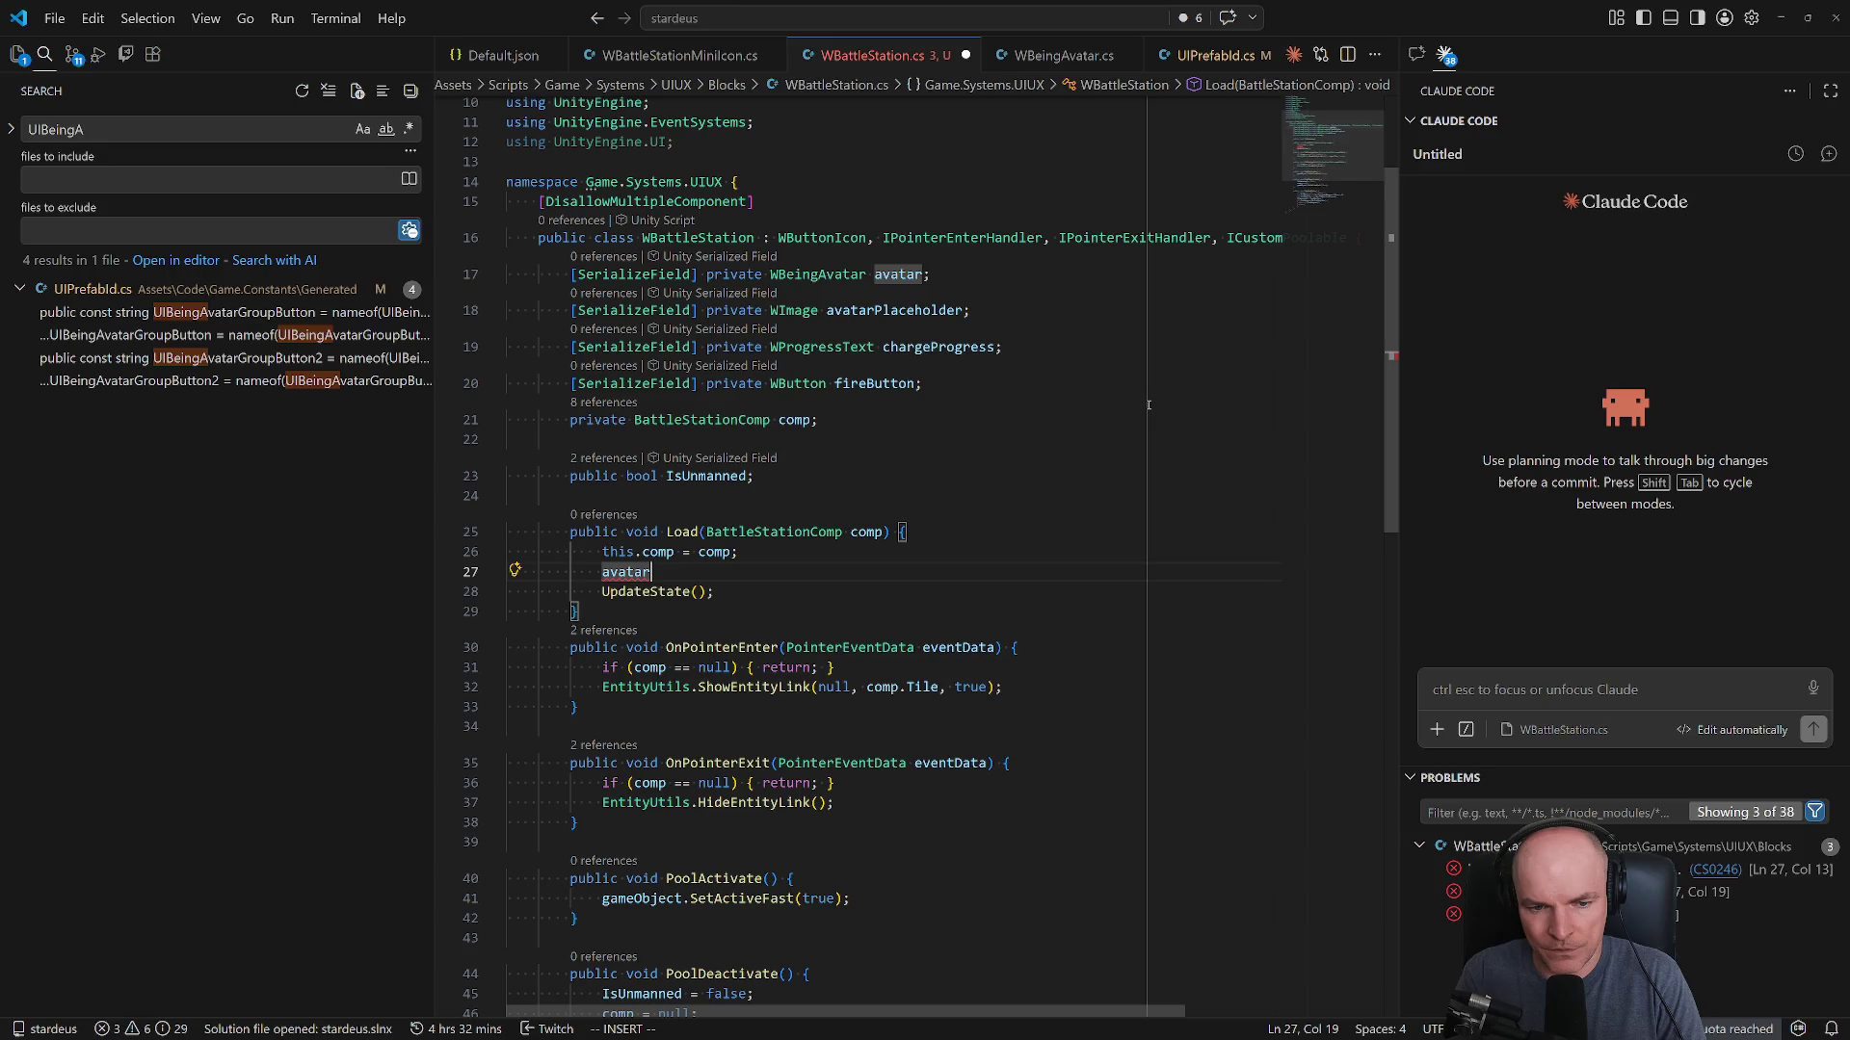
key("Escape")
key("d")
key("d")
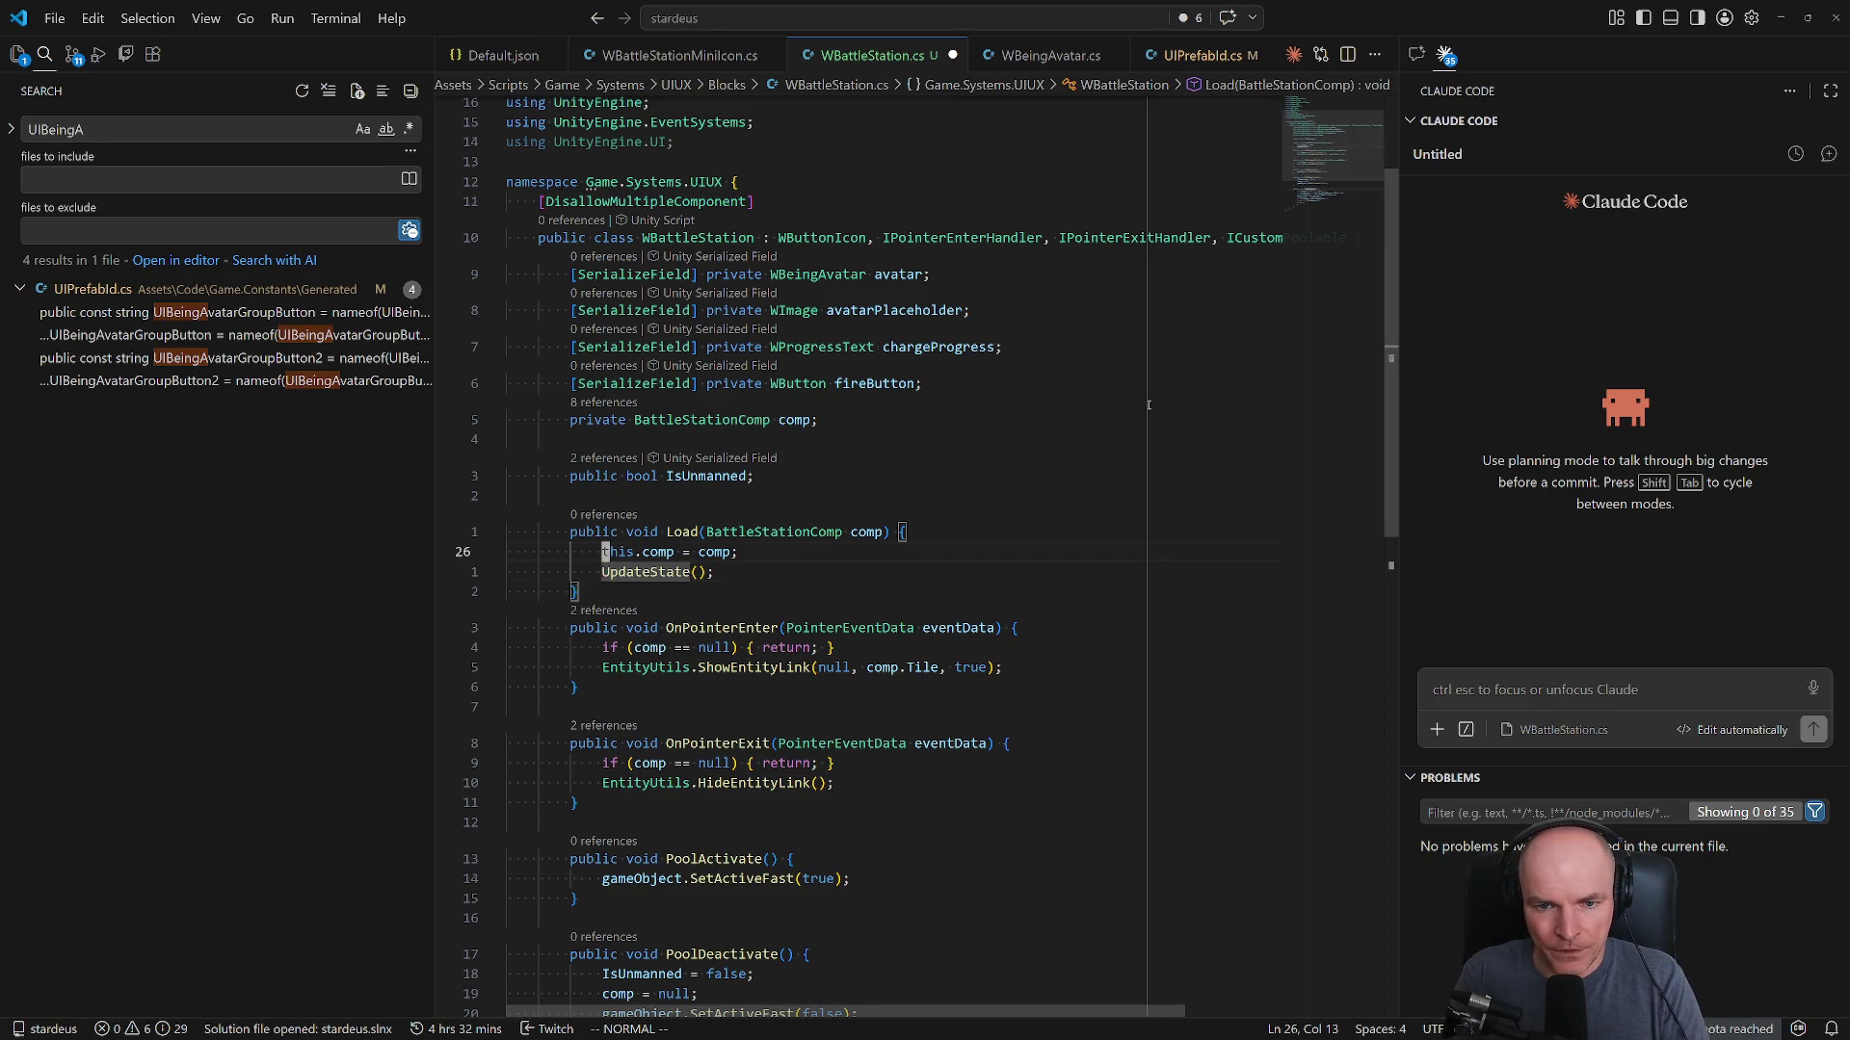
Add fireButton.Load(OnFire); above UpdateState and save the file.
key("shift+o")
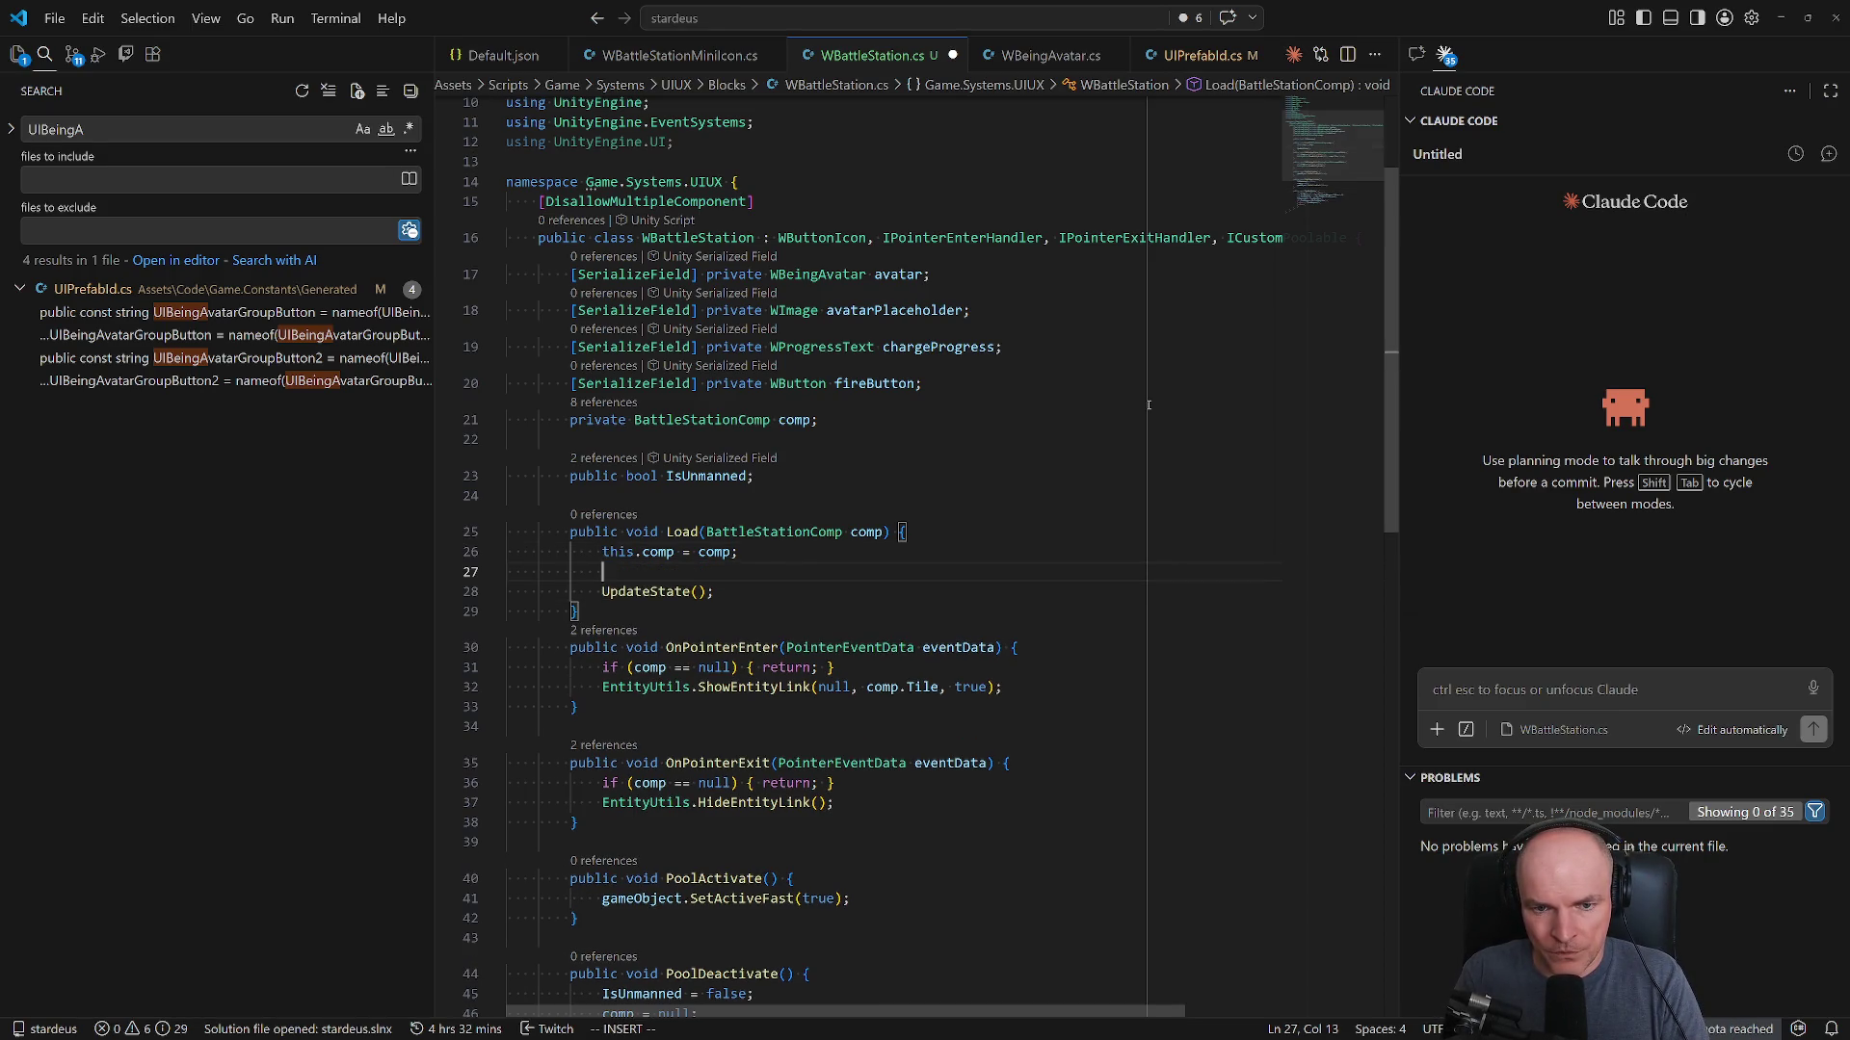
type("fi")
key("Tab")
type(".Lo")
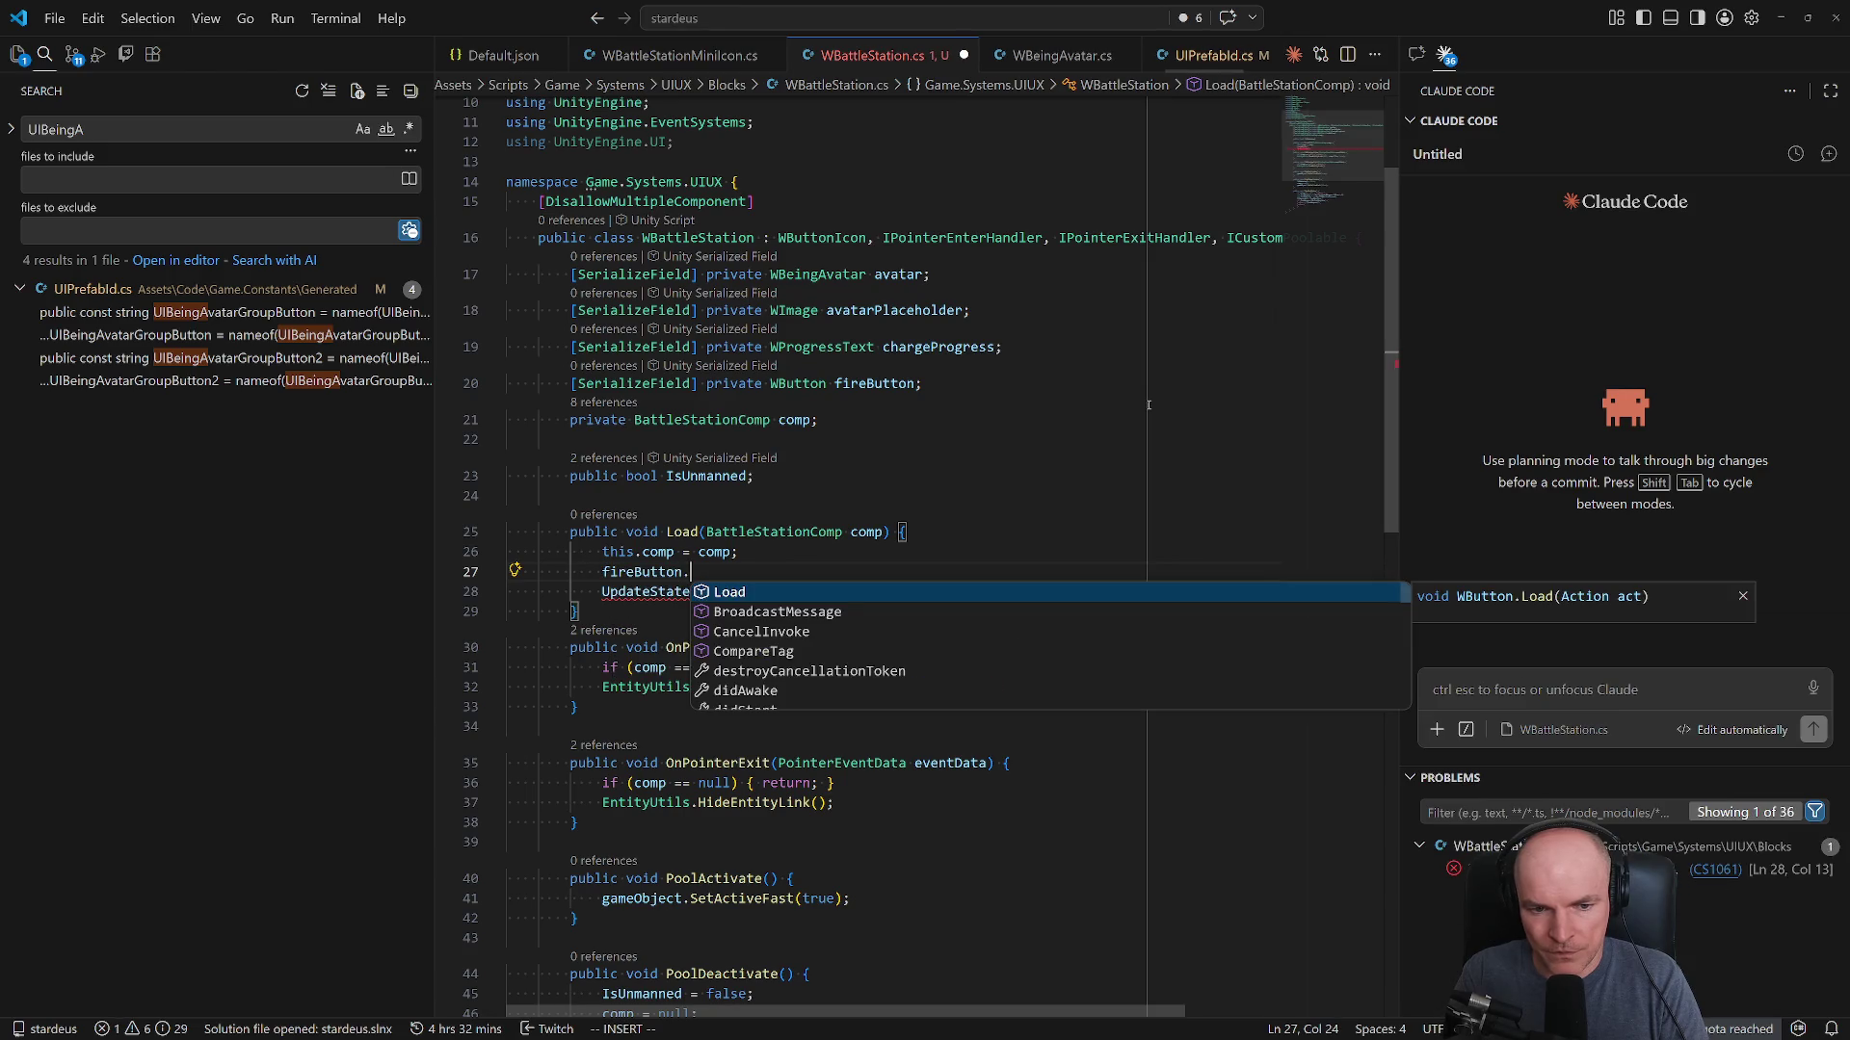
key("Tab")
type("(On")
type("Fire")
key("End")
type(";")
key("Escape")
key("ctrl+s")
Rename the handler to OnClickFire, generate its method stub, and clear the throw line.
key("ctrl+semicolon")
key("Escape")
key("shift+f")
key("shift+f")
type("iClick")
key("Escape")
key("ctrl+s")
key("ctrl+period")
key("Escape")
key("j")
key("j")
key("j")
key("c")
key("c")
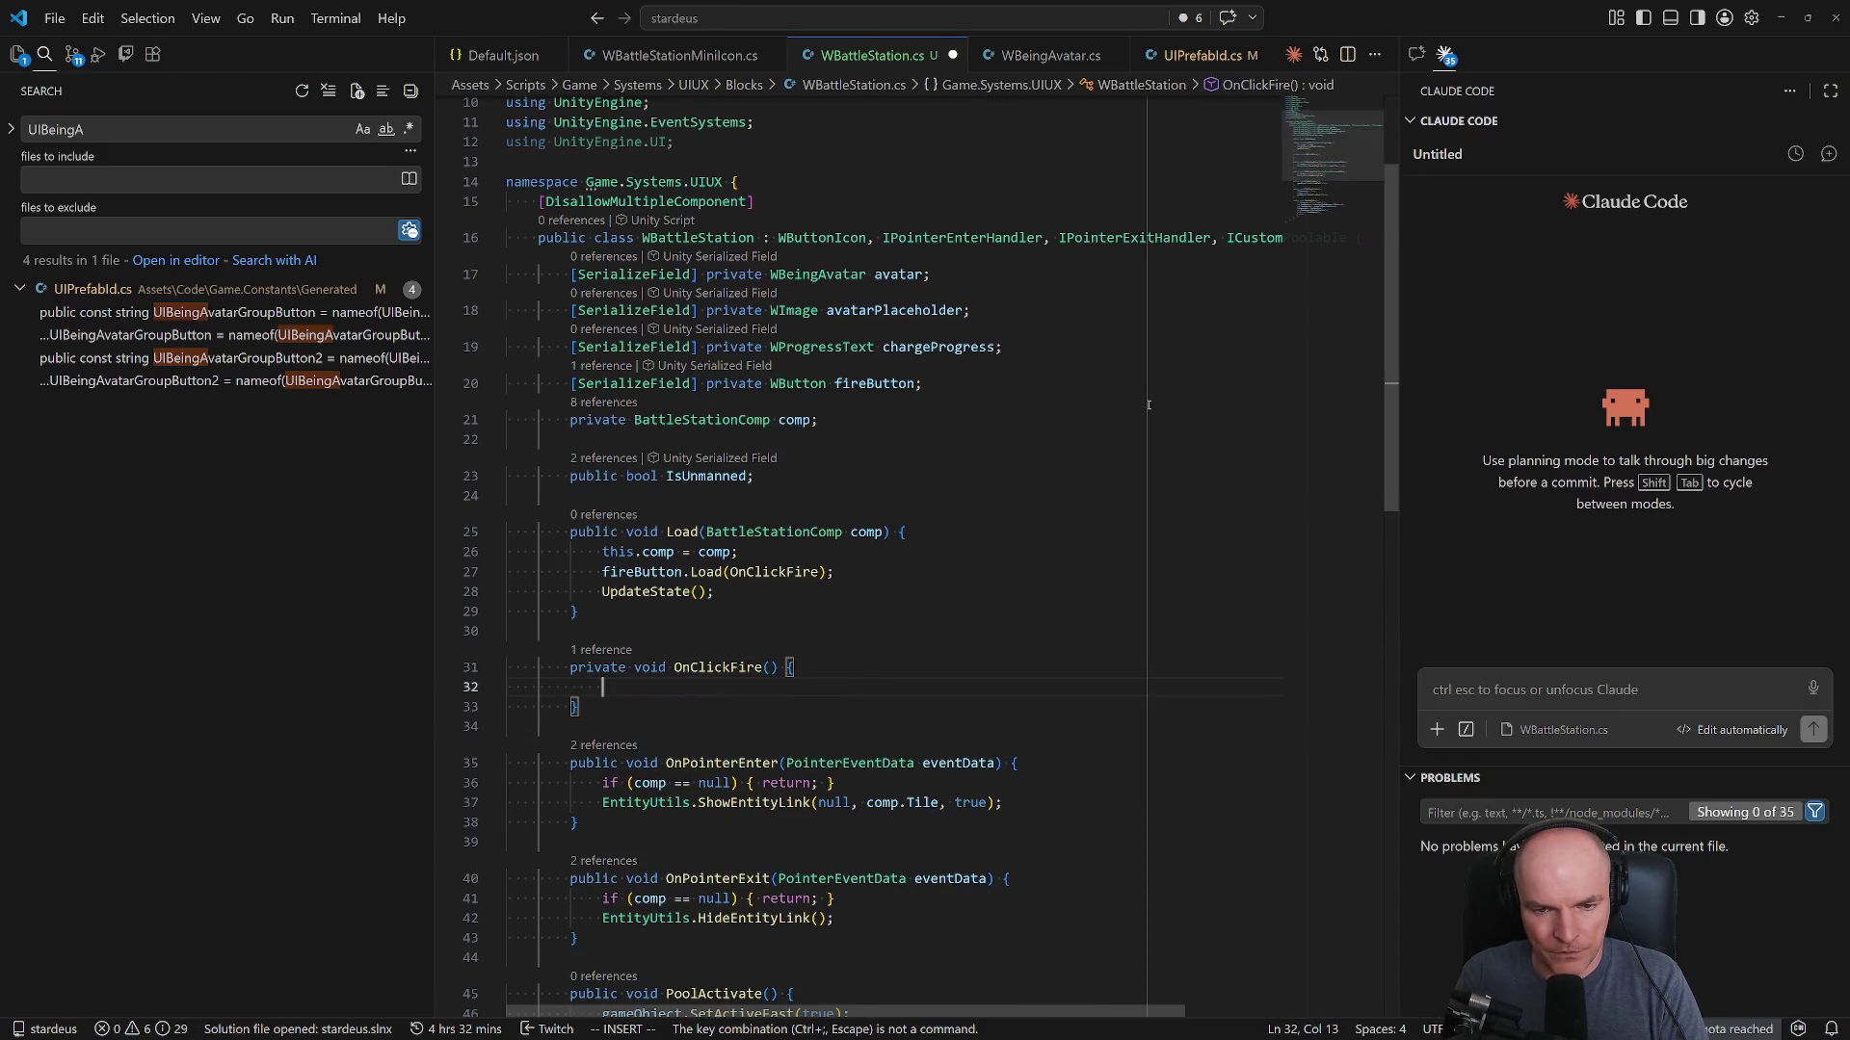
Browse comp's members and write a comp.ManualFire(); call in OnClickFire.
type("comp.f")
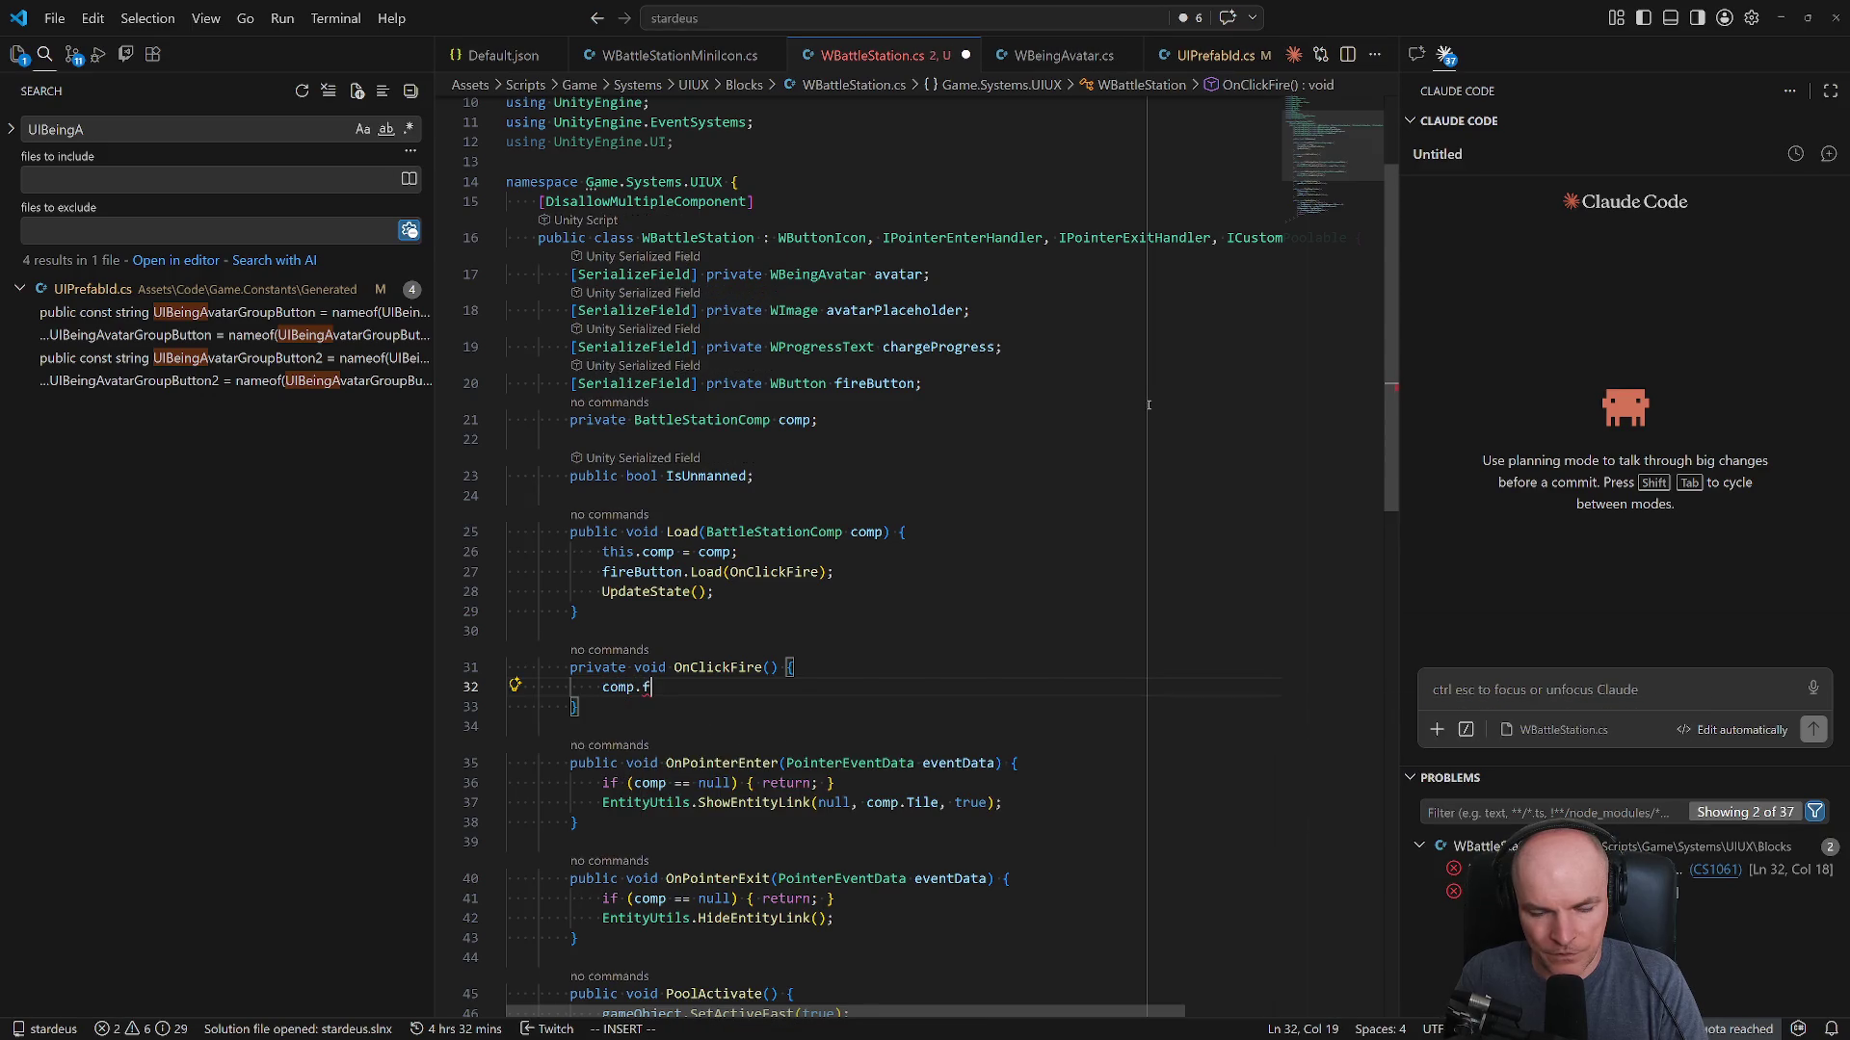
type("w")
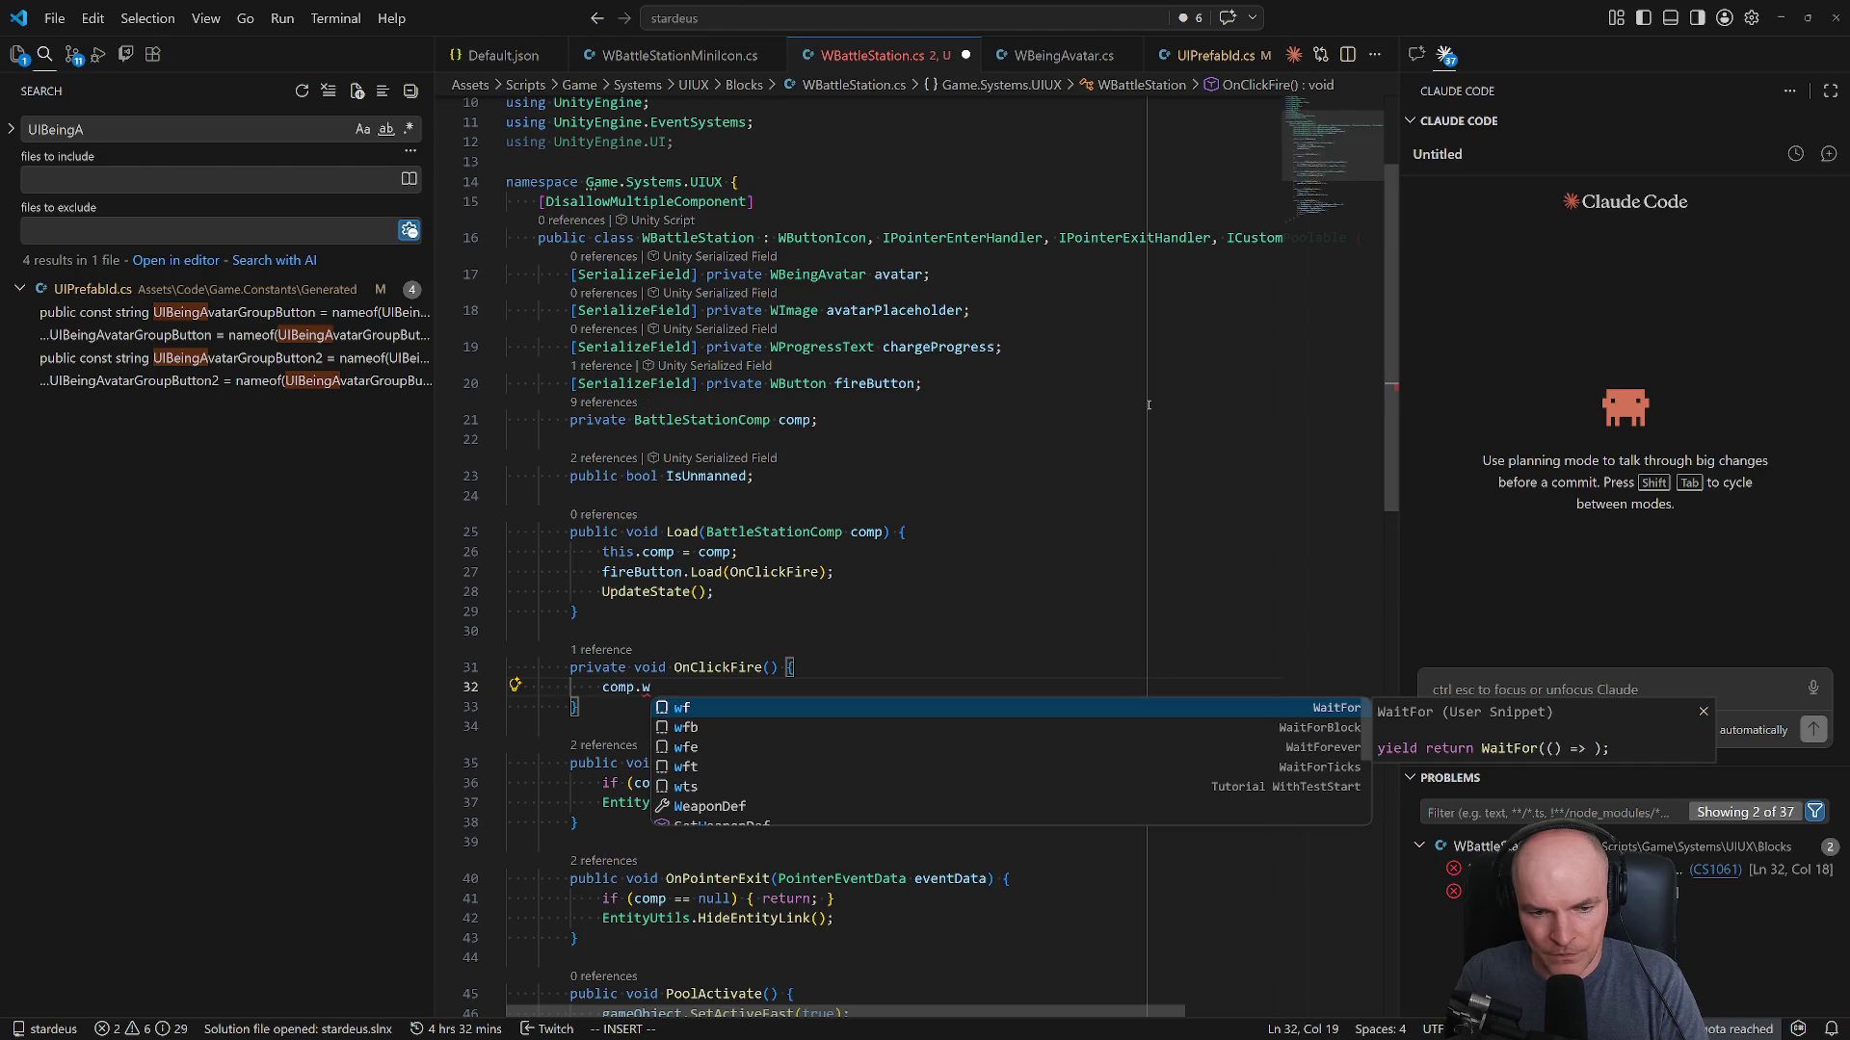
type("ea")
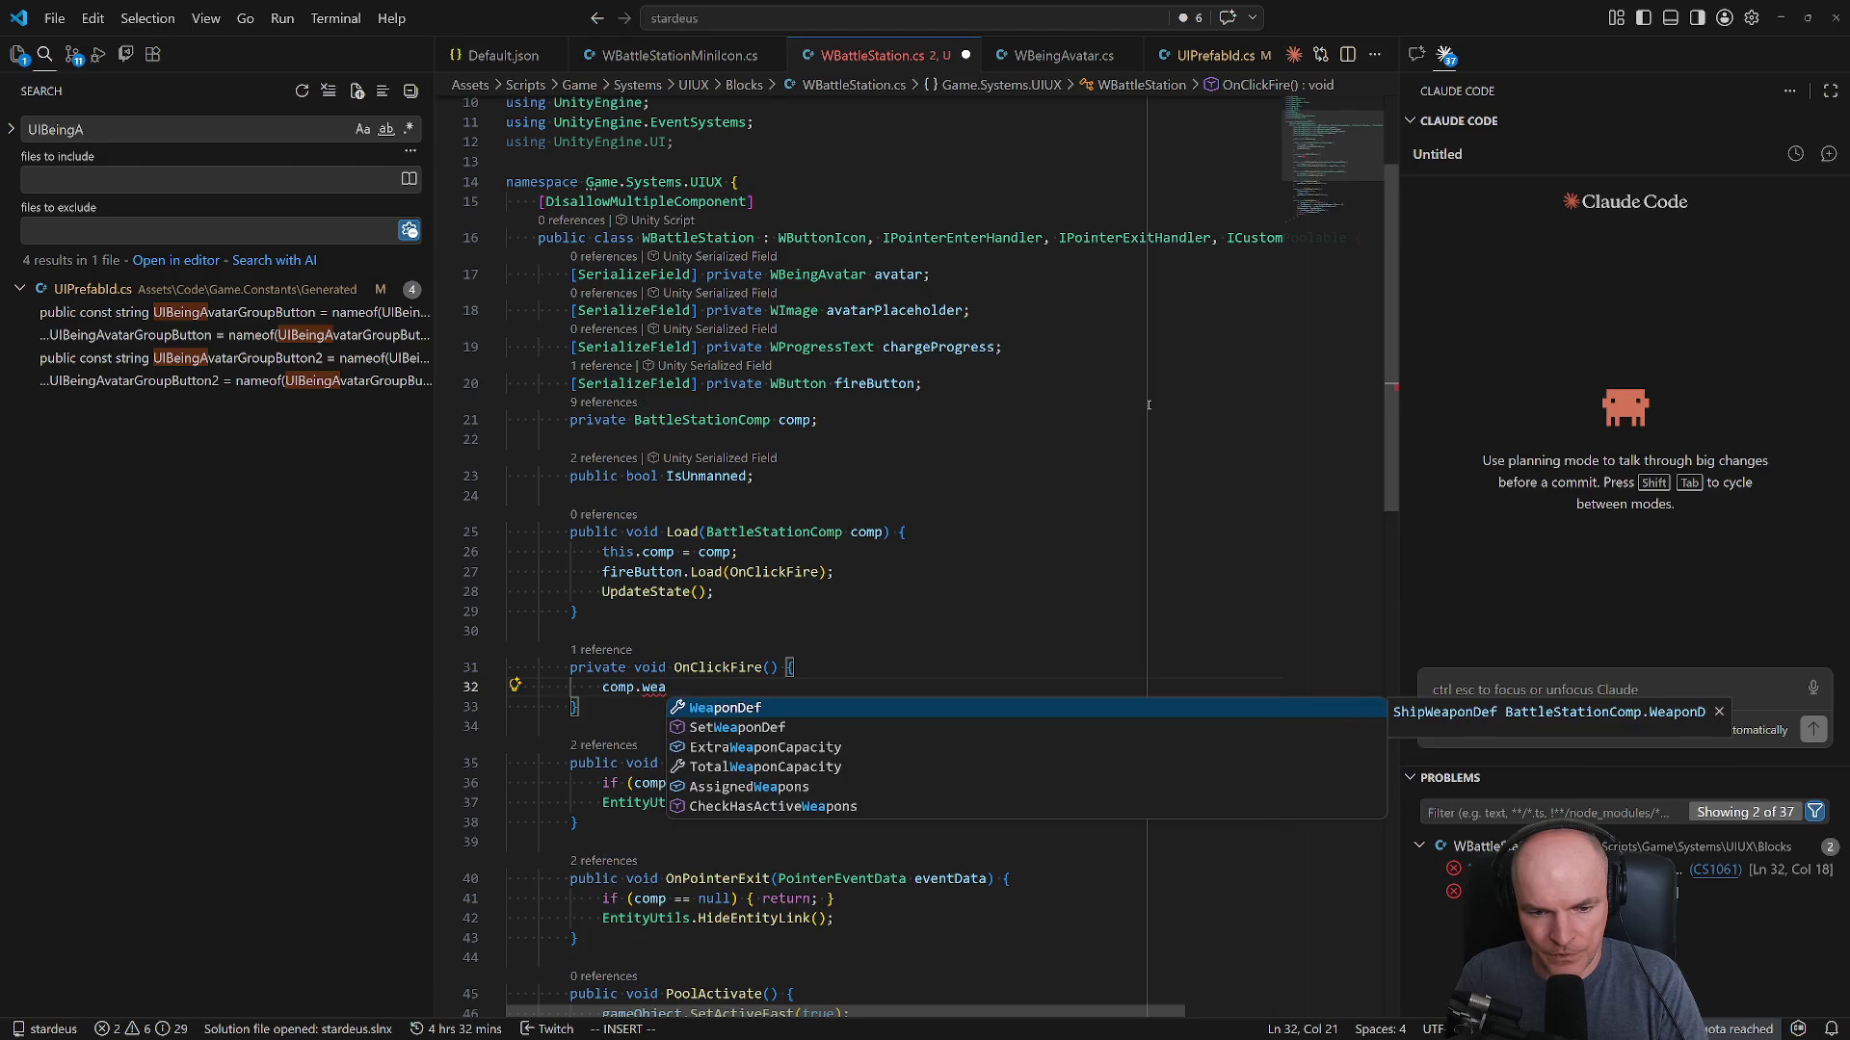
type("pon")
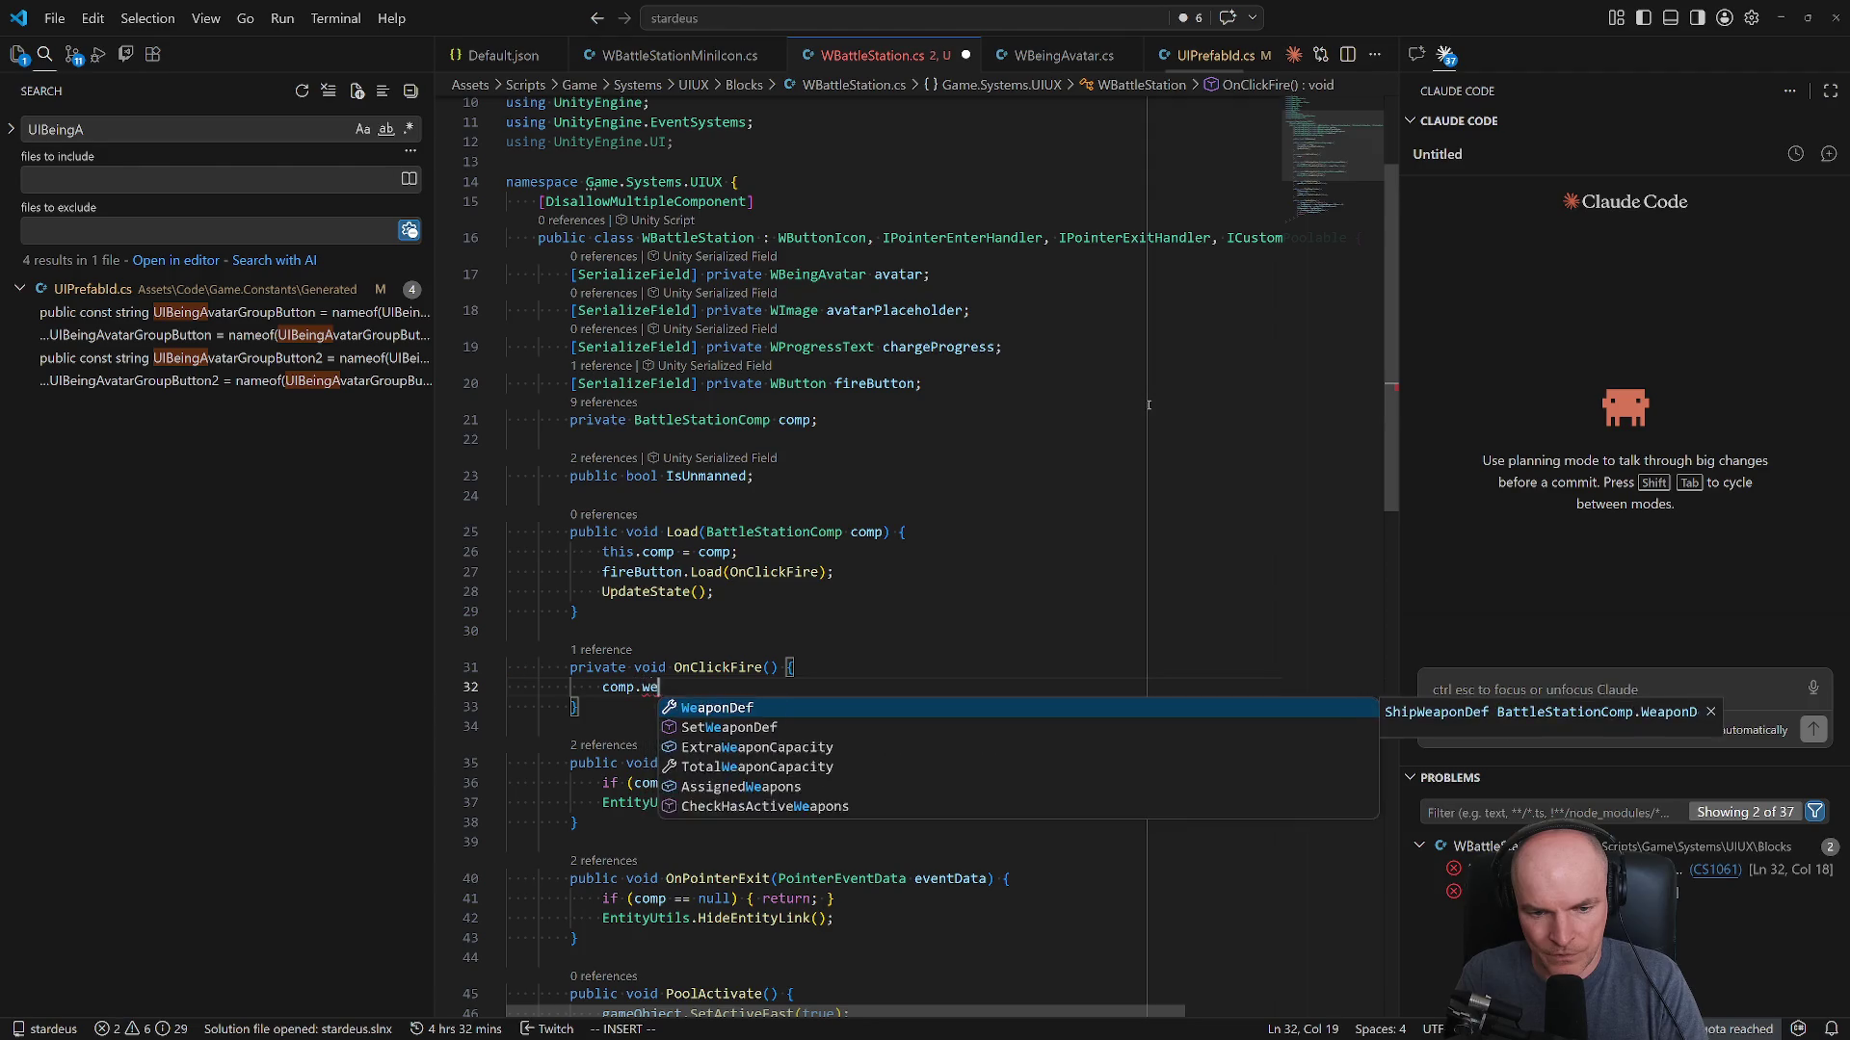
key("Down")
key("Down")
key("Down")
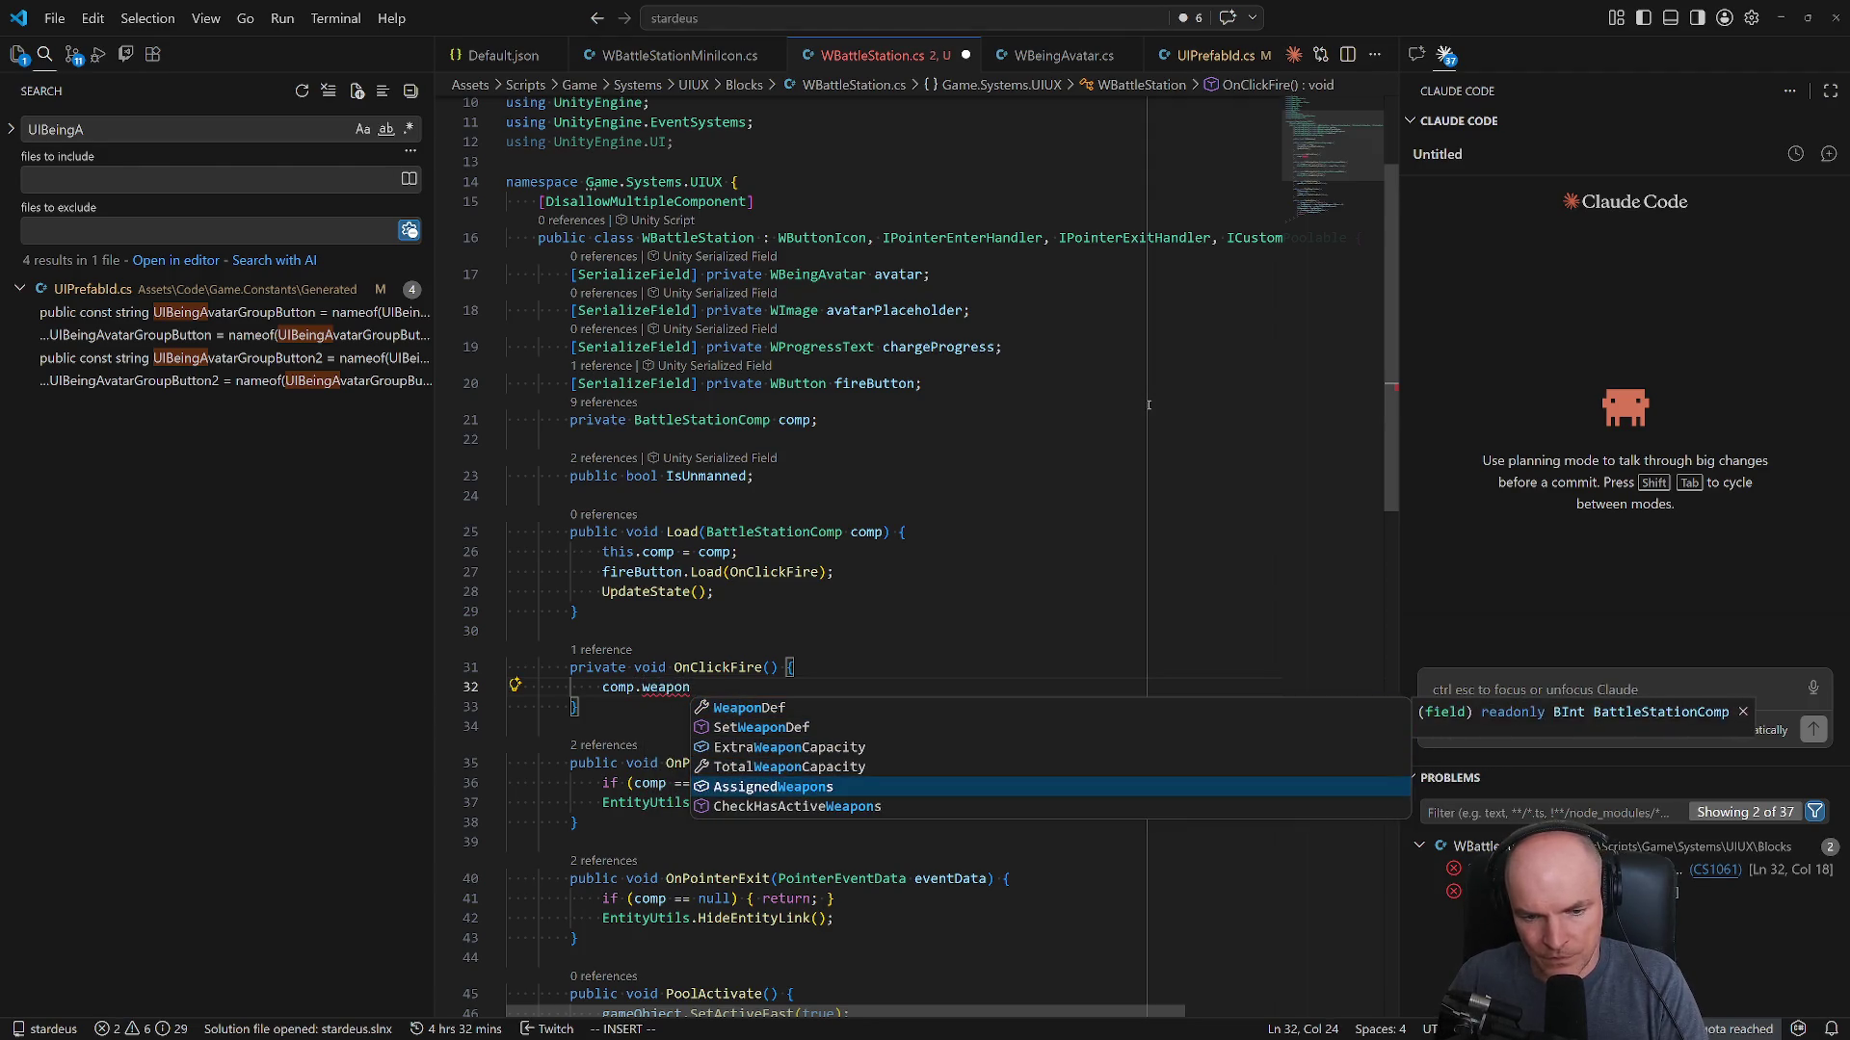
key("Down")
key("Down")
key("Down")
key("BackSpace")
key("BackSpace")
key("BackSpace")
type("fire")
key("BackSpace")
key("BackSpace")
key("BackSpace")
type("fir")
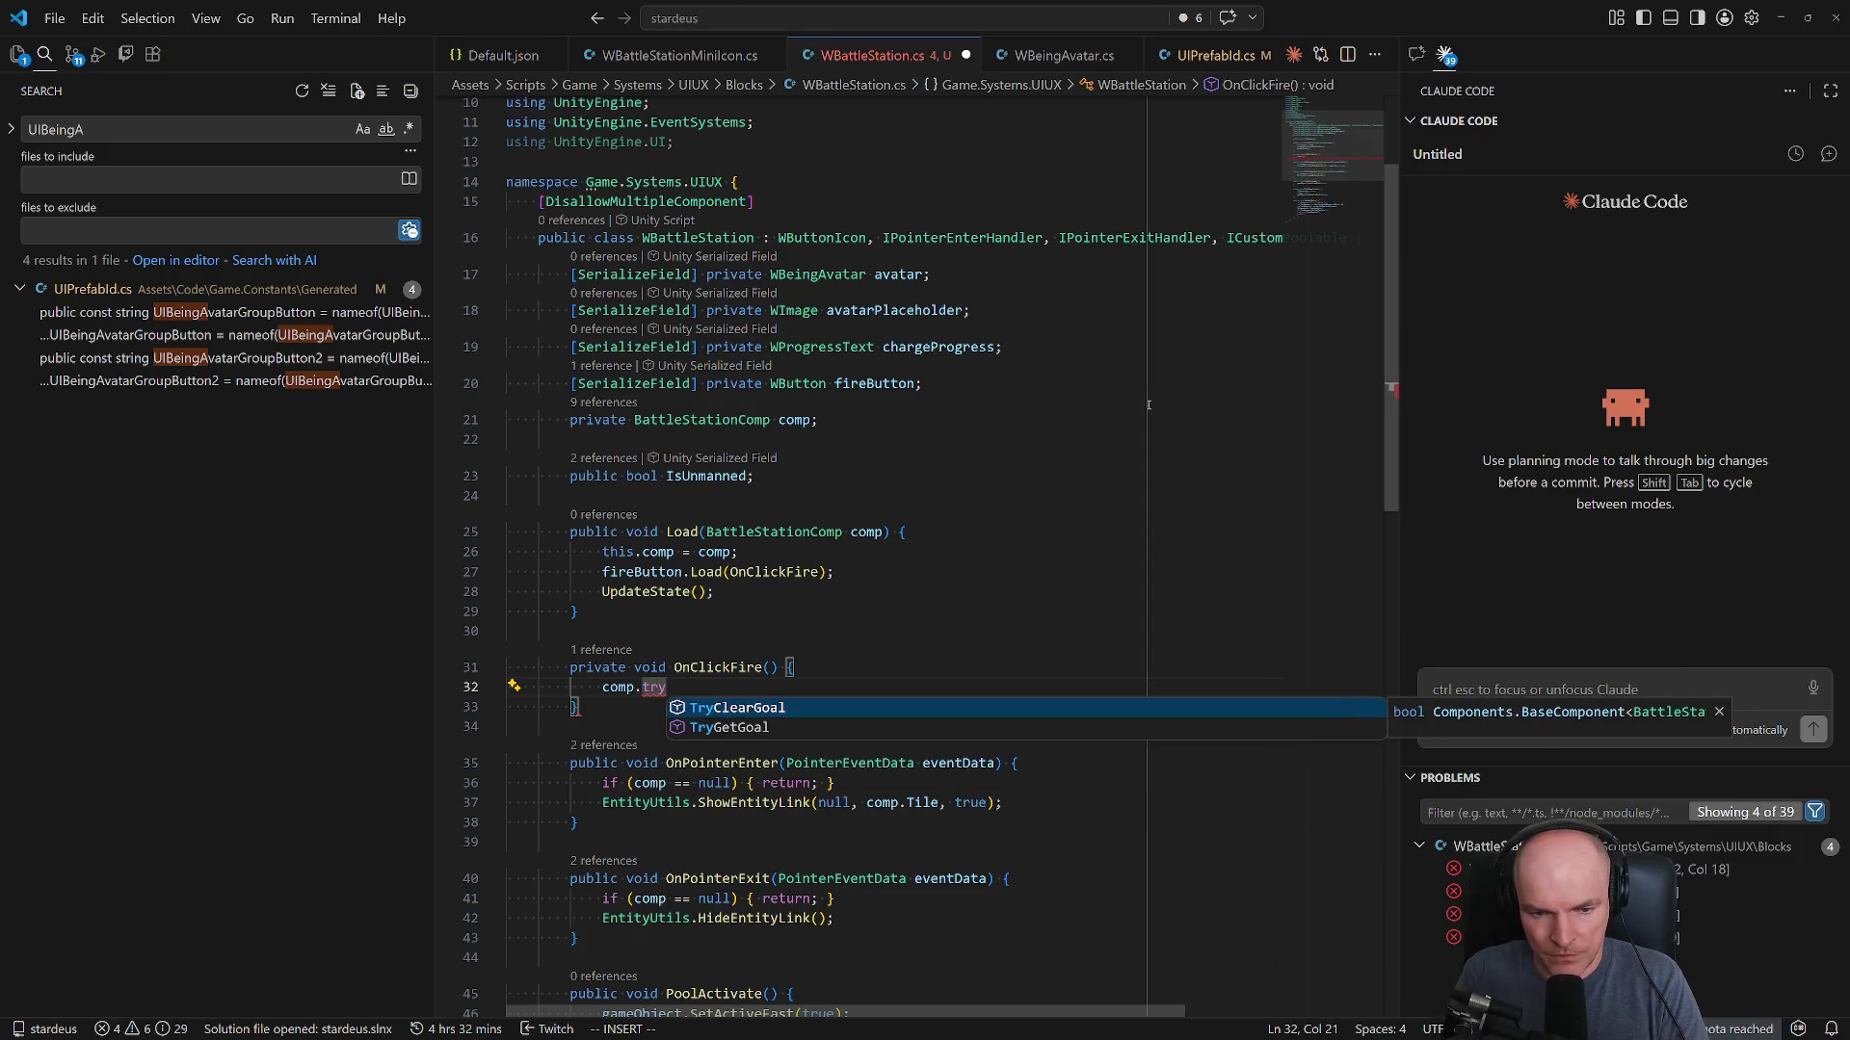
key("BackSpace")
key("BackSpace")
key("BackSpace")
key("ctrl+space")
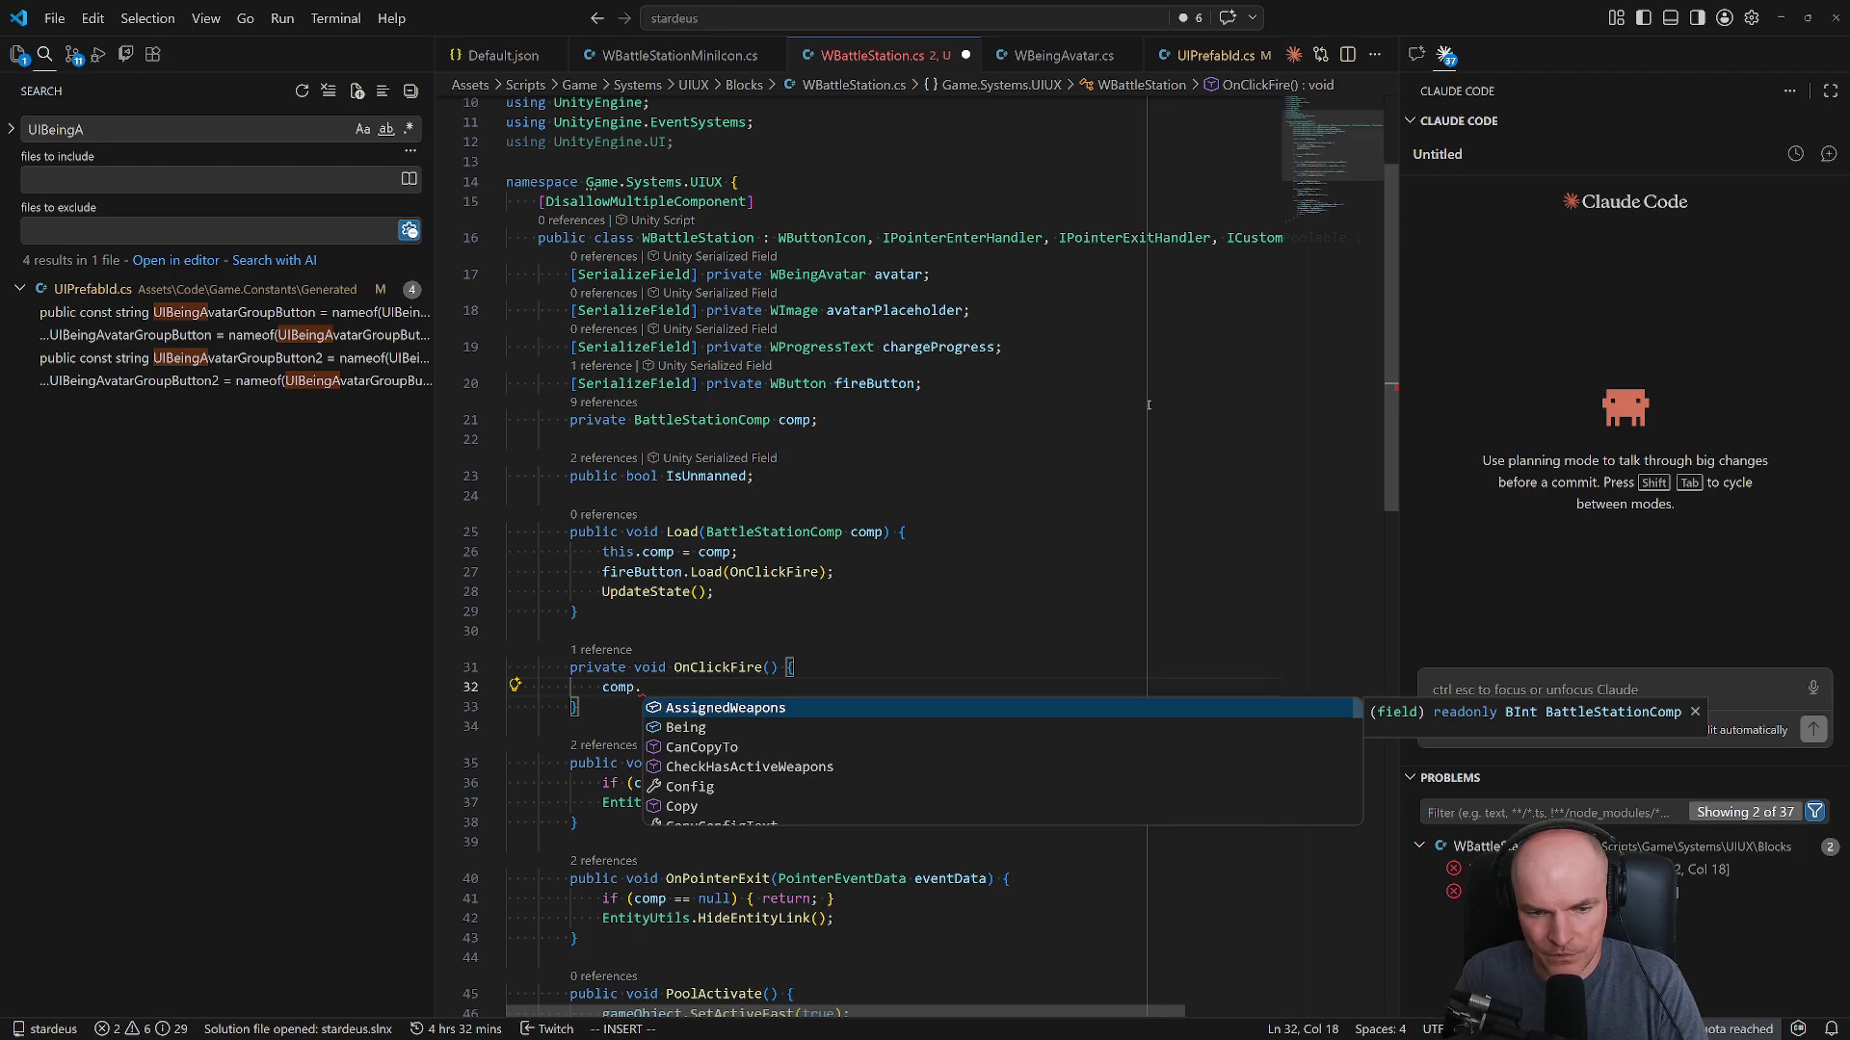
type("ass")
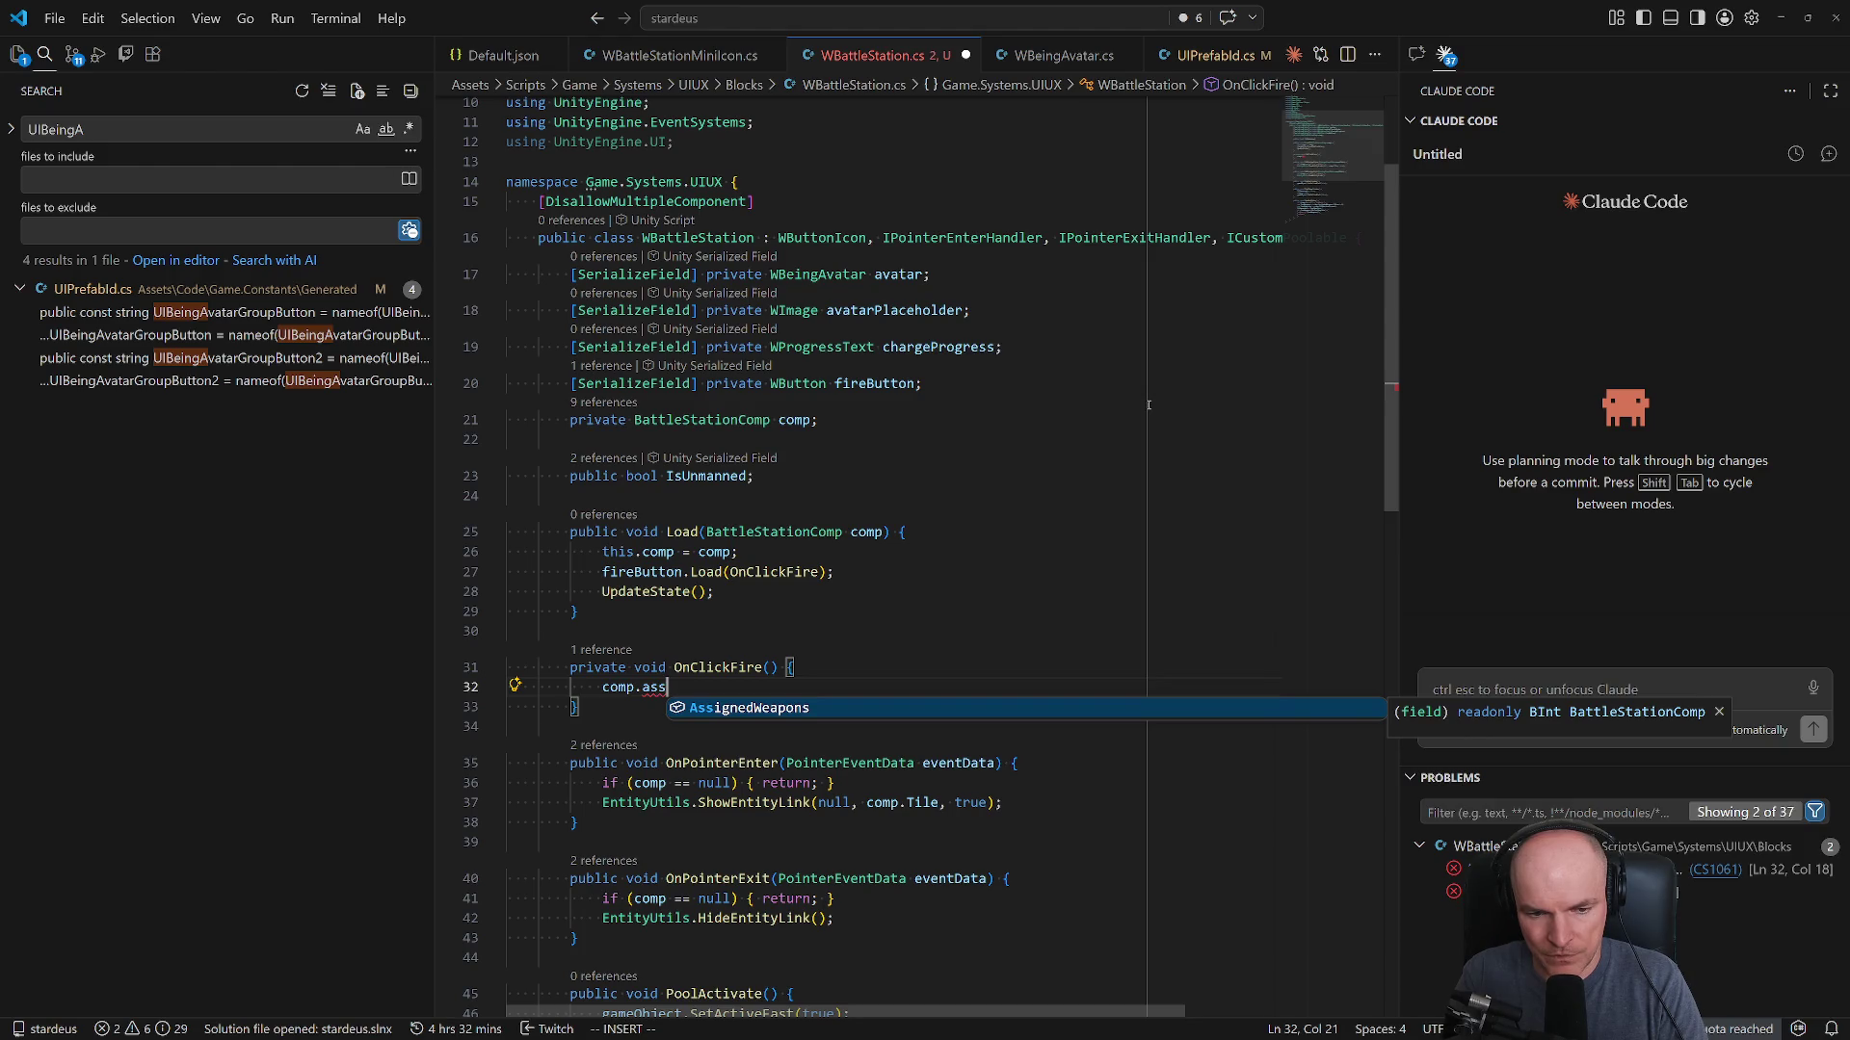
key("Tab")
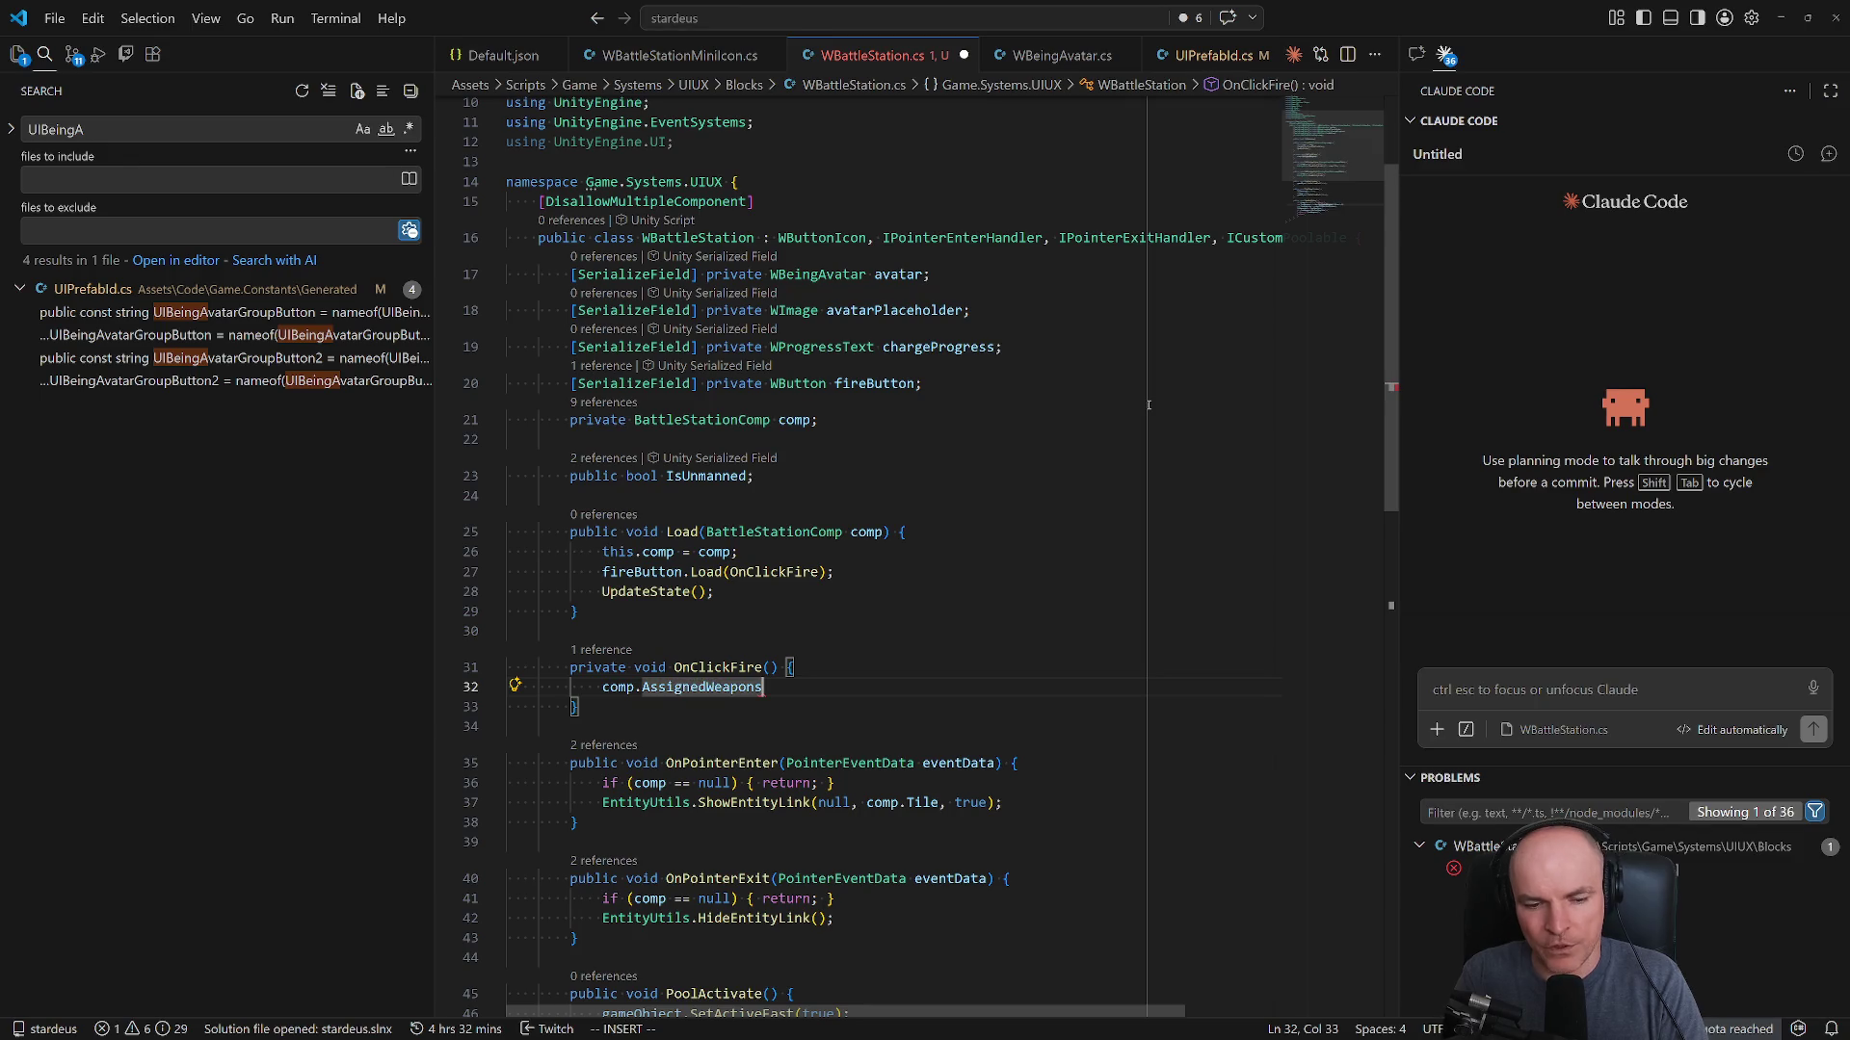
key("ctrl+BackSpace")
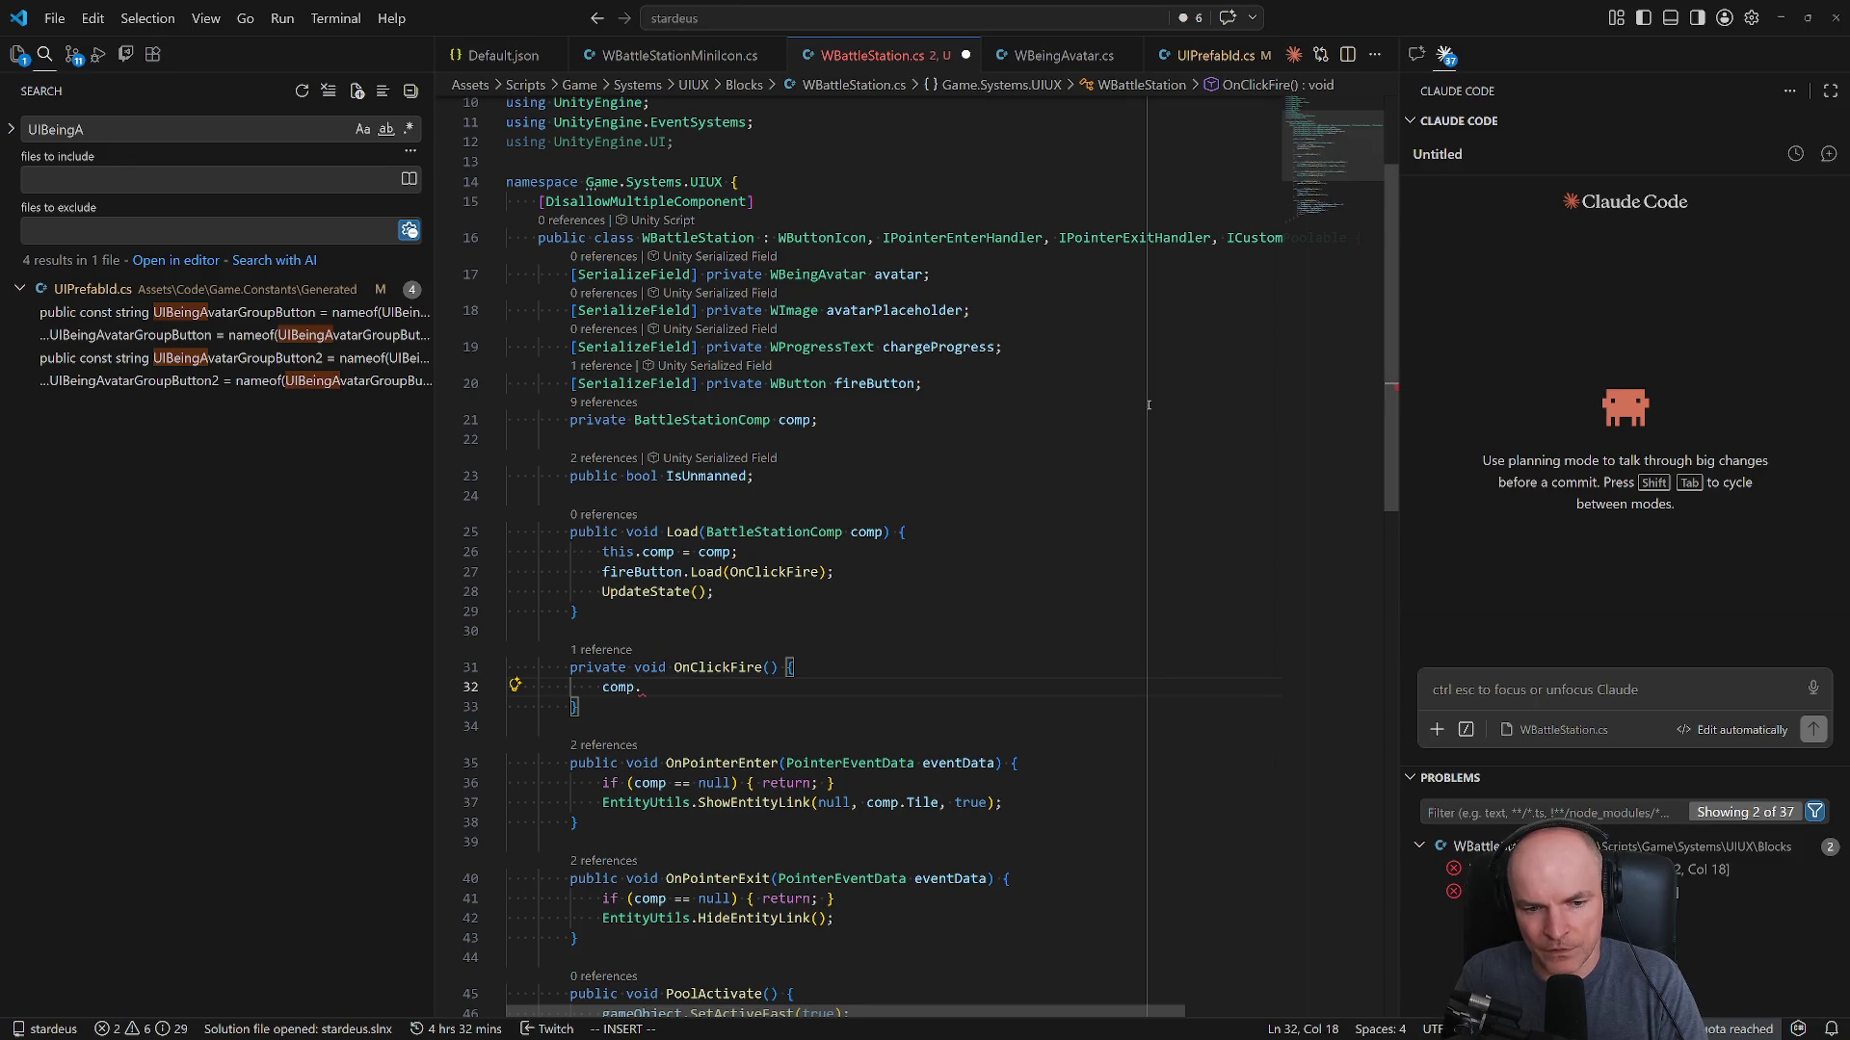
type("ire")
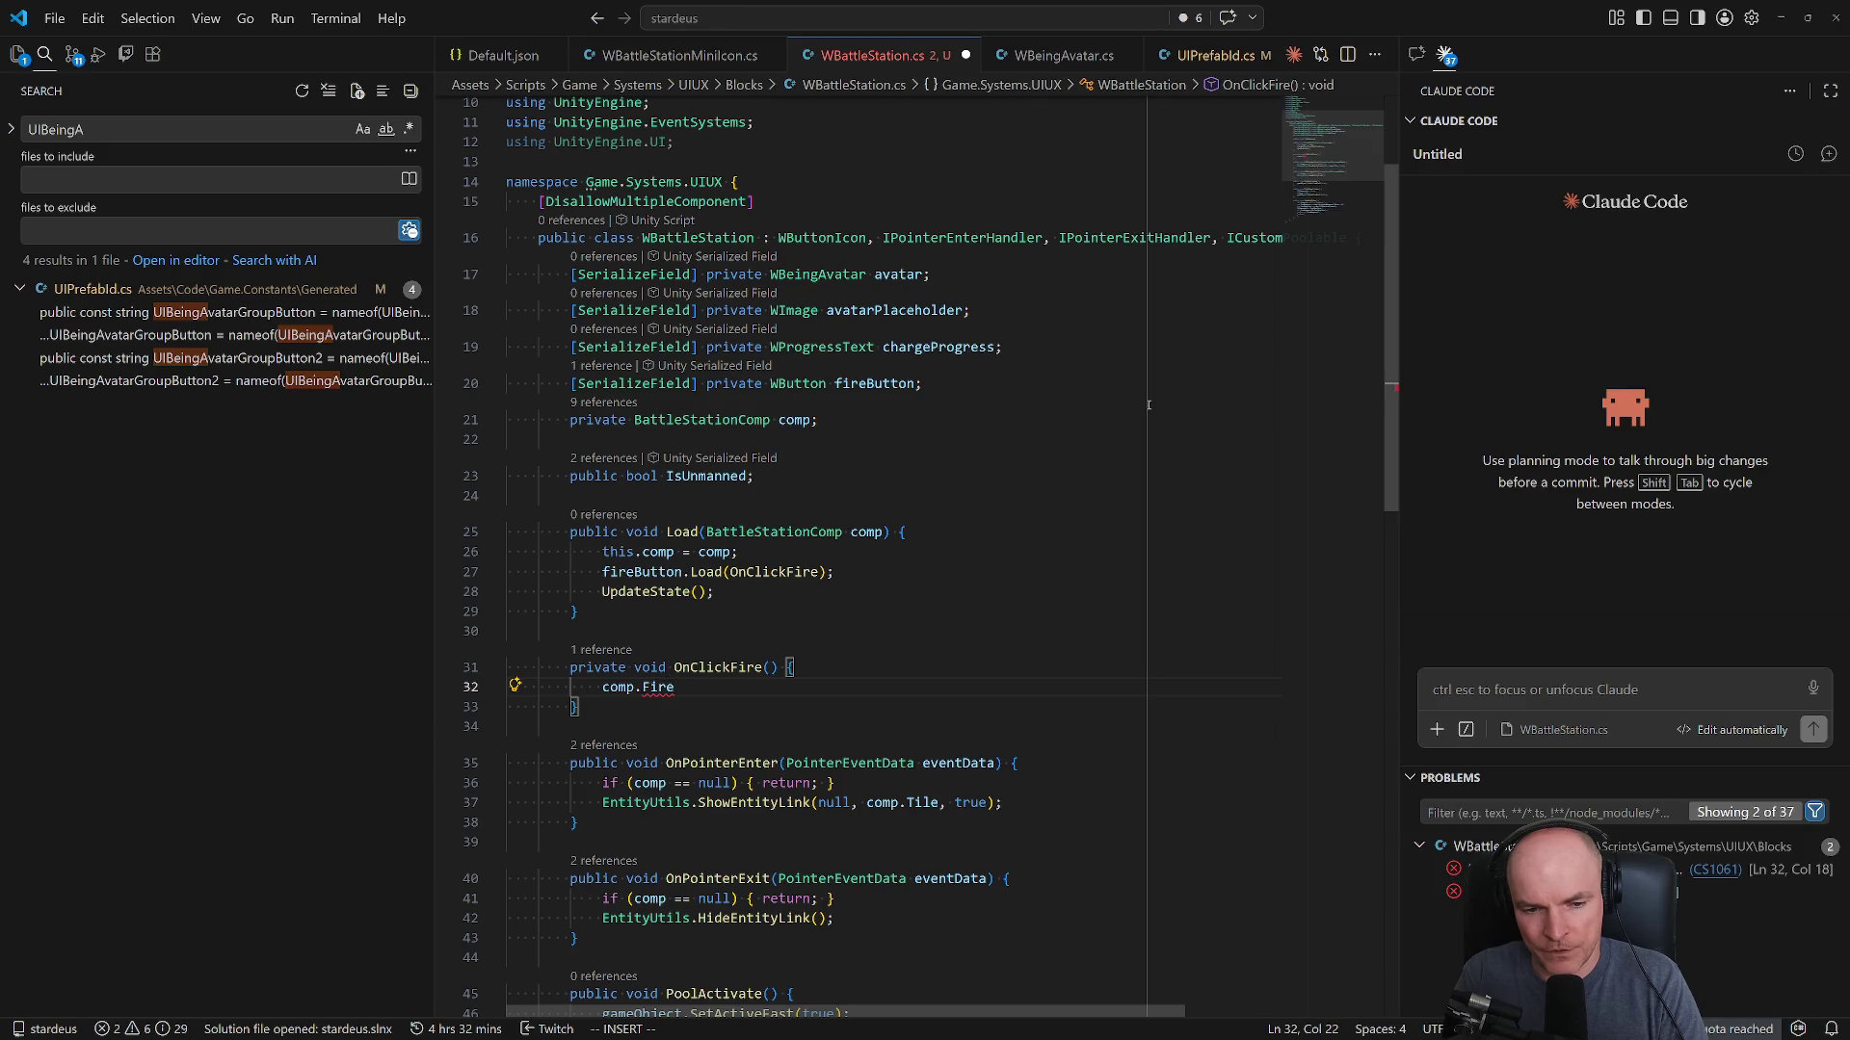
key("ctrl+BackSpace")
type("ManualFire();")
Rename the call to comp.TryManualFire() and check the comp field's BattleStationComp type.
key("Escape")
key("h")
key("h")
key("h")
key("ctrl+period")
key("Escape")
type("biTry")
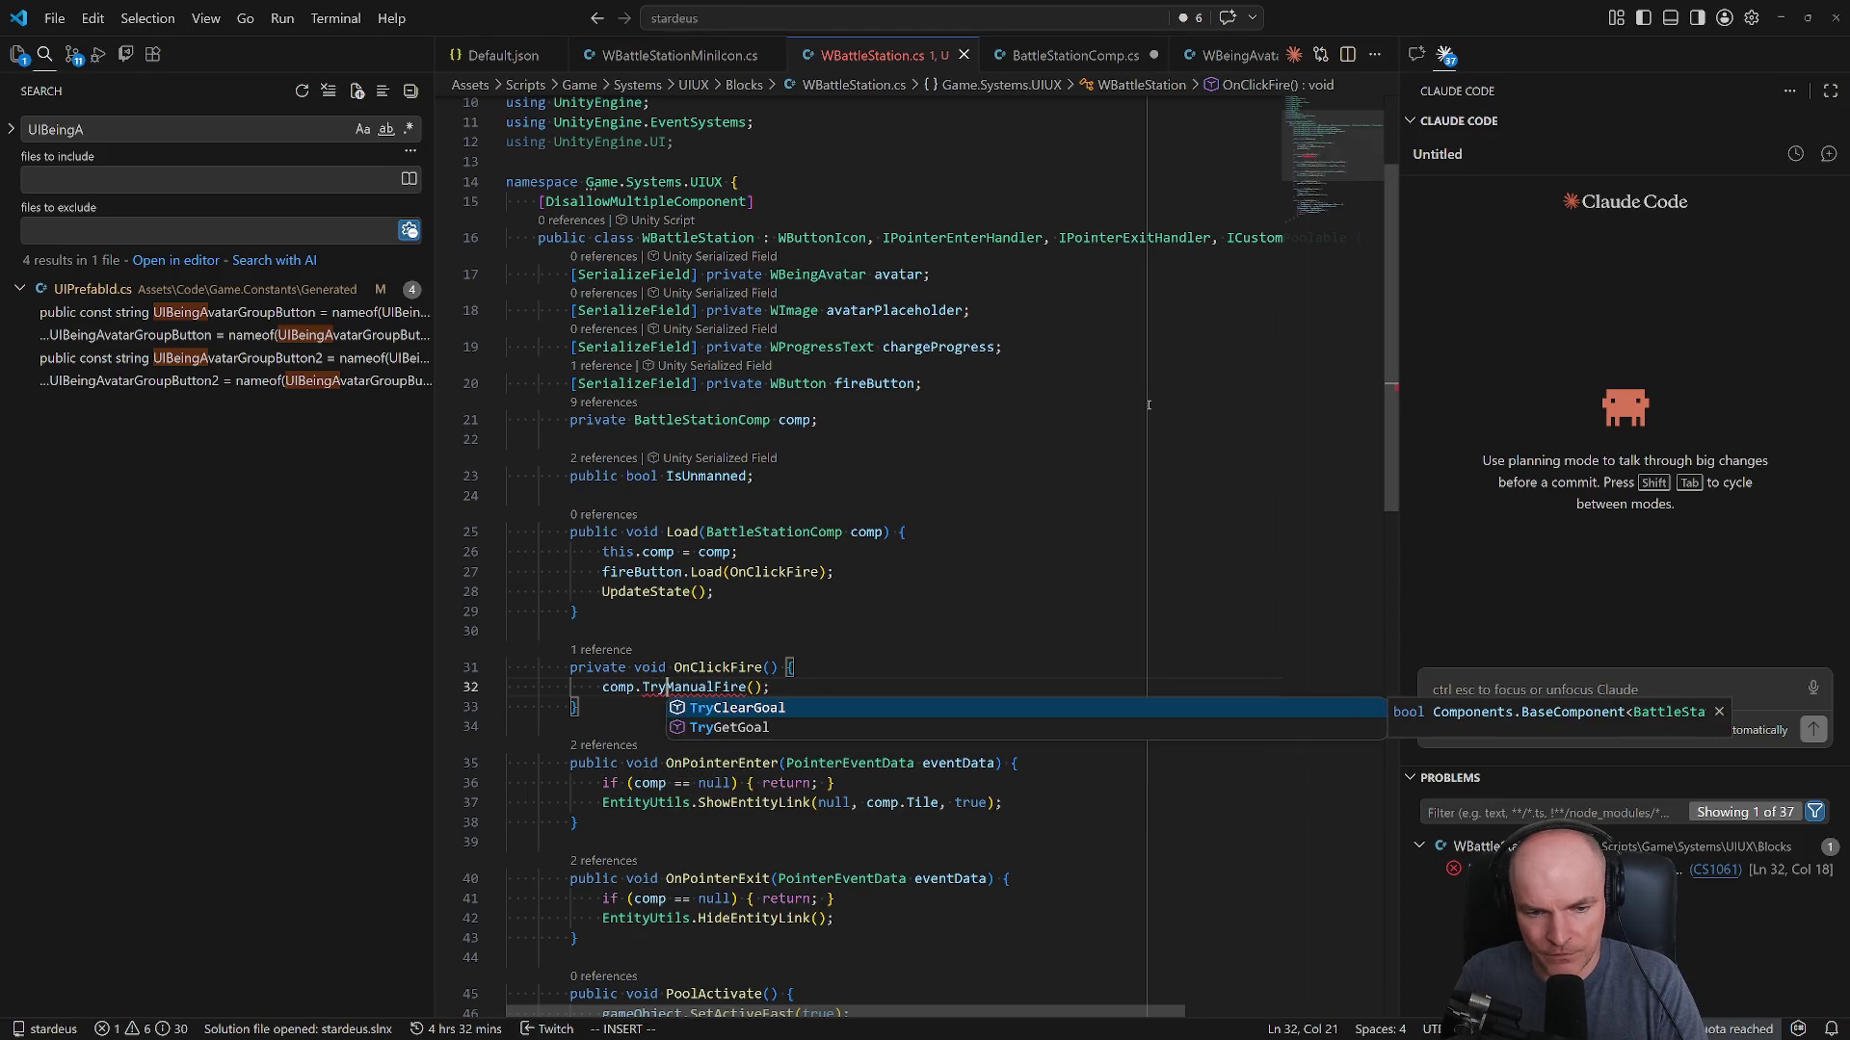
key("Escape")
key("k")
key("k")
key("k")
key("8")
key("k")
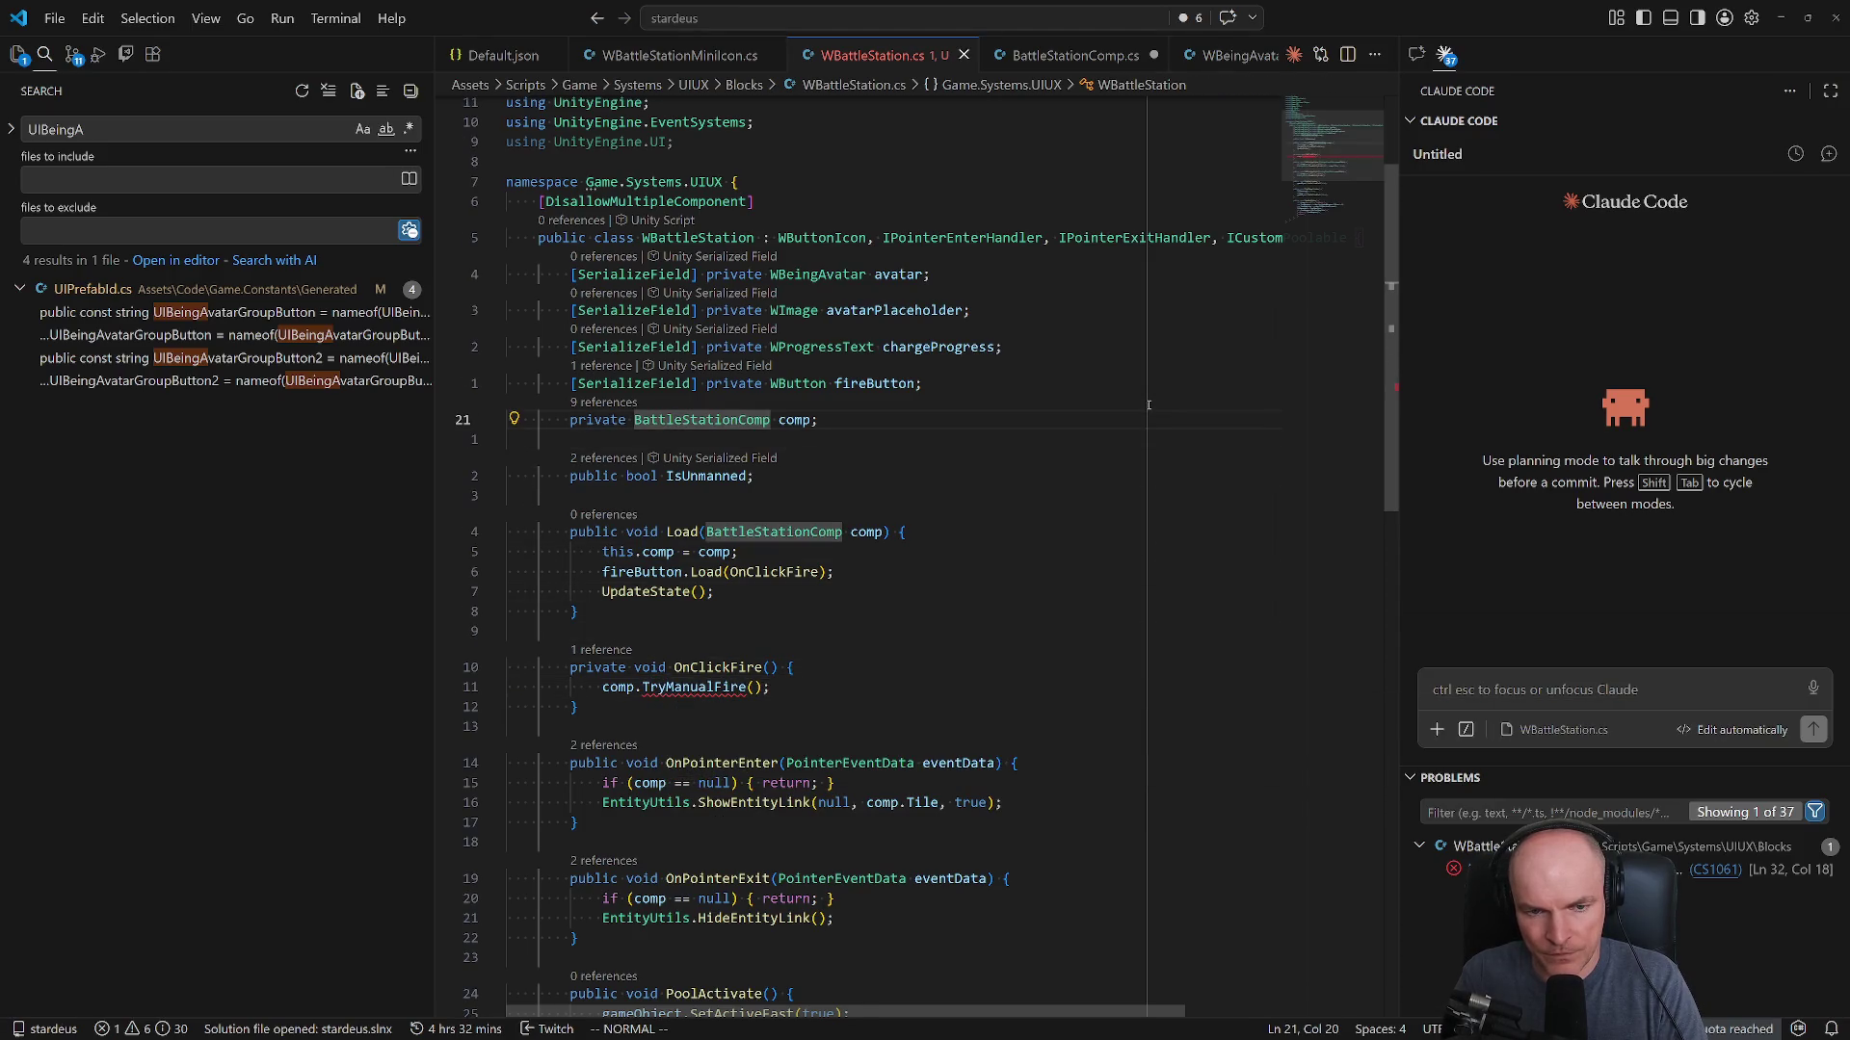
key("j")
key("j")
key("j")
Wrap the call as if (!comp.TryManualFire()) { UISounds.PlayActionDenied(); }.
type("Iif (")
key("Escape")
type("if (!")
key("Escape")
key("A")
key("BackSpace")
type(") {")
key("Return")
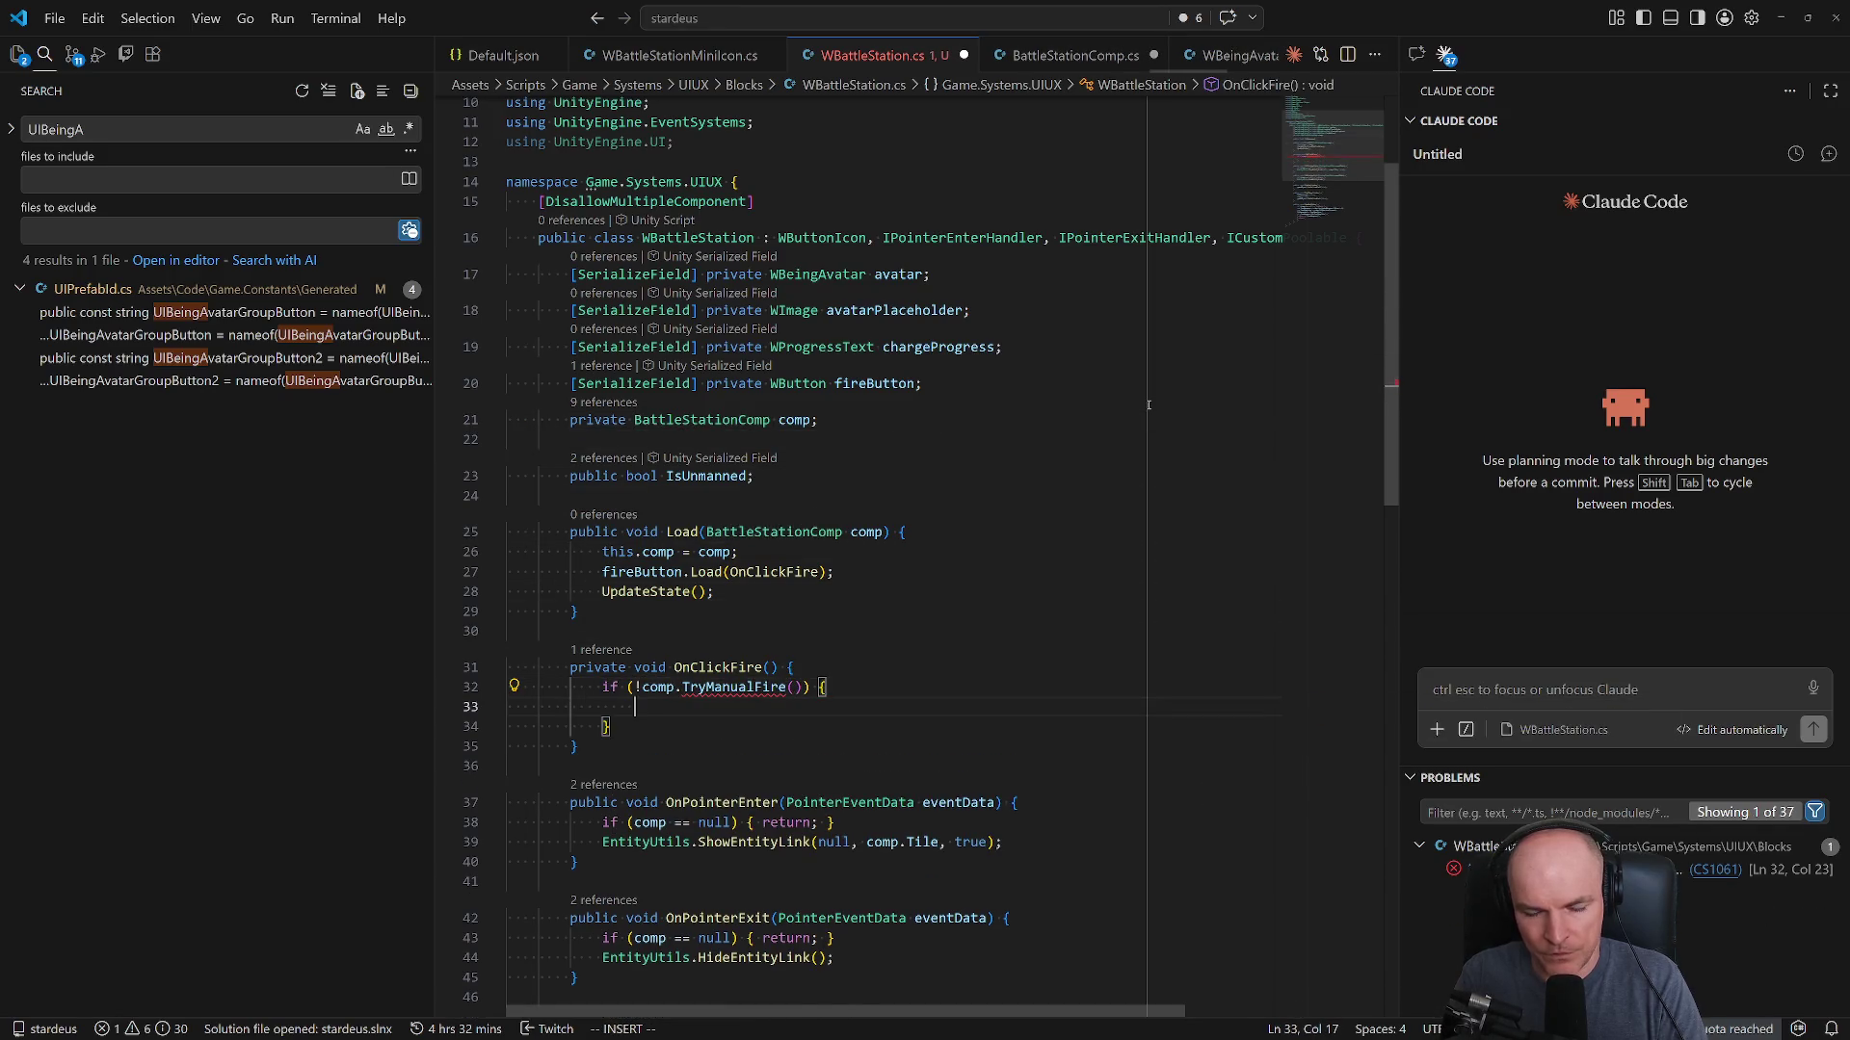
type("UISounds.play")
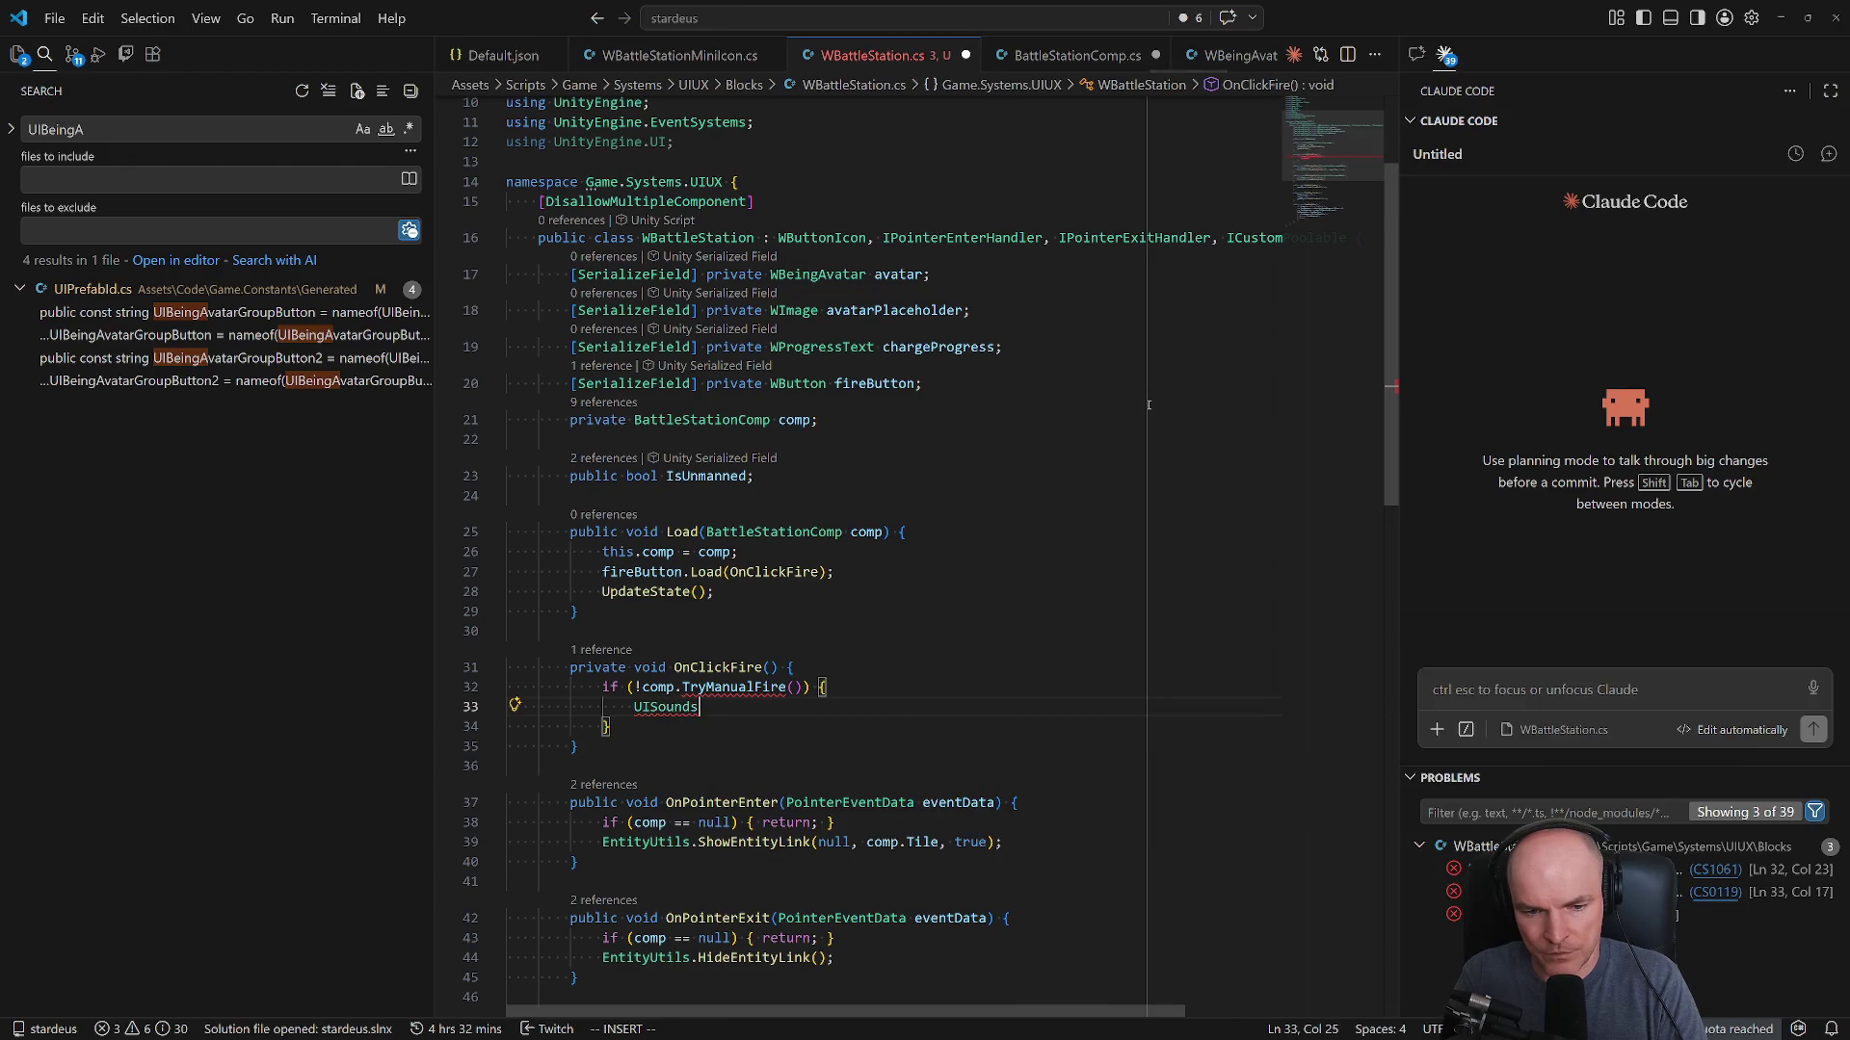
key("Down")
key("Down")
key("Return")
type("();")
key("Escape")
Open BattleStationComp's source from the TryManualFire call and jump to the generated ManualFire stub.
key("k")
key("b")
key("h")
key("h")
key("h")
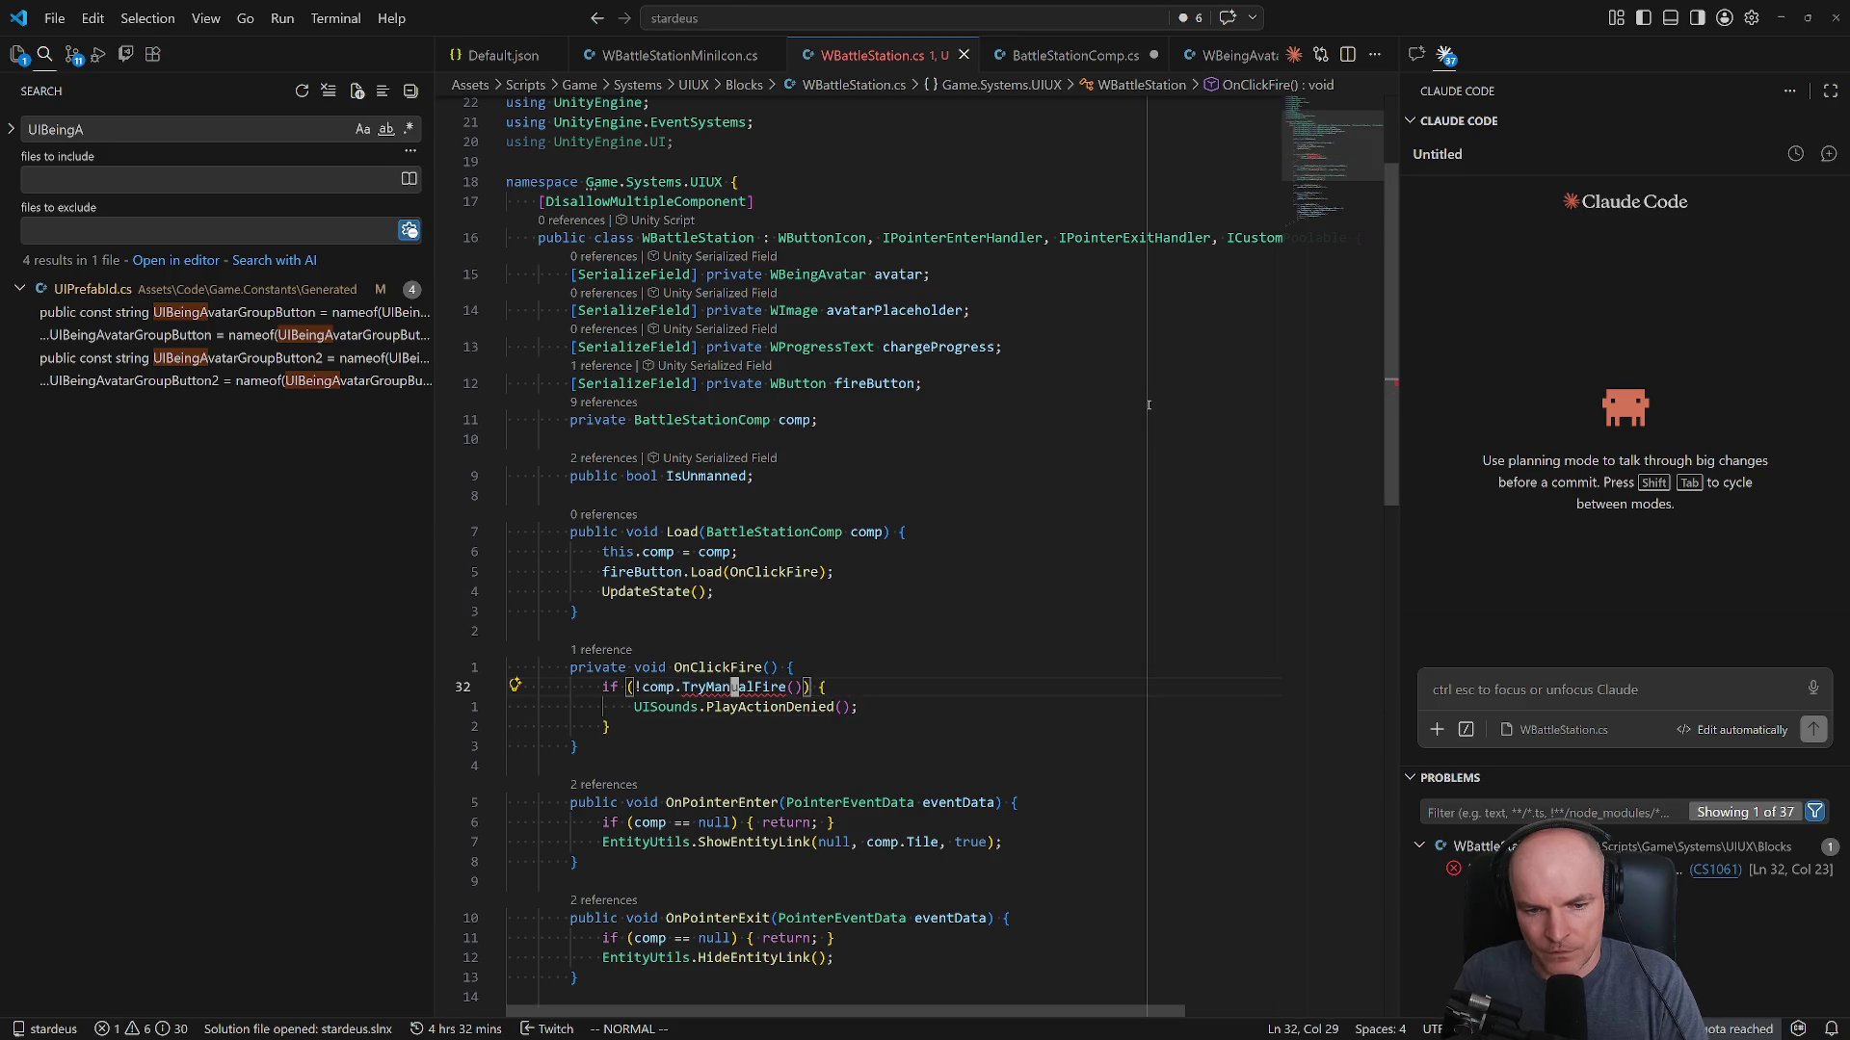
key("j")
key("j")
key("k")
key("k")
key("l")
key("b")
key("b")
key("g")
key("d")
key("b")
key("g")
key("d")
key("G")
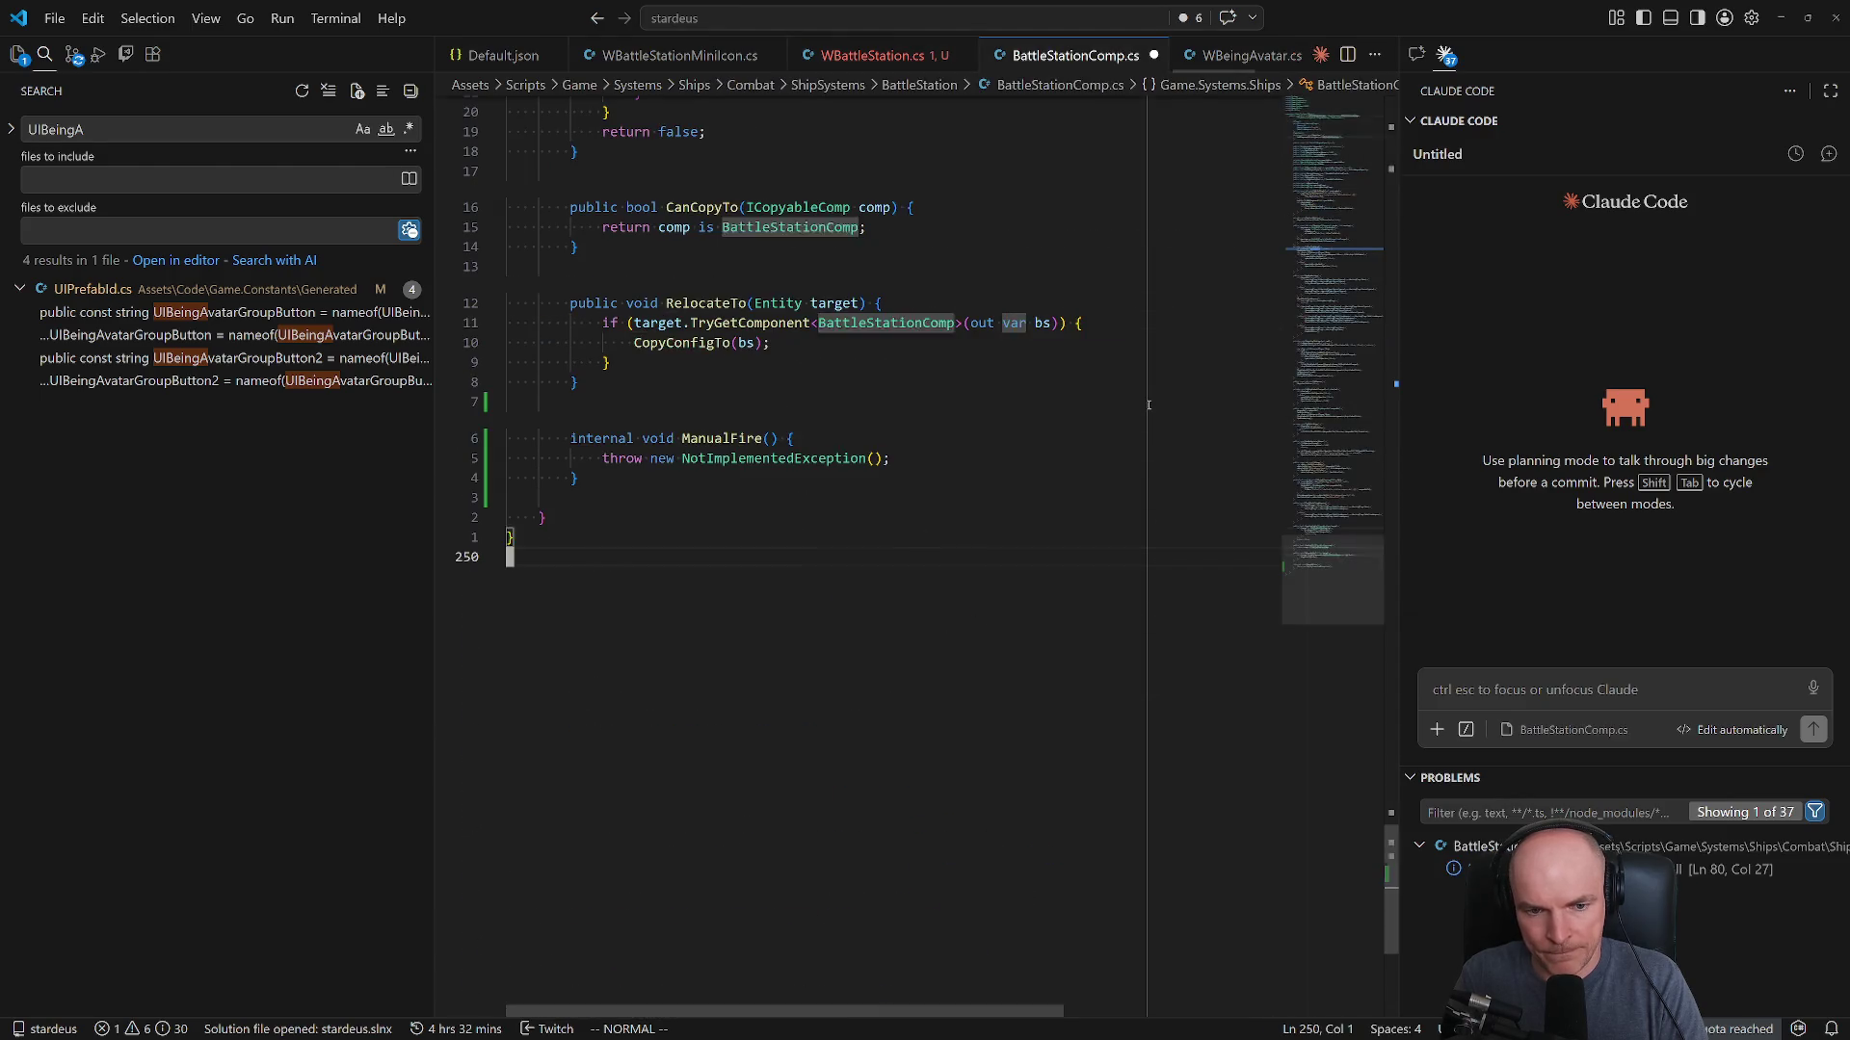
Change the stub to an empty public bool TryManualFire() without the throw line.
key("k")
key("k")
key("k")
type("cwpublic")
key("Escape")
key("j")
key("d")
key("d")
key("k")
key("w")
key("w")
type("id Try")
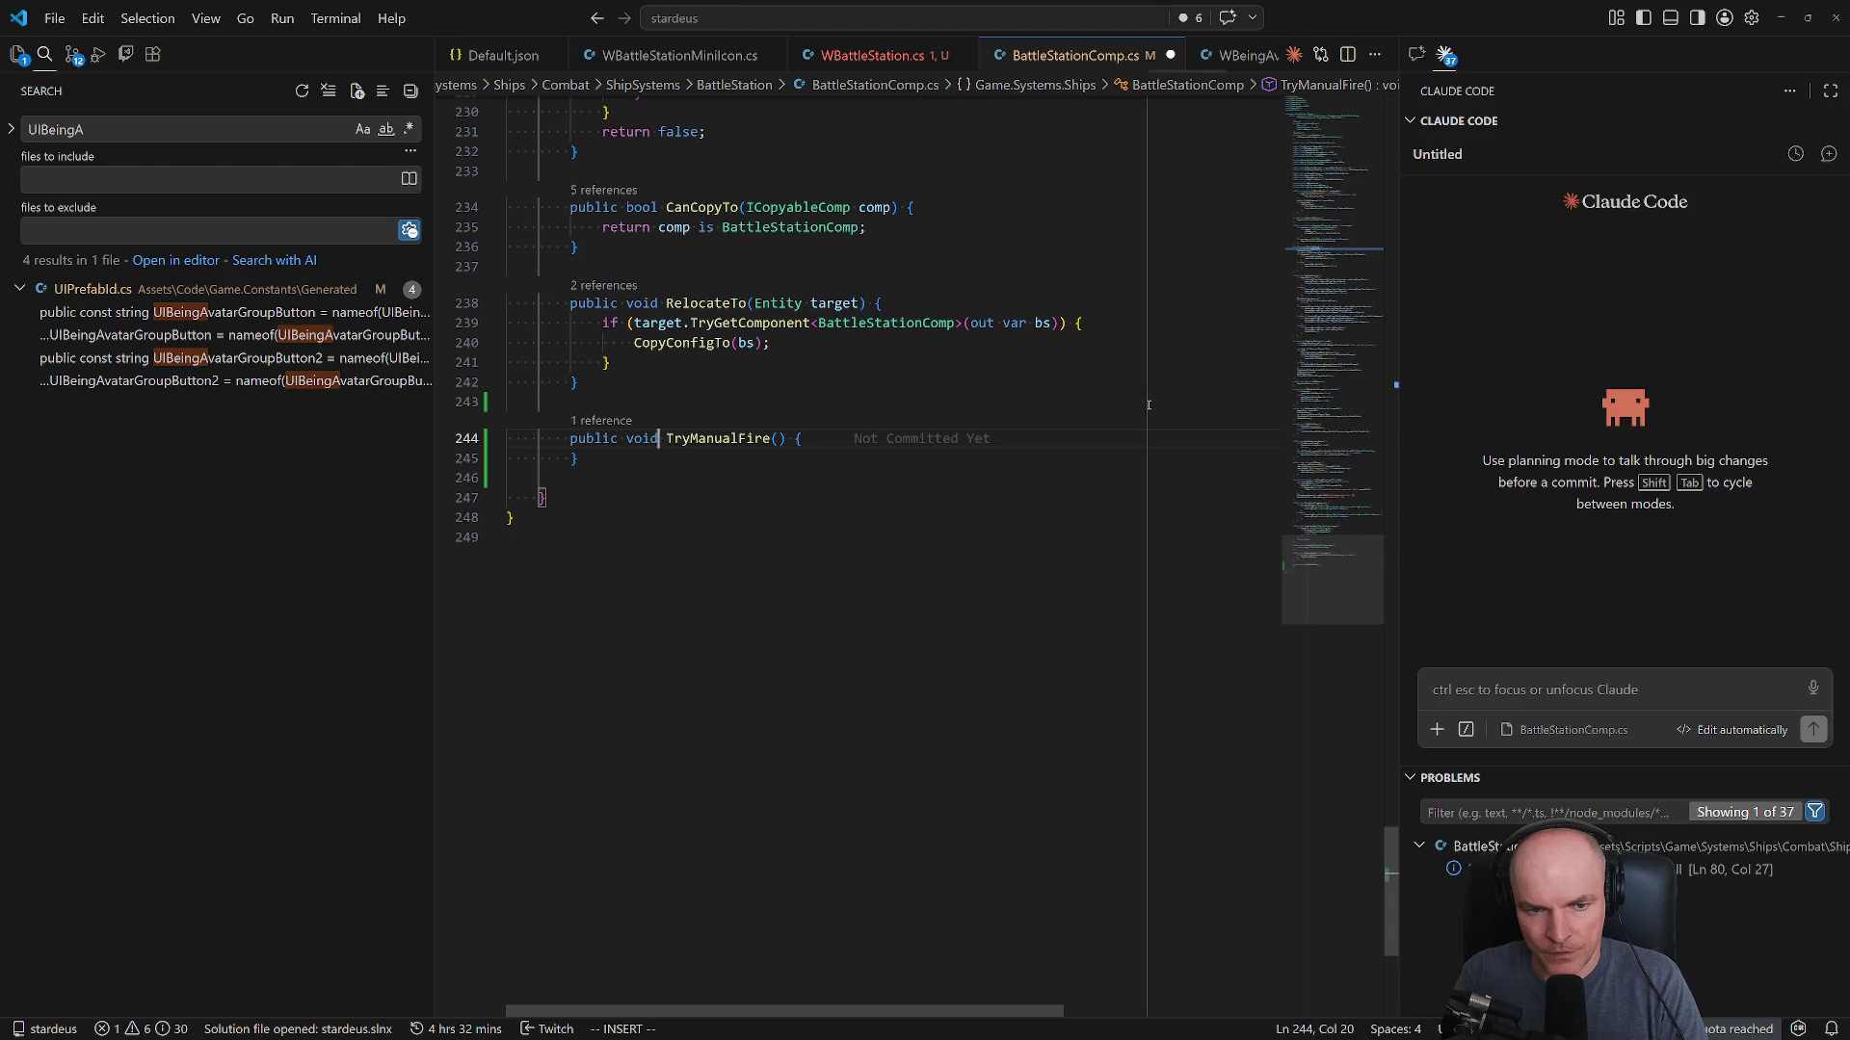
key("ctrl+w")
type("bool")
key("Escape")
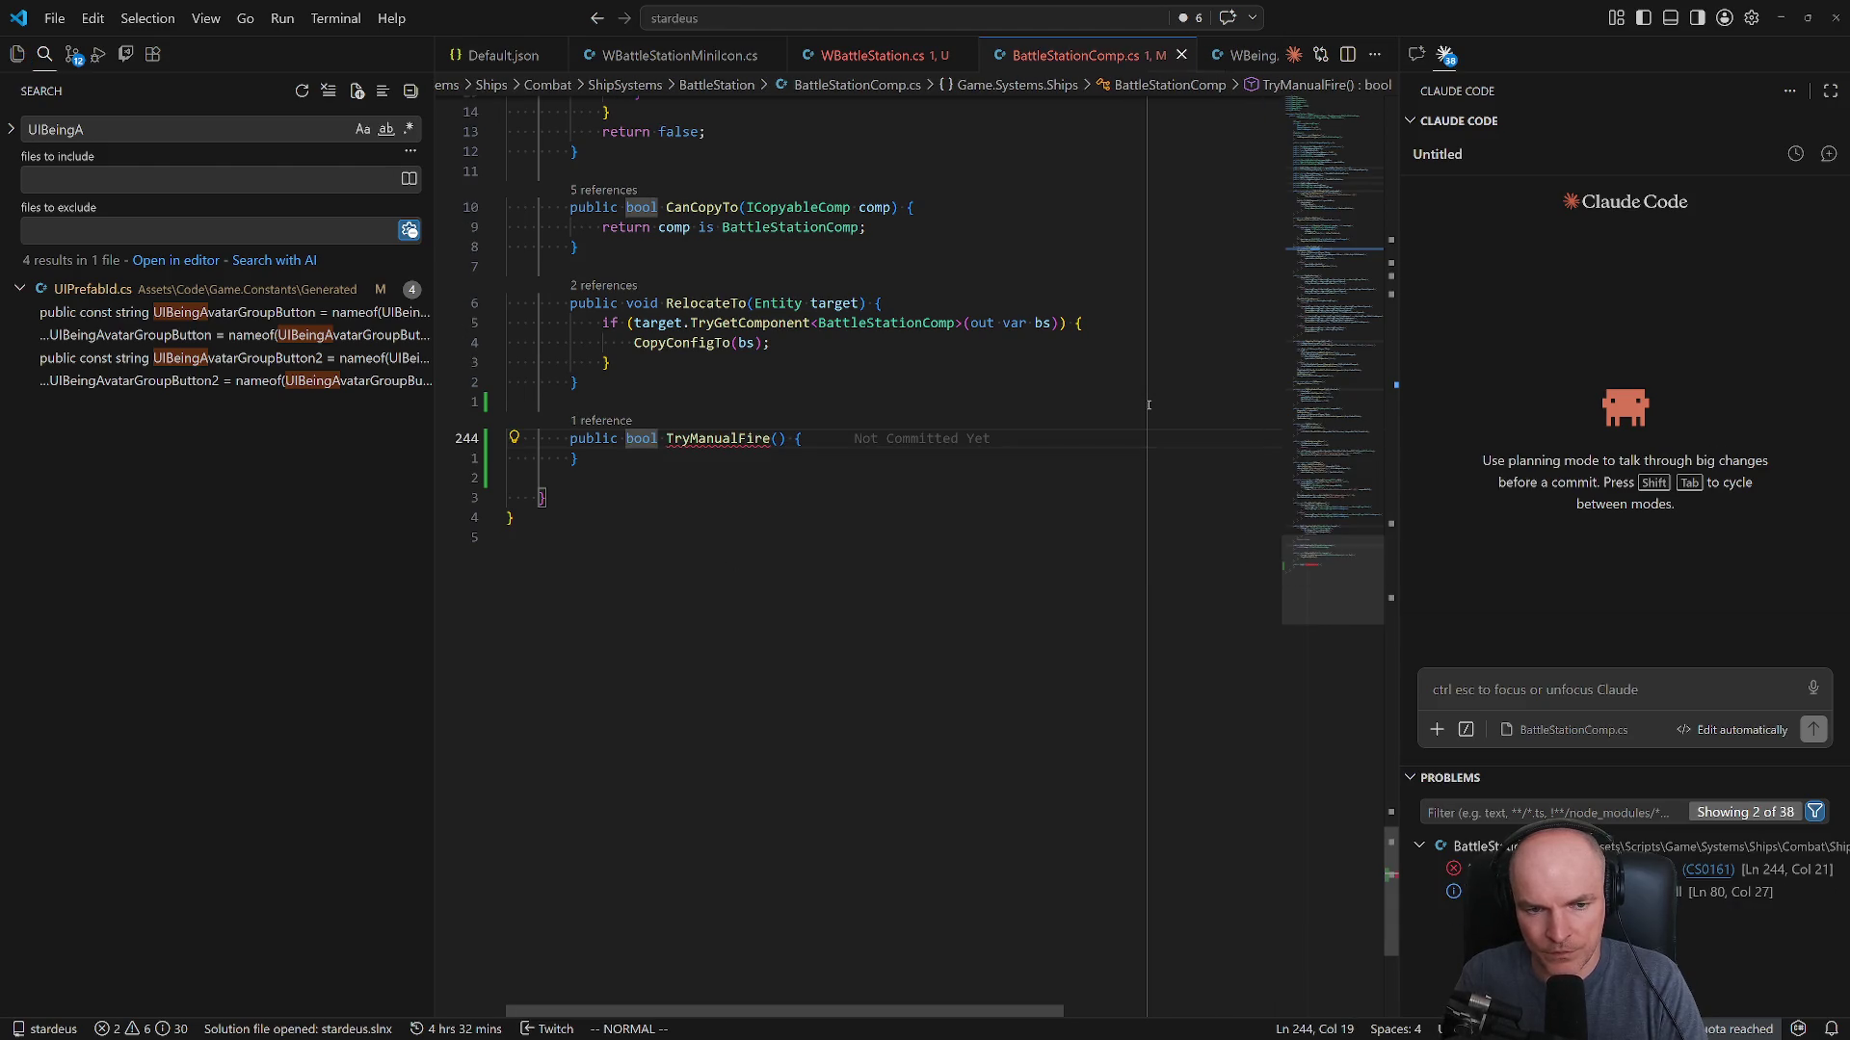
key("j")
key("d")
key("d")
key("p")
key("j")
Clear the old UIBeingA query from the Search sidebar.
mouse_move(1339, 578)
left_mouse_down()
mouse_move(1346, 125)
mouse_move(1349, 616)
left_mouse_up()
scroll(685, 245, "up", 3)
left_click(848, 289)
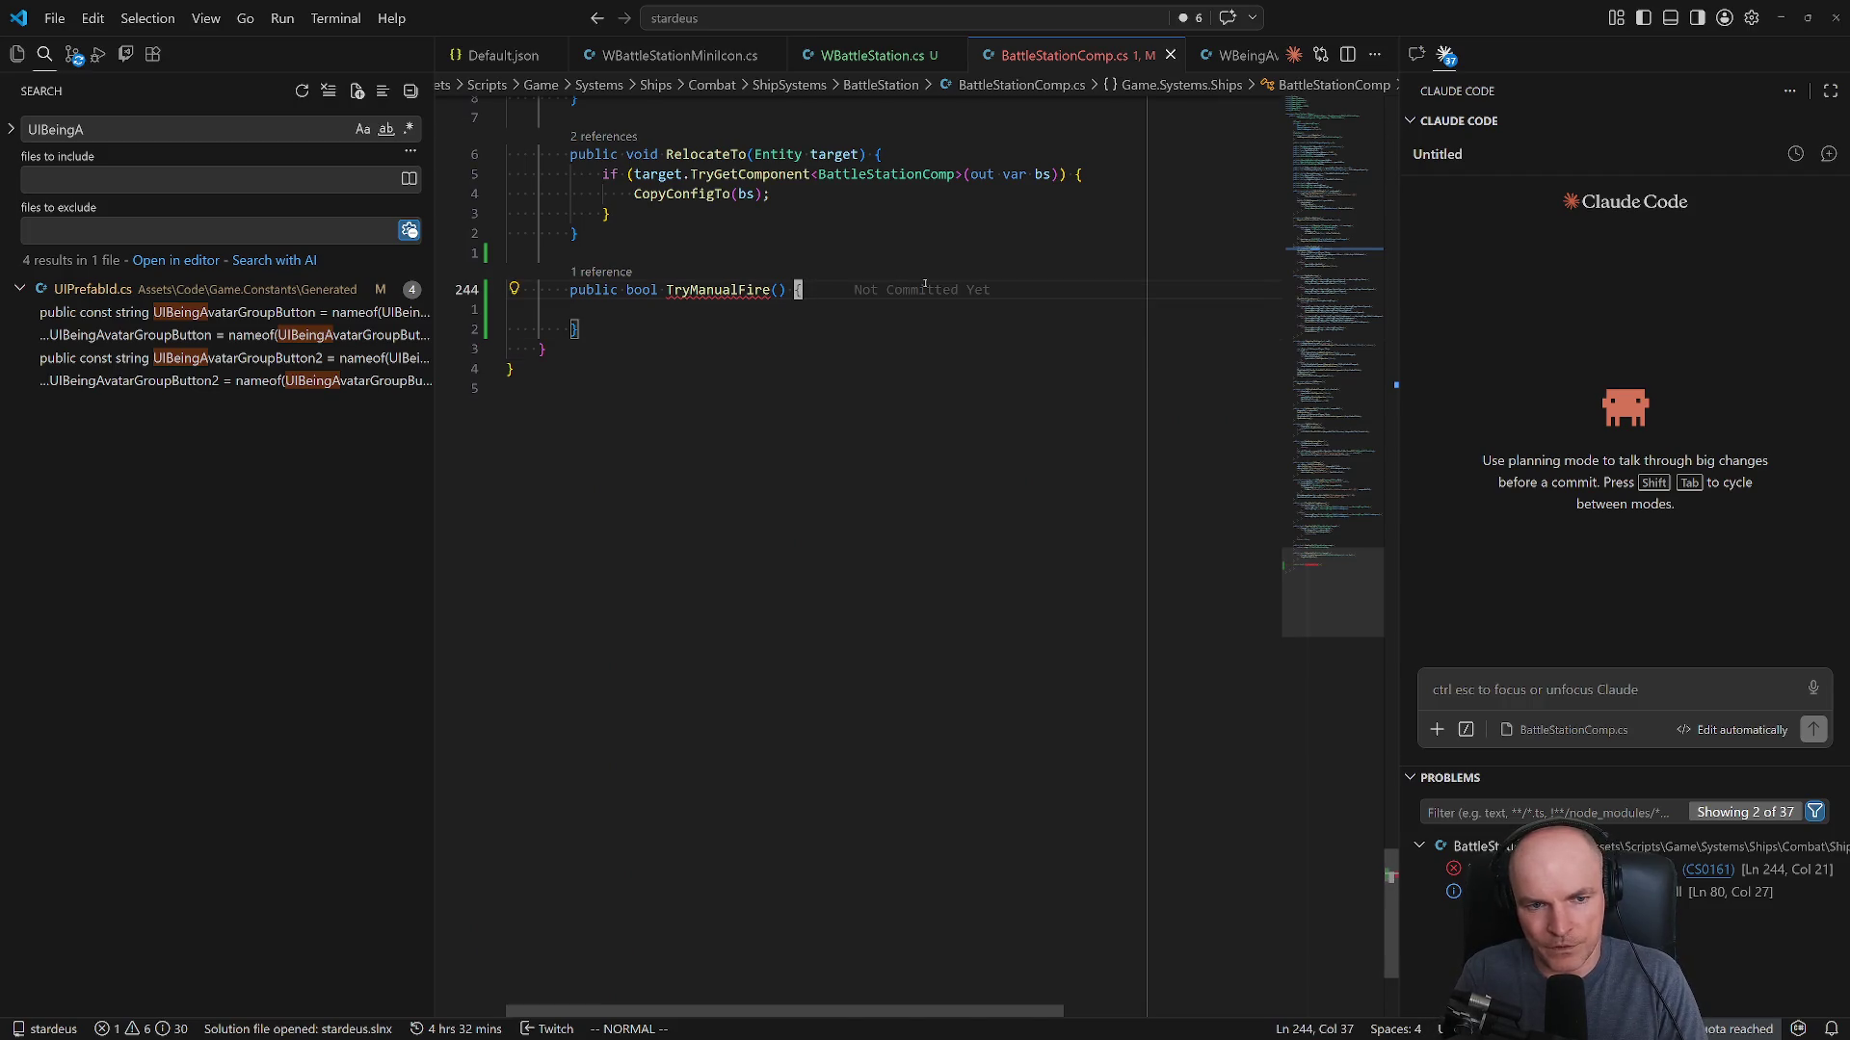
double_click(96, 129)
key("BackSpace")
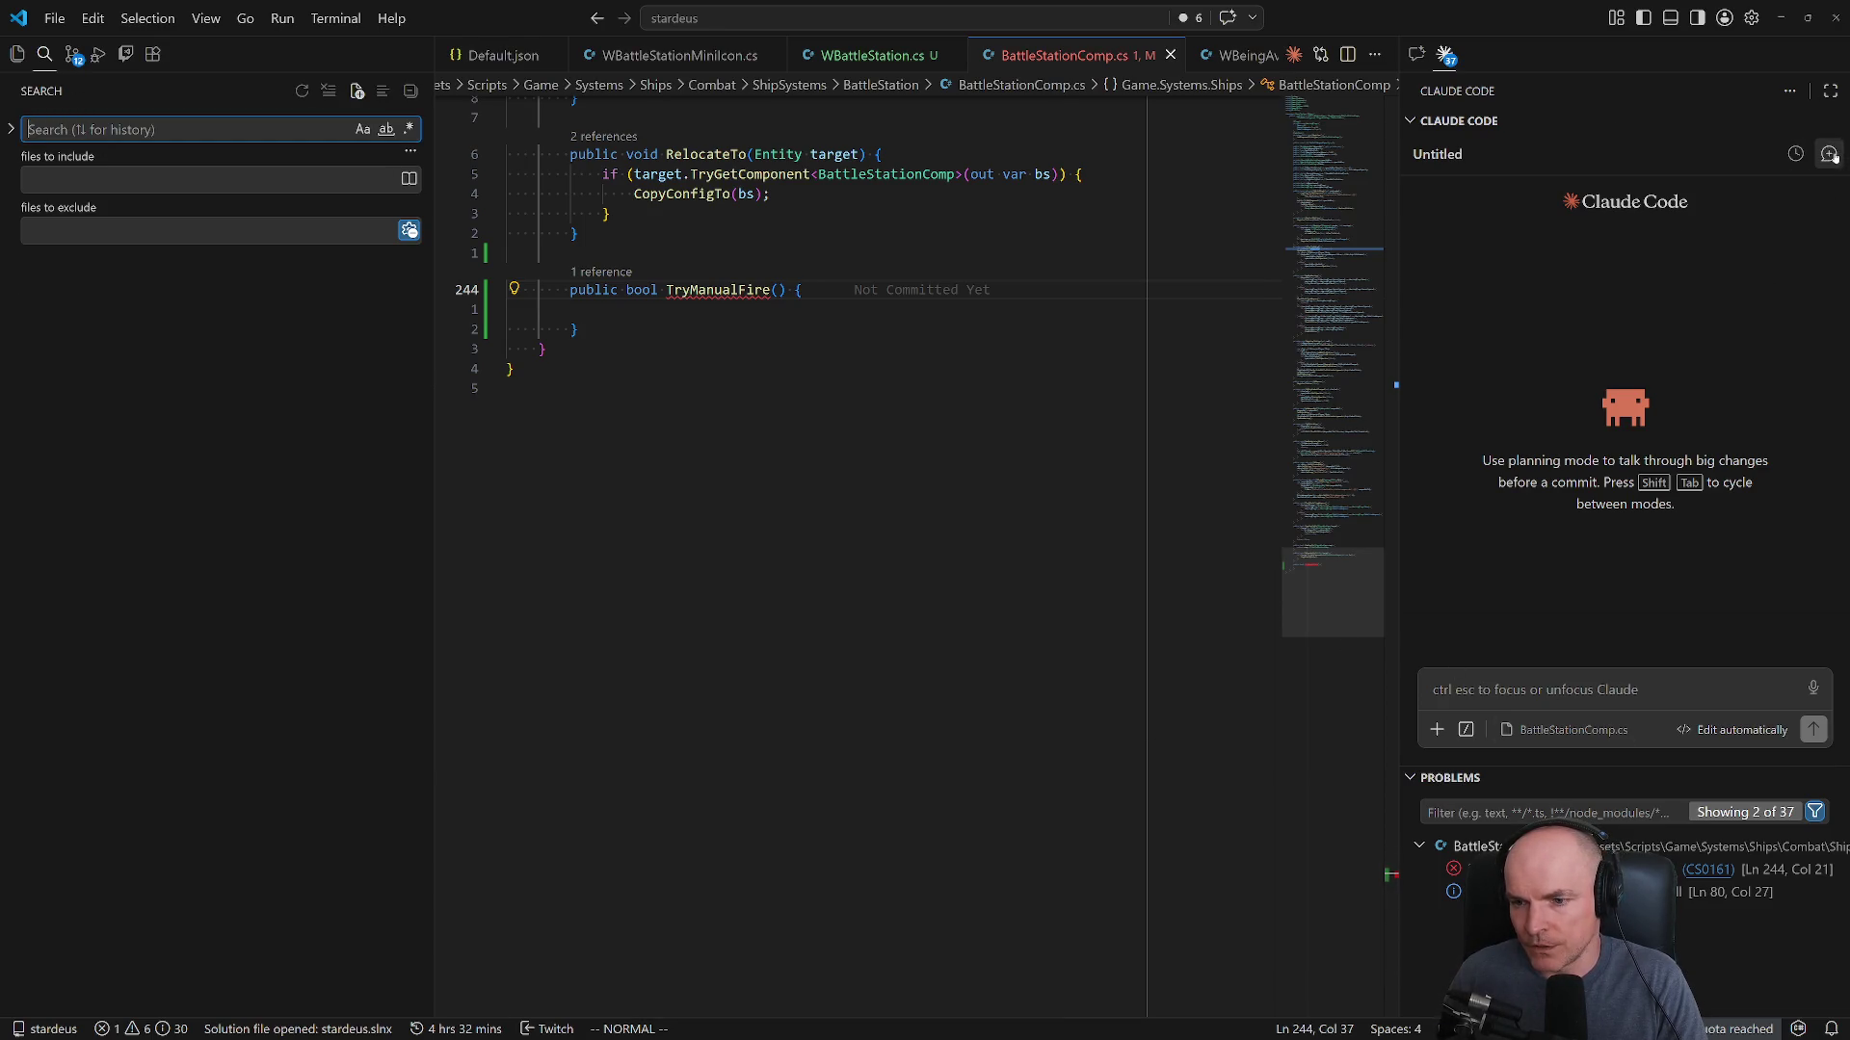
Start a Claude Code prompt reading 'Implement Batt…' to request BattleStationComp.TryManualFire.
left_click(1552, 691)
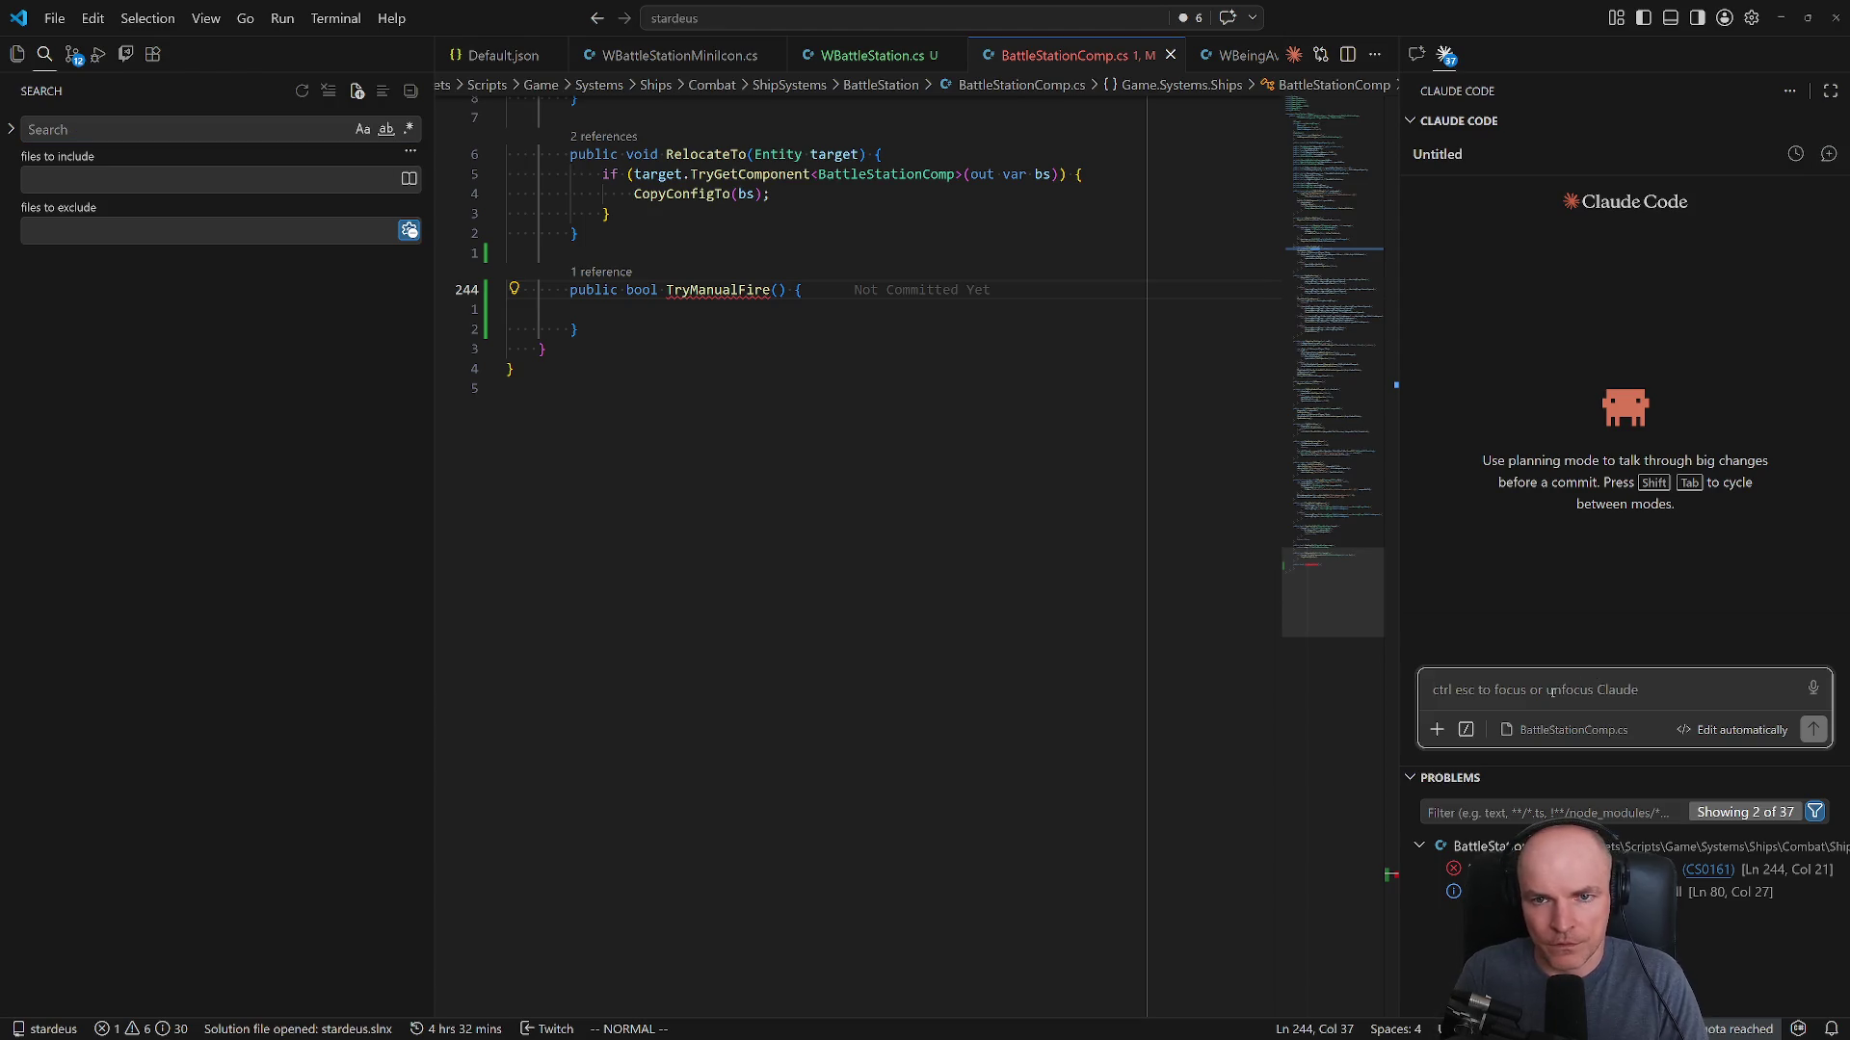
type("Implement Batt")
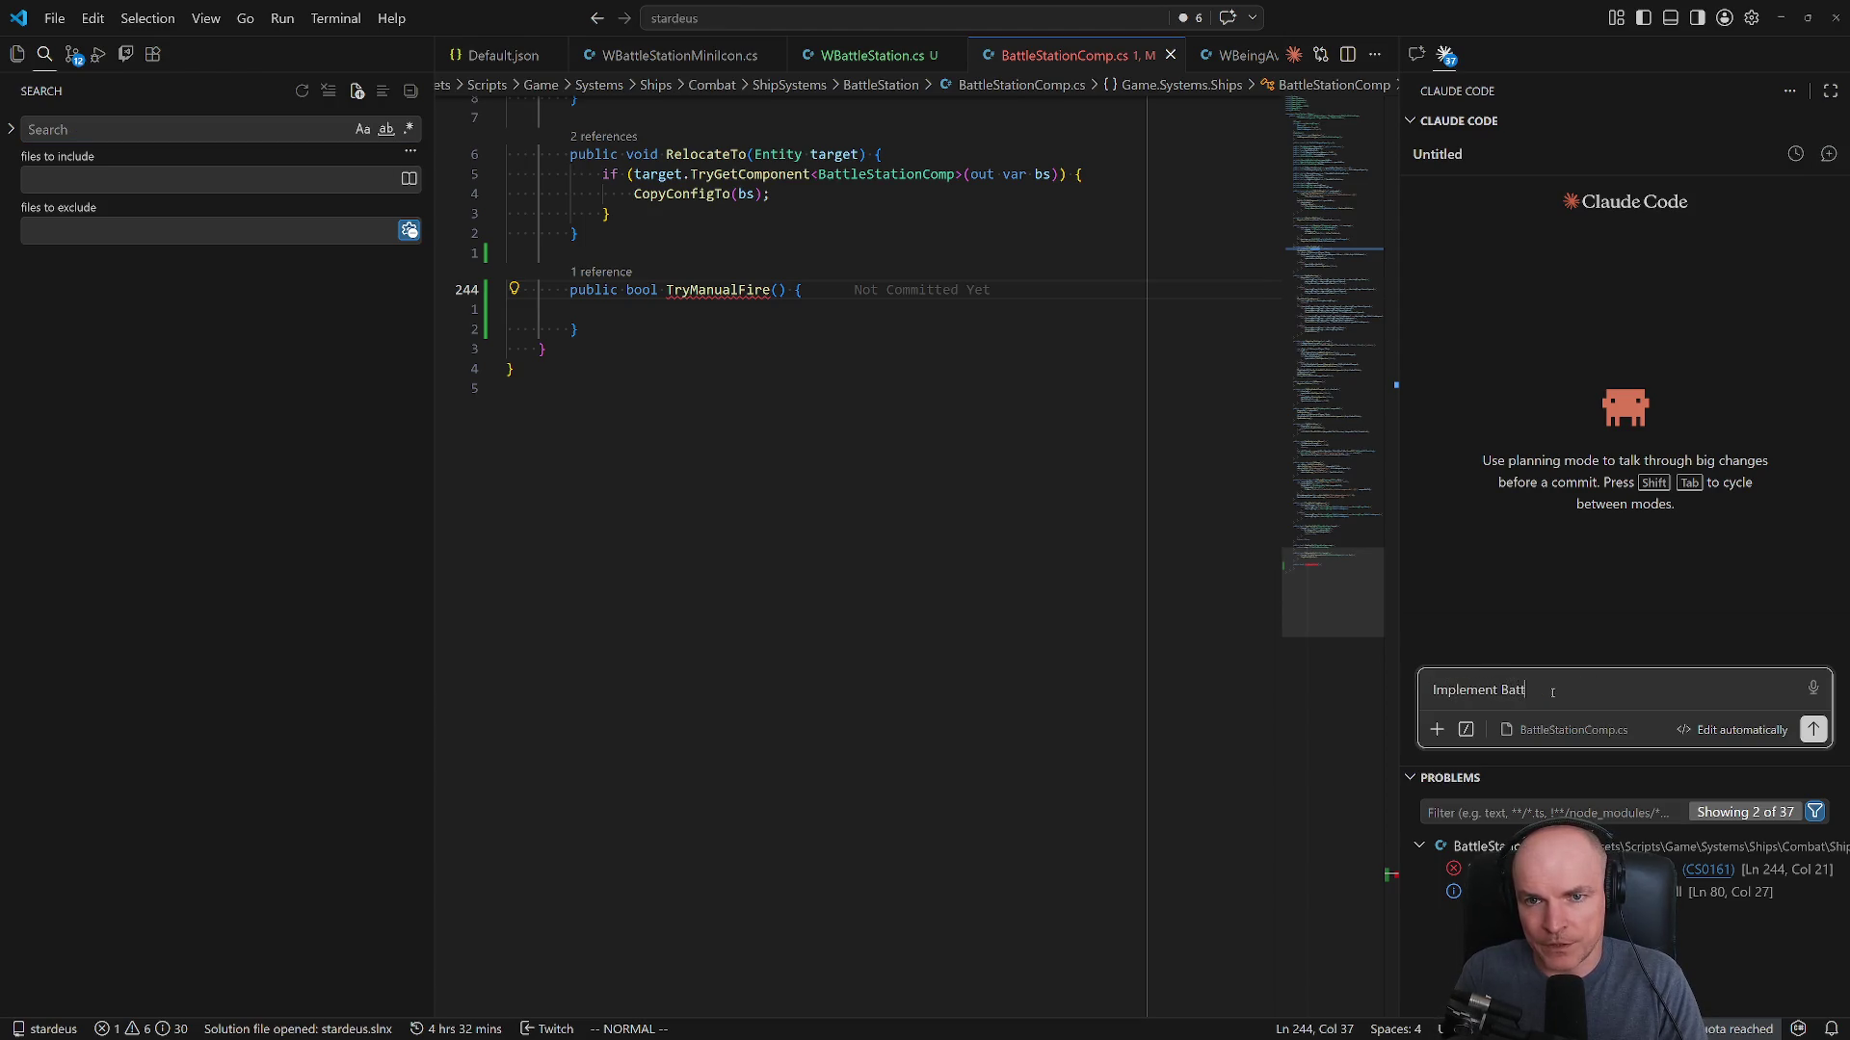
type("omp.TryManualFire - when there")
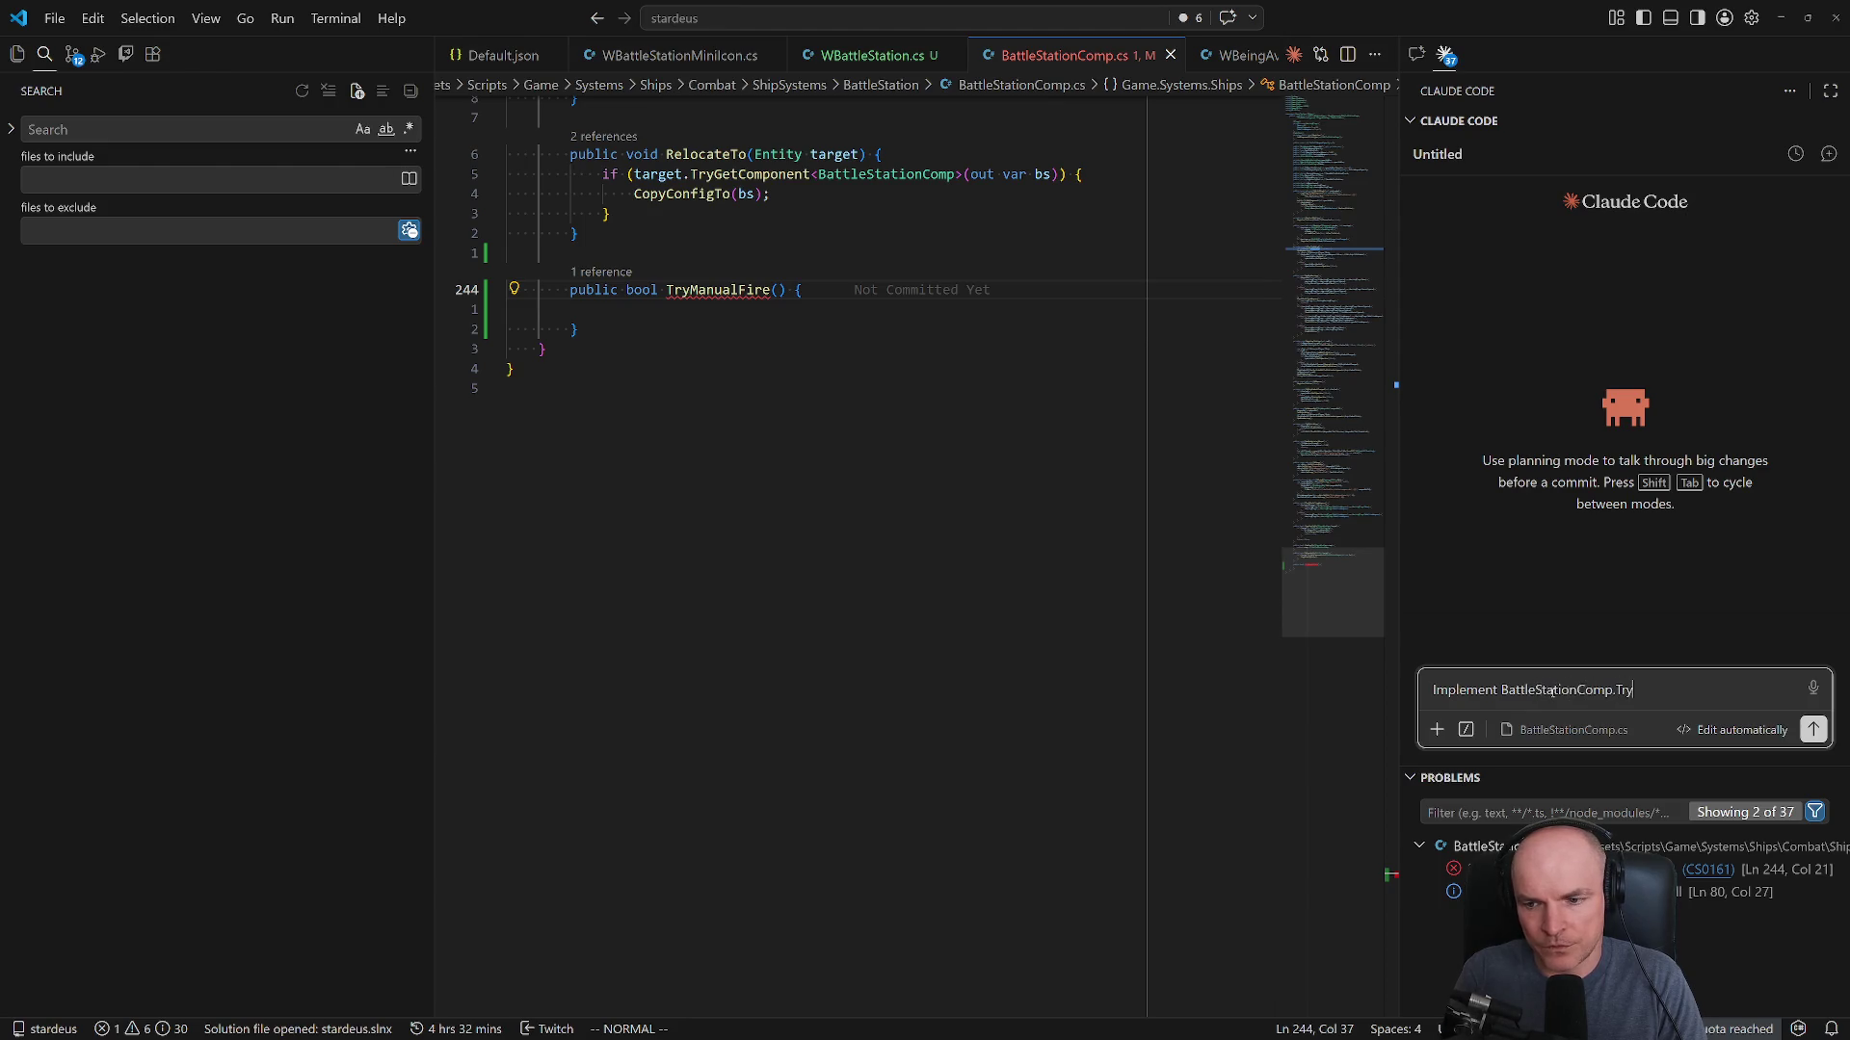
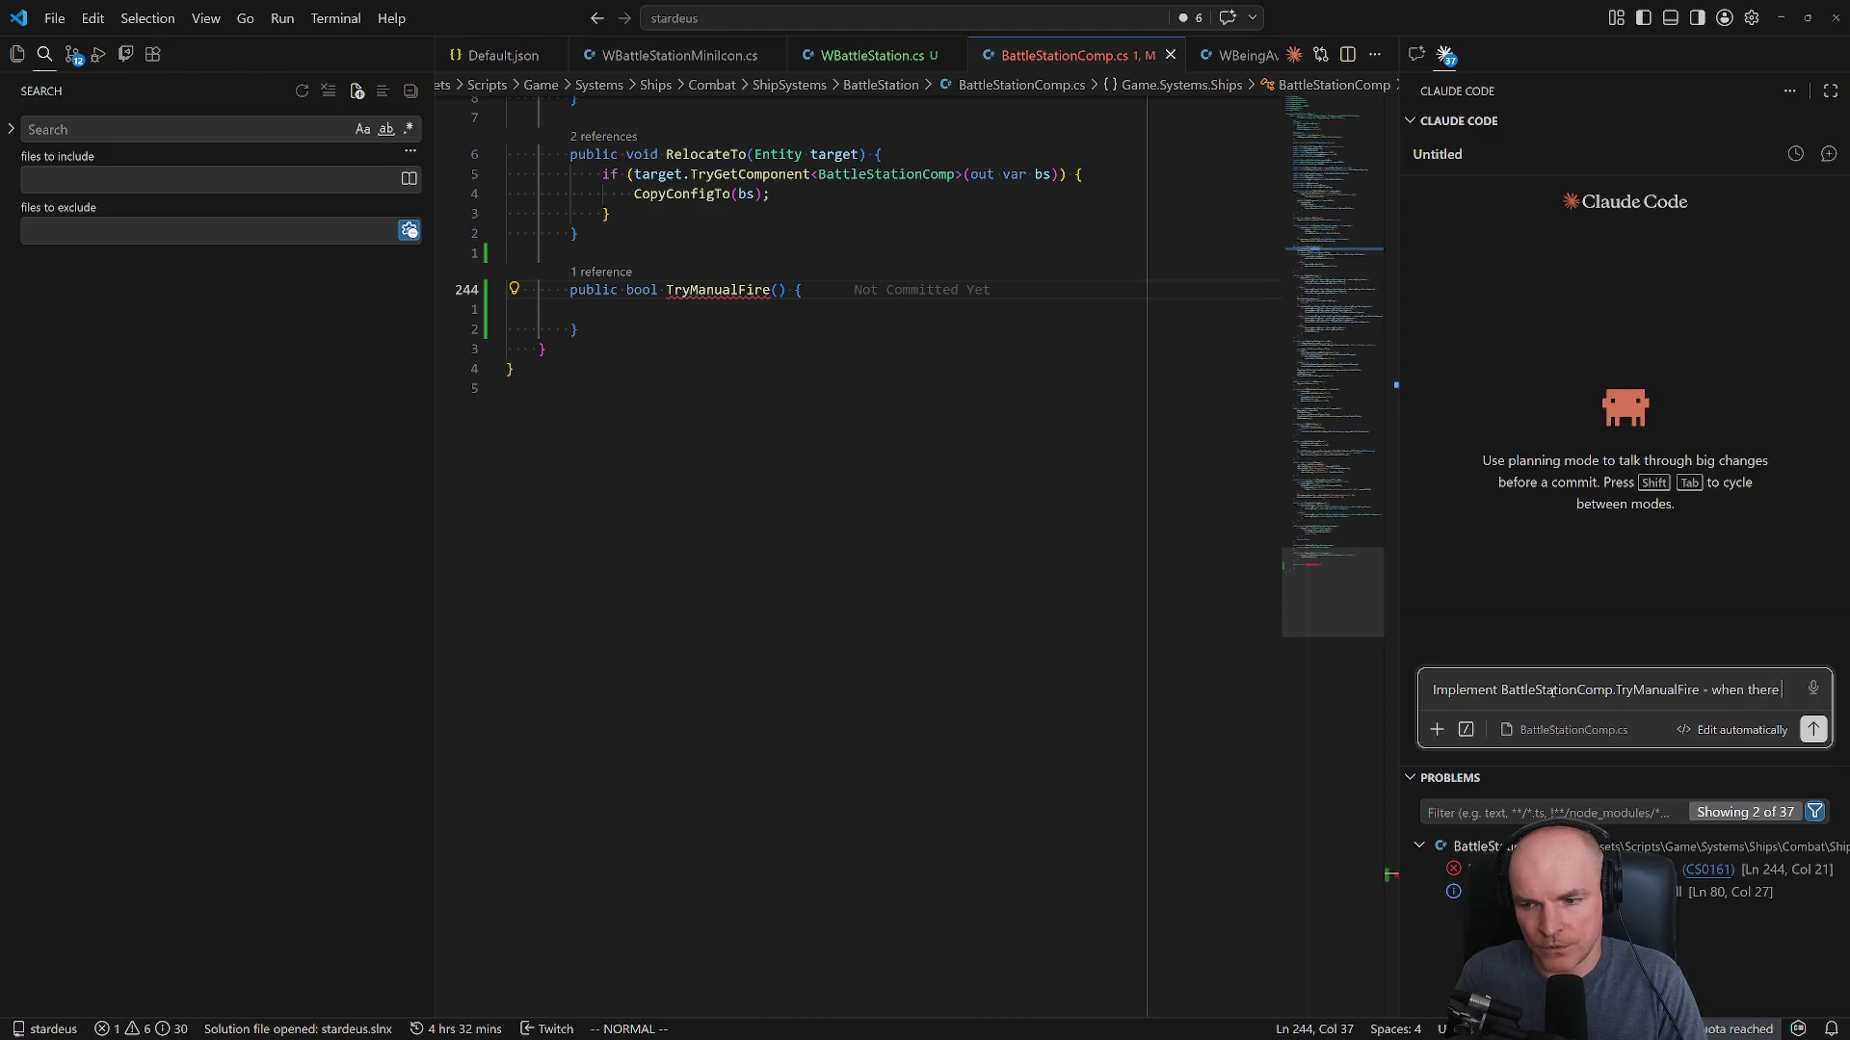
Ask Claude Code to make an unmanned station fire one salvo once its weapons are charged.
type("is no operator at the station")
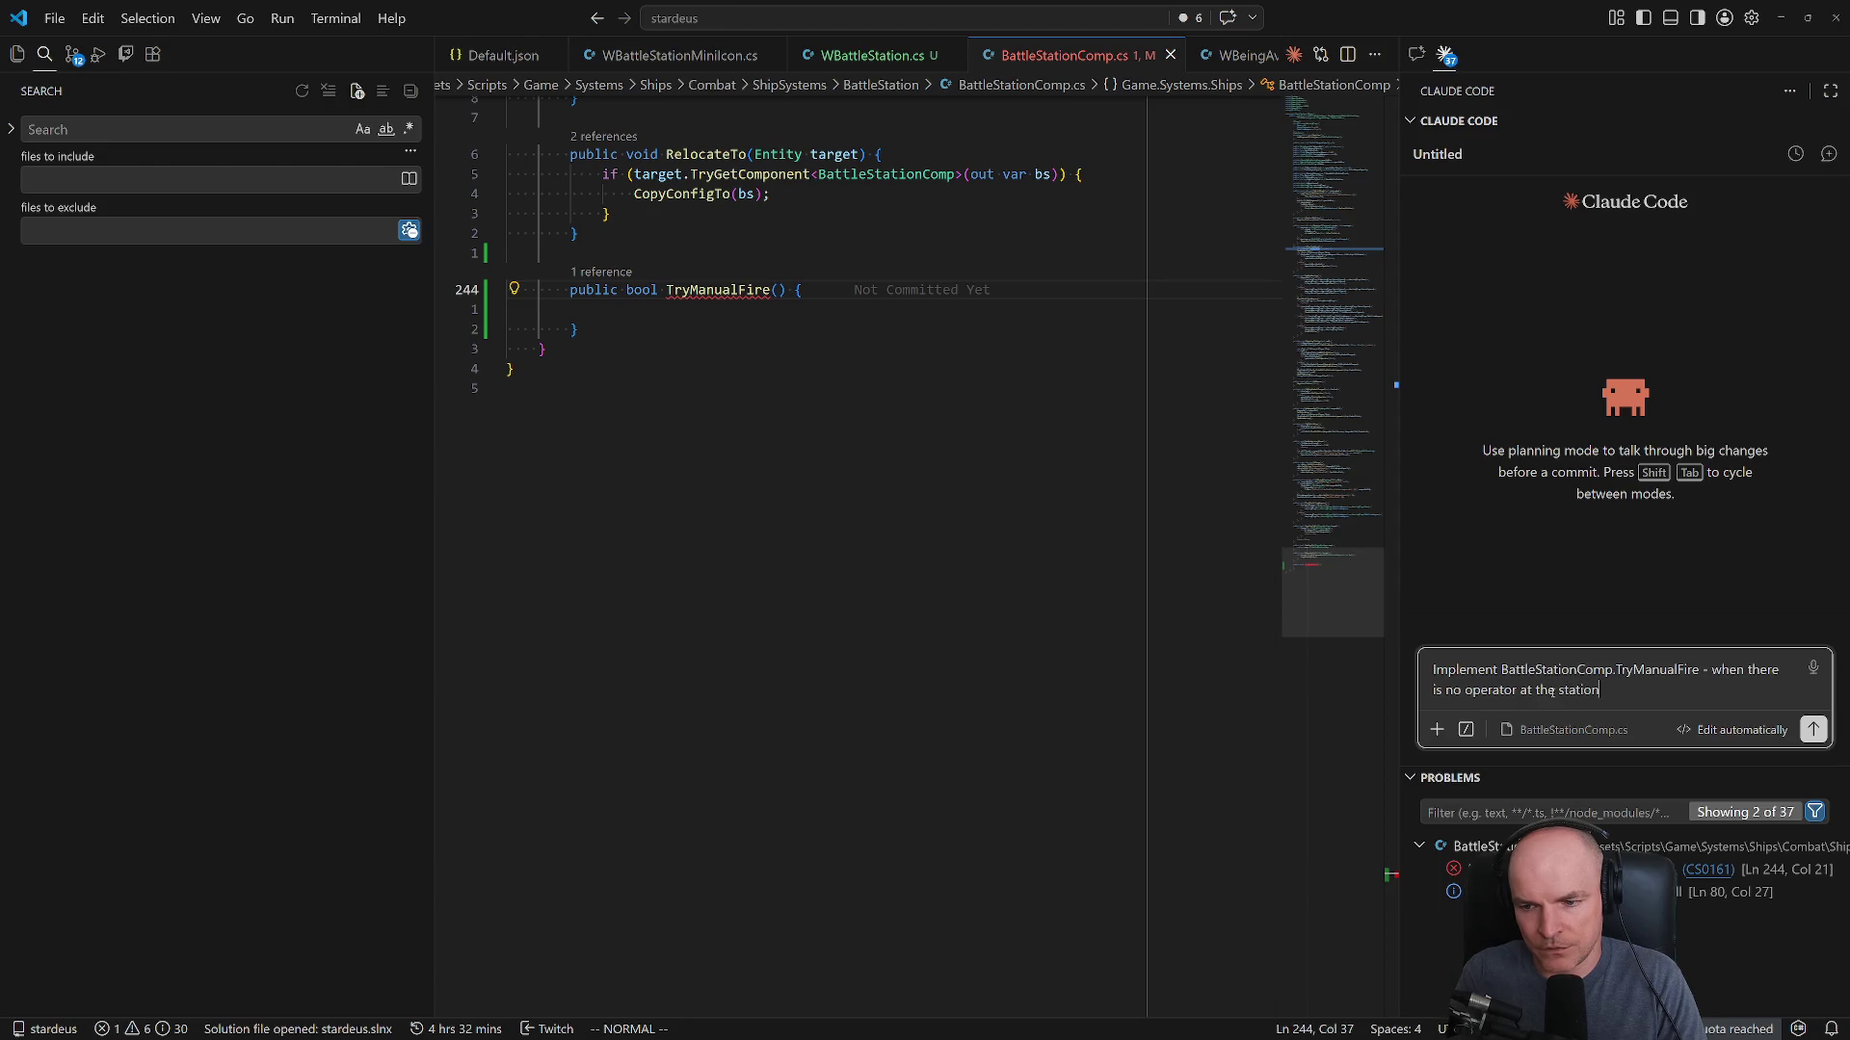
type("pons")
key("ctrl+BackSpace")
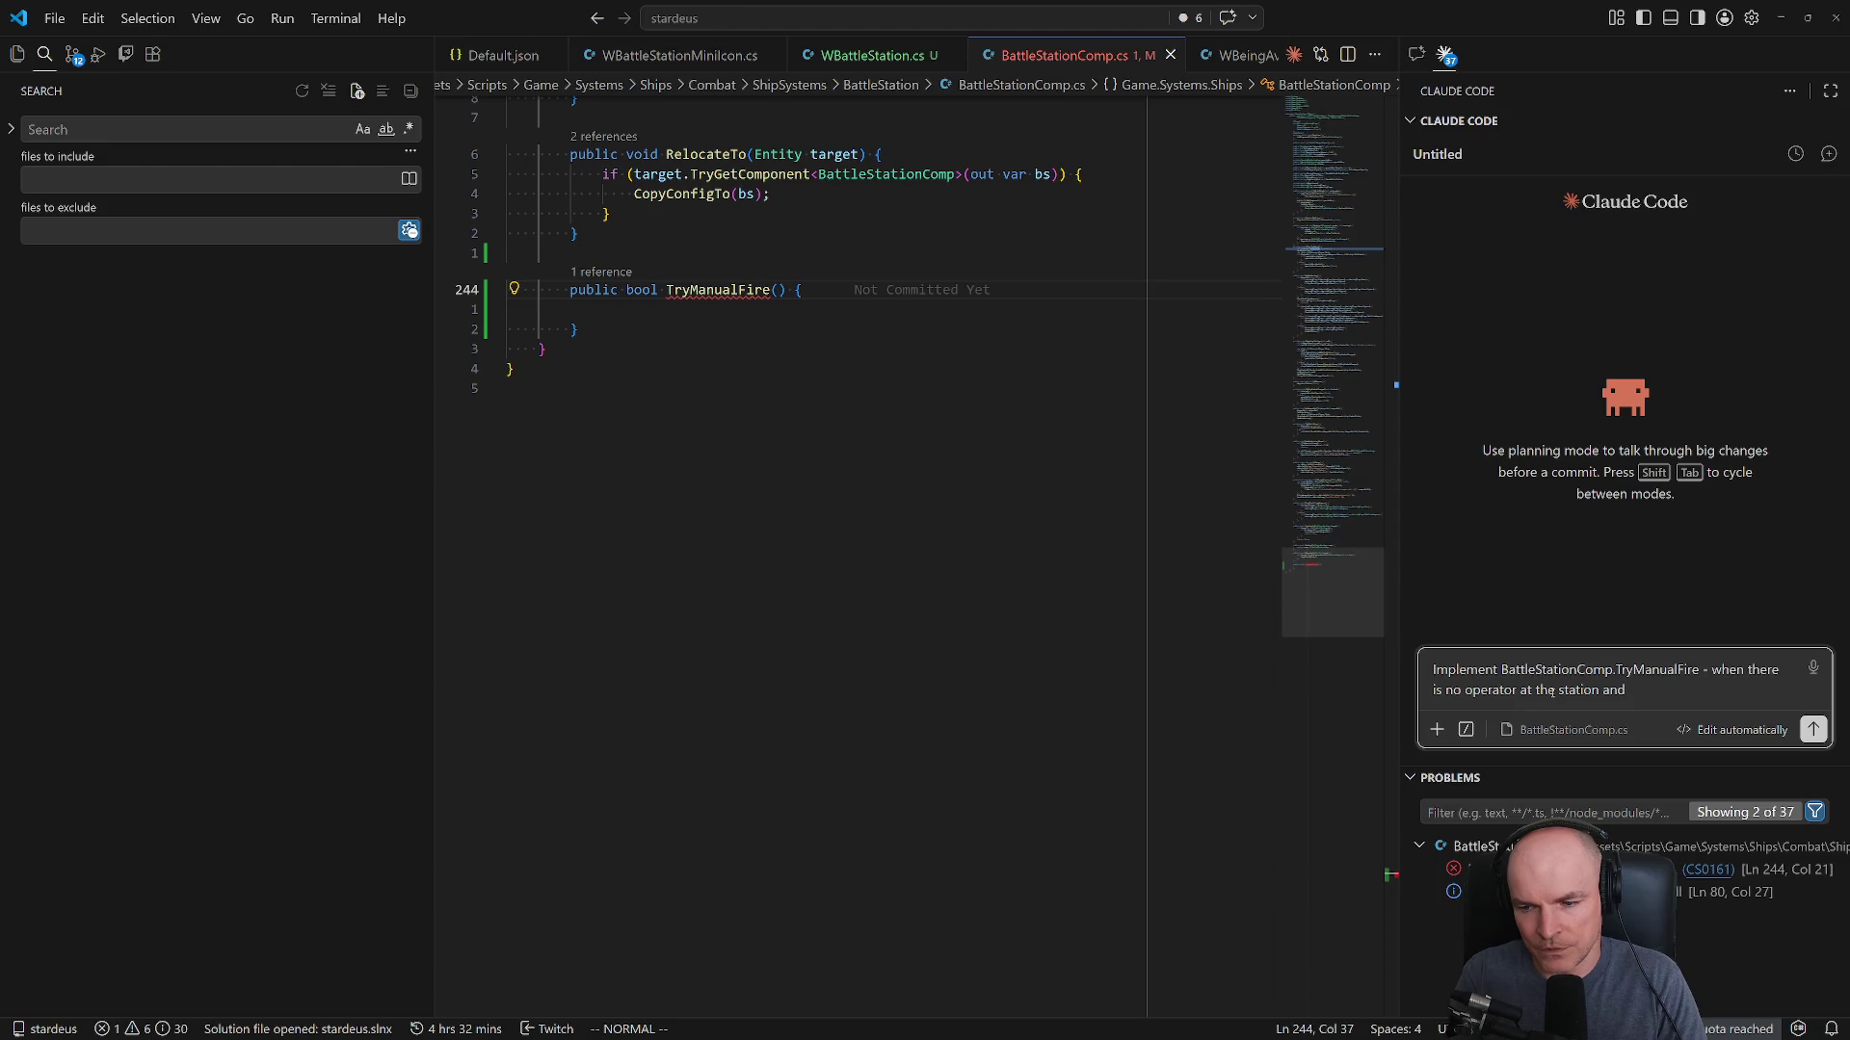
type("weapons are charged, ")
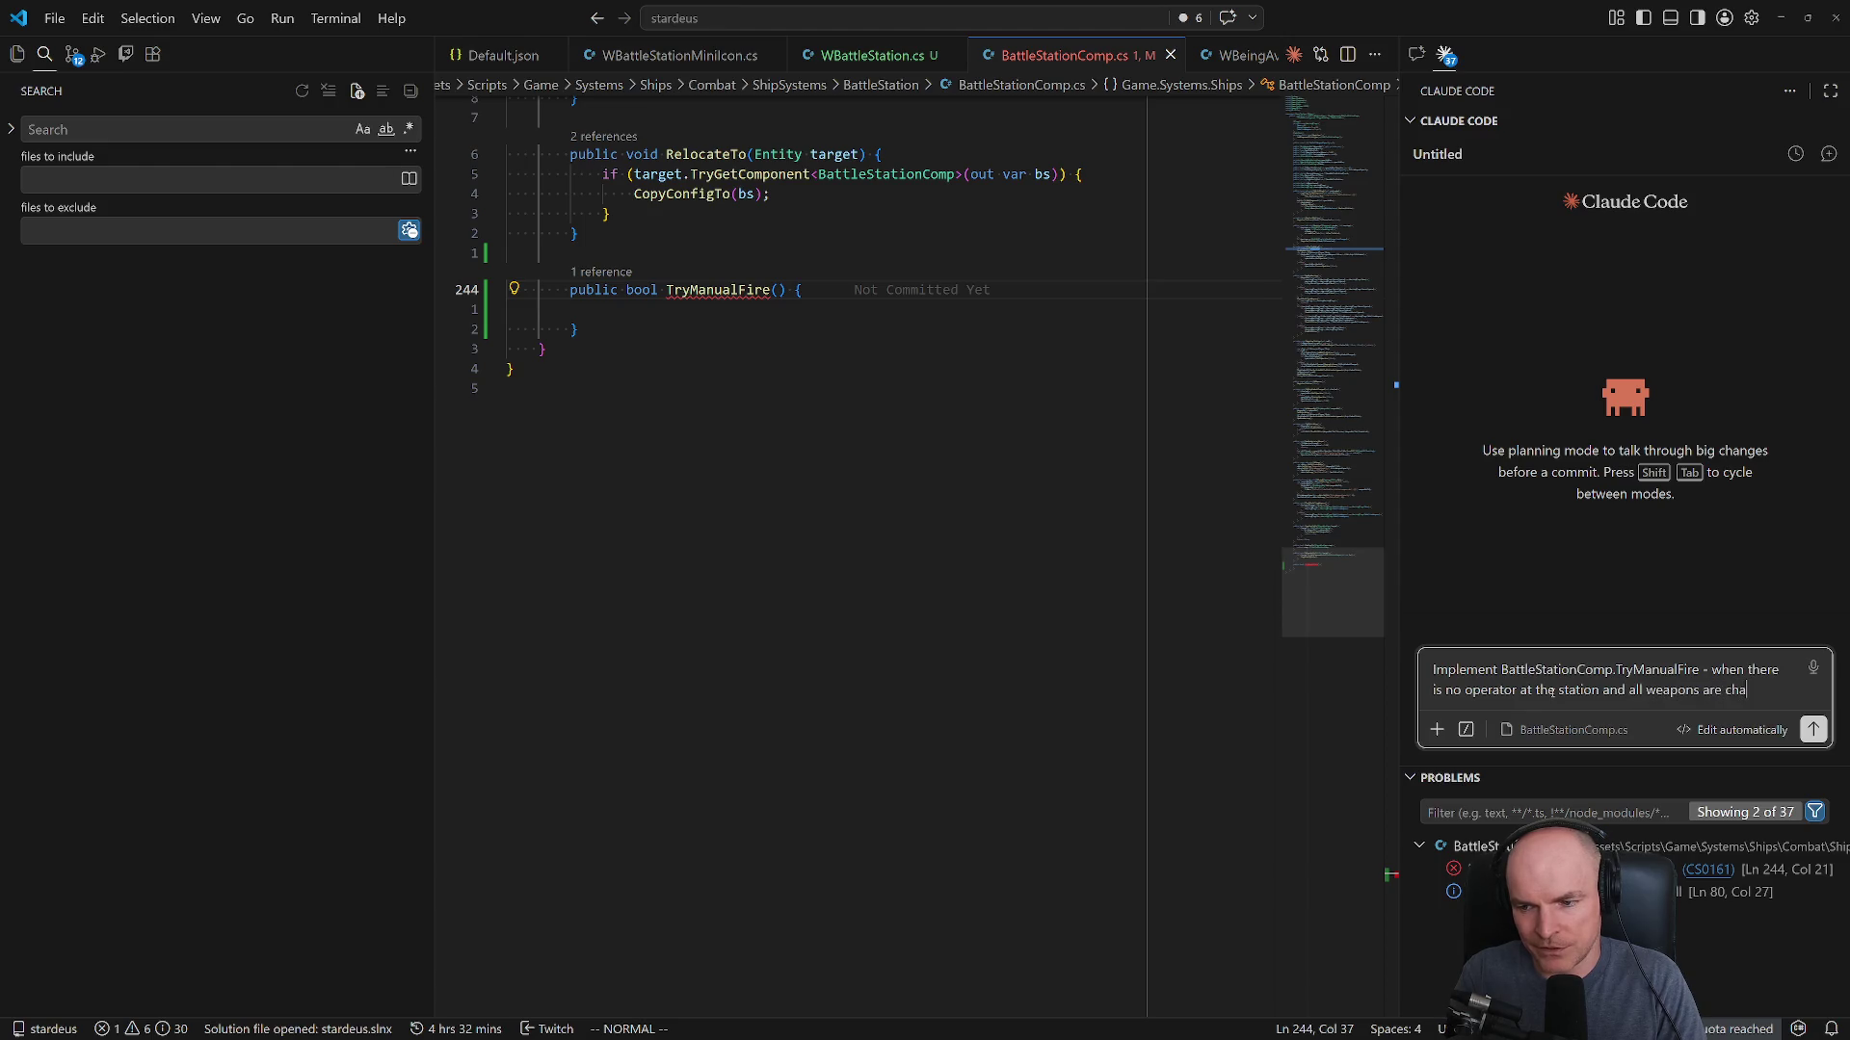
type("this should start")
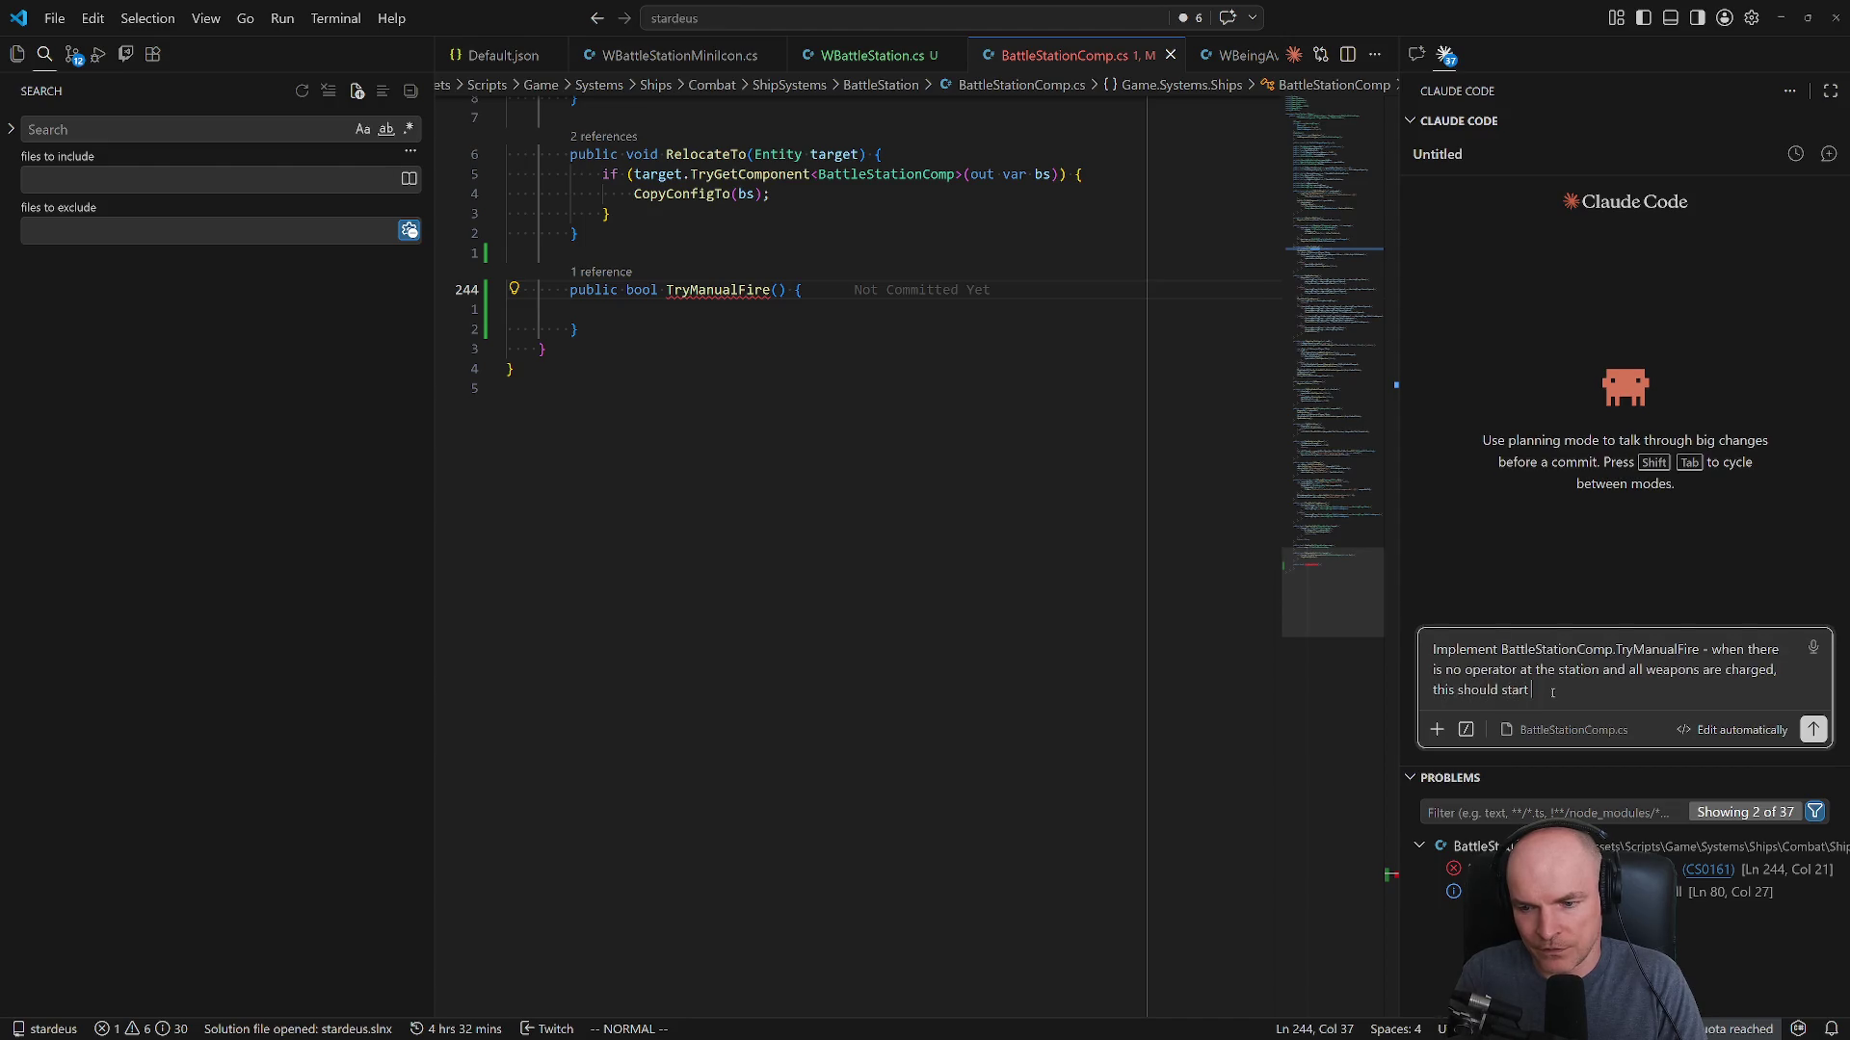
key("ctrl+BackSpace")
type("fire them all once in a salvo just like with")
type("once in a salvo just like with")
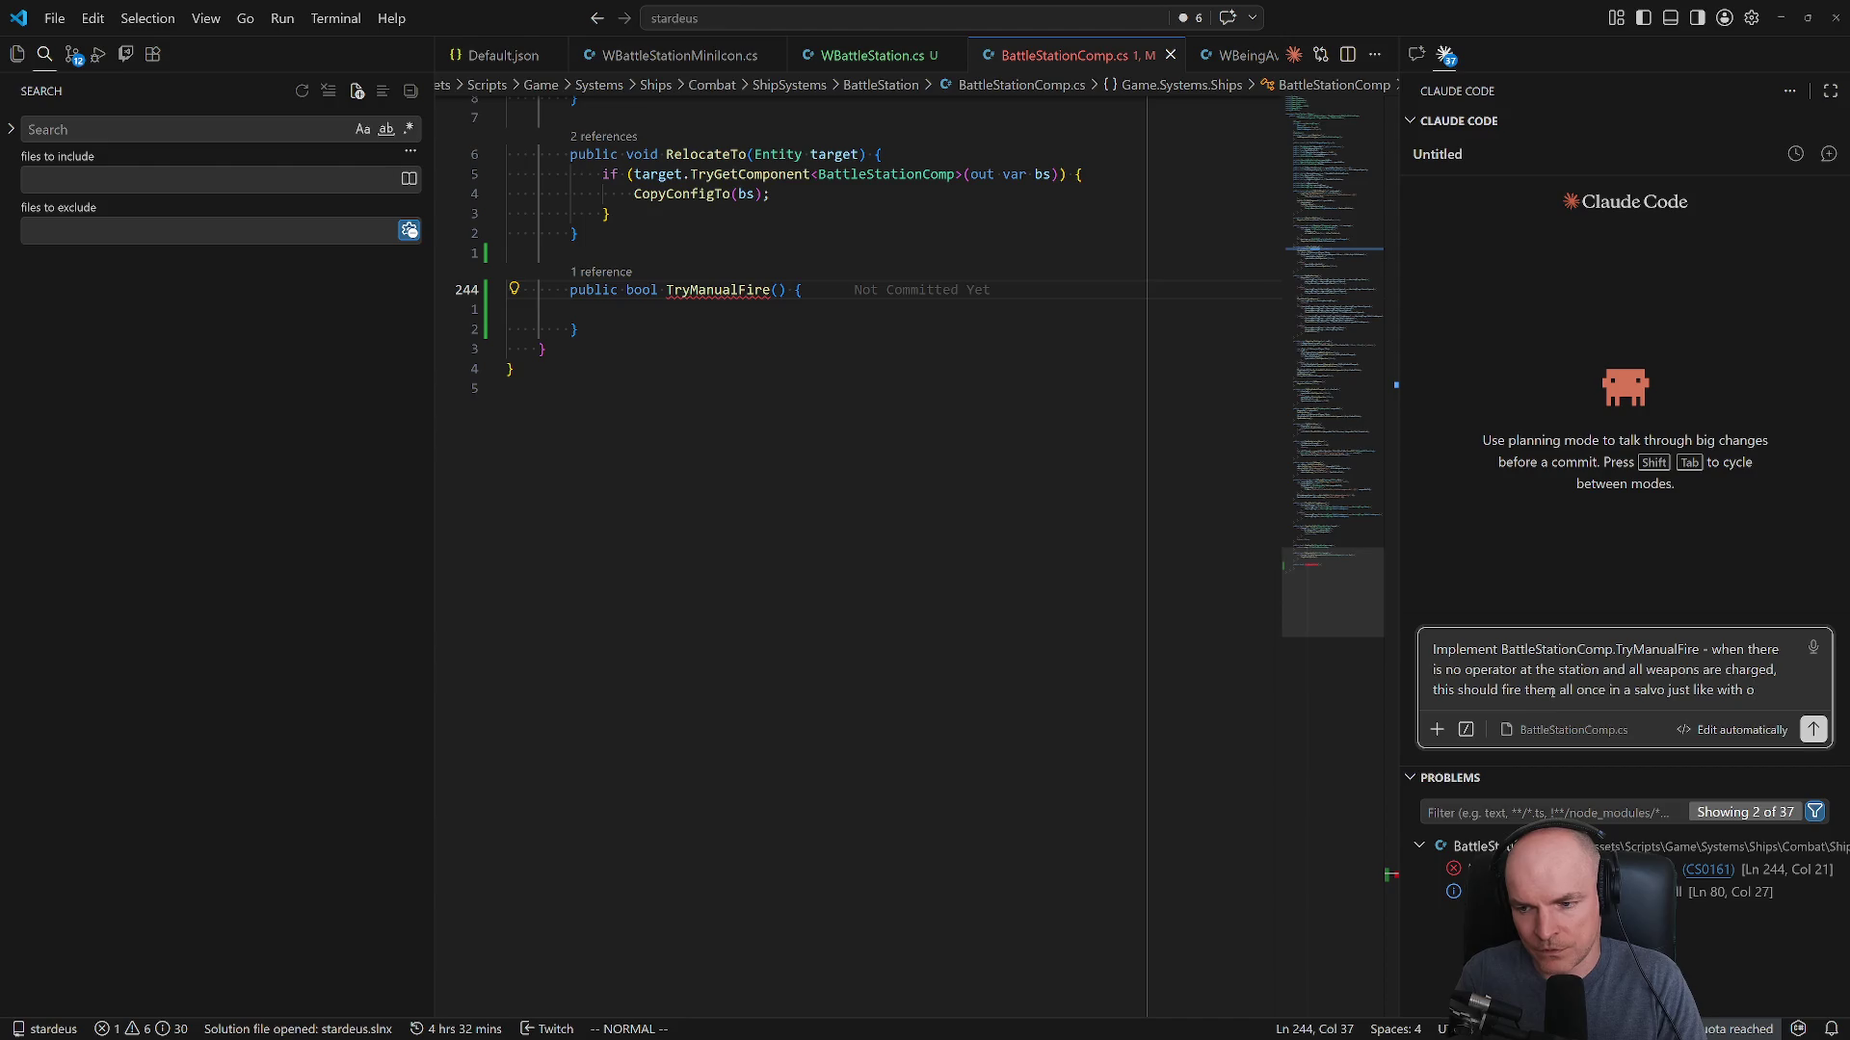
type("or, but")
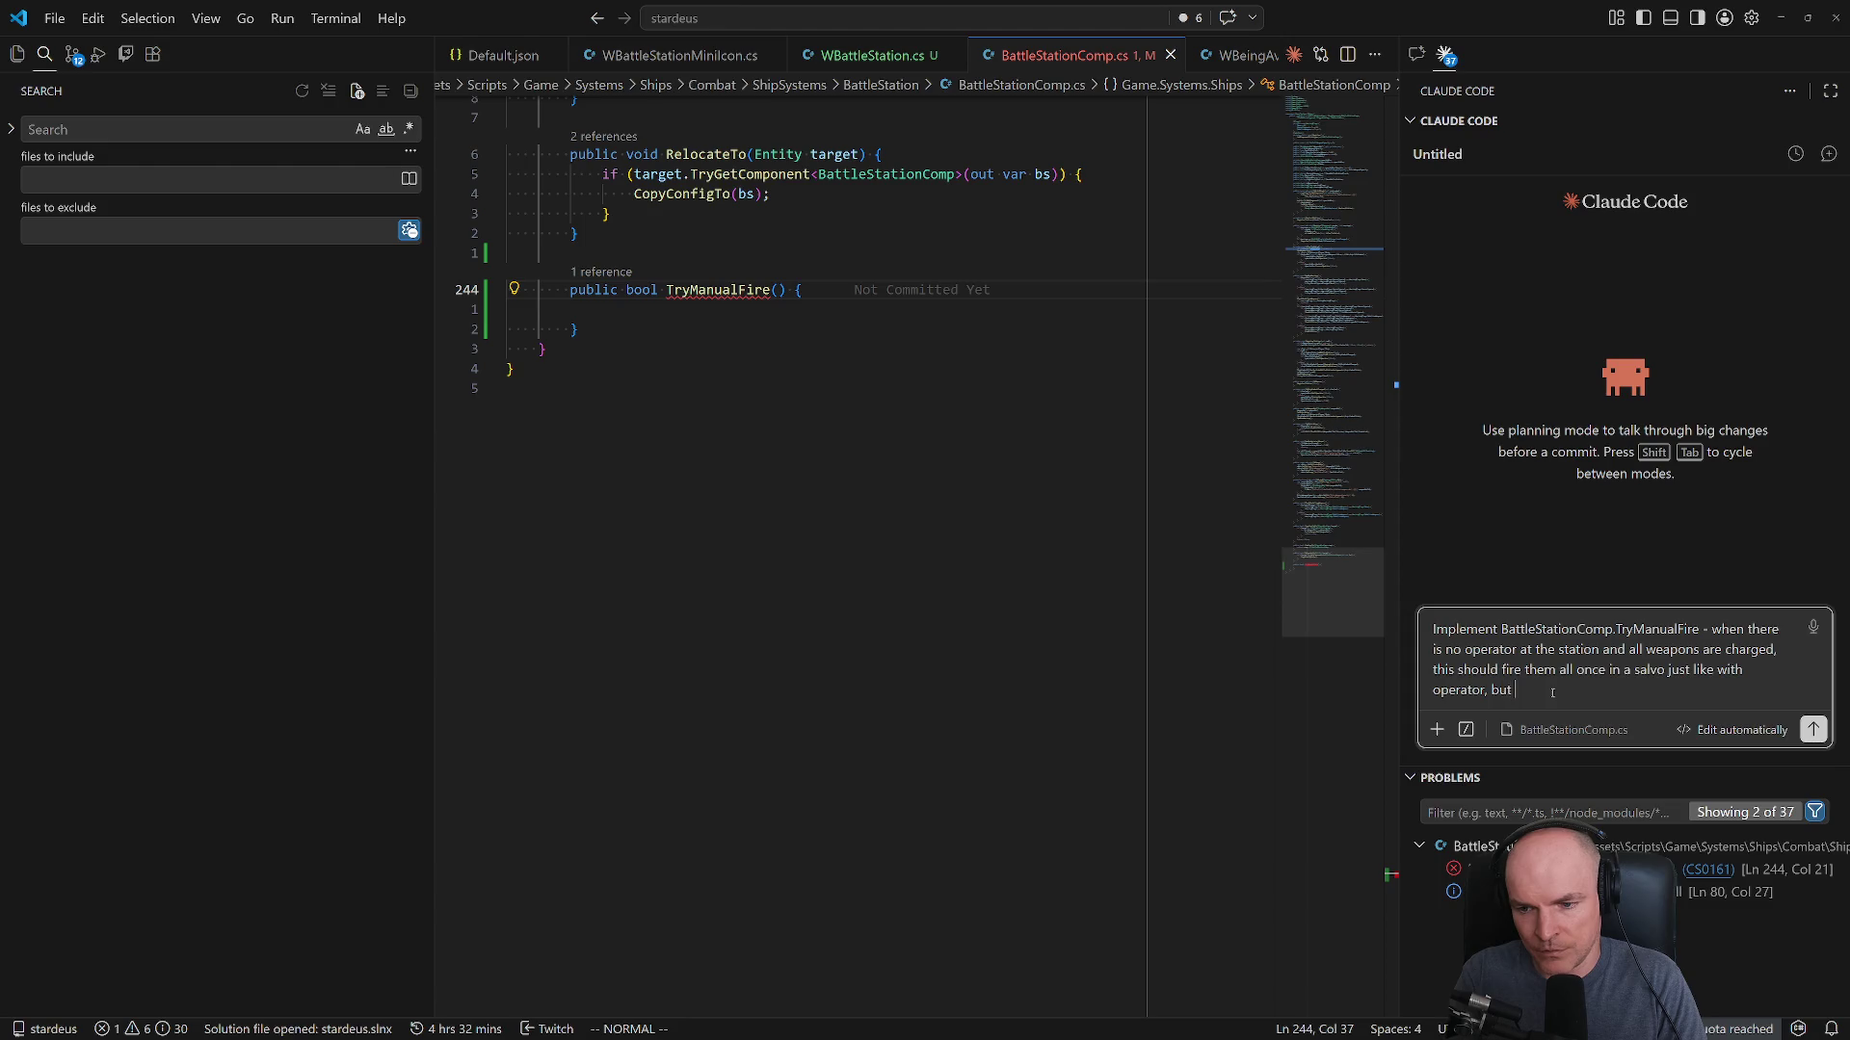
type("one salvo it")
type(" should not fire")
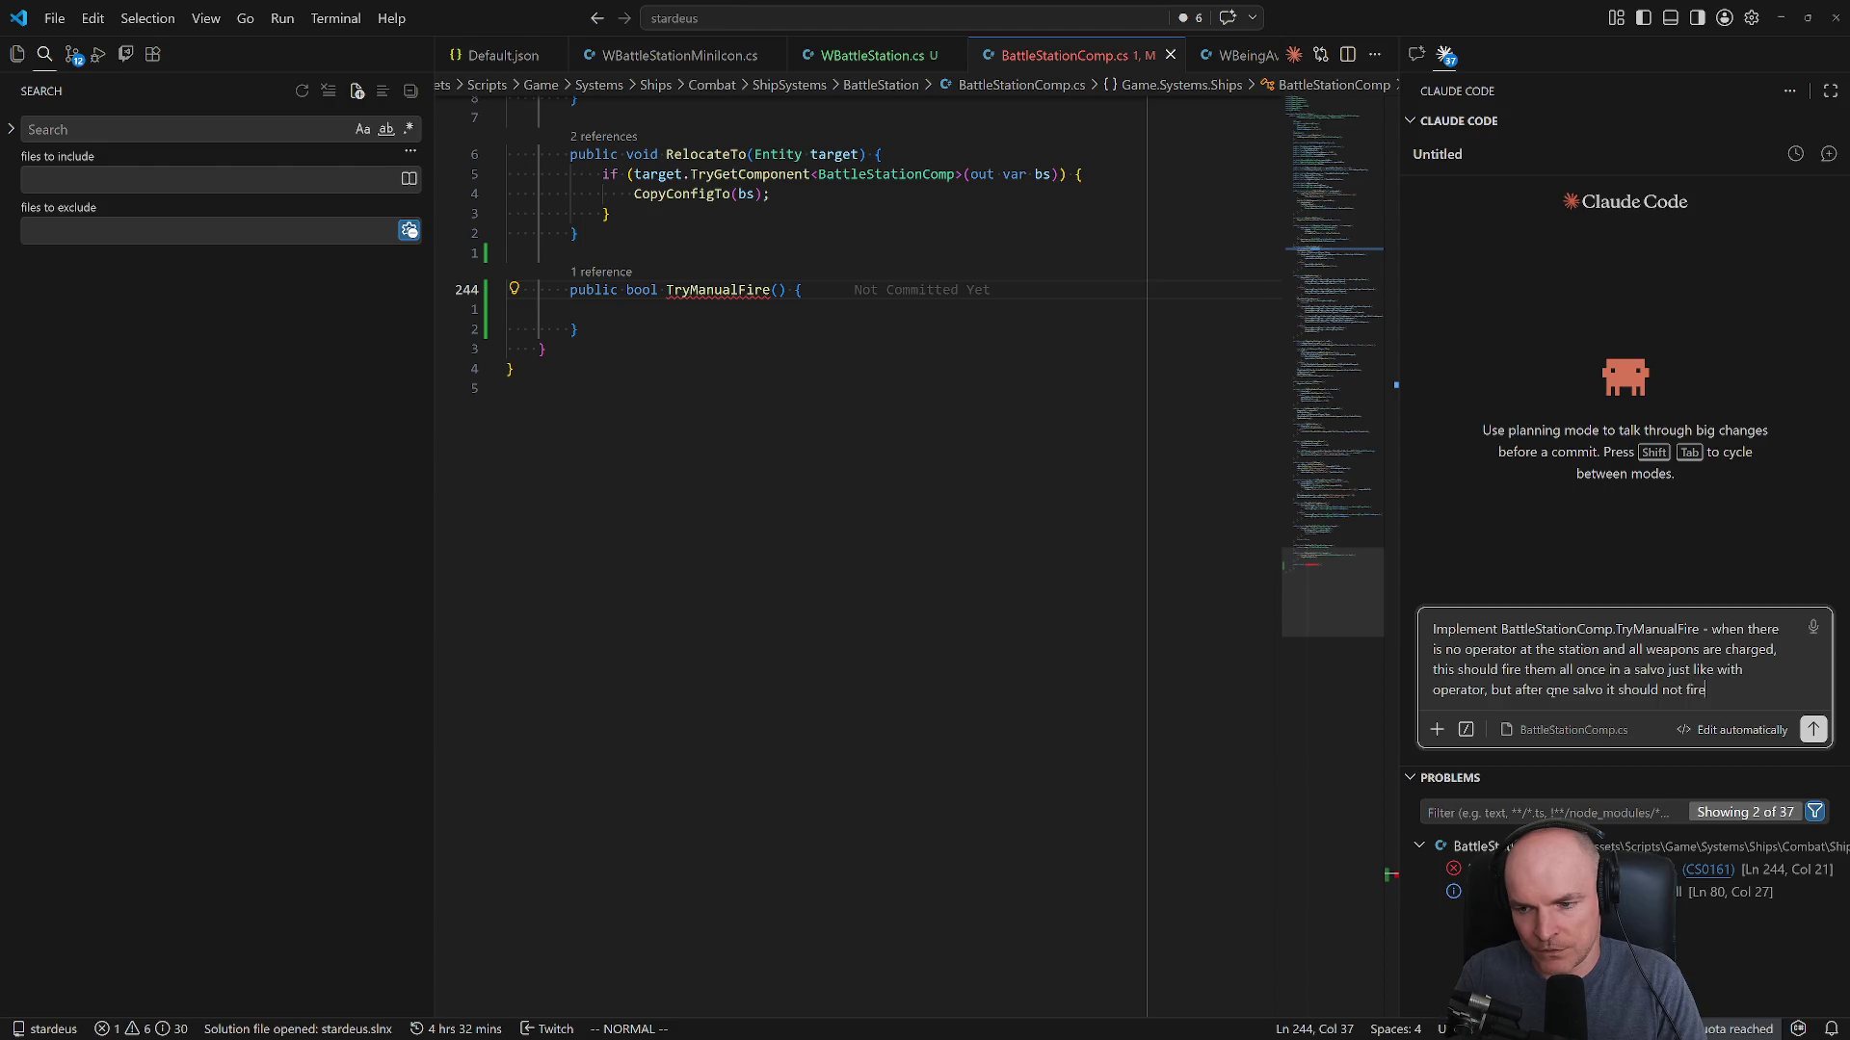
type("the operator would be present.")
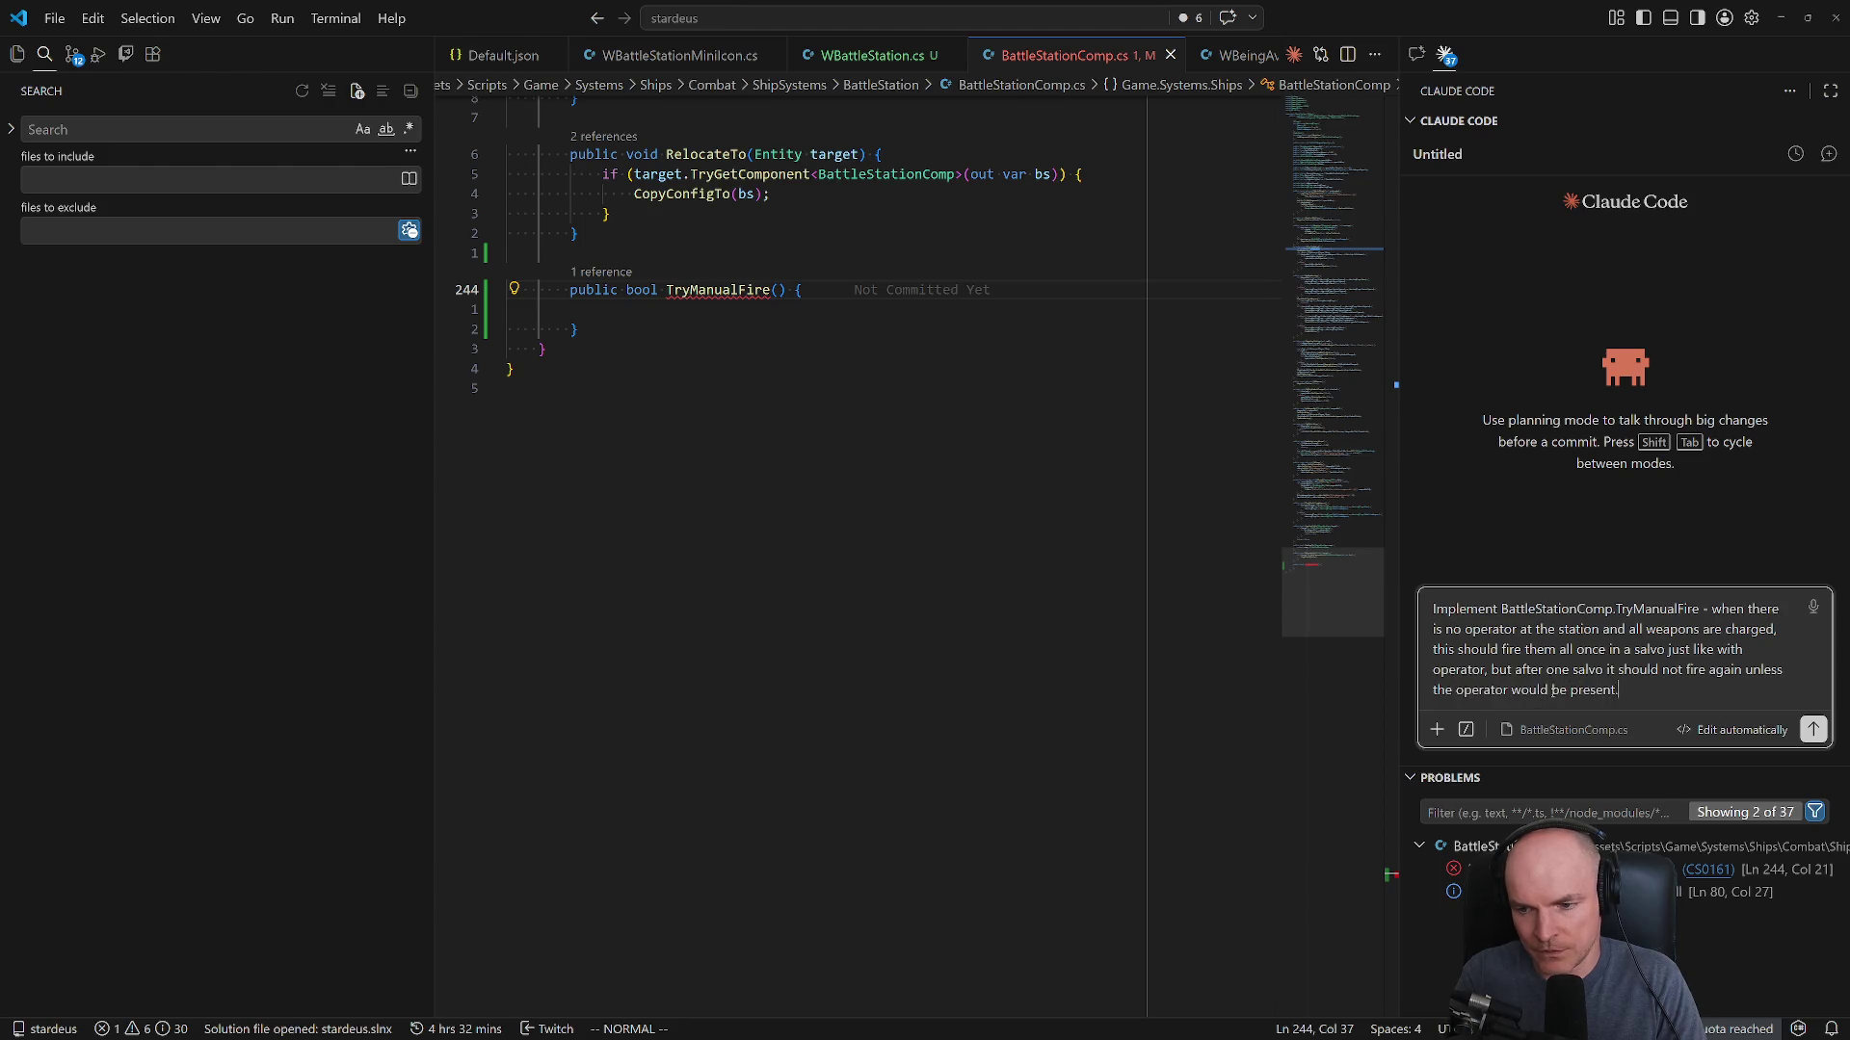
key("Return")
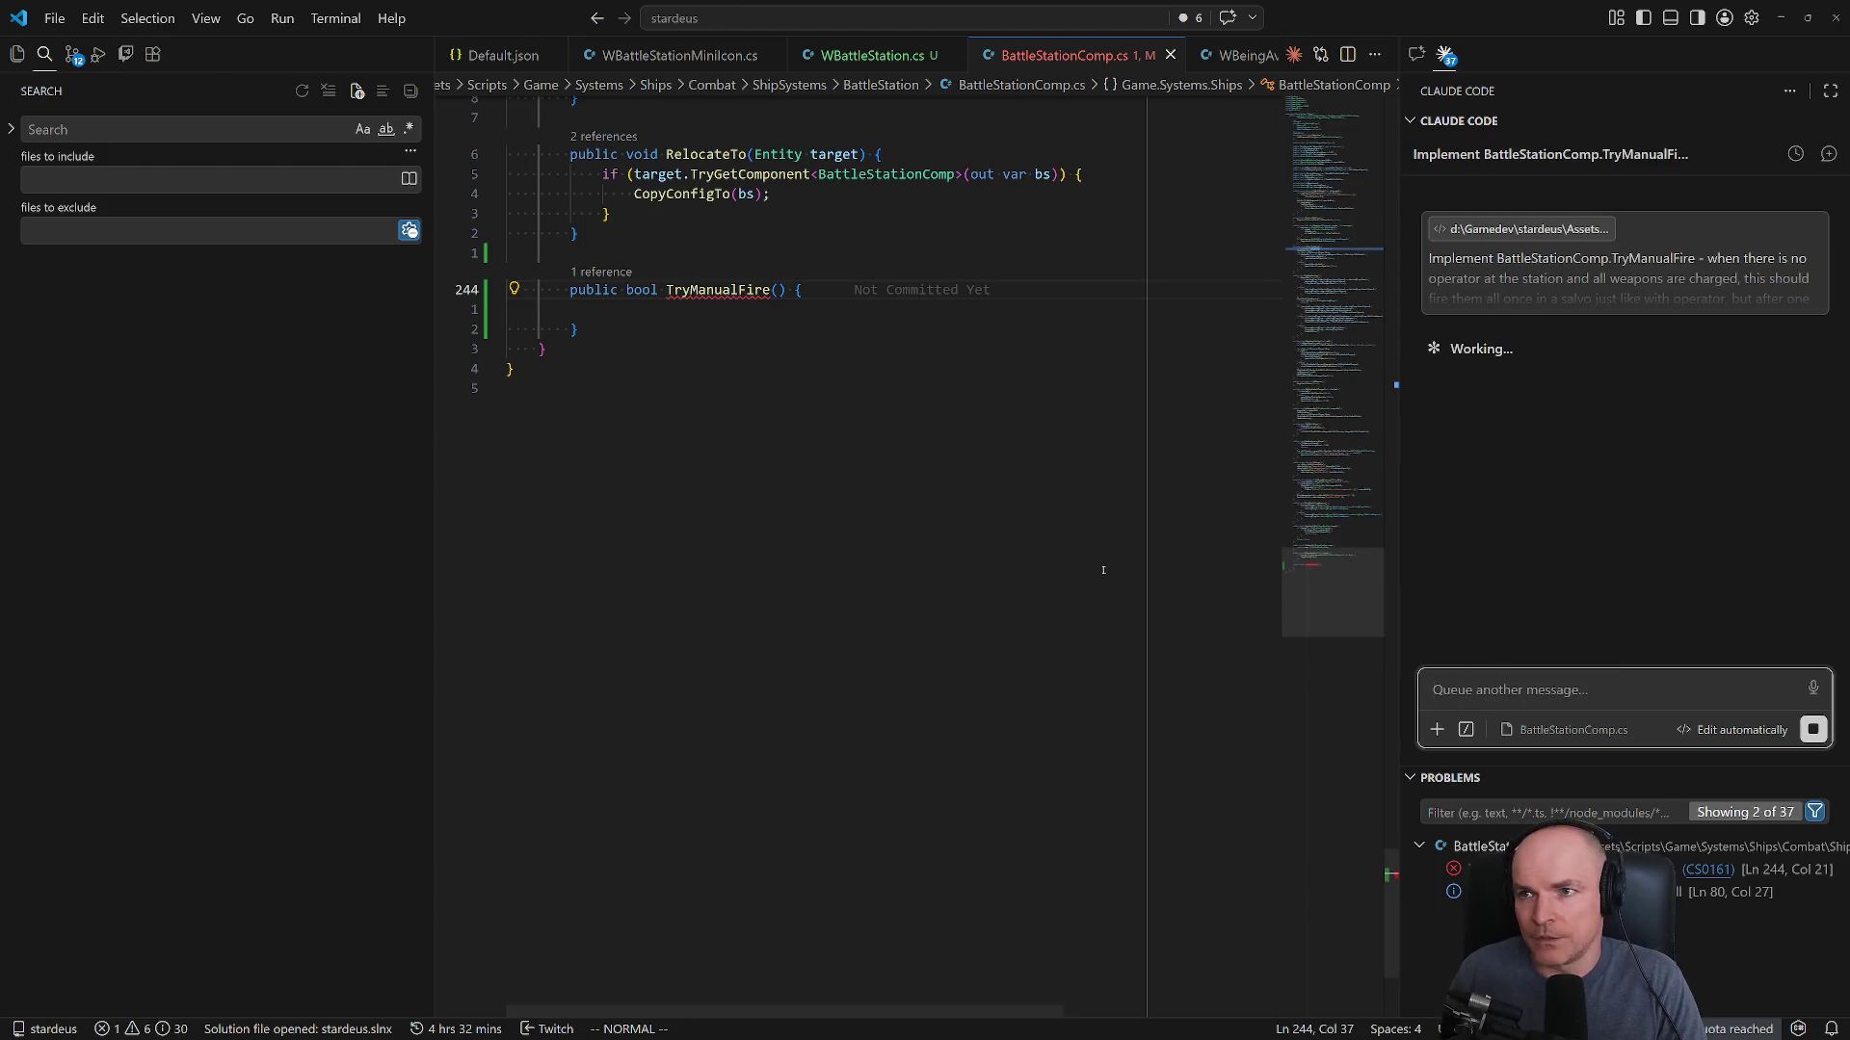
key("alt+Tab")
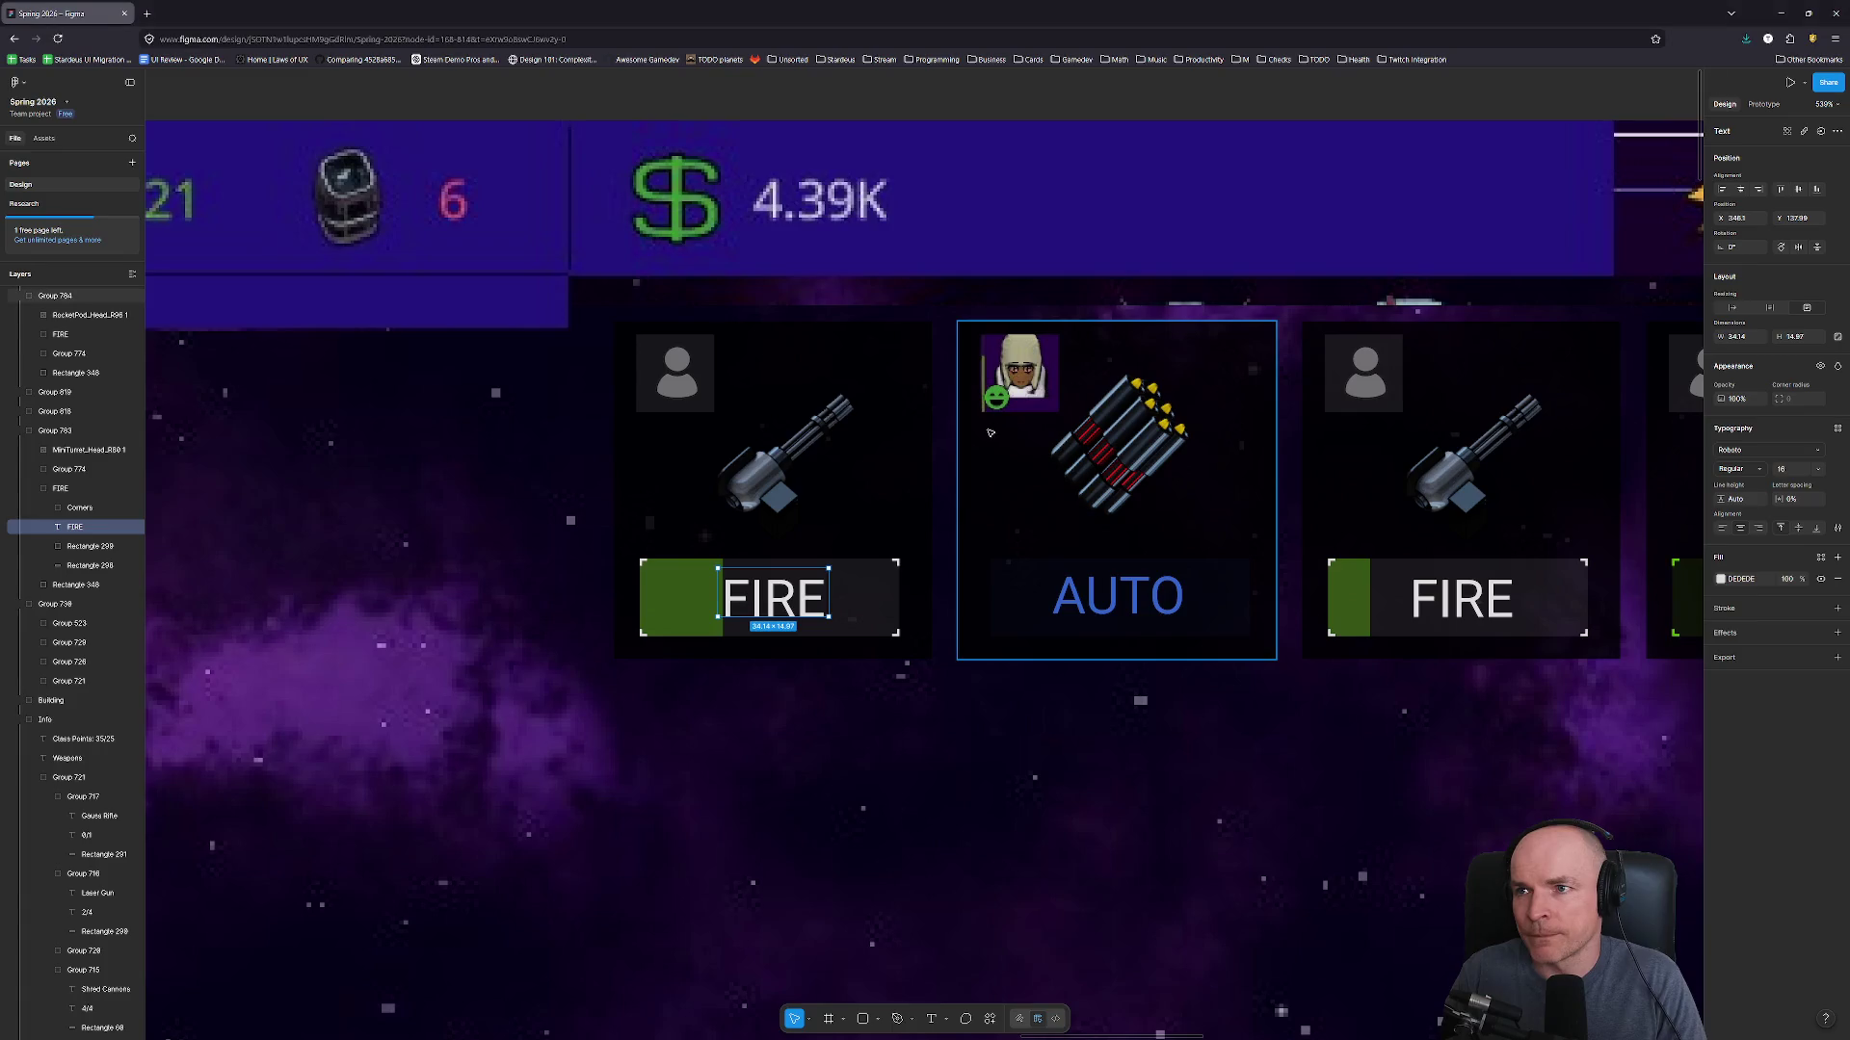
scroll(821, 535, "down", 2)
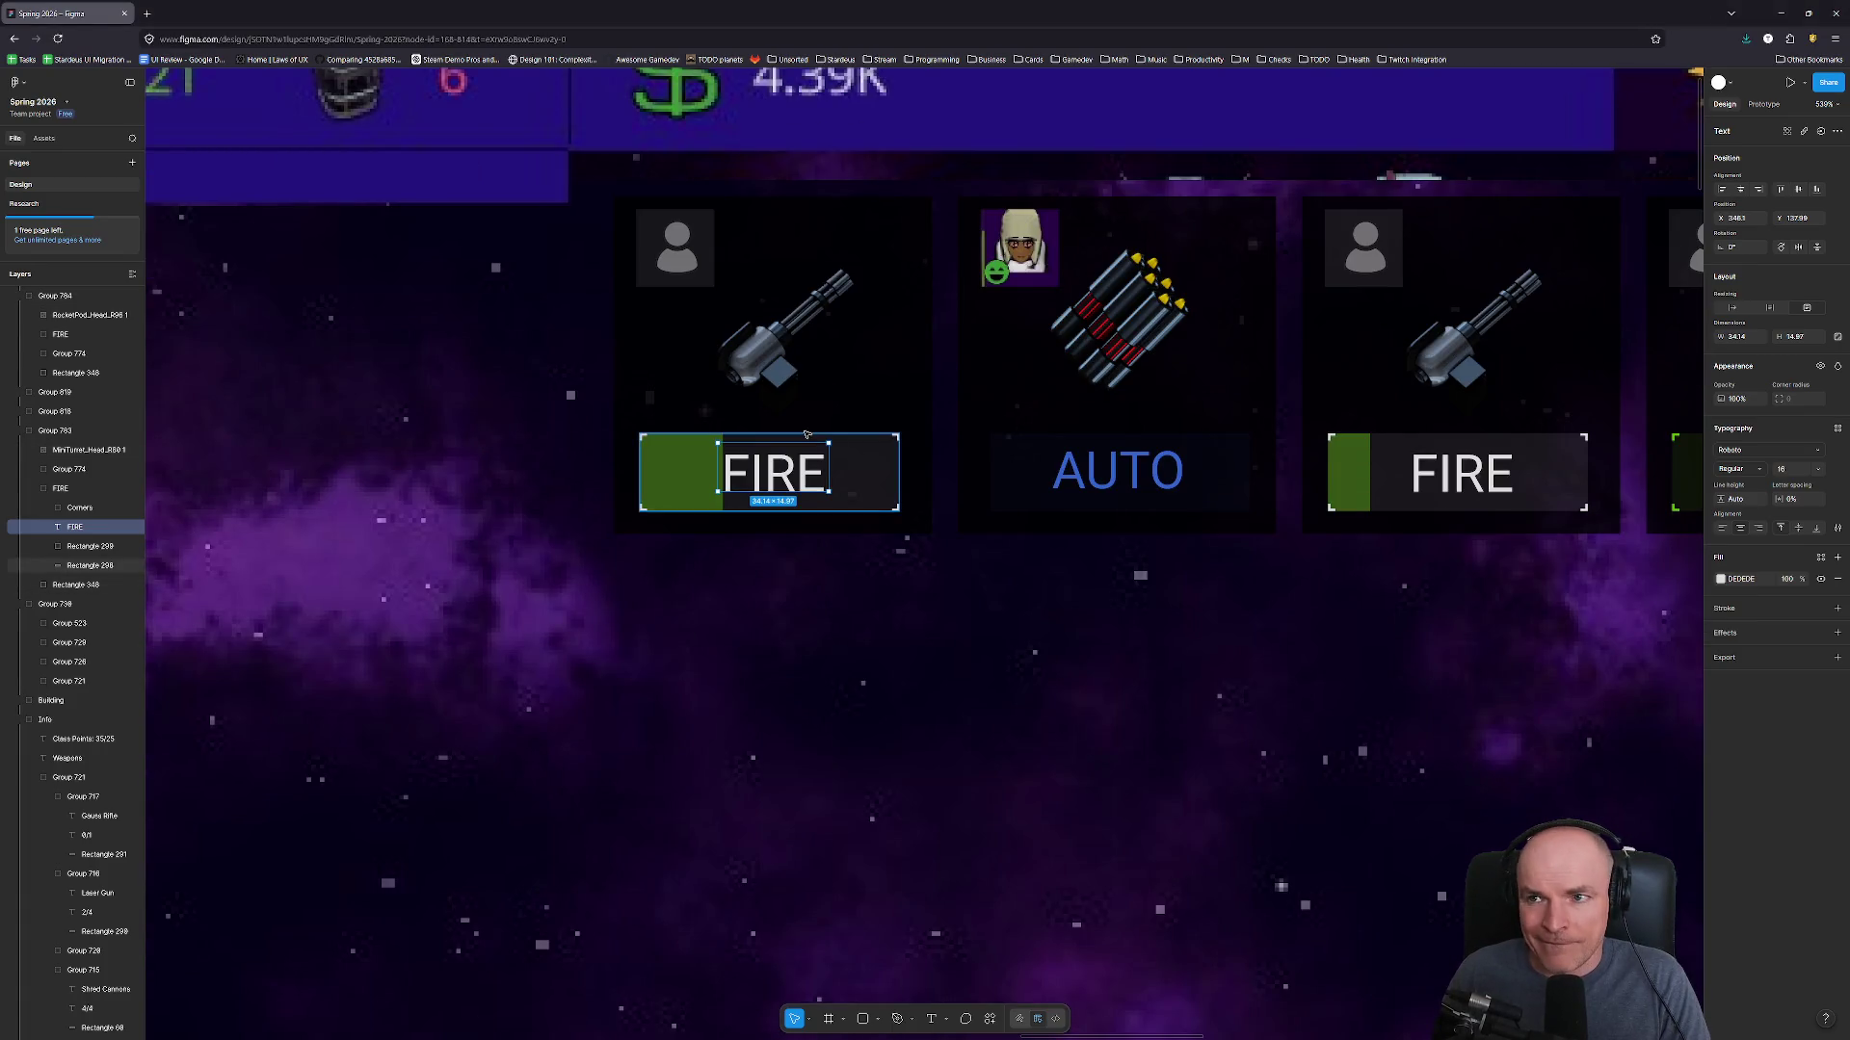
scroll(811, 540, "up", 1)
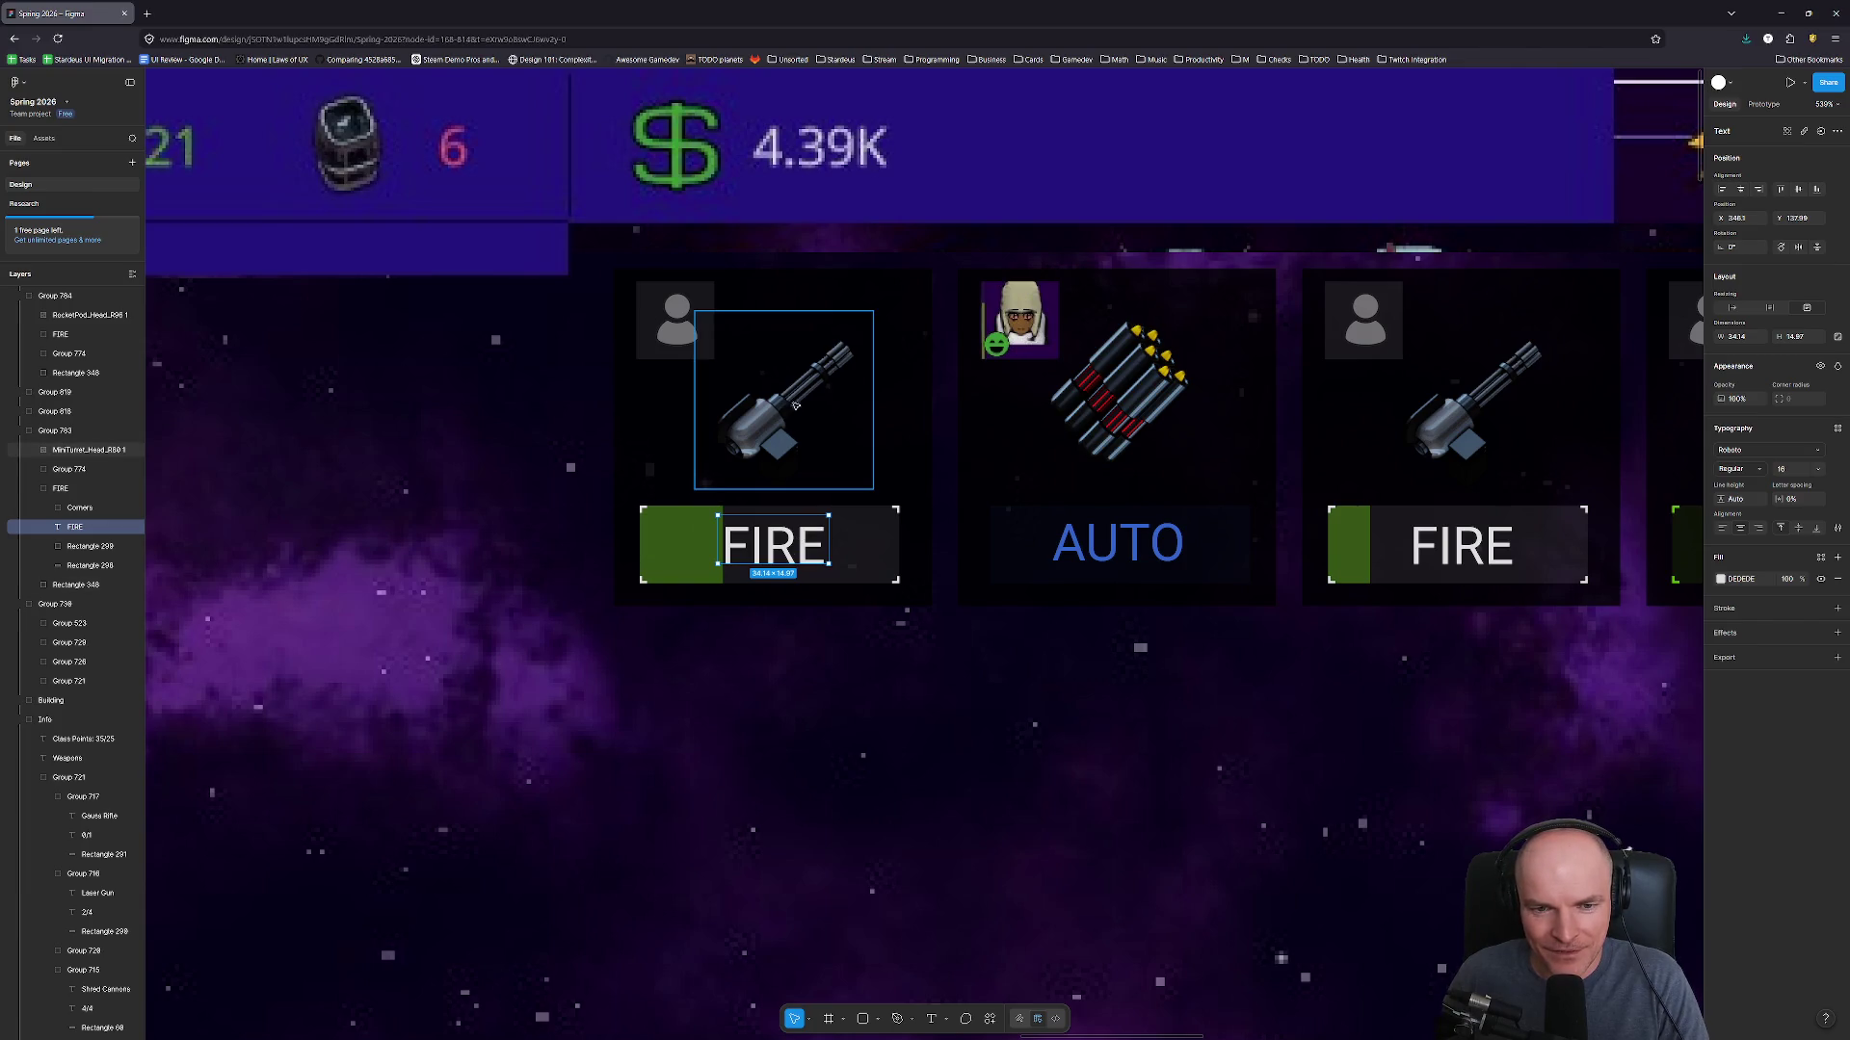
key("alt+Tab")
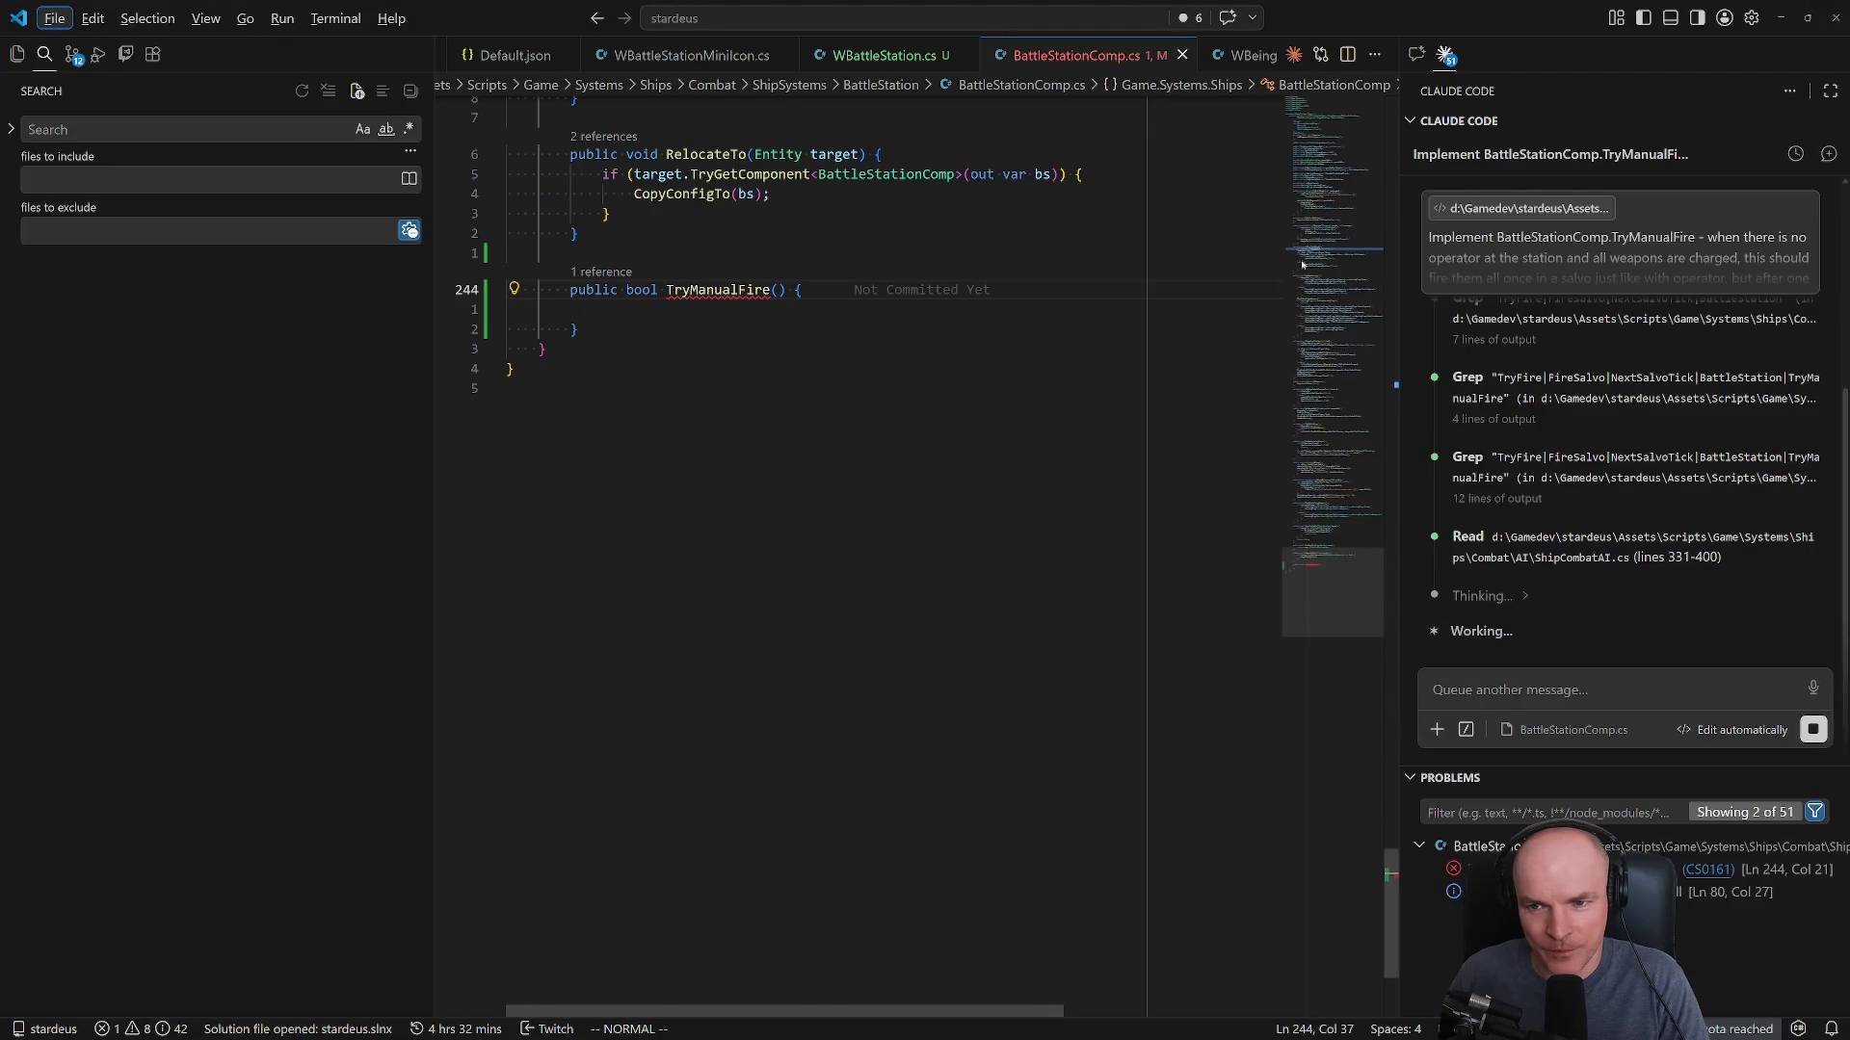
In WBattleStation.cs, duplicate the fireButton field as a new ButtonIcon field named wWeapon.
scroll(1296, 276, "up", 20)
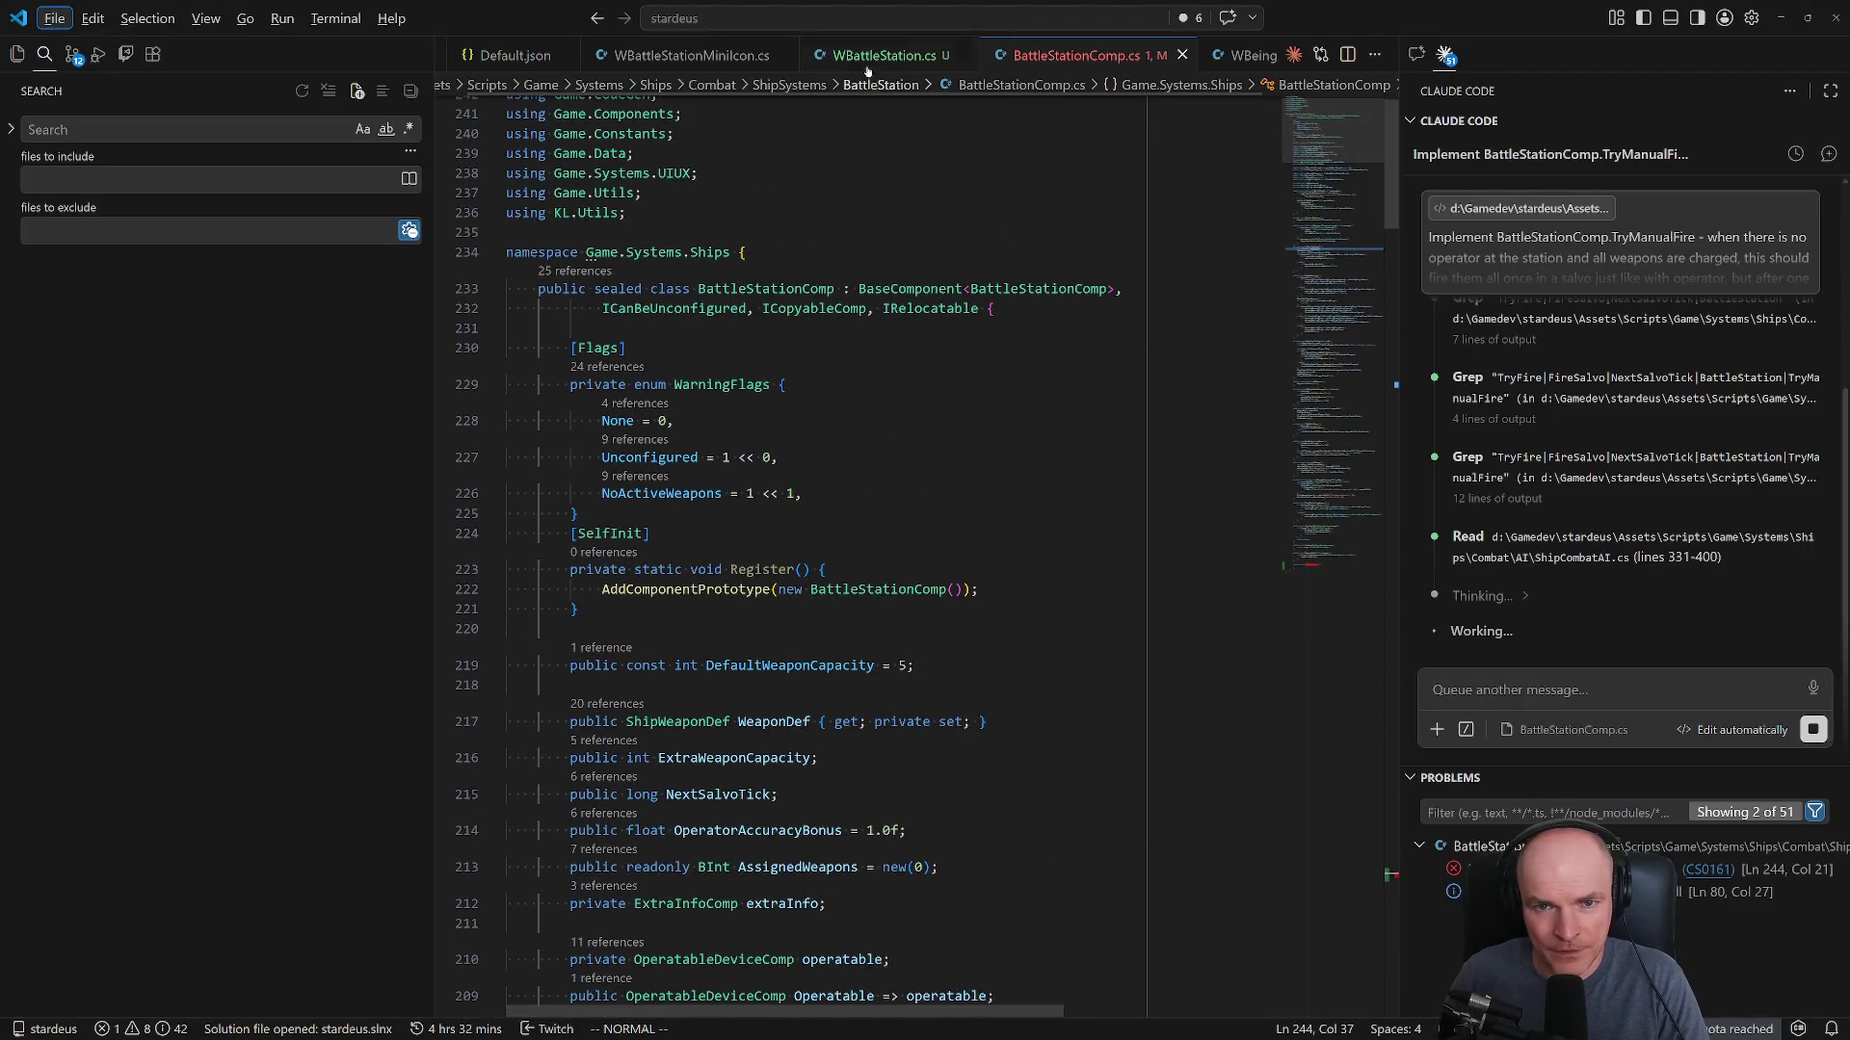
key("ctrl+Tab")
key("k")
key("y")
key("y")
key("p")
key("w")
key("l")
key("c")
key("w")
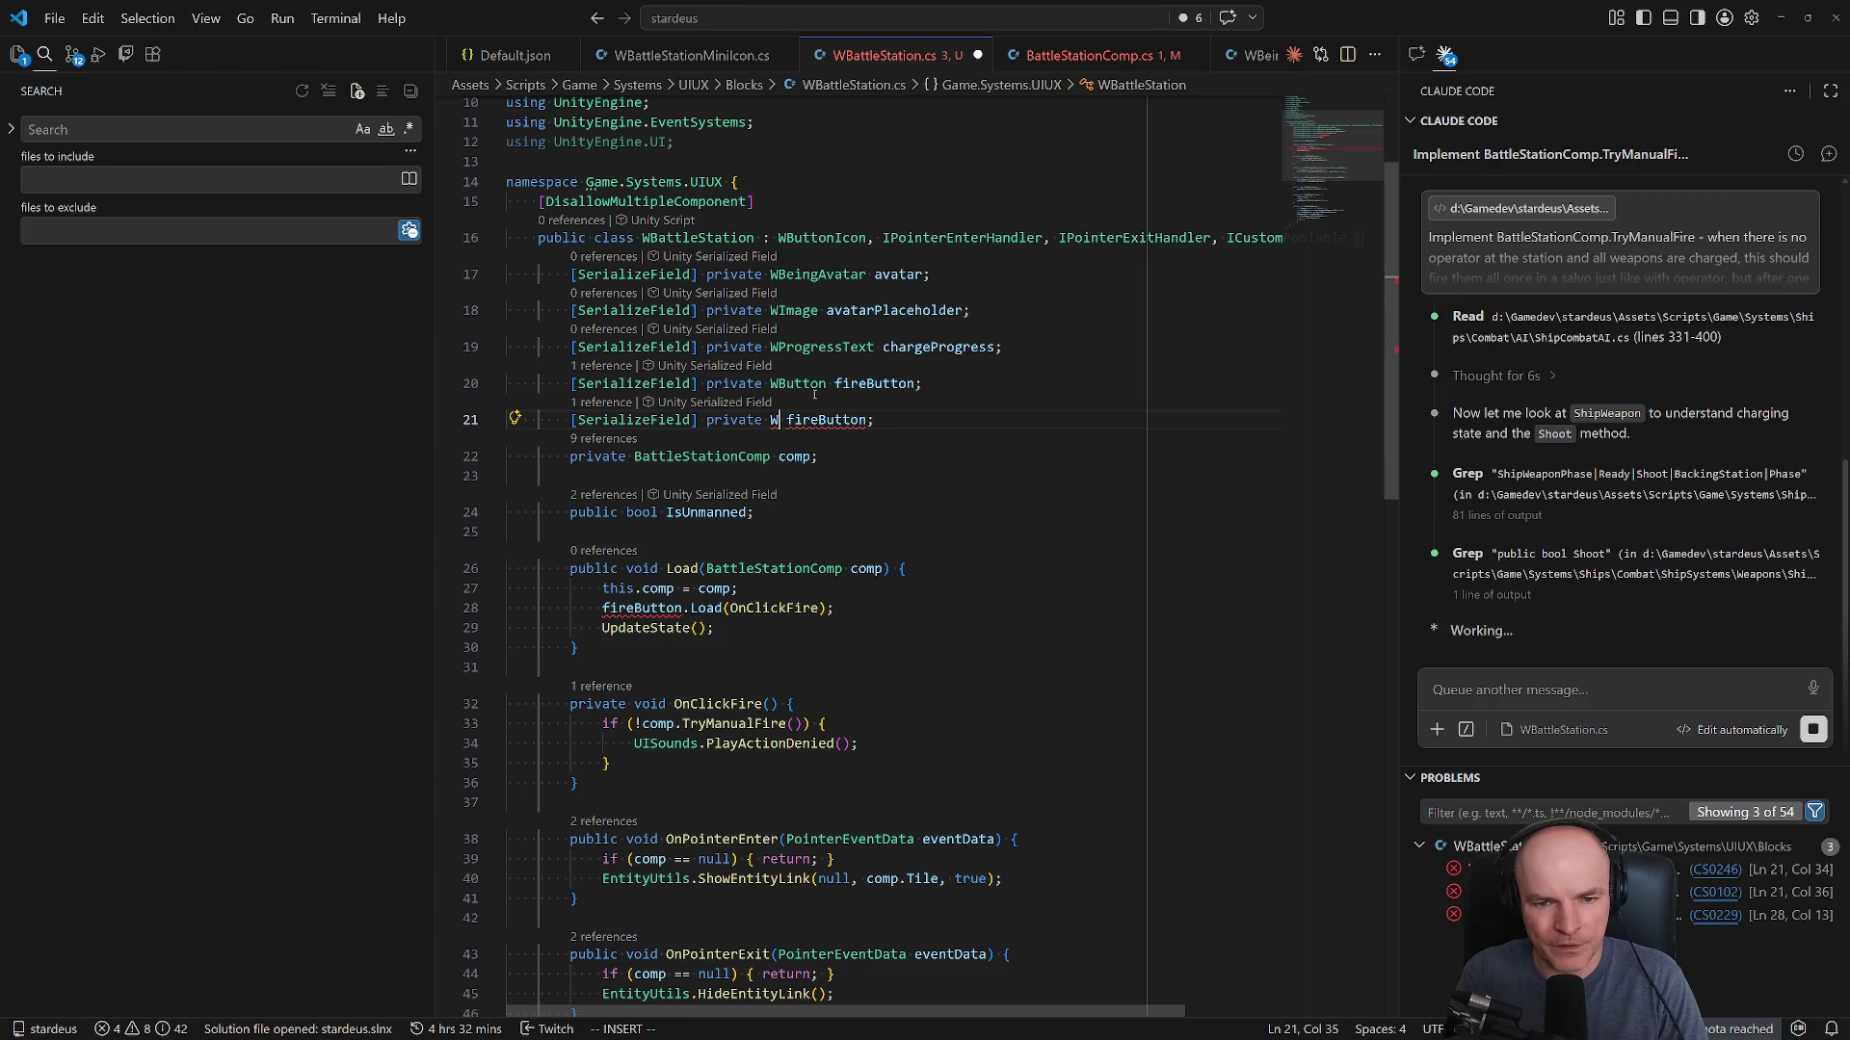
type("ButtonIcon")
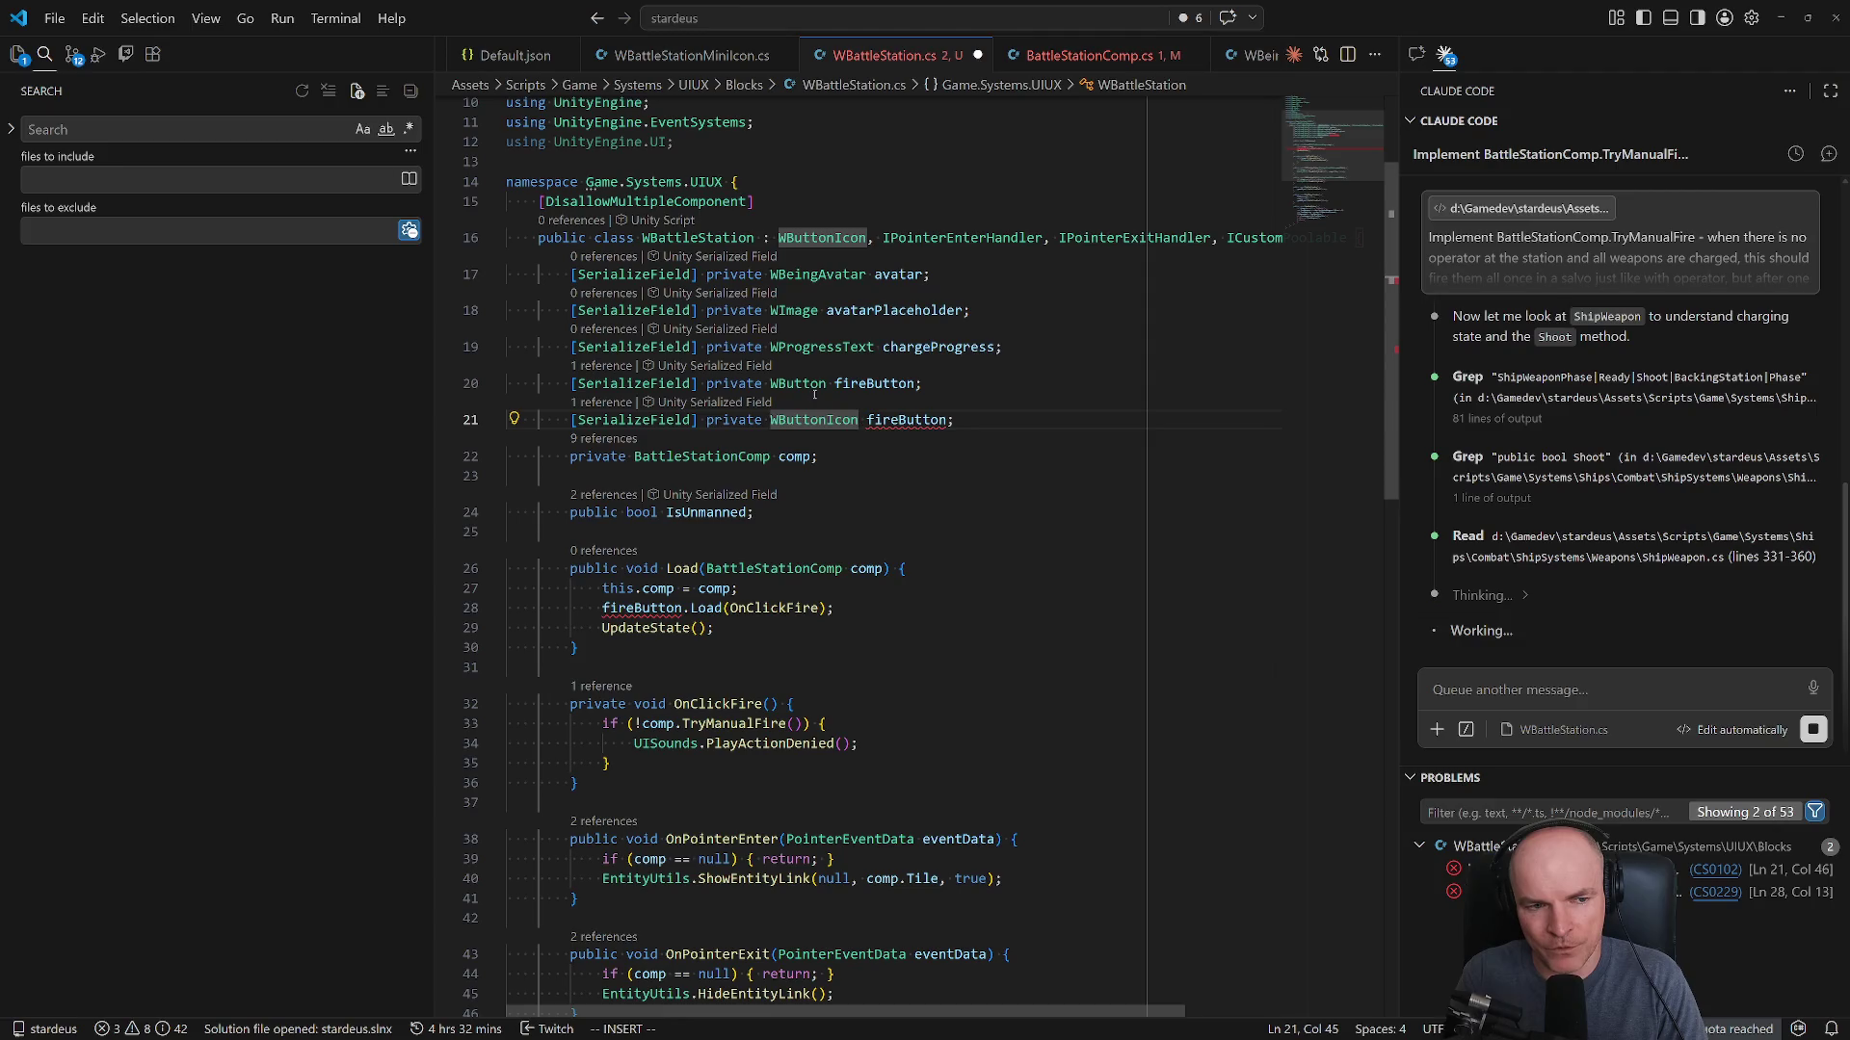
key("ctrl+Delete")
type("w")
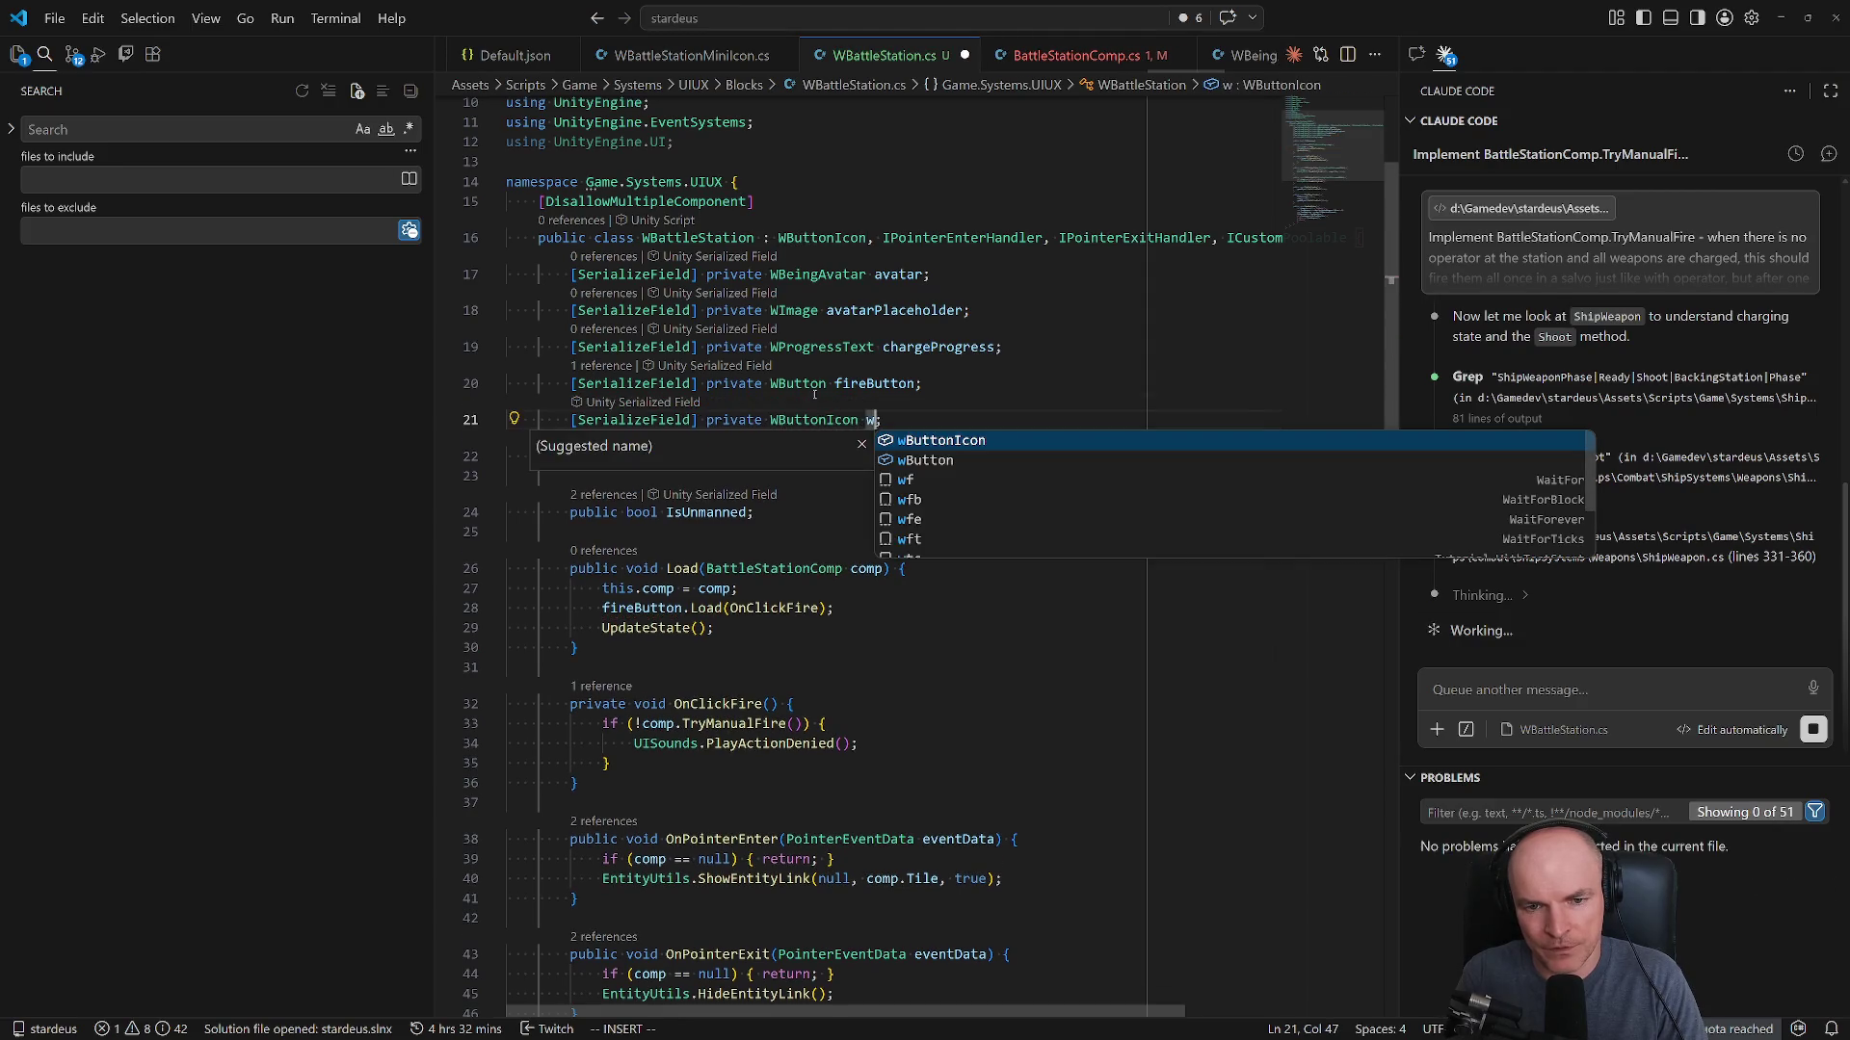
type("Weapon")
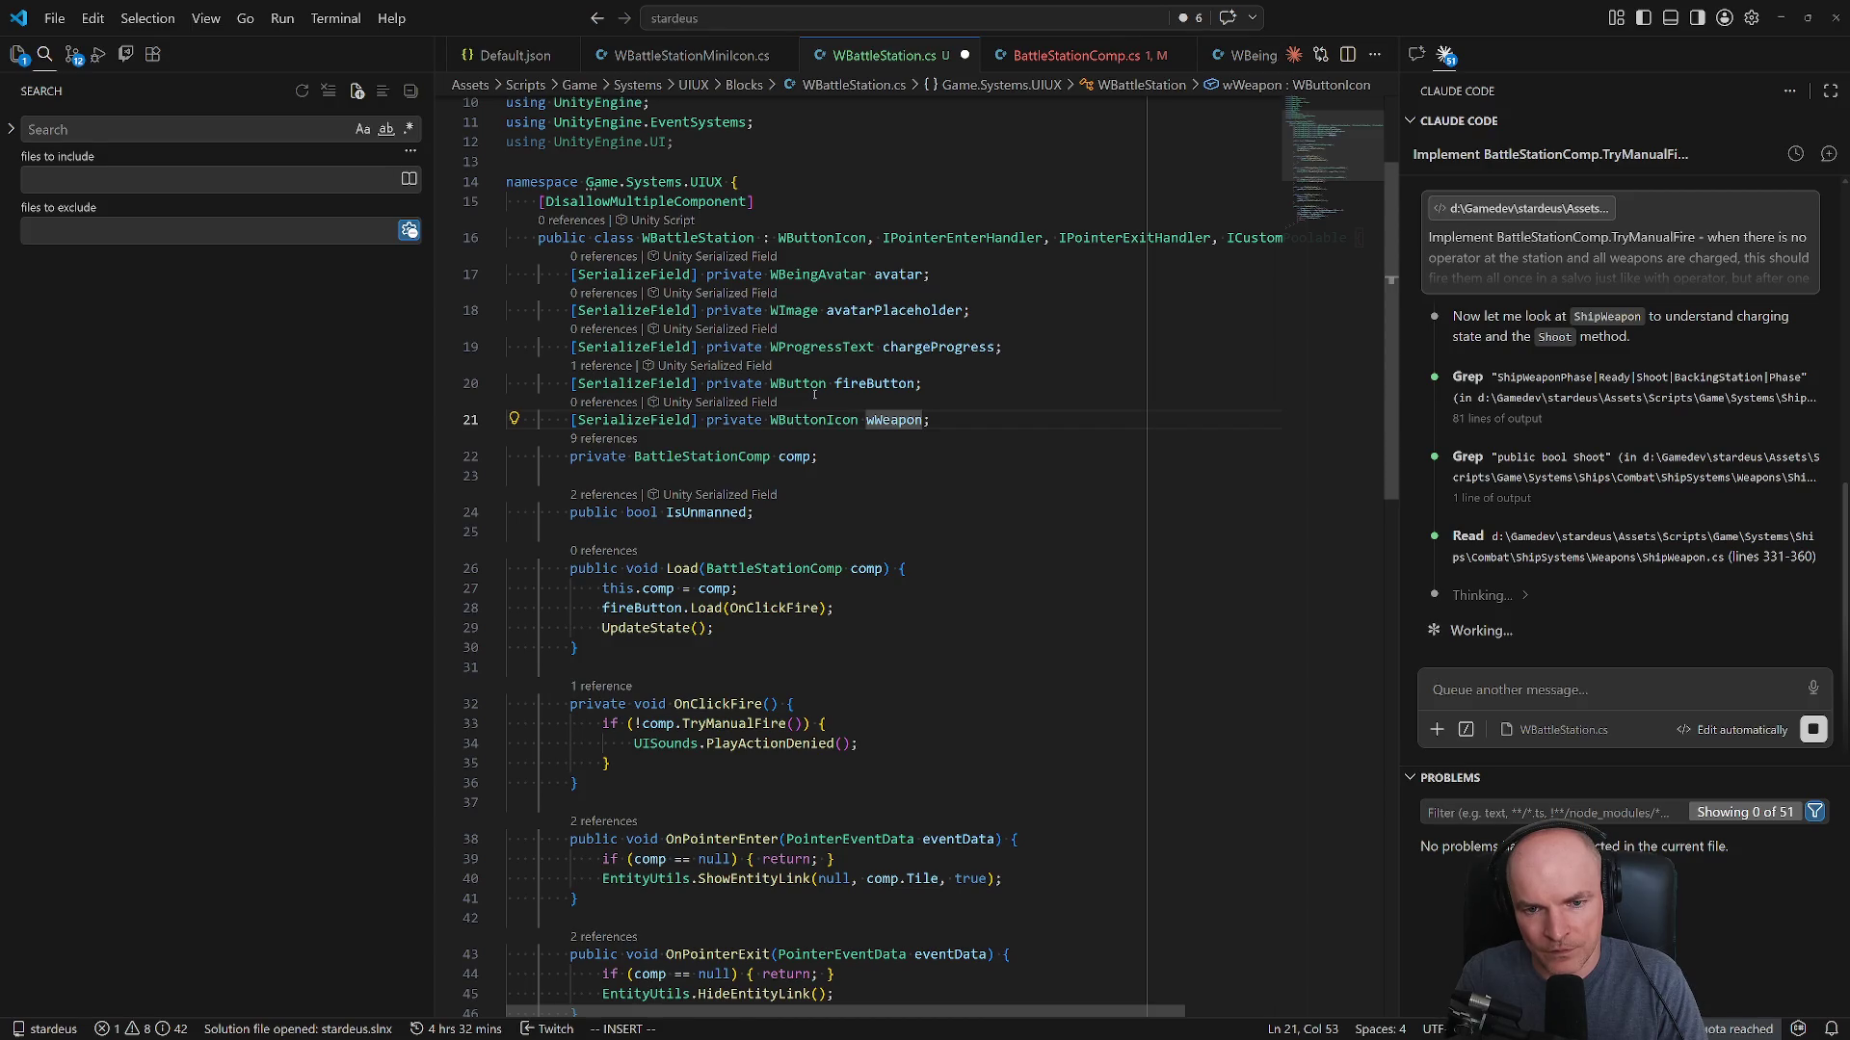
Rename fireButton to wButtonFire and extend the wWeapon field name with Button.
key("Escape")
key("k")
key("h")
key("h")
key("h")
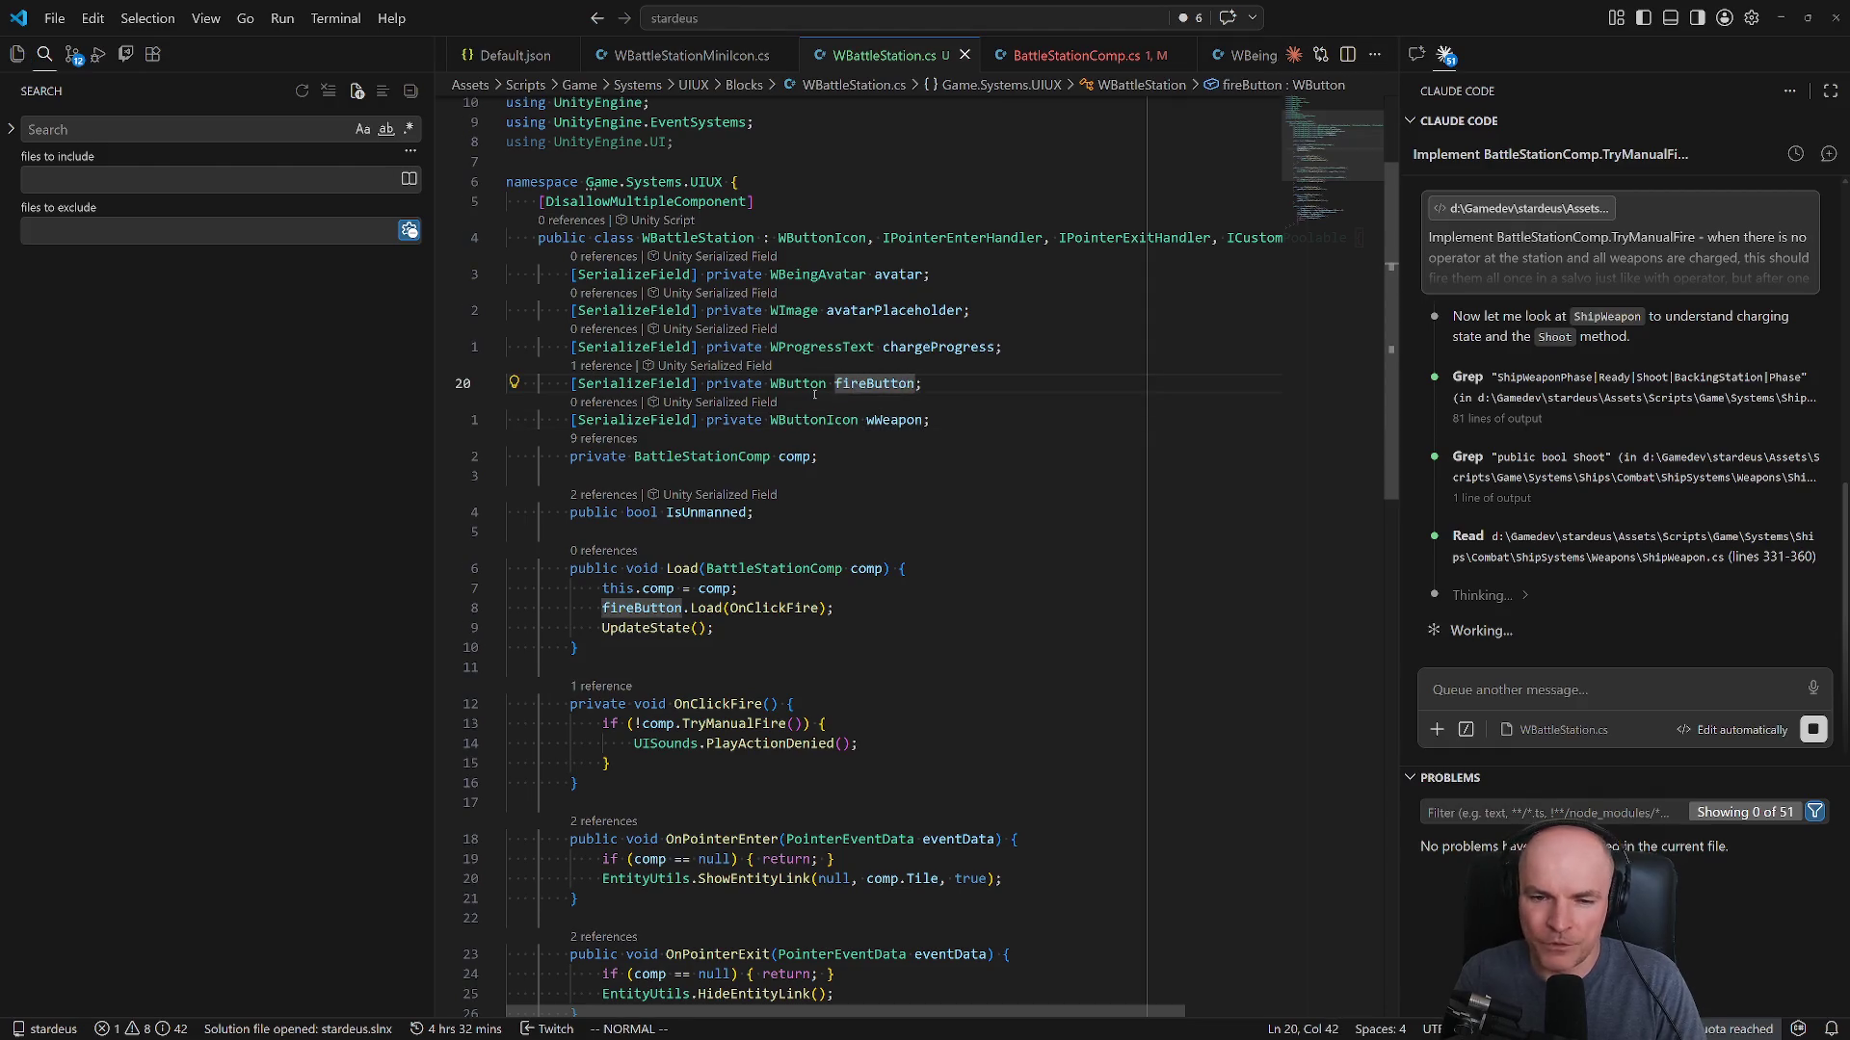
key("j")
key("l")
key("l")
key("l")
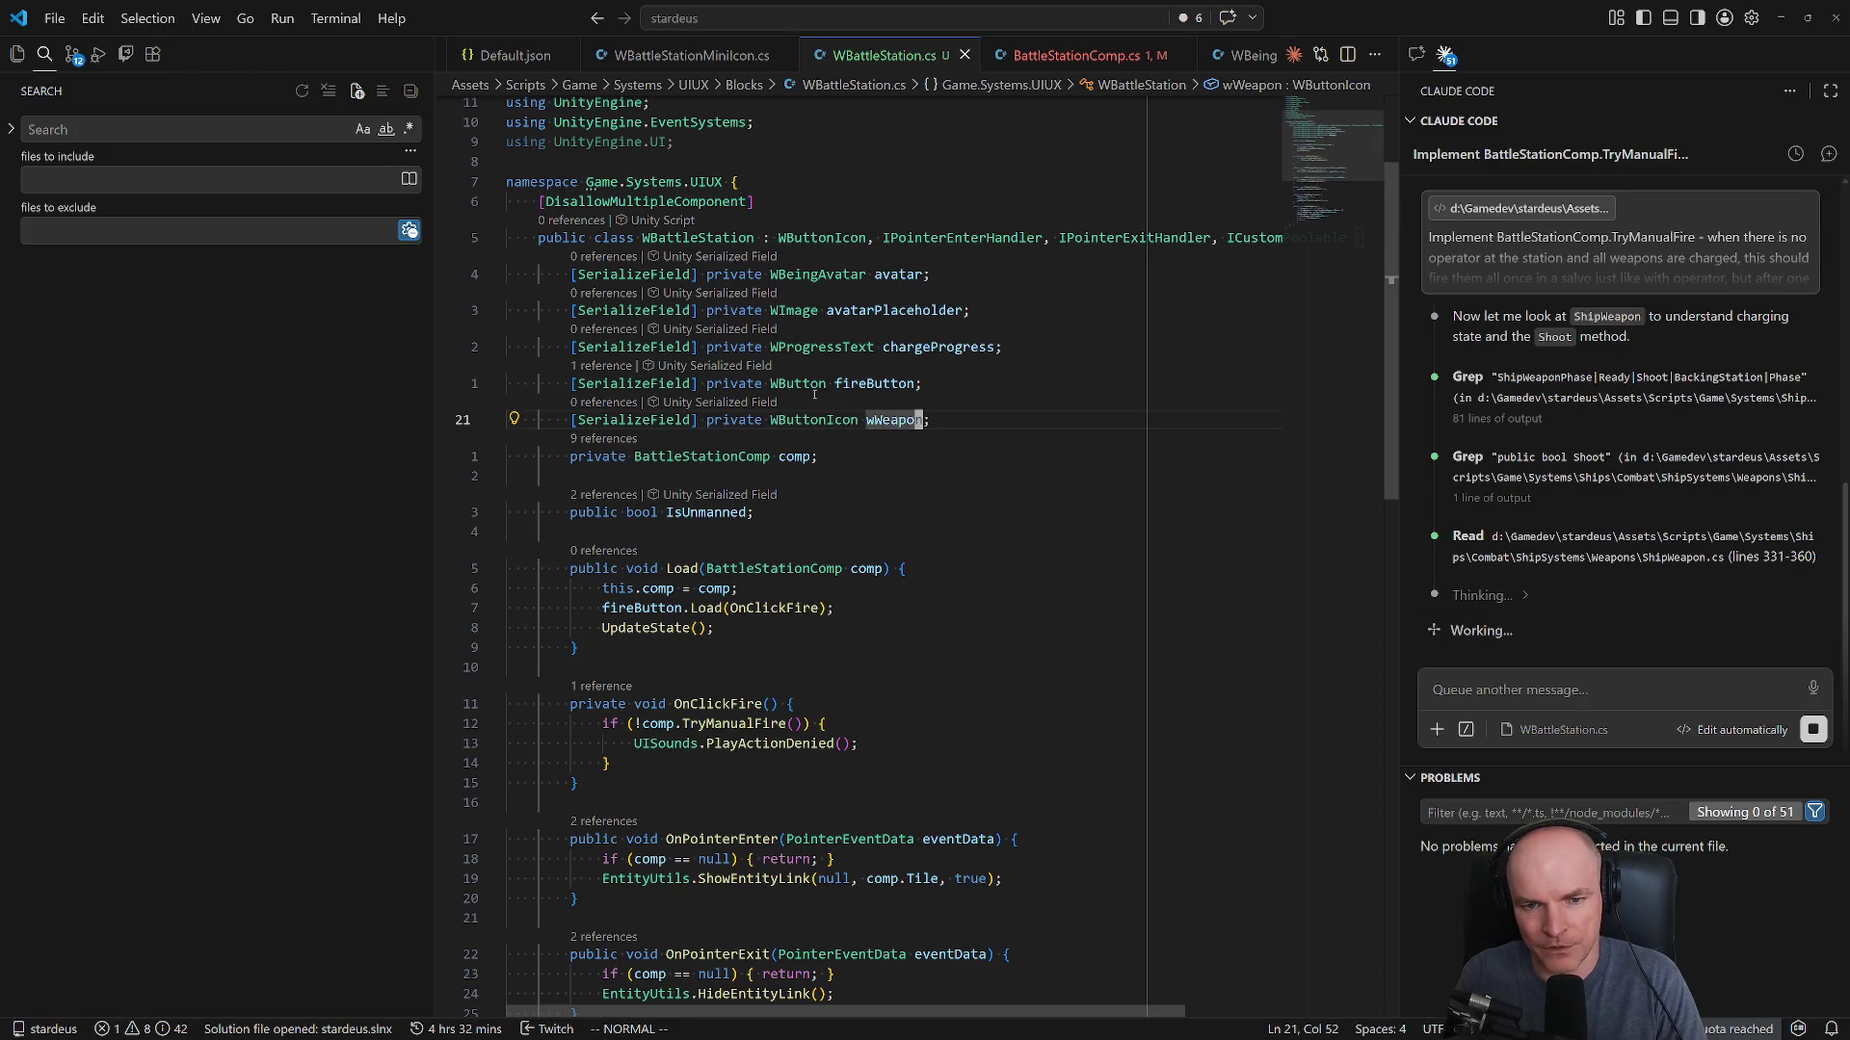
key("b")
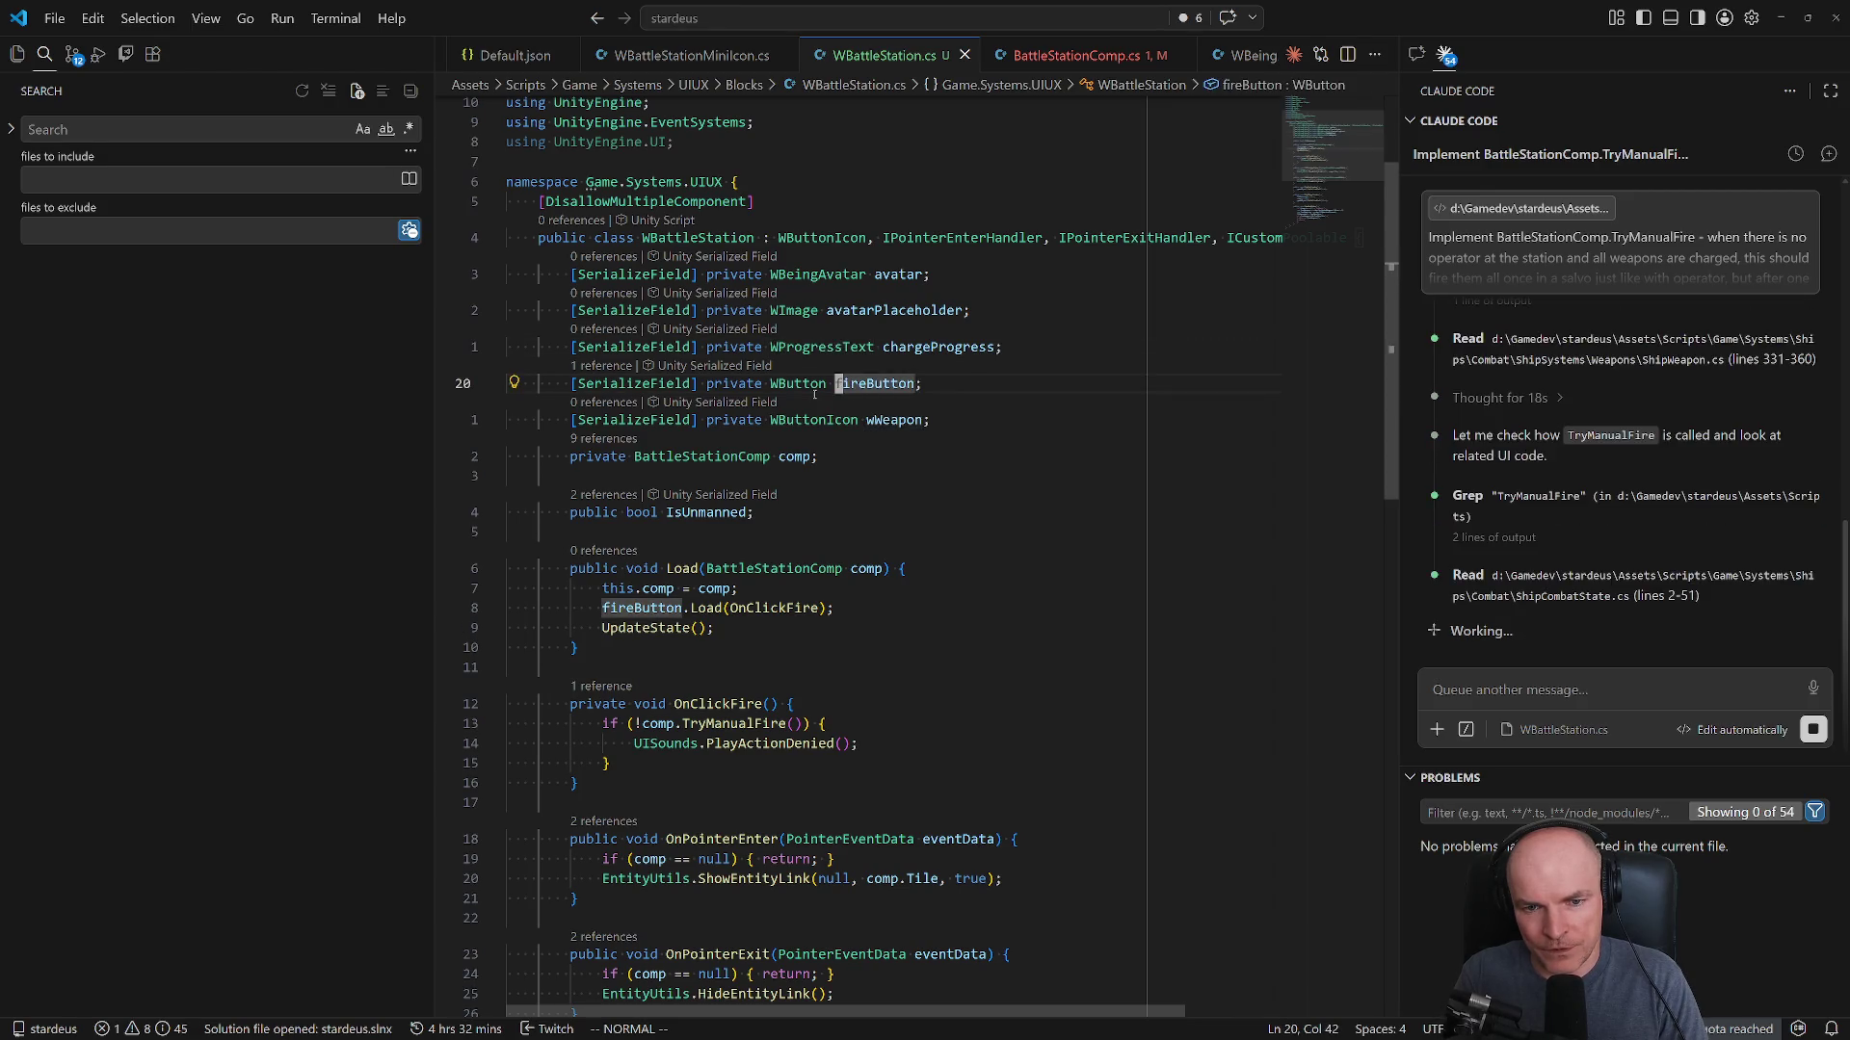
type("cwwButtonFi")
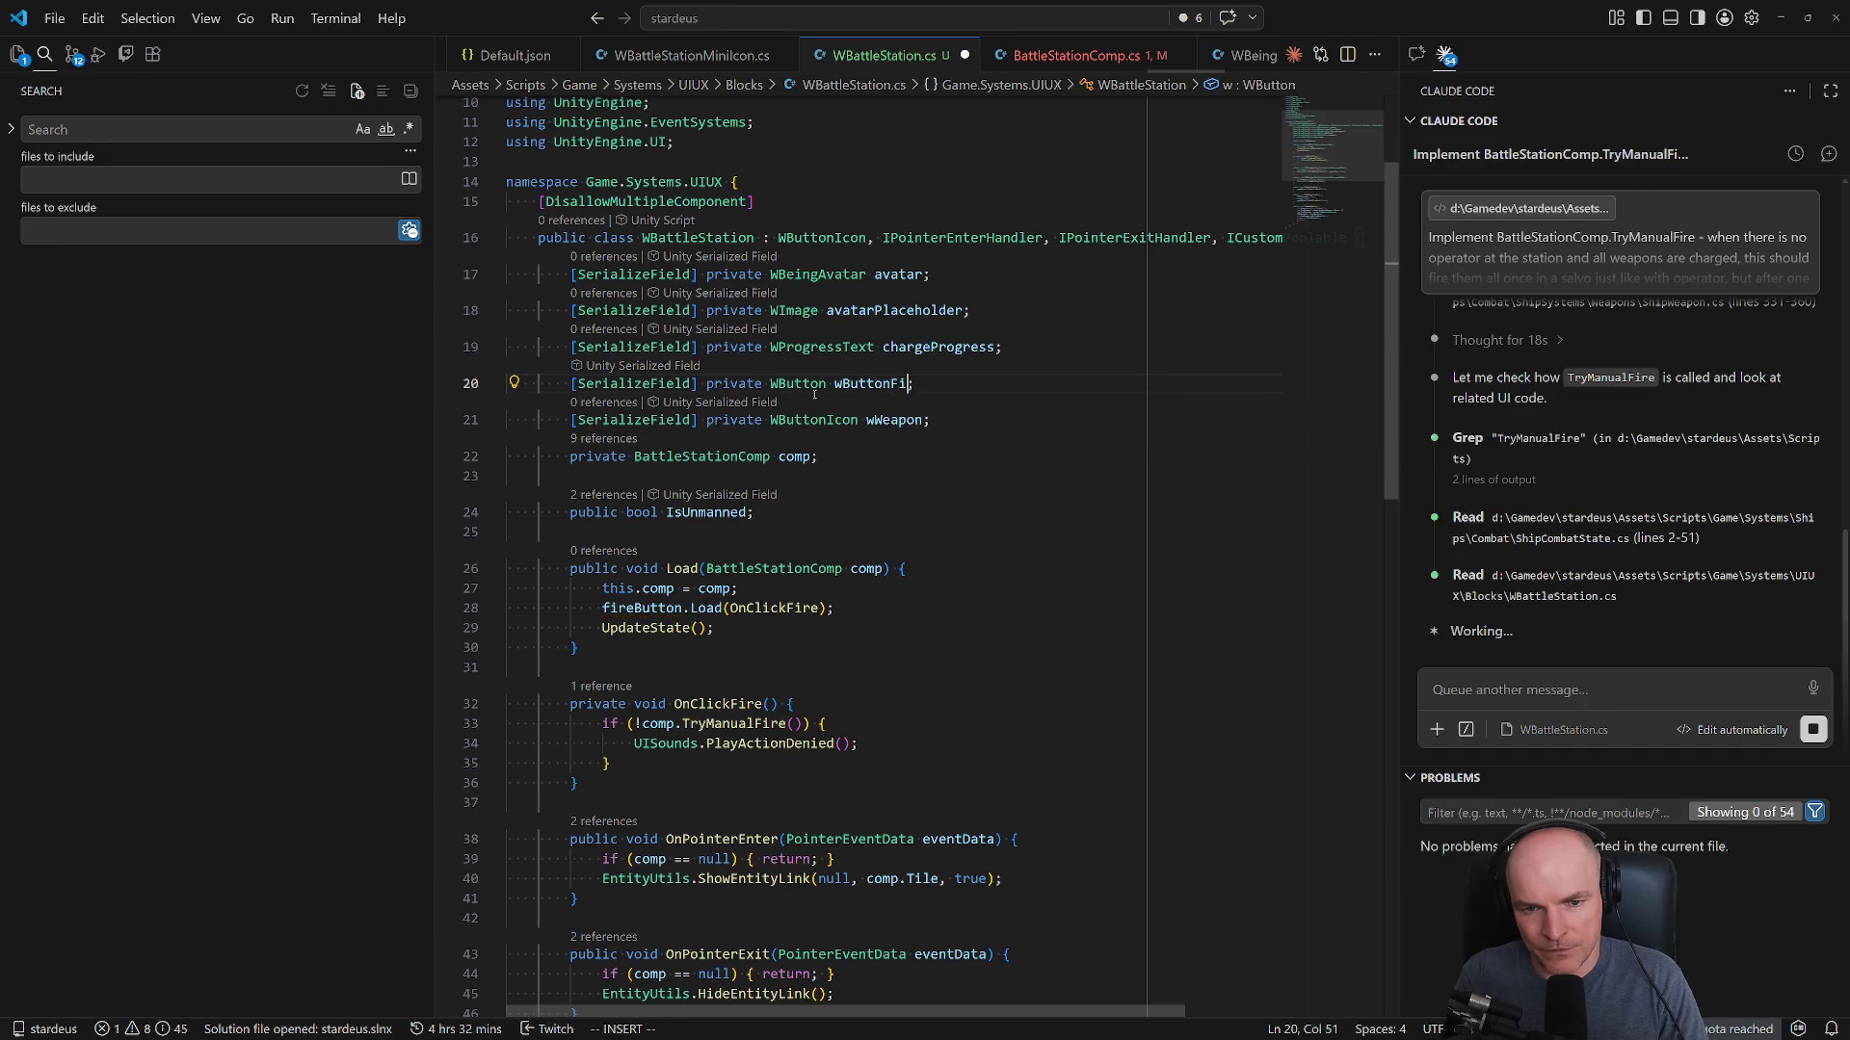
key("Down")
key("Left")
key("Left")
key("Left")
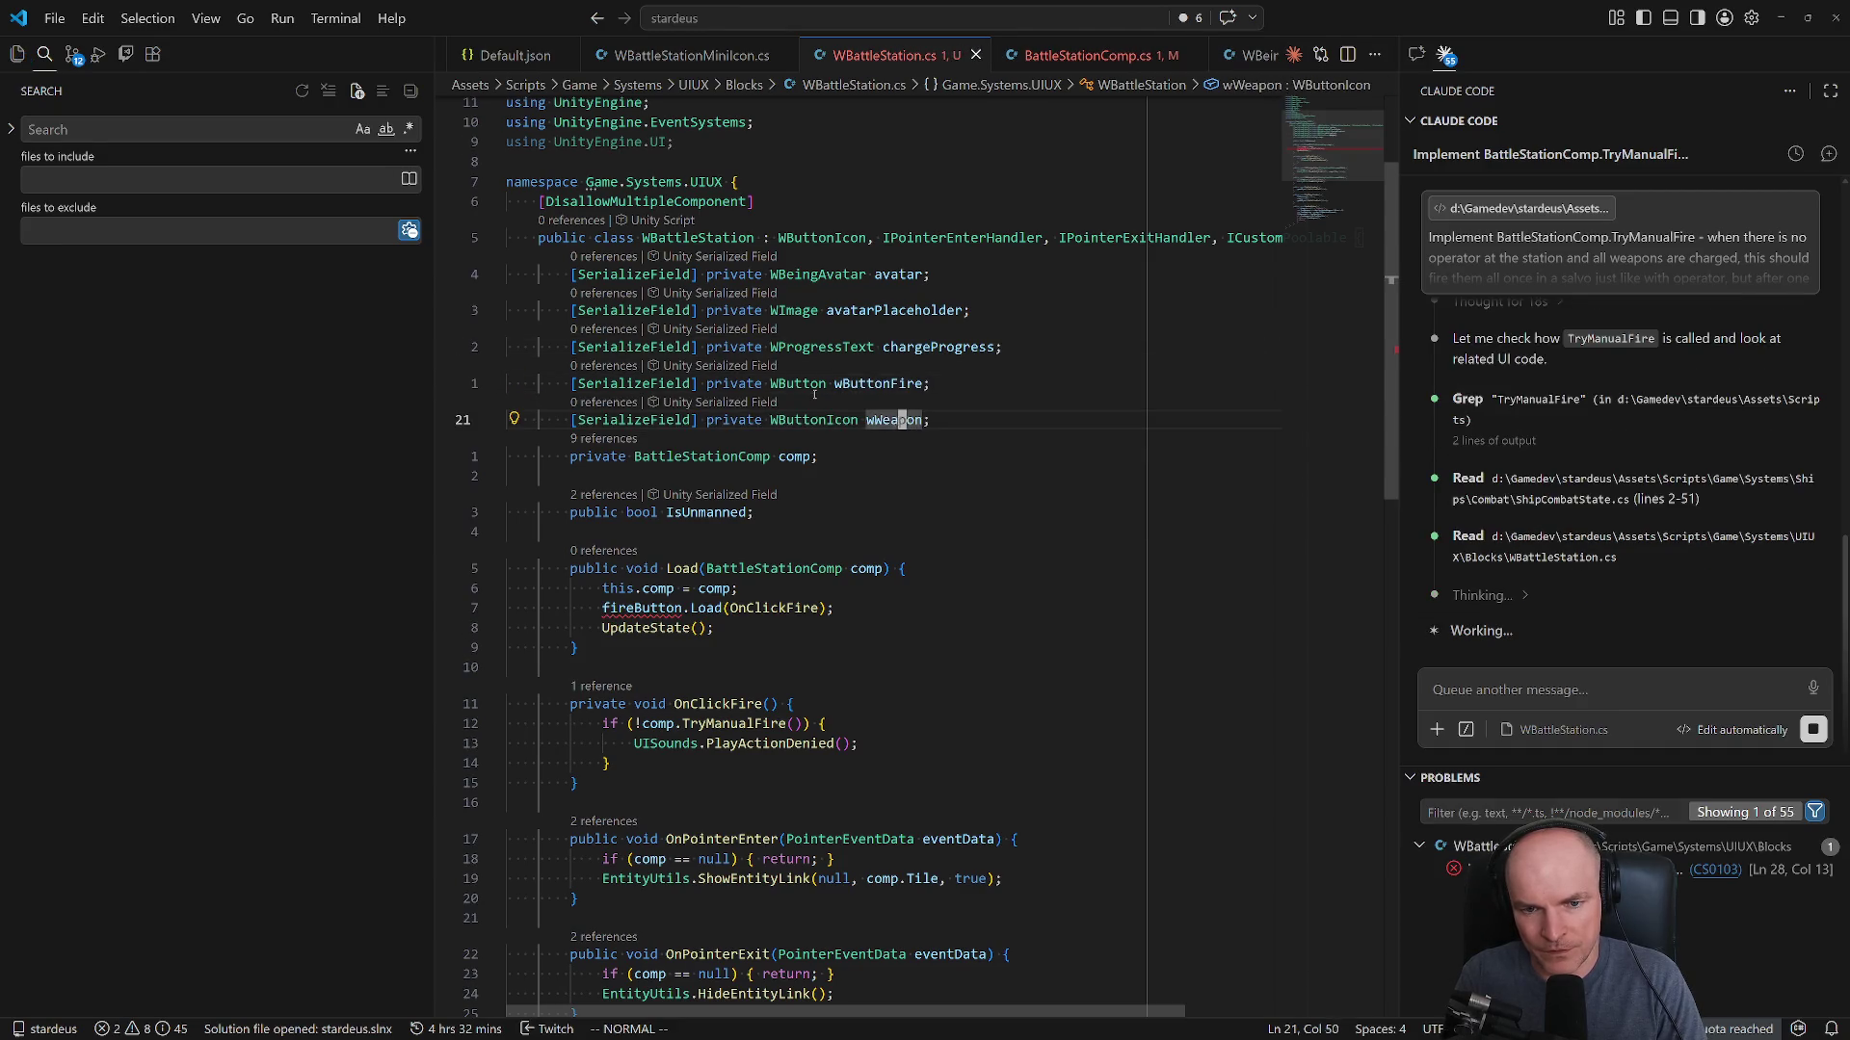
type("Button")
Rename chargeProgress to wProgressCharge and avatarPlaceholder to wImgAvatarPlaceholder.
key("Escape")
key("k")
key("k")
type("bcww")
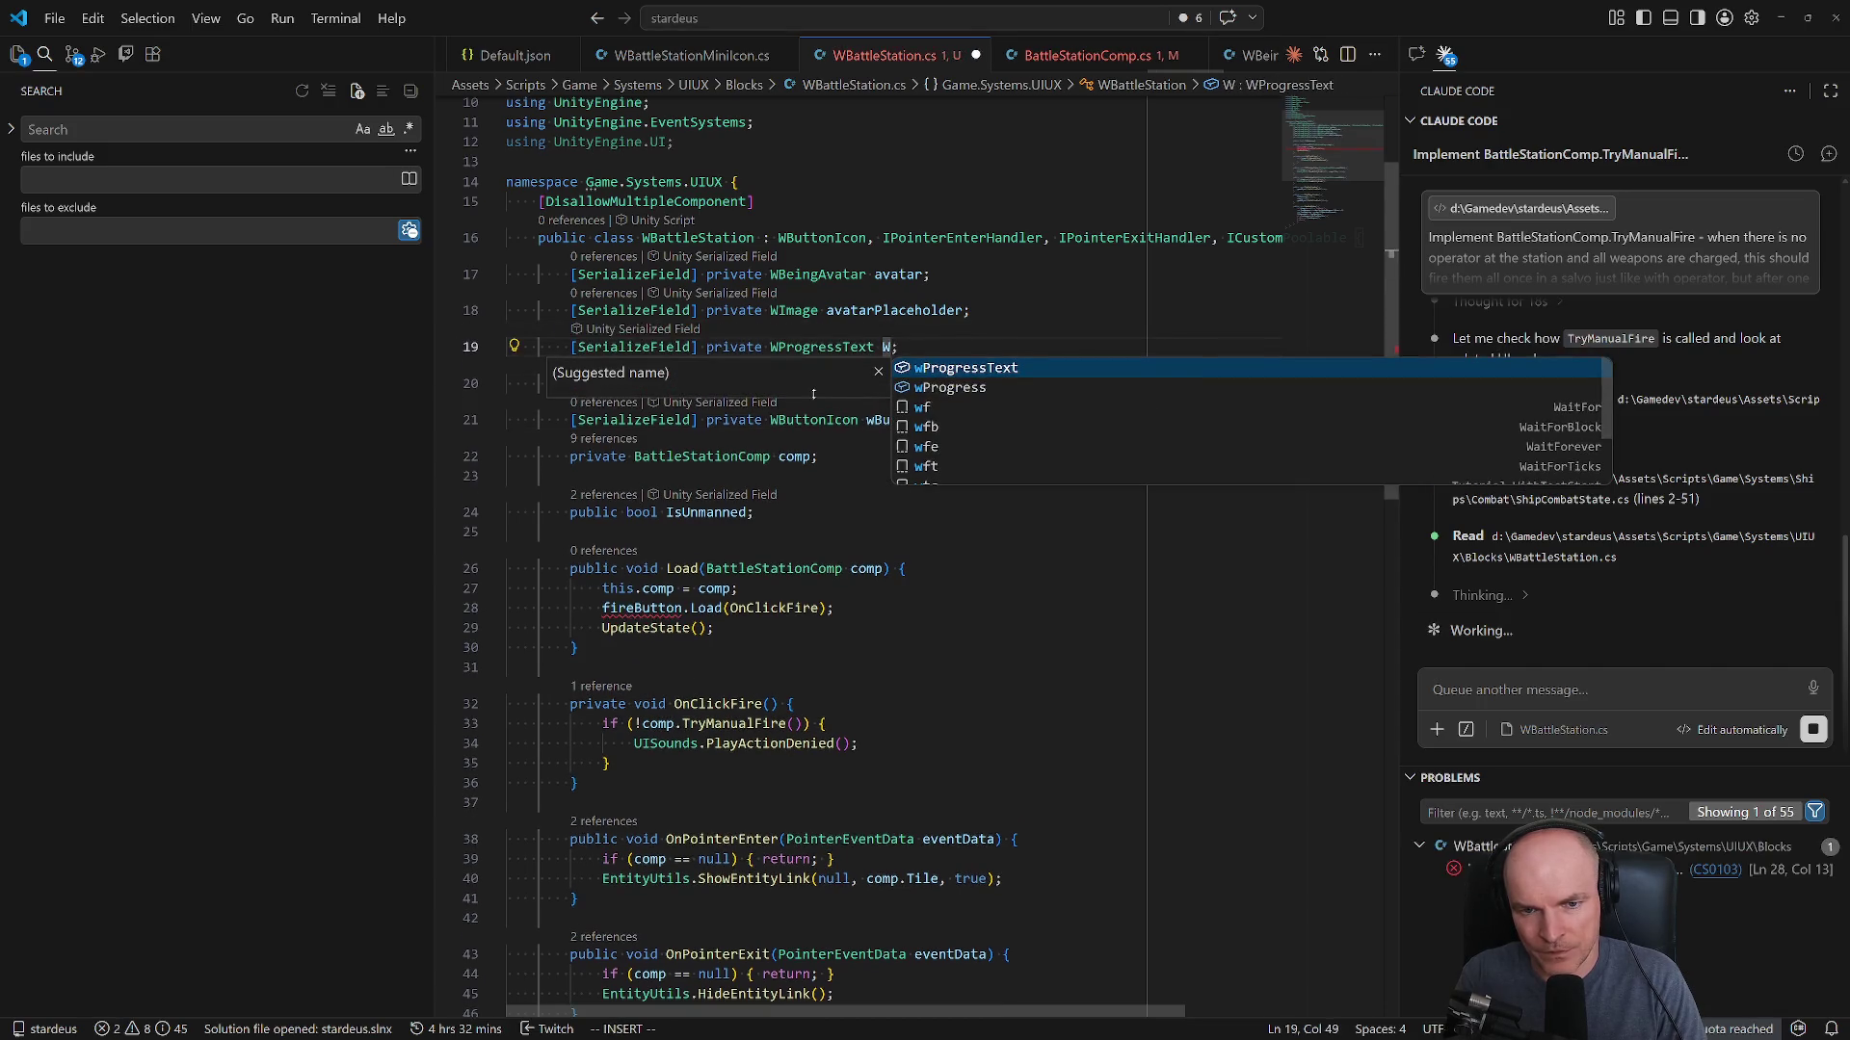
type("ProgressCharg")
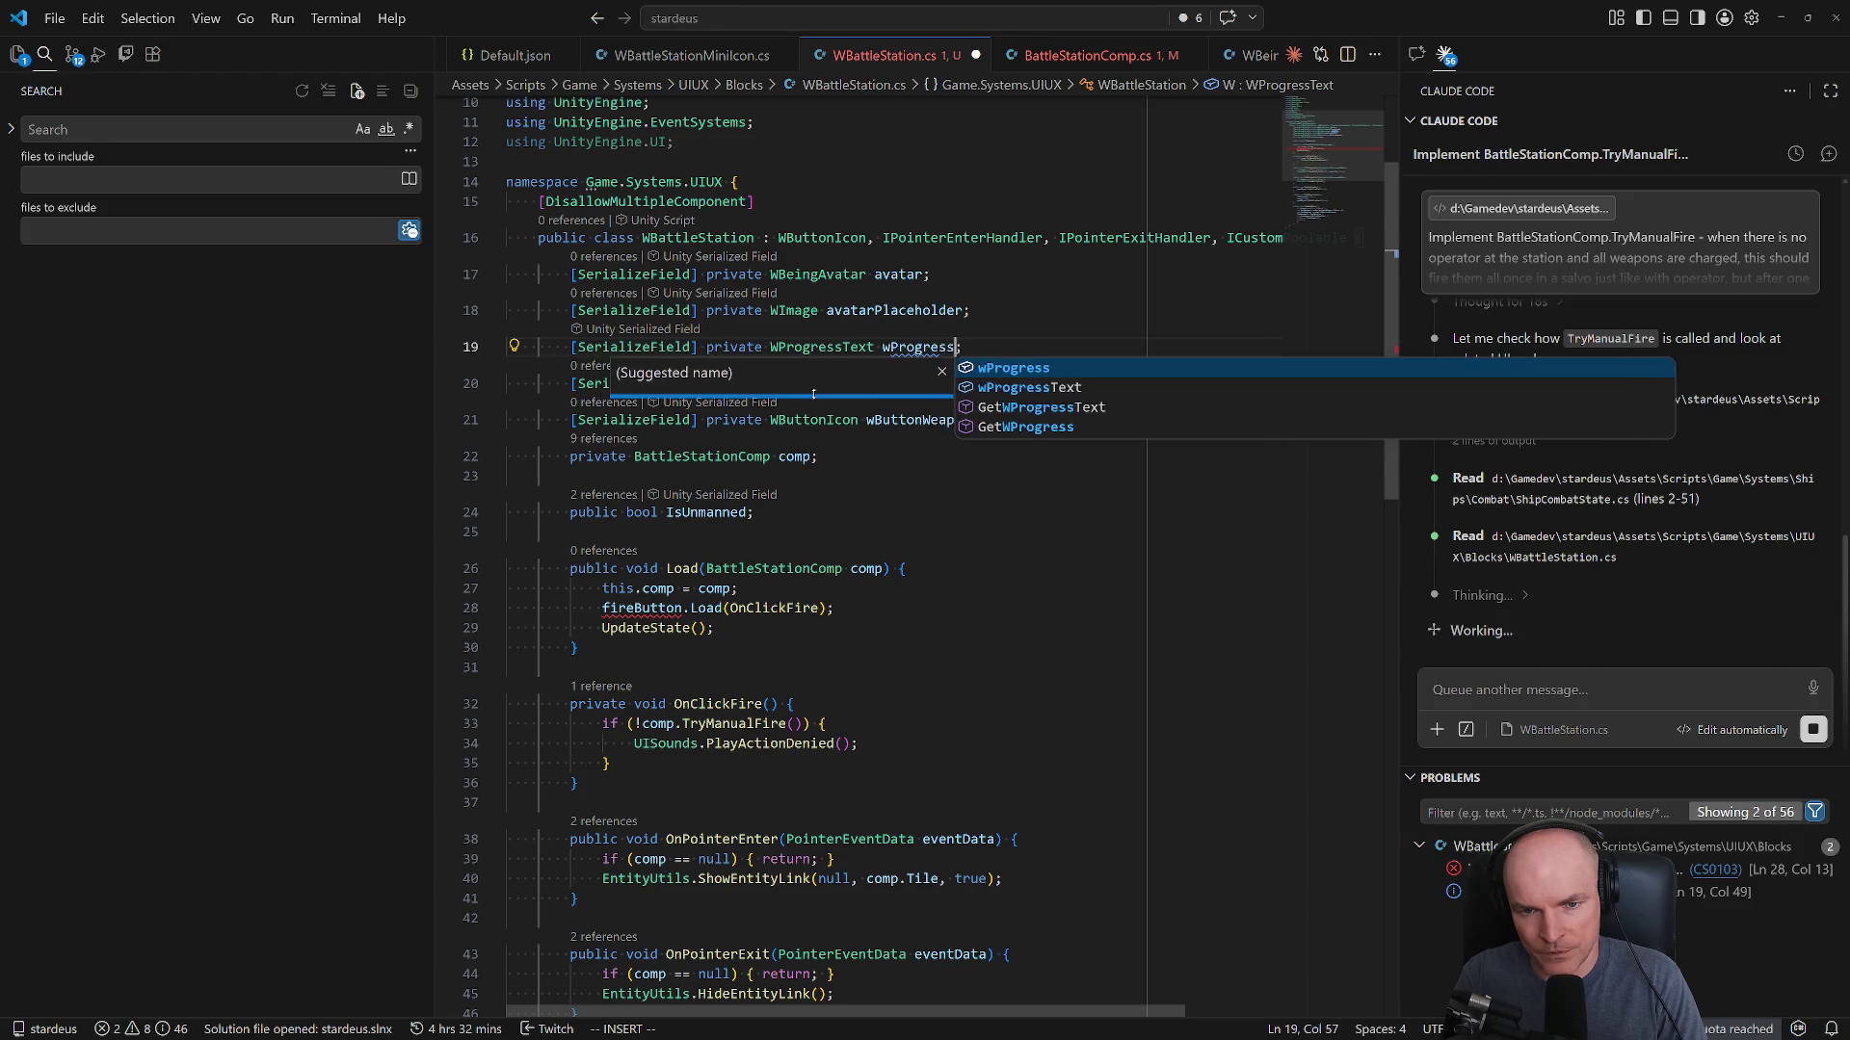
type("e")
key("Escape")
key("k")
key("b")
key("l")
key("l")
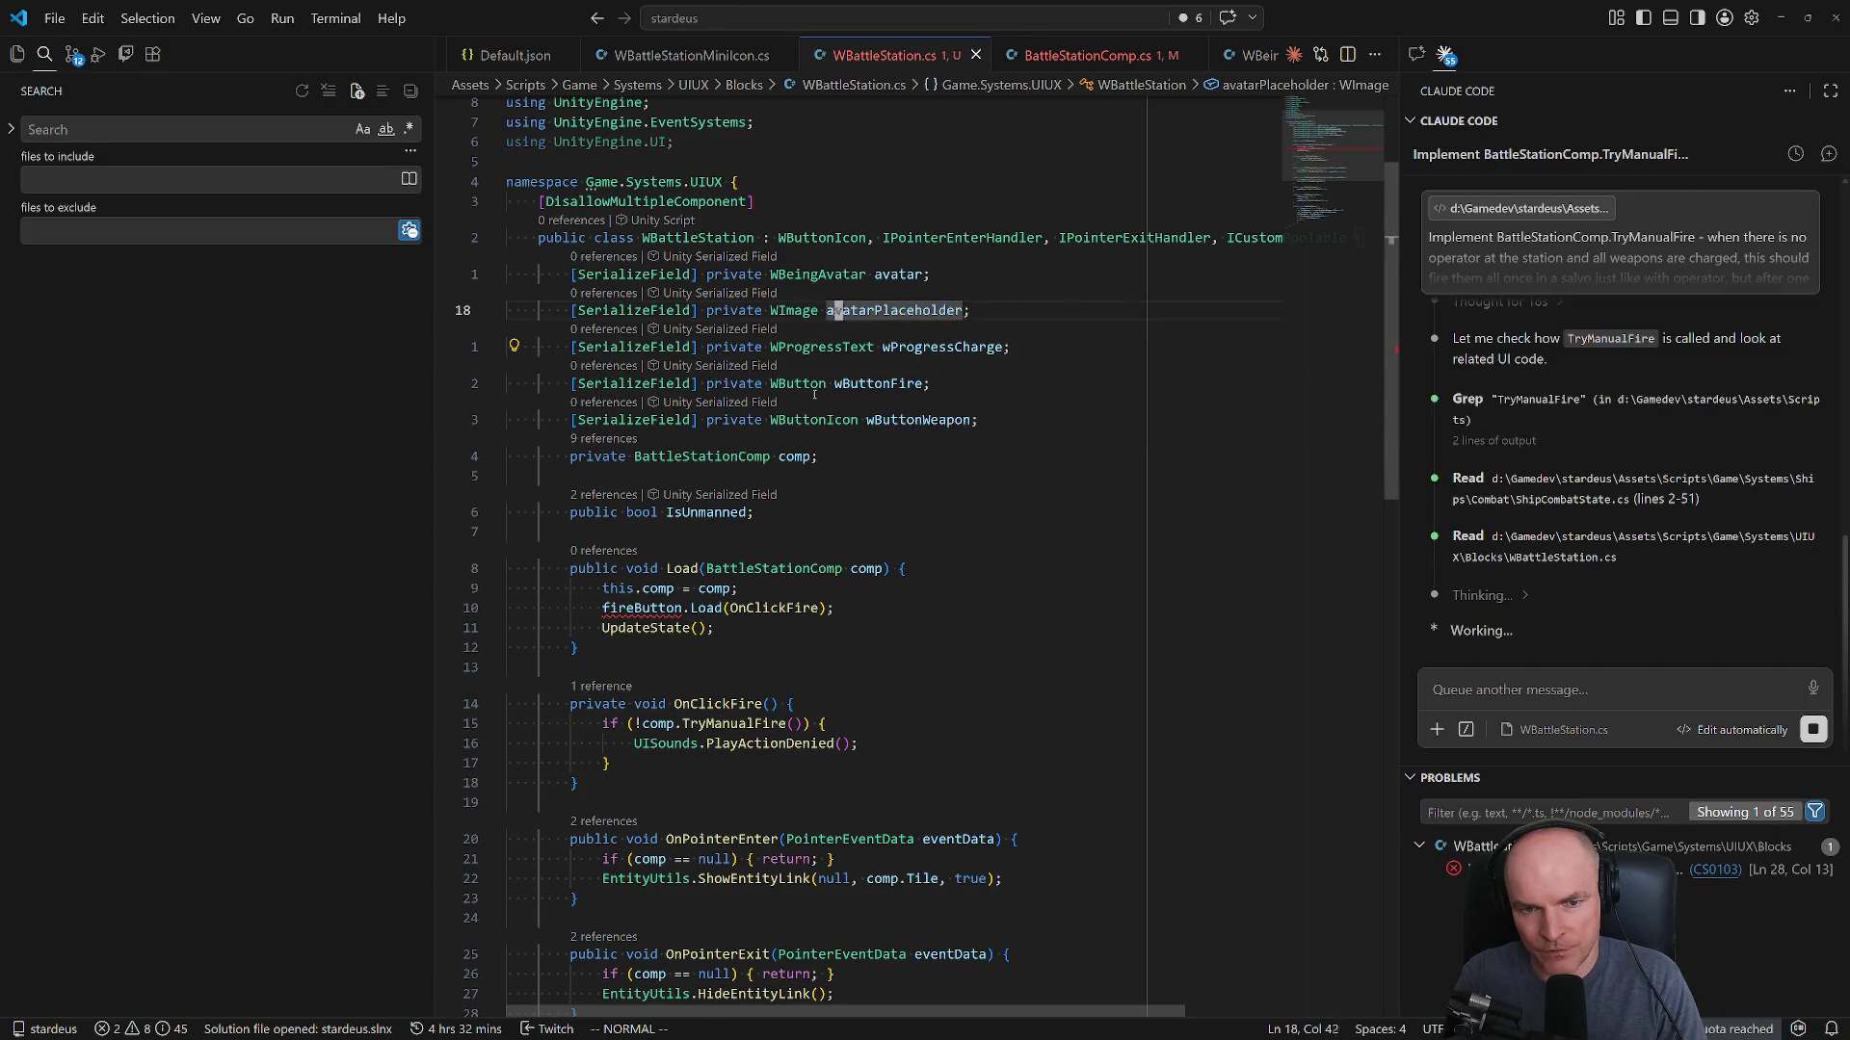
type("sw")
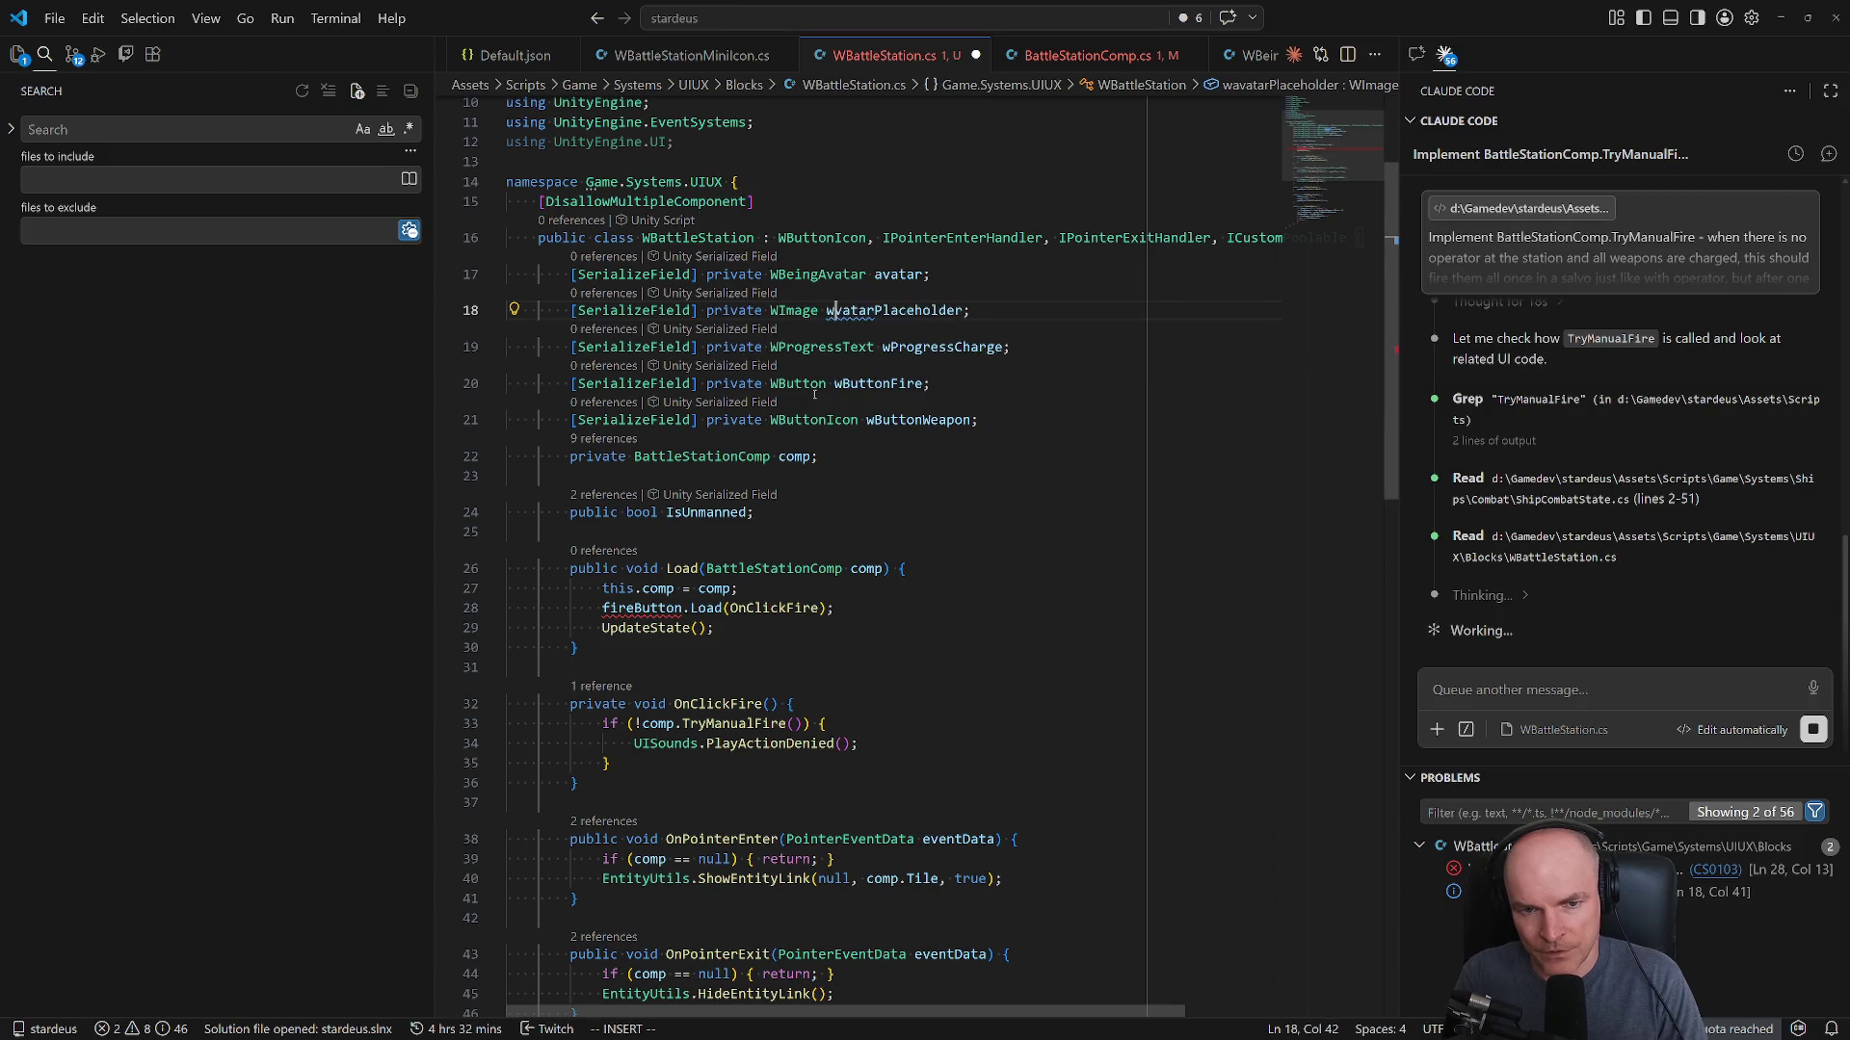
type("ImgA")
key("Escape")
Rename the avatar field to wAvatar.
type("kwiw")
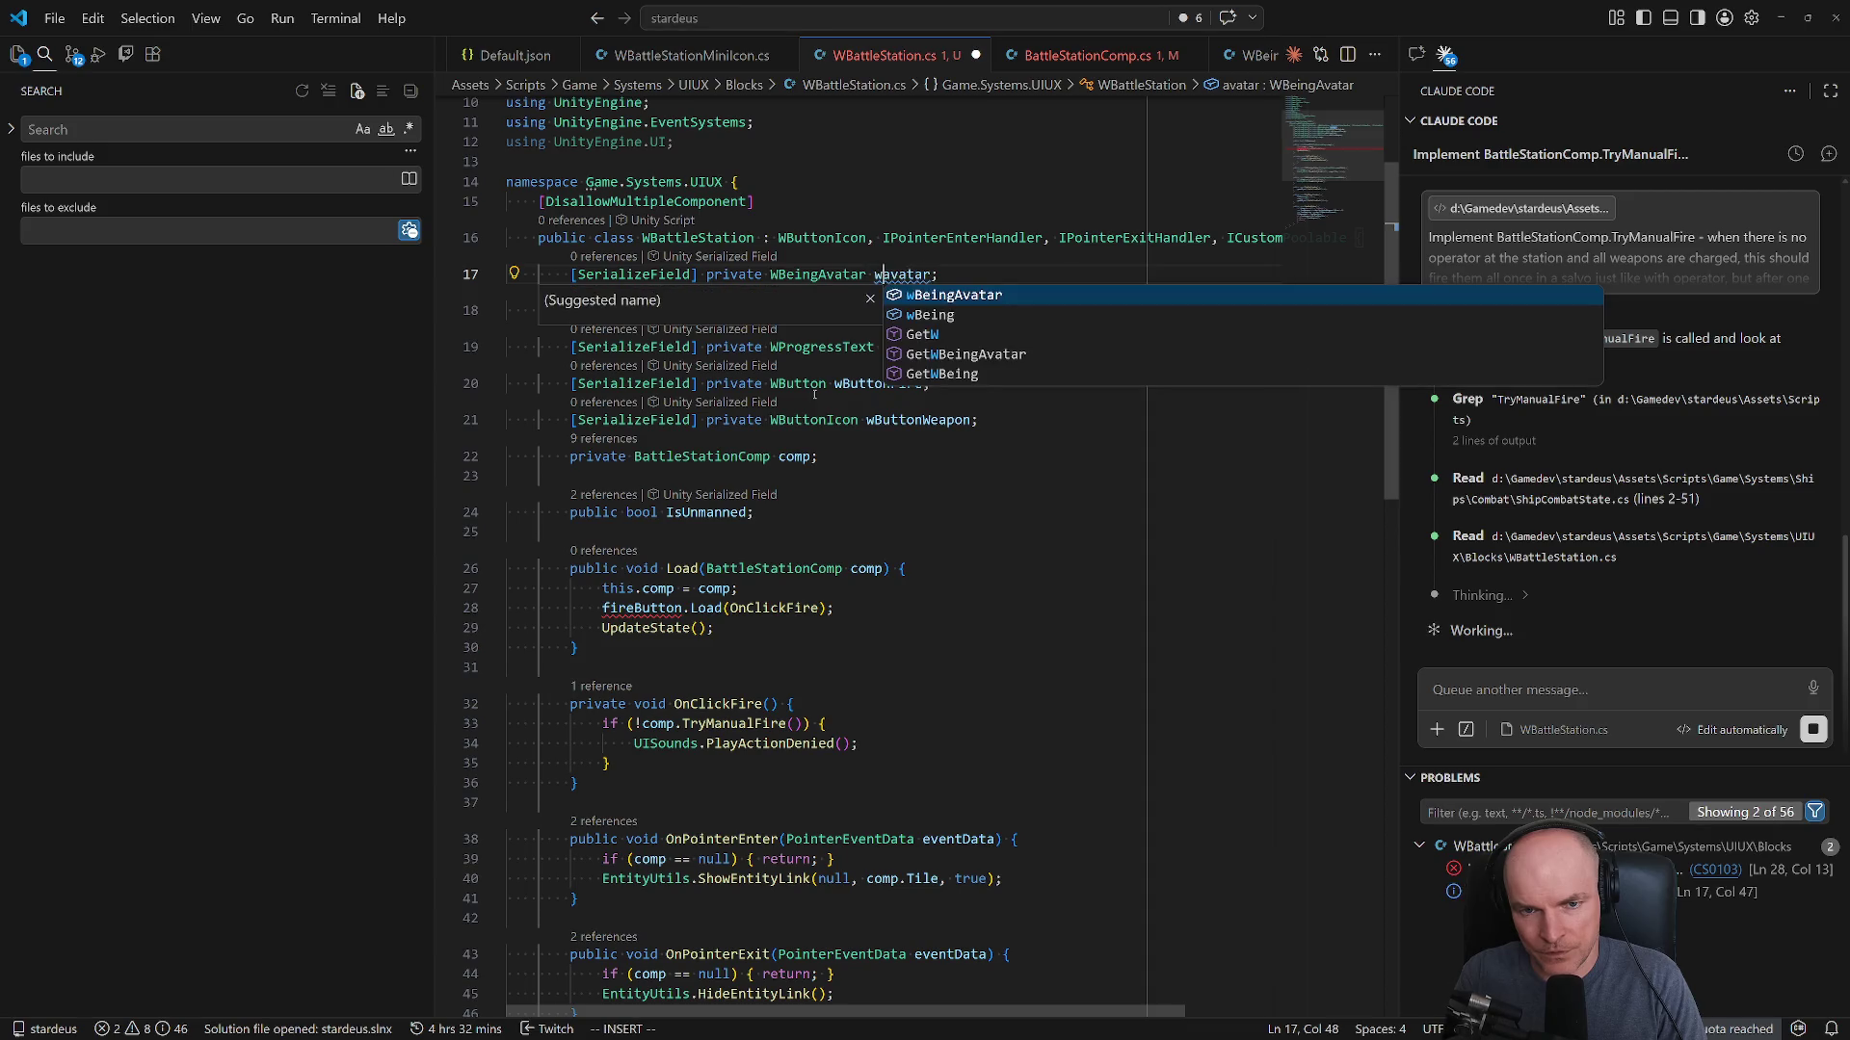
type("BeingA")
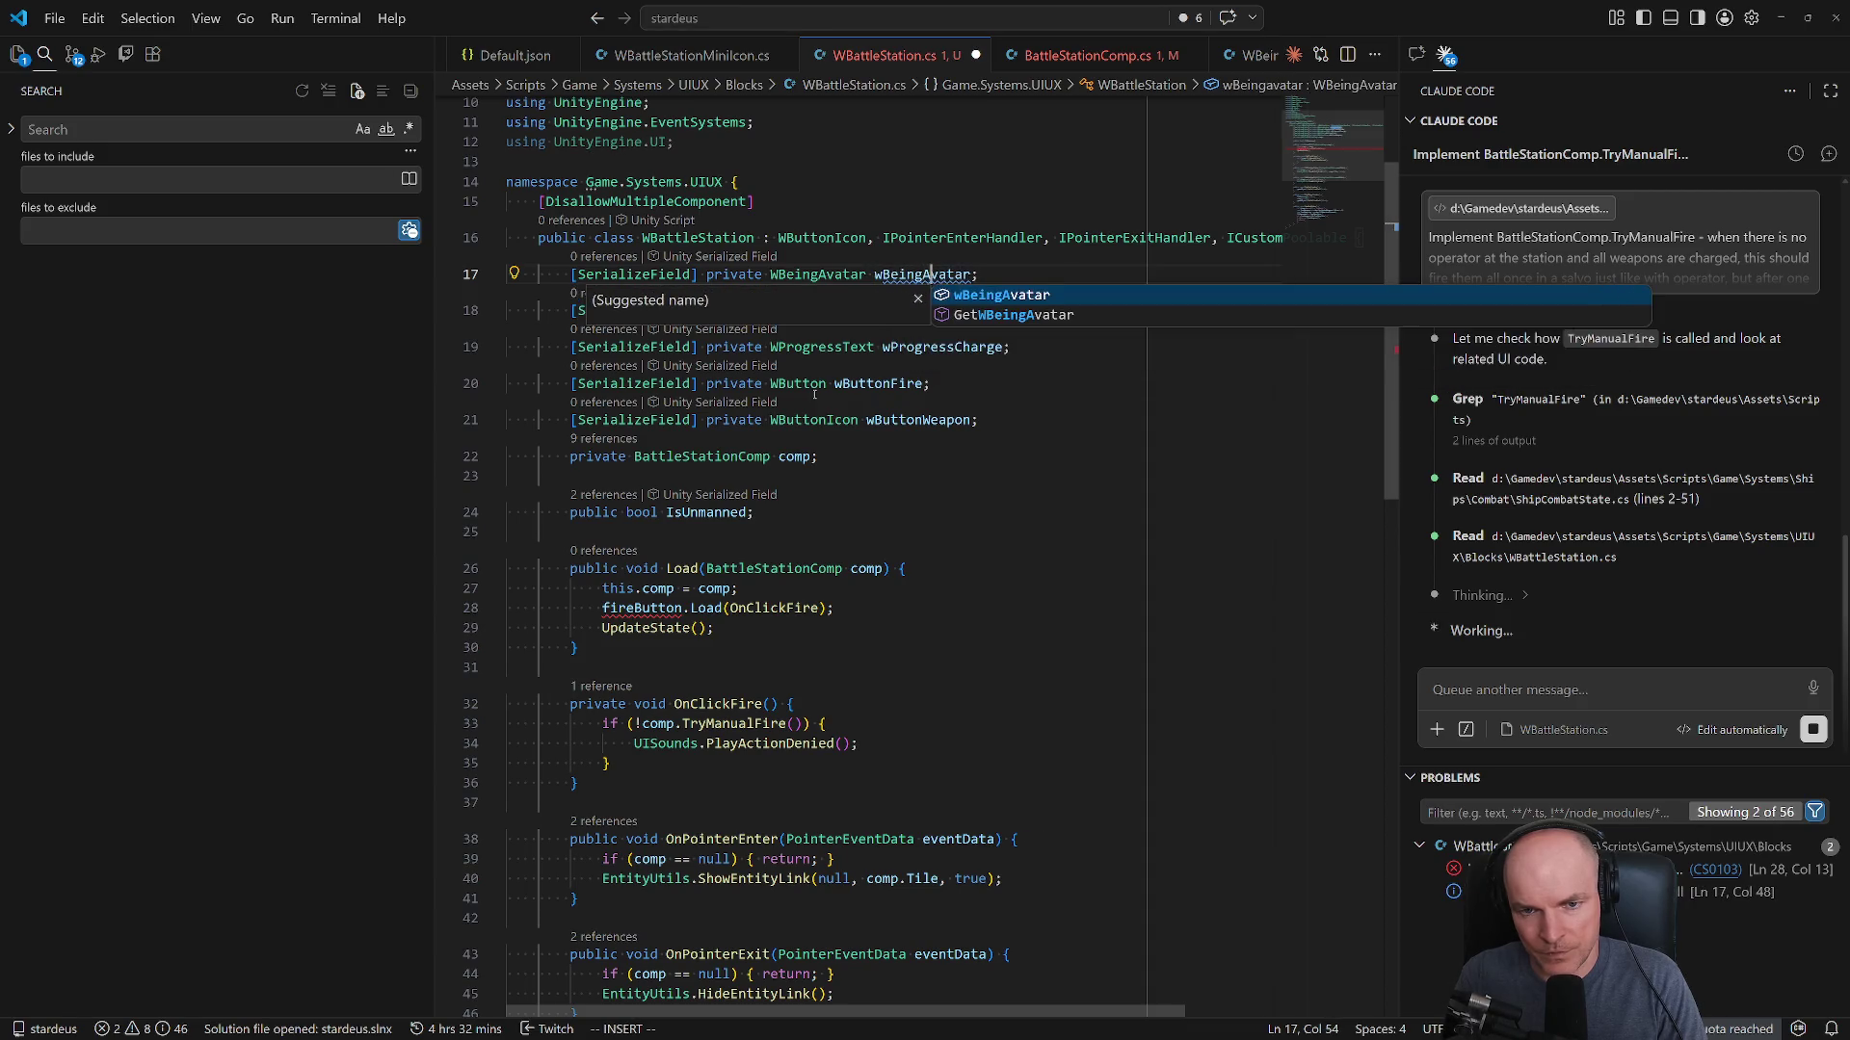
key("Delete")
key("Escape")
key("a")
key("BackSpace")
key("BackSpace")
key("BackSpace")
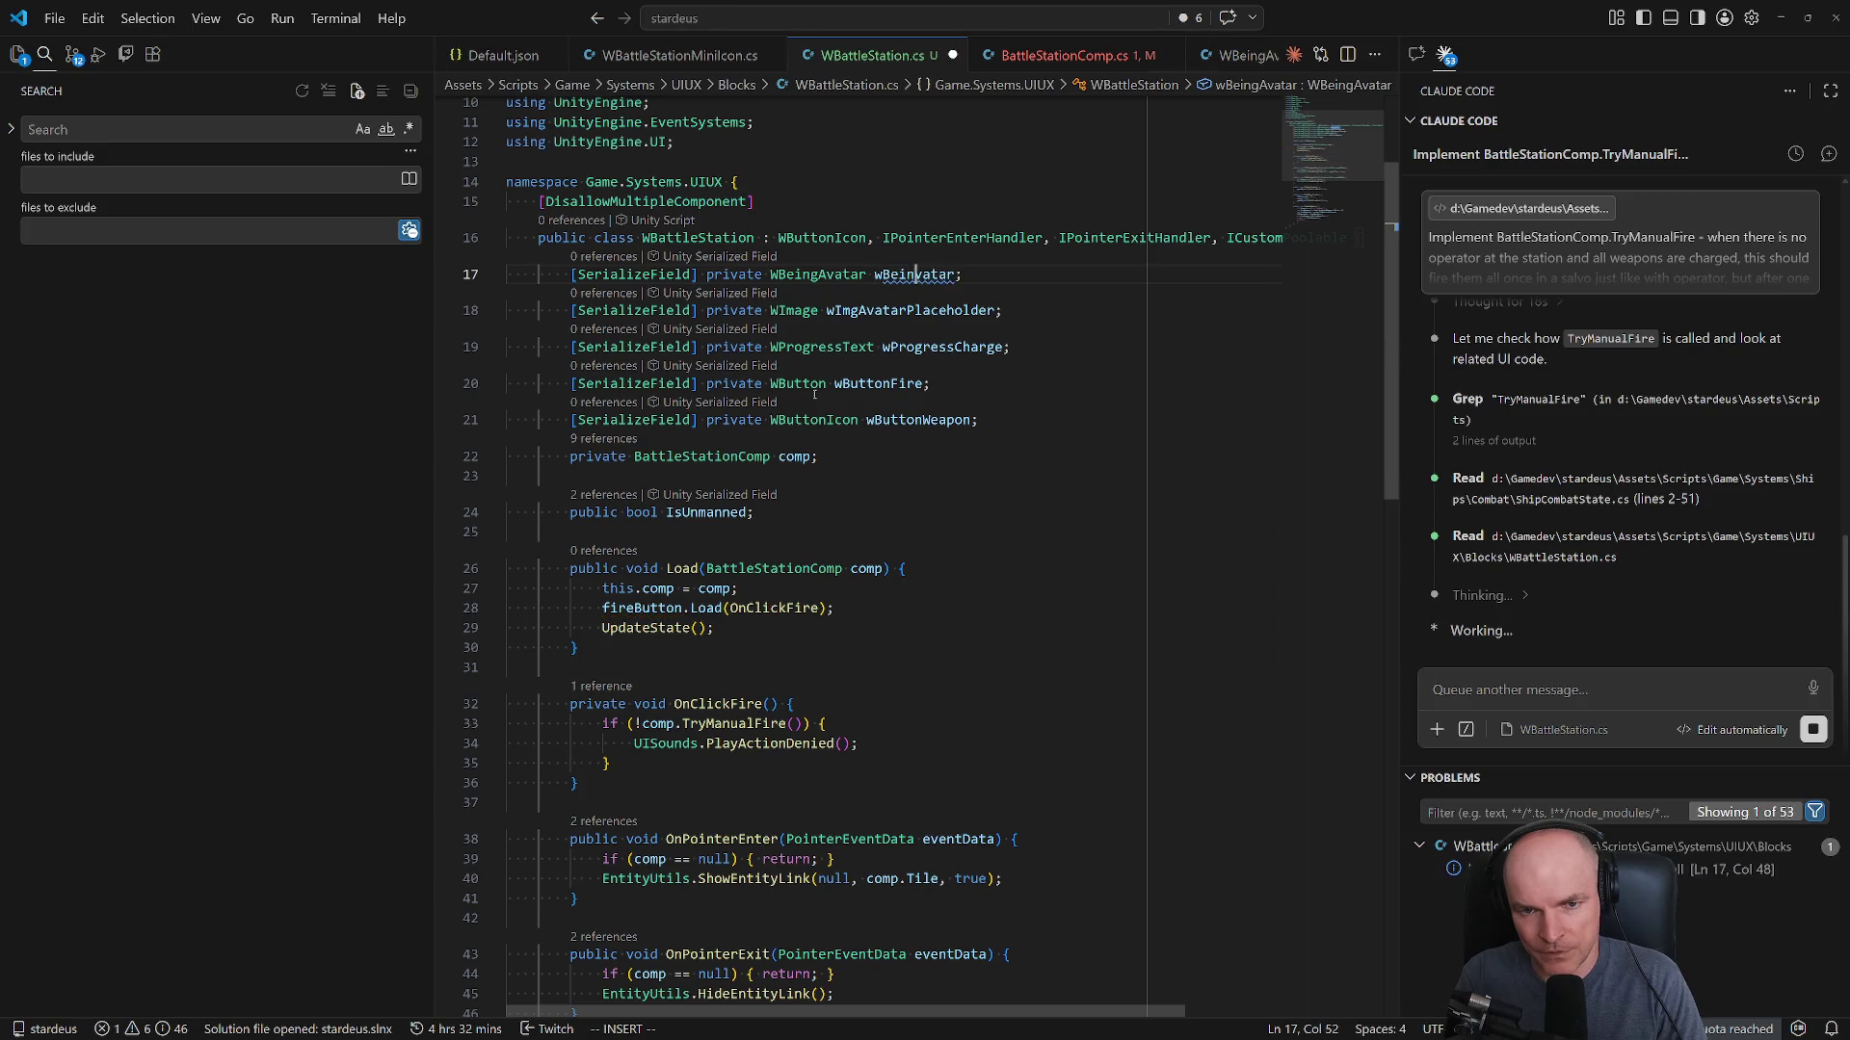
type("wA")
key("Escape")
key("j")
key("j")
key("j")
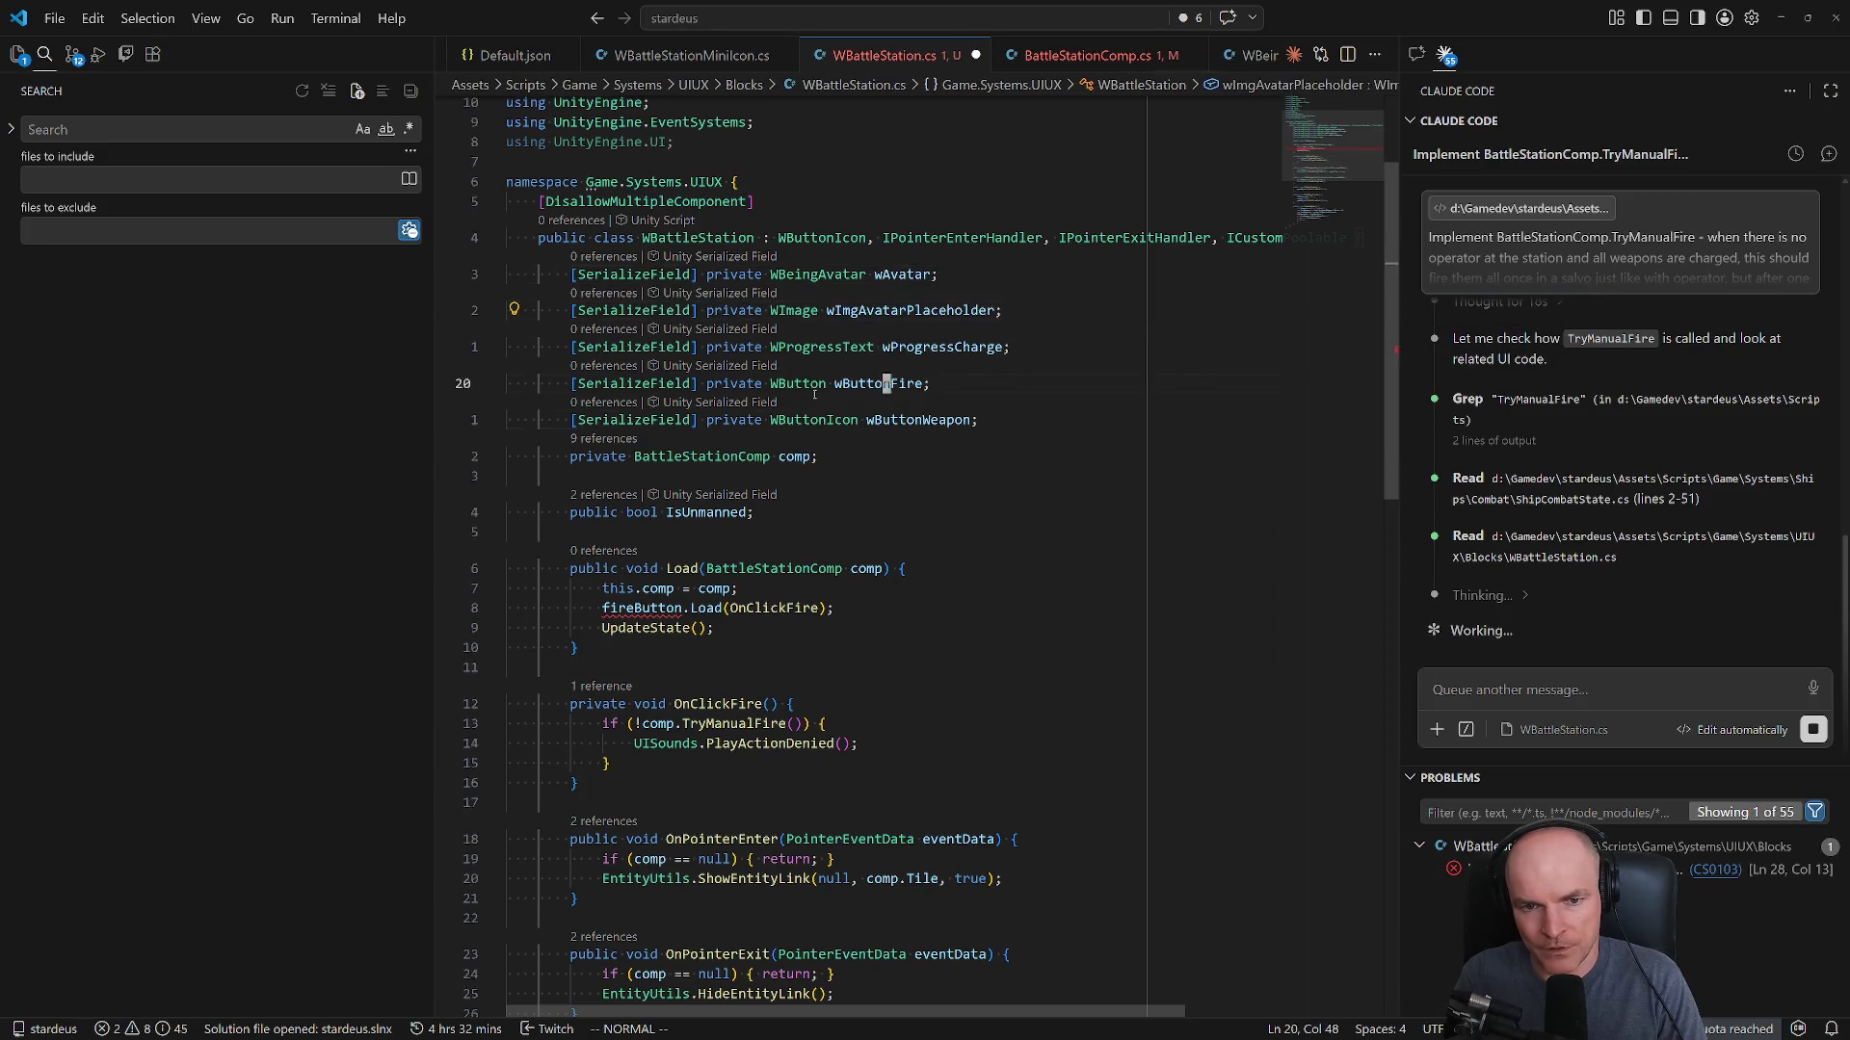
Replace fireButton in Load with wButtonFire and save the file.
key("j")
key("j")
key("j")
key("asciicircum")
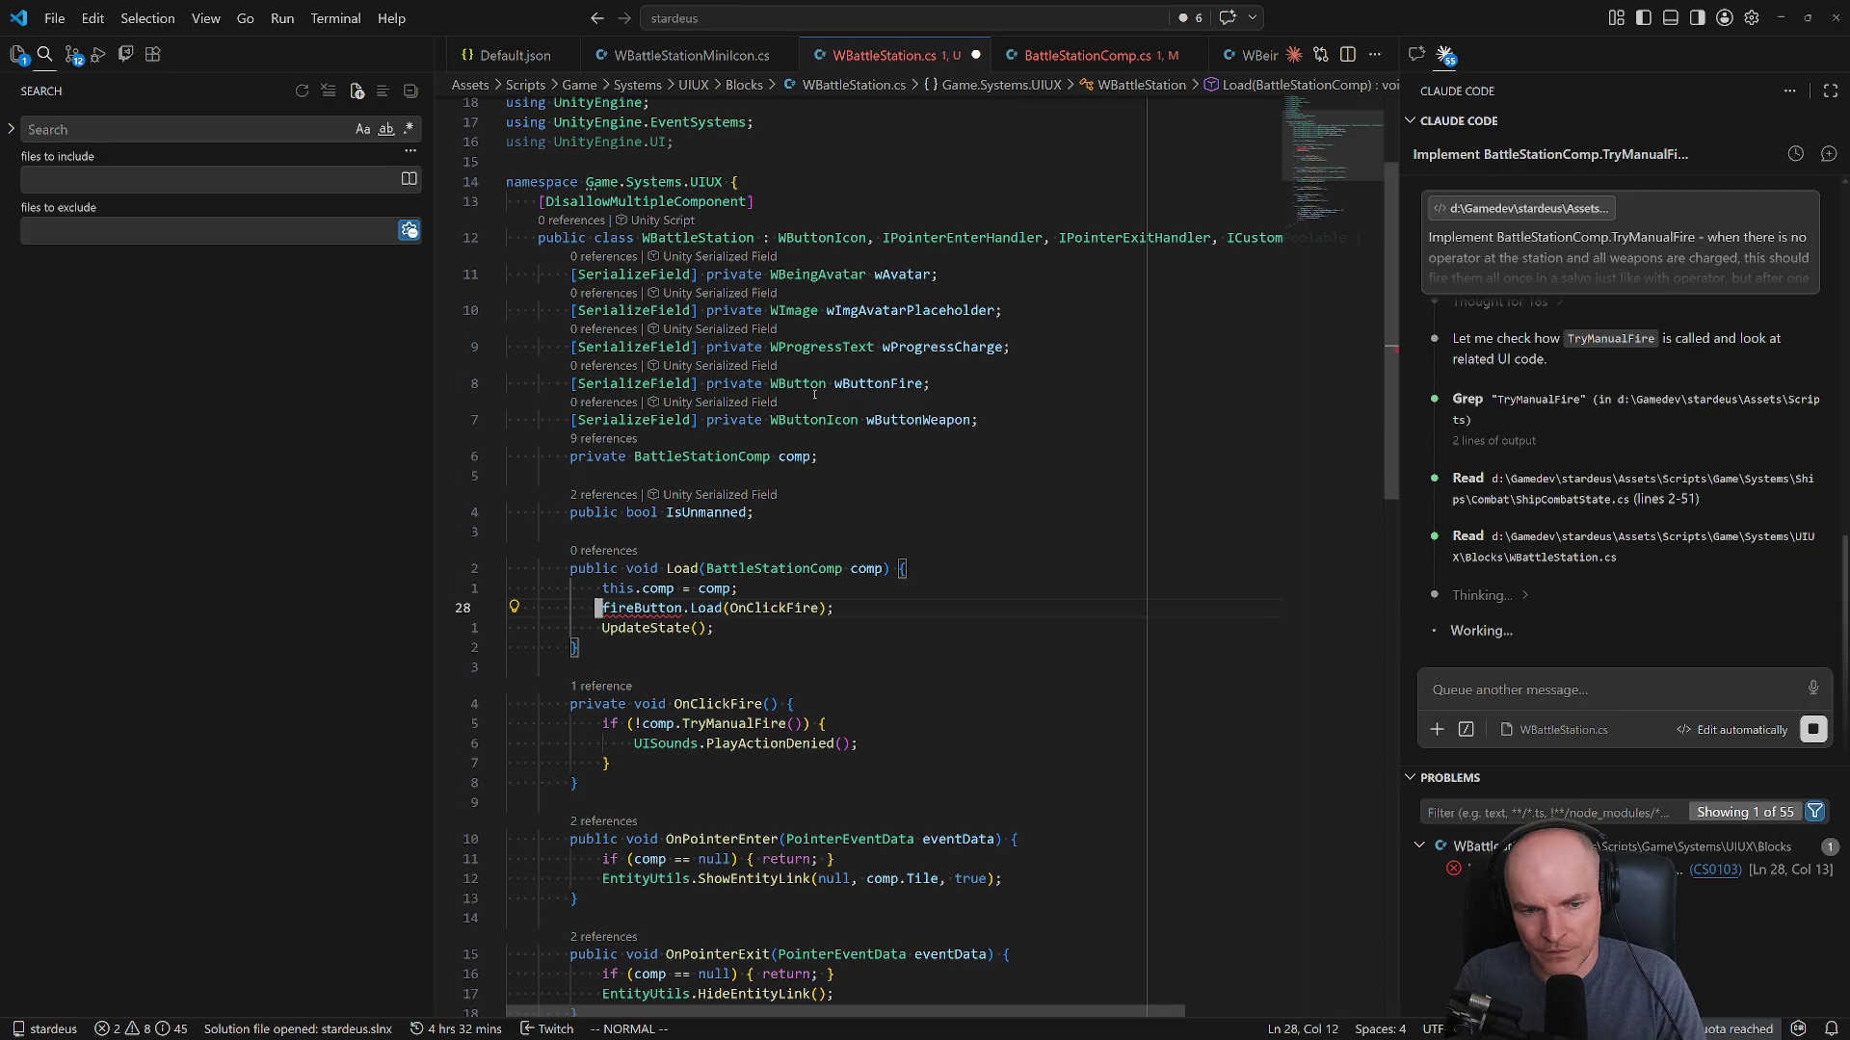
type("cwwbut")
key("Tab")
key("Escape")
key("ctrl+s")
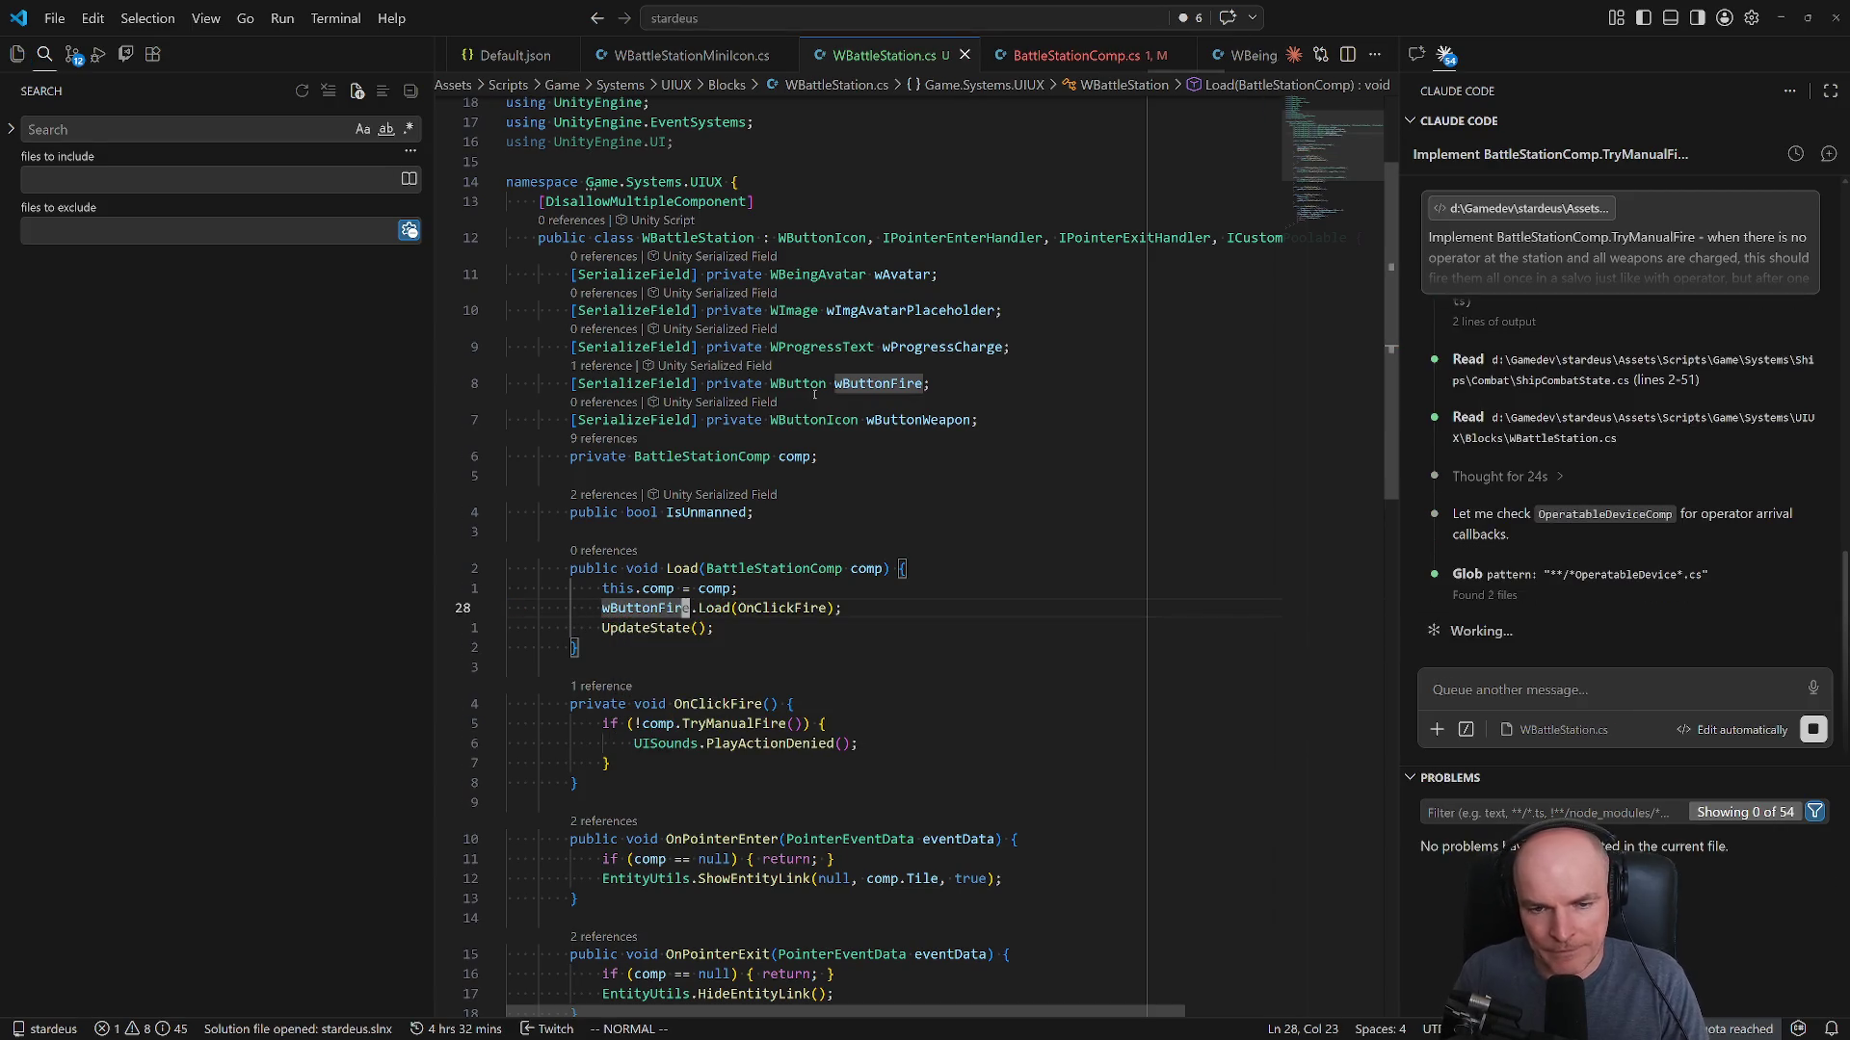
scroll(876, 458, "down", 2)
Check where OnClickFire is used and locate the null check in UpdateState.
scroll(876, 458, "down", 1)
scroll(871, 453, "up", 4)
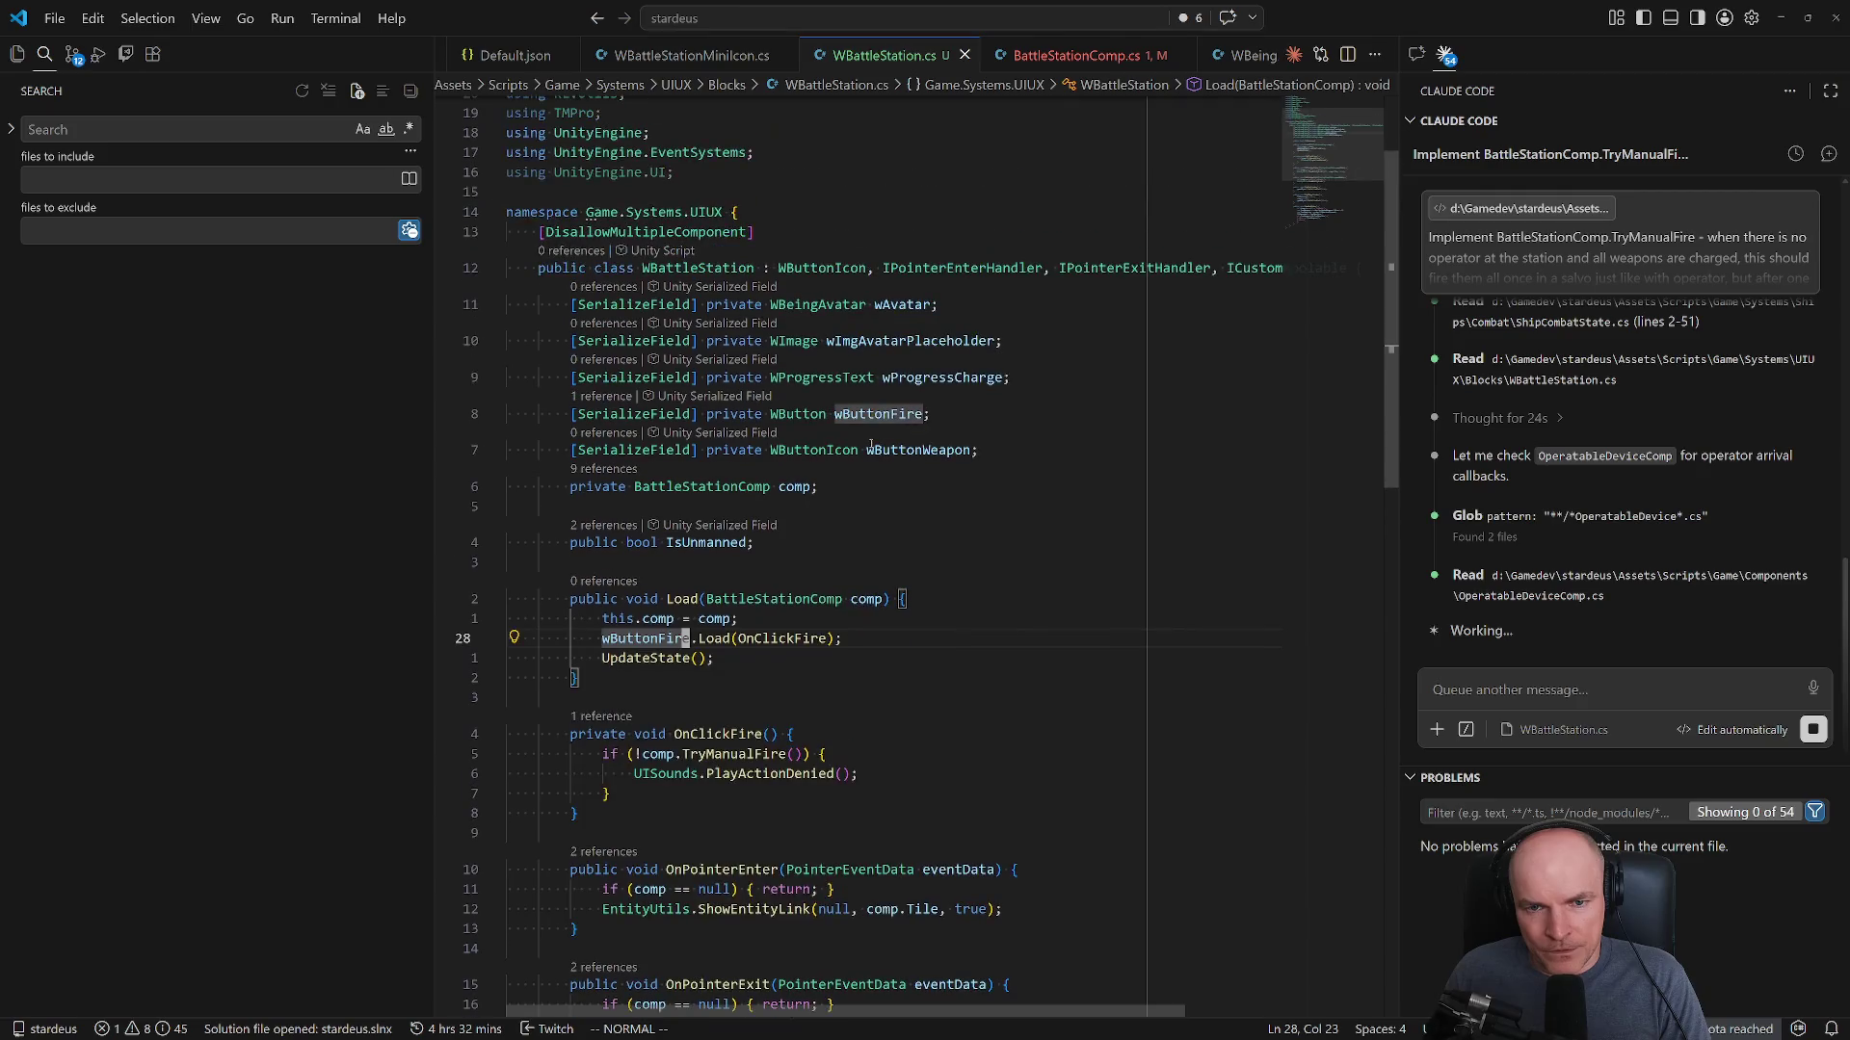
scroll(867, 447, "down", 3)
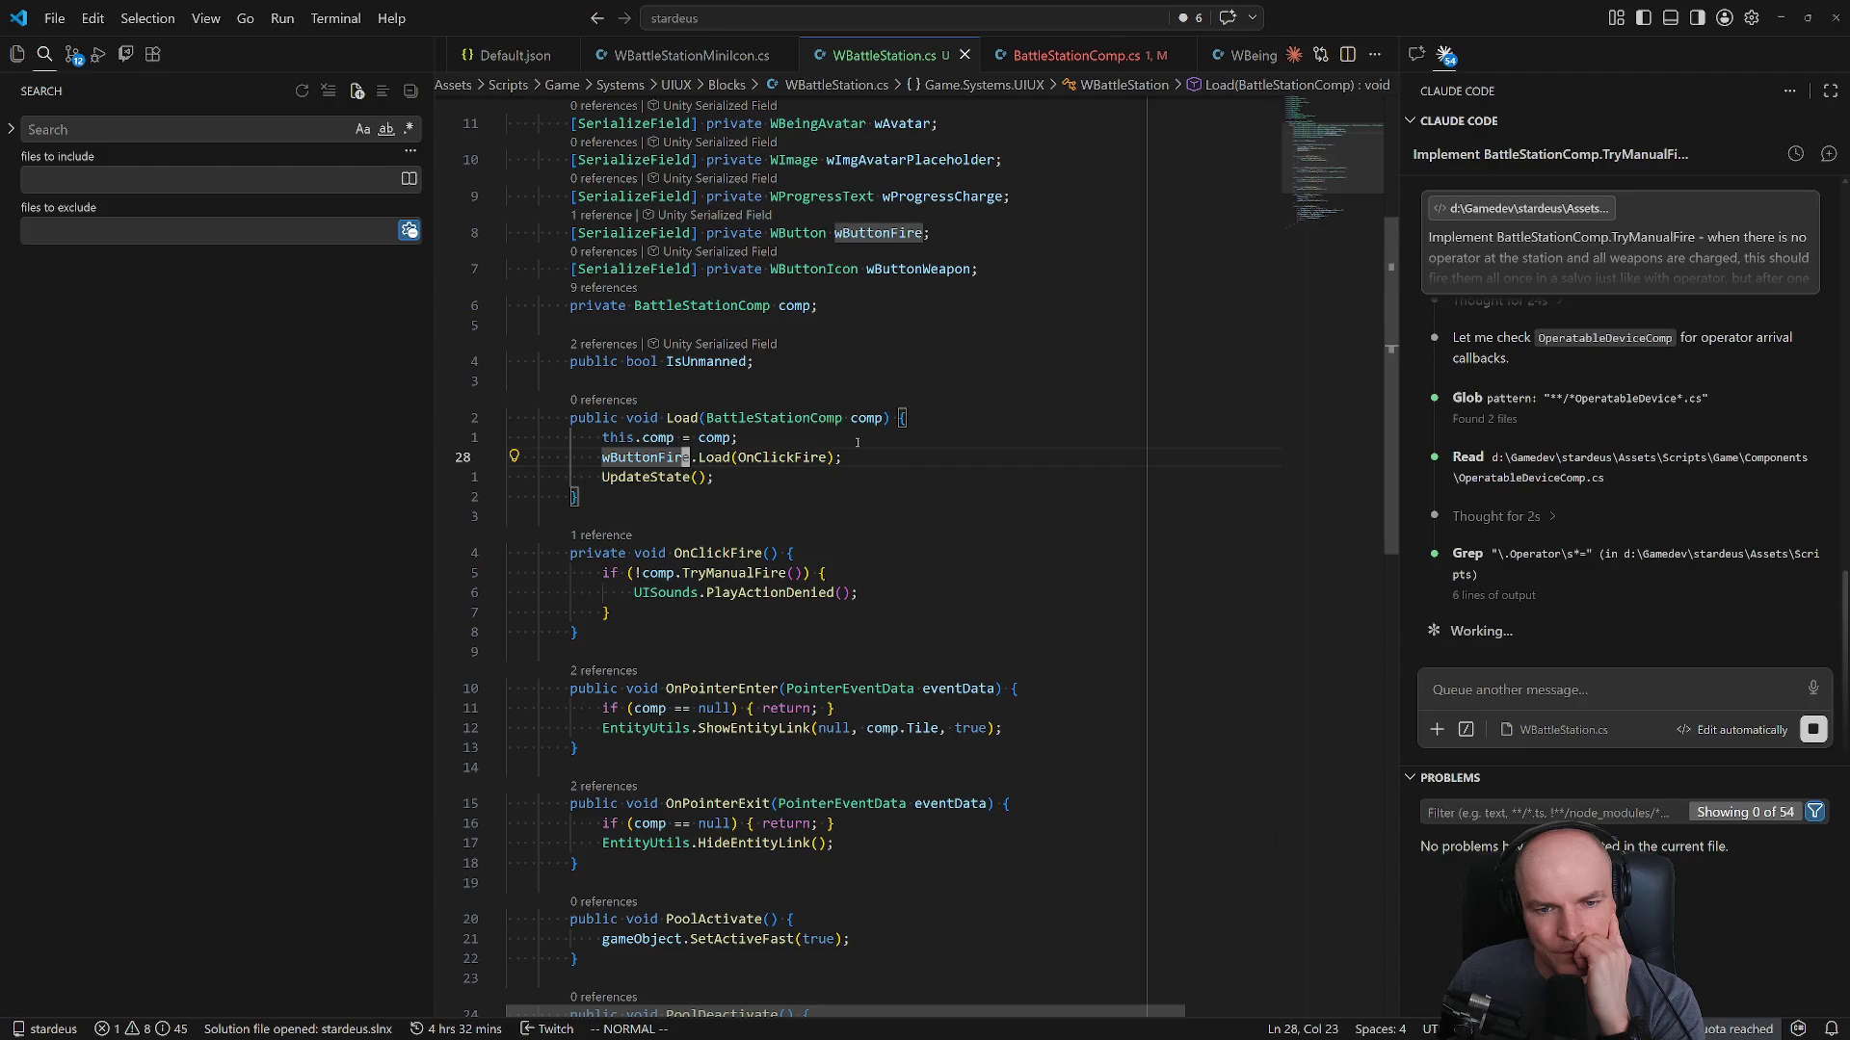
scroll(857, 442, "down", 5)
scroll(865, 452, "up", 7)
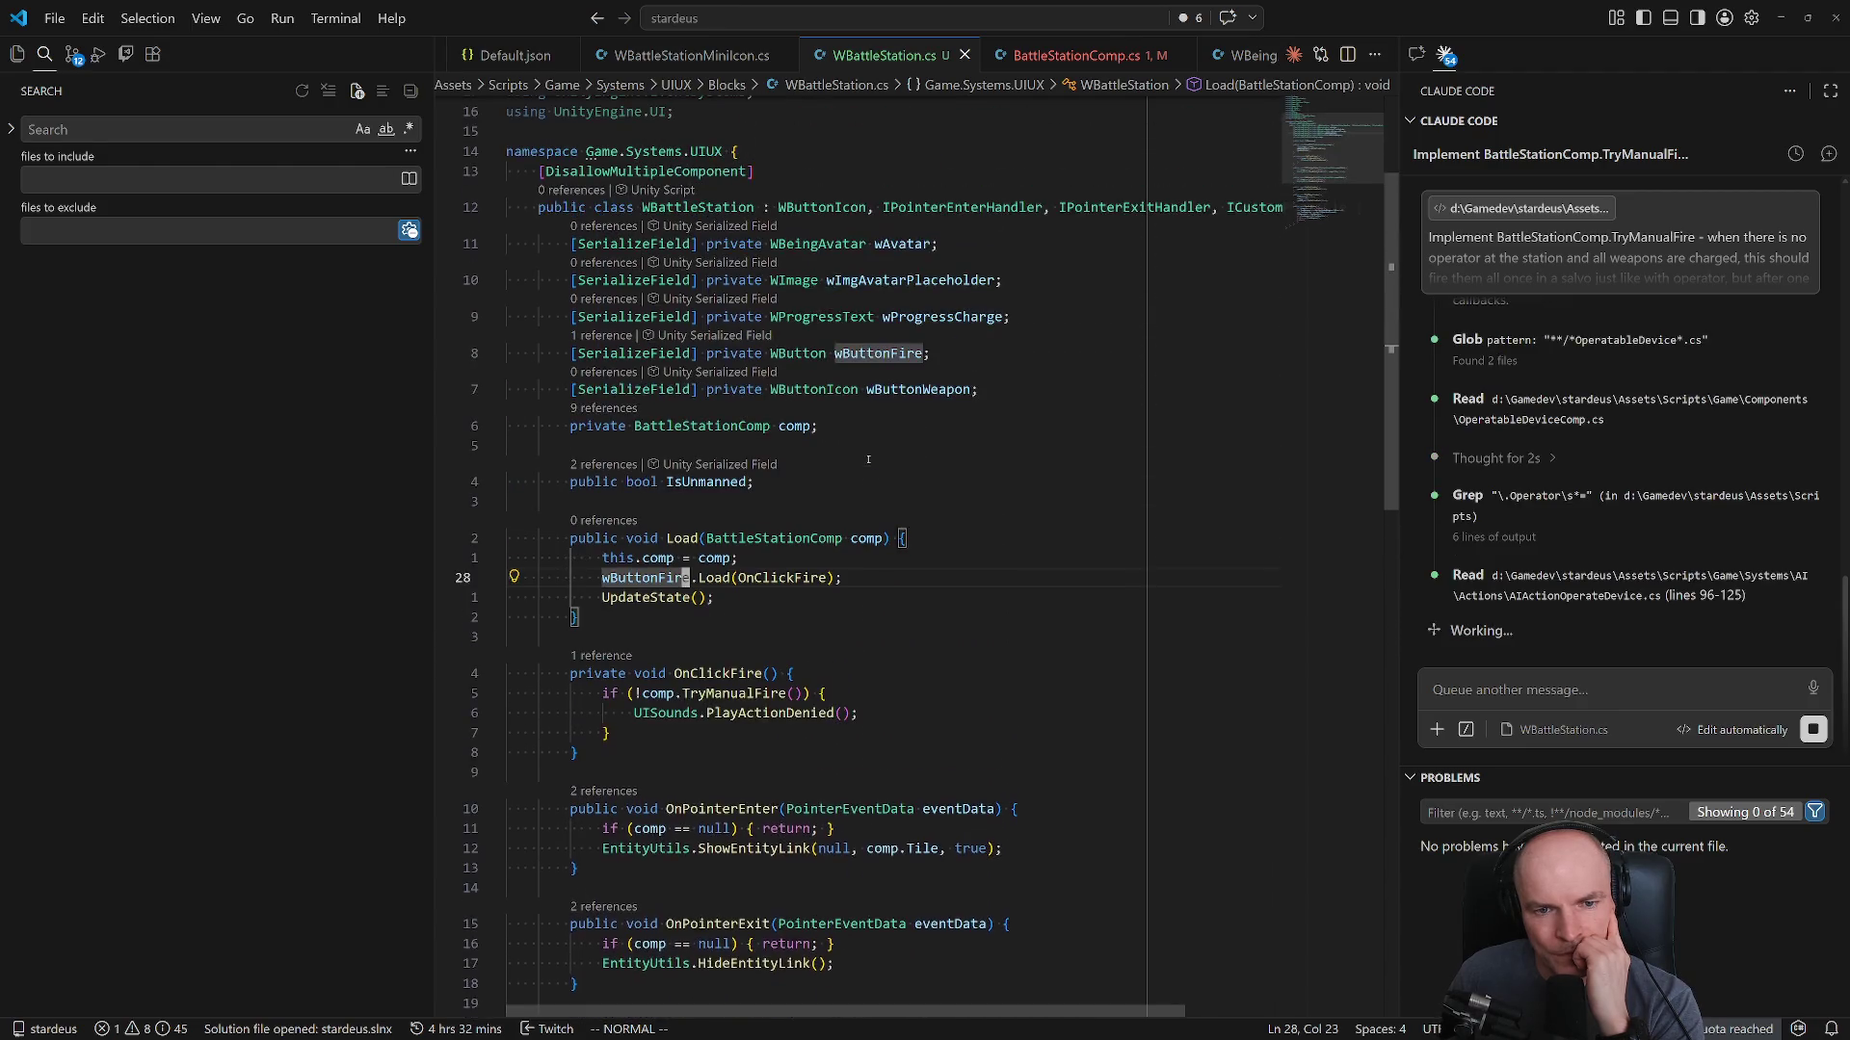
left_click(773, 577)
scroll(752, 626, "down", 7)
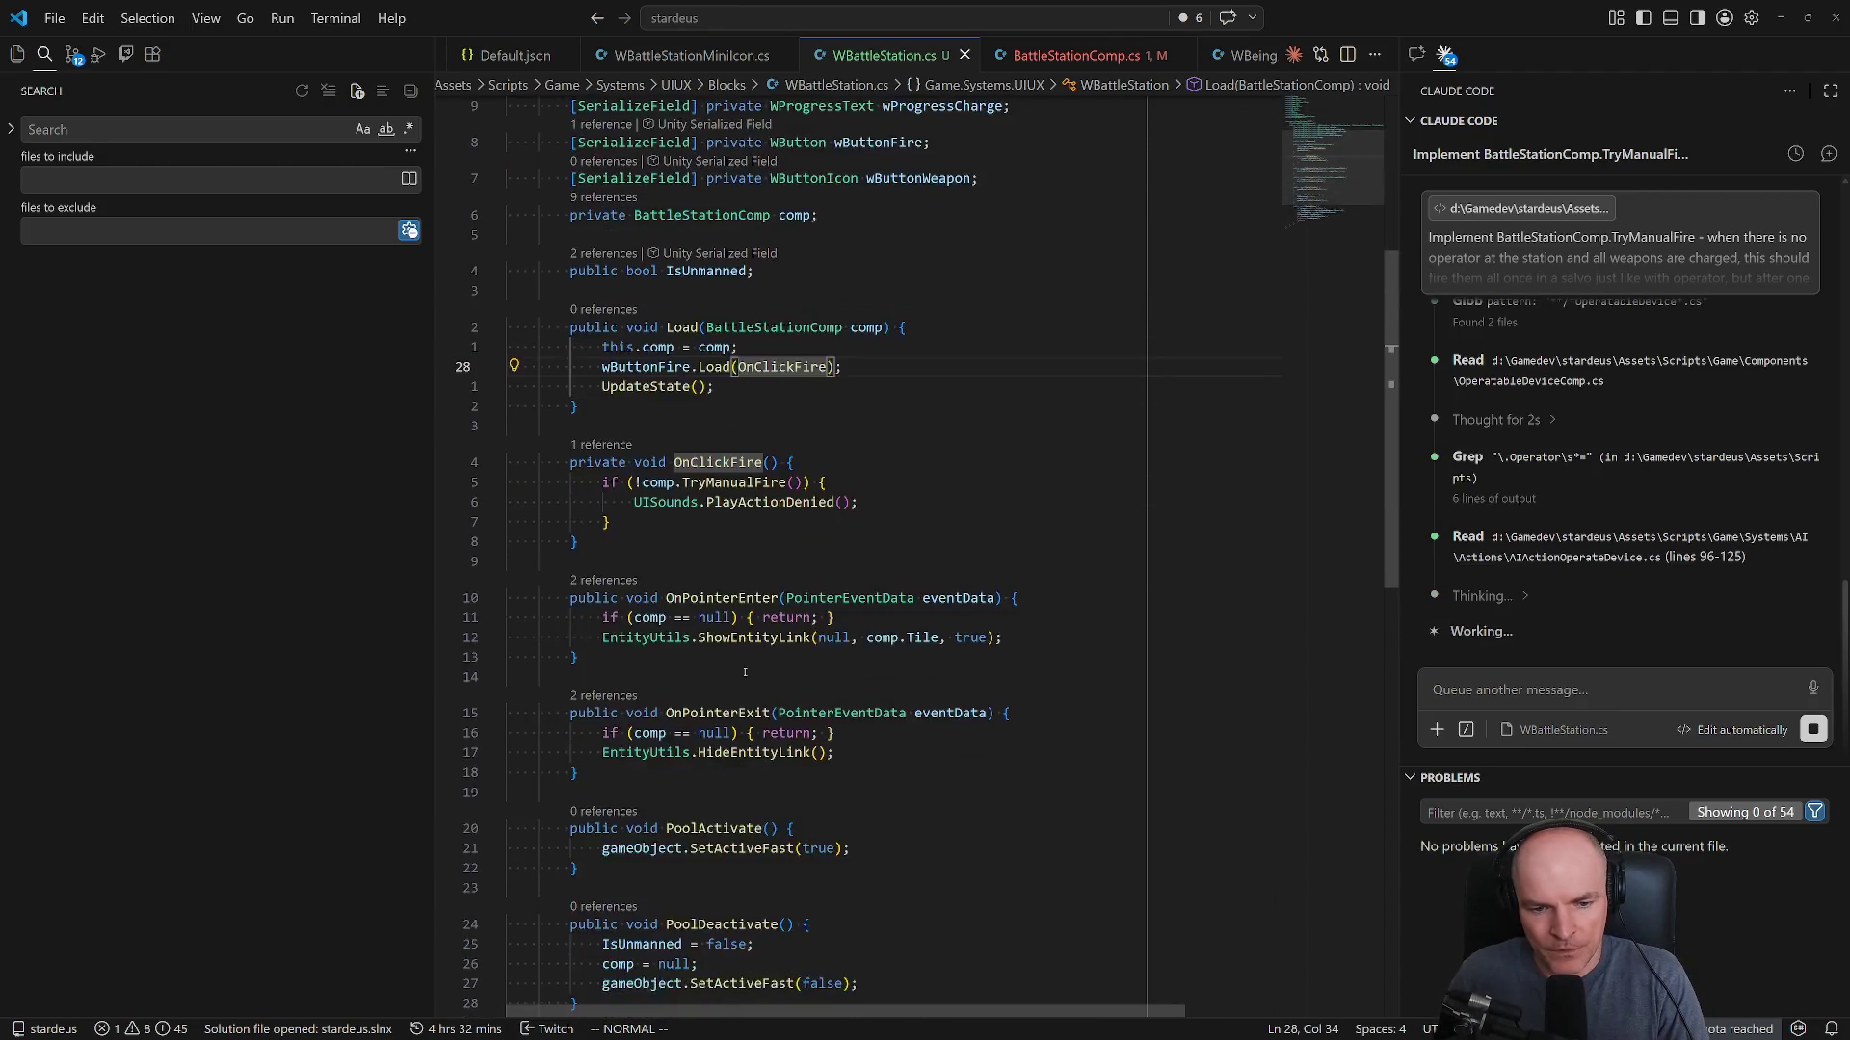
scroll(754, 653, "down", 4)
left_click(641, 627)
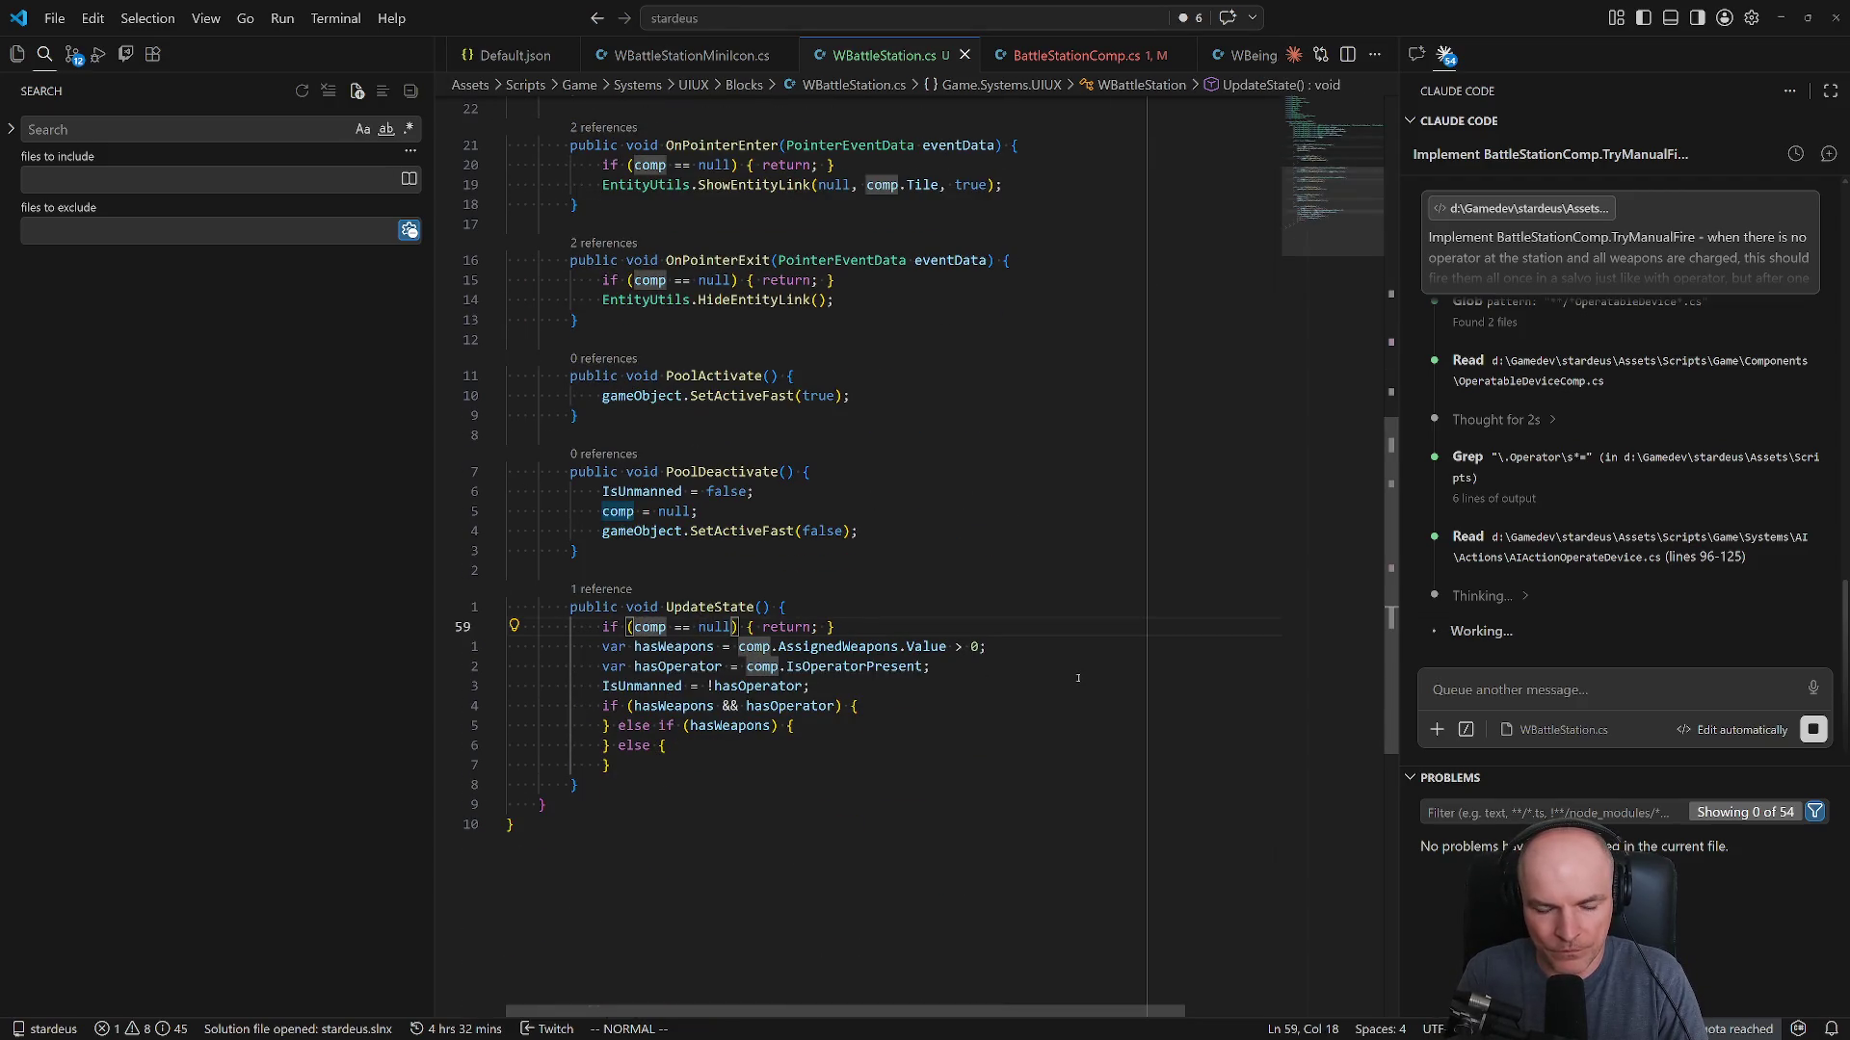
Split the comp null check into a block with return on its own line.
key("shift+v")
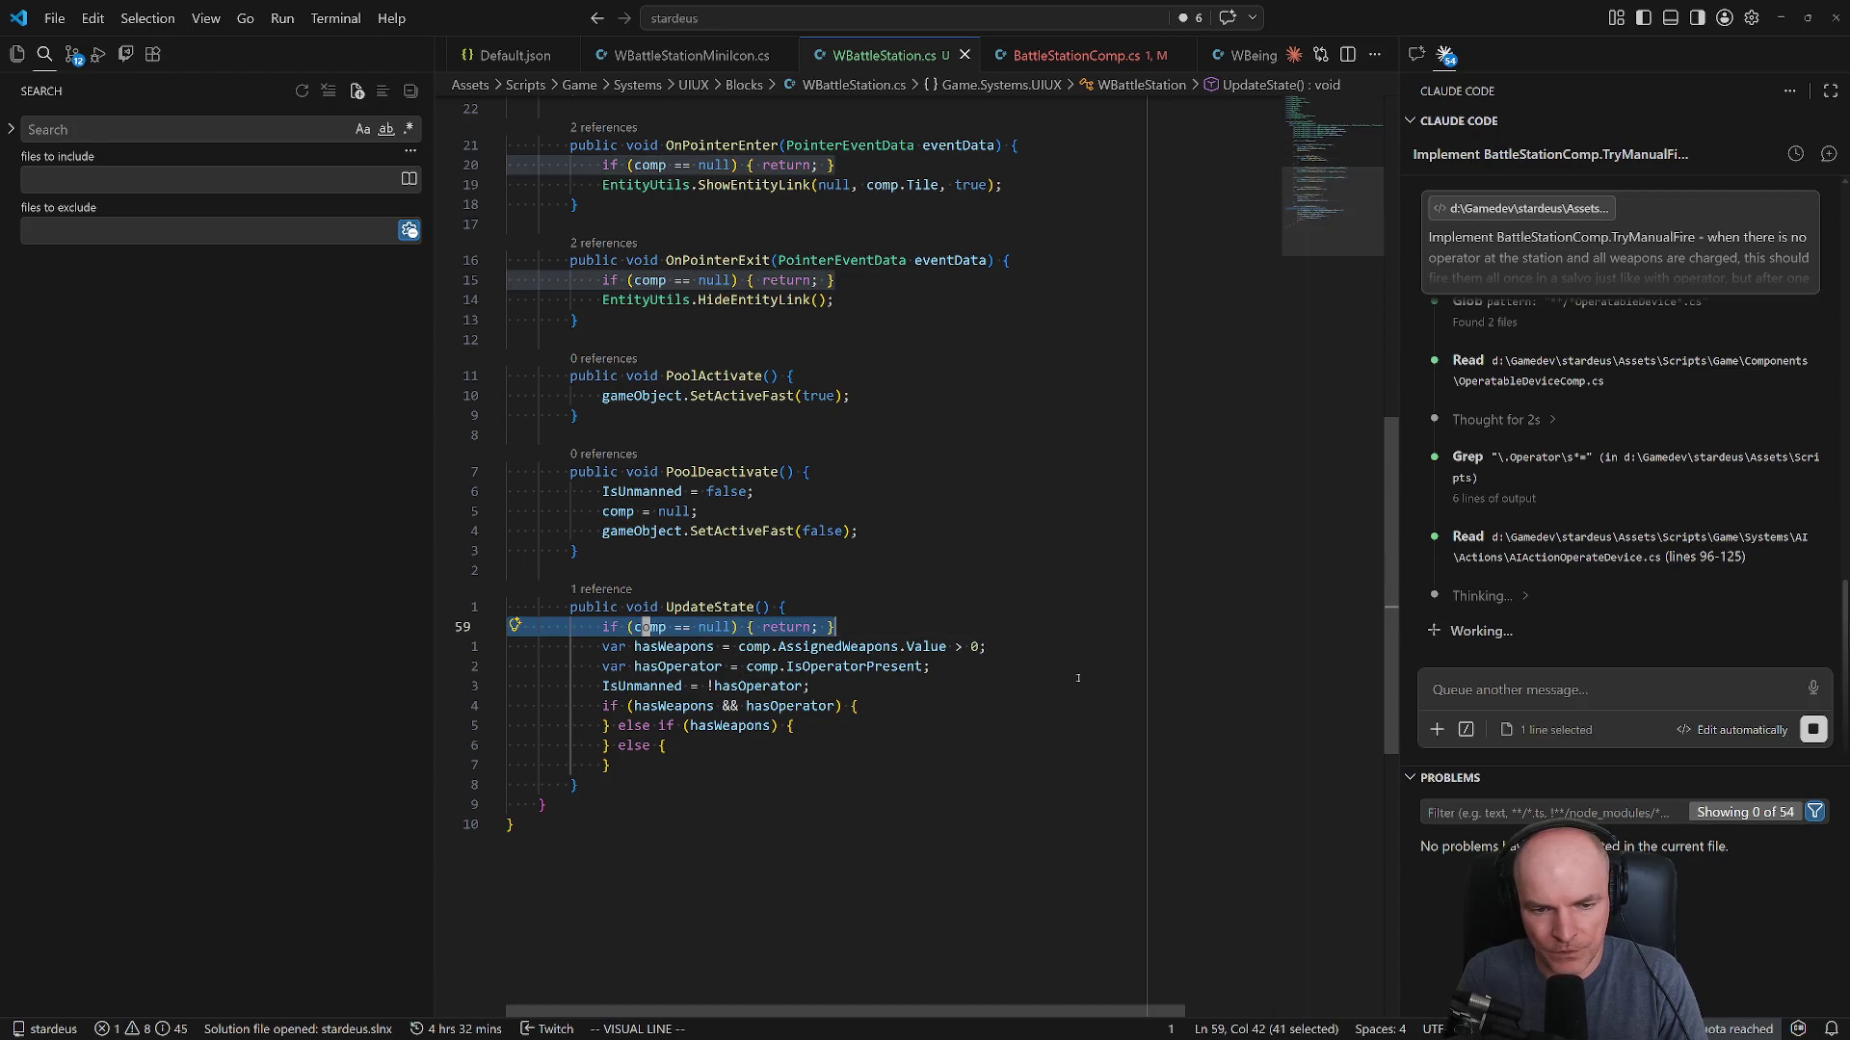
key("Escape")
key("w")
key("w")
key("w")
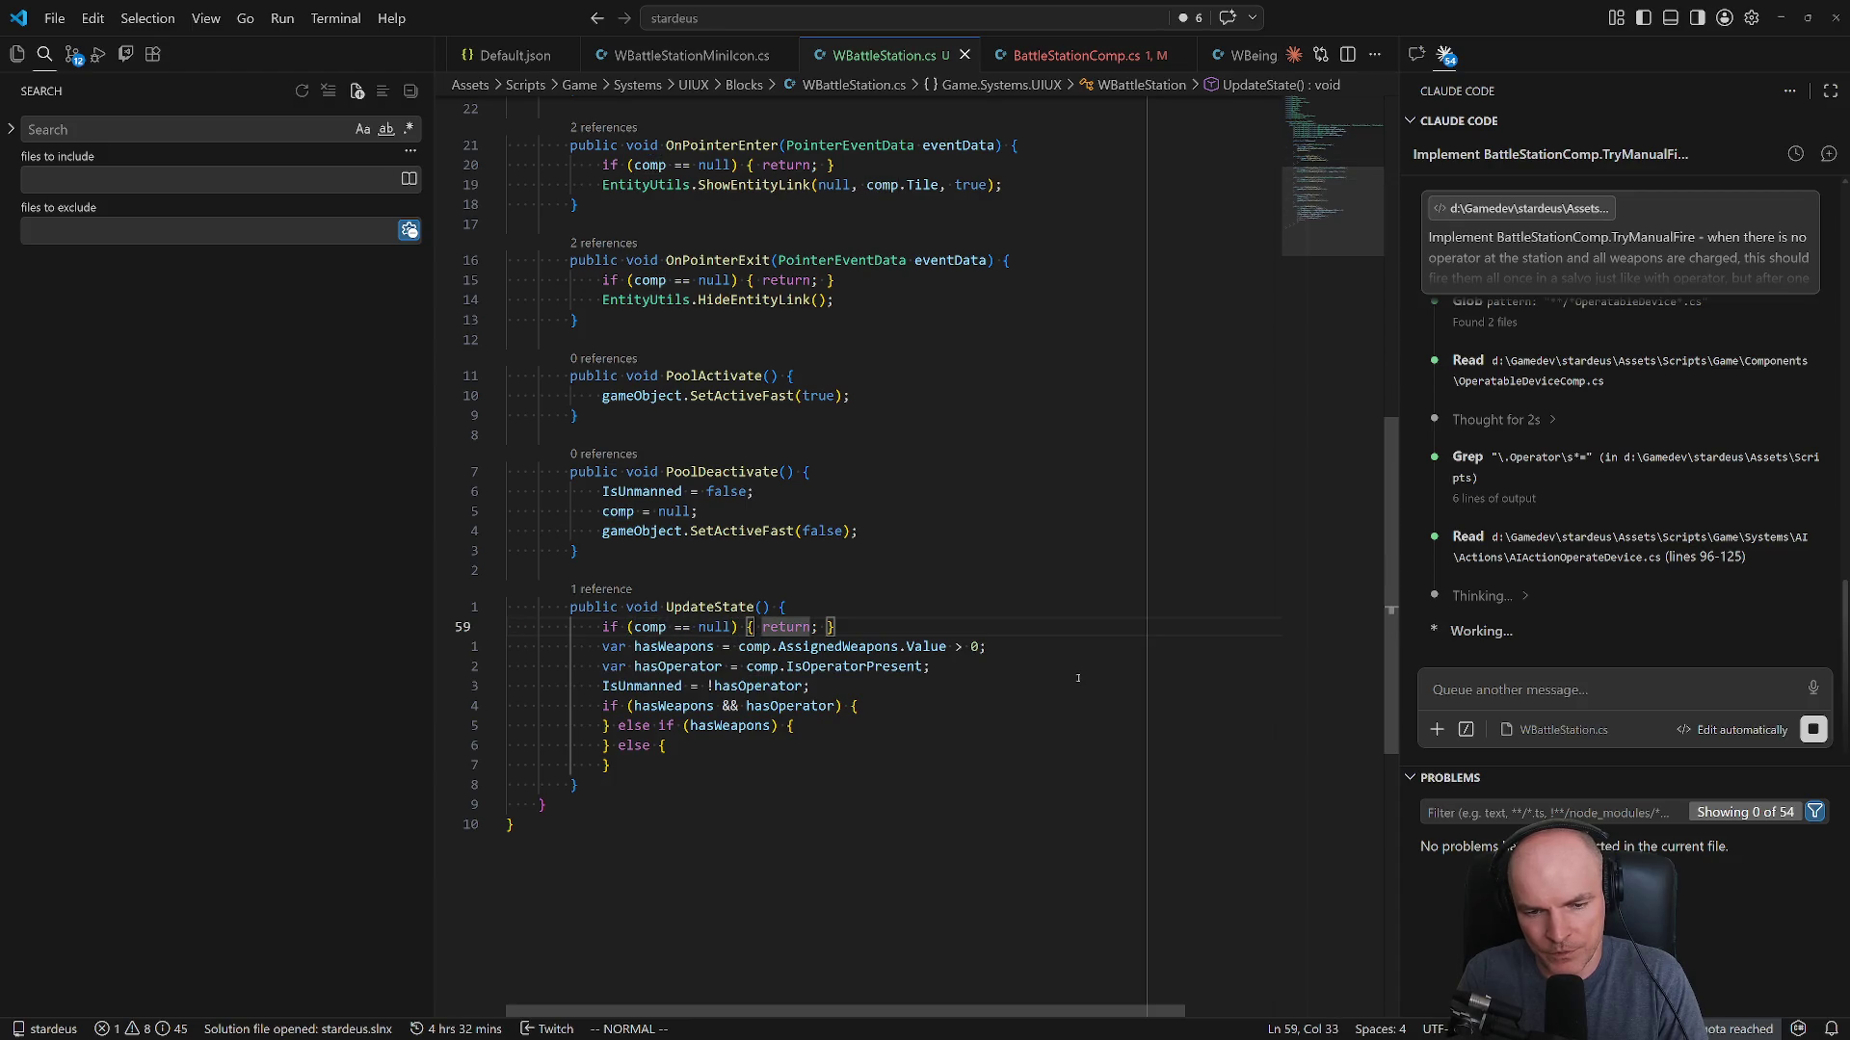
key("i")
key("Return")
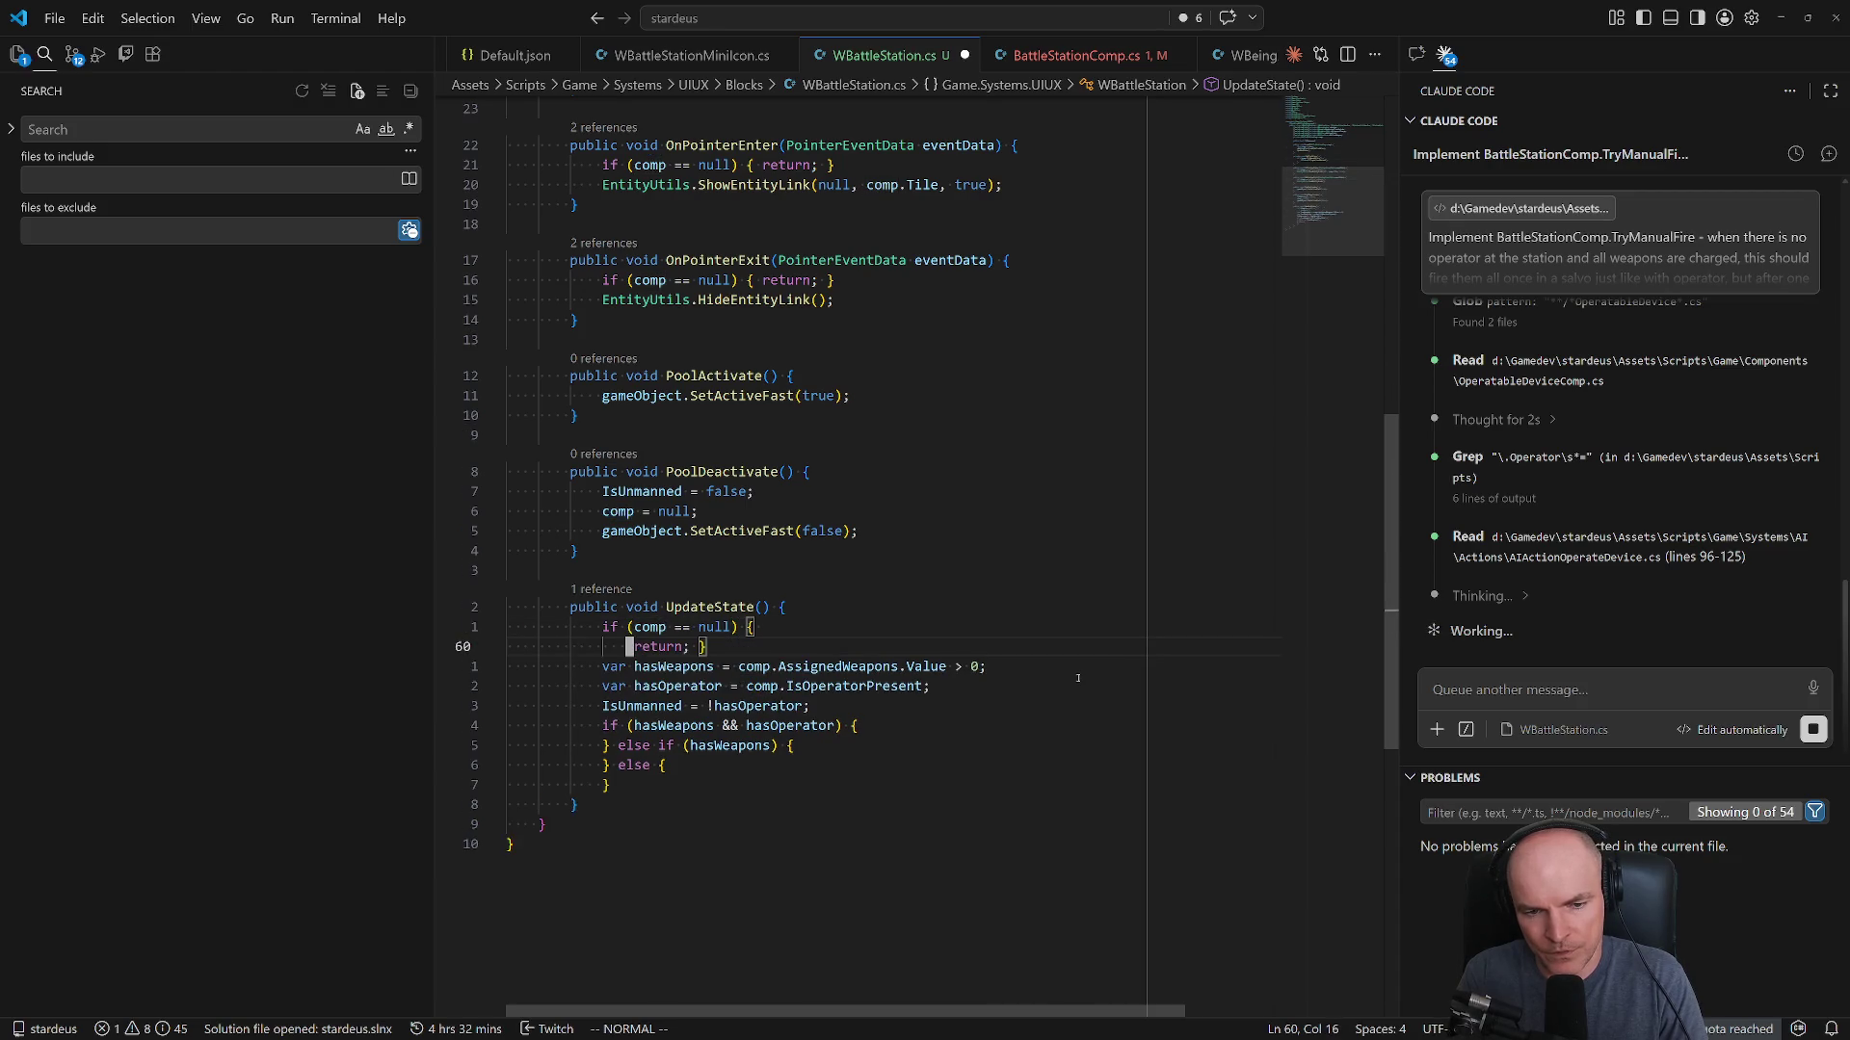
key("Escape")
key("f")
key("space")
key("x")
key("i")
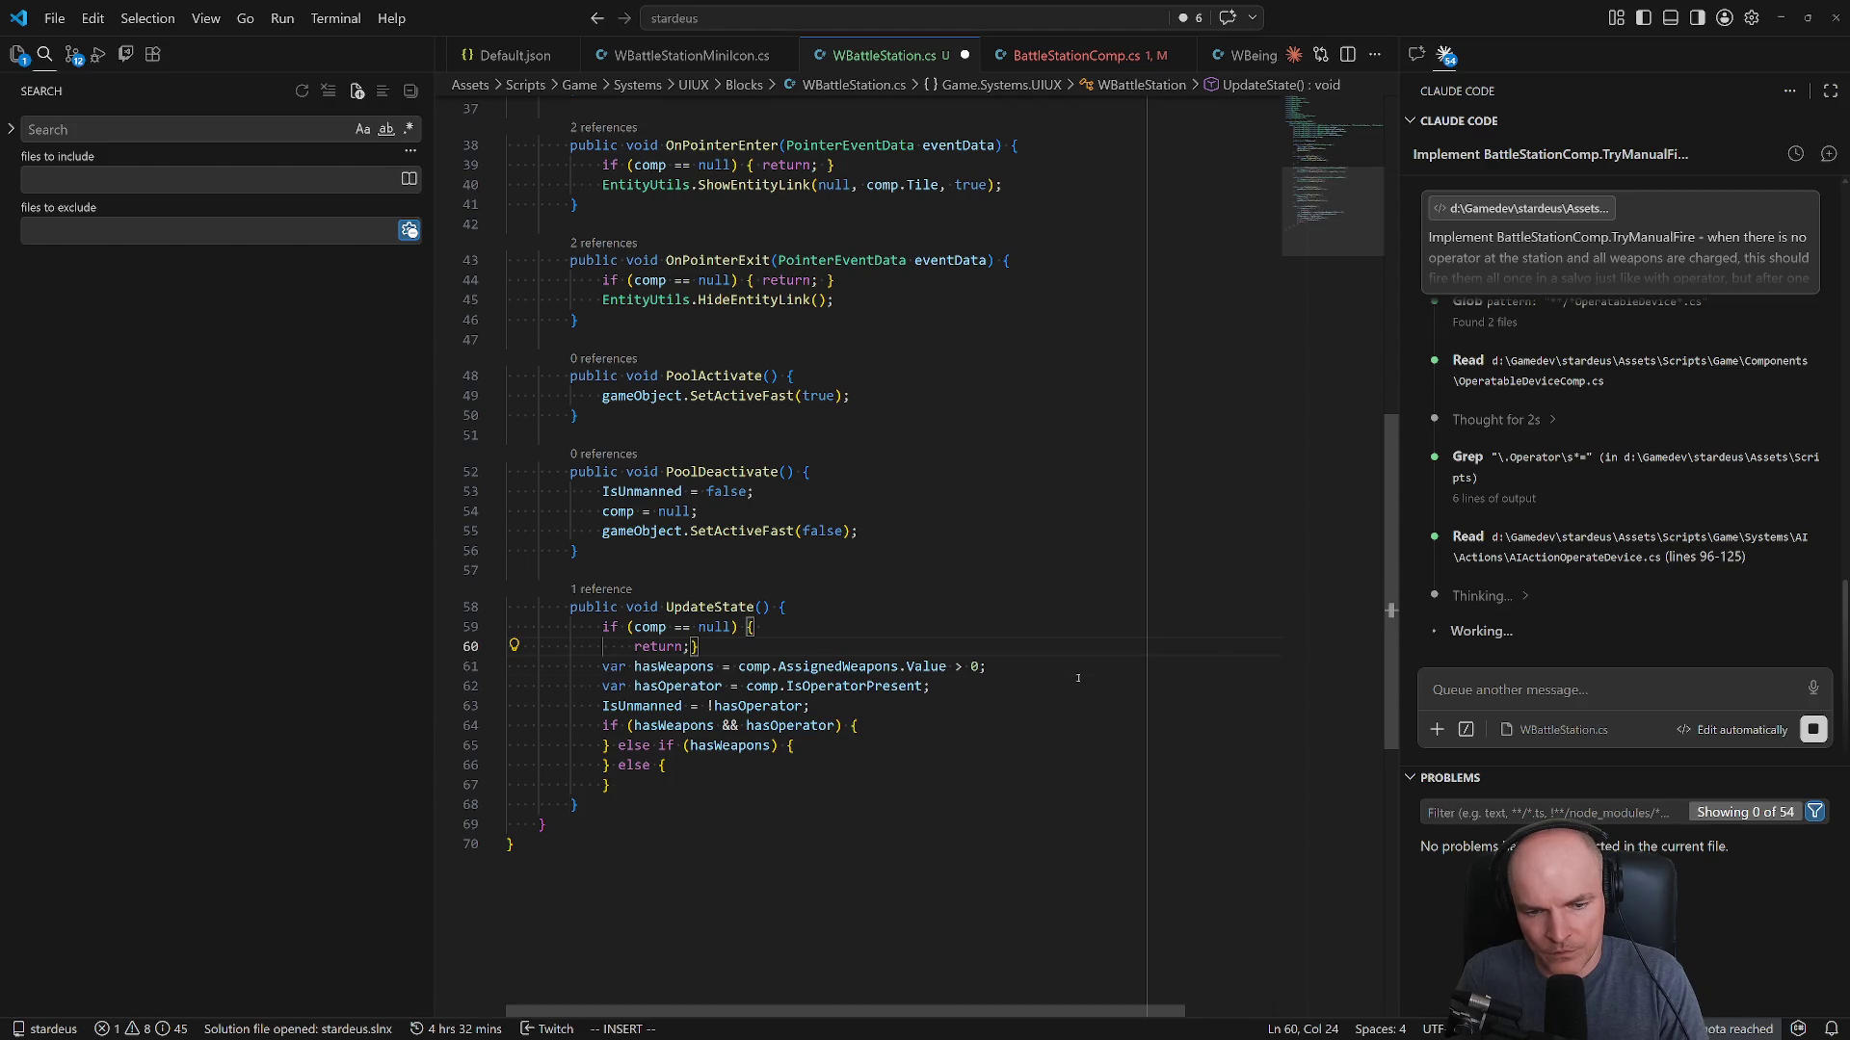
key("Return")
key("Escape")
key("k")
key("k")
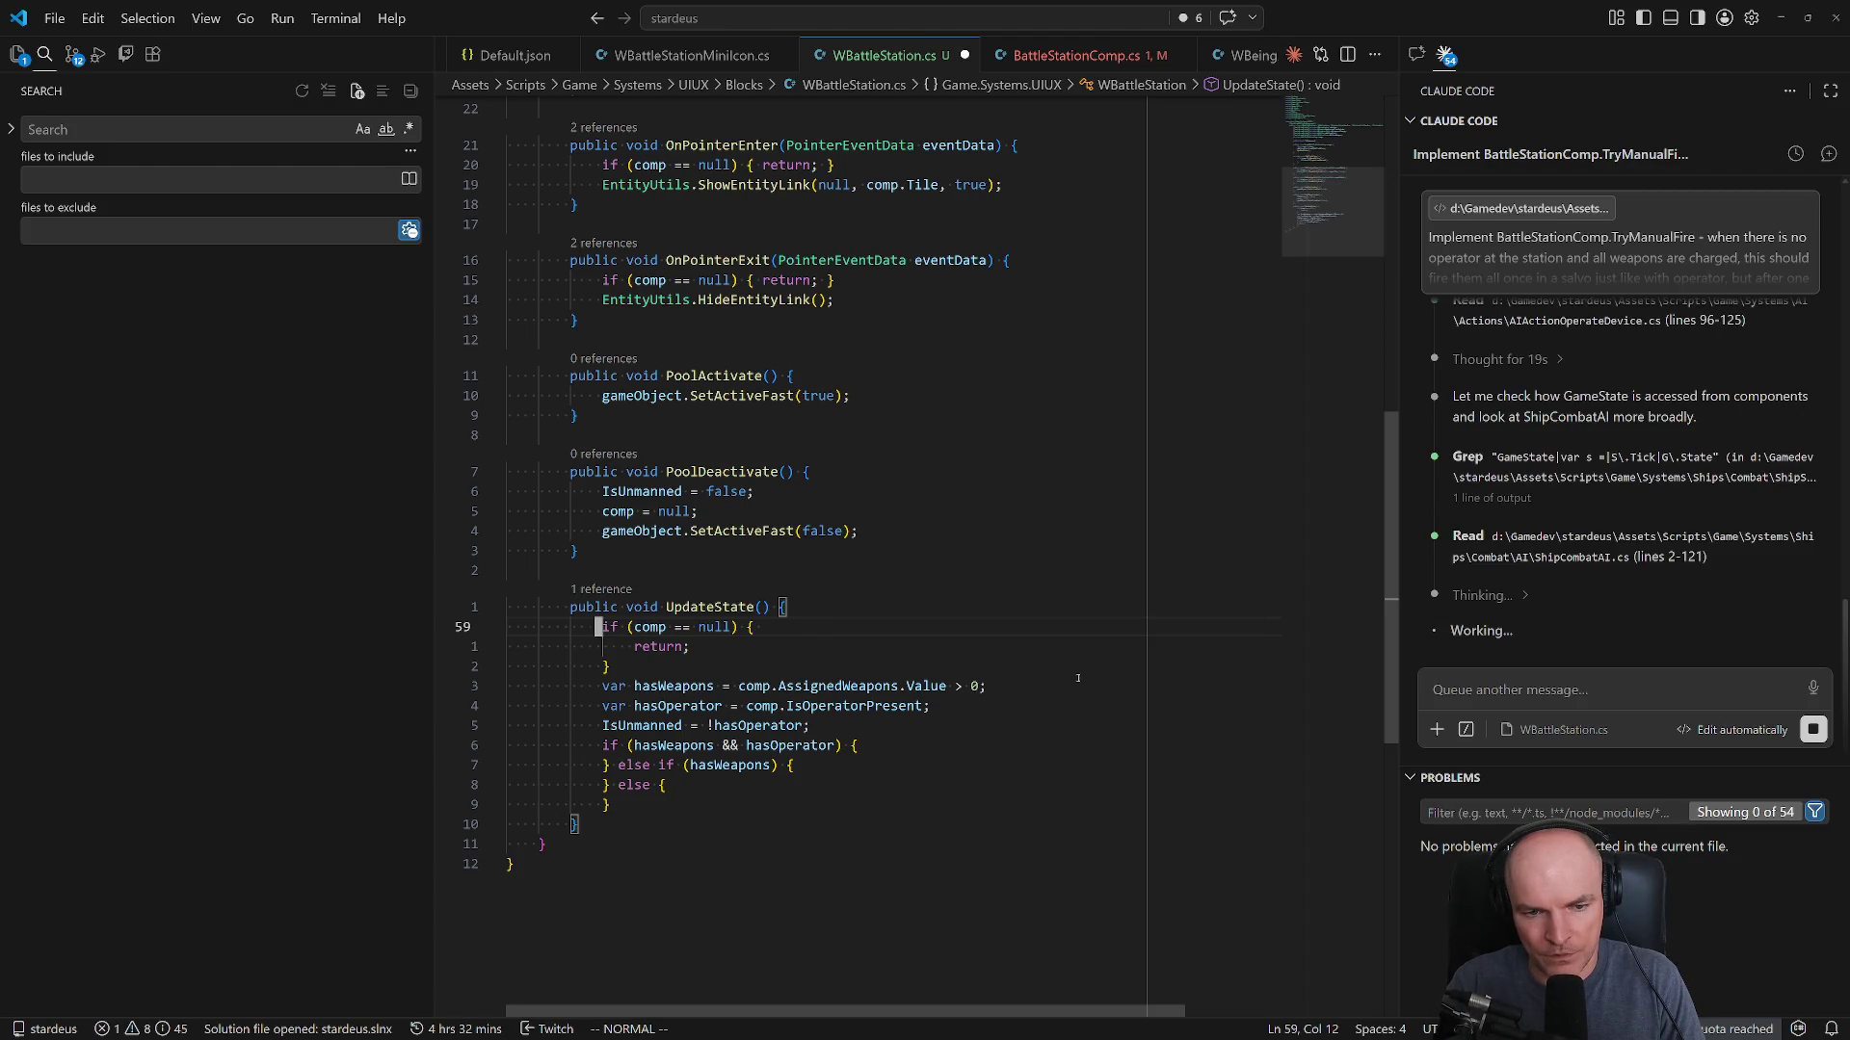
Add D.Err("Trying to update WBattleStation state with no comp: {0}", D.GOPath(transform)); before return.
type("oD.Err(\"")
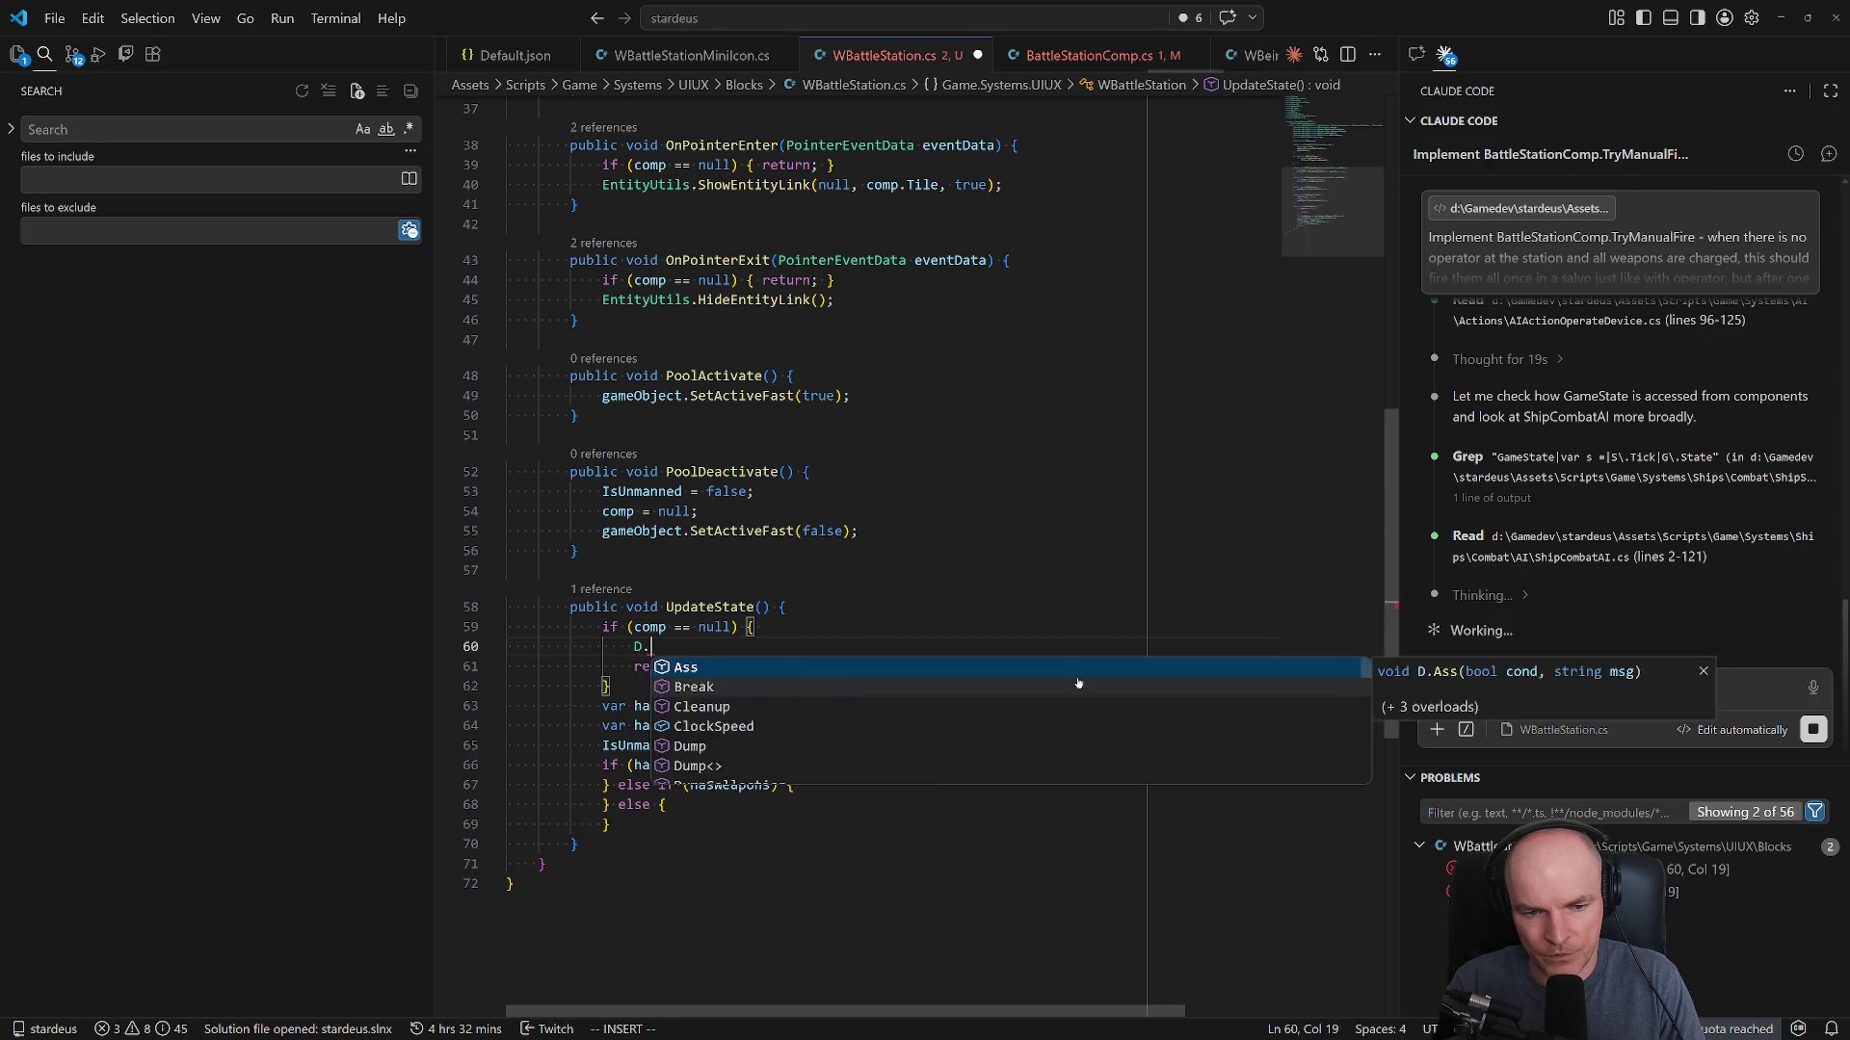
type("Trying to update ")
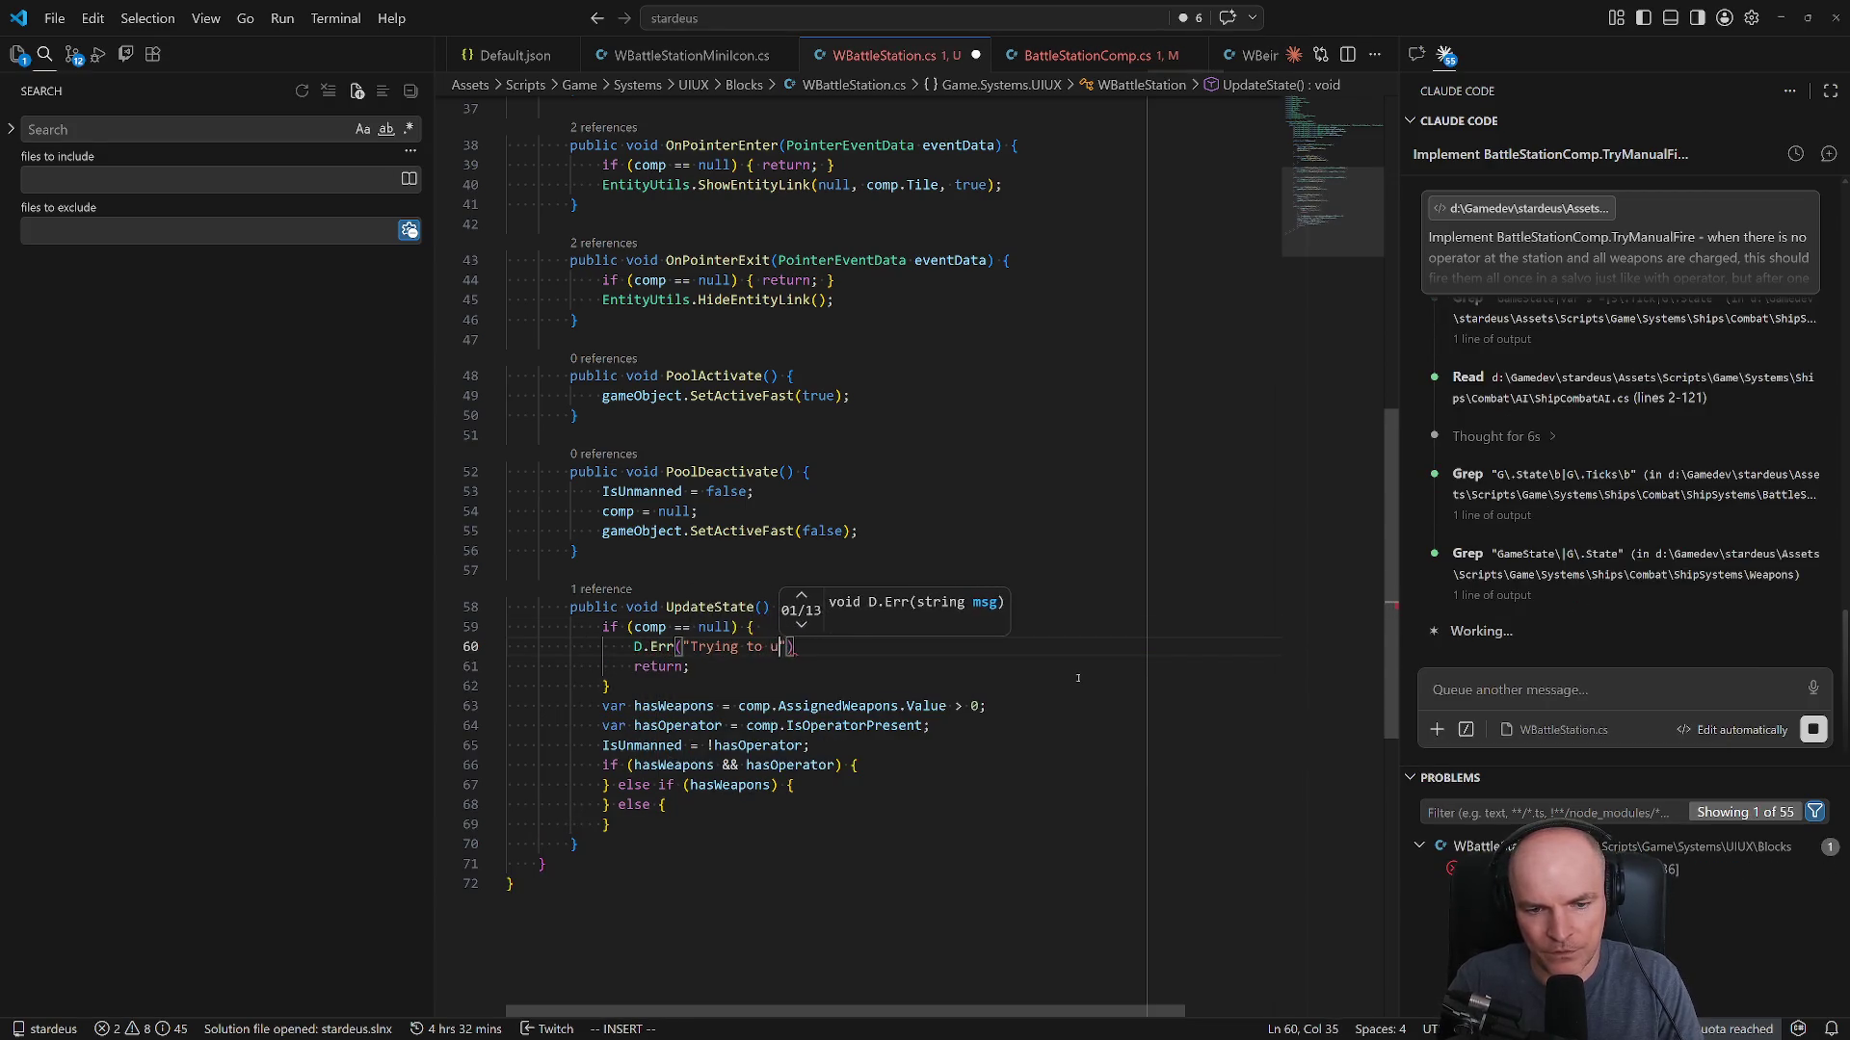
type("WBatte")
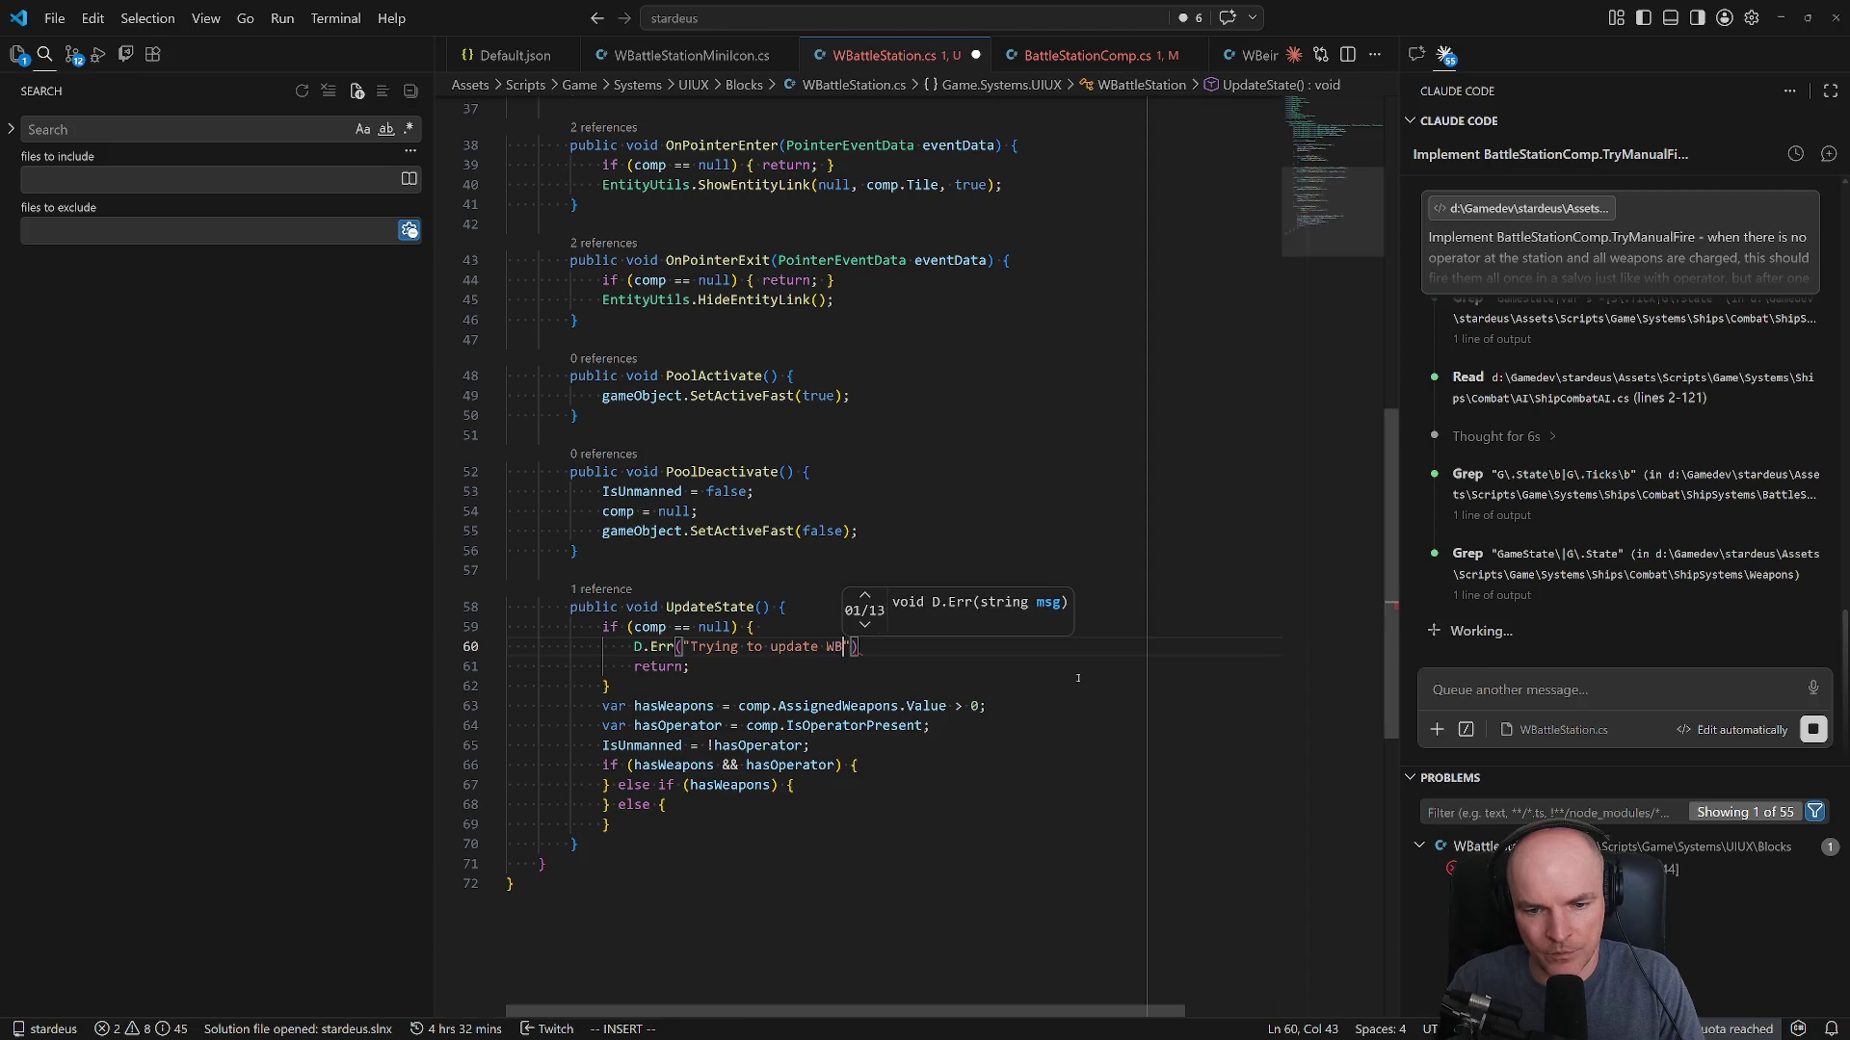
key("BackSpace")
type("leStation s")
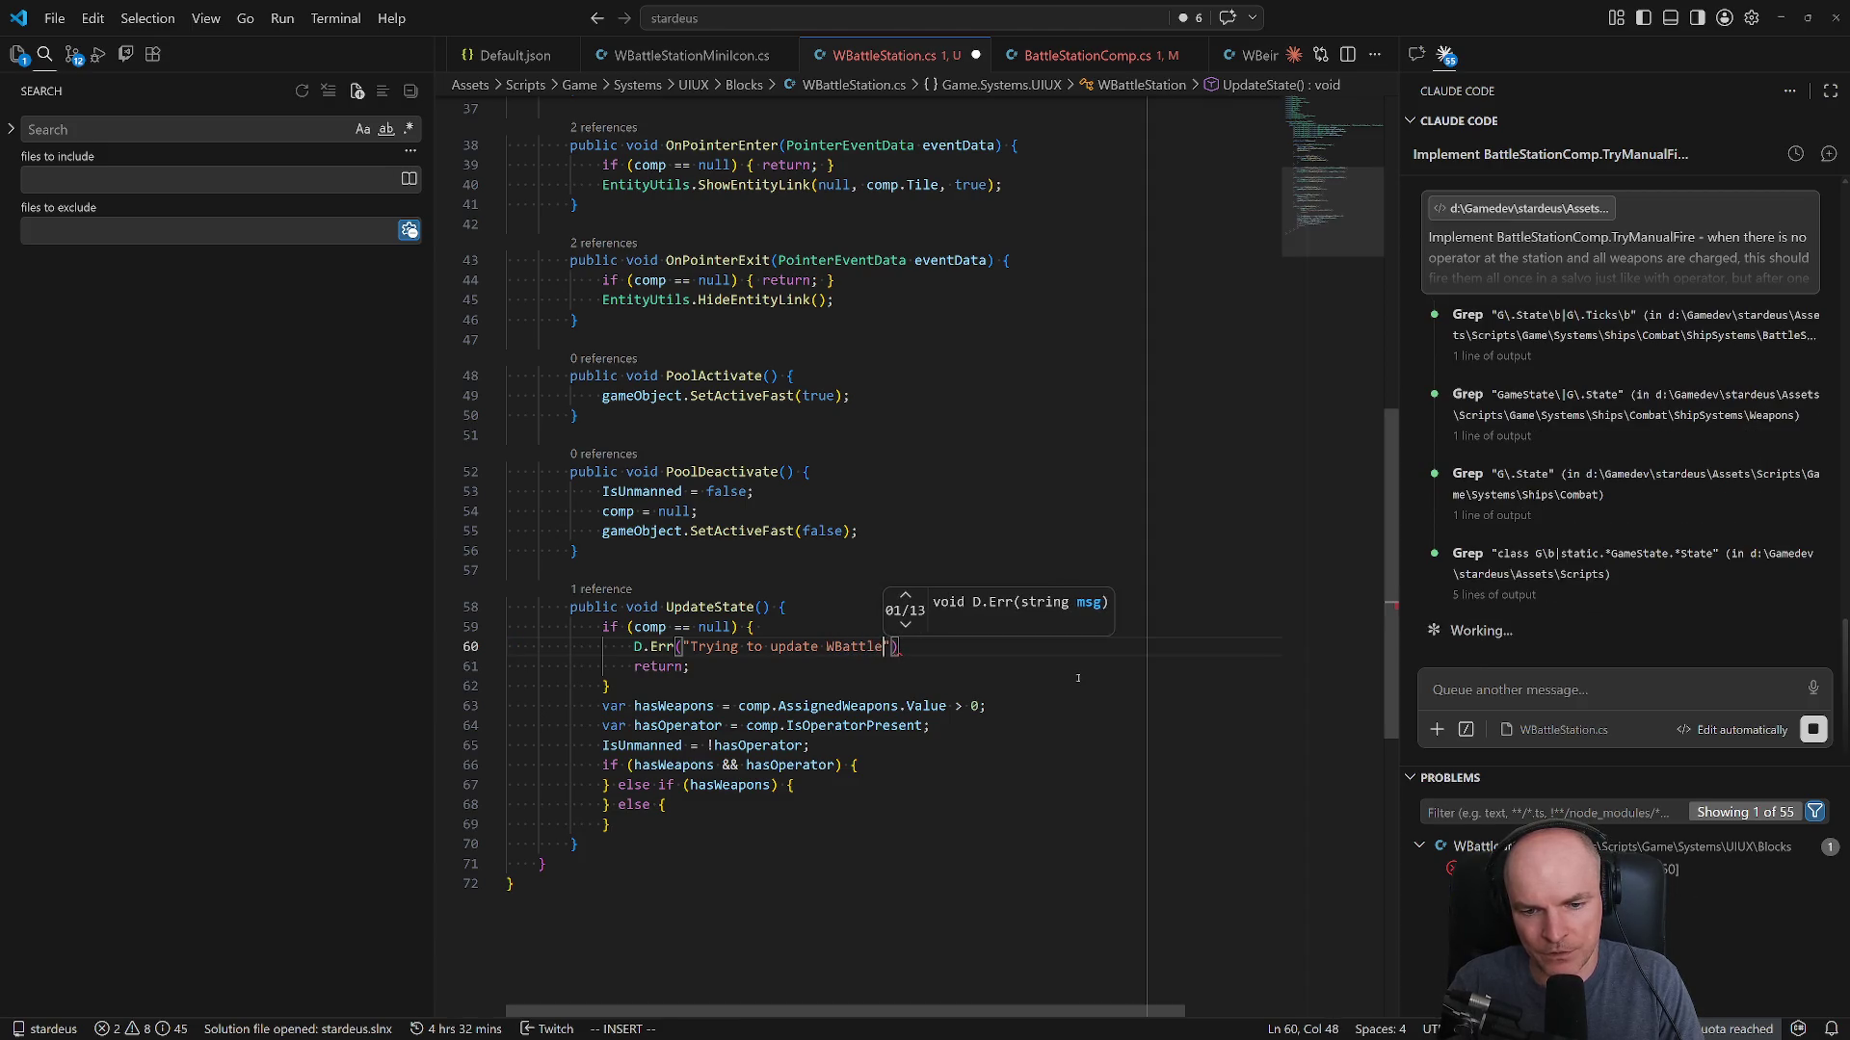
type("tate with no comp")
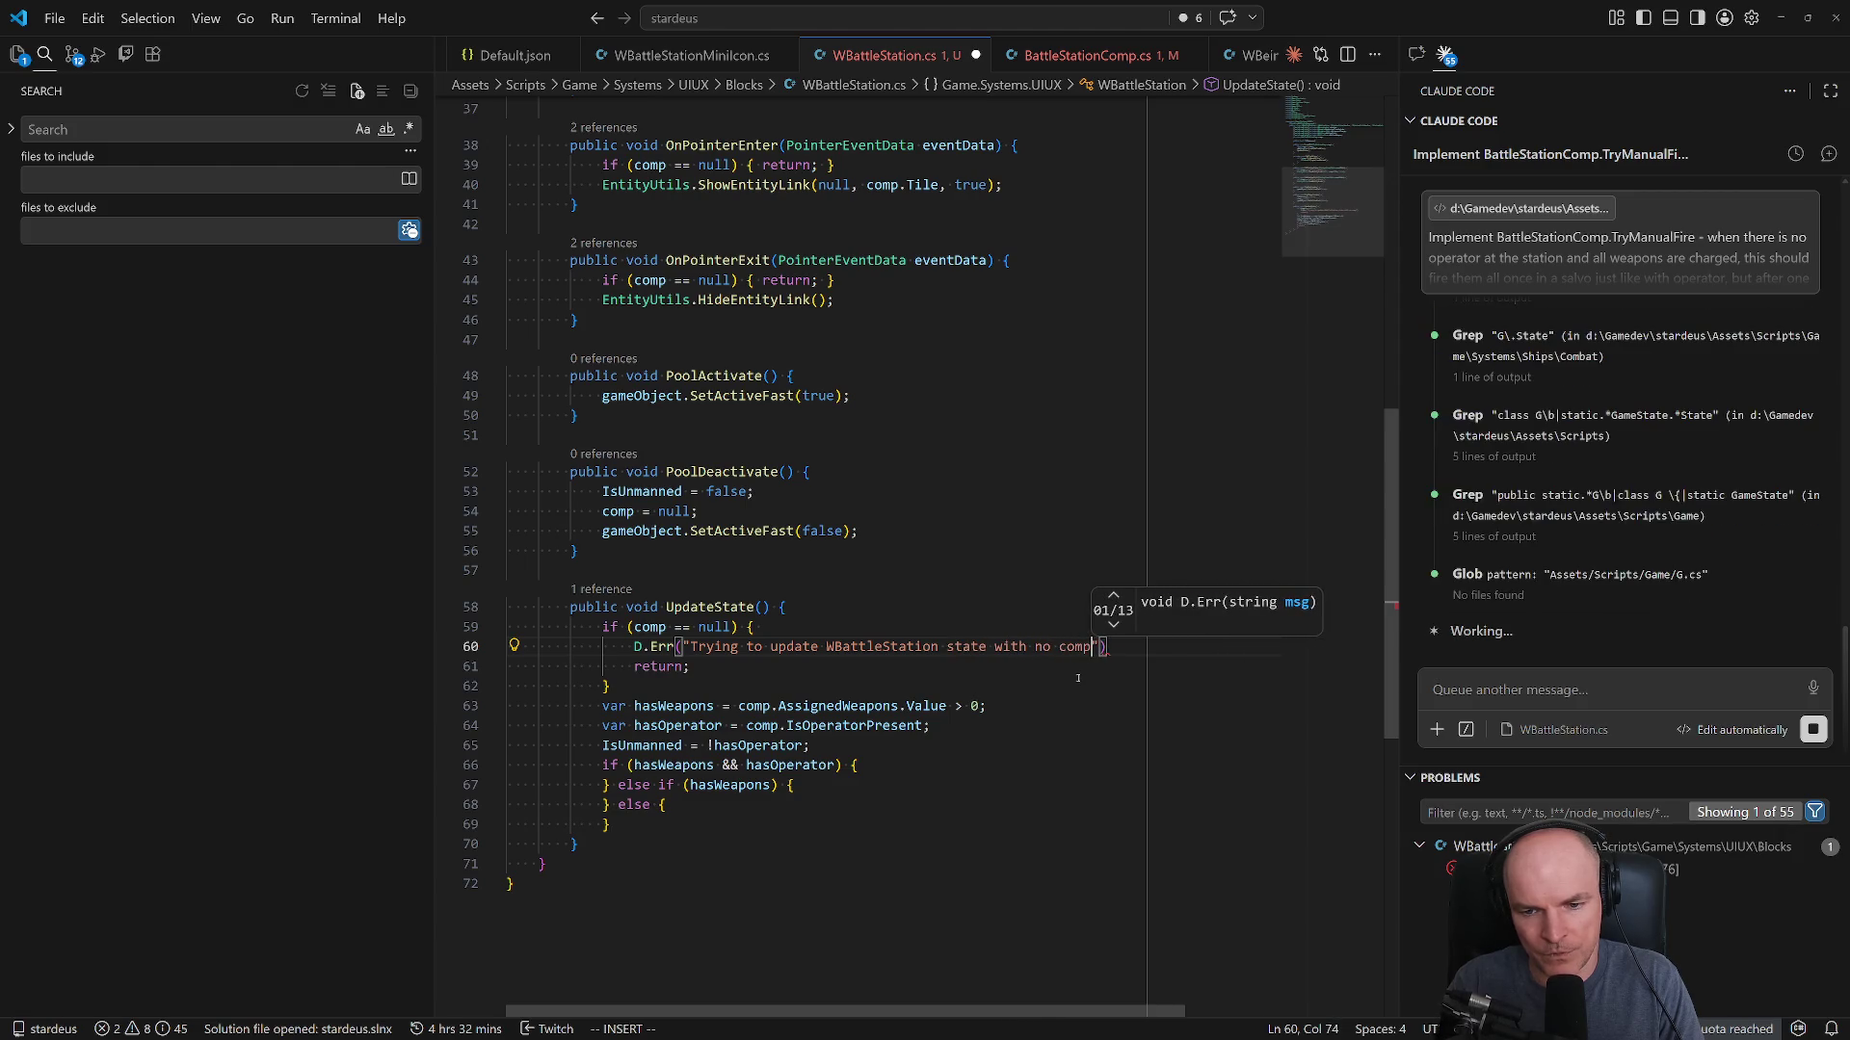
type(": {-}")
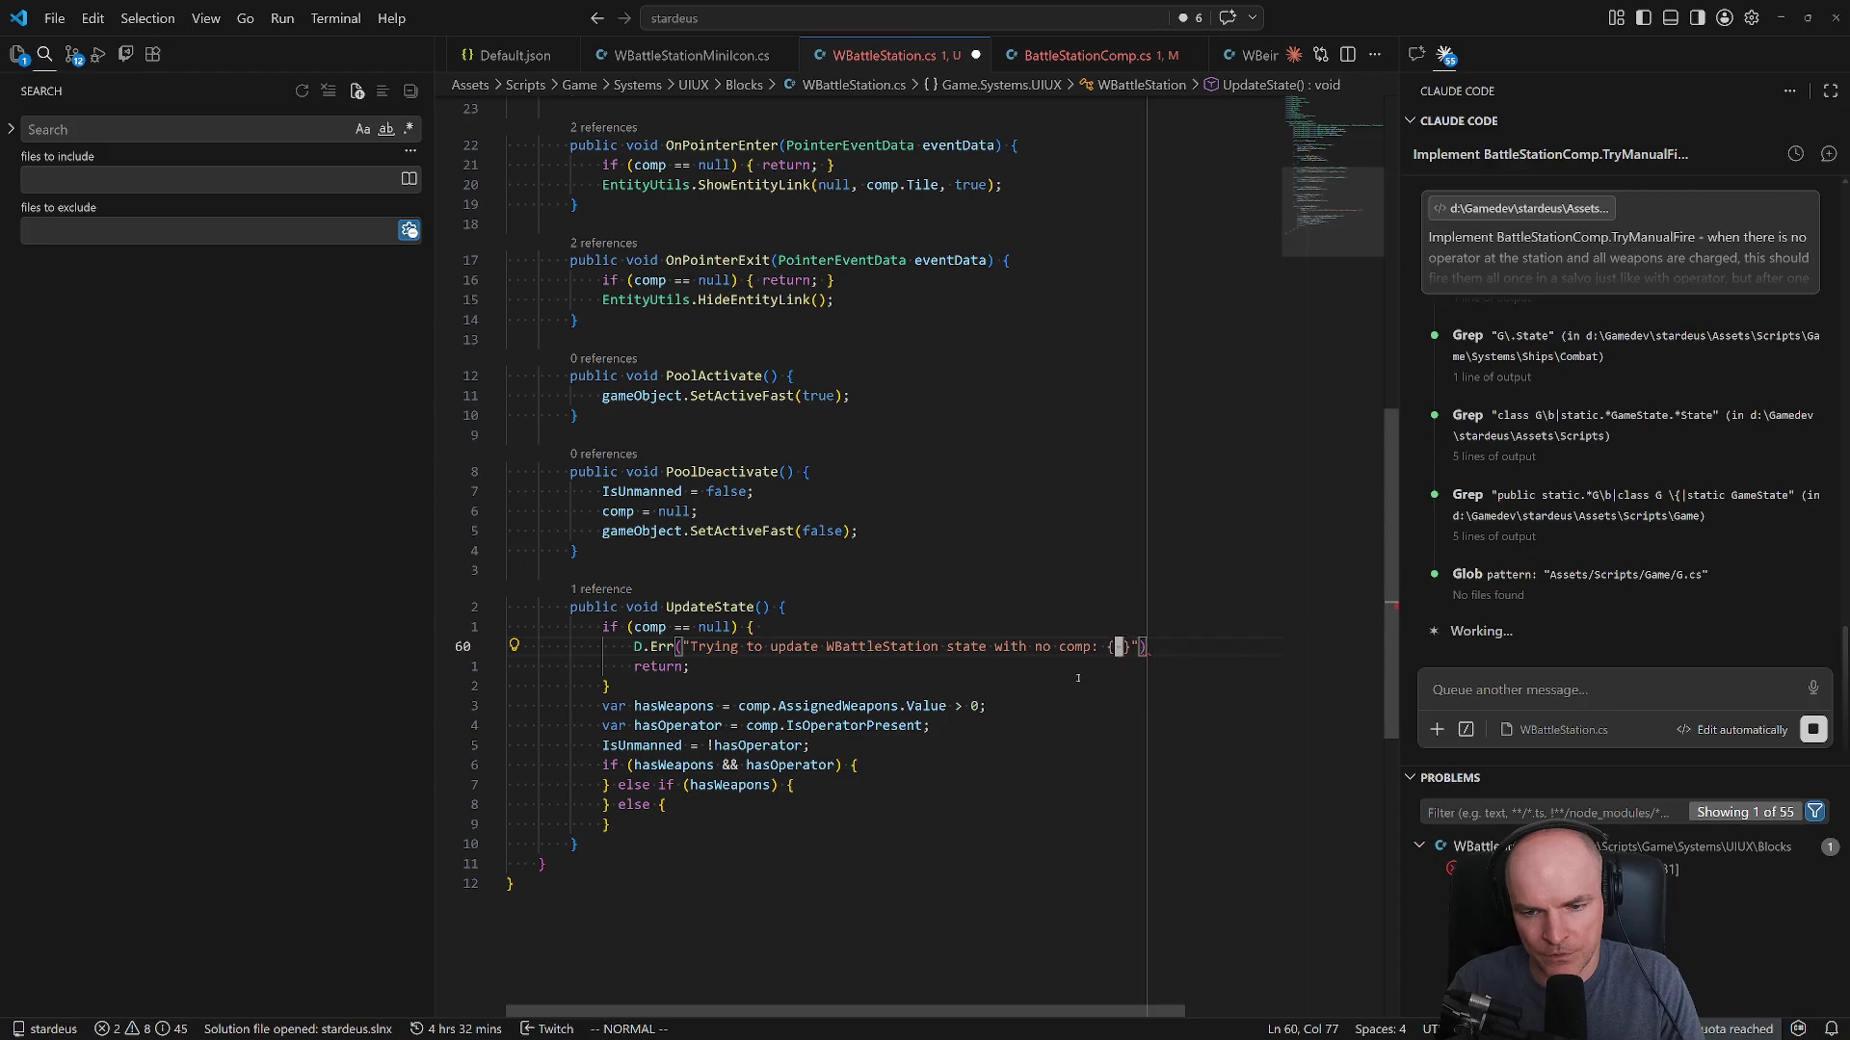
key("Escape")
type("a, D.gop")
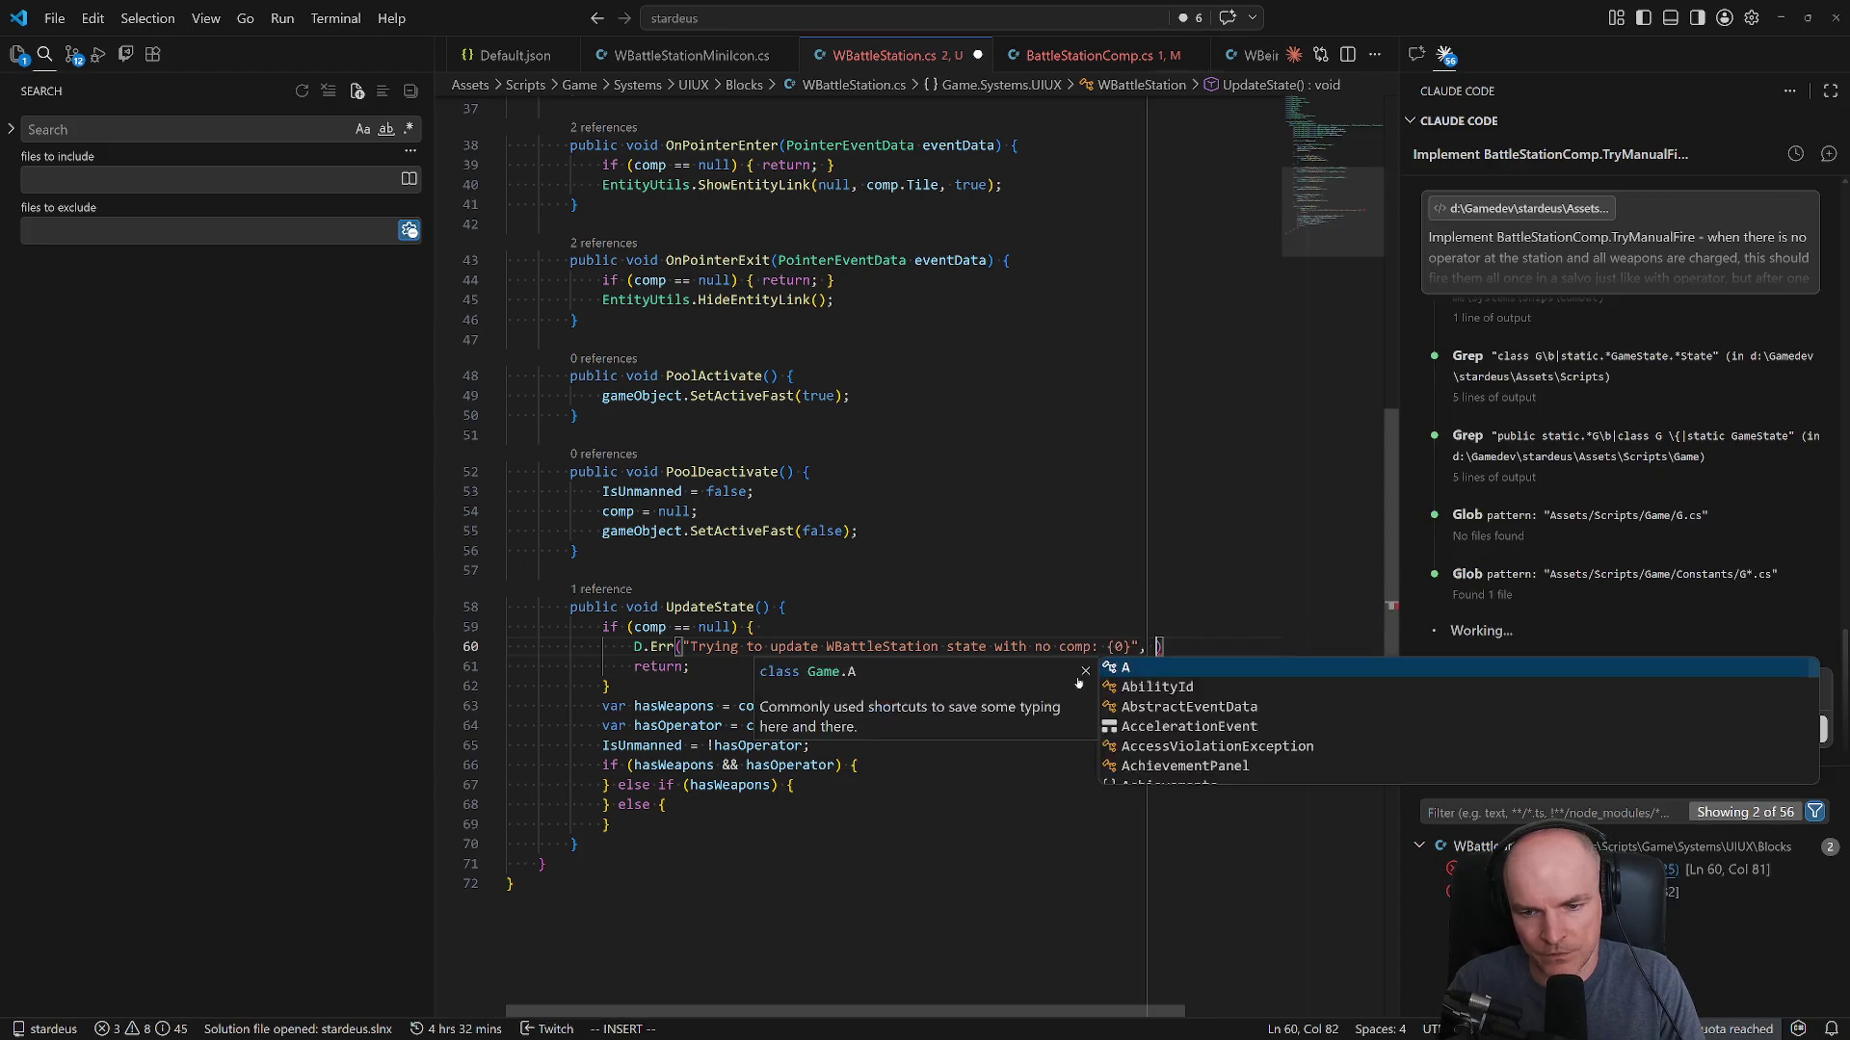
key("Tab")
type("(trans")
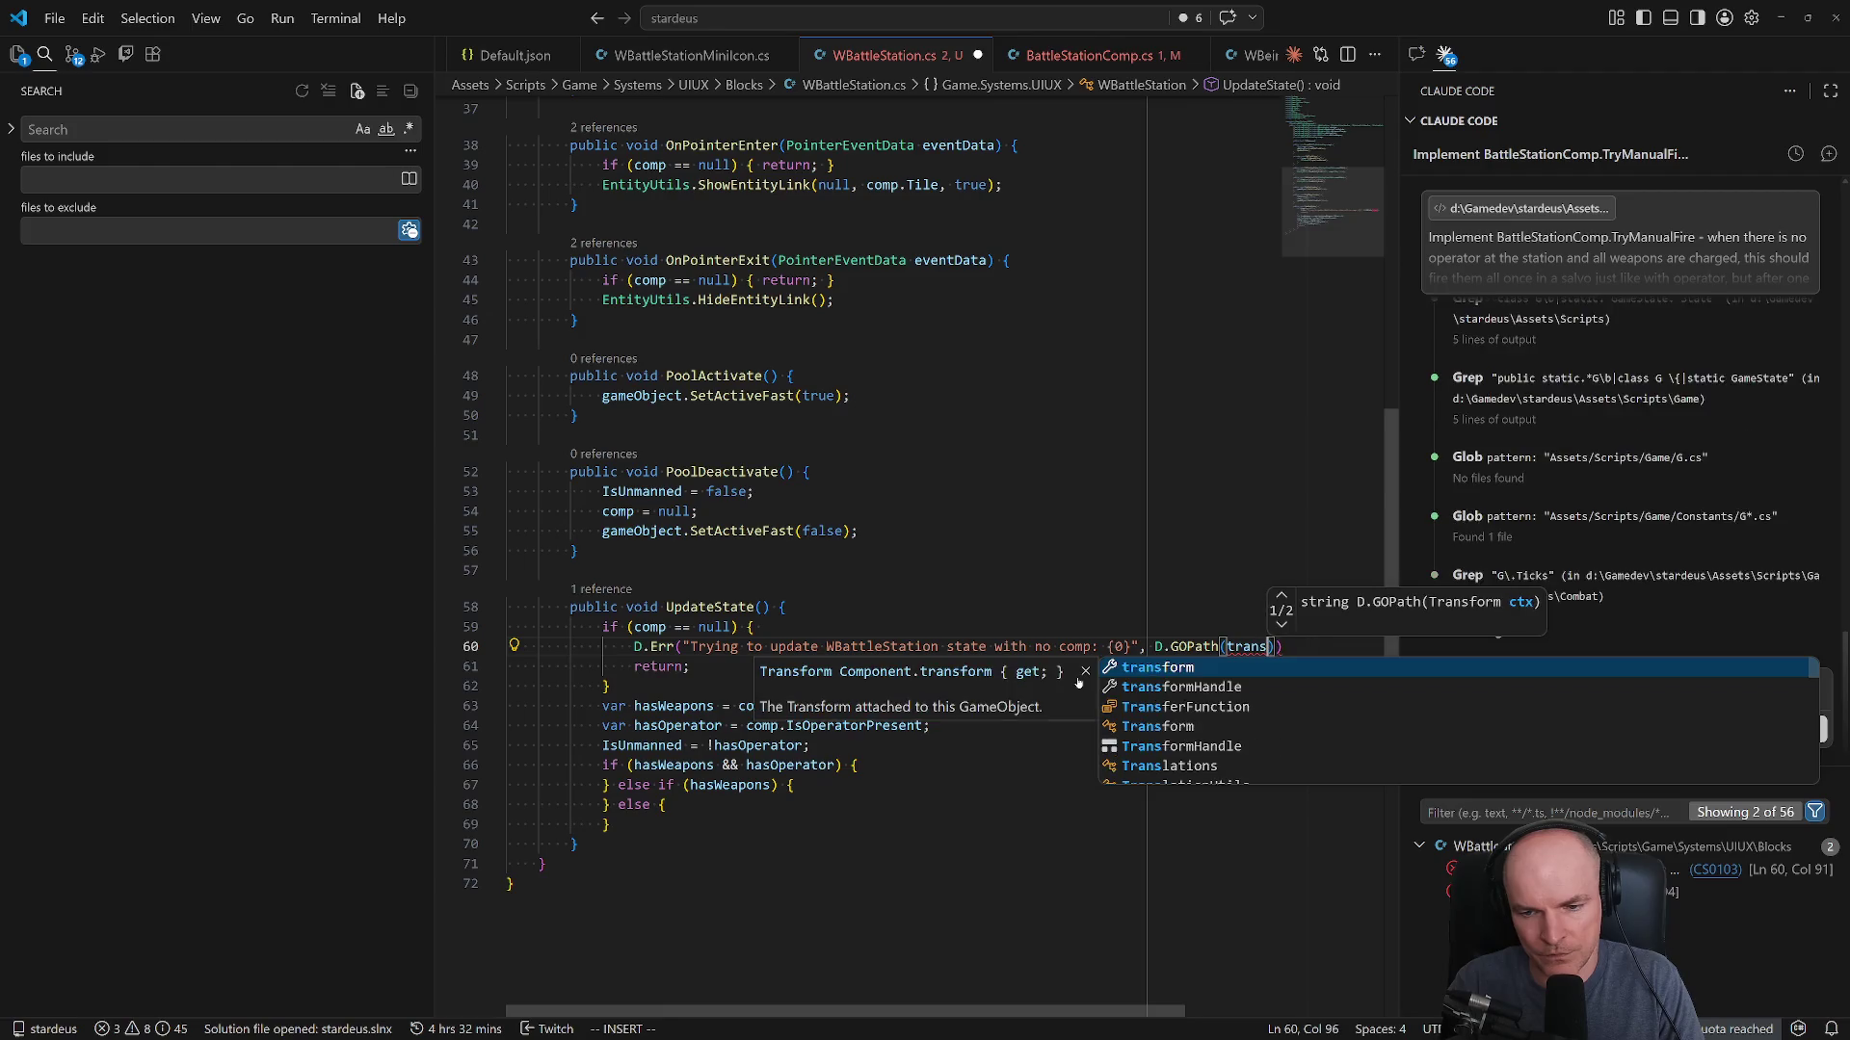
key("Tab")
key("Escape")
type("A;")
Wrap the D.GOPath argument onto its own line and re-indent the code.
key("Escape")
key("B")
key("i")
key("Return")
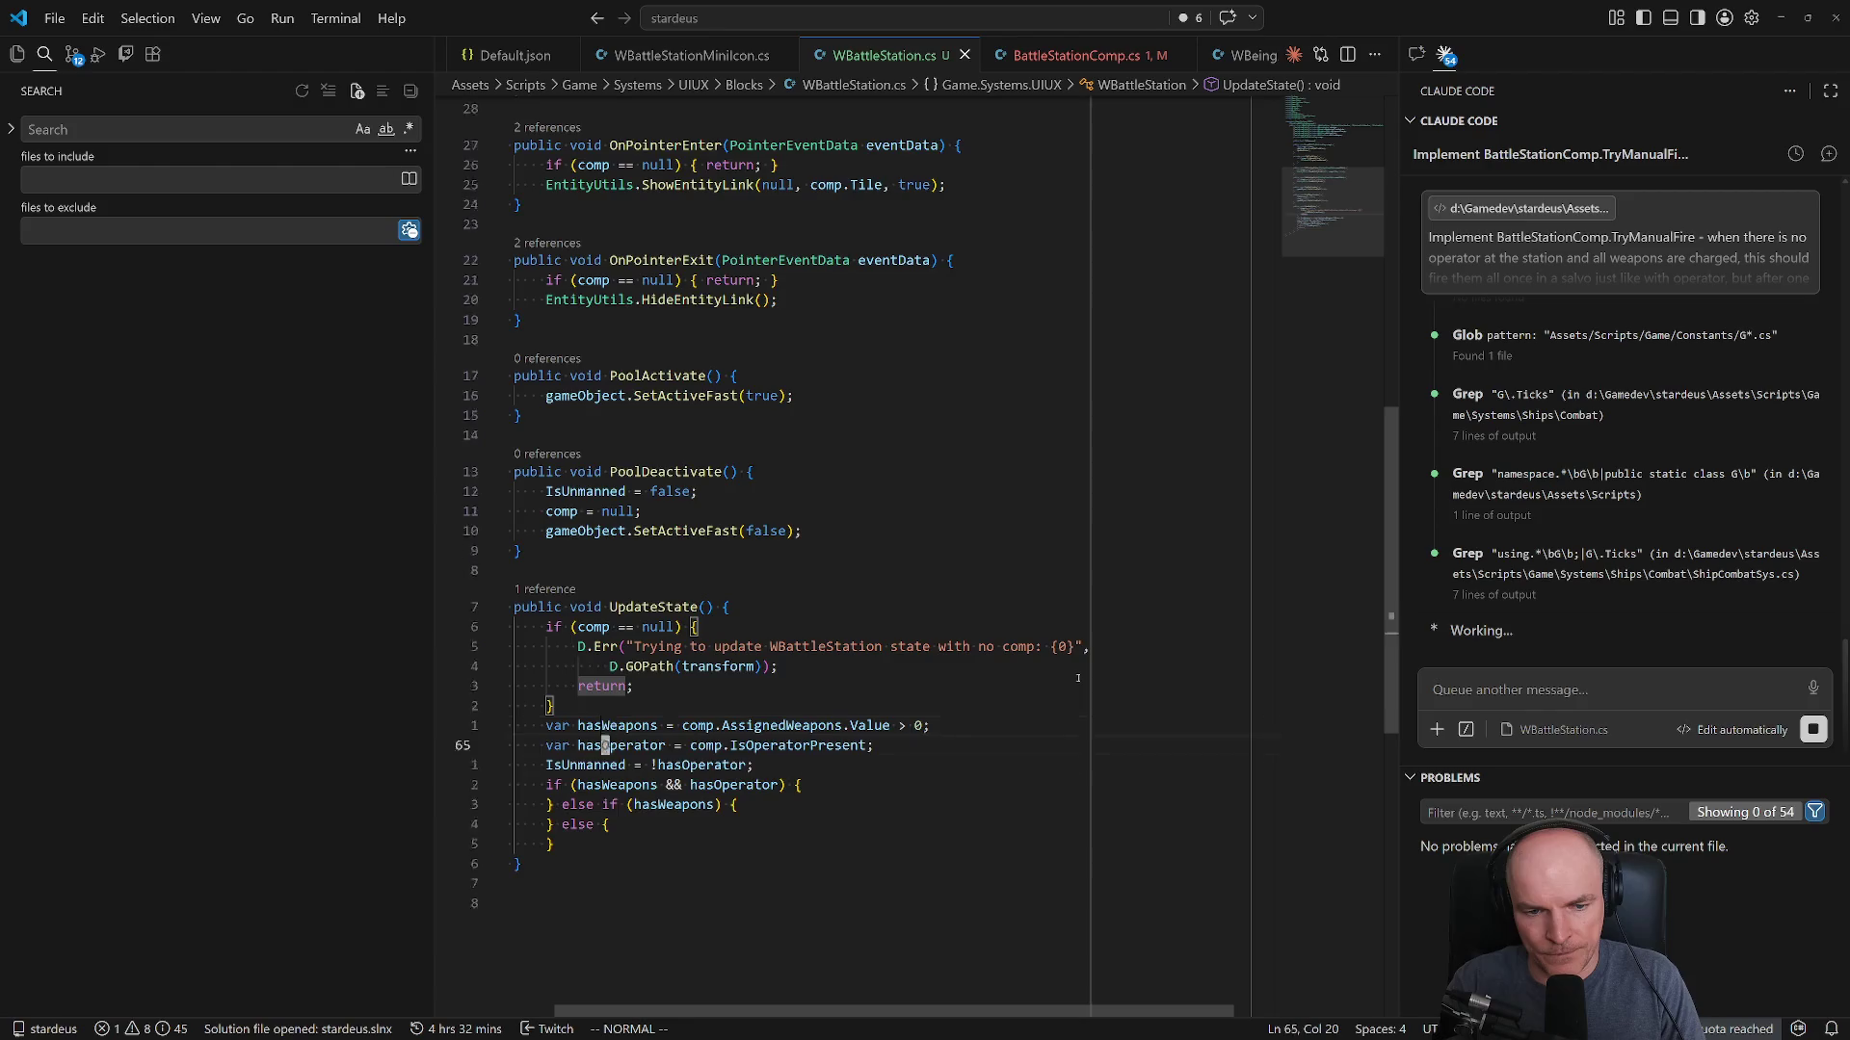
key("Escape")
key("j")
key("j")
key("j")
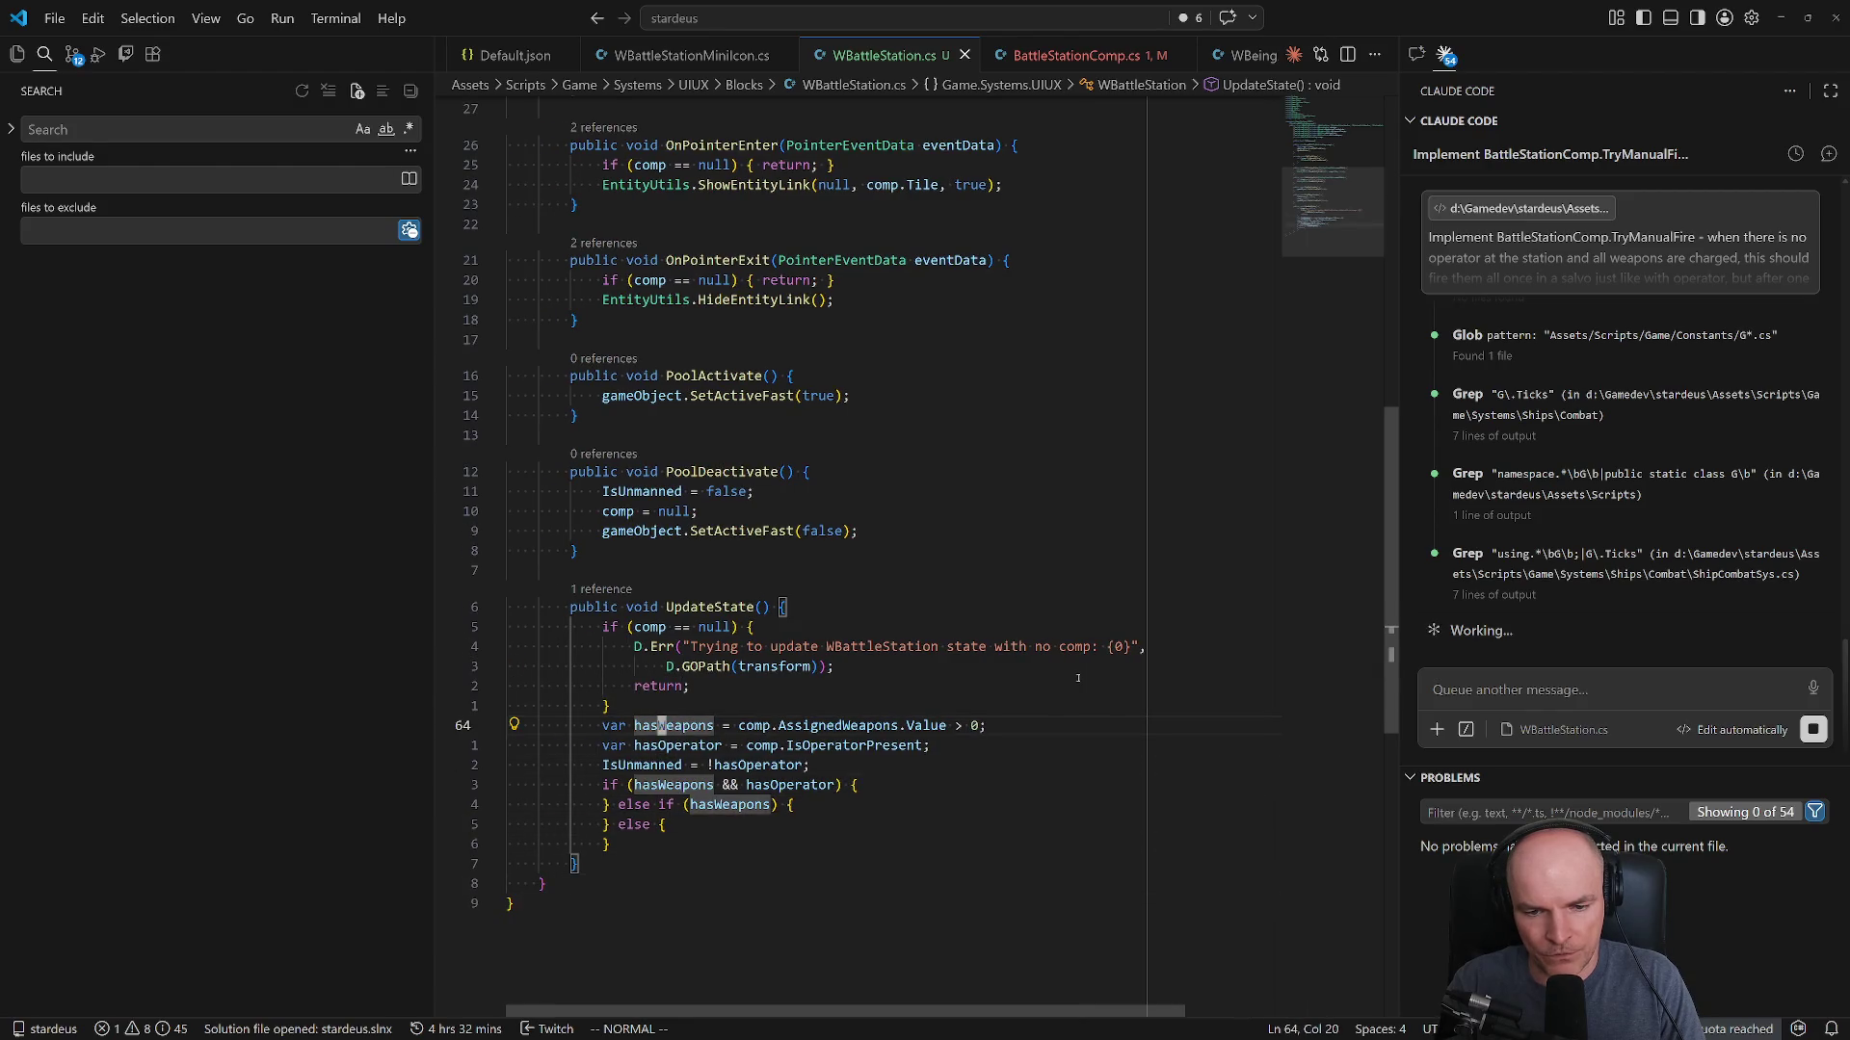
key("w")
key("w")
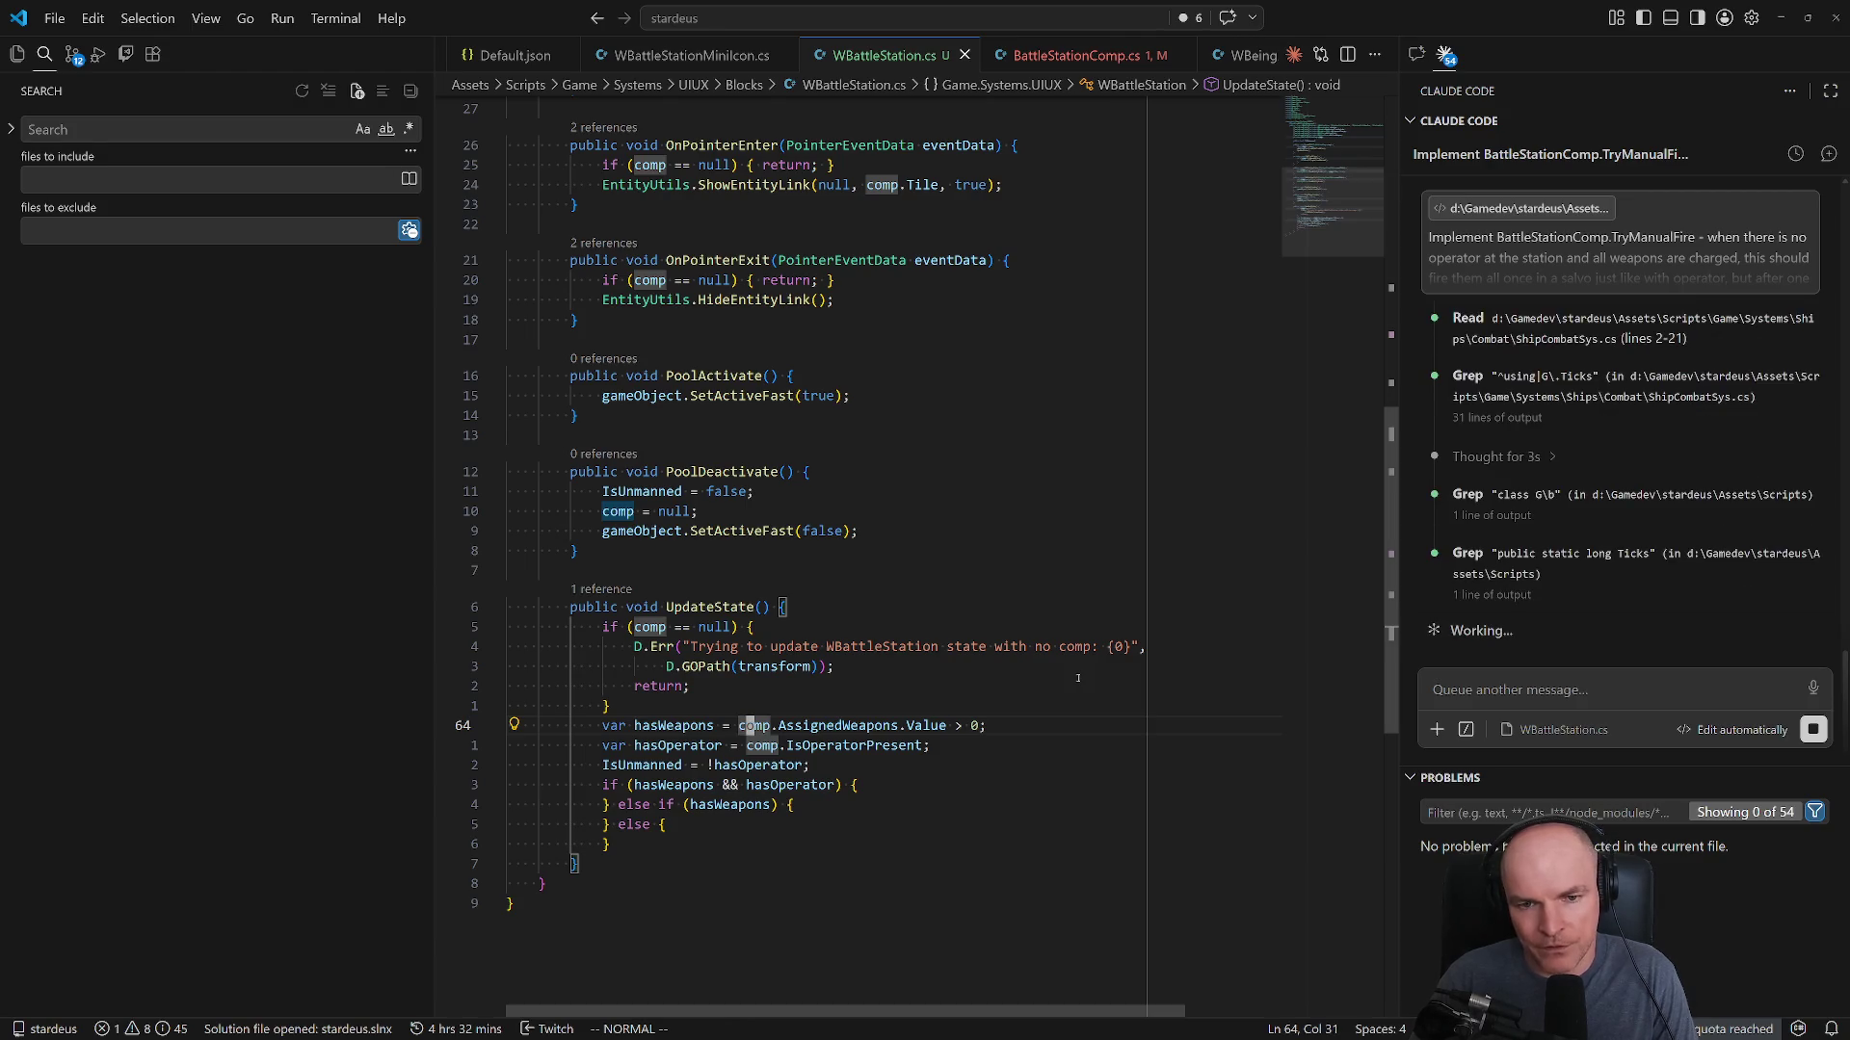
key("alt+Tab")
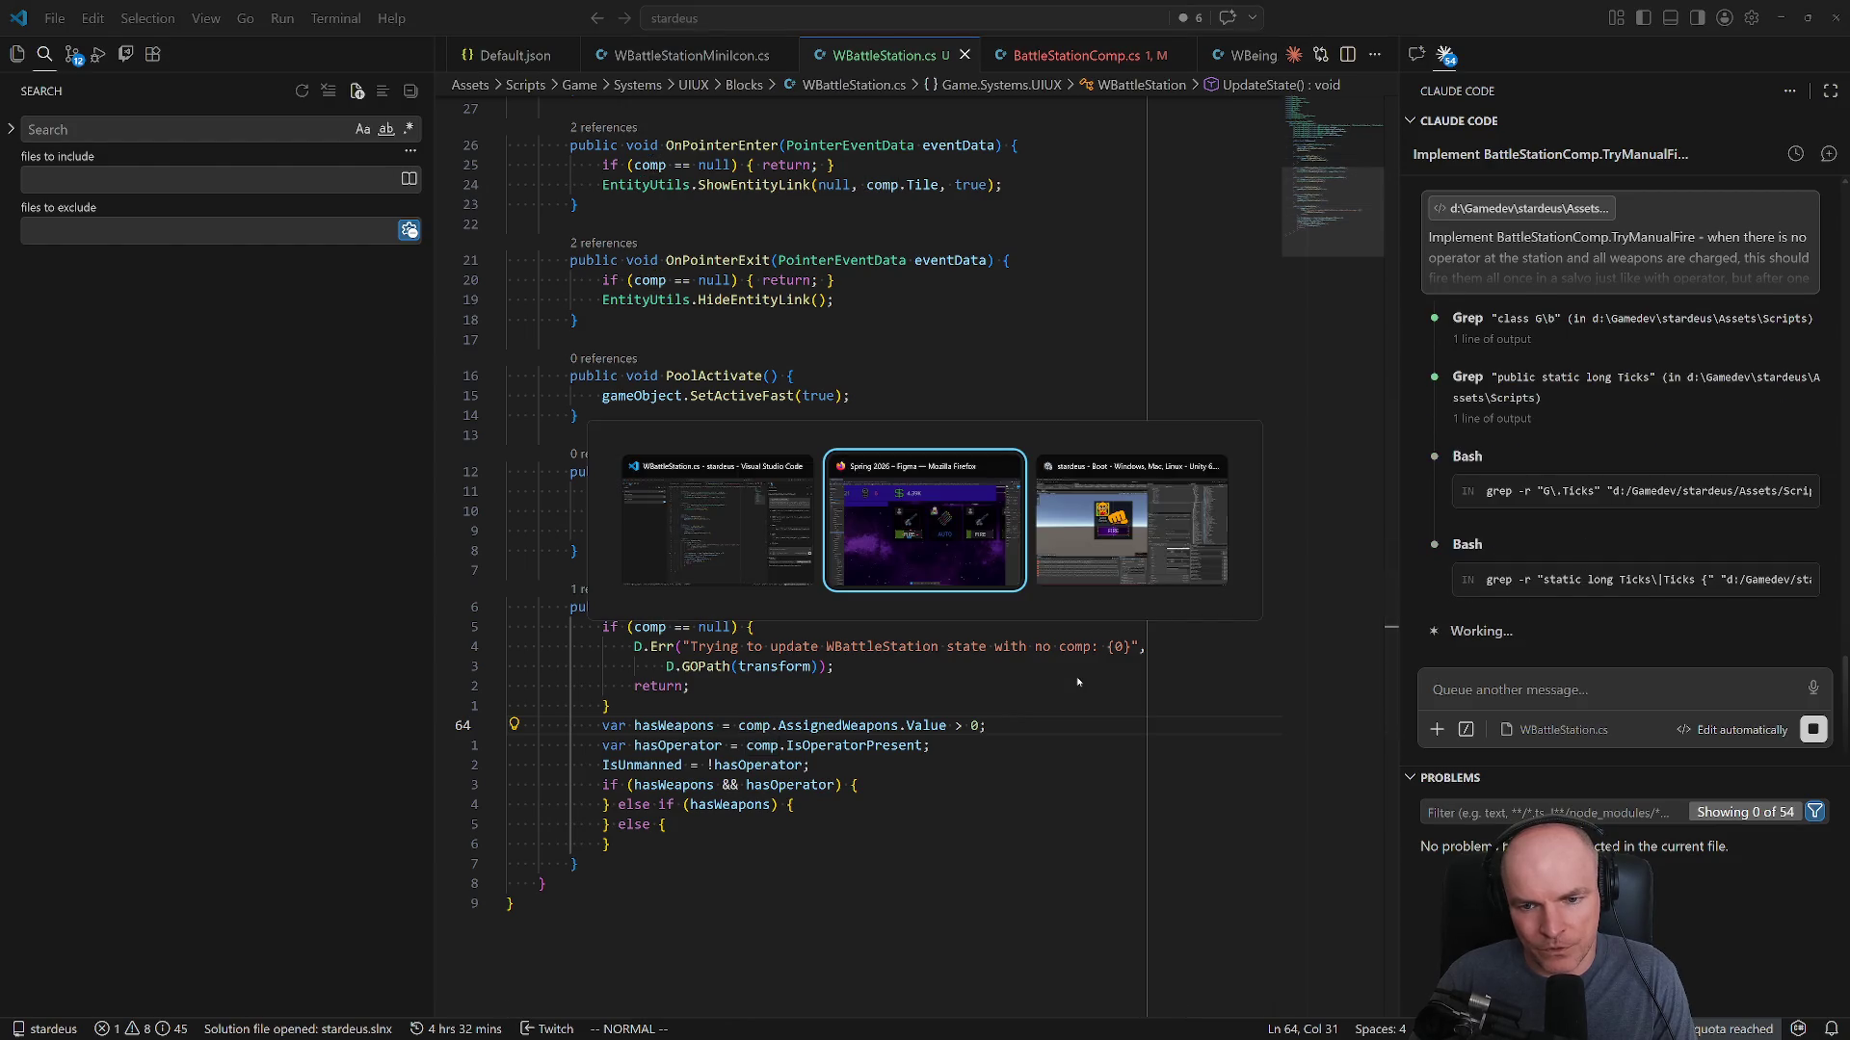
key("Escape")
Review the FIRE/AUTO button mockup in Figma, then return to Visual Studio Code.
mouse_move(905, 1028)
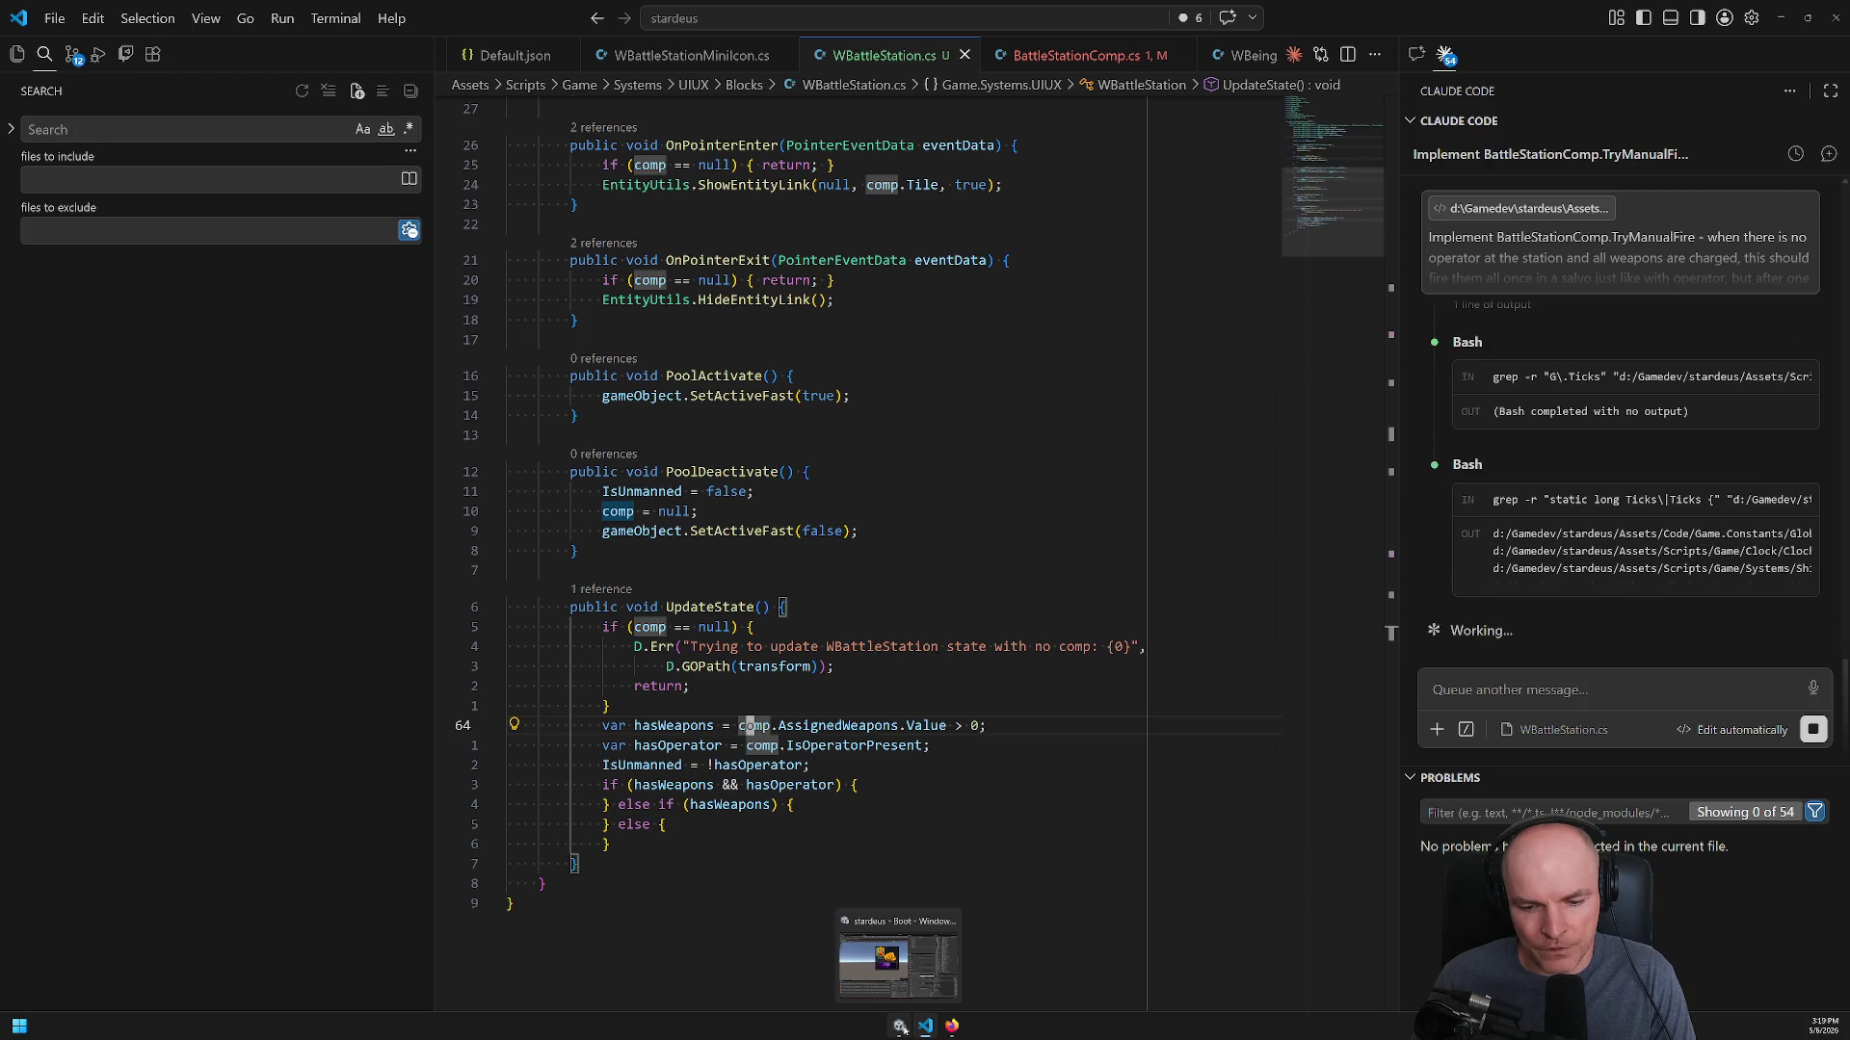
left_click(952, 1026)
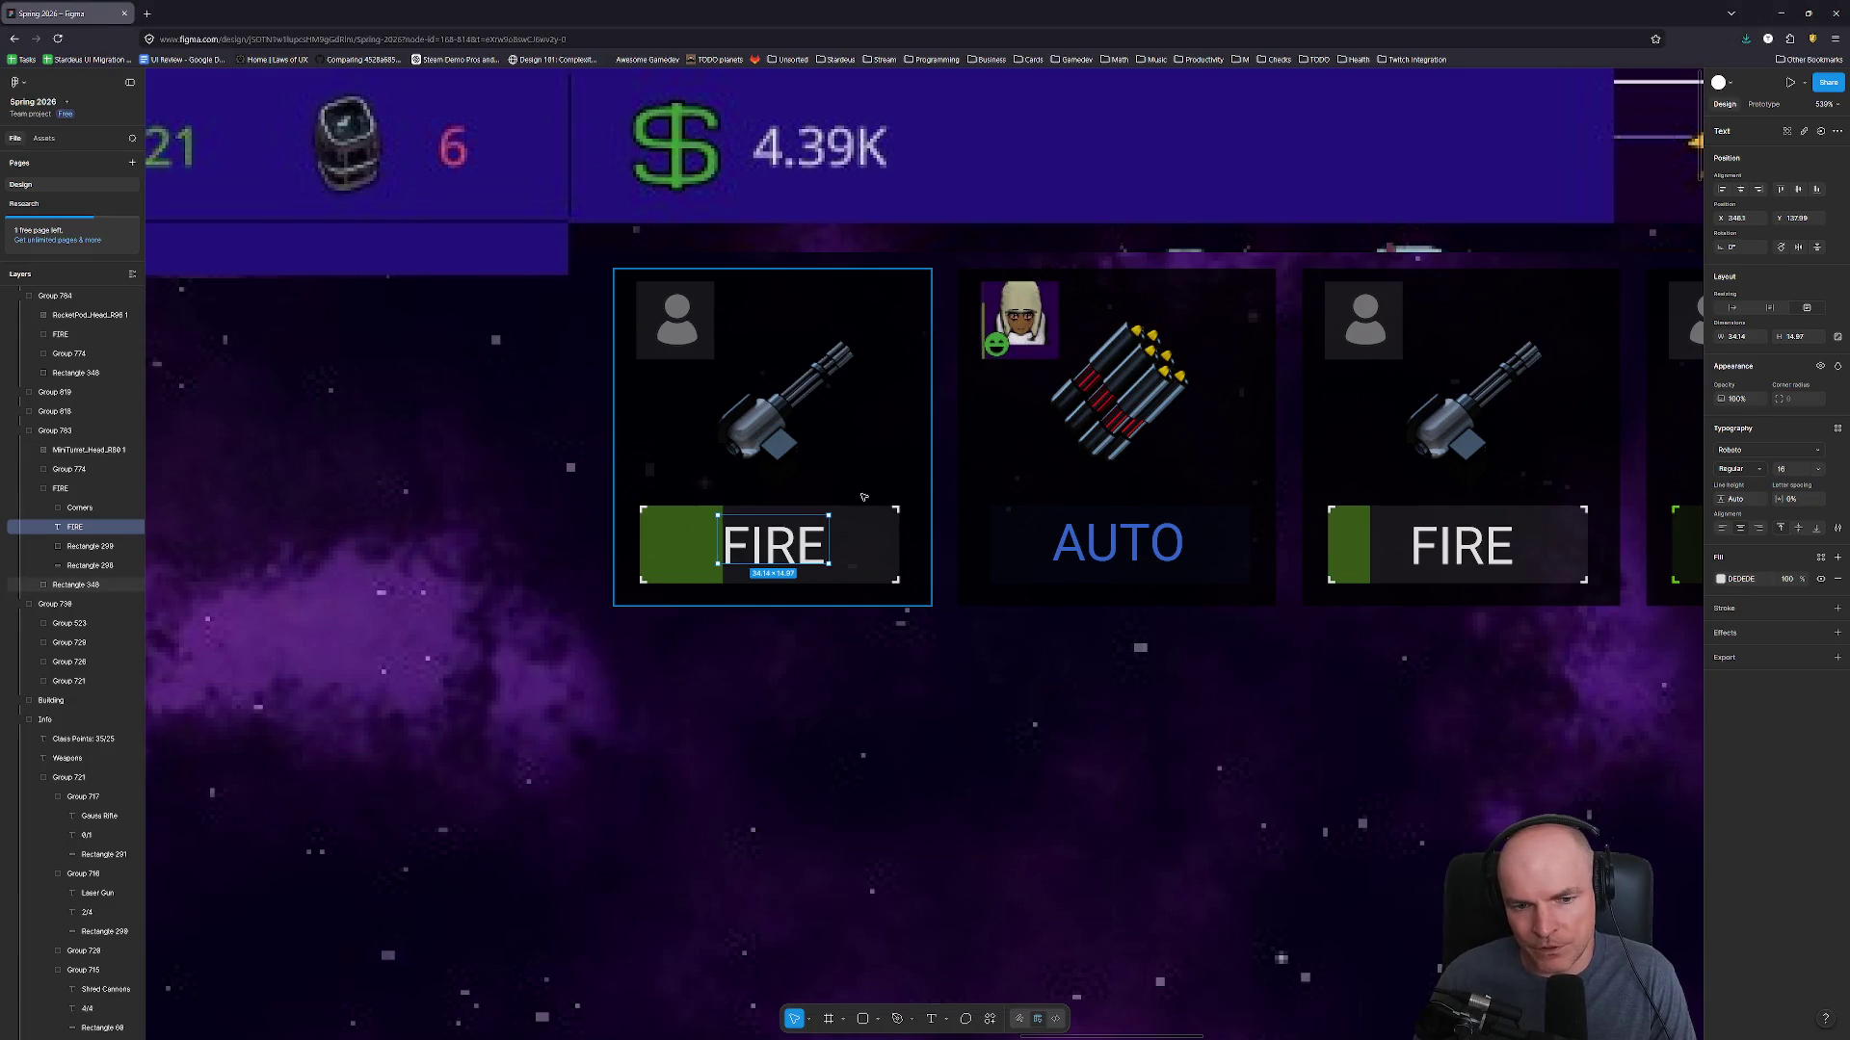
scroll(826, 506, "down", 5)
scroll(828, 518, "up", 3)
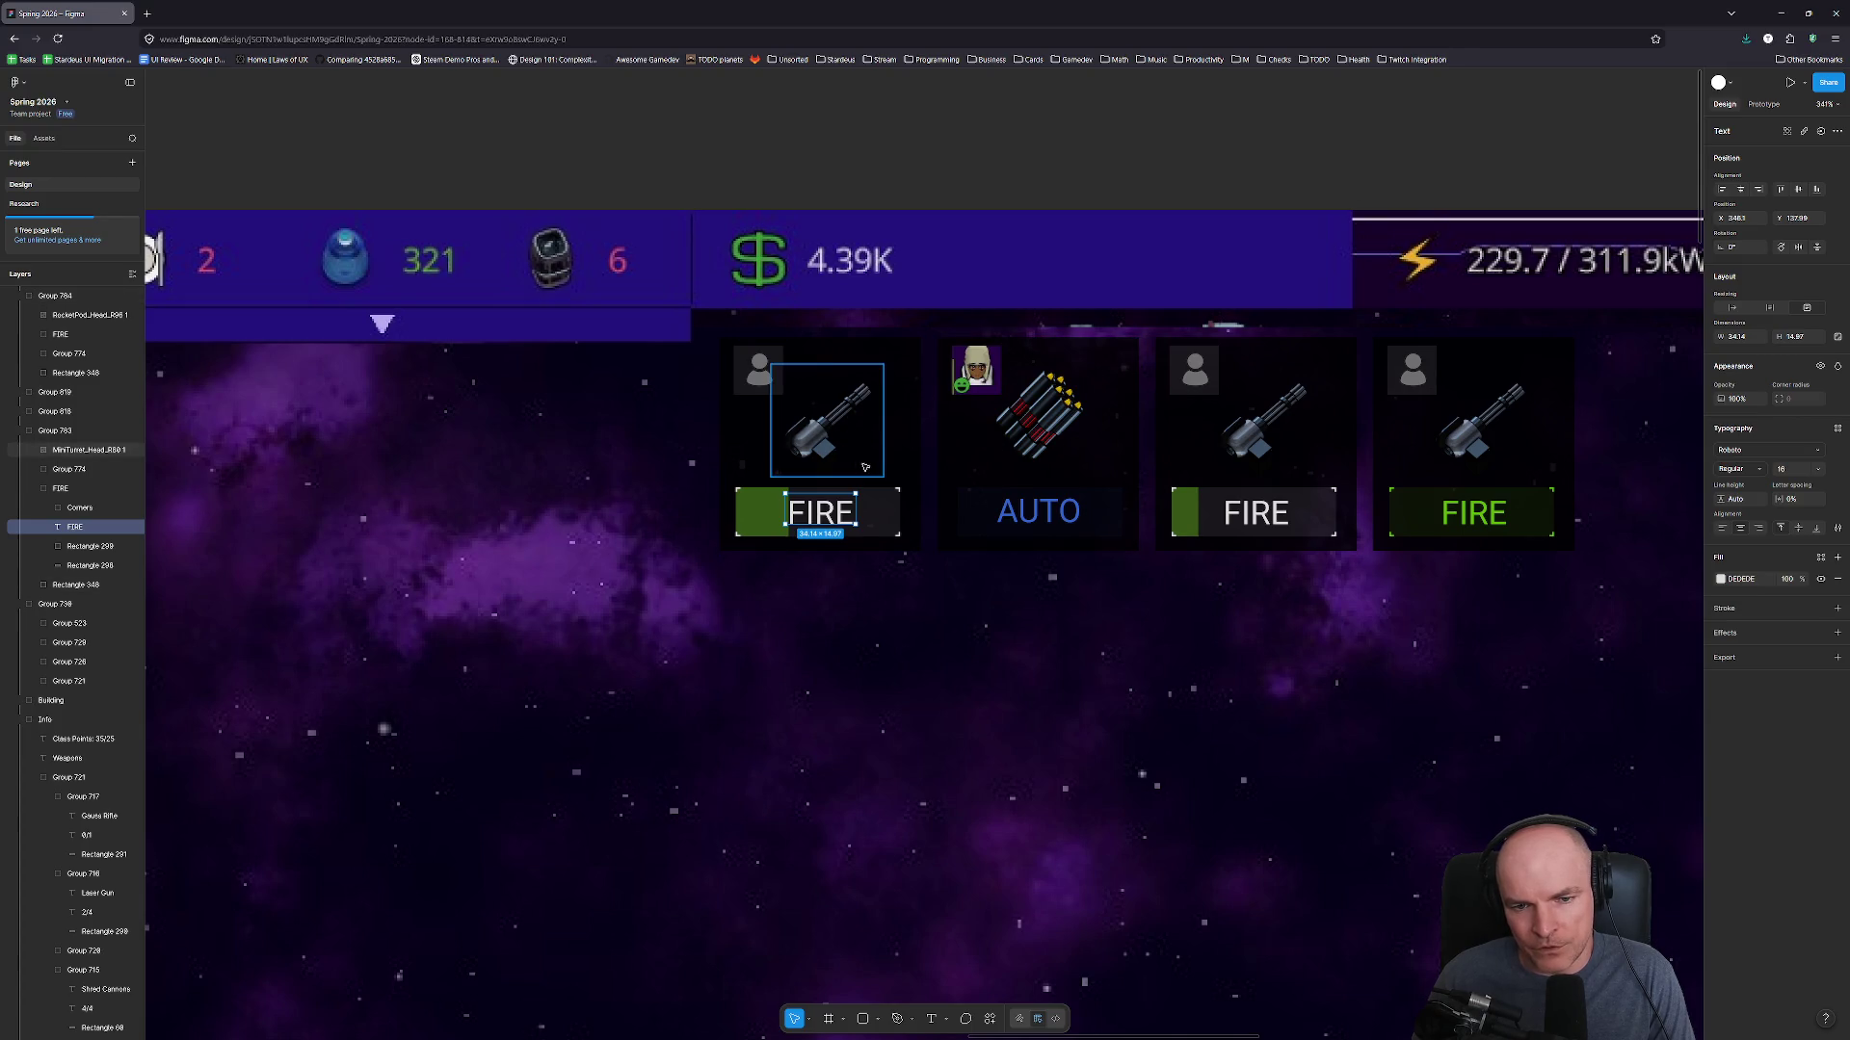
scroll(865, 467, "up", 5)
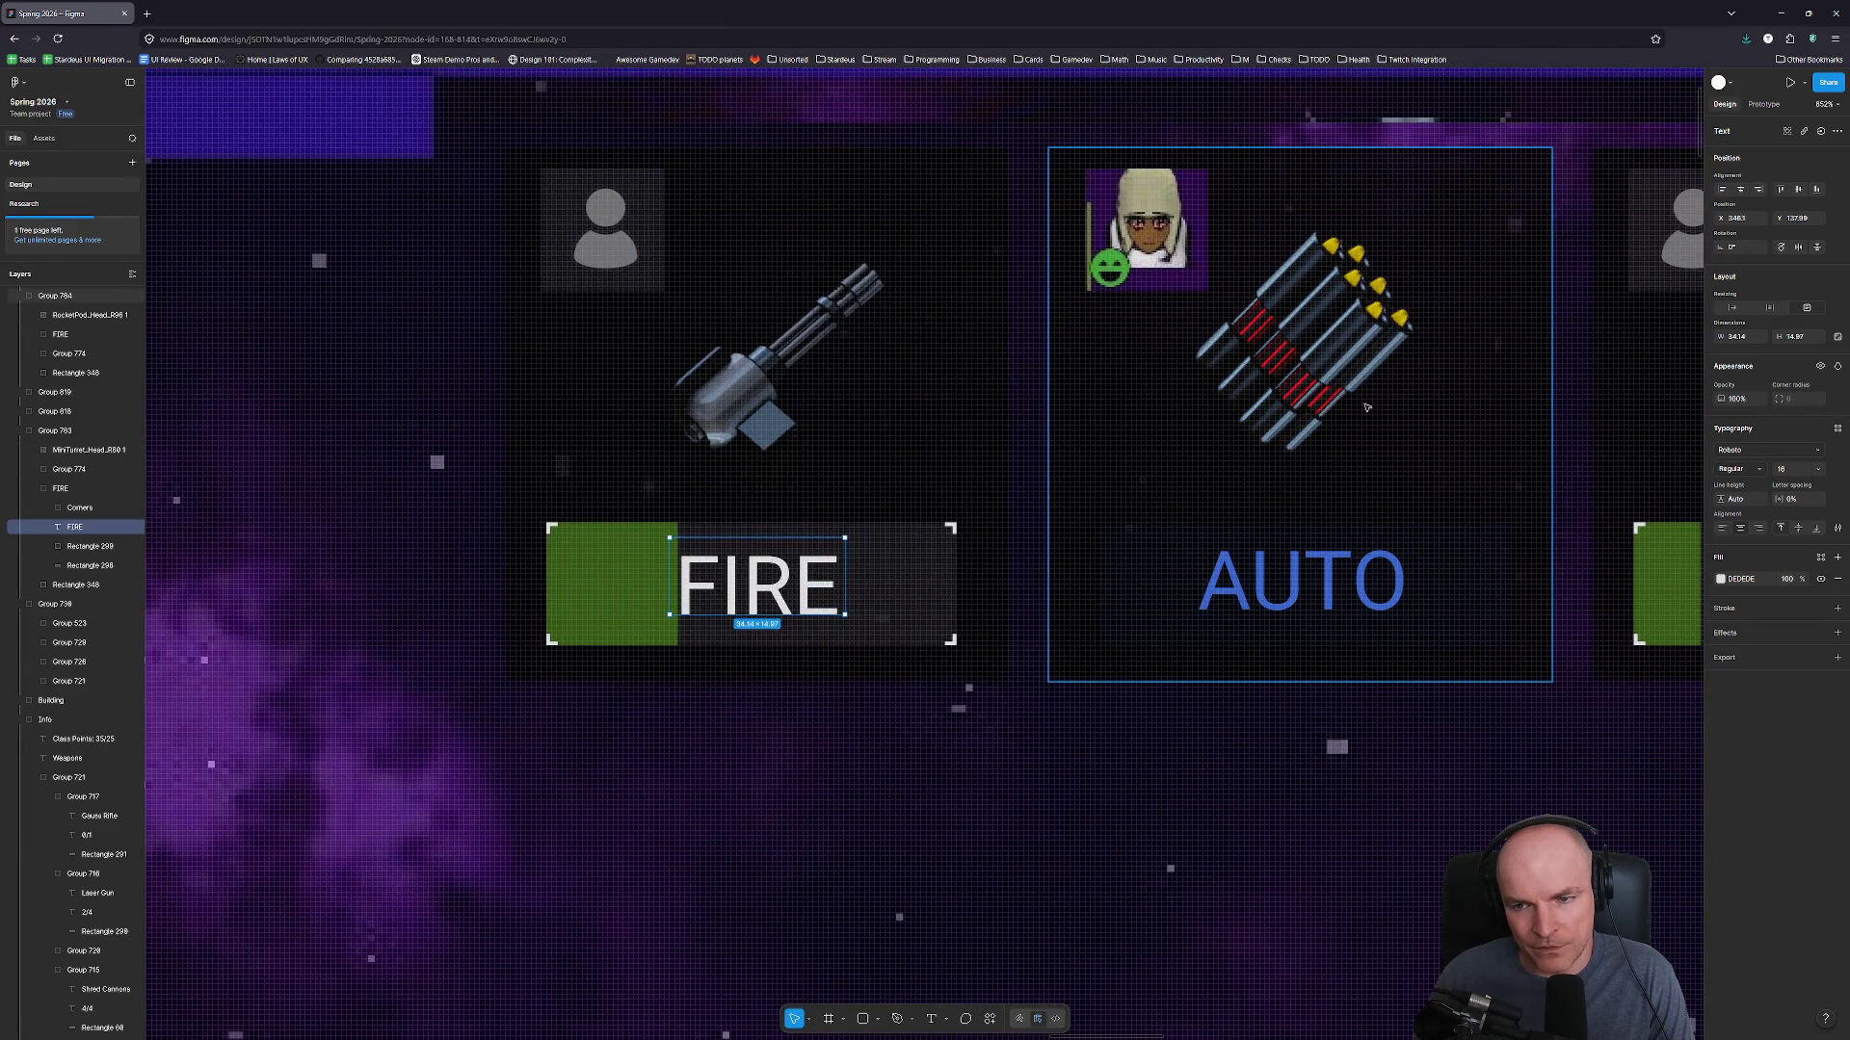
scroll(914, 213, "down", 3)
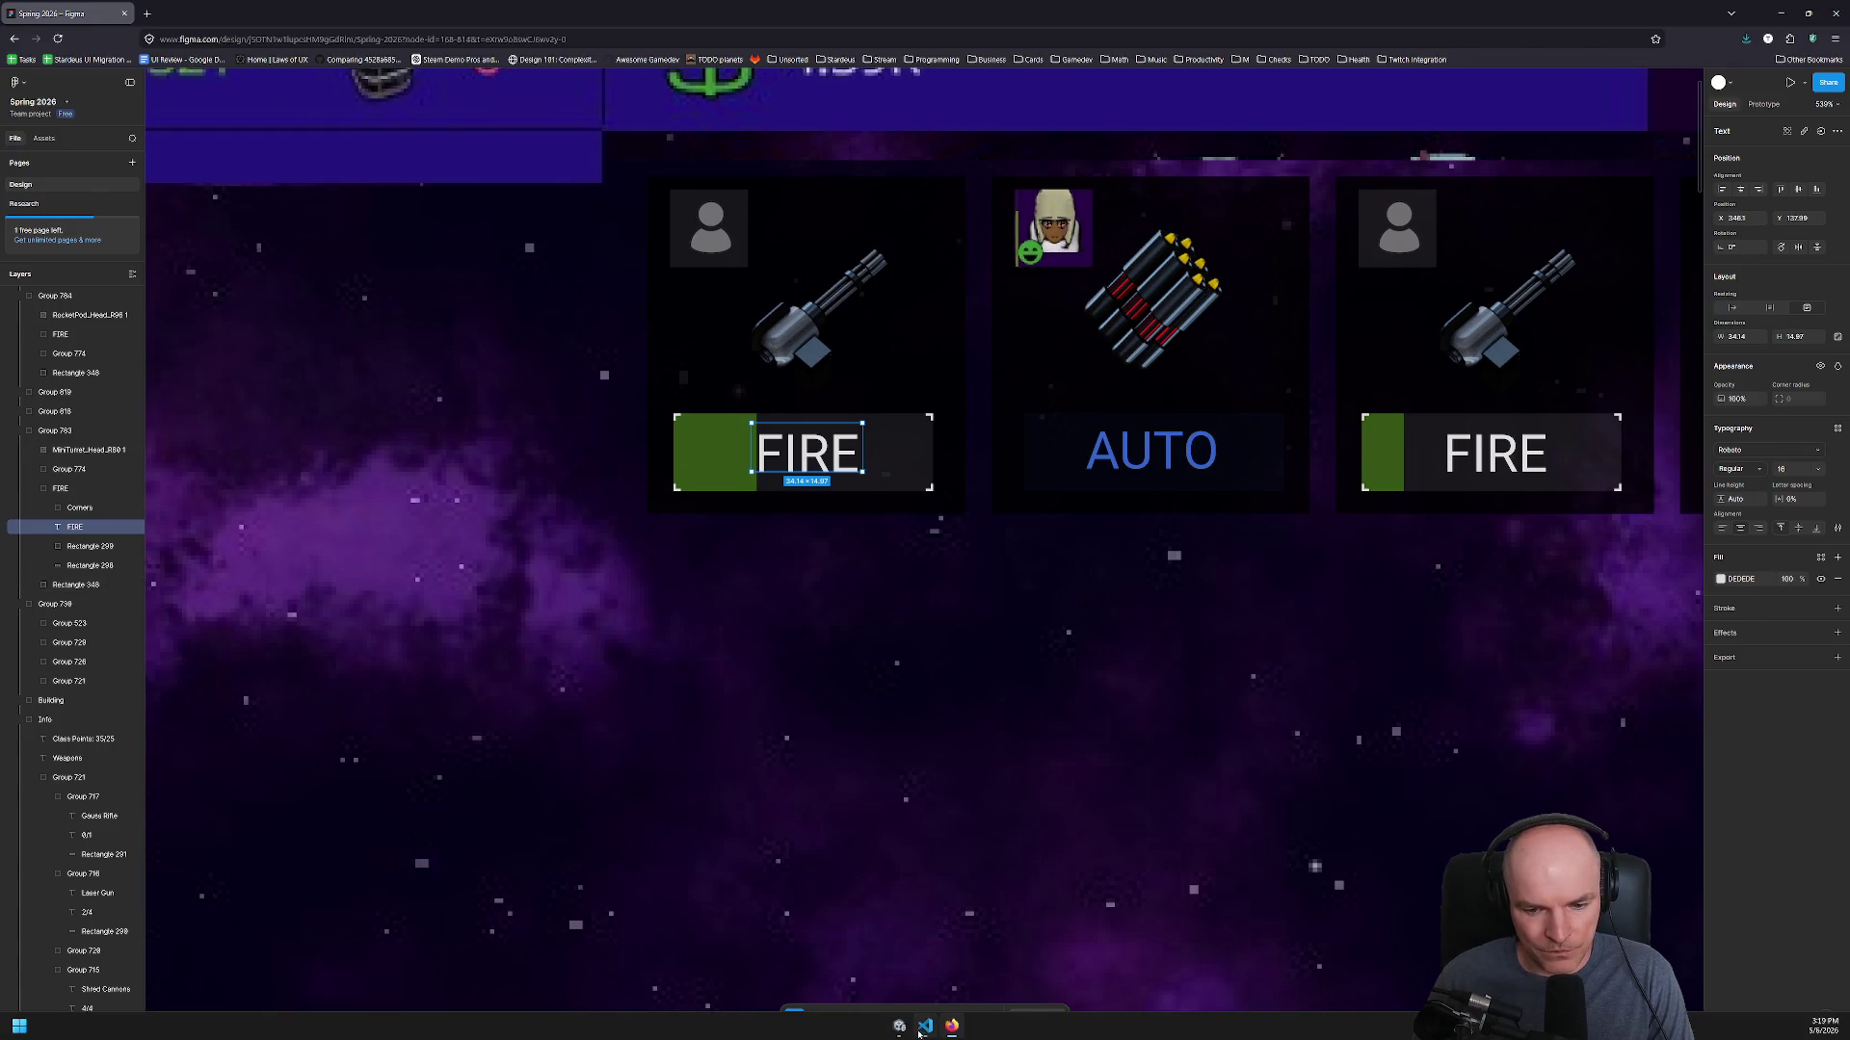
mouse_move(925, 1026)
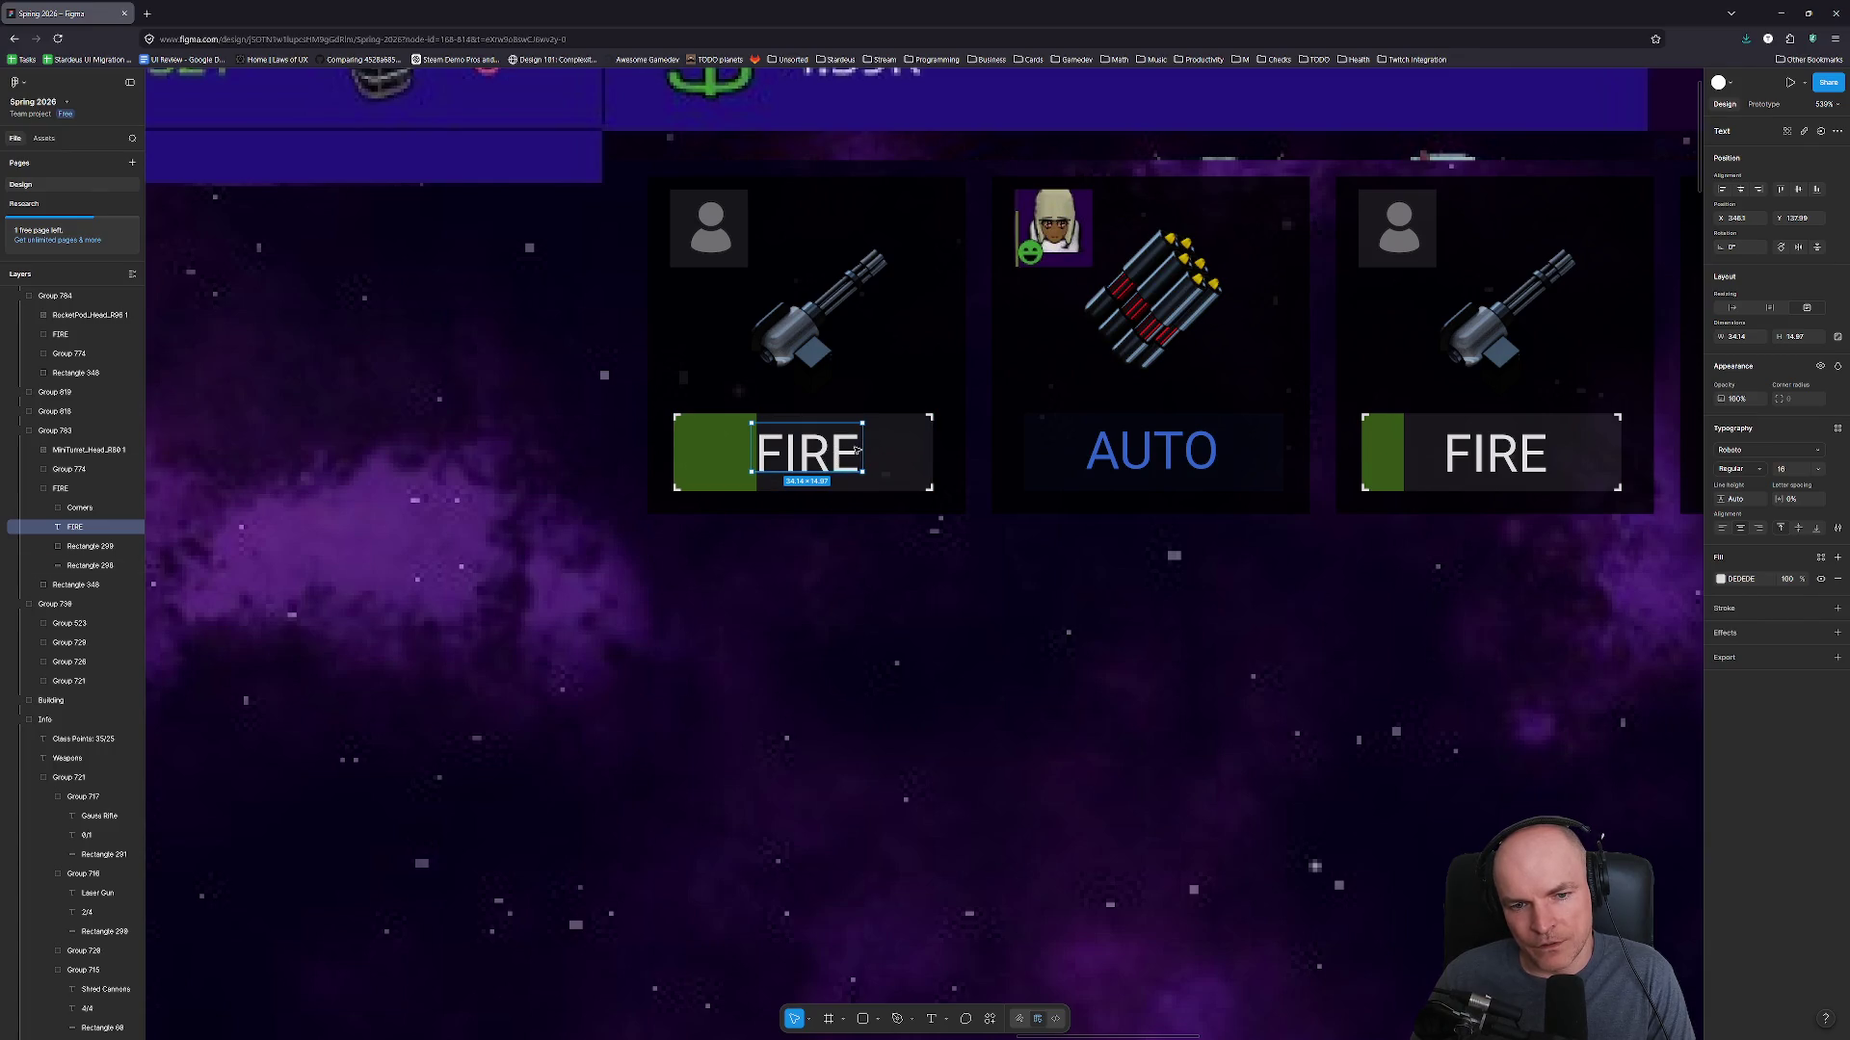
key("alt+Tab")
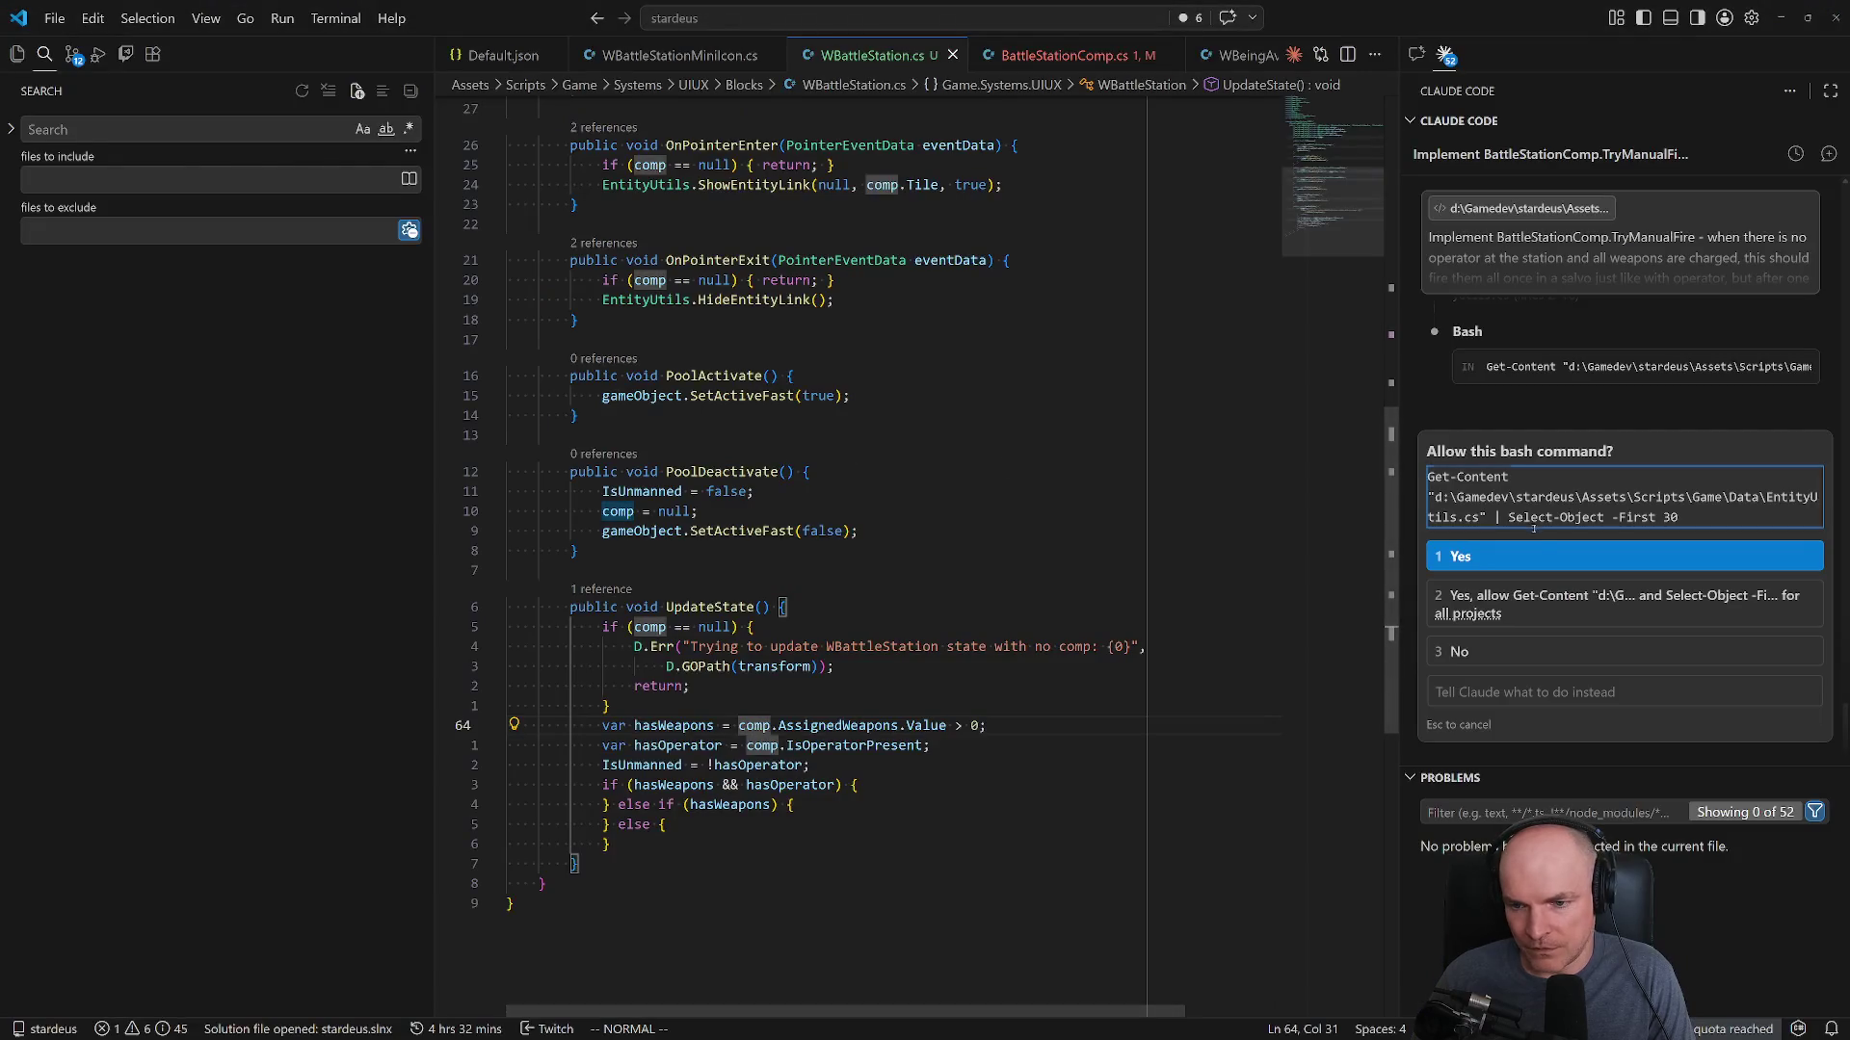
Approve Claude Code's EntityUtils.cs read, recheck the Figma design, then switch to Unity.
left_click(1593, 559)
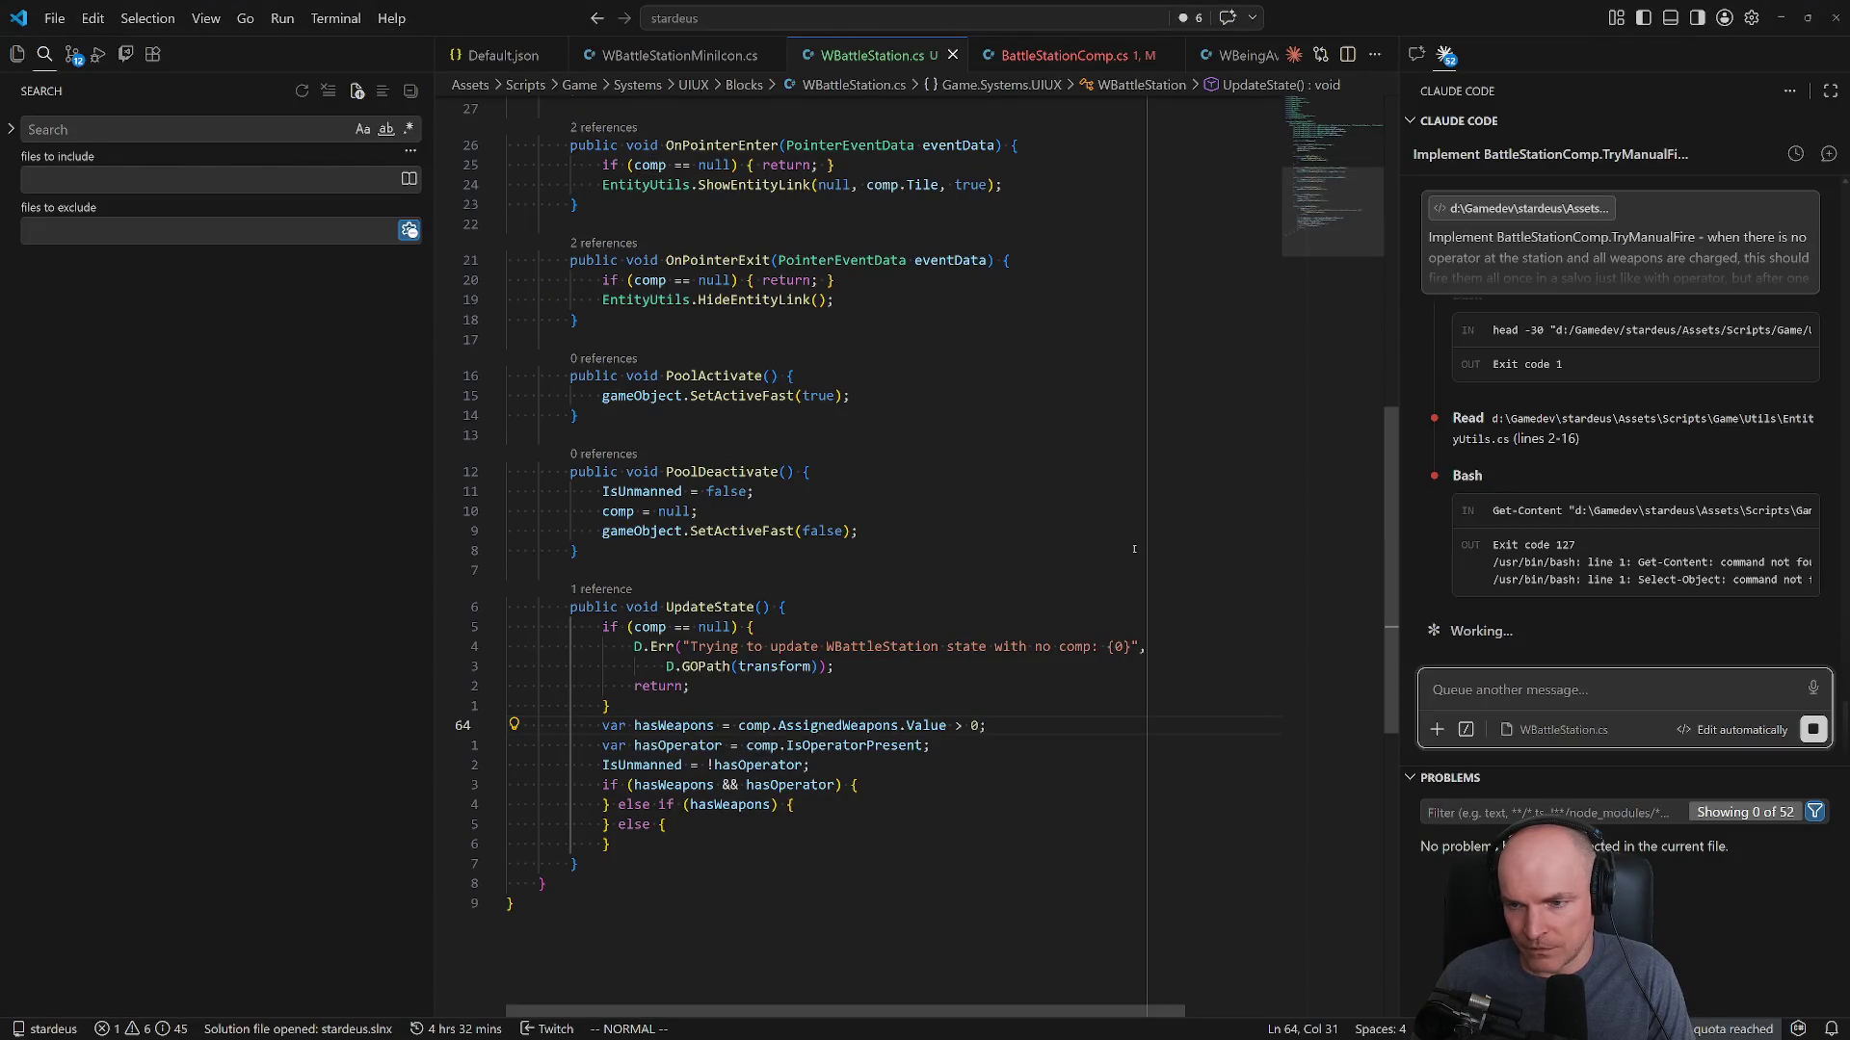
key("alt+Tab")
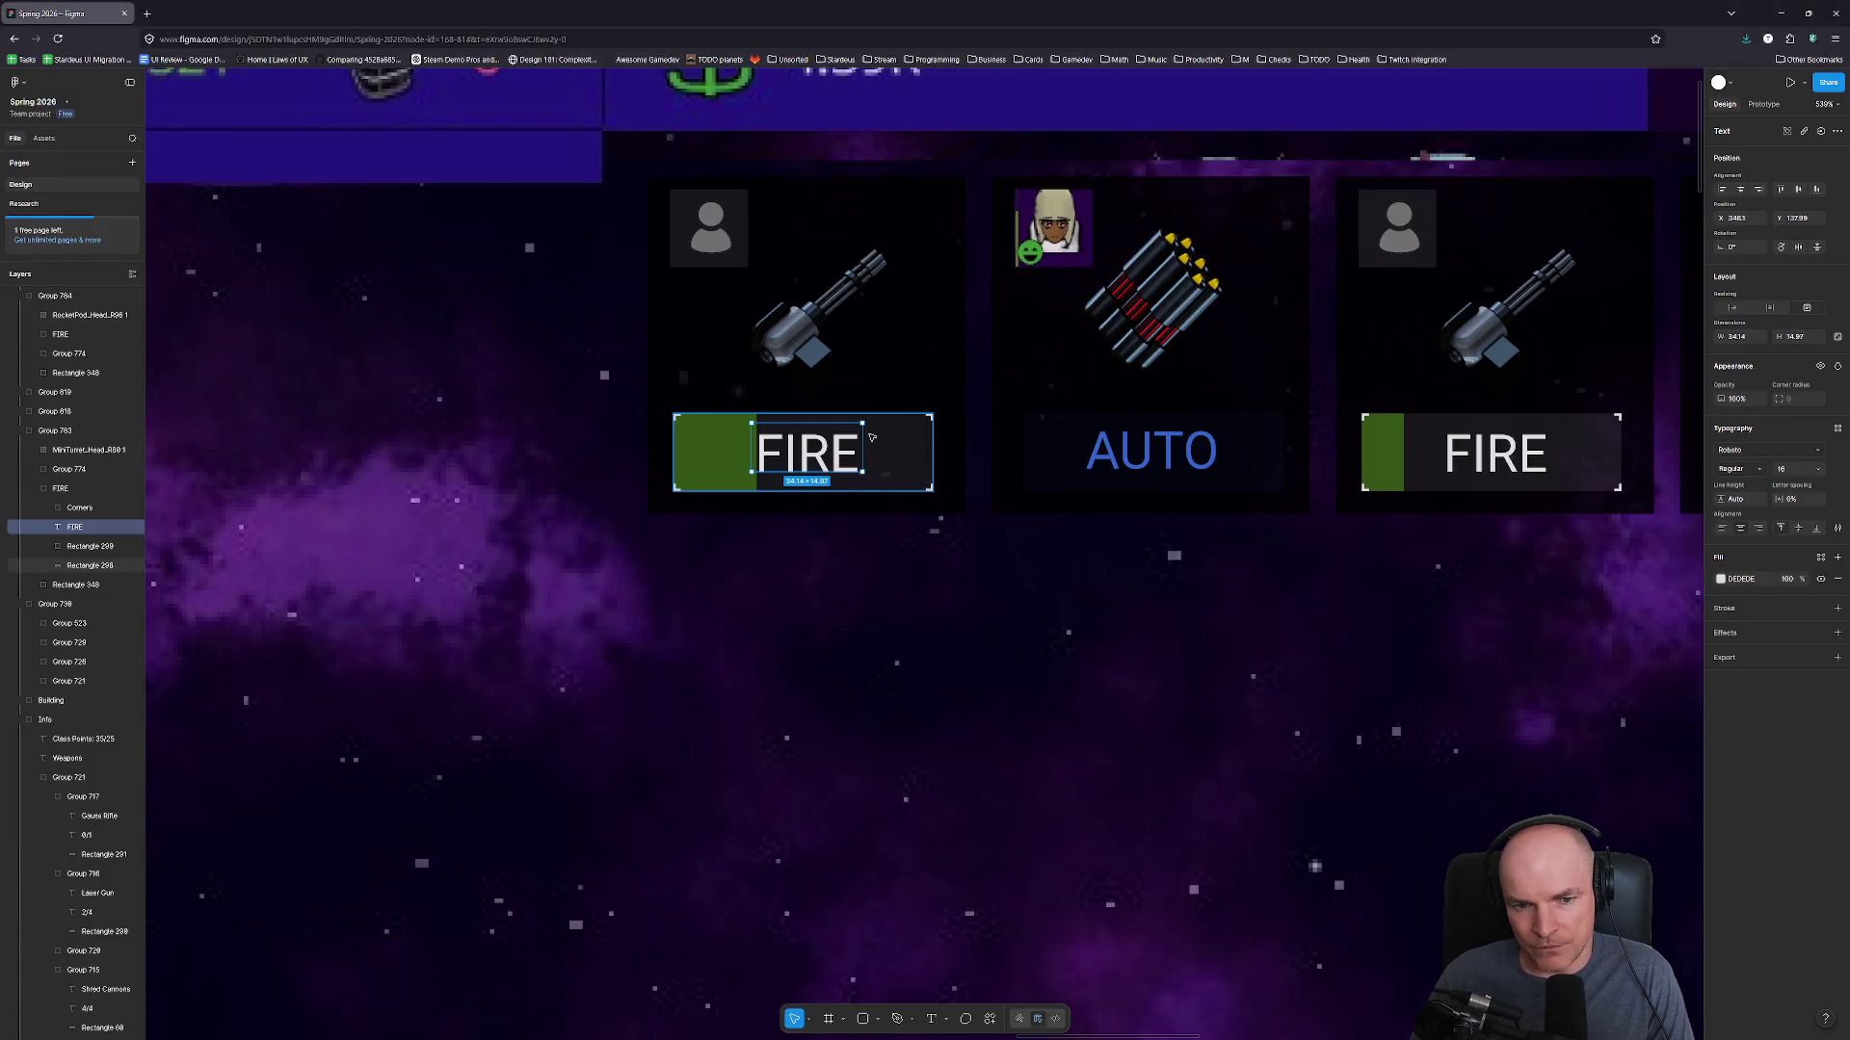
scroll(845, 322, "down", 2)
scroll(845, 323, "up", 2)
scroll(867, 328, "up", 2)
scroll(881, 329, "down", 4)
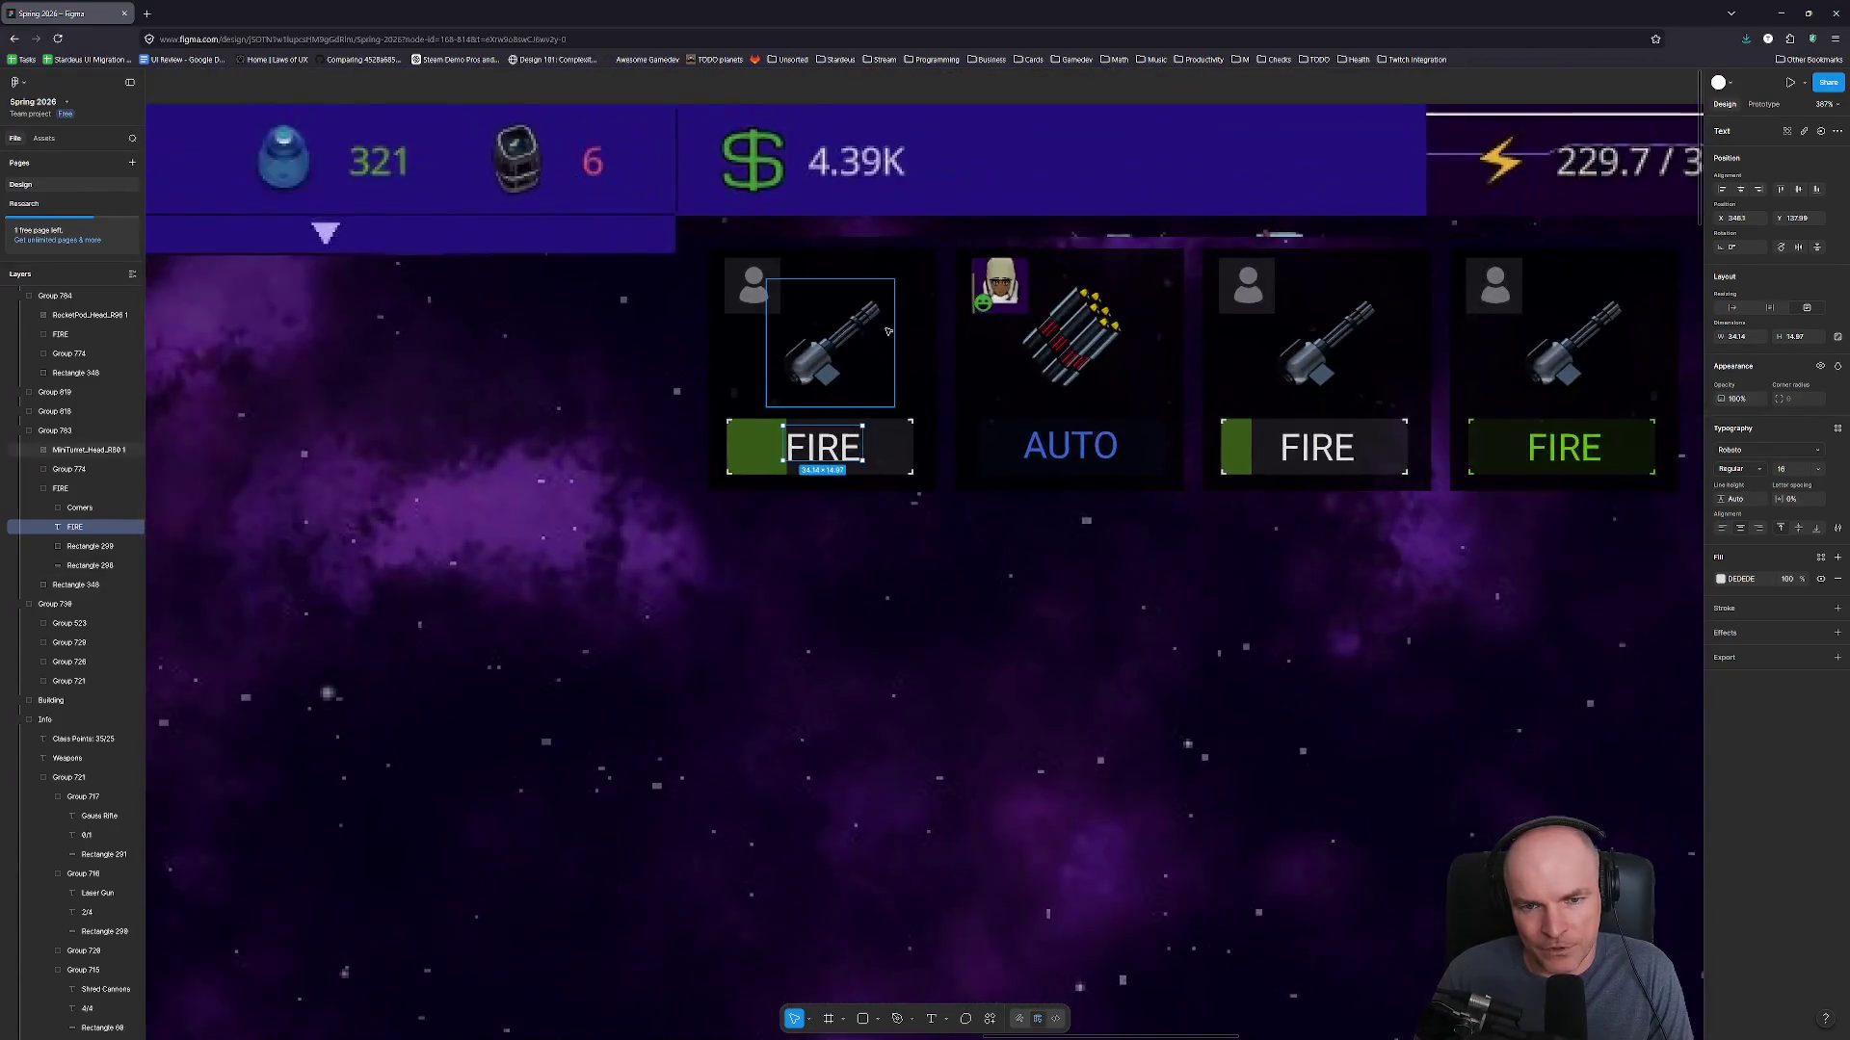
scroll(888, 331, "up", 1)
scroll(882, 337, "up", 4)
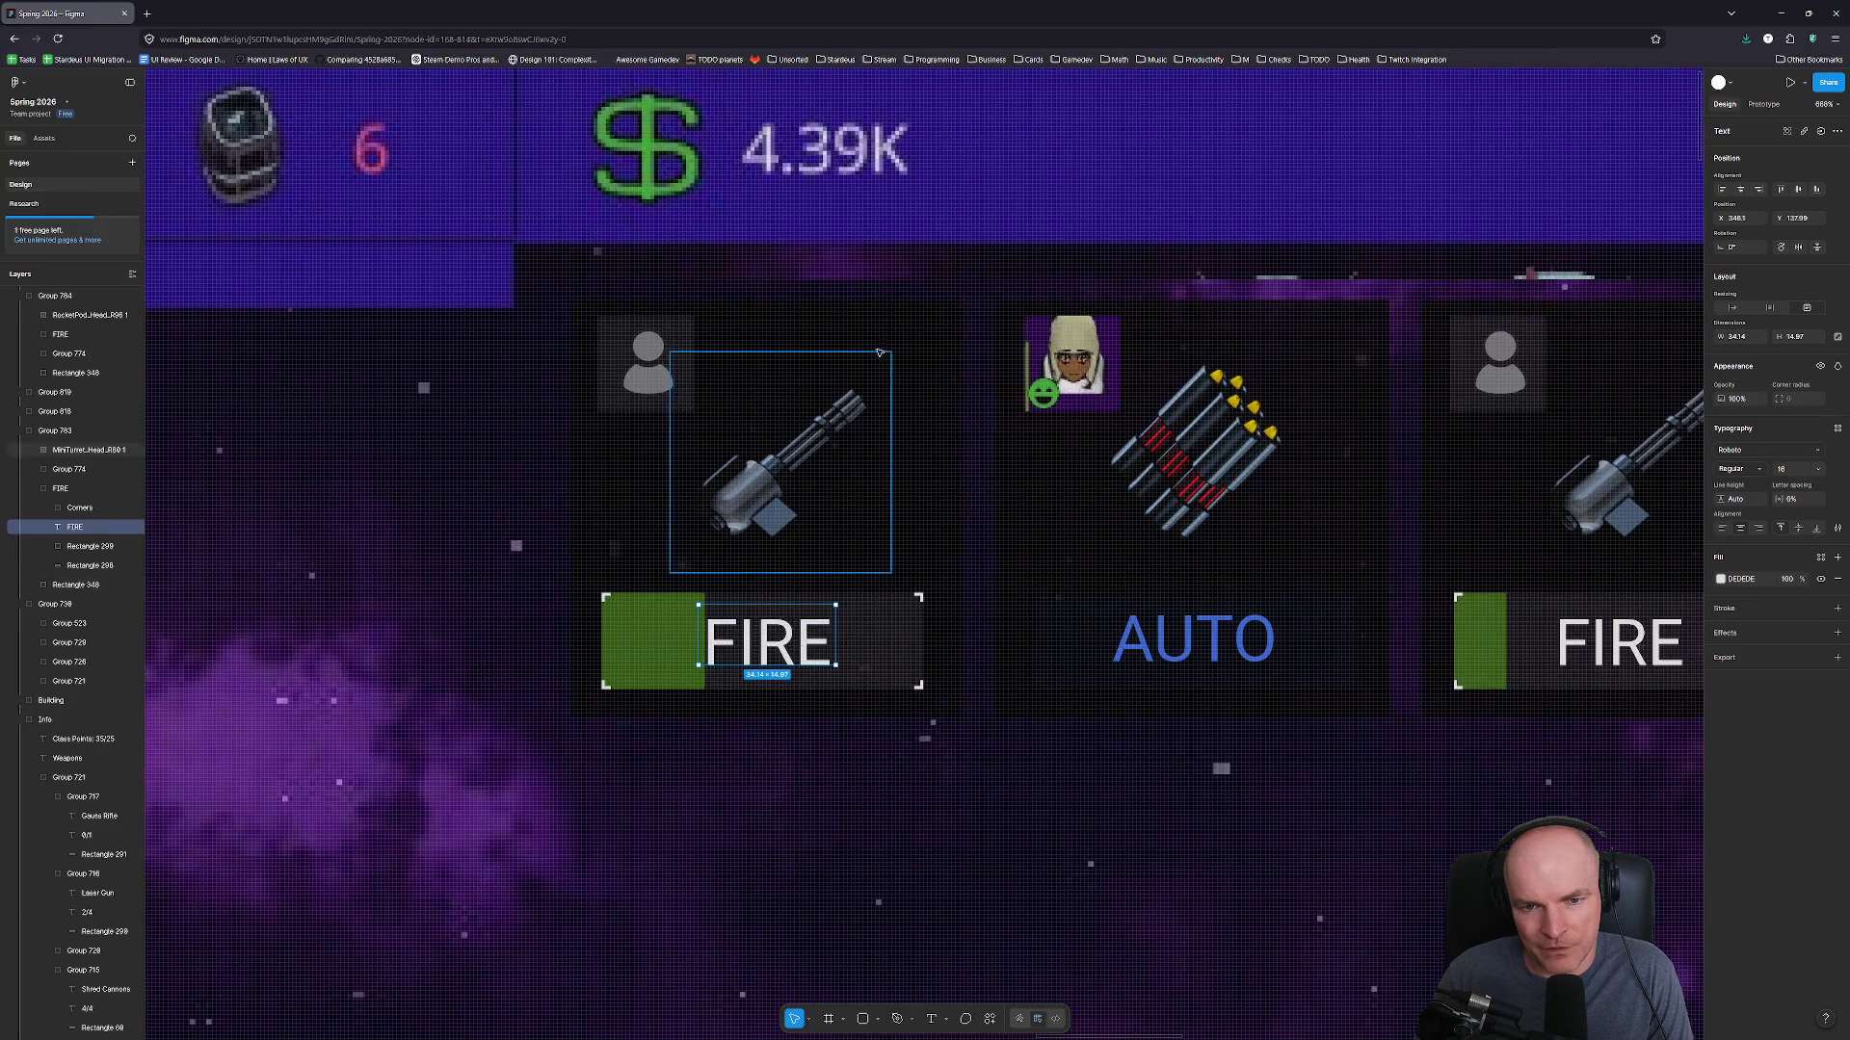
key("alt+Tab")
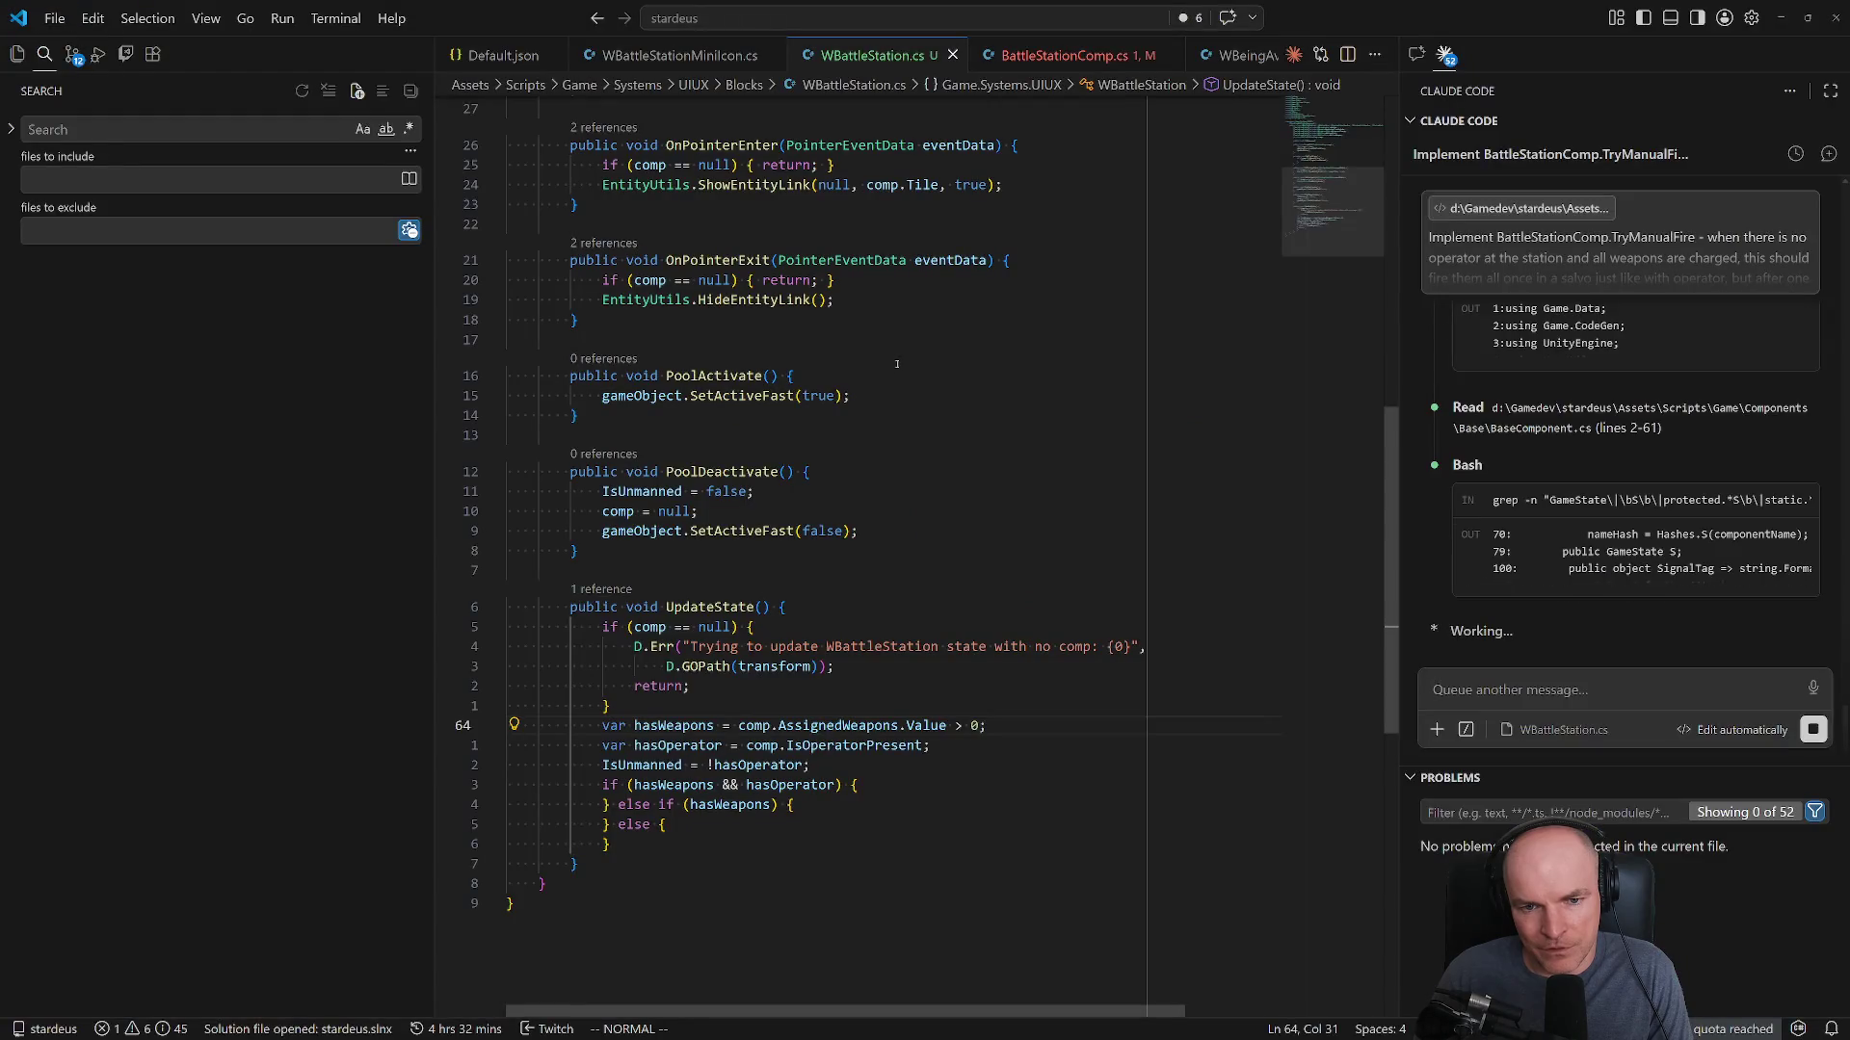
key("alt+Tab")
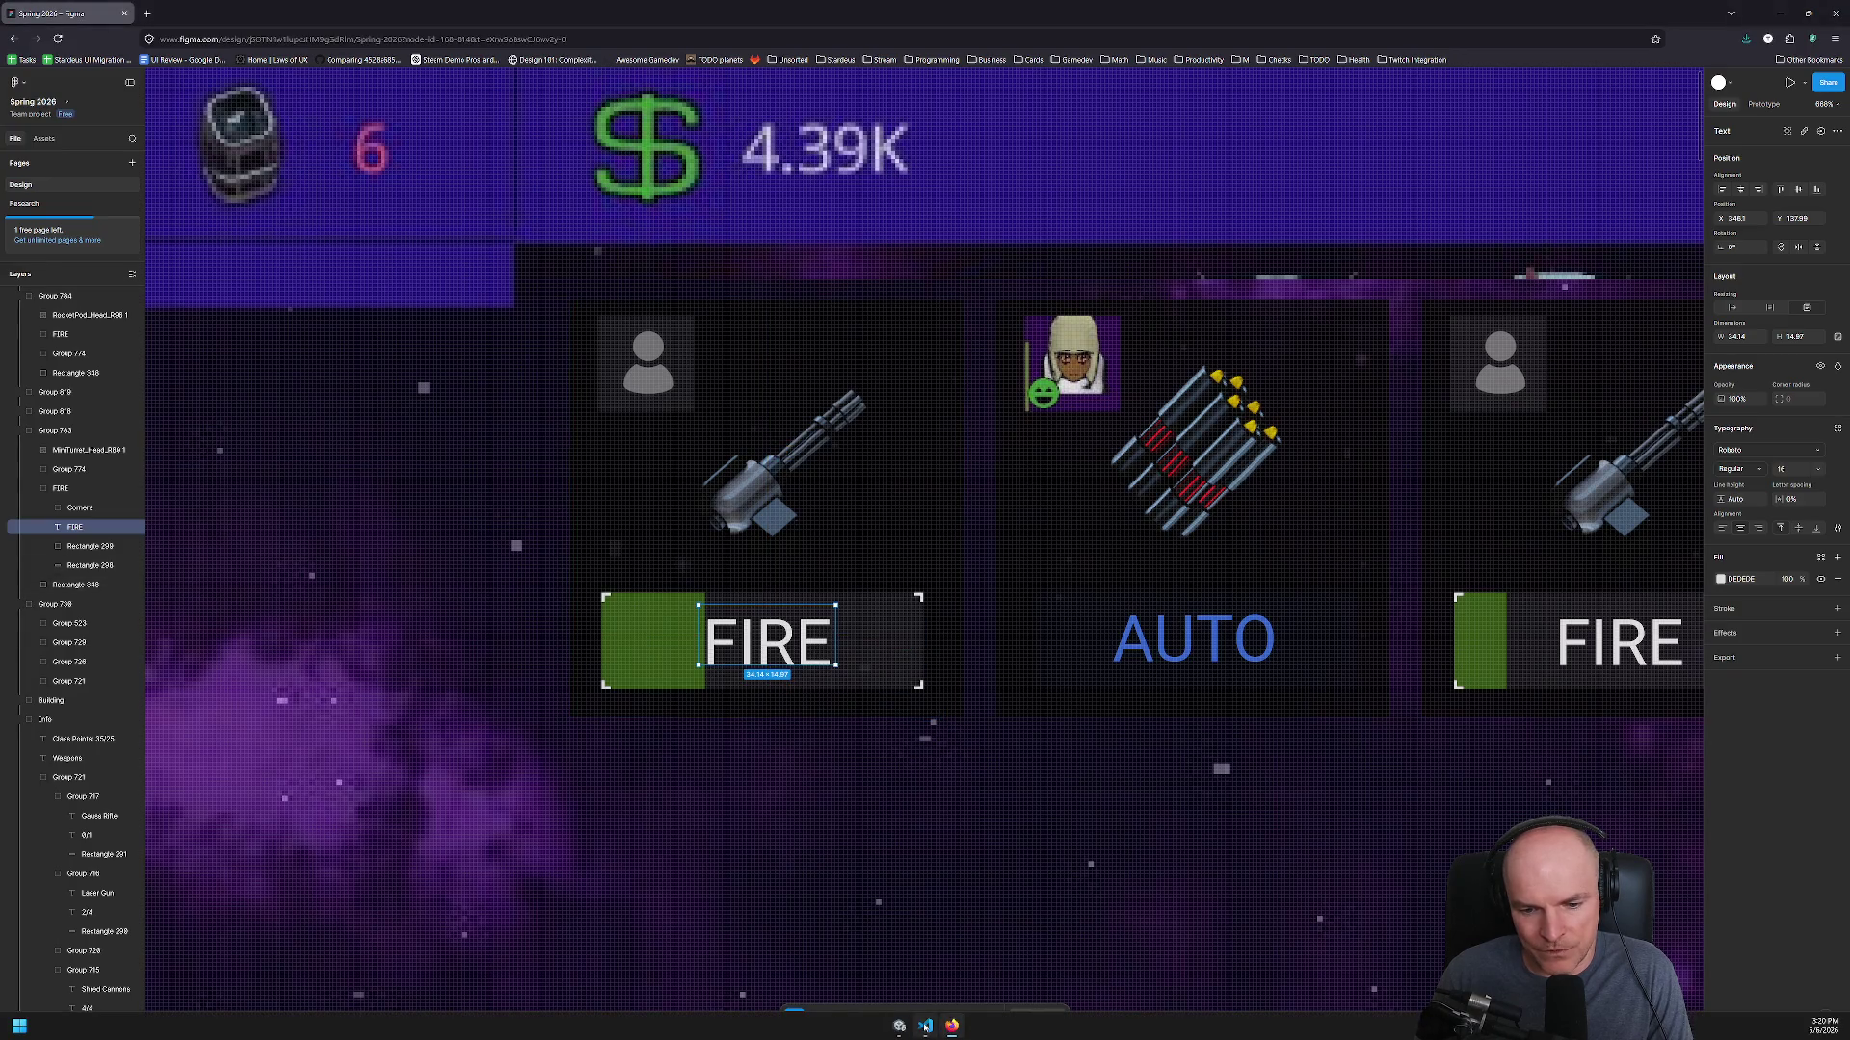
left_click(899, 1027)
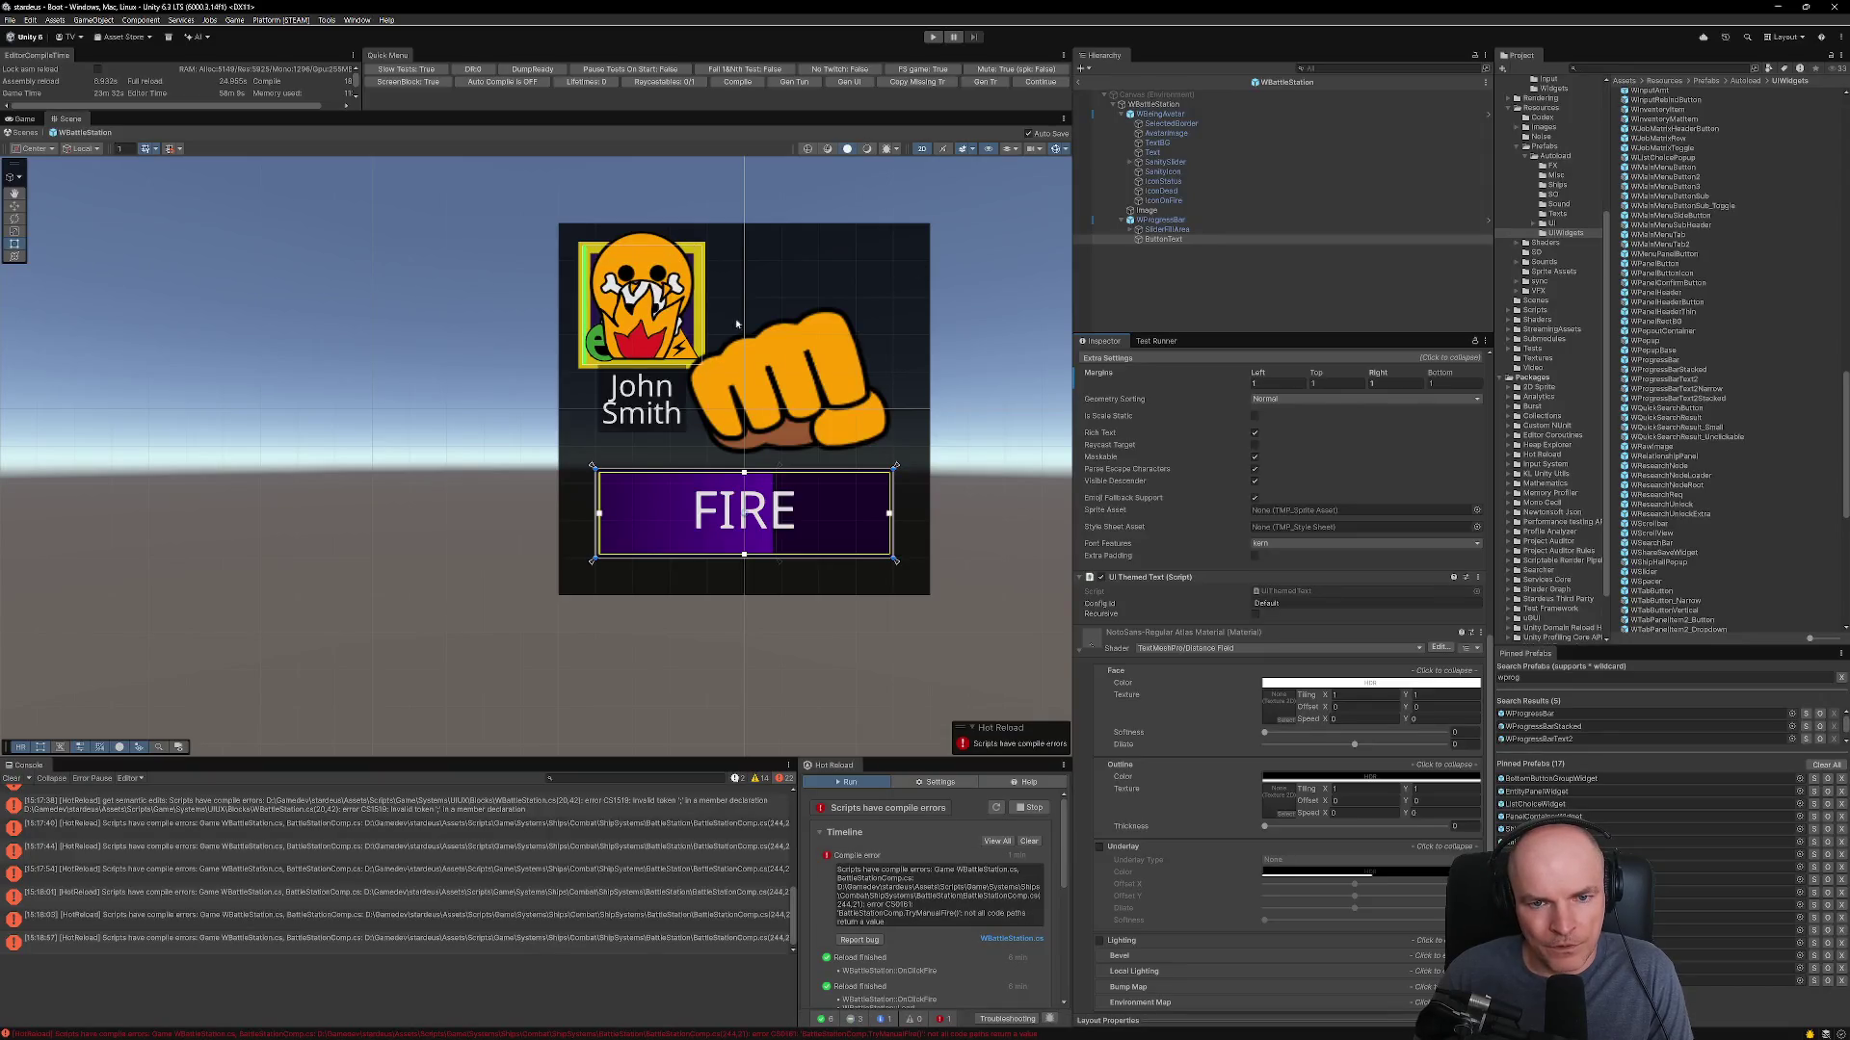
Add a WText child to WBattleStation and move it toward the panel top.
scroll(1719, 521, "down", 10)
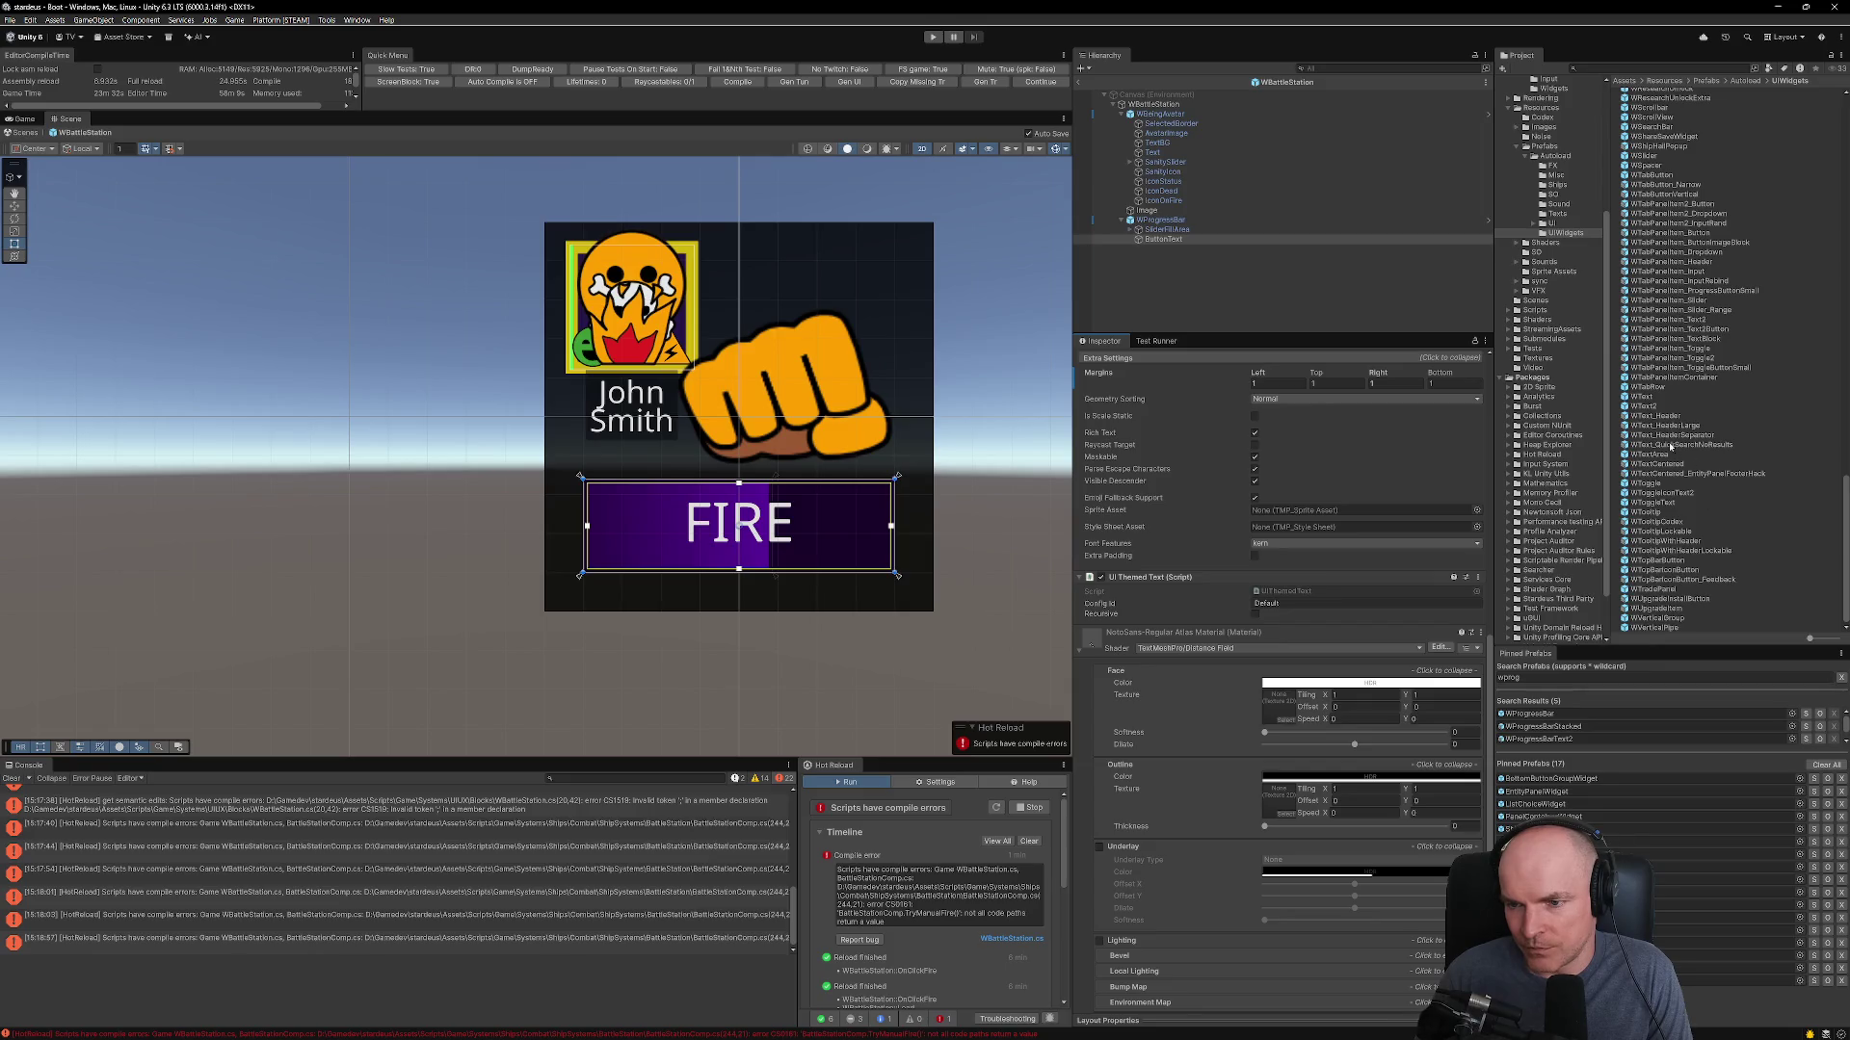
scroll(1281, 578, "up", 1)
left_click(1162, 239)
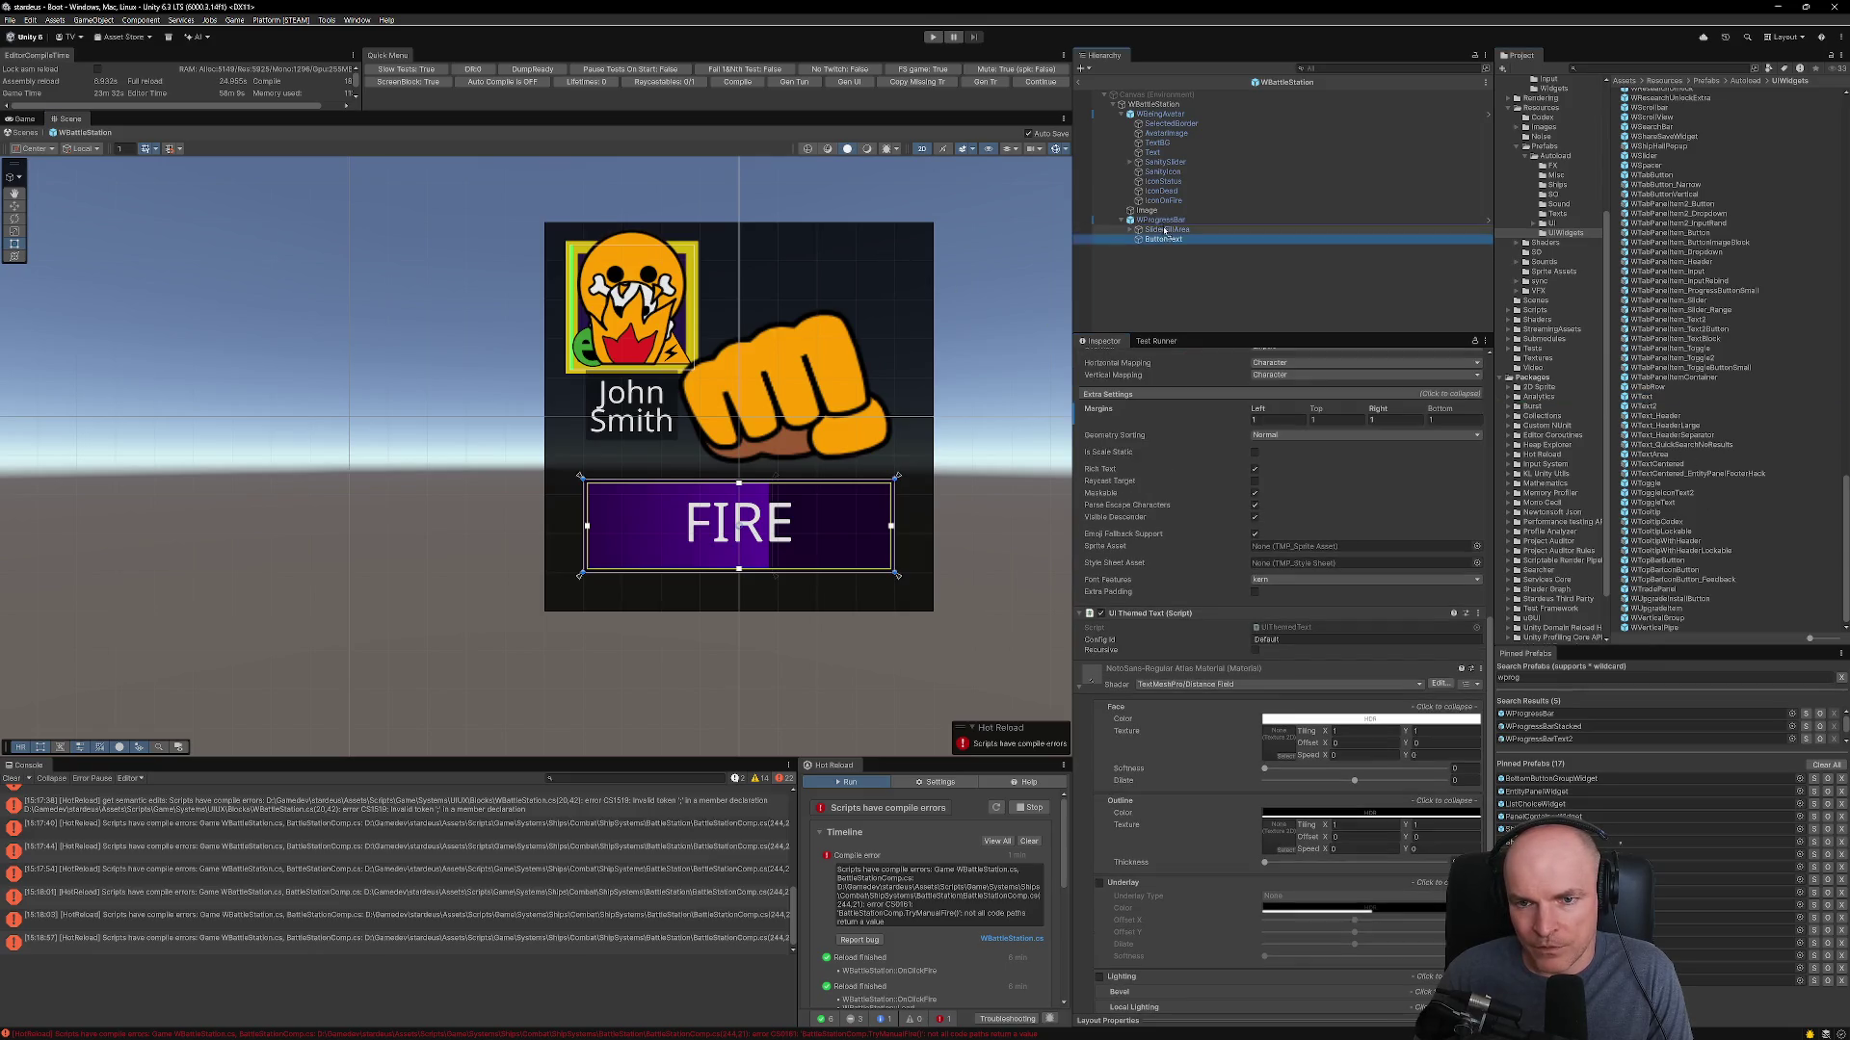
mouse_move(1640, 396)
left_mouse_down()
mouse_move(1146, 248)
mouse_move(1148, 108)
left_mouse_up()
mouse_move(744, 475)
left_mouse_down()
mouse_move(738, 322)
mouse_move(633, 314)
left_mouse_up()
scroll(631, 312, "down", 2)
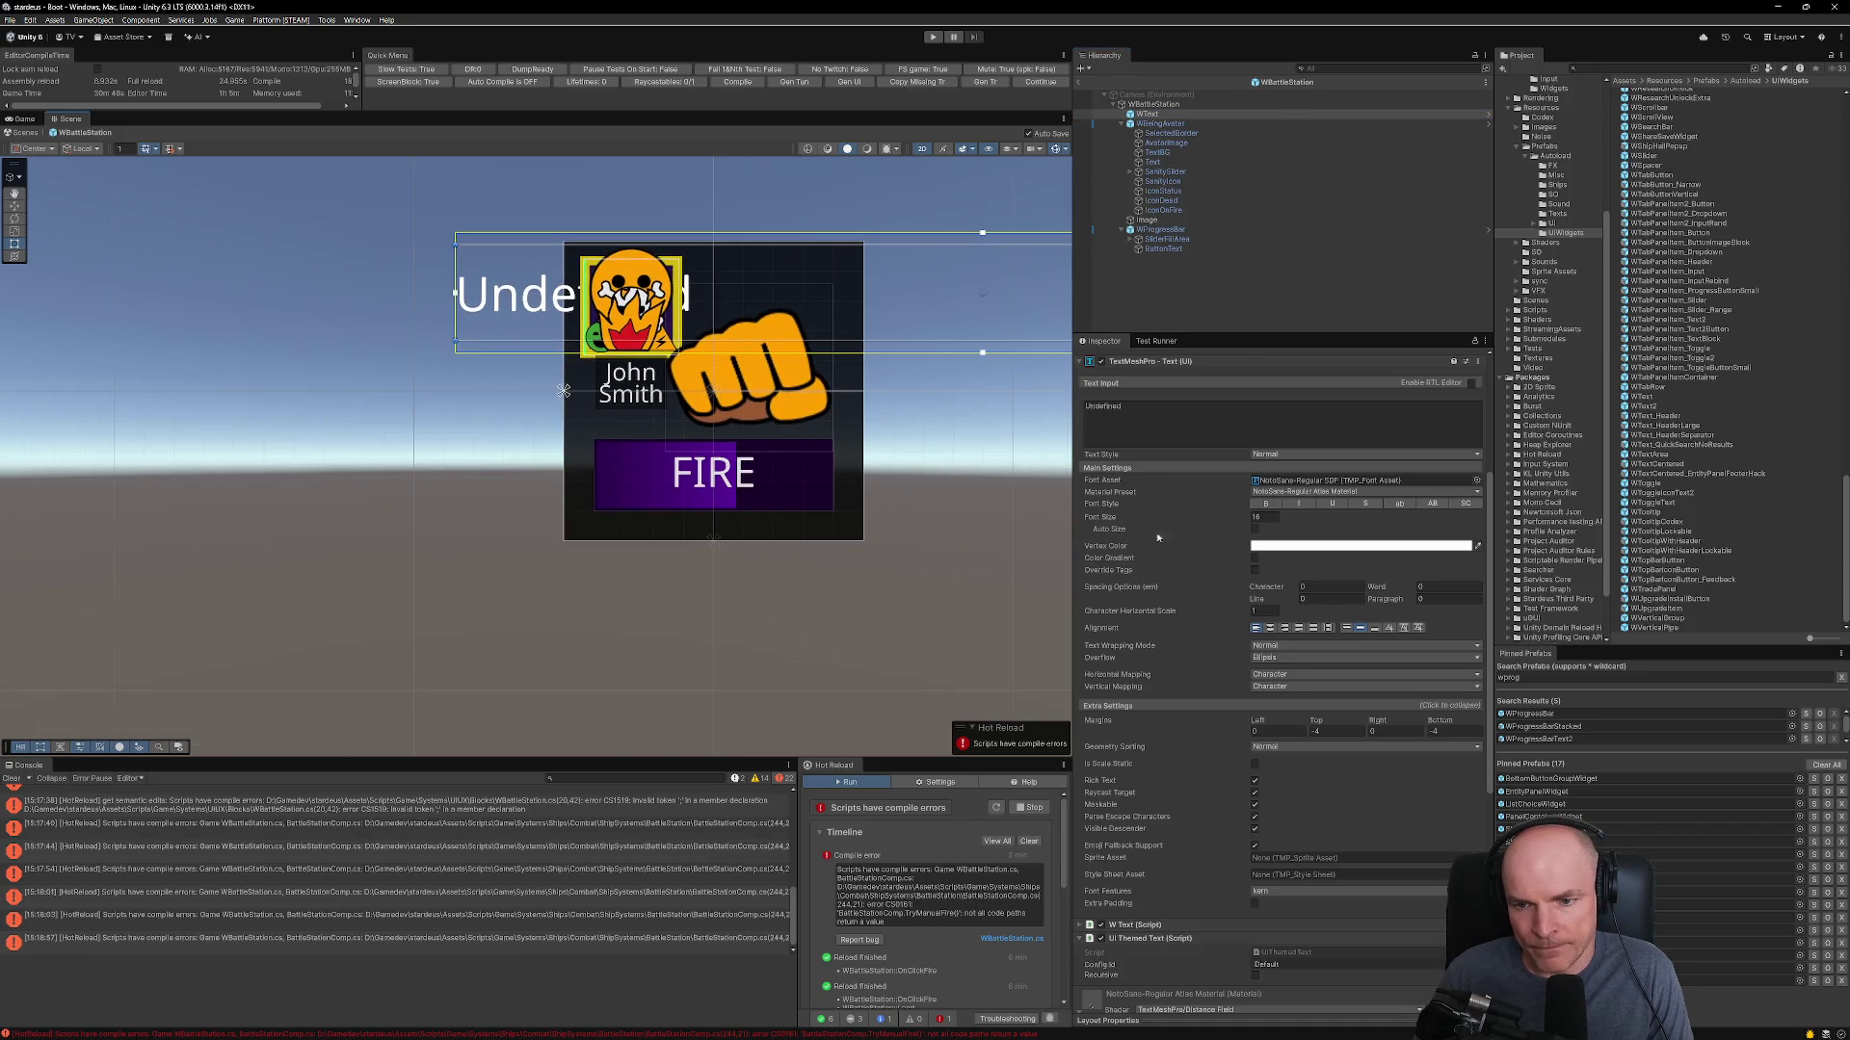
scroll(1205, 462, "up", 5)
Anchor the text top-right, set width 80, enter 5/5, and narrow the box.
left_click(1099, 455)
left_click(1194, 545, "alt+shift")
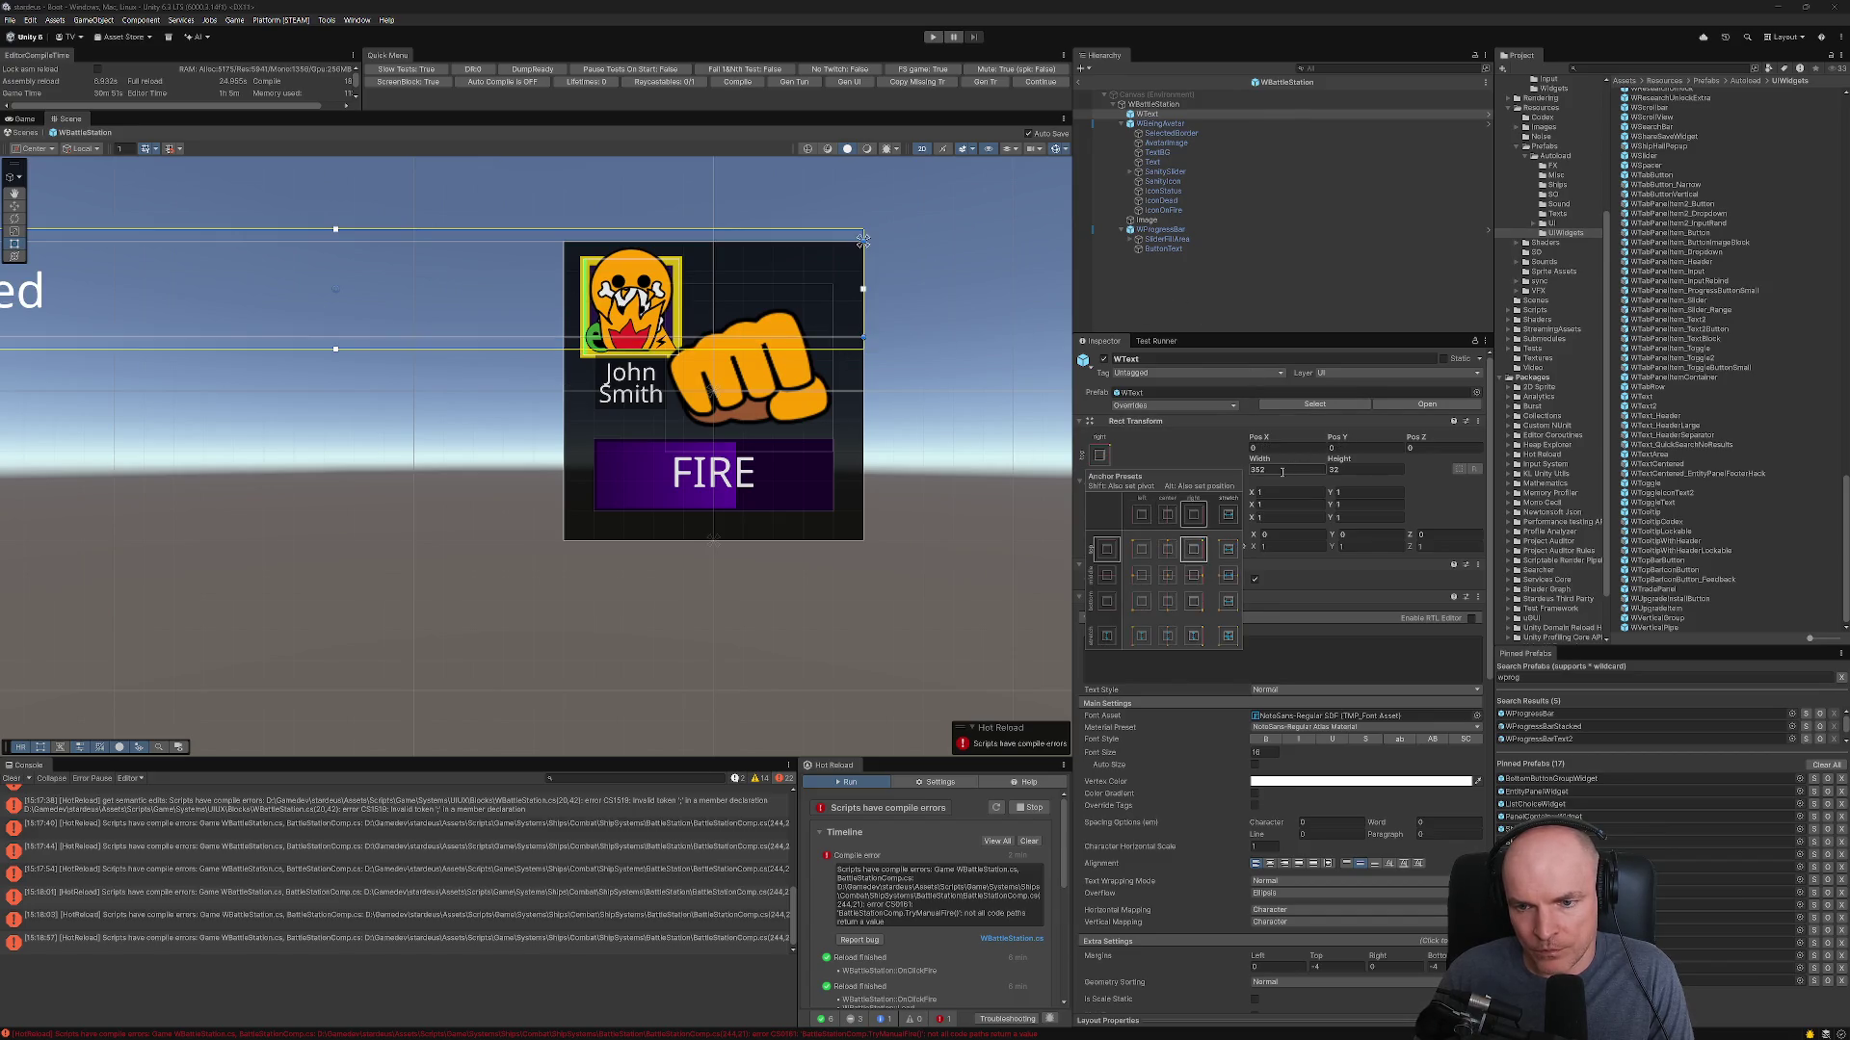
left_click(1279, 470)
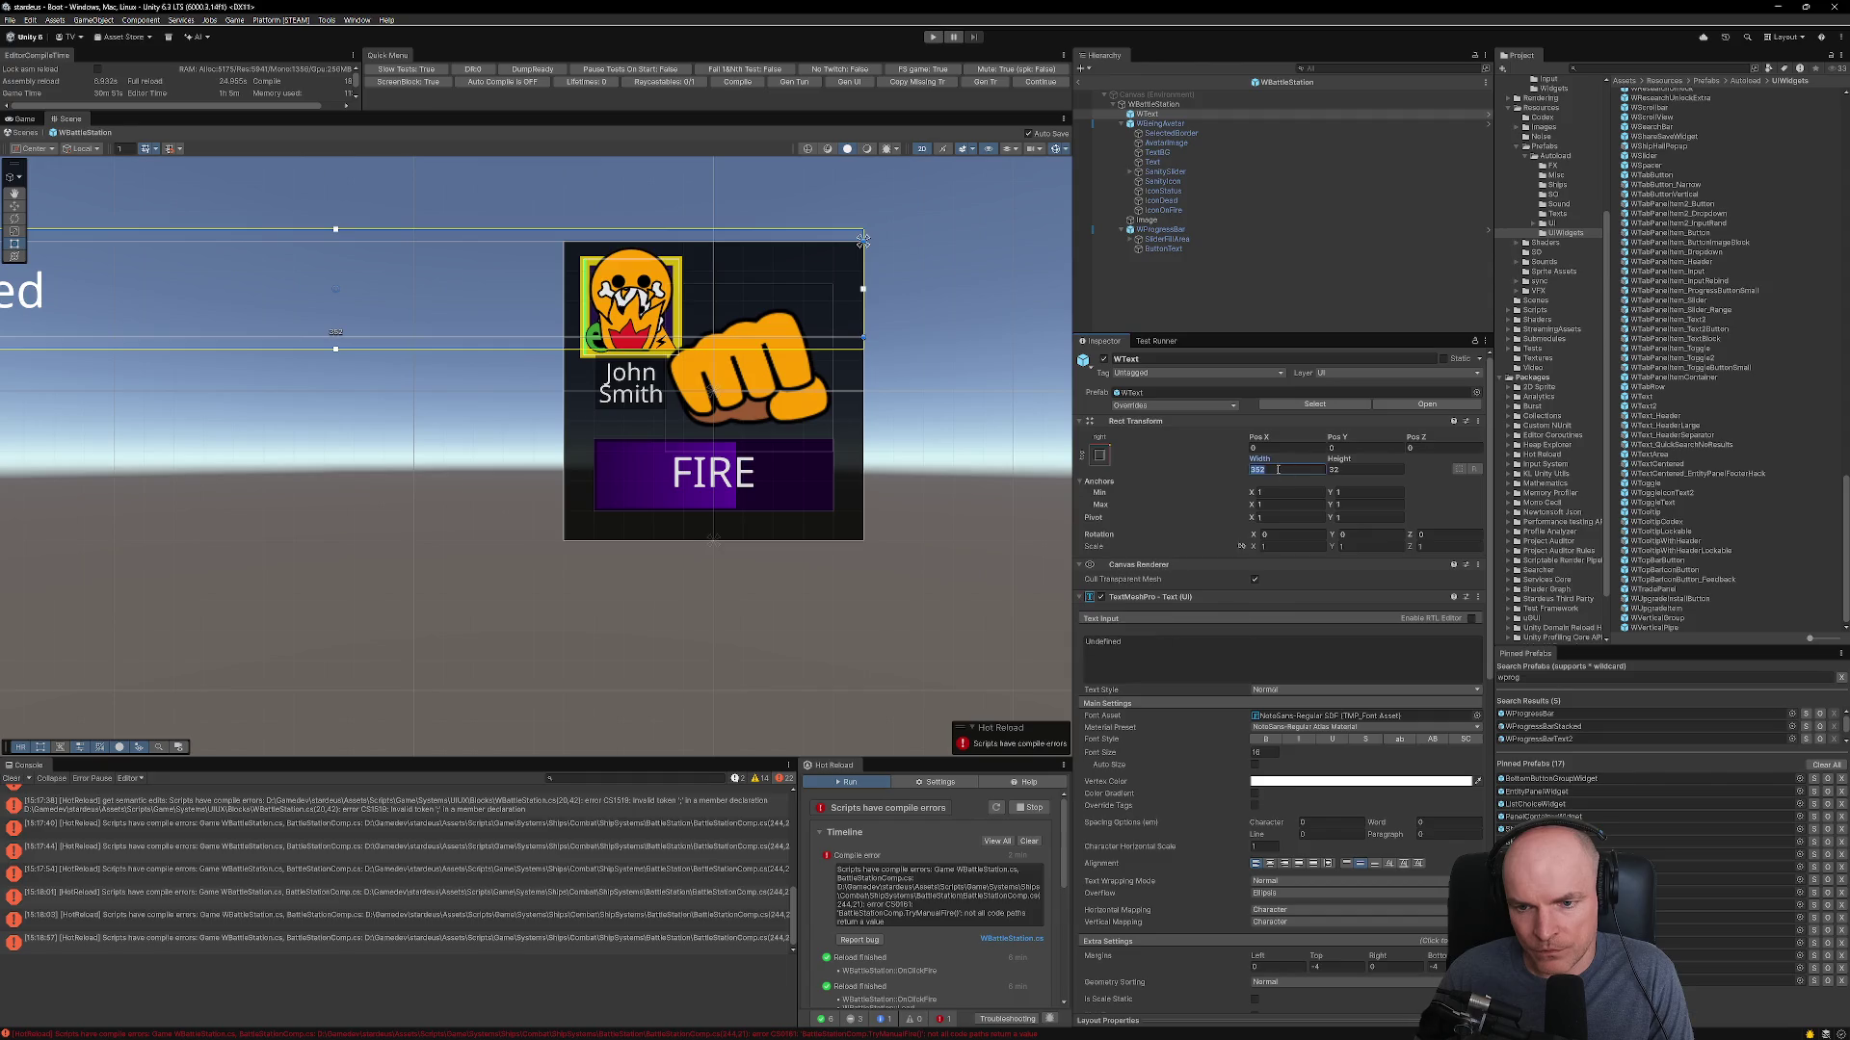
type("80")
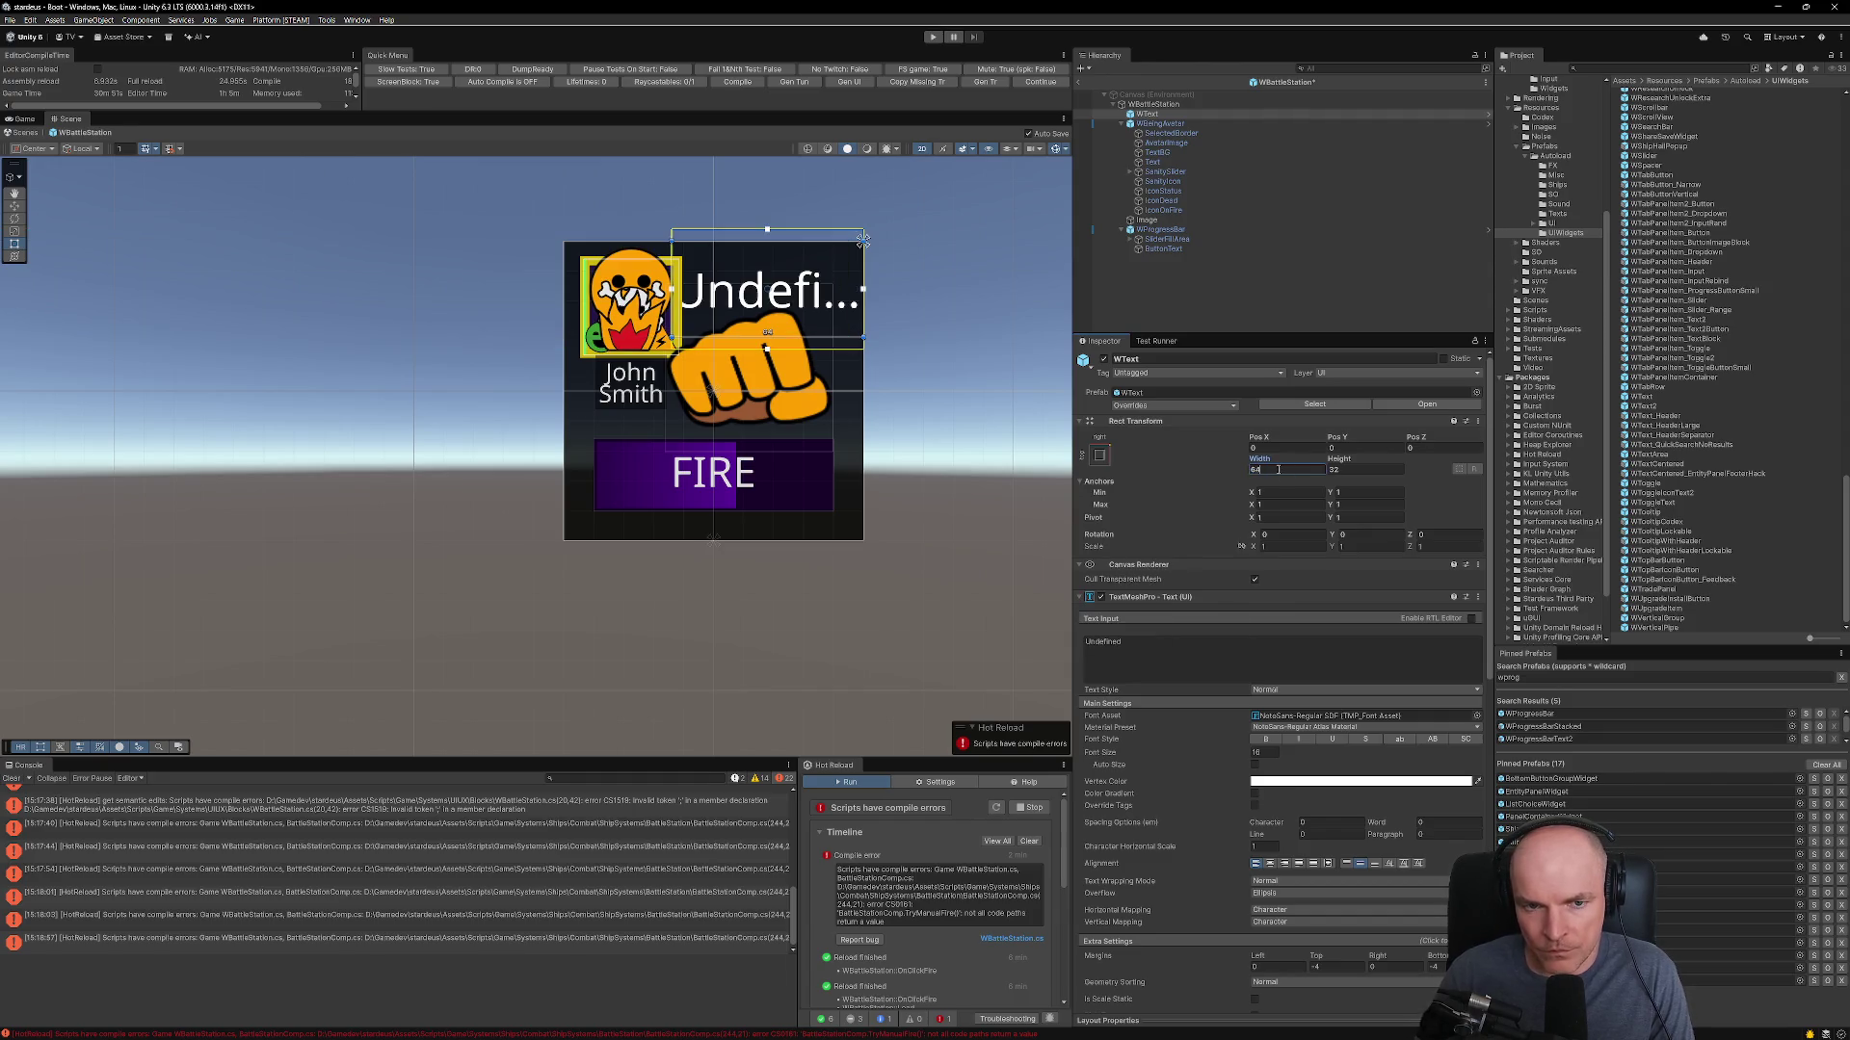
left_click(1160, 646)
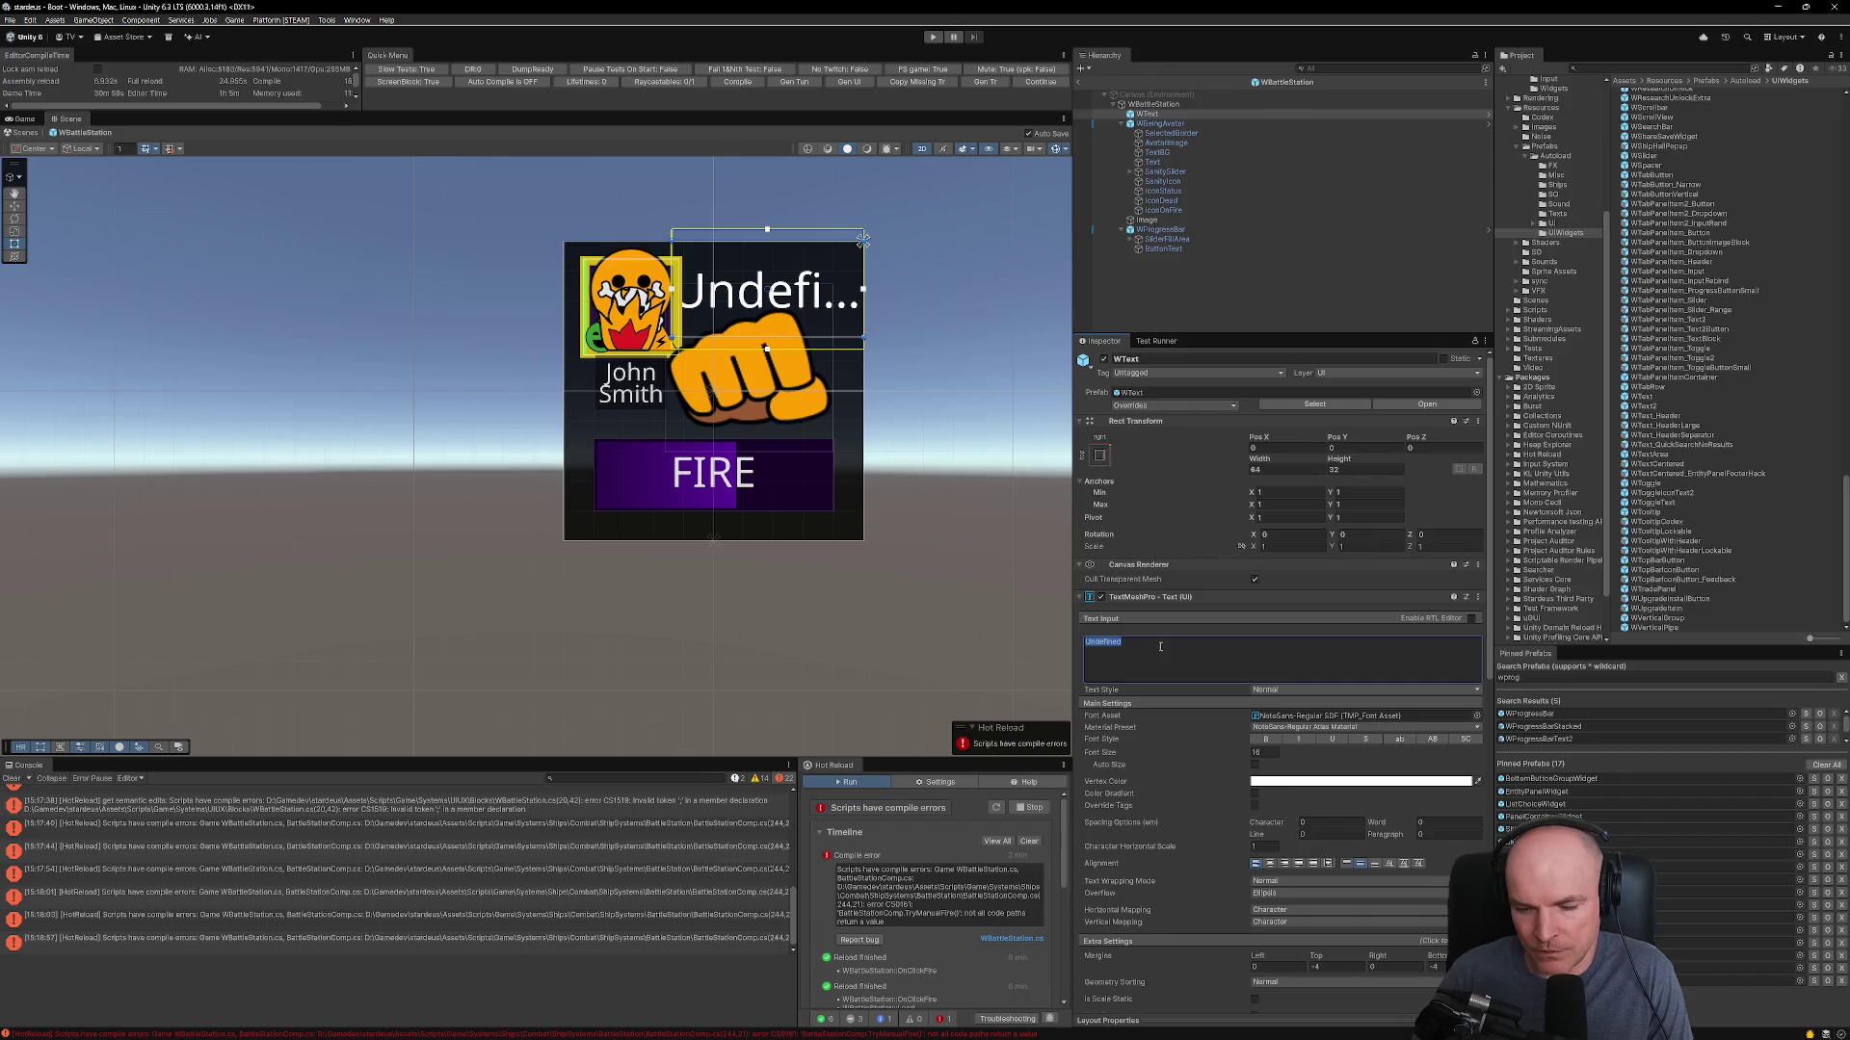
type("5/5")
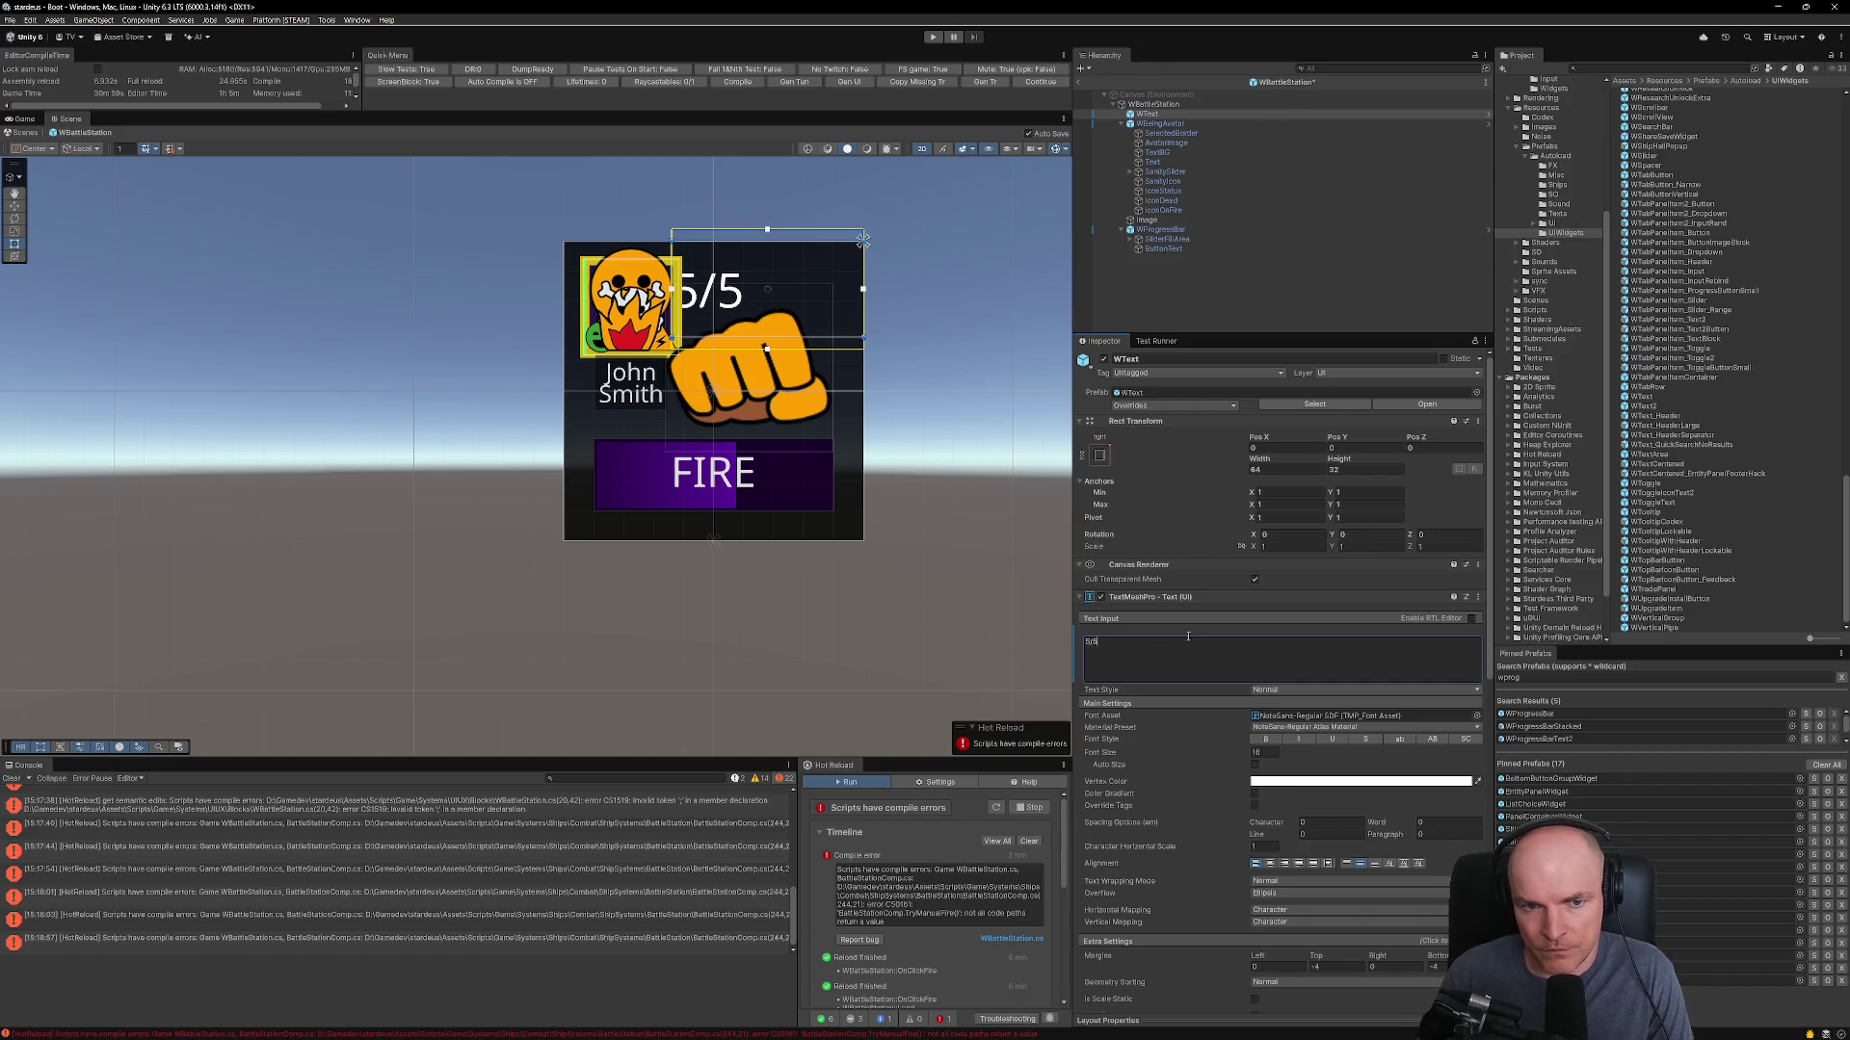
mouse_move(672, 288)
left_mouse_down()
mouse_move(762, 288)
mouse_move(722, 288)
left_mouse_up()
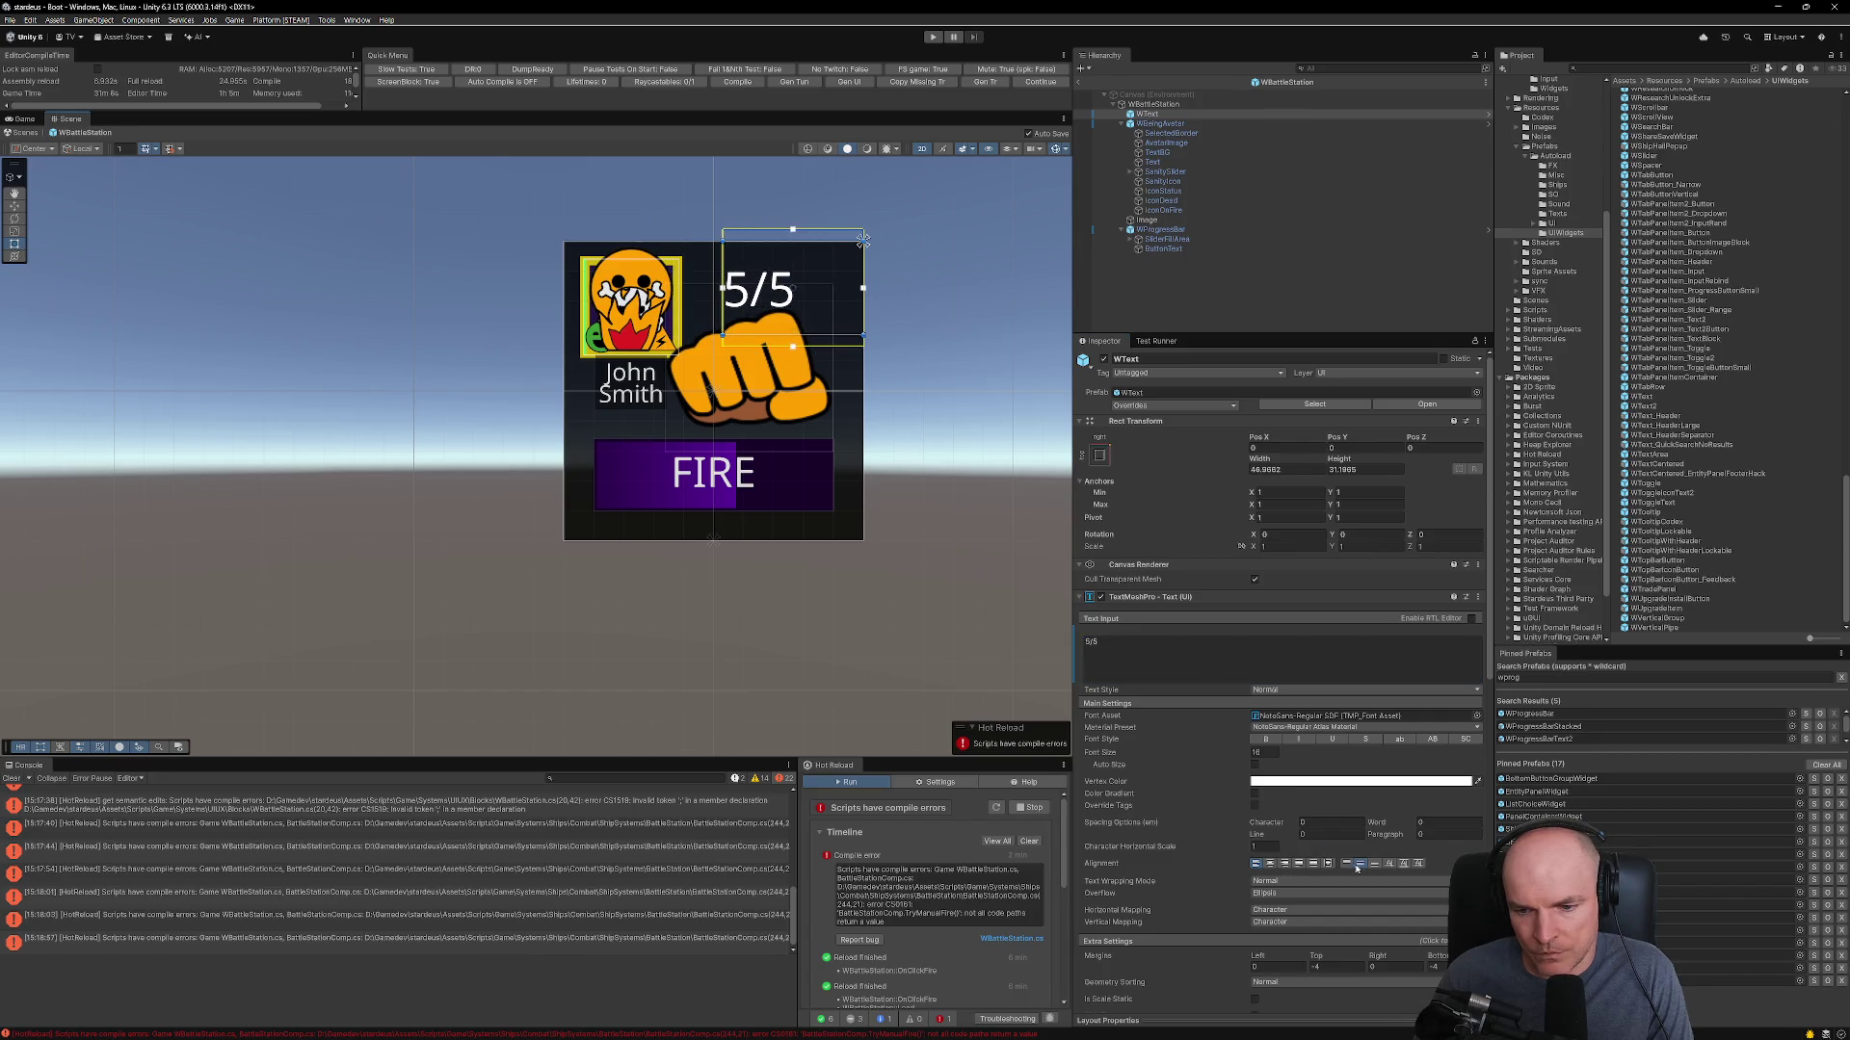
Align the 5/5 text right and top, then nudge it slightly left and down.
left_click(1286, 866)
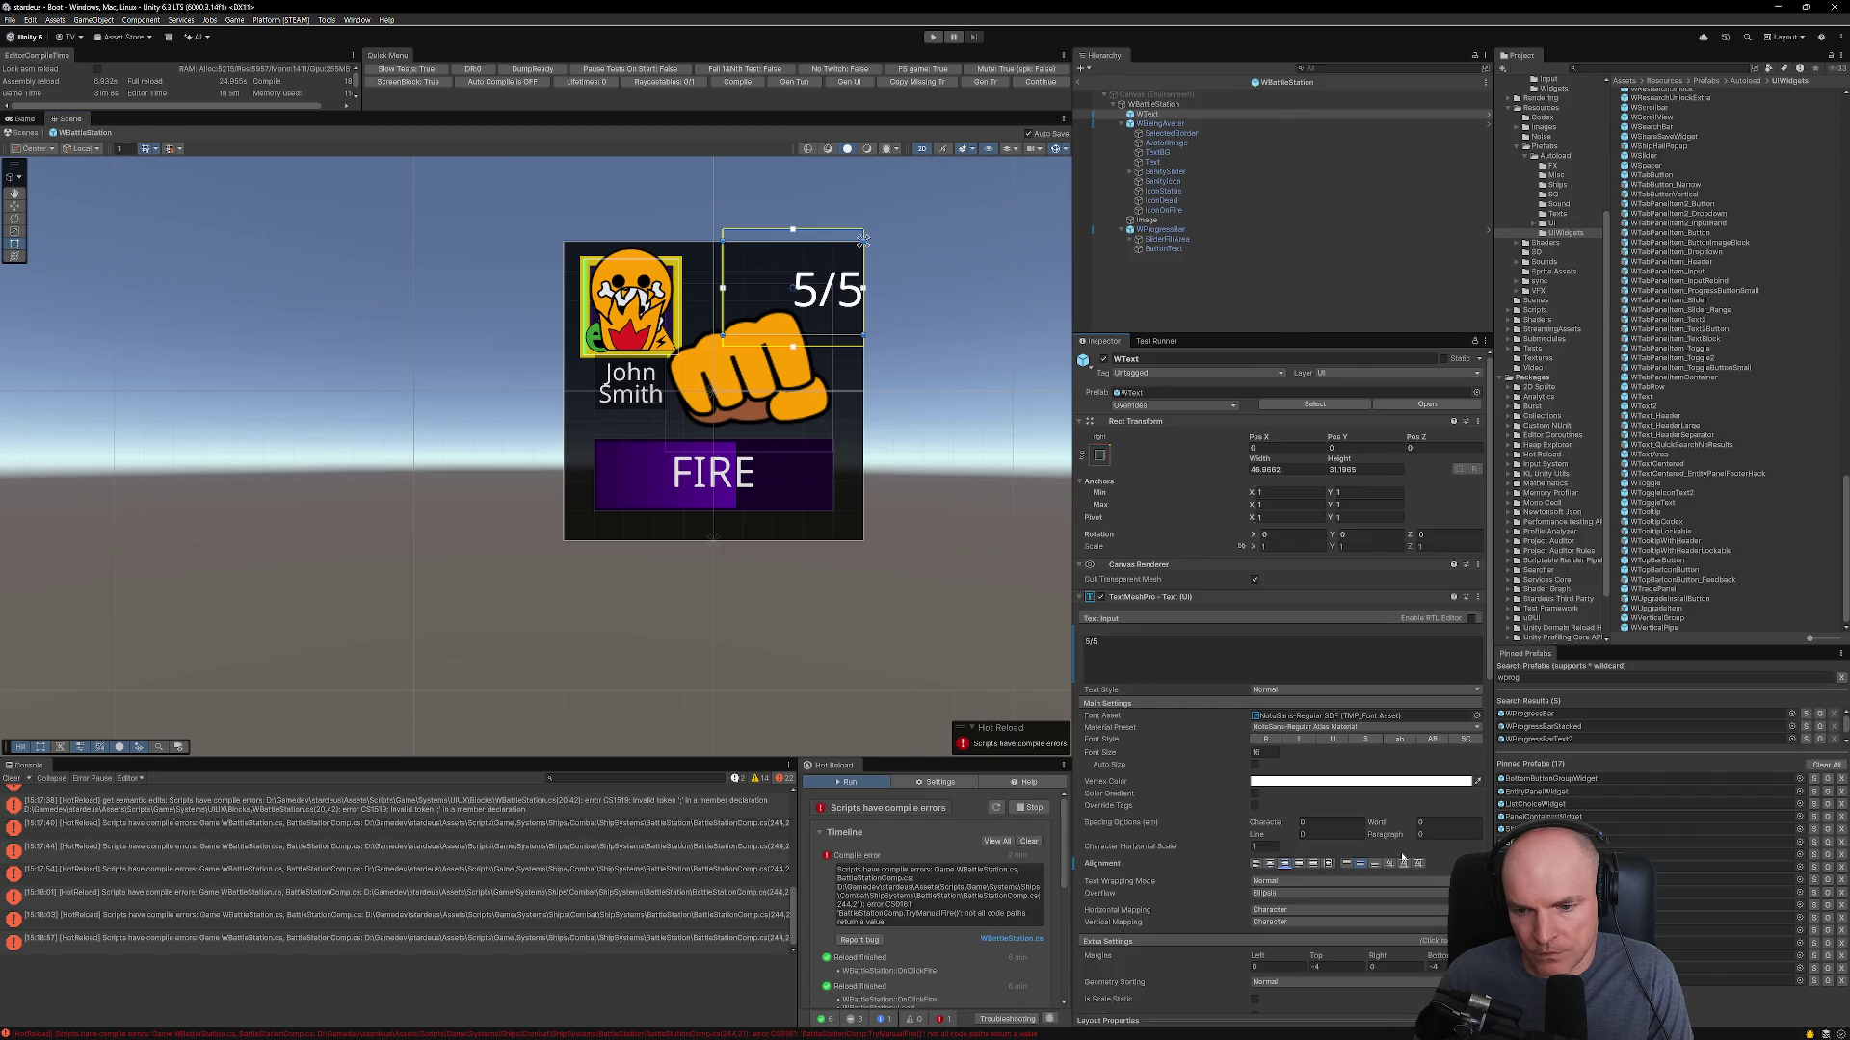
left_click(1346, 865)
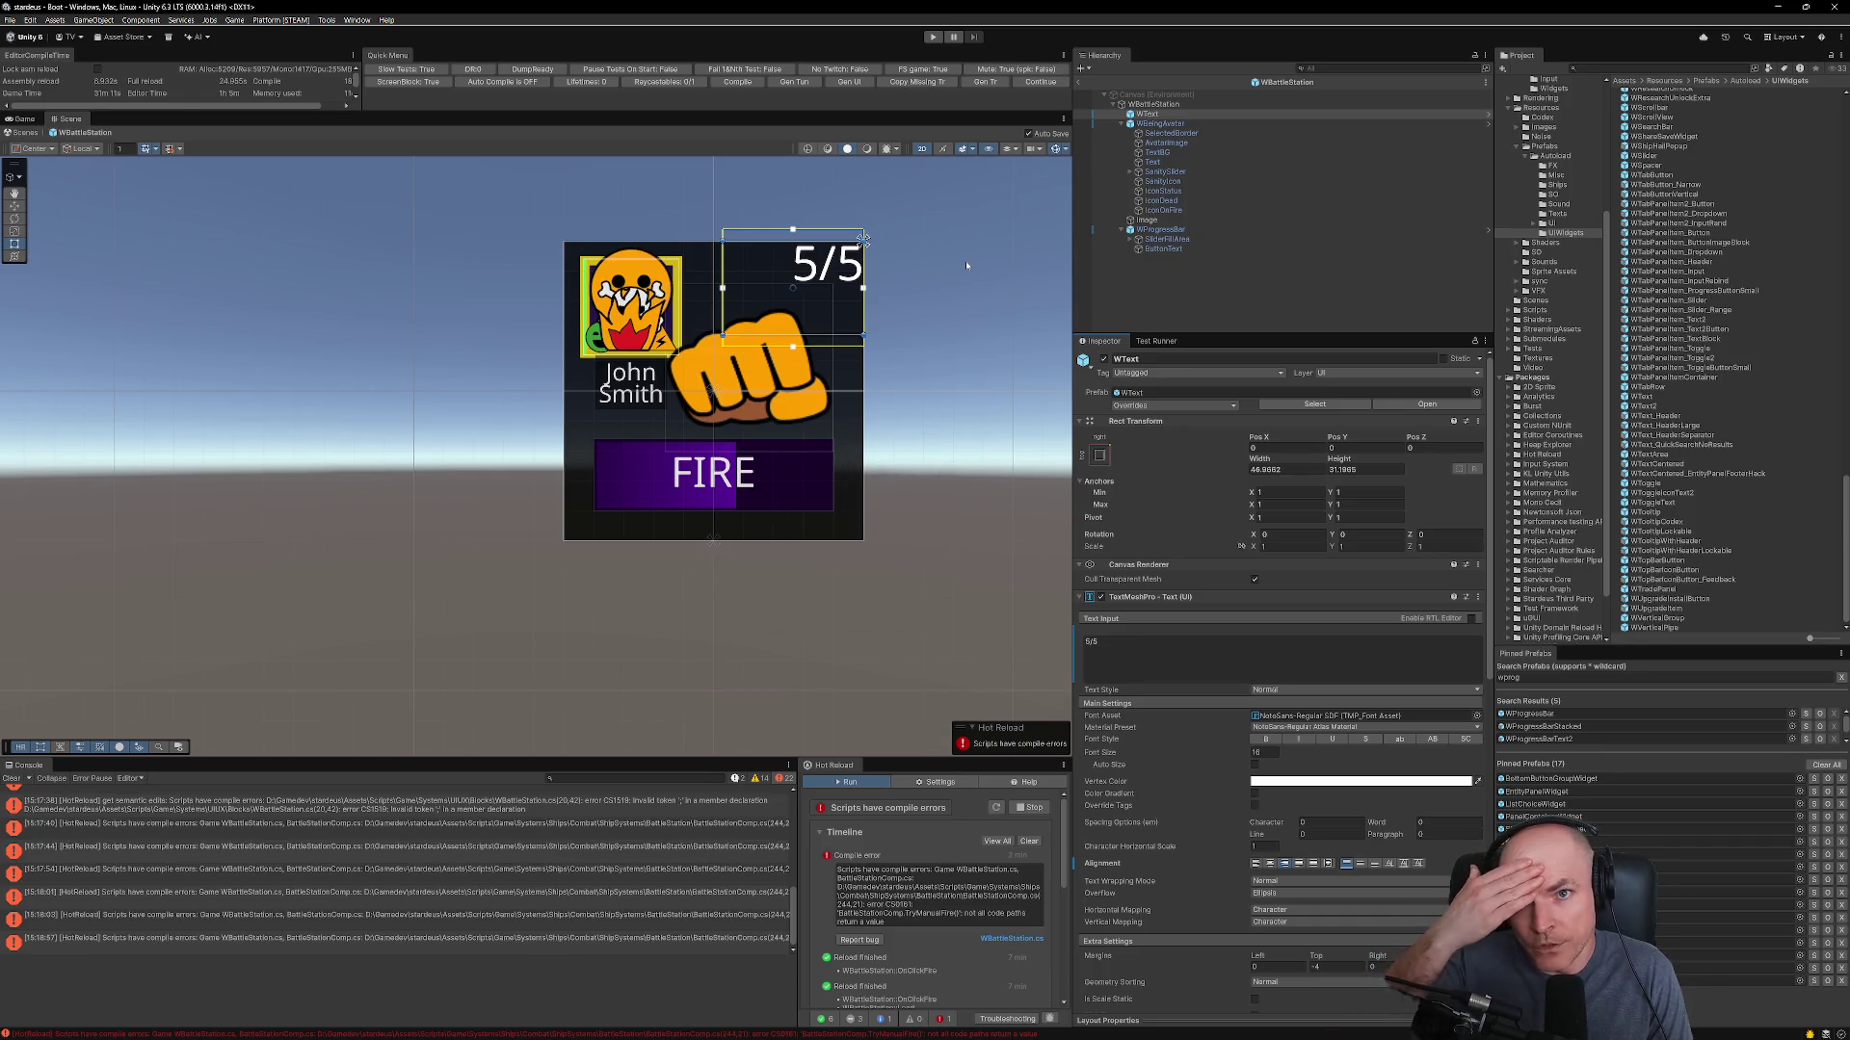
scroll(858, 246, "up", 4)
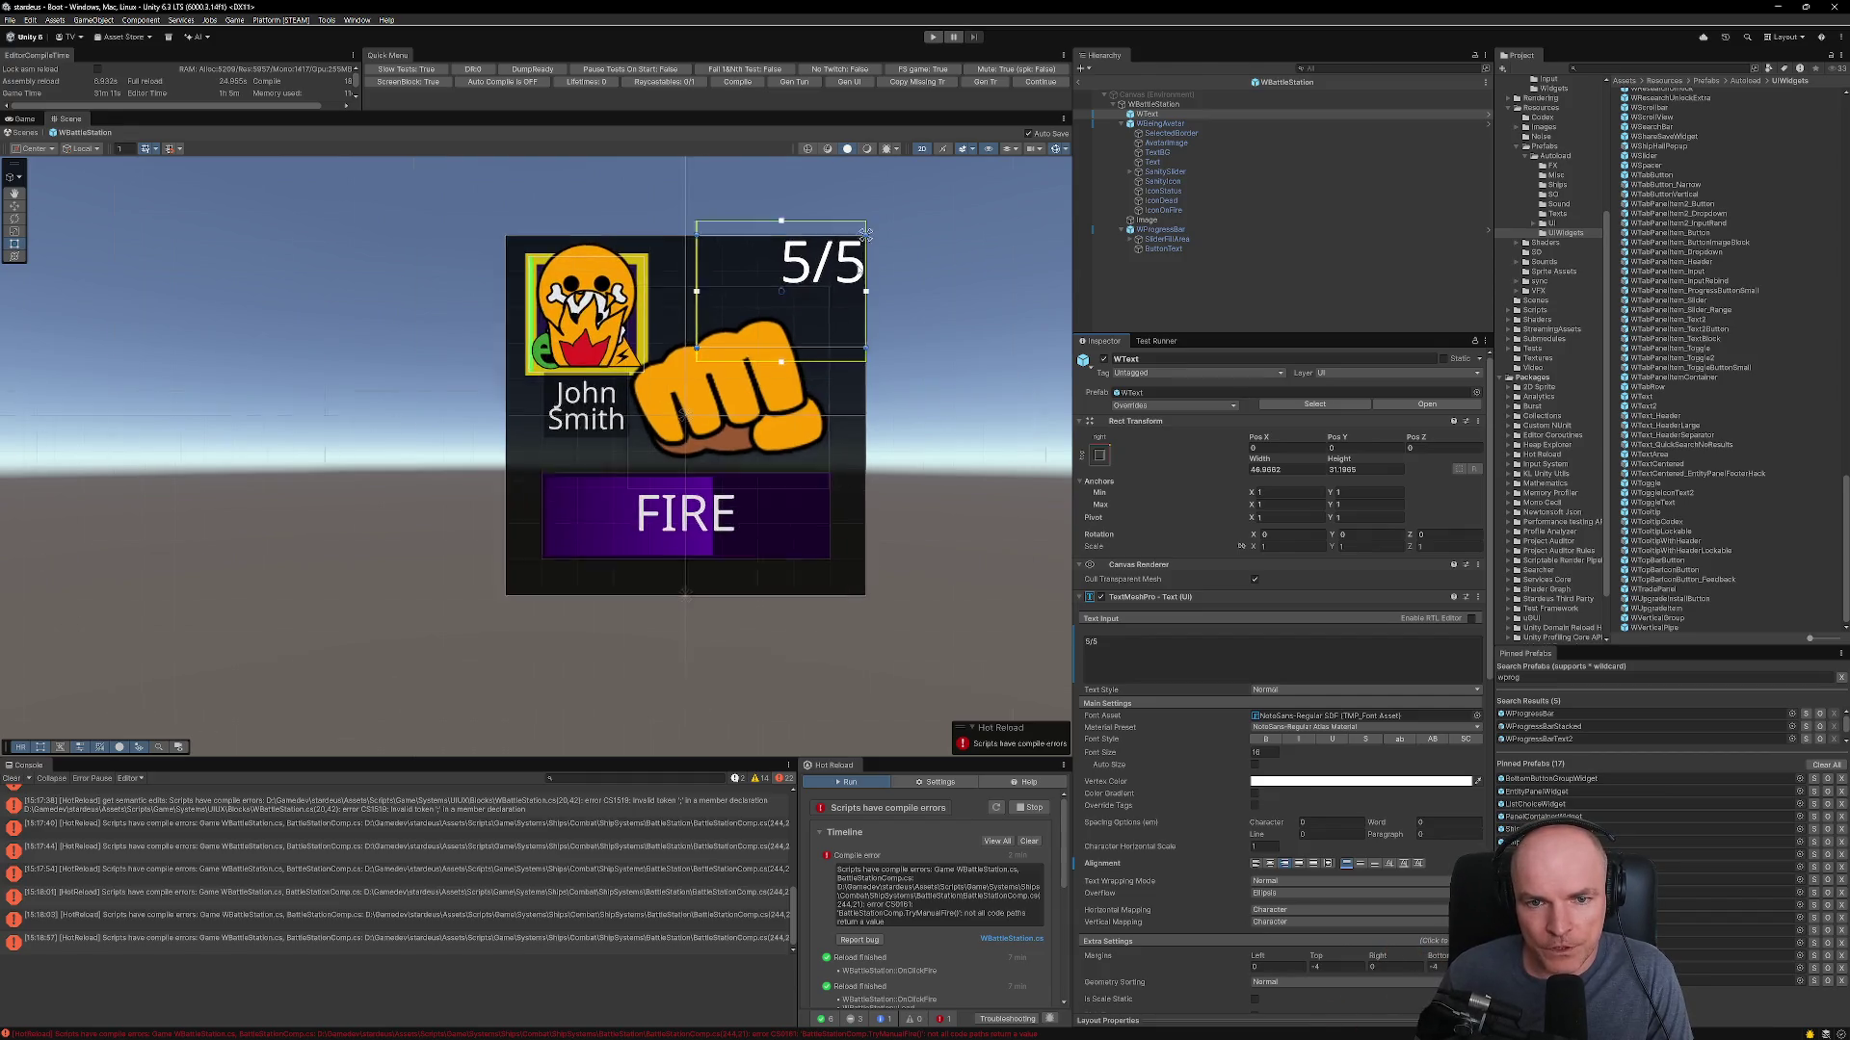
left_click_drag(857, 245, 821, 275)
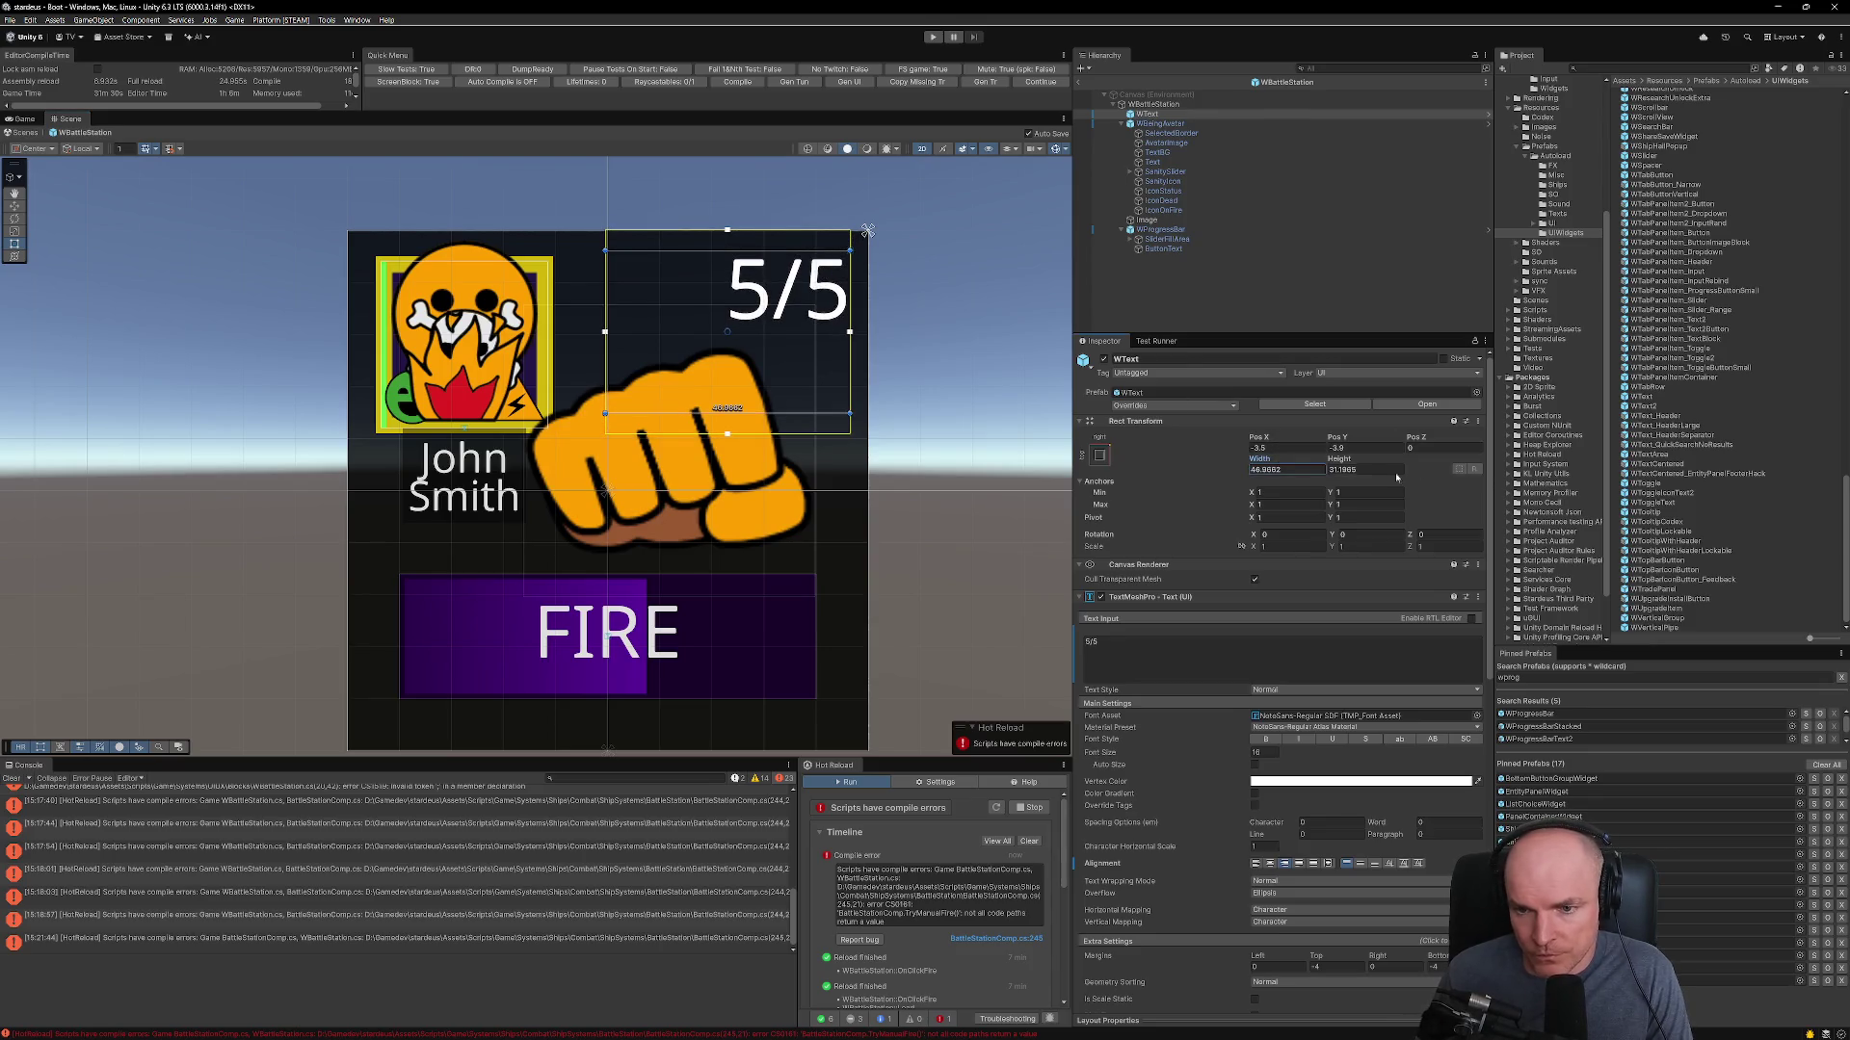
Set the 5/5 text's position to X -4, Y -4 with width 50 and height 20.
left_click(1281, 449)
type("-4")
key("Tab")
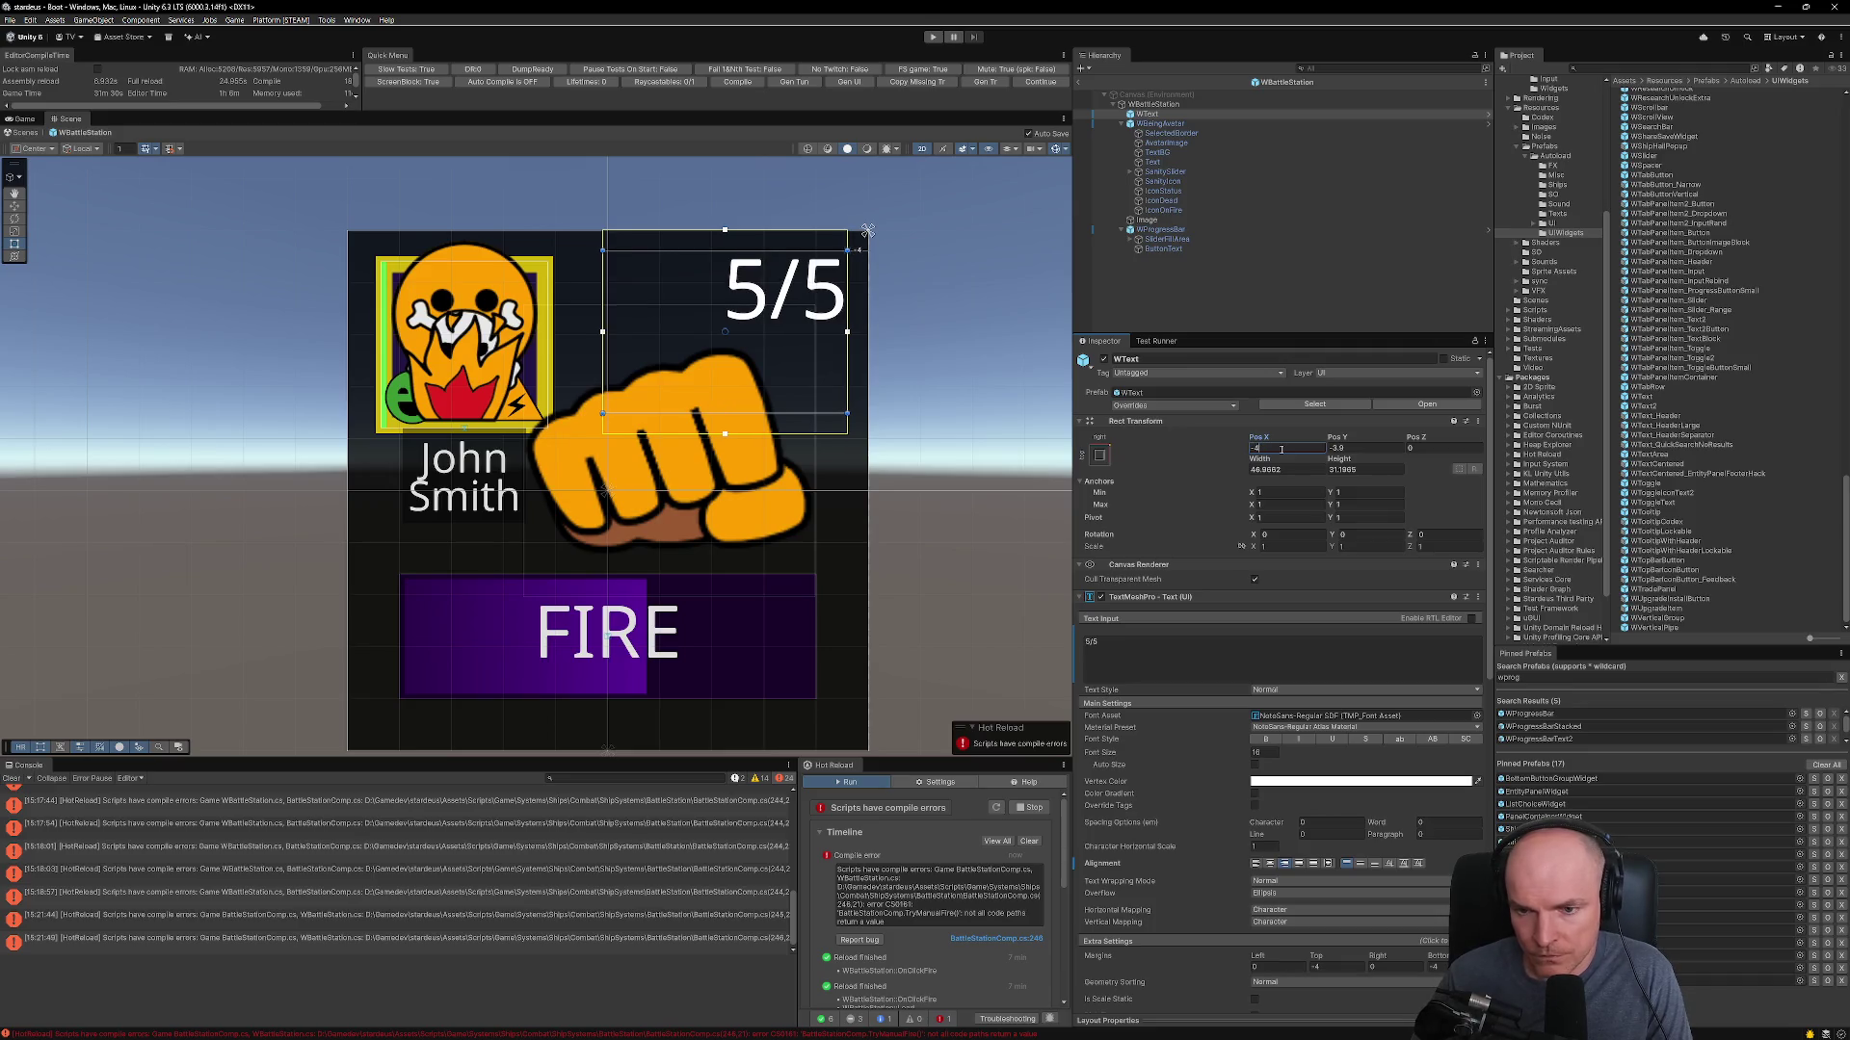
type("-4")
left_click(1281, 469)
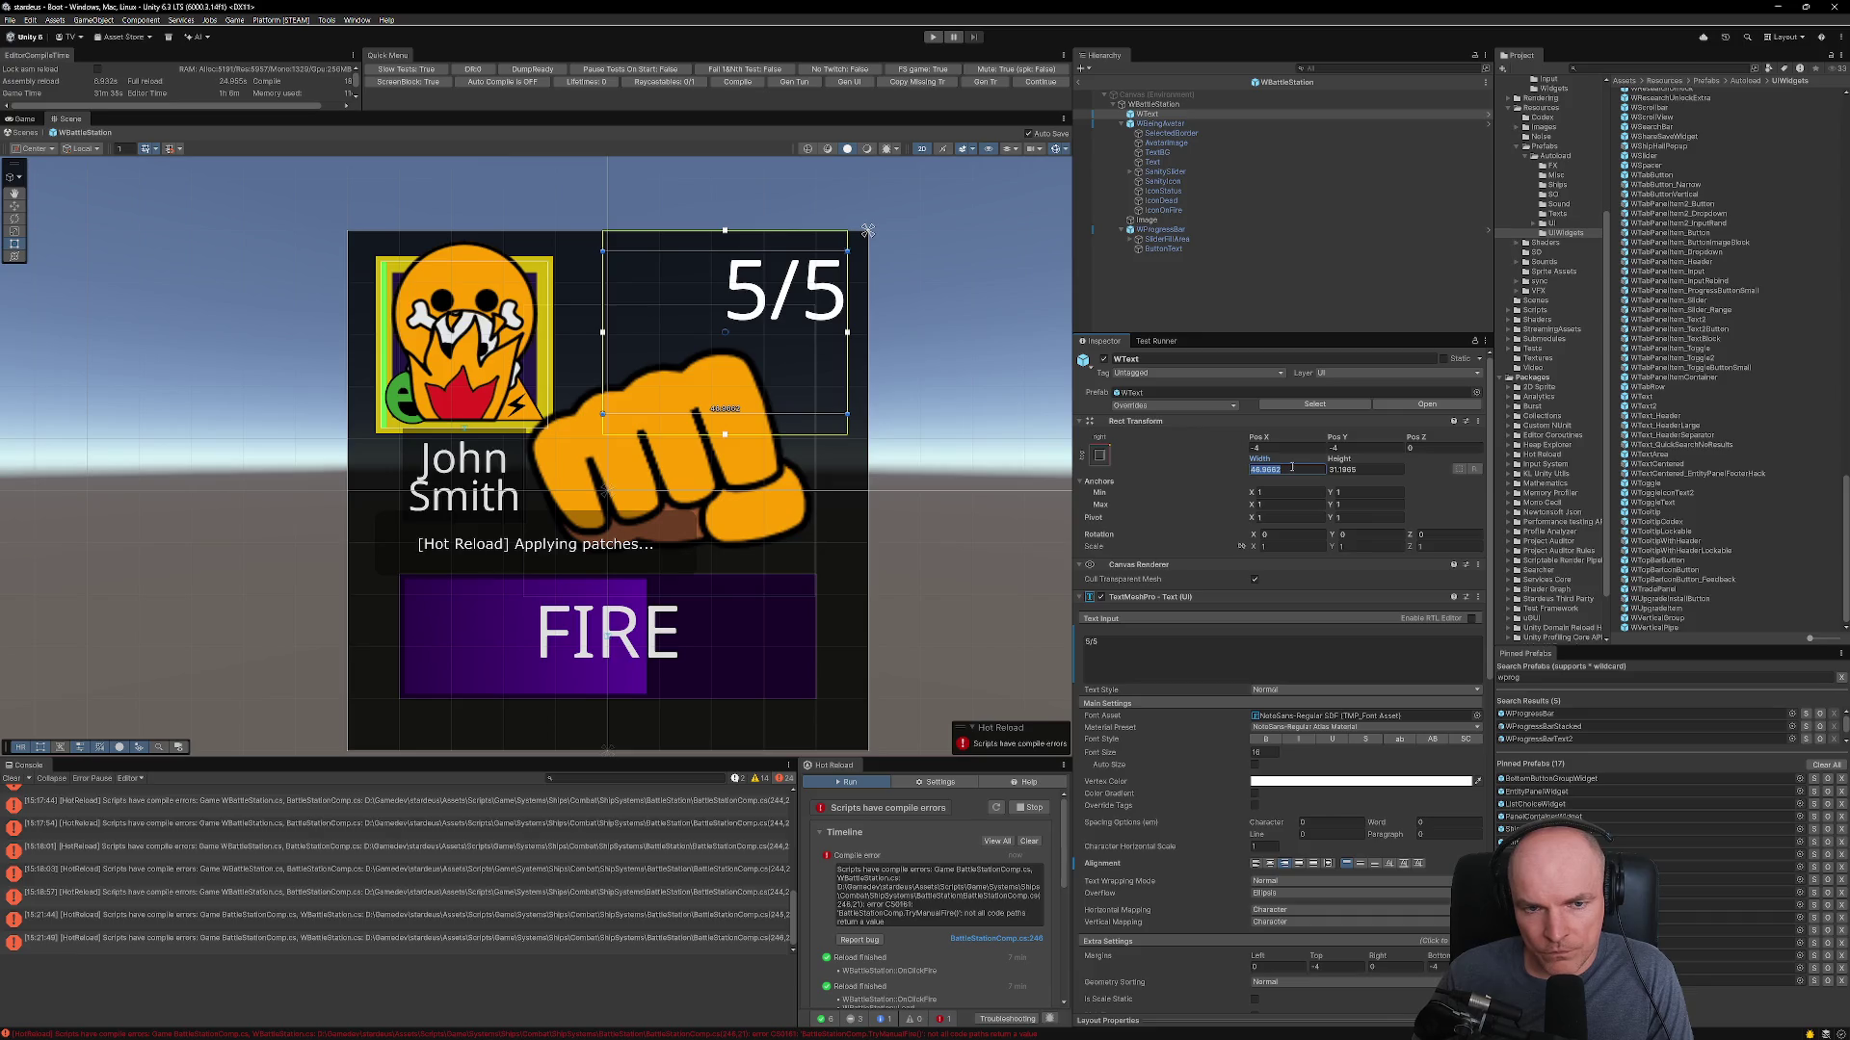
type("50")
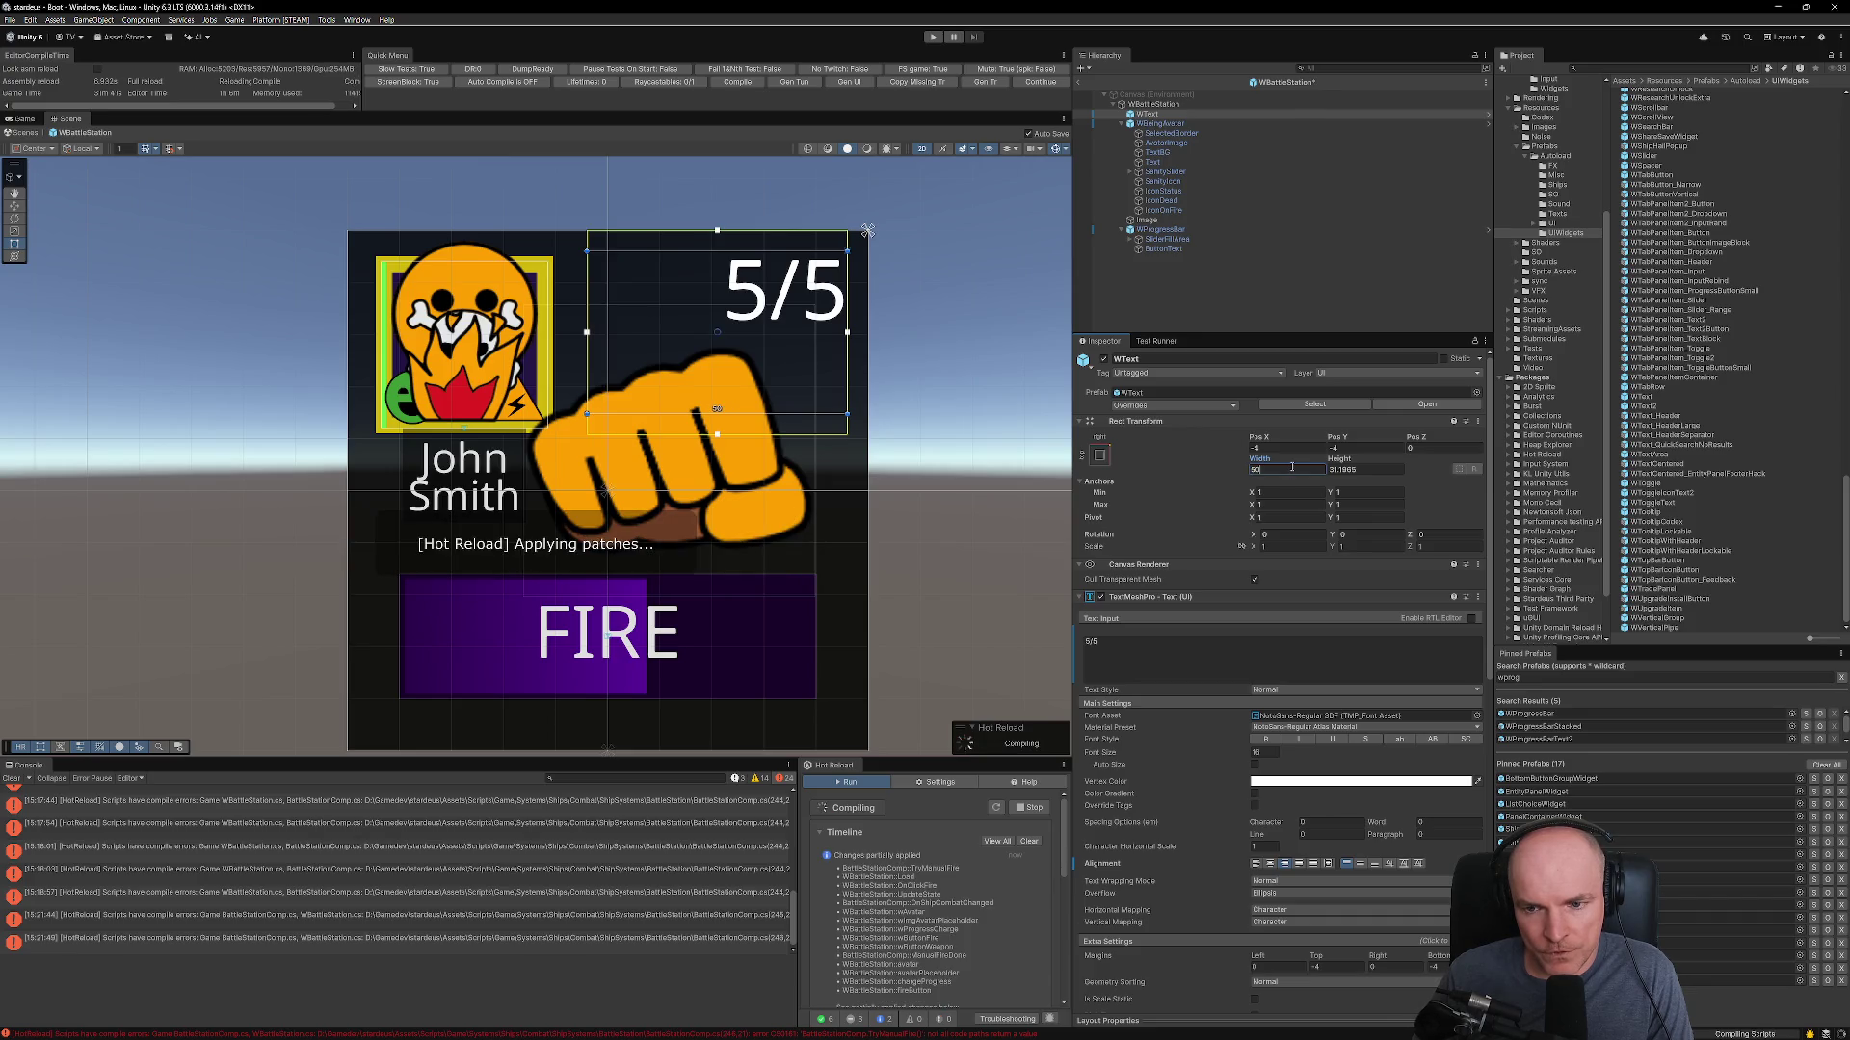
left_click(1366, 473)
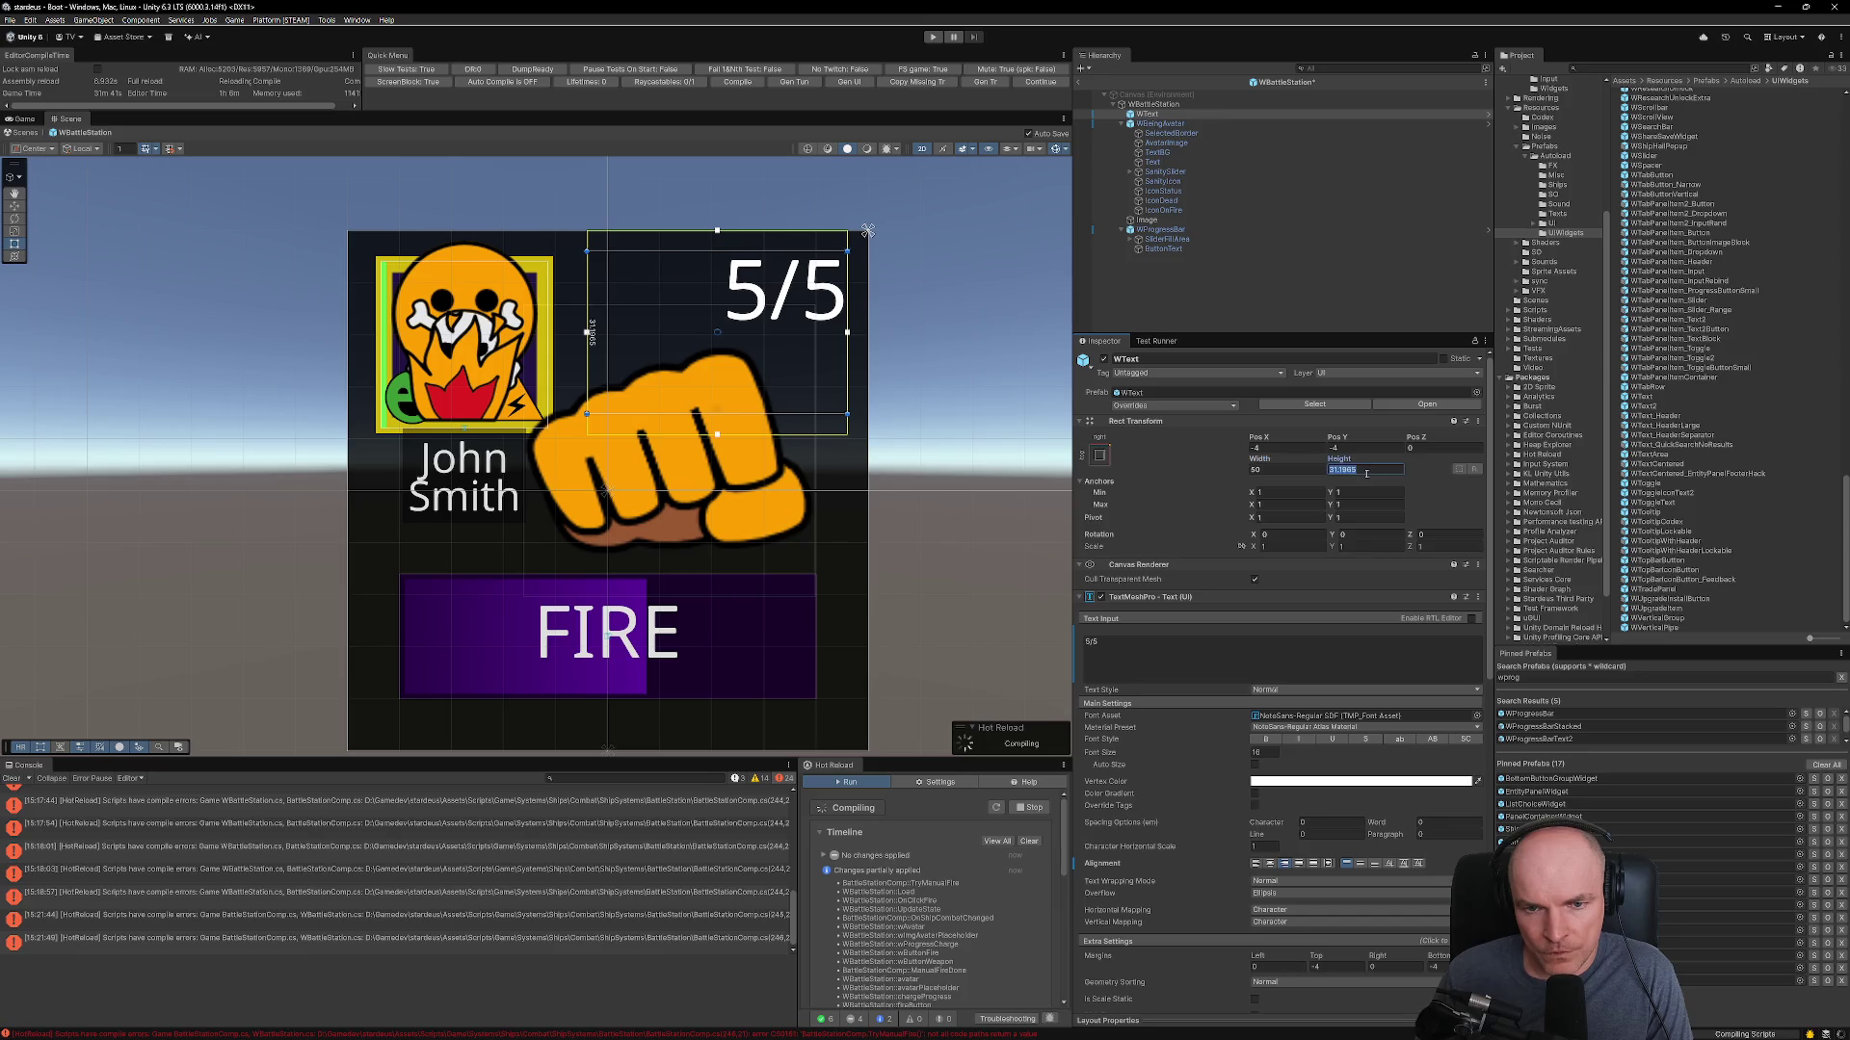
type("24")
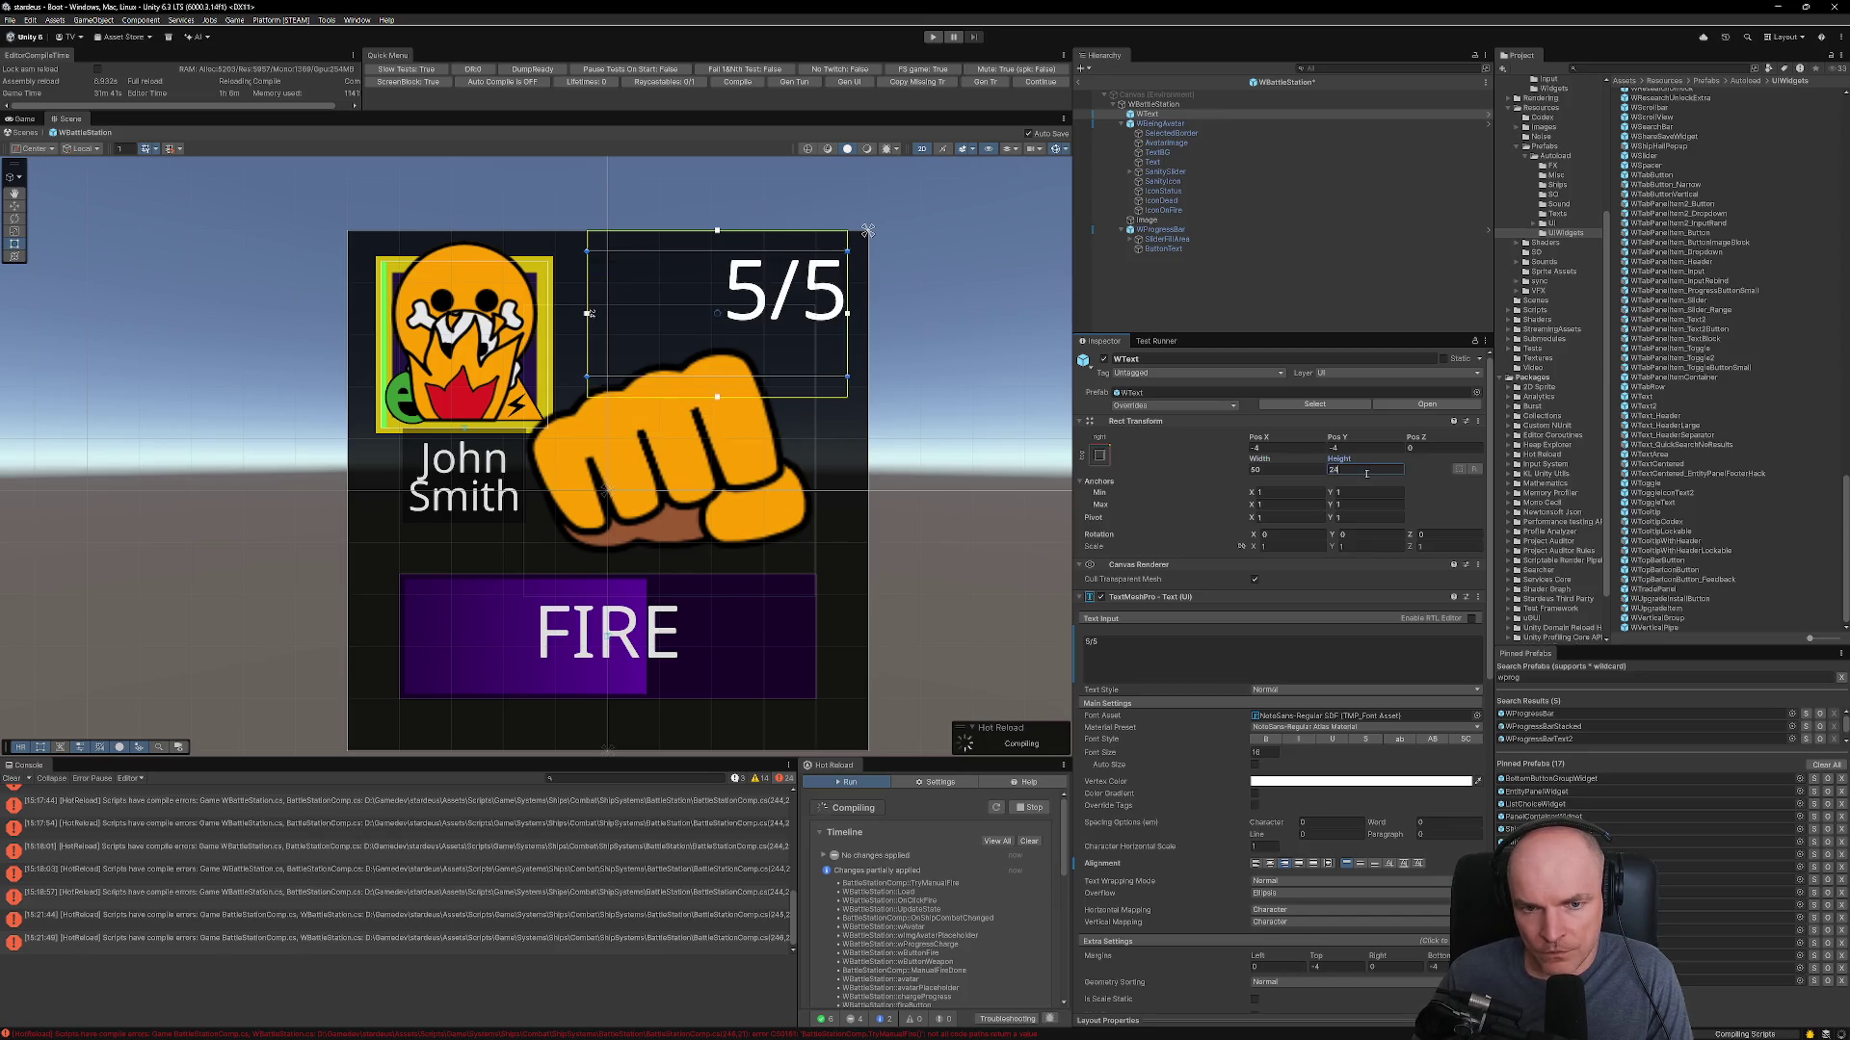
key("BackSpace")
type("0")
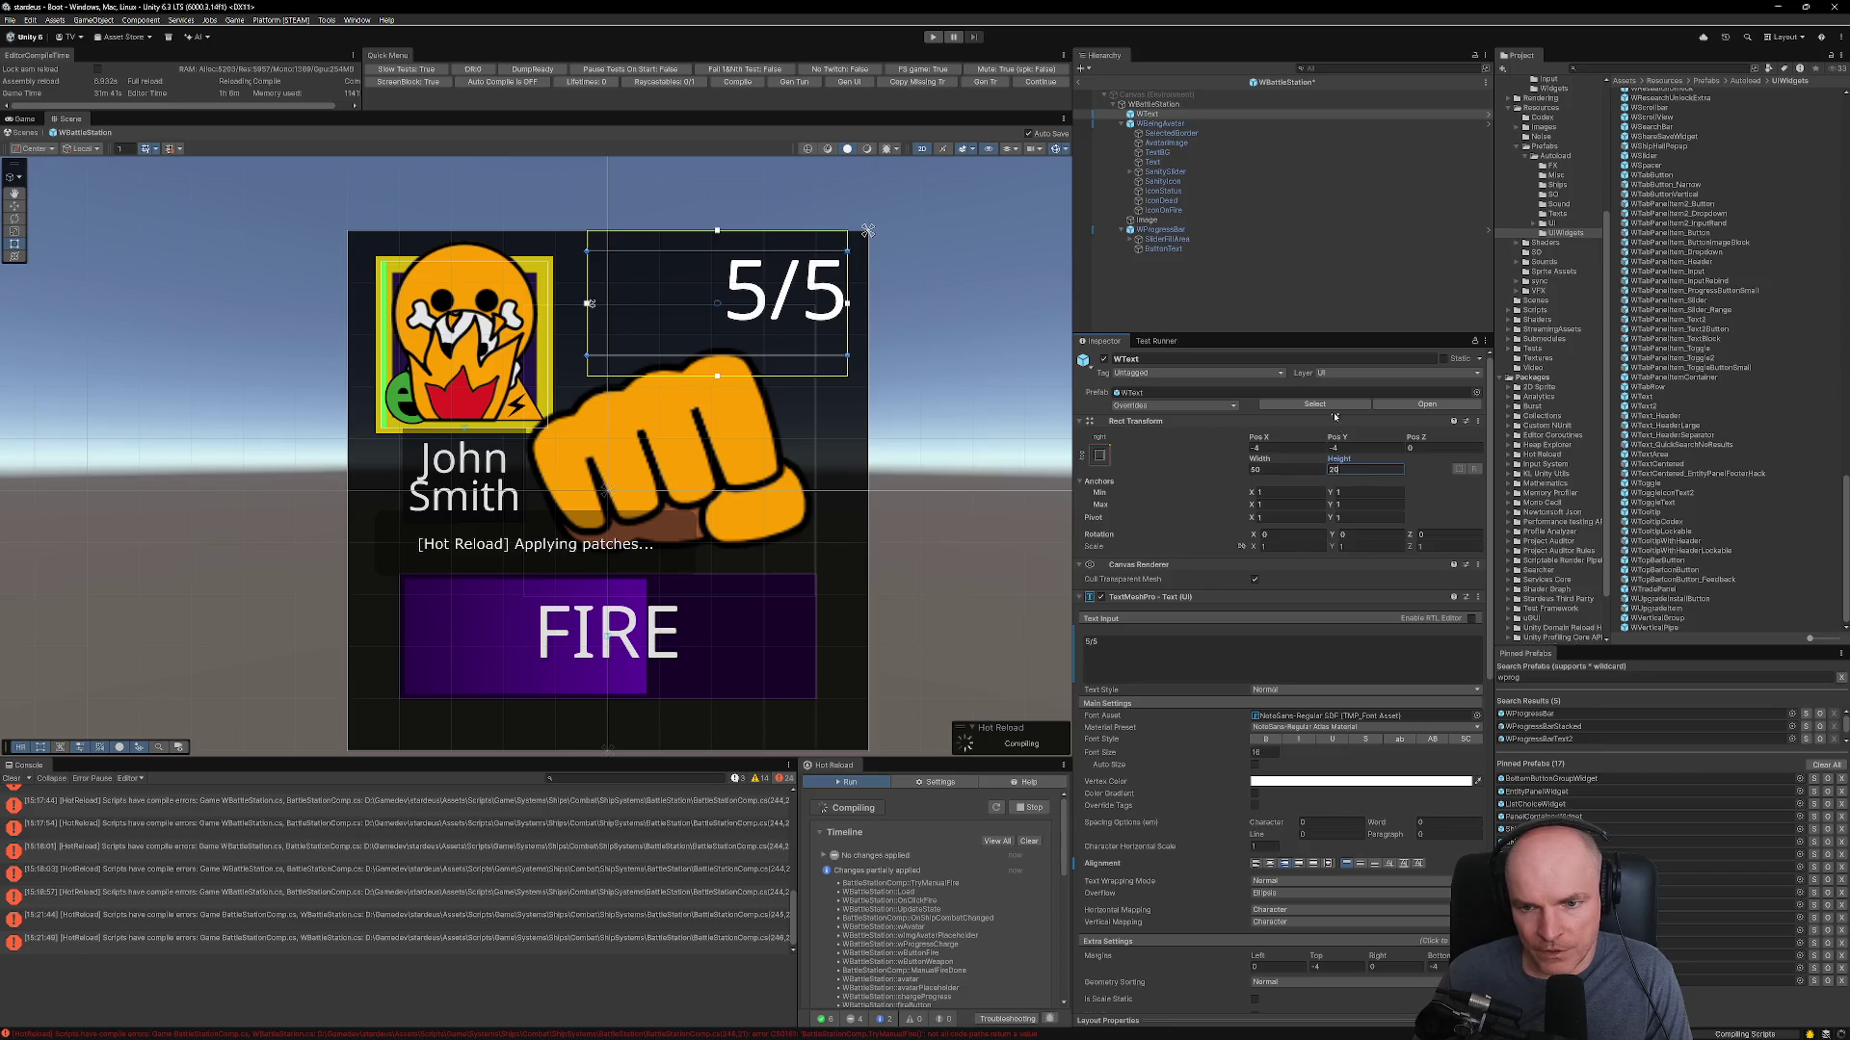
scroll(1291, 683, "down", 3)
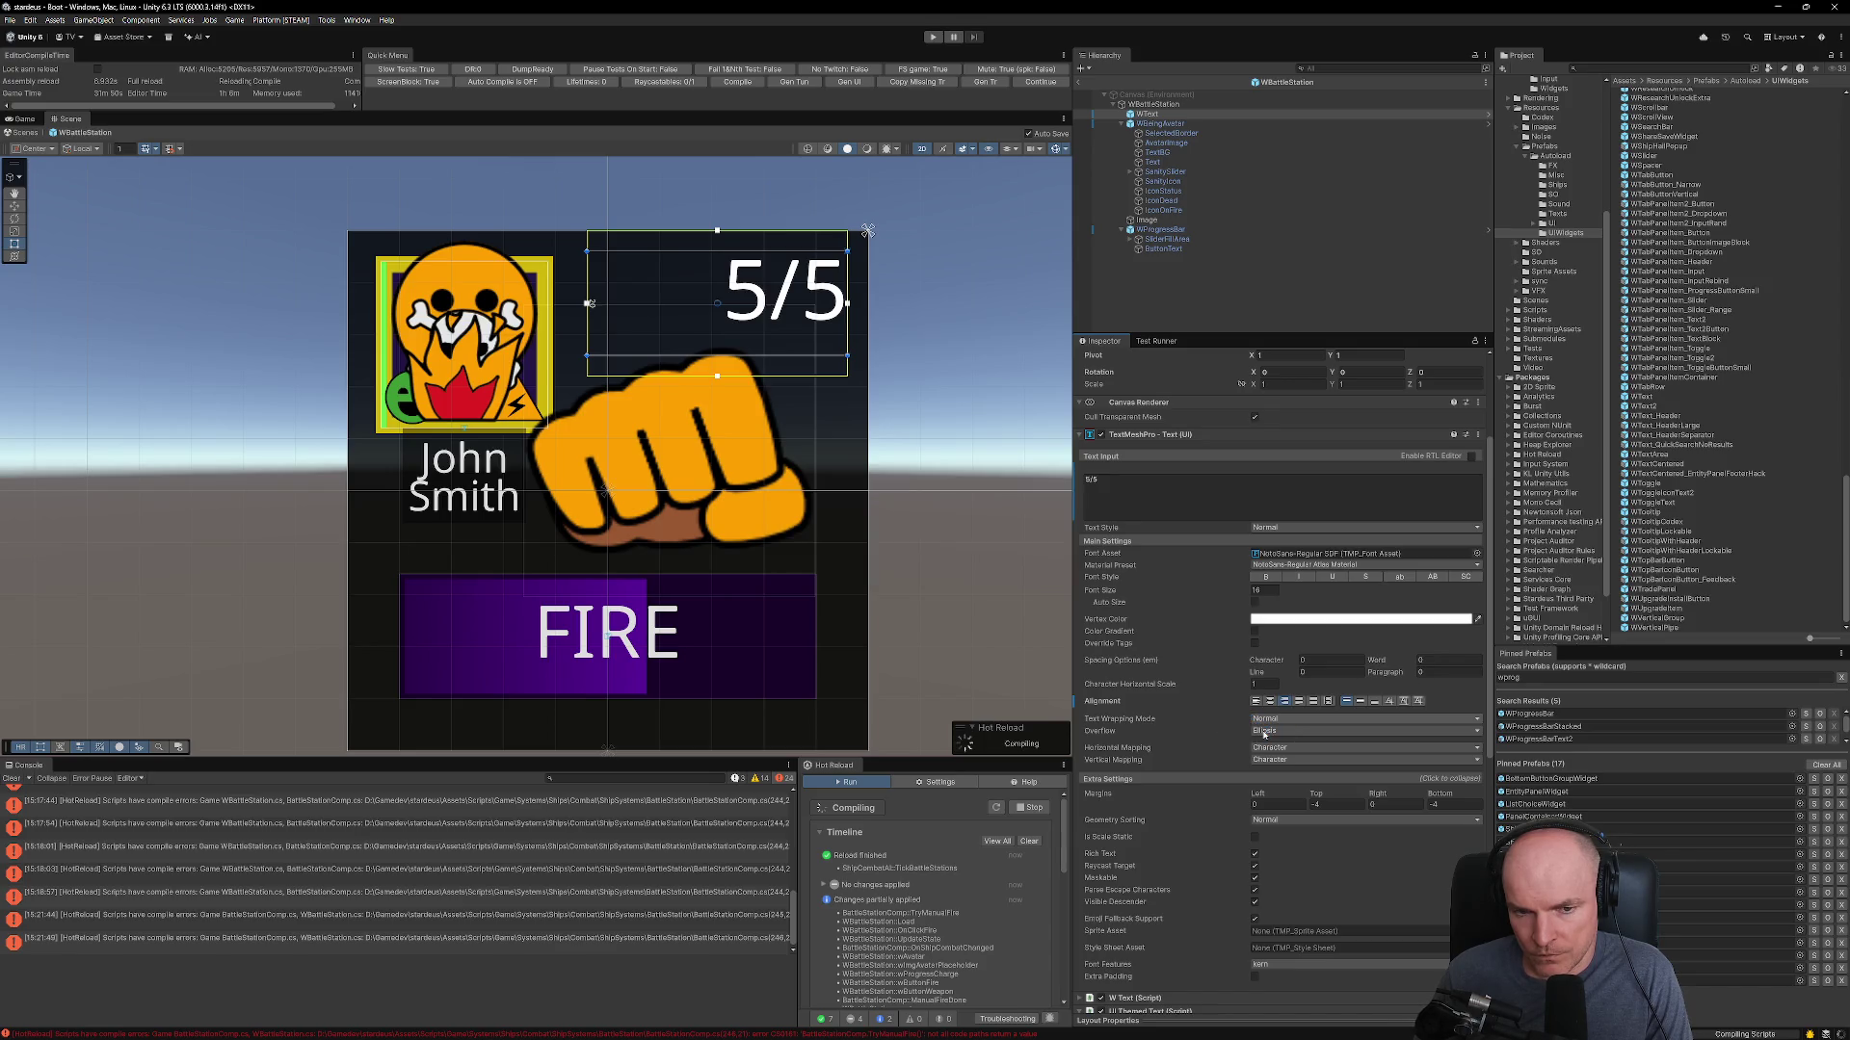
Choose an overflow mode for the 5/5 text and bring up the Figma station mockup.
left_click(1268, 734)
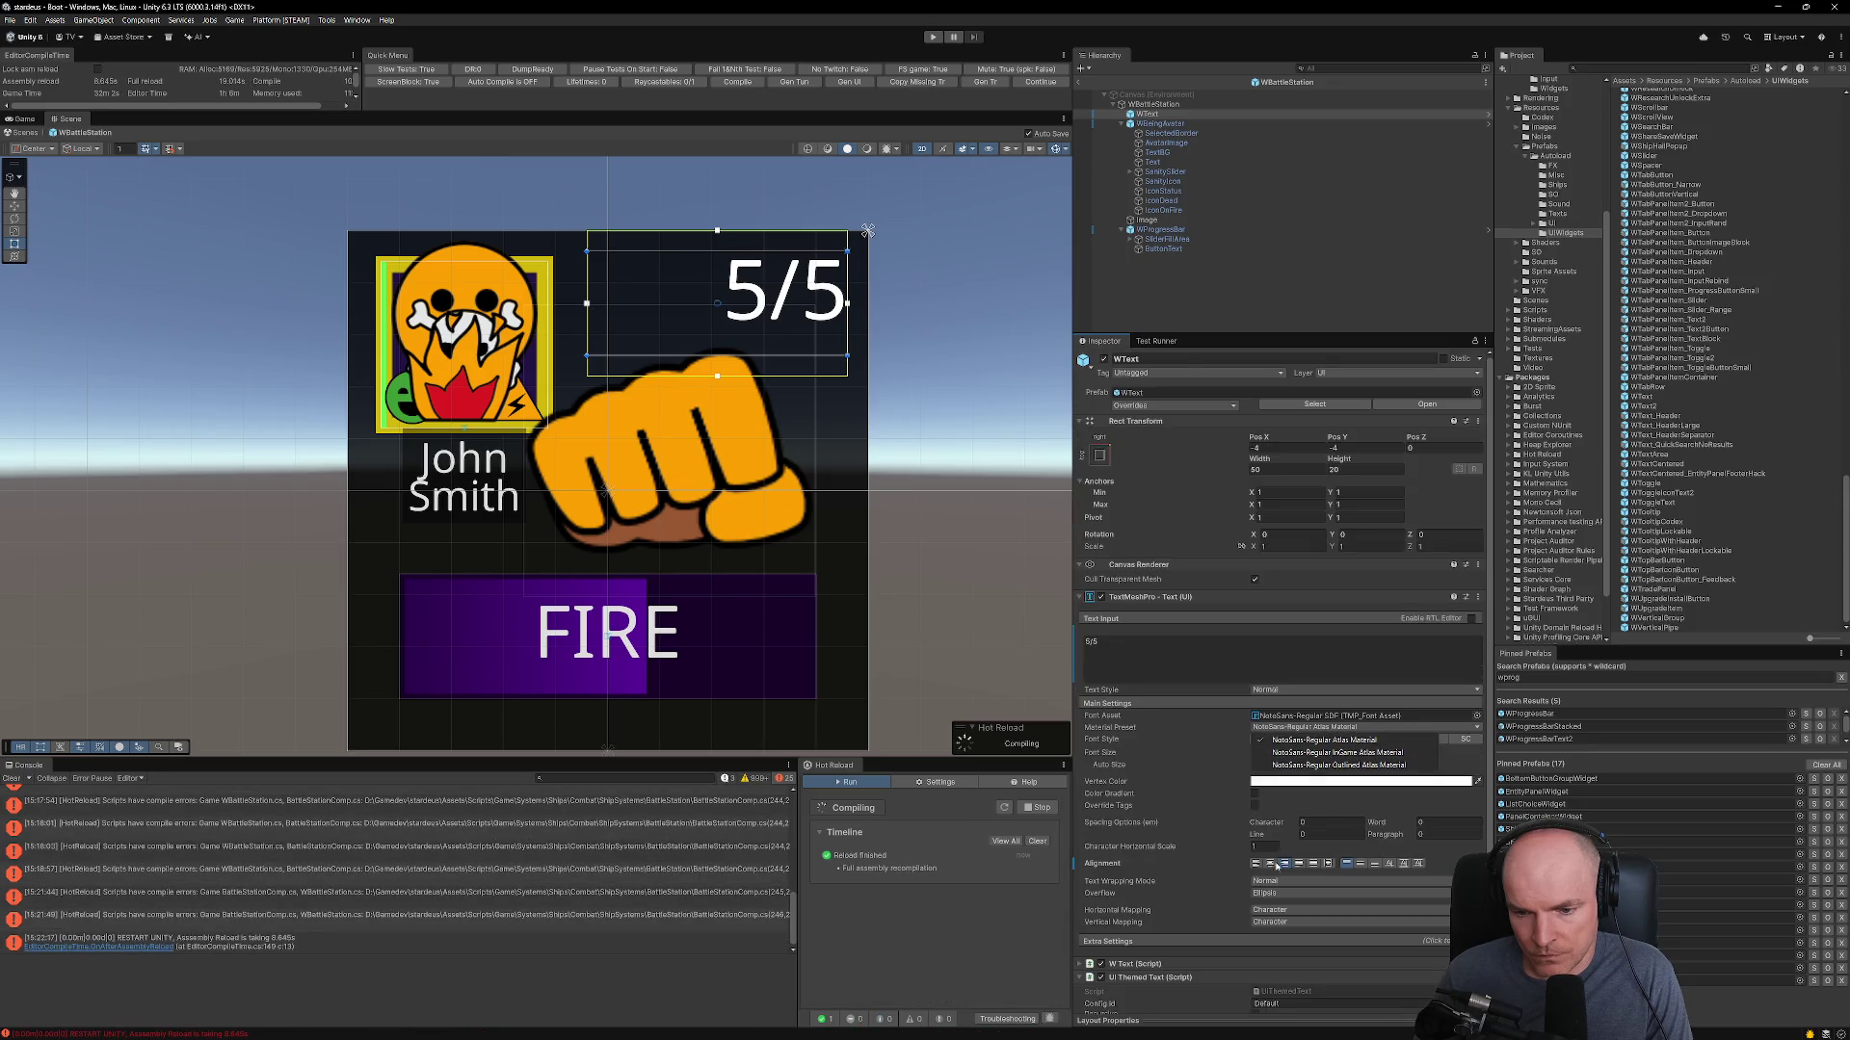
left_click(1291, 887)
left_click(1272, 894)
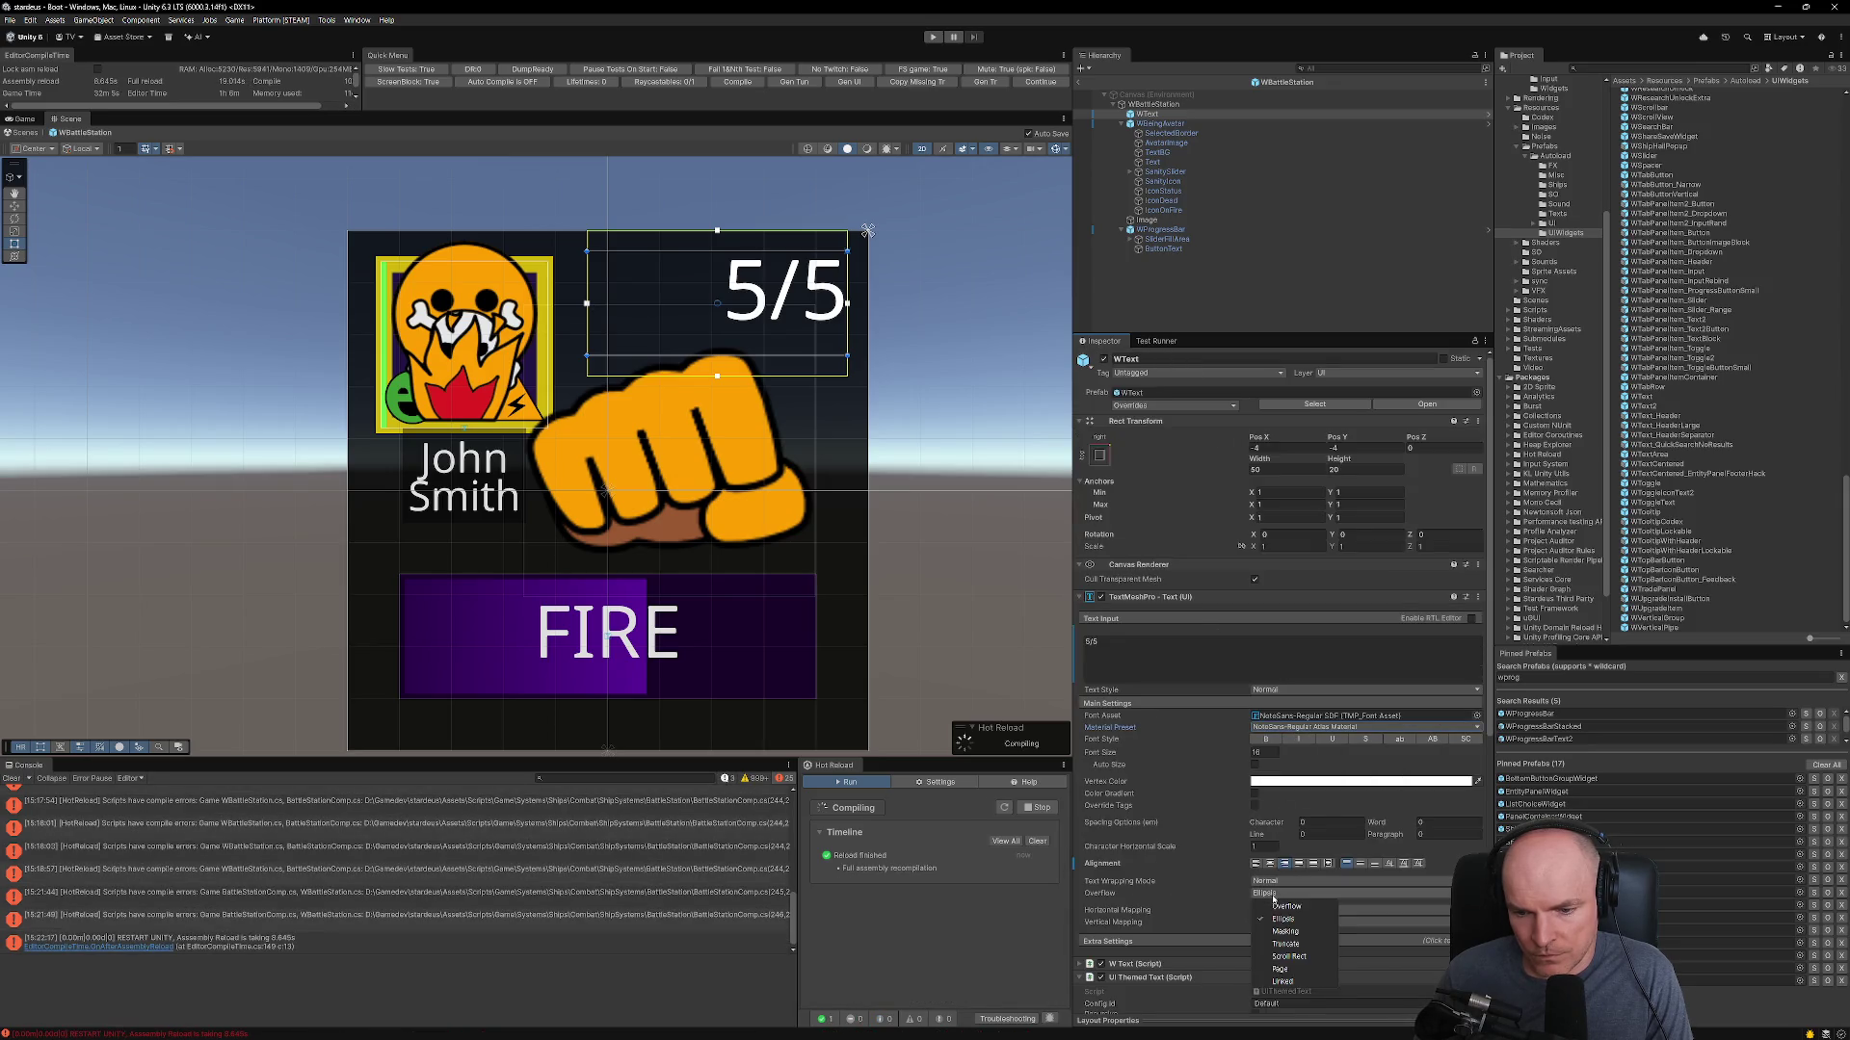
left_click(1285, 914)
key("alt+Tab")
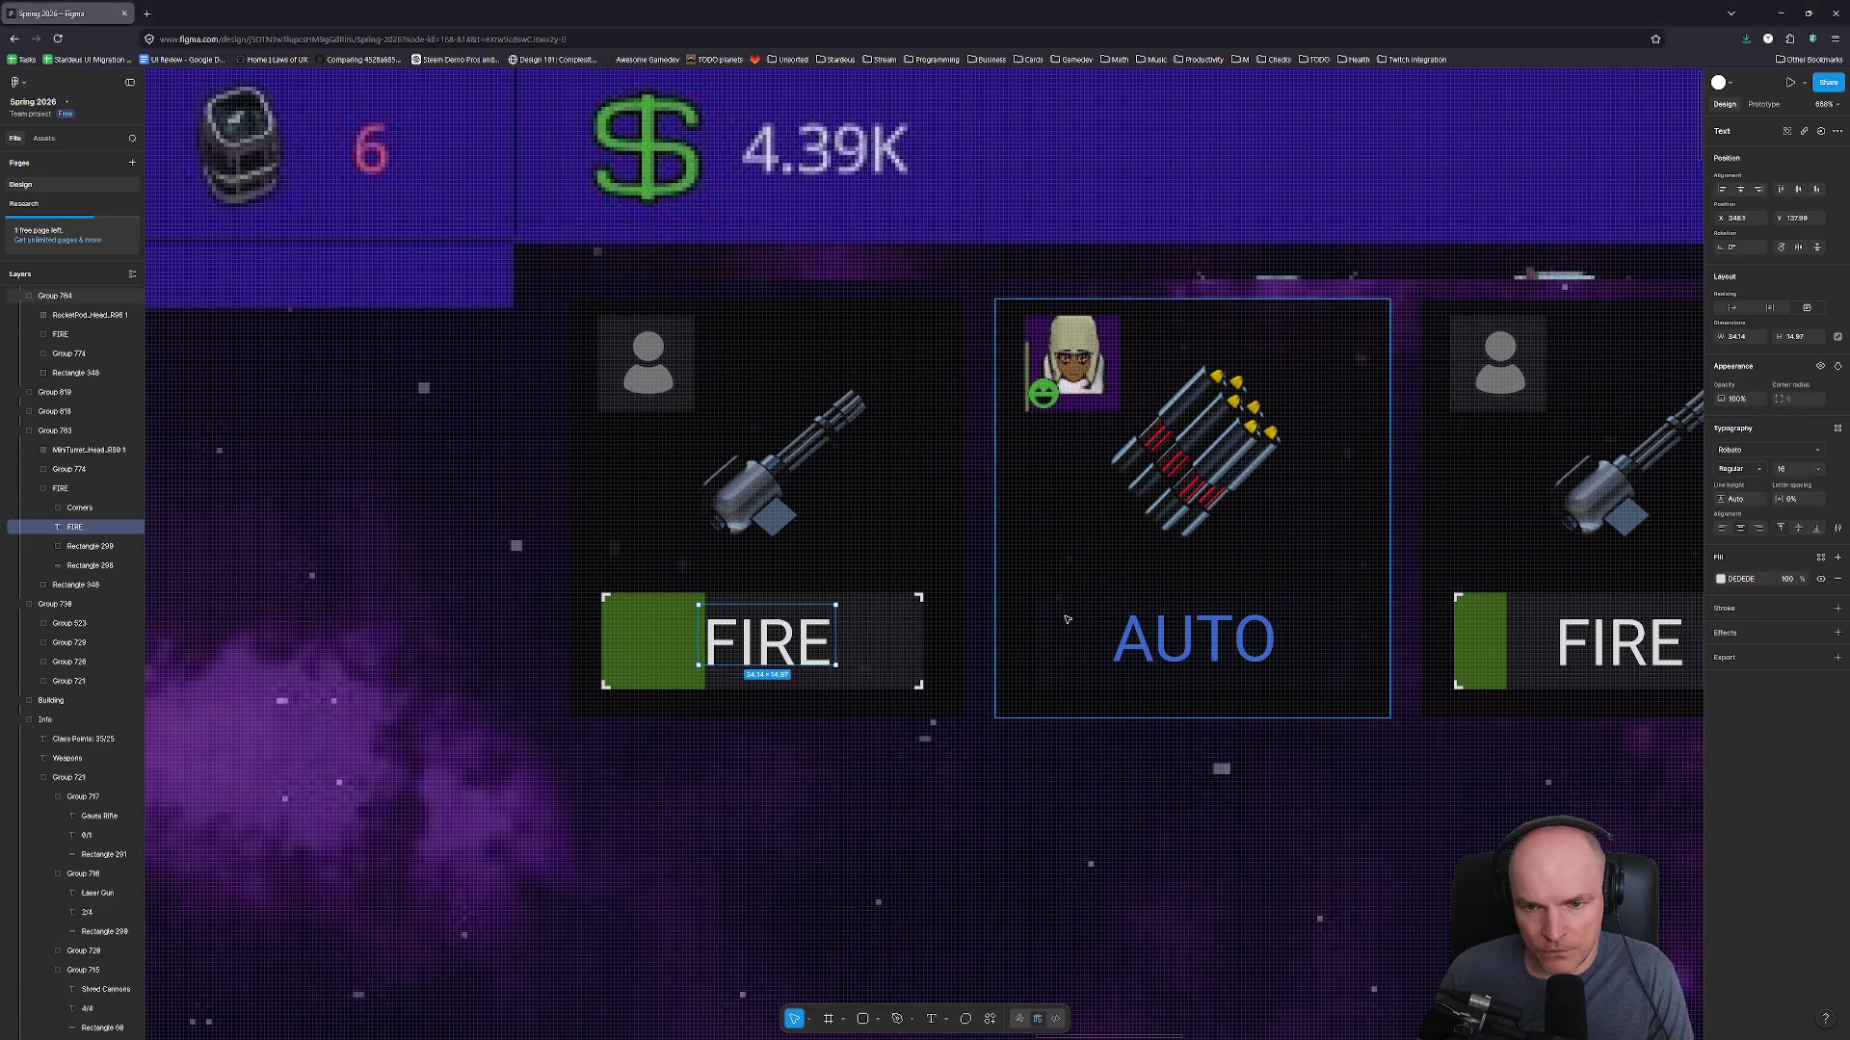
Open BattleStationComp.cs in VS Code and jump to the TryManualFire method.
key("alt+Tab")
key("alt+Tab")
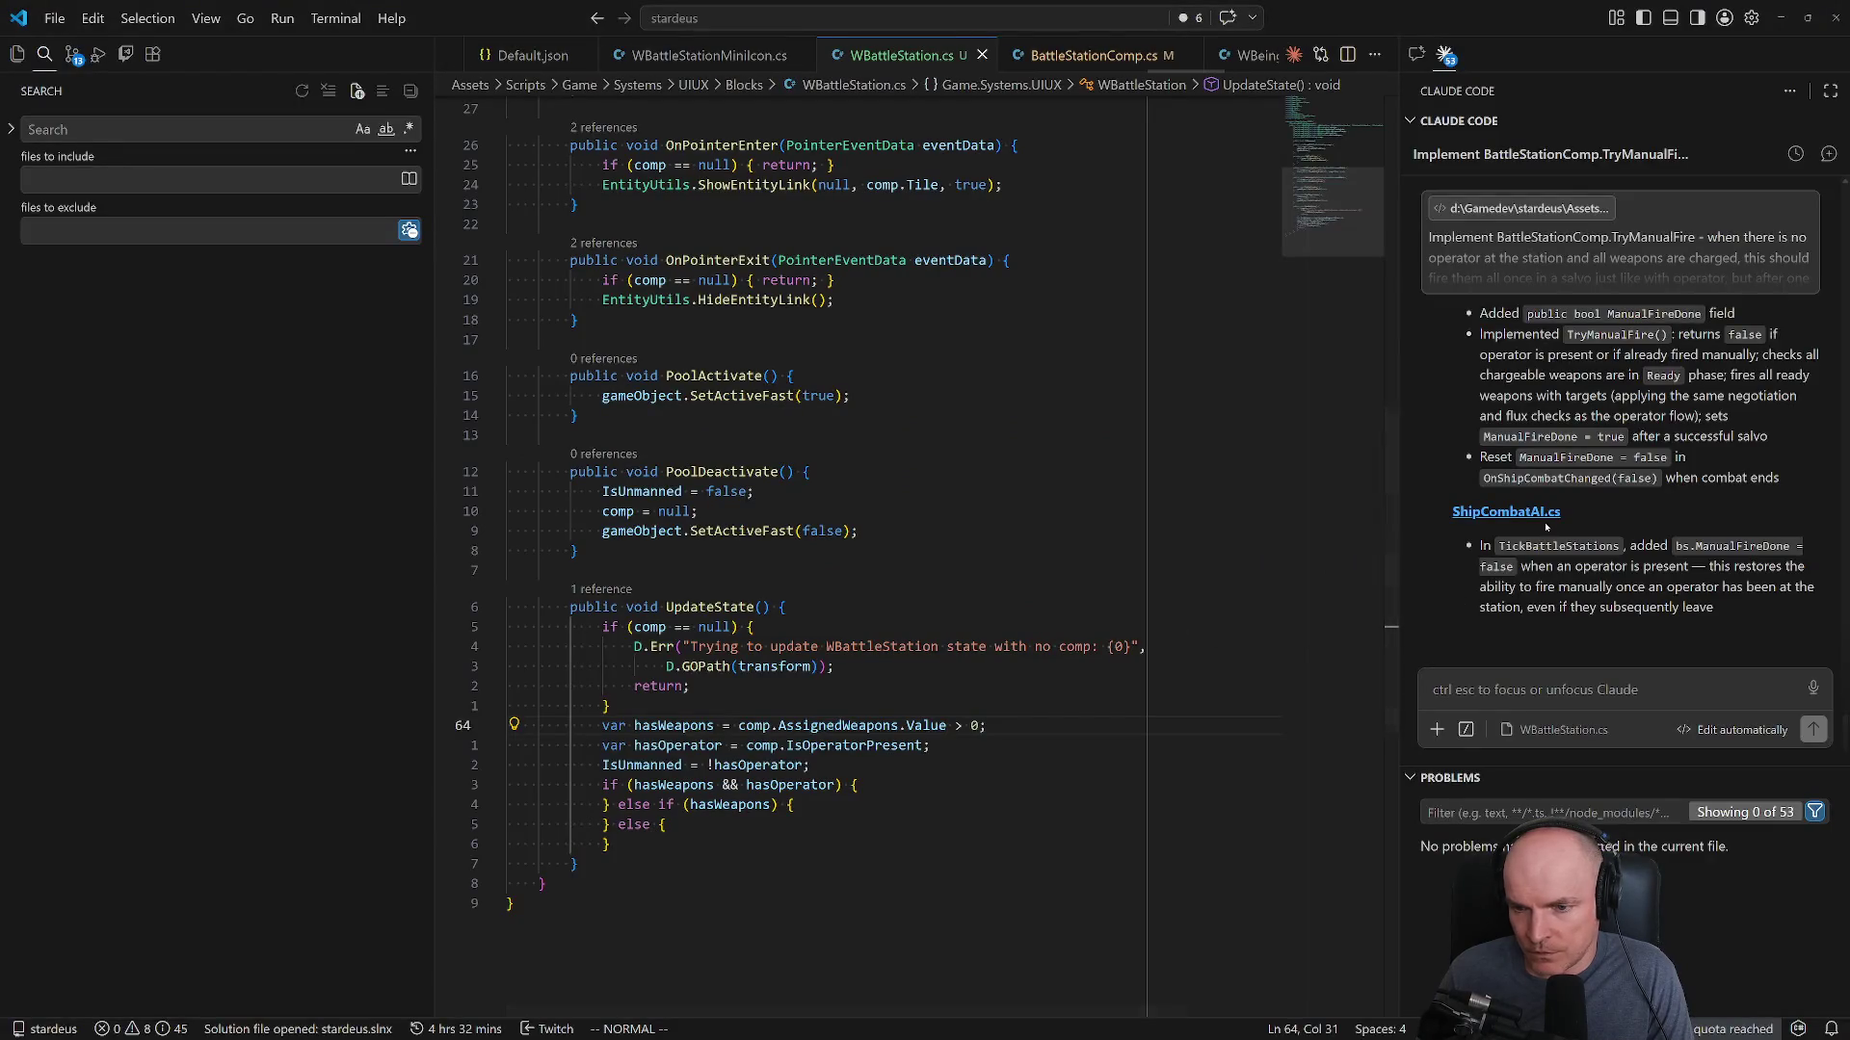
key("1")
key("0")
key("k")
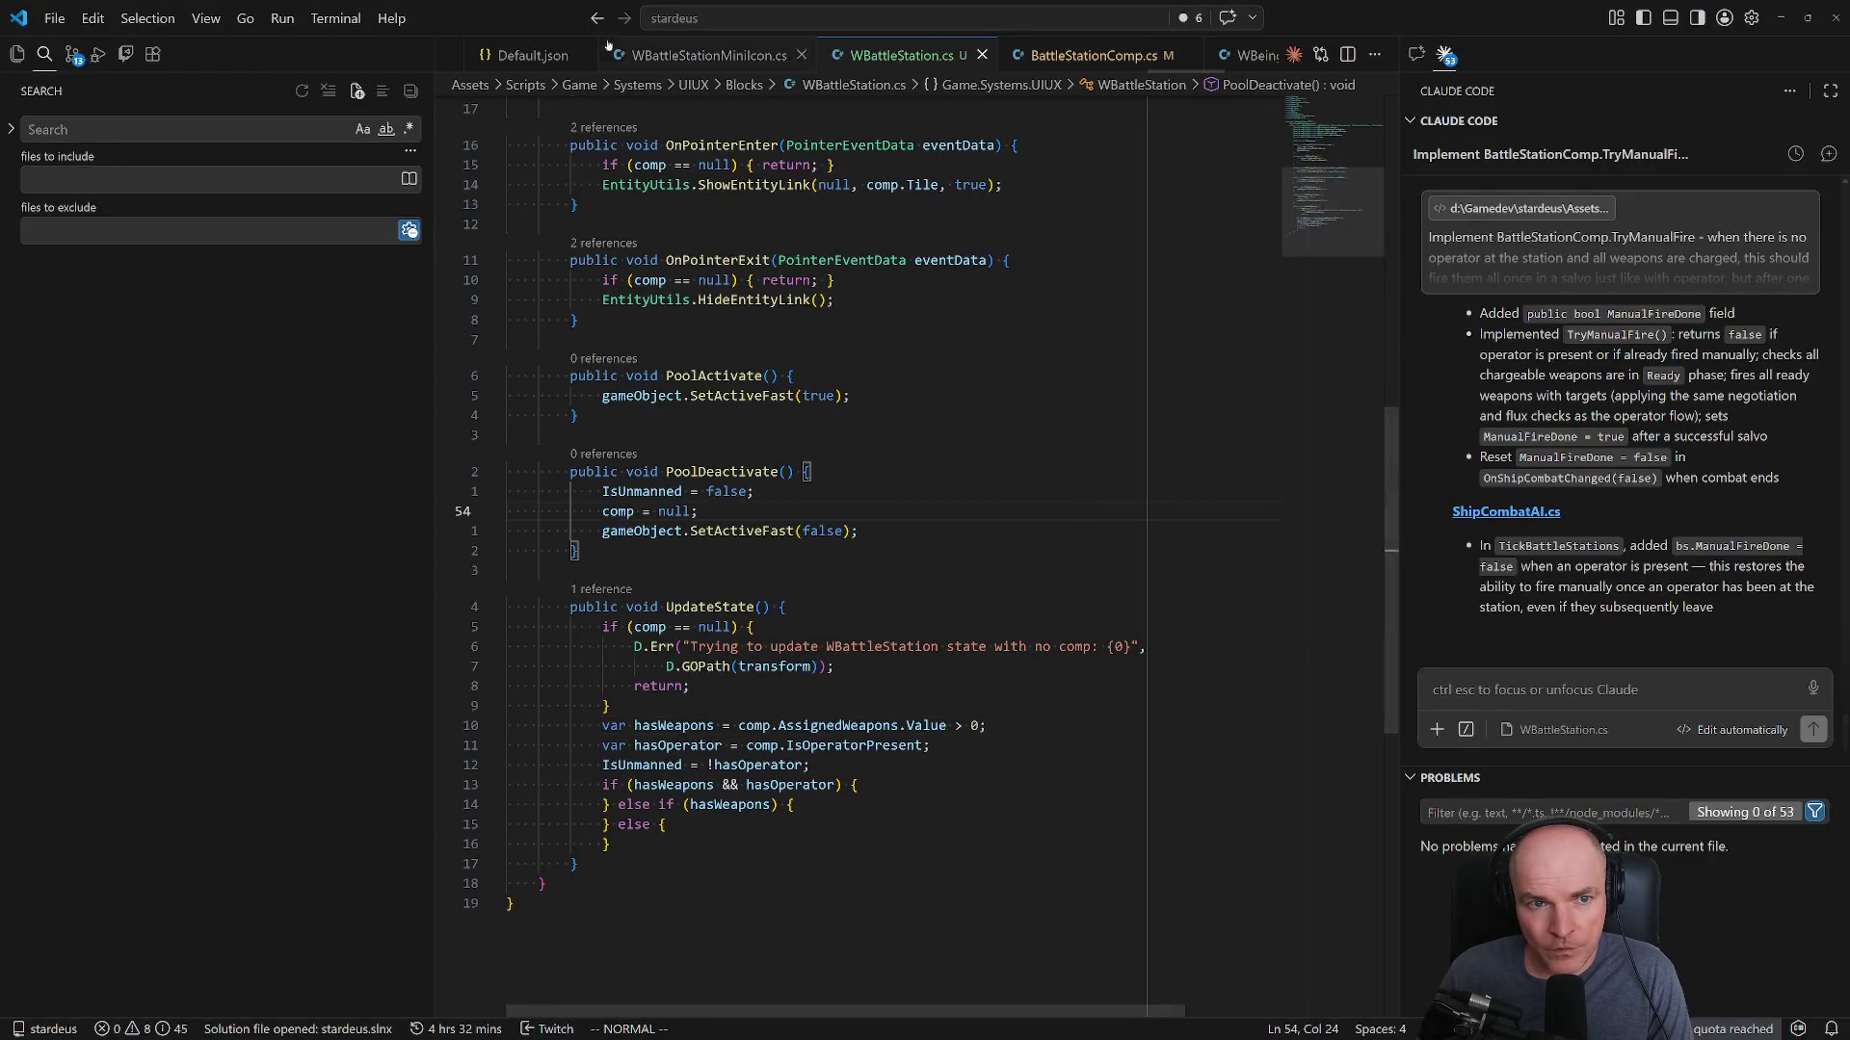
key("ctrl+p")
key("Down")
key("Return")
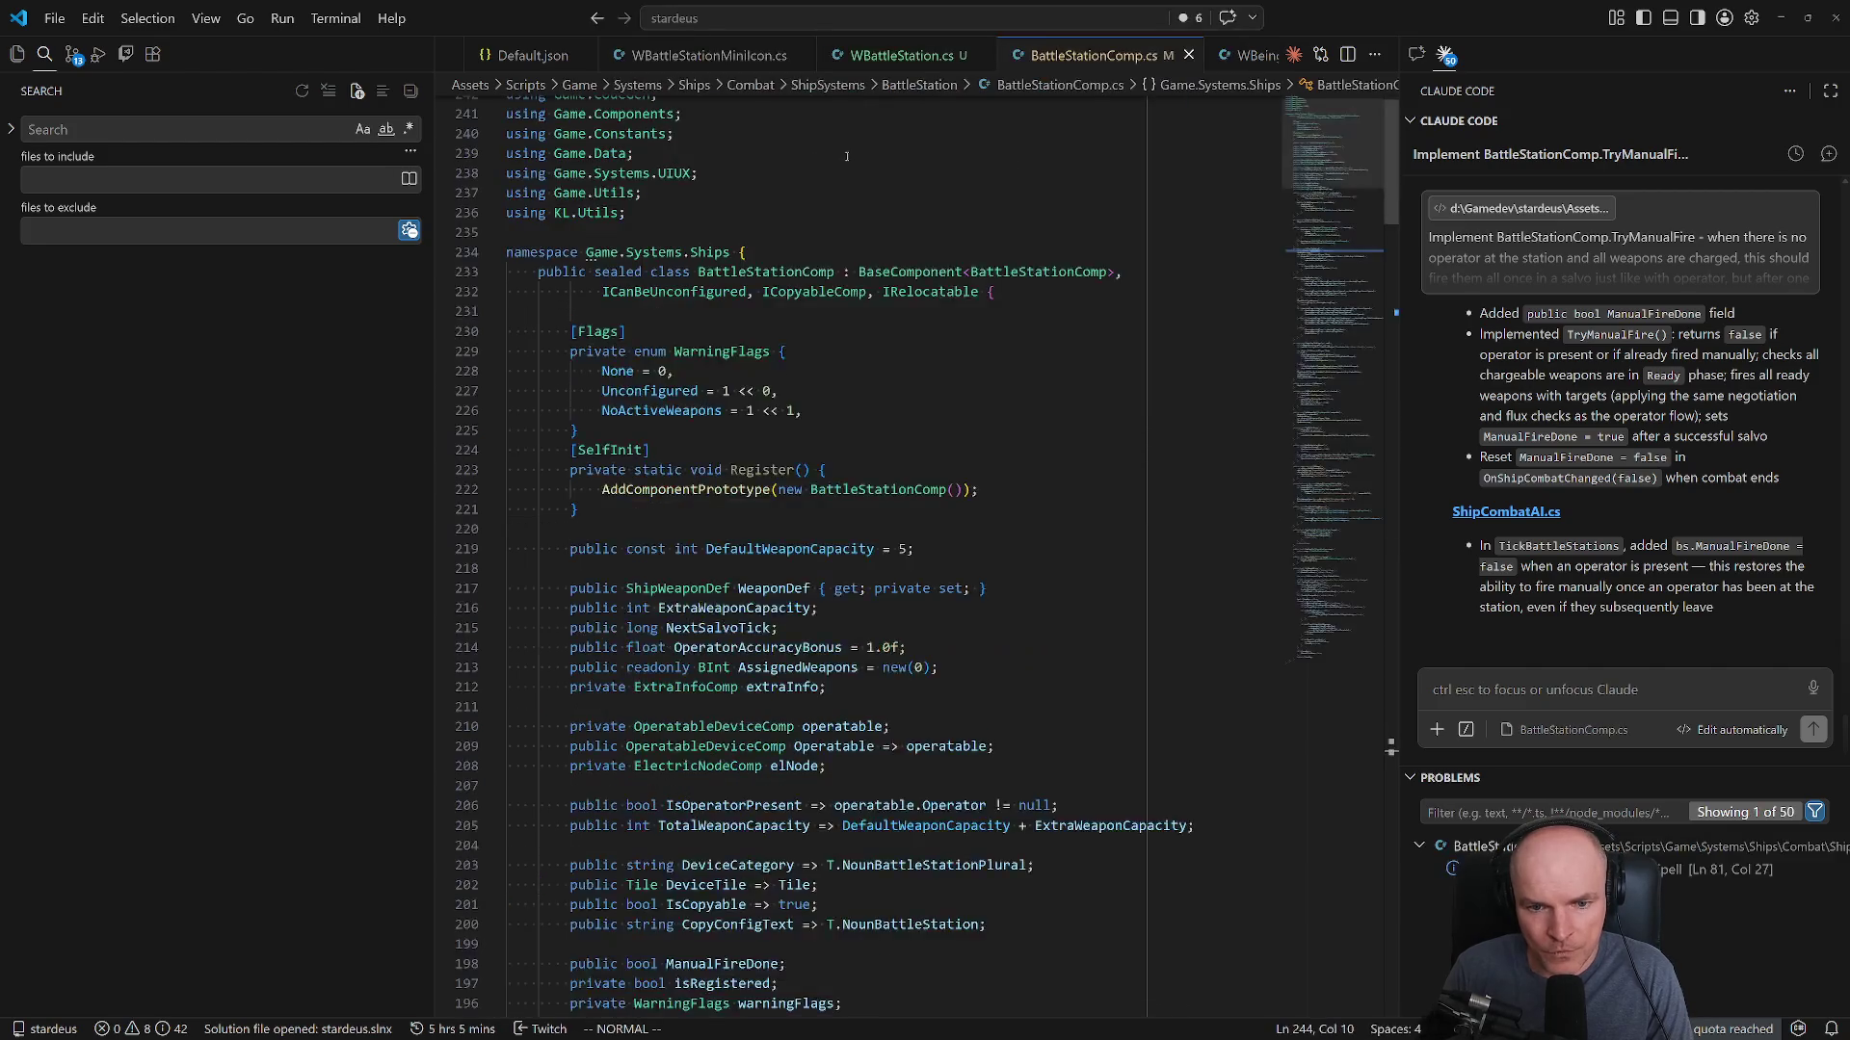
key("ctrl+shift+o")
type("try")
key("Return")
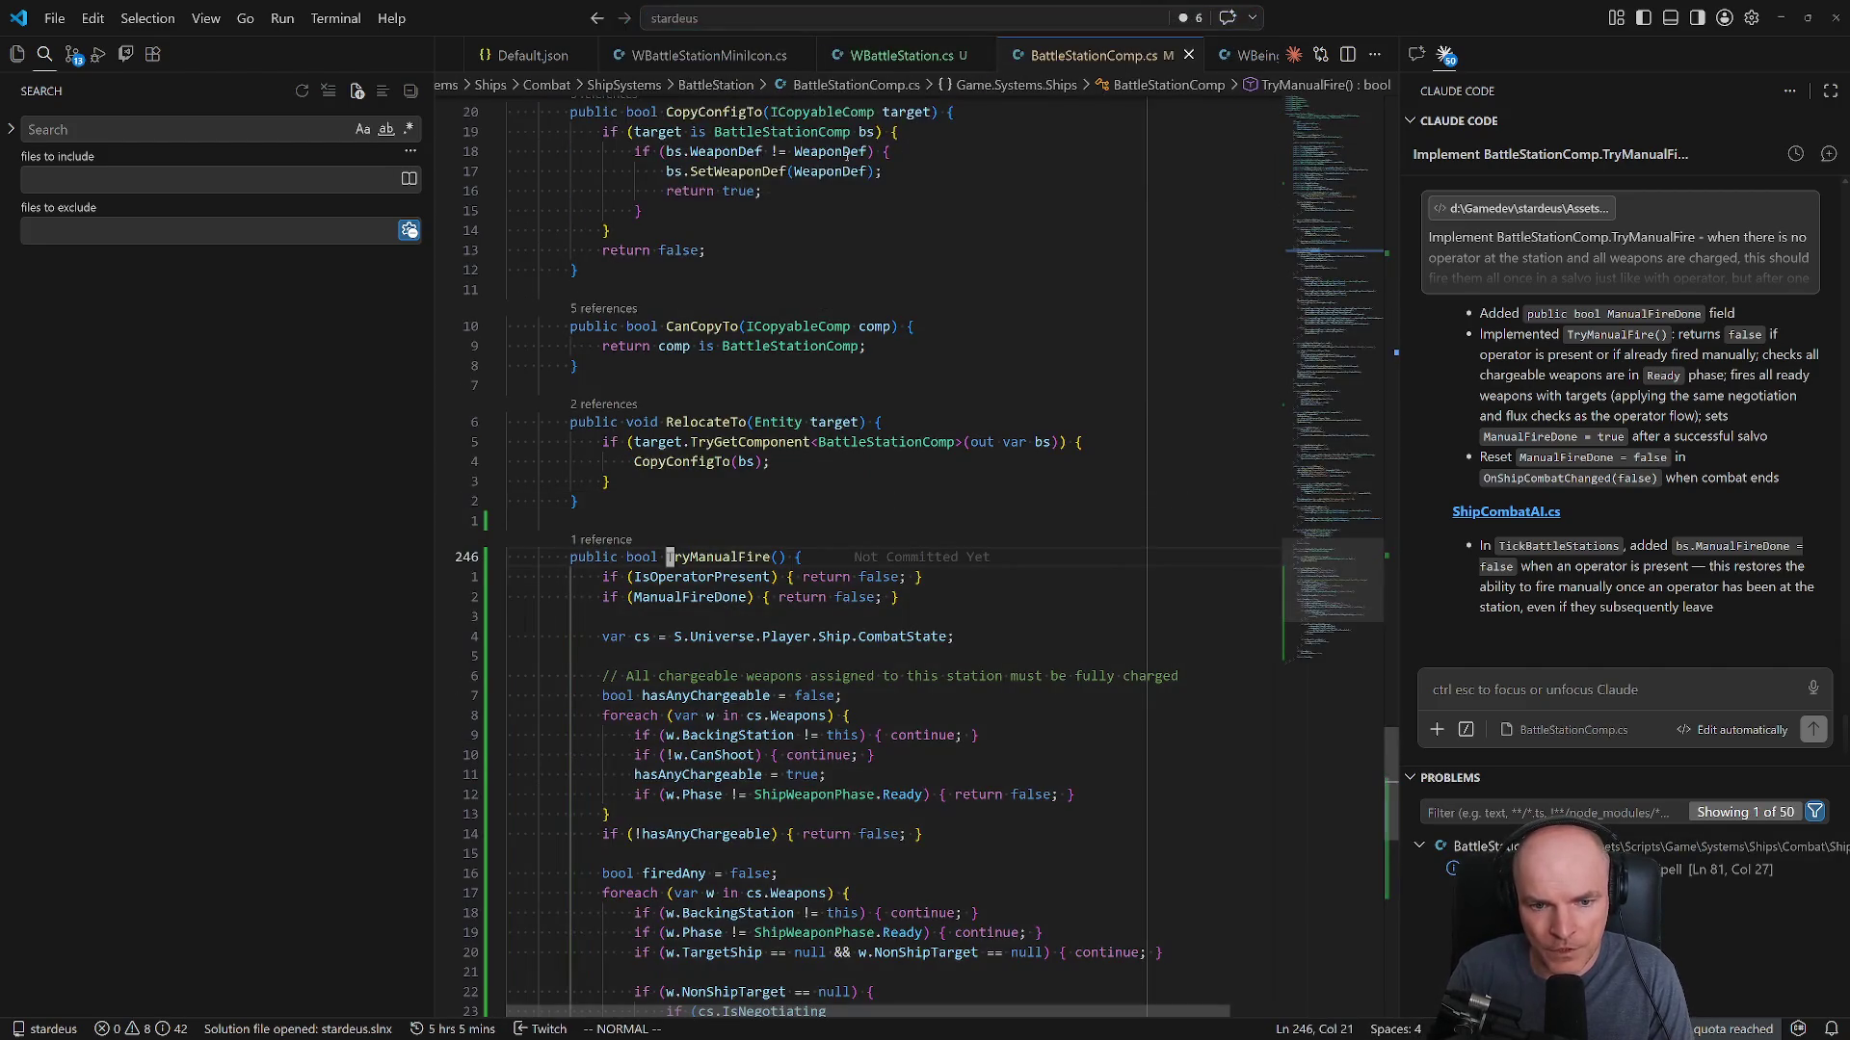
Trace ManualFireDone usages, from its reset in OnShipCombatChanged to its field declaration.
scroll(943, 175, "down", 10)
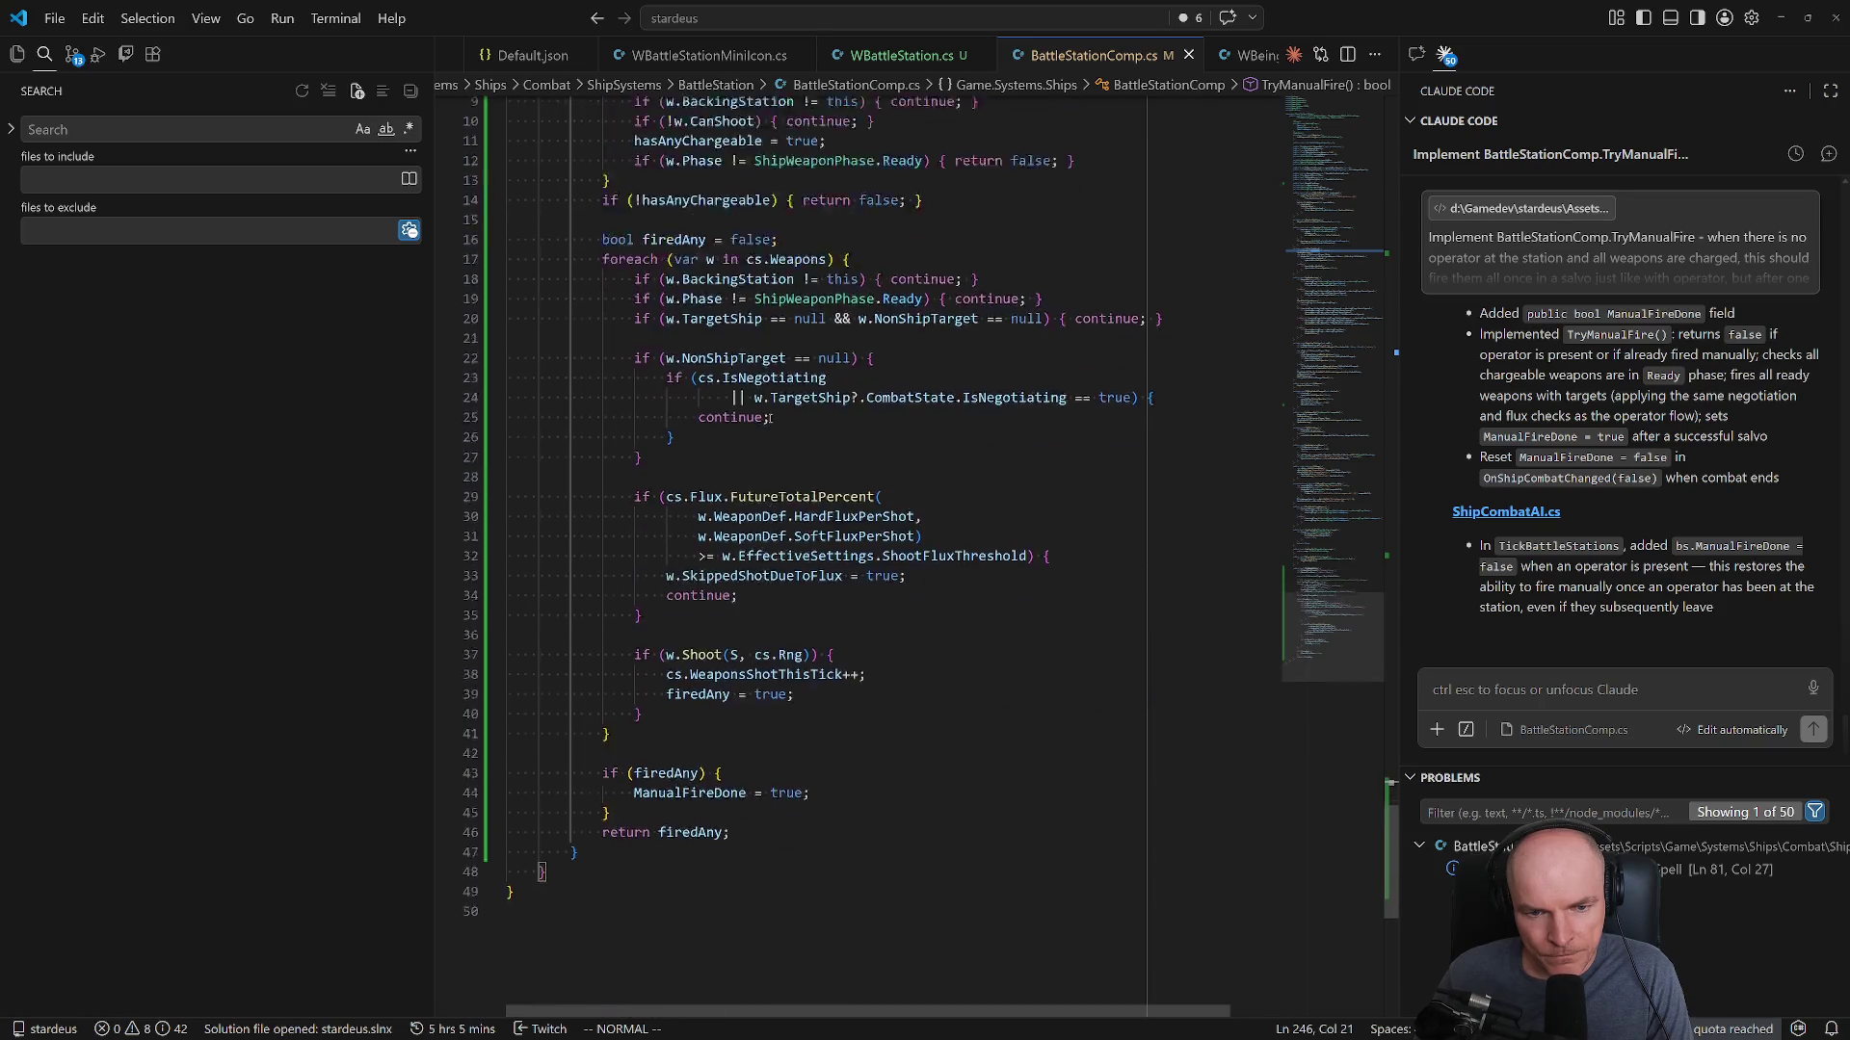
scroll(771, 395, "up", 6)
left_click(685, 356)
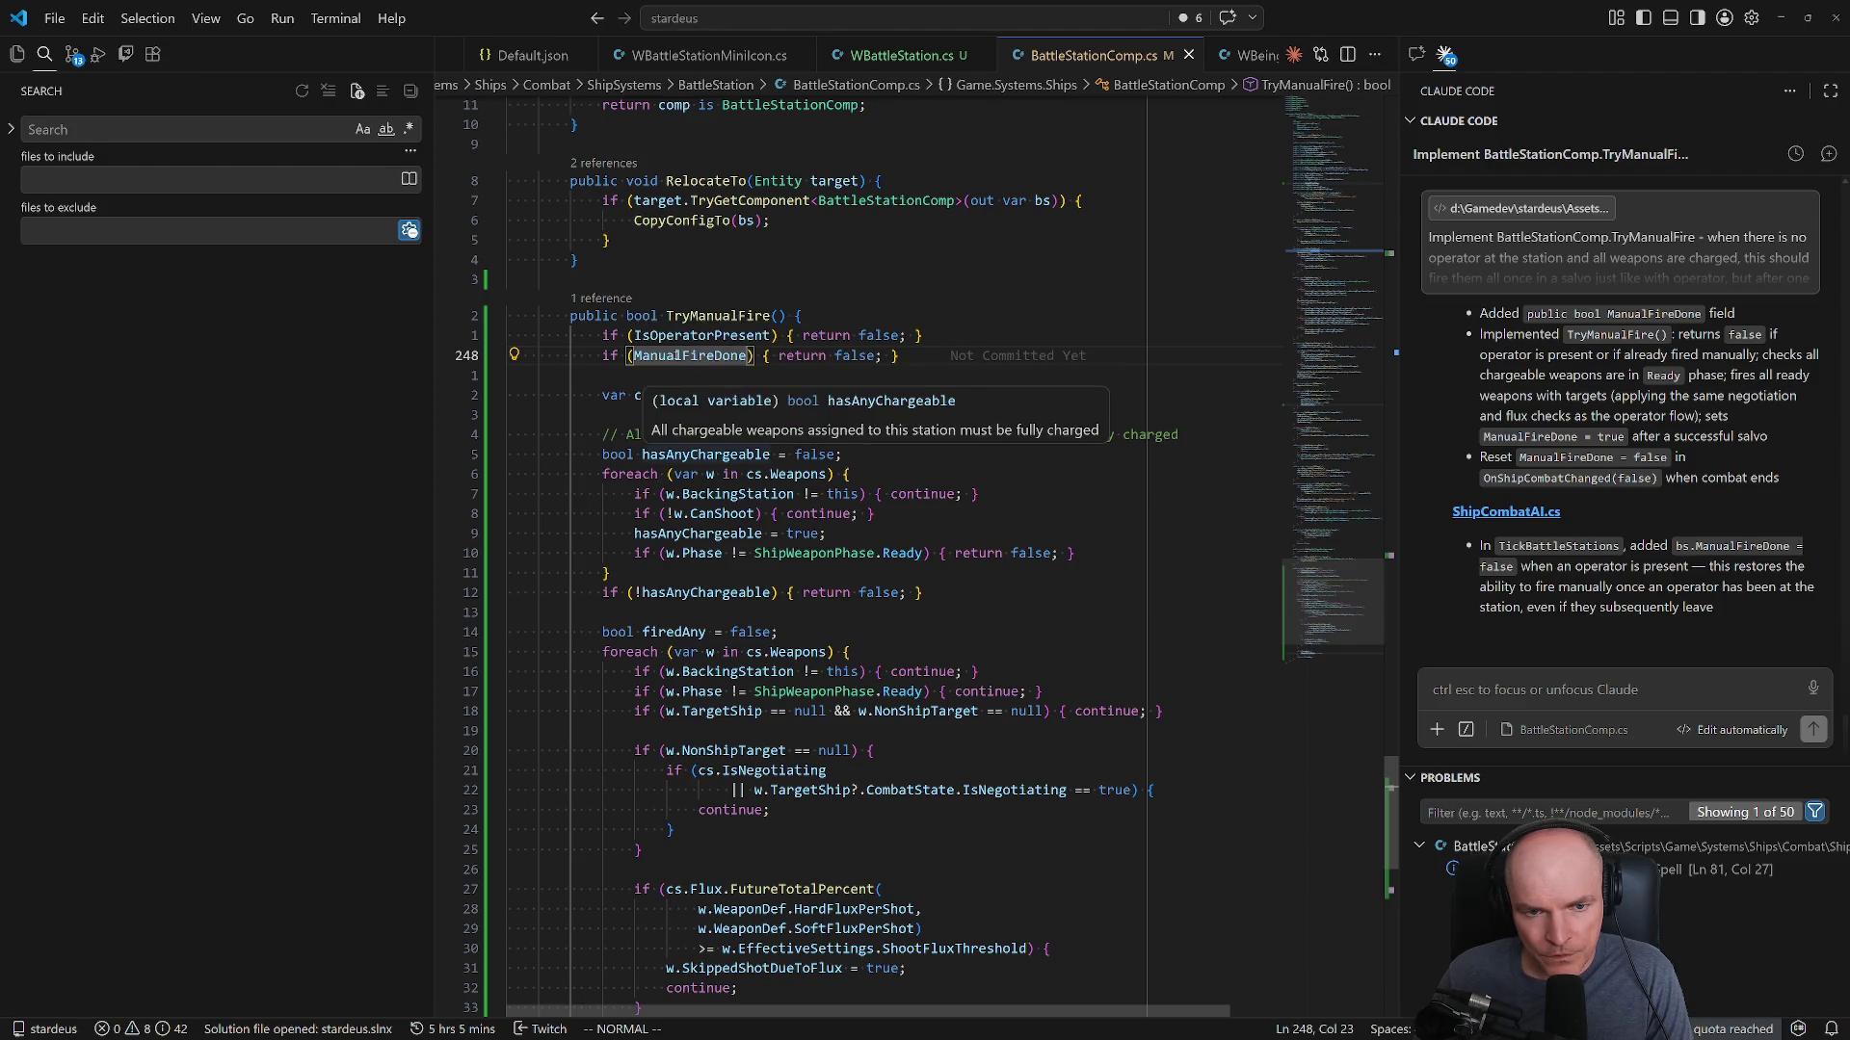
left_click(1384, 561)
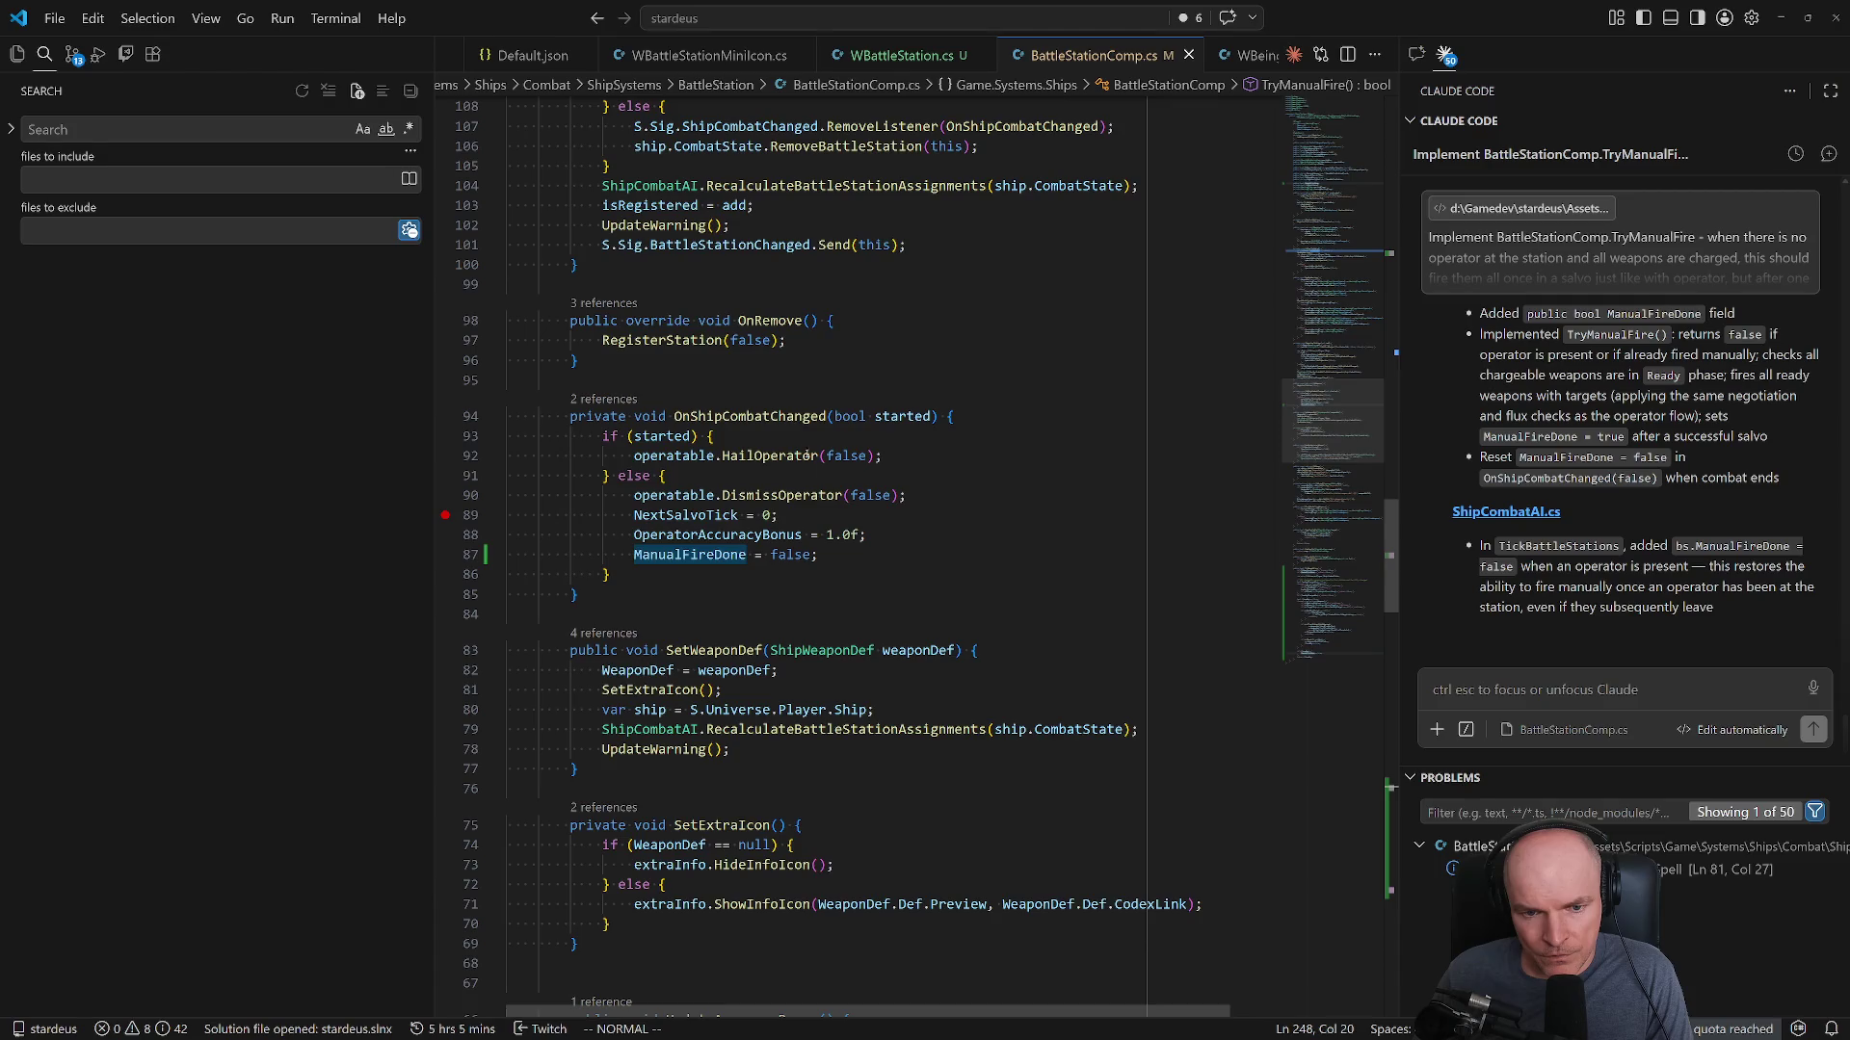
left_click(1390, 256)
mouse_move(1390, 252)
left_mouse_down()
mouse_move(1402, 870)
mouse_move(1403, 854)
left_mouse_up()
scroll(1402, 853, "down", 1)
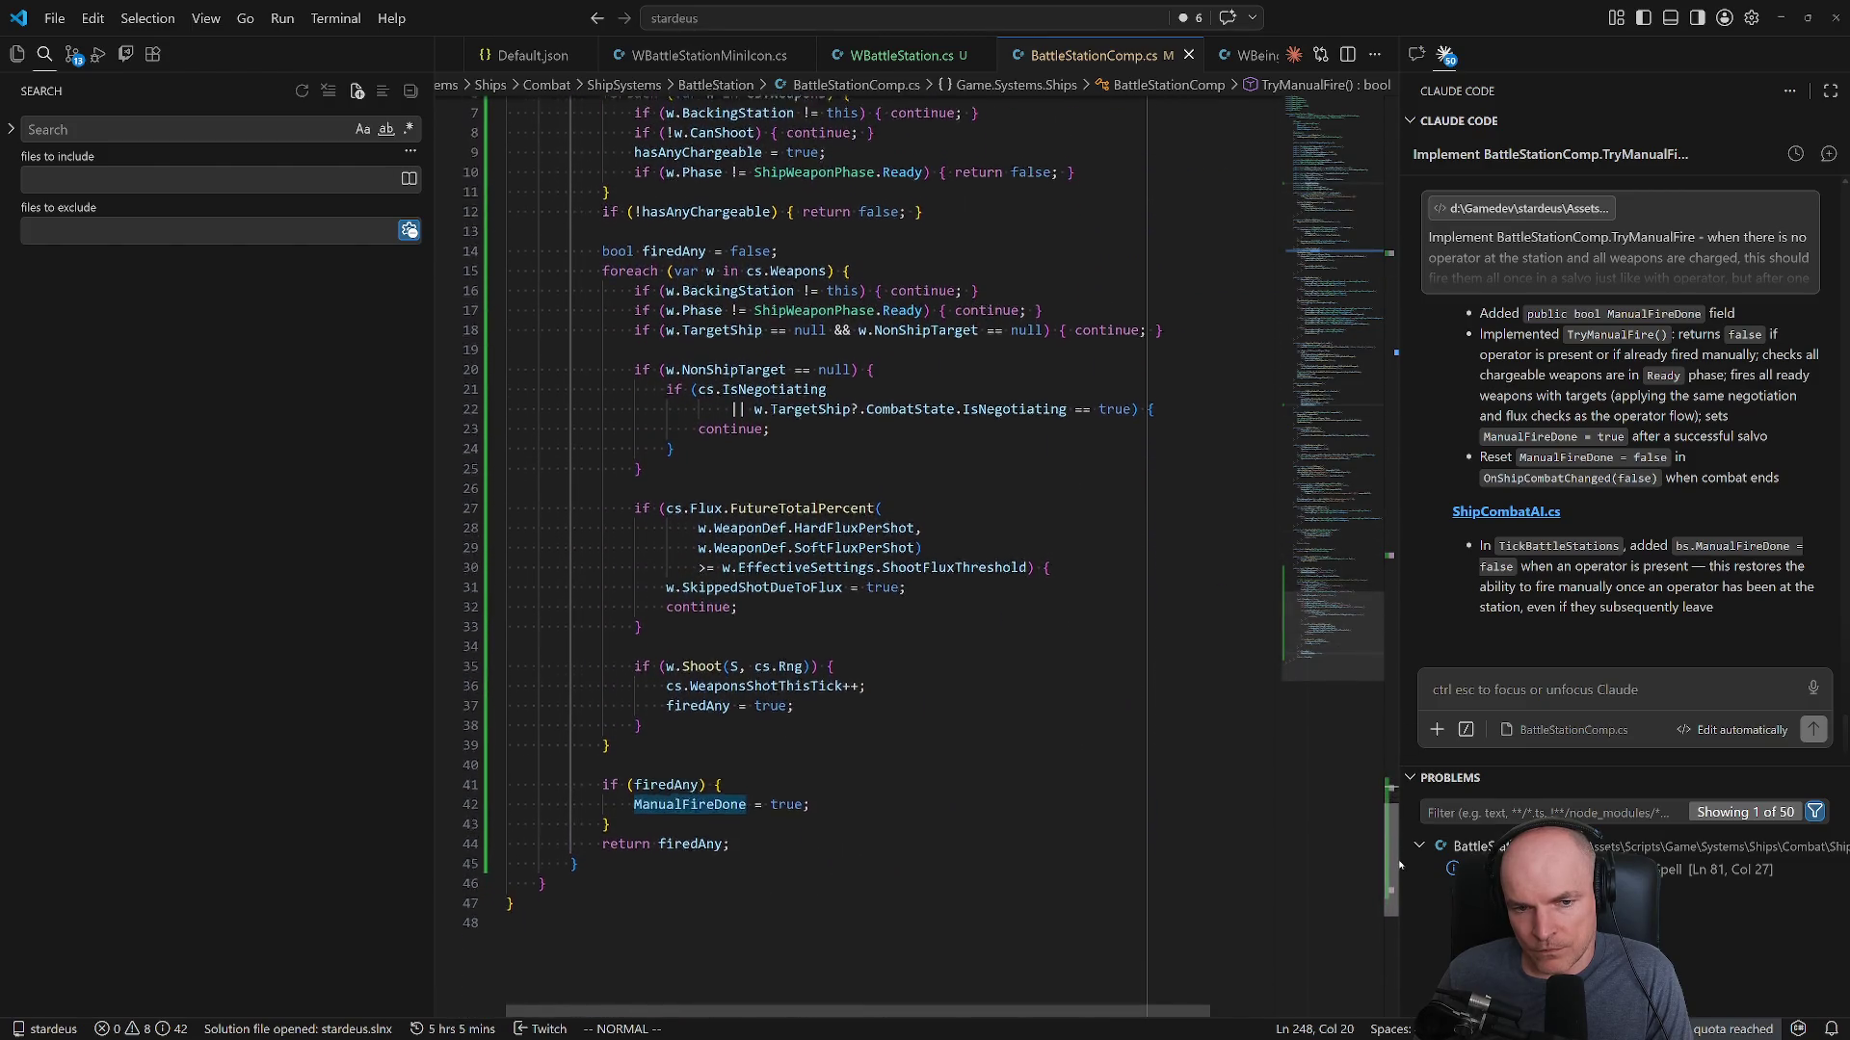
left_click(1463, 691)
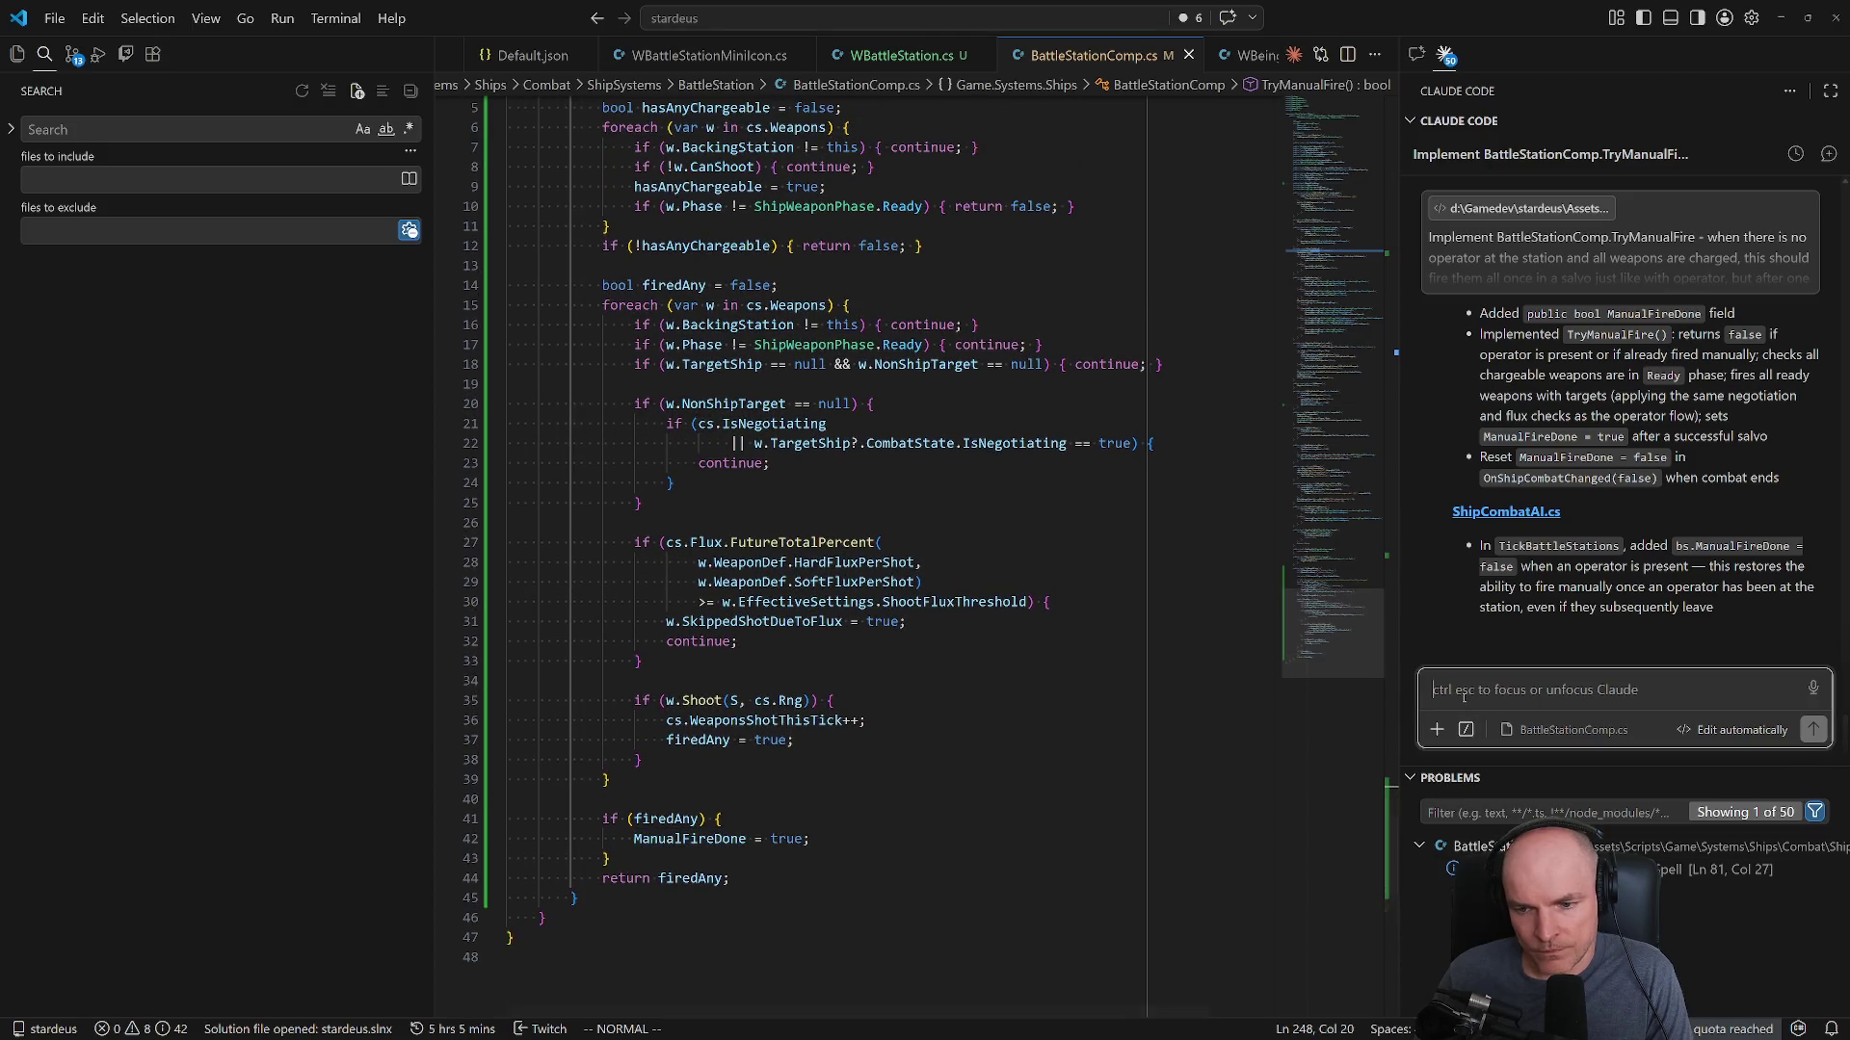
Ask Claude: 'ManualFireDone should reset itself after all weapons had a salvo'.
type("ManualFireDone w")
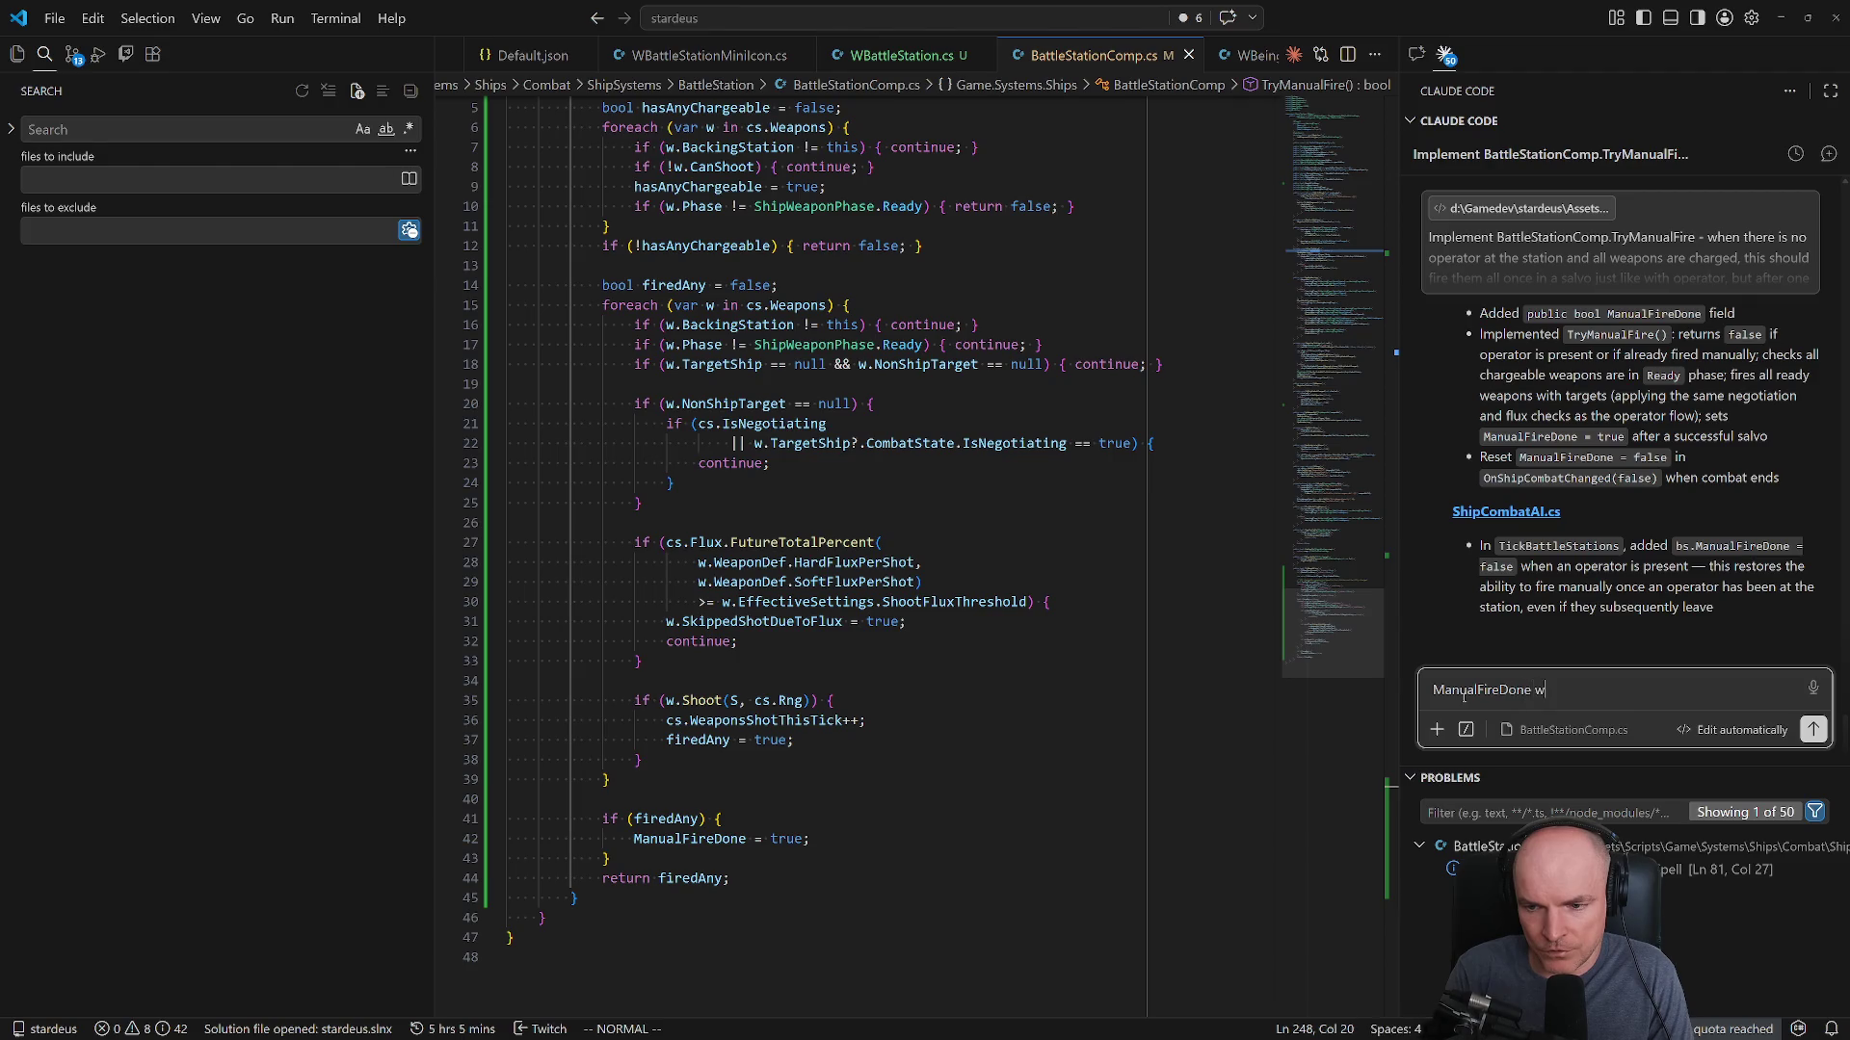
key("BackSpace")
type("should reset")
type(" itself")
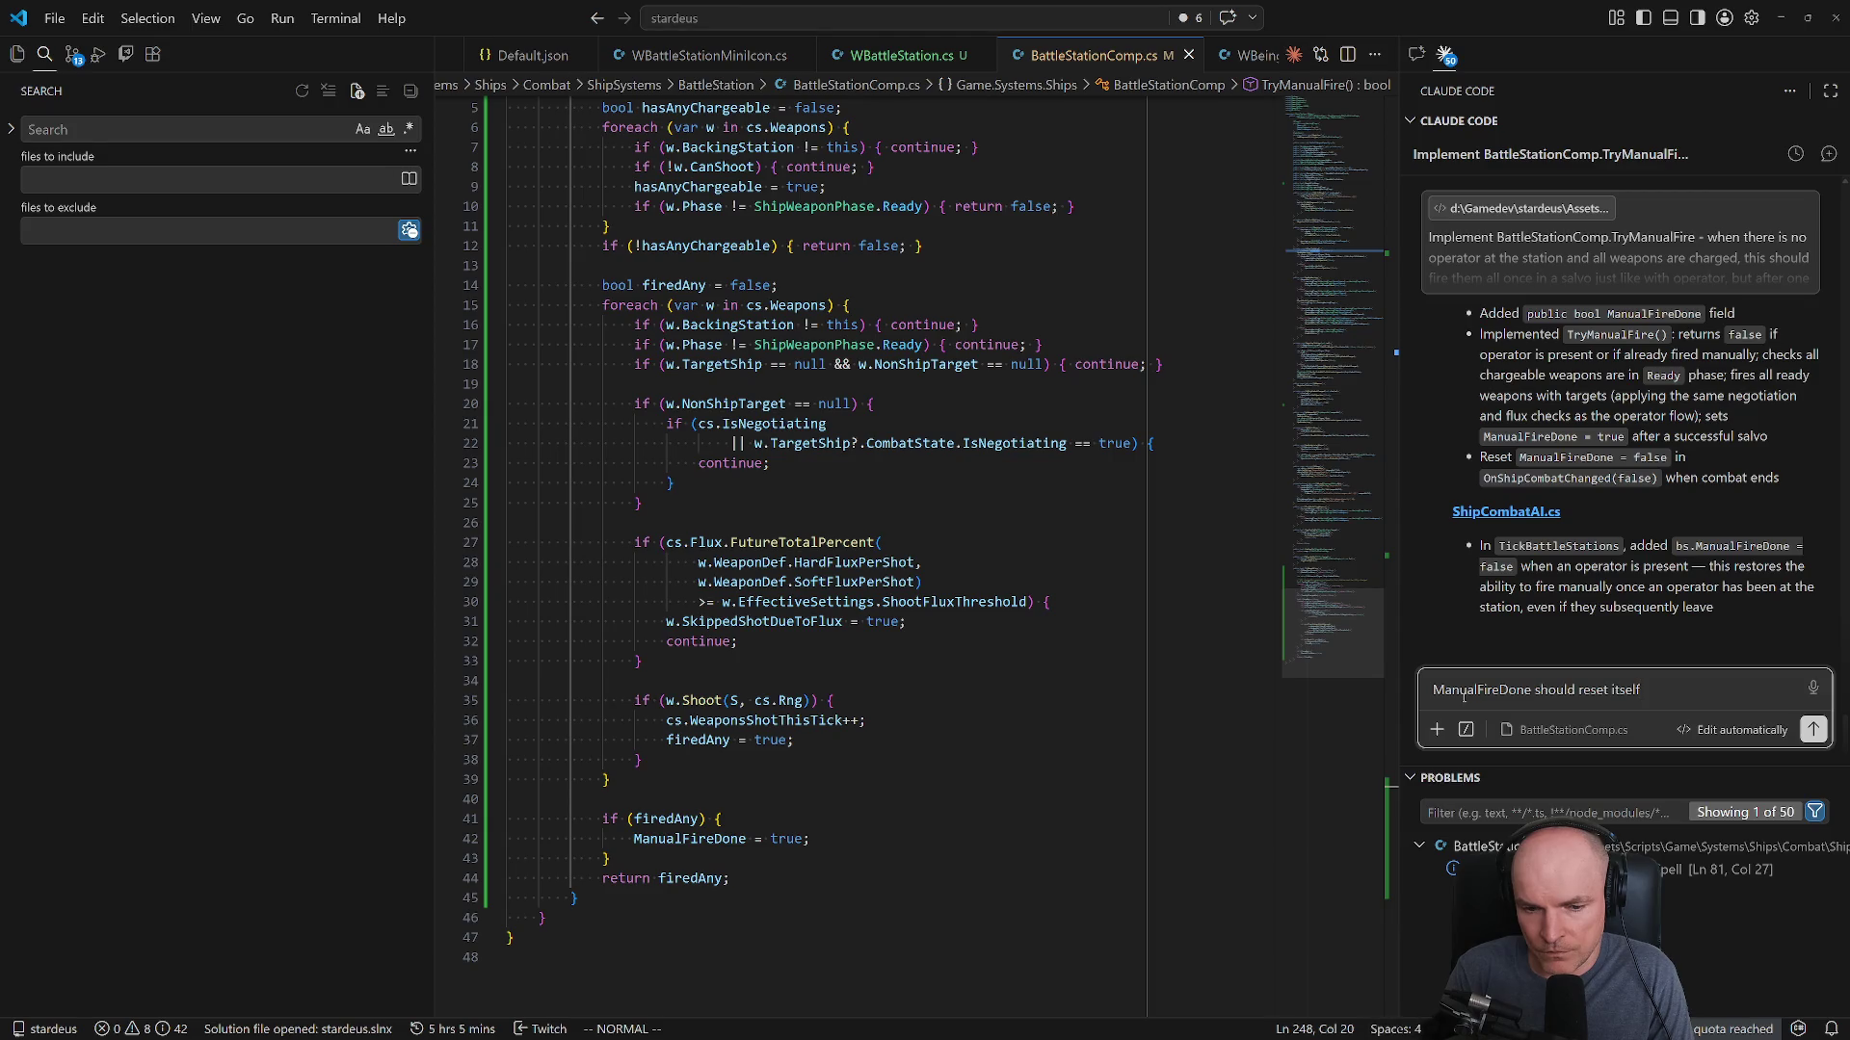
type(" after all weapons had")
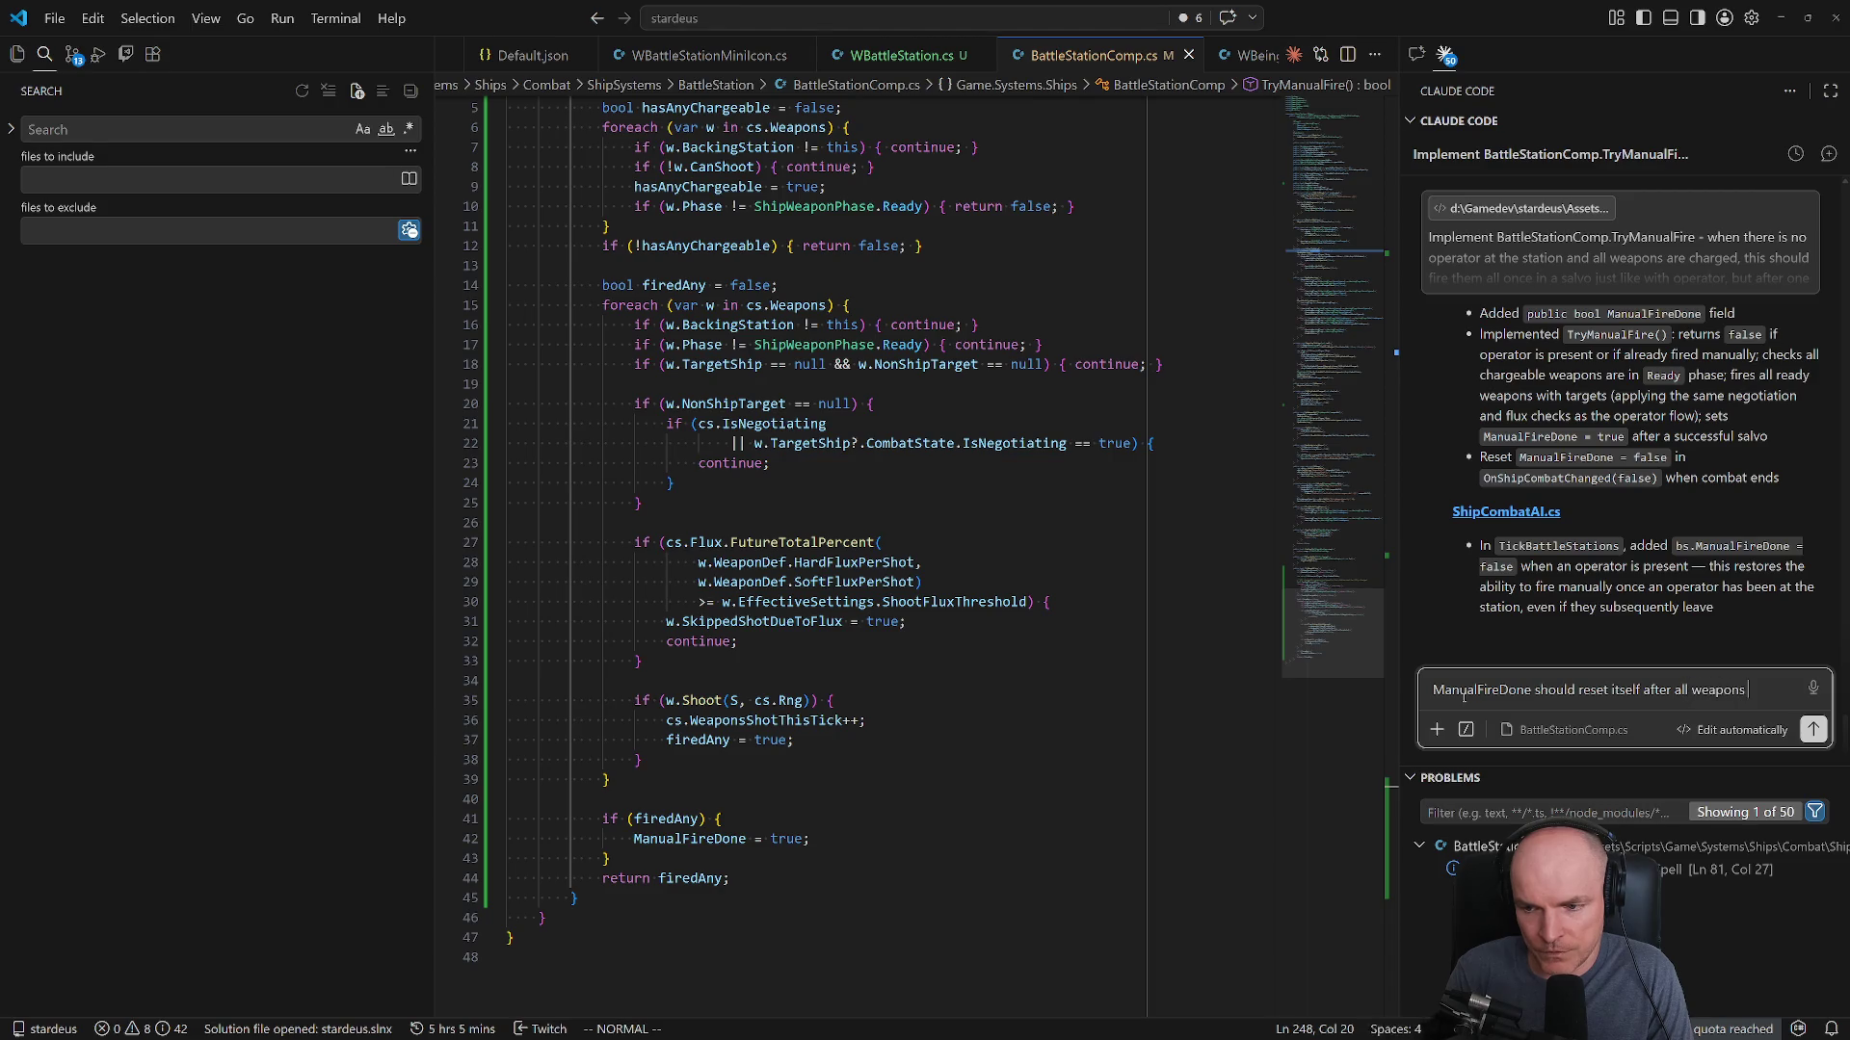
type(" a salvo")
key("Return")
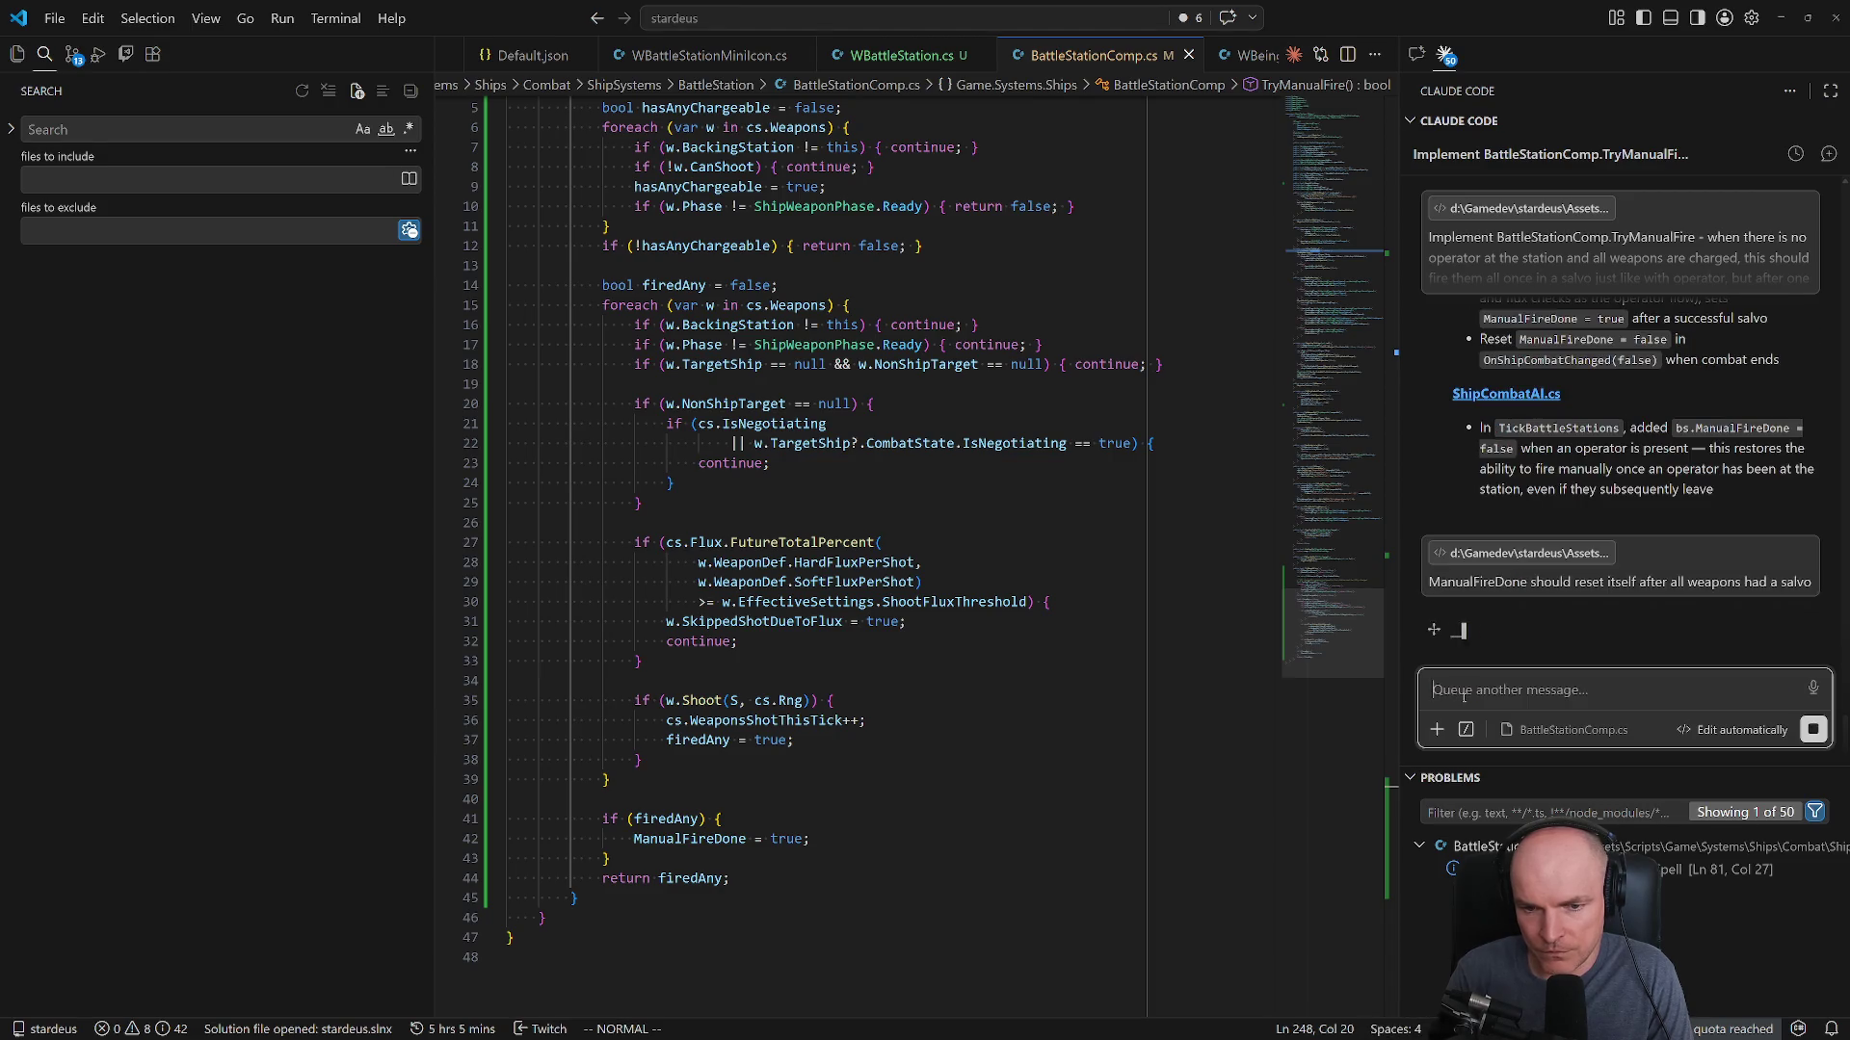
Glance at the Figma mockup, then return to the Unity editor.
key("alt+Tab")
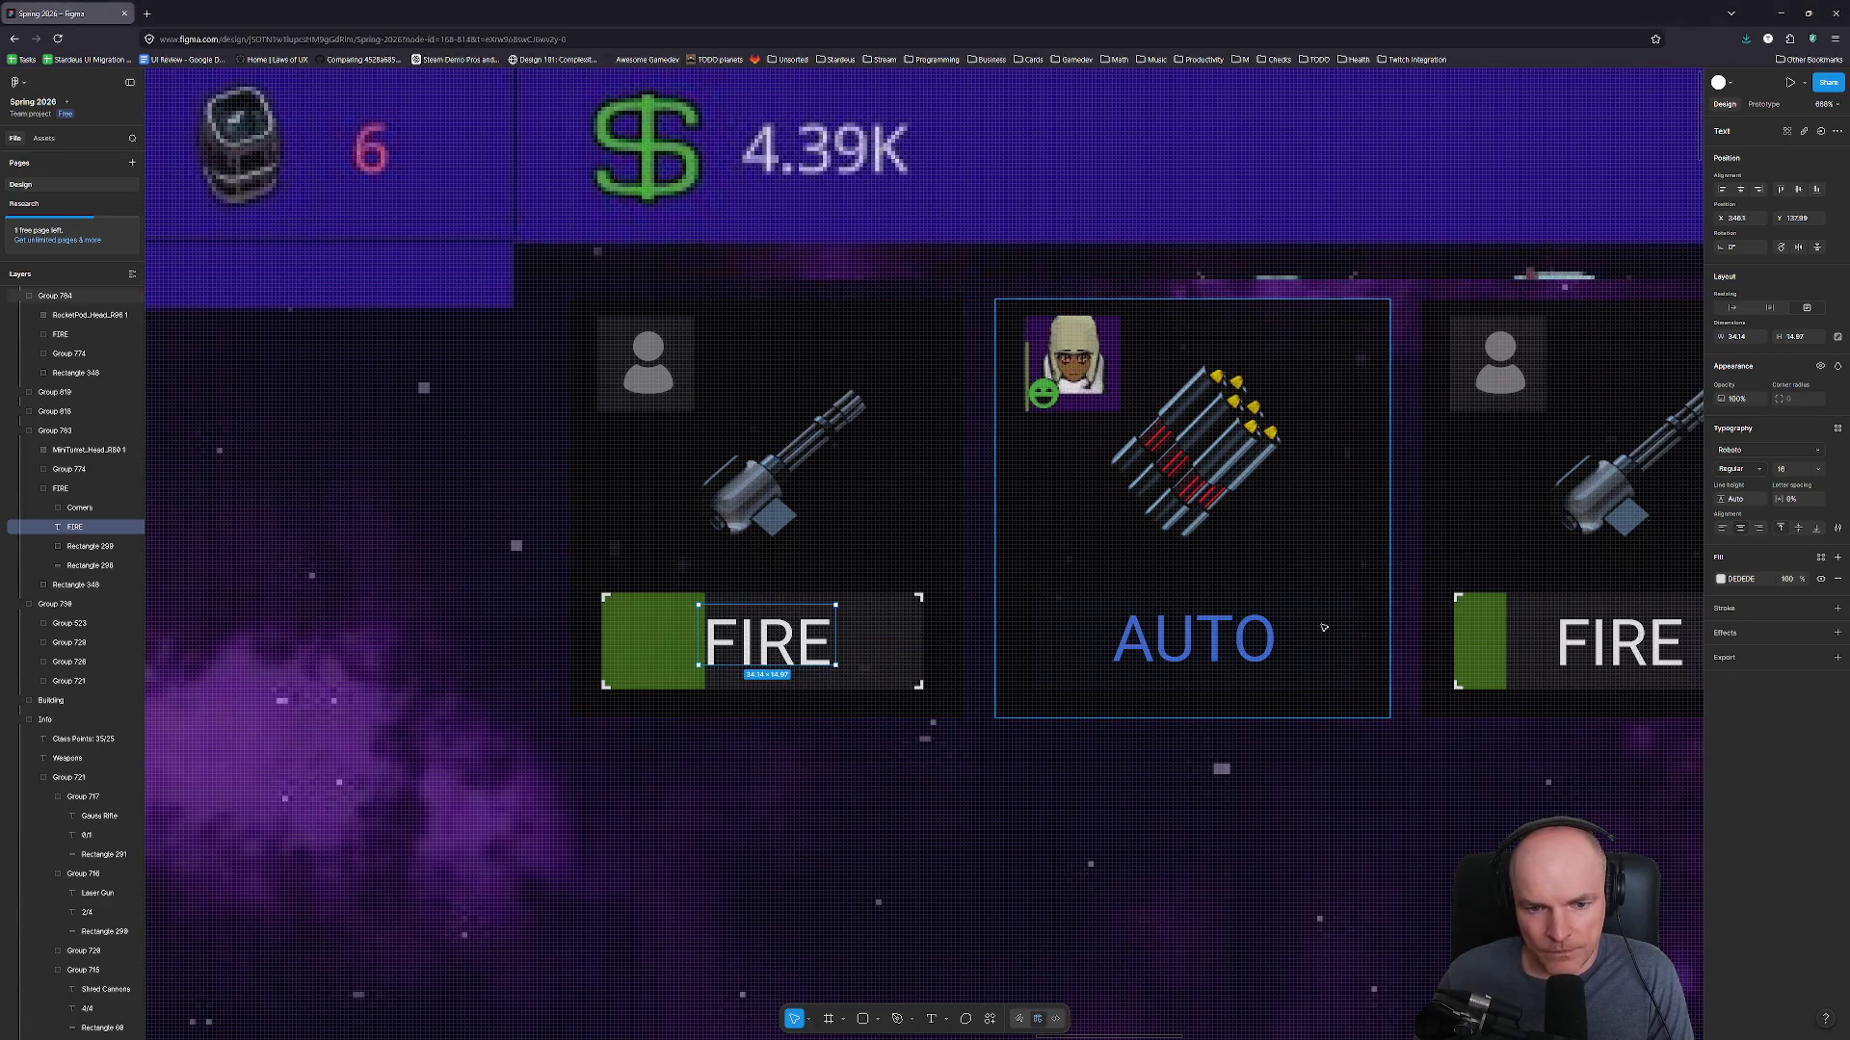
scroll(886, 381, "up", 1)
left_click(925, 1026)
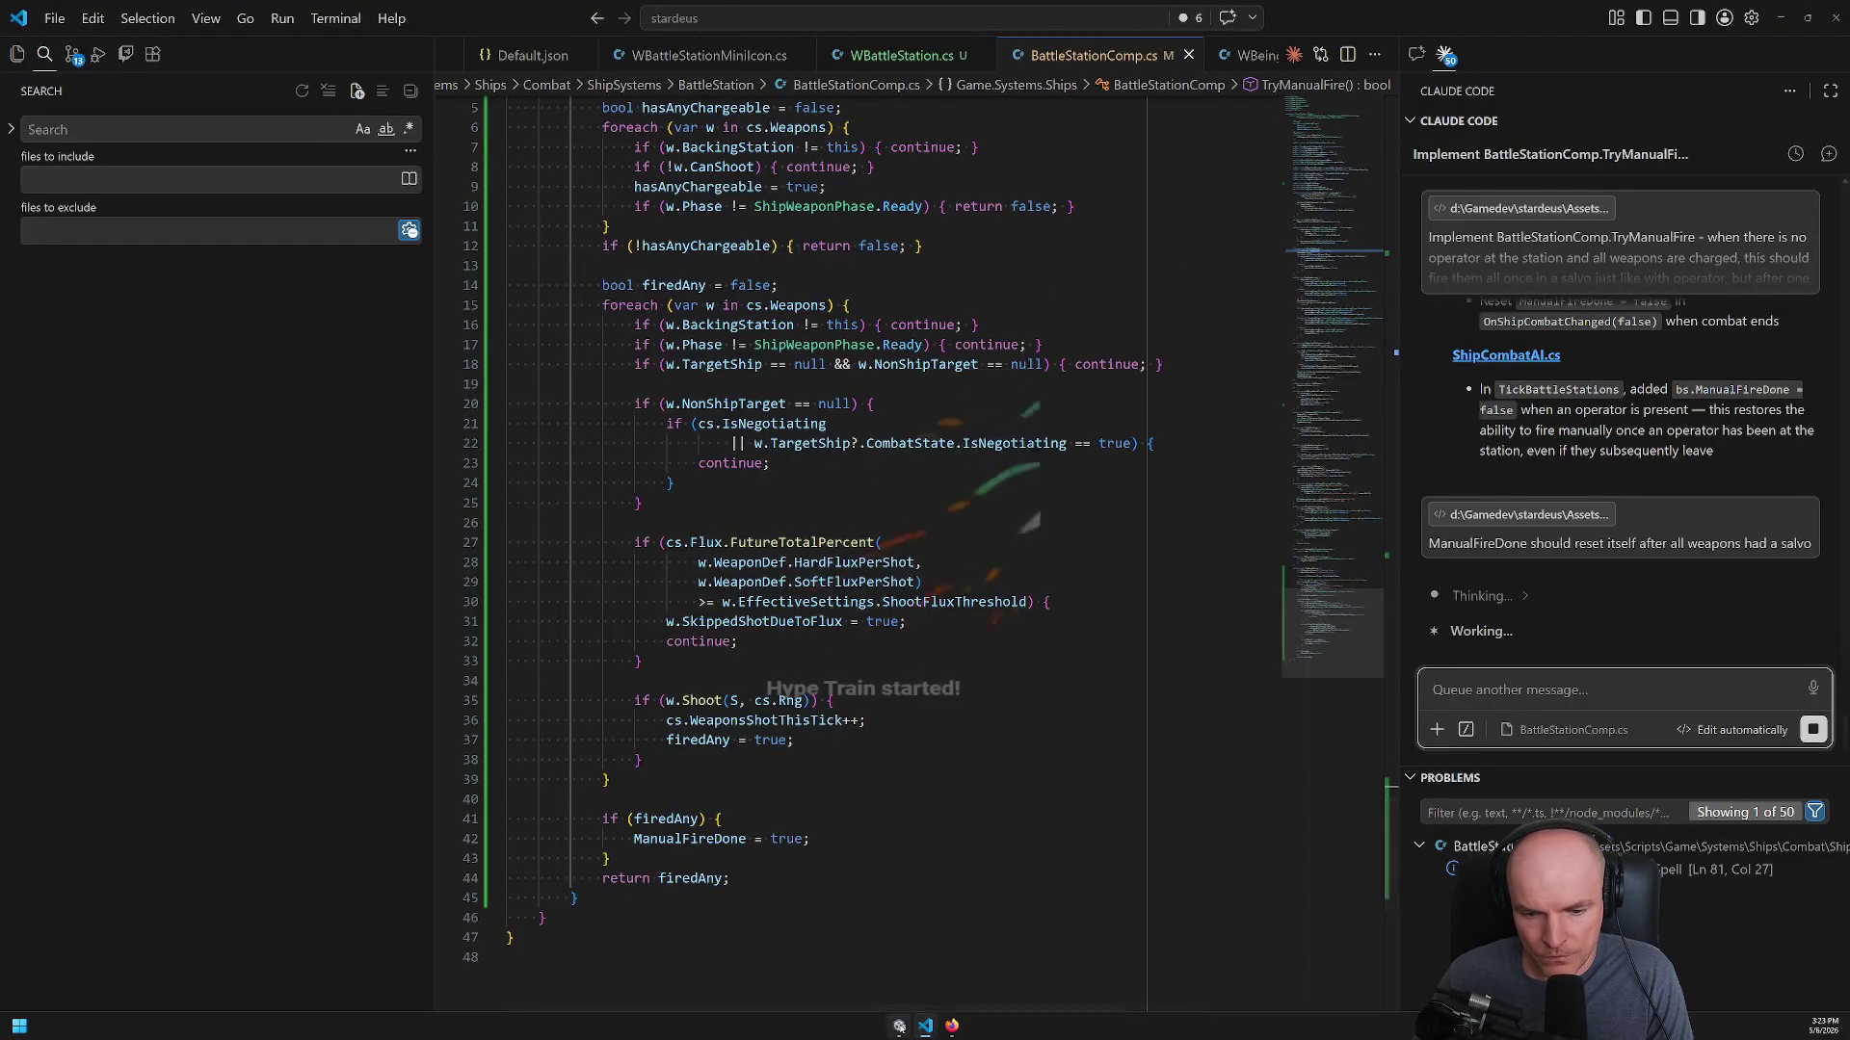
key("alt+Tab")
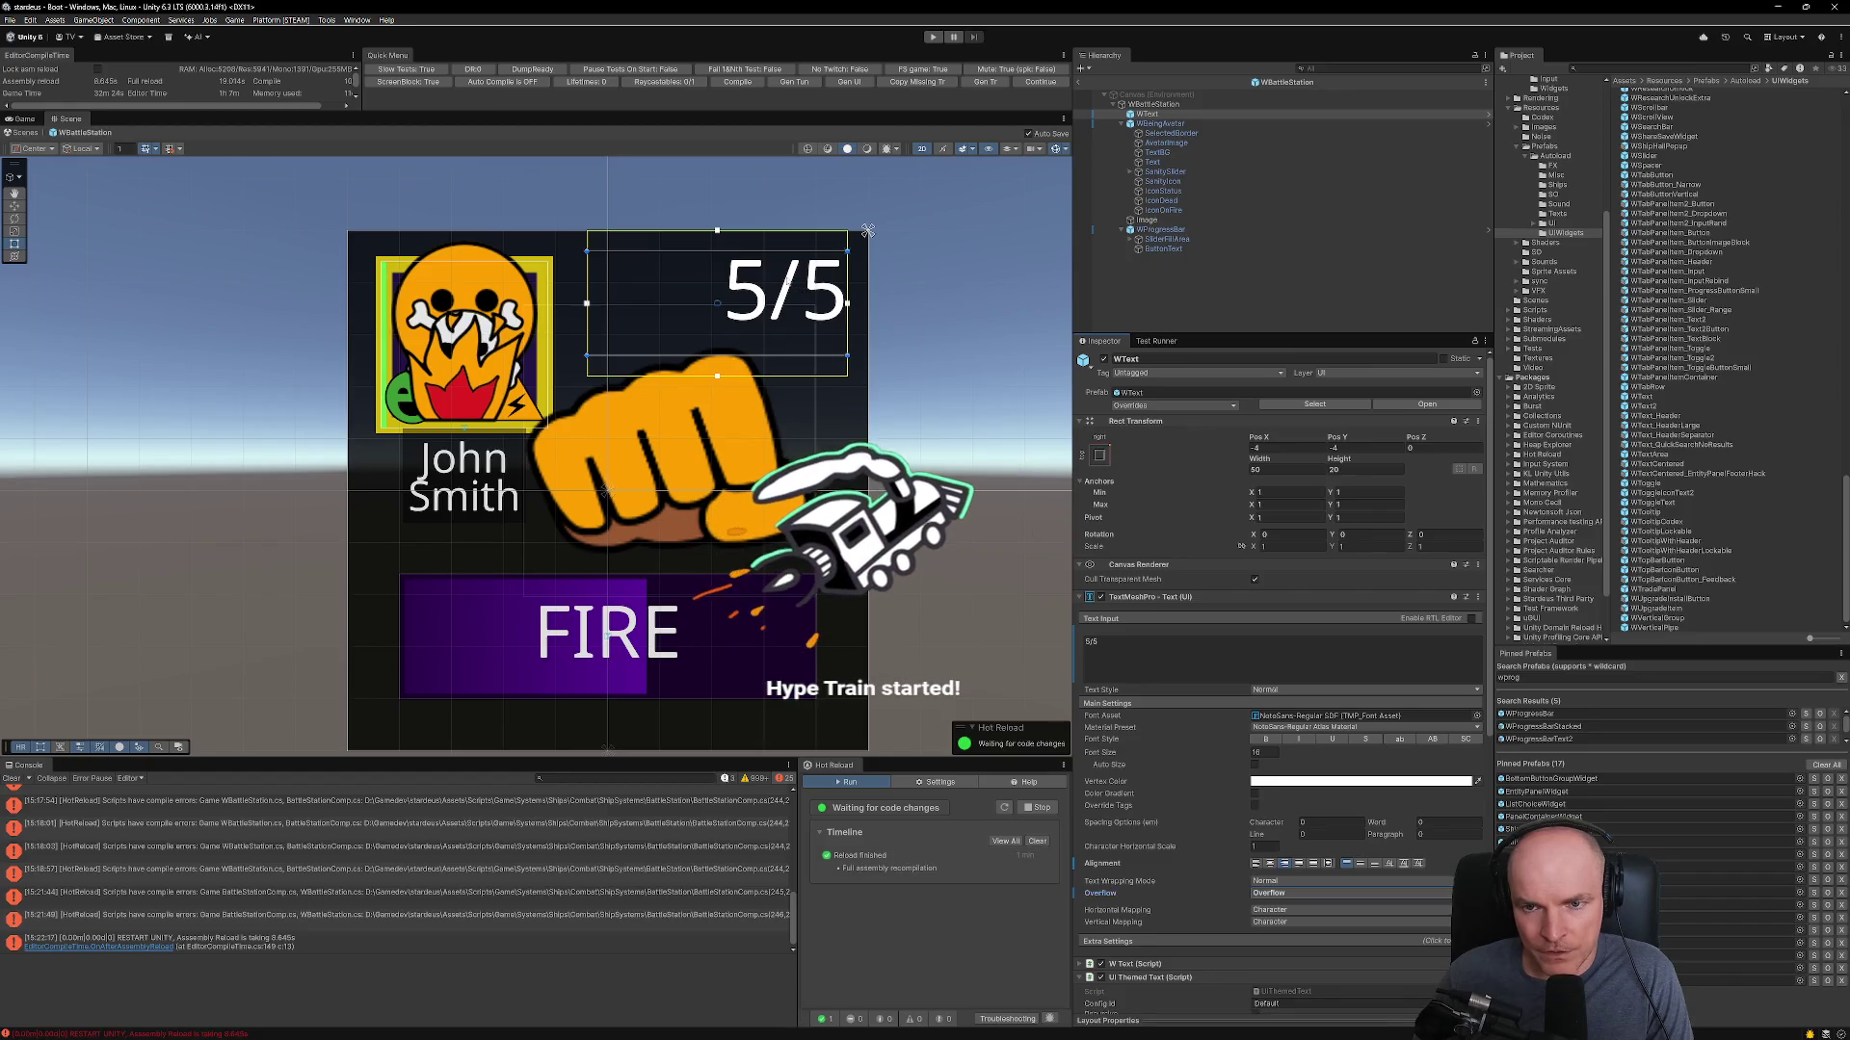
Set the themed text's config id to 'SmallLabel' and apply the SmallLabel theme style.
scroll(1288, 662, "down", 5)
scroll(1288, 662, "down", 2)
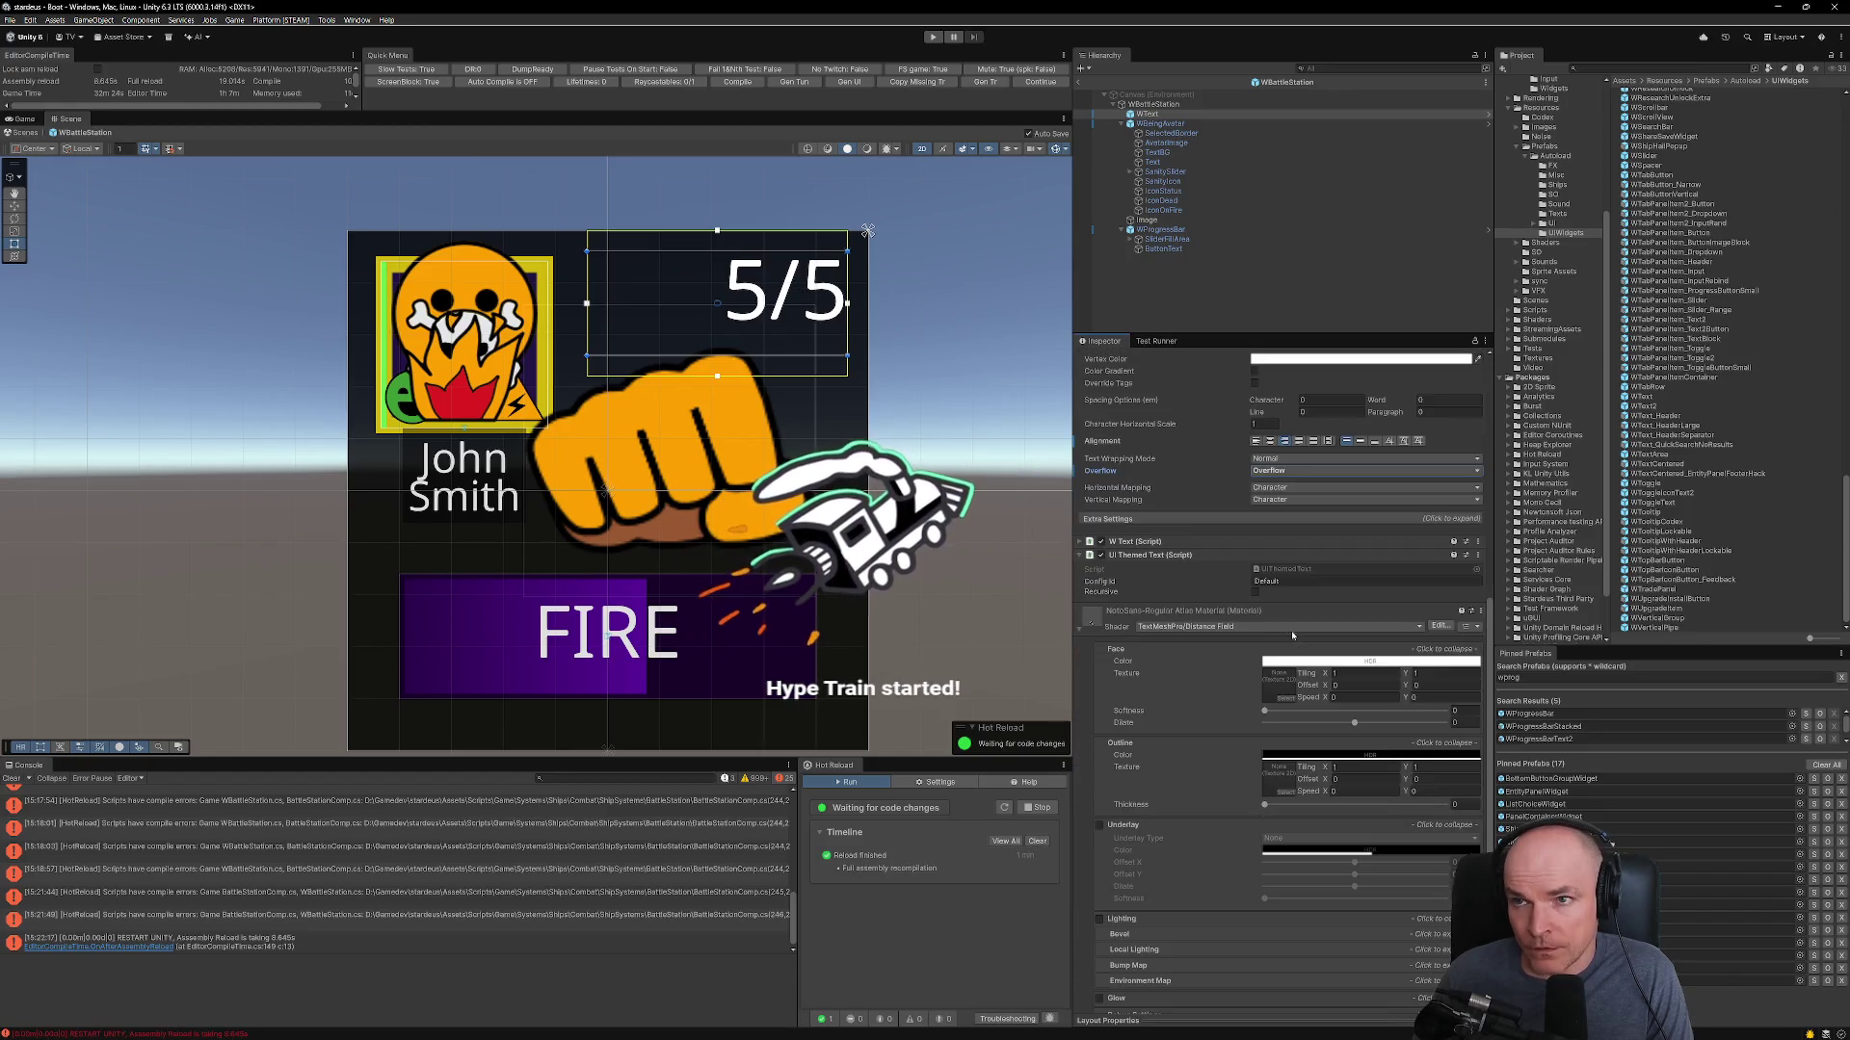
scroll(1291, 634, "down", 2)
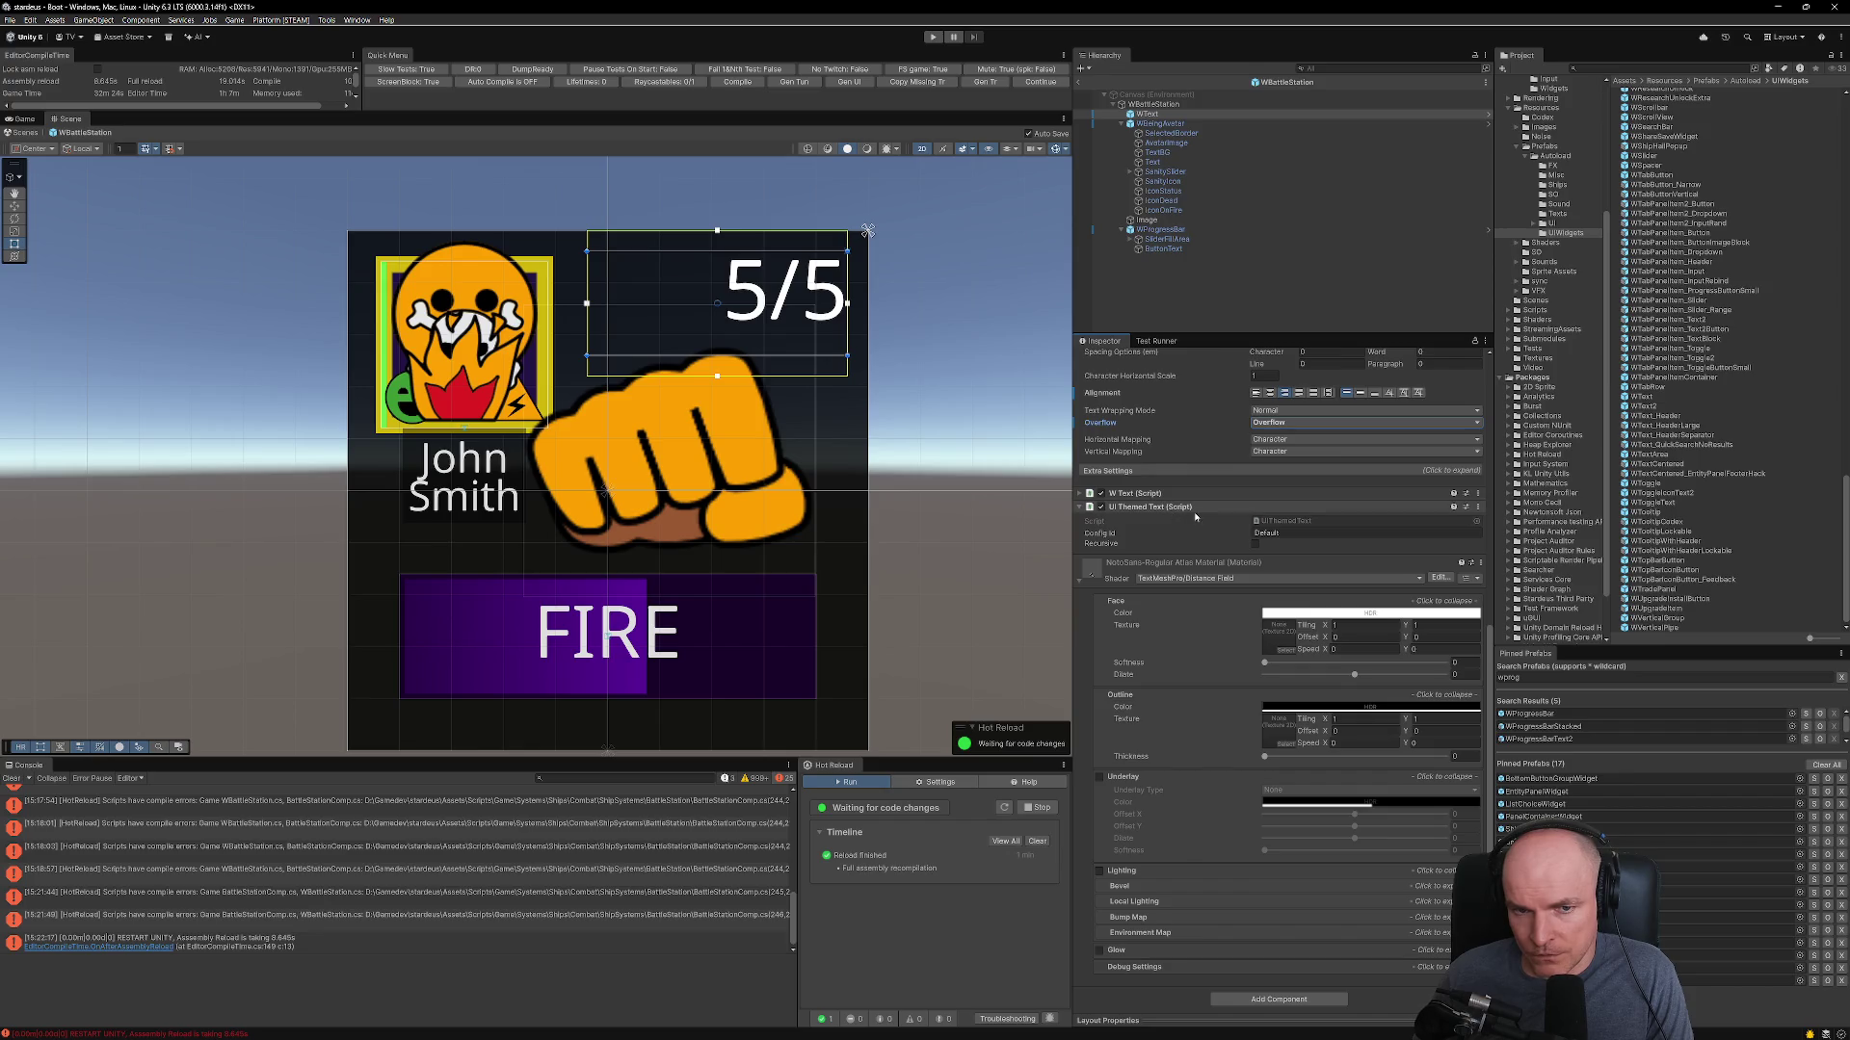
left_click(1302, 533)
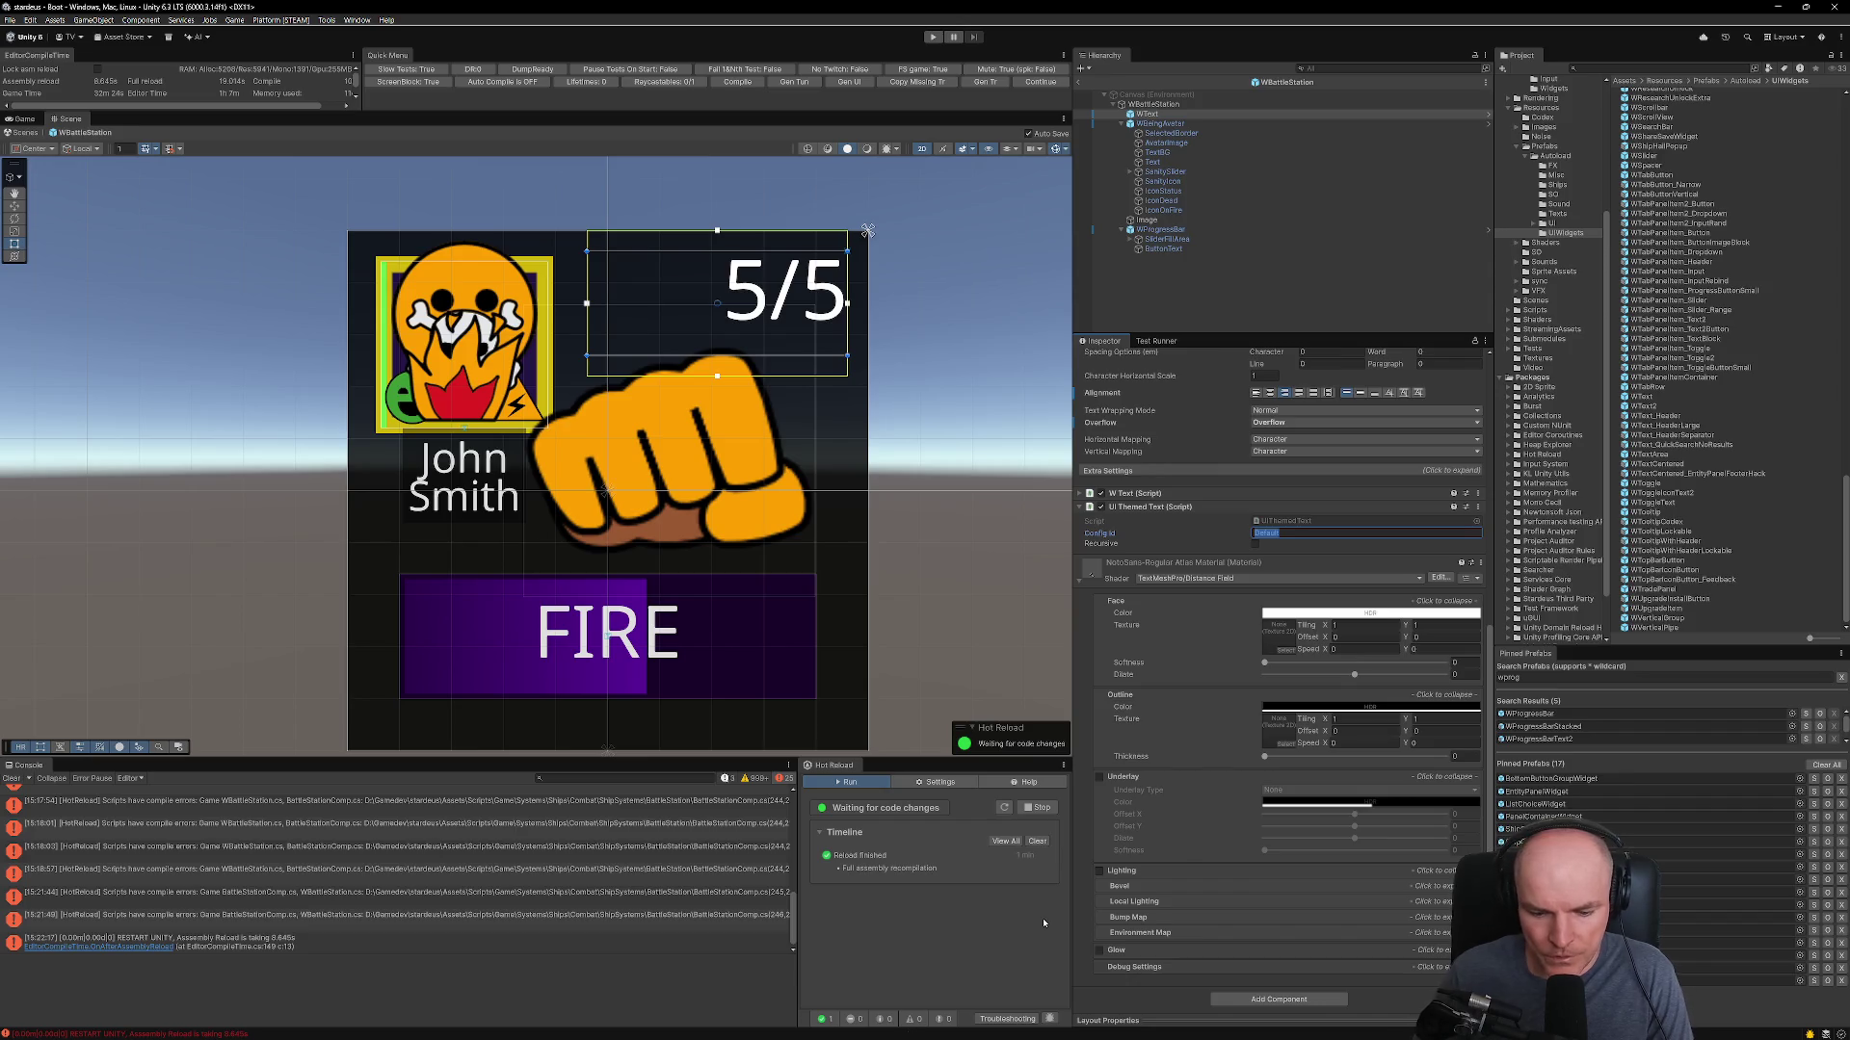
type("SmallLabel")
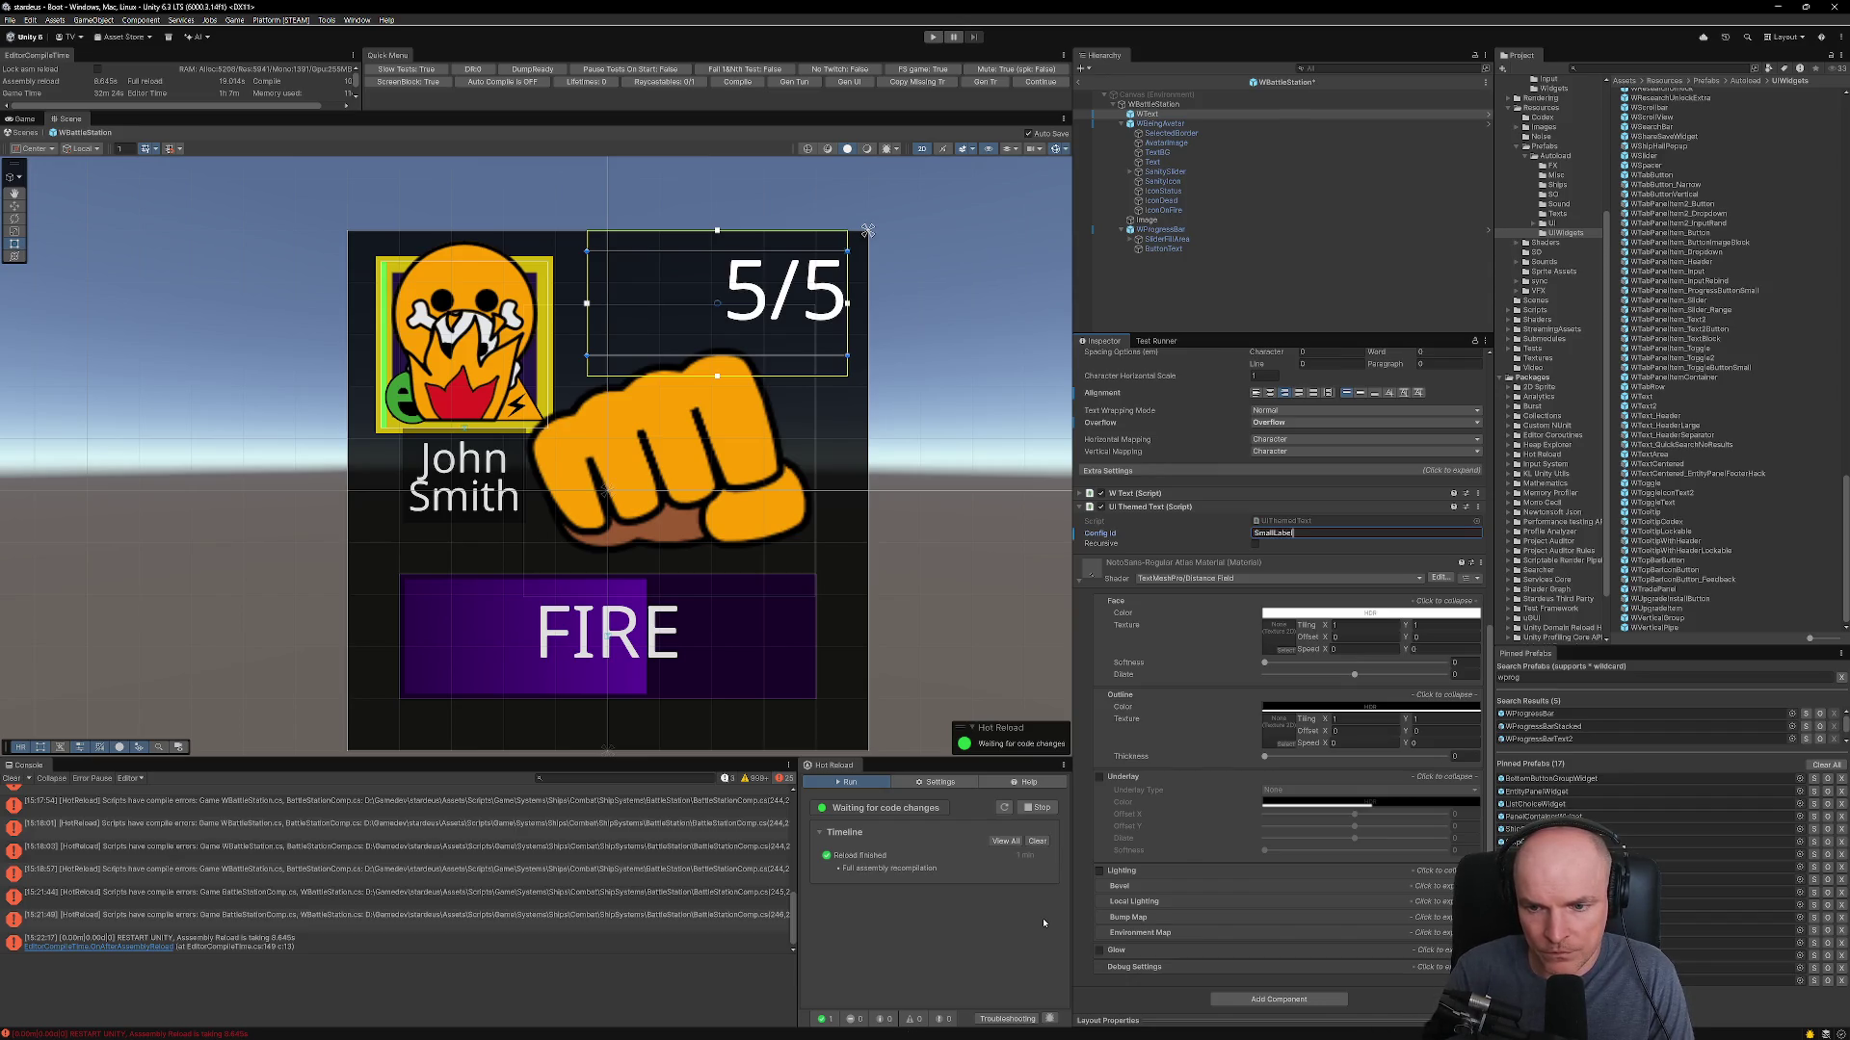
right_click(1174, 508)
left_click(1203, 673)
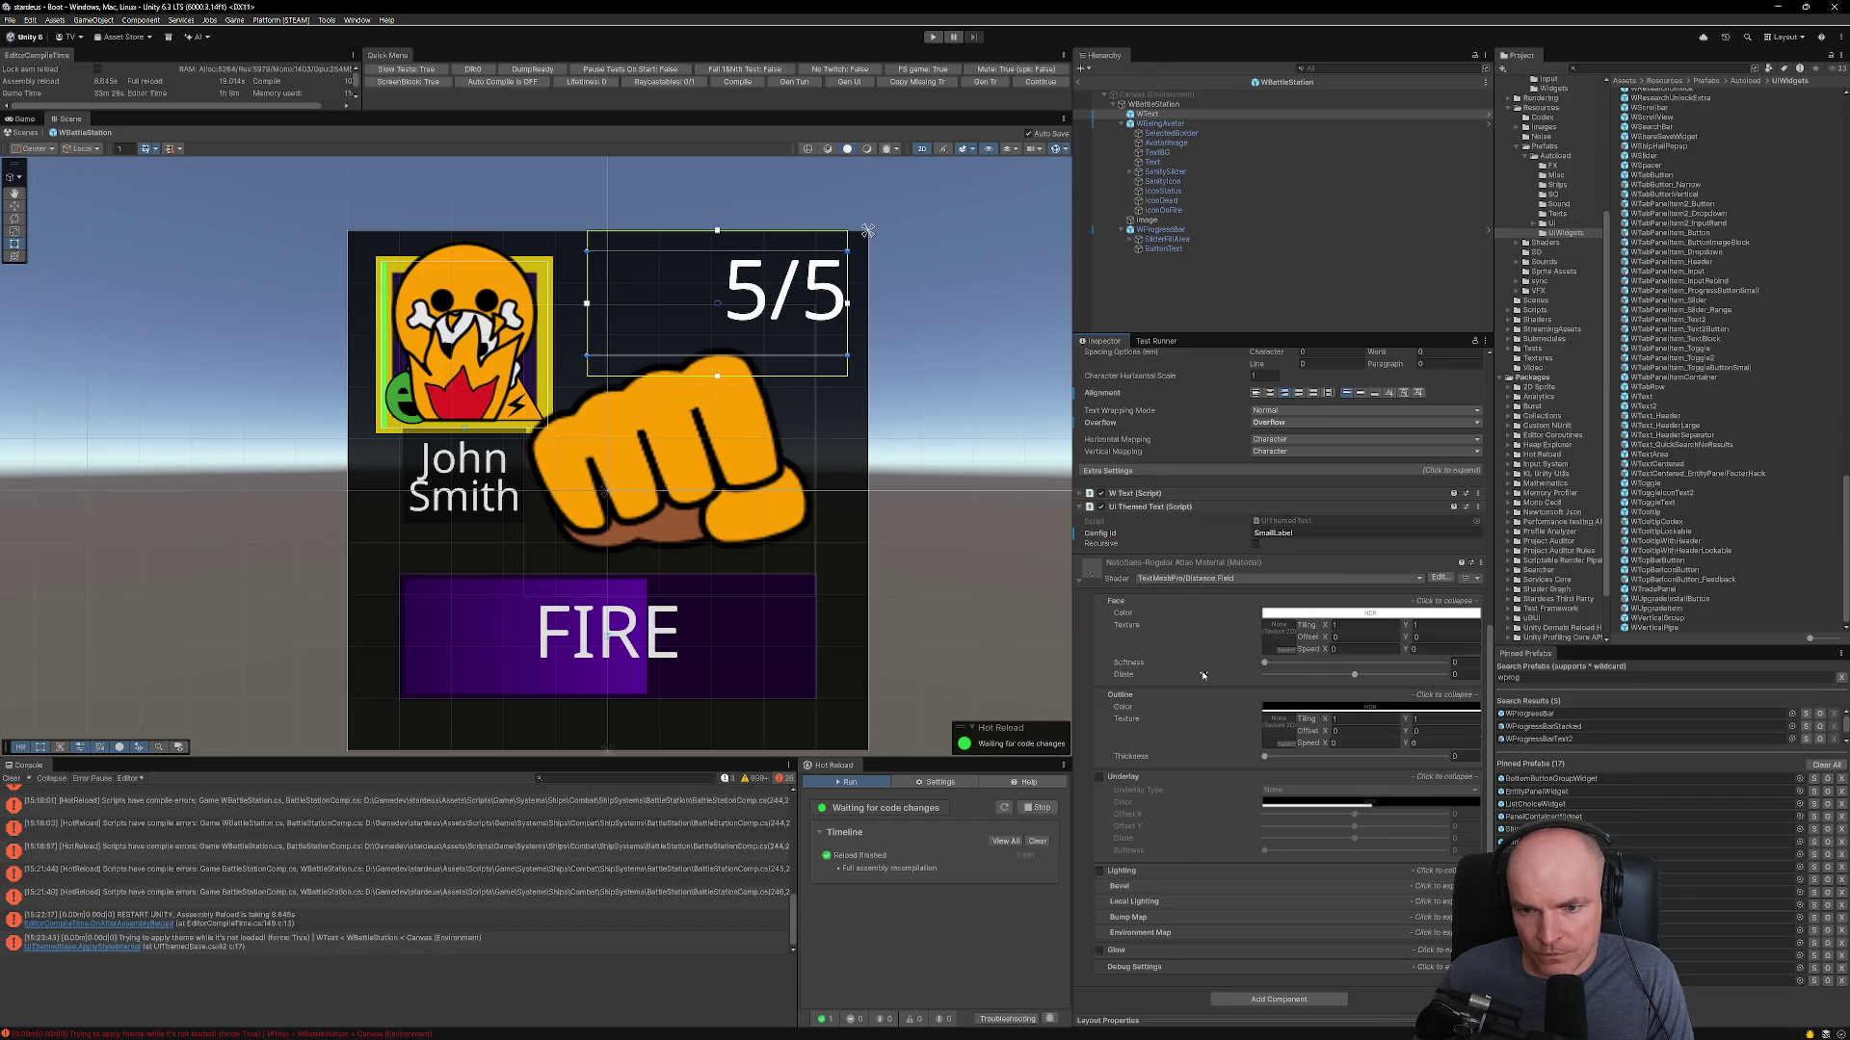
Set the 5/5 text's font size to 14 and move its box left and down.
scroll(1319, 491, "up", 5)
left_click(1264, 574)
type("14")
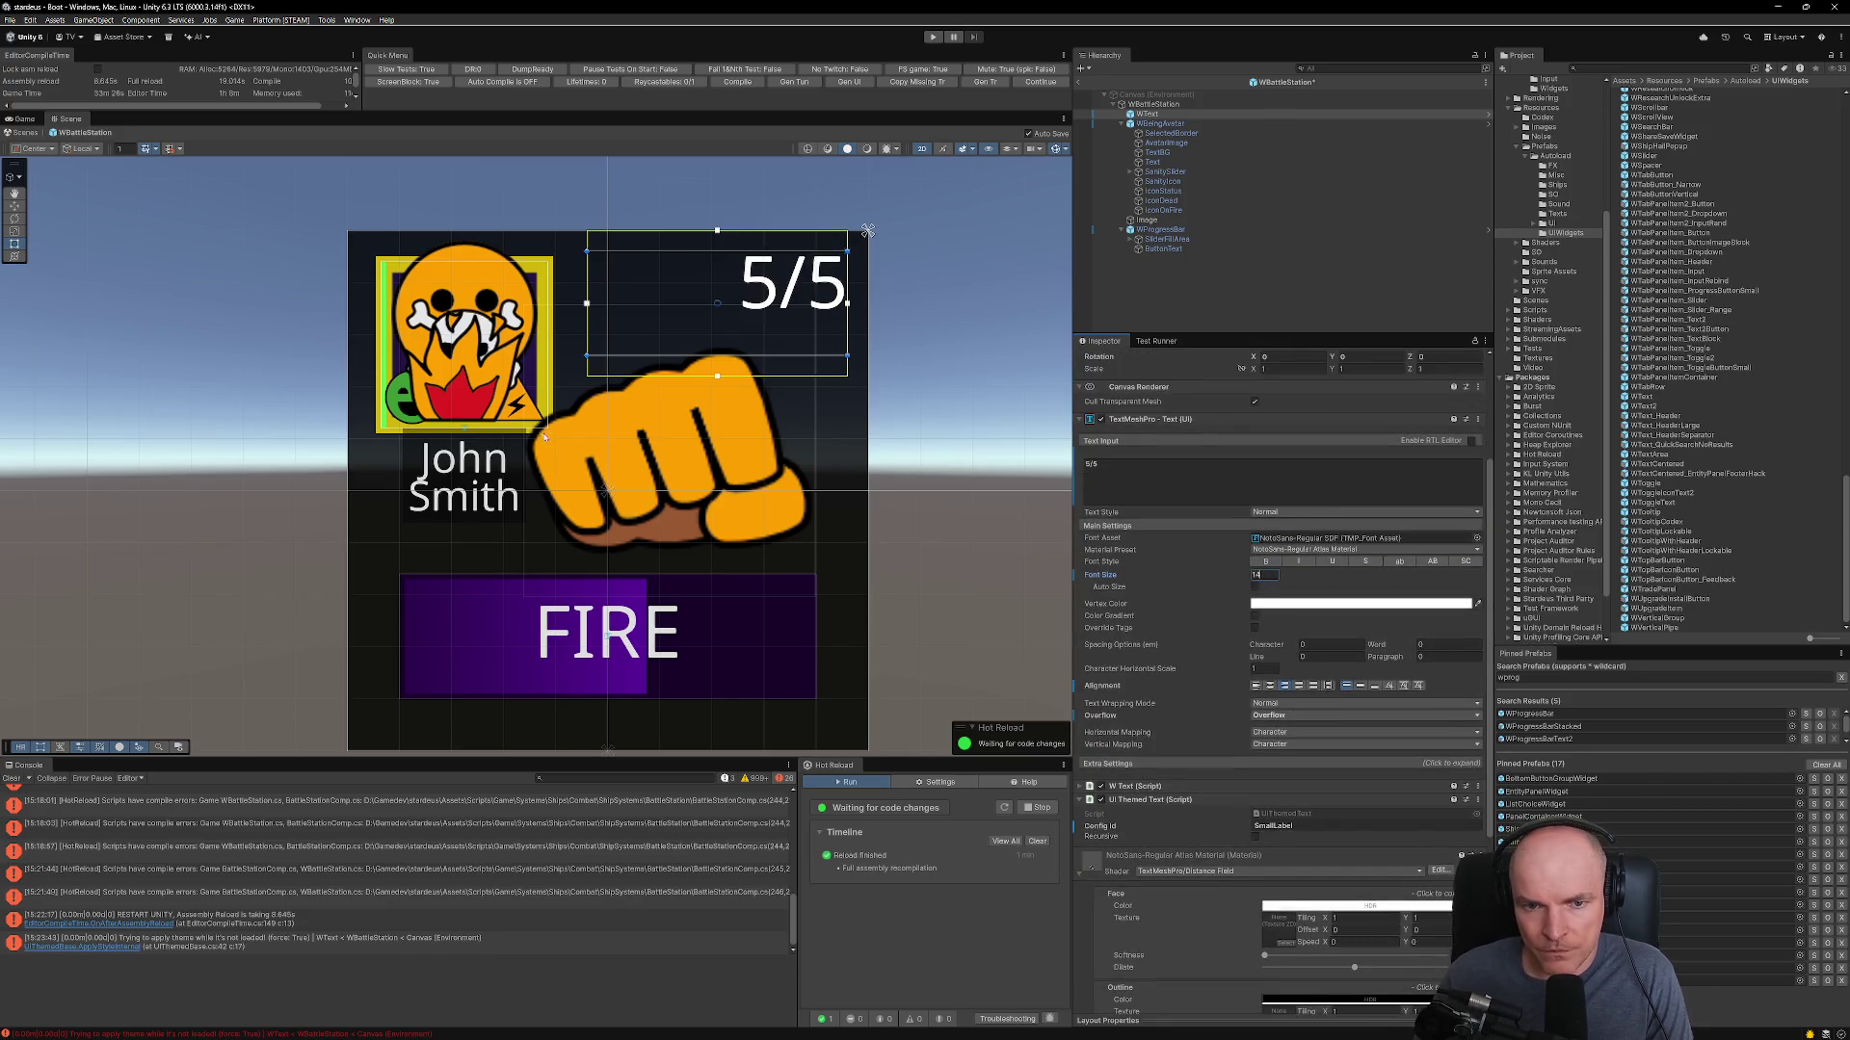
scroll(546, 440, "down", 5)
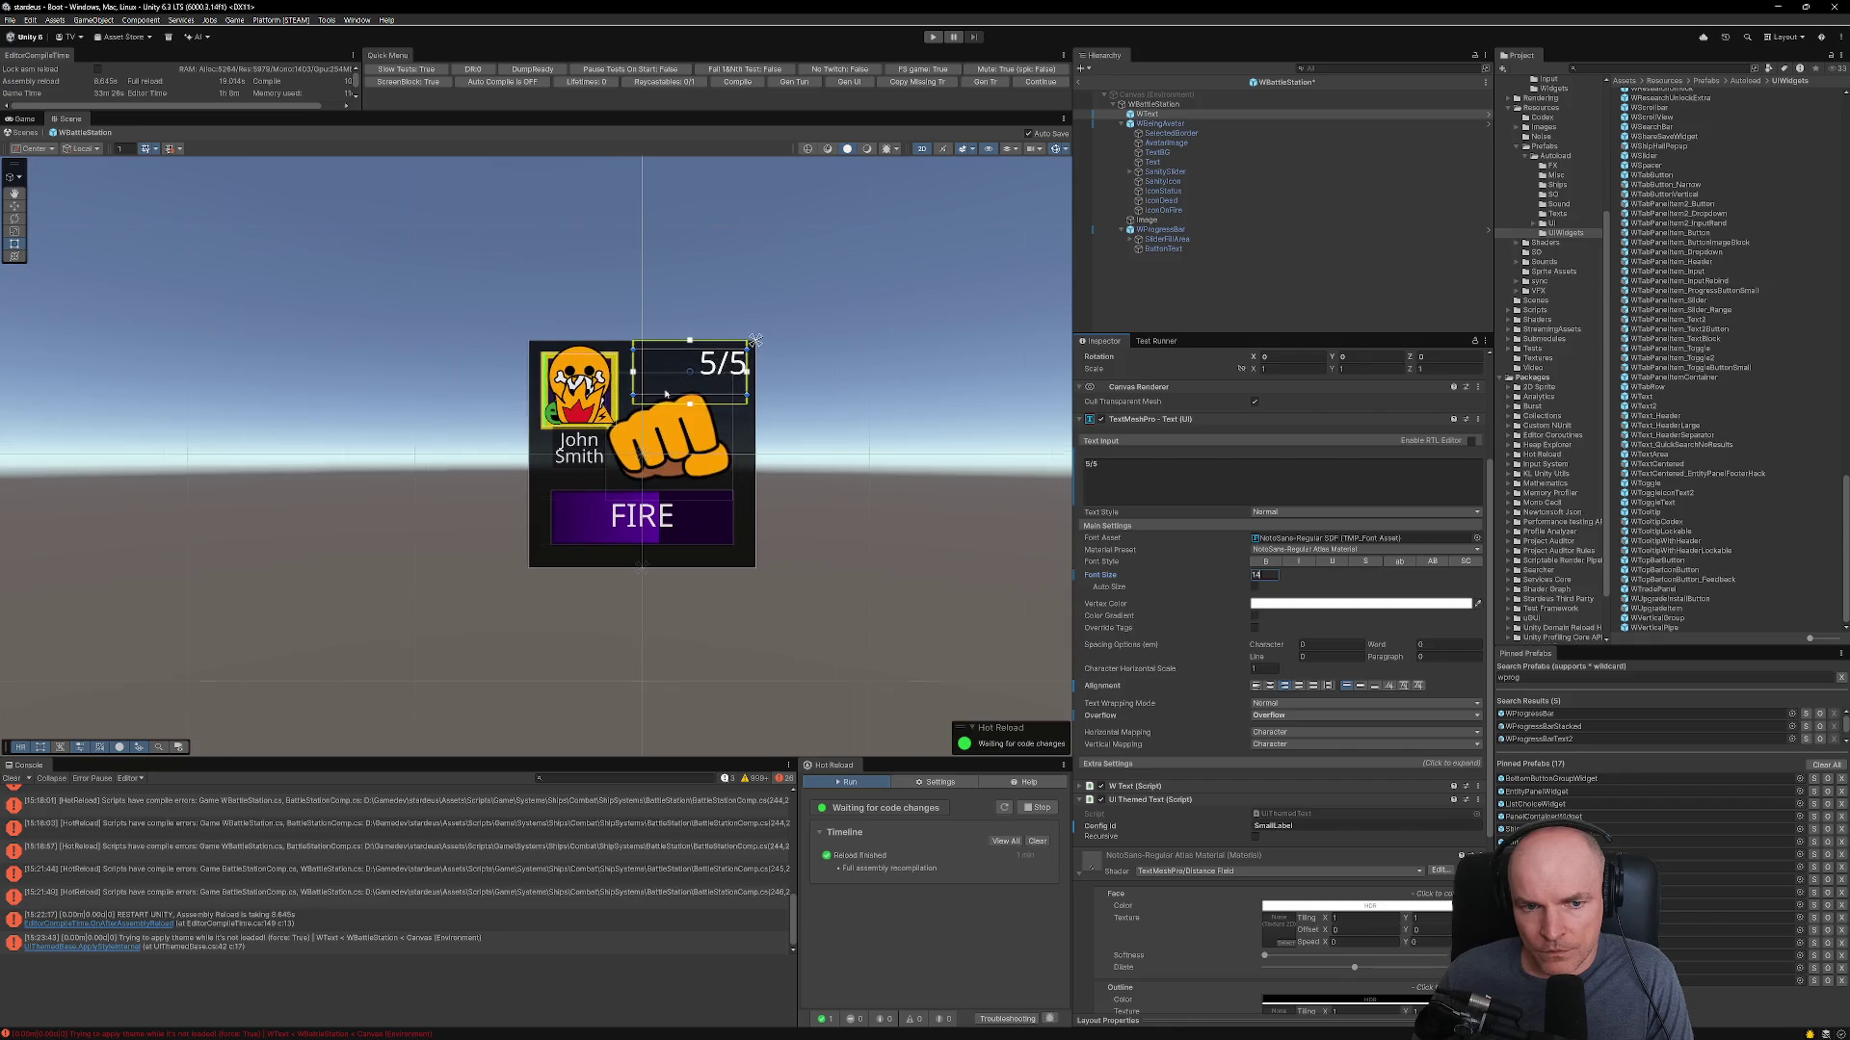
scroll(665, 393, "up", 5)
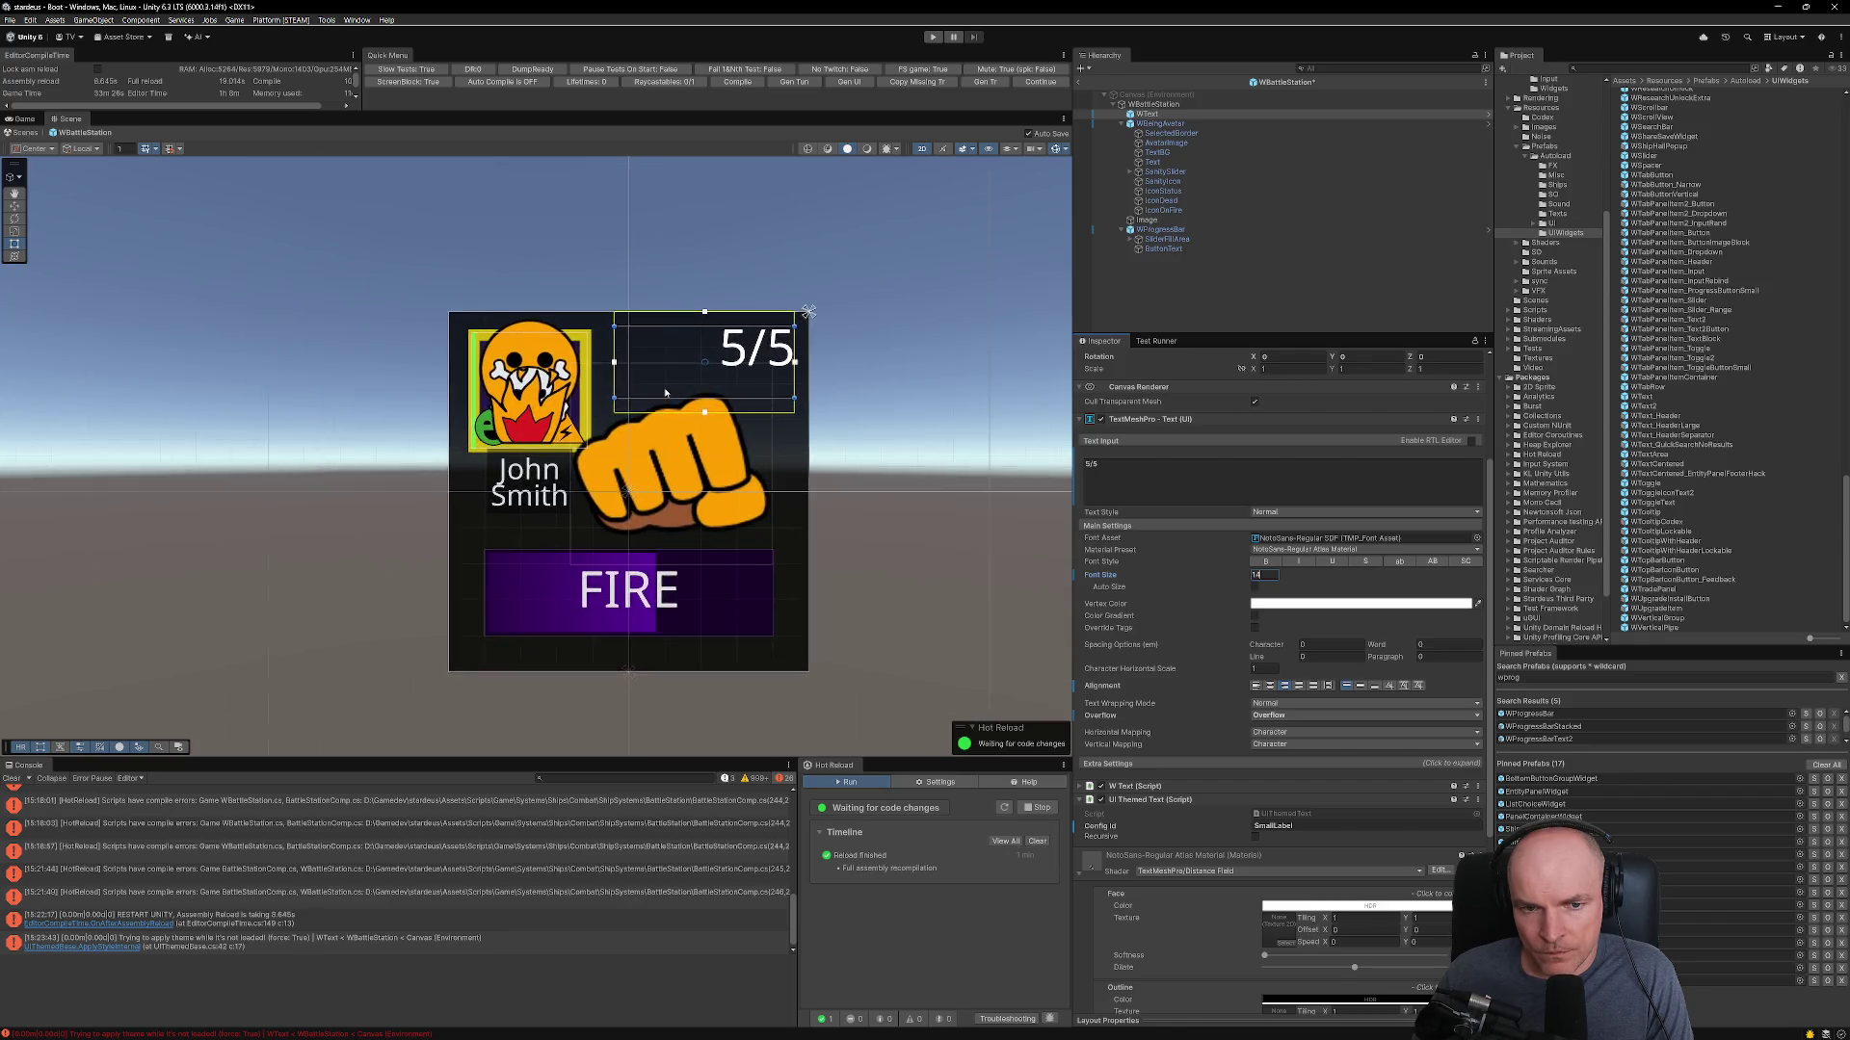
scroll(664, 393, "up", 1)
left_click_drag(789, 334, 765, 351)
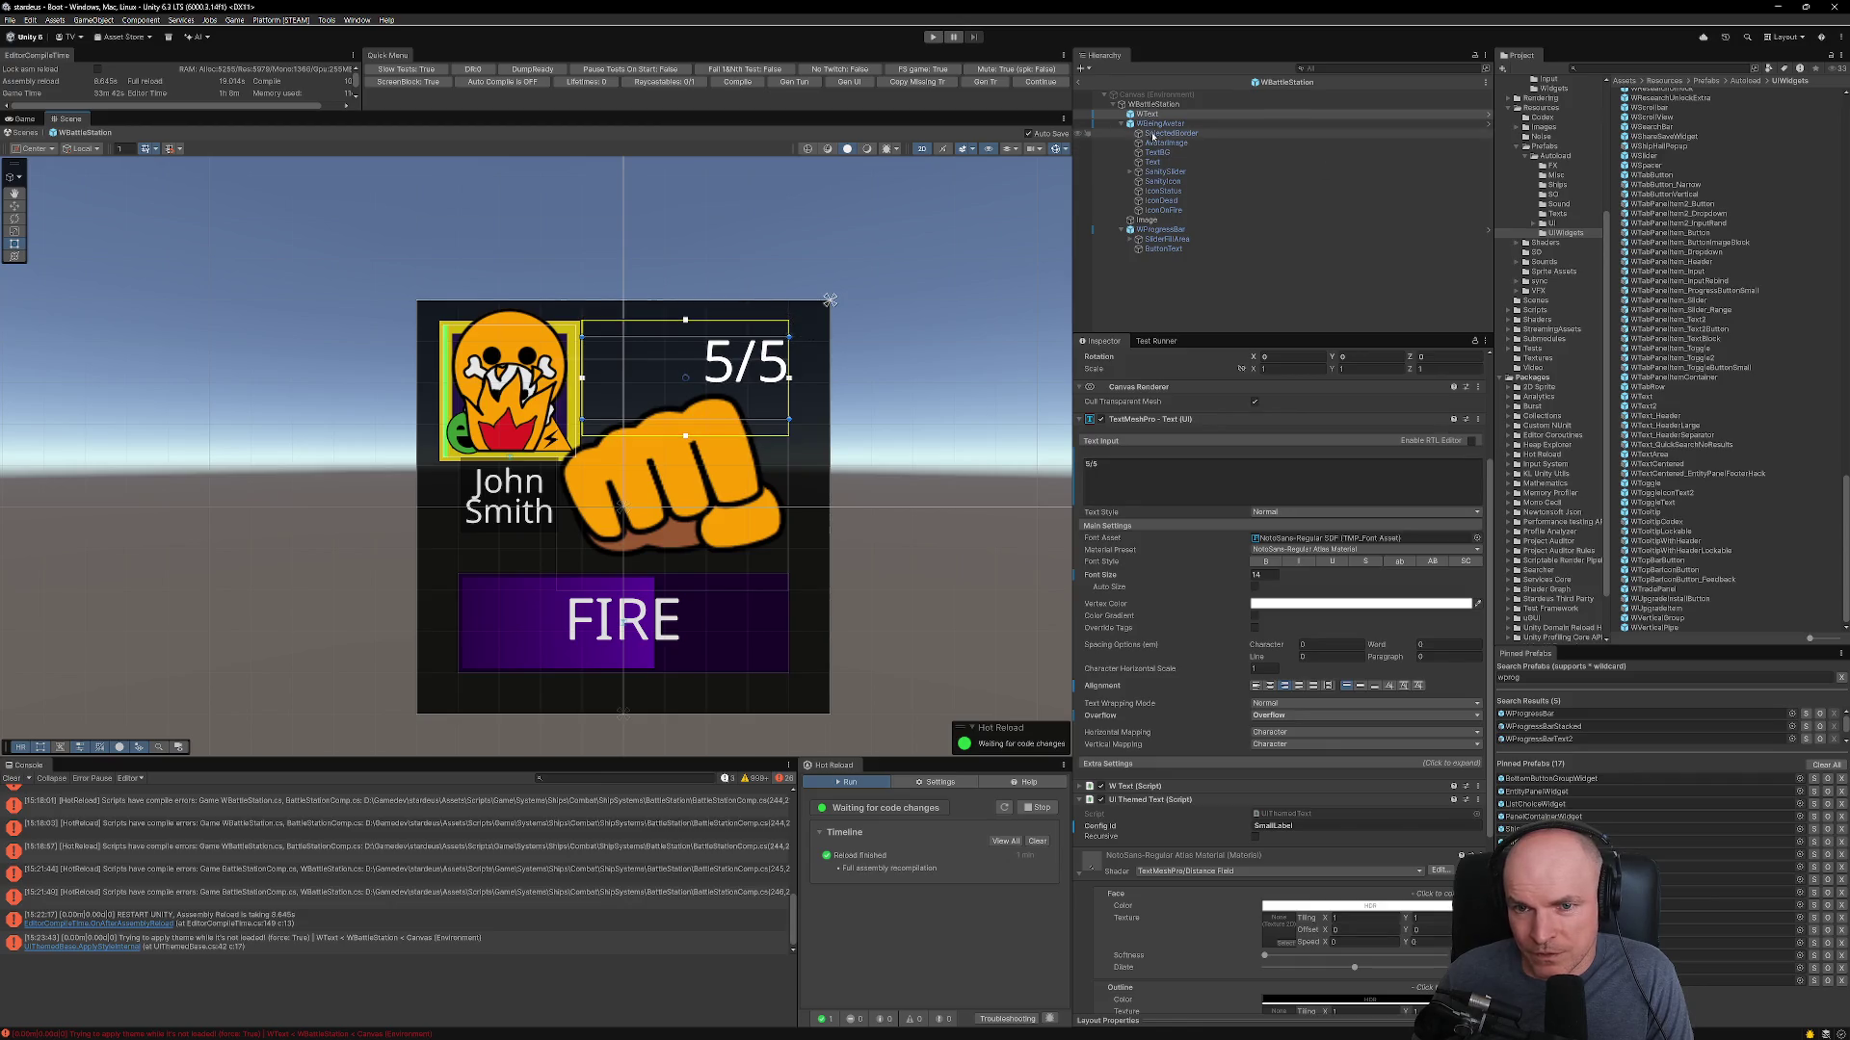
Add a Button component to the fist Image object, then switch to Visual Studio Code.
left_click(1132, 124)
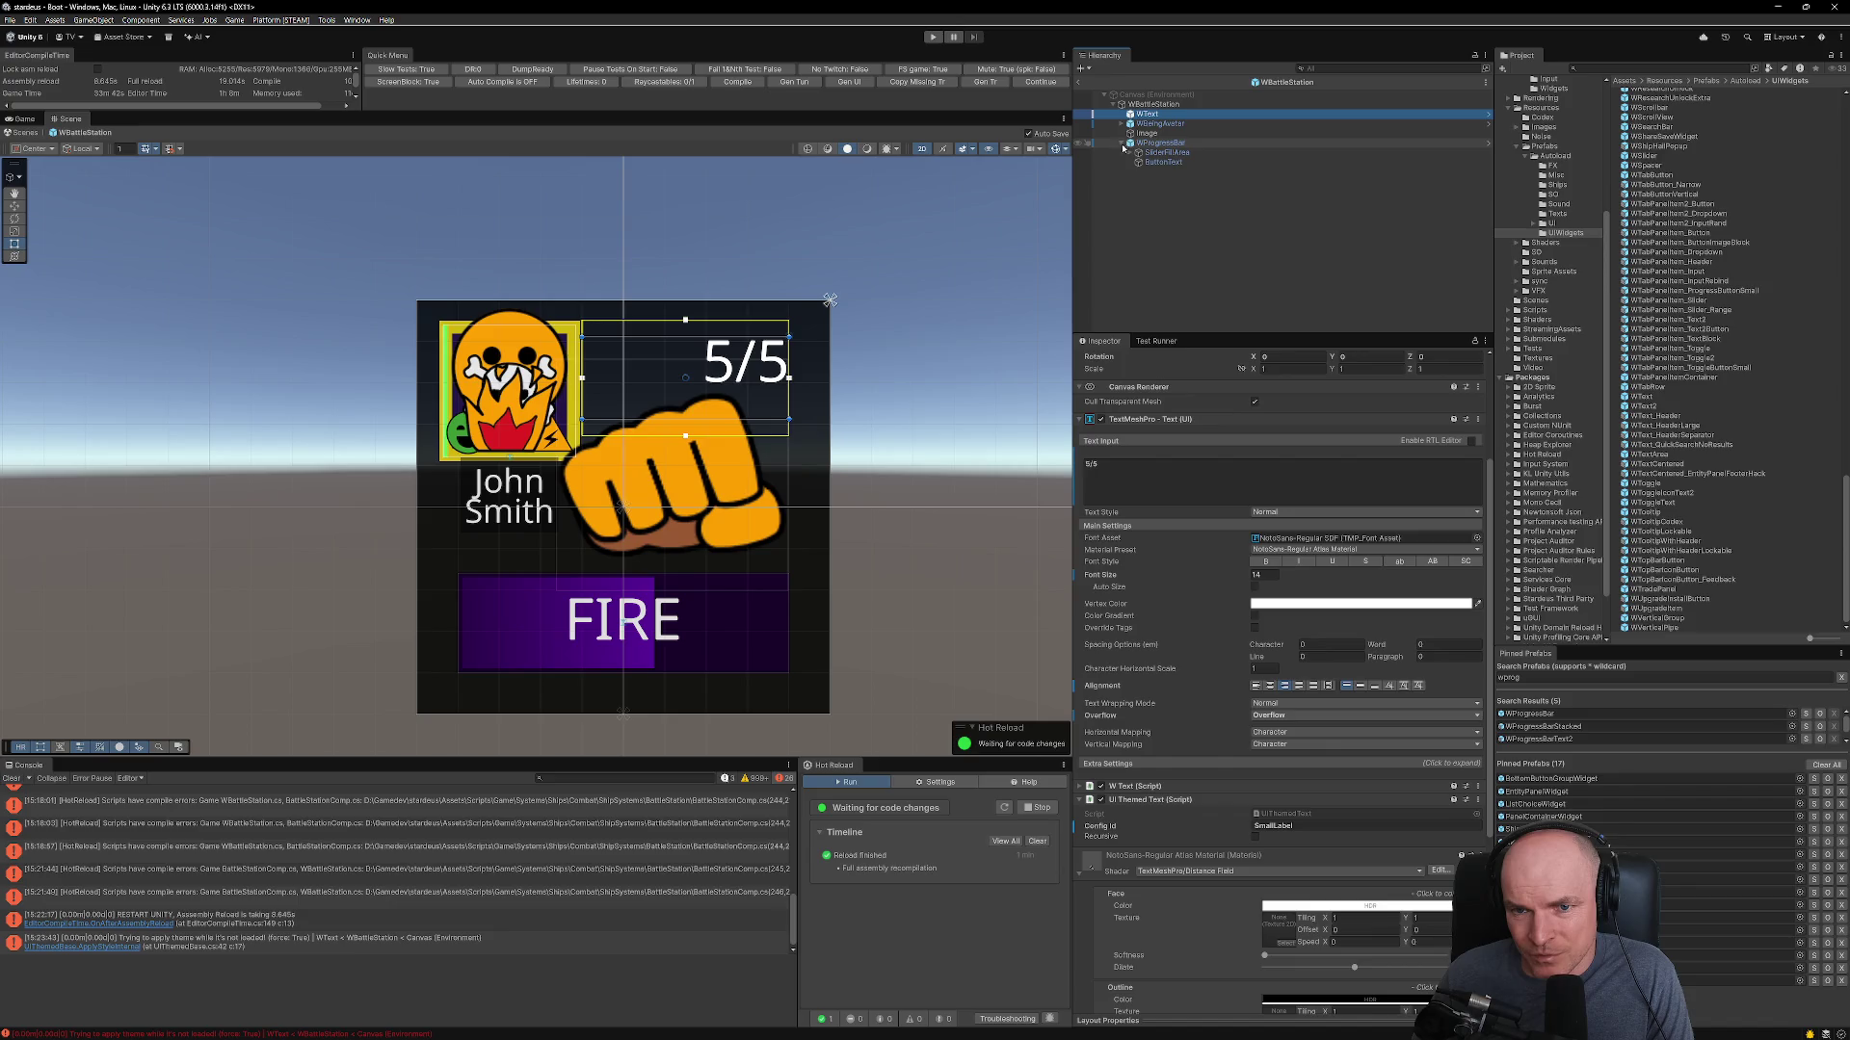
key("ctrl+z")
left_click(1146, 124)
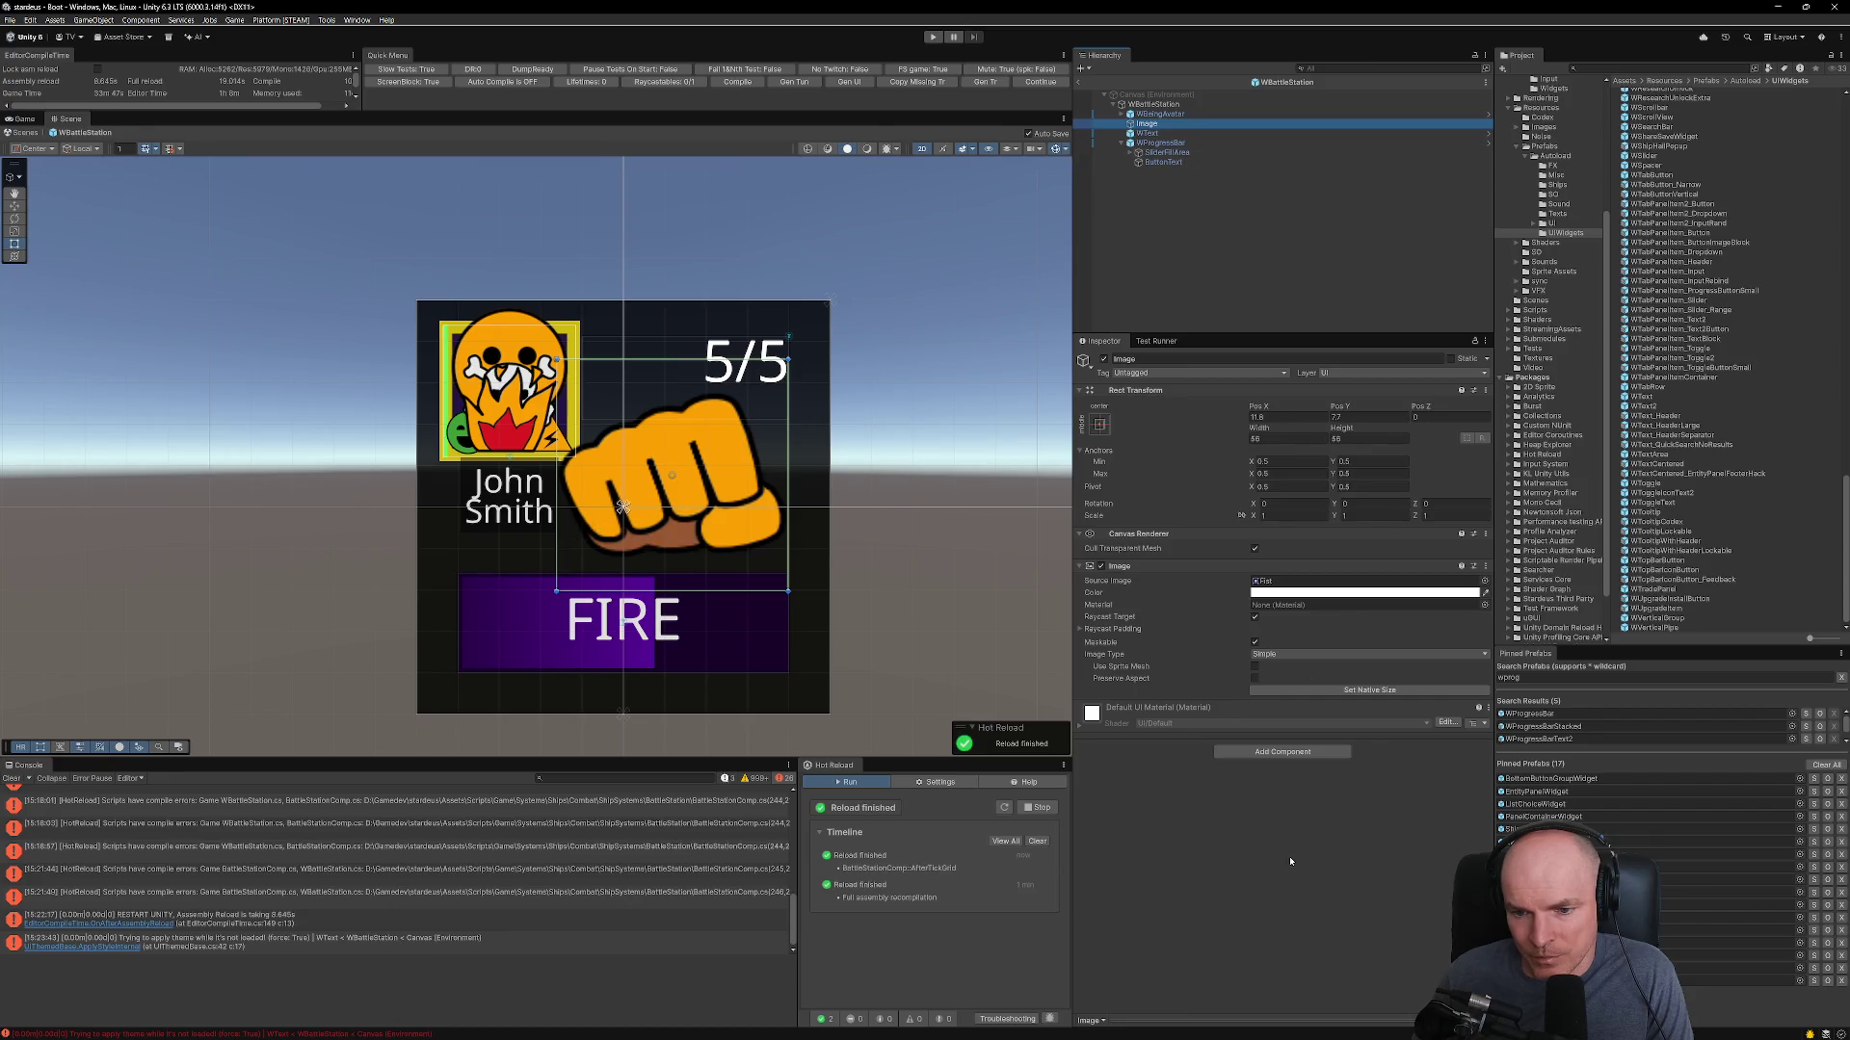
left_click(1282, 752)
type("nutton")
key("Return")
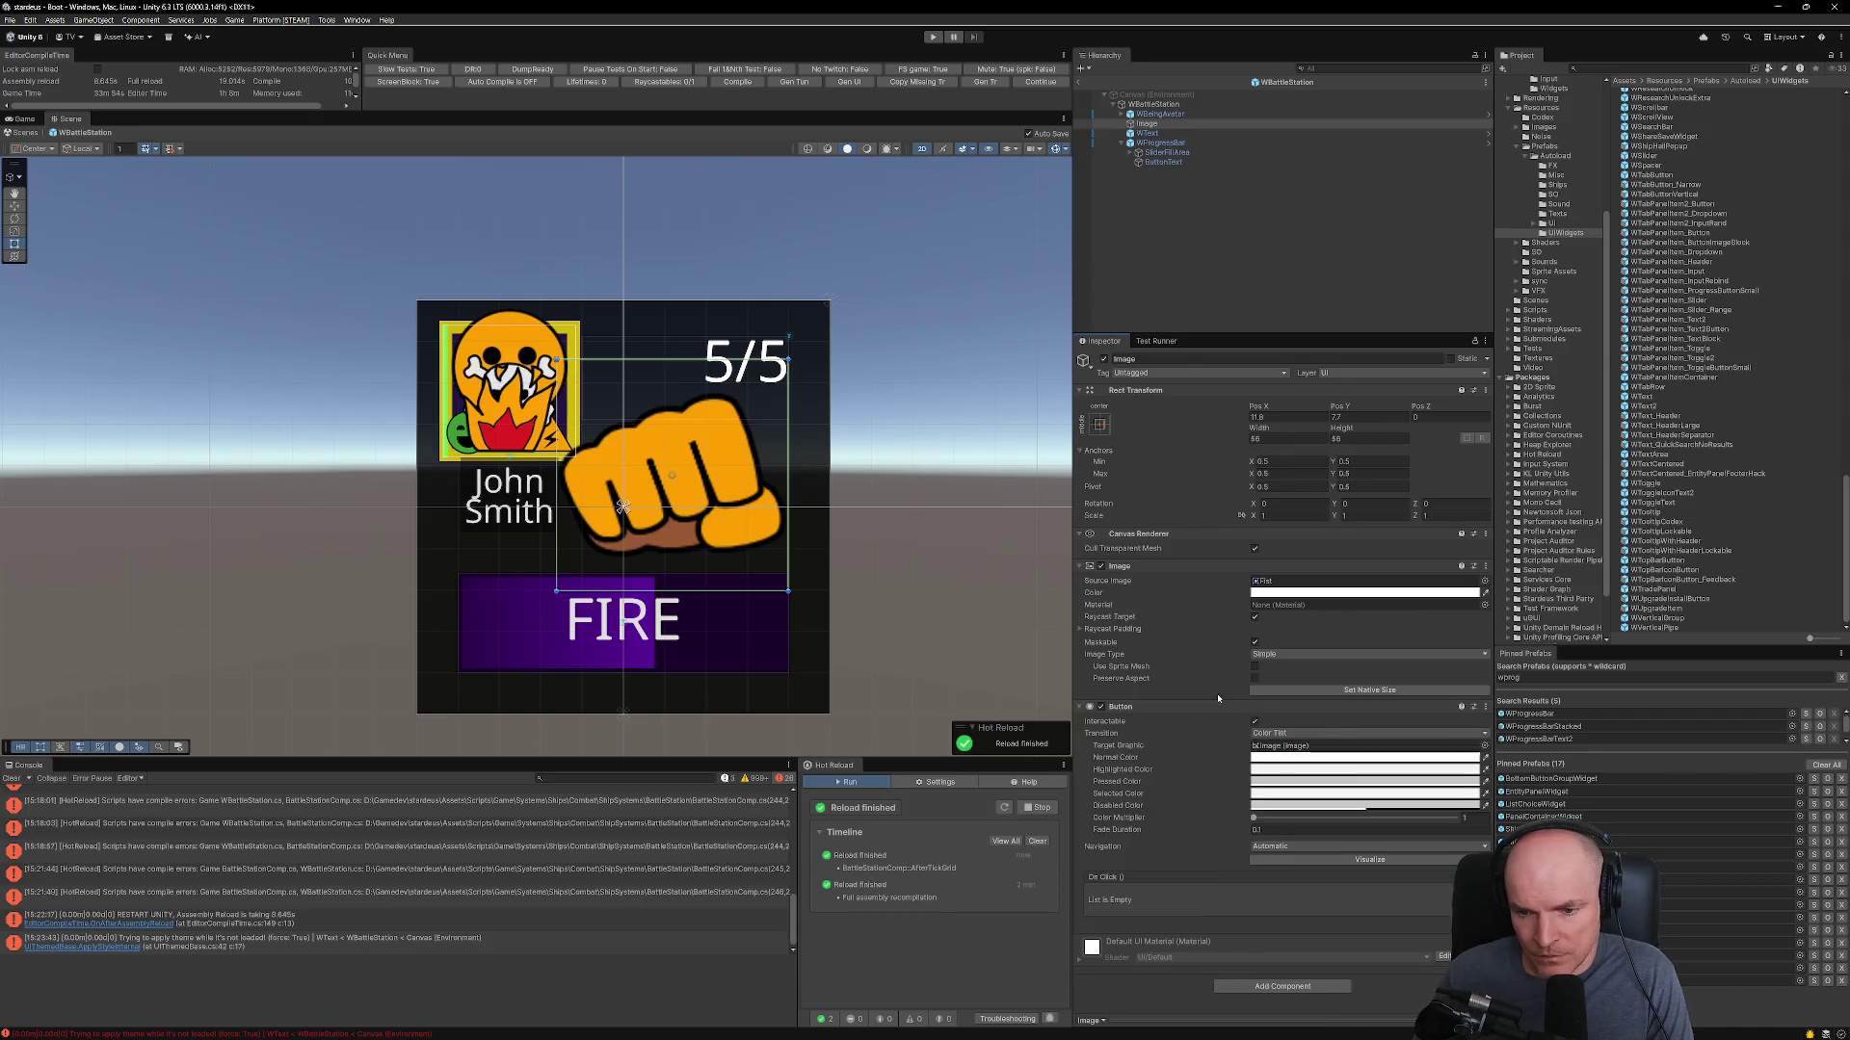
mouse_move(1091, 1030)
left_click(923, 1027)
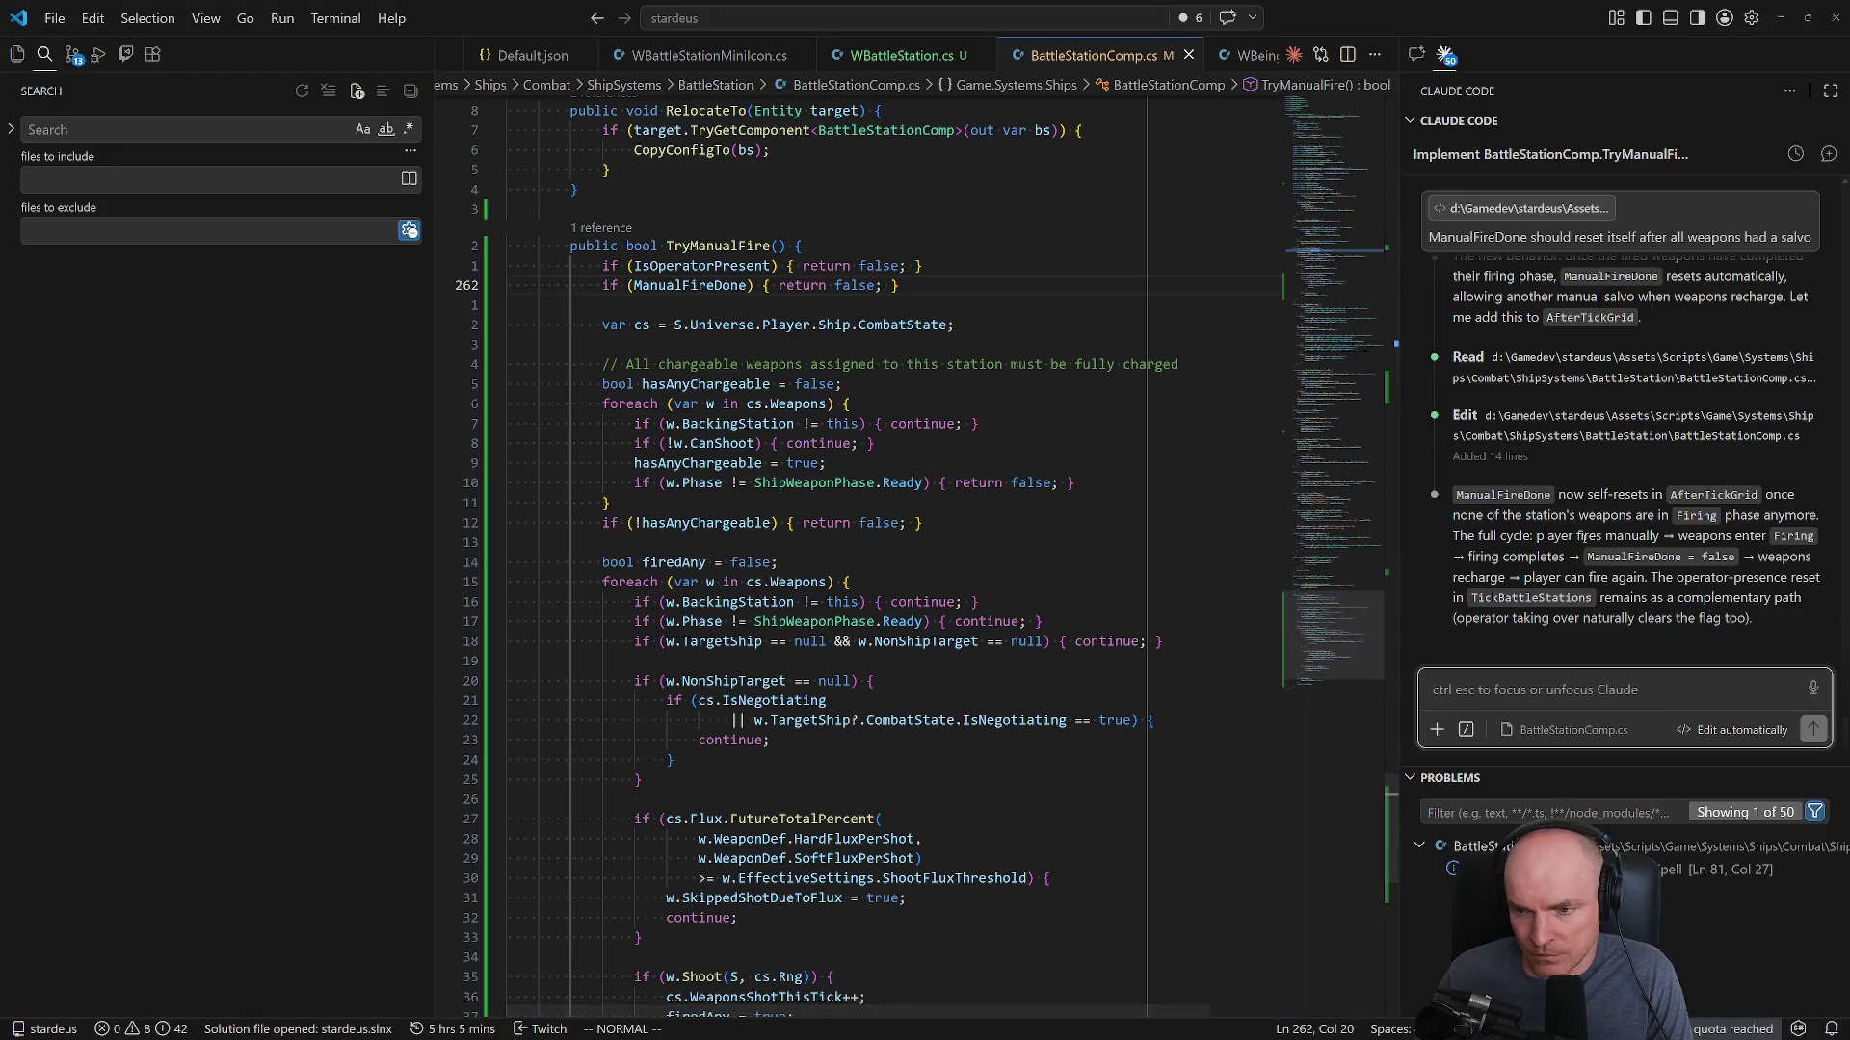
Review the ManualFireDone reset in AfterTickGrid and the hasAnyChargeable check in TryManualFire.
left_click_drag(1383, 395, 1374, 316)
left_click(718, 455)
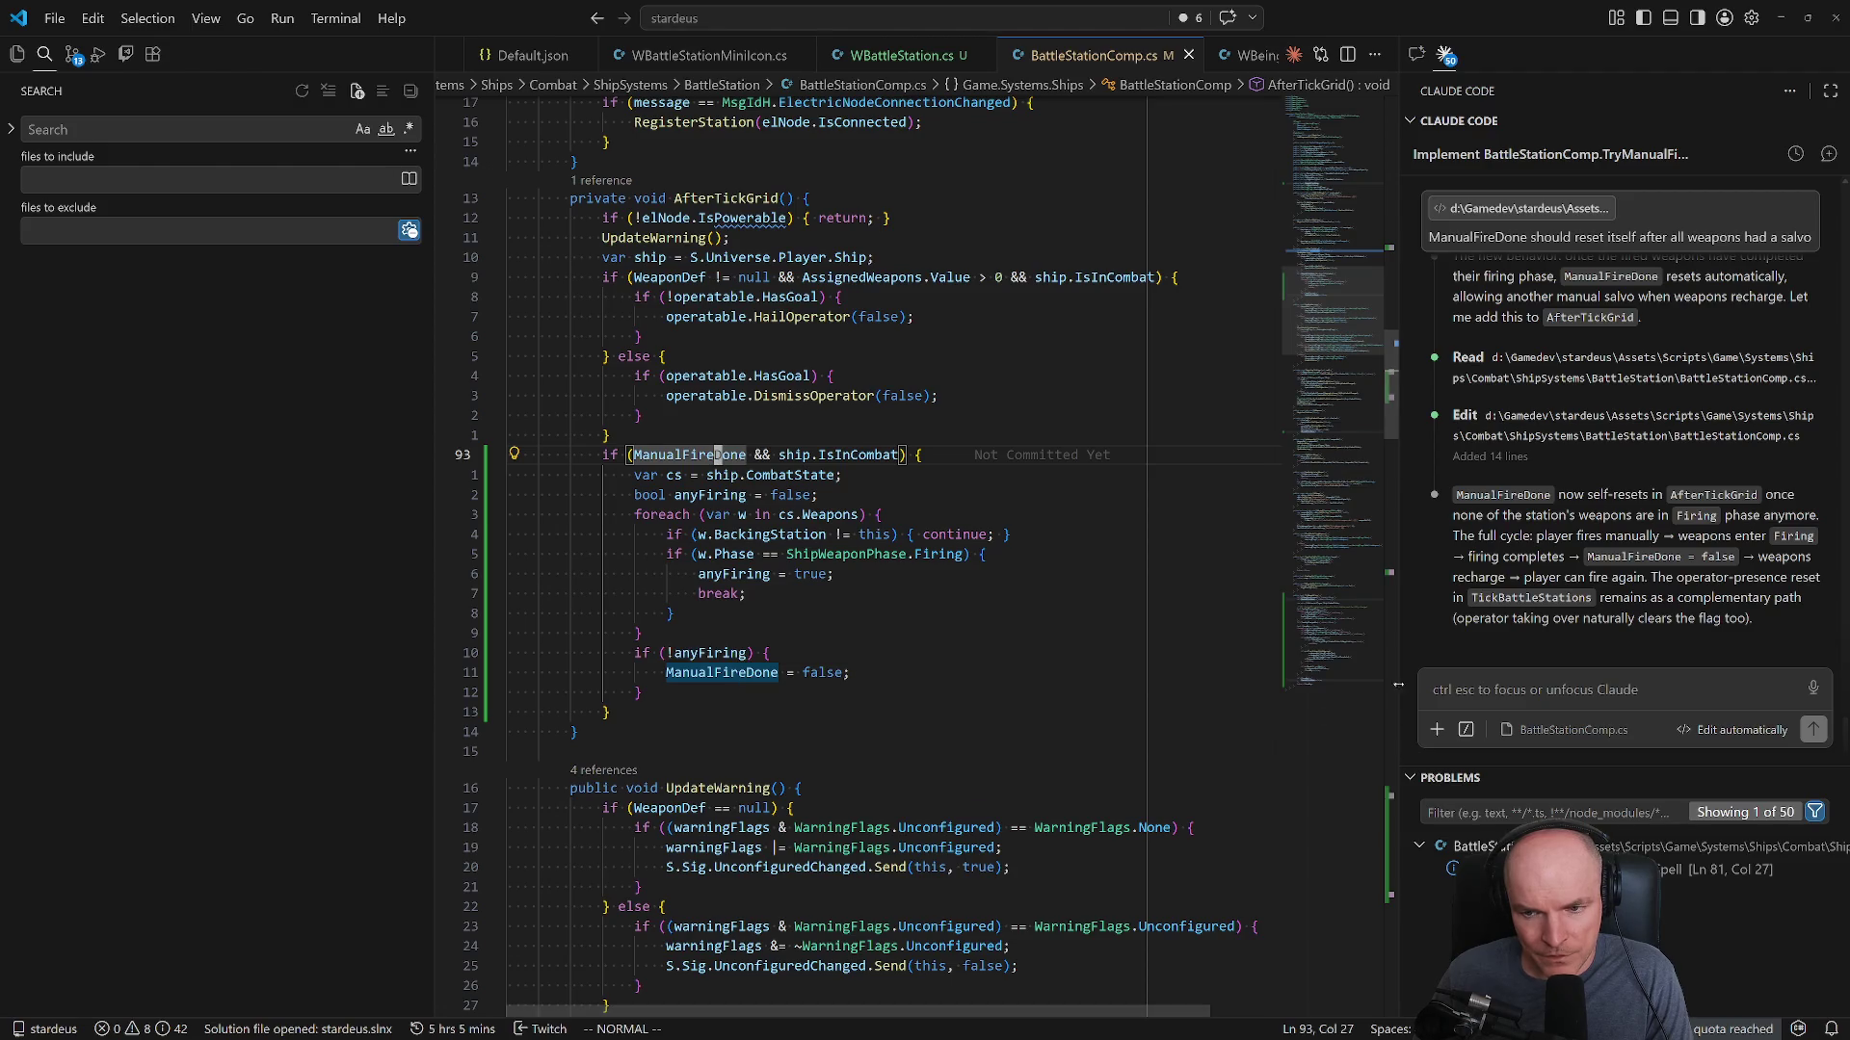
scroll(857, 374, "down", 20)
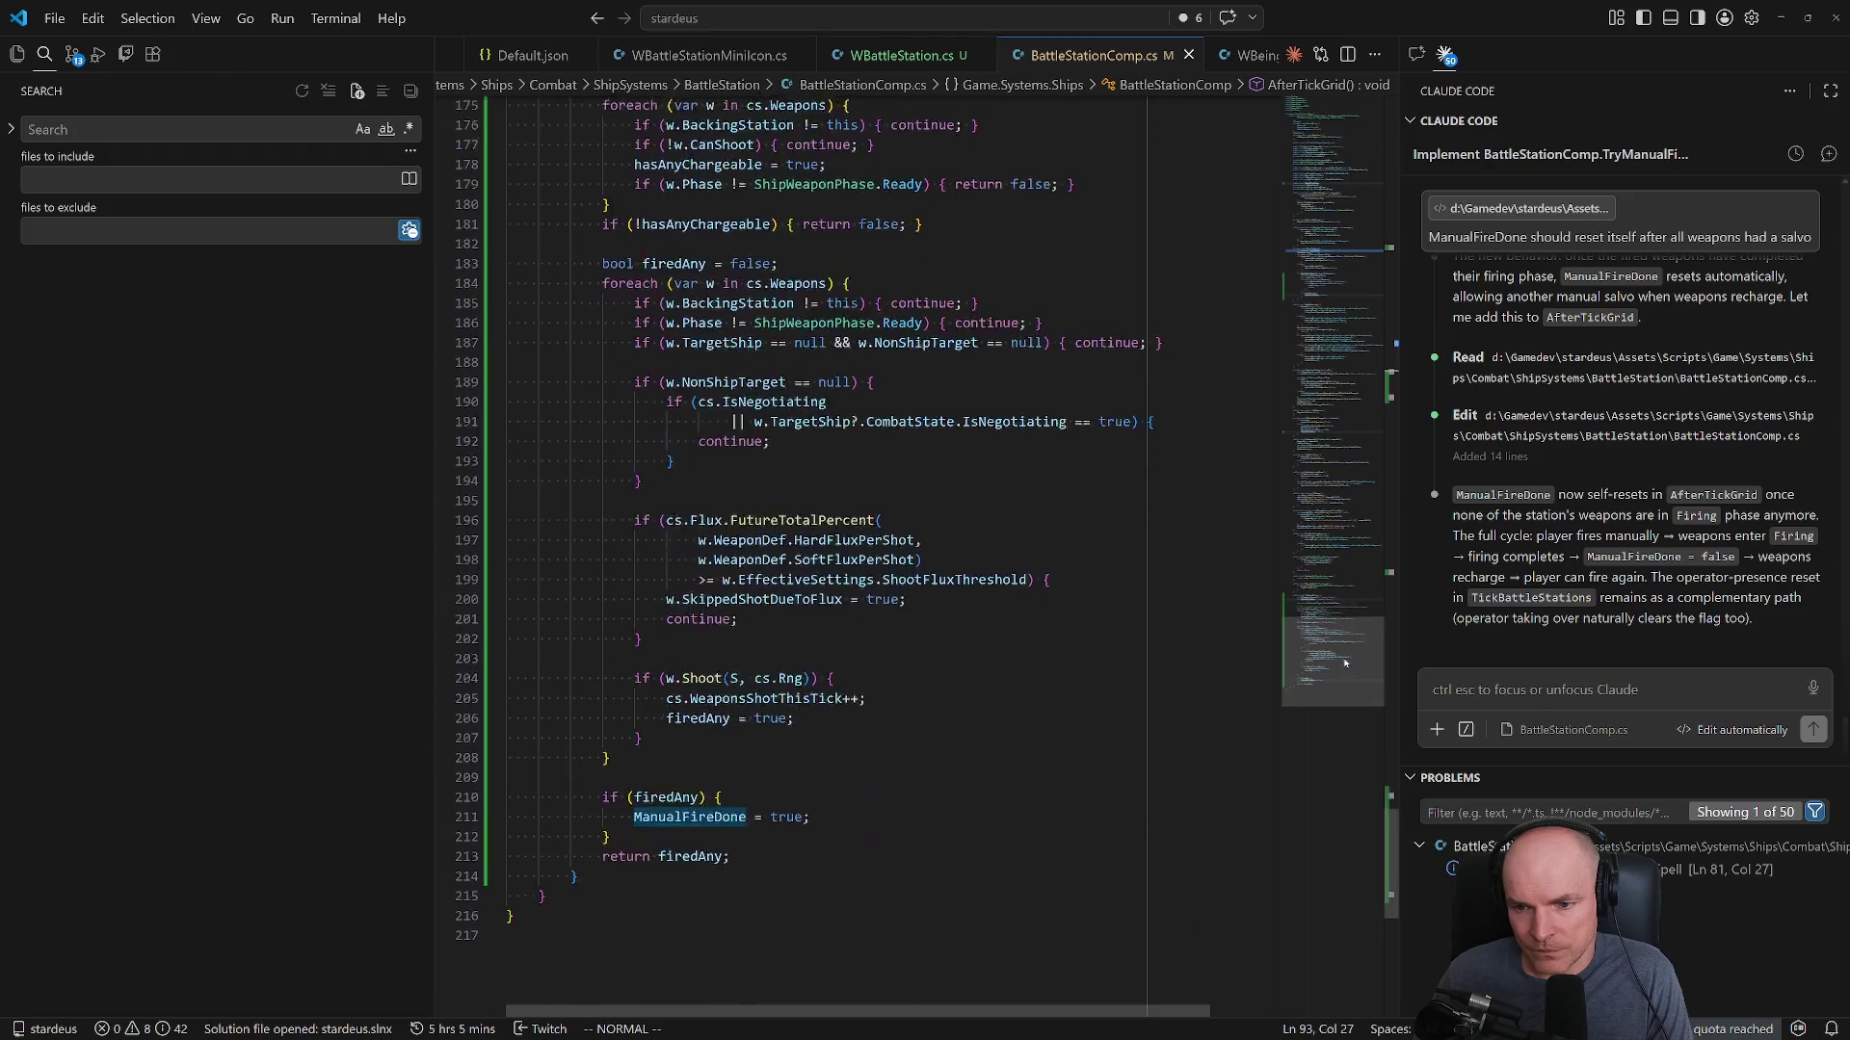
scroll(689, 342, "down", 3)
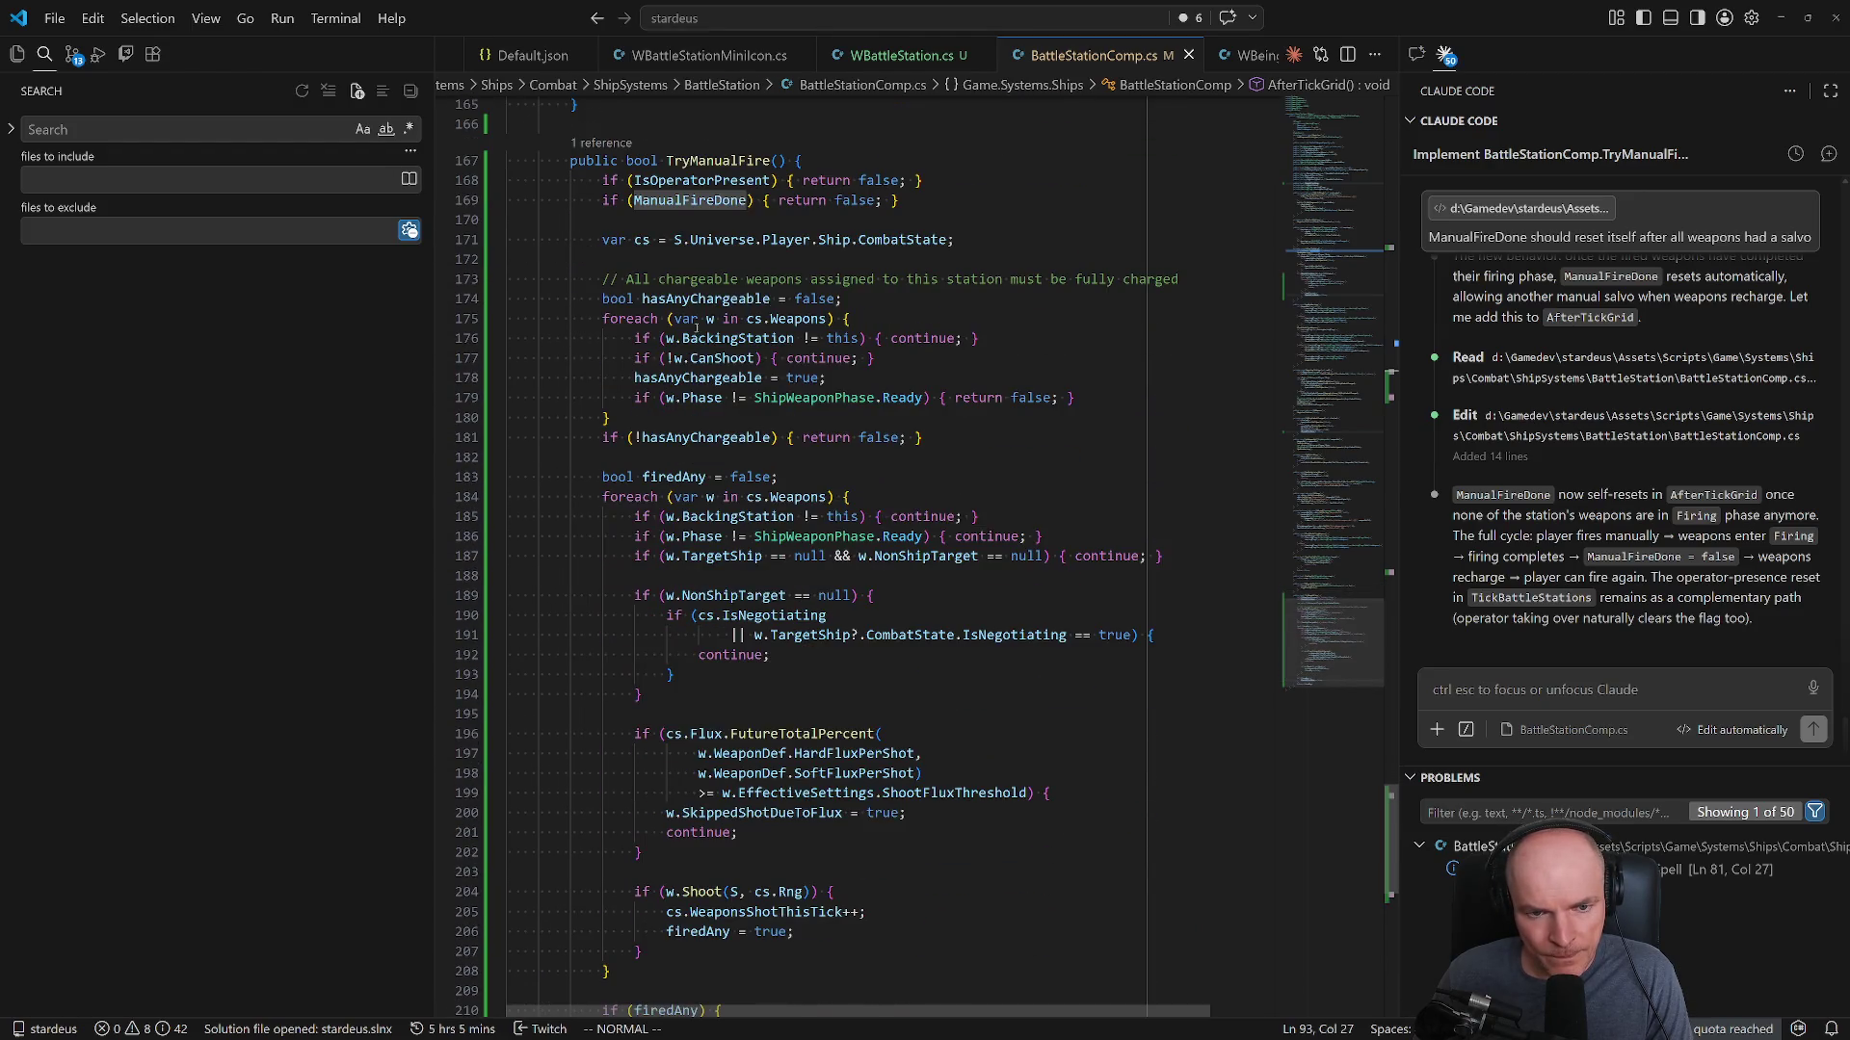
scroll(718, 357, "down", 1)
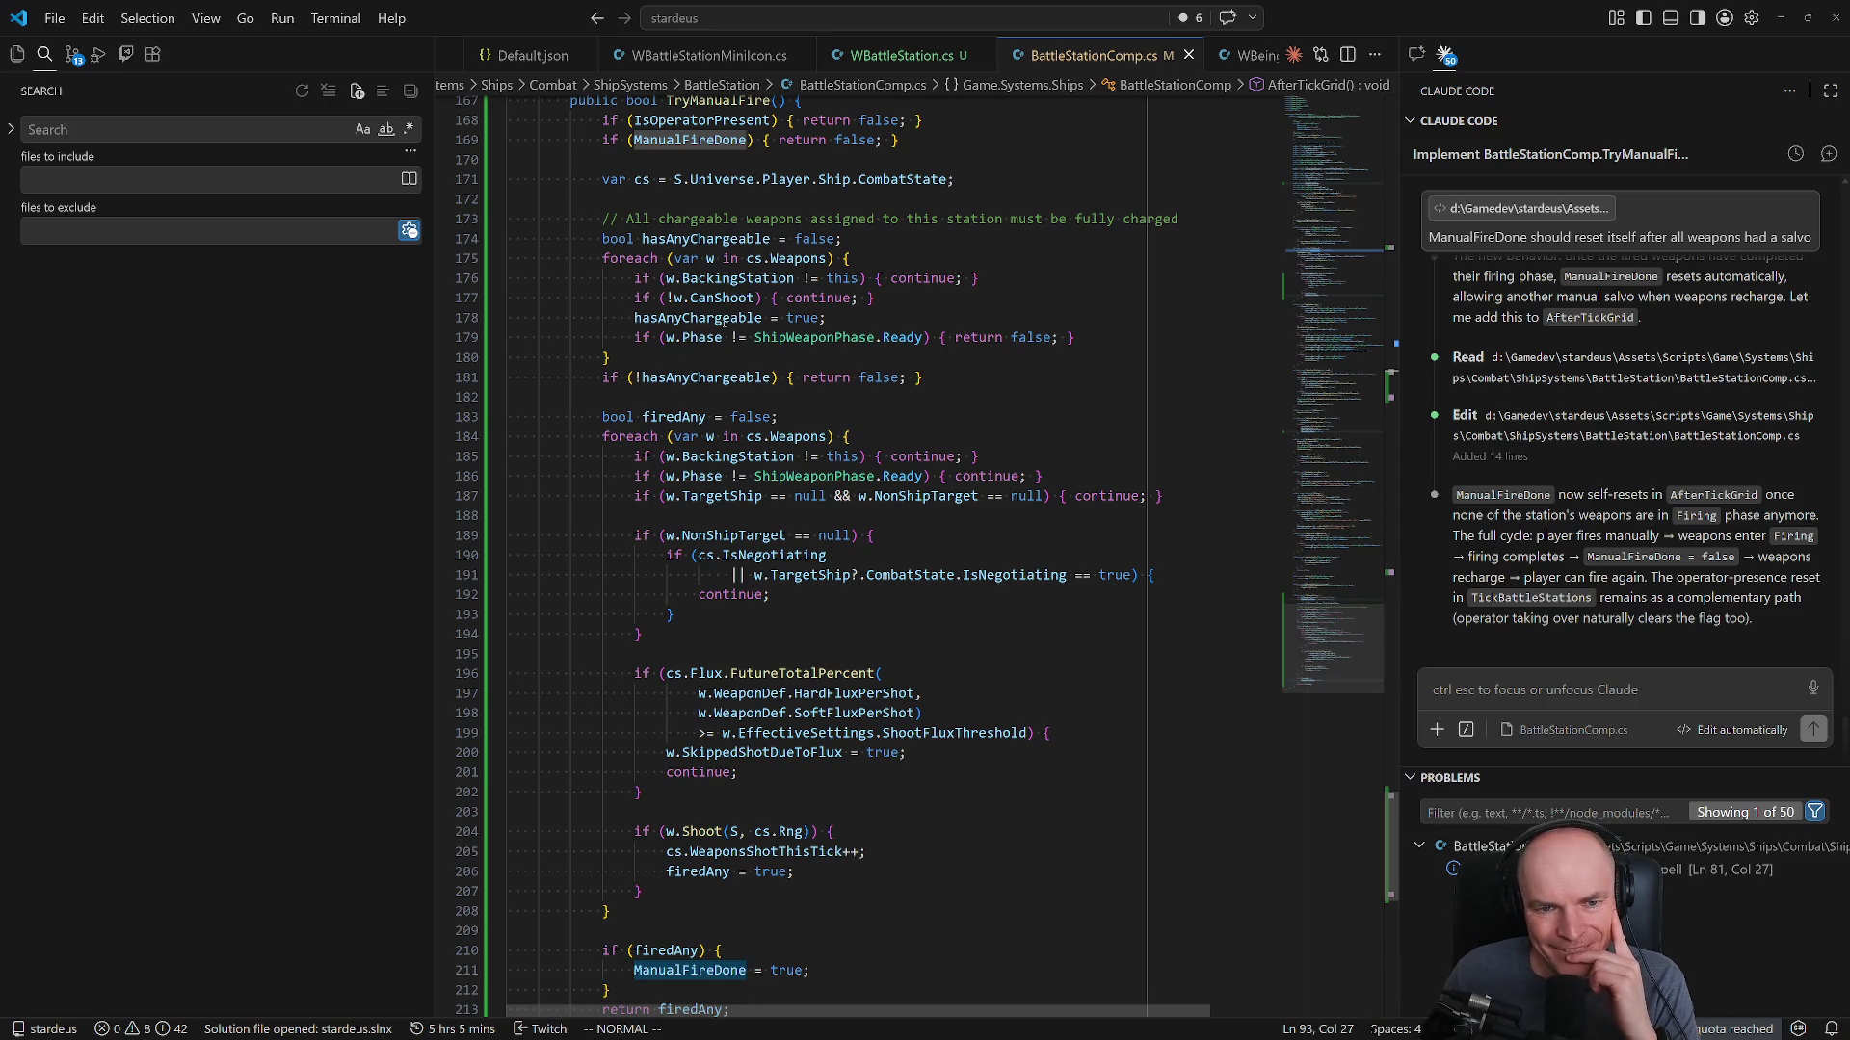
left_click(704, 377)
scroll(741, 465, "down", 2)
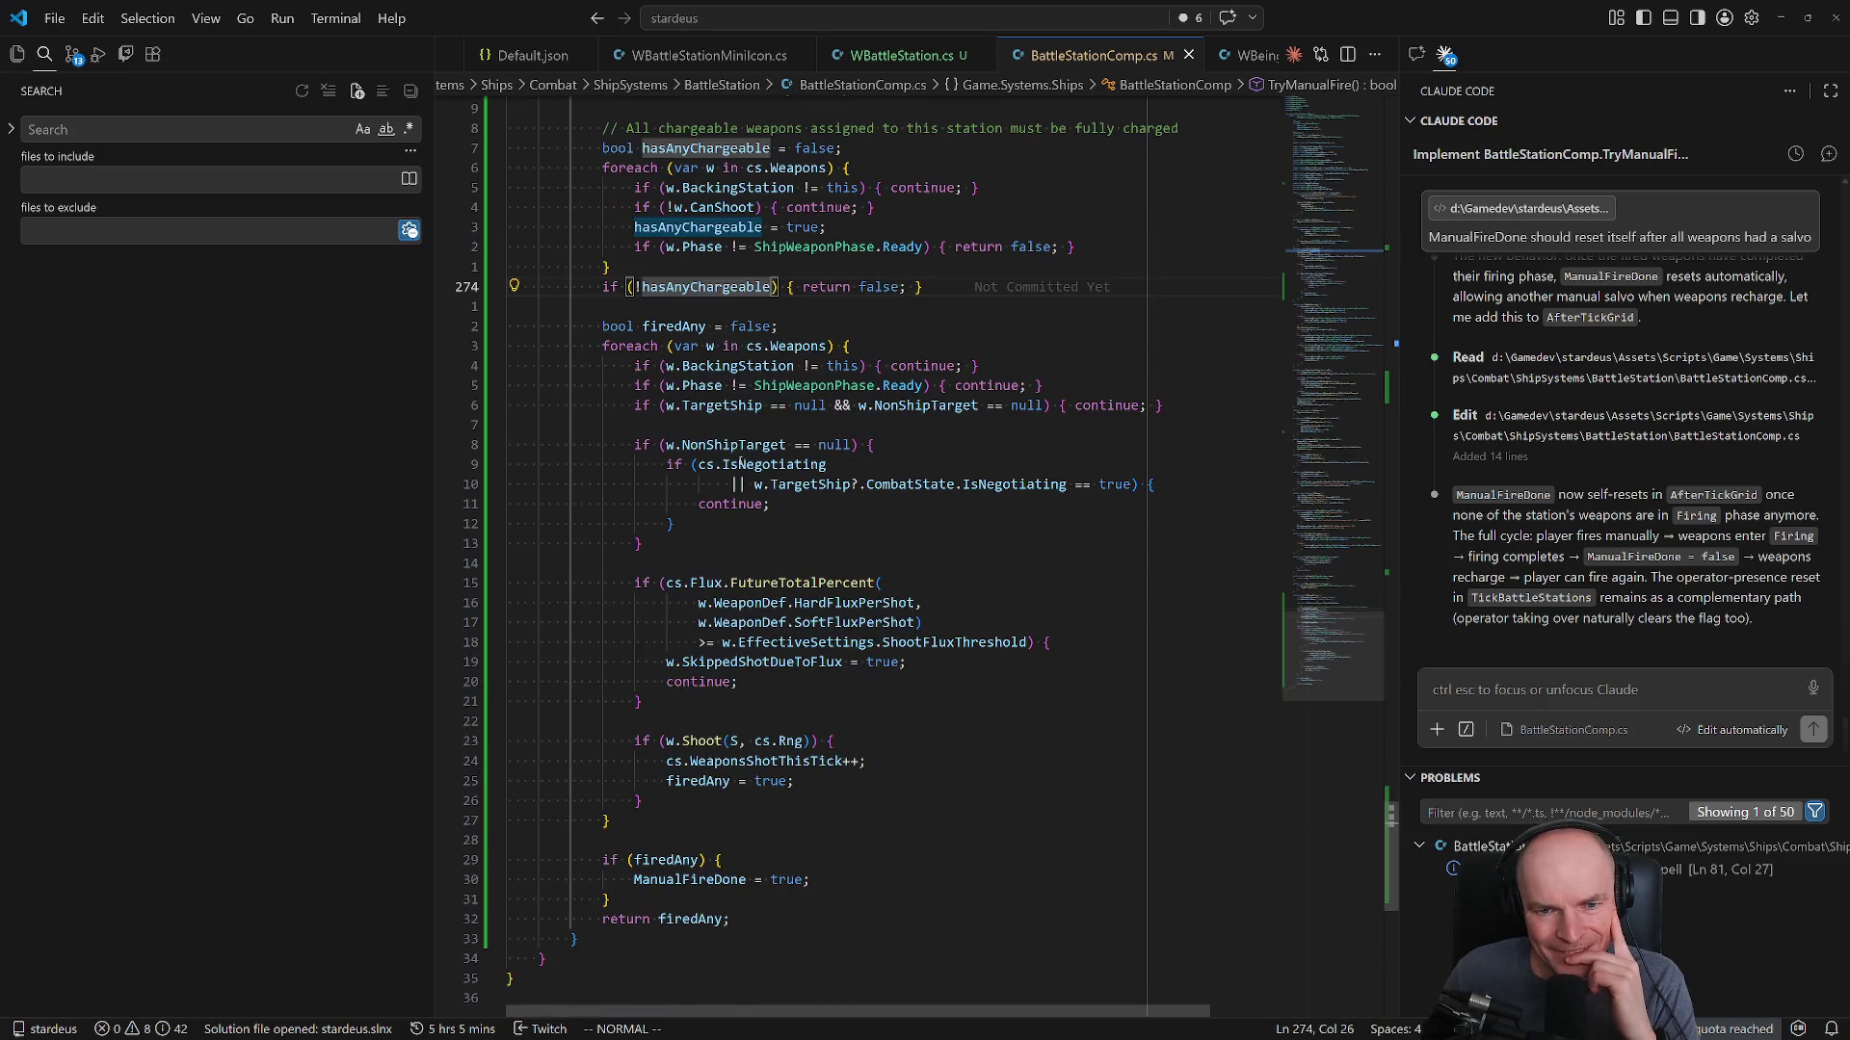
scroll(688, 370, "down", 3)
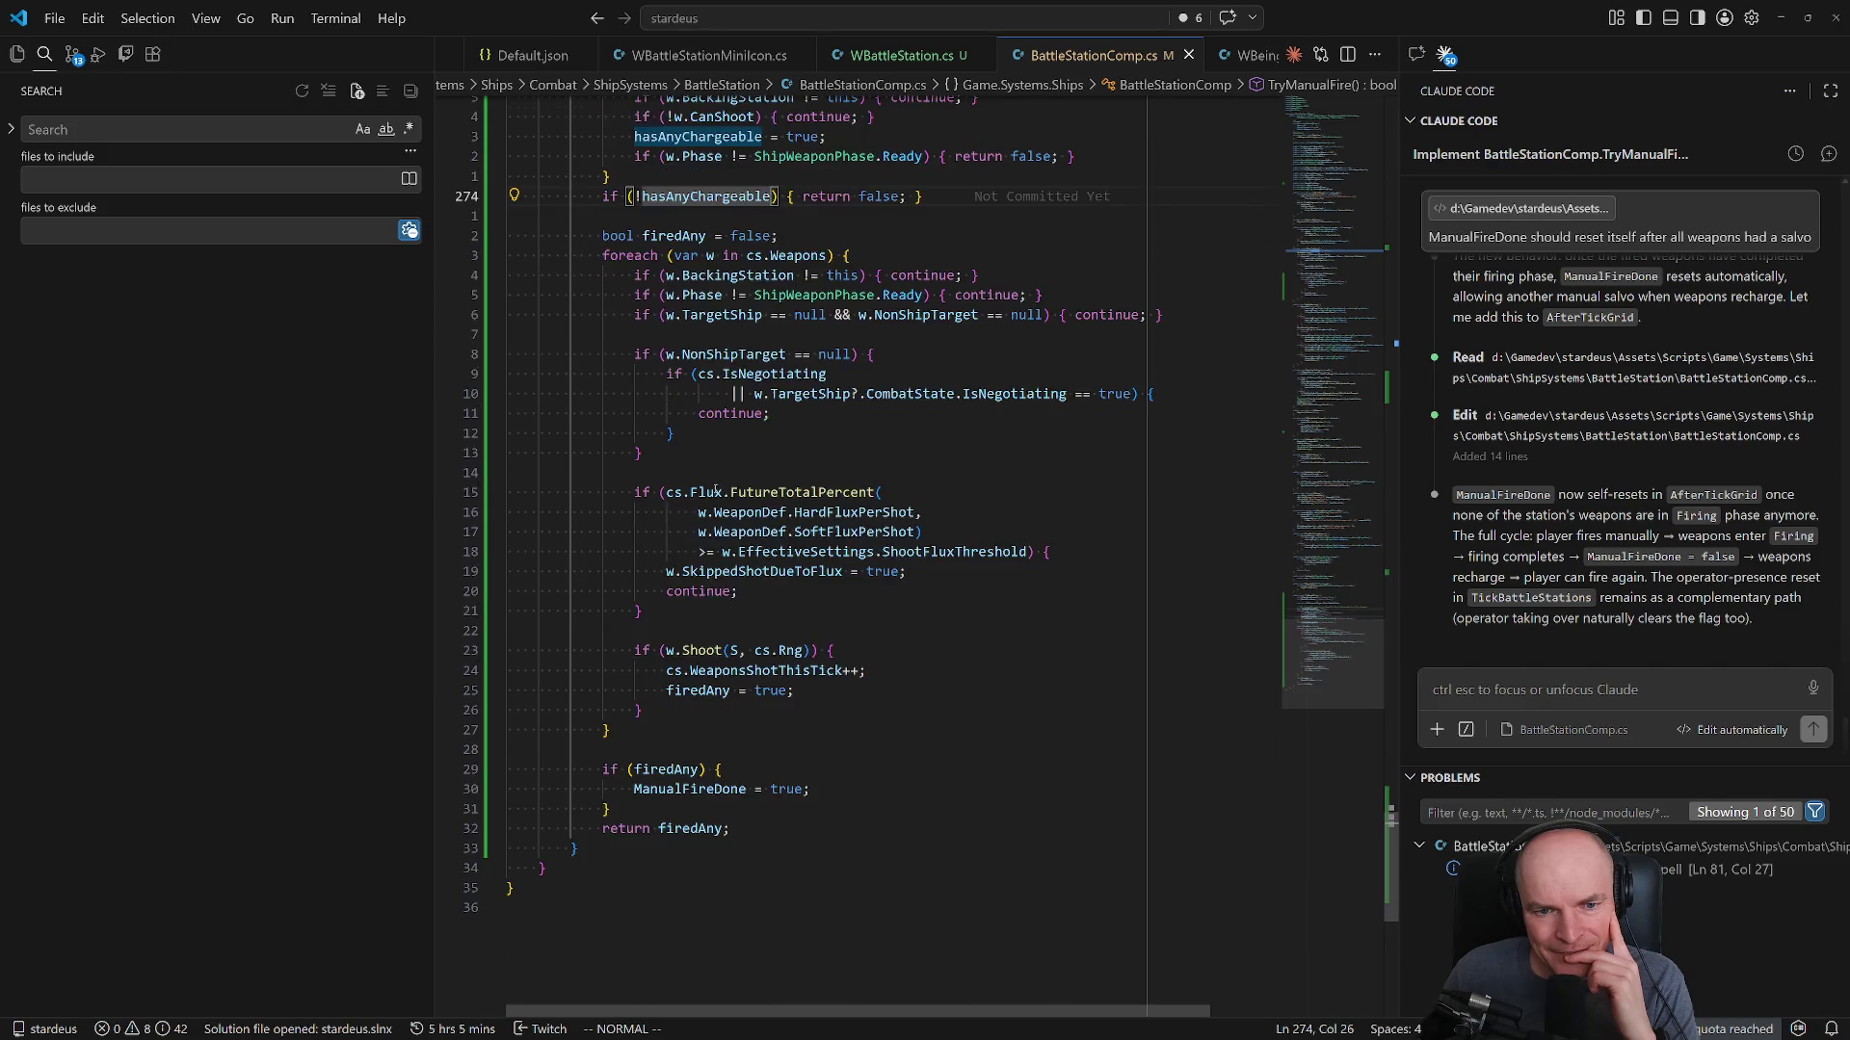
scroll(802, 511, "up", 6)
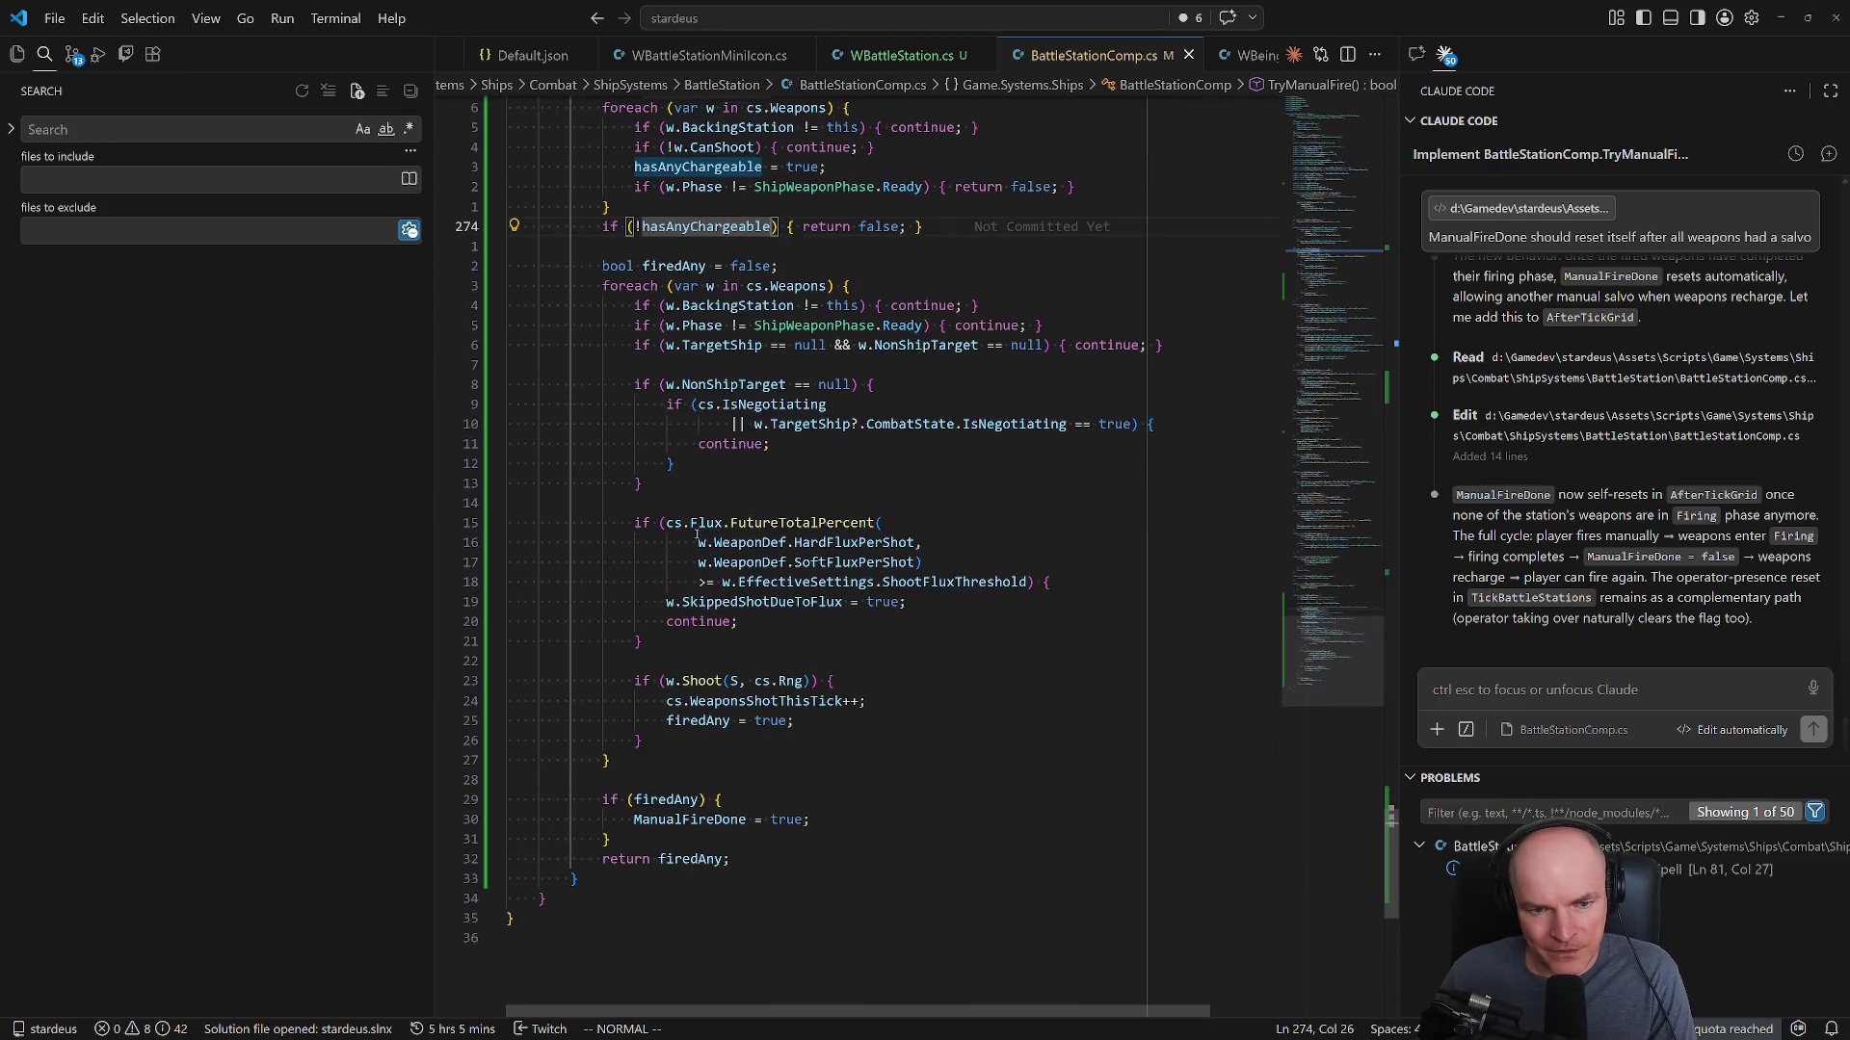
key("alt+Tab")
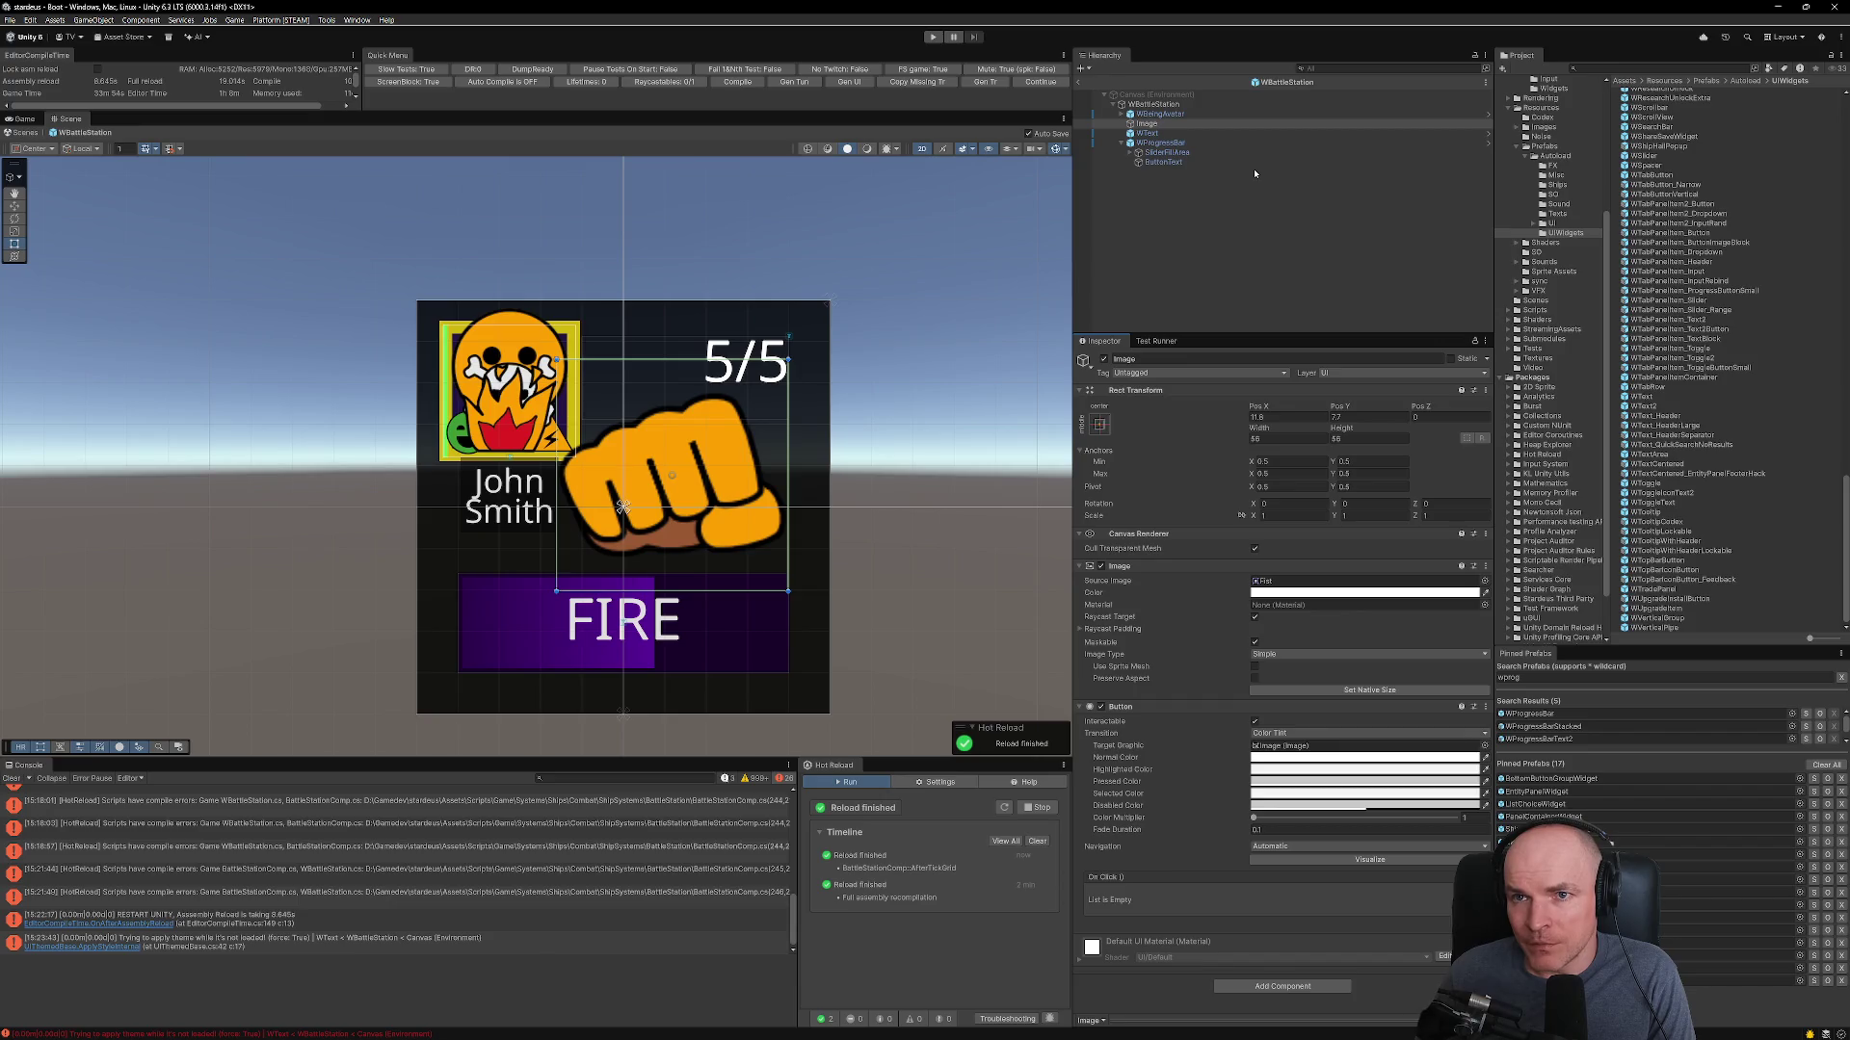
Deactivate WBeingAvatar with its eye toggle, then select the WBattleStation root.
left_click(1160, 114)
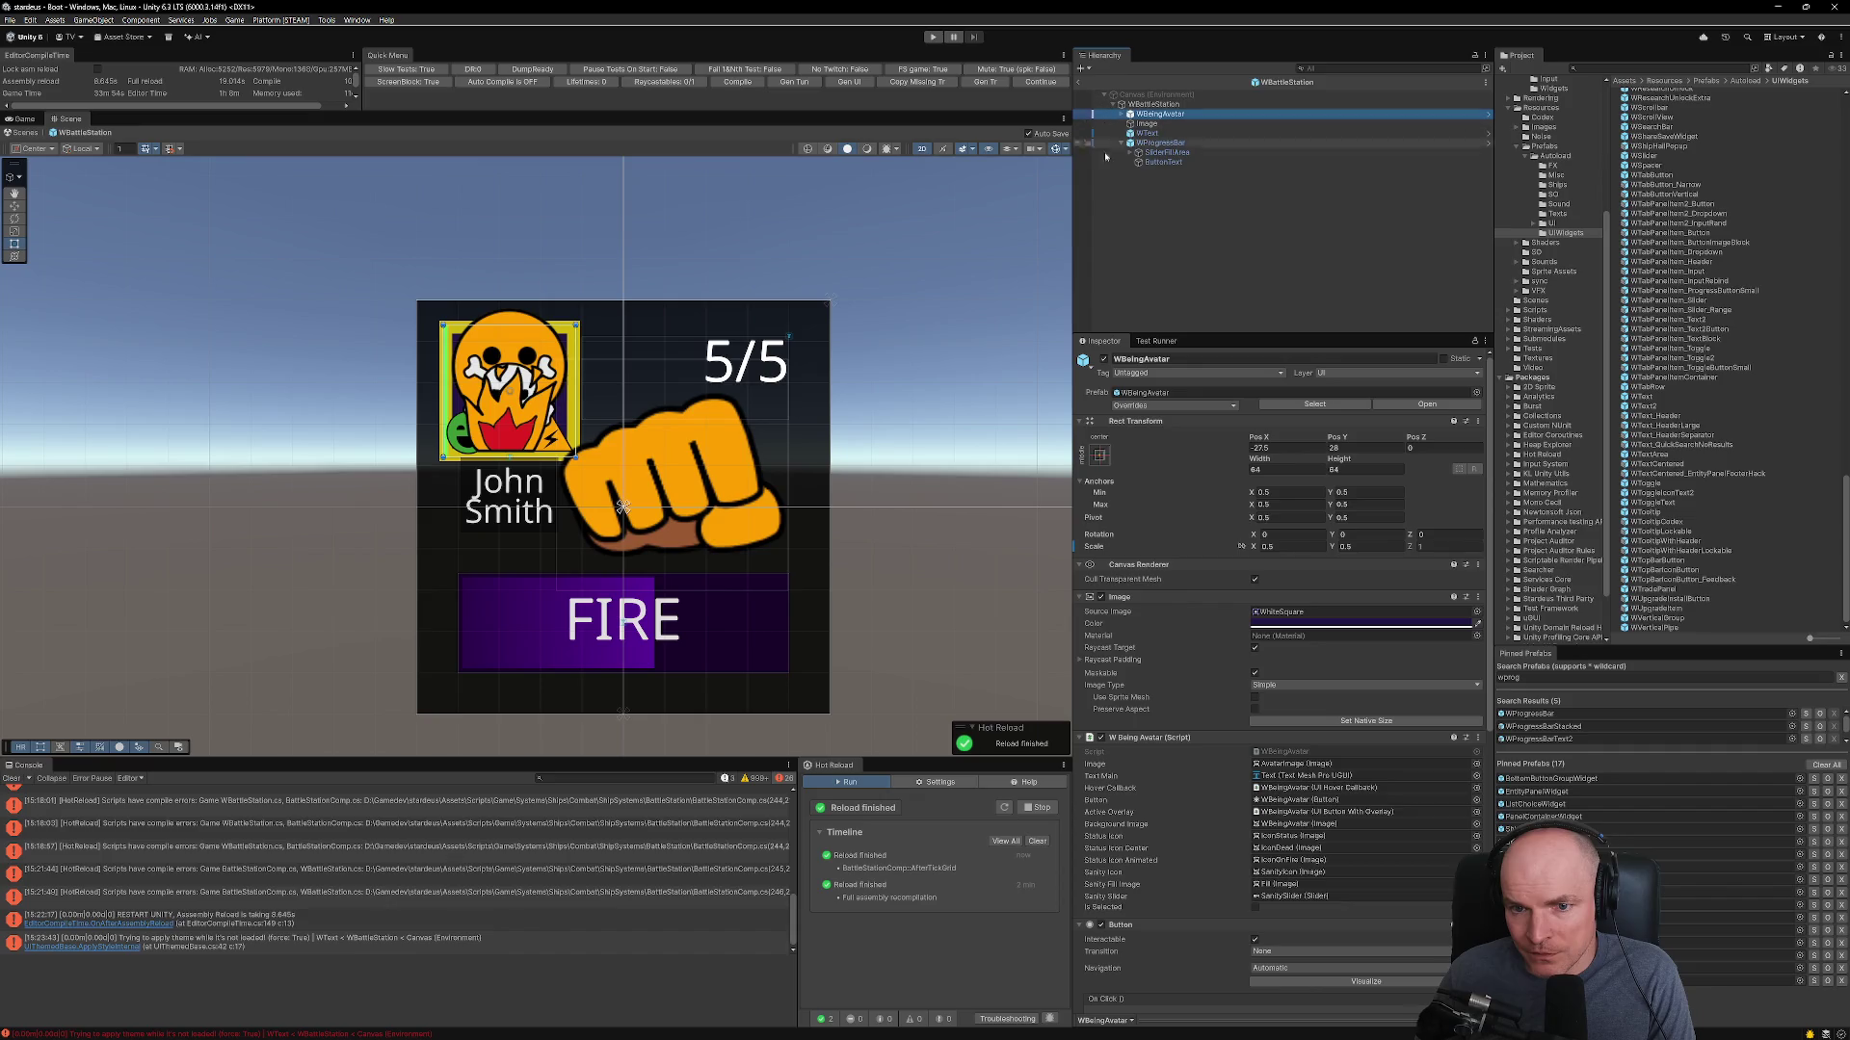
left_click(1084, 114)
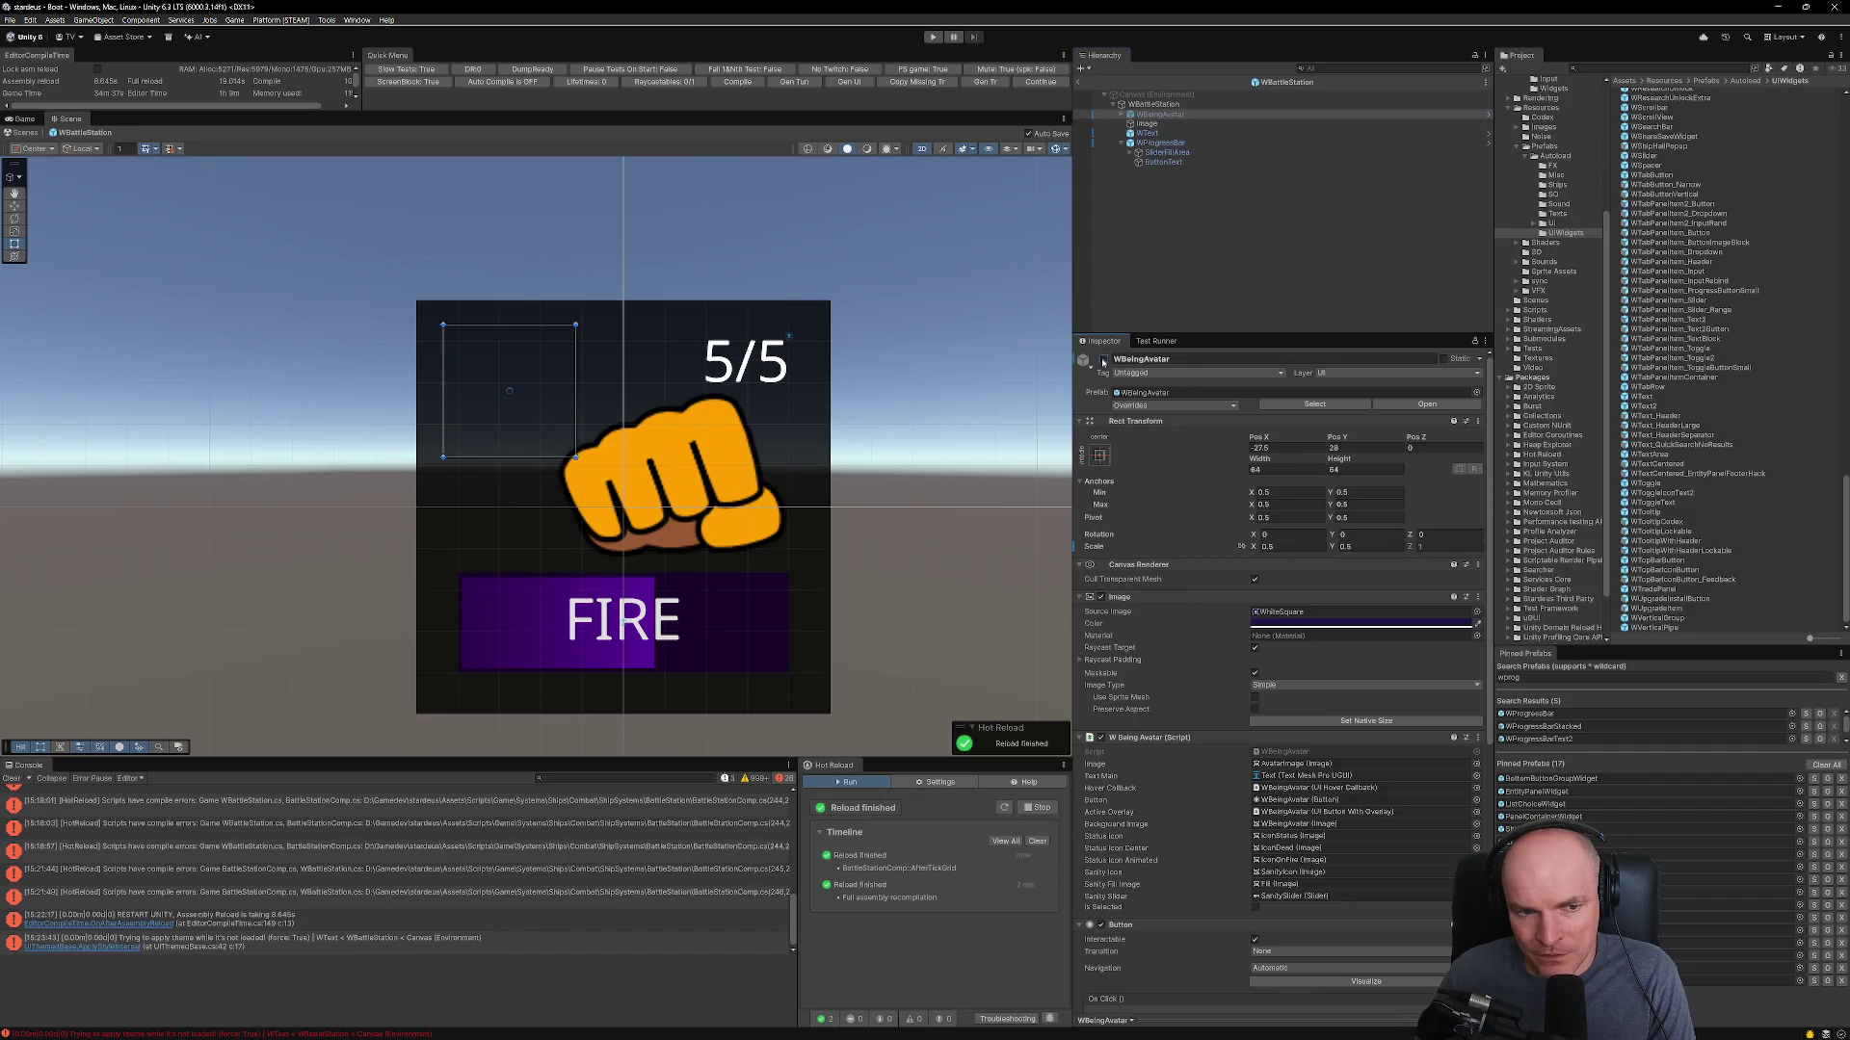
left_click(1145, 125)
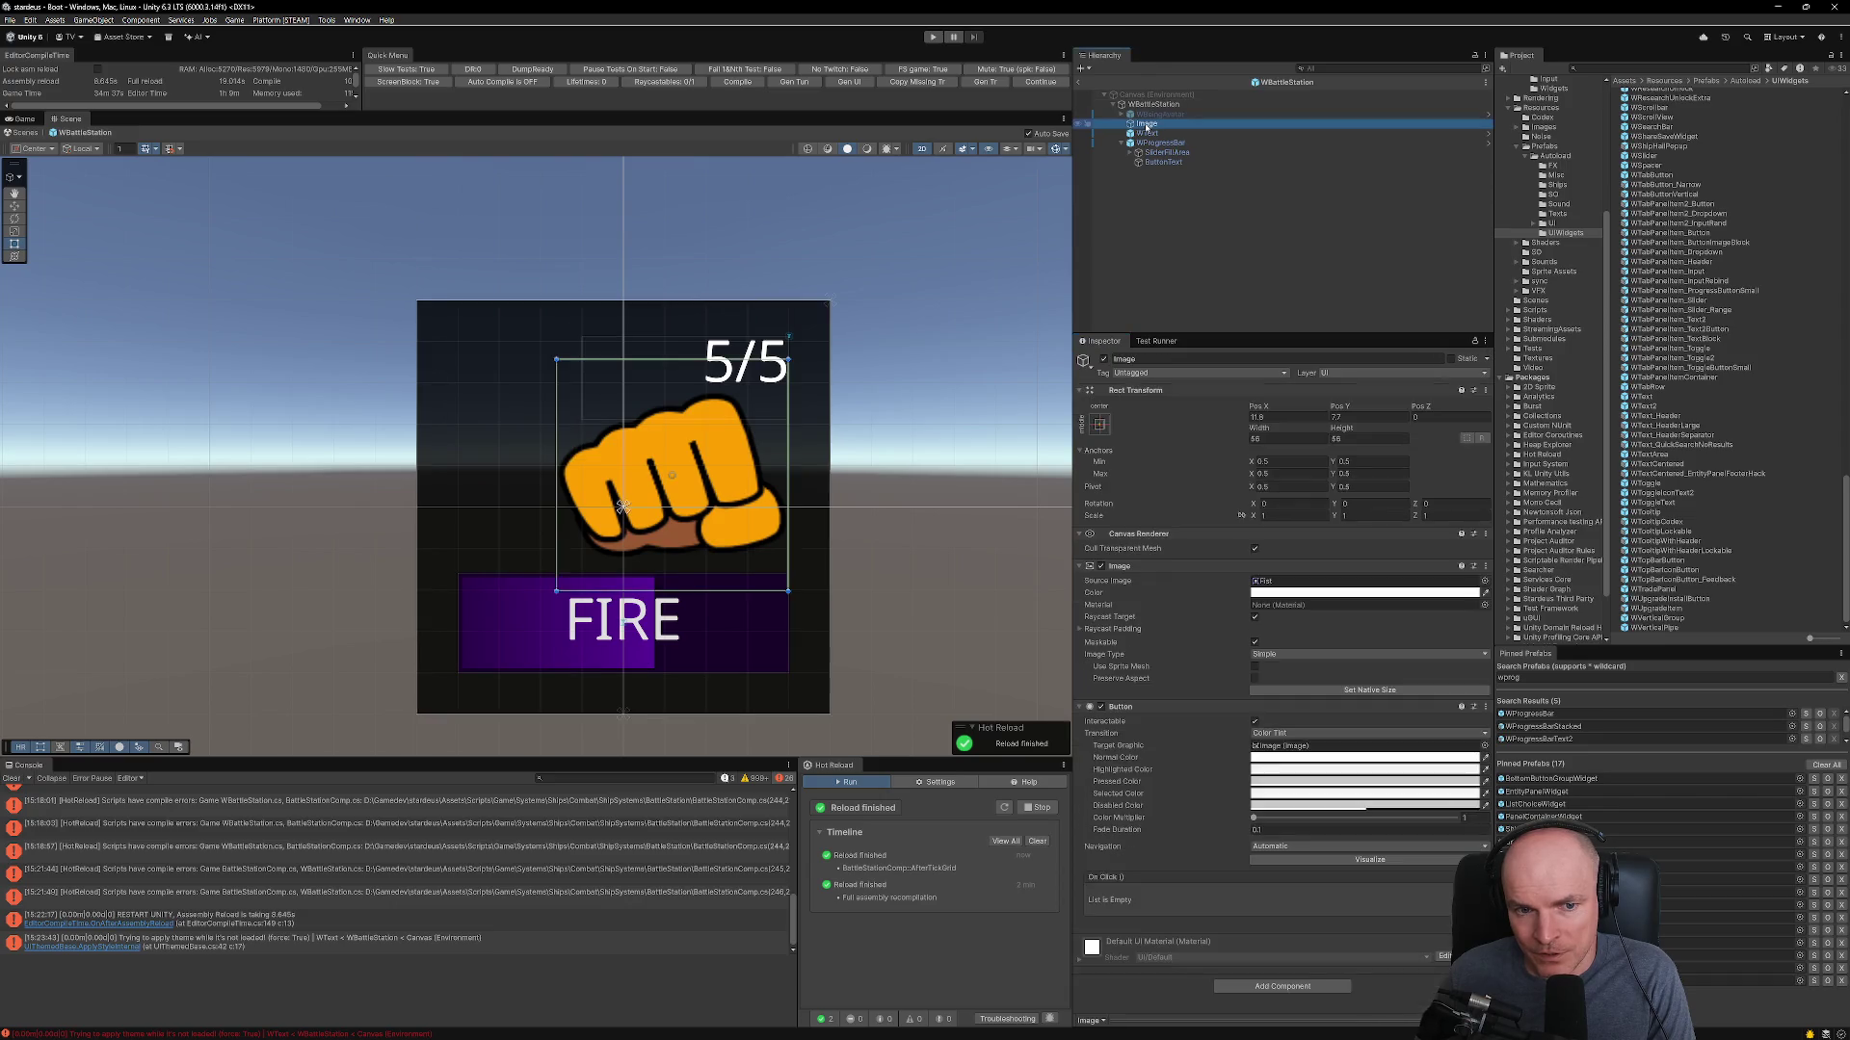
left_click(1147, 106)
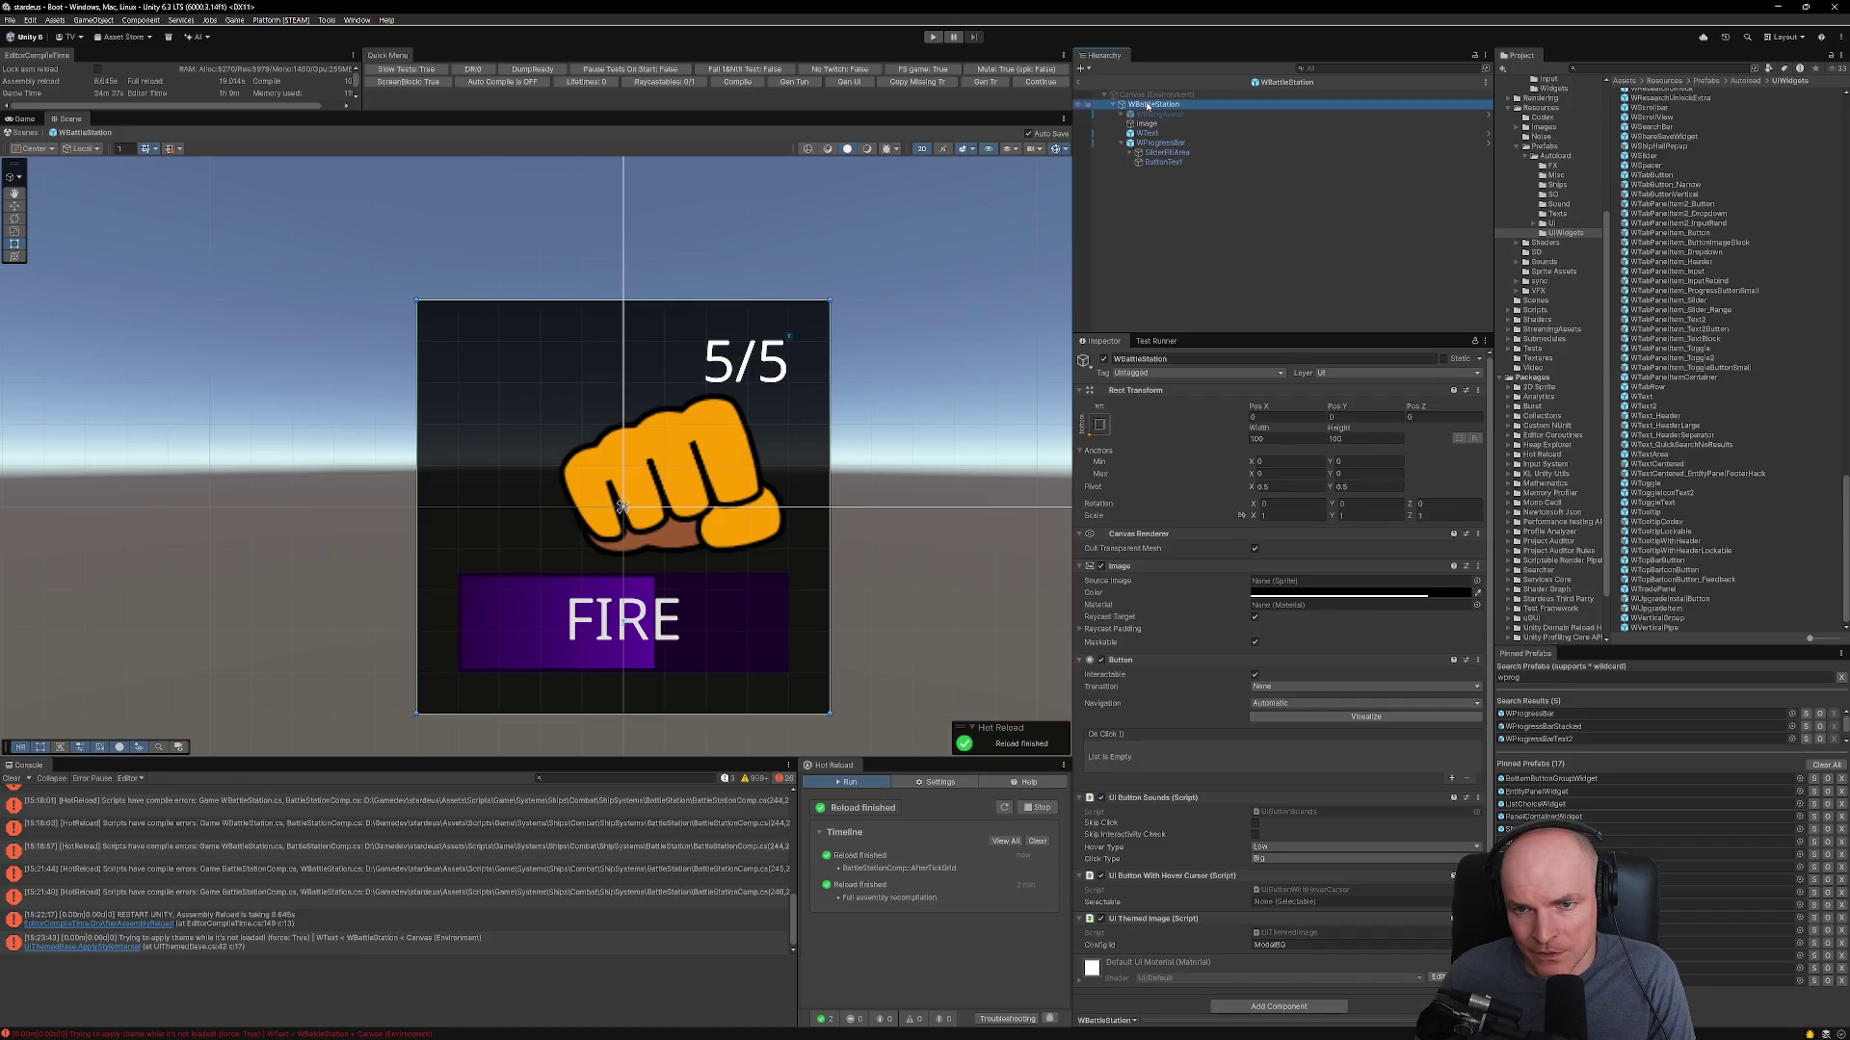
right_click(1147, 105)
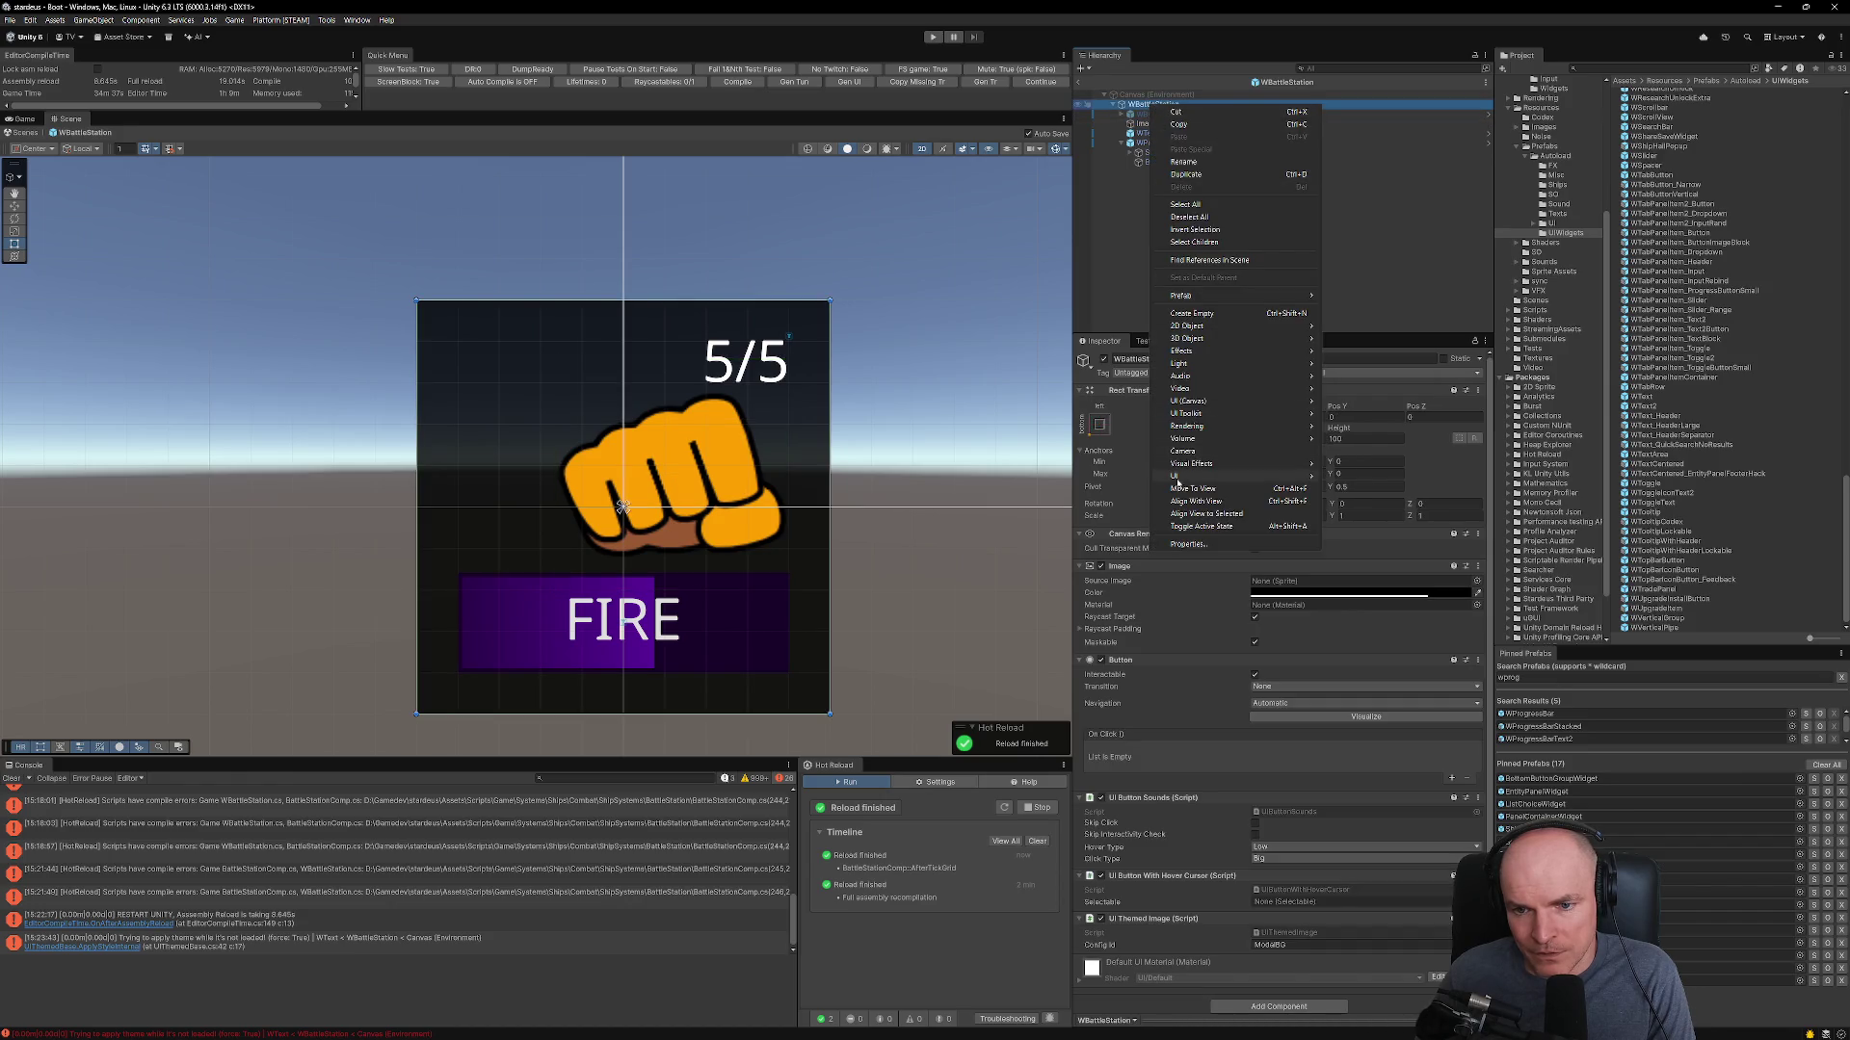
Create a UI Image named AvatarPlaceholder under WBattleStation and move it first among the children.
mouse_move(1195, 403)
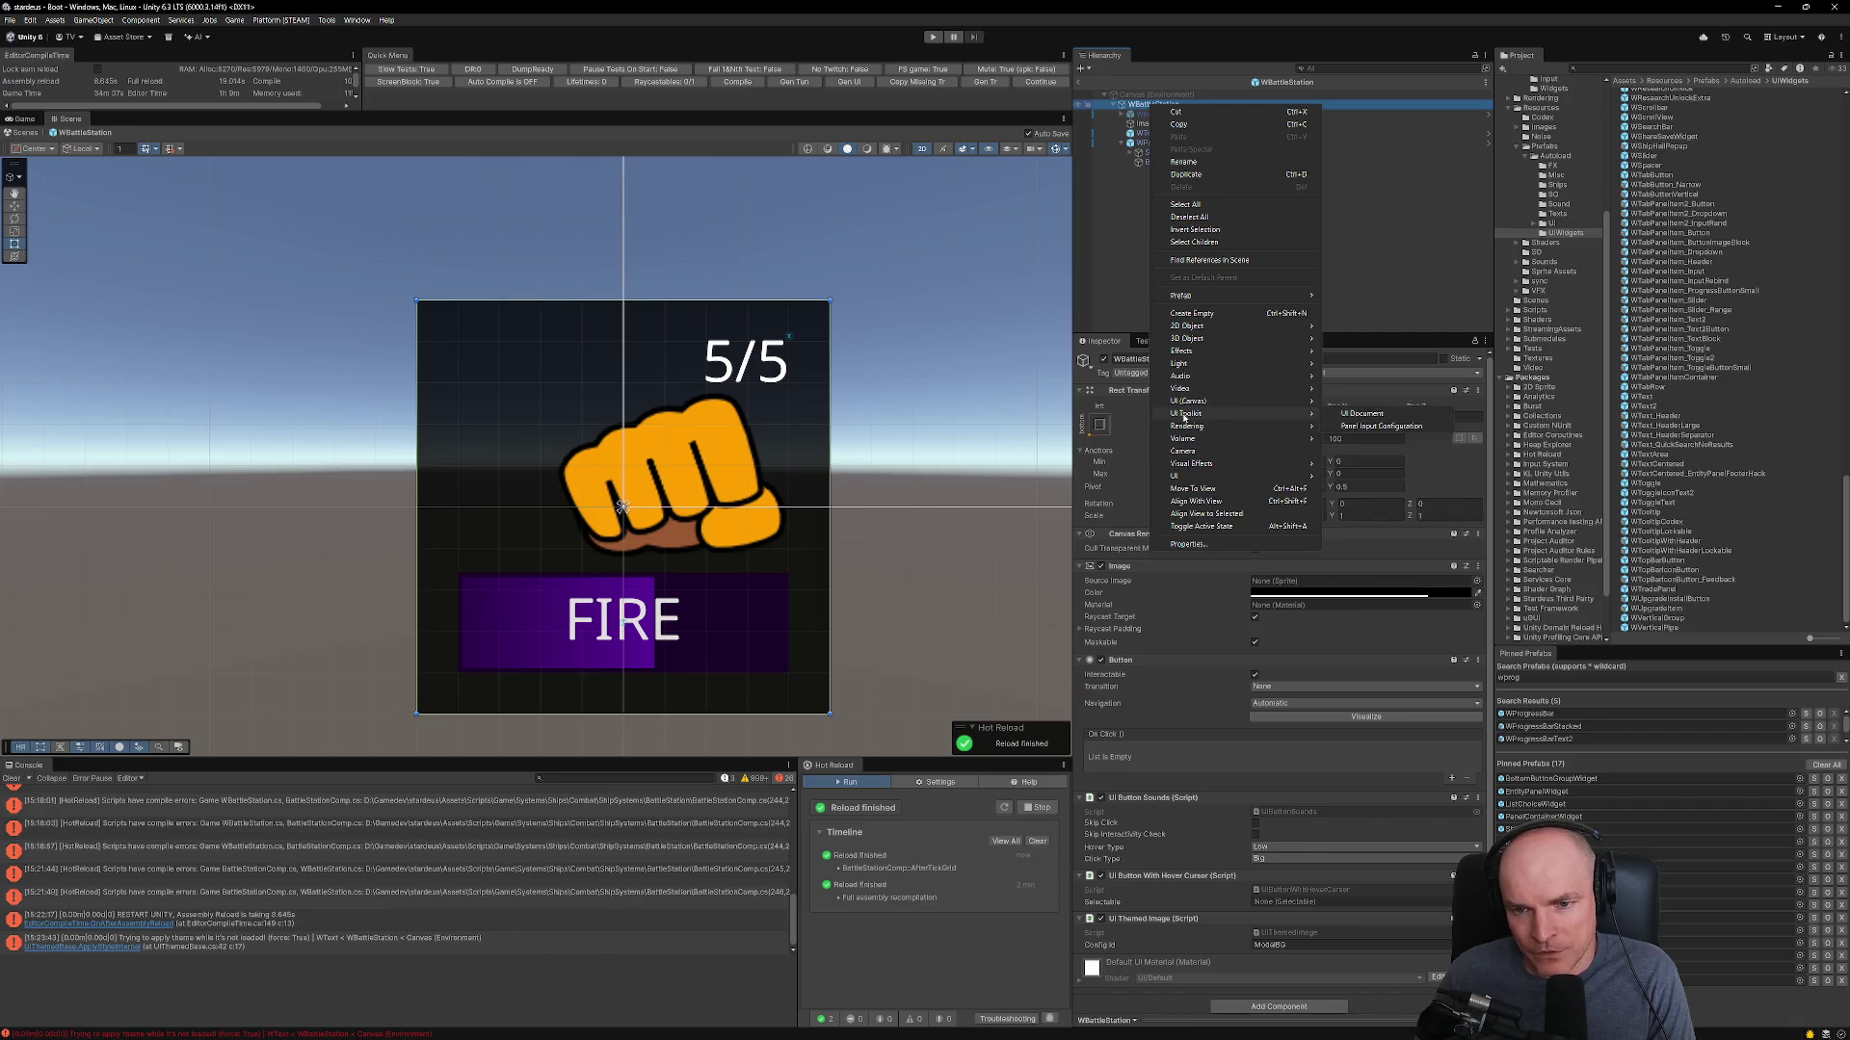
mouse_move(1177, 478)
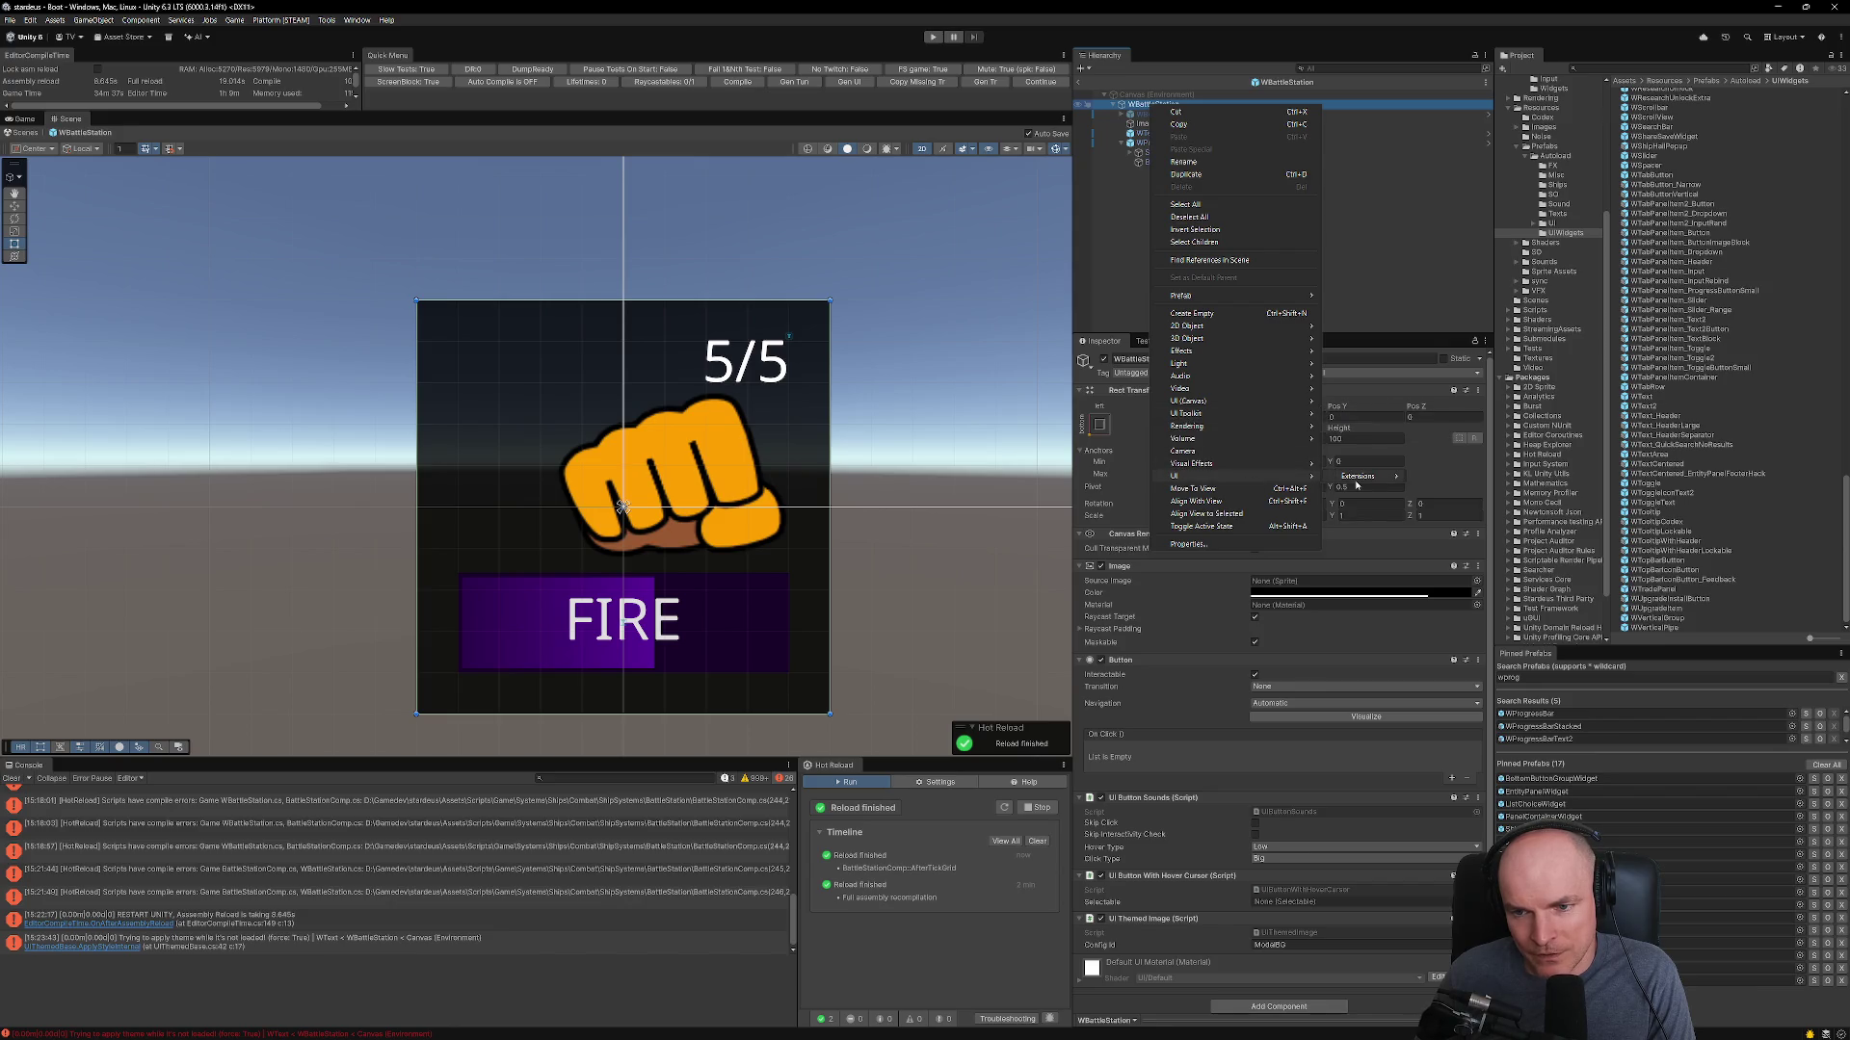
mouse_move(1356, 486)
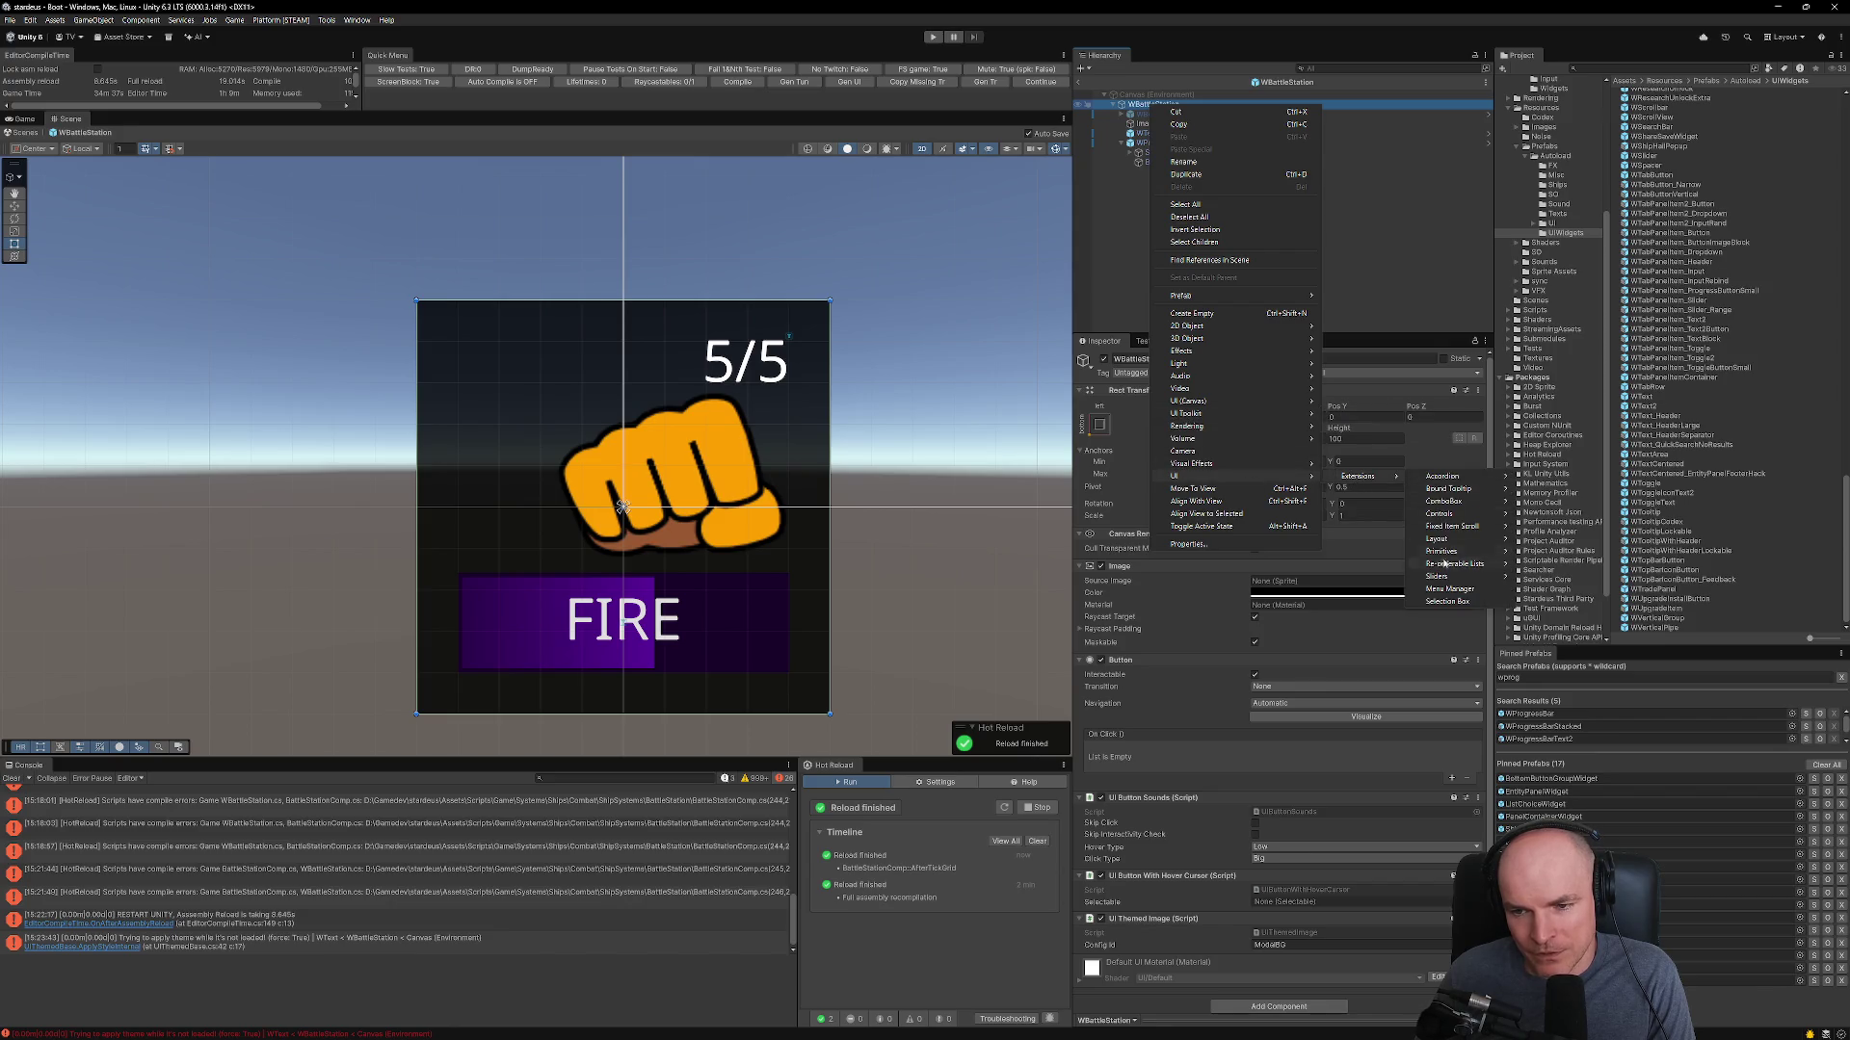
mouse_move(1252, 401)
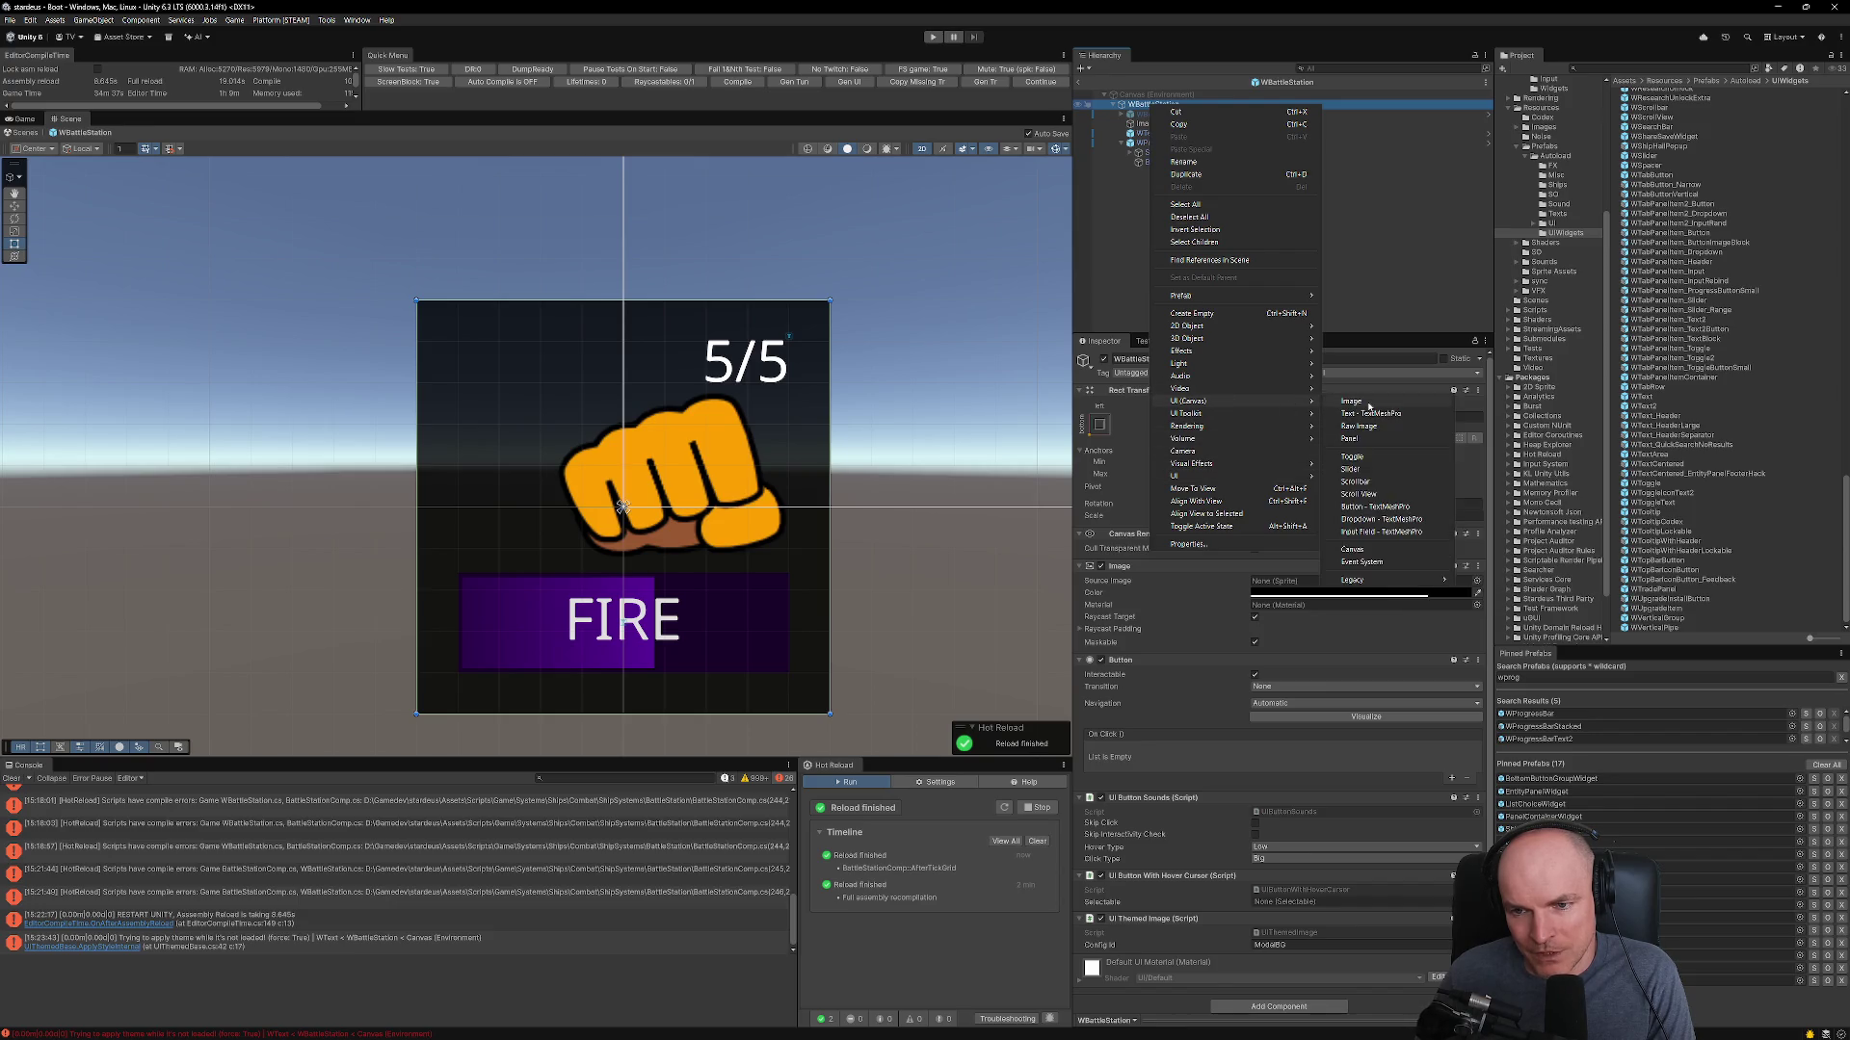
left_click(1369, 405)
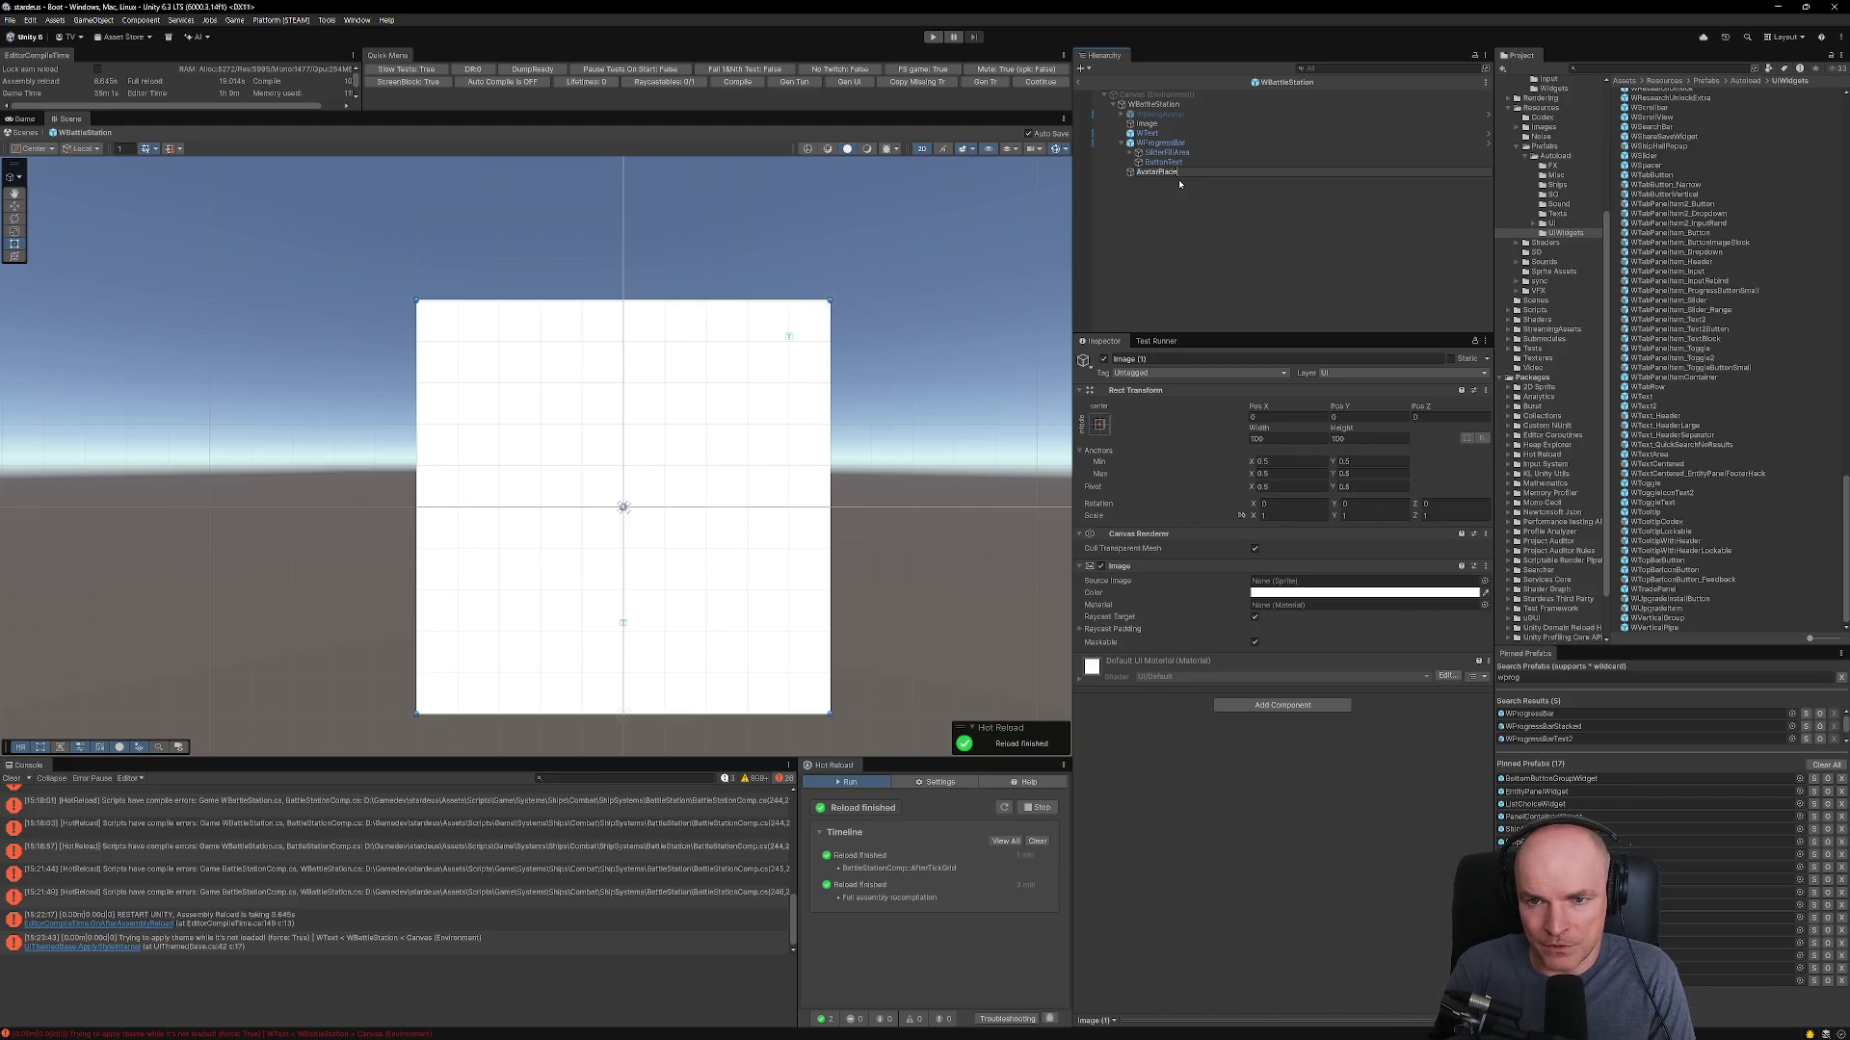
key("Return")
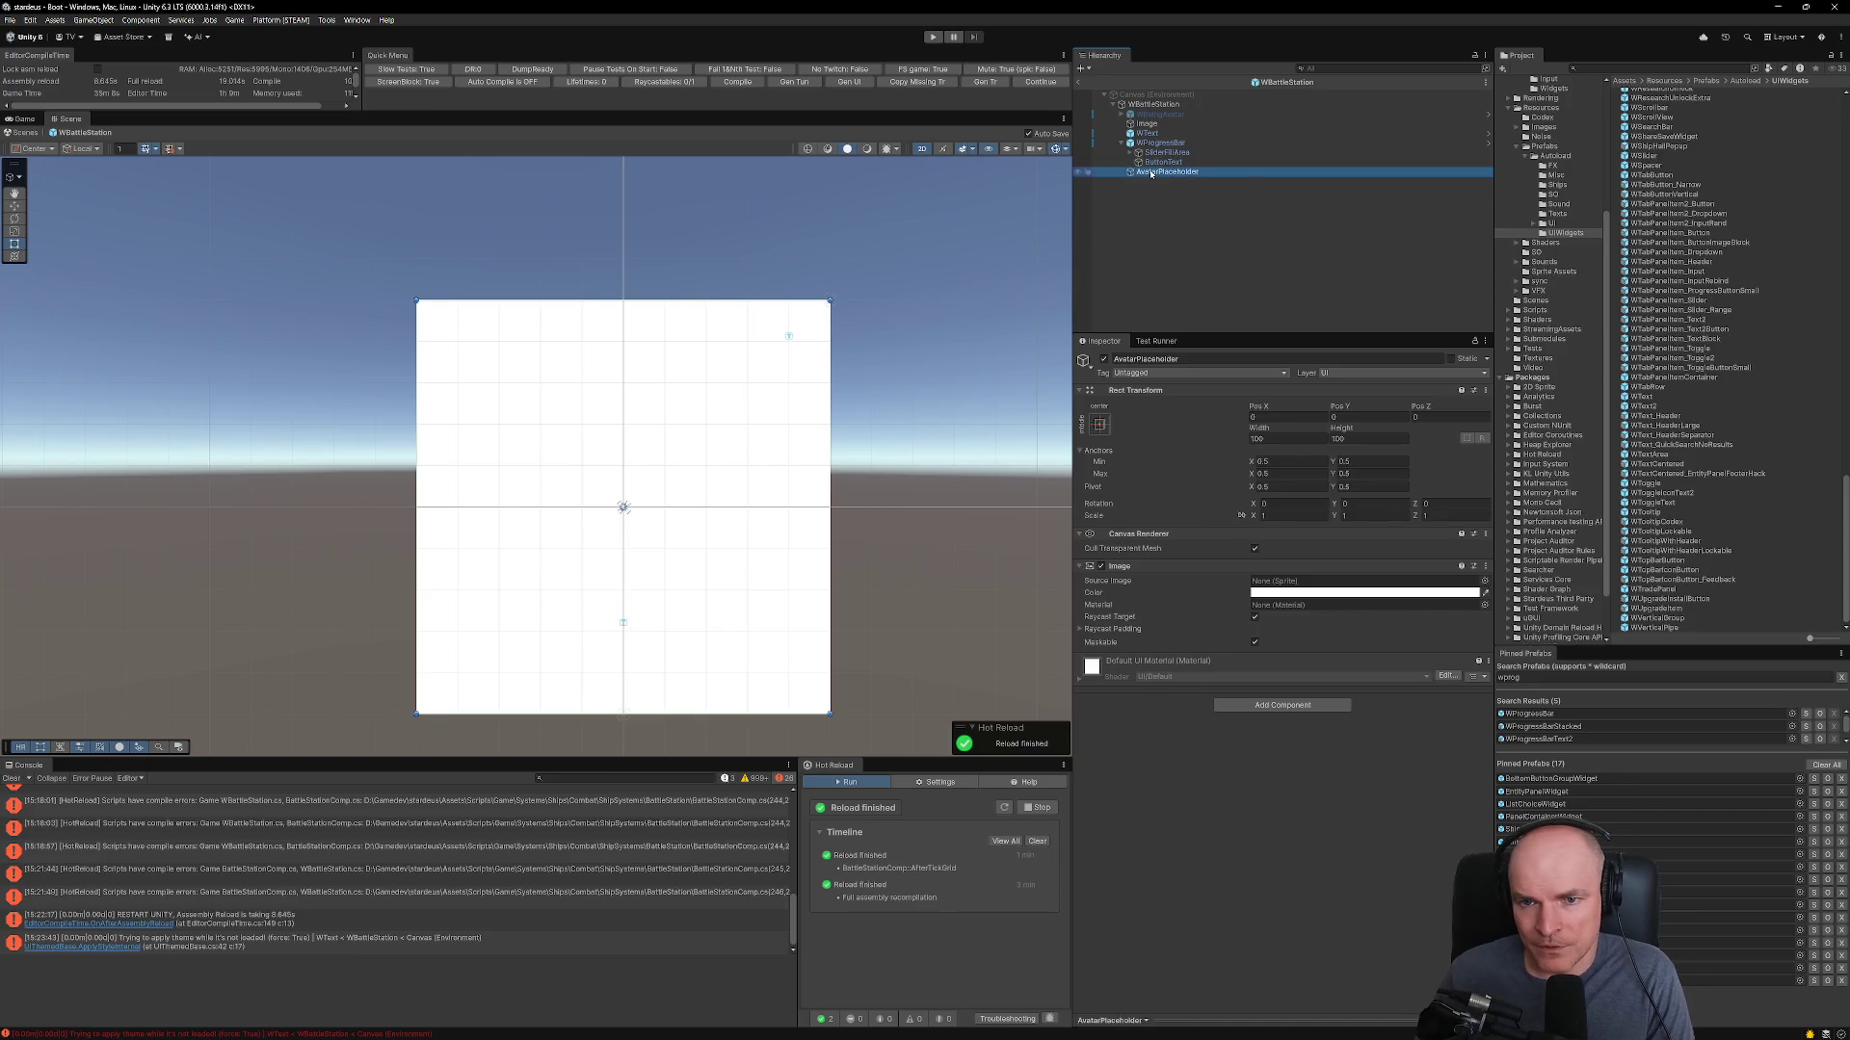
left_click_drag(1166, 114, 1166, 114)
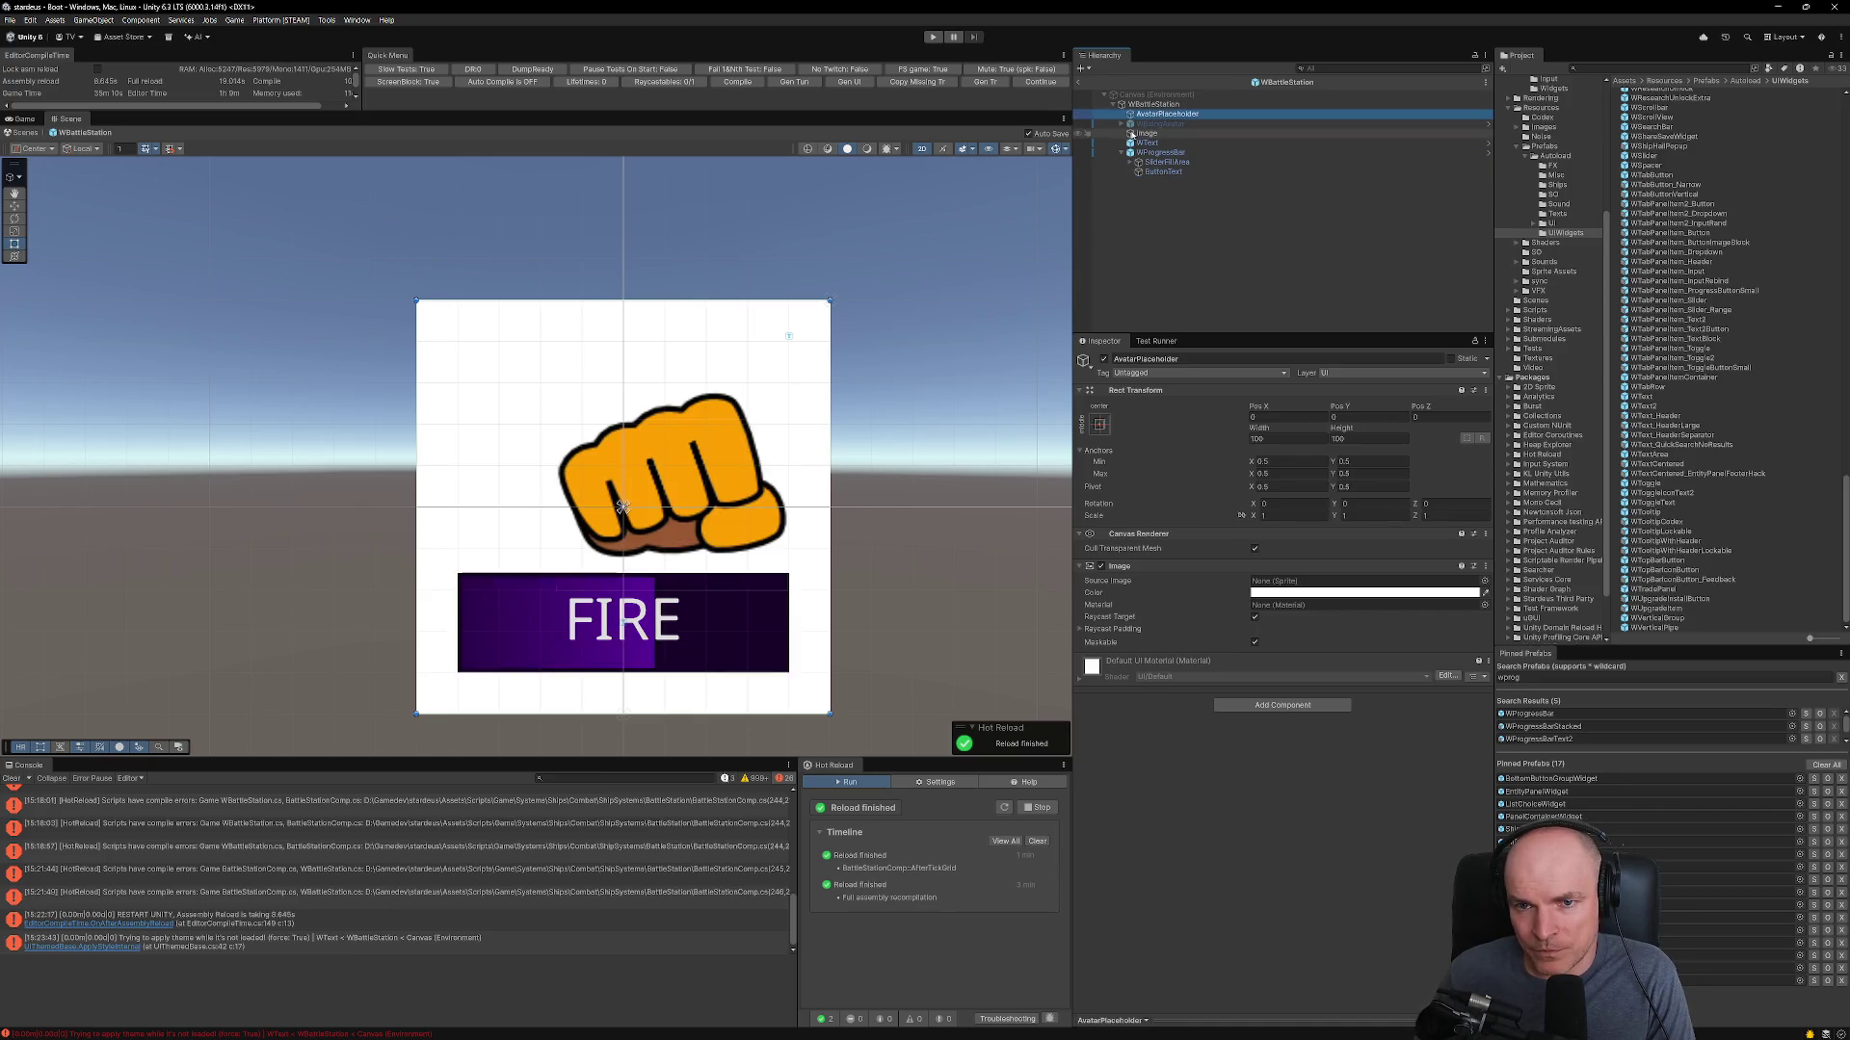
left_click(1157, 124)
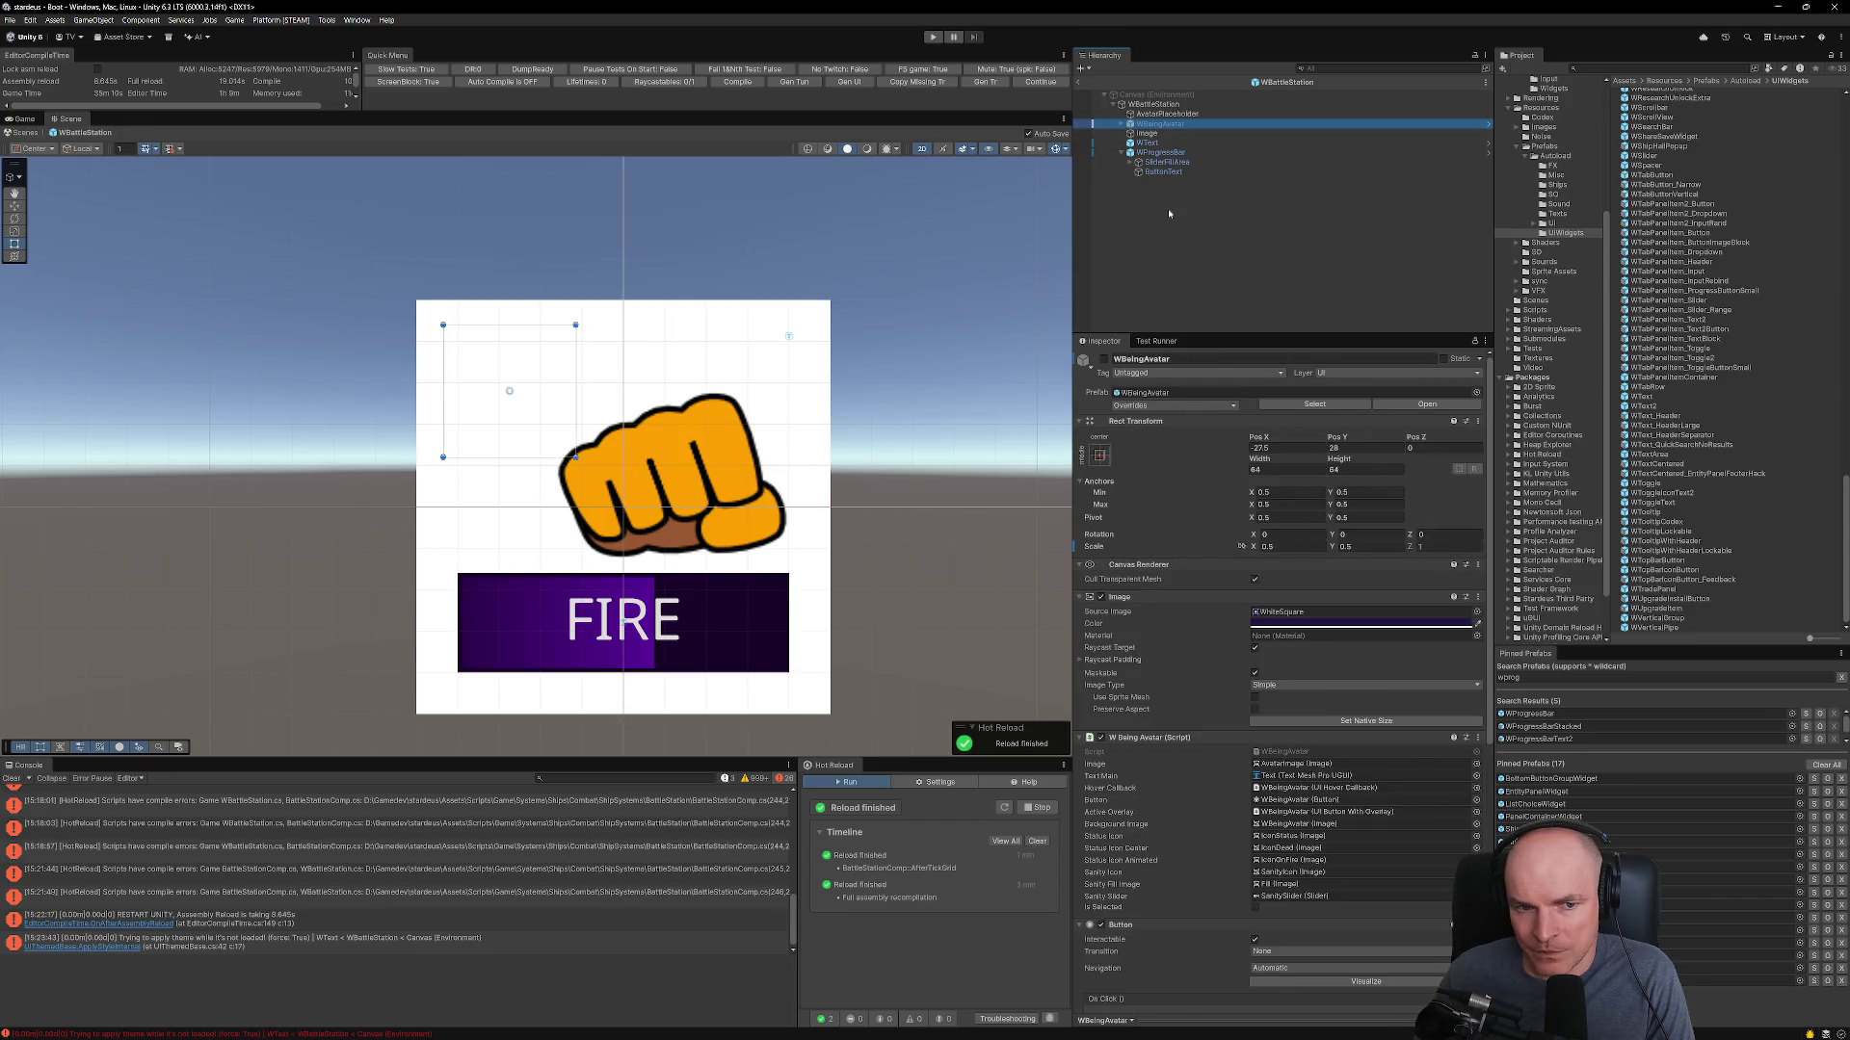
Anchor WBeingAvatar top-left with pivot and position, at Pos X 10 and Pos Y -10.
left_click(1099, 455)
left_click(1142, 548)
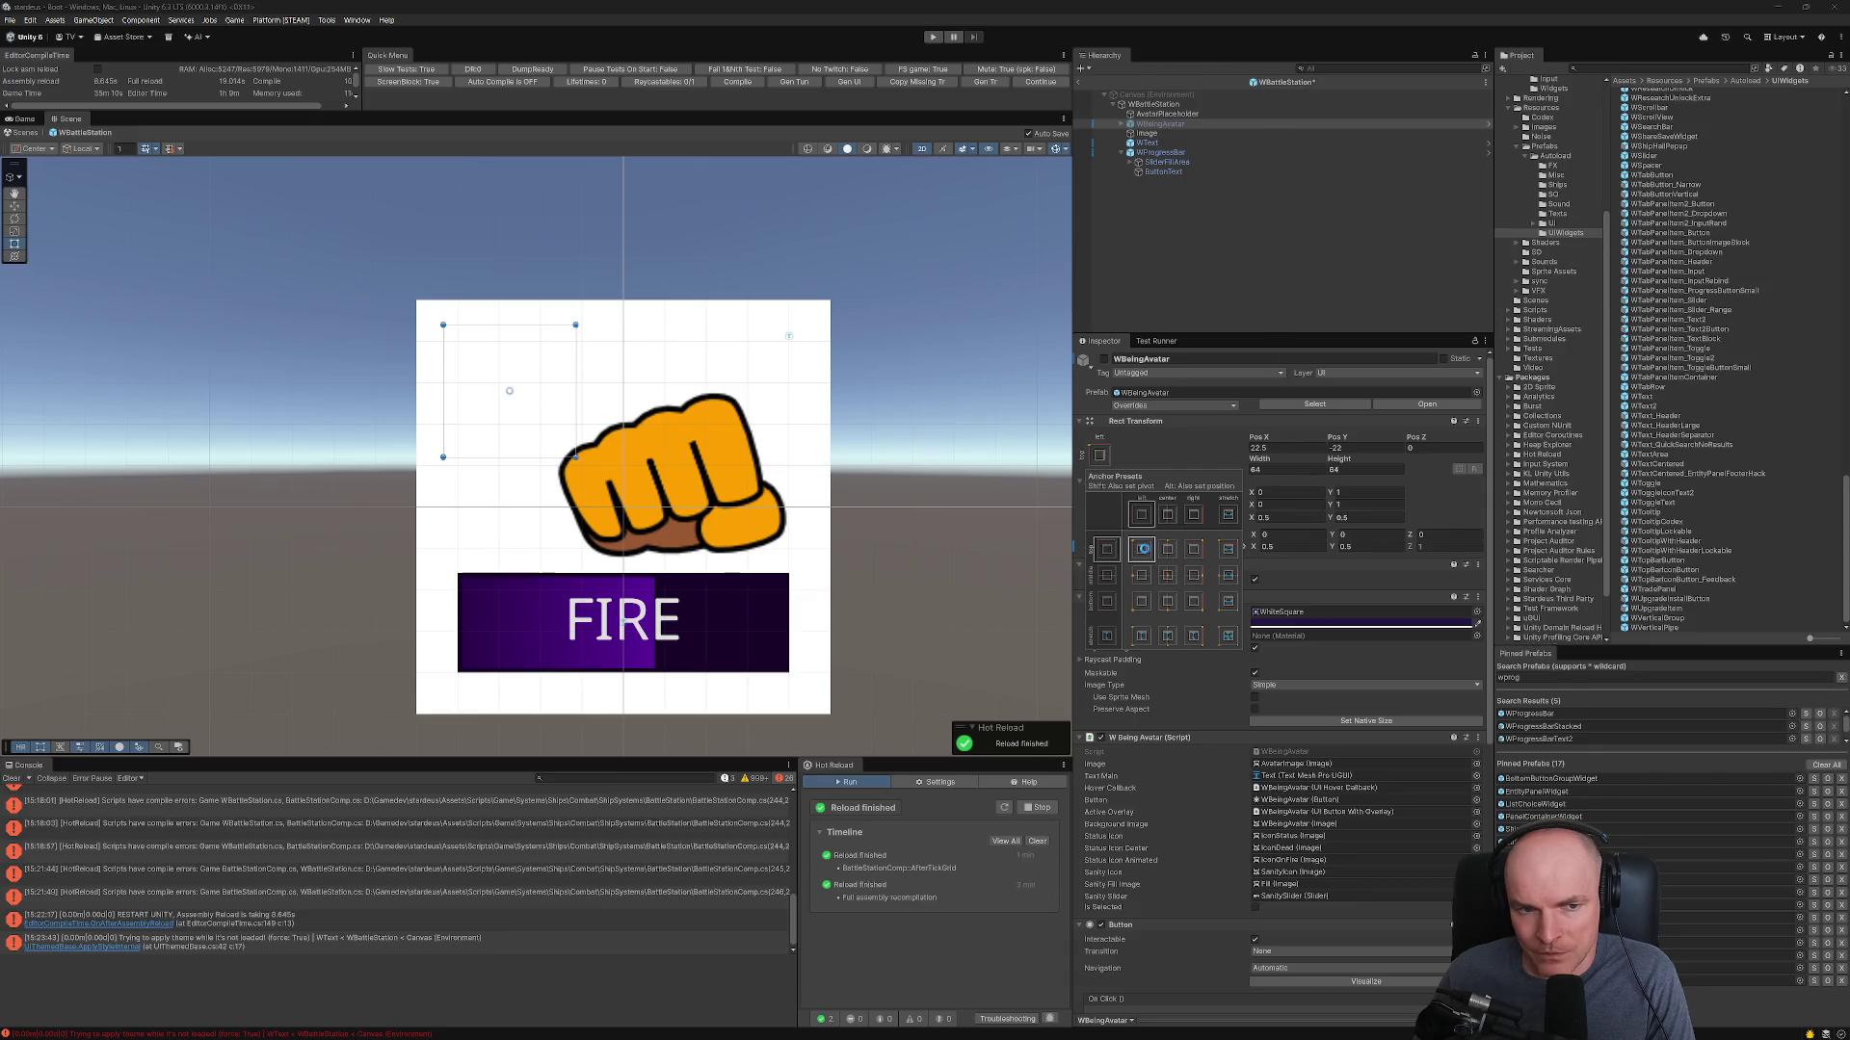
left_click(1342, 449)
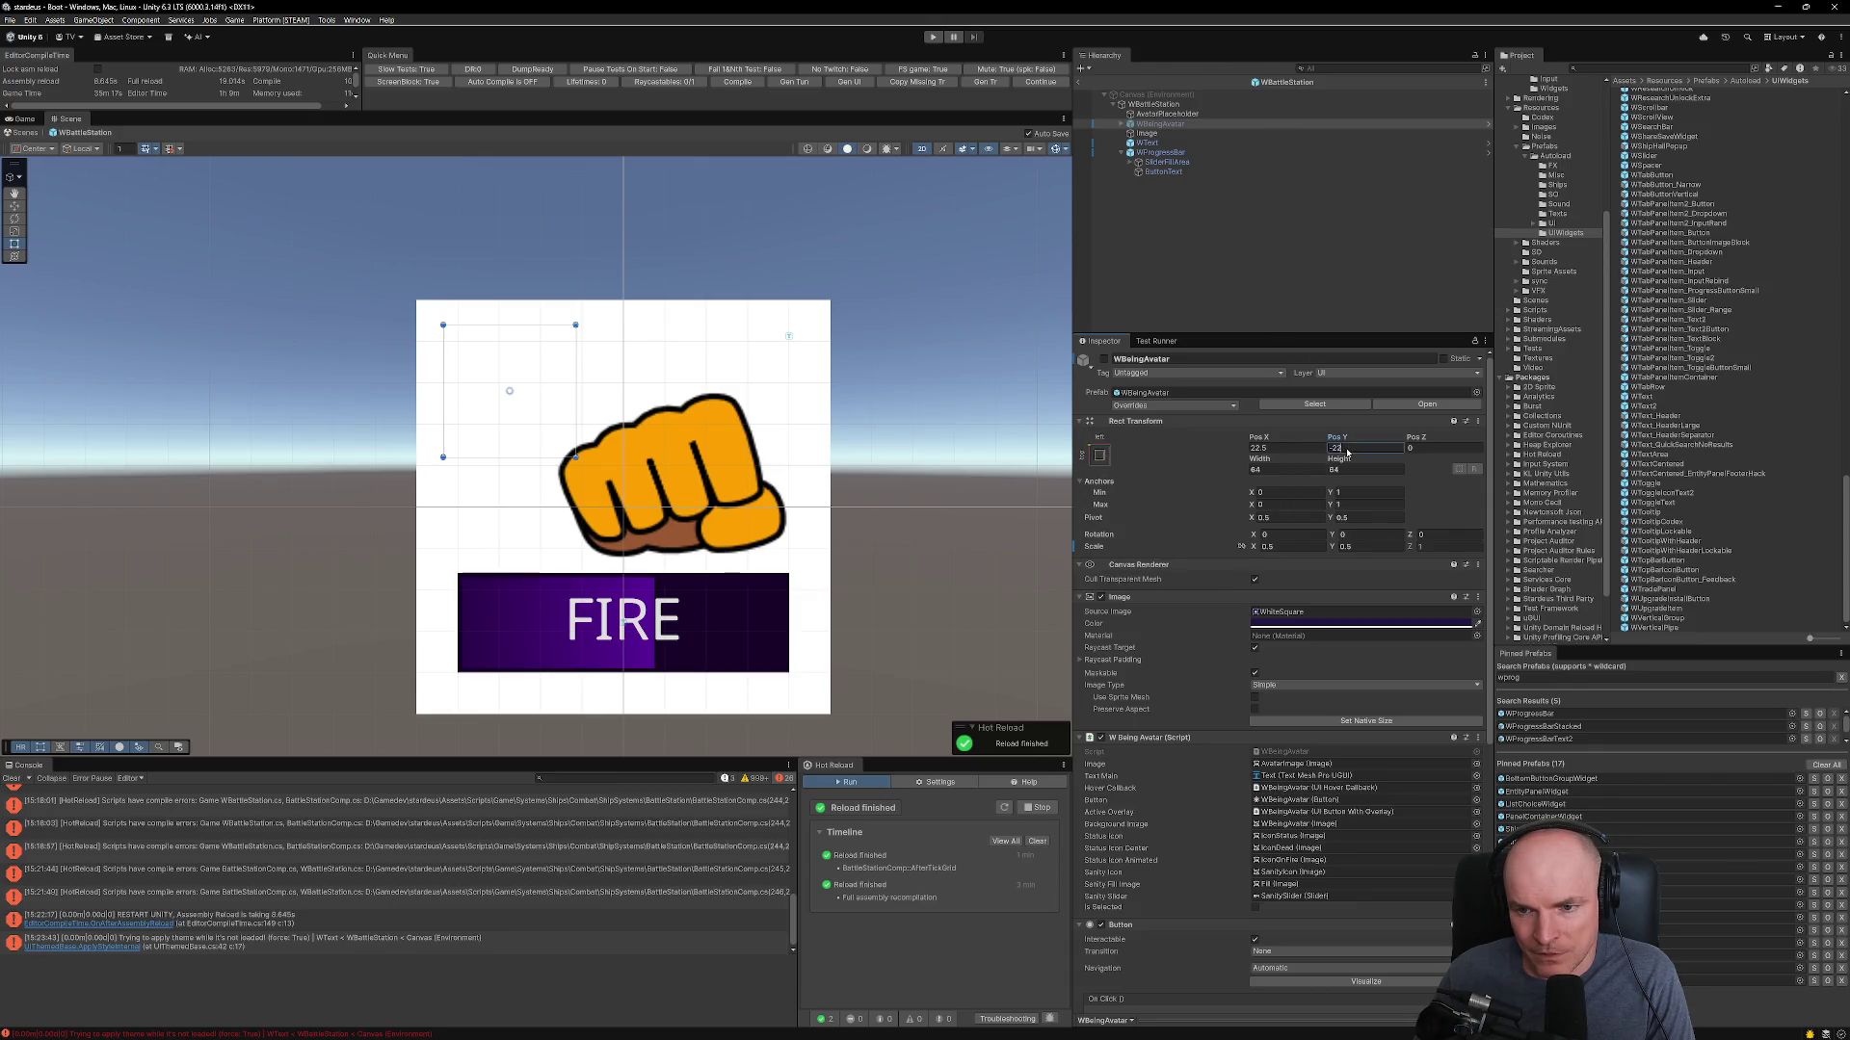
type("-10")
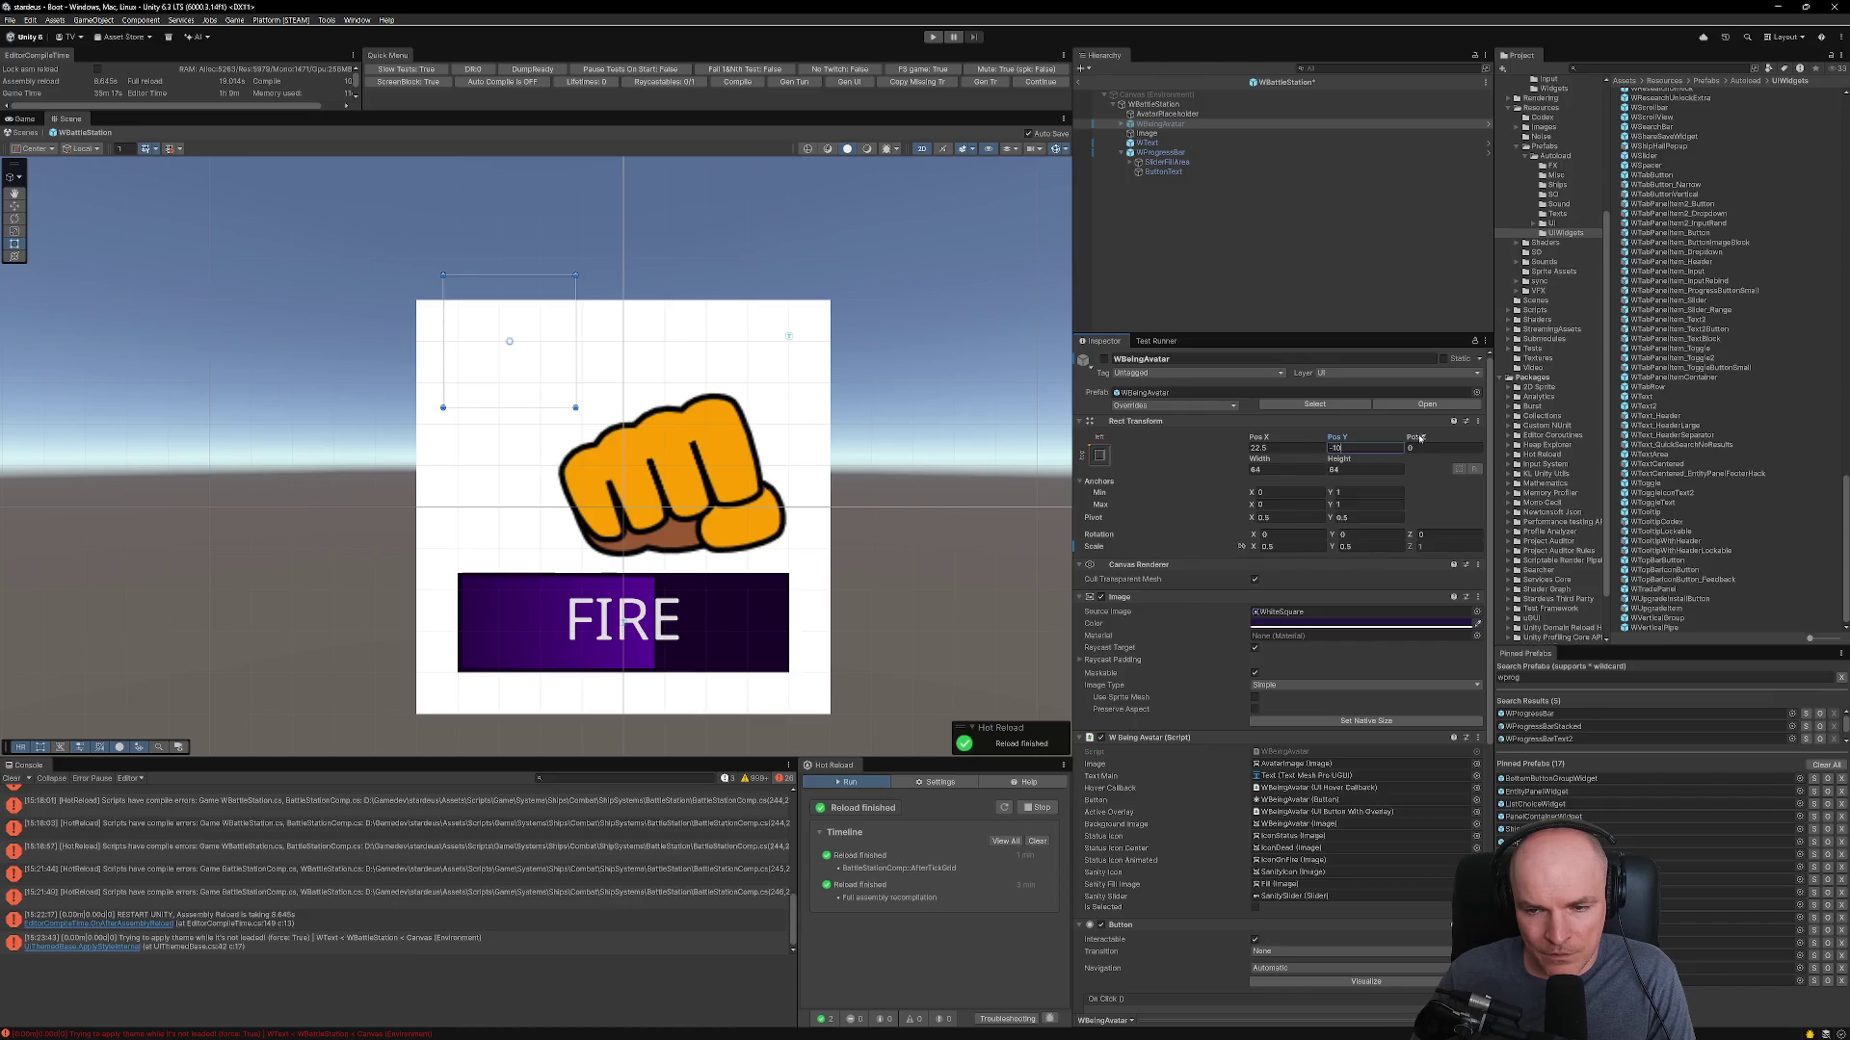
key("Home")
key("Delete")
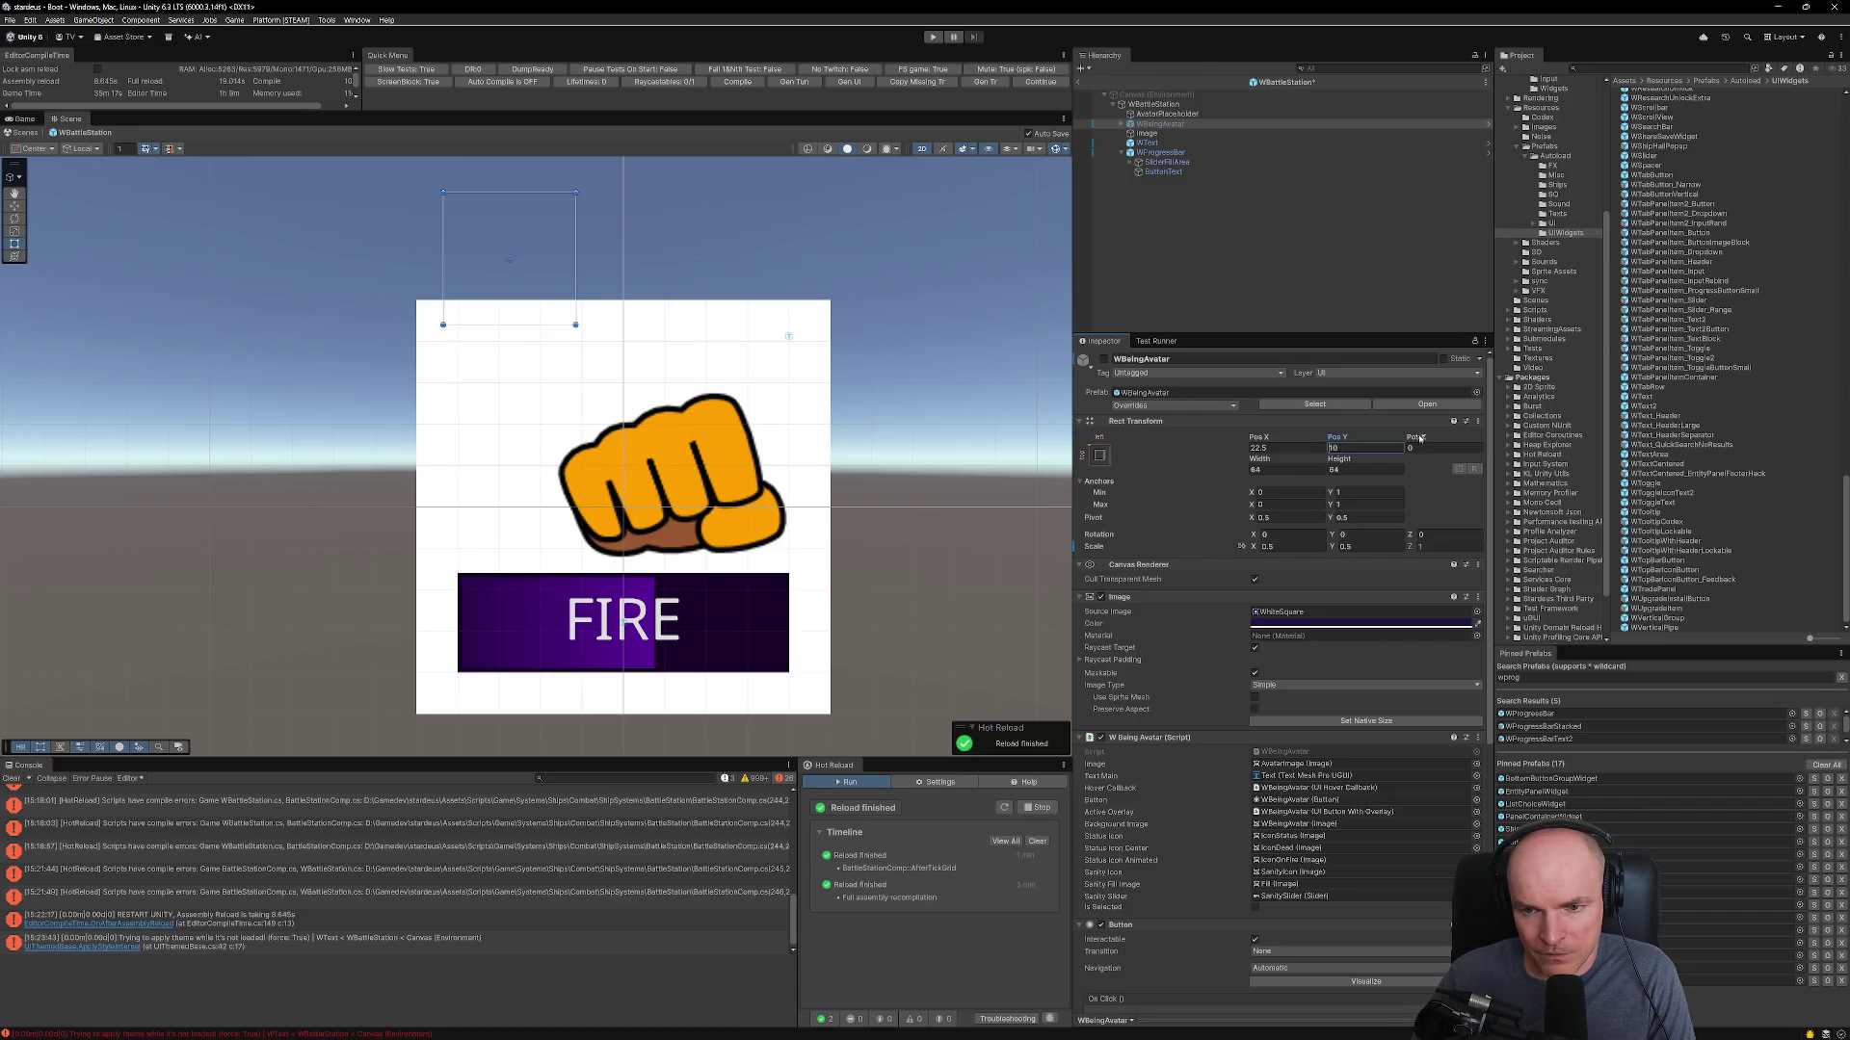
left_click(1099, 455)
left_click(1142, 544, "alt+shift")
left_click(1344, 452)
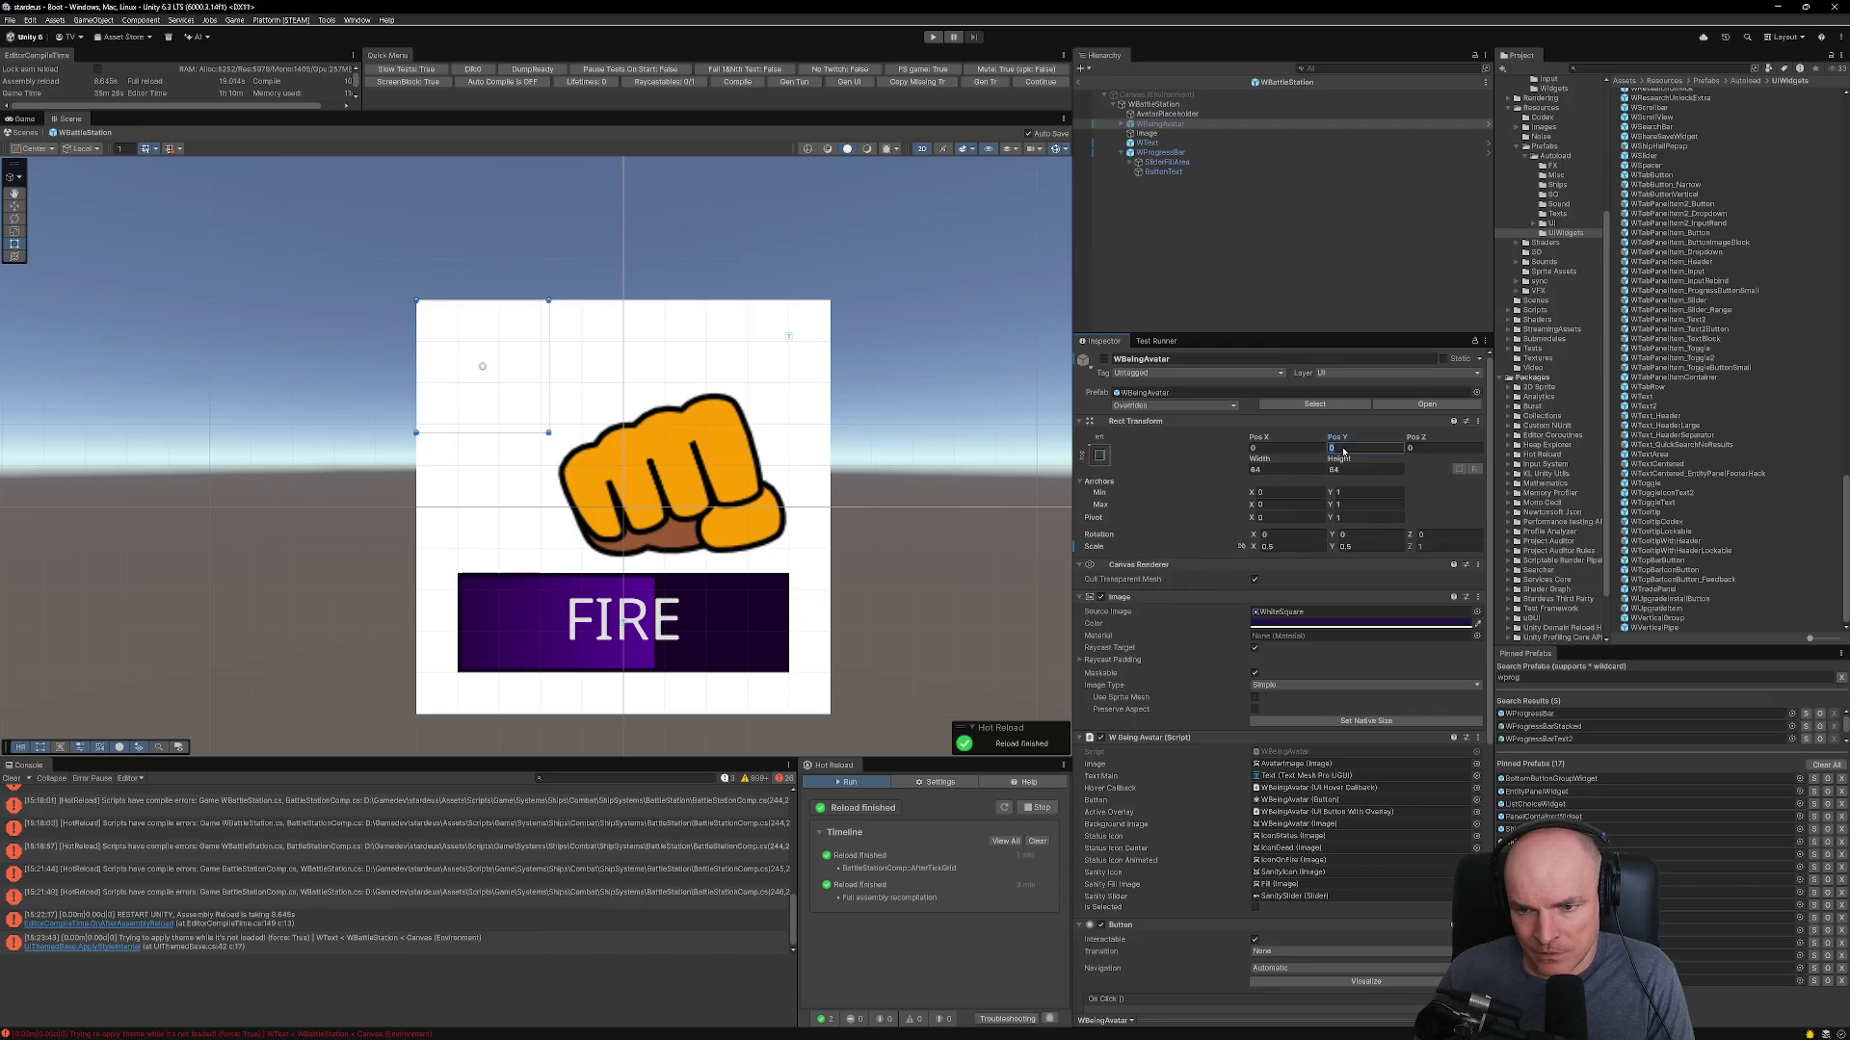
type("-10")
left_click(1272, 449)
type("10")
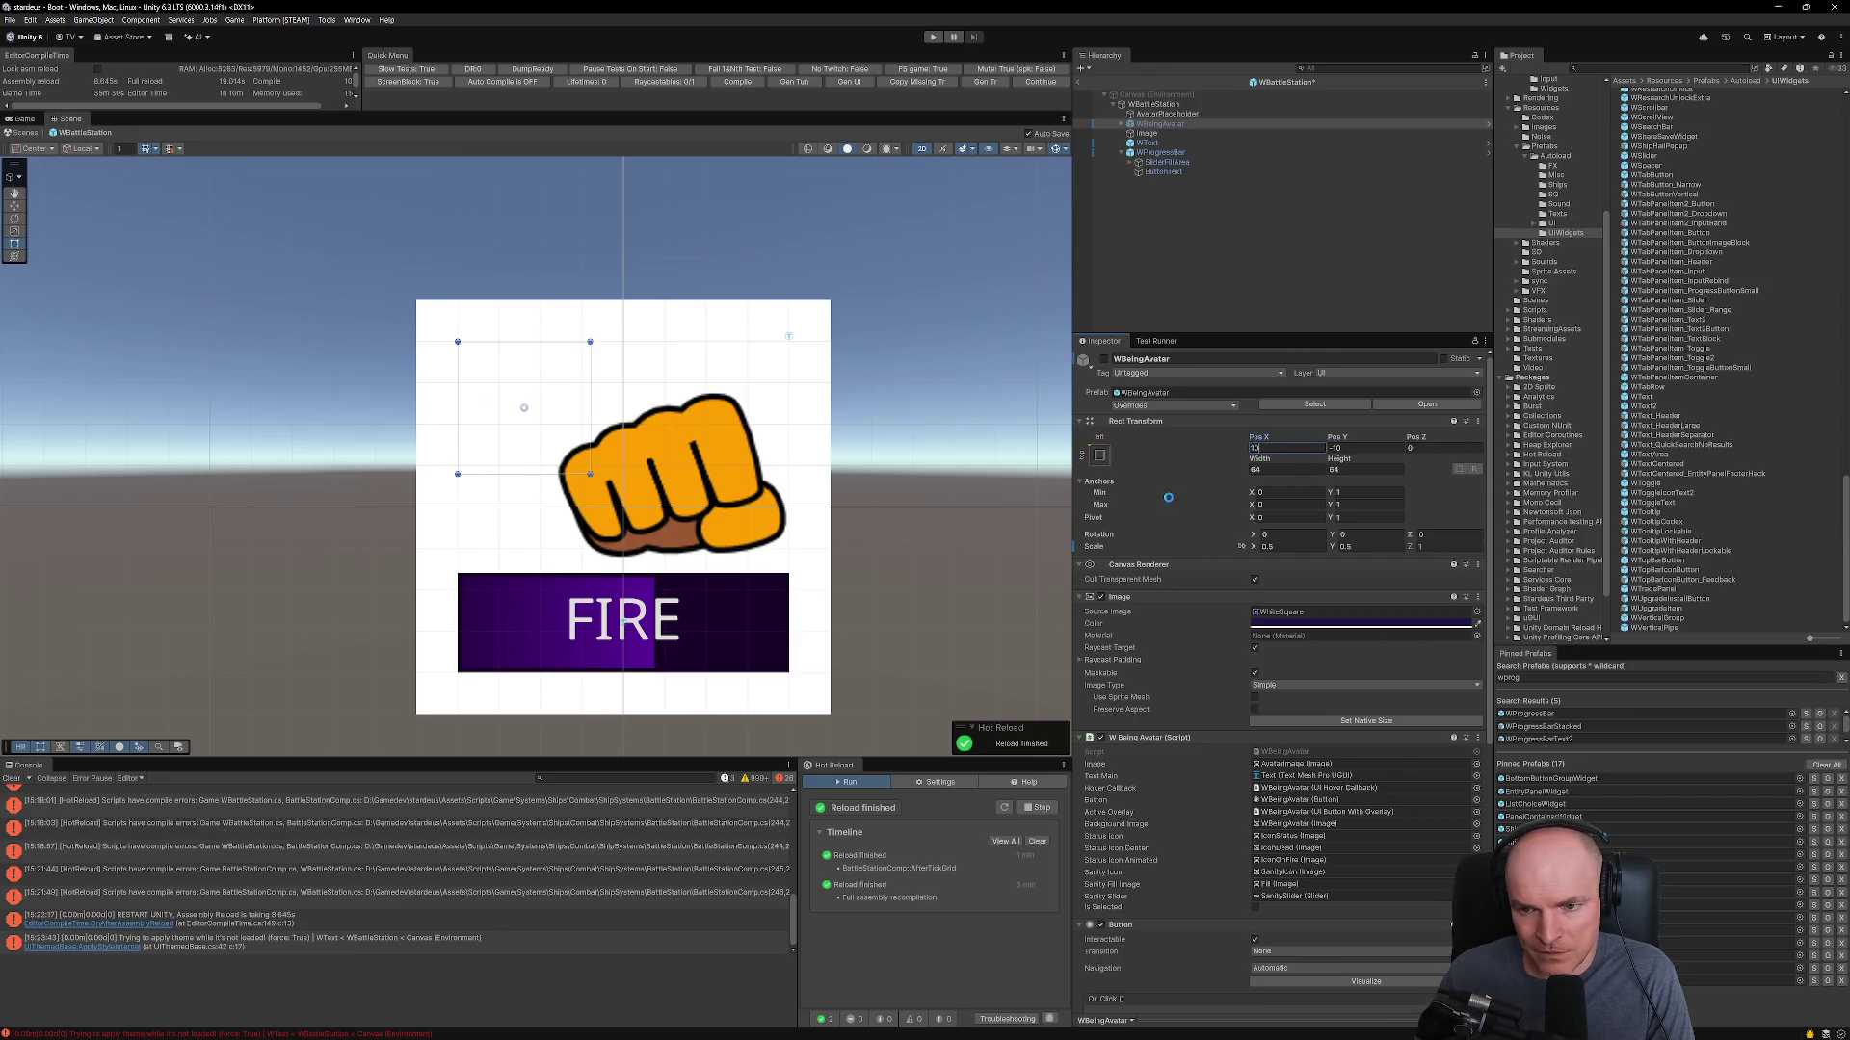
left_click(1172, 115)
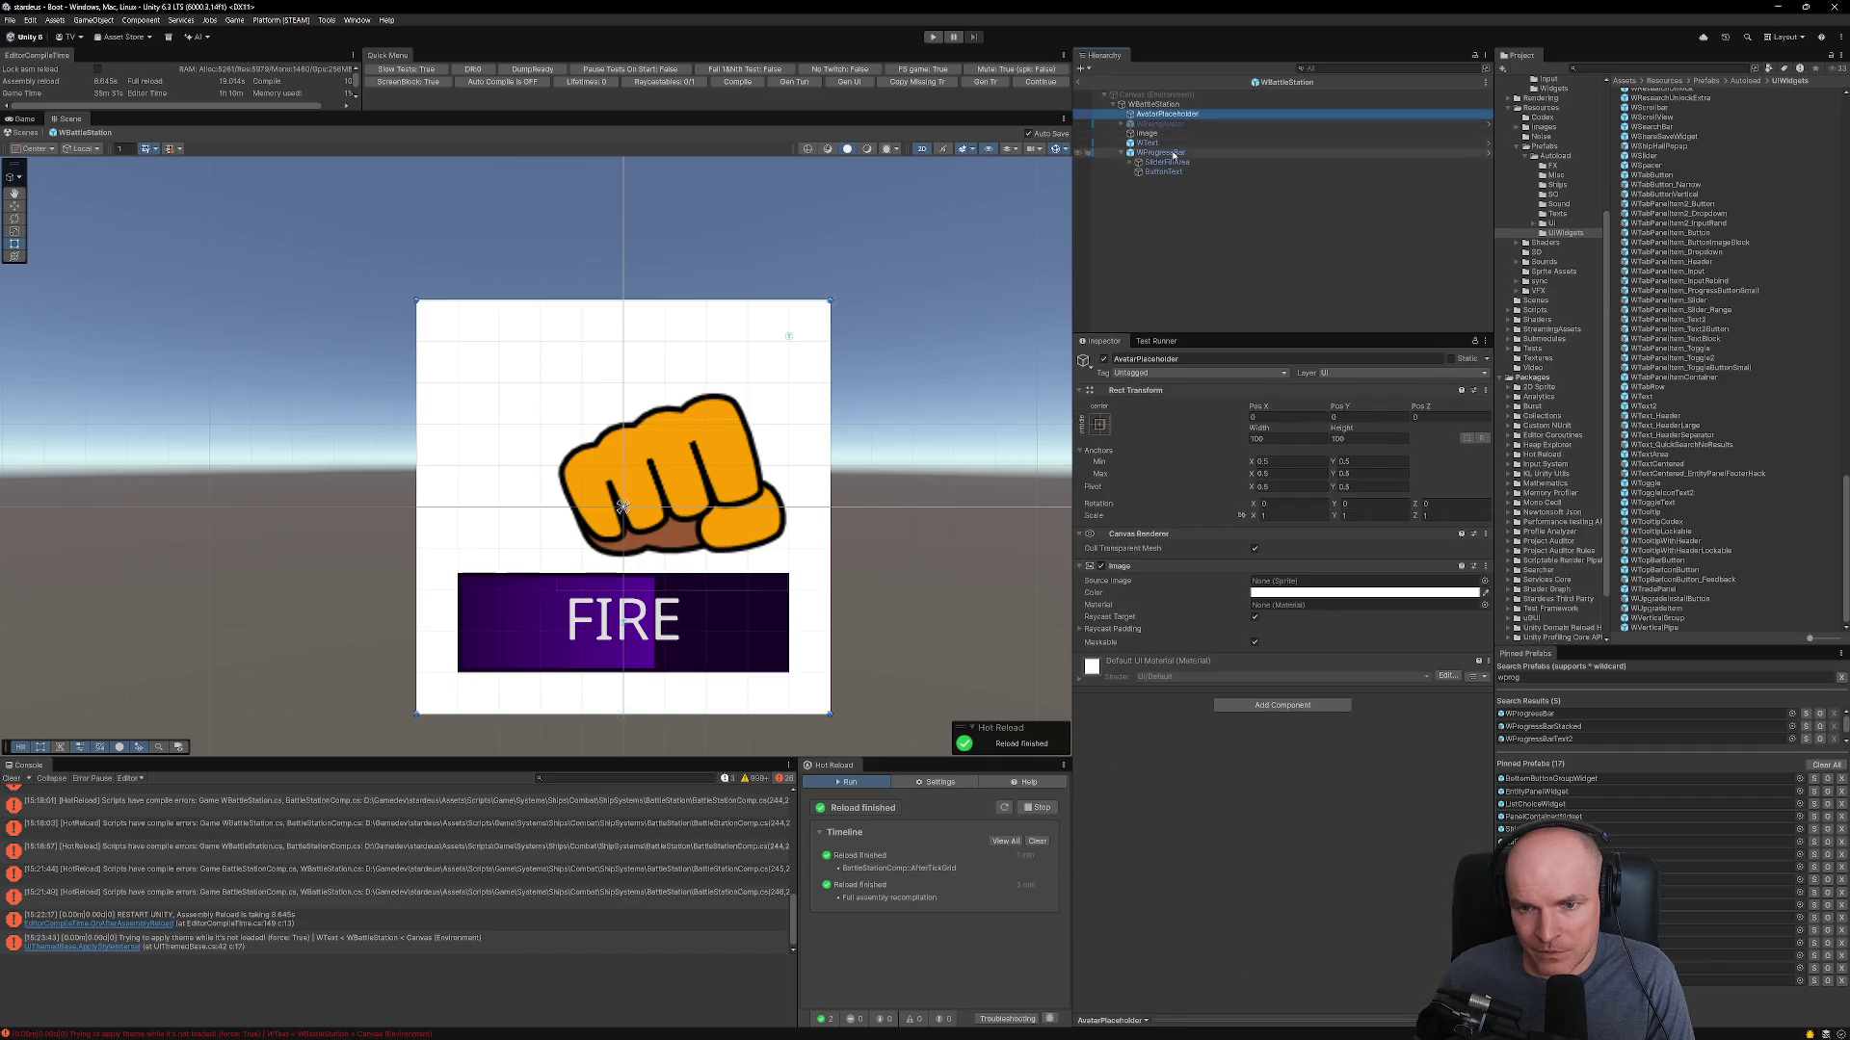
Anchor AvatarPlaceholder to the top-left and size it 32 by 32.
left_click(1272, 437)
key("ctrl+z")
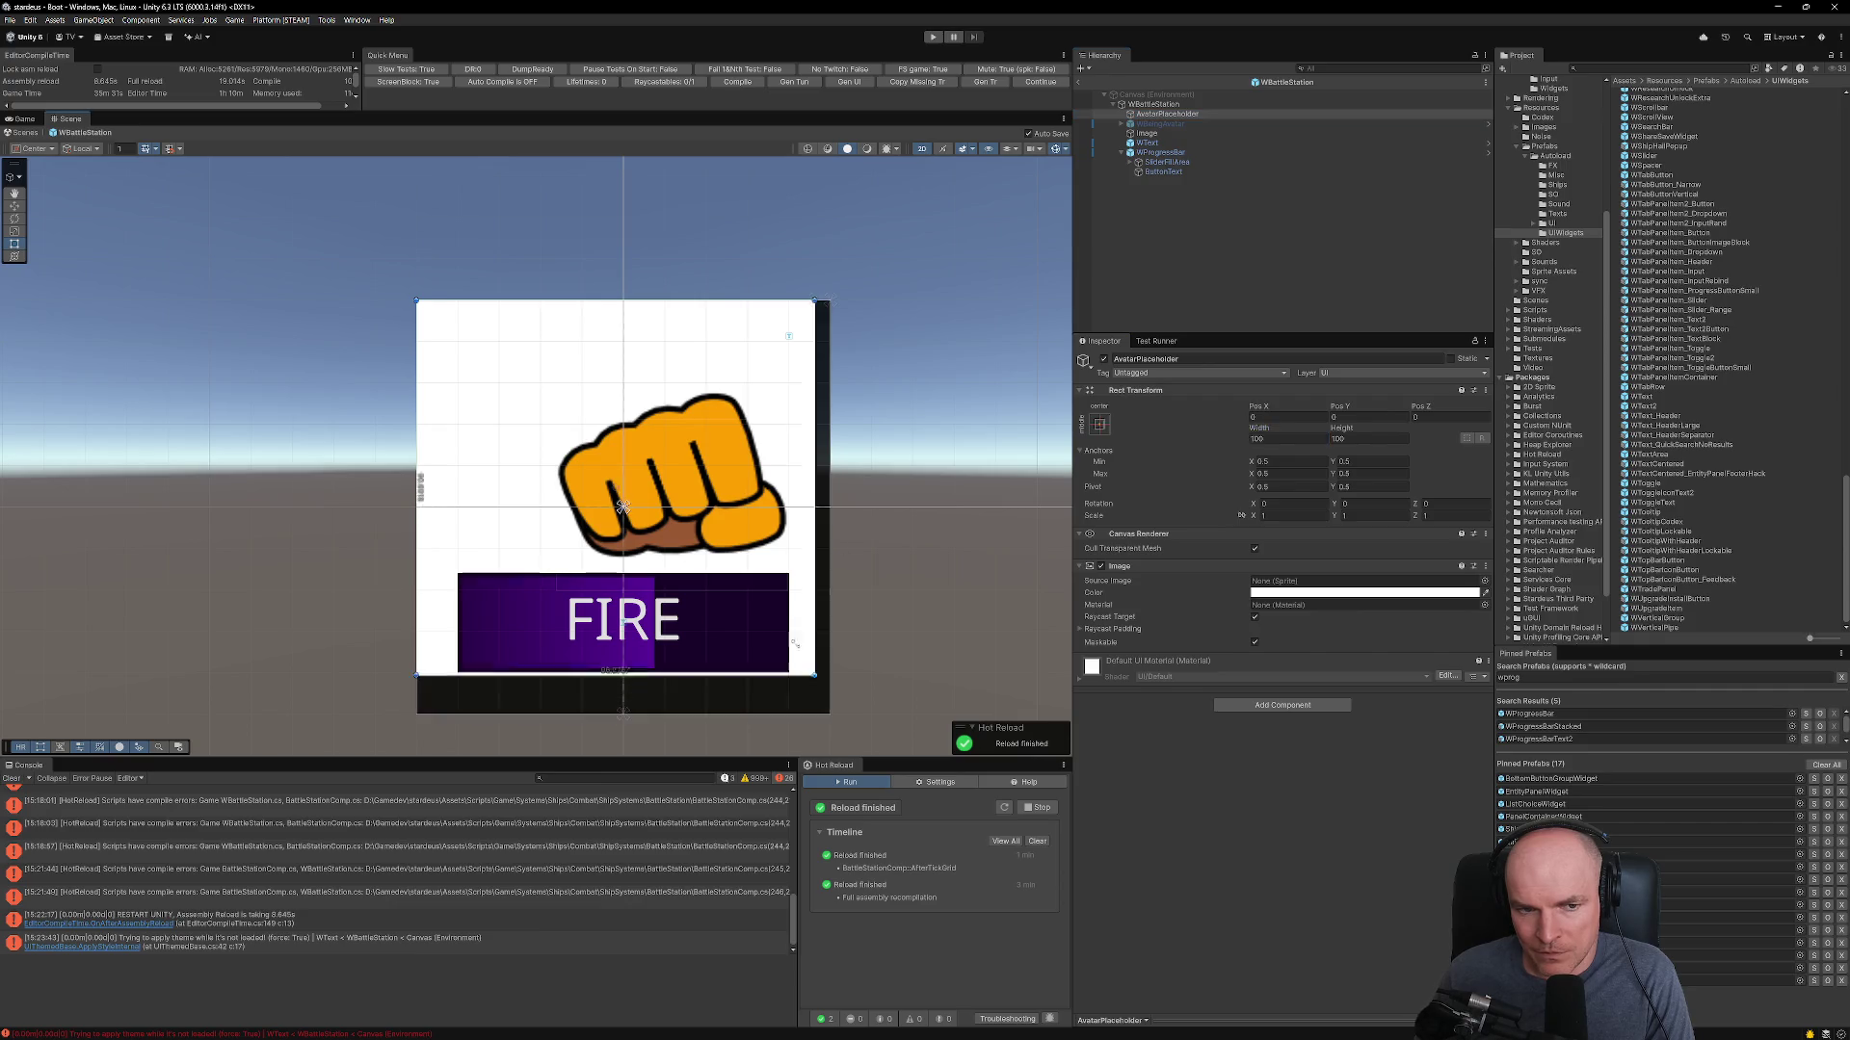
left_click(1099, 424)
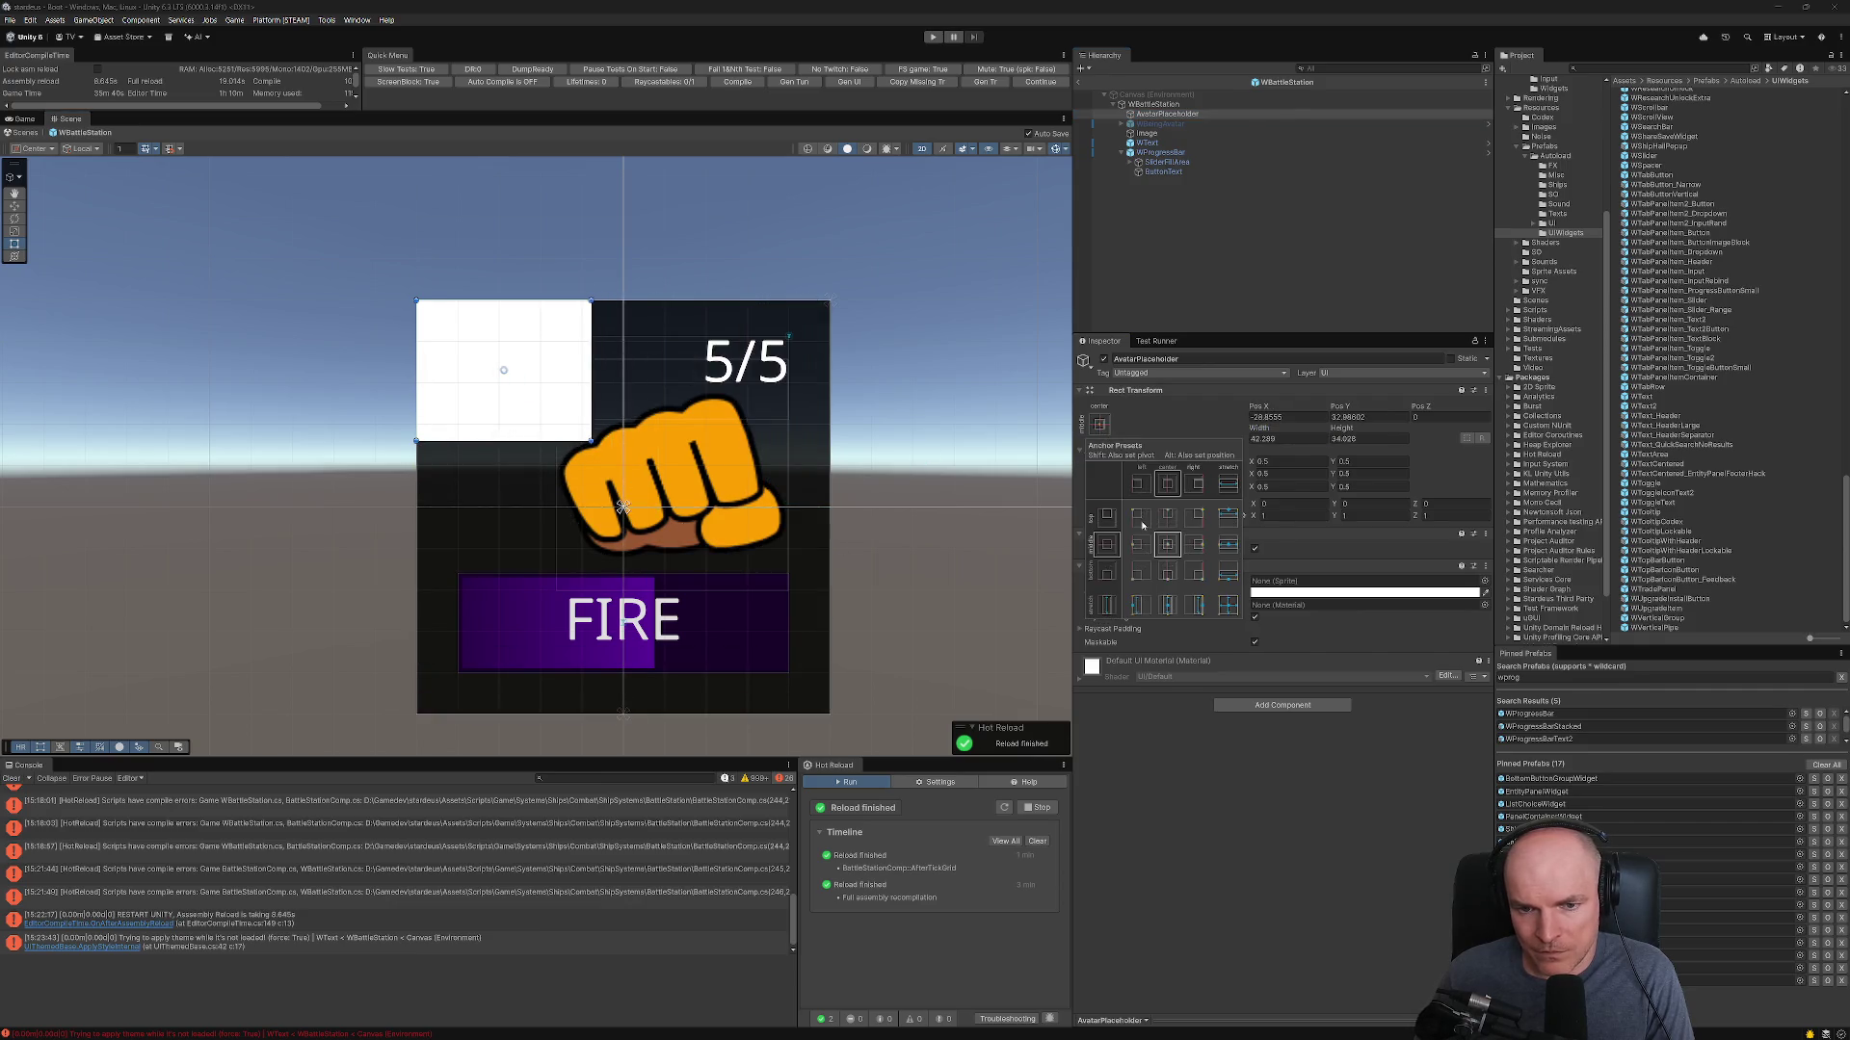
left_click(1141, 517, "alt+shift")
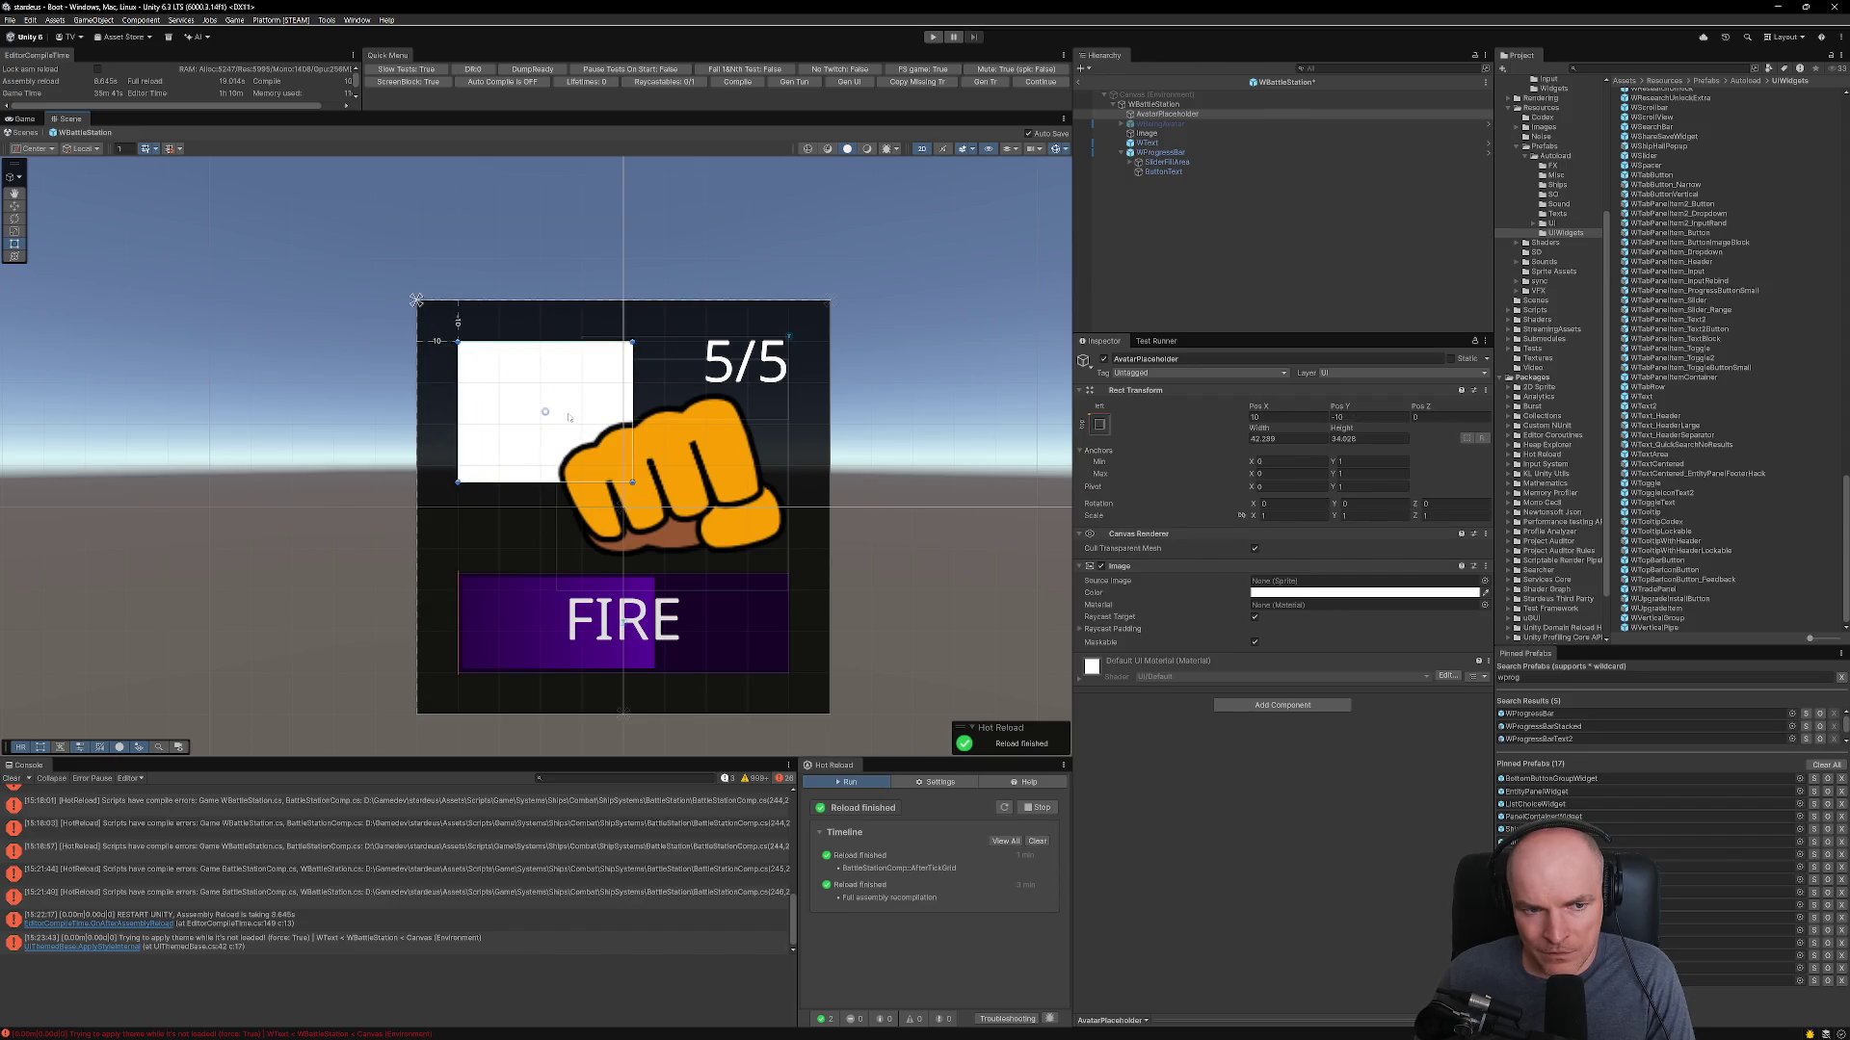
mouse_move(631, 483)
left_mouse_down()
mouse_move(581, 472)
mouse_move(582, 450)
mouse_move(579, 468)
left_mouse_up()
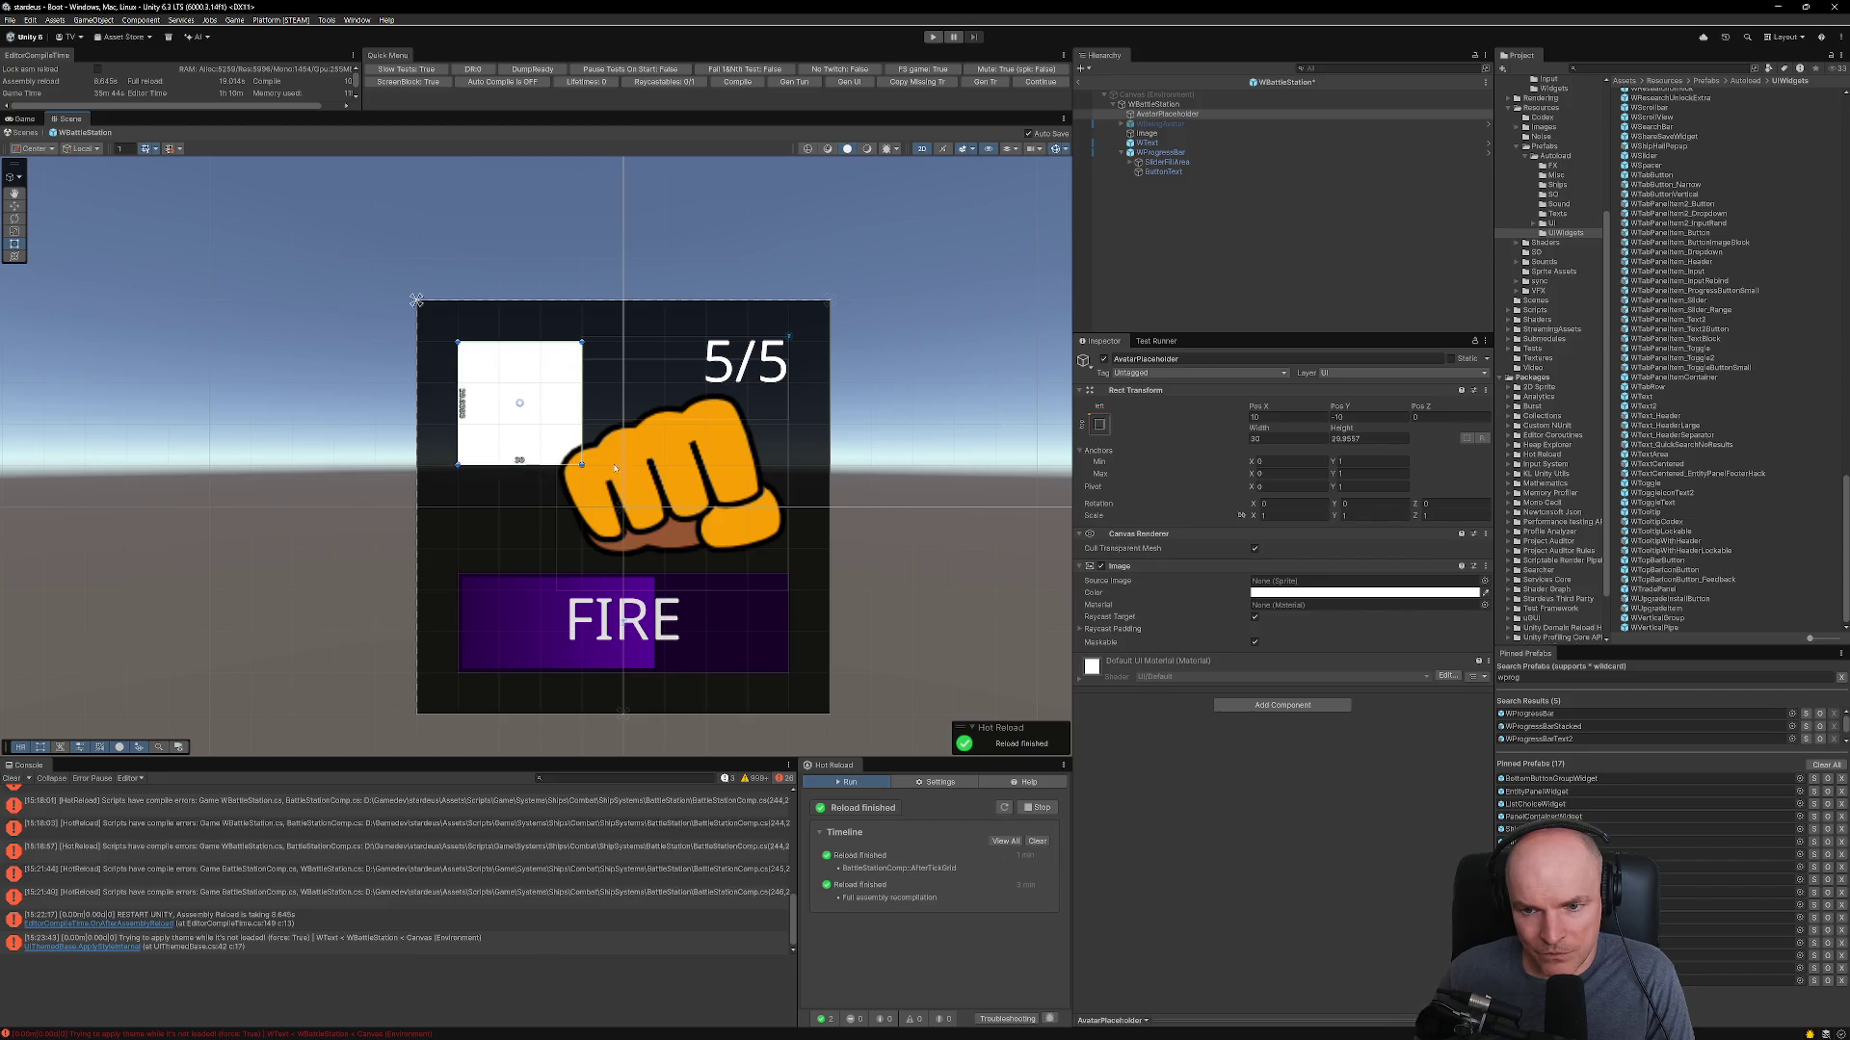
left_click(1268, 440)
type("231")
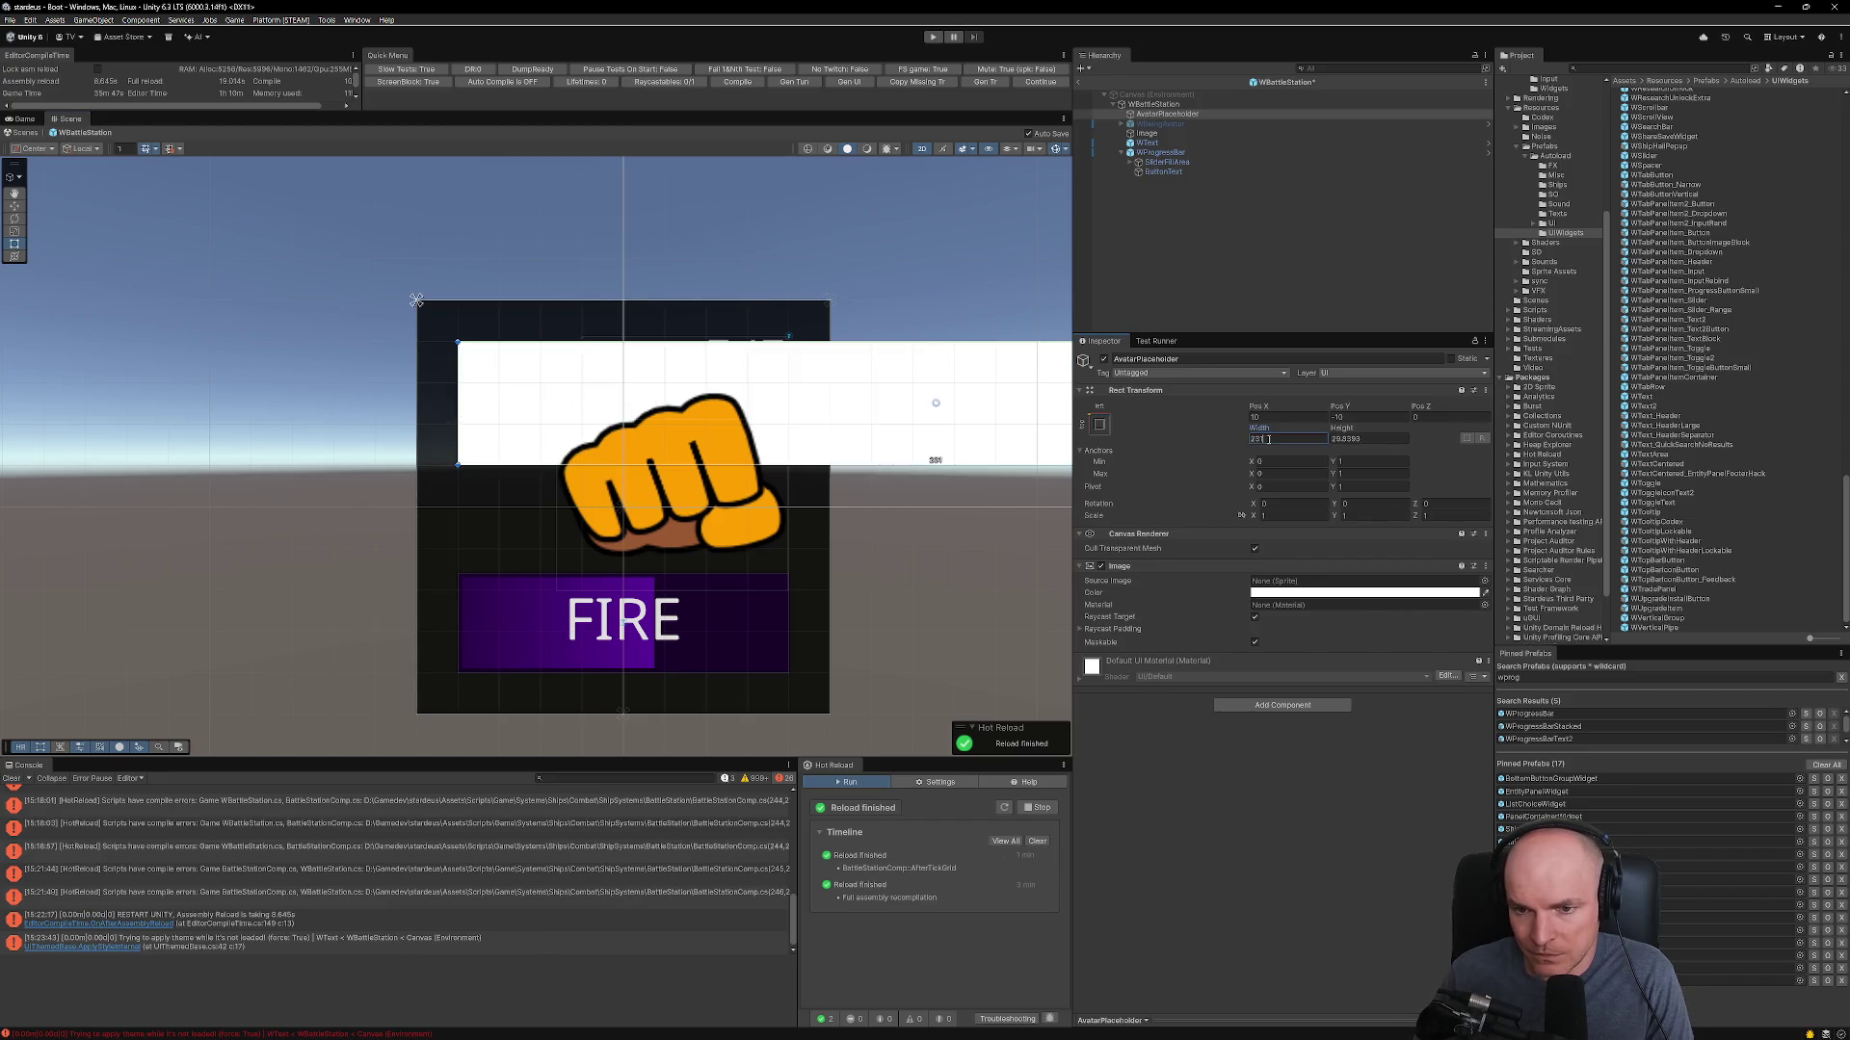
key("BackSpace")
key("BackSpace")
key("BackSpace")
type("32")
key("Tab")
type("32")
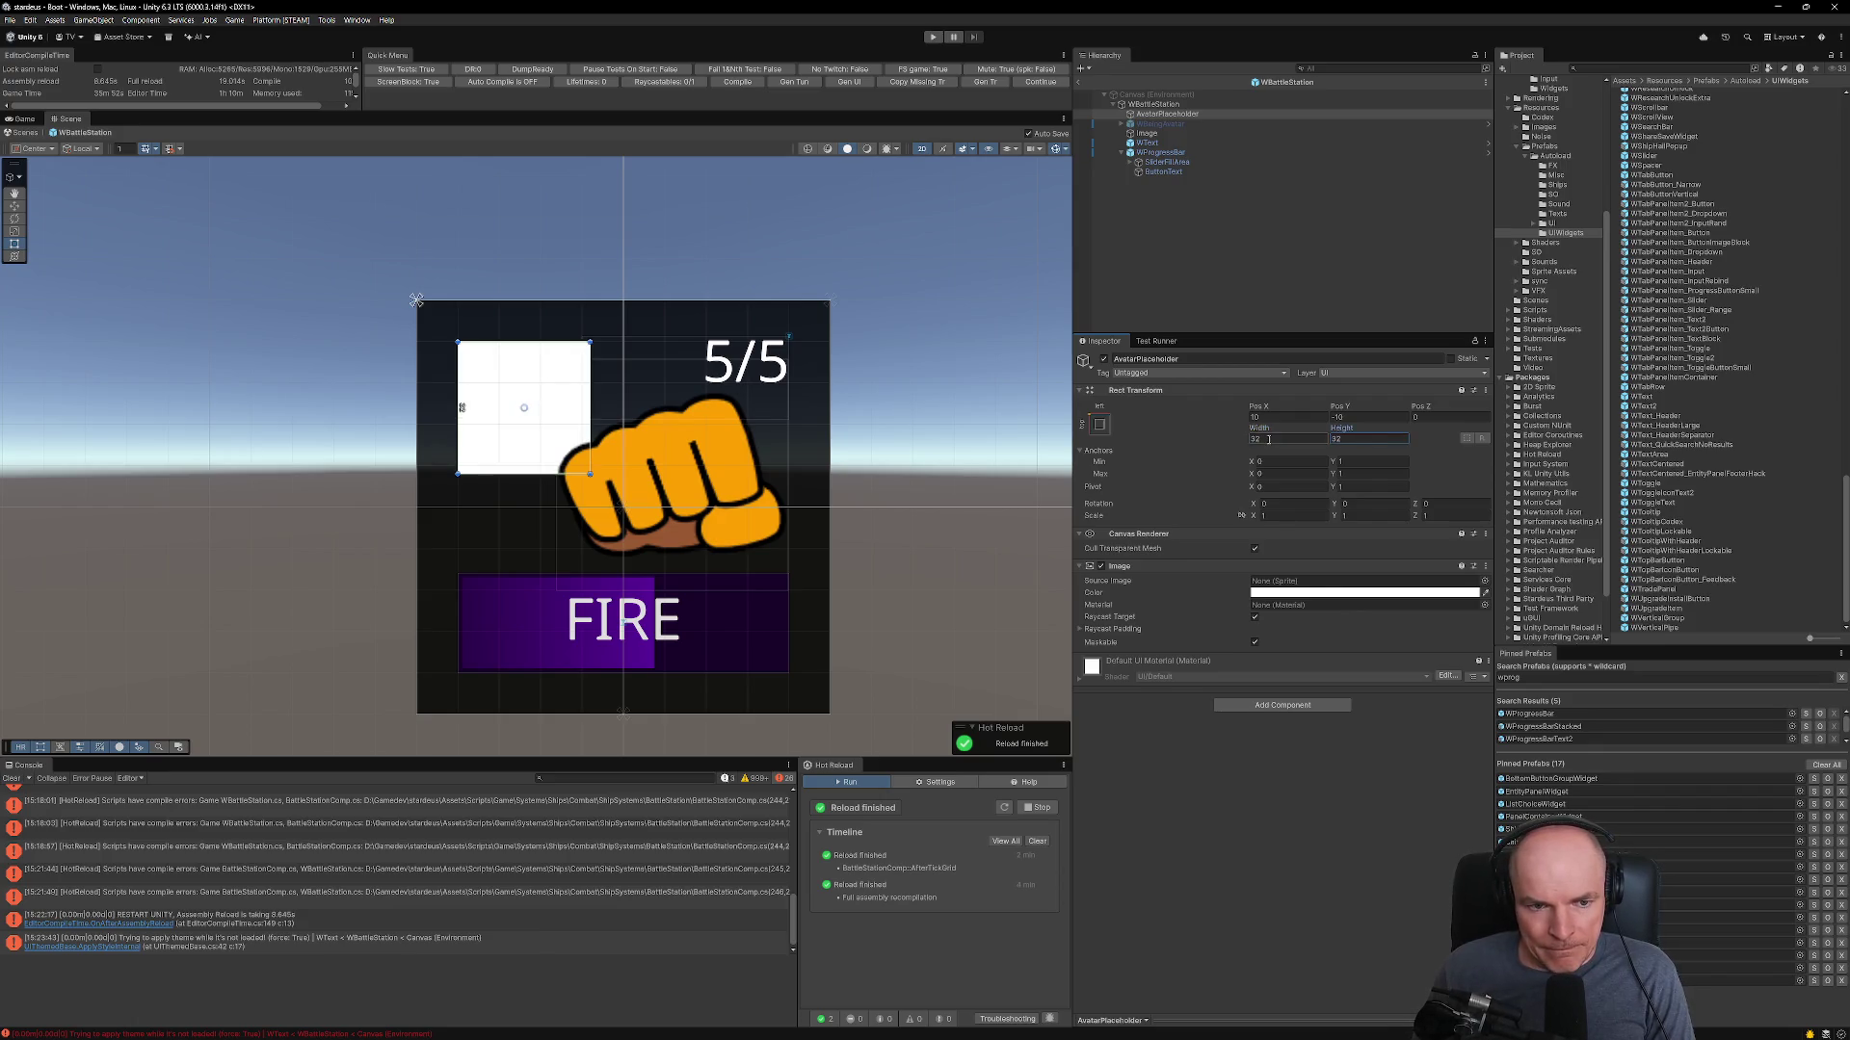
left_click(1485, 582)
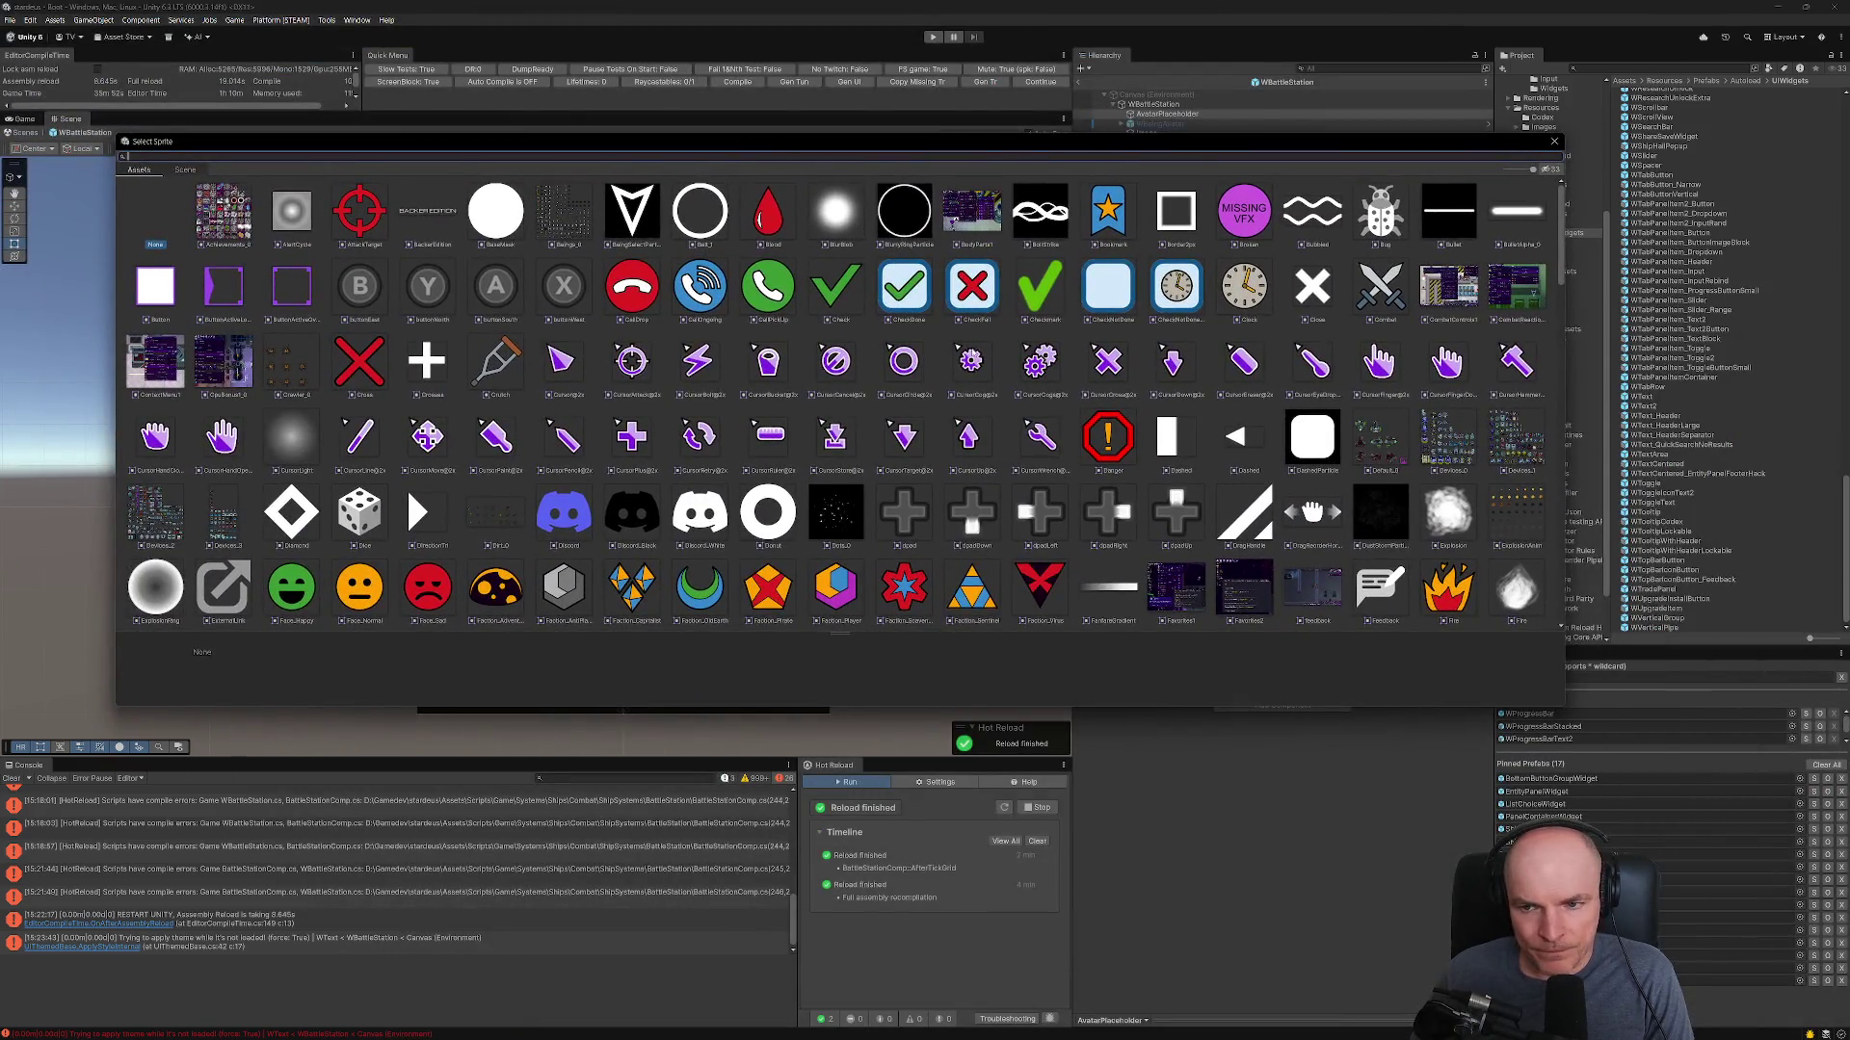
Browse the sprite grid and assign IconsWhite_68 as AvatarPlaceholder's Source Image.
scroll(407, 488, "down", 5)
left_click_drag(1564, 275, 1541, 556)
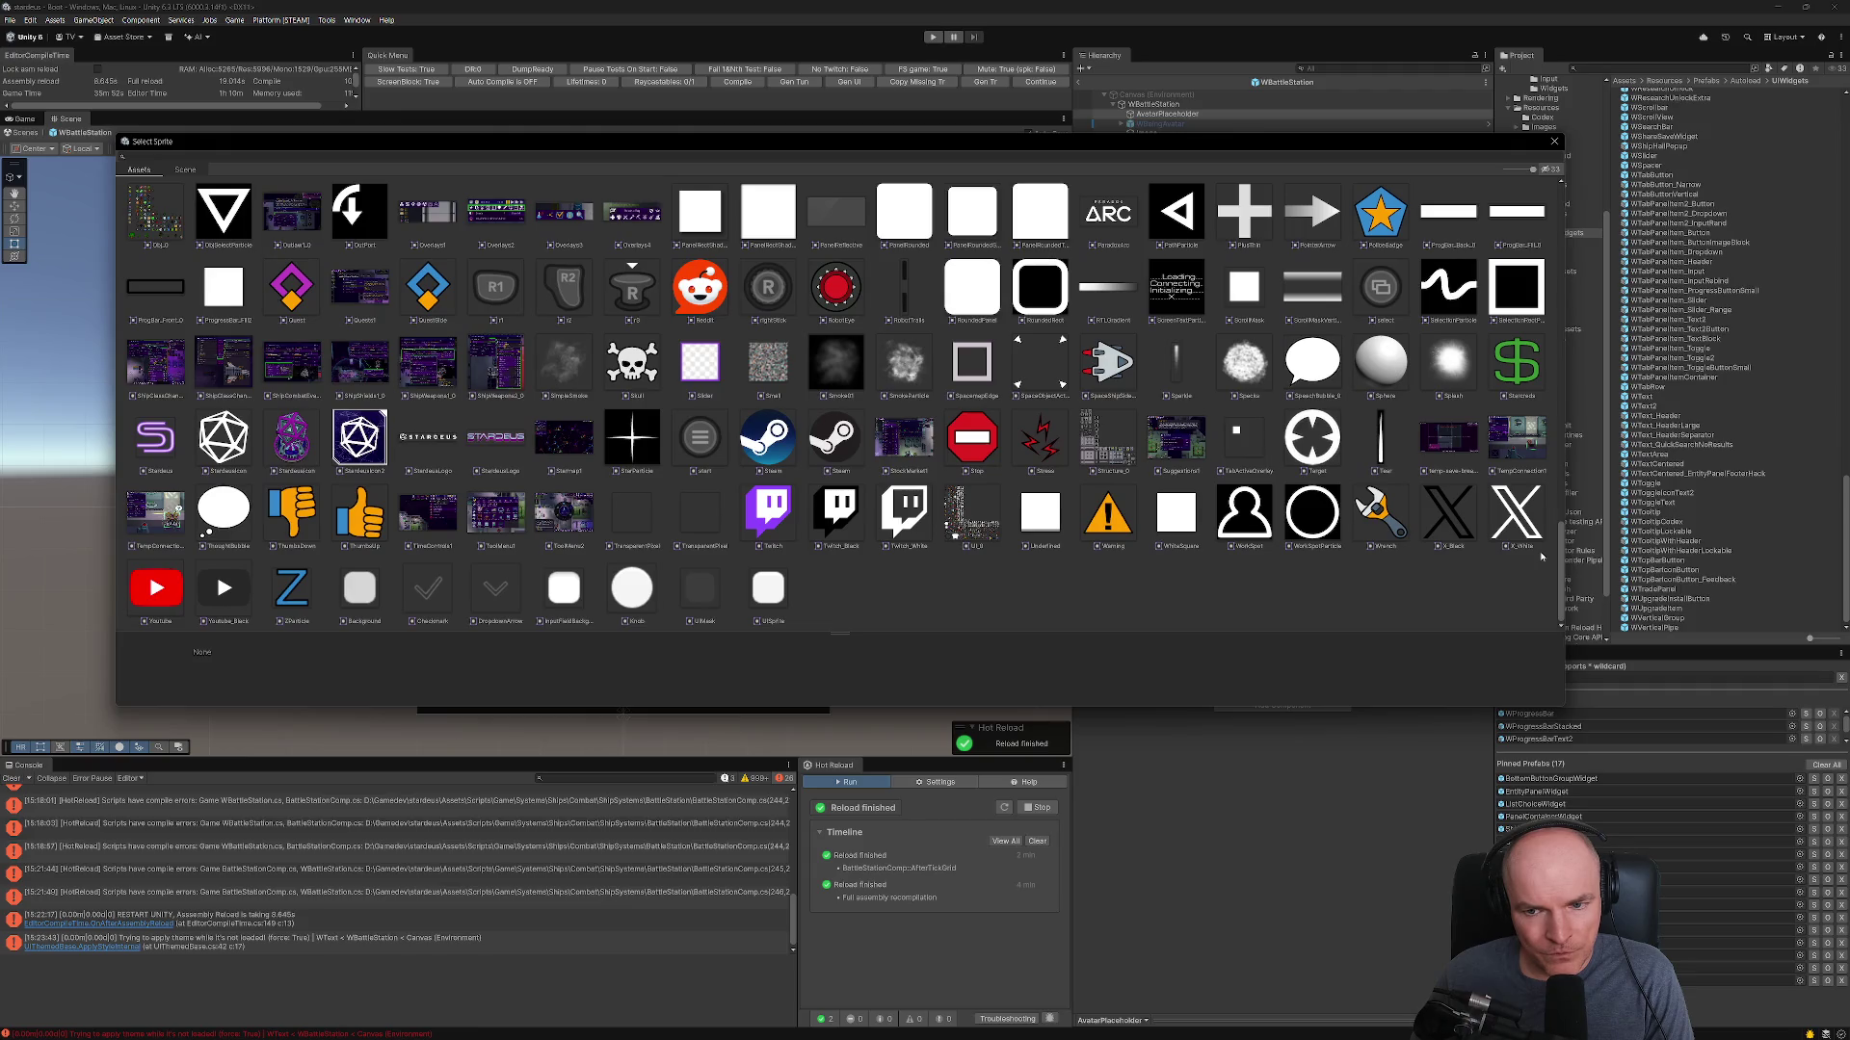
left_click(1245, 510)
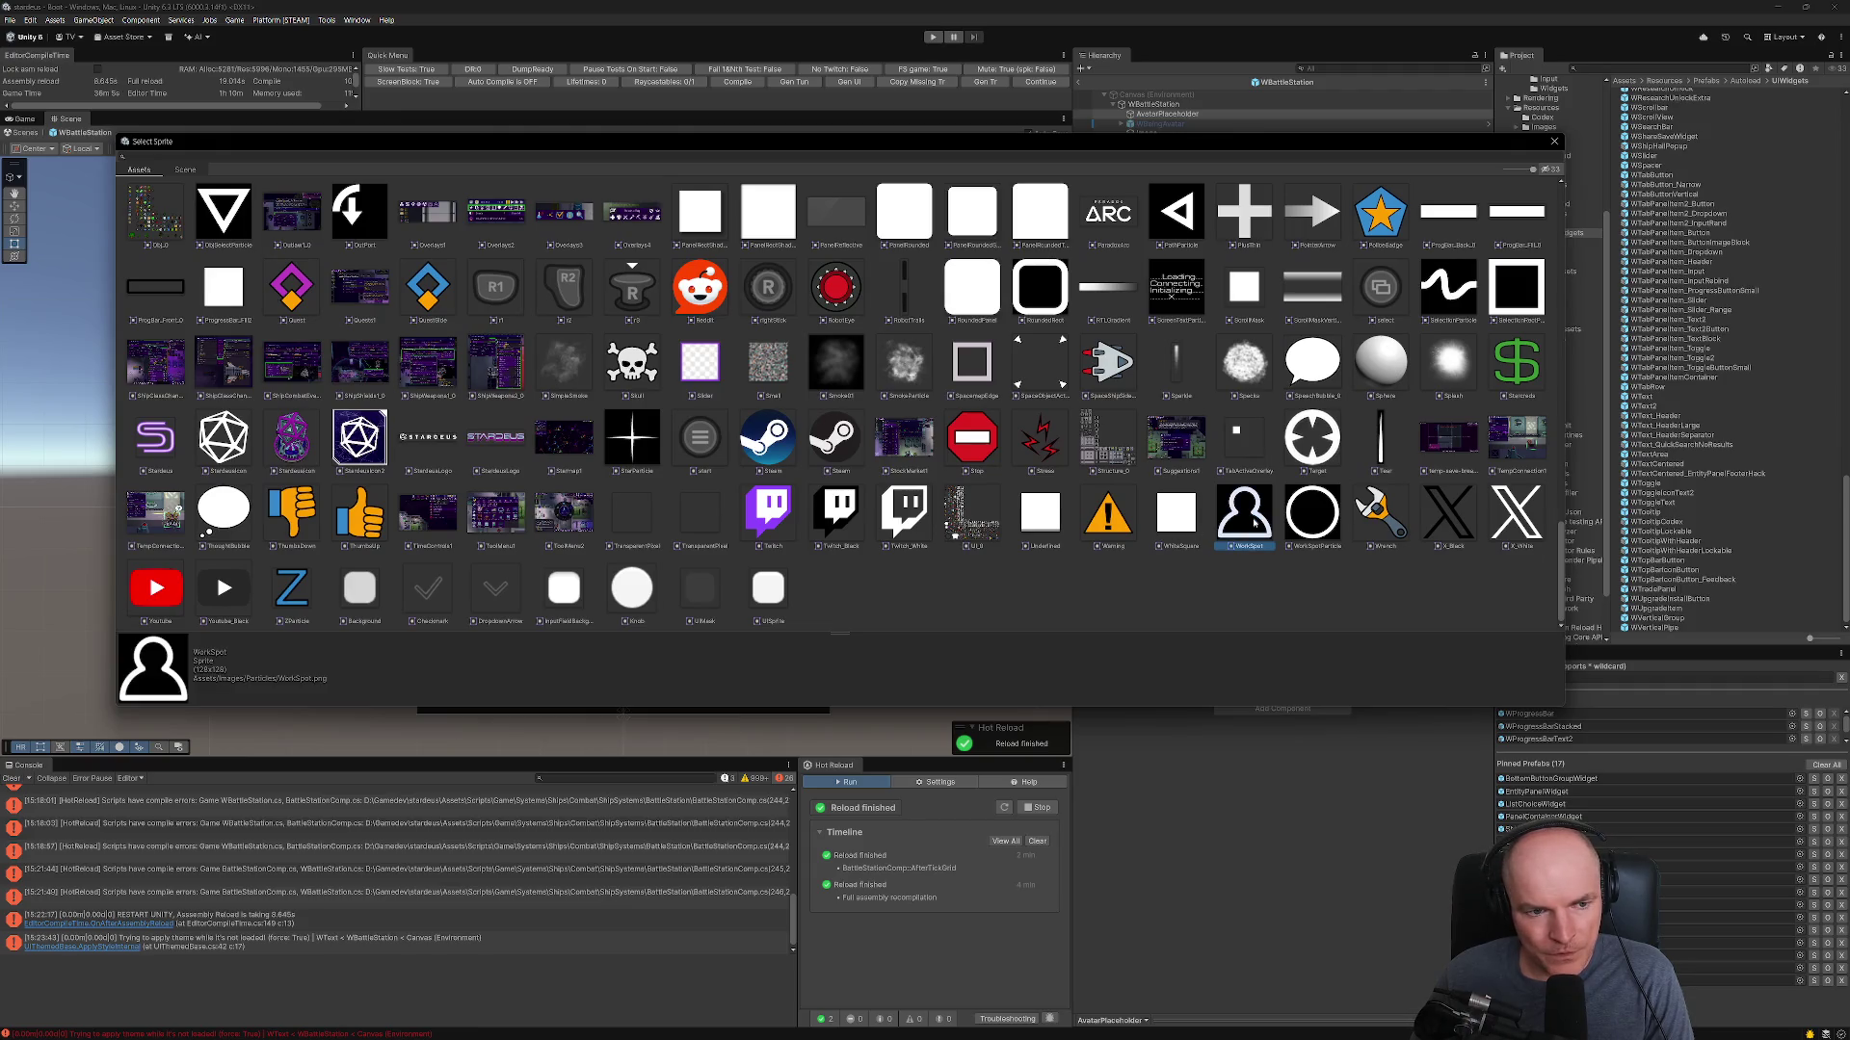
scroll(1248, 505, "up", 3)
scroll(1248, 506, "up", 1)
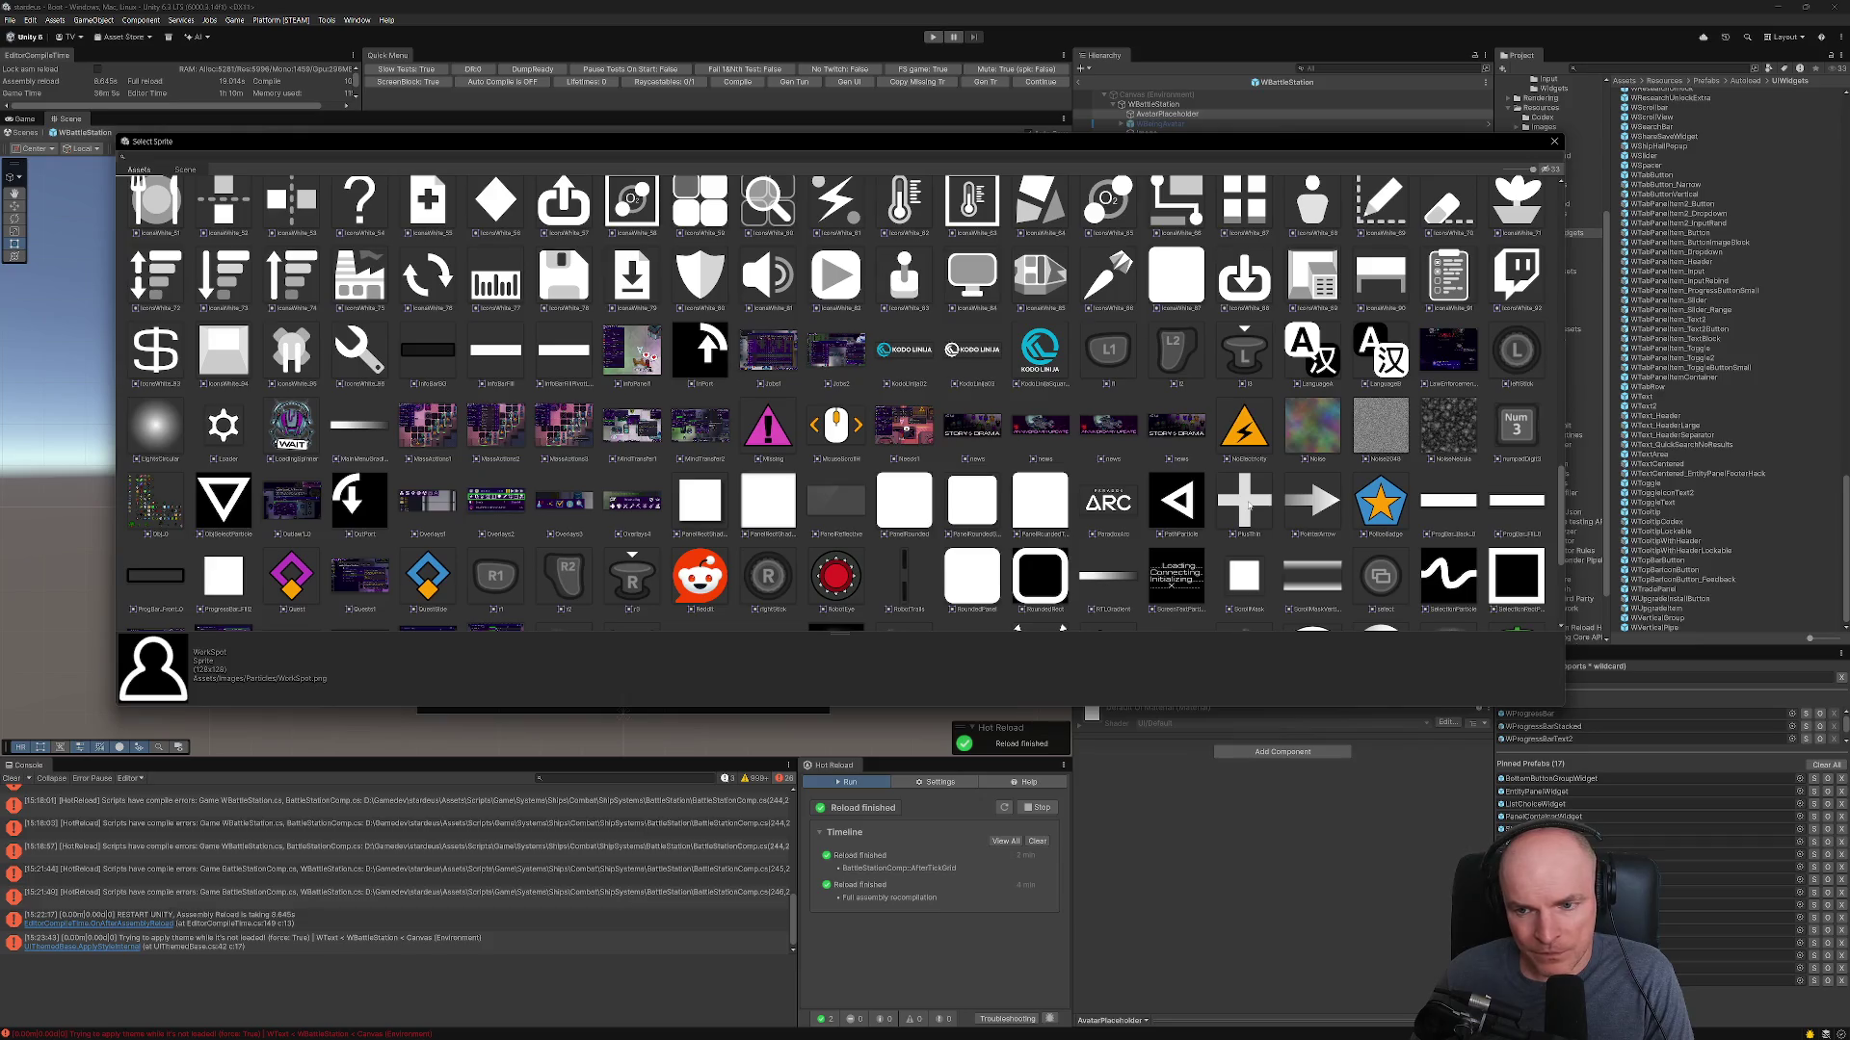
scroll(1248, 506, "up", 10)
scroll(1255, 475, "up", 15)
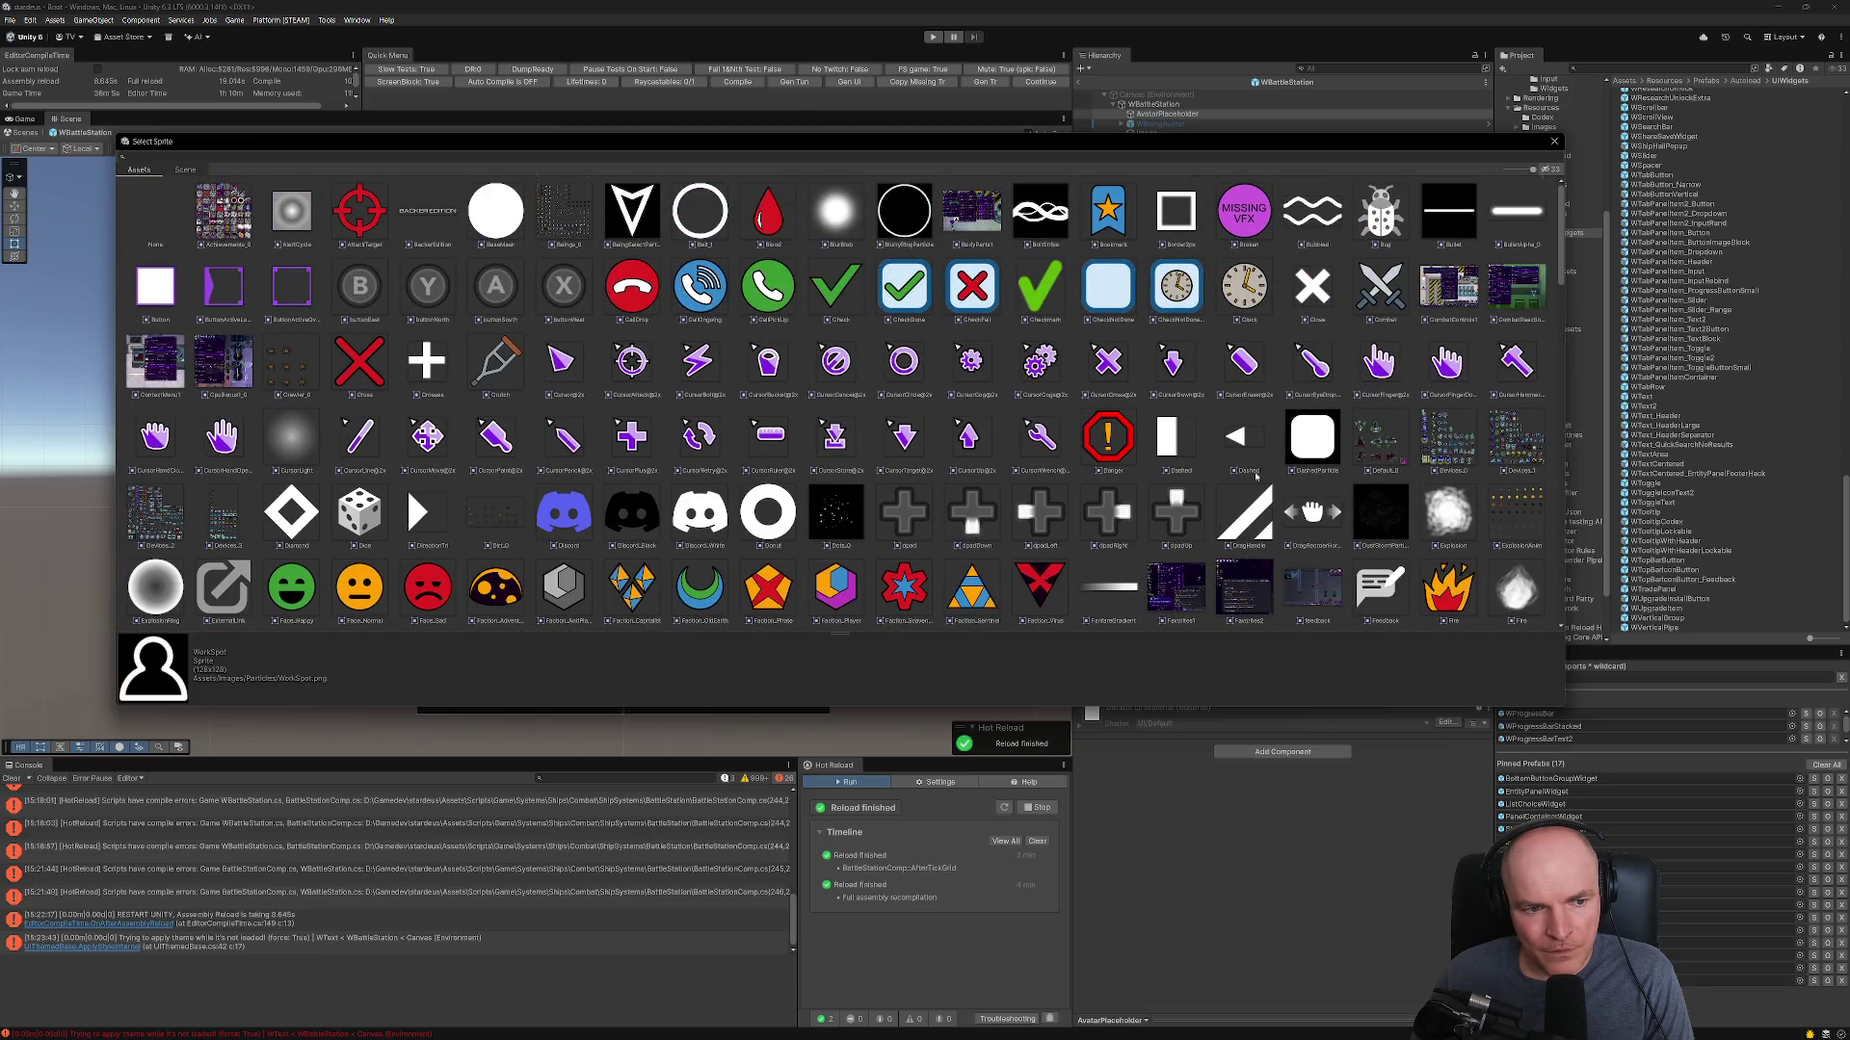
scroll(1255, 476, "down", 15)
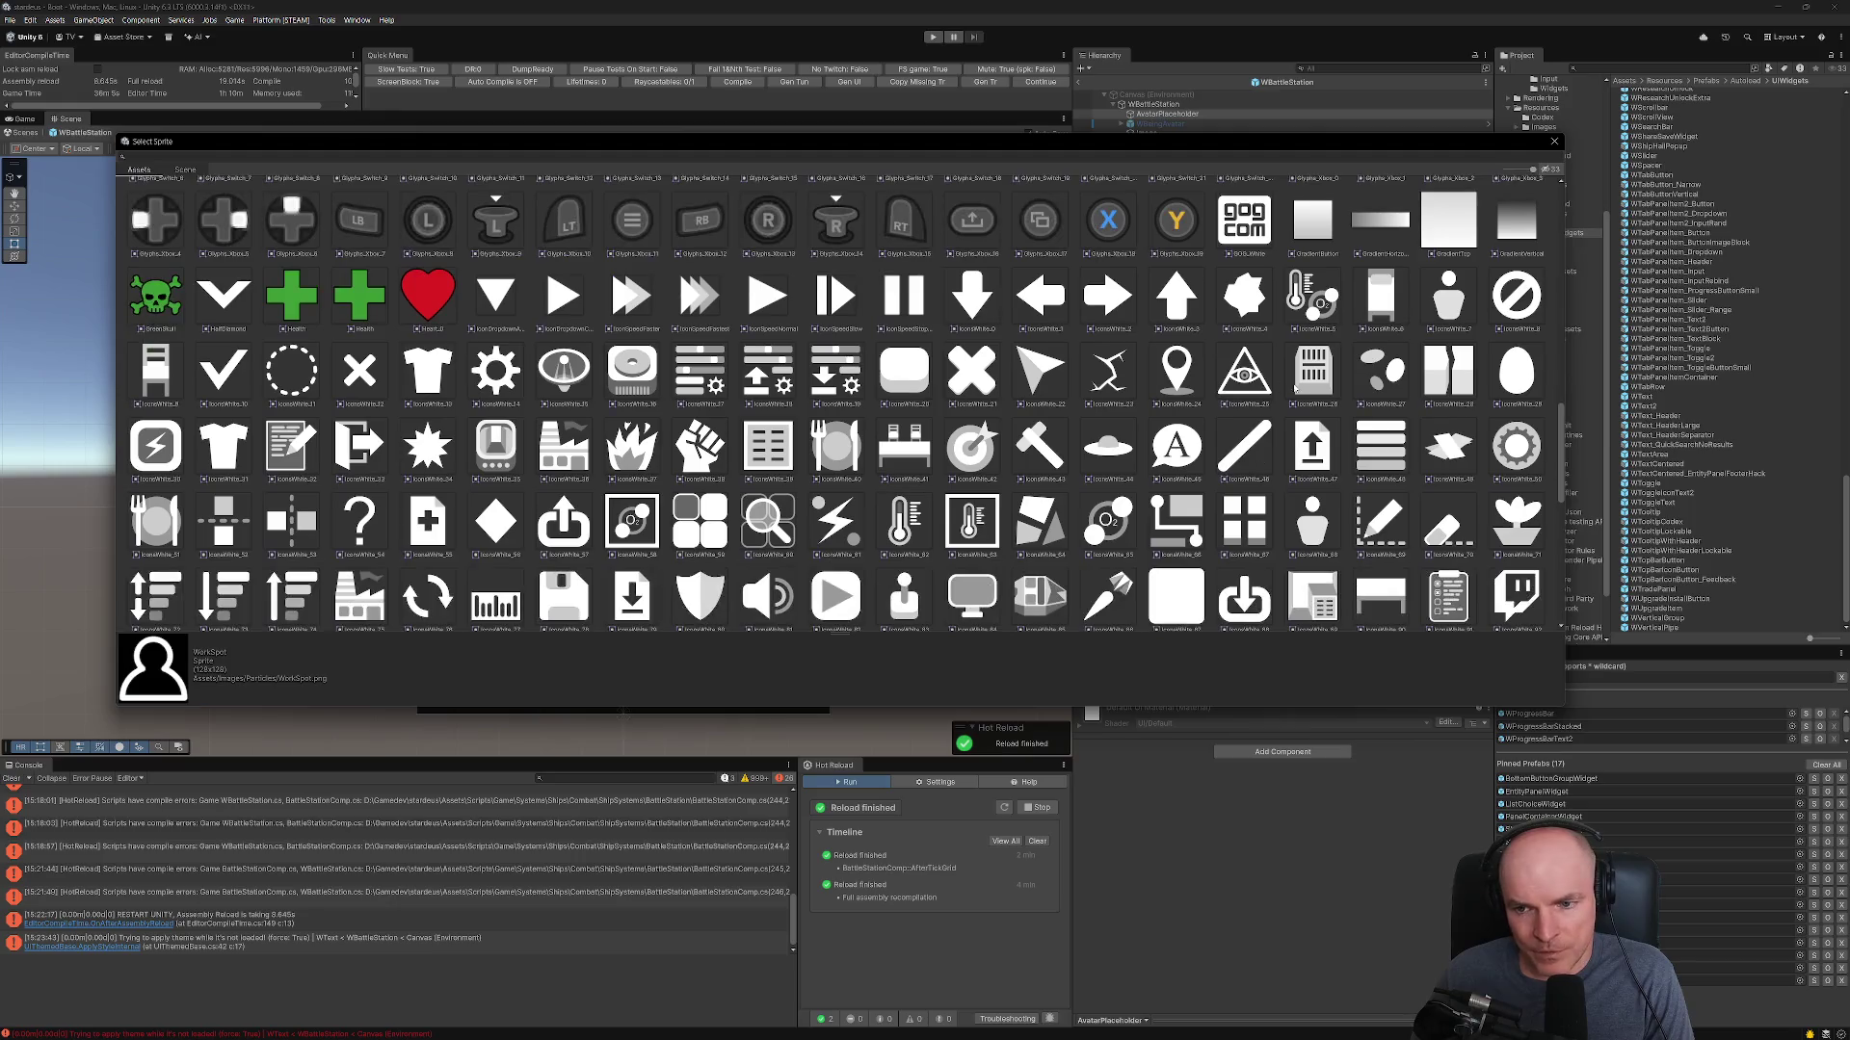
scroll(1315, 413, "down", 3)
double_click(1316, 351)
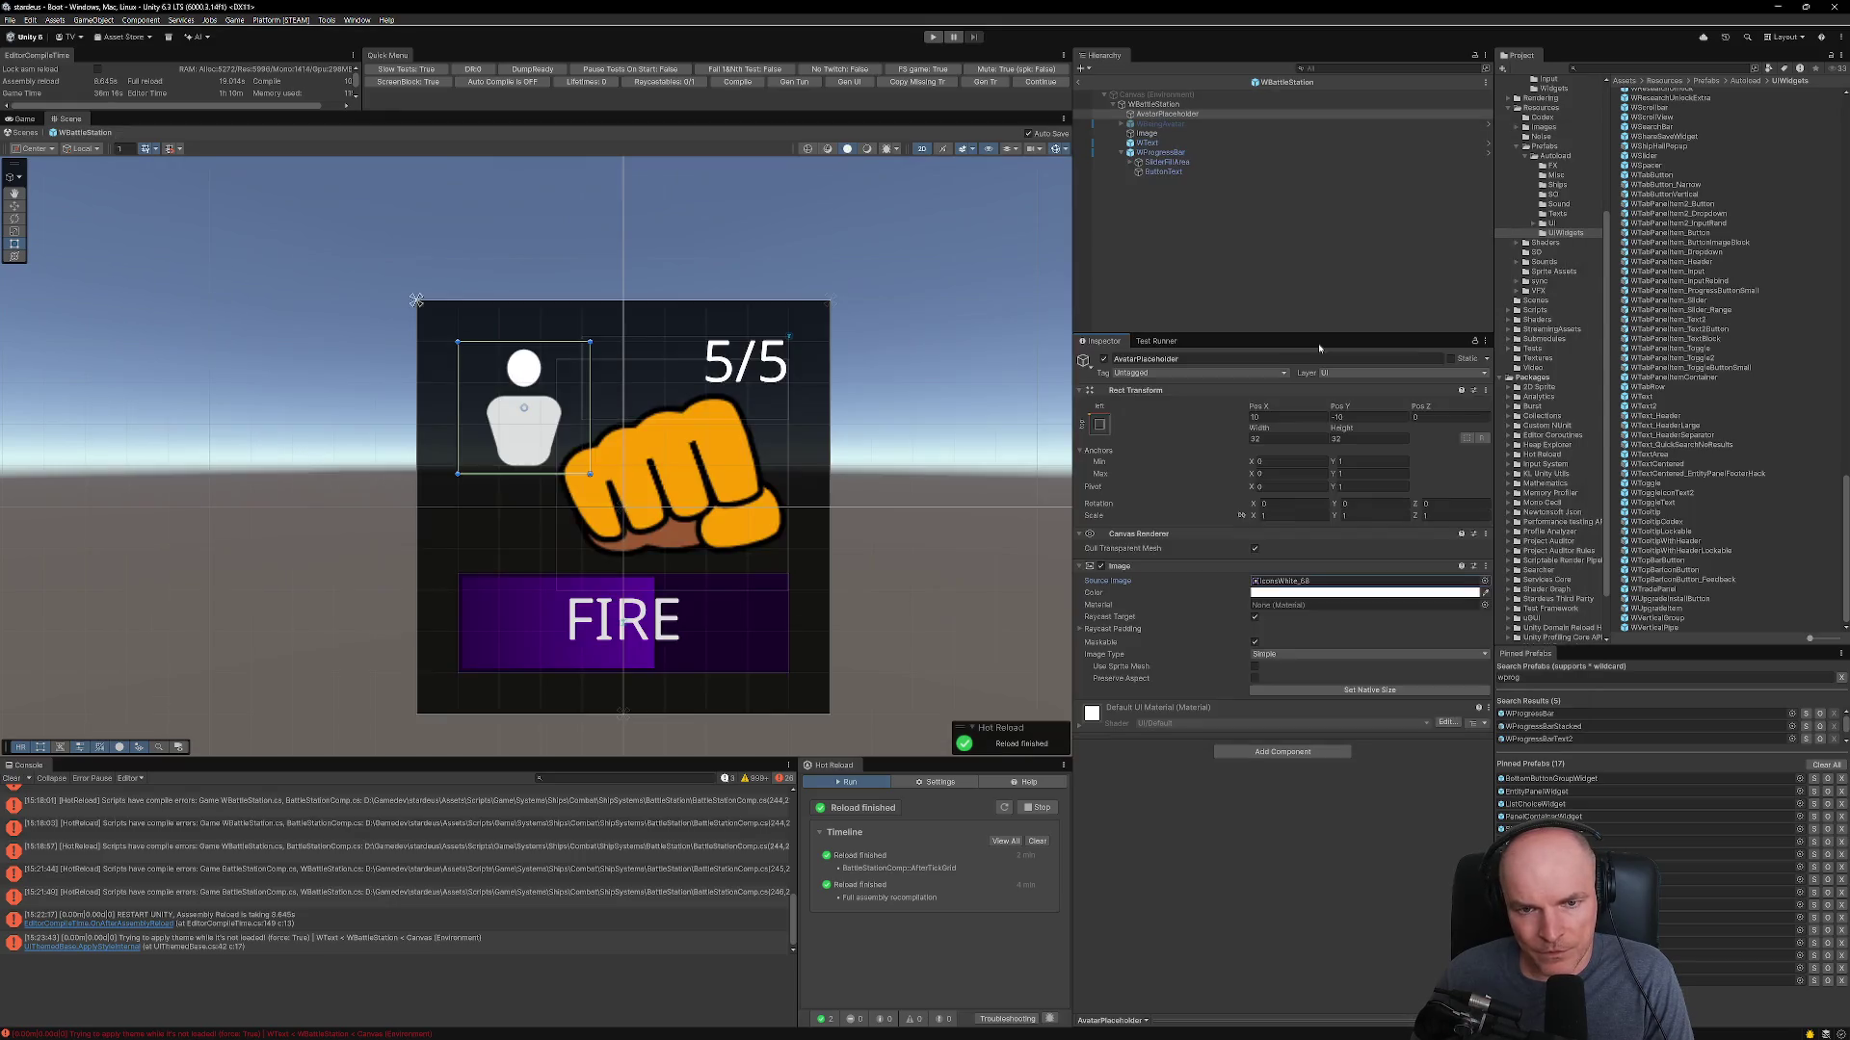
scroll(547, 359, "up", 3)
scroll(526, 437, "down", 5)
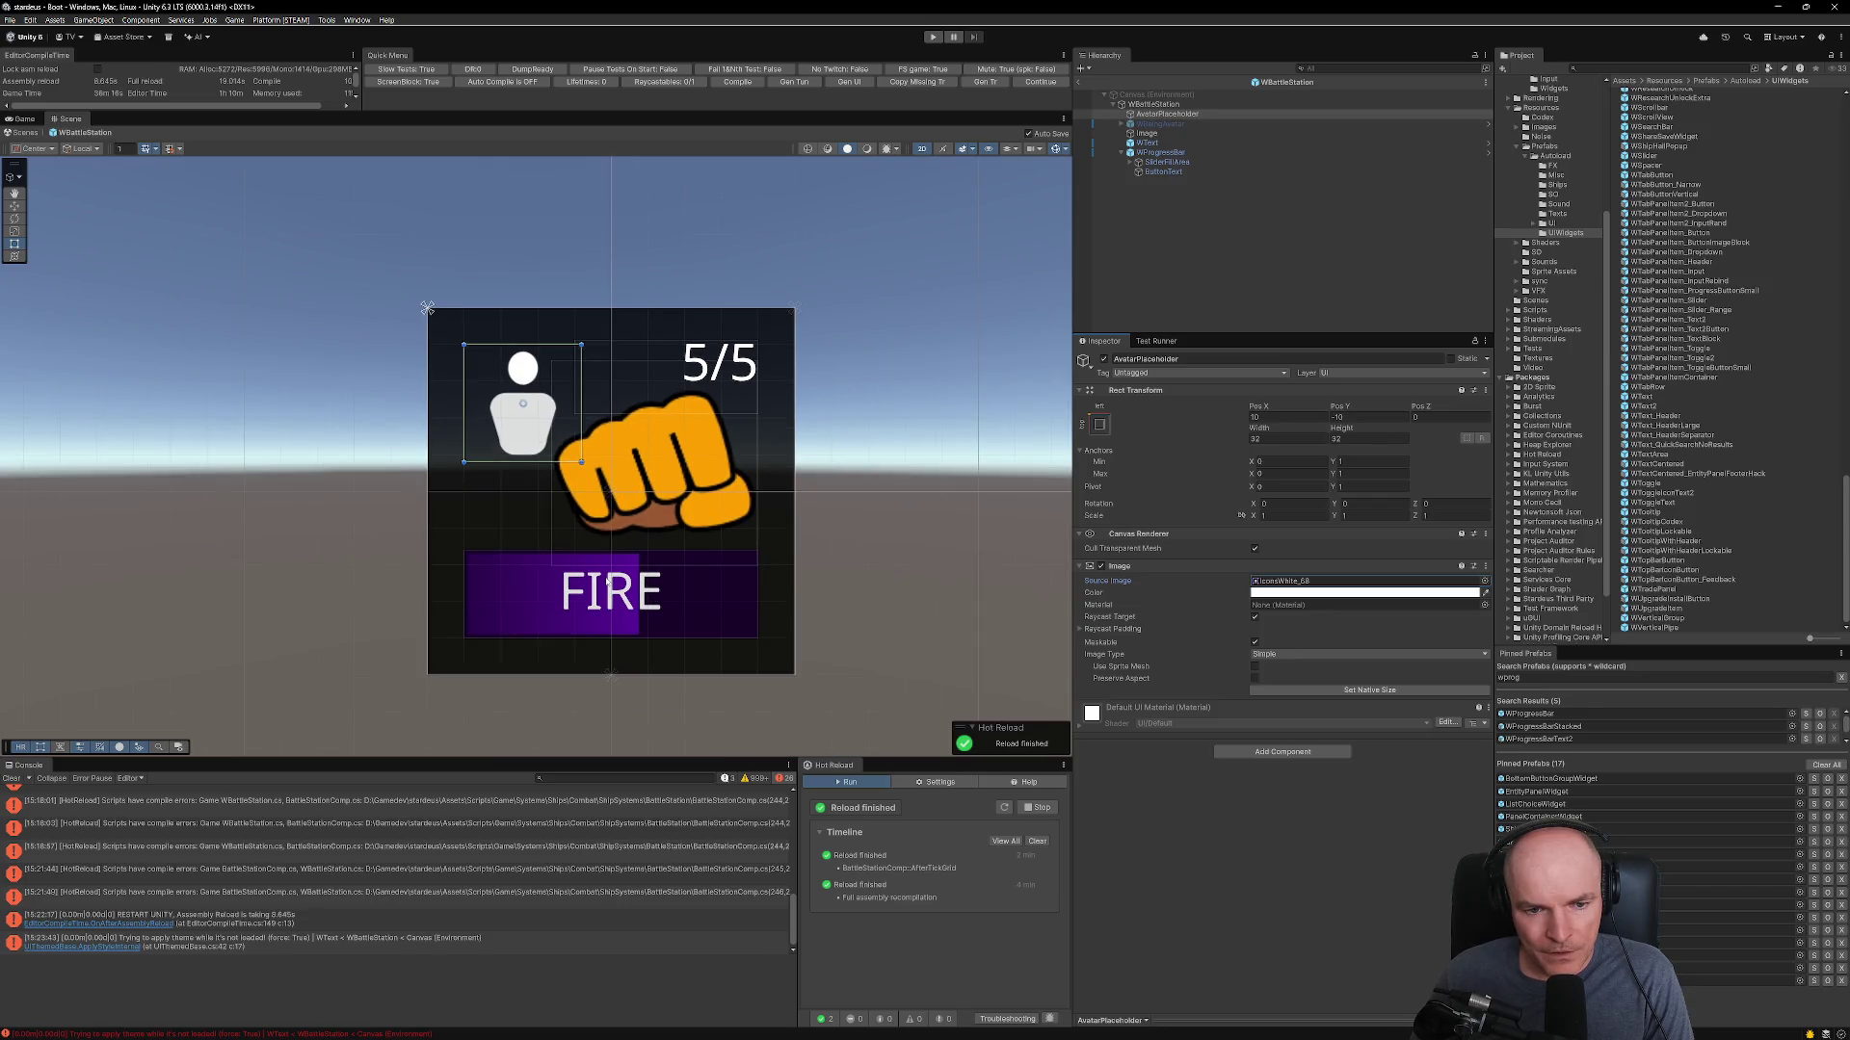
left_click(611, 674)
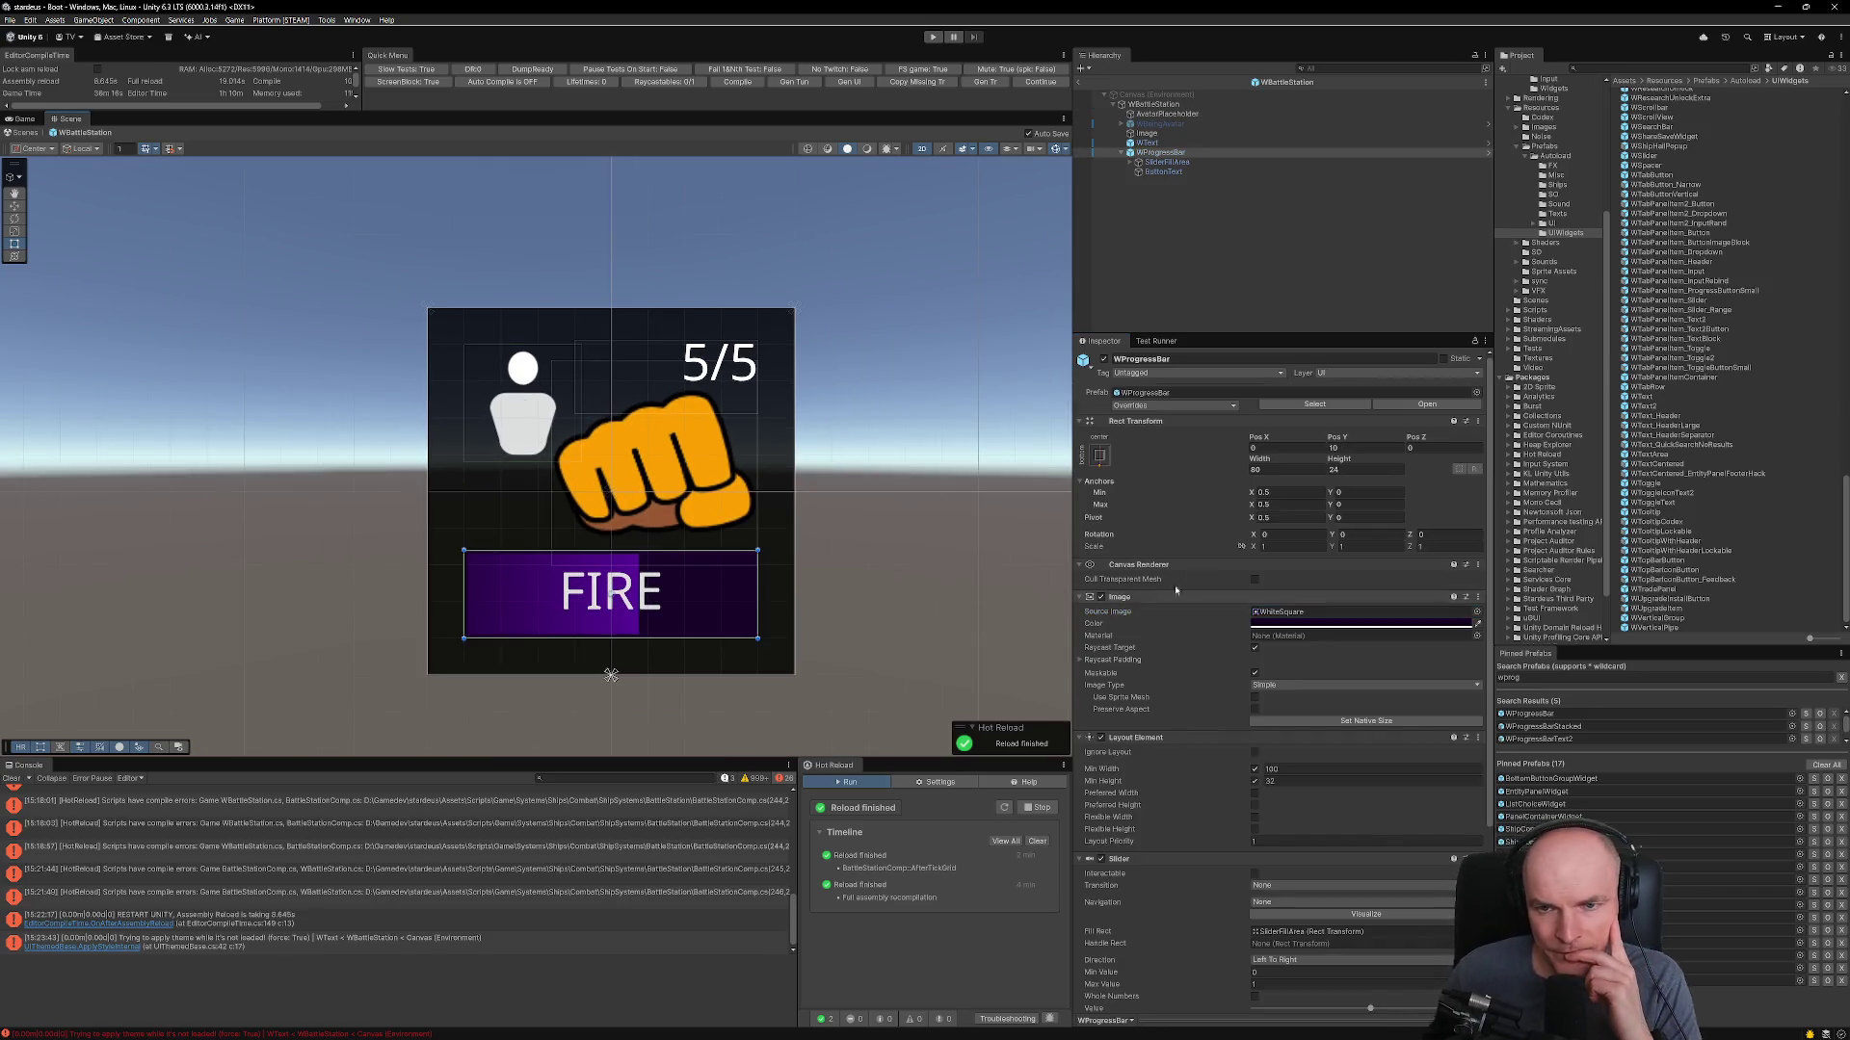
left_click(1130, 152)
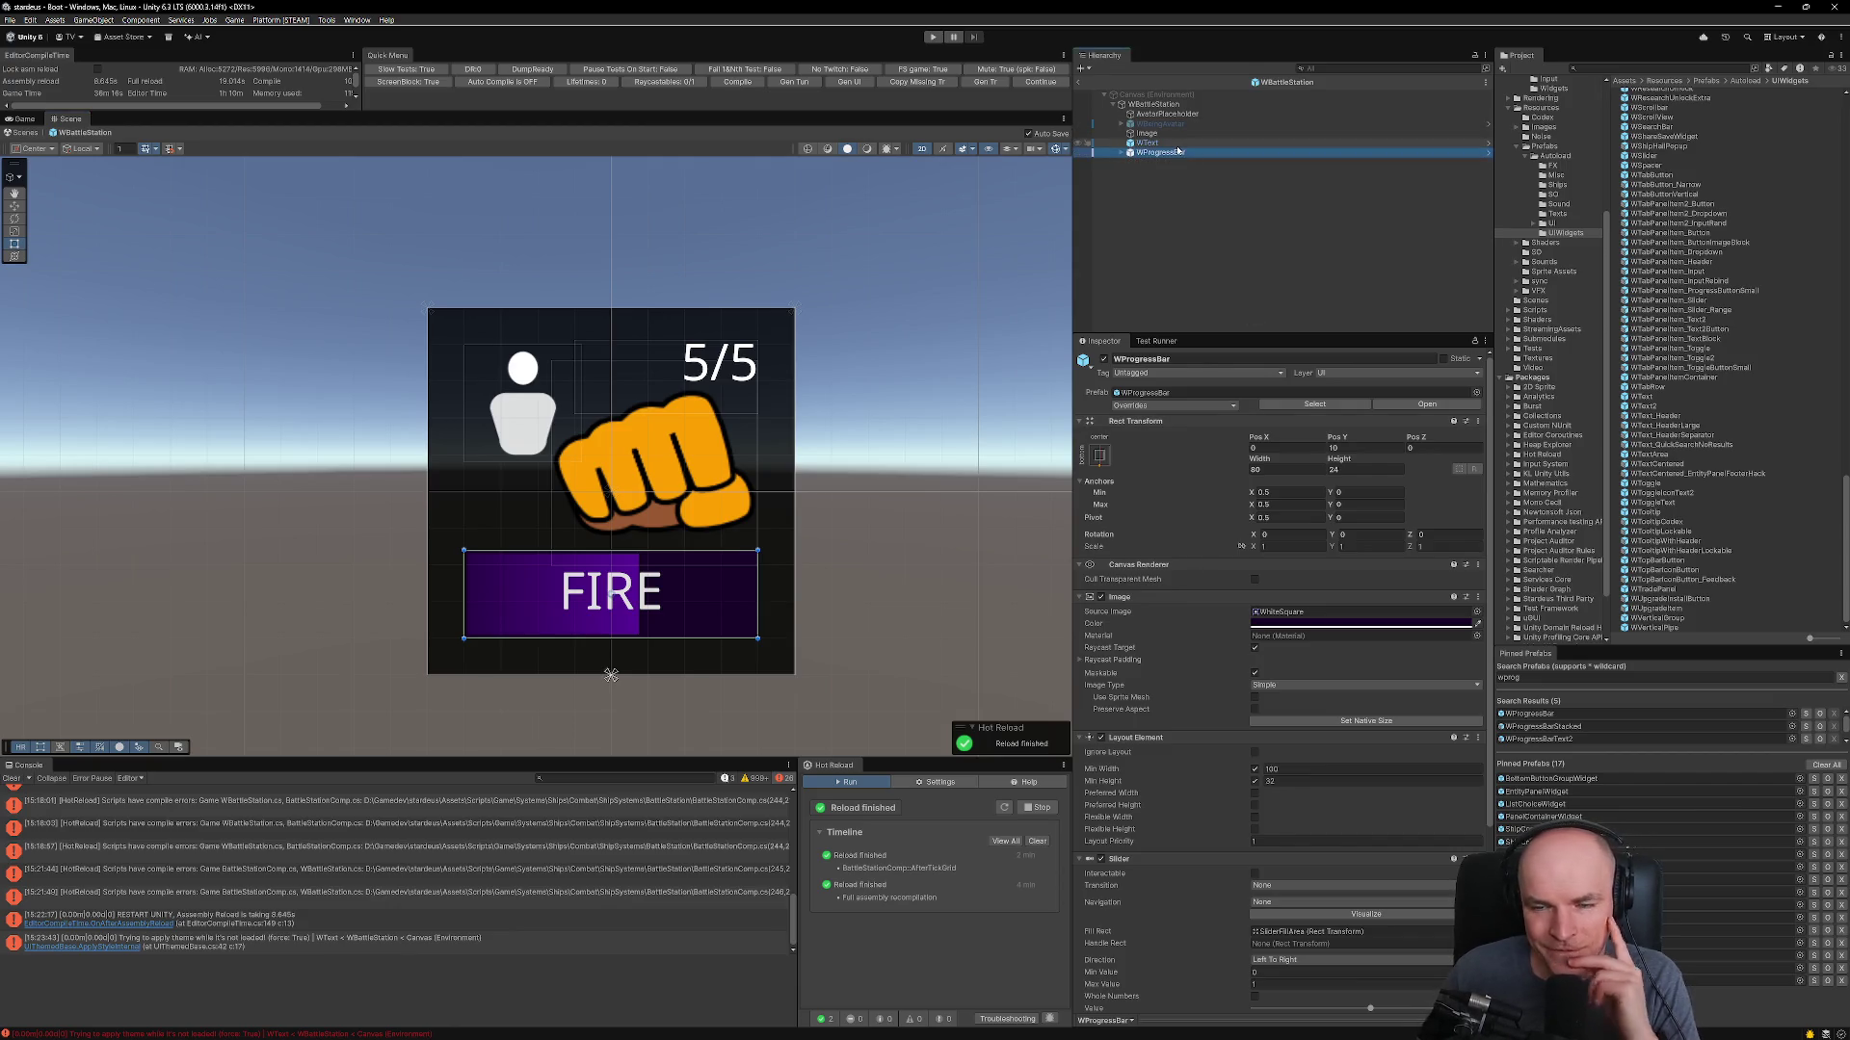
left_click(1121, 154)
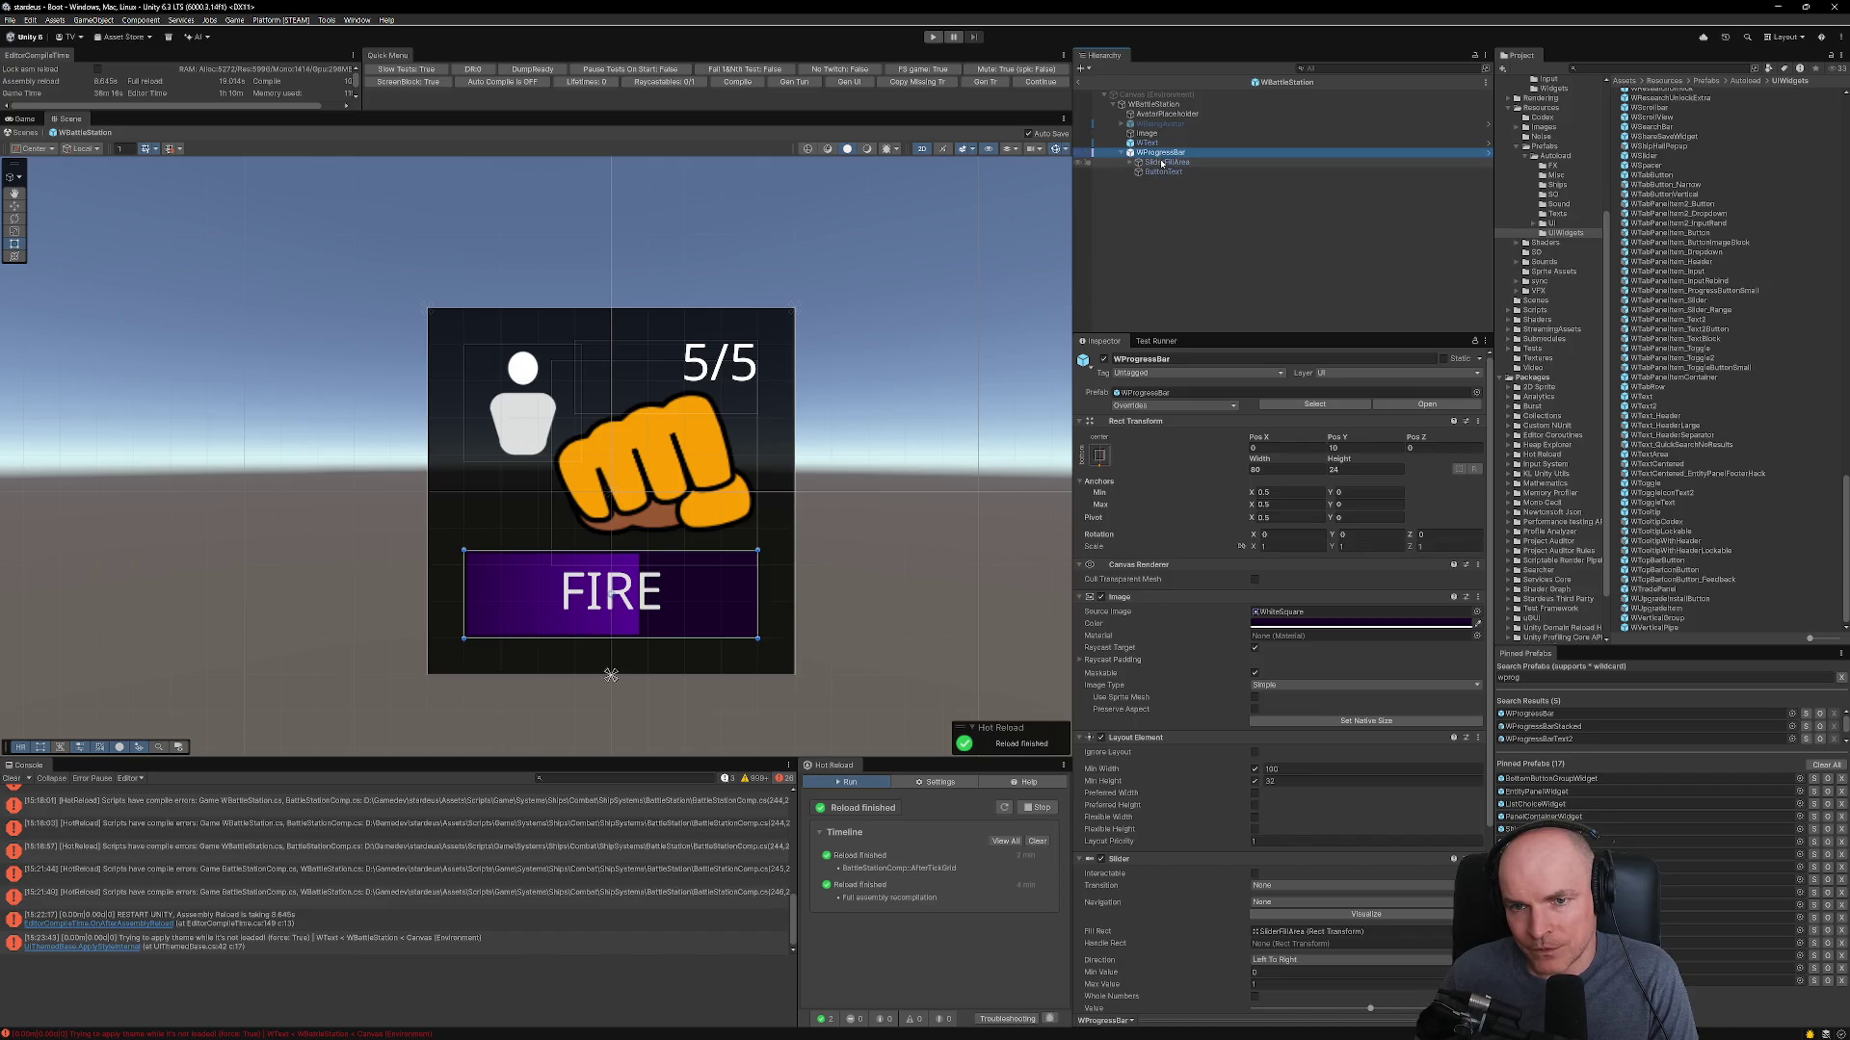
left_click(1129, 162)
left_click(1166, 172)
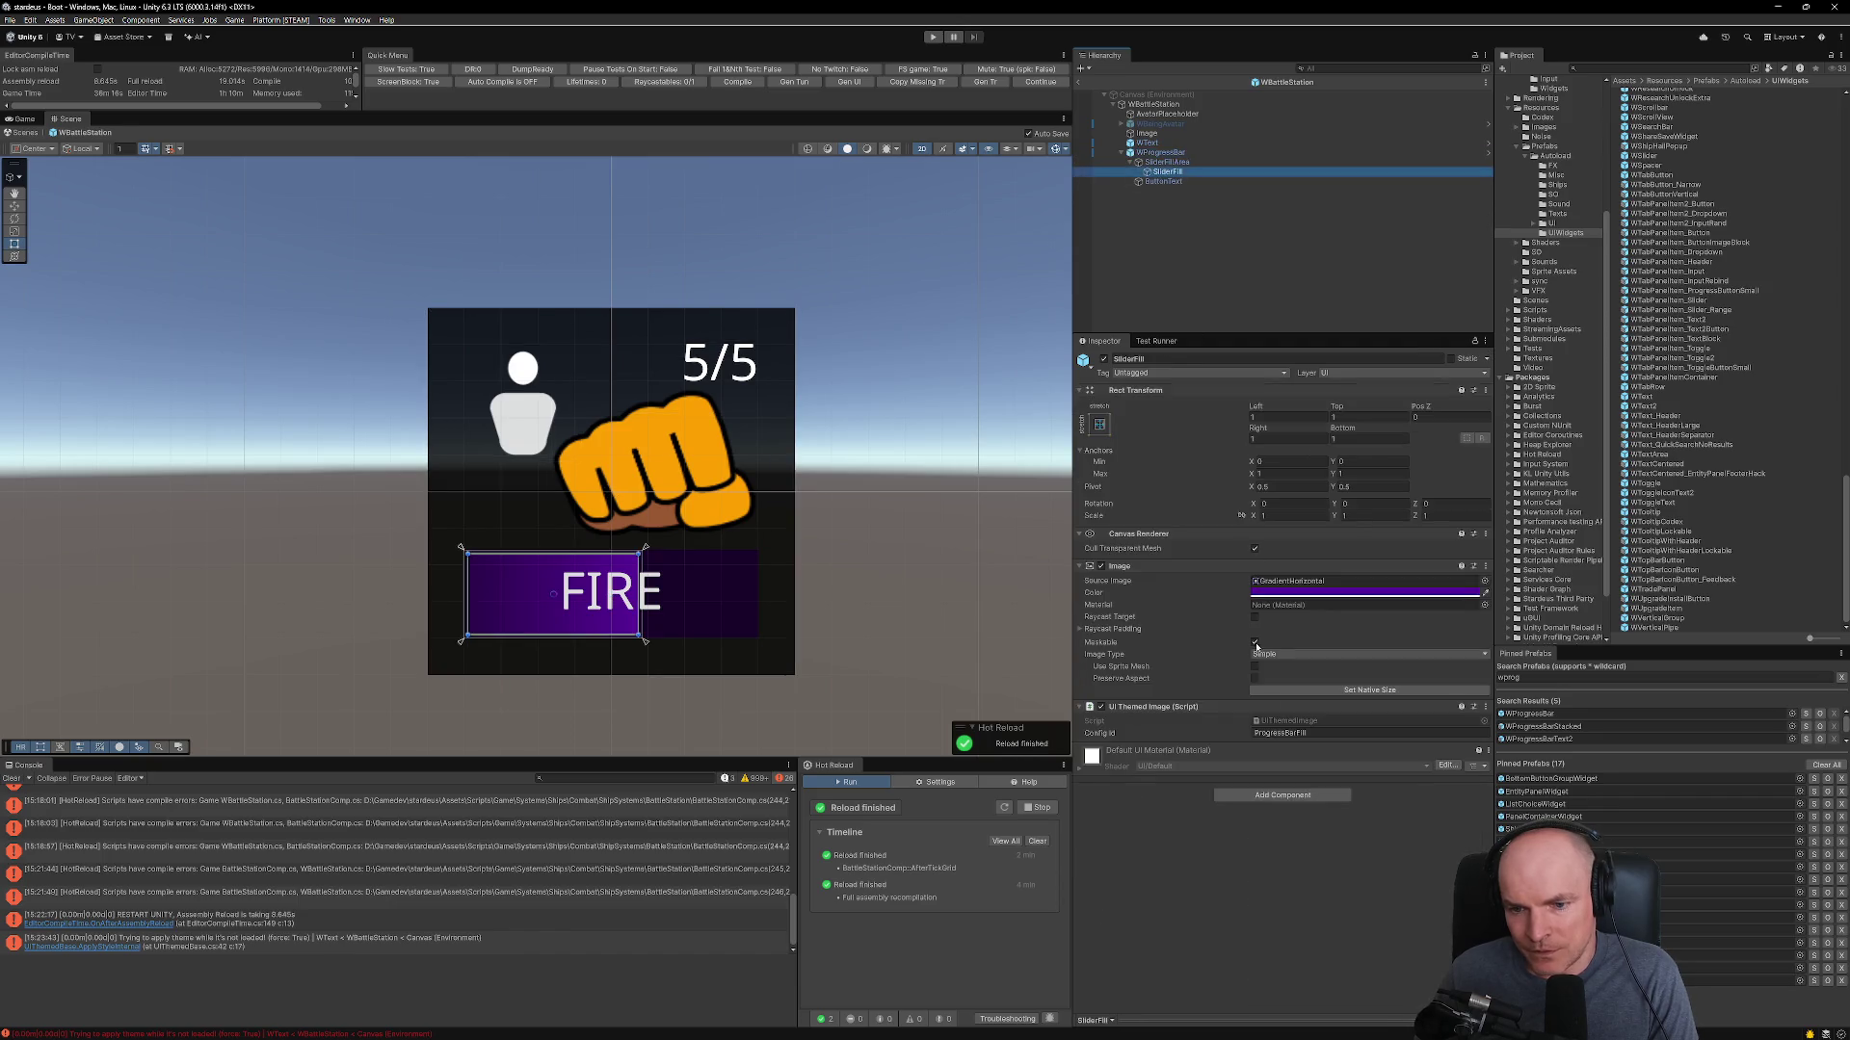
left_click(1169, 162)
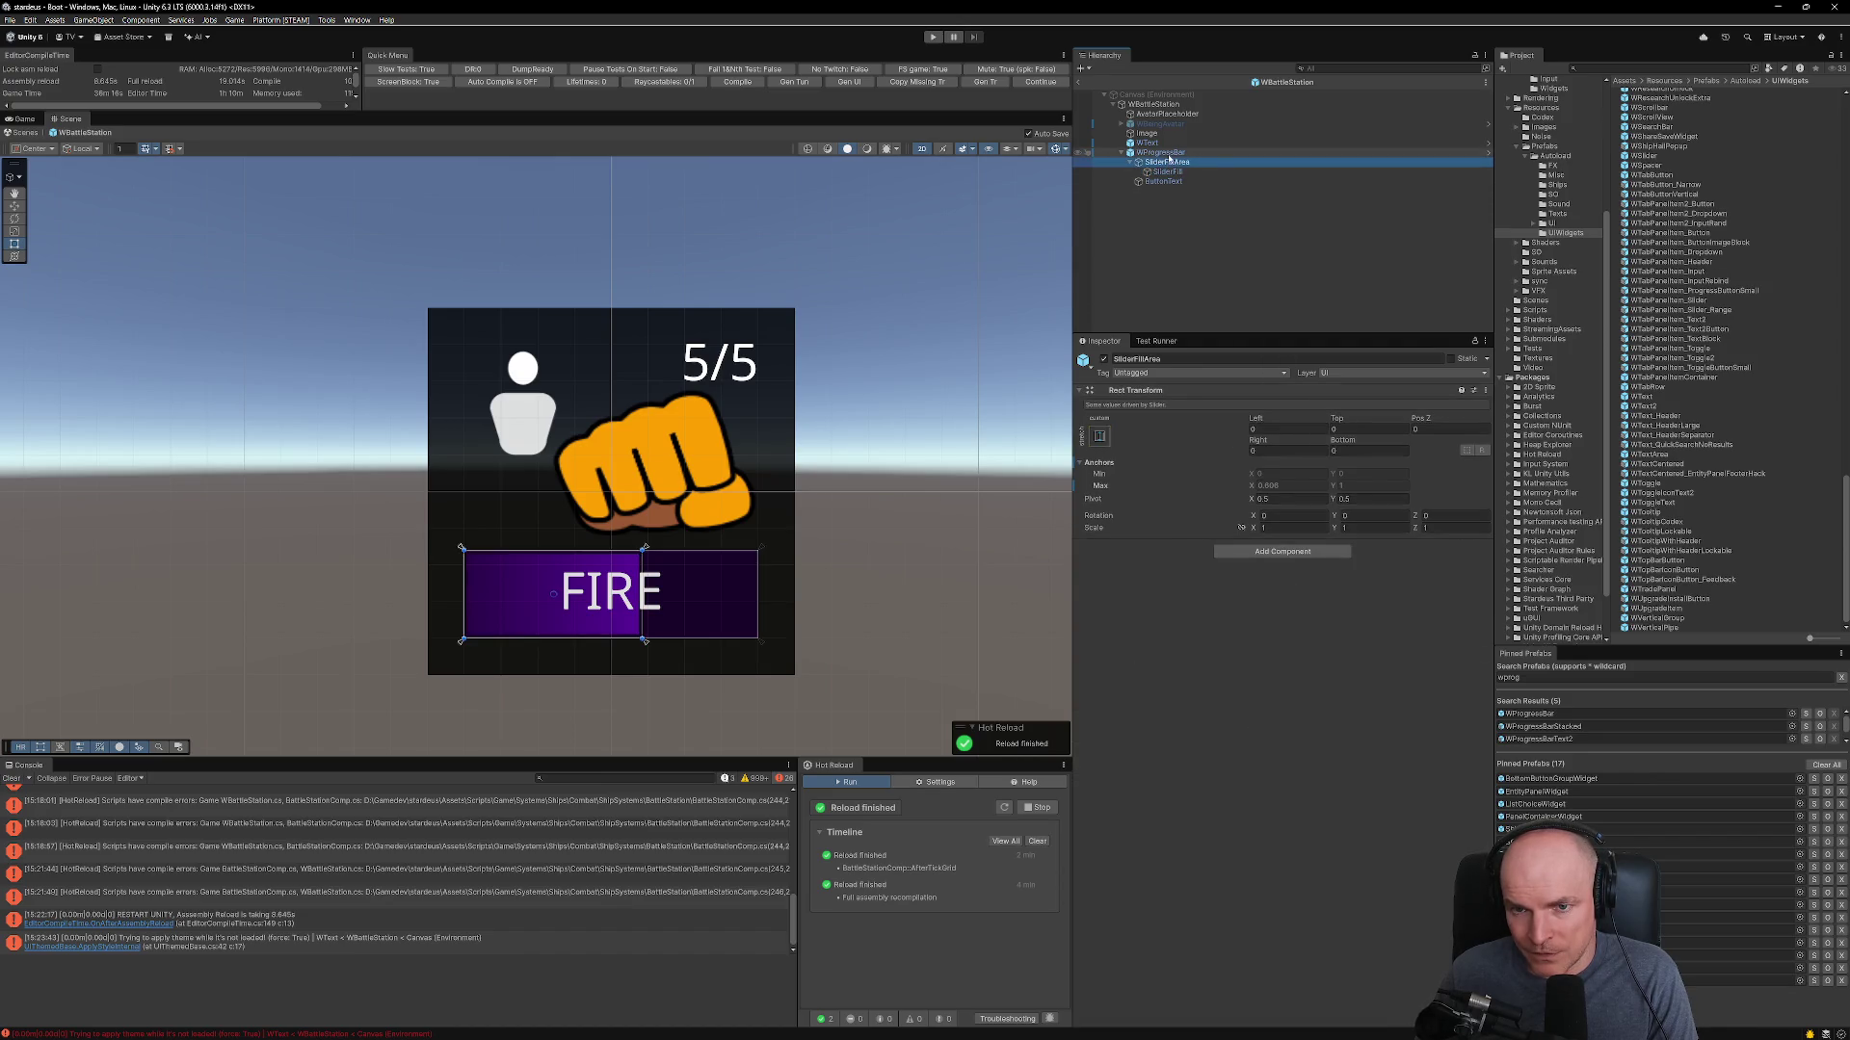
left_click(1166, 152)
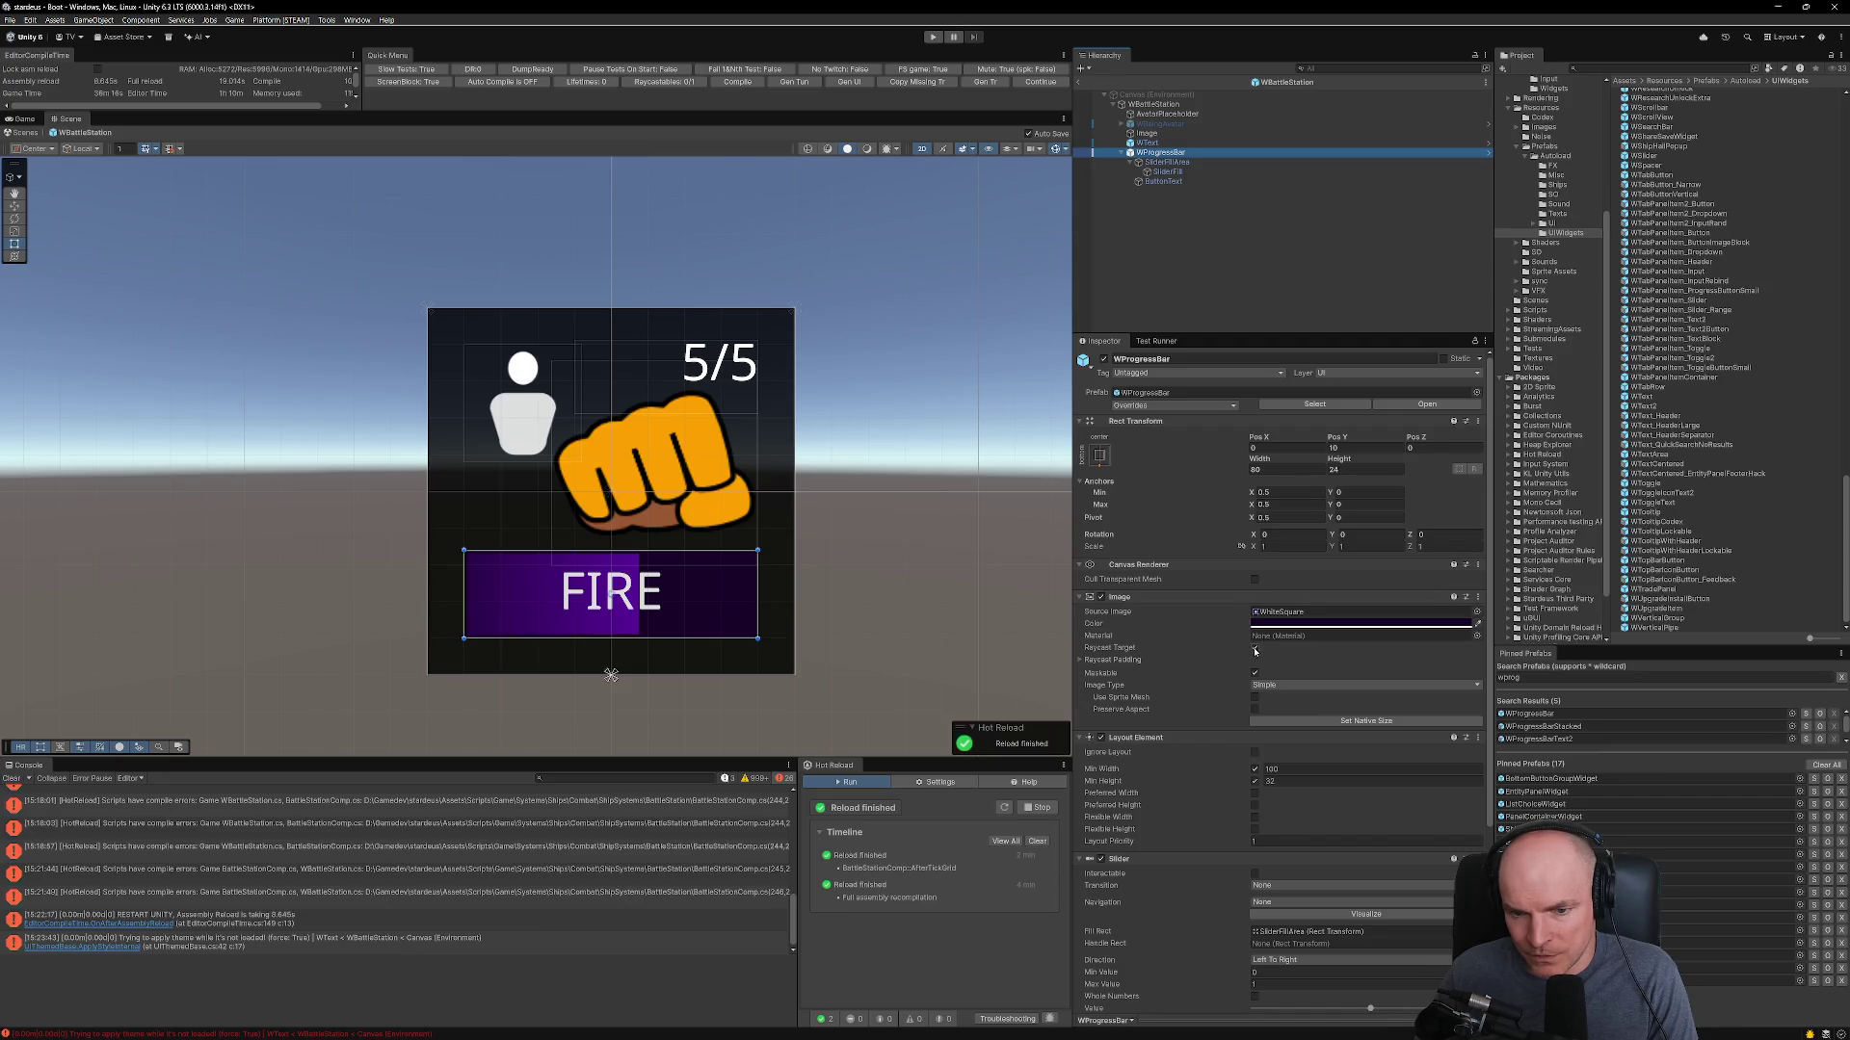
scroll(1250, 674, "down", 5)
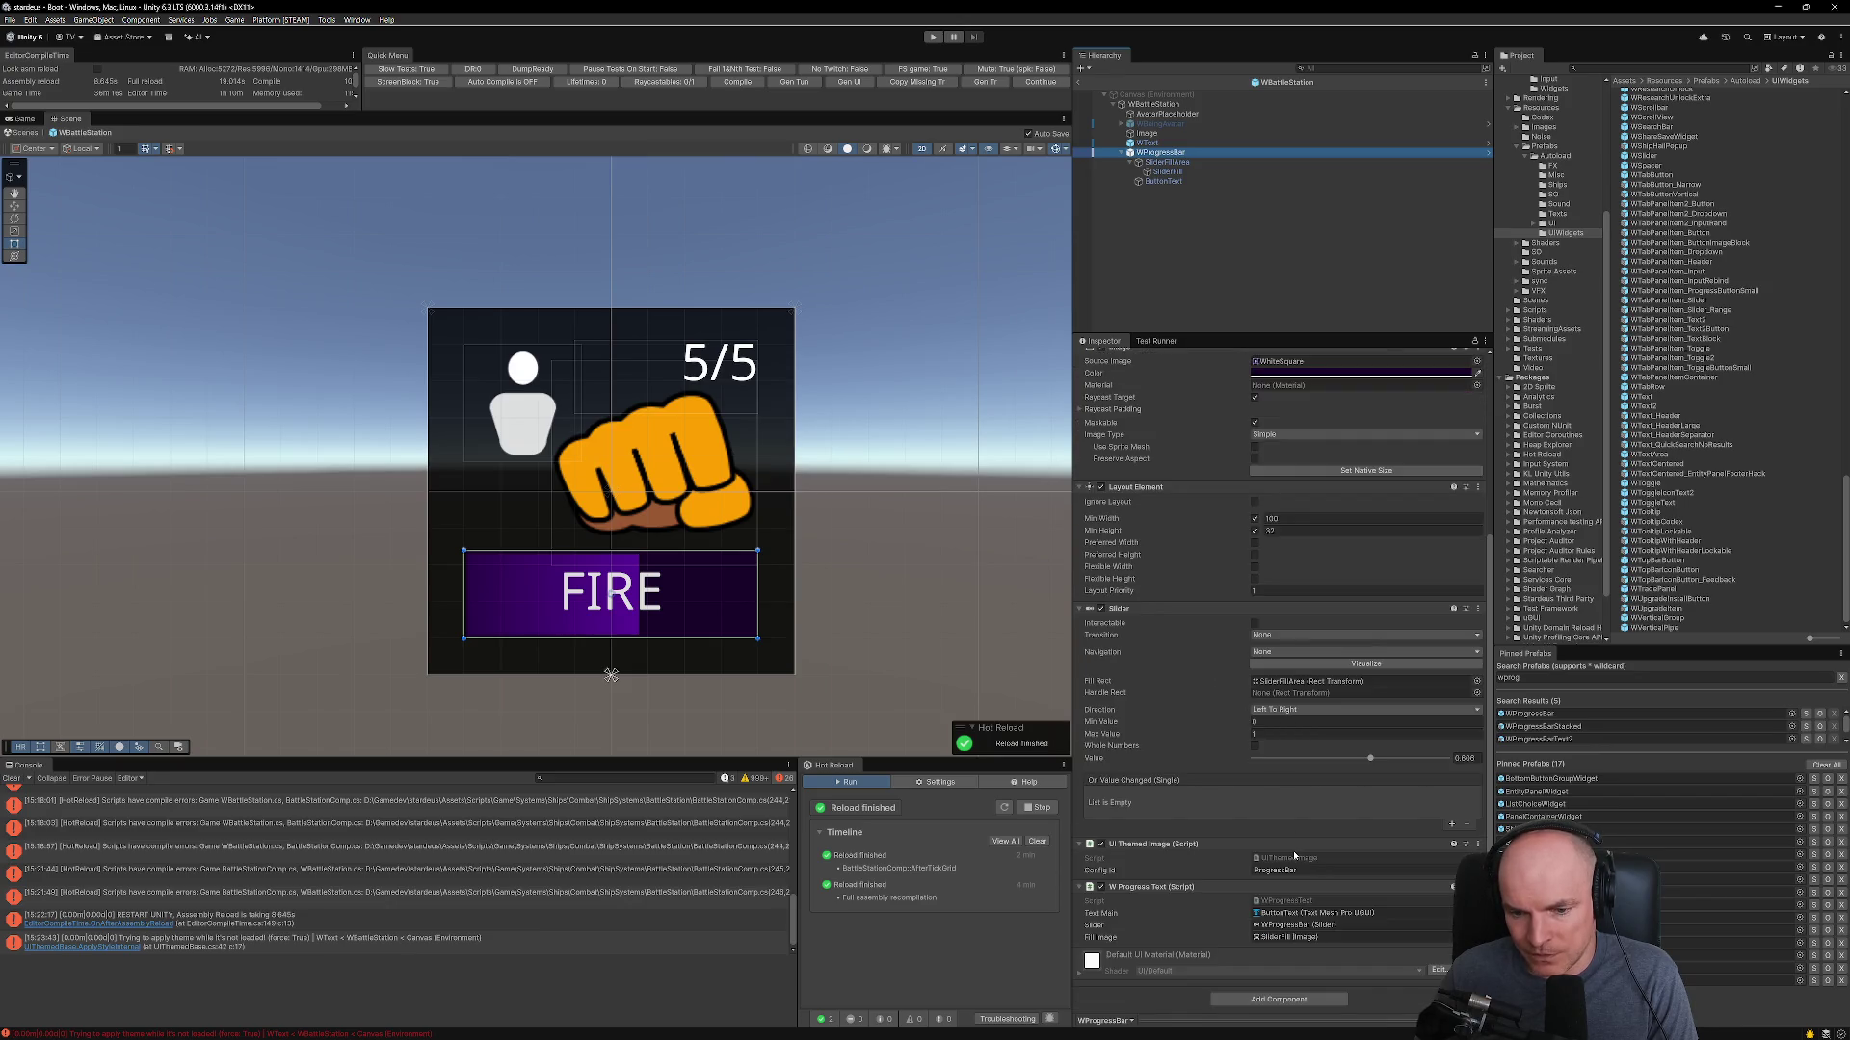
left_click(1286, 1003)
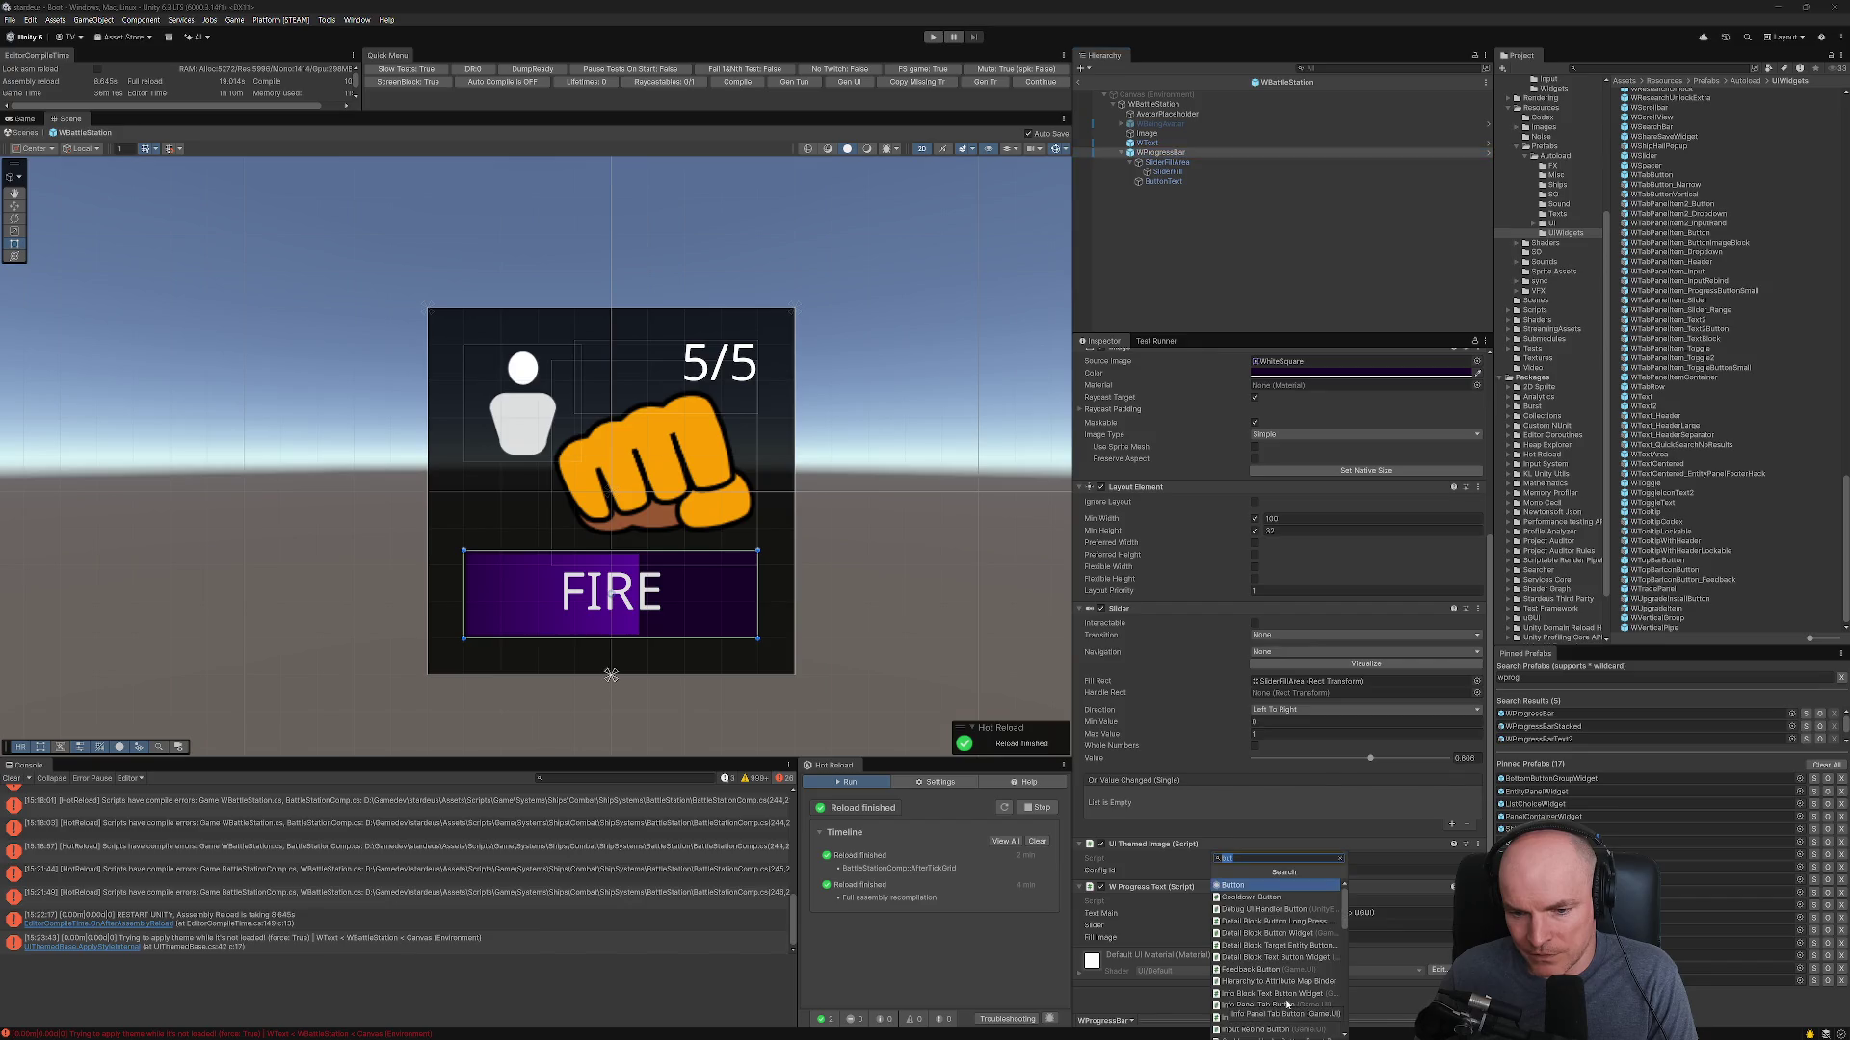
left_click(1258, 886)
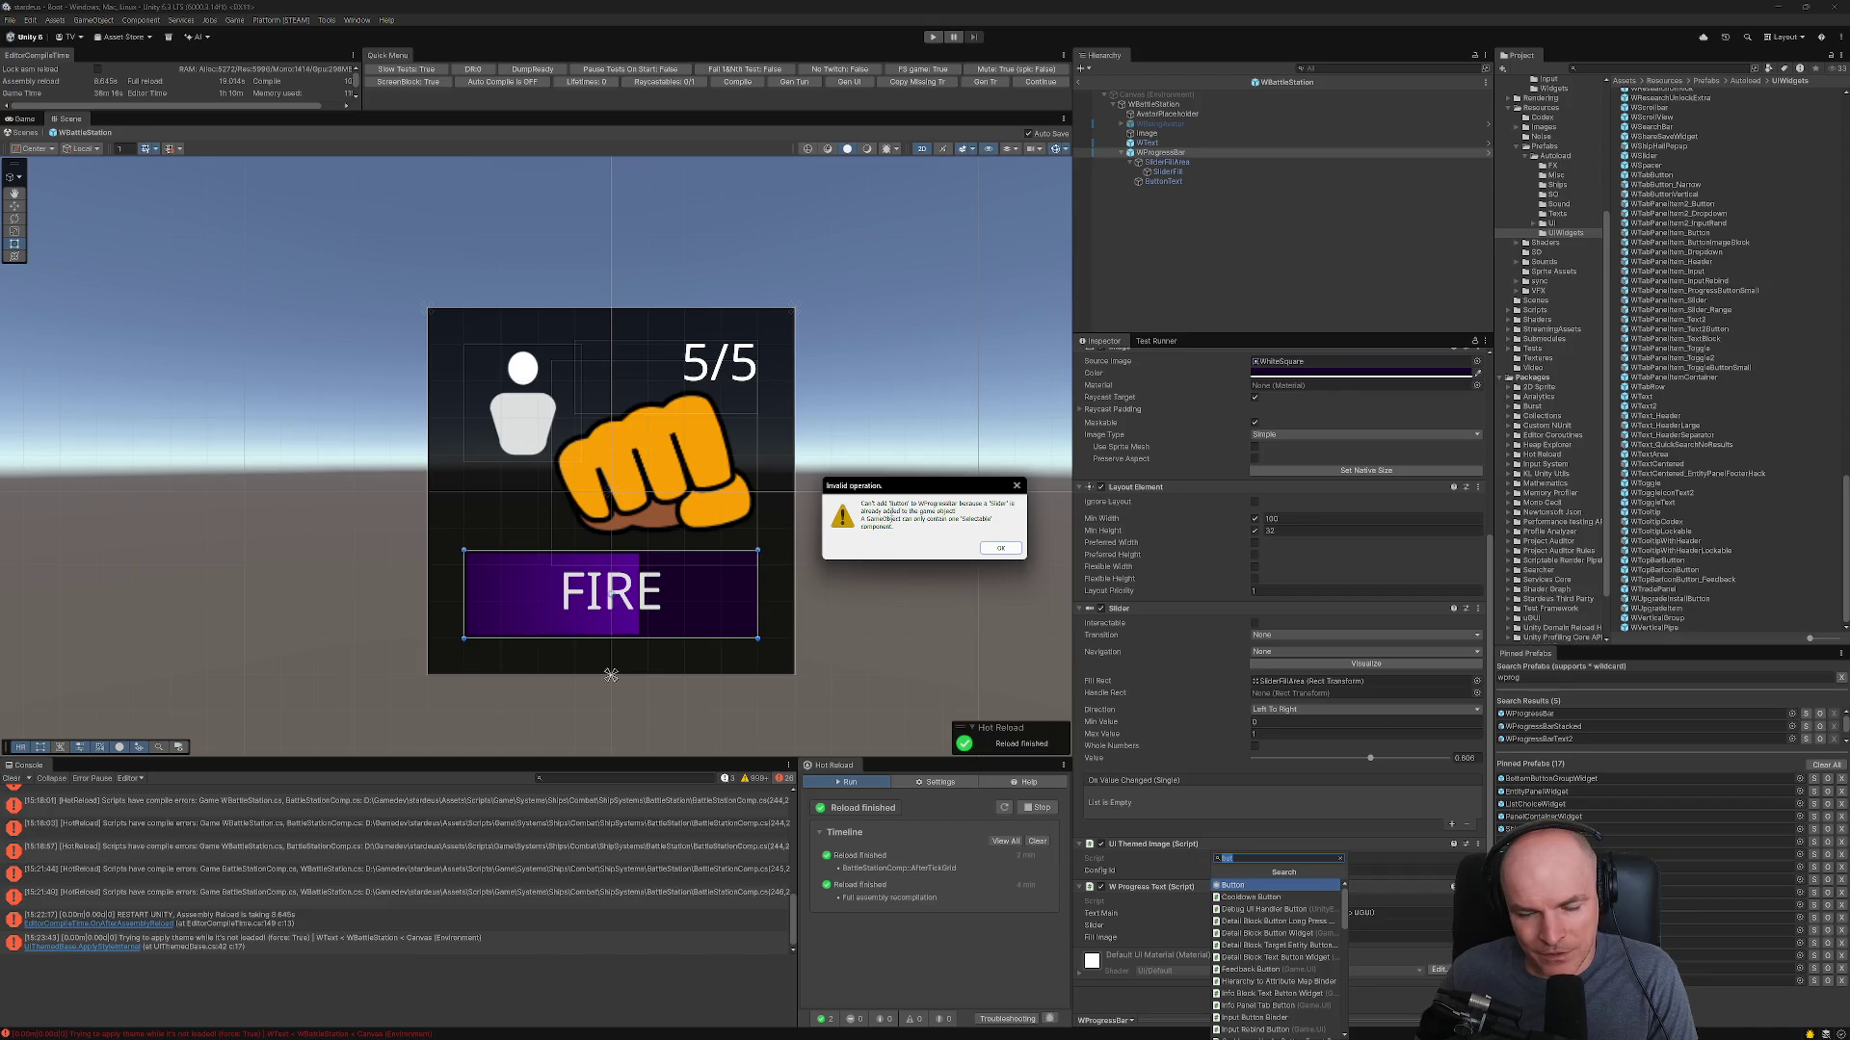
left_click(1001, 548)
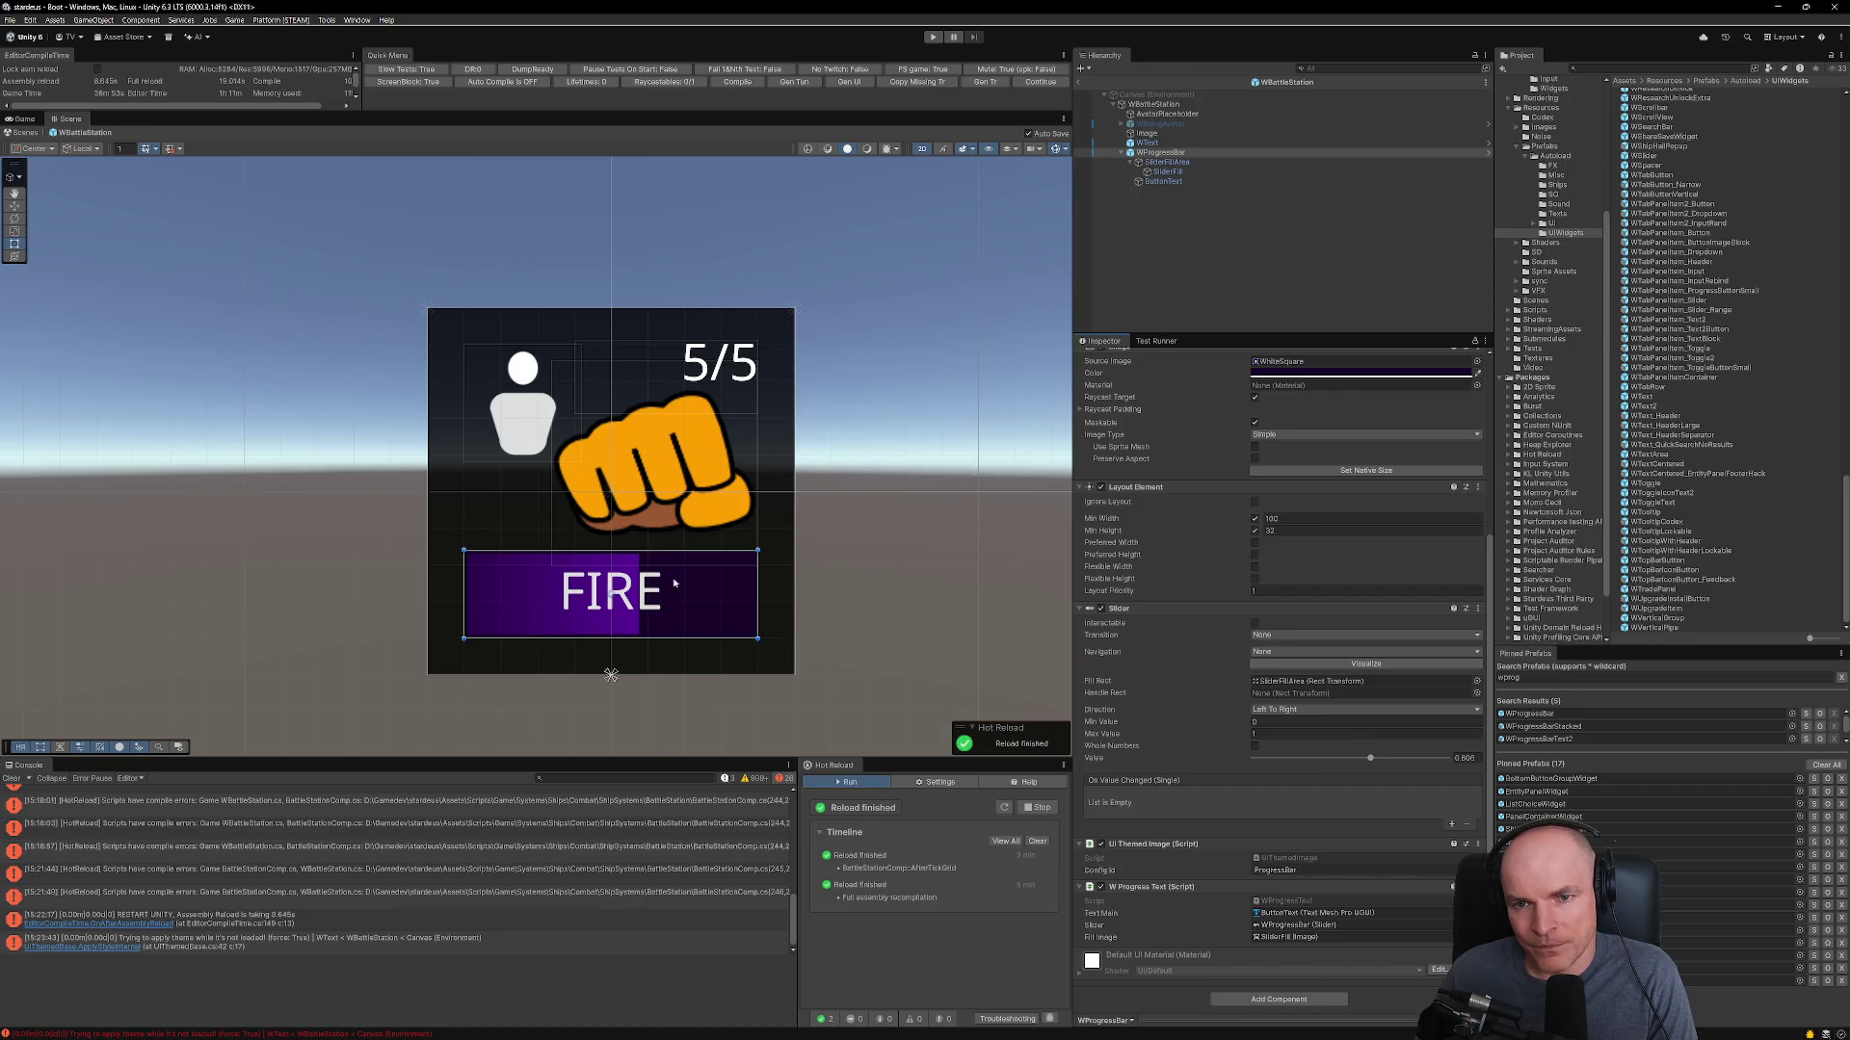
left_click(1121, 154)
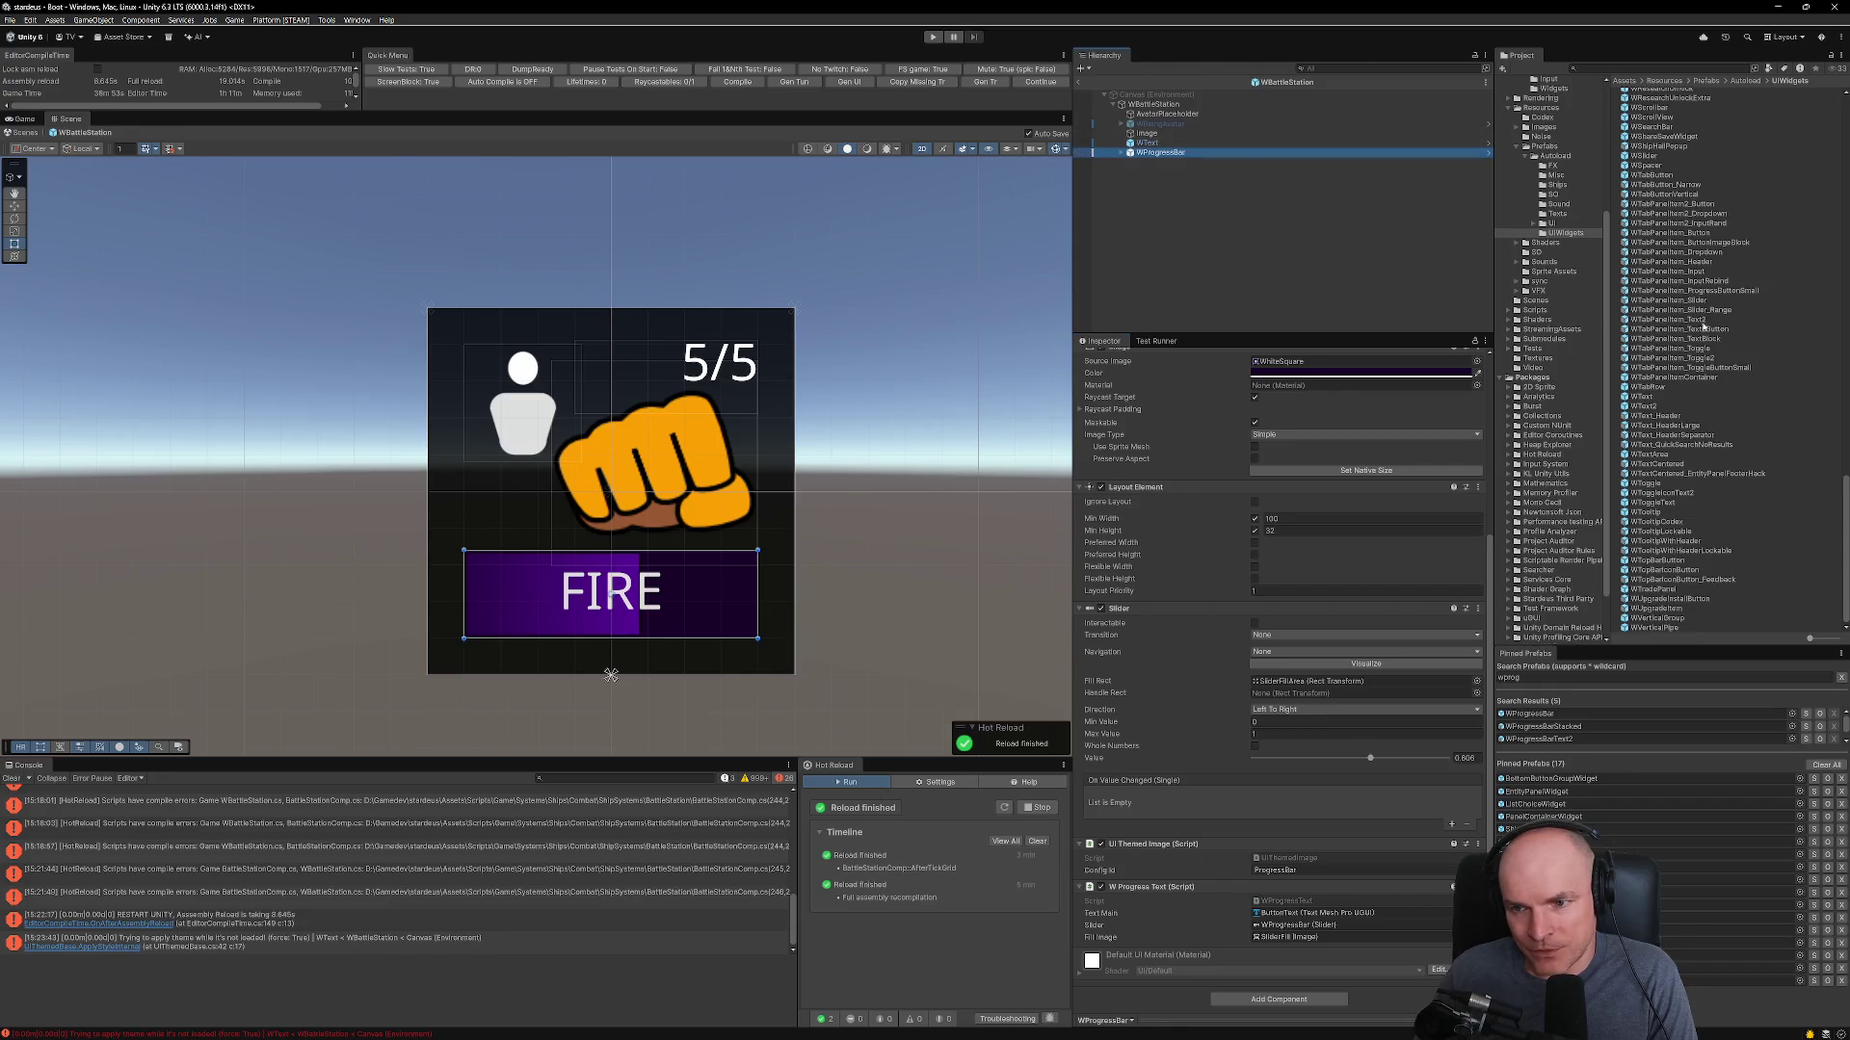
scroll(1726, 355, "up", 5)
scroll(1695, 424, "up", 6)
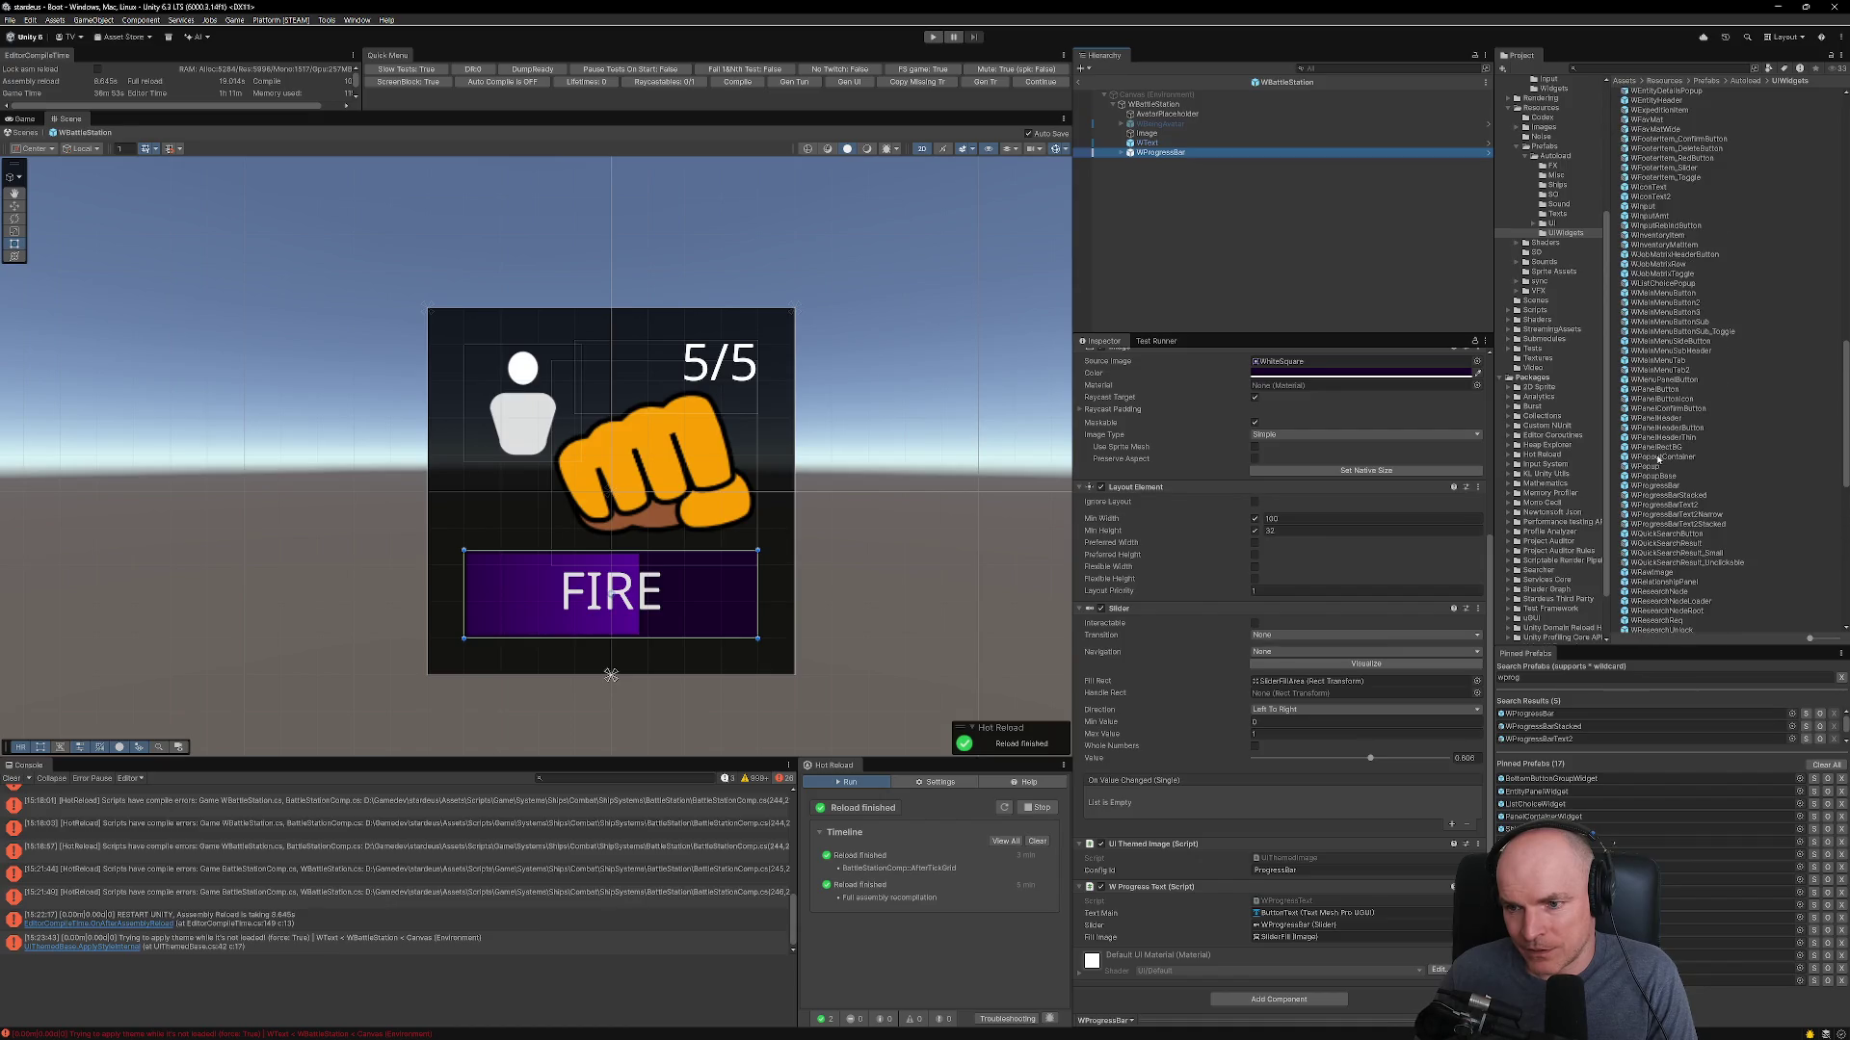
scroll(1659, 460, "up", 4)
scroll(1659, 460, "up", 5)
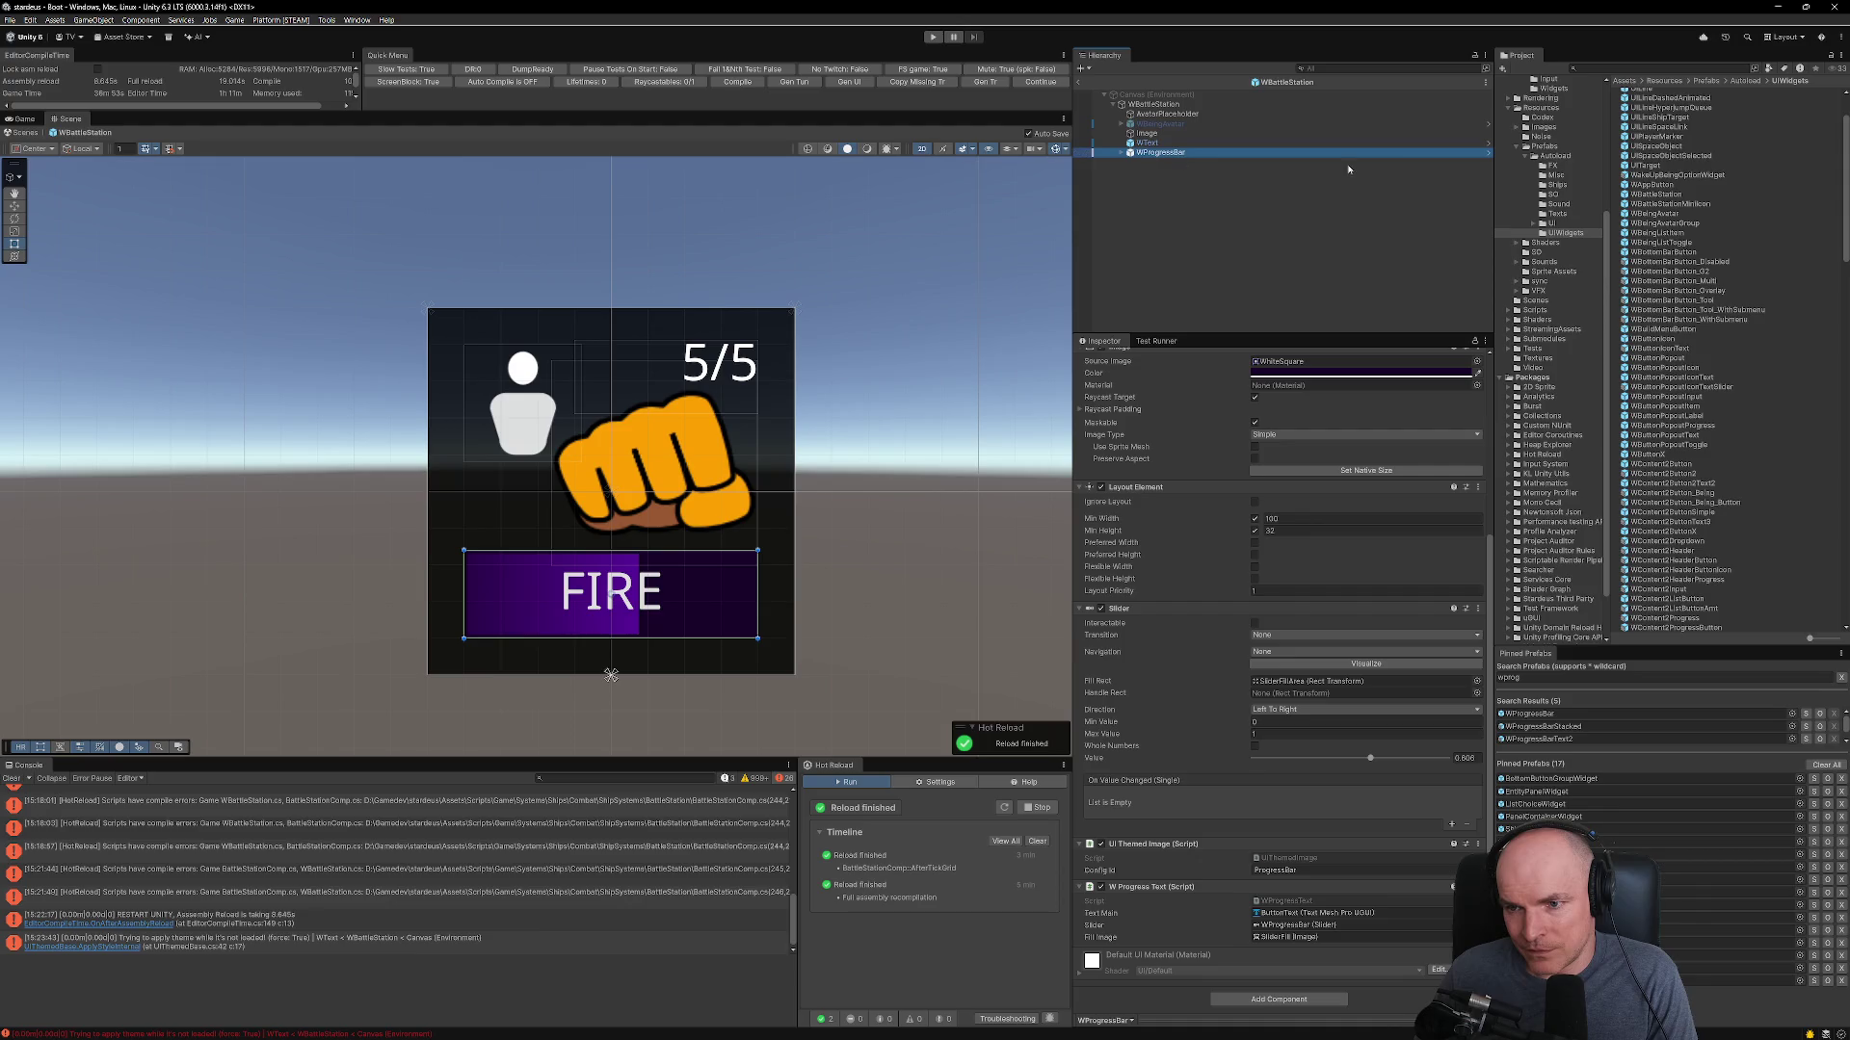
left_click(1122, 153)
left_click(1123, 153)
scroll(1783, 237, "up", 3)
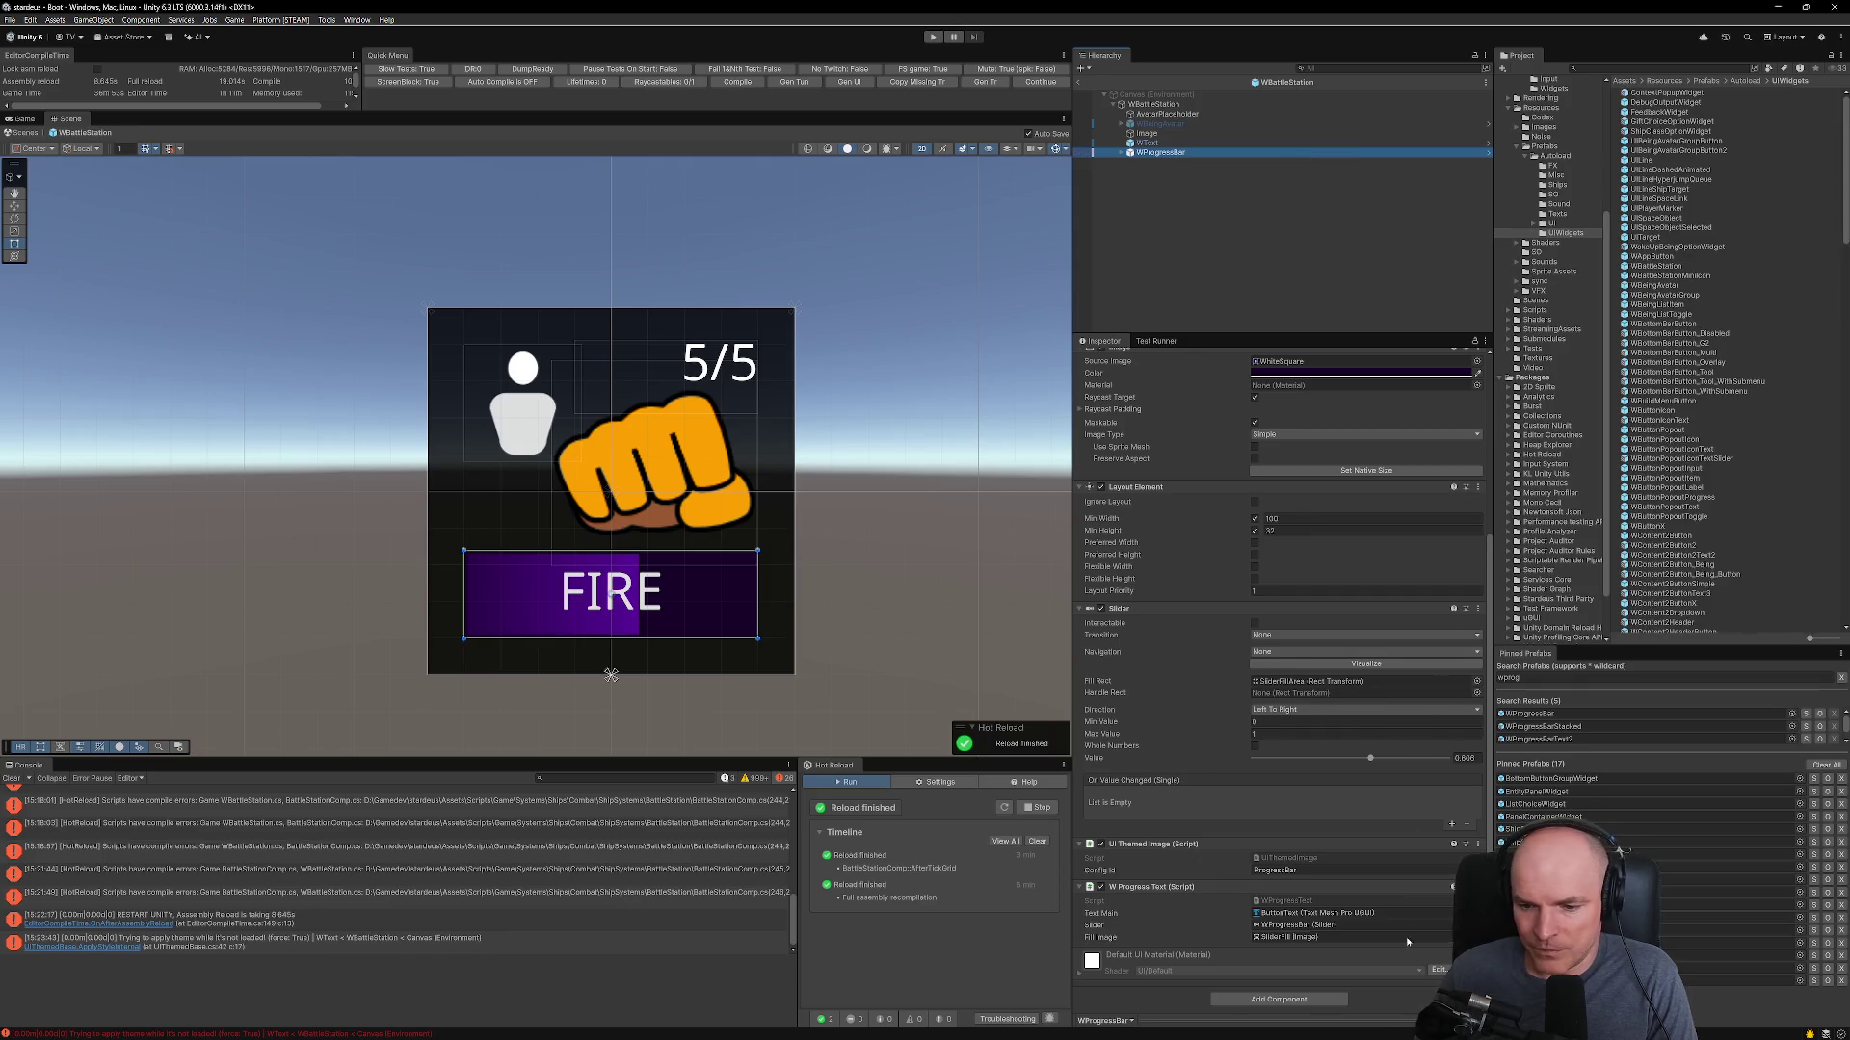
left_click(1122, 154)
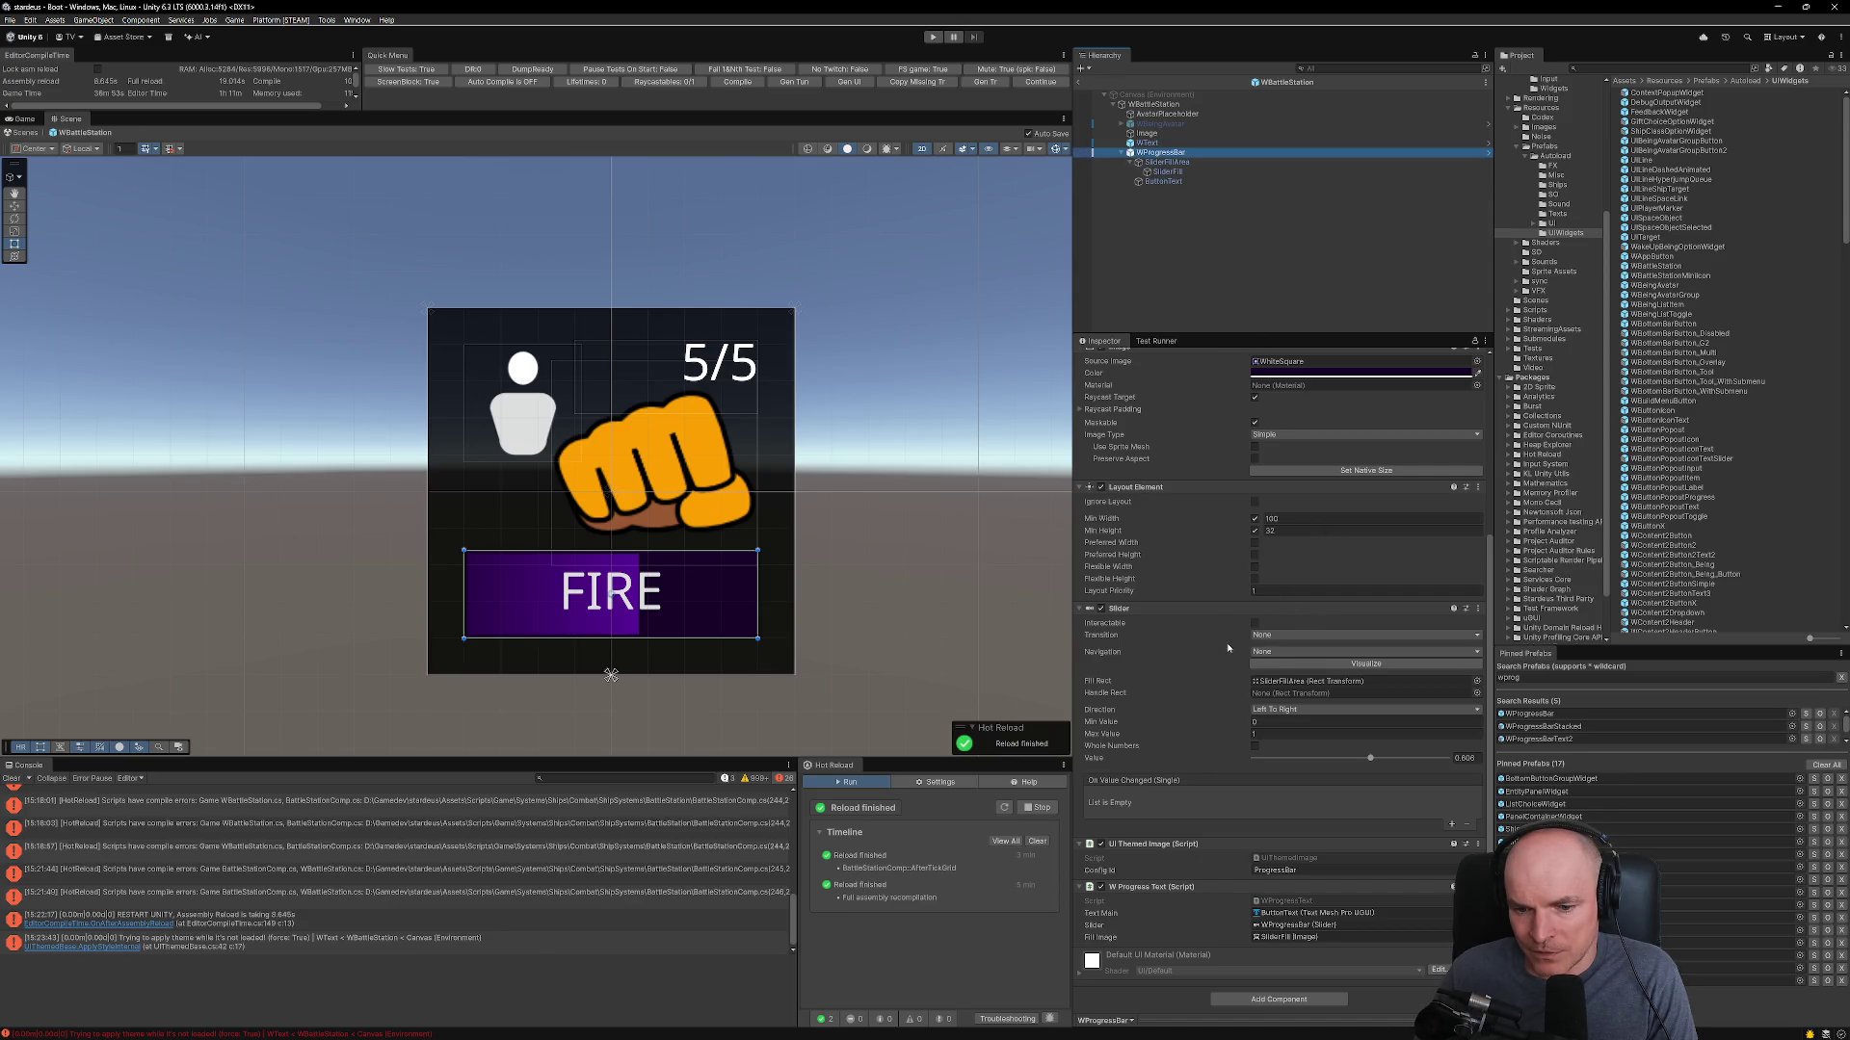
scroll(1228, 648, "up", 3)
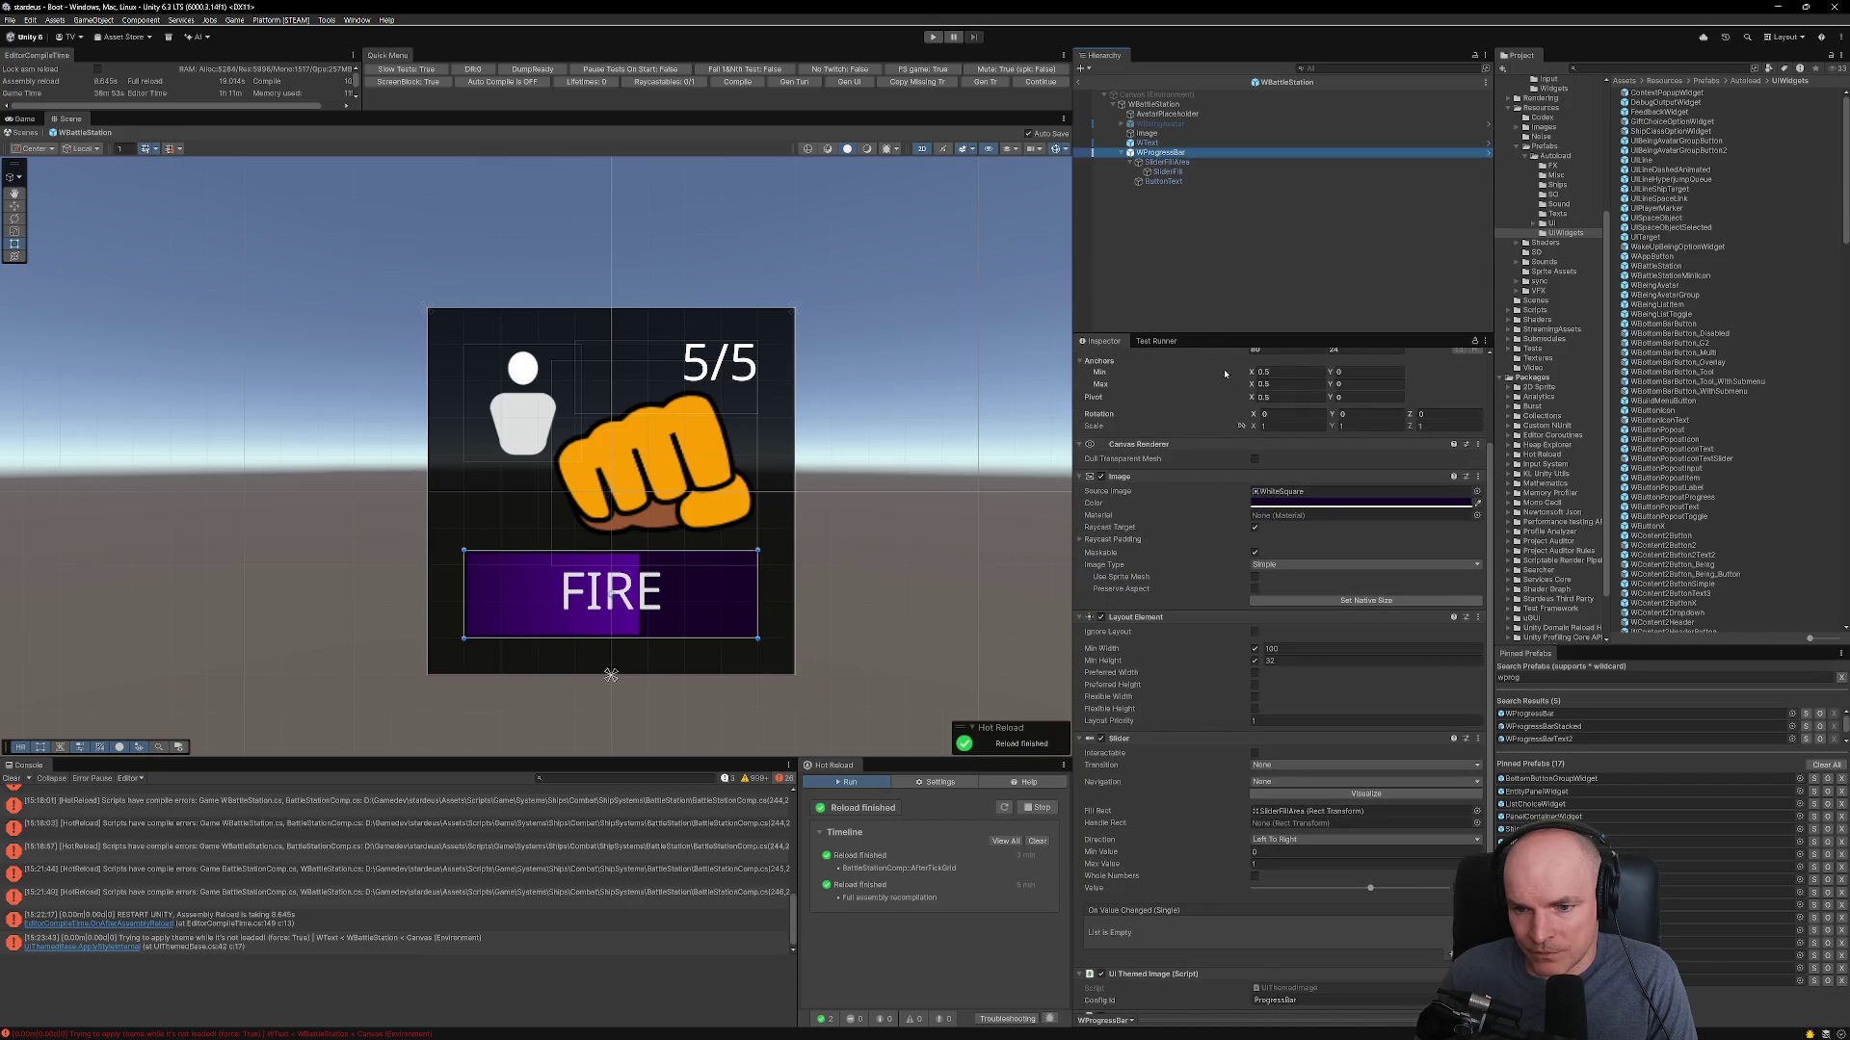
Toggle Raycast Target on WProgressBar's Image and inspect its SliderFillArea and SliderFill children.
left_click(1255, 528)
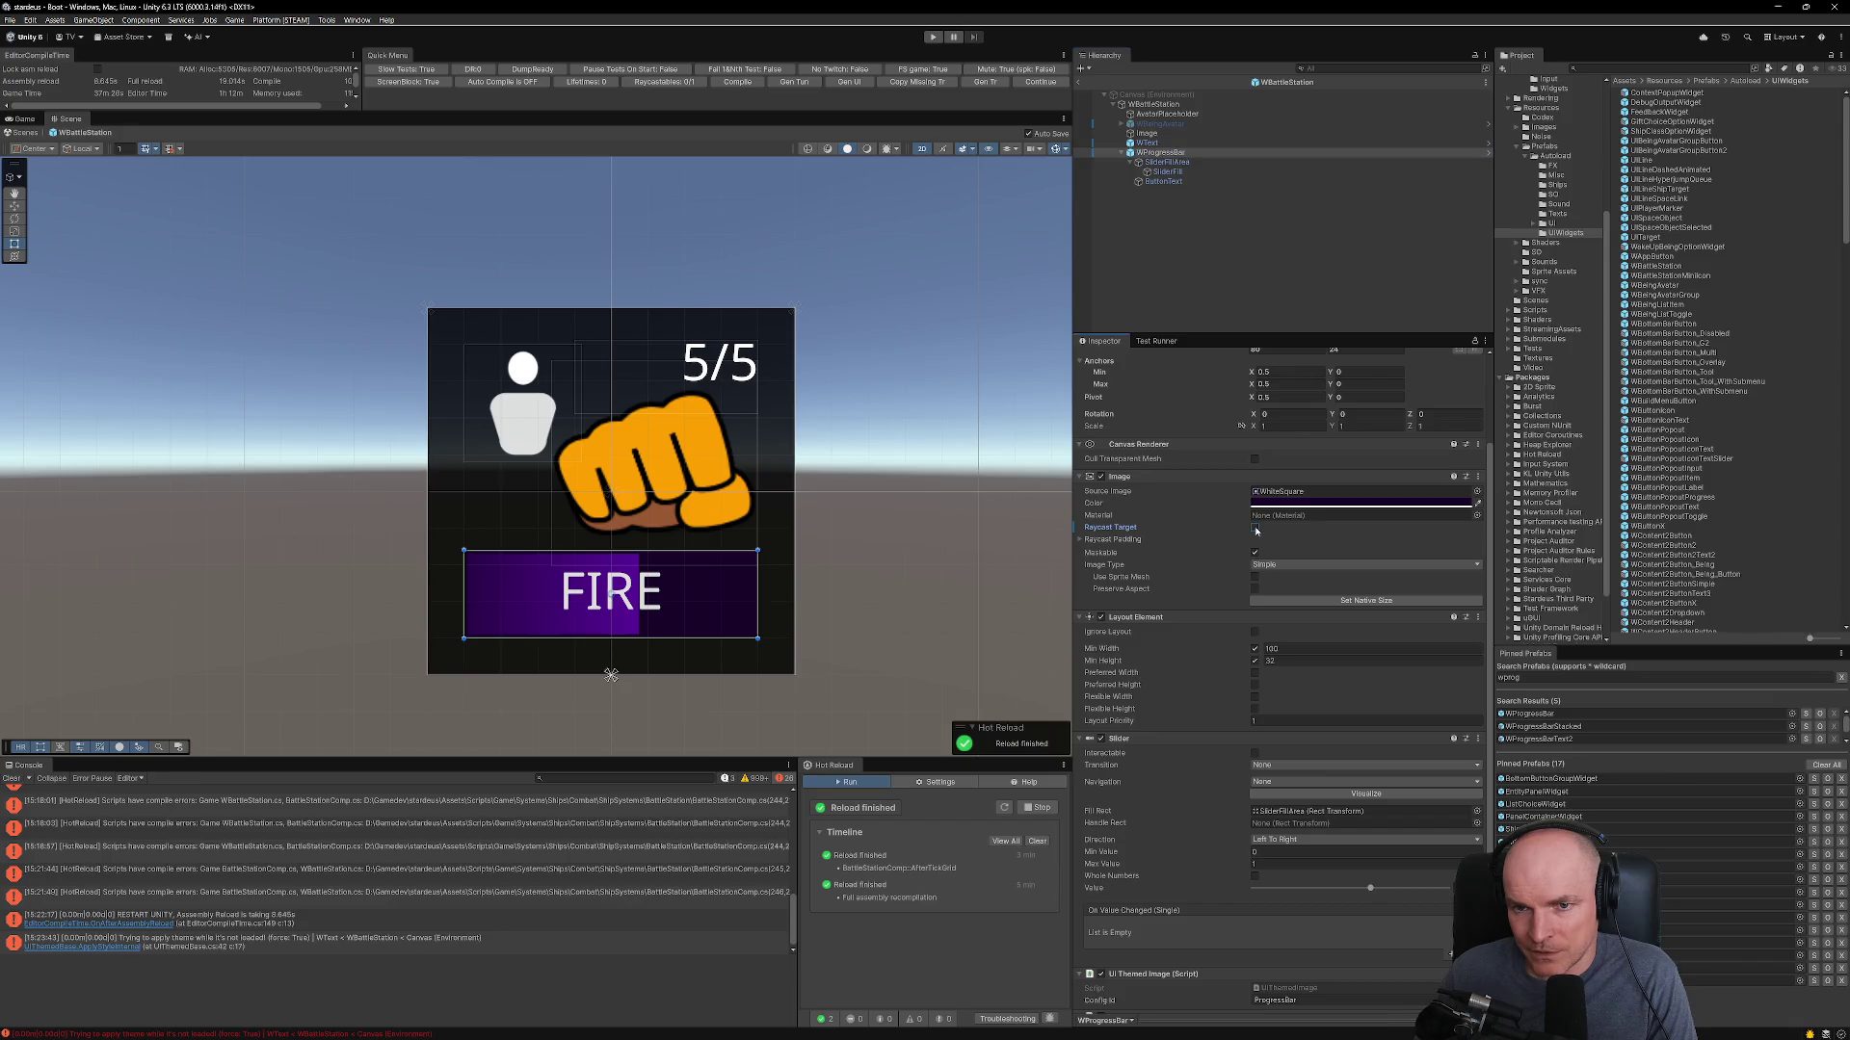
right_click(1155, 153)
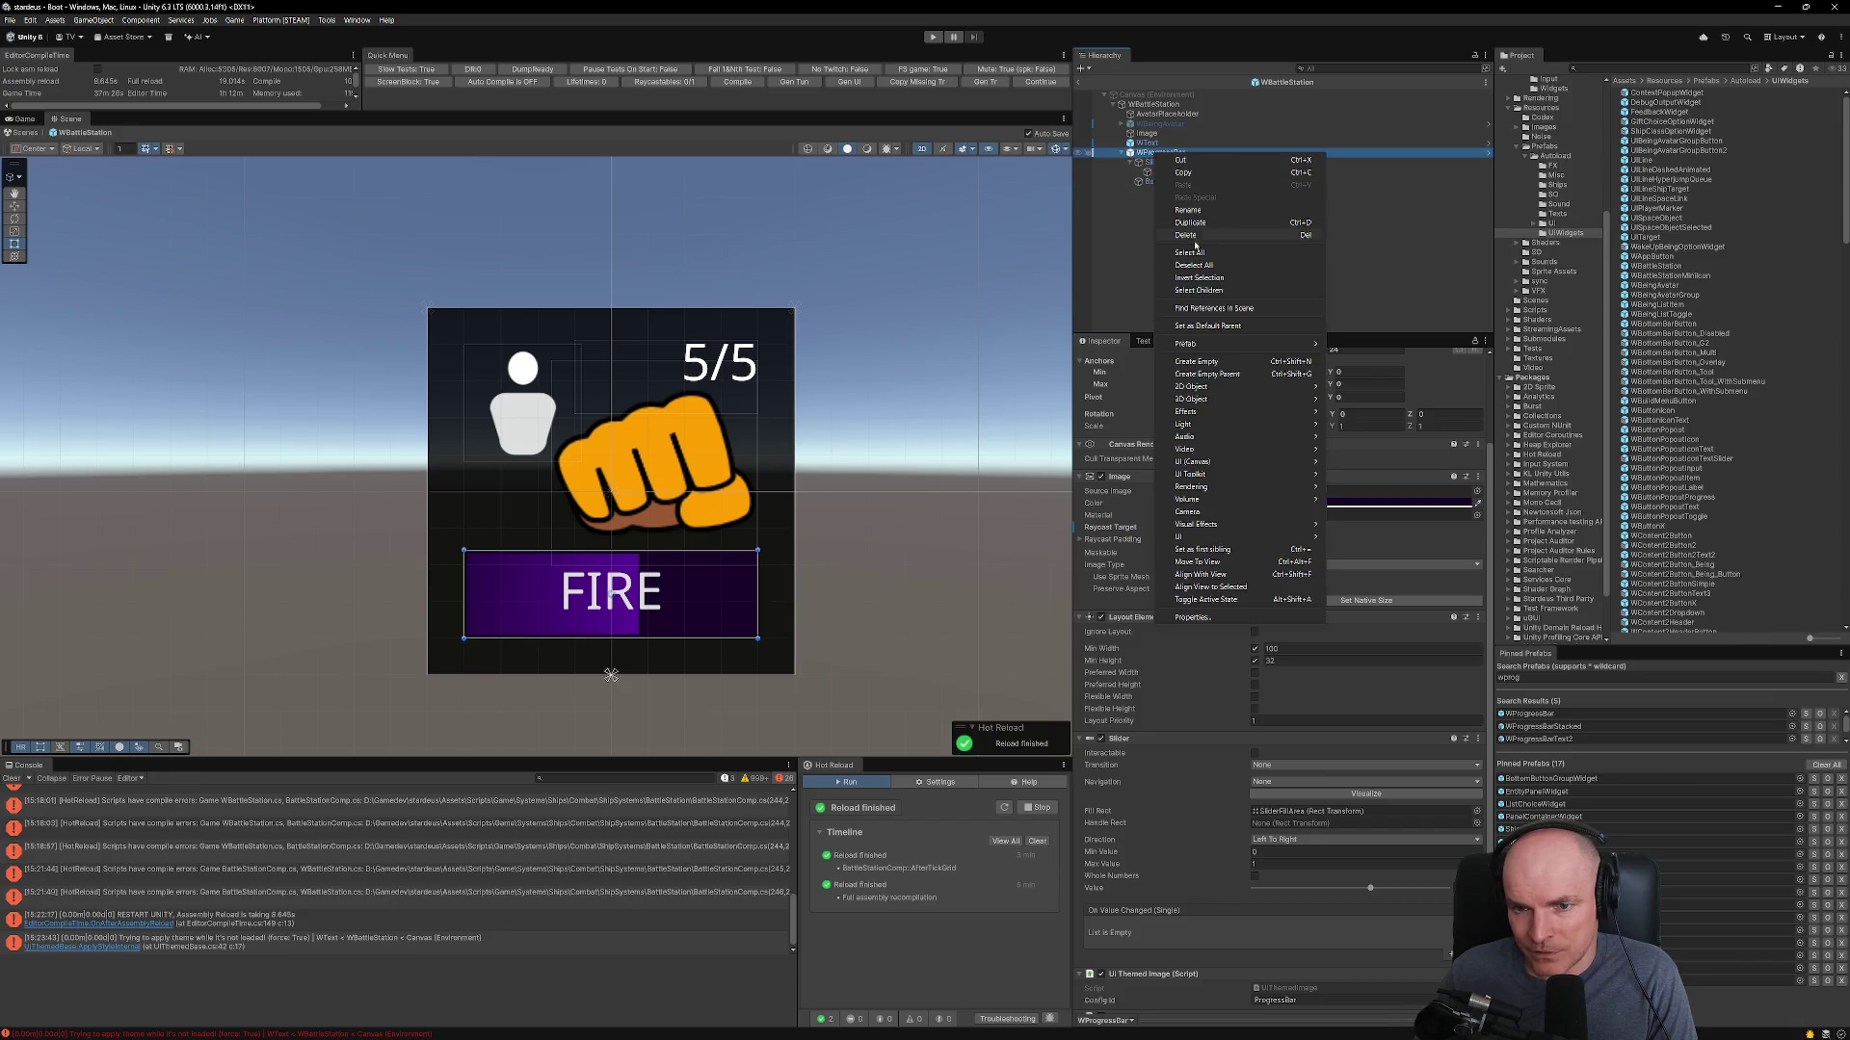
left_click(1161, 162)
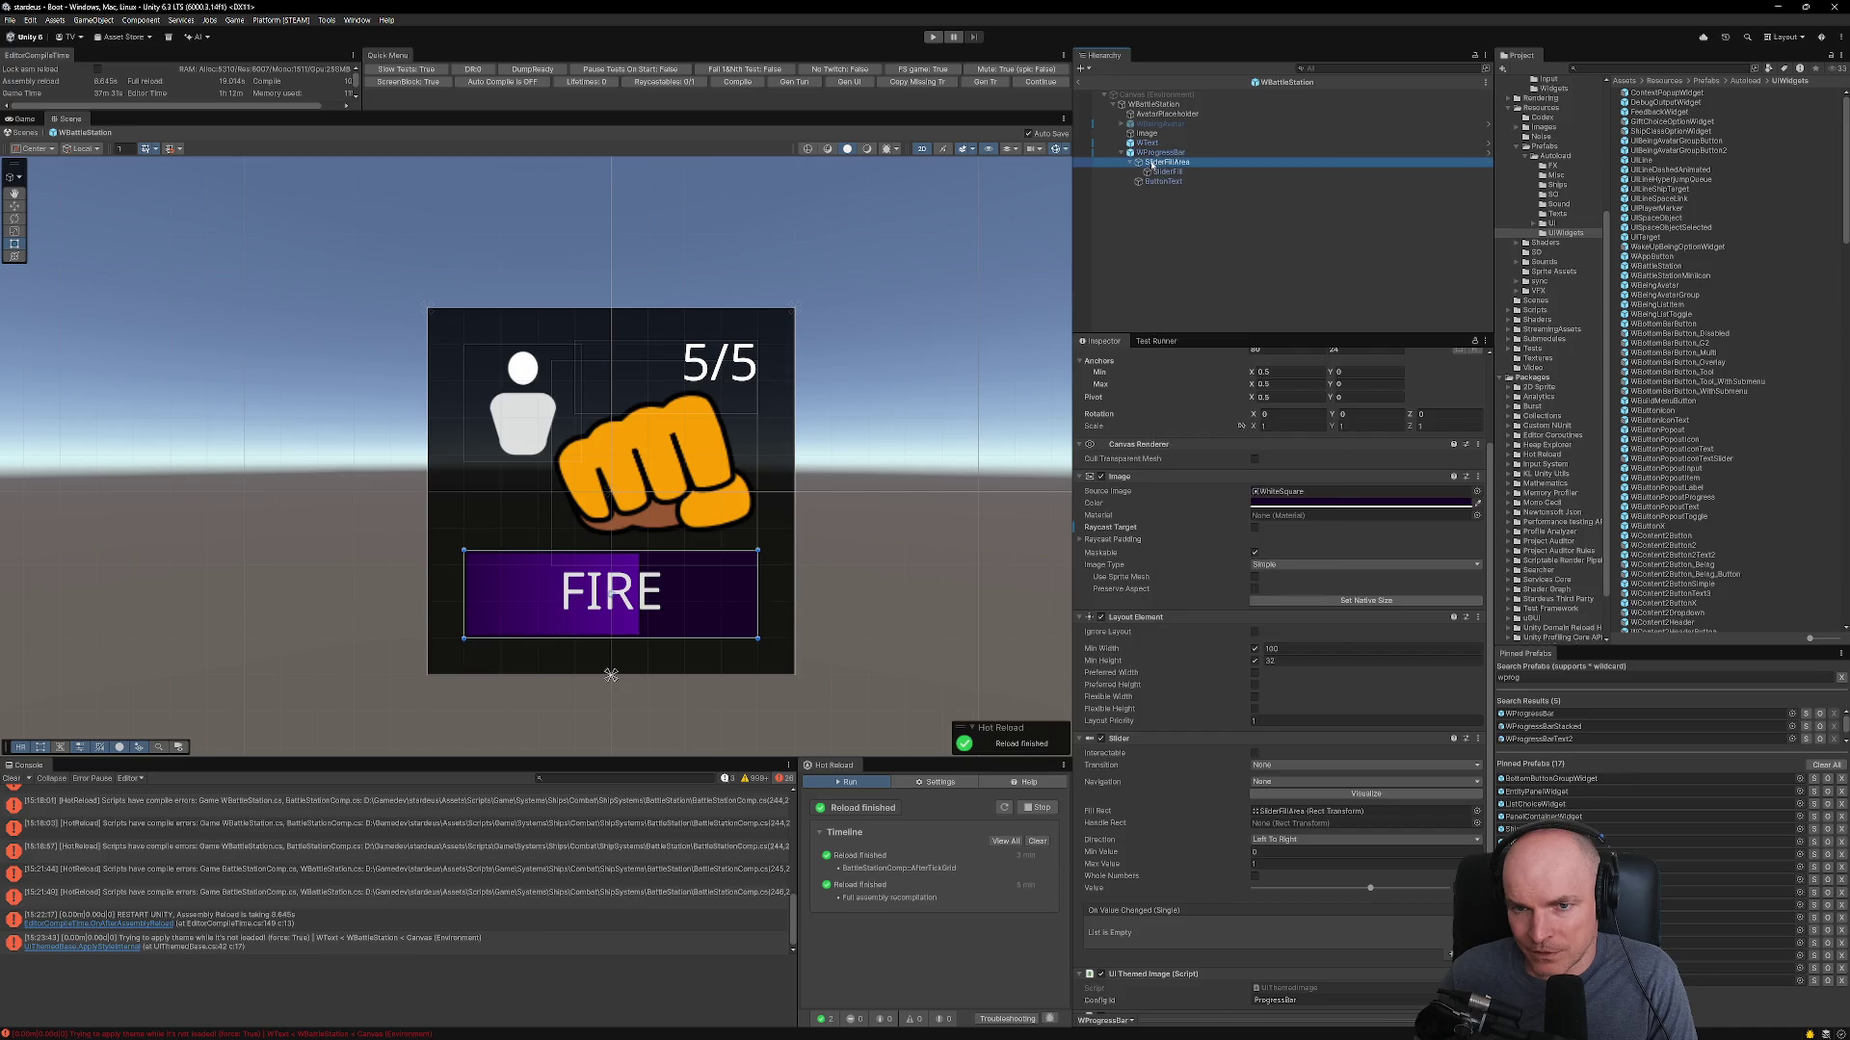
left_click(1165, 162)
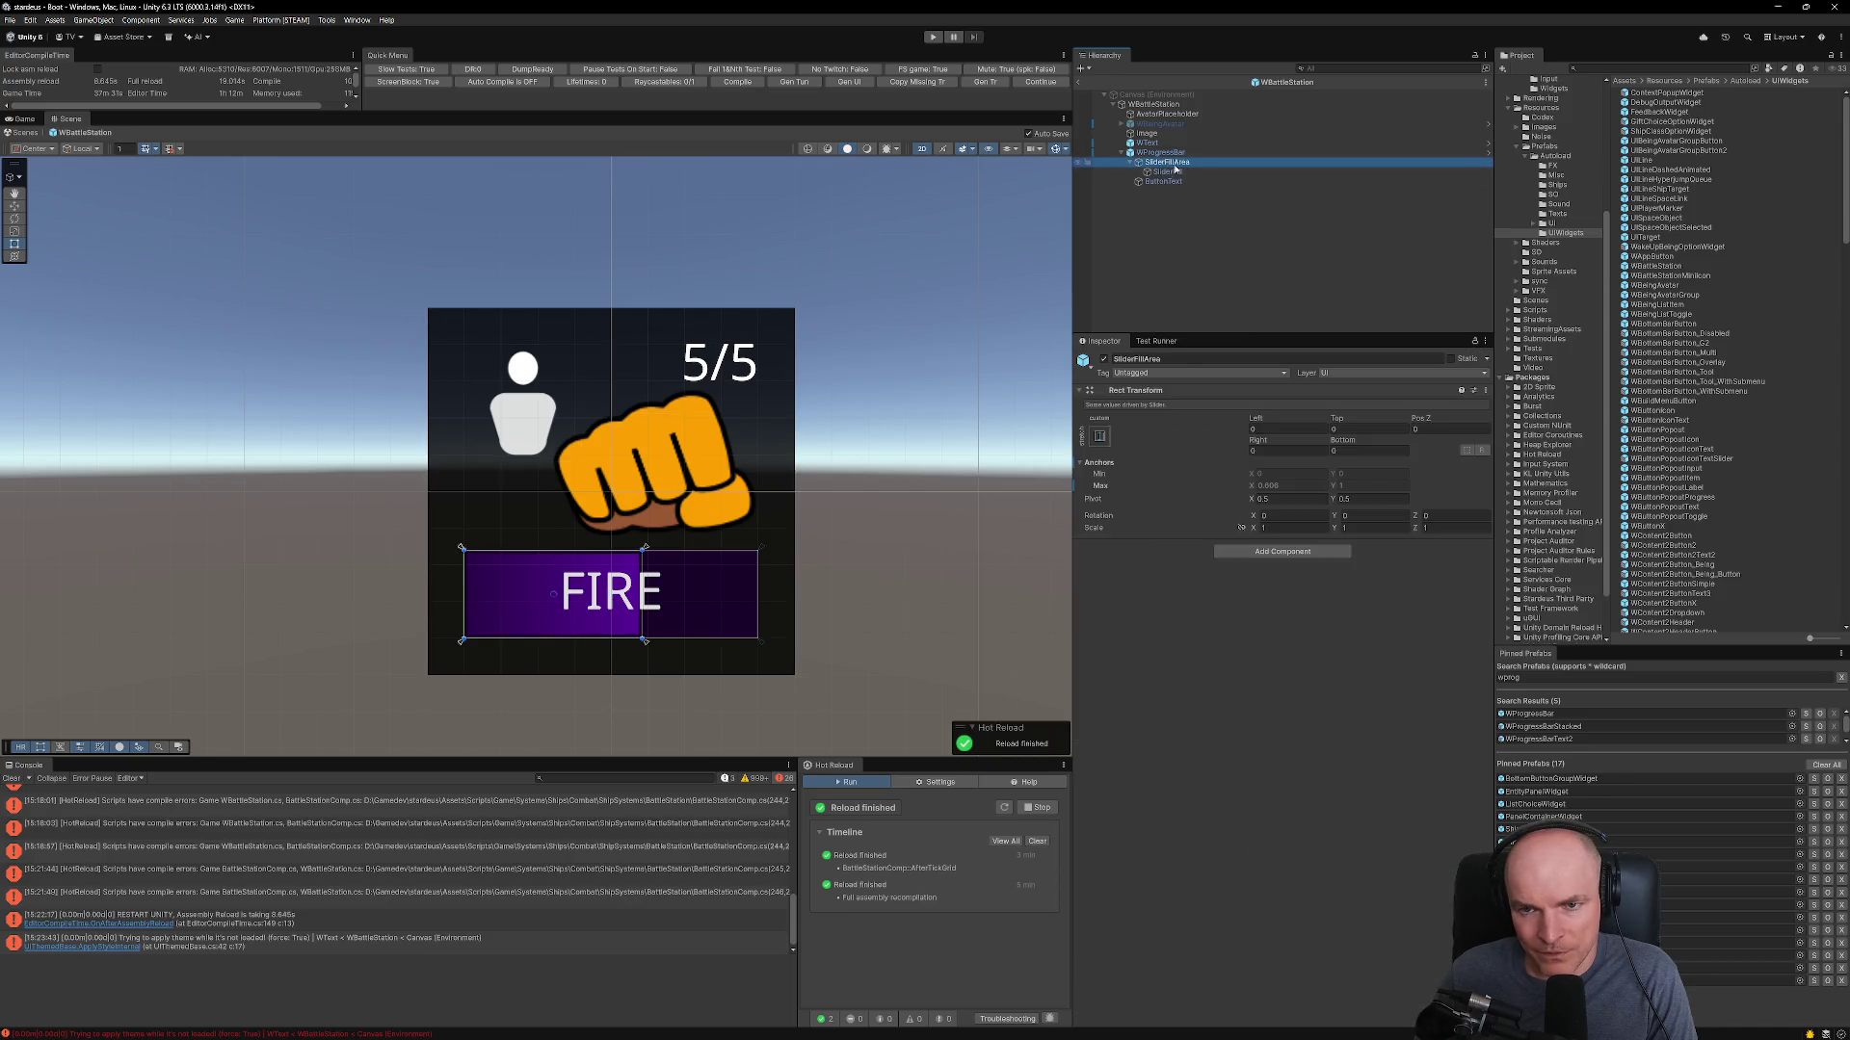
left_click(1169, 170)
left_click(1171, 154)
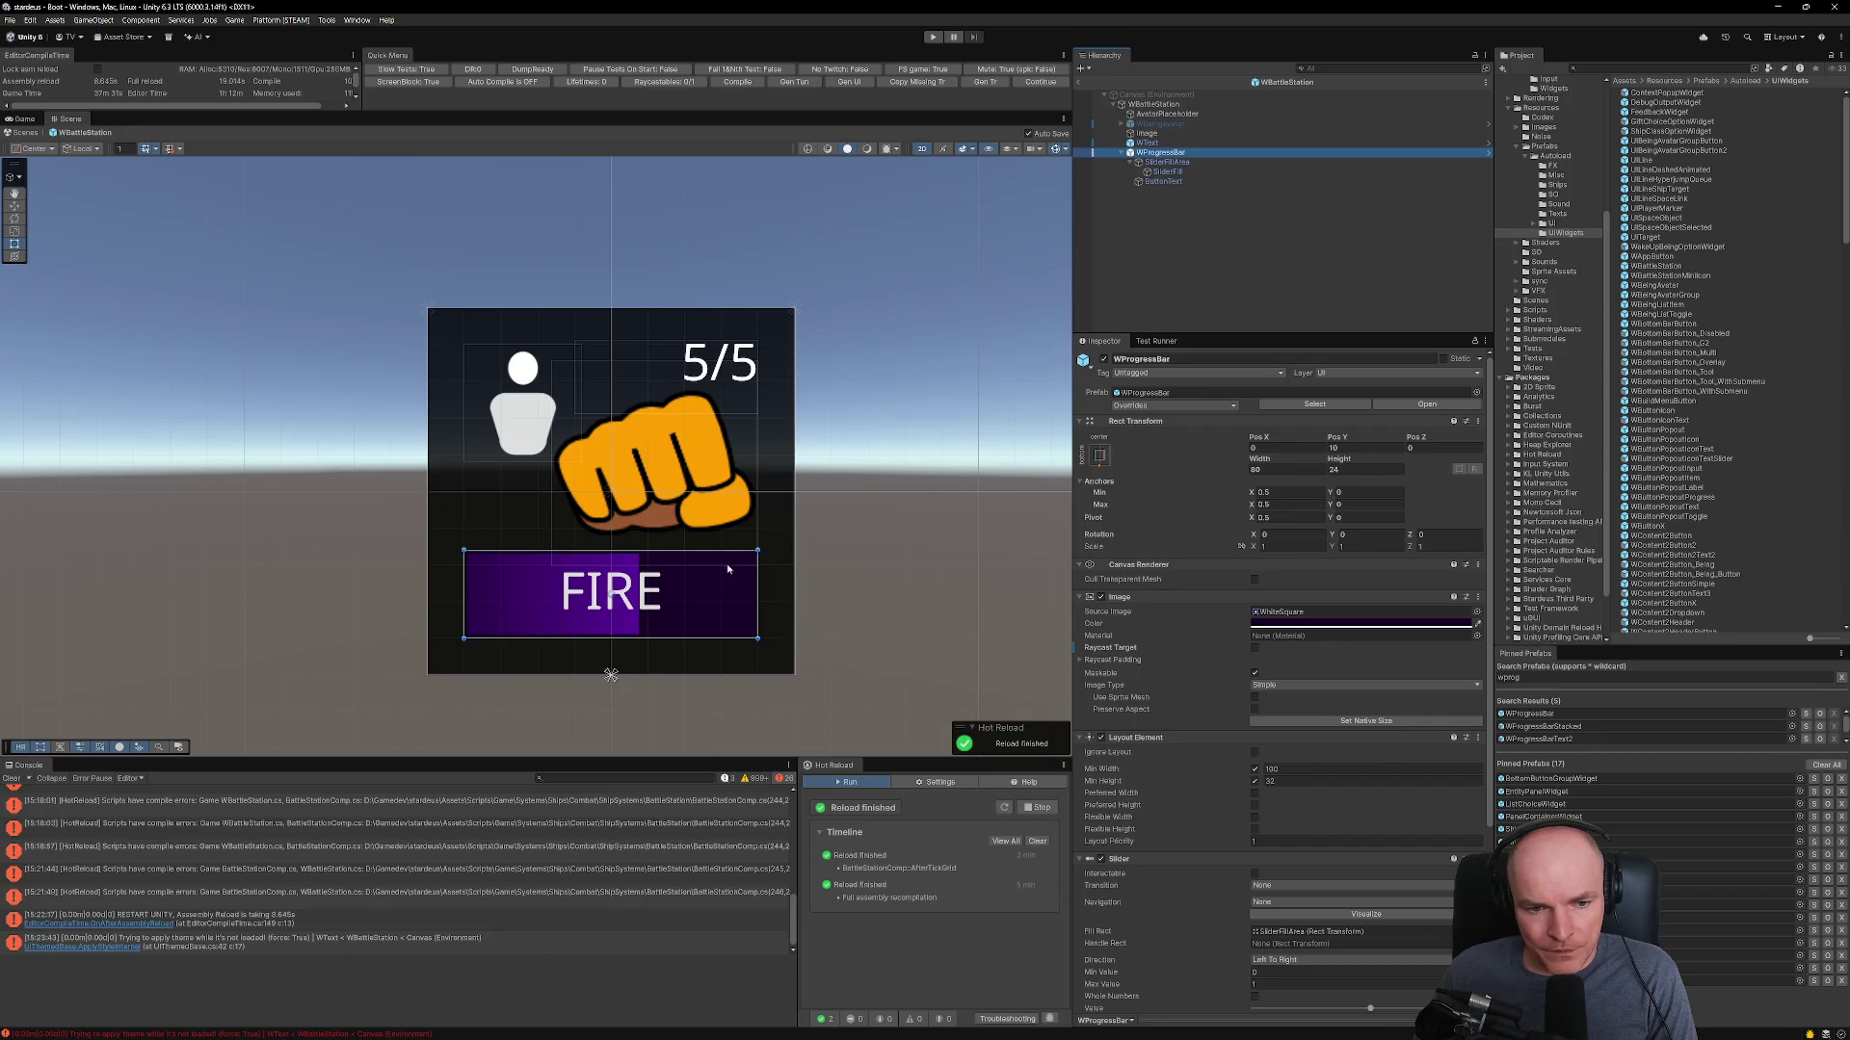
left_click(1121, 153)
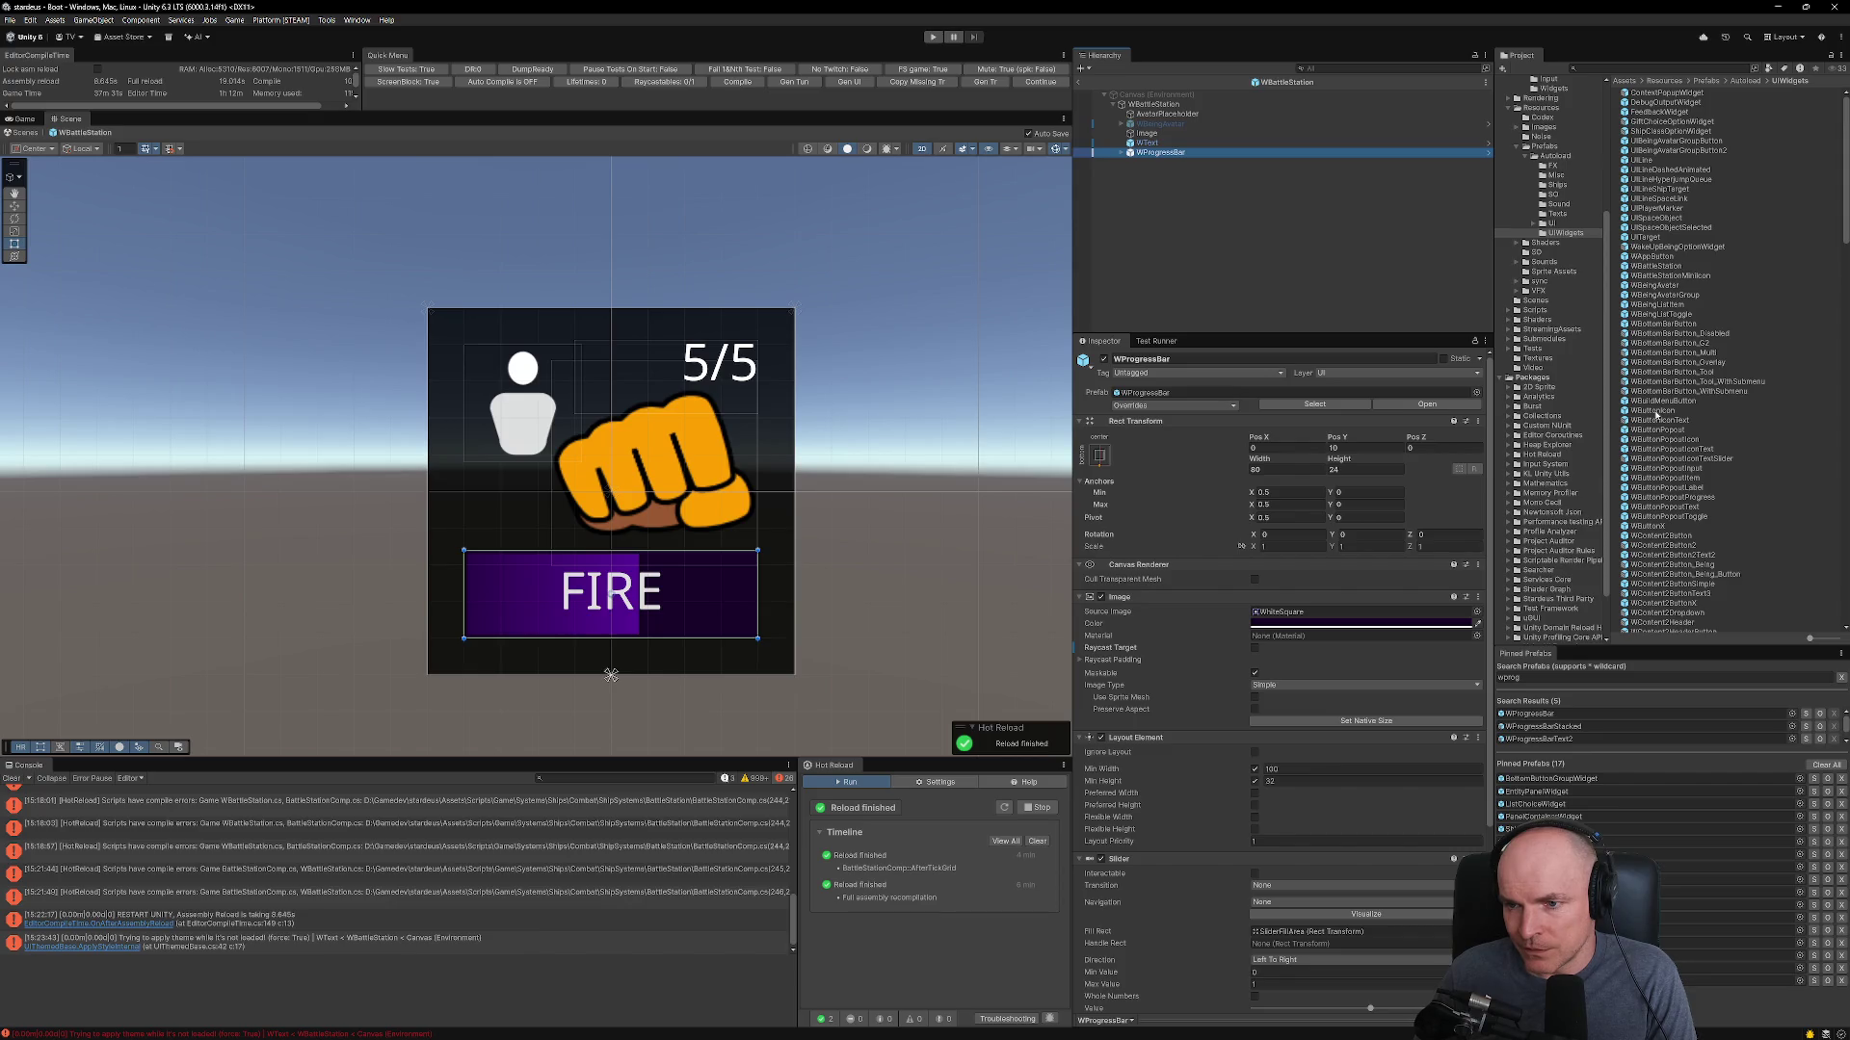
Add a WButtonIcon under WBattleStation, anchored bottom-centre and resized to cover the FIRE bar.
mouse_move(1655, 412)
left_mouse_down()
mouse_move(1161, 152)
mouse_move(1166, 106)
left_mouse_up()
left_click_drag(528, 494, 629, 498)
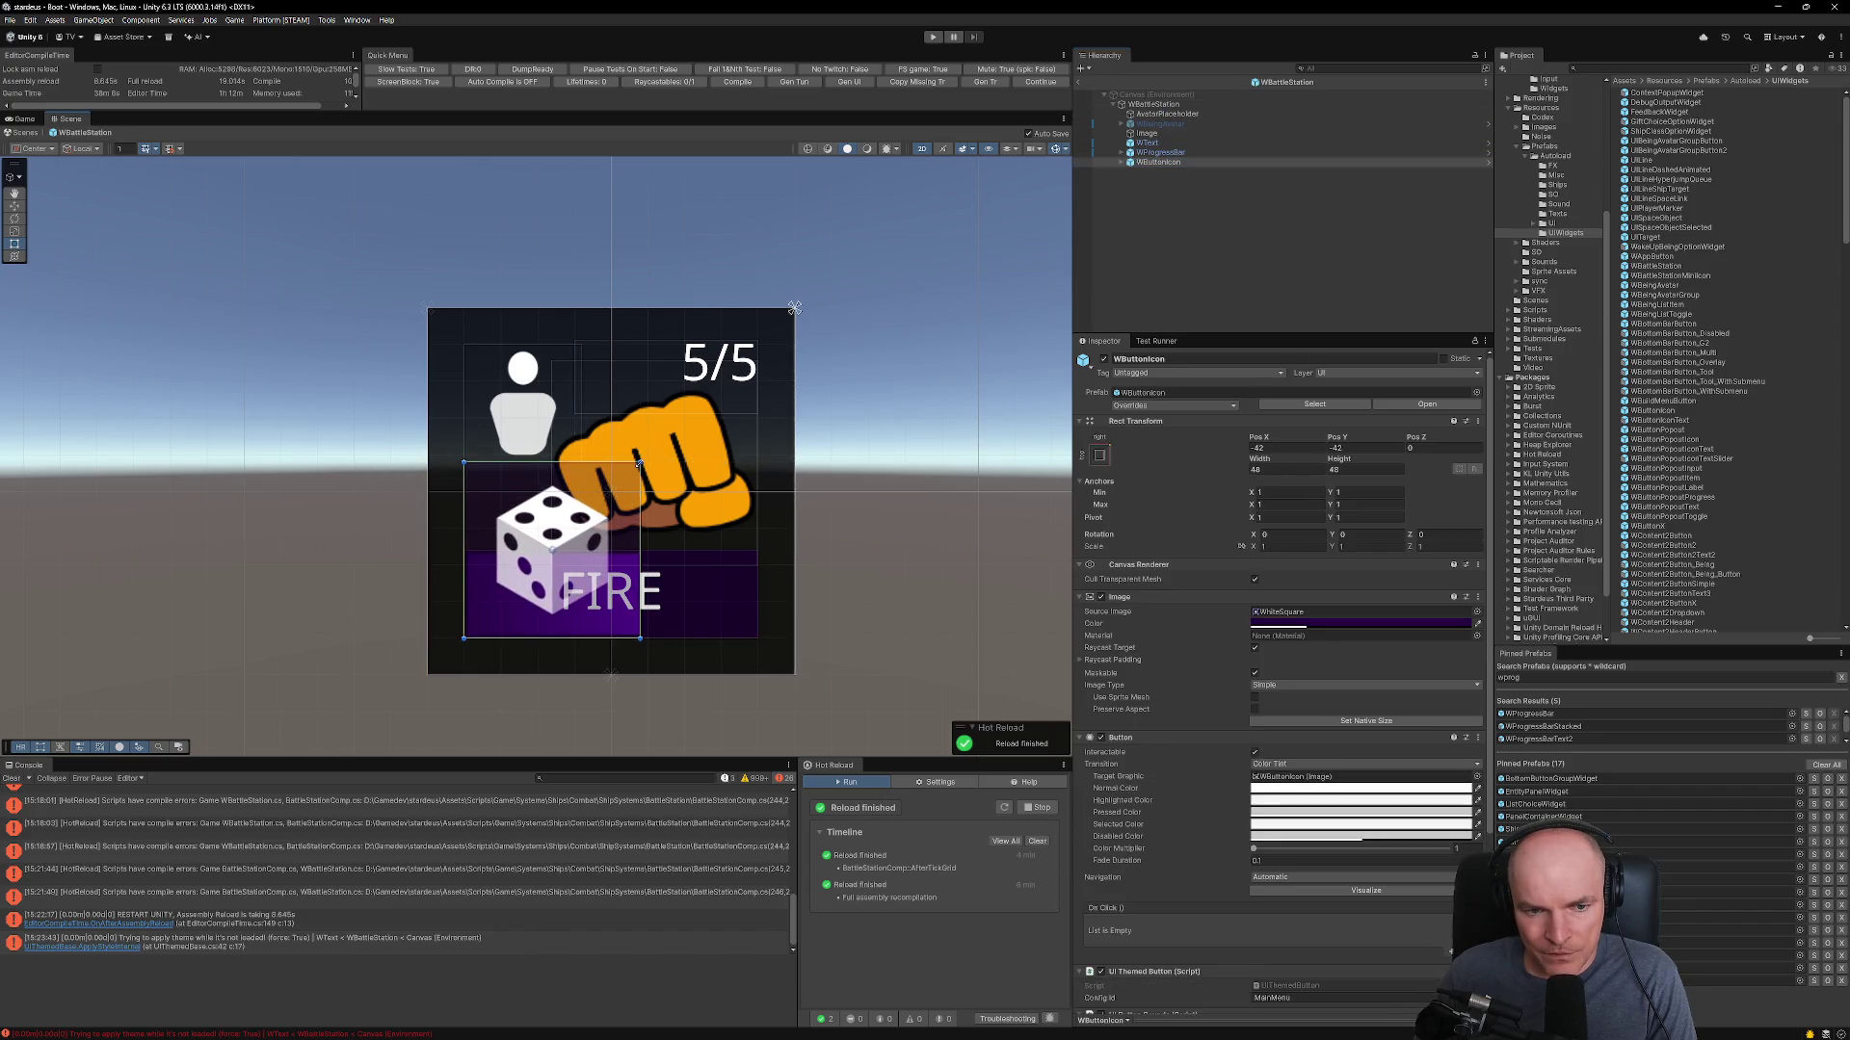
left_click(1099, 455)
left_click(1167, 603, "alt+shift")
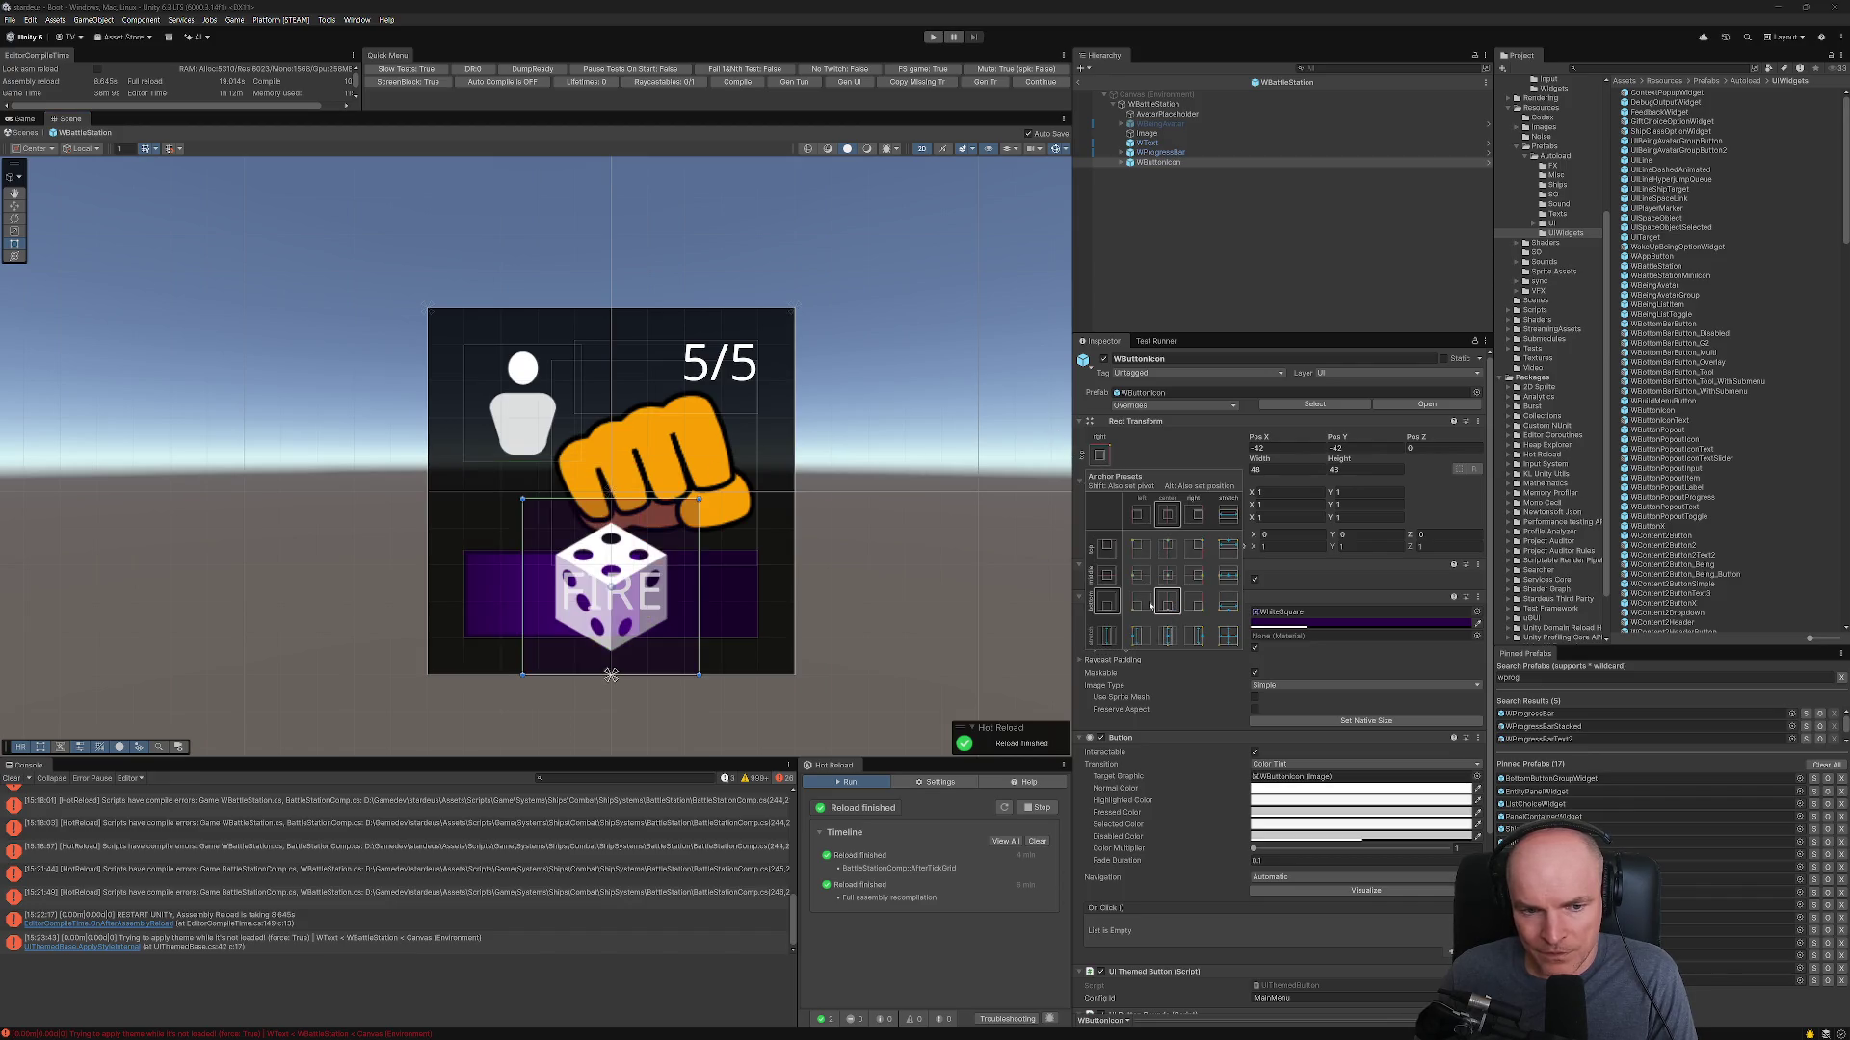
left_click_drag(523, 674, 464, 637)
mouse_move(699, 499)
left_mouse_down()
mouse_move(760, 523)
mouse_move(716, 549)
left_mouse_up()
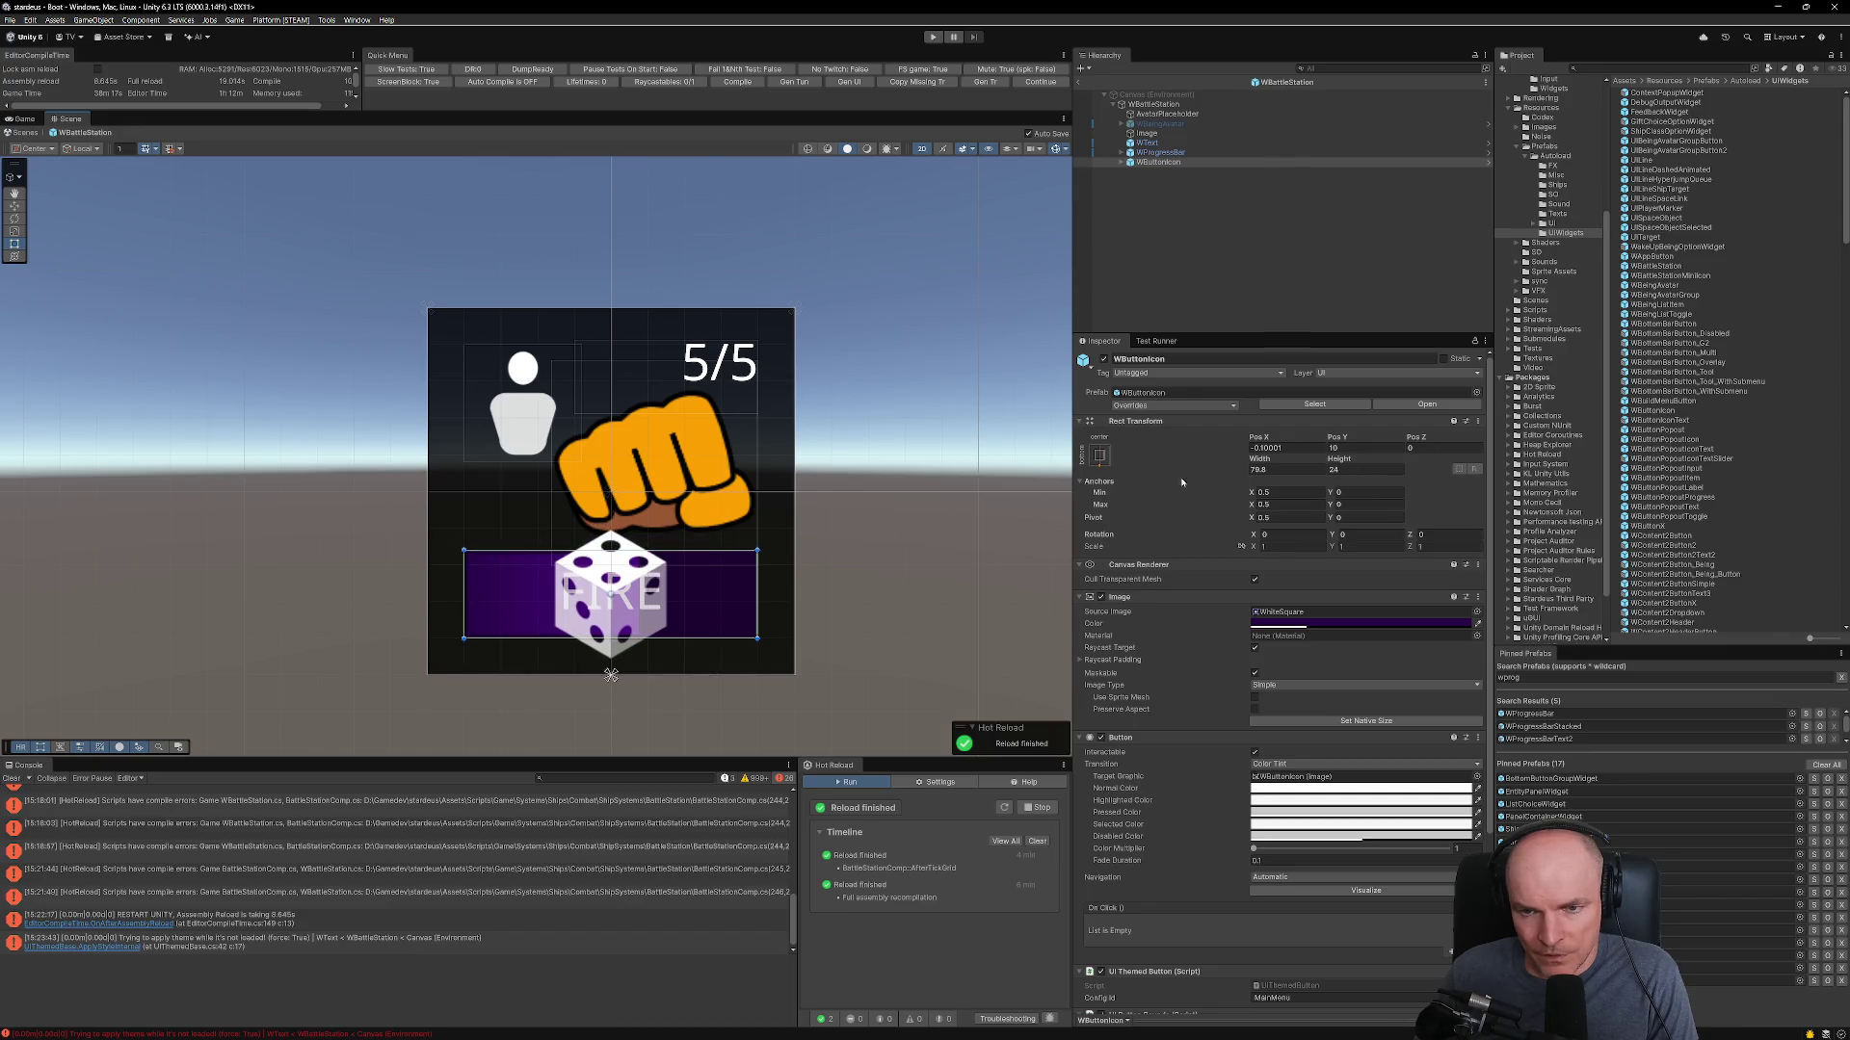
Check WButtonIcon's IconImage child, then its image and button settings.
left_click(1131, 162)
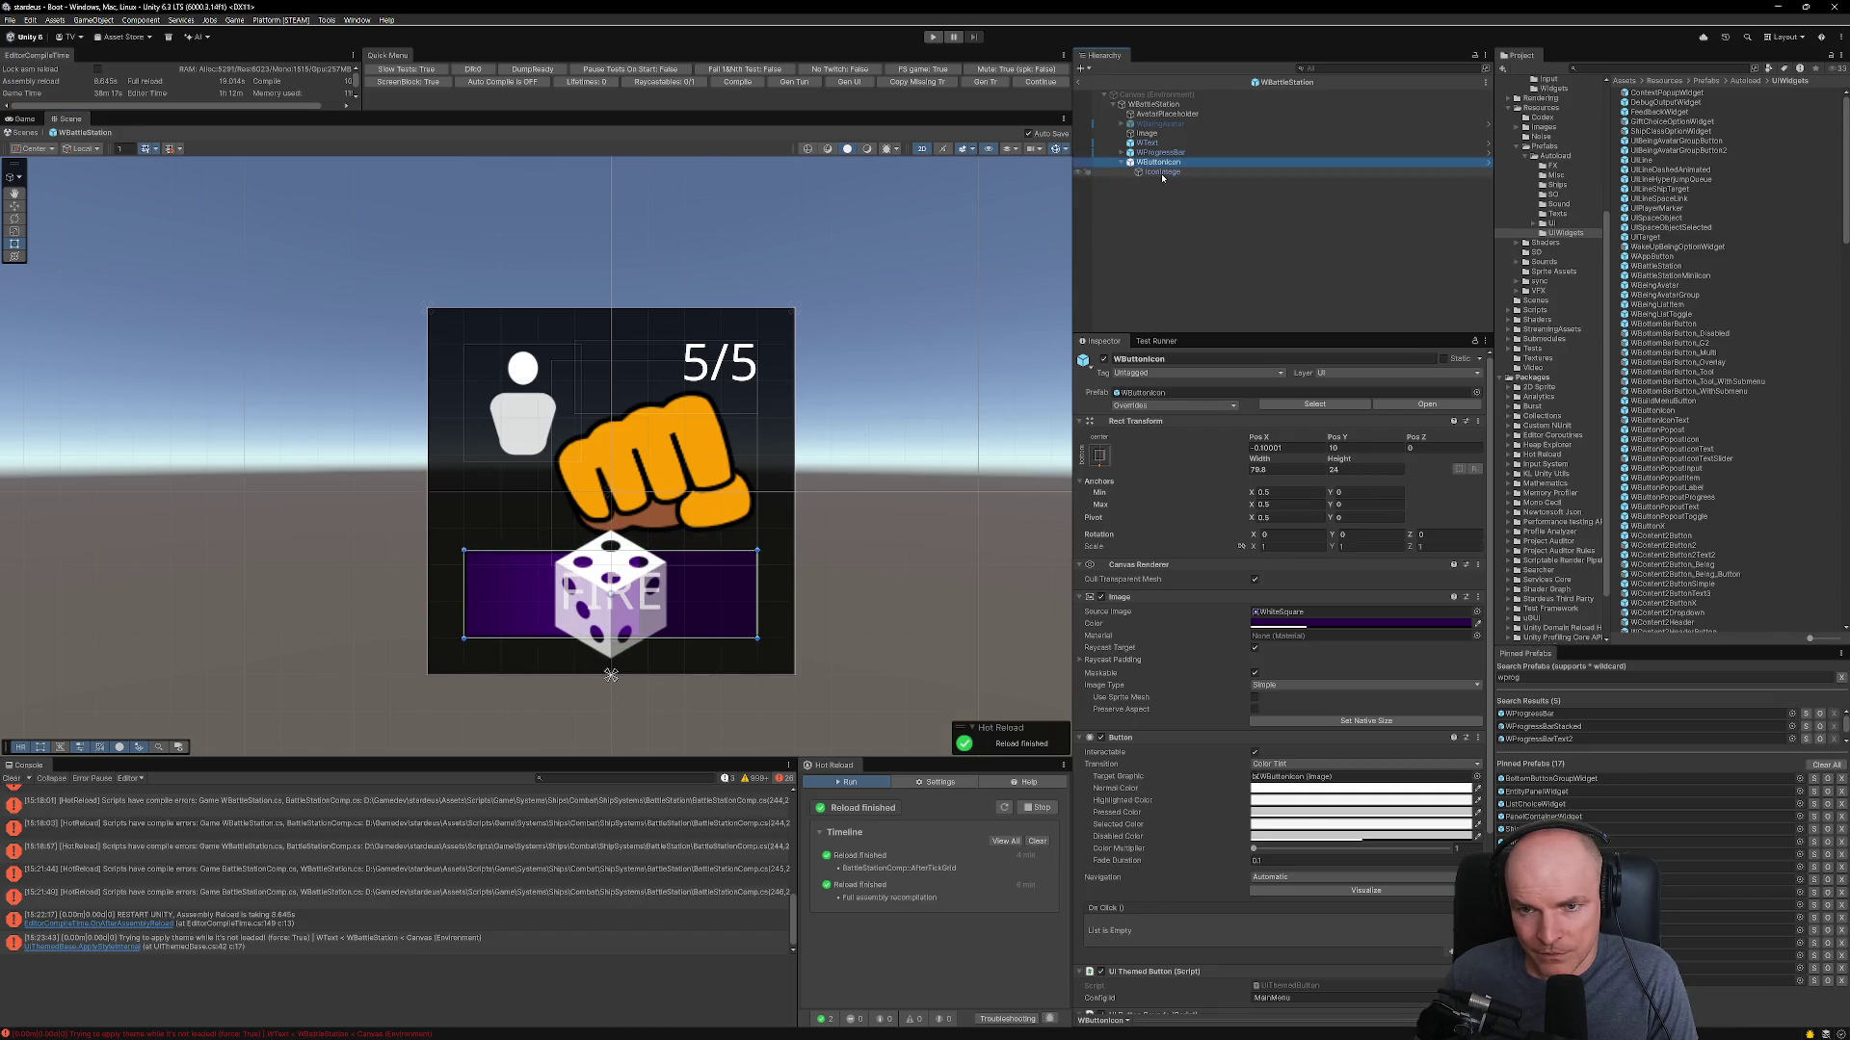
left_click(1162, 172)
left_click(1163, 163)
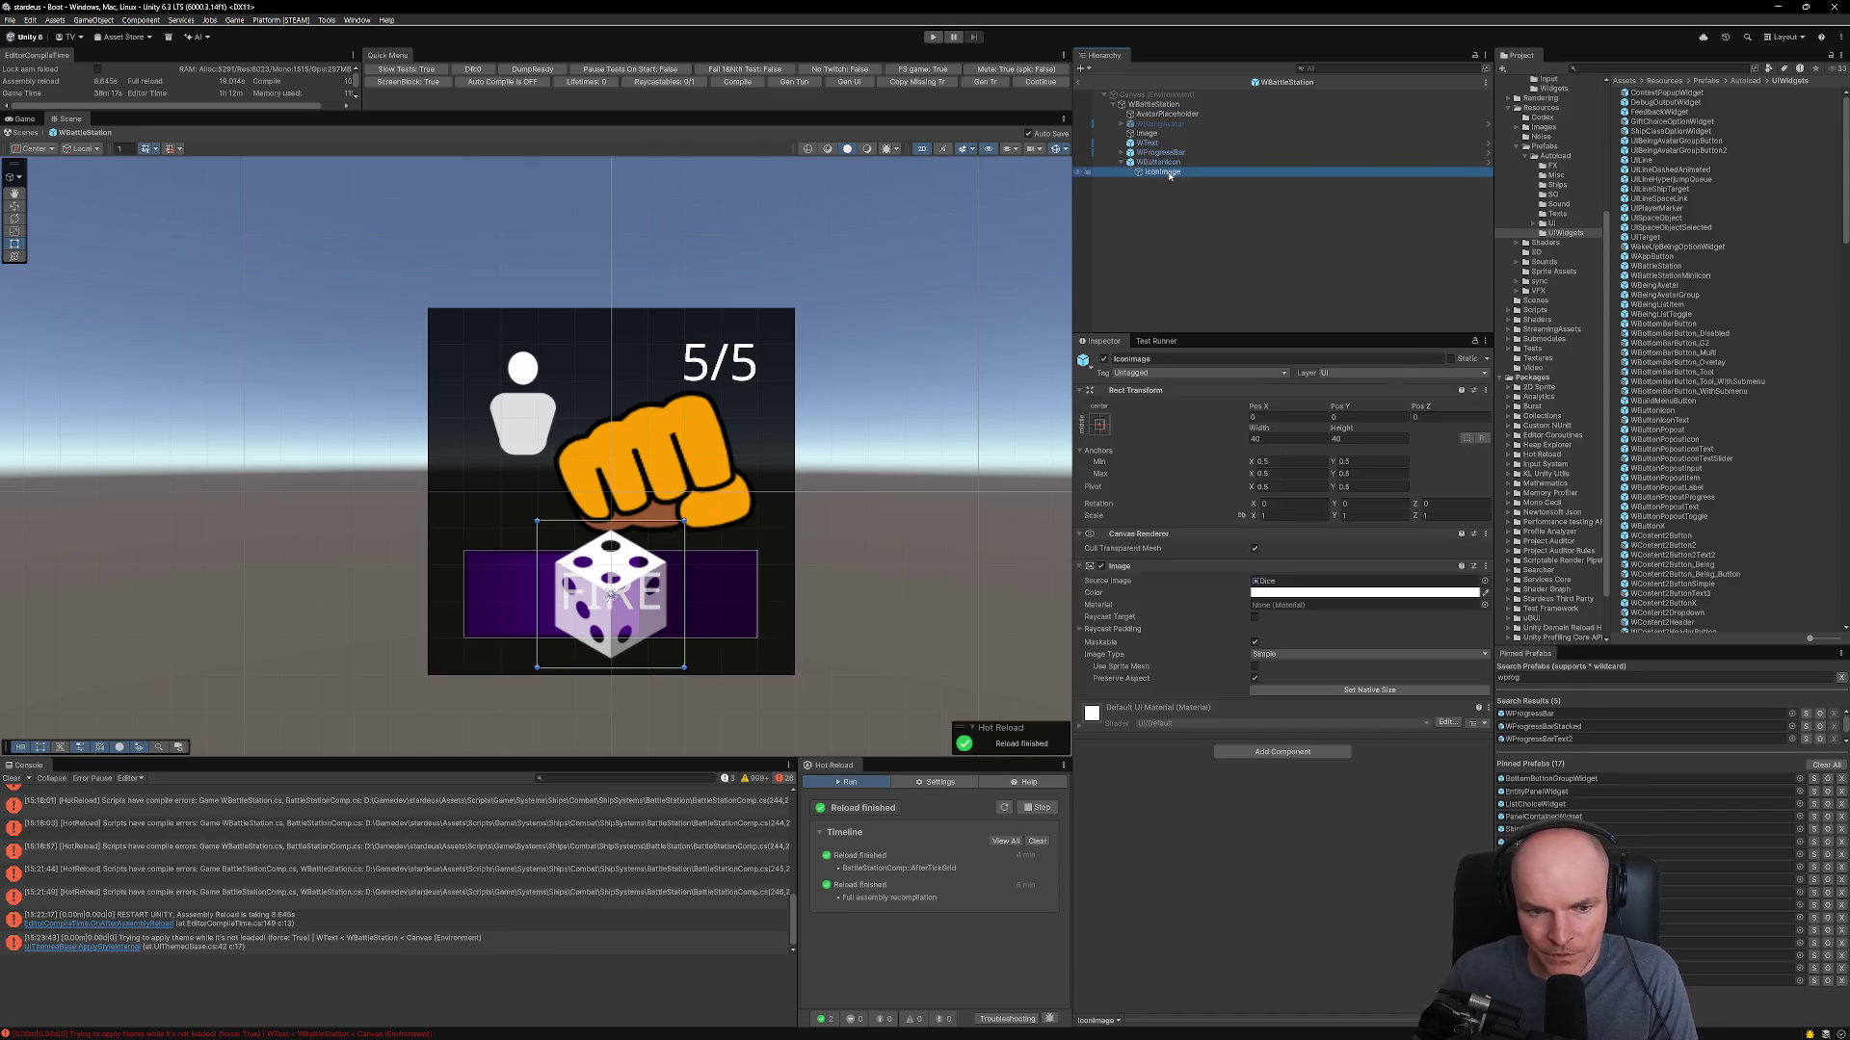
left_click(1152, 164)
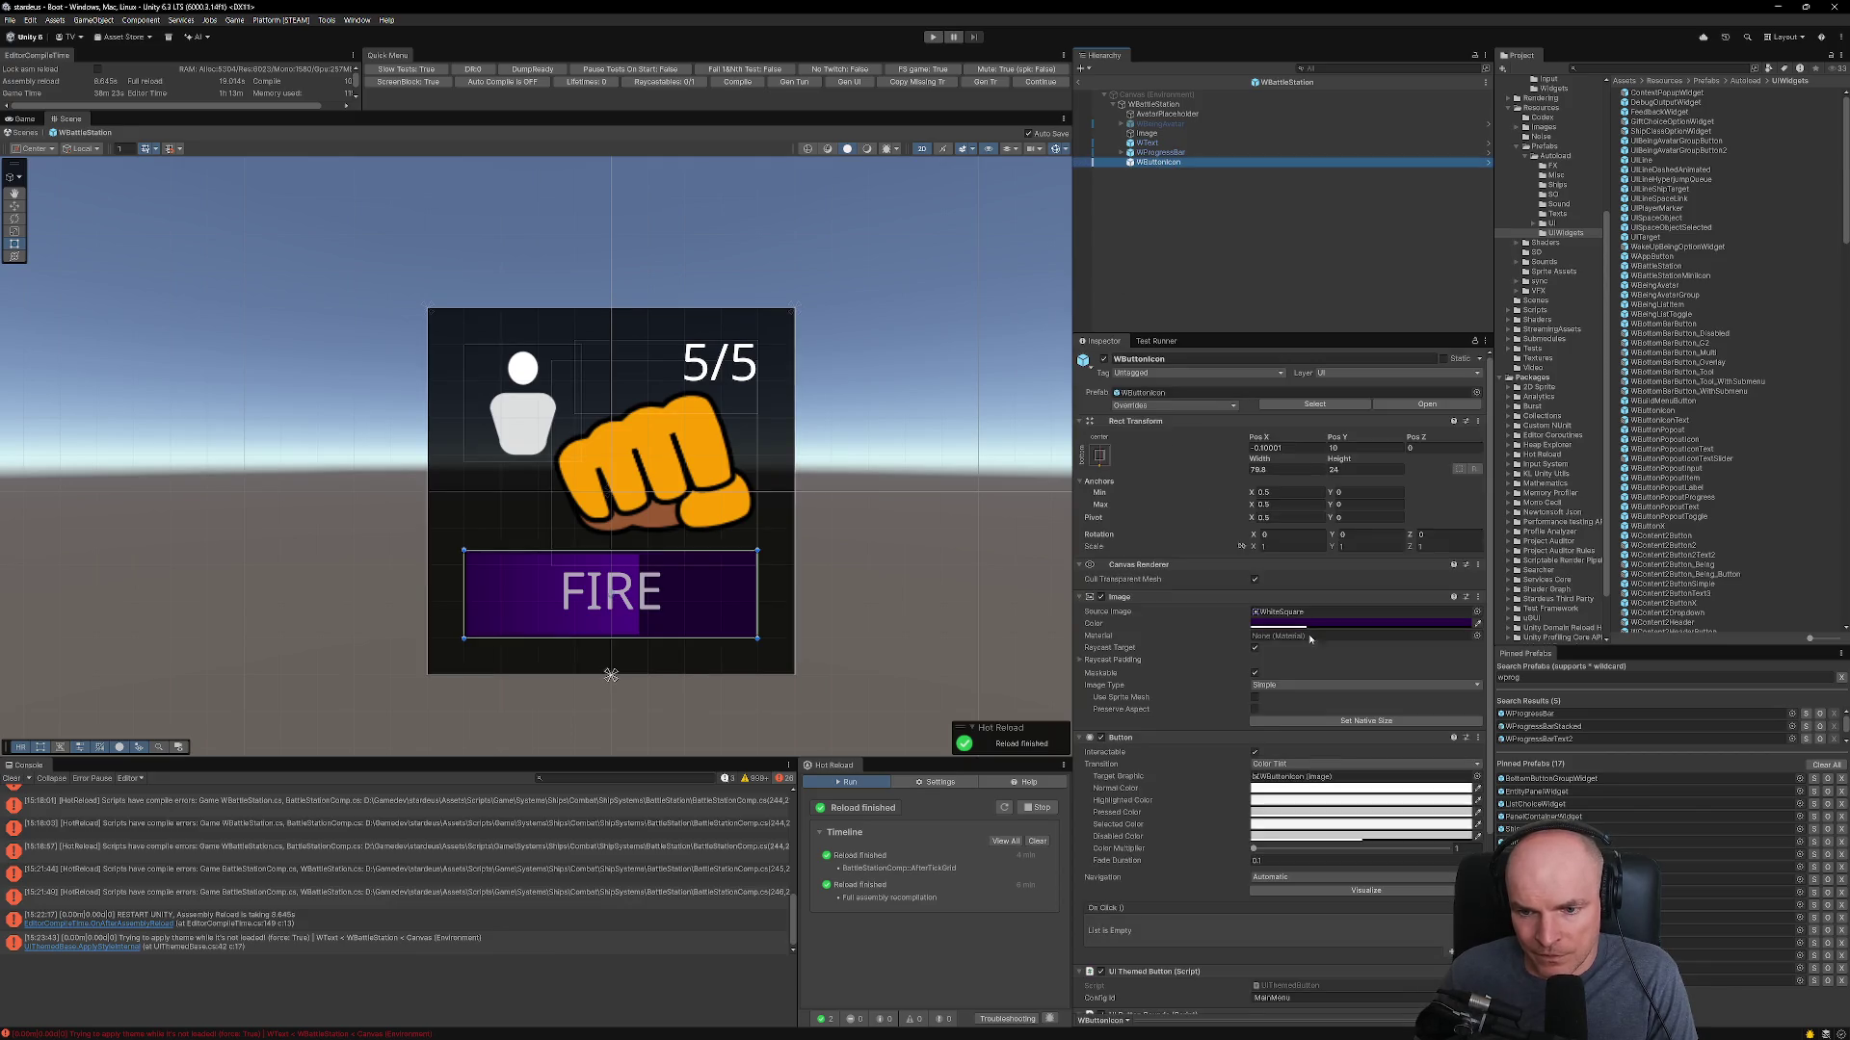
Set the WButtonIcon image's Source Image to None and lower its colour alpha to 25.
left_click(1477, 612)
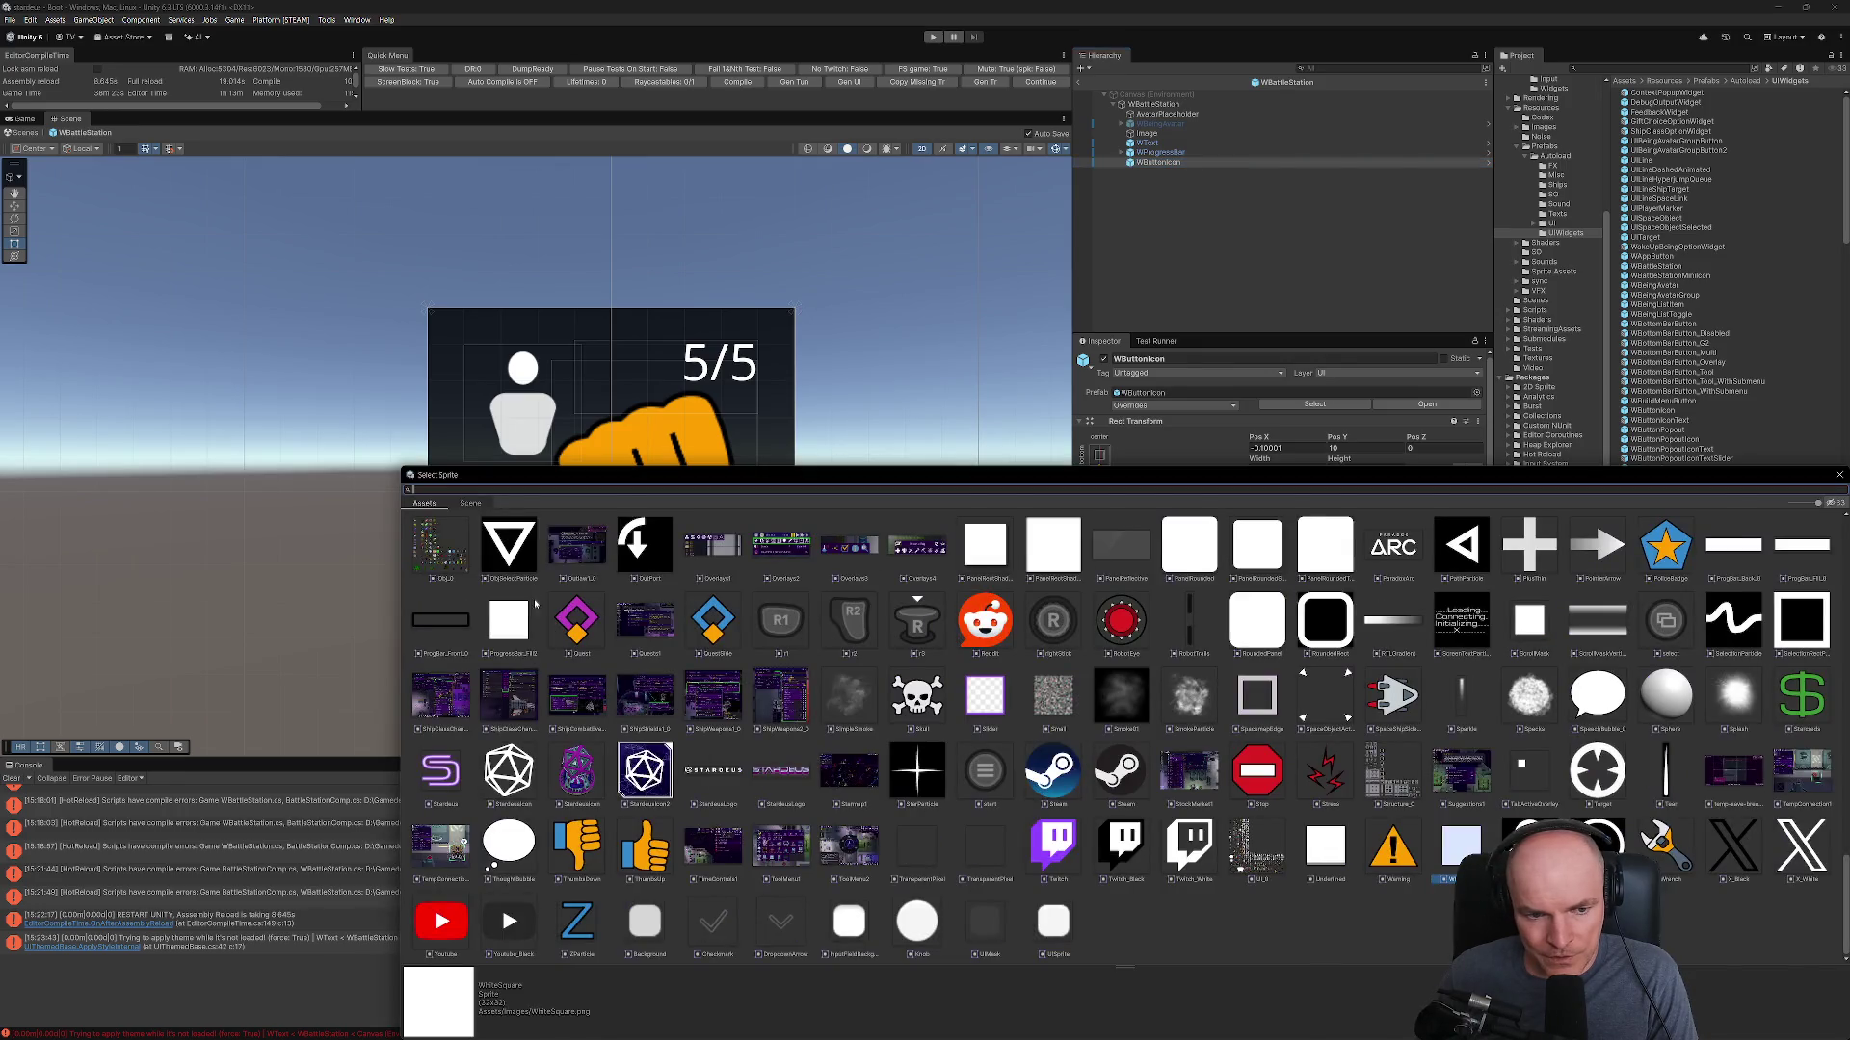
scroll(452, 599, "up", 10)
scroll(452, 599, "up", 10)
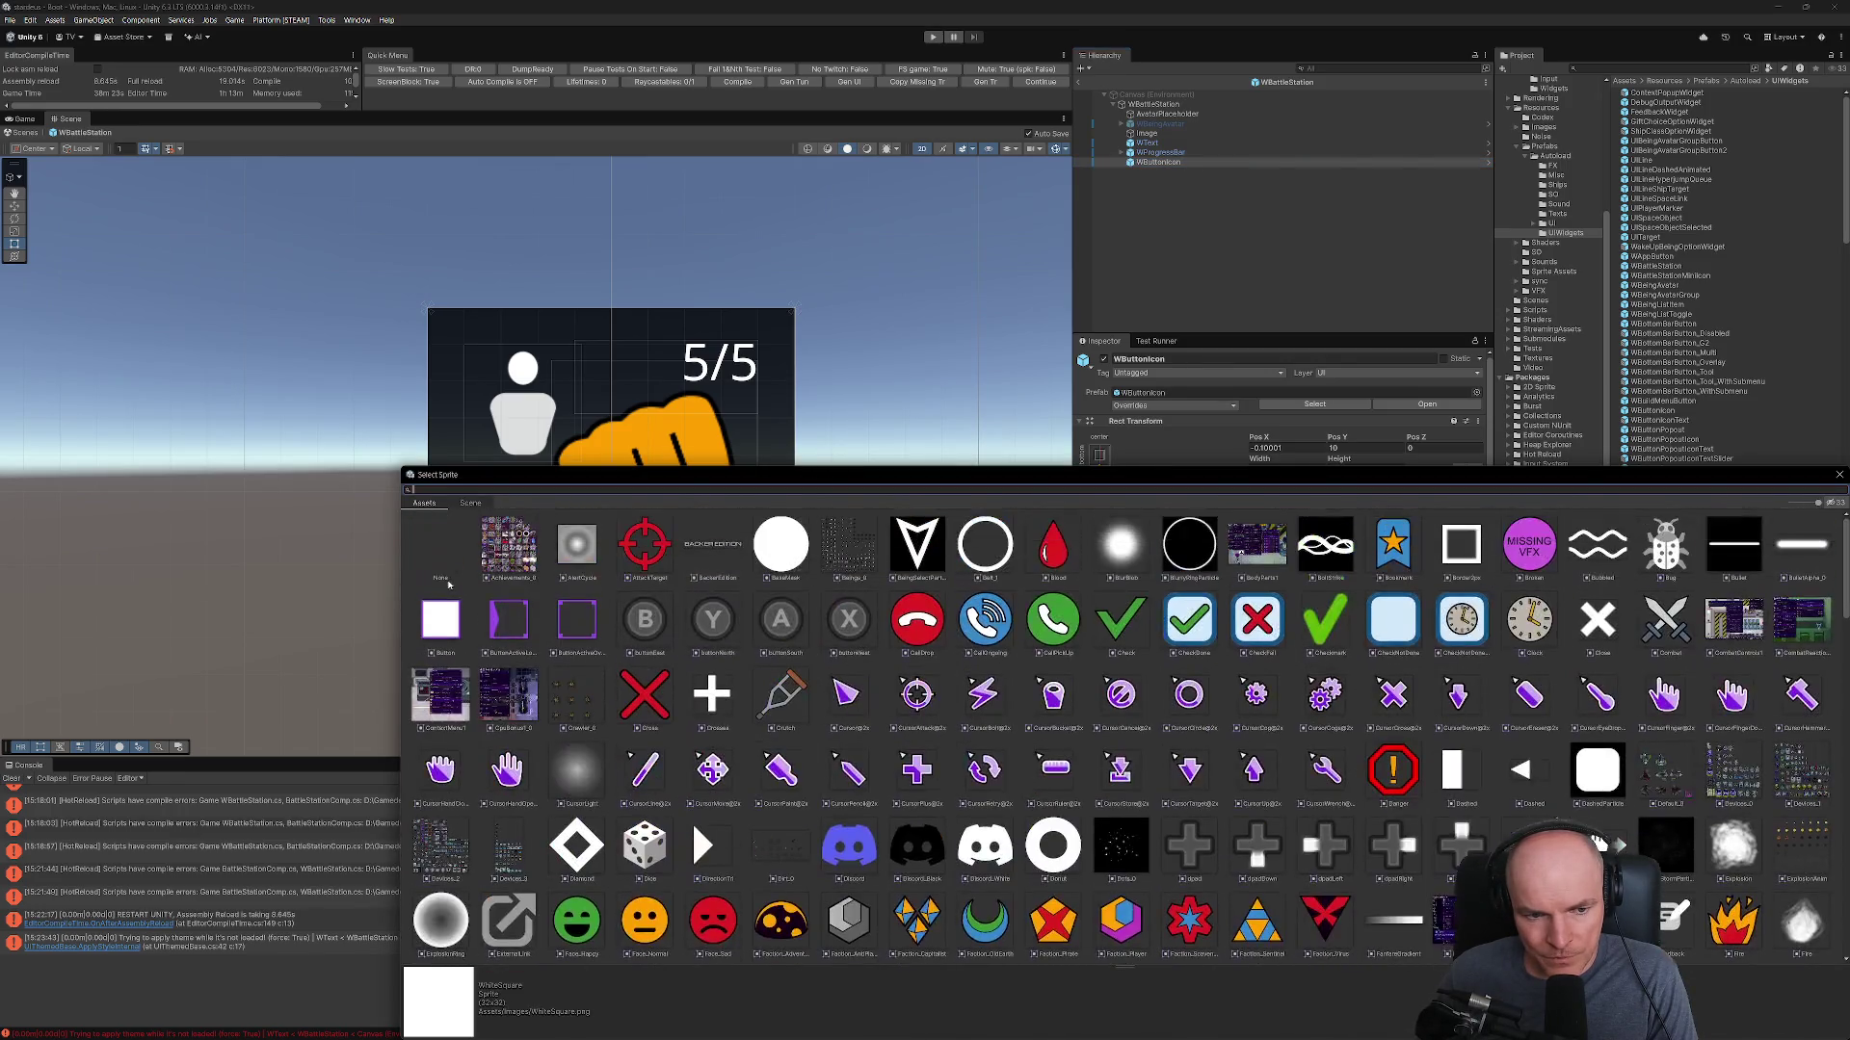
double_click(446, 561)
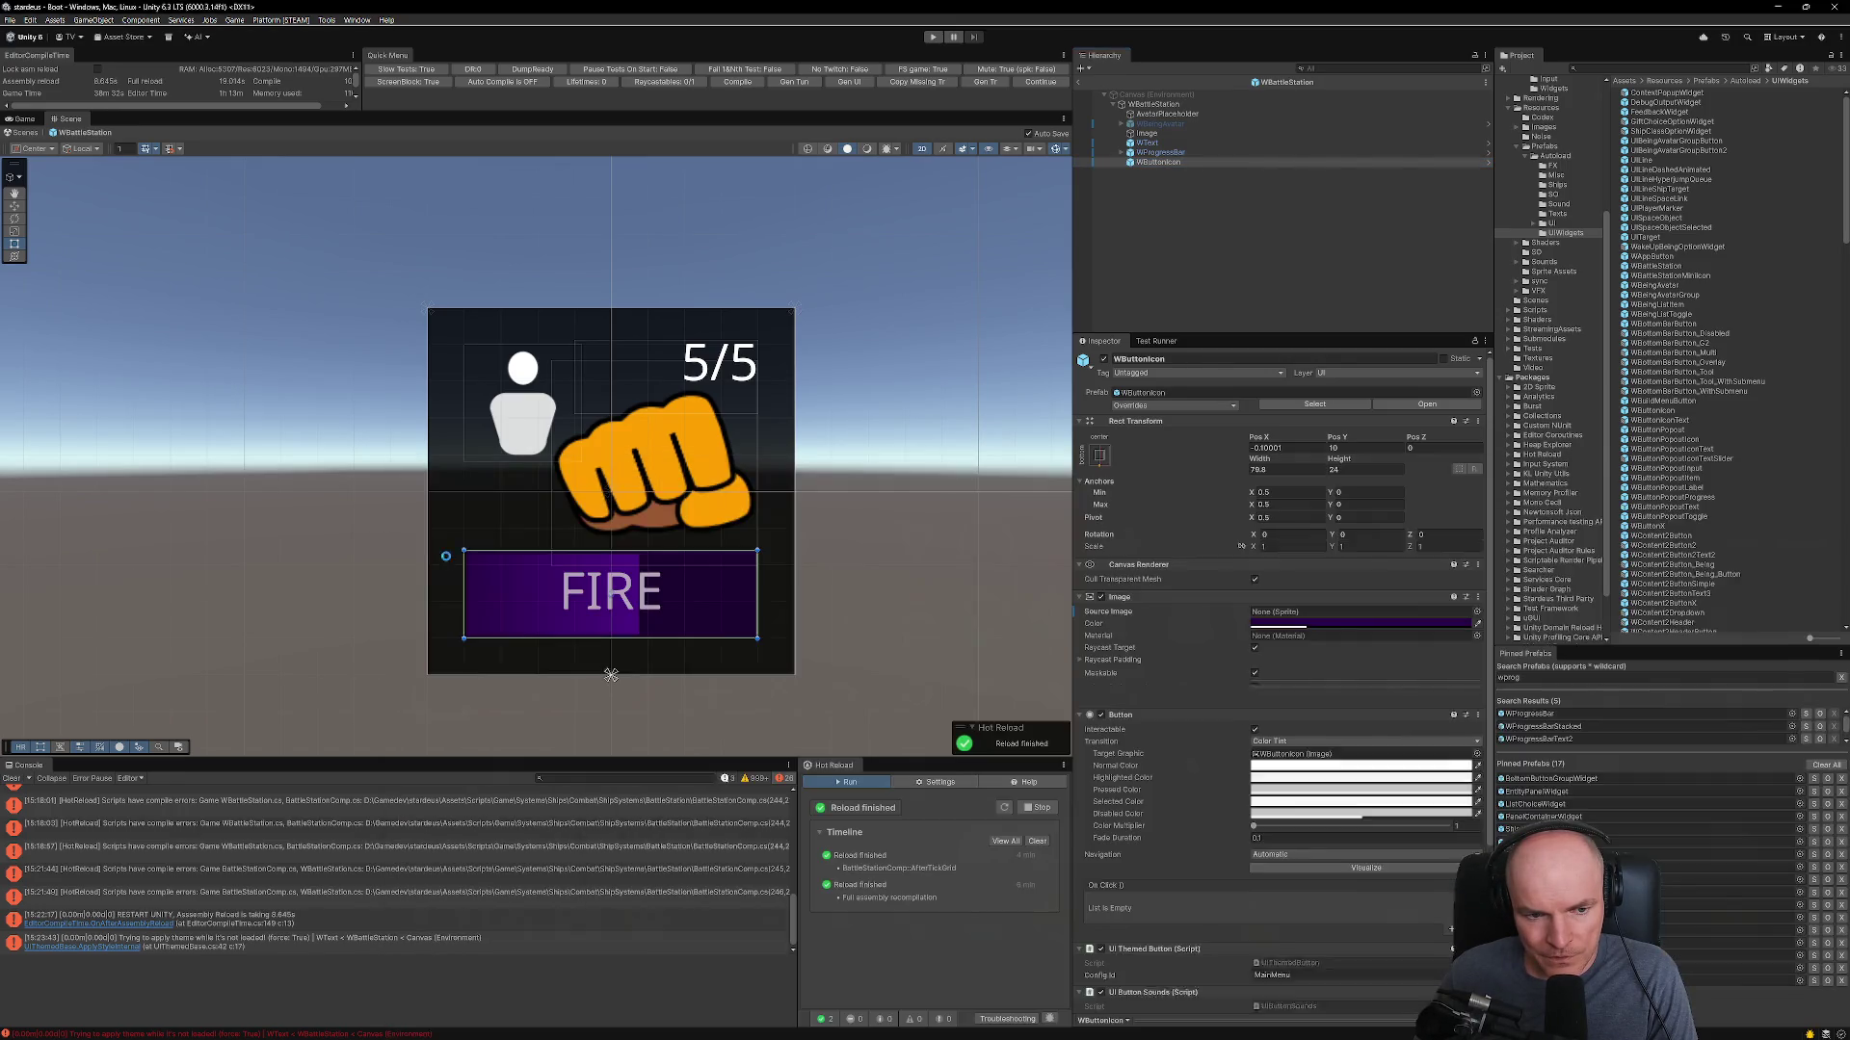
left_click(1298, 626)
left_click_drag(1403, 856, 1213, 850)
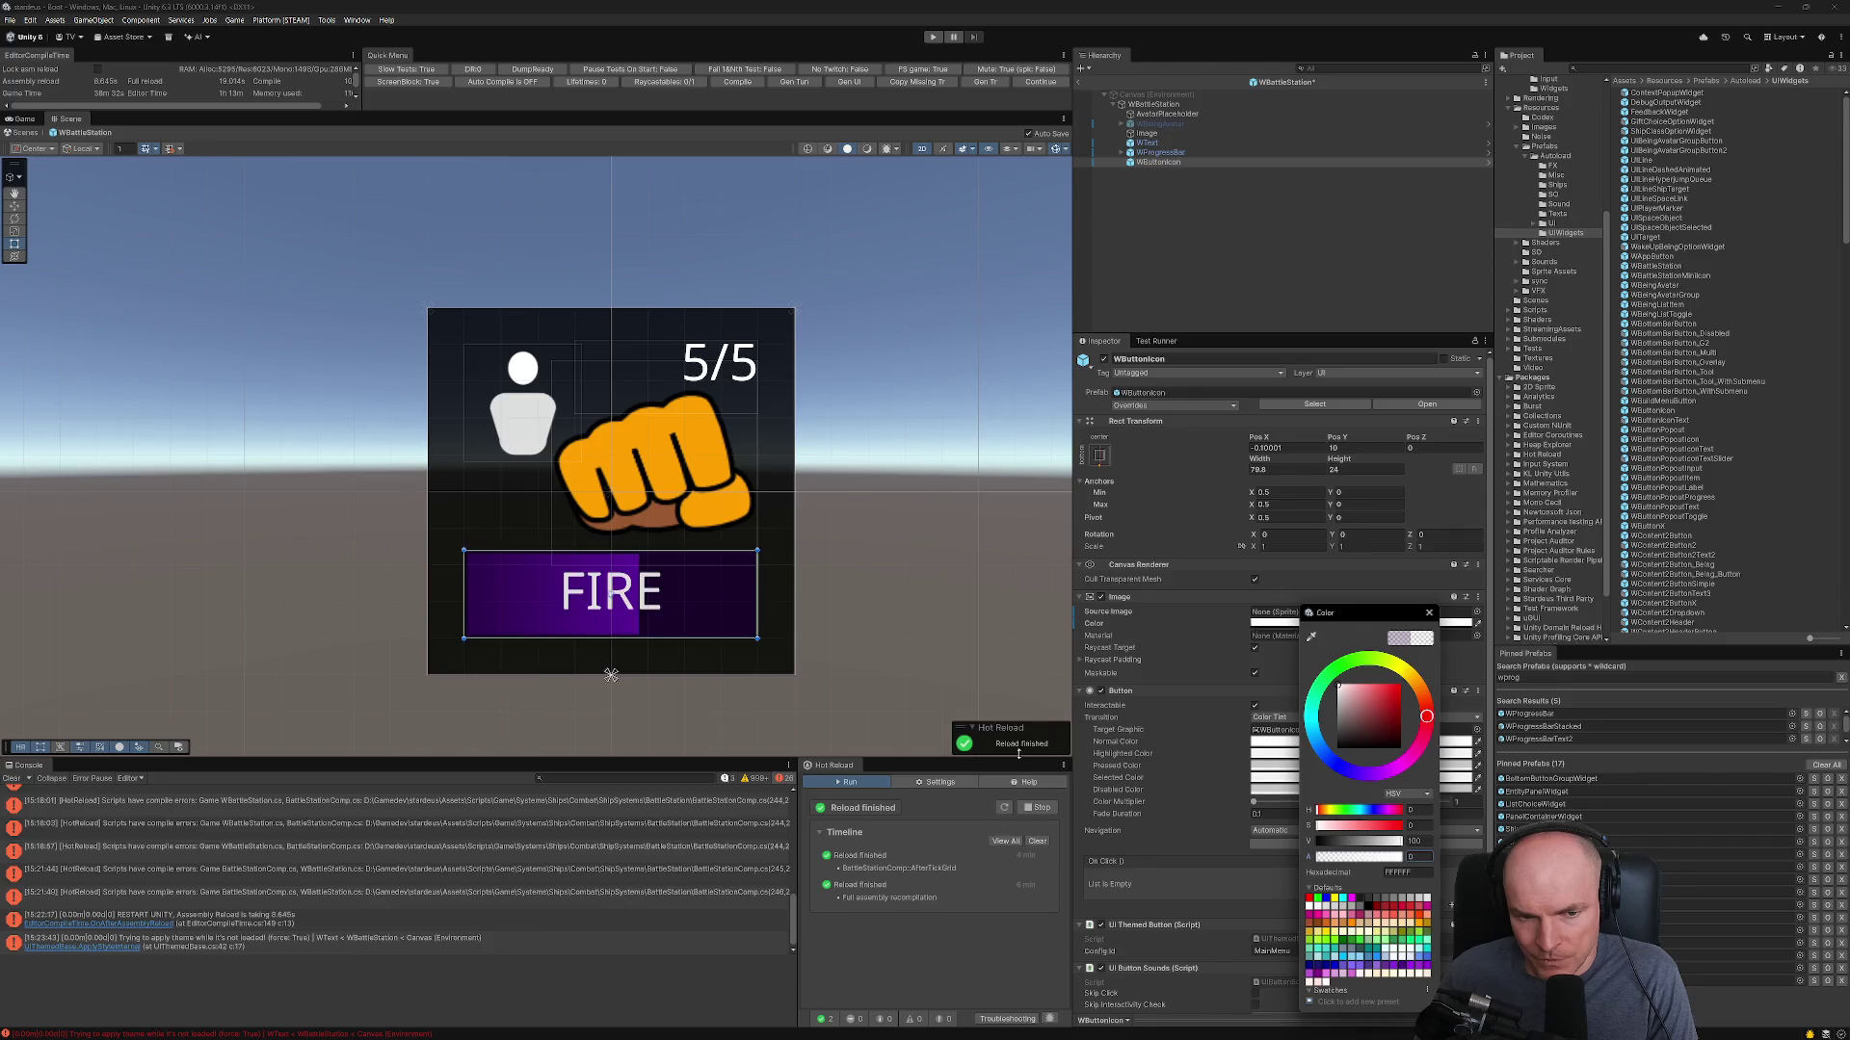
left_click(1428, 612)
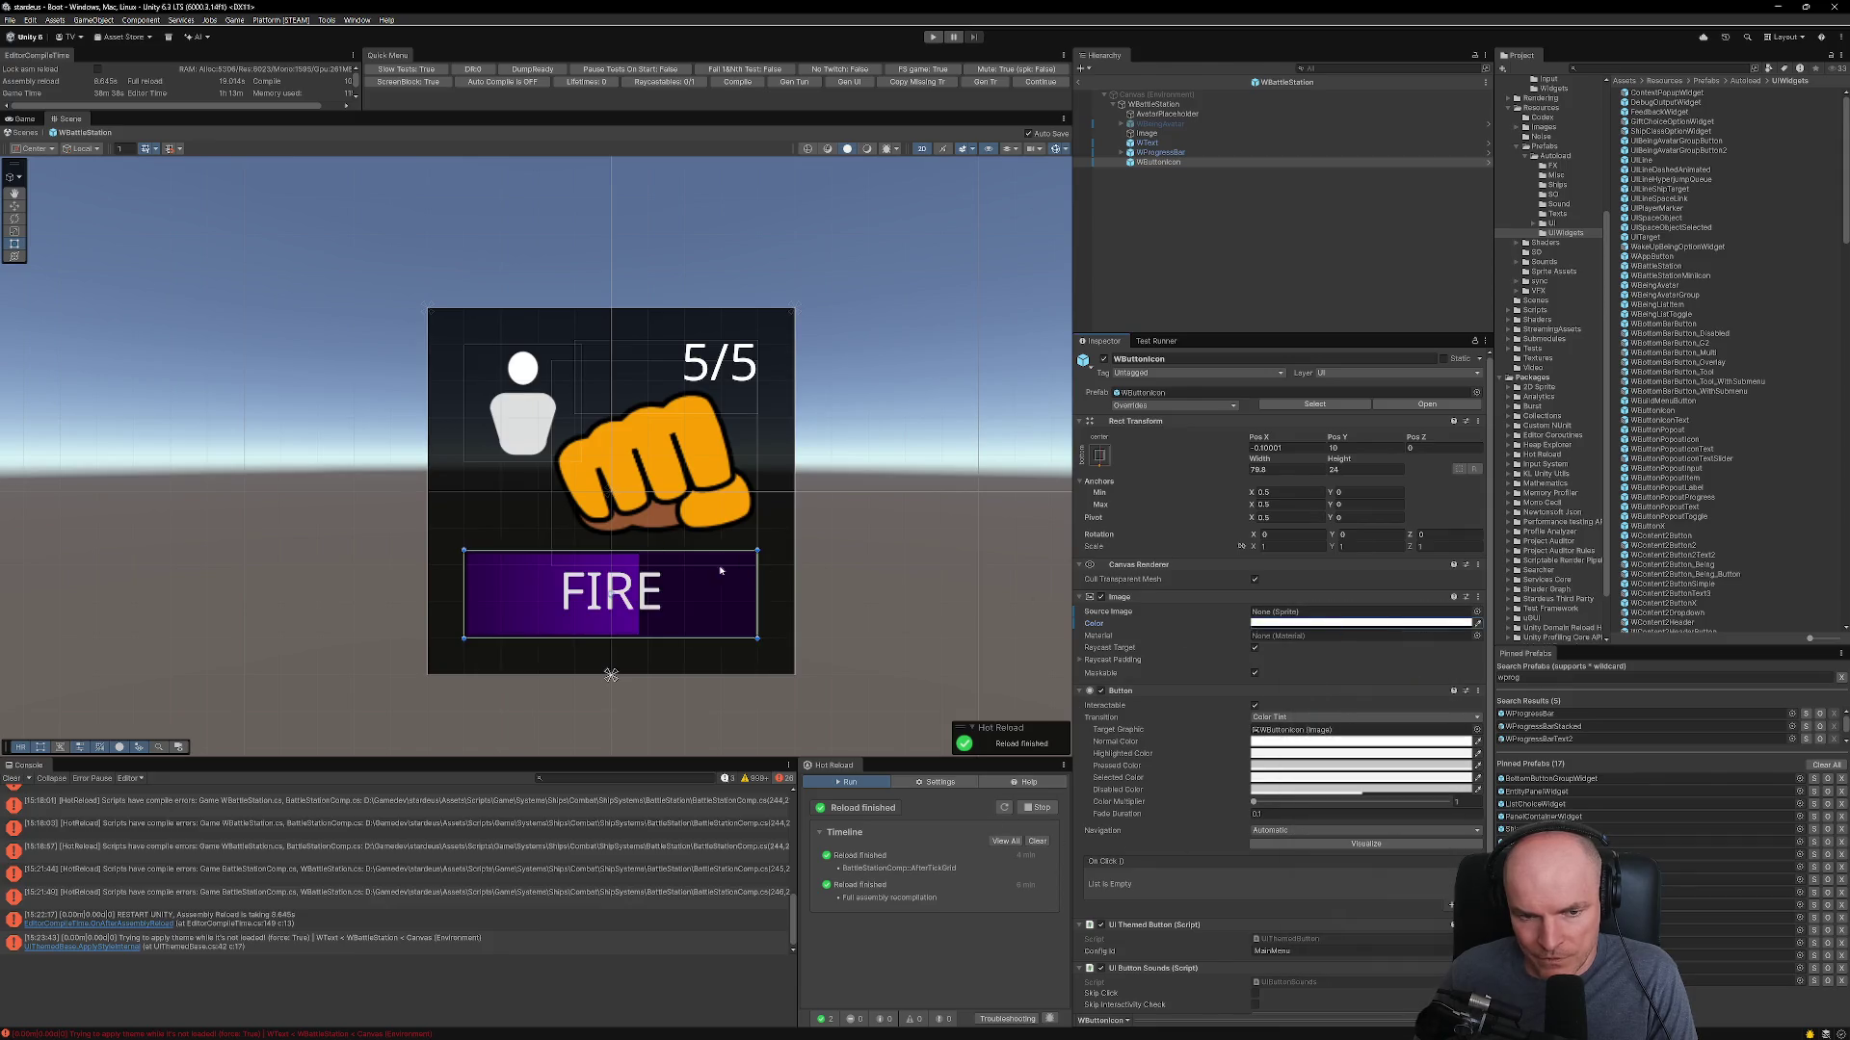
scroll(1350, 624, "down", 3)
scroll(1187, 587, "down", 2)
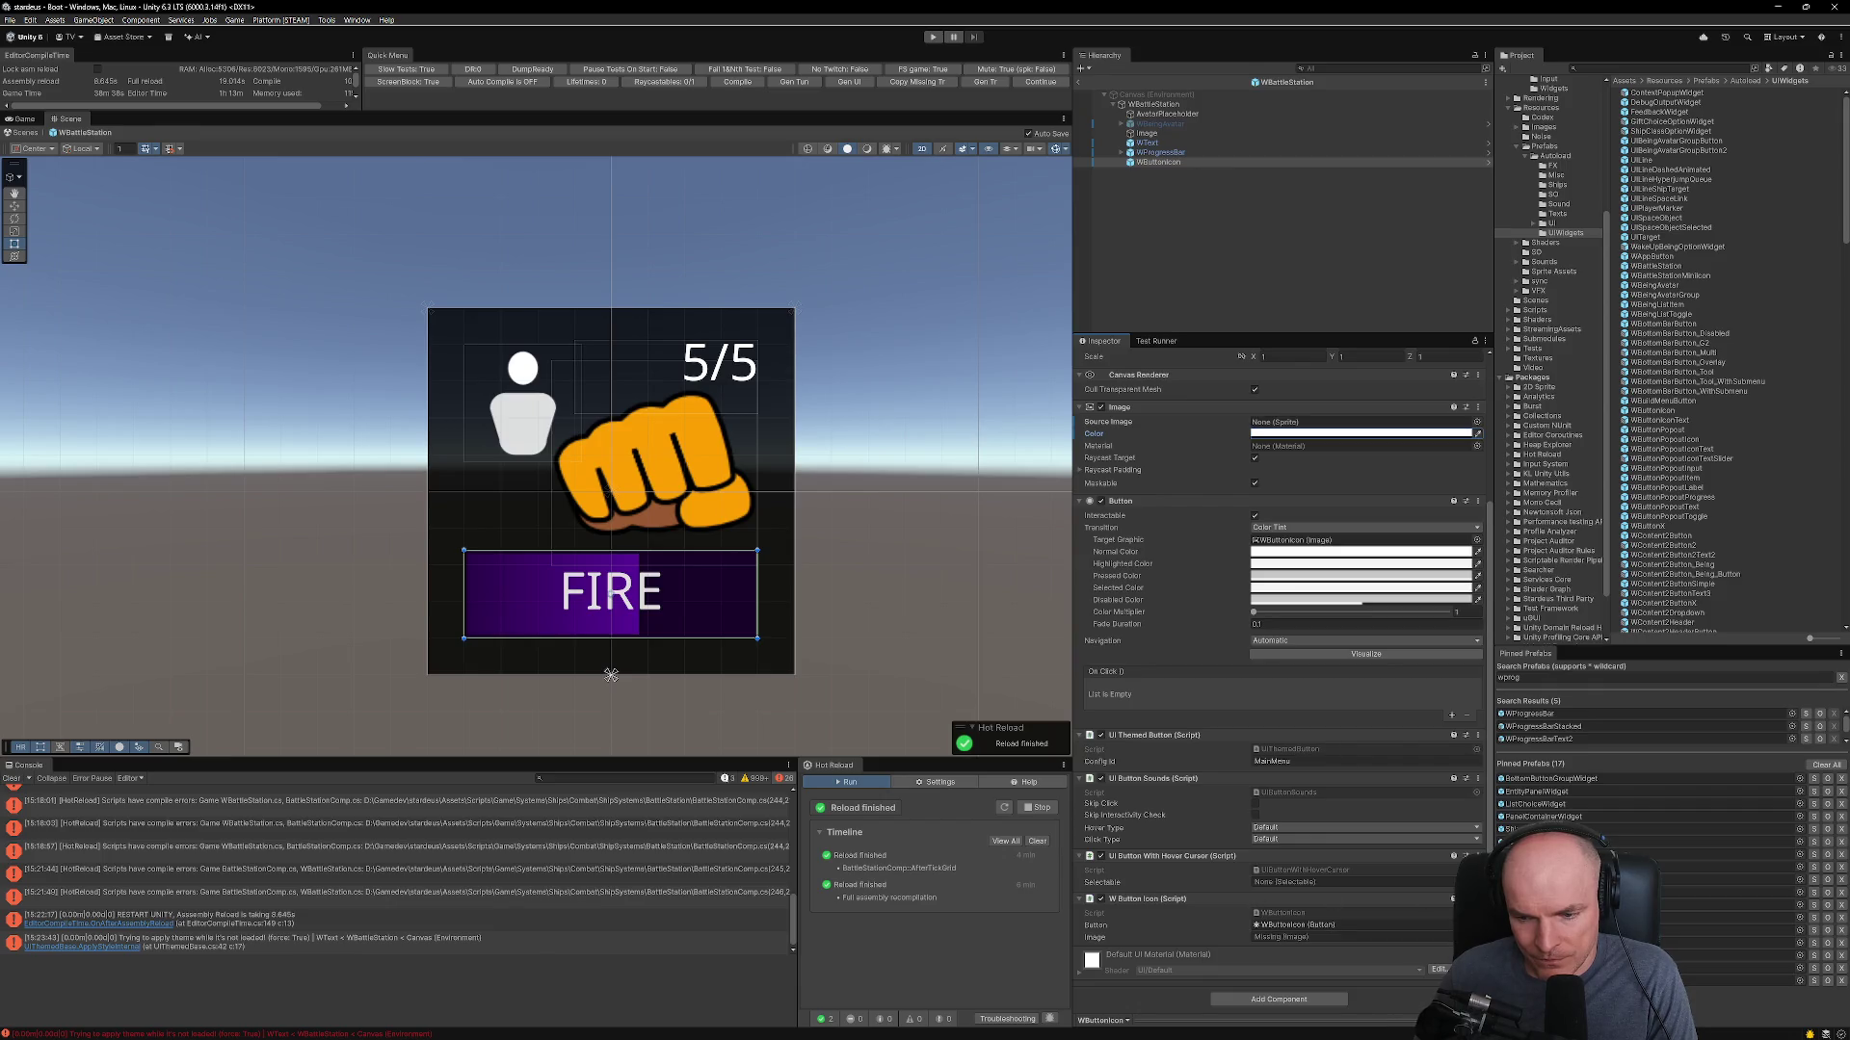
Unpack the WButtonIcon prefab instance.
right_click(1164, 165)
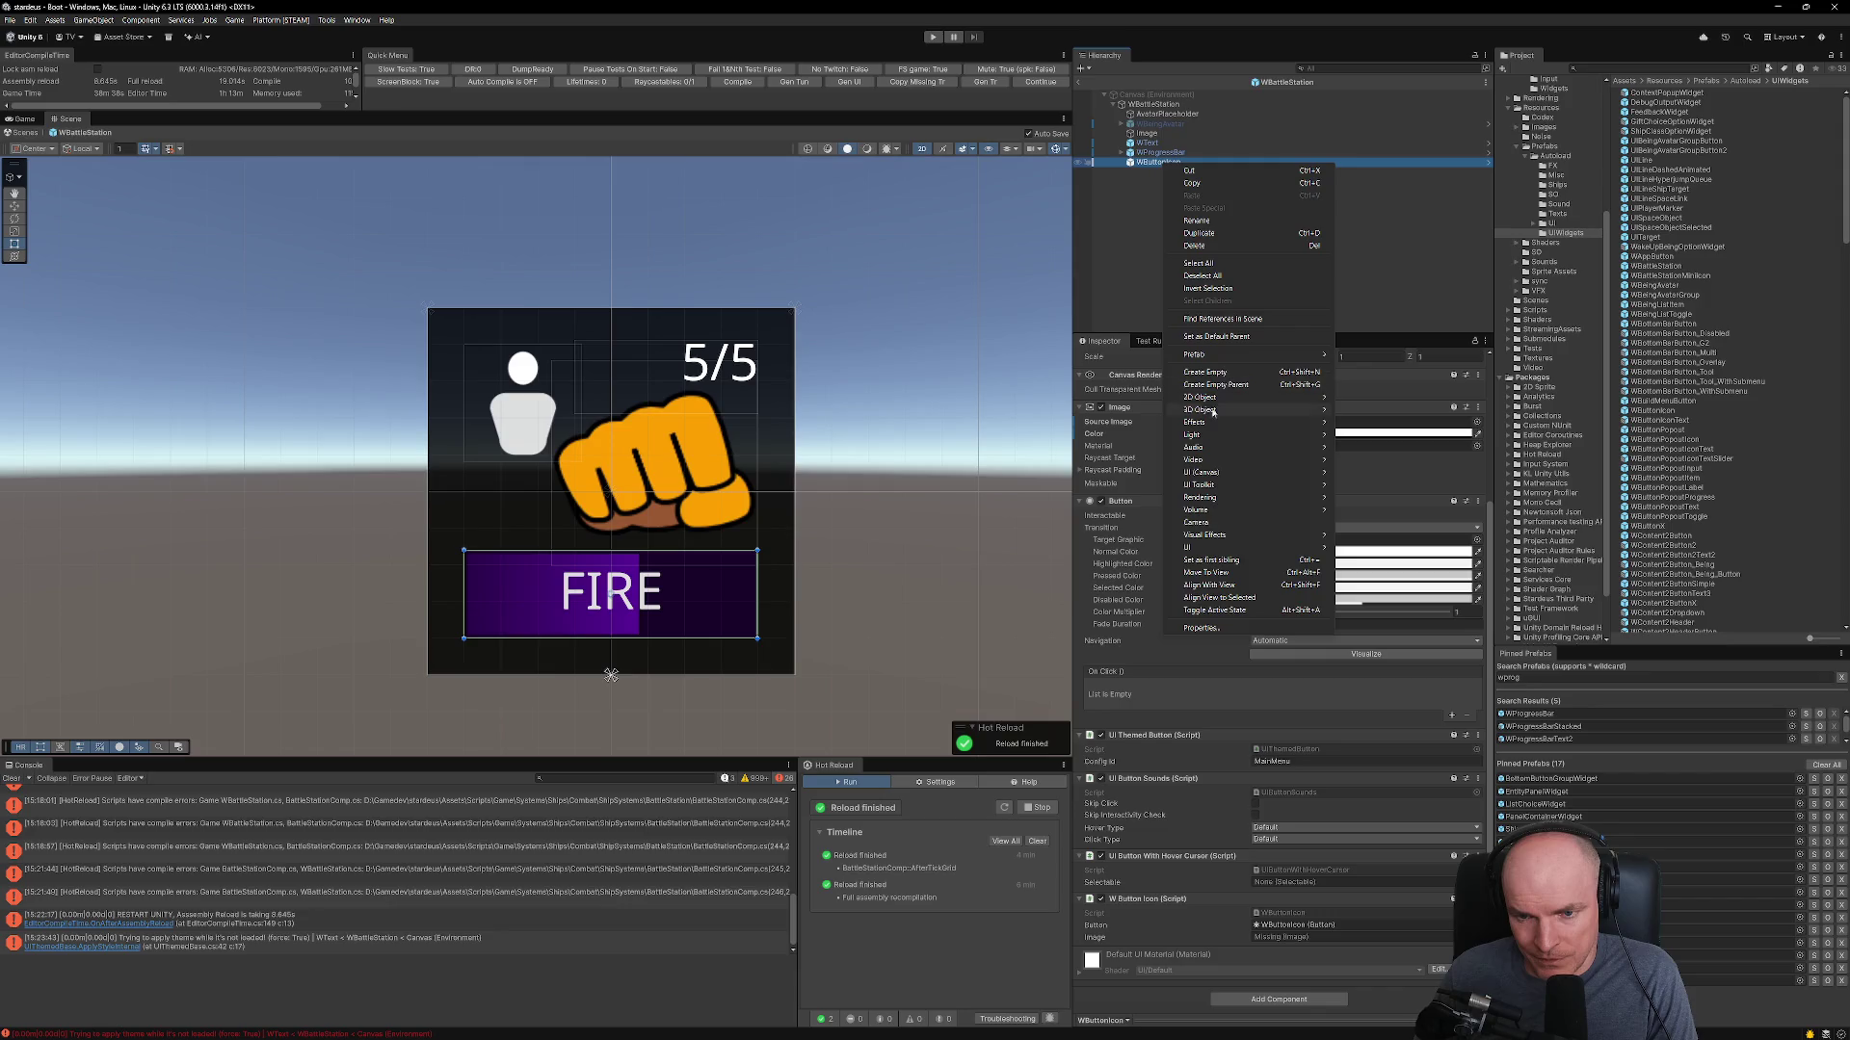
mouse_move(1209, 357)
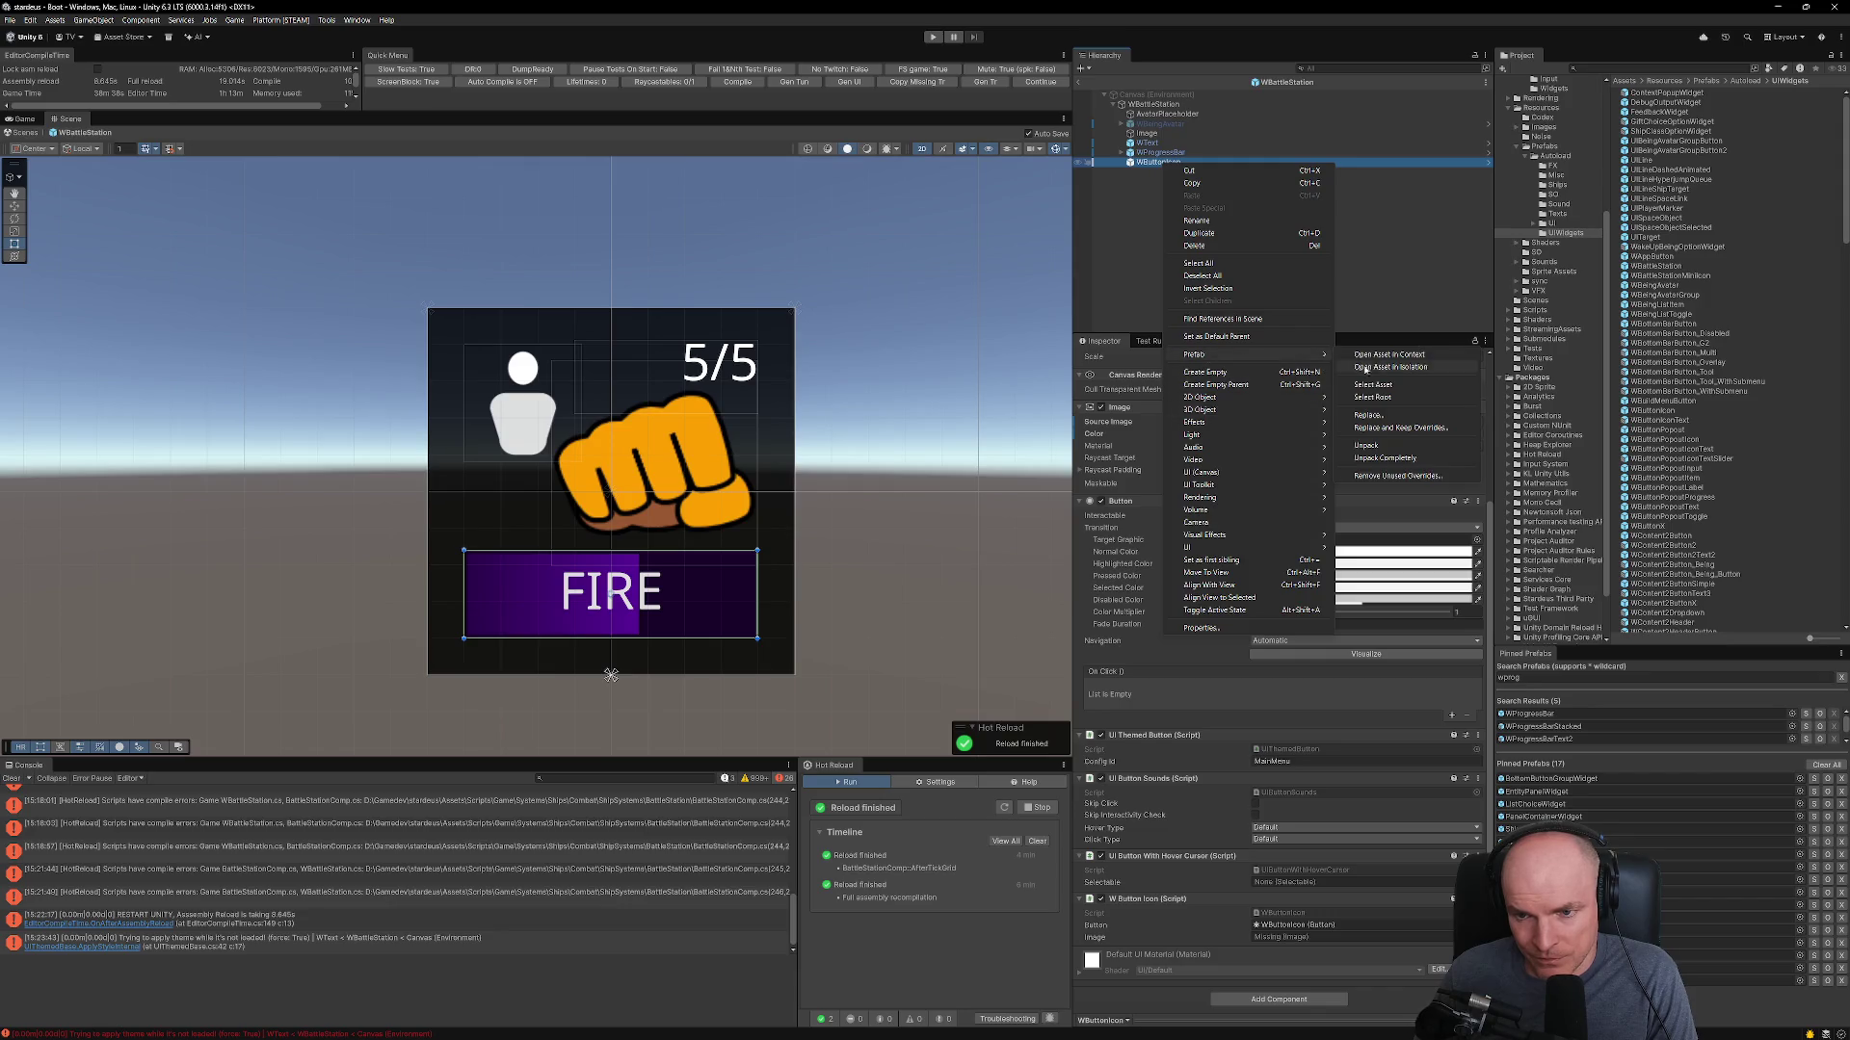
left_click(1368, 445)
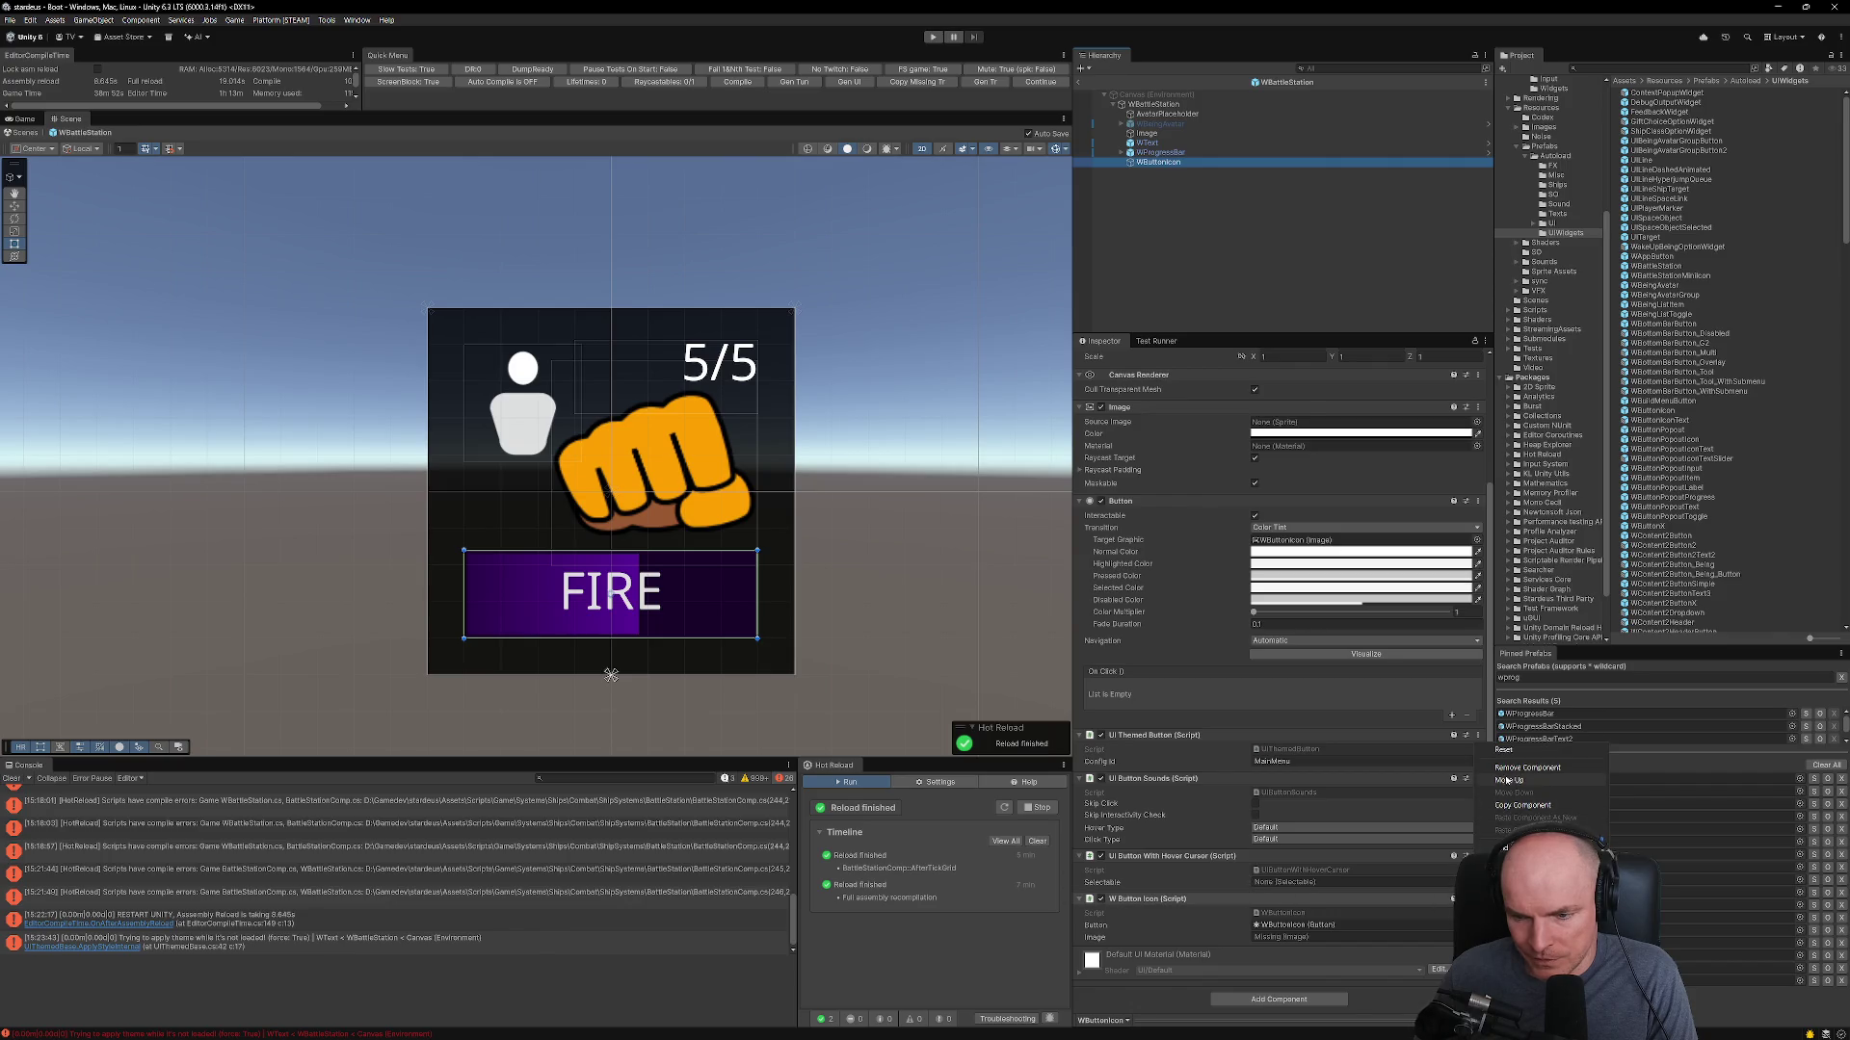
Add a W Button script to WButtonIcon and link its Button component into it.
scroll(1324, 927, "up", 3)
left_click(1276, 998)
type("wbut")
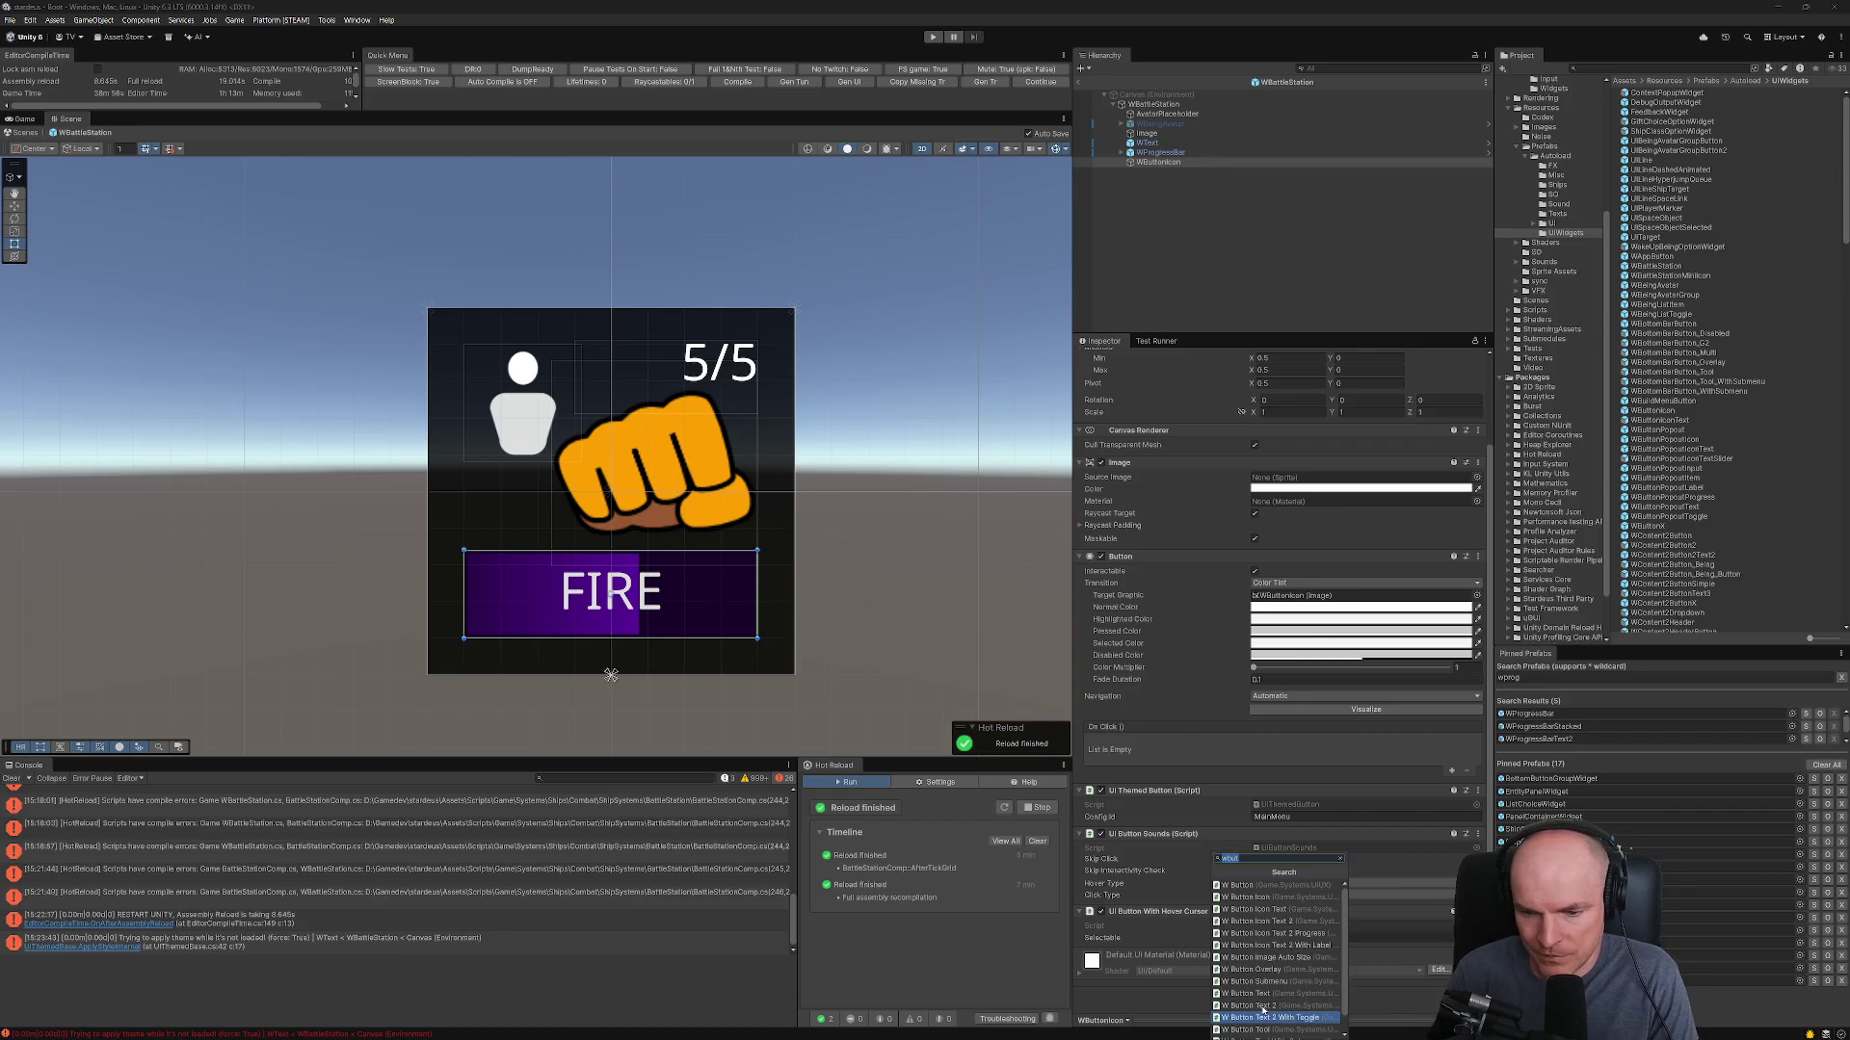
key("Up")
key("Up")
key("Up")
key("Return")
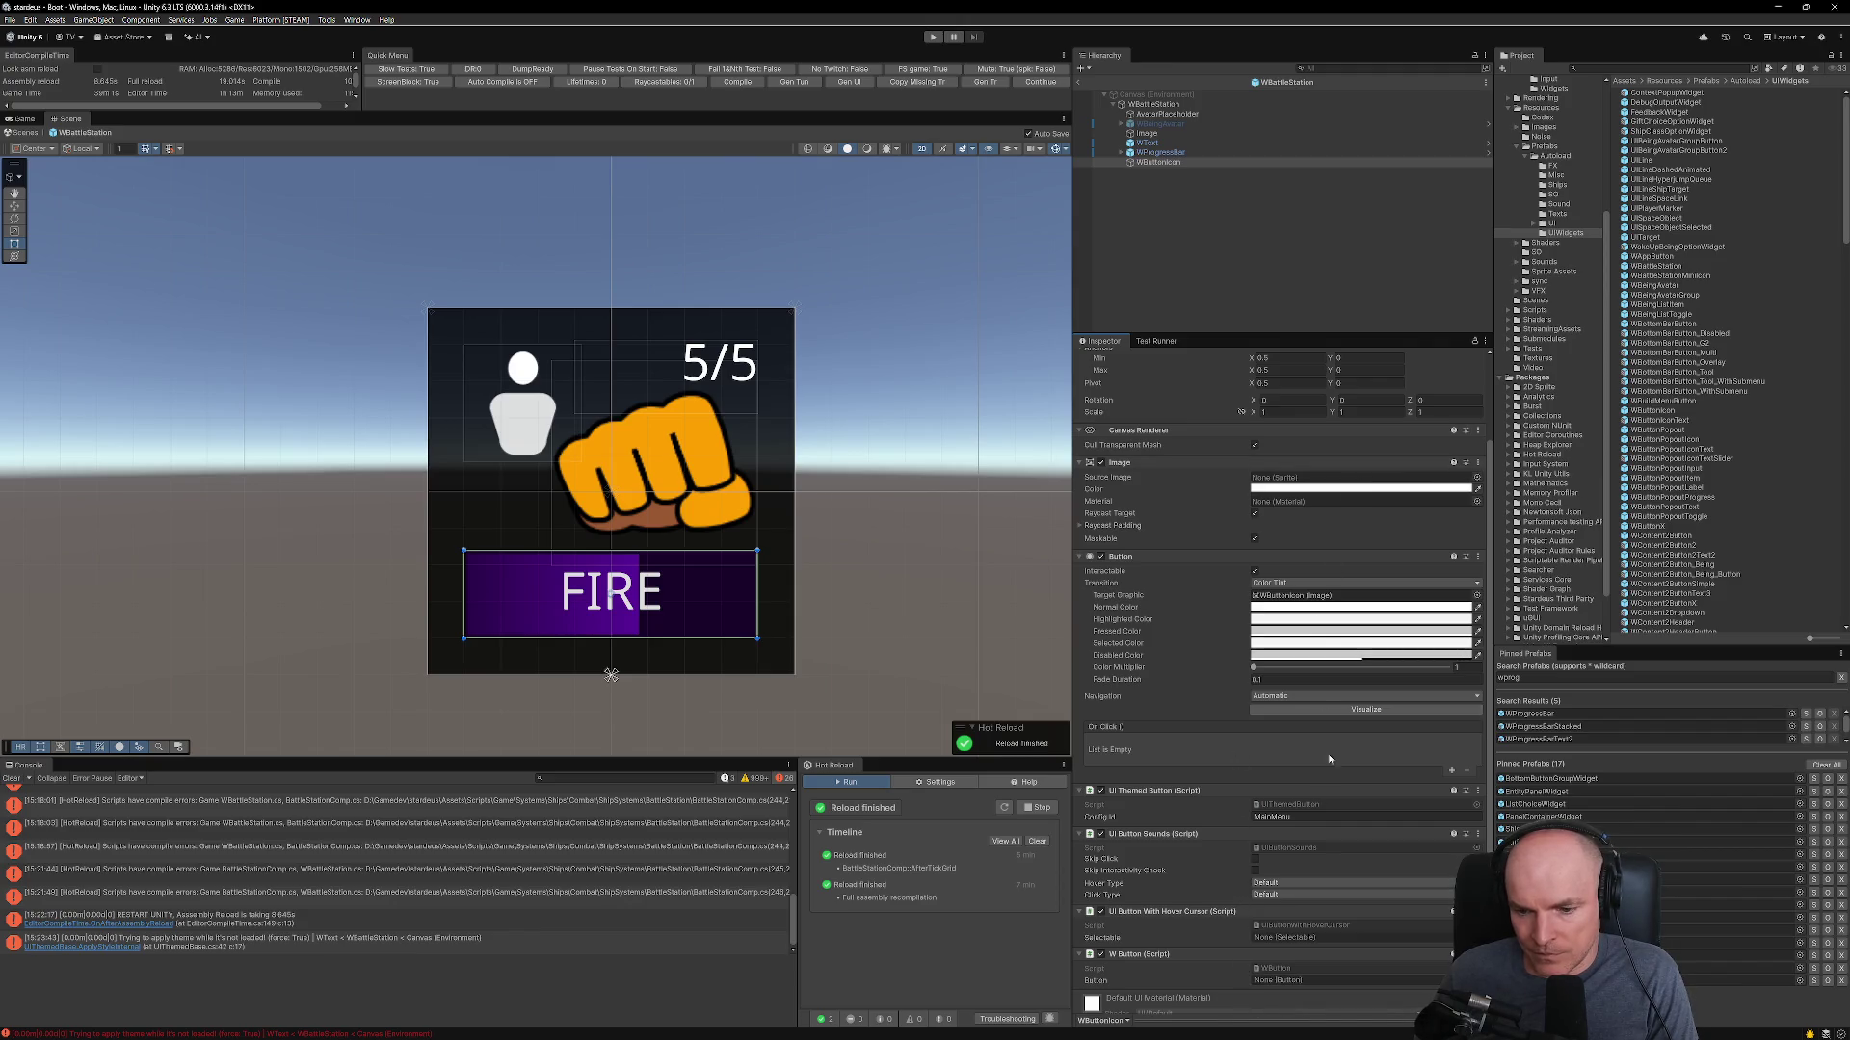
left_click_drag(1147, 556, 1276, 981)
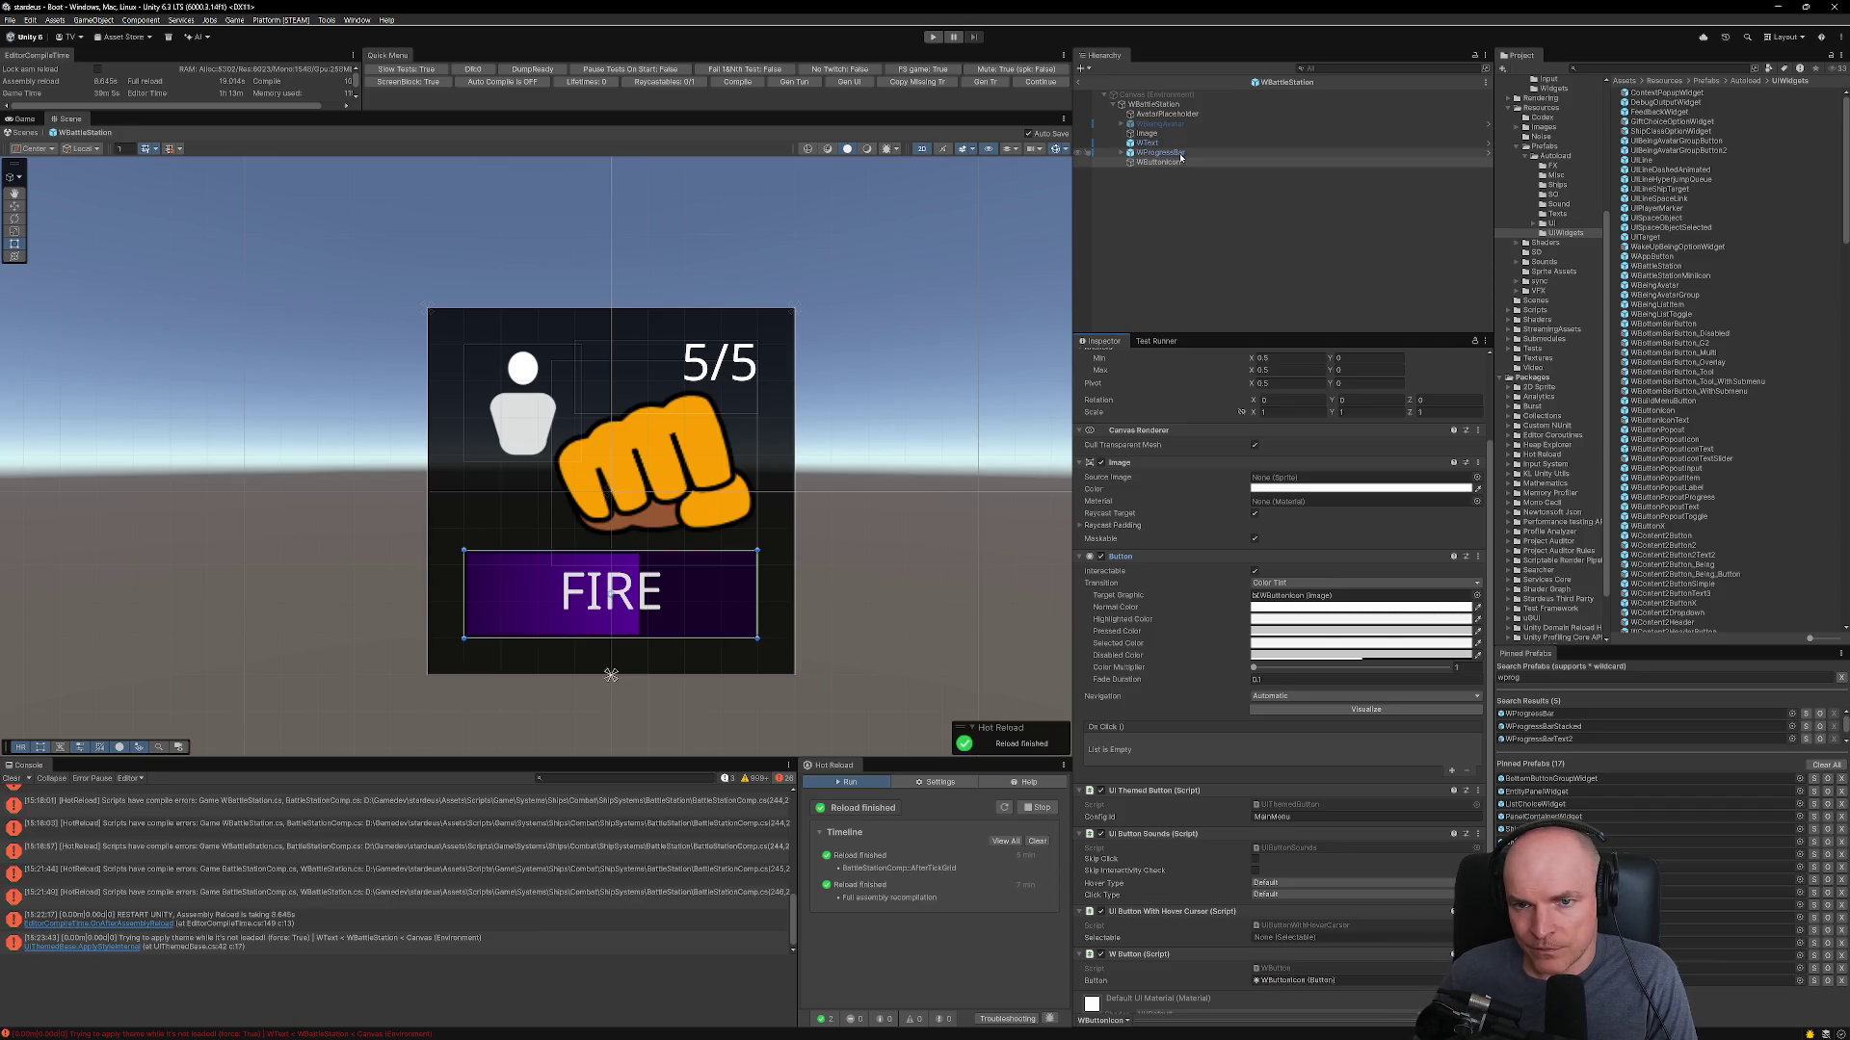
Add a W Battle Station script to the WBattleStation root object.
left_click(1166, 105)
scroll(1310, 813, "down", 1)
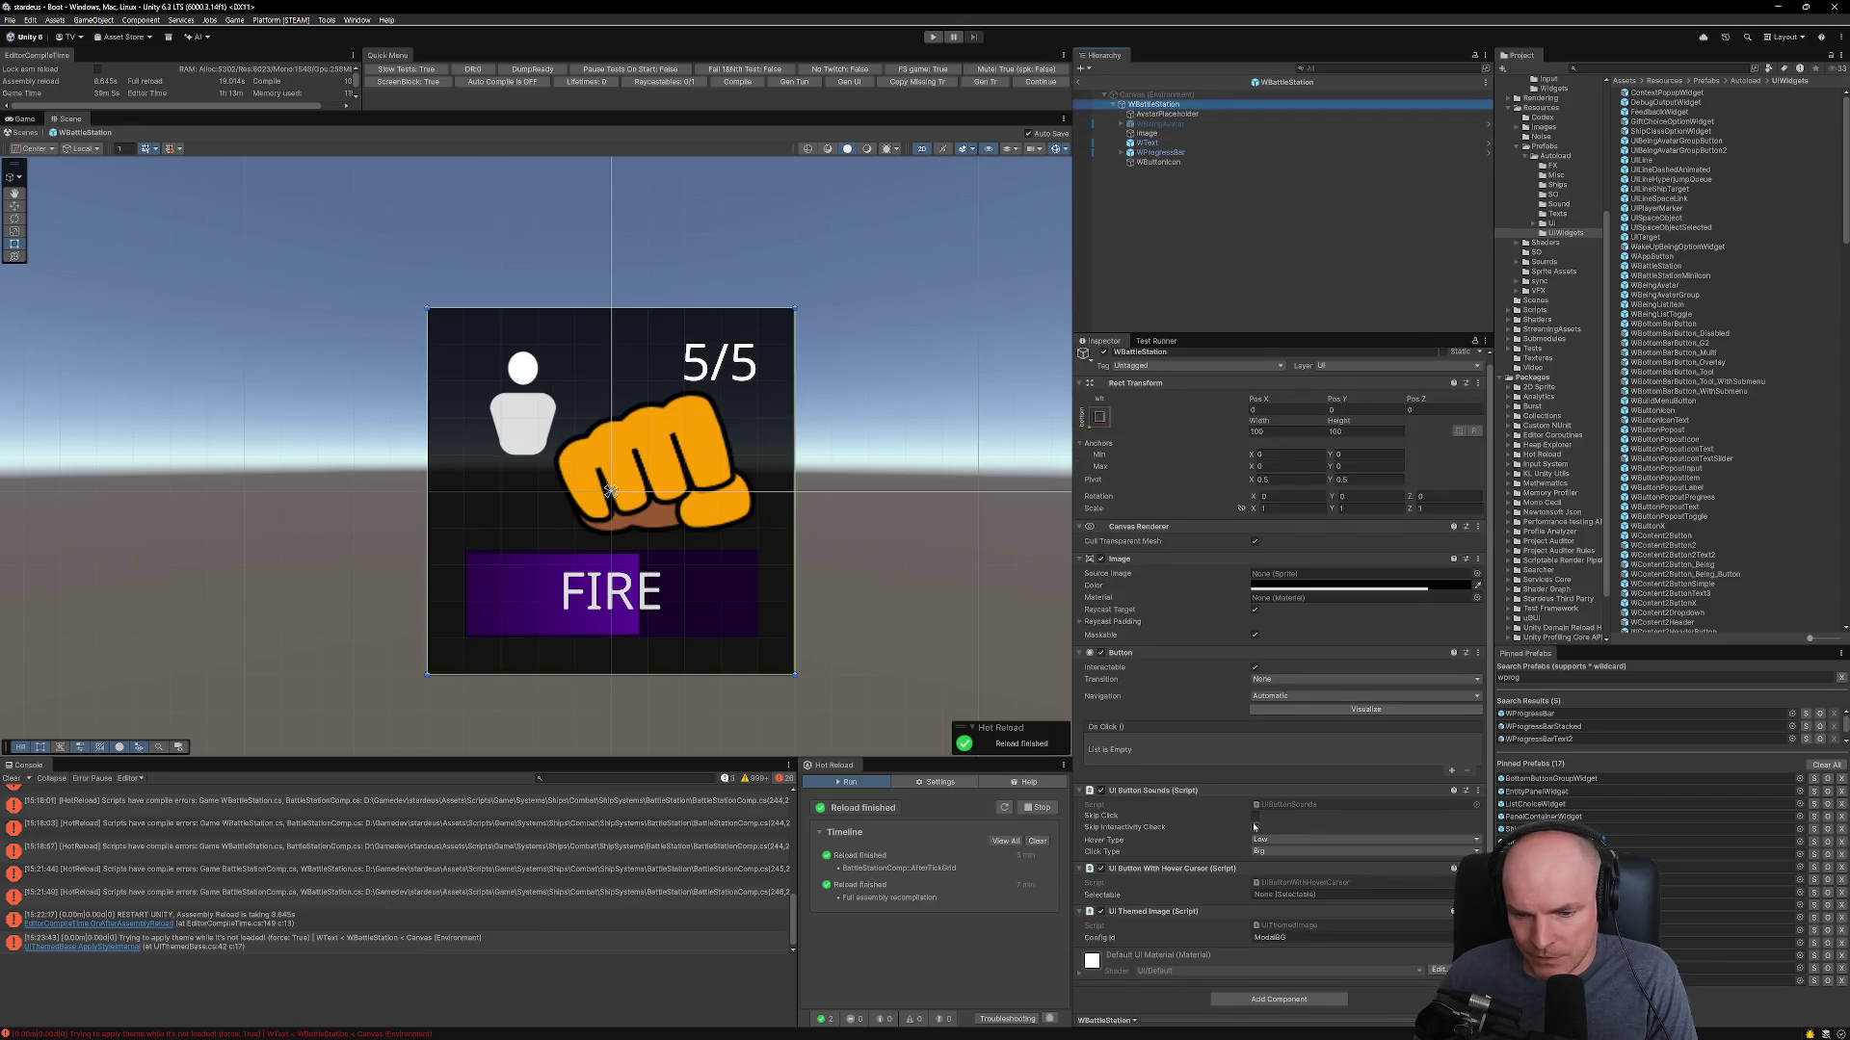
left_click(1286, 1000)
type("wbatt")
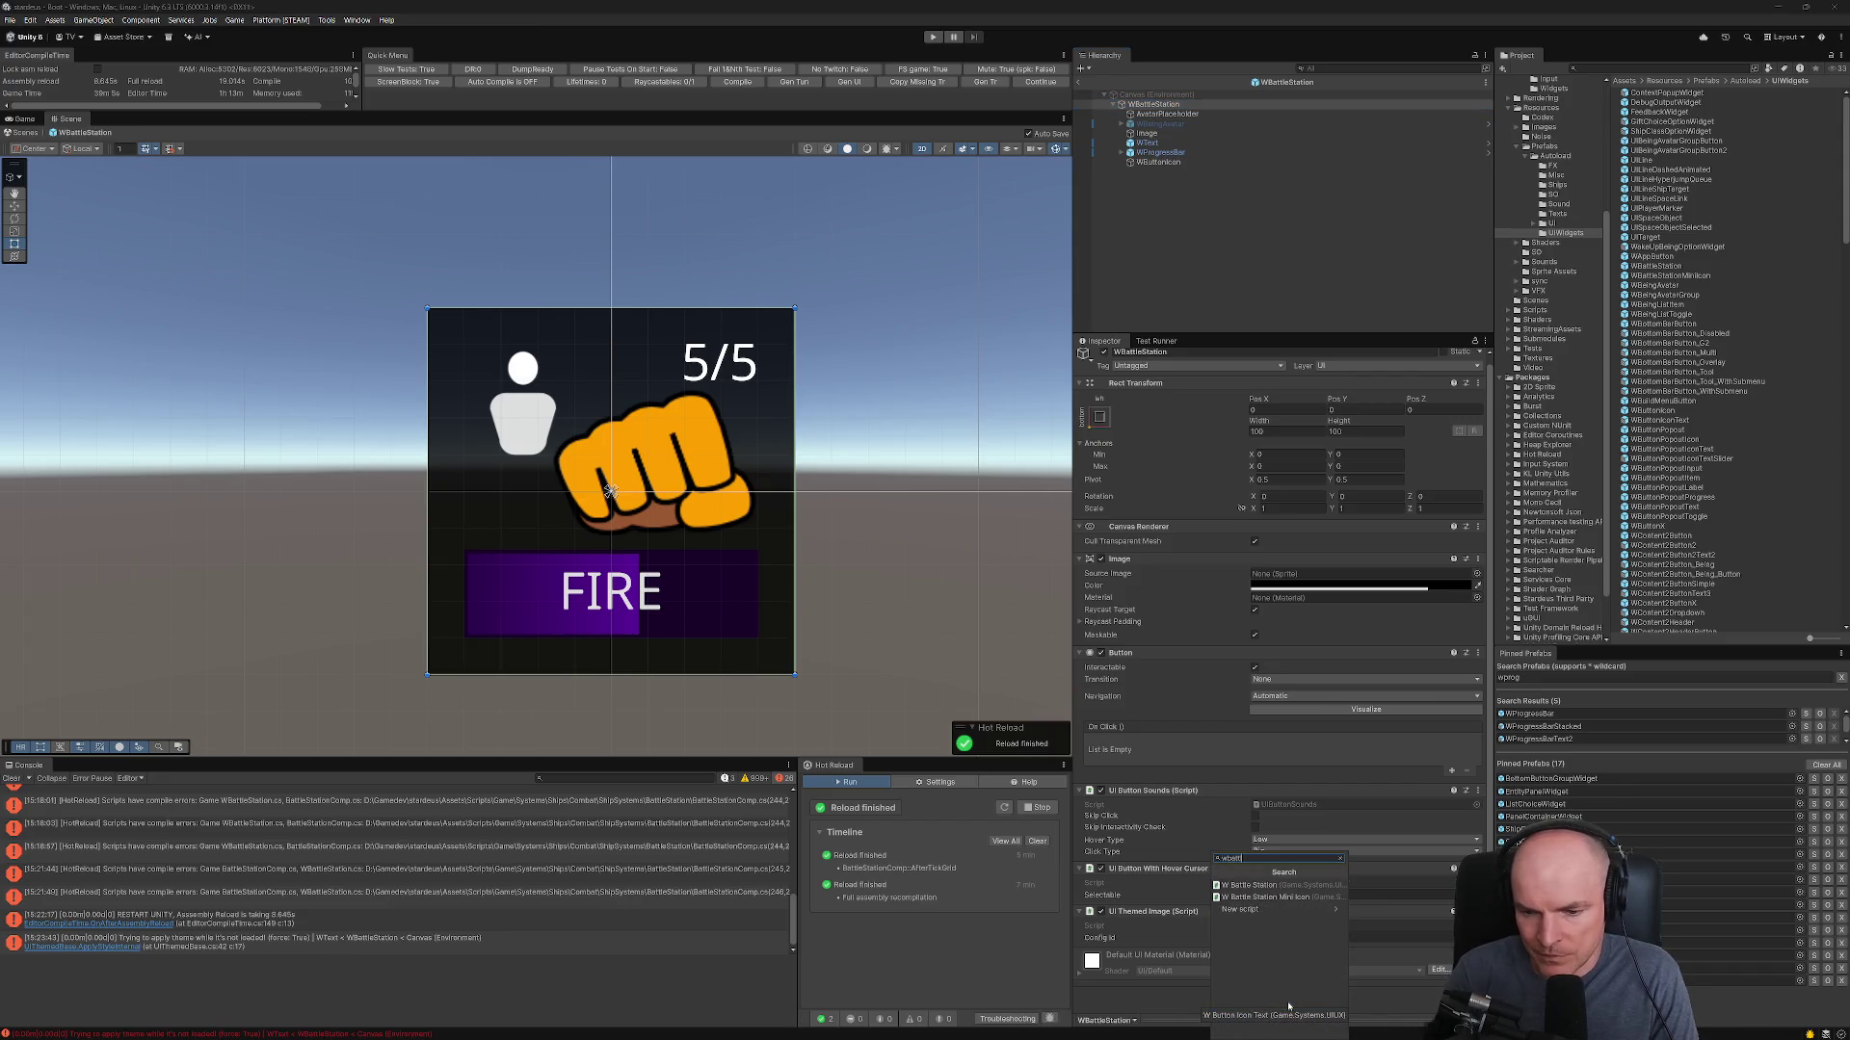
left_click(1252, 885)
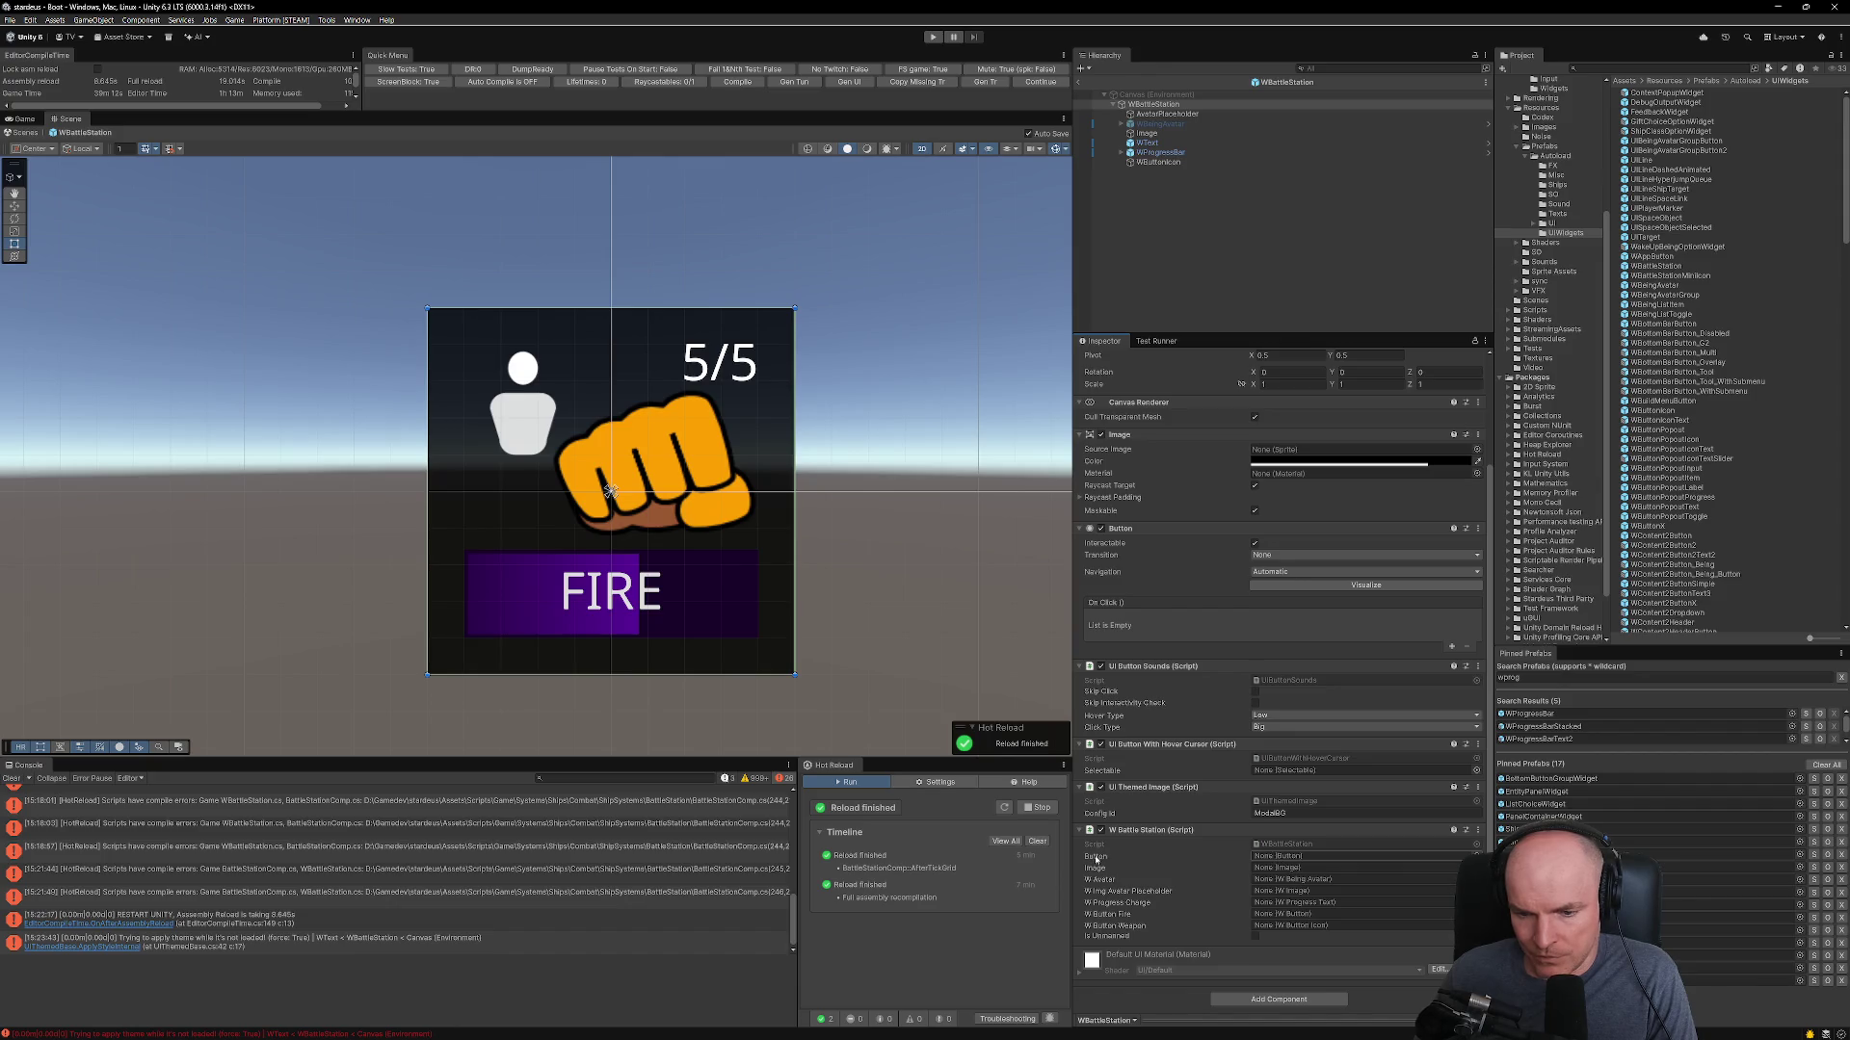
key("alt+Tab")
Open WBattleStation.cs via quick search and review its wAvatar field against the Unity widget.
scroll(947, 439, "up", 15)
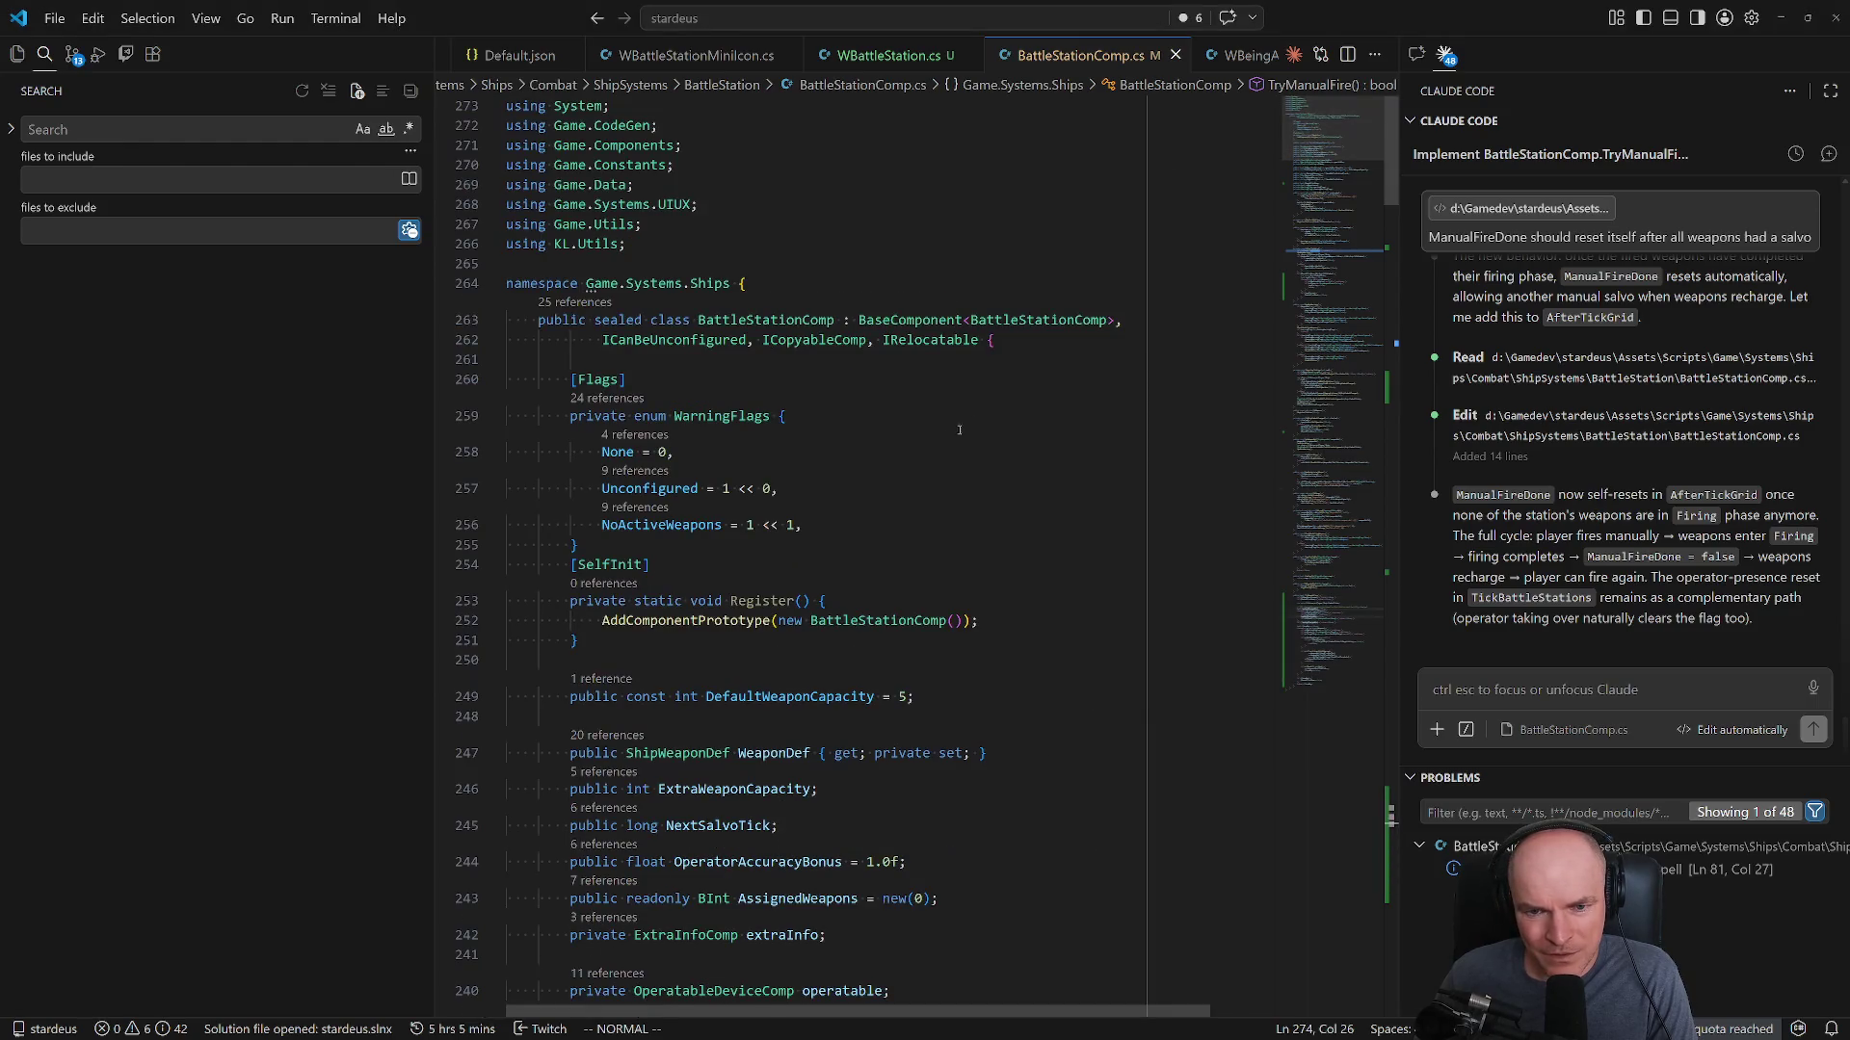
key("ctrl+p")
type("wbattlestation")
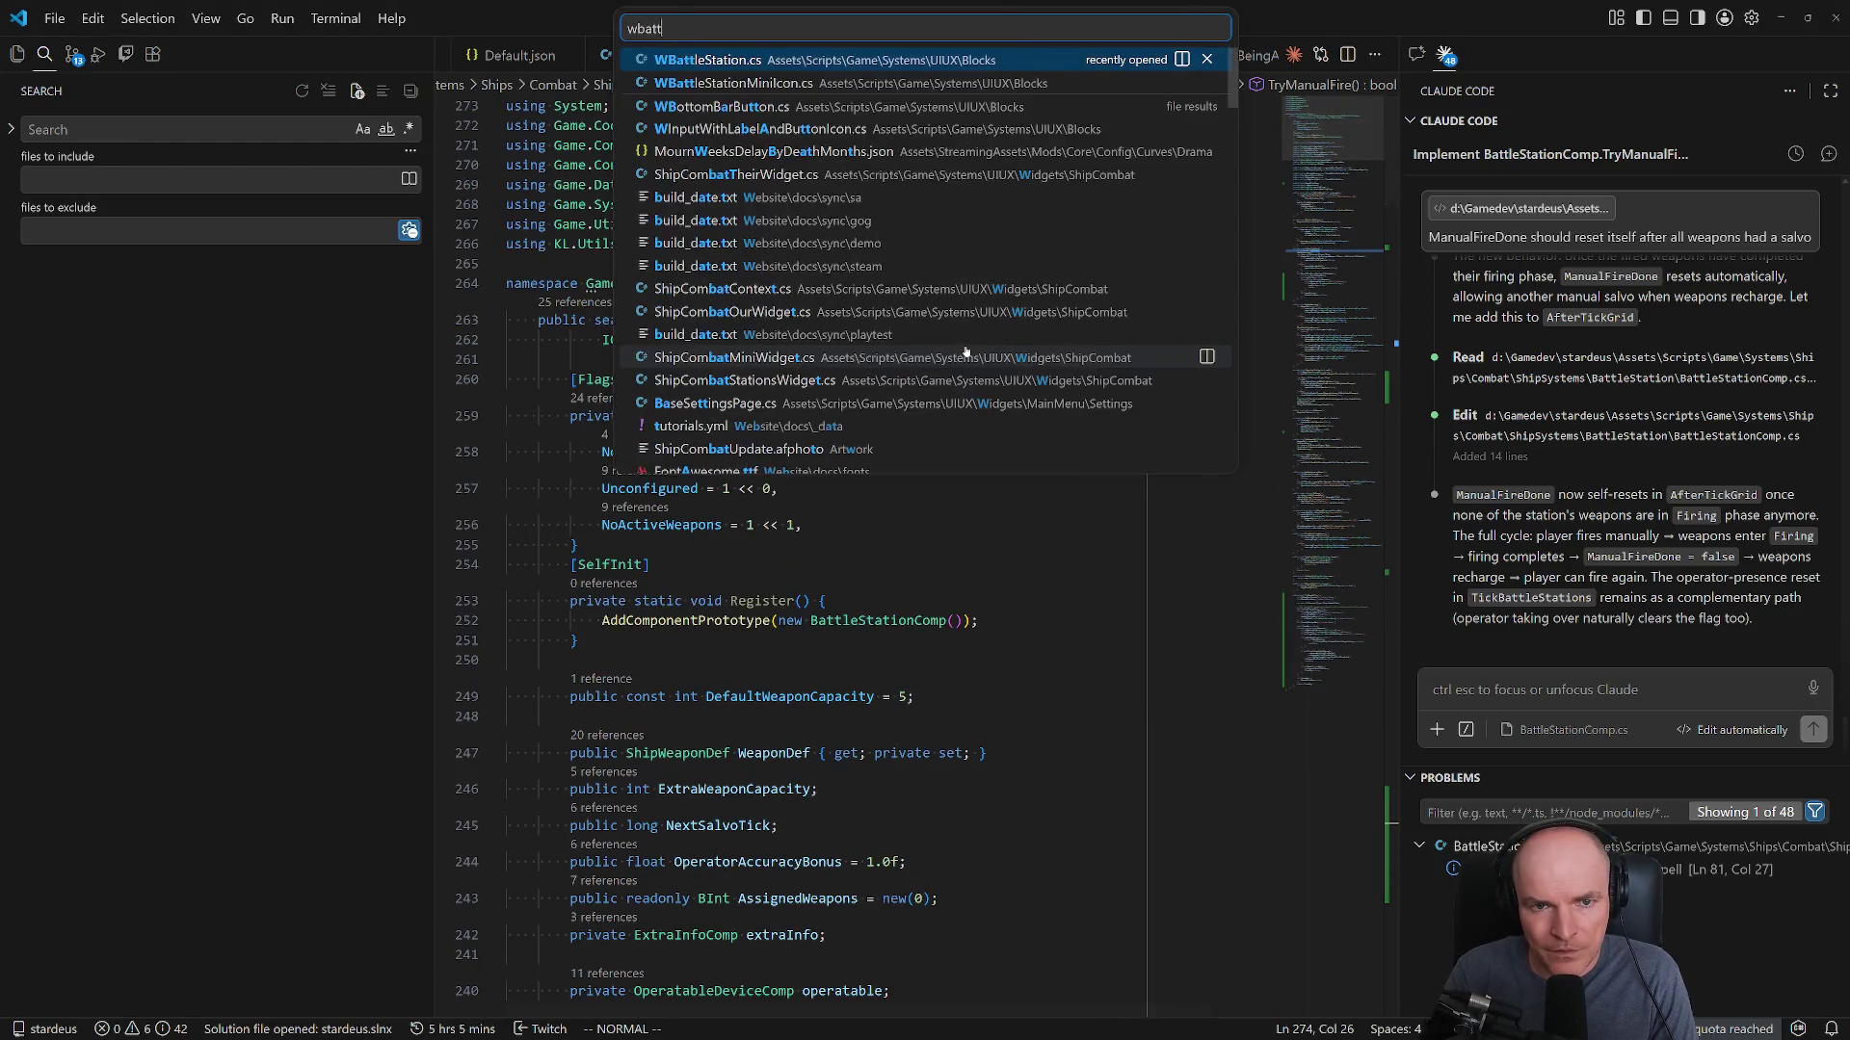
key("Return")
scroll(965, 347, "up", 10)
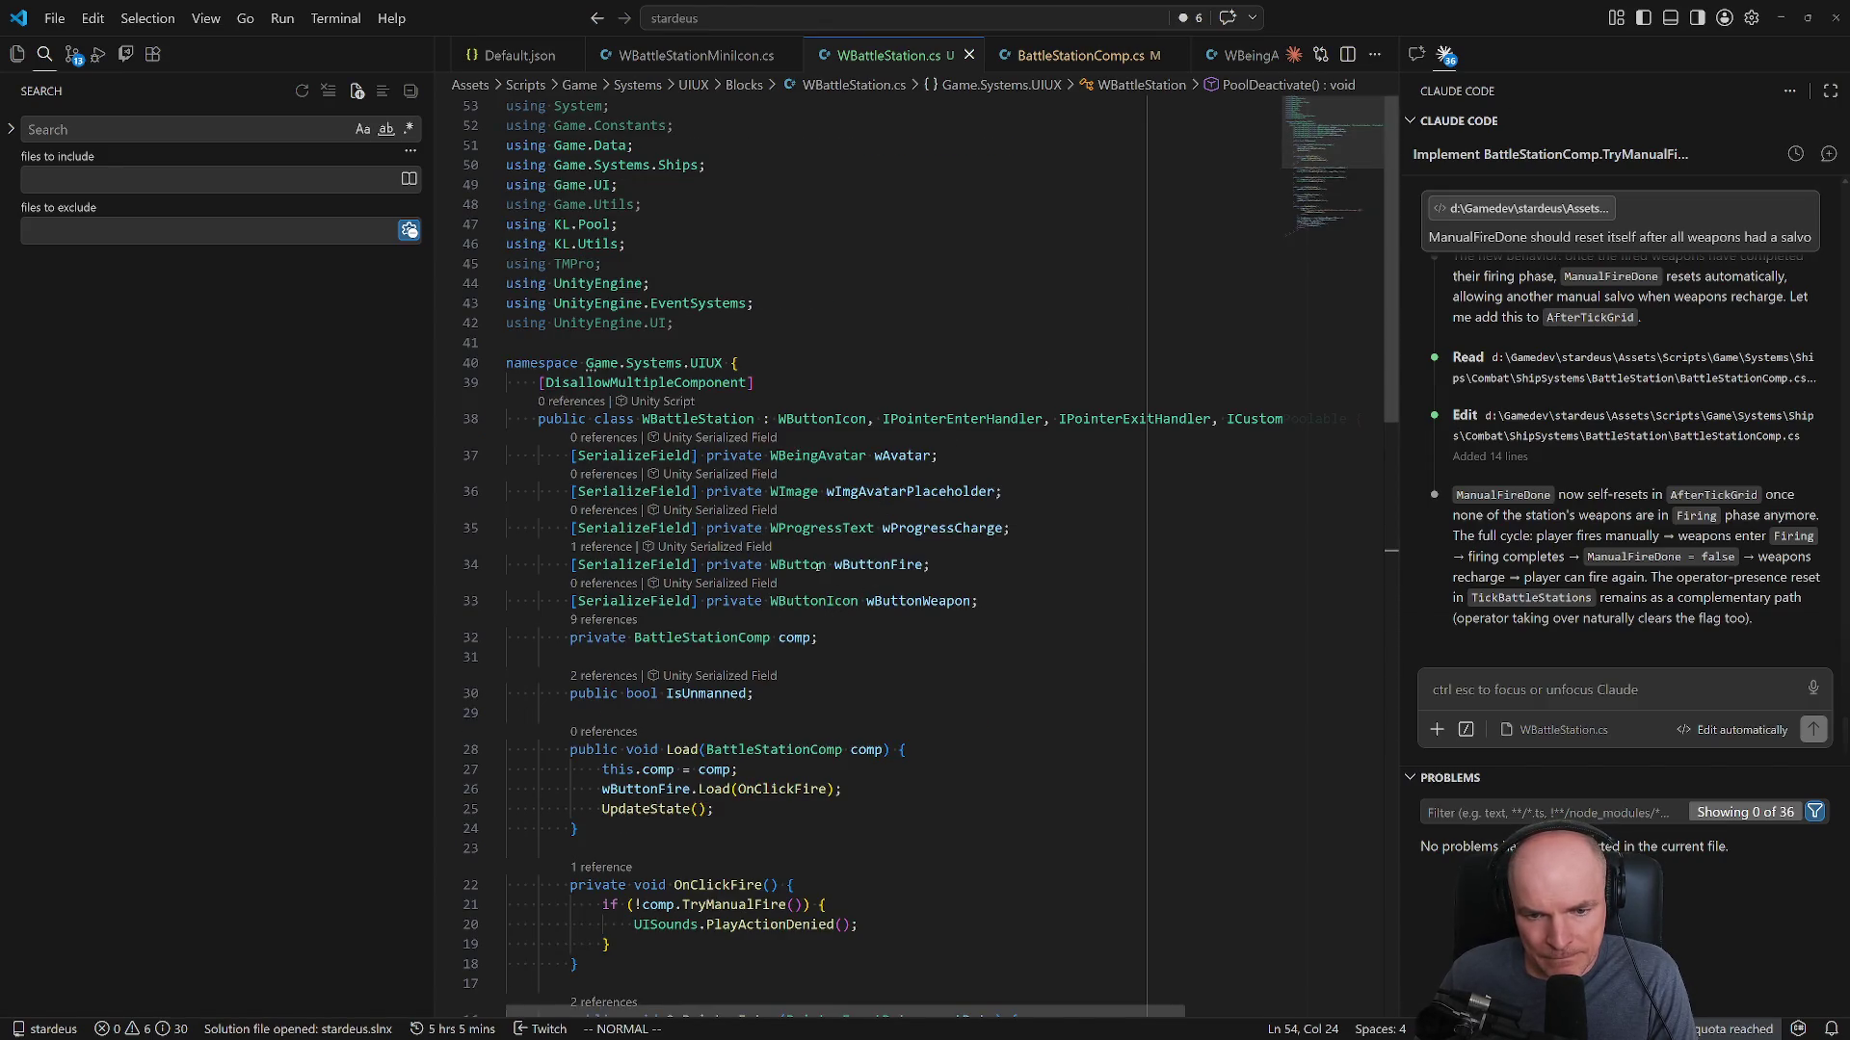
key("alt+Tab")
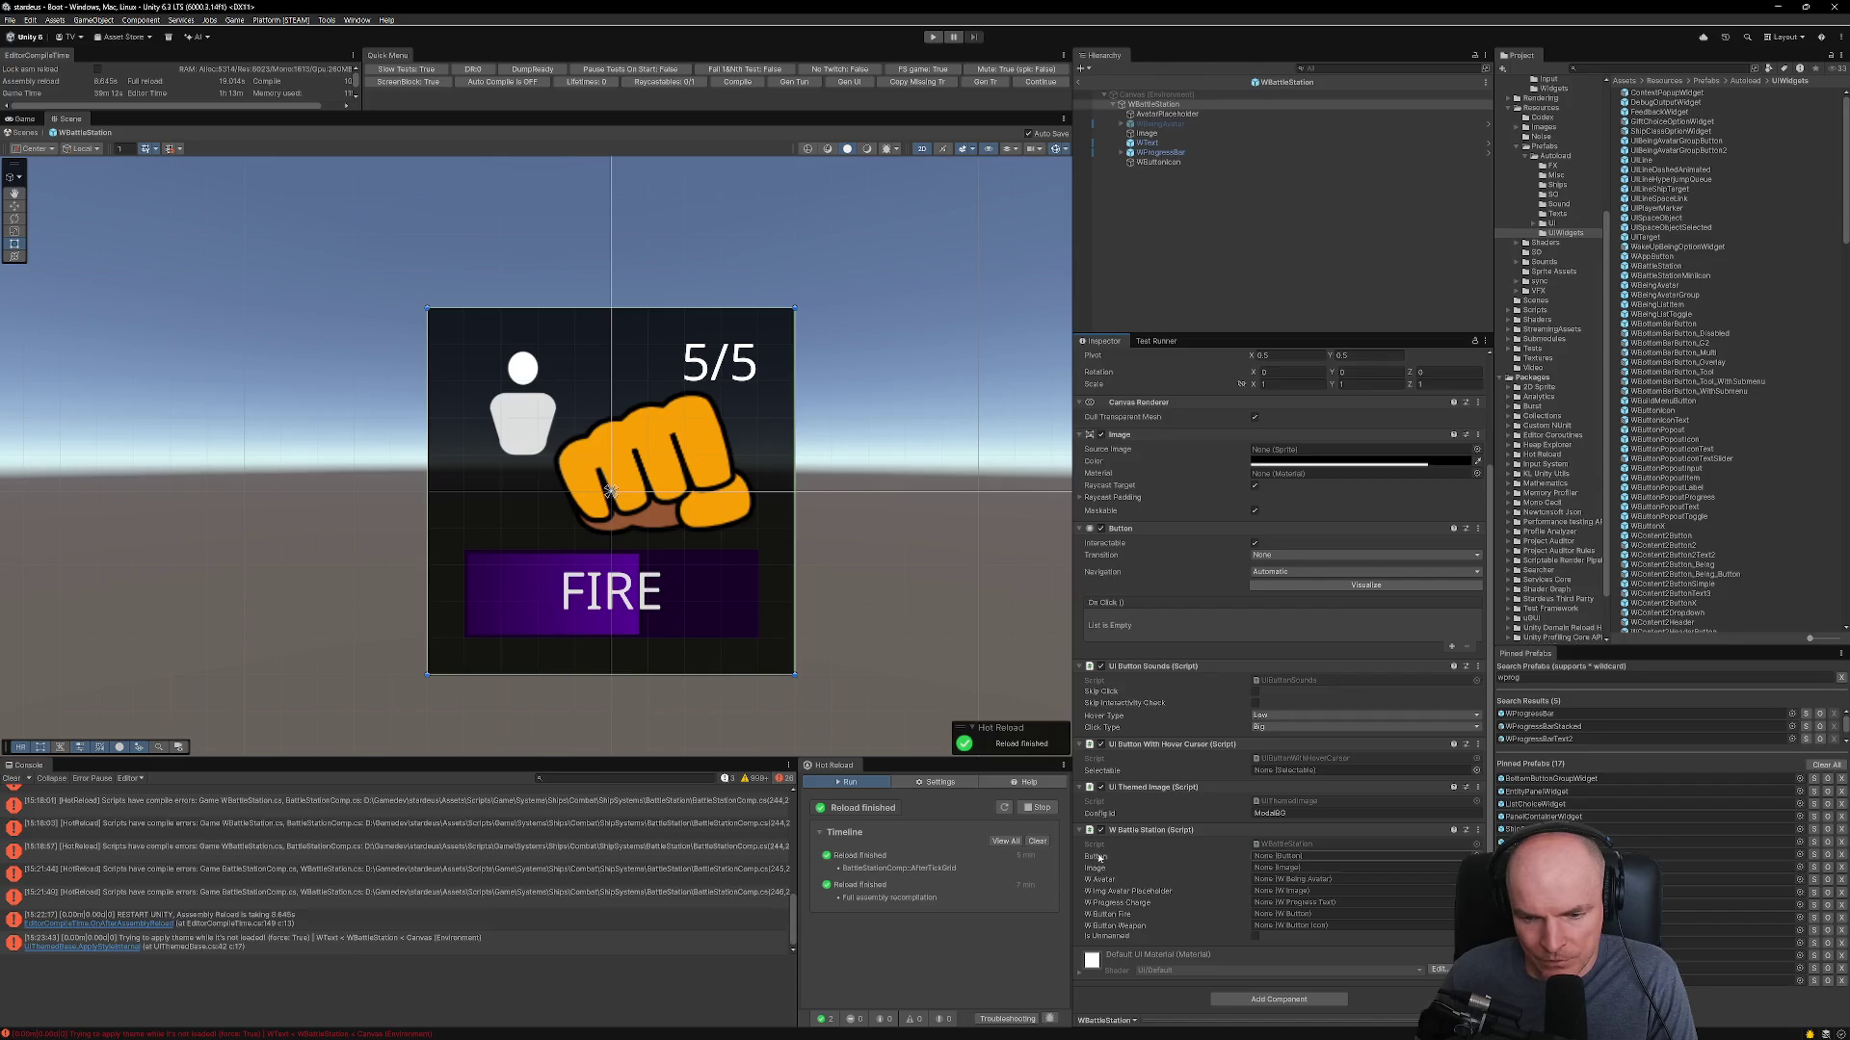
key("alt+Tab")
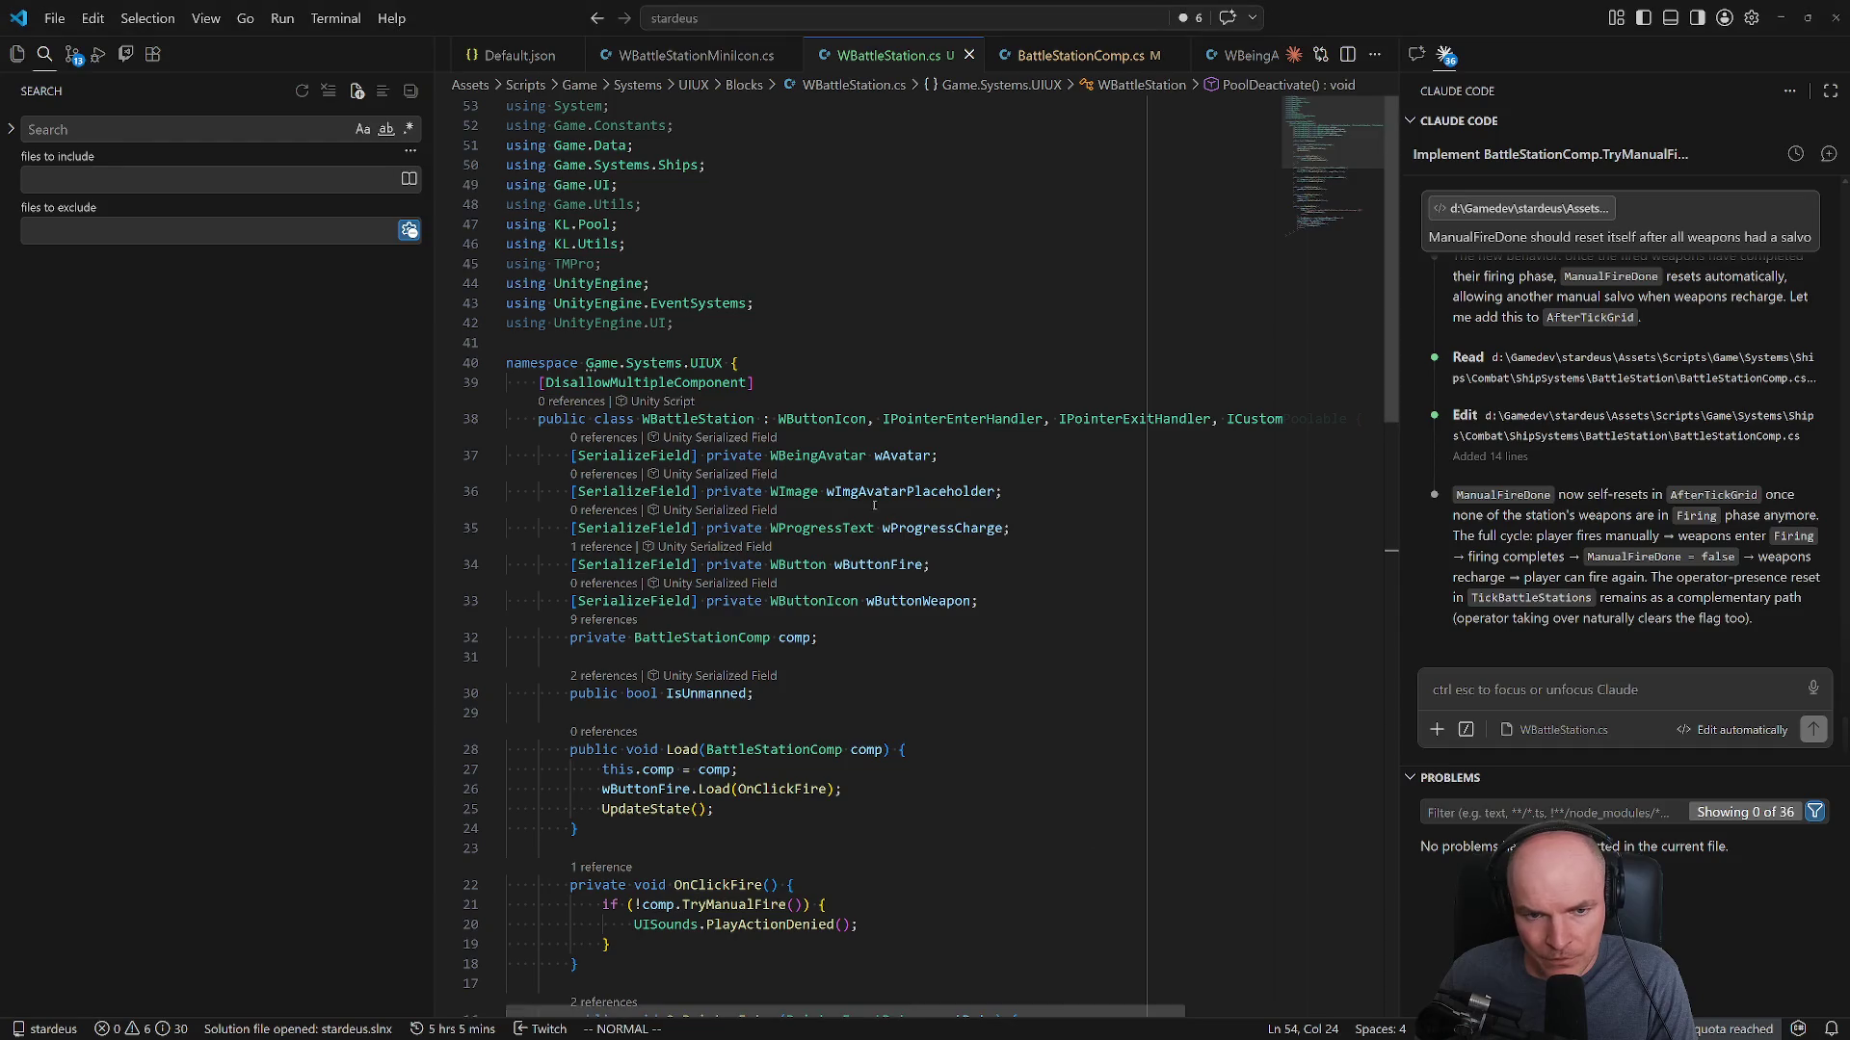
left_click(891, 455)
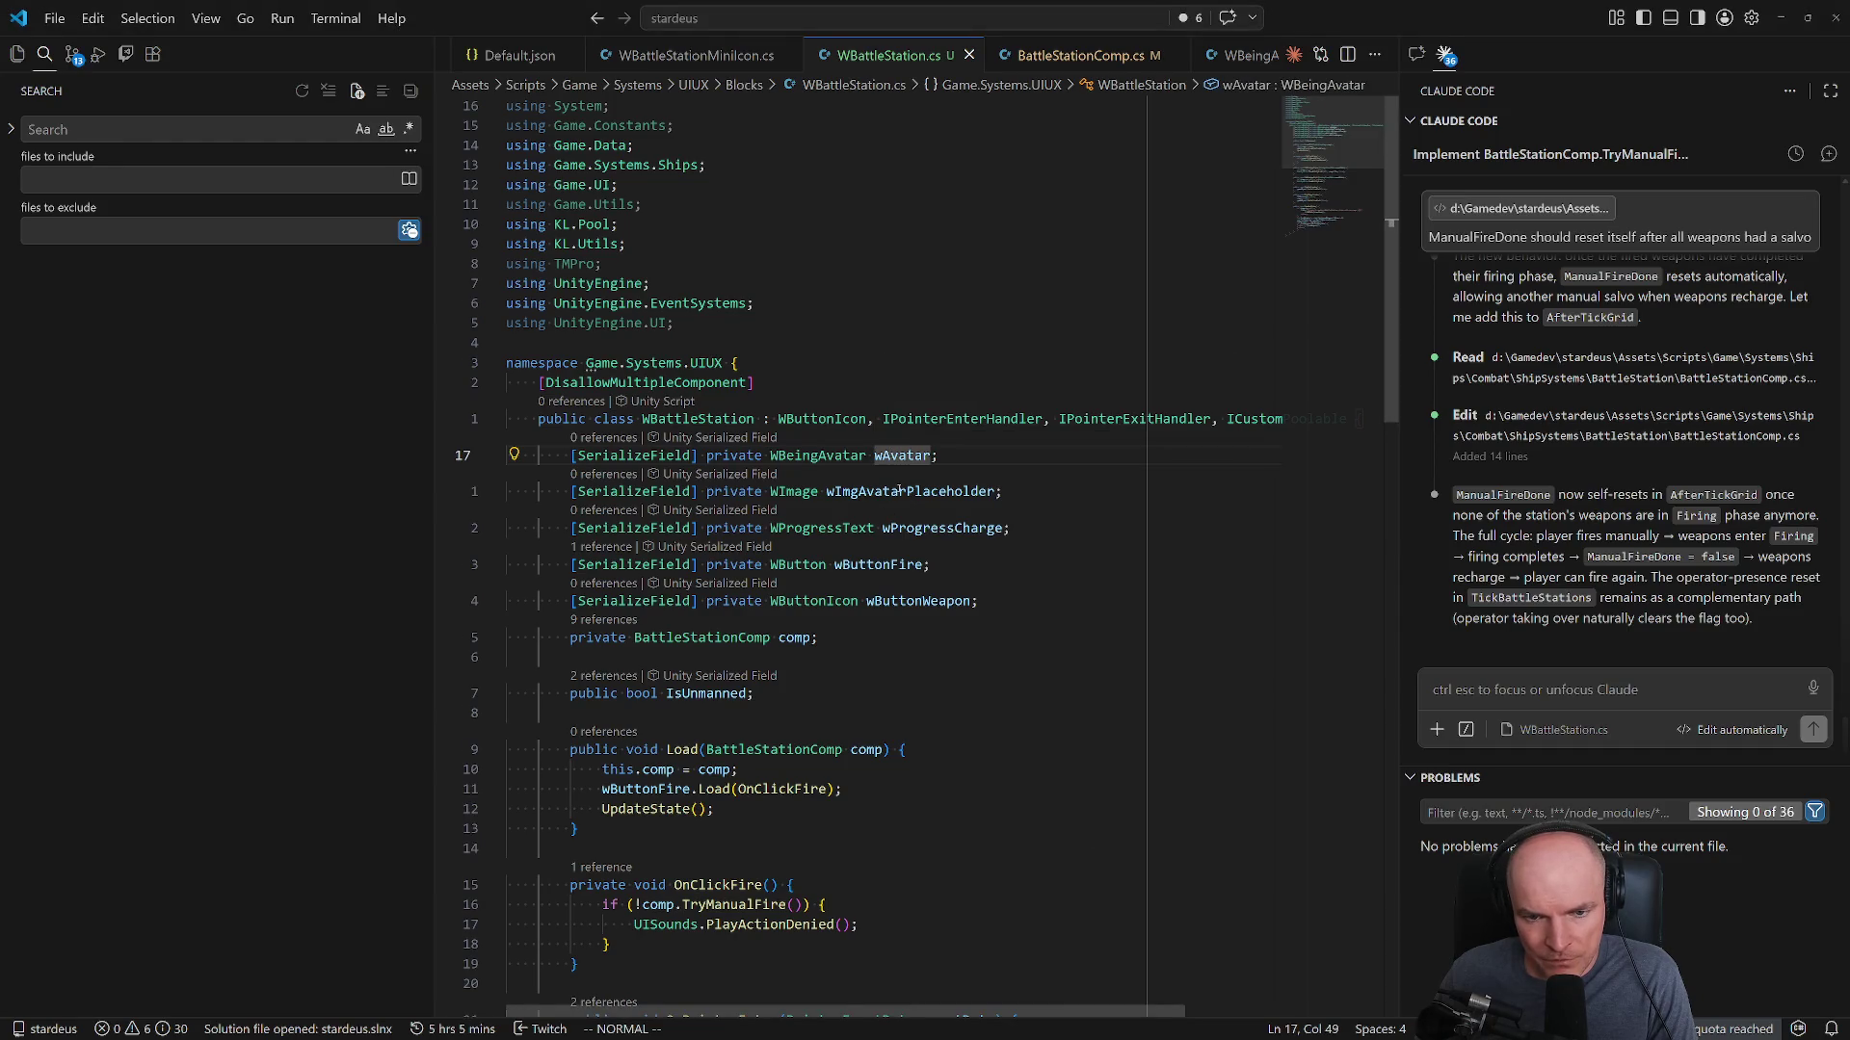
key("alt+Tab")
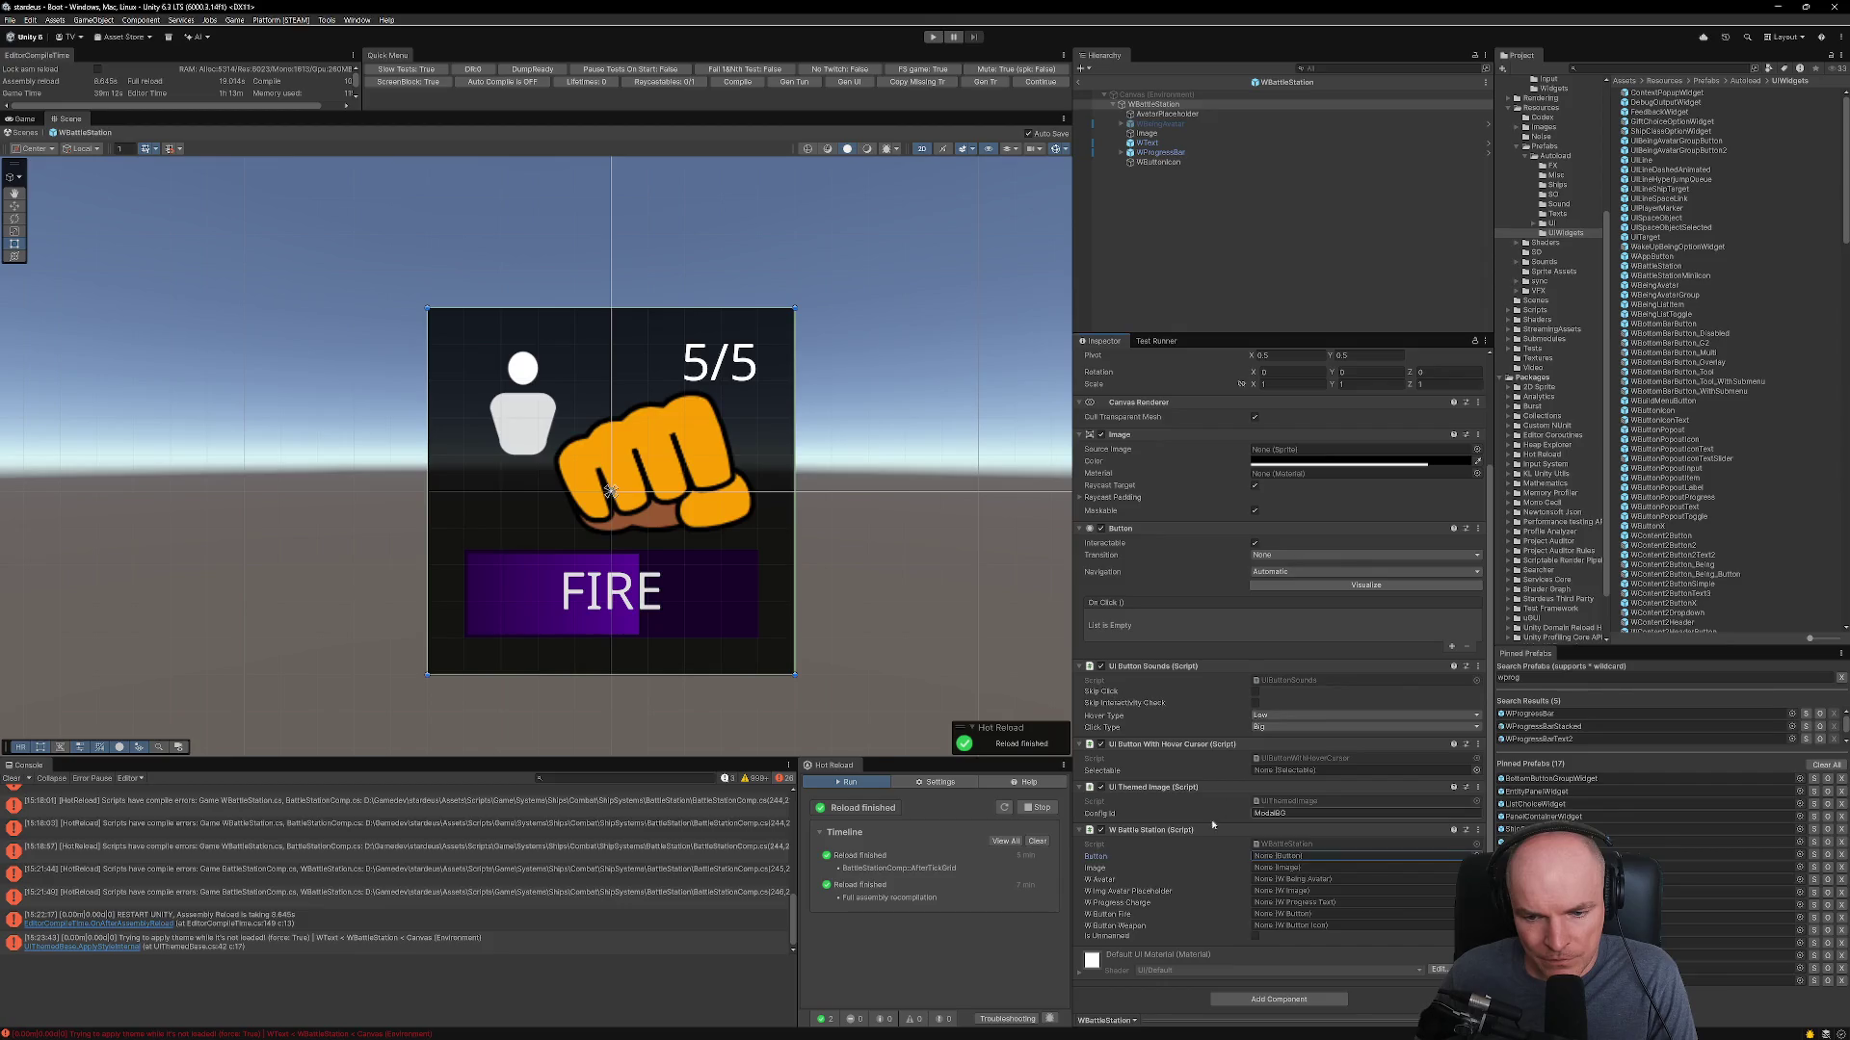
key("alt+Tab")
key("alt+Tab")
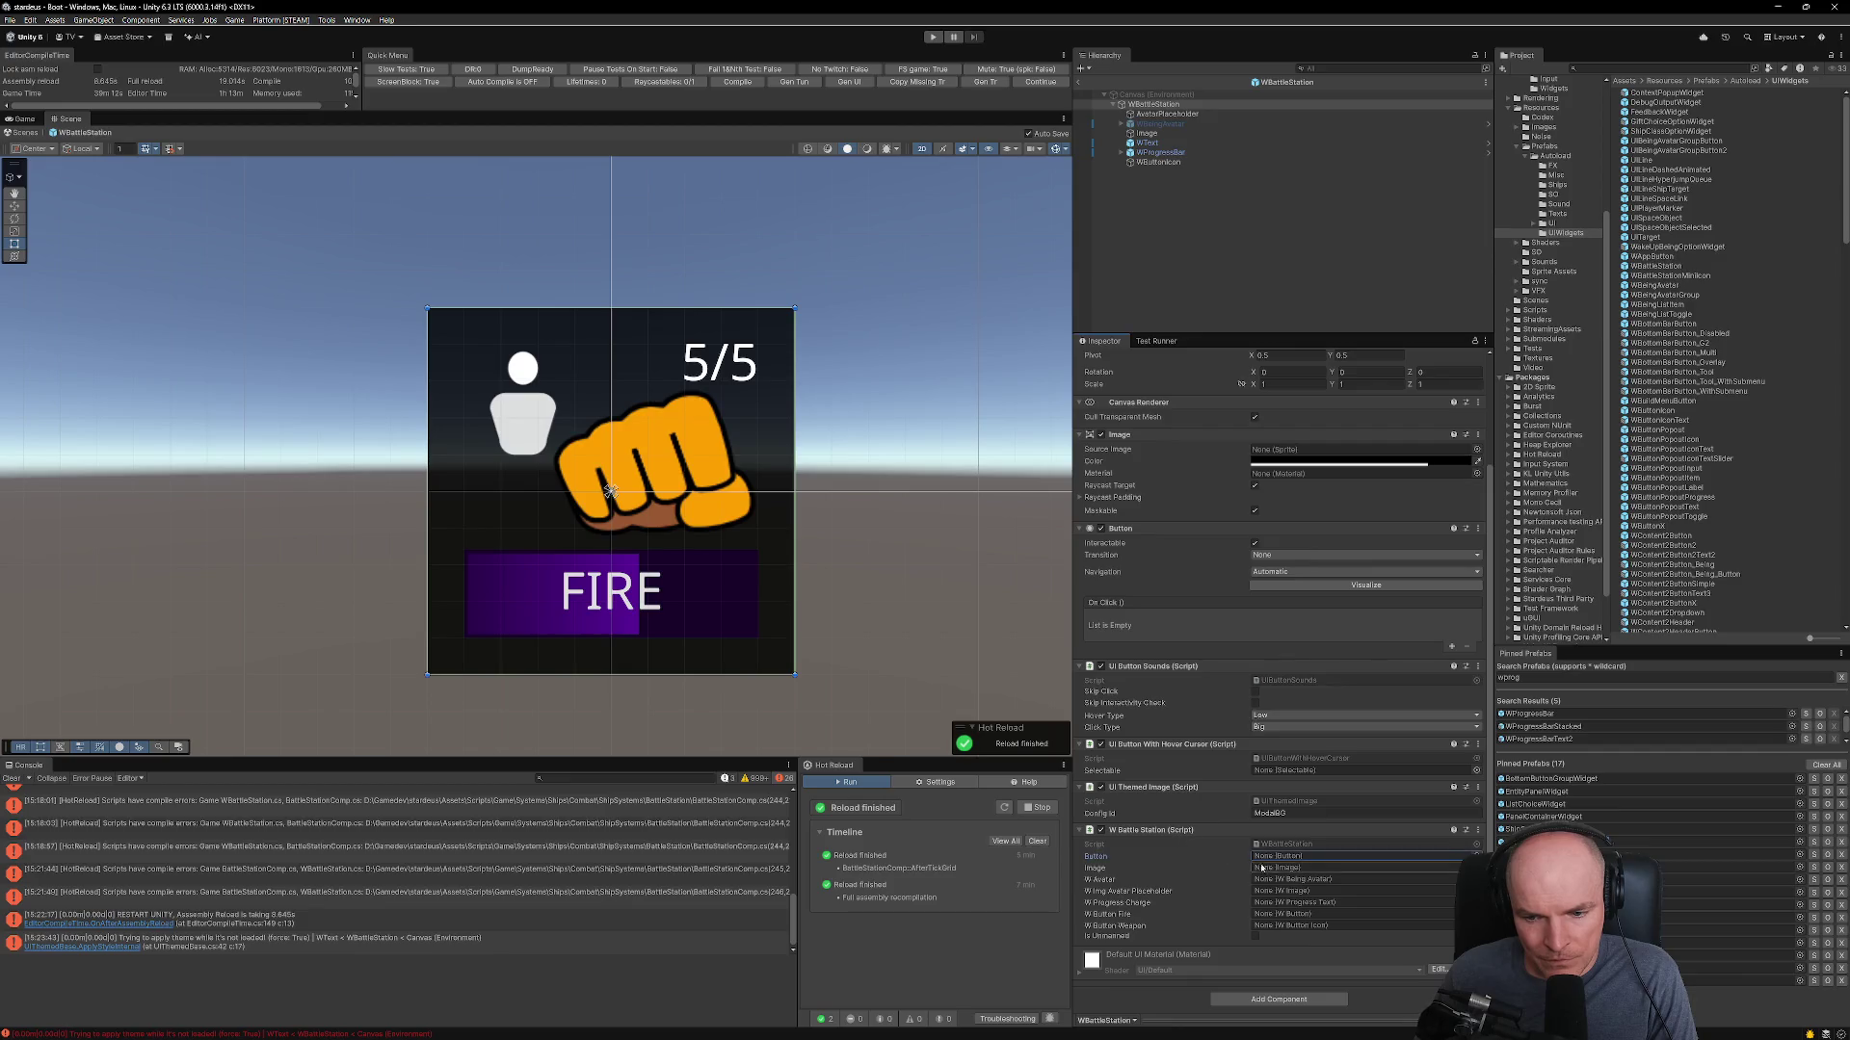
Change WBattleStation's base class from WButtonIcon to WBase and let Unity recompile.
double_click(1268, 880)
left_click(812, 419)
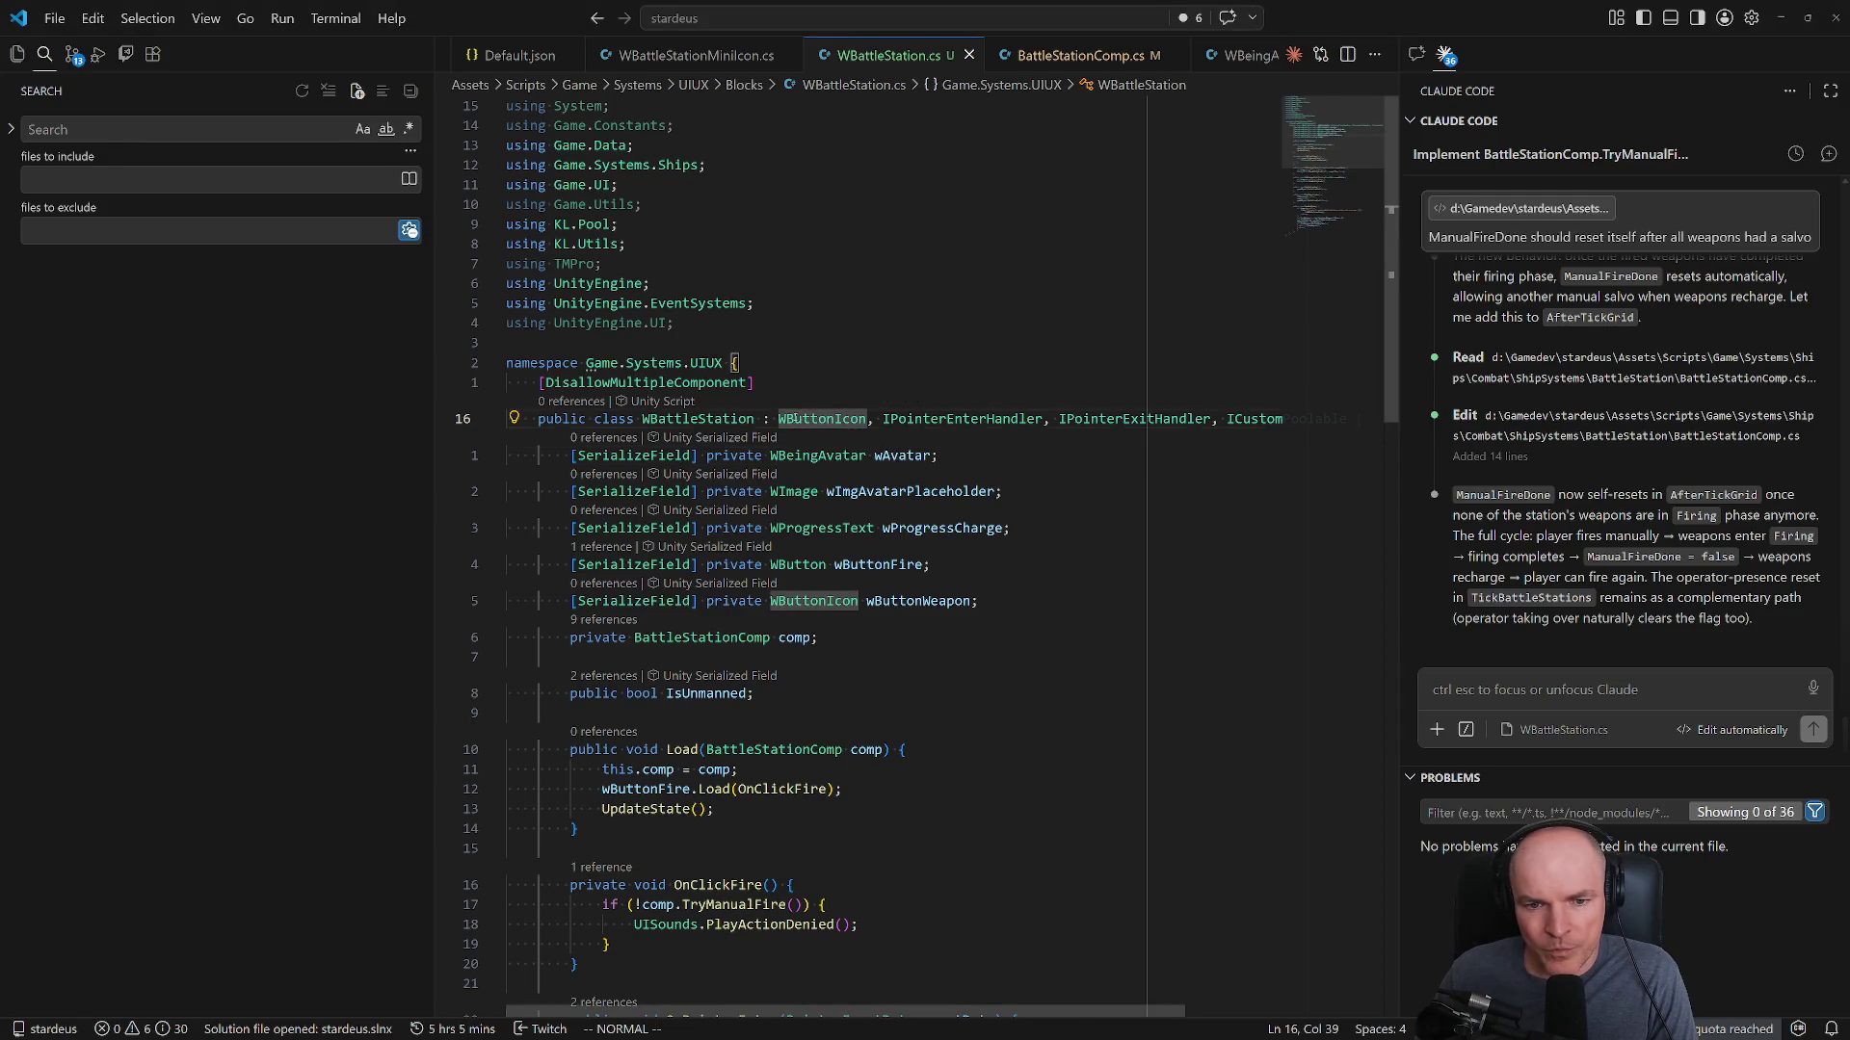
left_click(780, 419)
key("e")
key("s")
key("BackSpace")
key("BackSpace")
key("BackSpace")
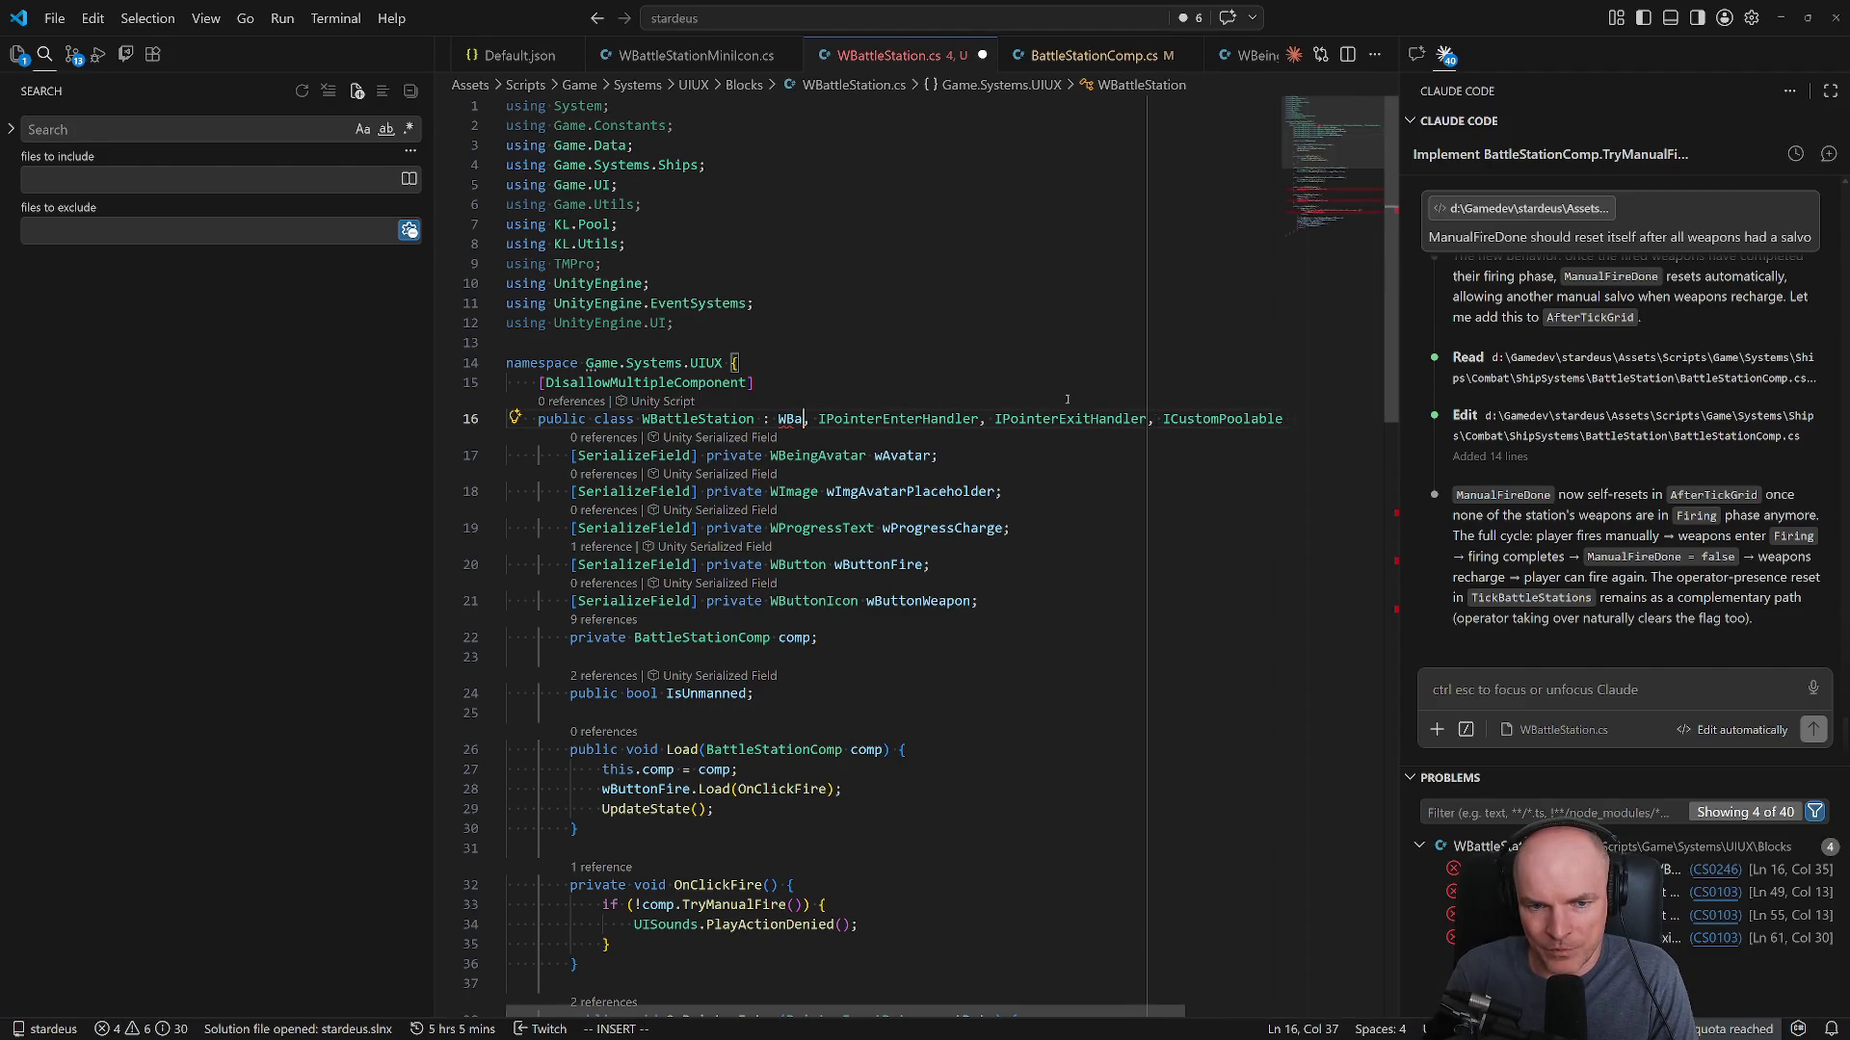
type("ase")
key("Escape")
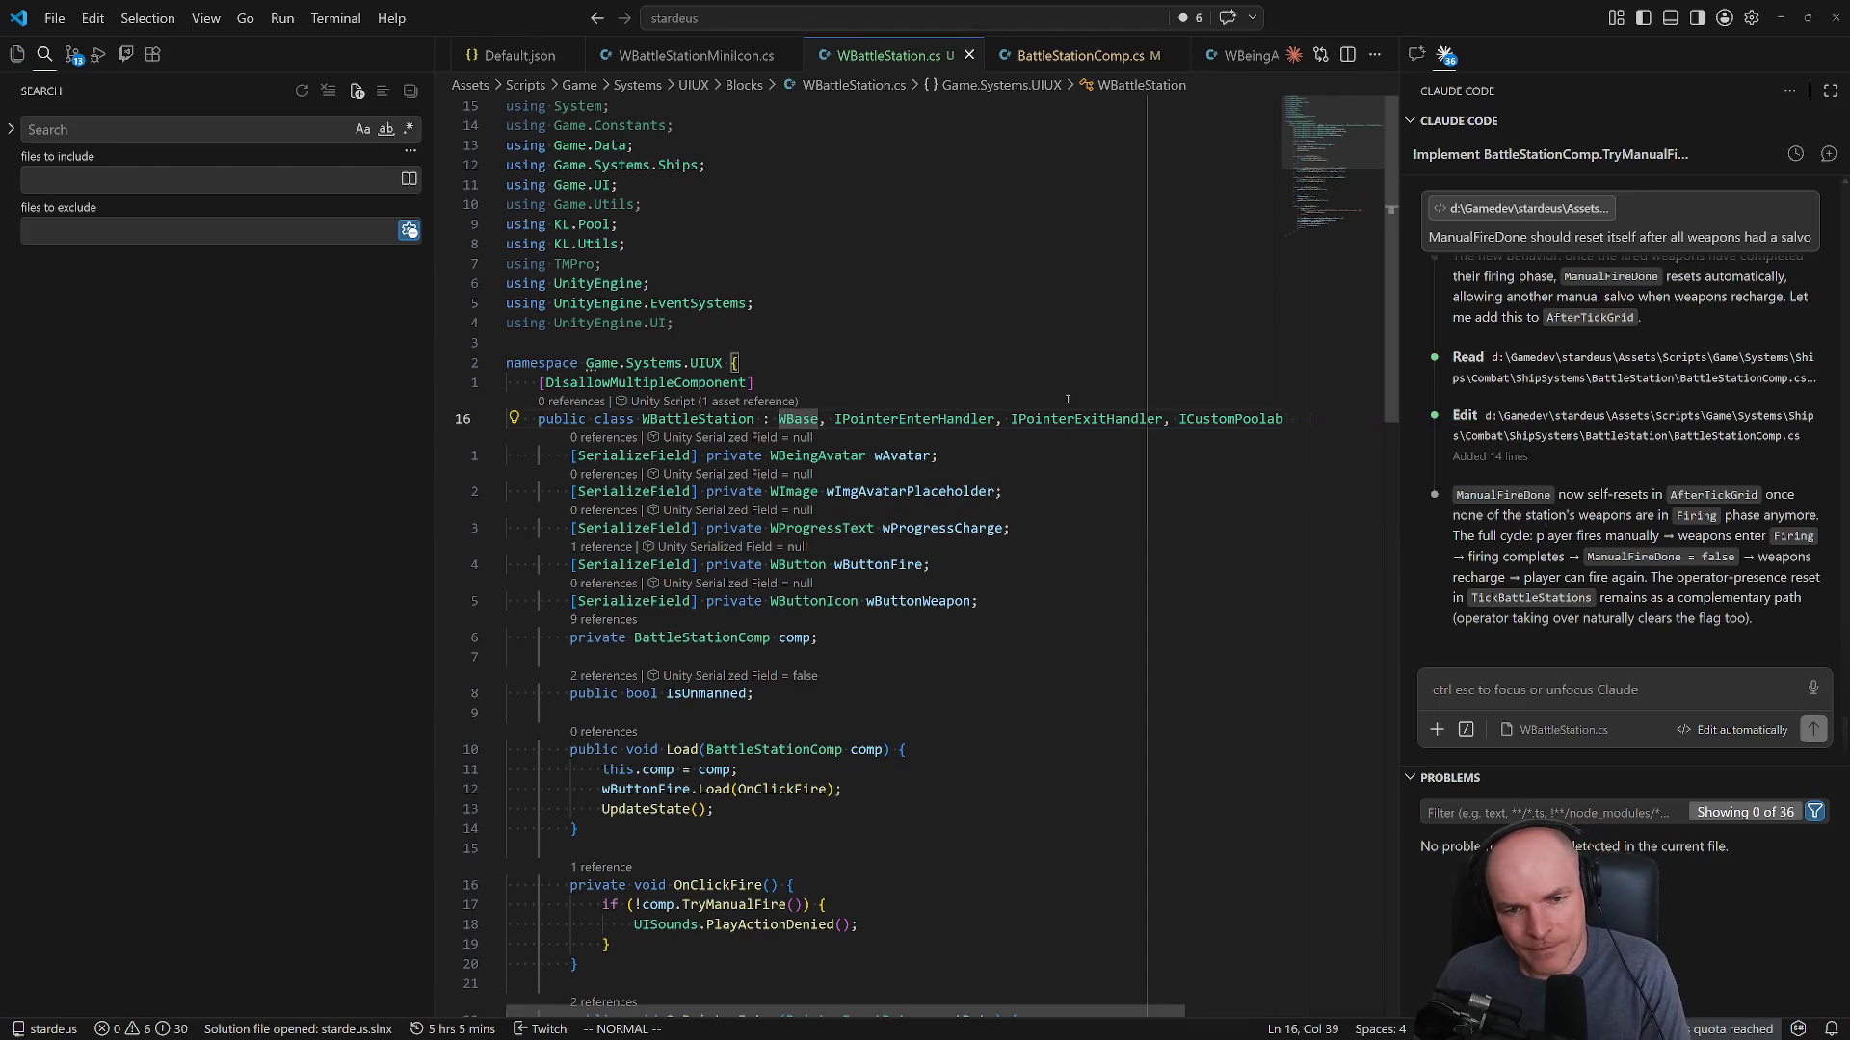
key("alt+Tab")
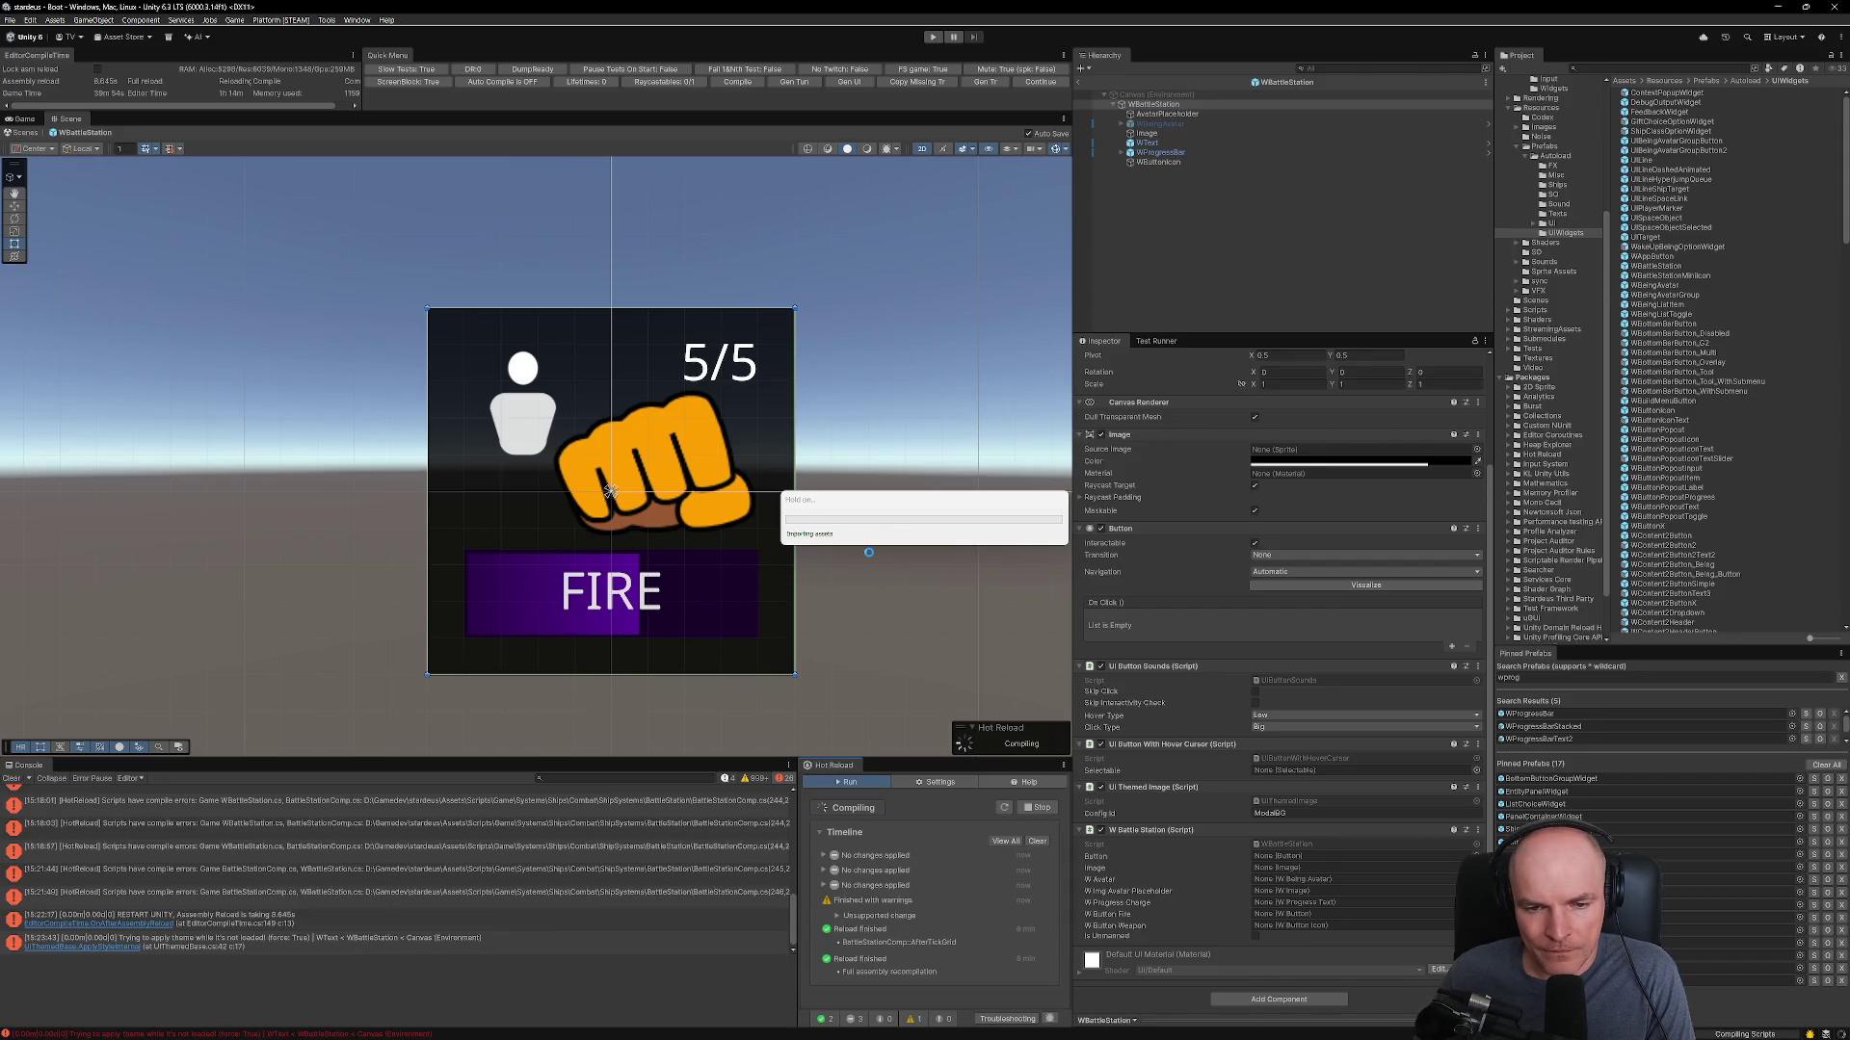
left_click(926, 1027)
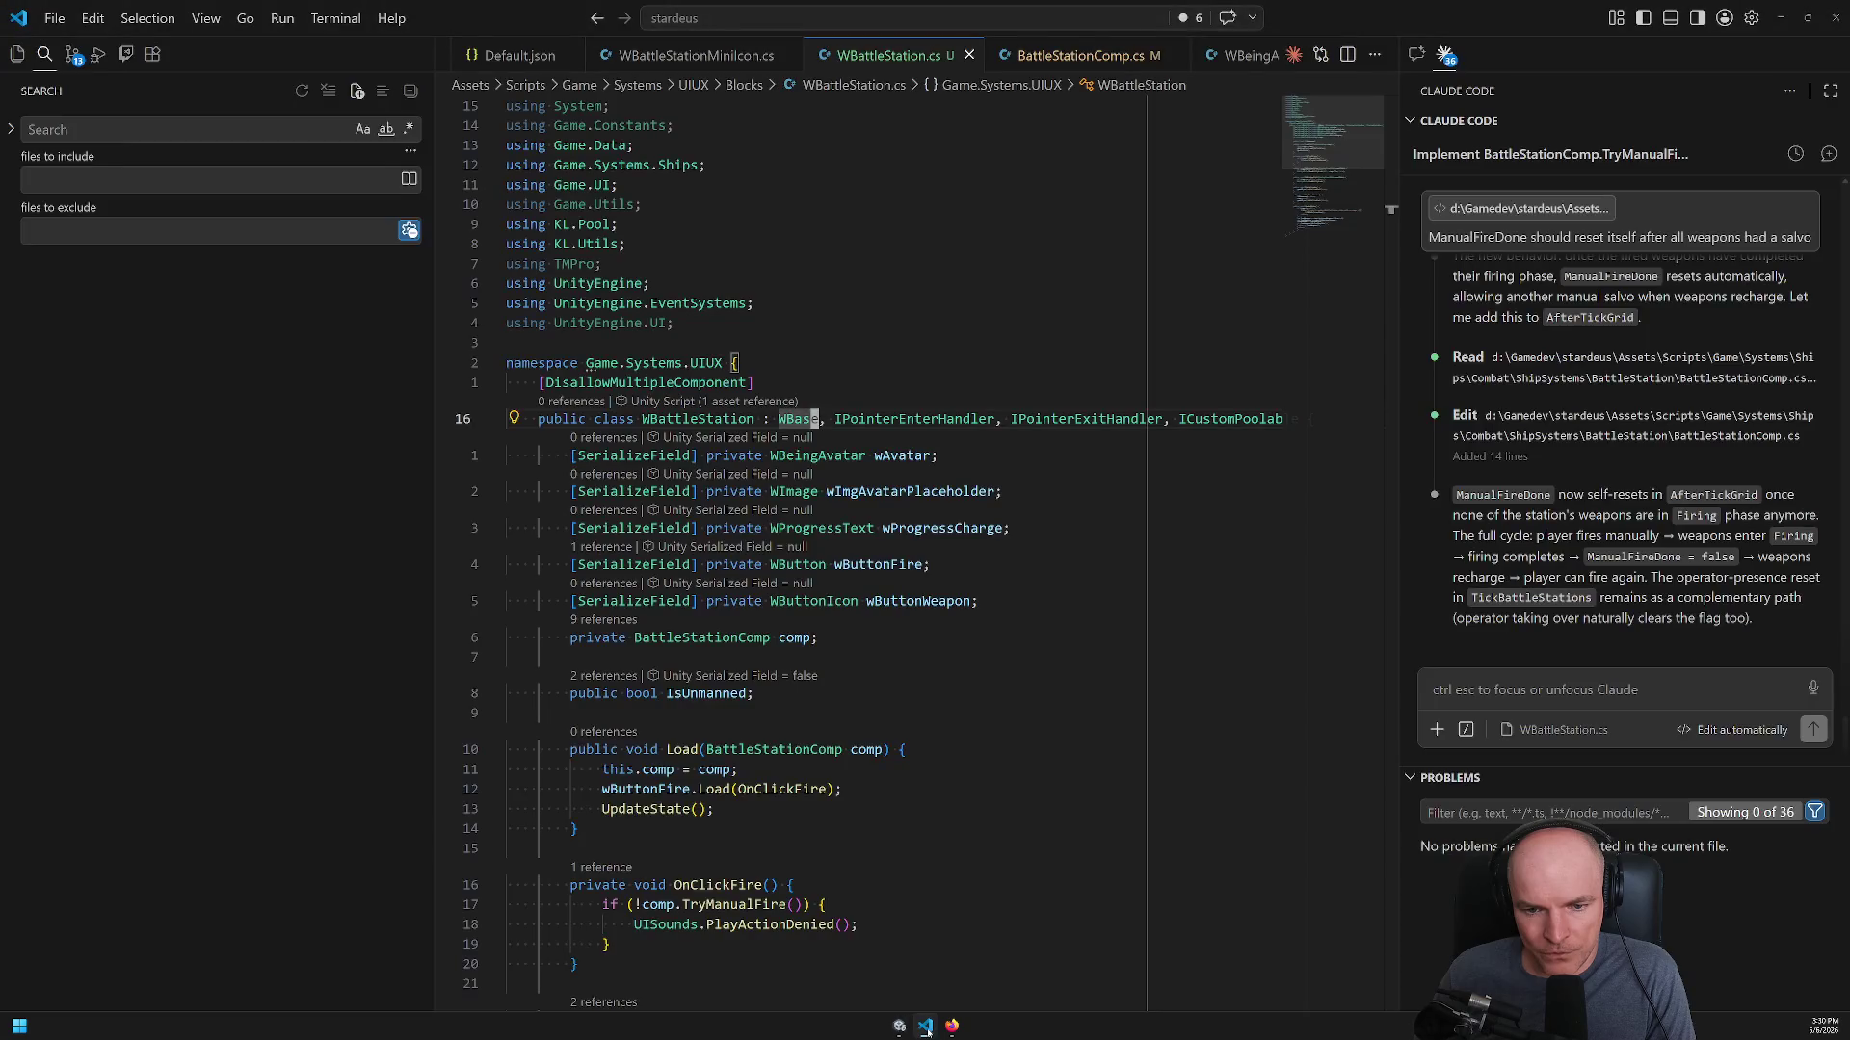
Show the Source Control changes list and open ShipCombatStationsWidget.cs by searching 'wshipcombat'.
key("ctrl+shift+g")
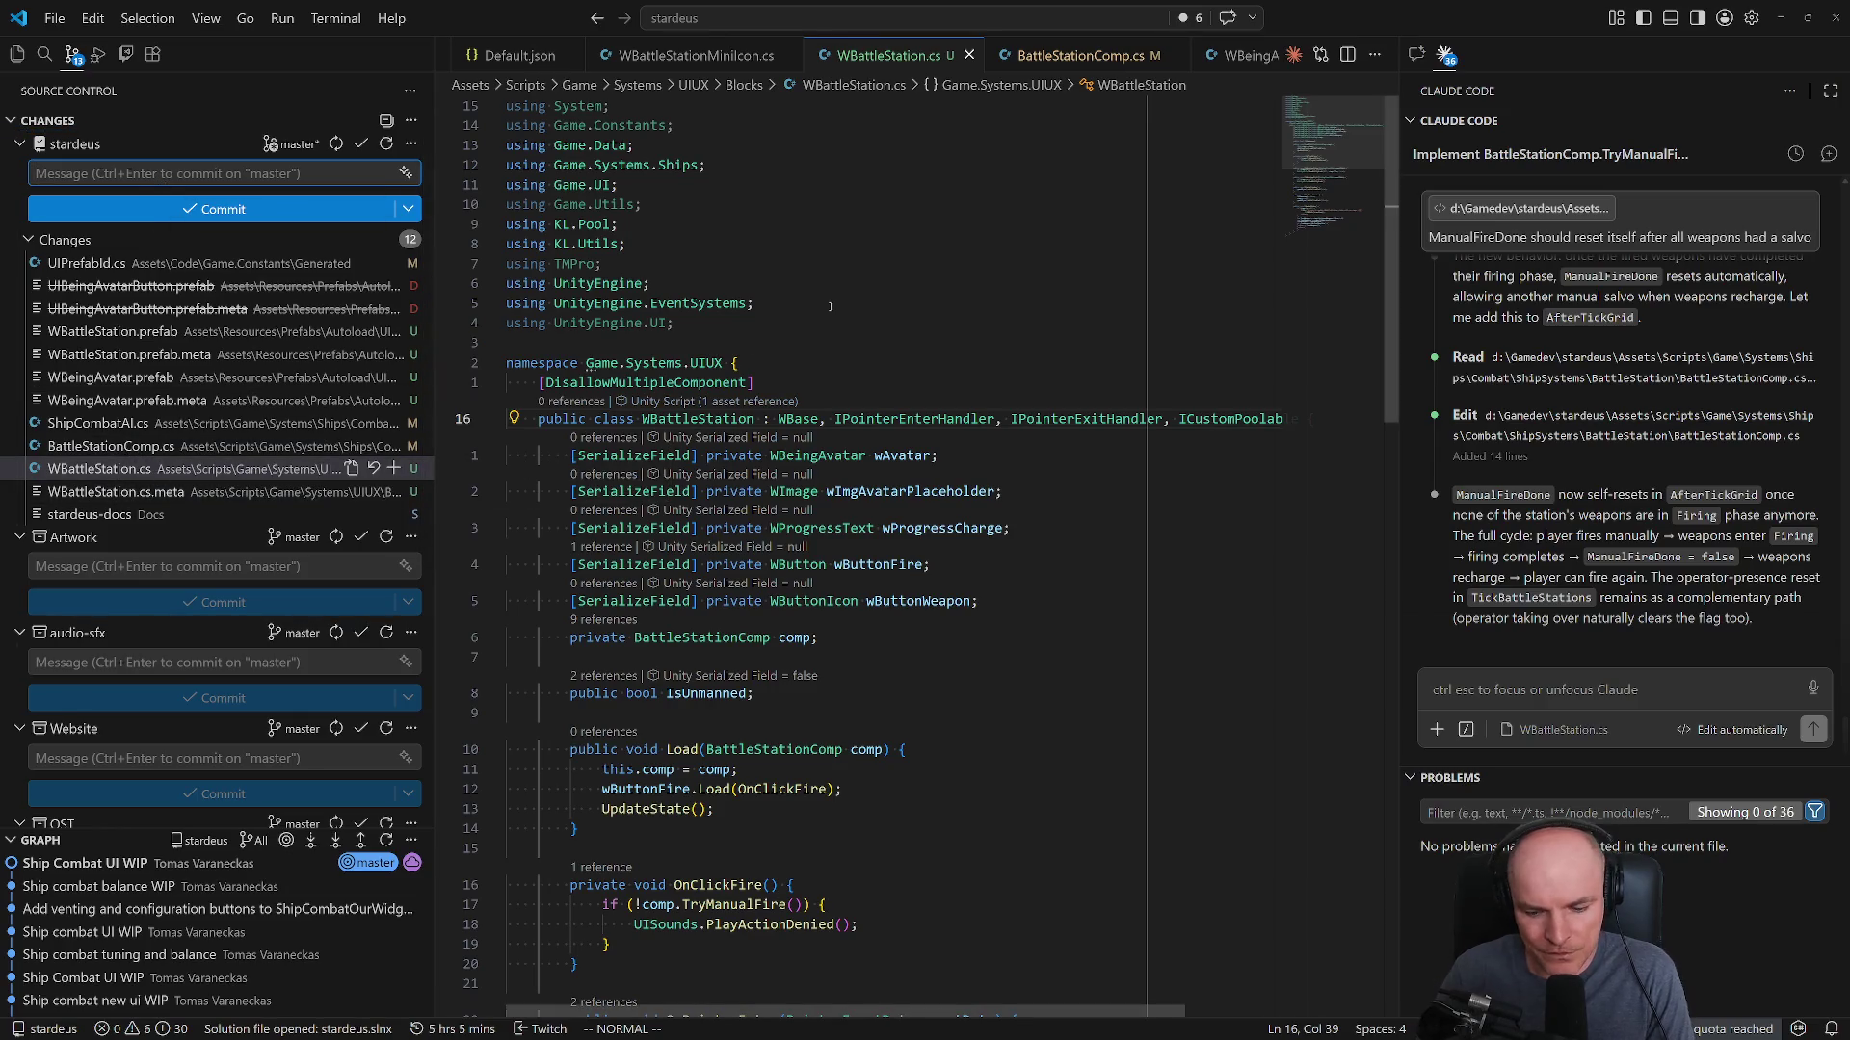
key("ctrl+p")
type("battlestations")
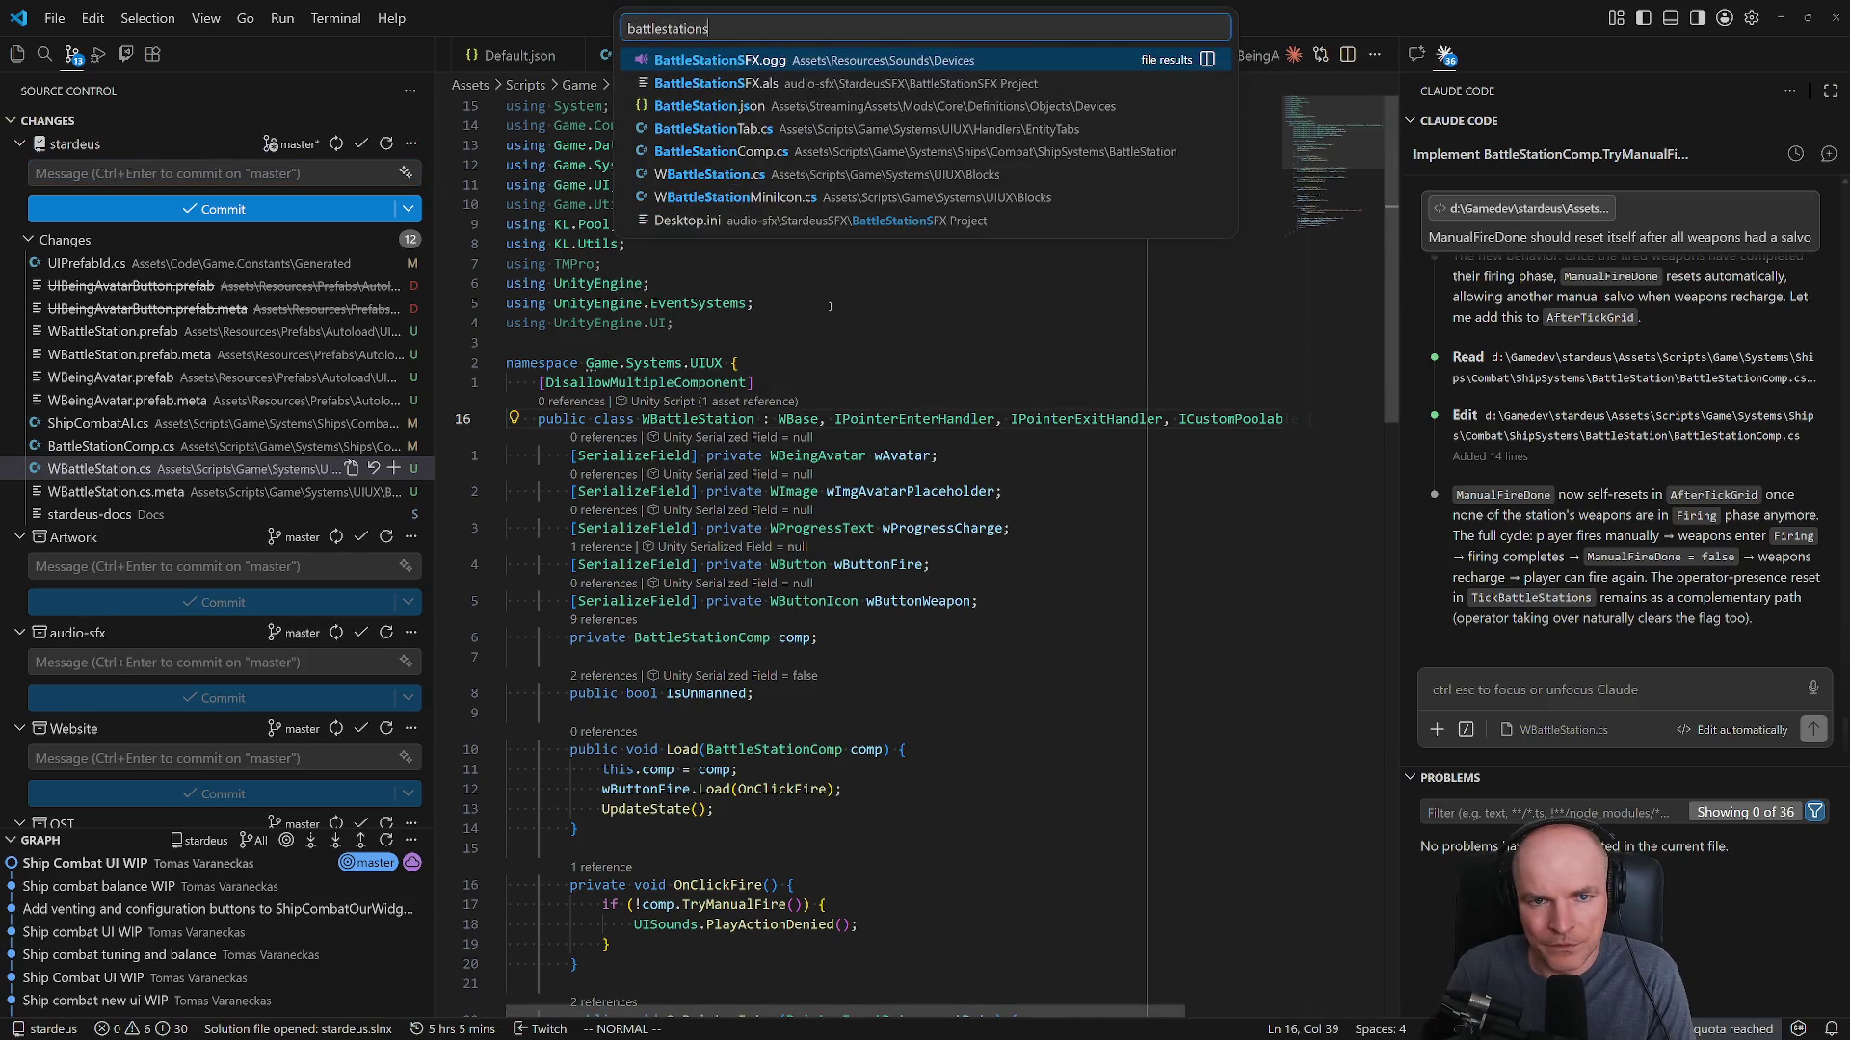
key("Down")
key("Down")
key("Down")
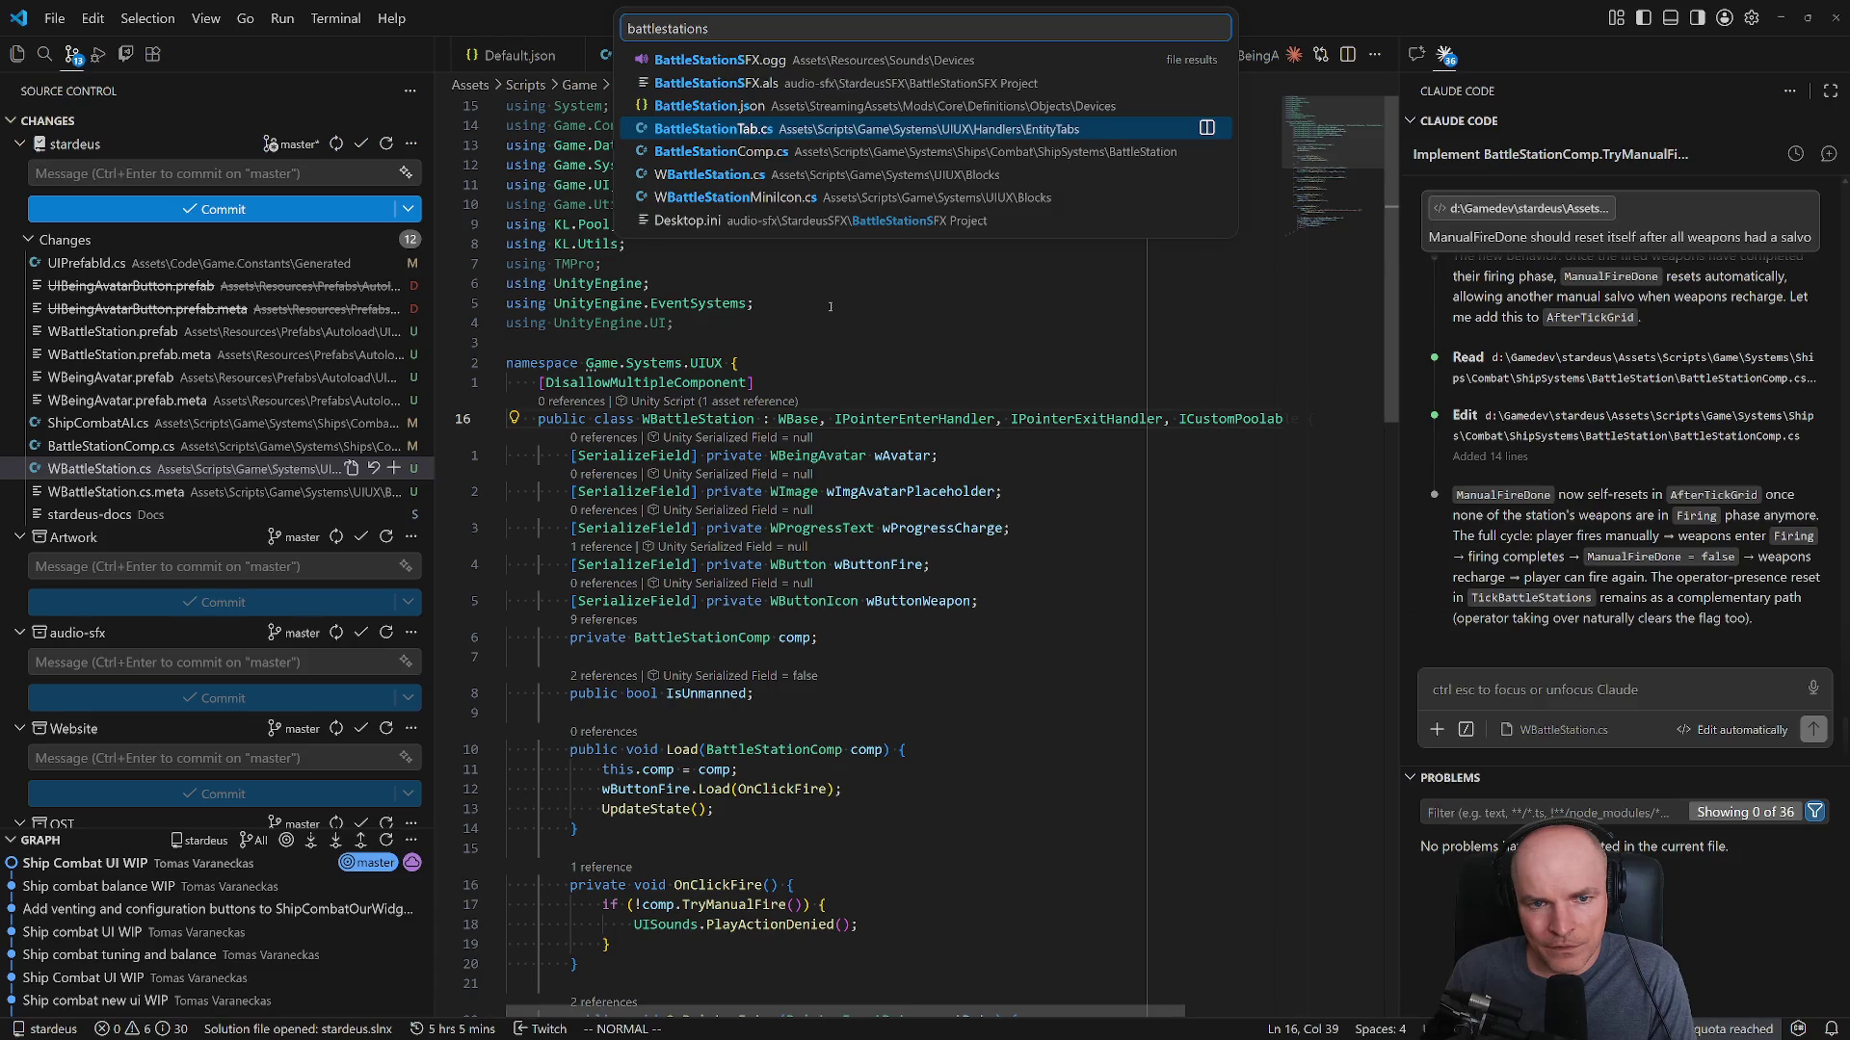
key("ctrl+BackSpace")
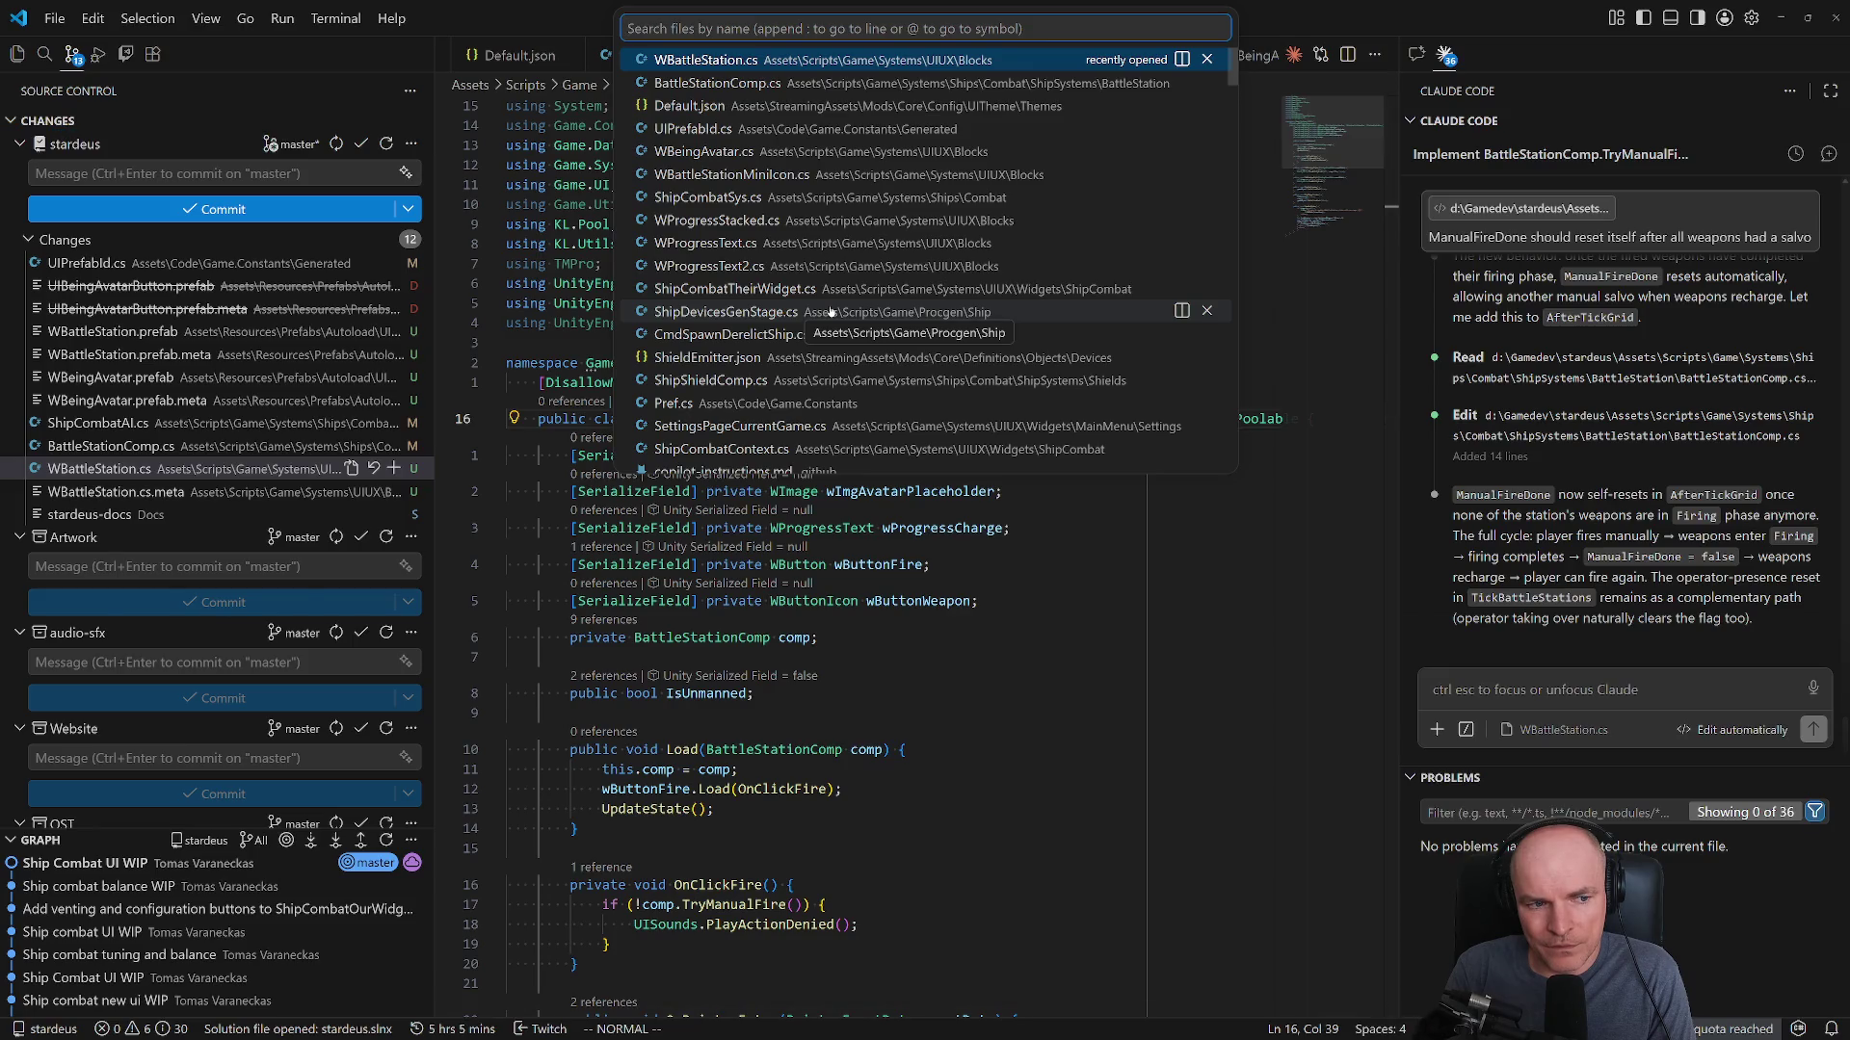
type("wshipcombat")
key("Return")
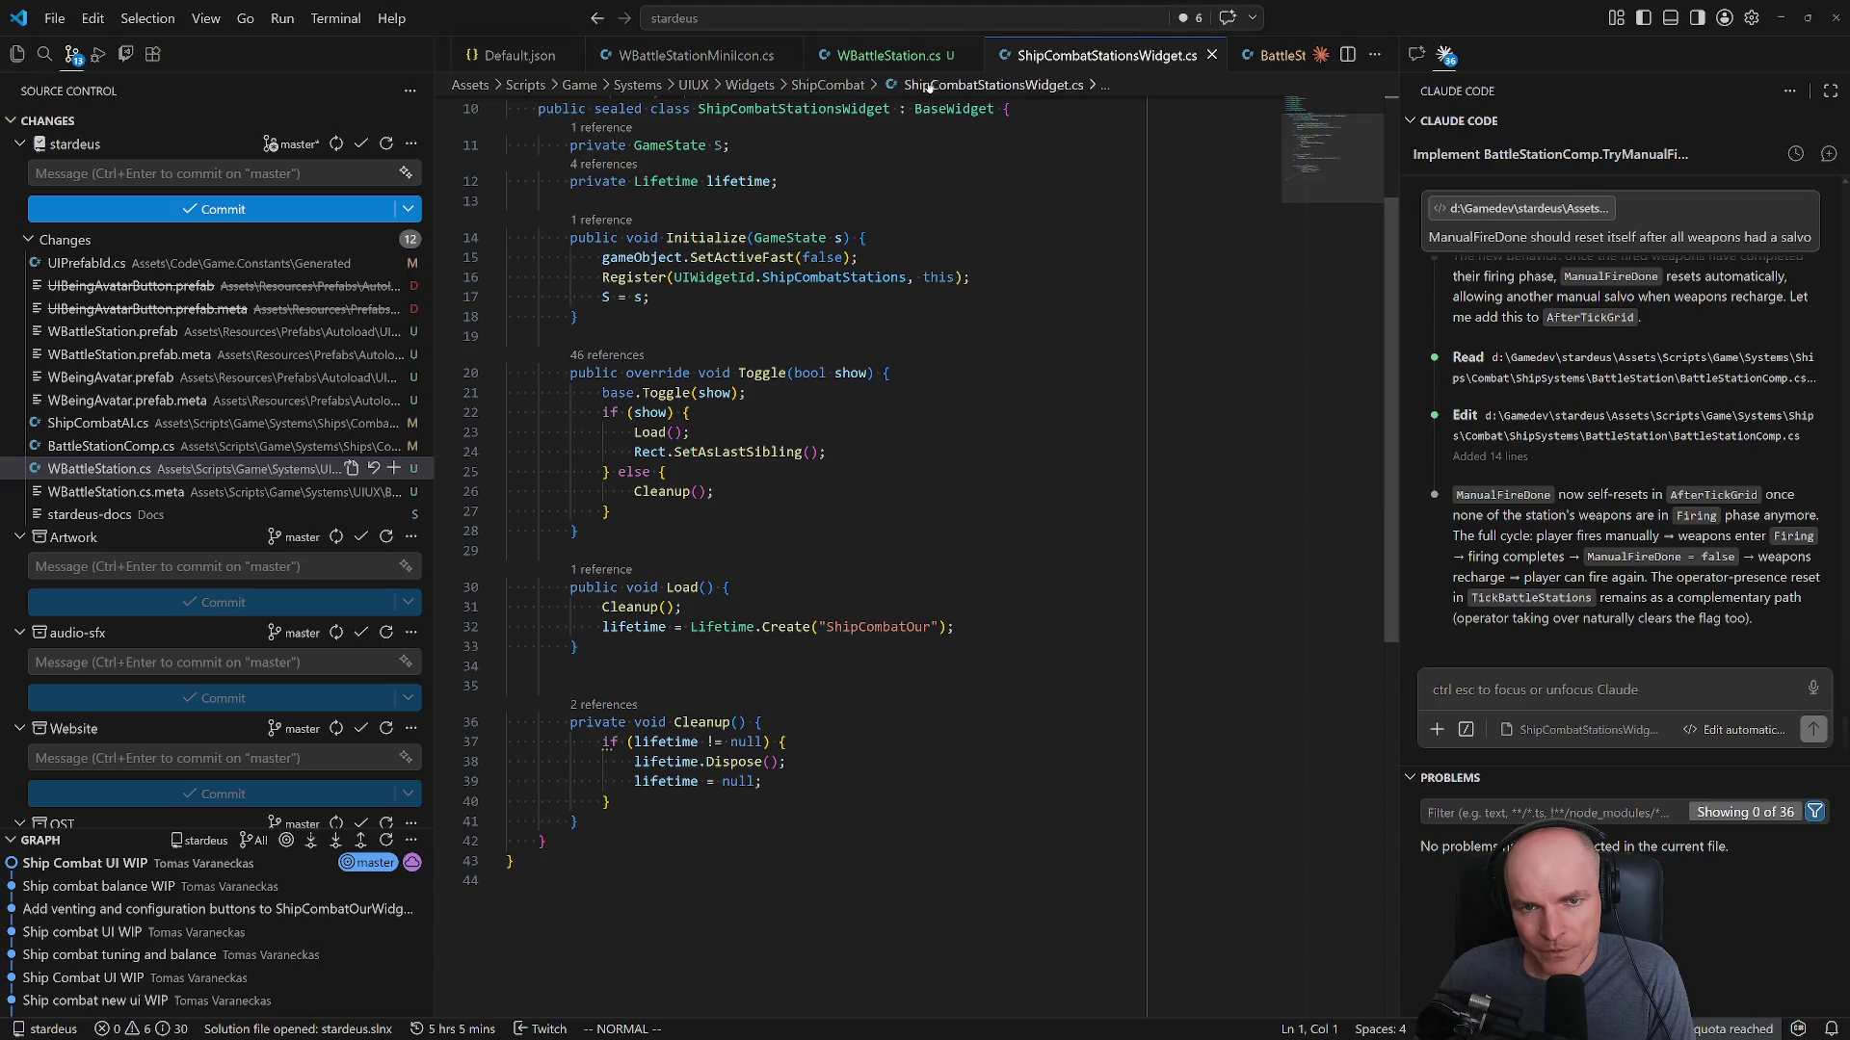
Look over WBattleStation.cs again, then start a new empty Claude Code session.
left_click(888, 55)
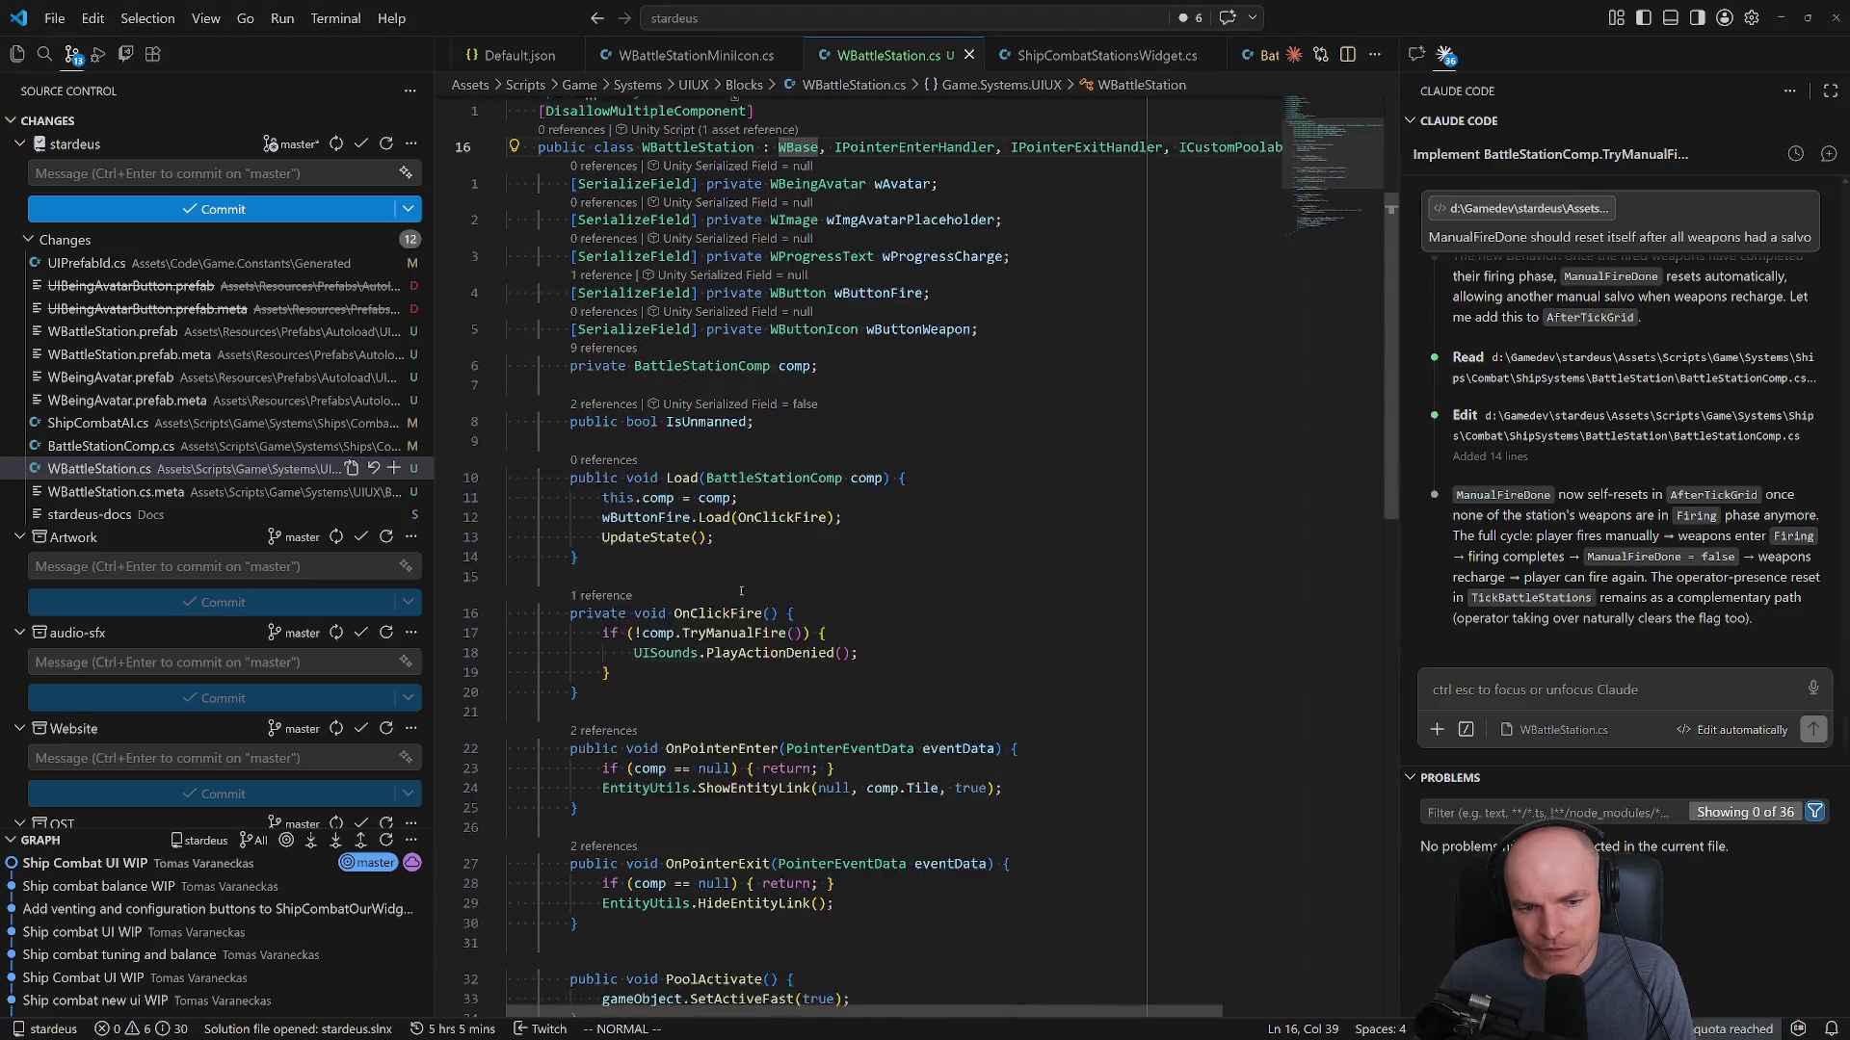
scroll(739, 590, "down", 1)
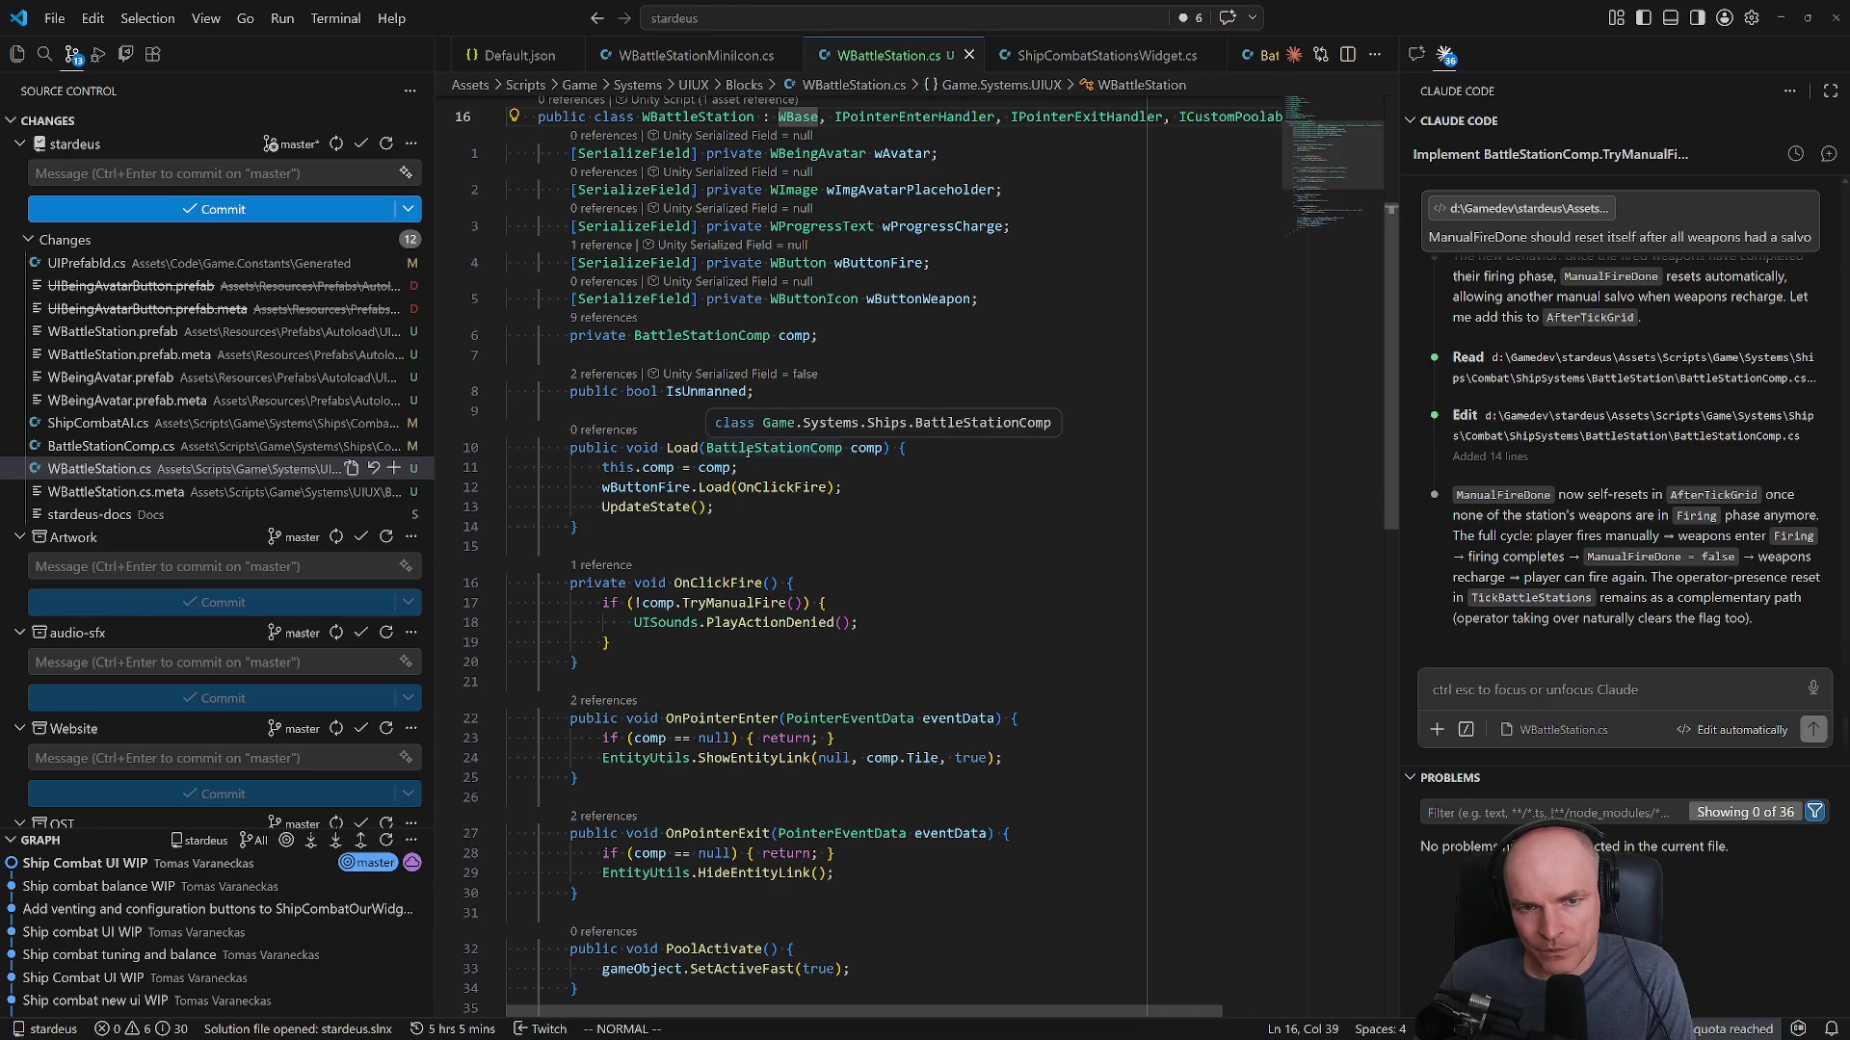
scroll(748, 453, "up", 3)
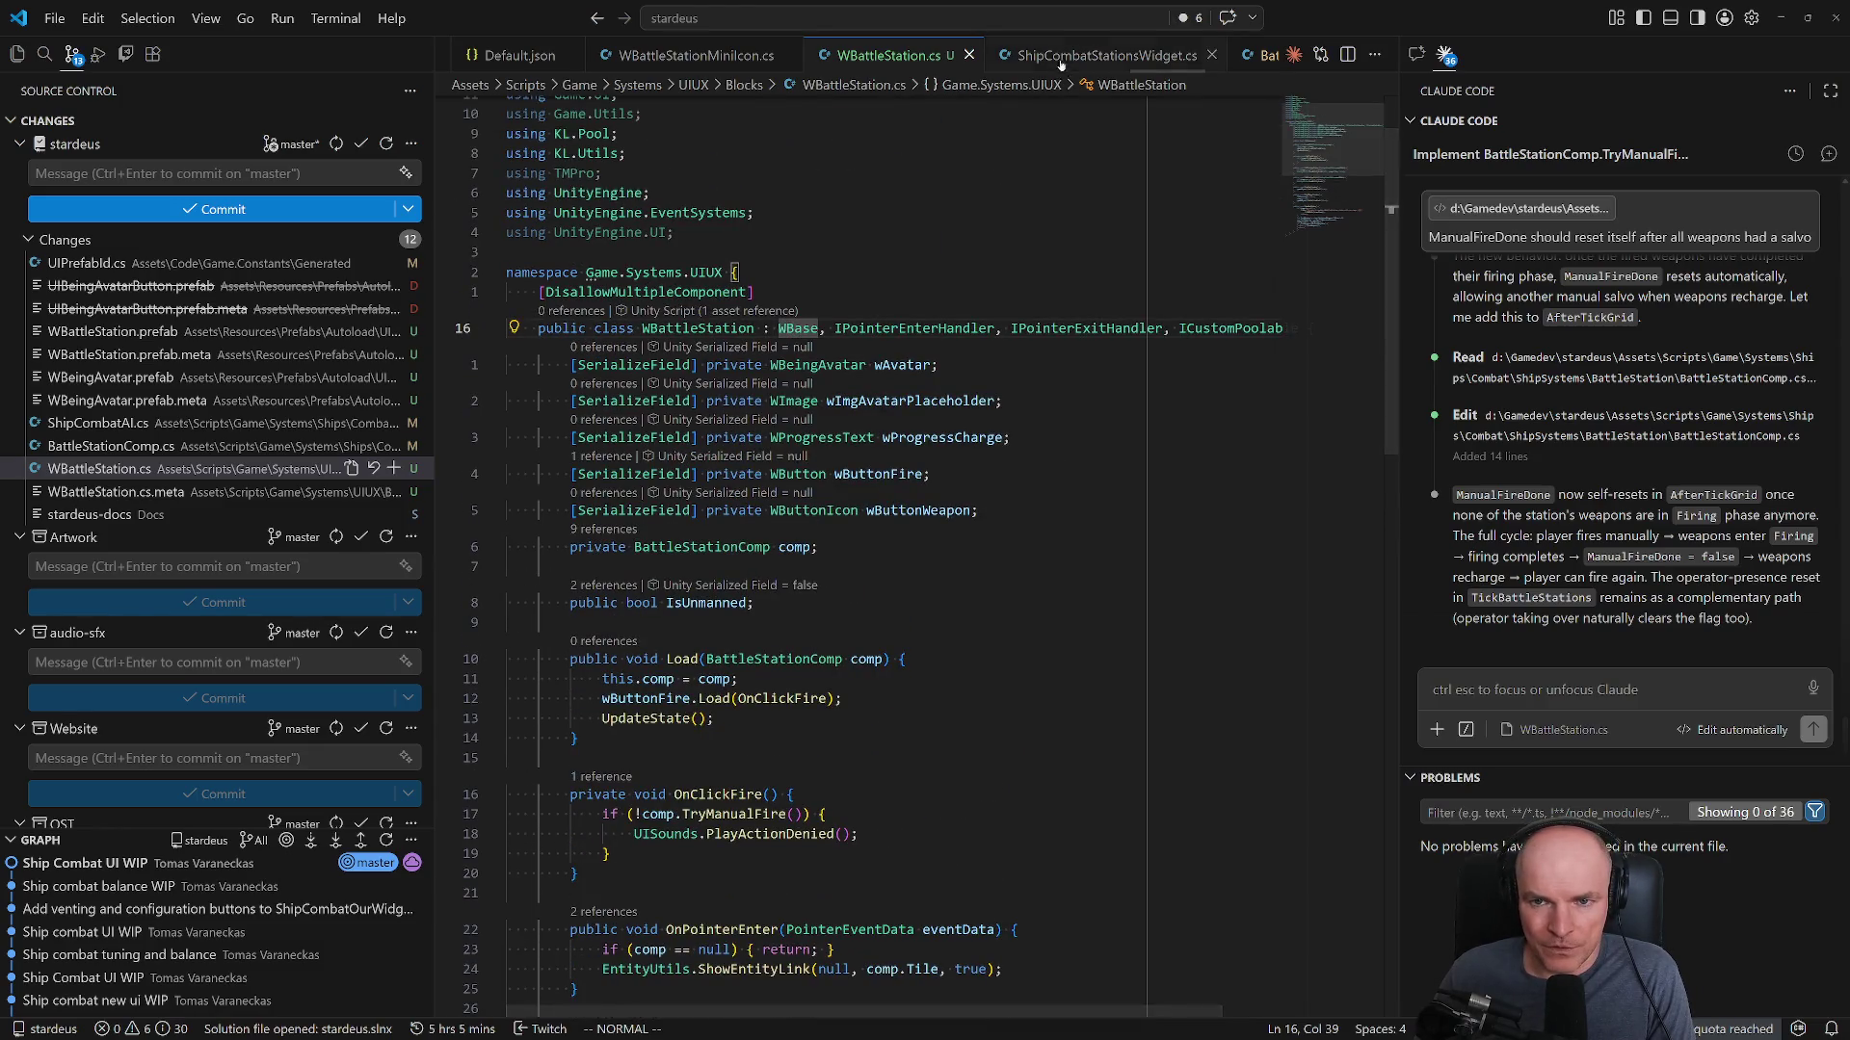
scroll(952, 369, "down", 1)
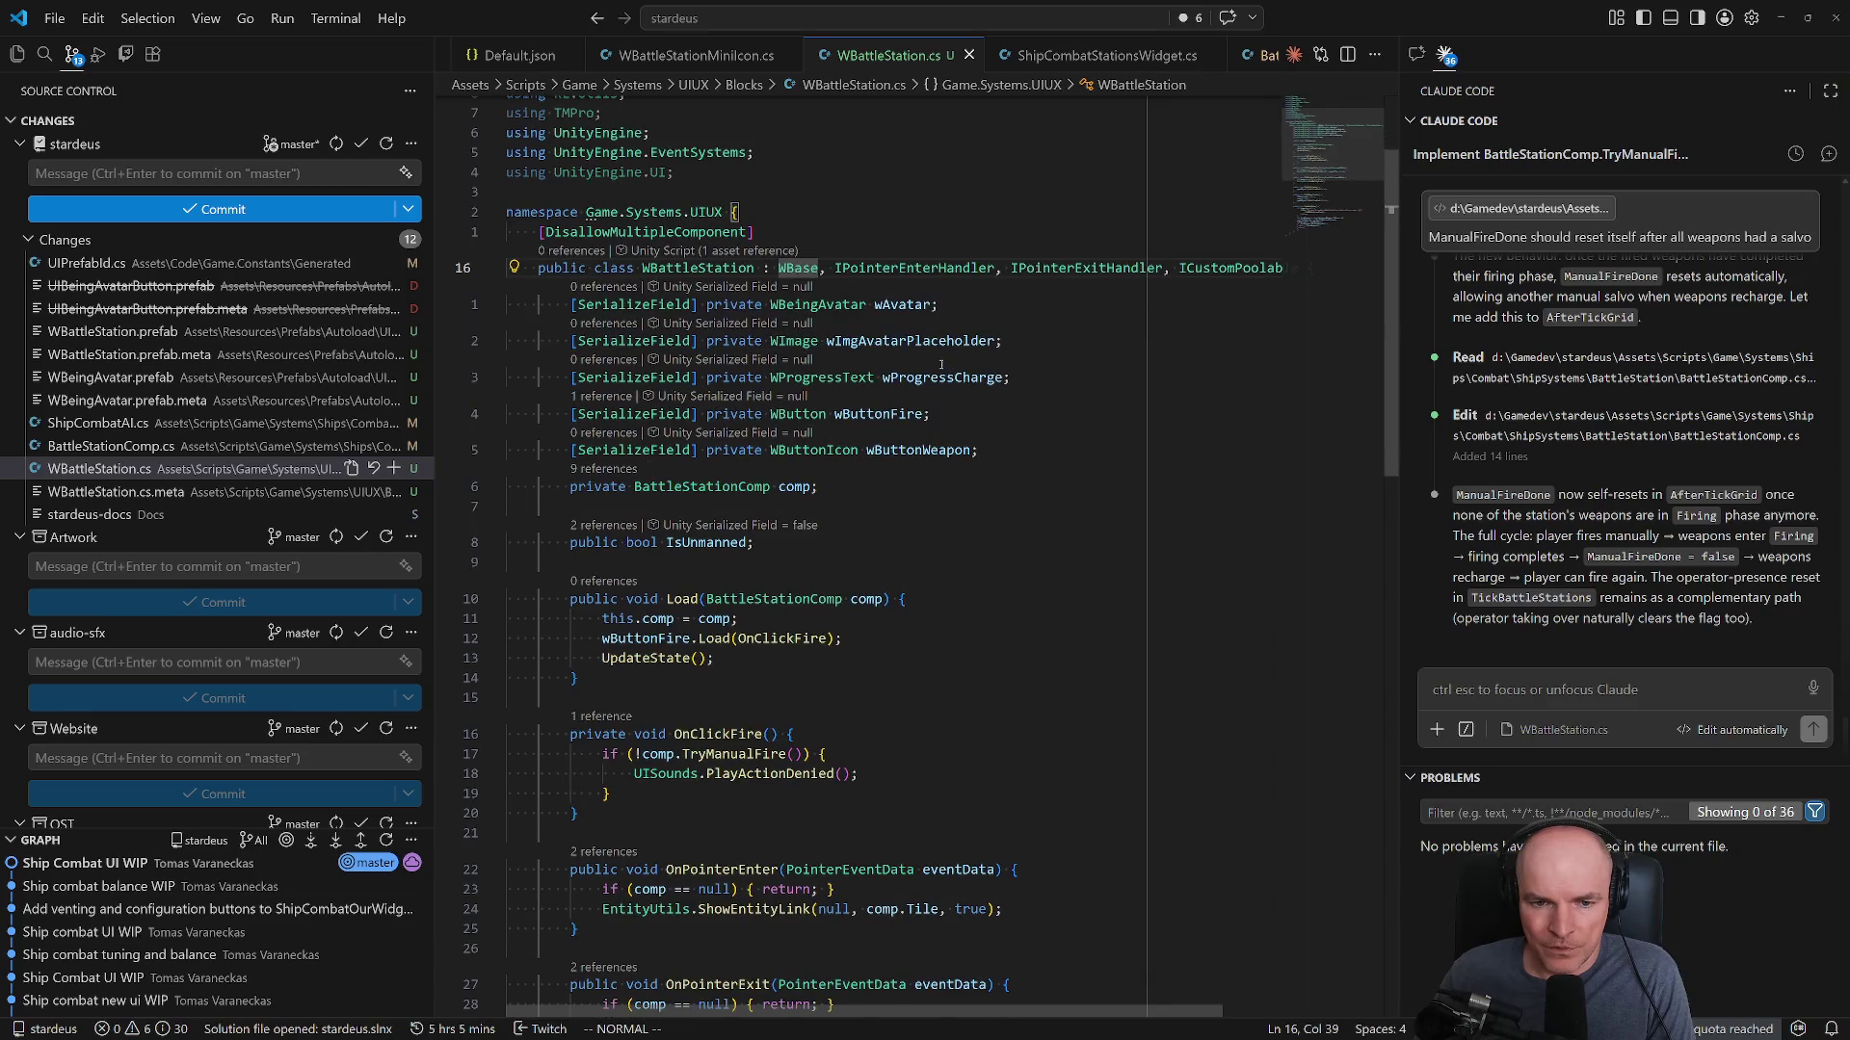
scroll(939, 364, "down", 2)
scroll(936, 364, "down", 10)
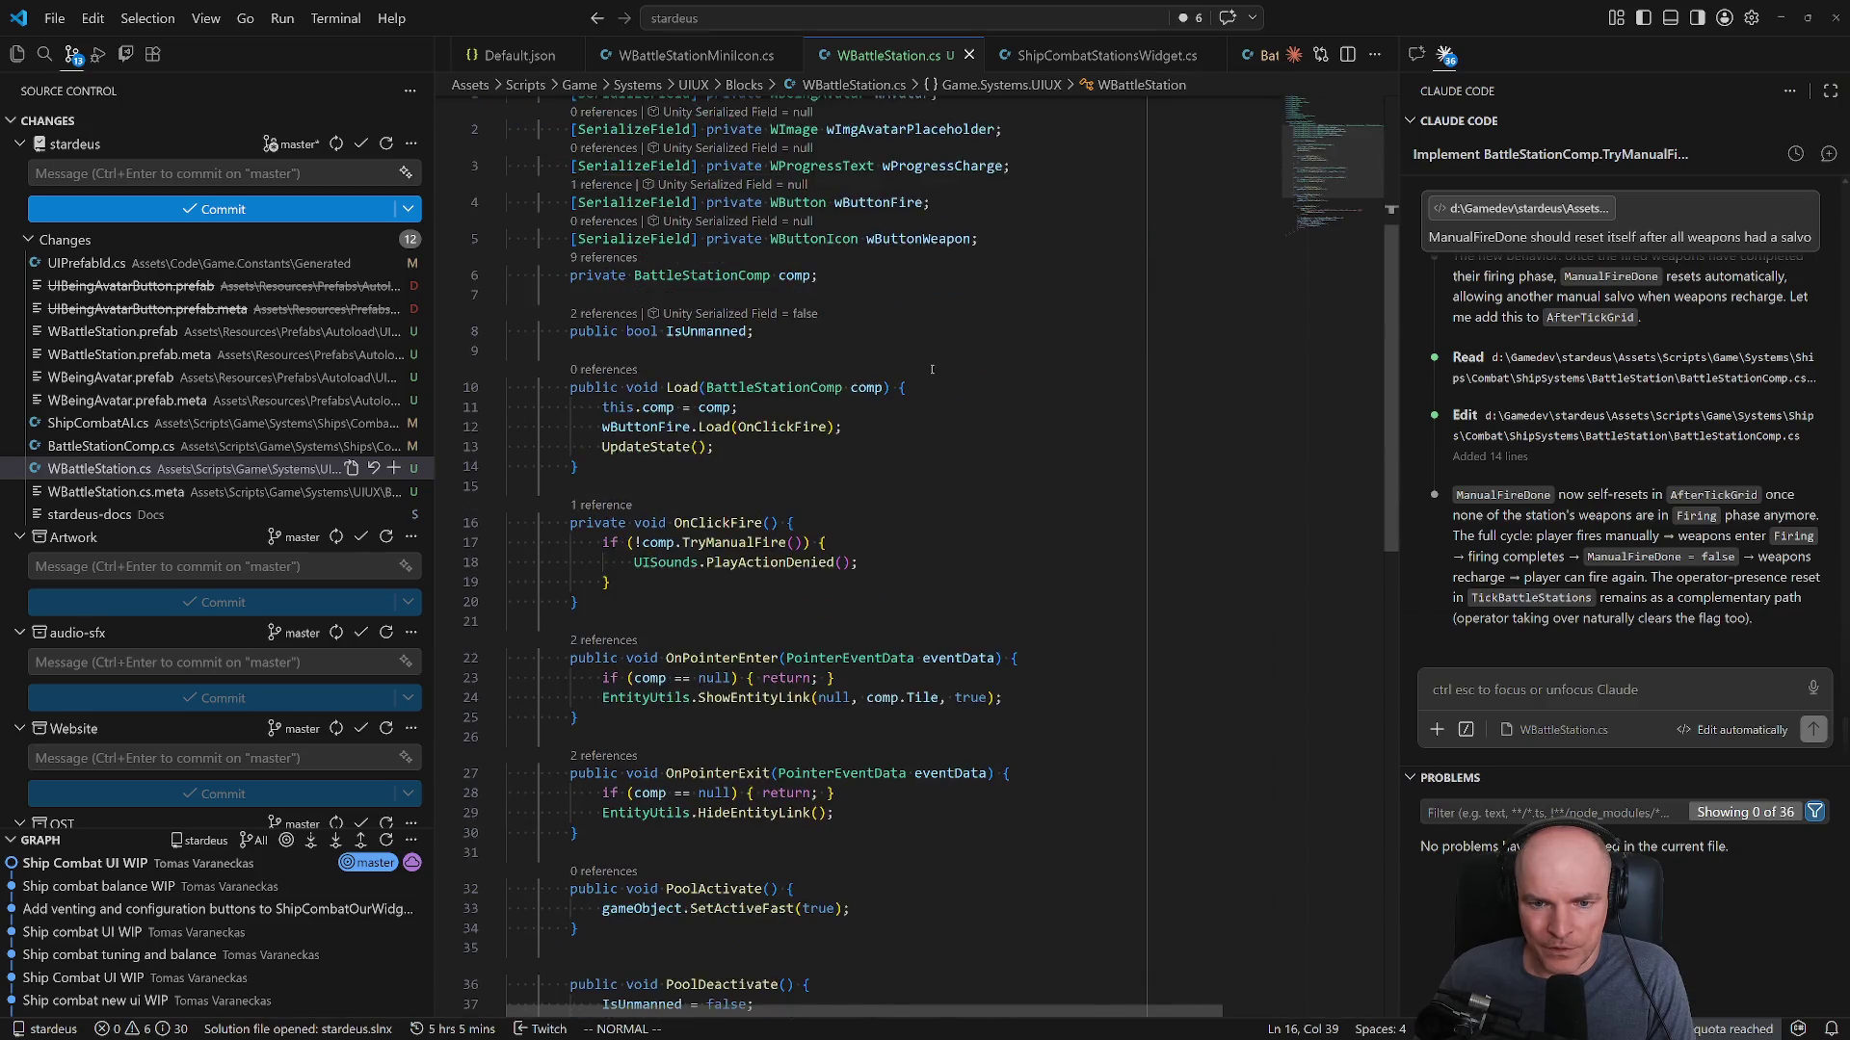
scroll(751, 654, "up", 12)
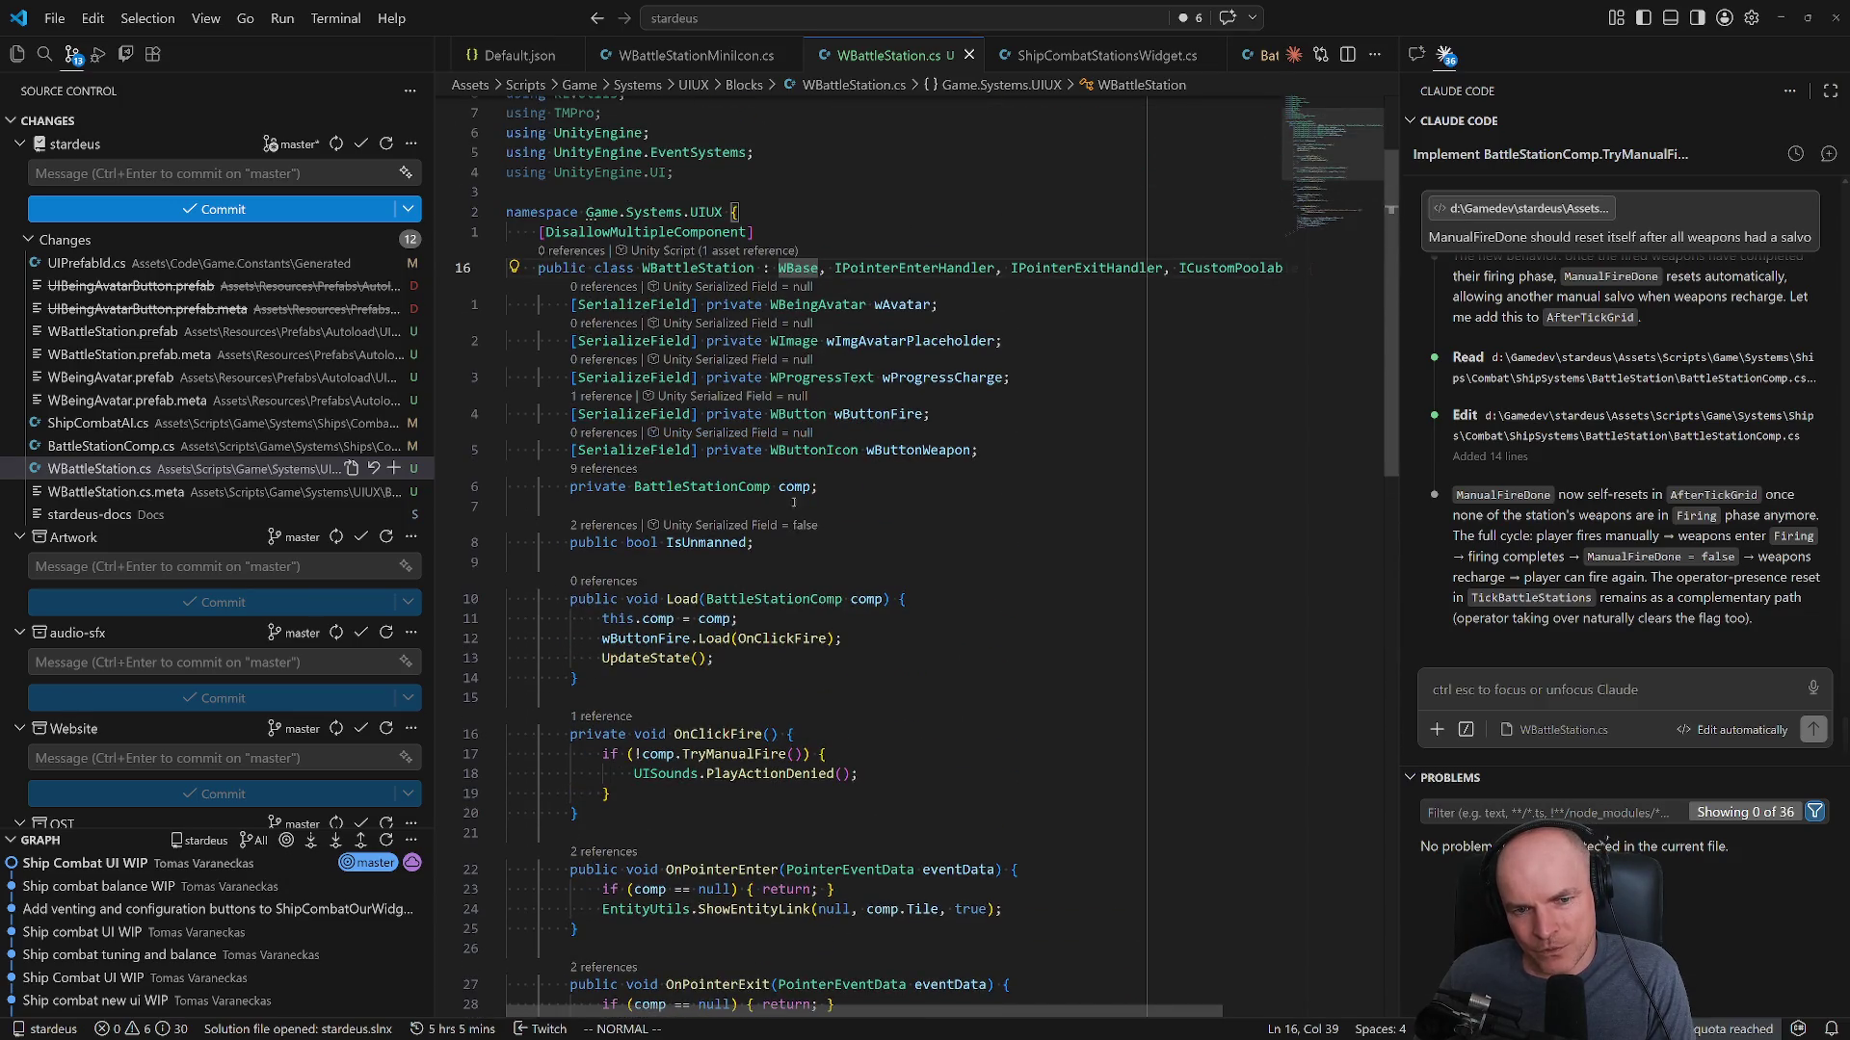
key("alt+Tab")
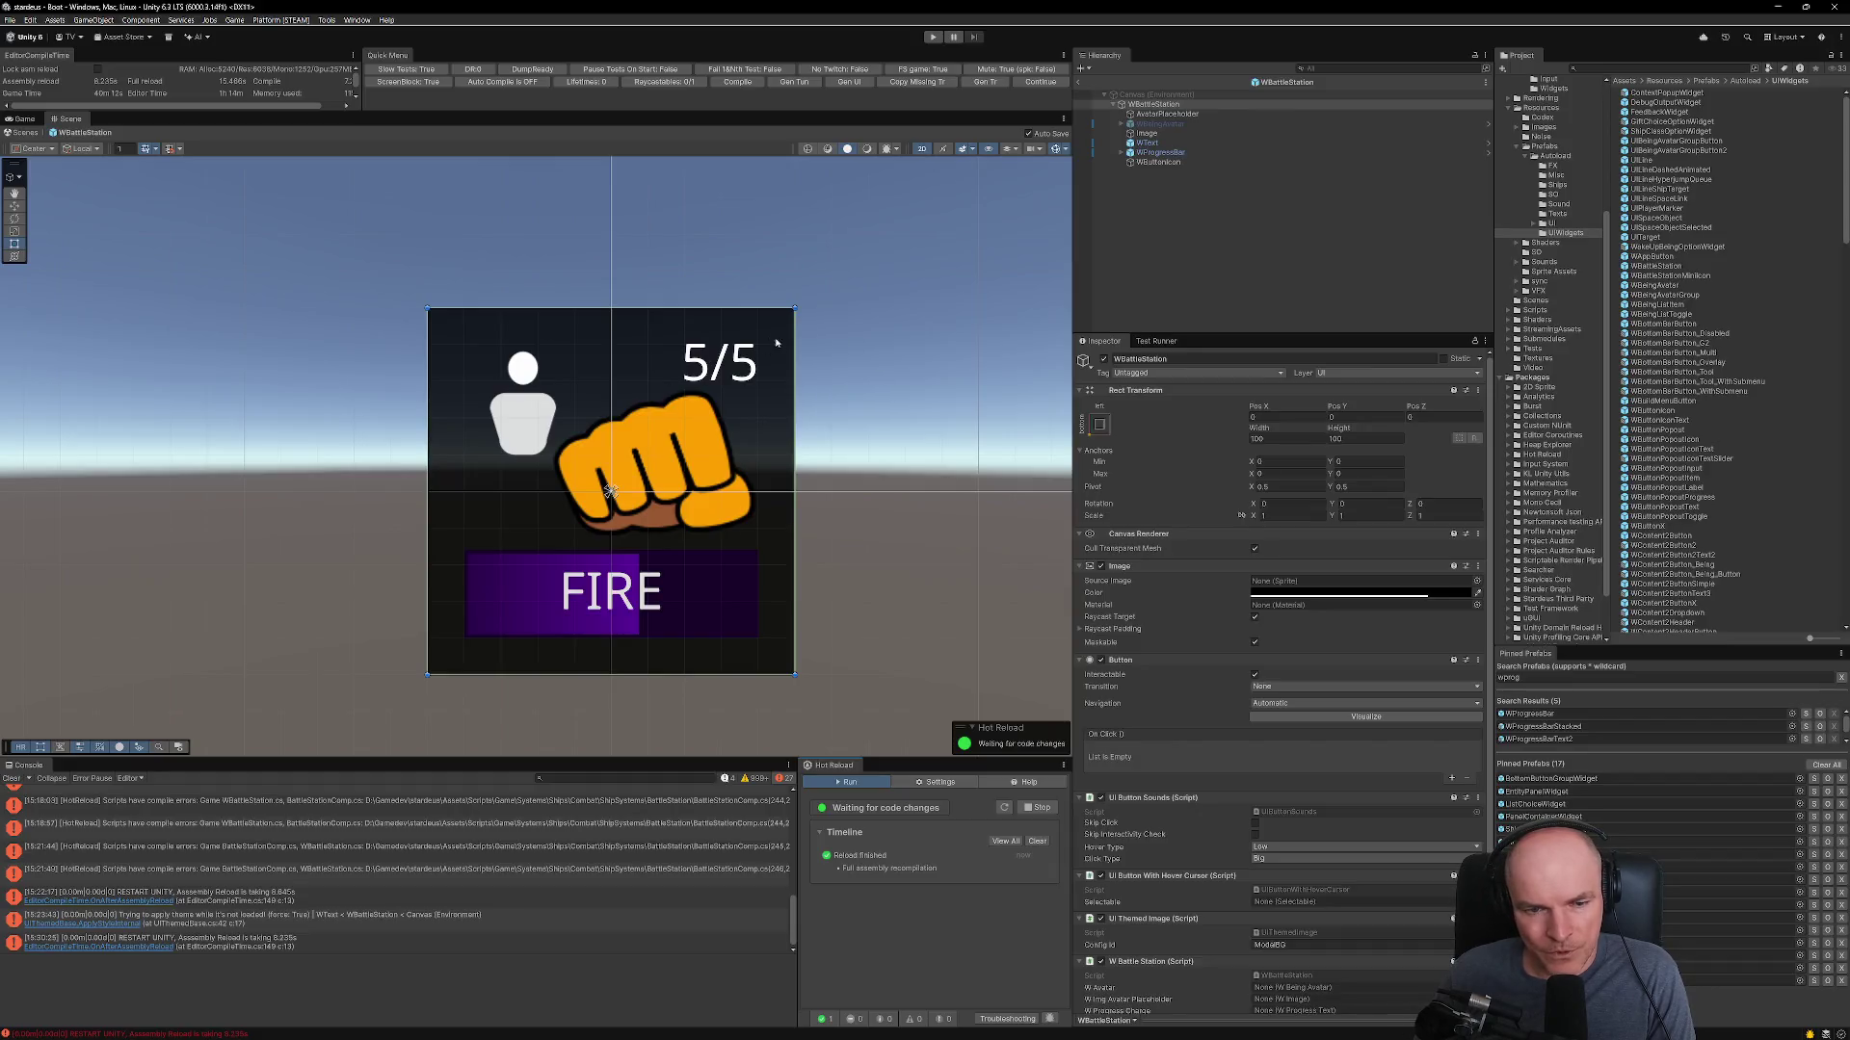
key("alt+Tab")
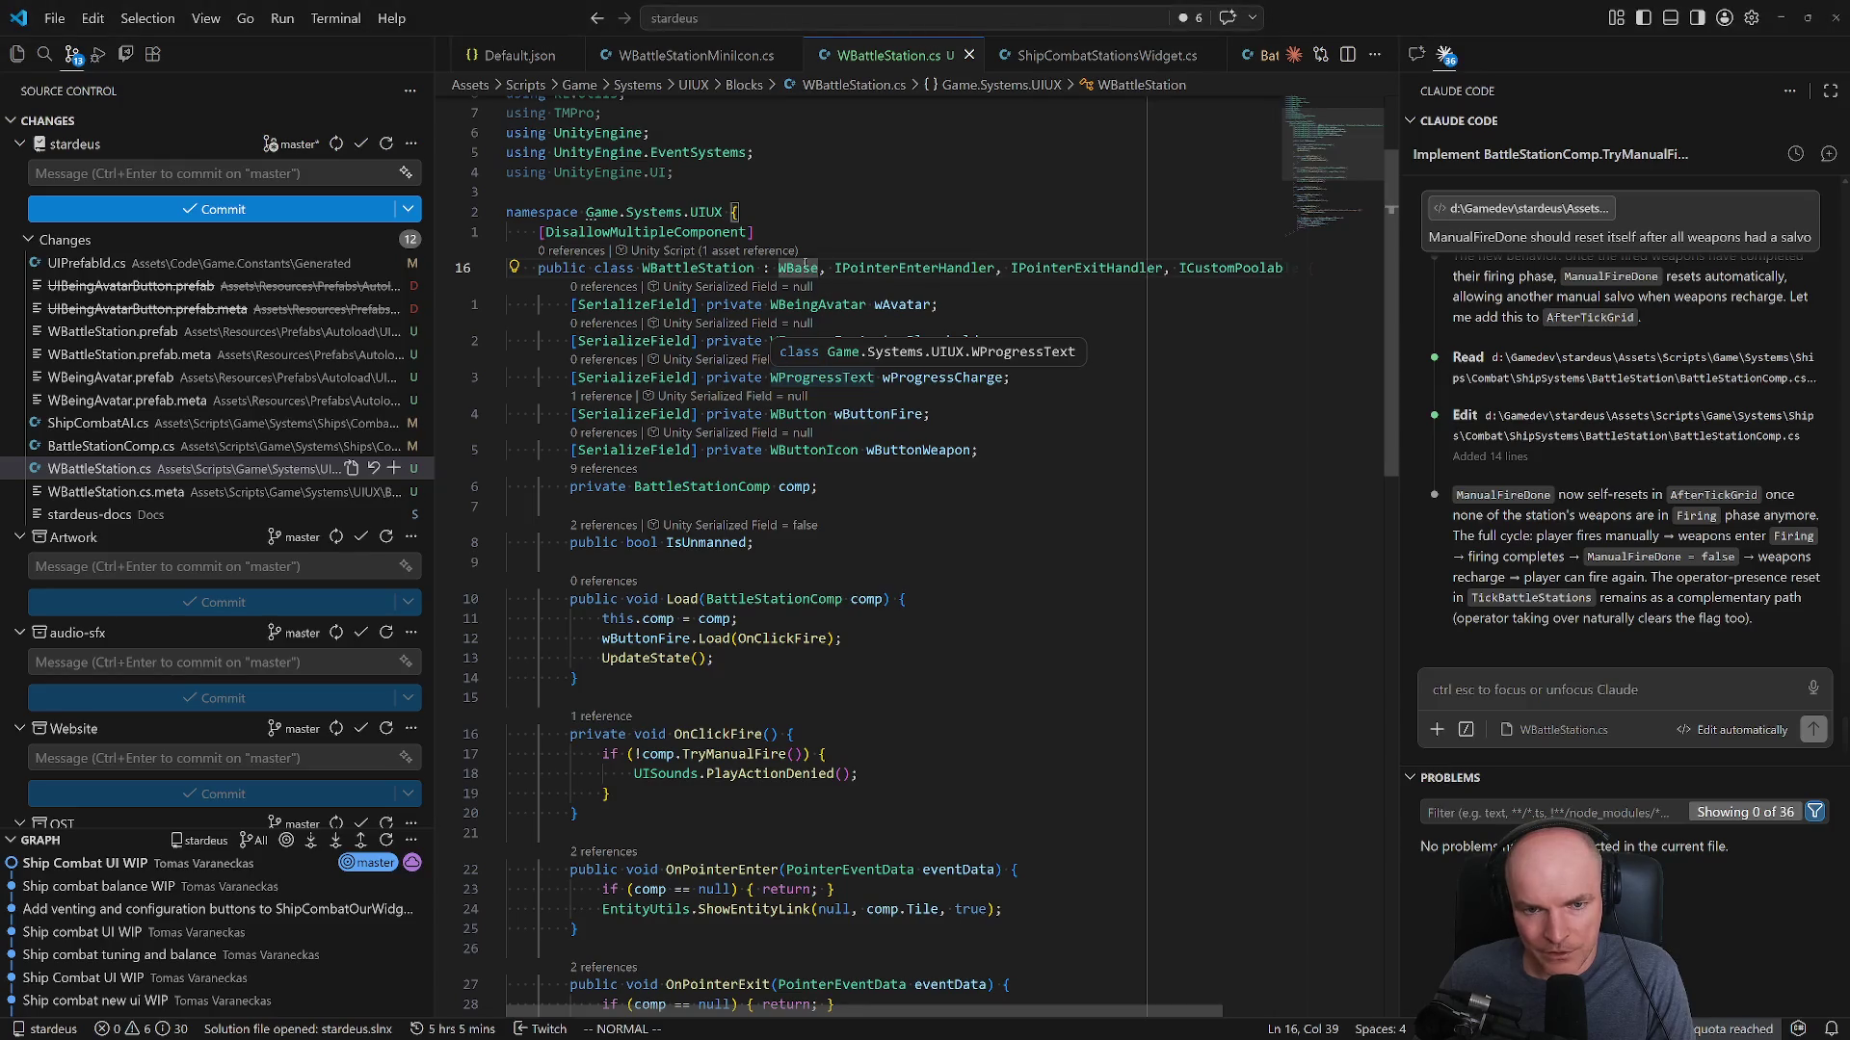
left_click(1827, 153)
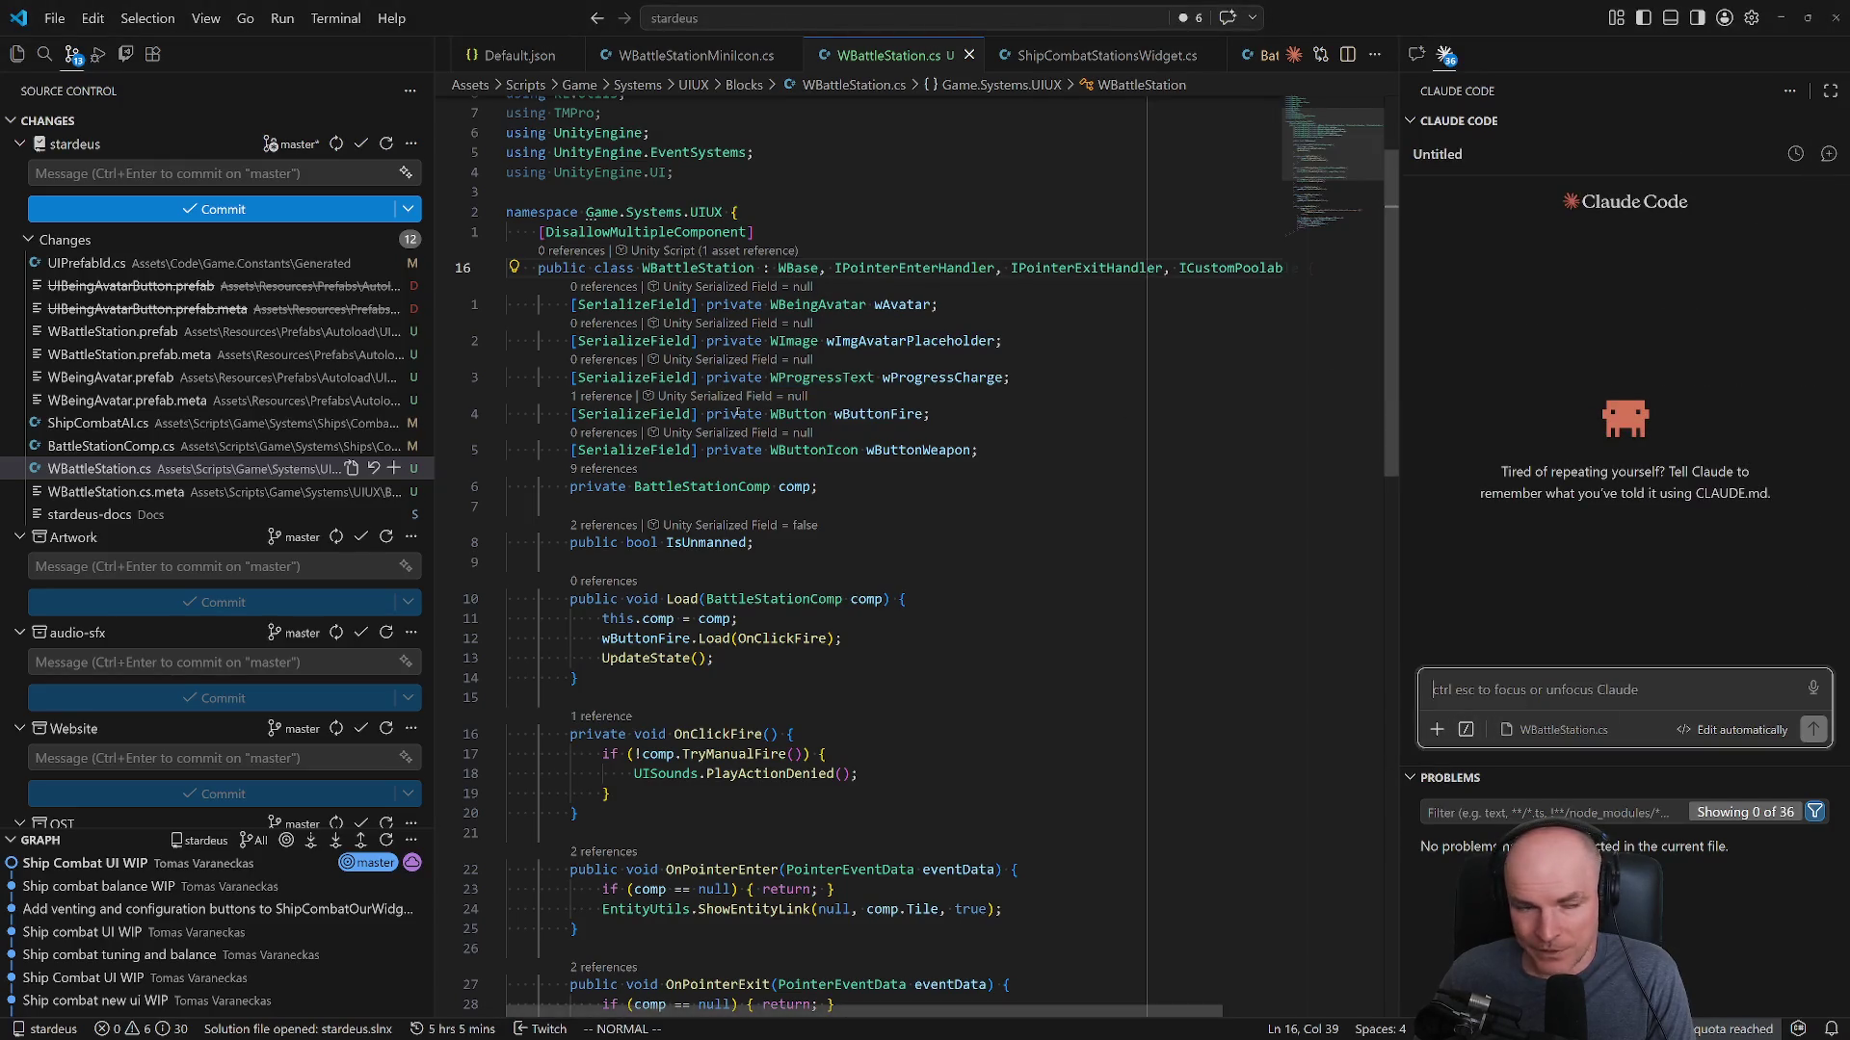
mouse_move(700, 268)
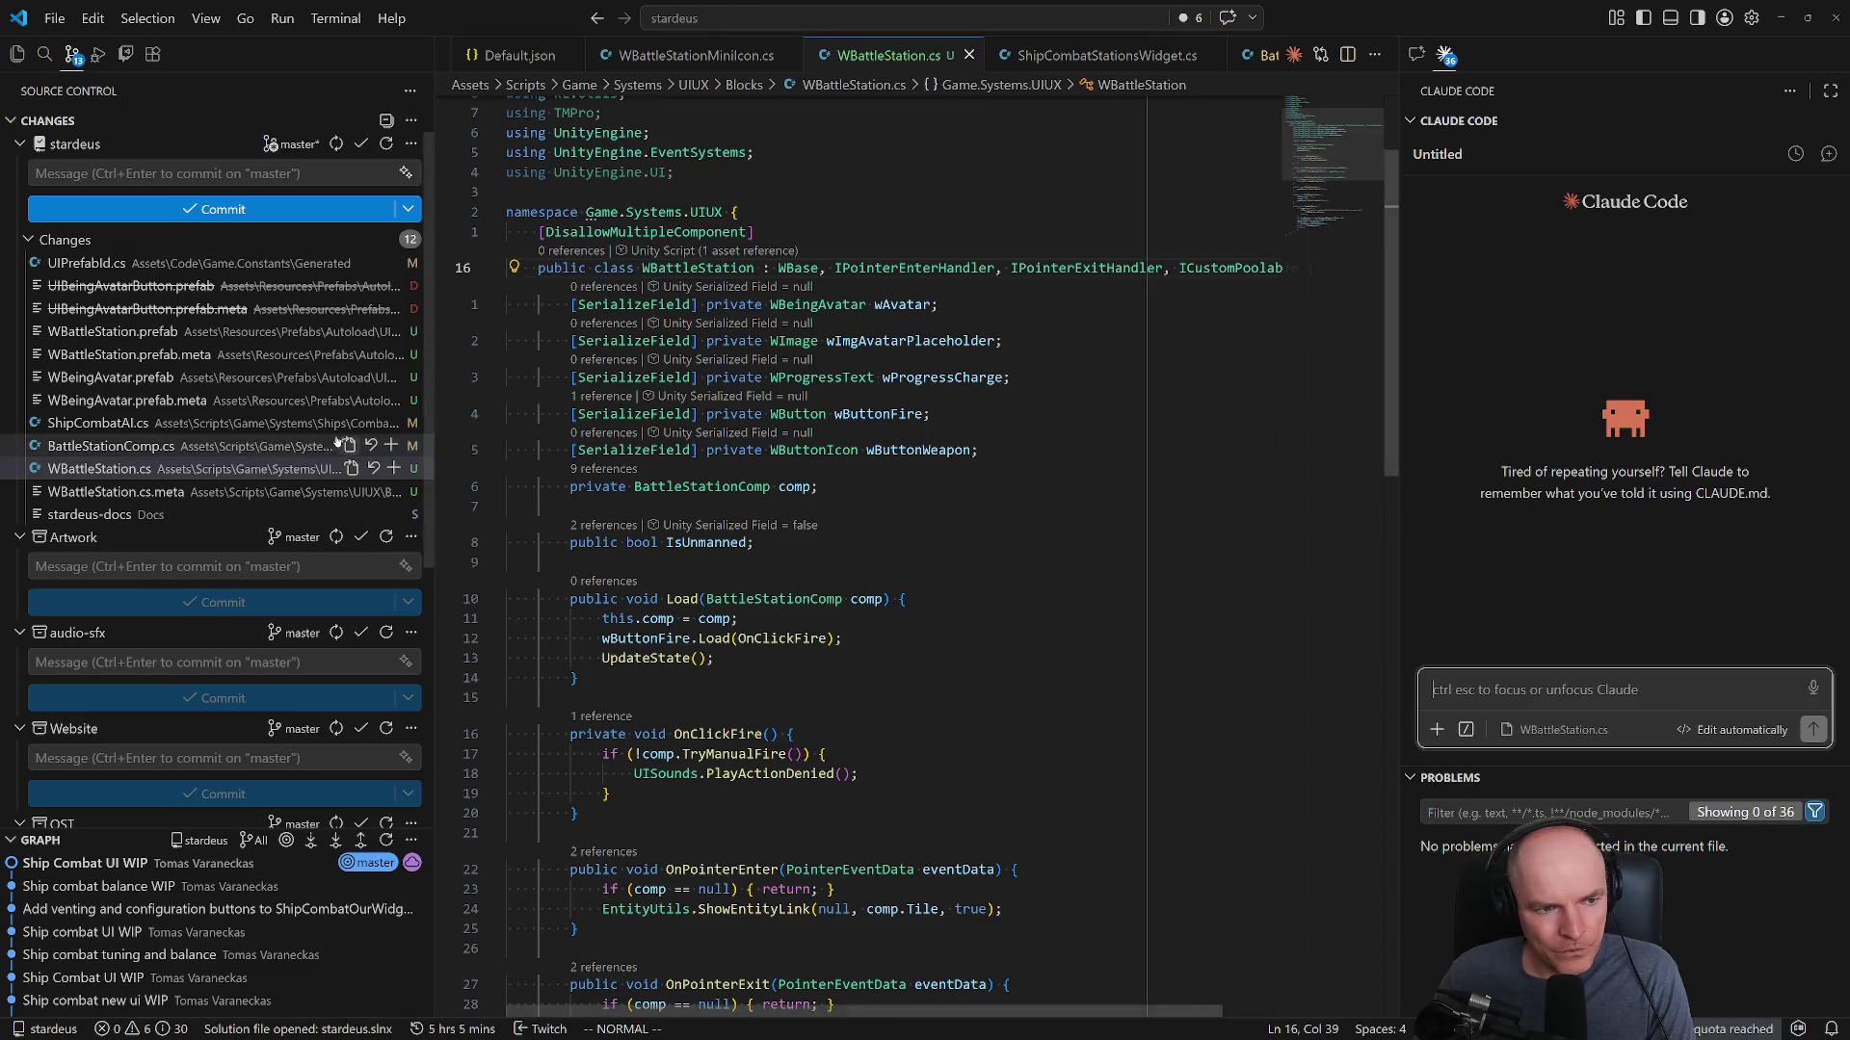
left_click(1501, 709)
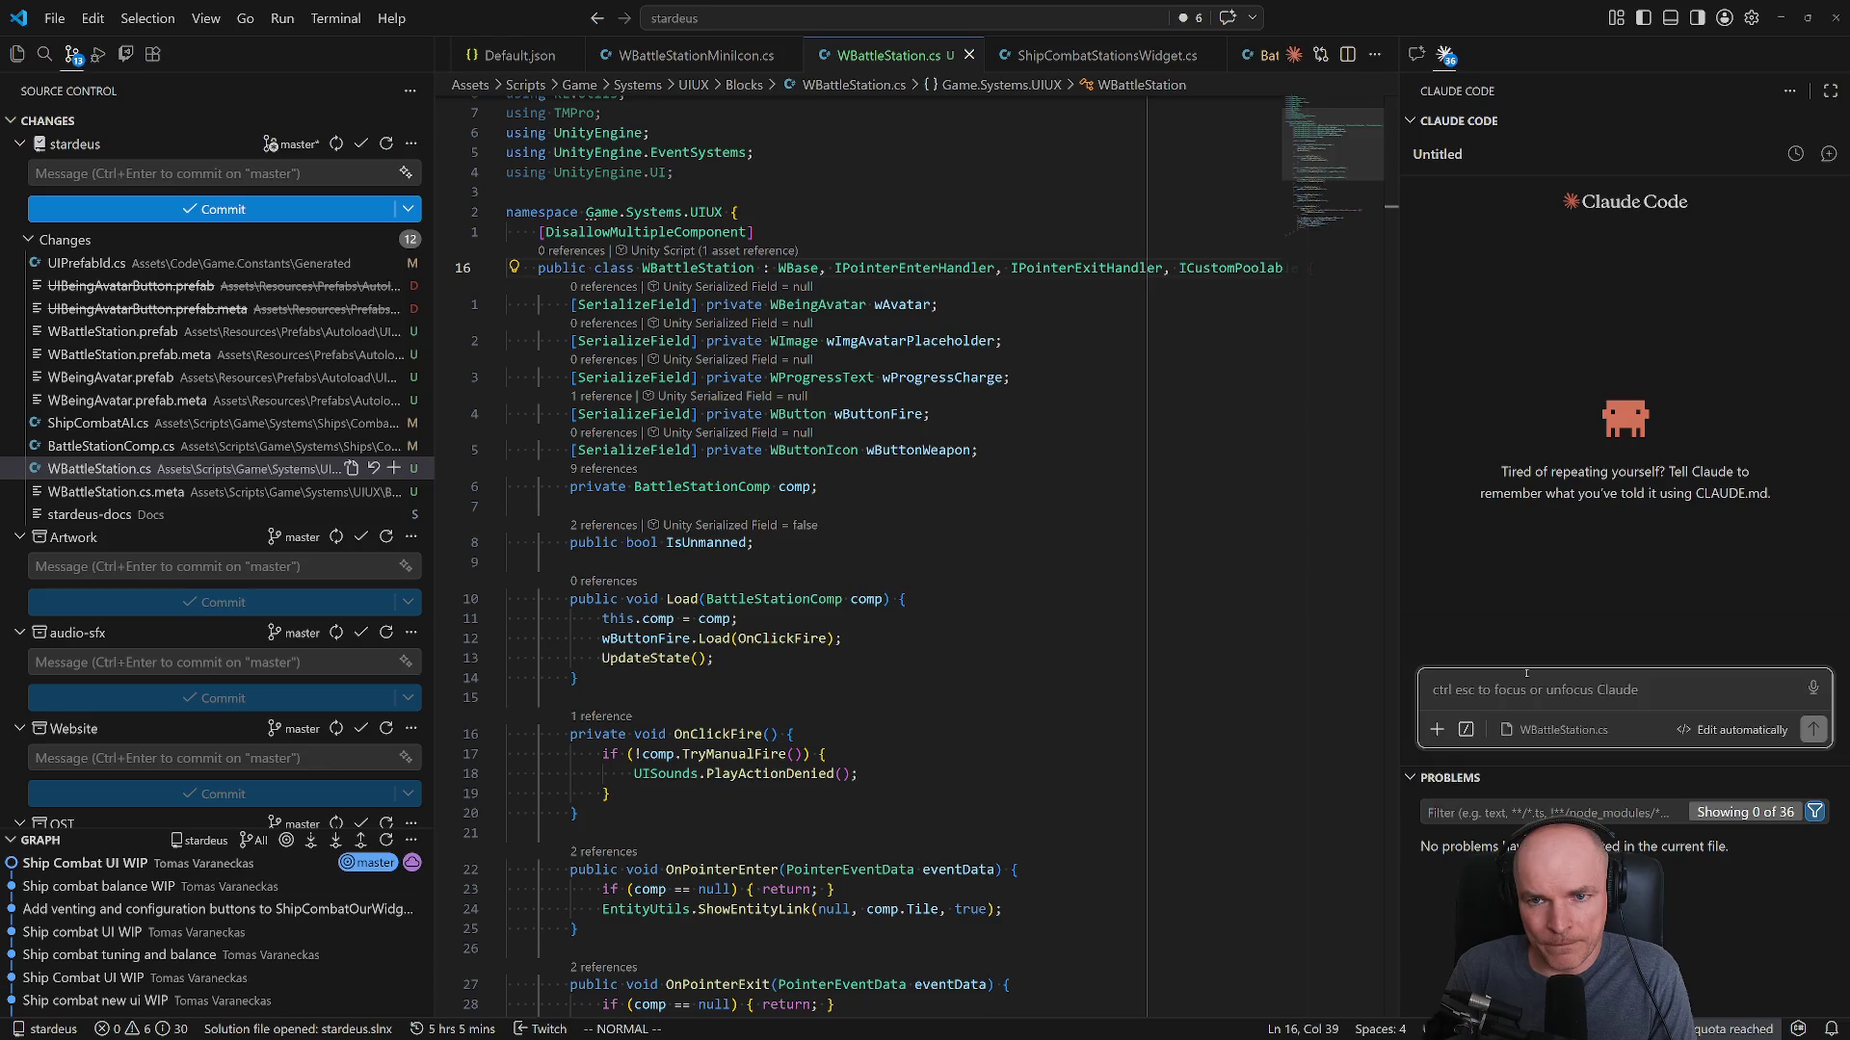
type("@shipcombatstat")
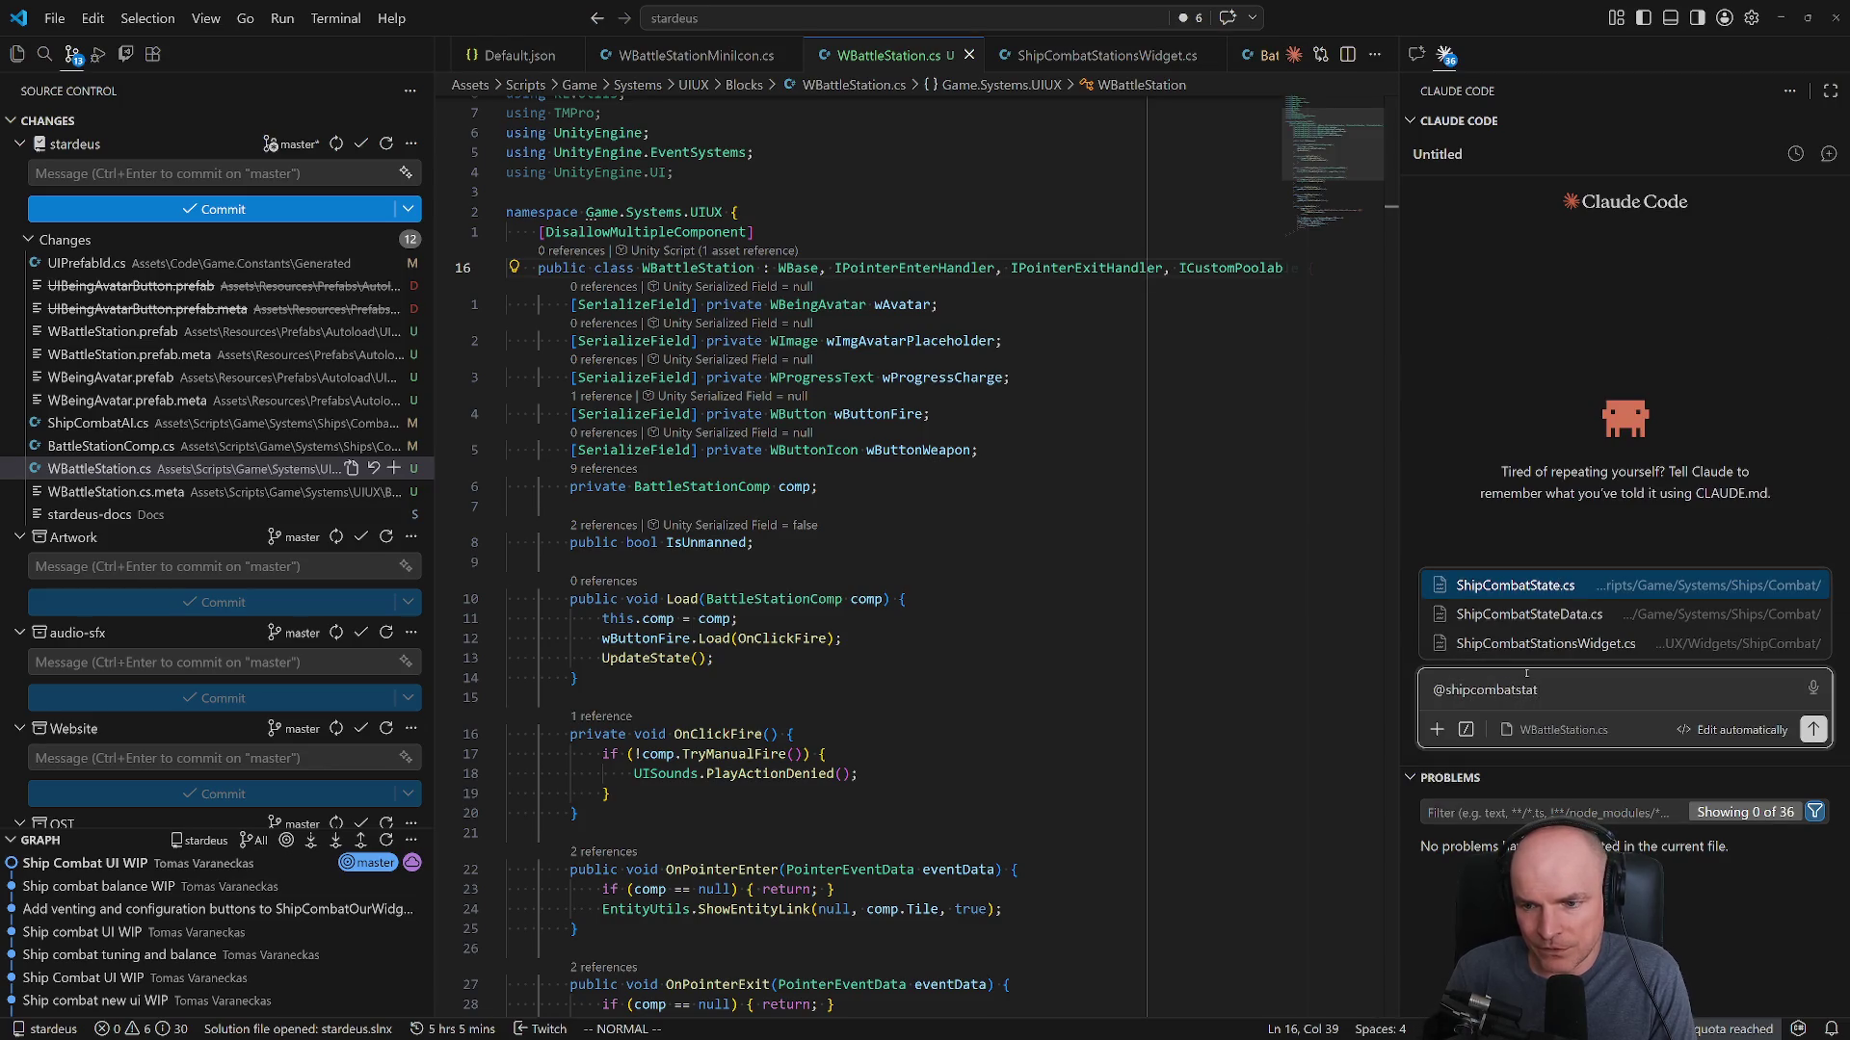
key("Down")
key("Return")
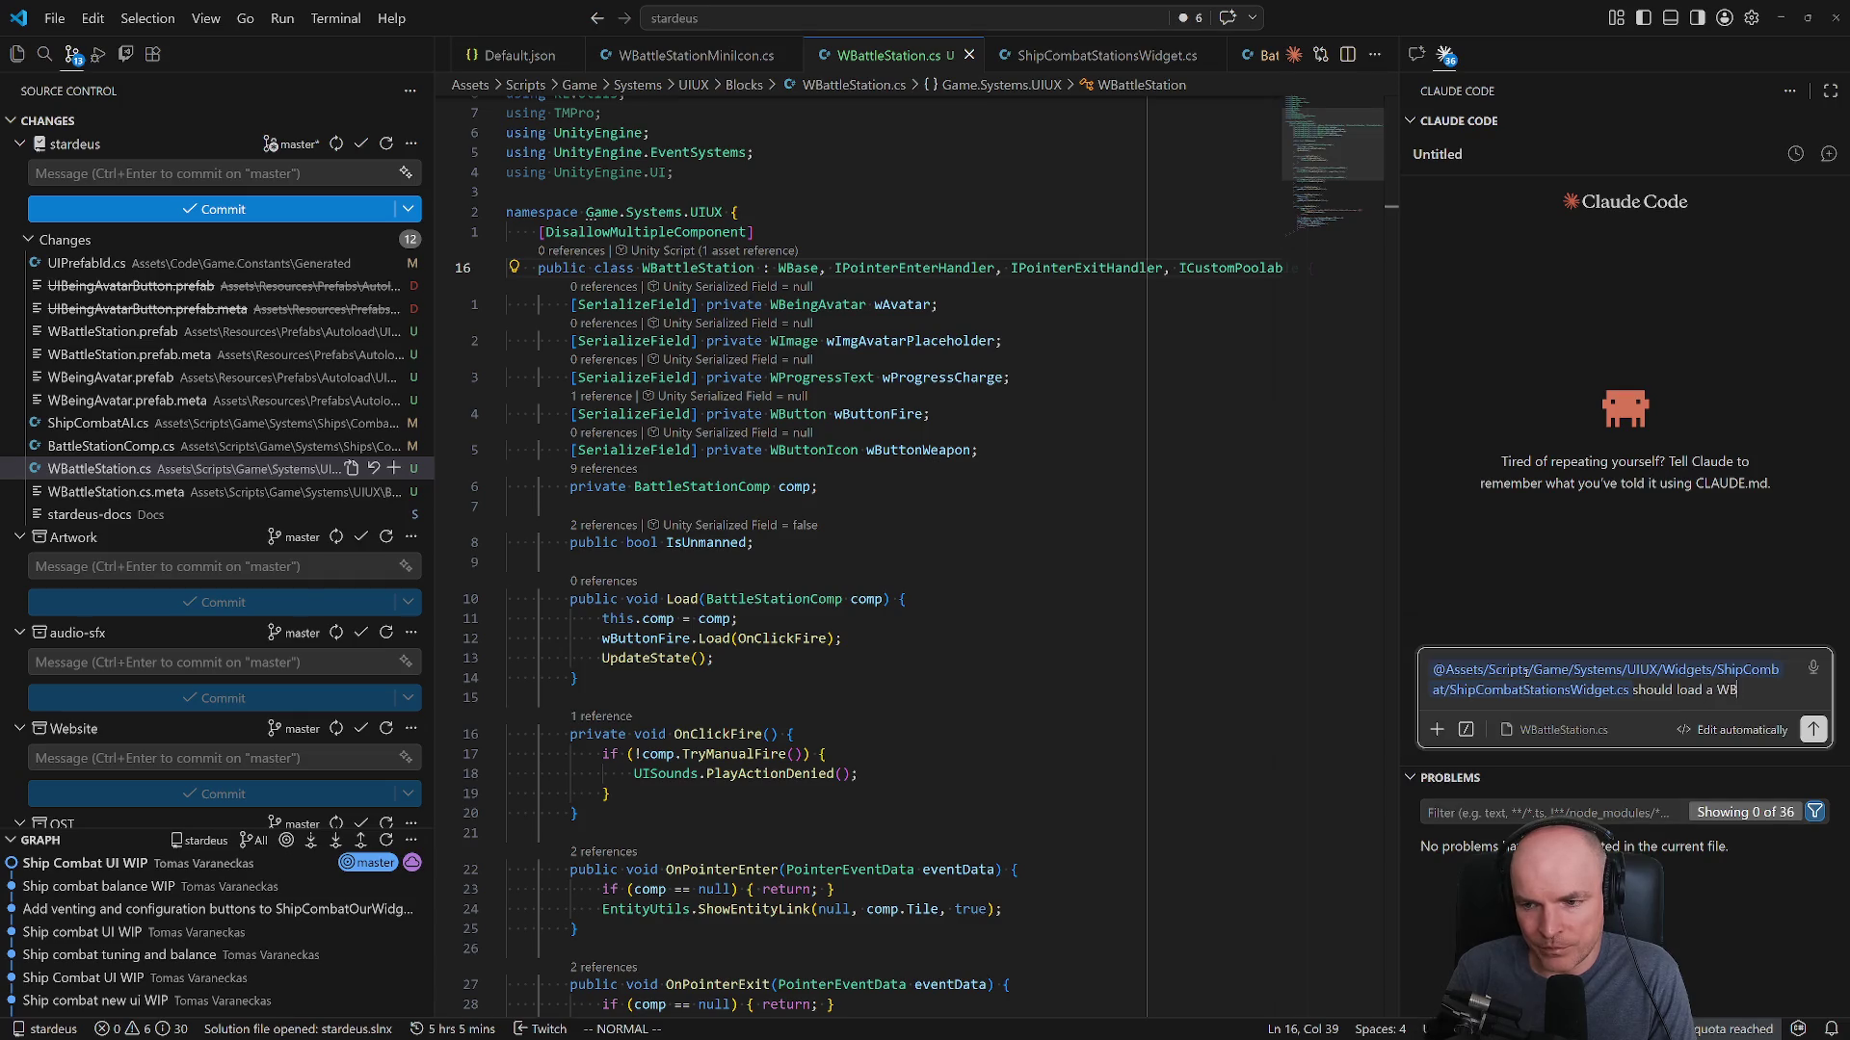
type("tion prefab")
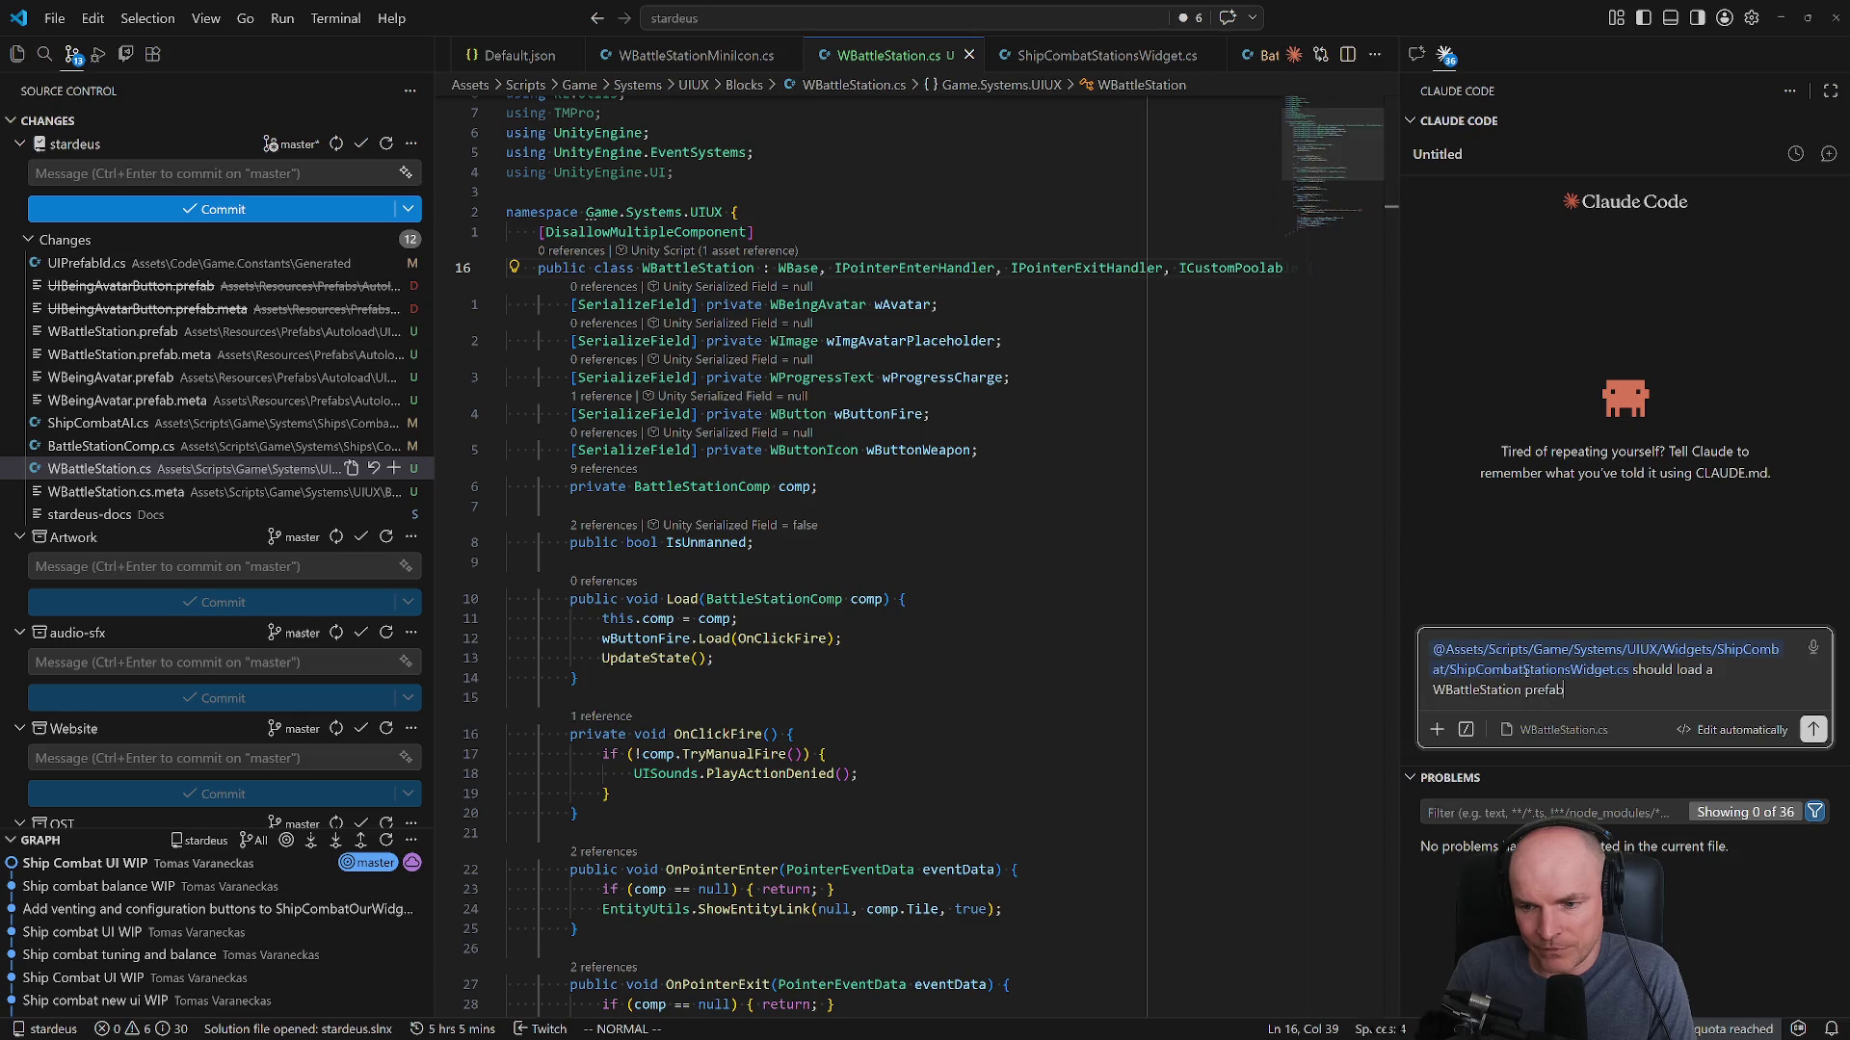
double_click(1677, 670)
type("s")
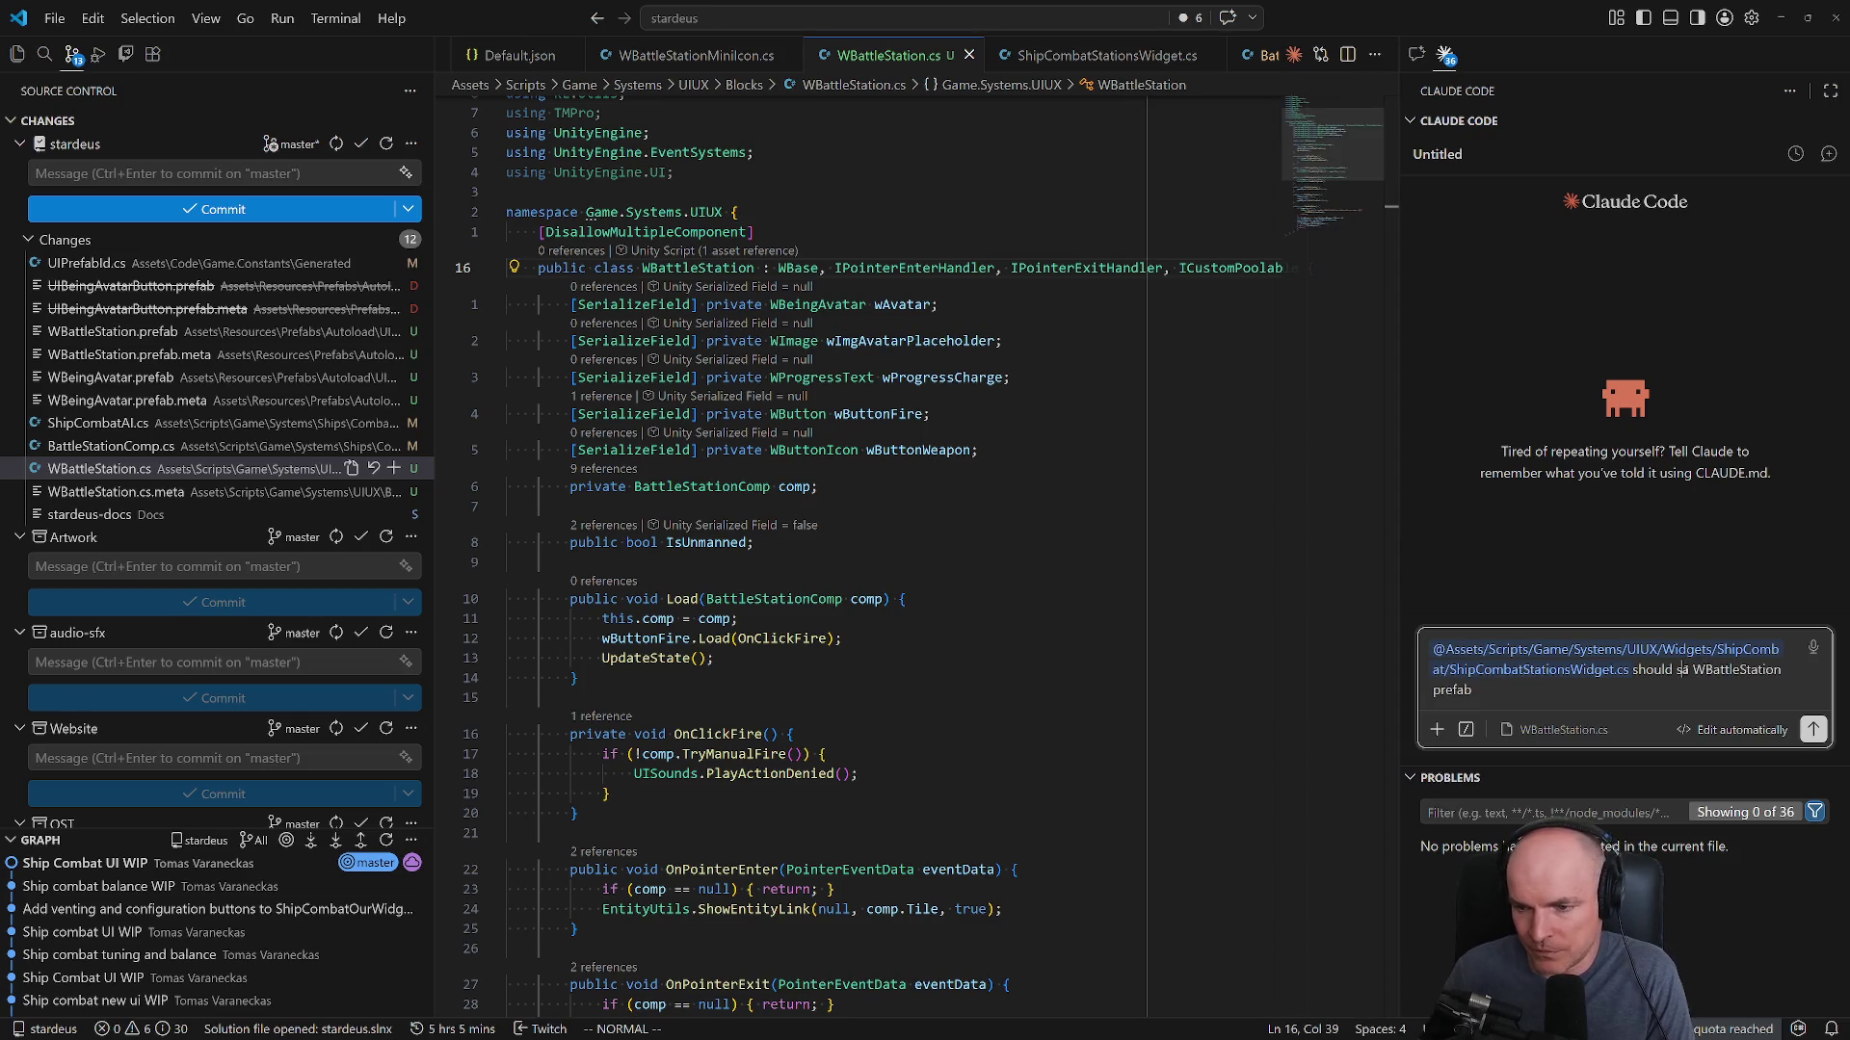
type("aw")
key("BackSpace")
key("BackSpace")
type("pawn")
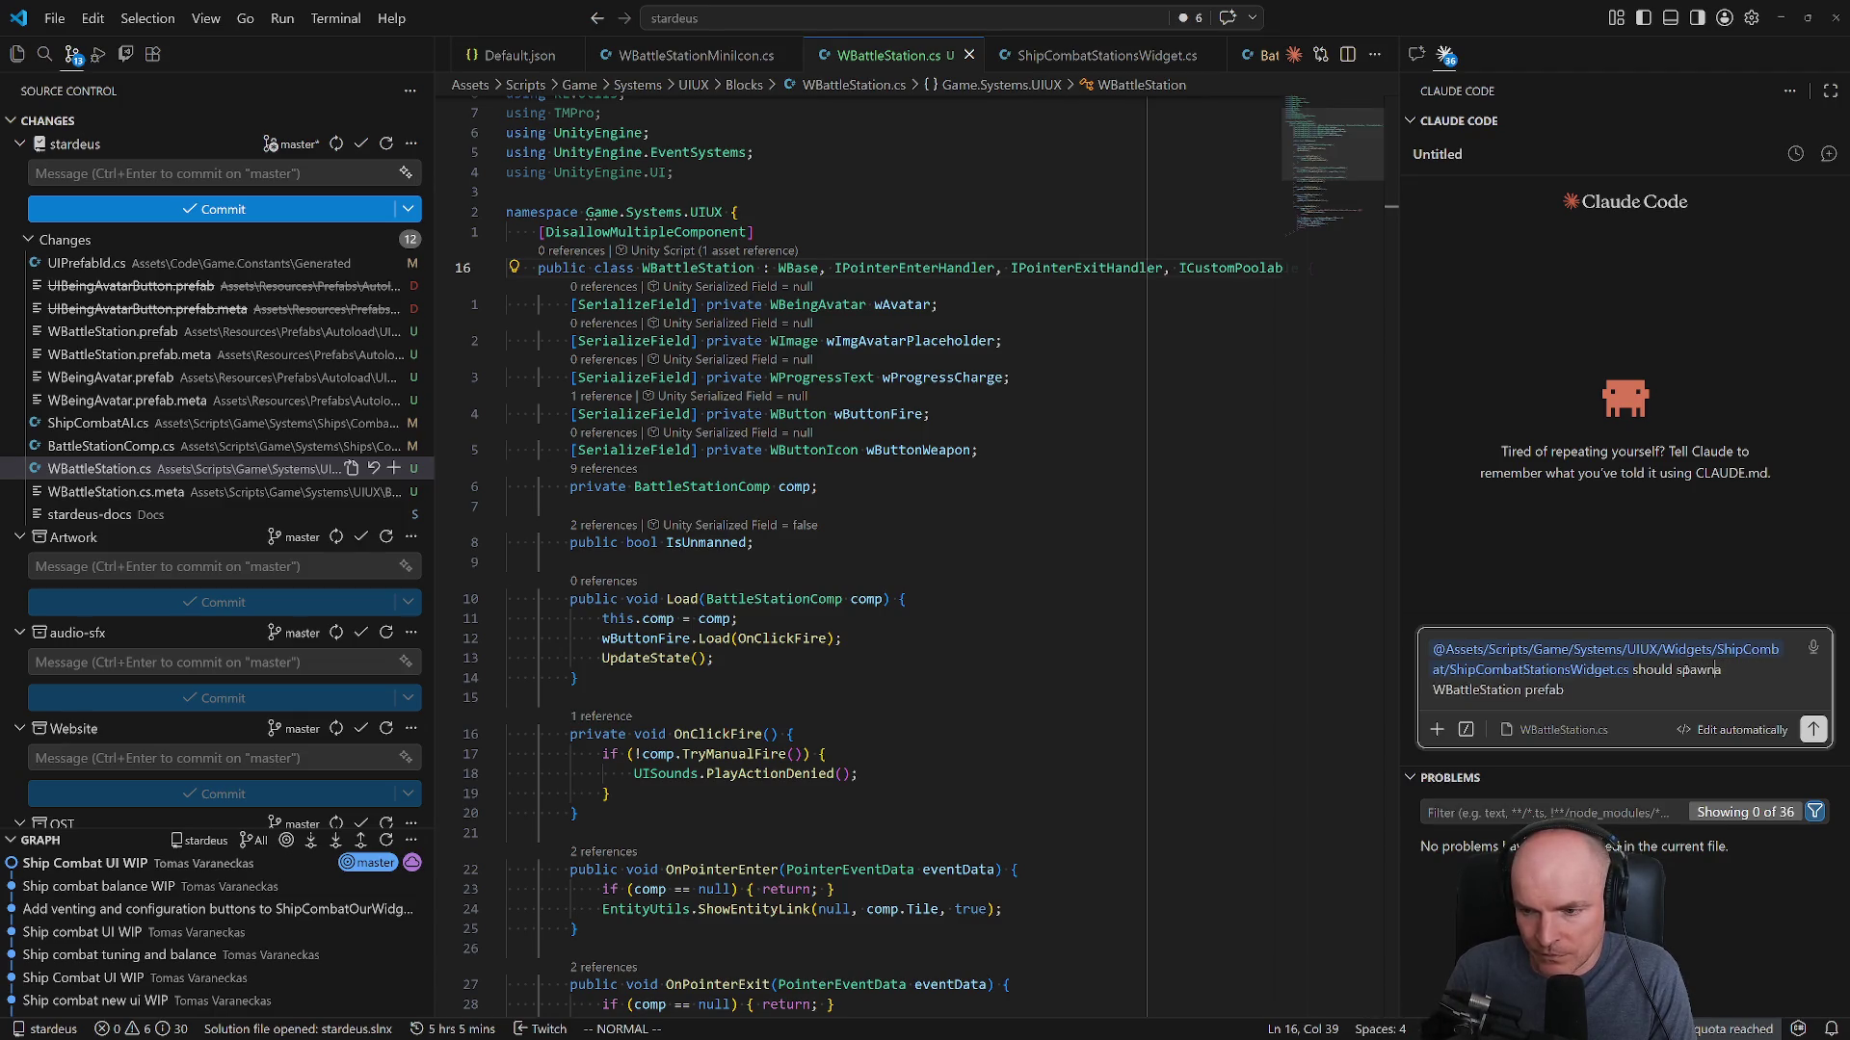
Extend the prompt: one per battle station, and it should rebuild the spawned widgets.
key("ctrl+End")
type("for each battle statio")
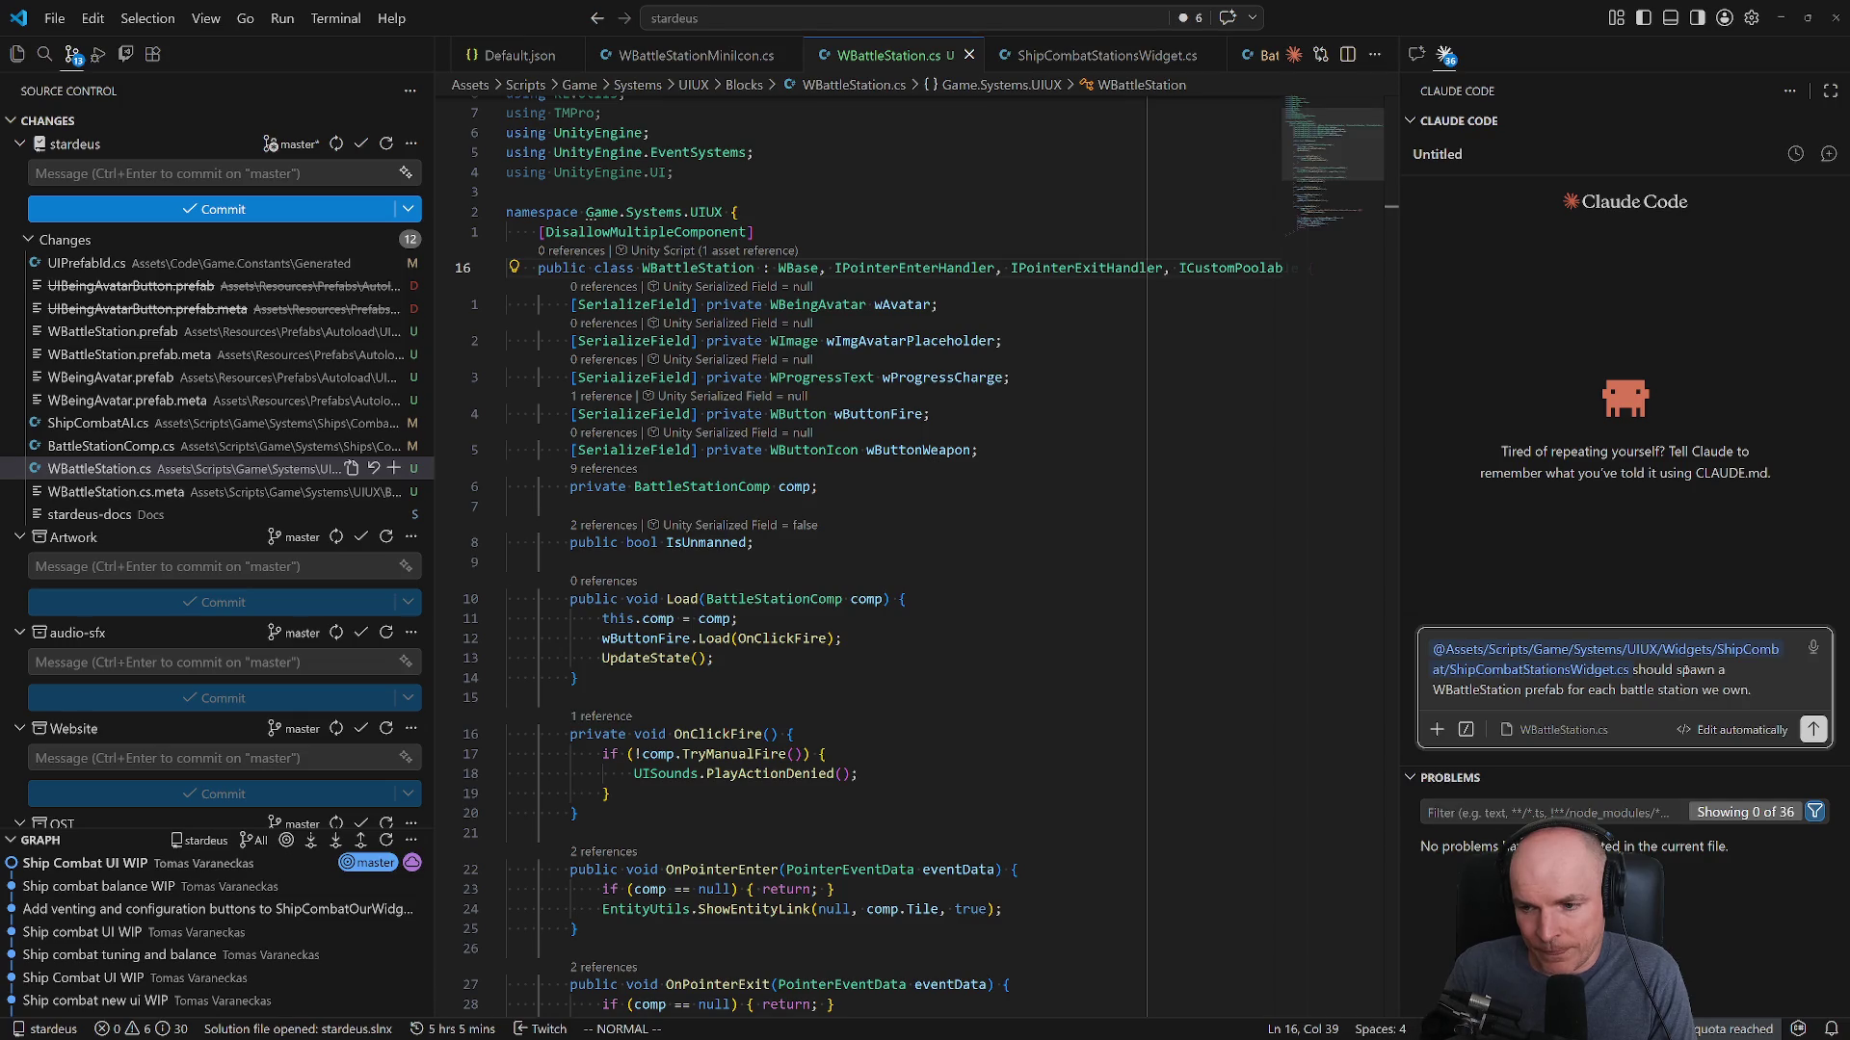
key("BackSpace")
key("BackSpace")
type("should rebuild stations")
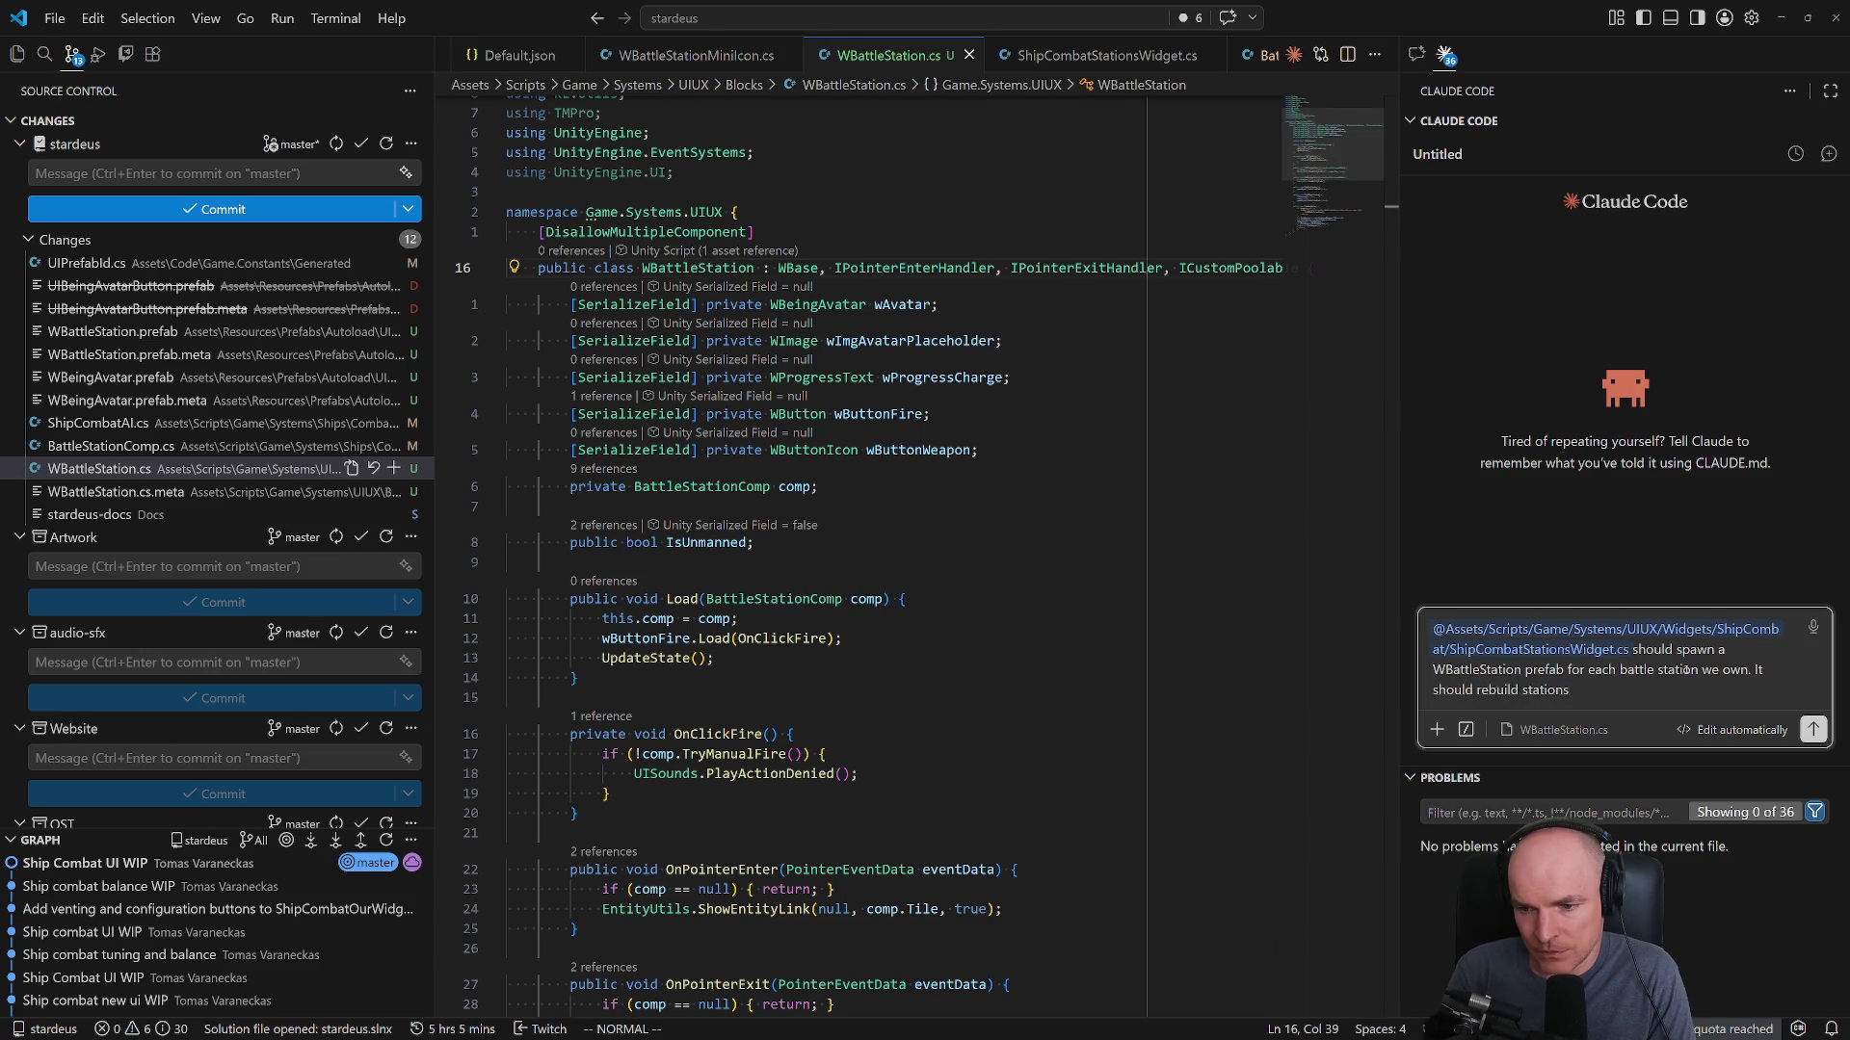
key("ctrl+BackSpace")
type("the spawned widgets")
left_click(1089, 62)
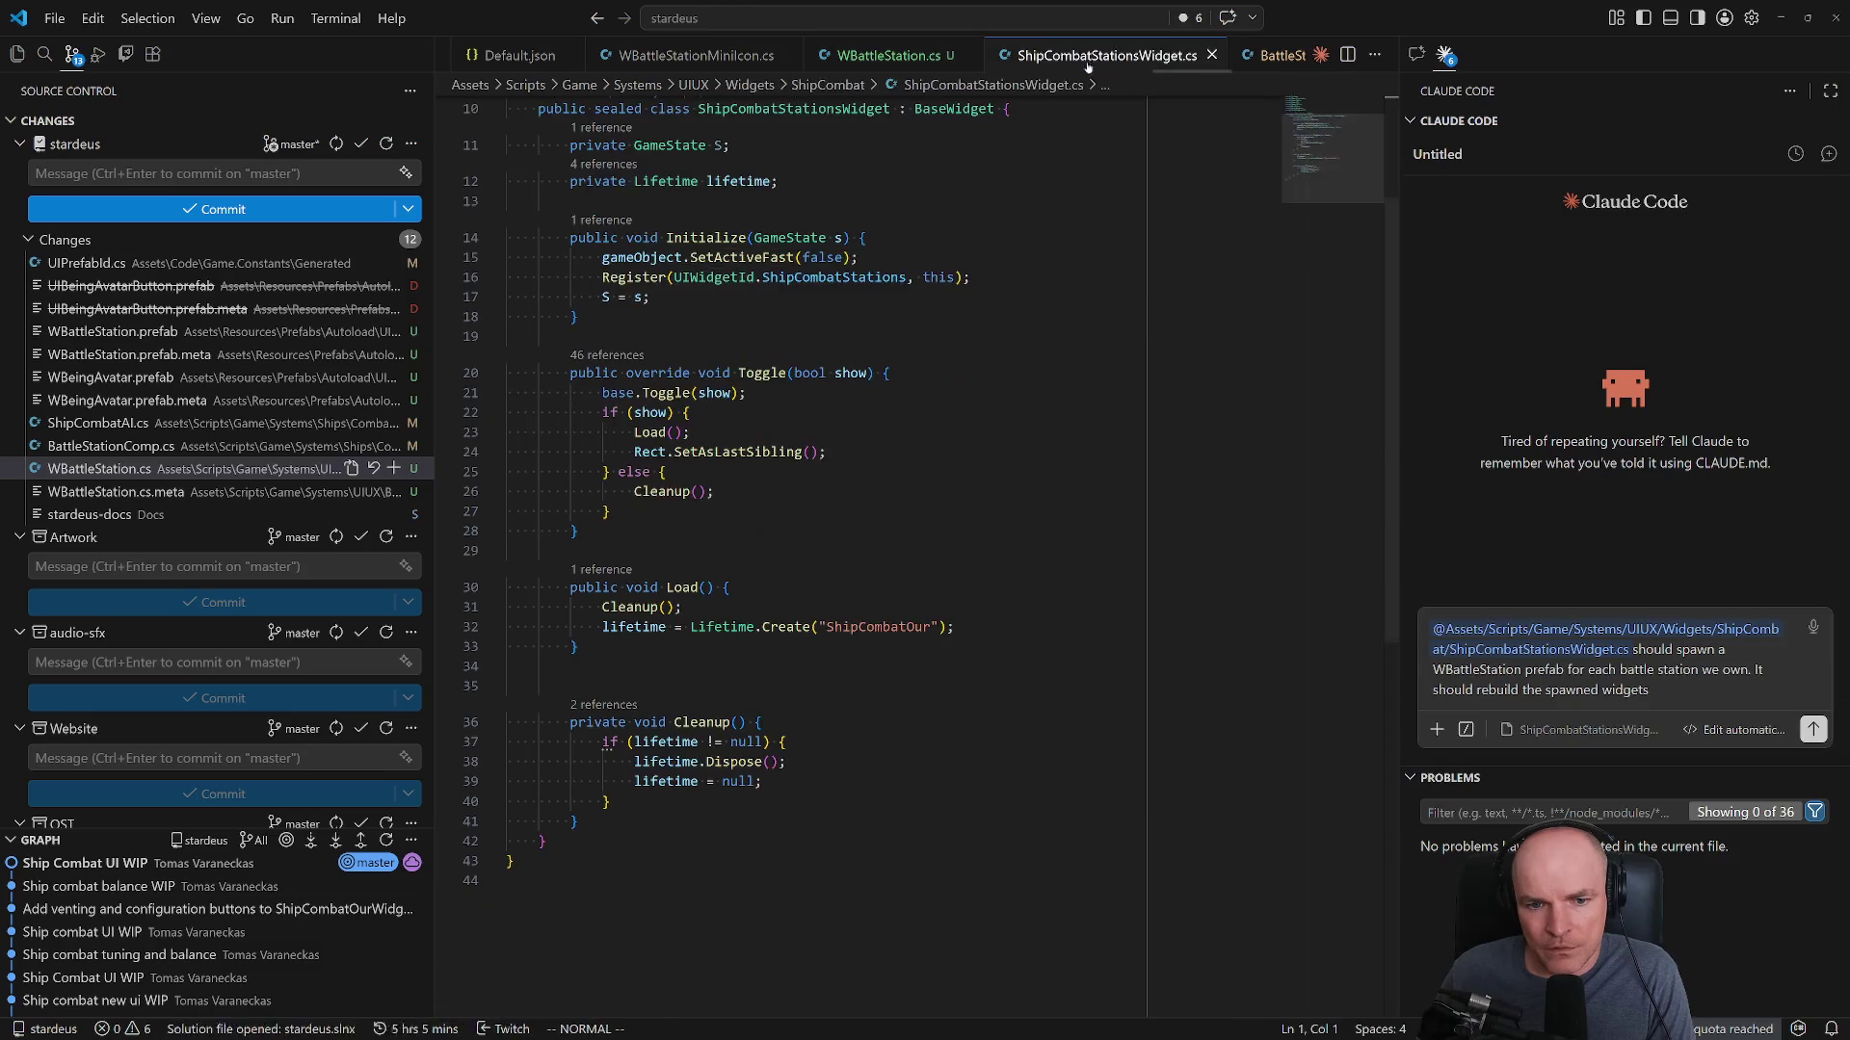
Add a '[SerializeField] private WGroup widgetsContainer;' field to the class and save.
scroll(772, 389, "up", 3)
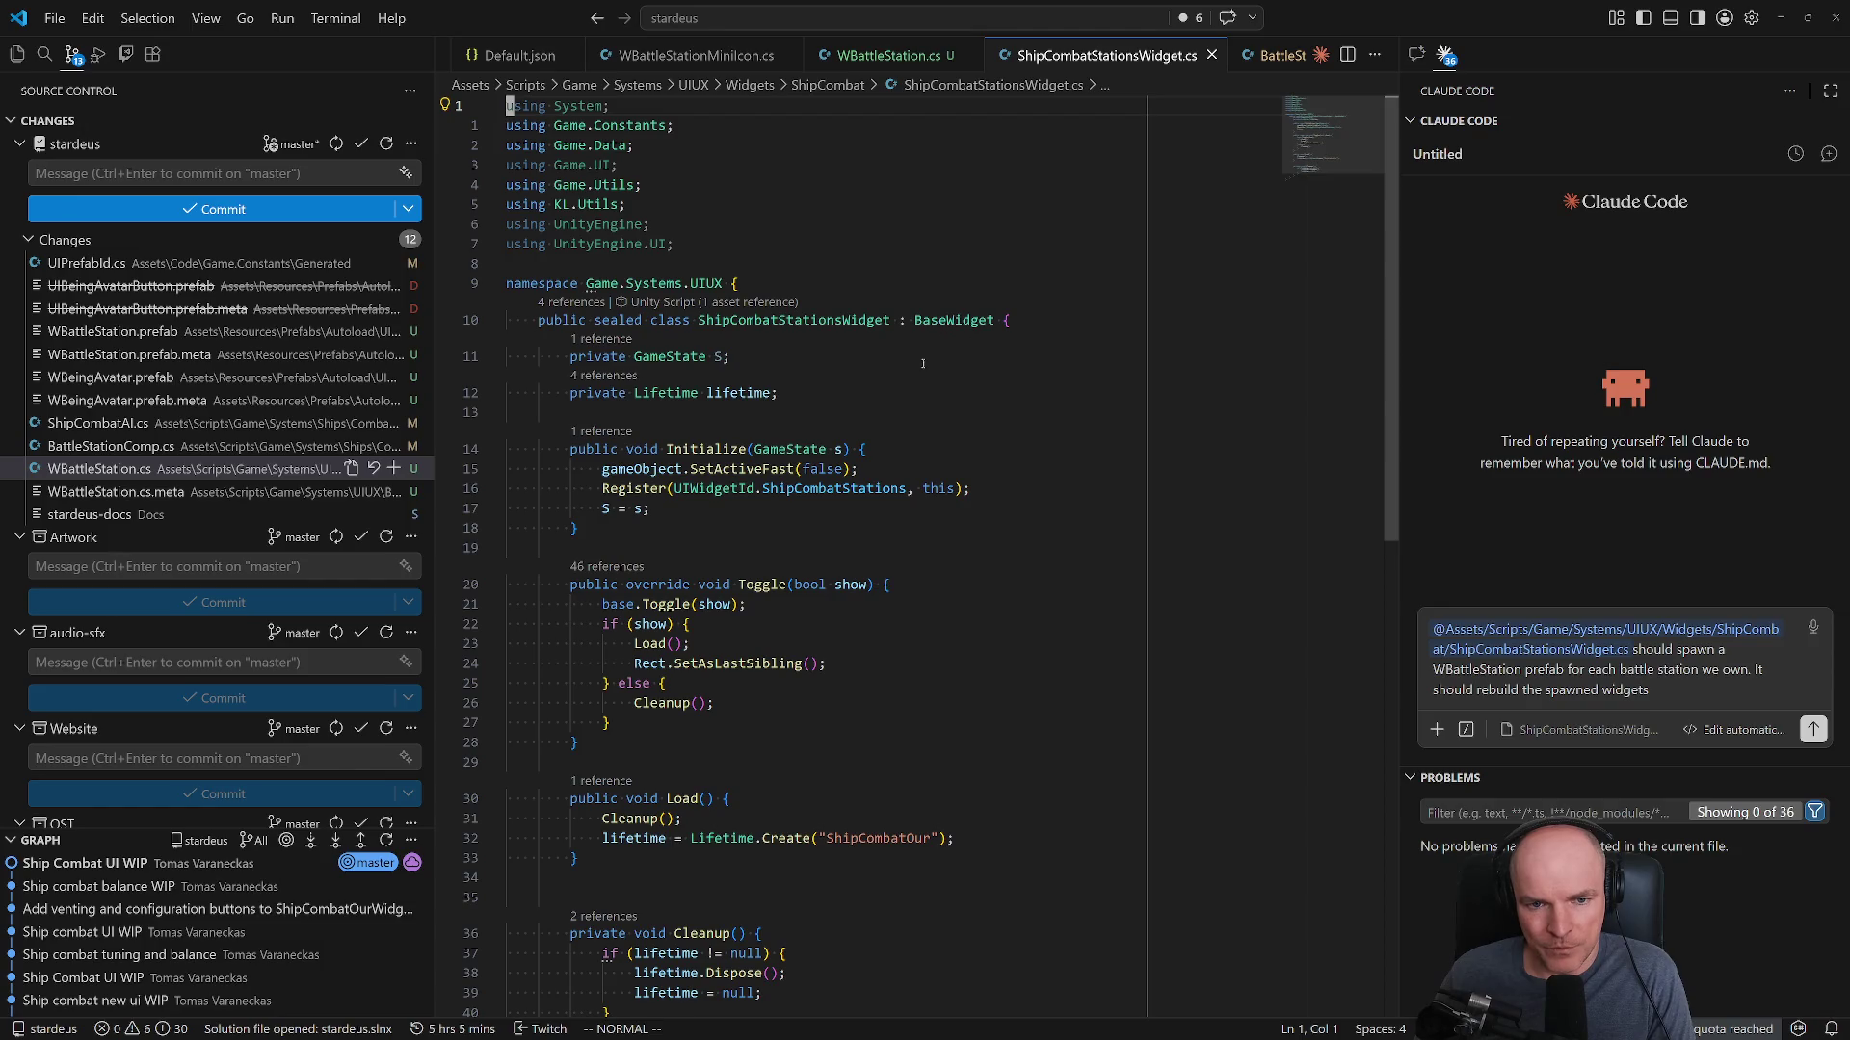
left_click(975, 424)
key("4")
key("k")
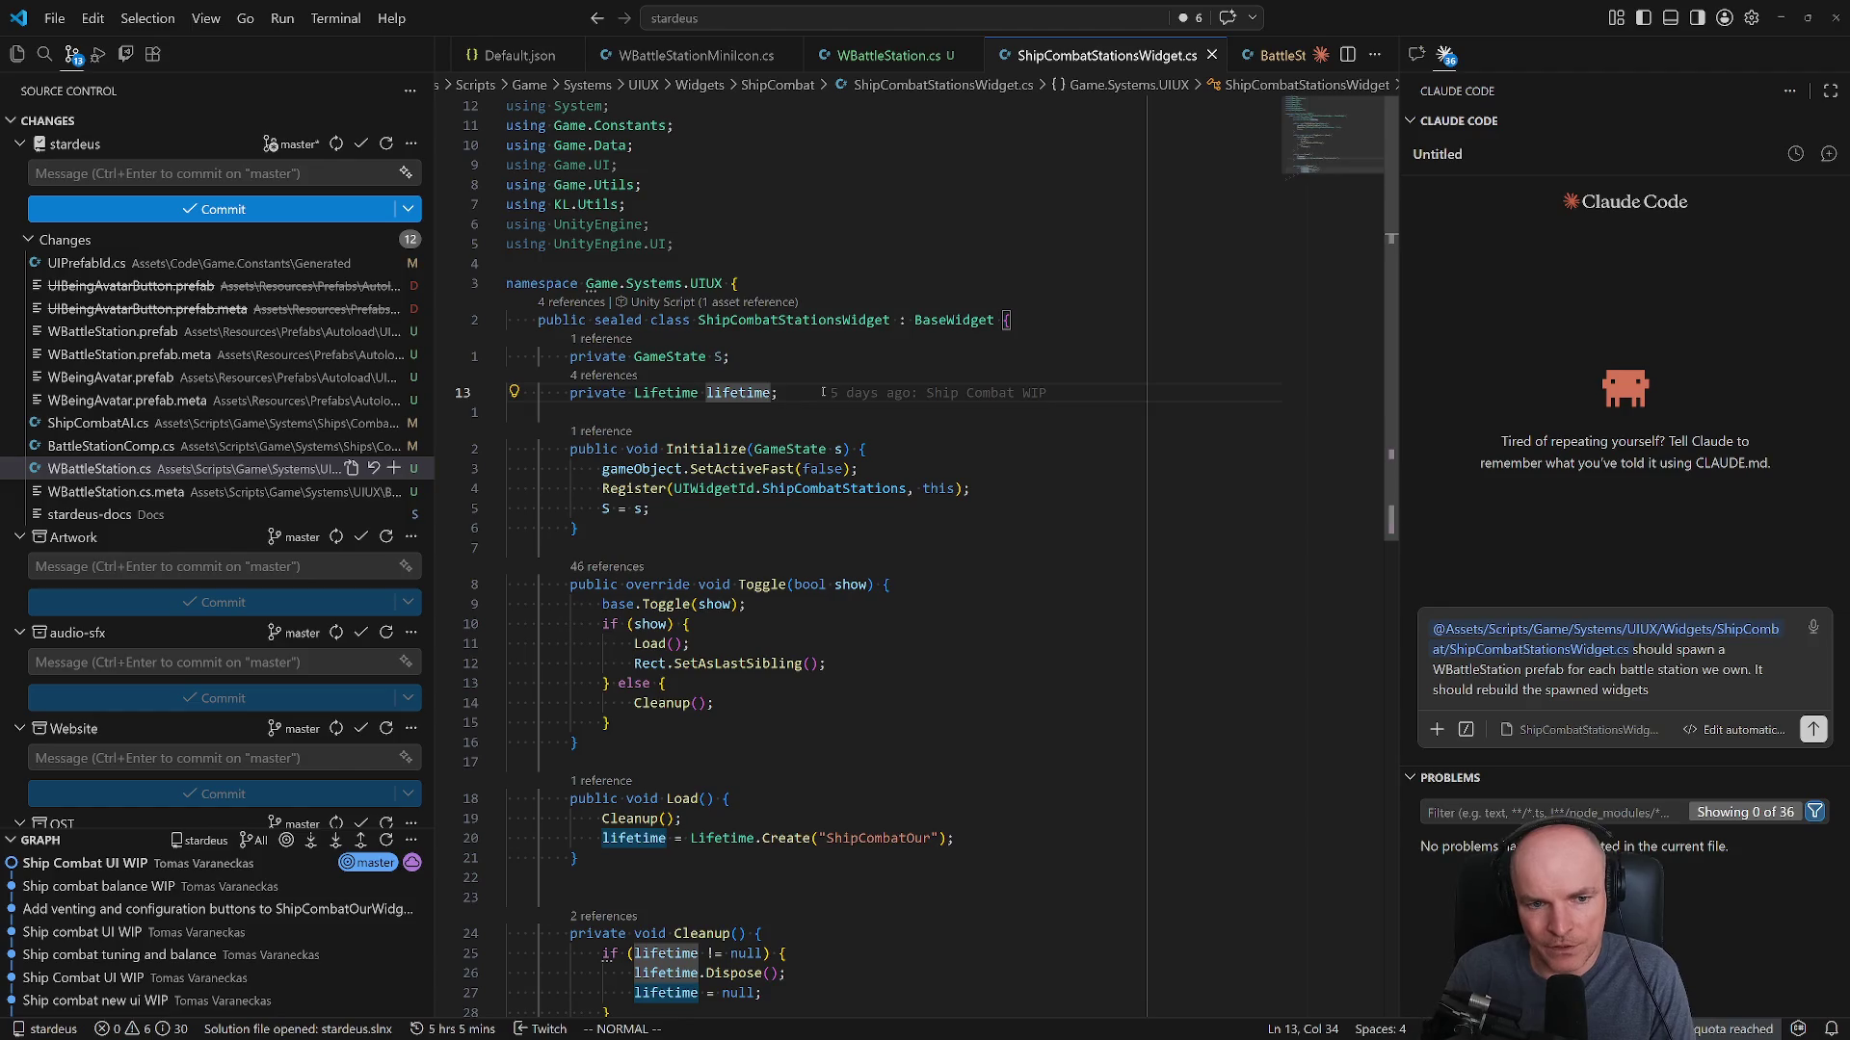
type("o[SerializeField")
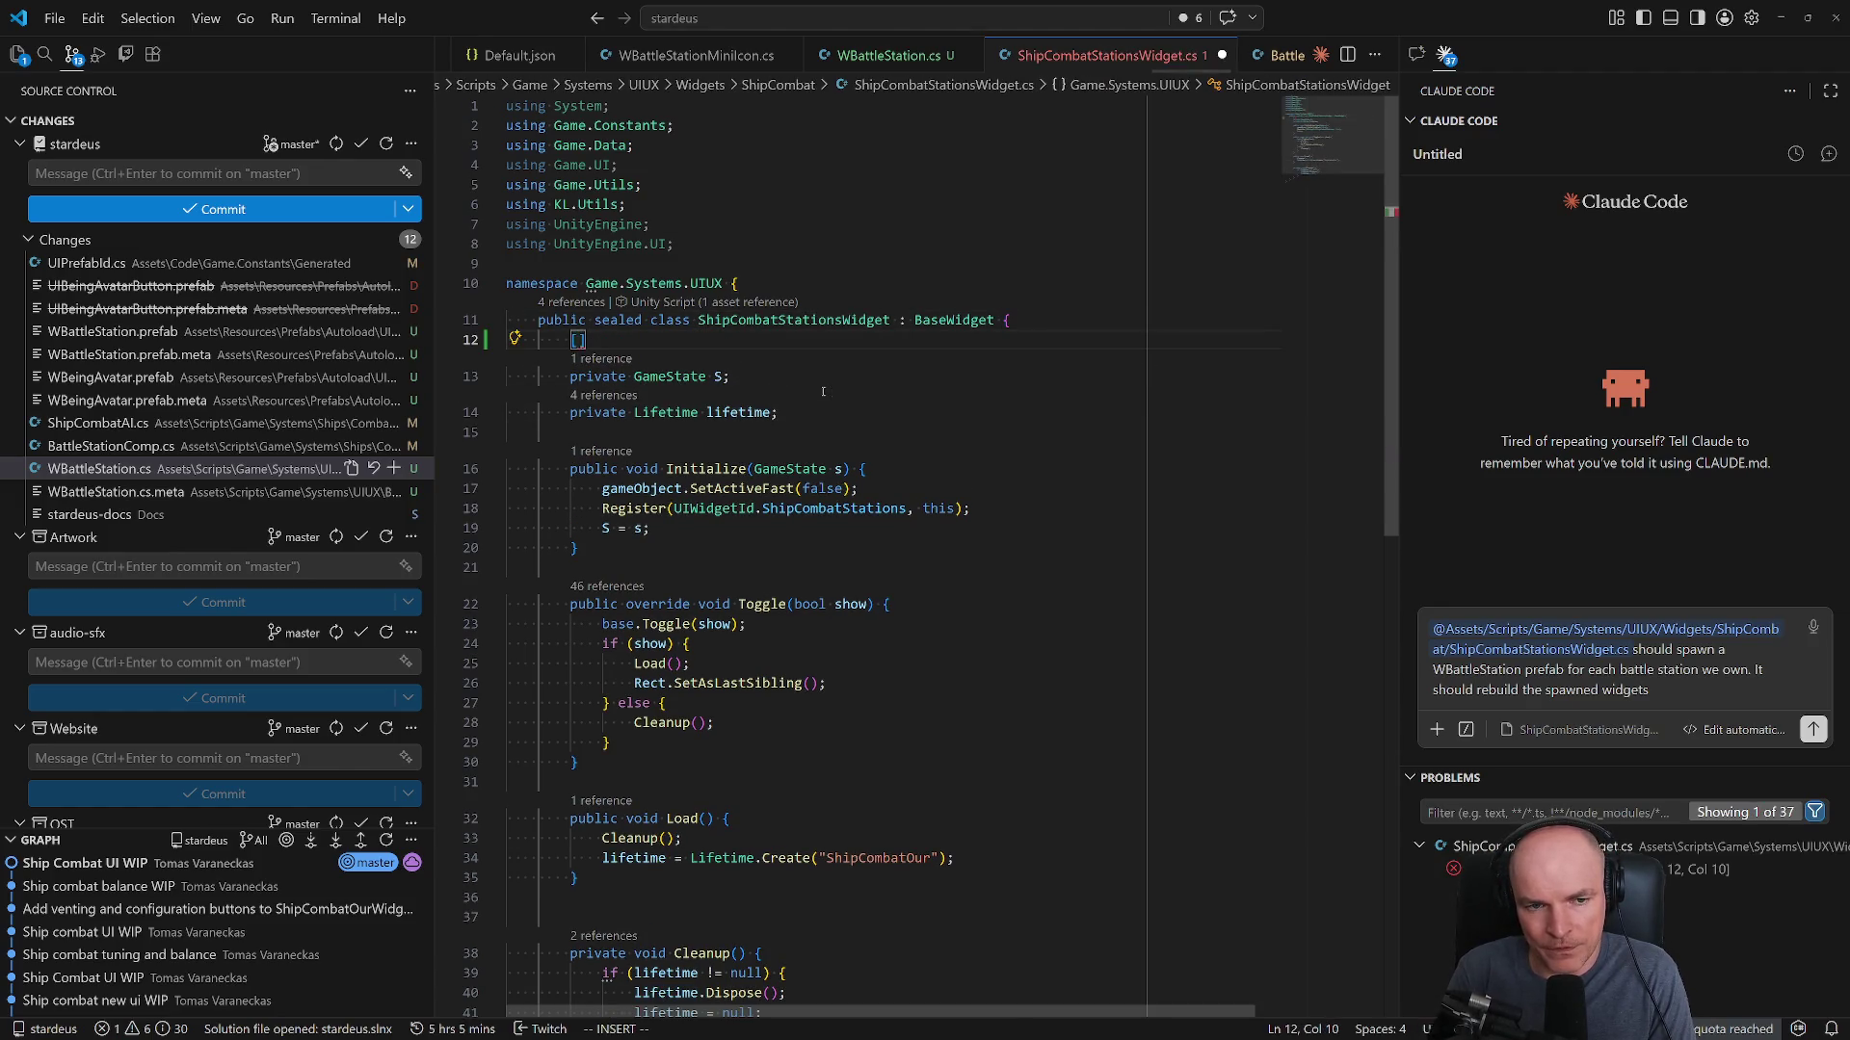
type("] private ")
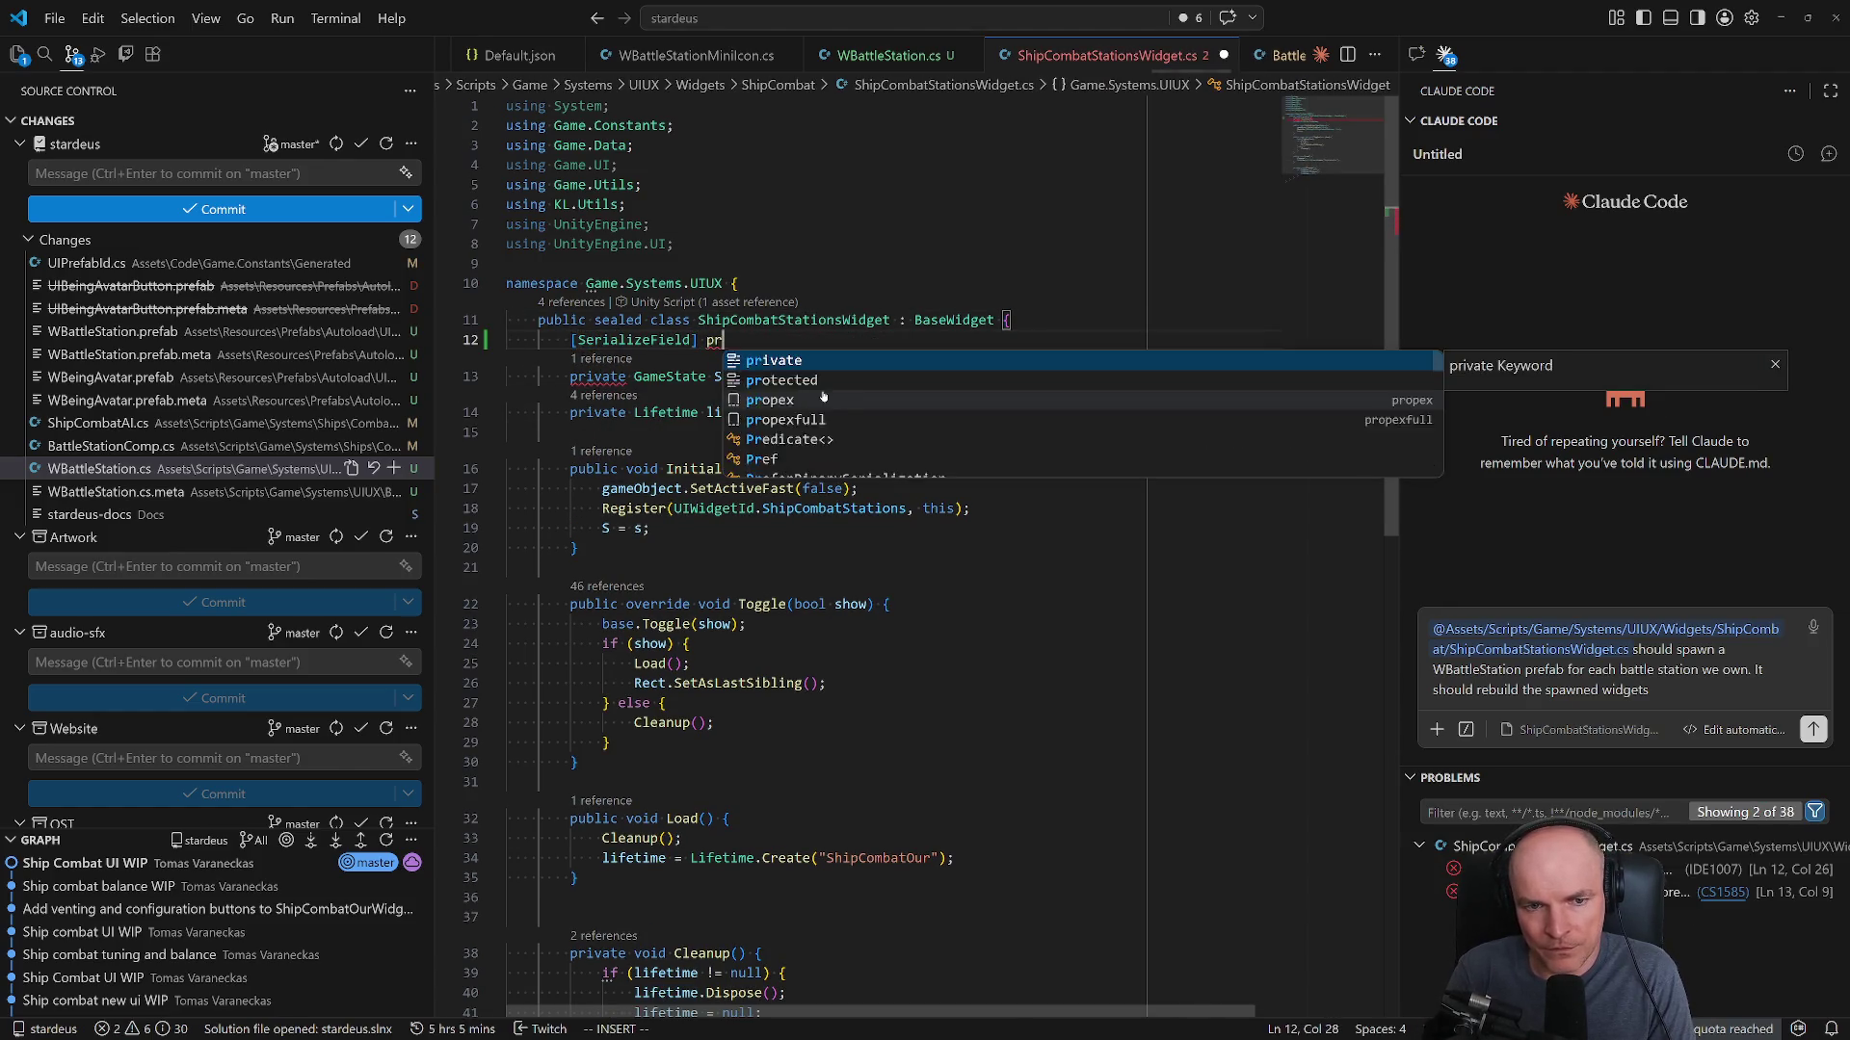
type("WGroup")
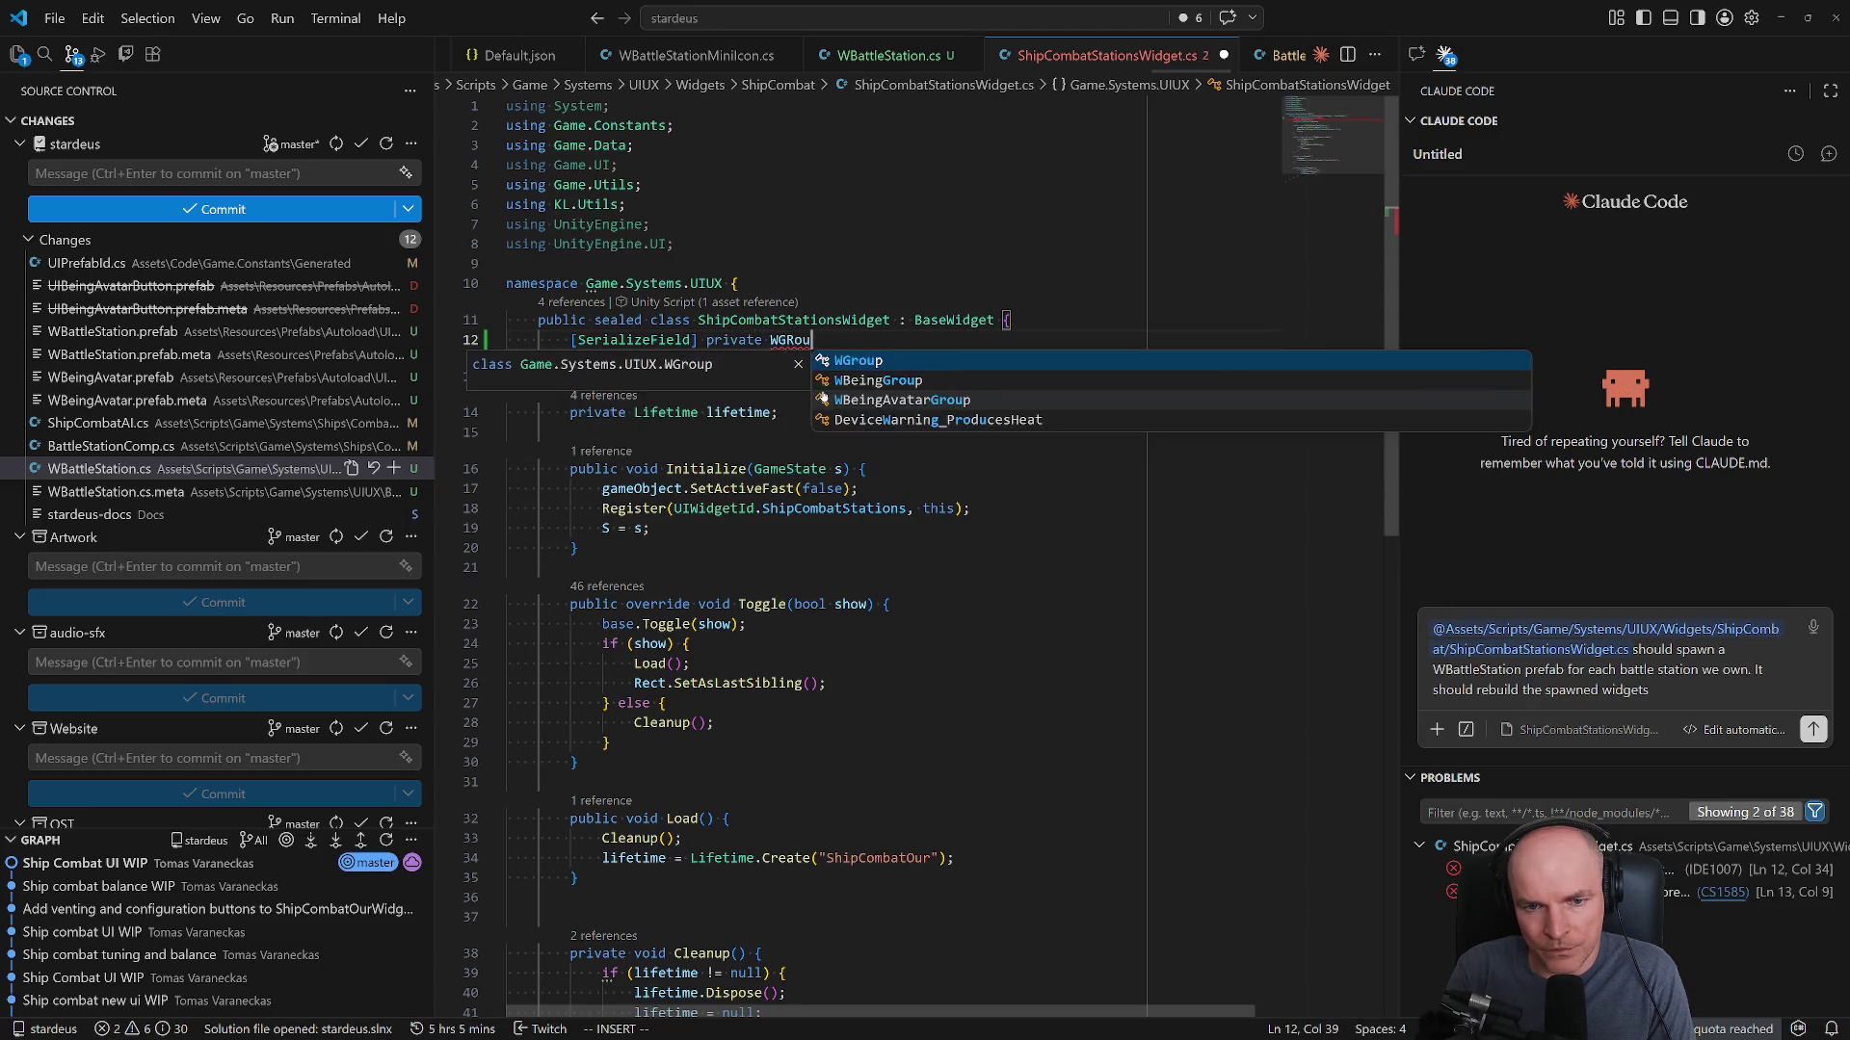
key("Escape")
type("widget")
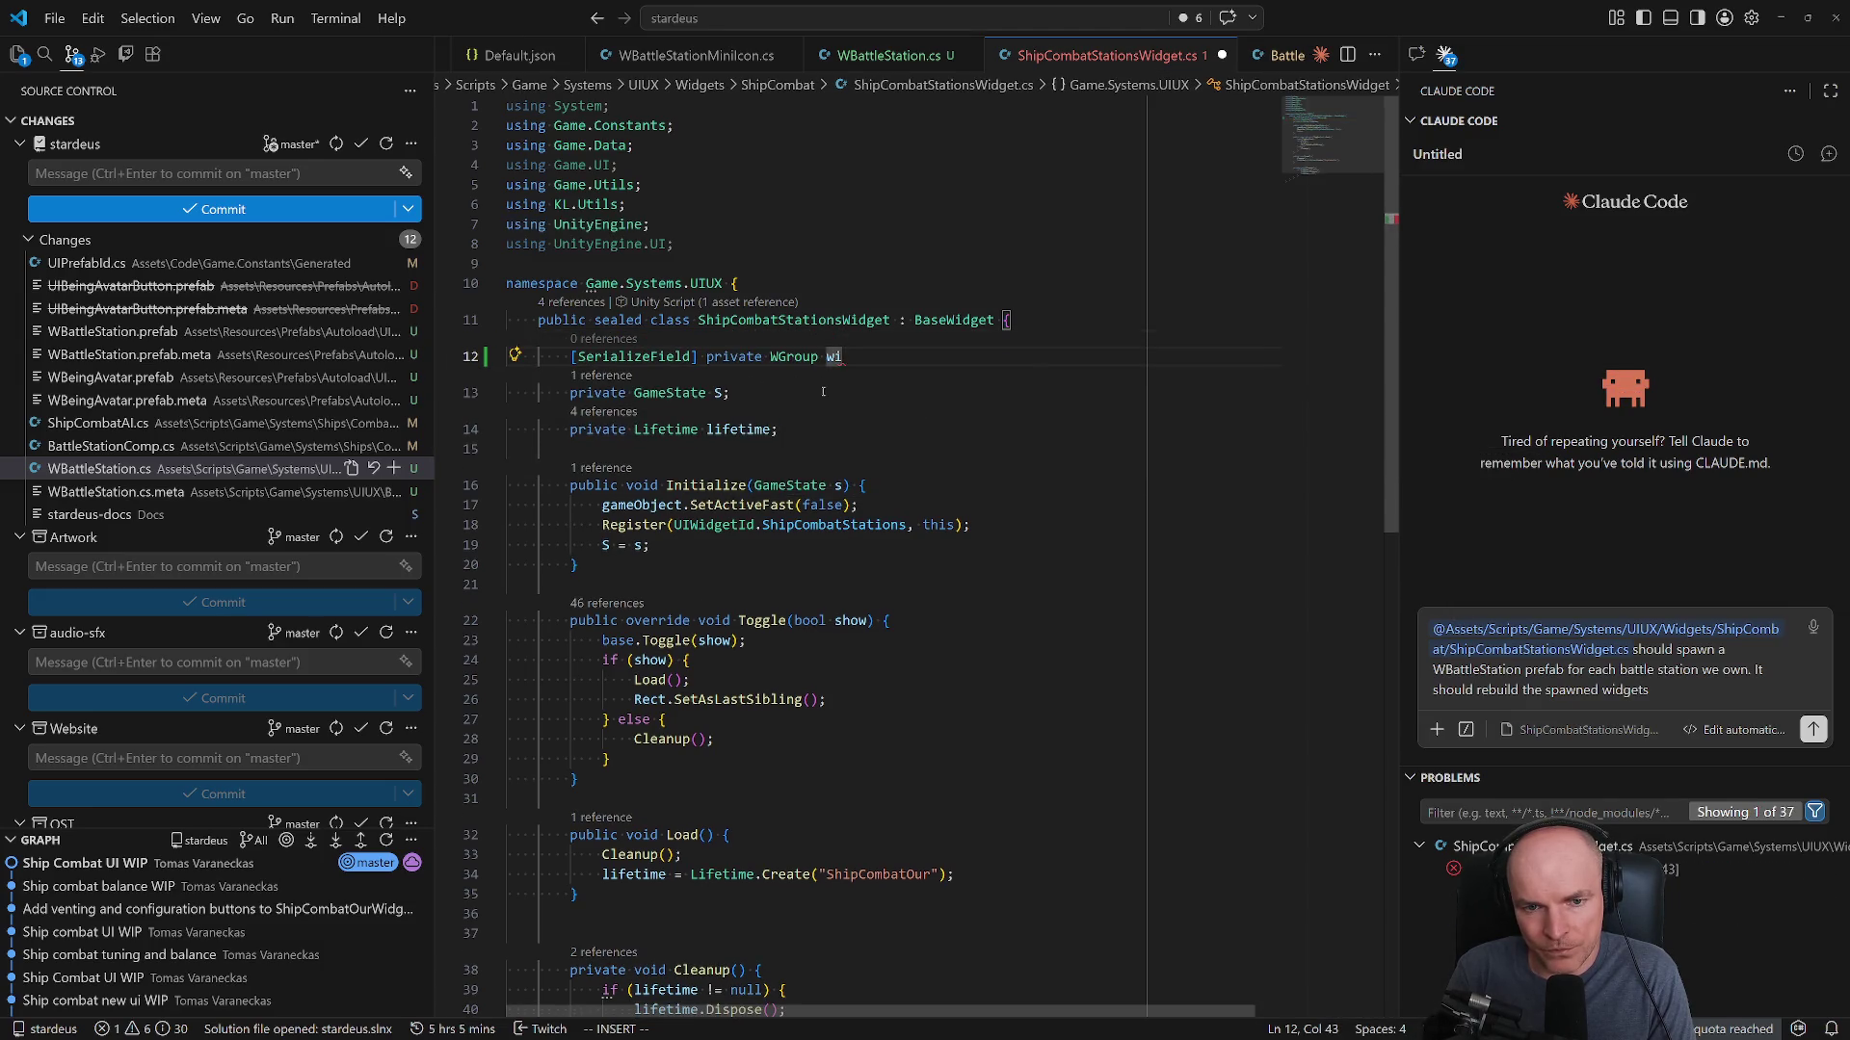
type("sContainer;")
key("Escape")
key("ctrl+s")
Call widgetsContainer.DestroyChildren() in Initialize and save.
key("5")
key("j")
type("o")
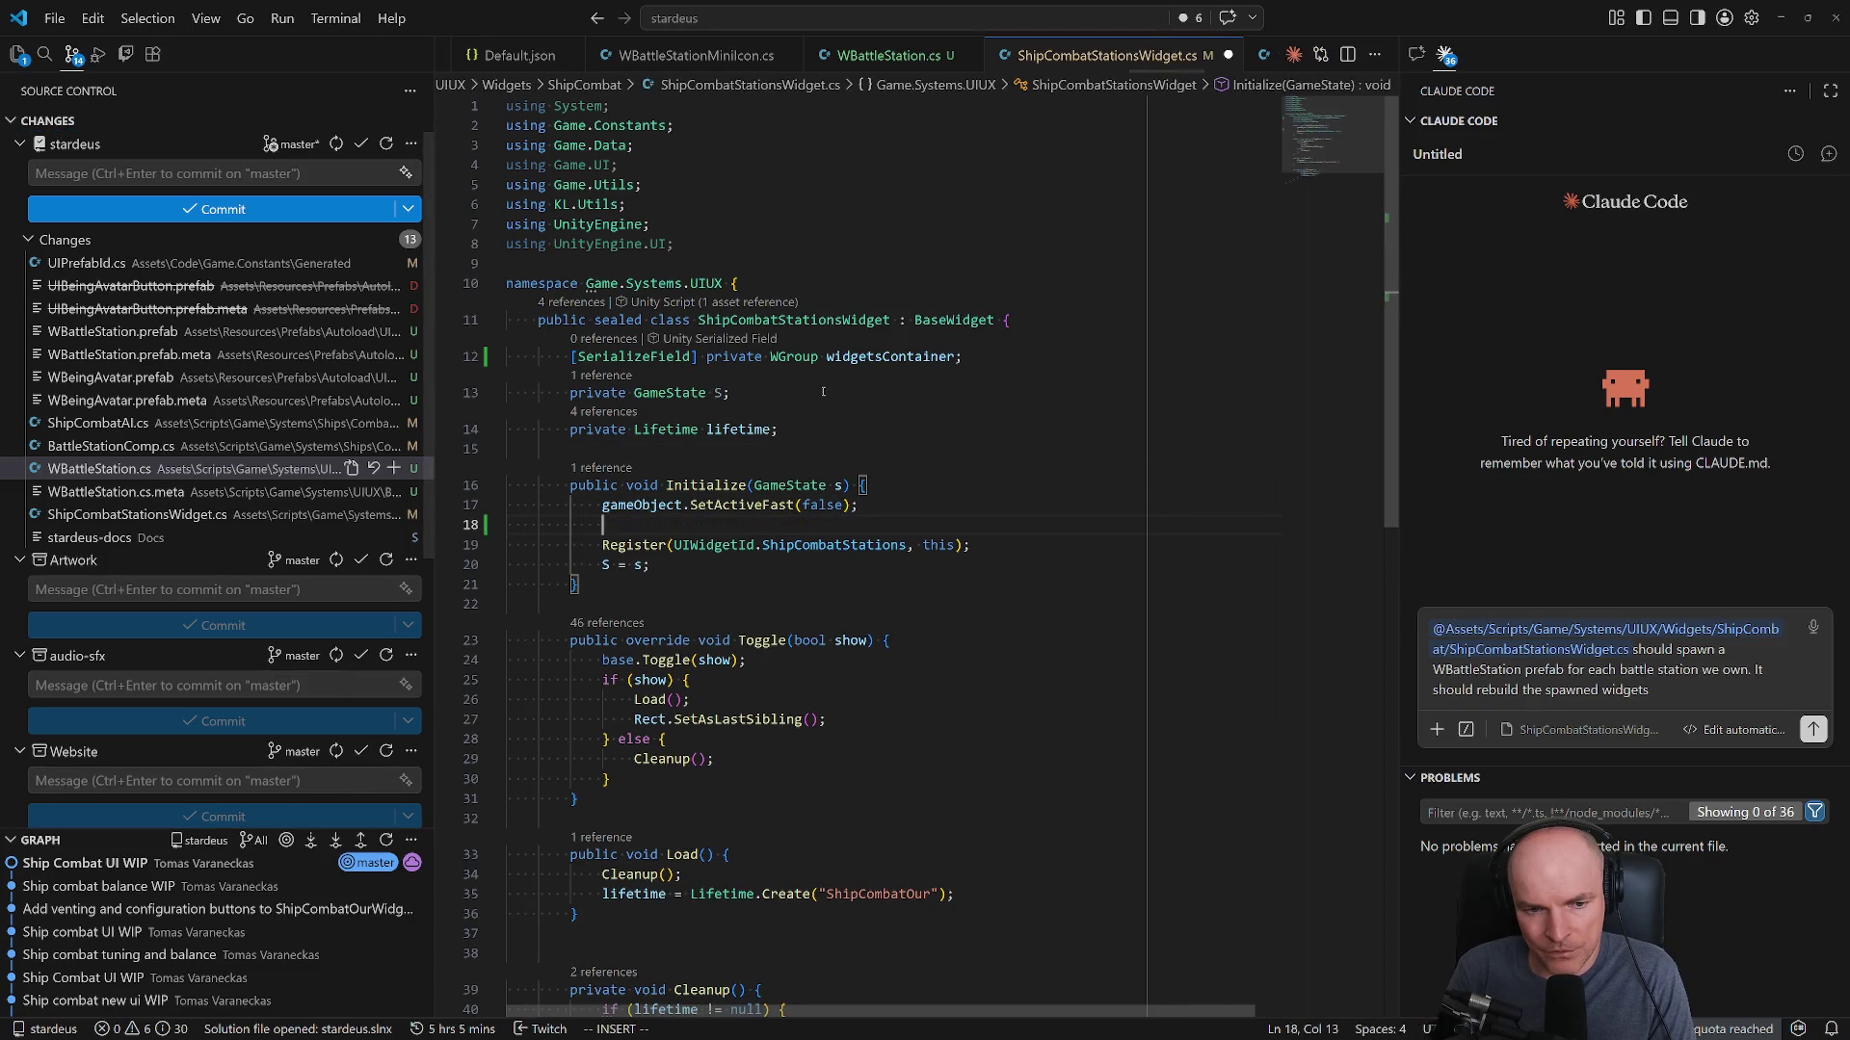
type("wid")
key("Tab")
type(".des")
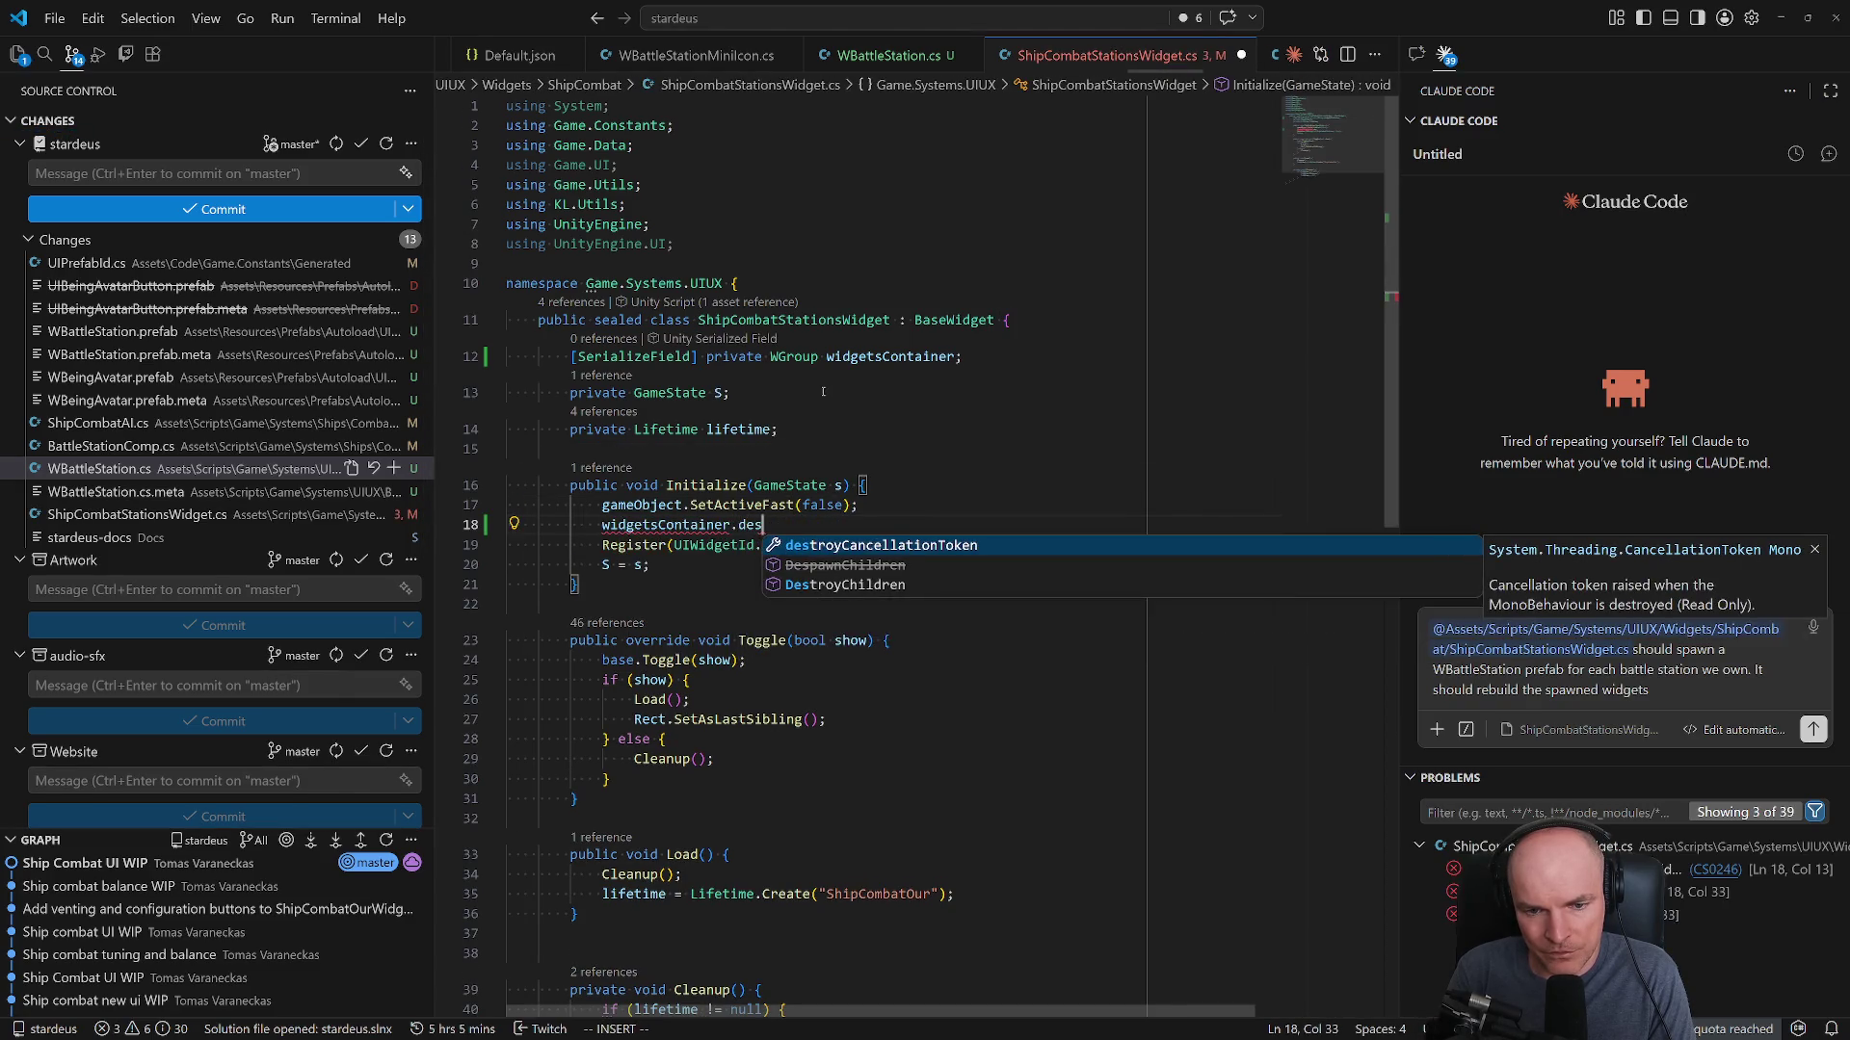
key("Tab")
type("();")
key("ctrl+s")
key("Escape")
Add a Load comment 'TODO spawn UIPrefabId.WBattleStation for each BattleStationComp' and save.
key("j")
key("j")
key("j")
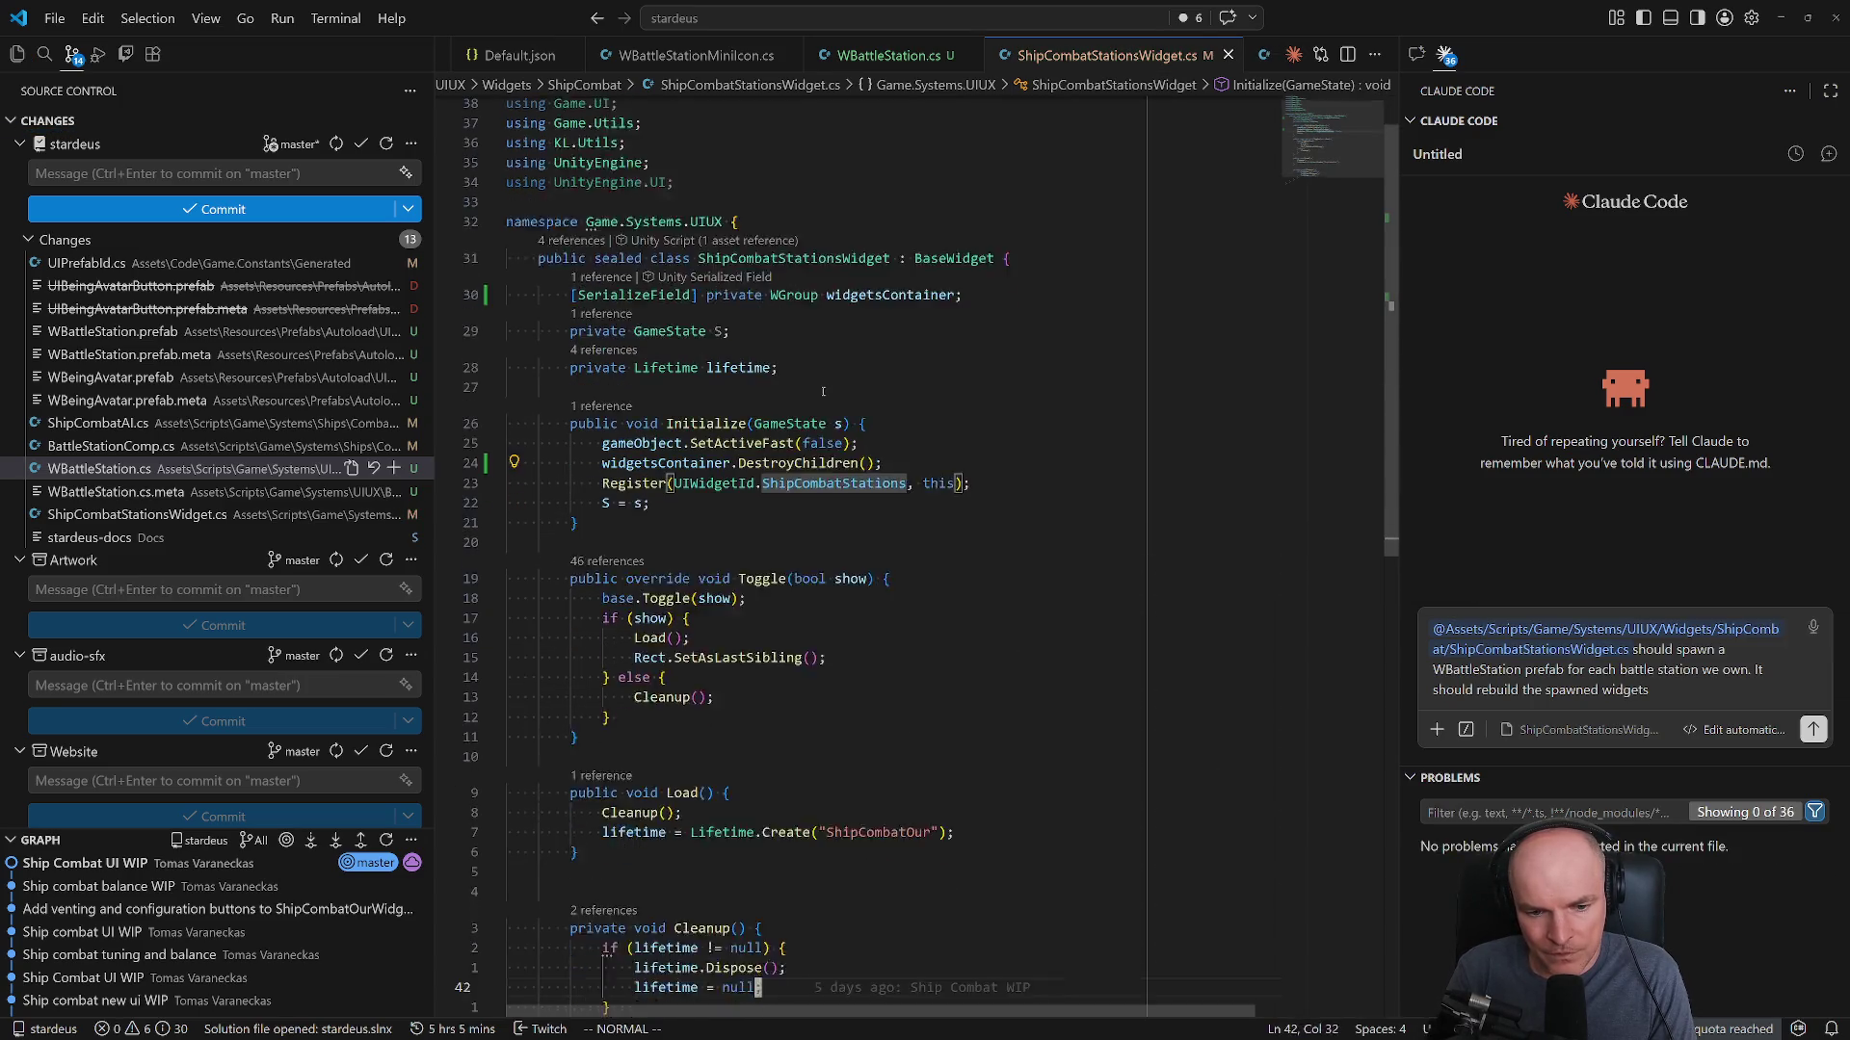
type("o// TODO ")
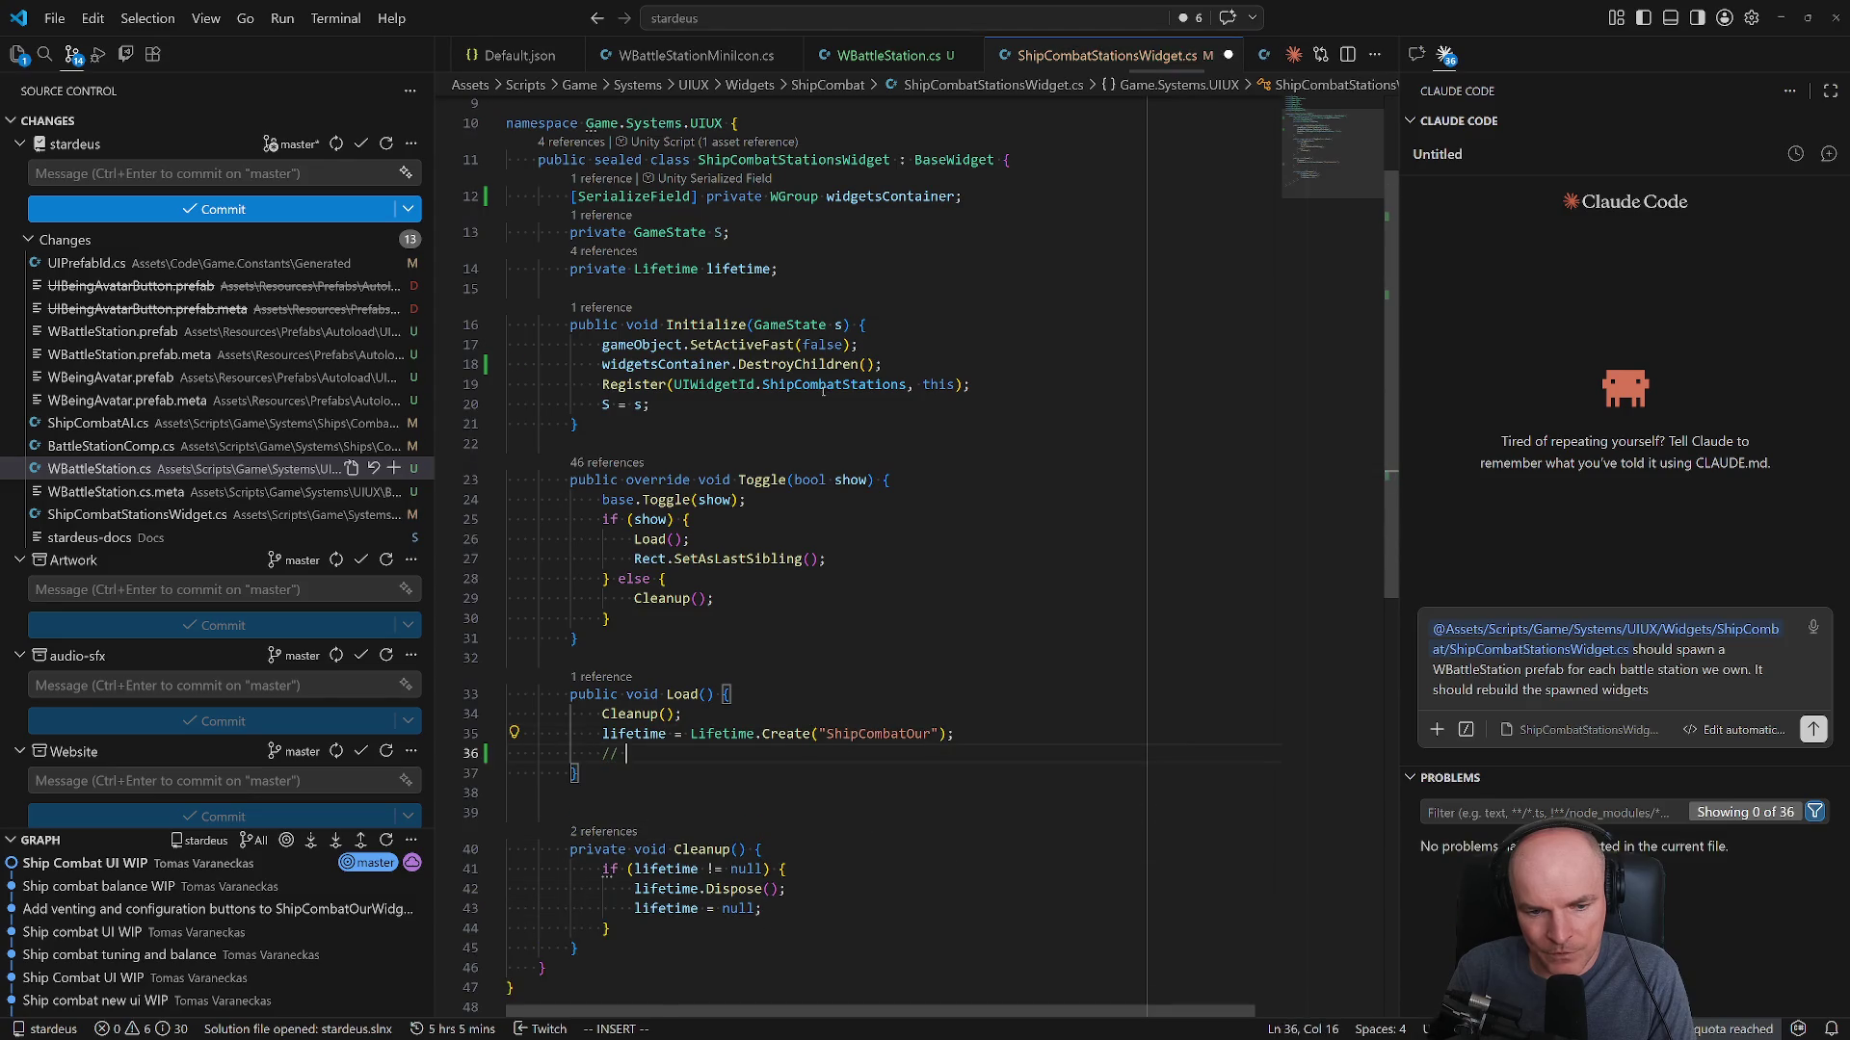
type("spawn ")
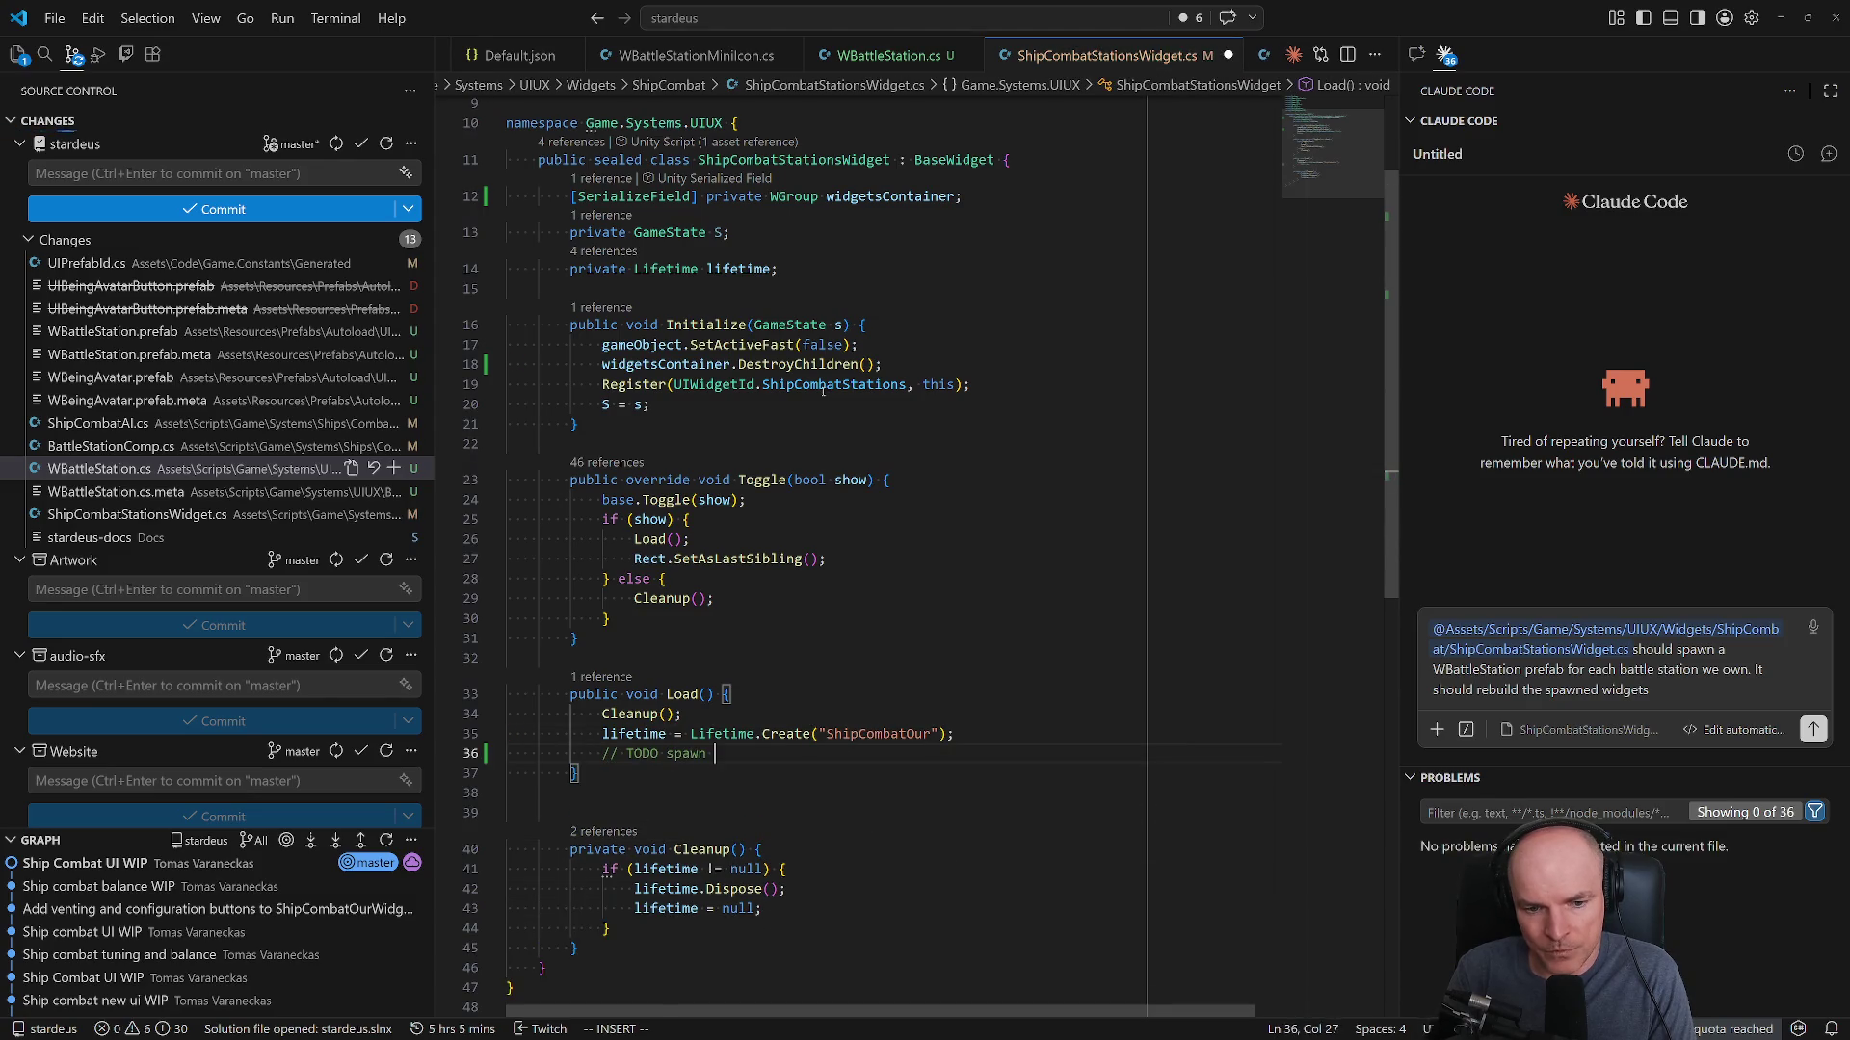
type("abId.")
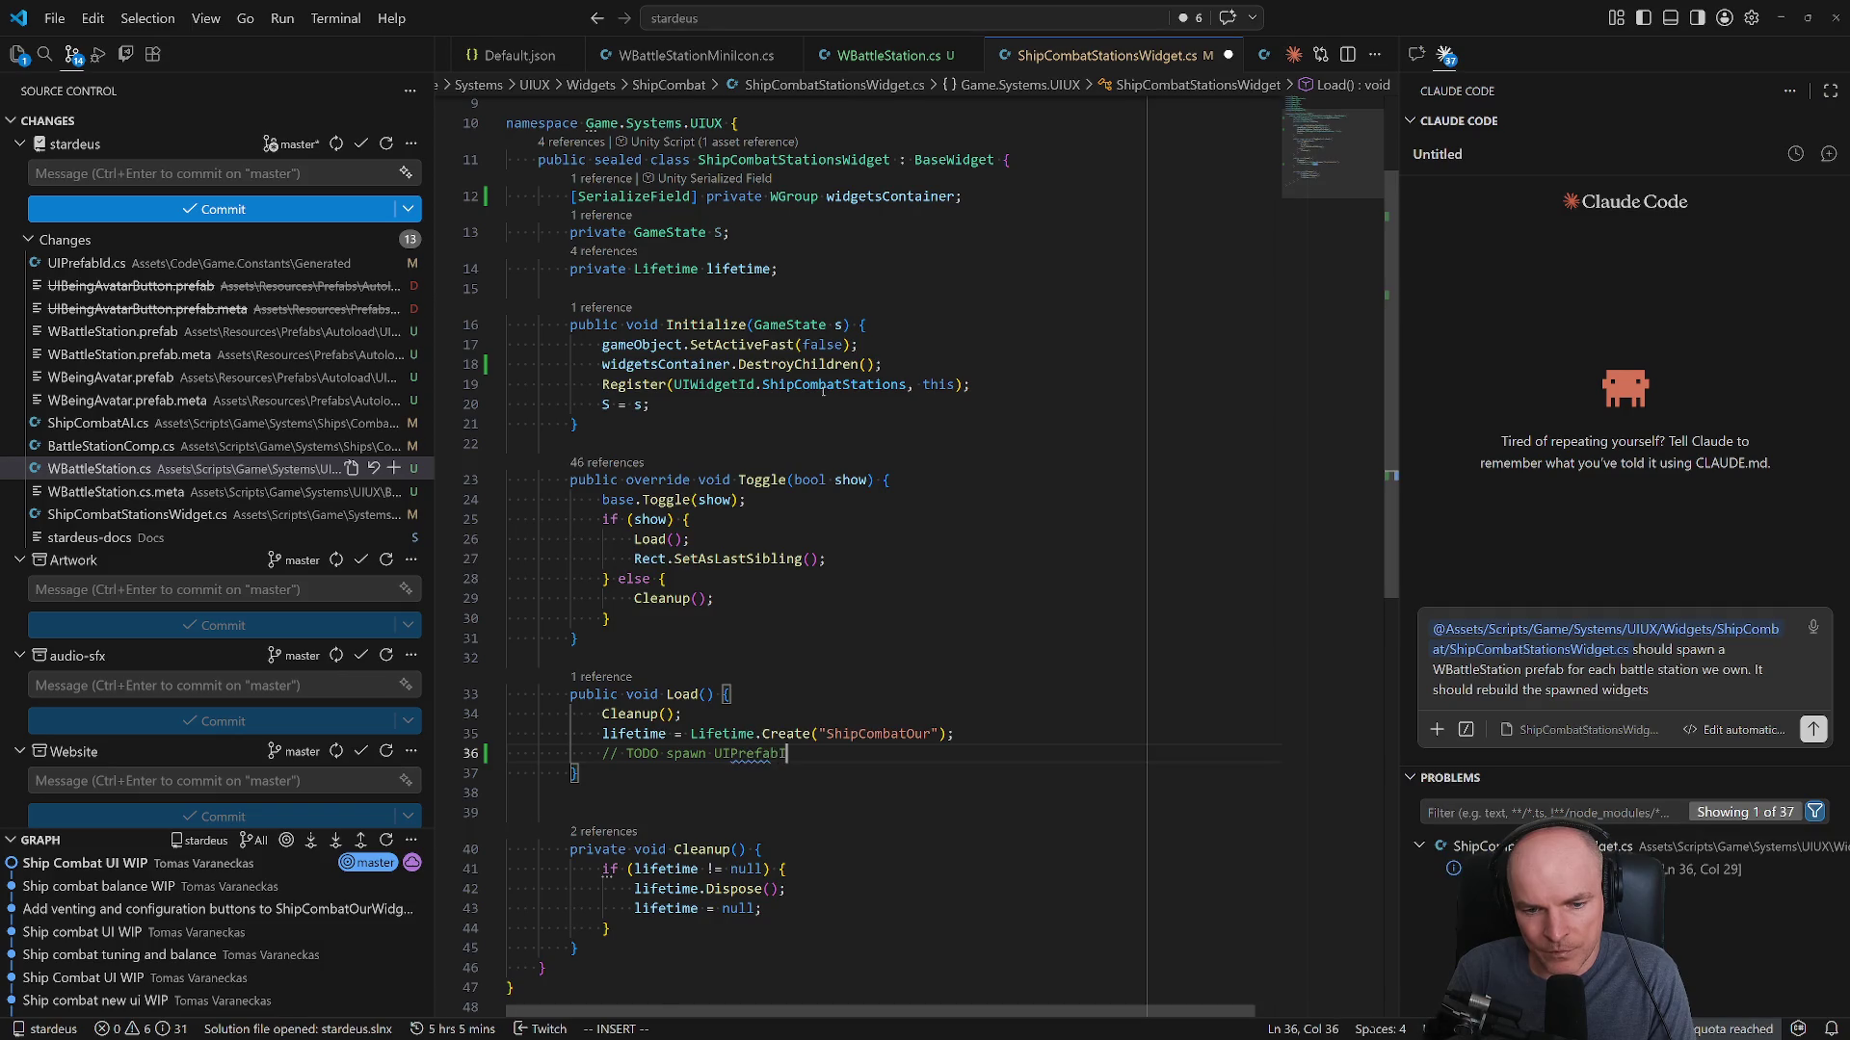
key("alt+Tab")
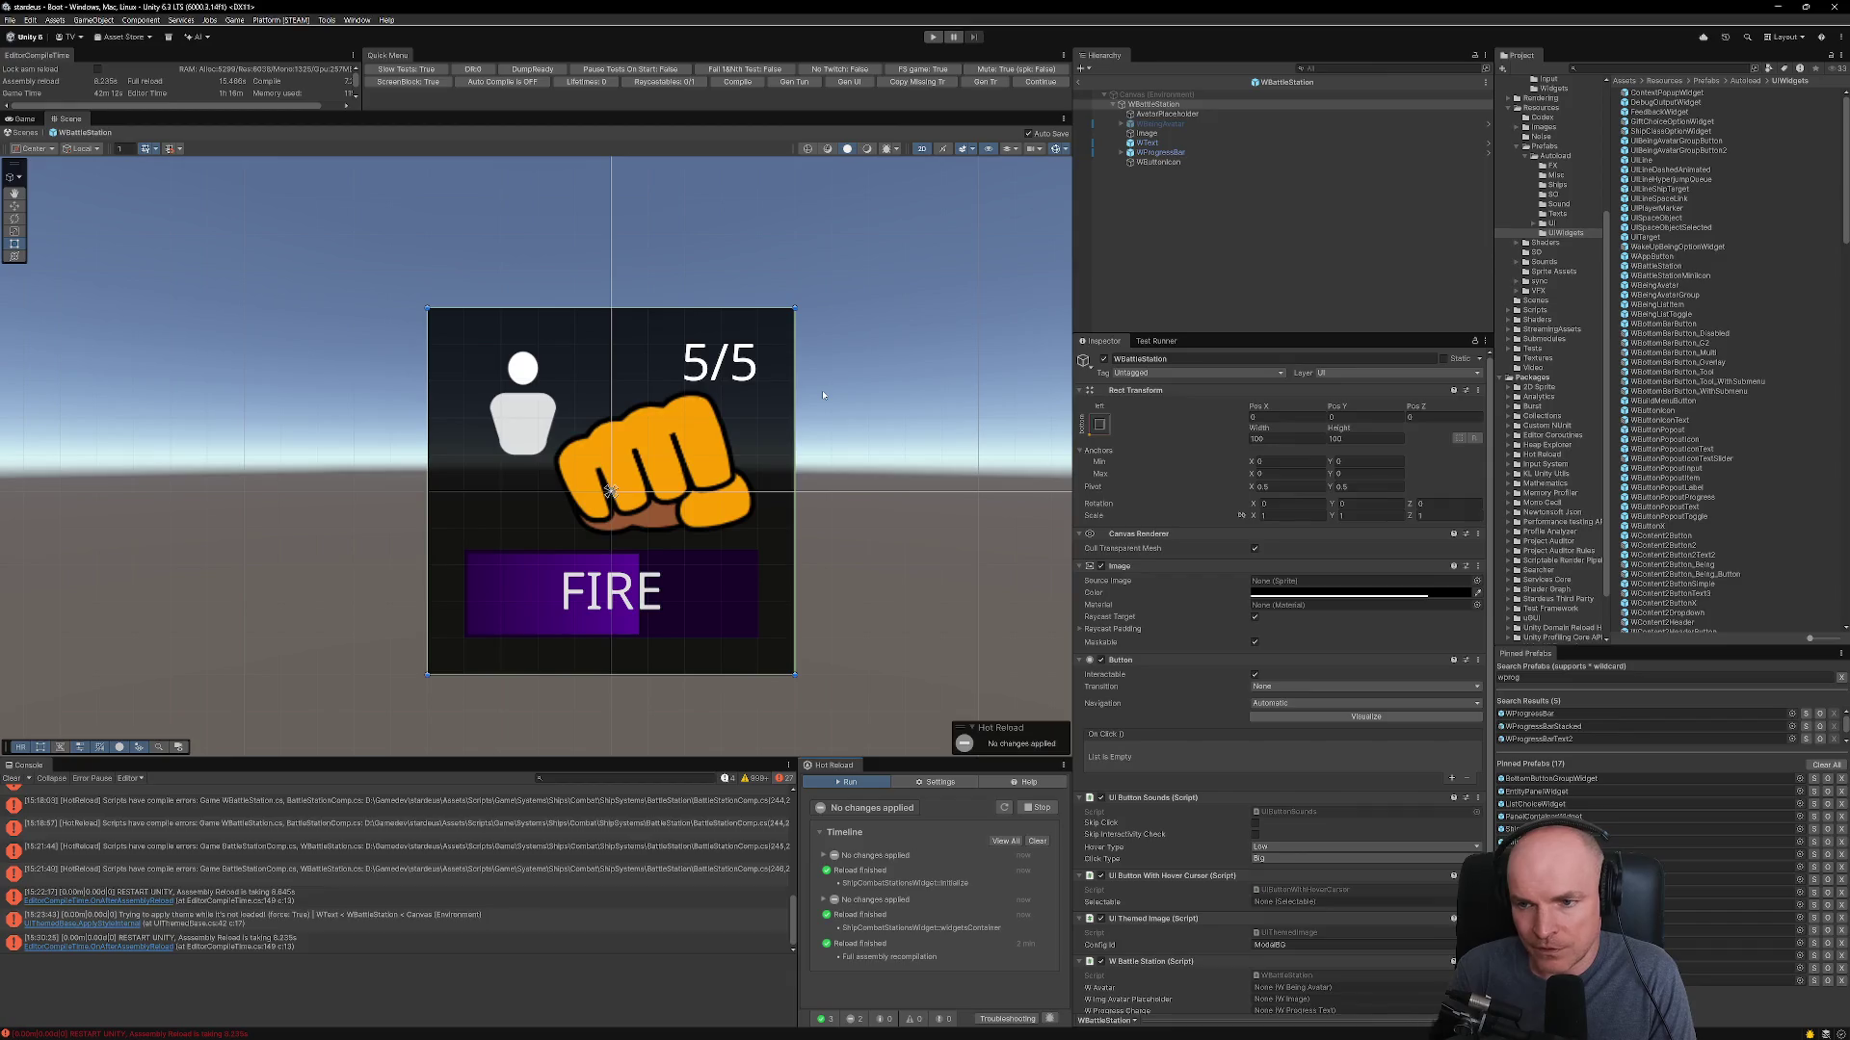
key("alt+Tab")
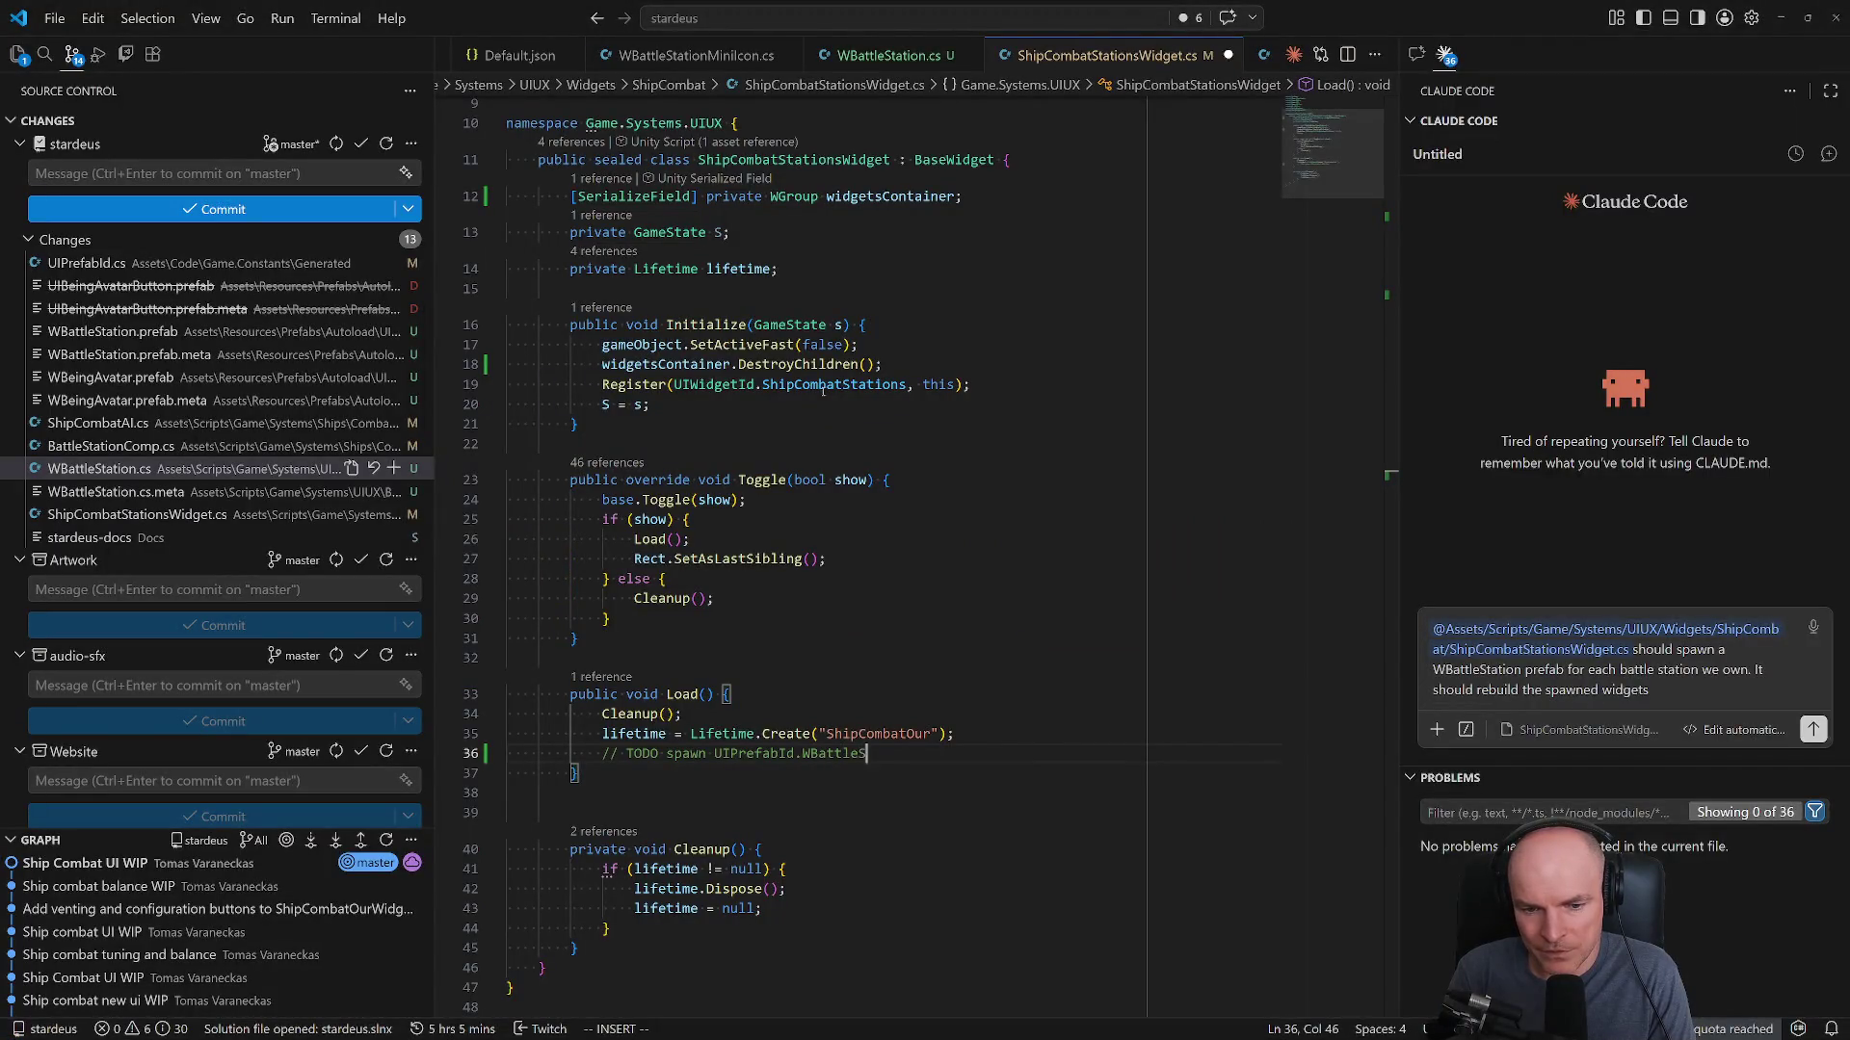
type("on for each BattleStationComp")
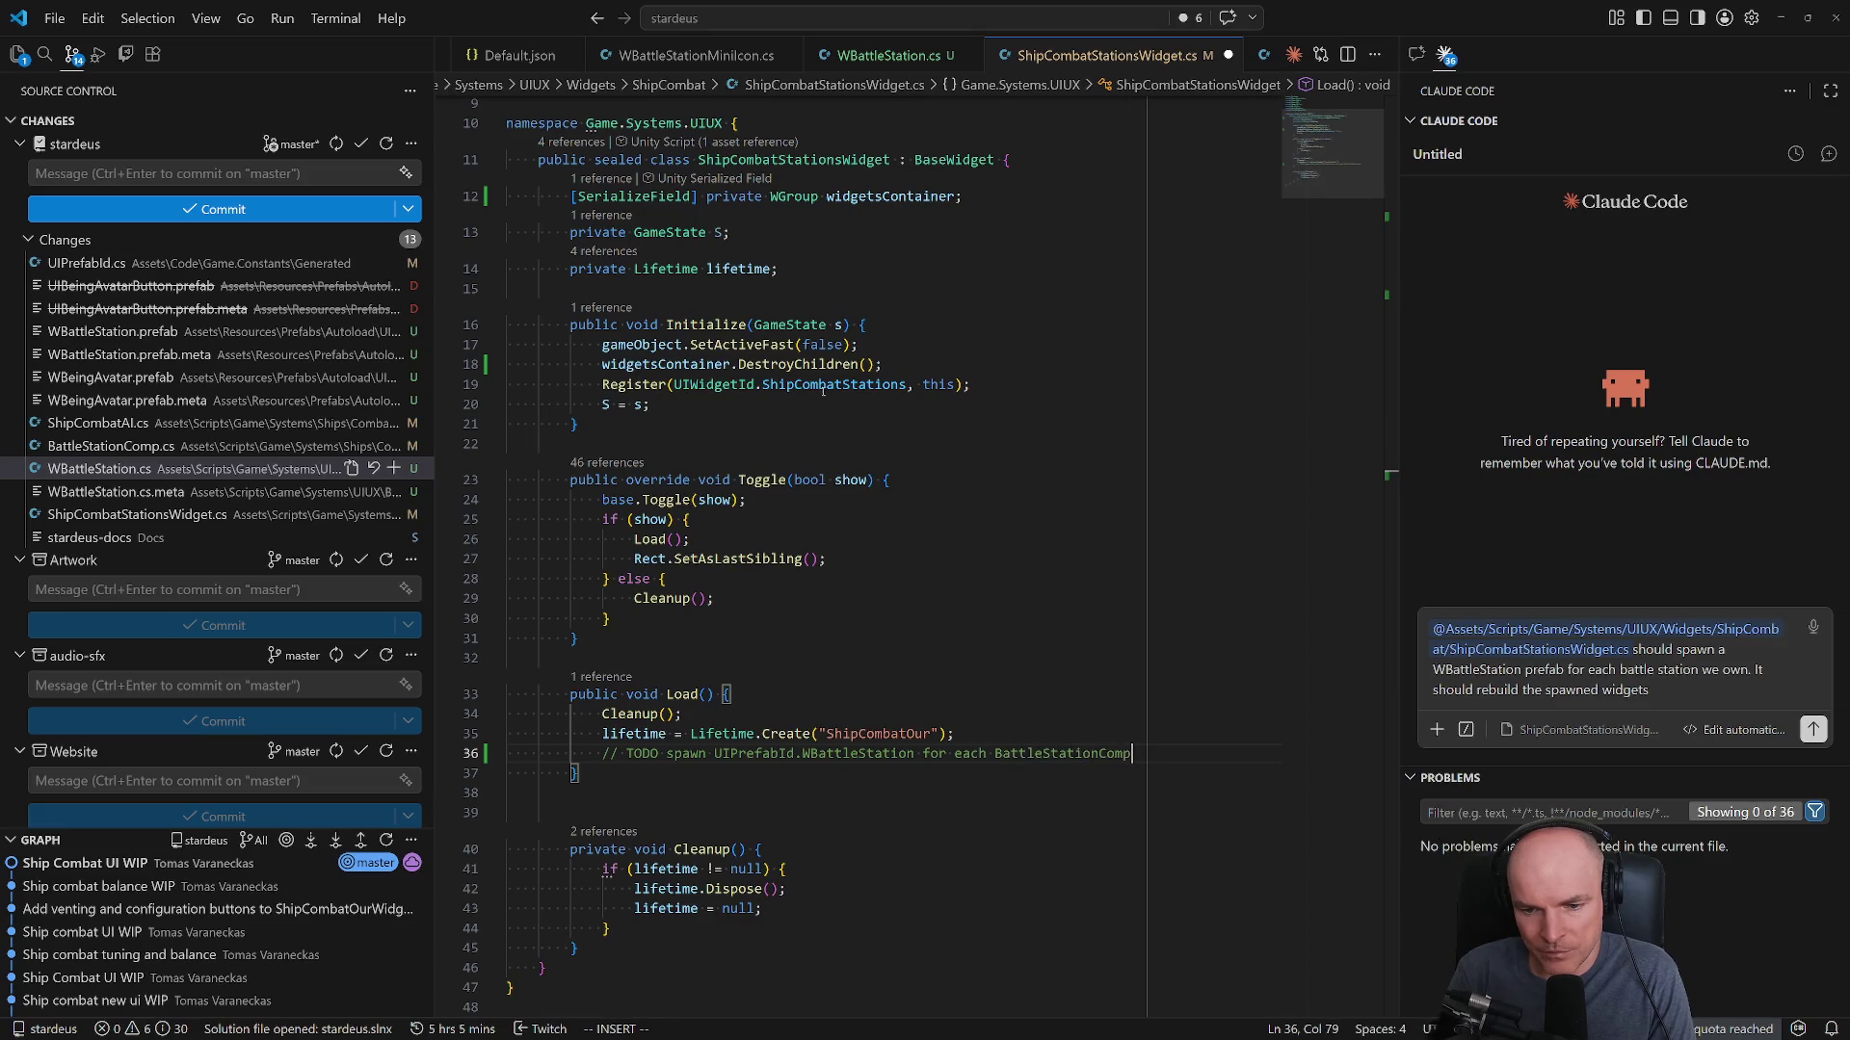
key("Escape")
key("j")
key("d")
key("d")
key("ctrl+s")
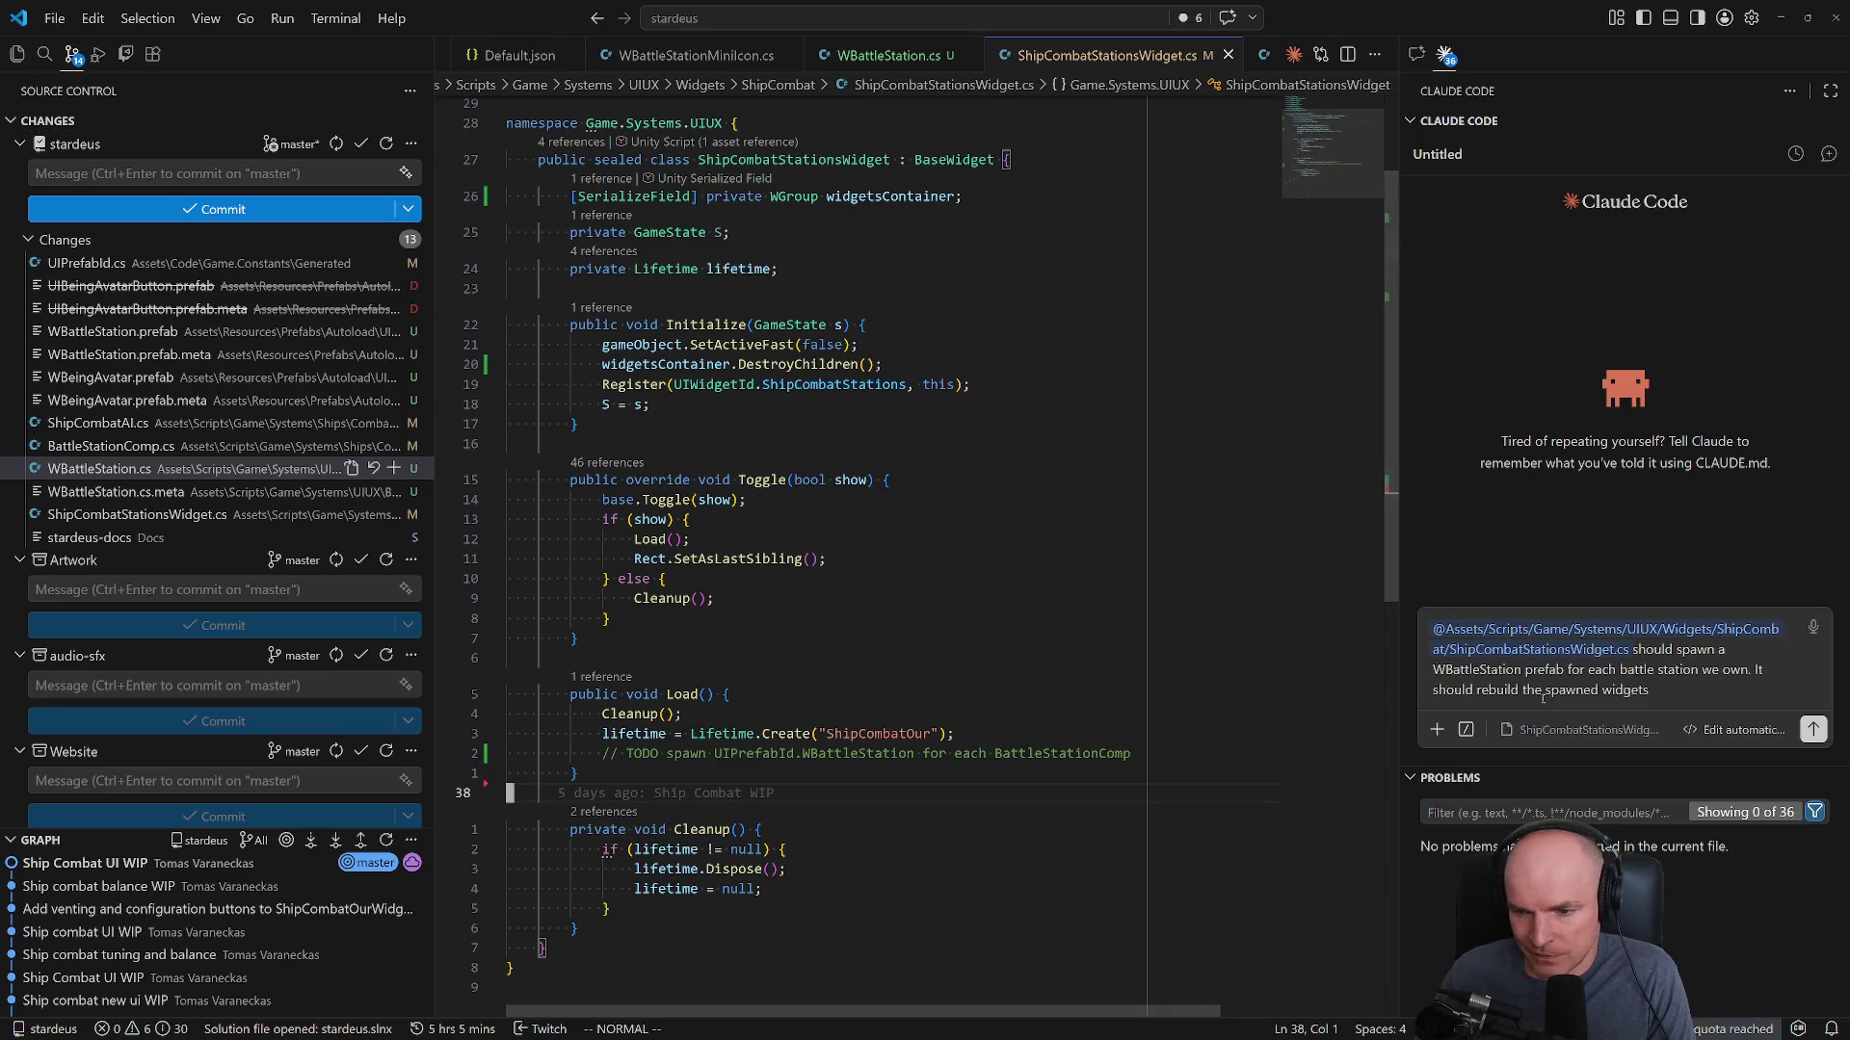
Insert '(UIPrefabId.WBattleStation)' after 'prefab' and start appending 'and synchronize their state'.
left_click(1660, 700)
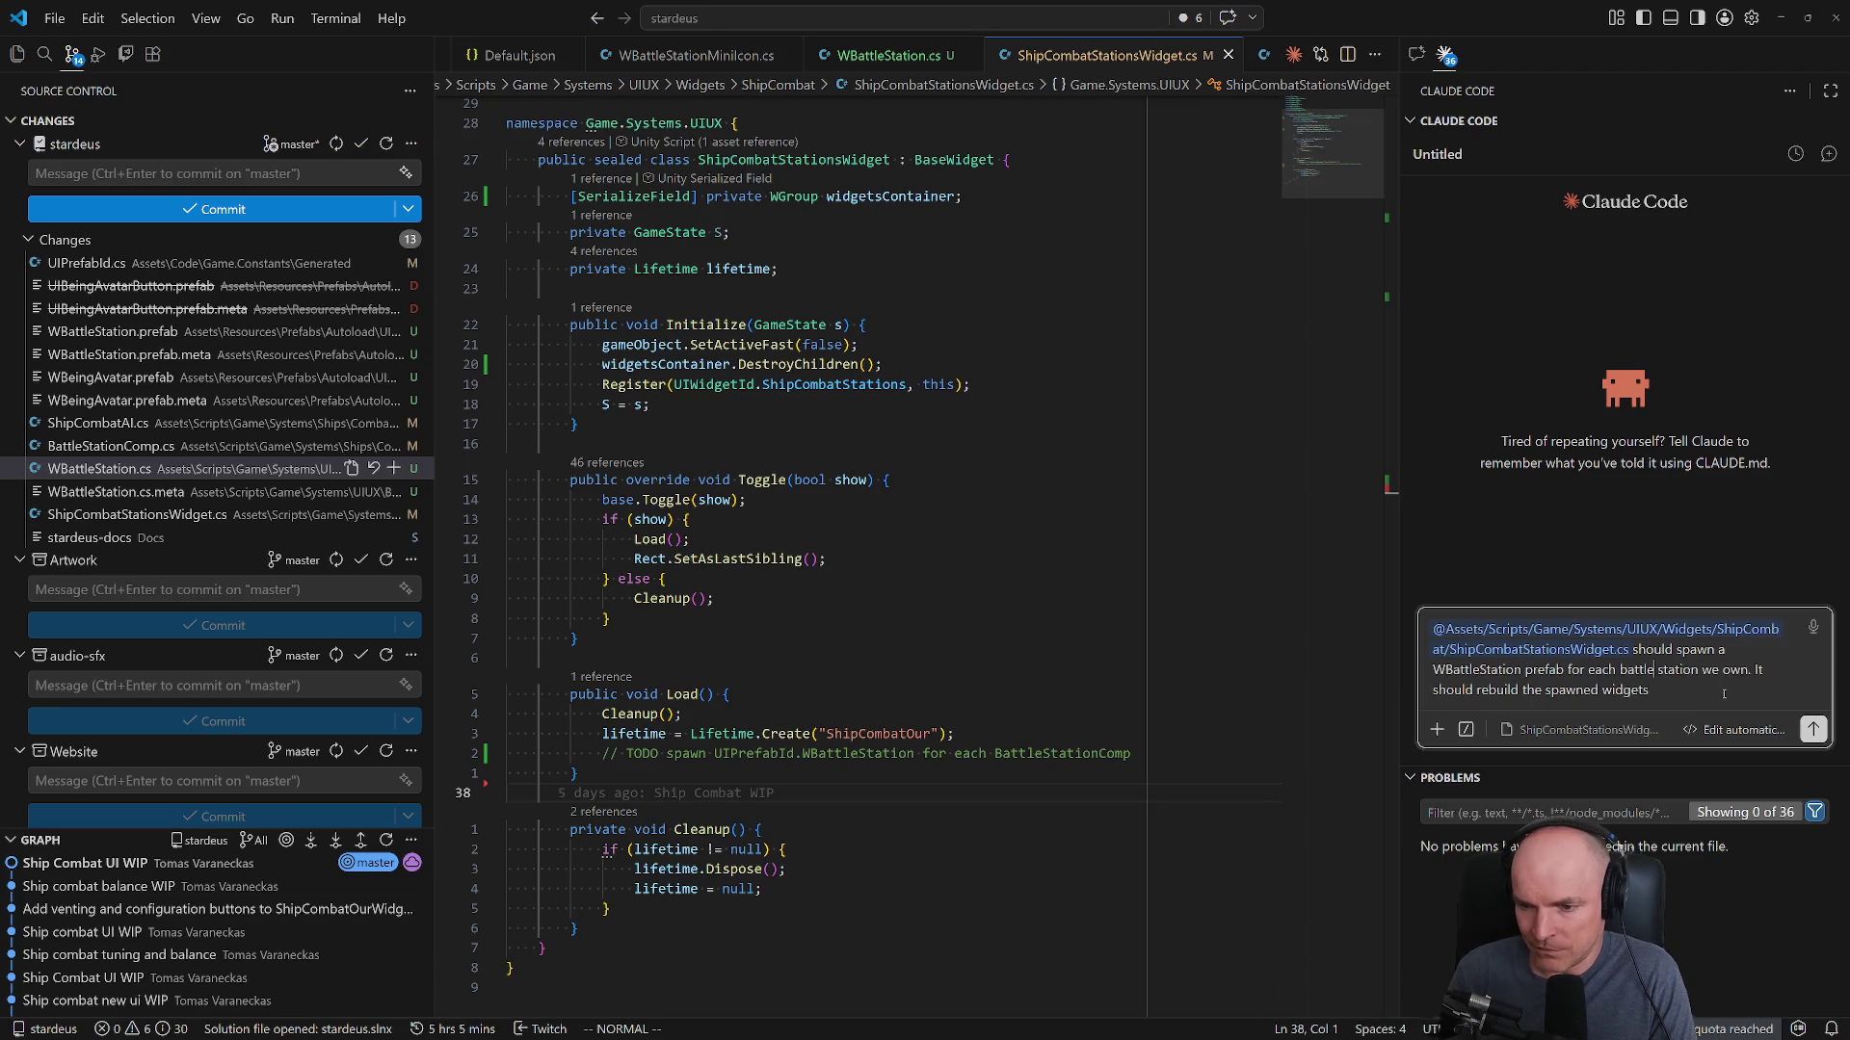
type("(UI")
type("PrefabId.Wba")
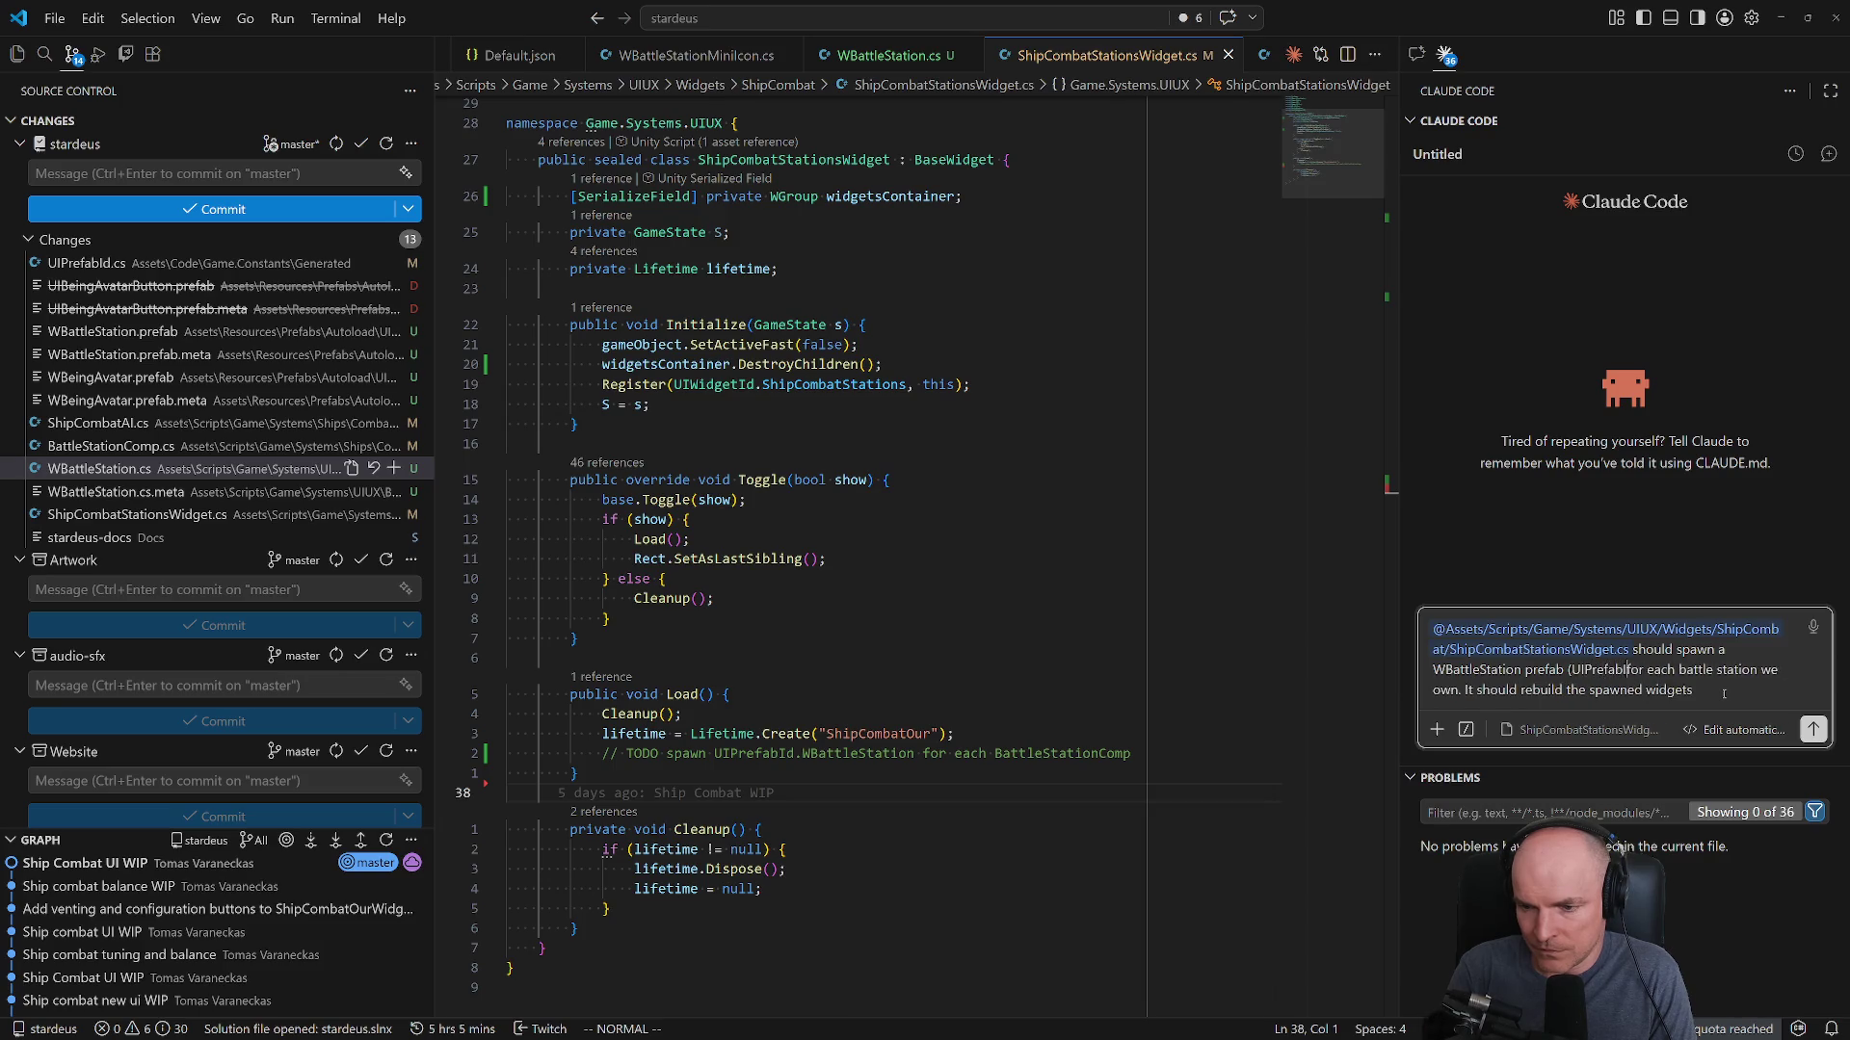
key("BackSpace")
key("BackSpace")
type("BattleStation)")
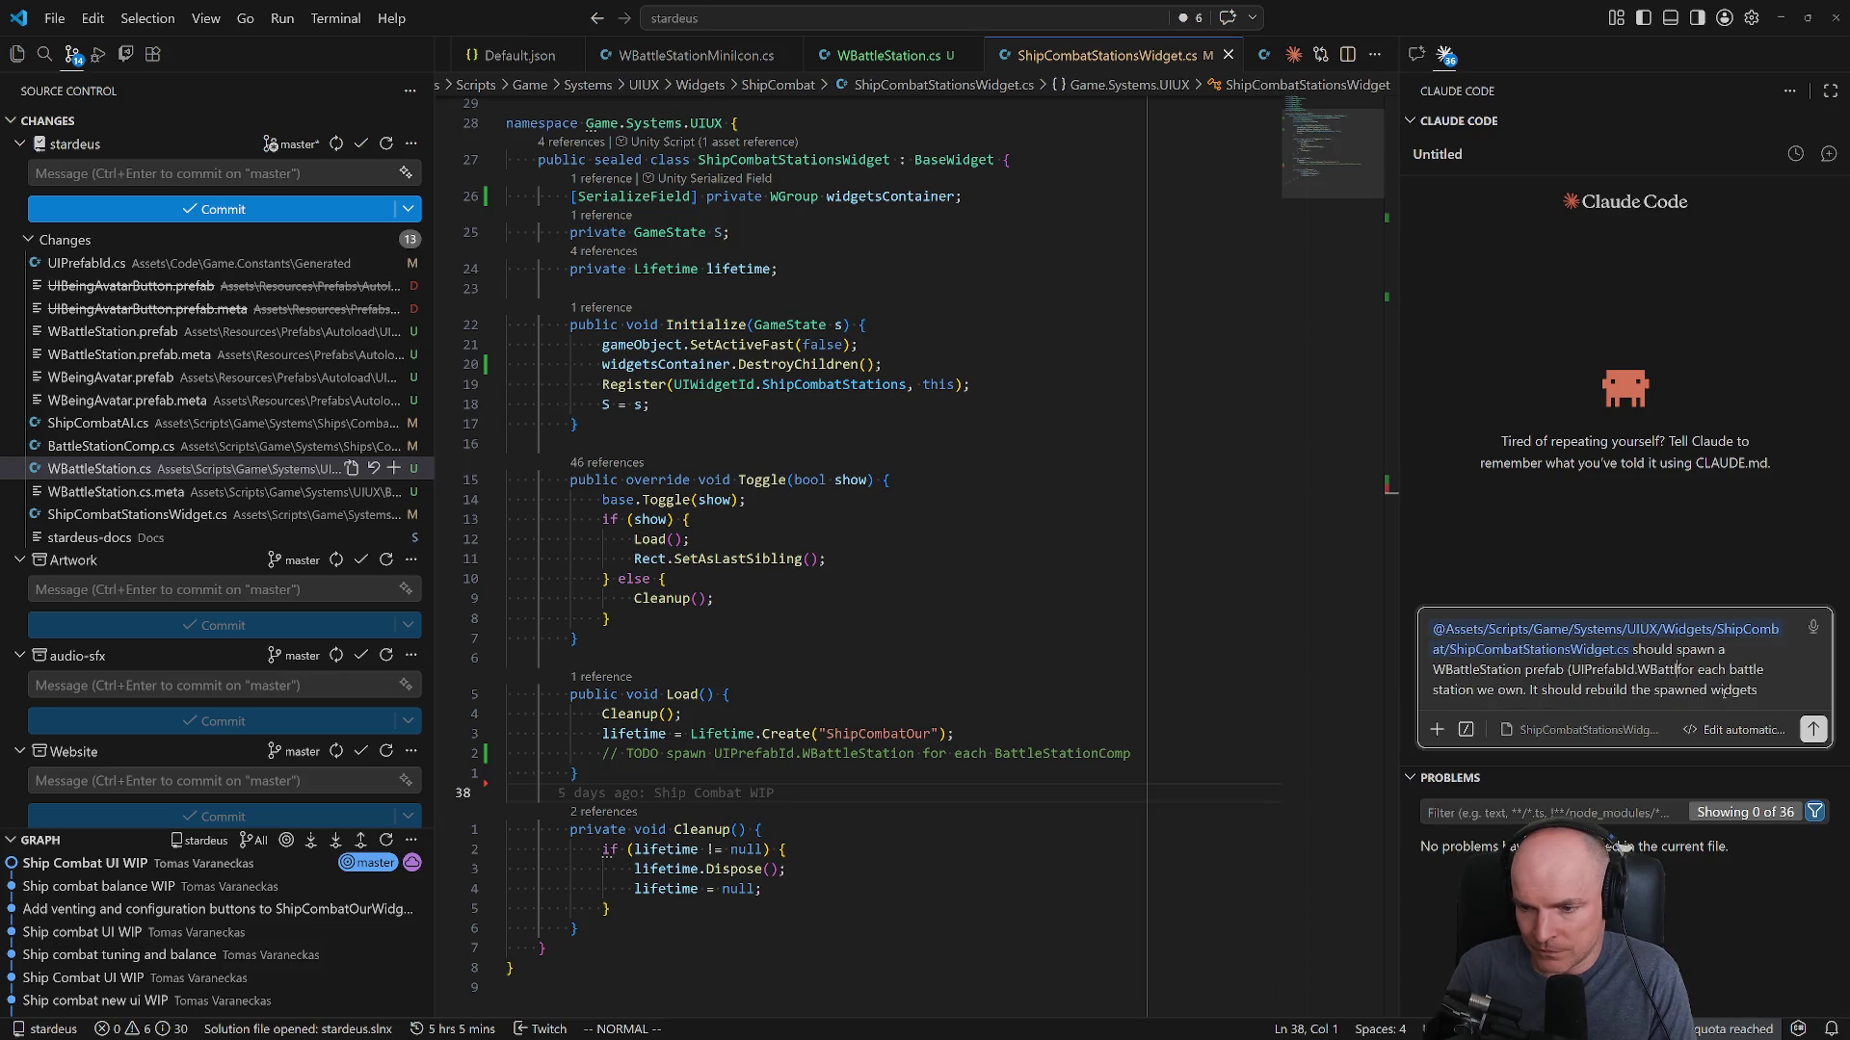
key("alt+Tab")
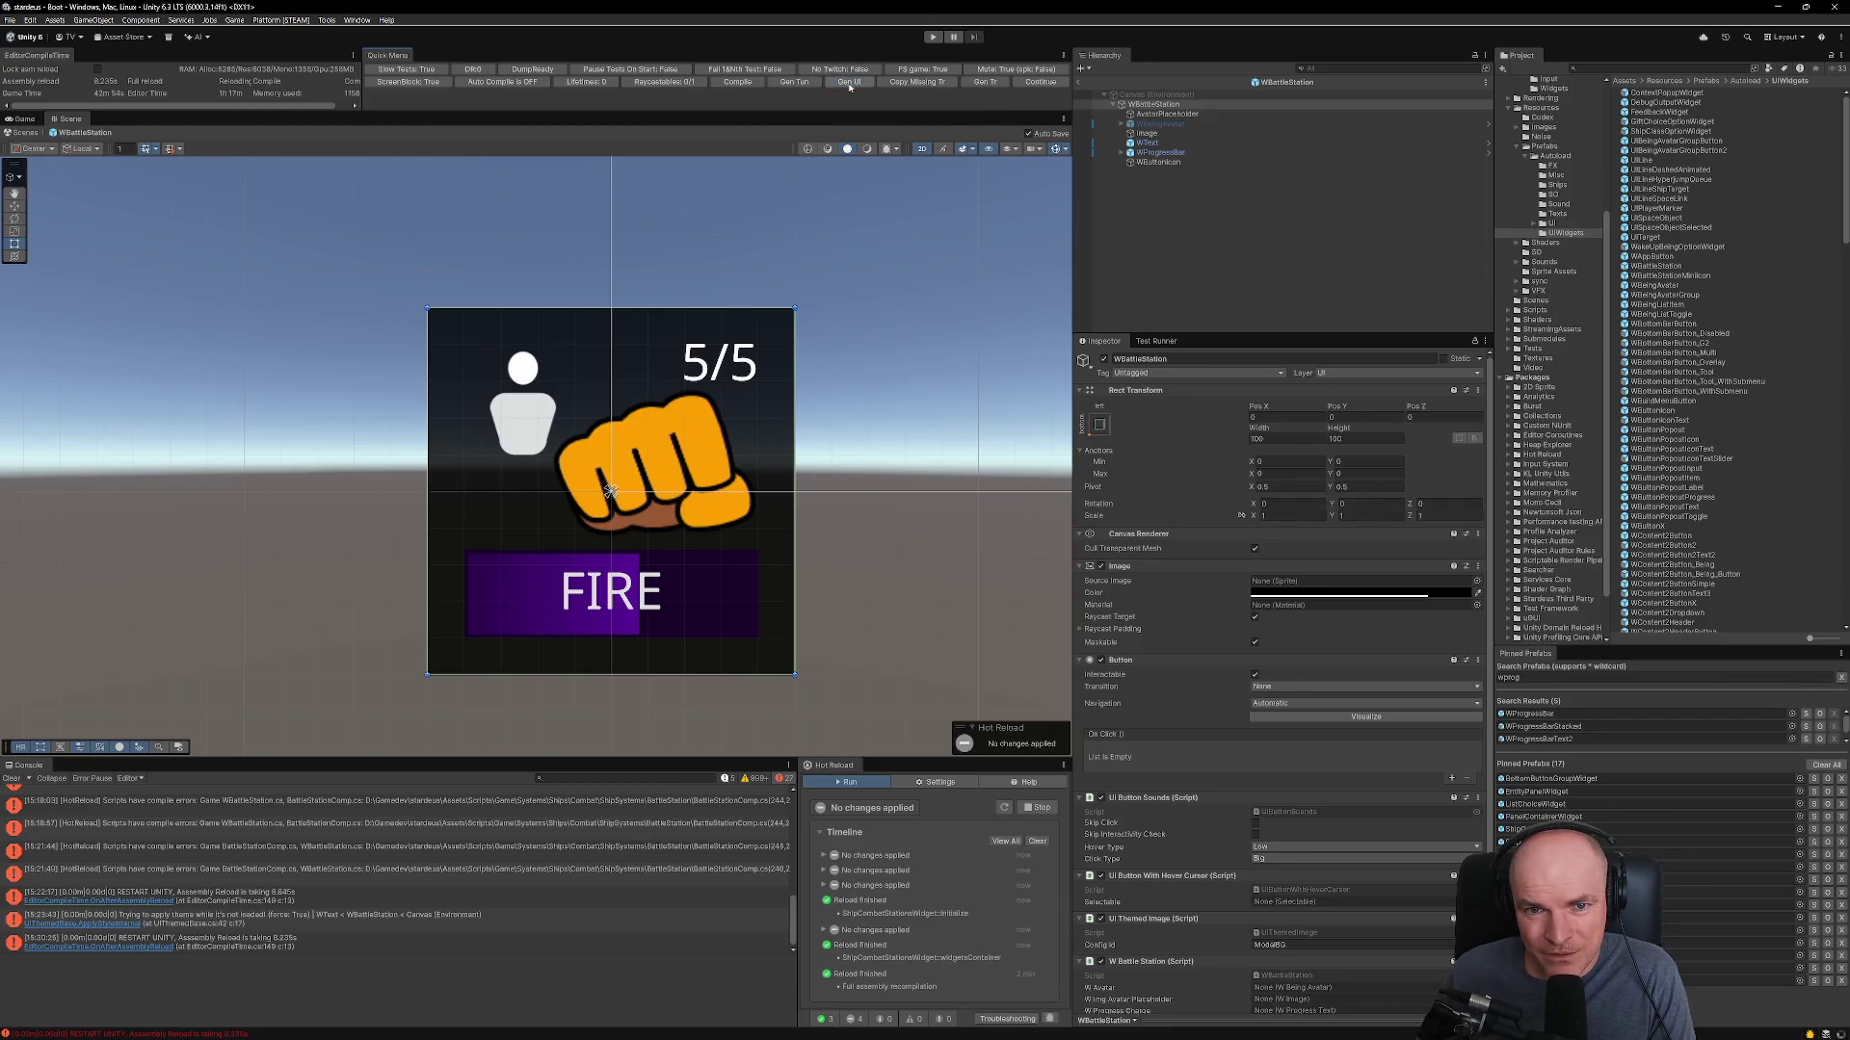
key("alt+Tab")
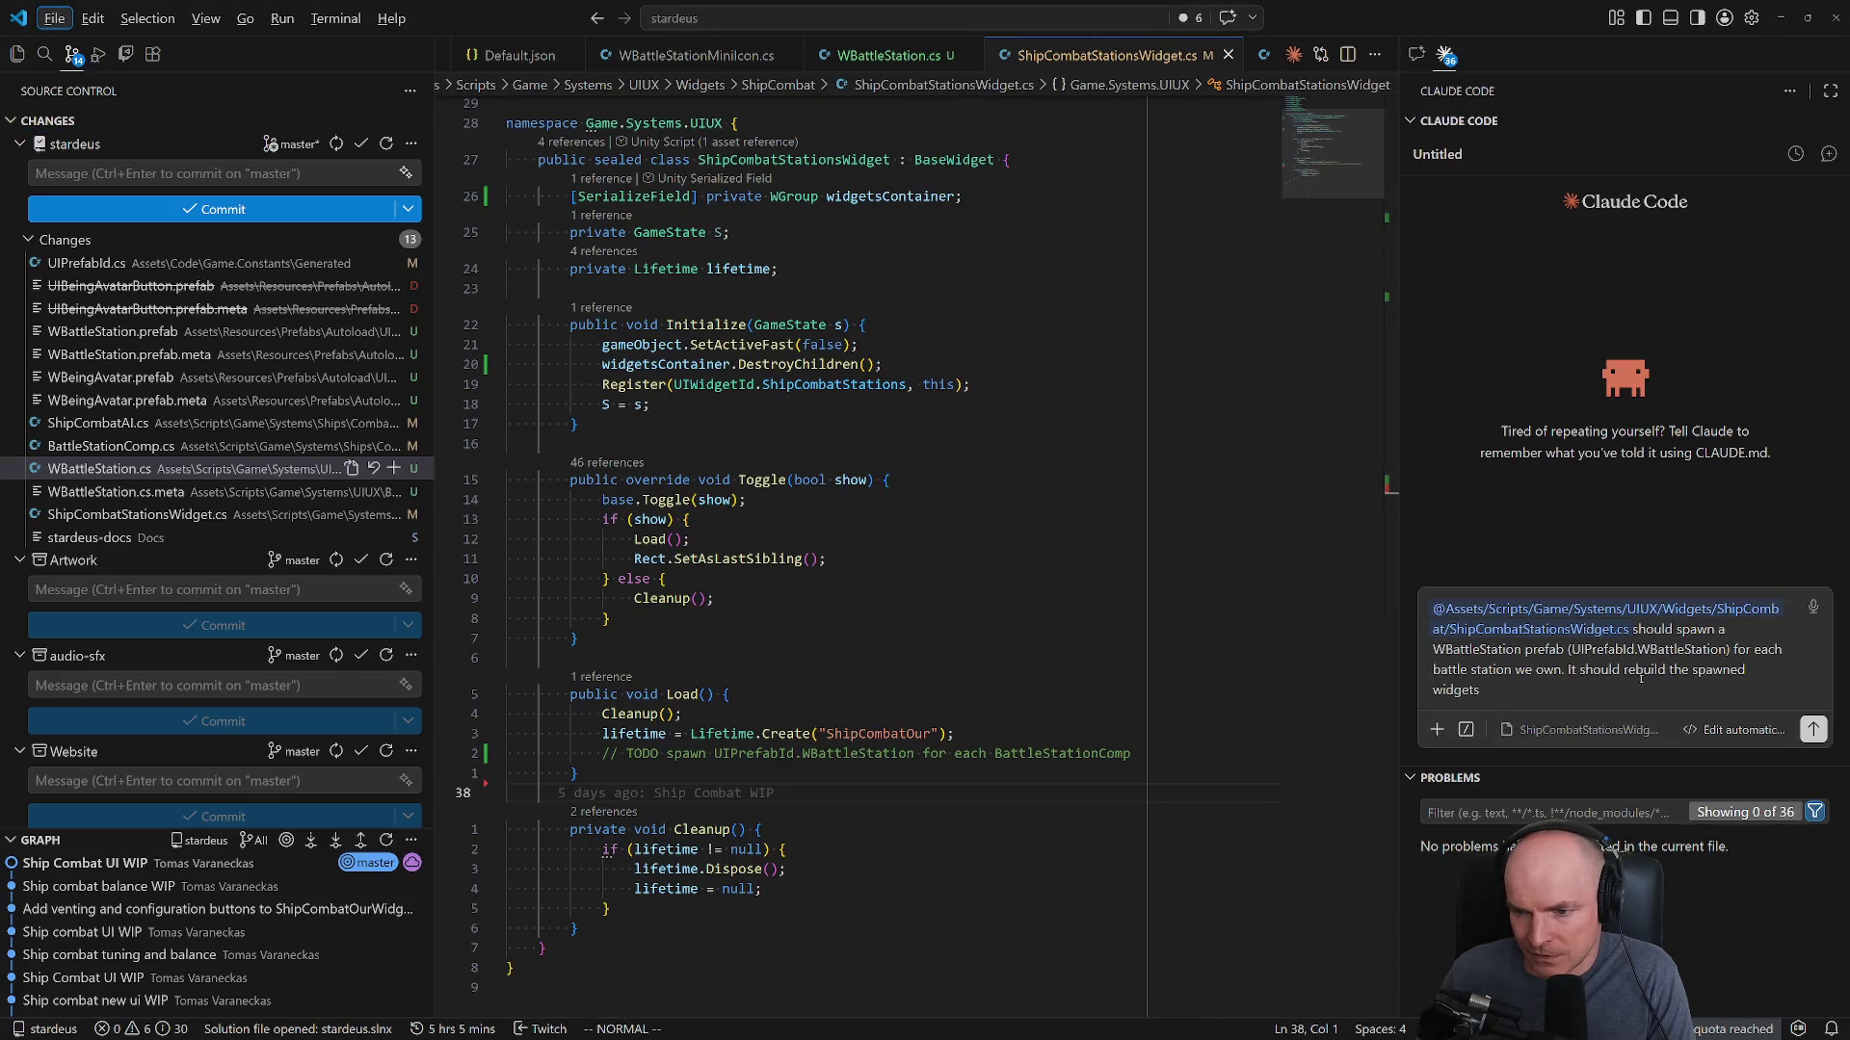
left_click(1592, 686)
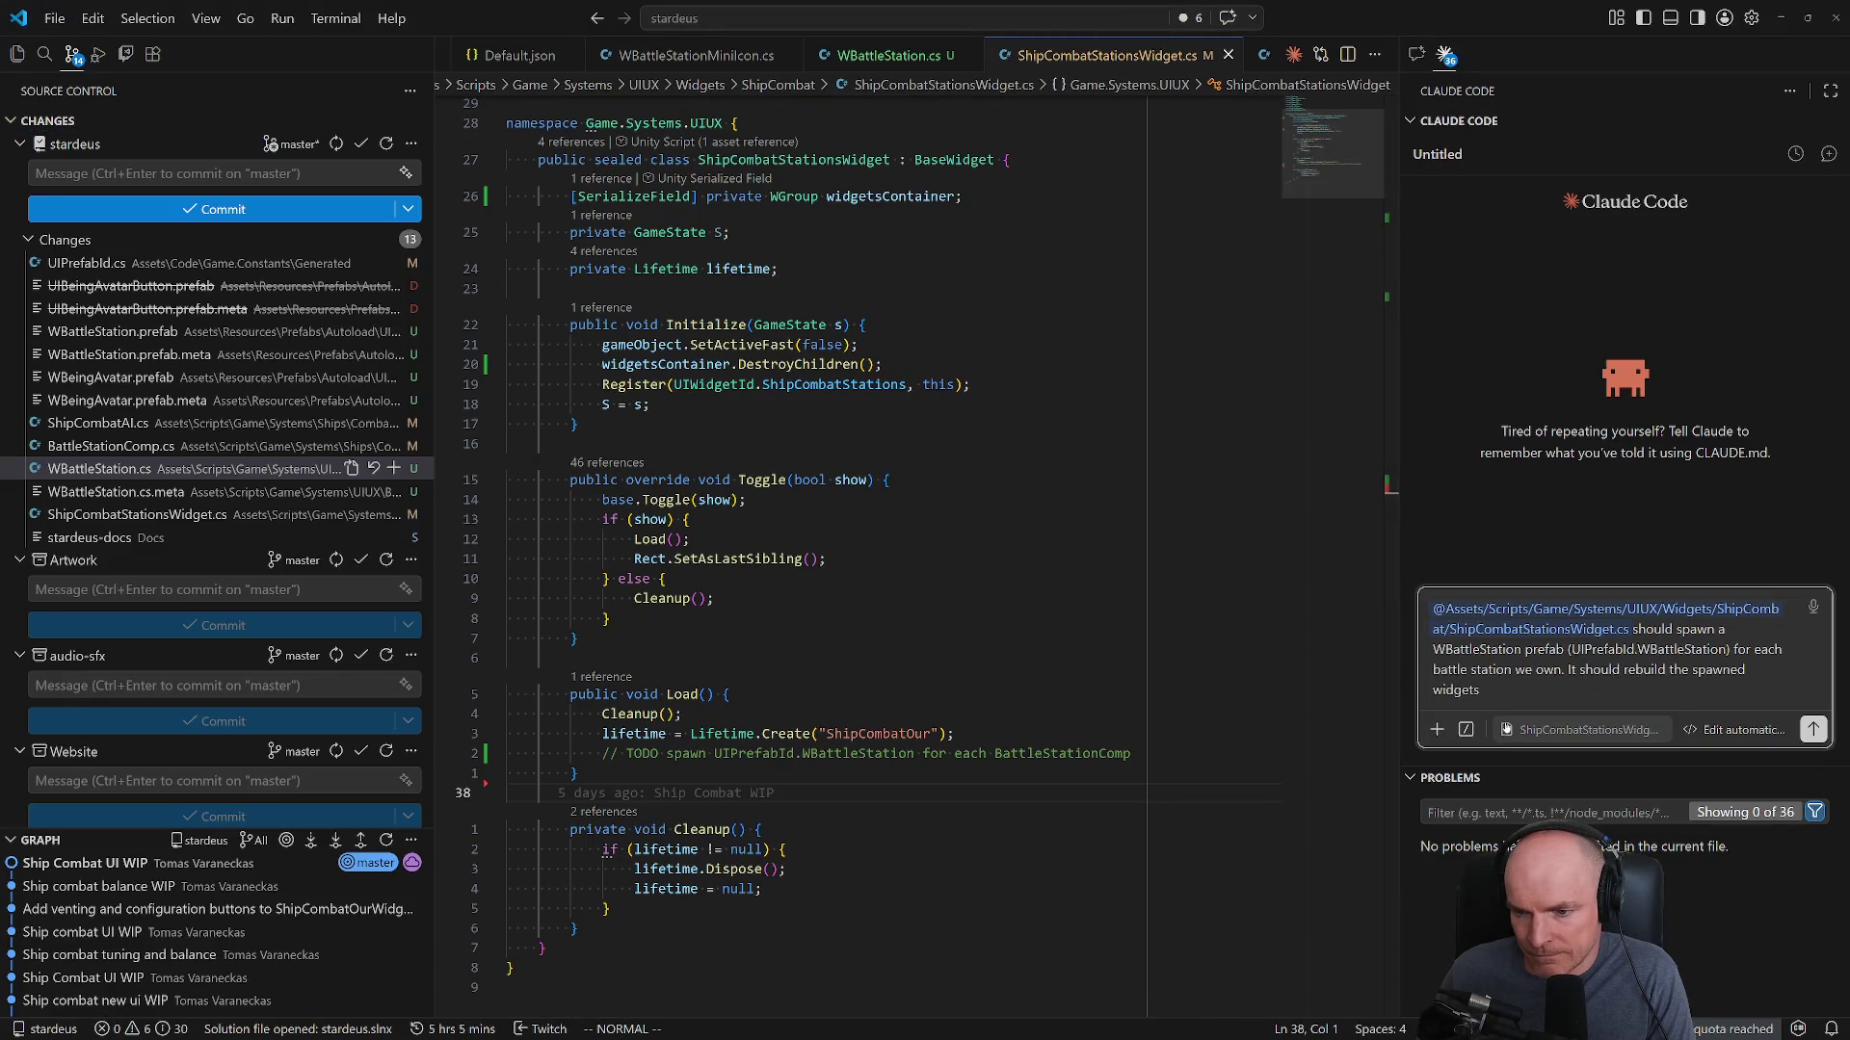
type("and synchronize their state.")
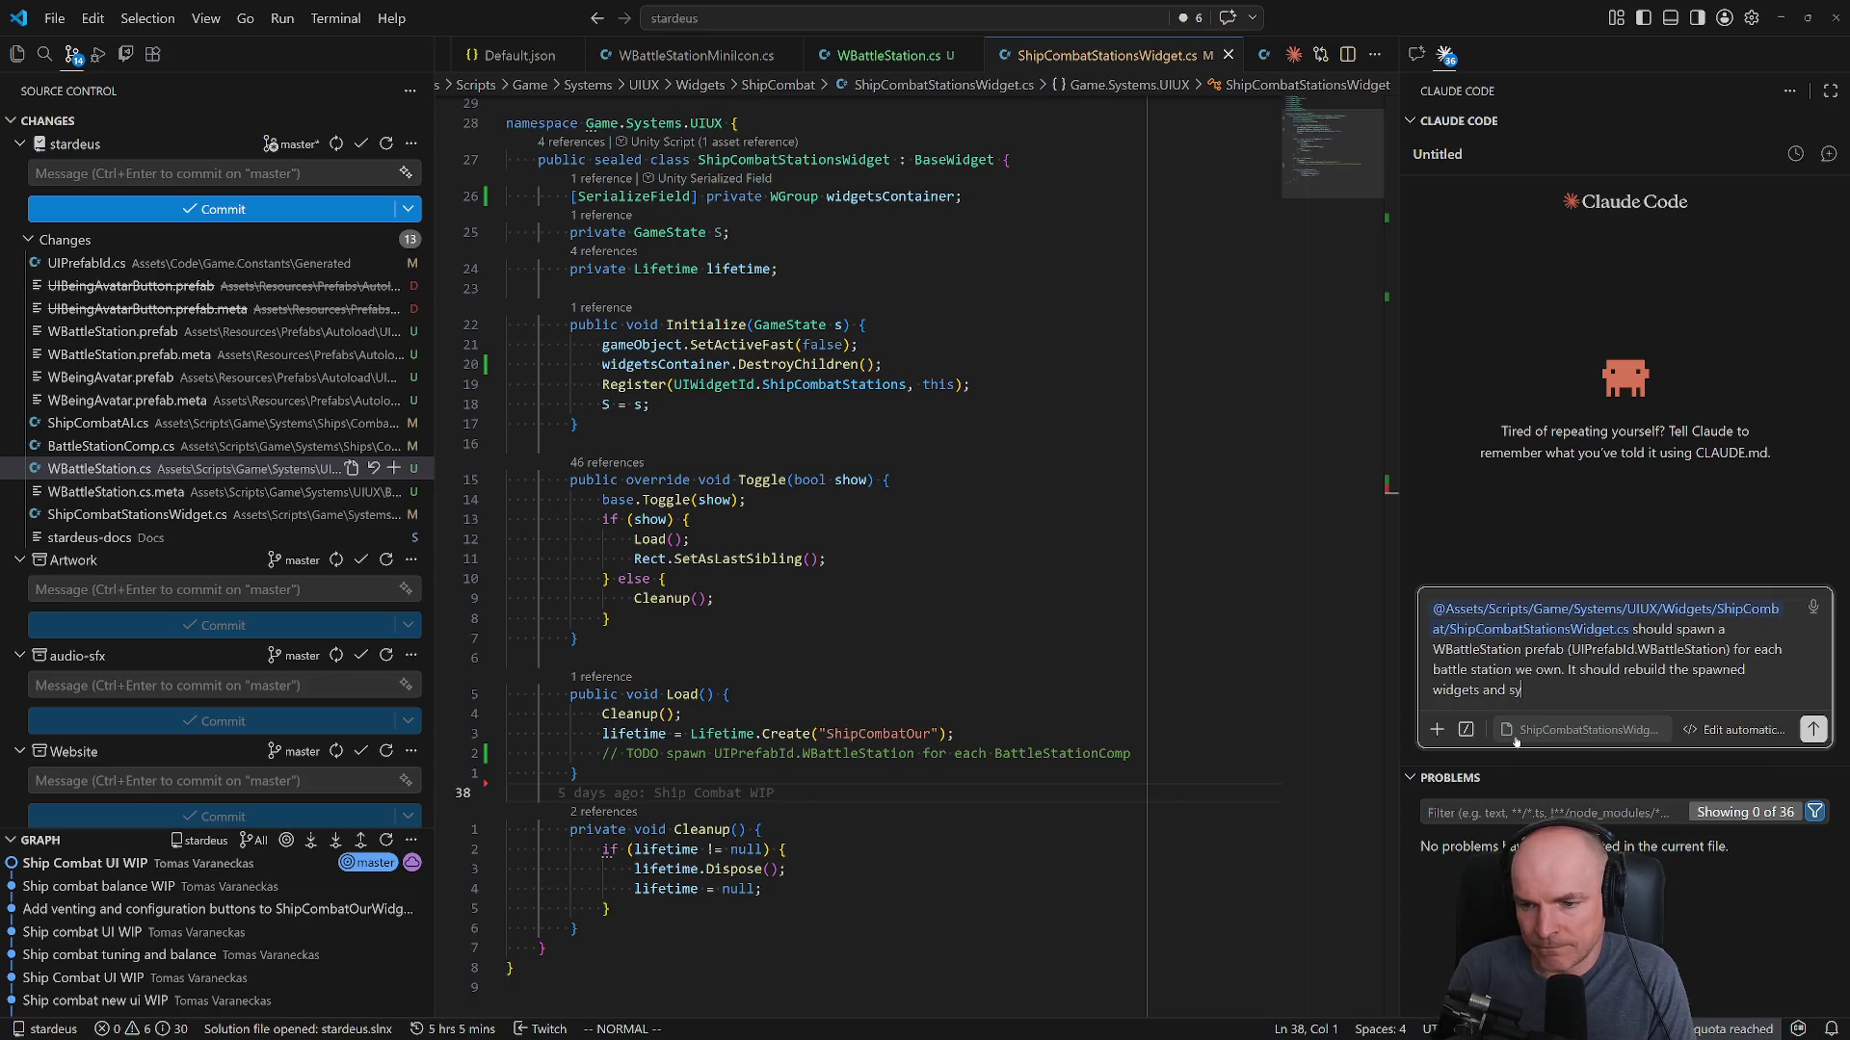
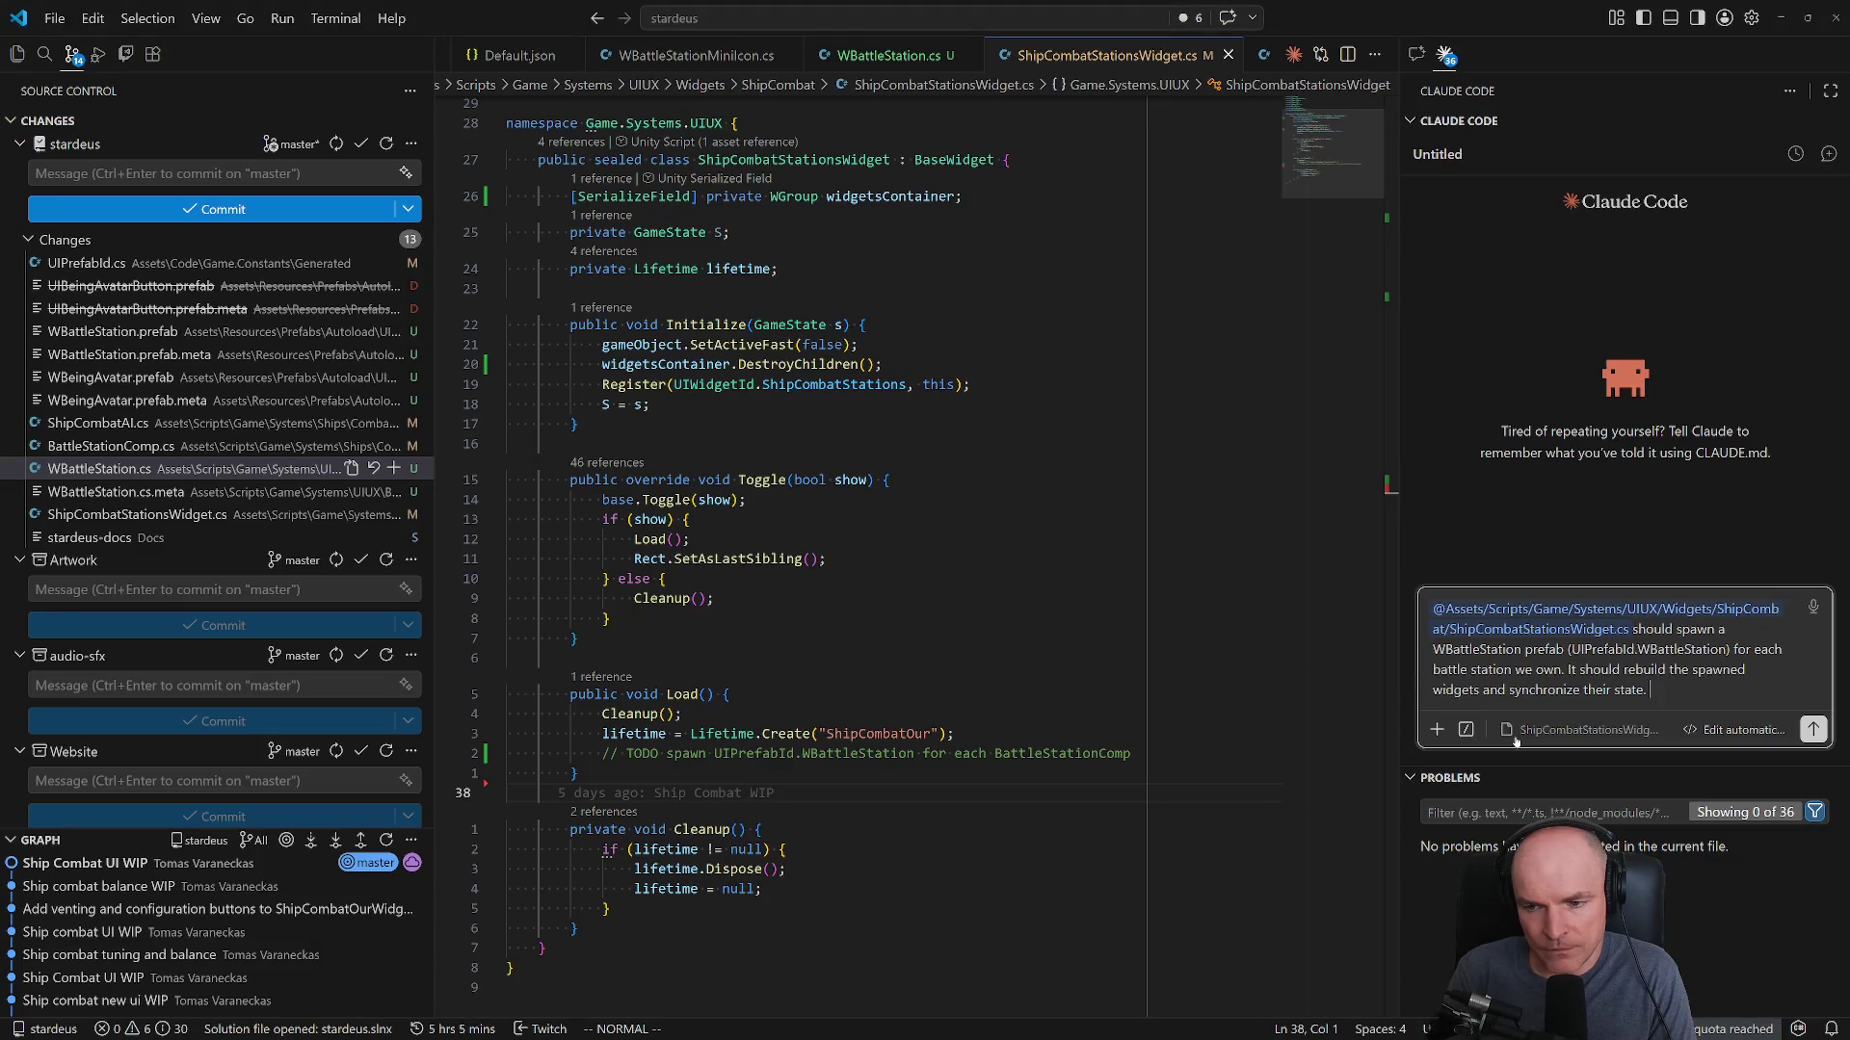
Commit the stardeus changes with message 'Ship Combat UI WIP', sync to the remote, and send Claude Code the prompt.
left_click(203, 172)
type("Ship Combat UI WIP")
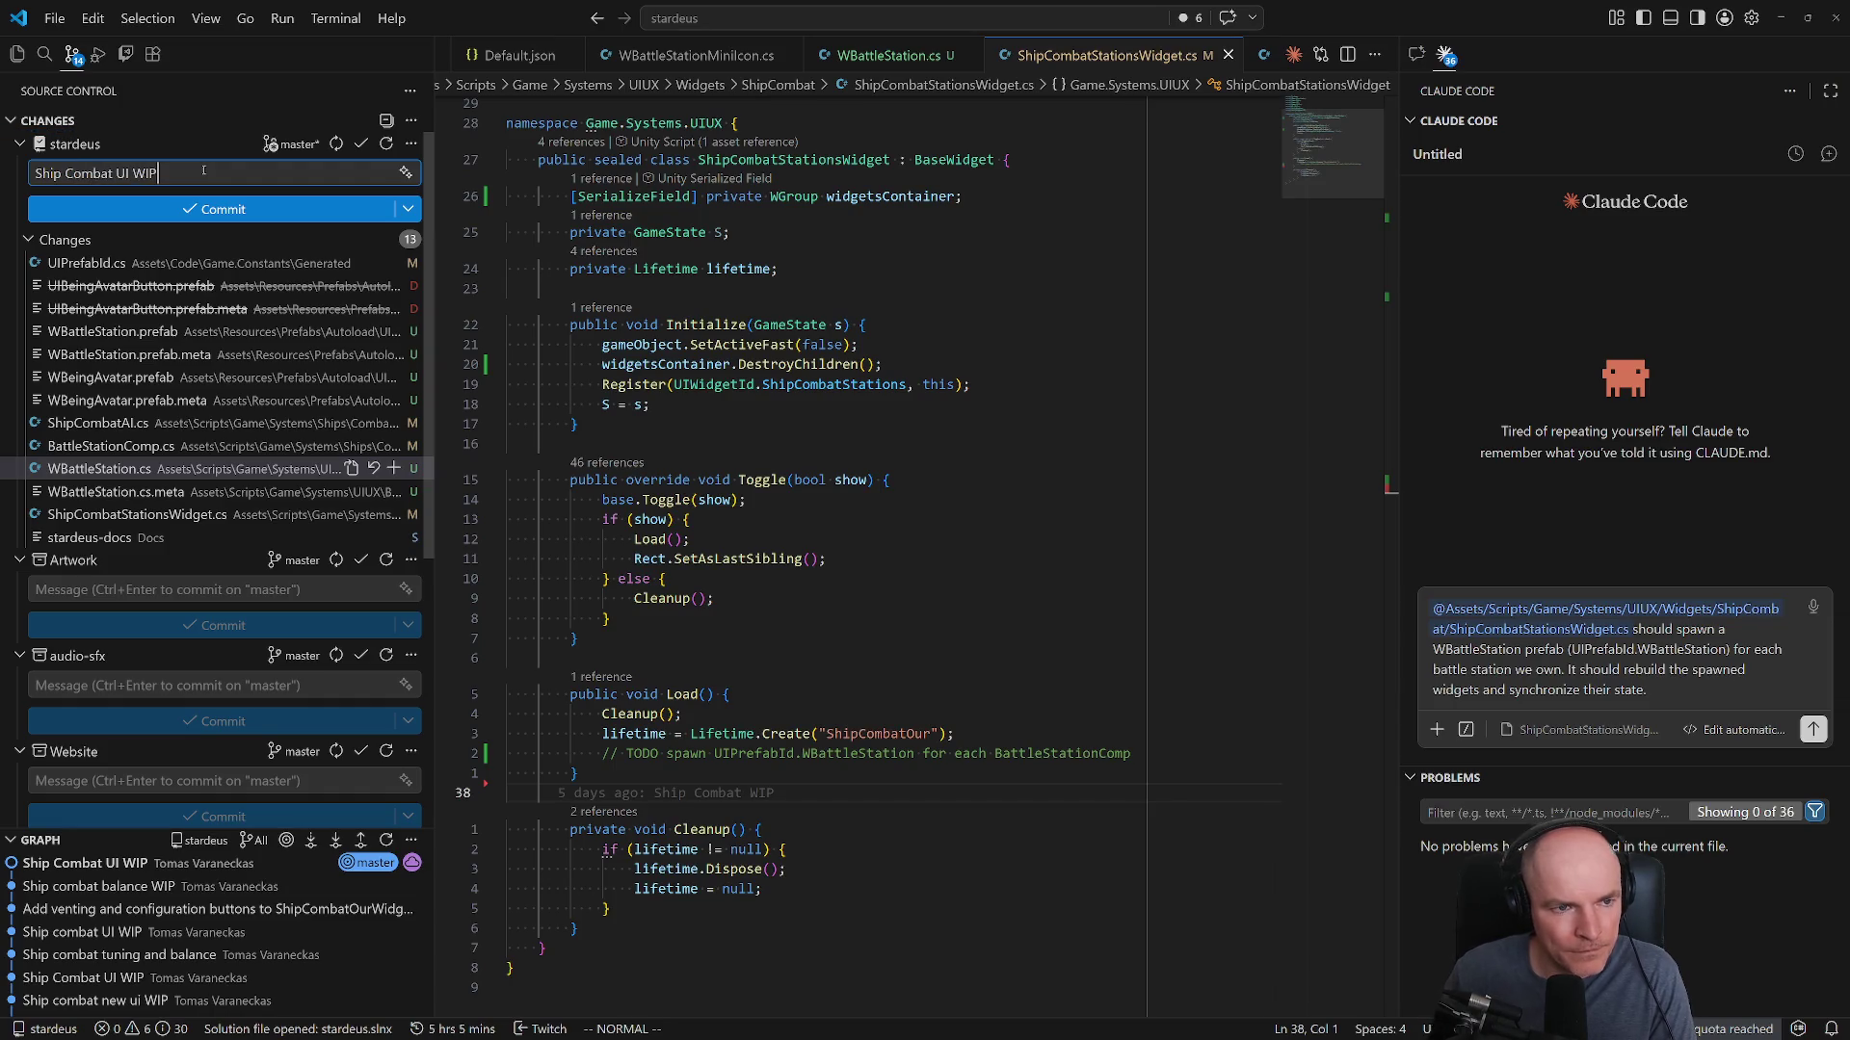
left_click(224, 211)
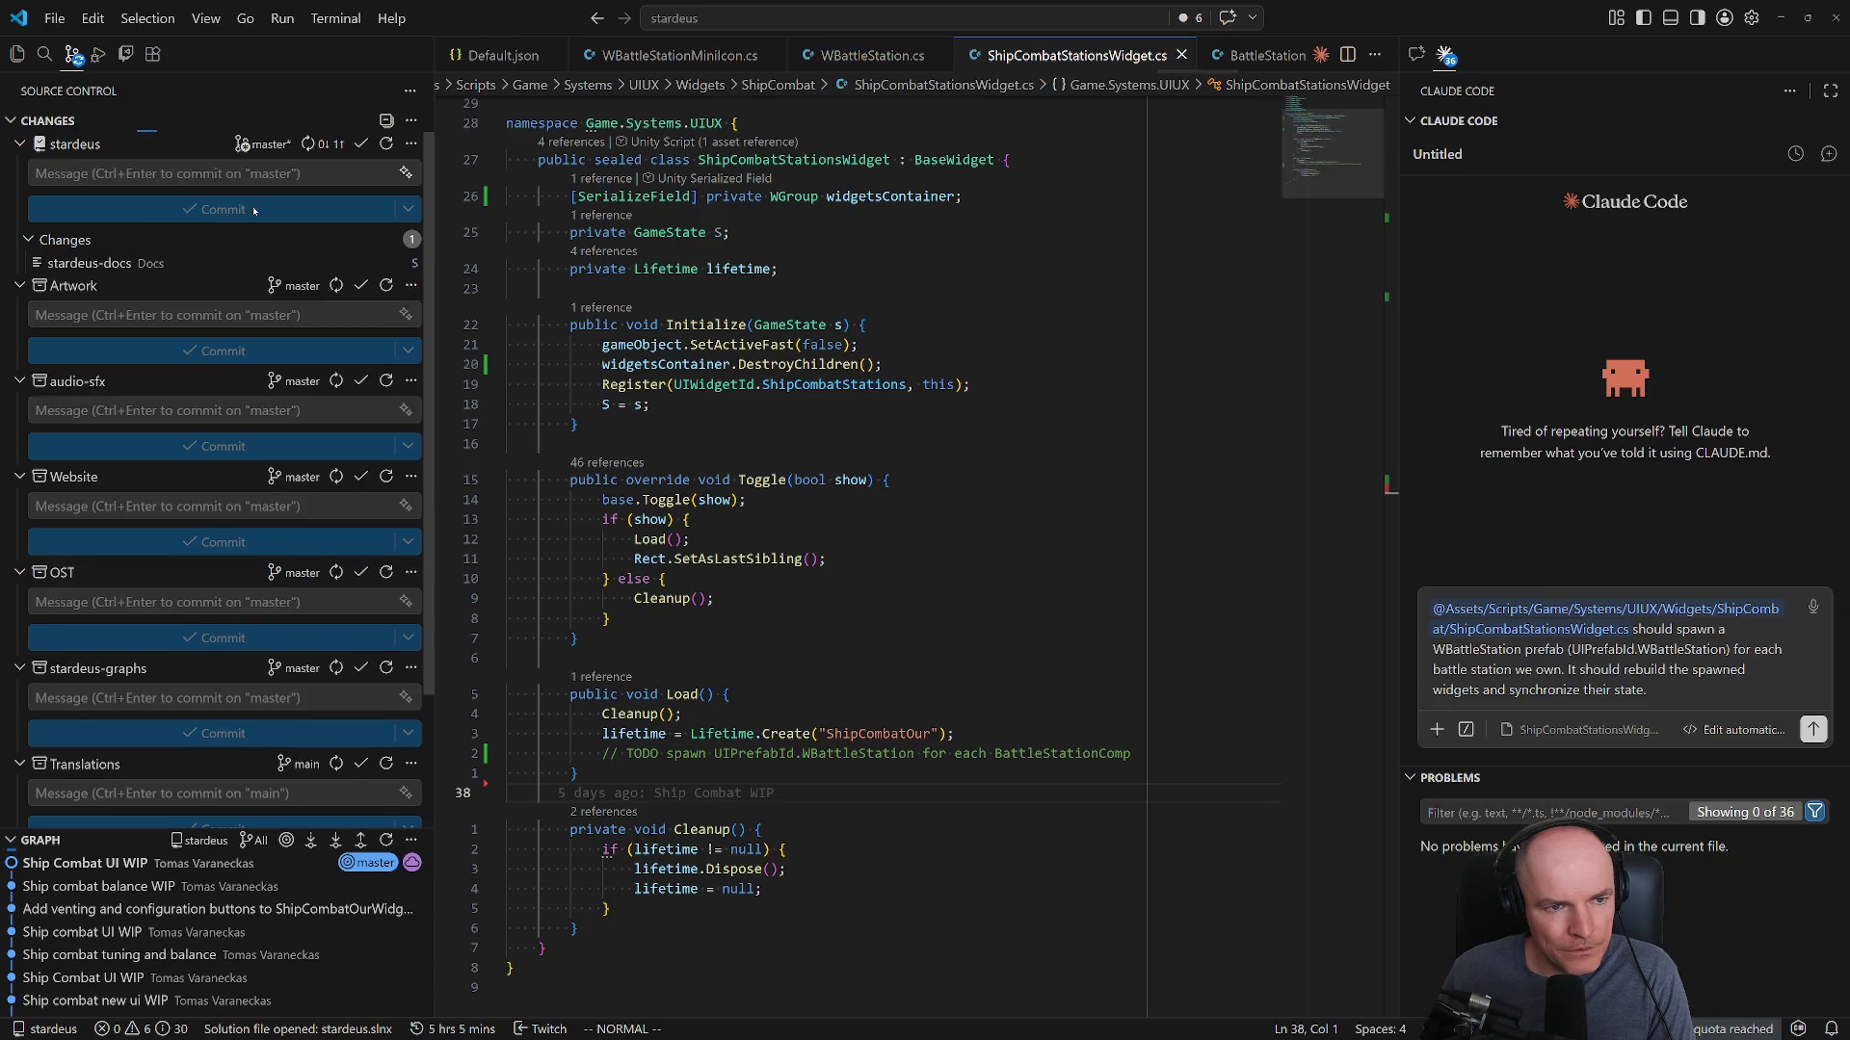
left_click(323, 144)
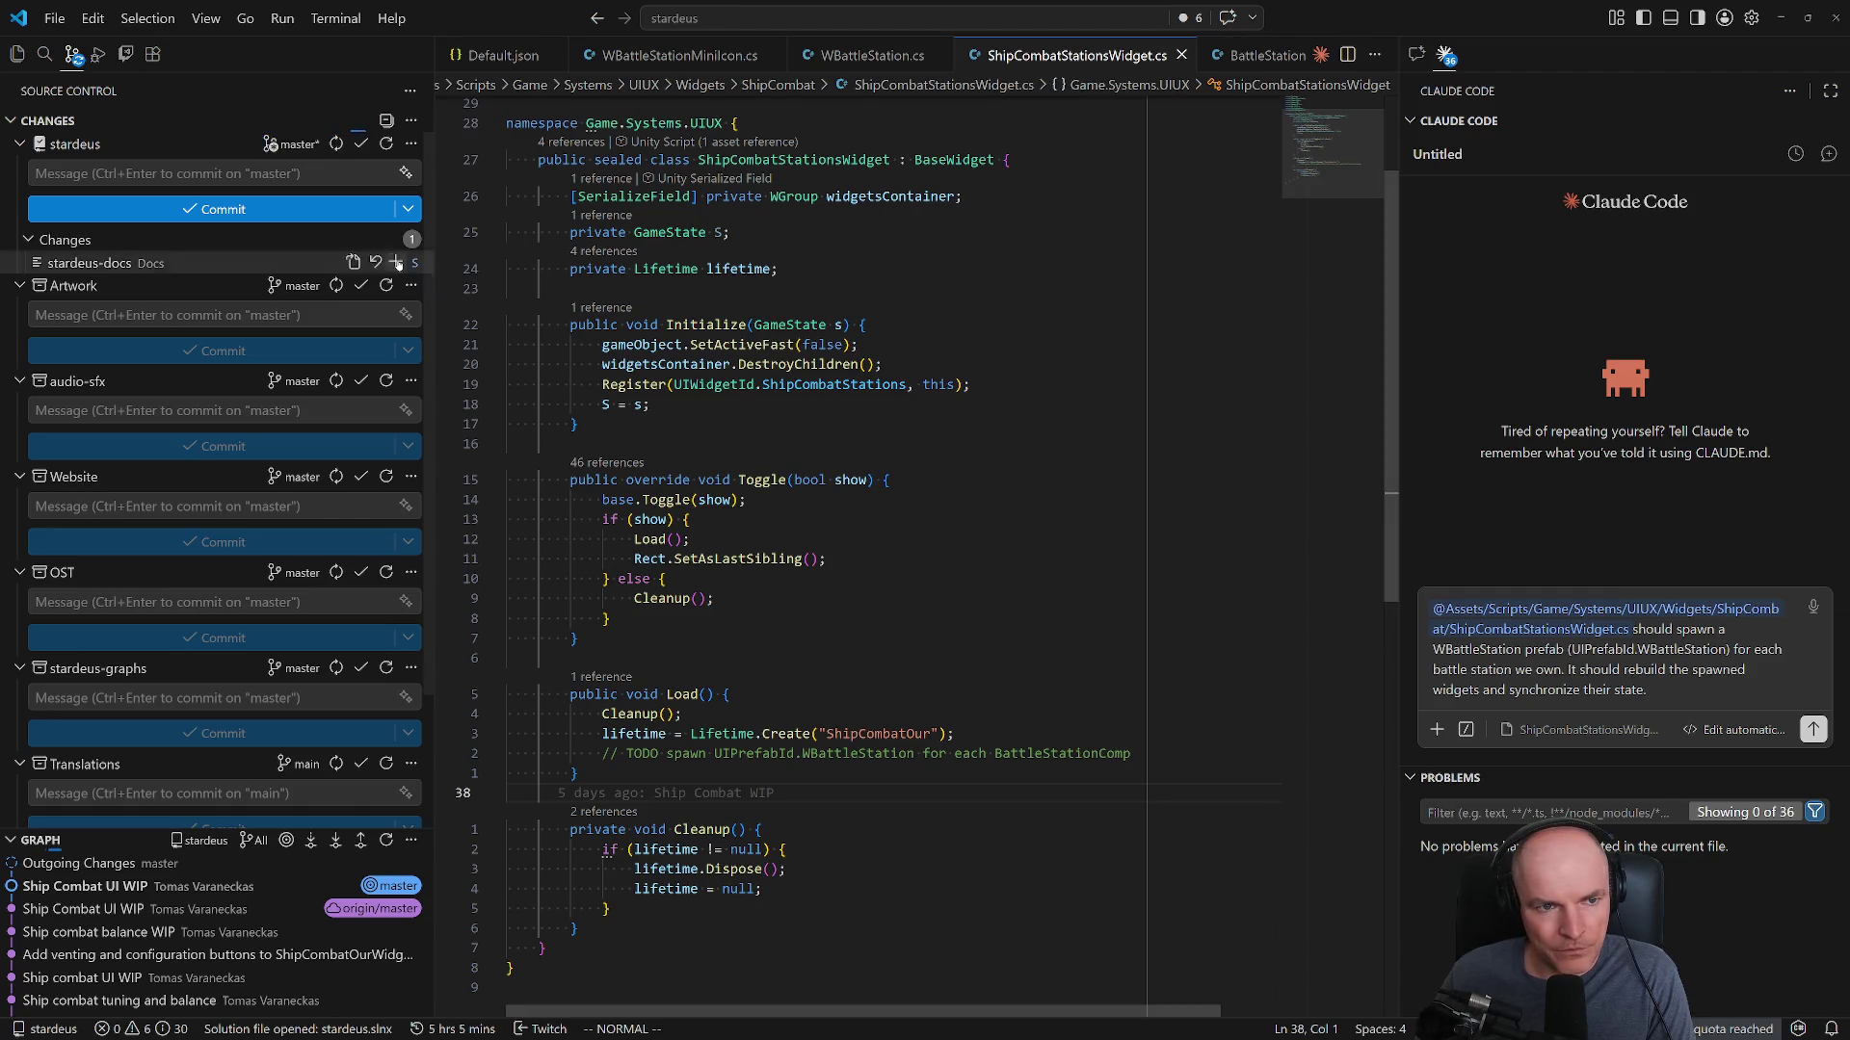
key("Return")
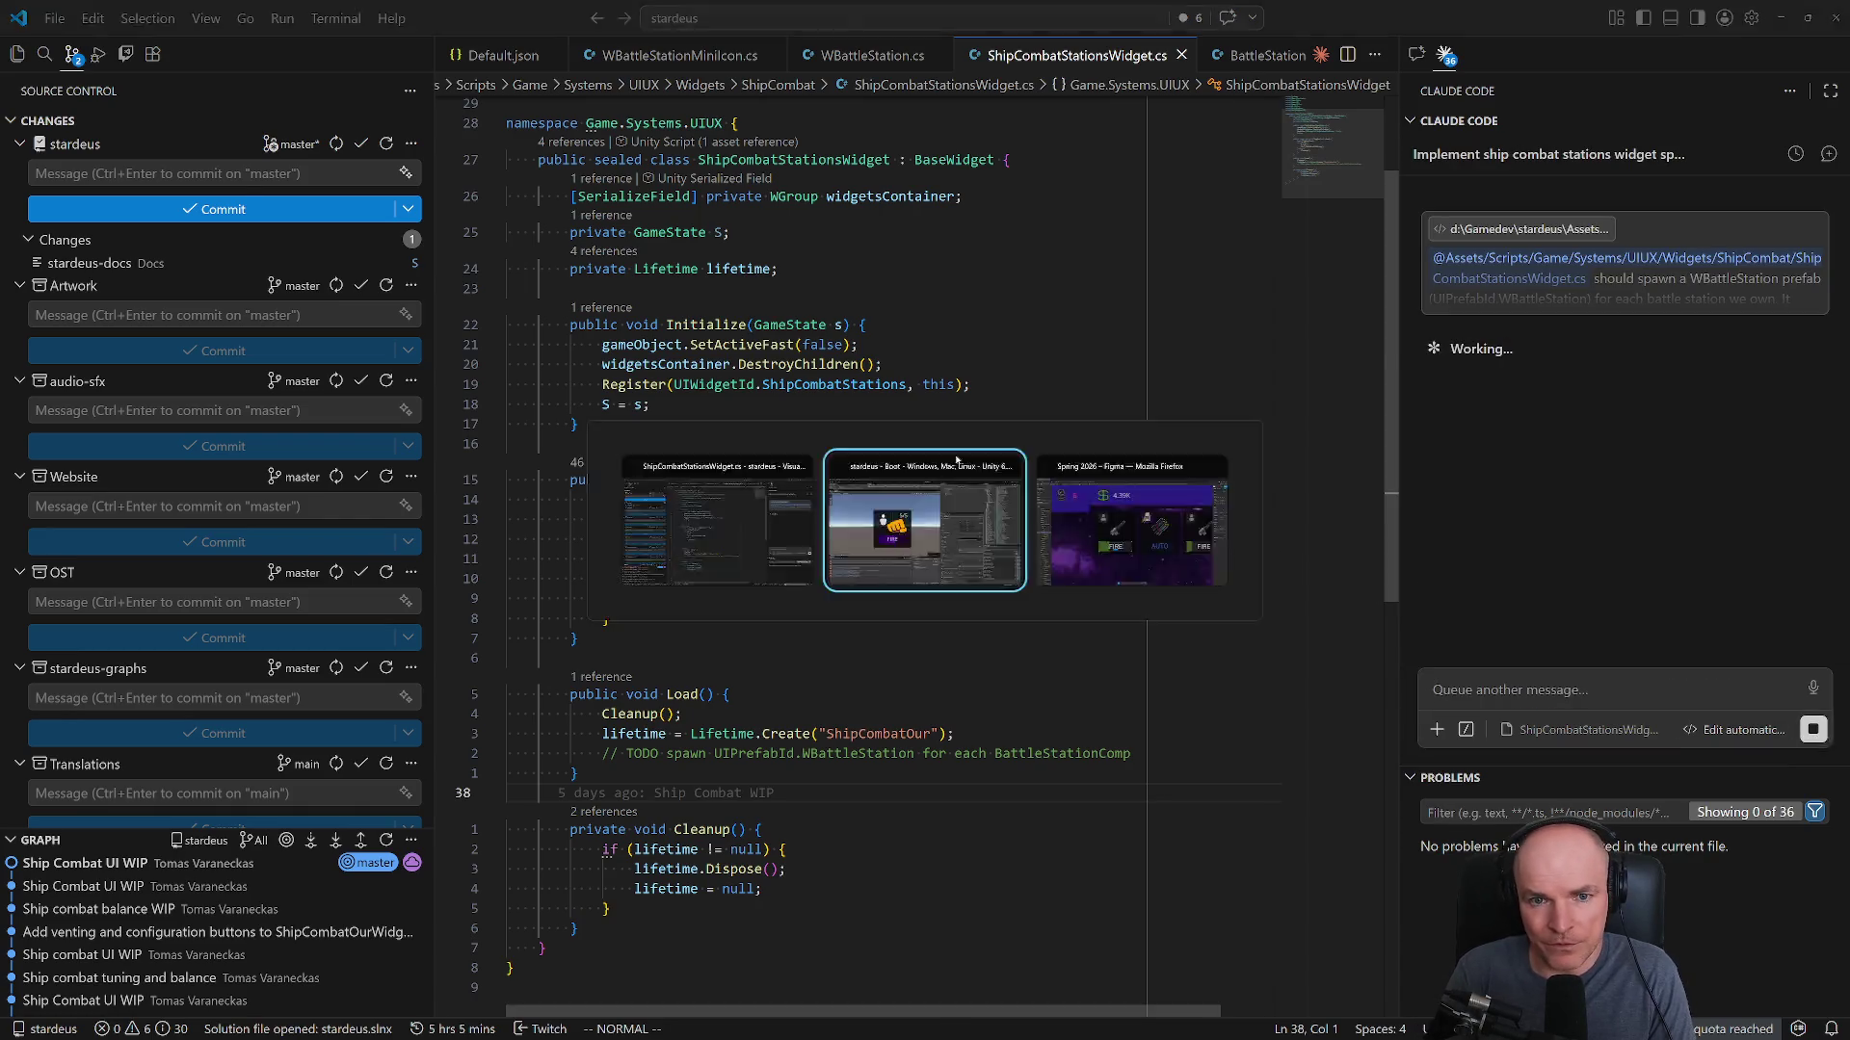
key("alt+Tab")
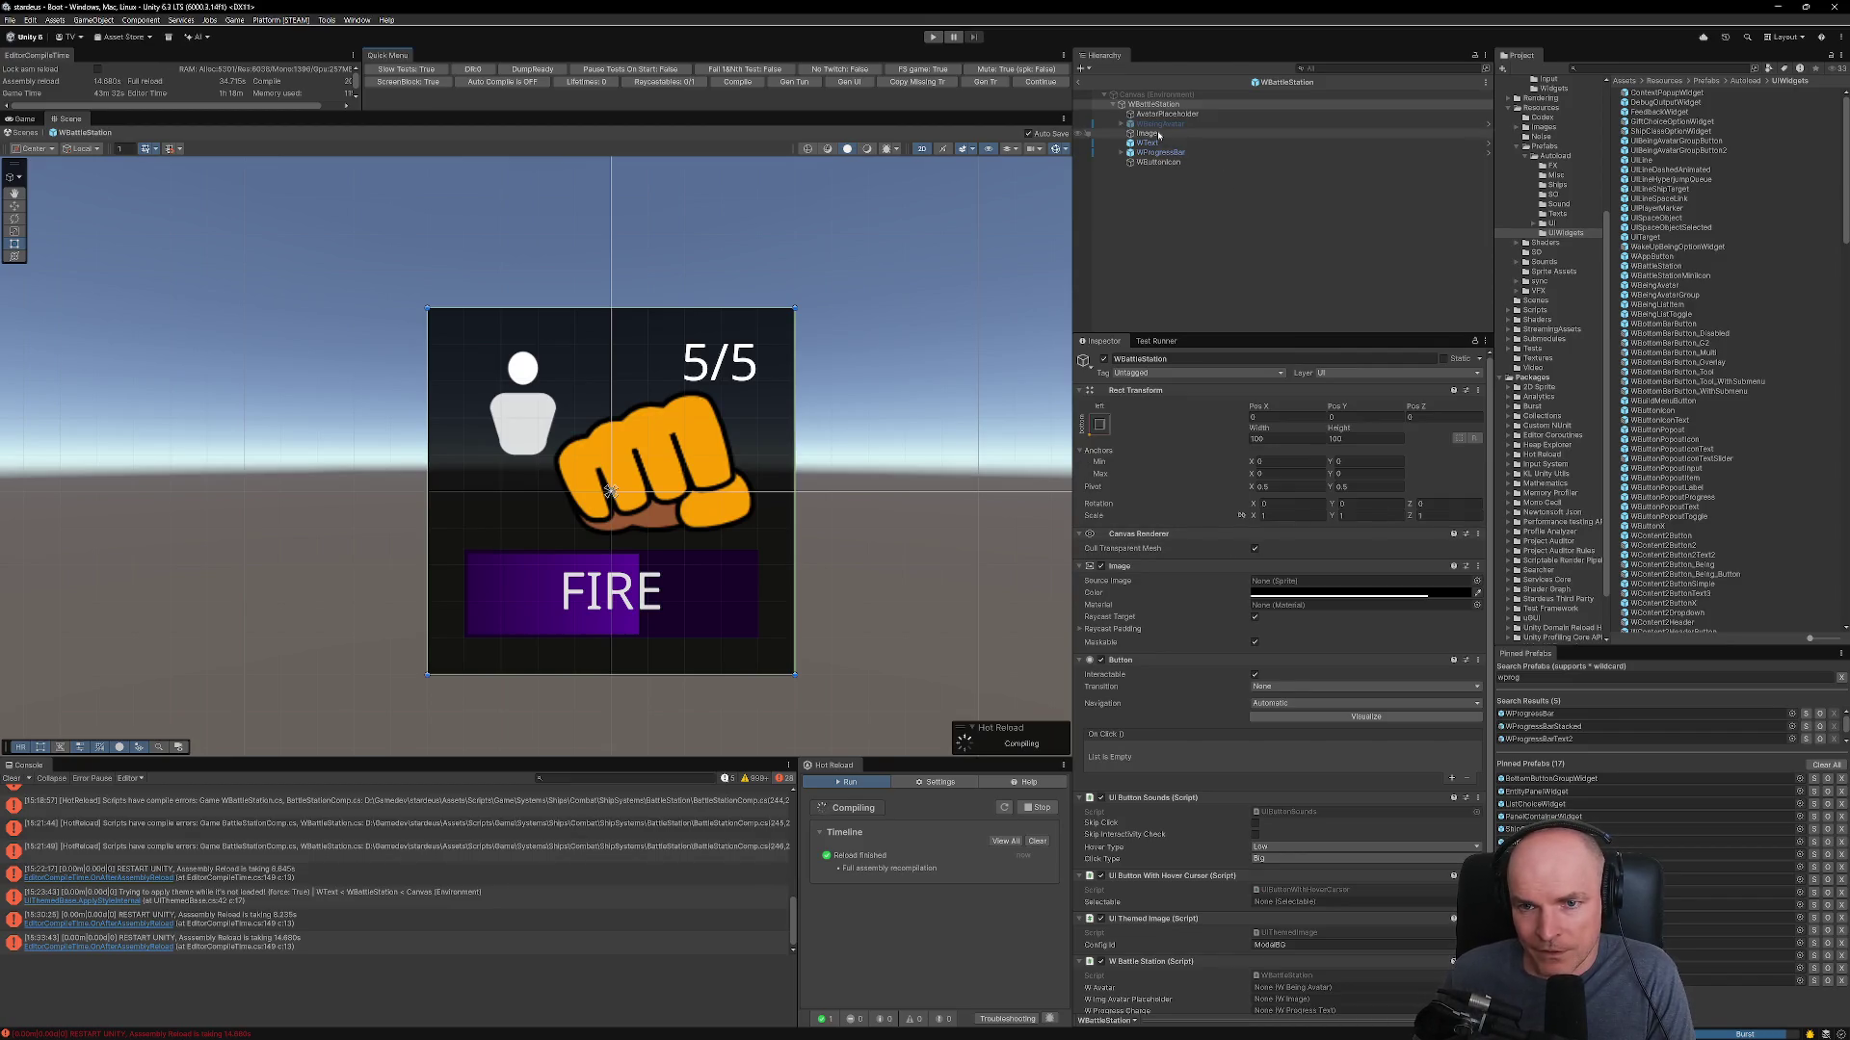
Assign WBeingAvatar to the W Battle Station's avatar field.
scroll(1270, 880, "down", 3)
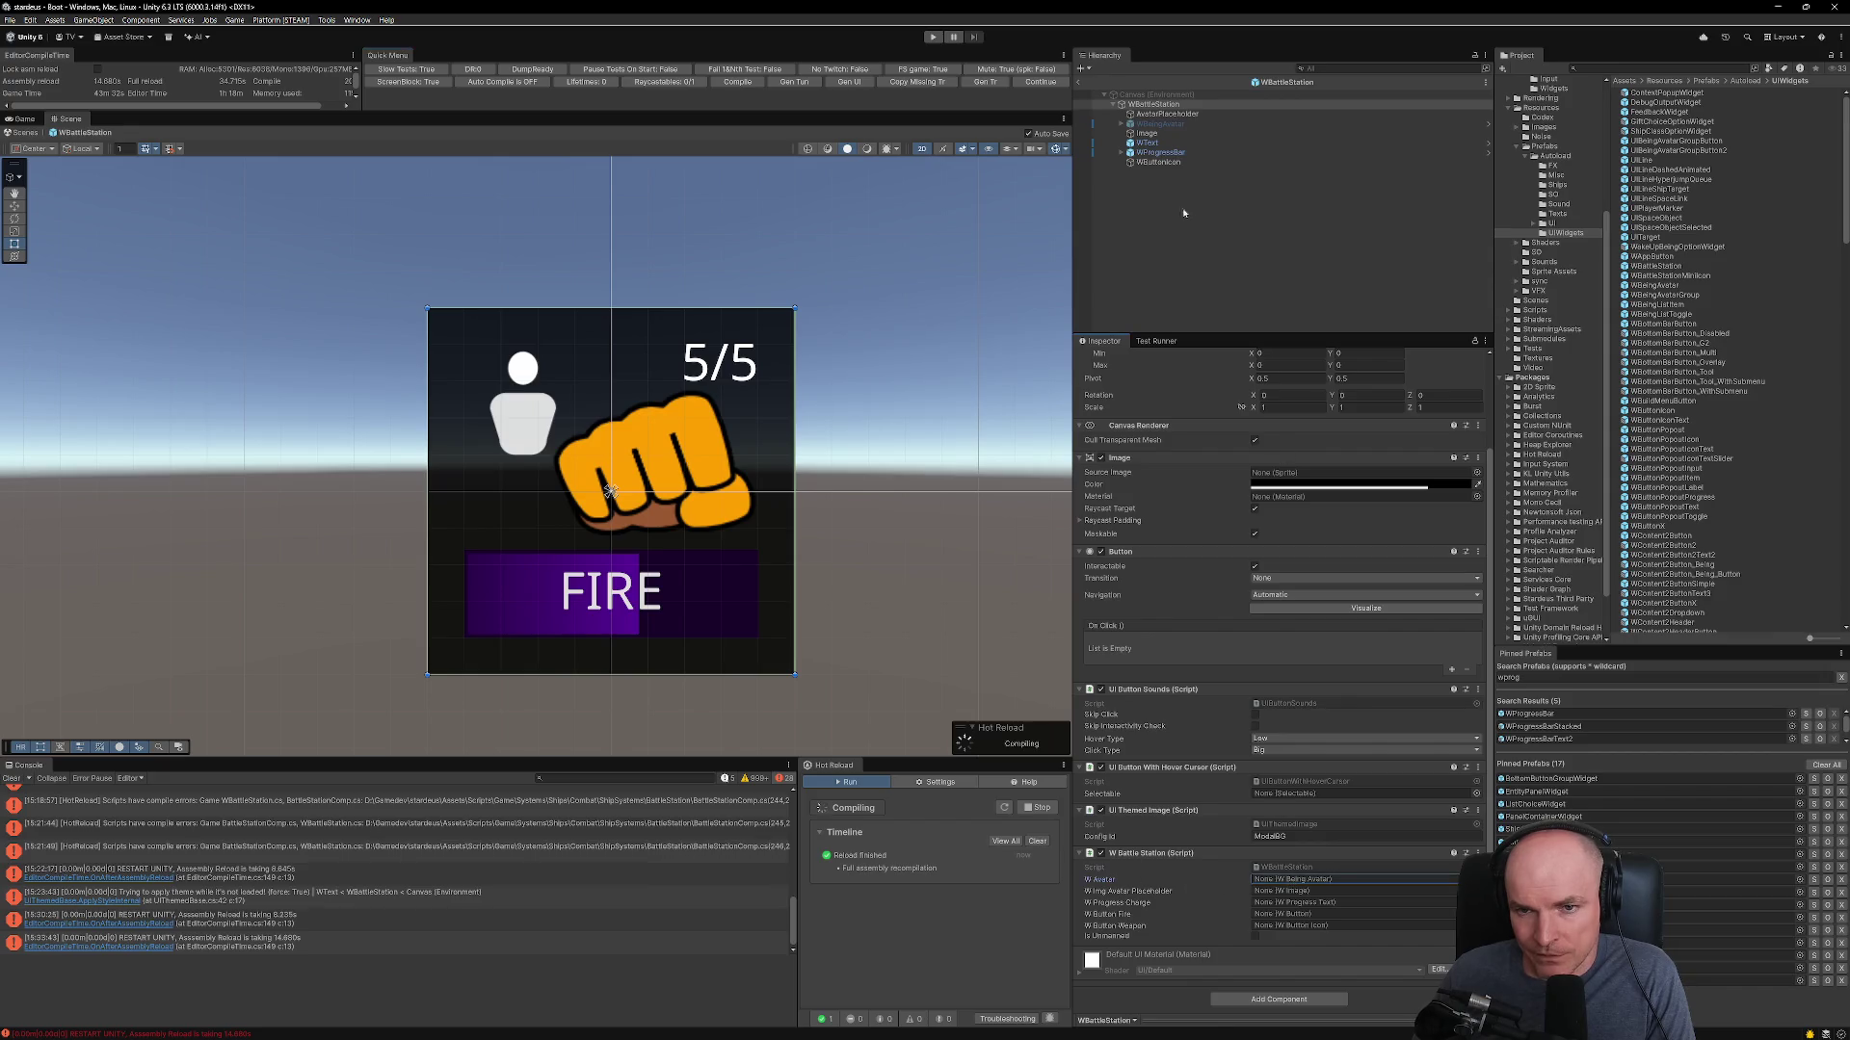
scroll(1283, 937, "up", 2)
left_click_drag(1282, 936, 1286, 952)
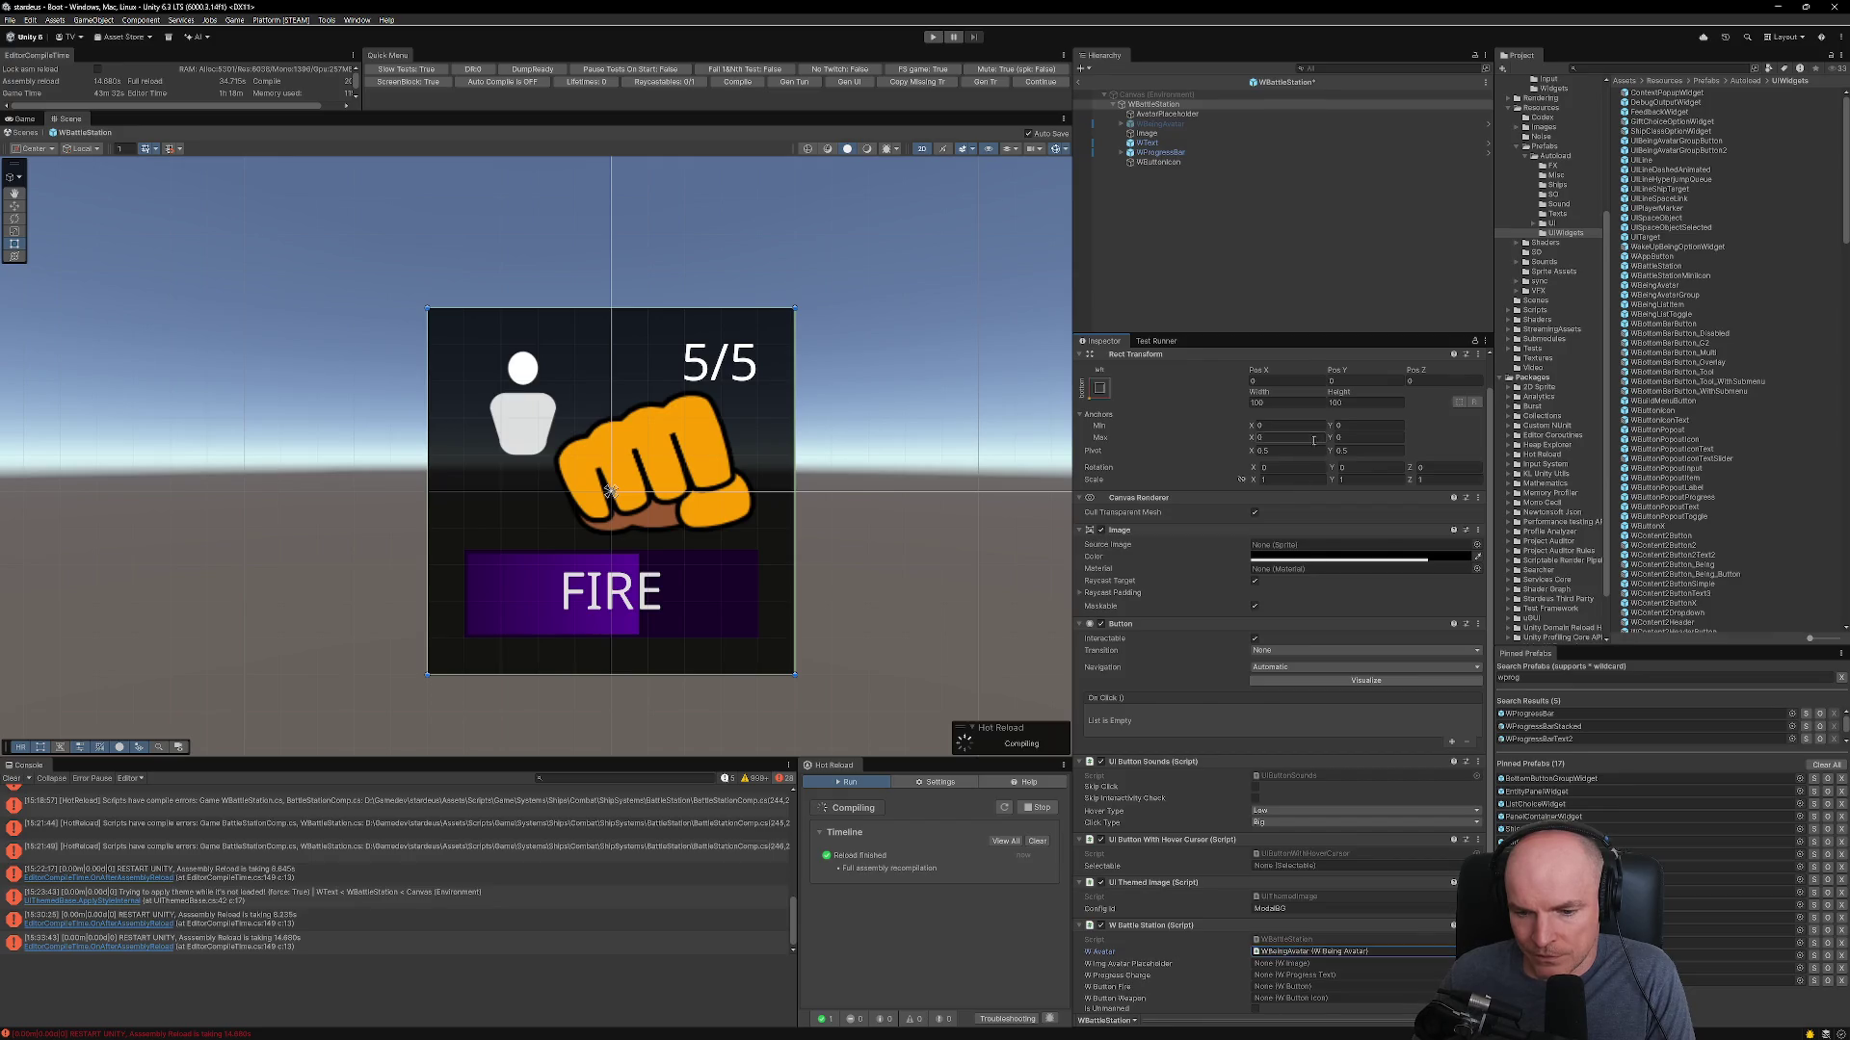
left_click(1149, 134)
left_click(1167, 114)
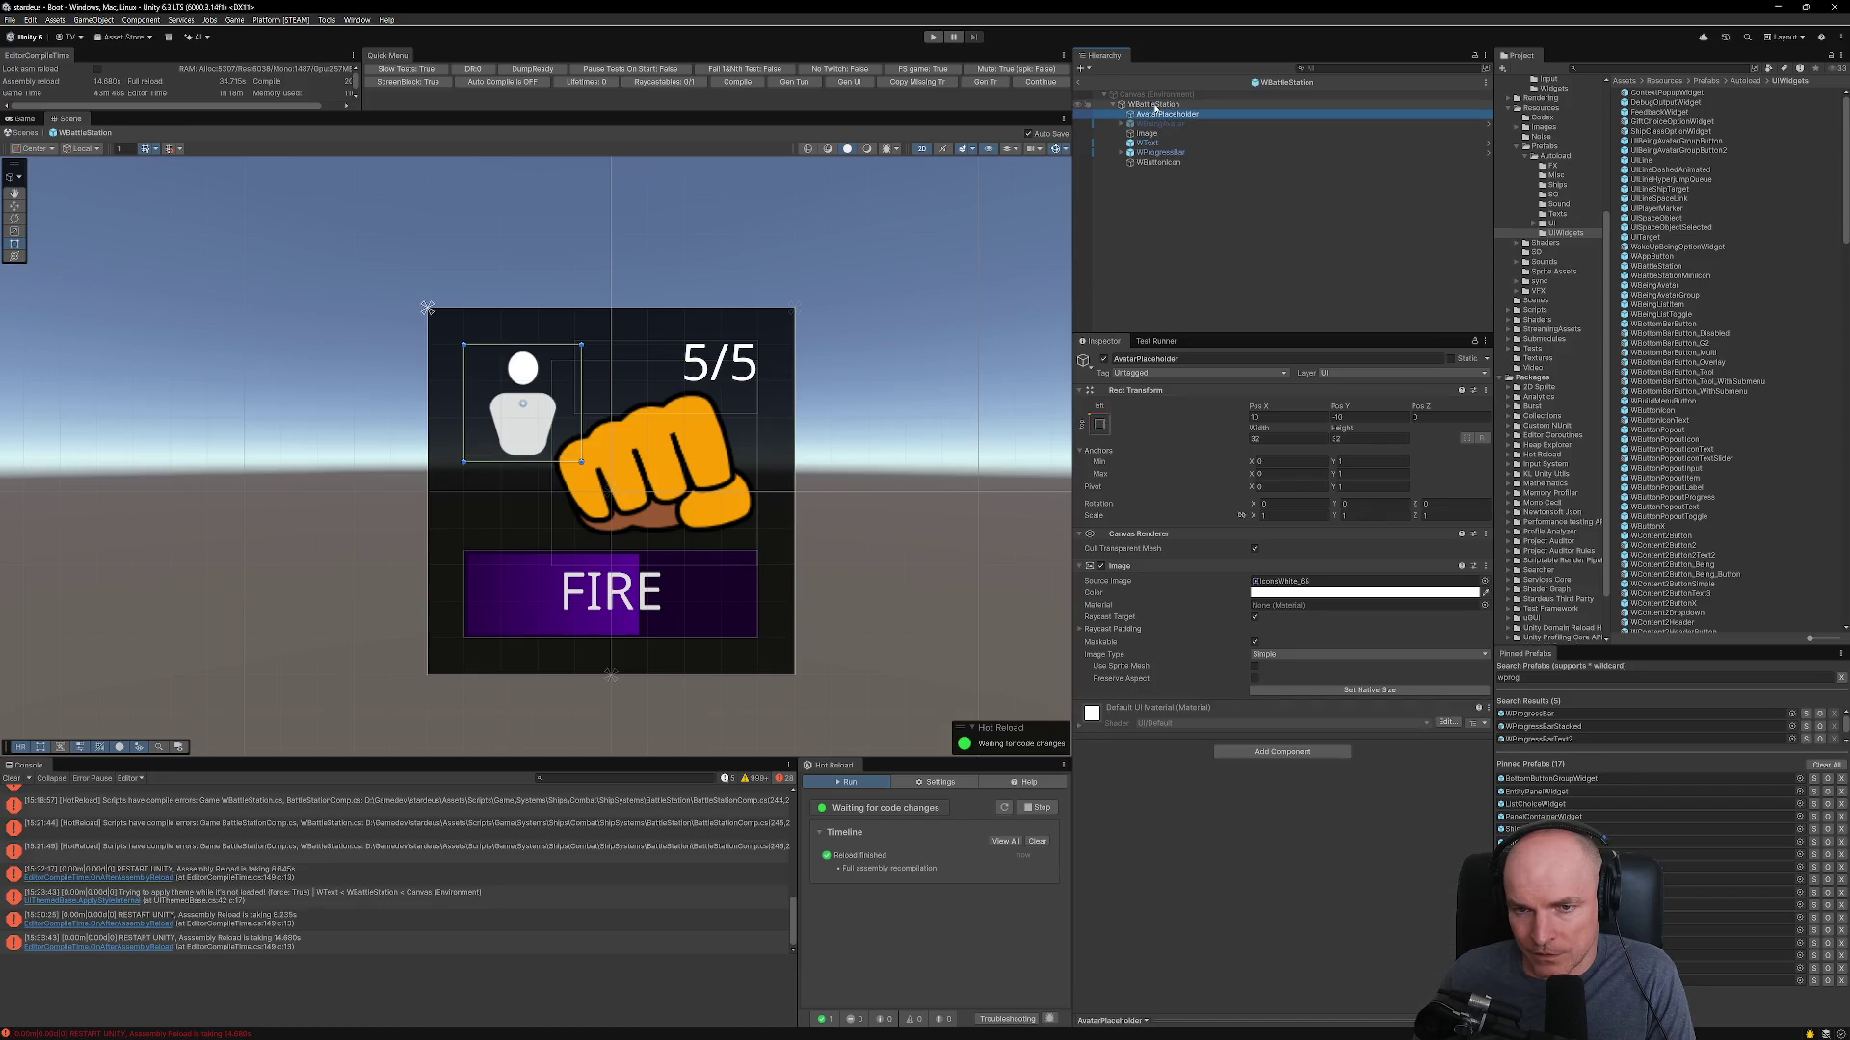
left_click(1155, 105)
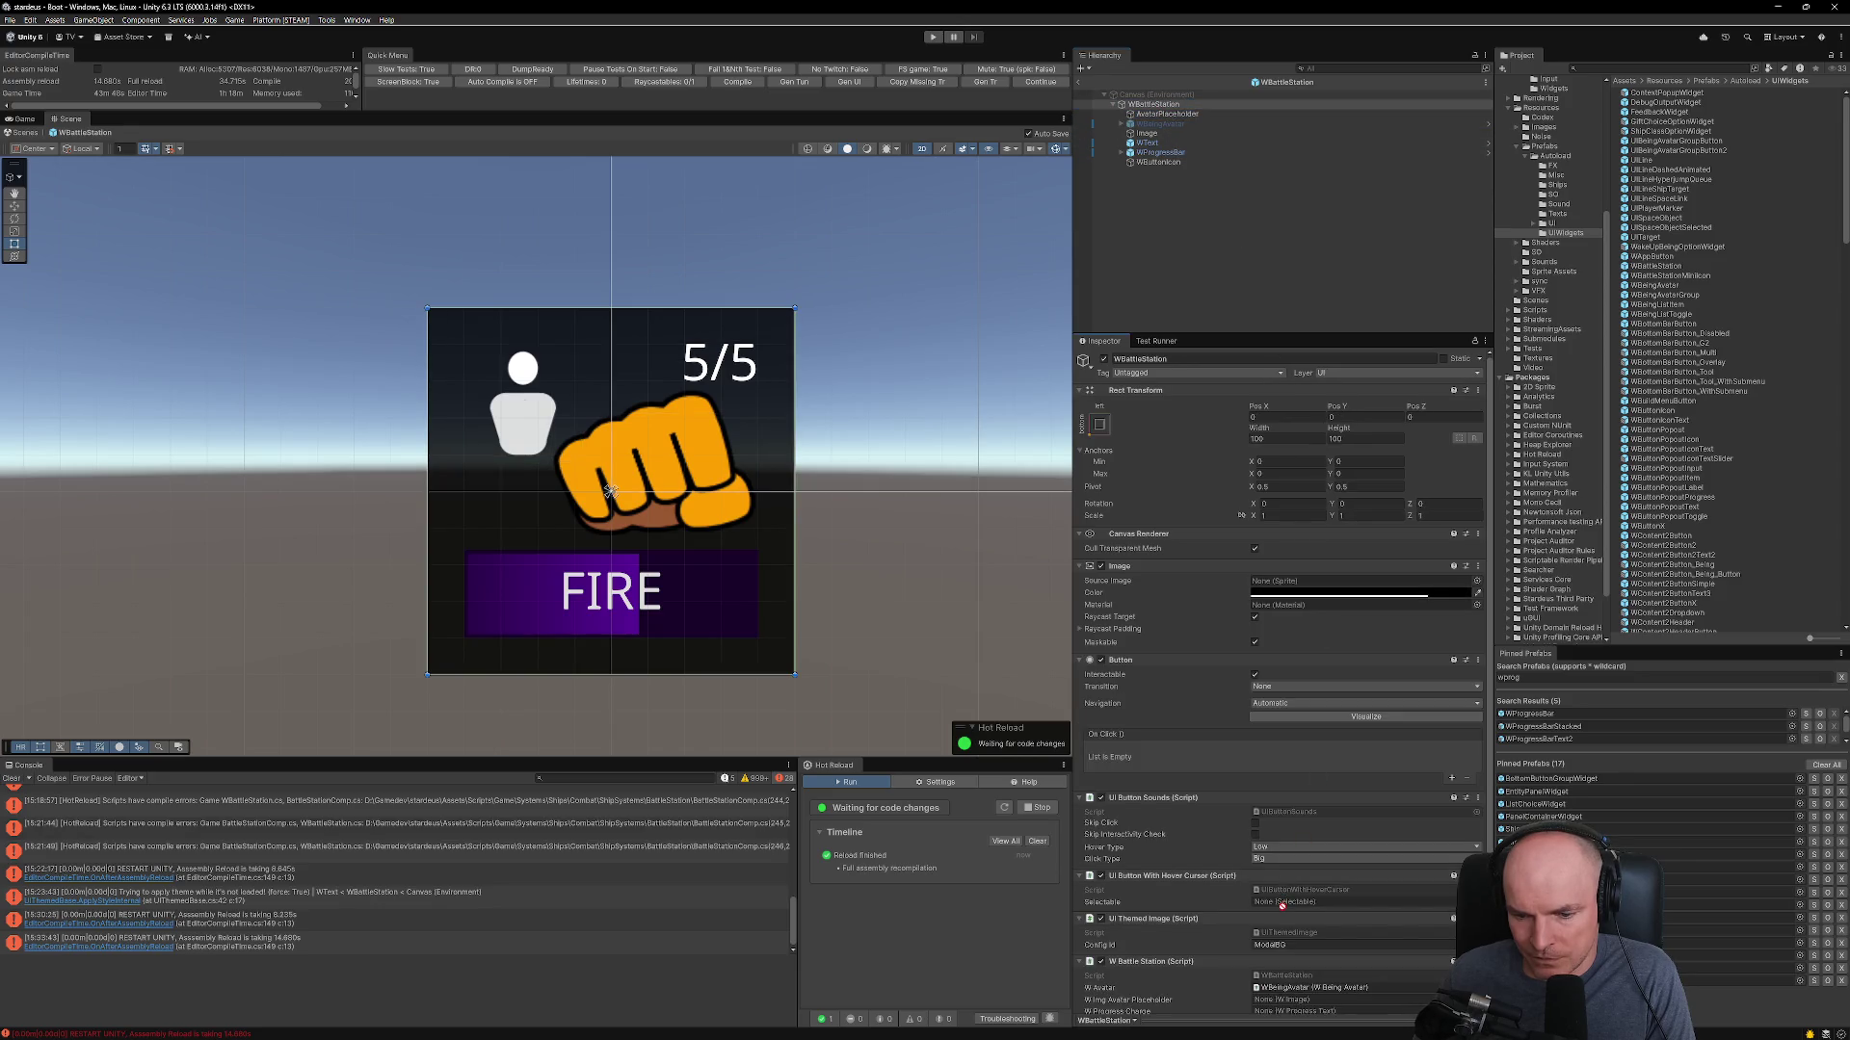
Add a W Image component to AvatarPlaceholder and link its image into it.
scroll(1283, 905, "down", 3)
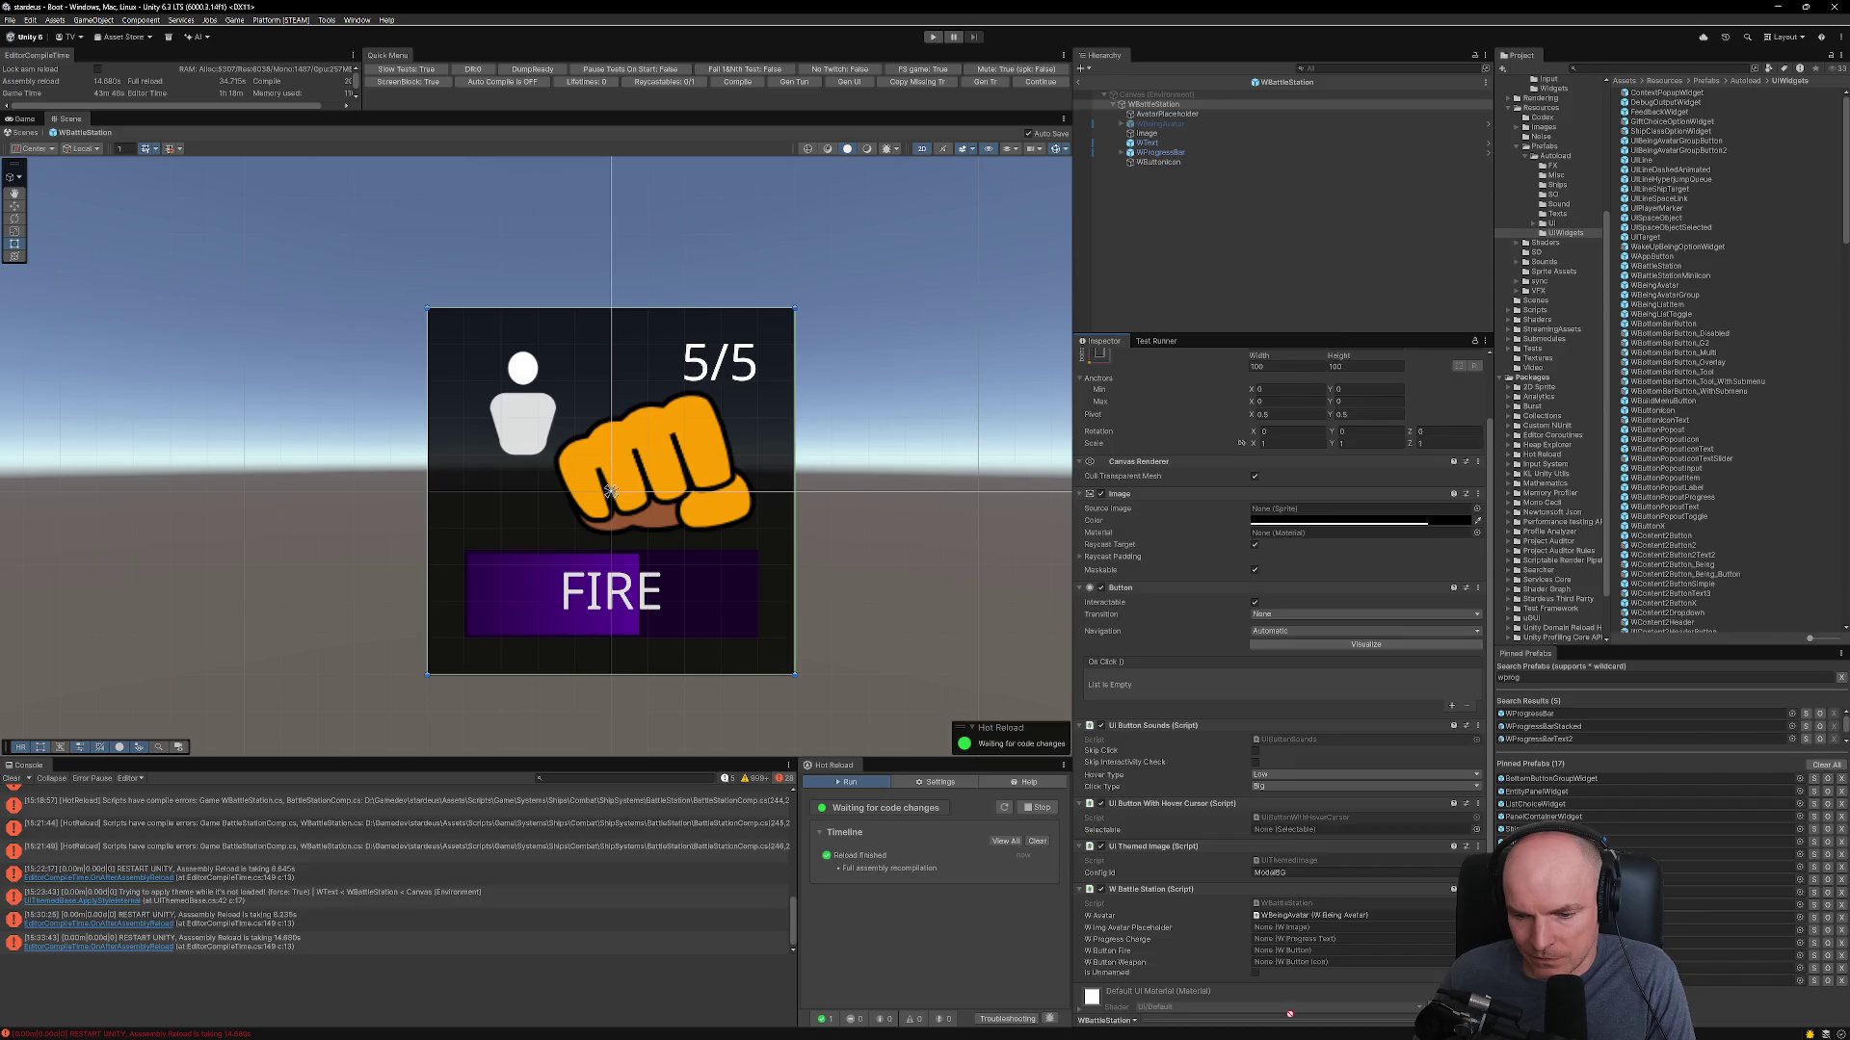
left_click(1166, 113)
left_click(1268, 752)
type("wimage")
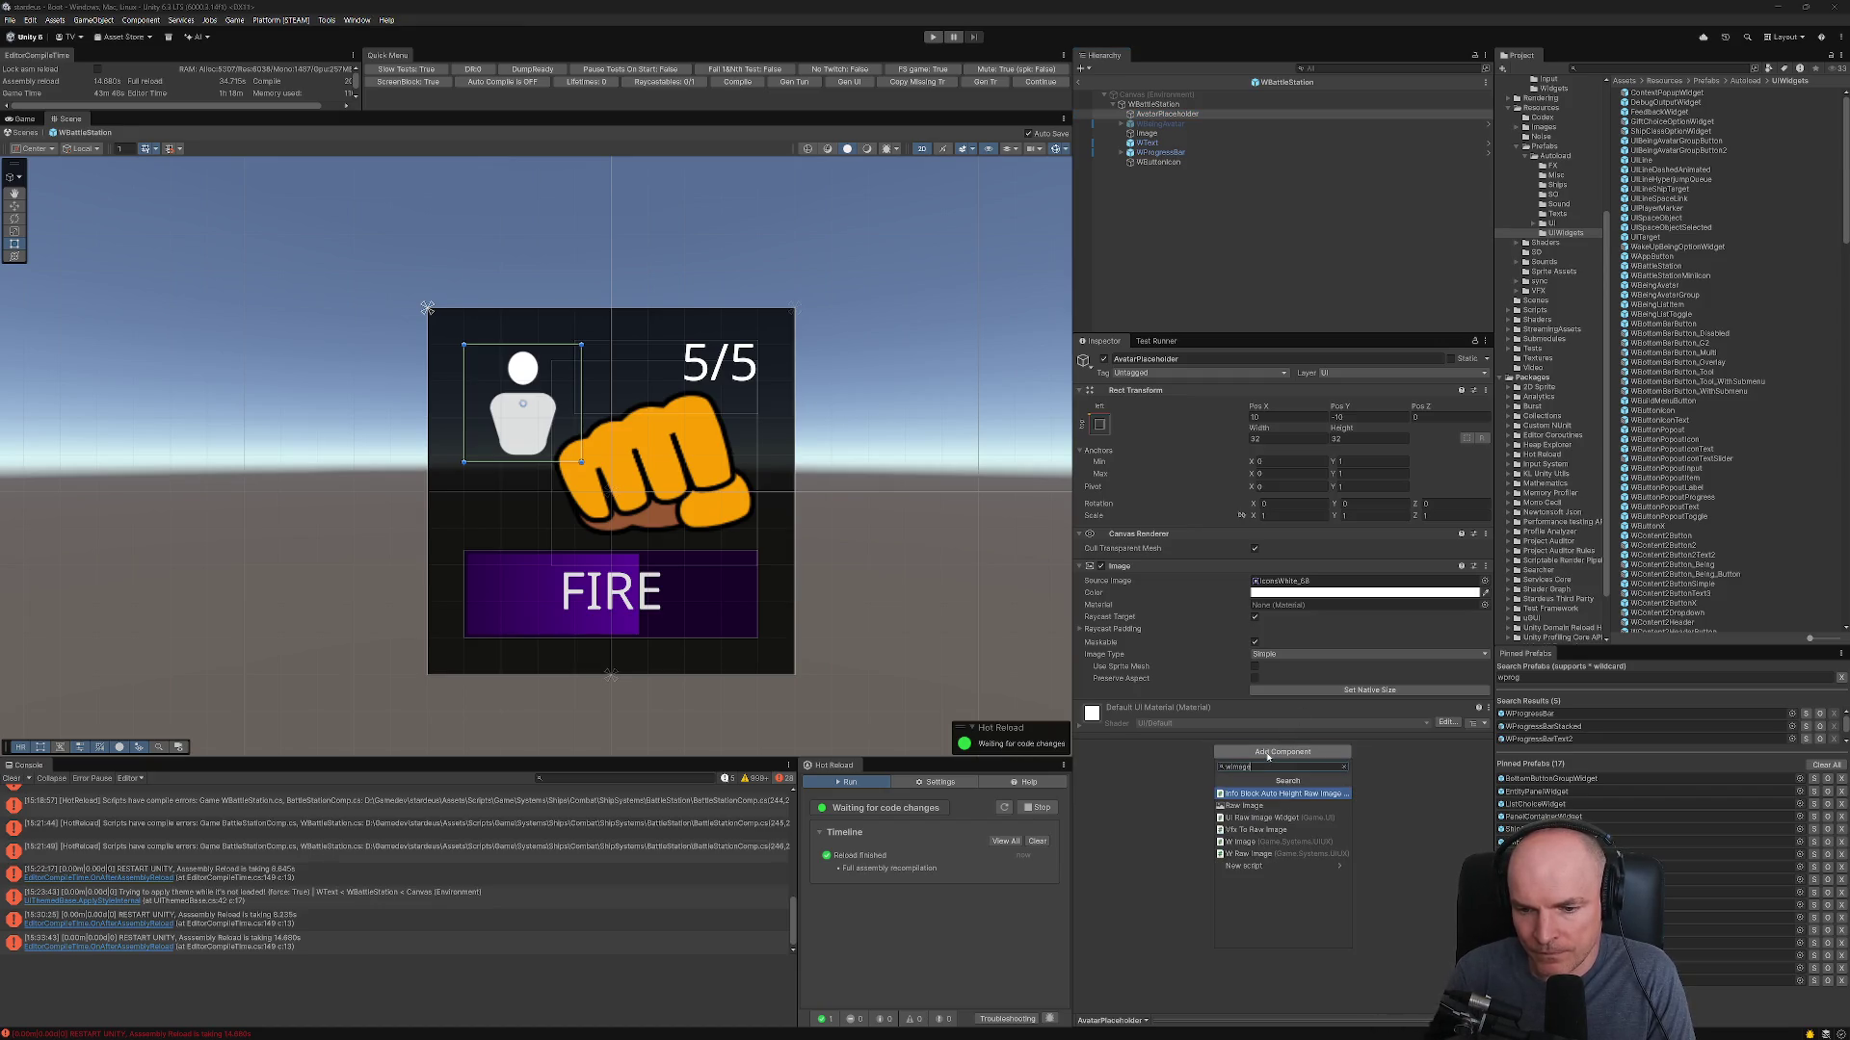
key("Down")
key("Down")
key("Down")
key("Return")
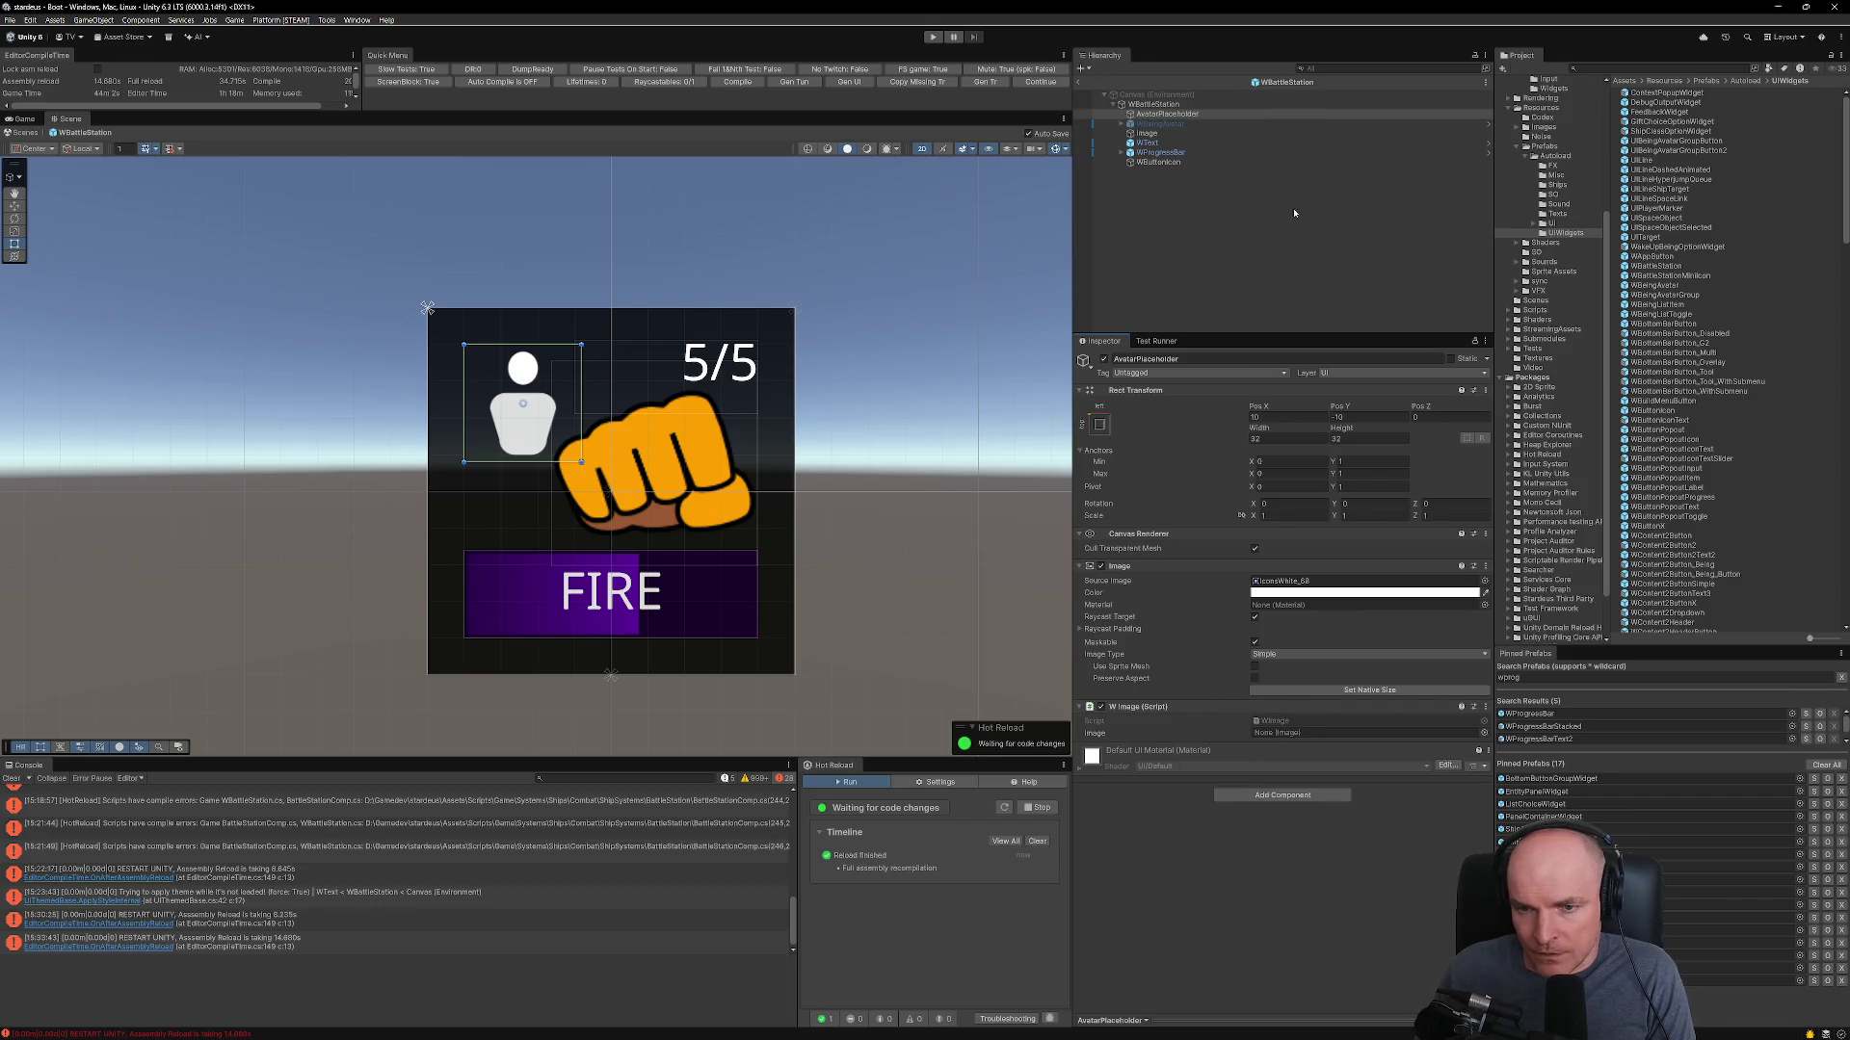
left_click_drag(1167, 114, 1367, 732)
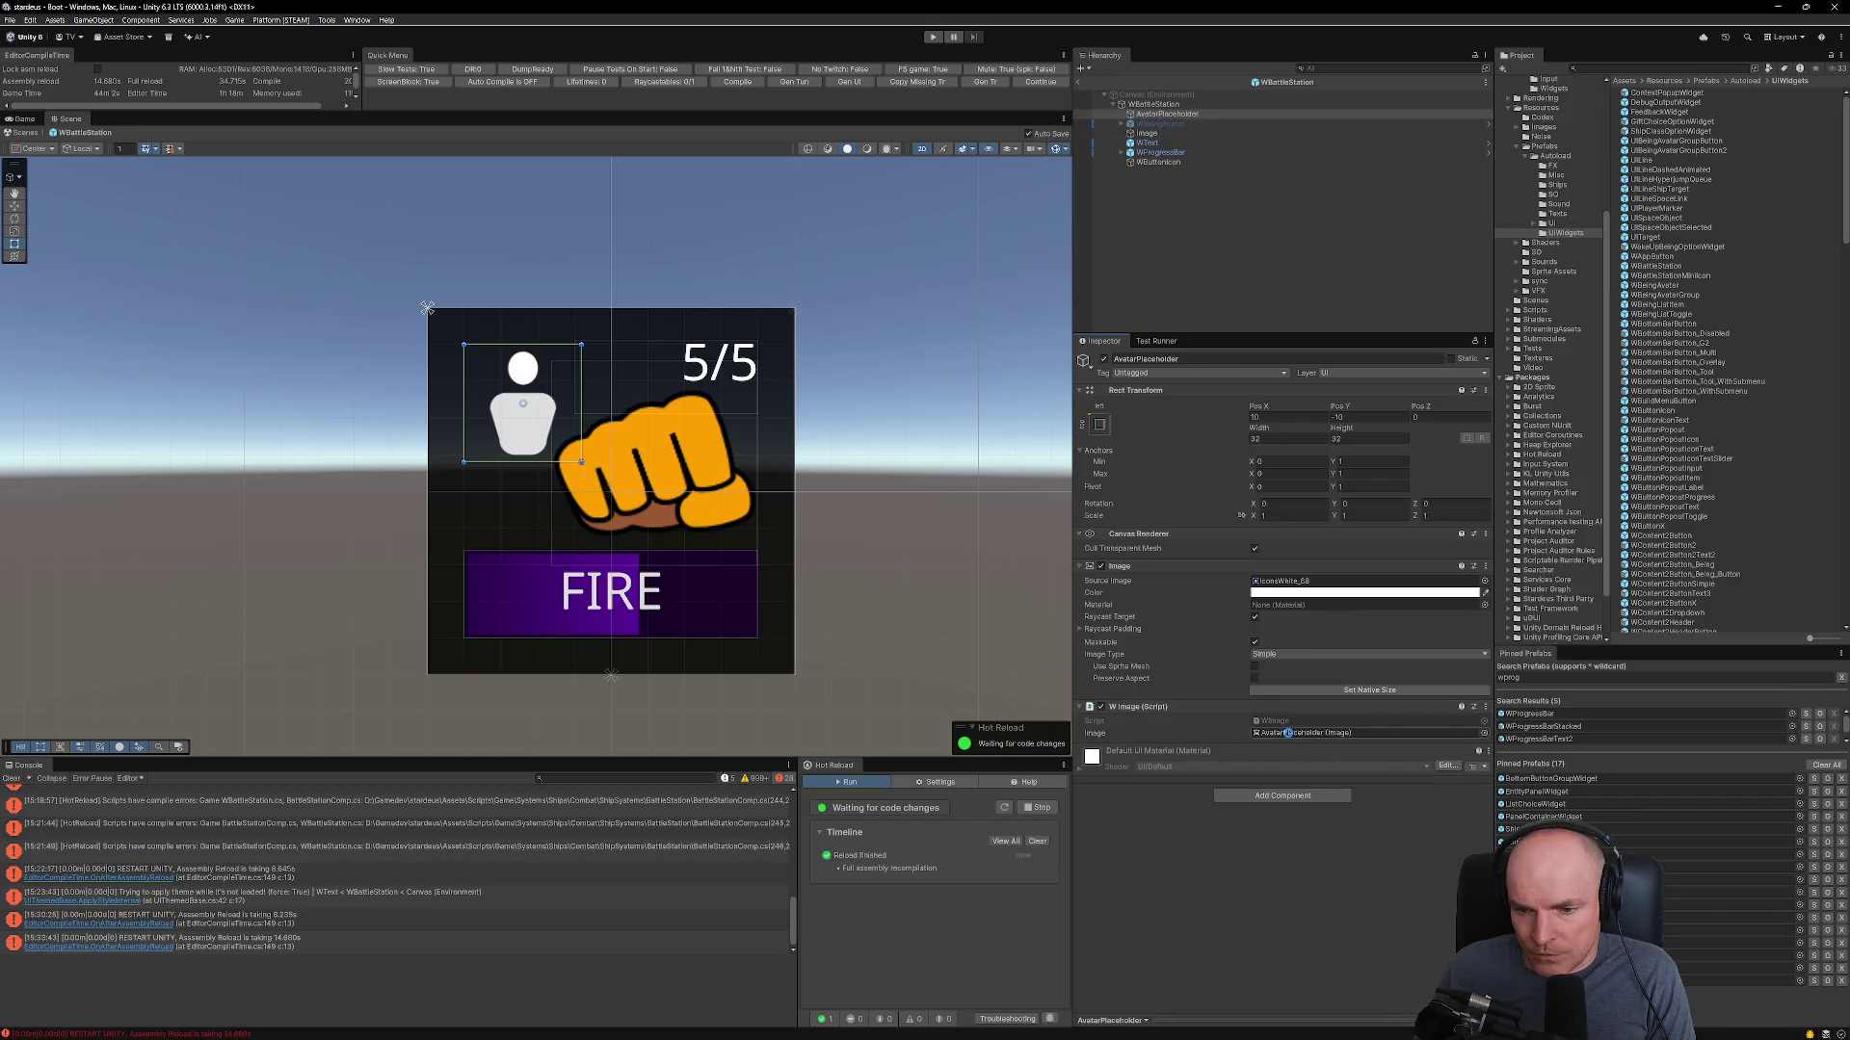
Assign AvatarPlaceholder, WProgressBar and WButtonIcon to the station's placeholder, progress charge and fire button fields.
left_click(1154, 104)
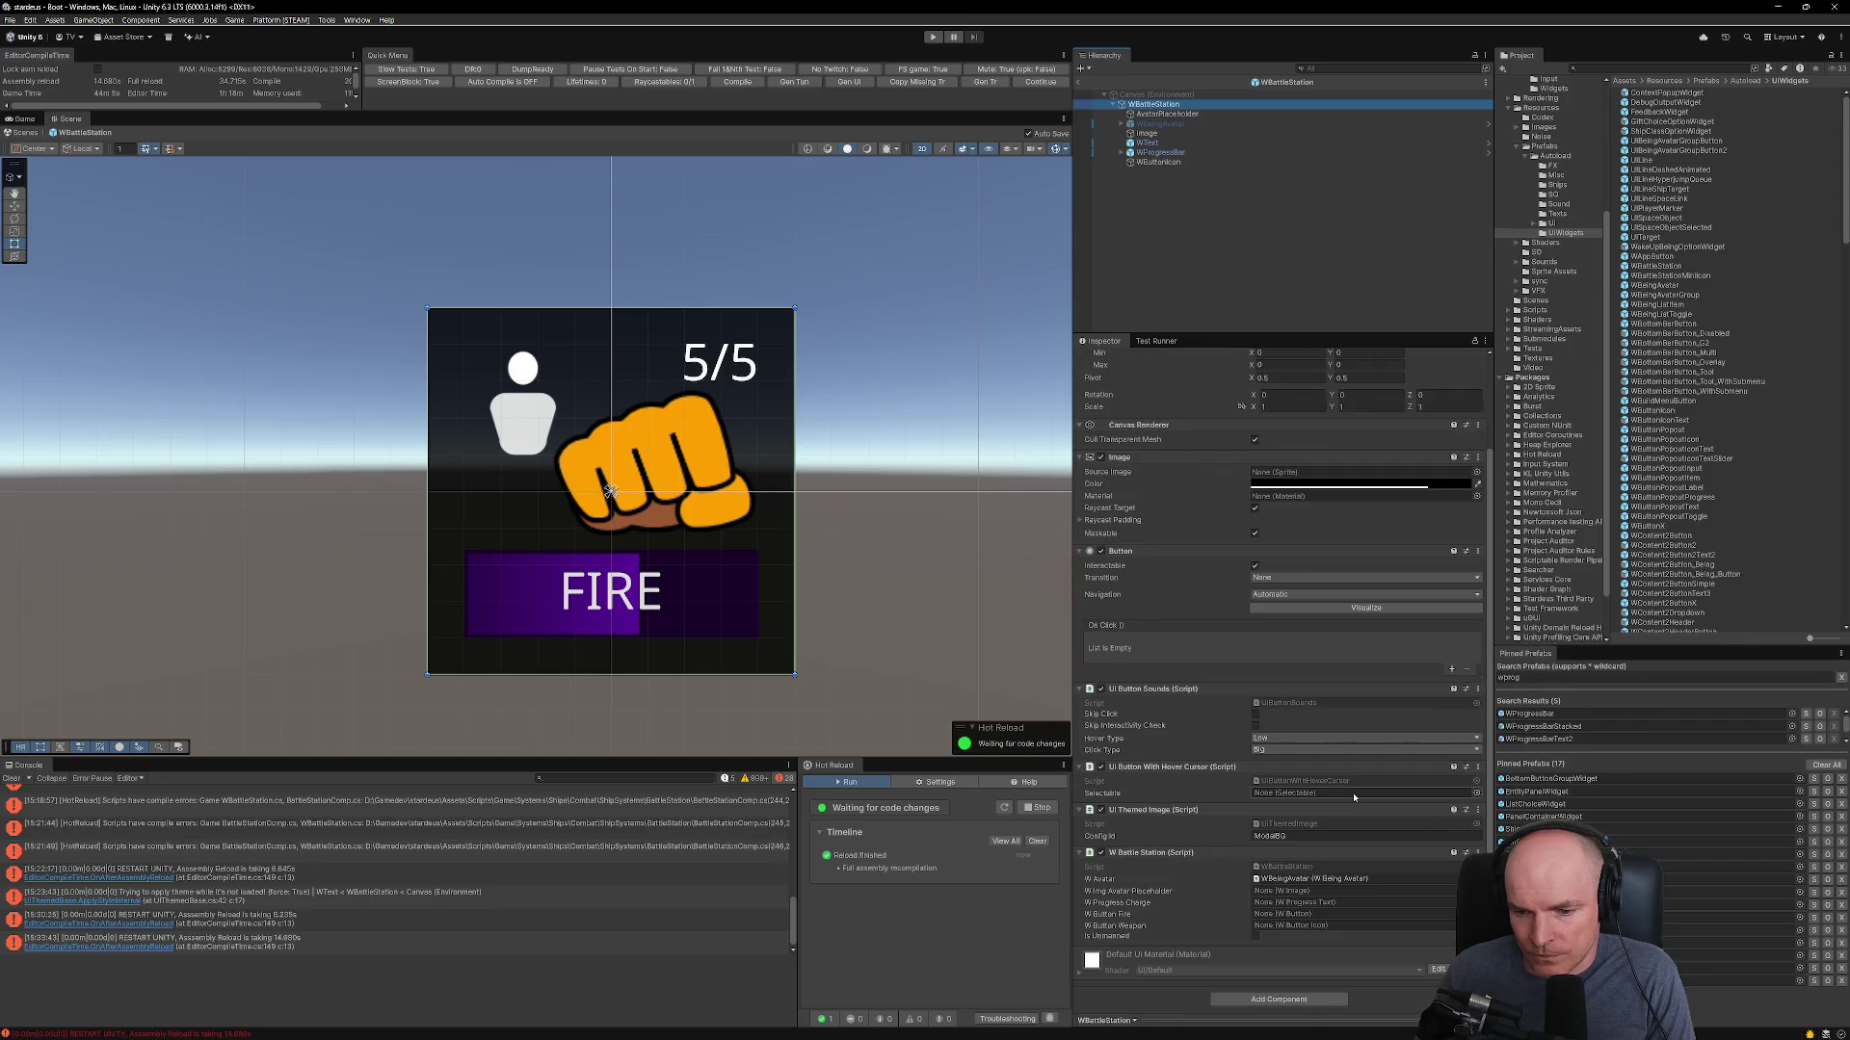
left_click_drag(1167, 114, 1303, 890)
mouse_move(1161, 153)
left_mouse_down()
mouse_move(1263, 328)
mouse_move(1287, 979)
left_mouse_up()
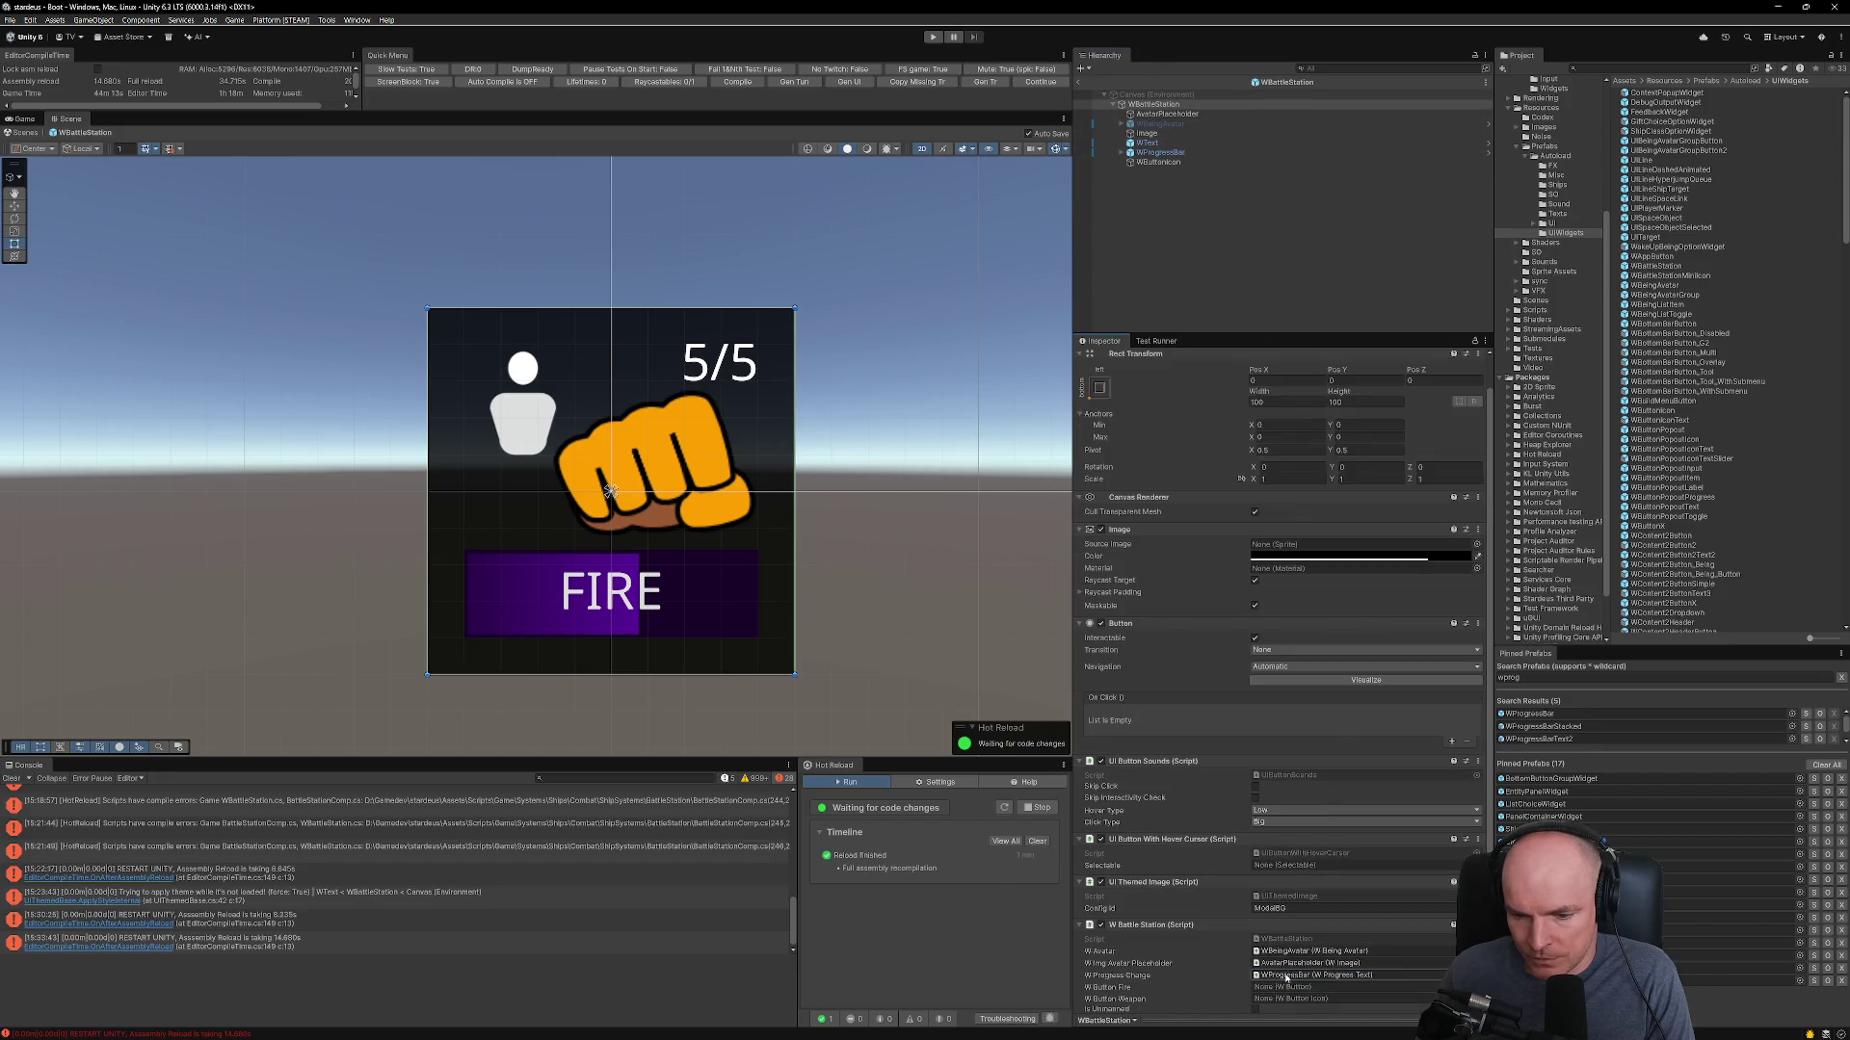
left_click(1159, 163)
mouse_move(1159, 163)
left_mouse_down()
mouse_move(1195, 770)
mouse_move(1301, 989)
left_mouse_up()
scroll(1293, 987, "down", 3)
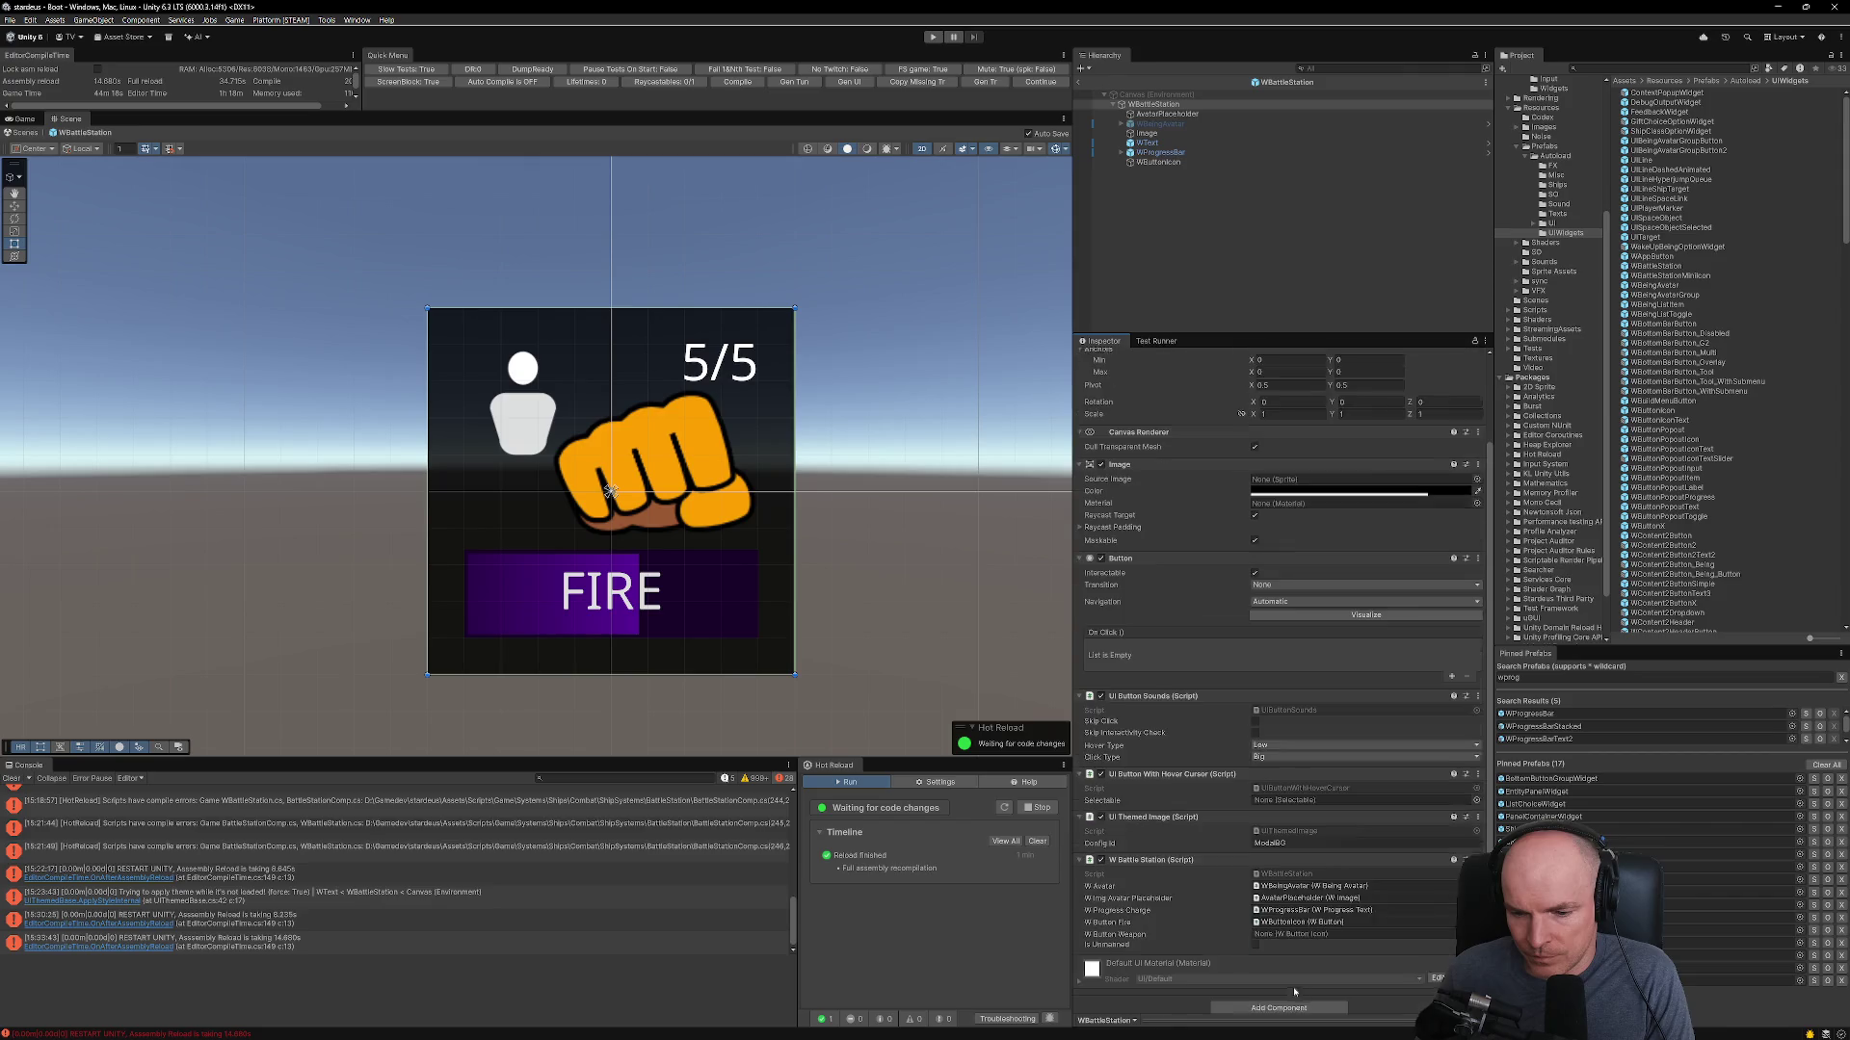
left_click(1150, 134)
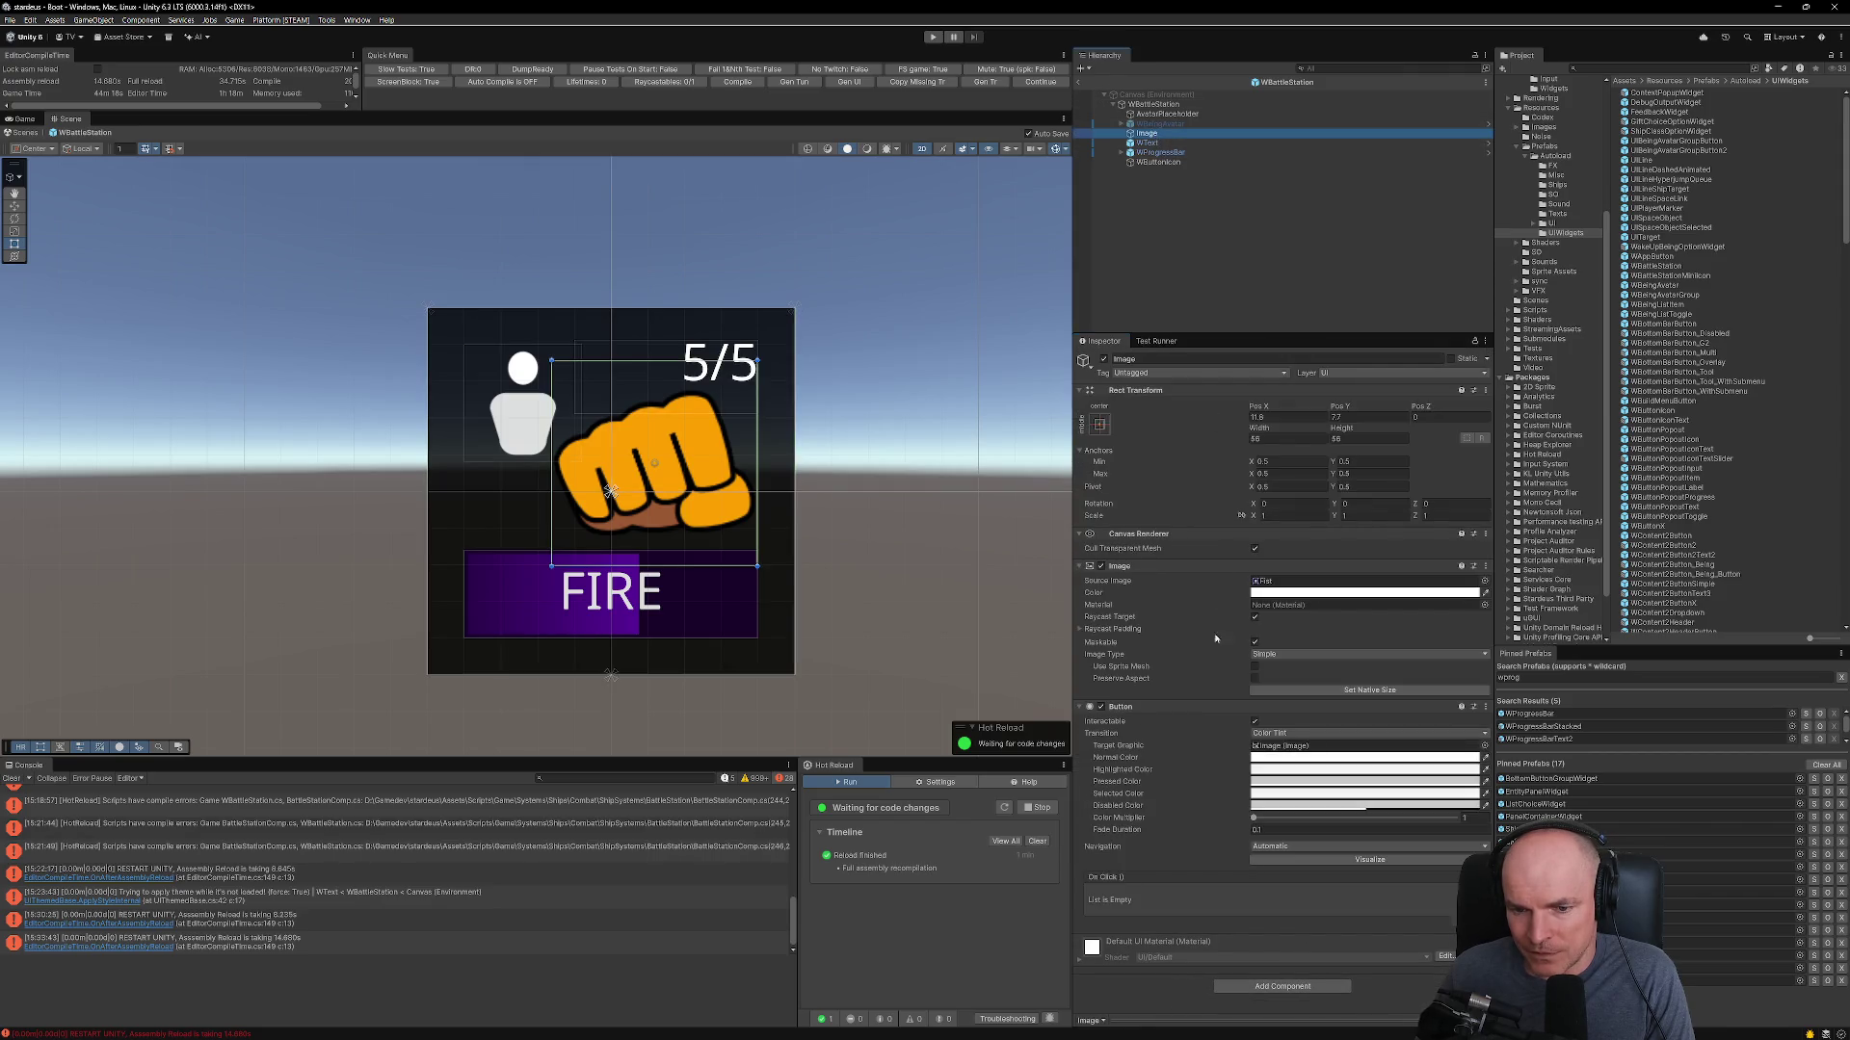
Set the Image button's transition to None and add UI Button Sounds with a Low hover sound.
left_click(1281, 733)
left_click(1267, 747)
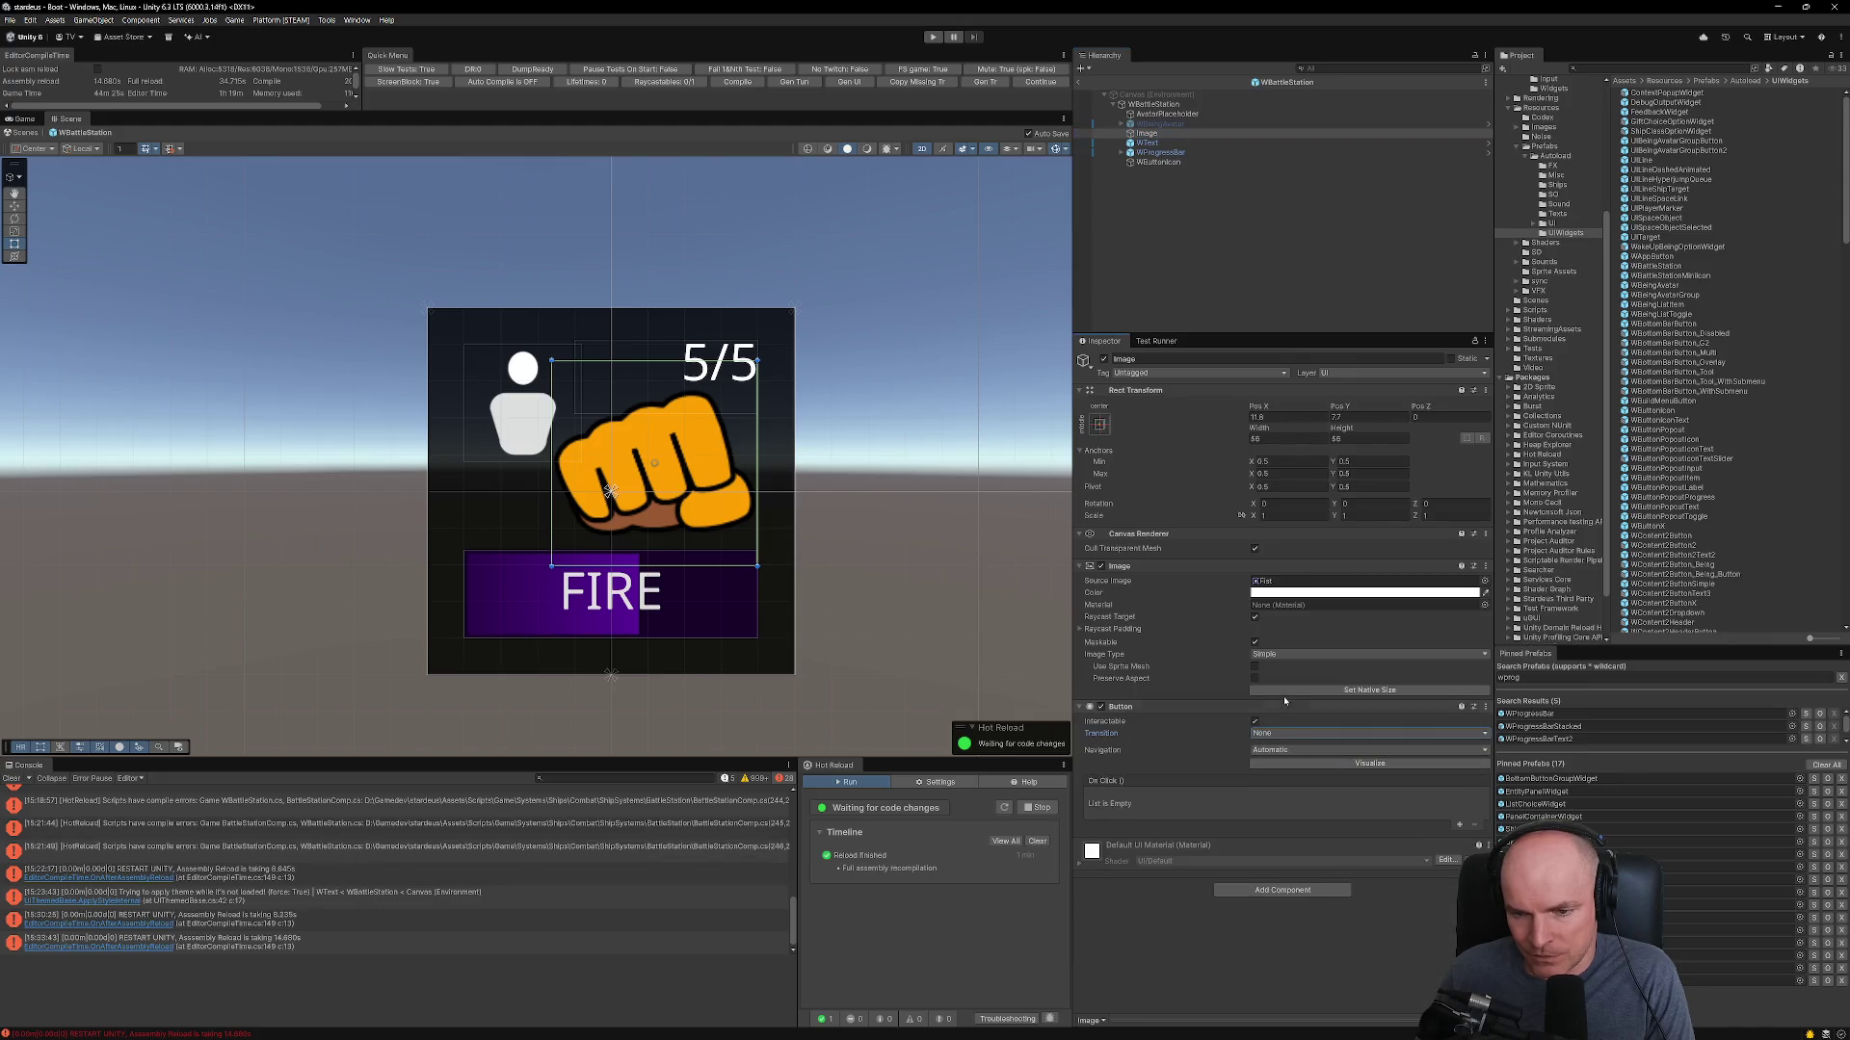
left_click(1282, 890)
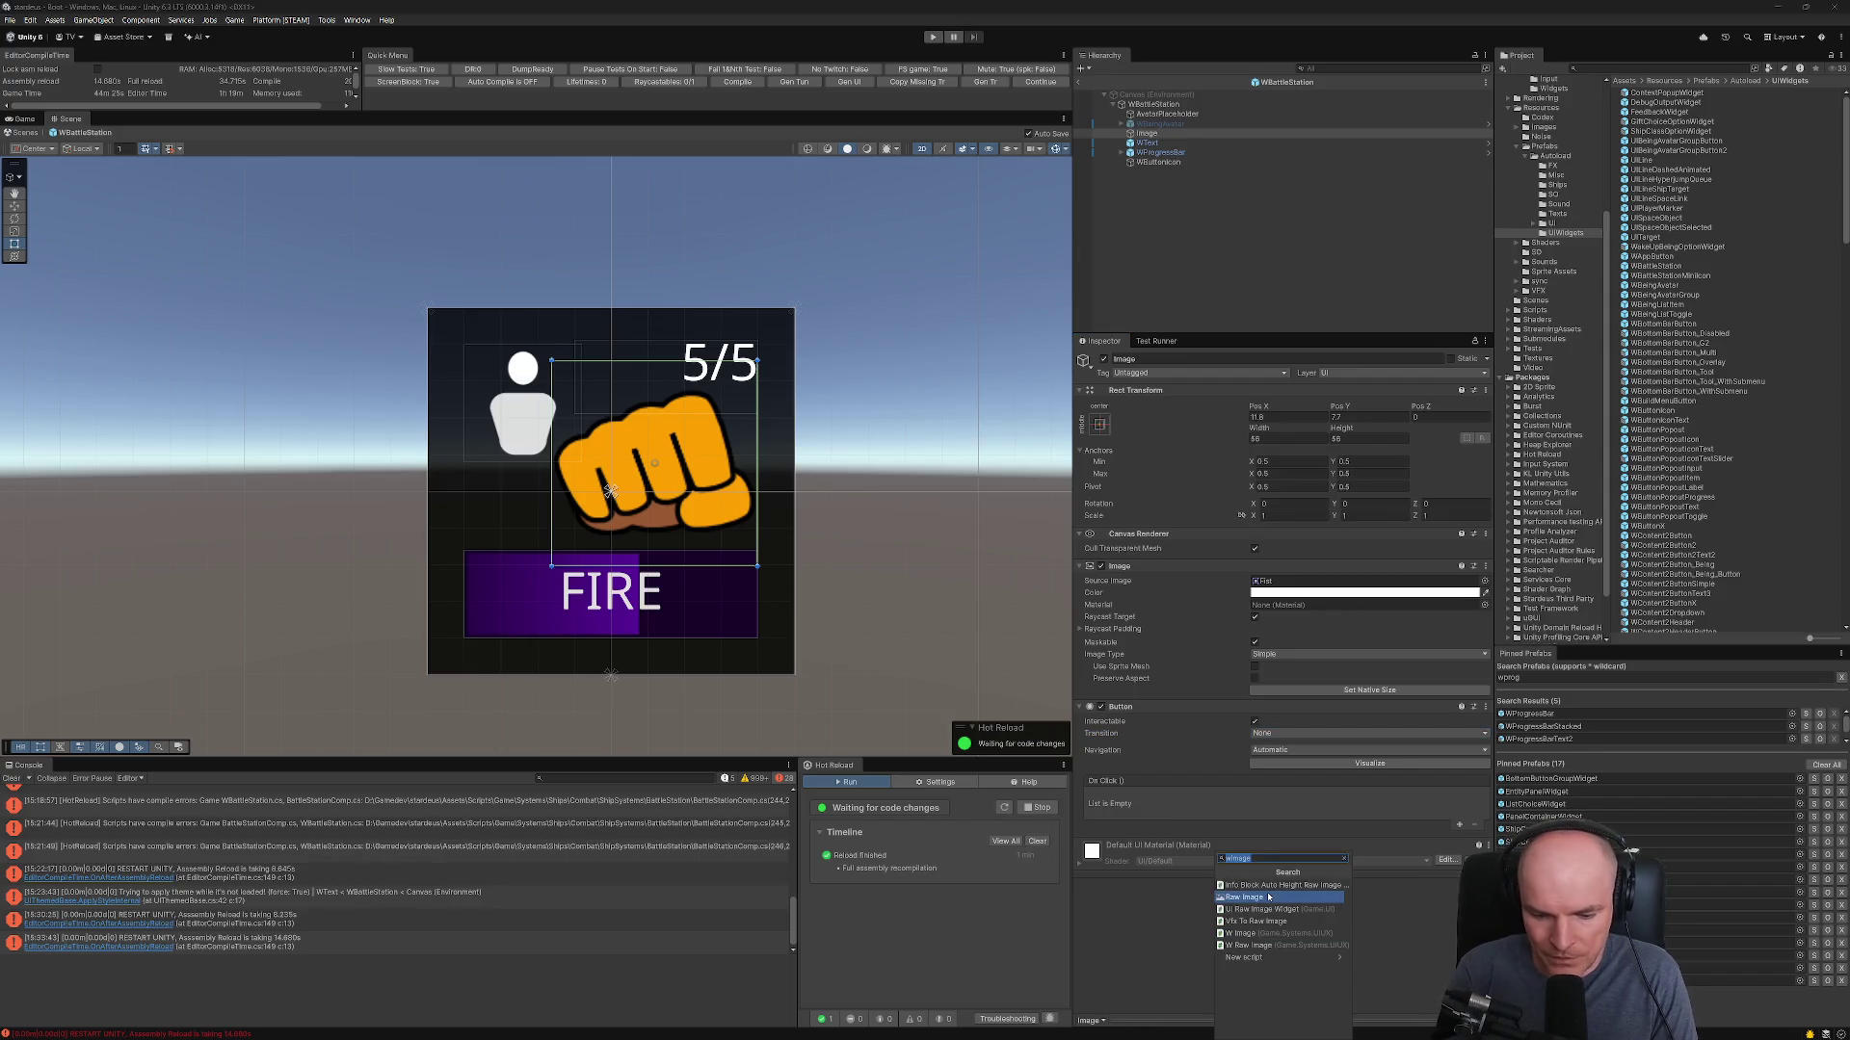
type("uibu")
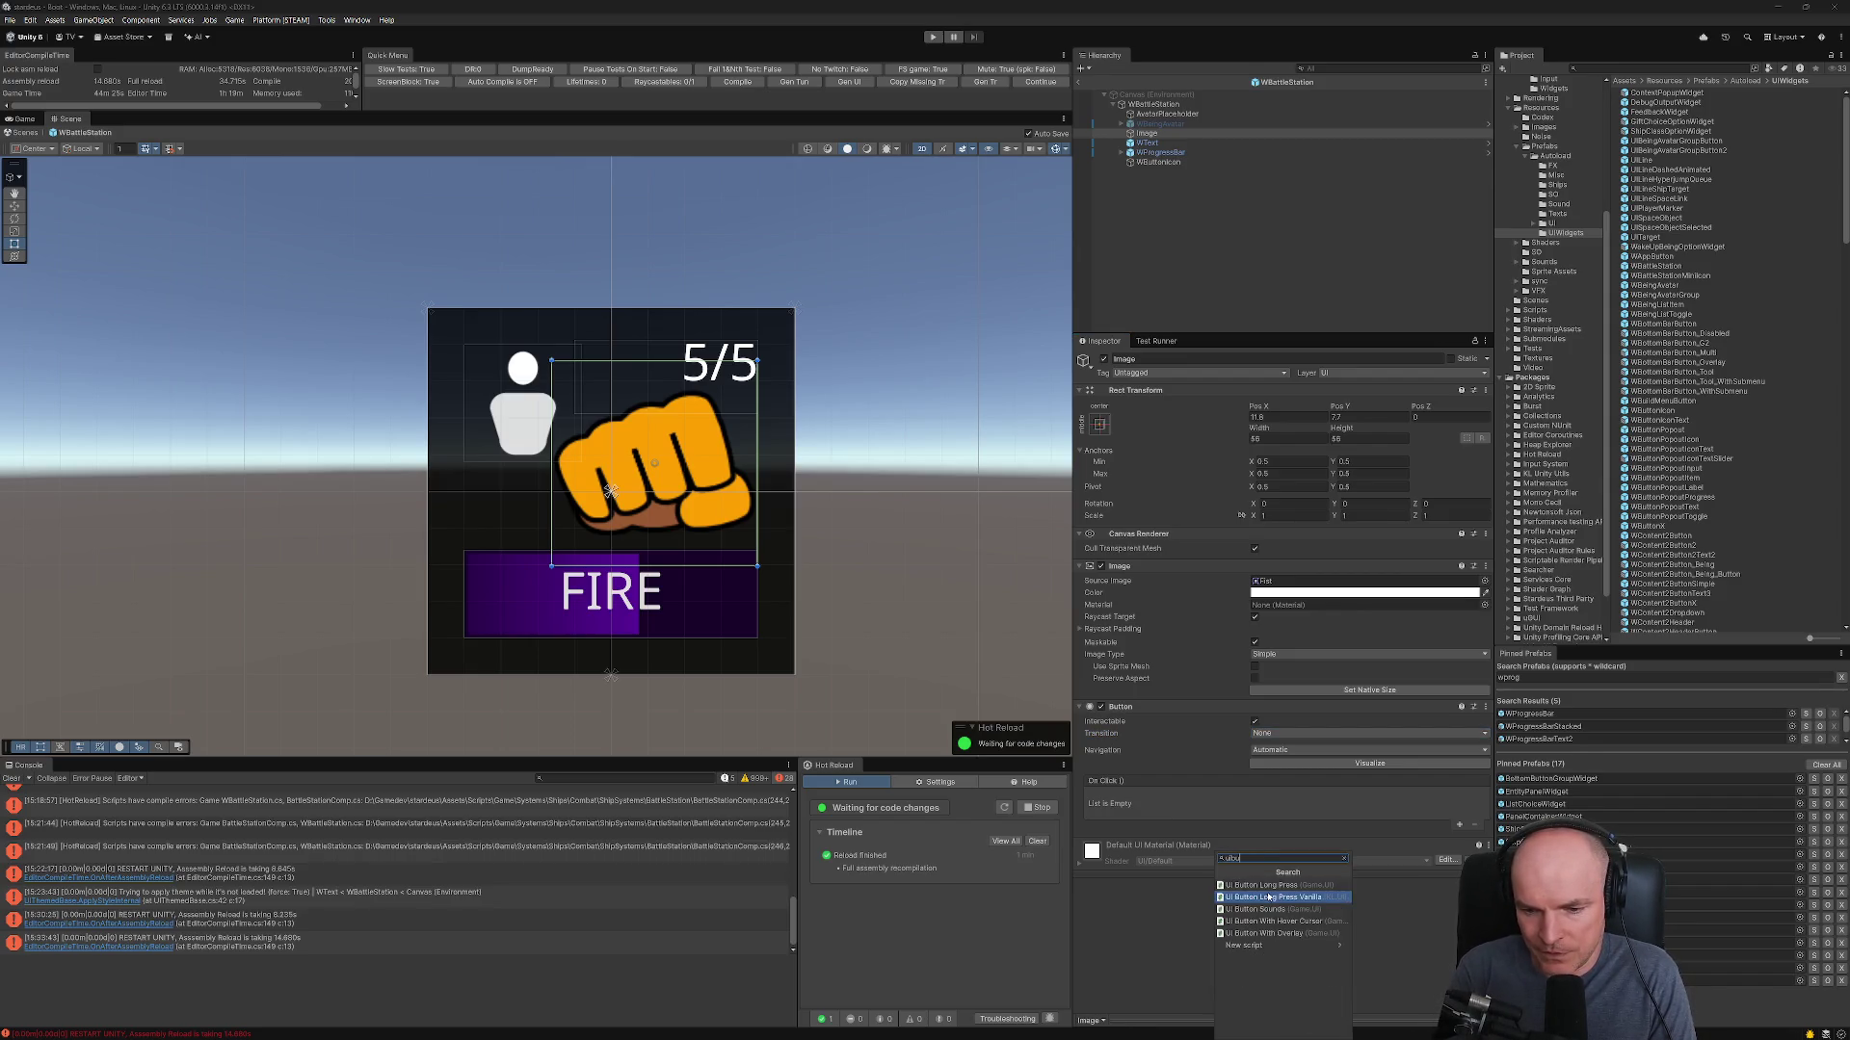
left_click(1270, 909)
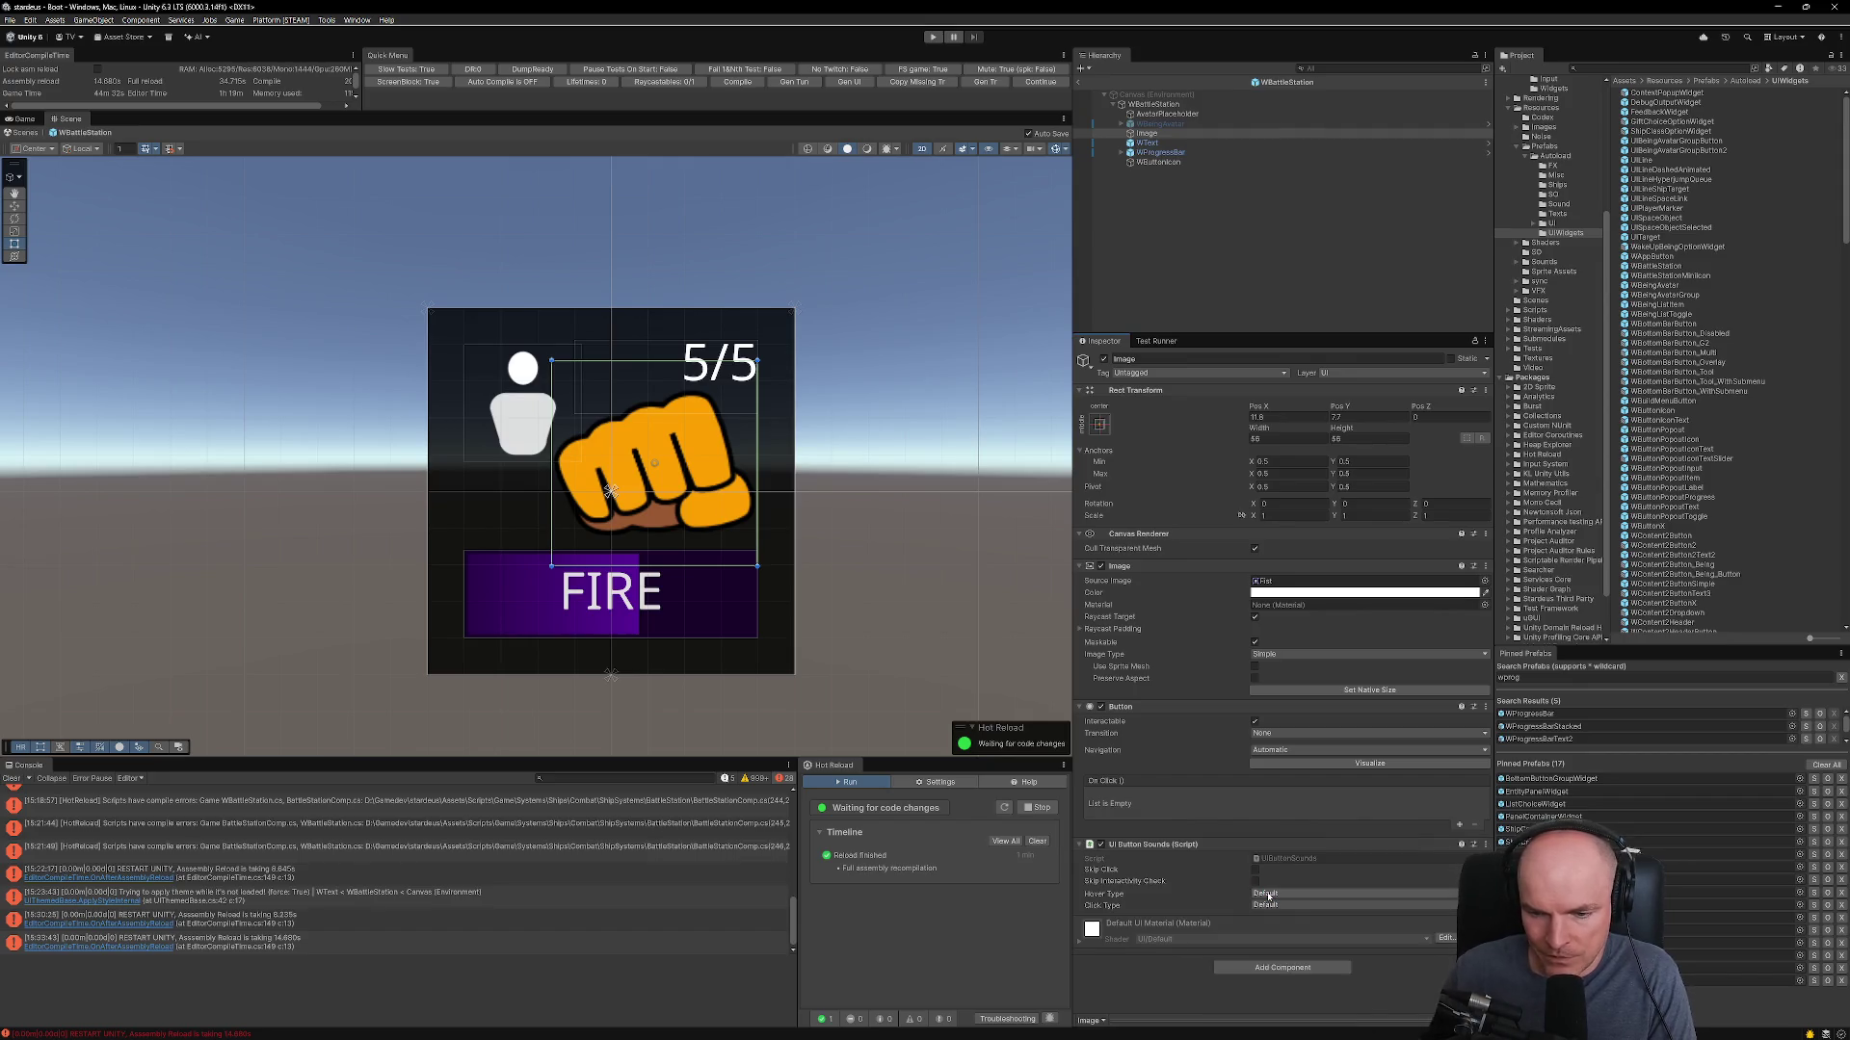
left_click(1267, 894)
left_click(1281, 931)
left_click(1291, 906)
left_click(1298, 943)
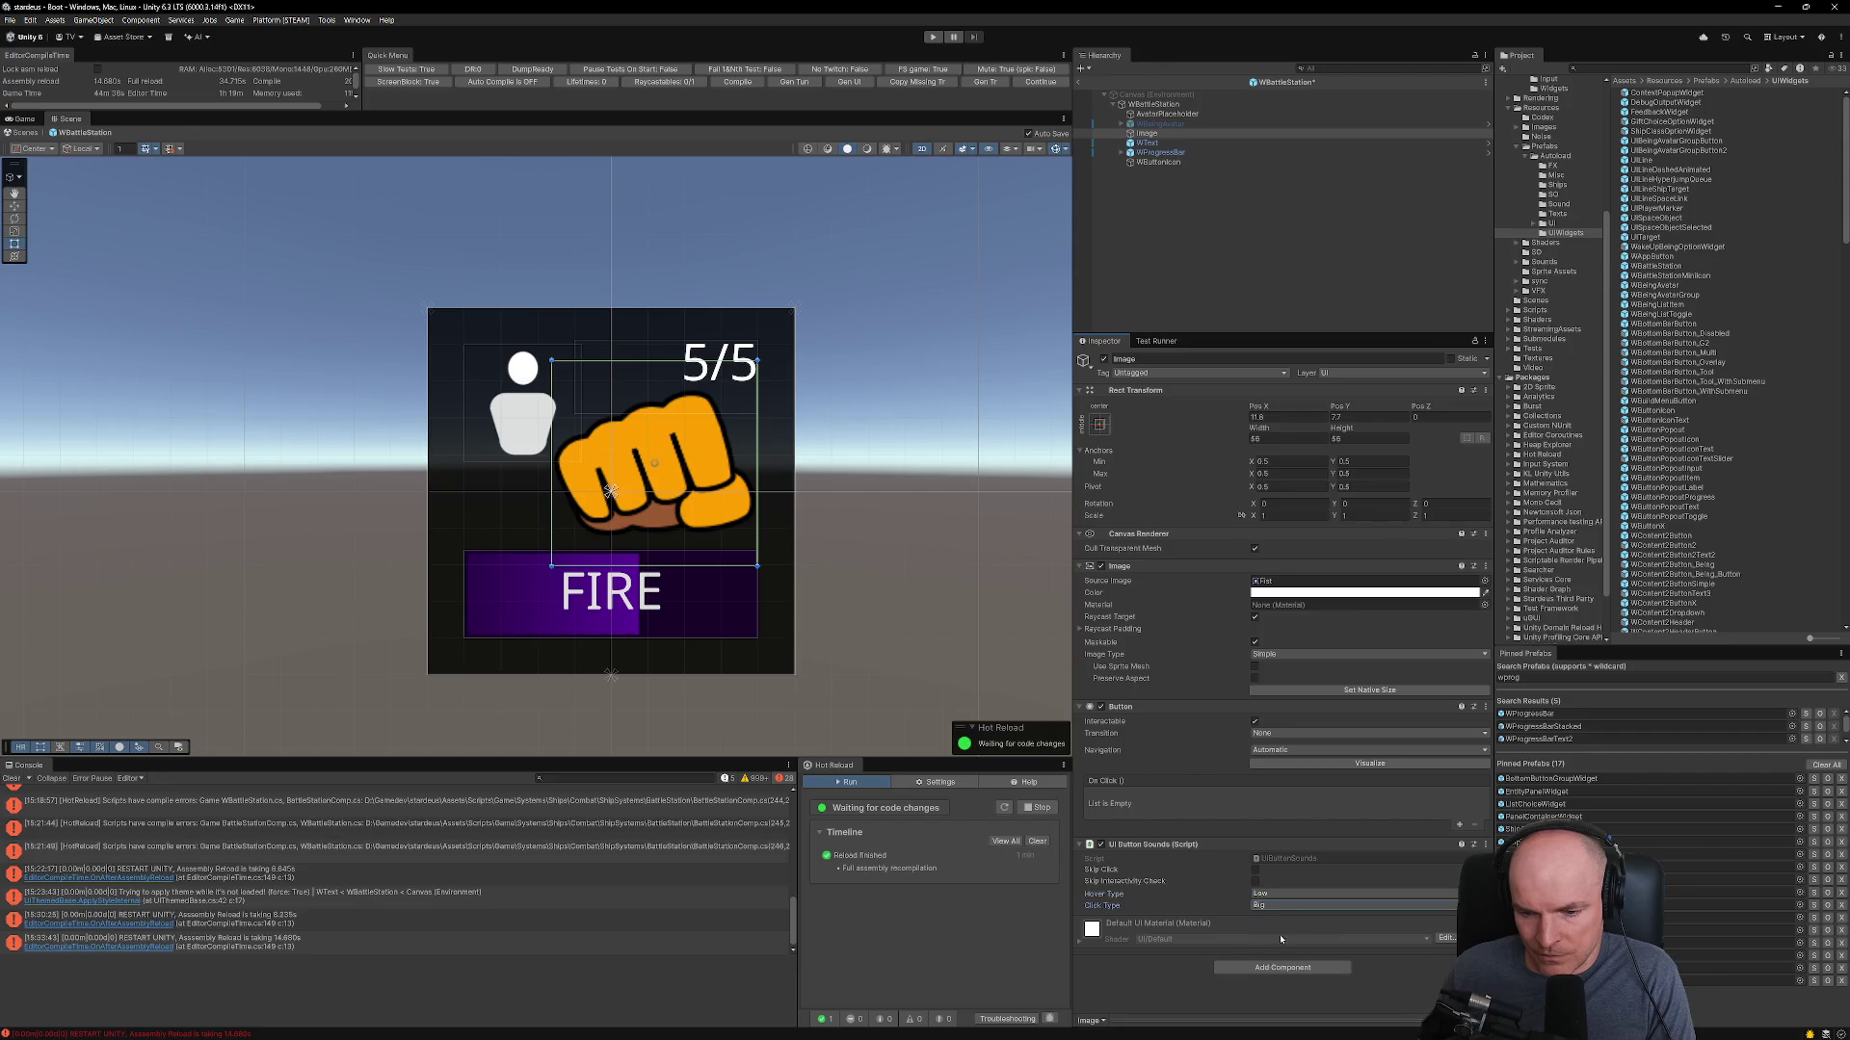
Add a UI Button With Hover Cursor component to Image.
left_click(1281, 967)
key("BackSpace")
key("BackSpace")
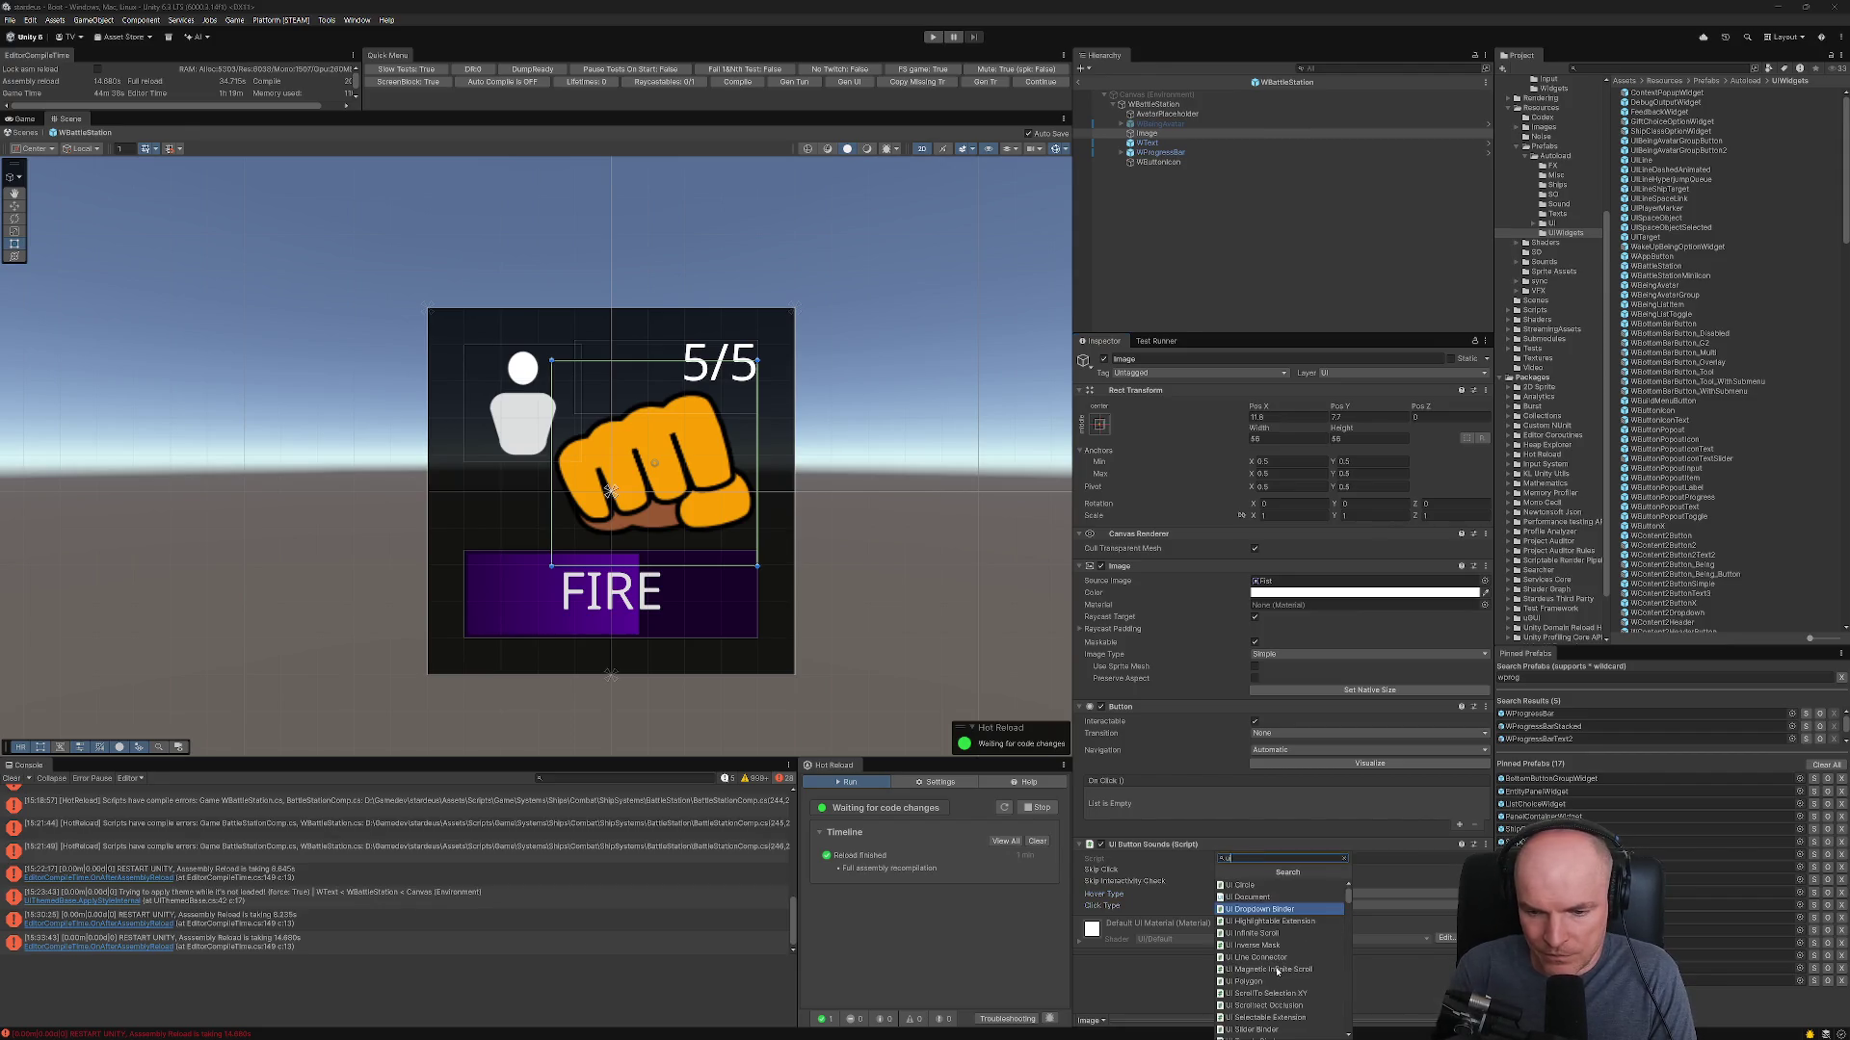
type("ho")
key("BackSpace")
key("BackSpace")
key("BackSpace")
type("cu")
key("BackSpace")
key("BackSpace")
key("BackSpace")
type("hover")
key("Down")
key("Down")
key("Down")
key("Up")
key("Up")
key("Return")
scroll(1277, 972, "down", 1)
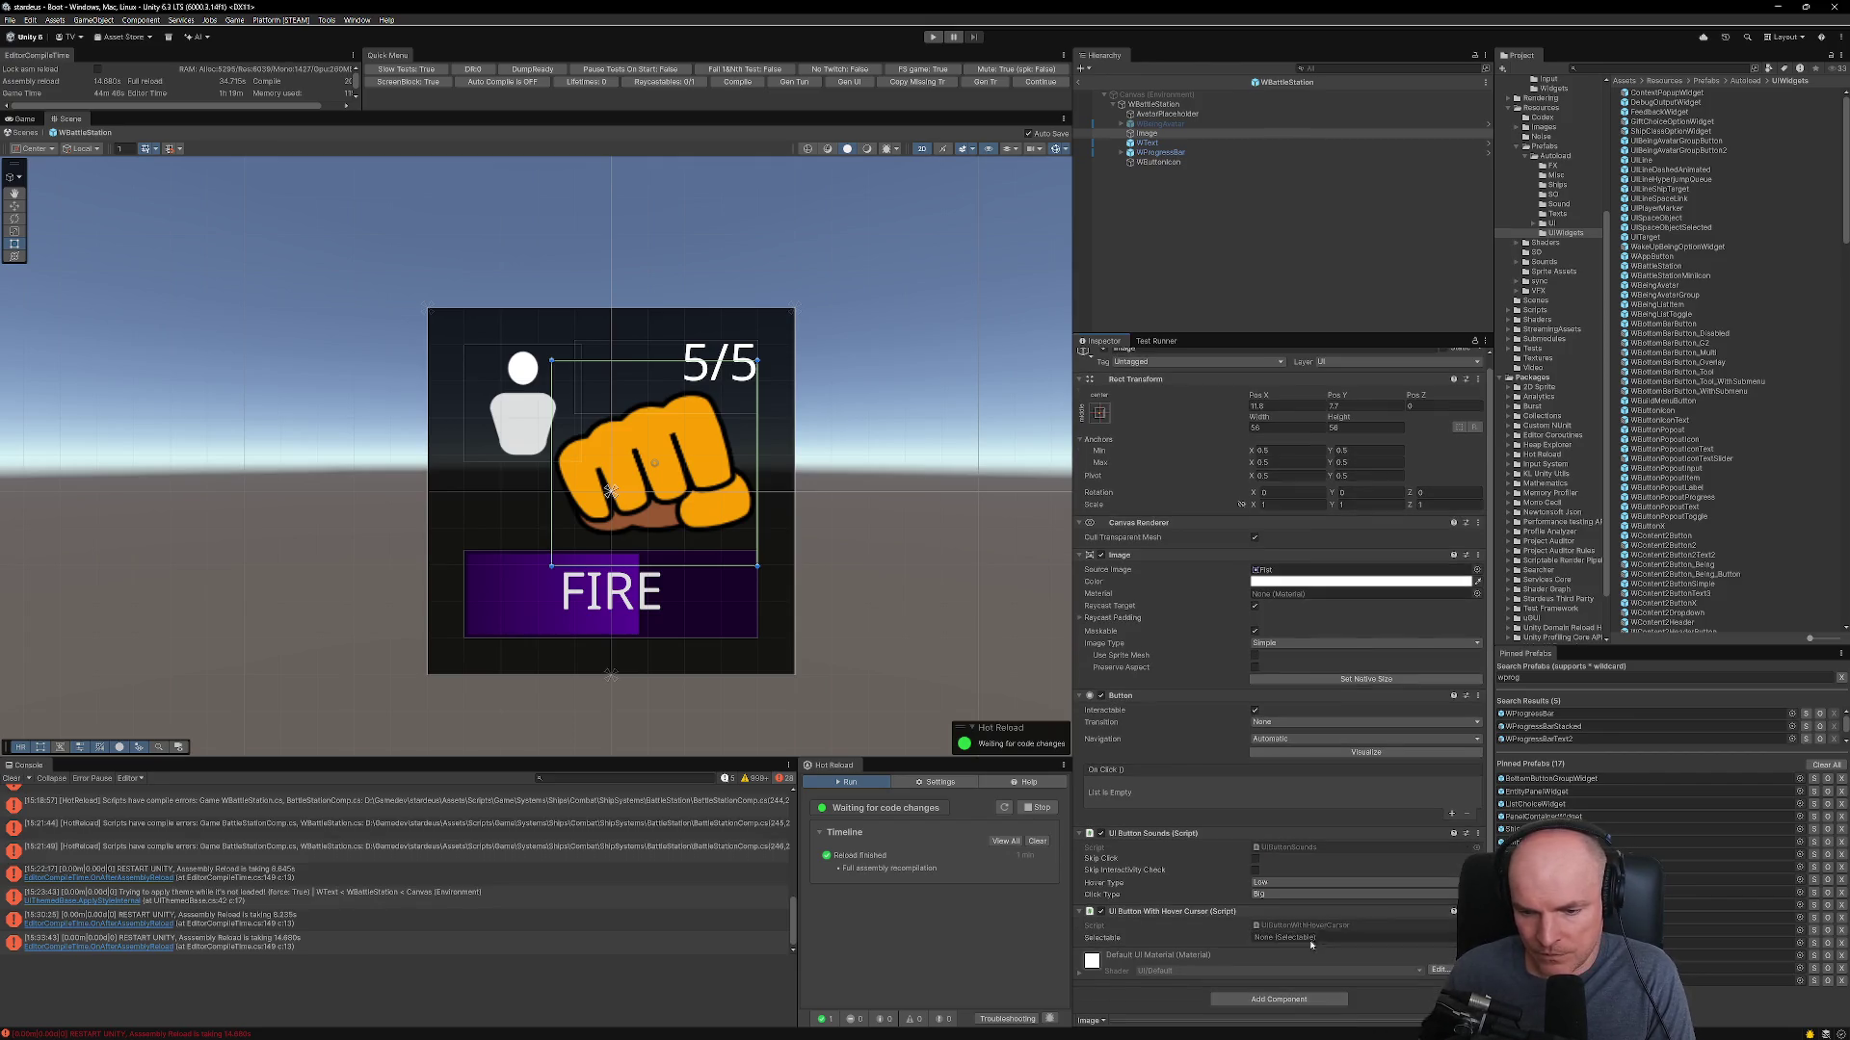
Check WBattleStation's references, then add and remove a W Button Icon Text component on Image.
left_click(1155, 105)
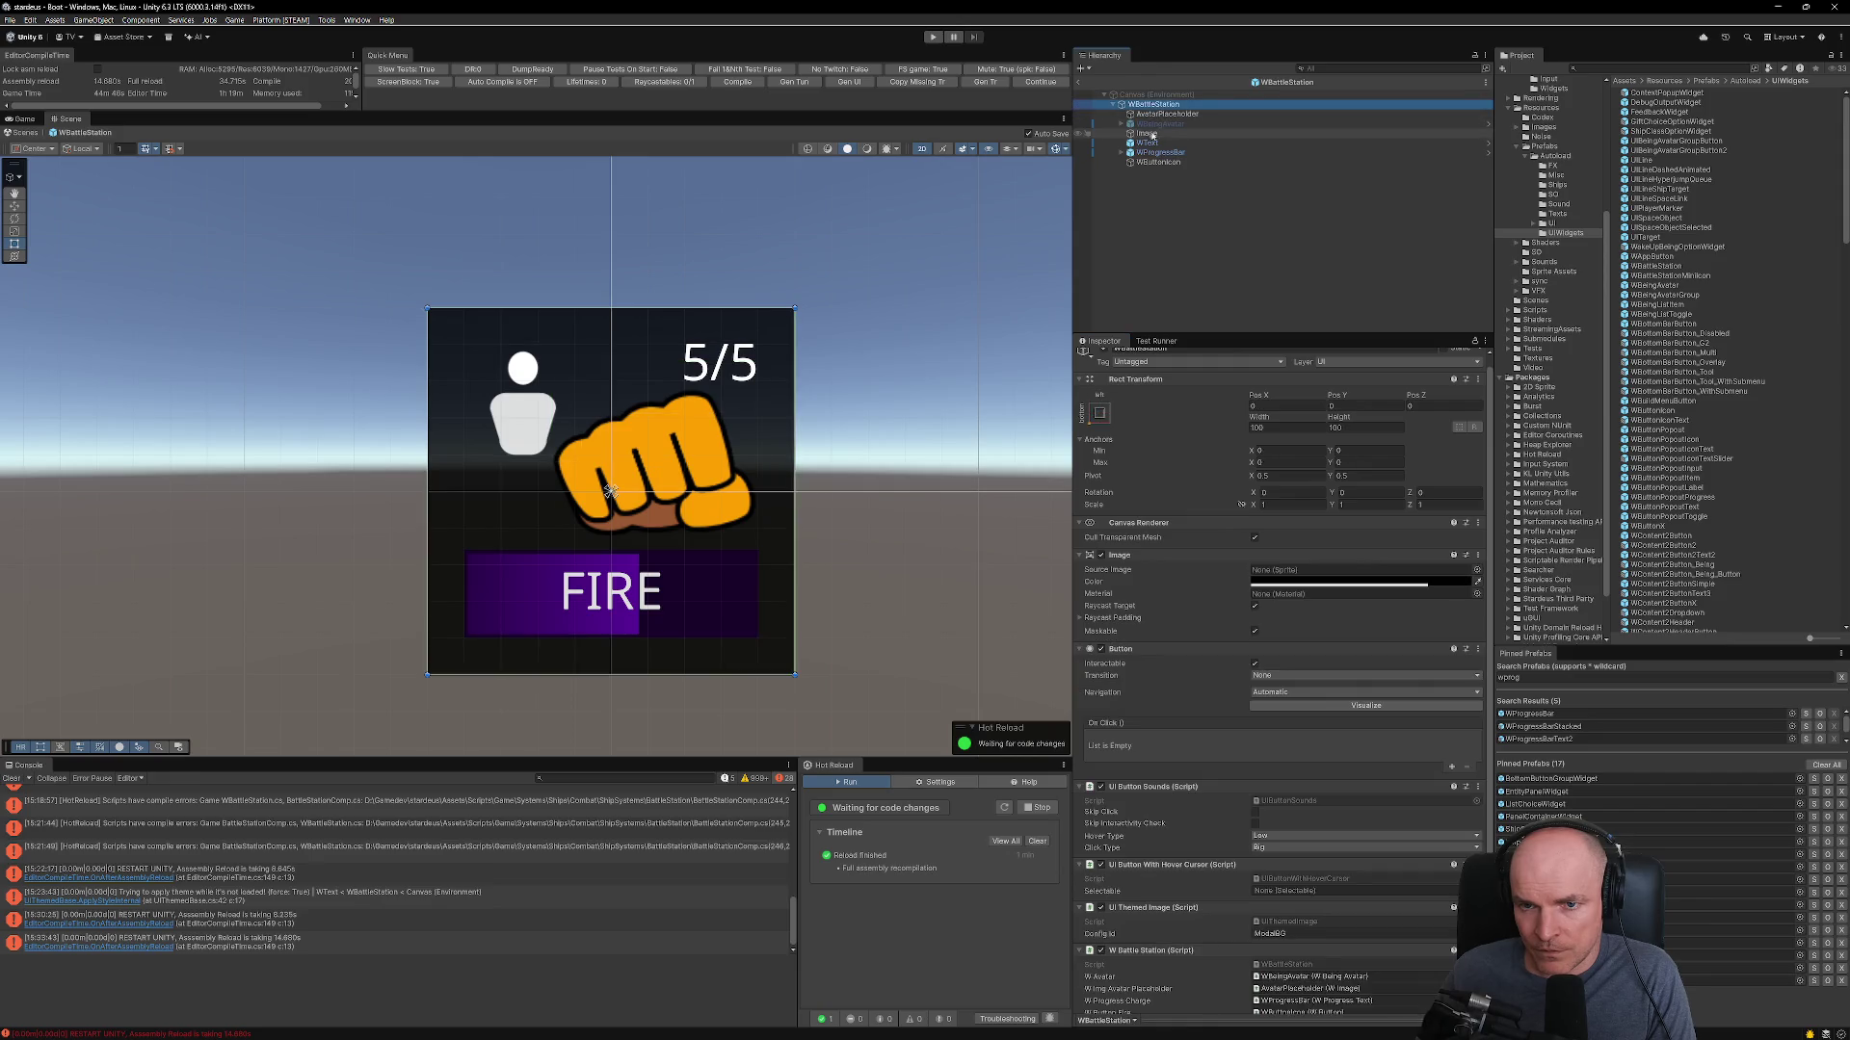
scroll(1313, 978, "down", 3)
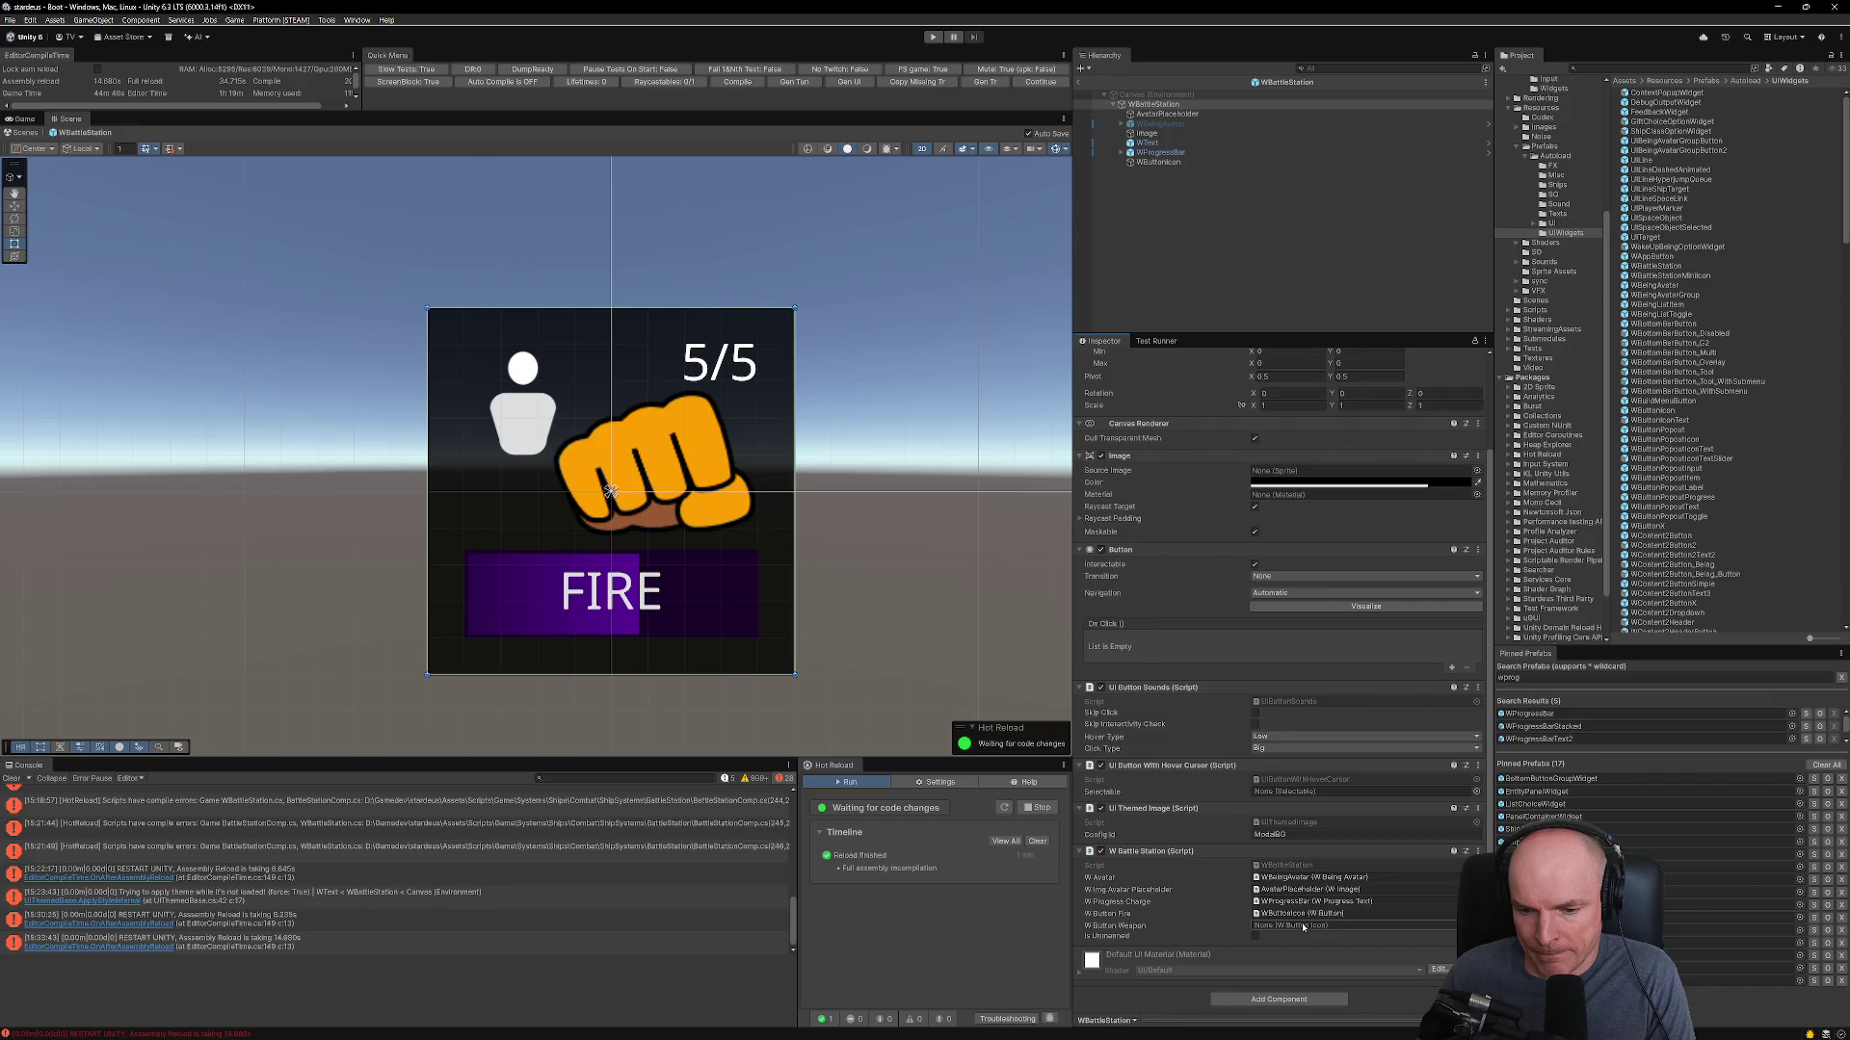
left_click(1233, 135)
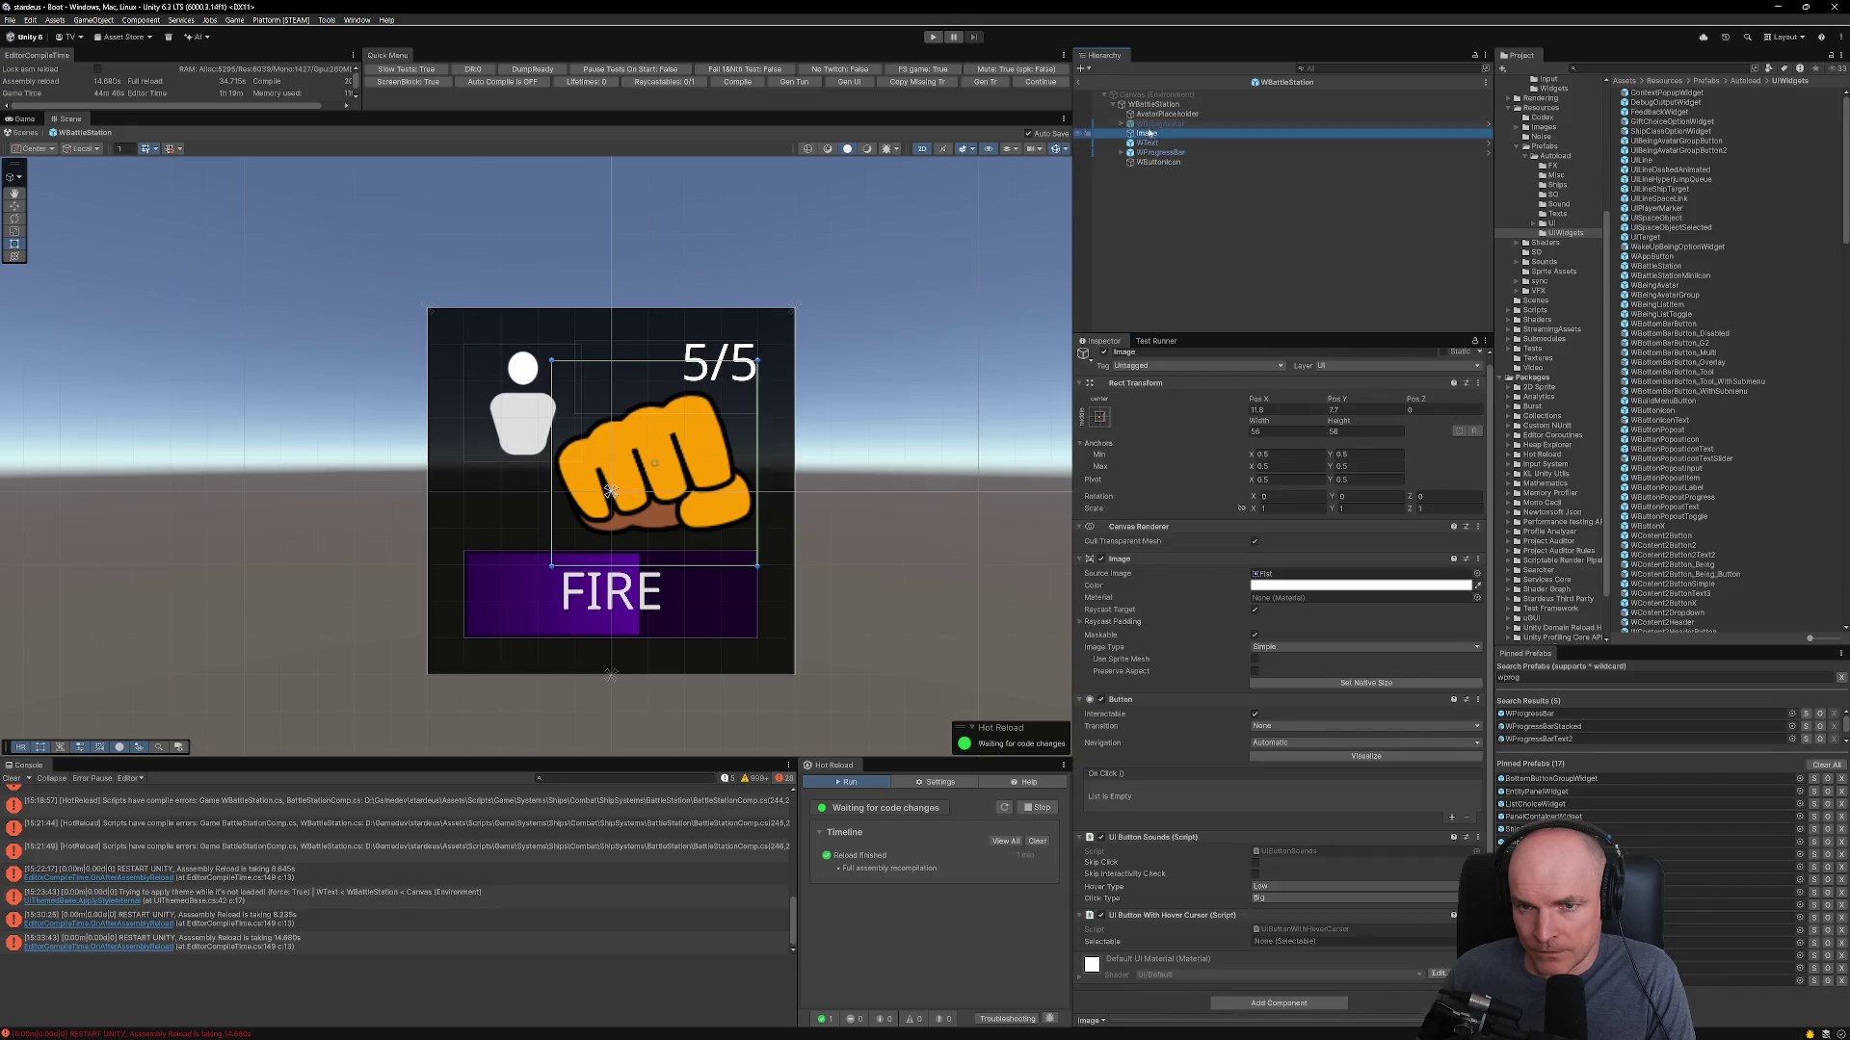
scroll(1281, 722, "down", 1)
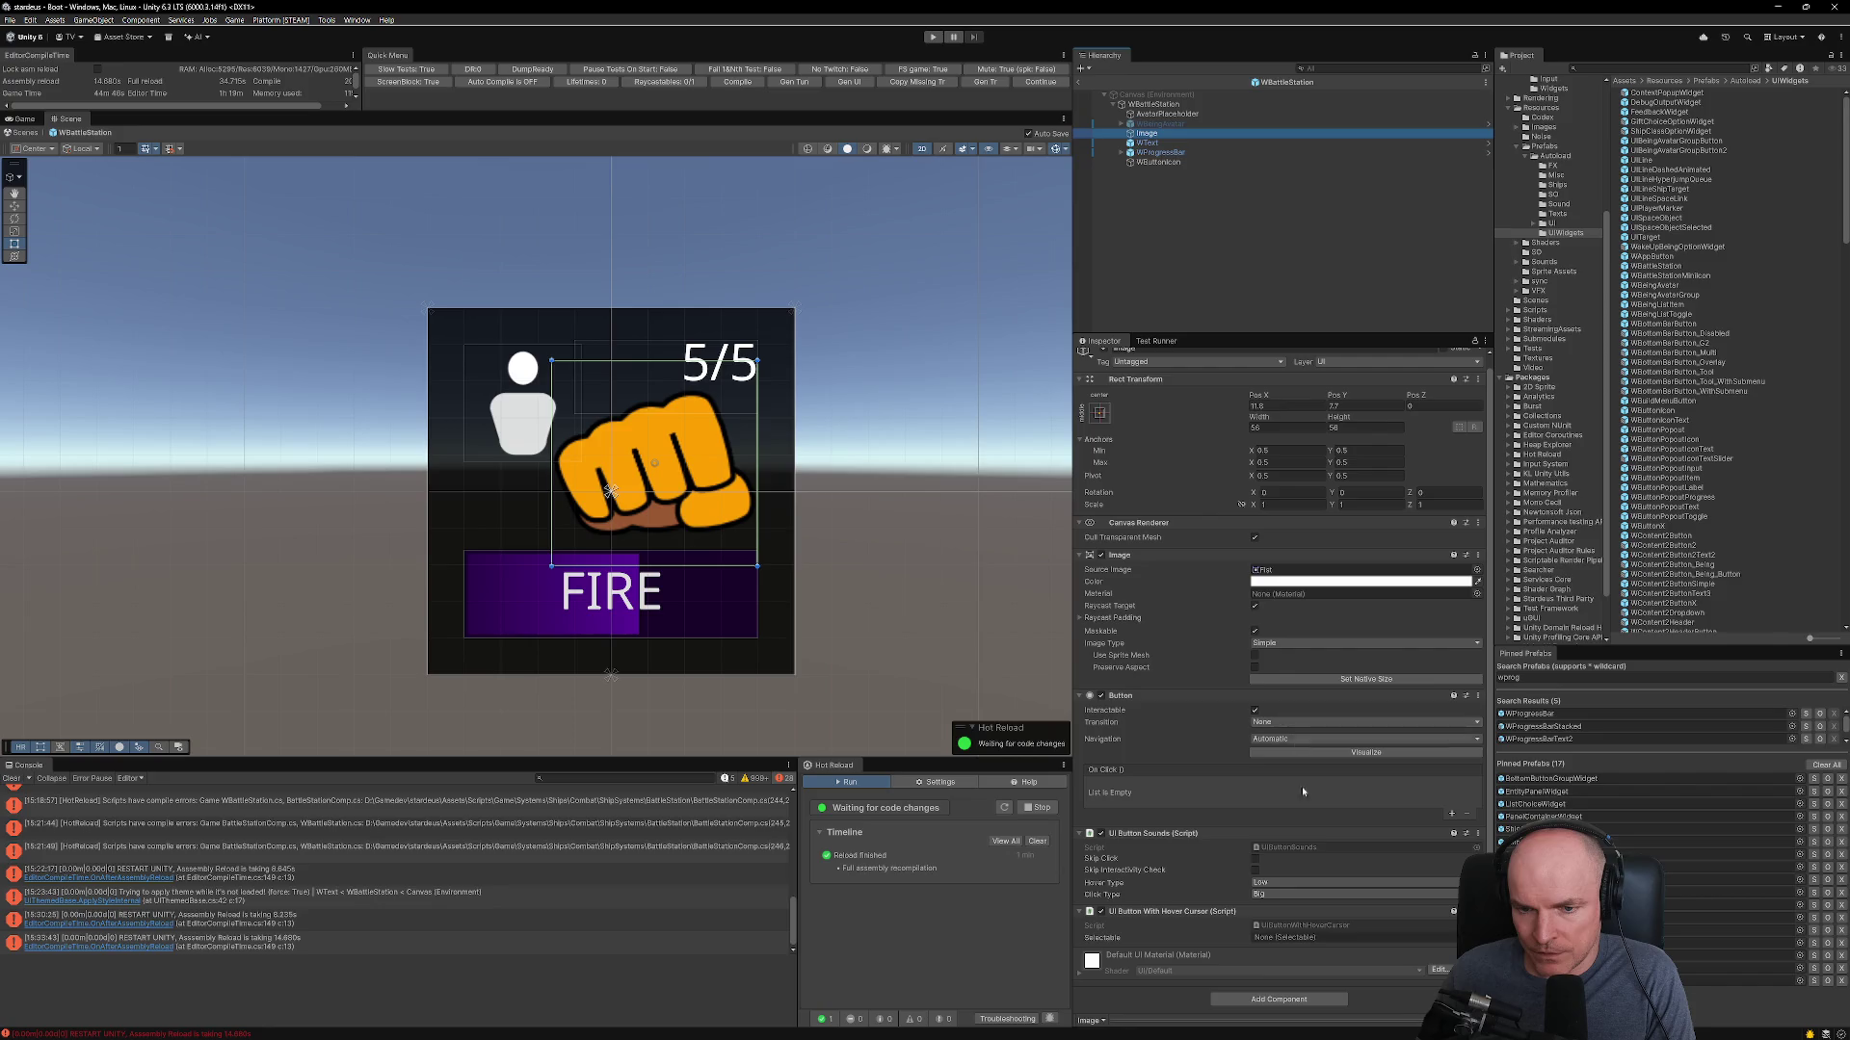
left_click(1274, 999)
type("buttonicon")
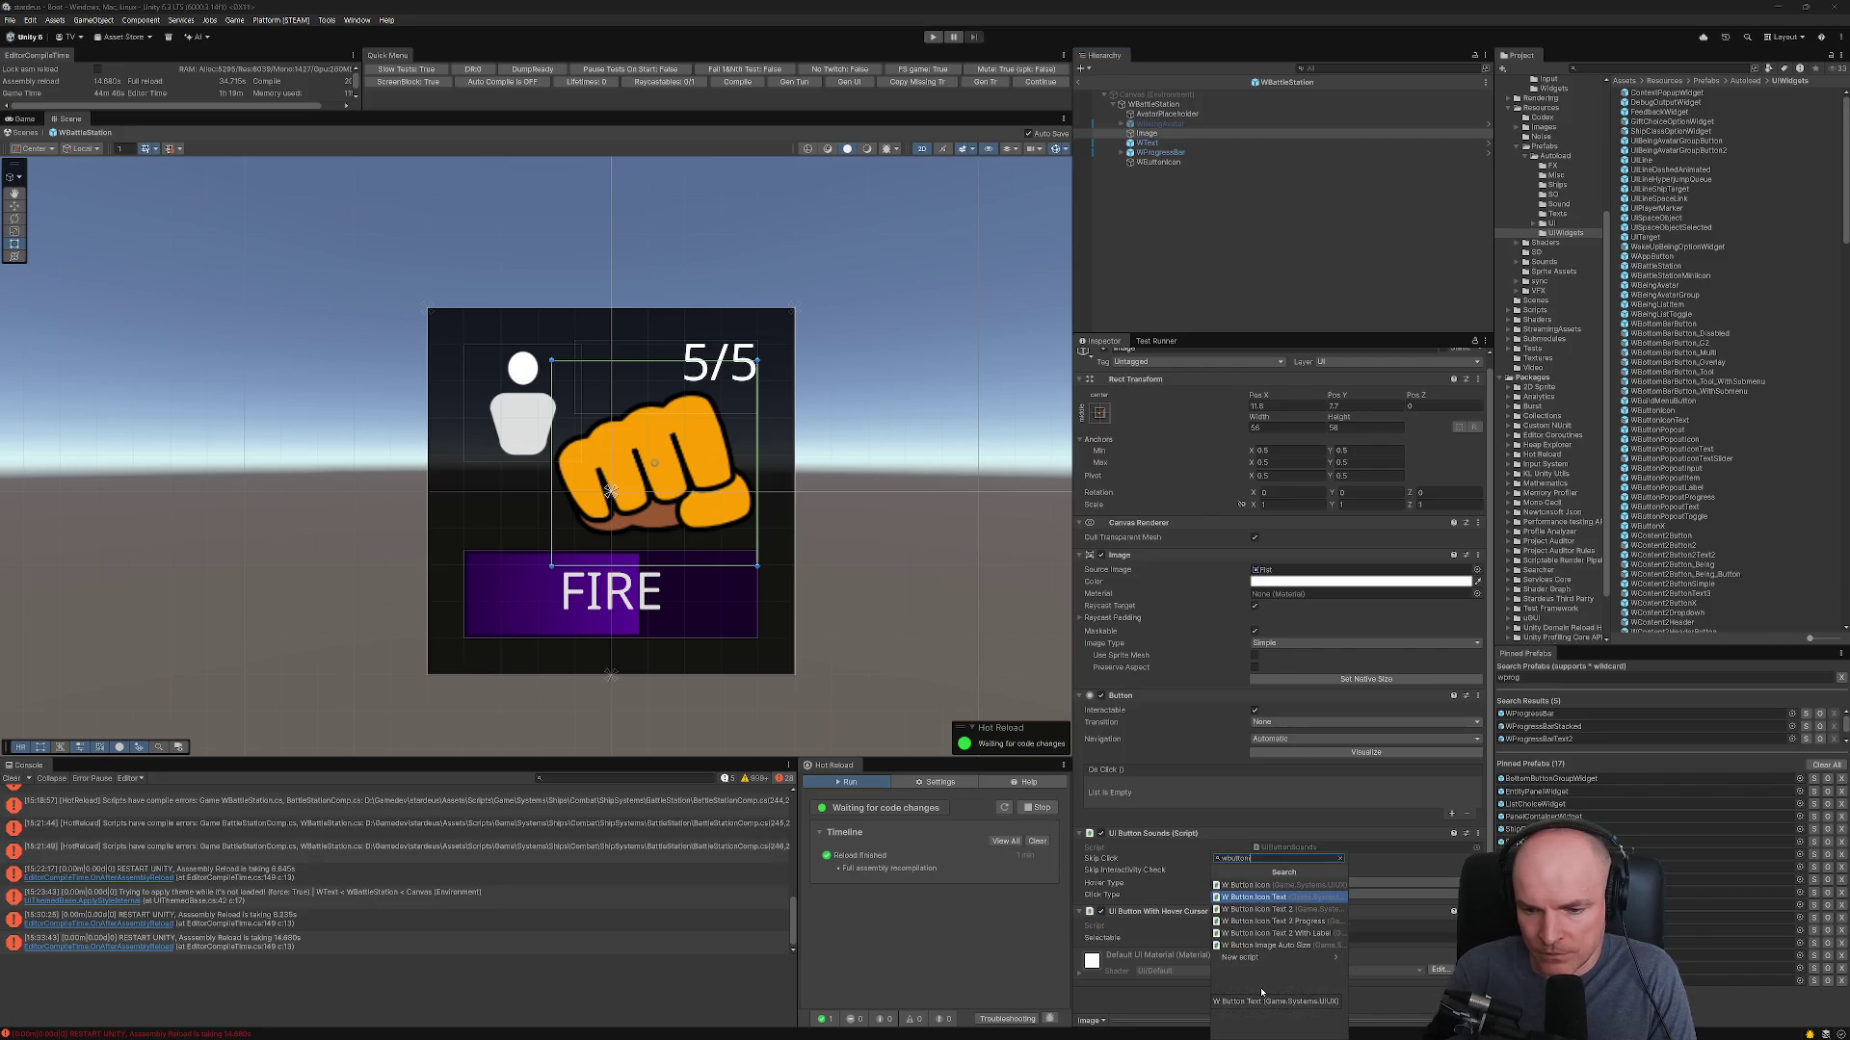
key("Return")
scroll(1260, 992, "down", 2)
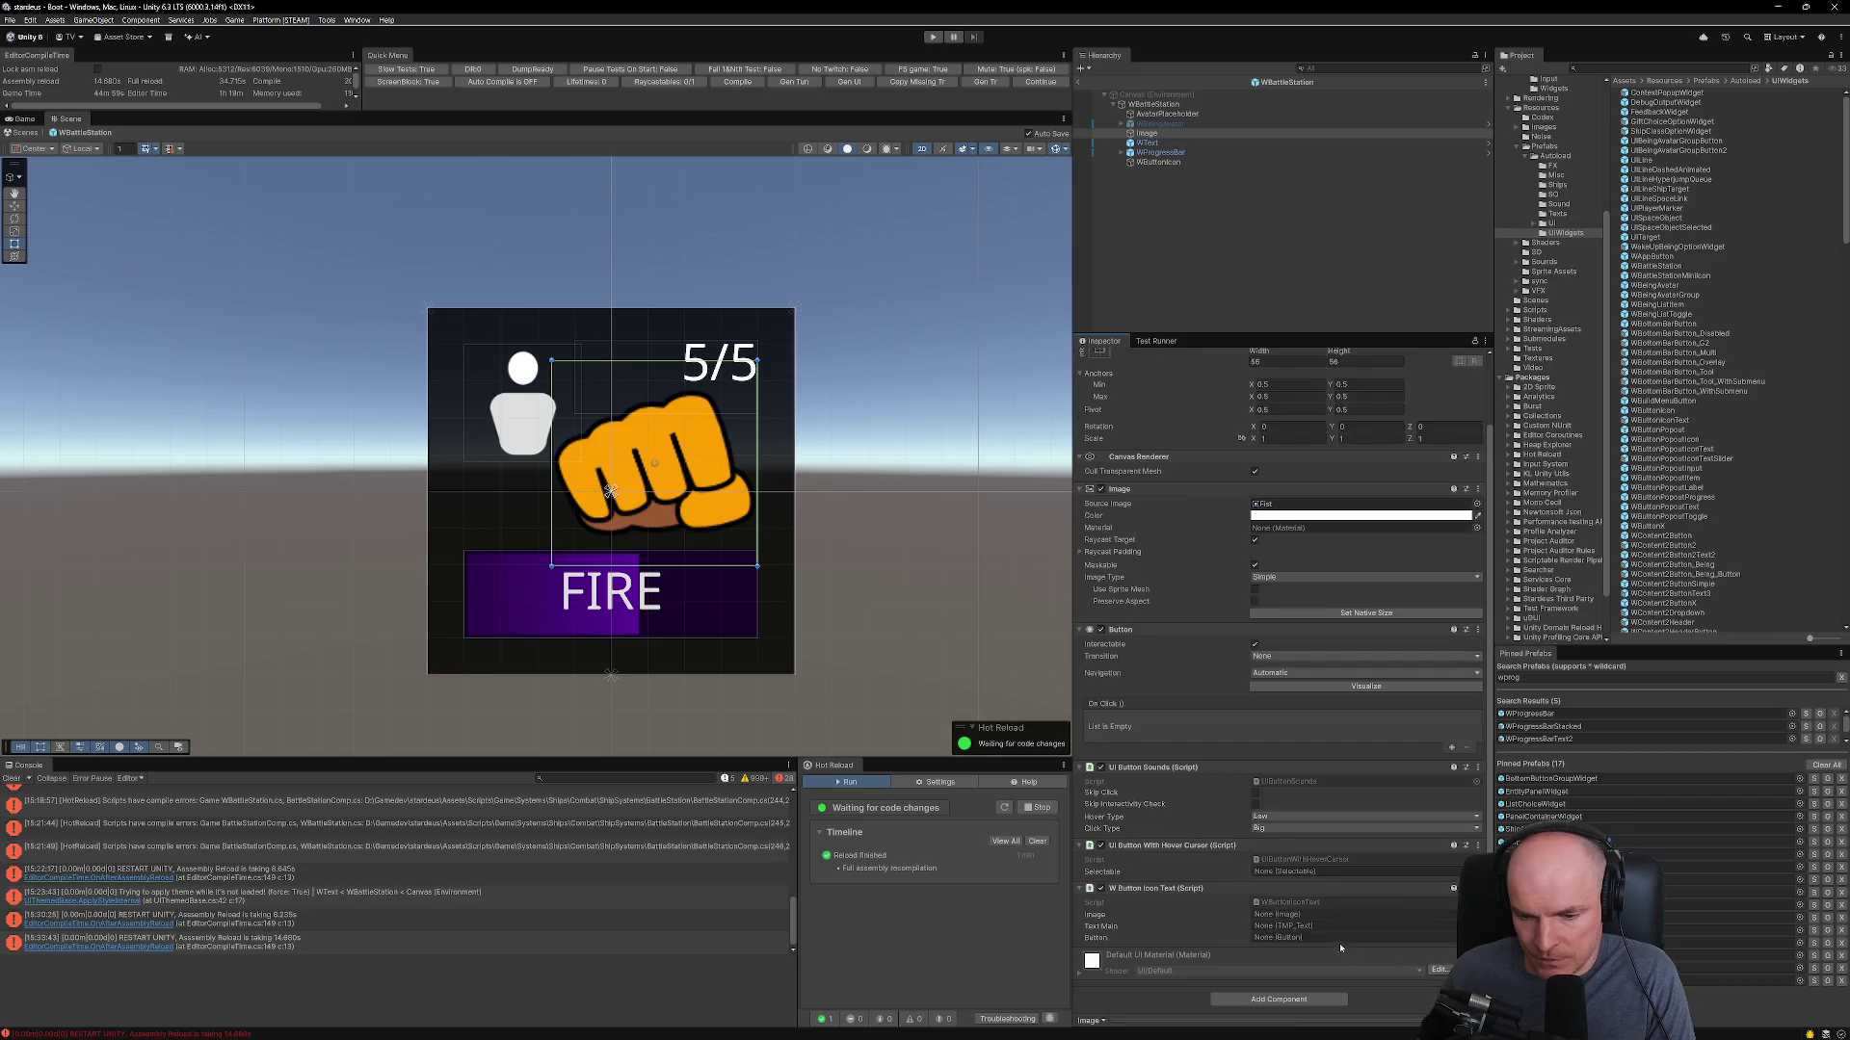
left_click(1479, 888)
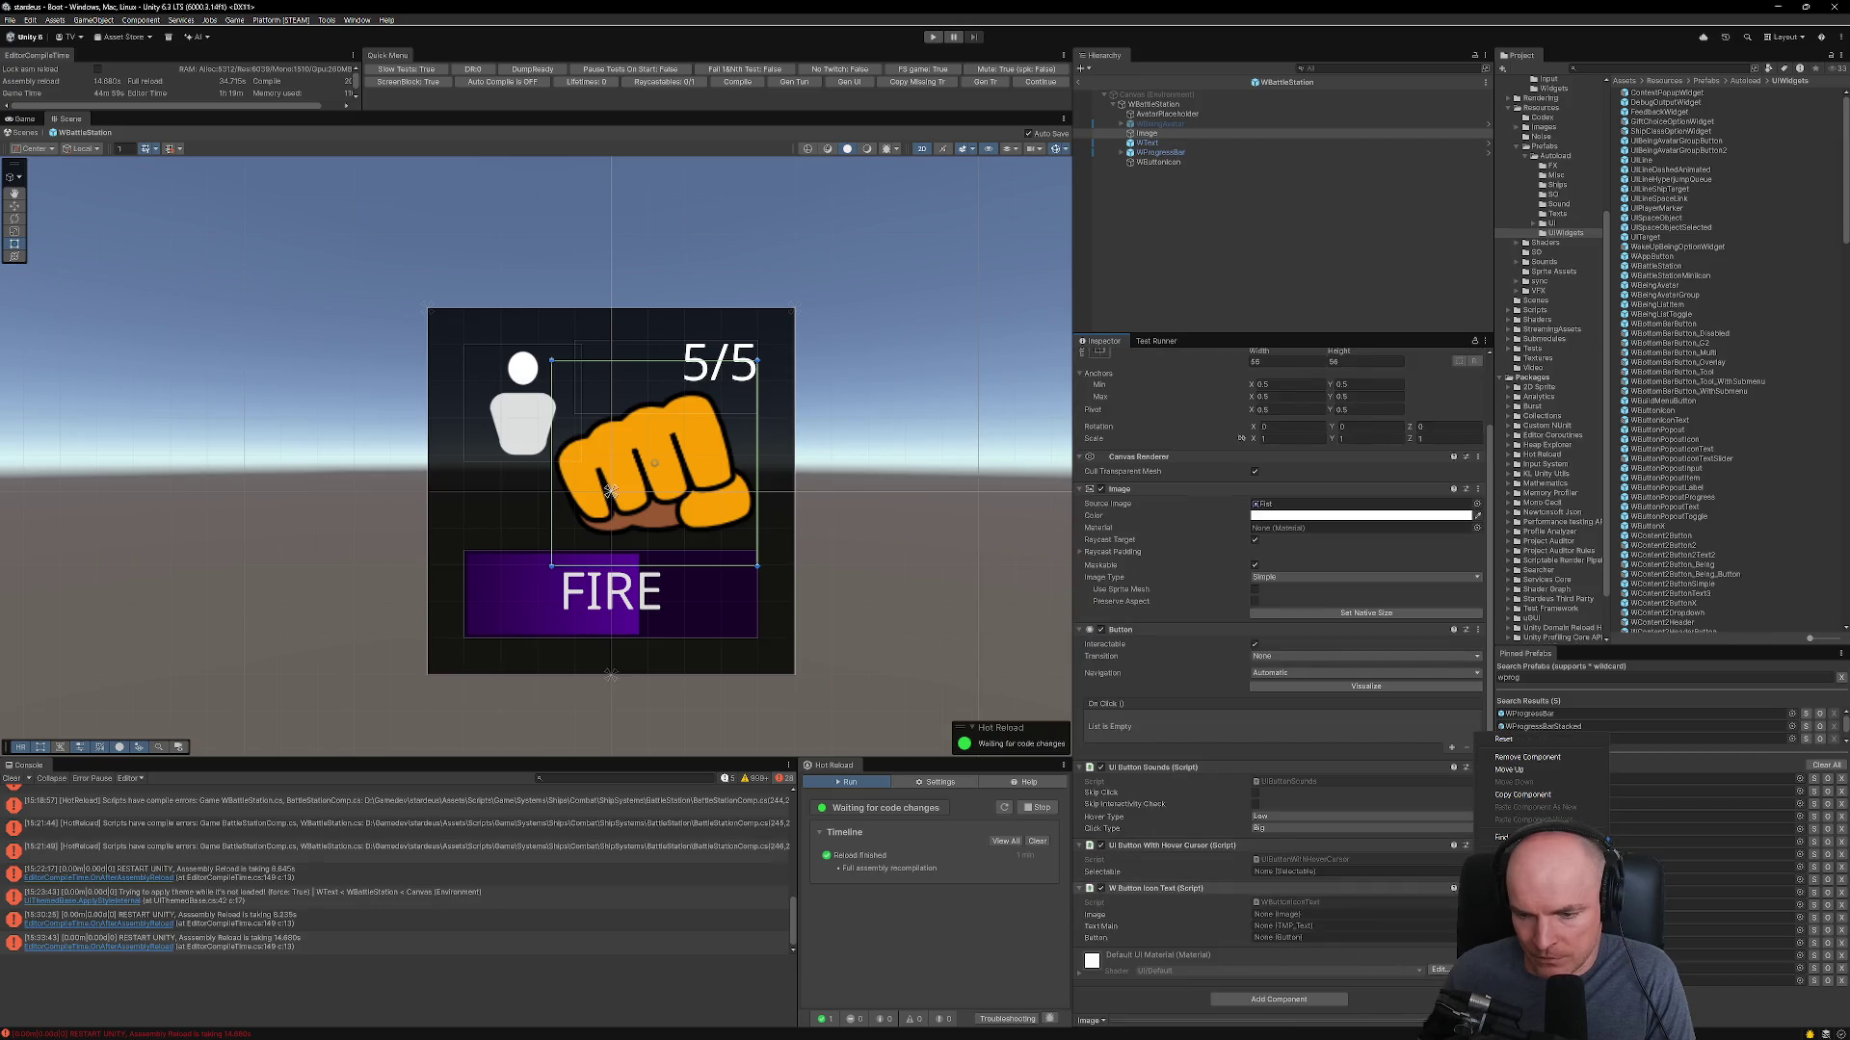
left_click(1523, 761)
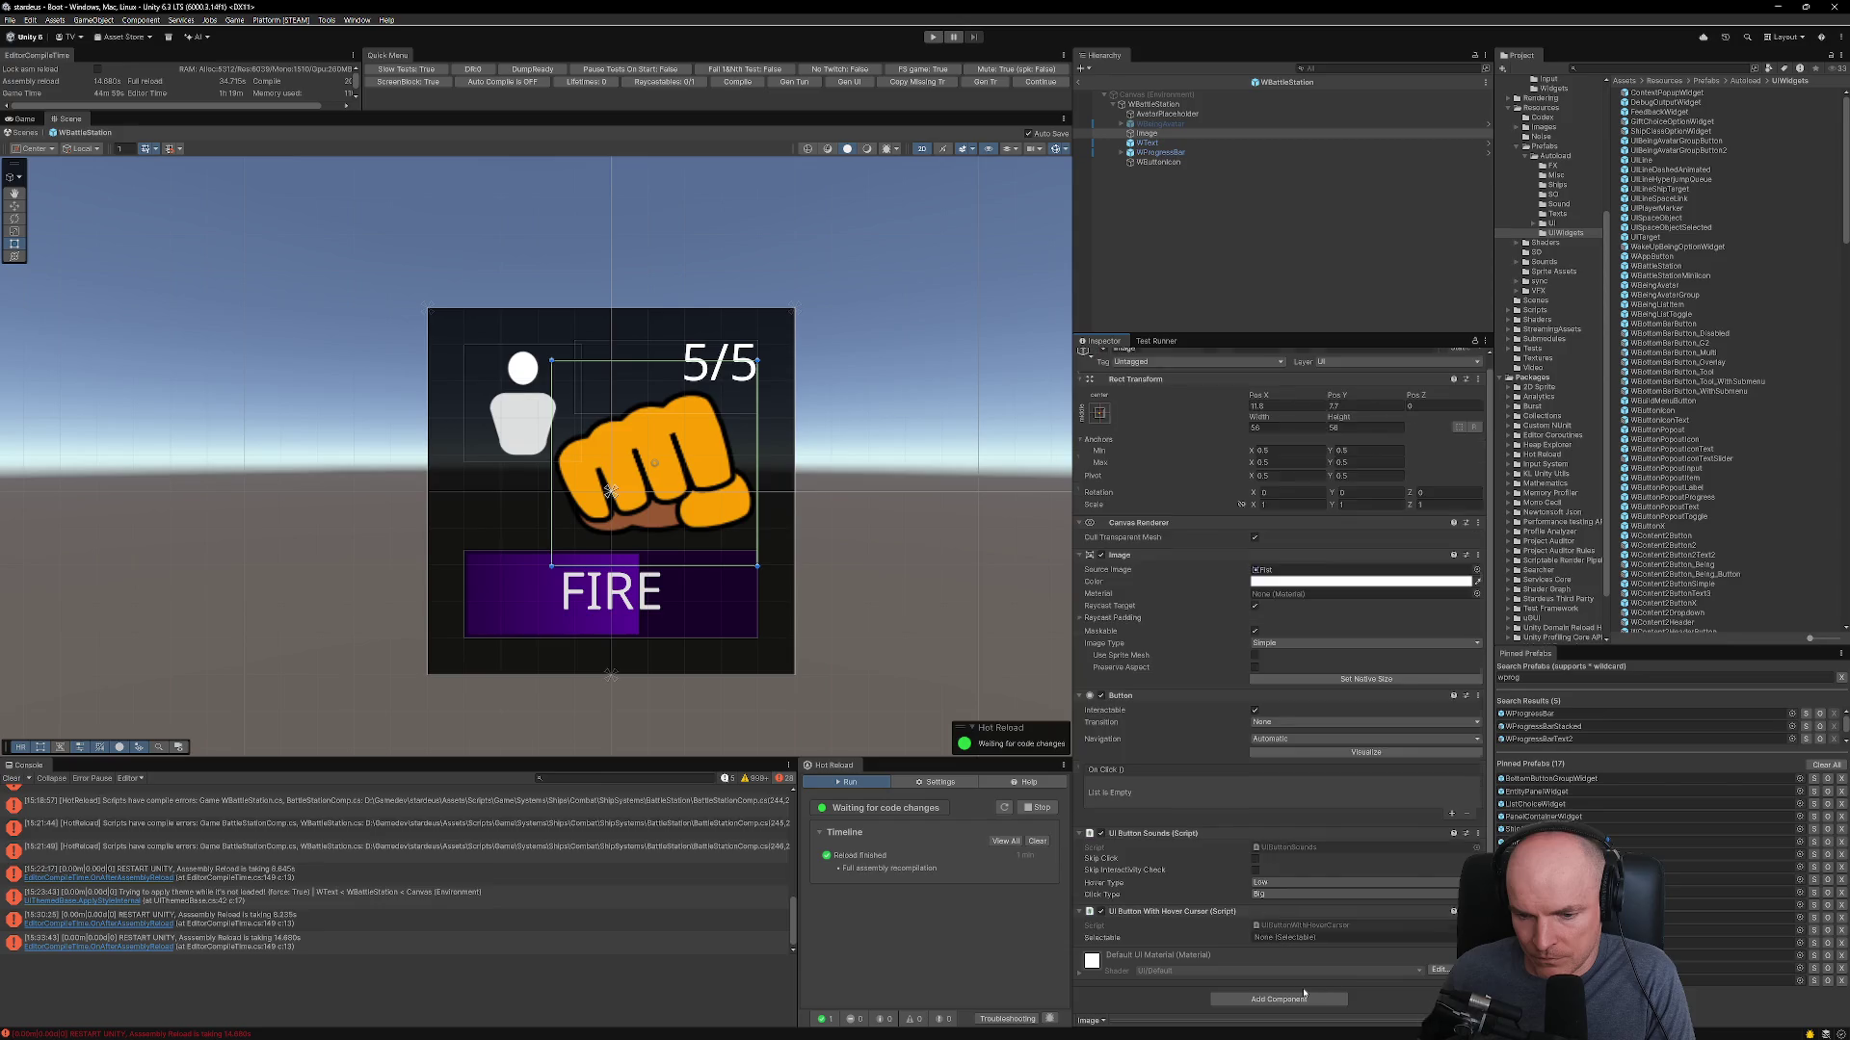
Add a W Button Icon to Image with its Button and Image slots linked to Image itself.
left_click(1282, 1000)
type("wbuttoni")
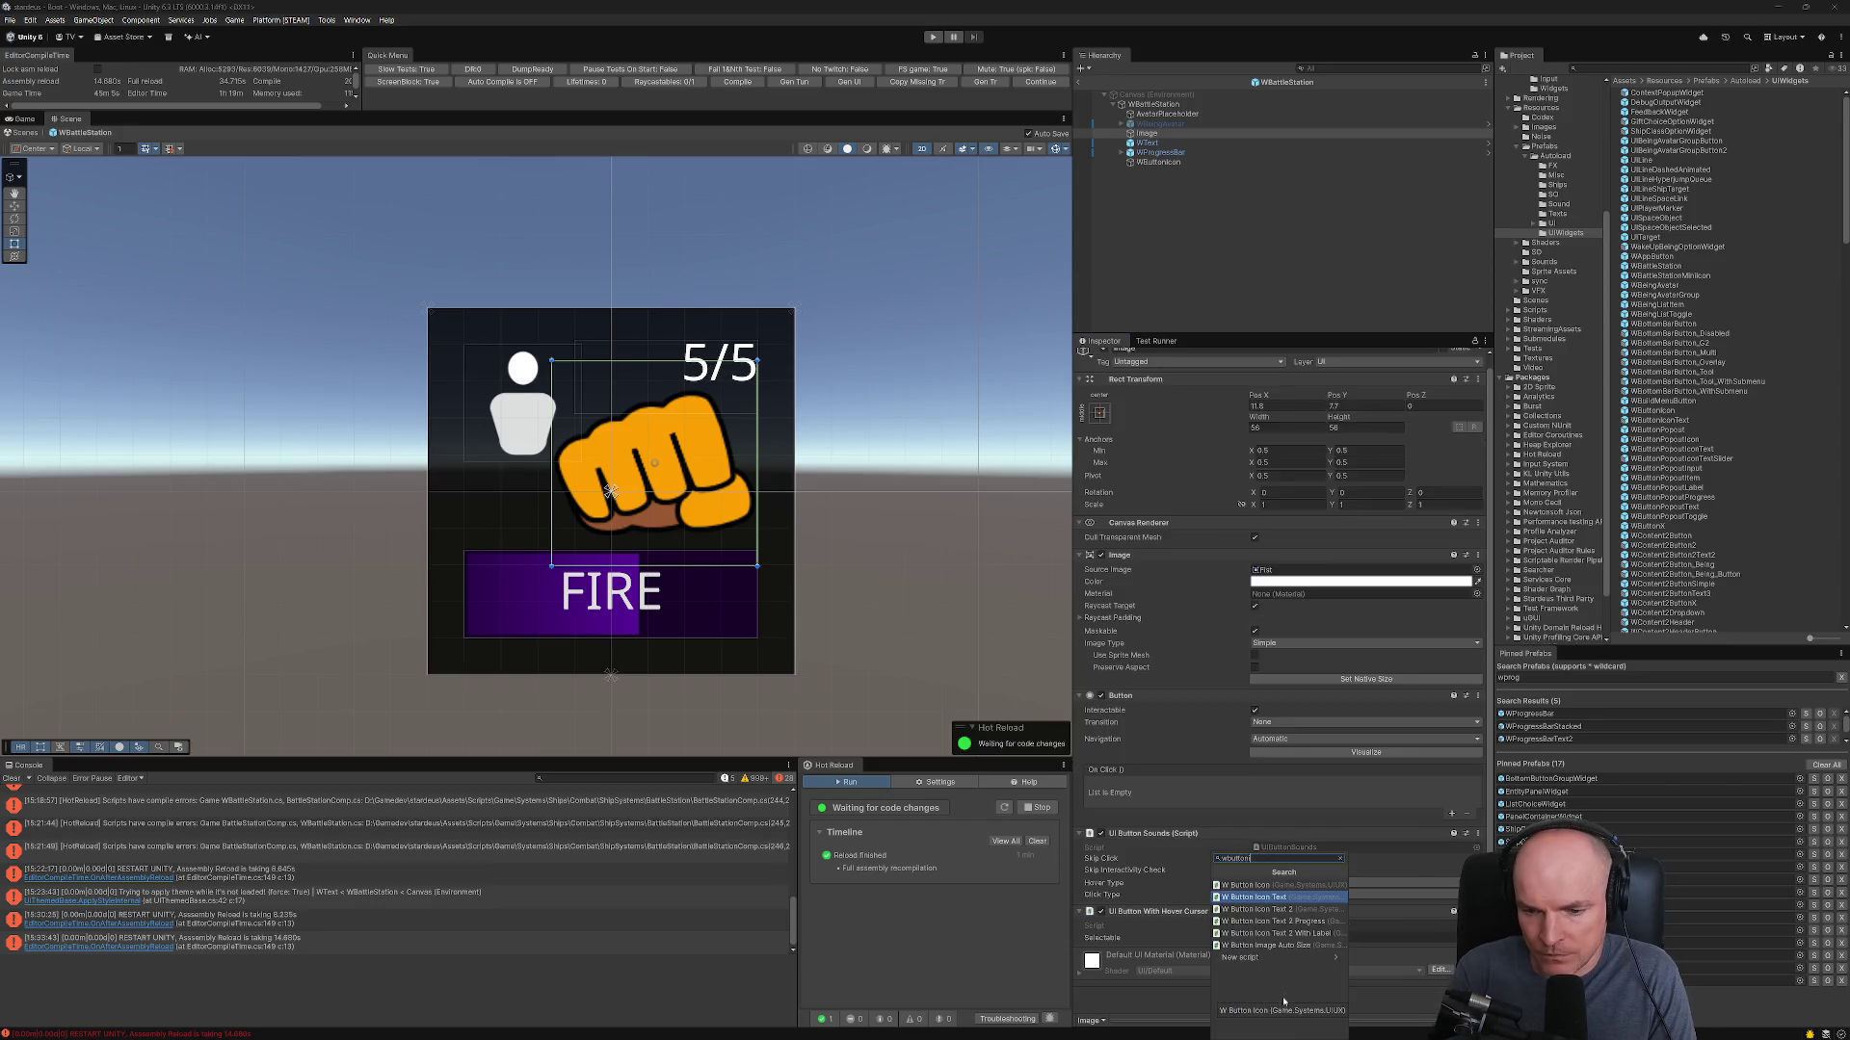
left_click(1262, 897)
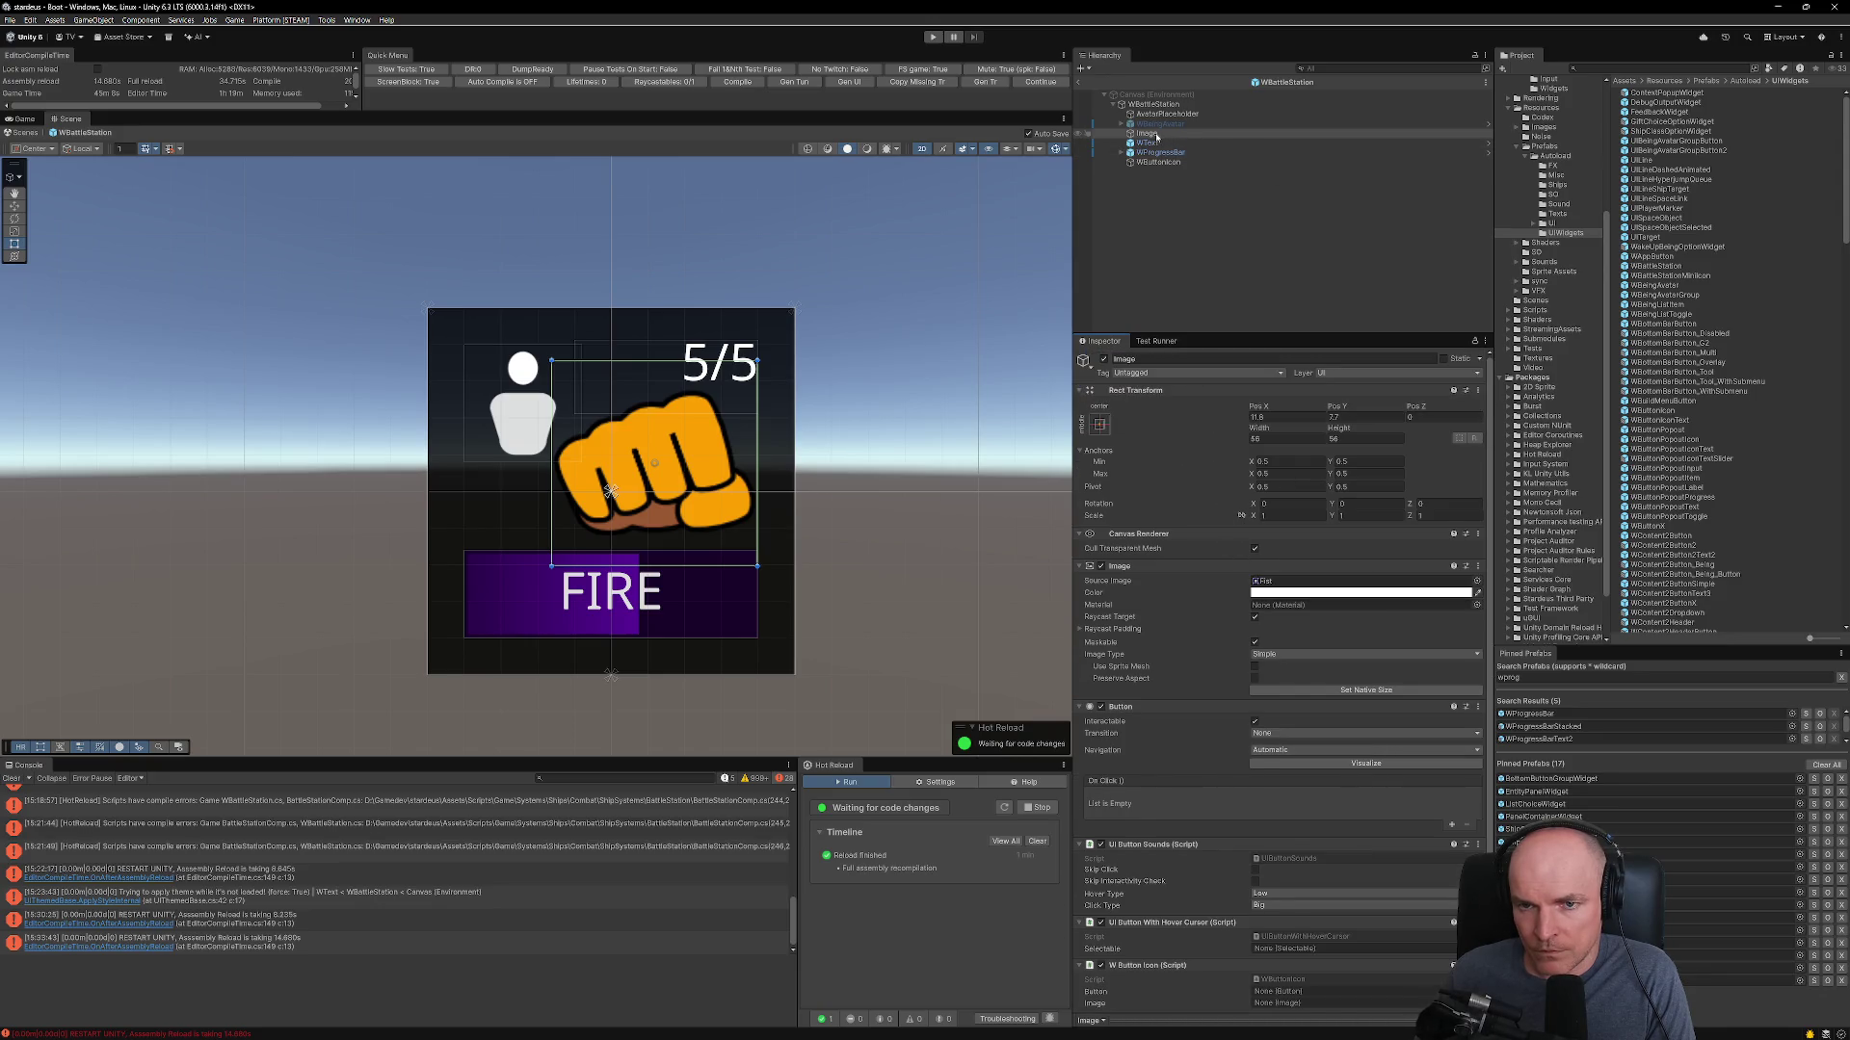
scroll(1259, 918, "down", 3)
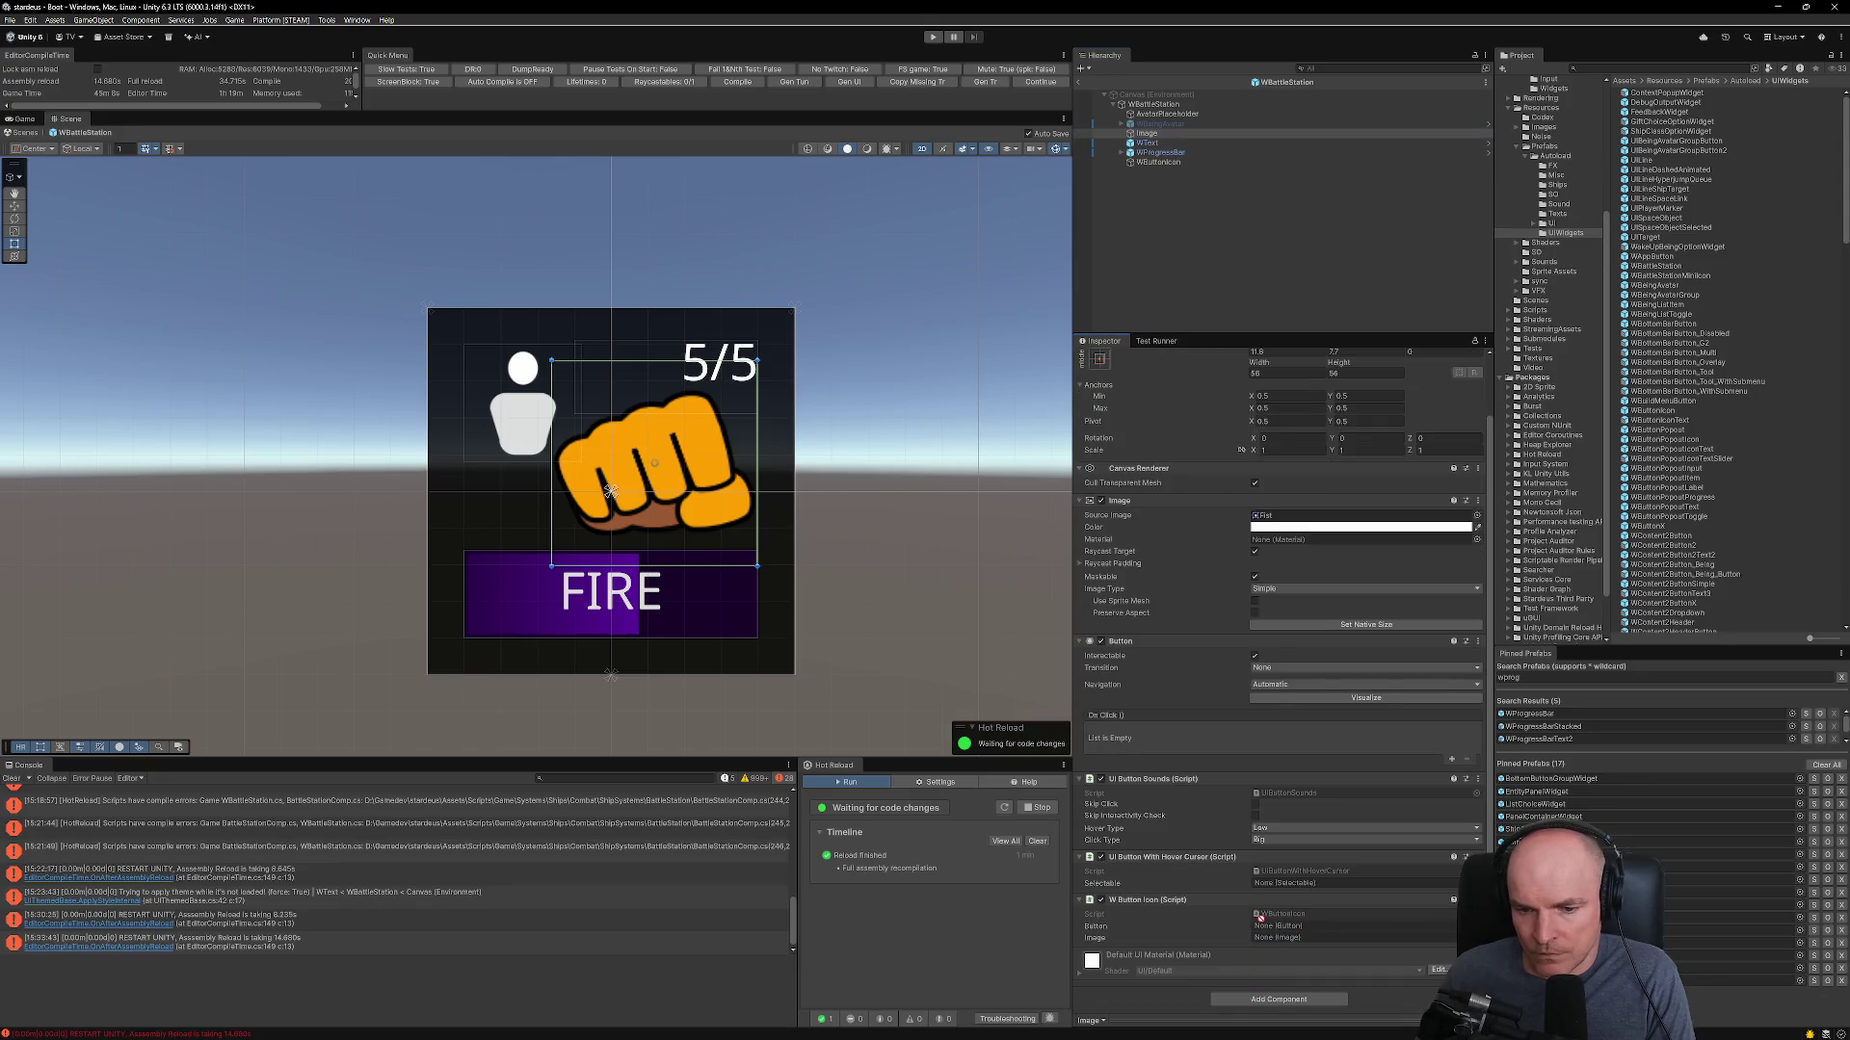
left_click_drag(1147, 133, 1277, 926)
left_click_drag(1146, 132, 1292, 942)
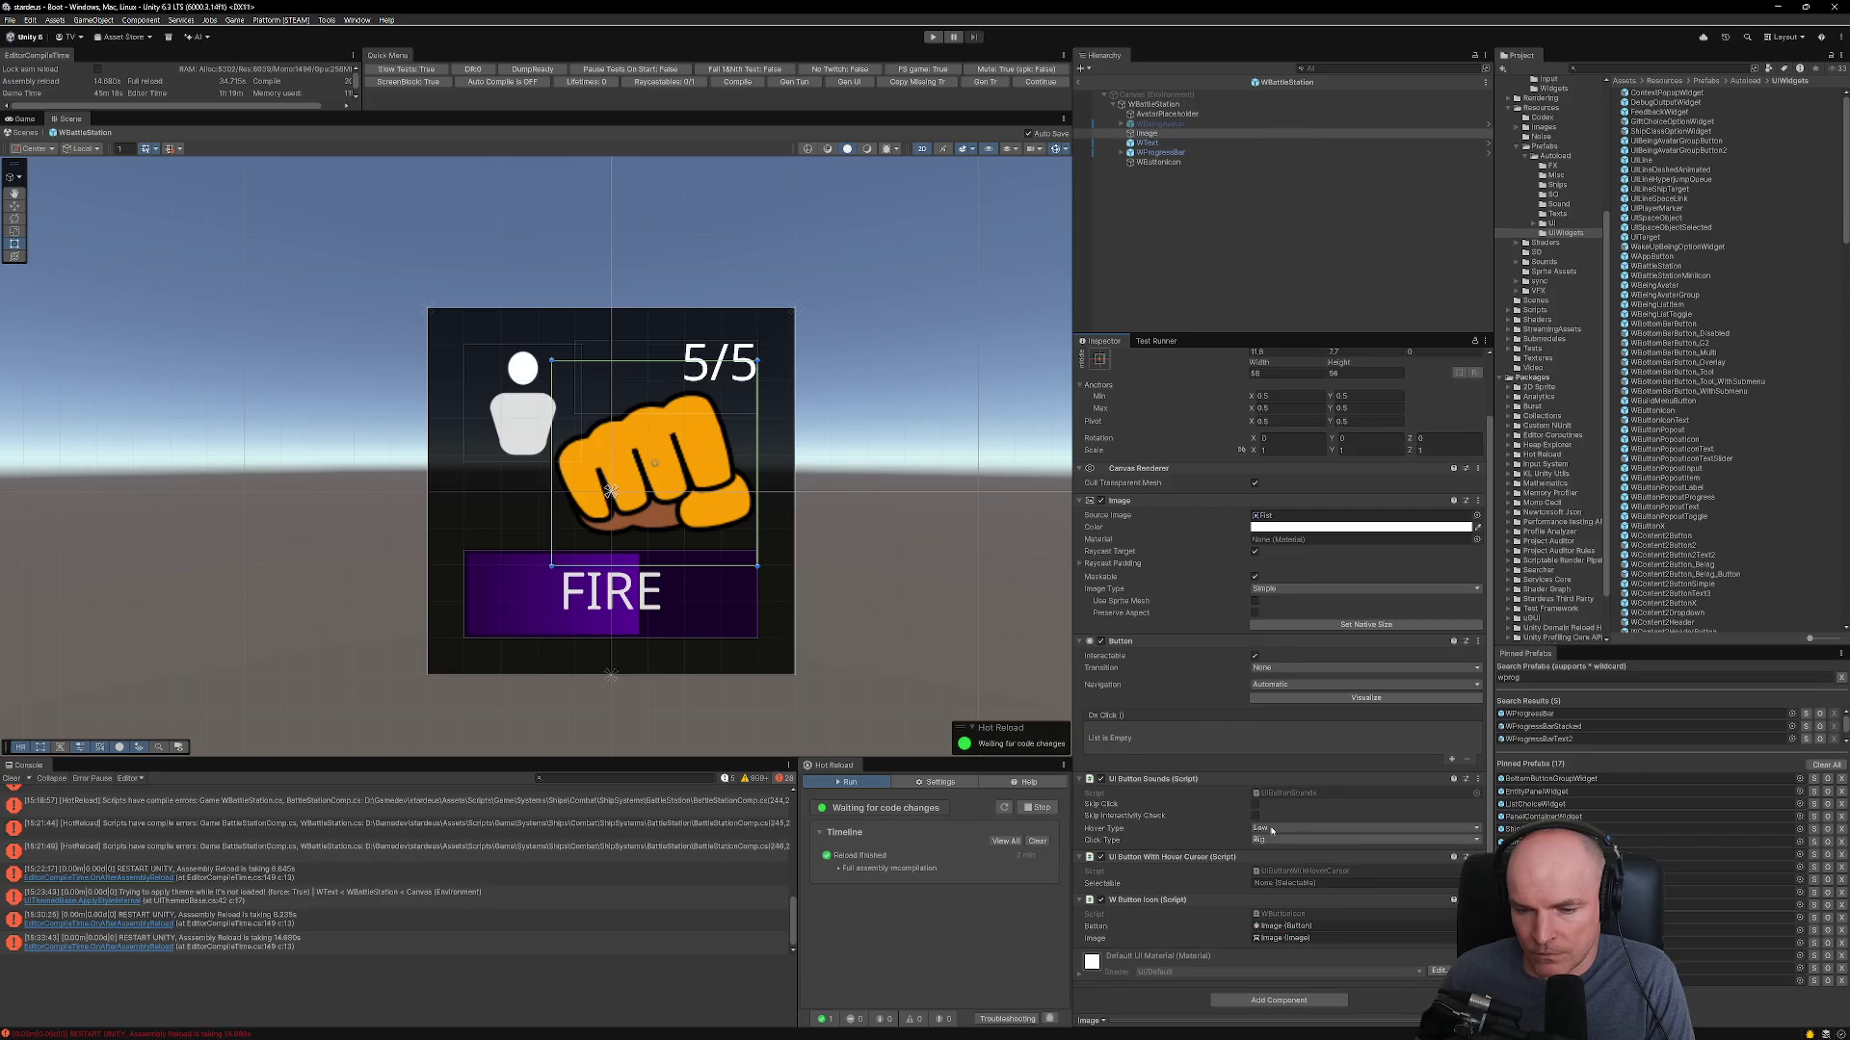
left_click(1153, 104)
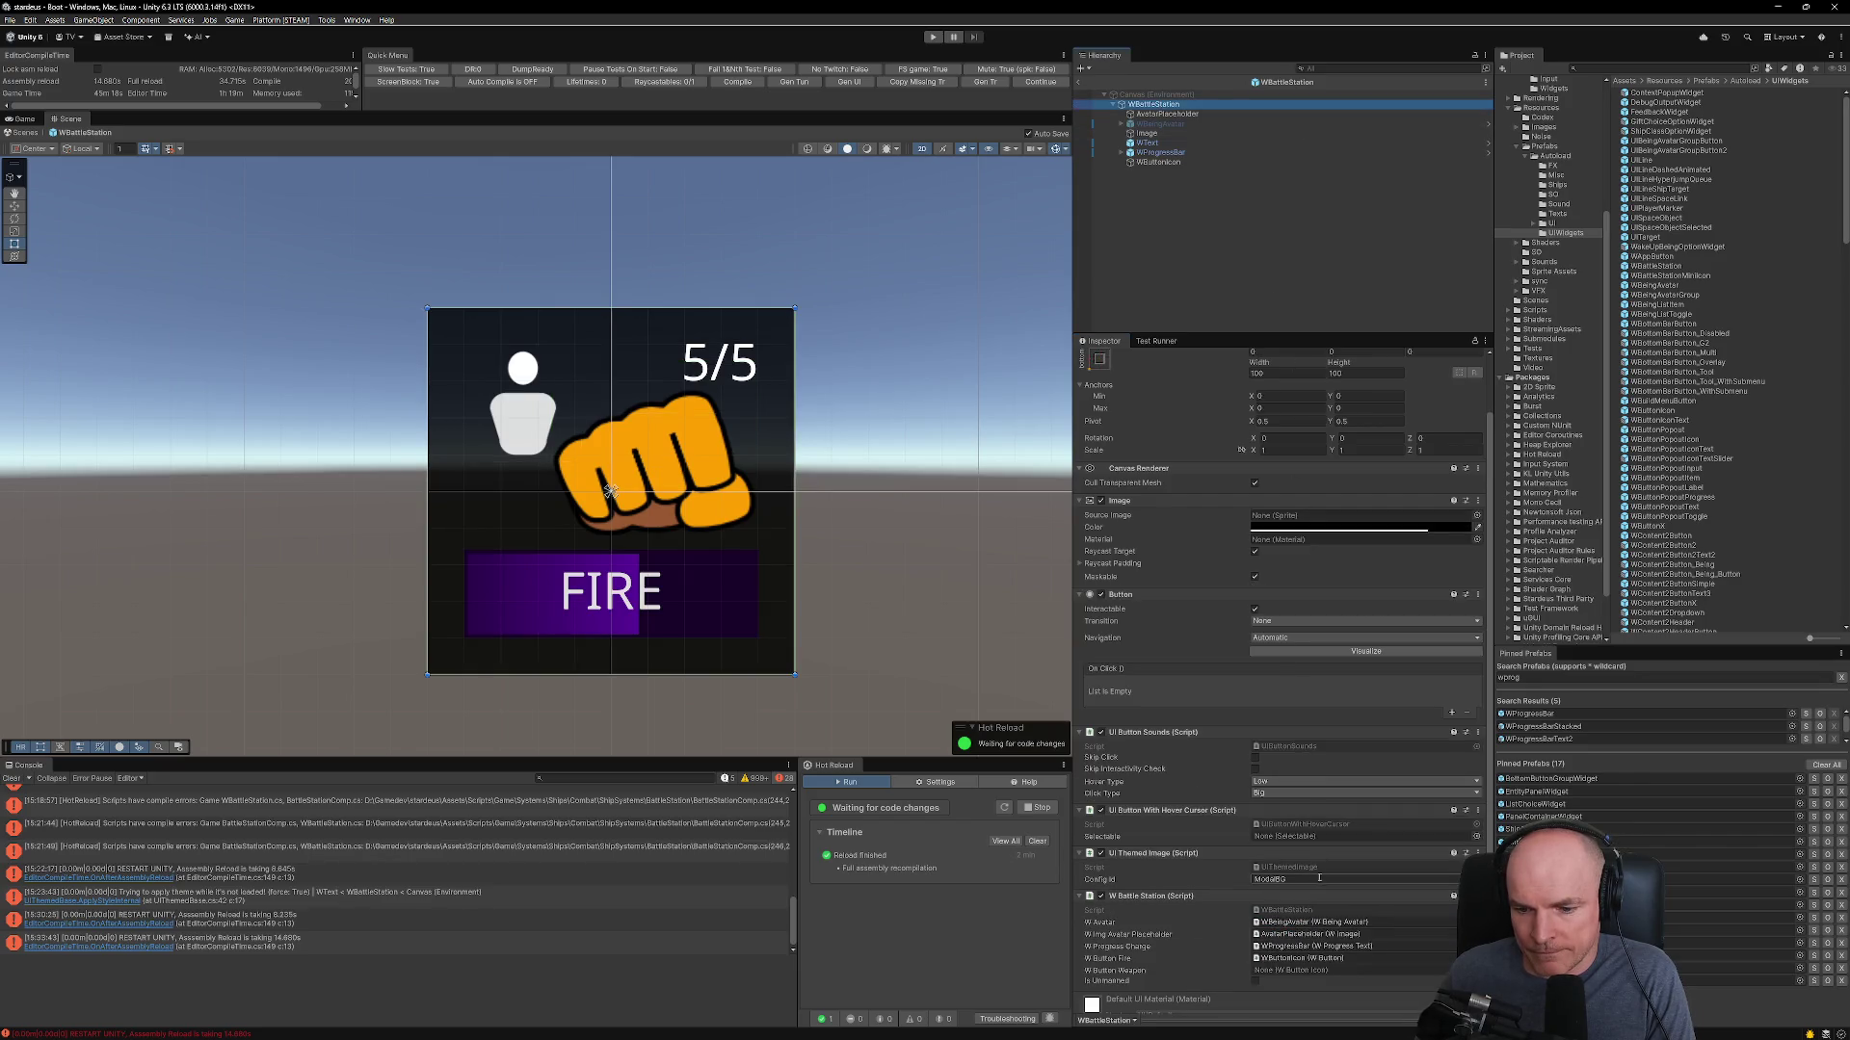
Drag Image into WBattleStation's W Button Weapon field.
scroll(1268, 953, "down", 2)
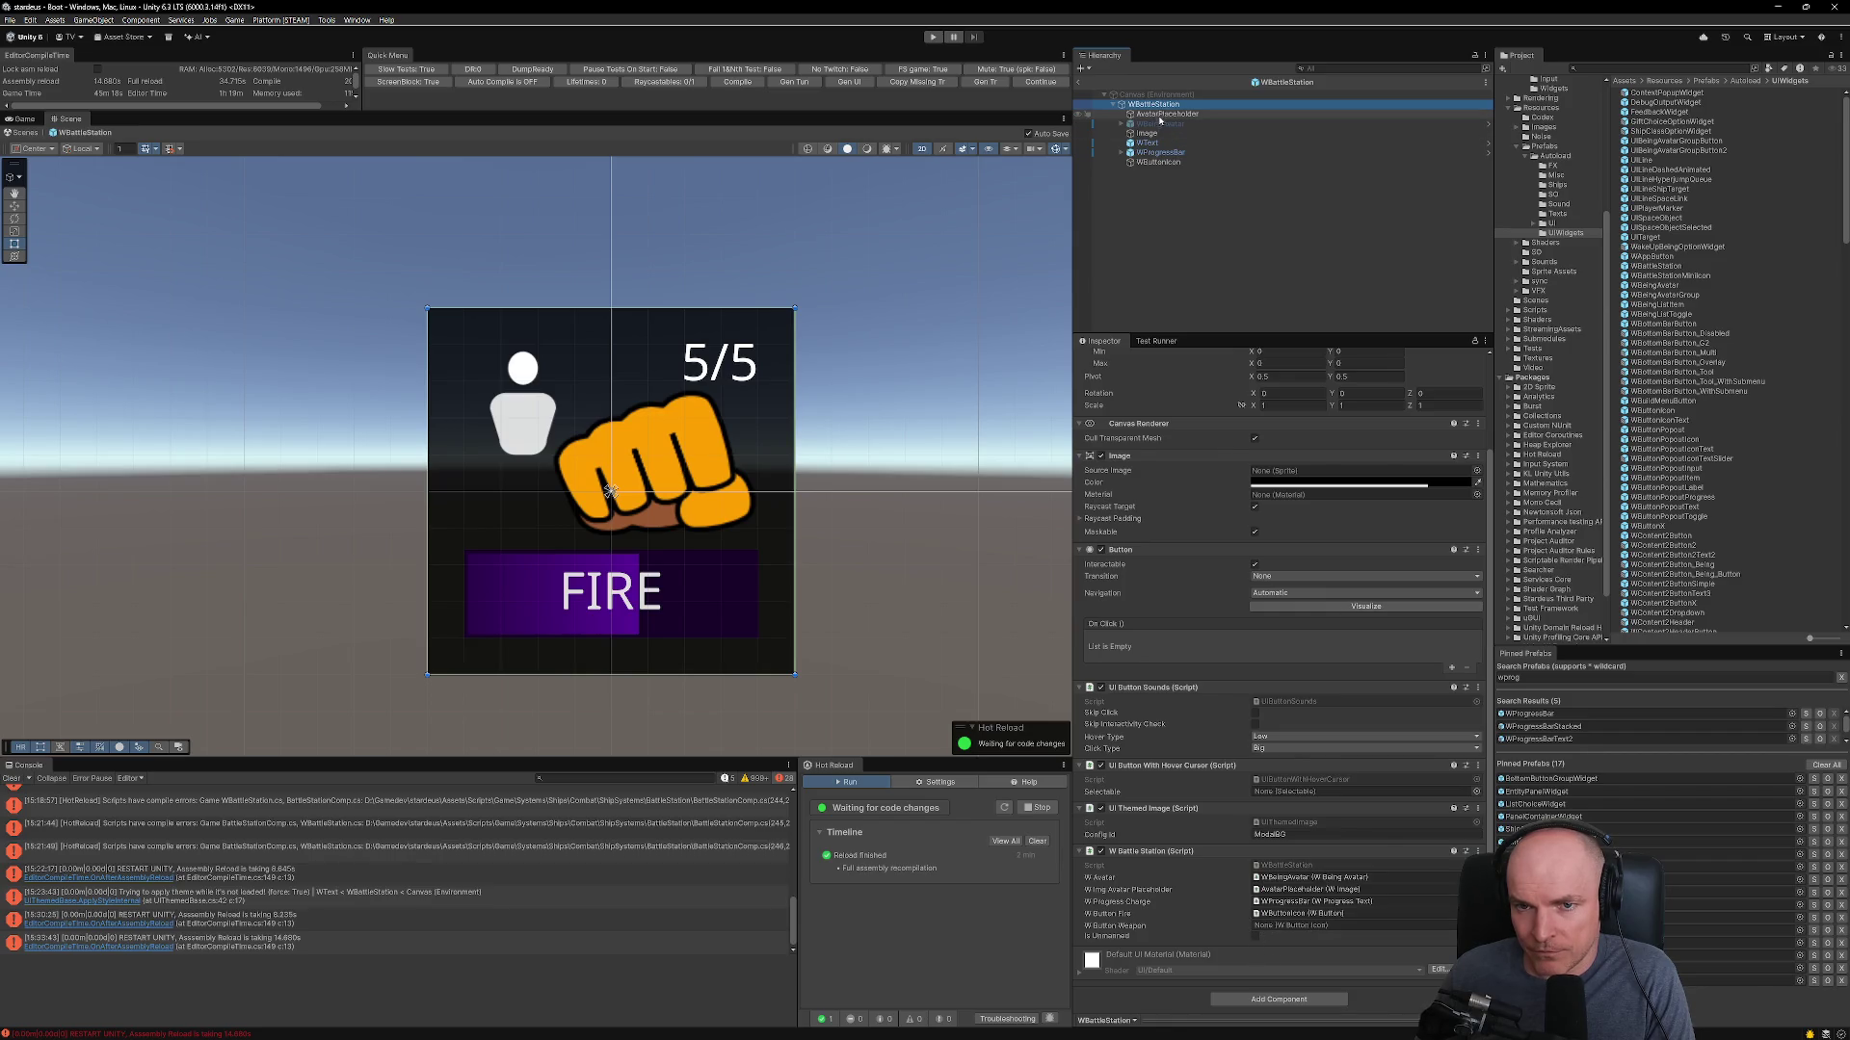
left_click_drag(1149, 133, 1302, 995)
scroll(1302, 995, "down", 2)
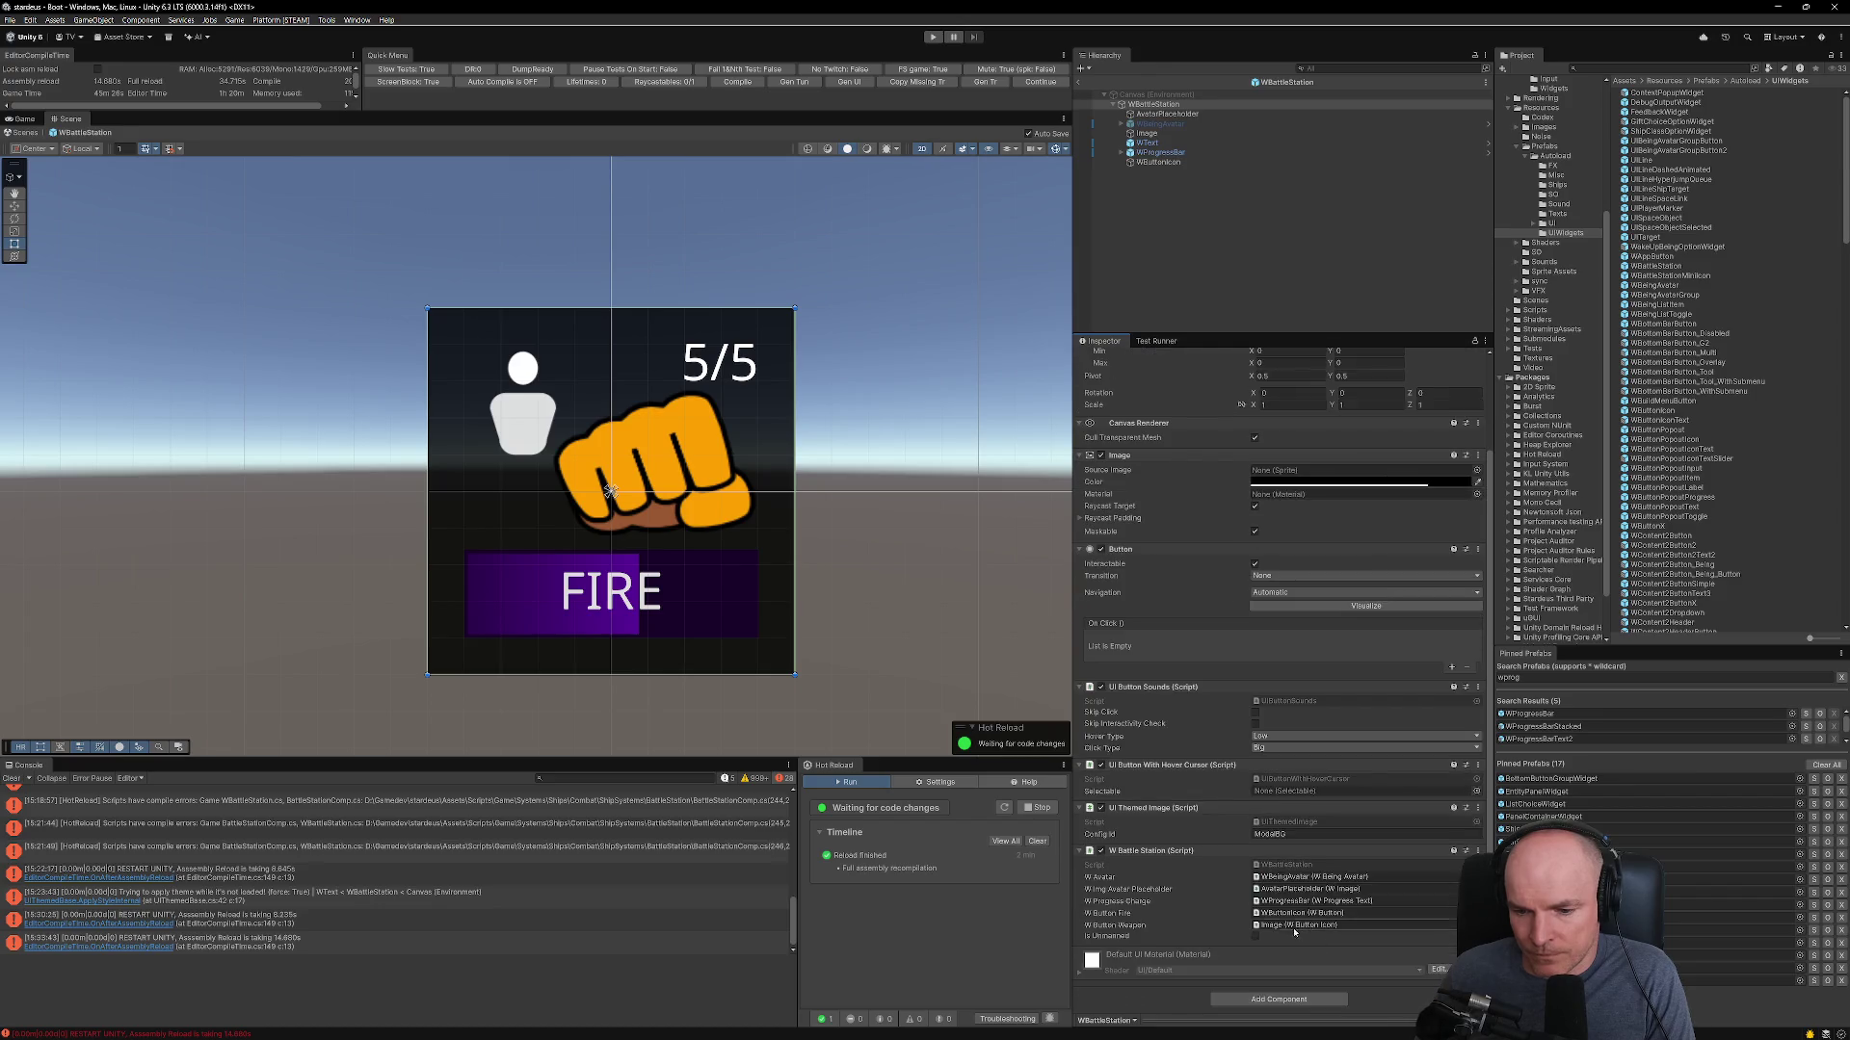
Inspect the WText label showing 5/5, then reselect WBattleStation.
left_click(734, 359)
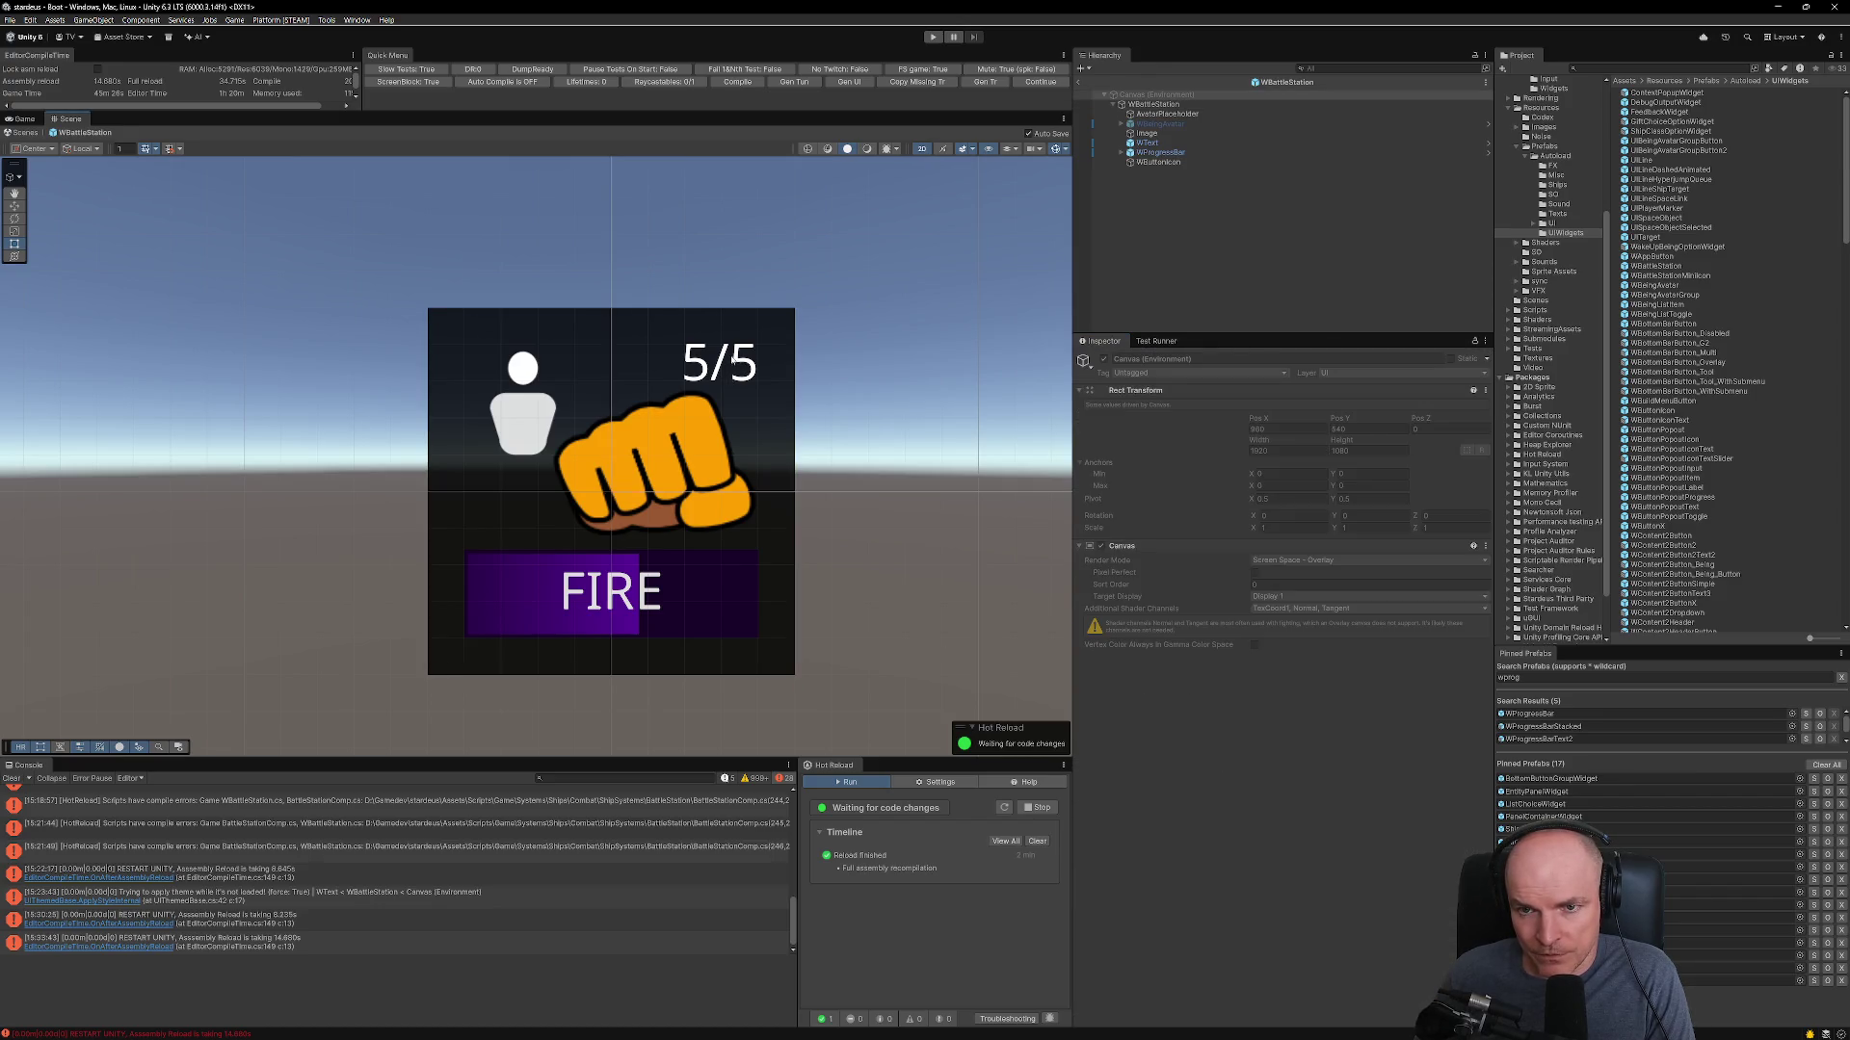
left_click(734, 358)
left_click(734, 358)
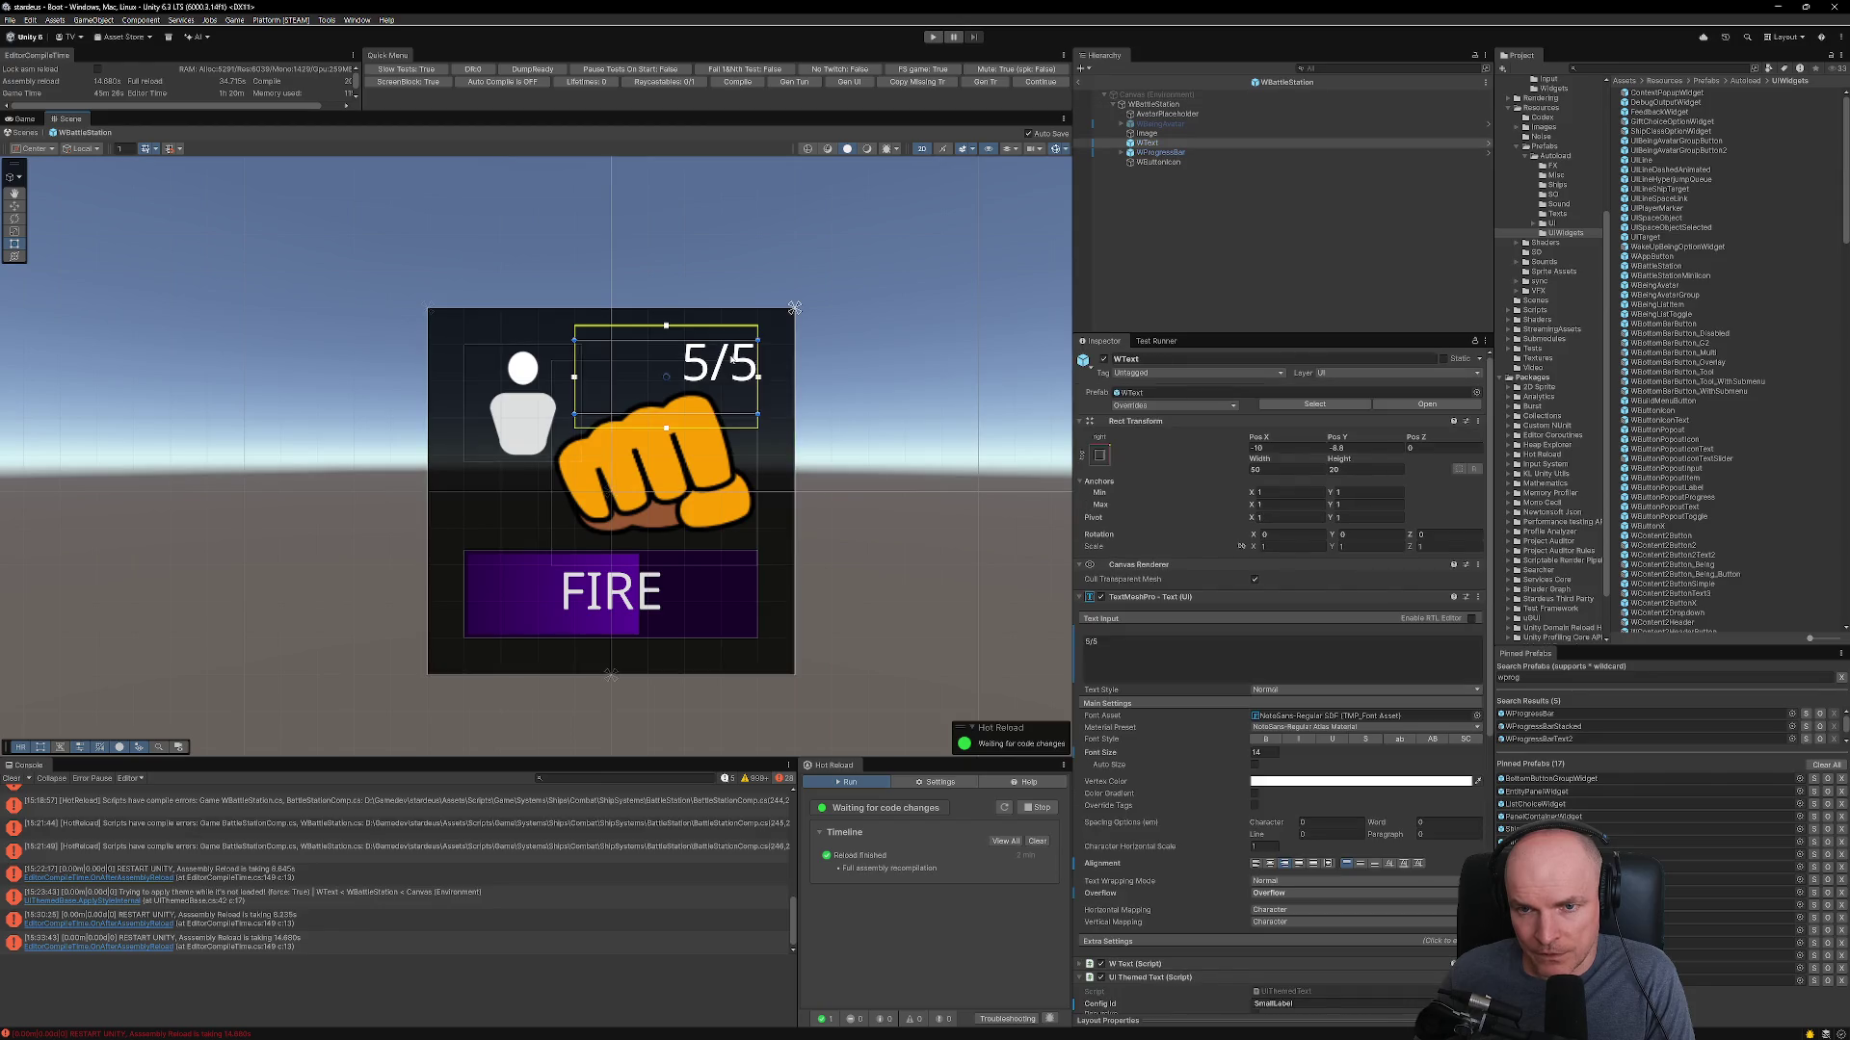
left_click(1153, 103)
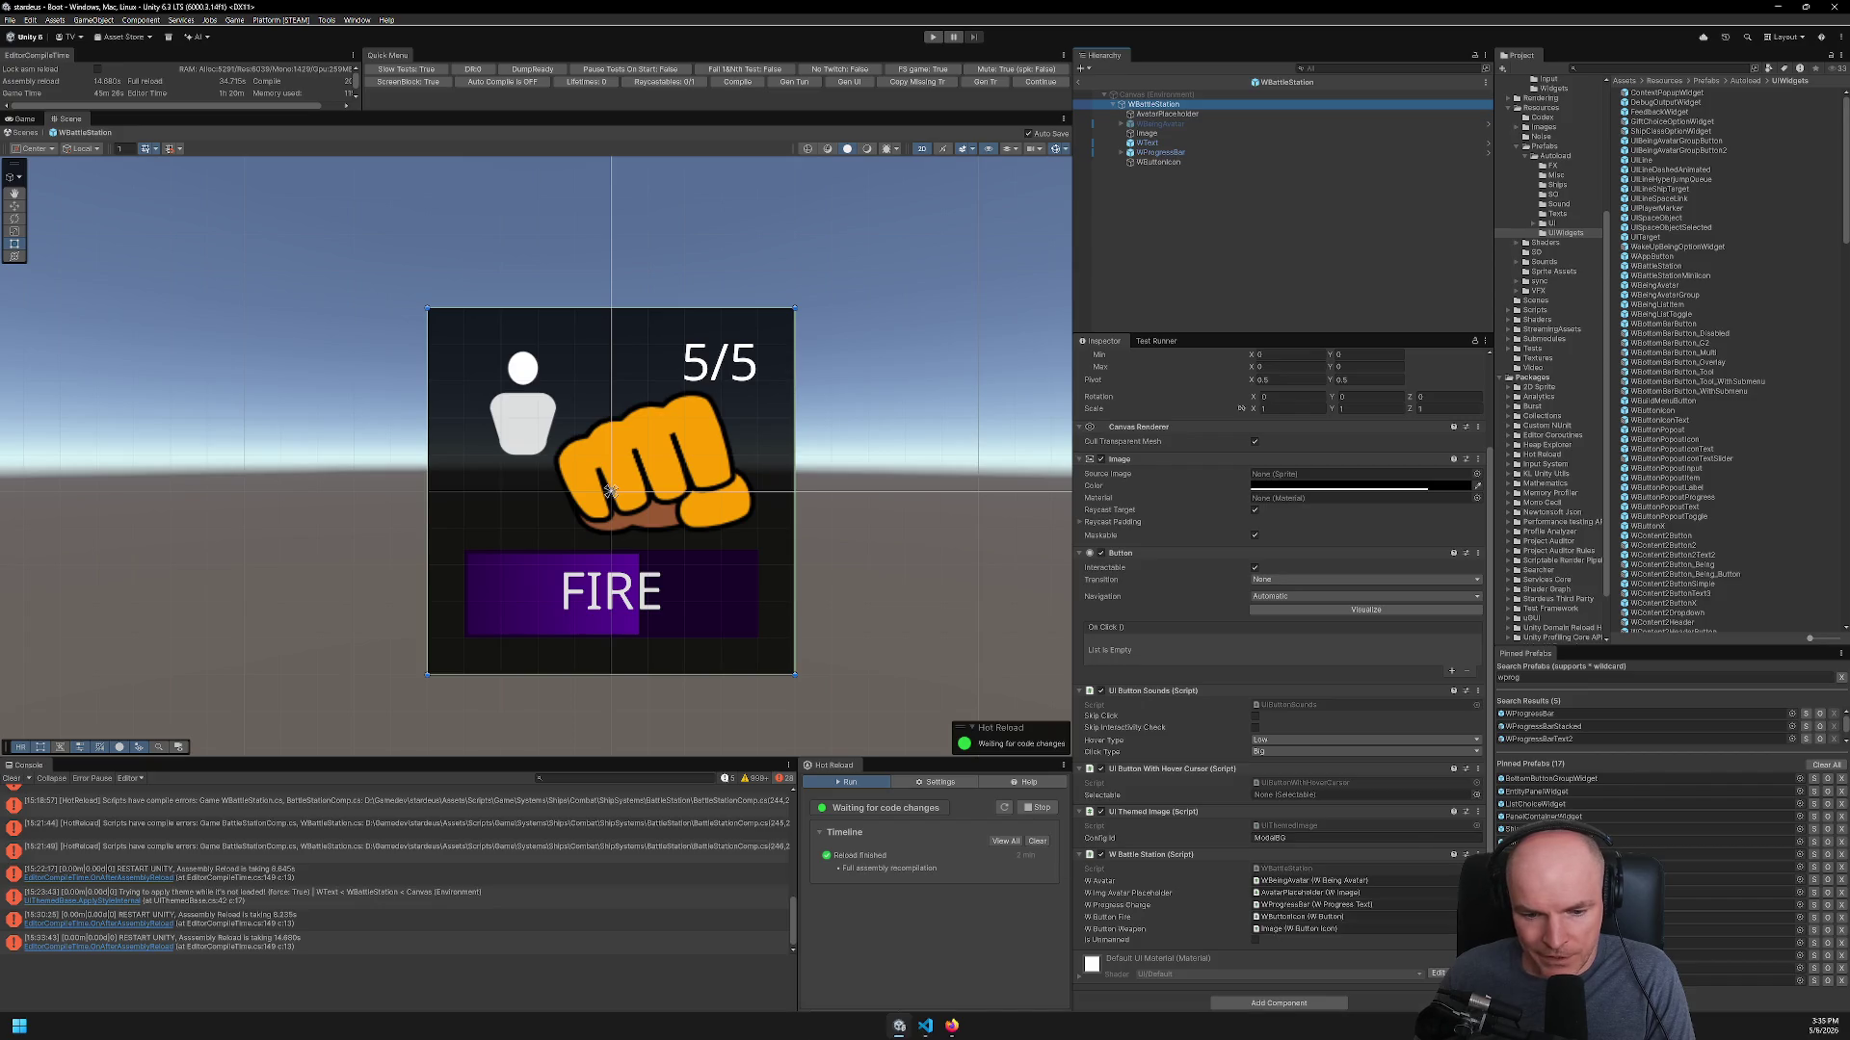
left_click(925, 1026)
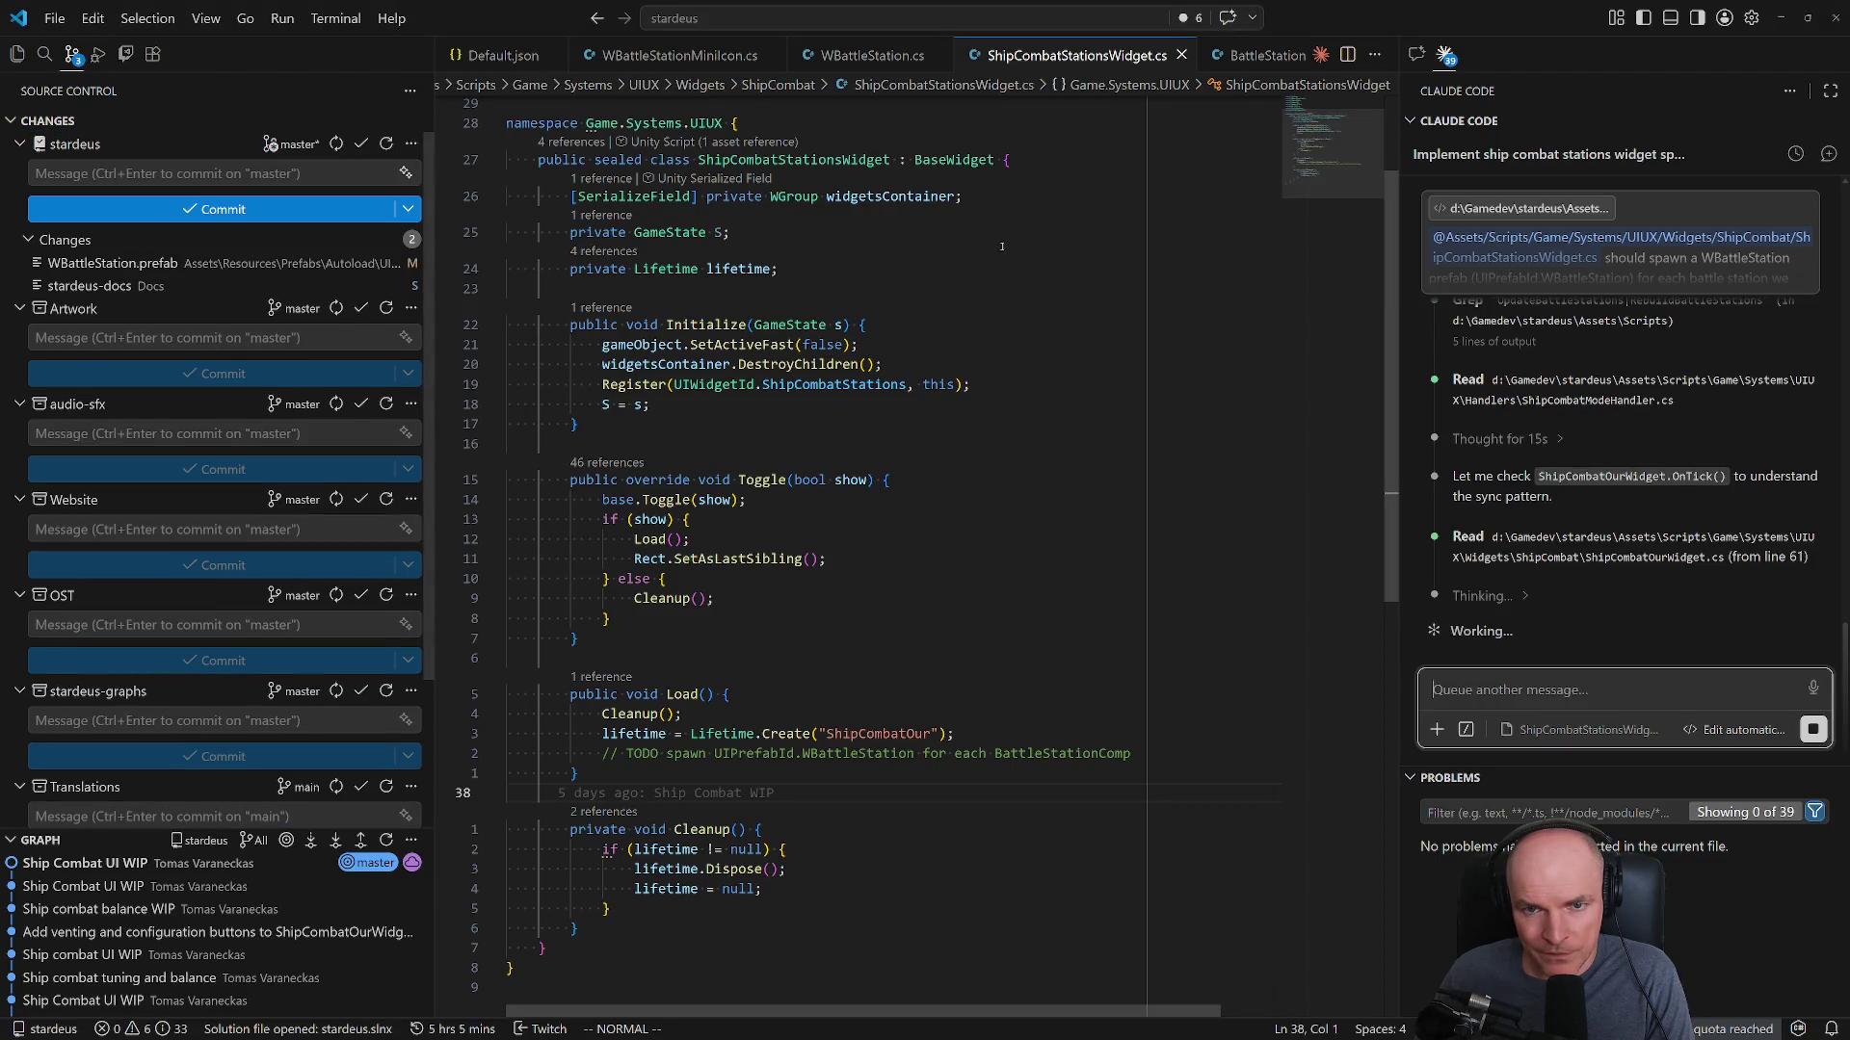
In WBattleStation.cs, duplicate the wButtonWeapon declaration as a serialized WText weapon count field.
left_click(896, 56)
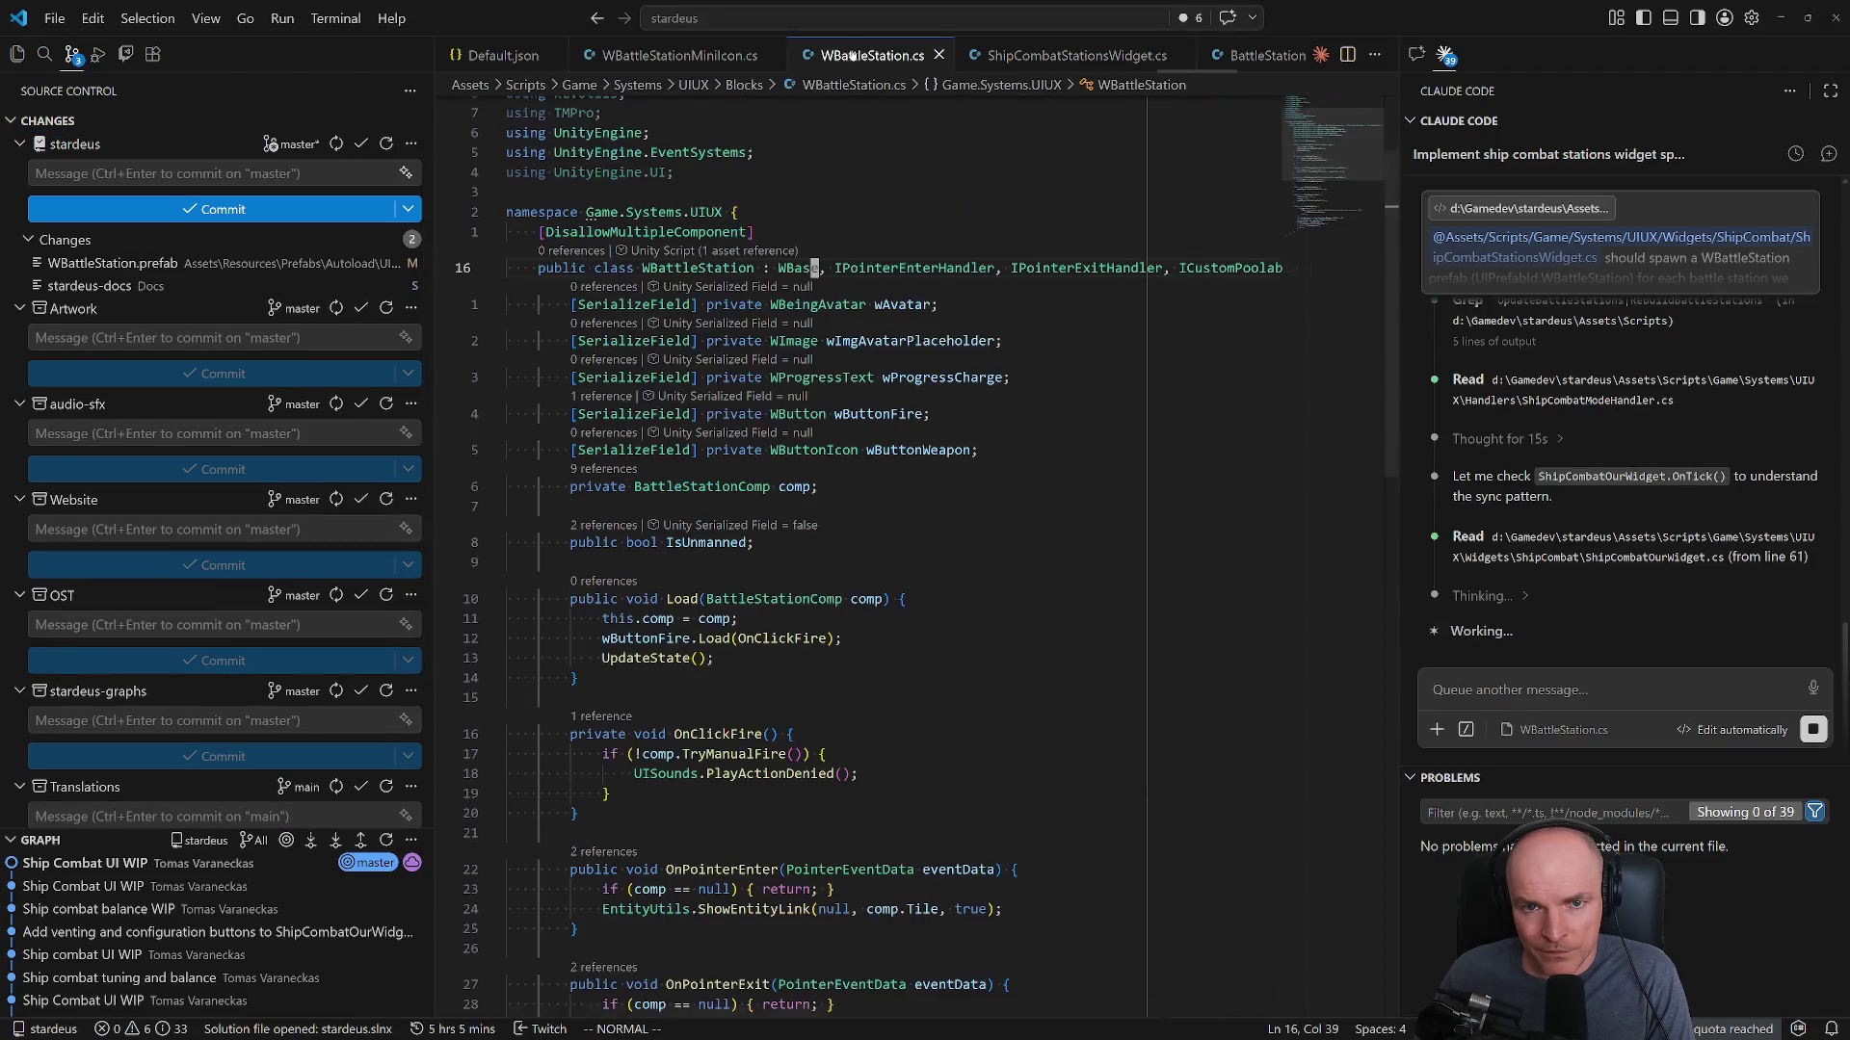
left_click(976, 452)
key("y")
key("y")
key("P")
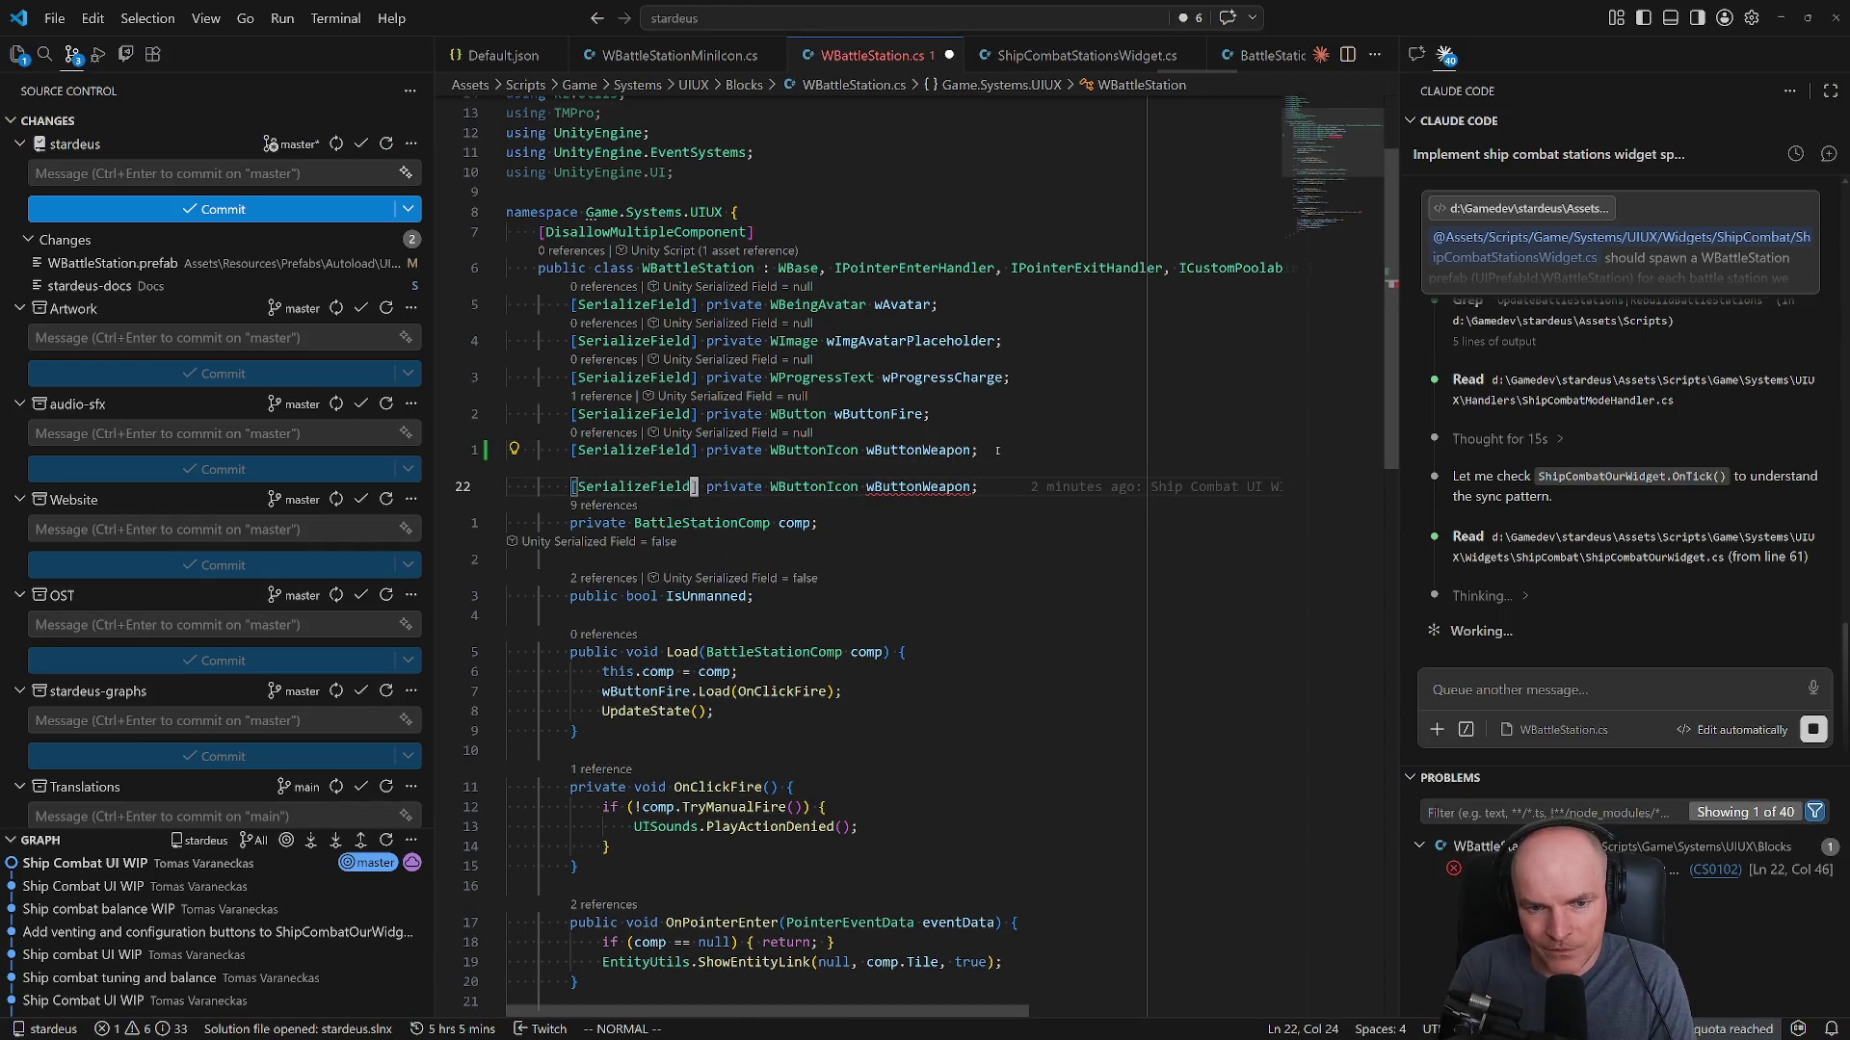
key("w")
key("w")
type("ciwWText")
key("Escape")
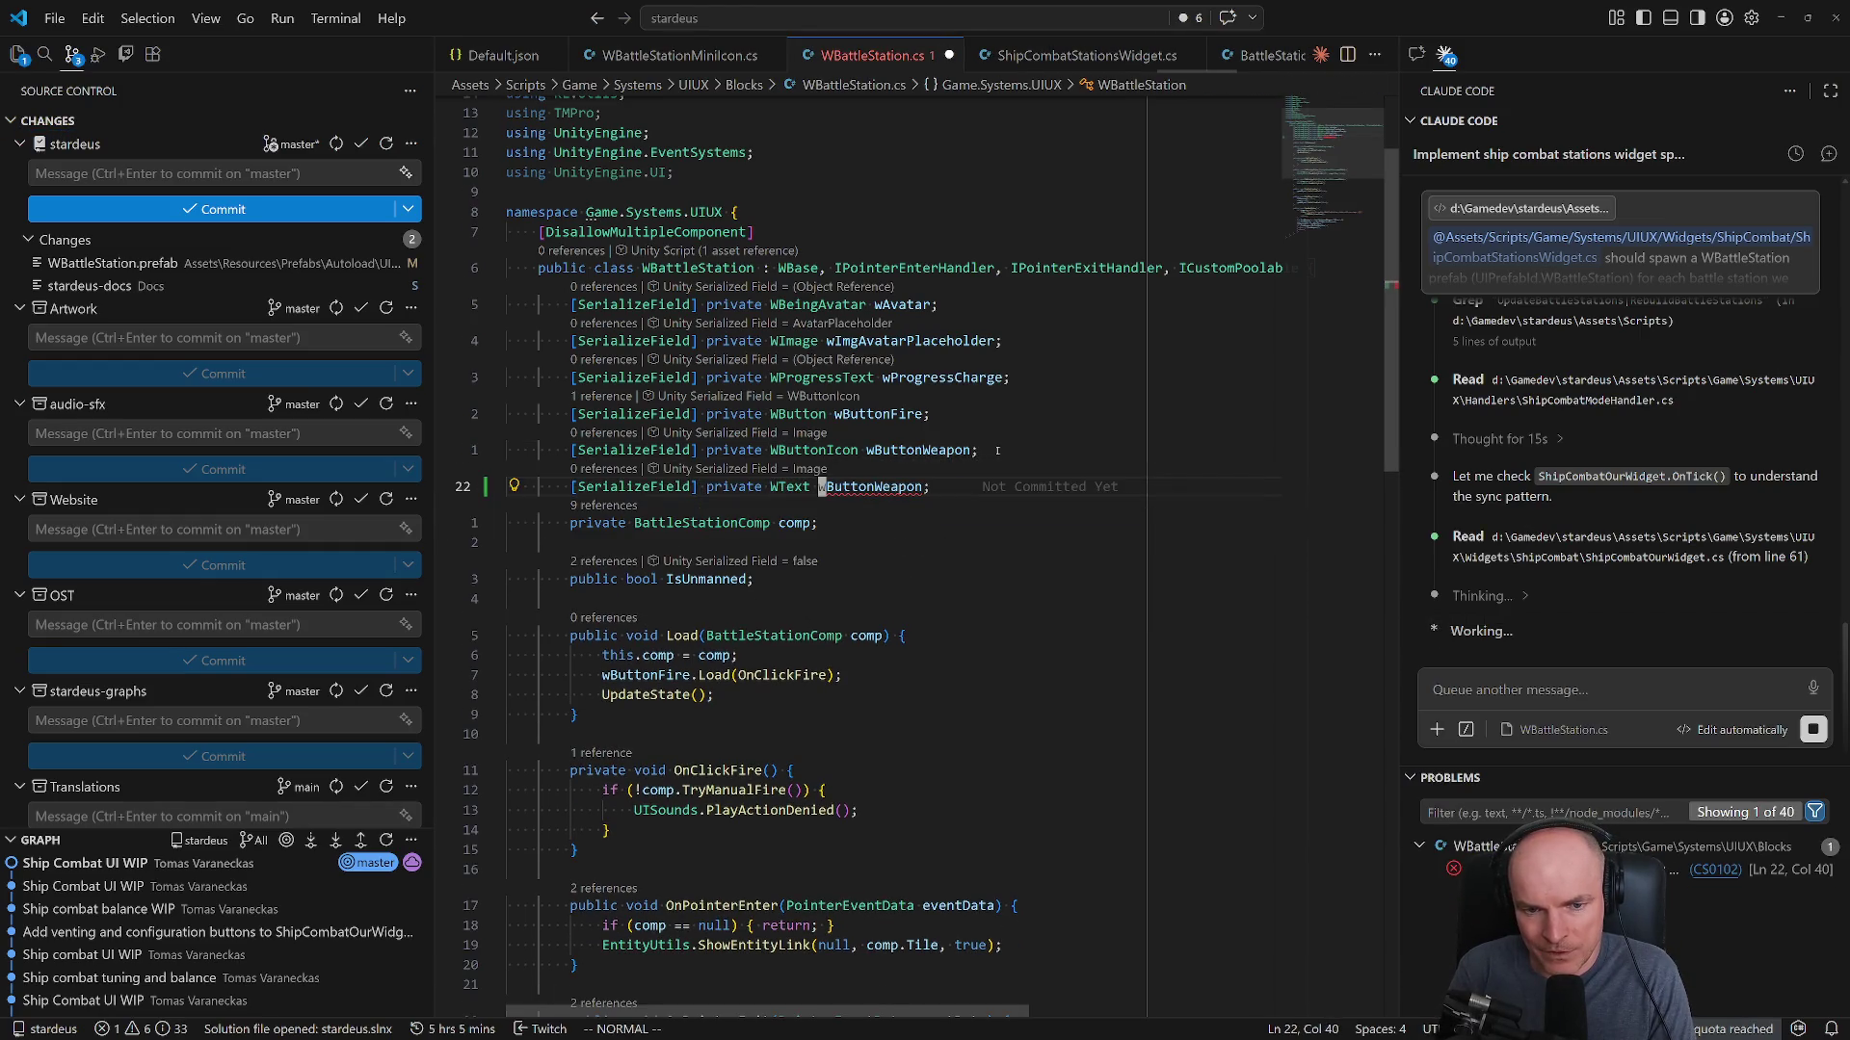
type("ciwwWCount")
key("Escape")
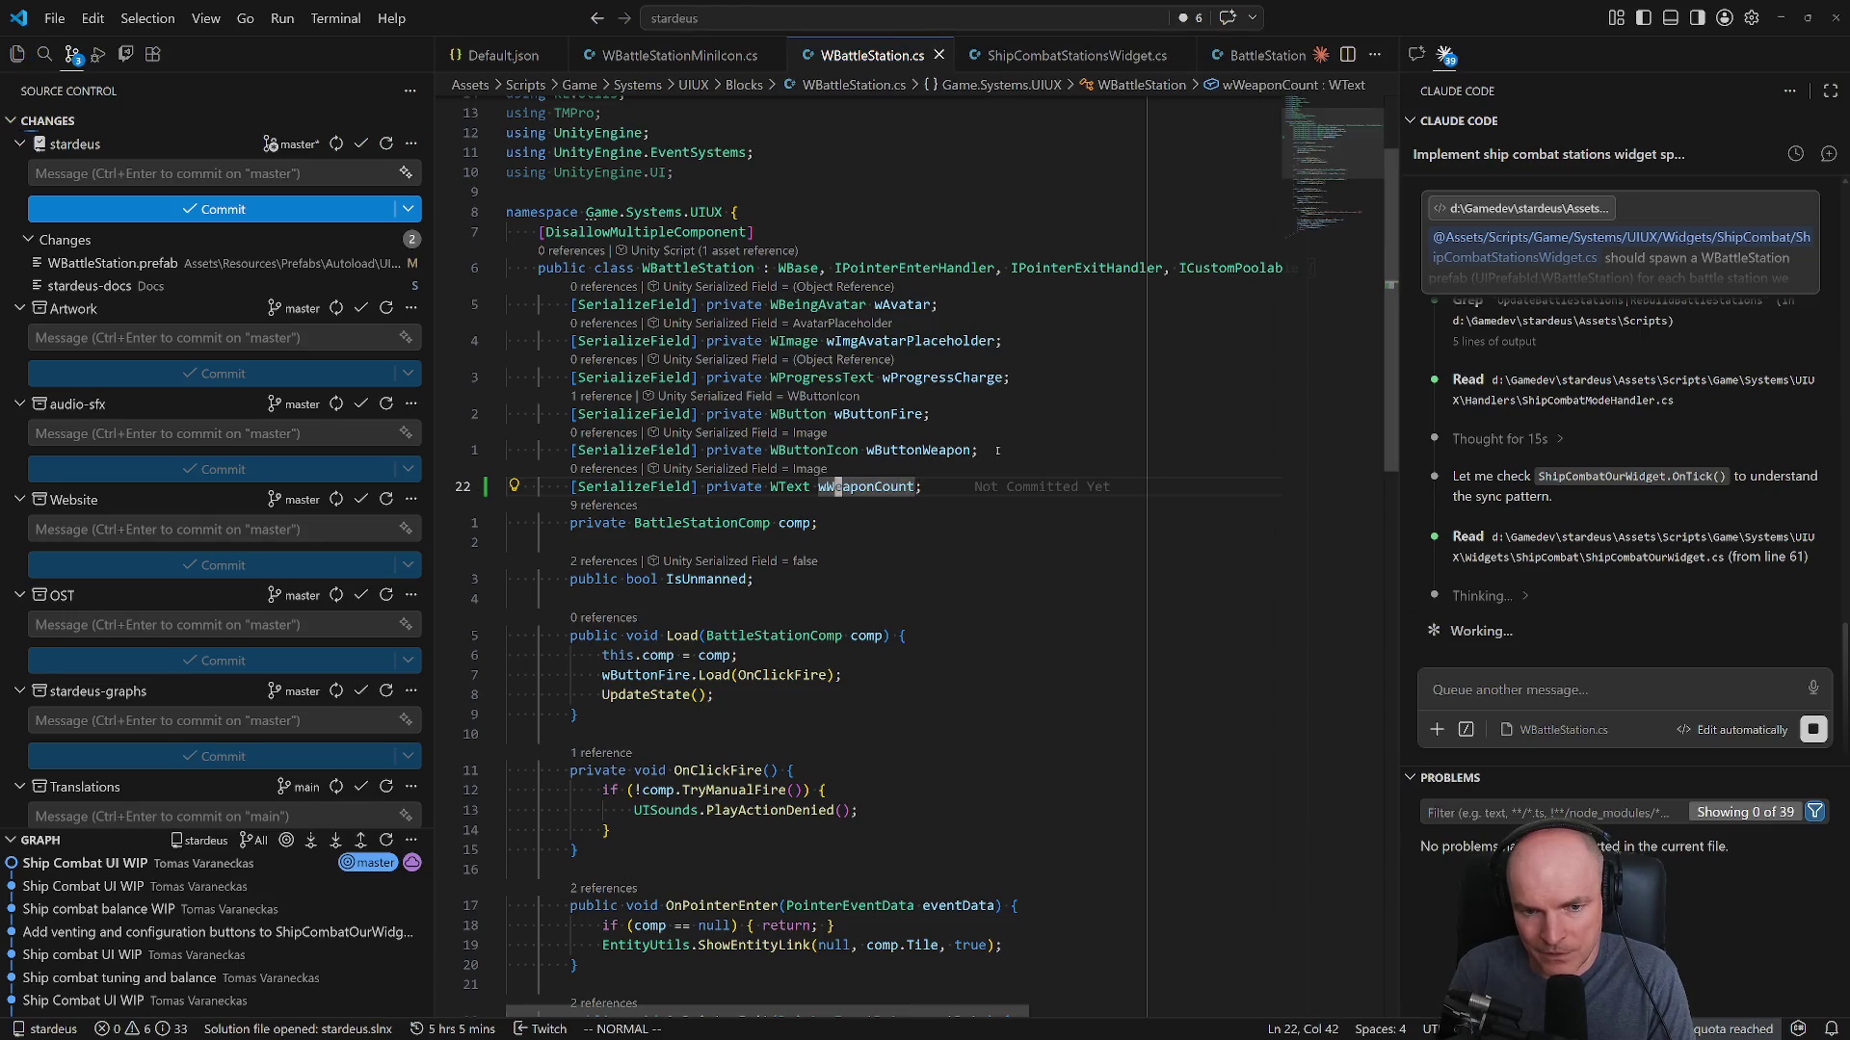
key("alt+Tab")
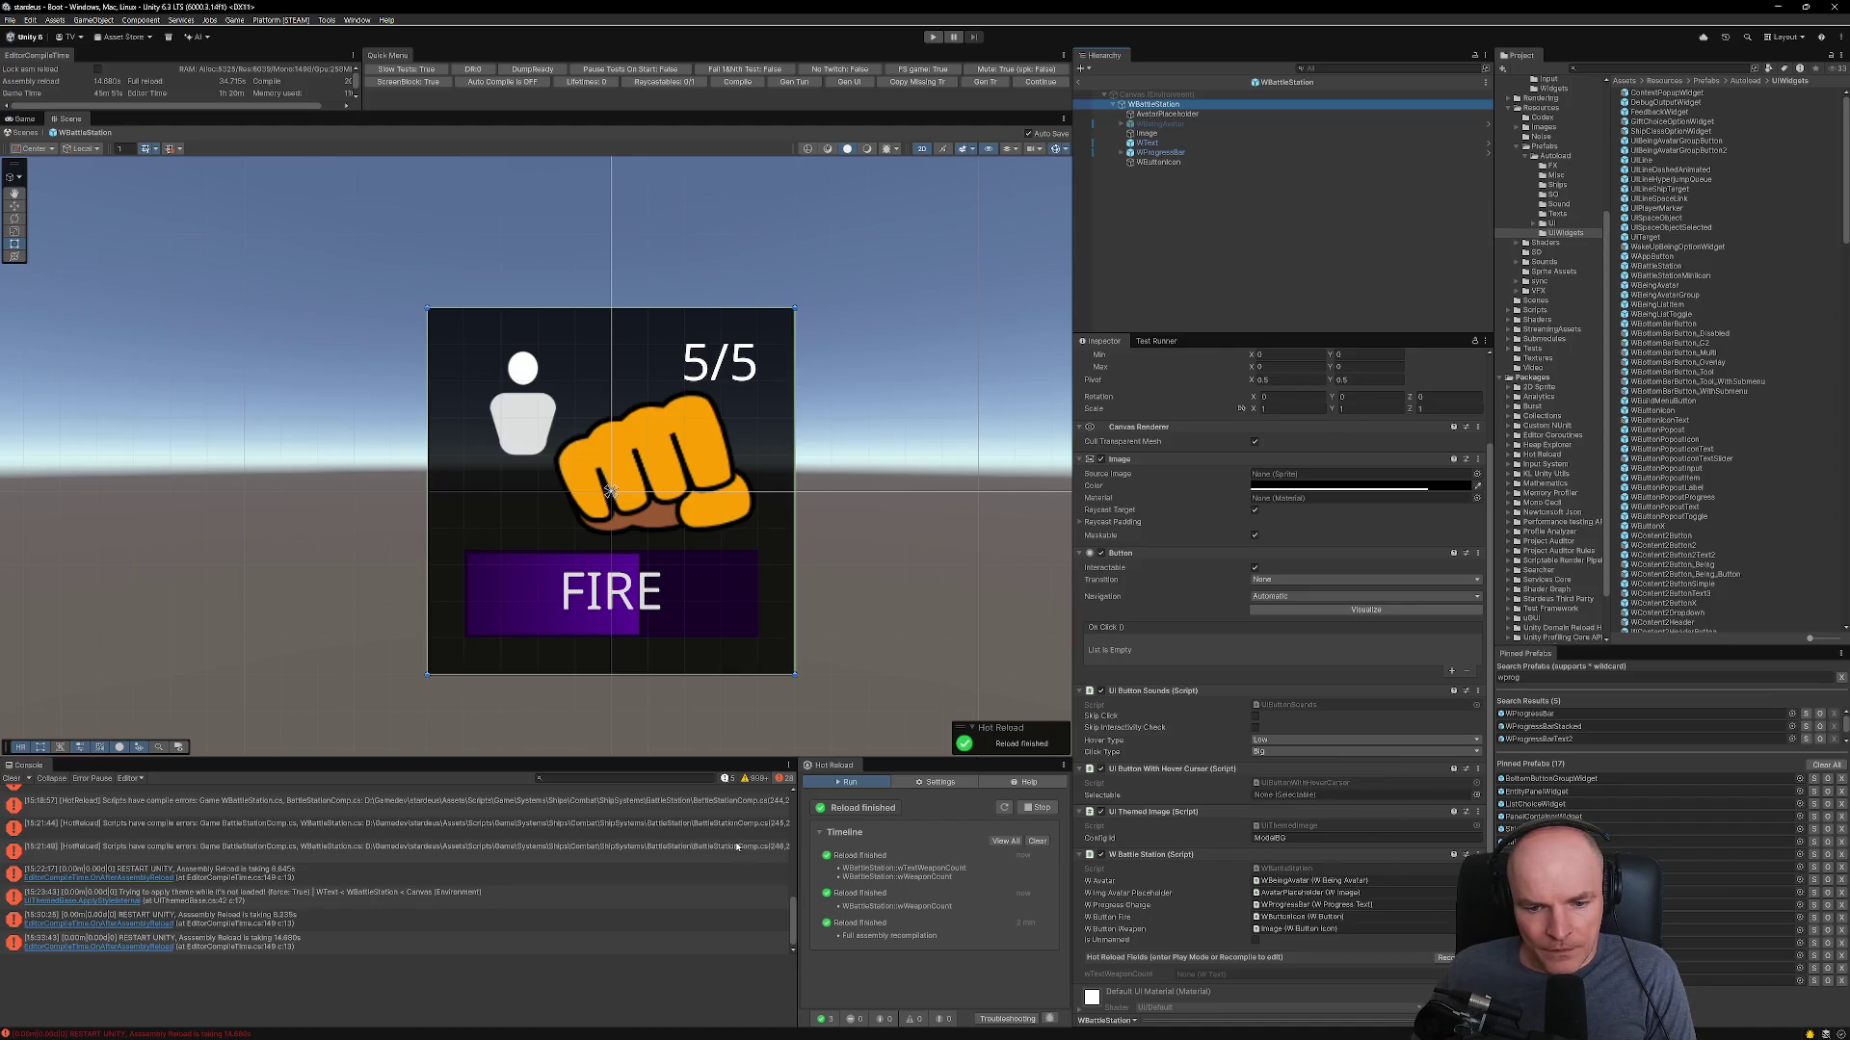
Recompile the scripts and assign the 5/5 WText label to W Battle Station's Text Weapon Count field.
left_click(1002, 809)
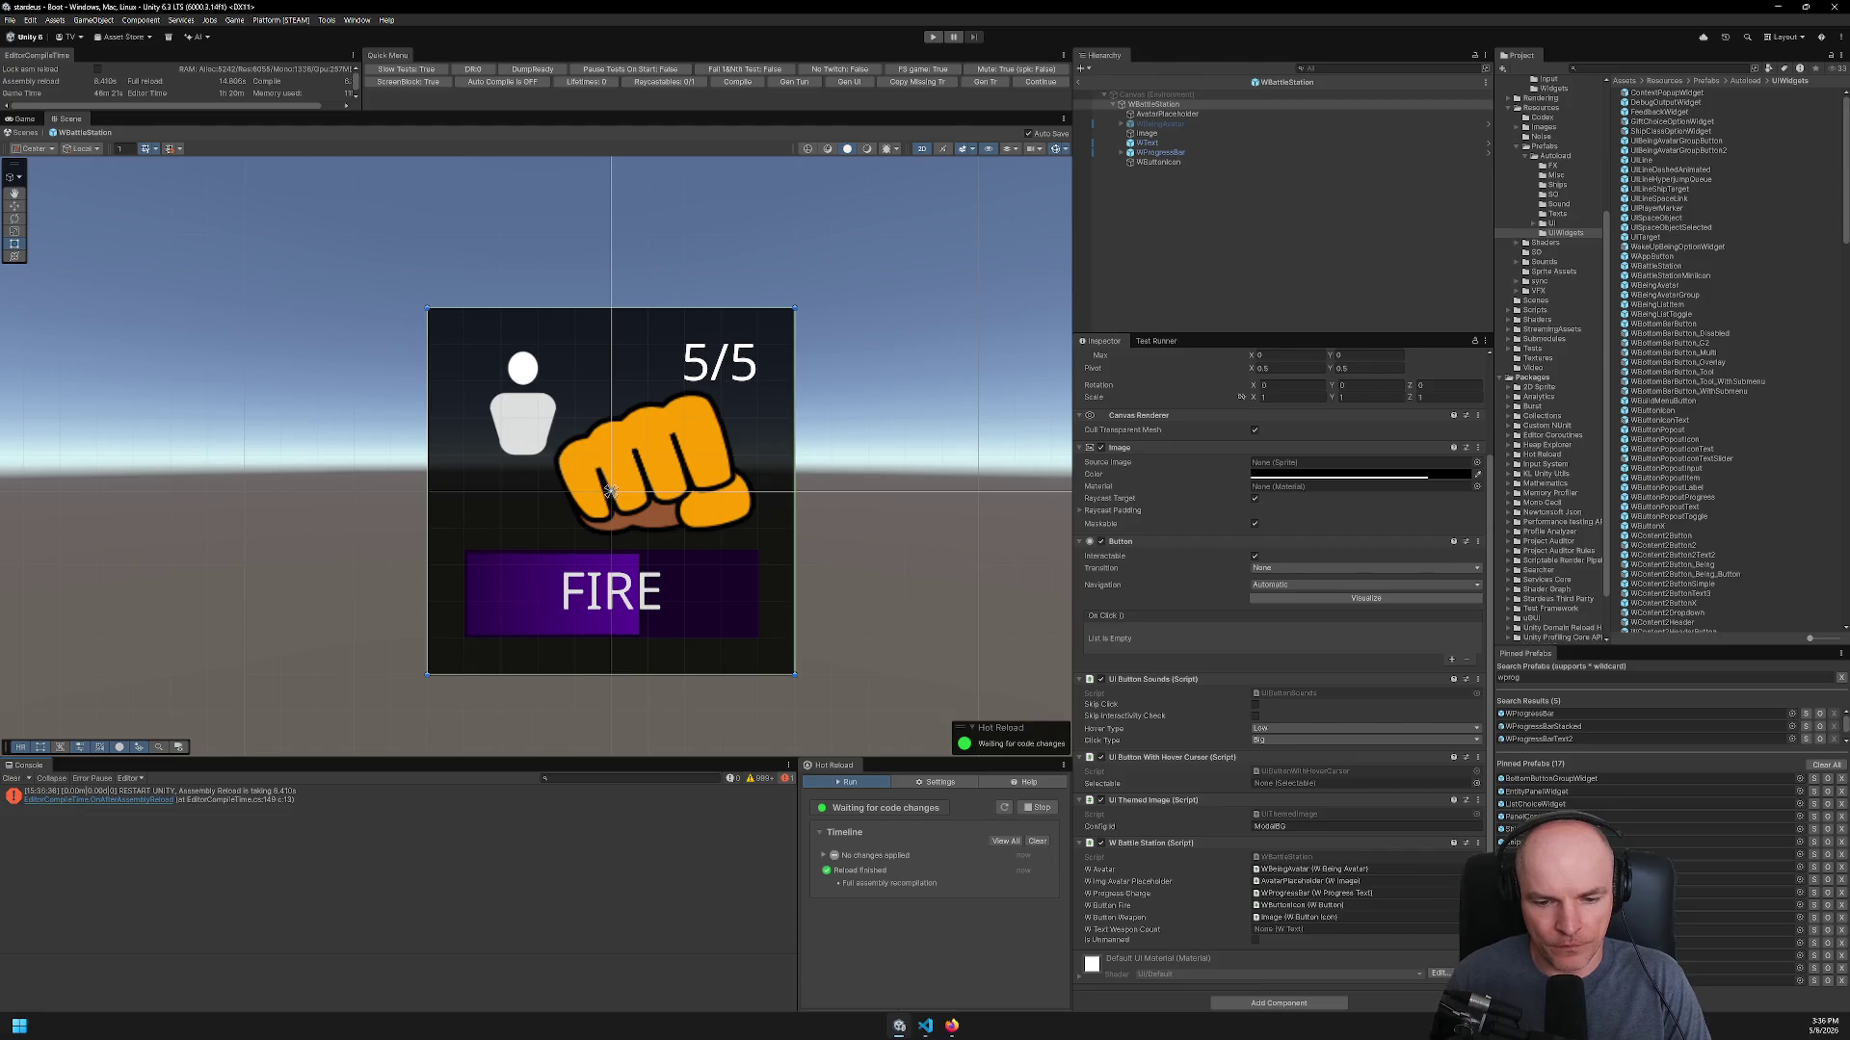
left_click(928, 1028)
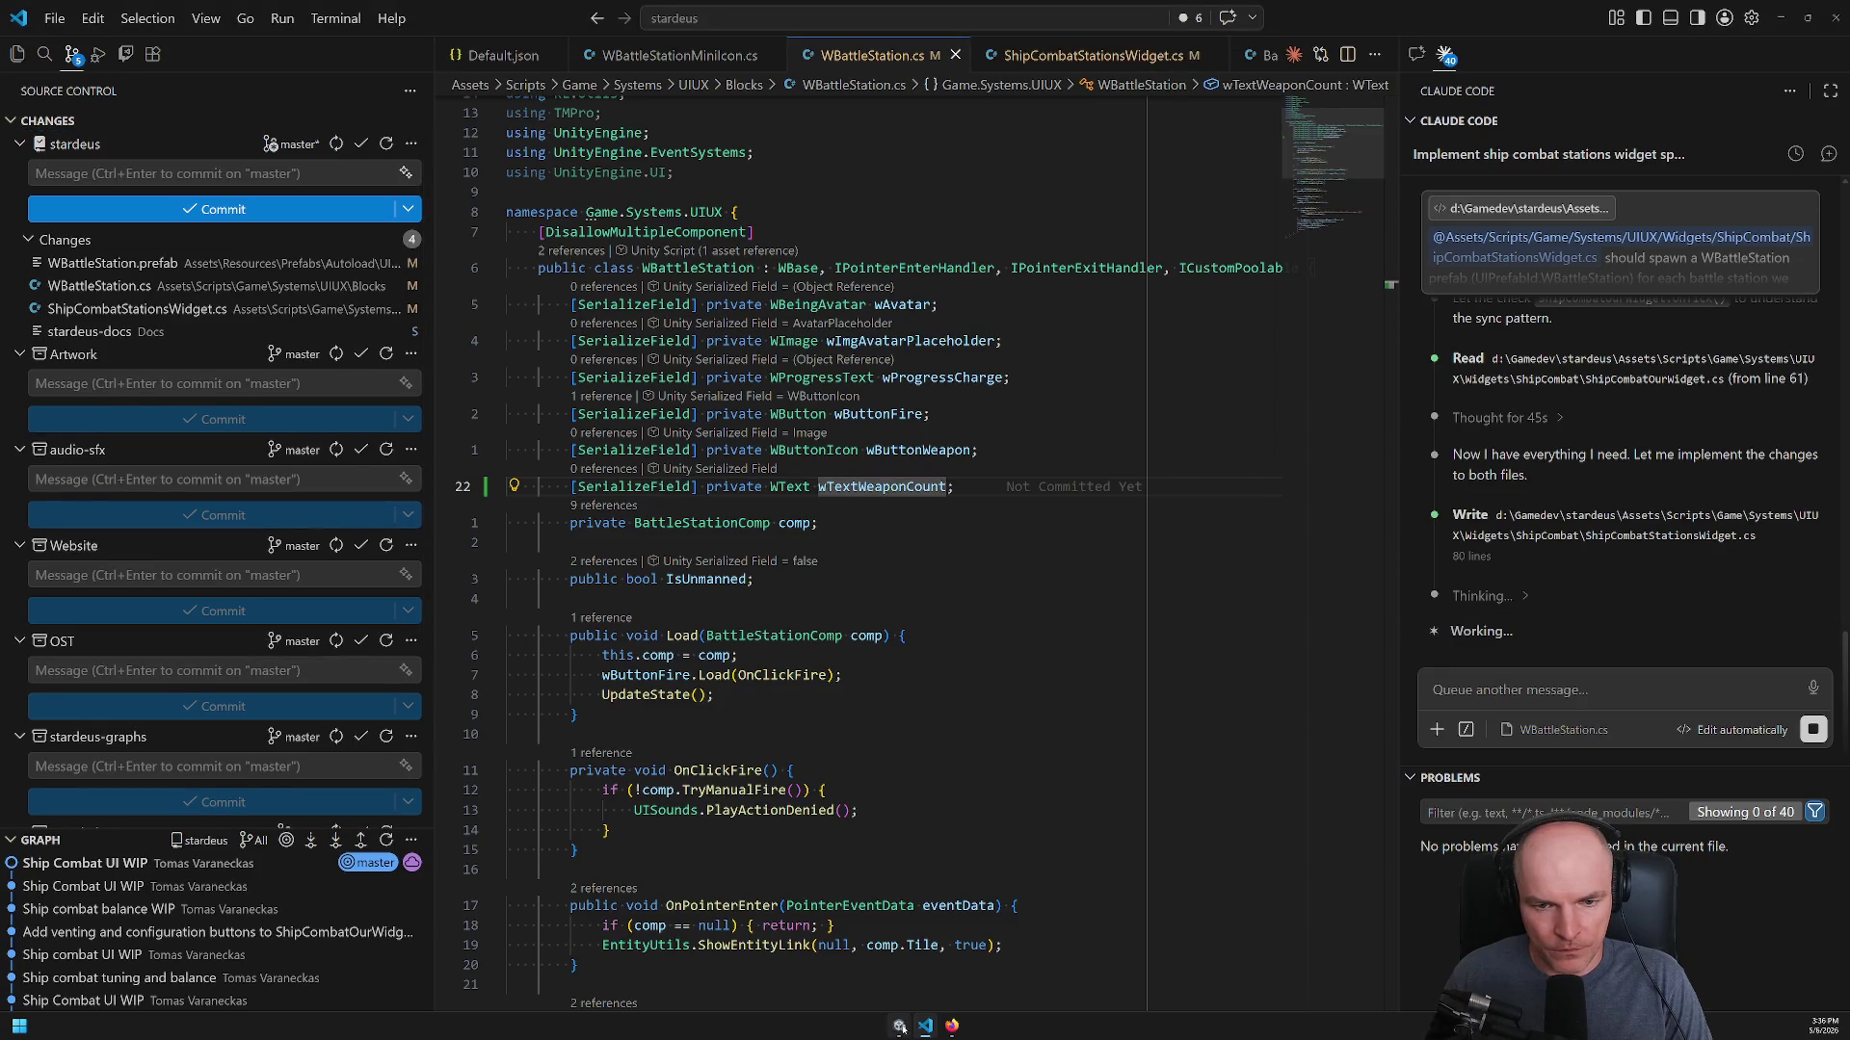
left_click(899, 1026)
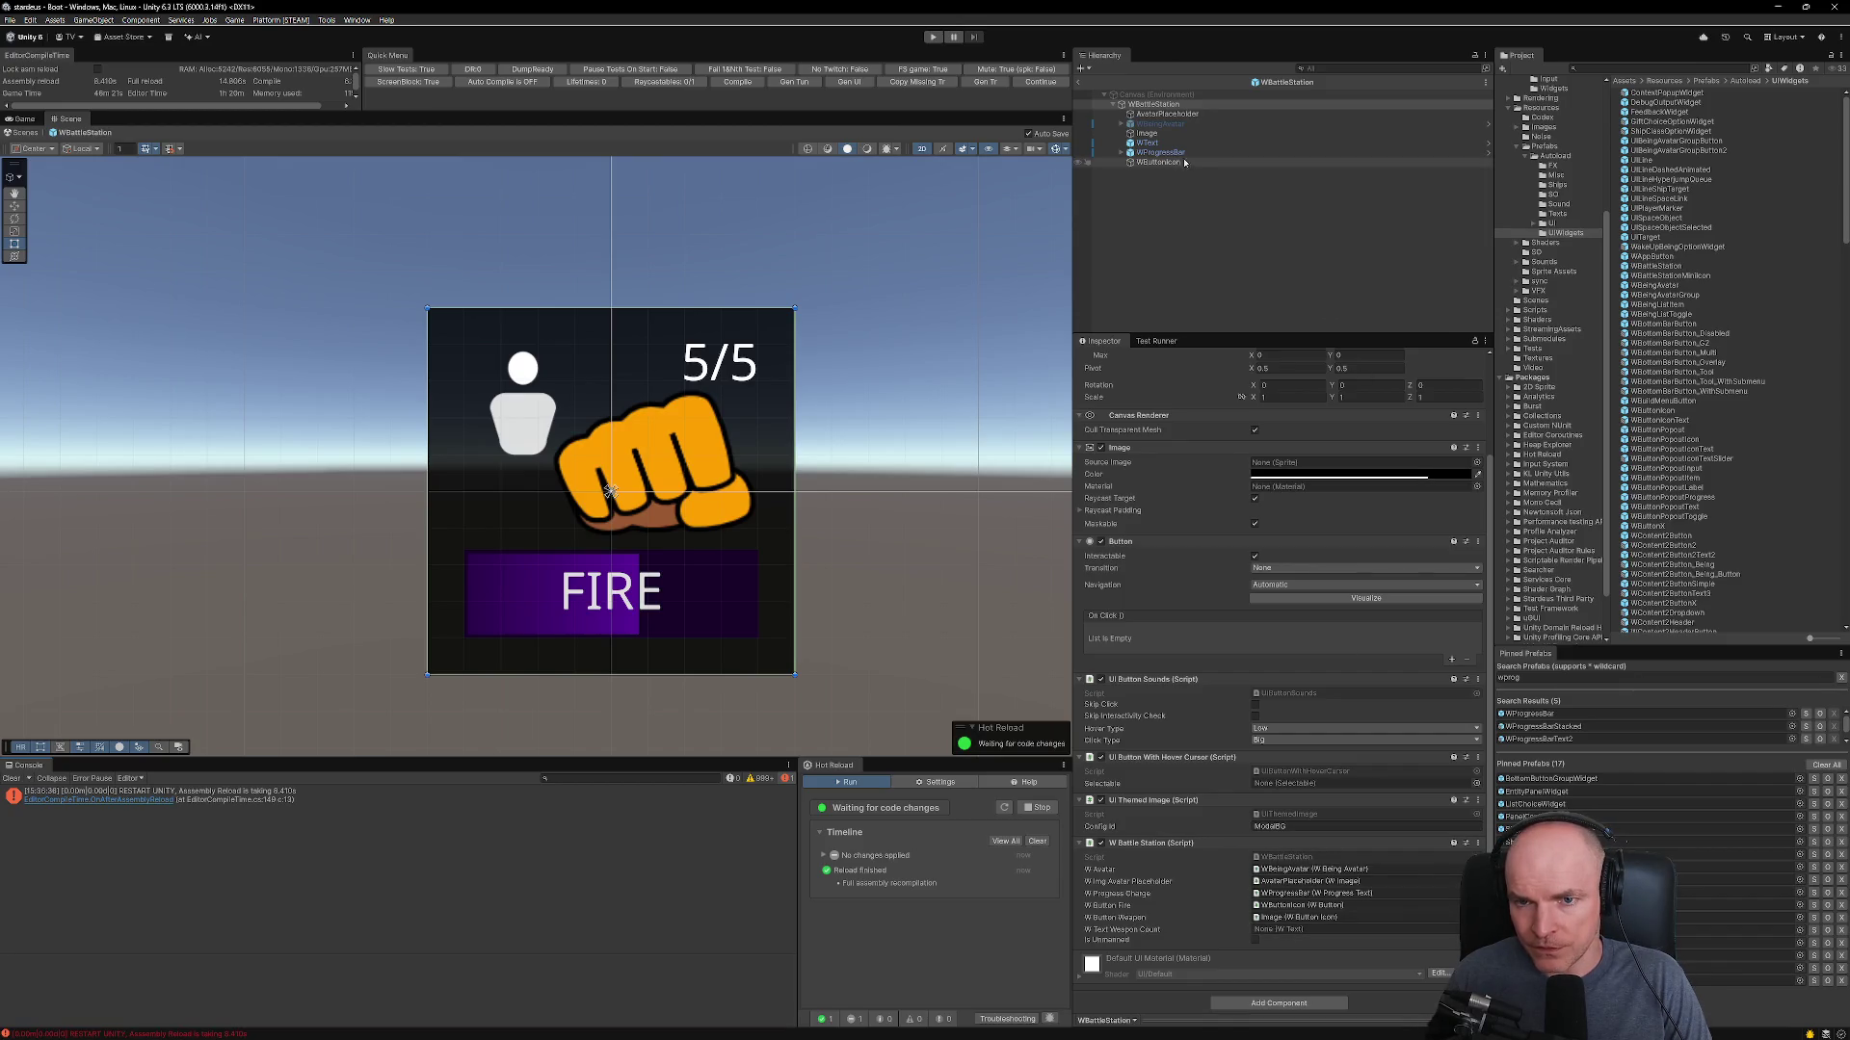
mouse_move(1157, 144)
left_mouse_down()
mouse_move(1195, 482)
mouse_move(1291, 932)
left_mouse_up()
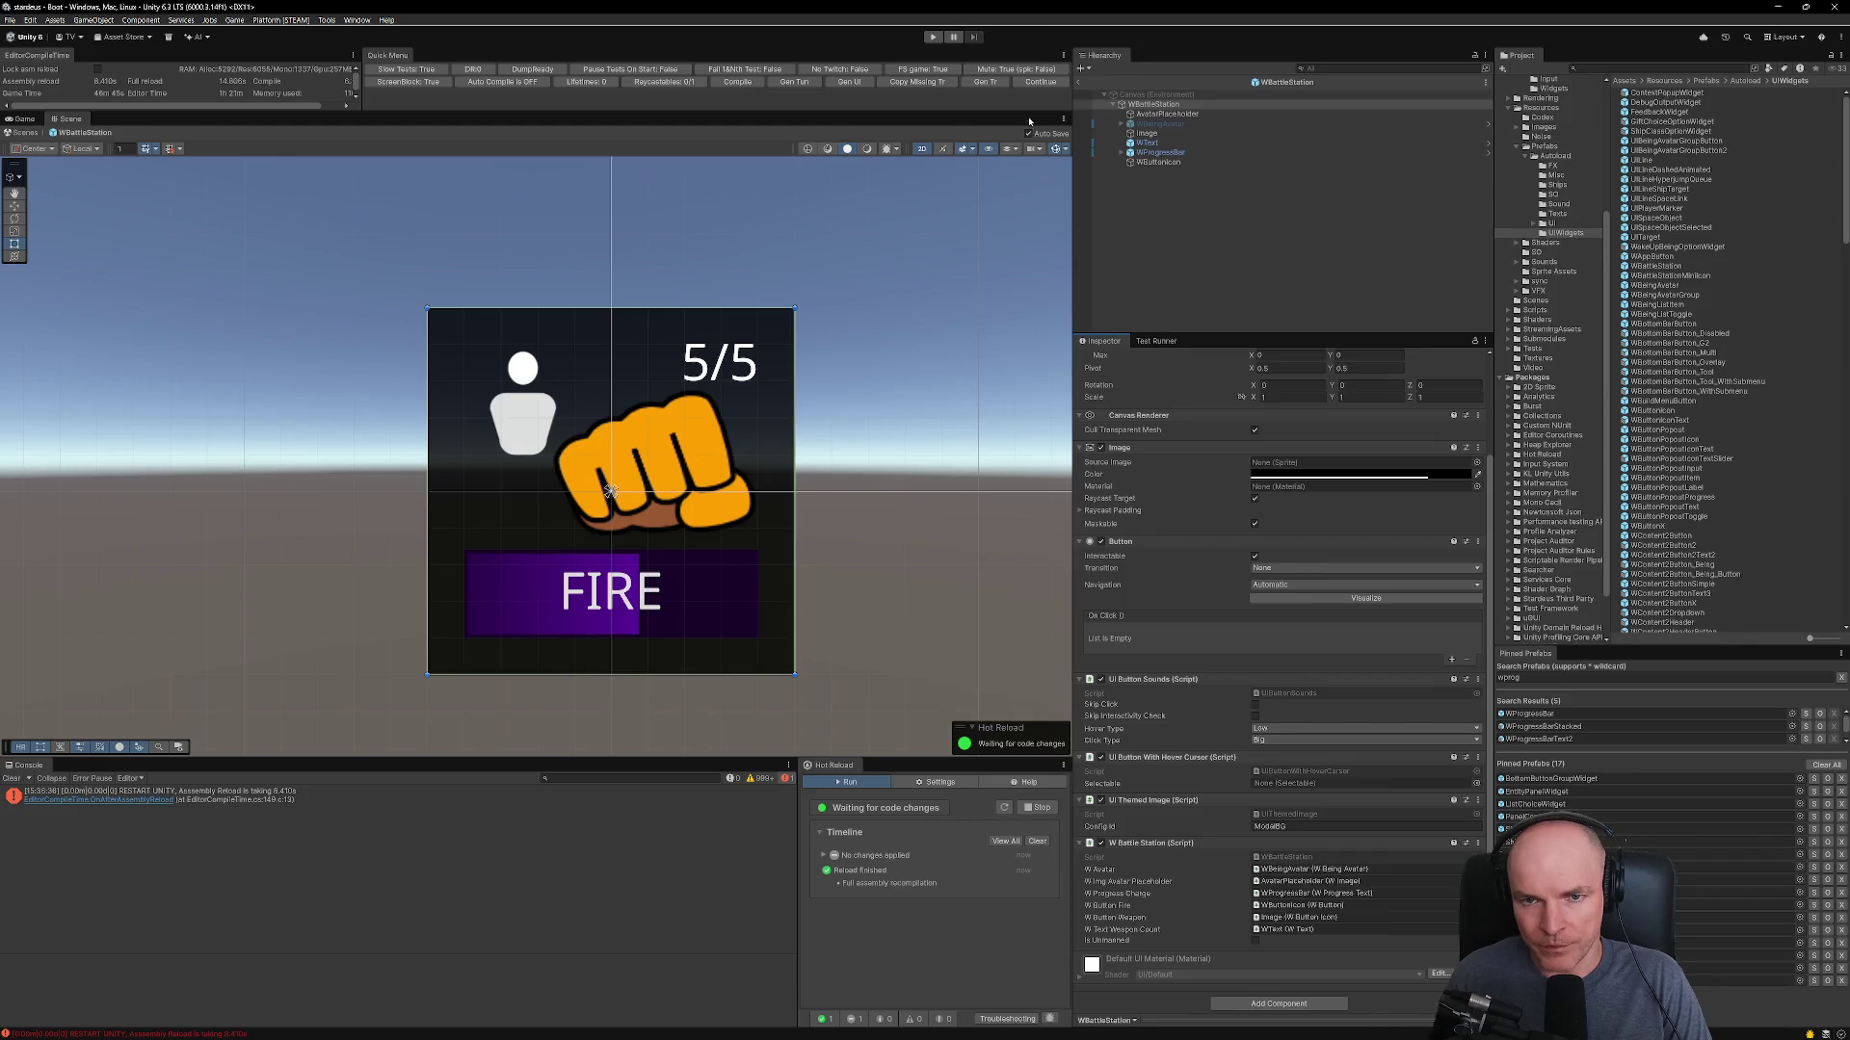
key("alt+Tab")
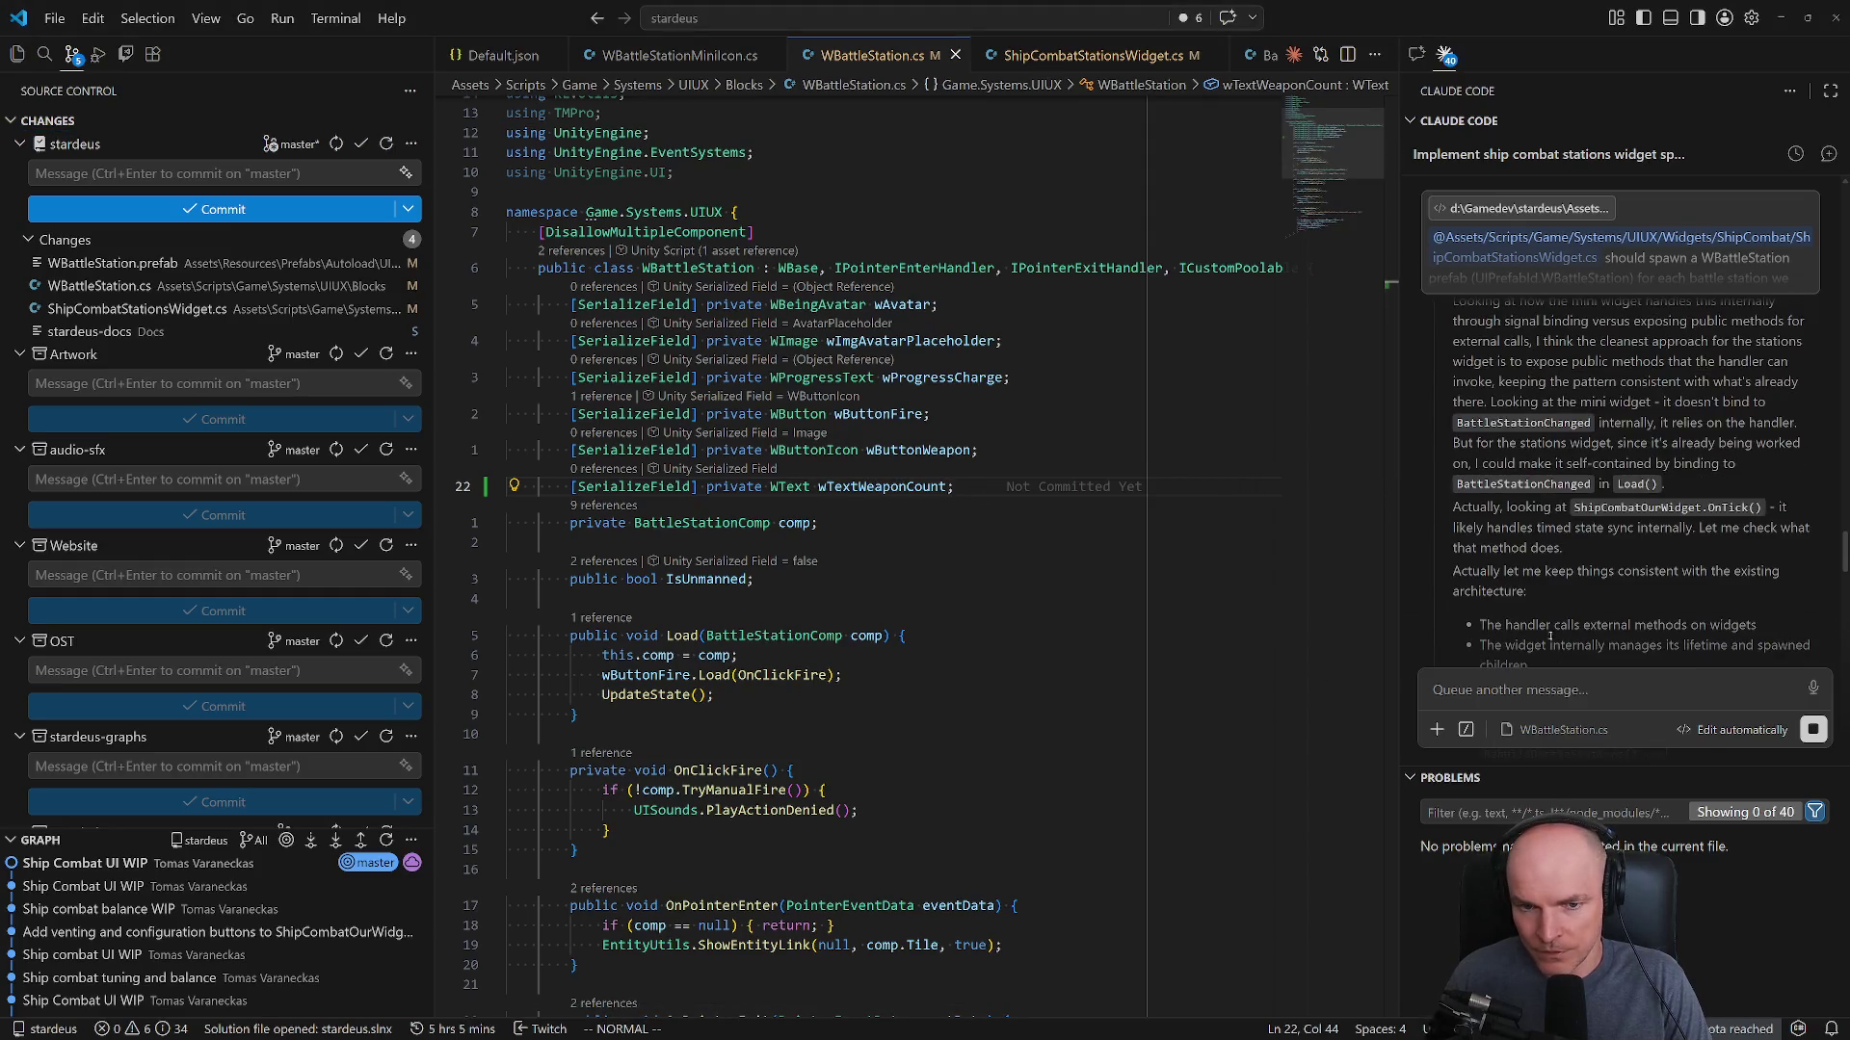
Open ShipCombatStationsWidget.cs and scroll through its code.
left_click(964, 638)
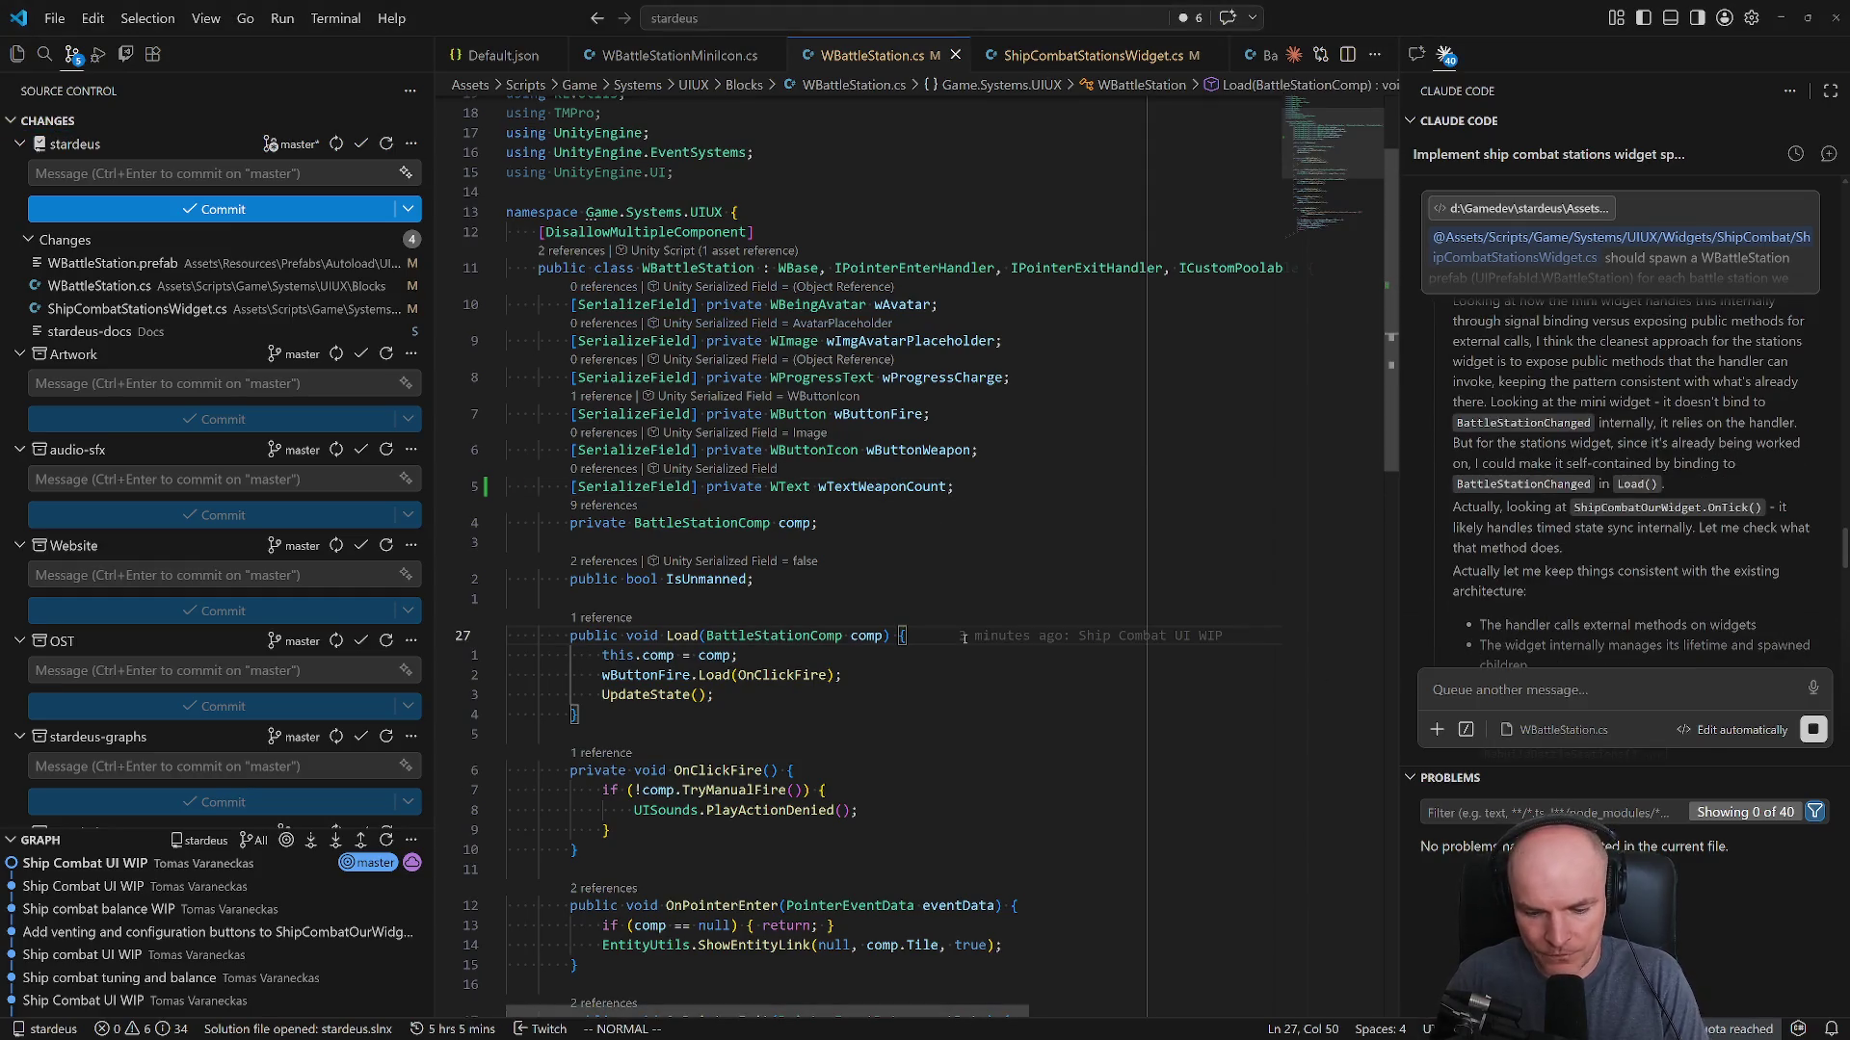
key("ctrl+p")
key("Return")
scroll(992, 684, "down", 5)
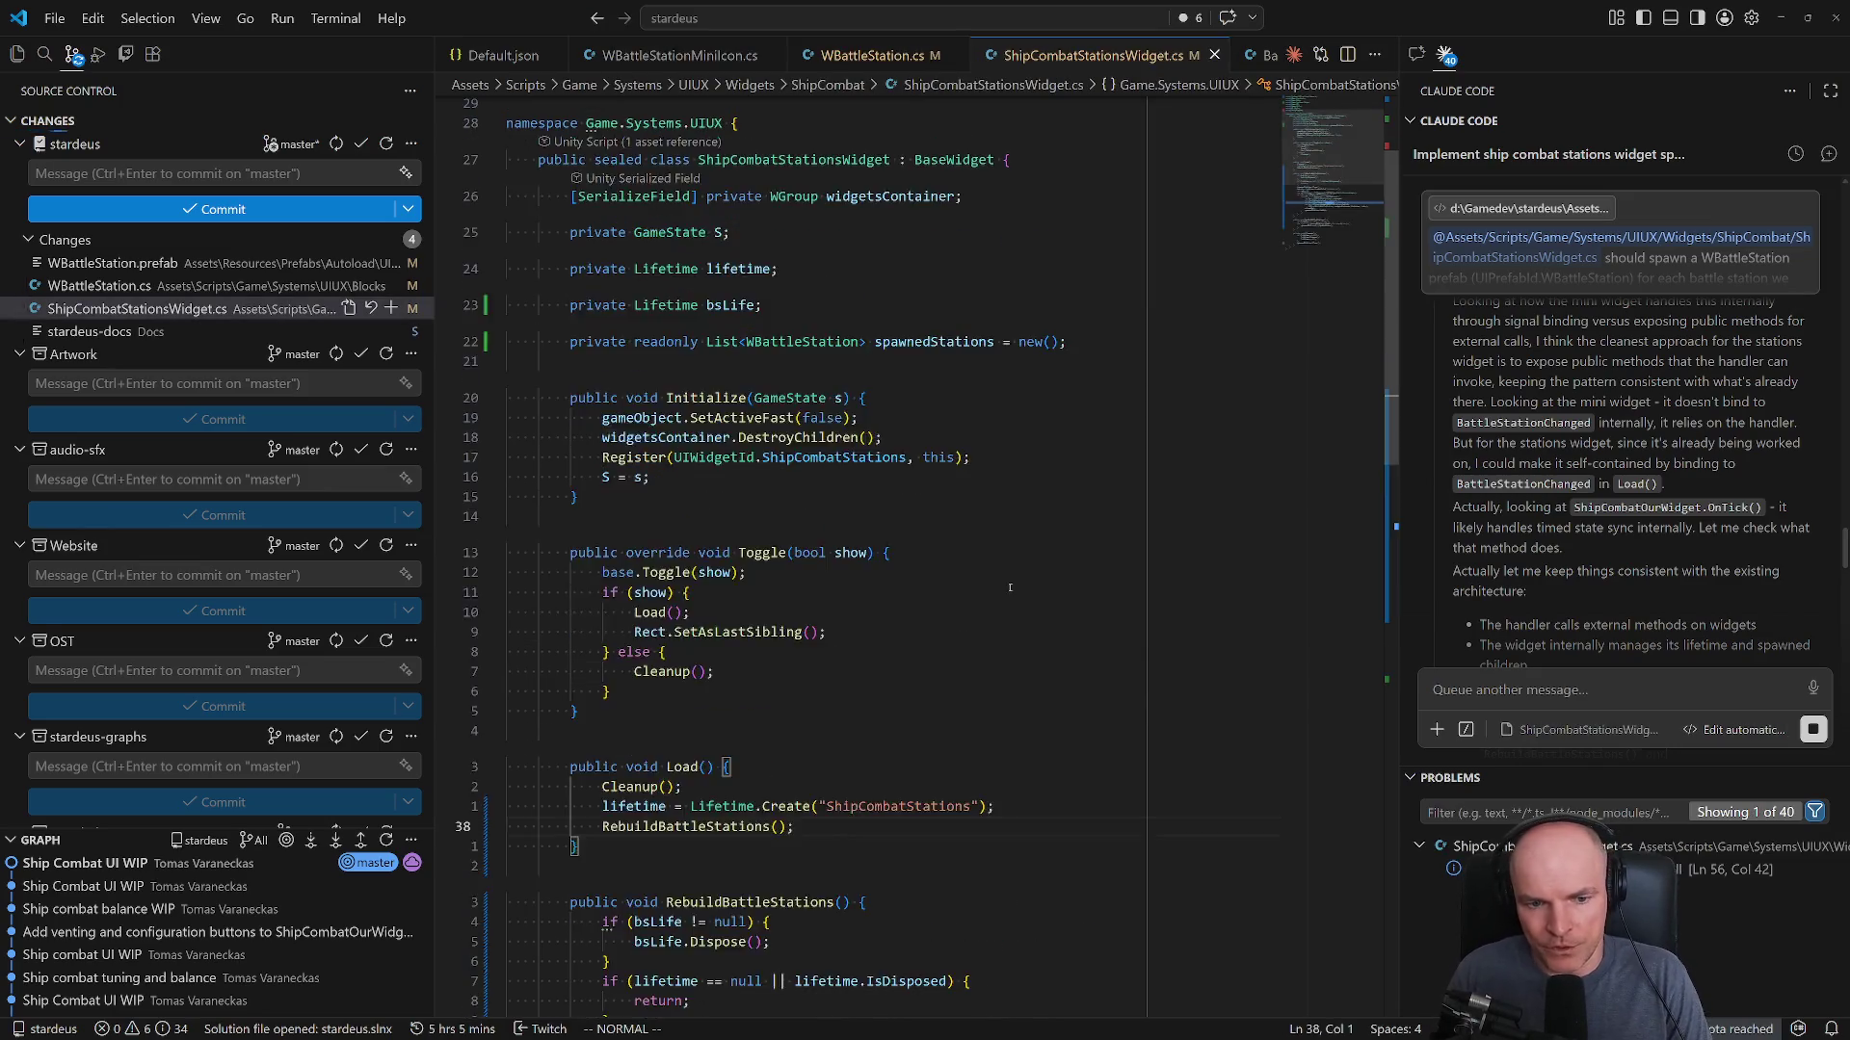
scroll(1022, 726, "down", 3)
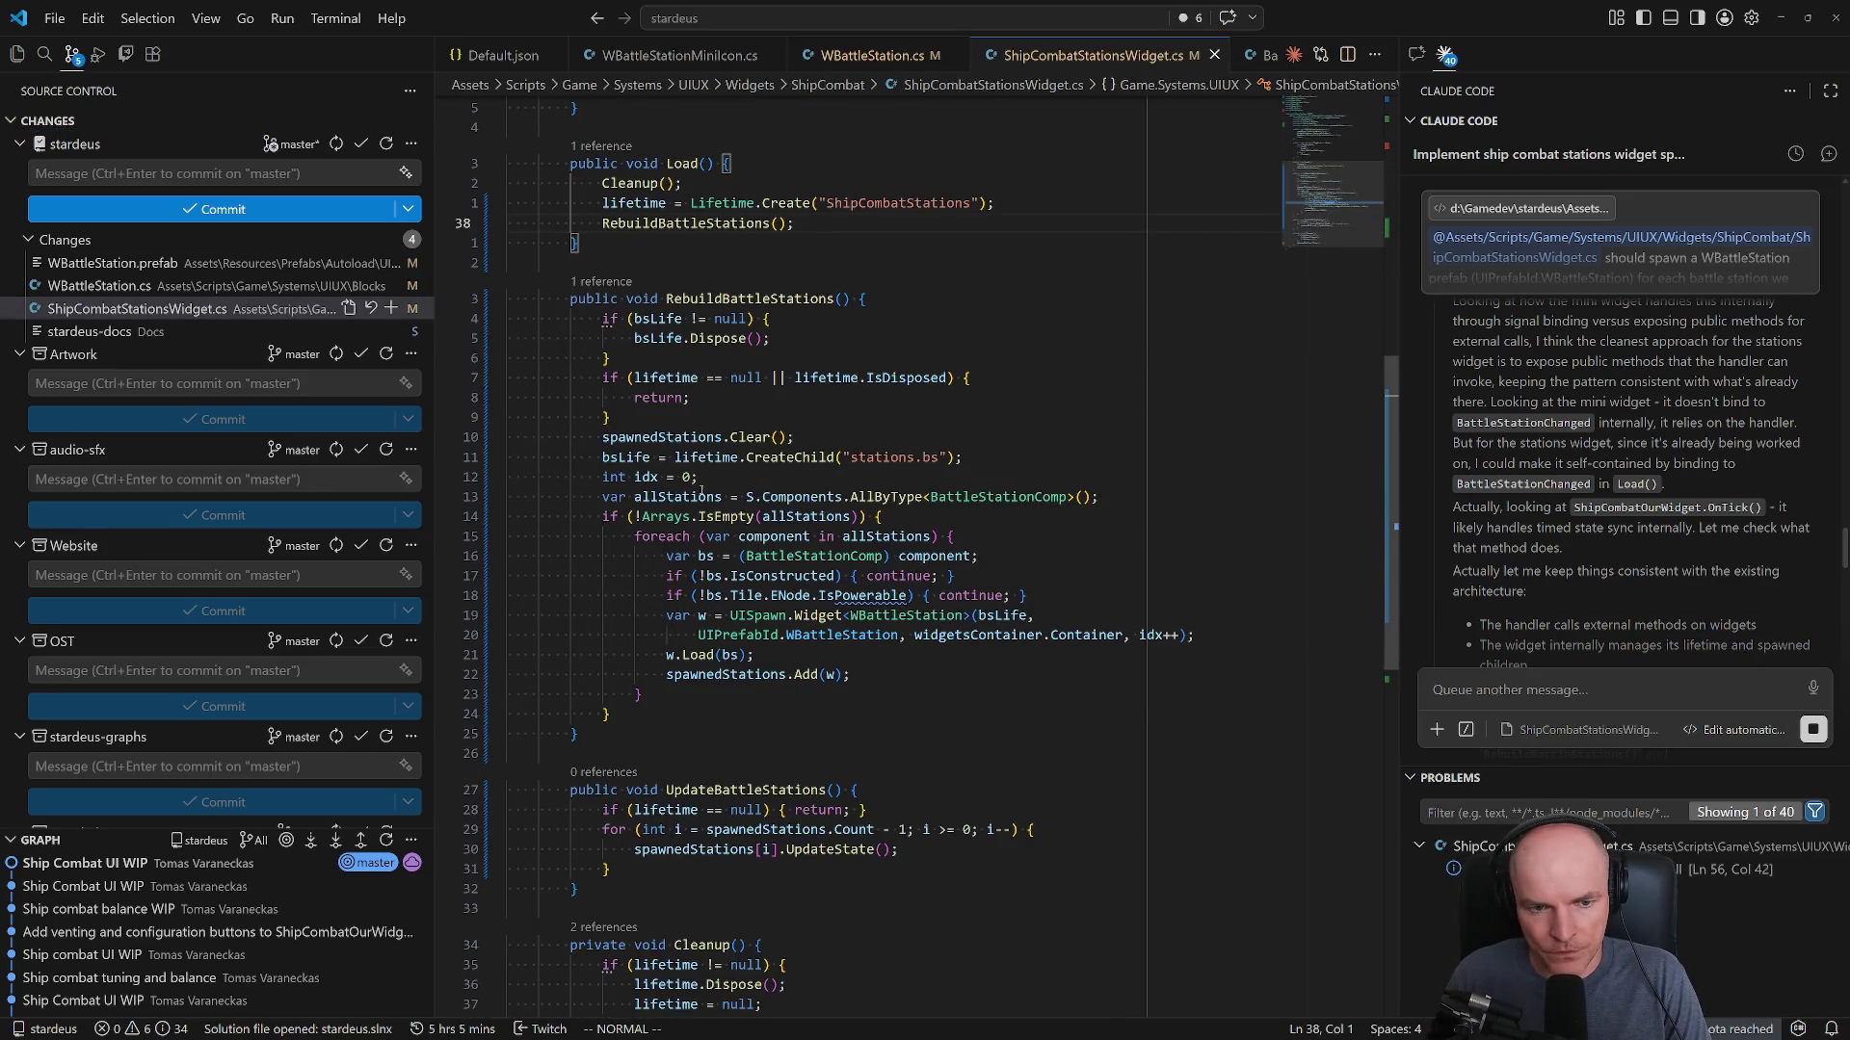
scroll(578, 416, "down", 2)
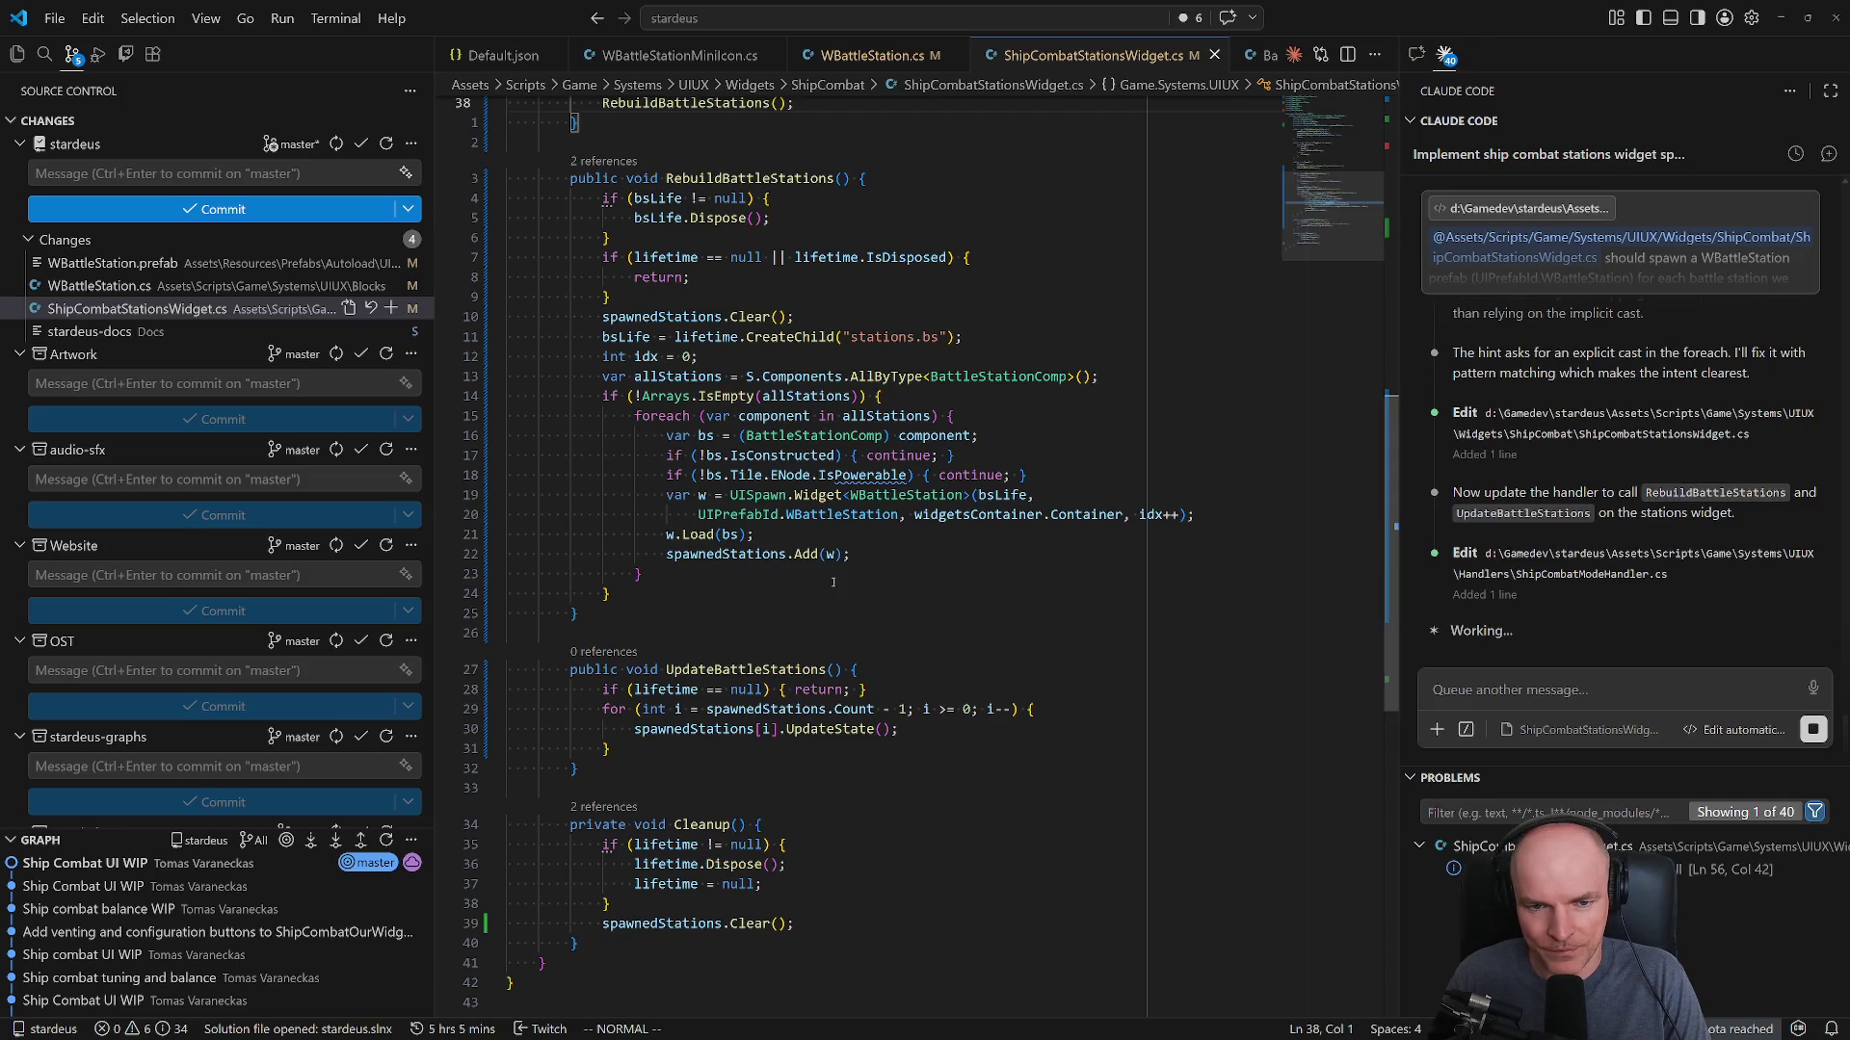
Clear Unity's console, recheck the widget code, and return to Unity for the recompile.
key("alt+Tab")
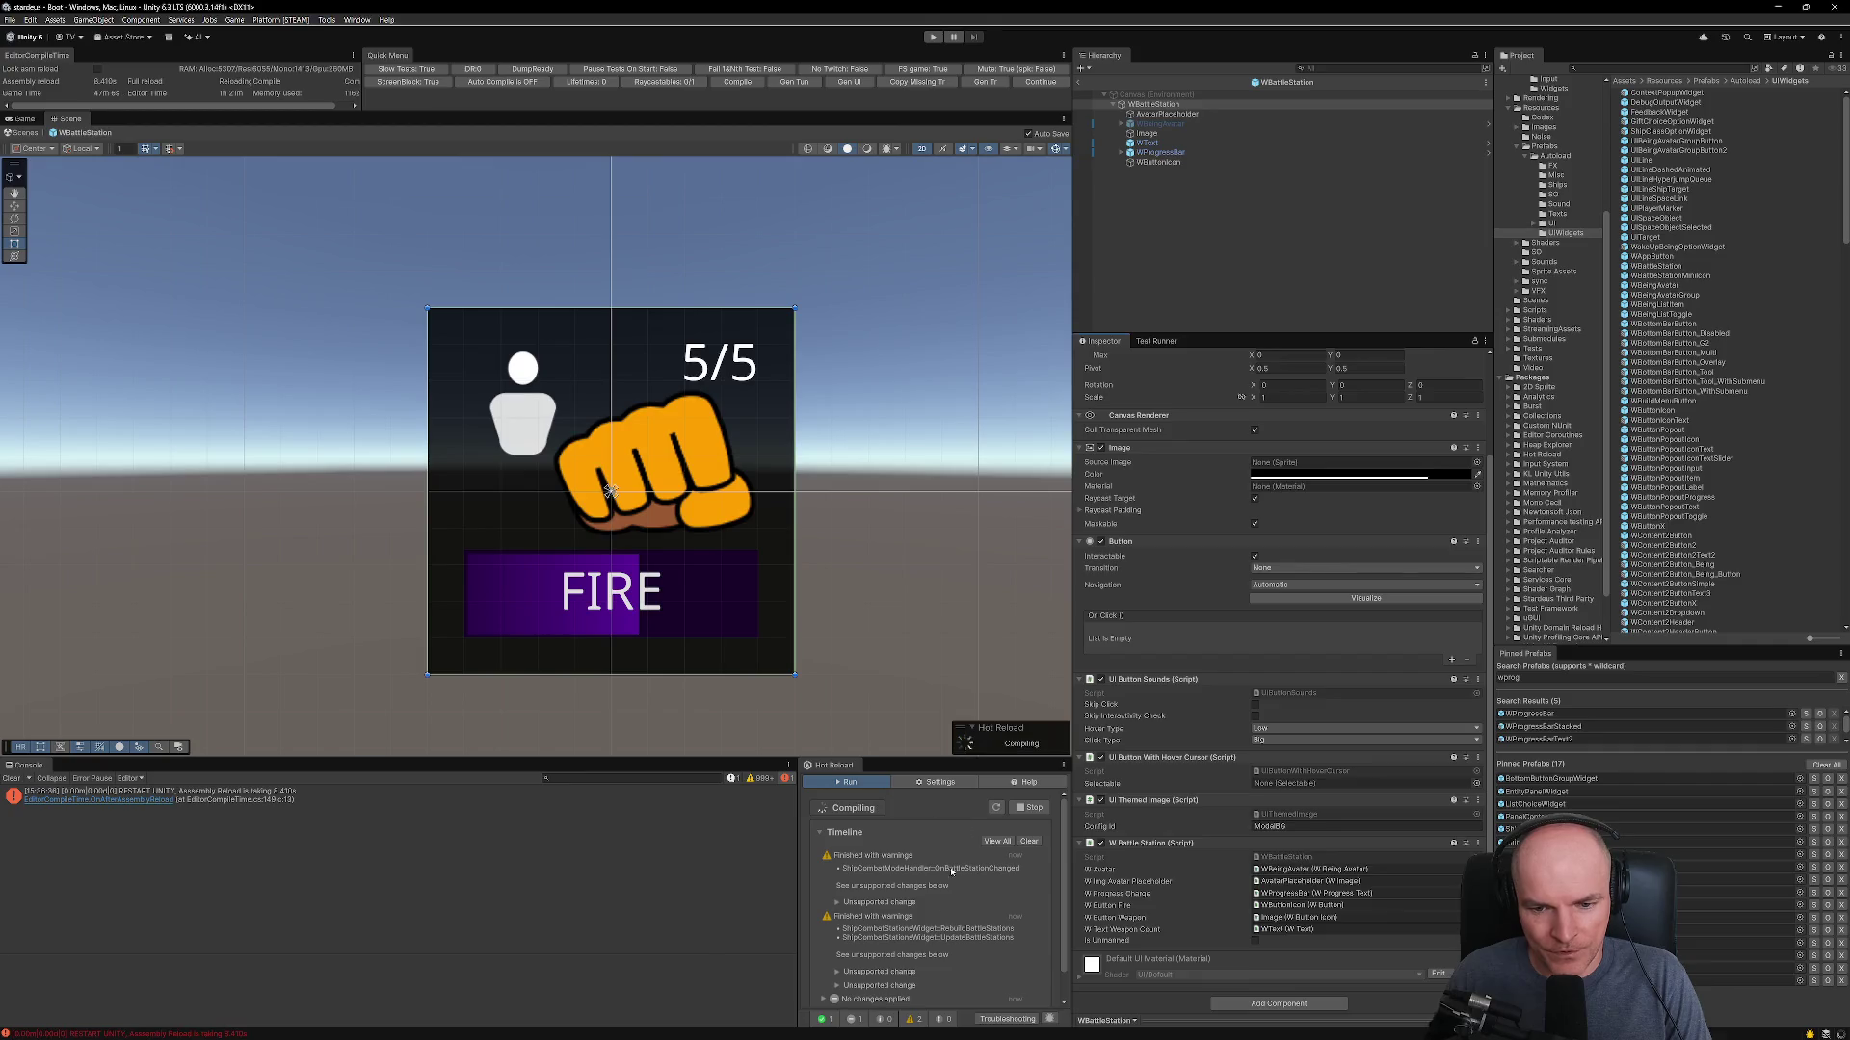
left_click(11, 778)
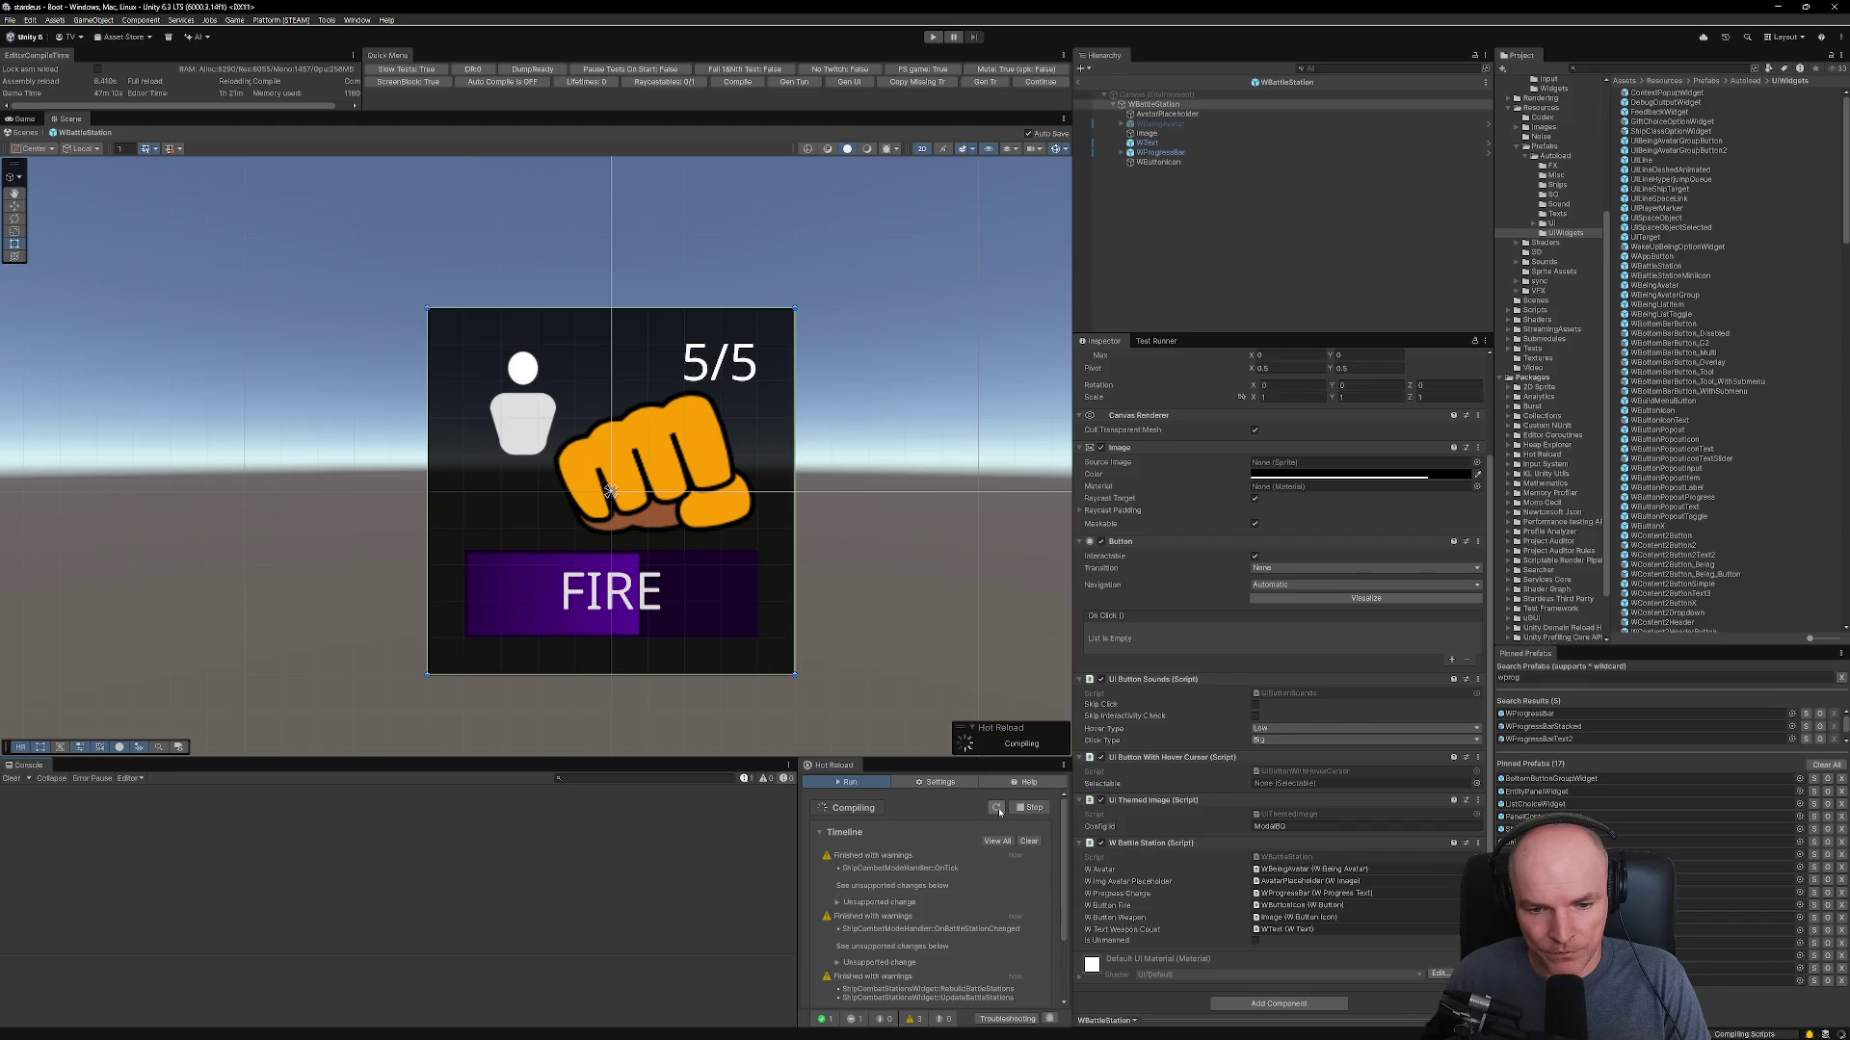
key("alt+Tab")
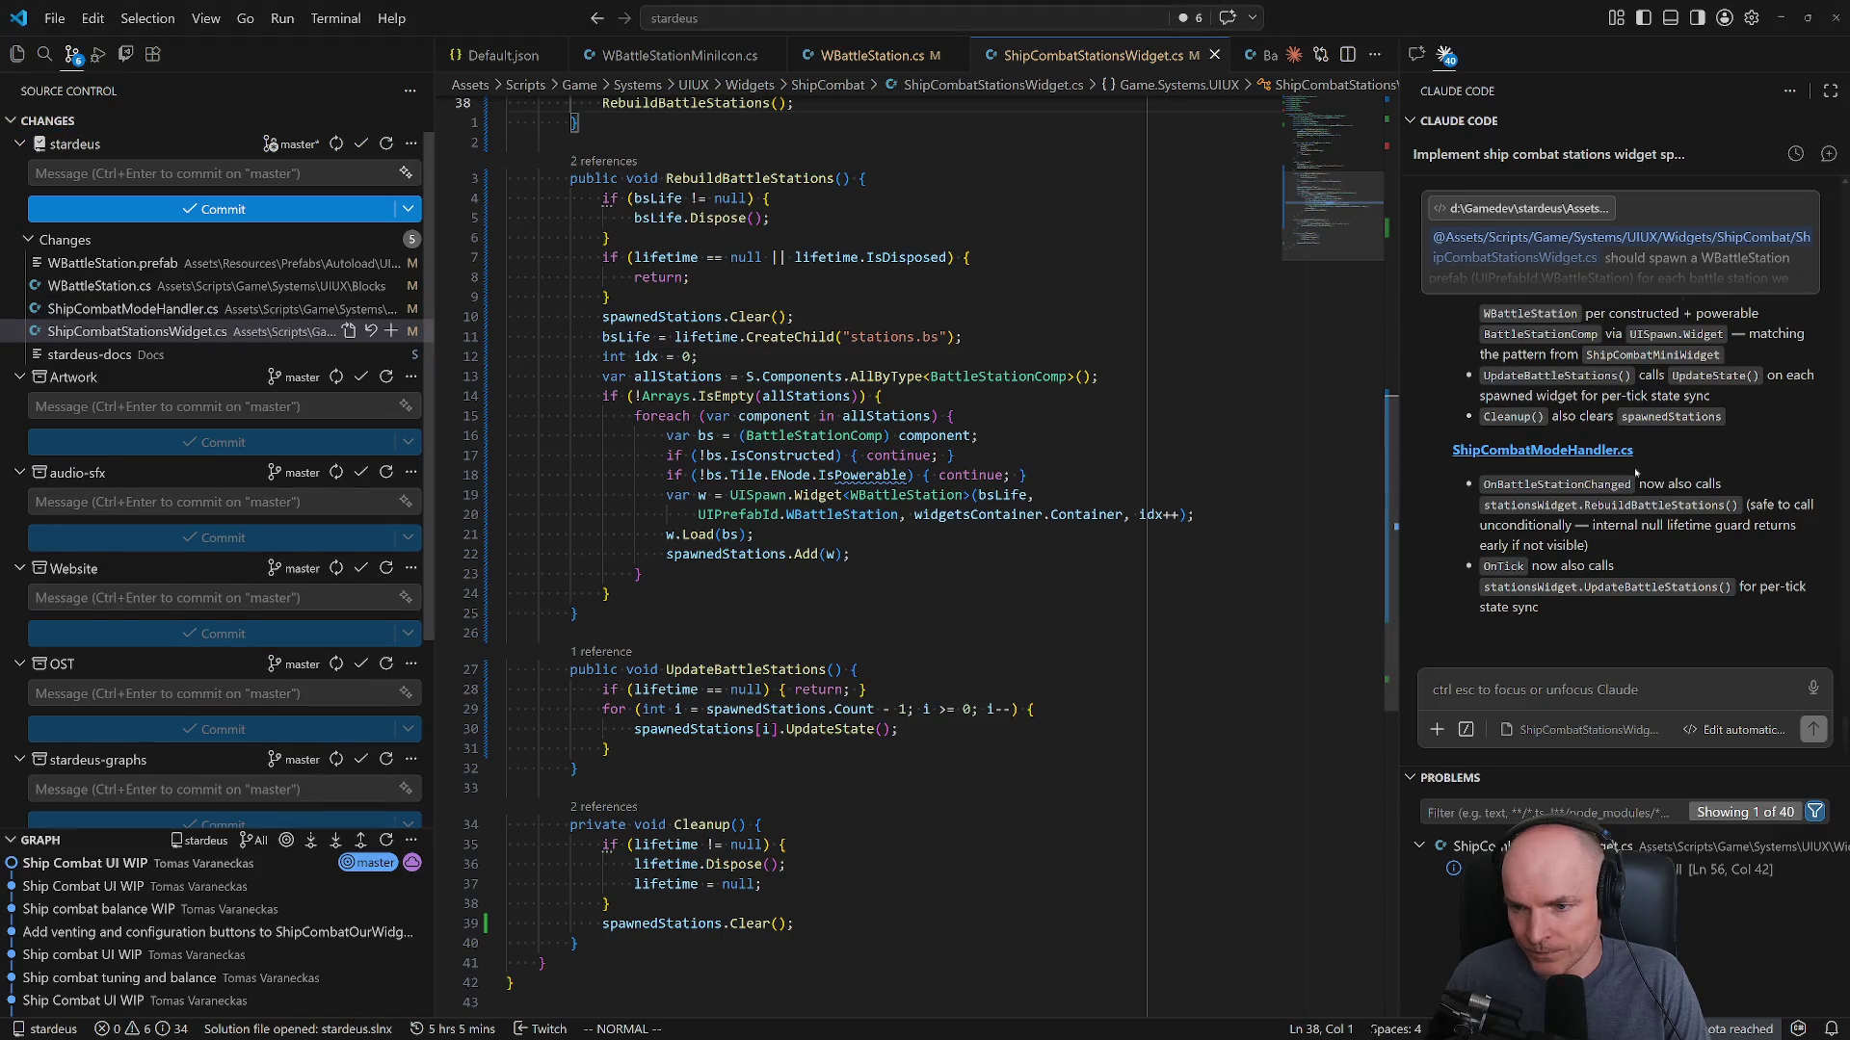
scroll(1589, 501, "up", 5)
scroll(1445, 544, "down", 5)
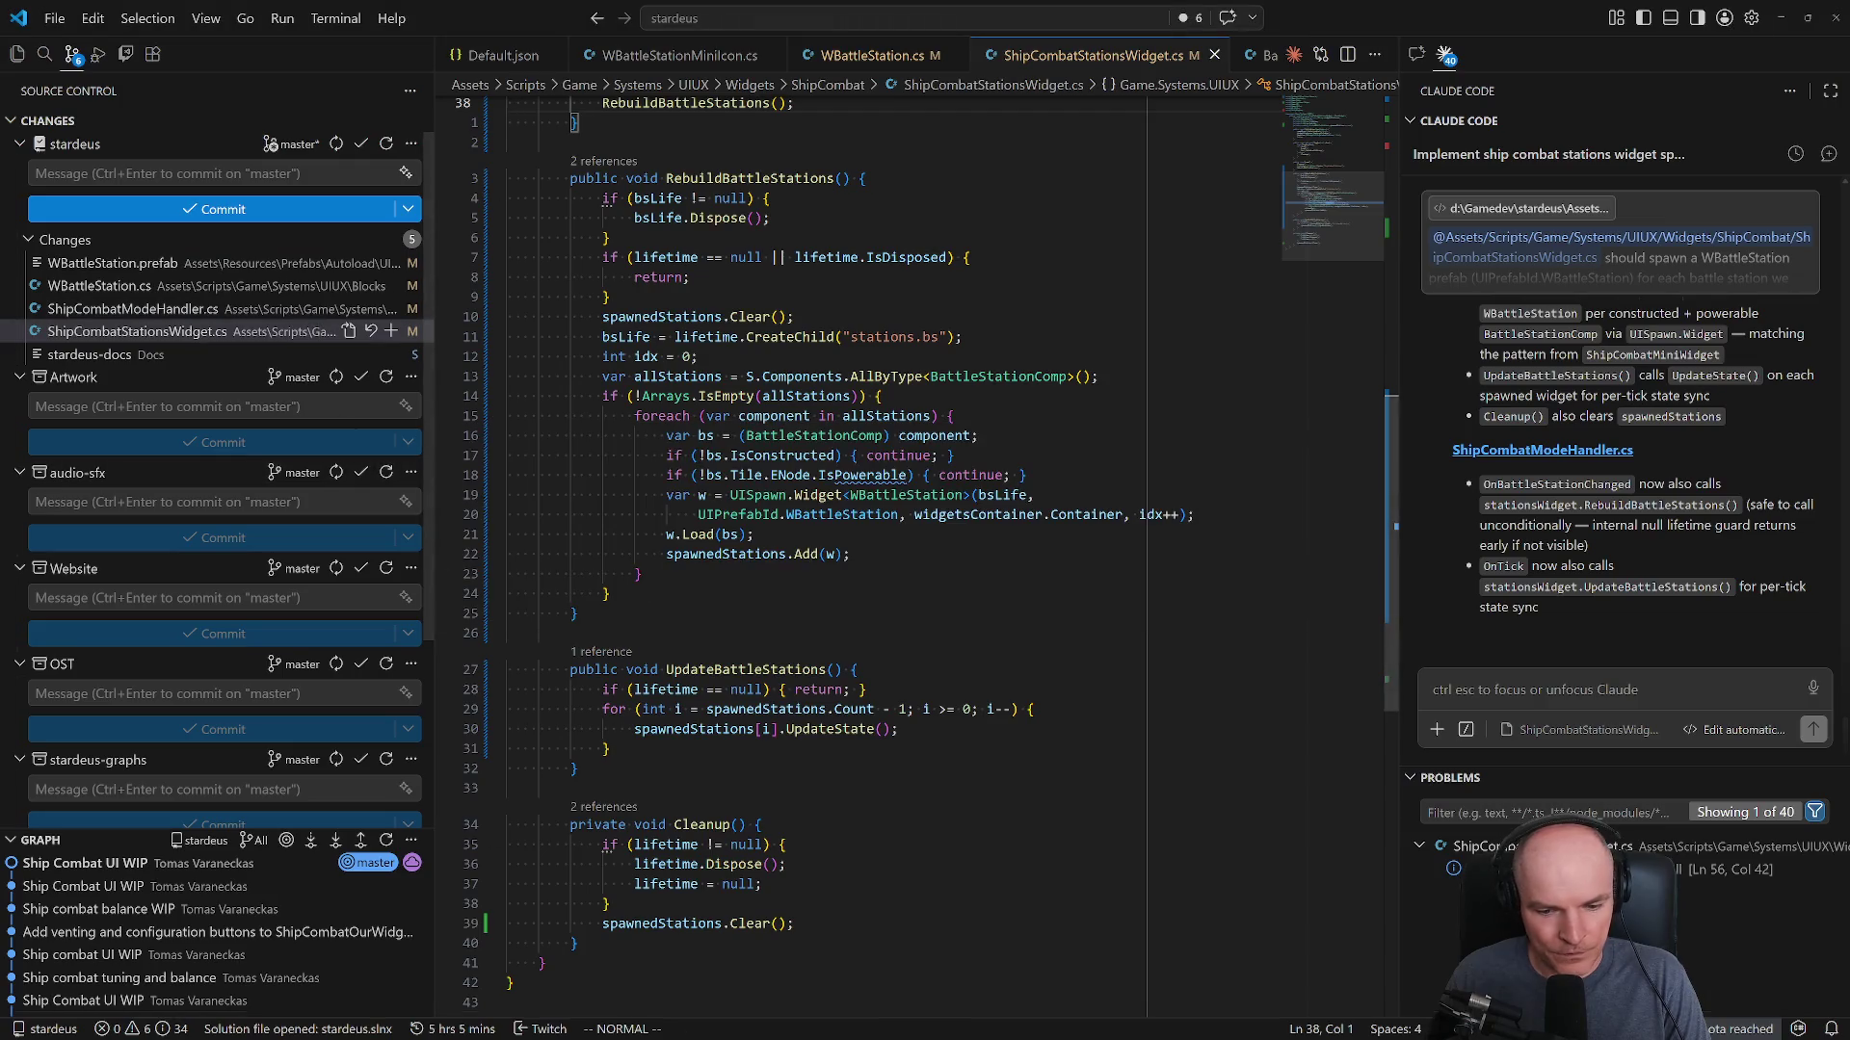
mouse_move(899, 1026)
mouse_move(867, 944)
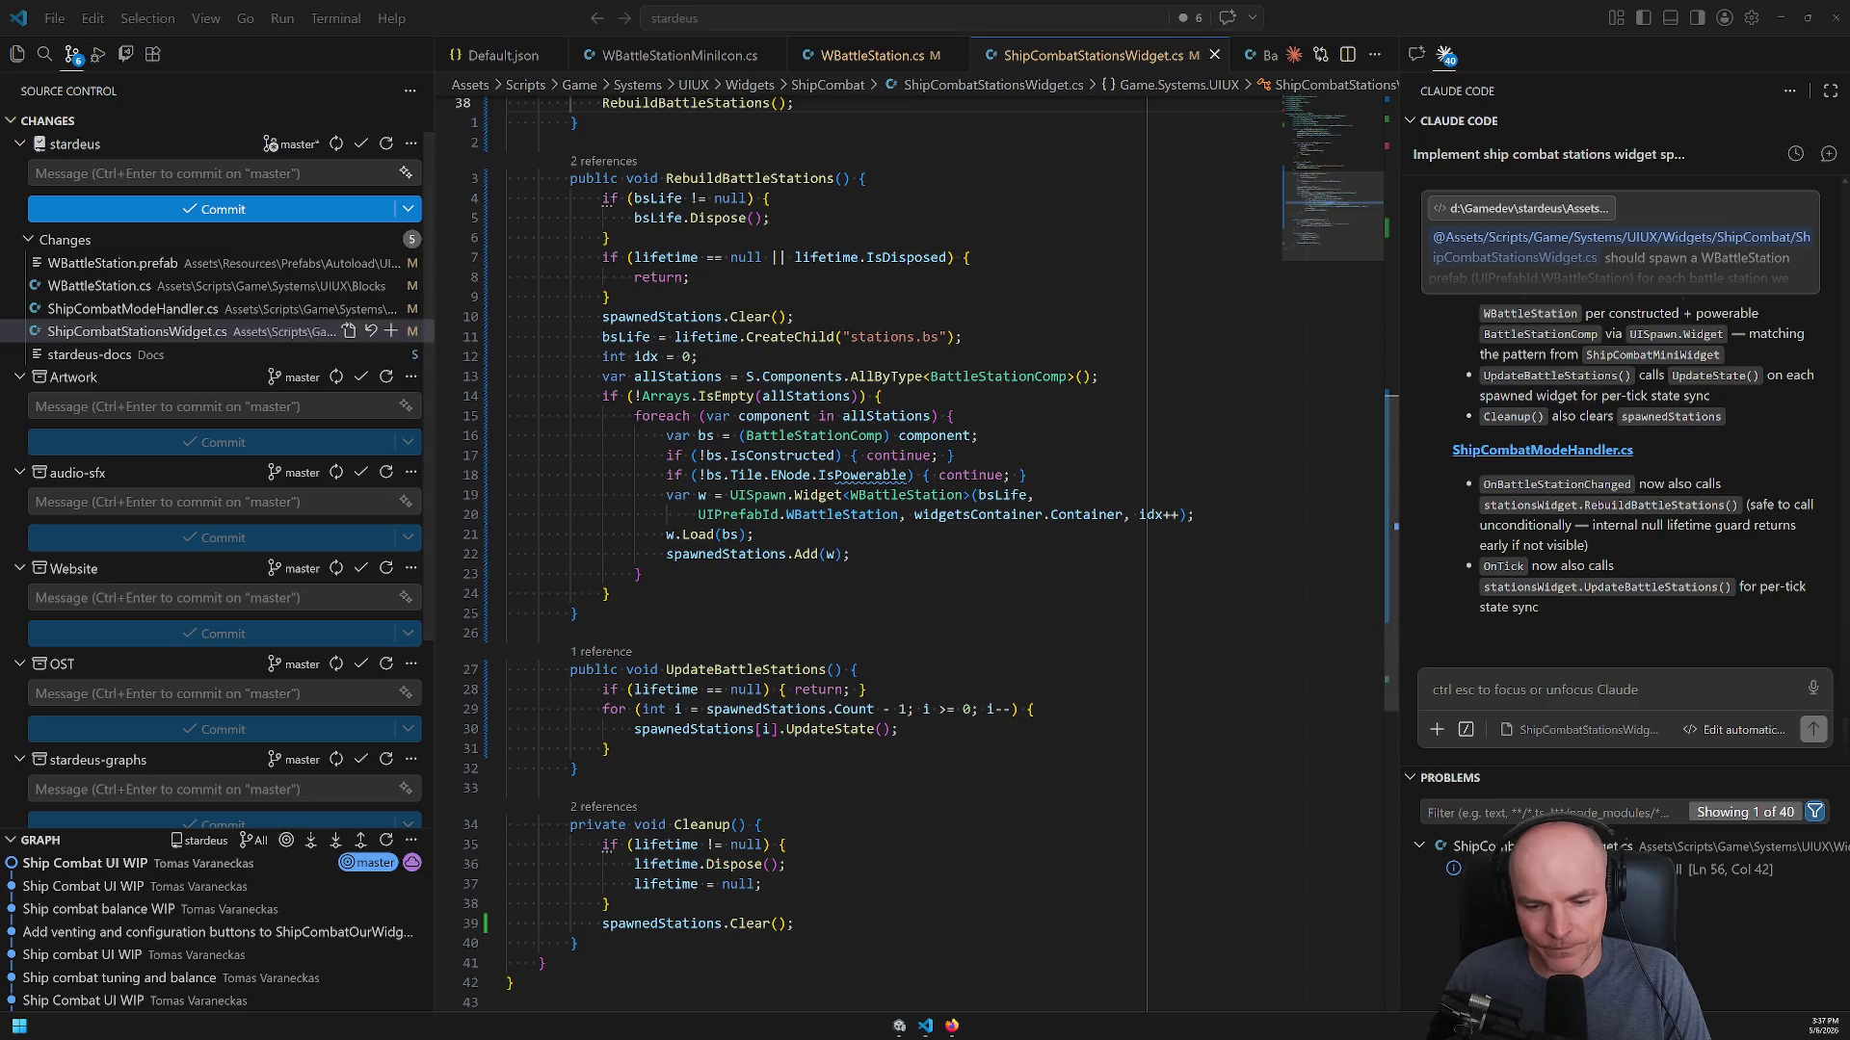
left_click(899, 1025)
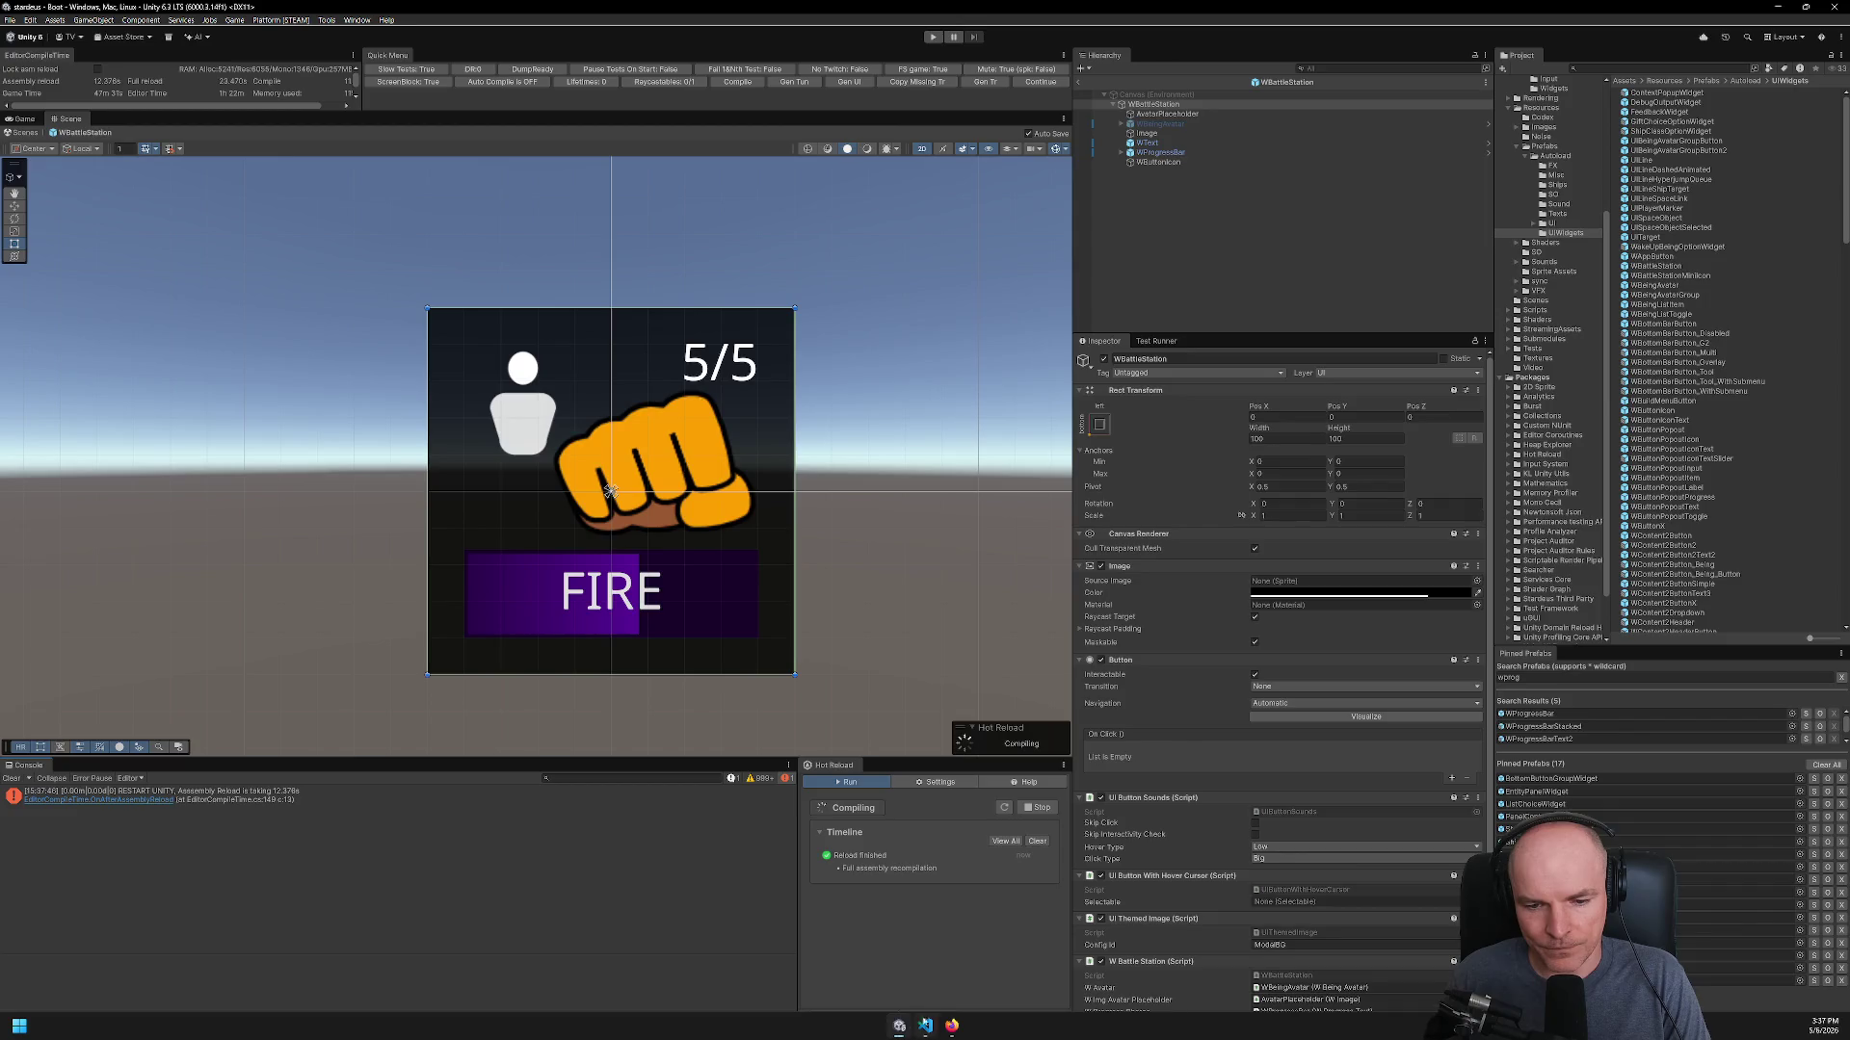
Exit the WBattleStation prefab, play the game, continue the saved game, then stop play.
left_click(12, 778)
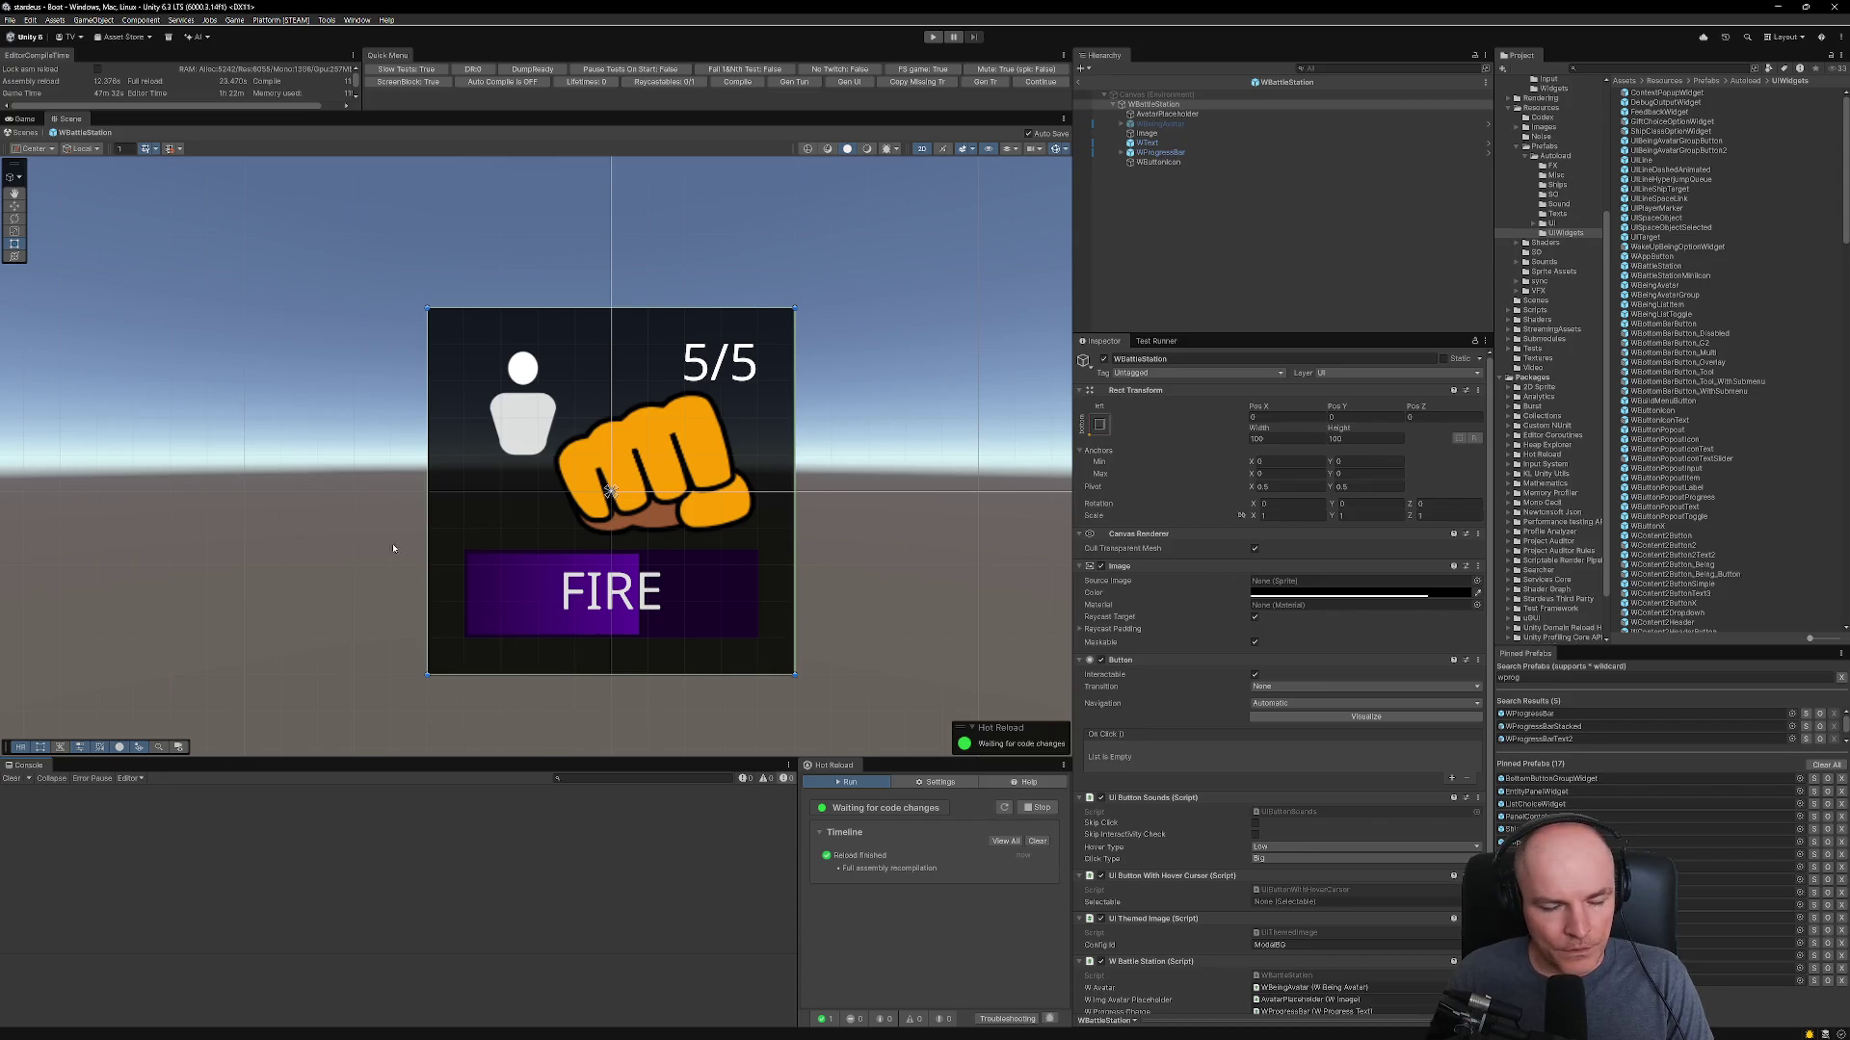
left_click(1079, 85)
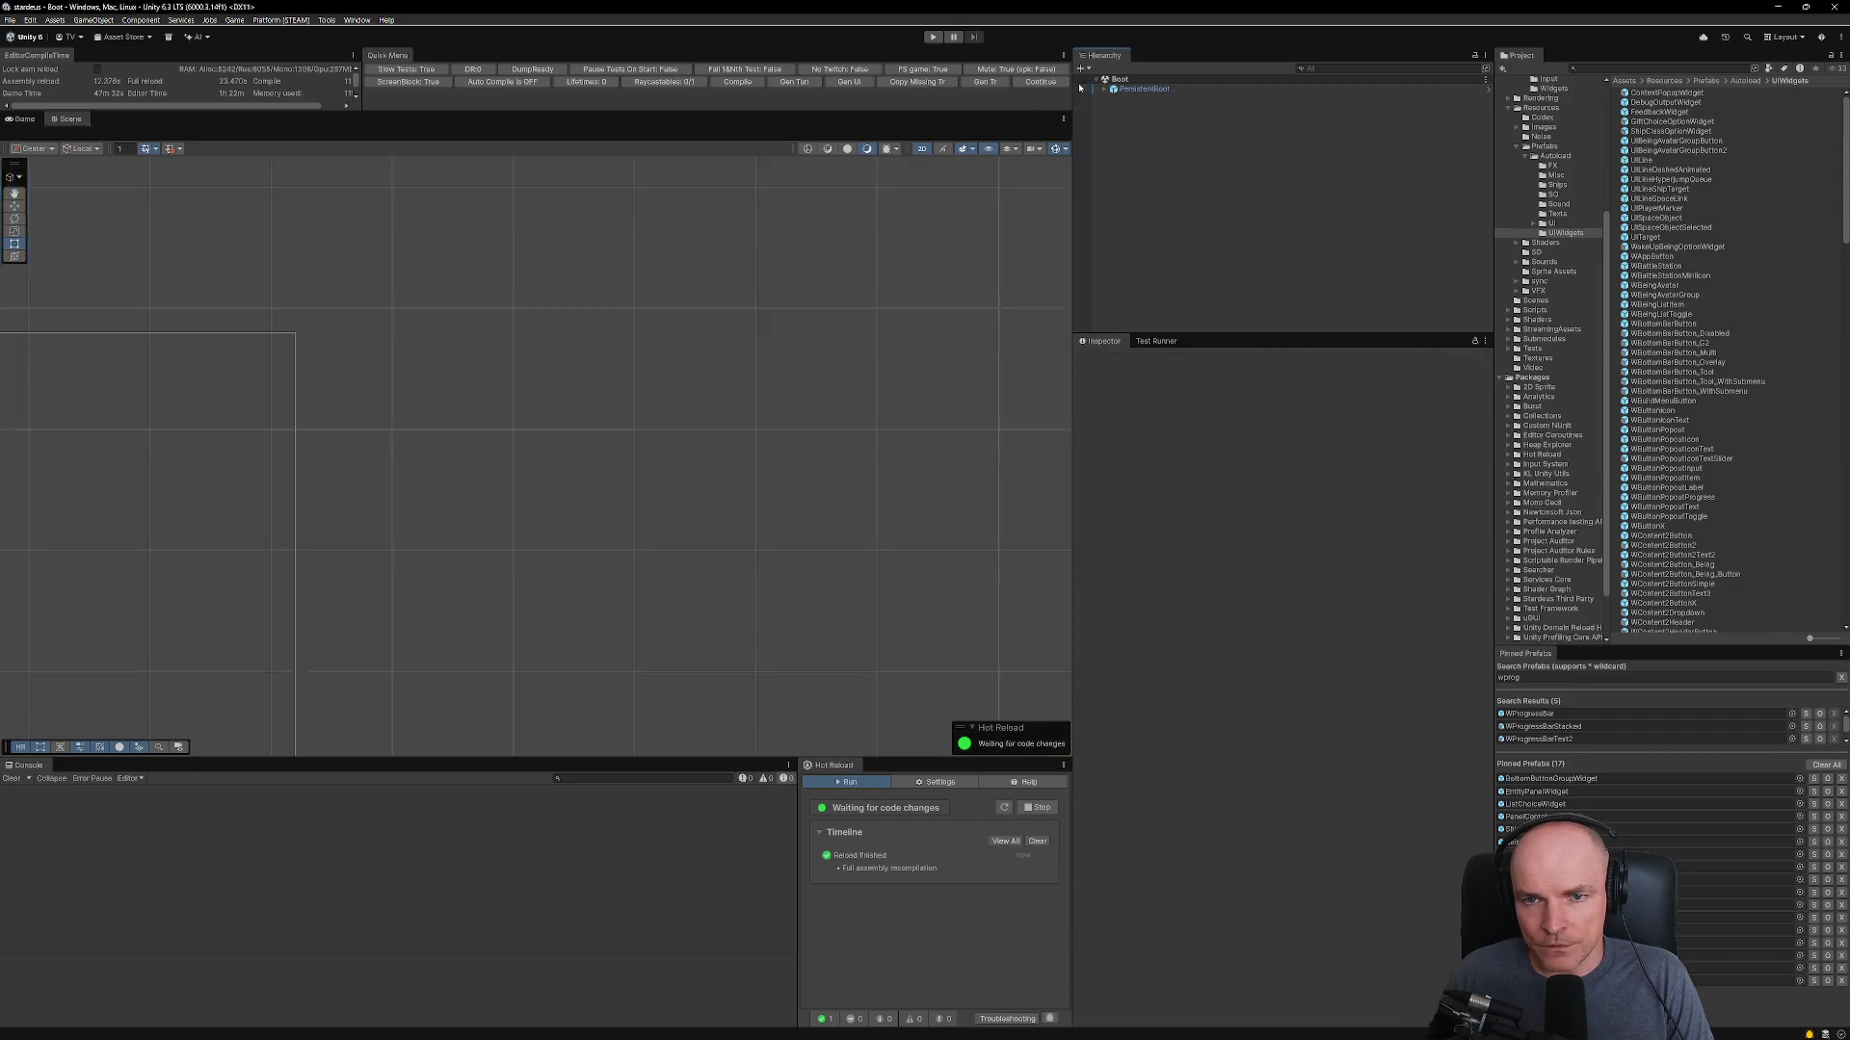
key("ctrl+p")
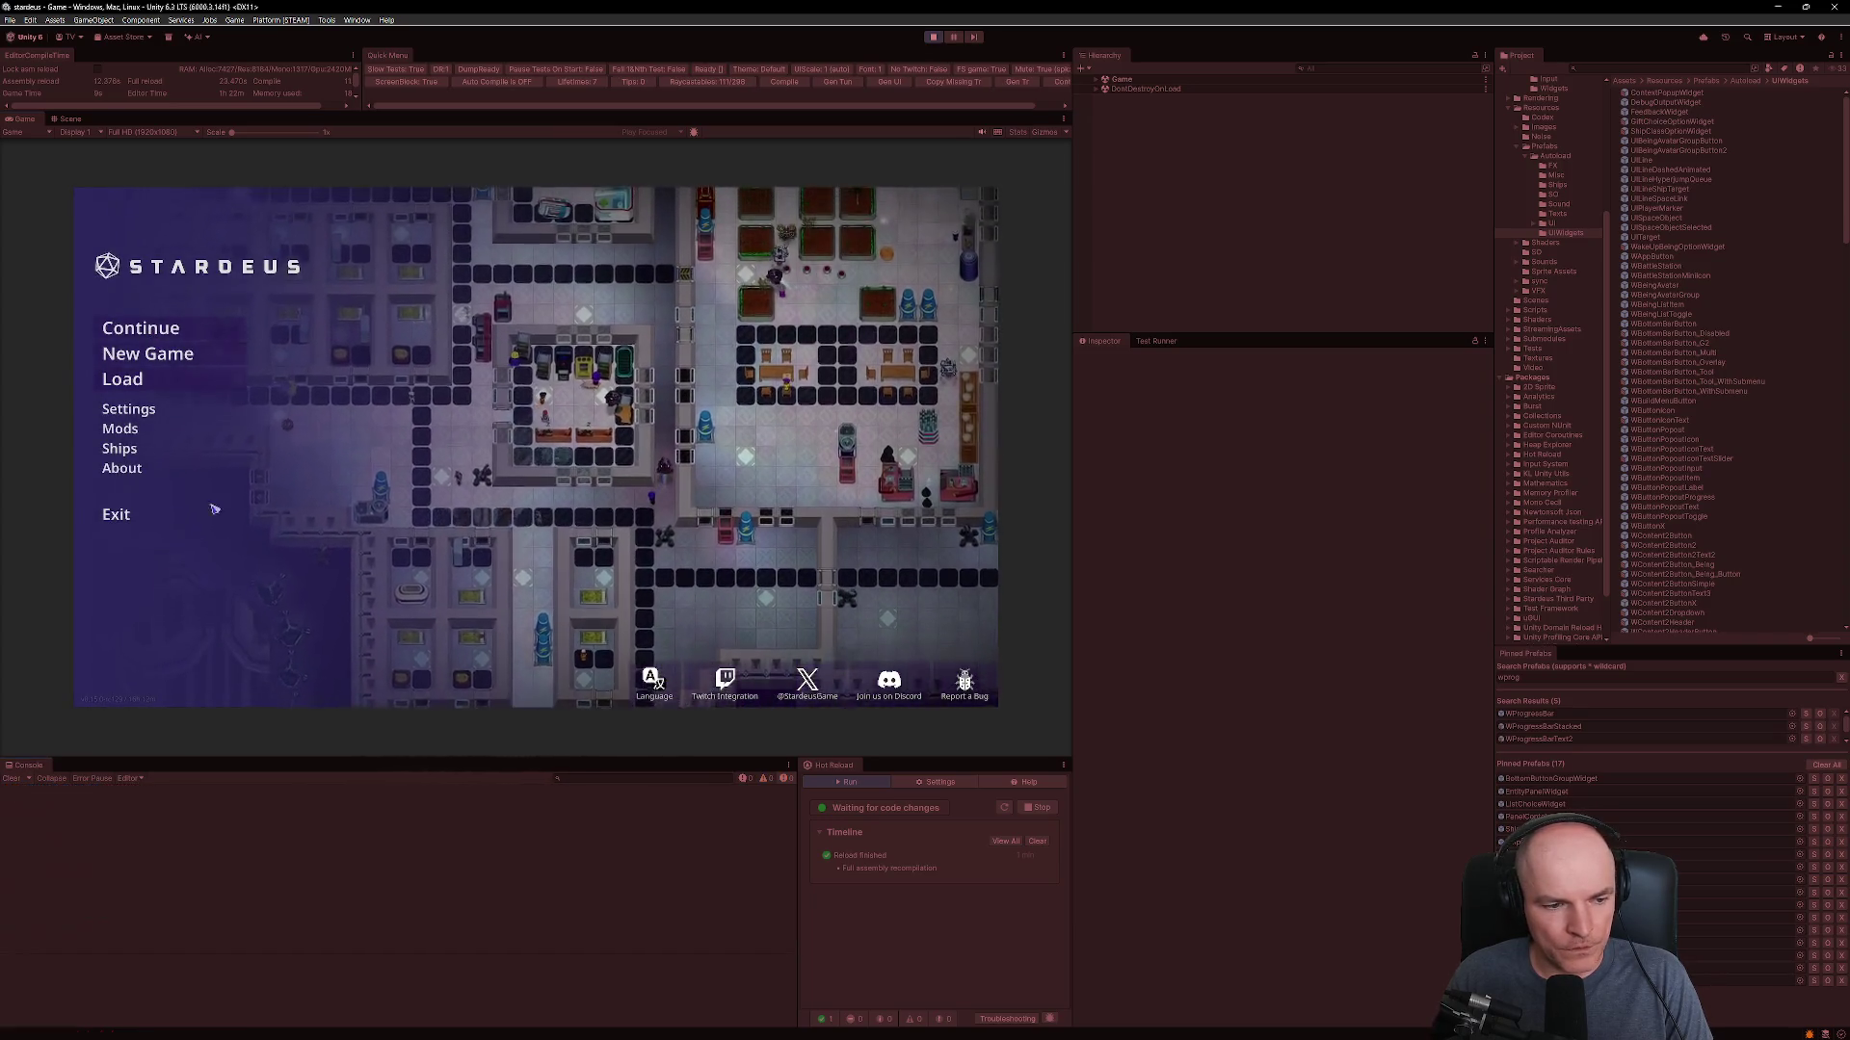
left_click(154, 332)
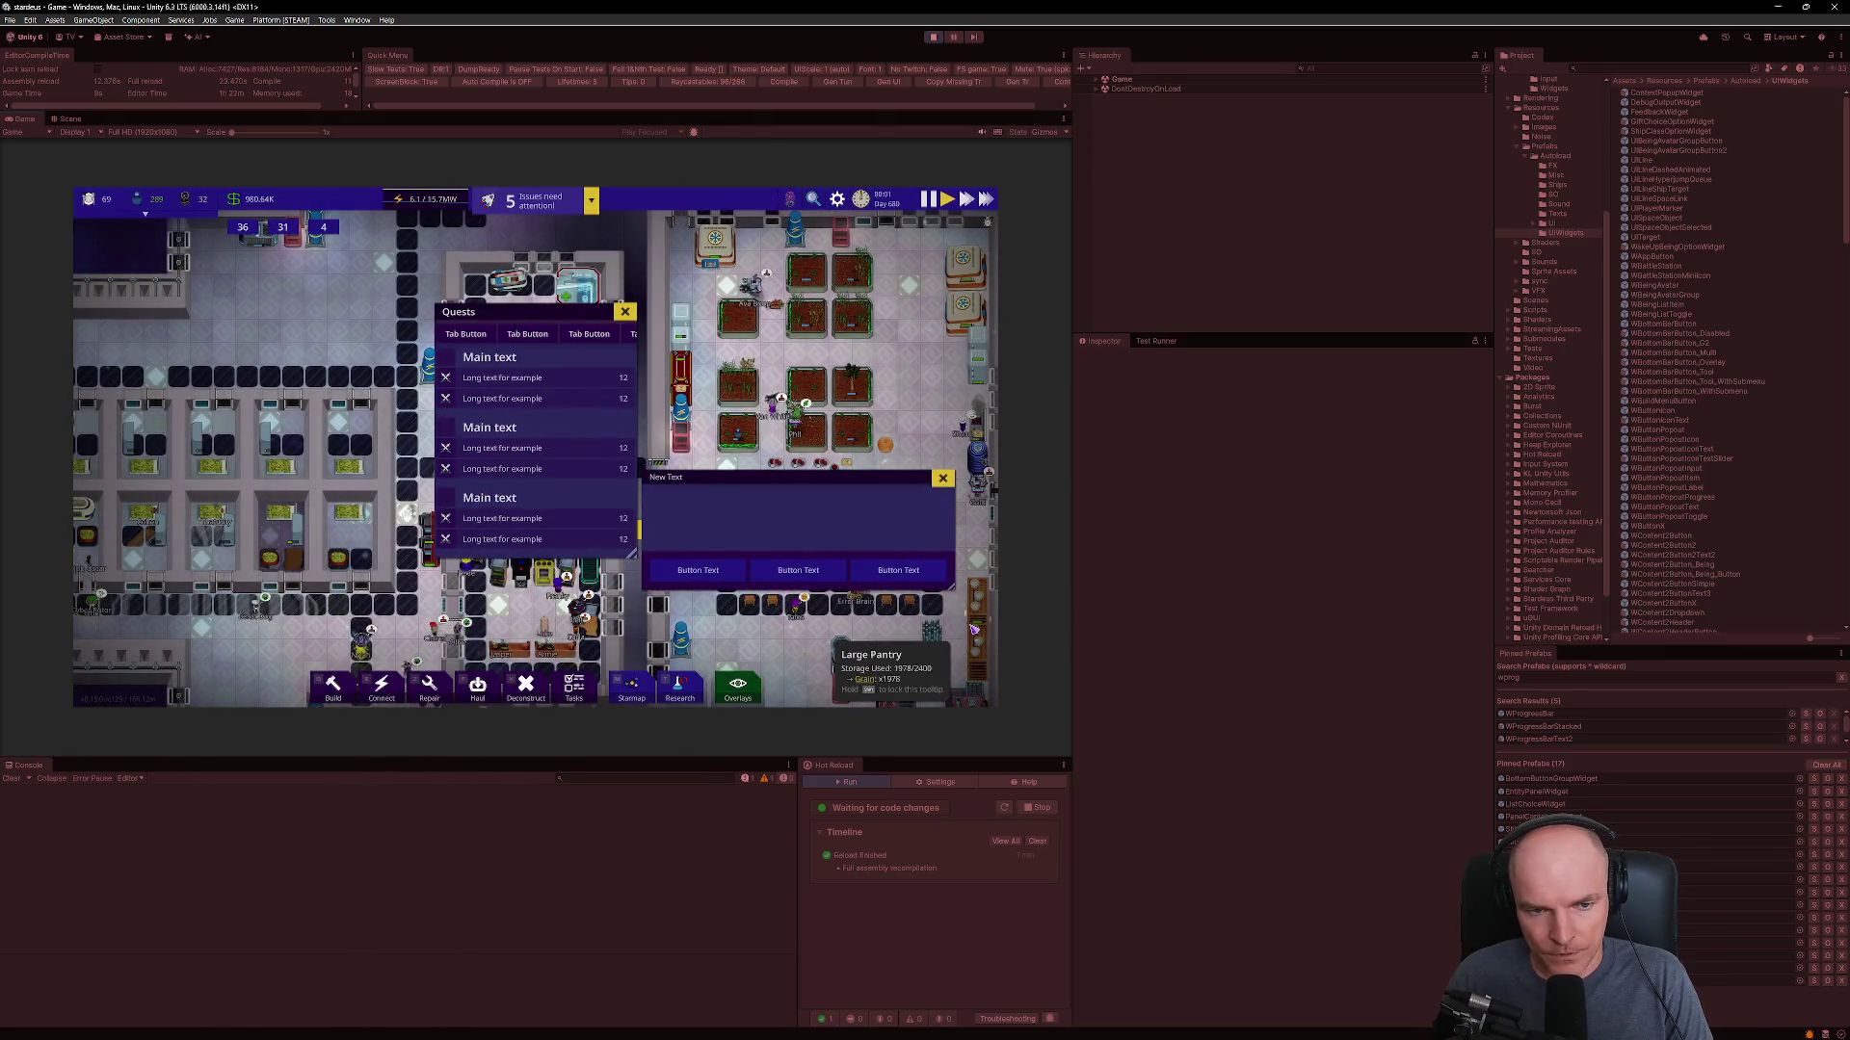
key("ctrl+p")
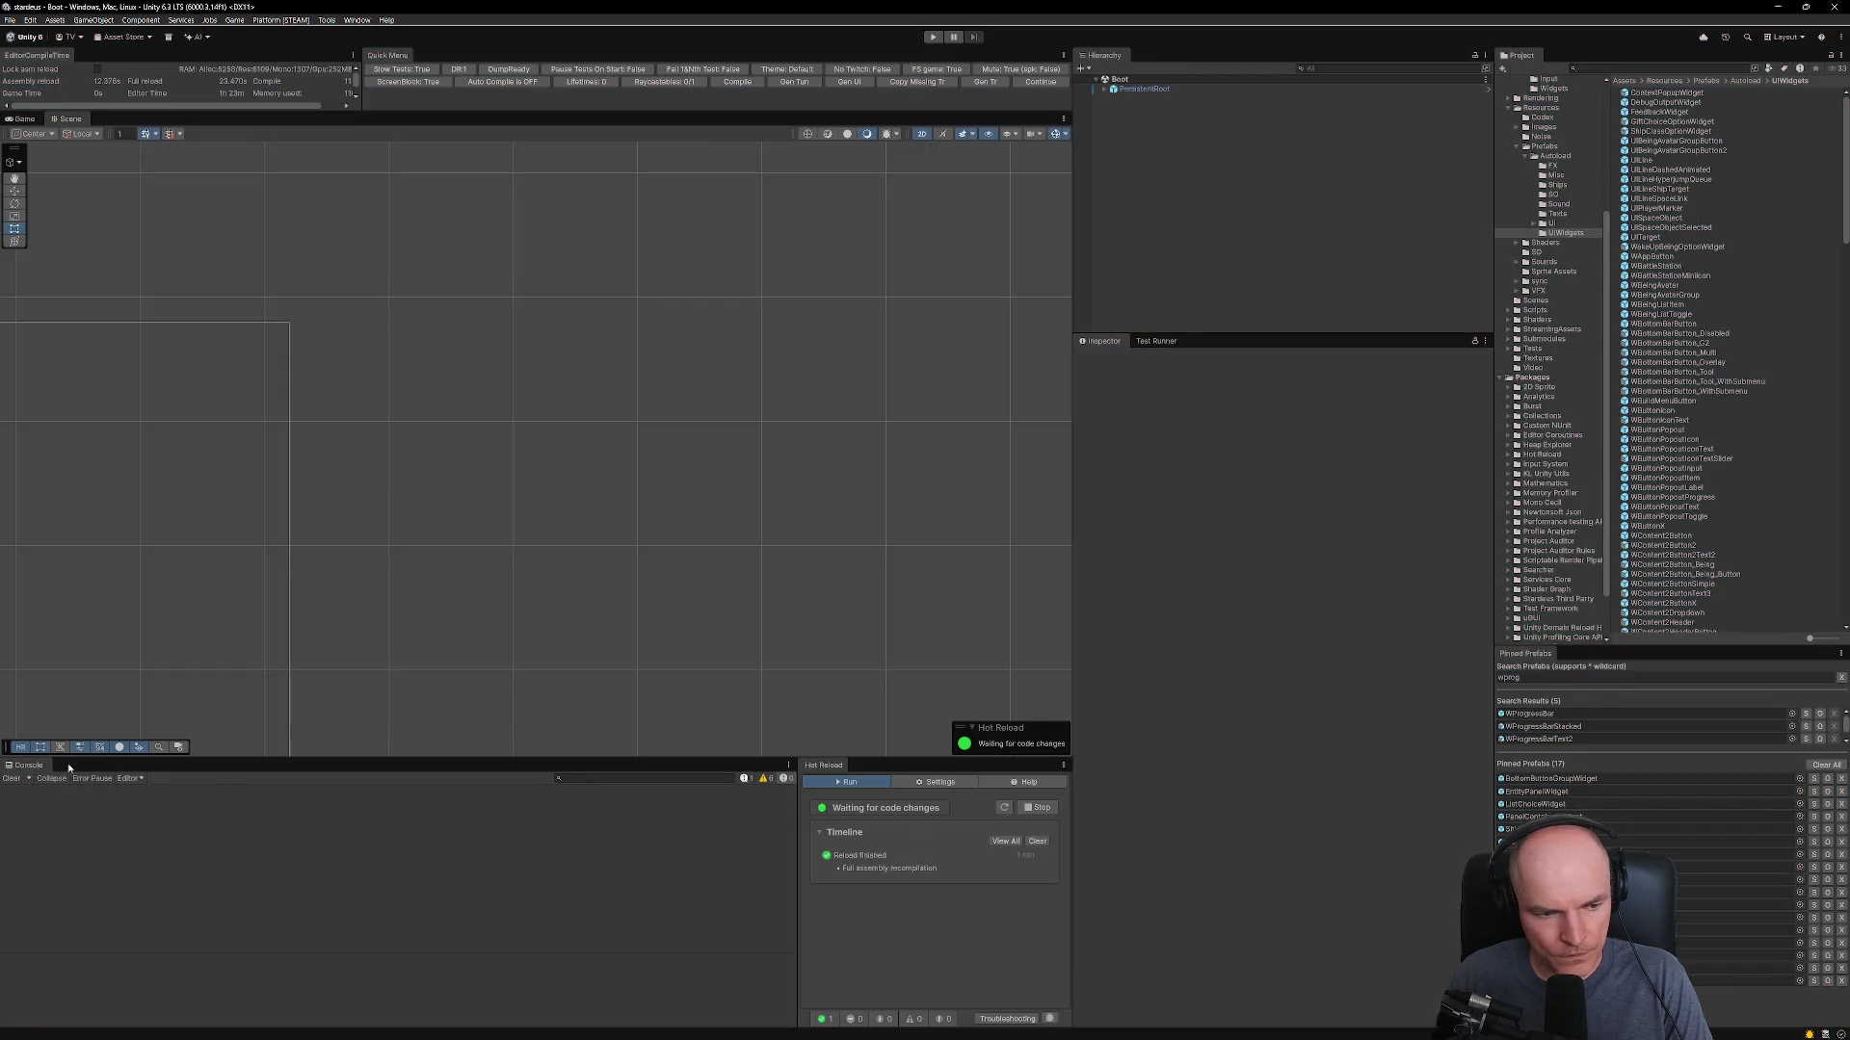
left_click(11, 778)
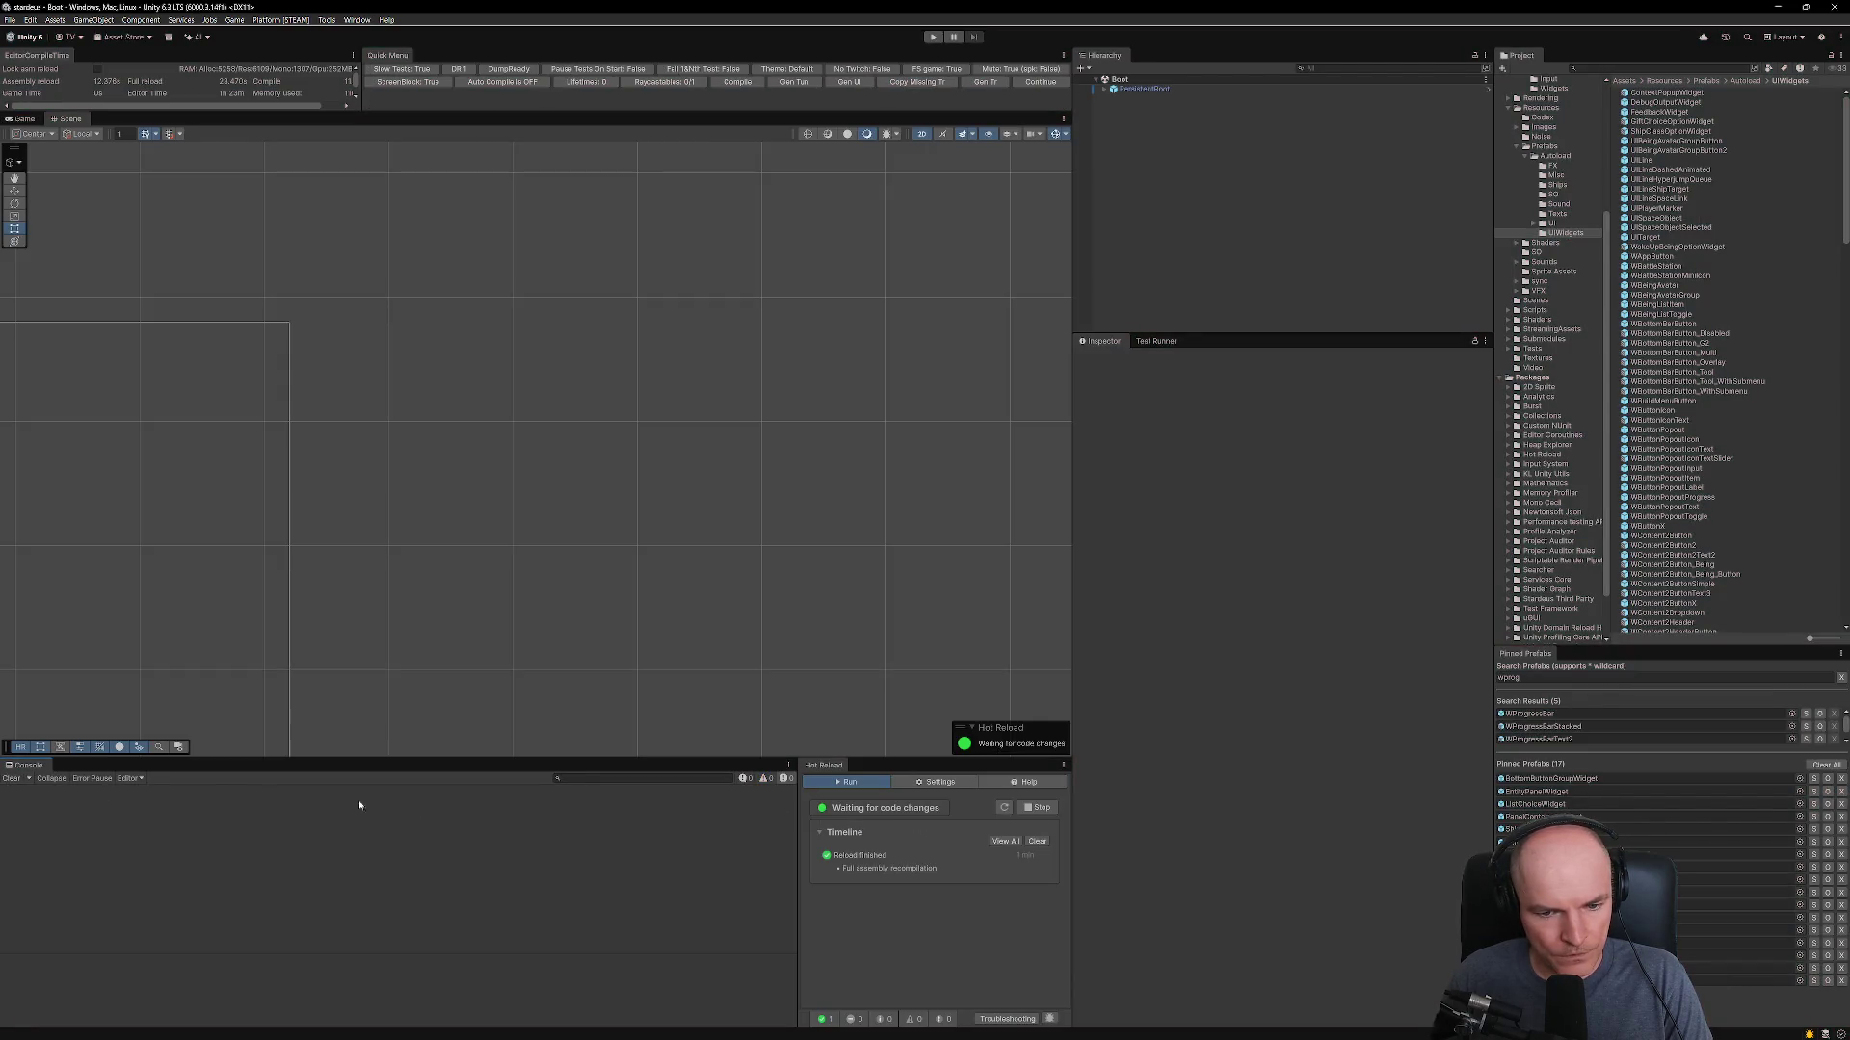
Play the game again with the Game view set to Free Aspect, then stop.
left_click(1044, 83)
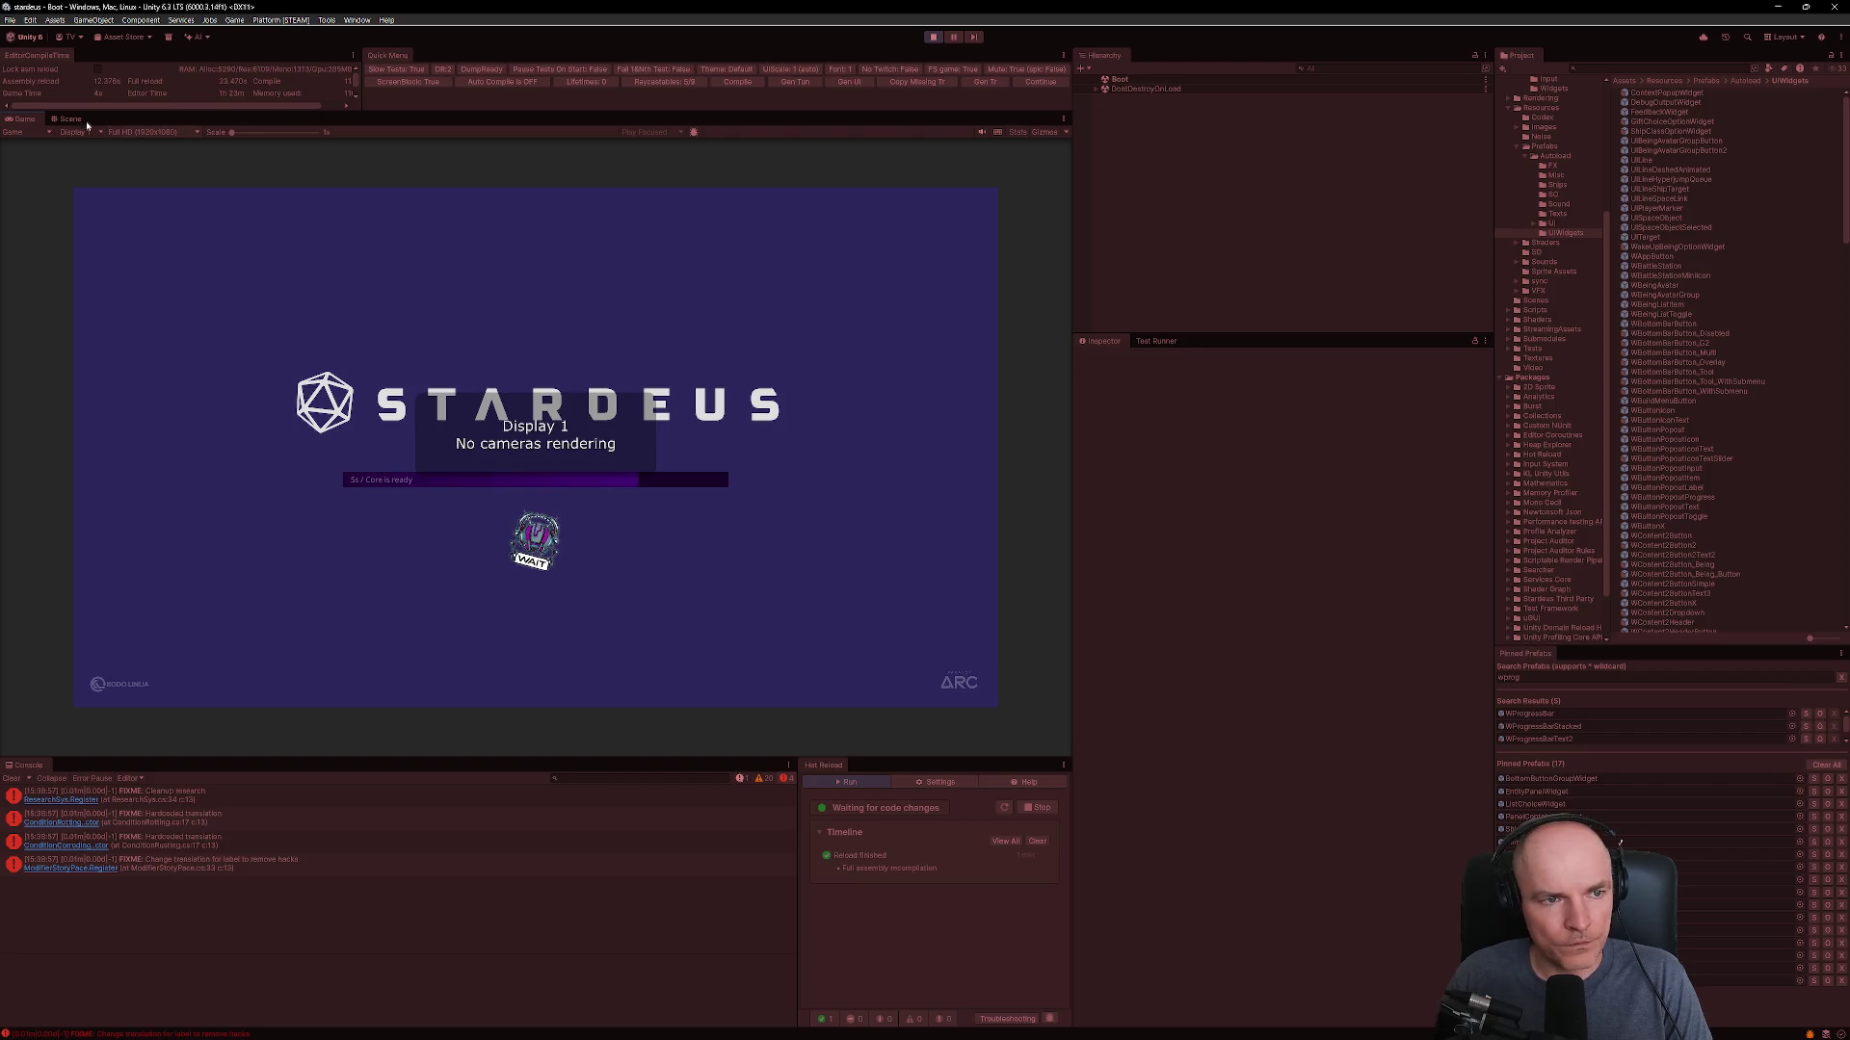
left_click(147, 135)
left_click(145, 181)
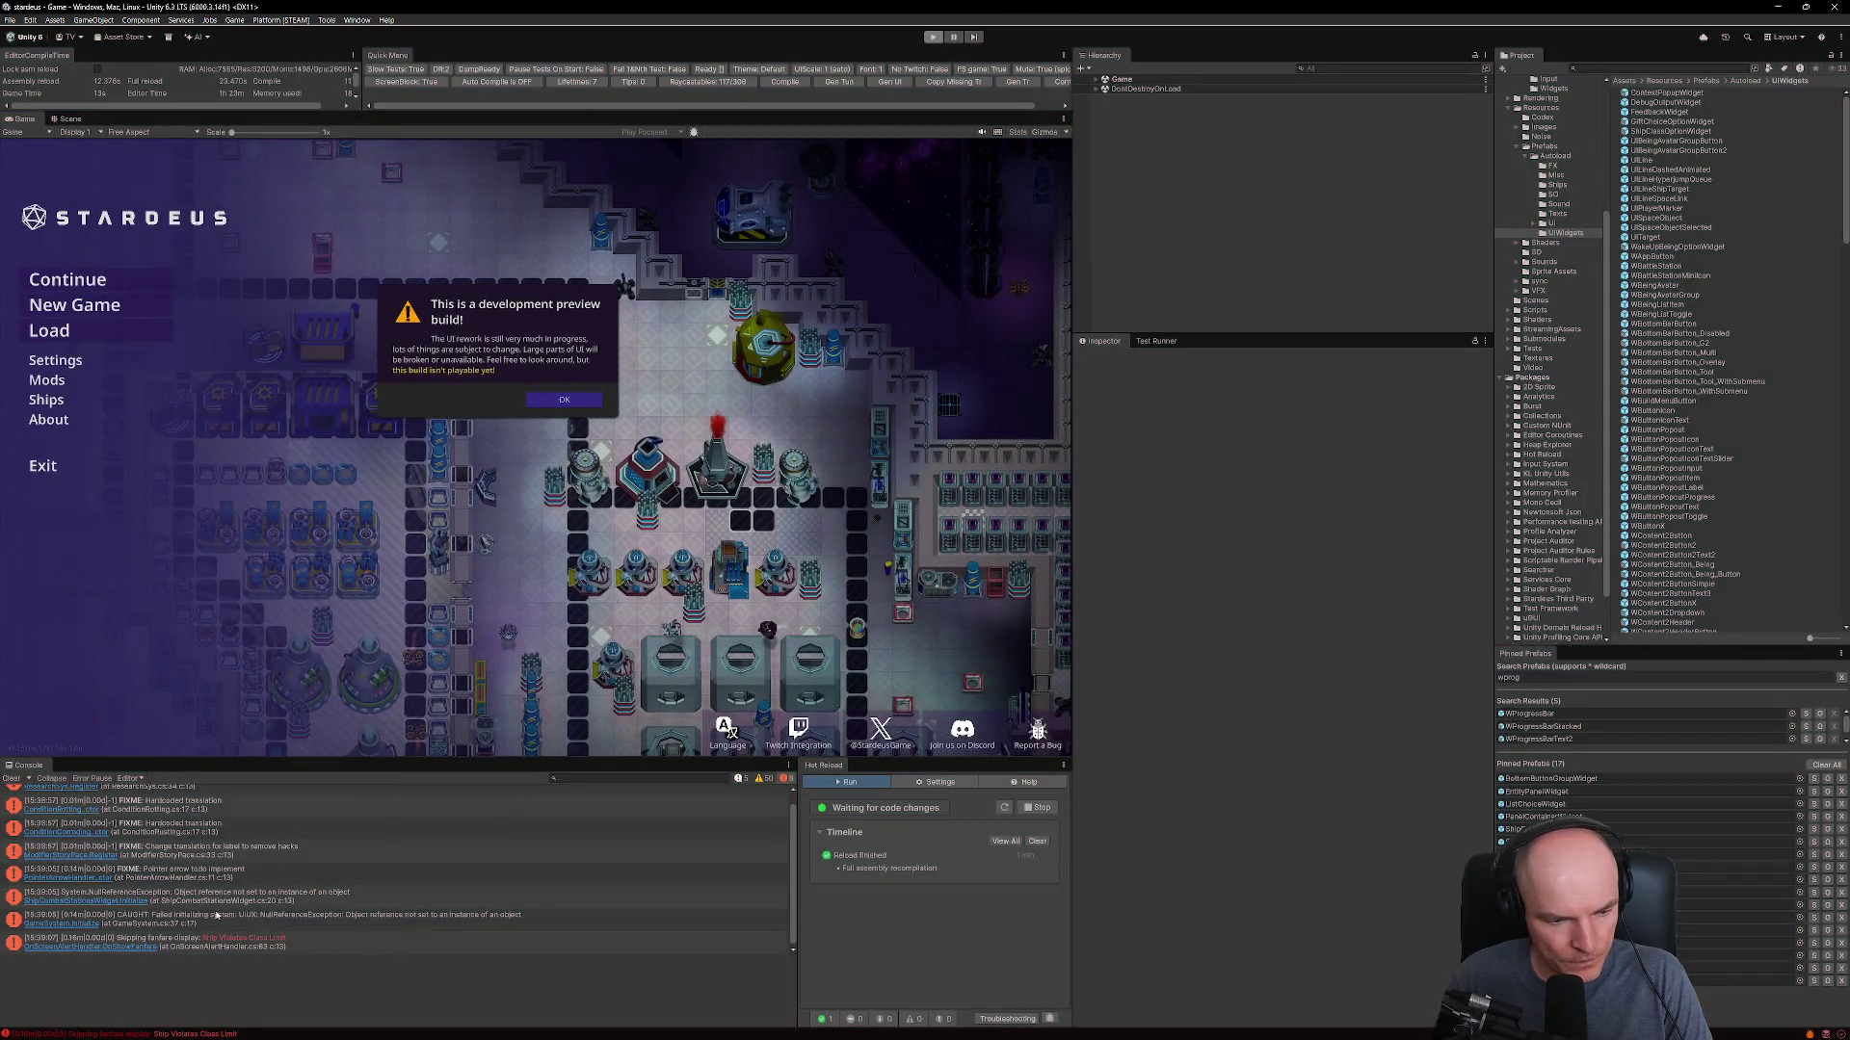
key("ctrl+p")
Open the NullReferenceException's source line in code, then open the ShipCombatStationsWidget prefab.
left_click(162, 903)
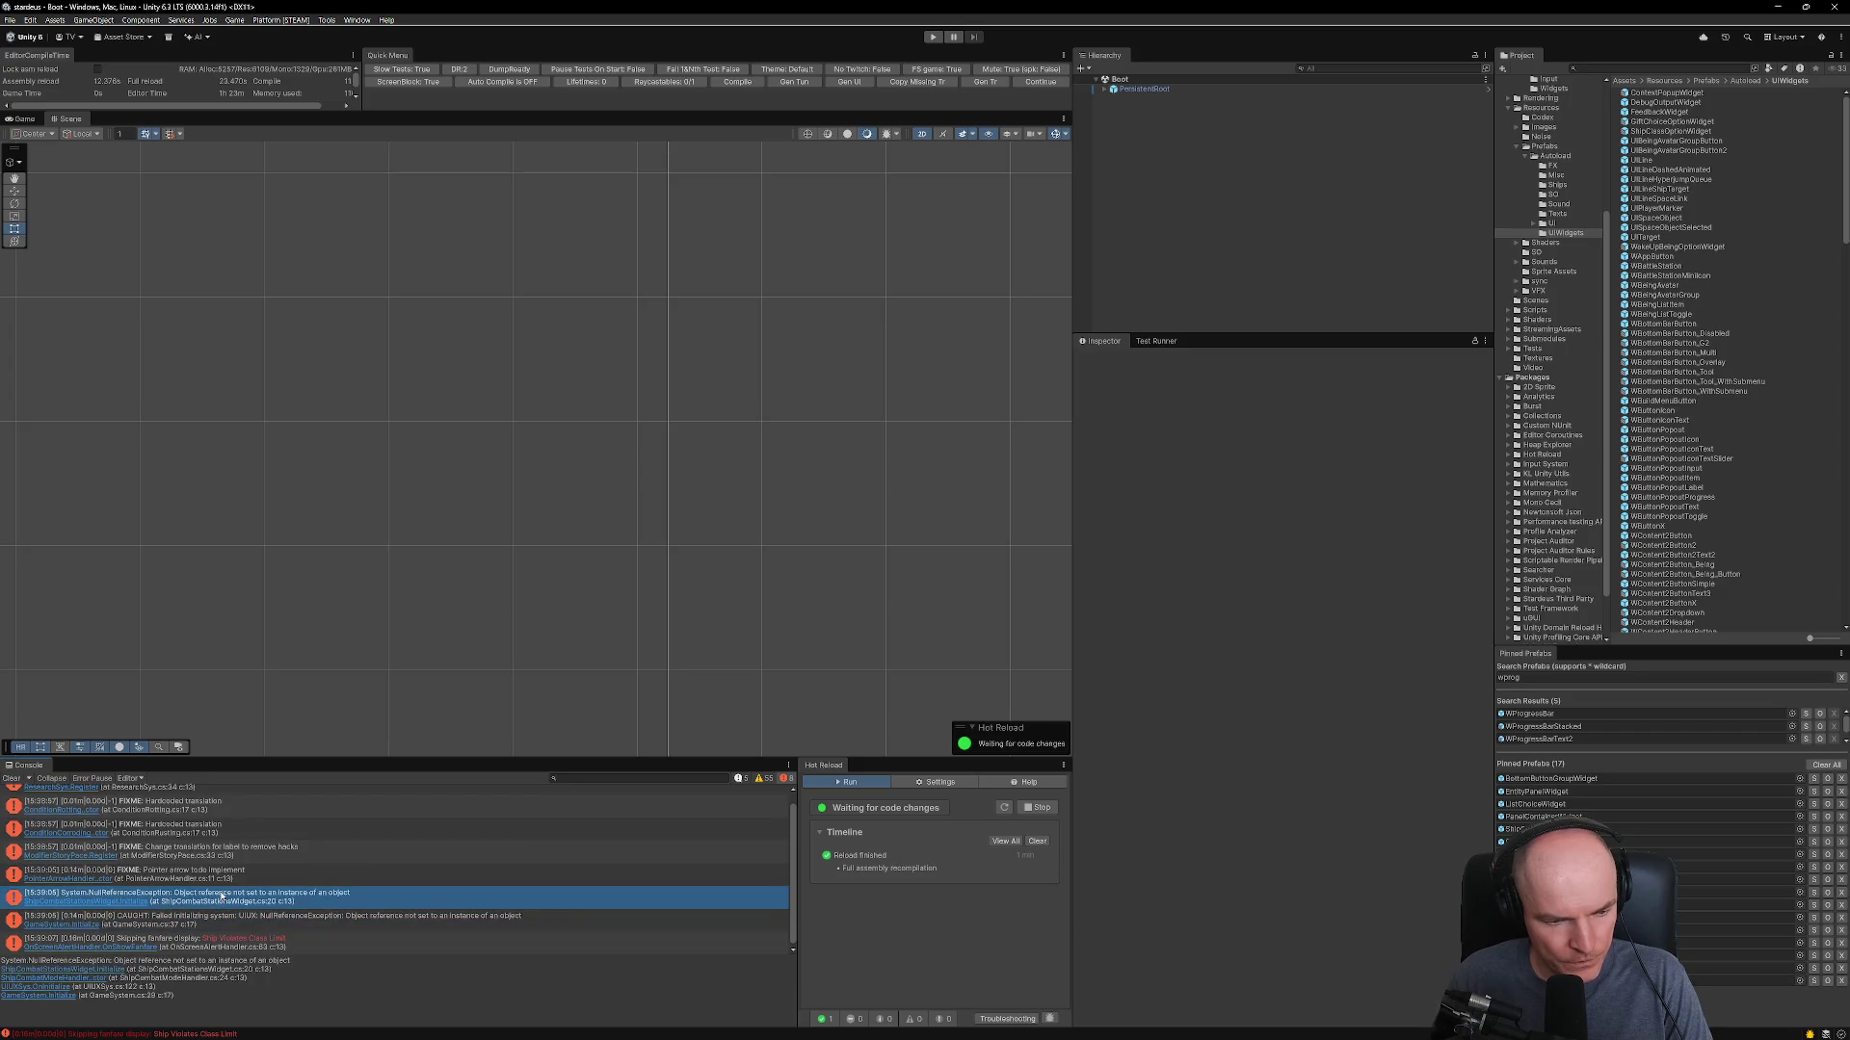
double_click(223, 898)
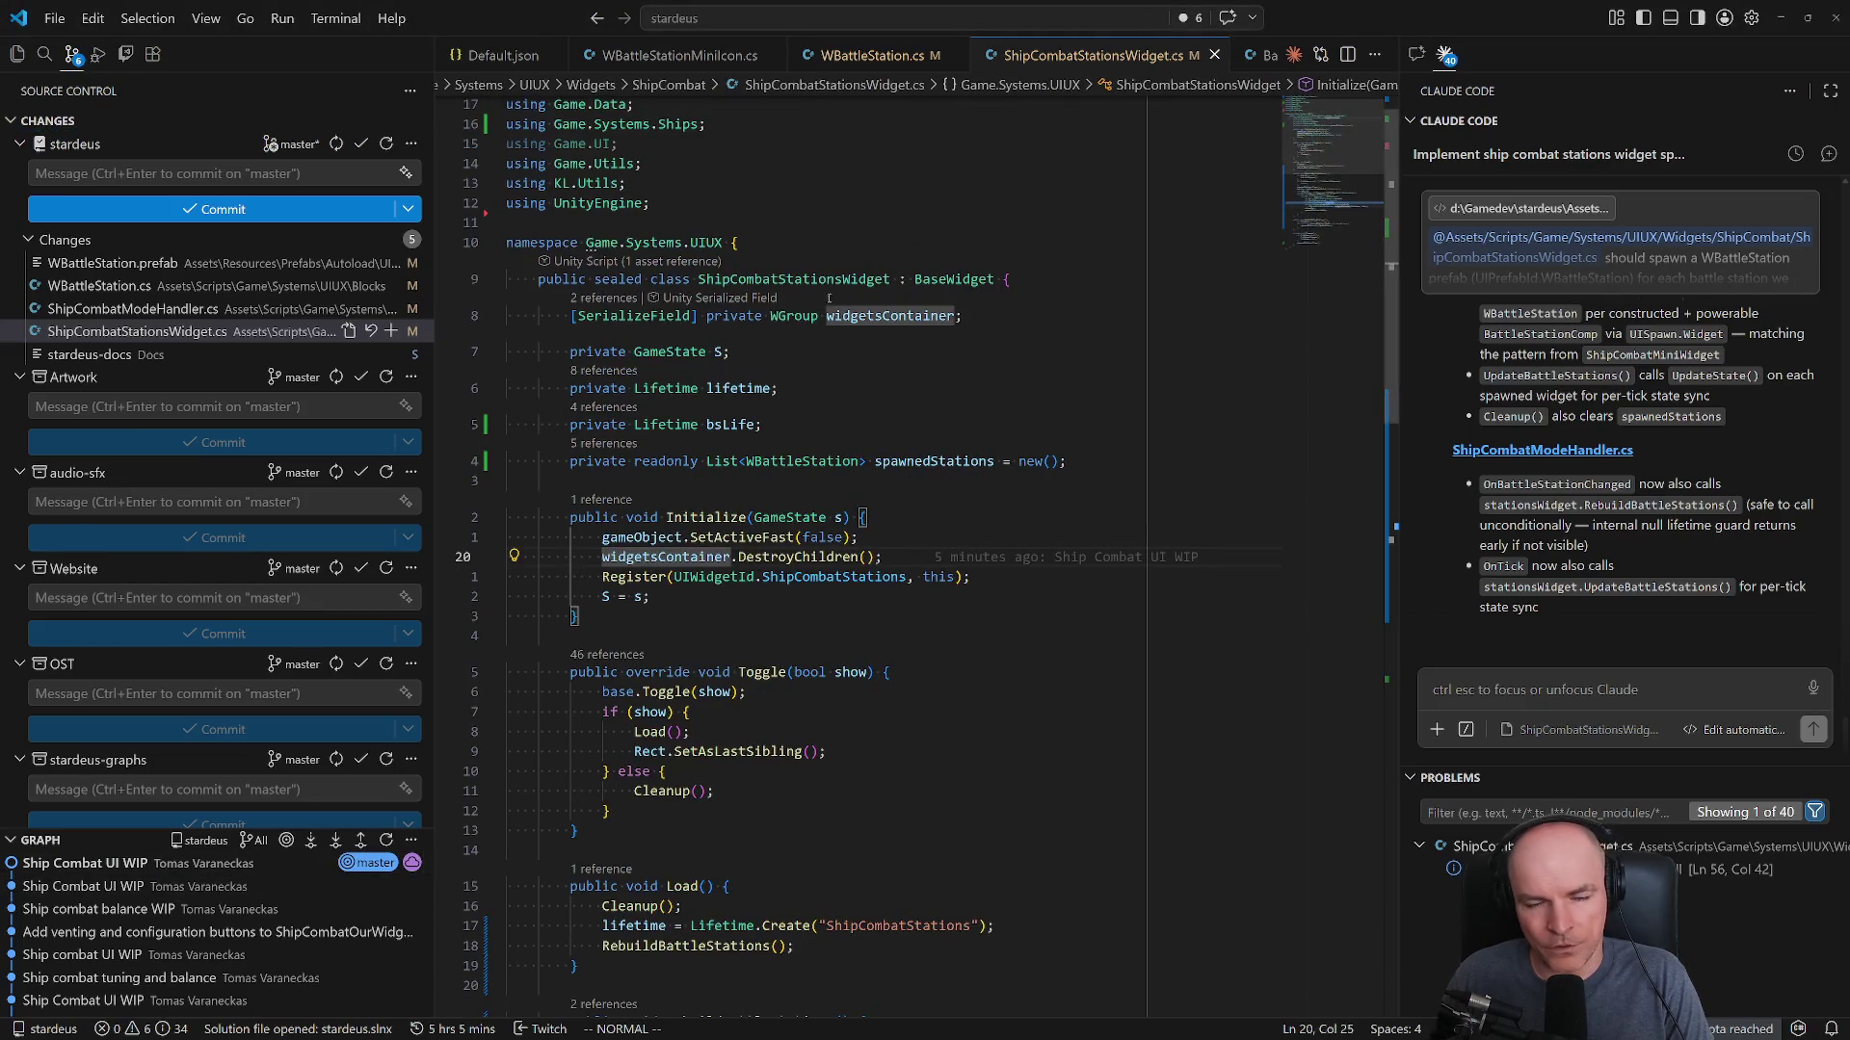
key("alt+Tab")
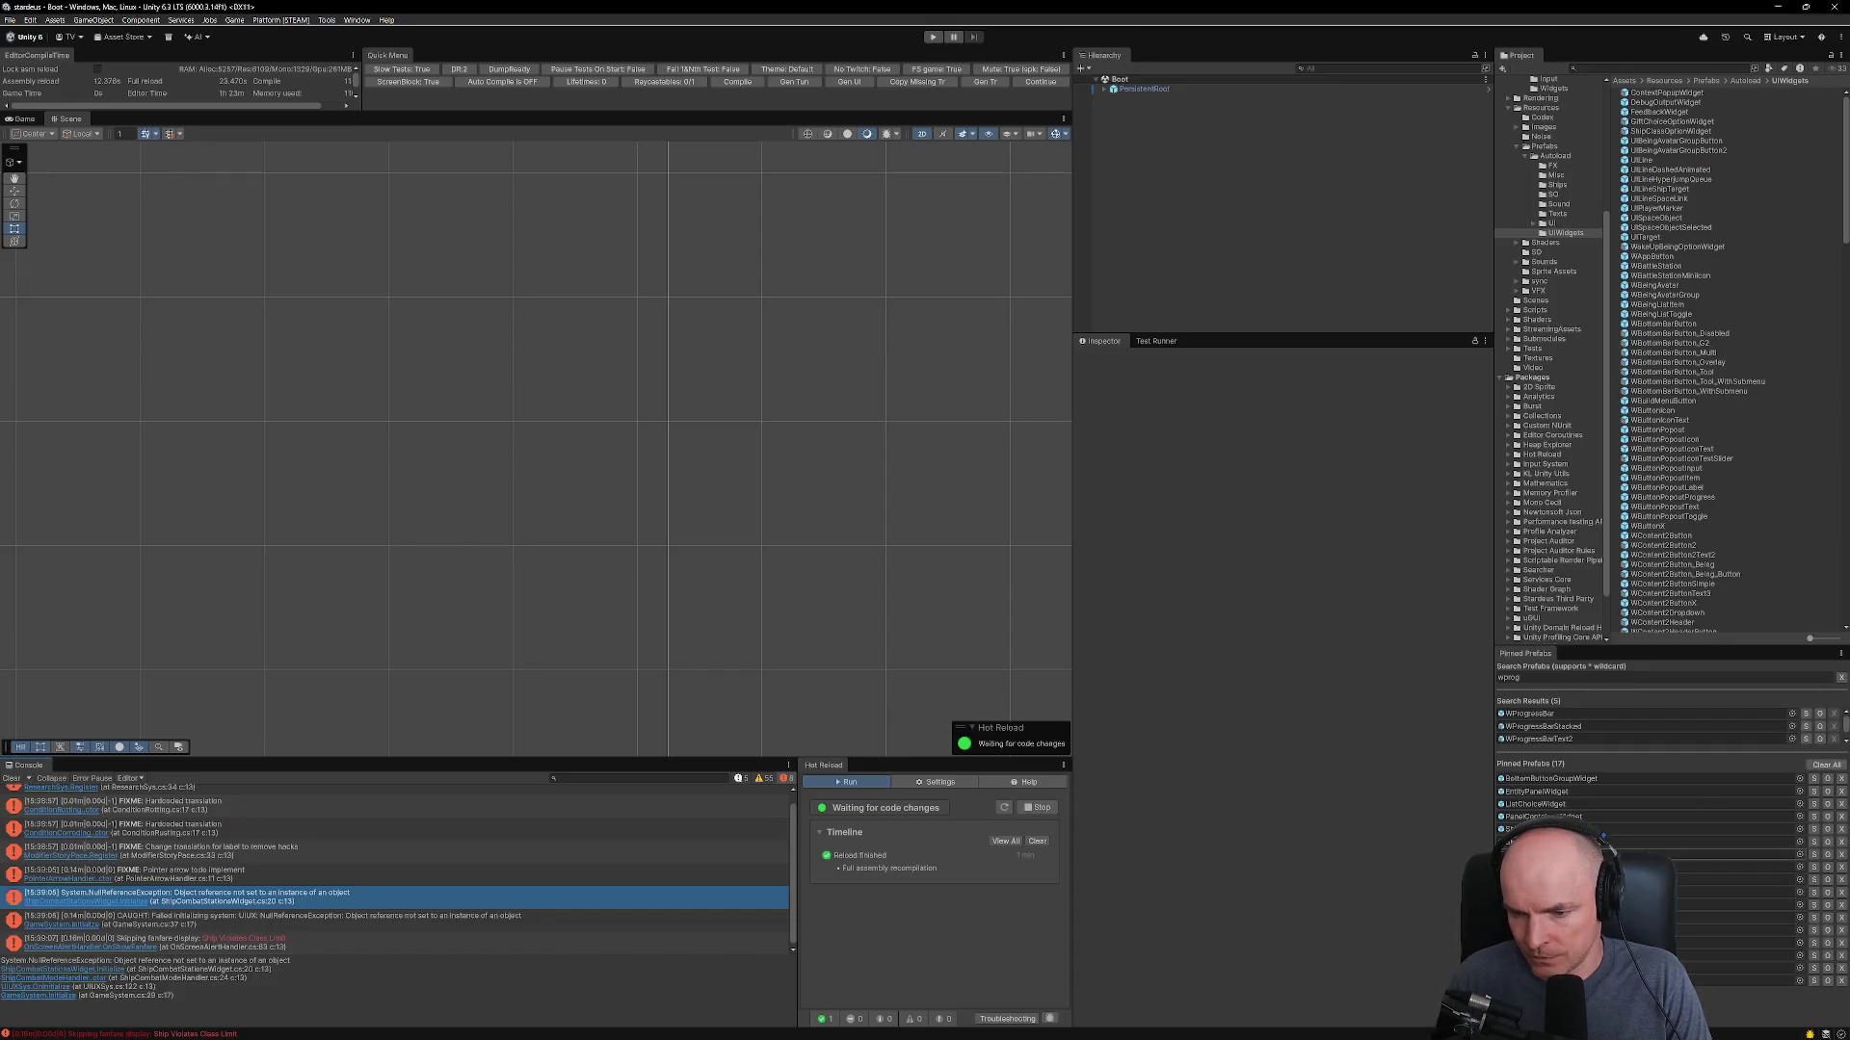
double_click(1676, 473)
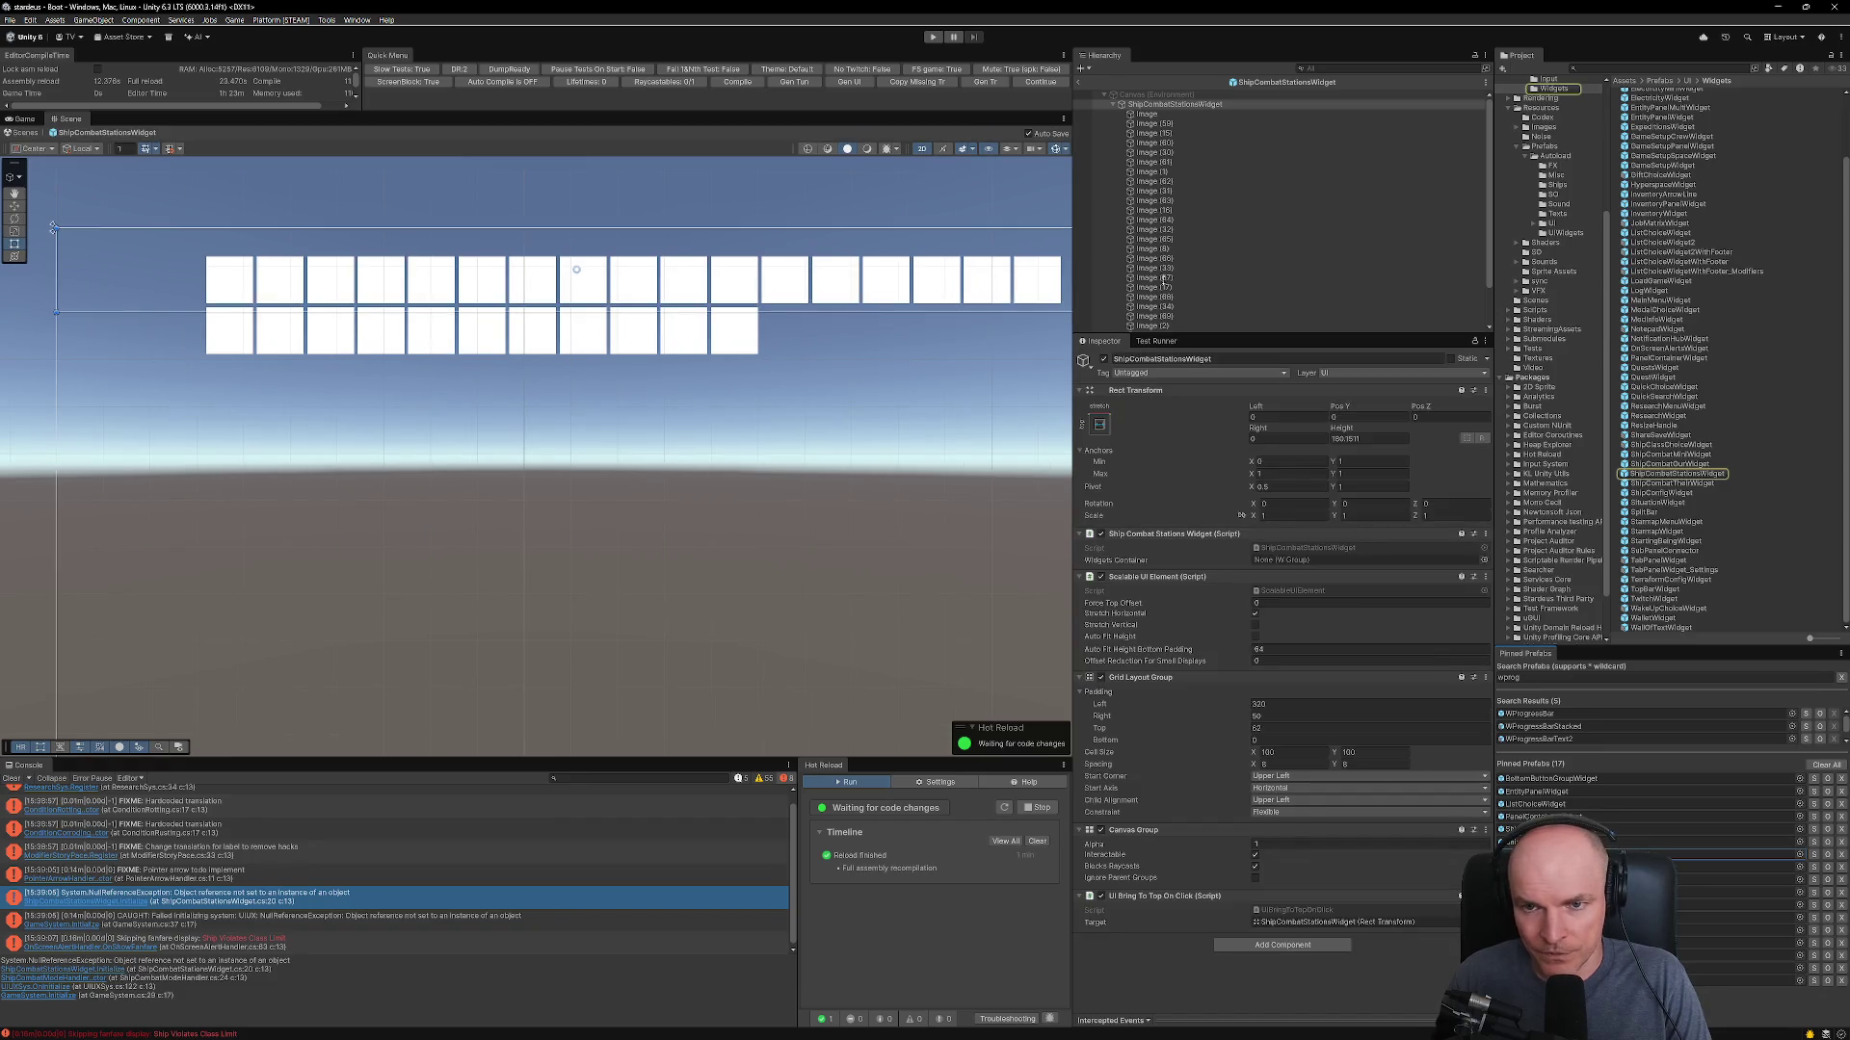
Add a W Group to the ShipCombatStationsWidget root, set its container, and assign it as Widgets Container.
left_click(1175, 104)
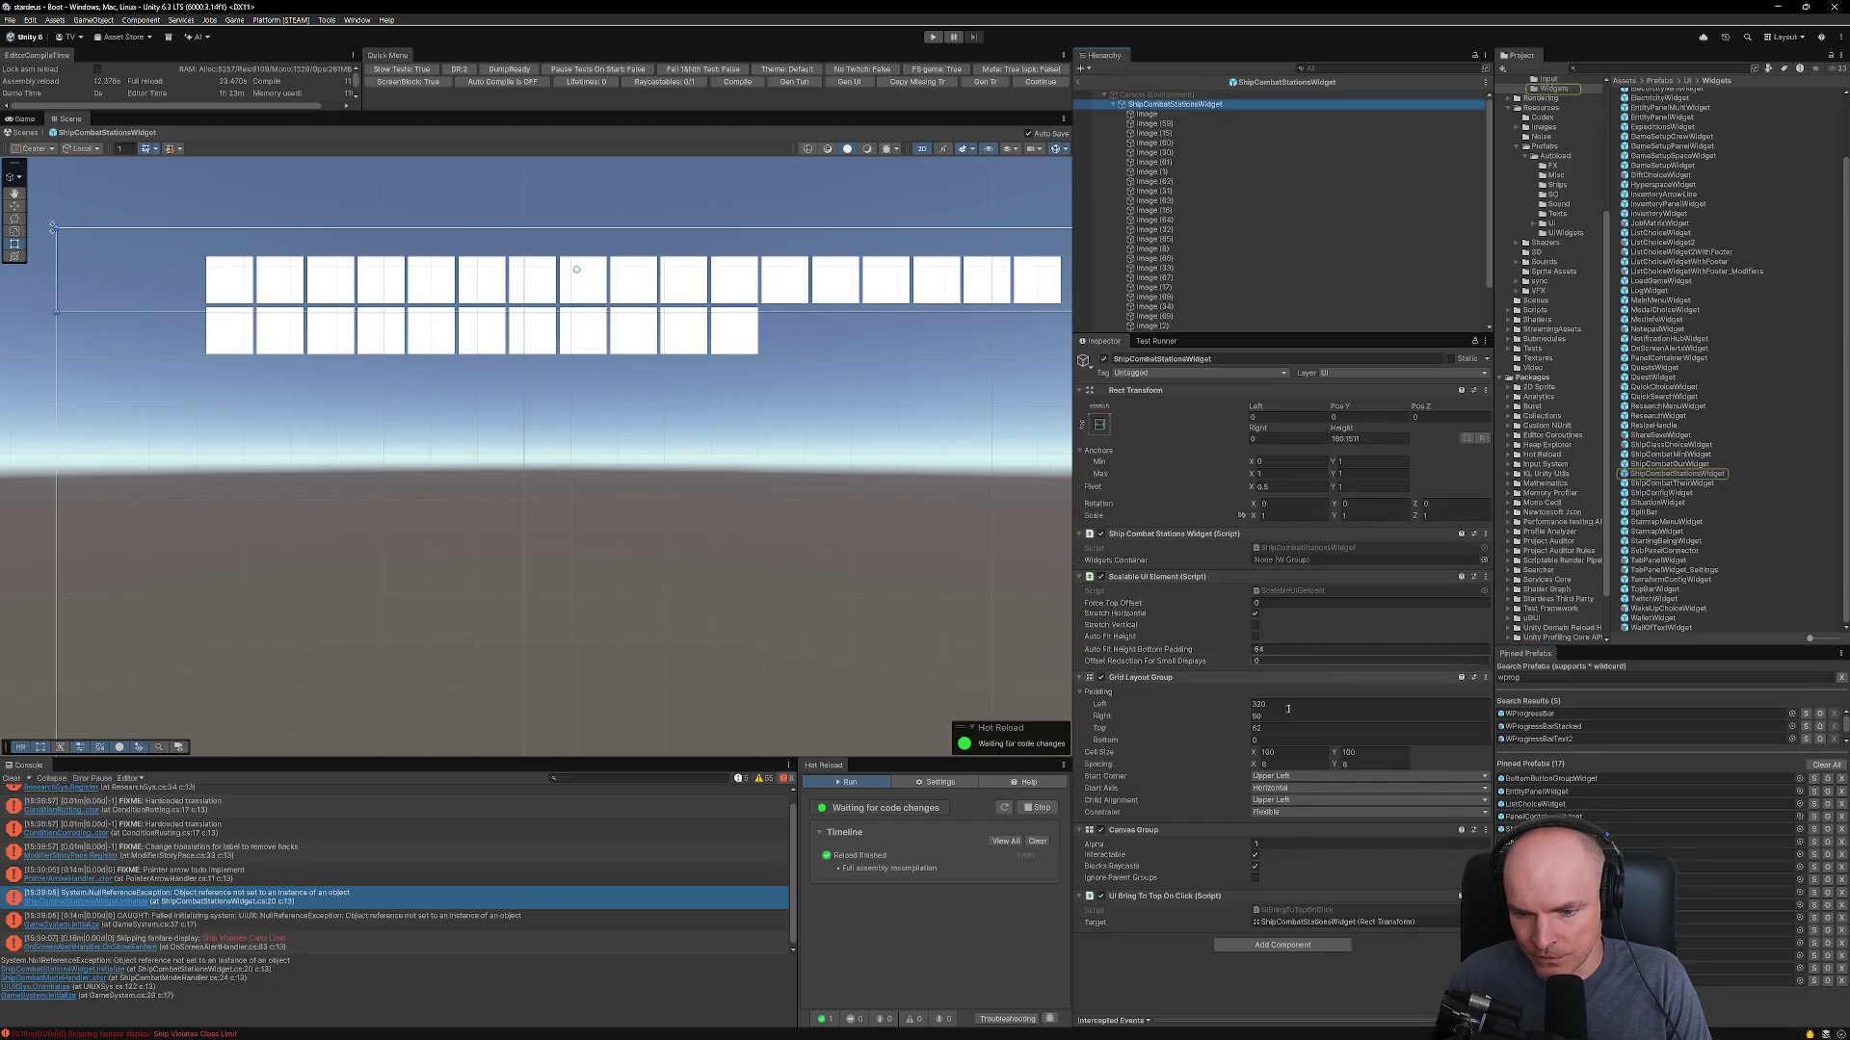
left_click(1271, 944)
type("w")
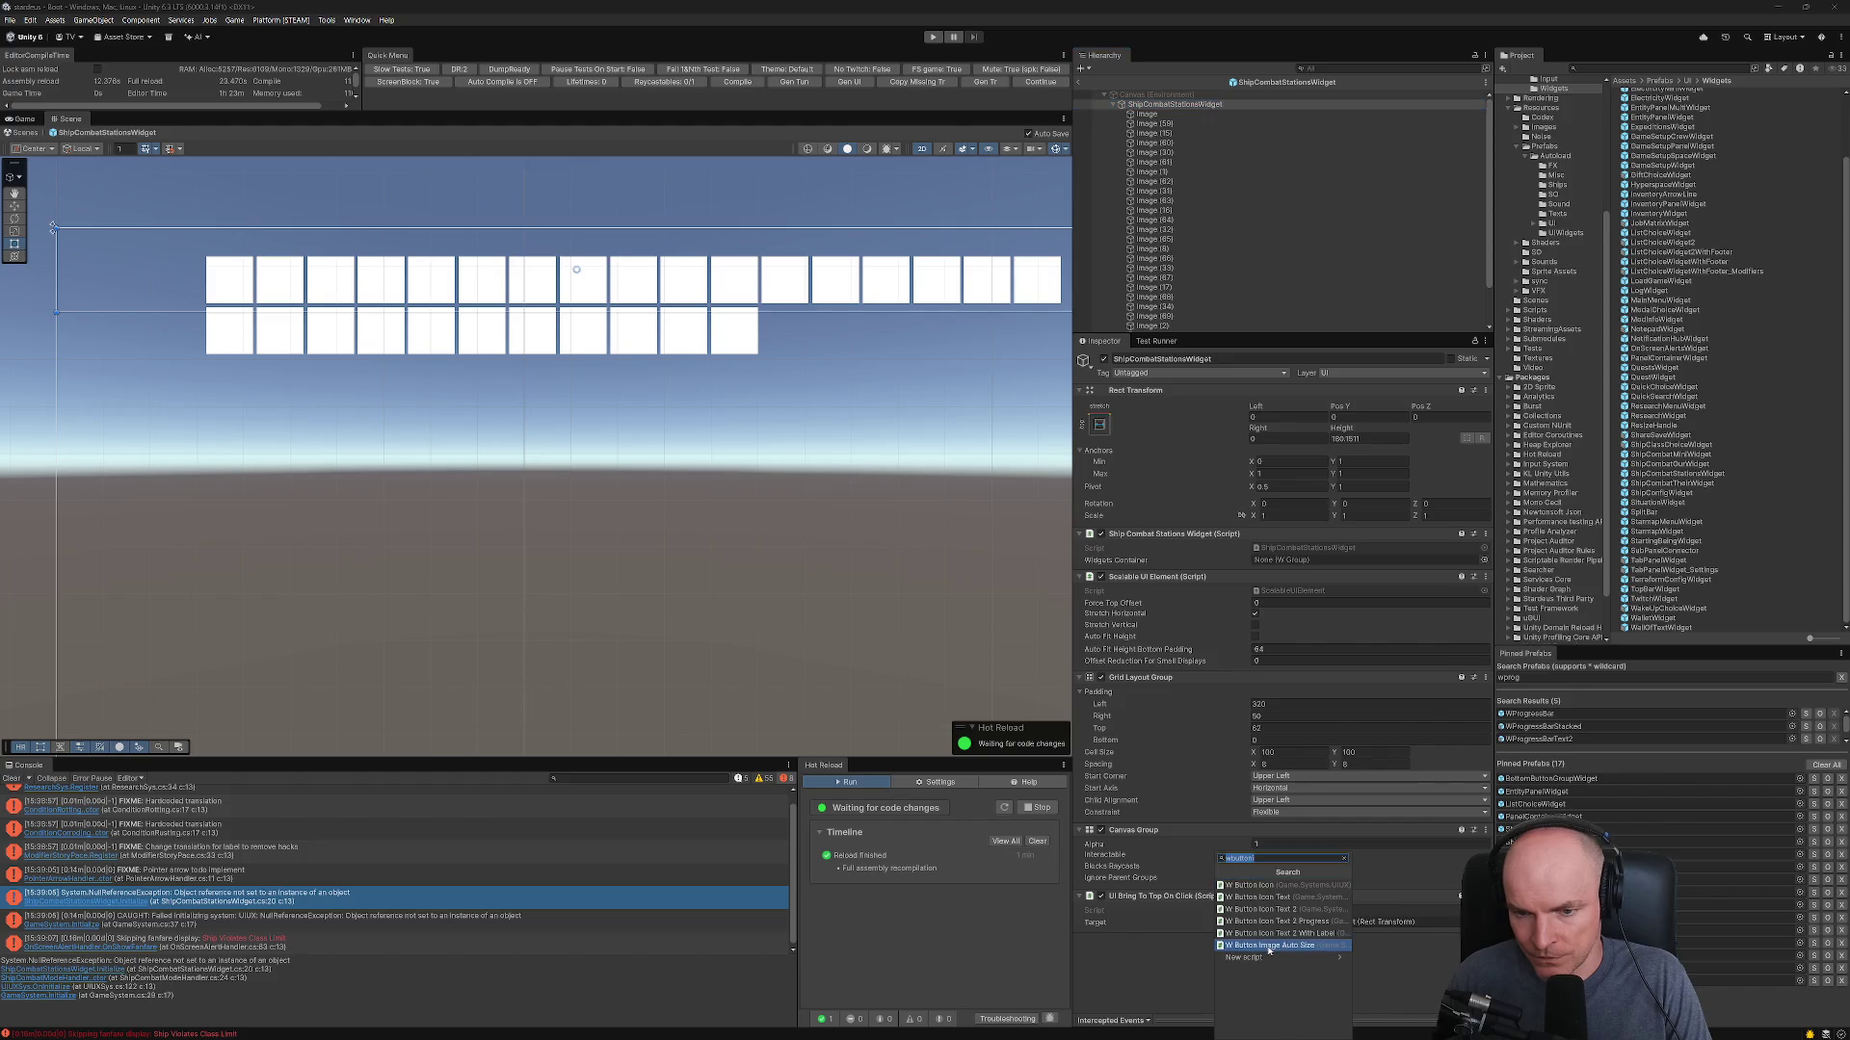
type("gr")
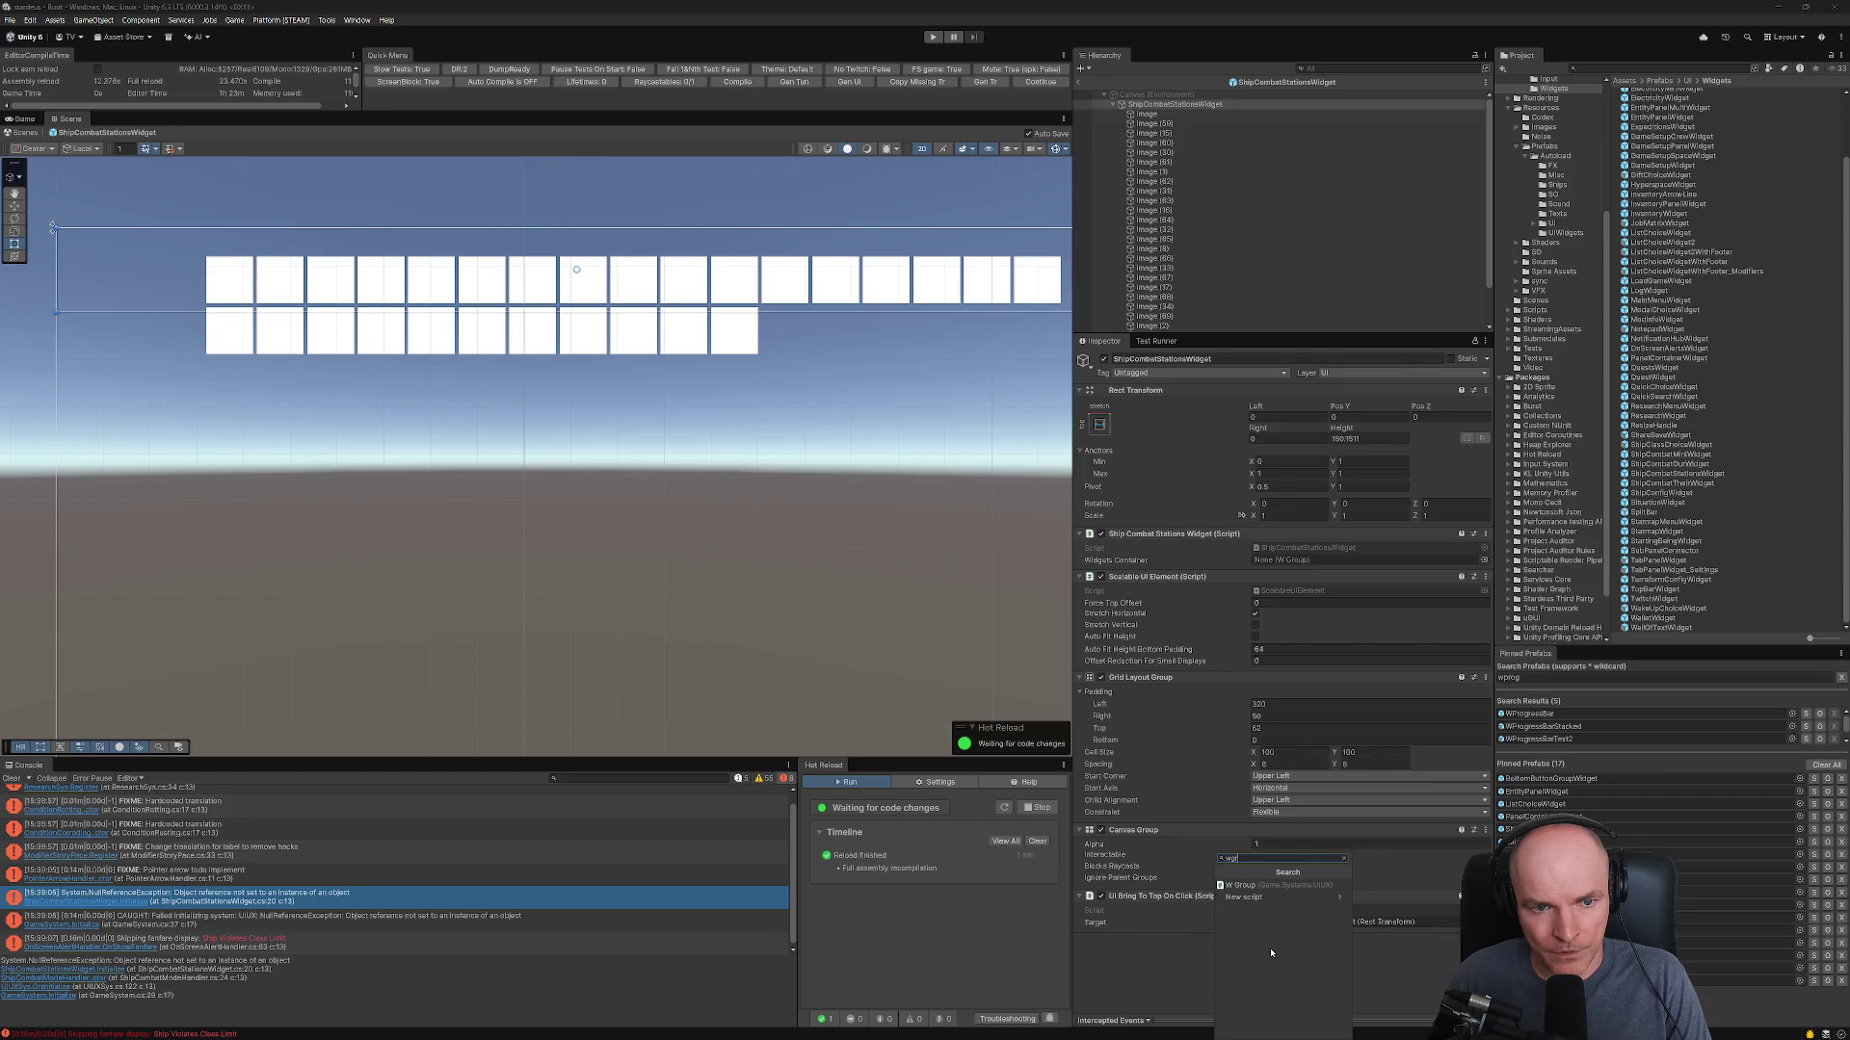
left_click(1252, 886)
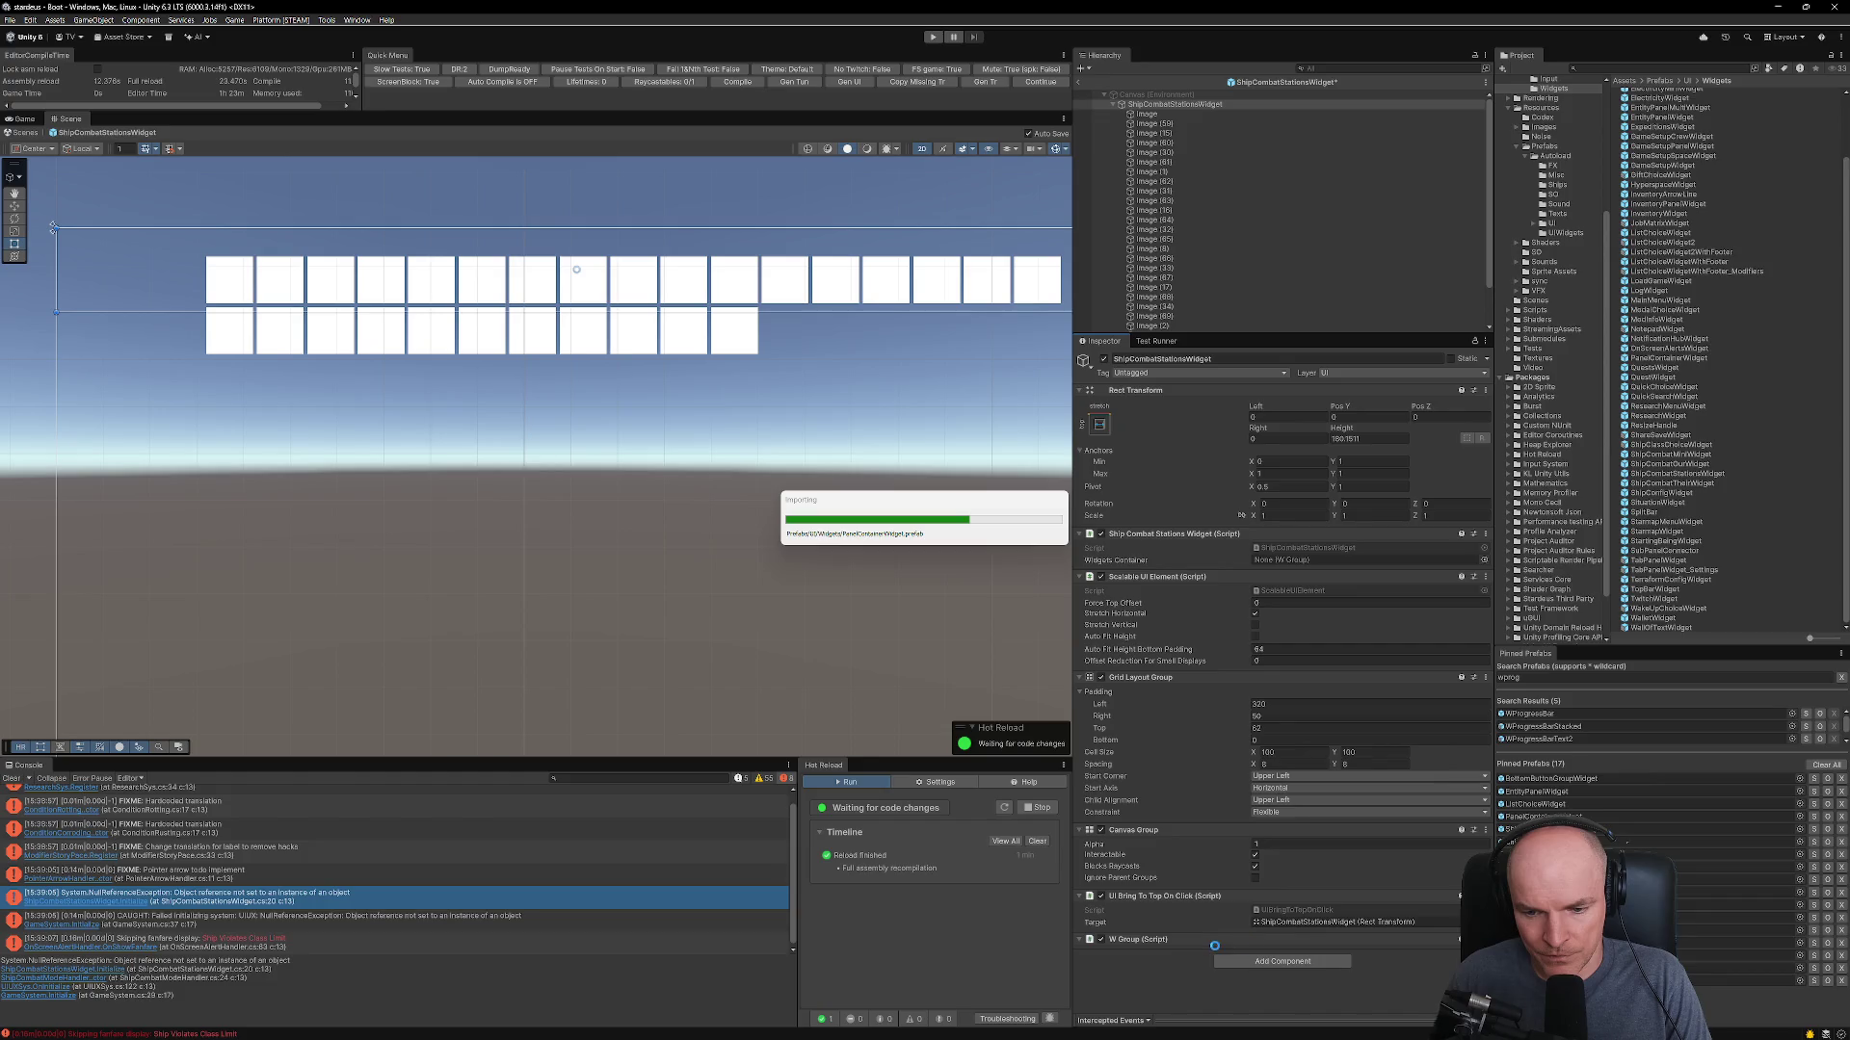
left_click_drag(1176, 104, 1299, 966)
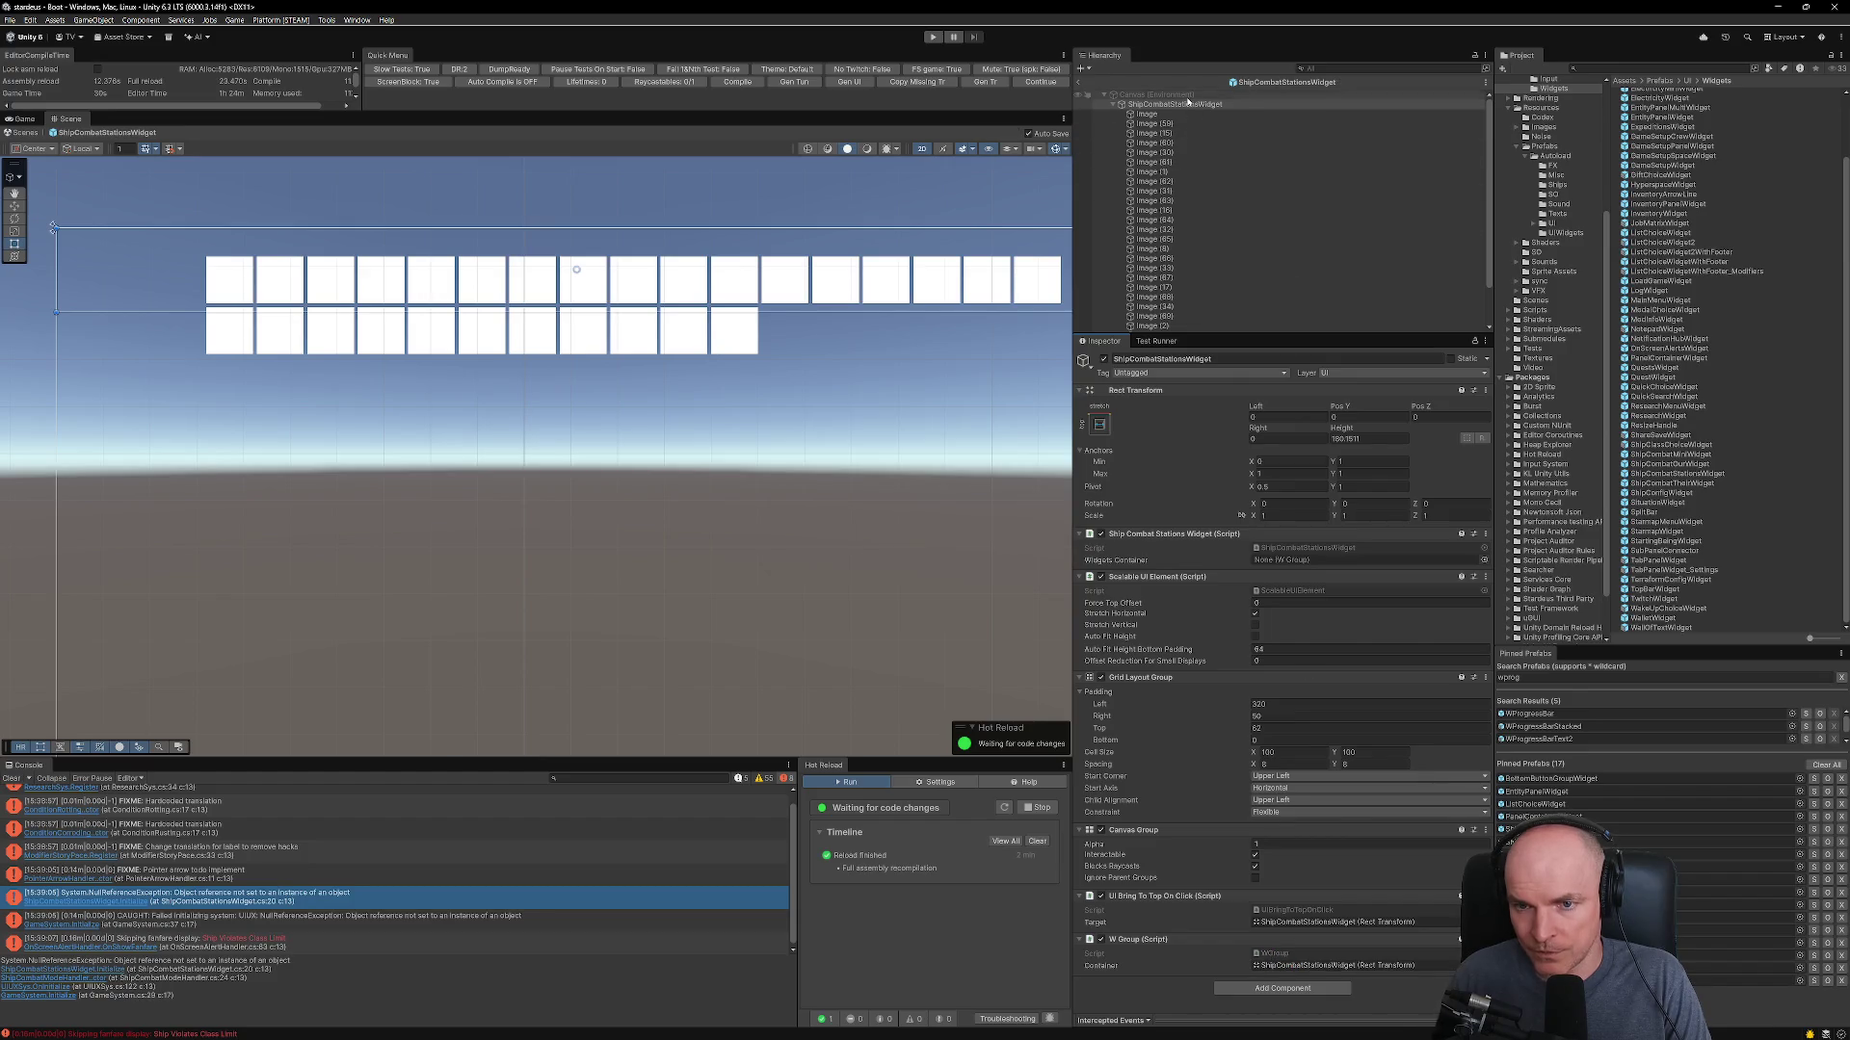
mouse_move(1137, 939)
left_mouse_down()
mouse_move(1271, 751)
mouse_move(1313, 560)
left_mouse_up()
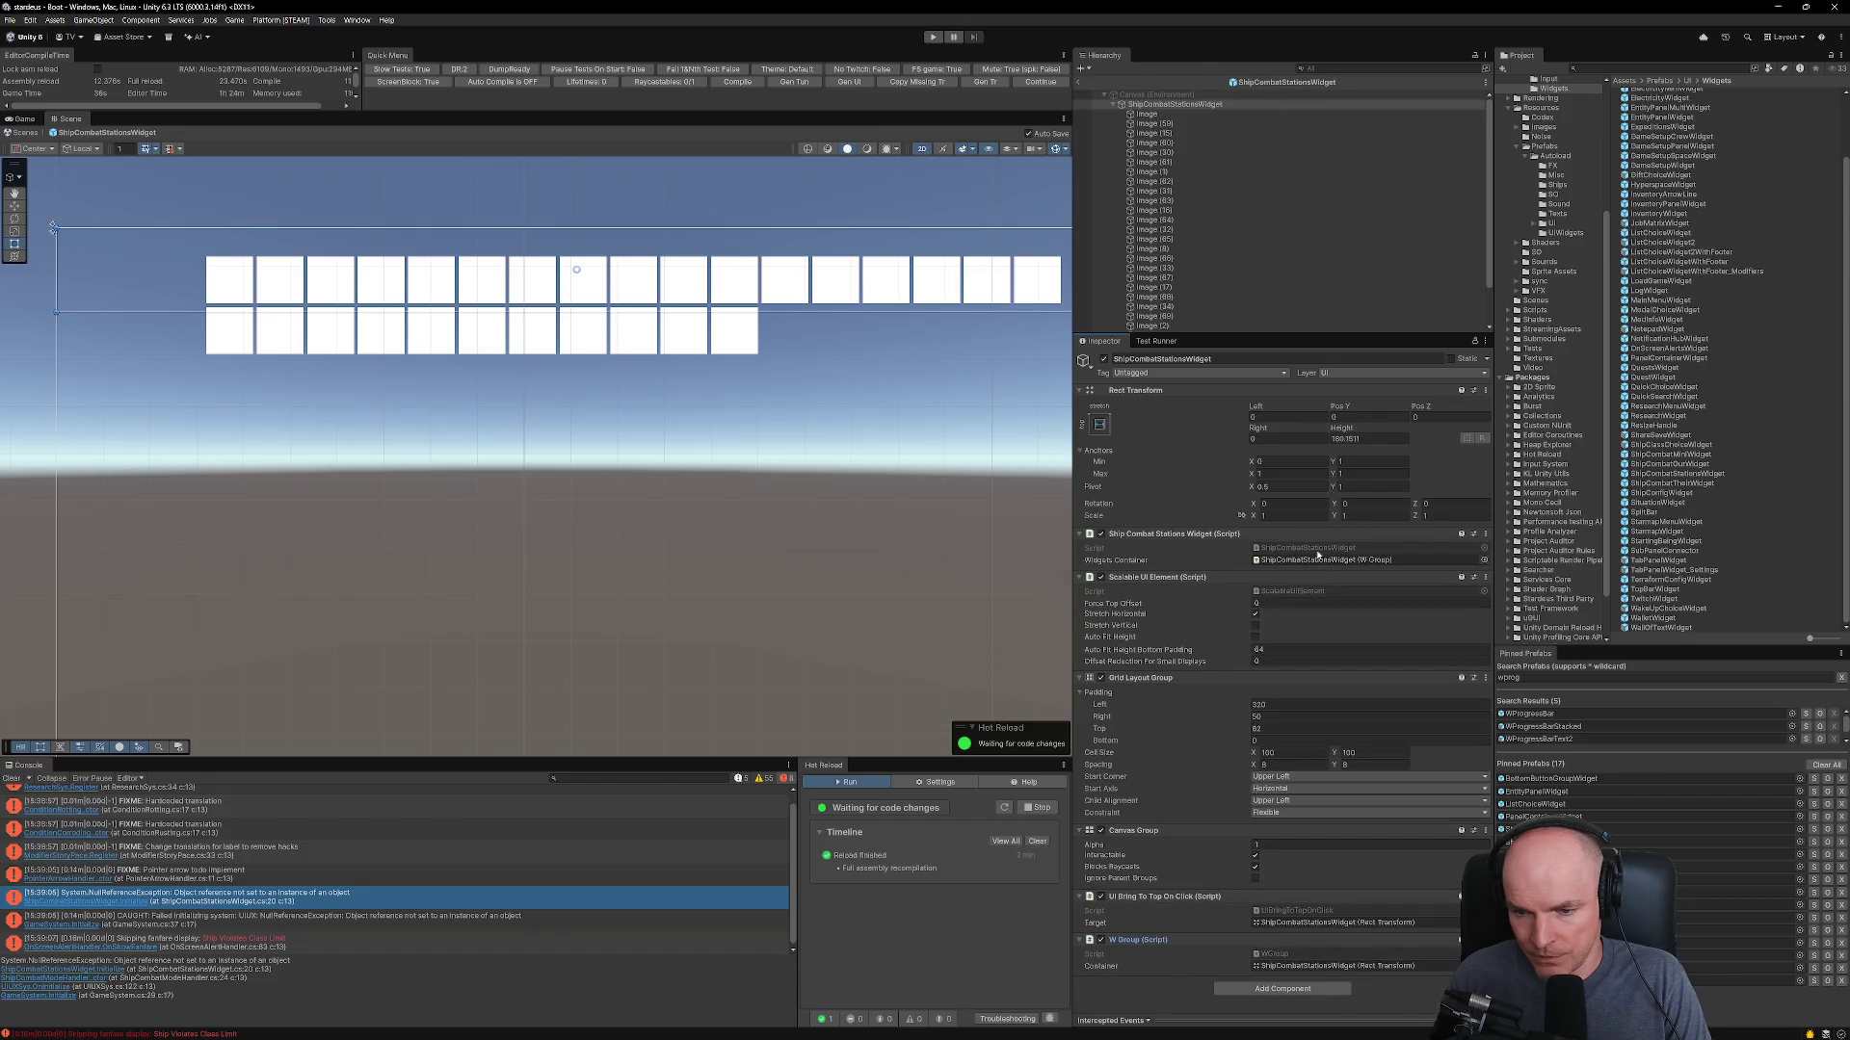
key("alt+Tab")
key("alt+Tab")
left_click(1081, 83)
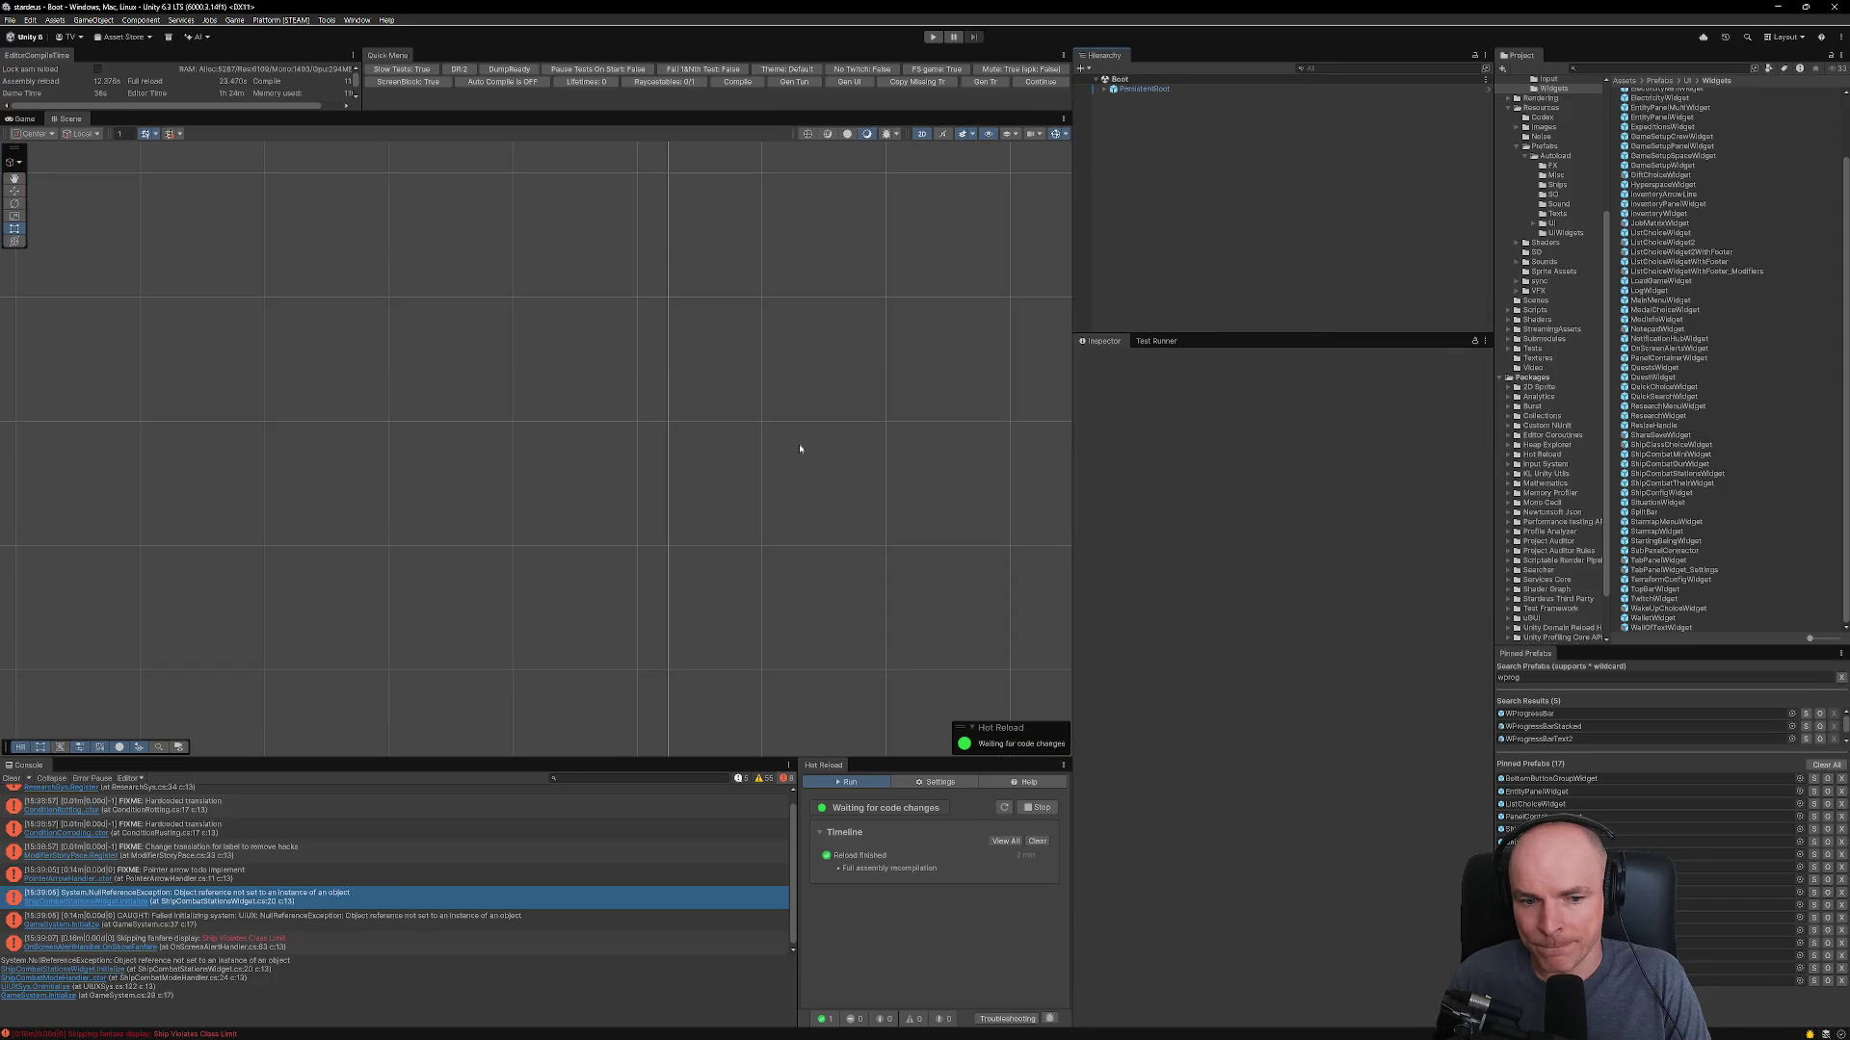
Return to Boot, enter Play mode, dismiss the preview notice and continue the saved game.
left_click(11, 779)
left_click(1041, 81)
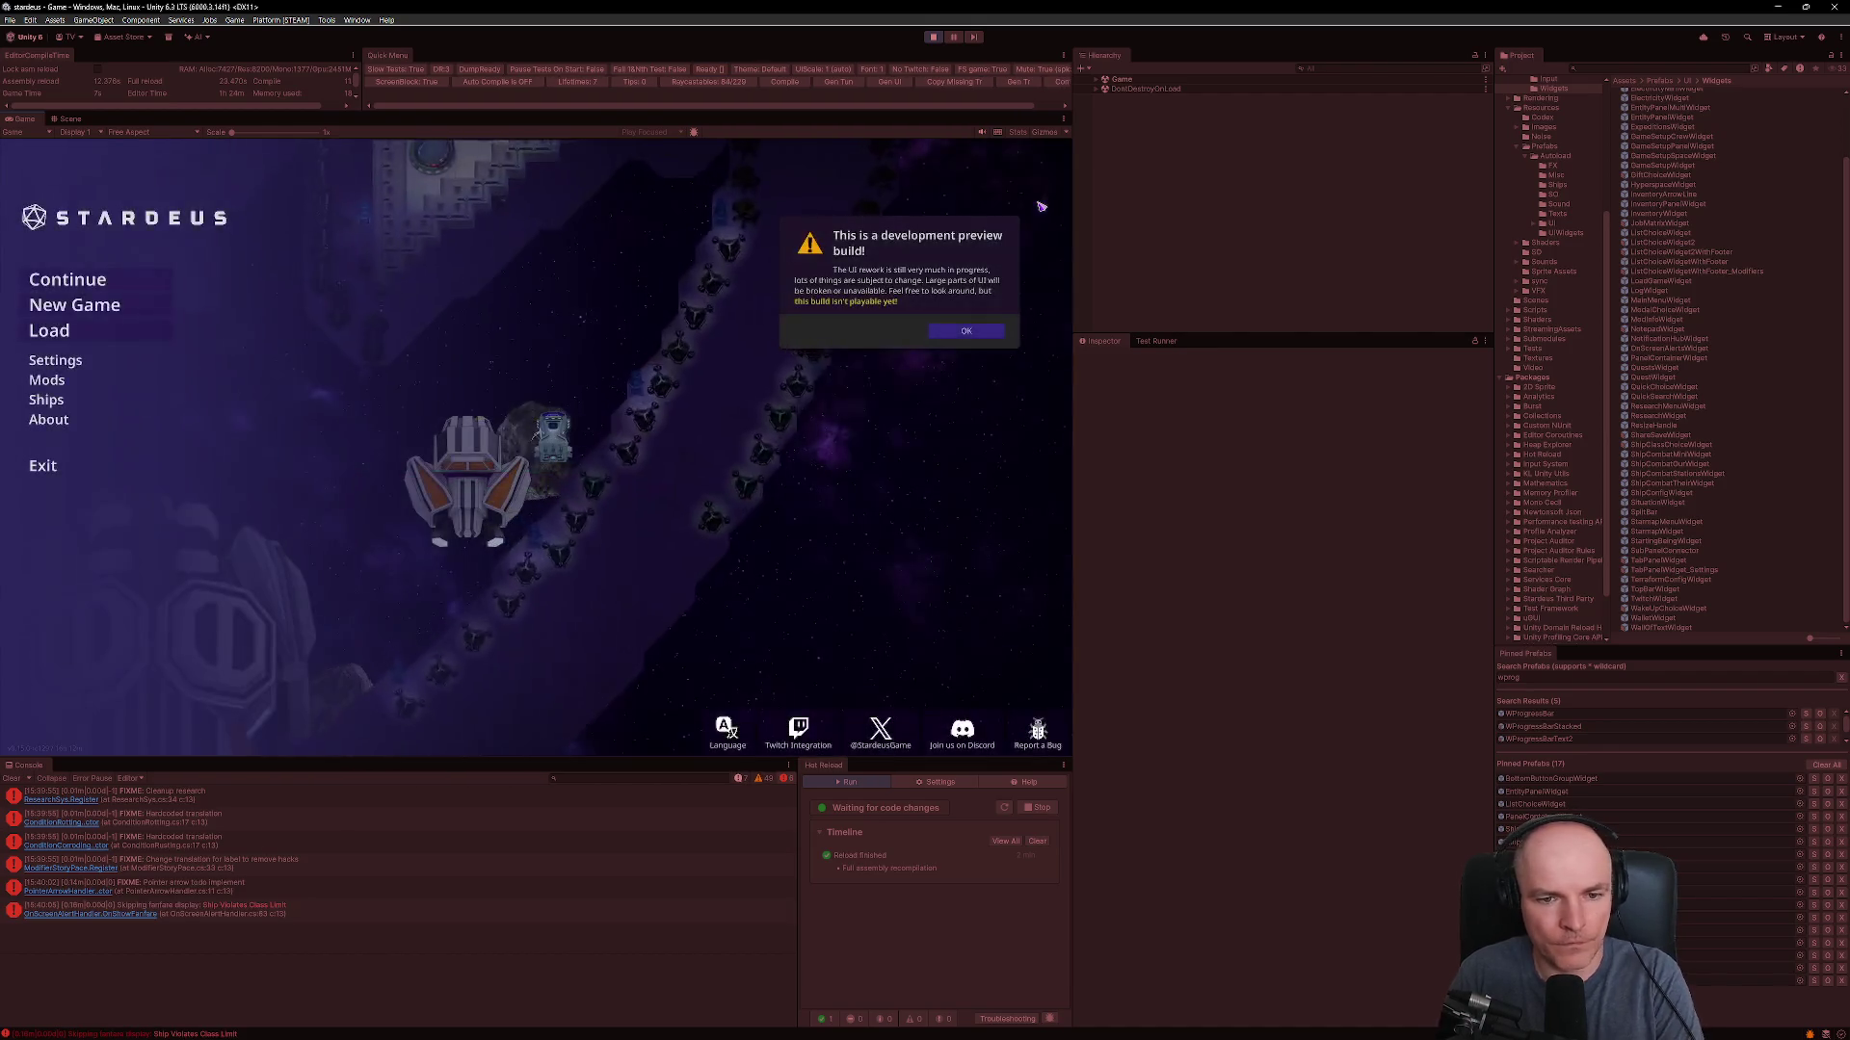
left_click(966, 331)
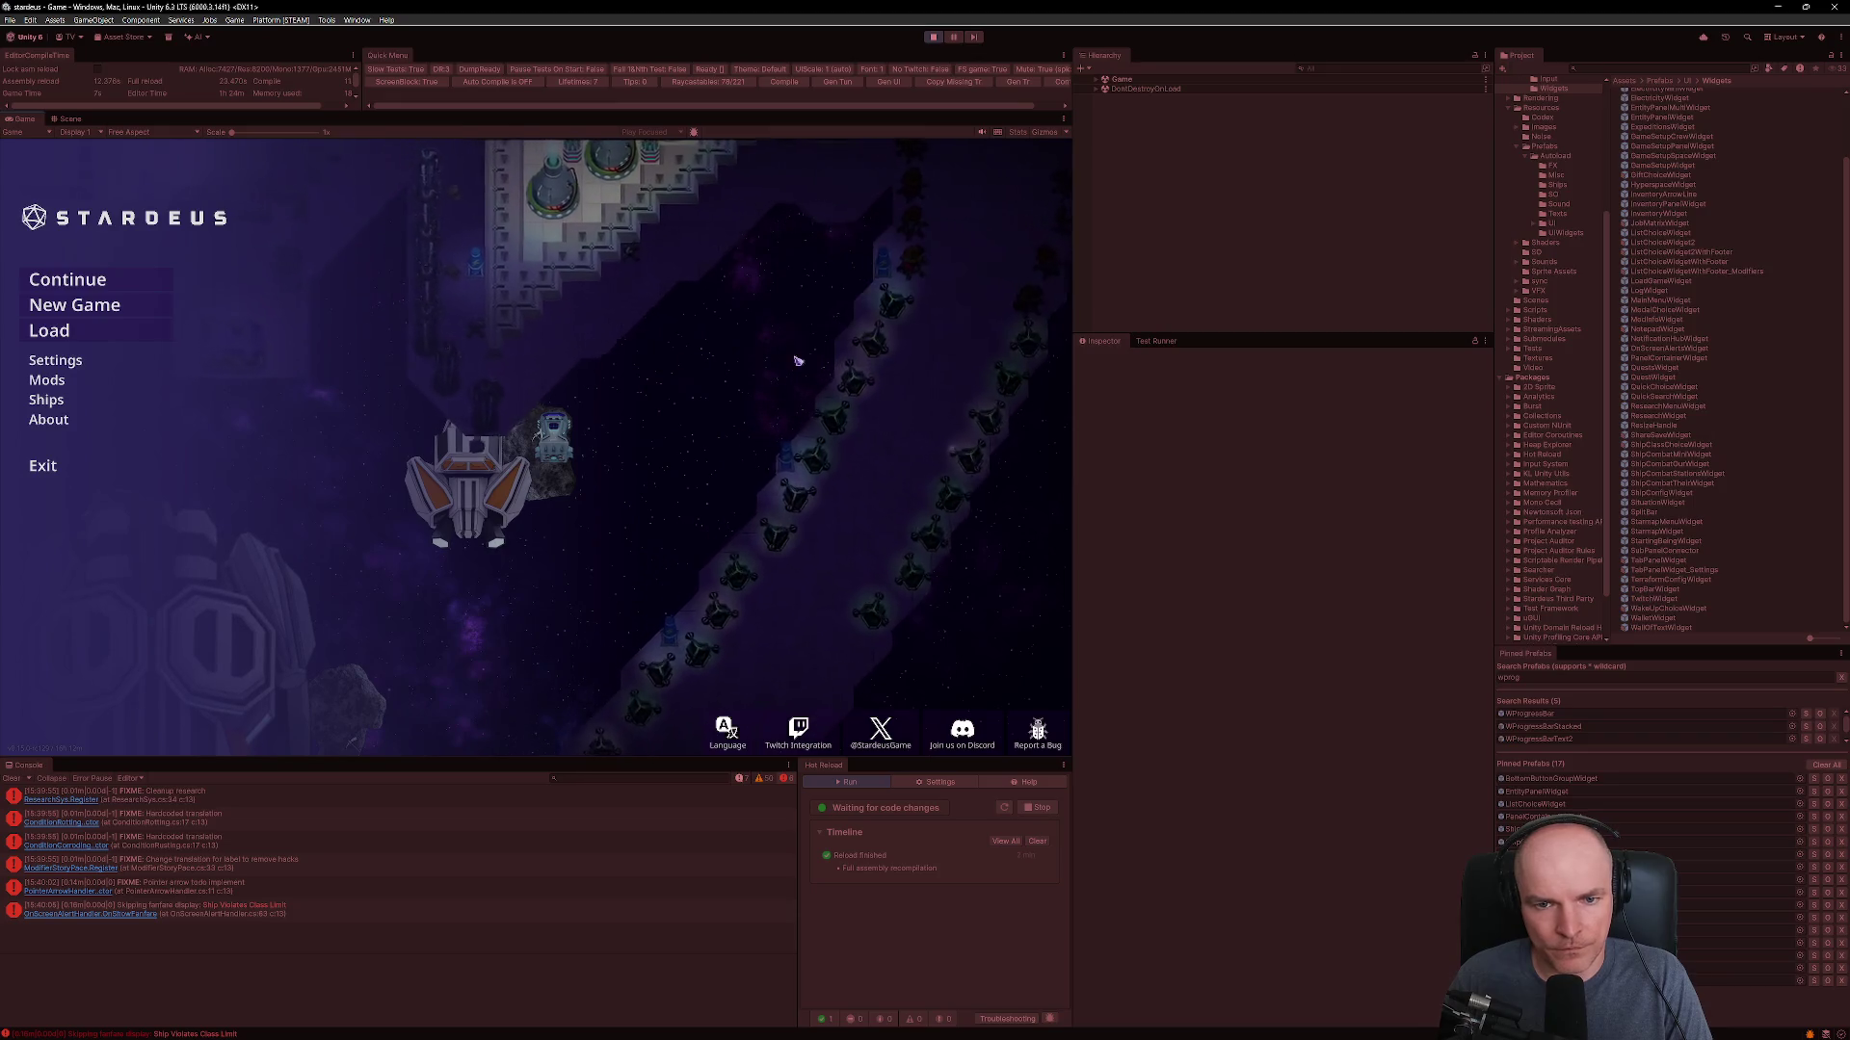
left_click(81, 287)
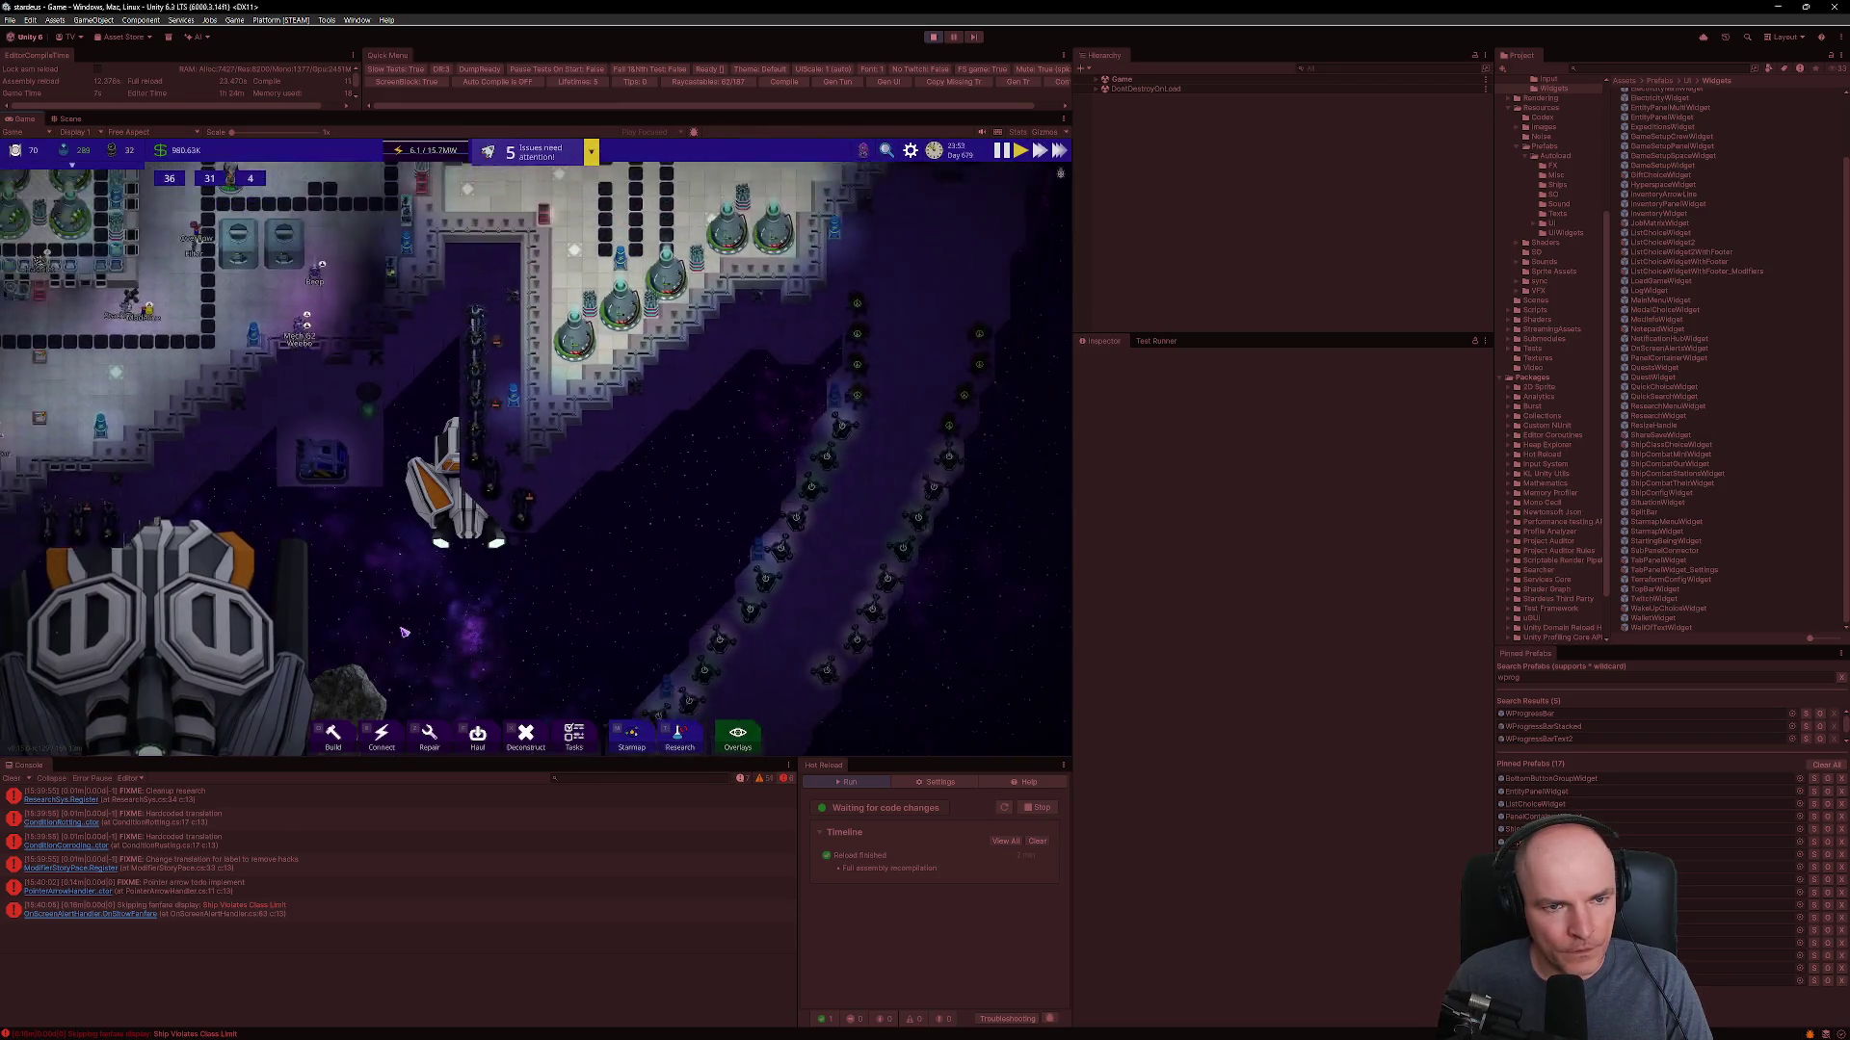
On the starmap, attack the frigate FSV Florida.
key("m")
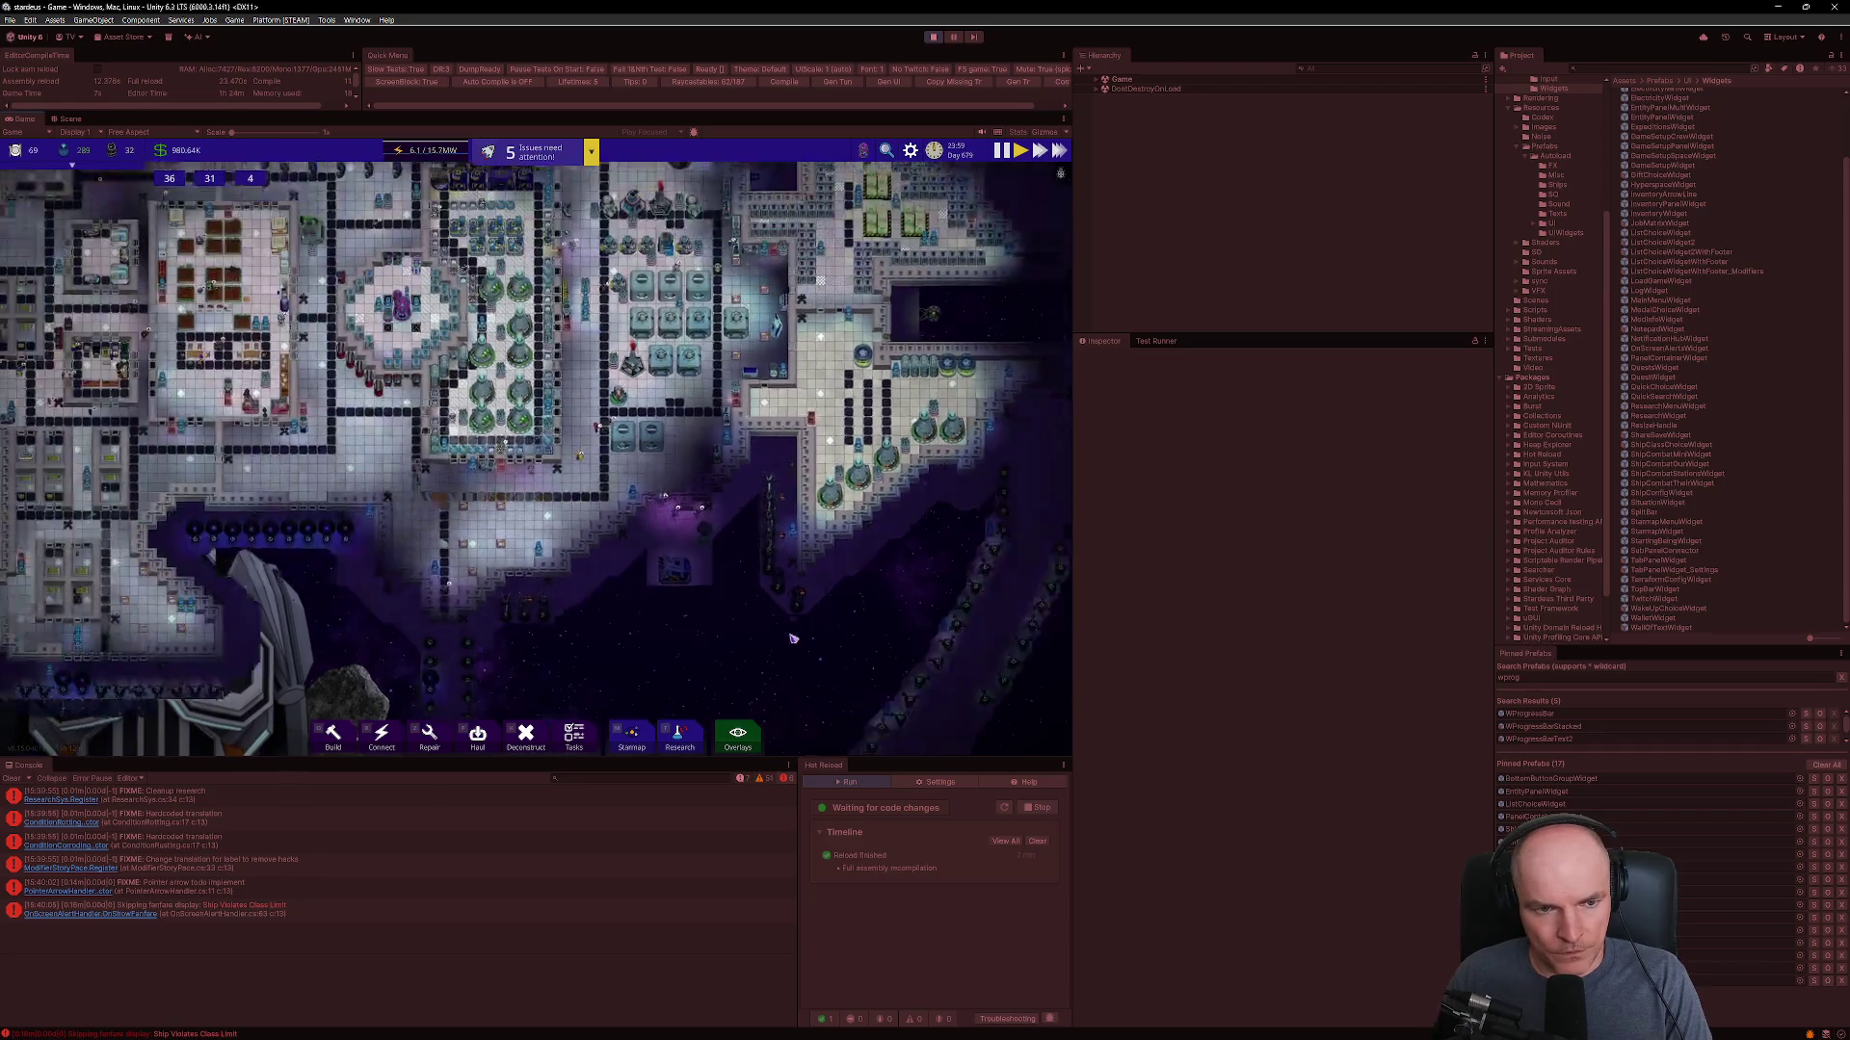
scroll(574, 502, "up", 5)
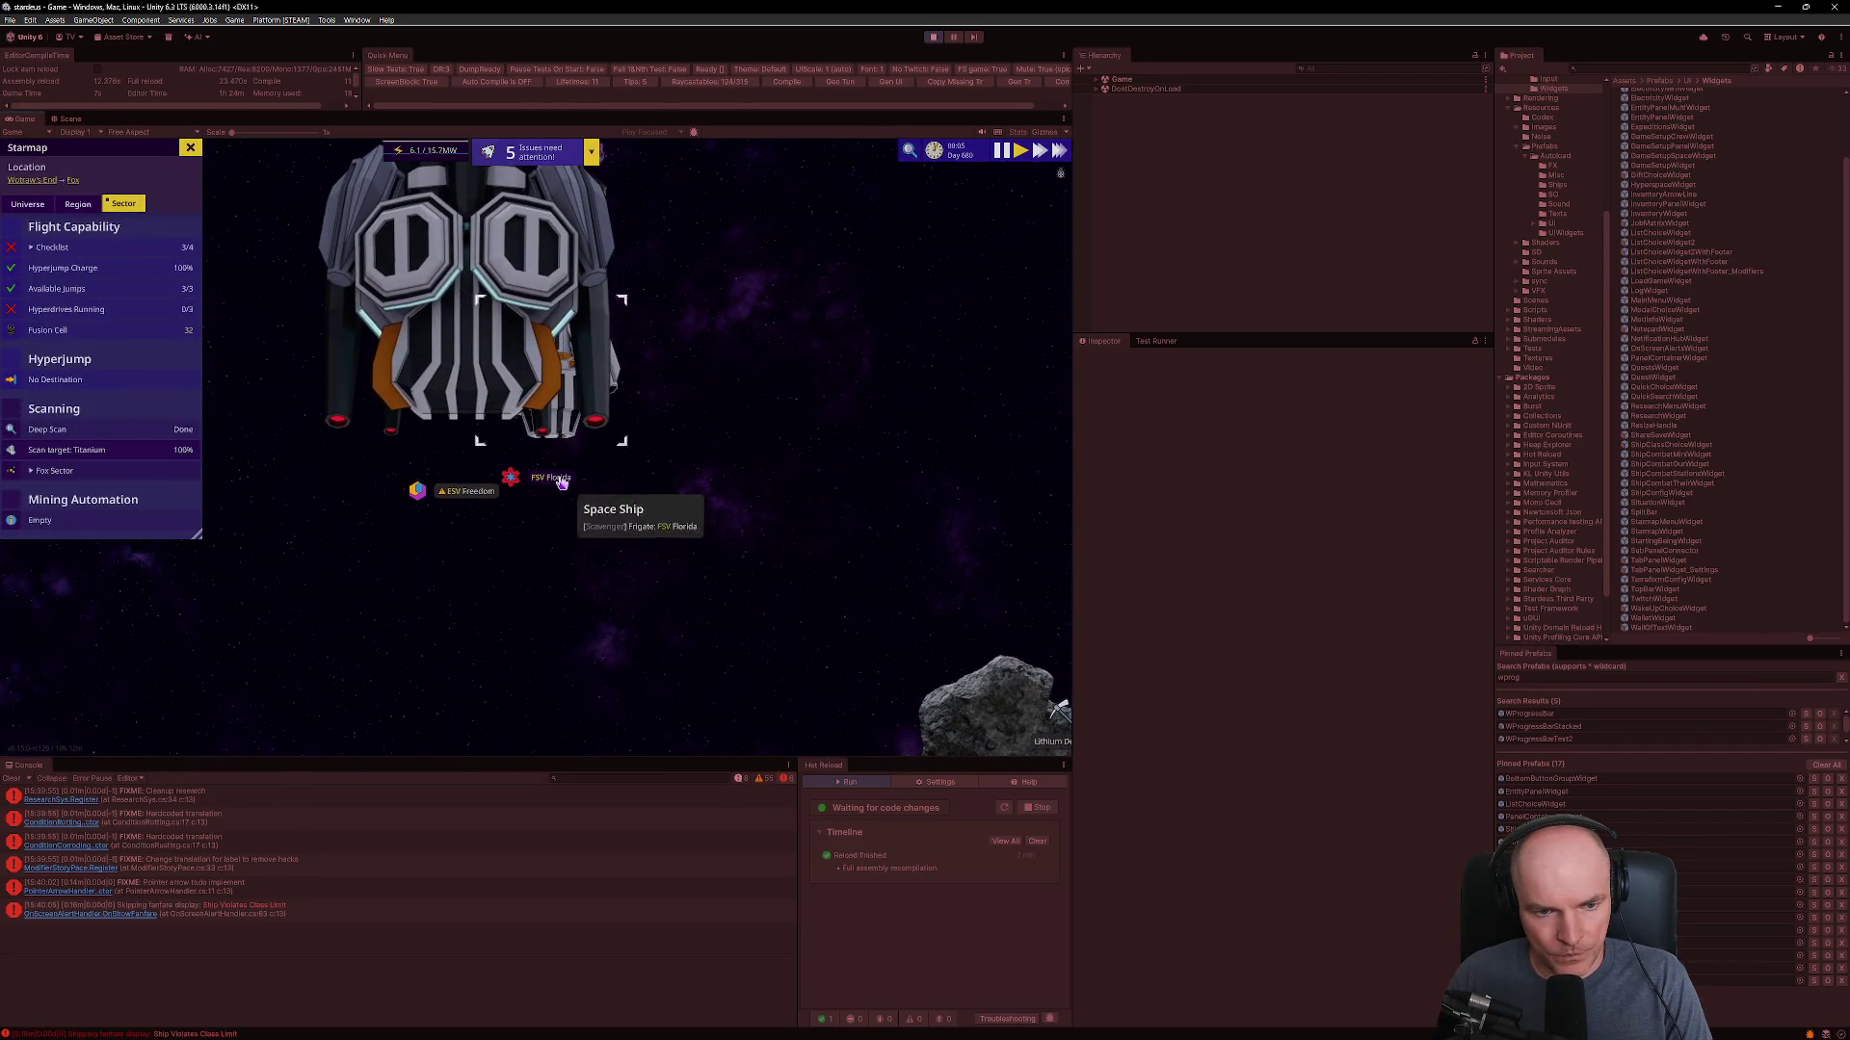
left_click(562, 485)
left_click(593, 532)
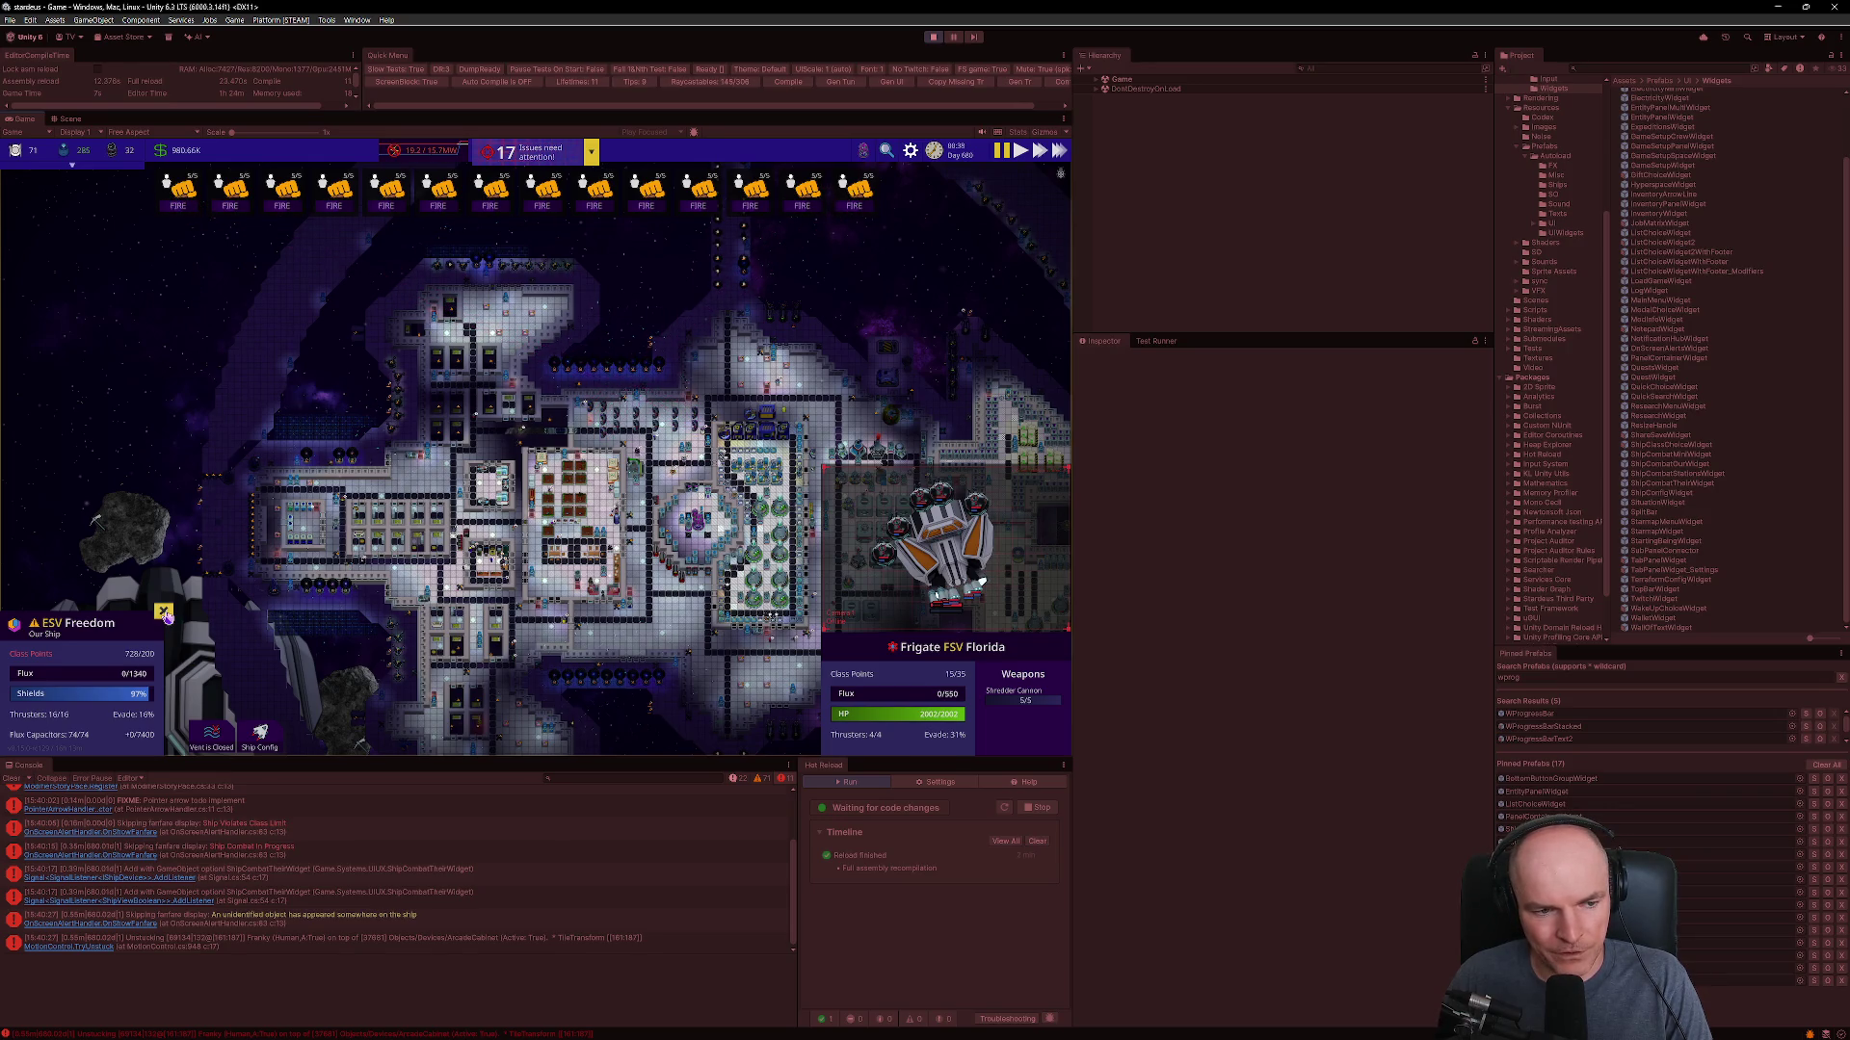
Reopen the ship combat view and test several battle stations' FIRE buttons.
left_click(163, 613)
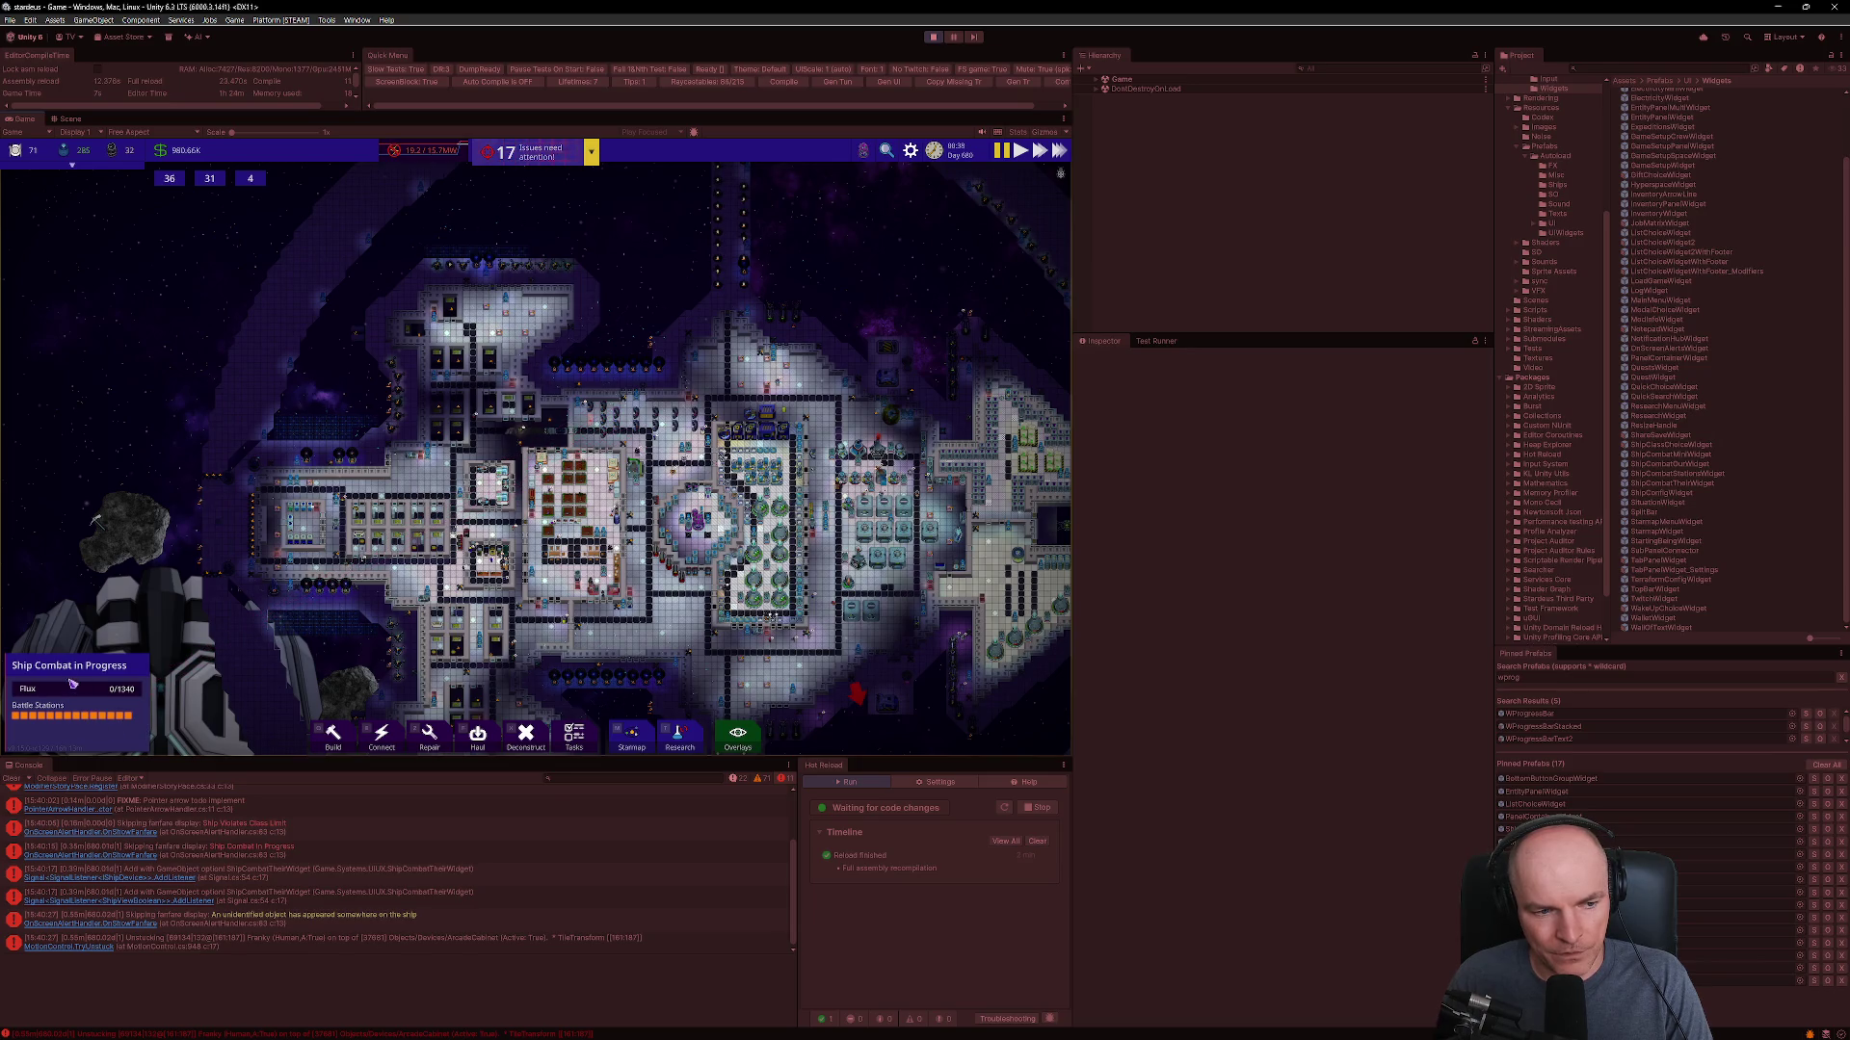
left_click(72, 686)
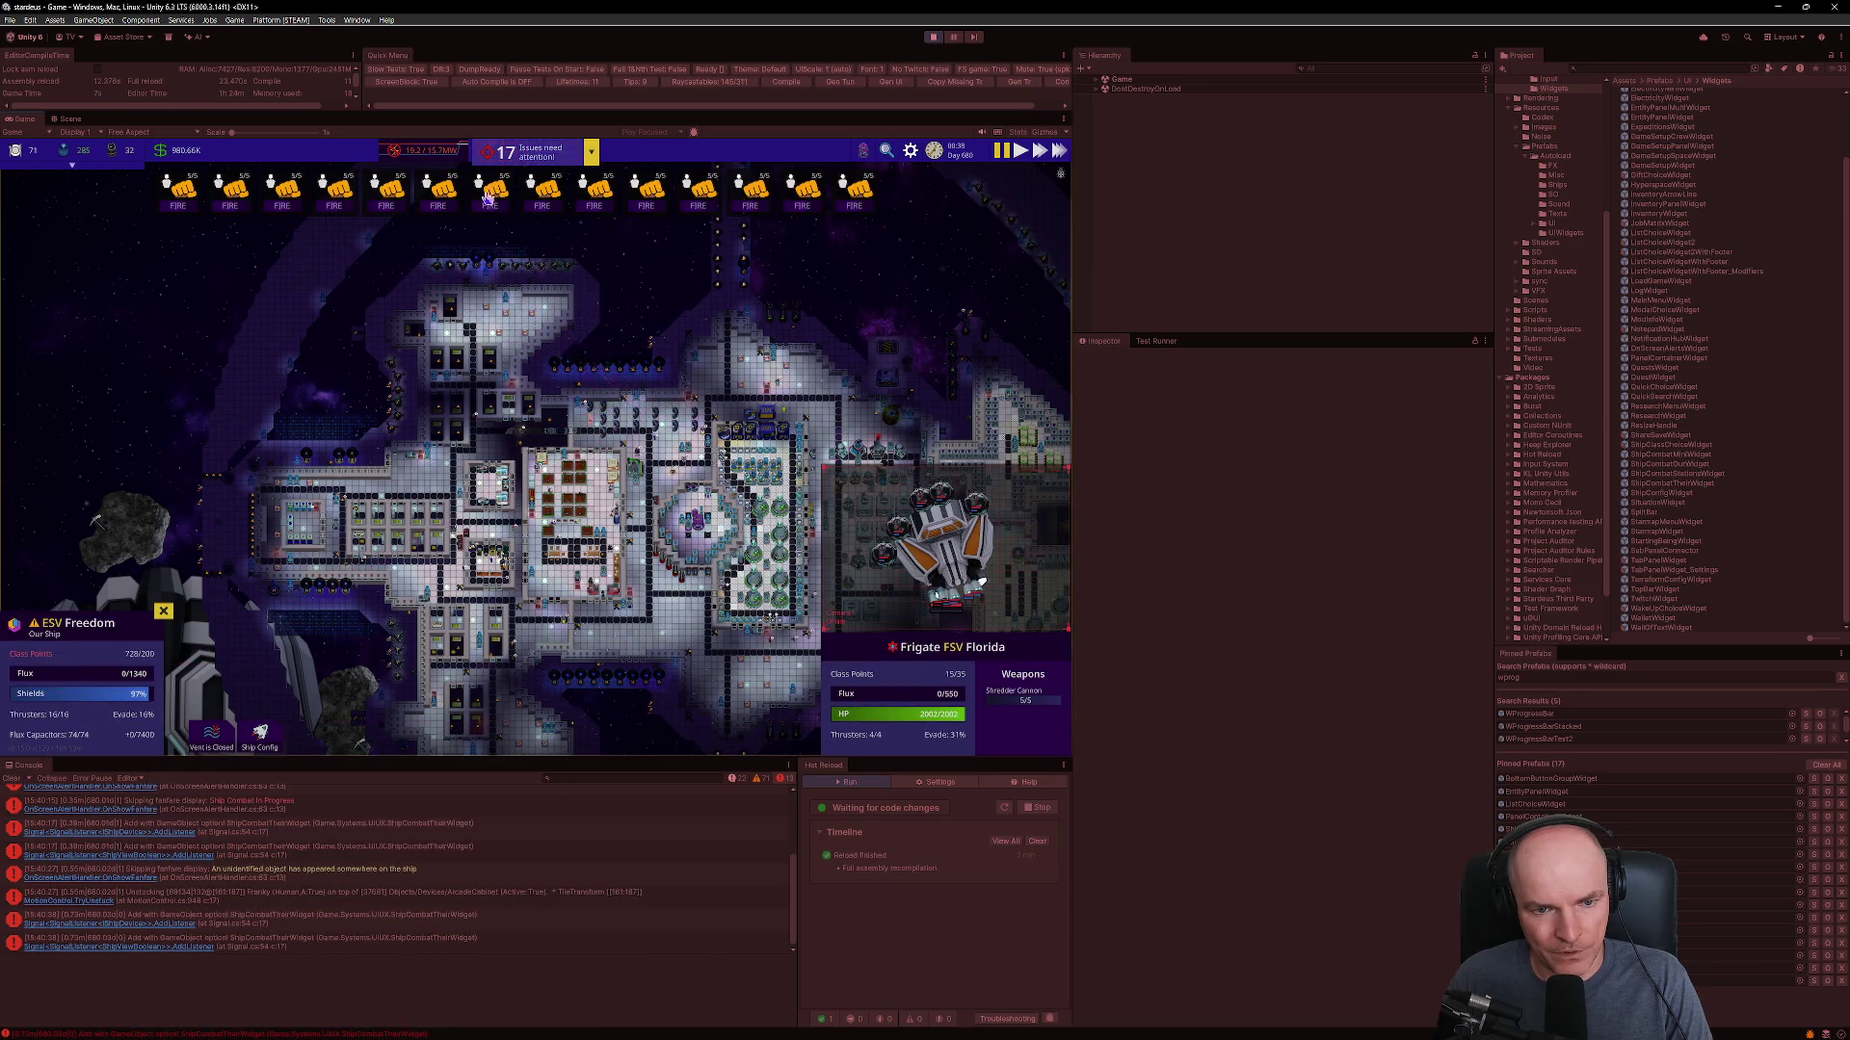
left_click(652, 192)
left_click(653, 193)
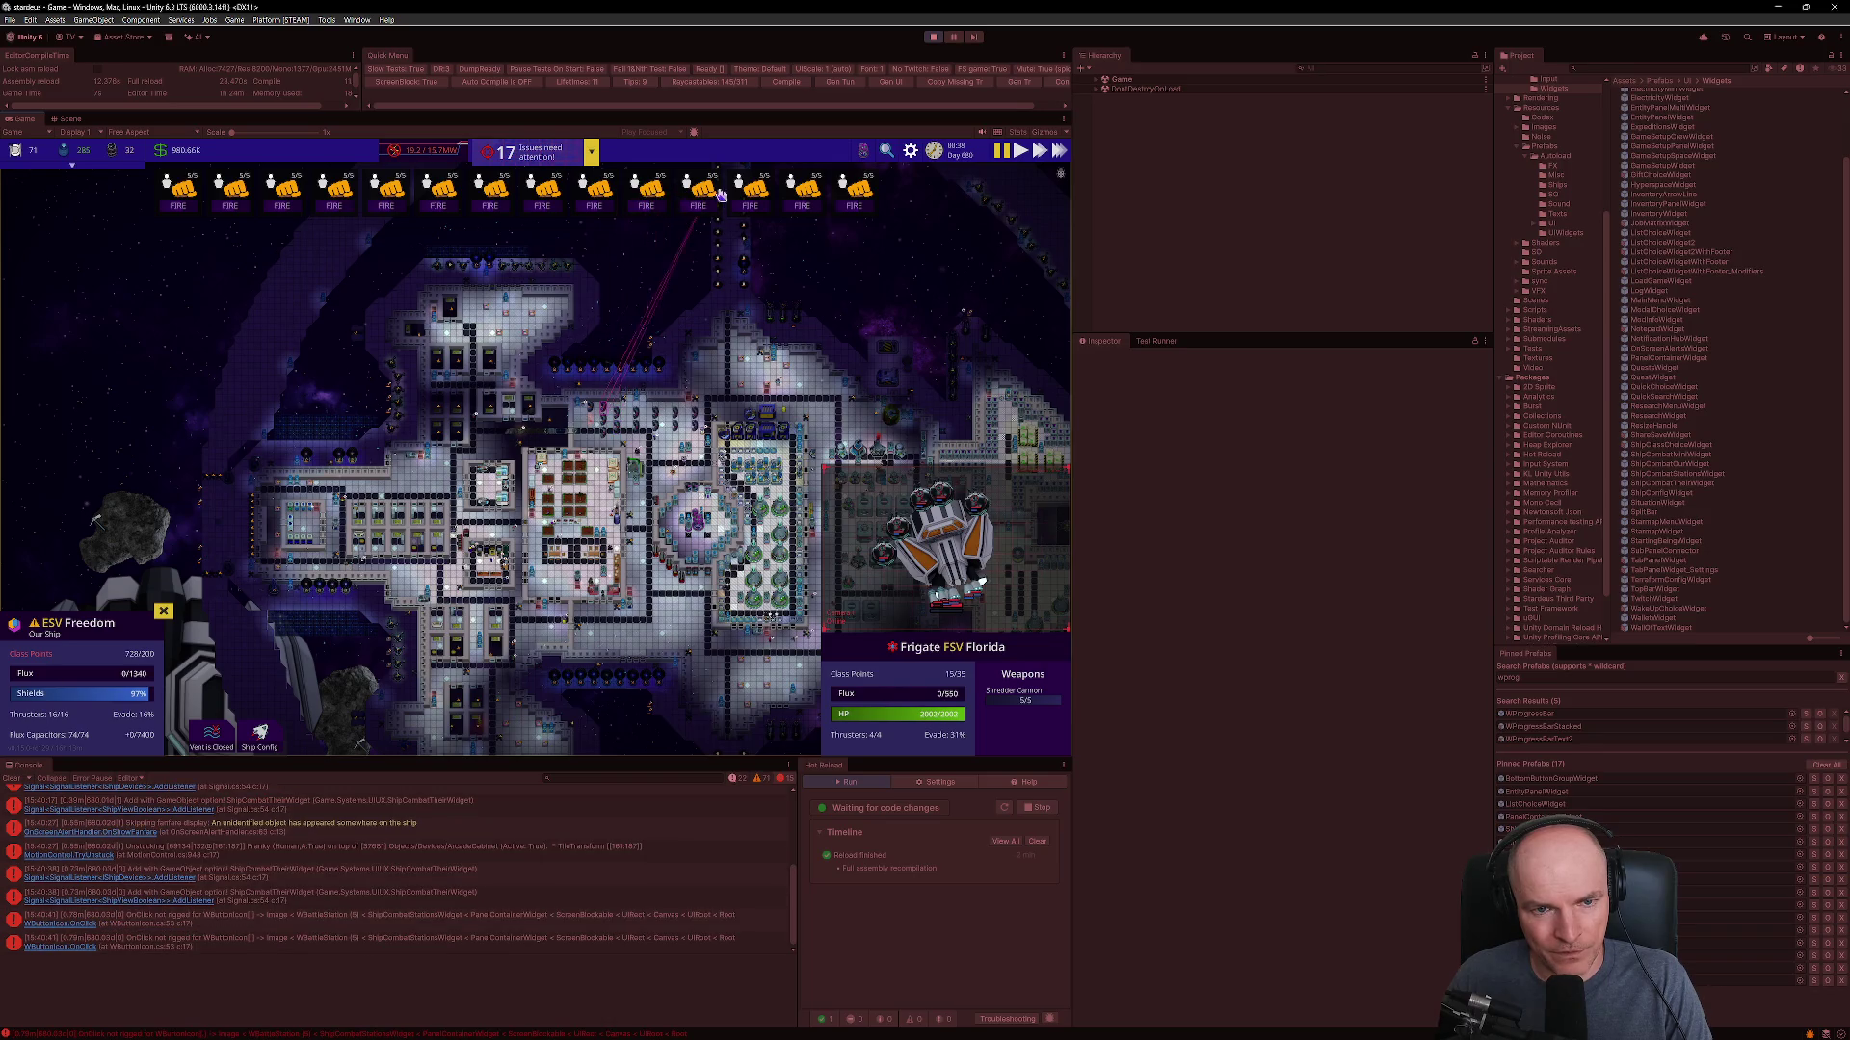
left_click(708, 195)
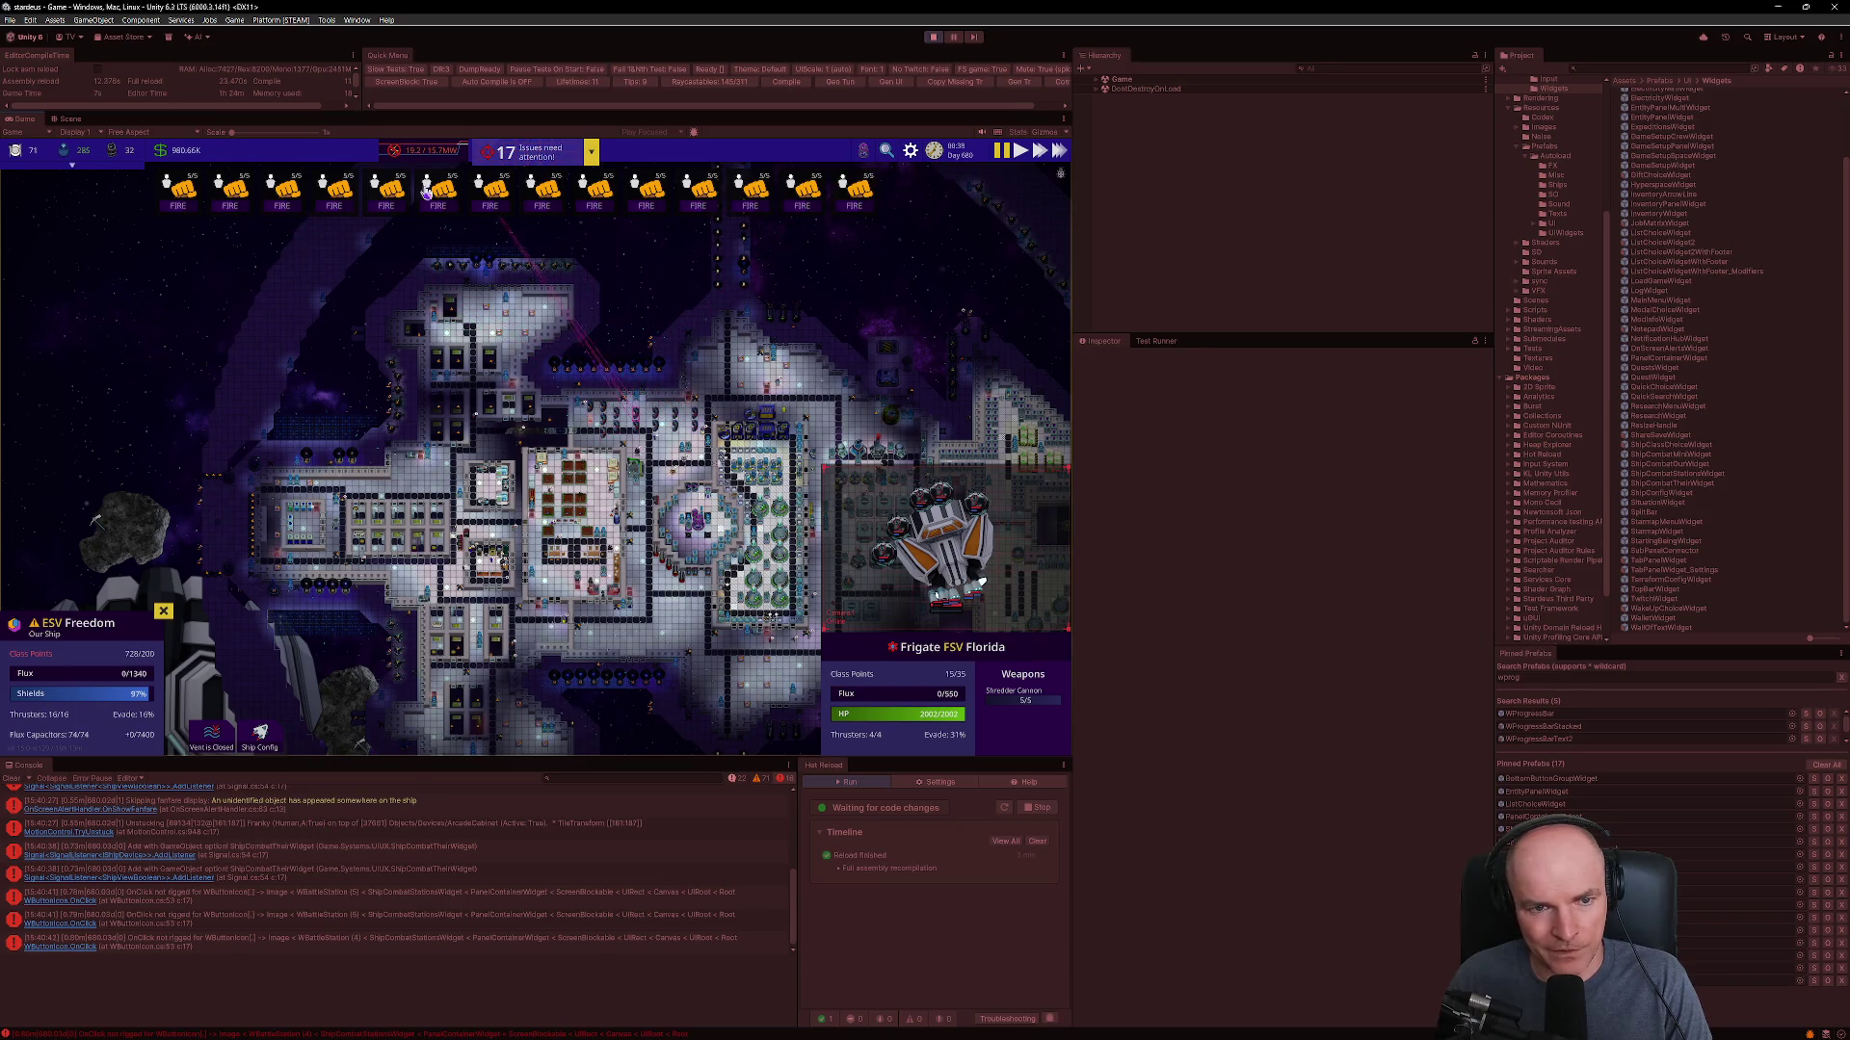
left_click(177, 196)
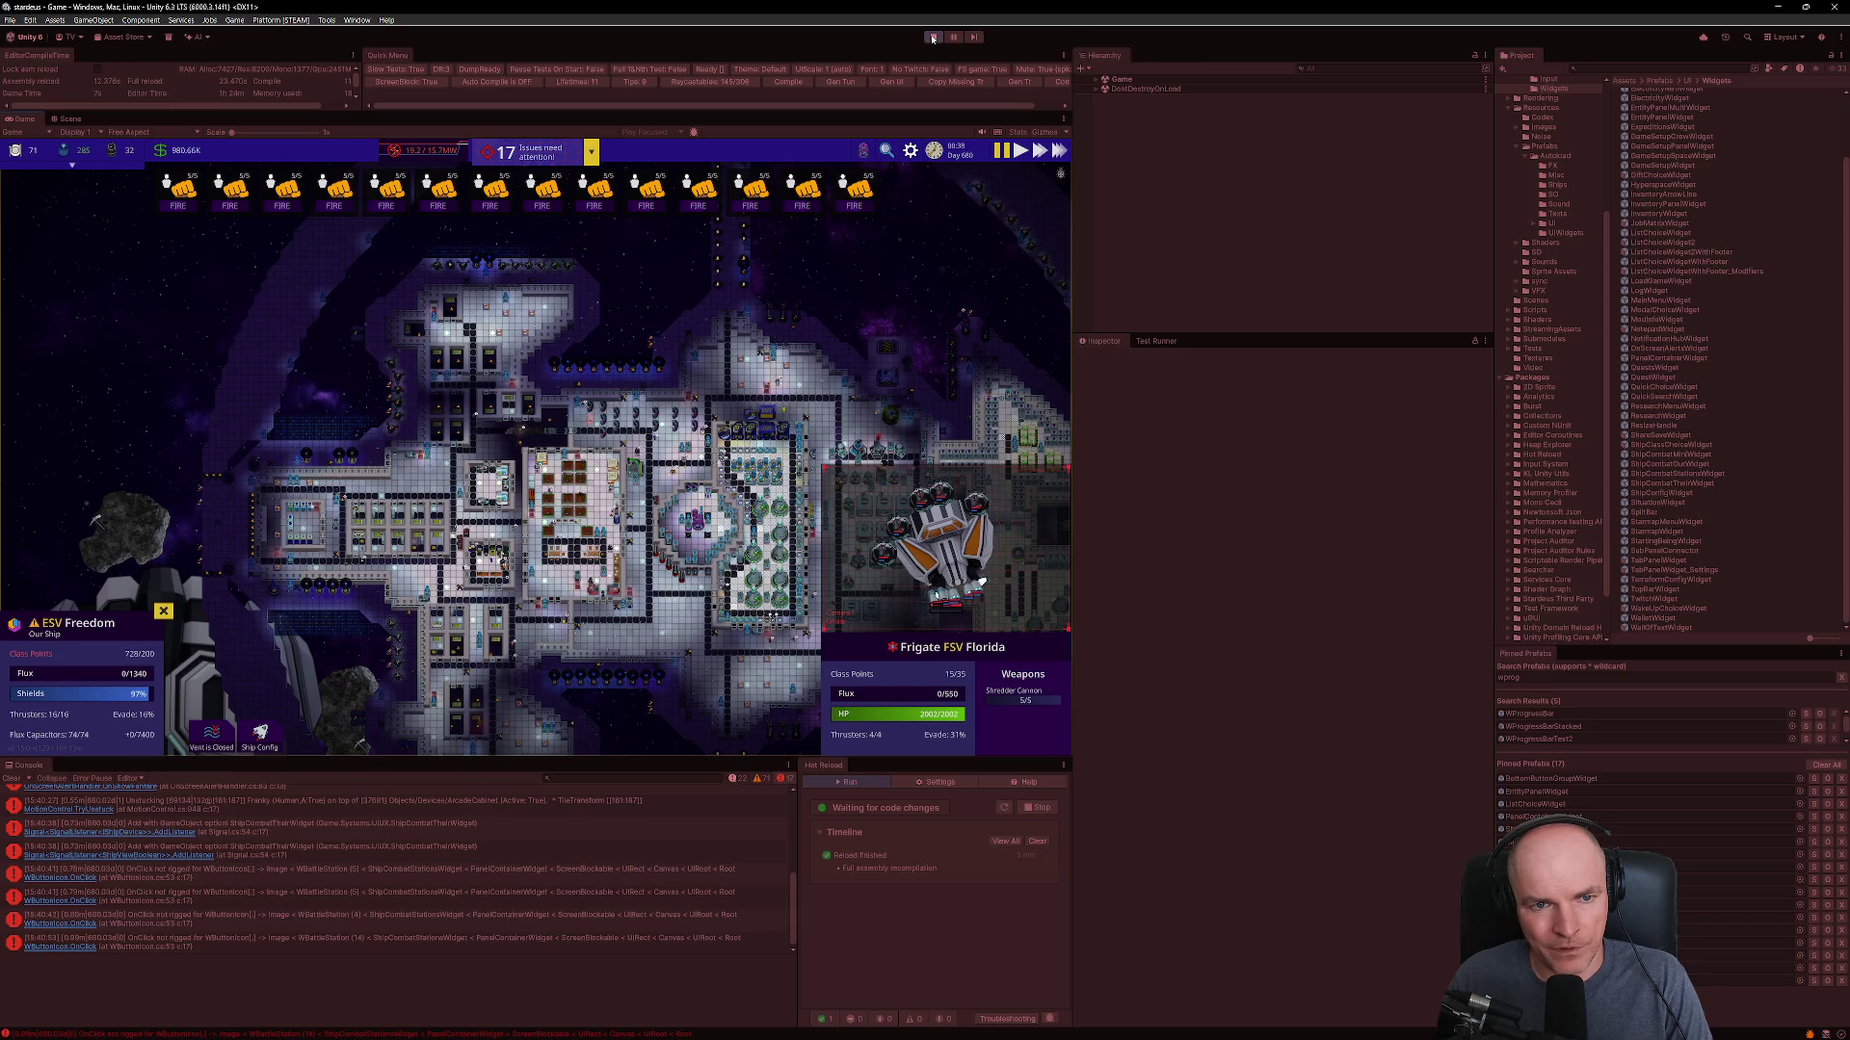
Zoom the Game view out and recentre it on the shielded ESV Freedom.
scroll(711, 417, "down", 5)
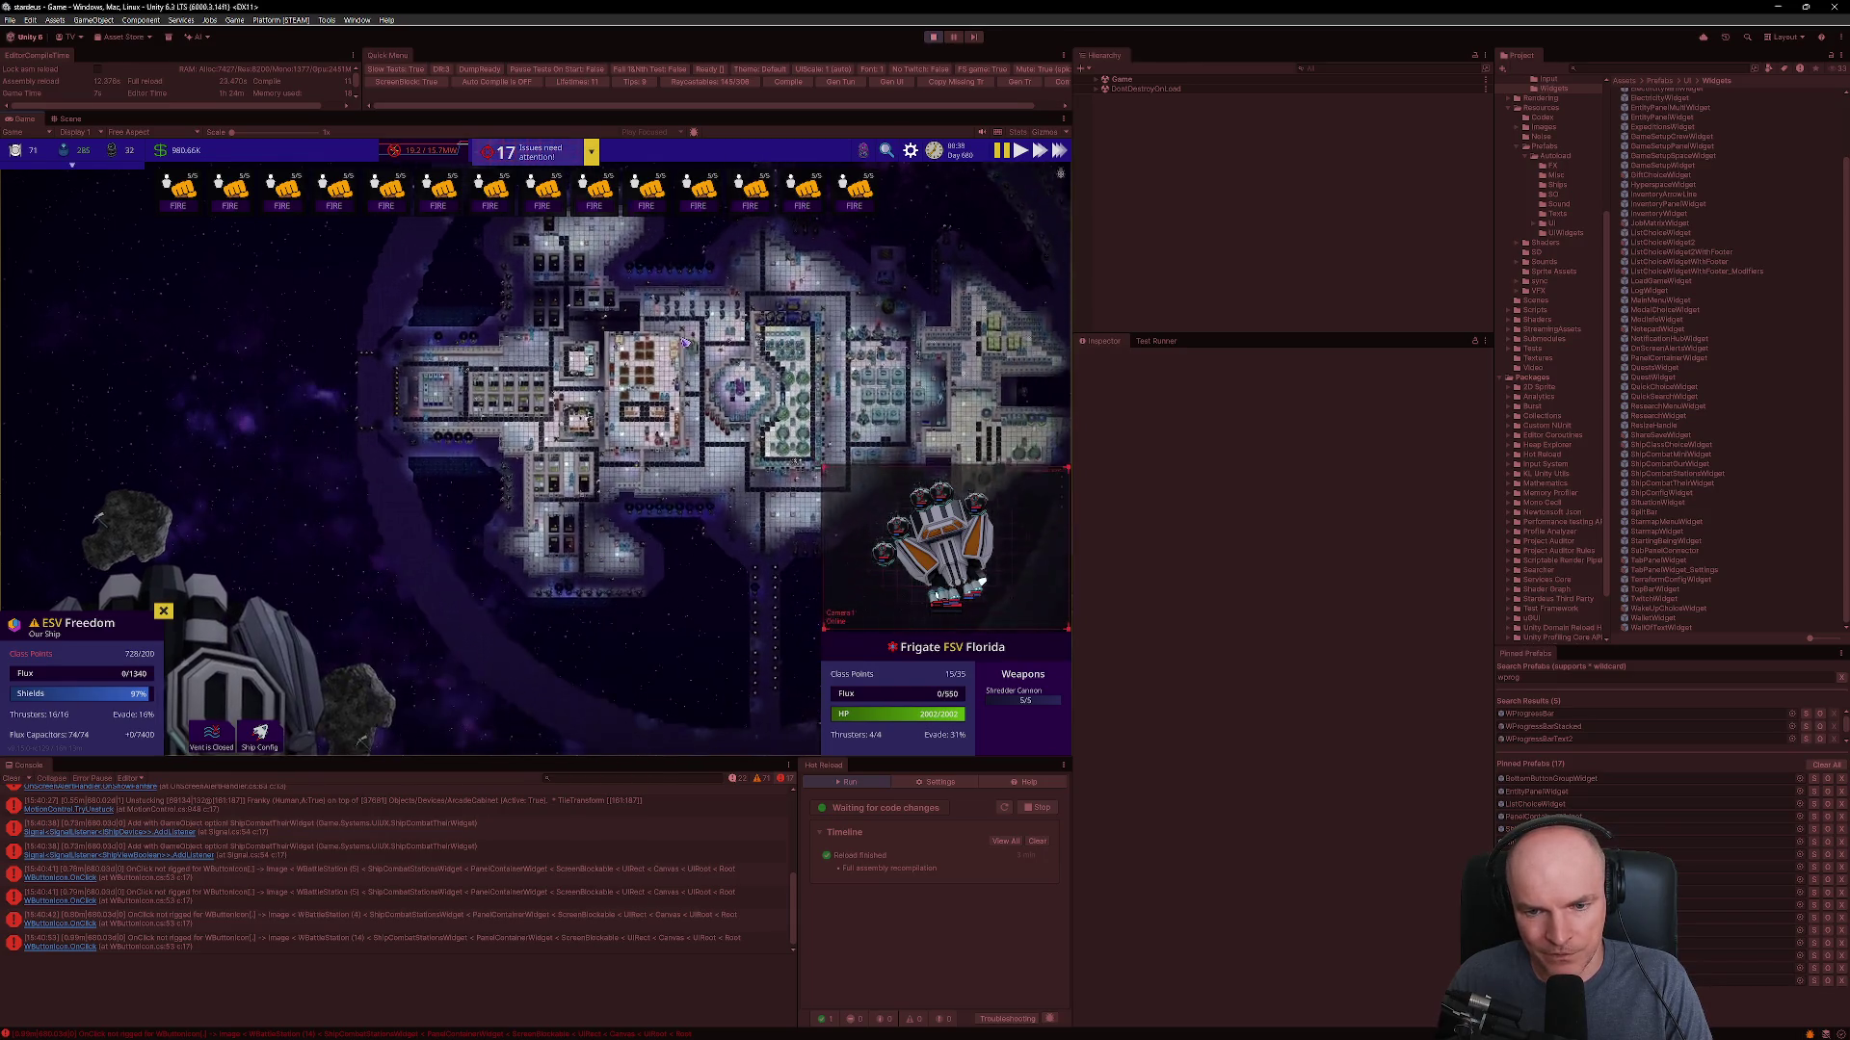
key("d")
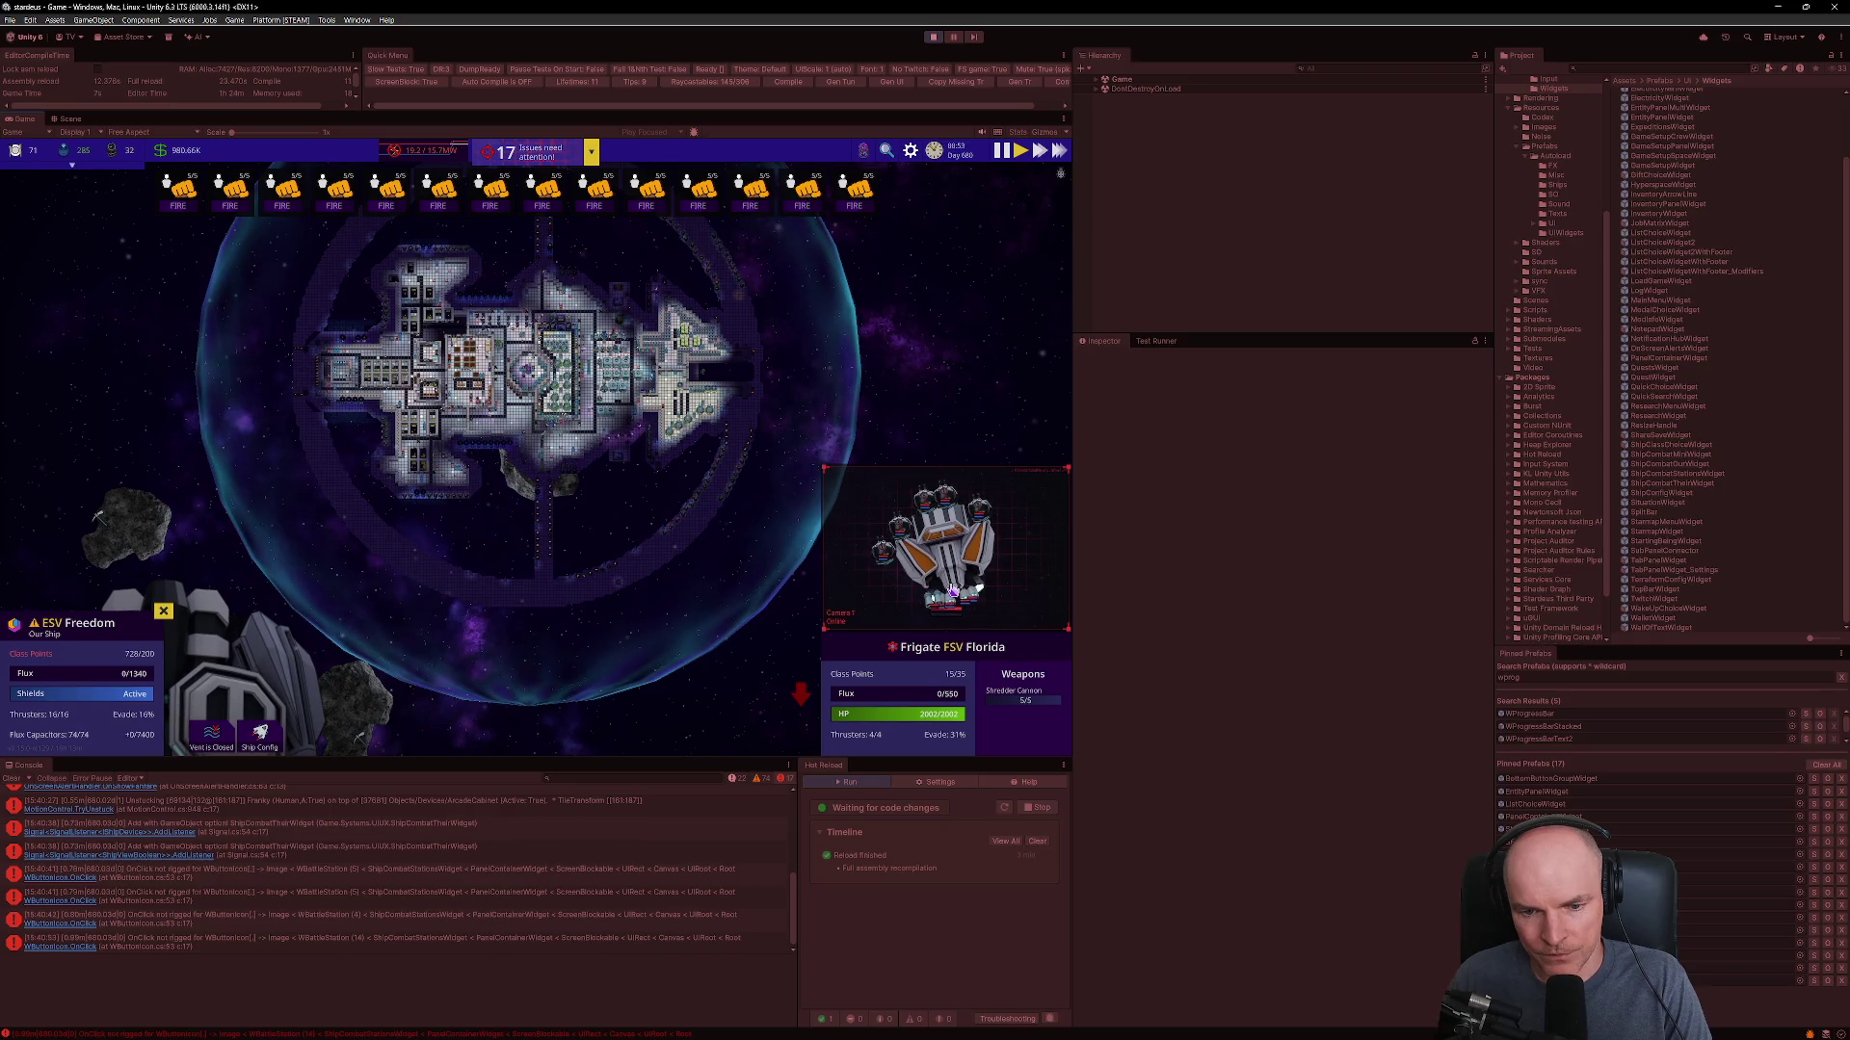
mouse_move(935, 698)
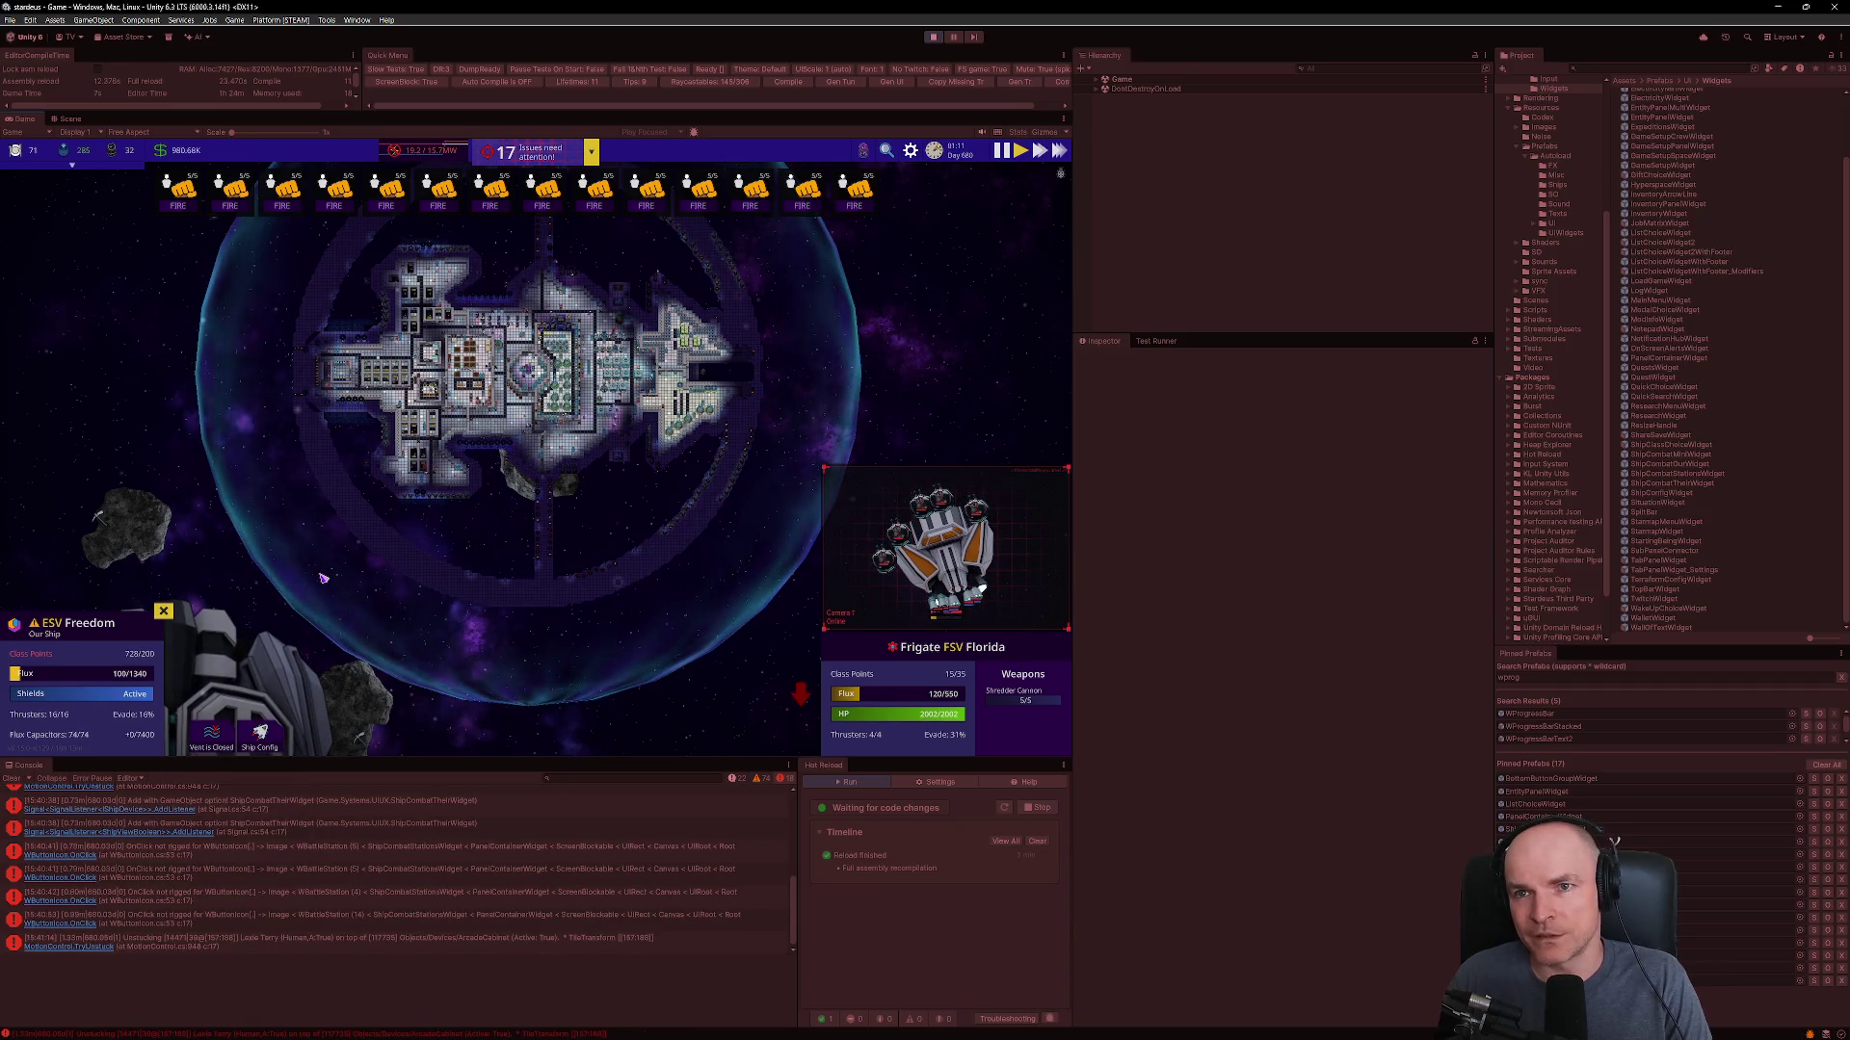
mouse_move(870, 706)
mouse_move(29, 681)
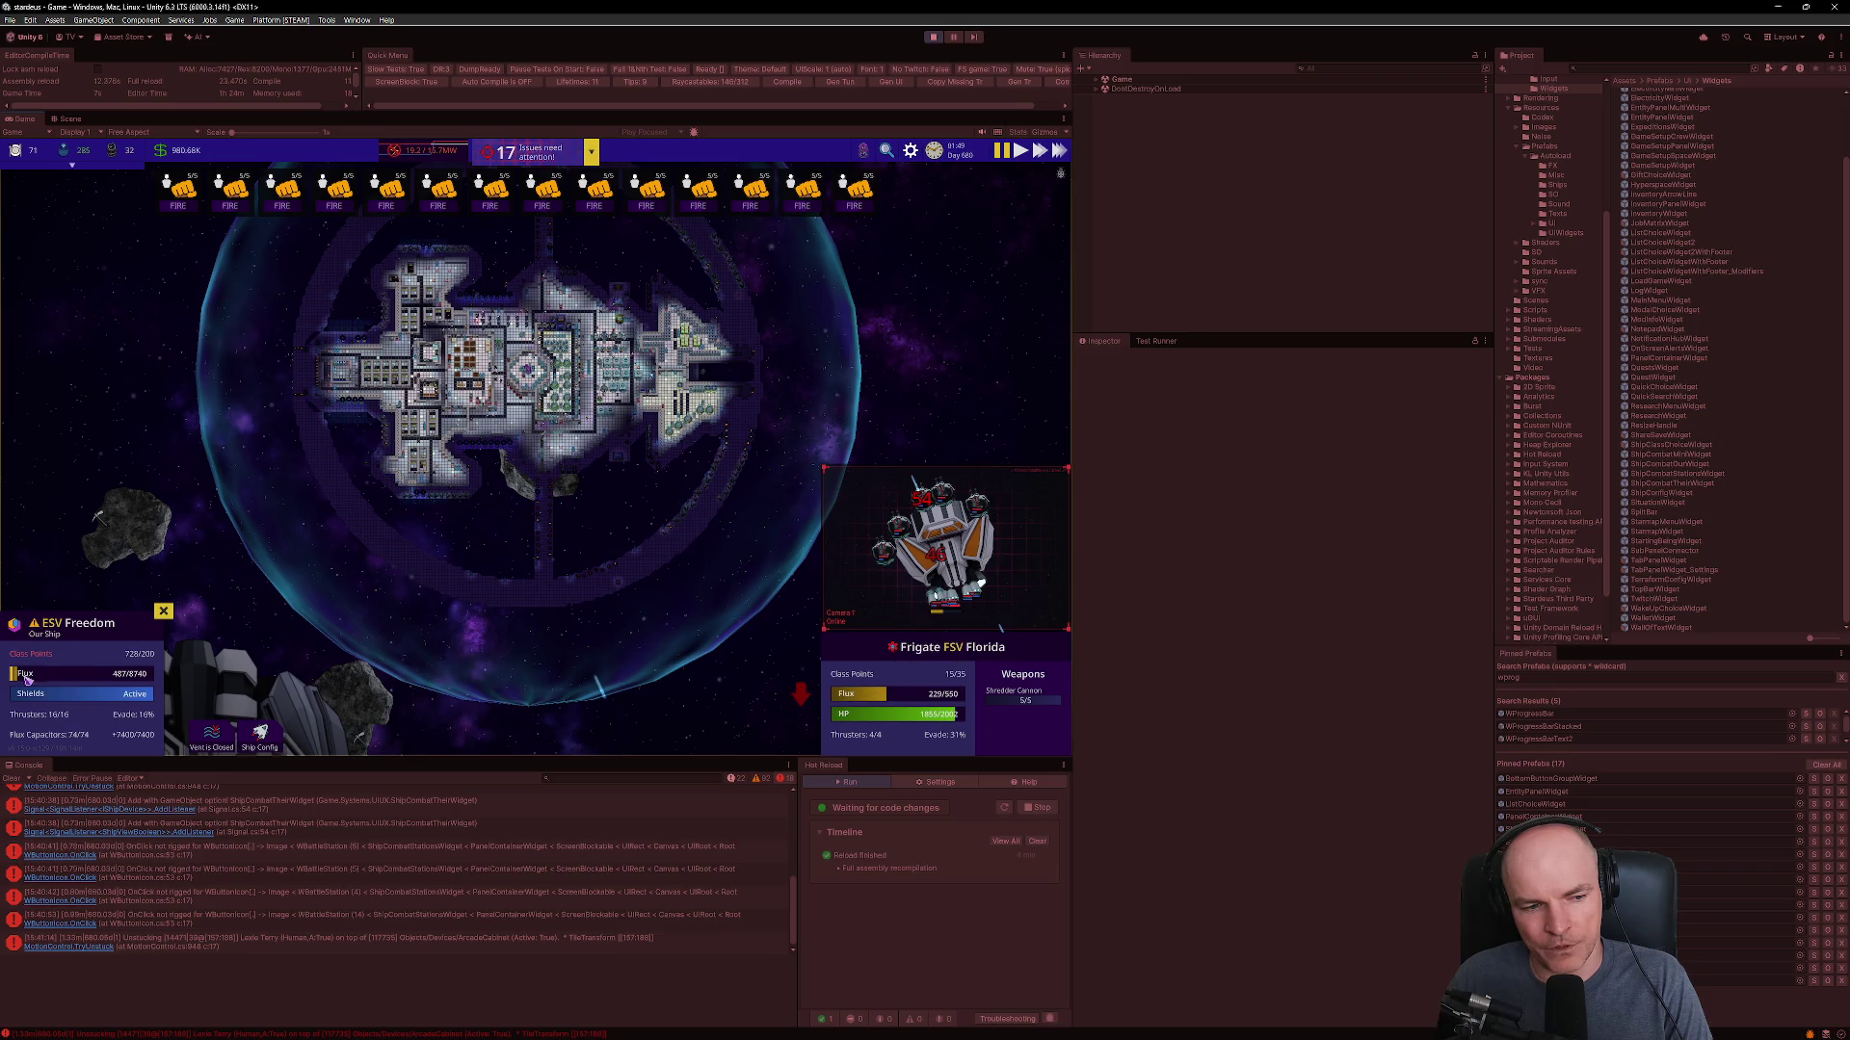
mouse_move(142, 674)
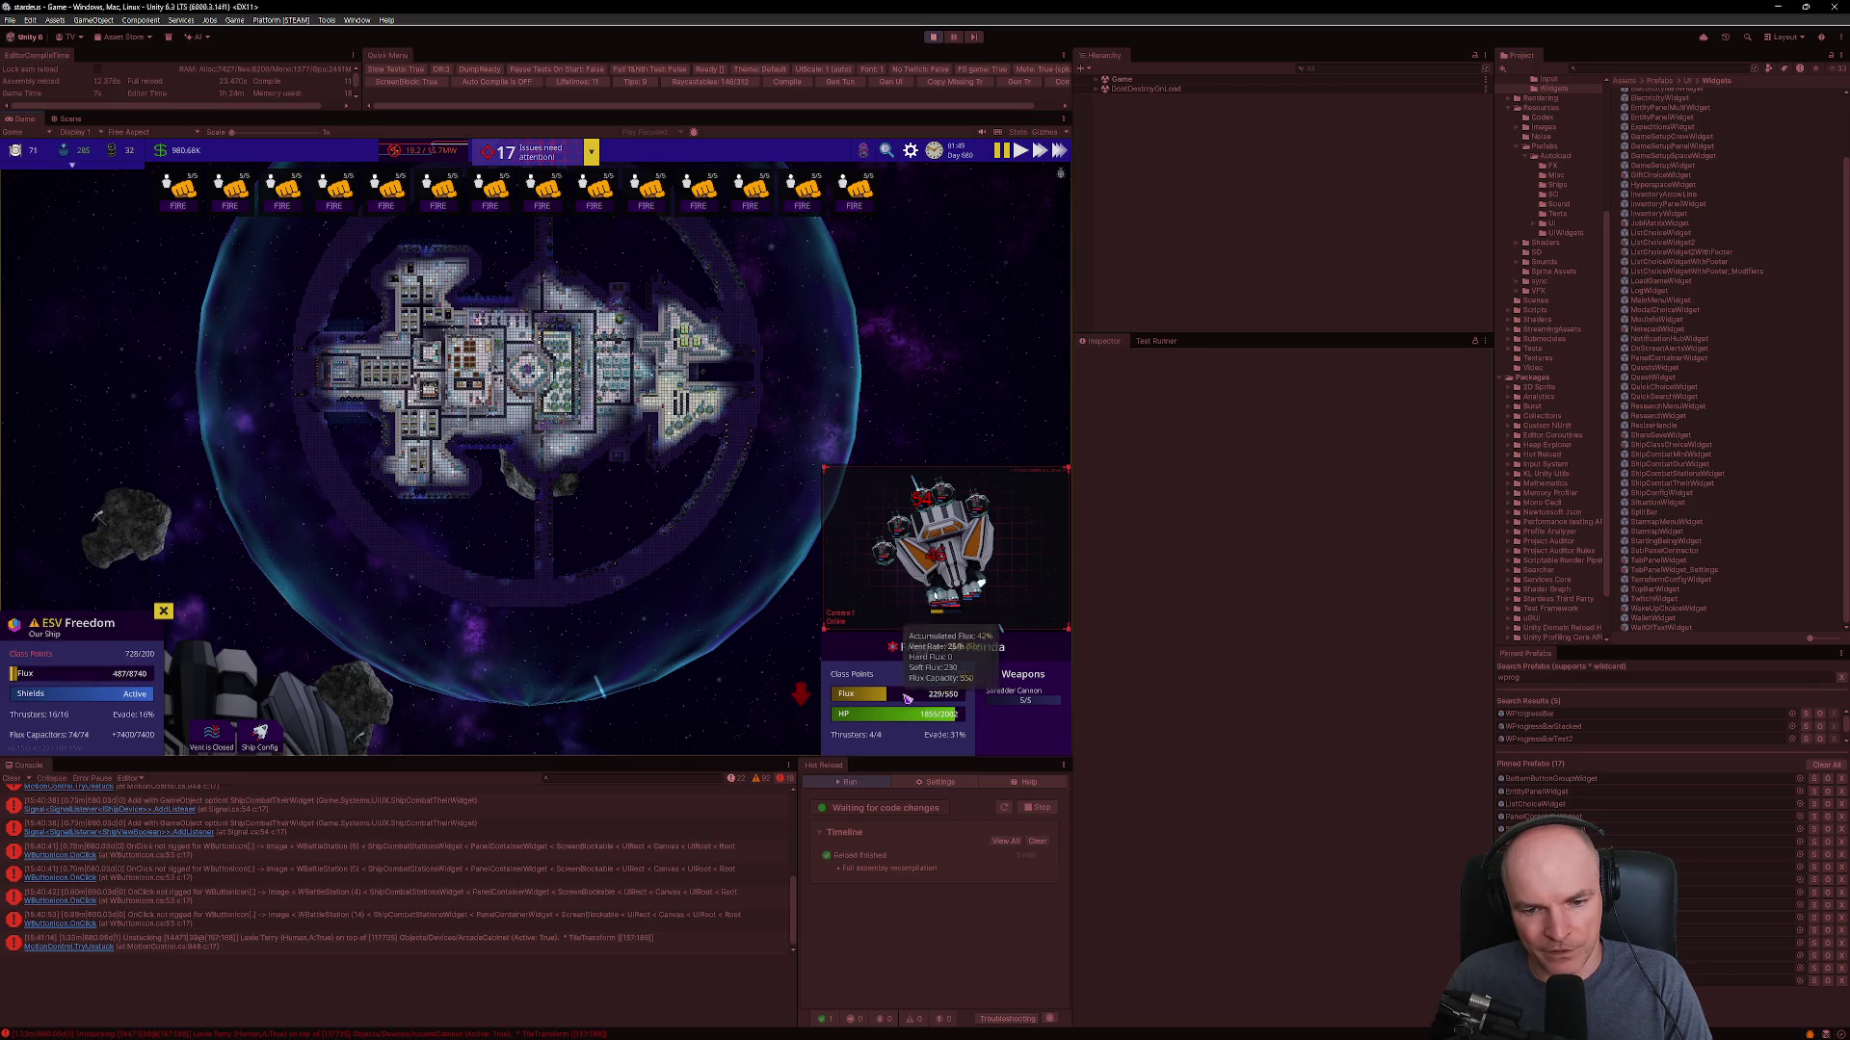
mouse_move(875, 708)
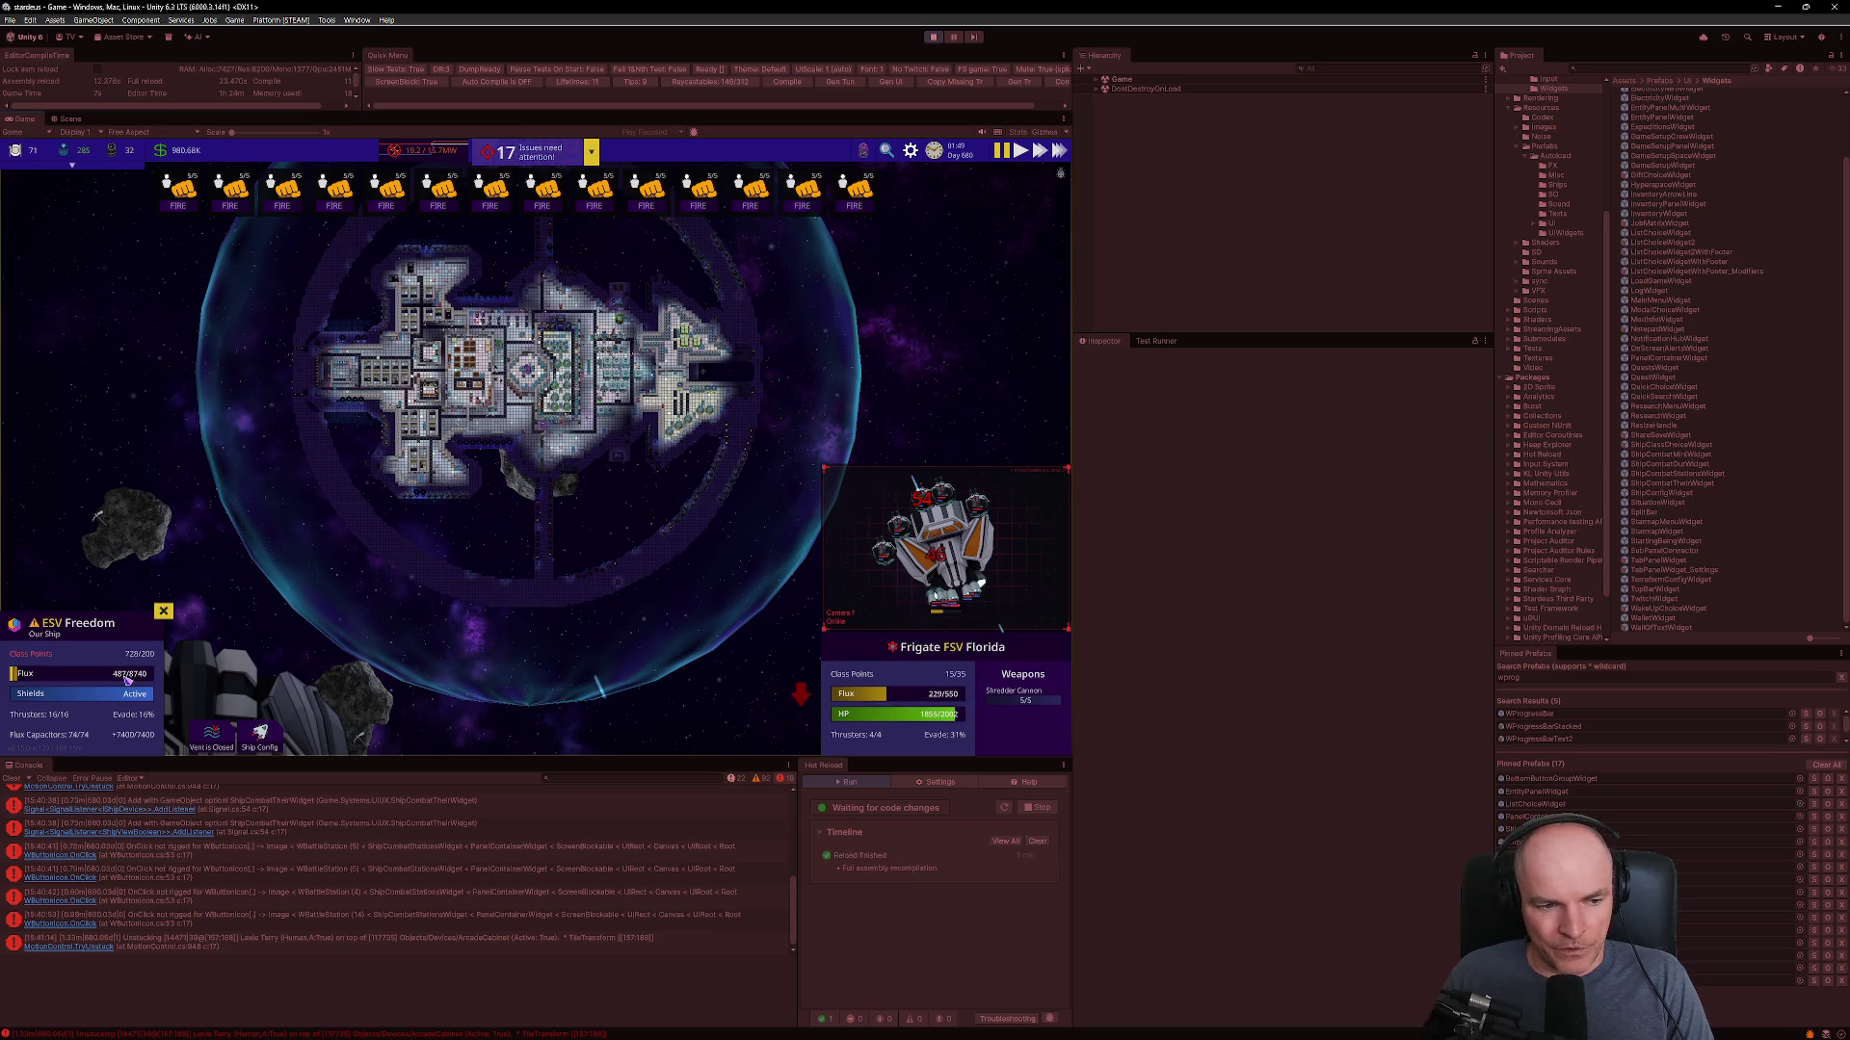
mouse_move(62, 659)
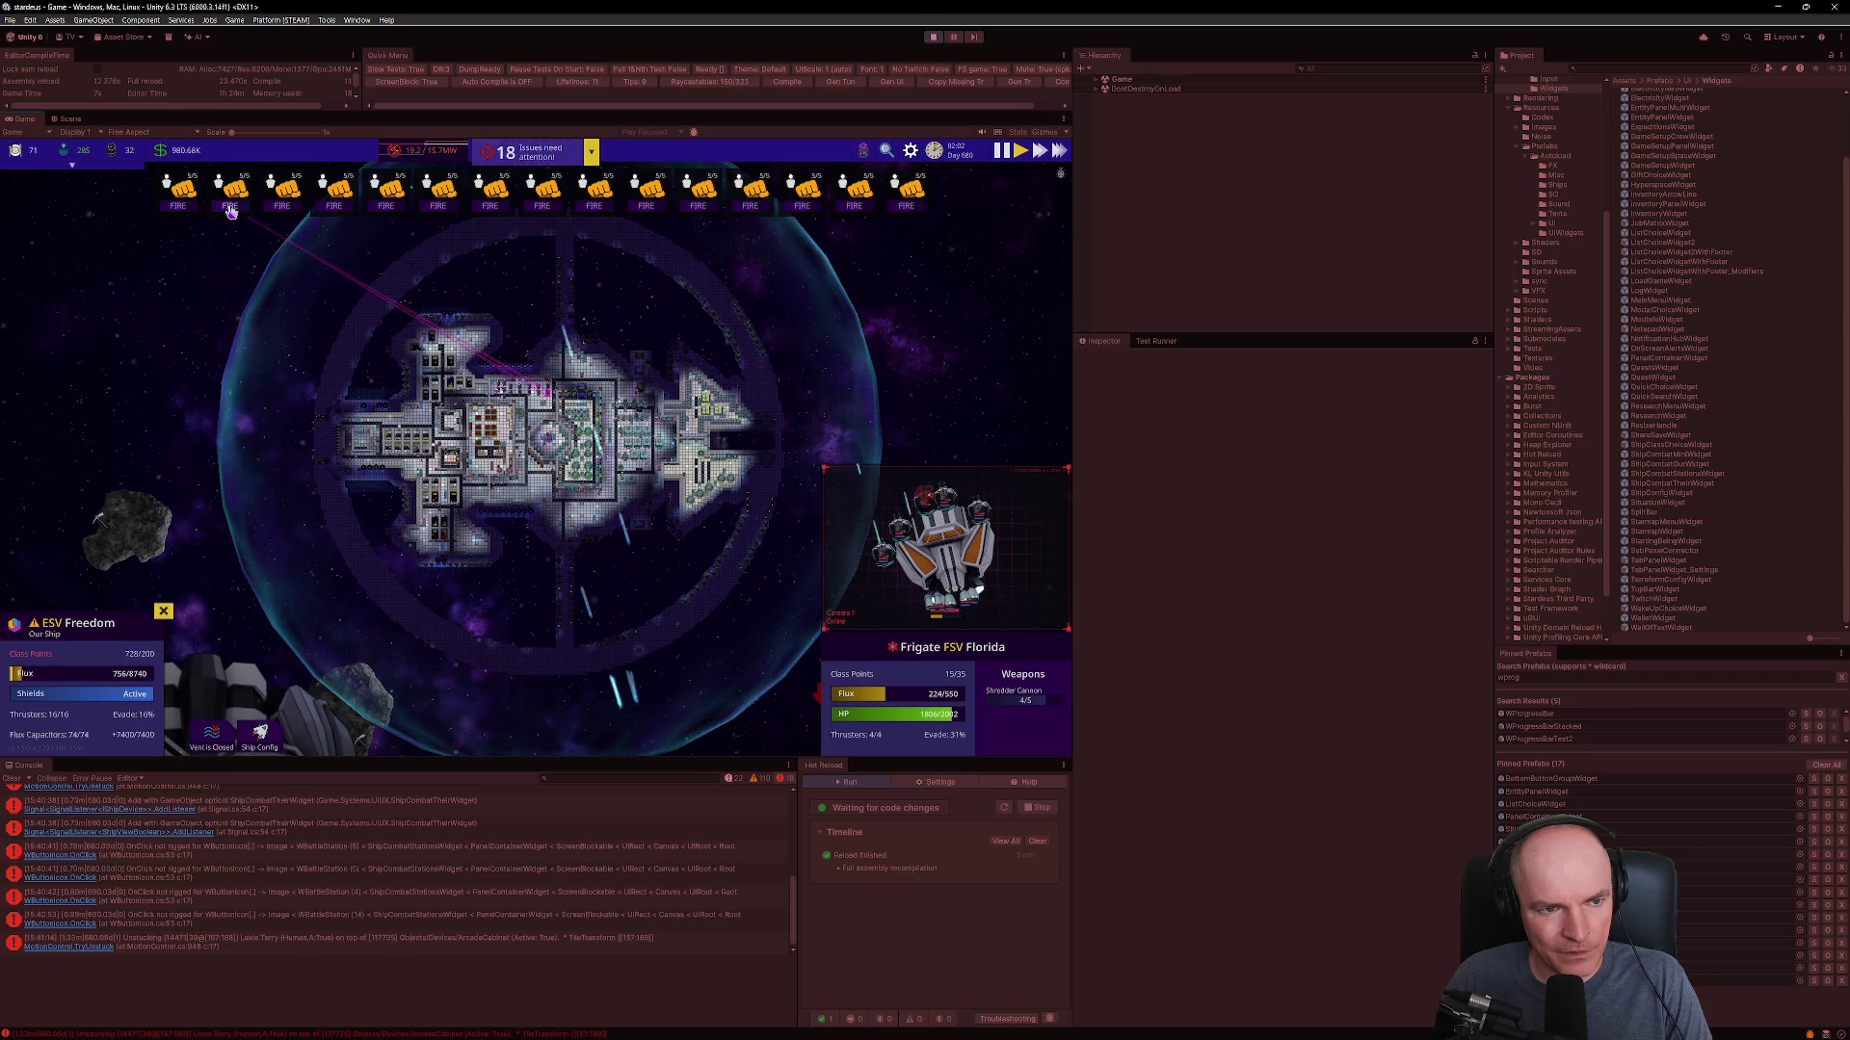
left_click(289, 207)
Fire the row of weapon stations repeatedly until the FSV Florida frigate is destroyed.
left_click(386, 207)
left_click(491, 207)
left_click(543, 208)
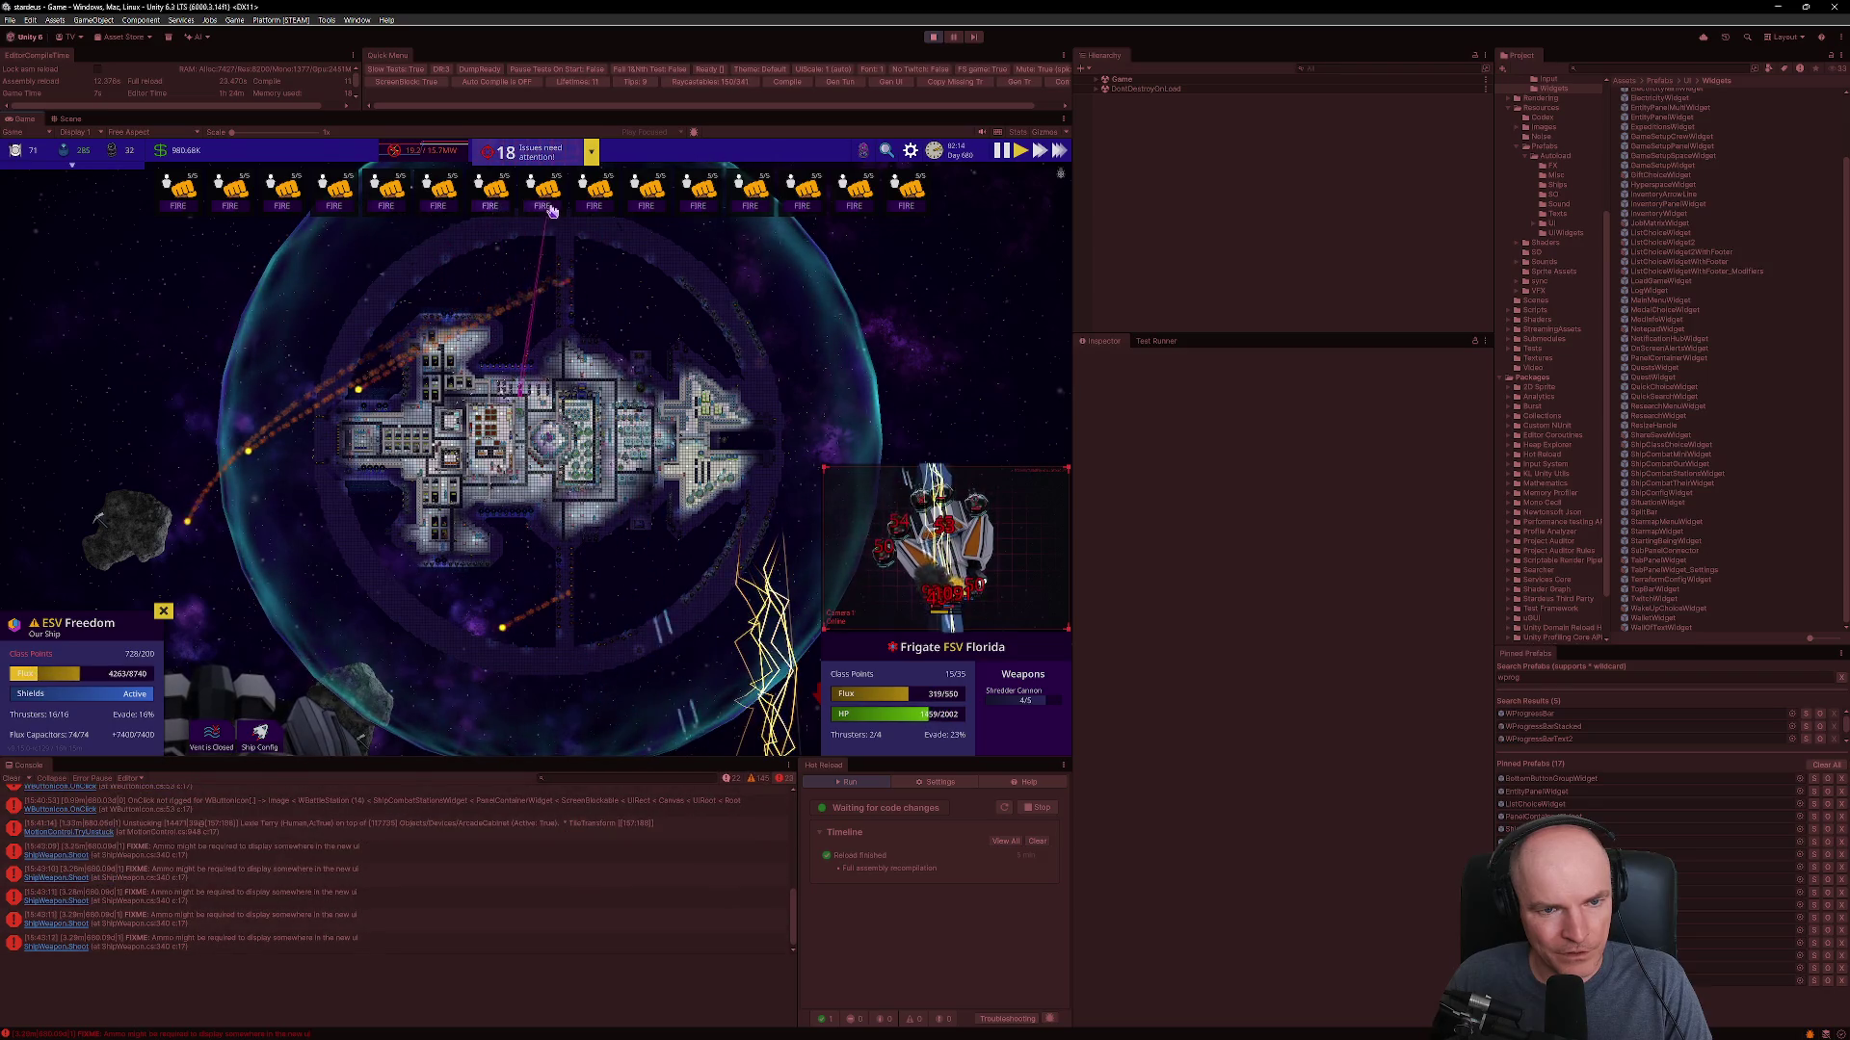
left_click(594, 207)
left_click(647, 207)
left_click(698, 207)
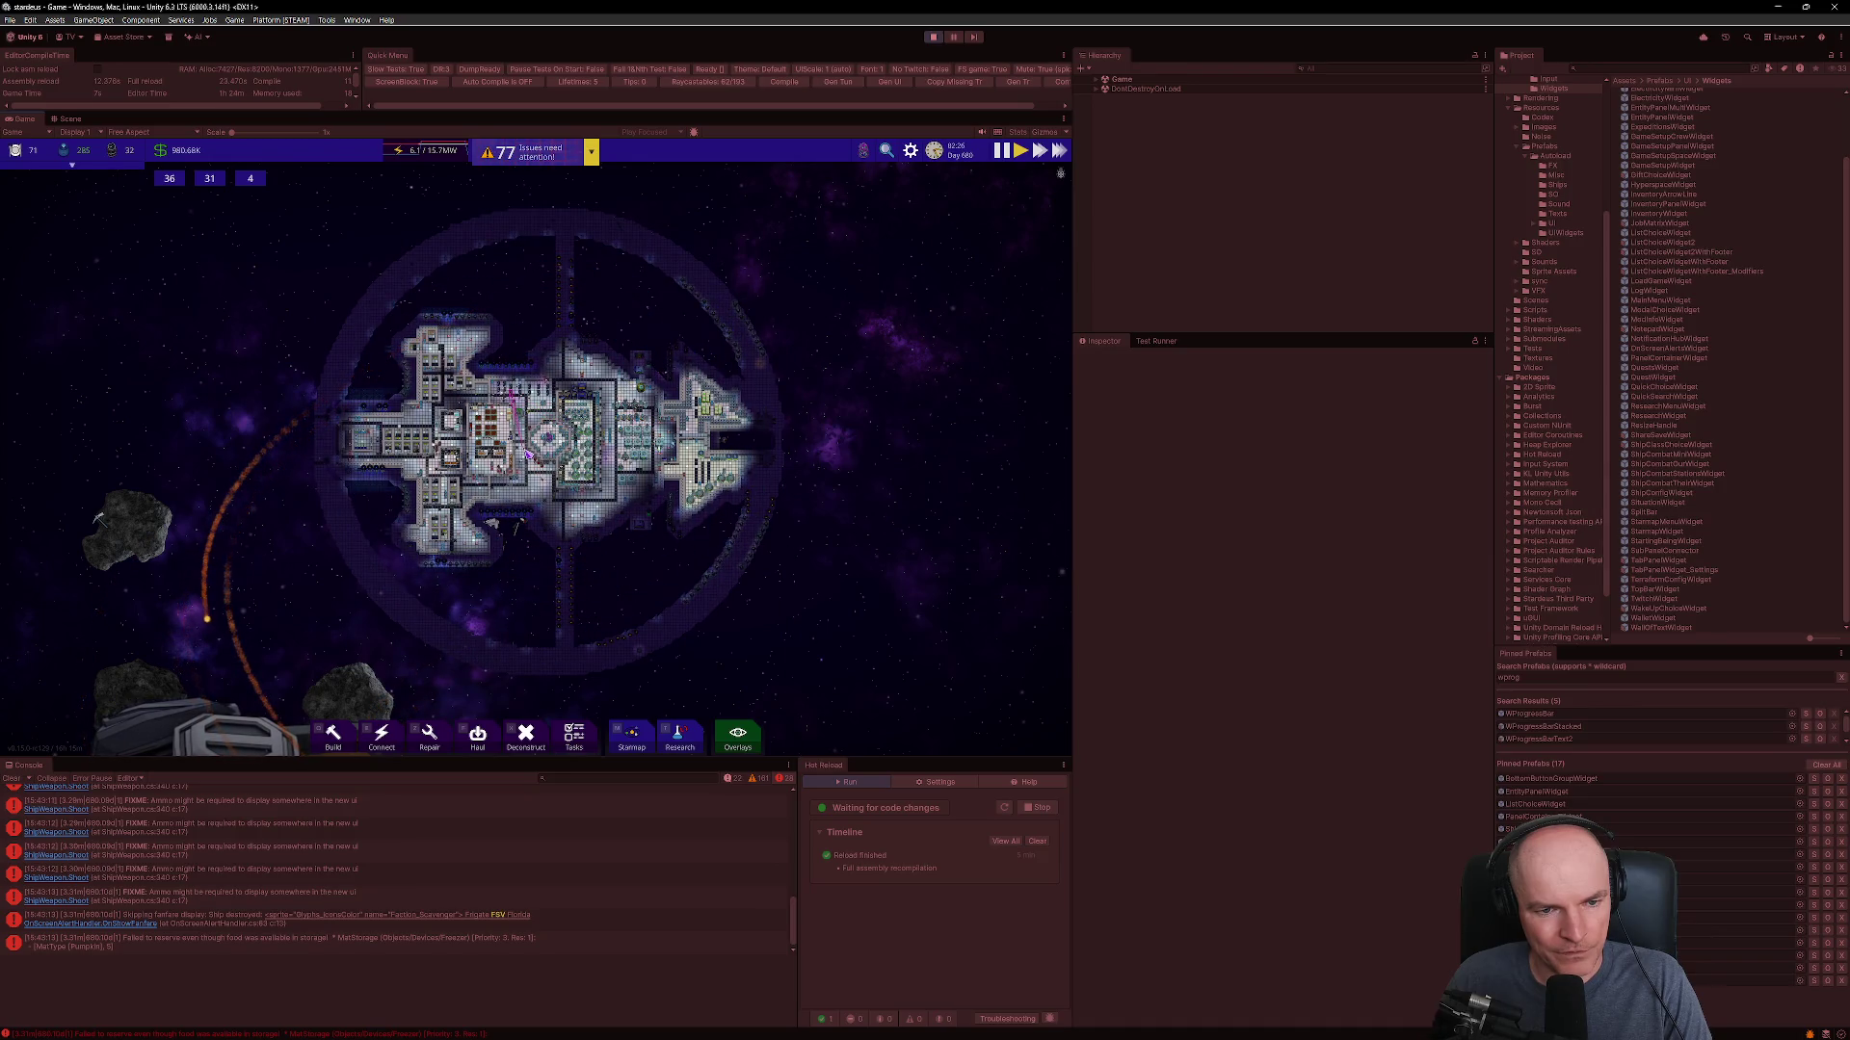
Adjust the Game view zoom, then switch to VS Code with Alt+Tab.
scroll(543, 457, "up", 3)
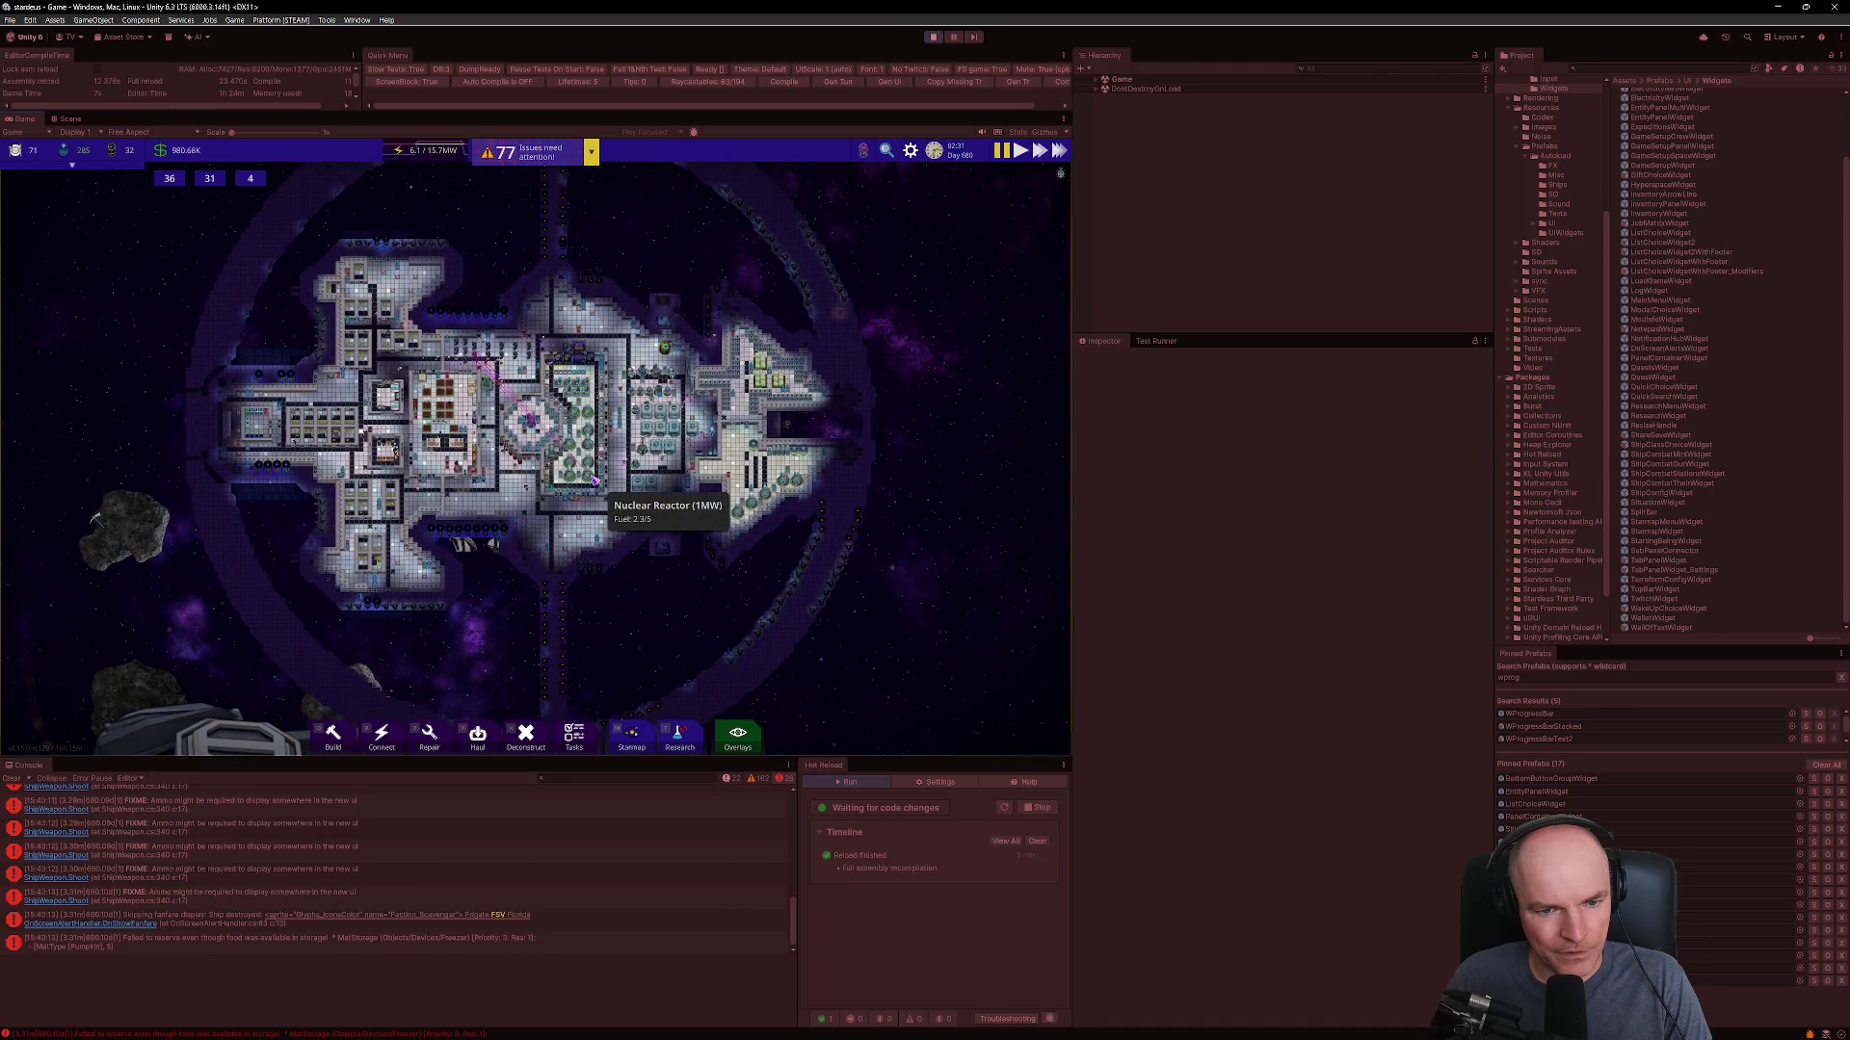
scroll(552, 472, "down", 5)
key("alt+Tab")
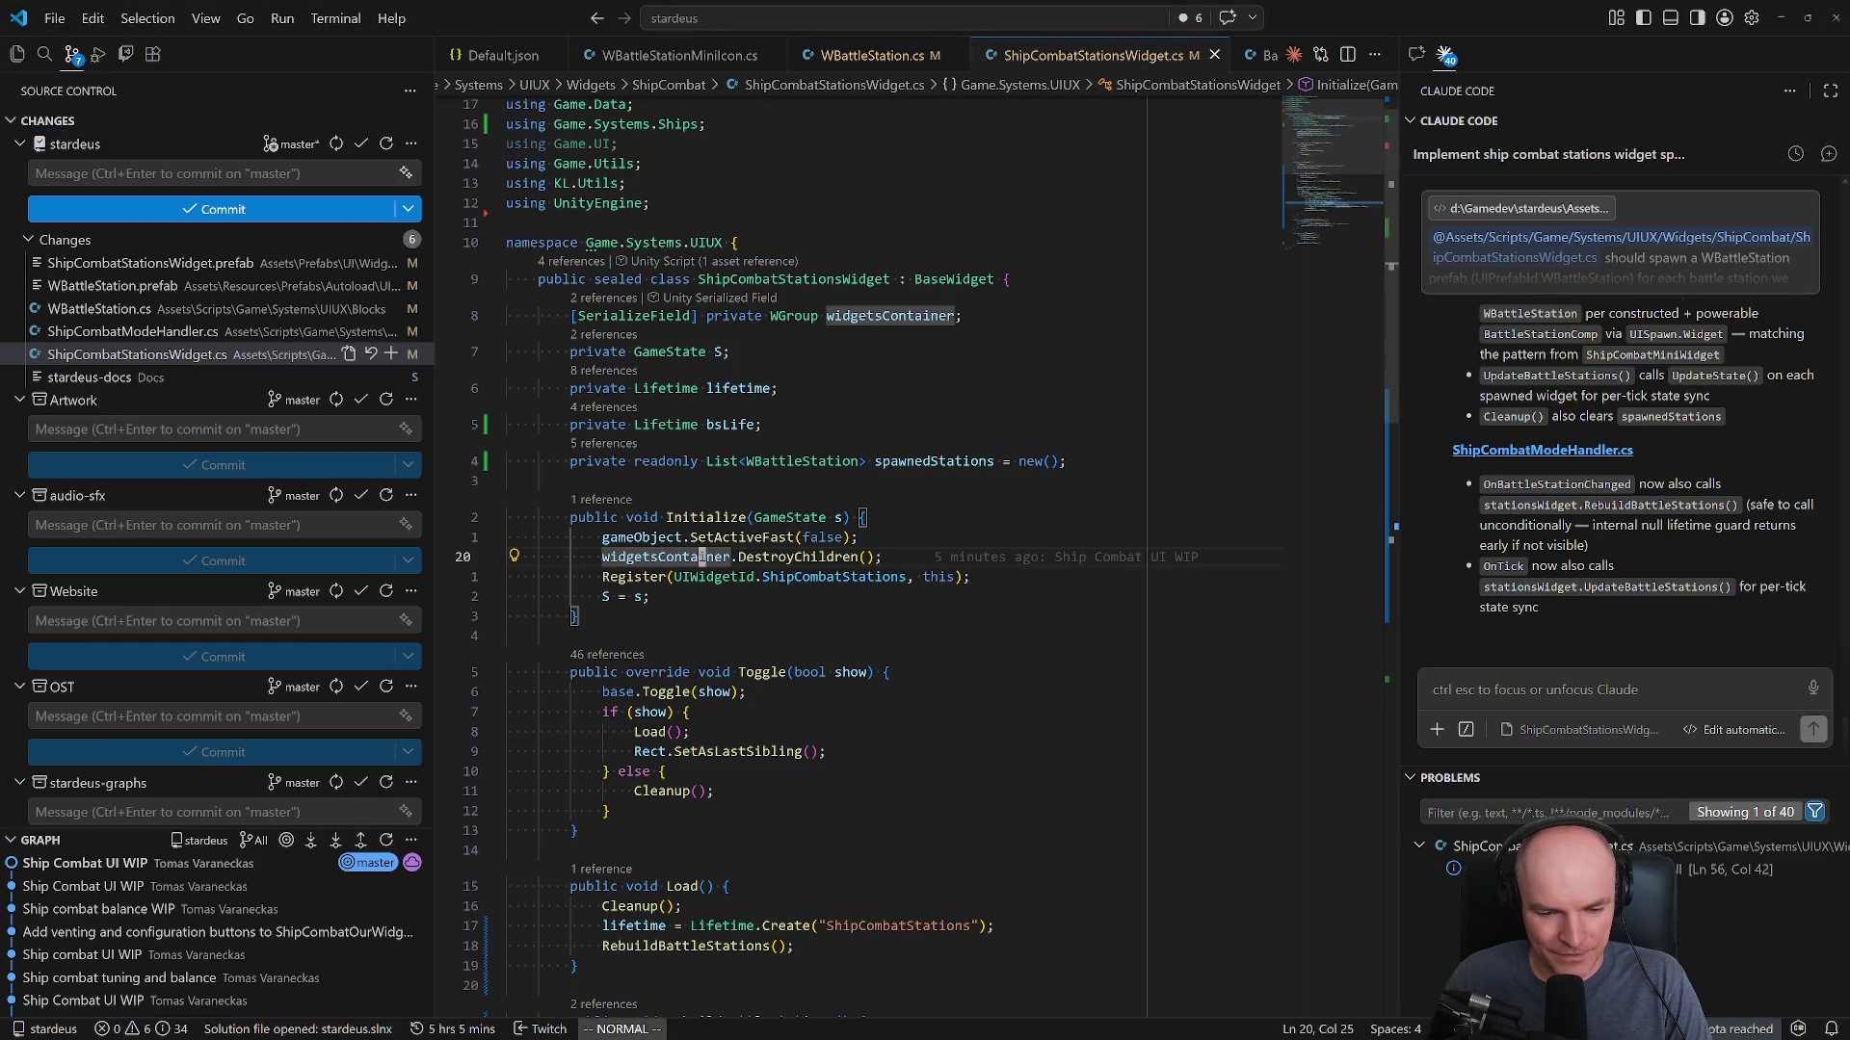
Exit Play mode with Ctrl+P and clear the Console errors.
mouse_move(780, 1037)
key("ctrl+p")
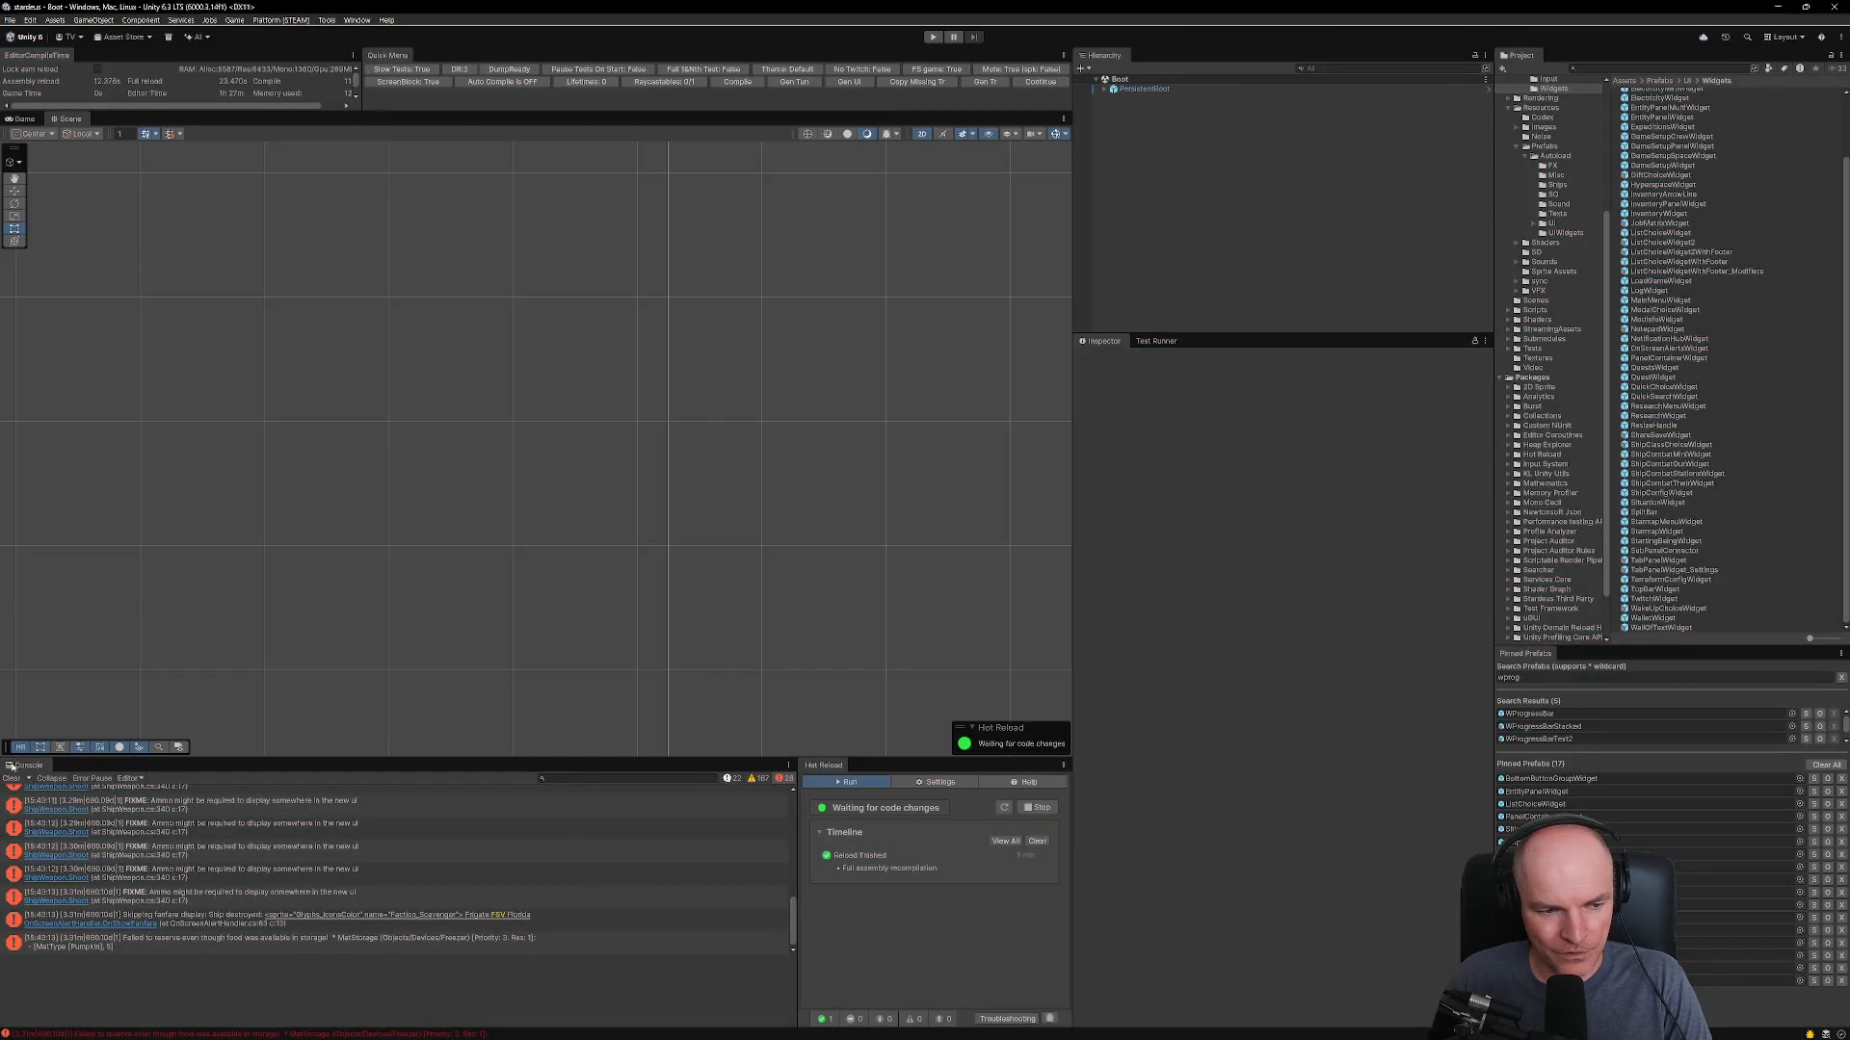
left_click(12, 779)
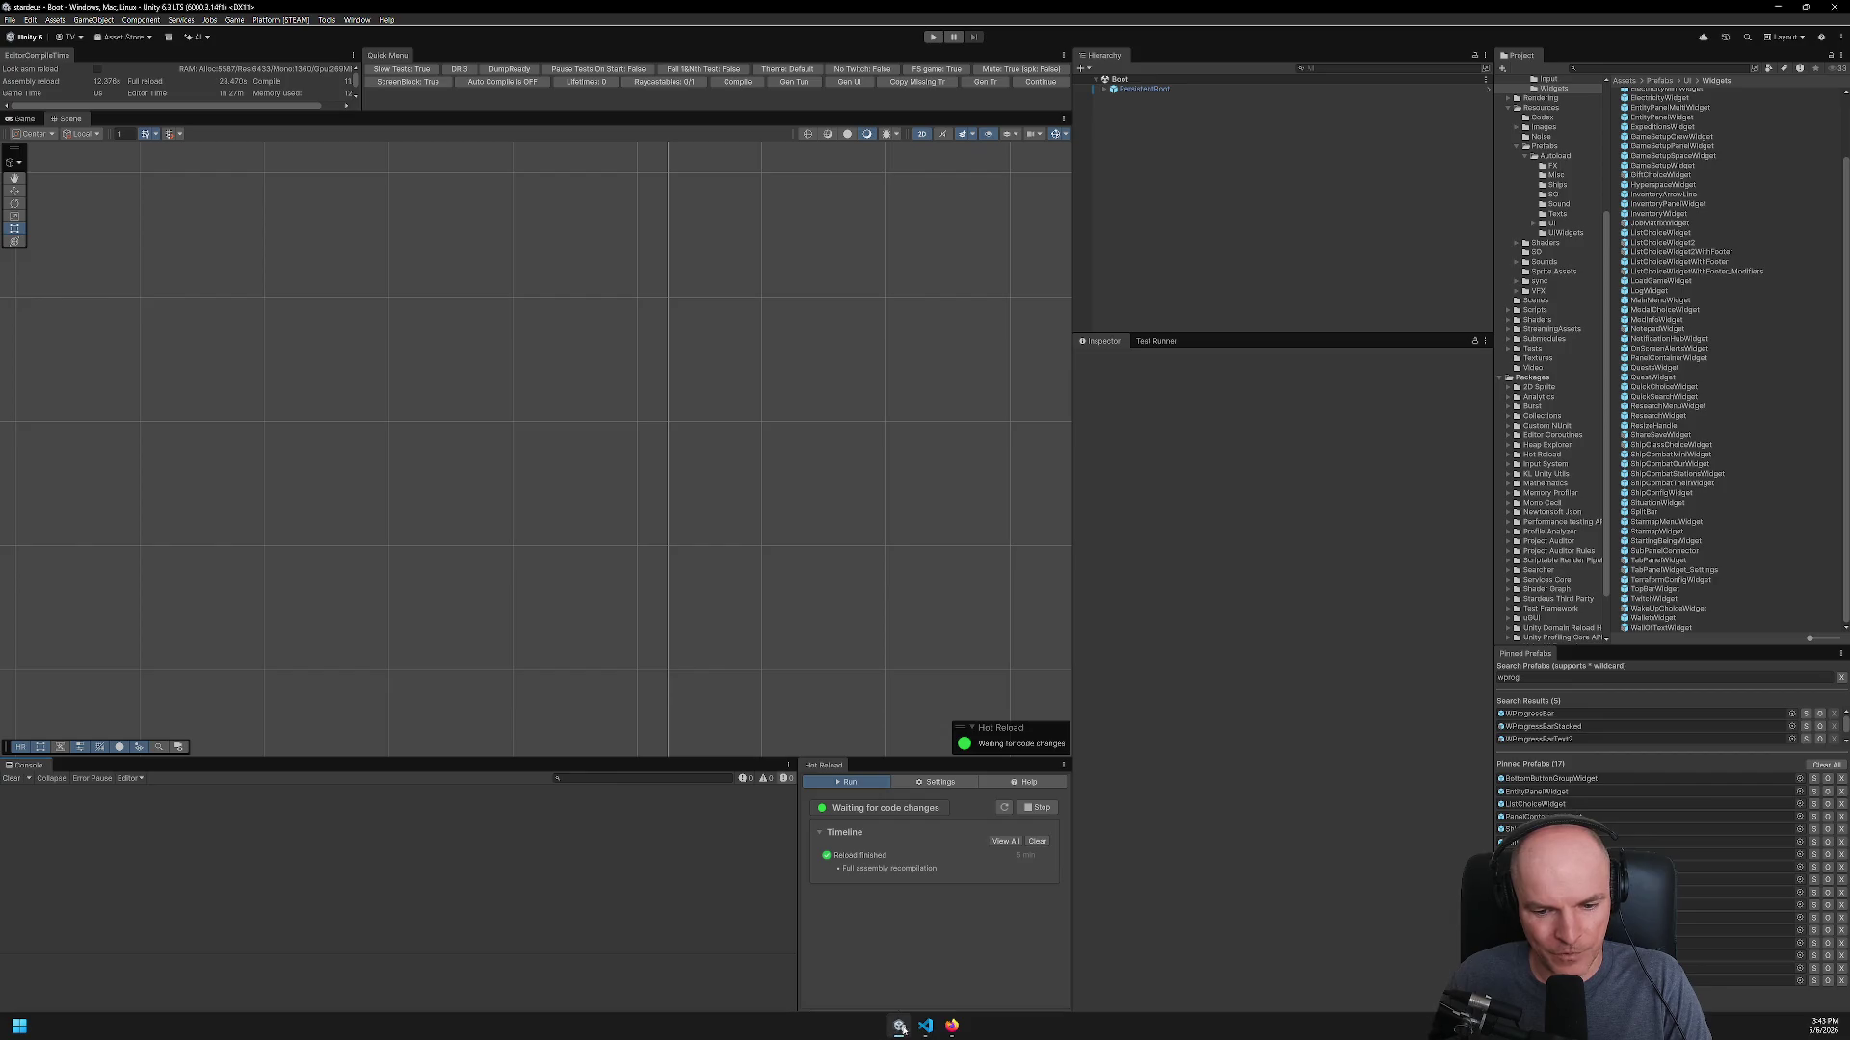
Switch between windows and minimize Unity to reveal the Figma battle-station mockup.
left_click(927, 1027)
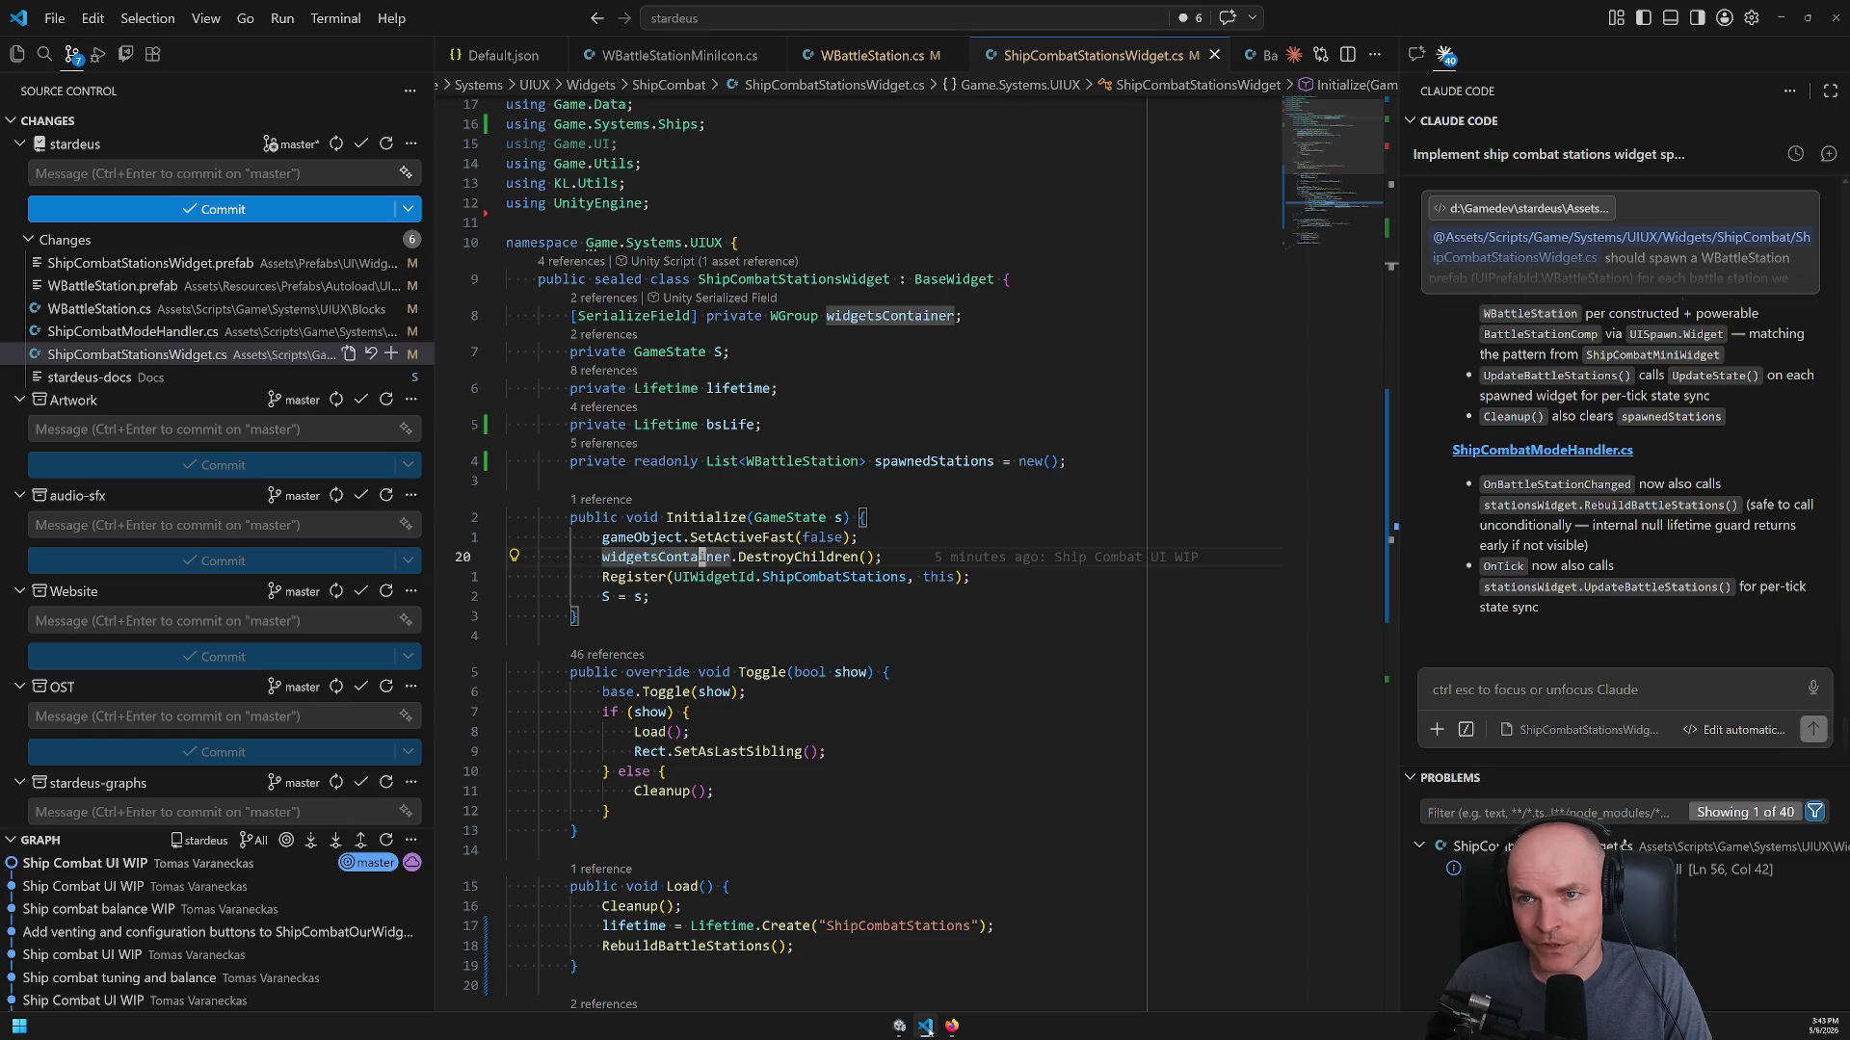
left_click(899, 1027)
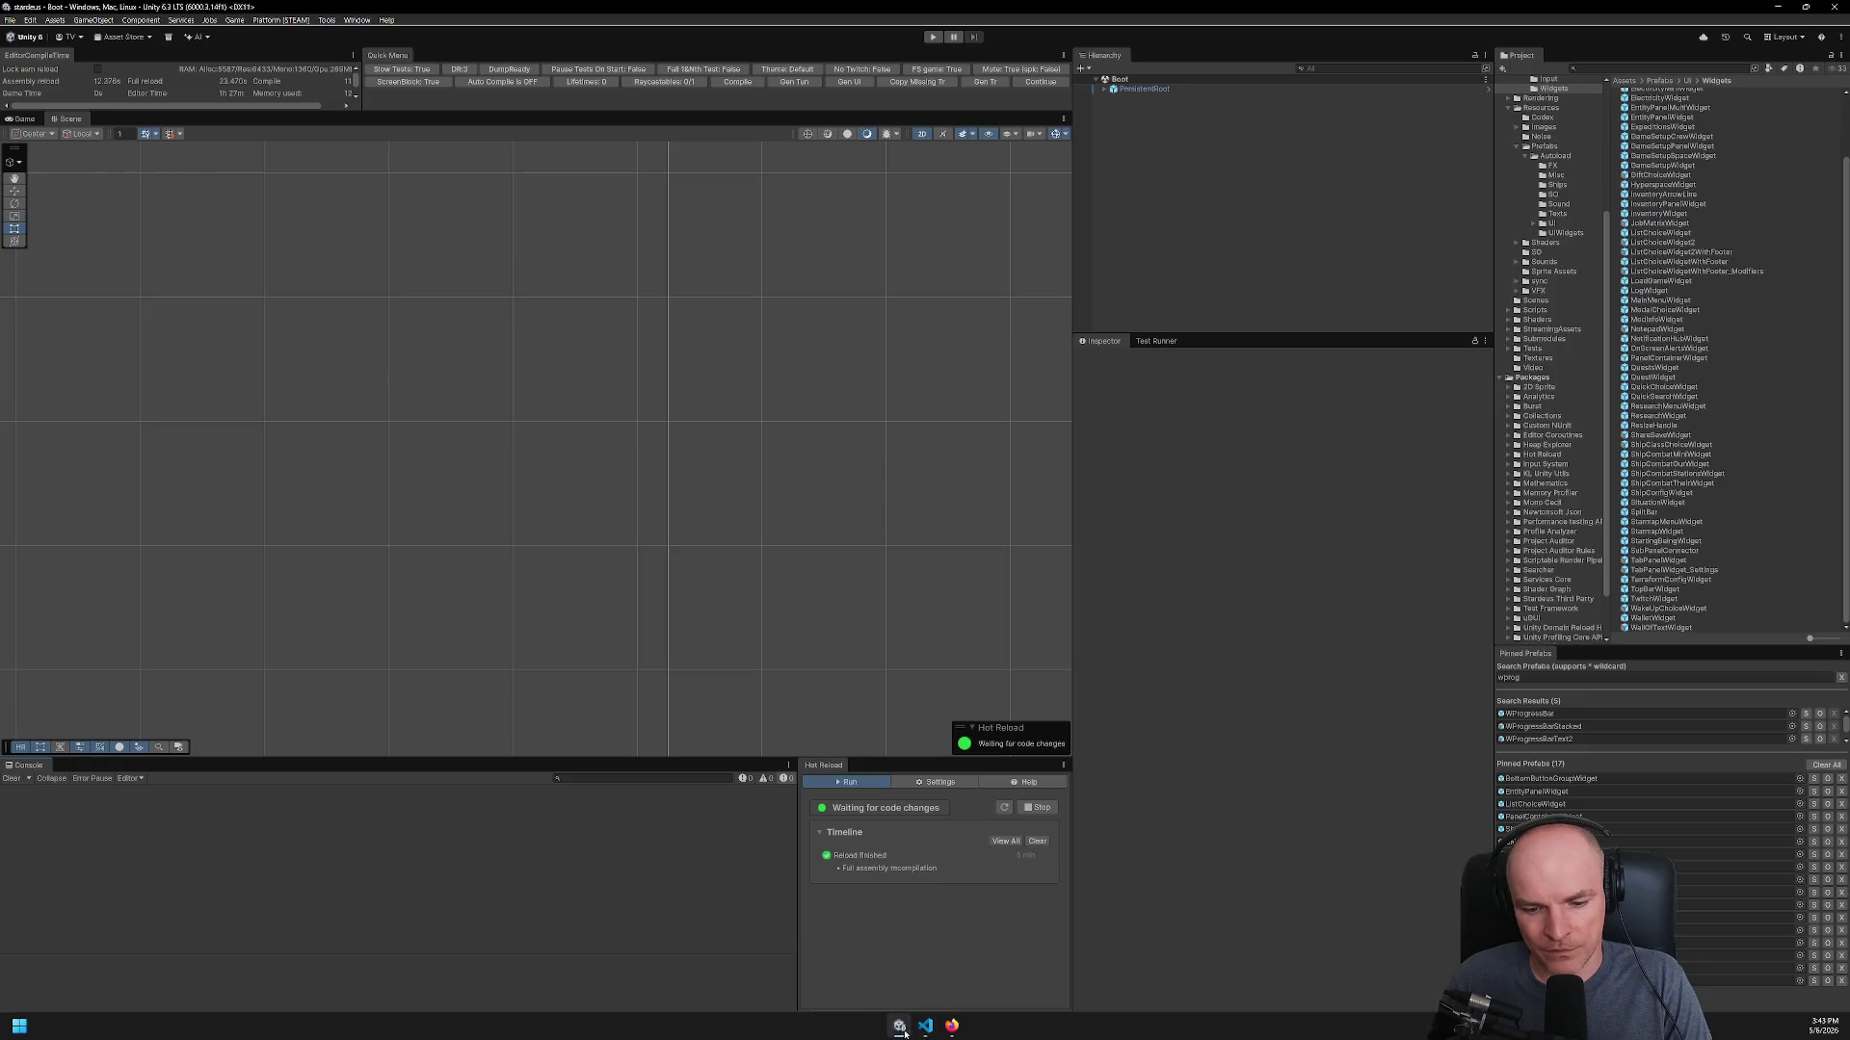
left_click(898, 1027)
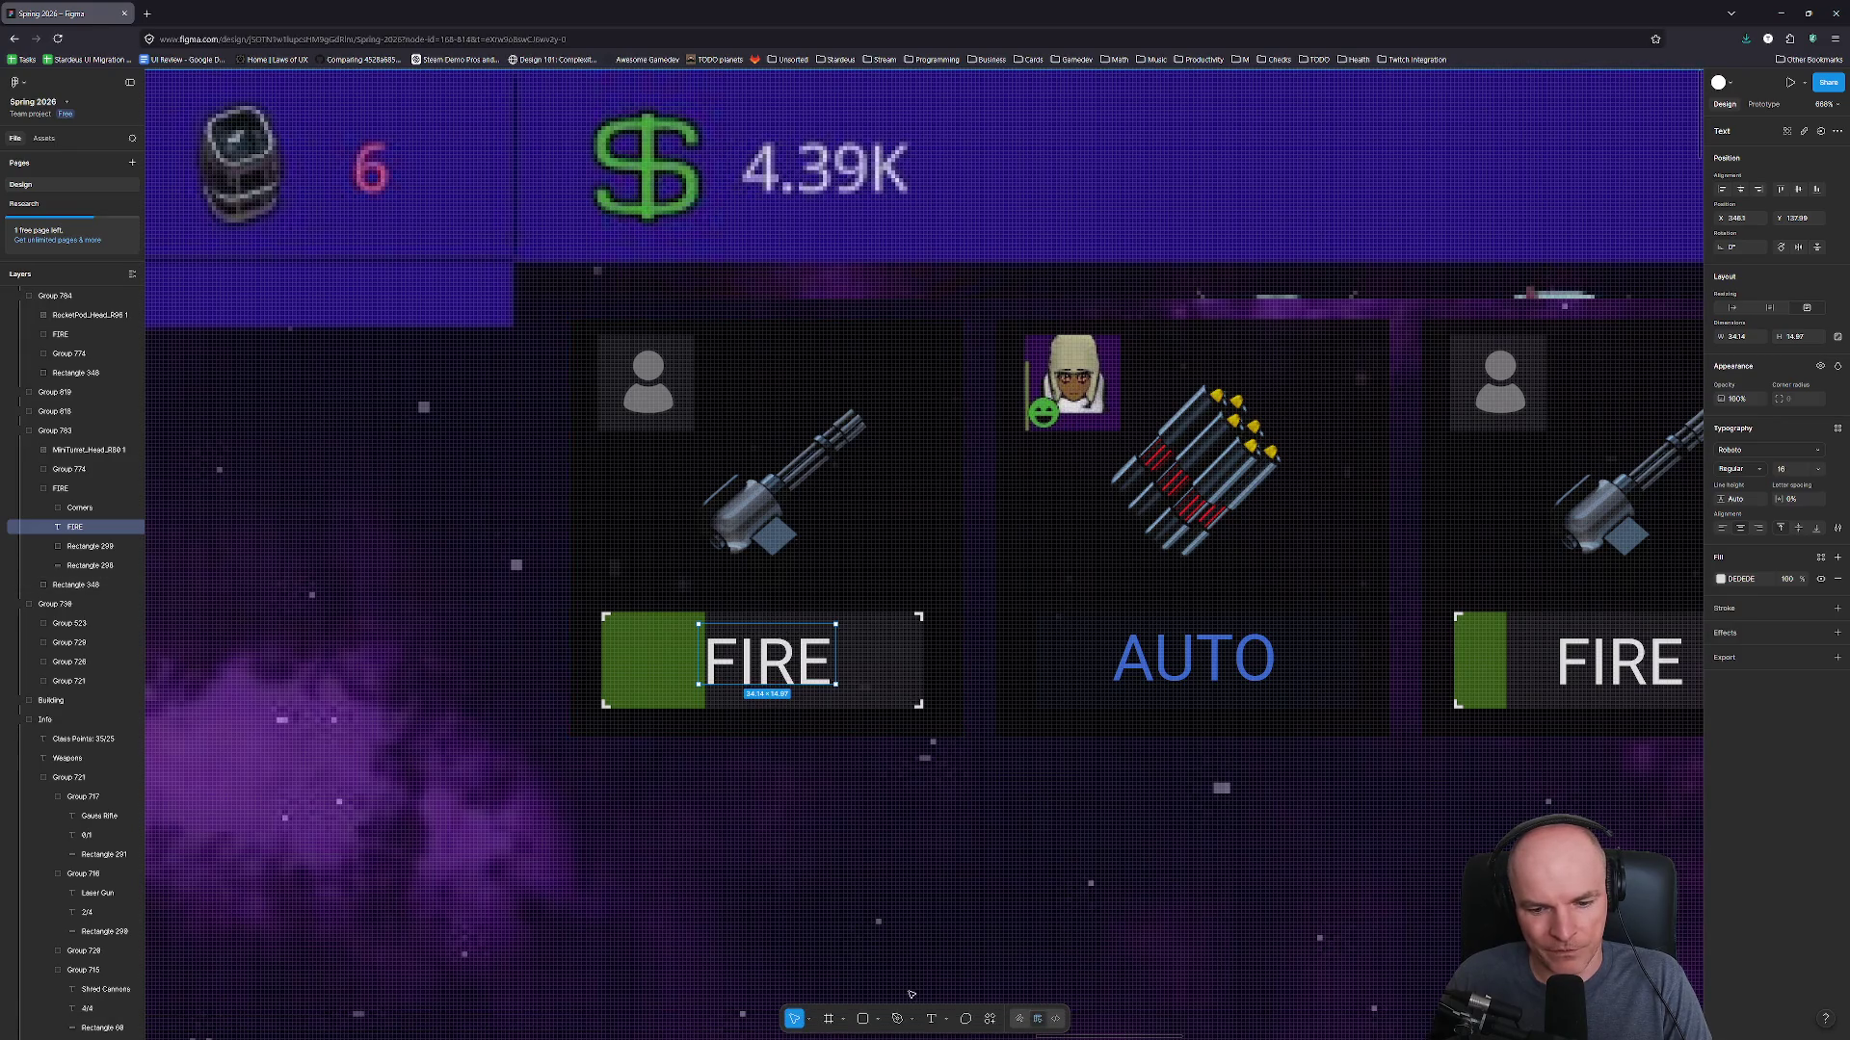
Go from Figma through Unity back to VS Code's ShipCombatStationsWidget.cs.
mouse_move(828, 1037)
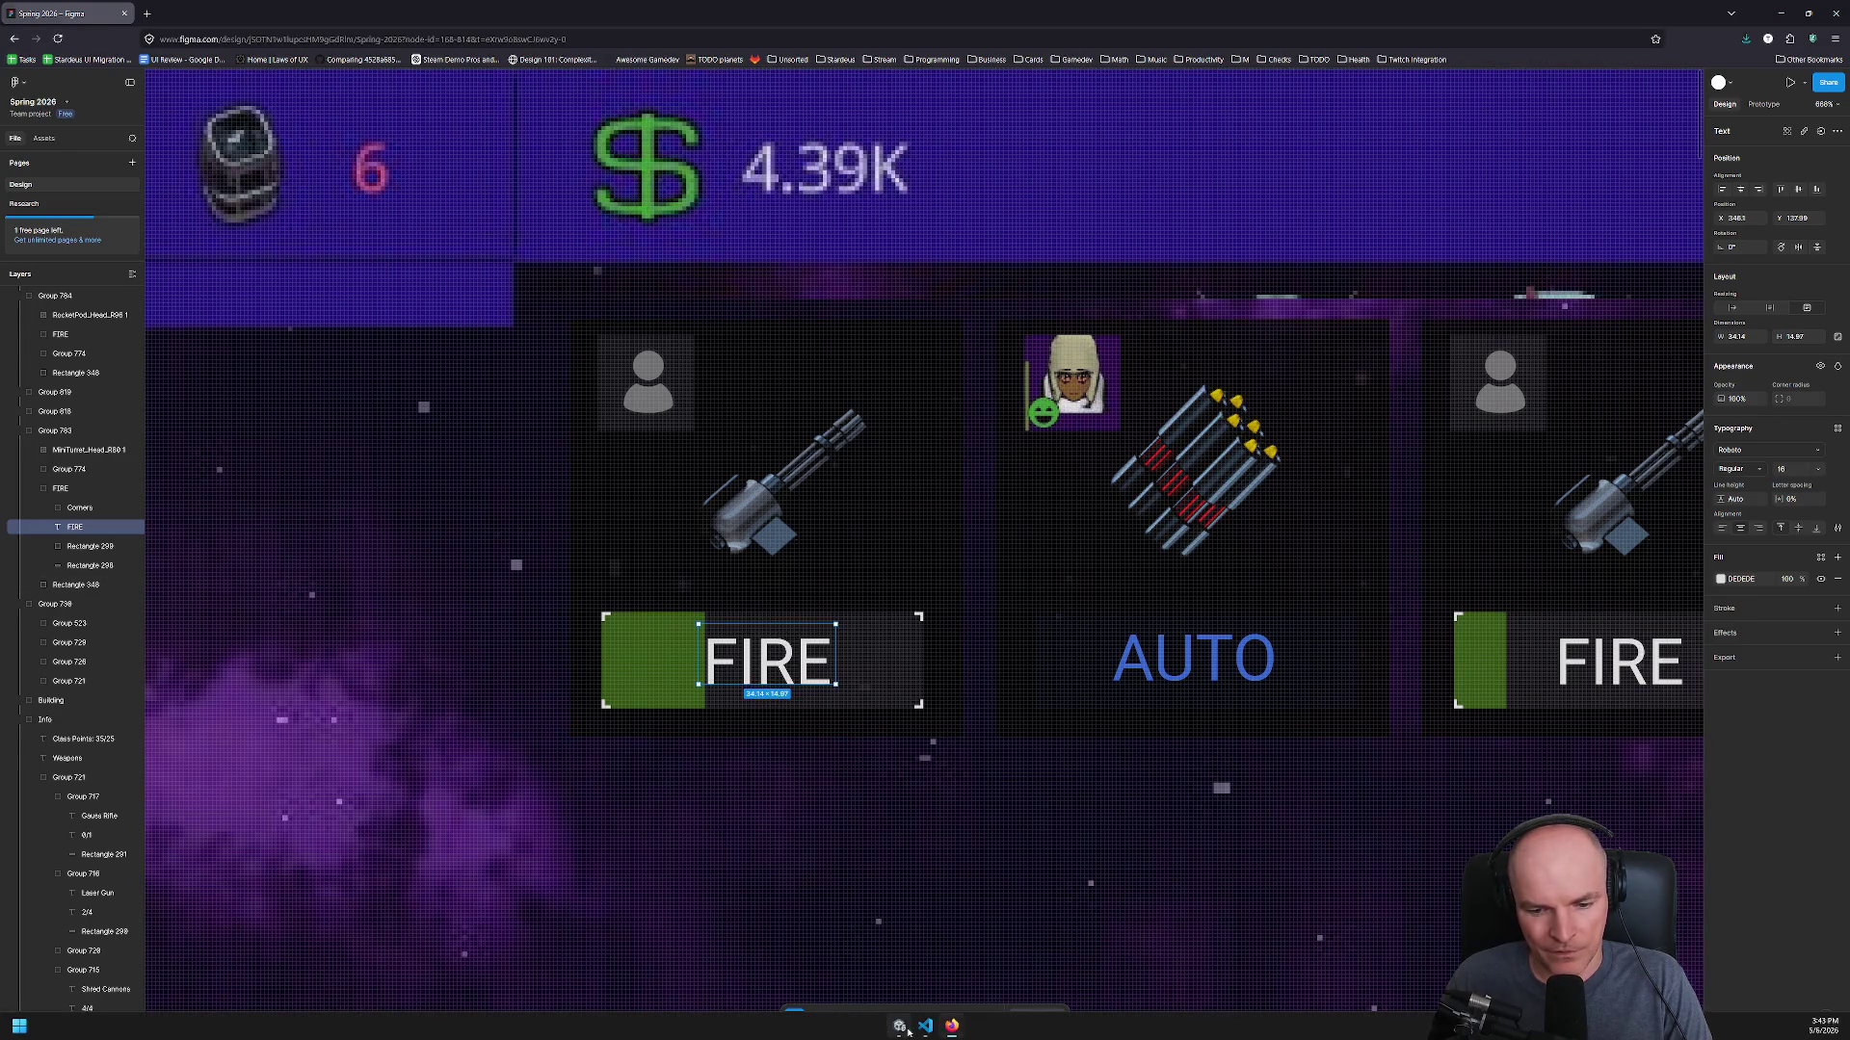
left_click(900, 1027)
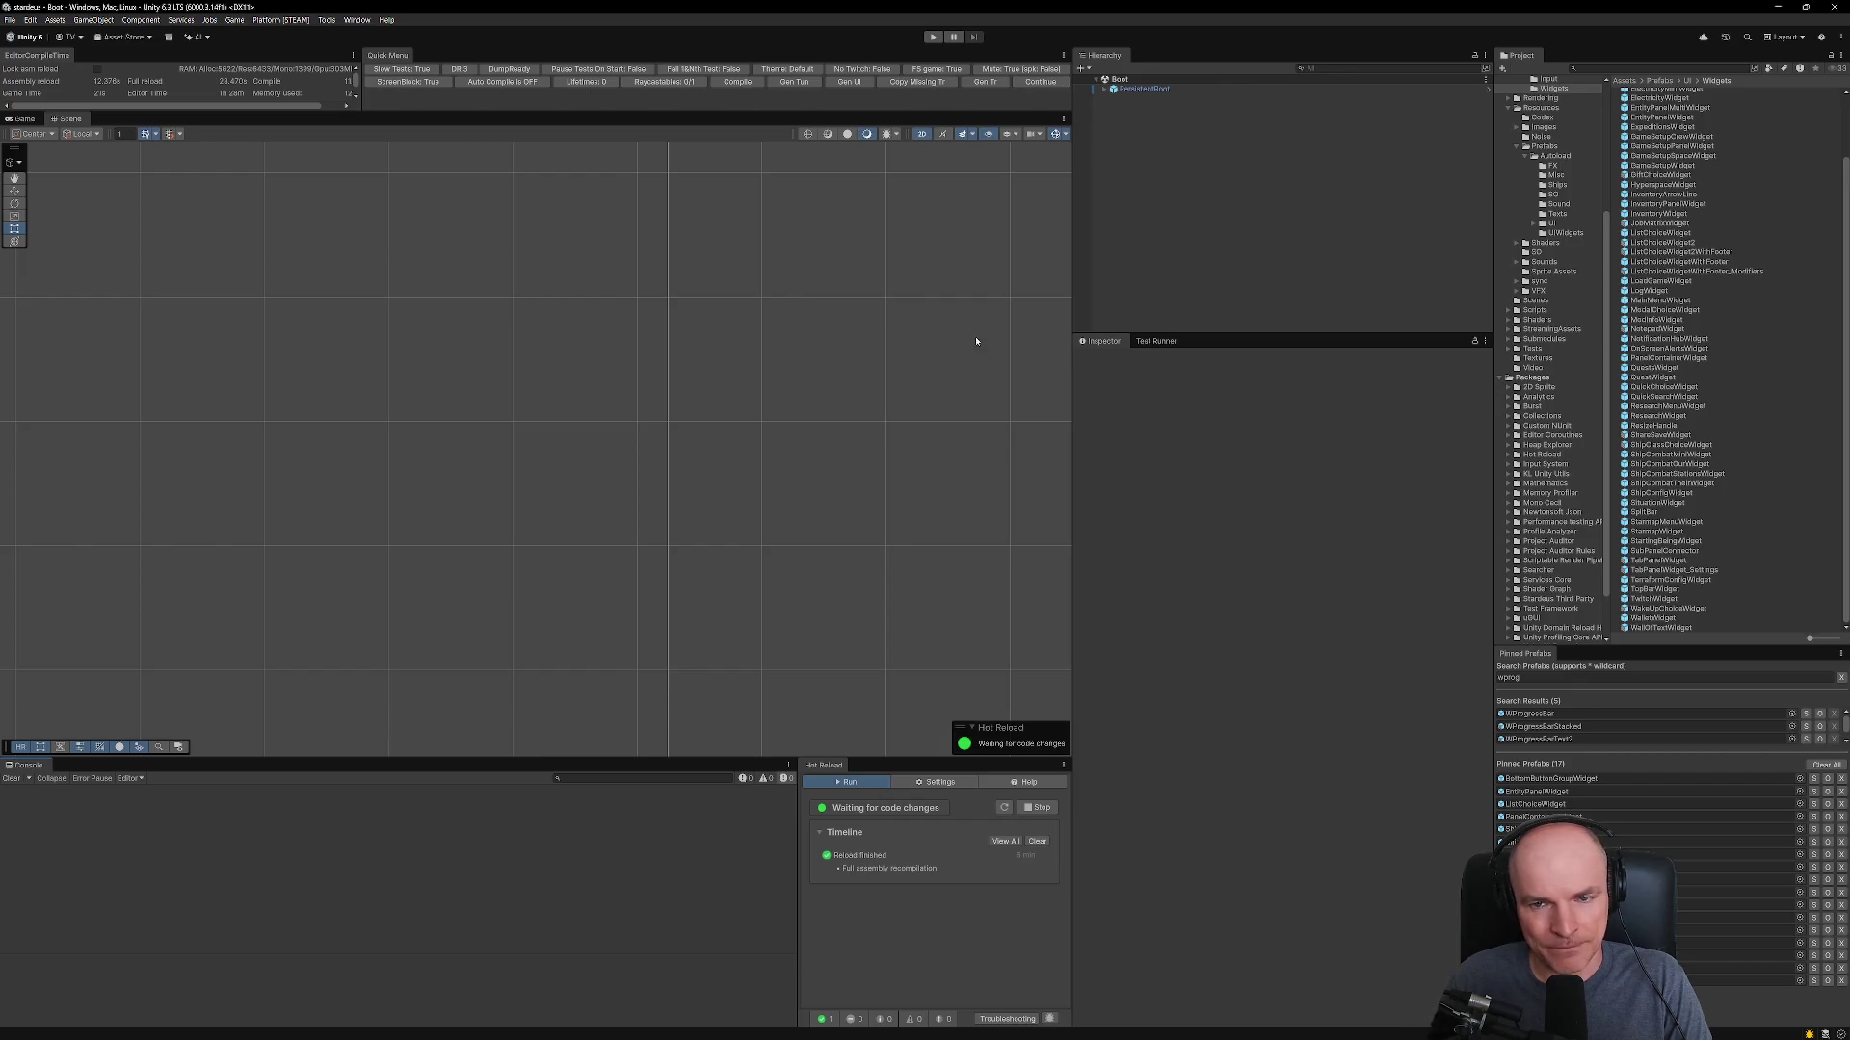
mouse_move(900, 1036)
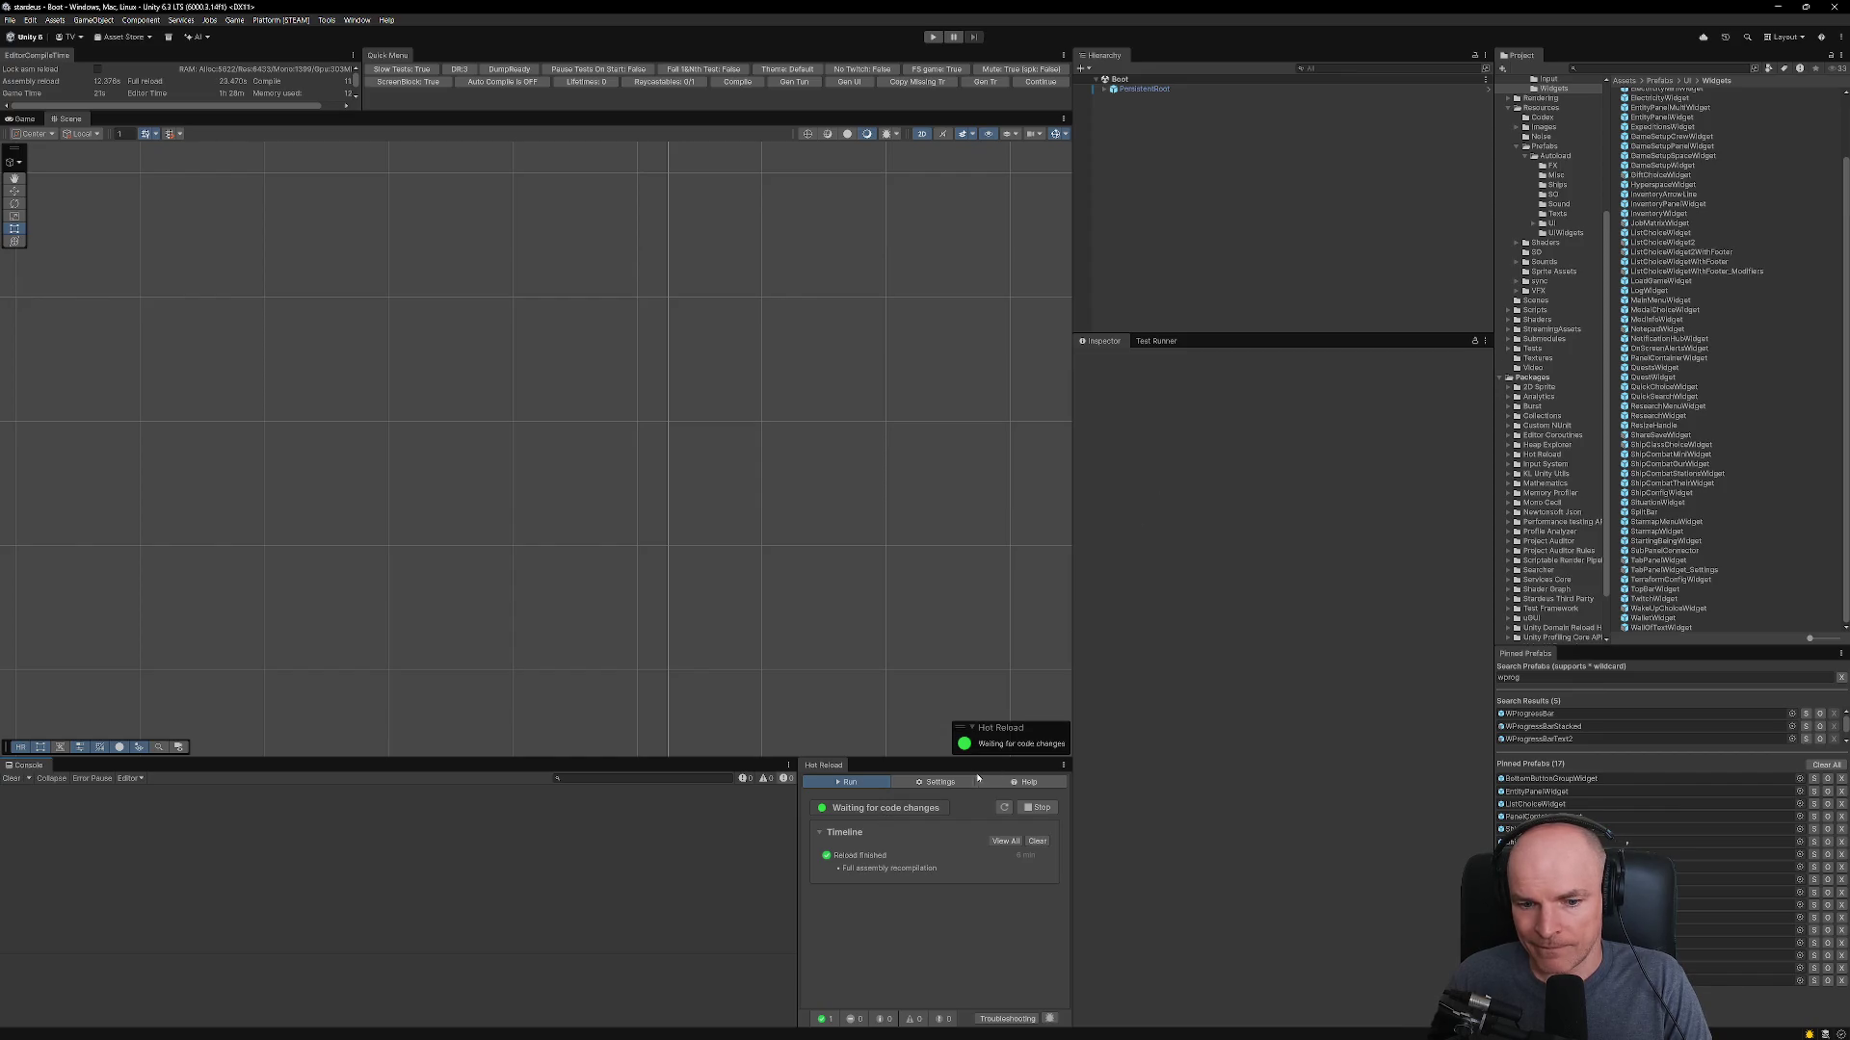
left_click(899, 1025)
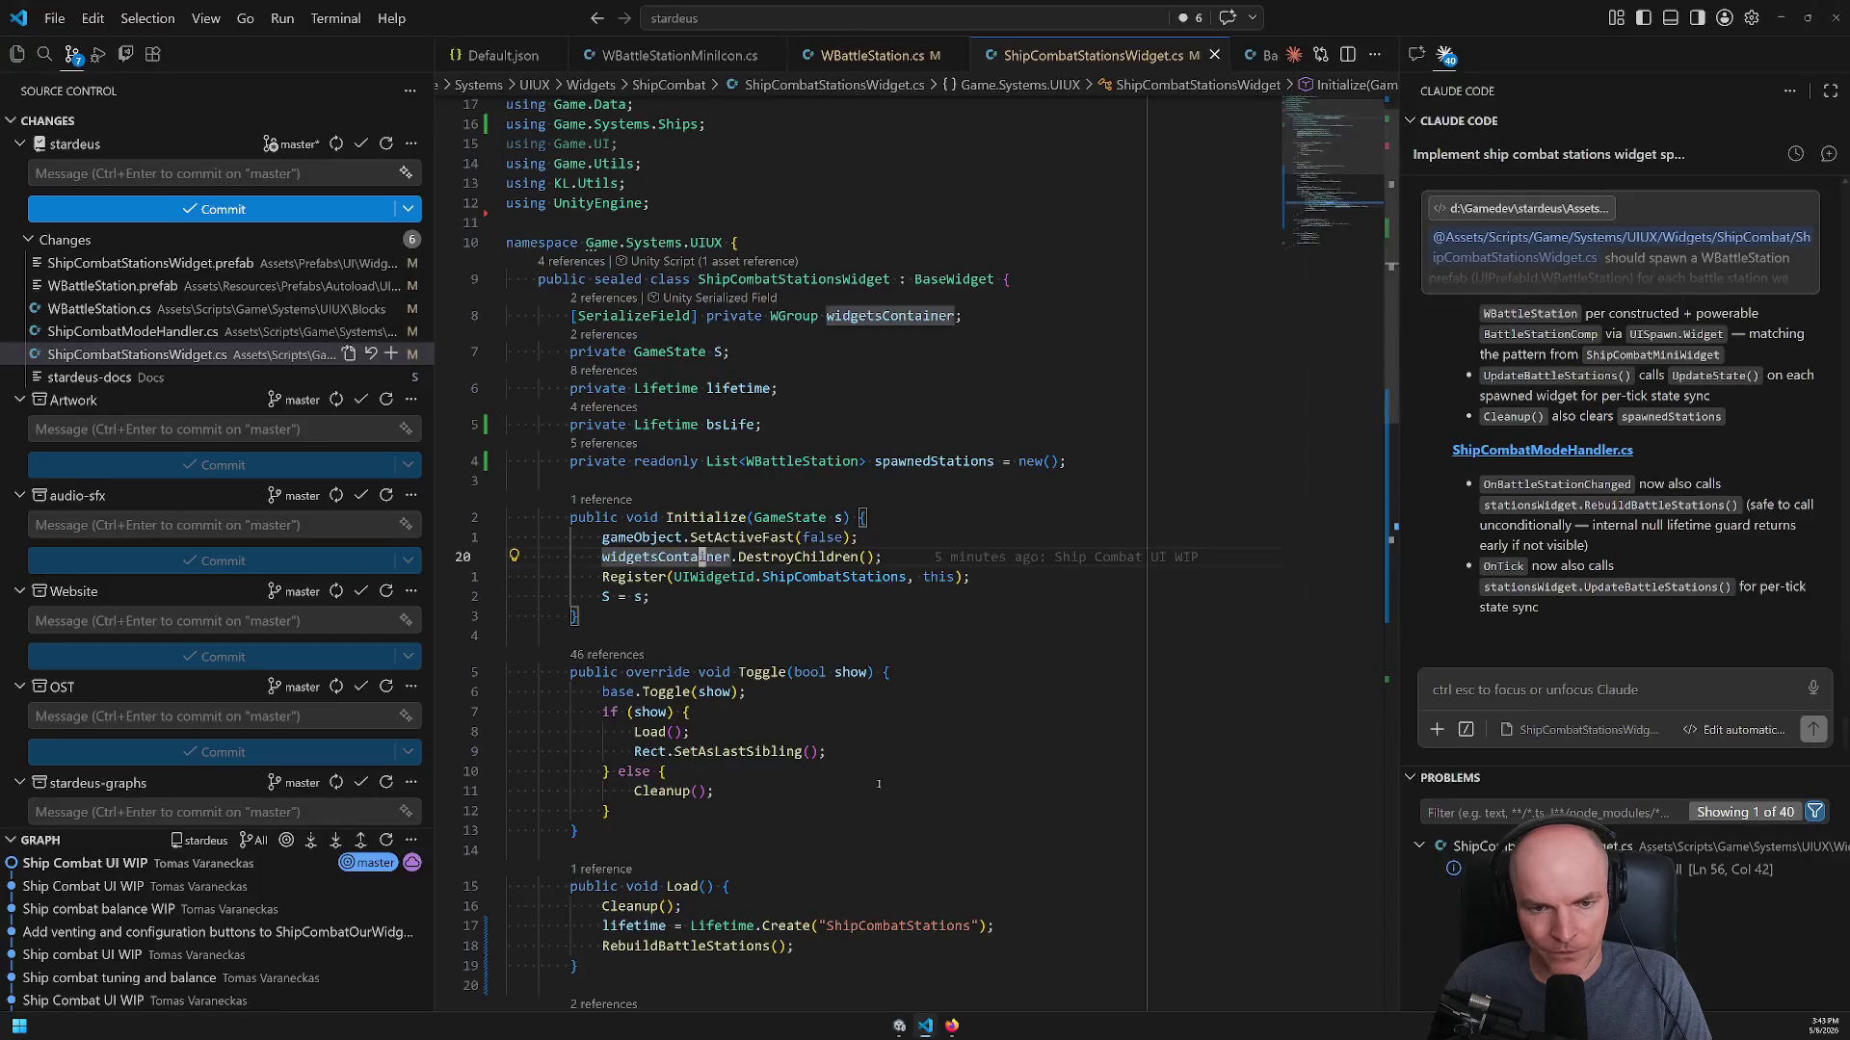
Review the WBattleStation.cs and ShipCombatModeHandler.cs diffs, placing the caret on UpdateBattleStations.
left_click(100, 309)
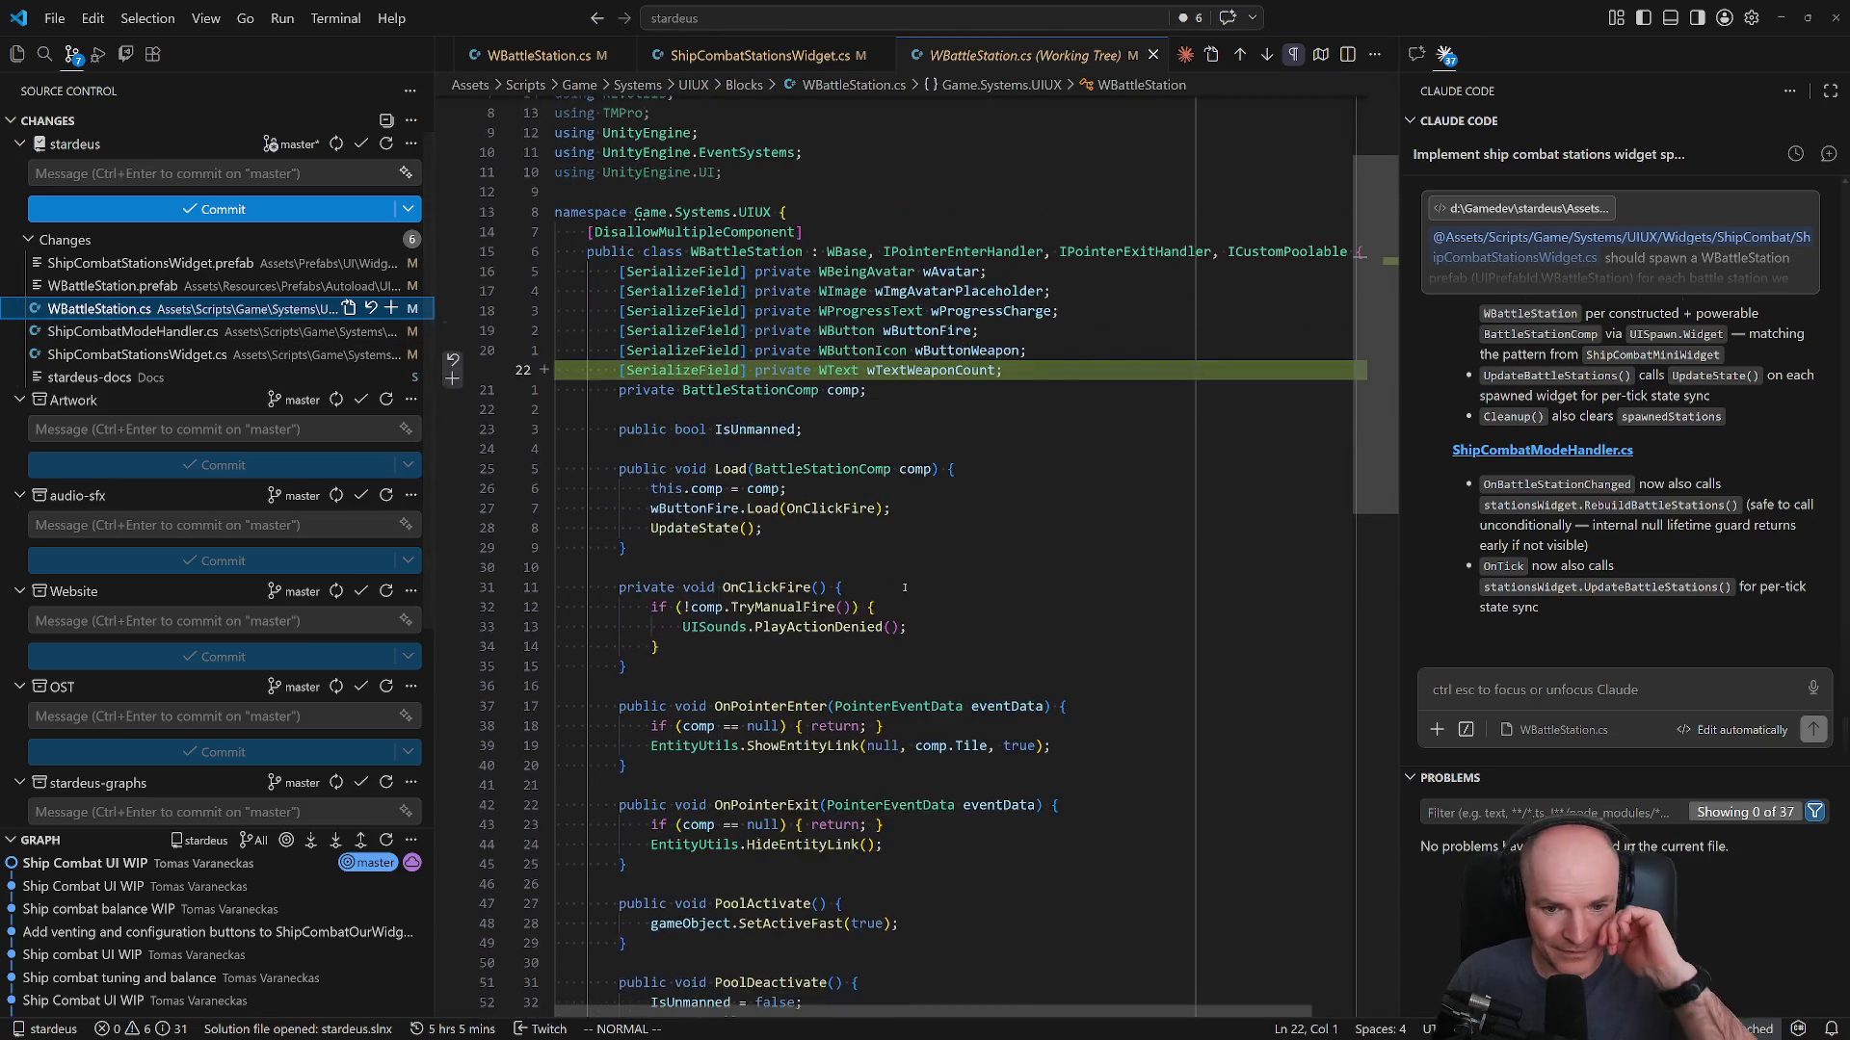
scroll(907, 587, "down", 5)
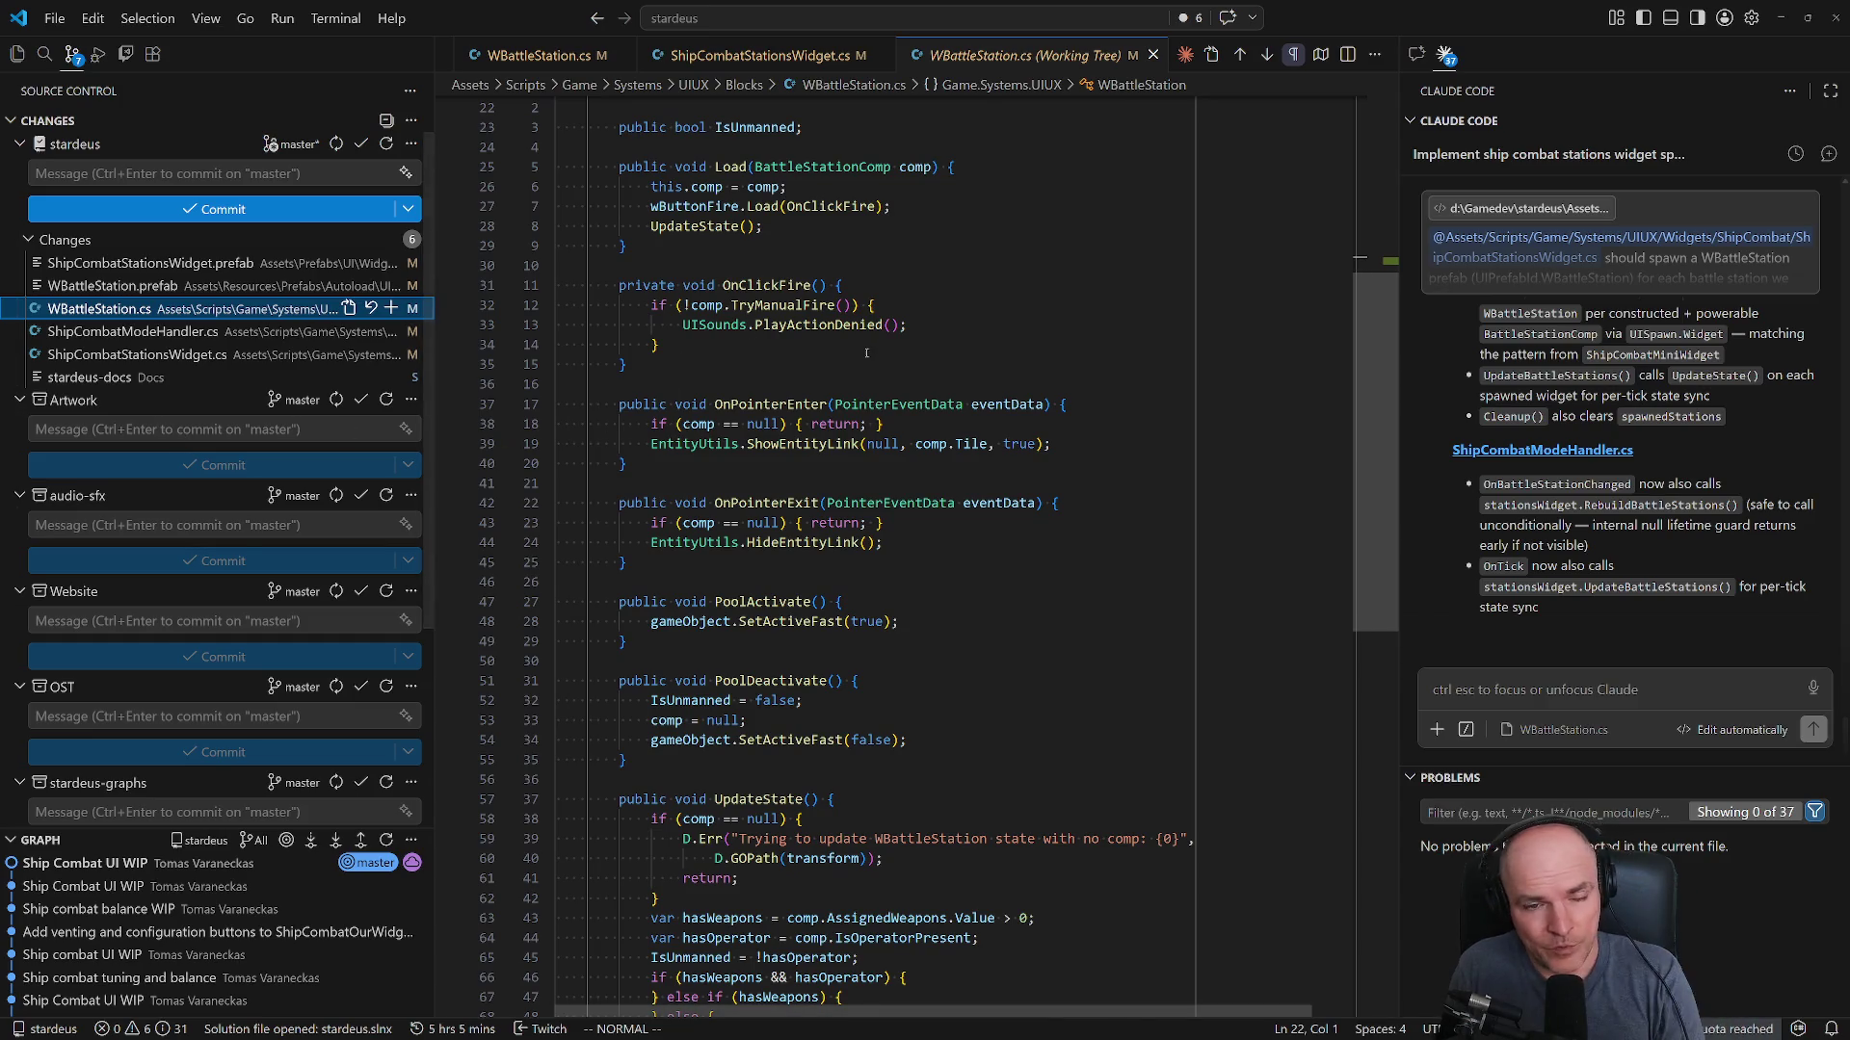
left_click(116, 333)
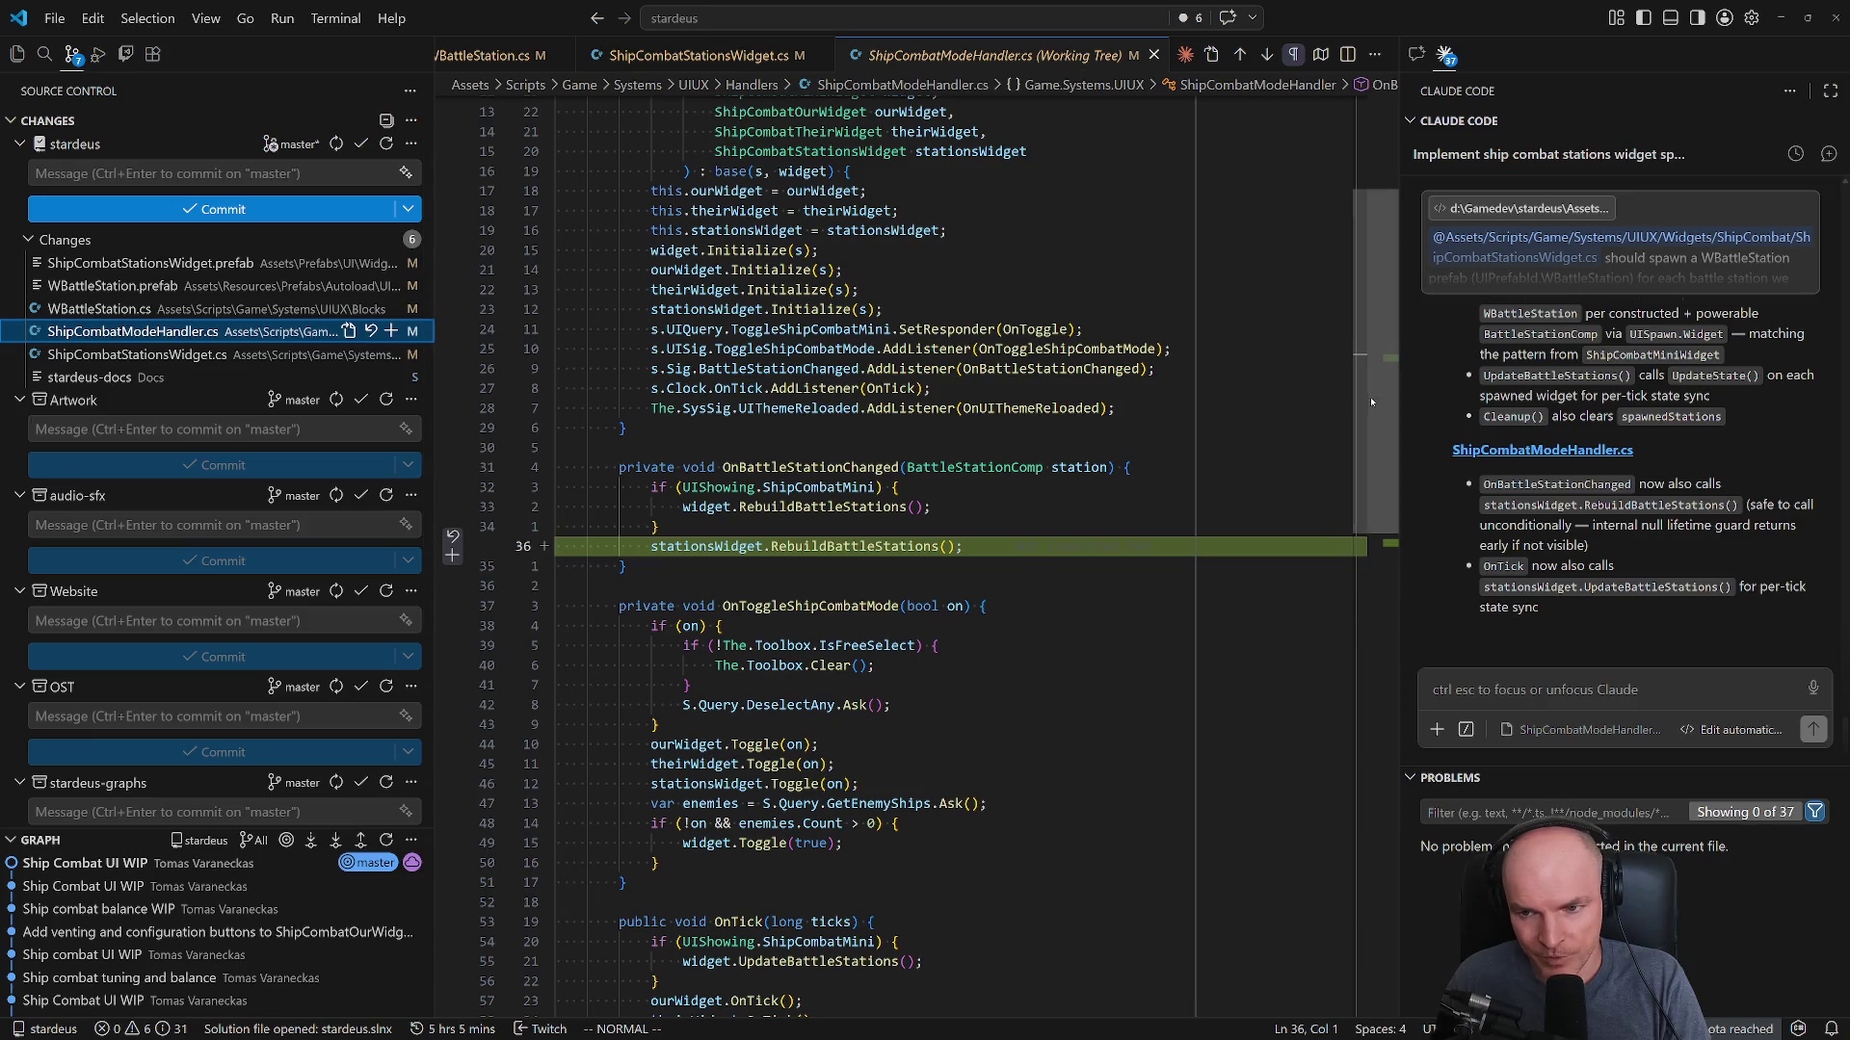
scroll(1370, 404, "down", 5)
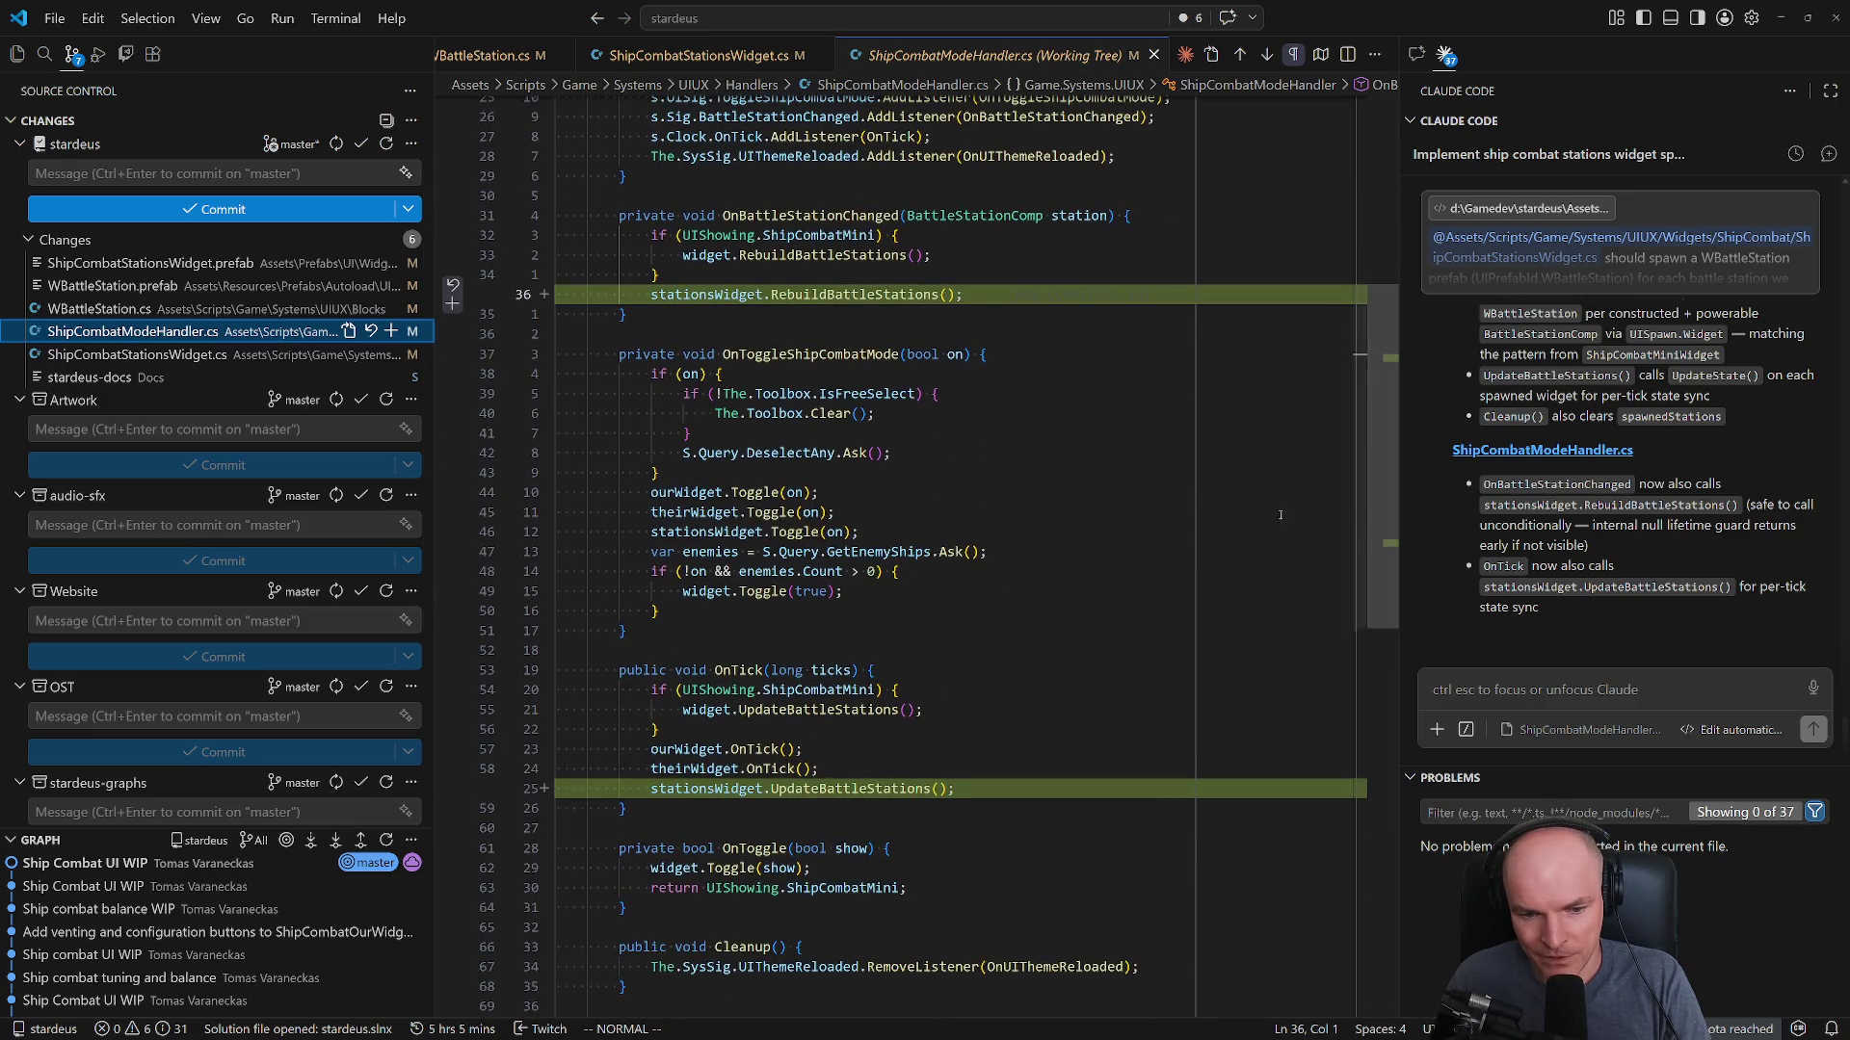
left_click(846, 788)
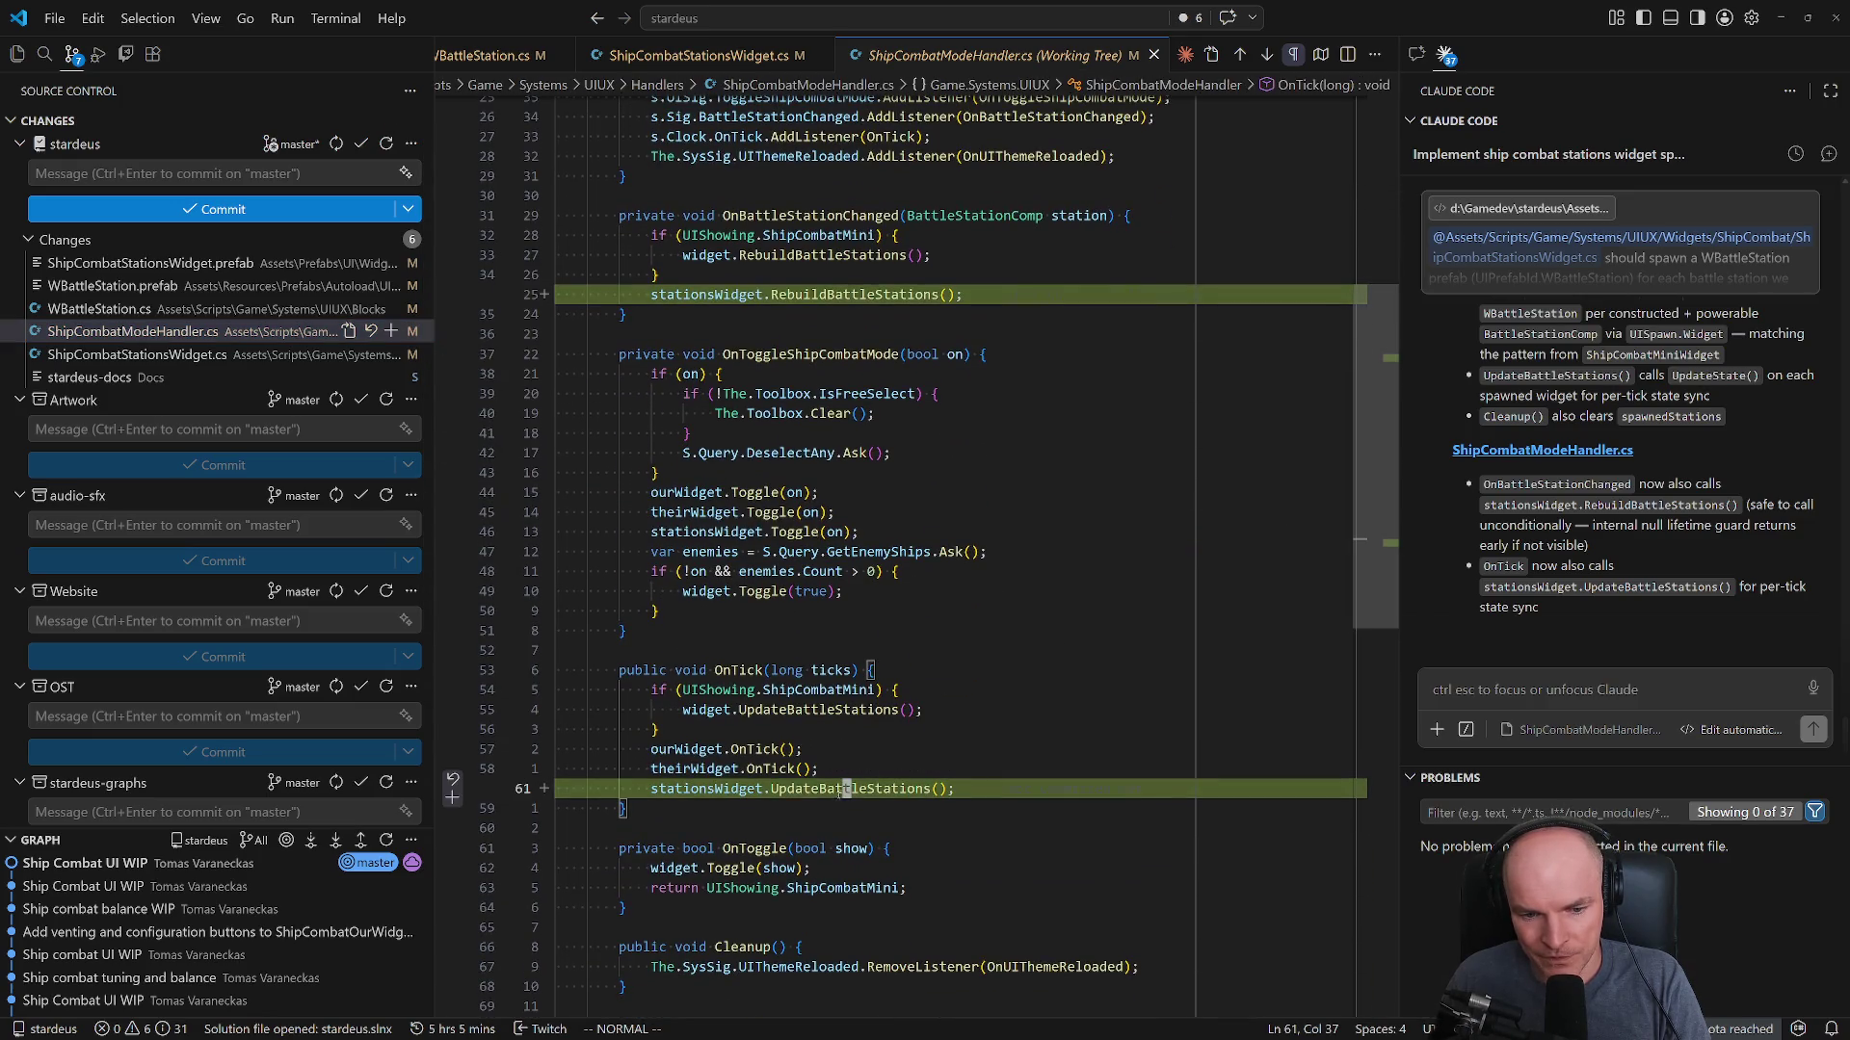
Scroll the ShipCombatStationsWidget.cs diff and place the caret on the w.Load call.
left_click(170, 355)
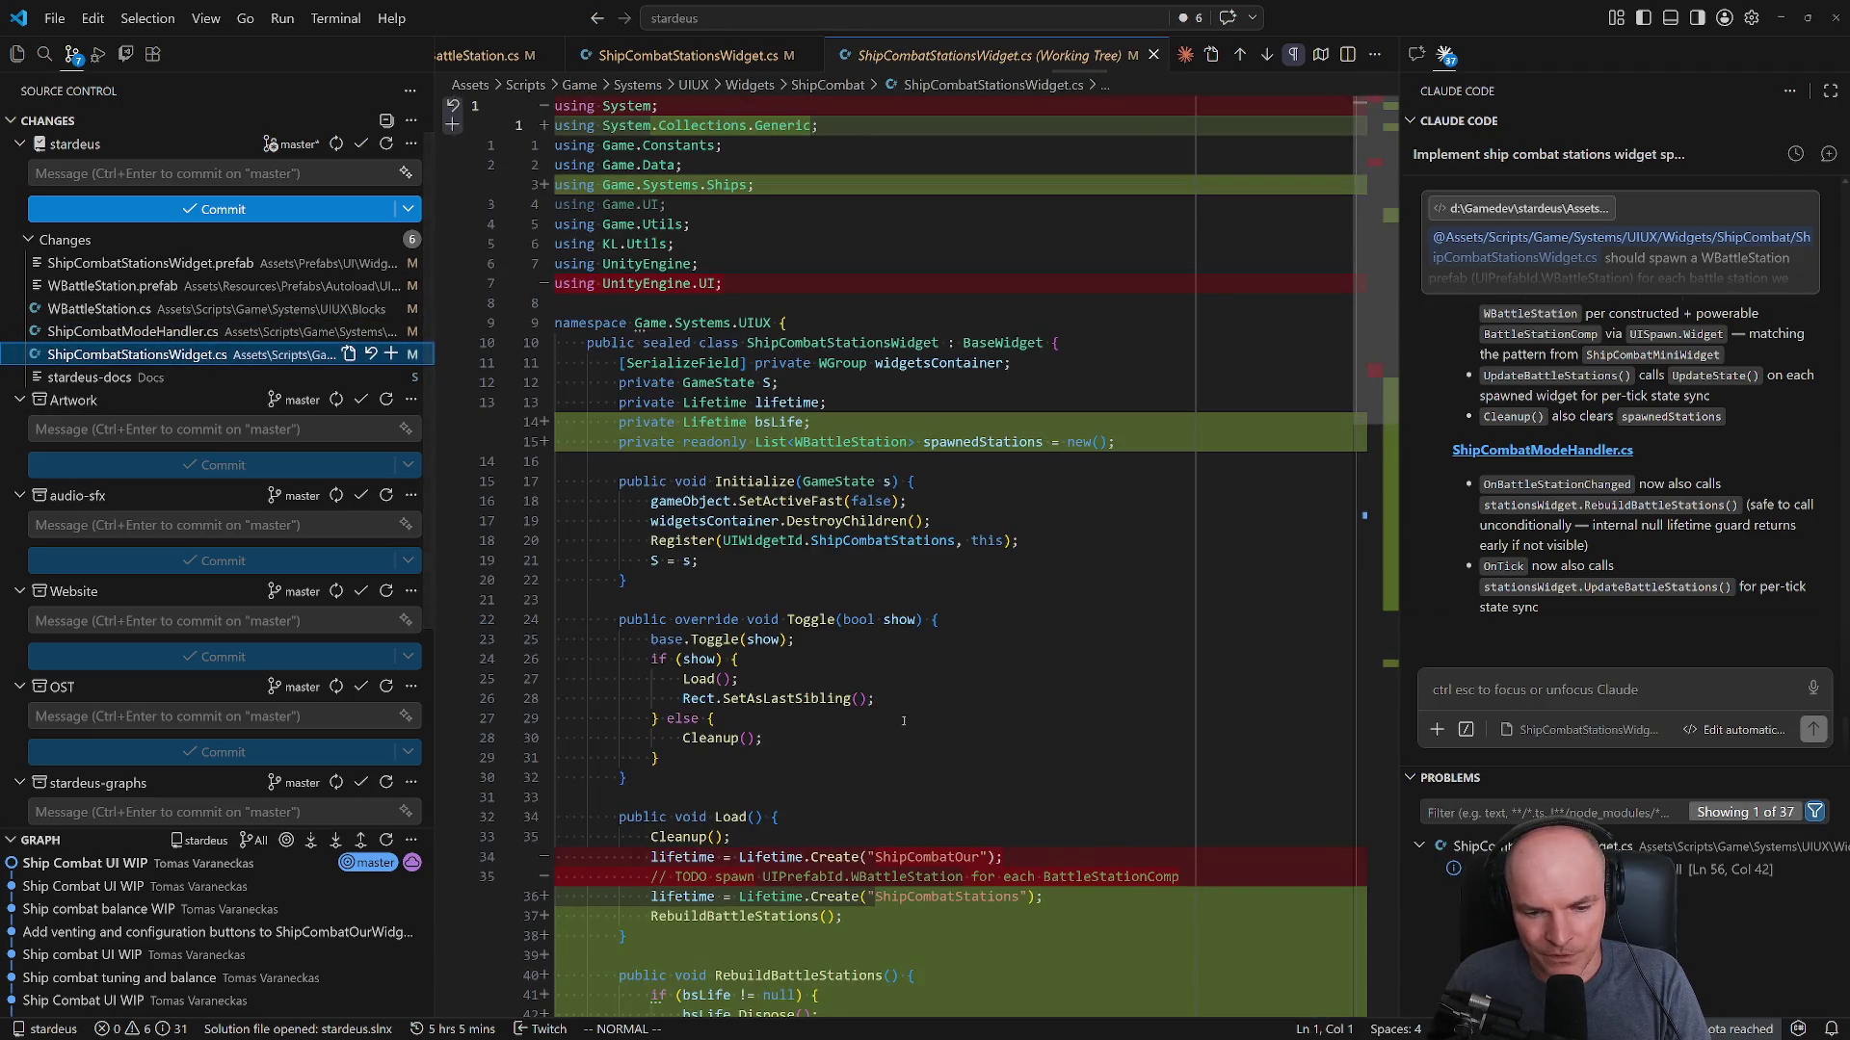
scroll(904, 720, "down", 8)
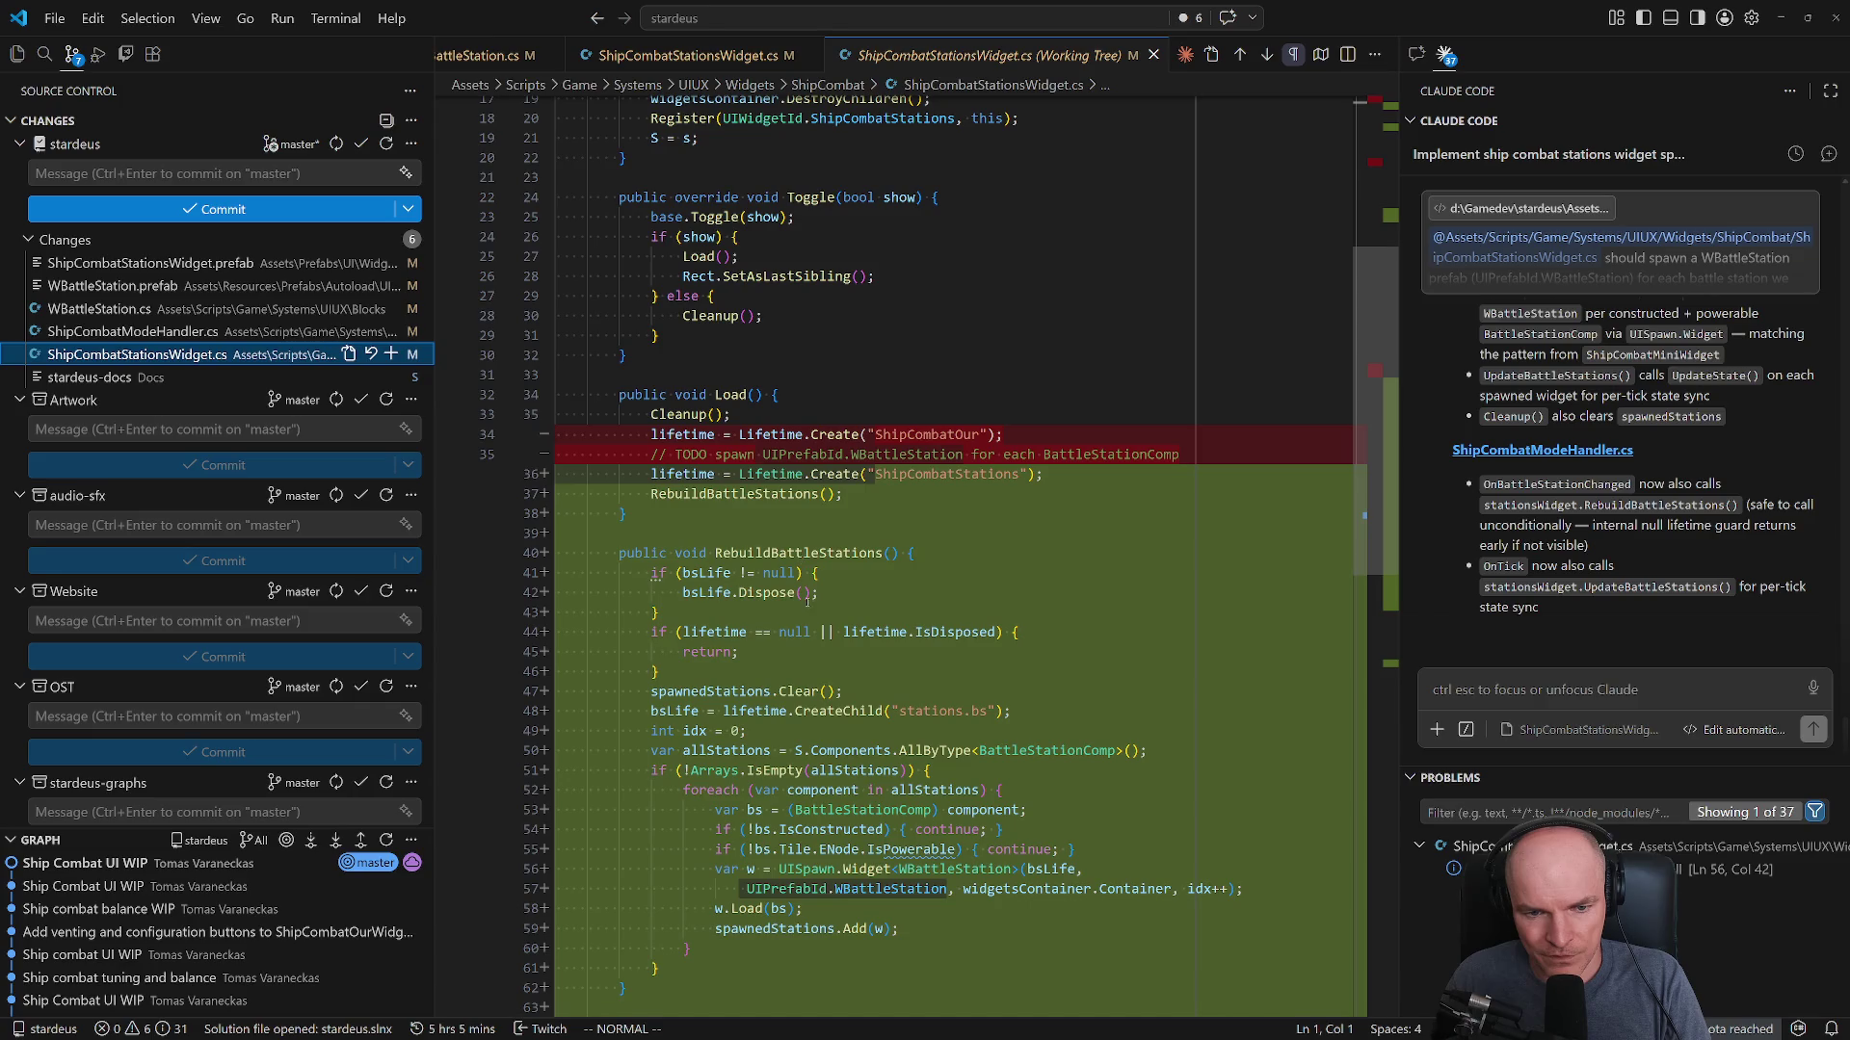
scroll(807, 599, "down", 2)
scroll(842, 520, "down", 2)
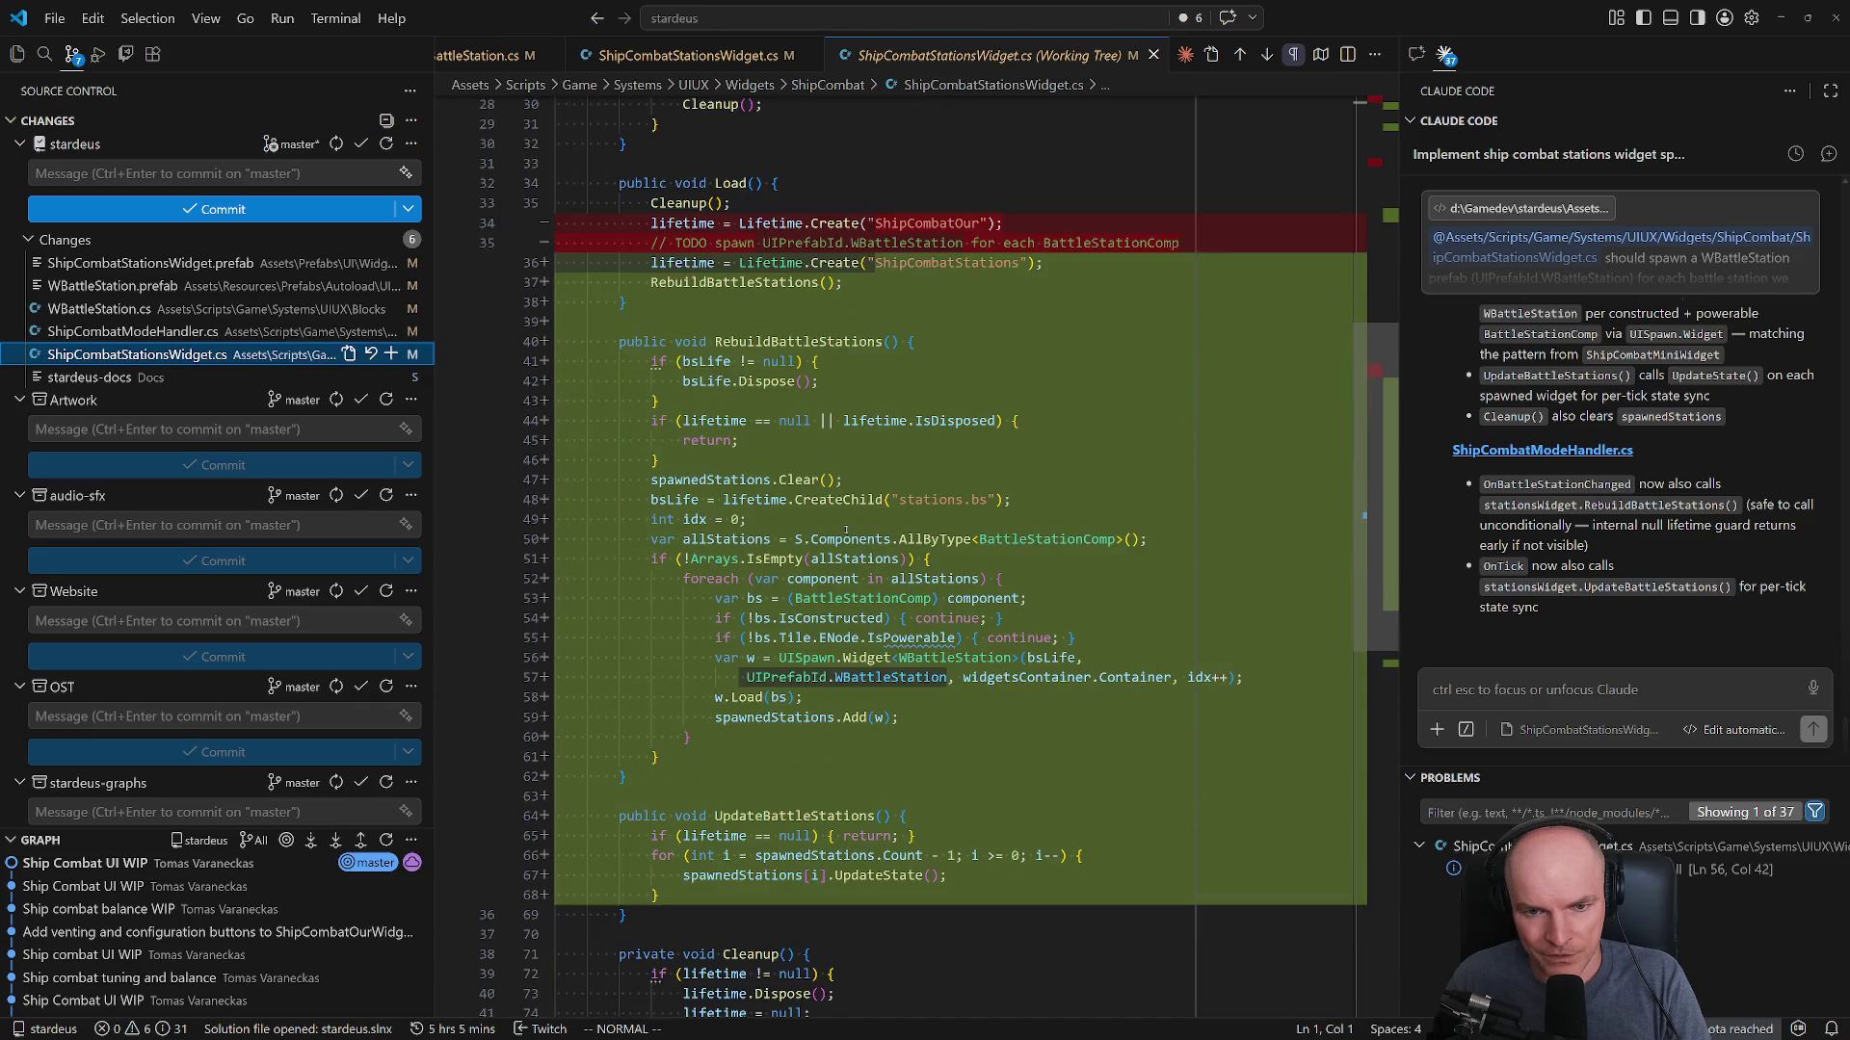
left_click(743, 696)
scroll(802, 815, "down", 3)
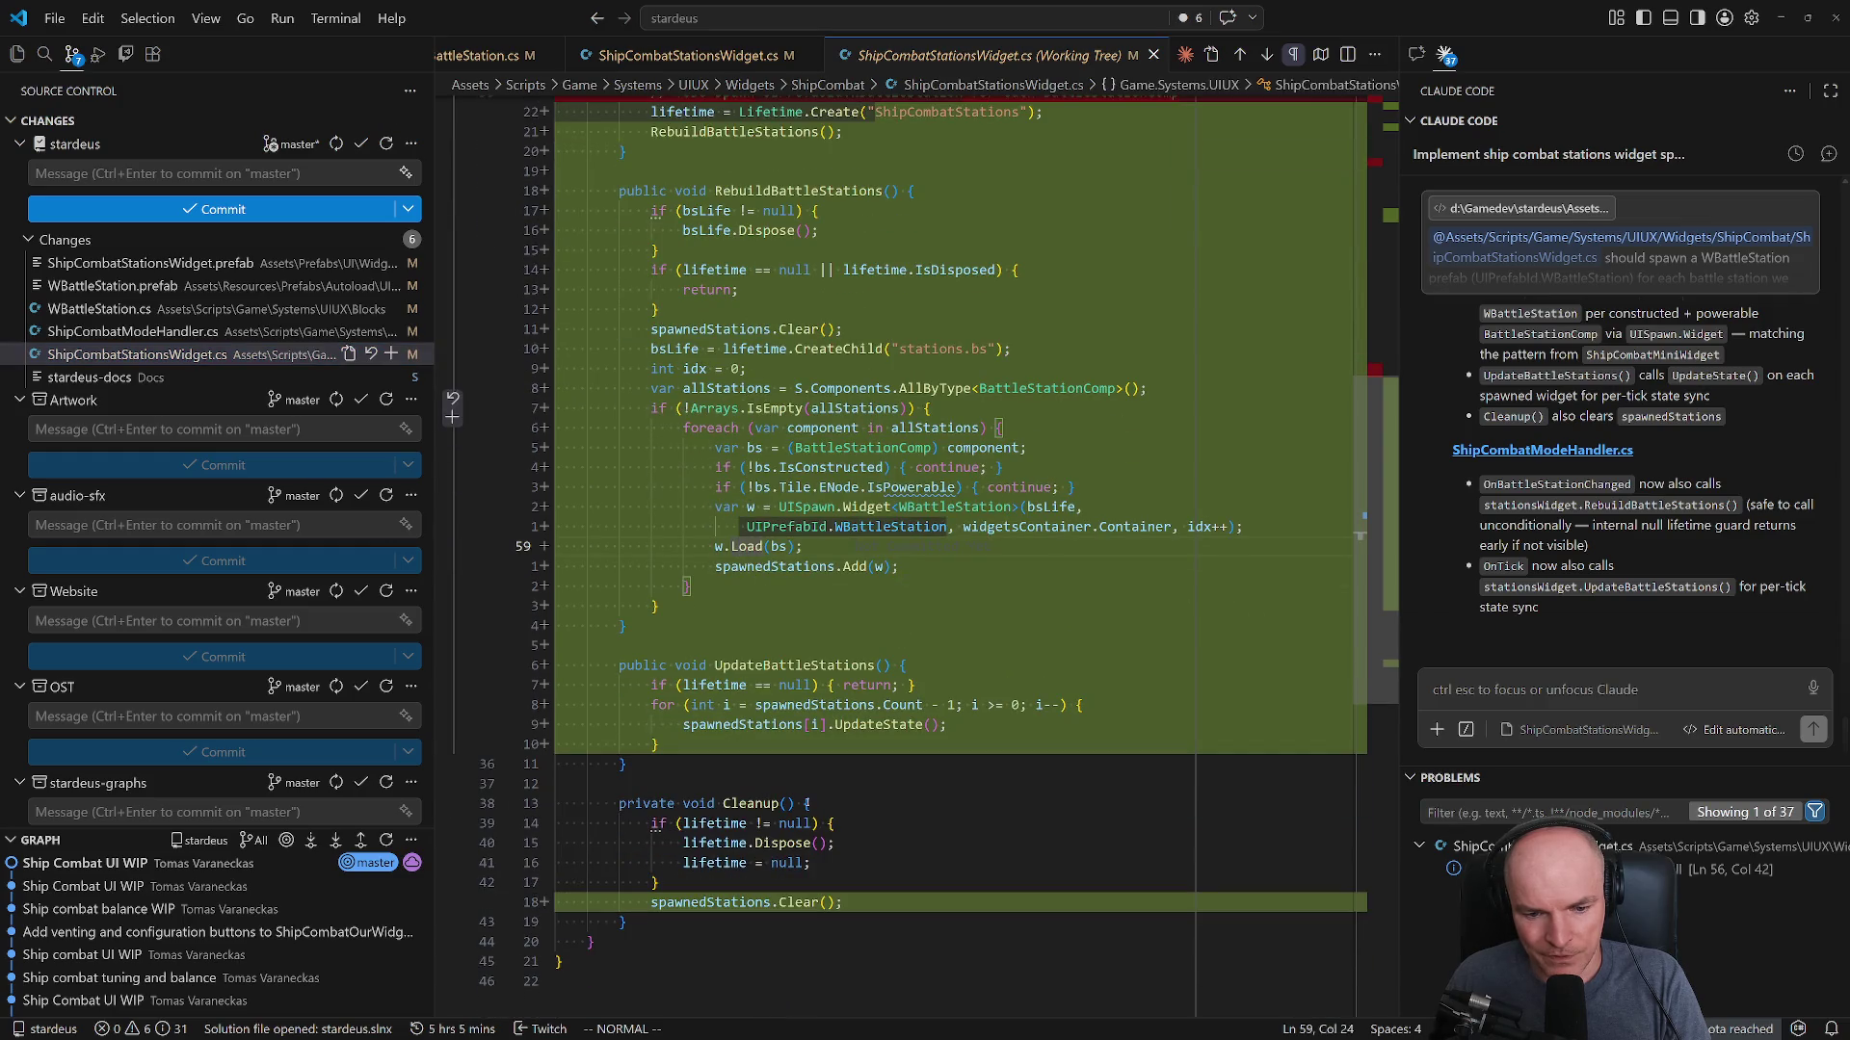
Jump to the definition of Load in WBattleStation.cs and look over it.
key("g")
key("d")
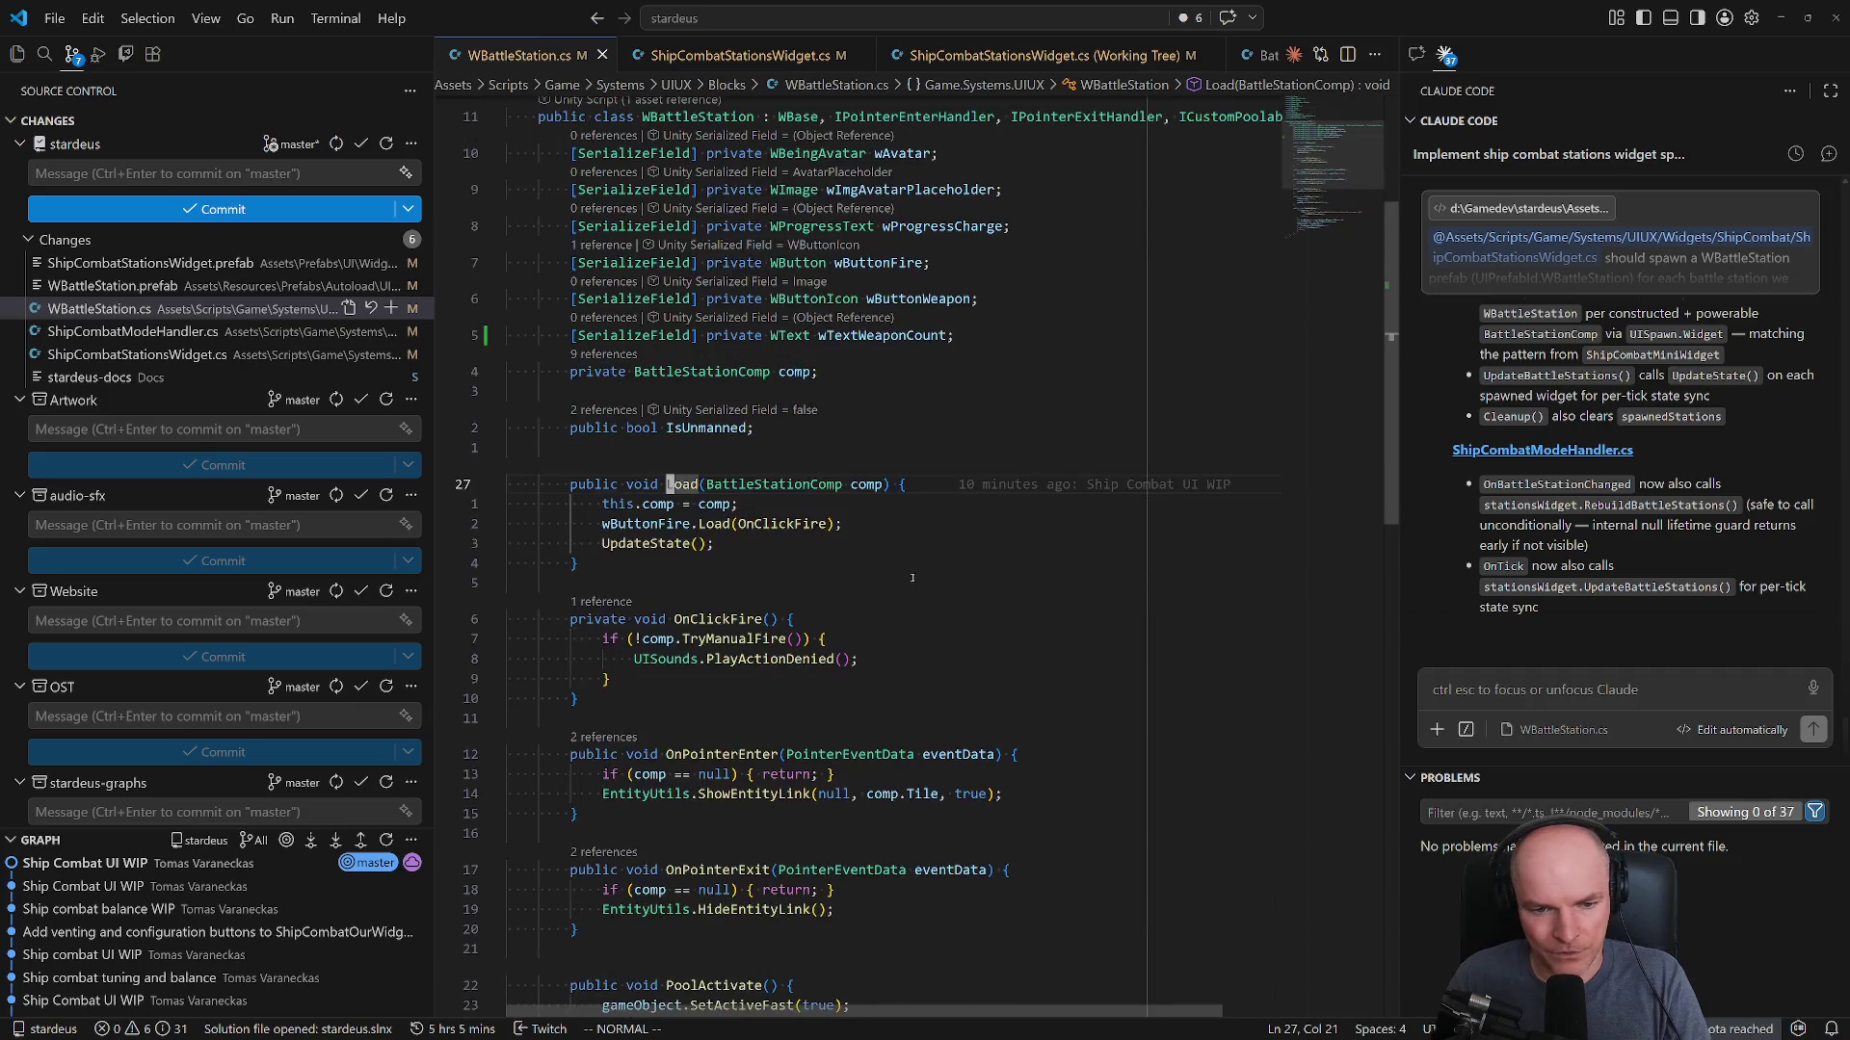
scroll(912, 578, "down", 4)
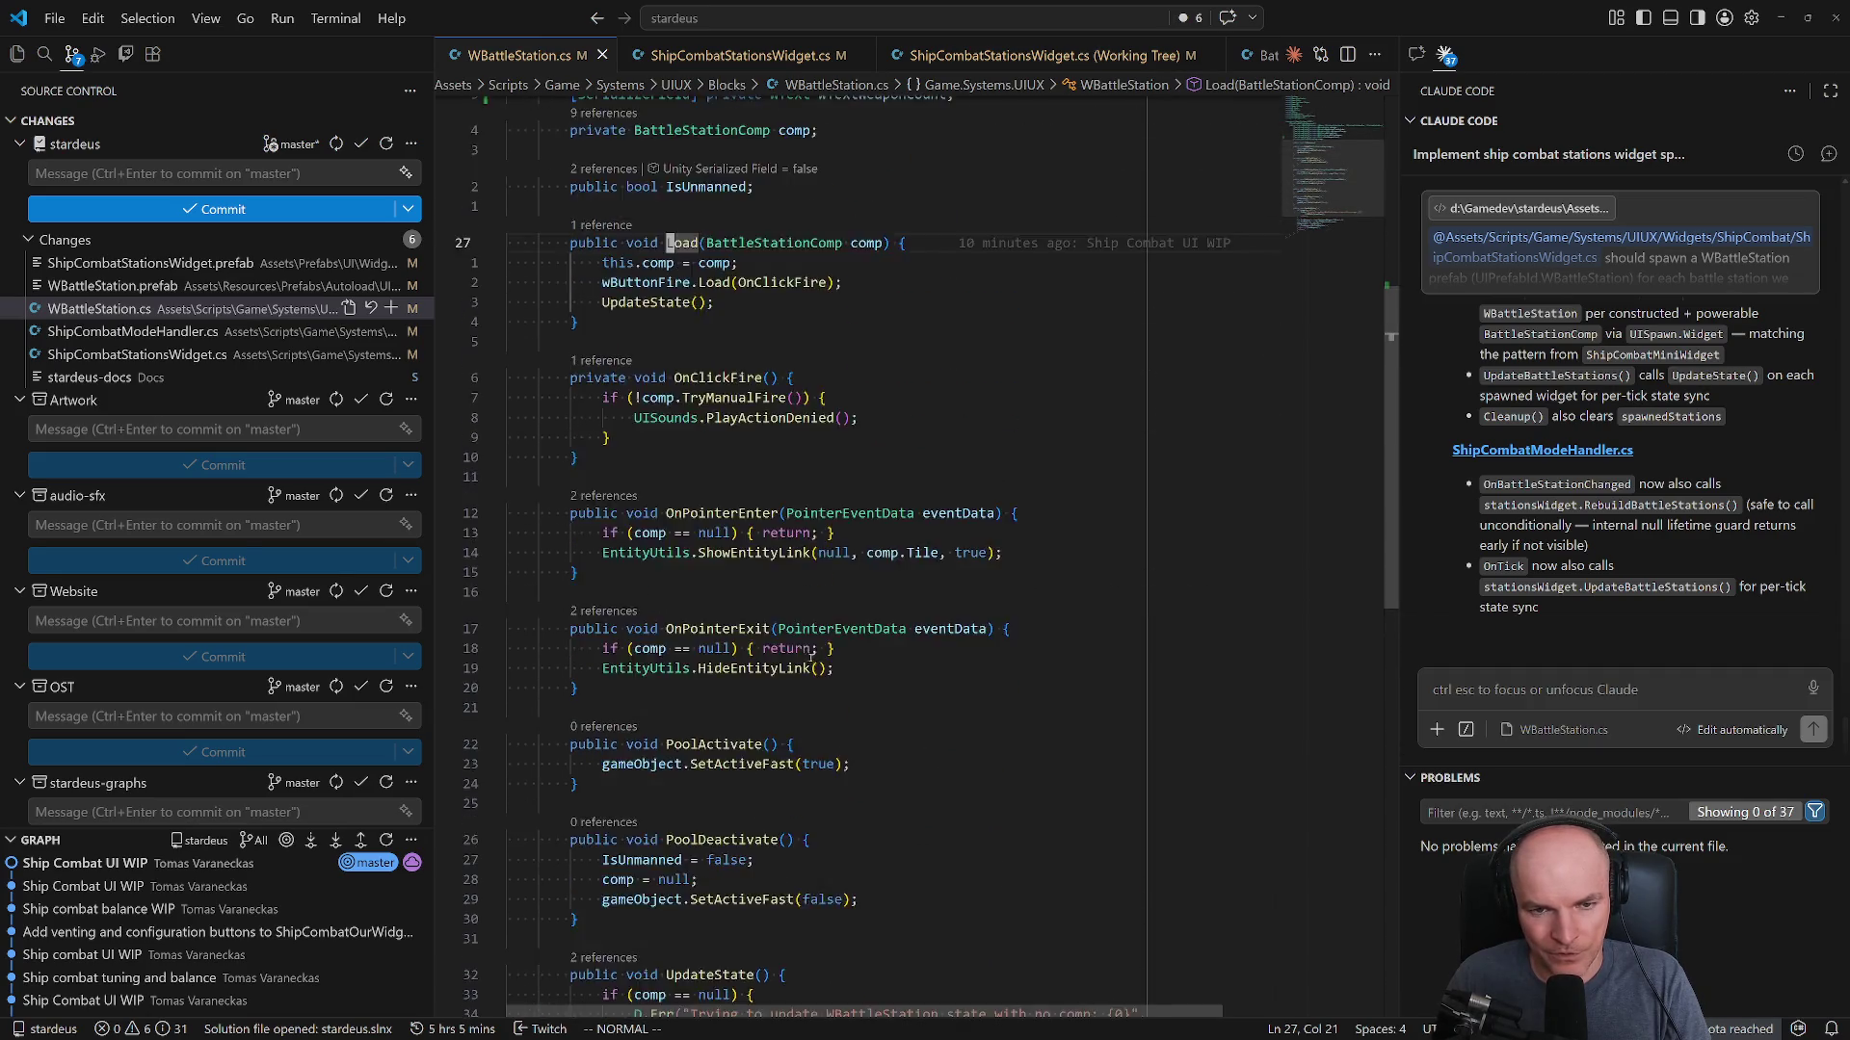
scroll(829, 641, "up", 7)
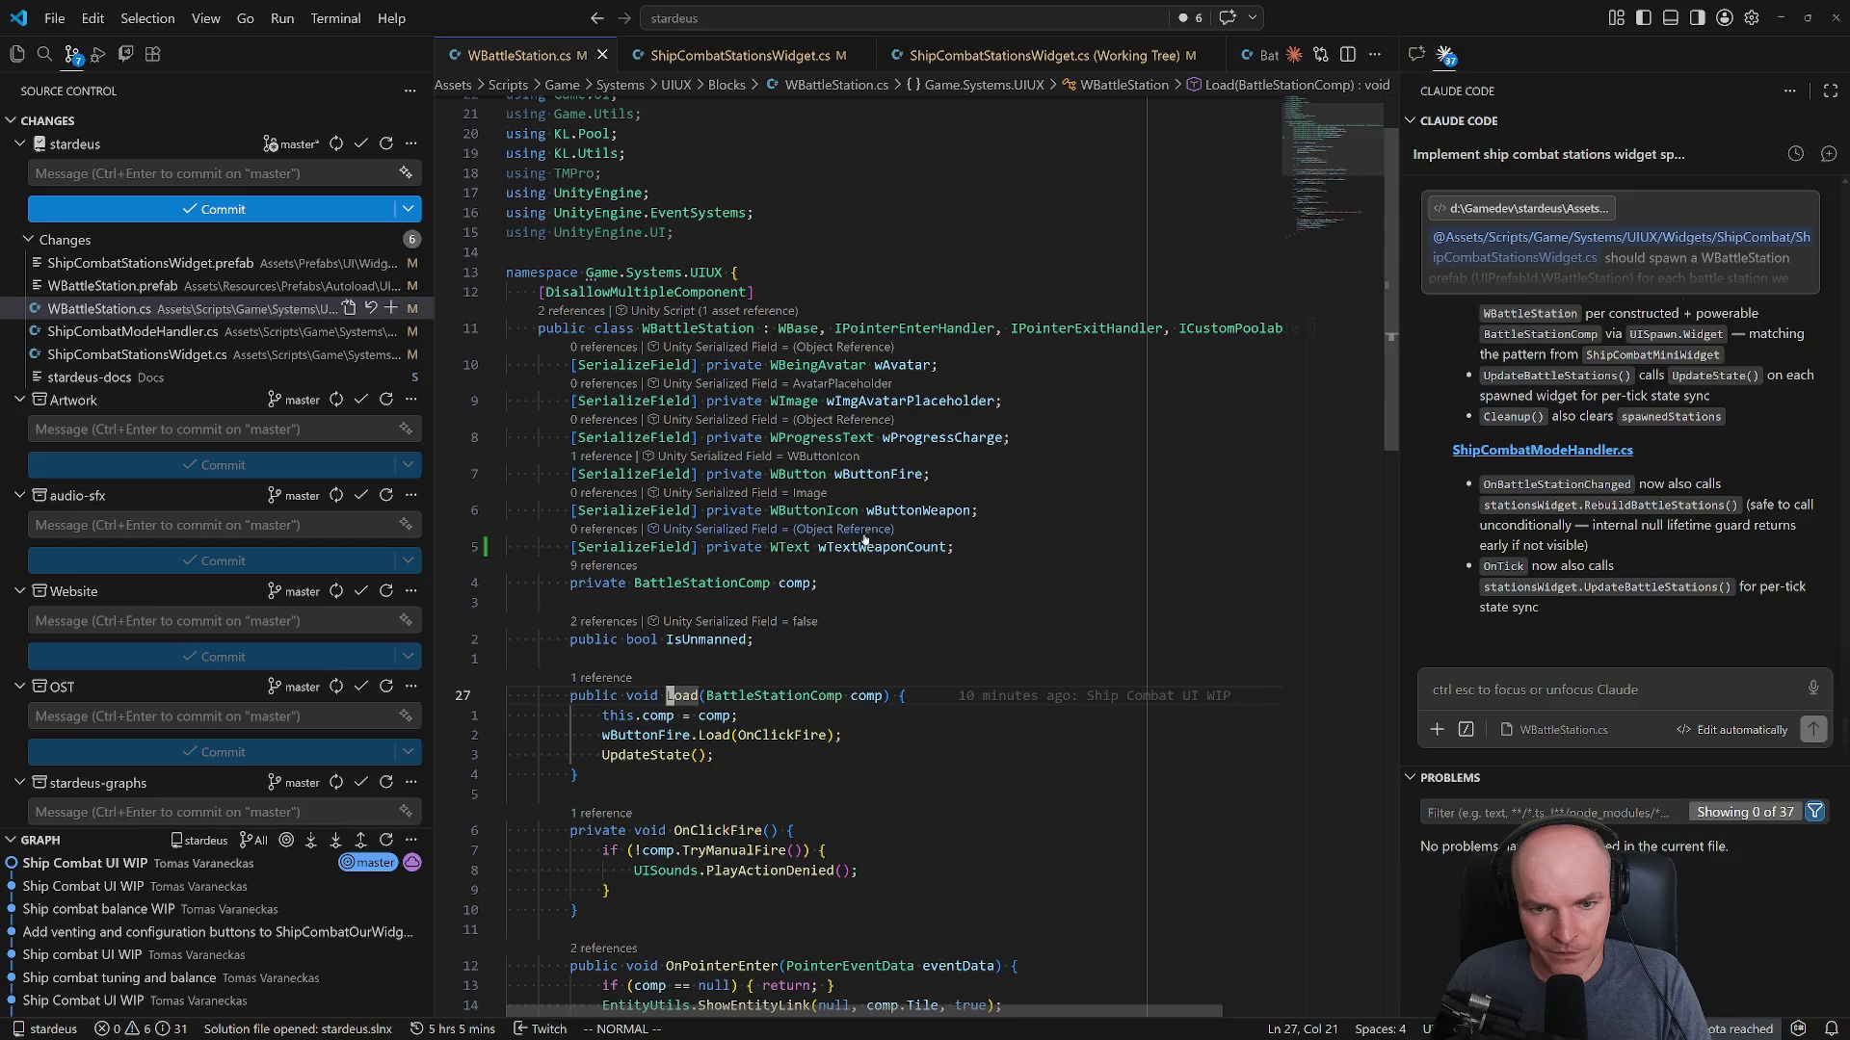
scroll(882, 469, "down", 2)
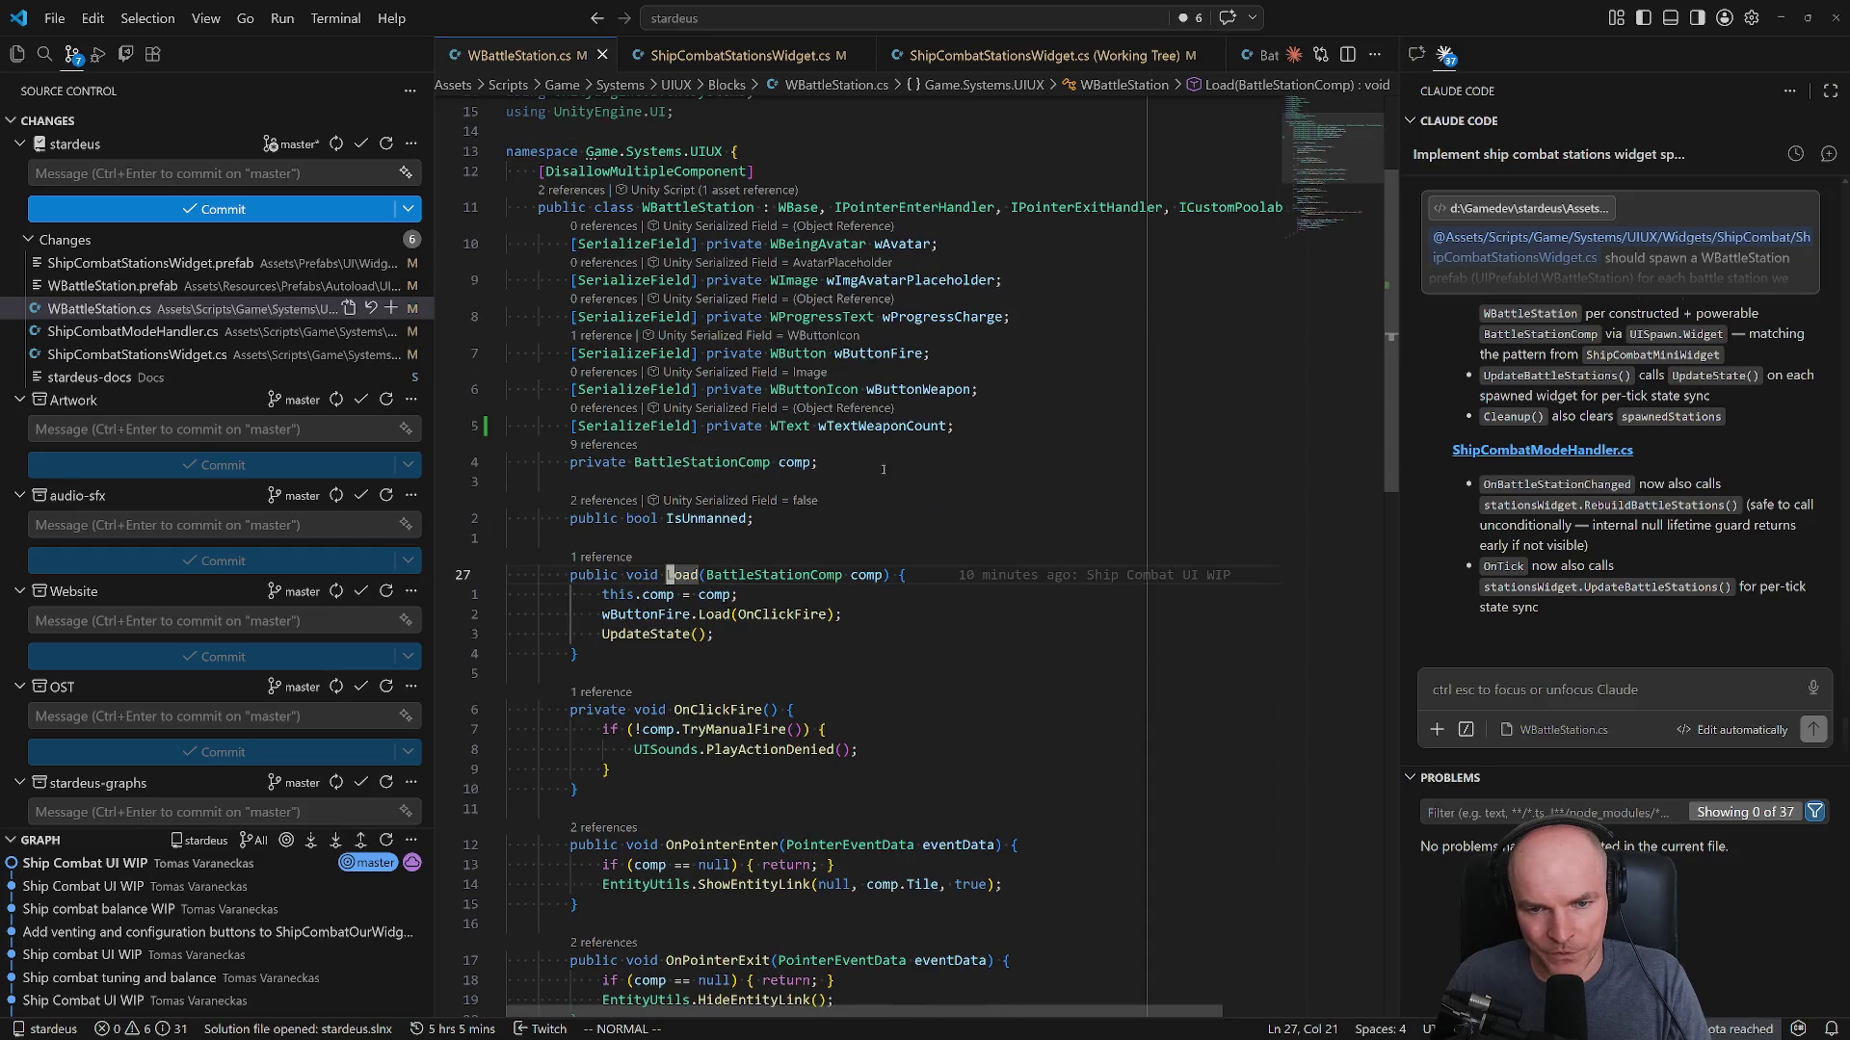
Check Claude Code's Account & usage details, select wAvatar, and switch to Unity.
left_click(1465, 729)
scroll(1485, 535, "up", 3)
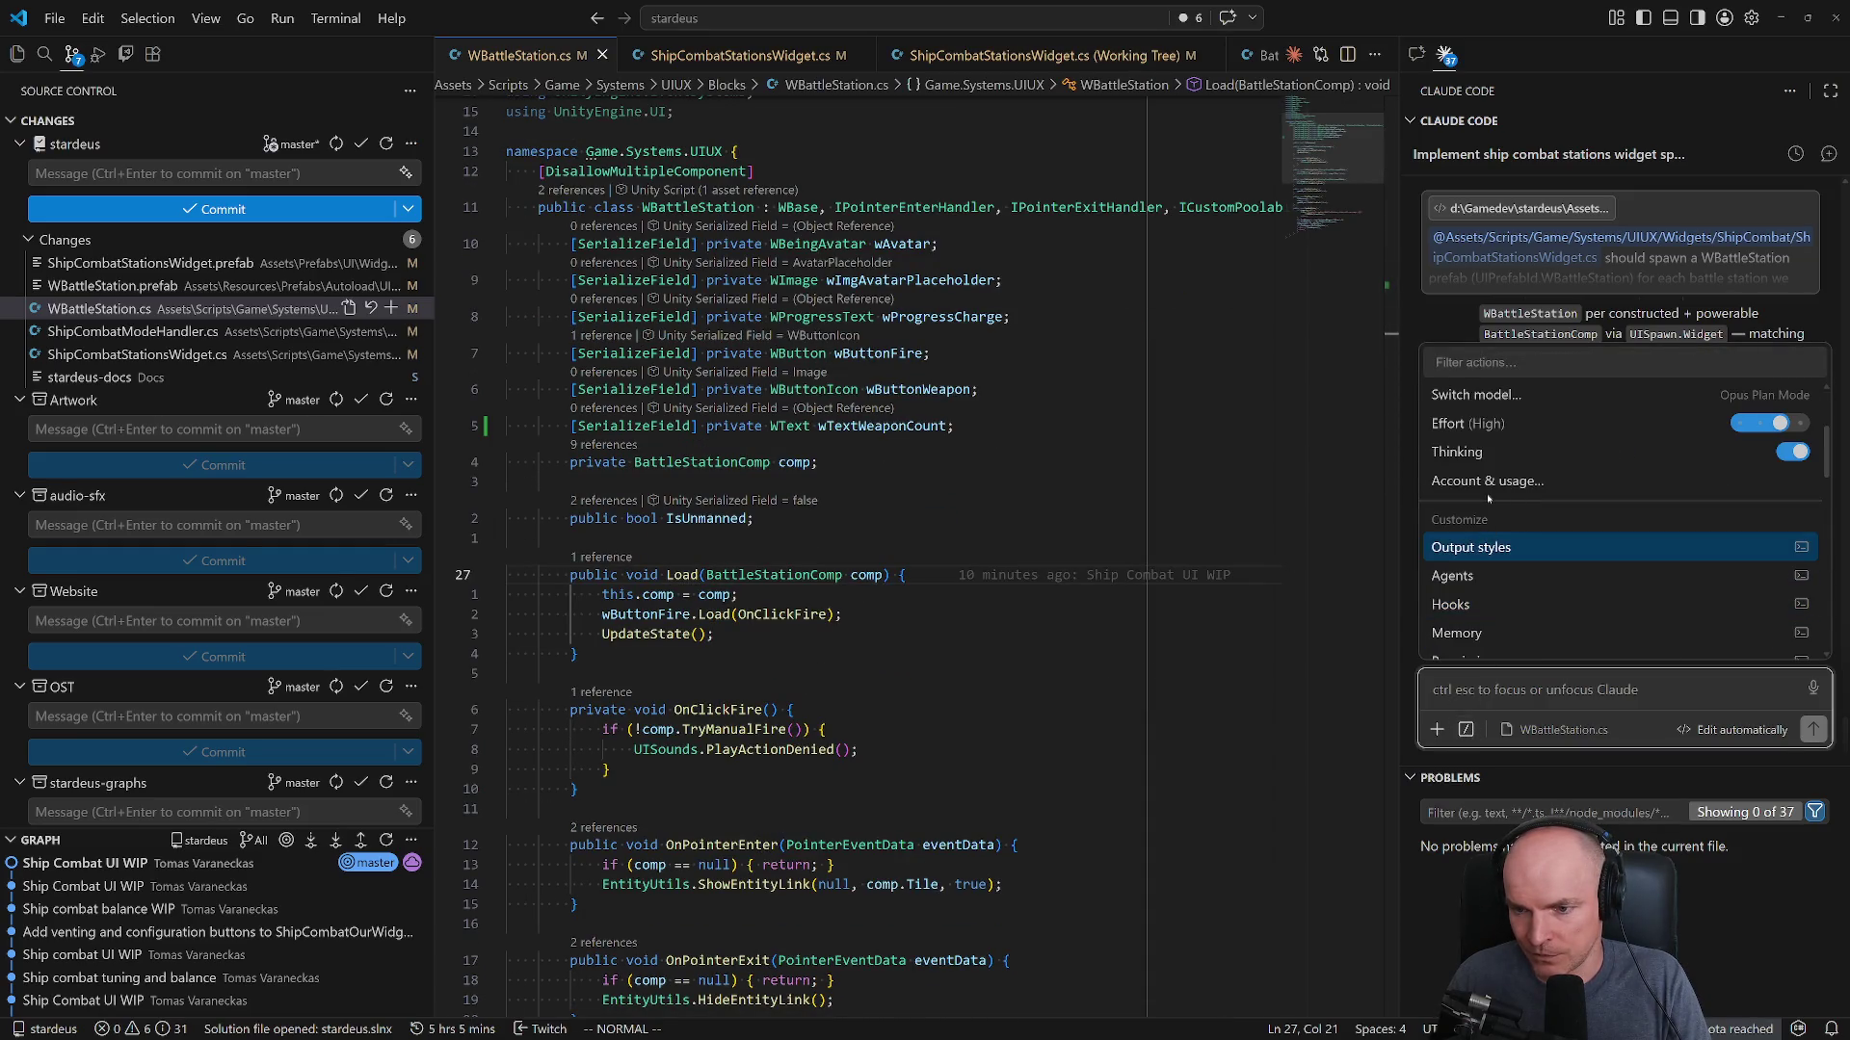
left_click(1486, 490)
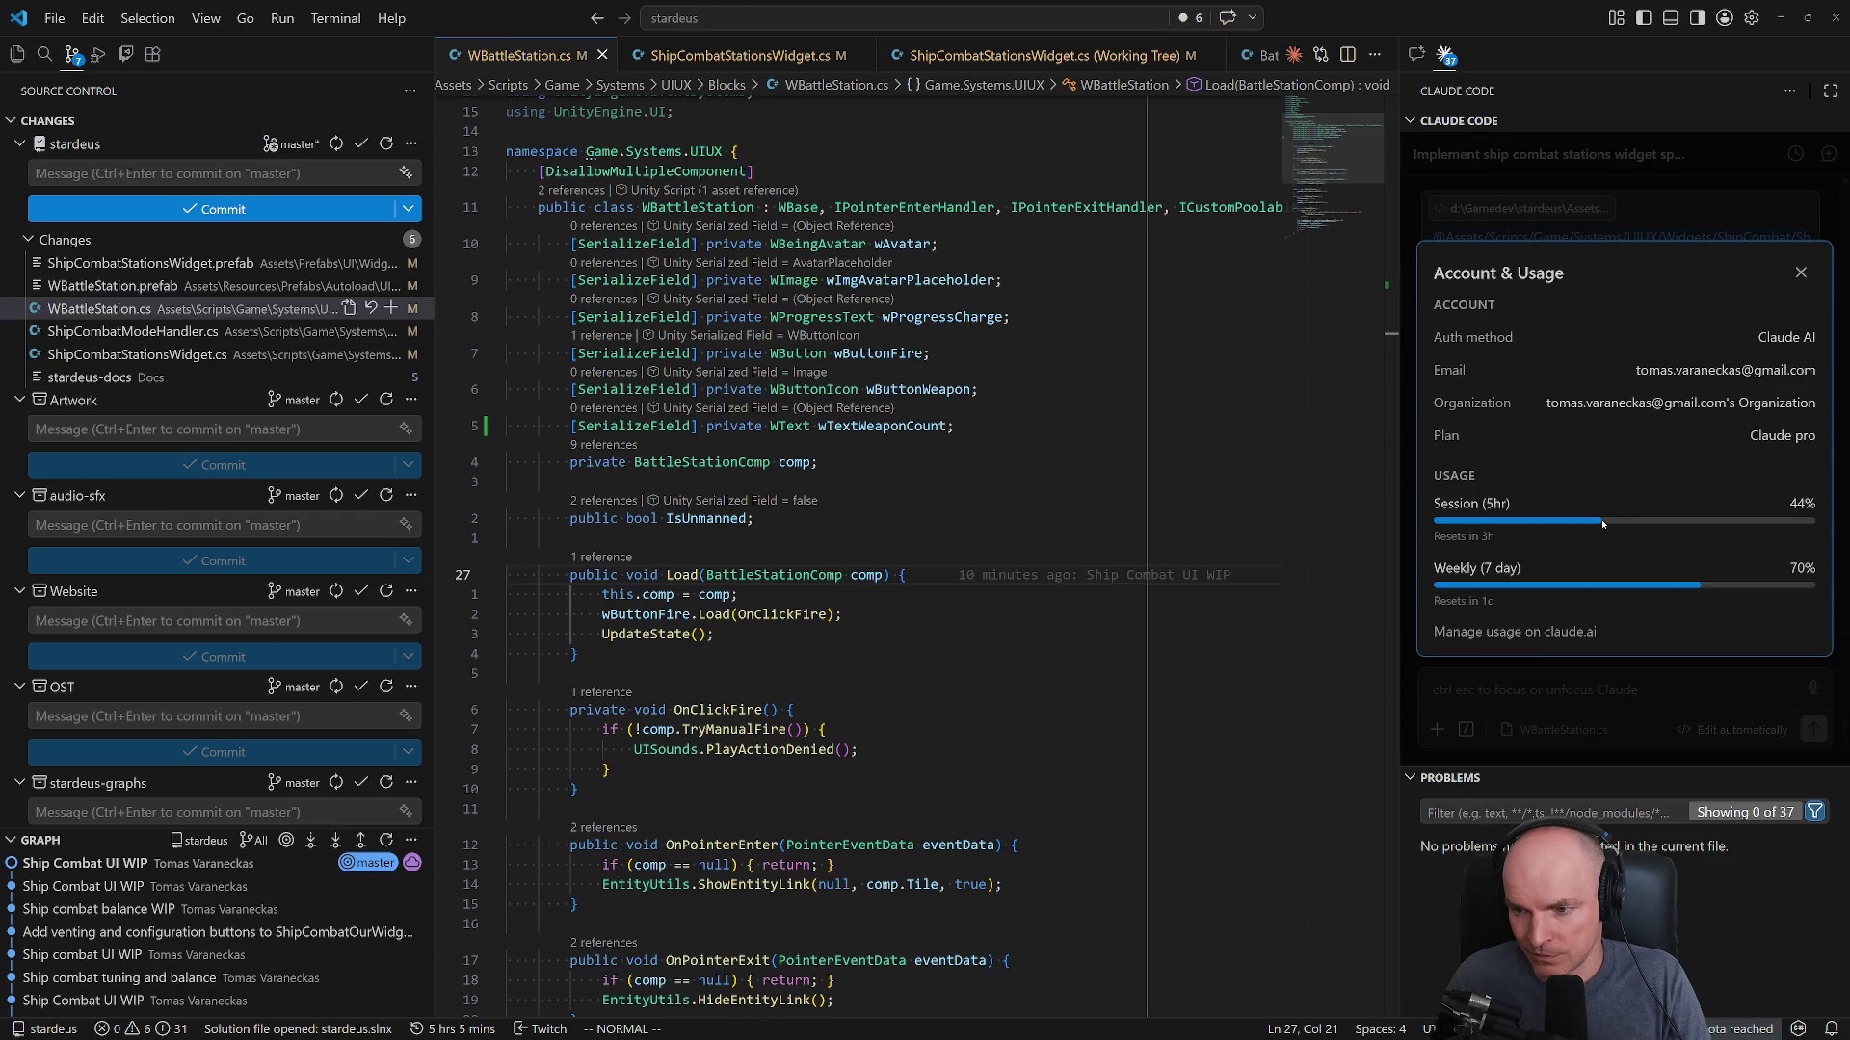
left_click(1800, 273)
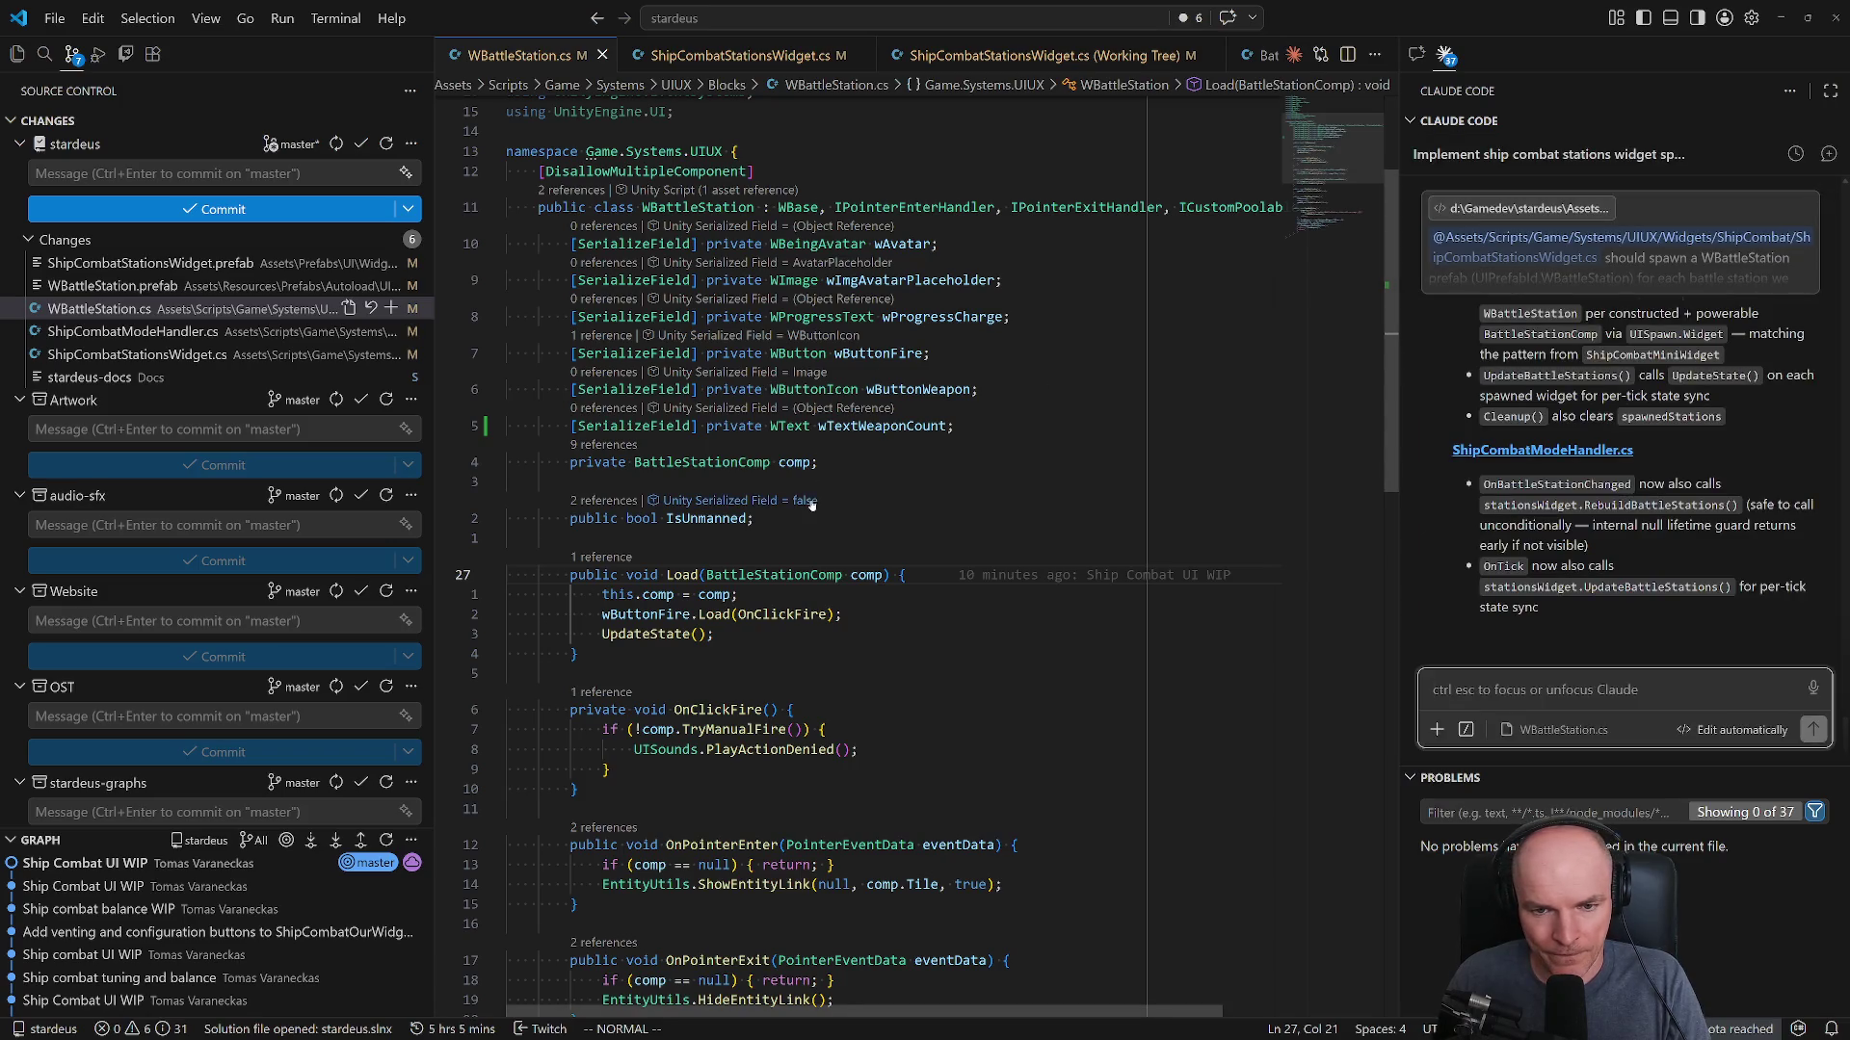
double_click(906, 244)
key("alt+Tab")
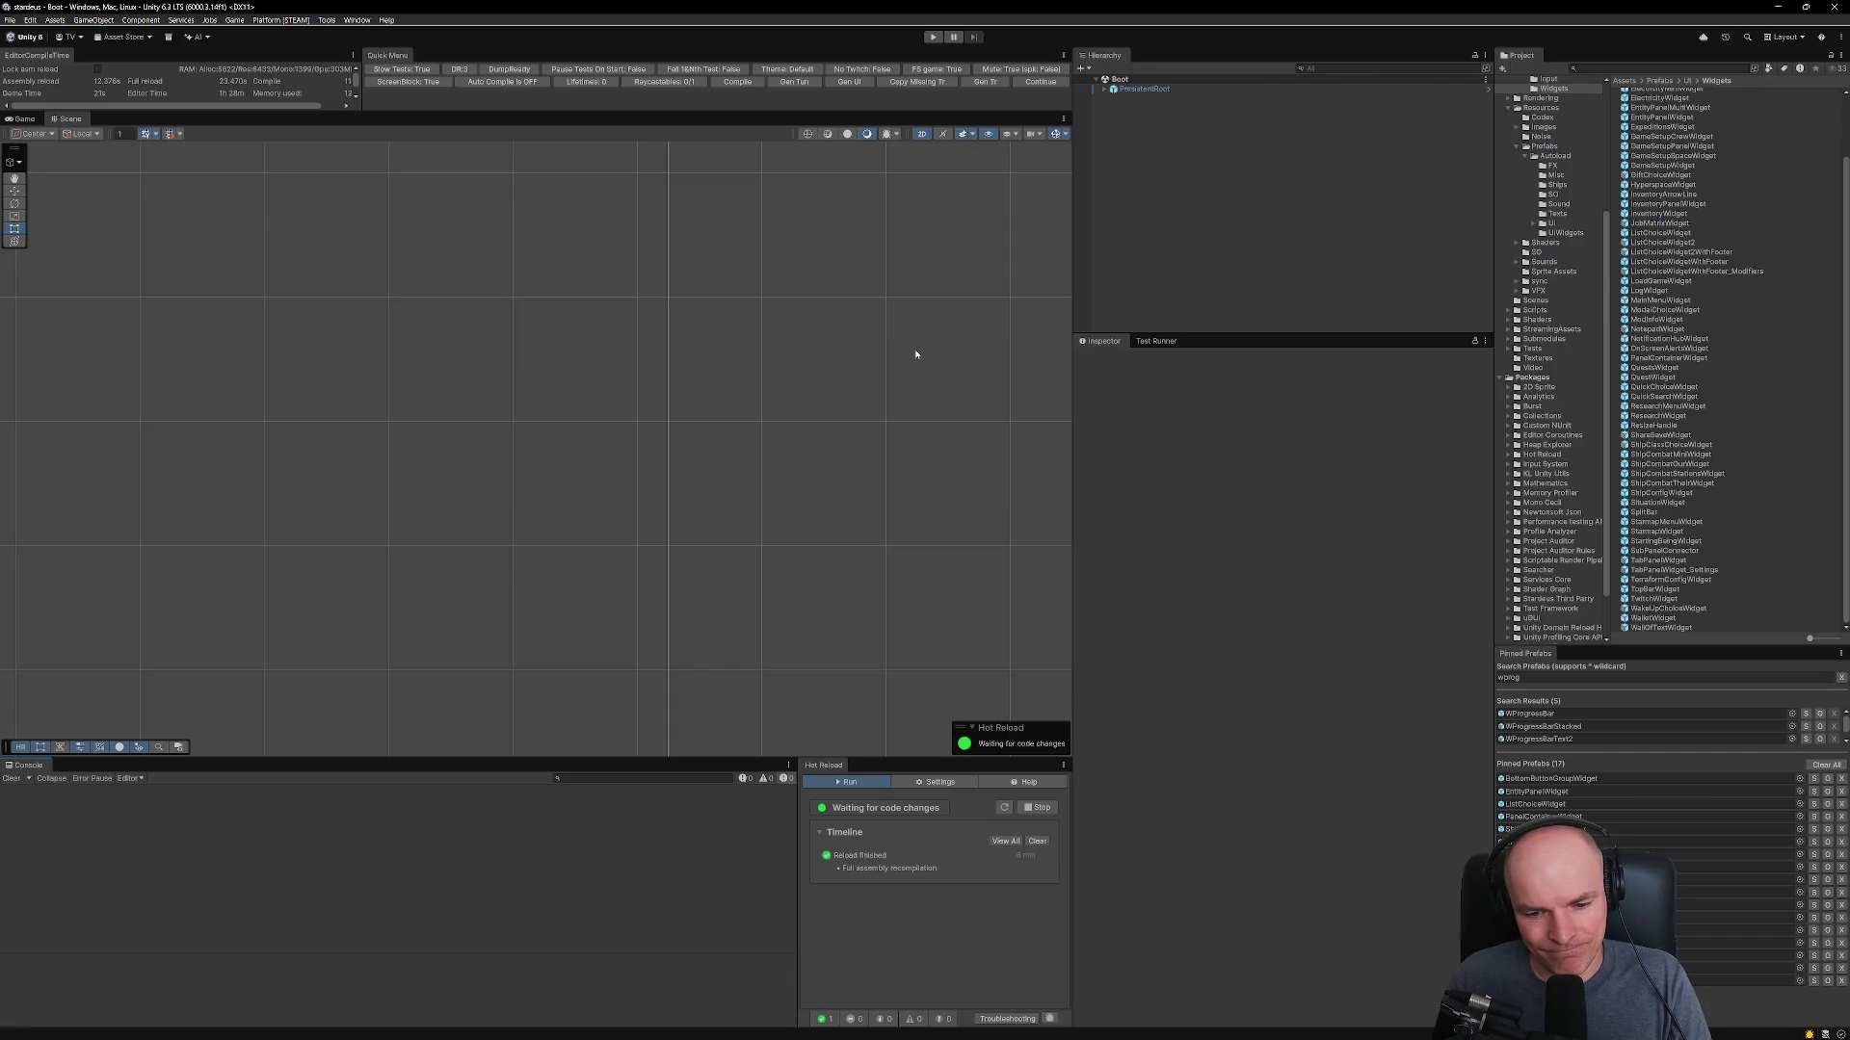
Back in WBattleStation.cs, inspect wTextWeaponCount and open a new line after wButtonFire.Load(OnClickFire).
key("alt+Tab")
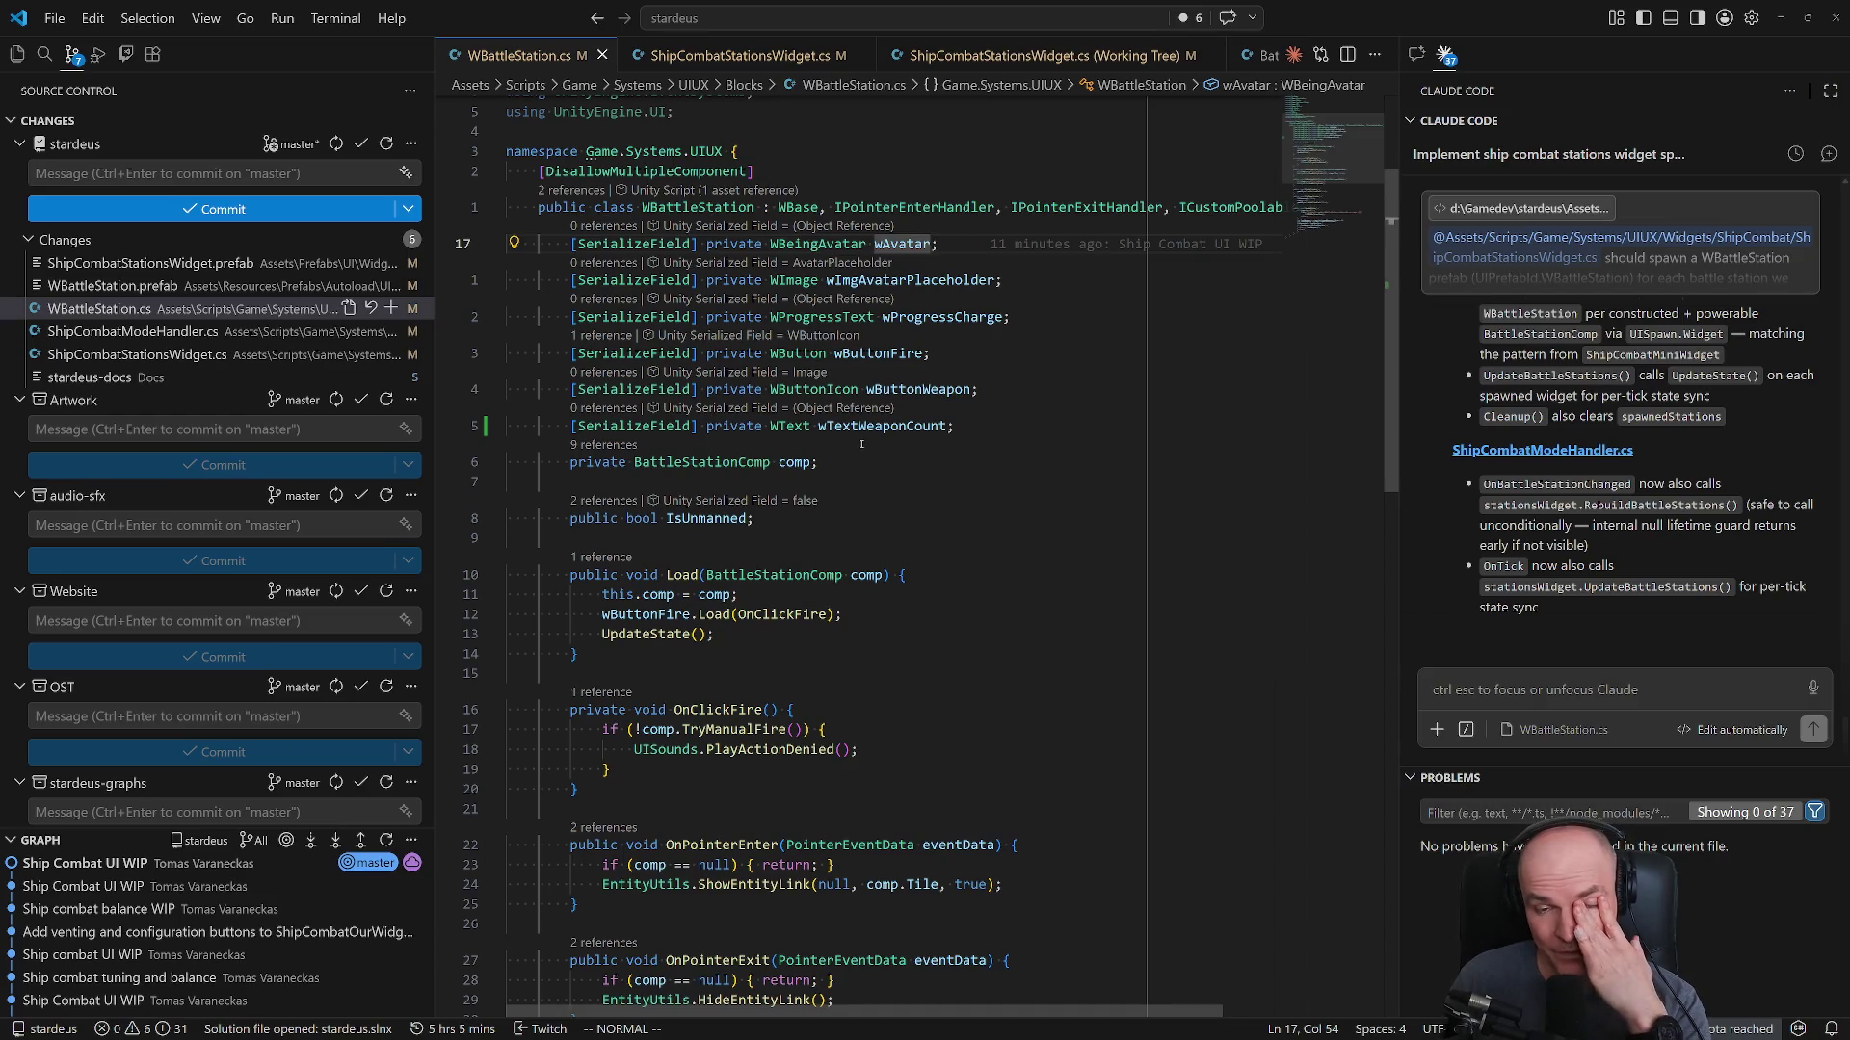
scroll(862, 450, "up", 1)
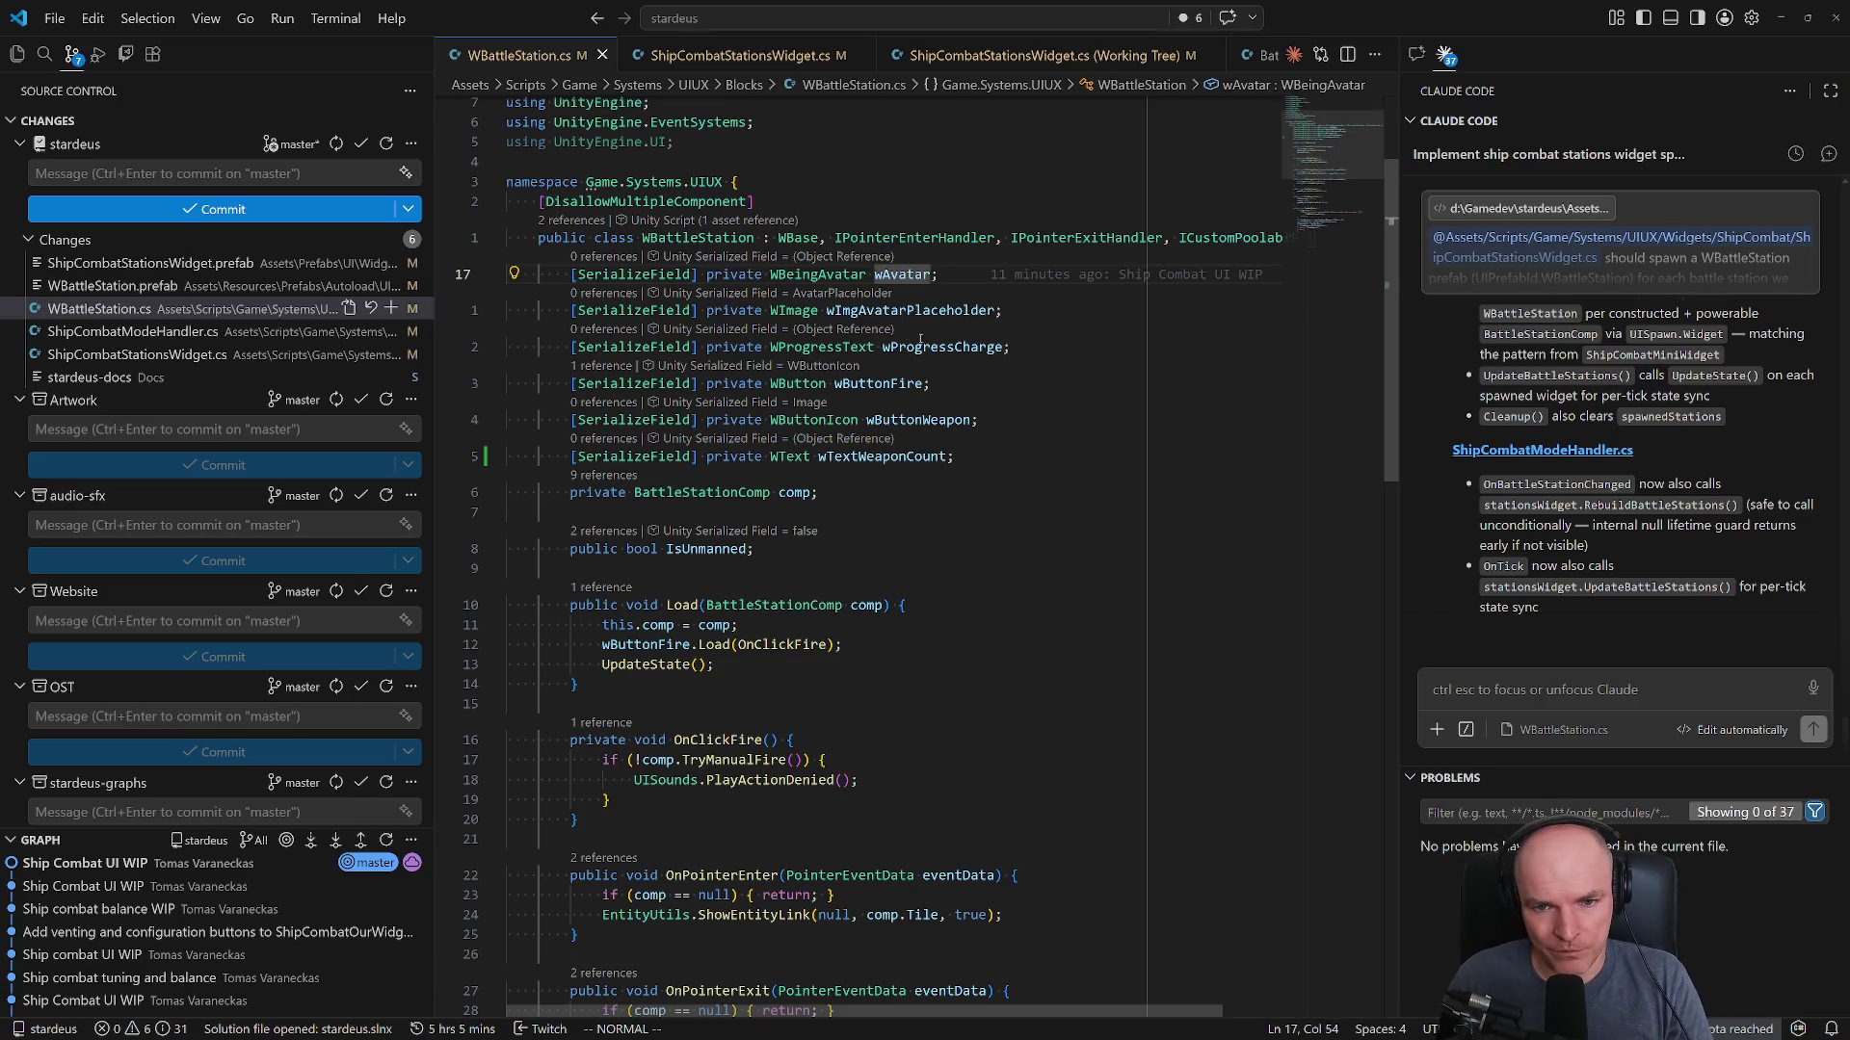
left_click(869, 455)
scroll(858, 639, "down", 3)
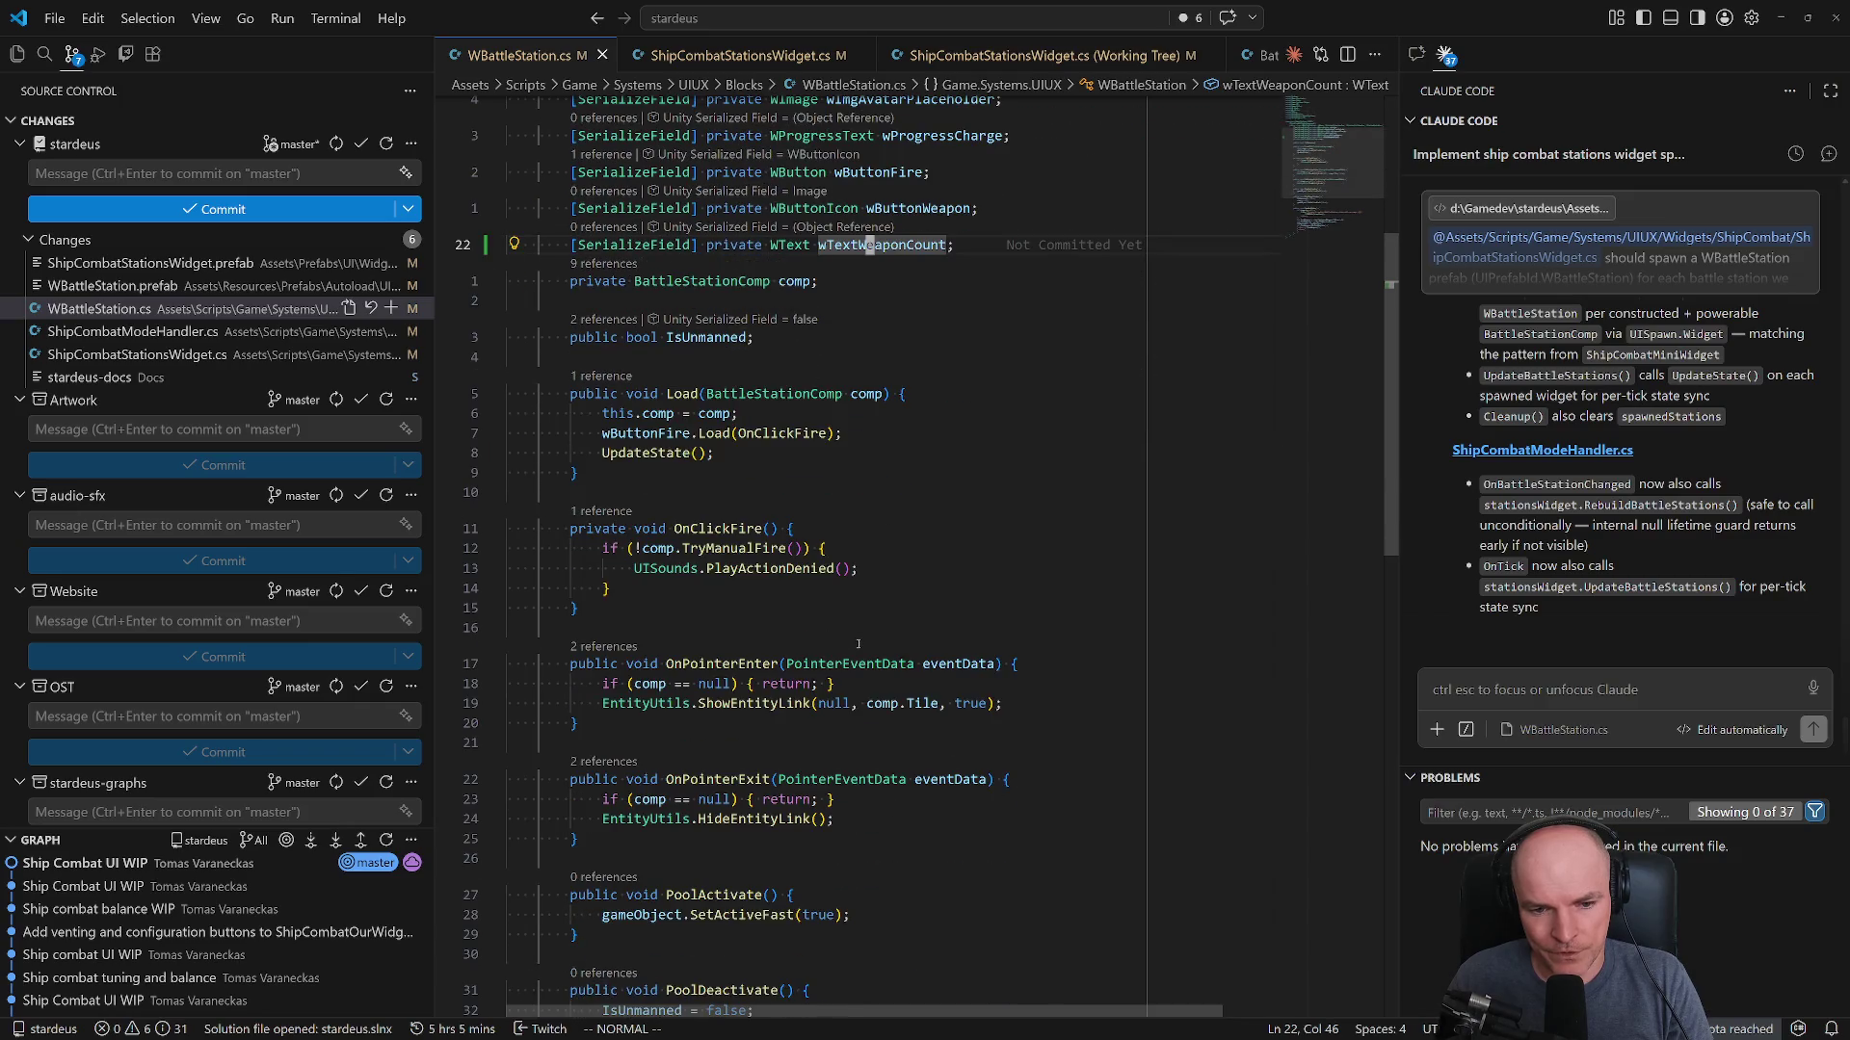
scroll(834, 446, "up", 3)
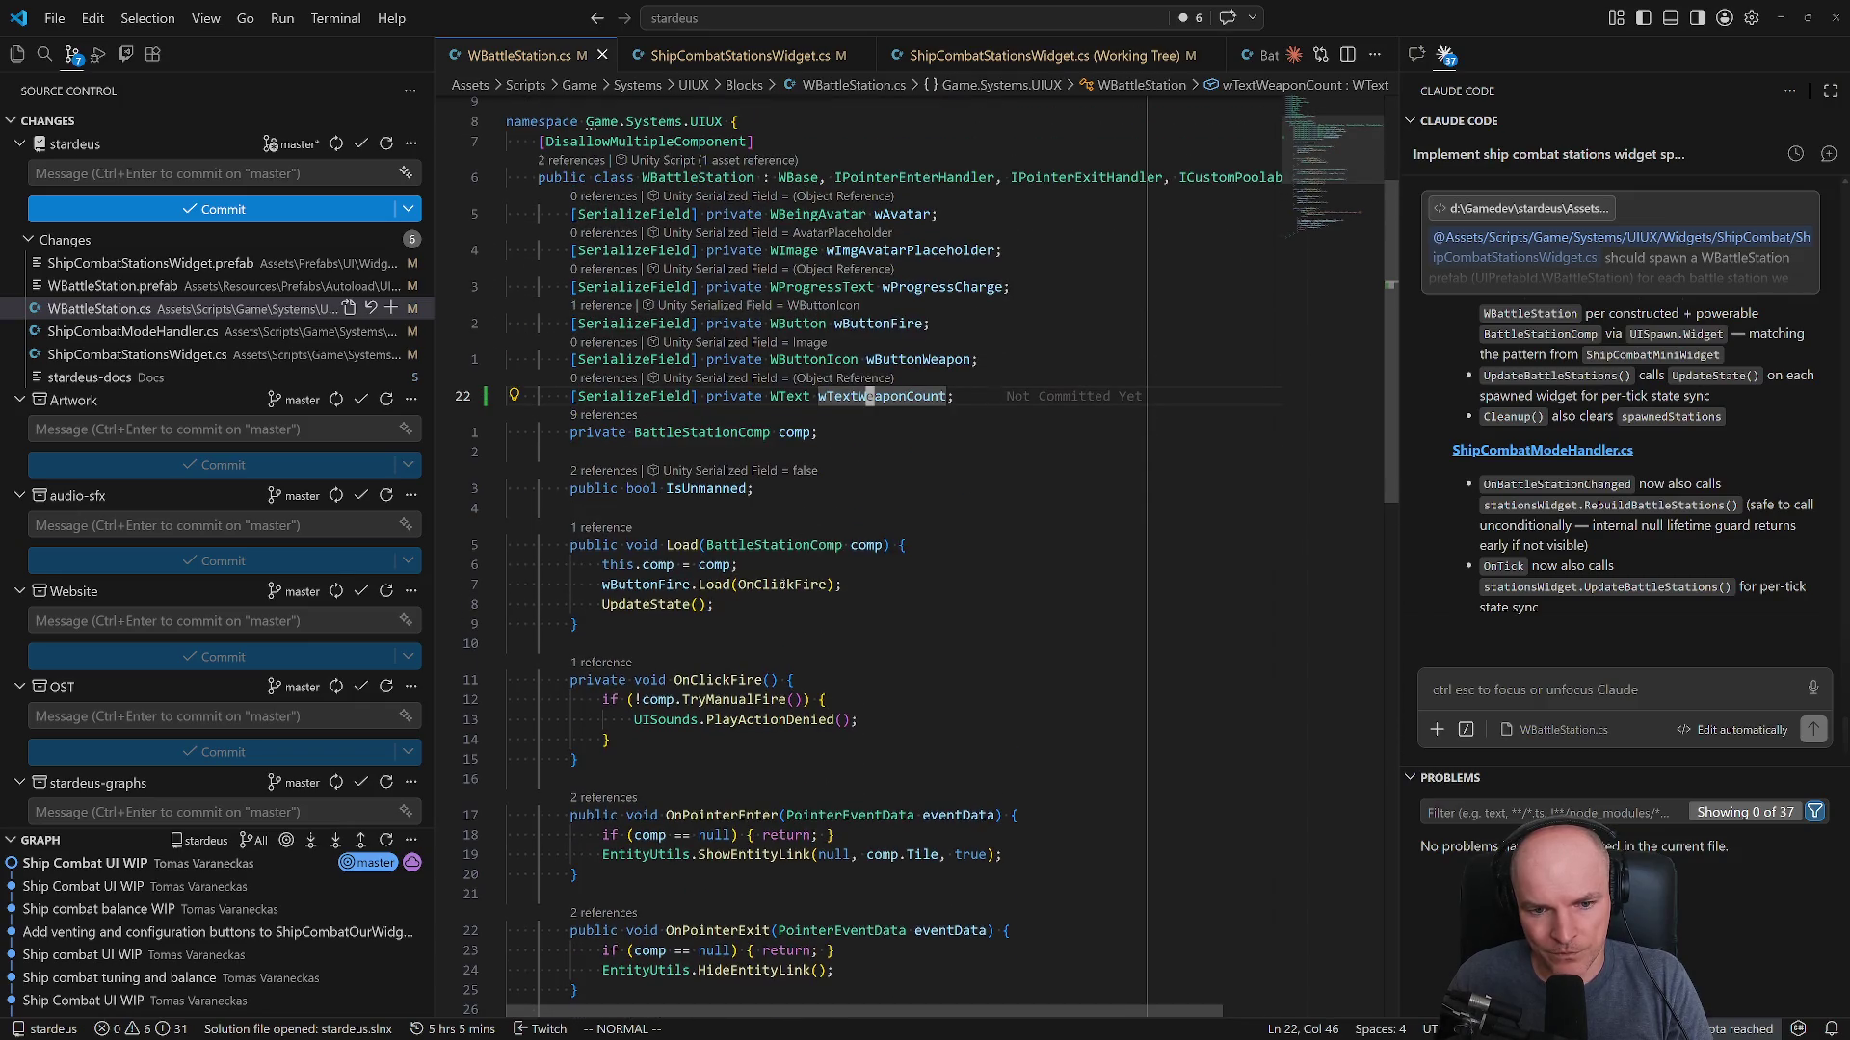
left_click(710, 585)
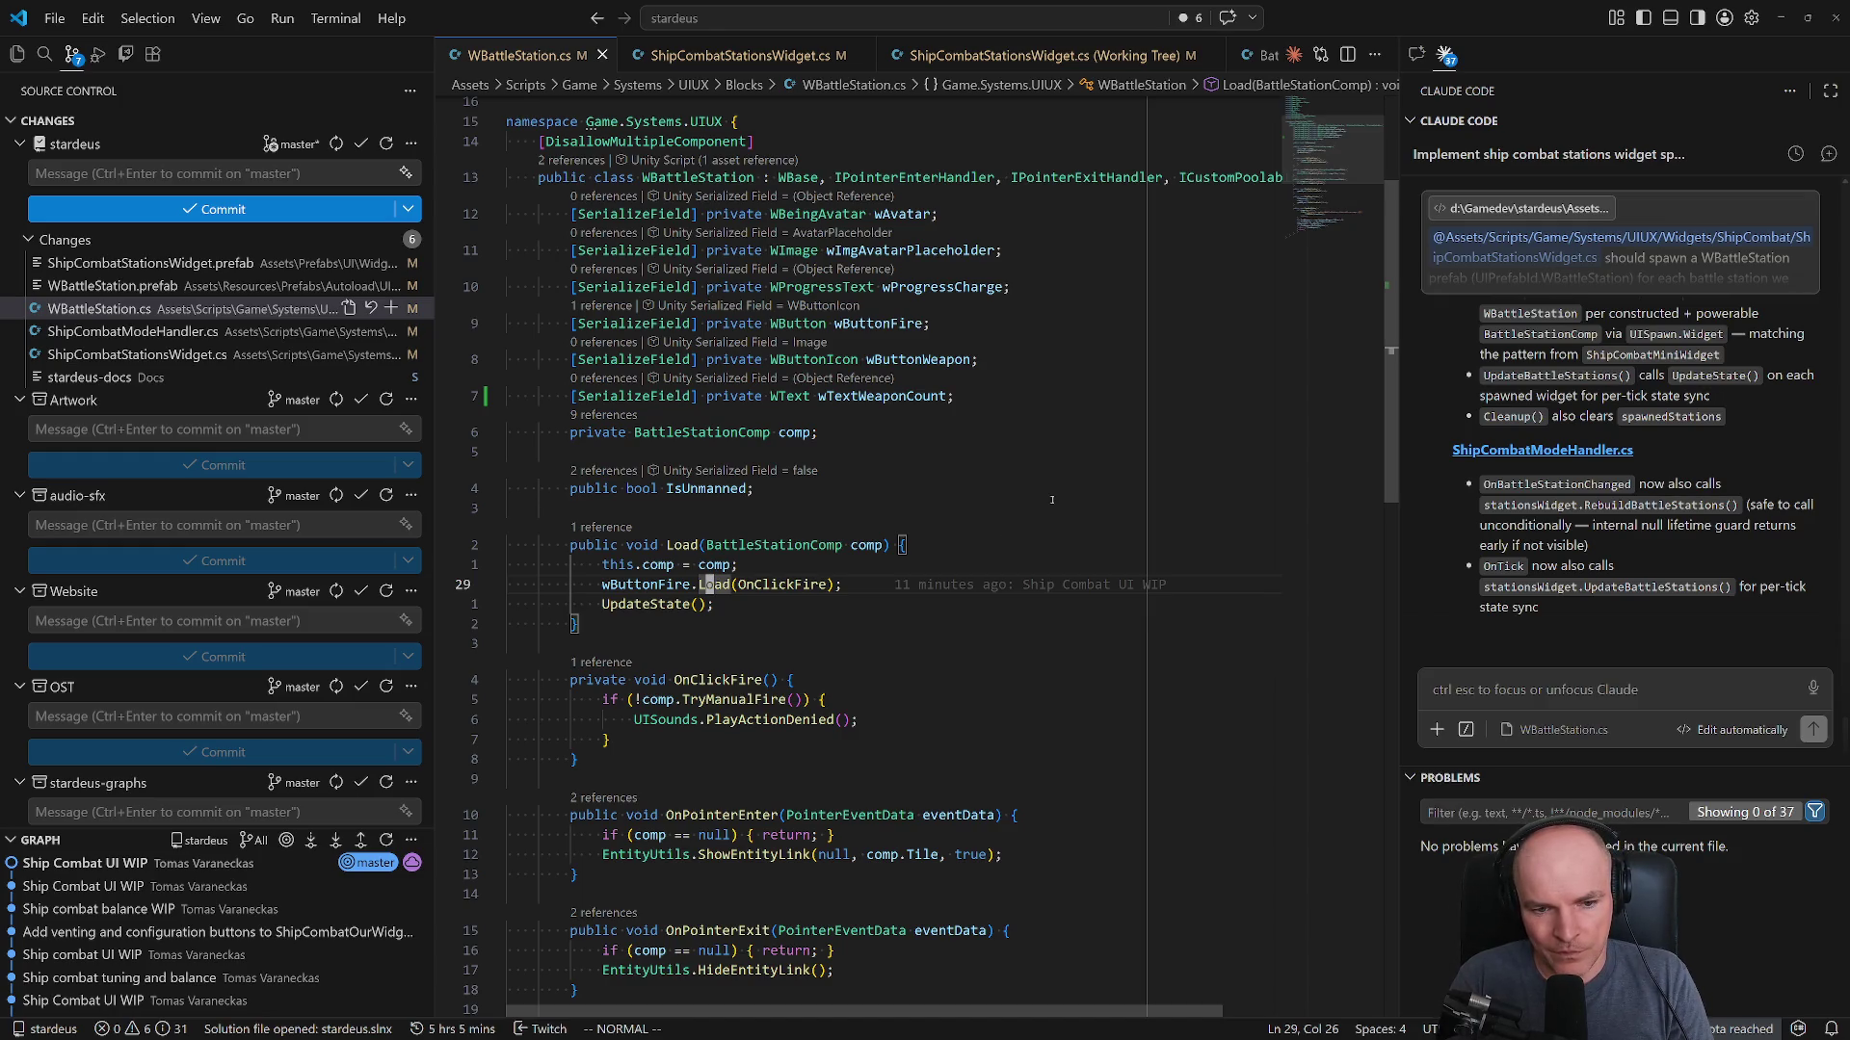
key("o")
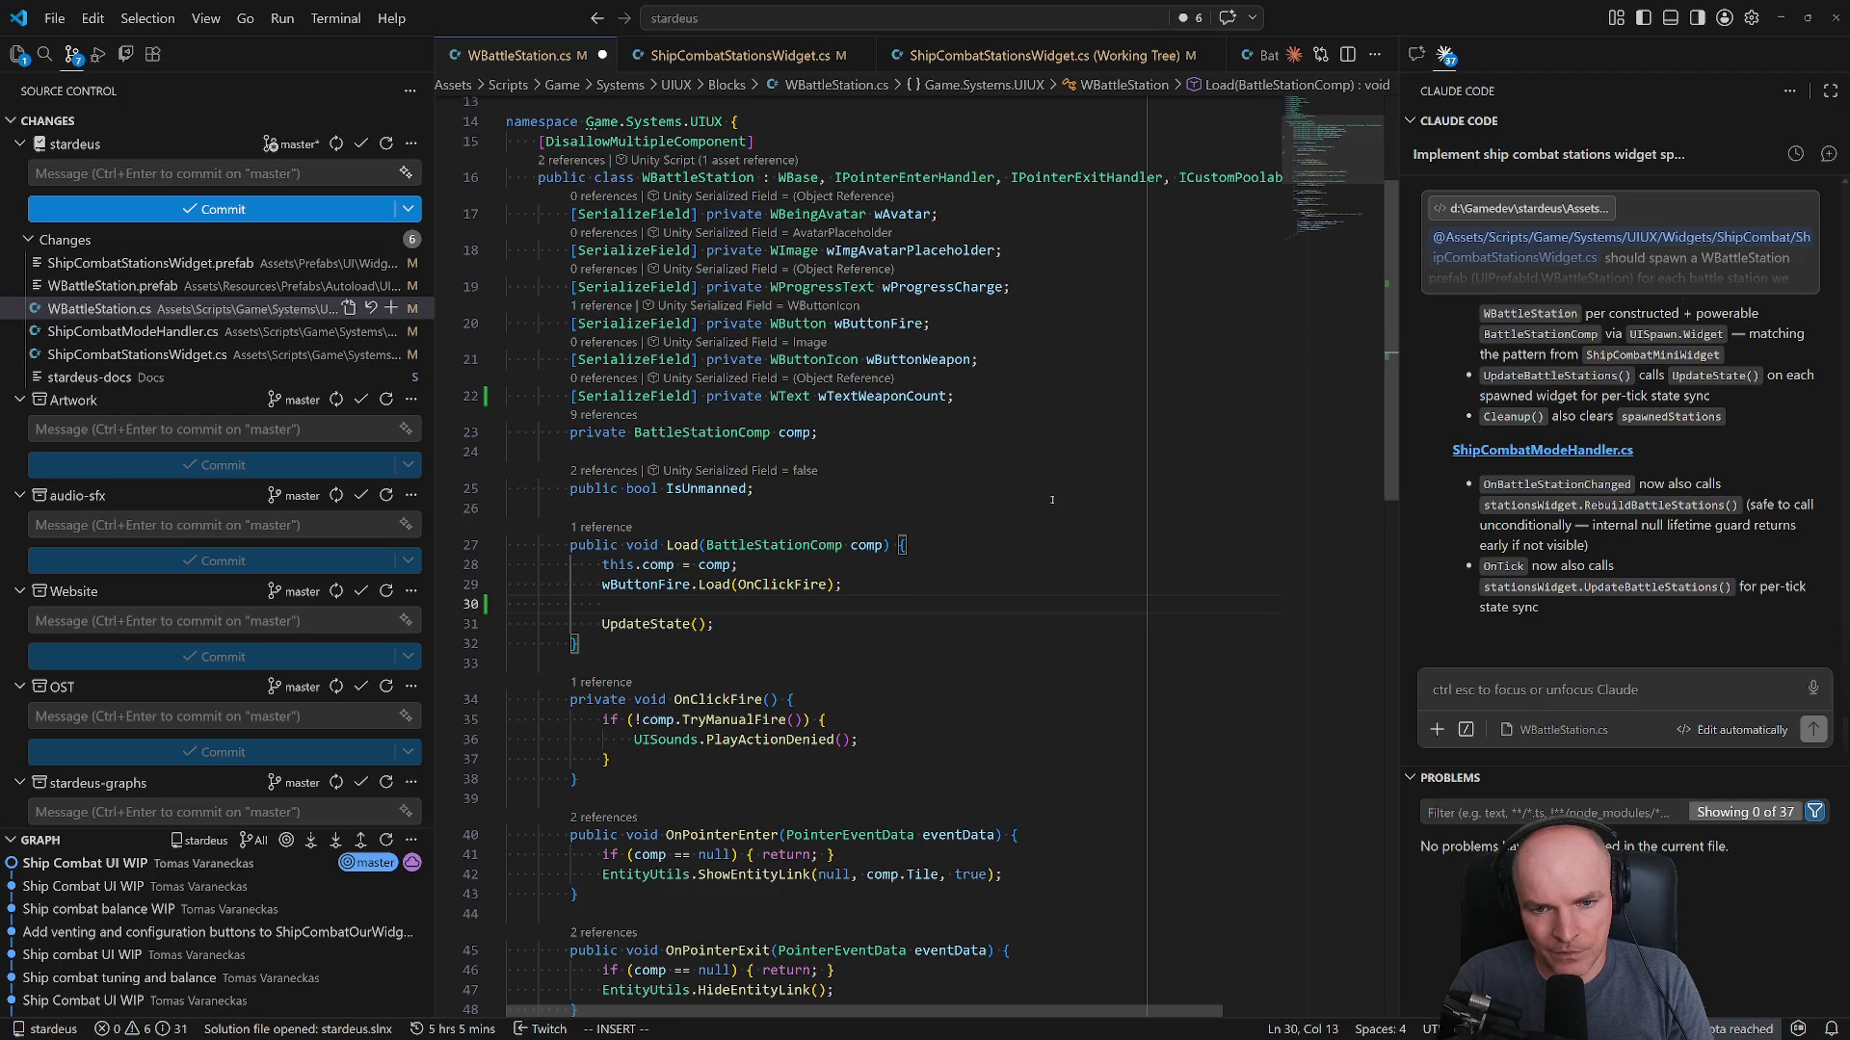
Add a wButtonWeapon.Load call and wrap it in an 'if (comp.WeaponDef != null)' block.
type("wbu")
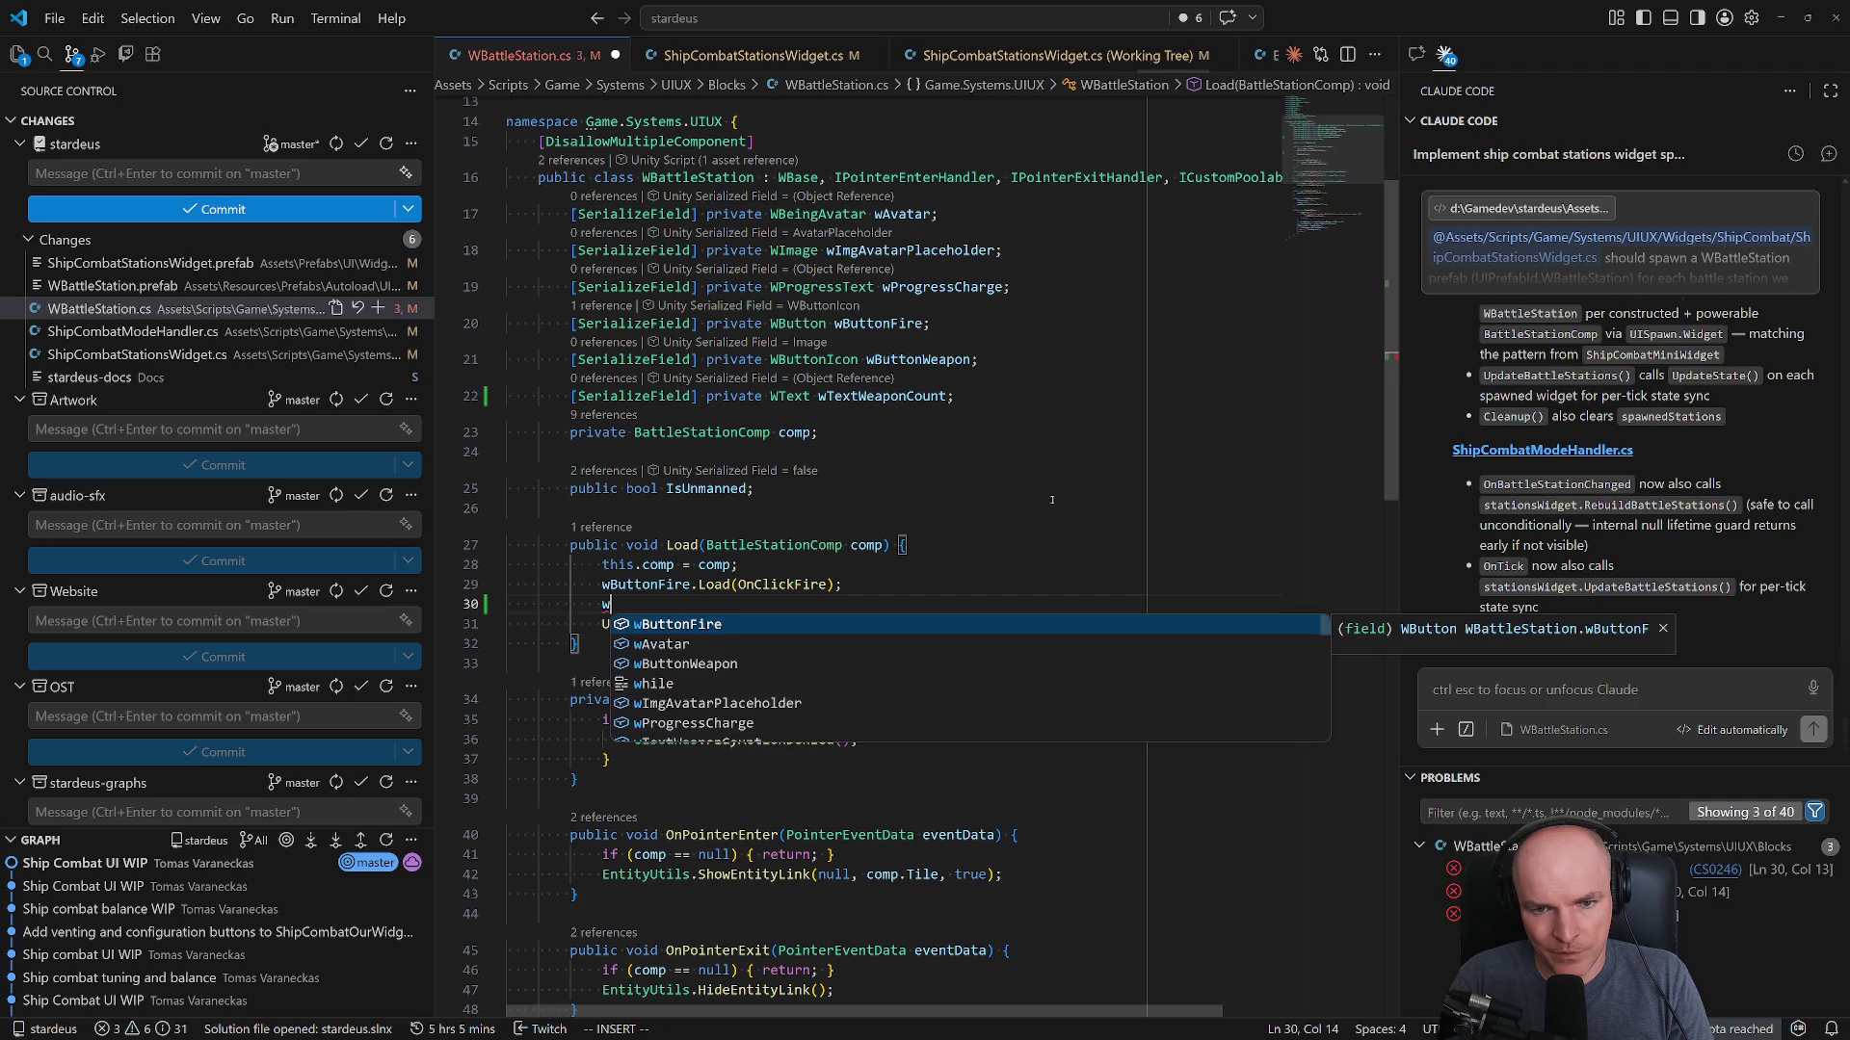
key("Down")
key("Tab")
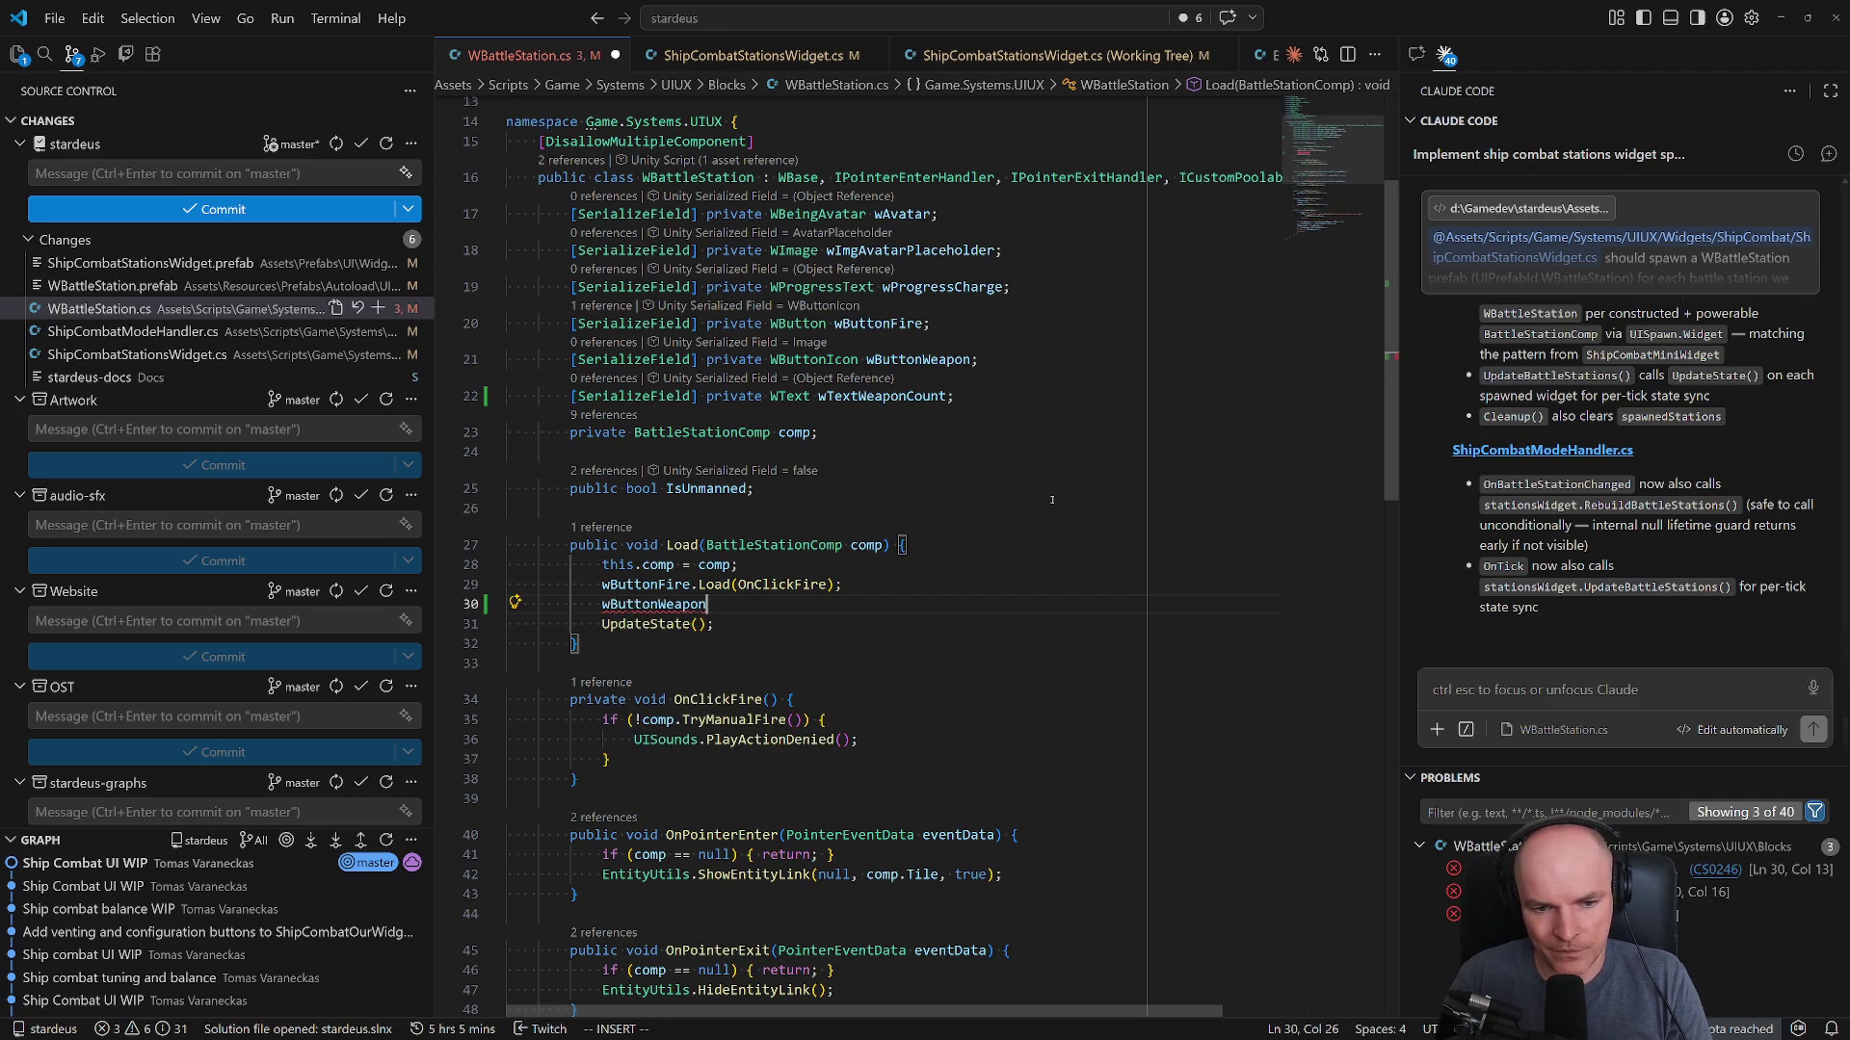
type(".Load")
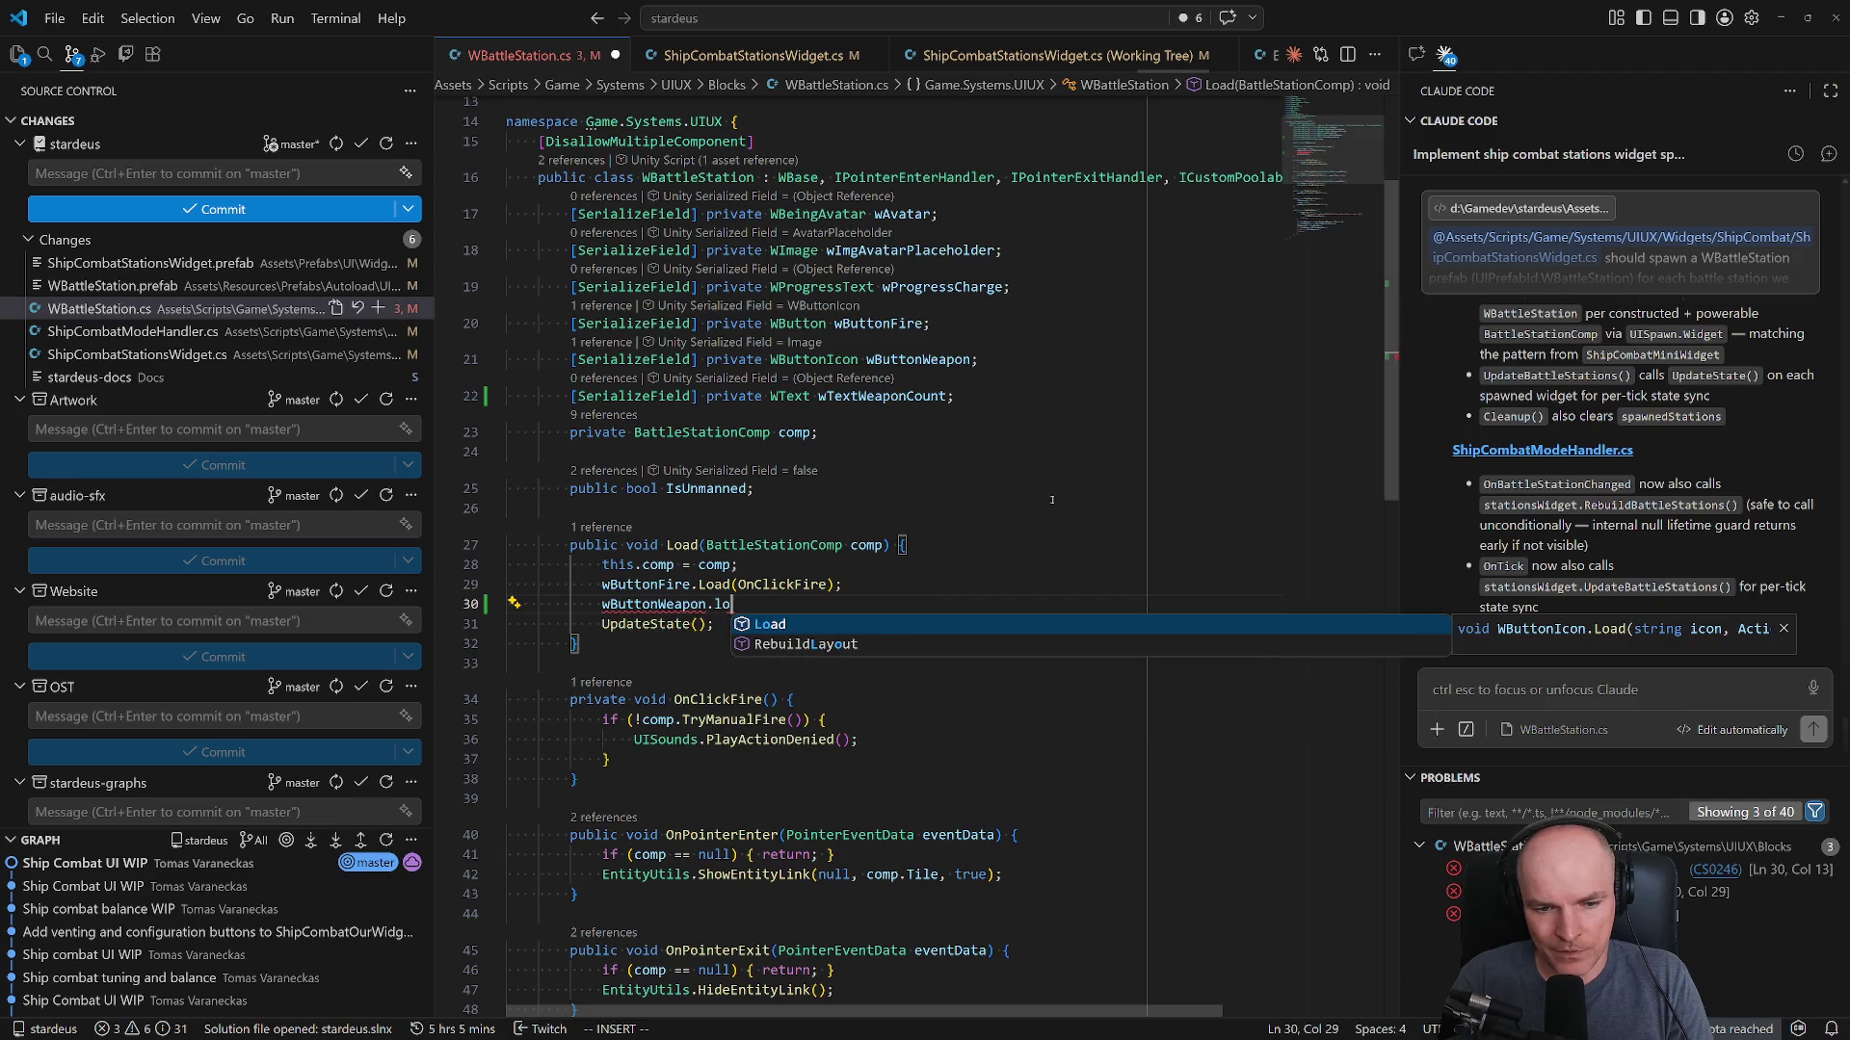
type("(")
key("Escape")
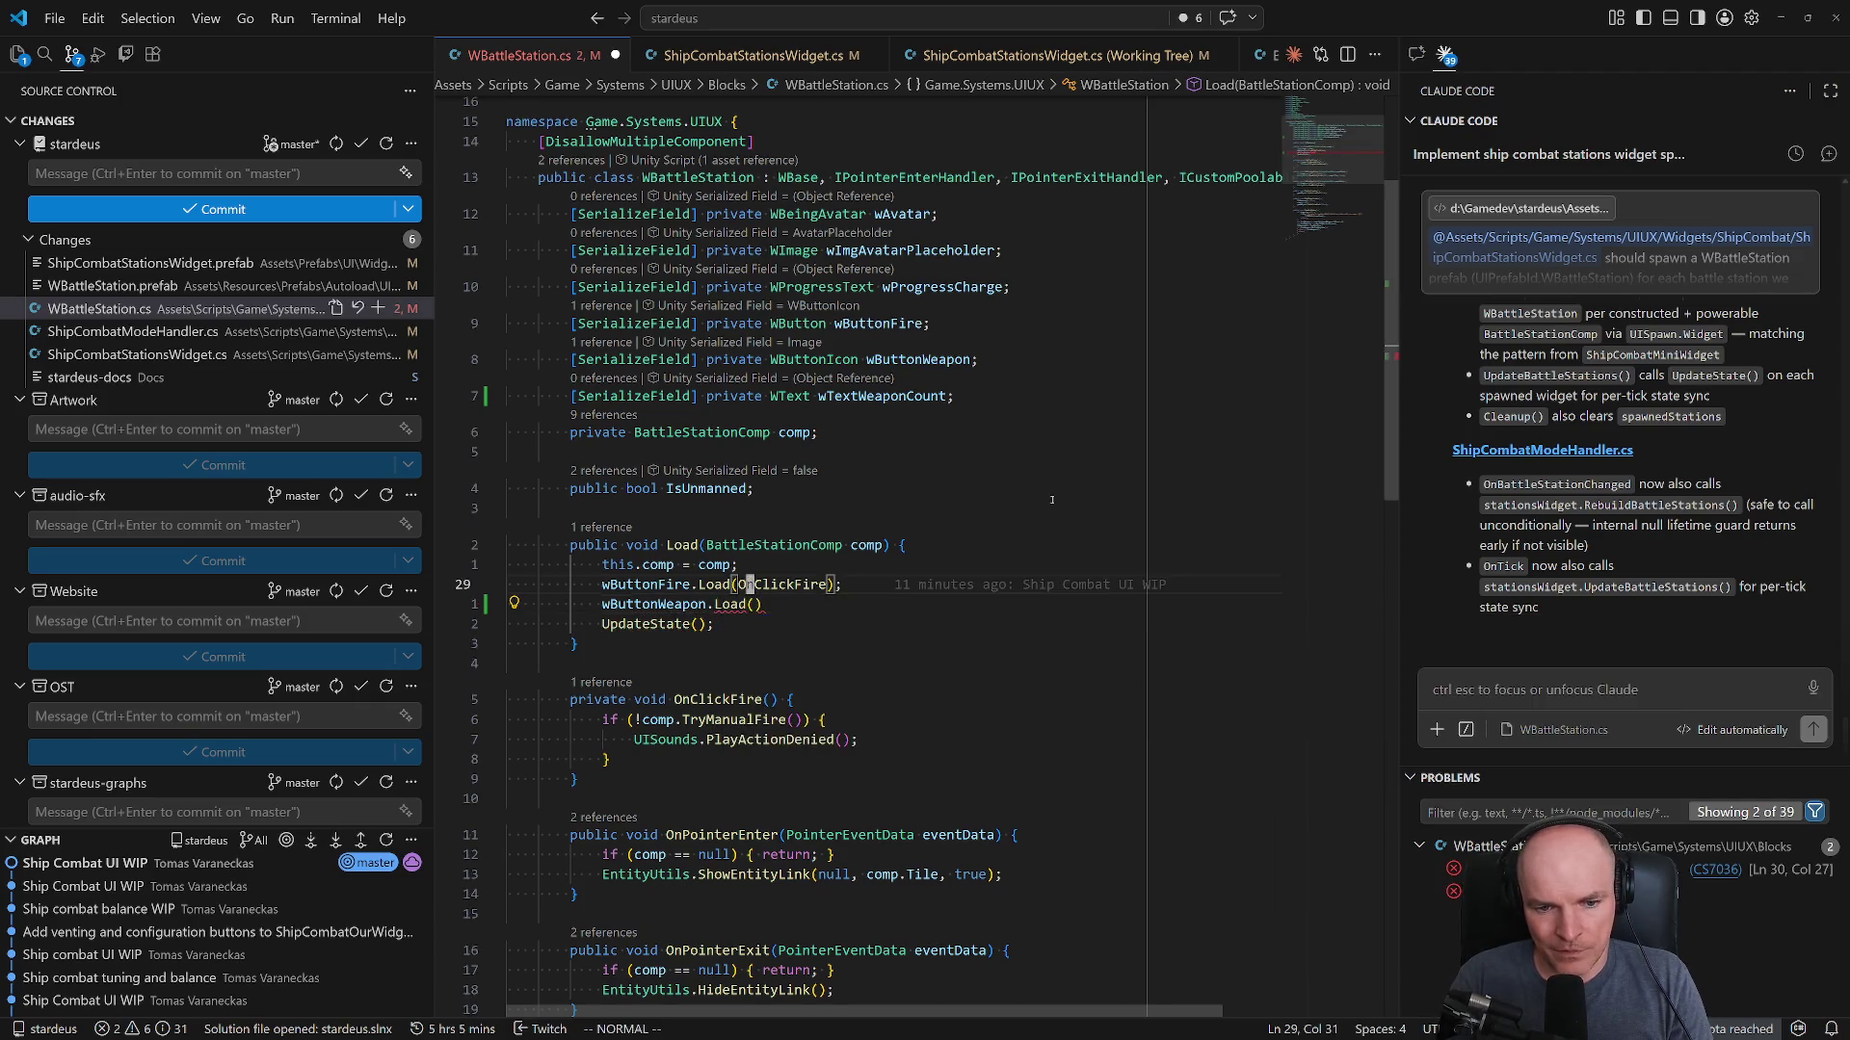
type("Oif (comp")
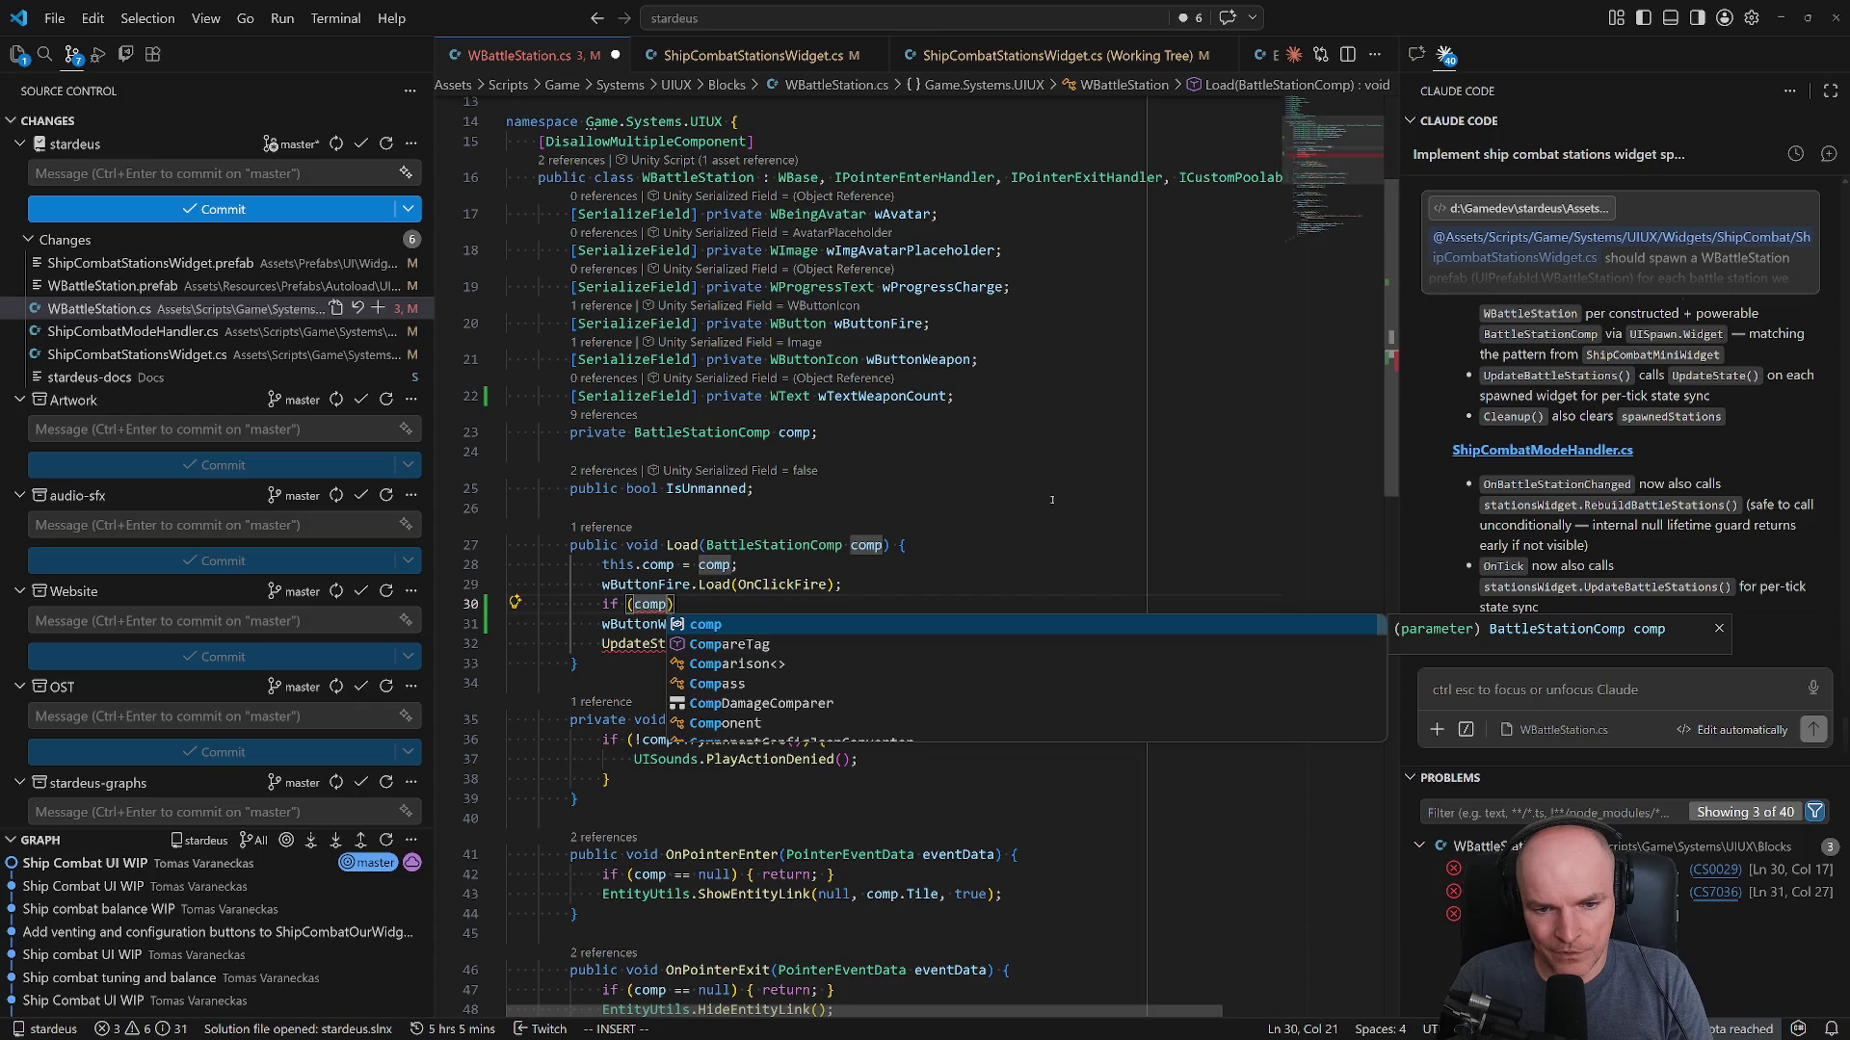
type(".w")
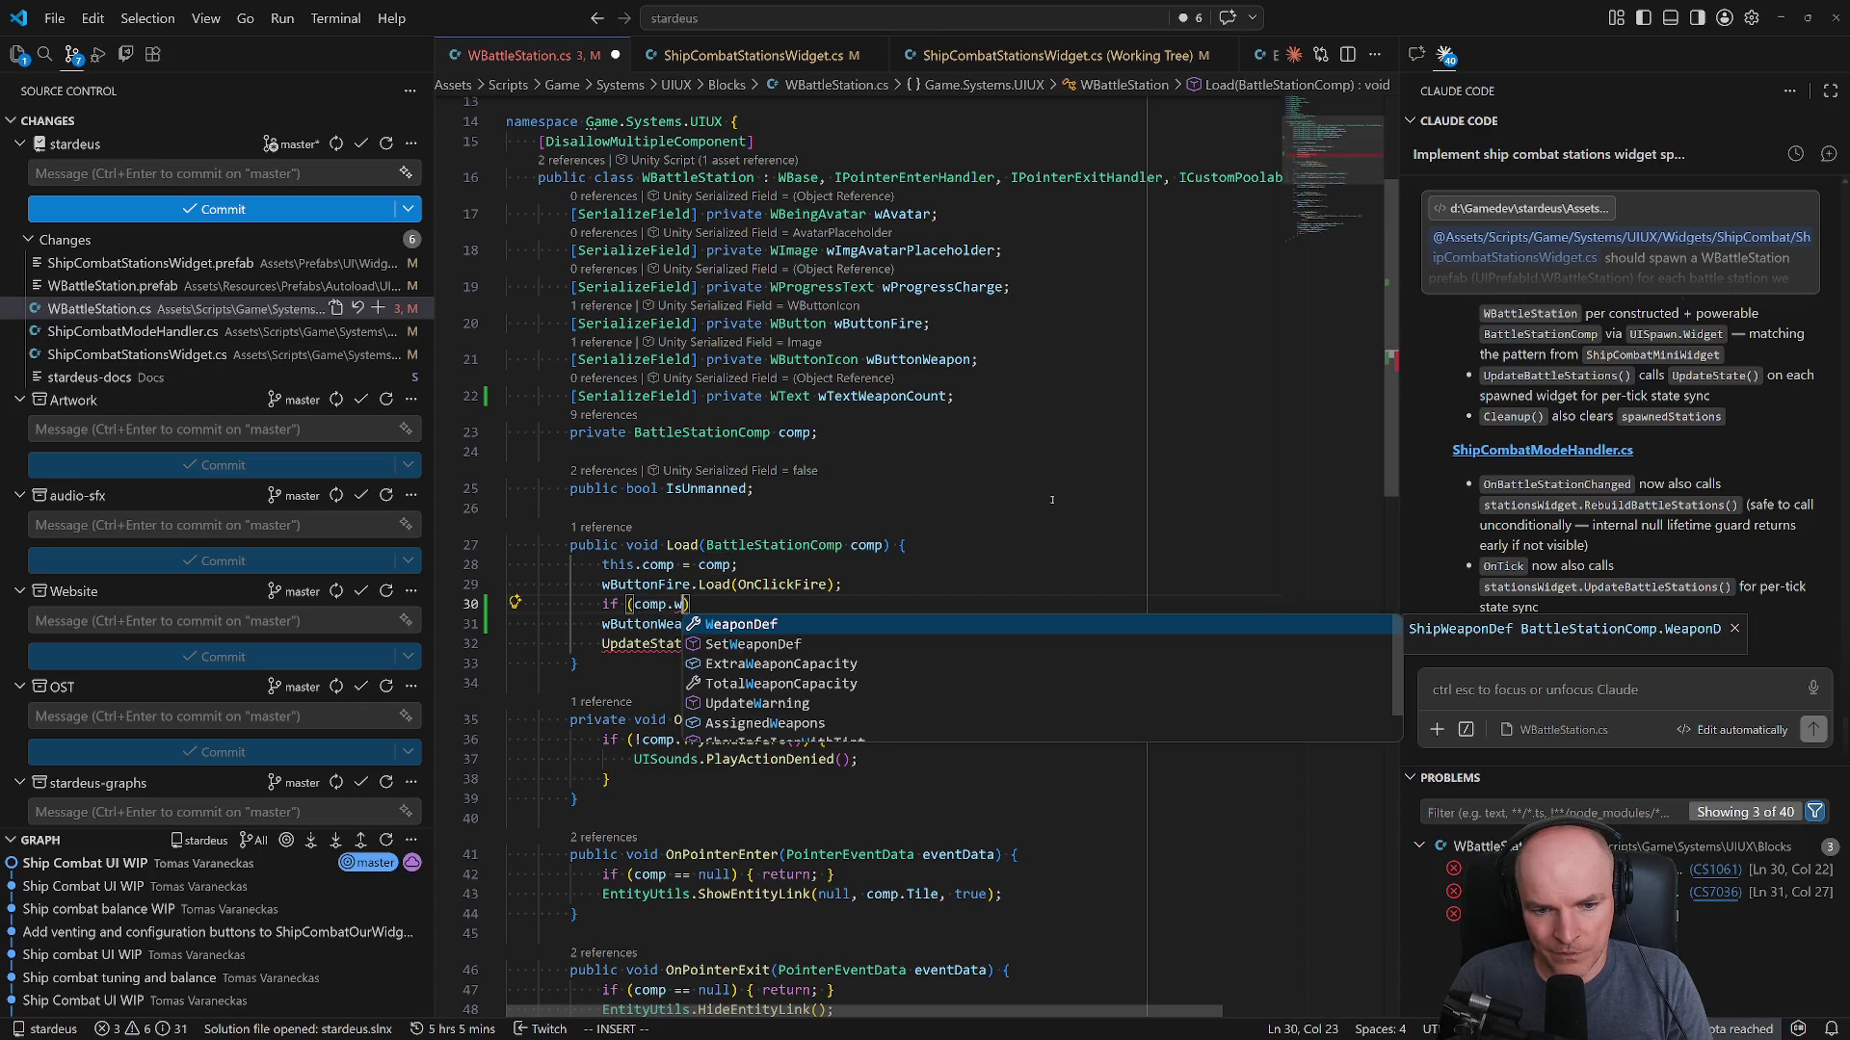
key("Tab")
type("!= null) {")
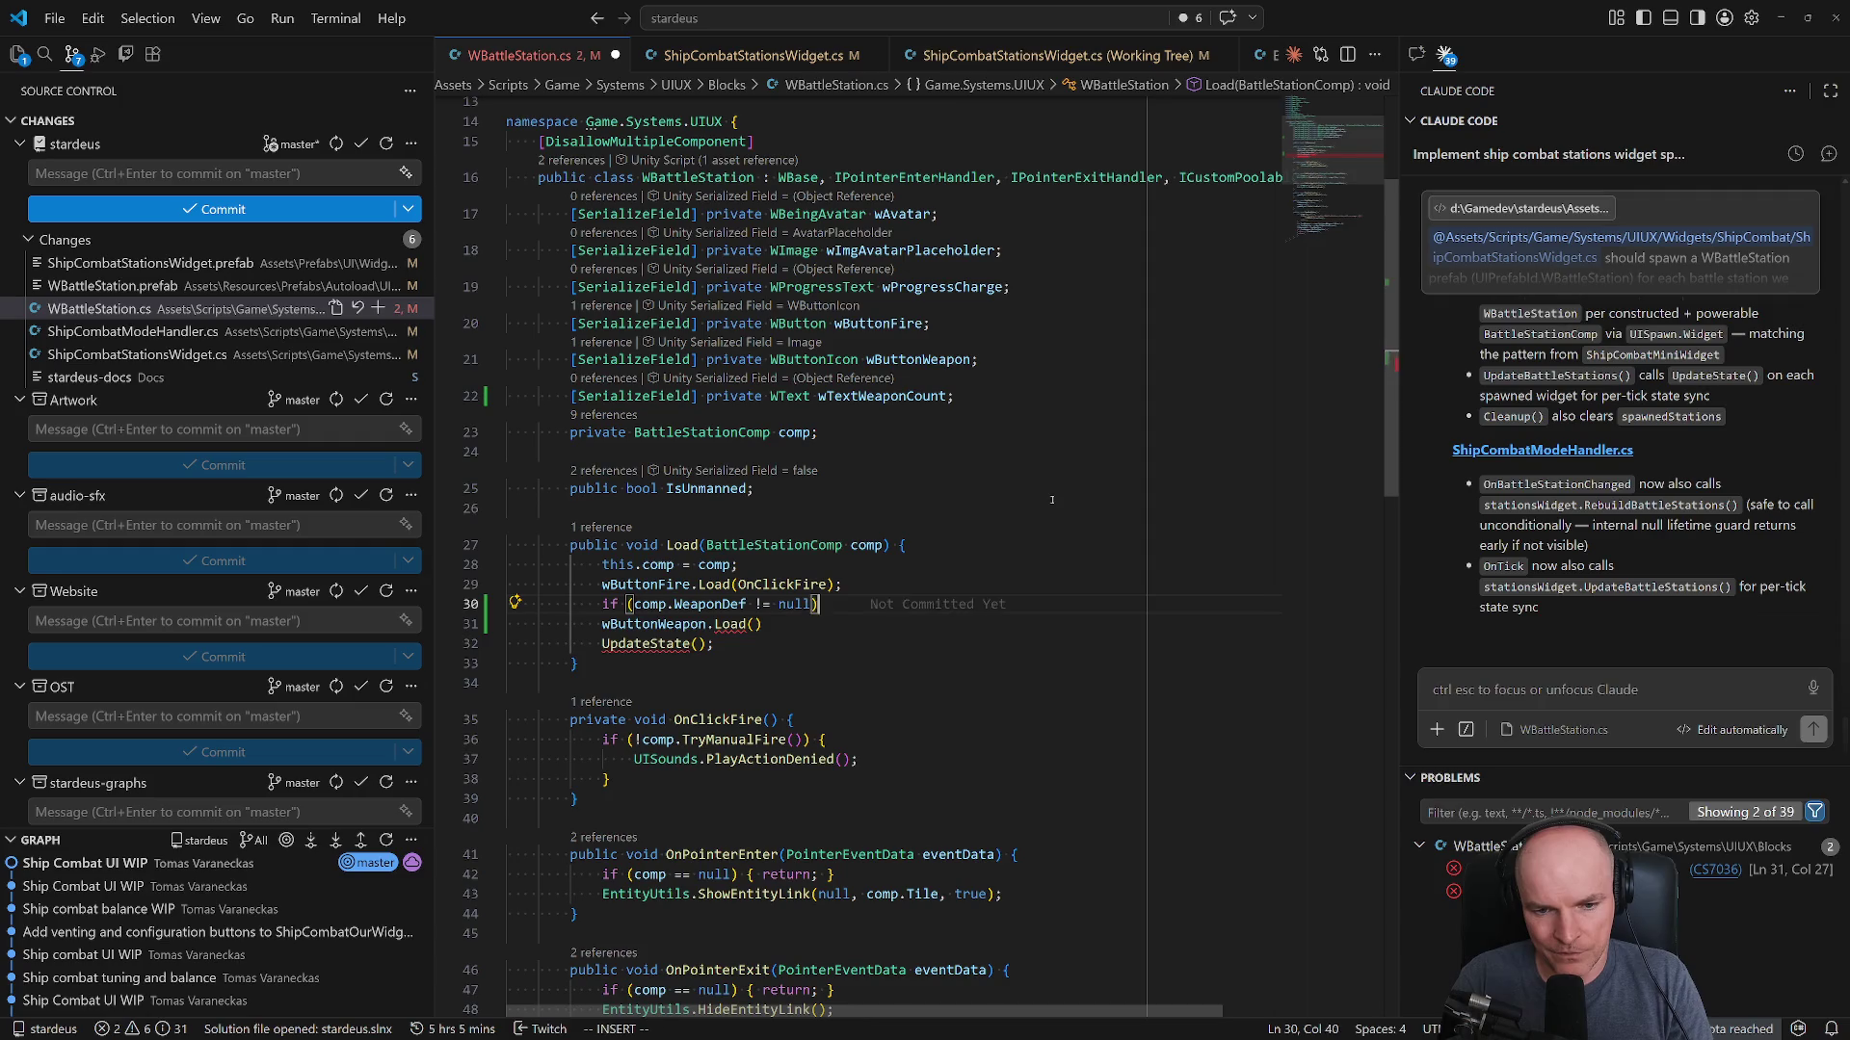
key("Return")
key("Escape")
key("Down")
key("Down")
key("alt+Up")
key("alt+Up")
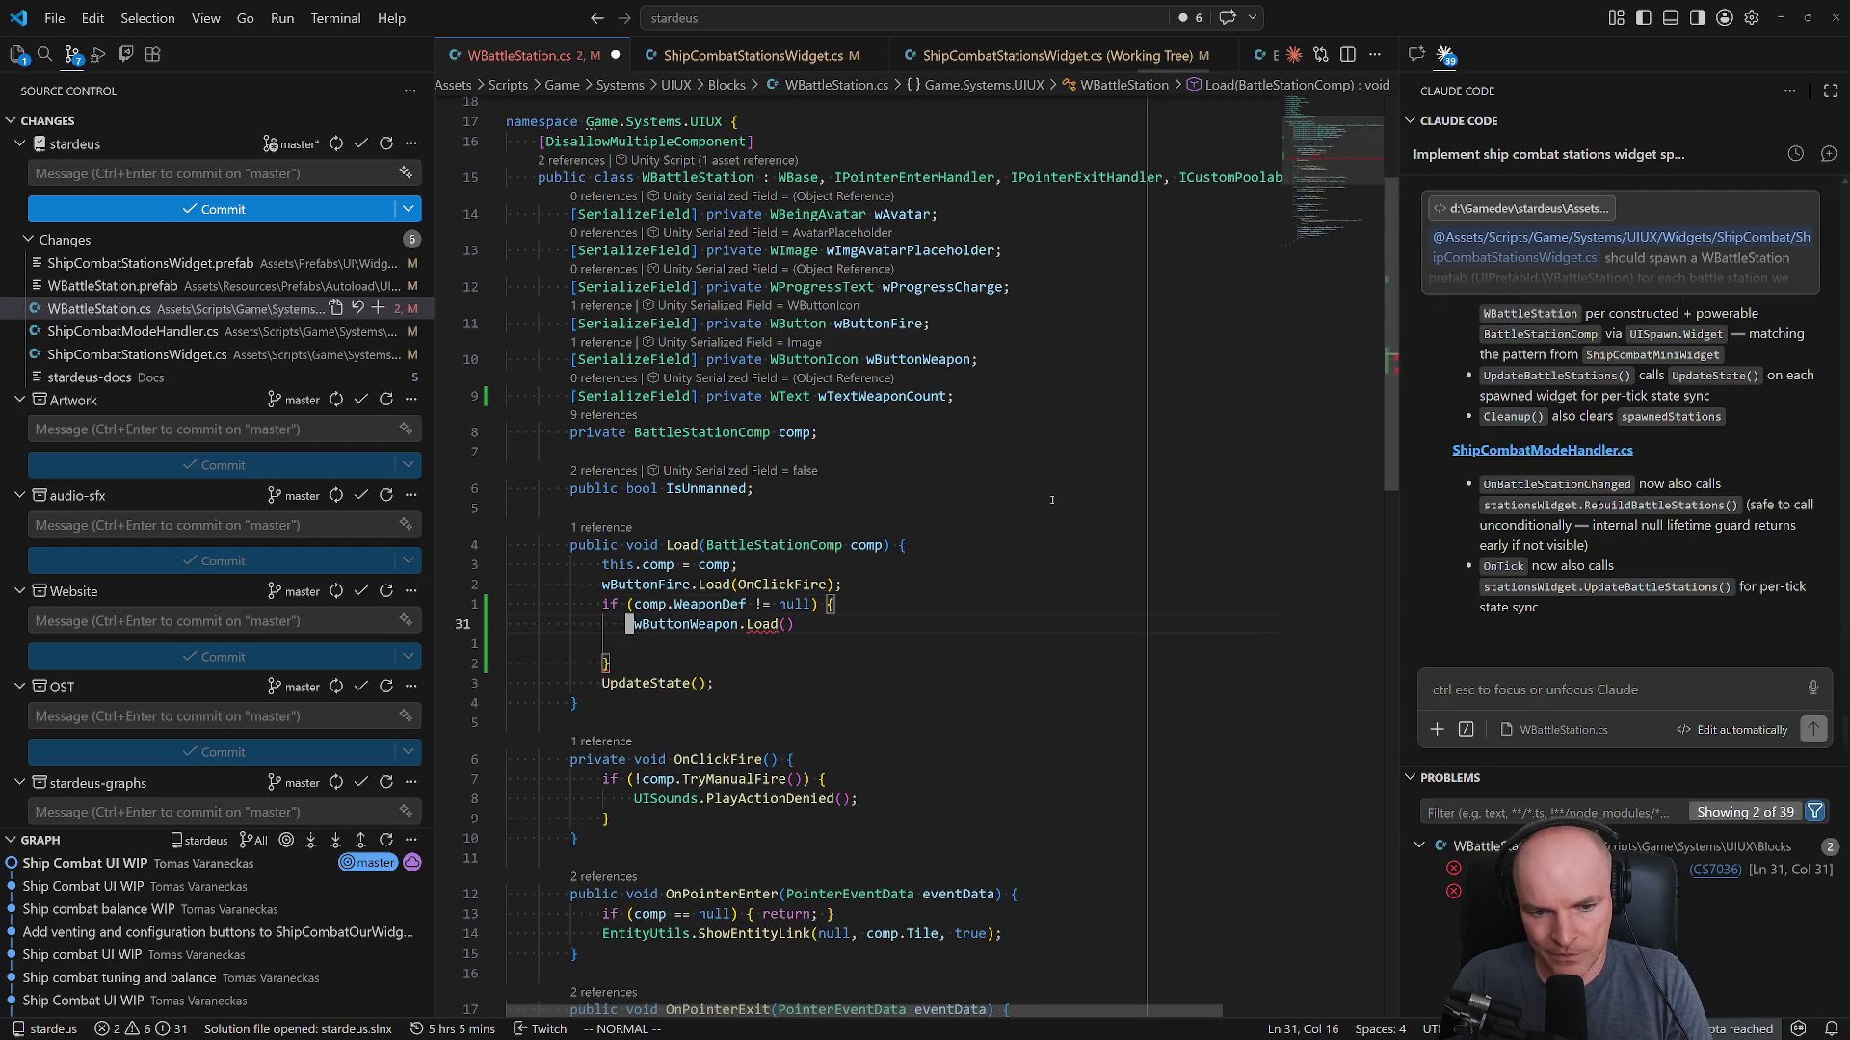
Pass comp.WeaponDef.Def.Preview and an empty lambda to wButtonWeapon.Load.
type("icomp.")
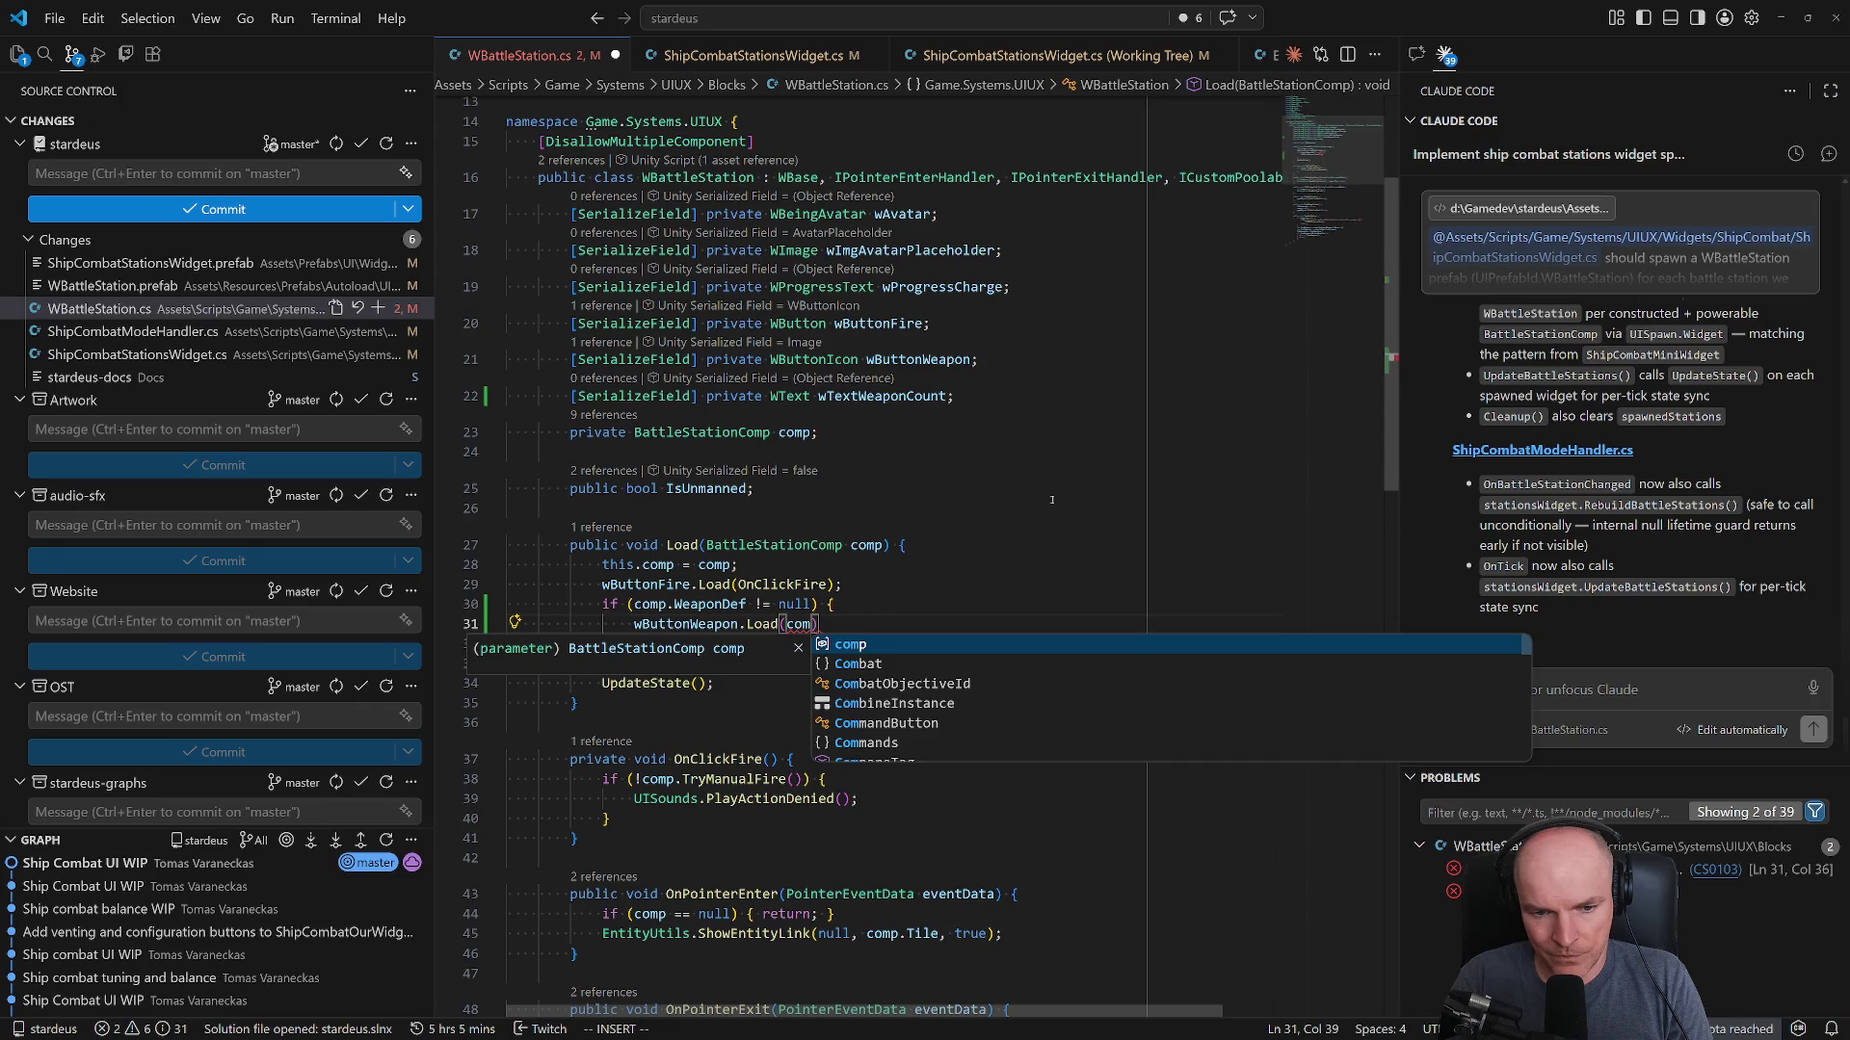
type("wea")
key("Tab")
type(",")
key("BackSpace")
type(".def")
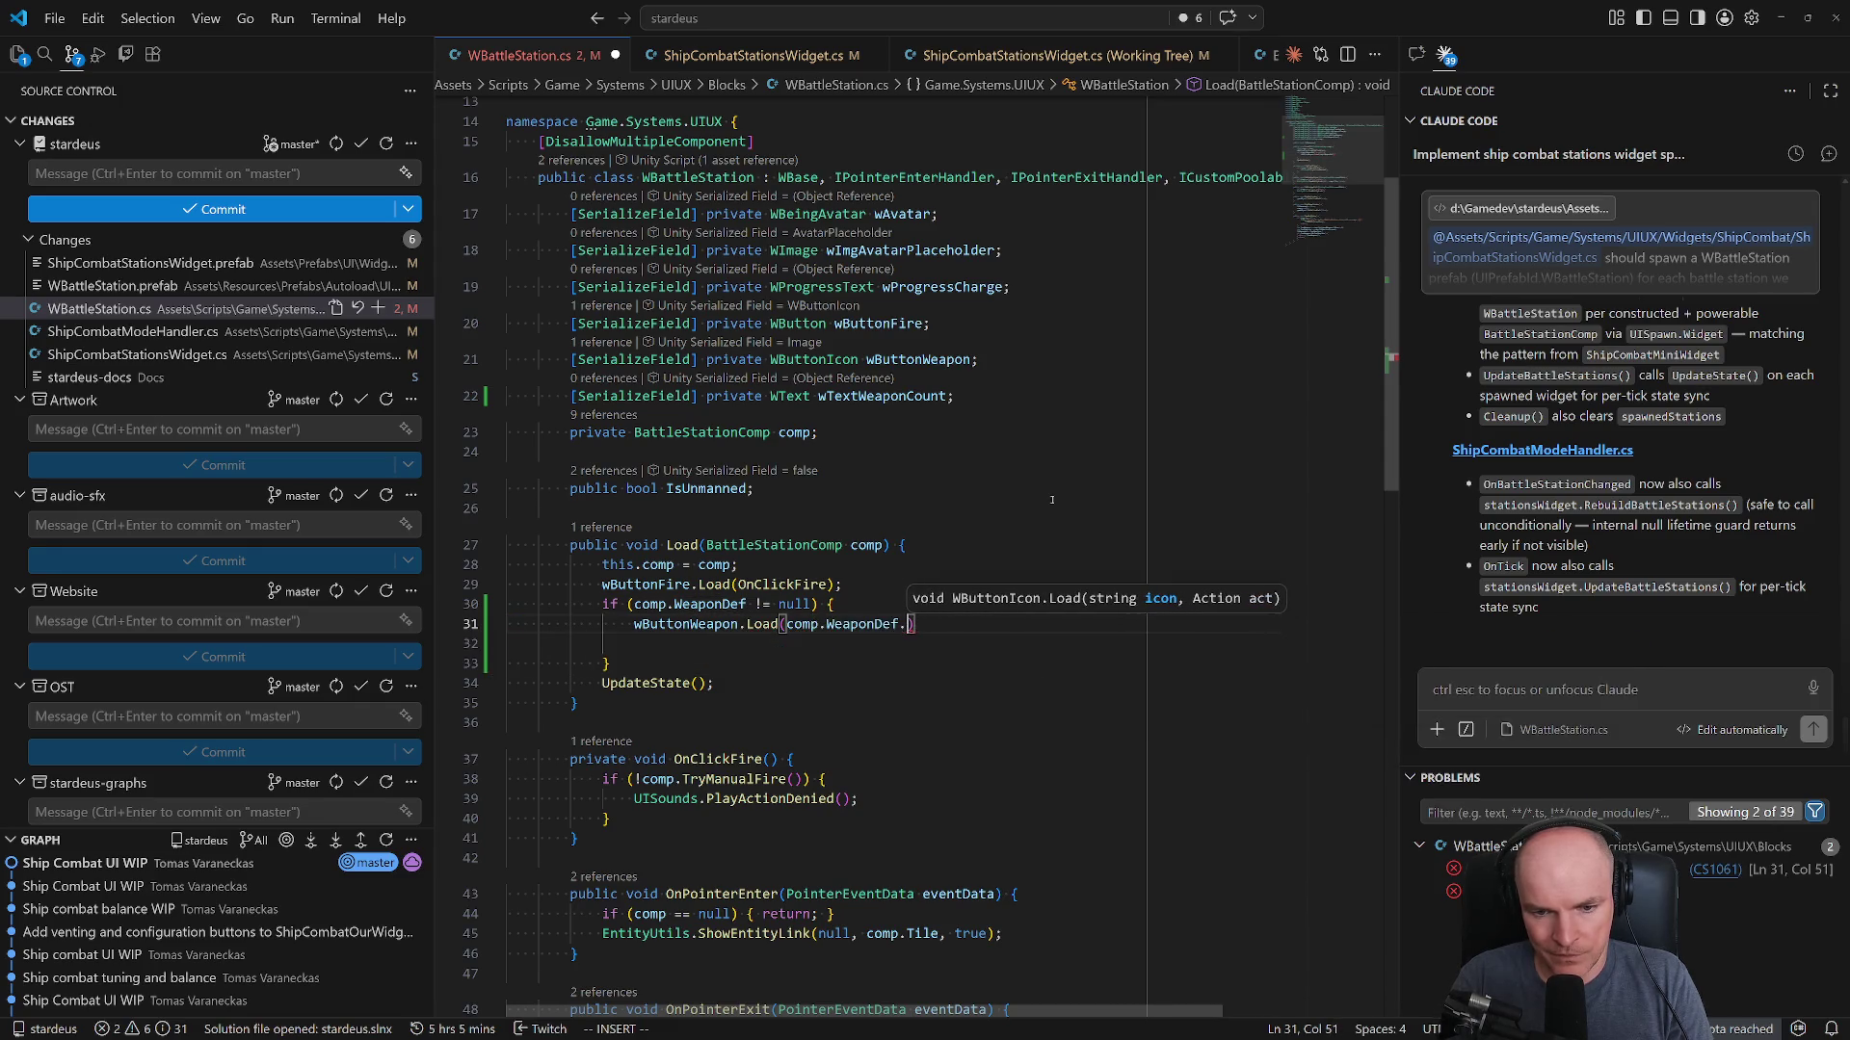
key("Tab")
type(".prev")
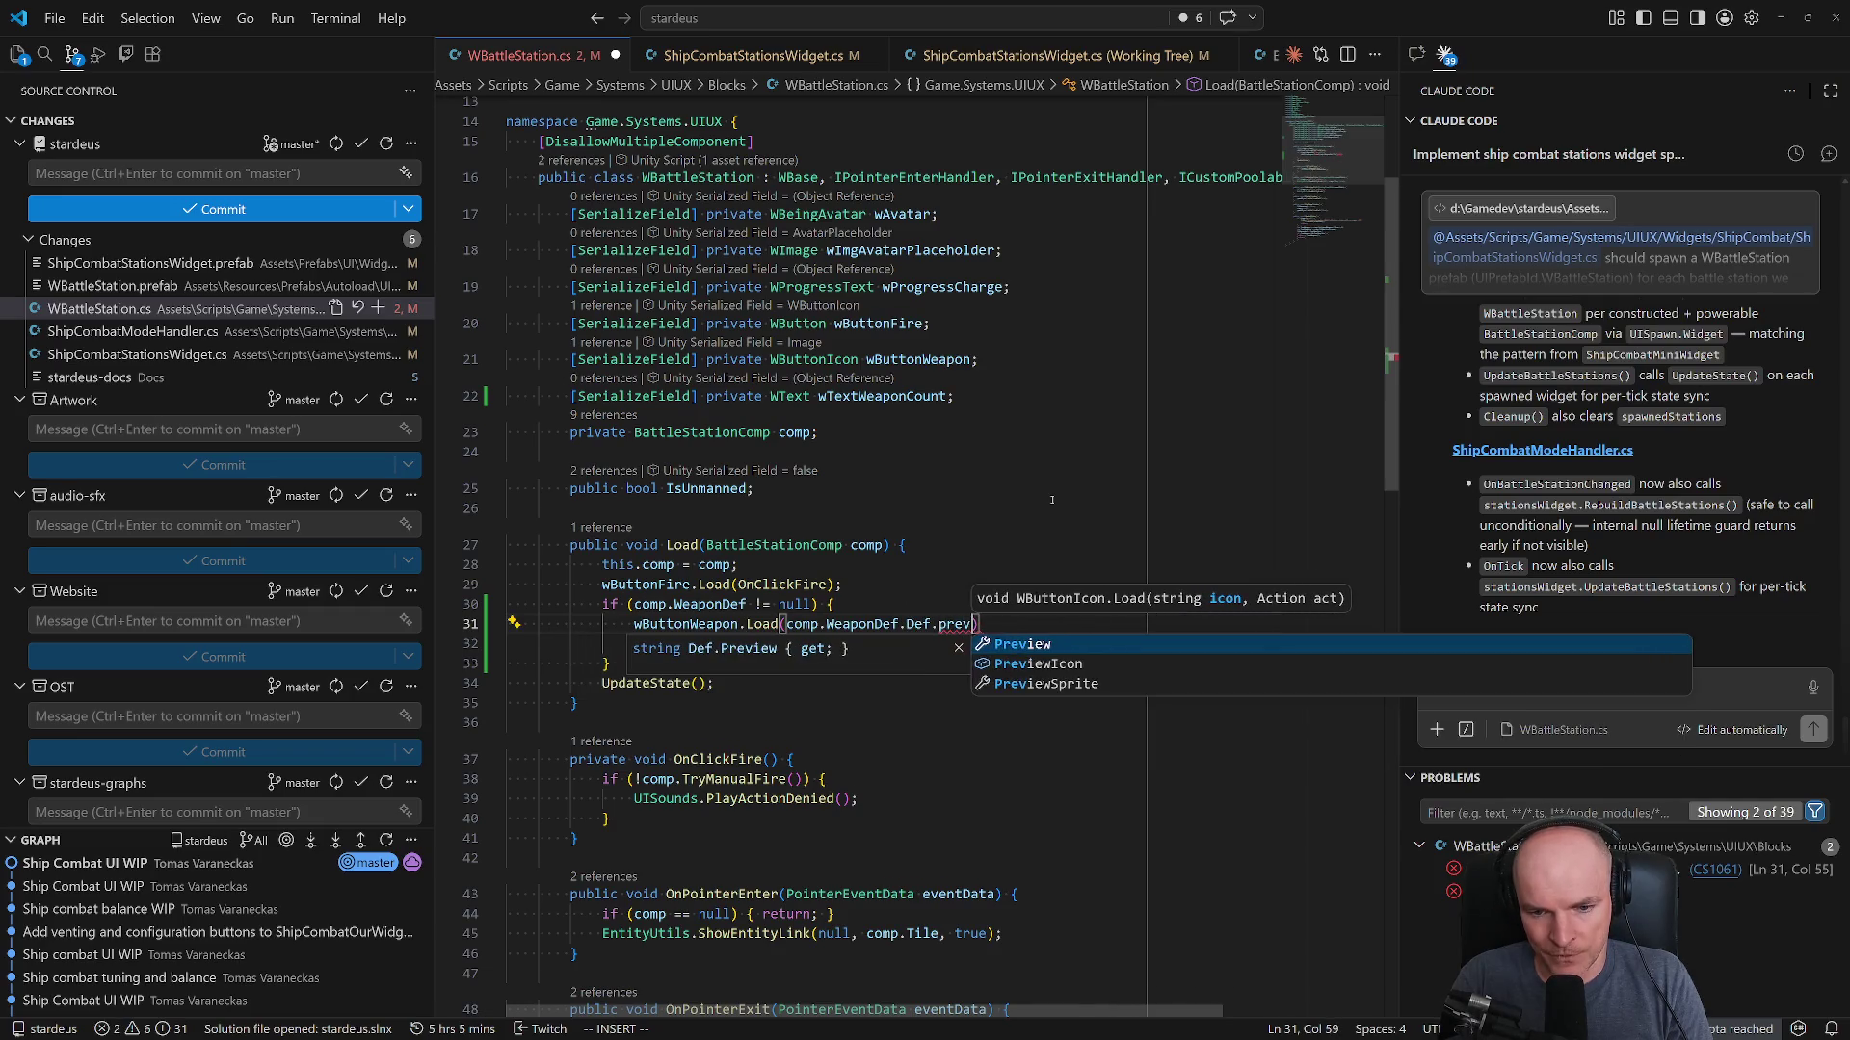
key("Tab")
type(",")
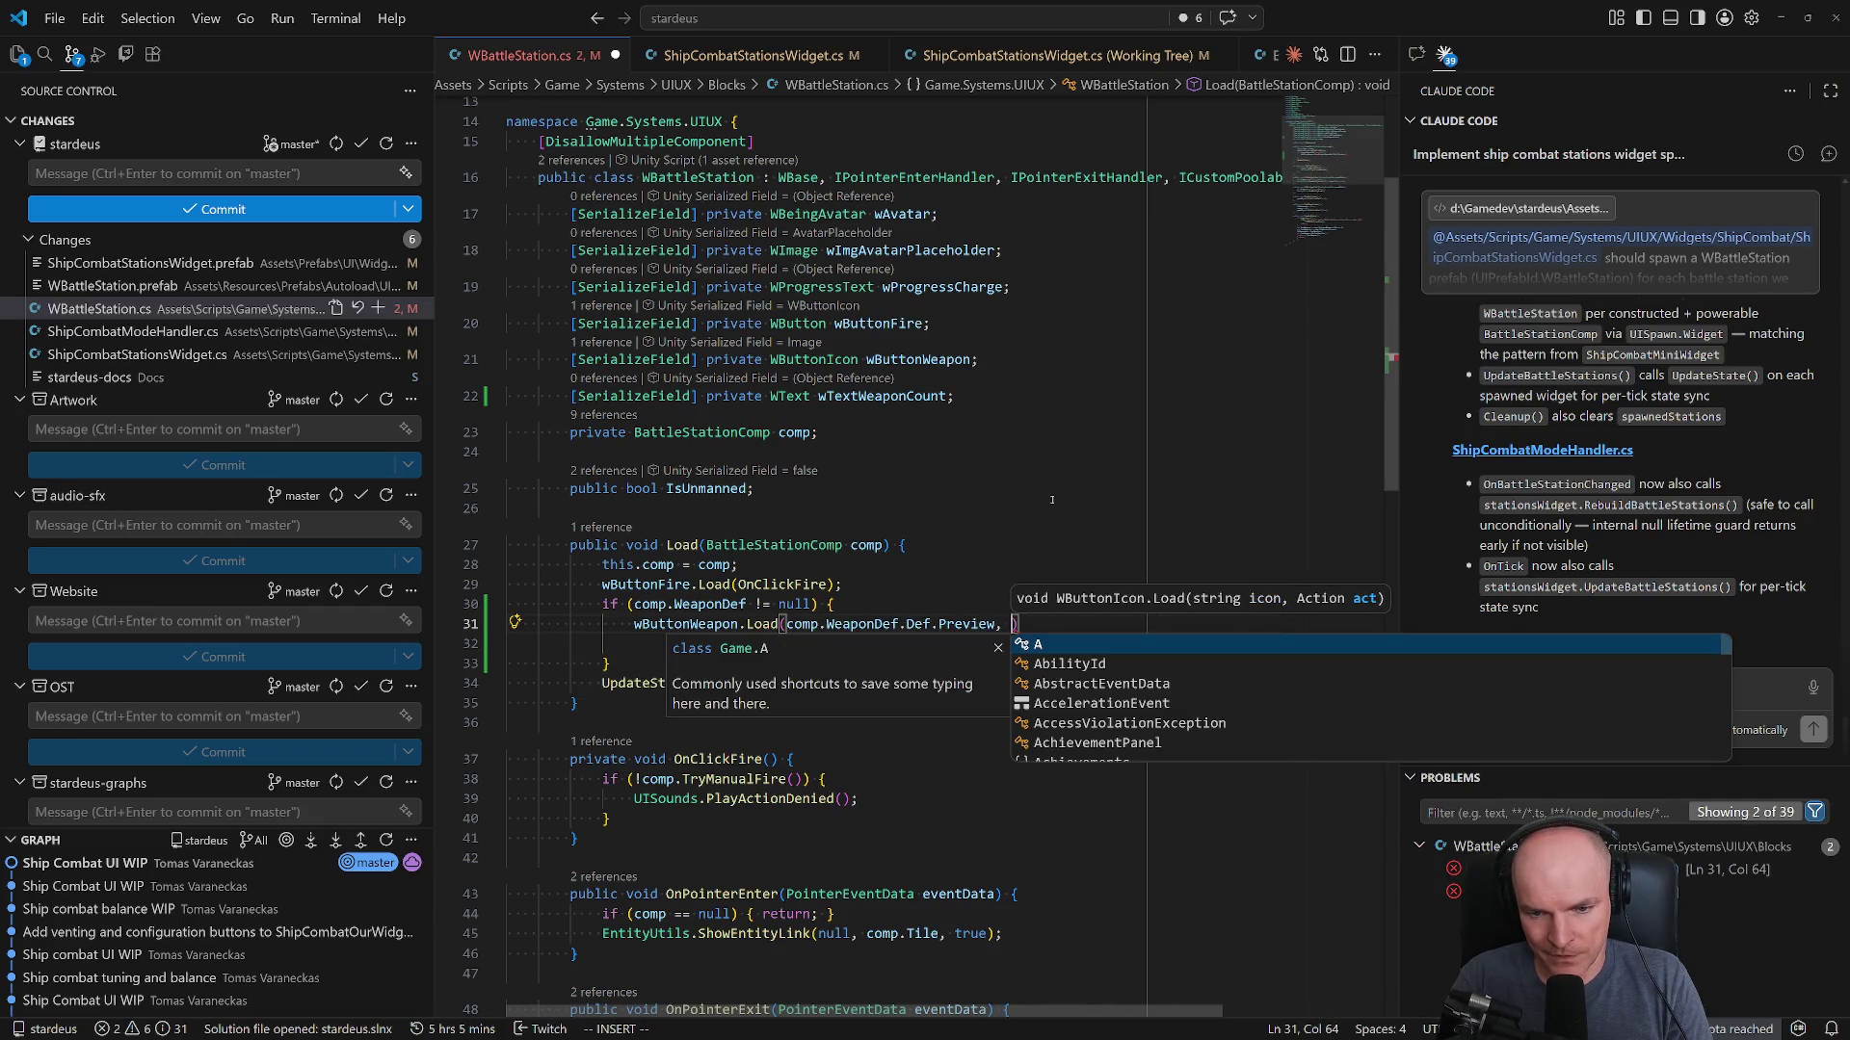
type(" () => {}")
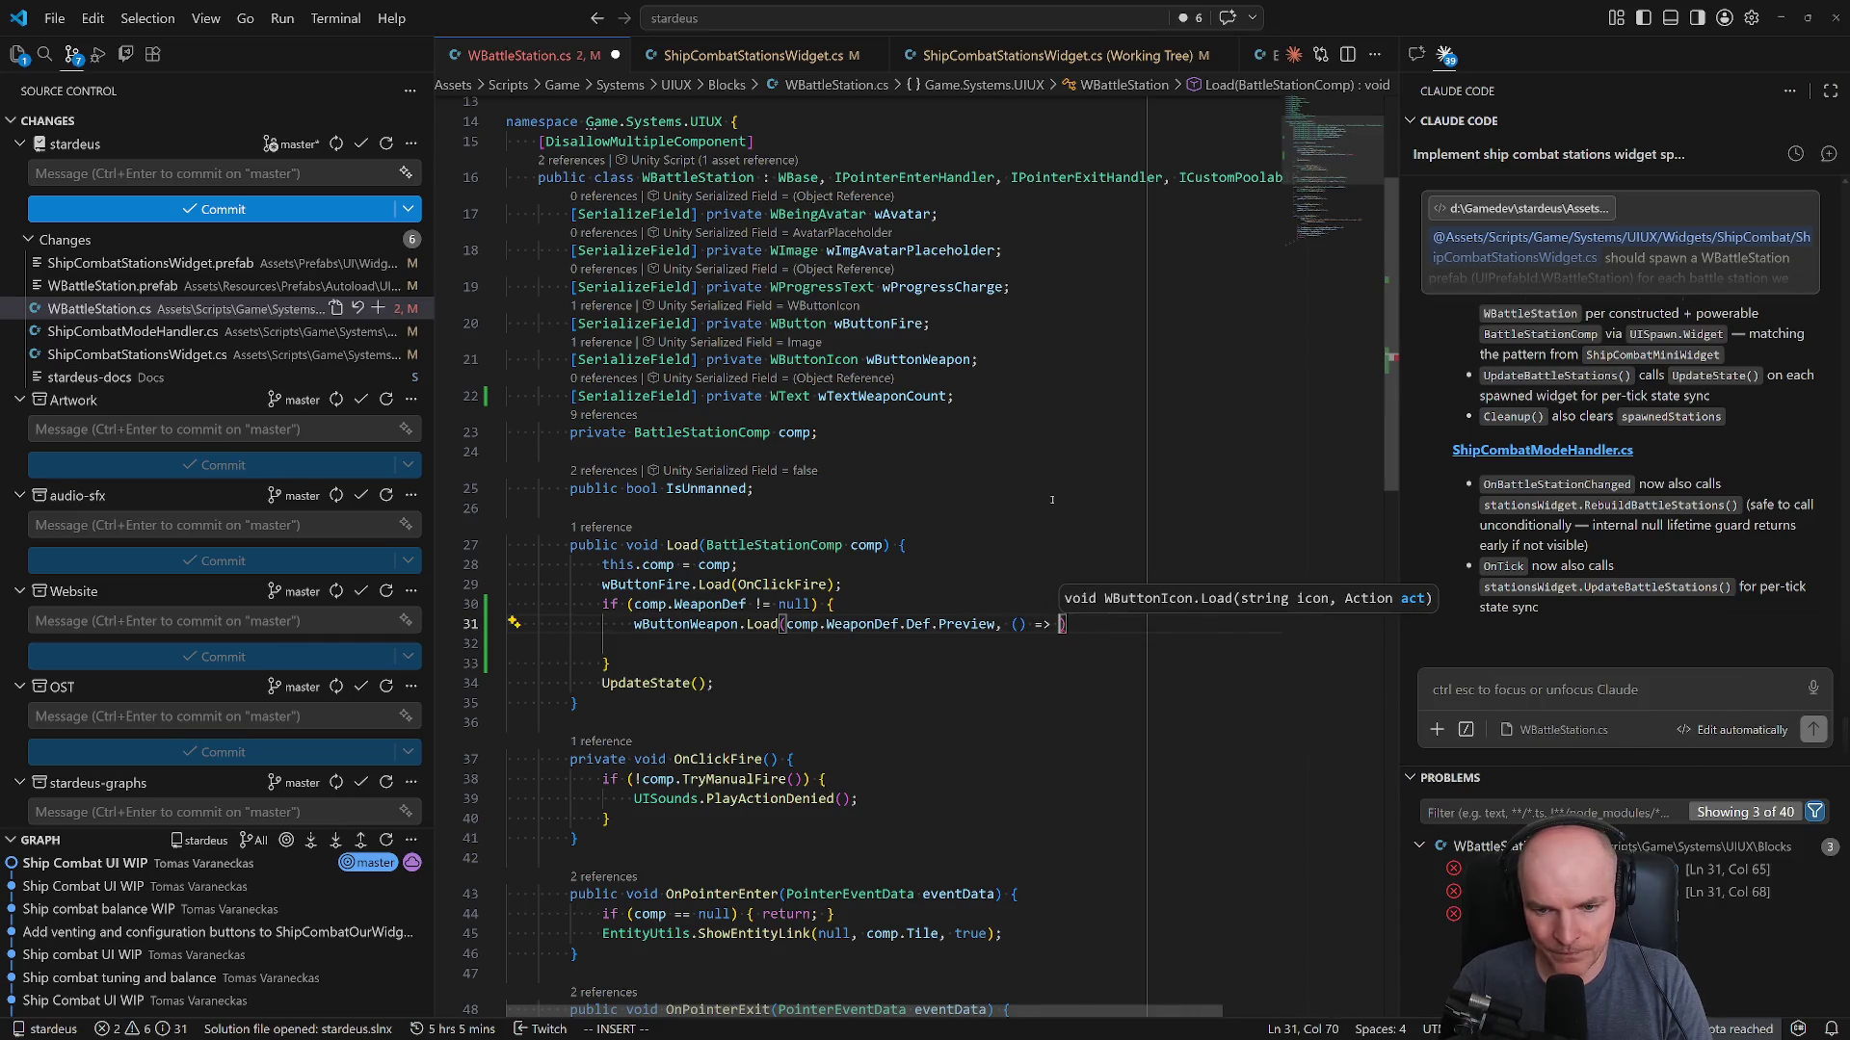
key("Return")
key("Escape")
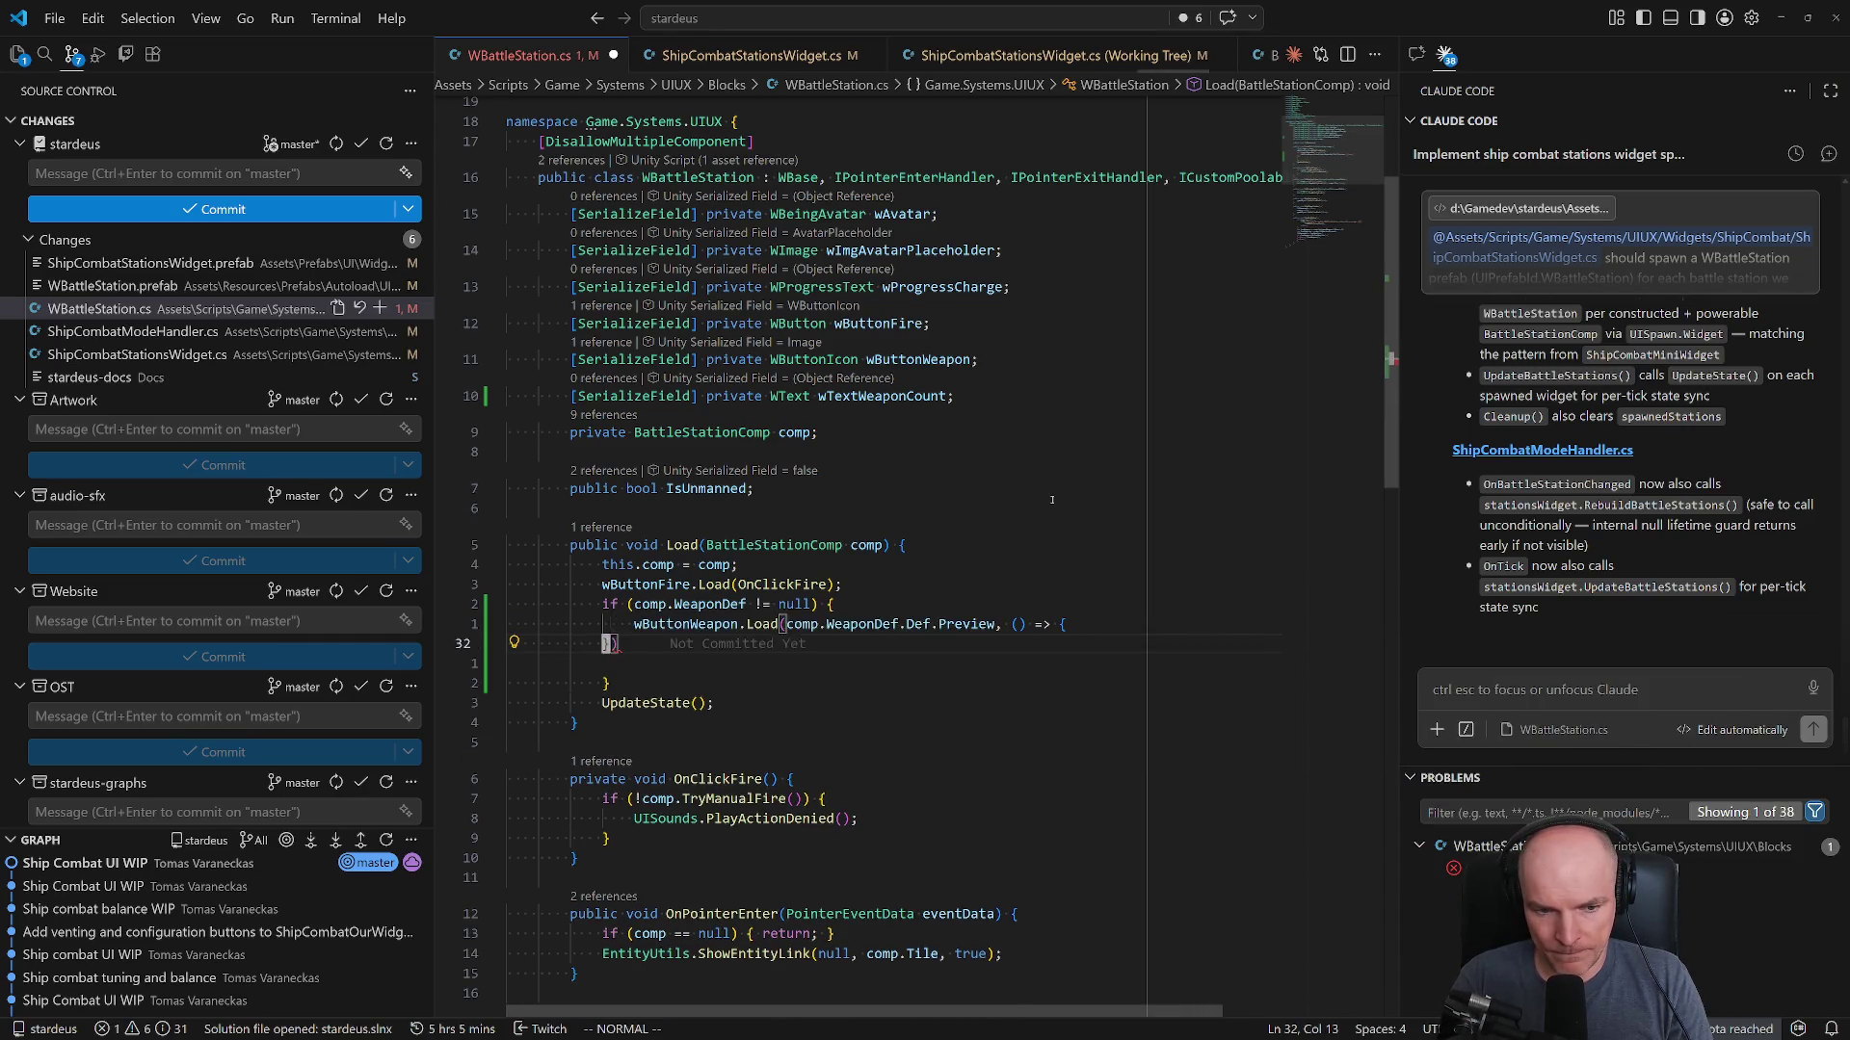
Replace the lambda with OnClickStation and generate the missing OnClickStation method stub.
key("greater")
key("greater")
key("k")
key("dollar")
type("sA")
key("BackSpace")
key("BackSpace")
key("BackSpace")
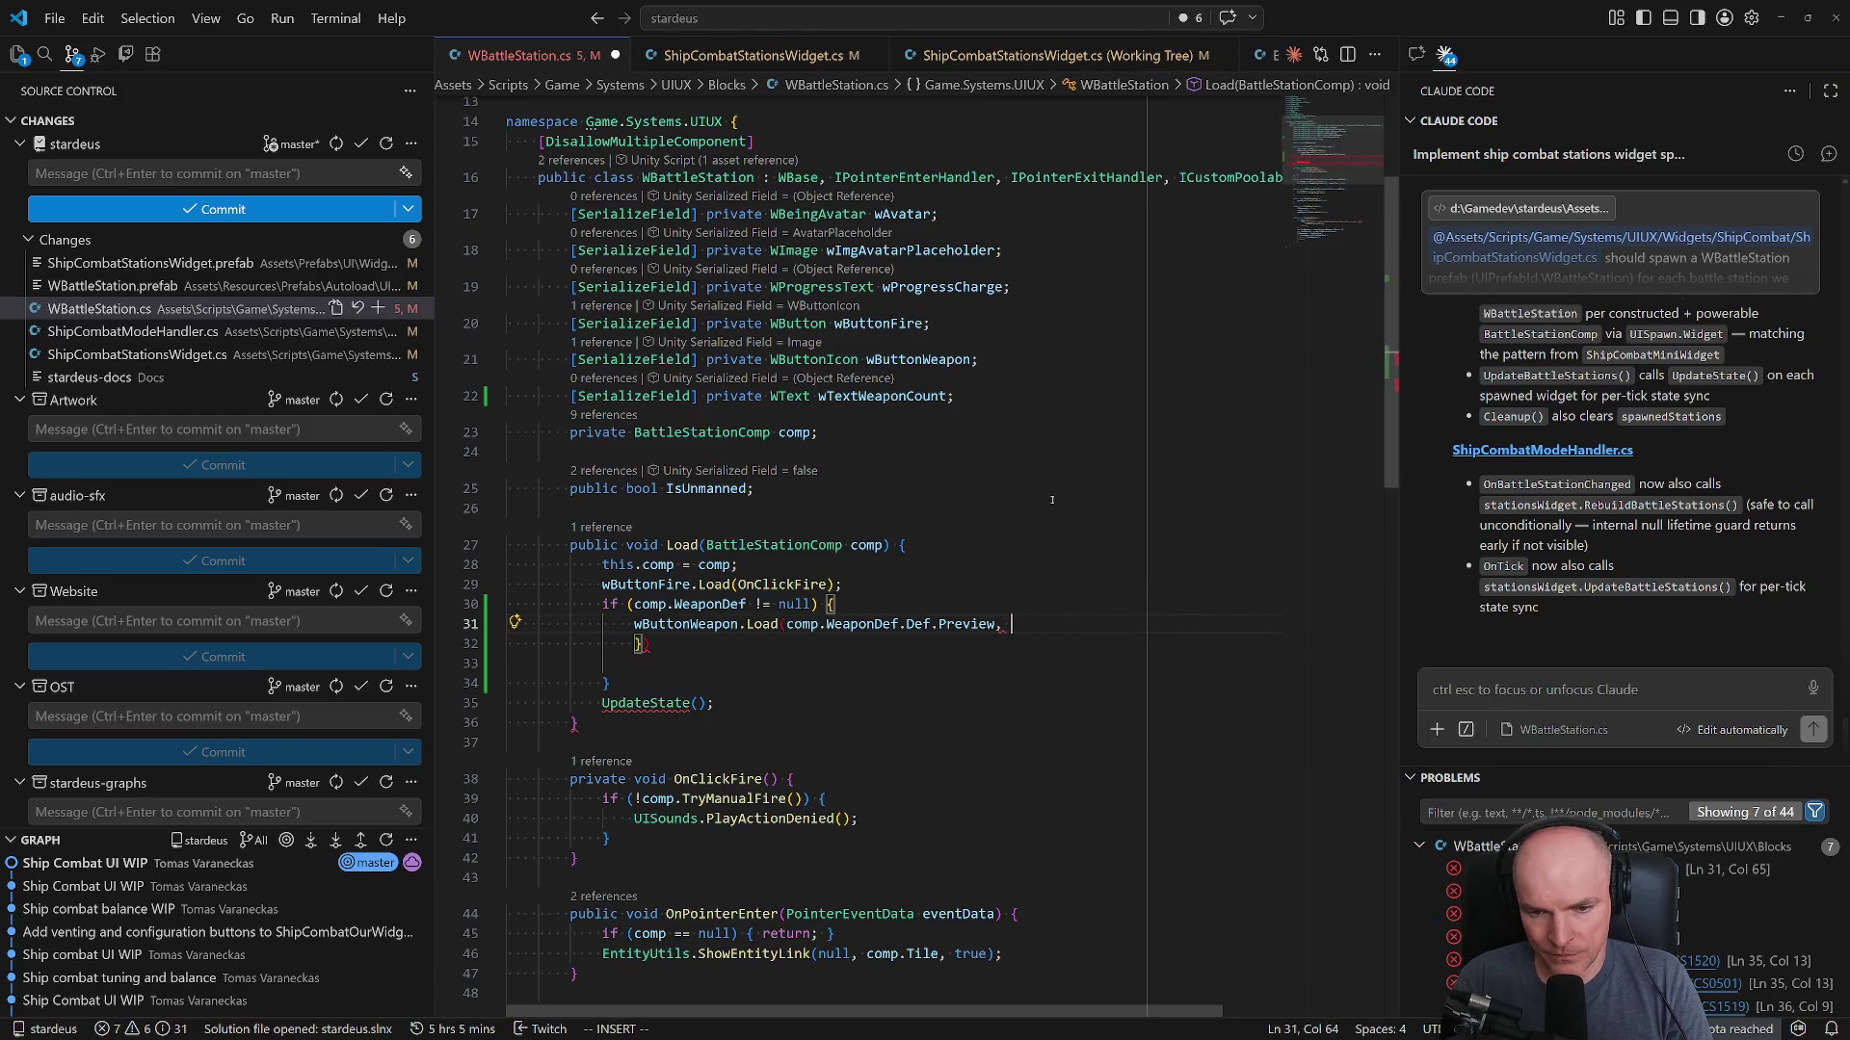
type("OnClicck")
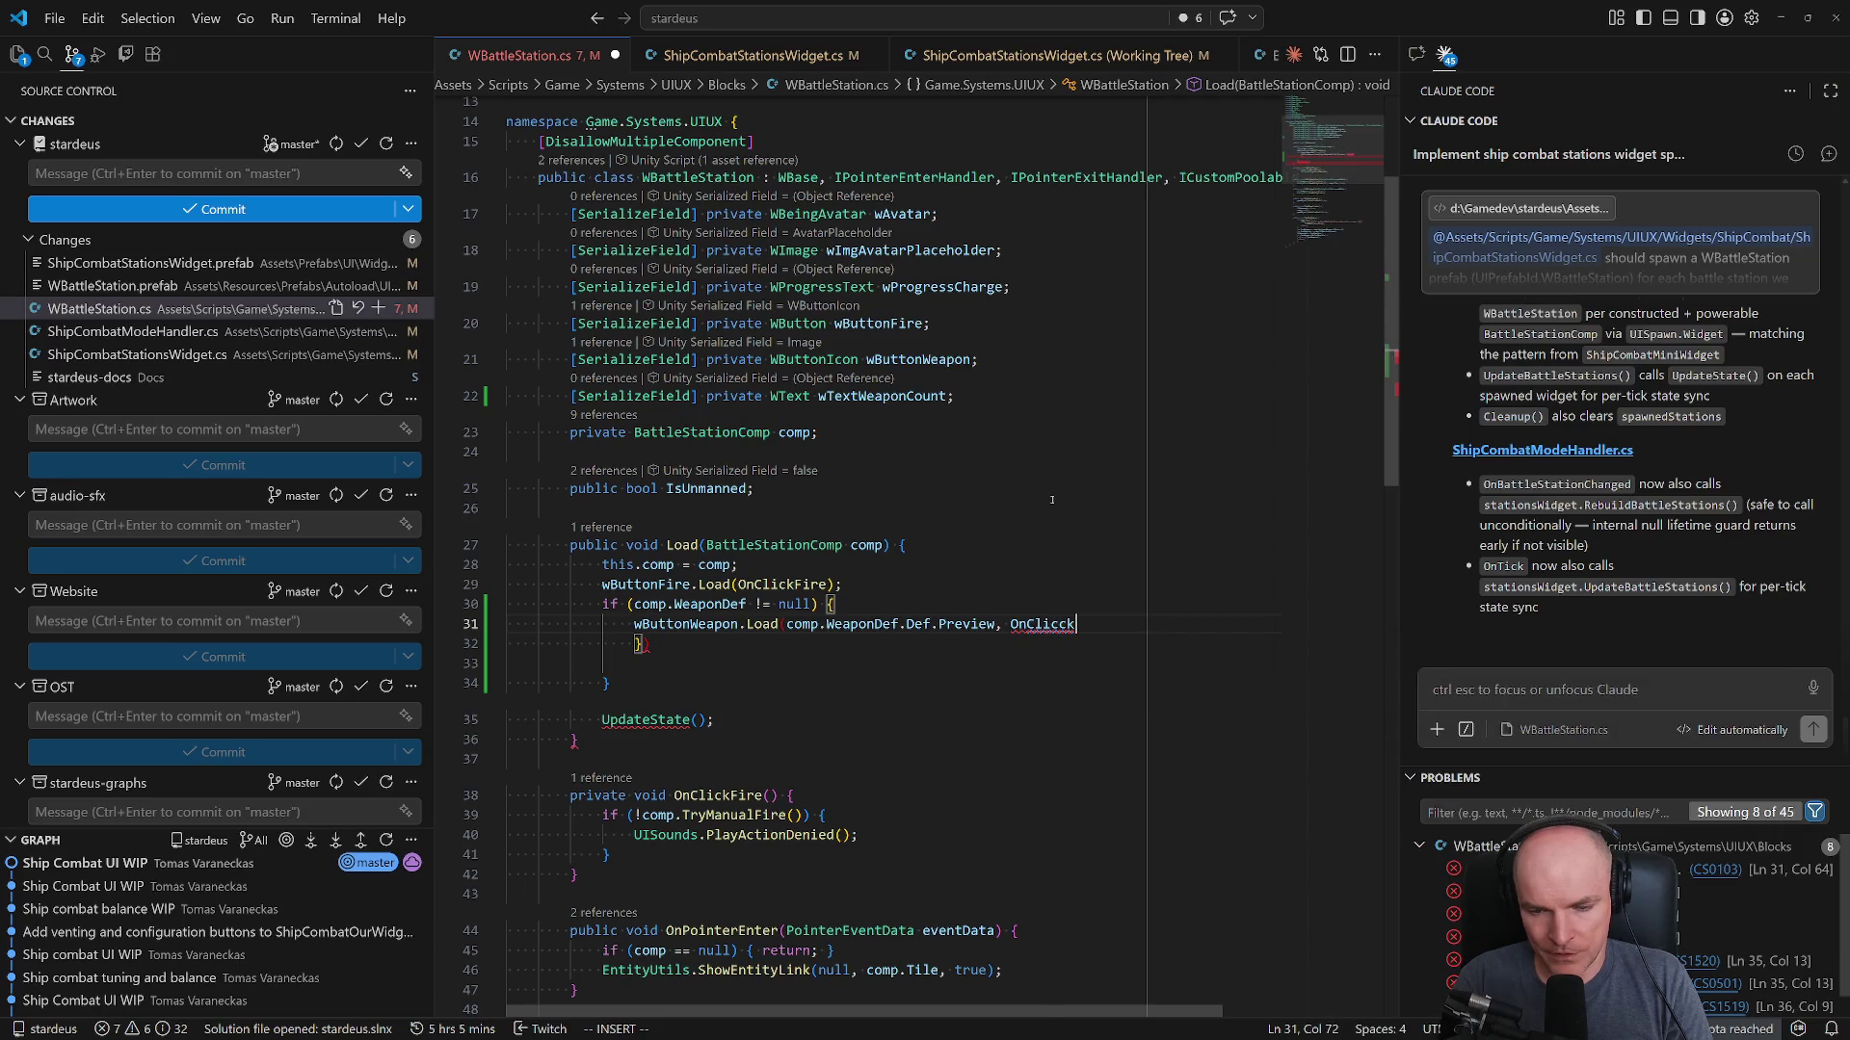
type("ckSta")
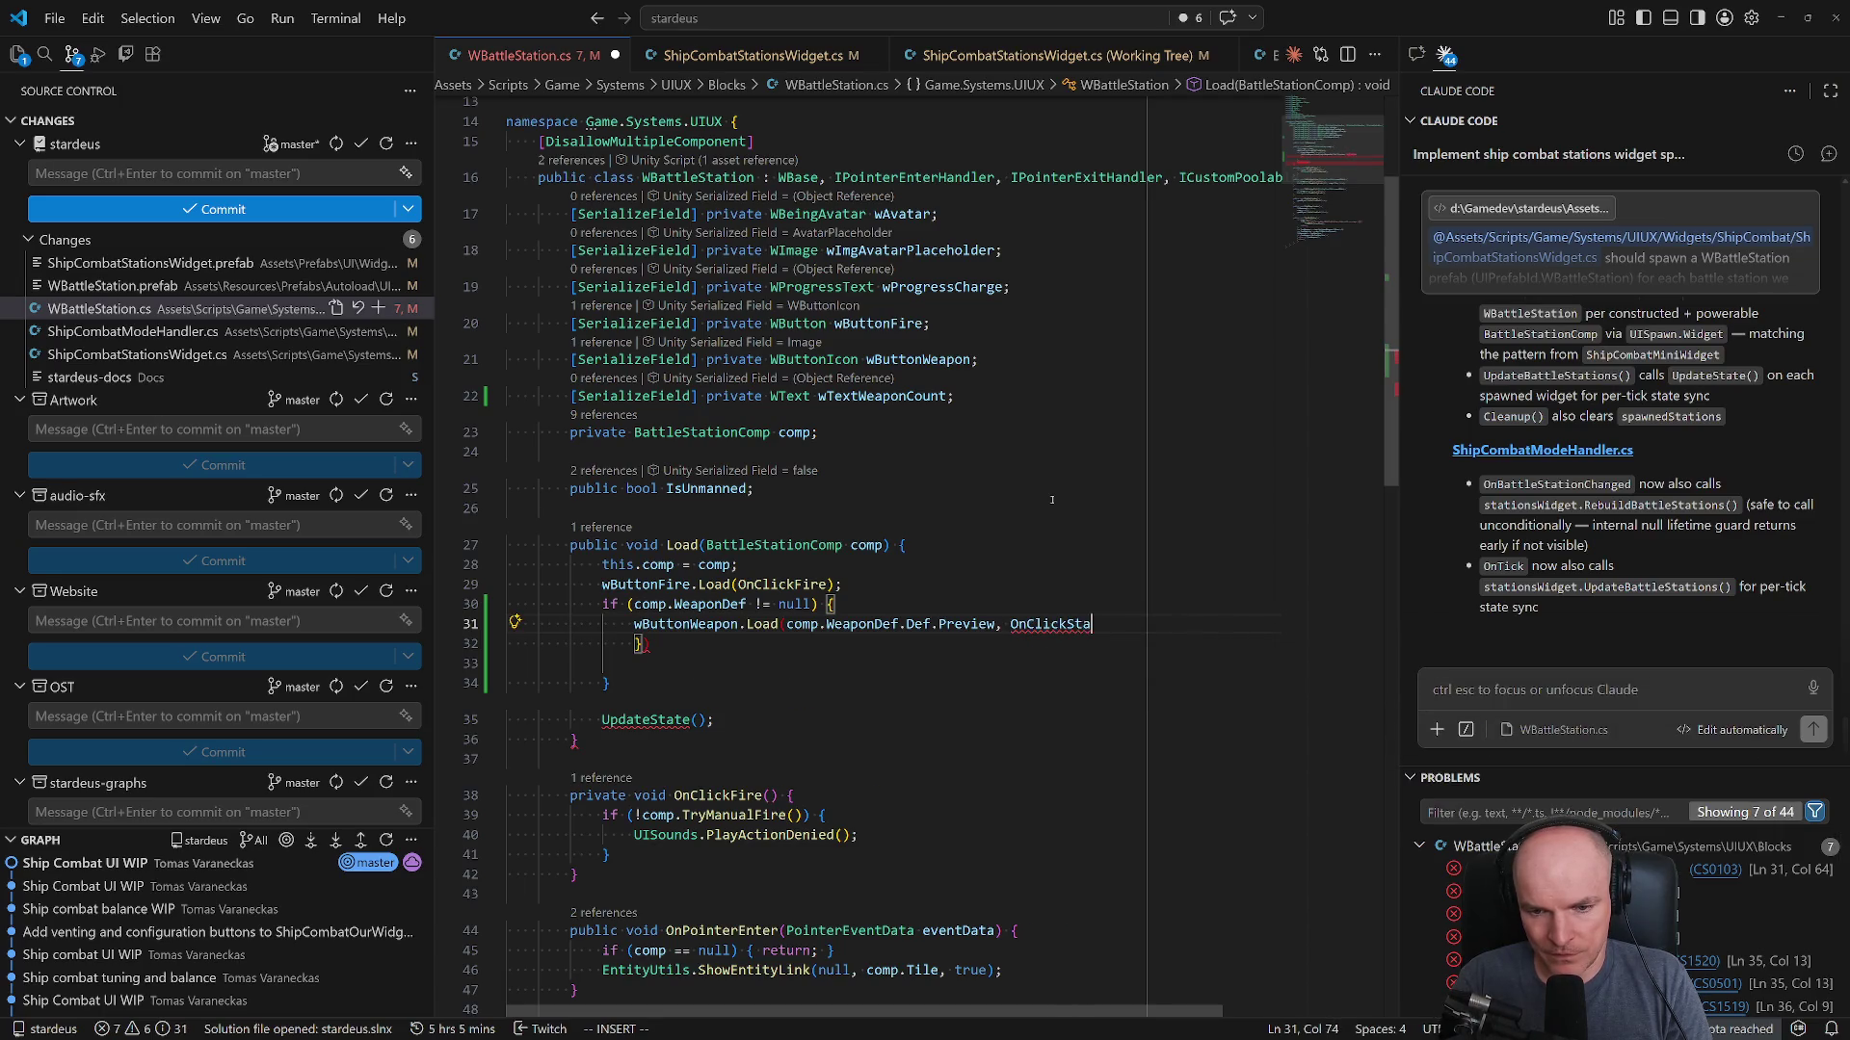
type(");")
key("ctrl+shift+k")
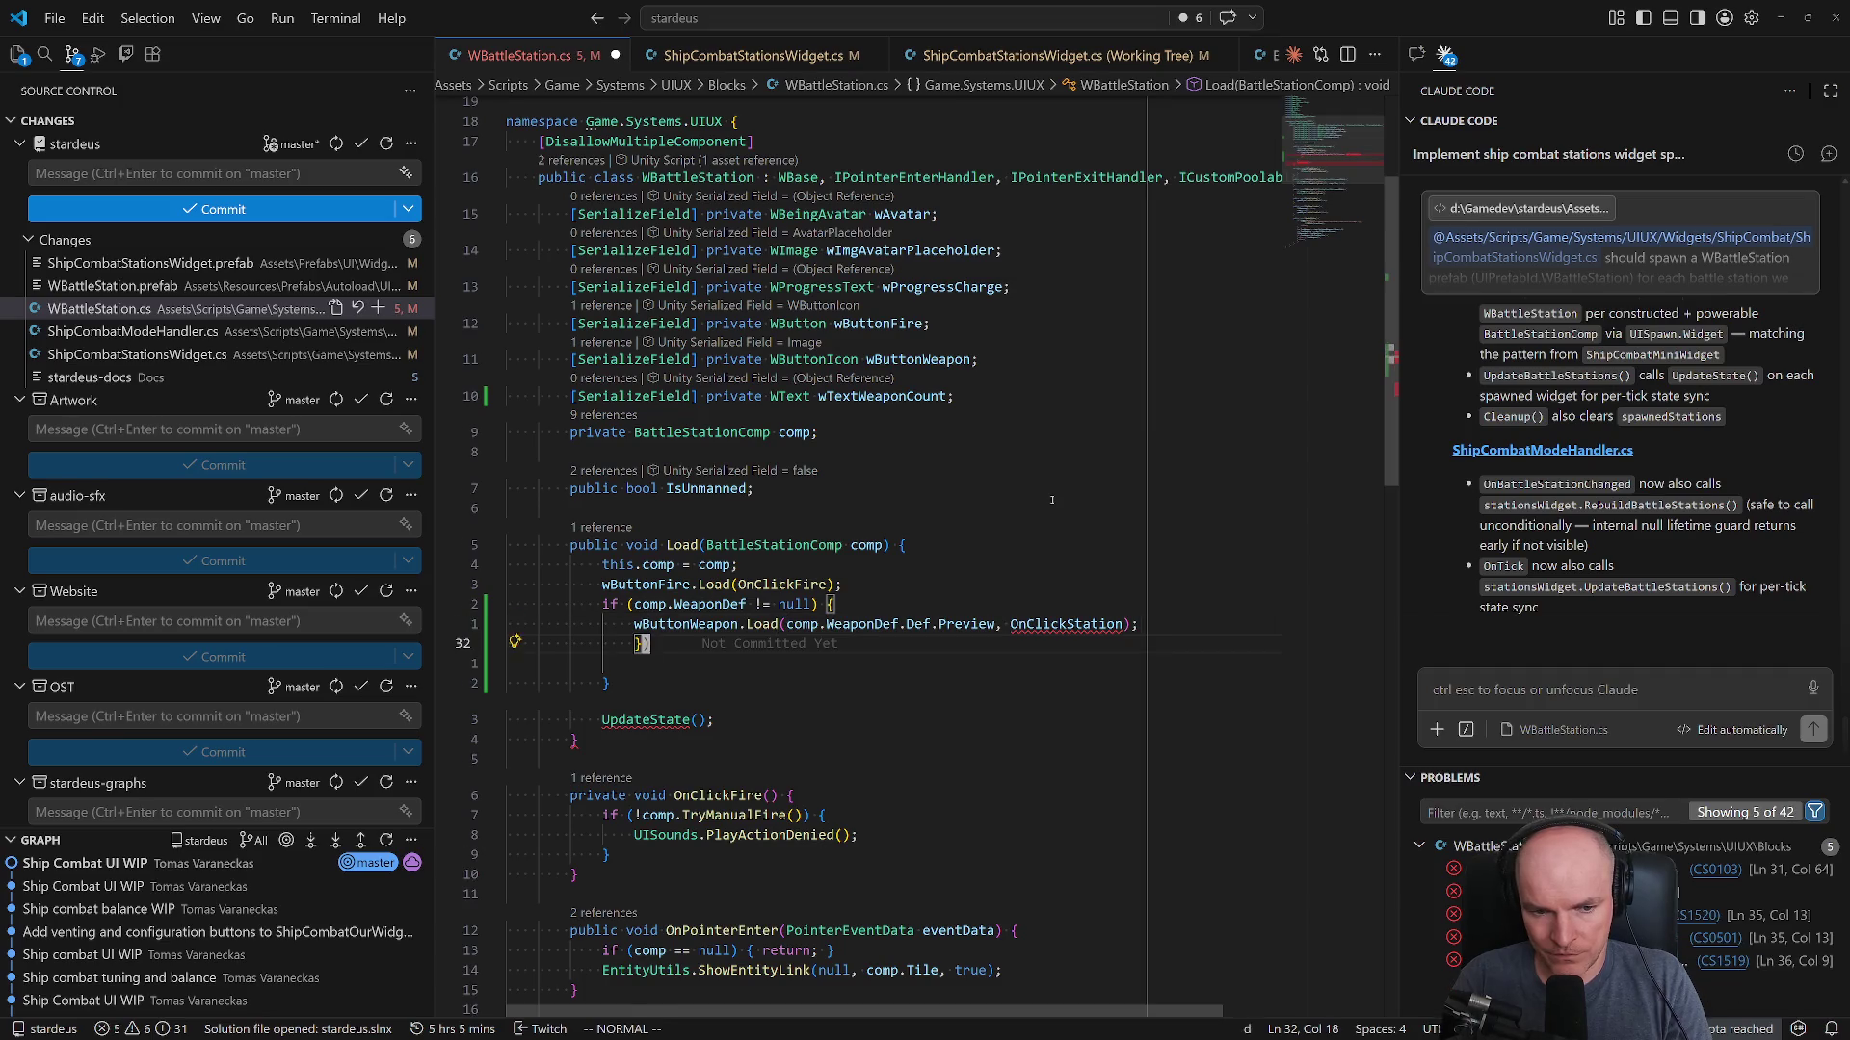
key("Escape")
key("ctrl+period")
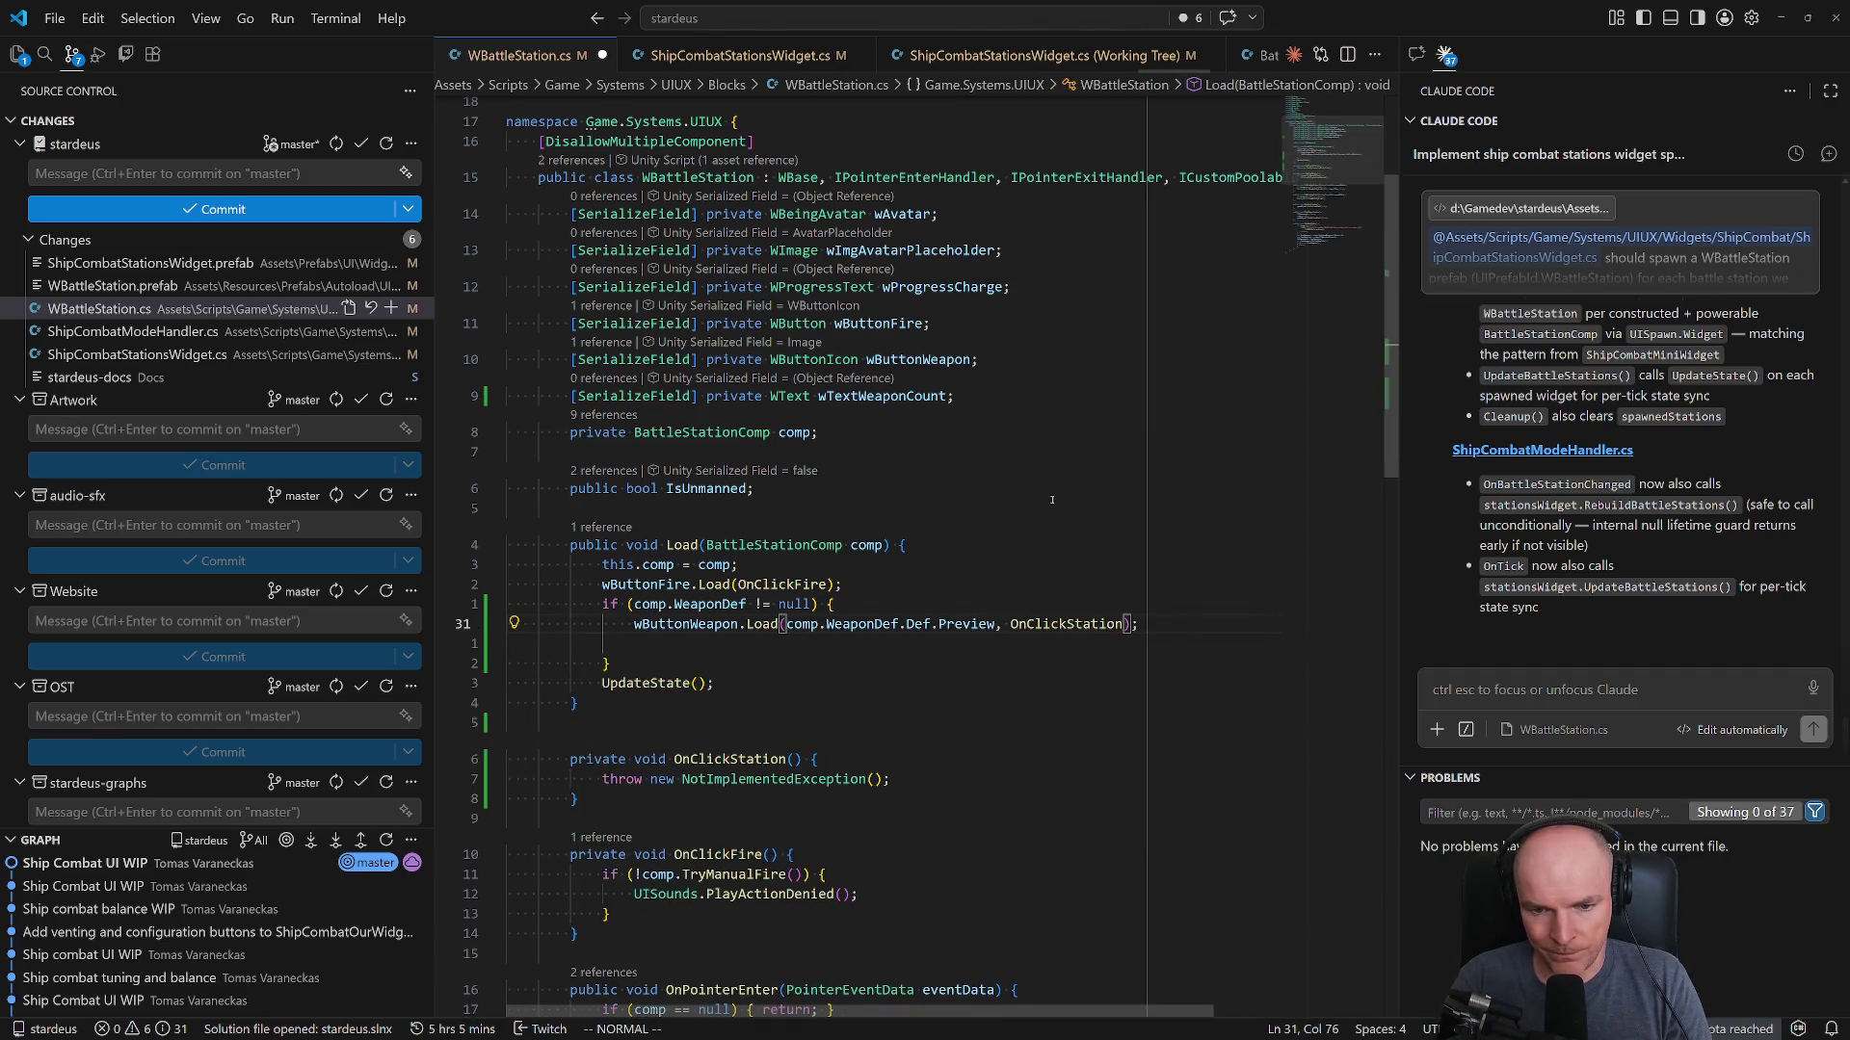
Add an else branch after the if block and start a wButtonWeapon call inside it.
key("Return")
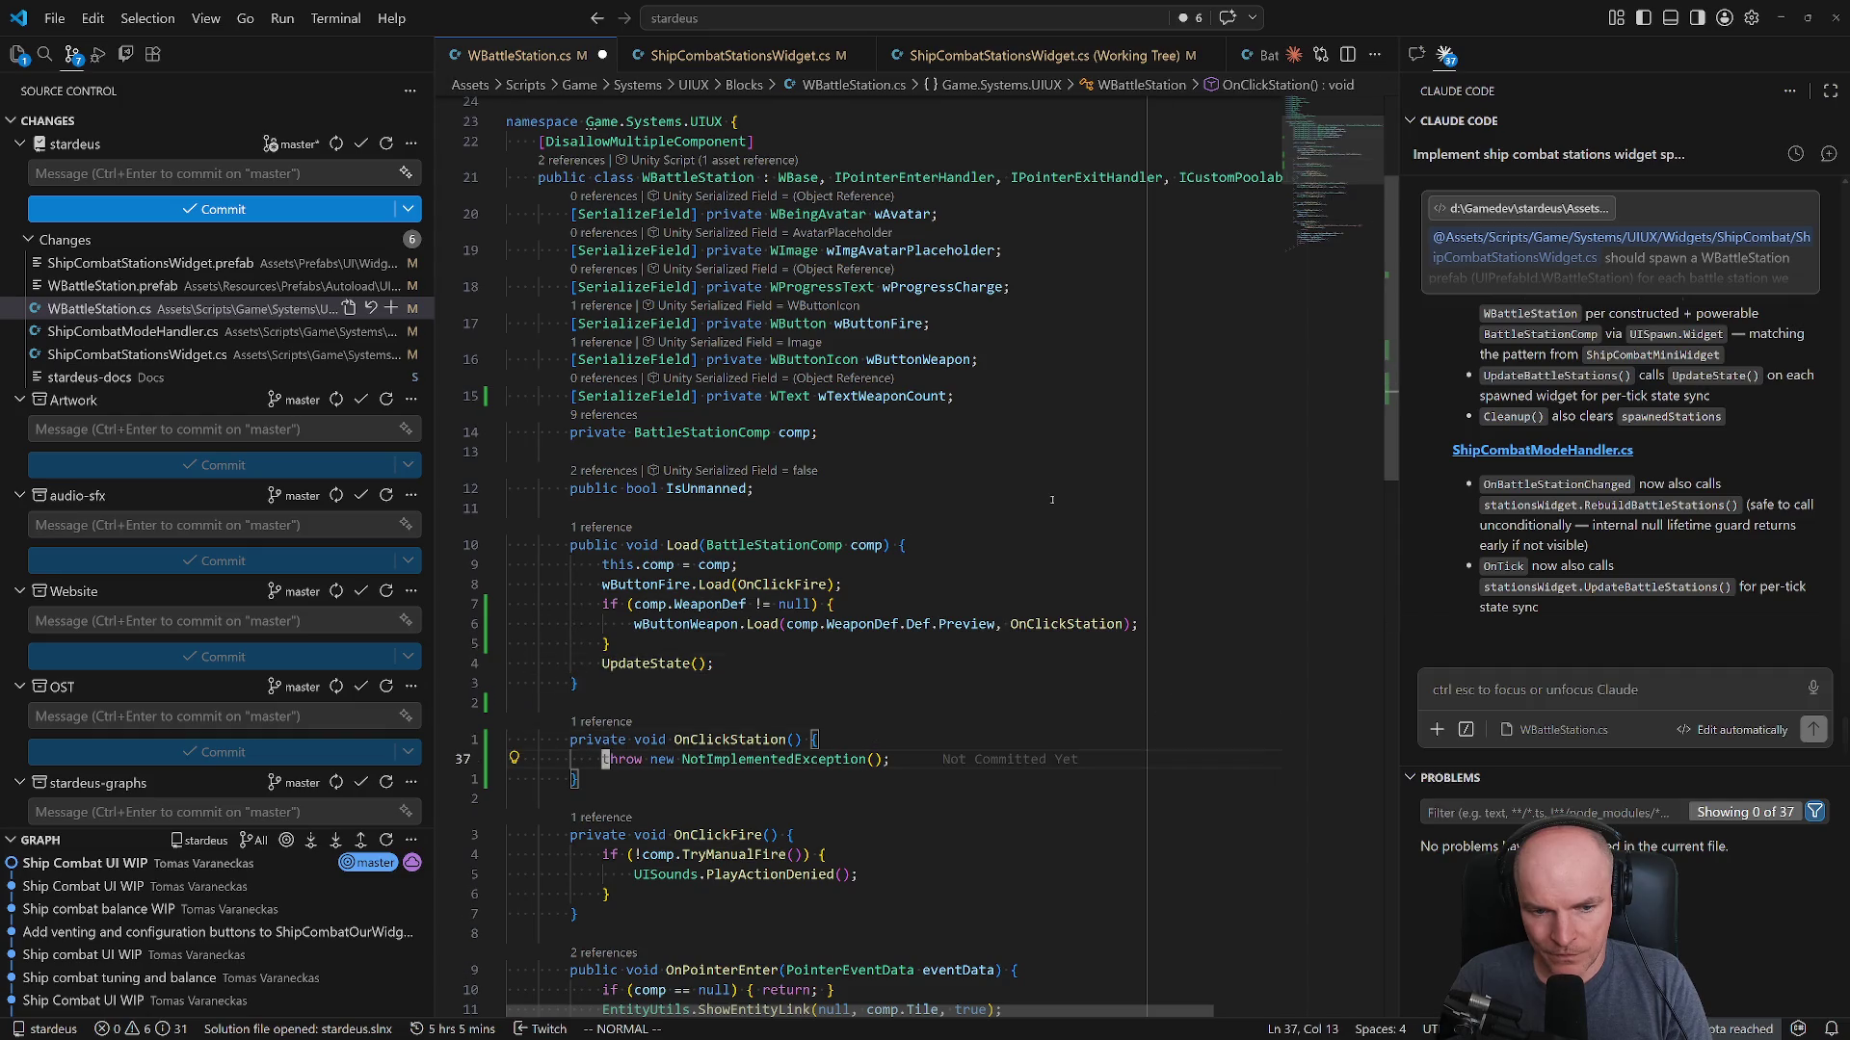
type("4kA else {")
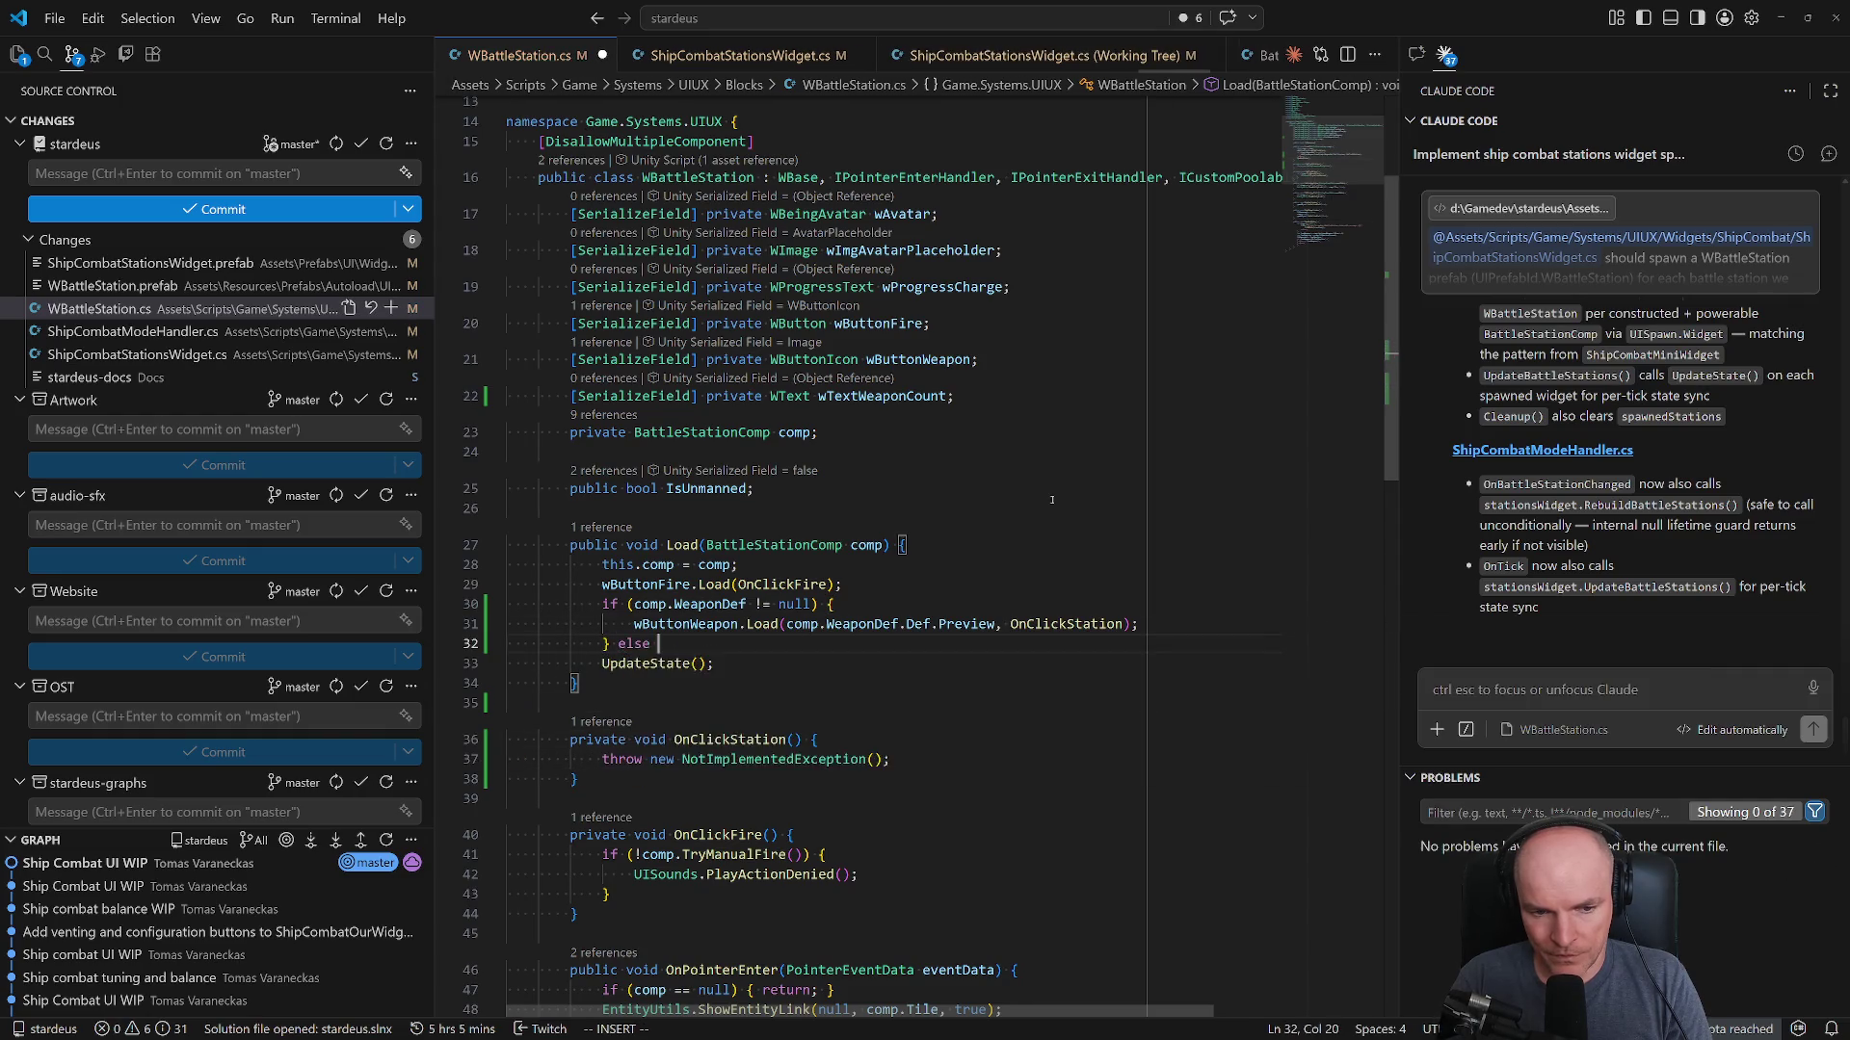
key("Return")
type("wbuw")
key("Tab")
Complete it as wButtonWeapon.Load(IconId.CNotConfigured, OnClickStation);.
type(".Load(IconId.Cw")
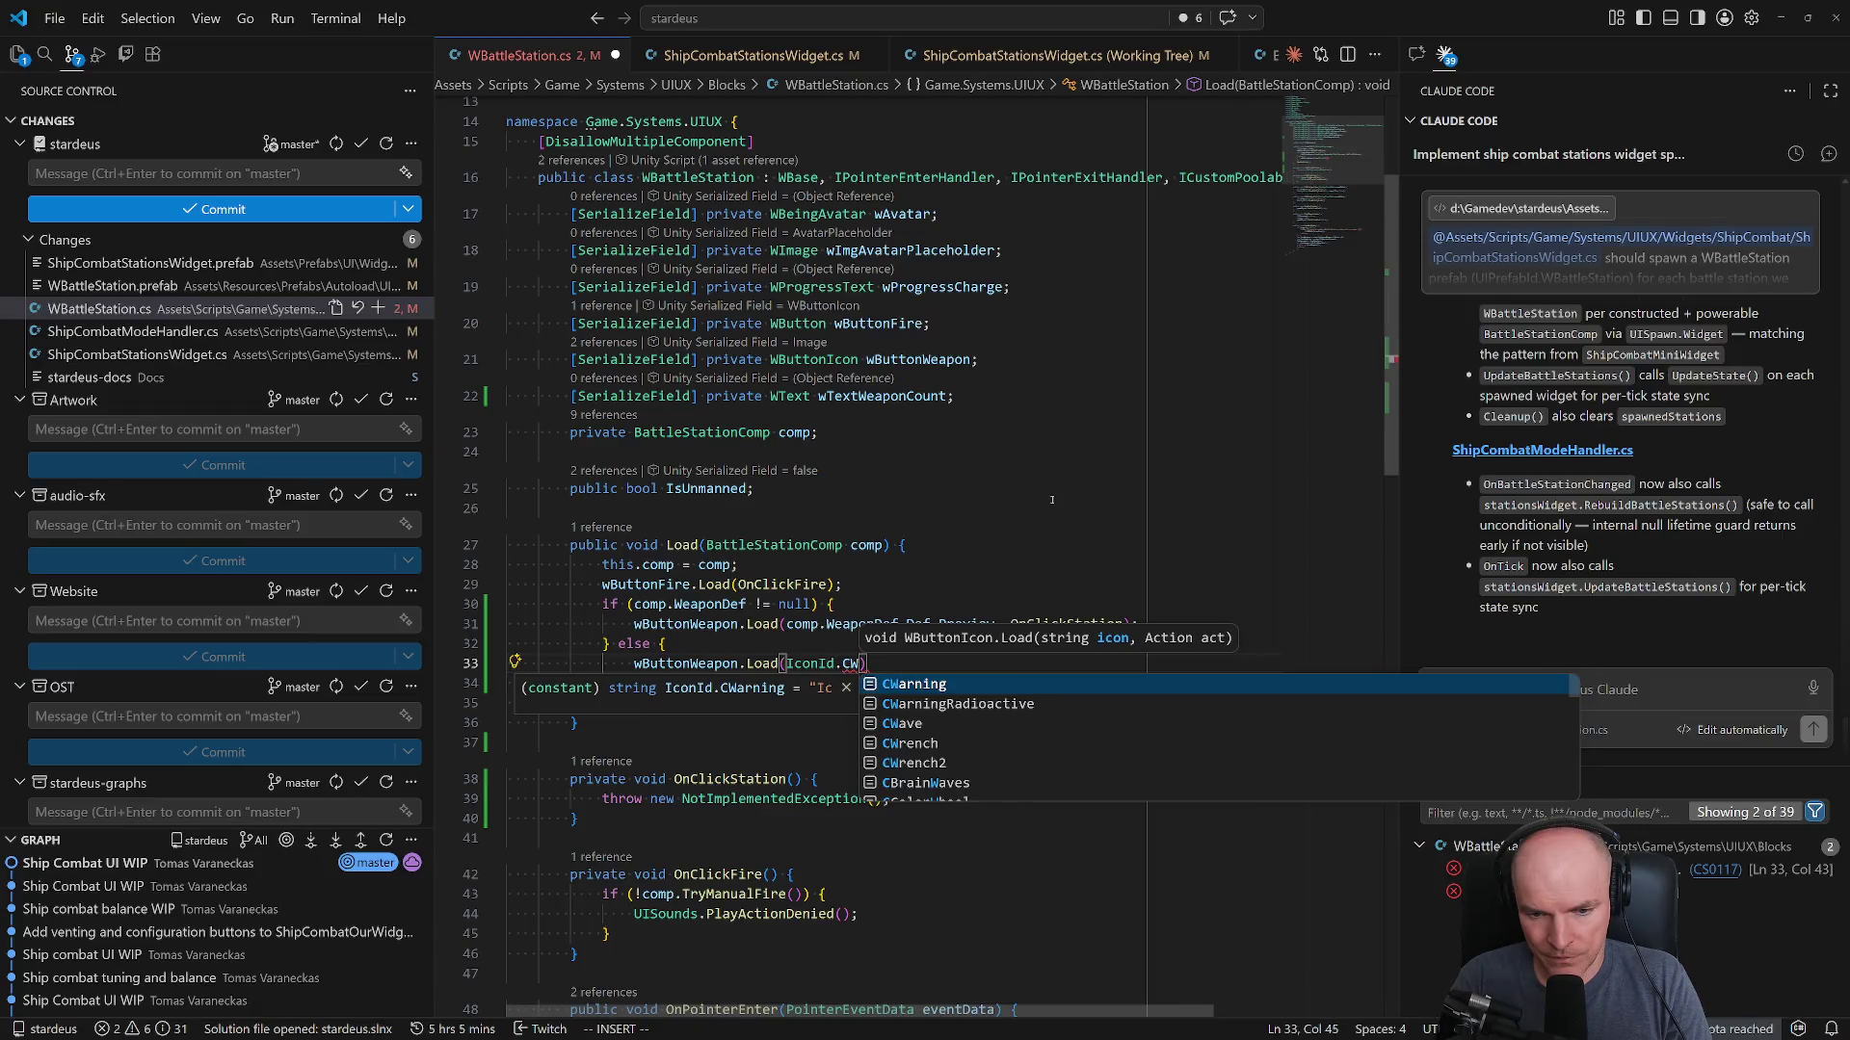
key("BackSpace")
type("uncon")
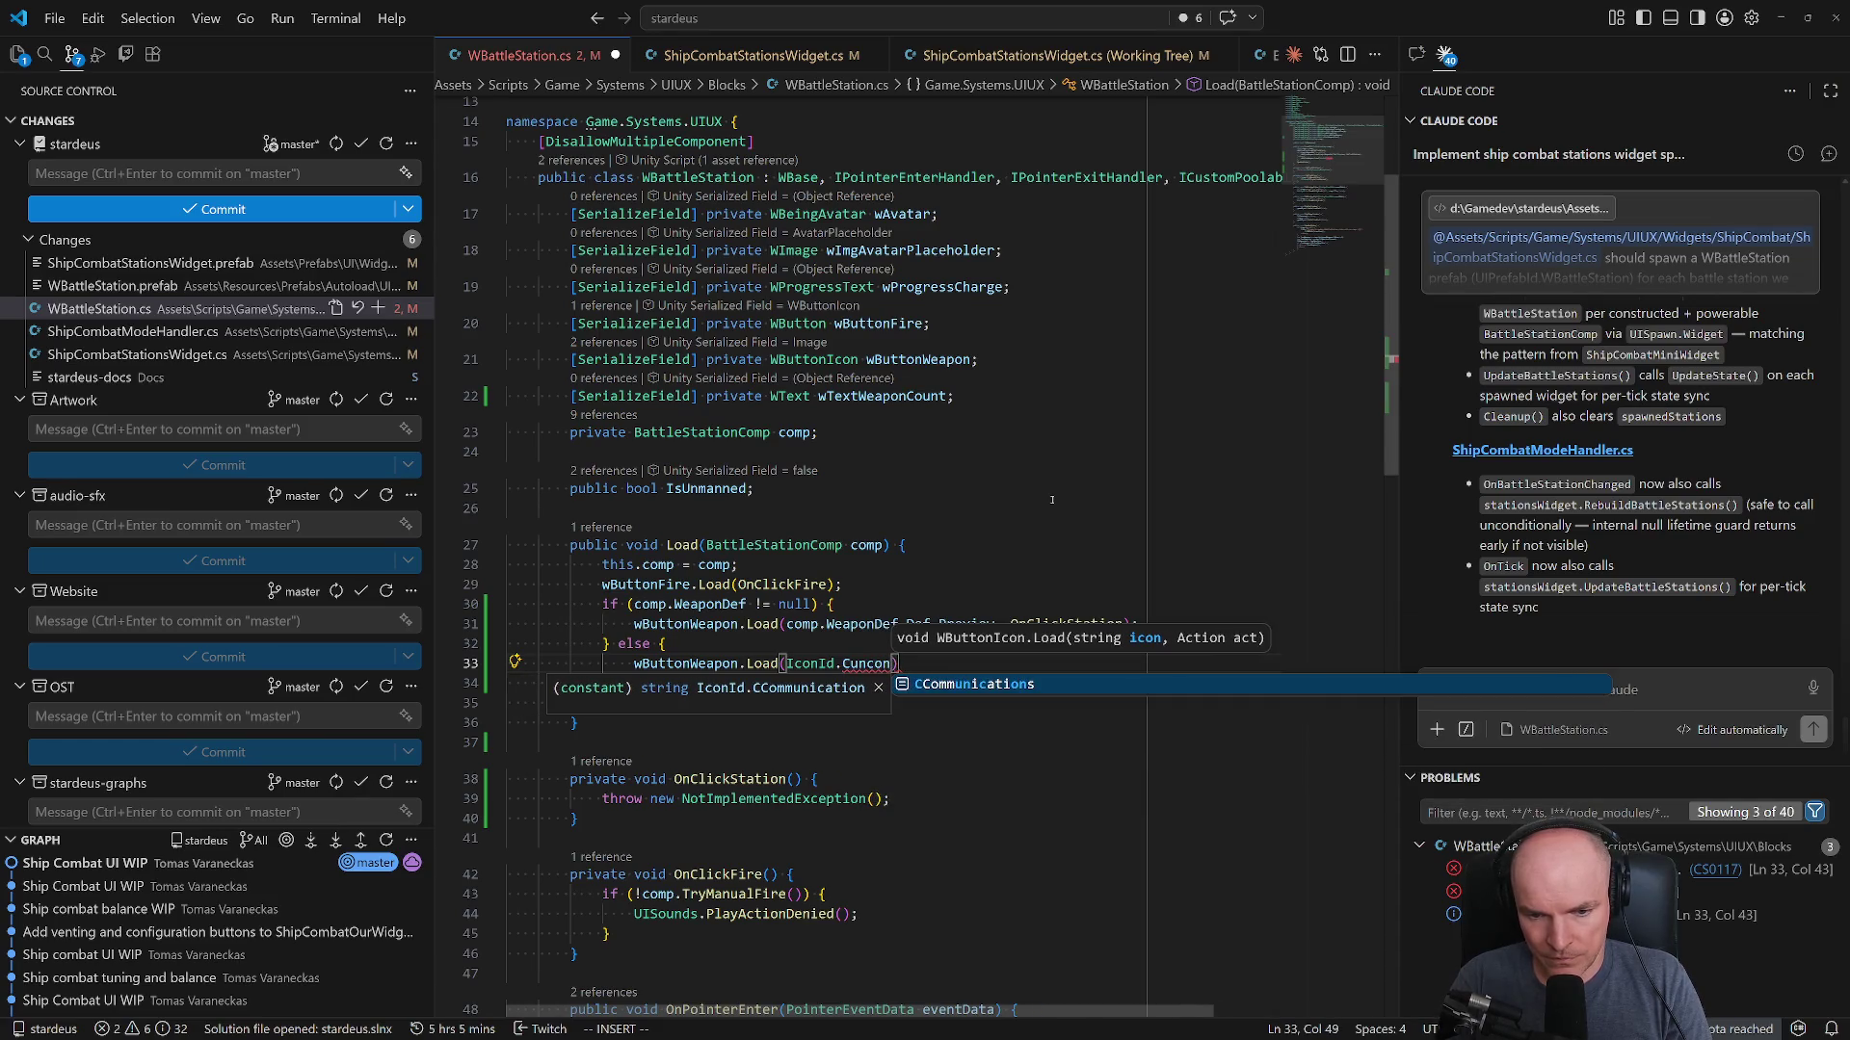
key("BackSpace")
key("BackSpace")
key("BackSpace")
type("u")
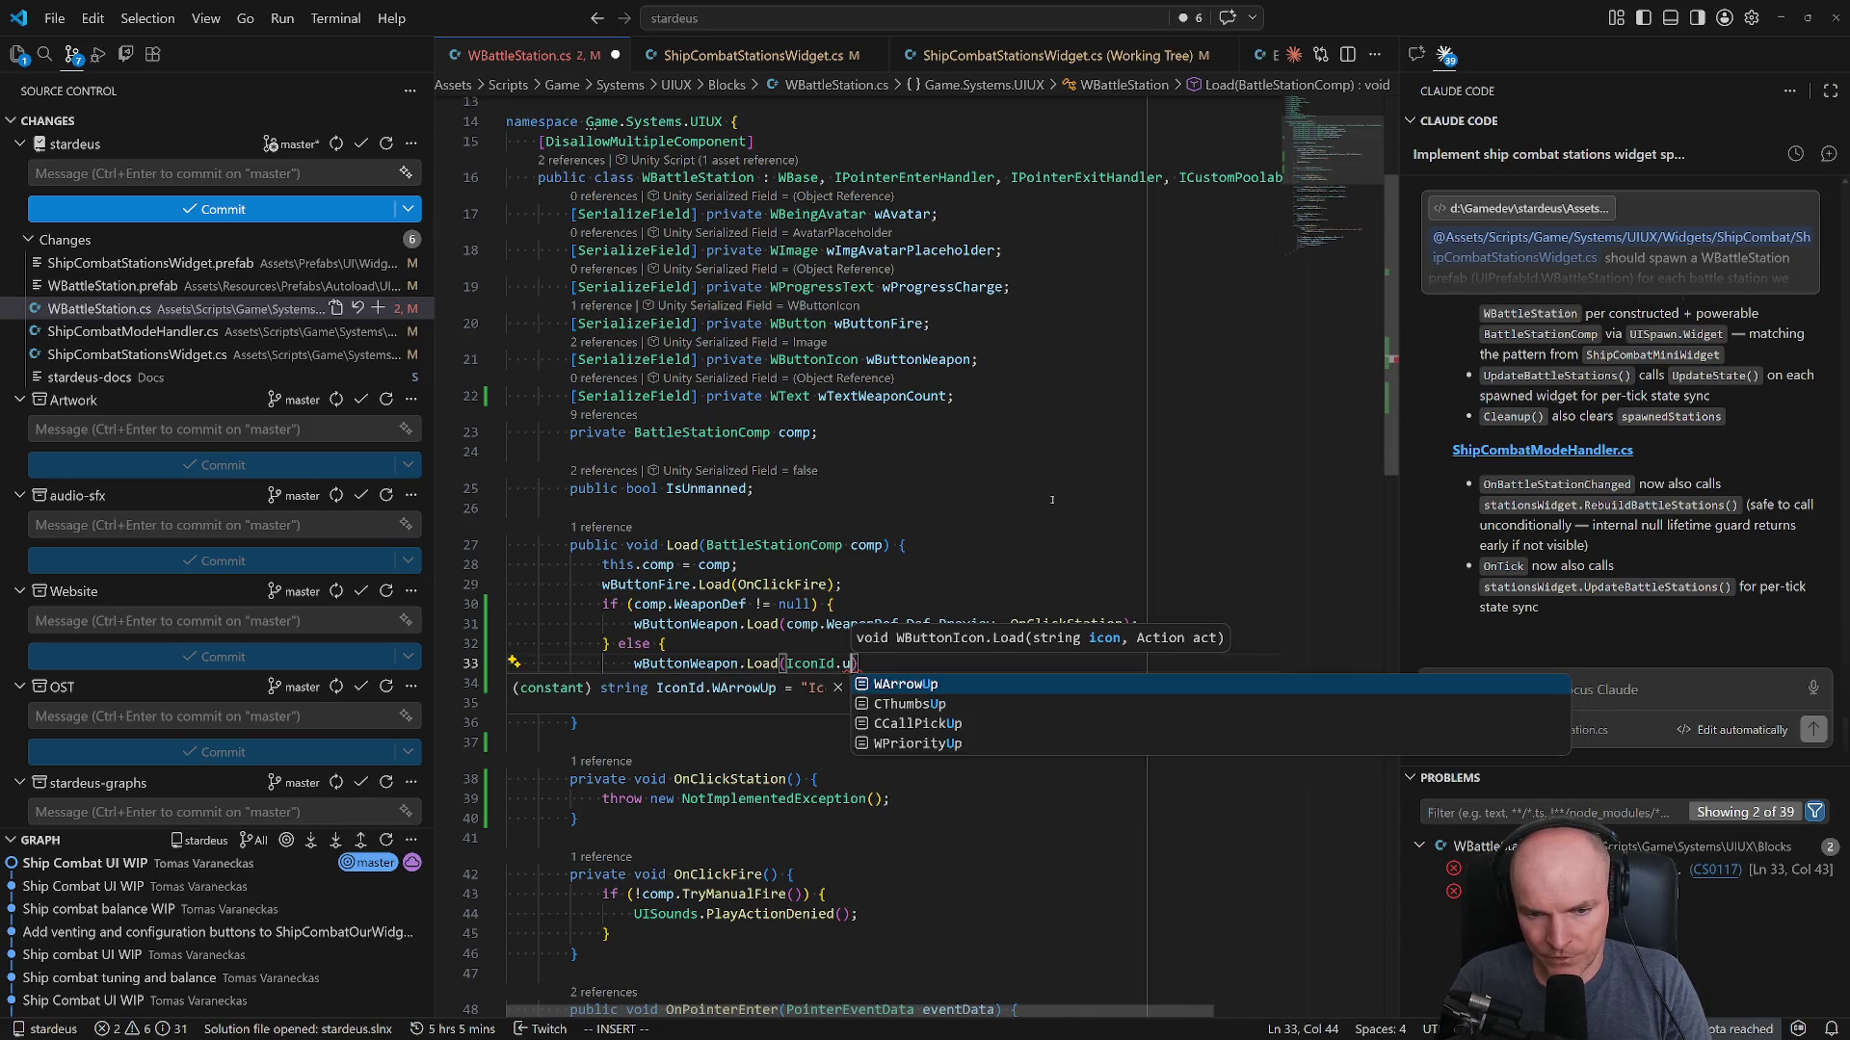
key("BackSpace")
type("cnot")
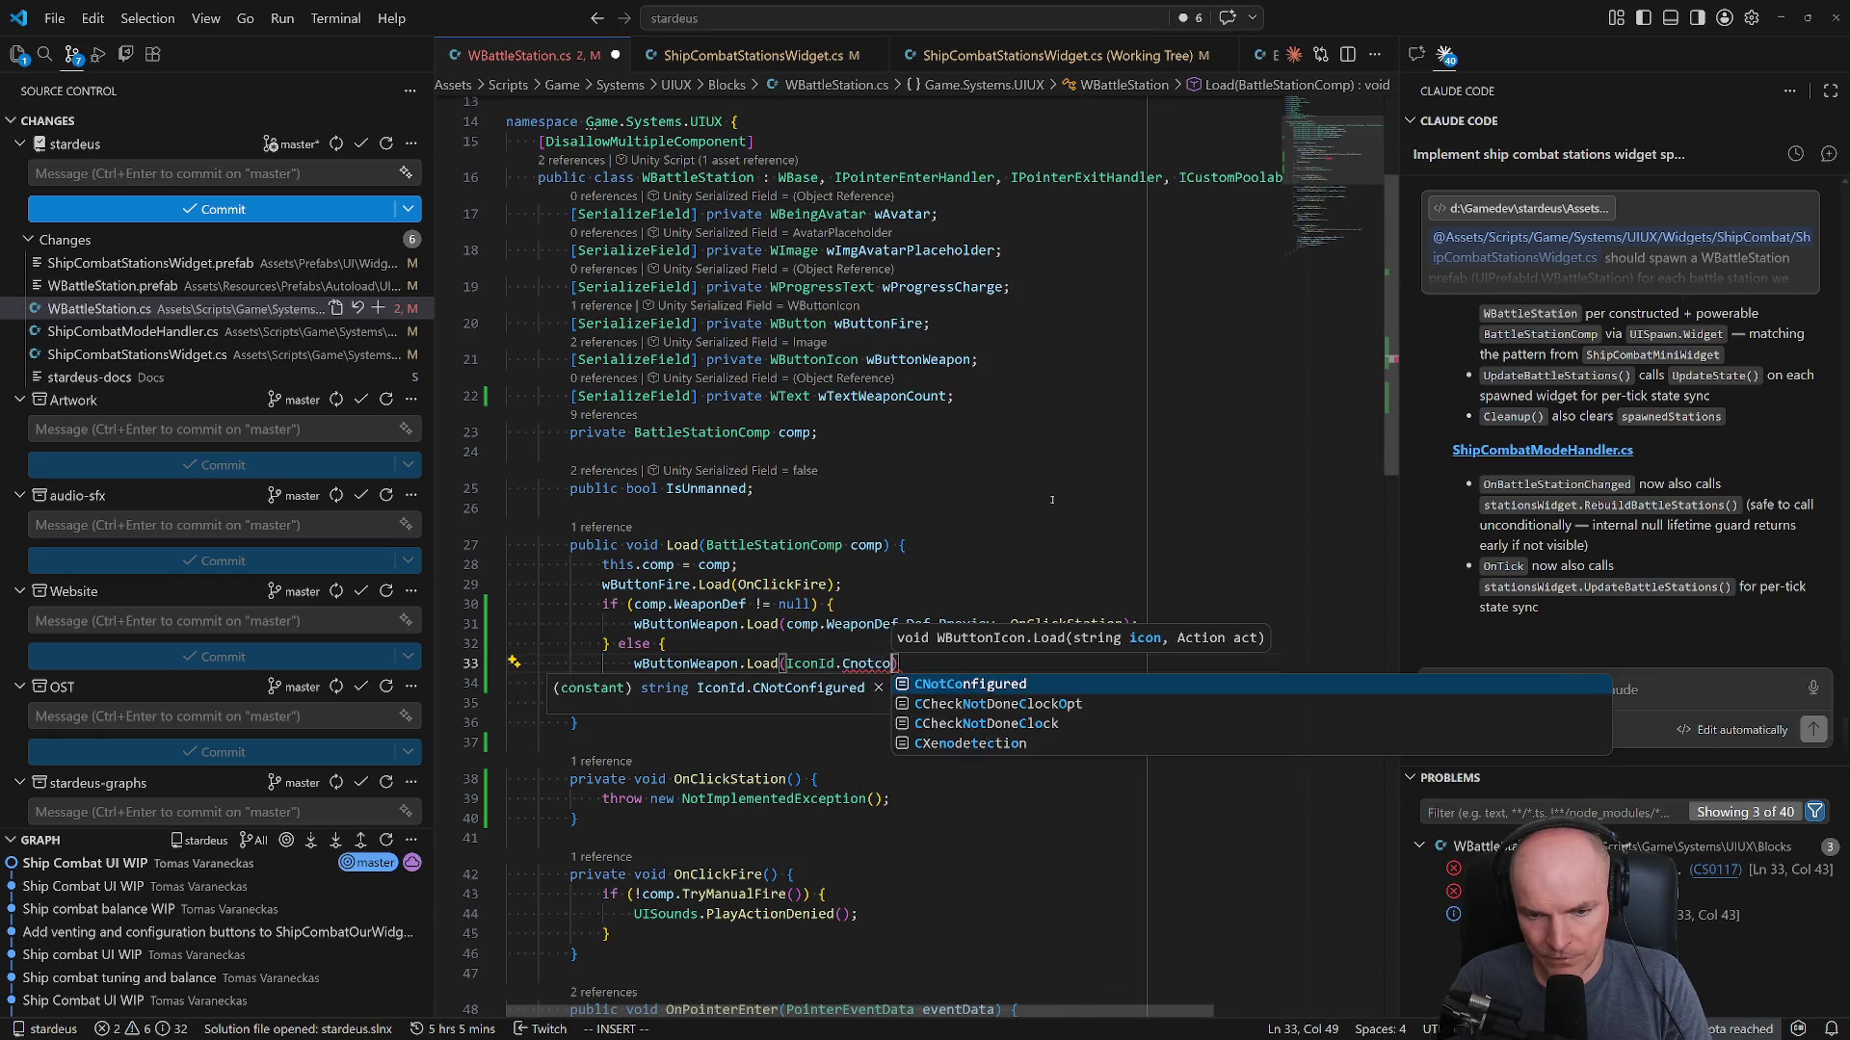
key("Tab")
type(", OnClick")
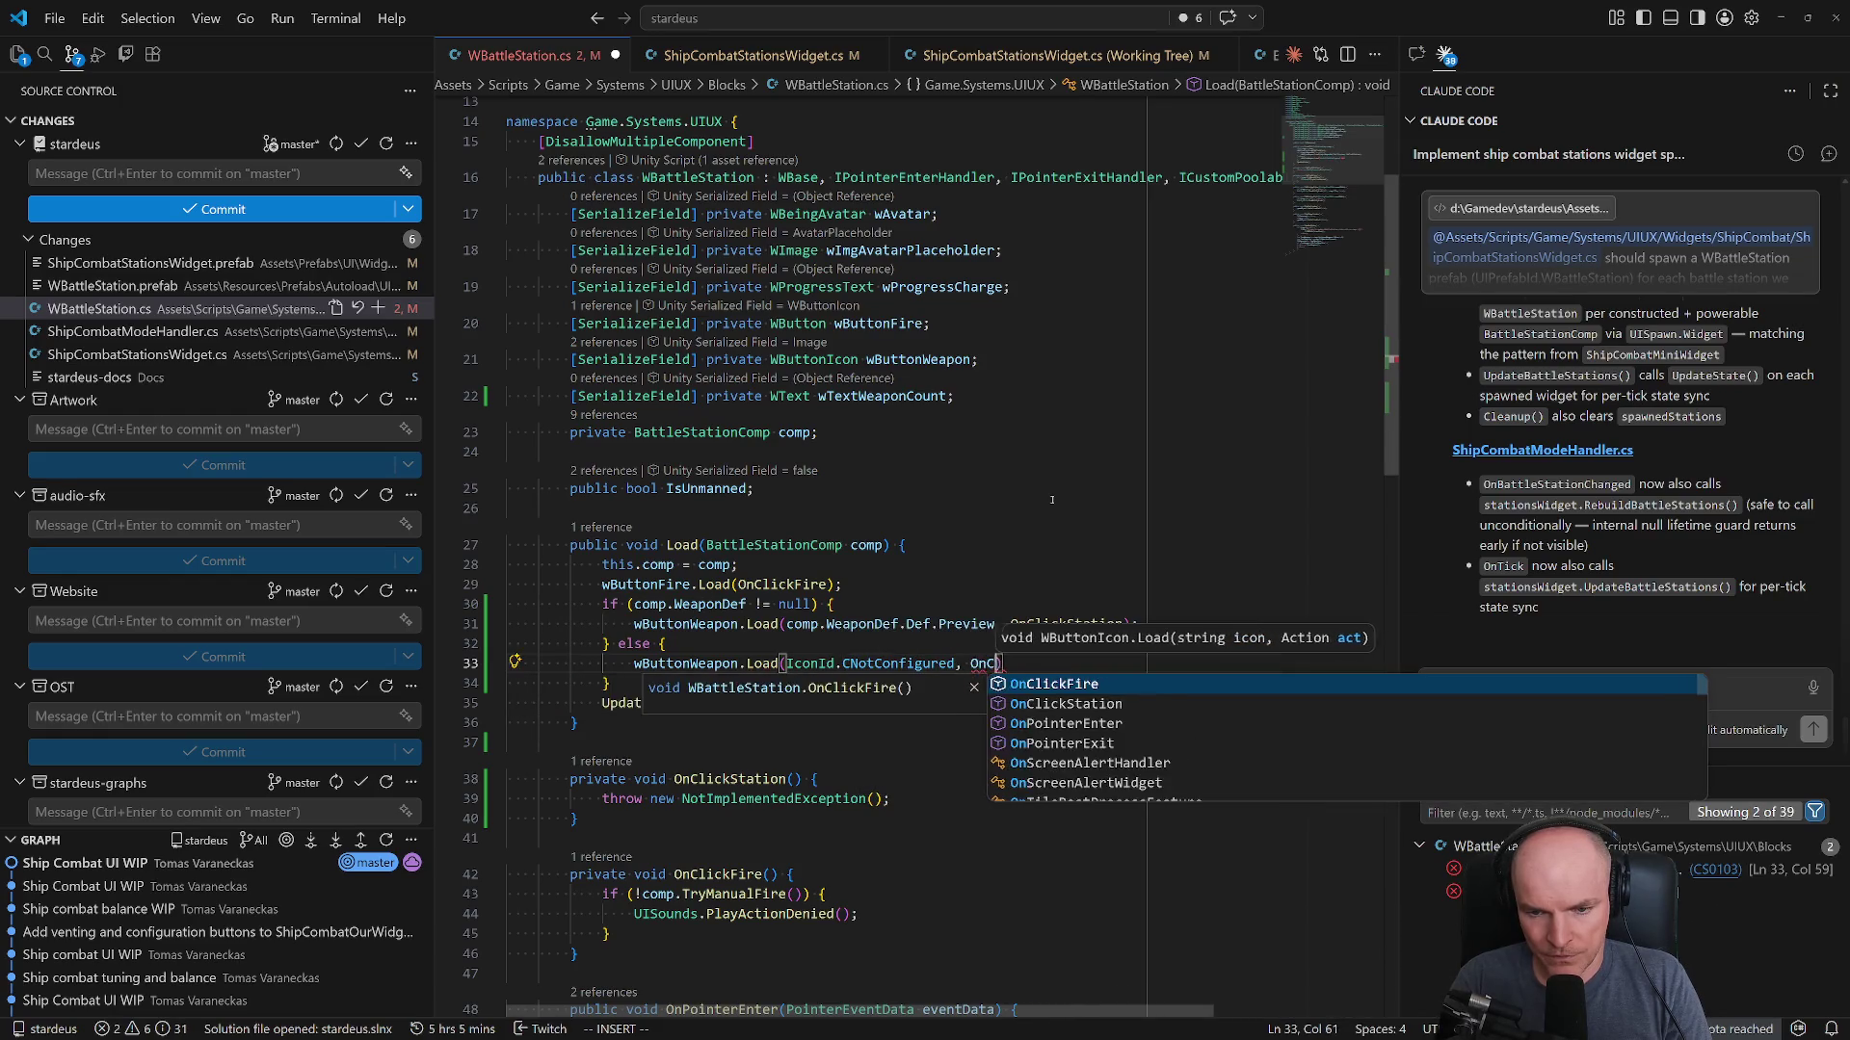
type("S")
key("Tab")
type(");")
key("Escape")
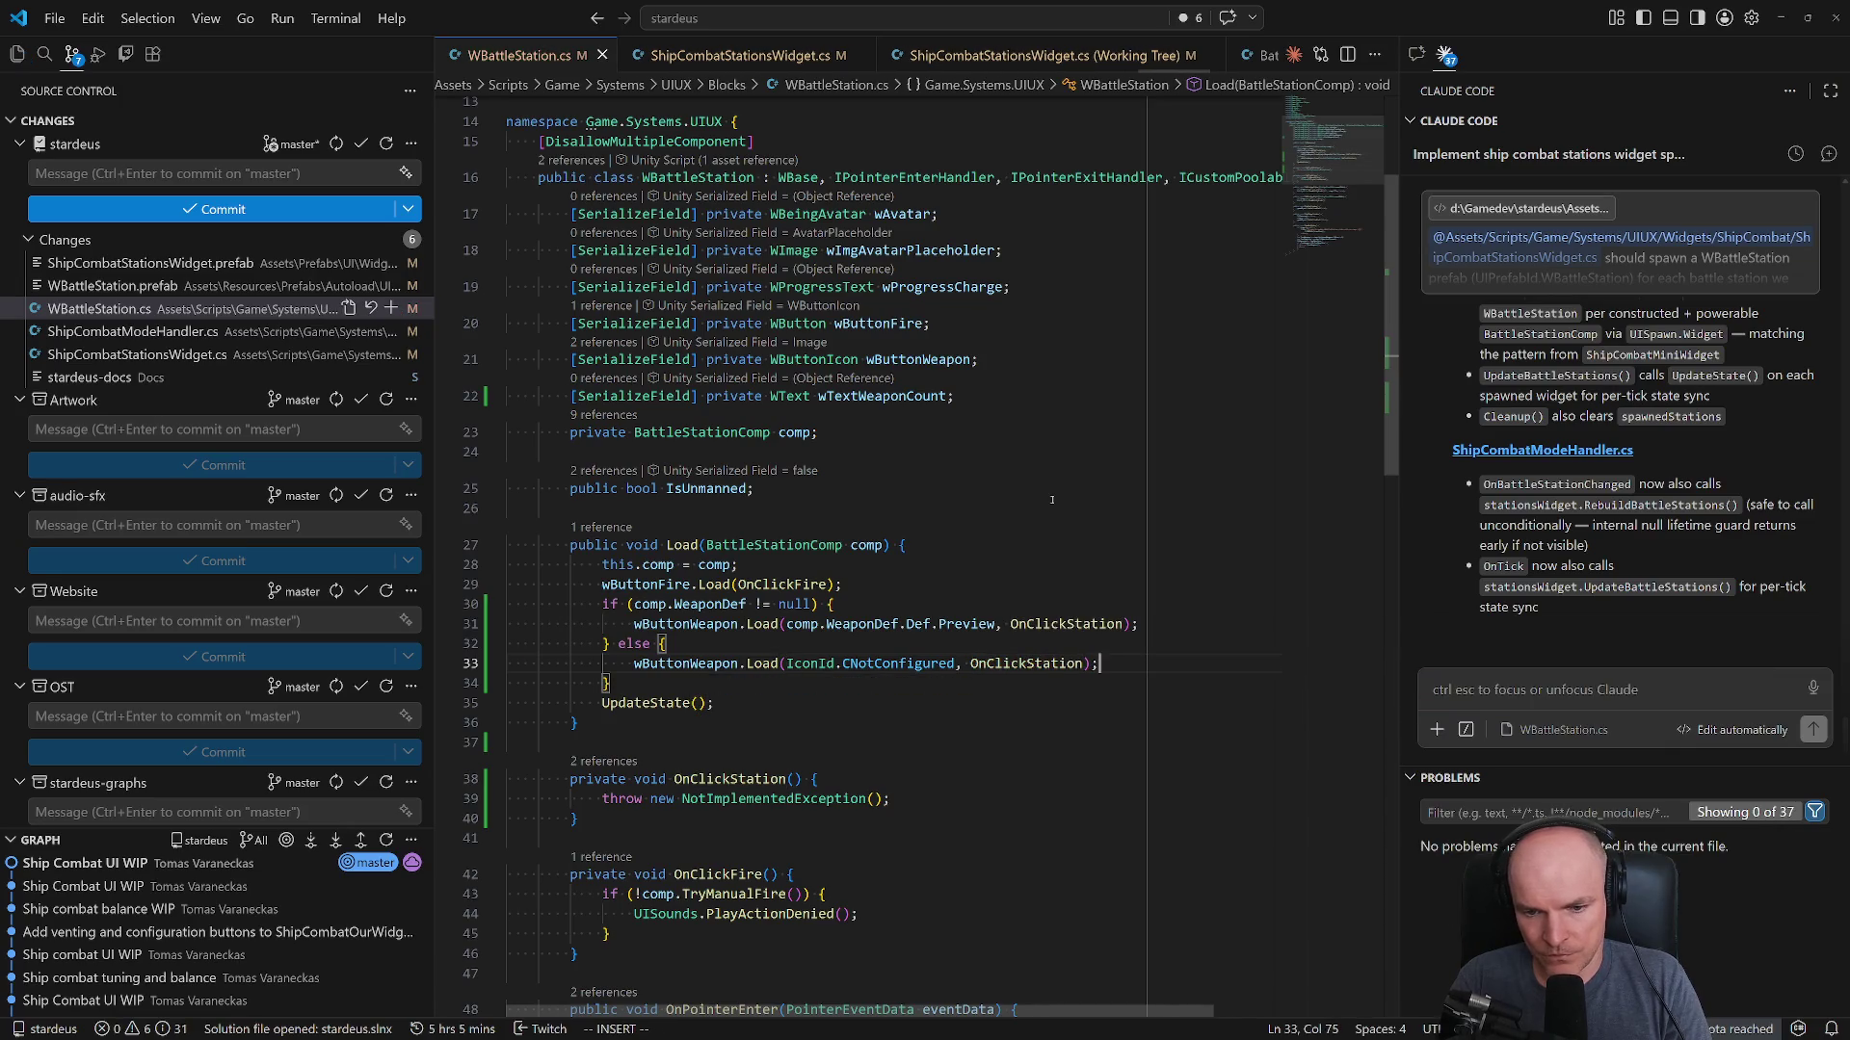
In OnClickStation, start a new line with EntityUtils via autocompletion.
key("j")
key("j")
key("j")
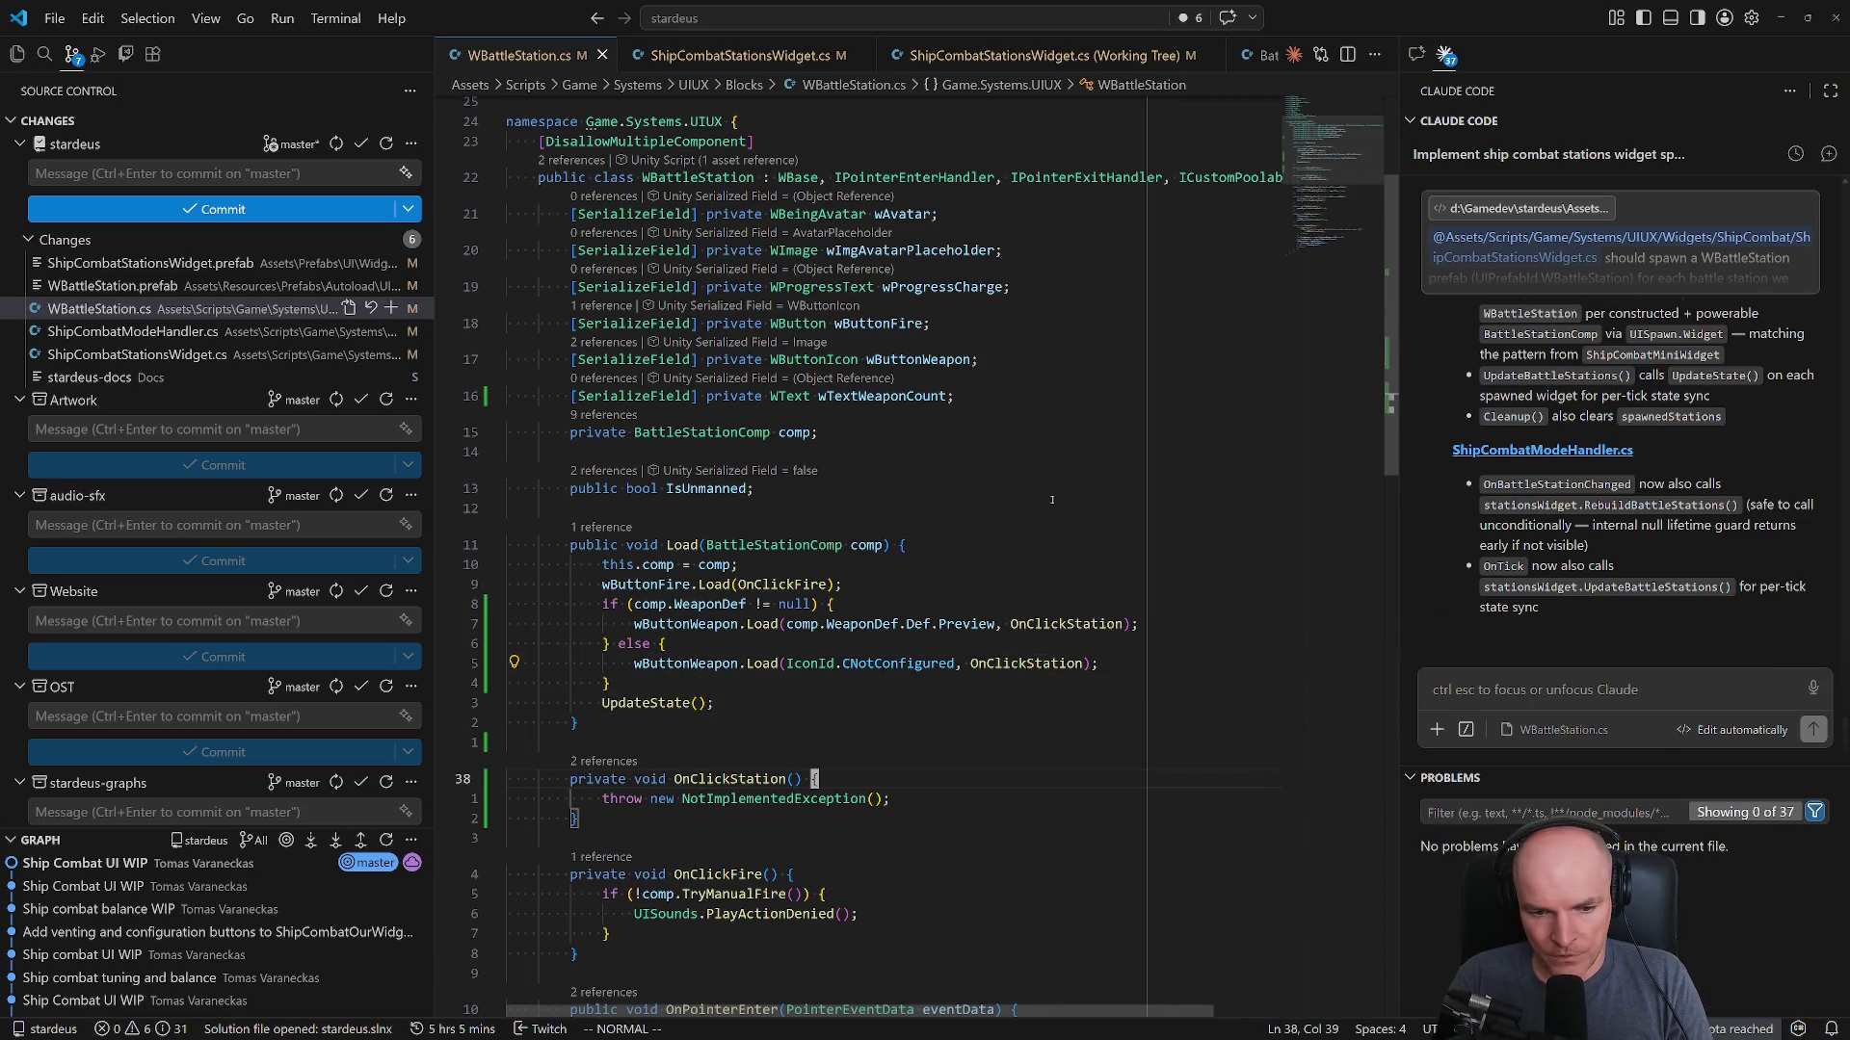
key("j")
key("k")
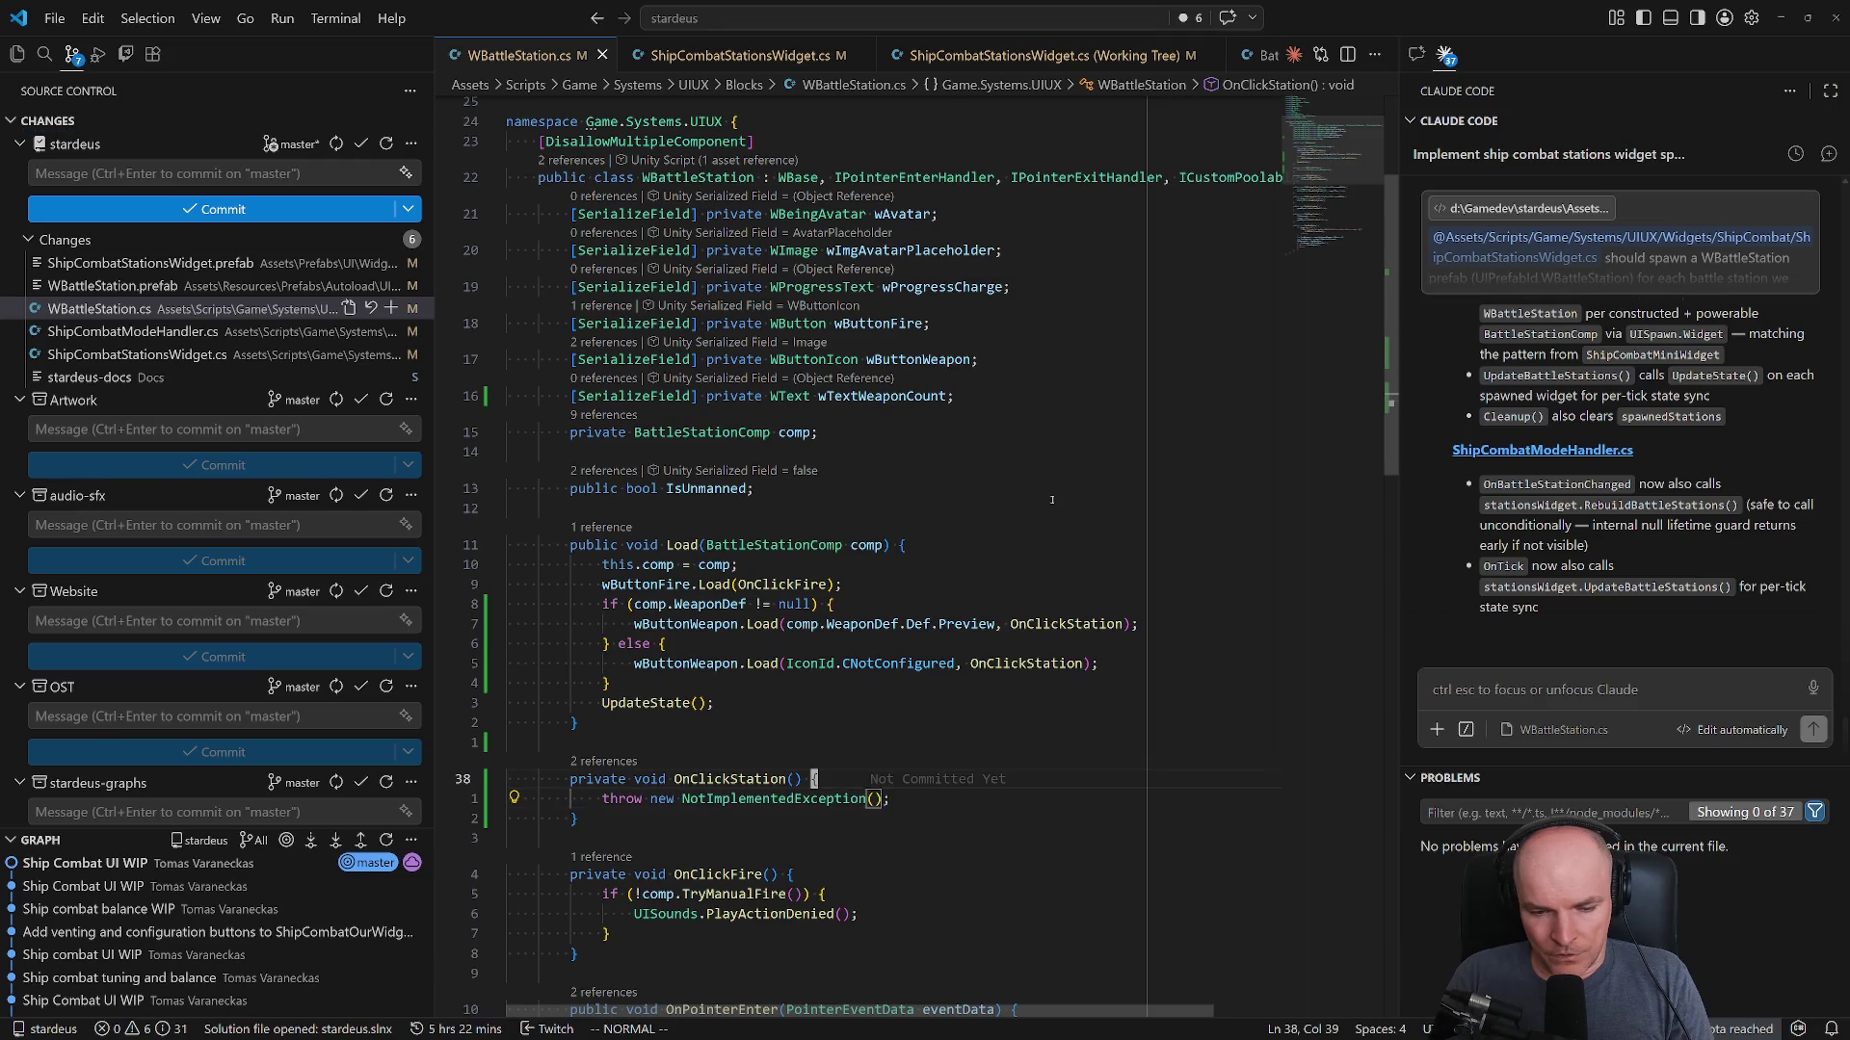
type("o")
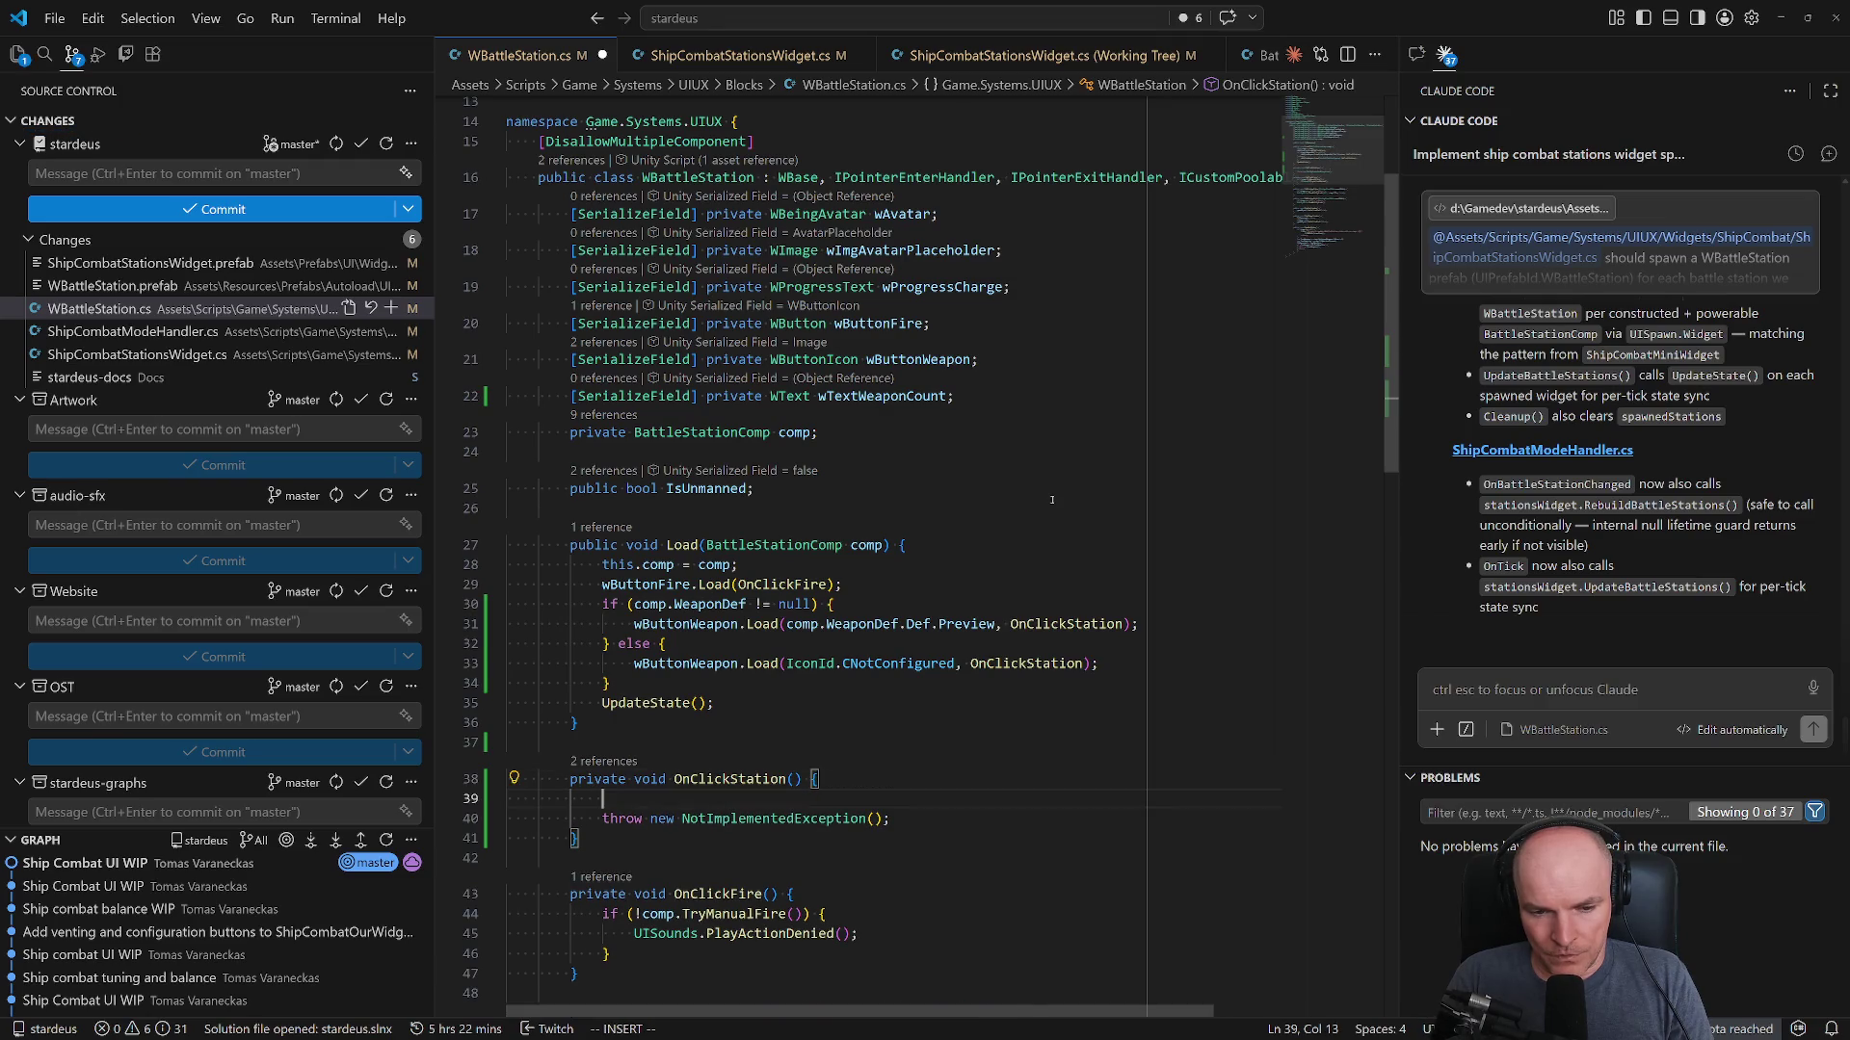
type("Entiuu")
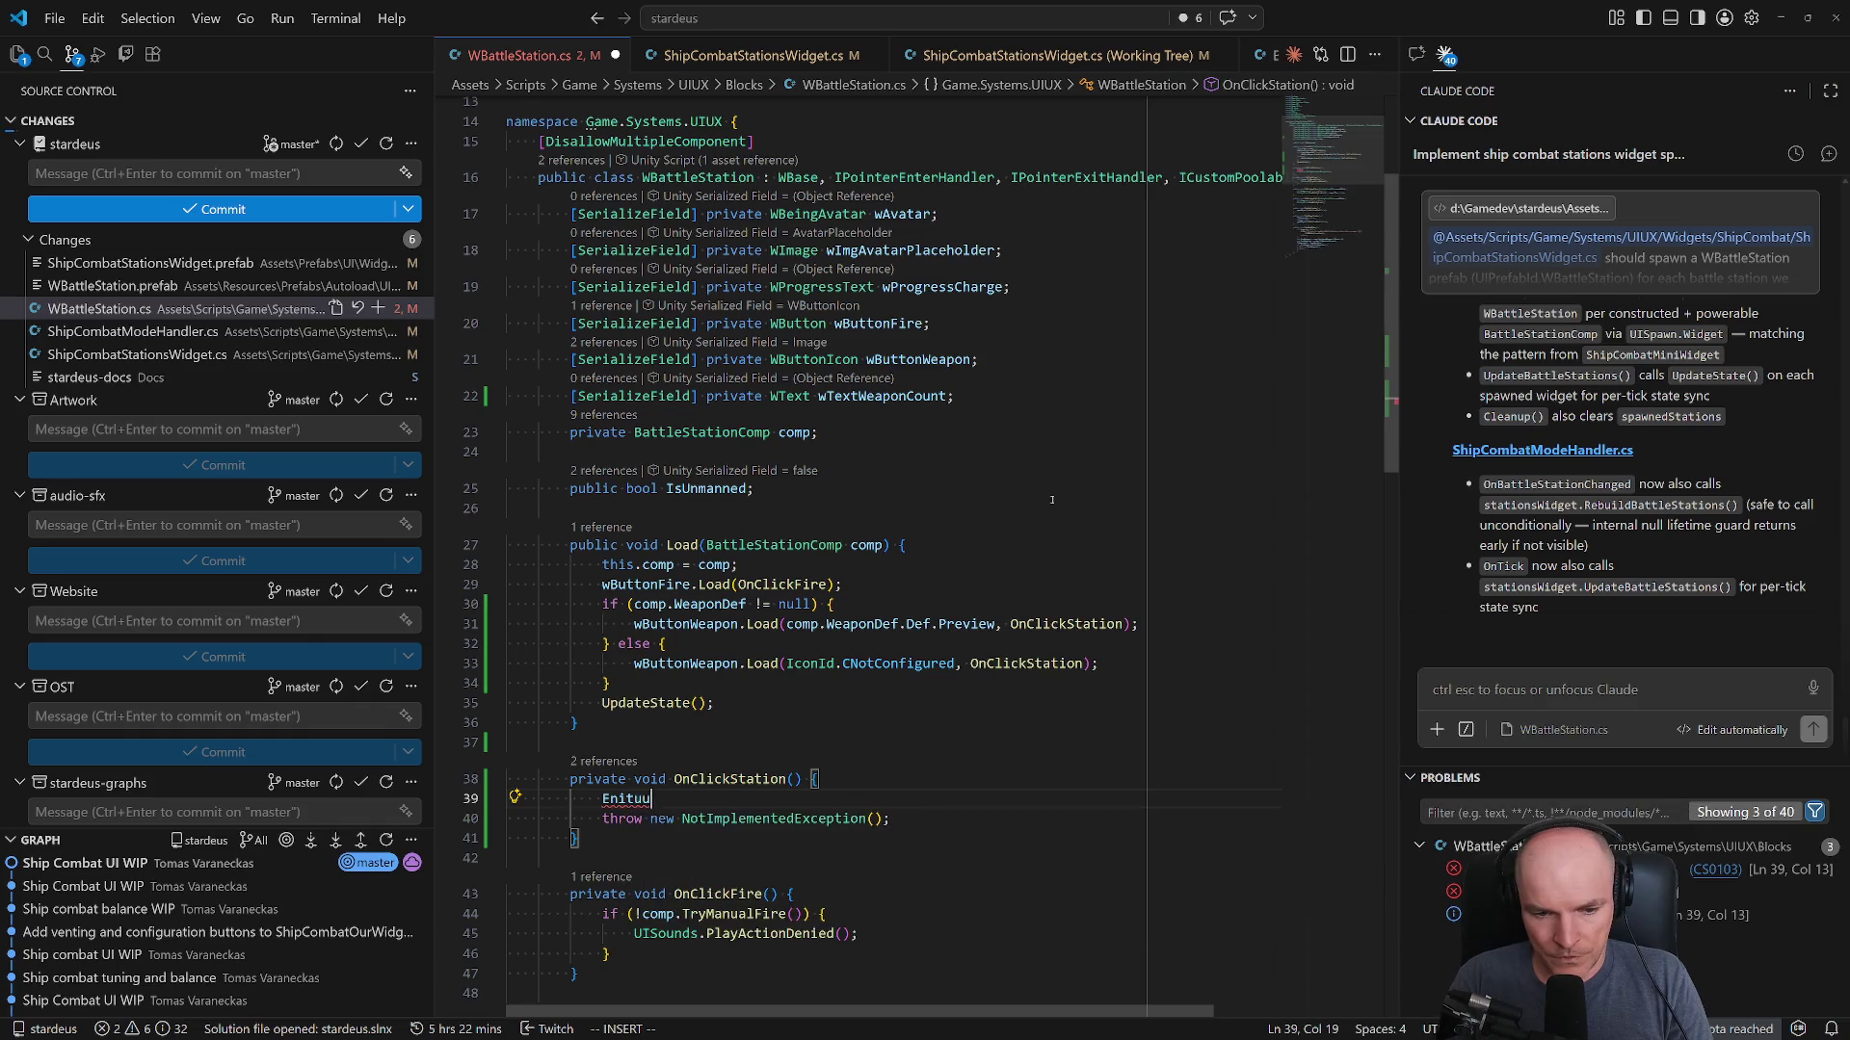
key("BackSpace")
type("yUtils.")
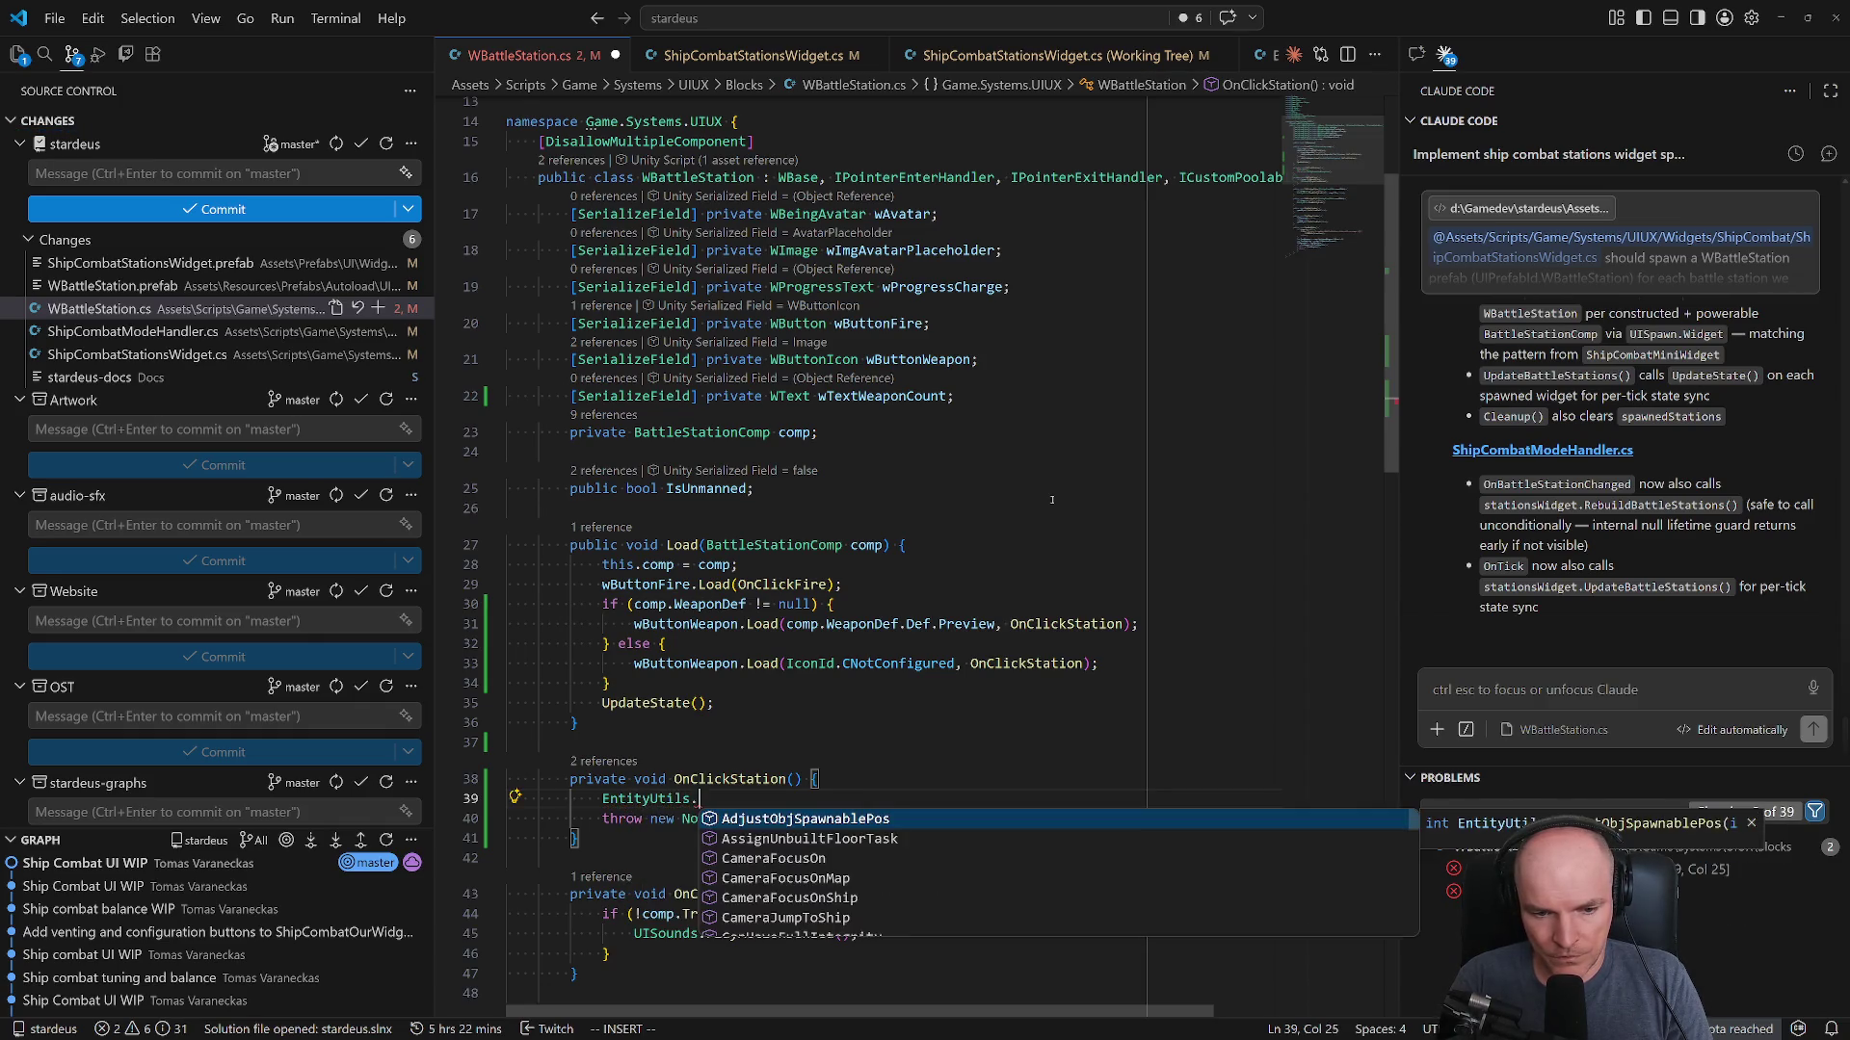
key("Tab")
Complete the call as EntityUtils.SelectOrFocus(comp.Tile);.
type(".camf")
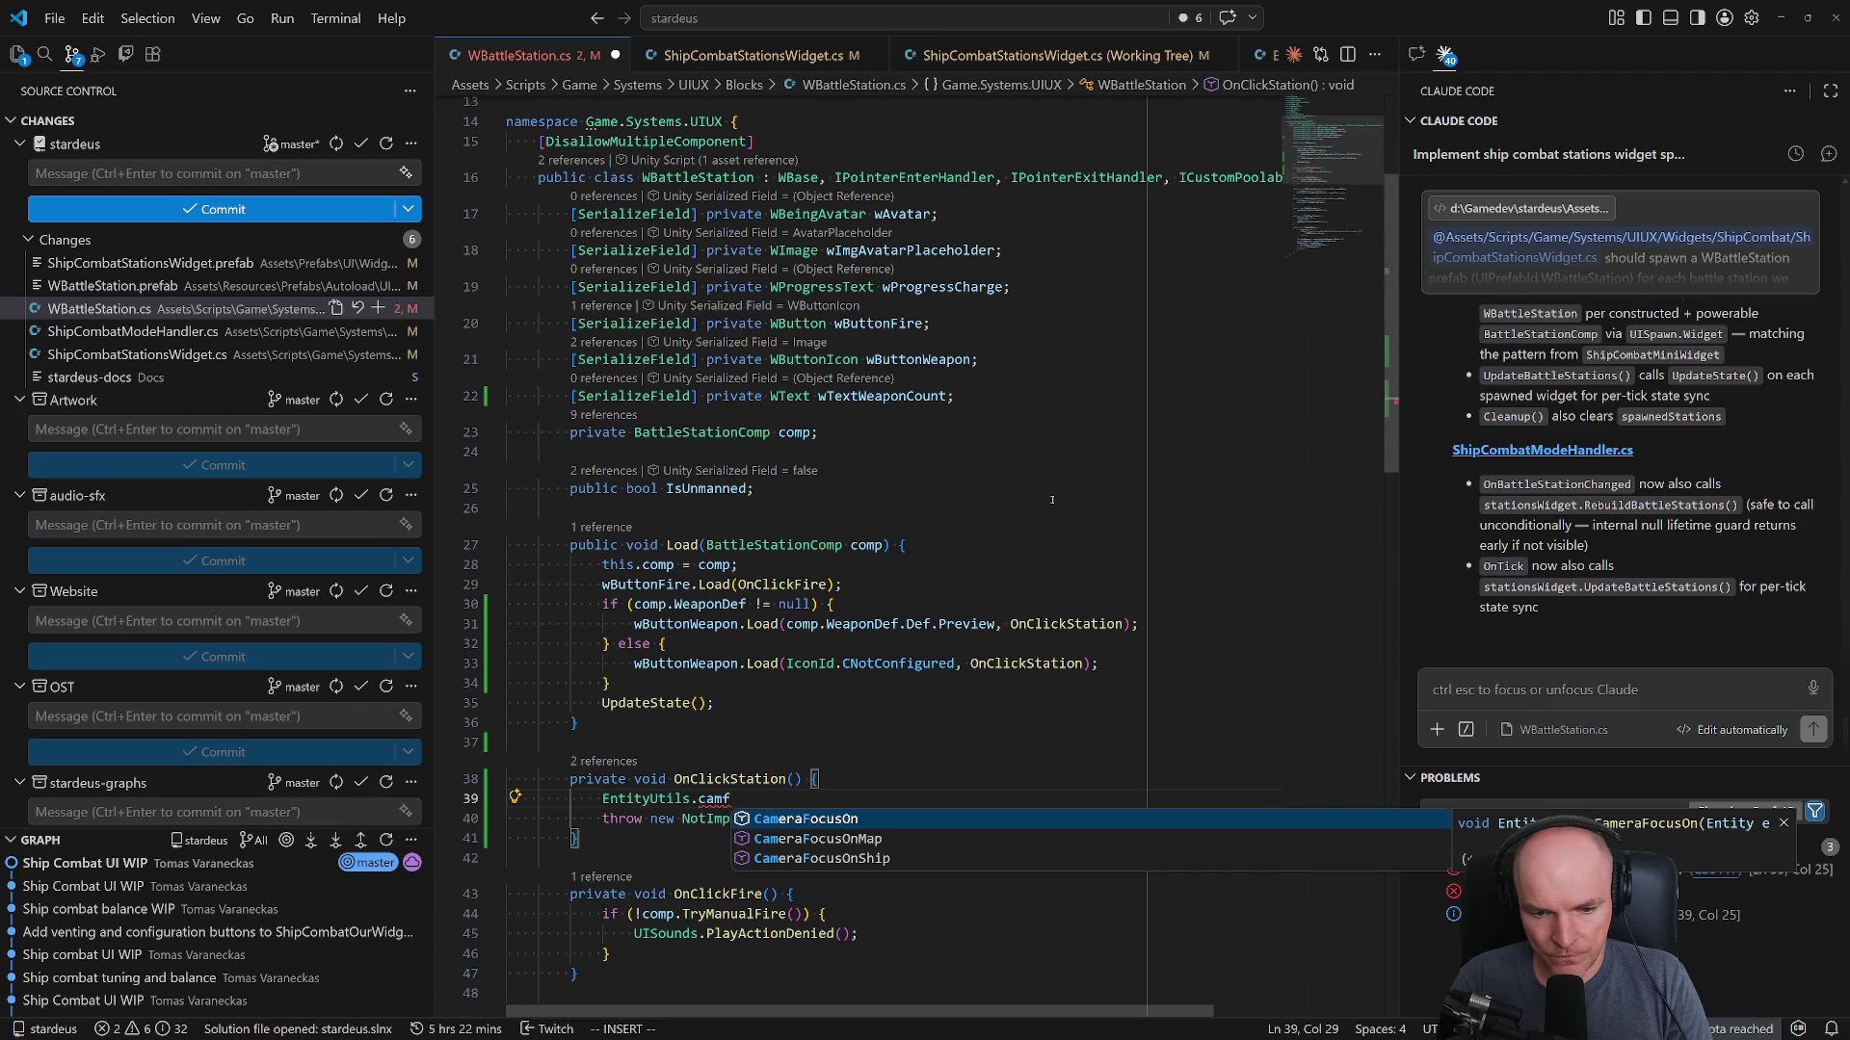
key("BackSpace")
key("BackSpace")
key("BackSpace")
type("selec")
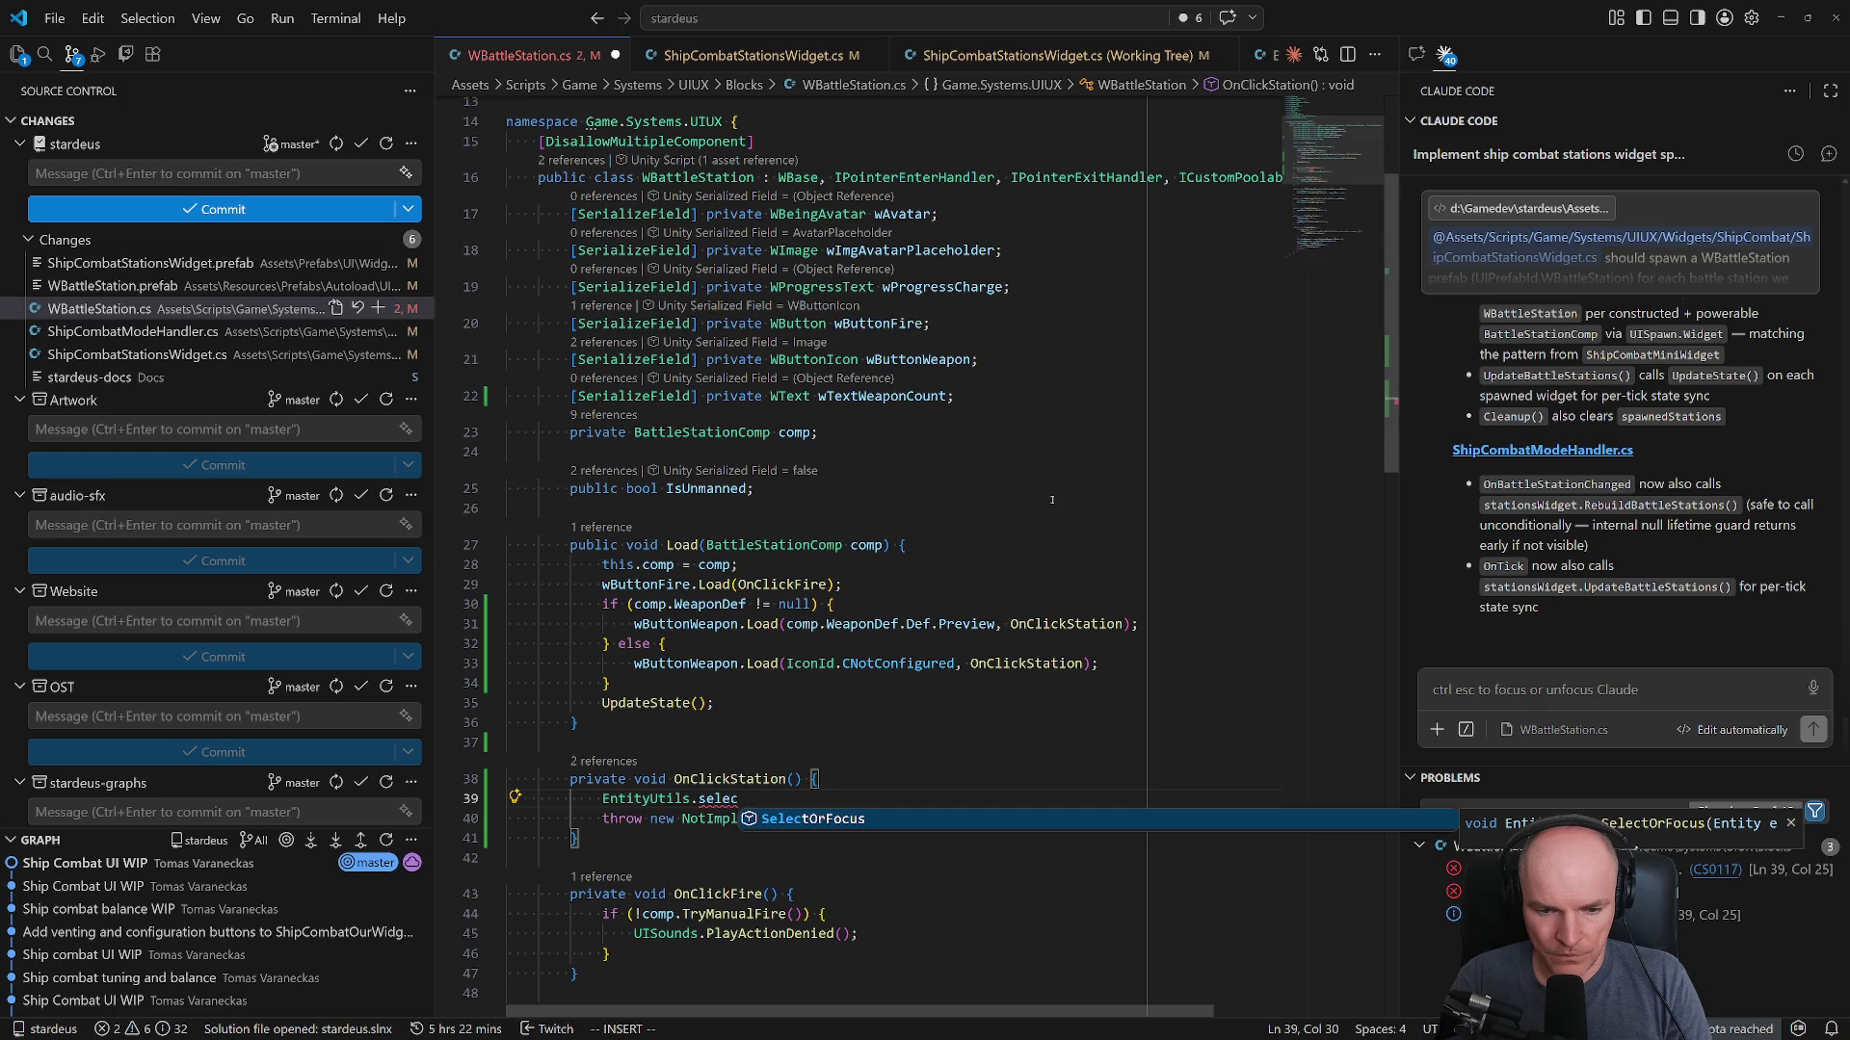
key("Tab")
type("(")
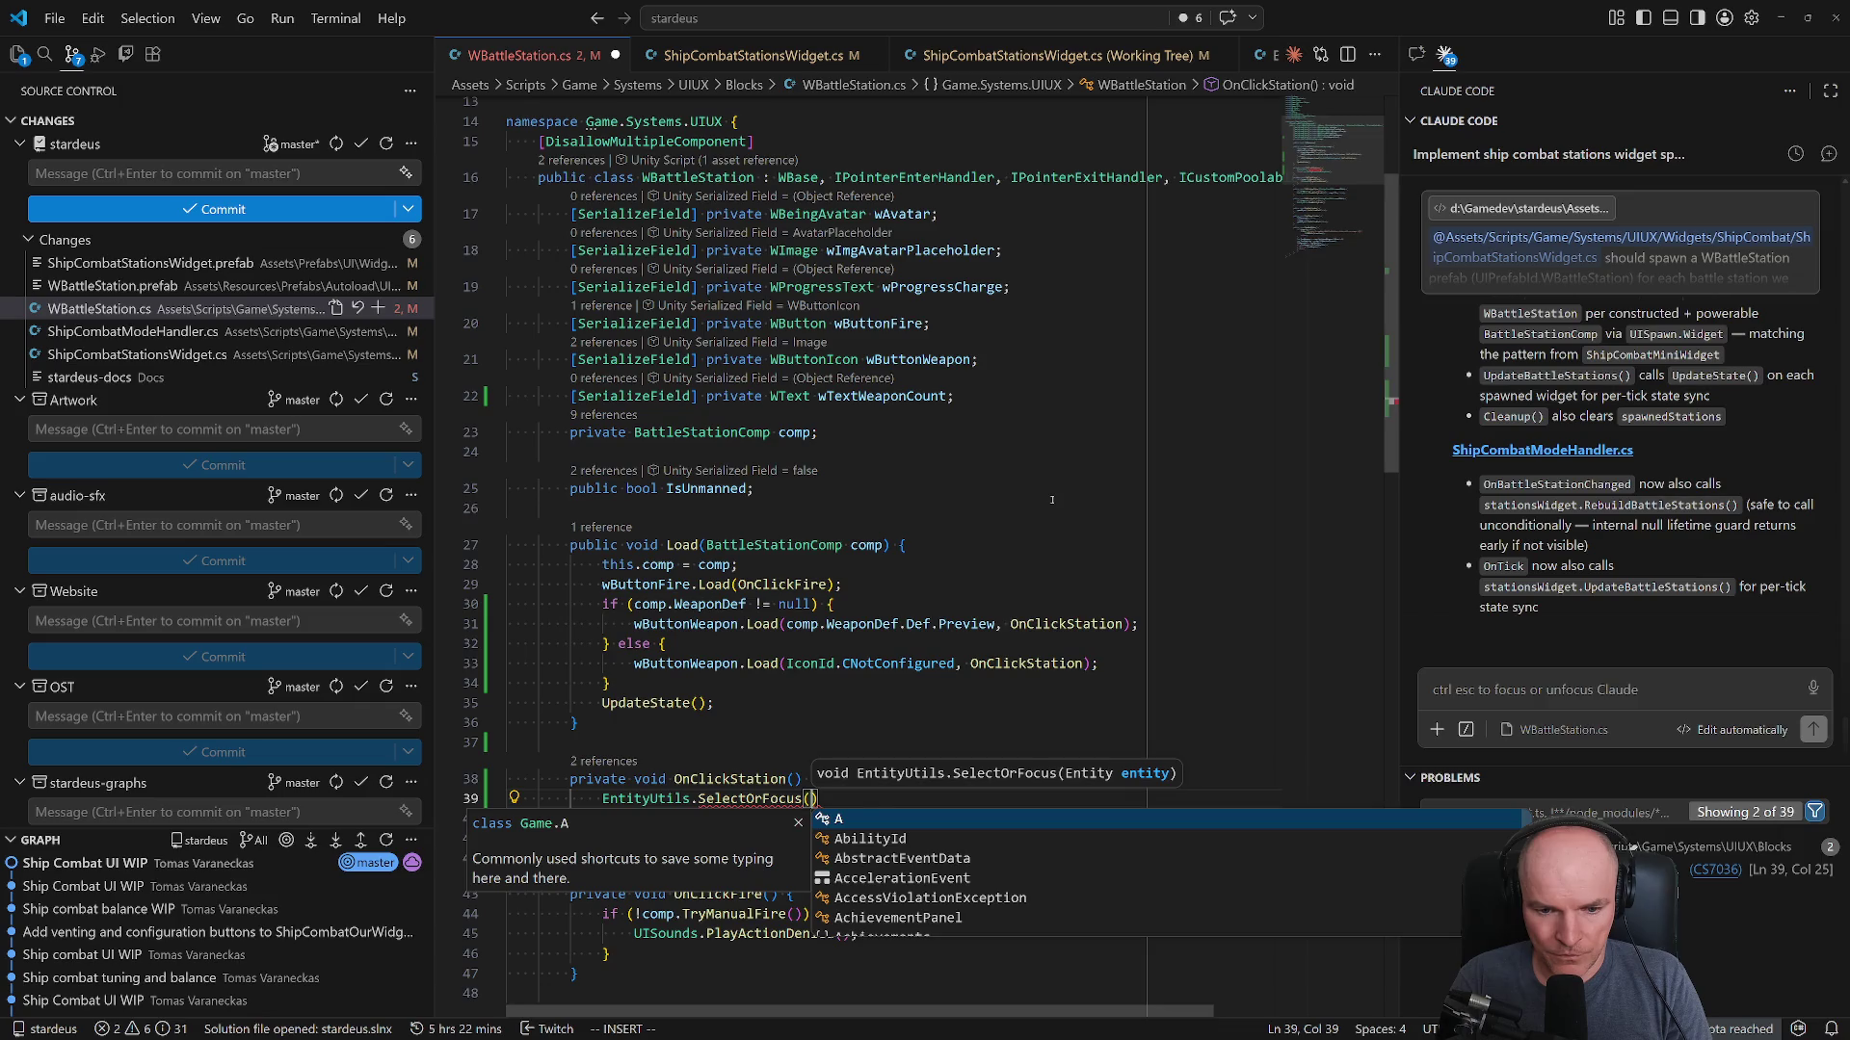
type("comp.")
type("Tile")
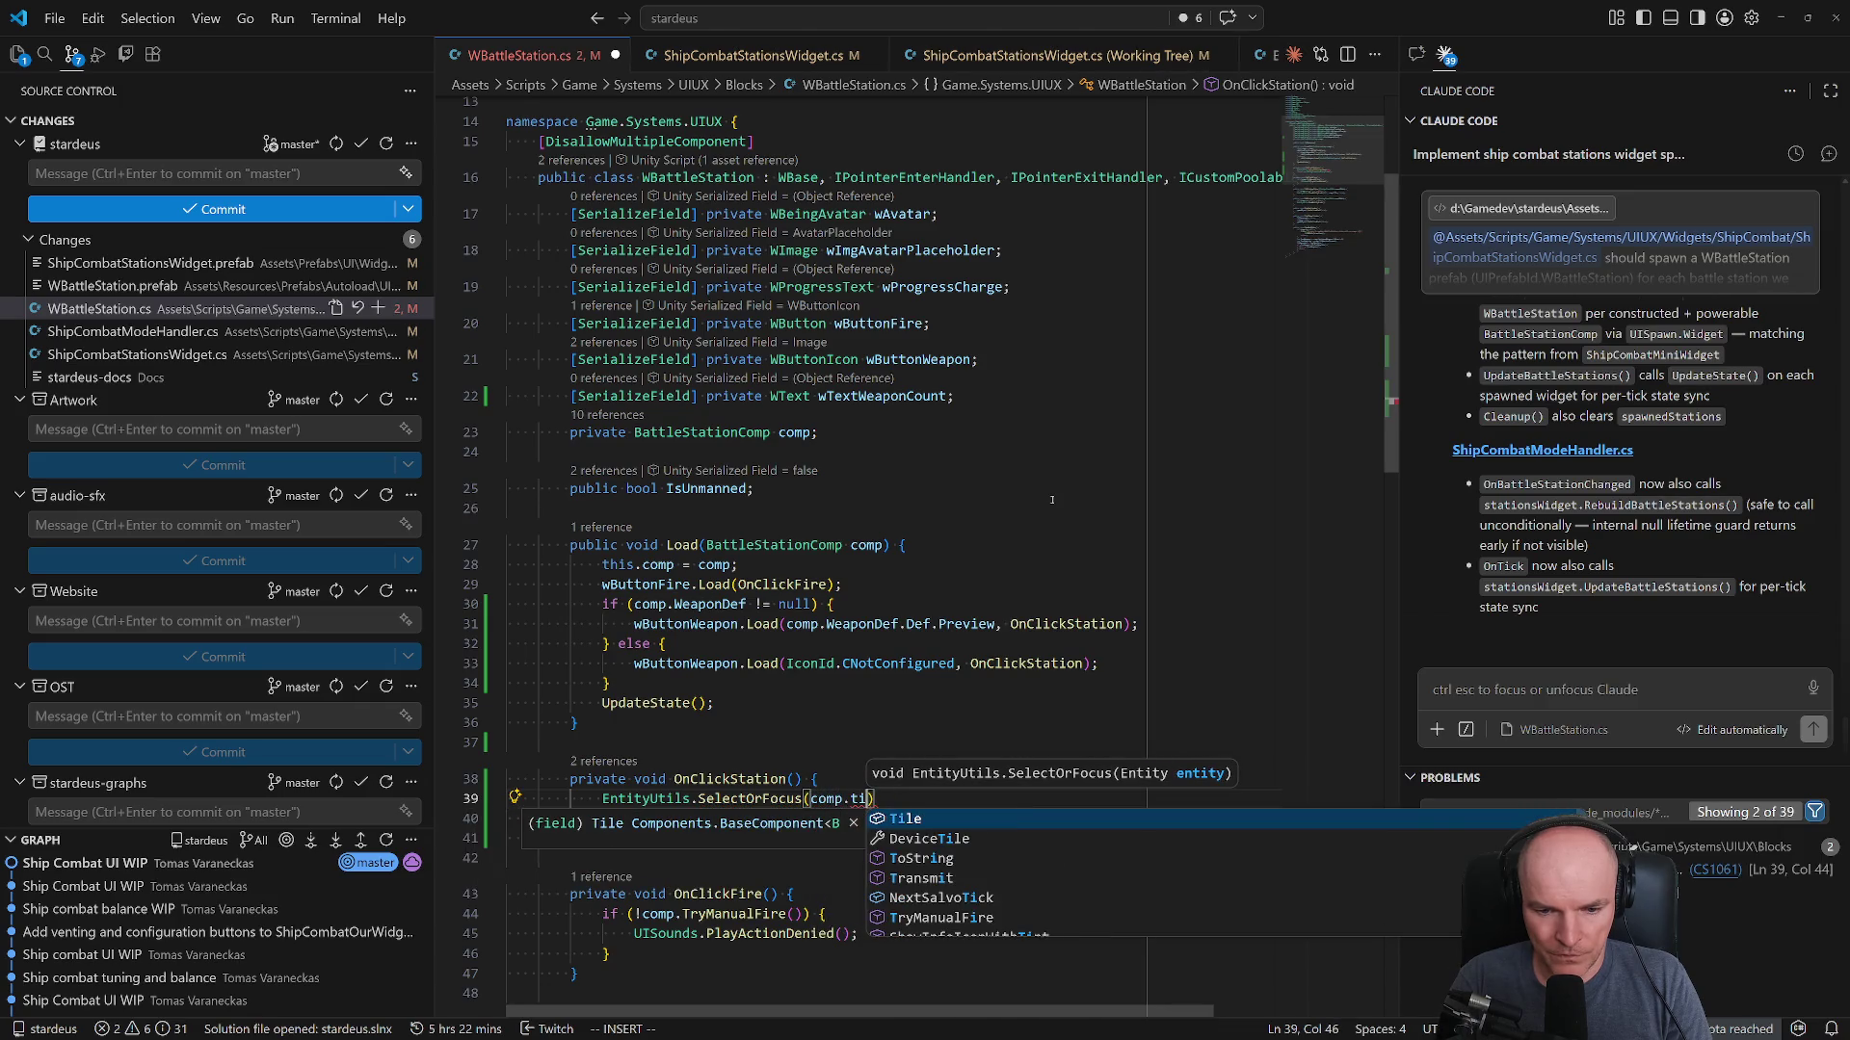
type(");")
key("Escape")
Delete the NotImplementedException throw line, then review Load's weapon block and OnClickFire.
key("j")
key("d")
key("d")
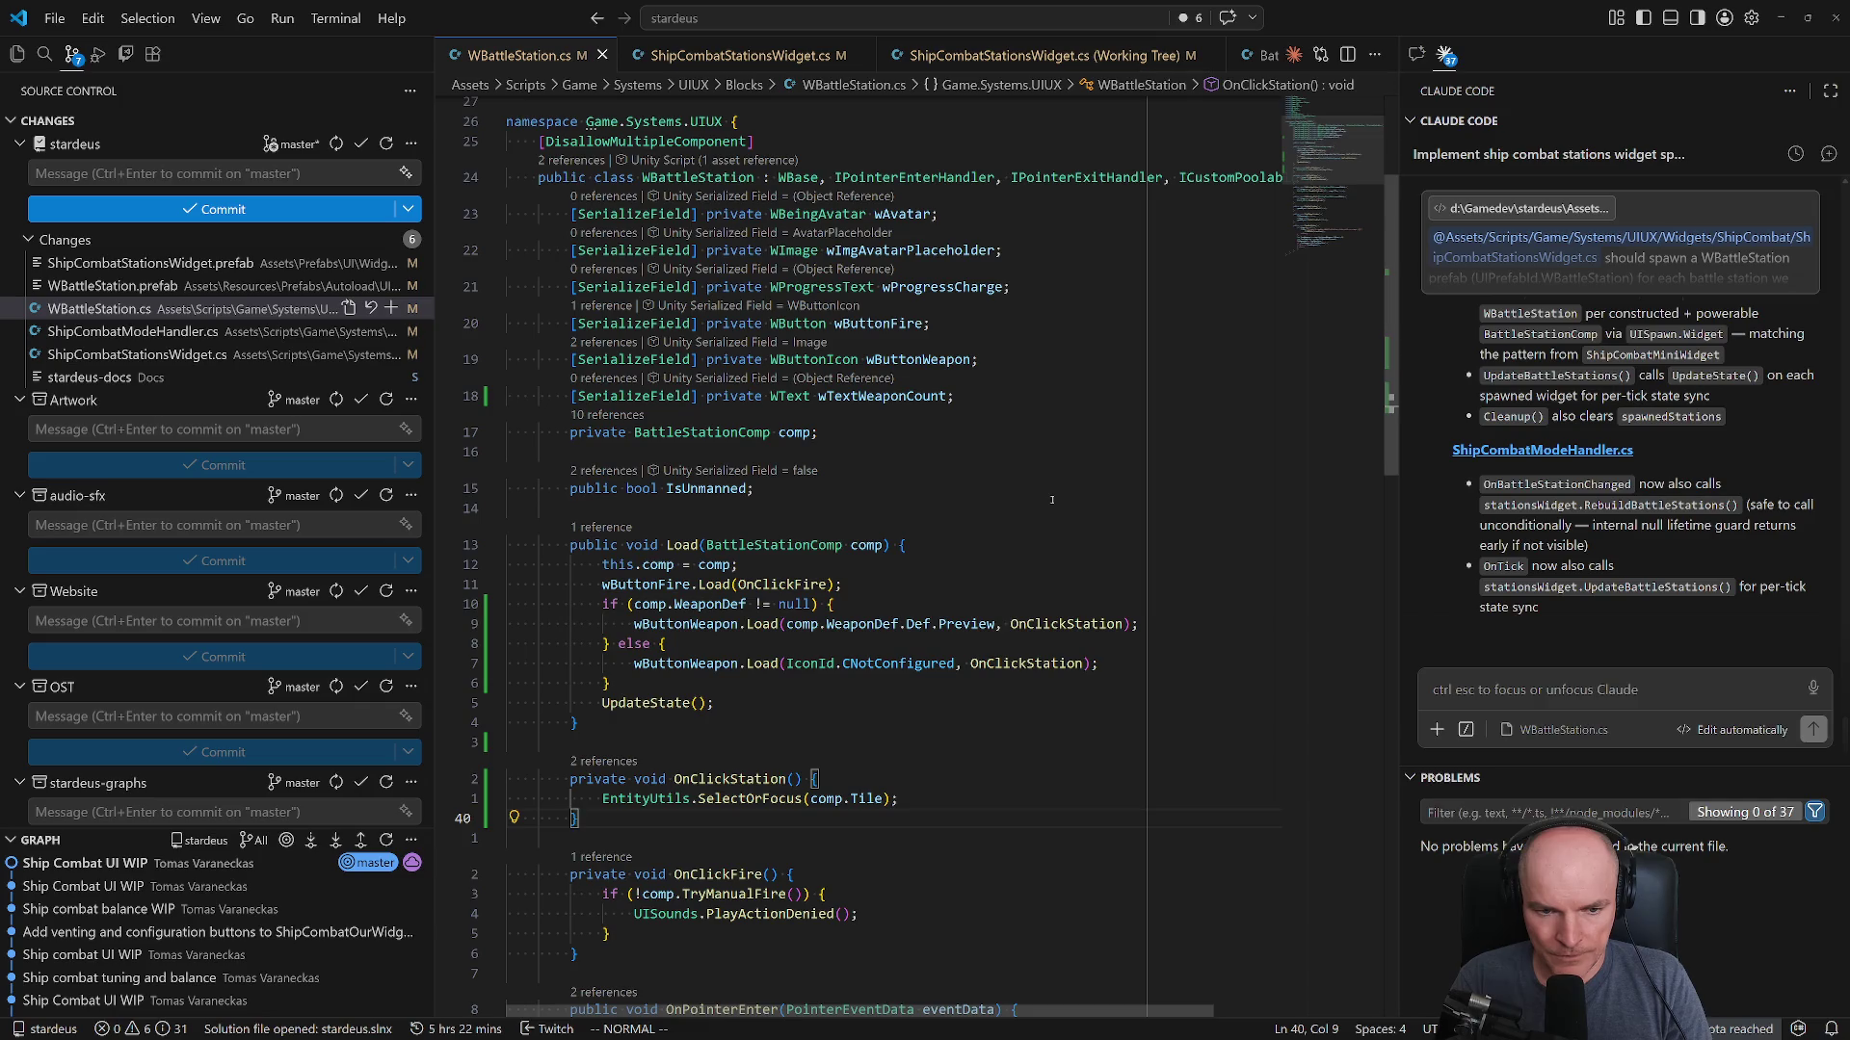
key("j")
key("j")
key("j")
key("k")
key("k")
key("k")
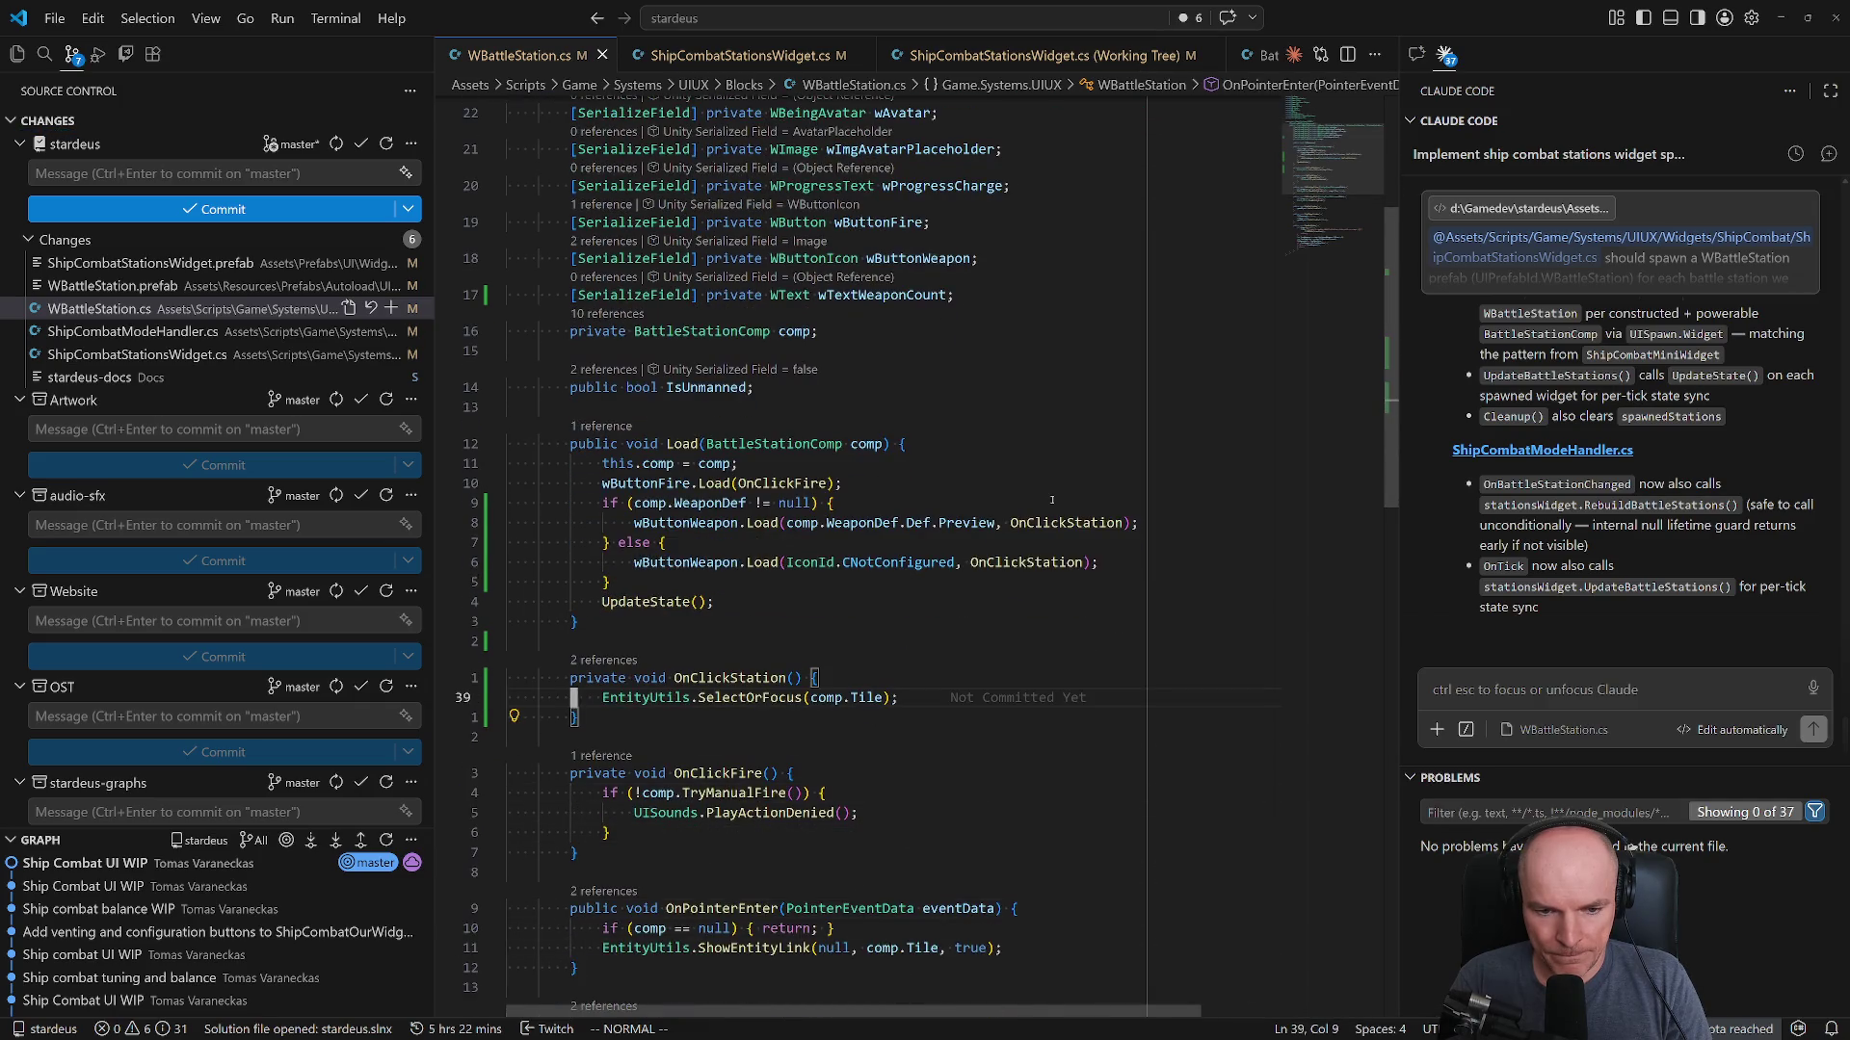
key("j")
key("j")
key("j")
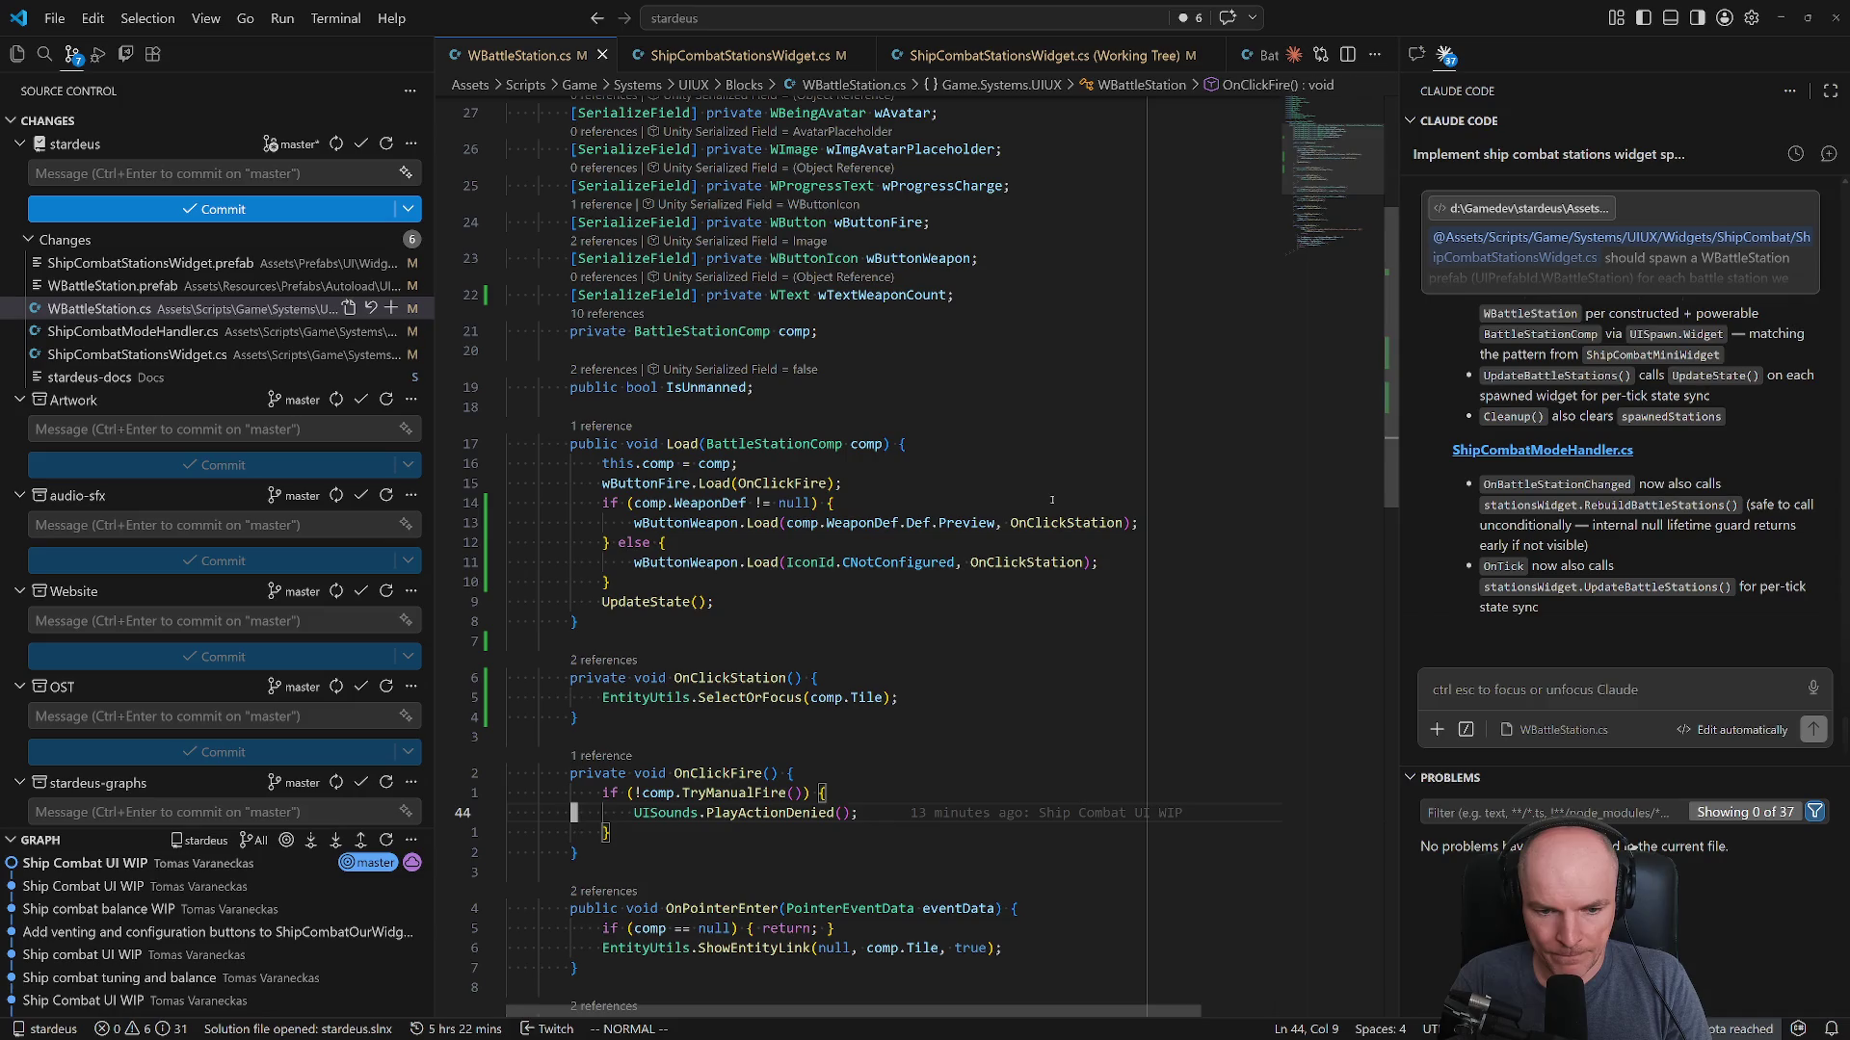
key("k")
key("k")
key("k")
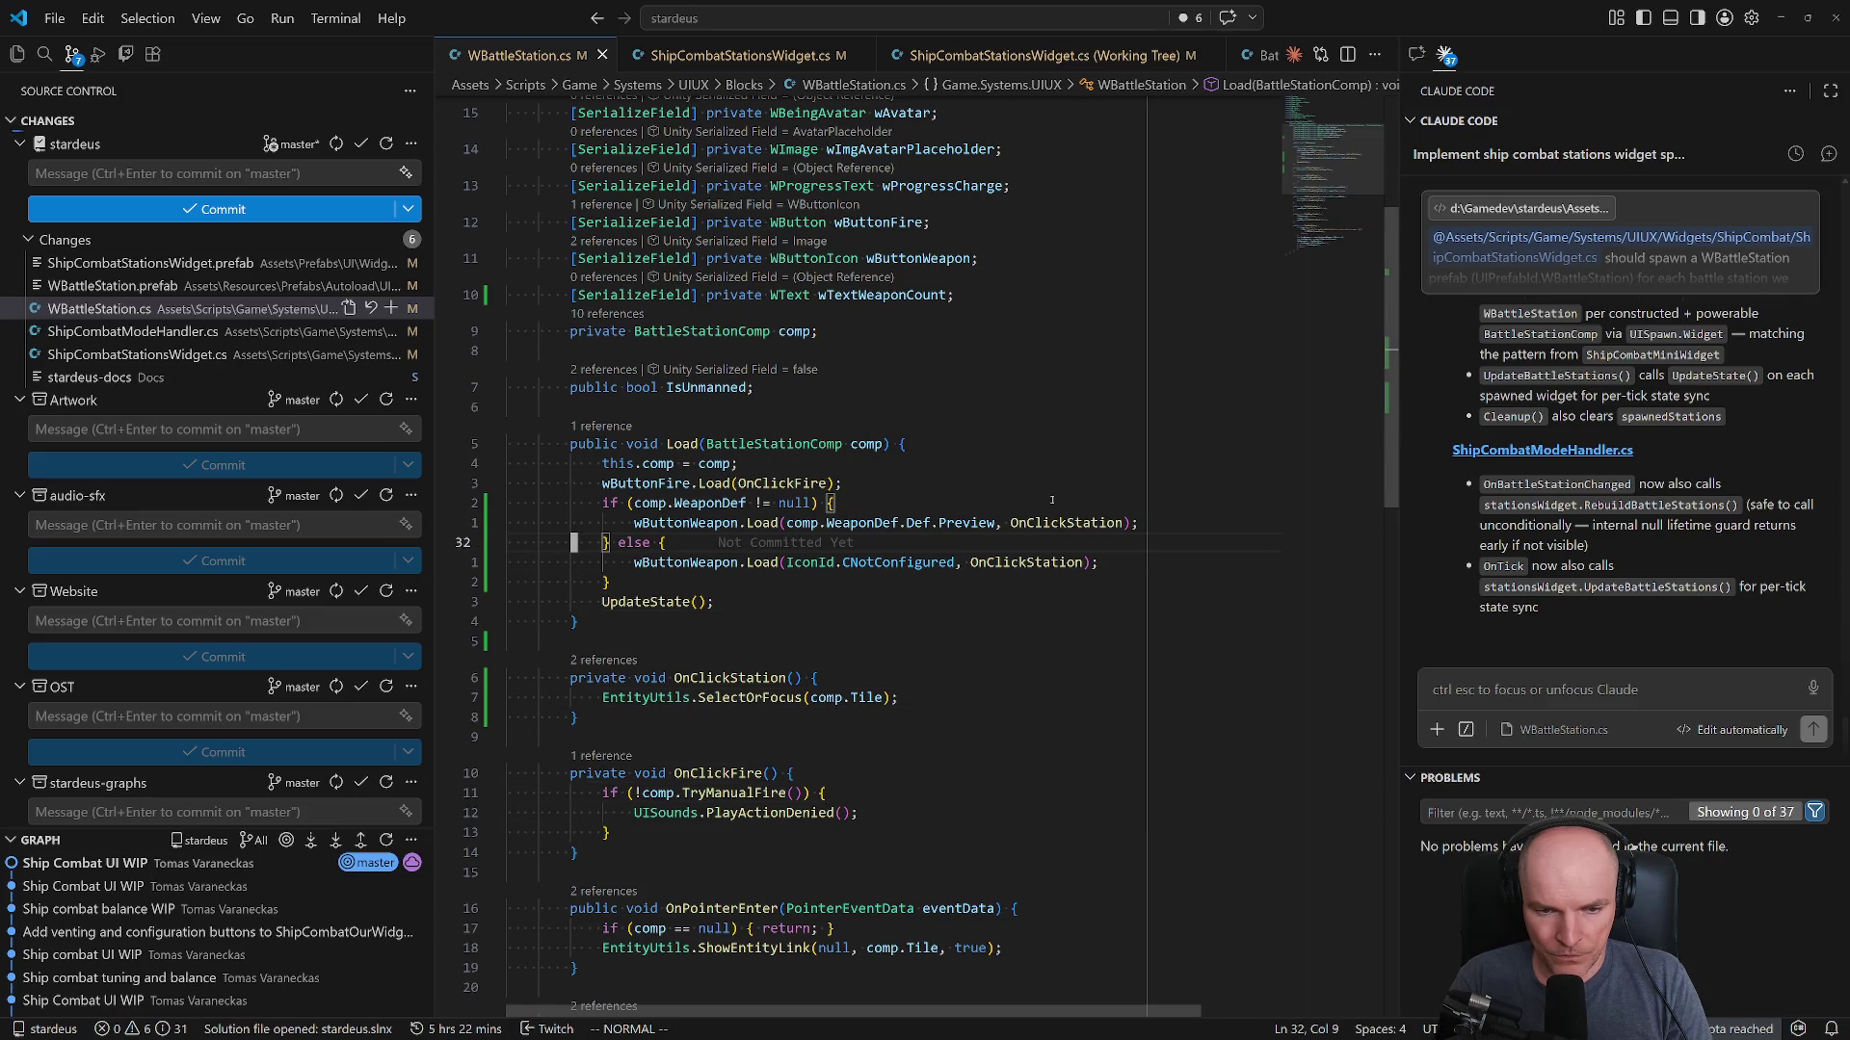
key("j")
key("l")
key("l")
key("l")
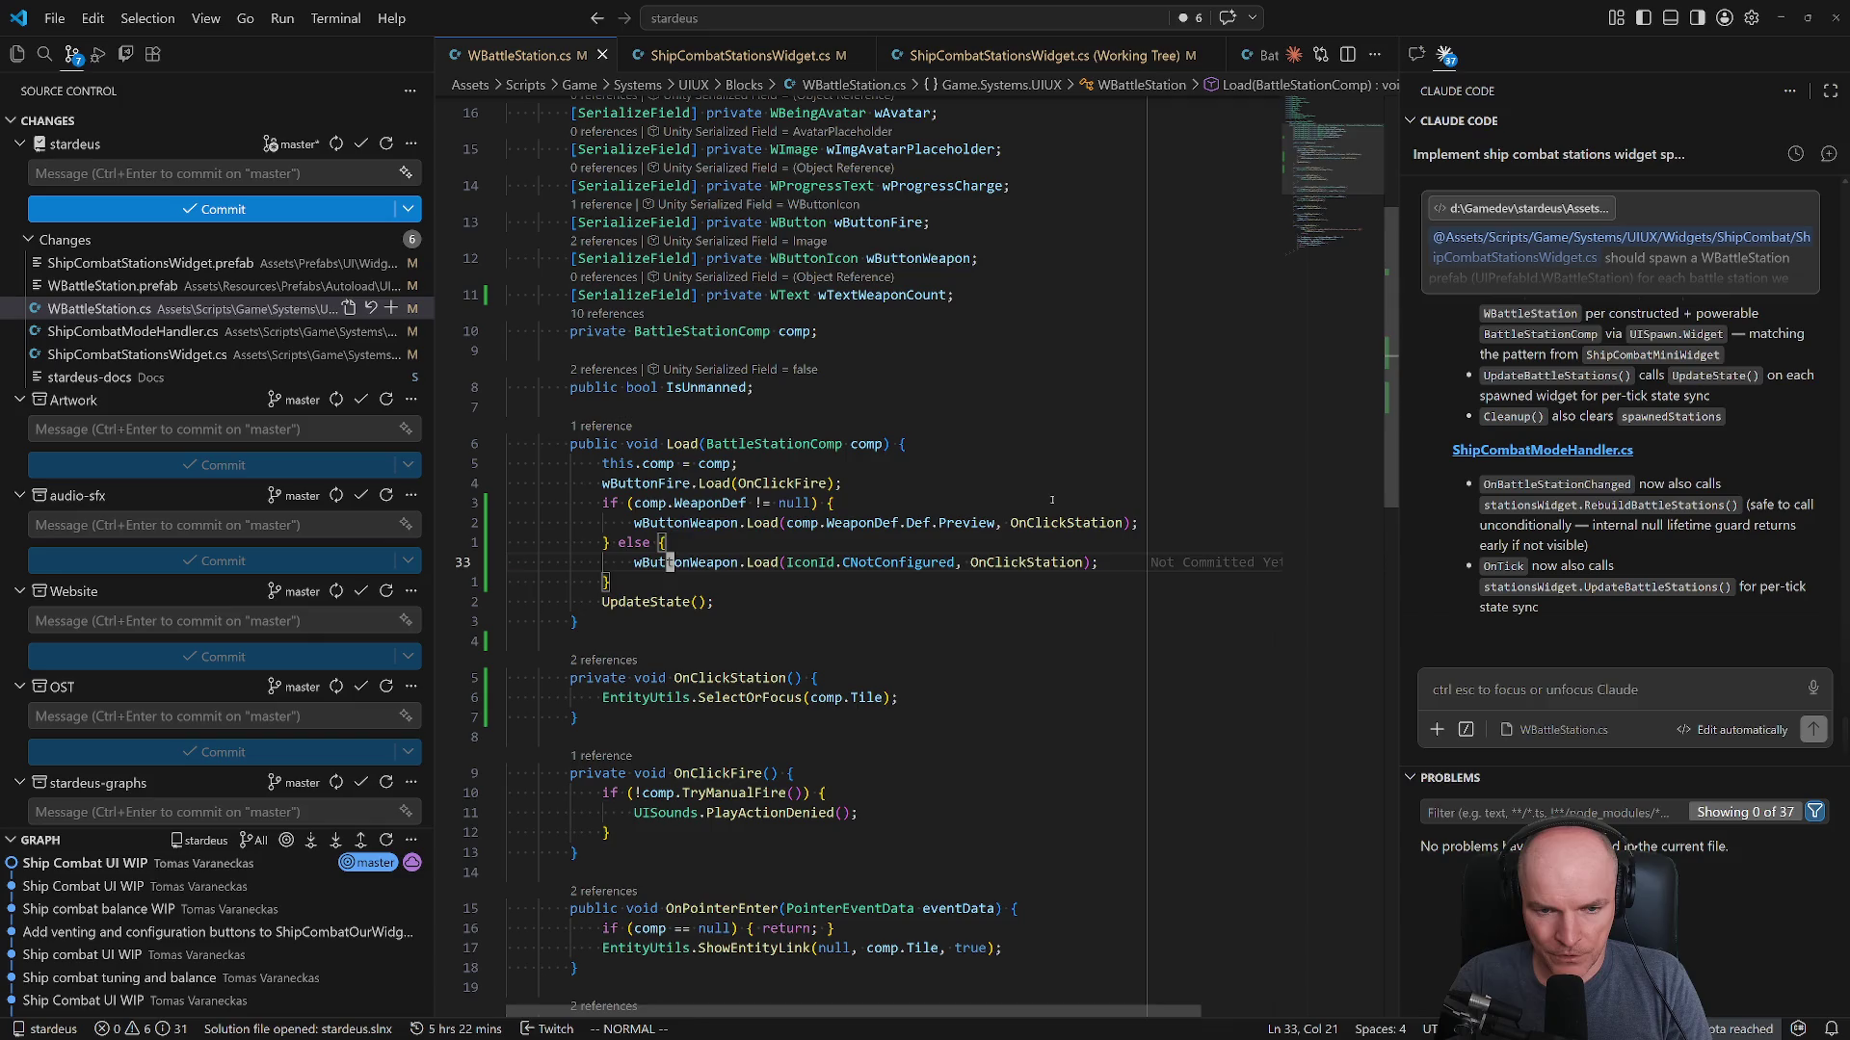
key("j")
key("j")
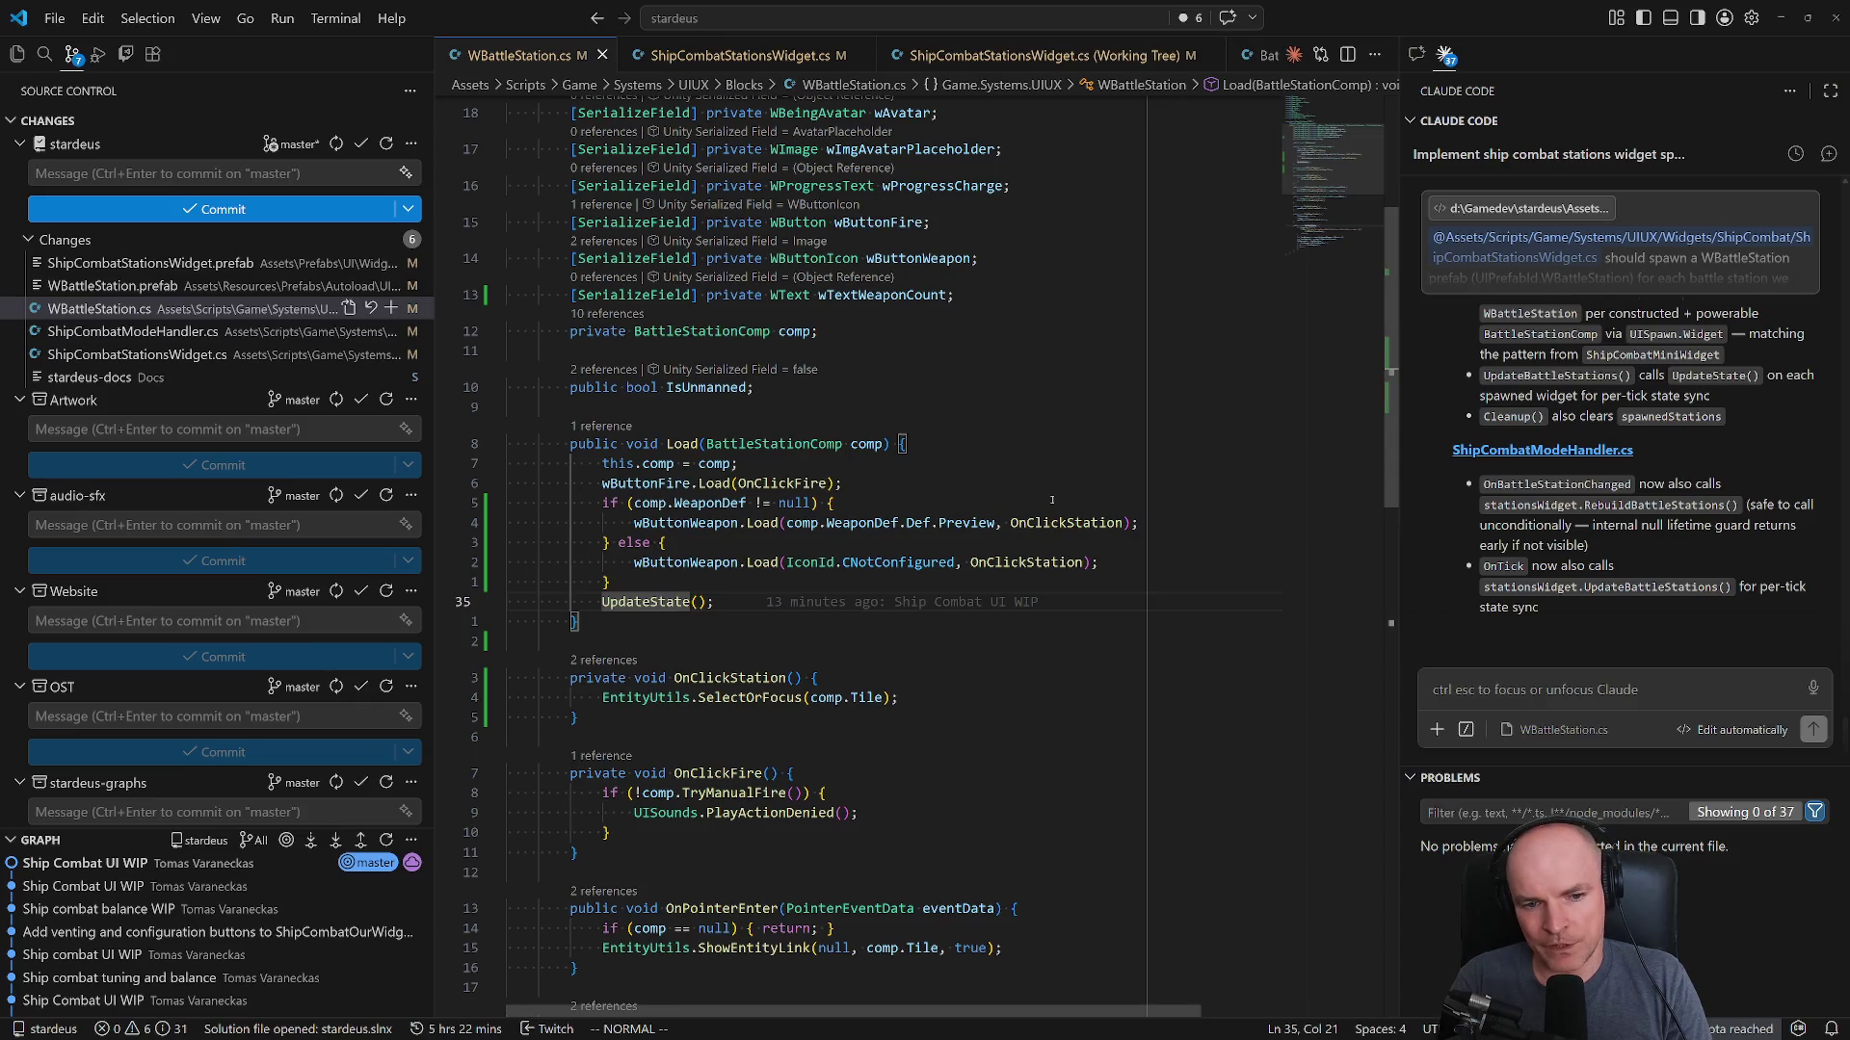
key("braceright")
key("braceright")
key("braceright")
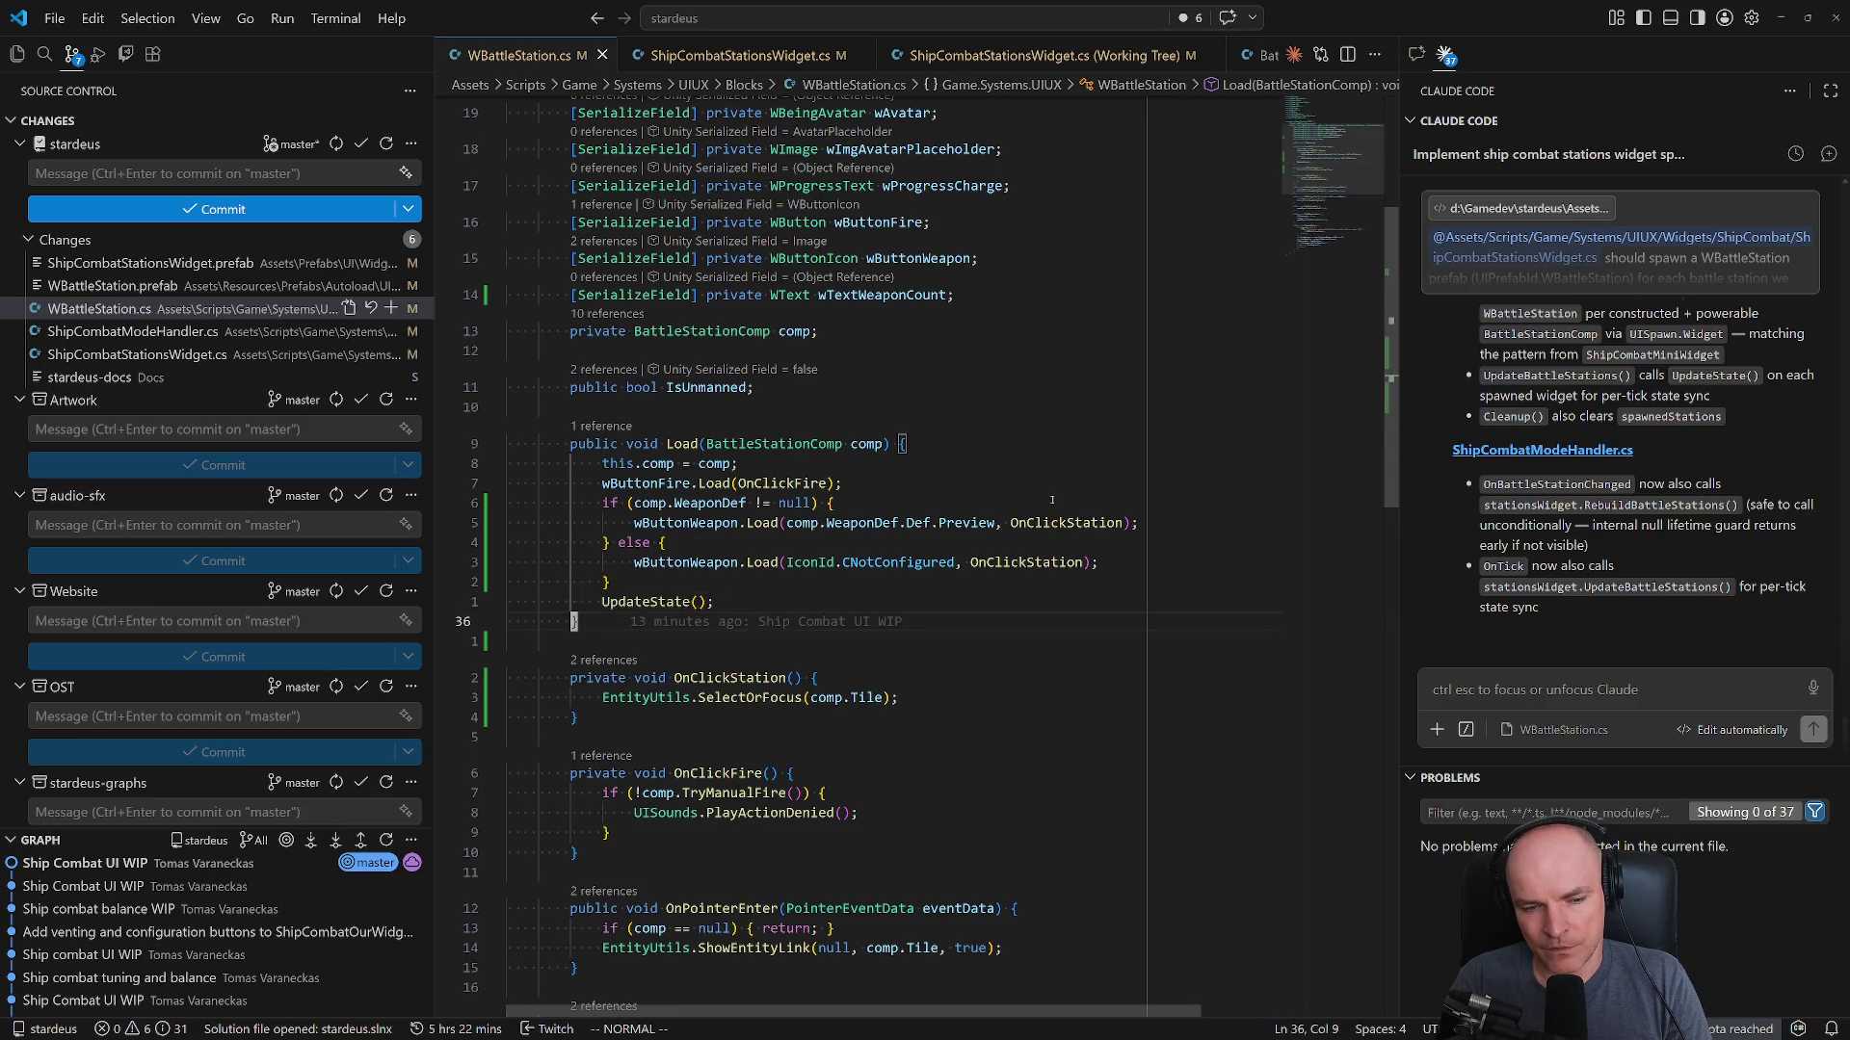
Cut the WeaponDef if/else block out of Load.
key("ctrl+o")
key("k")
key("k")
key("k")
key("V")
key("j")
key("j")
key("j")
key("d")
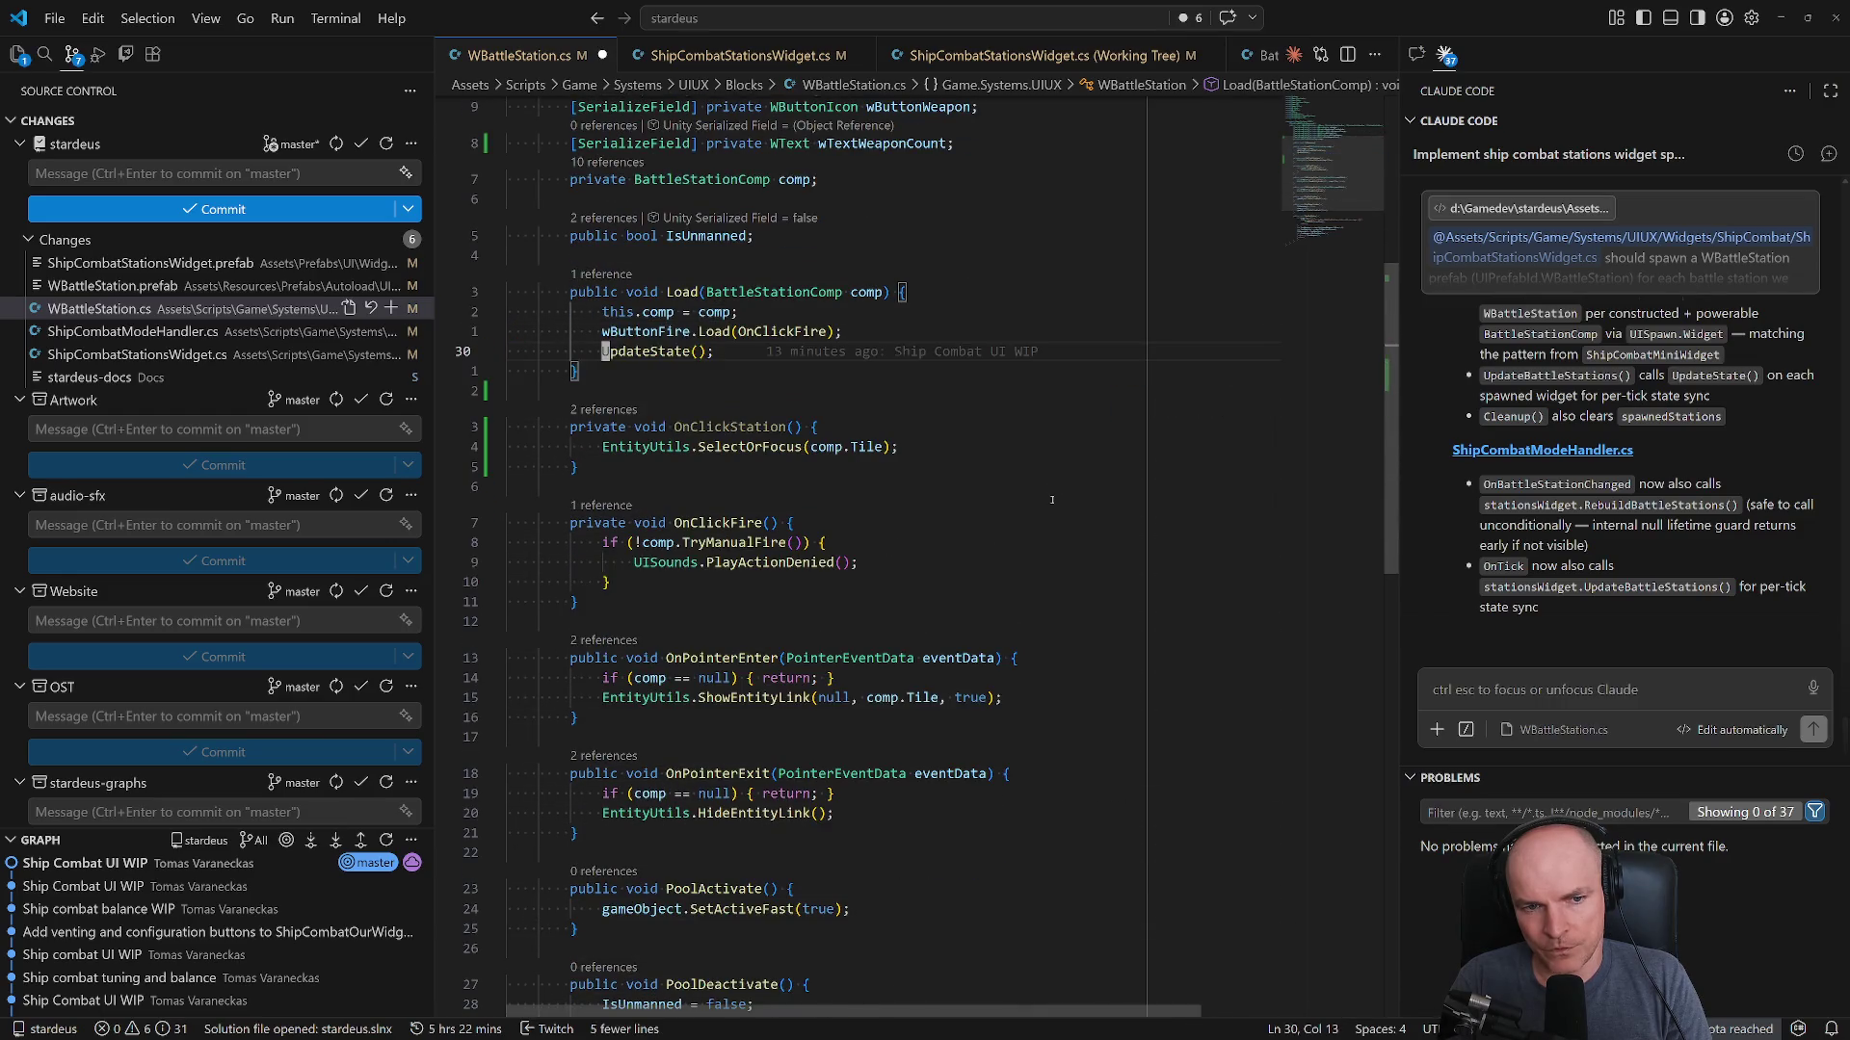
Paste the block into UpdateState right below the comp == null return.
key("g")
key("d")
key("j")
key("j")
key("j")
key("j")
key("j")
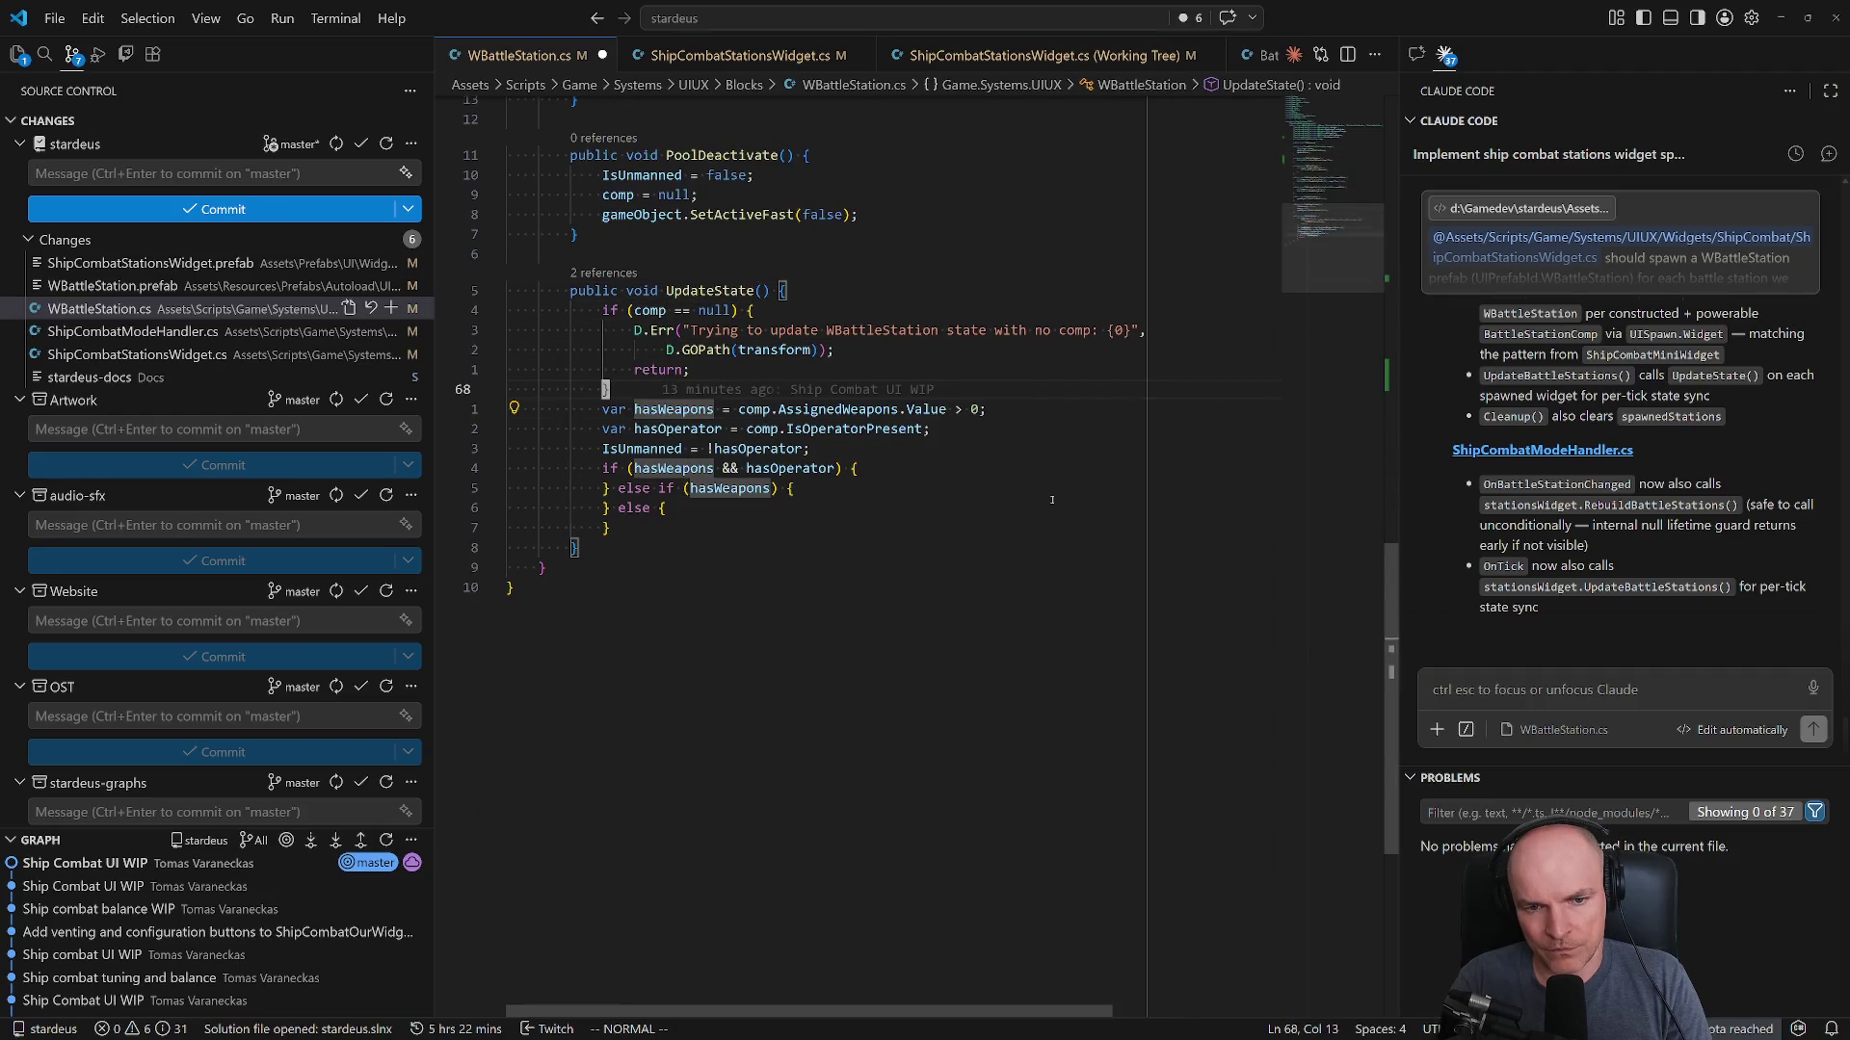
key("p")
key("j")
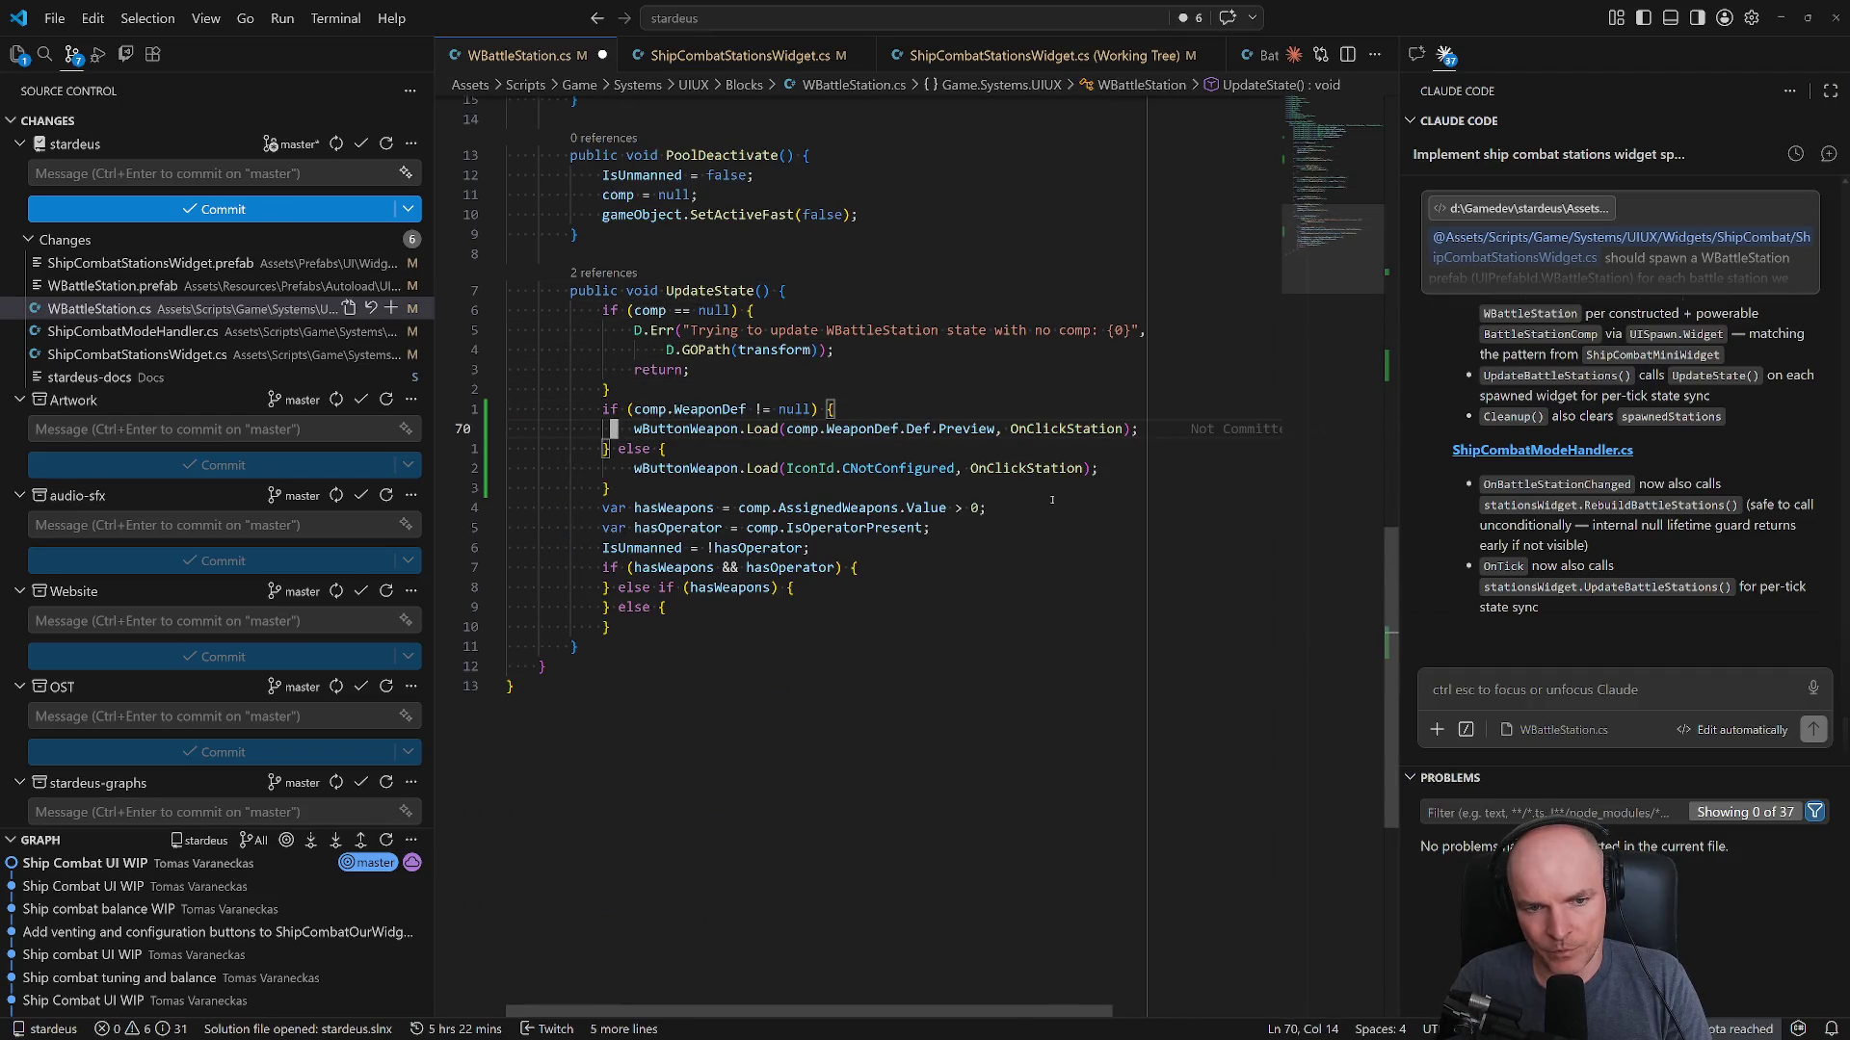
key("j")
key("j")
key("j")
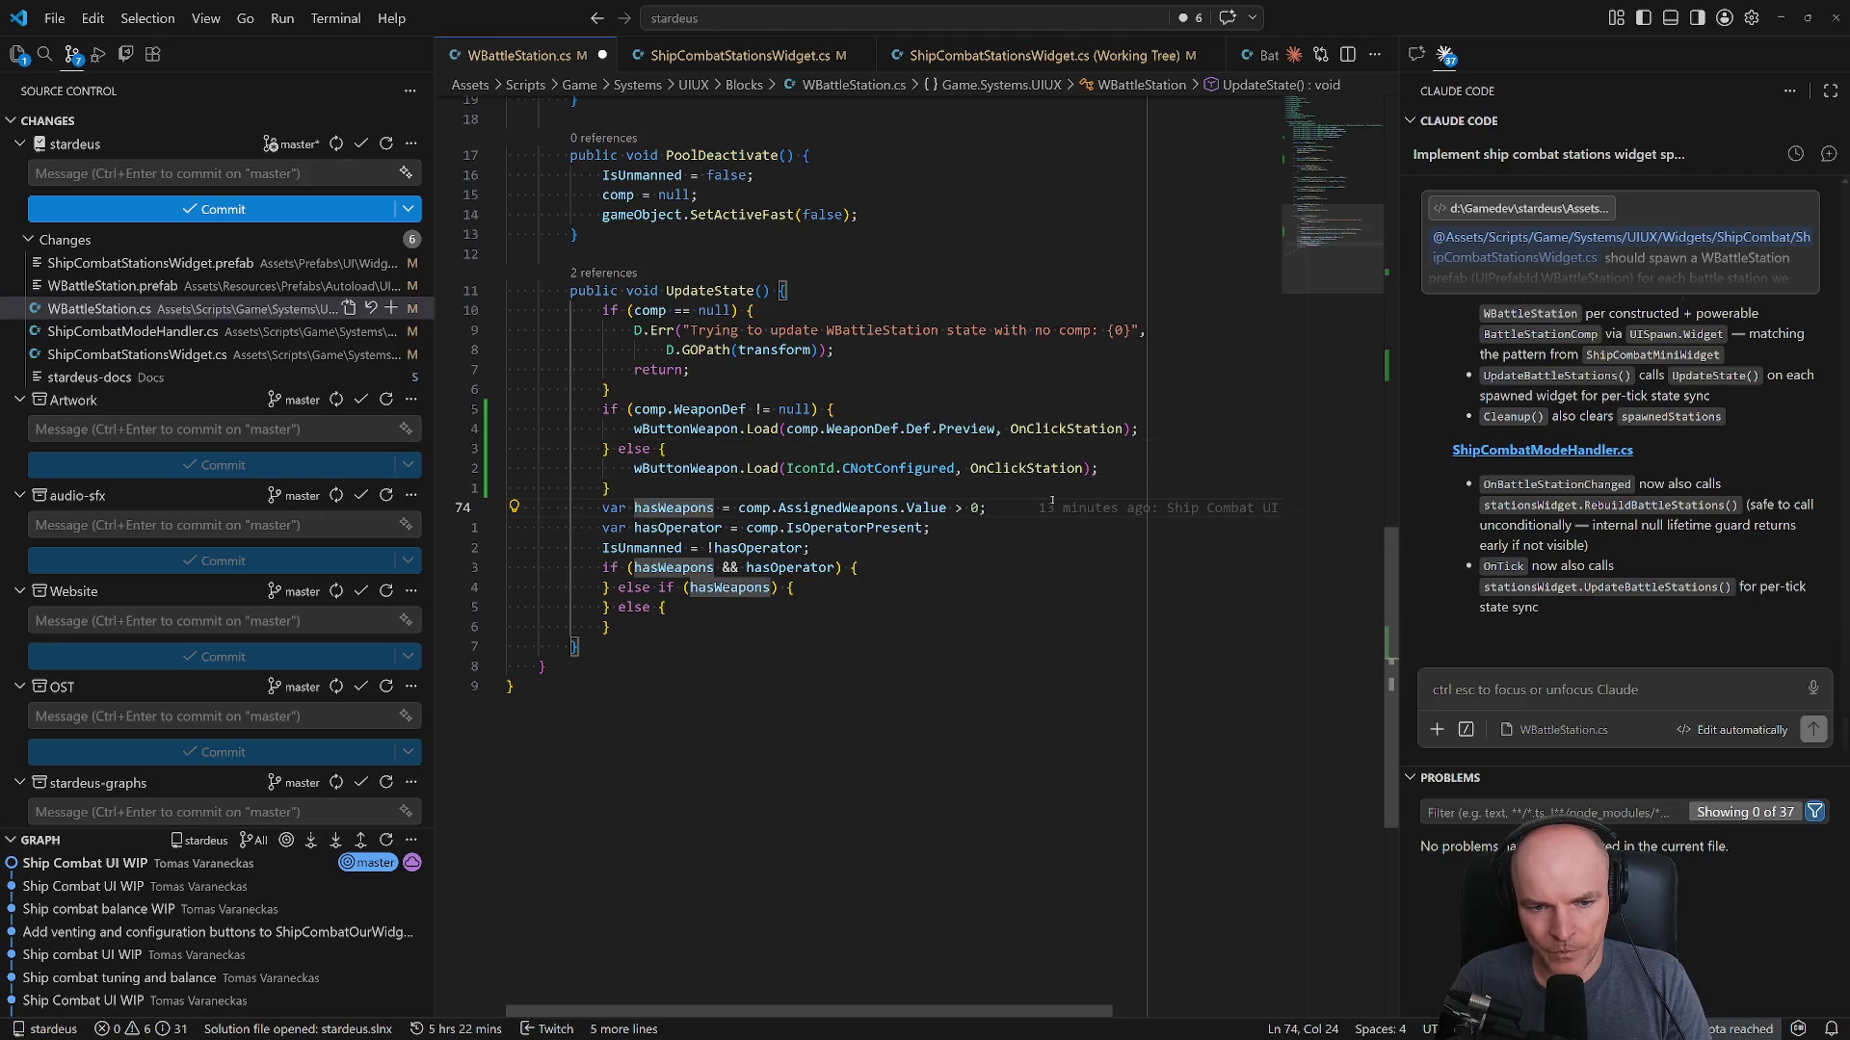
Start, then discard, an unfinished if line and a wTextWeaponCount.Load line.
type("oif (")
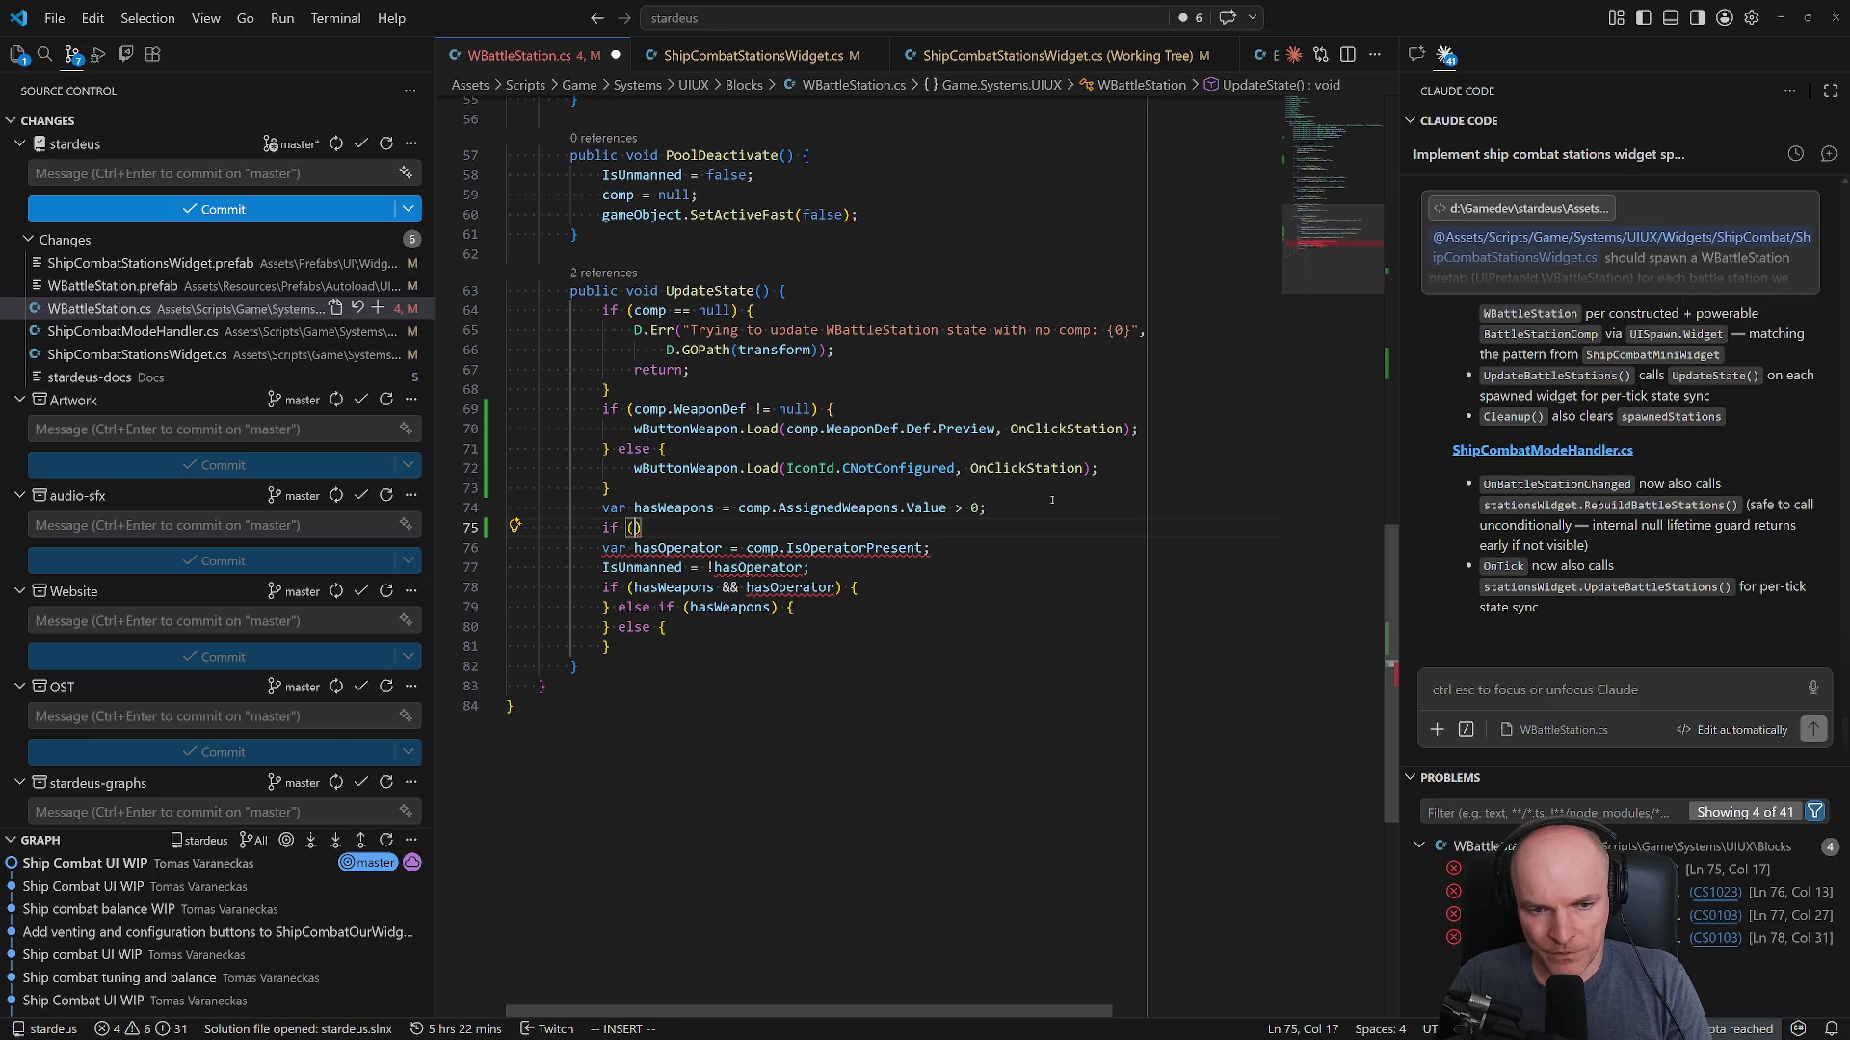
key("Escape")
key("d")
key("d")
type("kow")
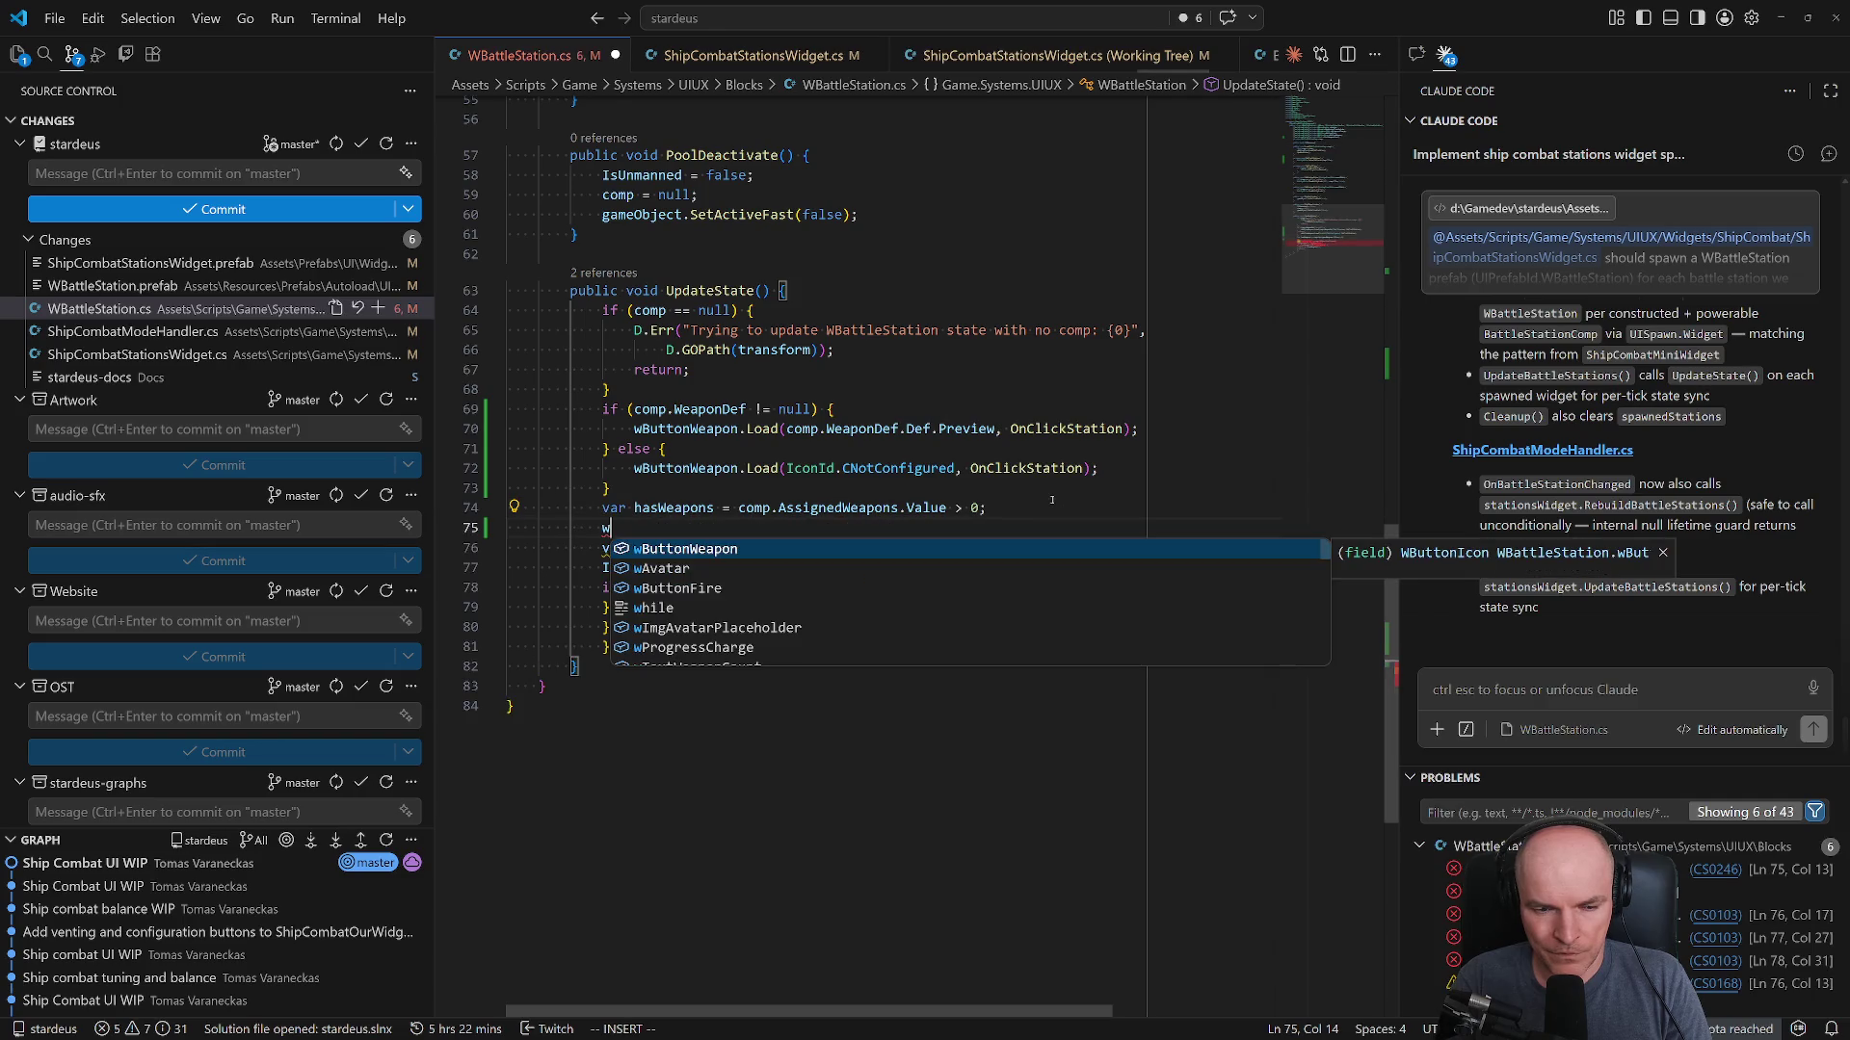
key("BackSpace")
type("text")
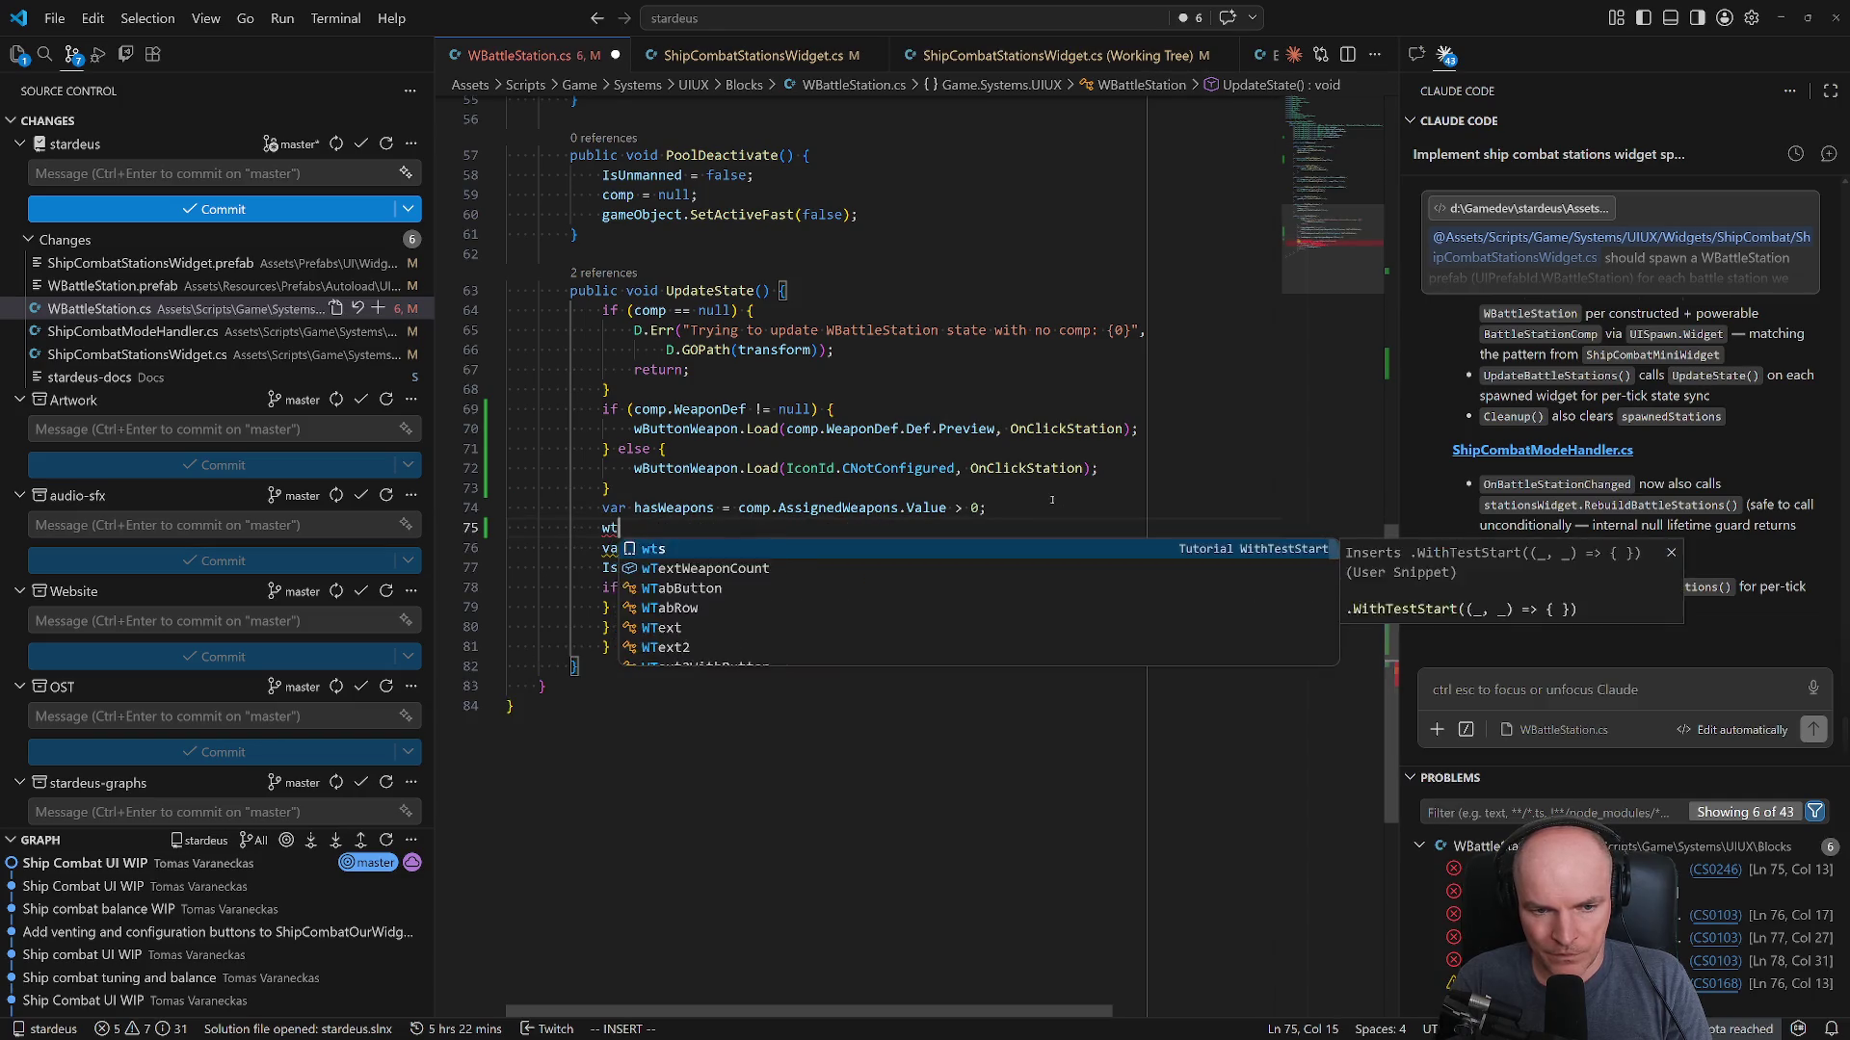
key("Down")
key("Tab")
type(".Load")
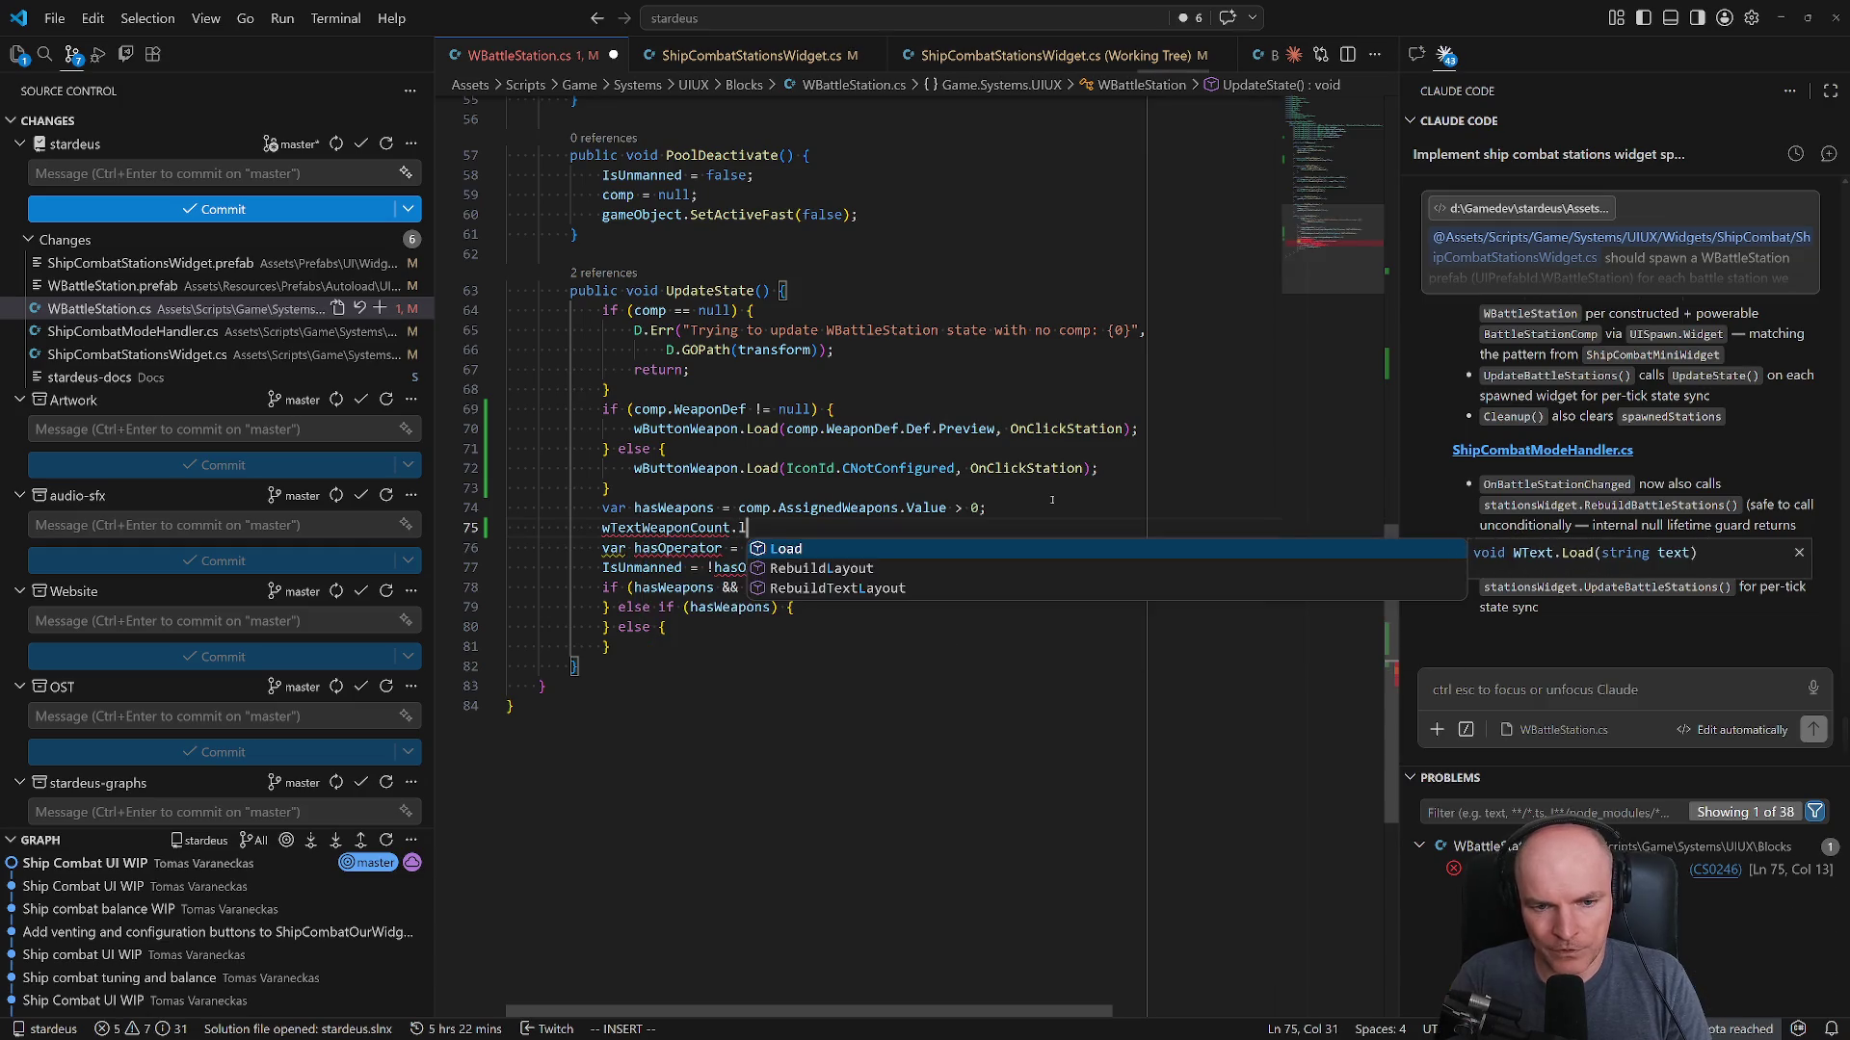
key("Escape")
key("d")
key("d")
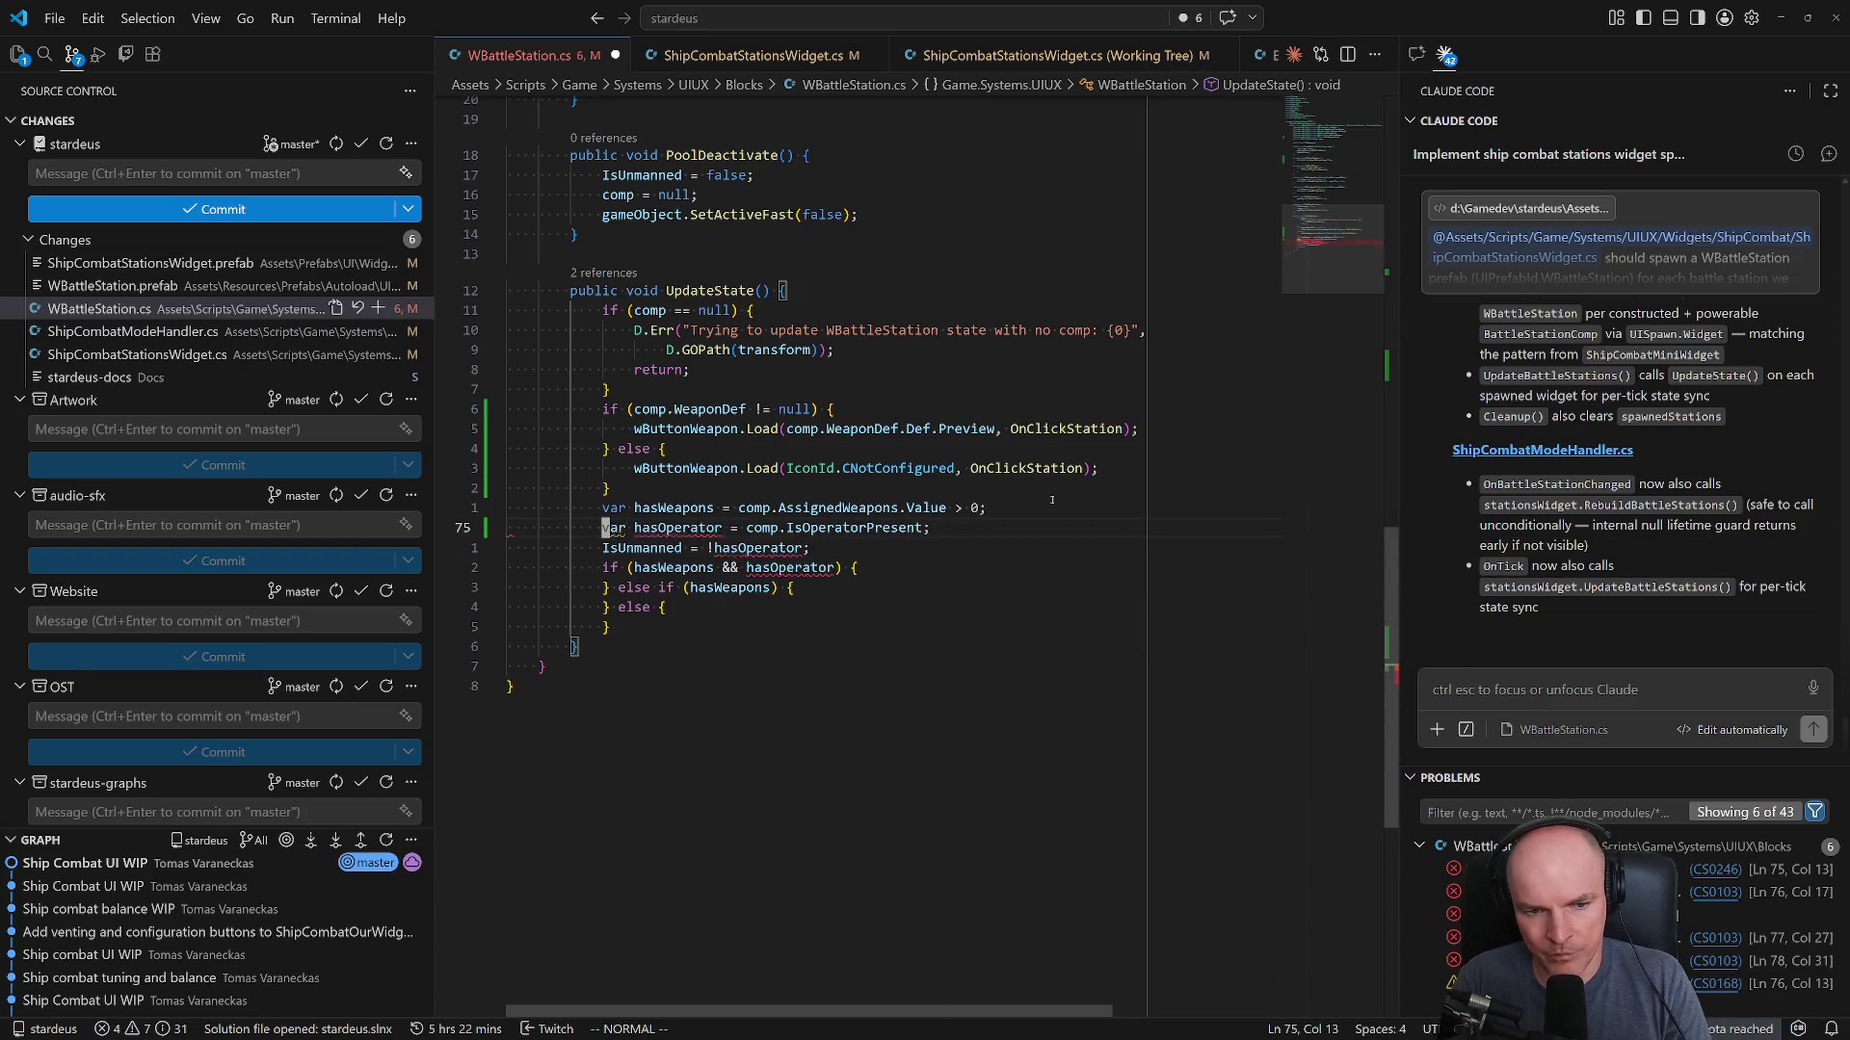
Add a comp.AssignedWeapons.Bind() call above the hasWeapons line in Load.
key("k")
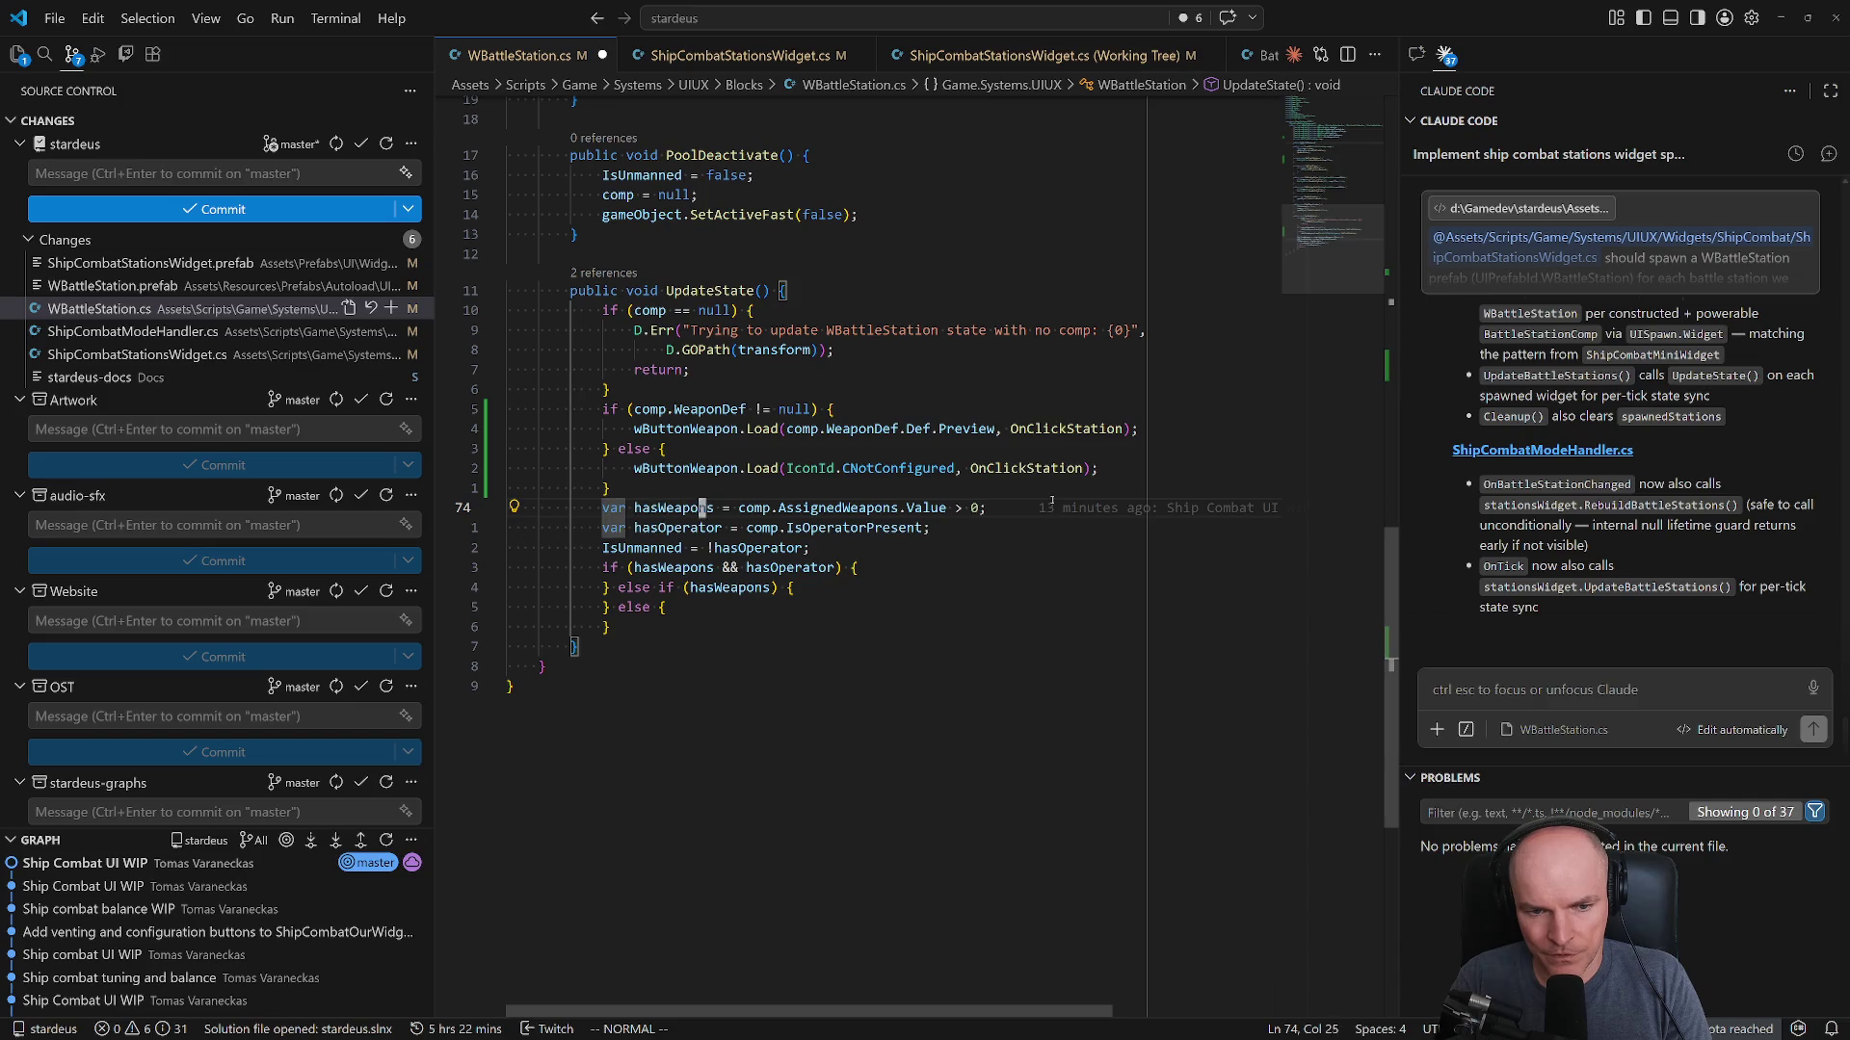
key("shift+o")
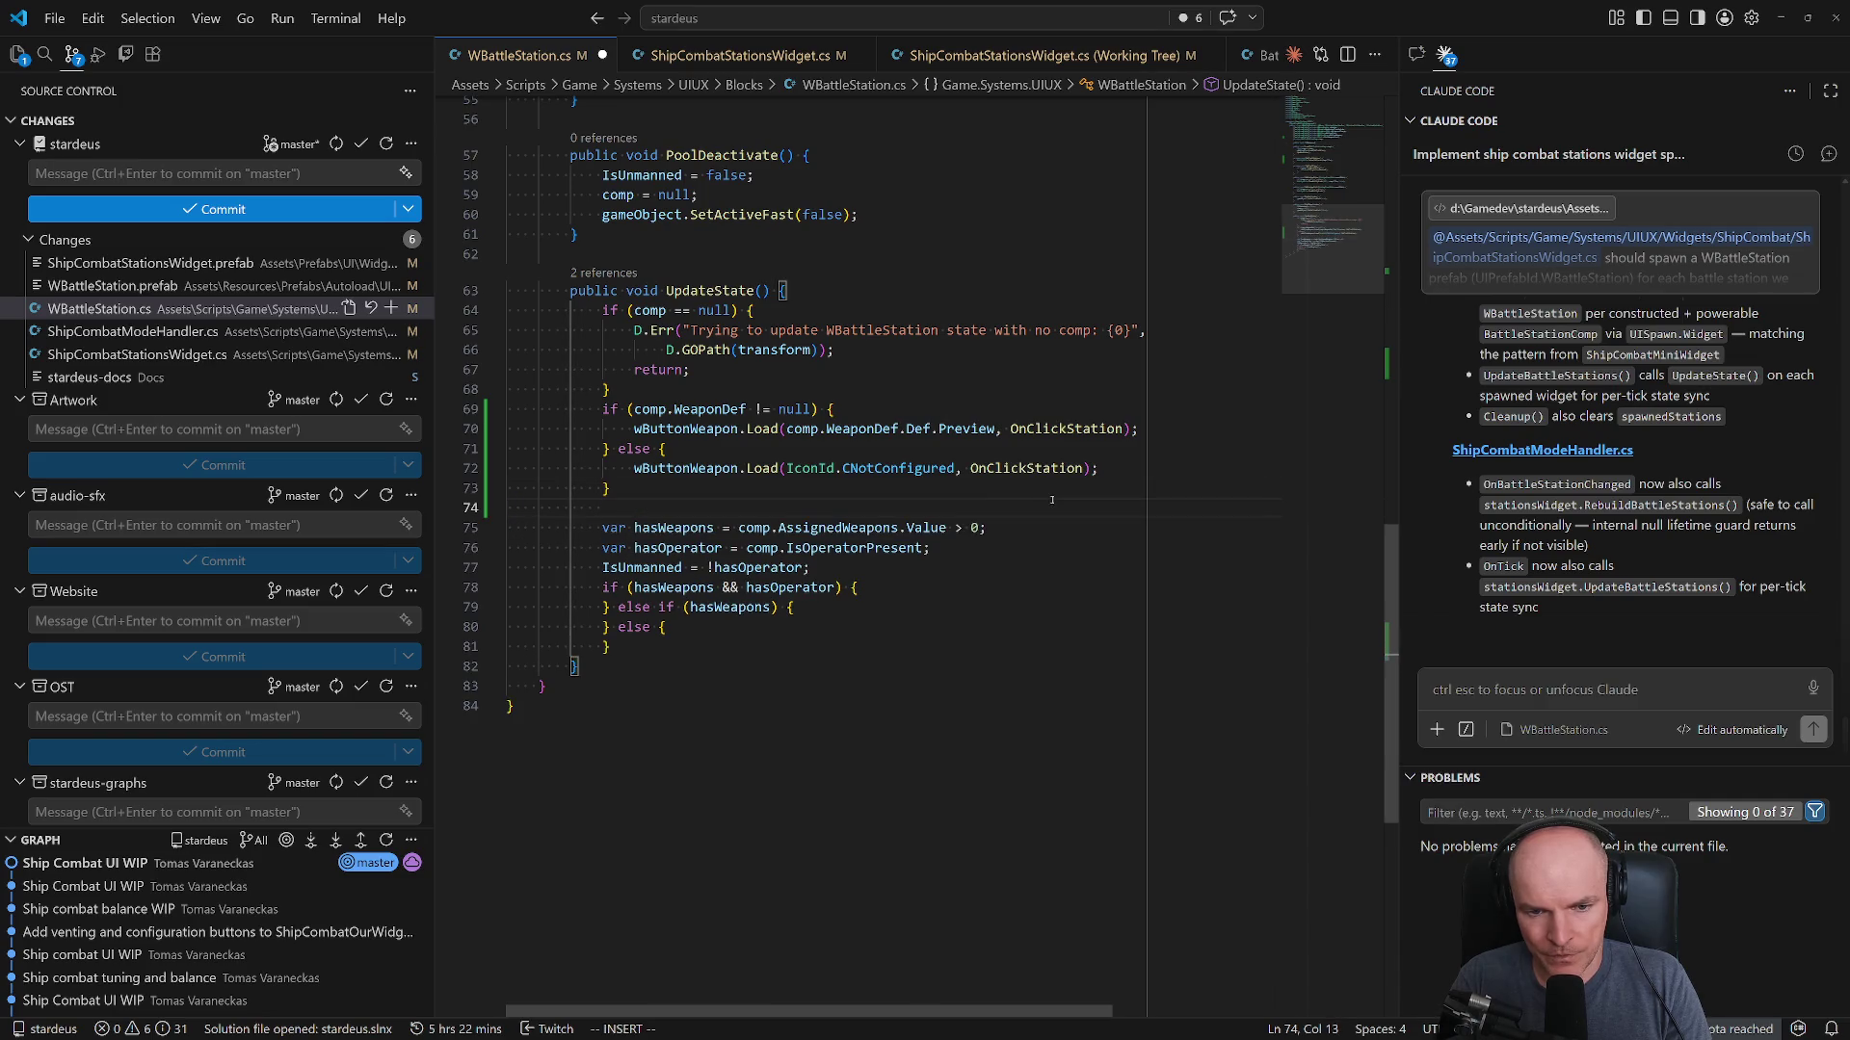
type("comp.AssignedWeapons")
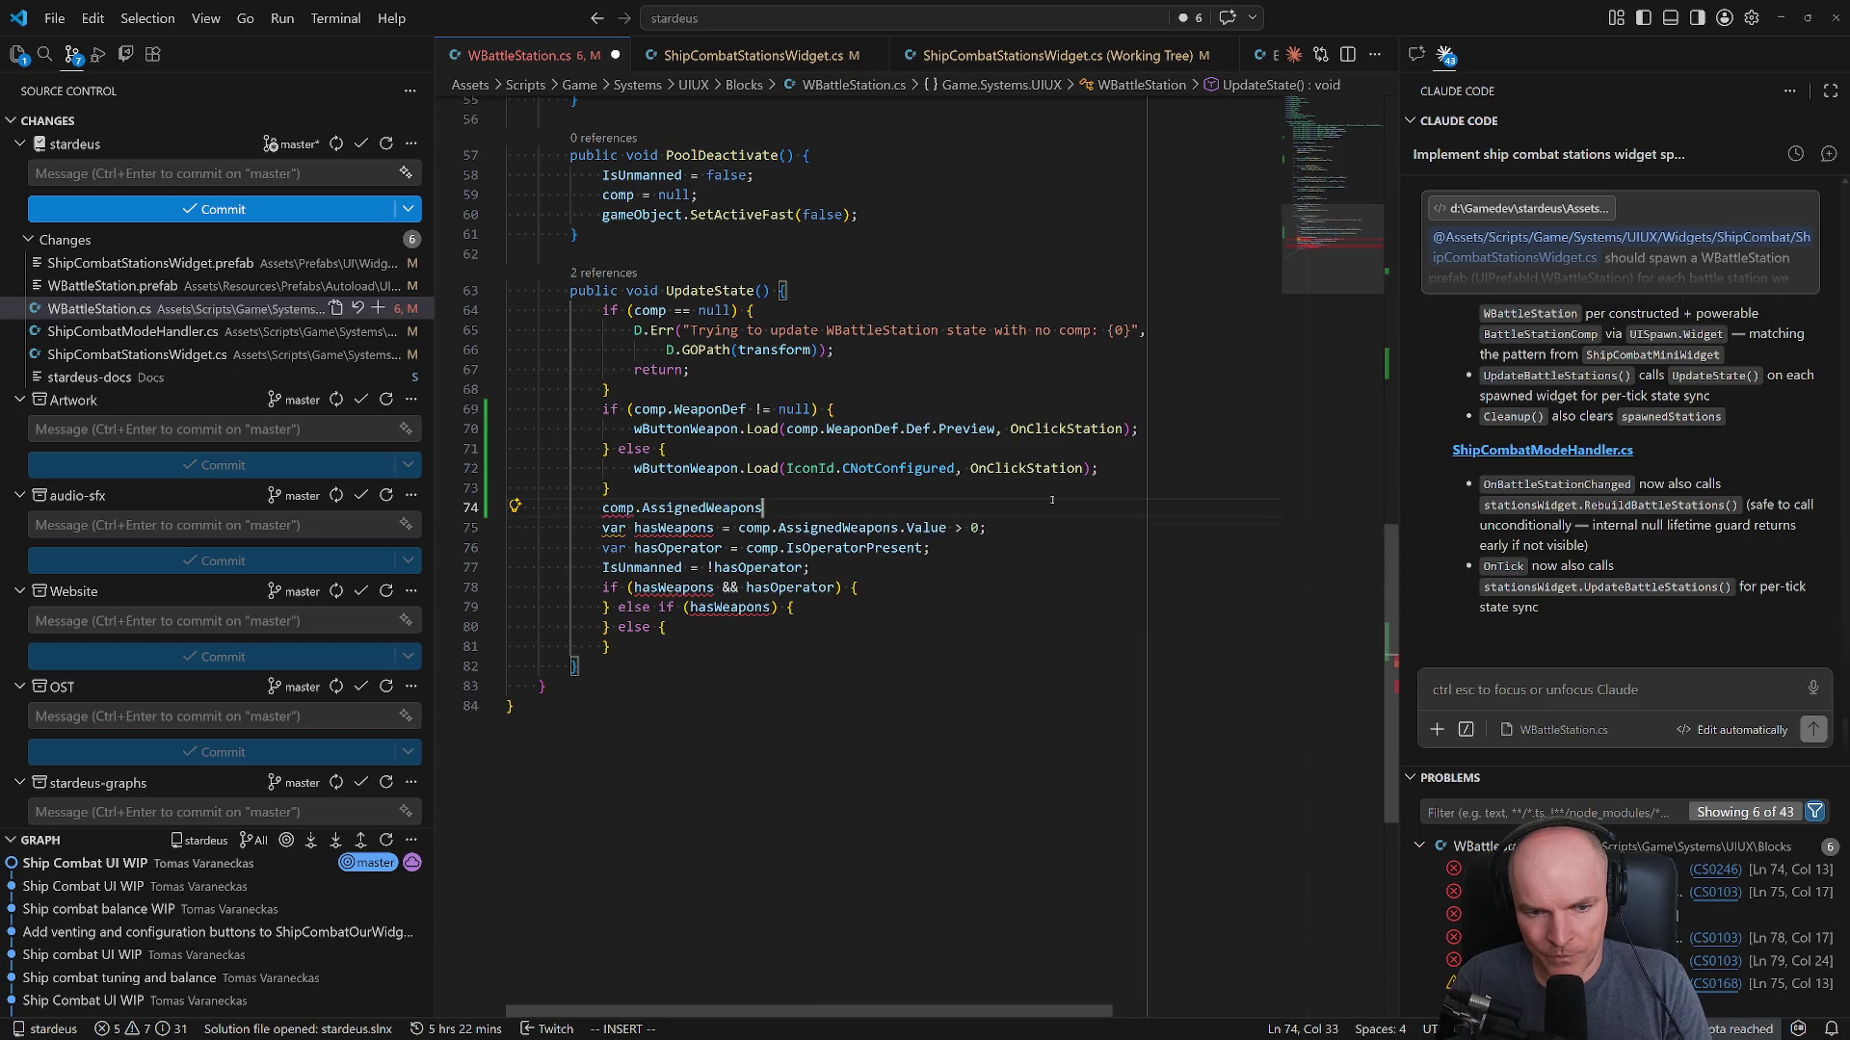
type(".Bi")
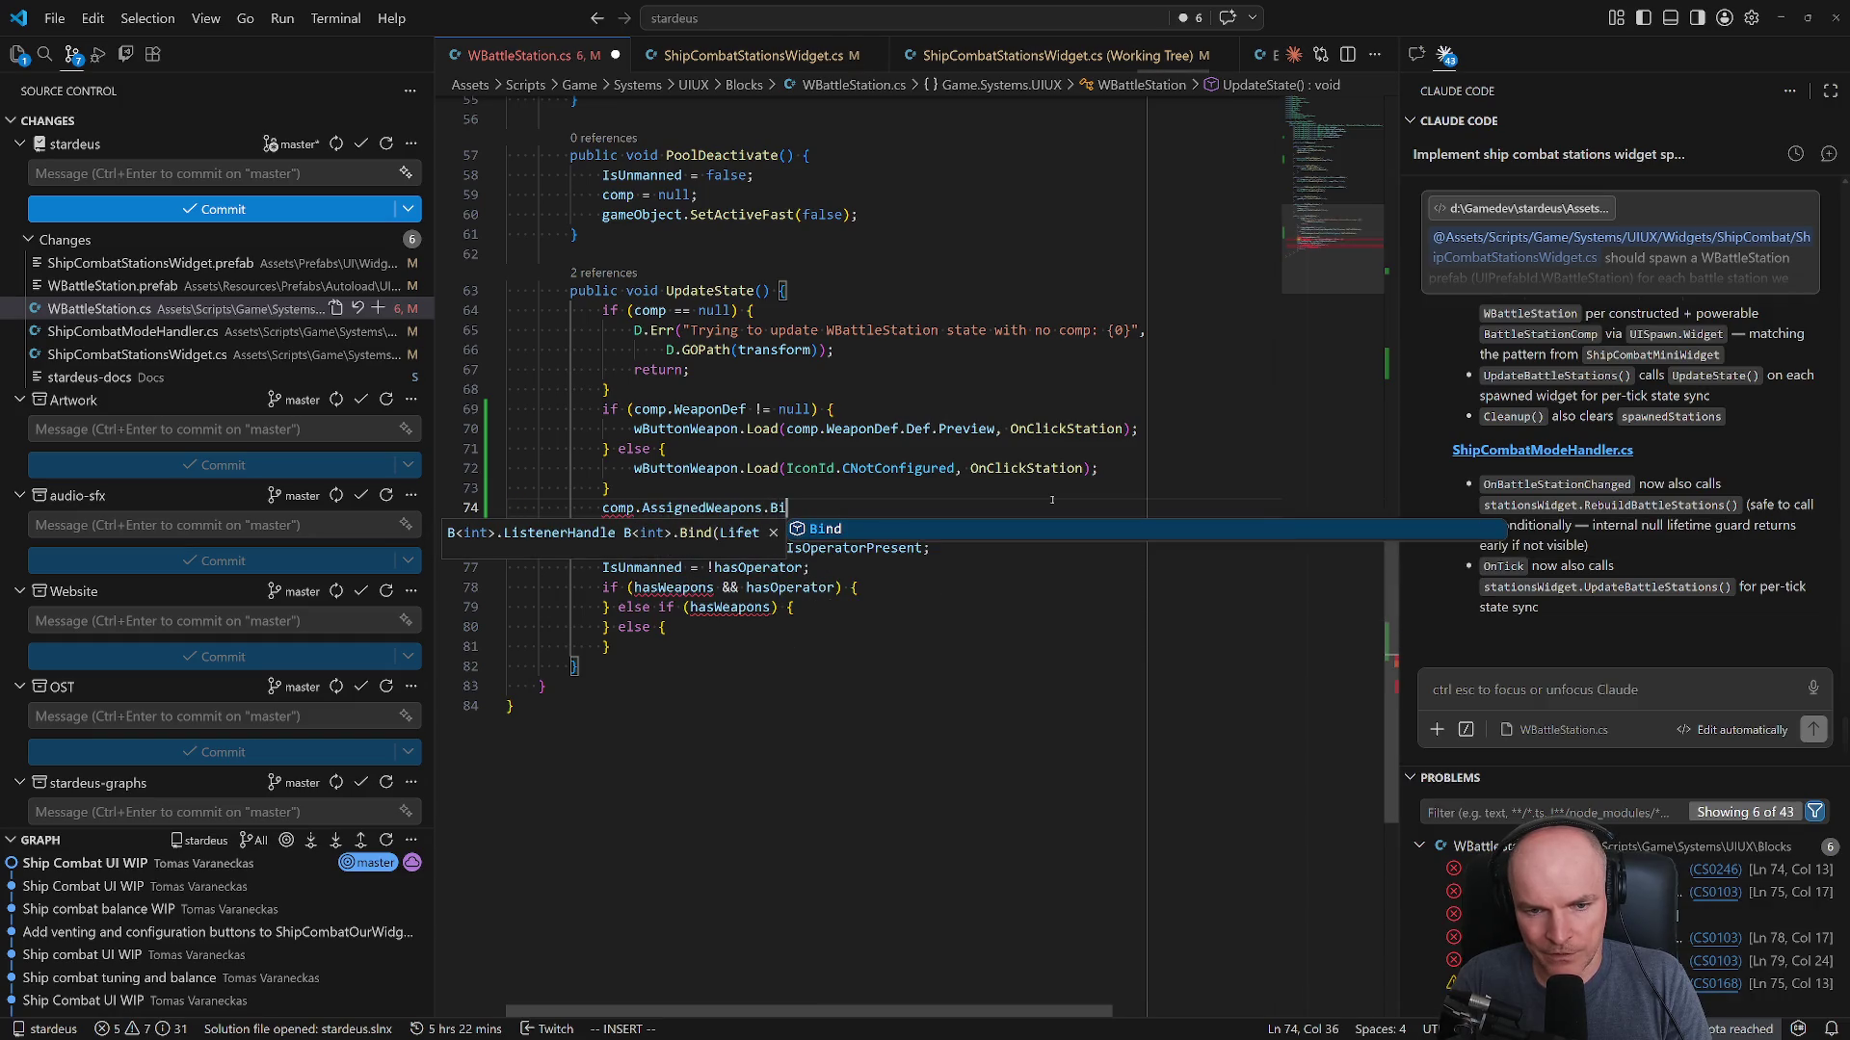
key("Tab")
key("Escape")
key("6")
key("k")
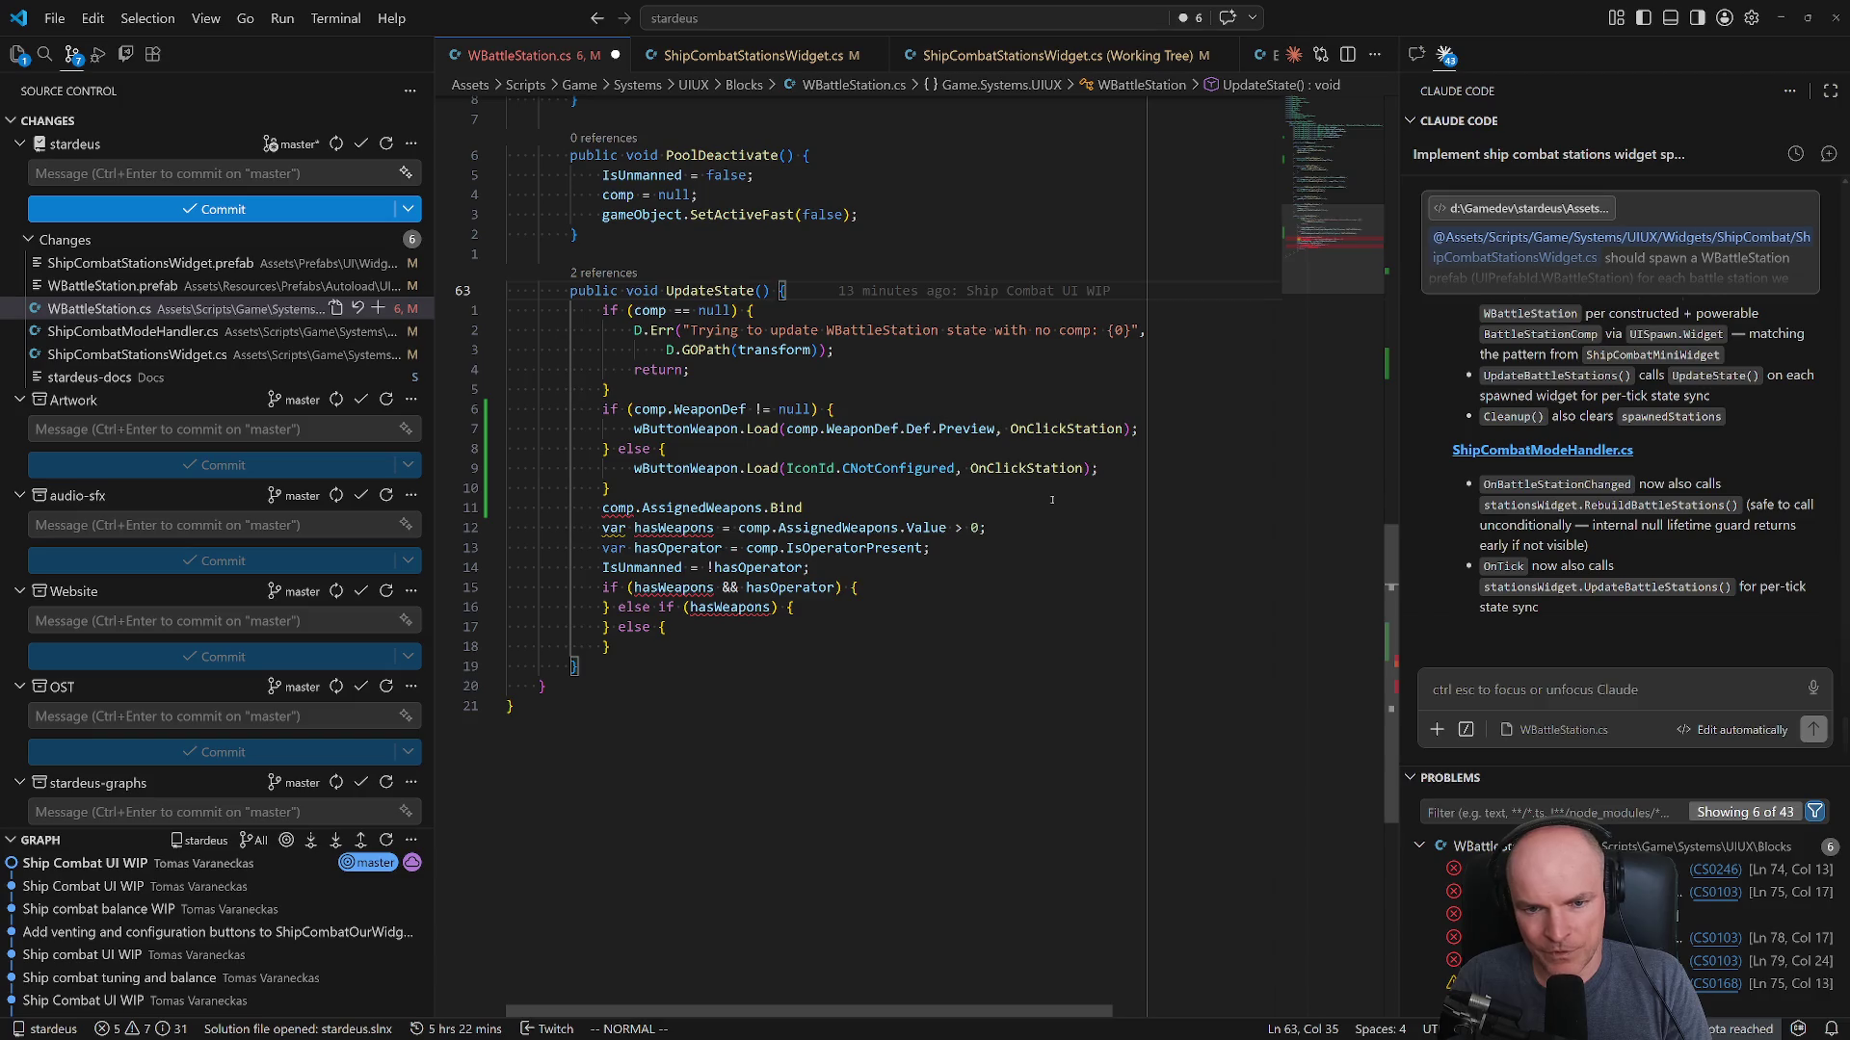
left_click(1052, 499)
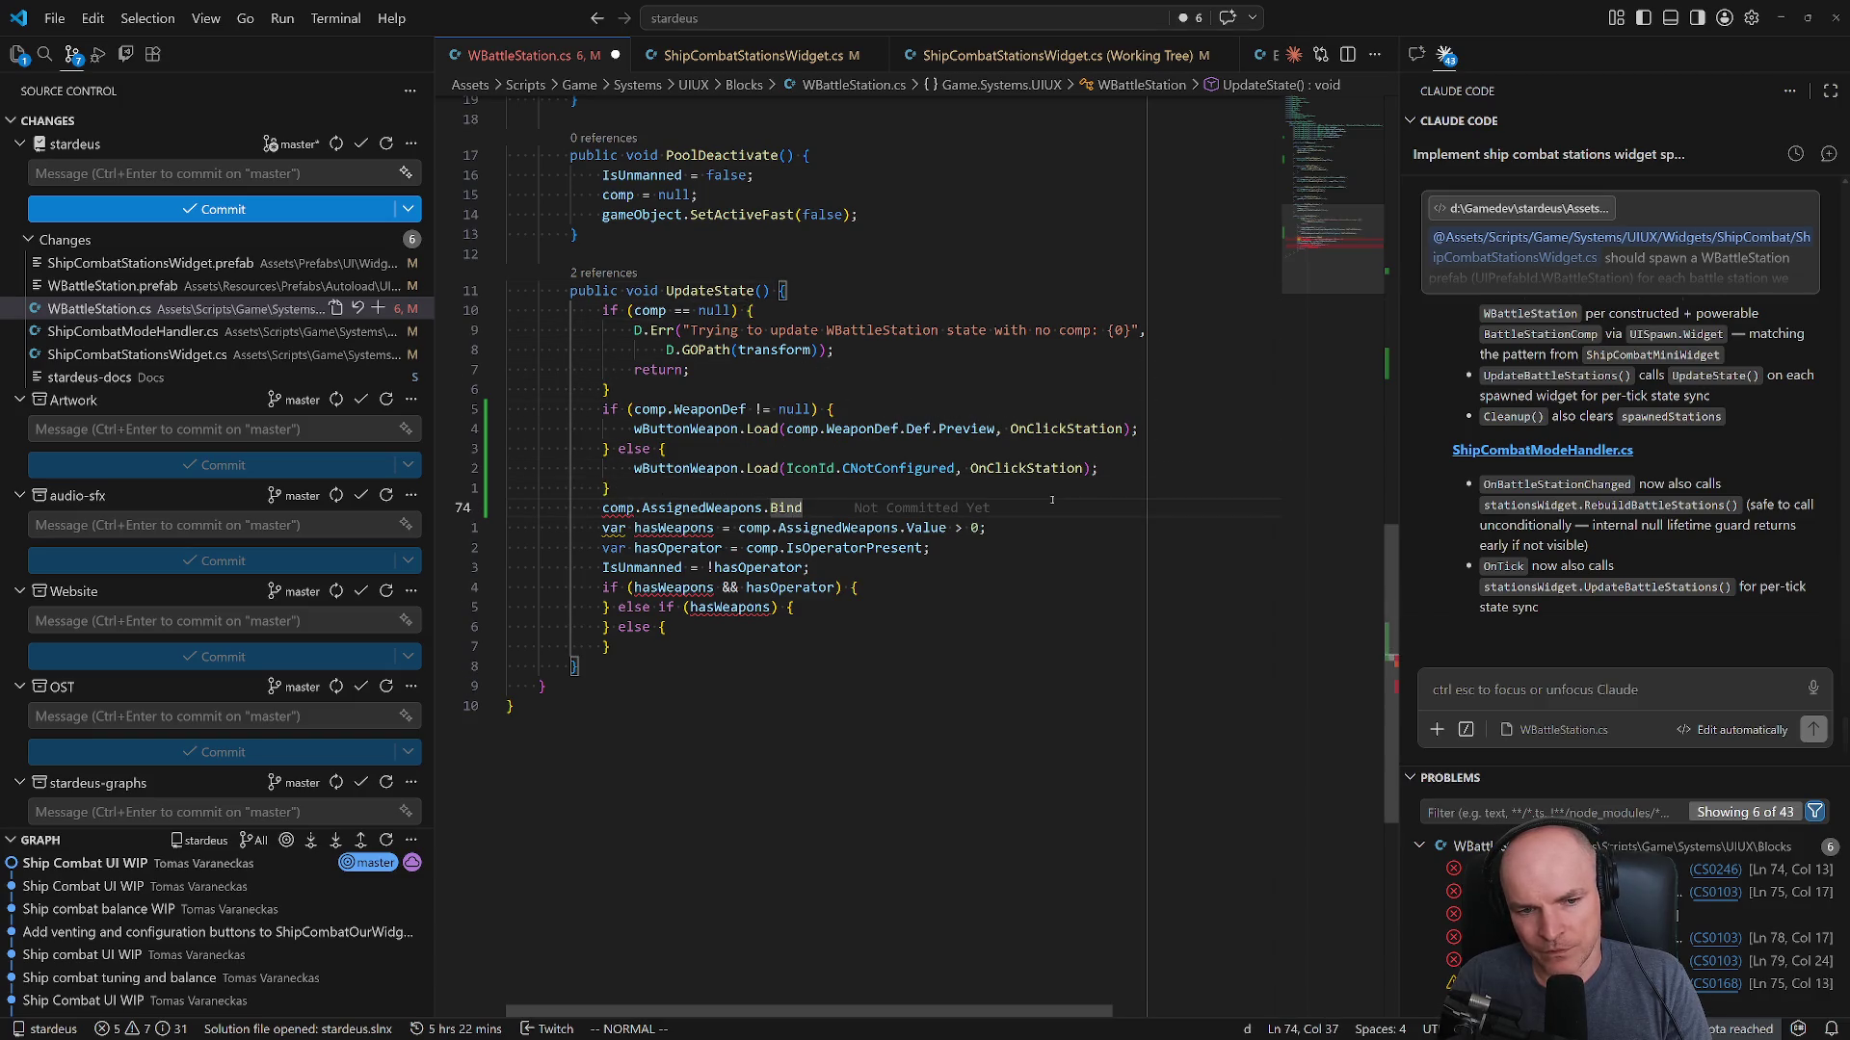
key("d")
key("d")
scroll(892, 410, "up", 10)
key("u")
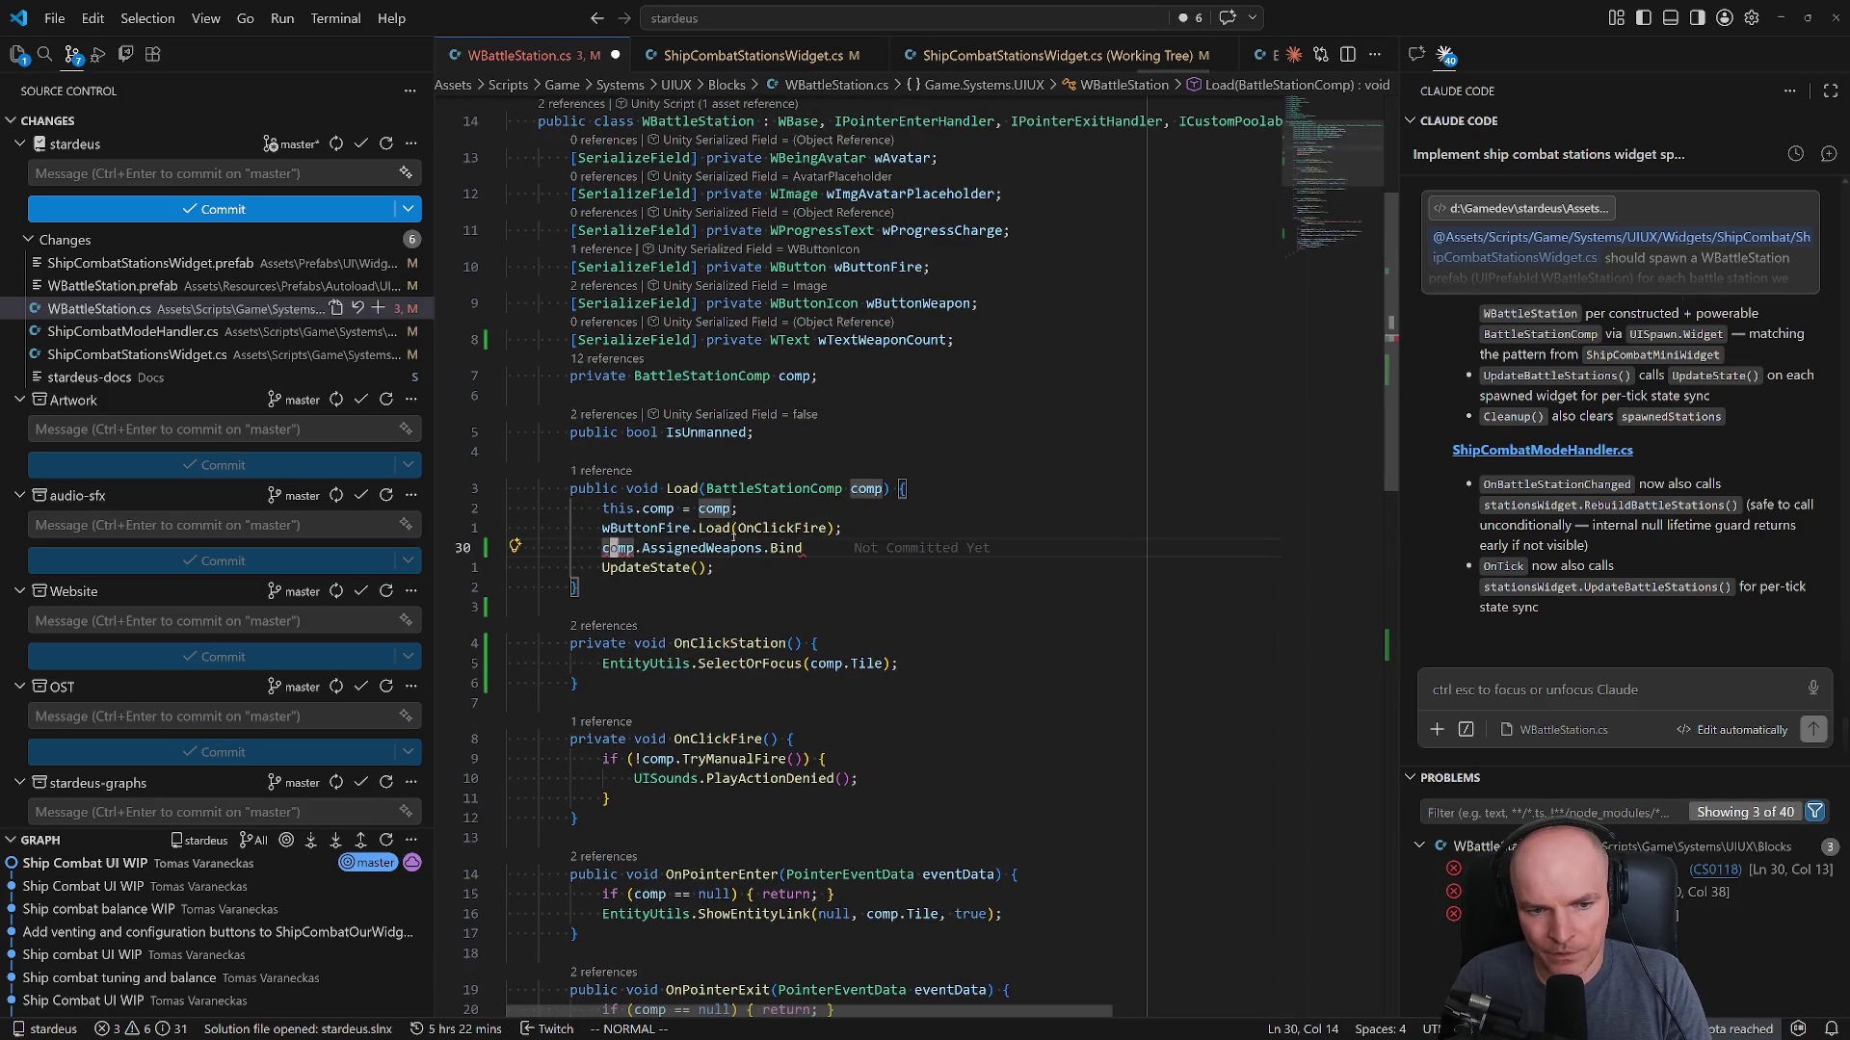
type("A(")
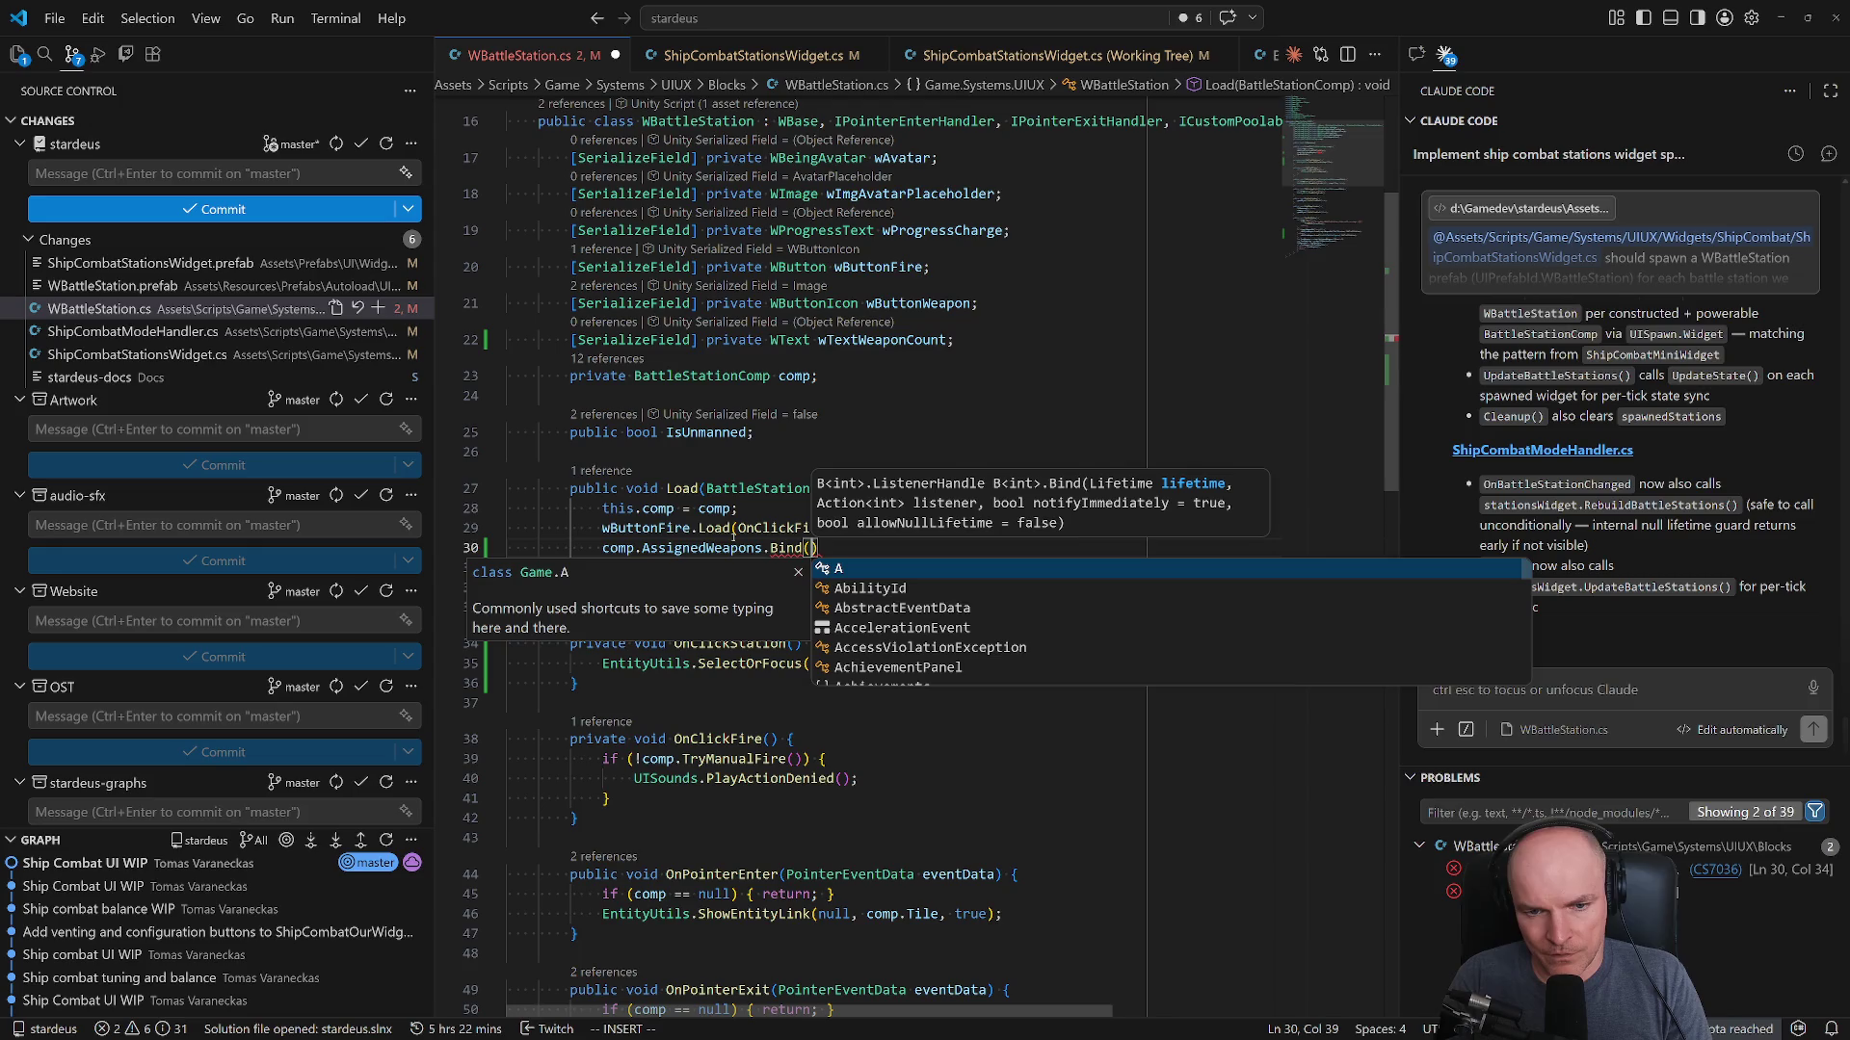
key("Escape")
key("Escape")
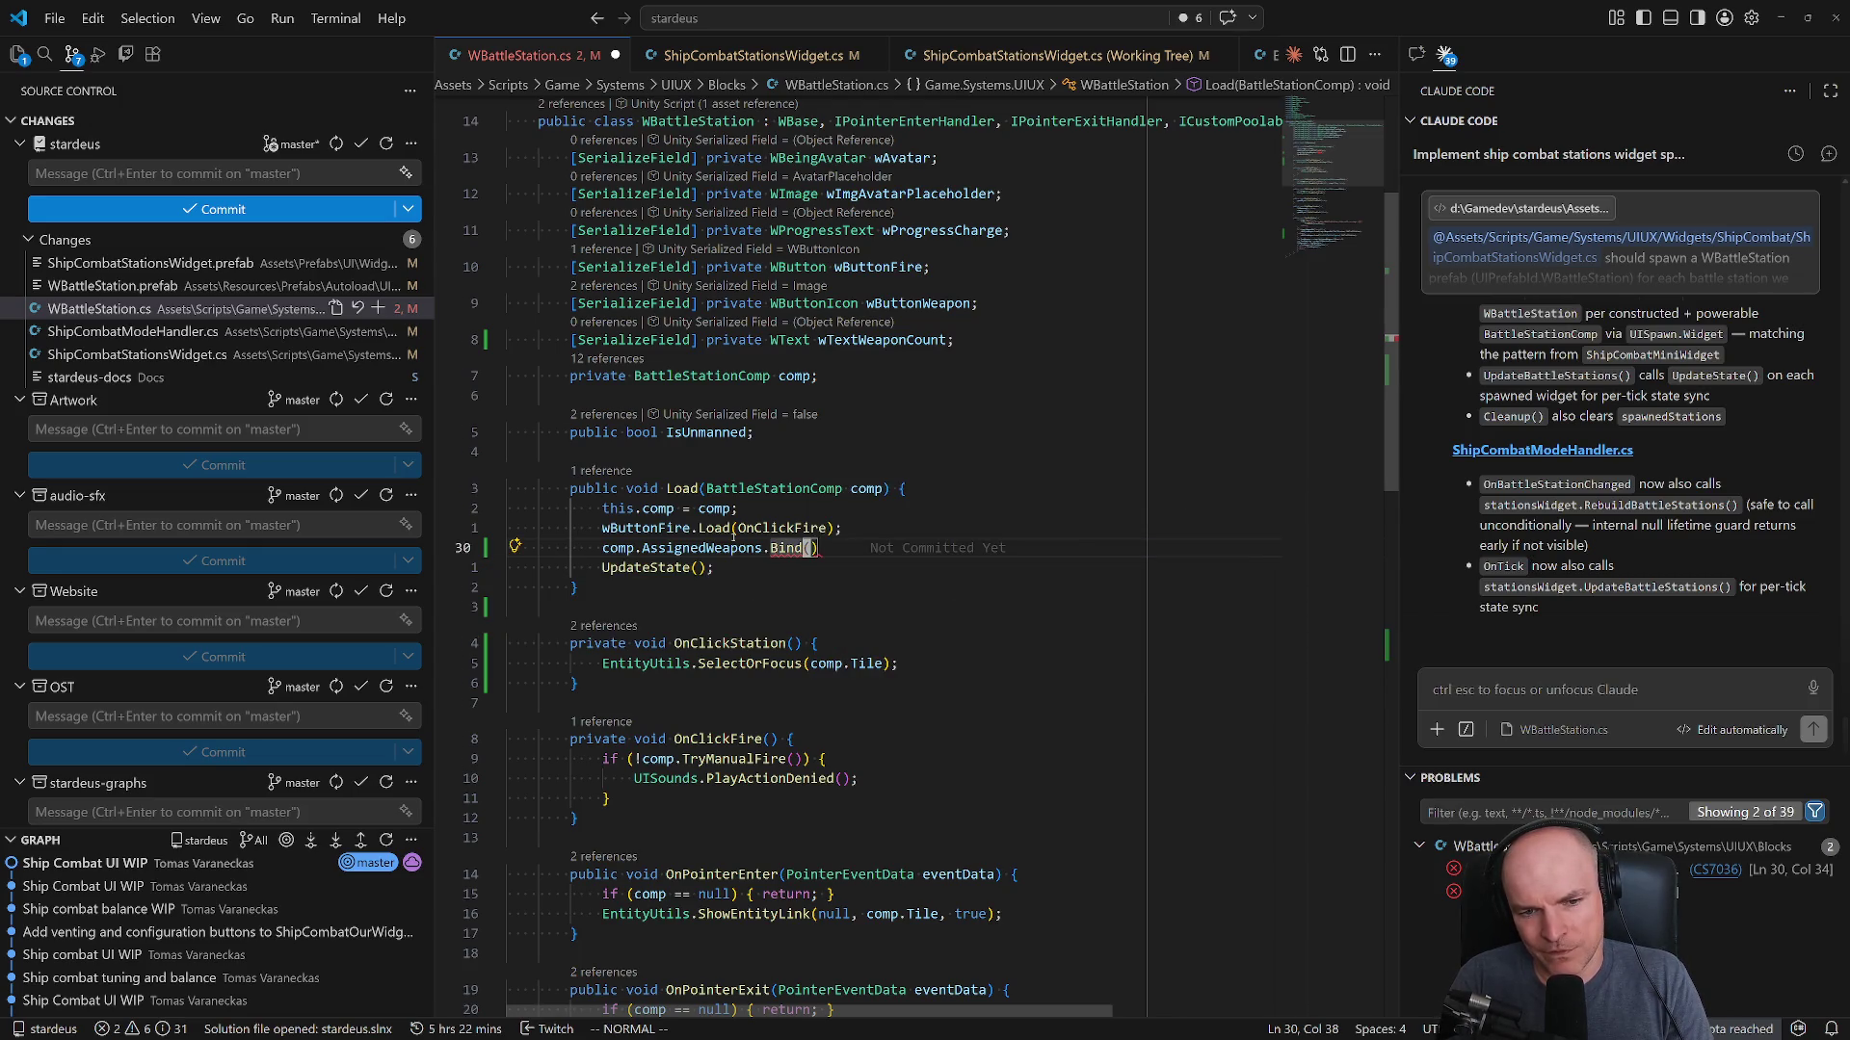
Append ', Lifetime parentLife' to Load's parameters, then pick ShipCombatStationsWidget.cs with Ctrl+P.
key("3")
key("k")
key("f")
key("parenright")
type("i, Life")
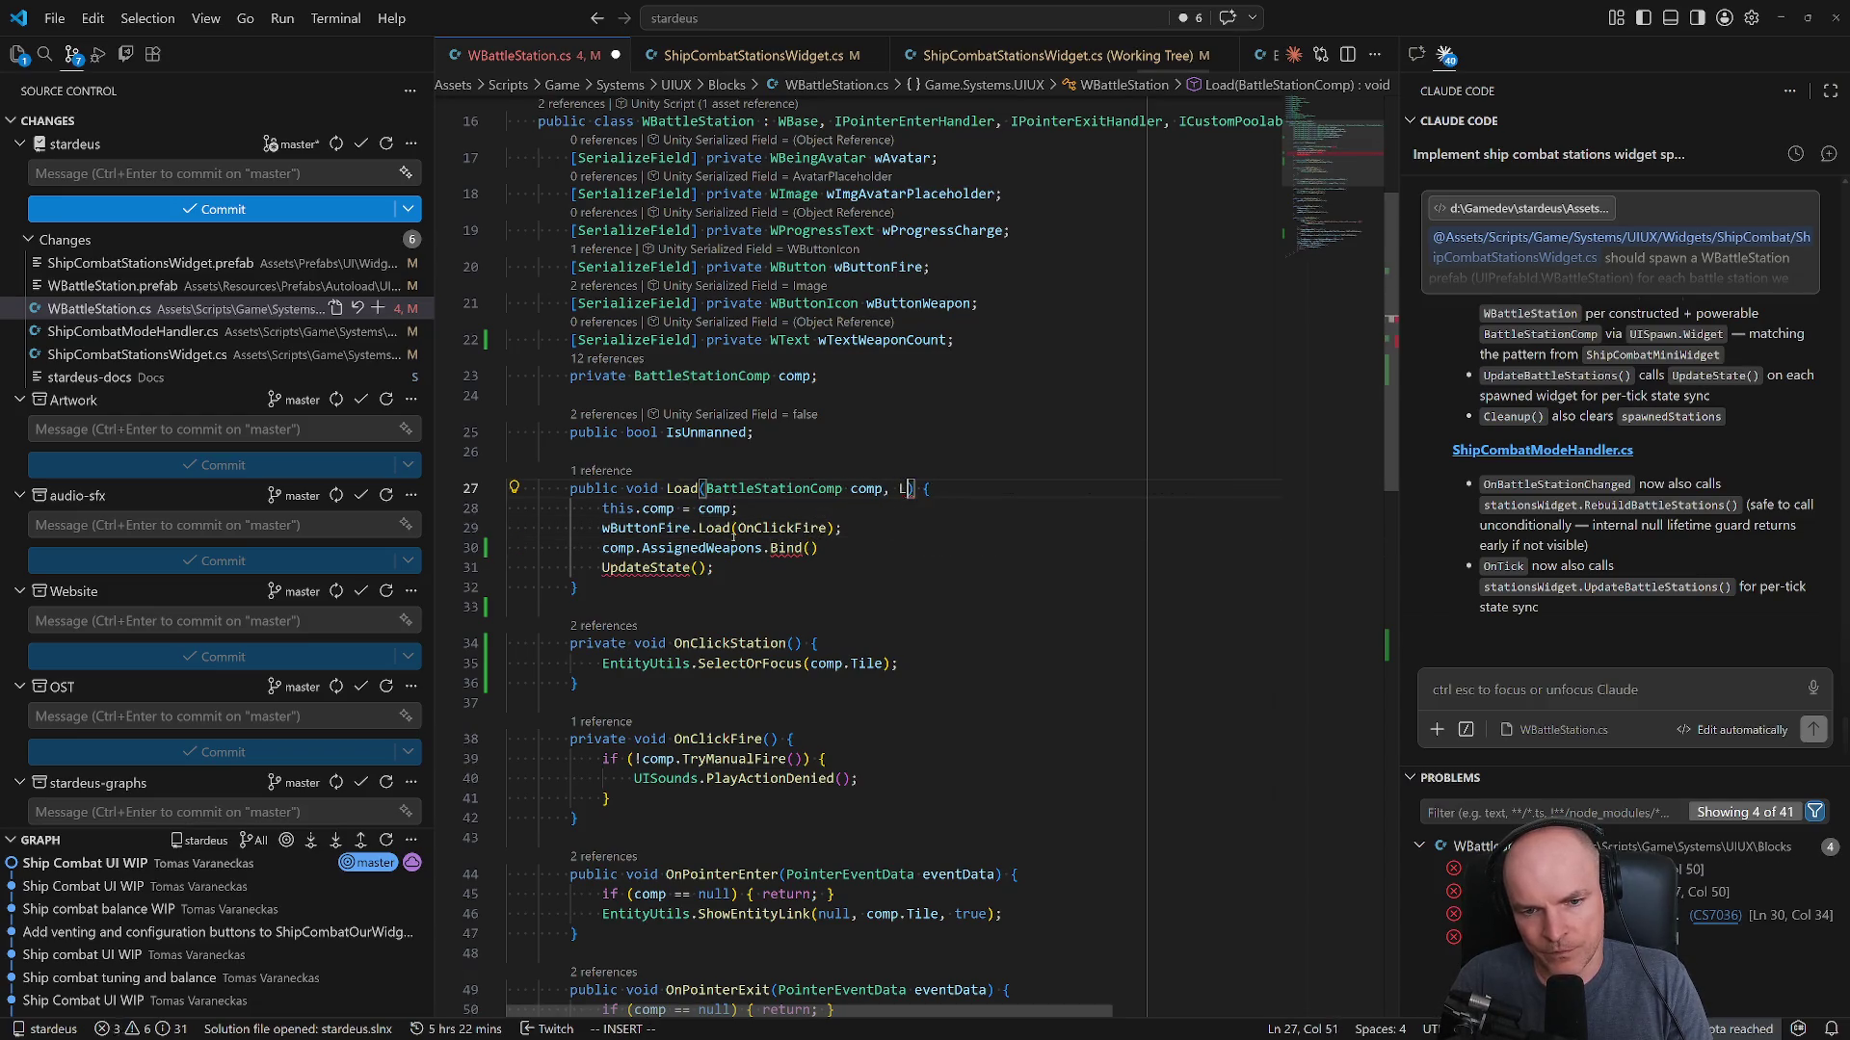
key("Tab")
type("parentLife")
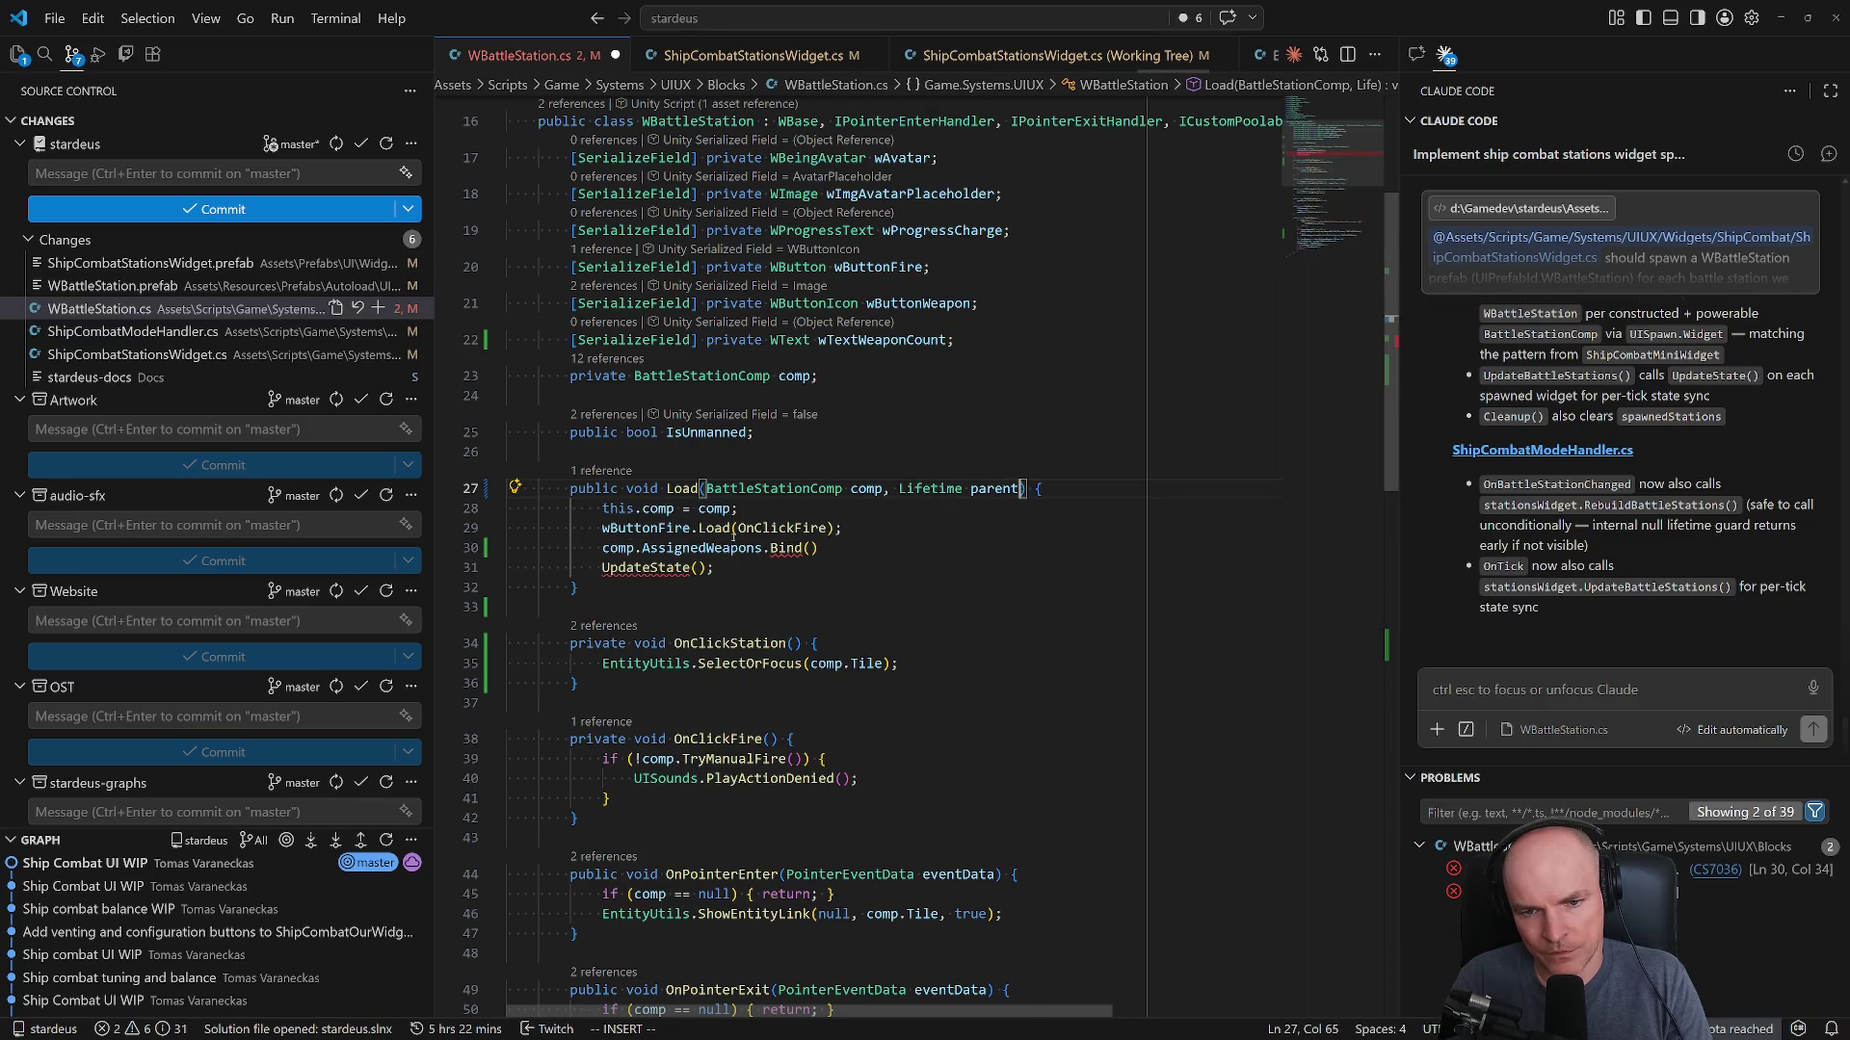
key("Escape")
key("ctrl+p")
key("Down")
key("Down")
key("Down")
In ShipCombatStationsWidget.cs, change w.Load(bs) to w.Load(bs, bsLife).
key("Return")
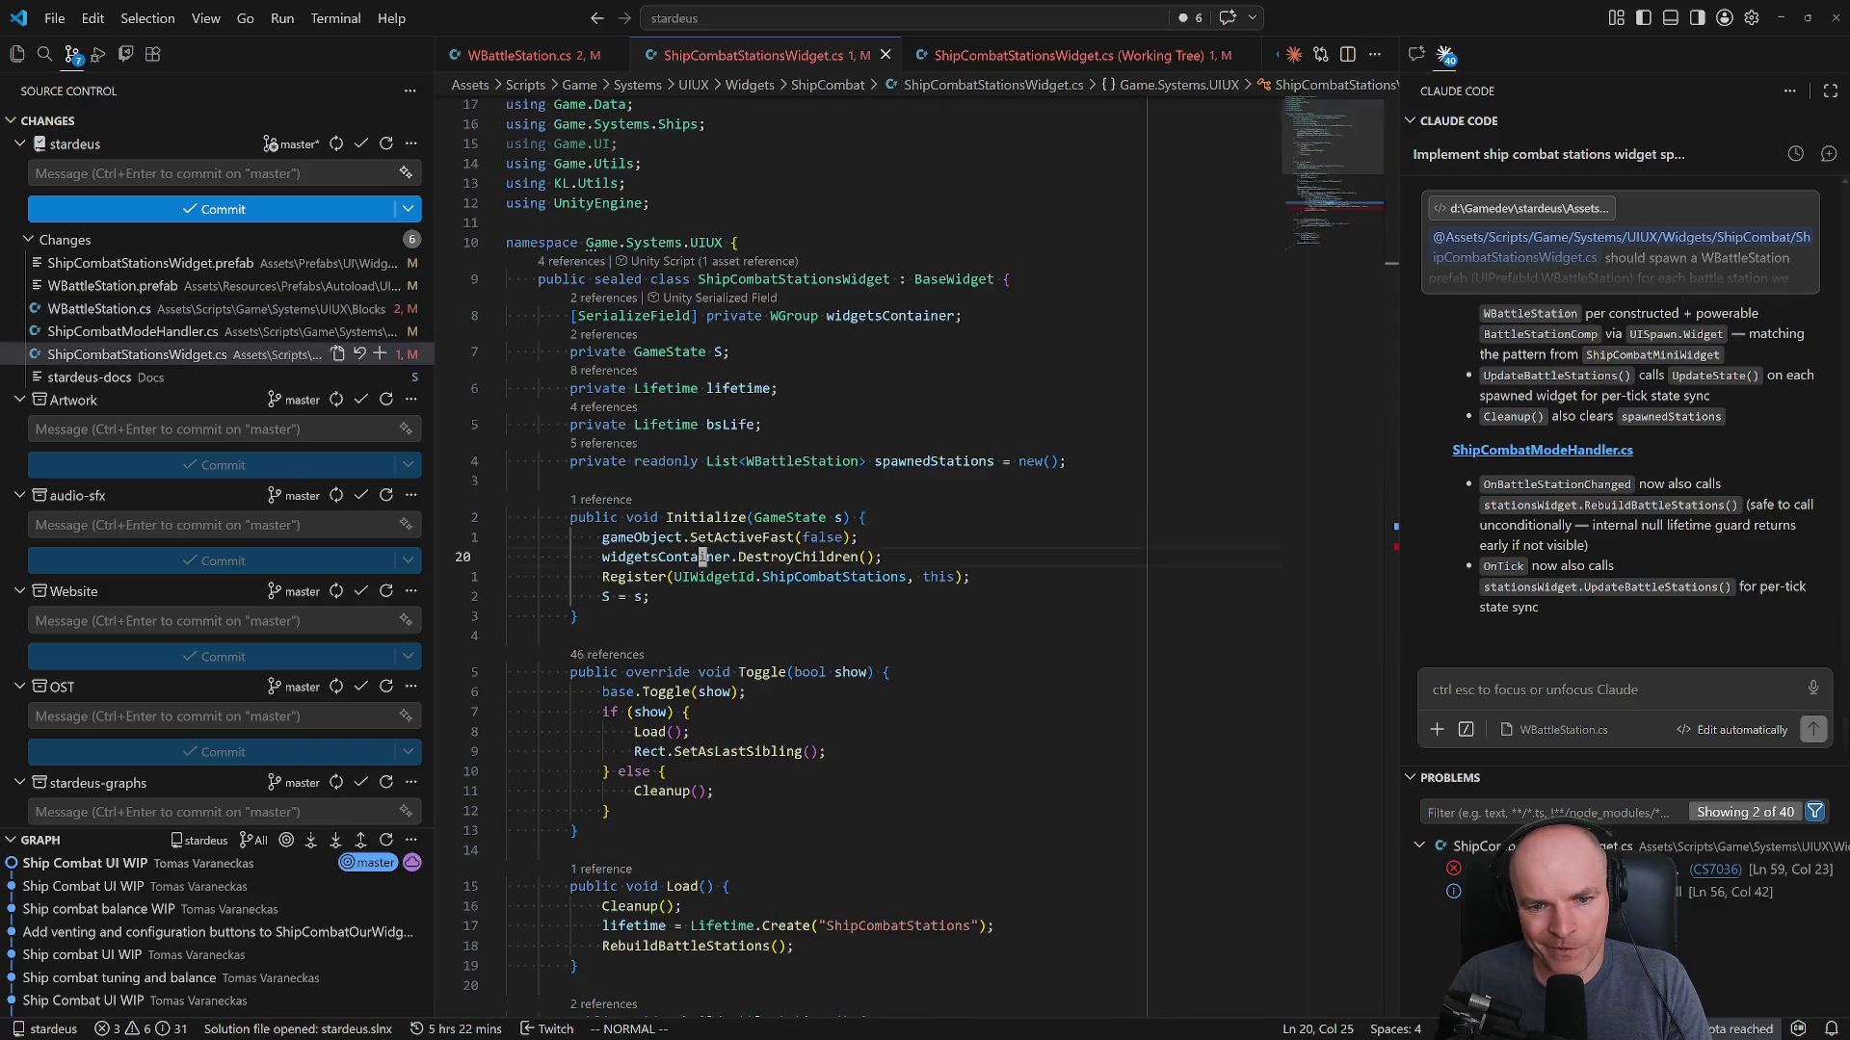
scroll(838, 687, "down", 10)
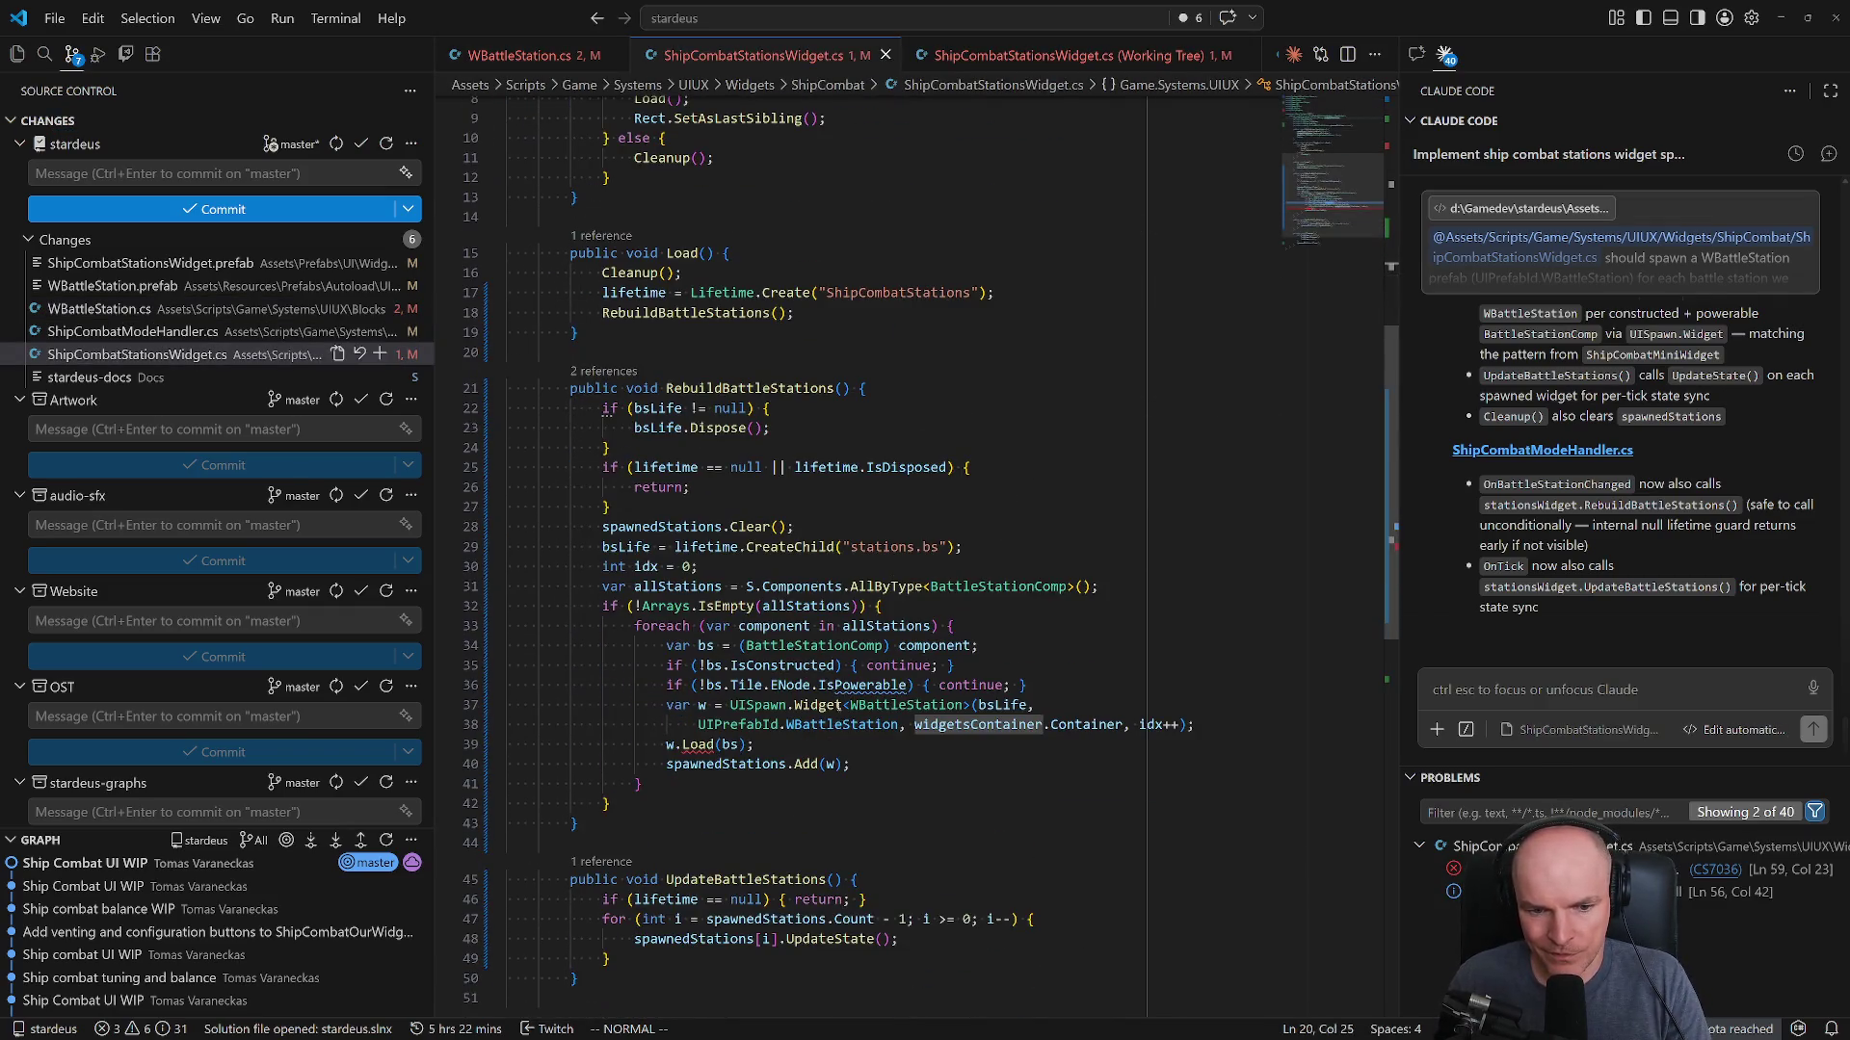
left_click(729, 744)
type("ad(bs")
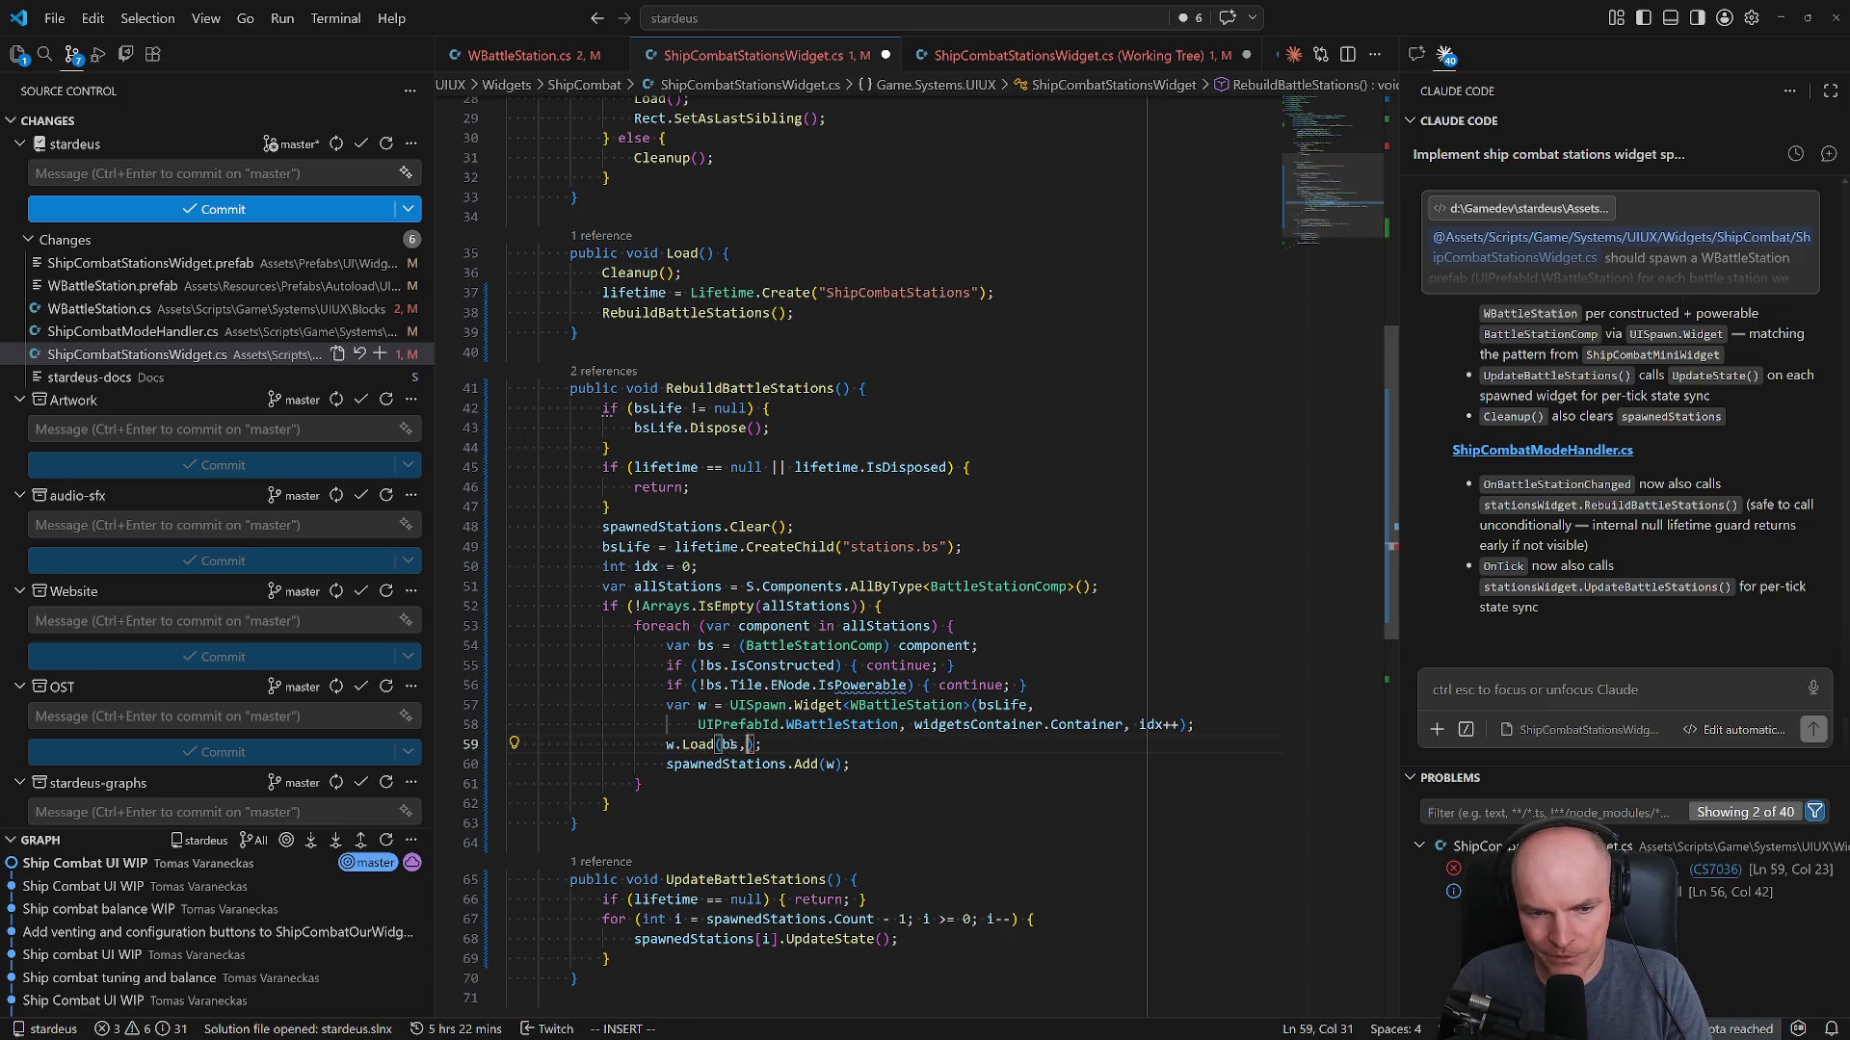
type(", ")
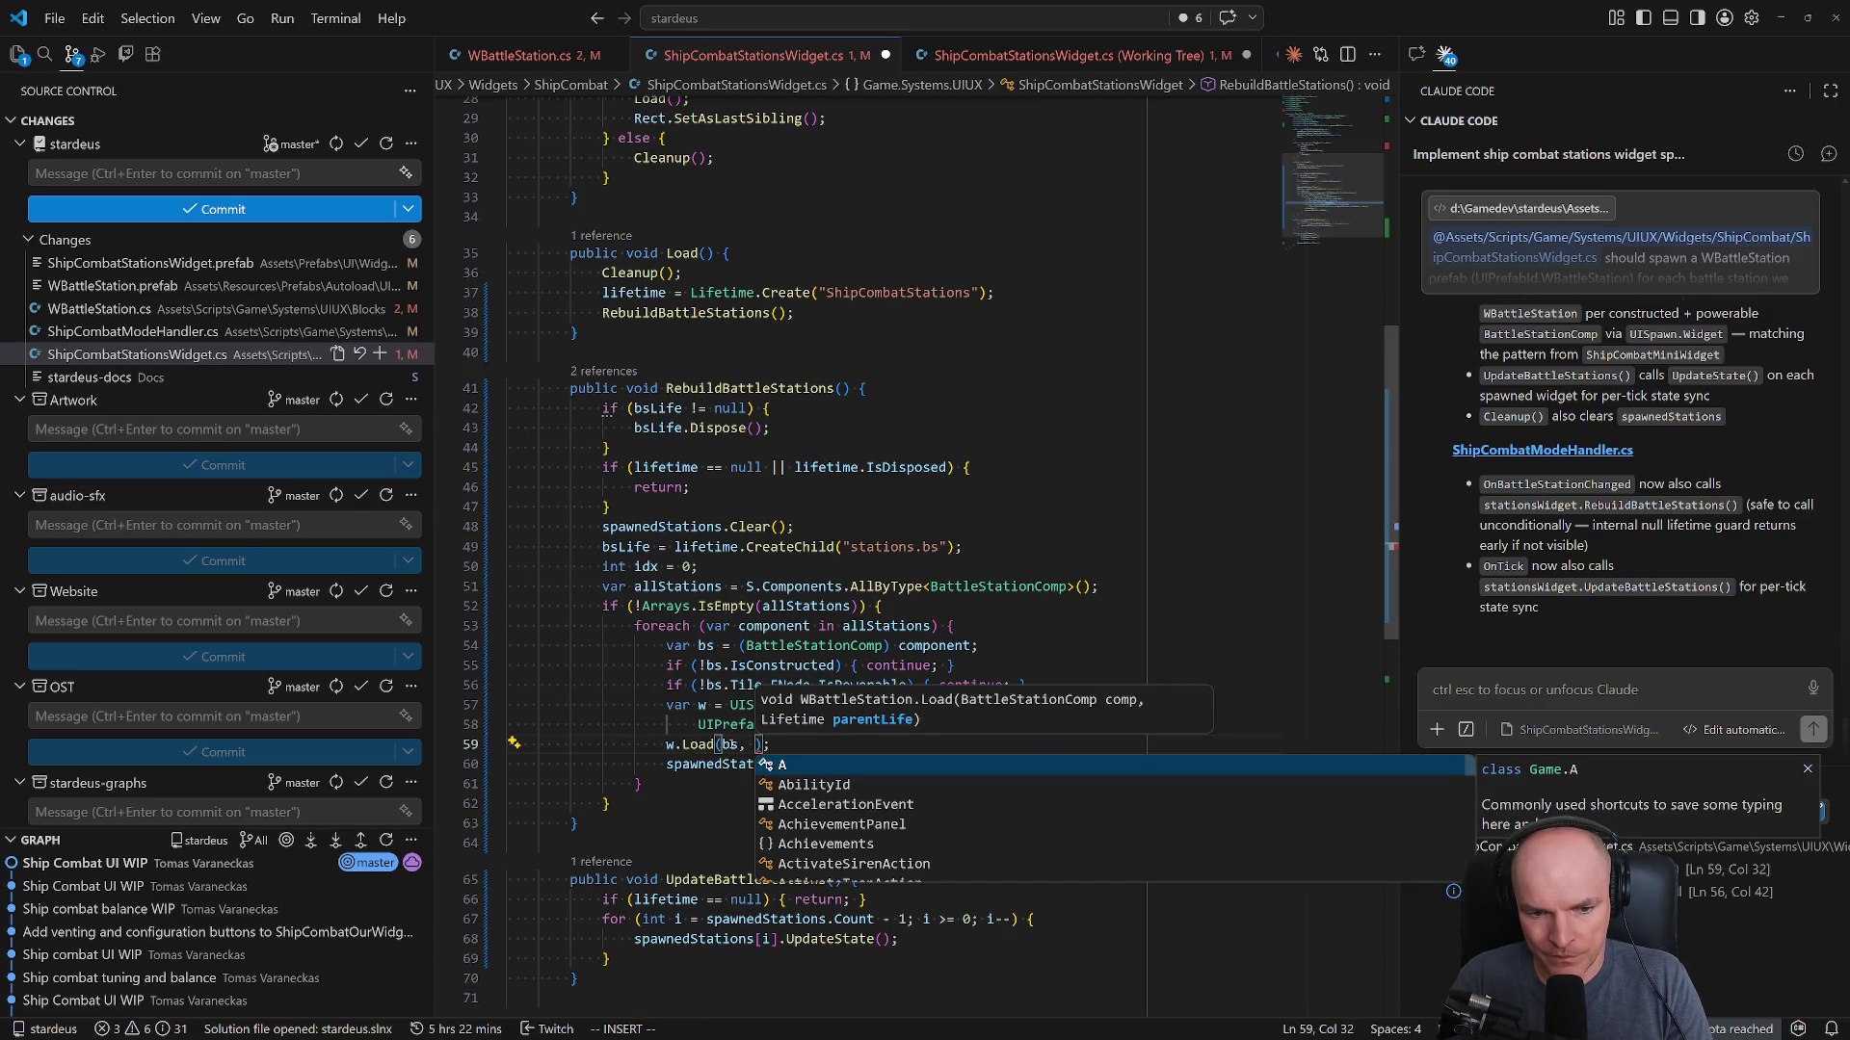
type("li")
key("Return")
key("Escape")
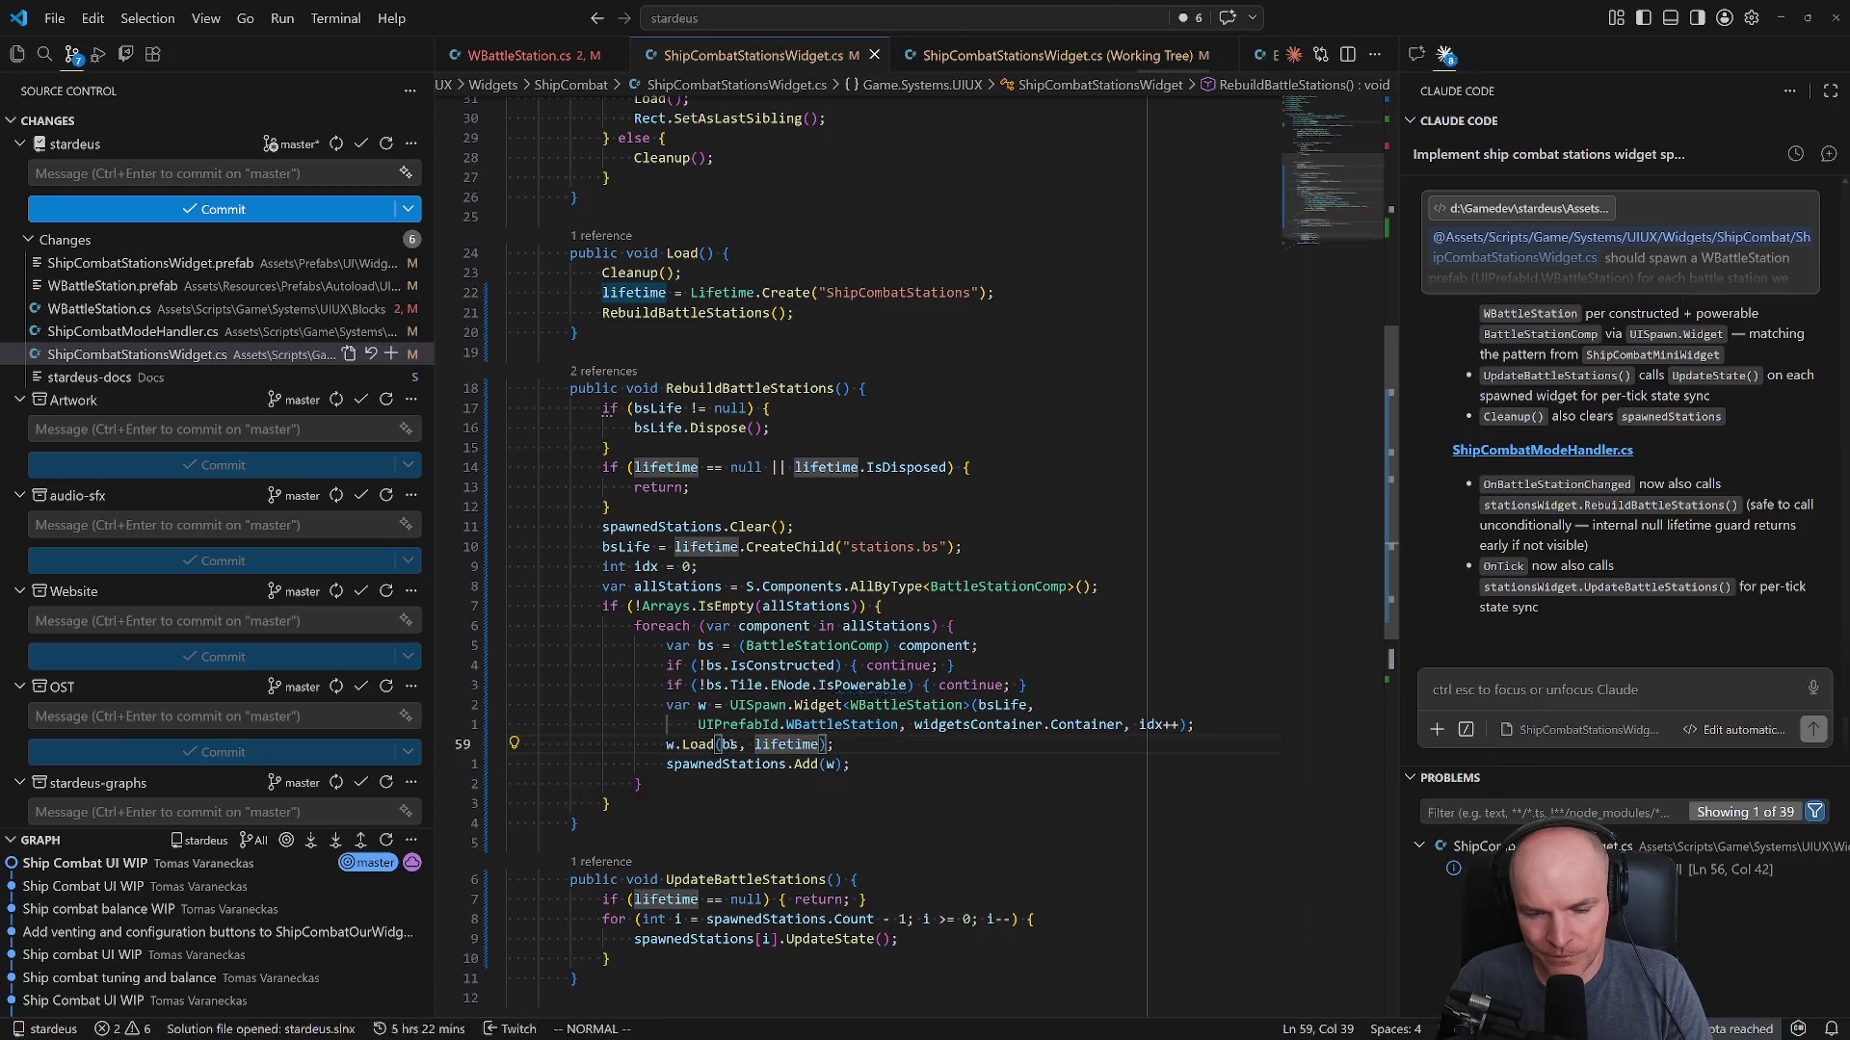
type("ciw")
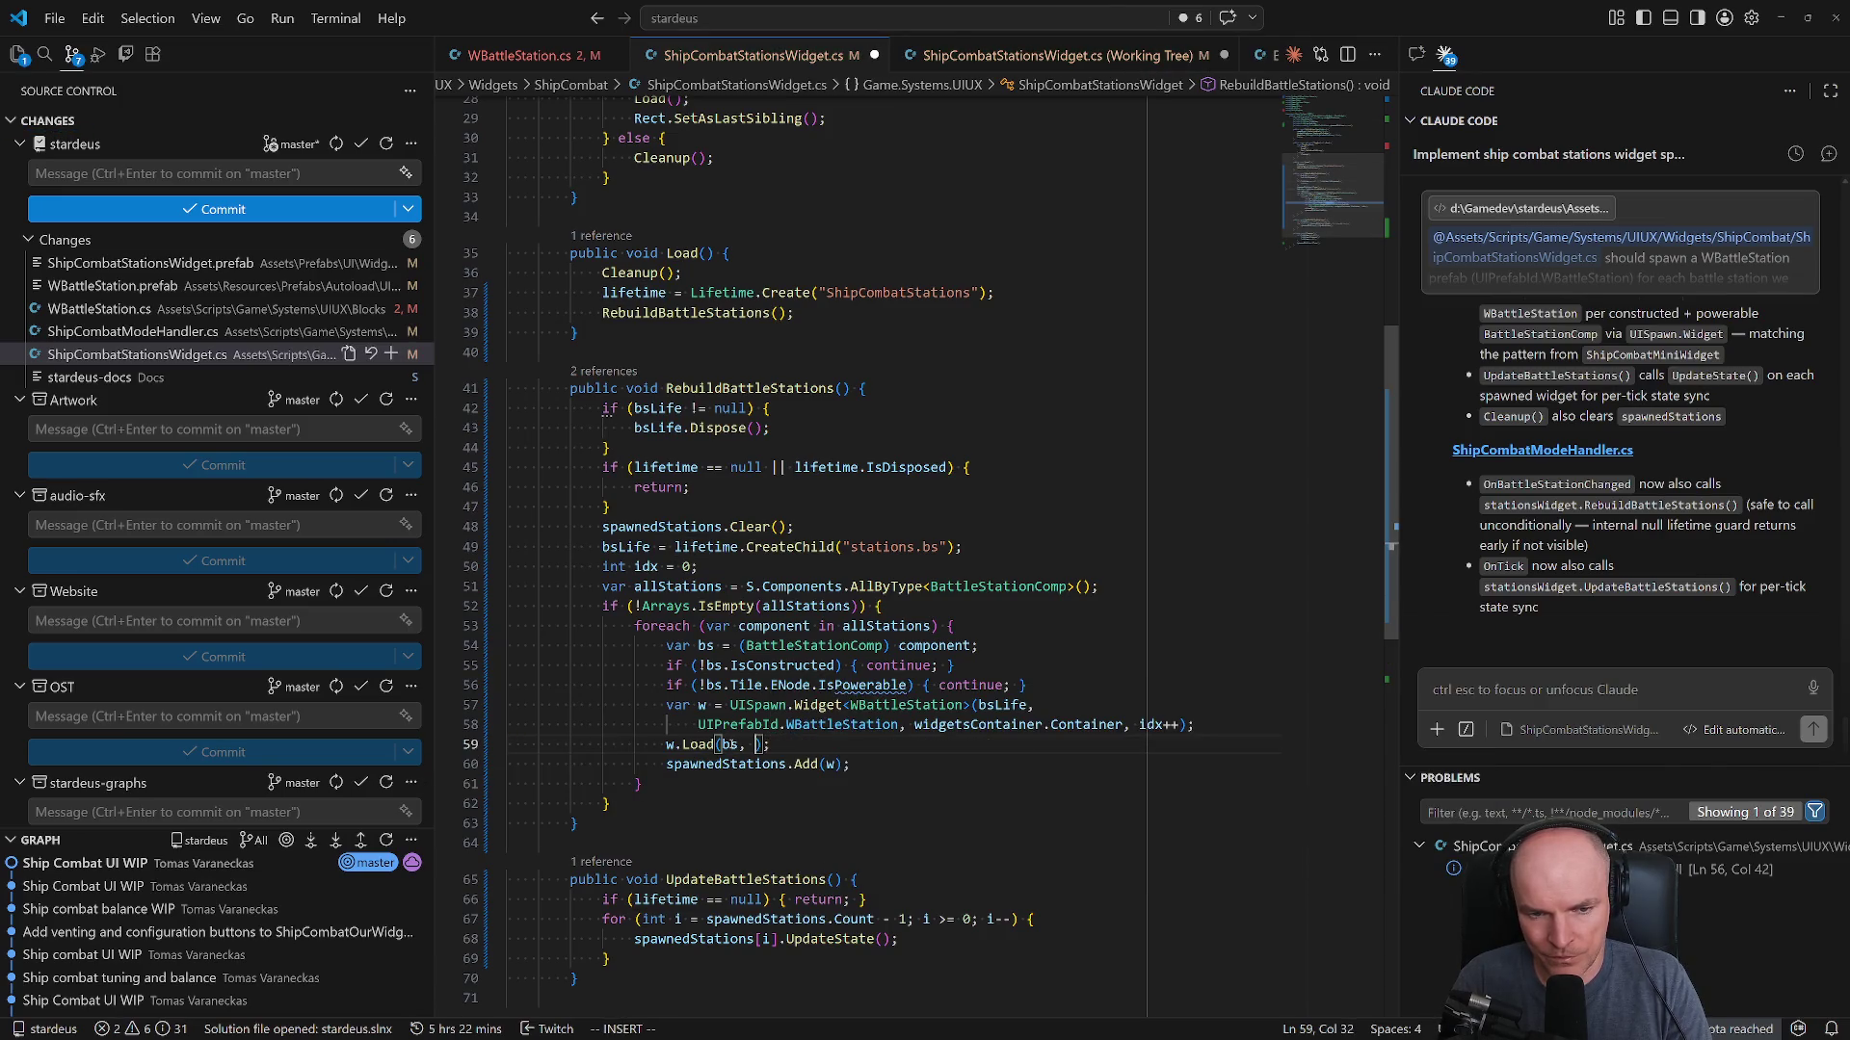
type("bs")
key("Left")
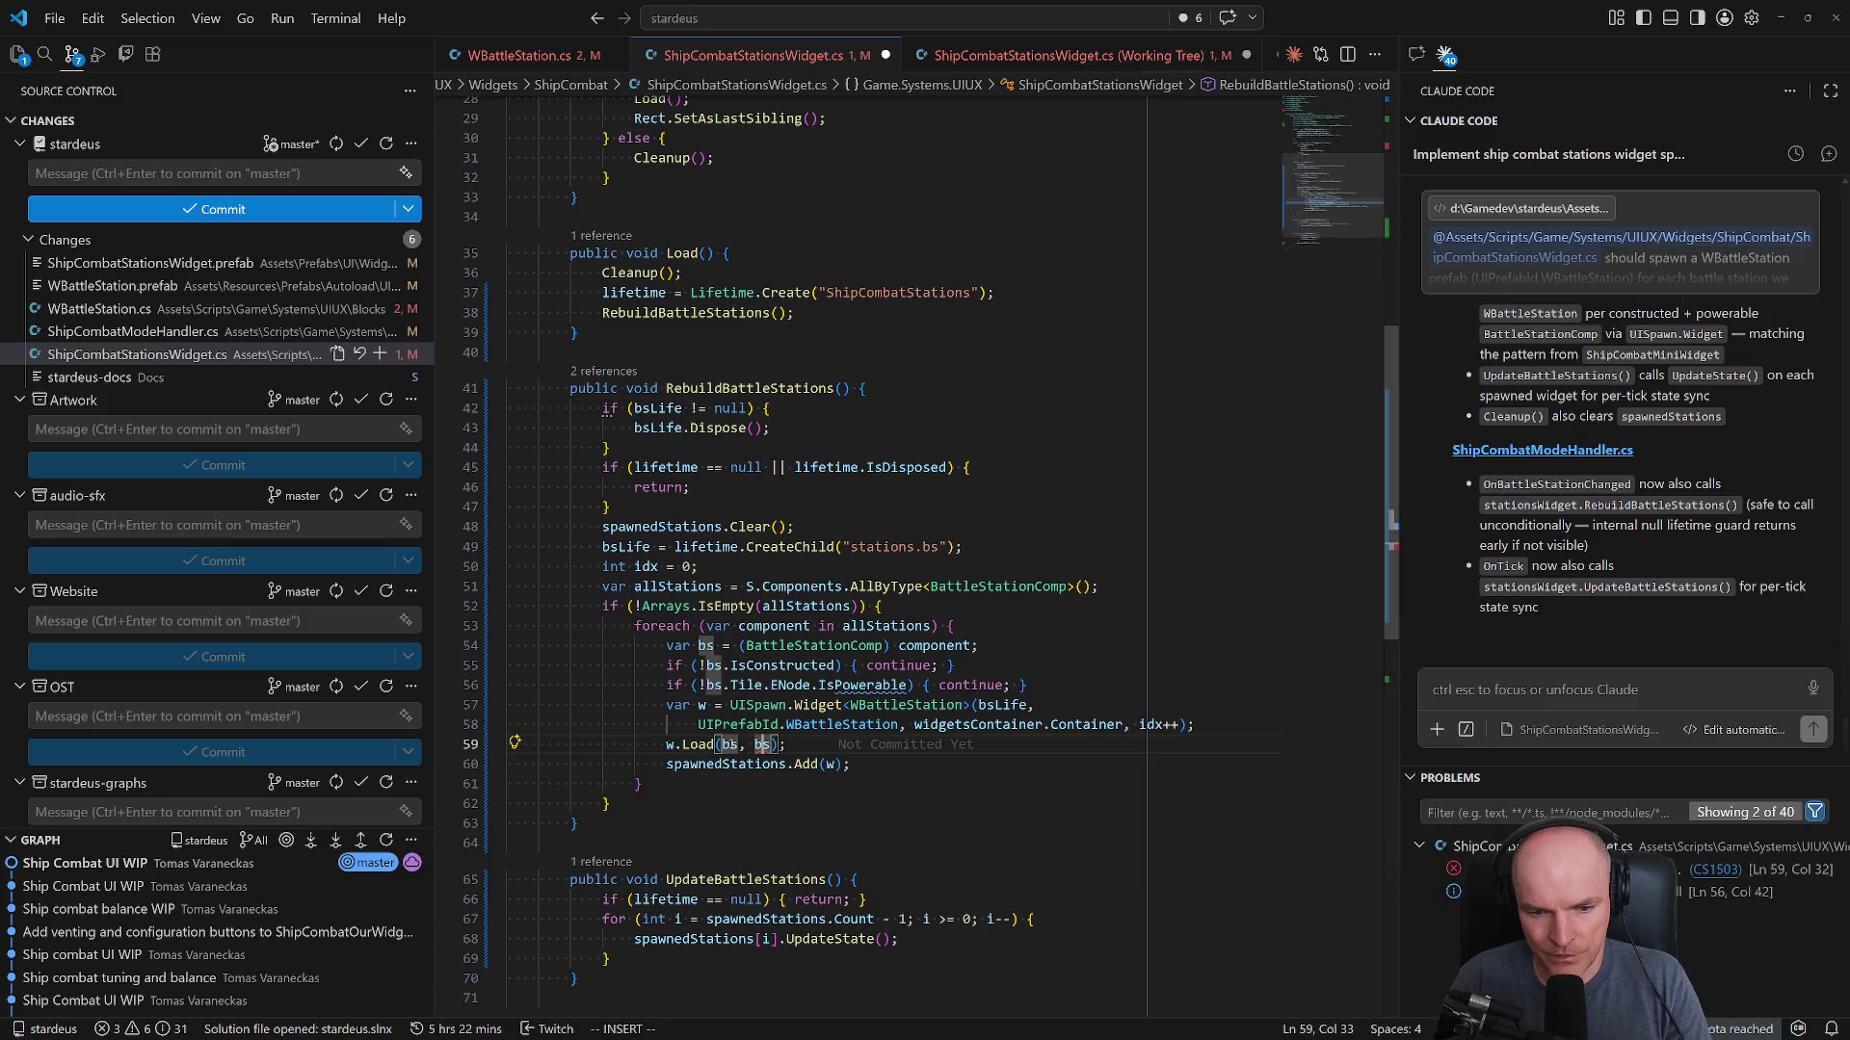
type("L")
key("Return")
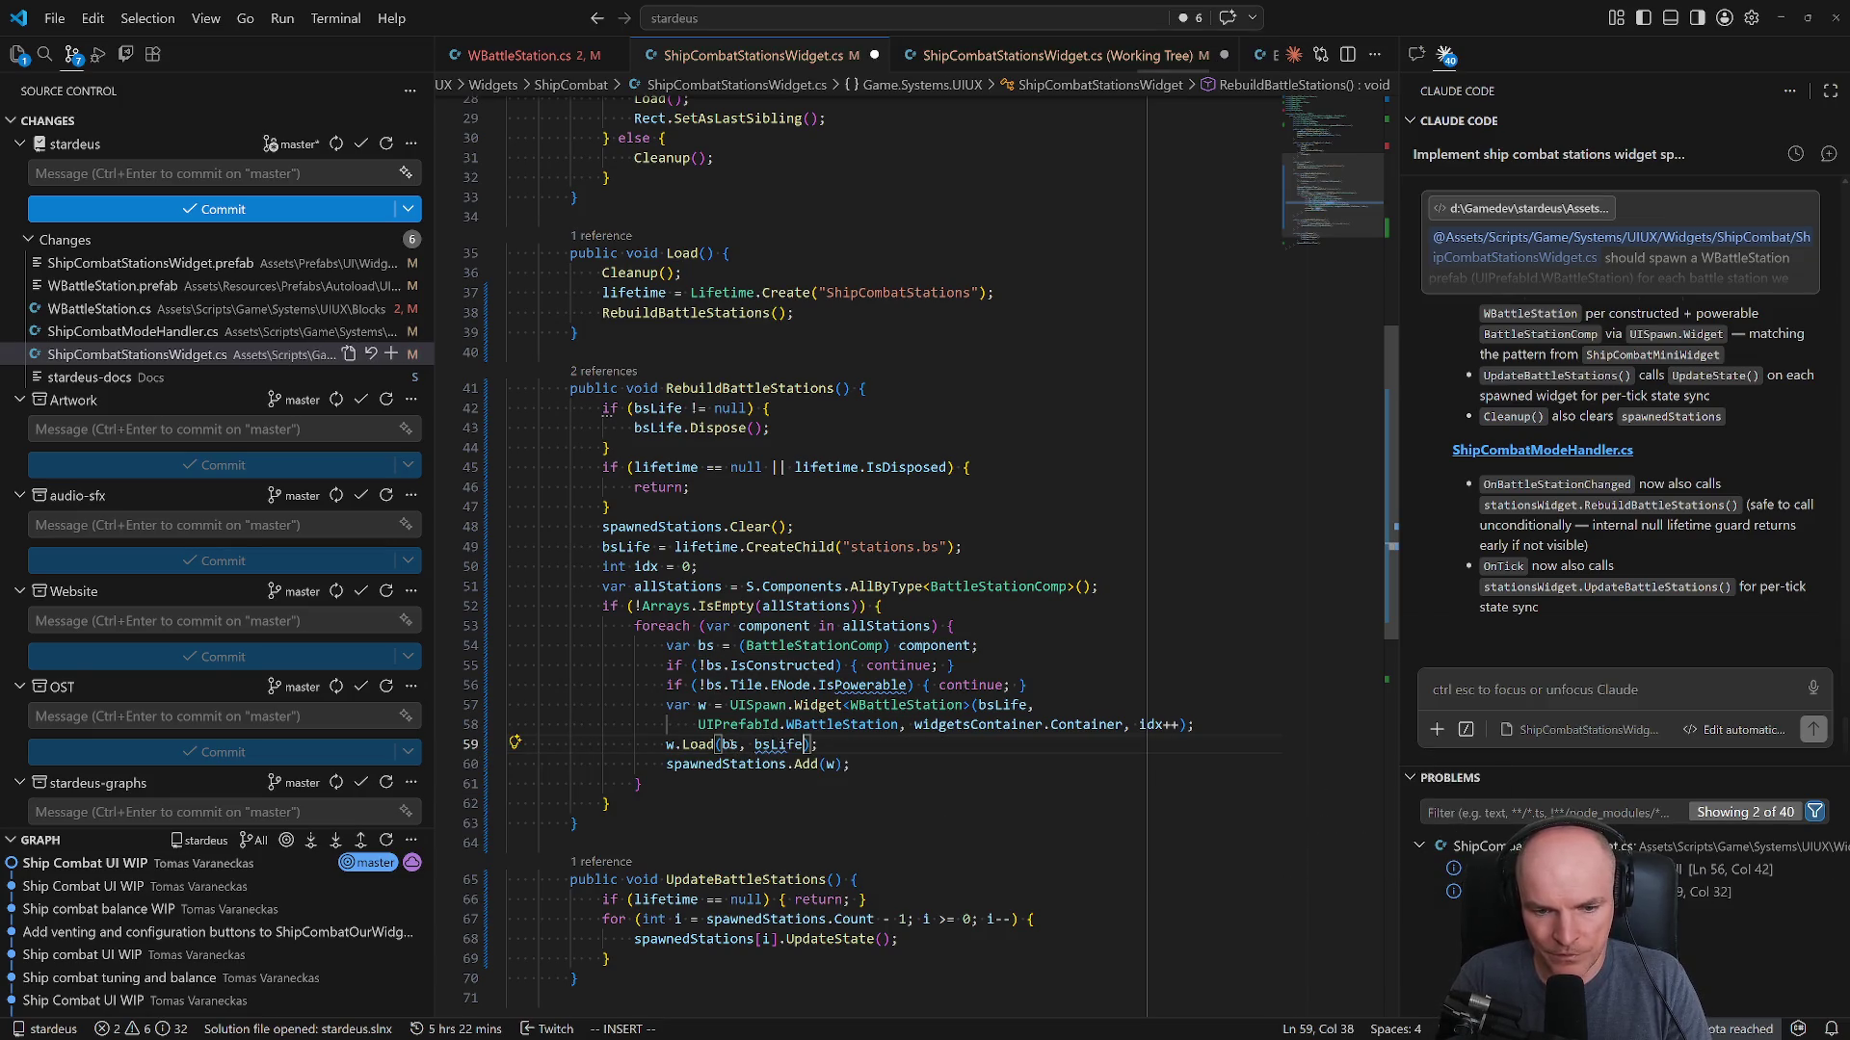
key("Escape")
Jump to Load's definition in WBattleStation.cs and start the Bind call with parentLife.
key("F")
key("d")
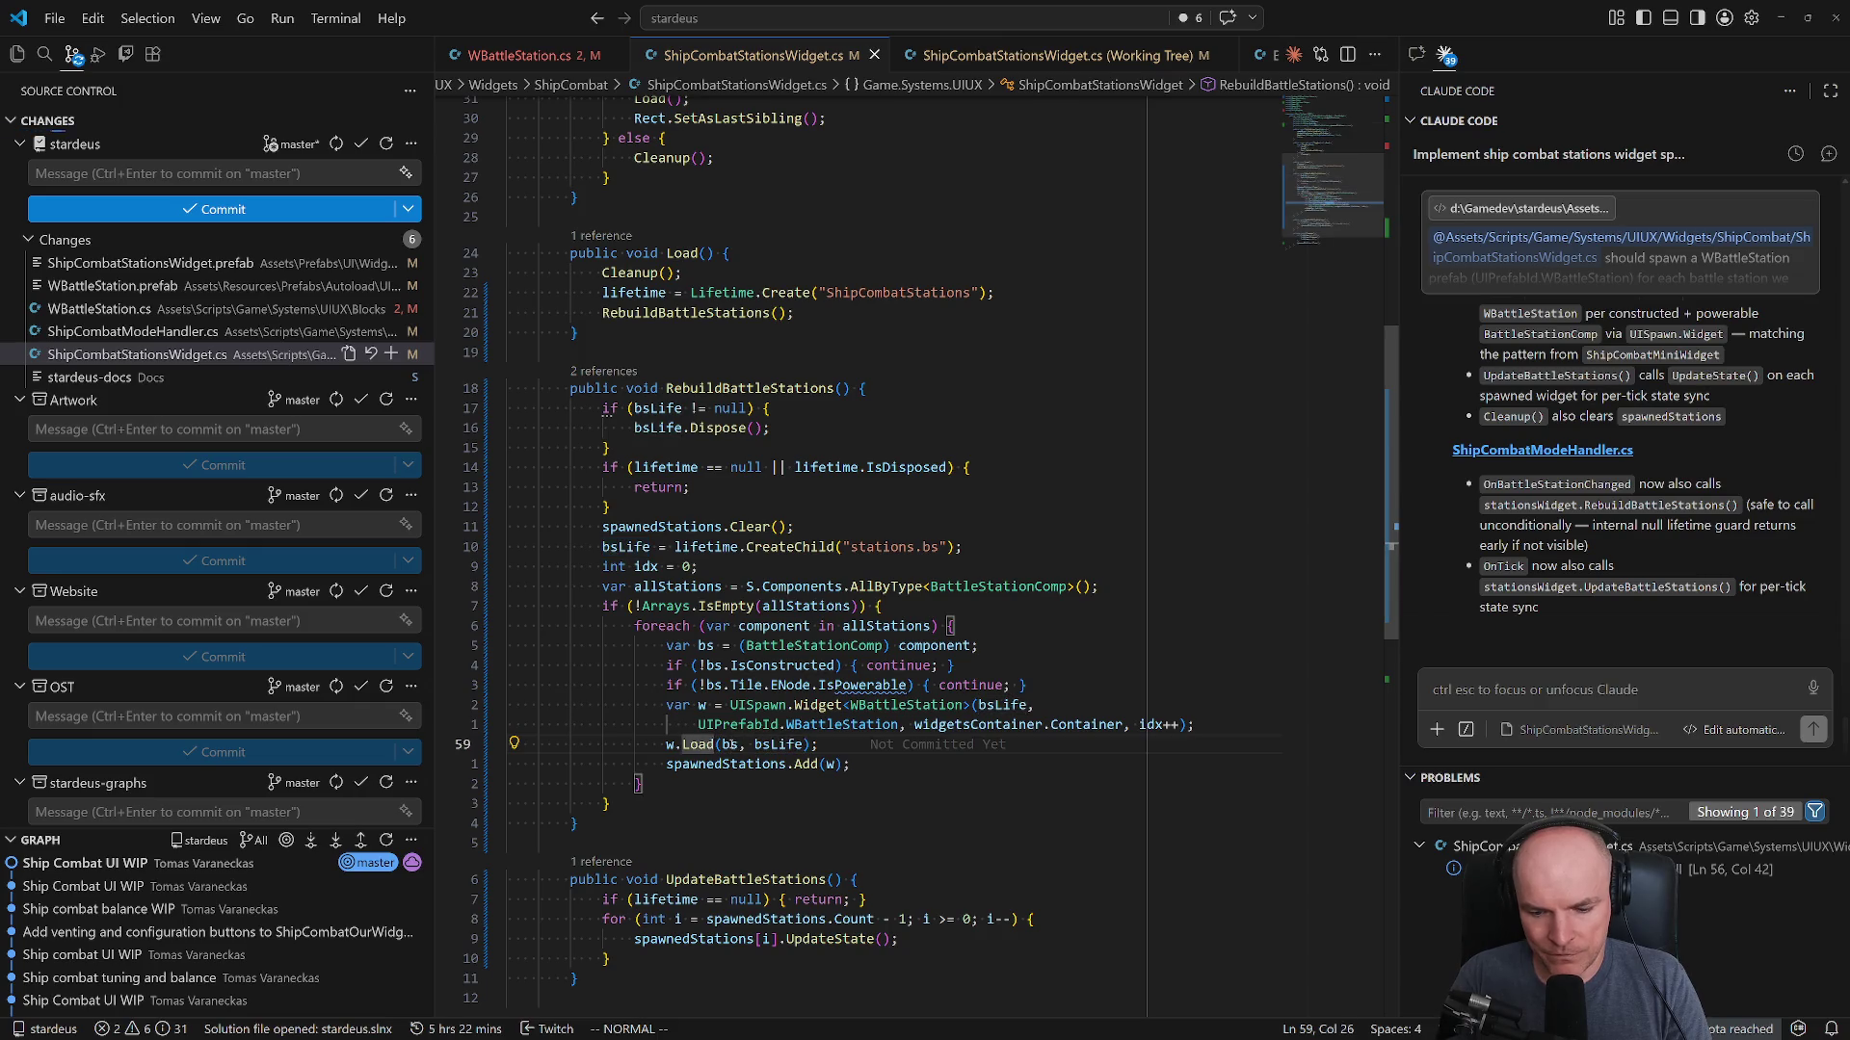
key("g")
key("d")
key("j")
key("j")
key("j")
type("ef)")
type("ipare")
Pass parentLife and a (cnt) => { } lambda callback to AssignedWeapons.Bind.
key("Tab")
type(",")
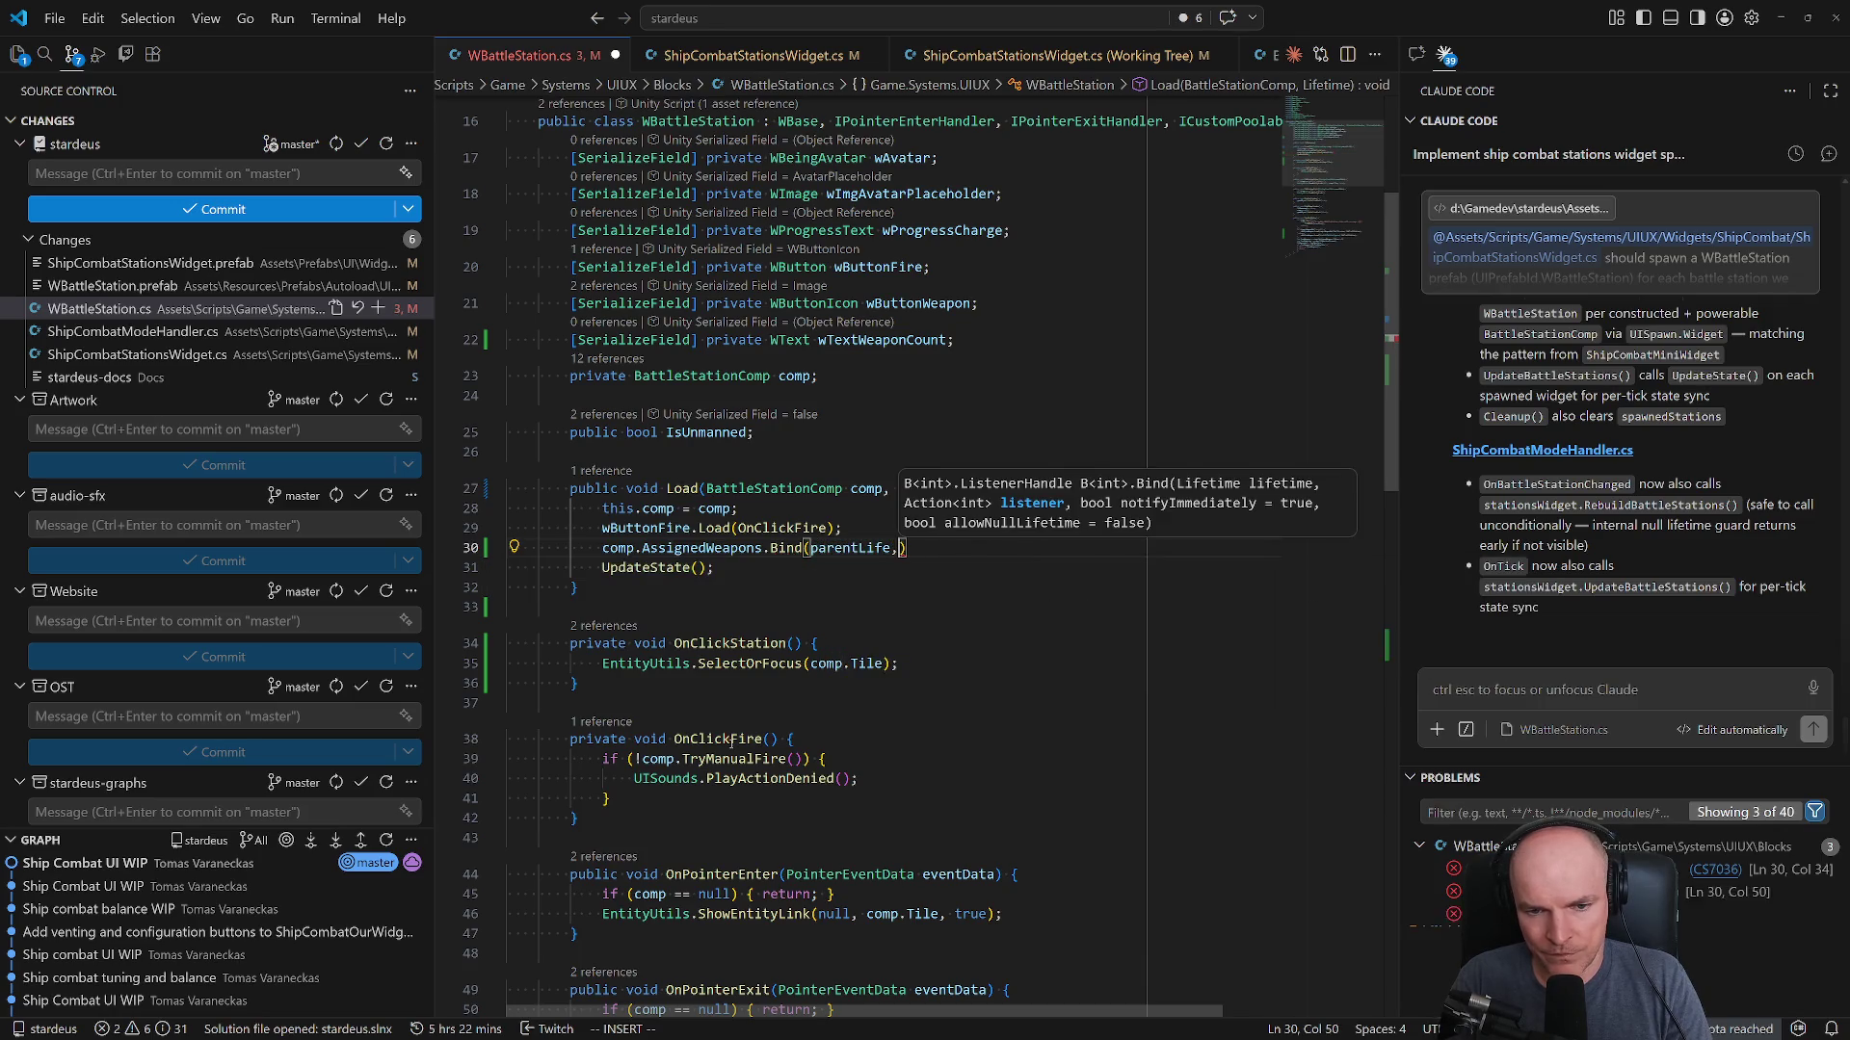
type(" (")
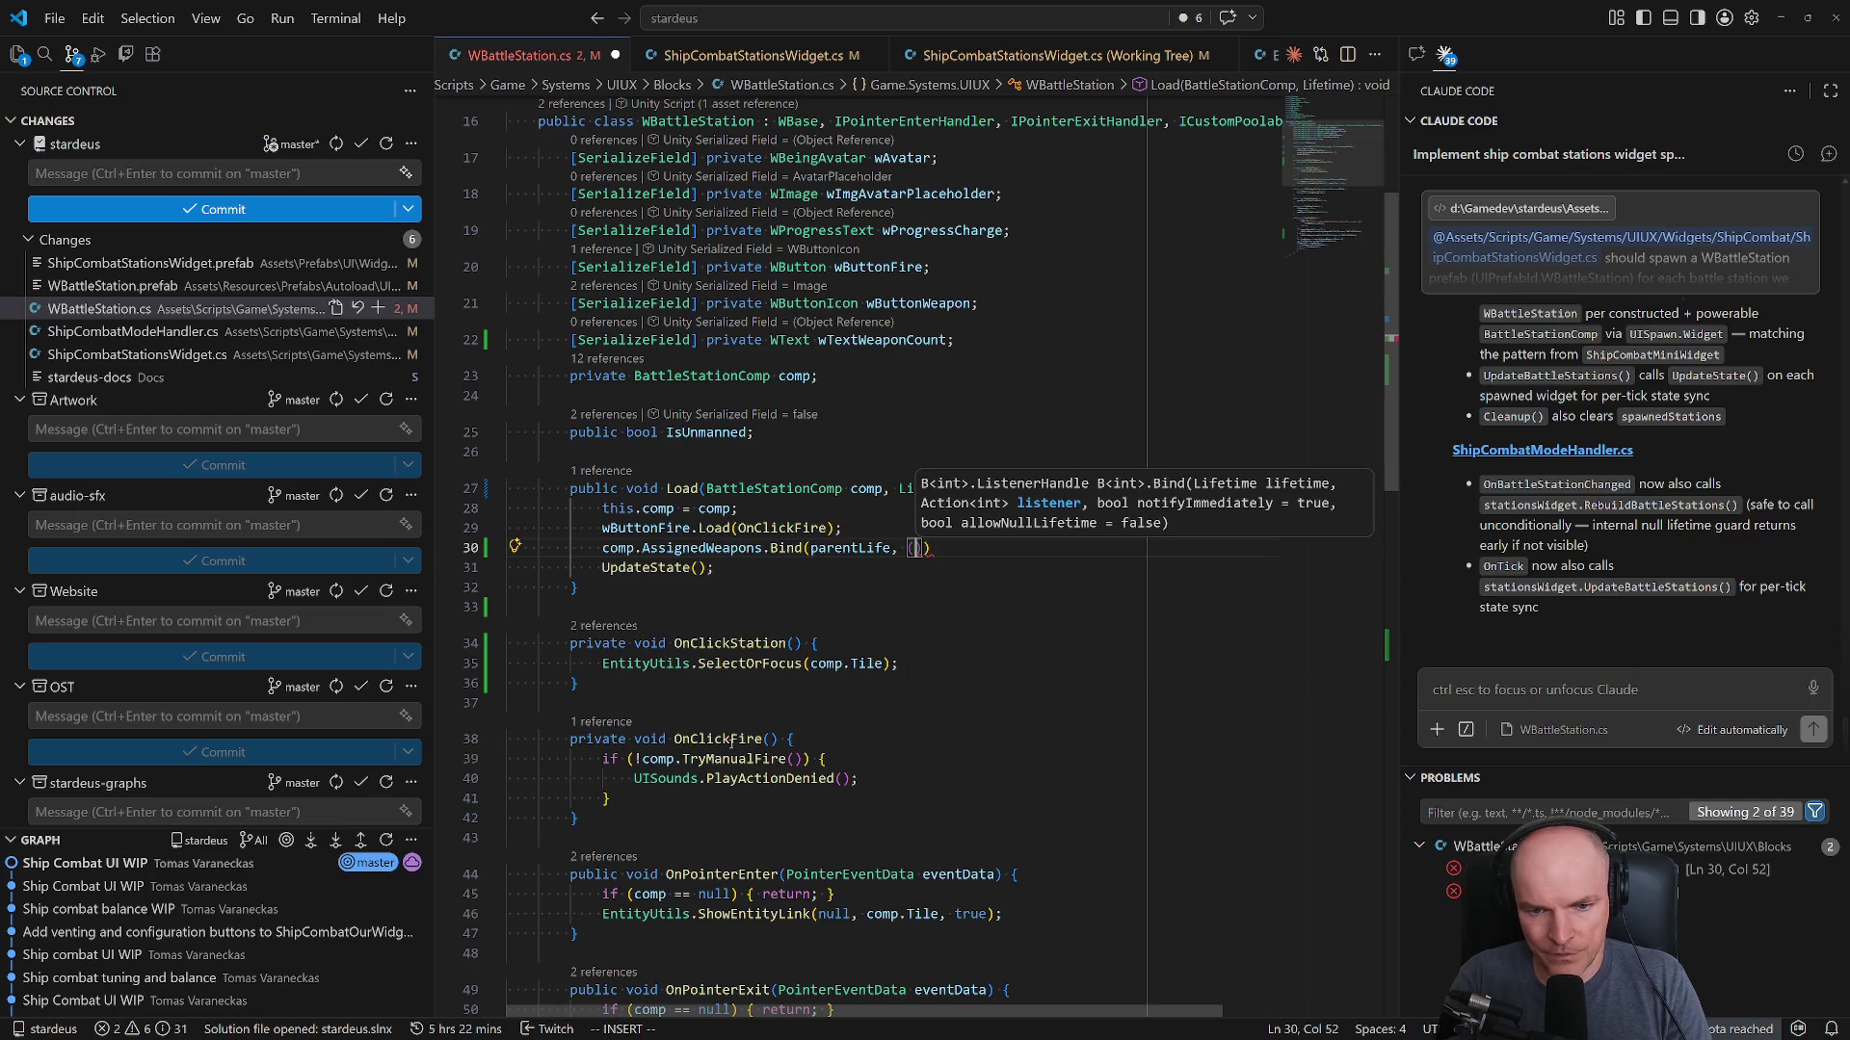
type("cnt) =")
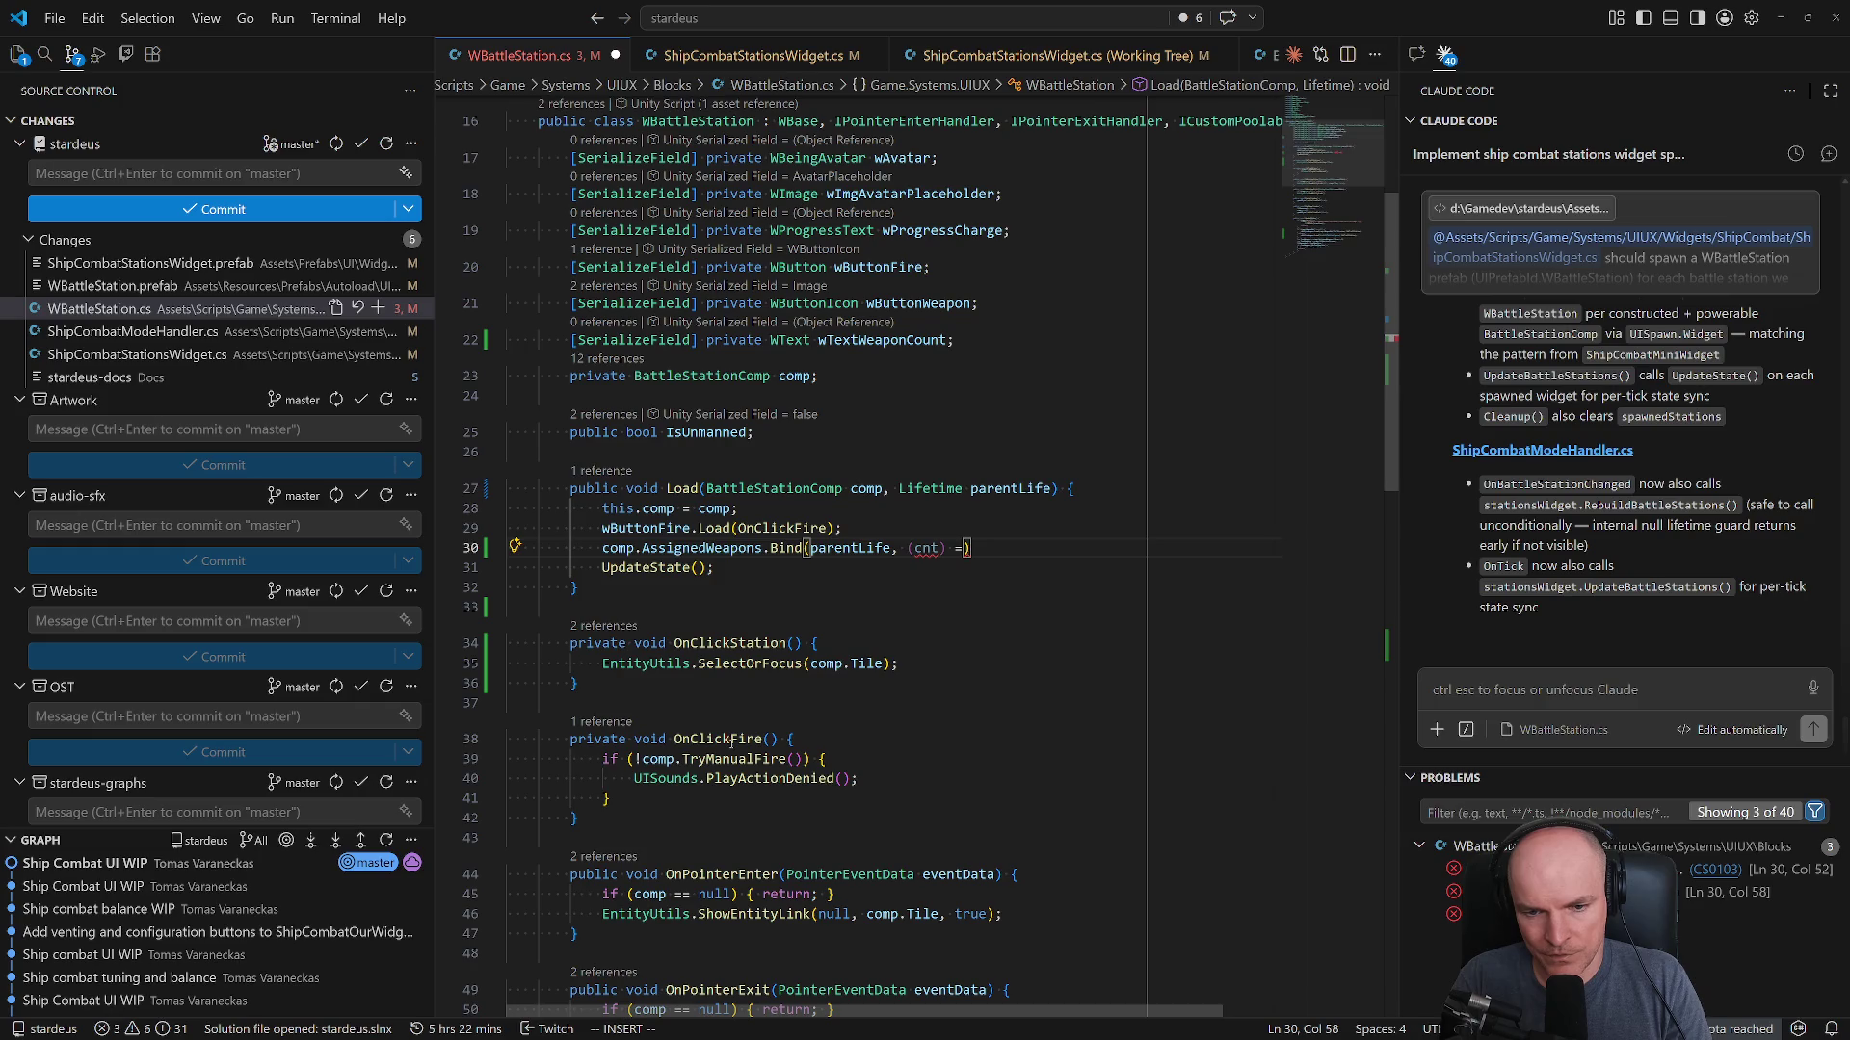
type("> {")
key("Return")
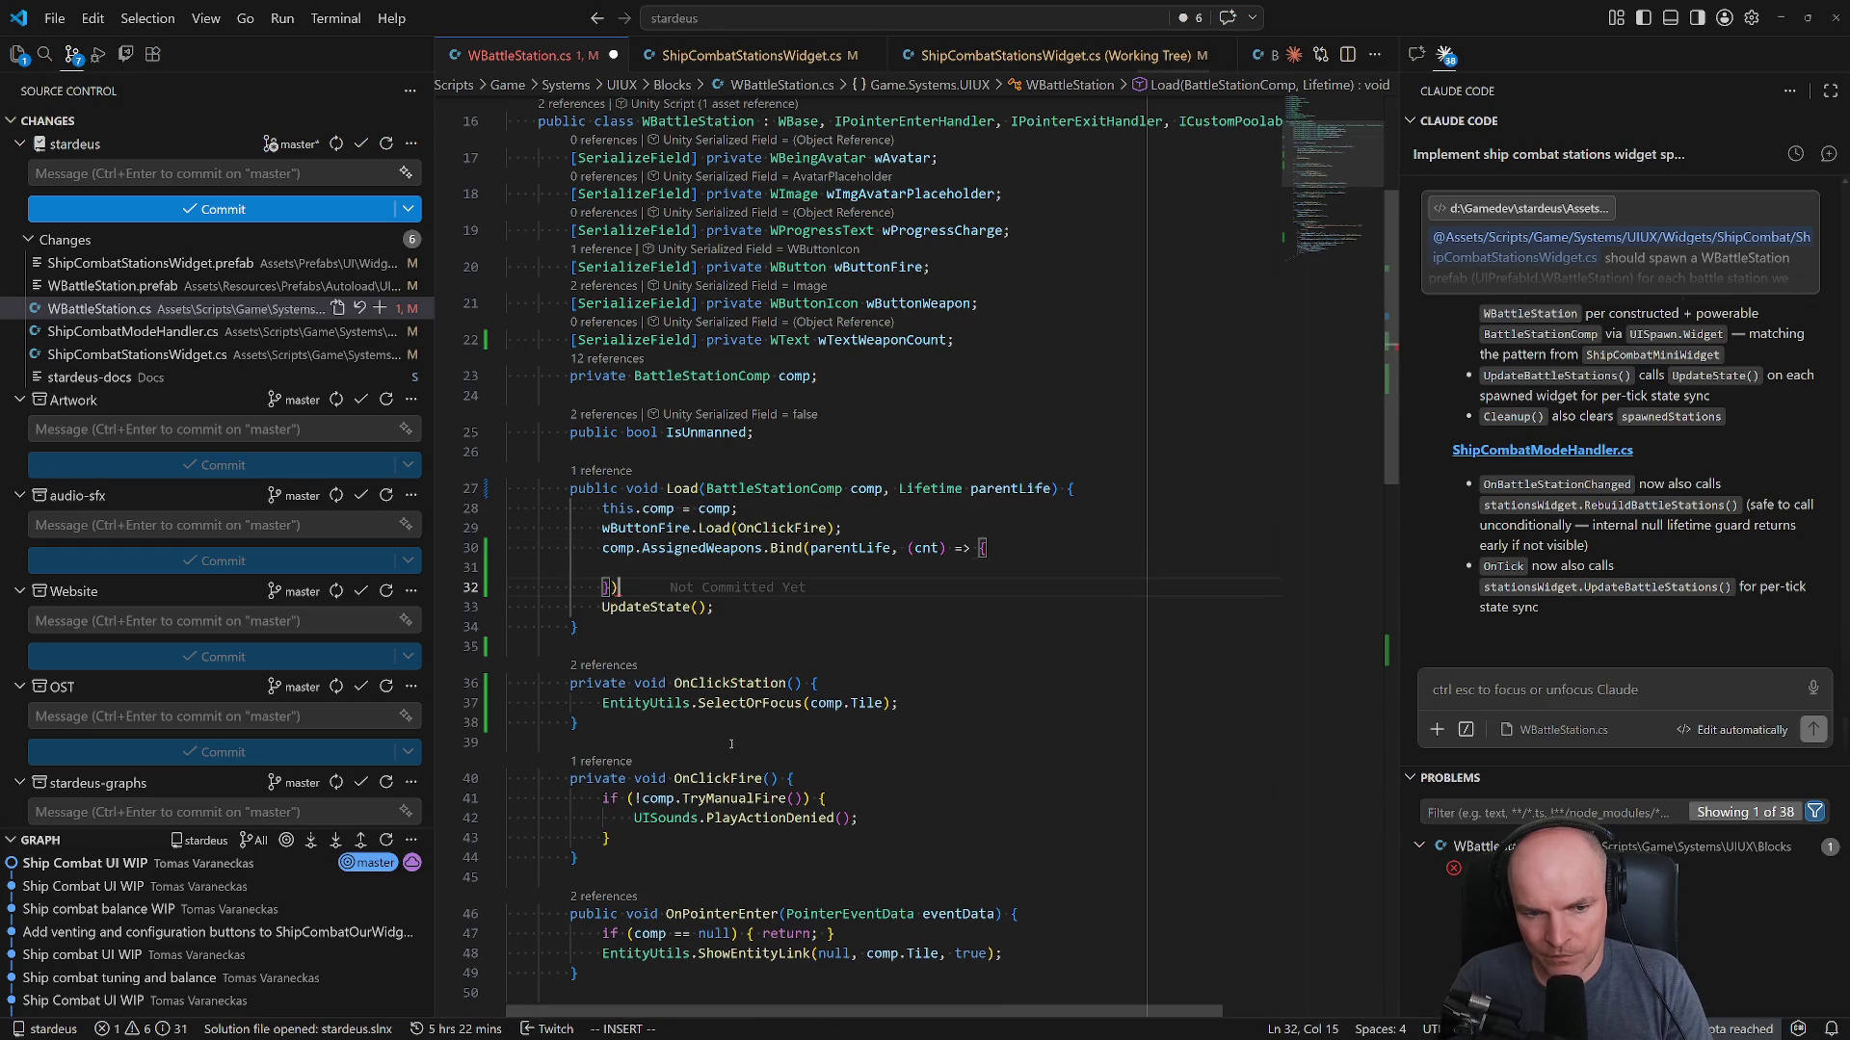
type(";")
key("Up")
key("ctrl+shift+Return")
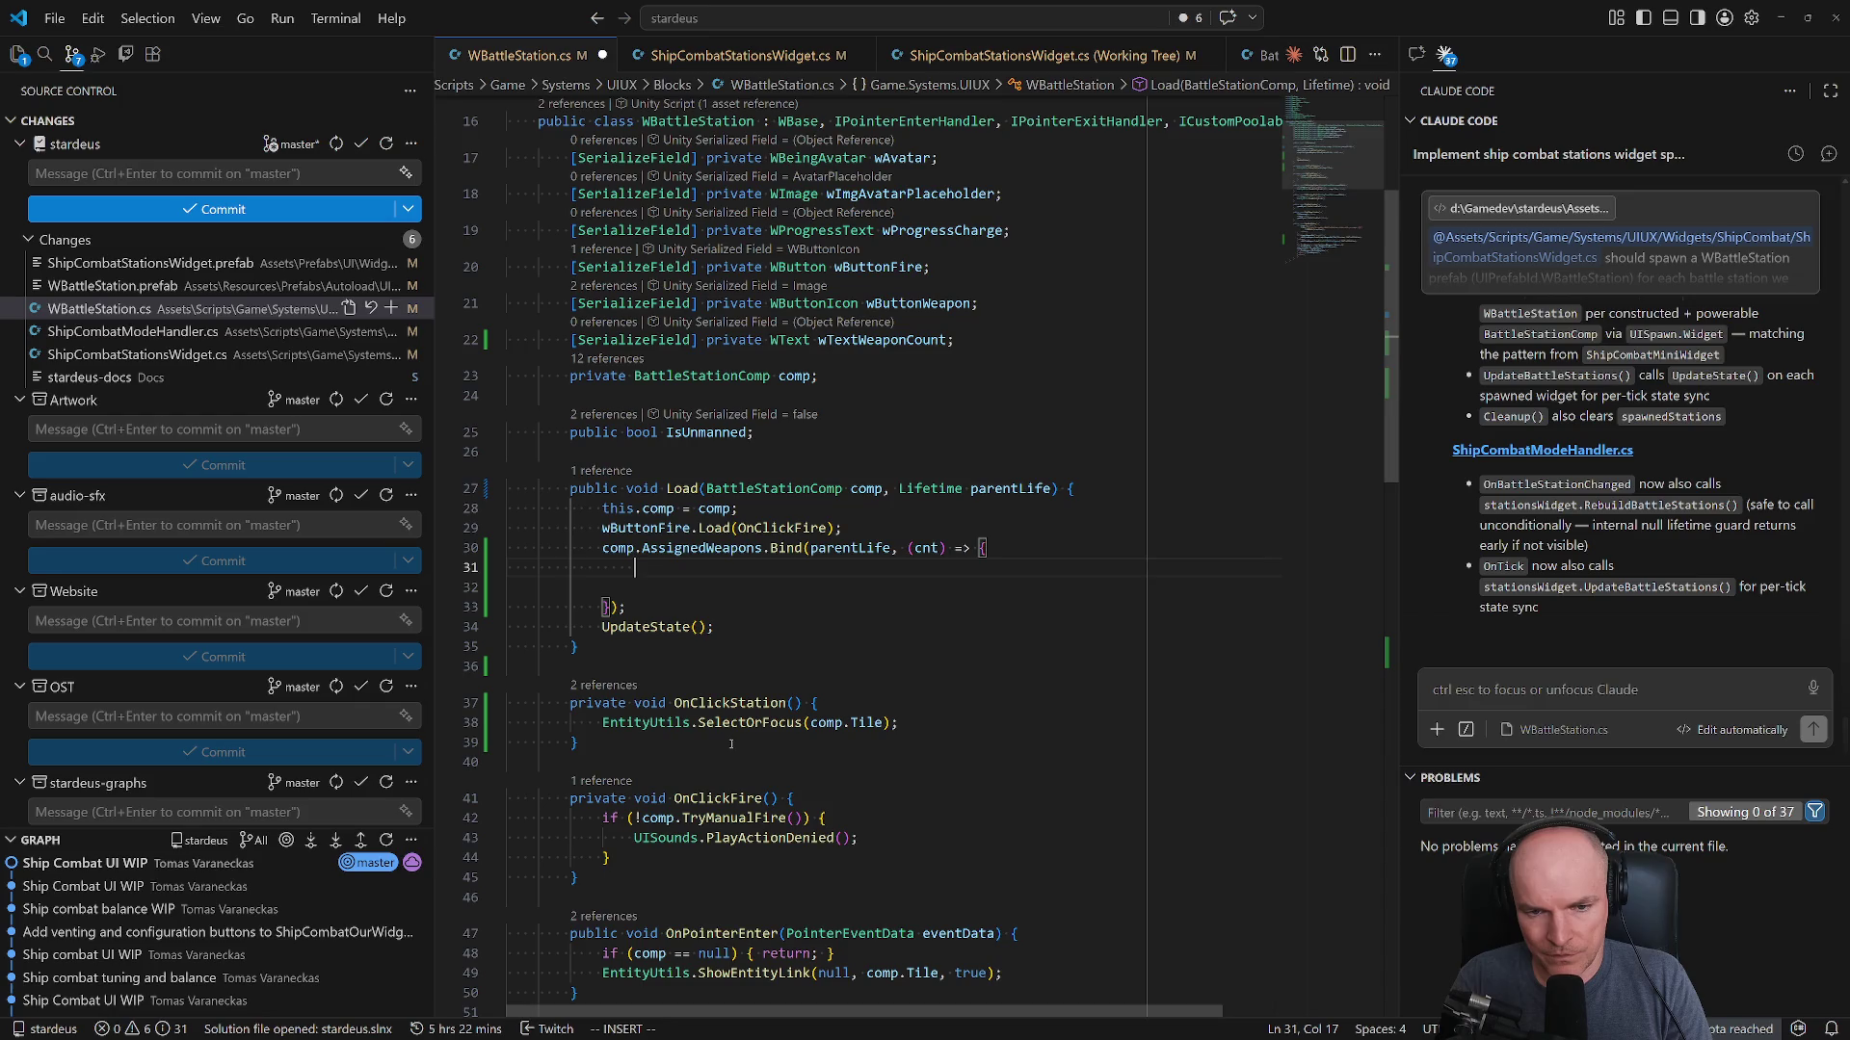
Inside the lambda, load wTextWeaponCount with Units.XOutOfY(cnt, comp.TotalWeaponCapacity) and save.
type("wtext")
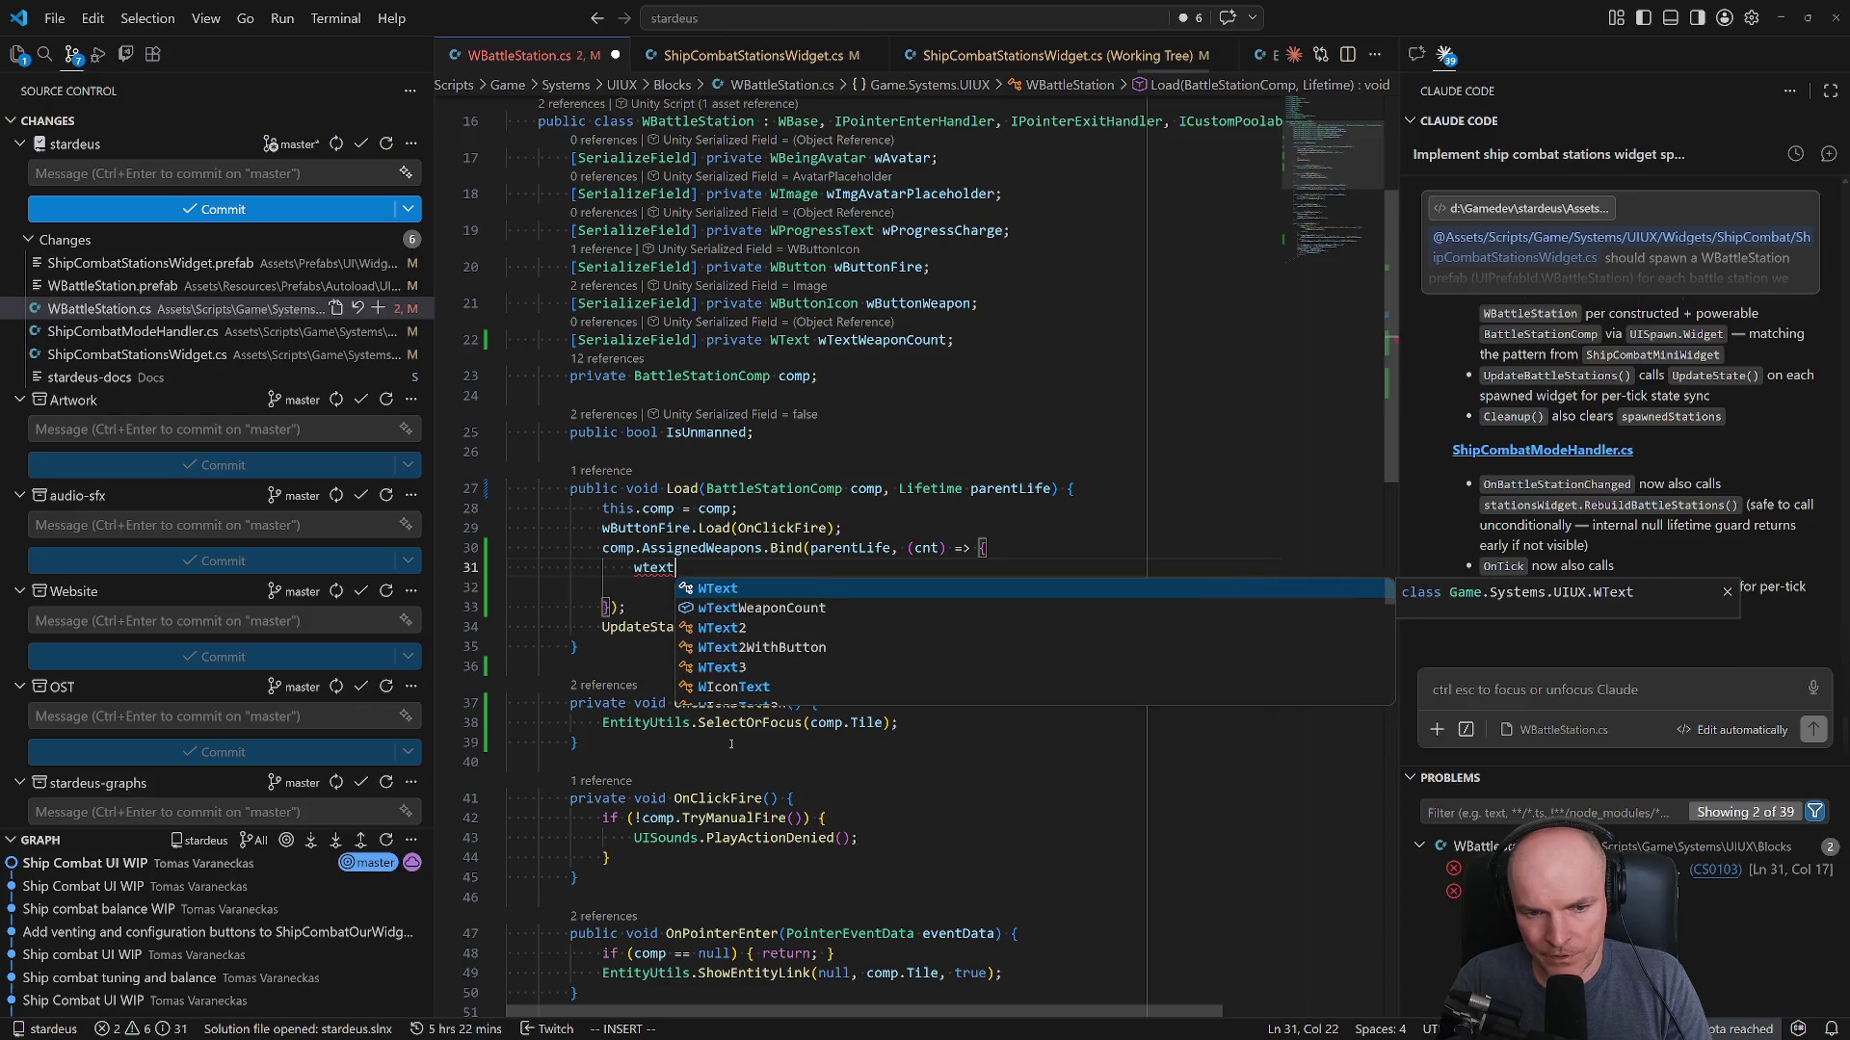
key("Down")
key("Tab")
type(".Load")
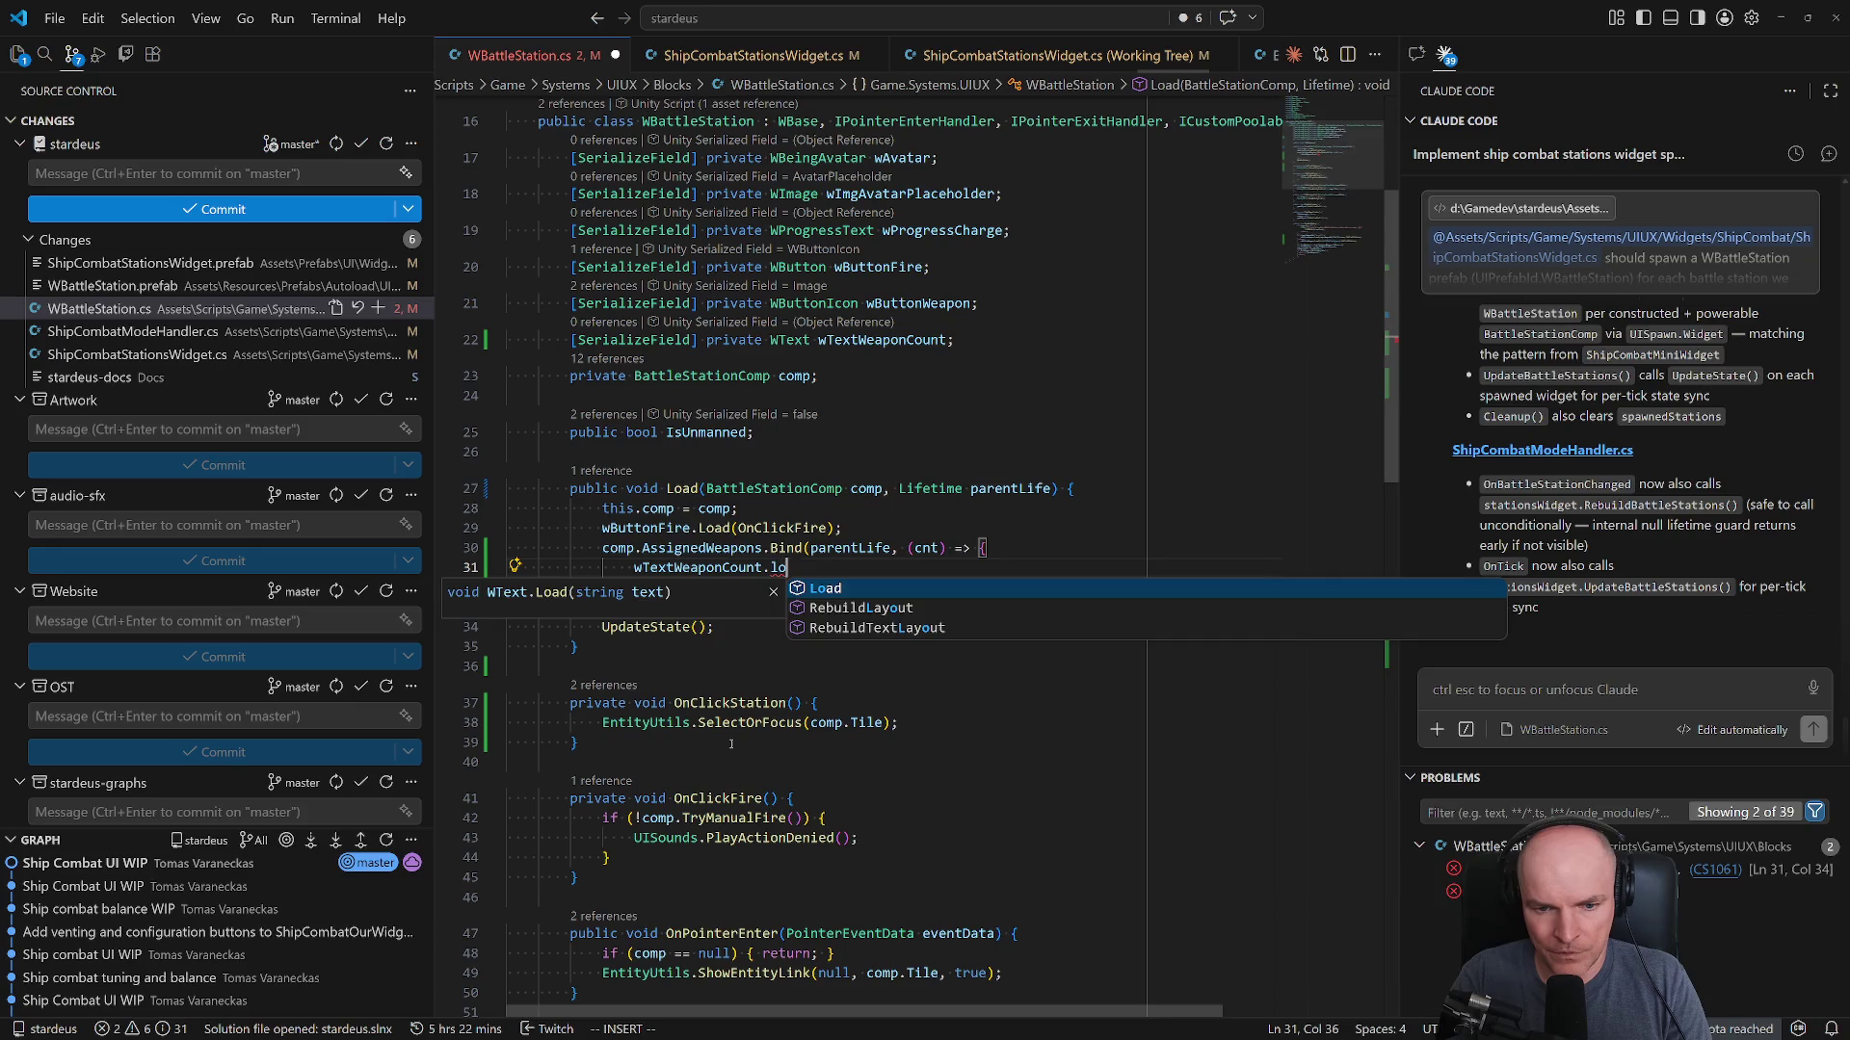
type("(")
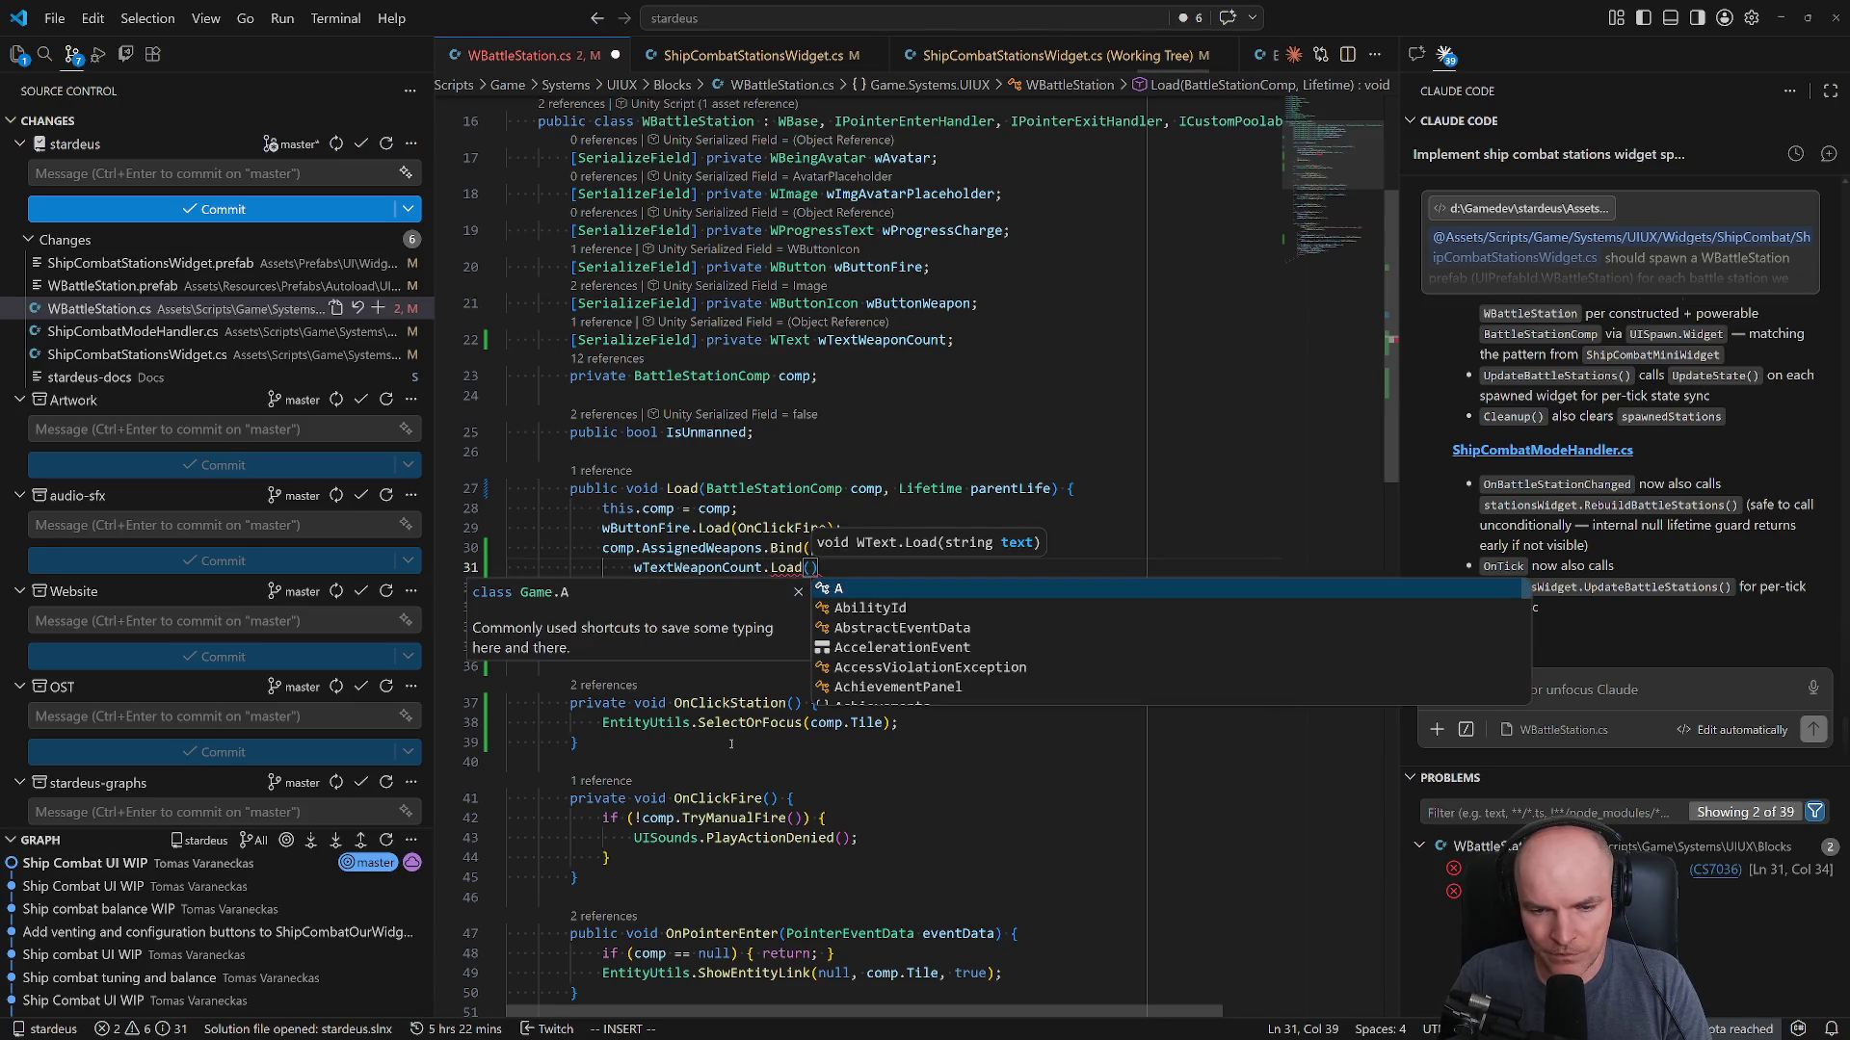
type("Units.XNum")
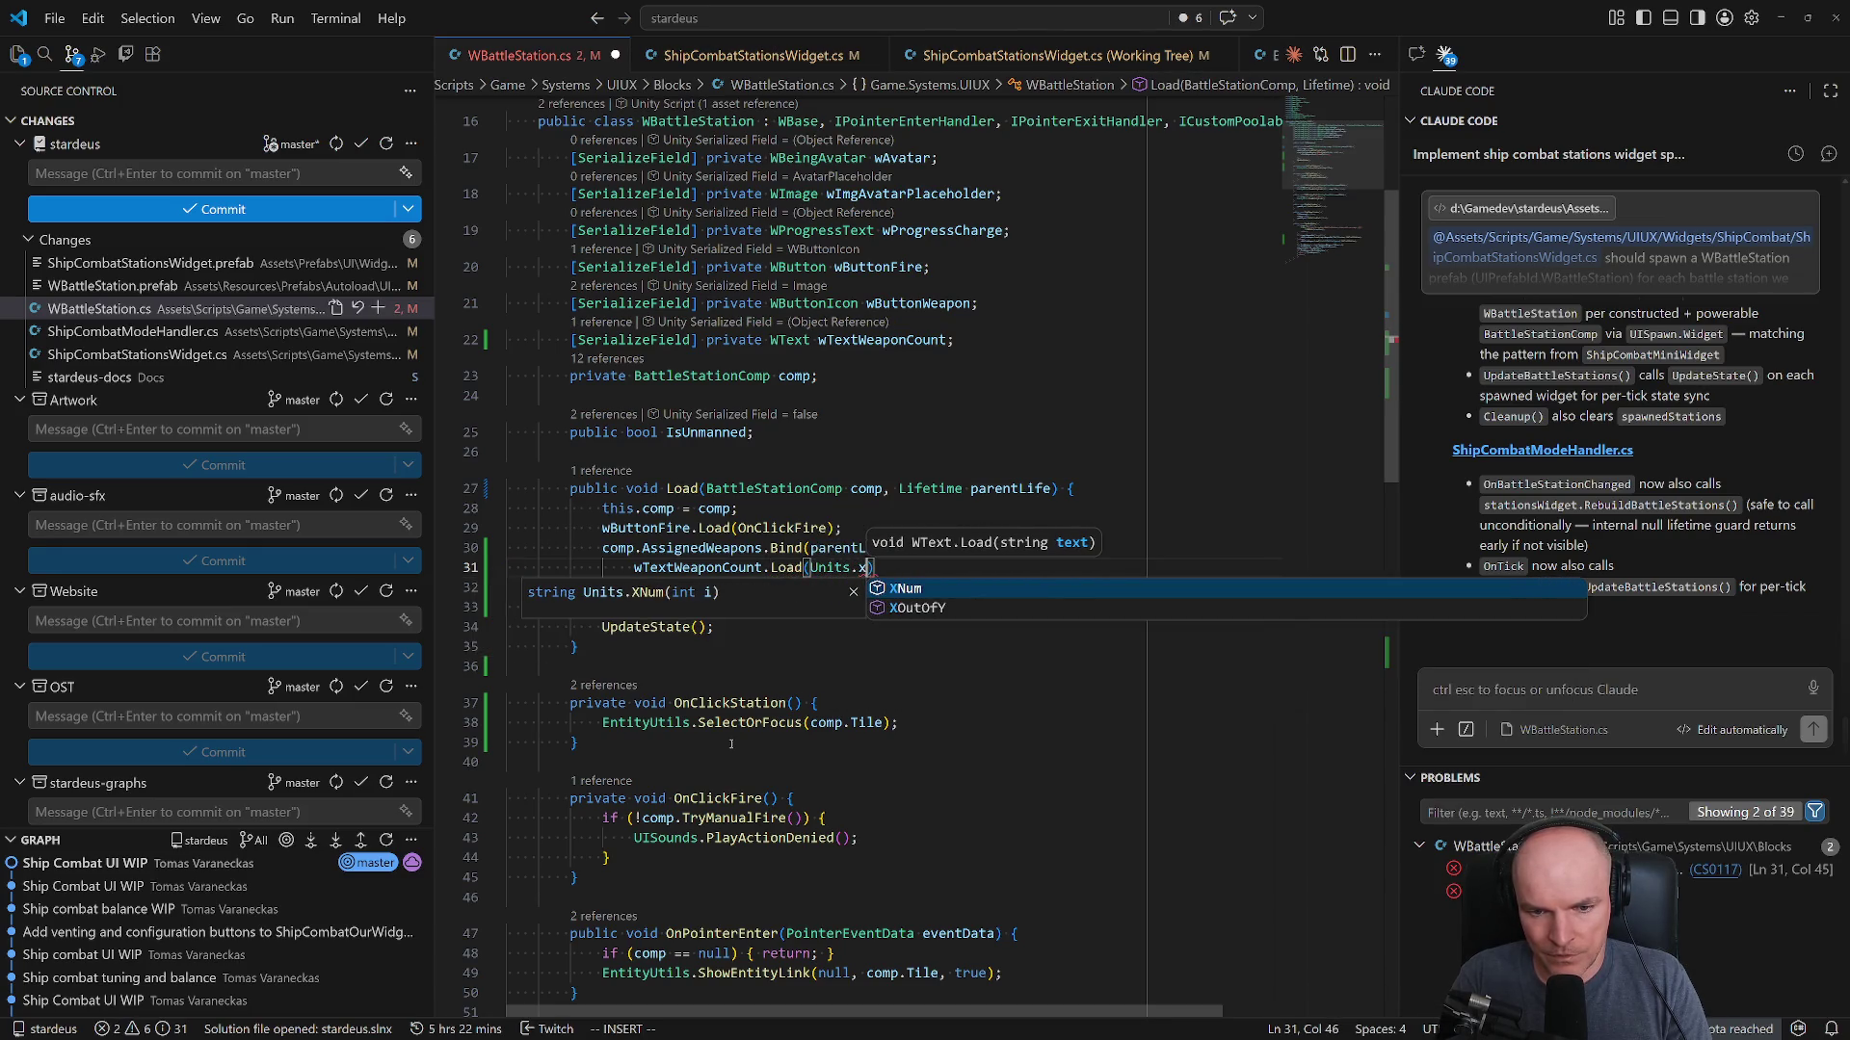
key("BackSpace")
key("BackSpace")
key("BackSpace")
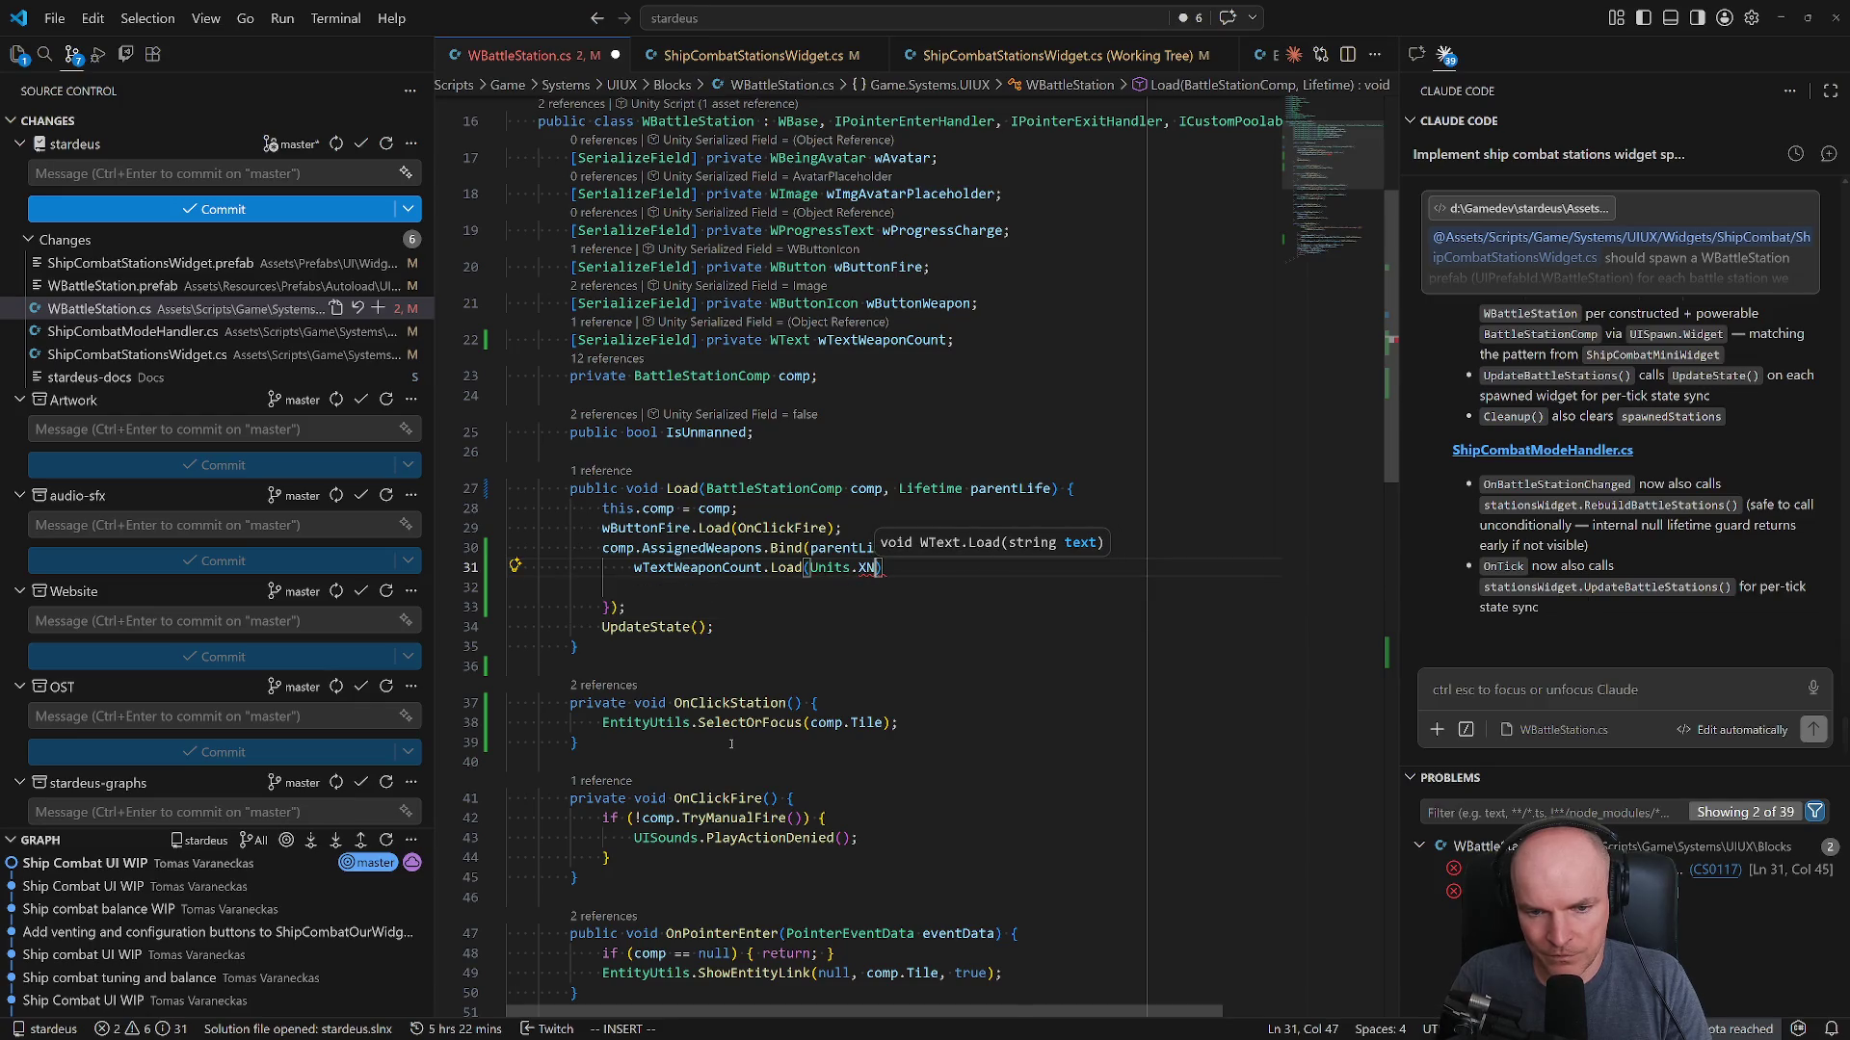
type("OutOfY(")
type("cnt, ")
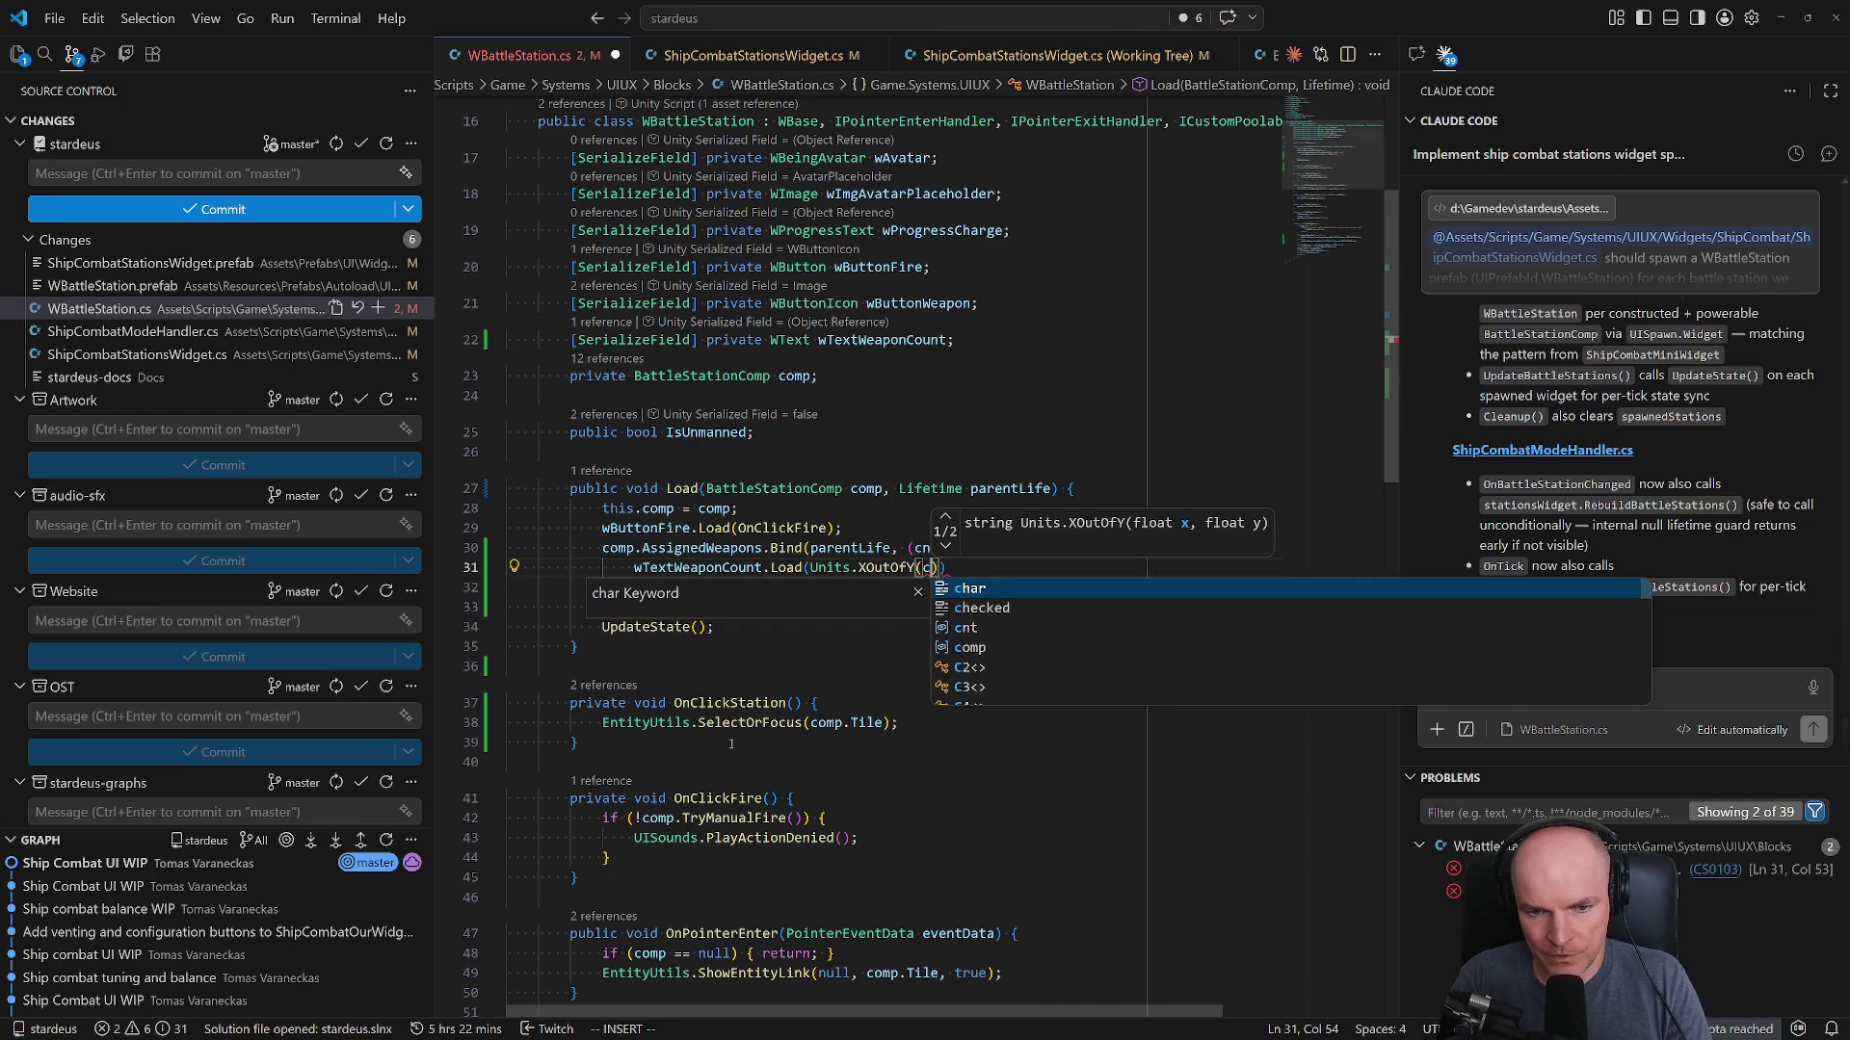
type("comp.to")
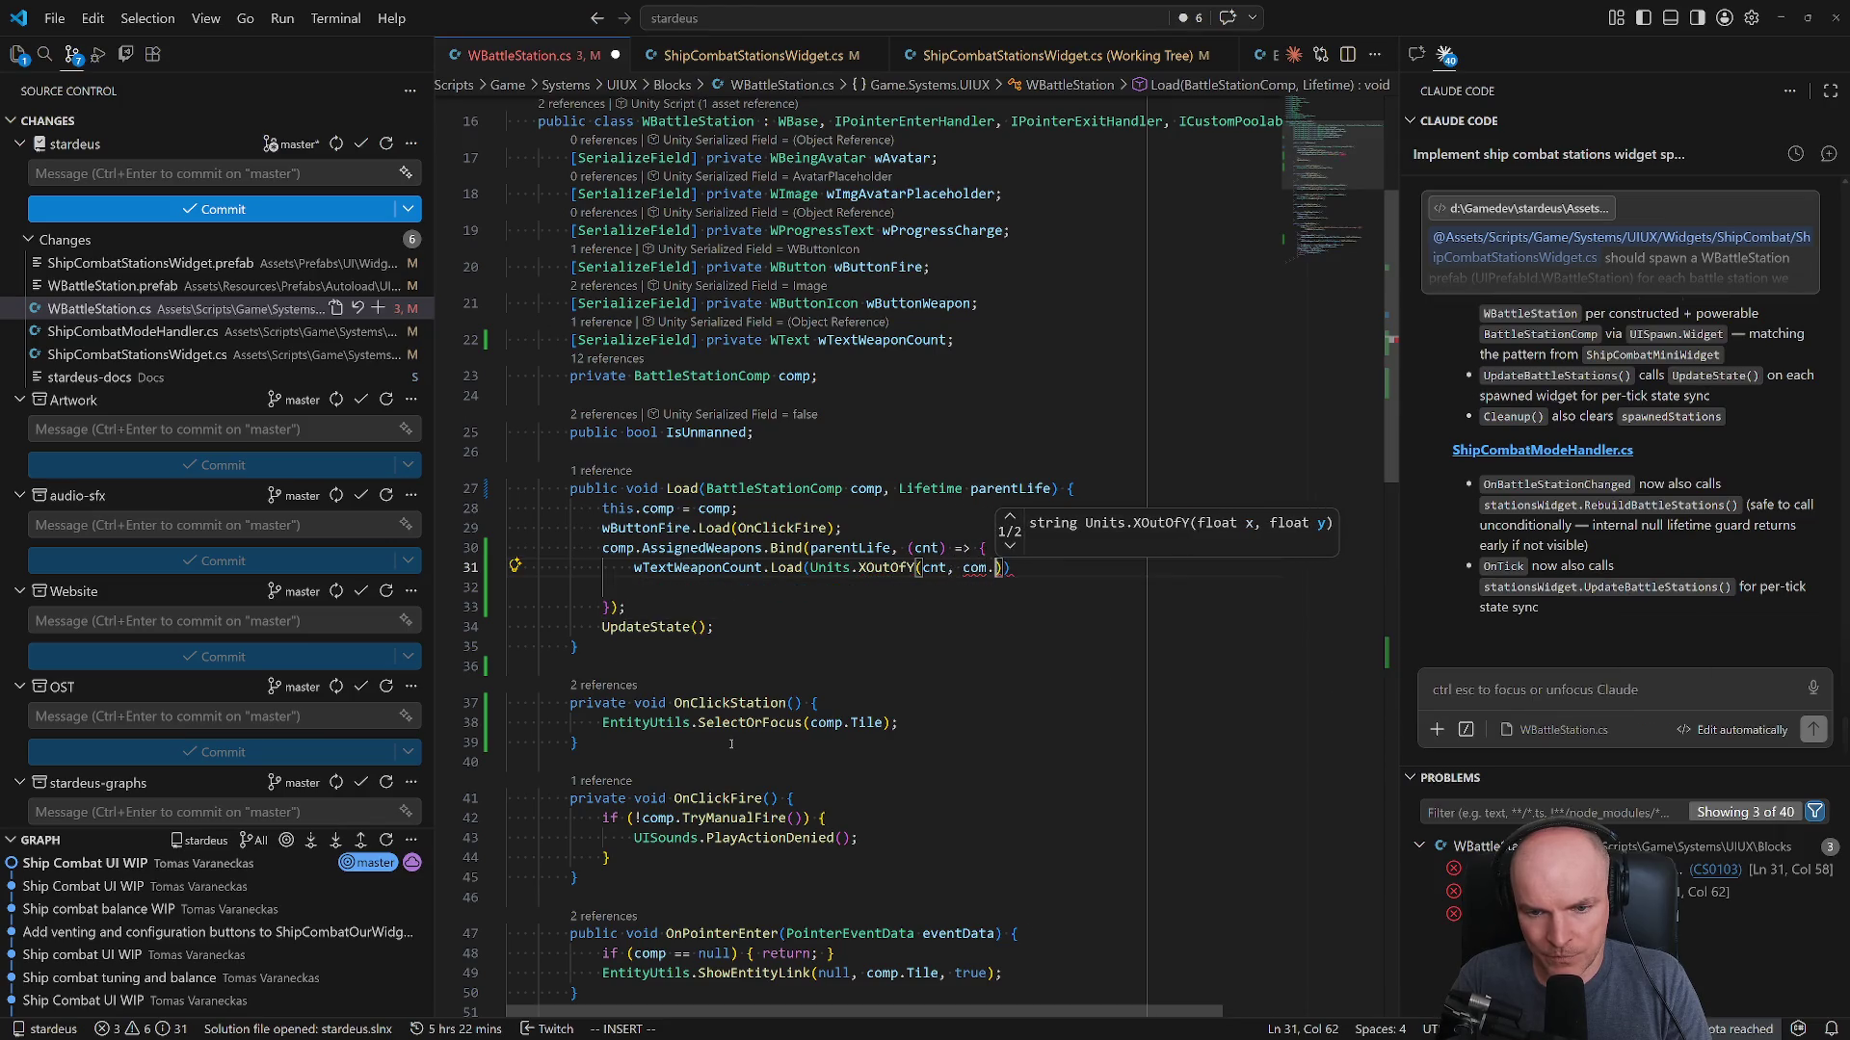
type("t")
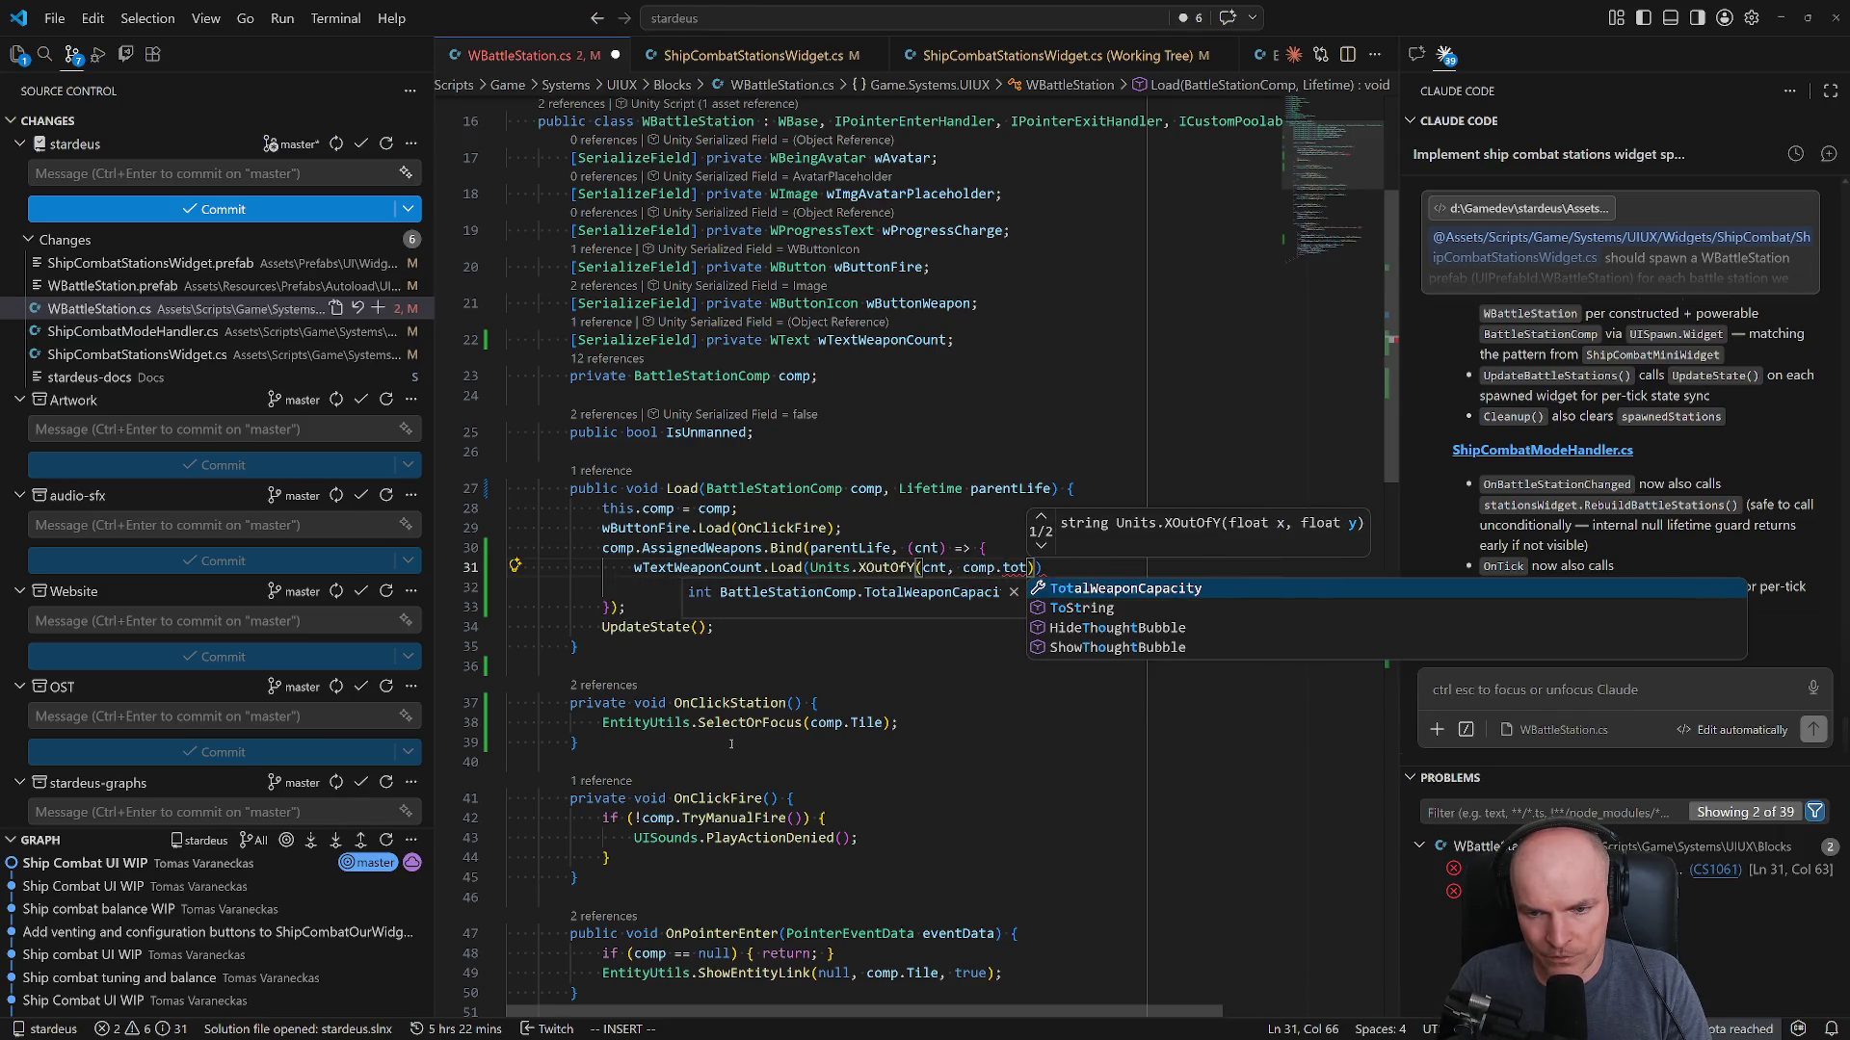
key("Tab")
type(";")
key("Escape")
key("j")
key("d")
key("d")
key("ctrl+s")
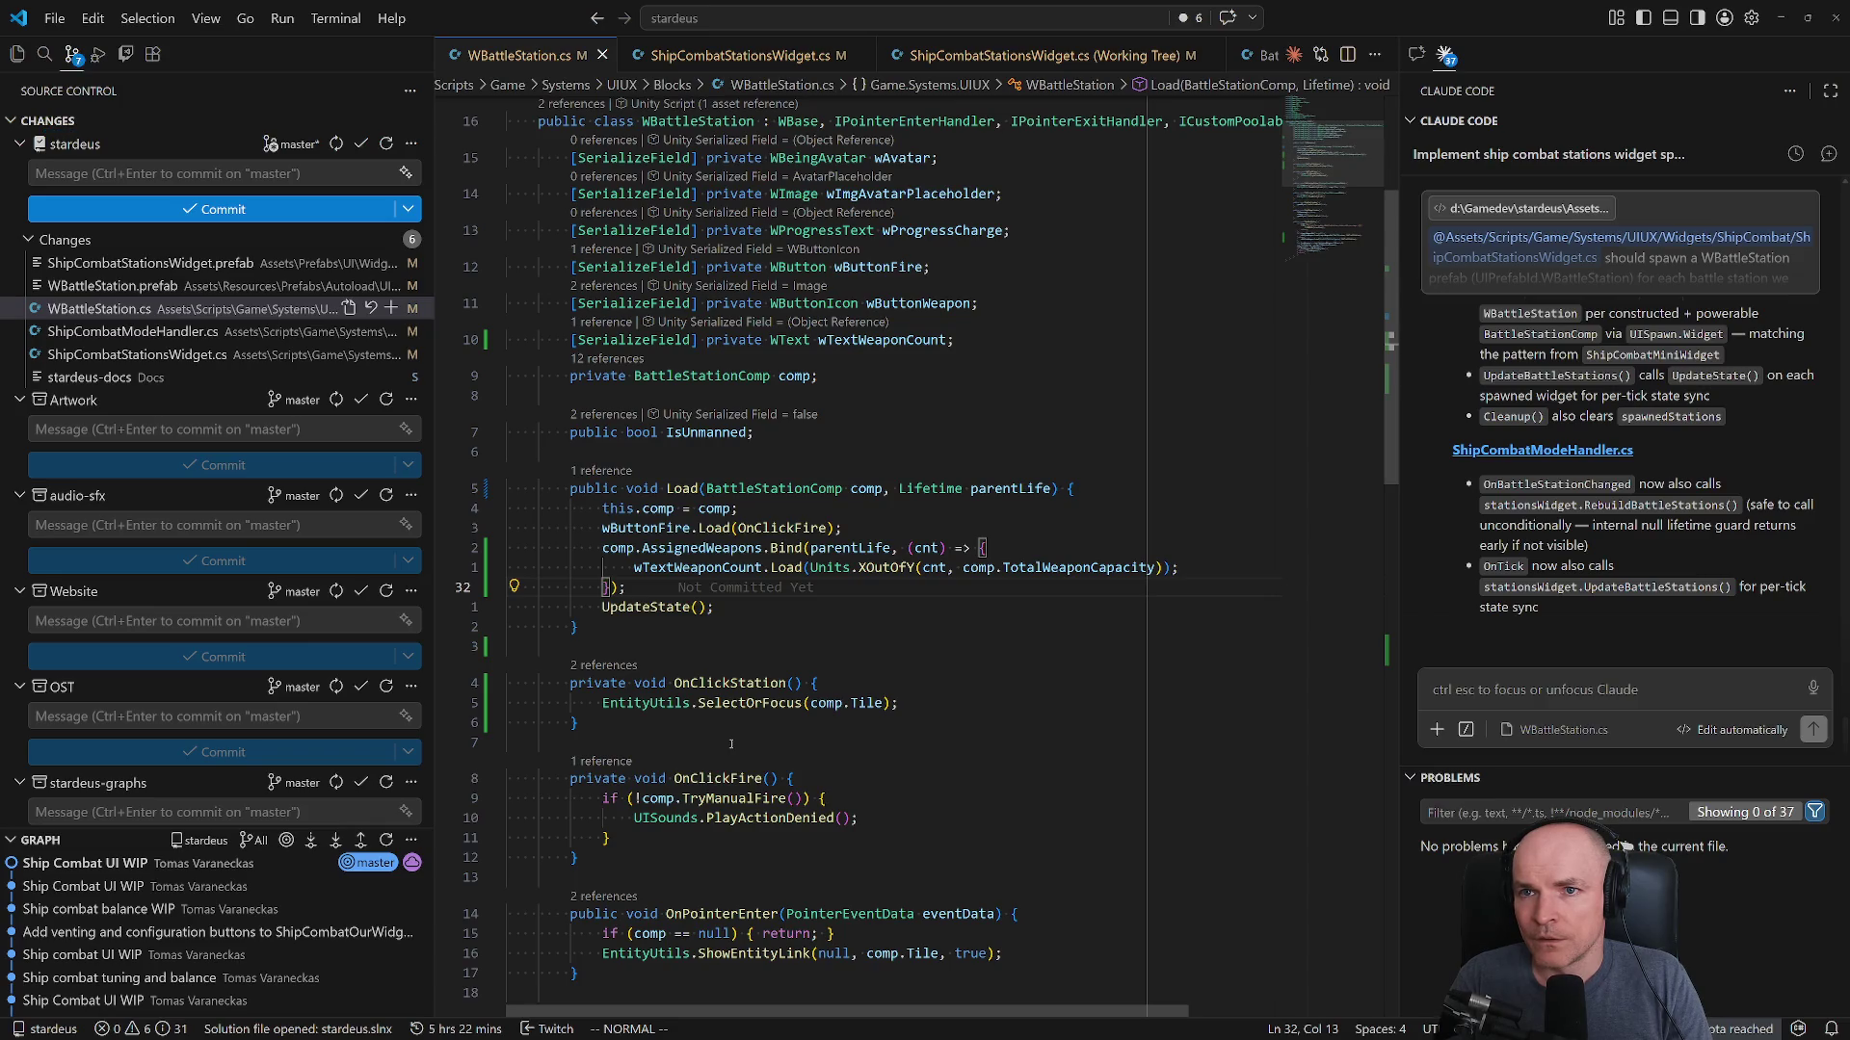
key("j")
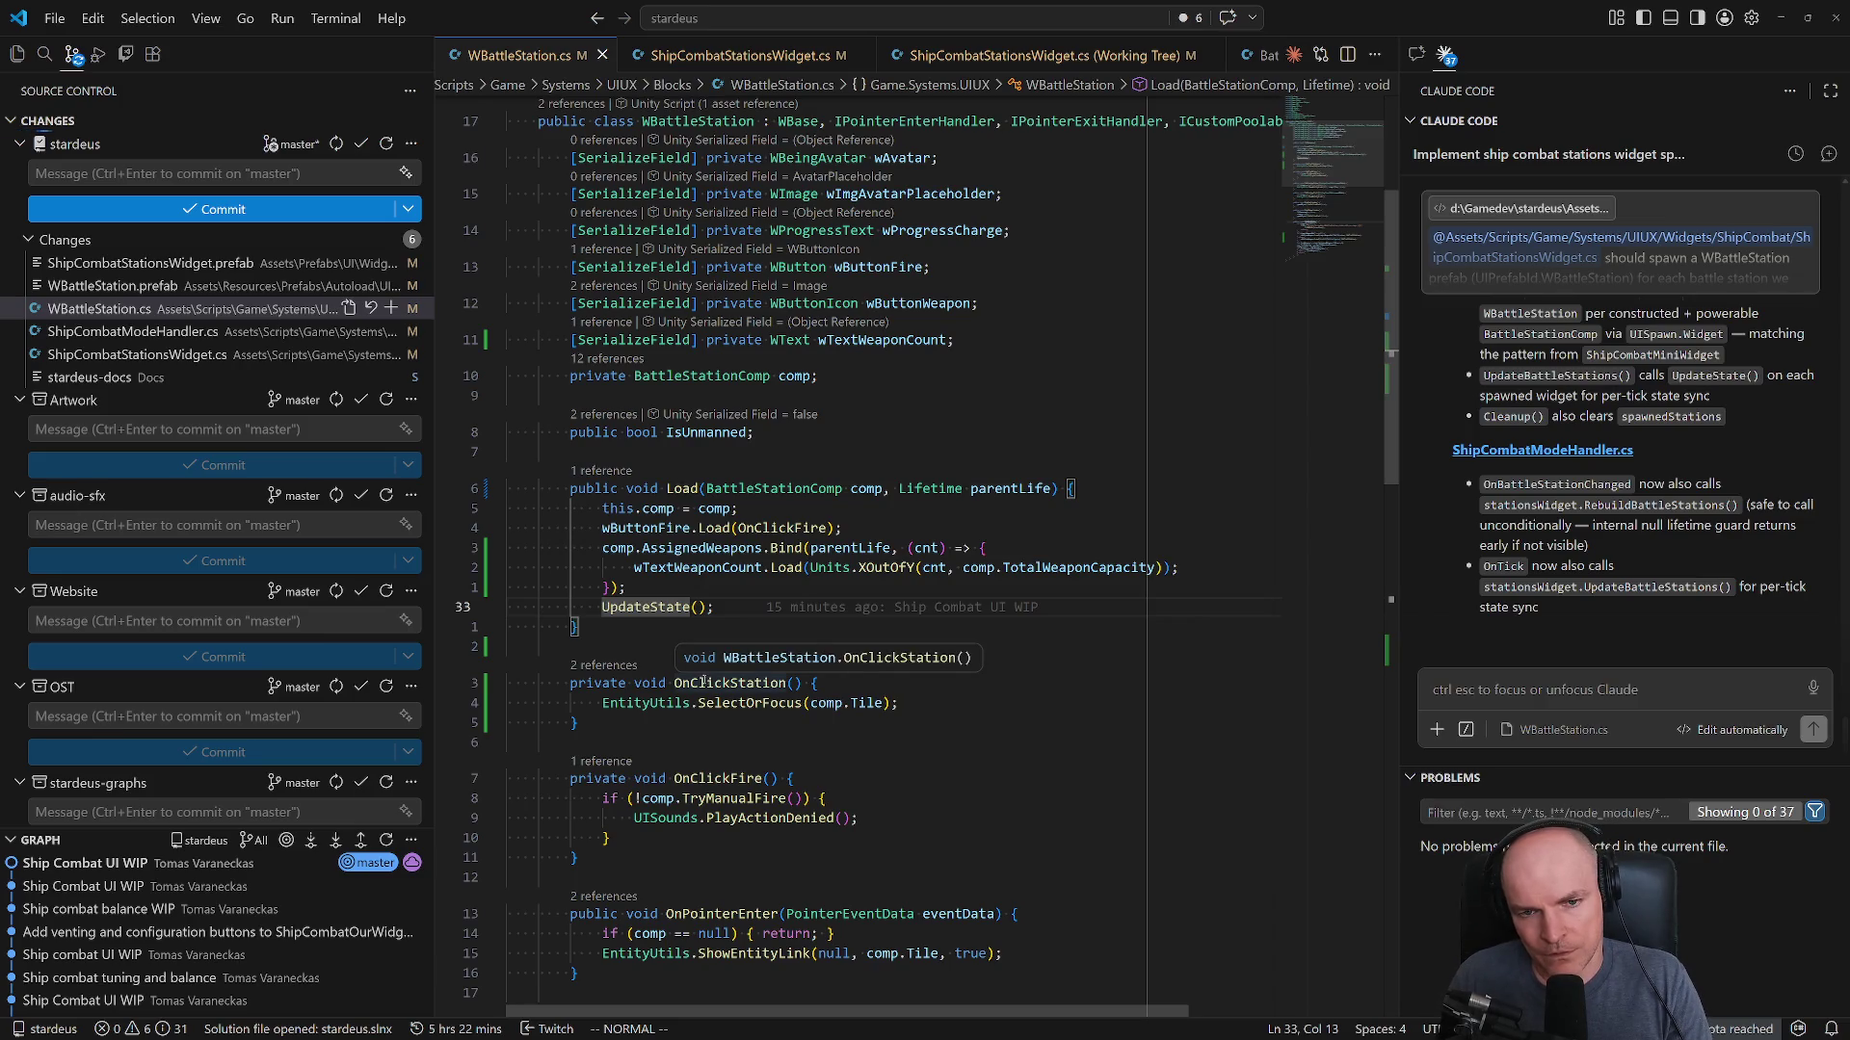
Add wImgAvatarPlaceholder.Load(IconId.CBodyGeneric); after the fire button setup in Load.
scroll(704, 681, "up", 3)
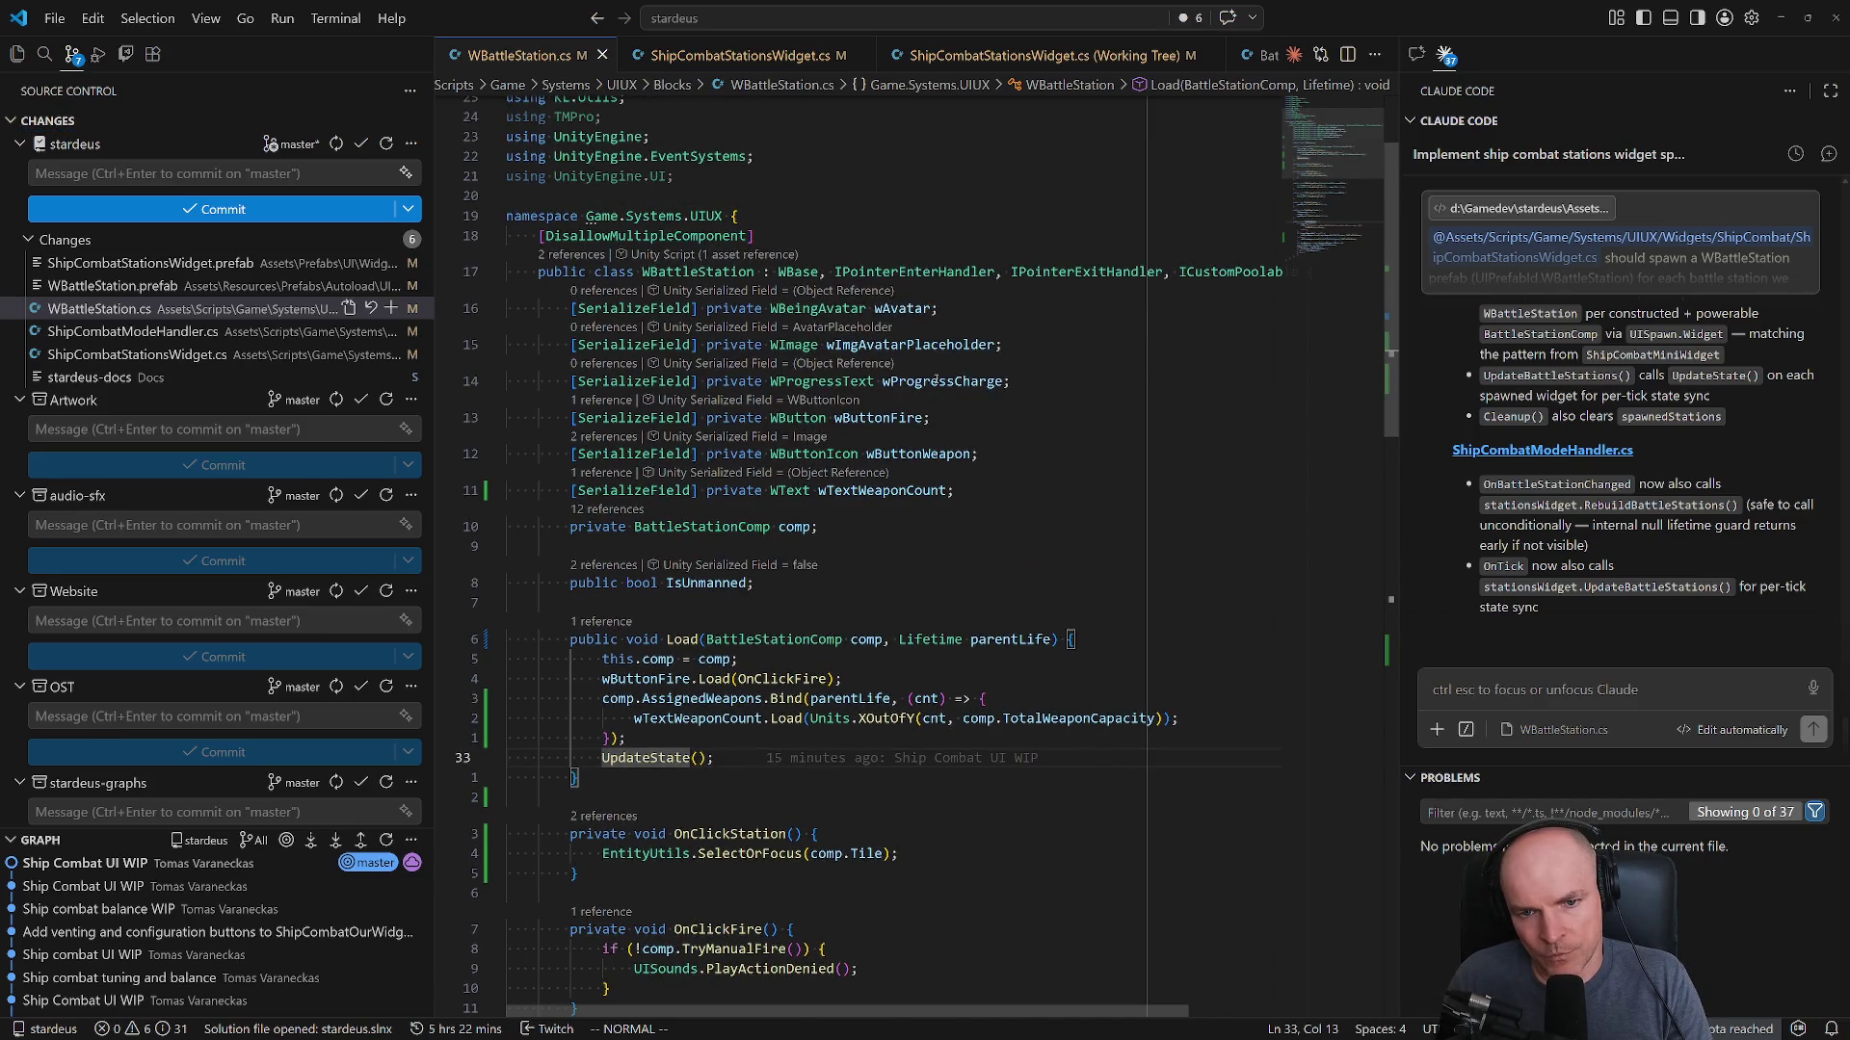
scroll(781, 663, "down", 3)
scroll(755, 608, "up", 2)
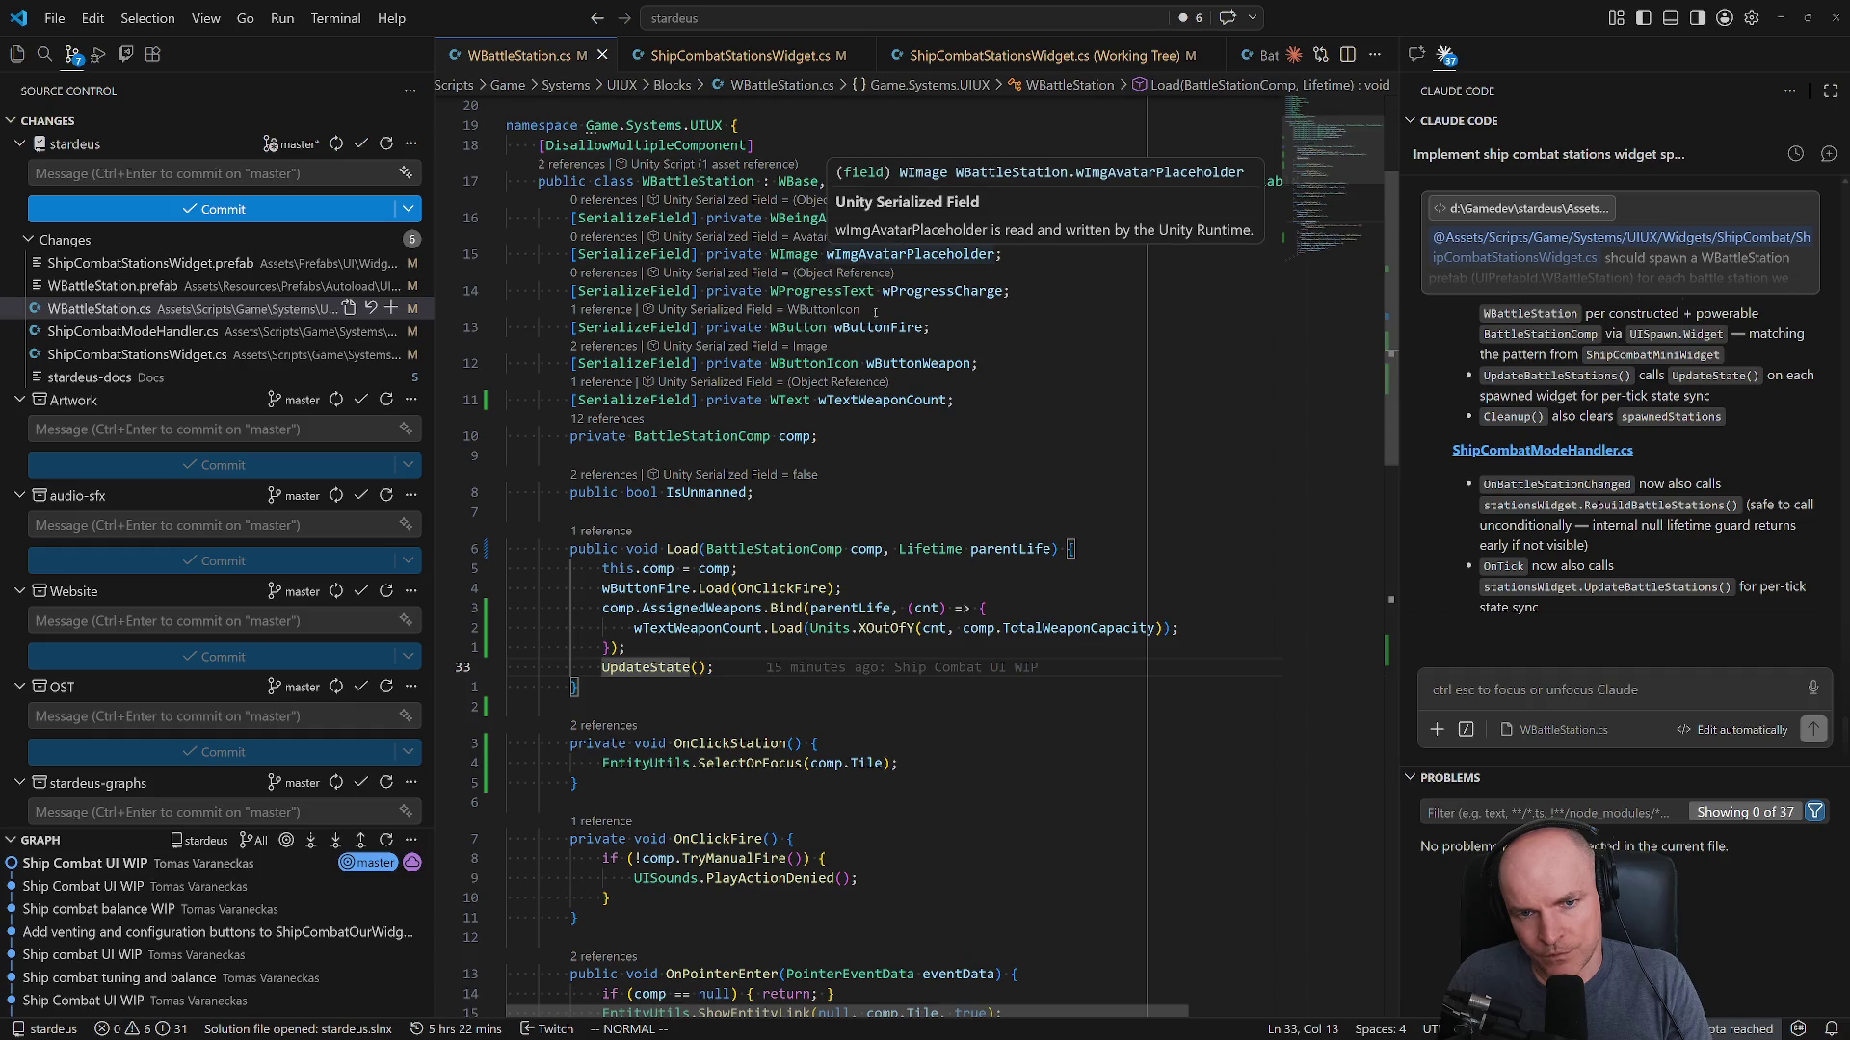
left_click(621, 588)
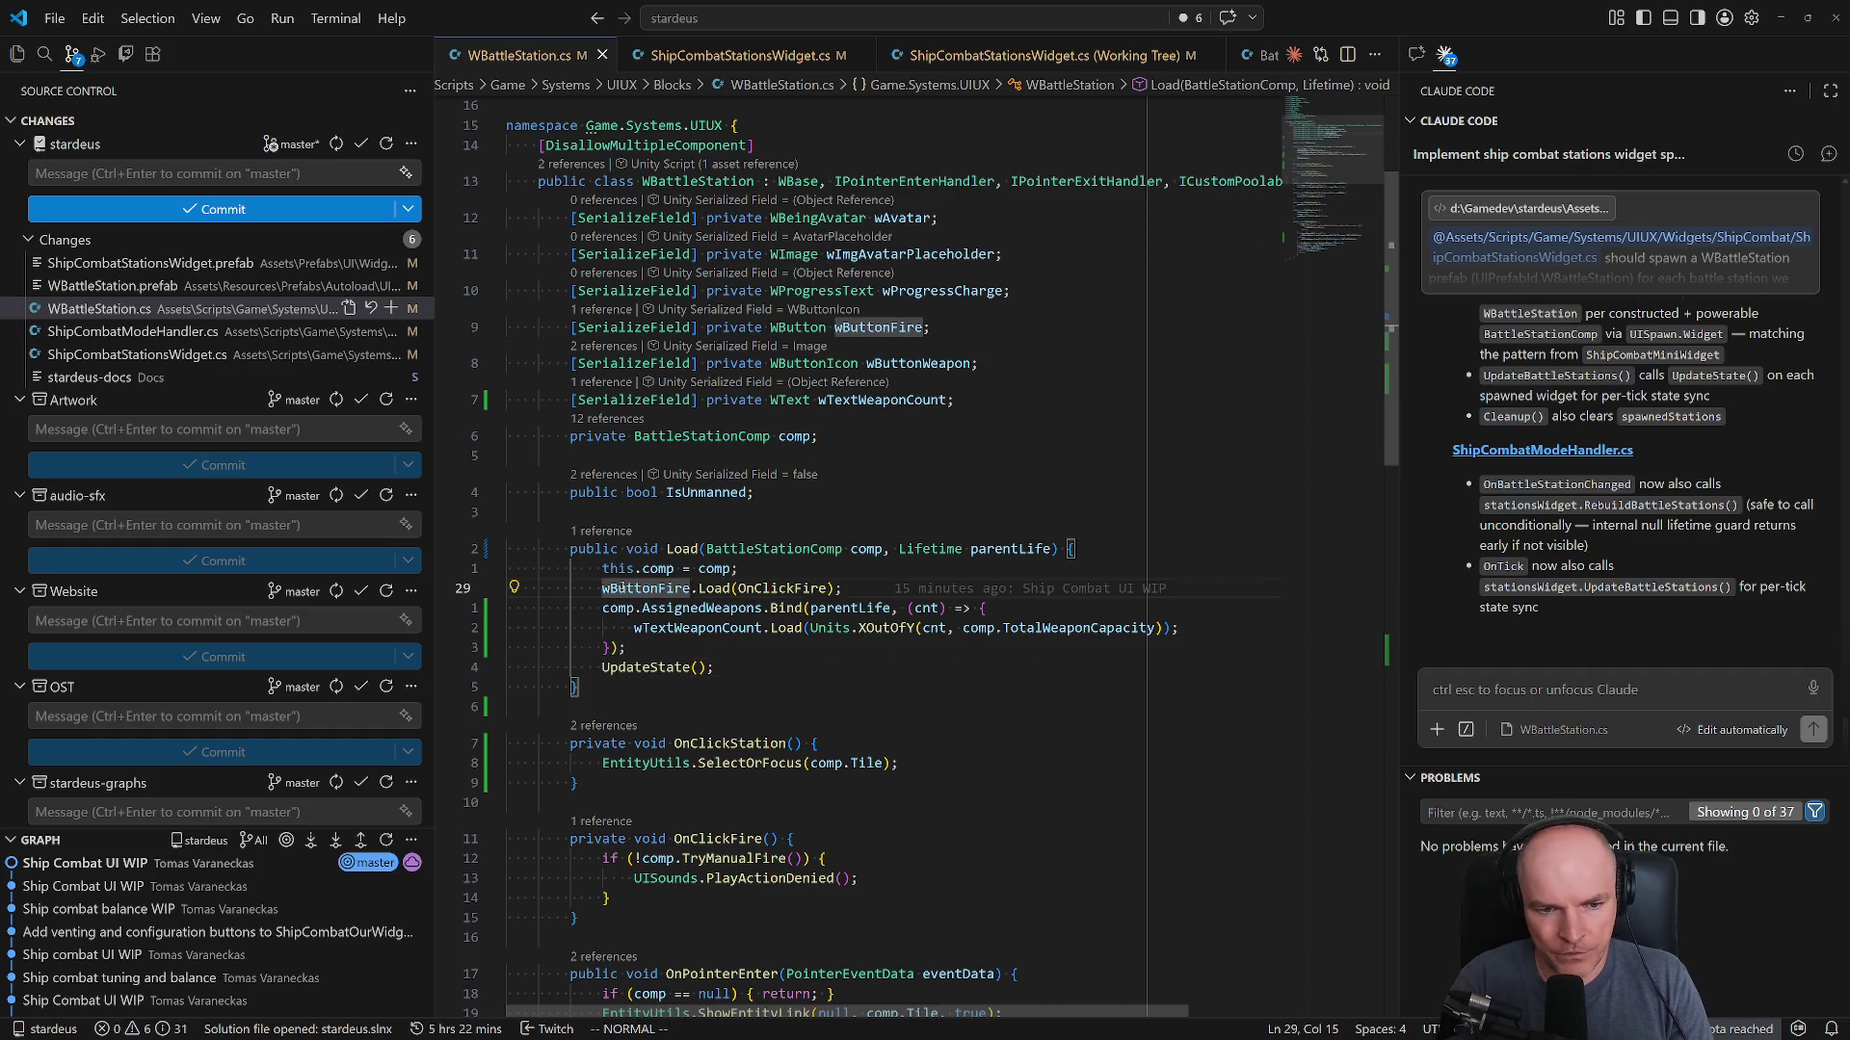
type("owap")
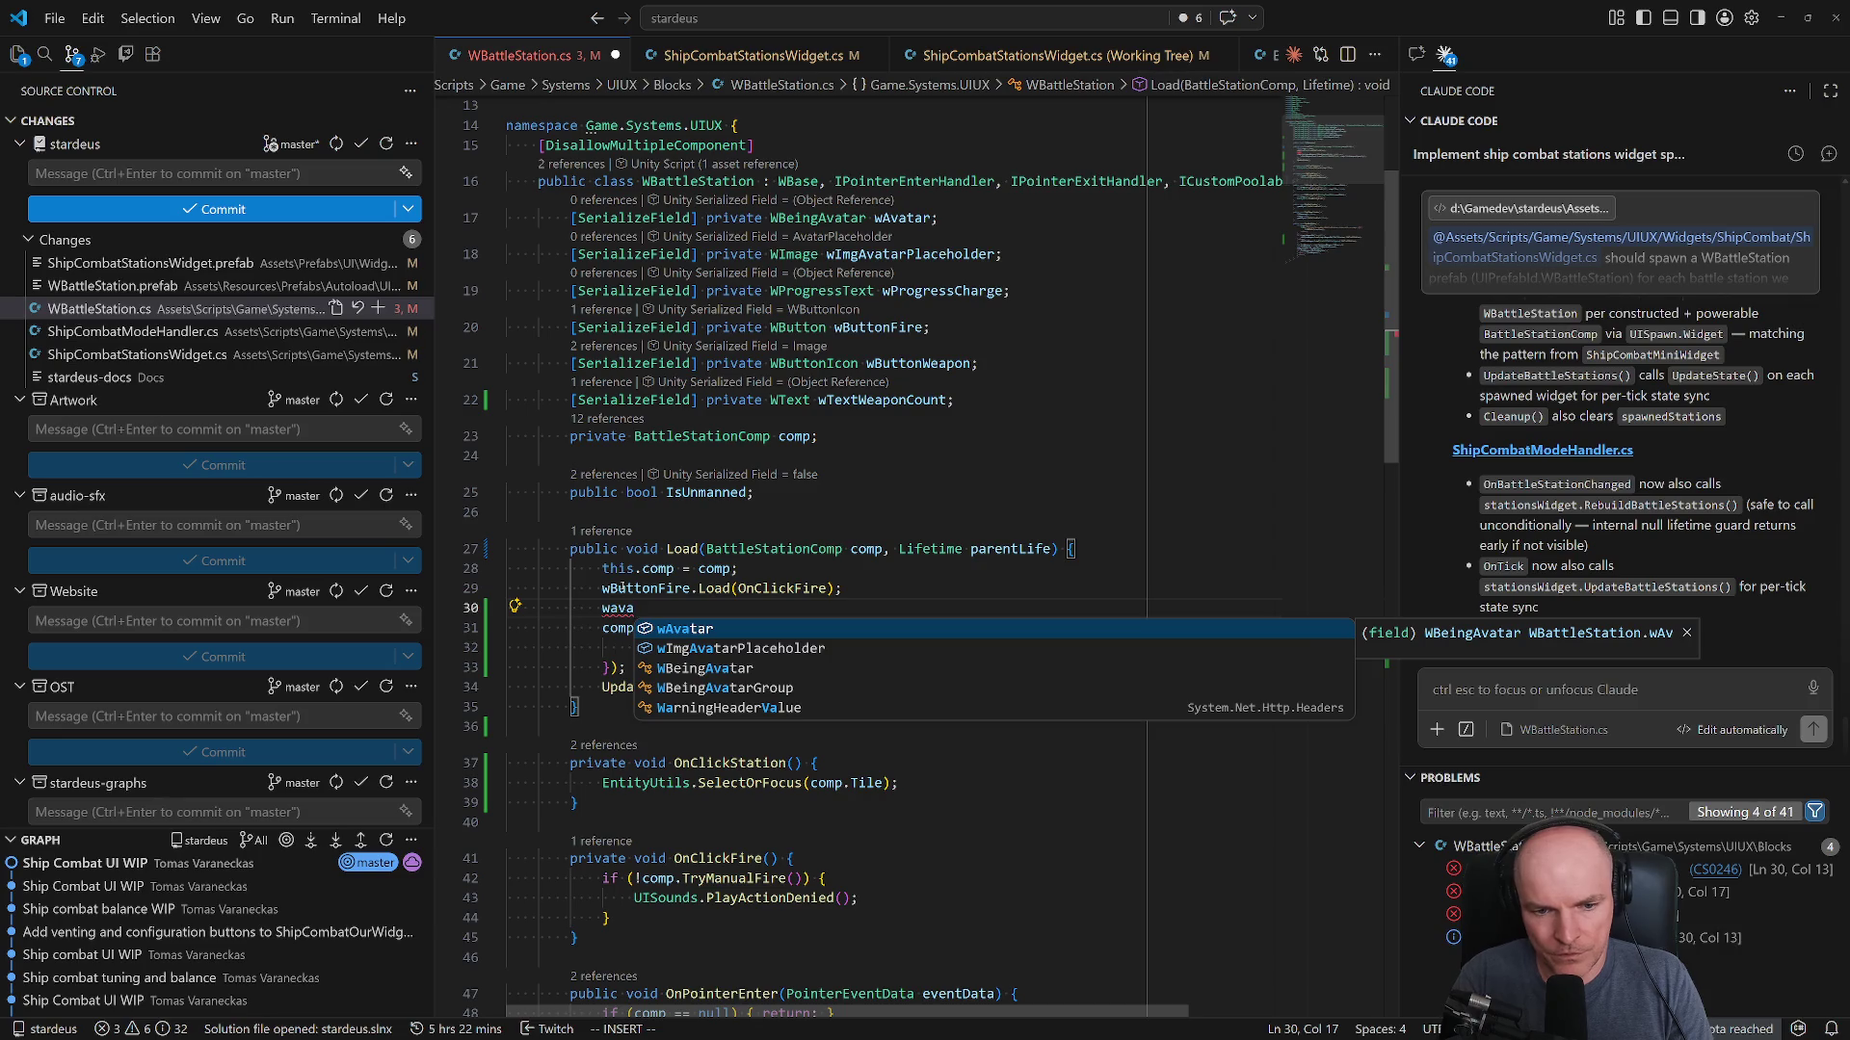
key("Tab")
type(".l")
key("Tab")
type("(IconId")
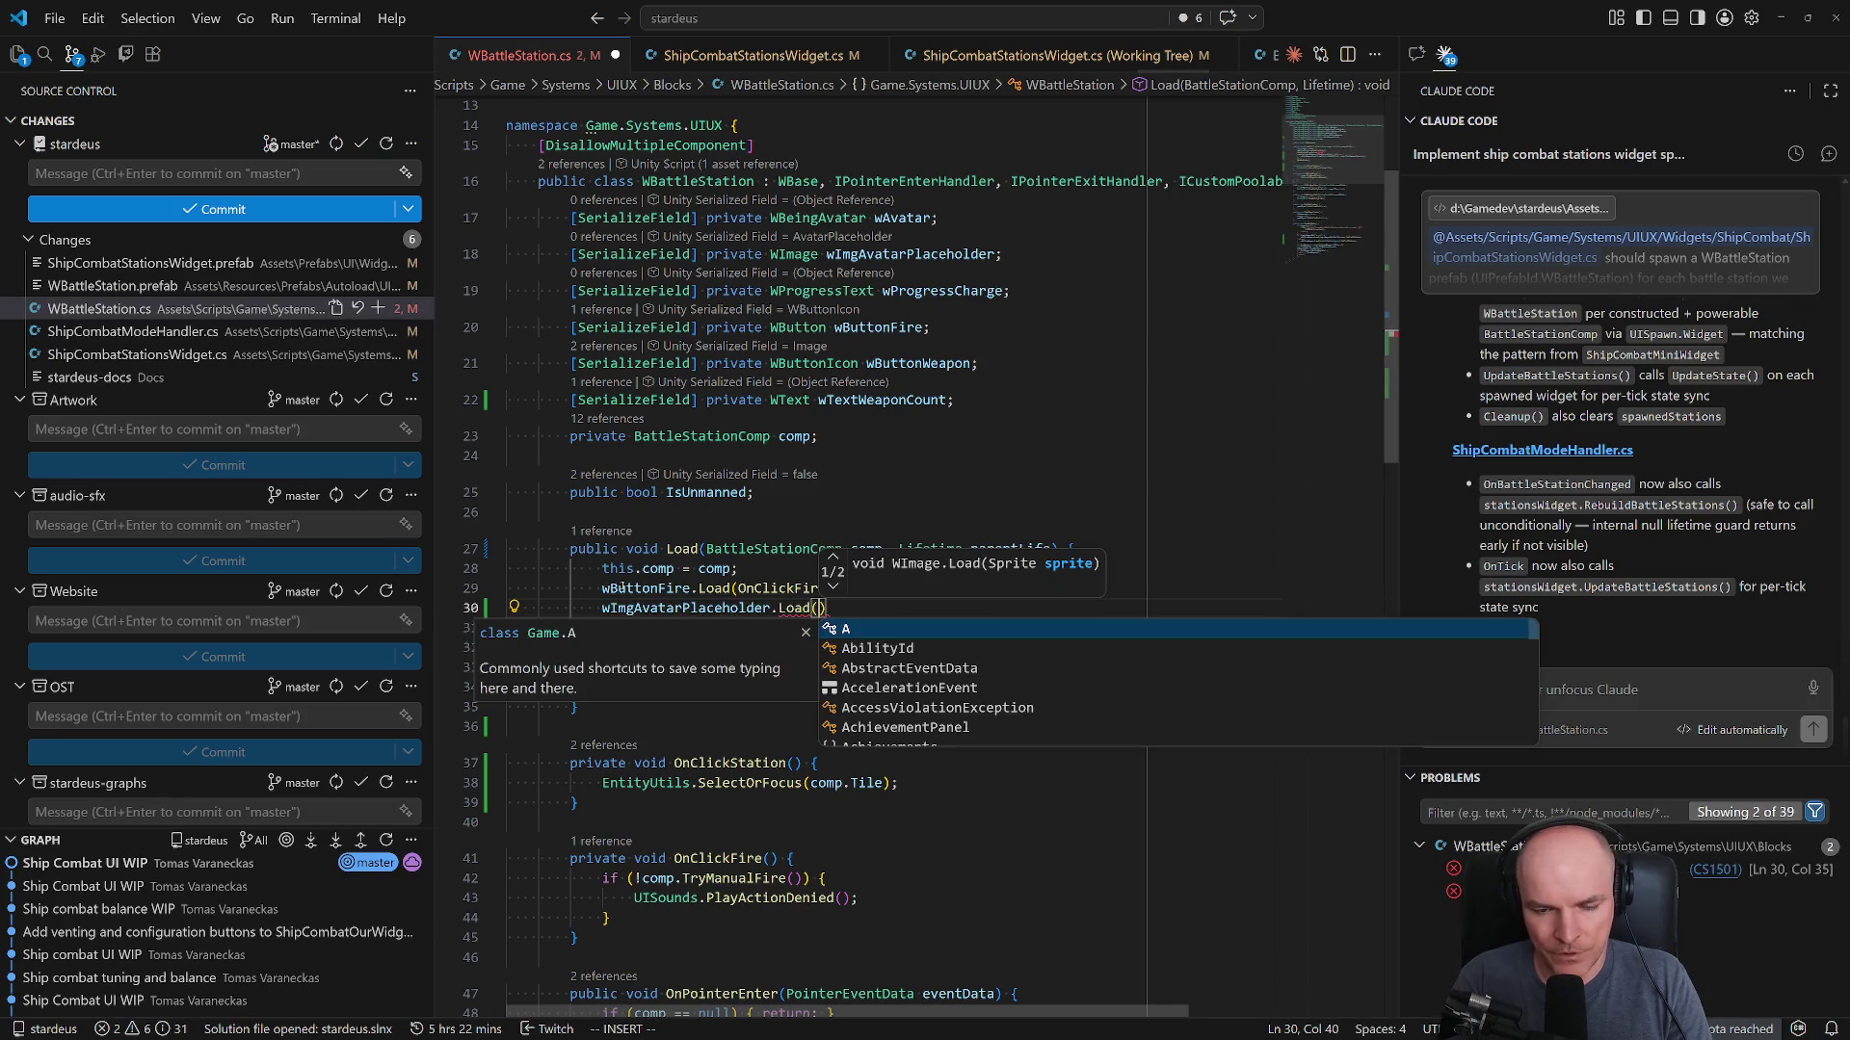
type(".Cper")
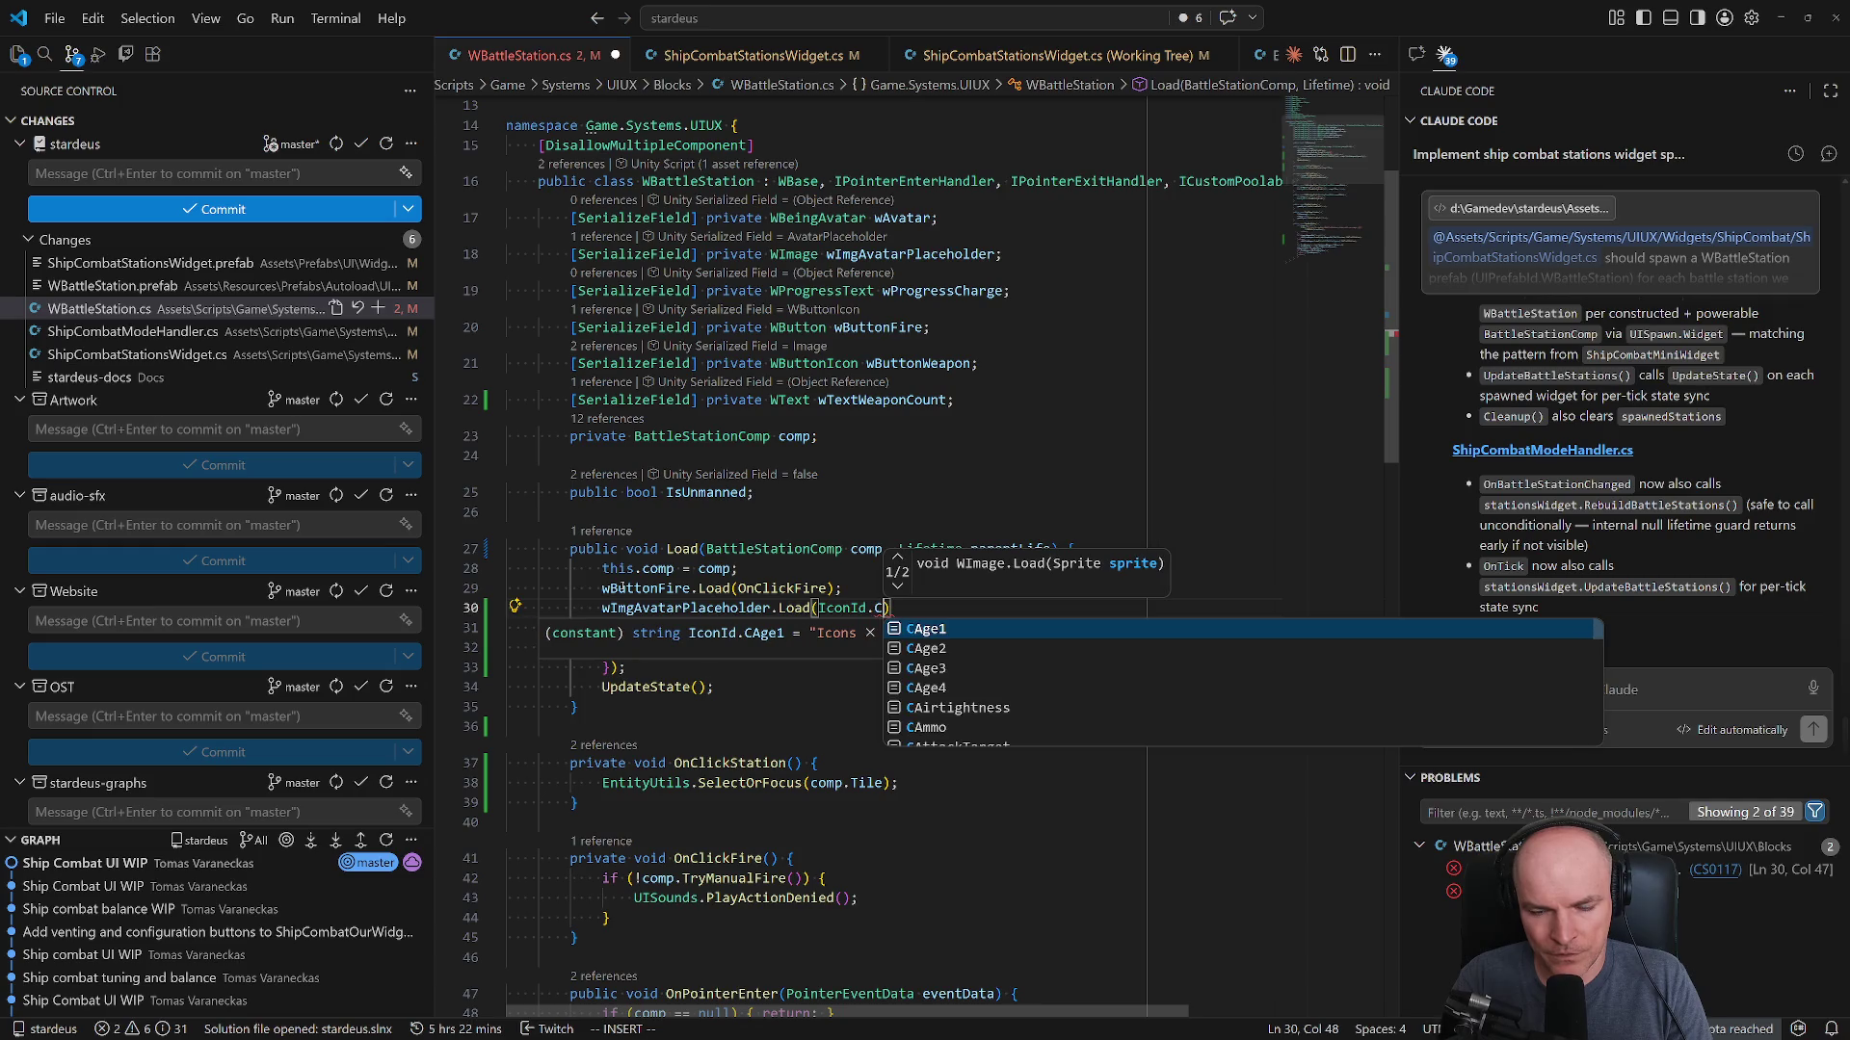
key("BackSpace")
key("BackSpace")
key("BackSpace")
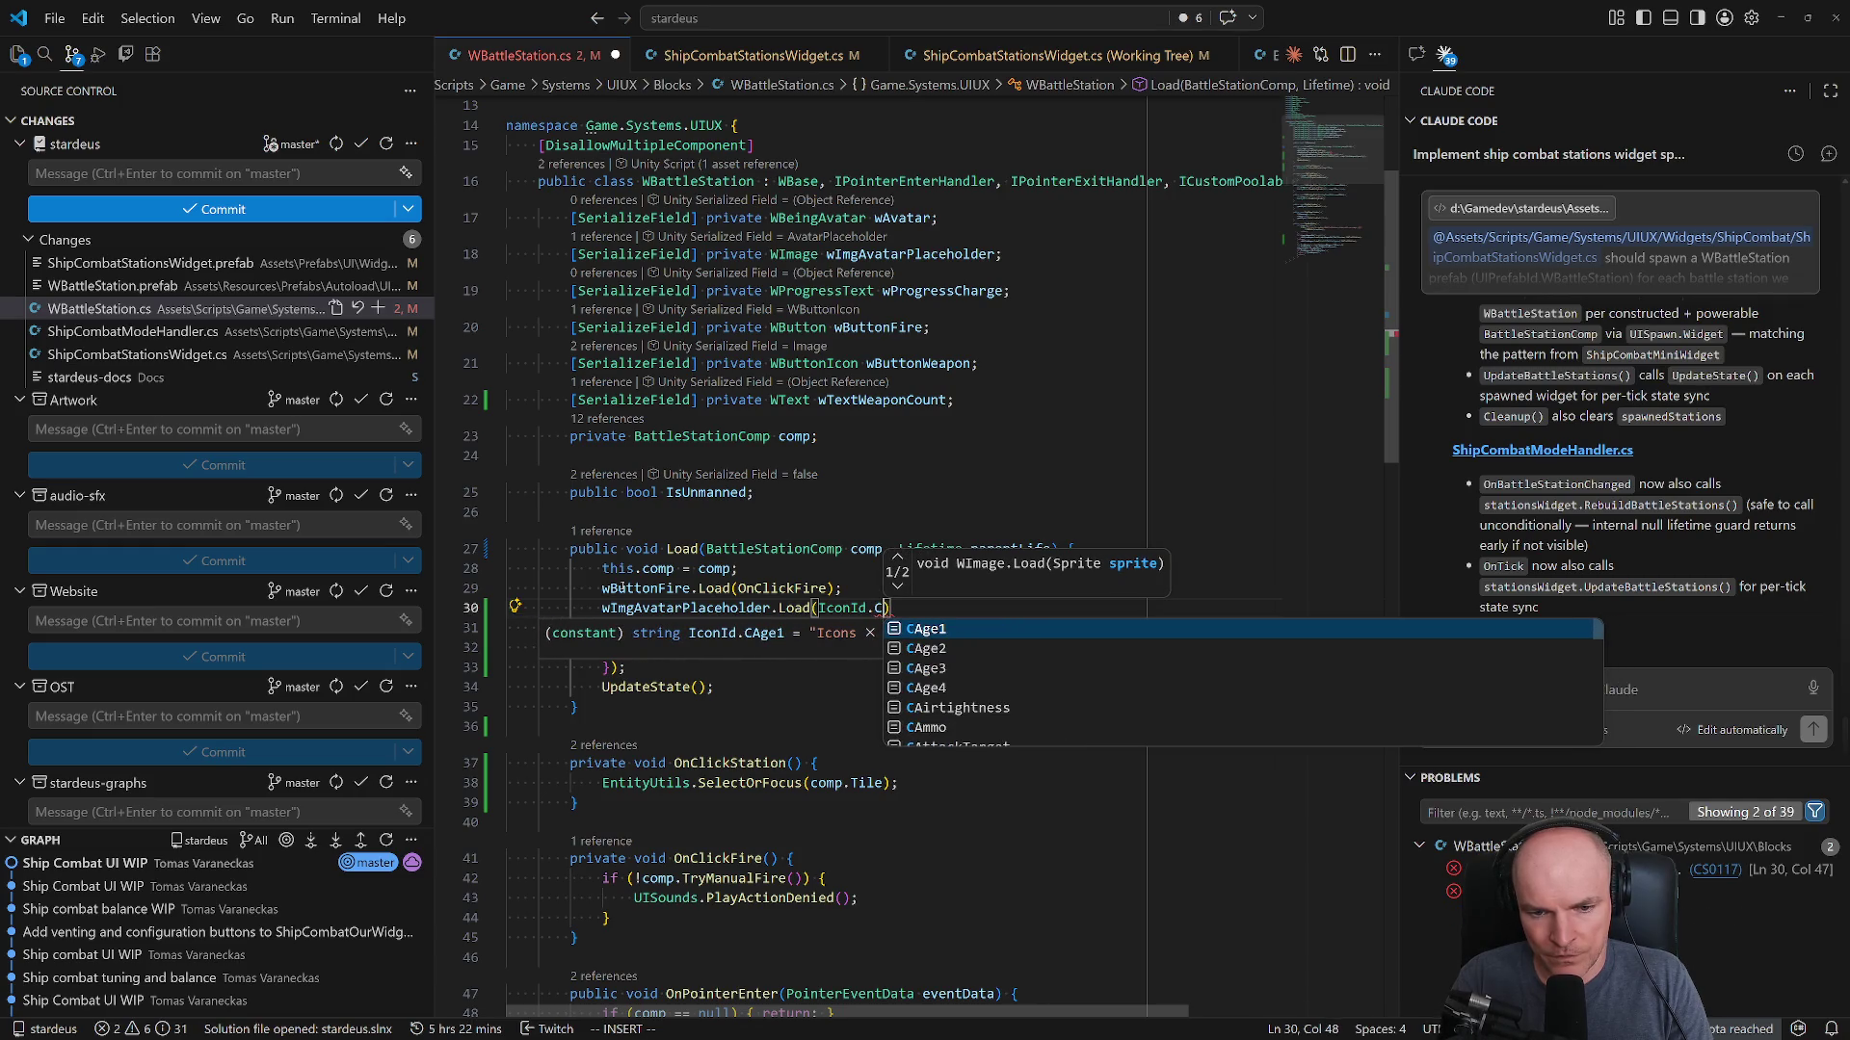
type("body")
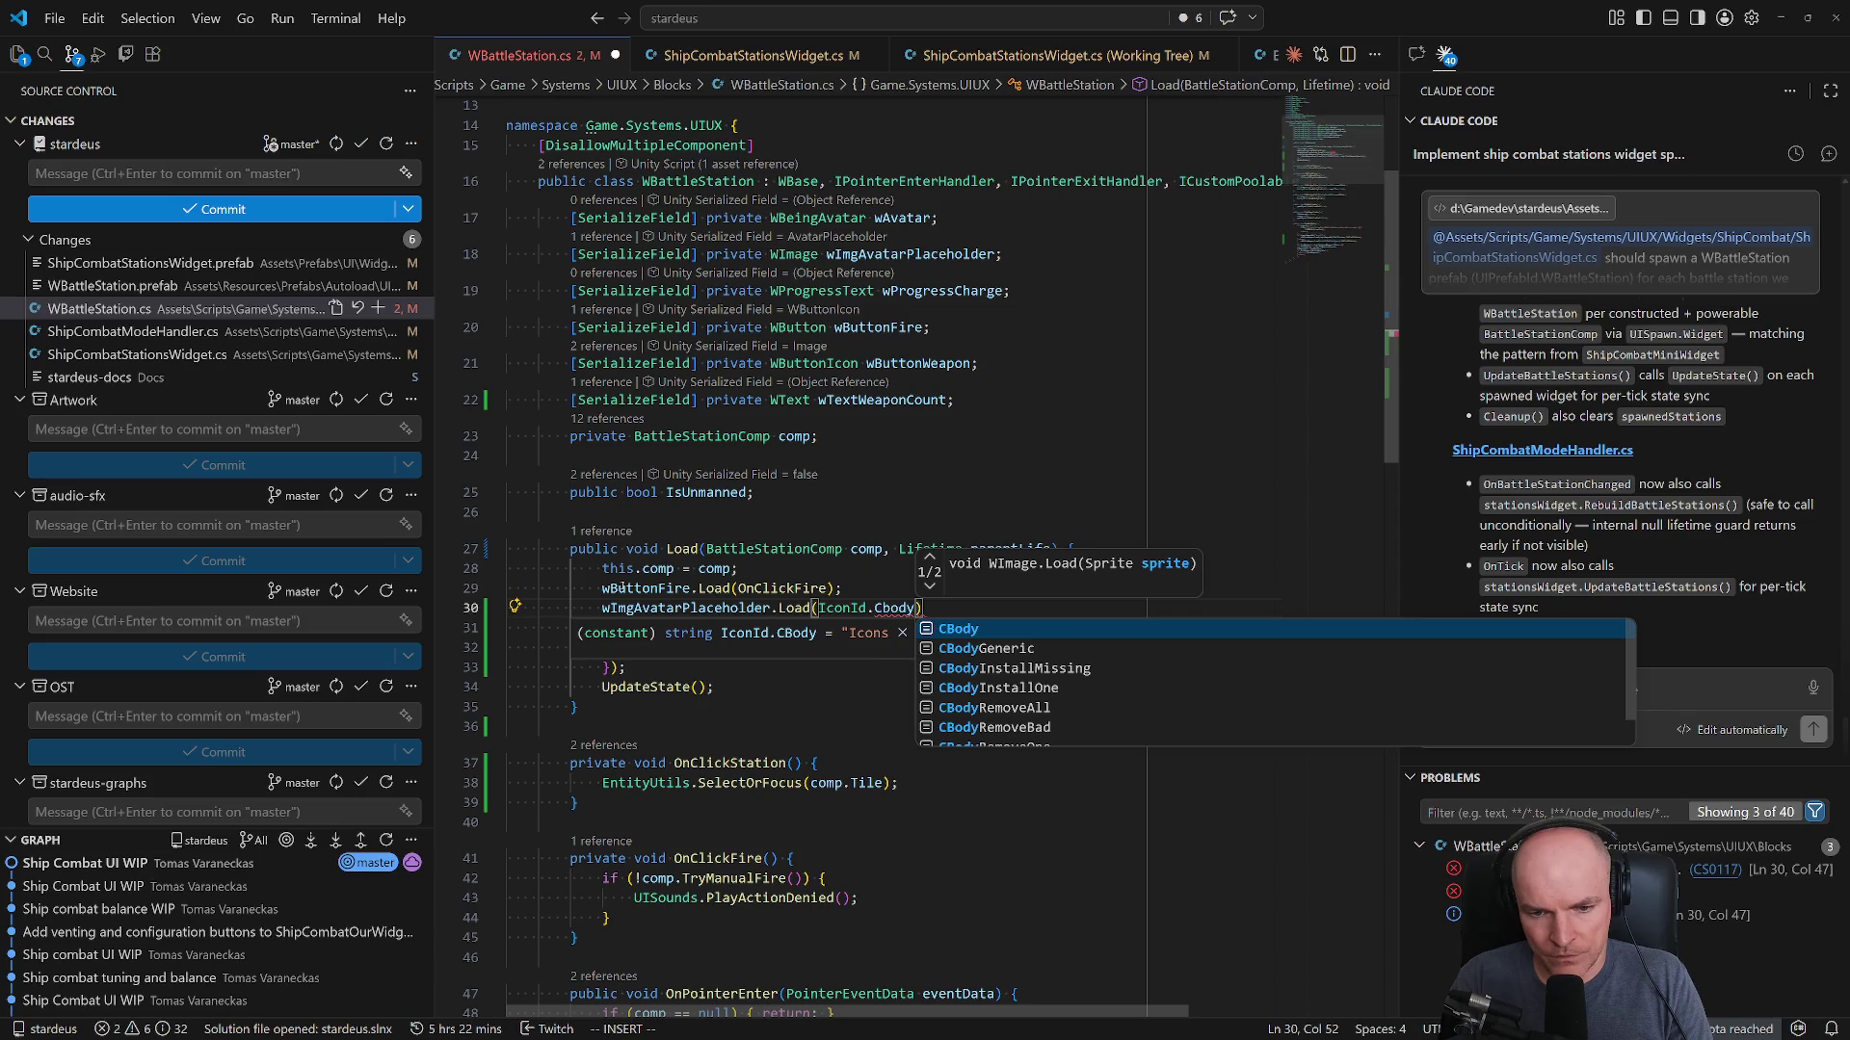
key("Down")
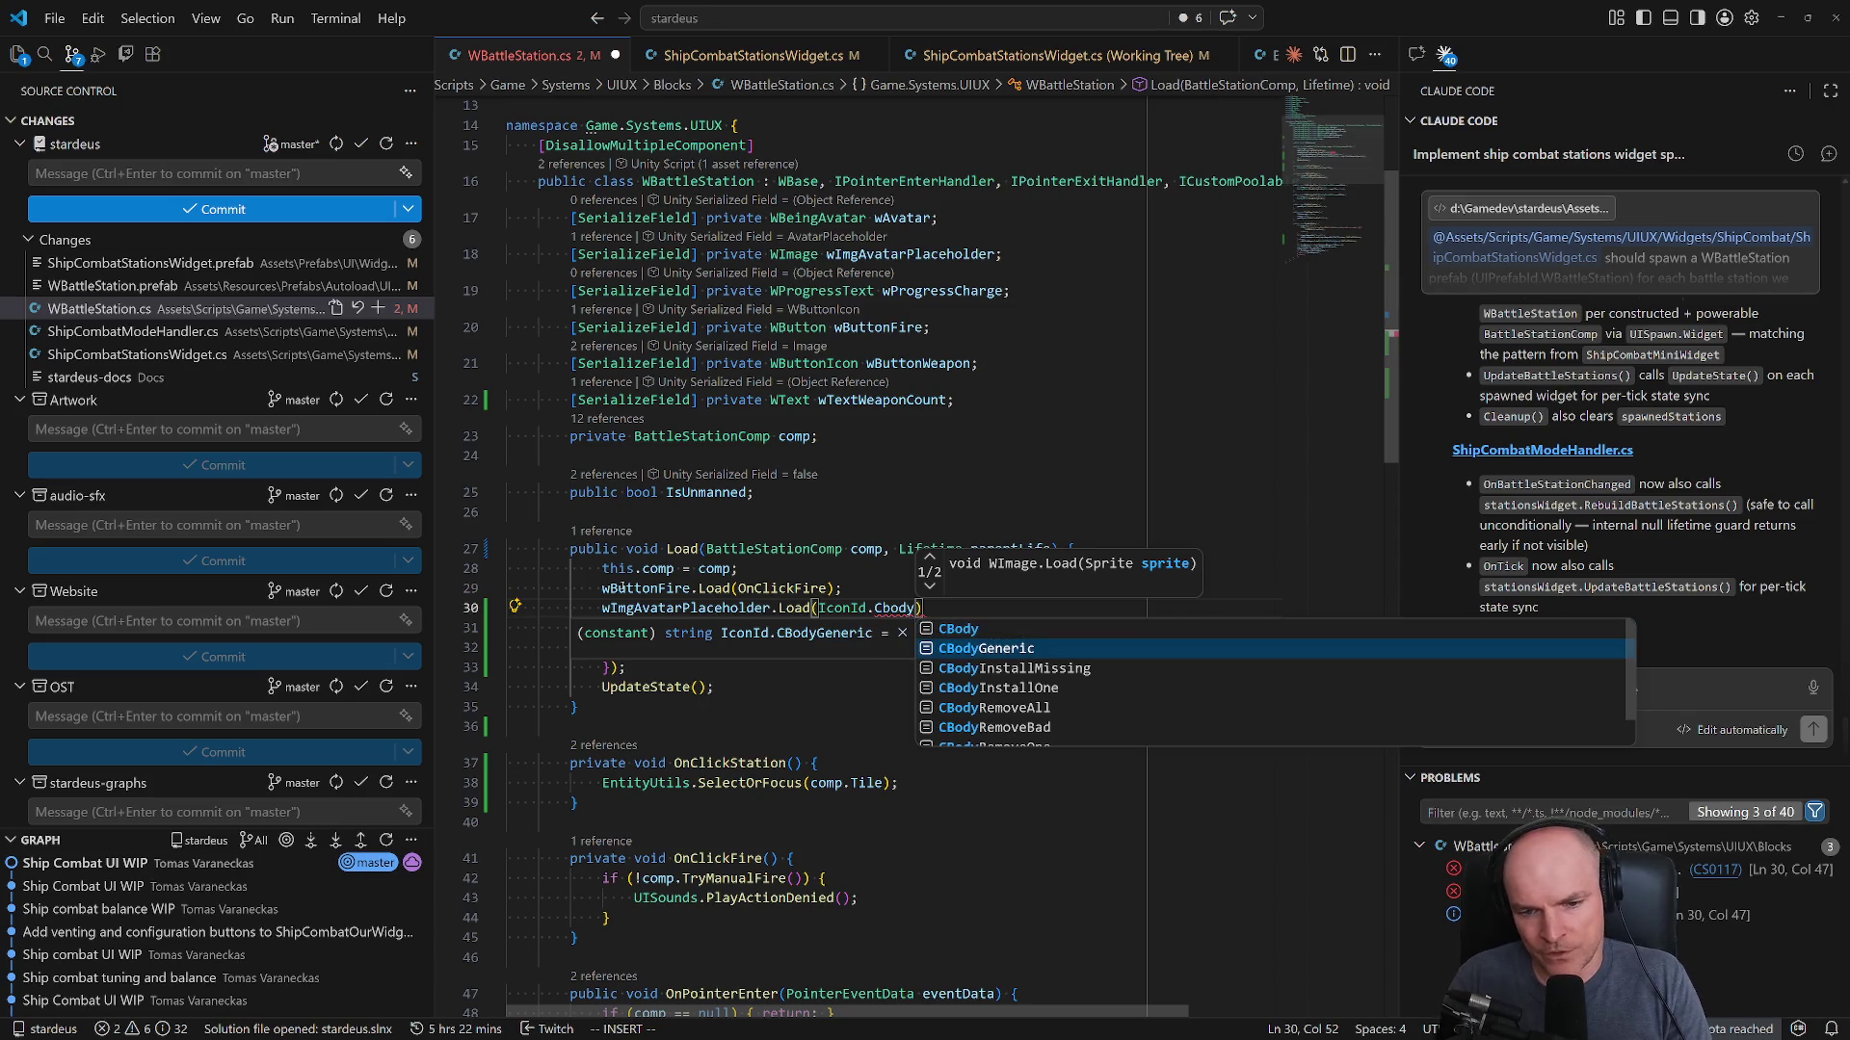
key("Return")
type(");")
key("Escape")
Add wAvatar.SetActiveFast(false); above the weapons binding line.
key("j")
key("j")
key("j")
key("k")
key("k")
type("Owa")
key("BackSpace")
type("Avatar.s")
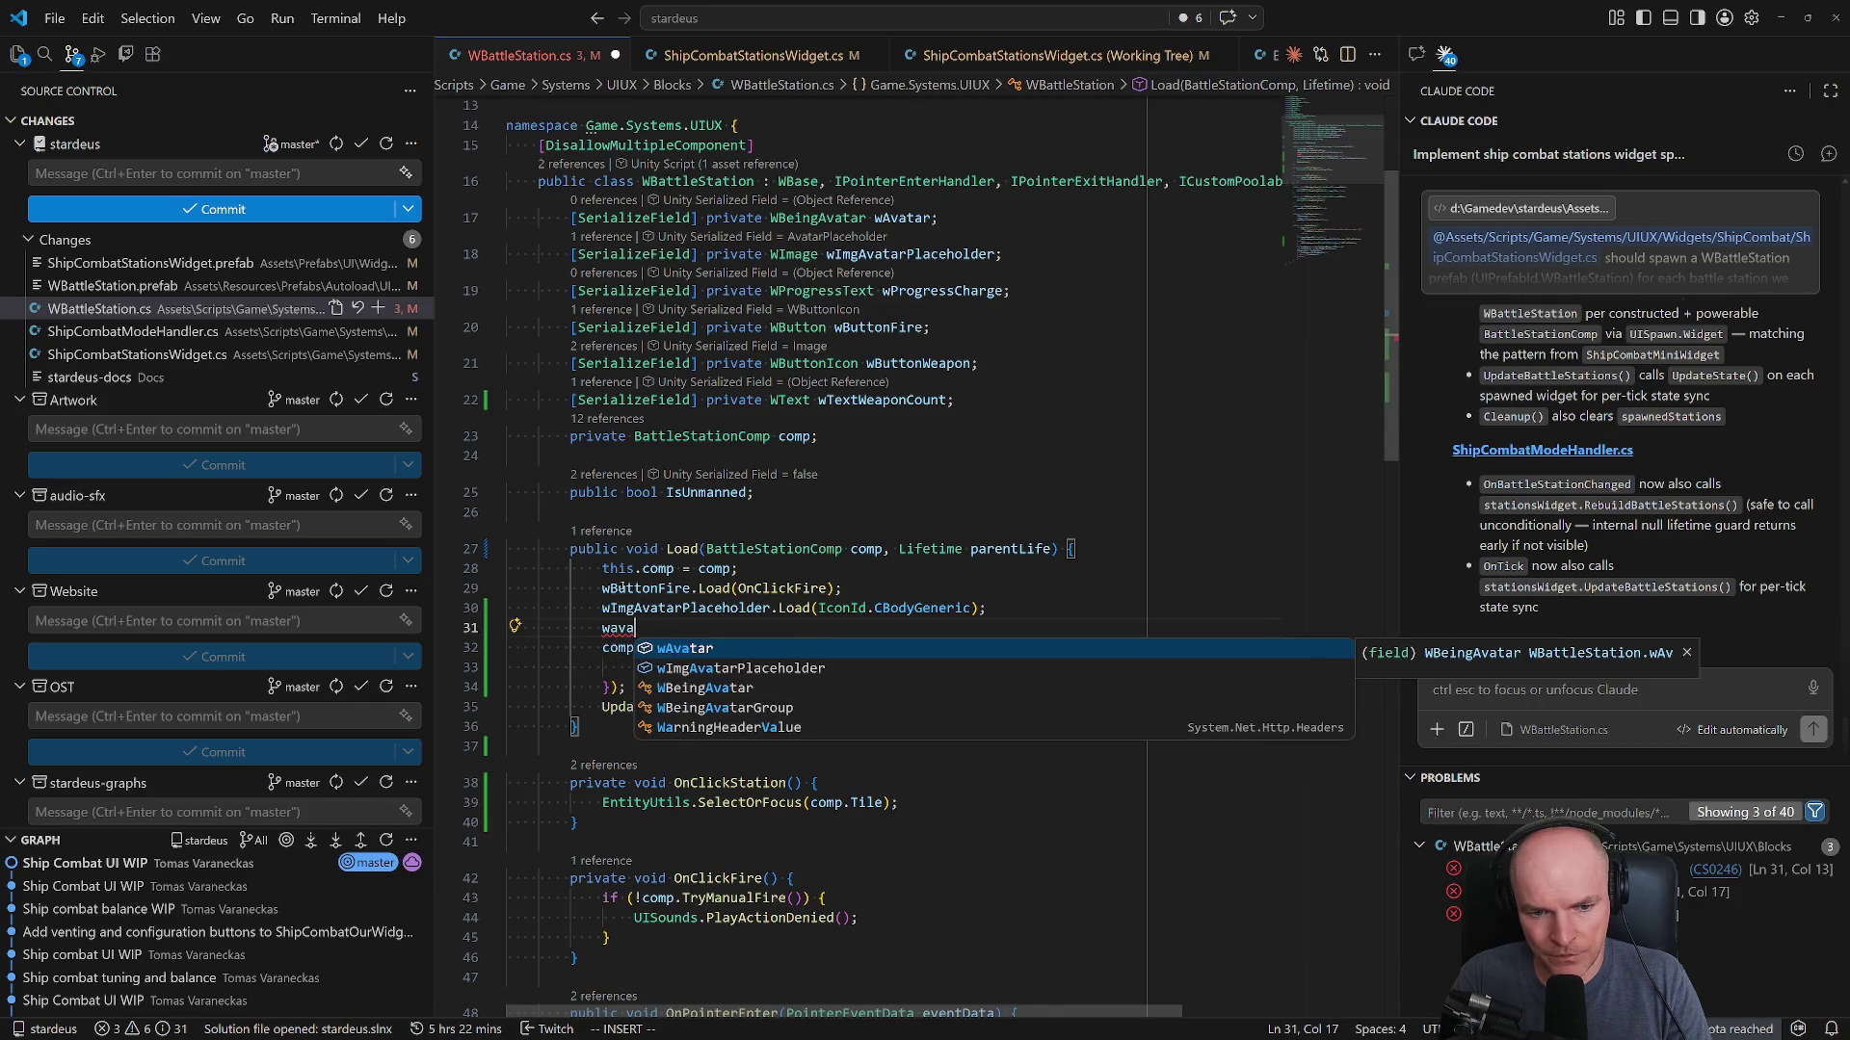
type("etActiveF")
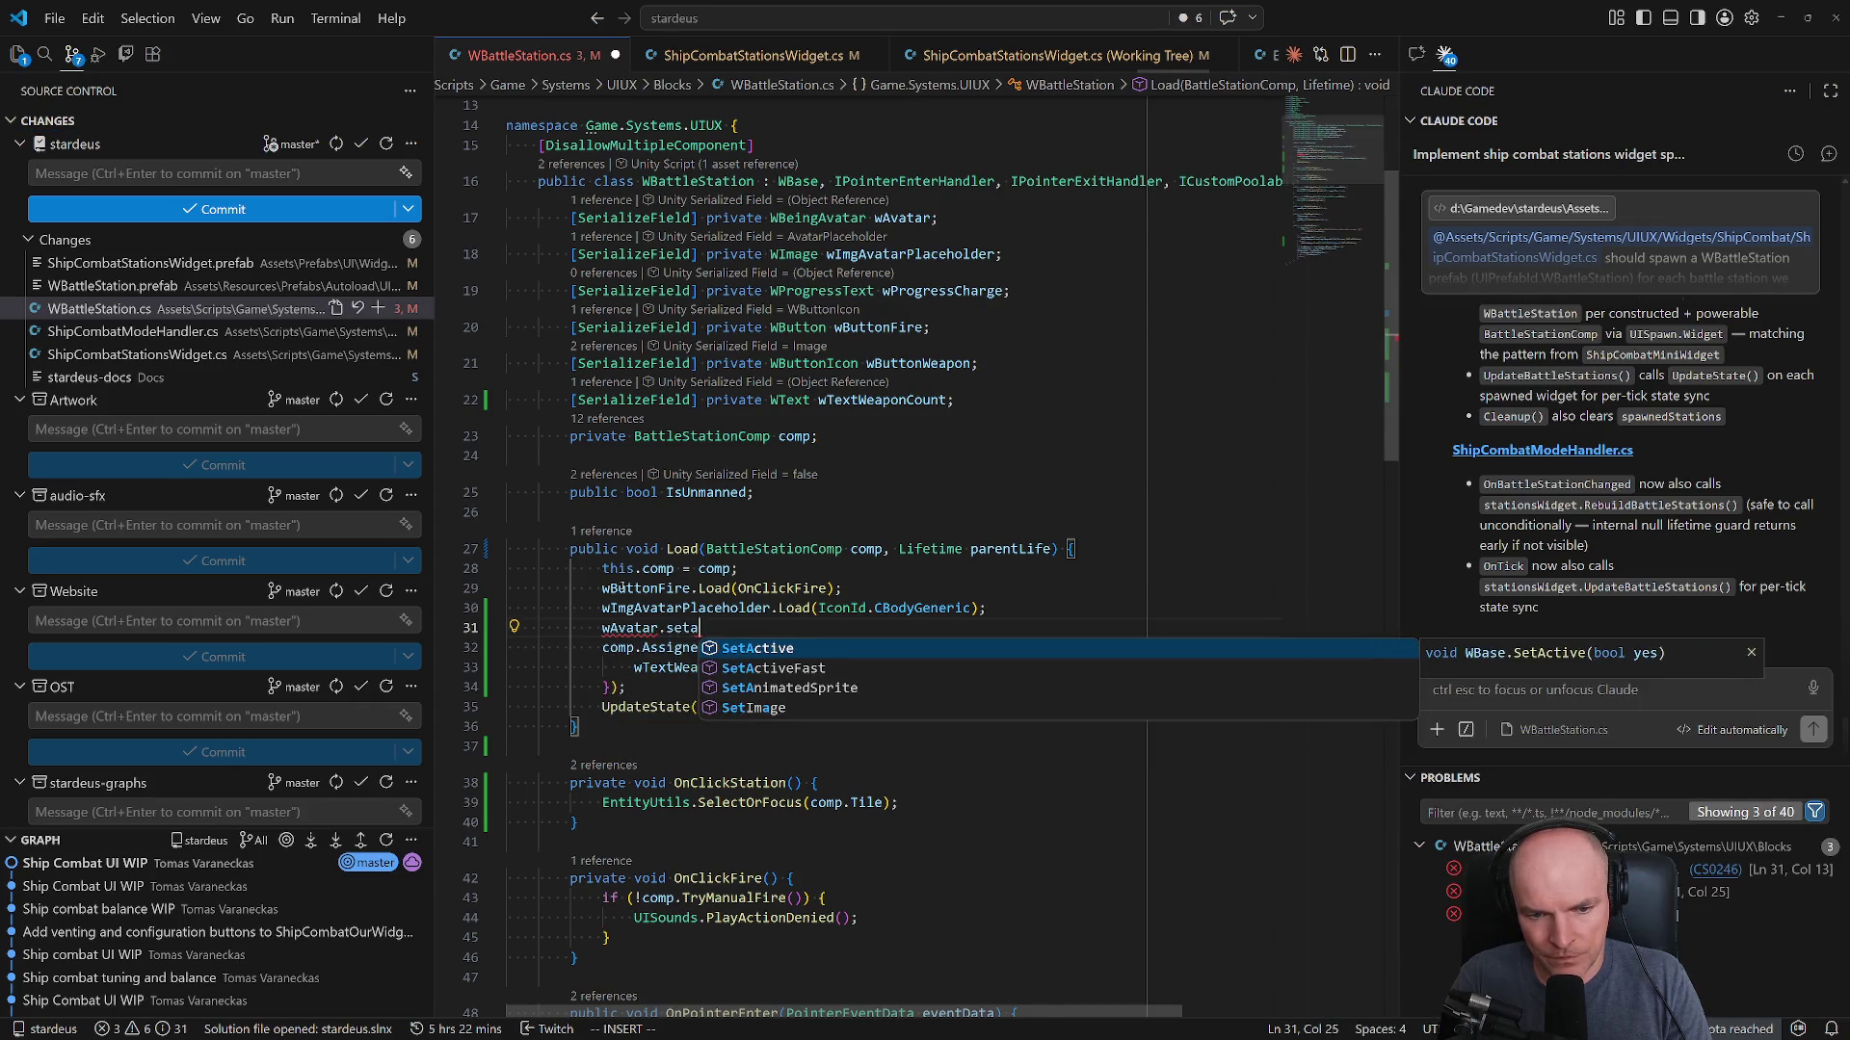
key("Tab")
type("(fals")
key("Tab")
type(");")
key("Escape")
Save WBattleStation.cs, close the Output panel and switch to Unity.
key("j")
key("j")
key("j")
key("ctrl+s")
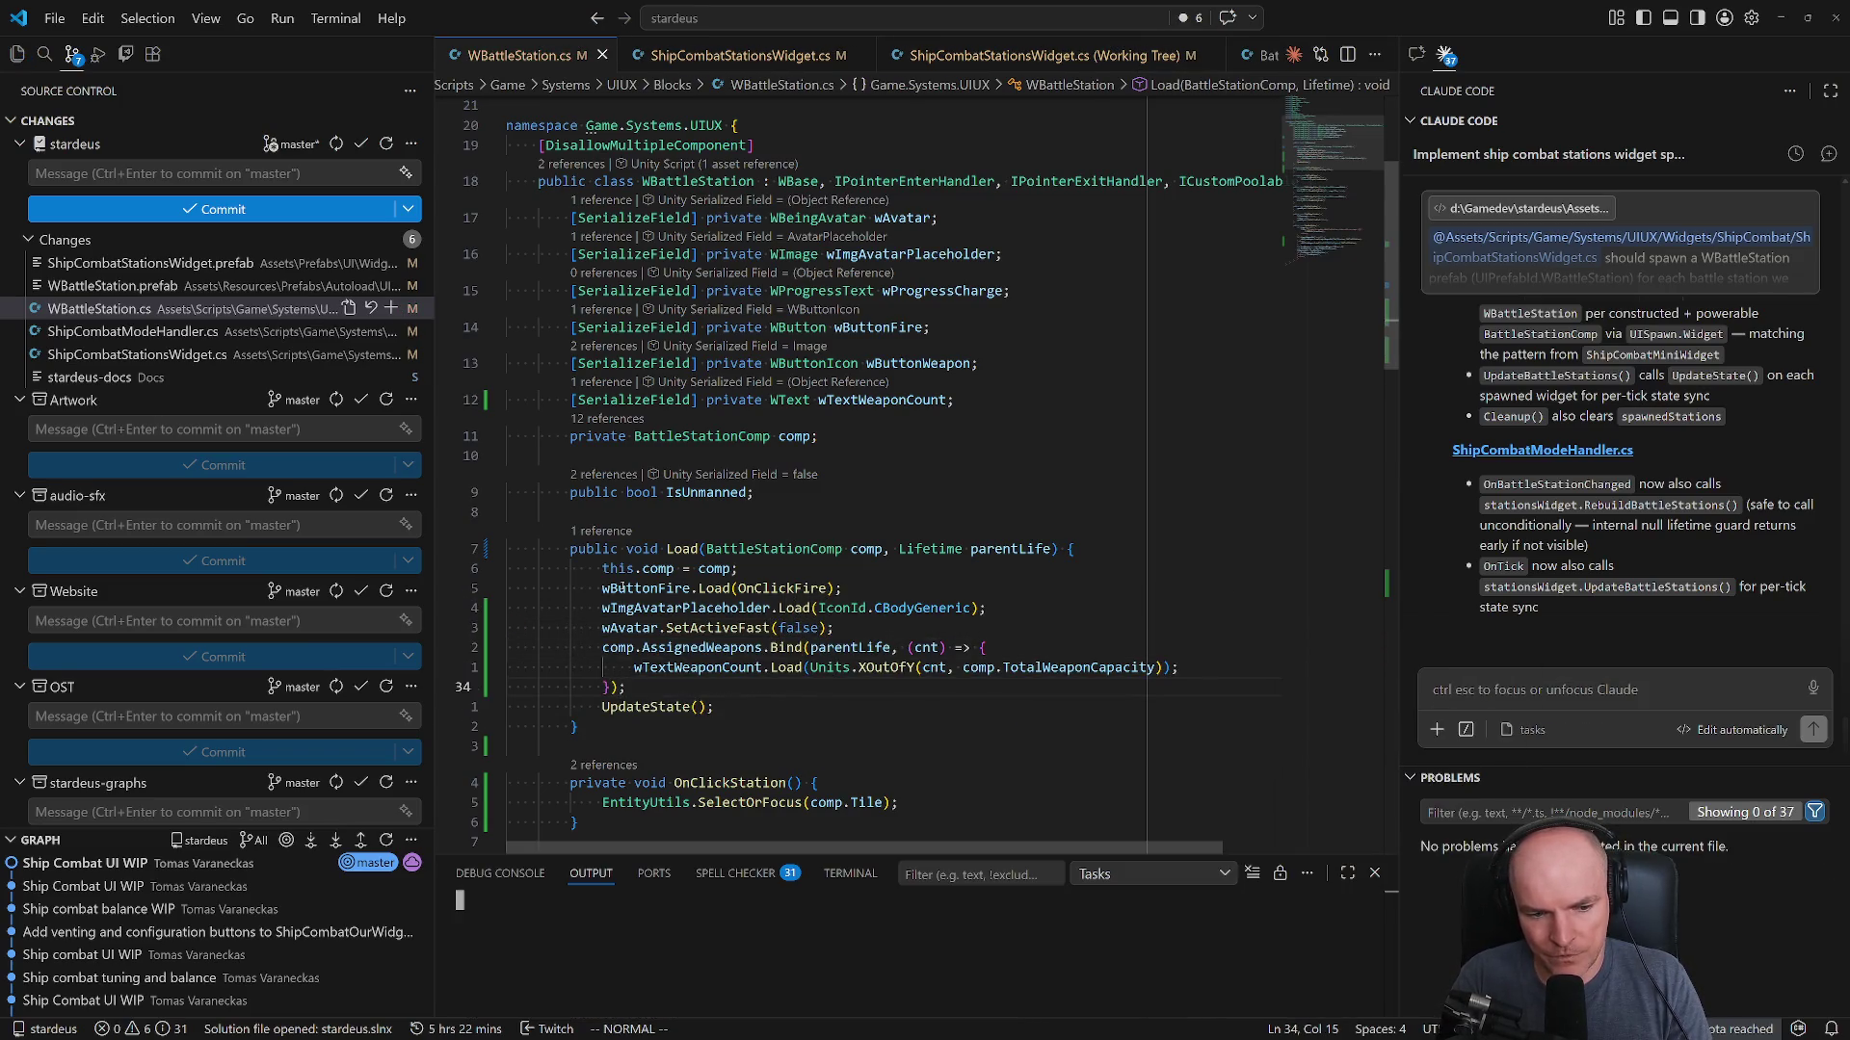
key("ctrl+j")
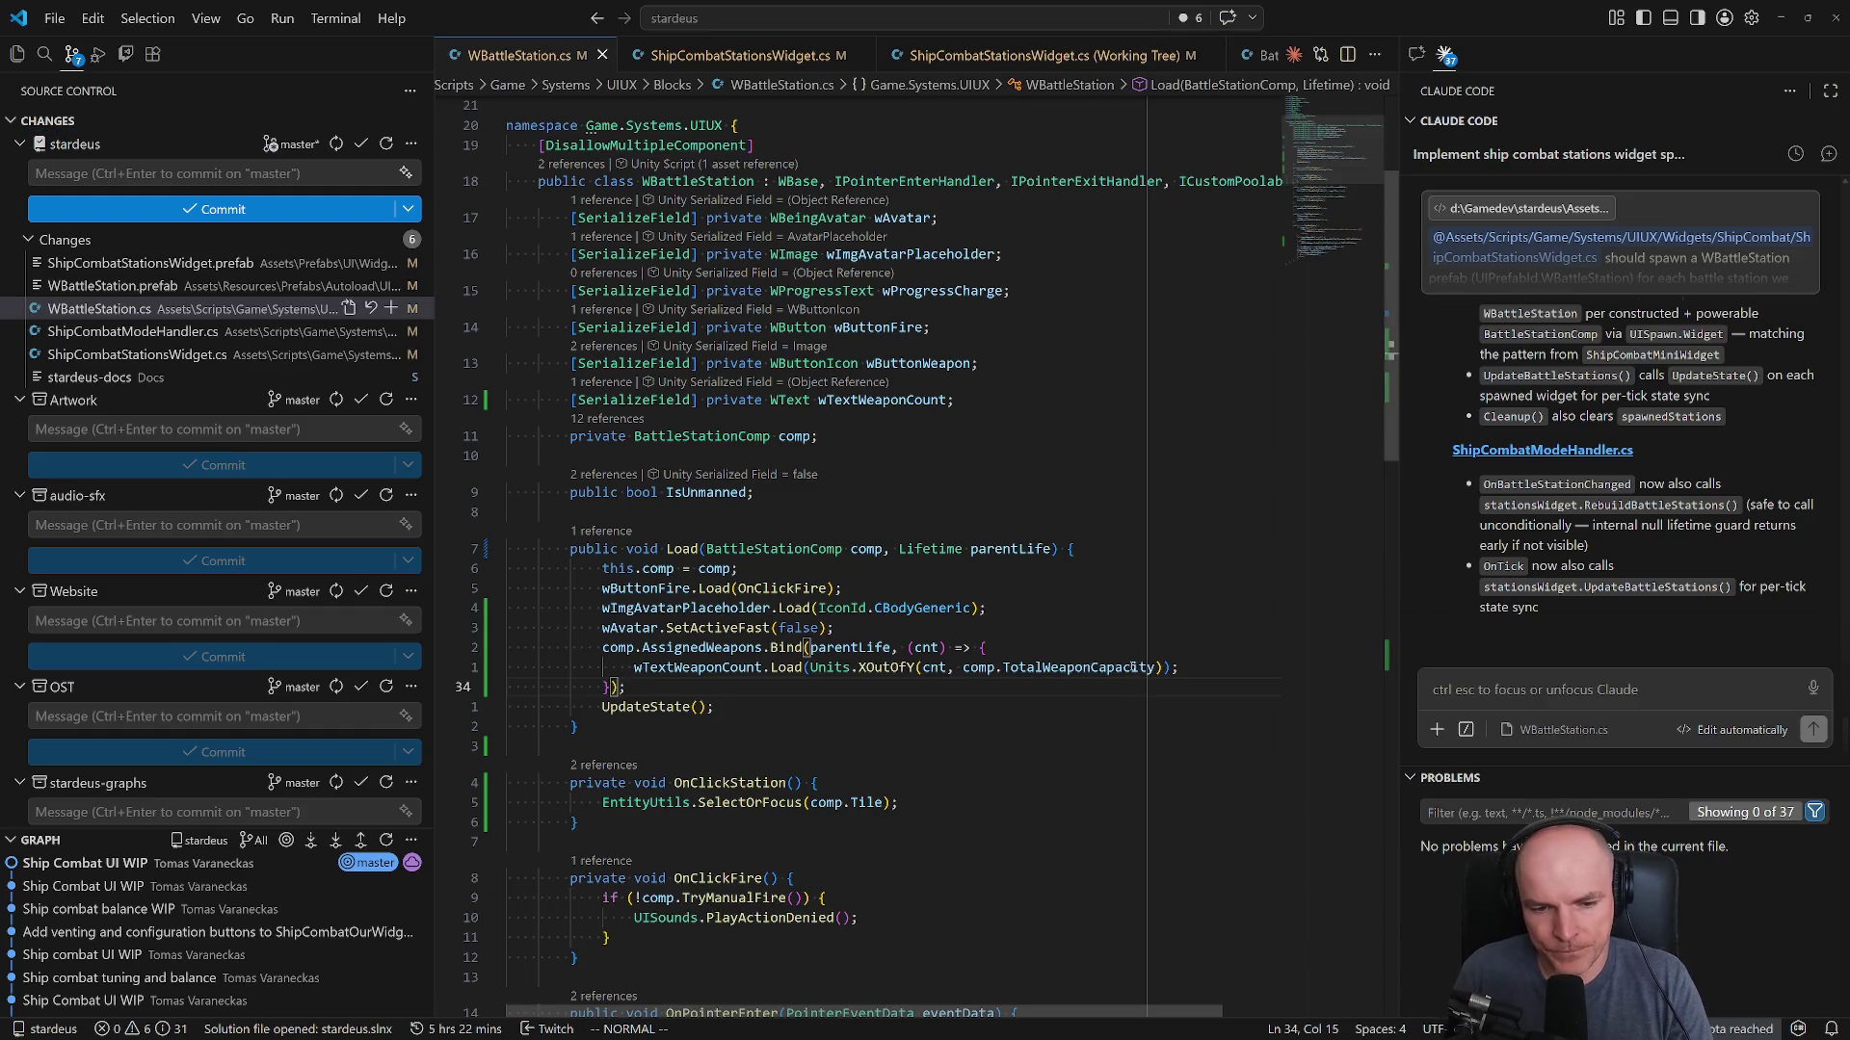
scroll(1057, 575, "down", 4)
key("alt+Tab")
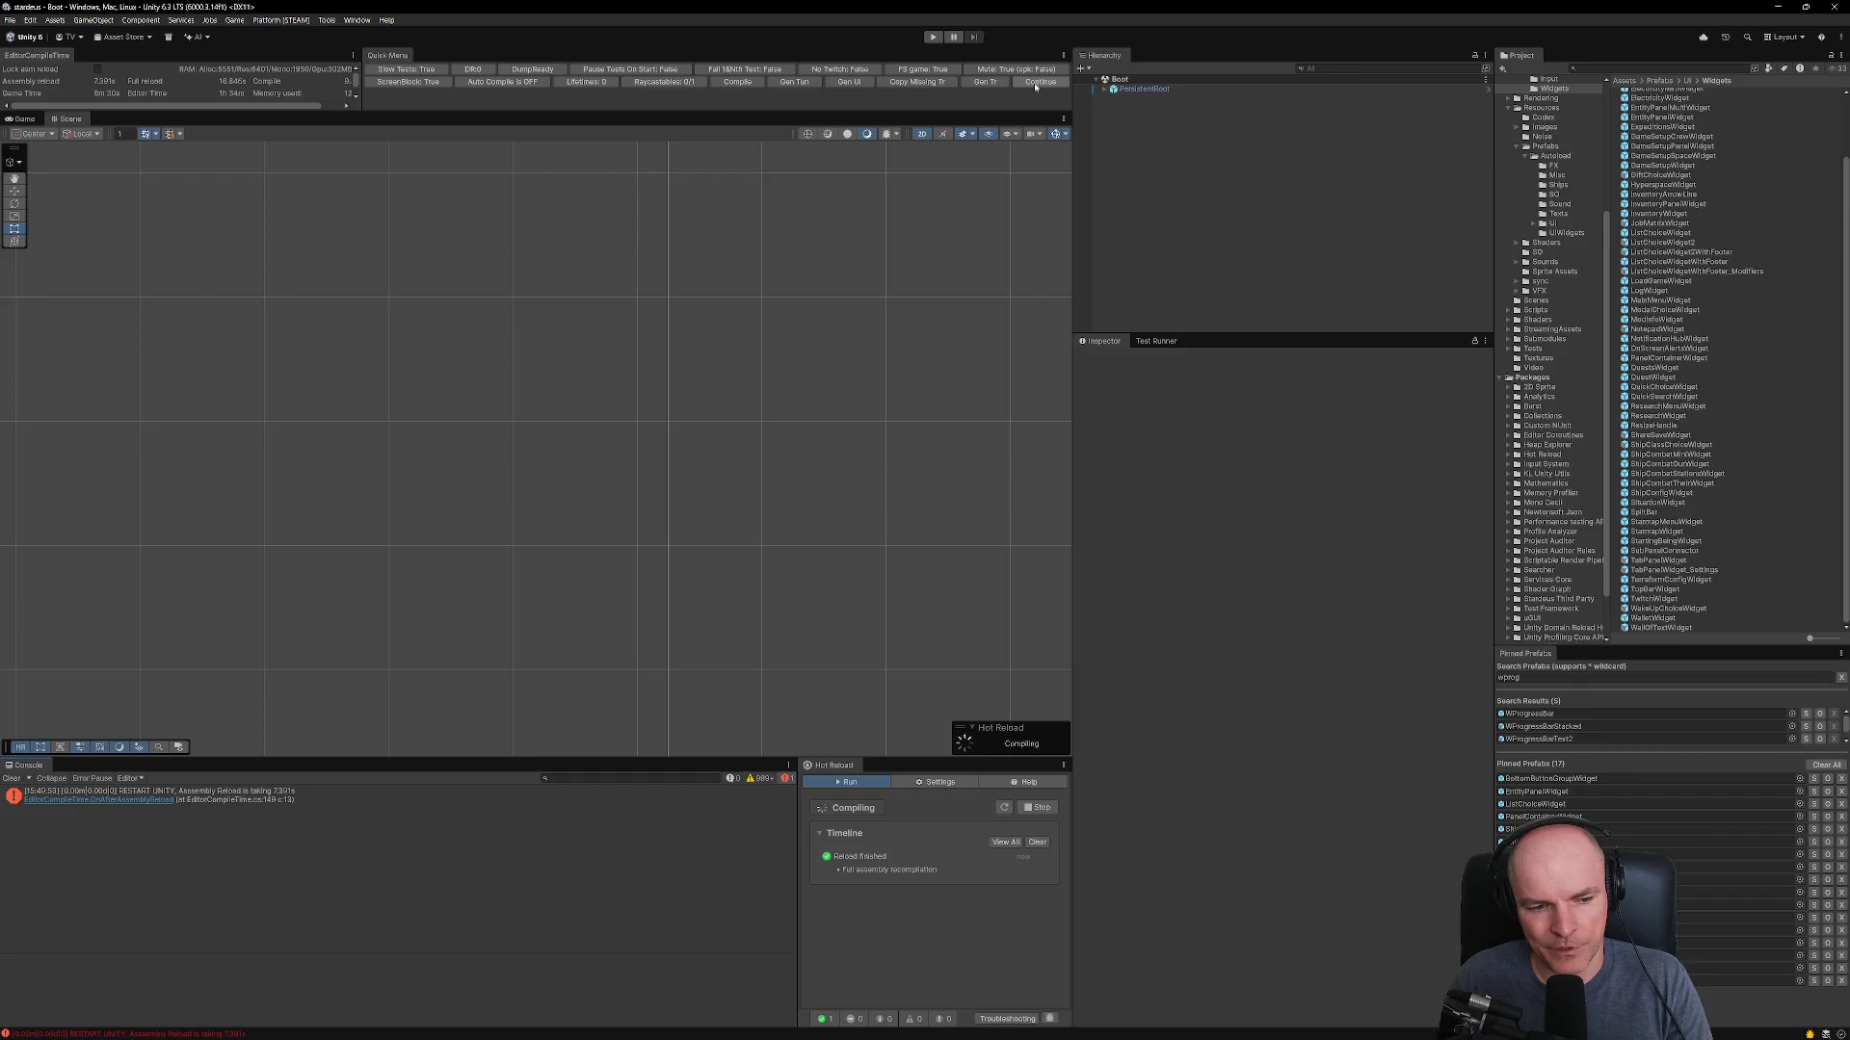
Once compilation finishes, choose Continue in the Quick Menu to enter Play mode.
left_click(1039, 82)
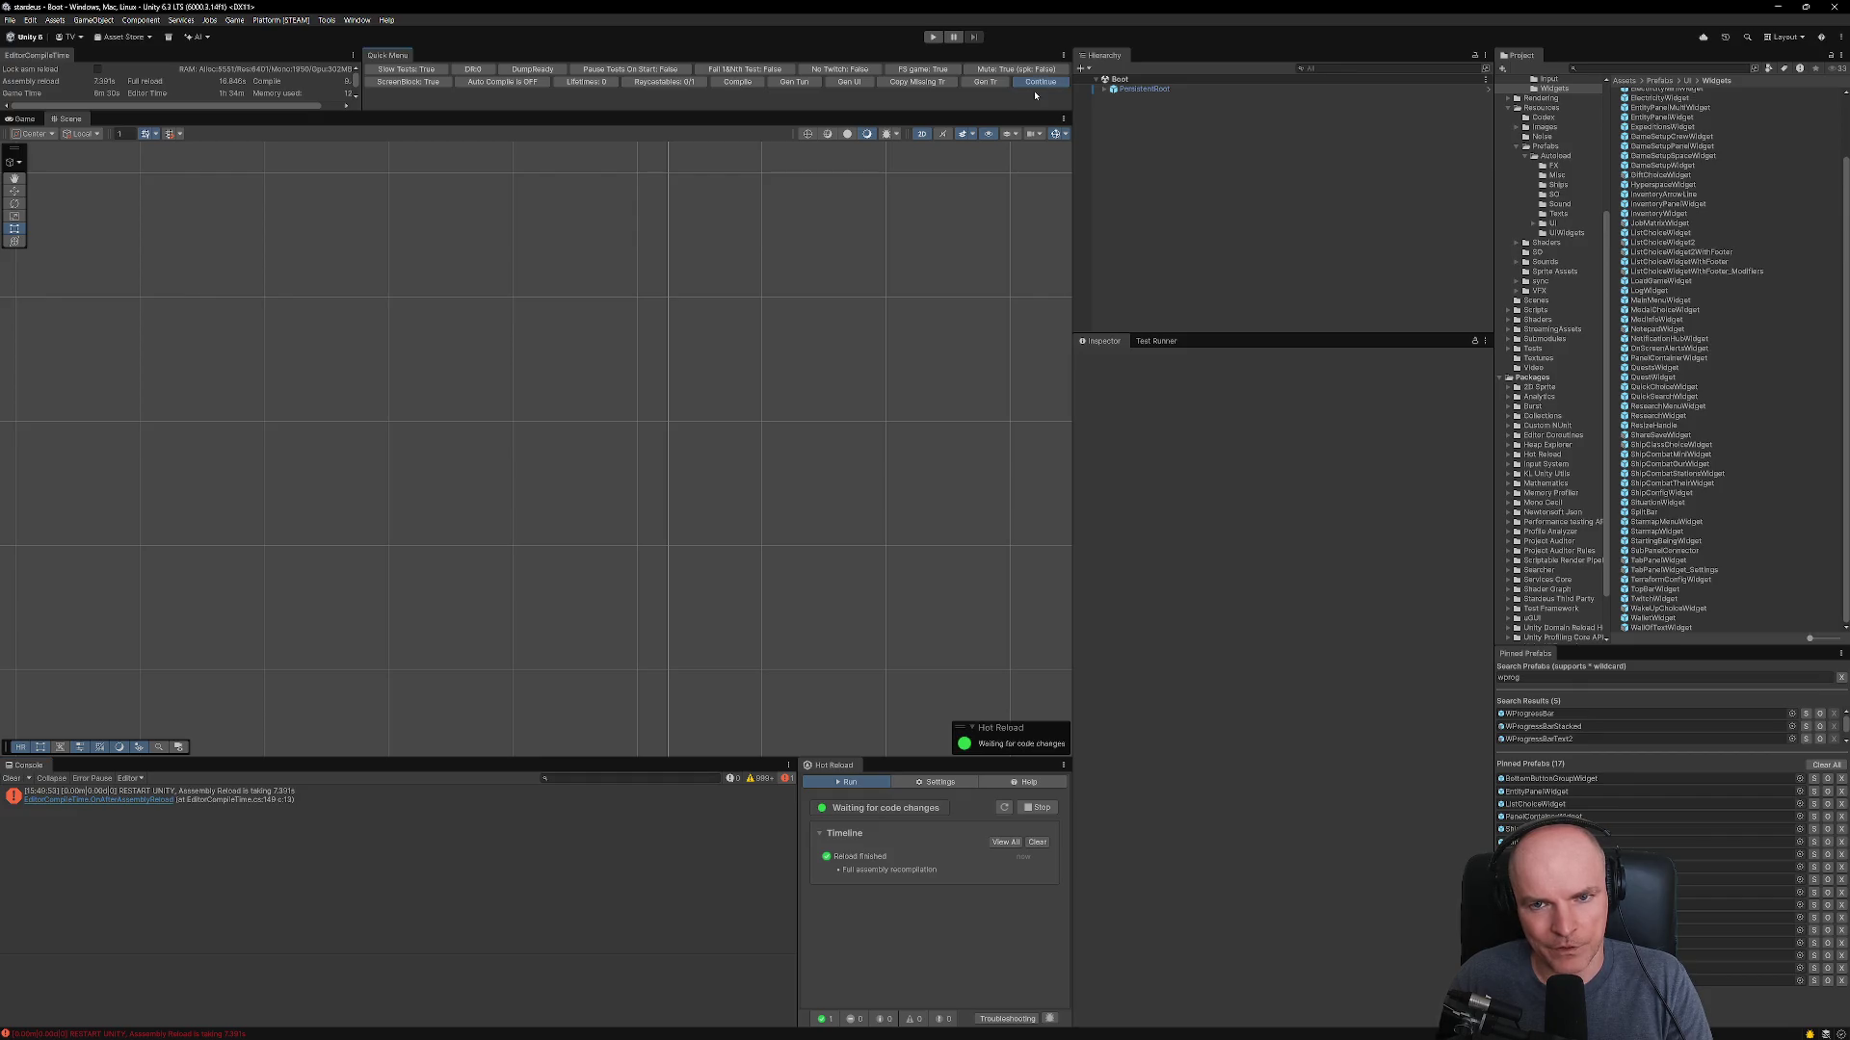
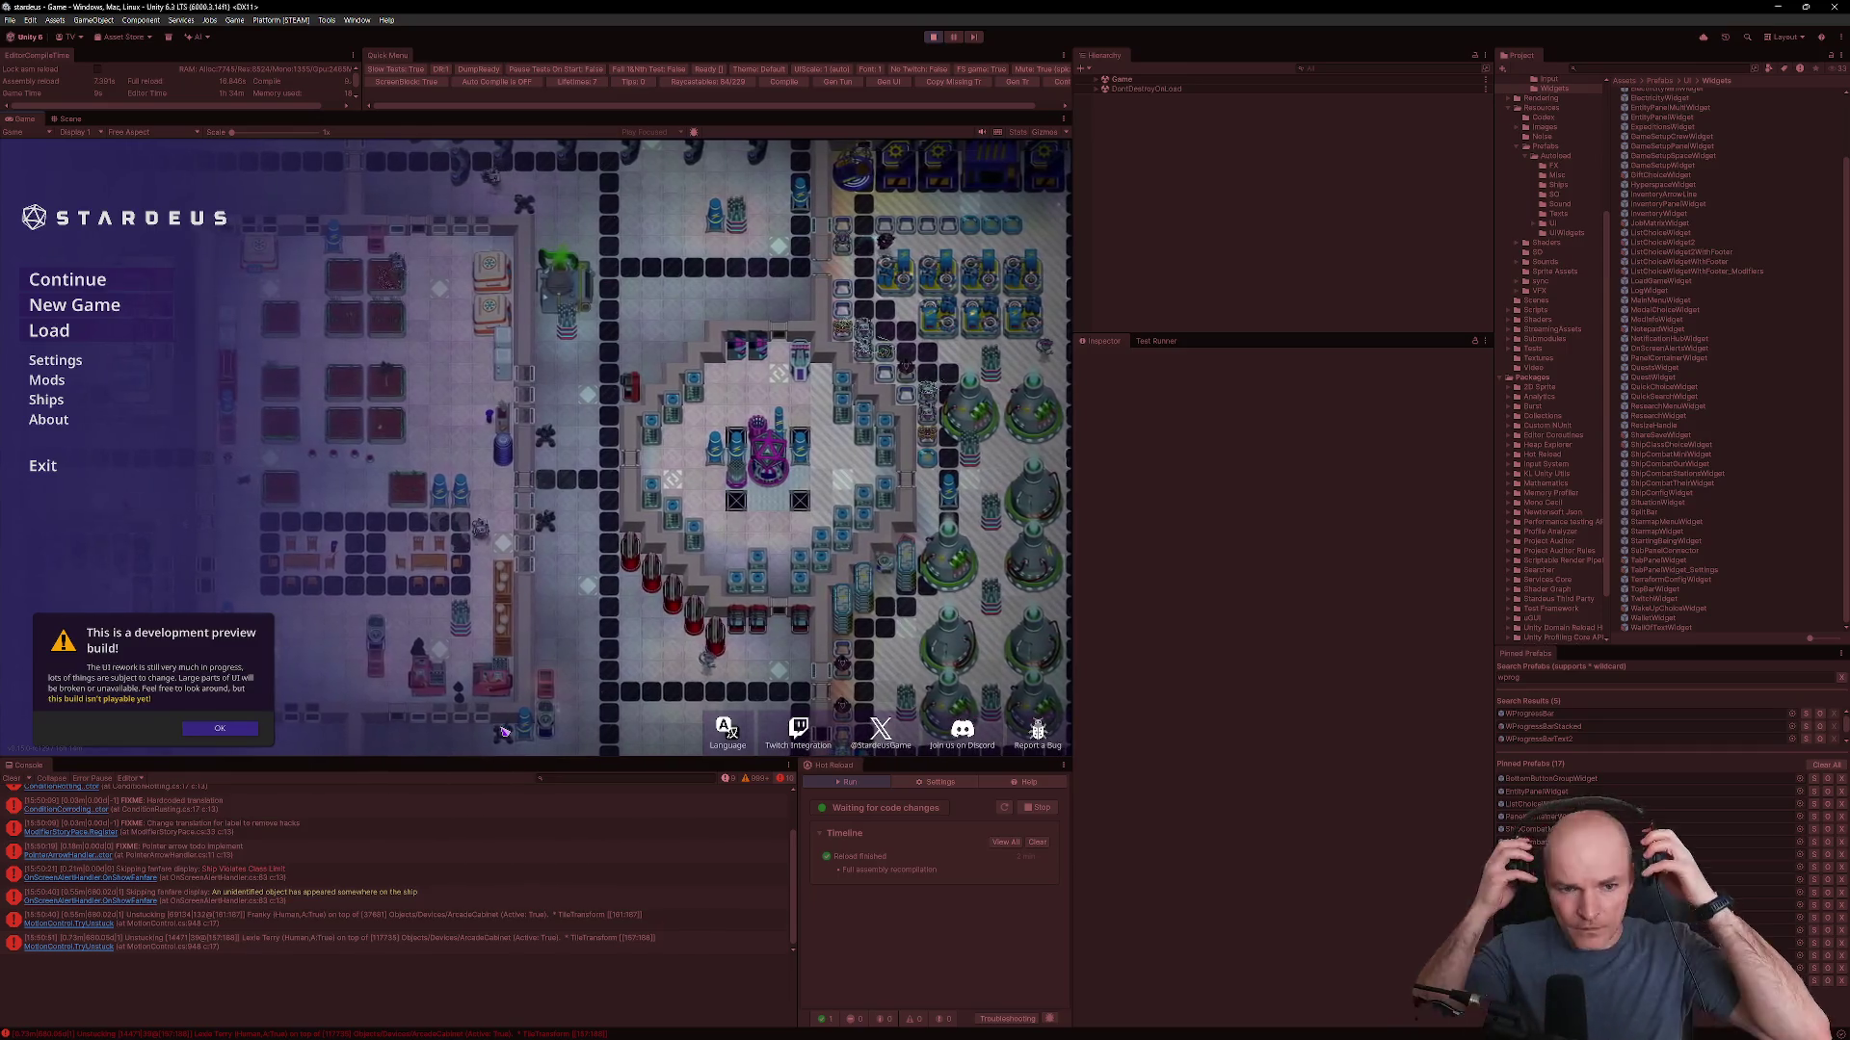
Continue the saved Stardeus game past the preview warning and zoom in on the starmap.
left_click(220, 729)
left_click(90, 287)
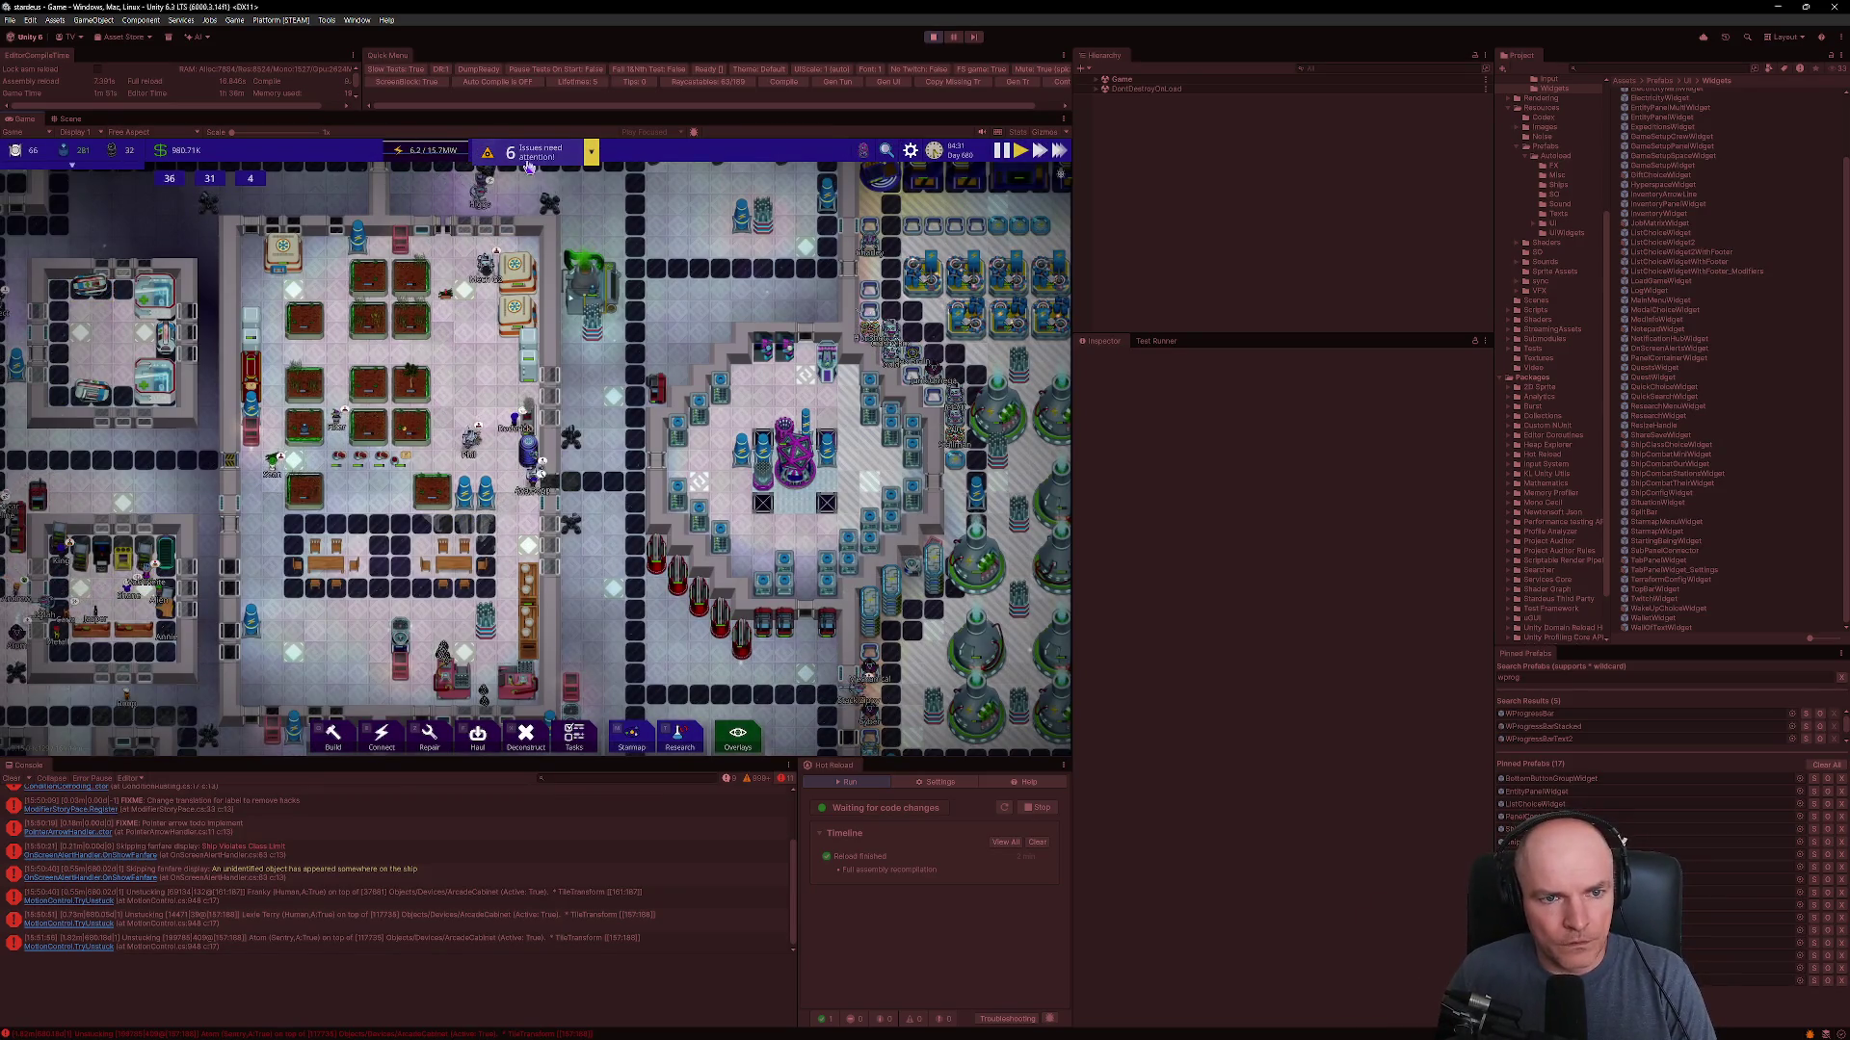
key("m")
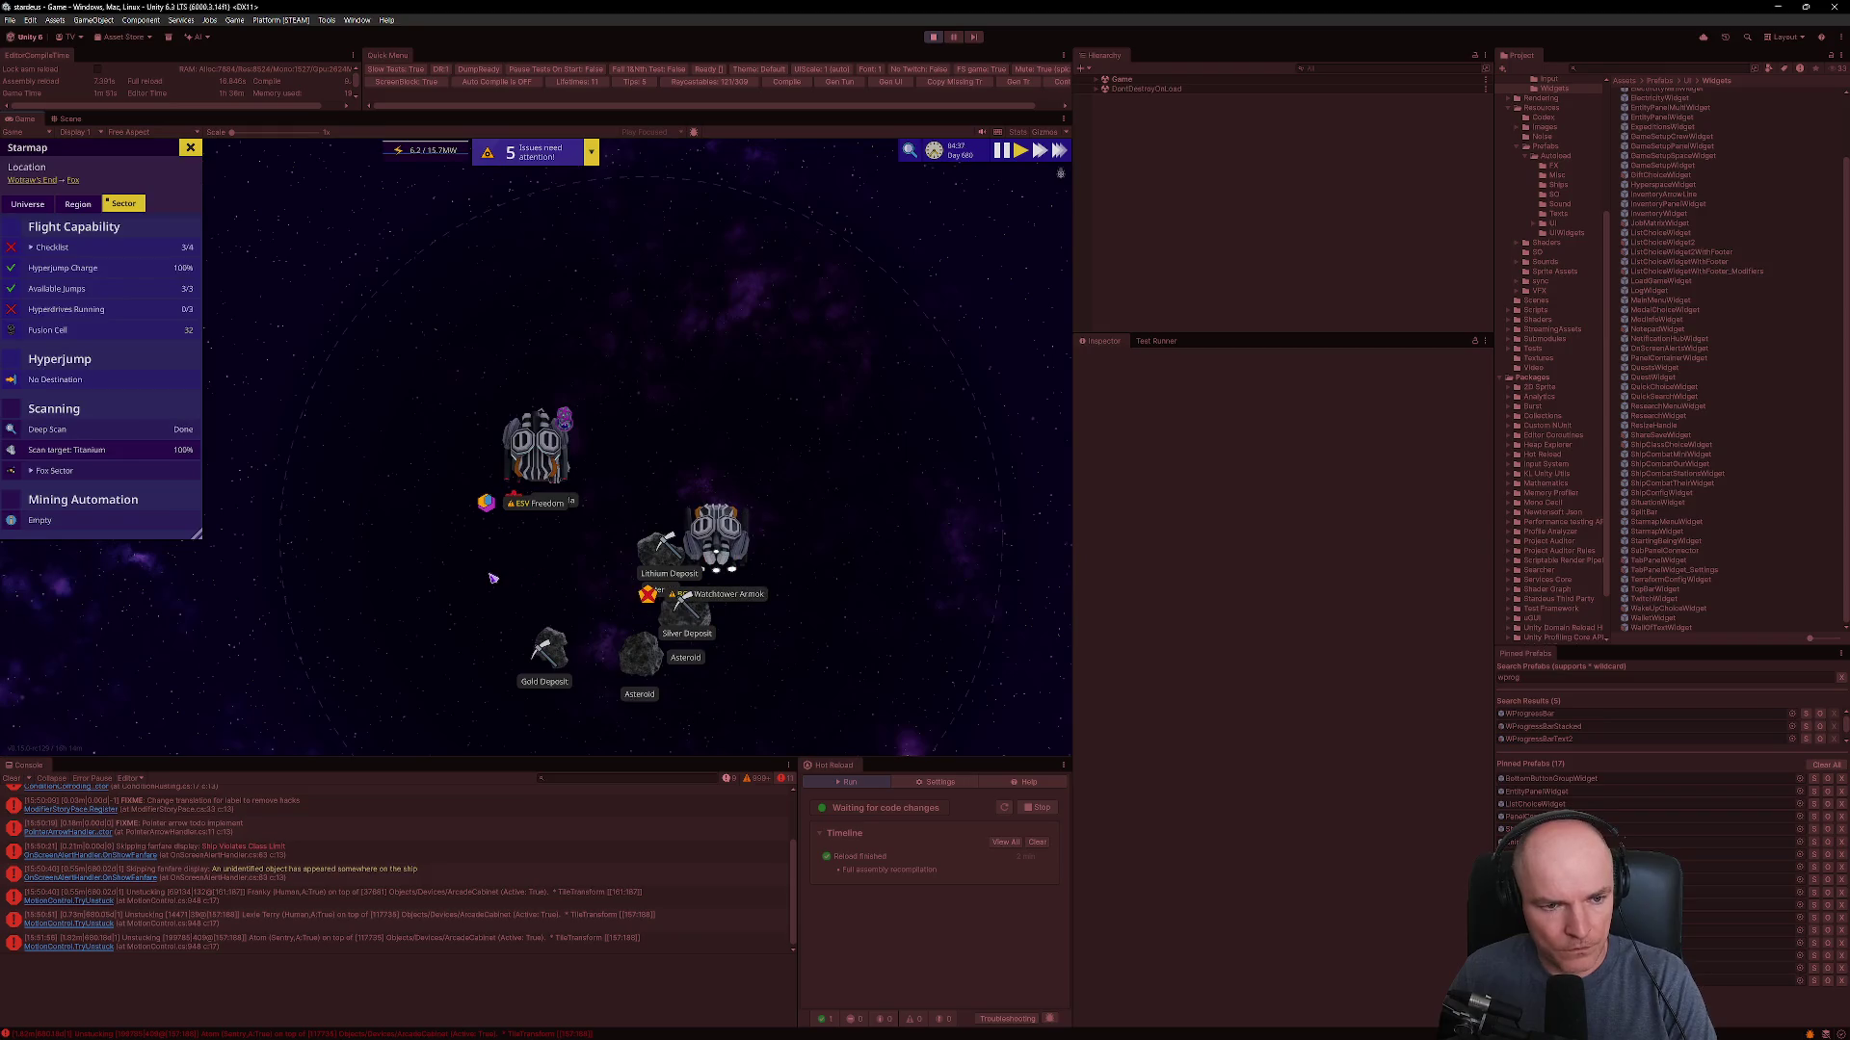
scroll(566, 492, "up", 5)
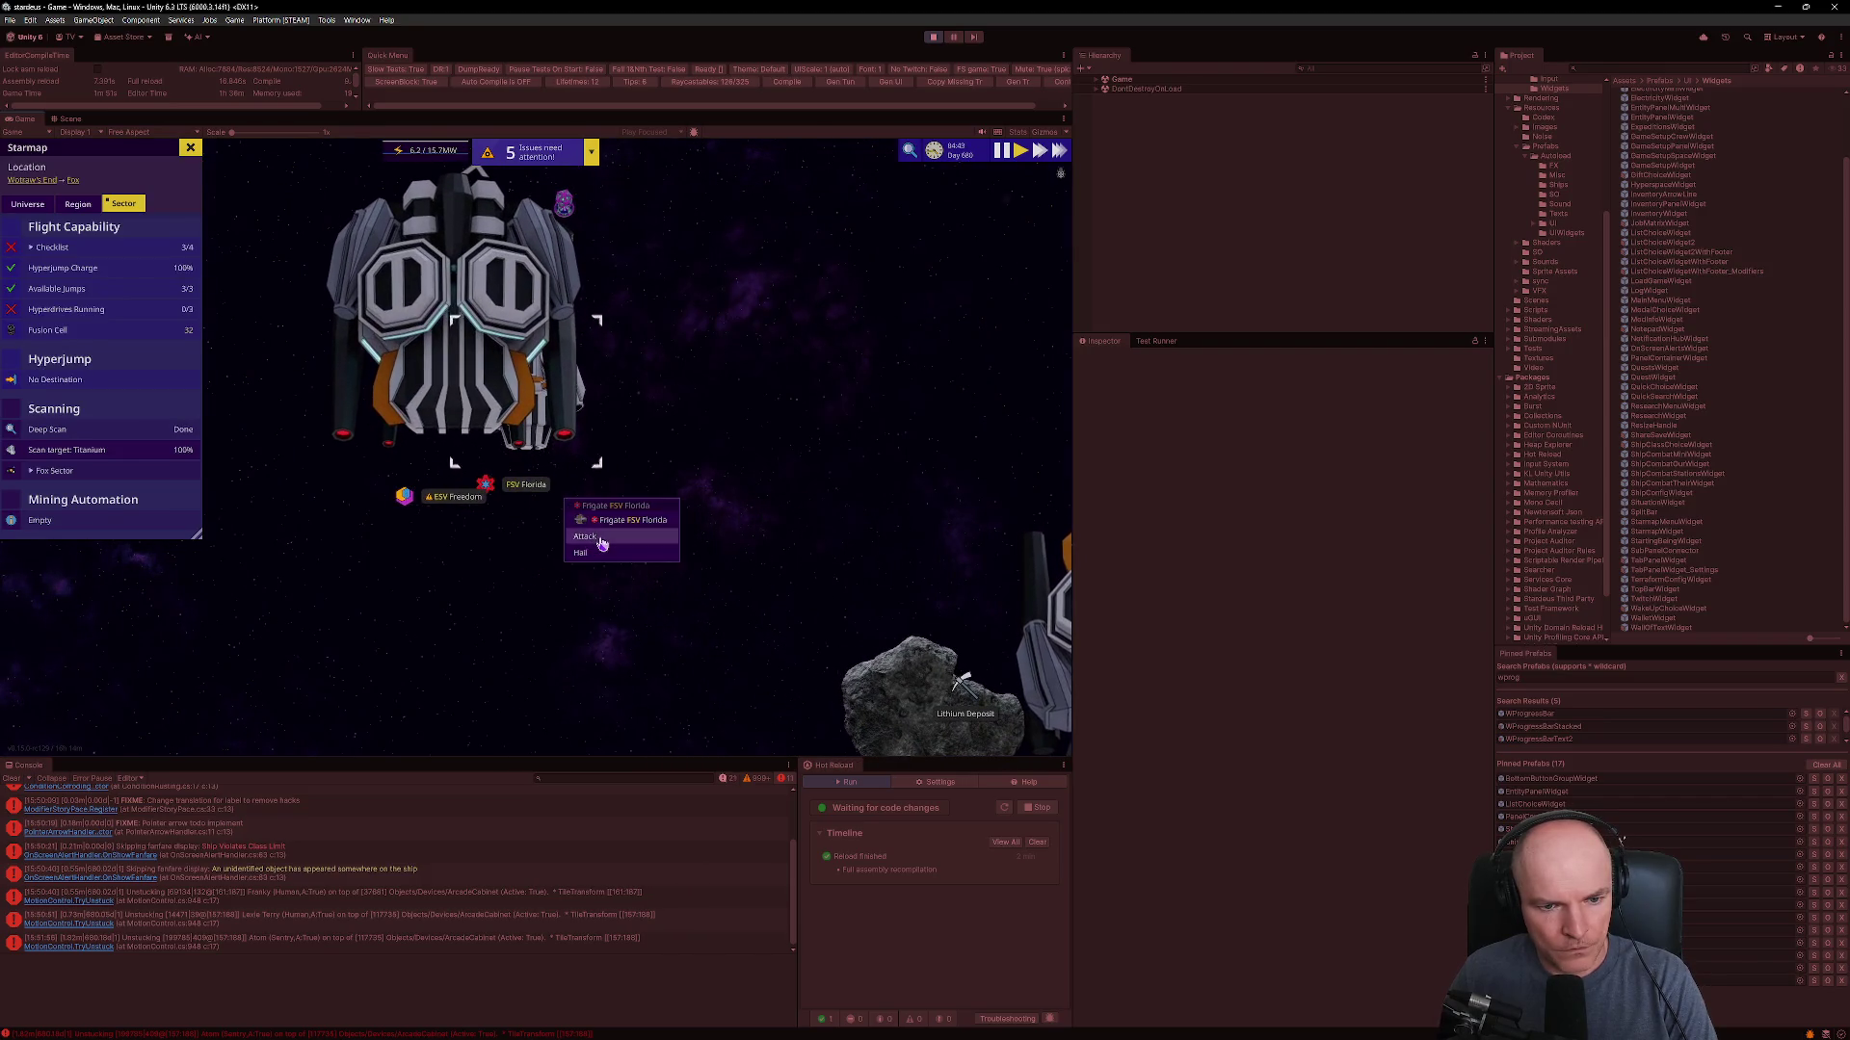
scroll(604, 544, "up", 3)
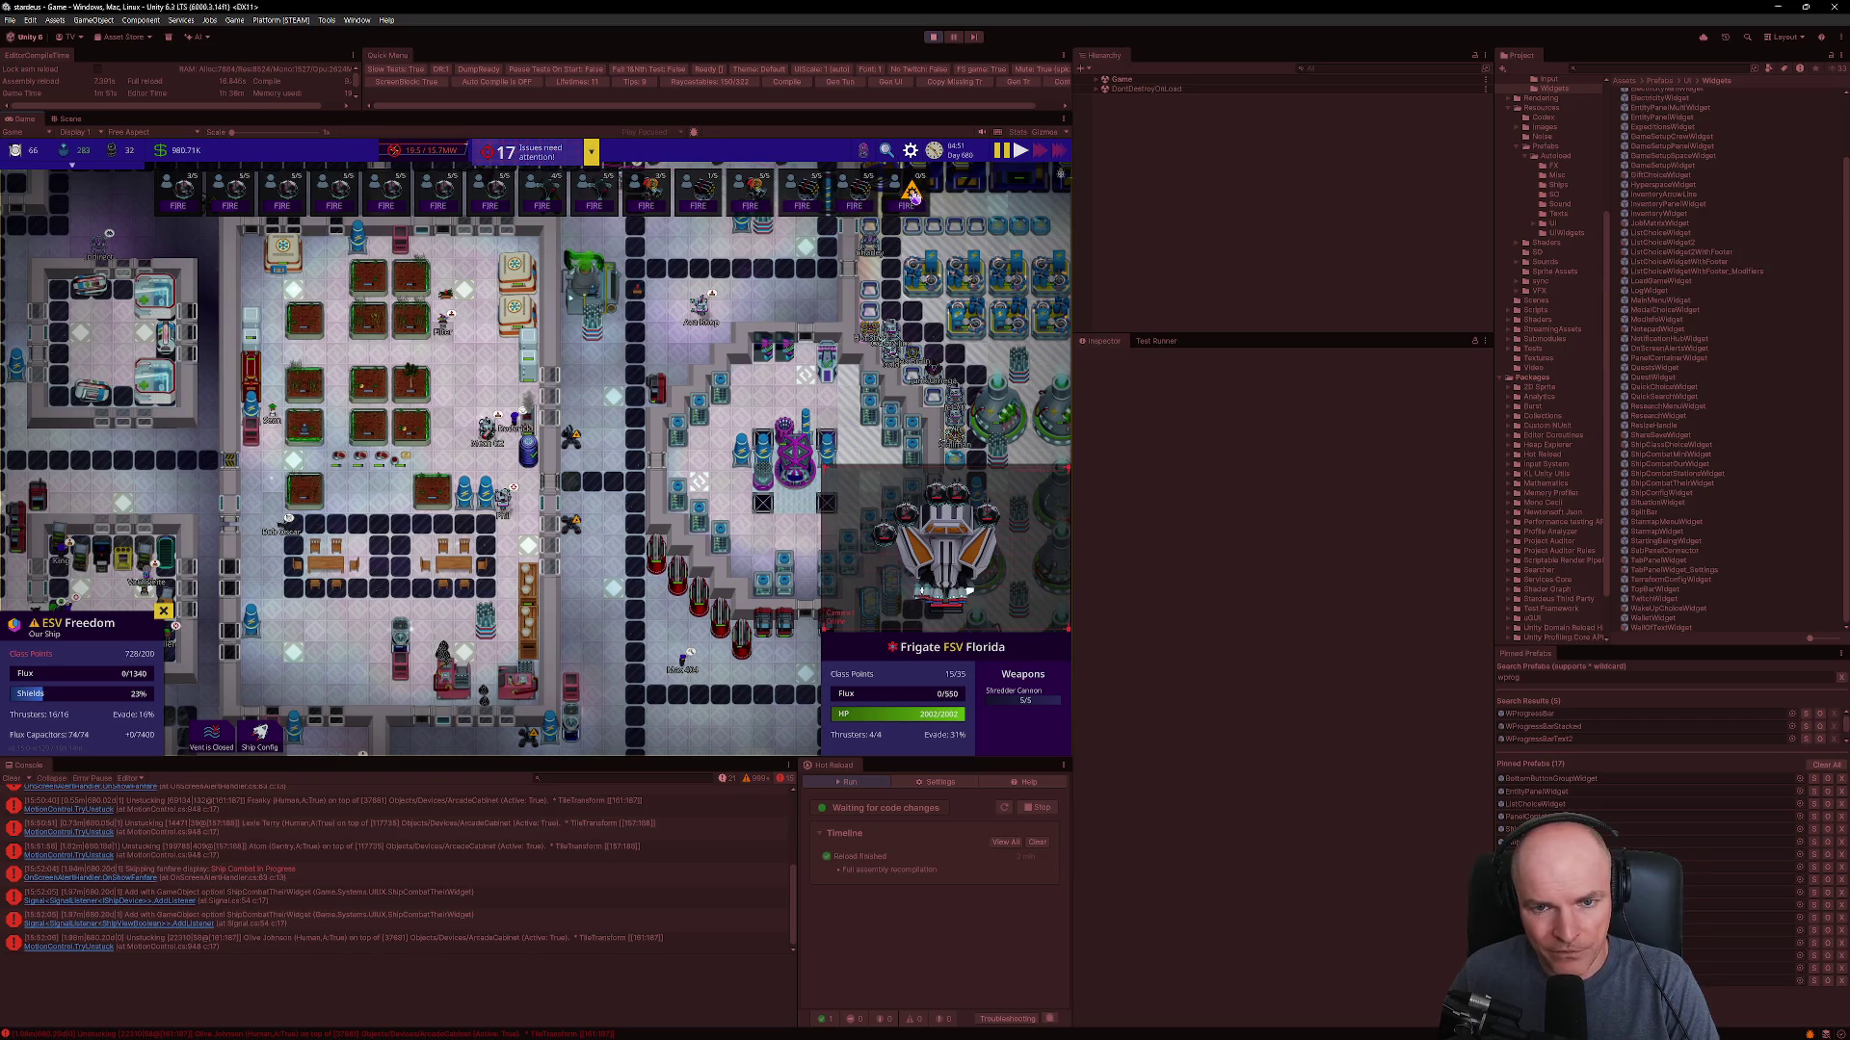
Browse the Gauss Striker, Rocket Pod and Shredder Cannon battle stations, firing the Rocket Pod.
left_click(788, 200)
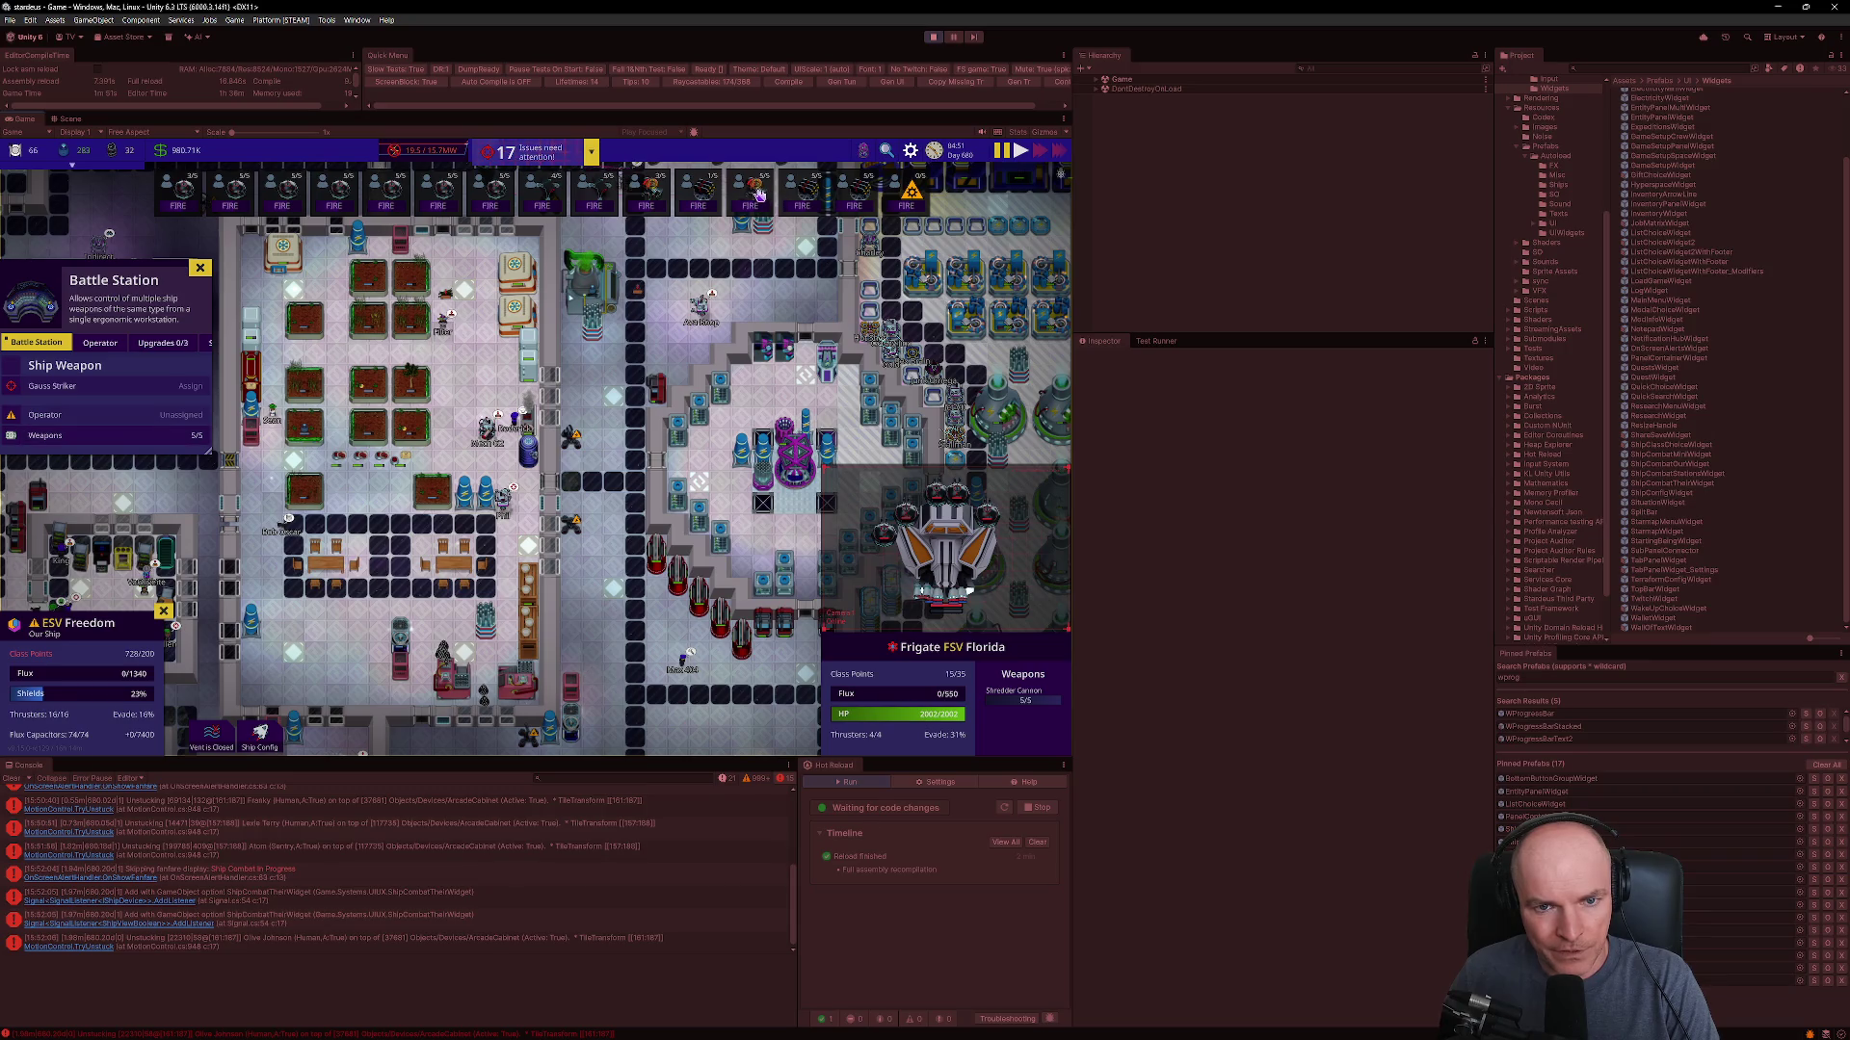
left_click(704, 195)
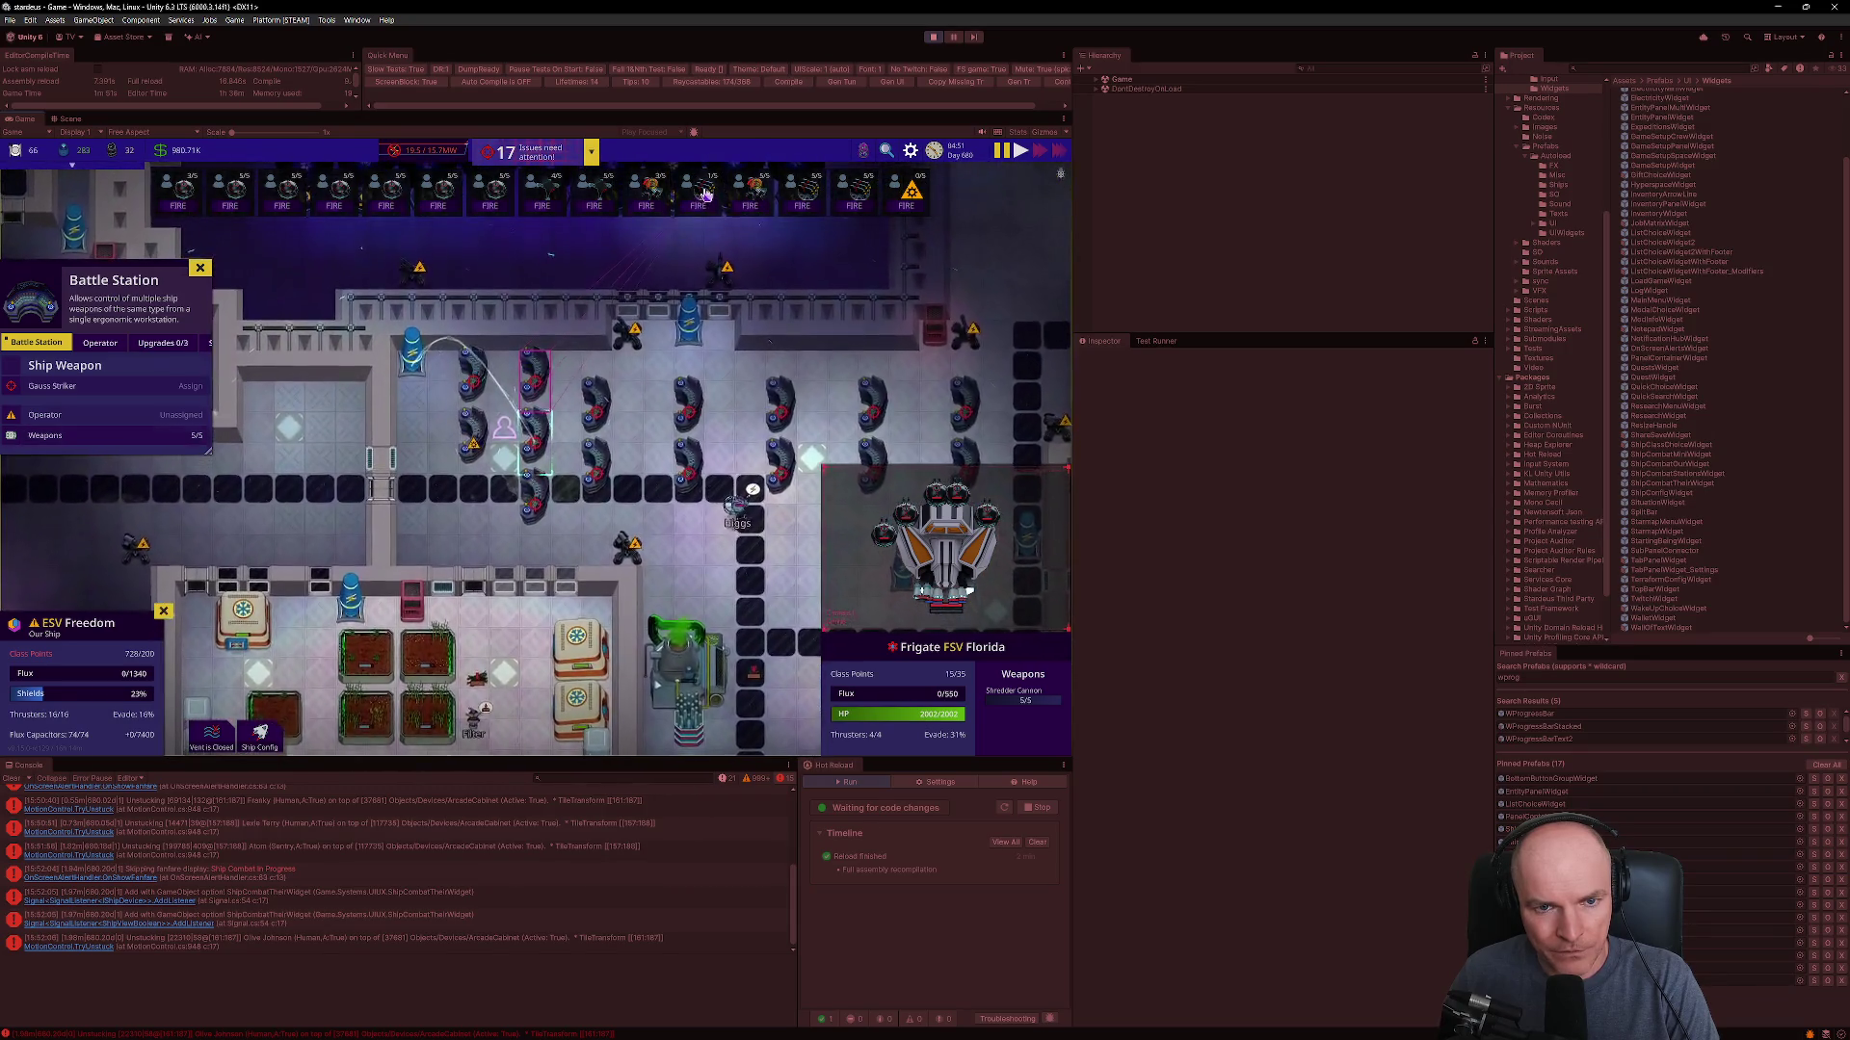
left_click(176, 210)
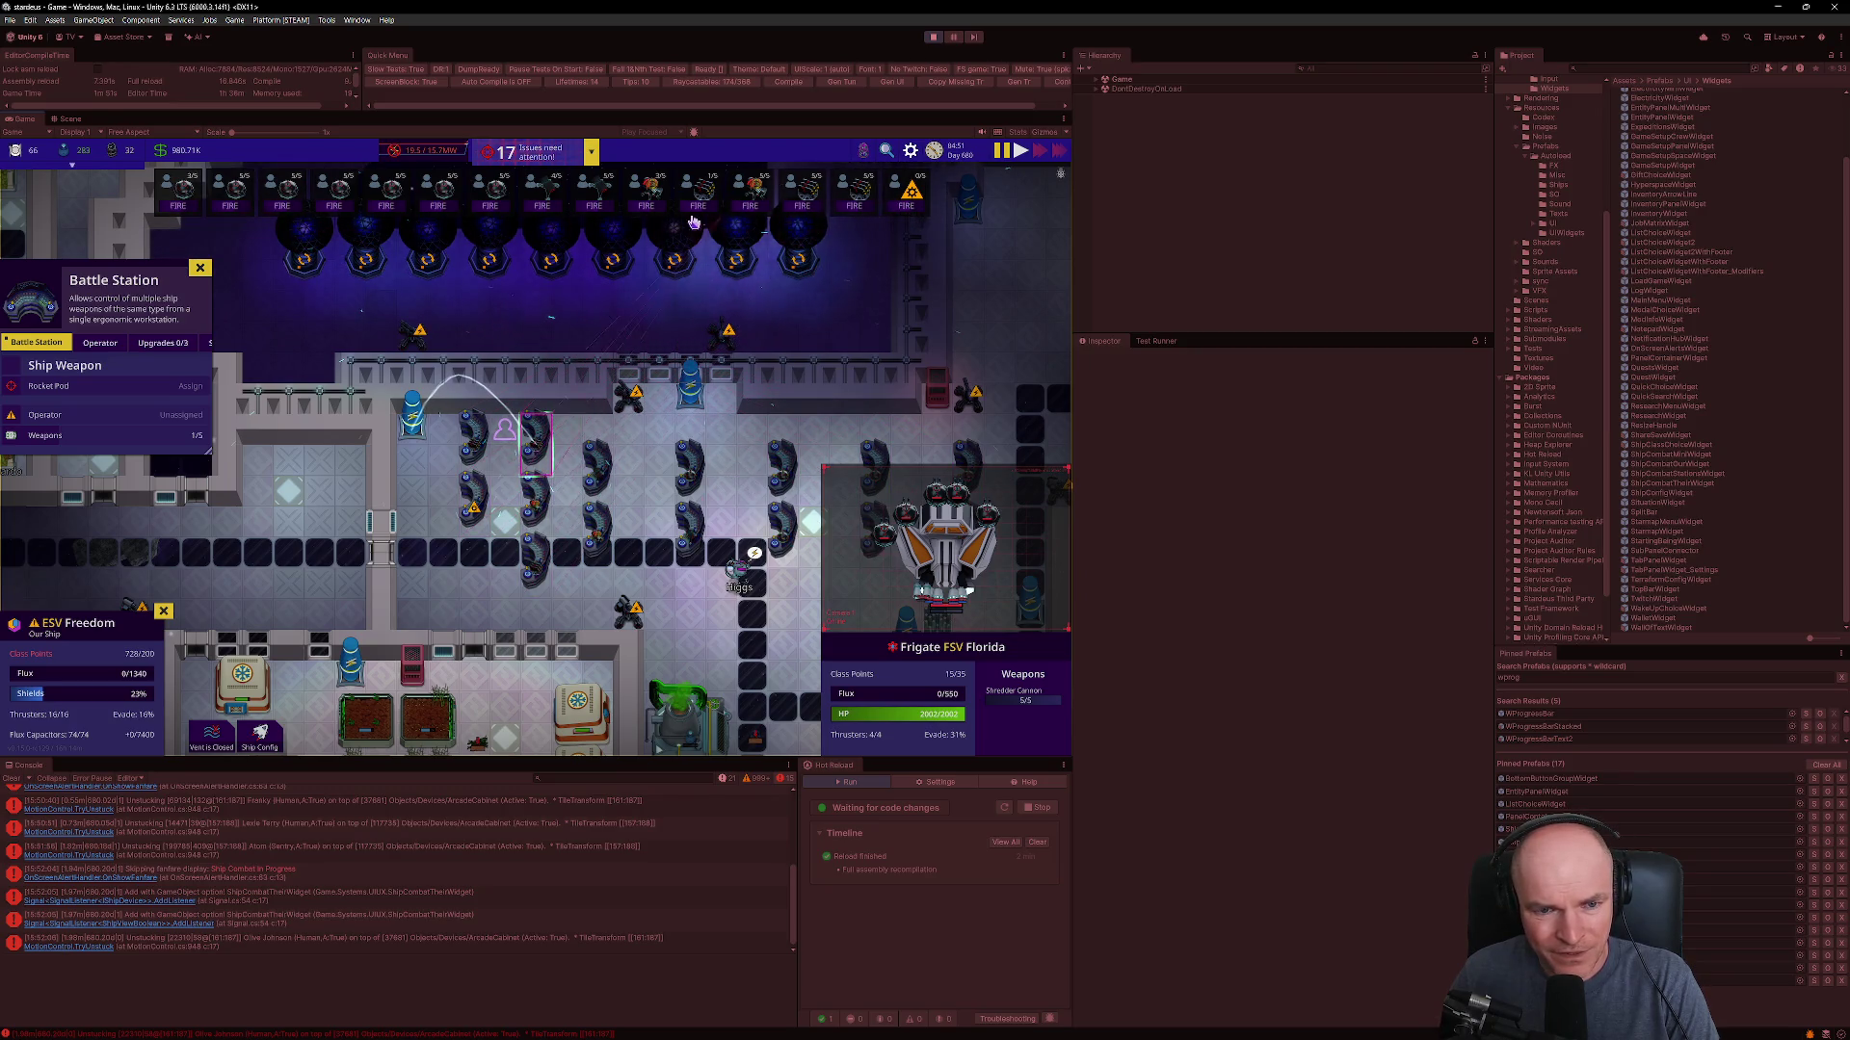
left_click(177, 206)
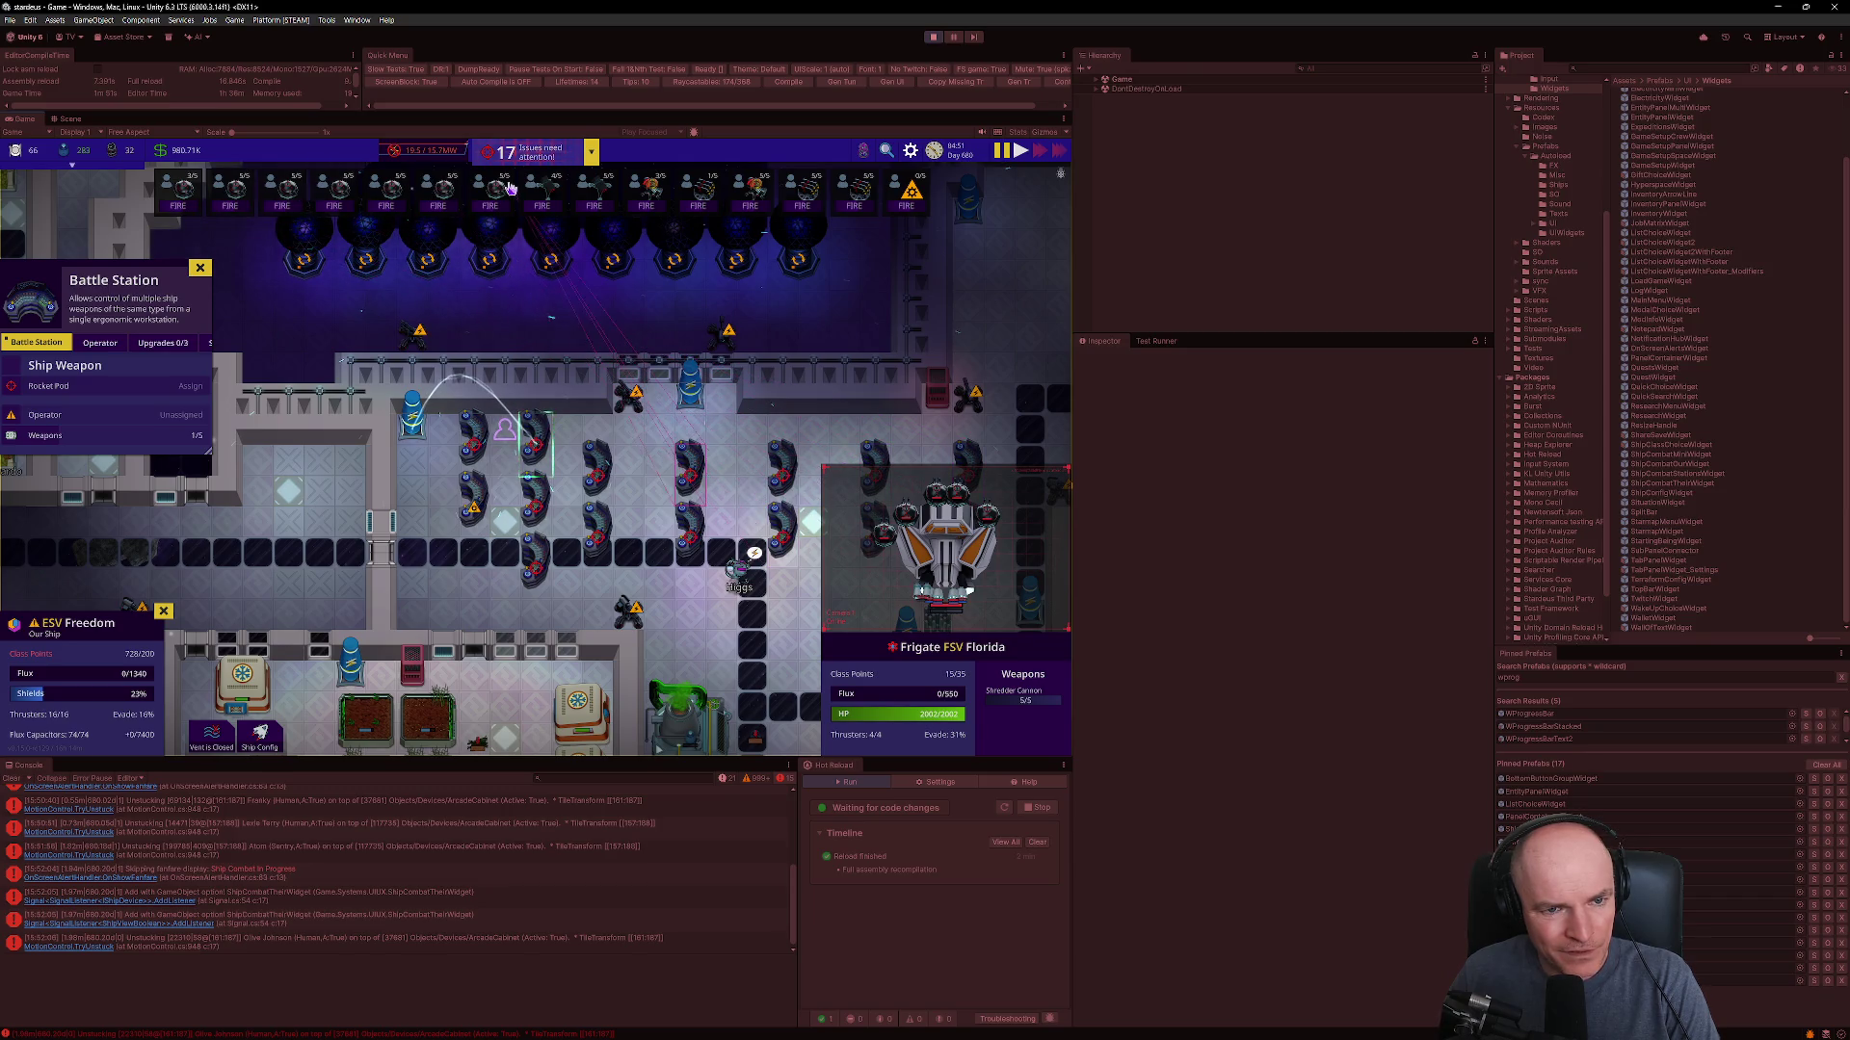
left_click(439, 193)
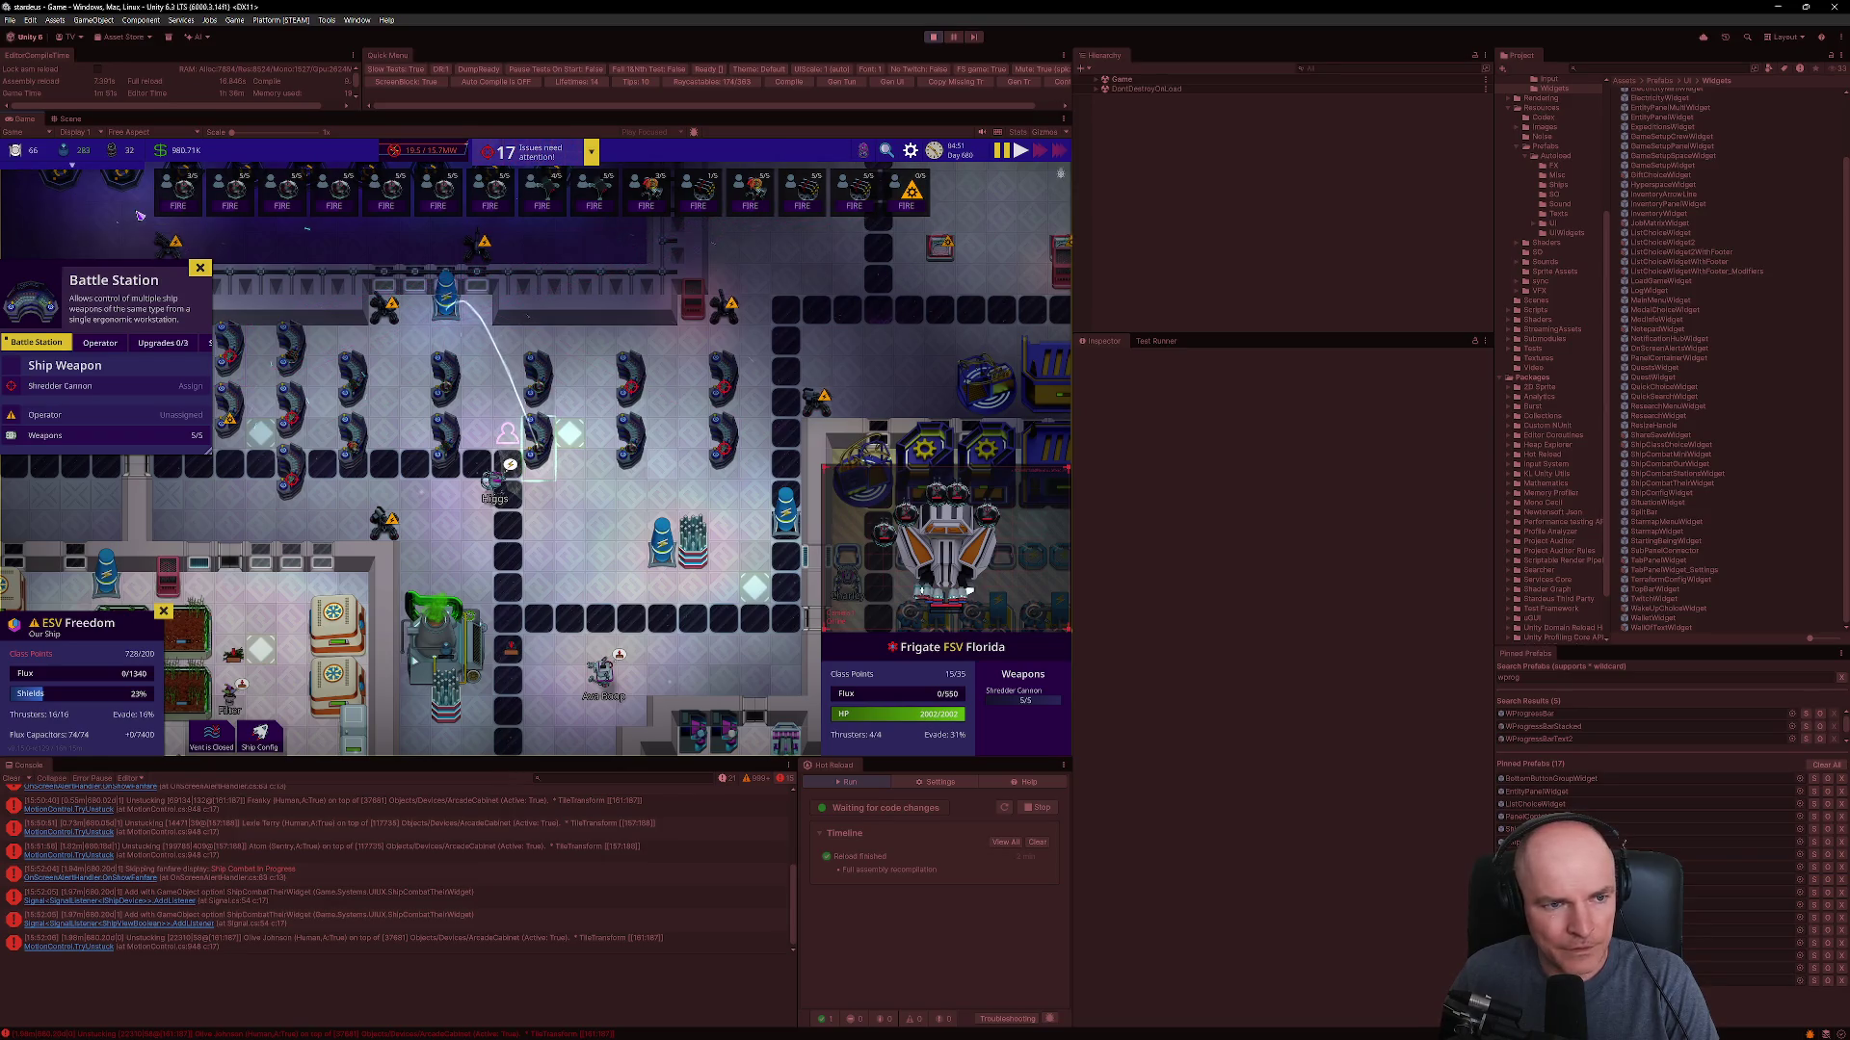
scroll(563, 364, "down", 5)
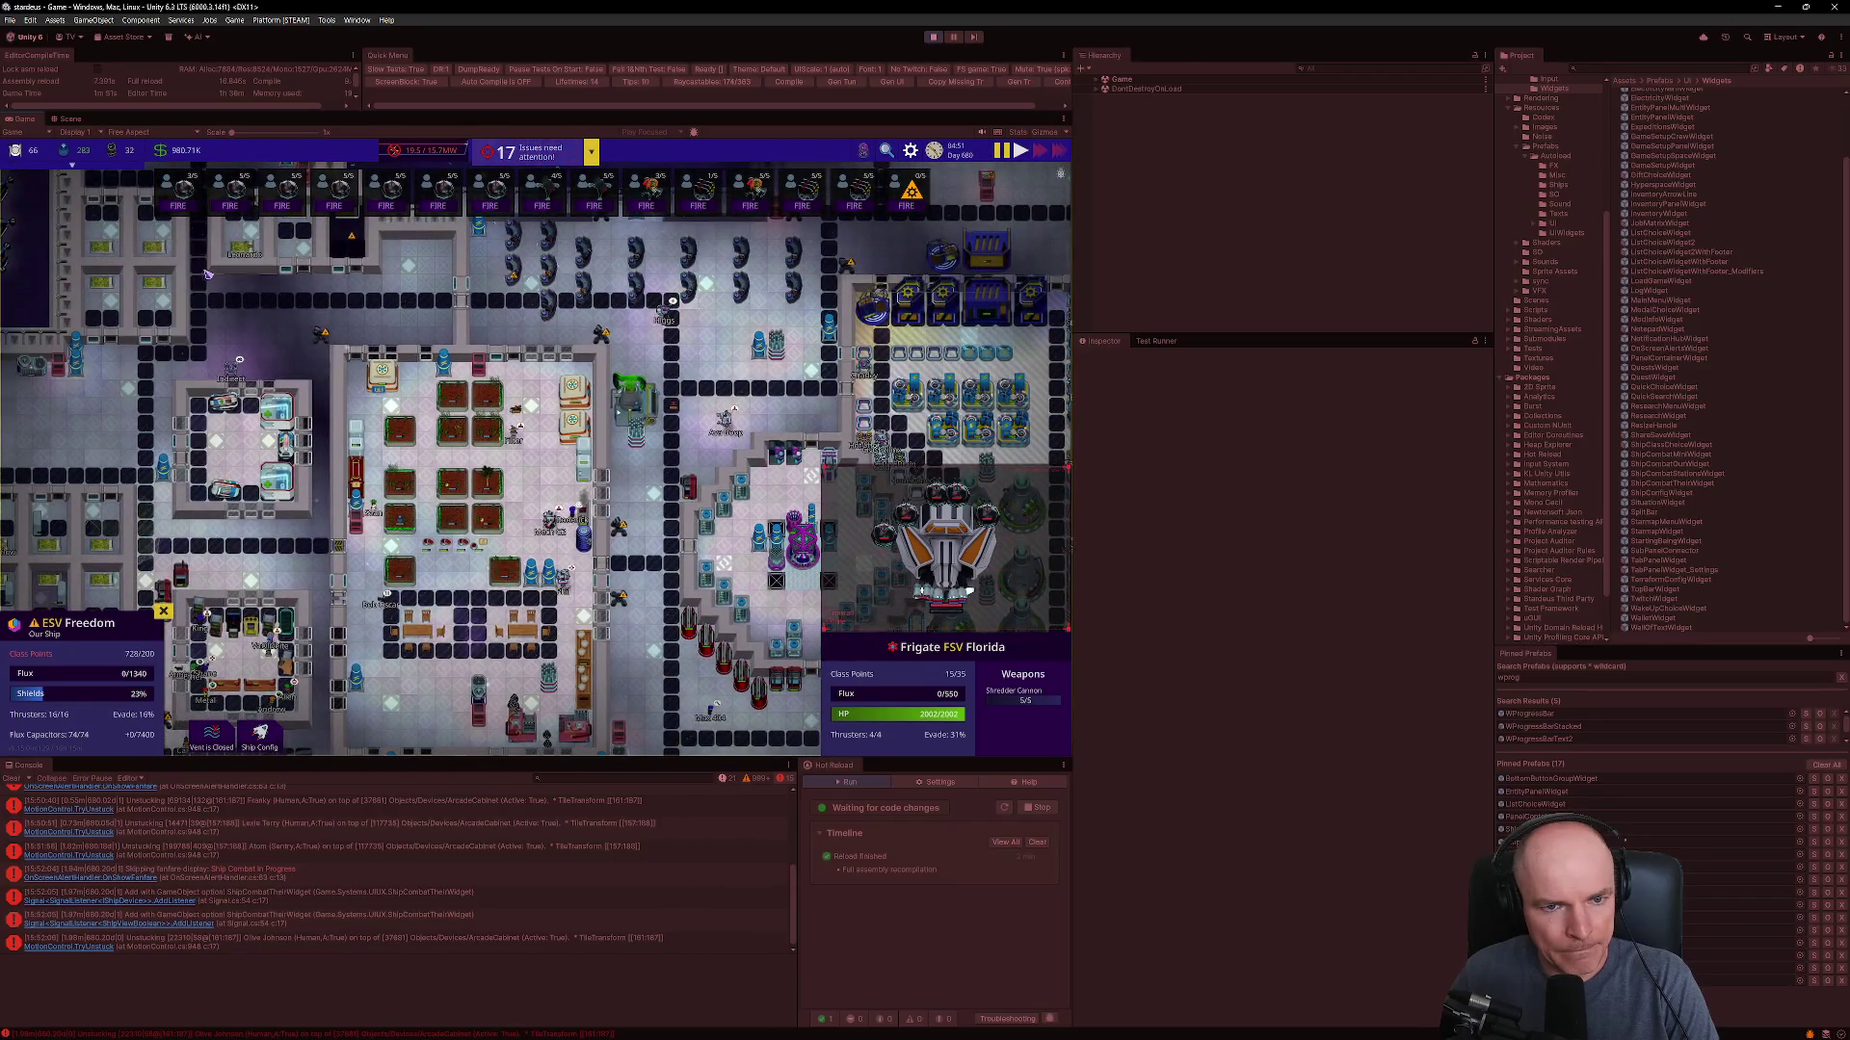
Reopen the battle stations and fire the fully armed Shredder Cannon station.
left_click(199, 267)
scroll(576, 339, "down", 3)
scroll(576, 339, "up", 3)
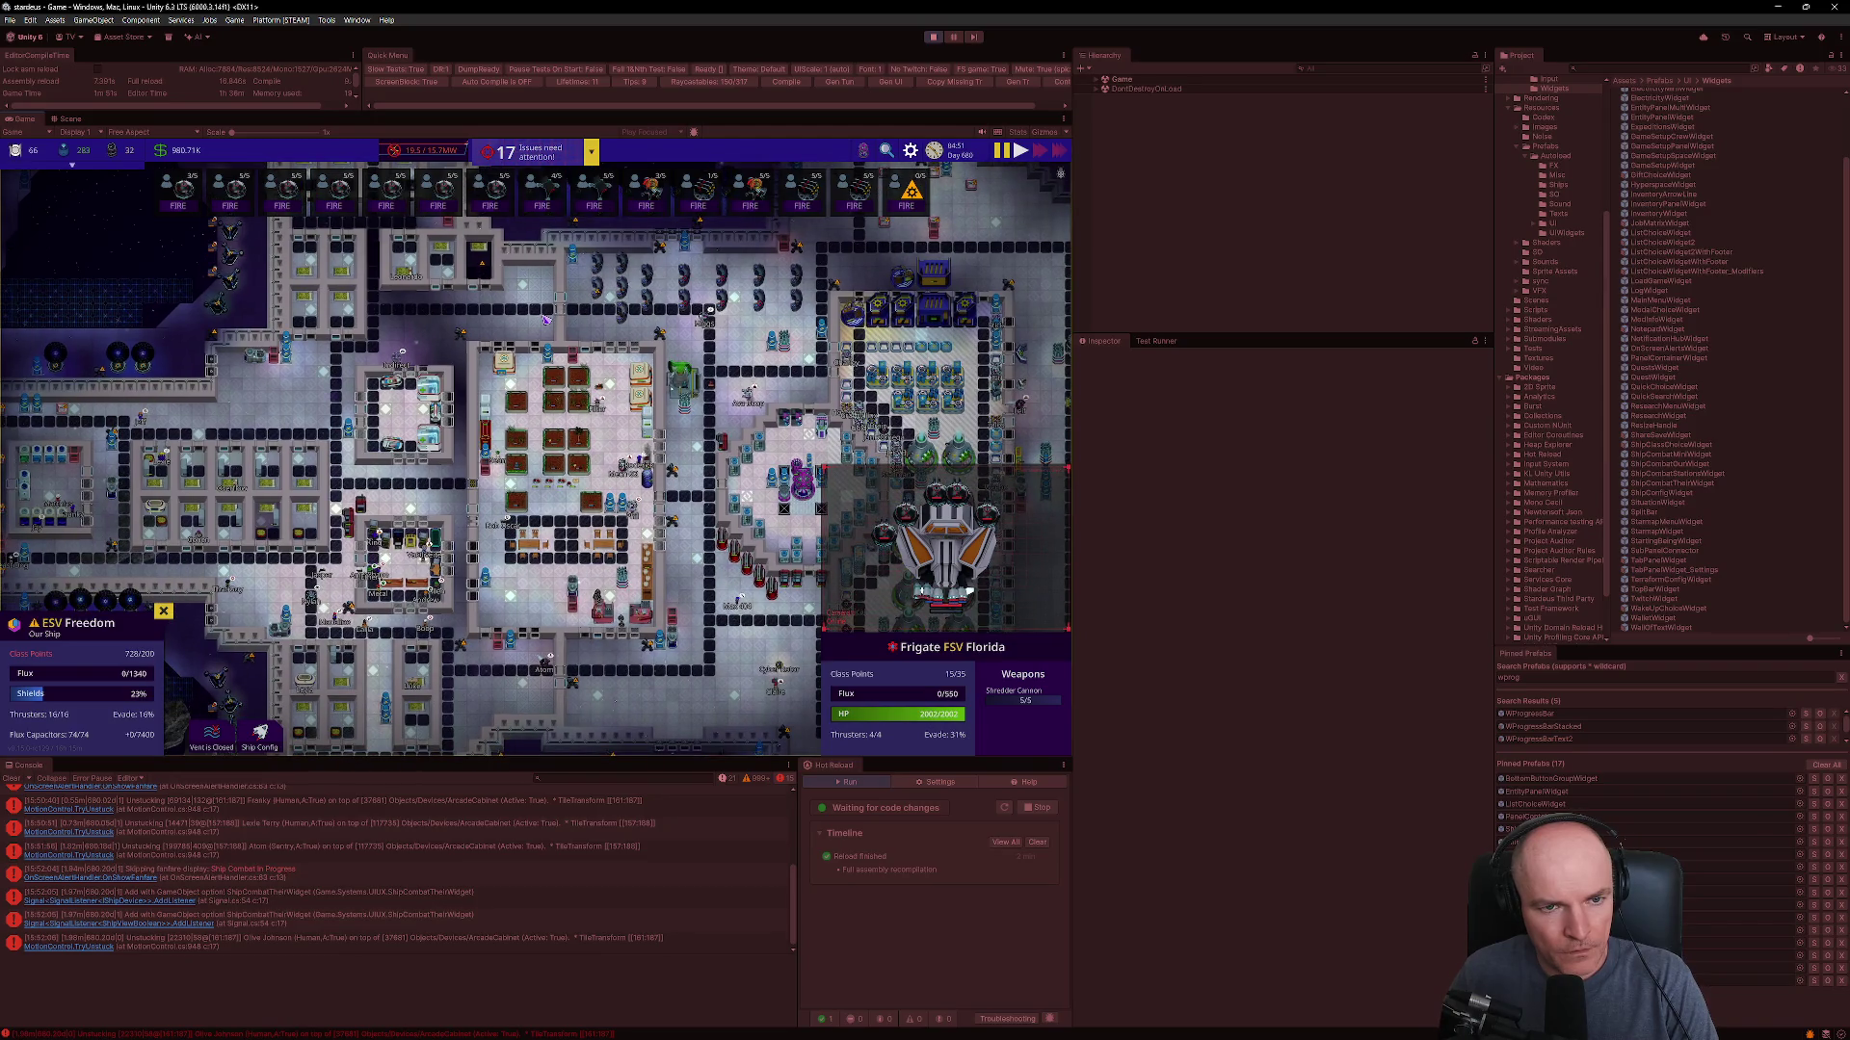
scroll(546, 320, "down", 2)
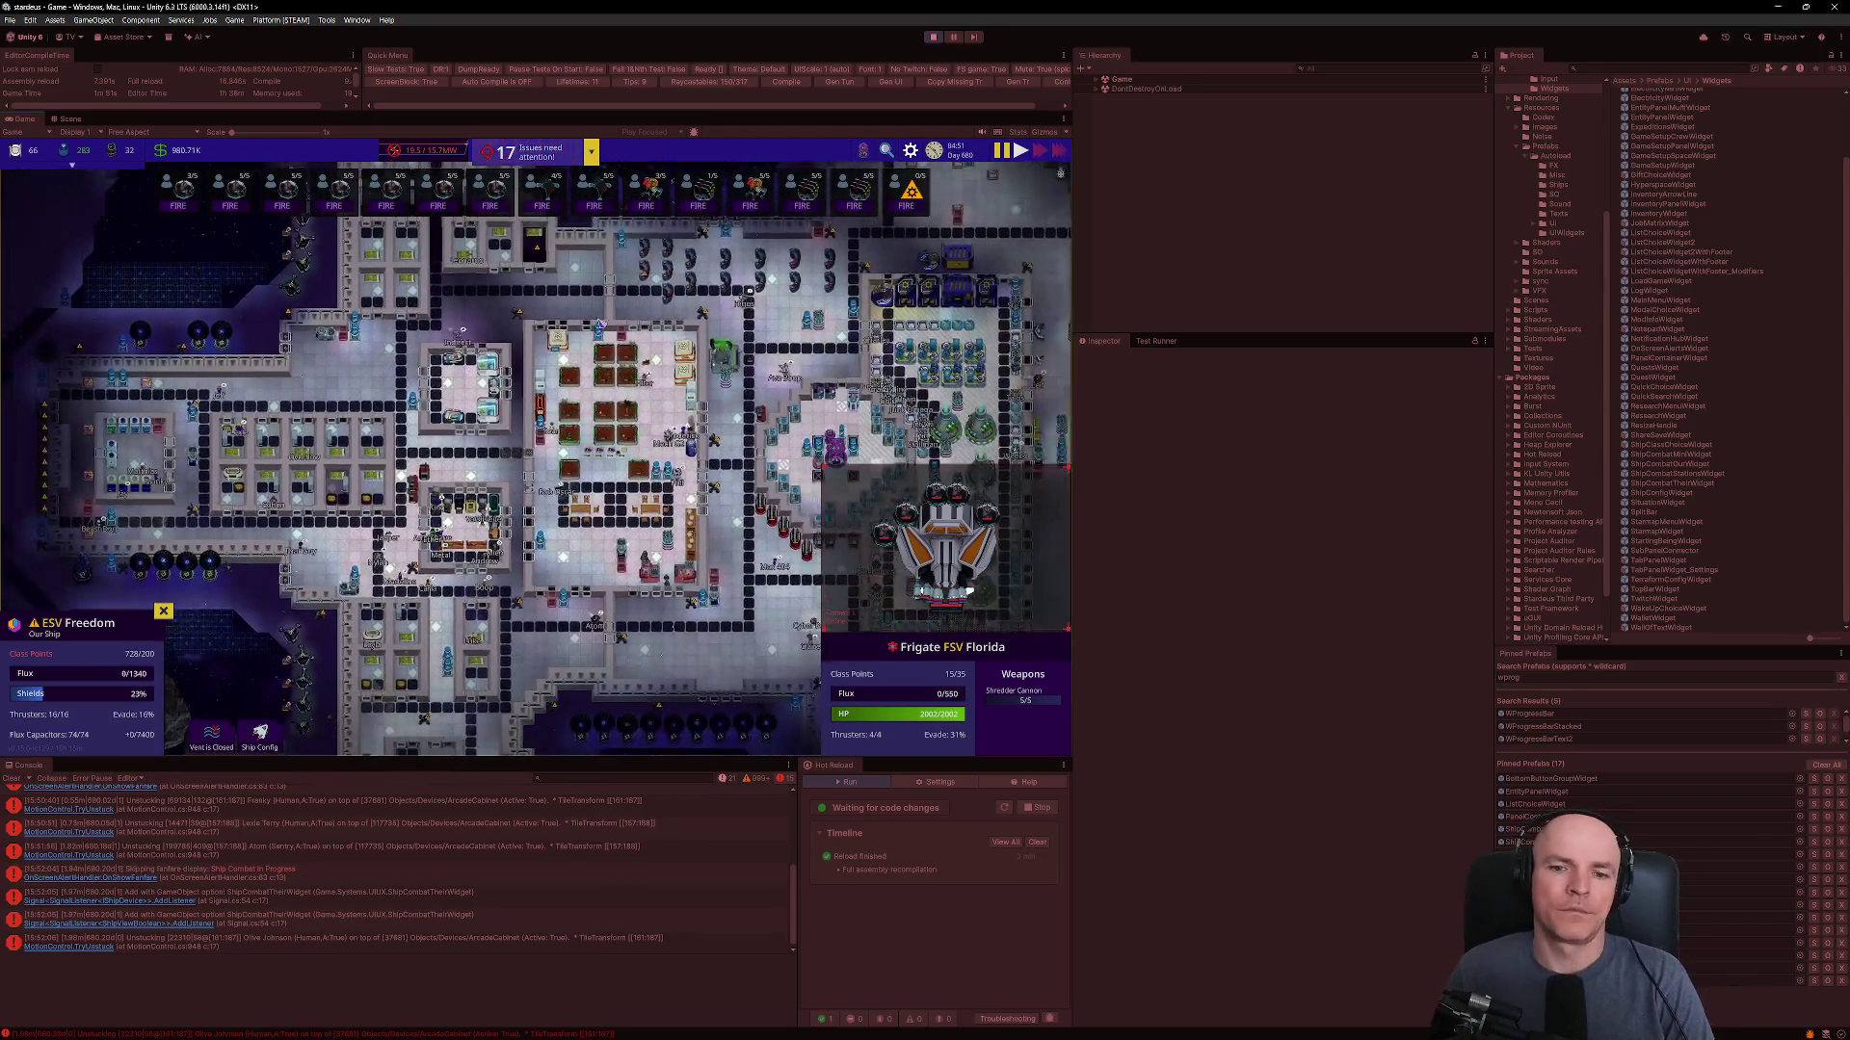
scroll(596, 335, "up", 2)
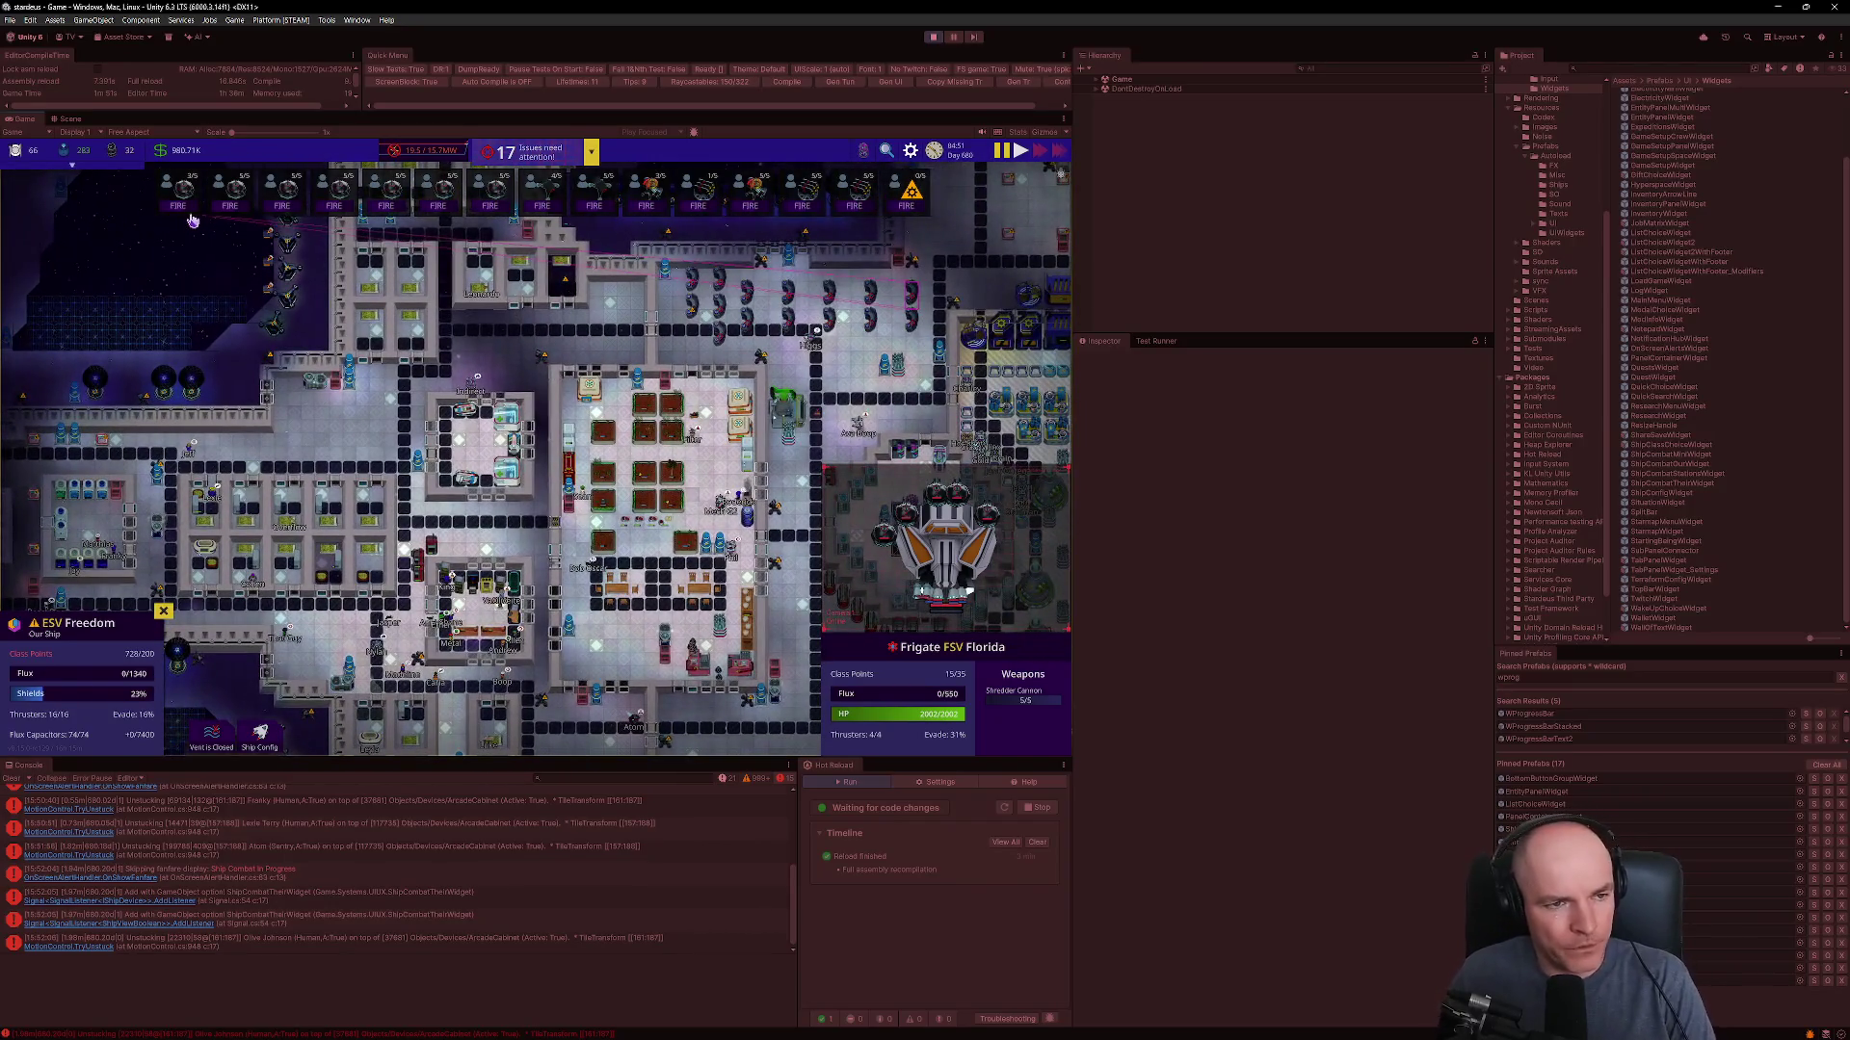
left_click(185, 197)
left_click(185, 197)
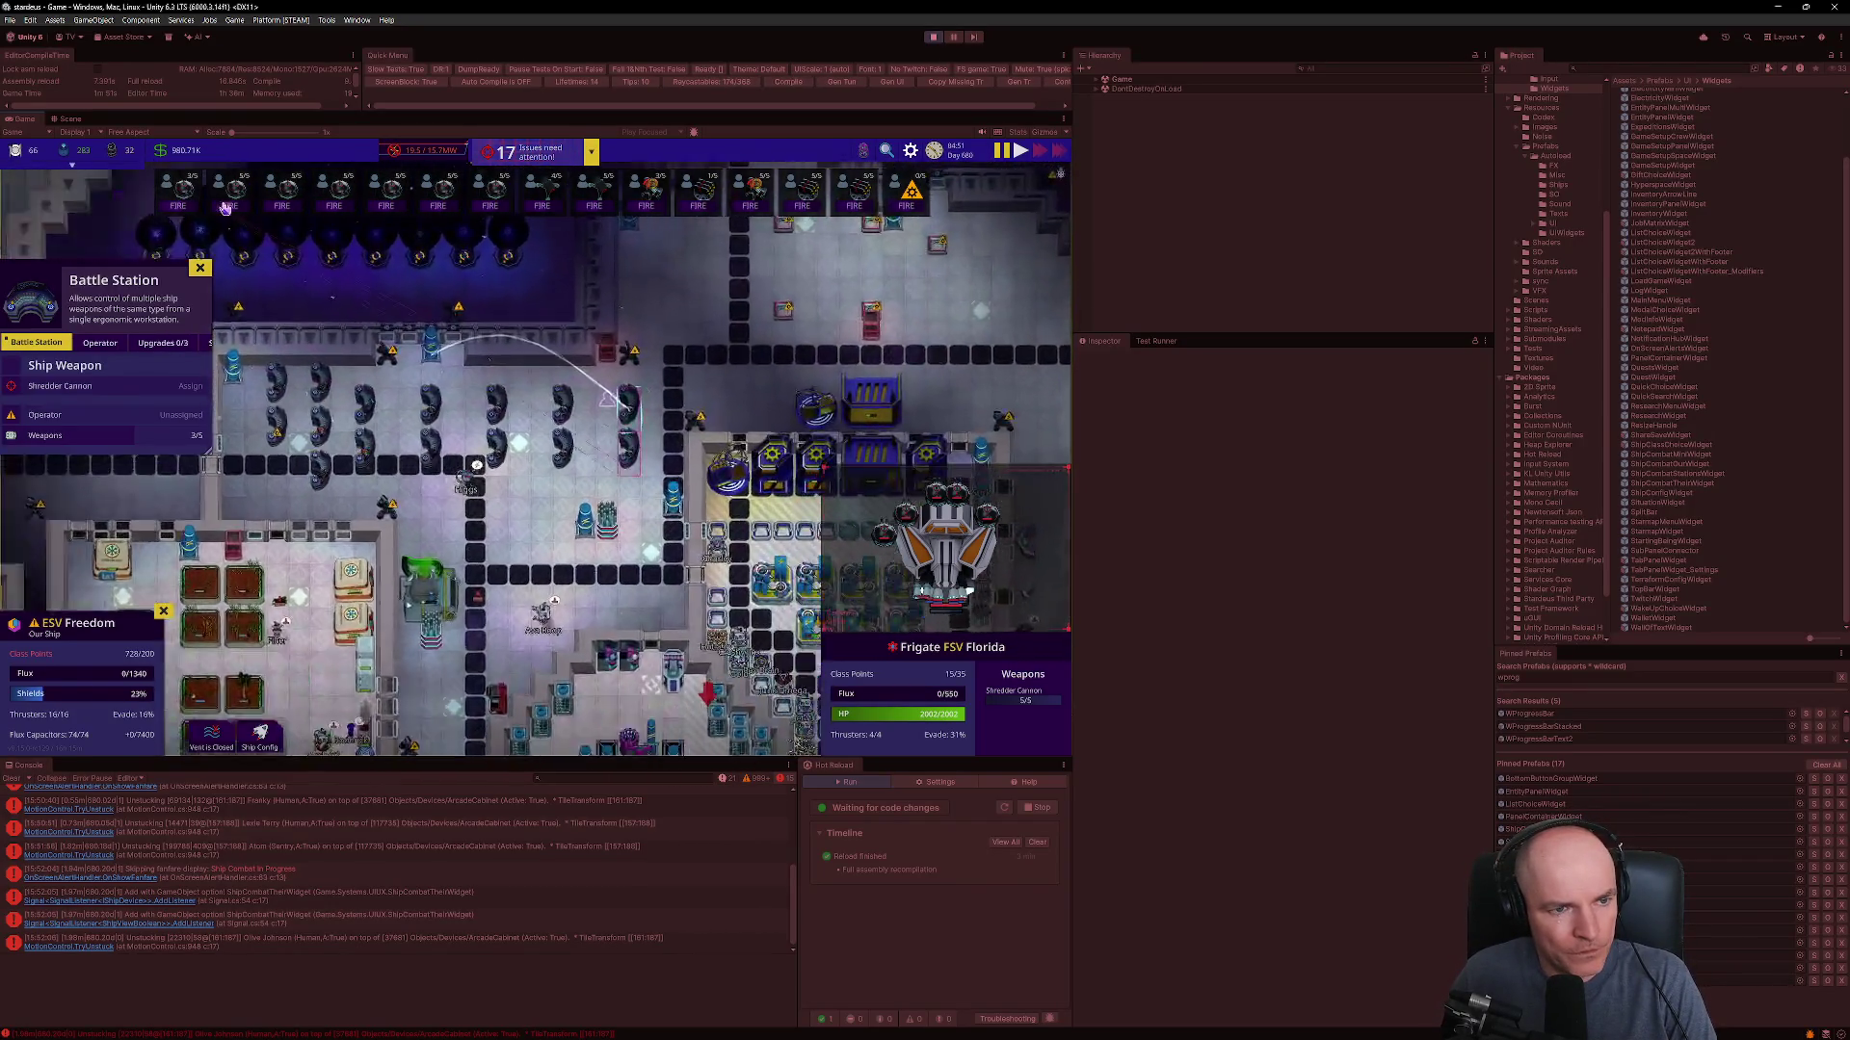
left_click(238, 197)
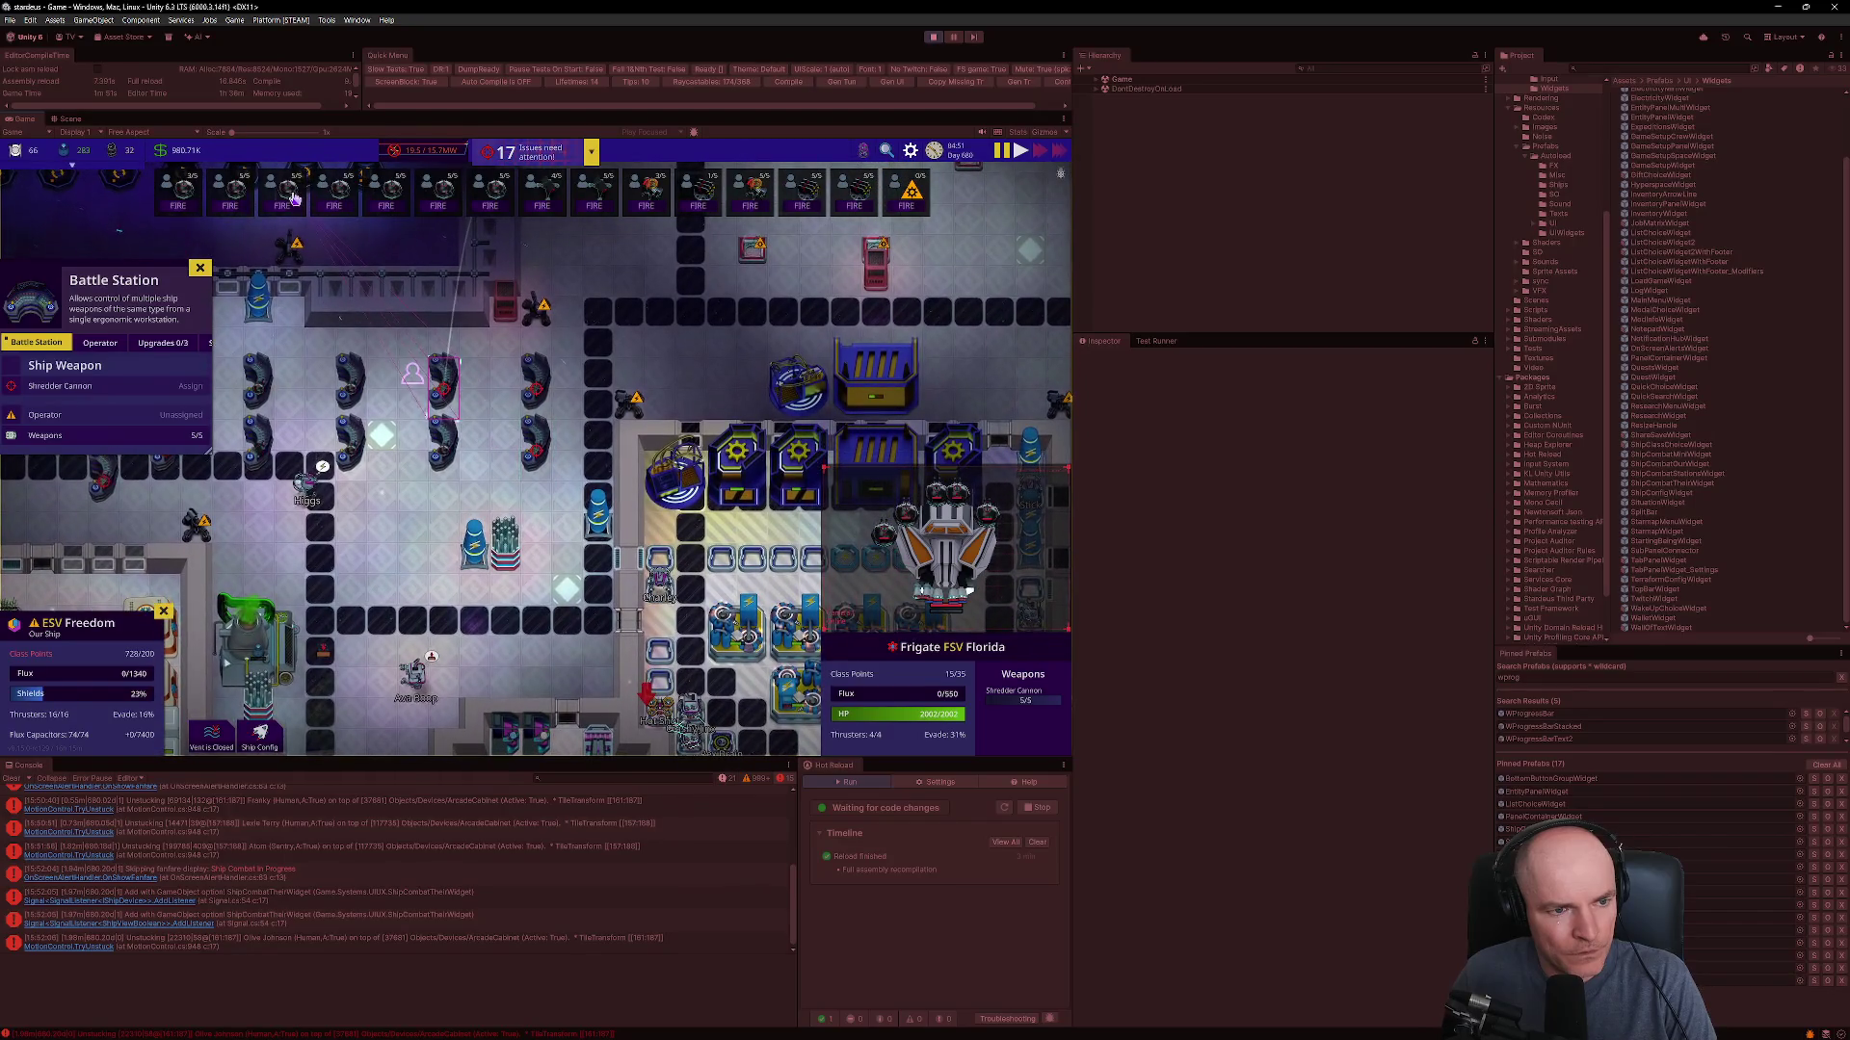
left_click(327, 196)
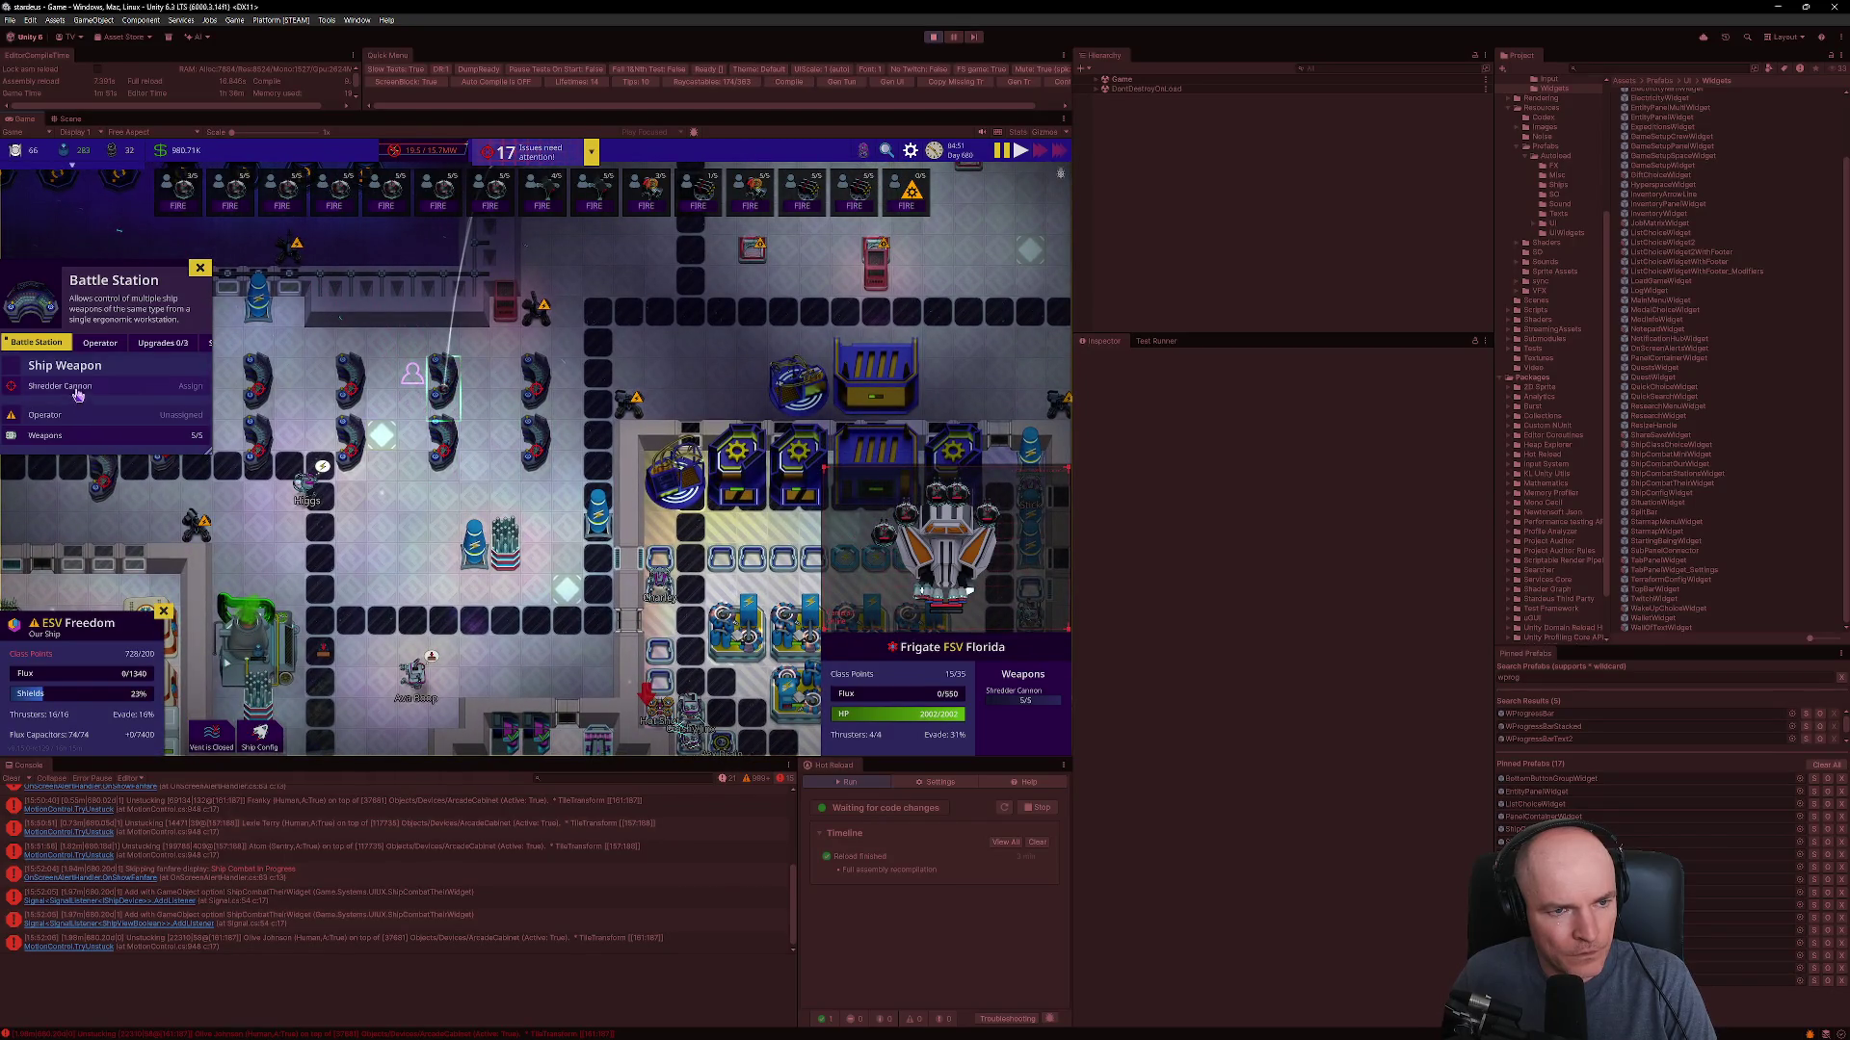
Unassign the Shredder Cannon station's weapons to 0/5, reassign them, and stop the game.
left_click(152, 385)
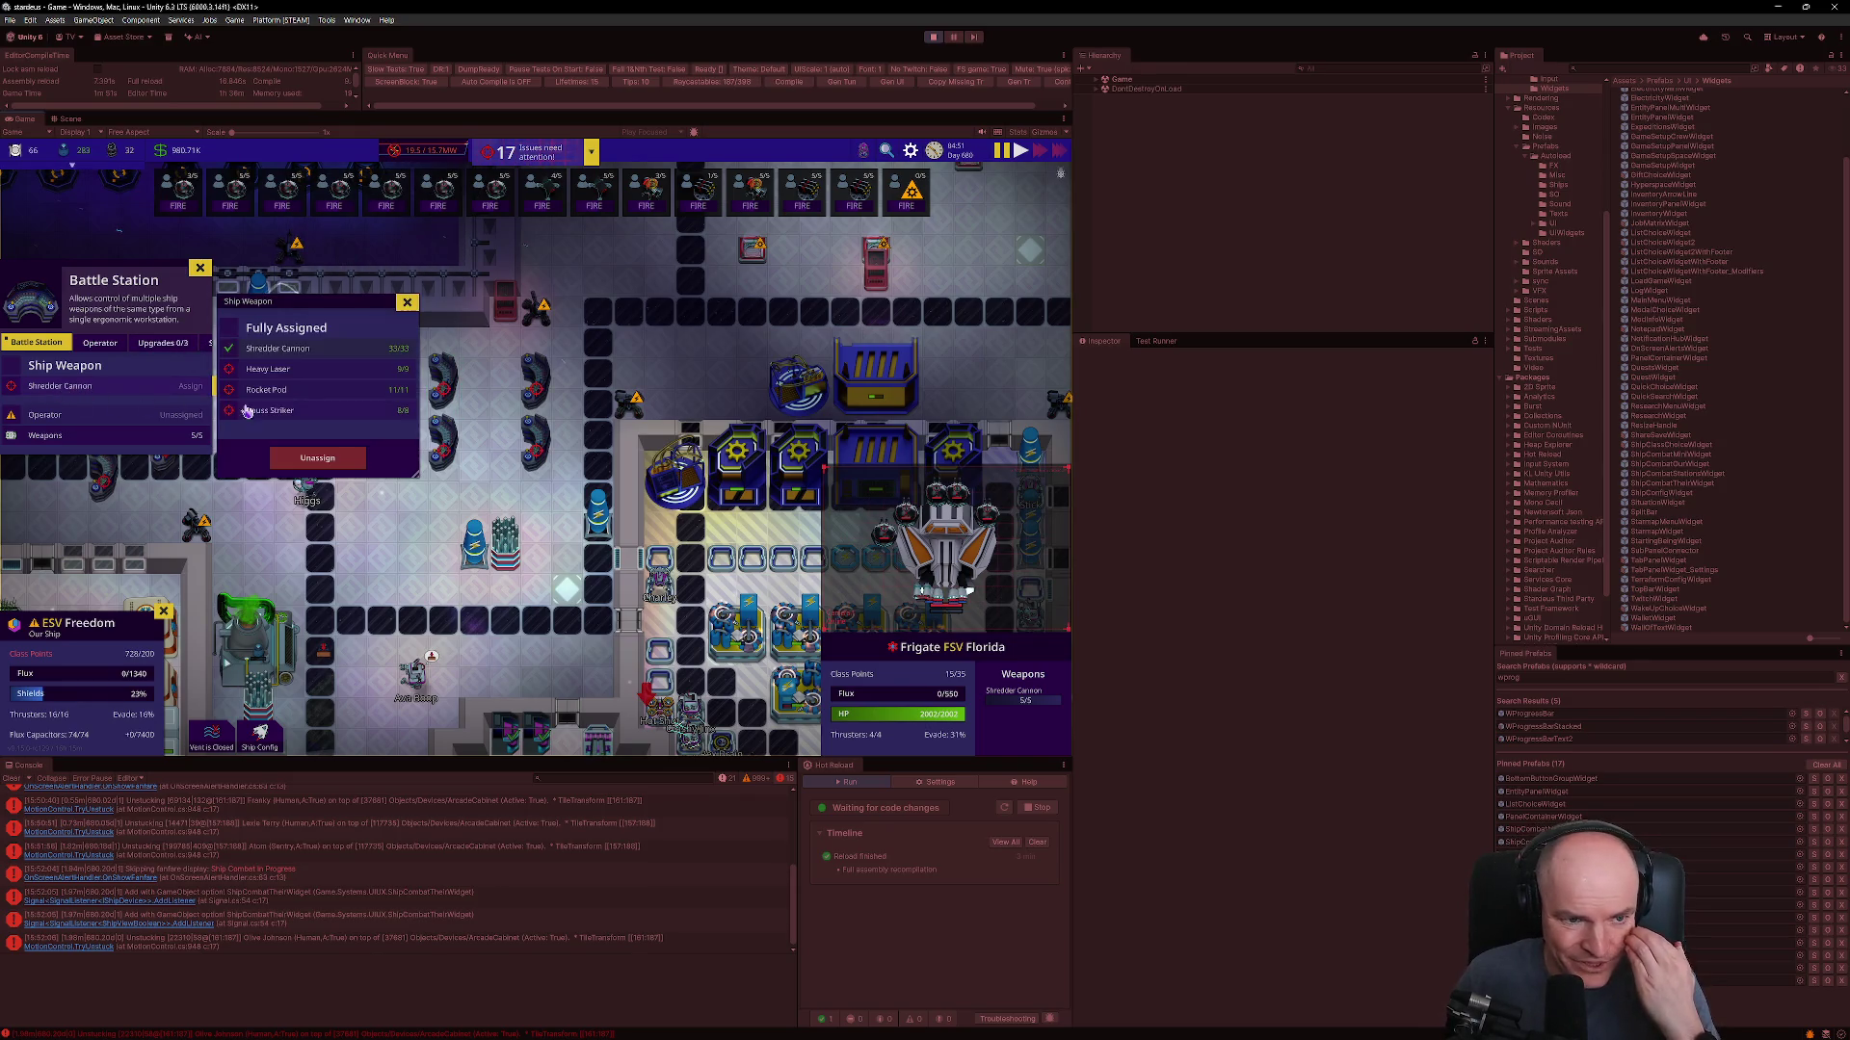
left_click(311, 378)
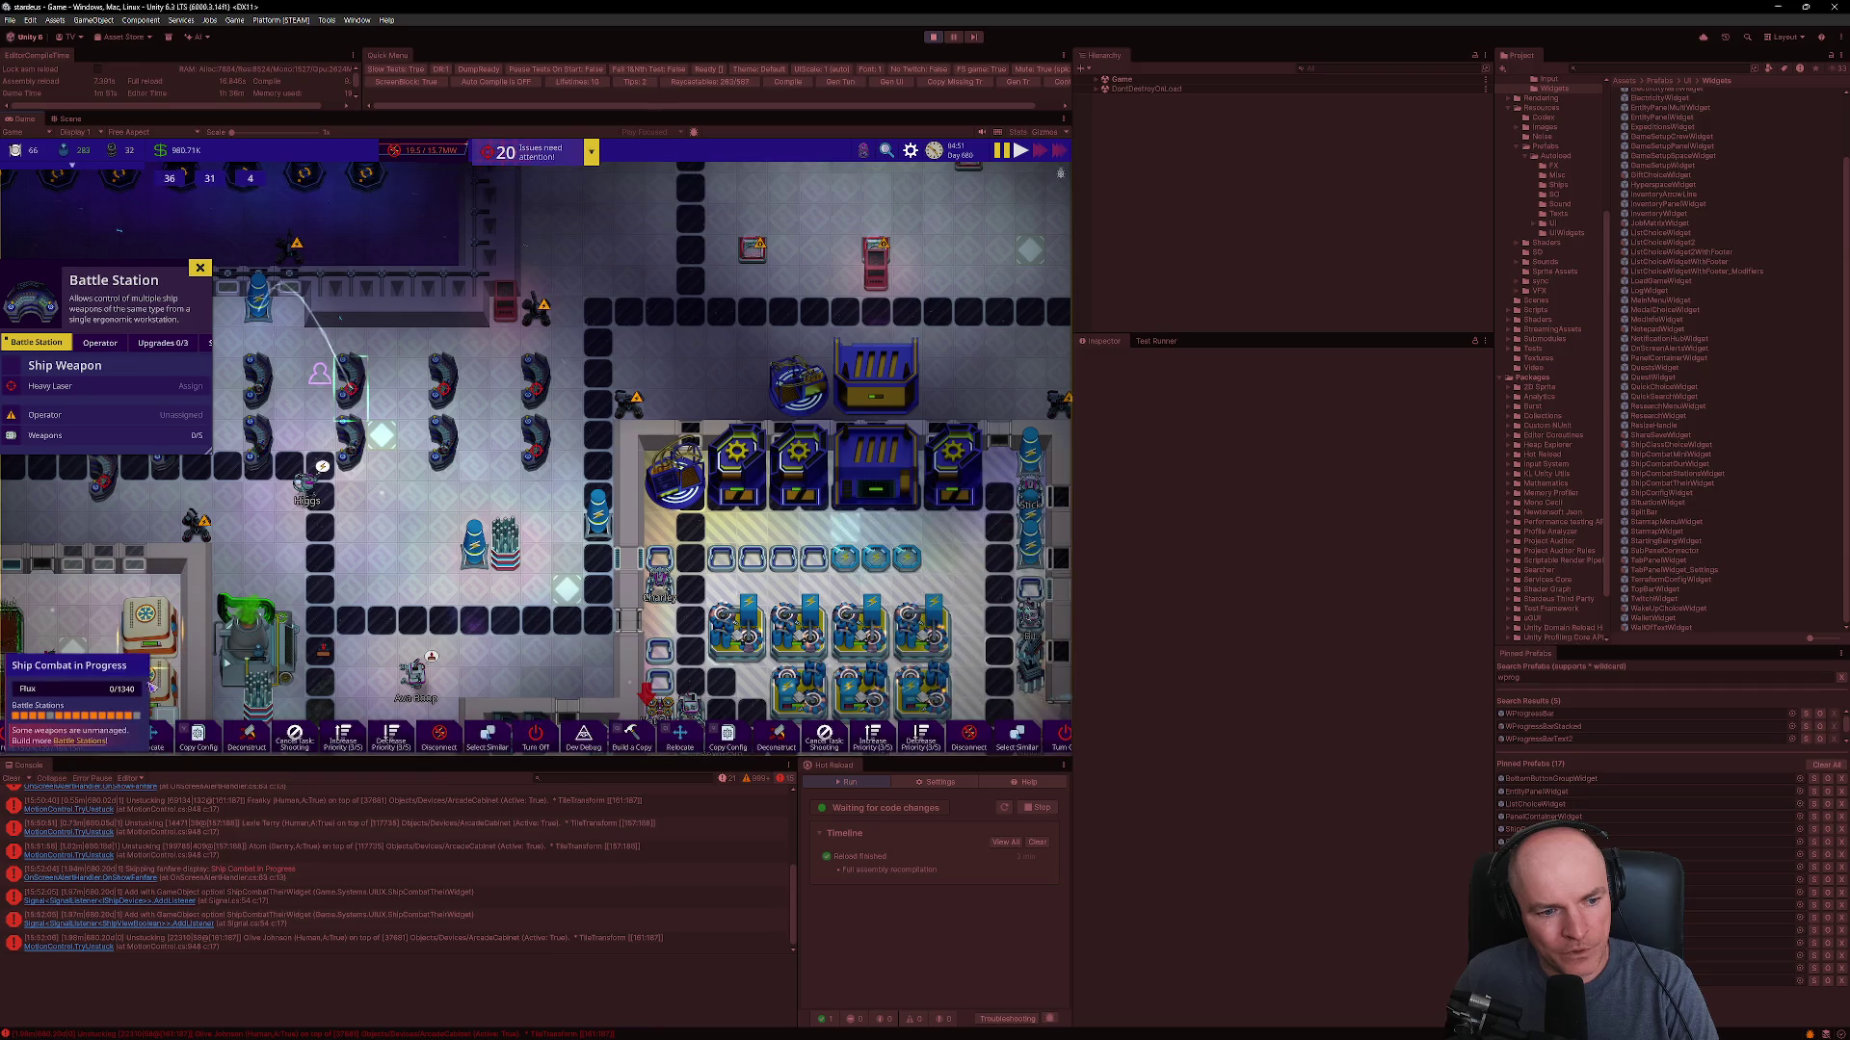
left_click(96, 676)
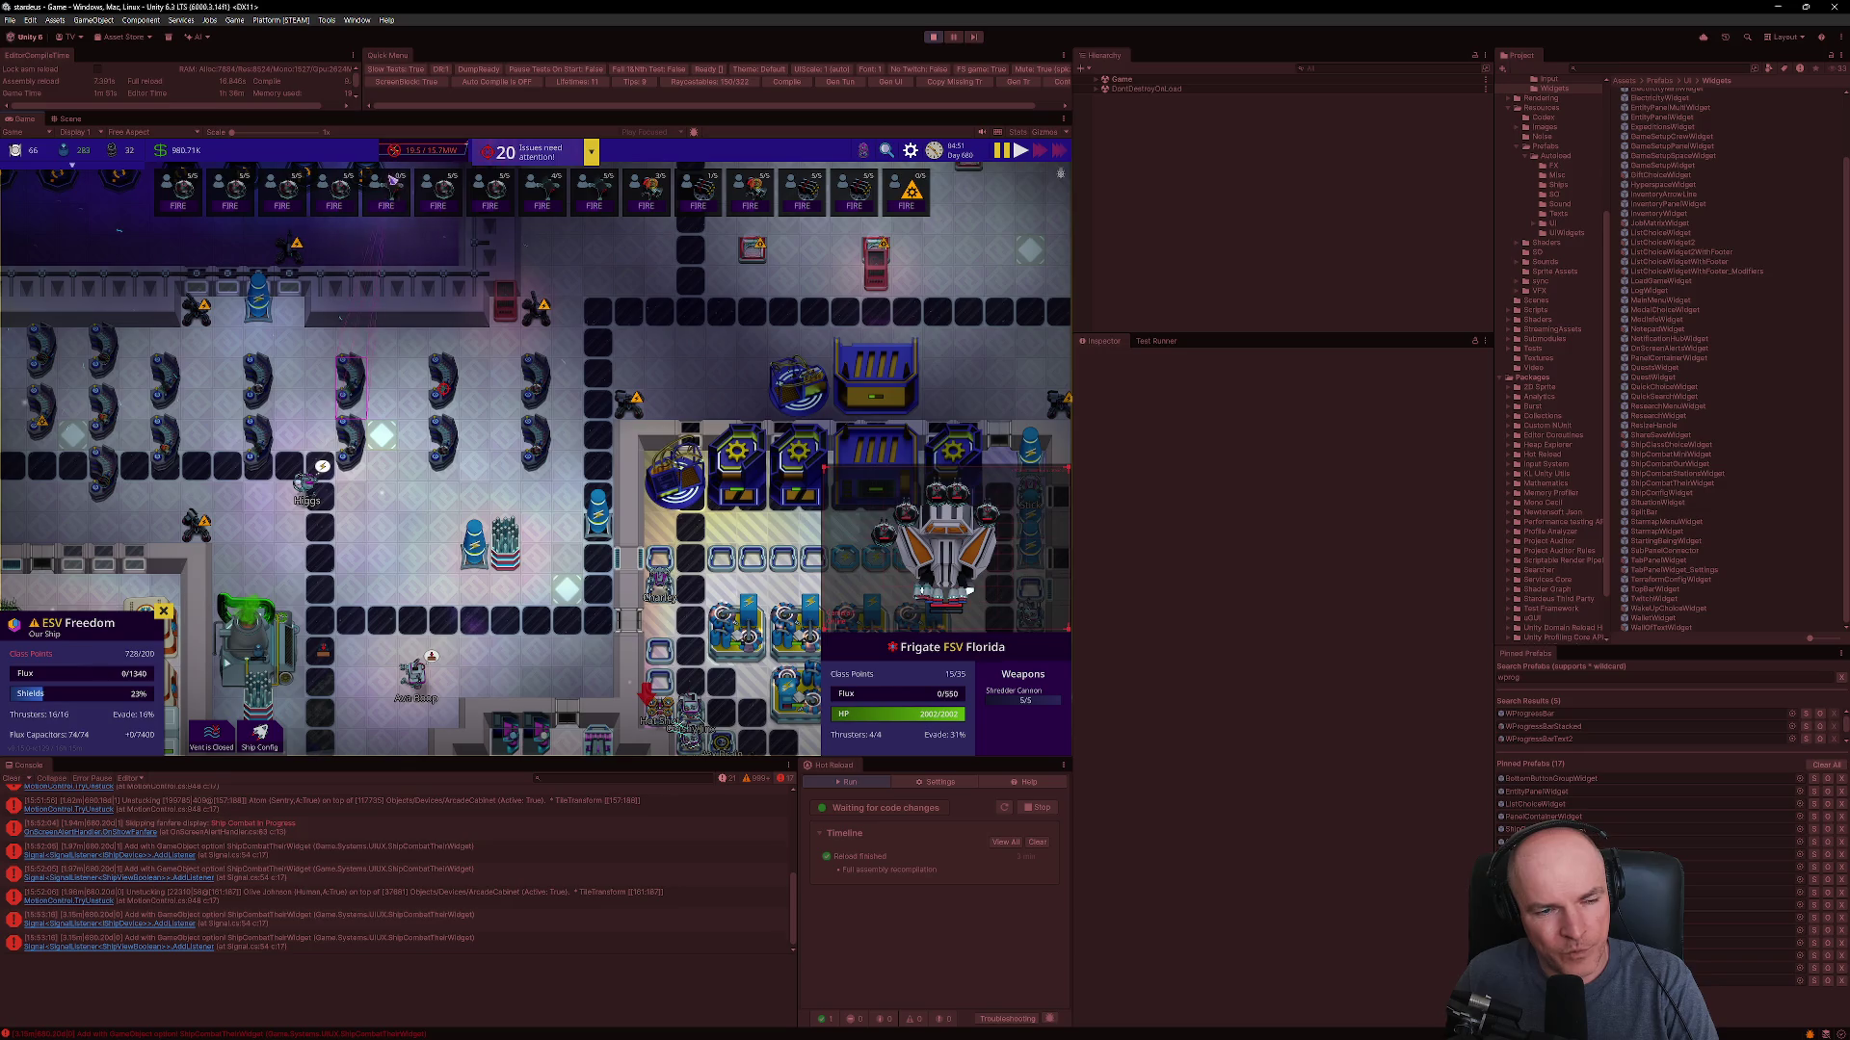
left_click(393, 202)
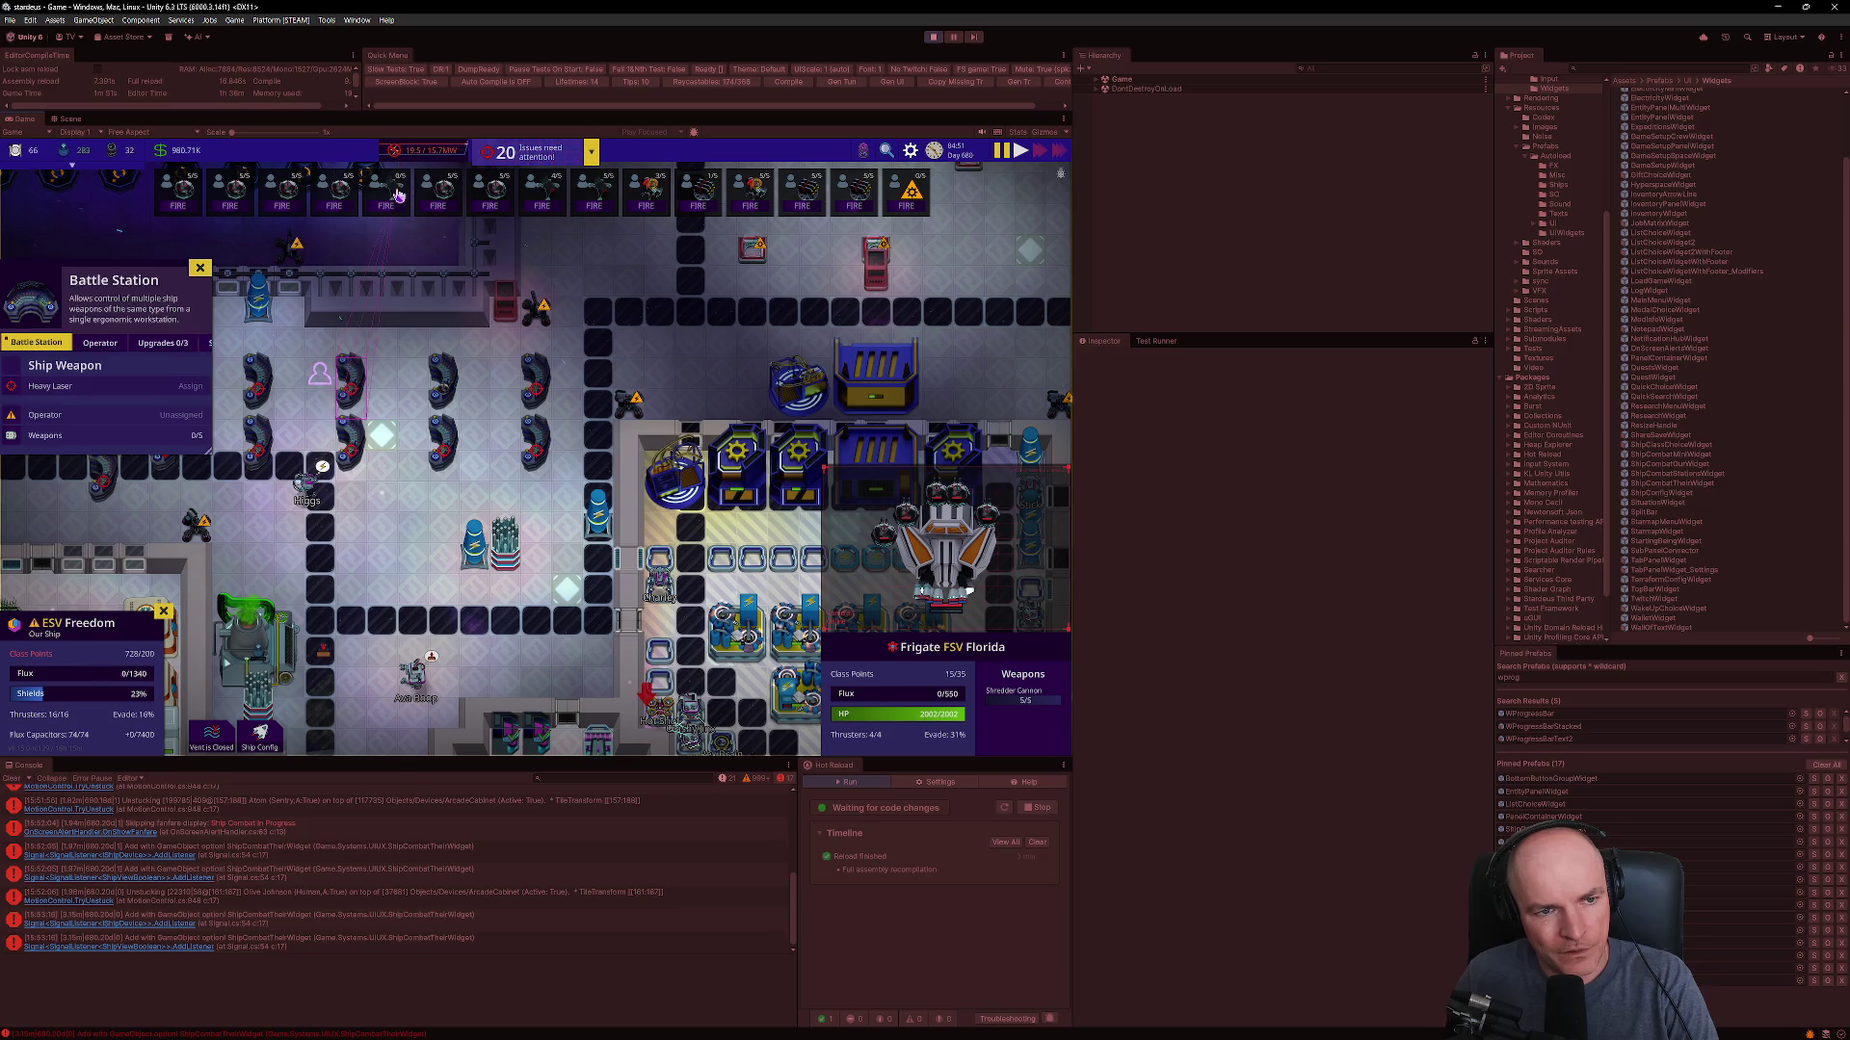
left_click(75, 393)
left_click(278, 335)
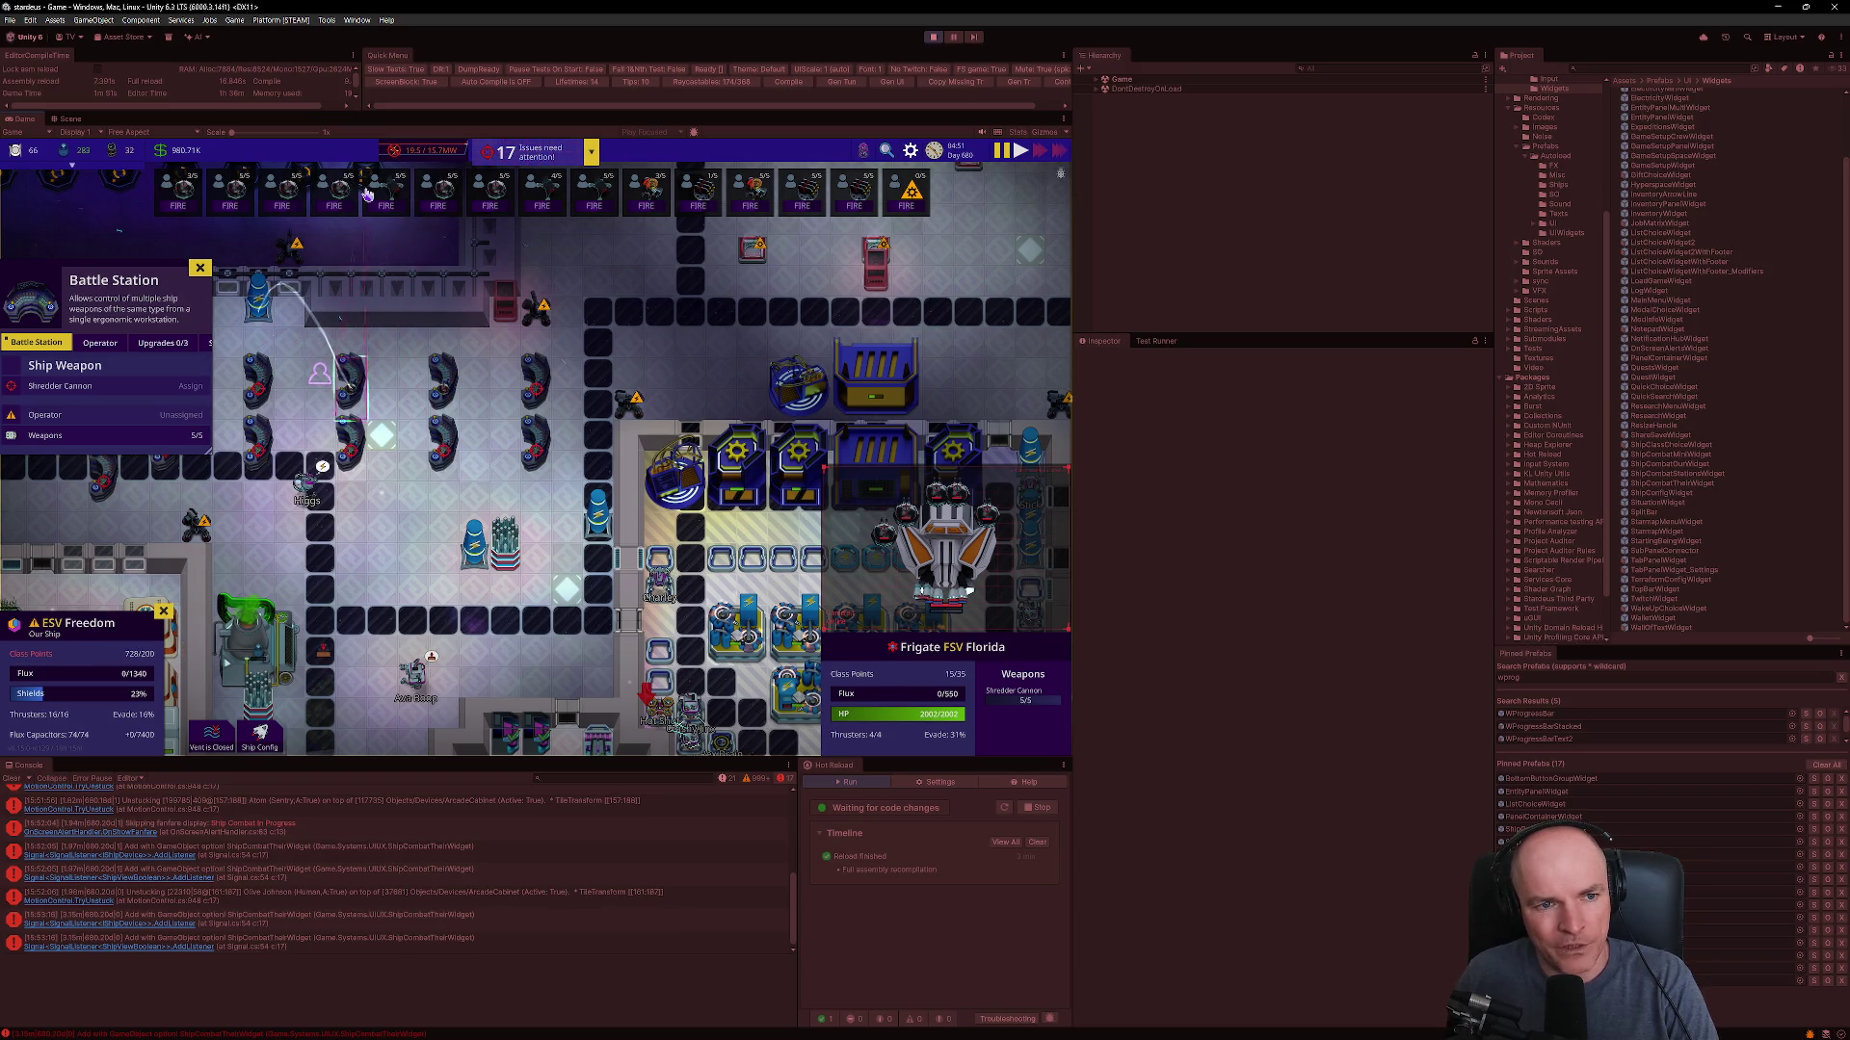
left_click(933, 39)
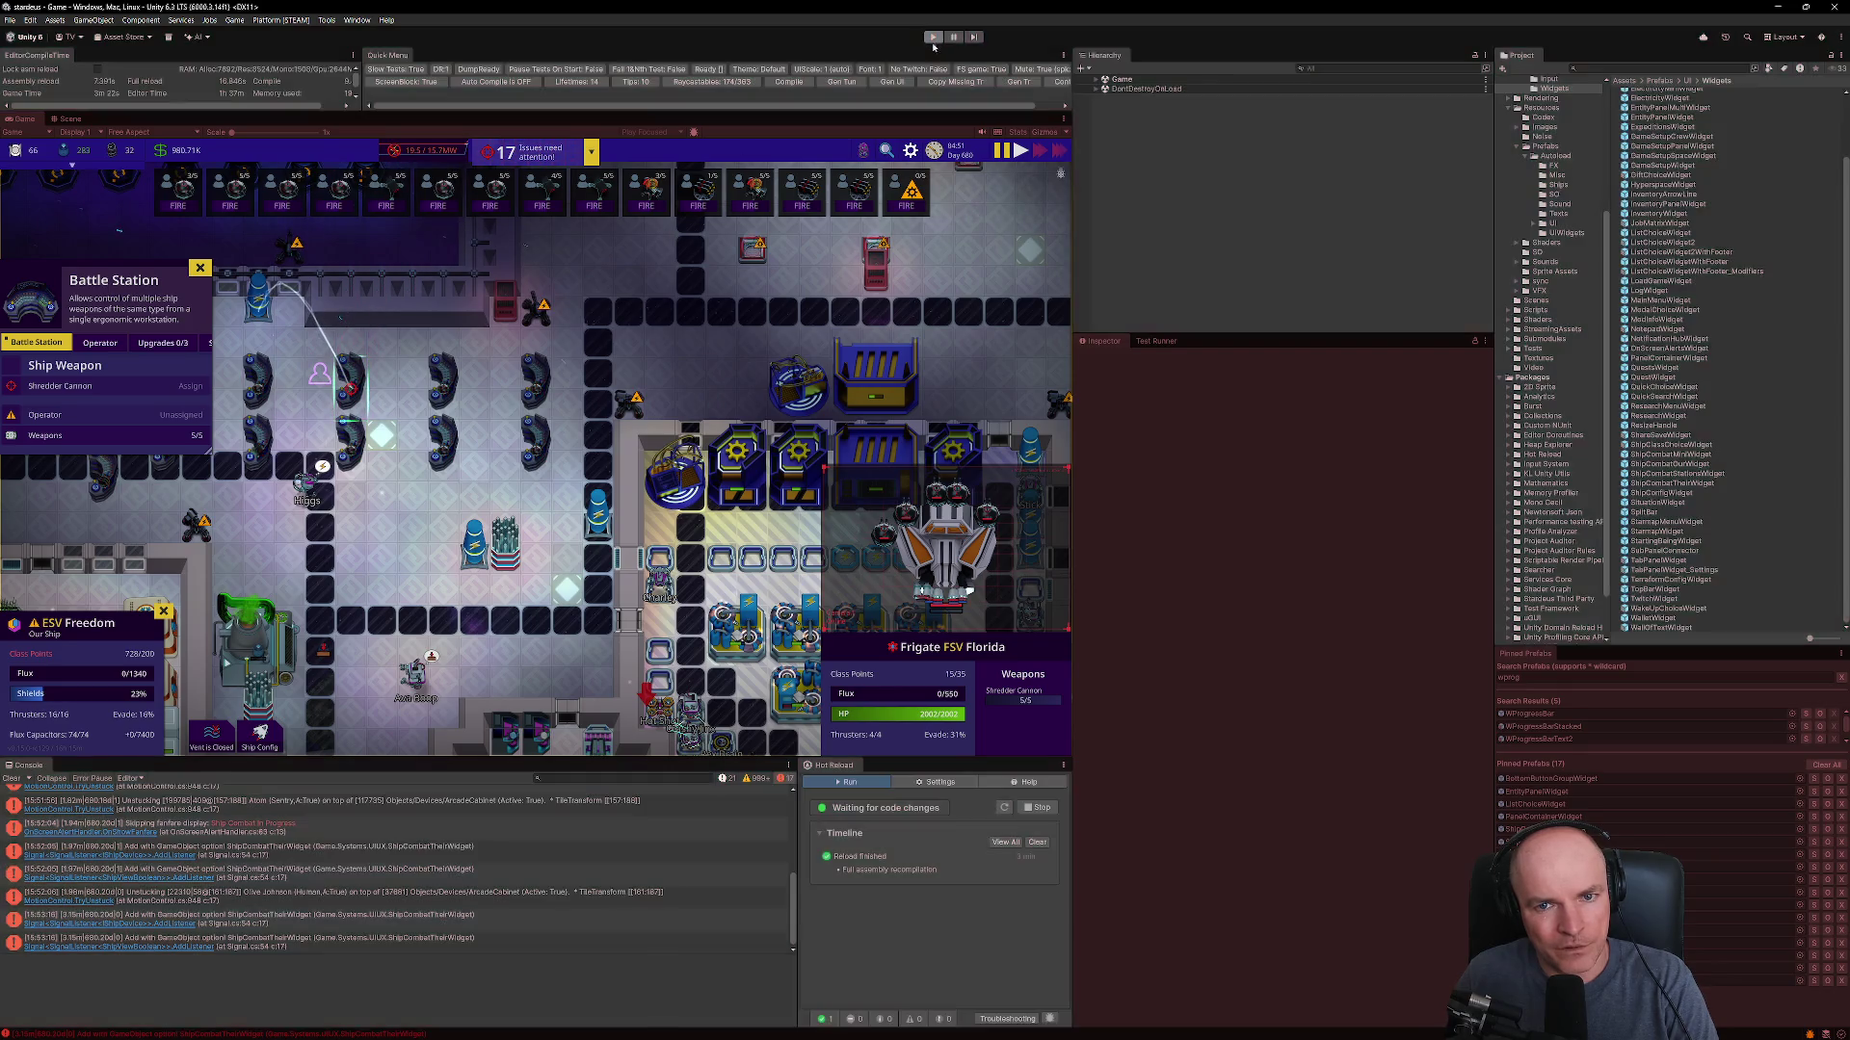
key("alt+Tab")
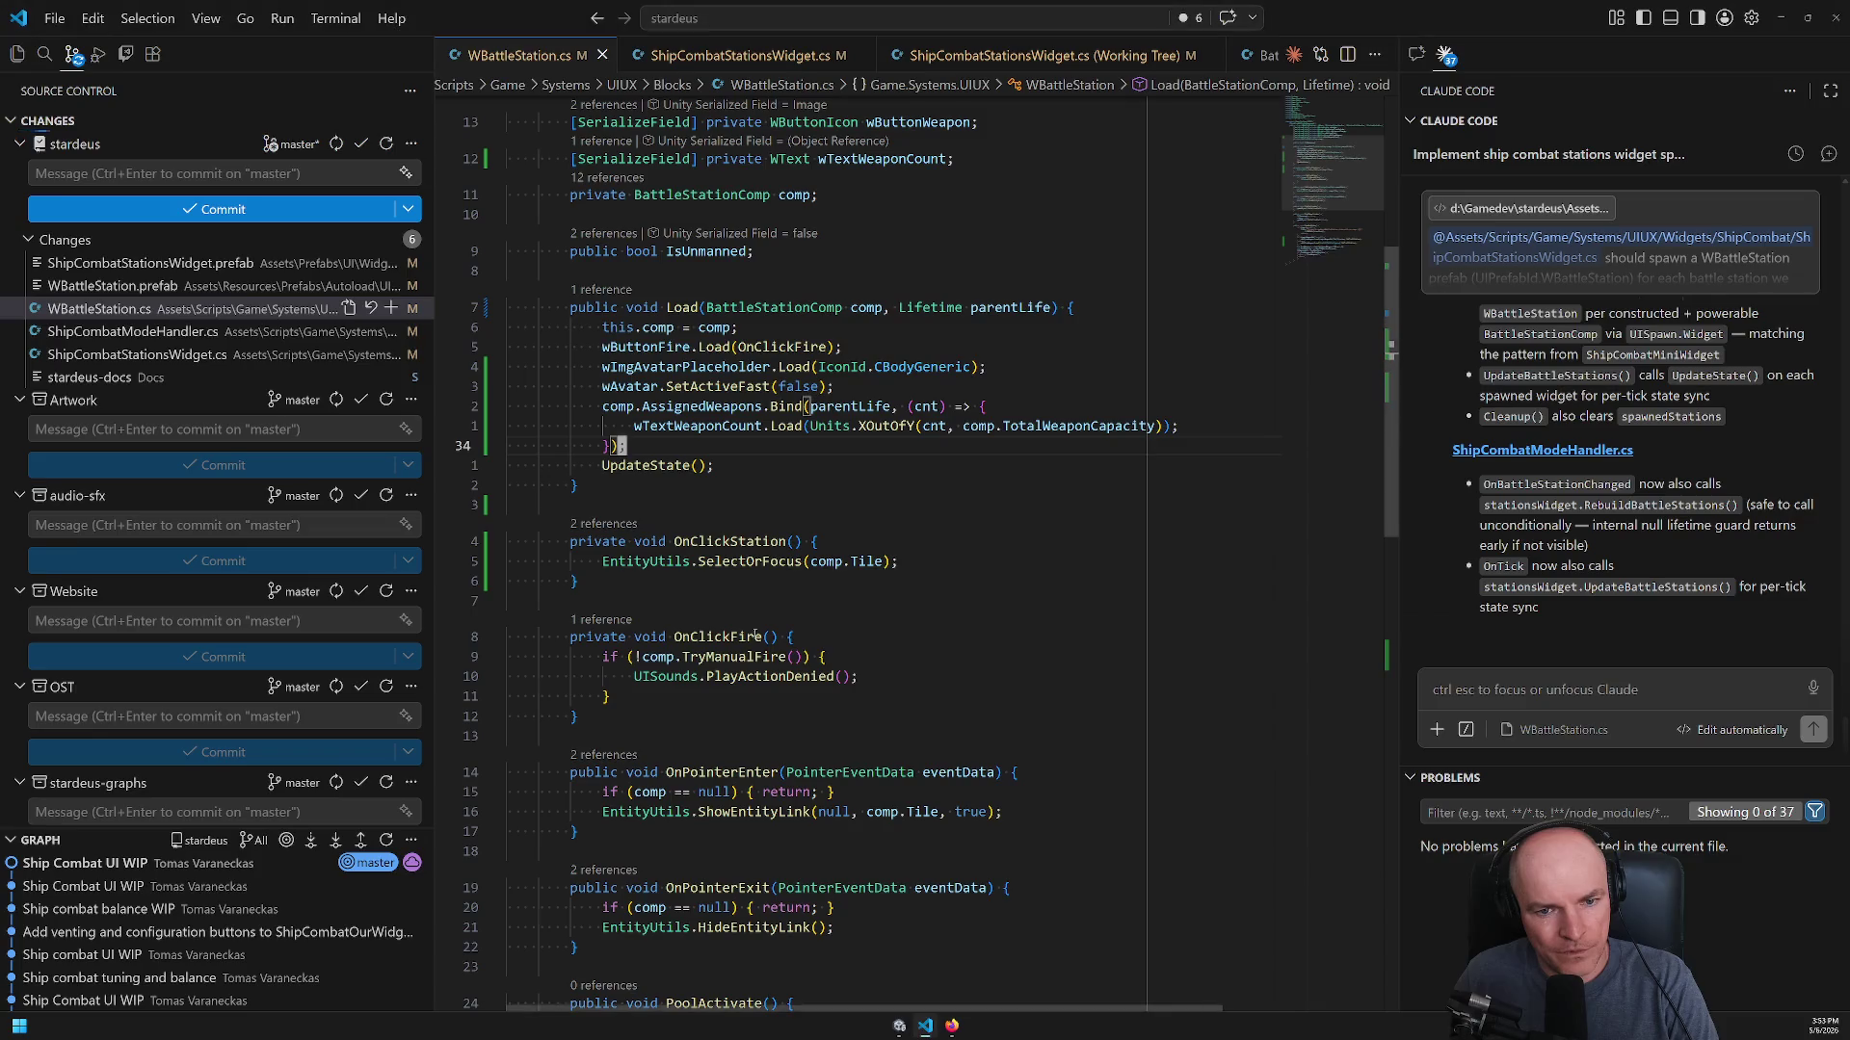
left_click(696, 405)
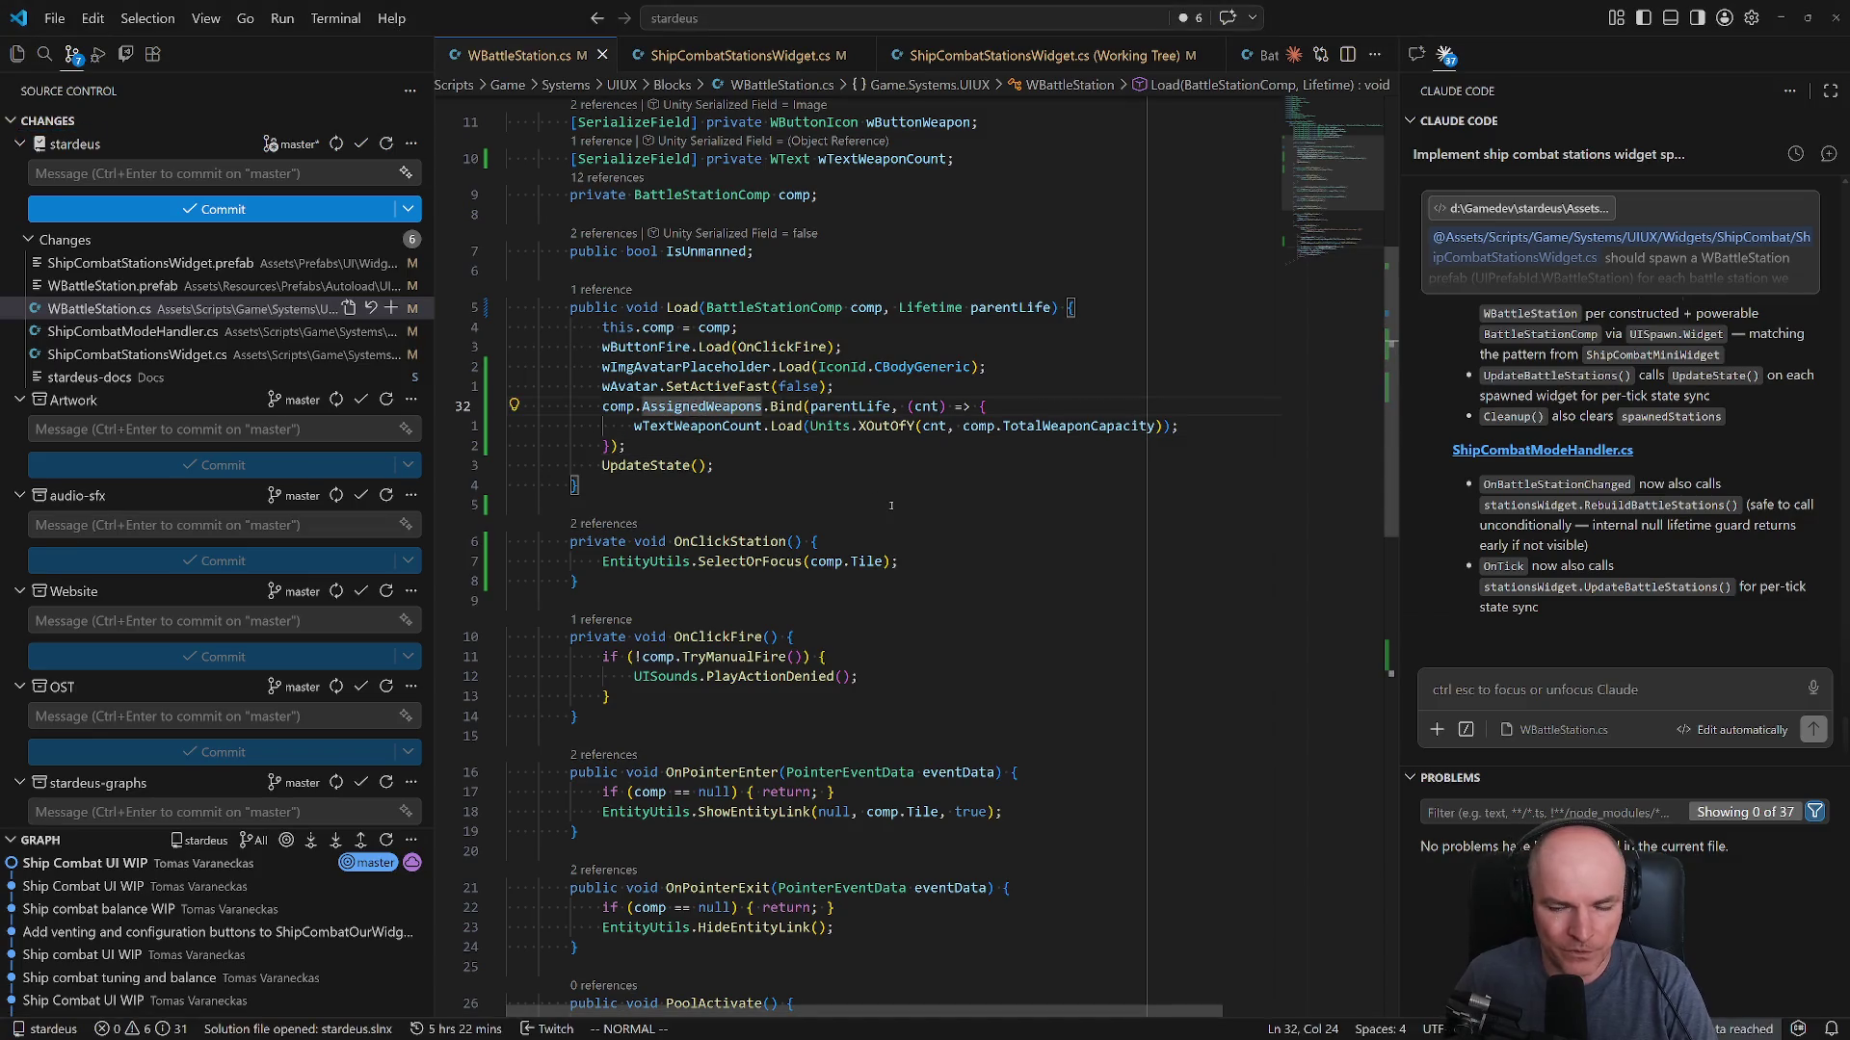
key("k")
key("k")
key("k")
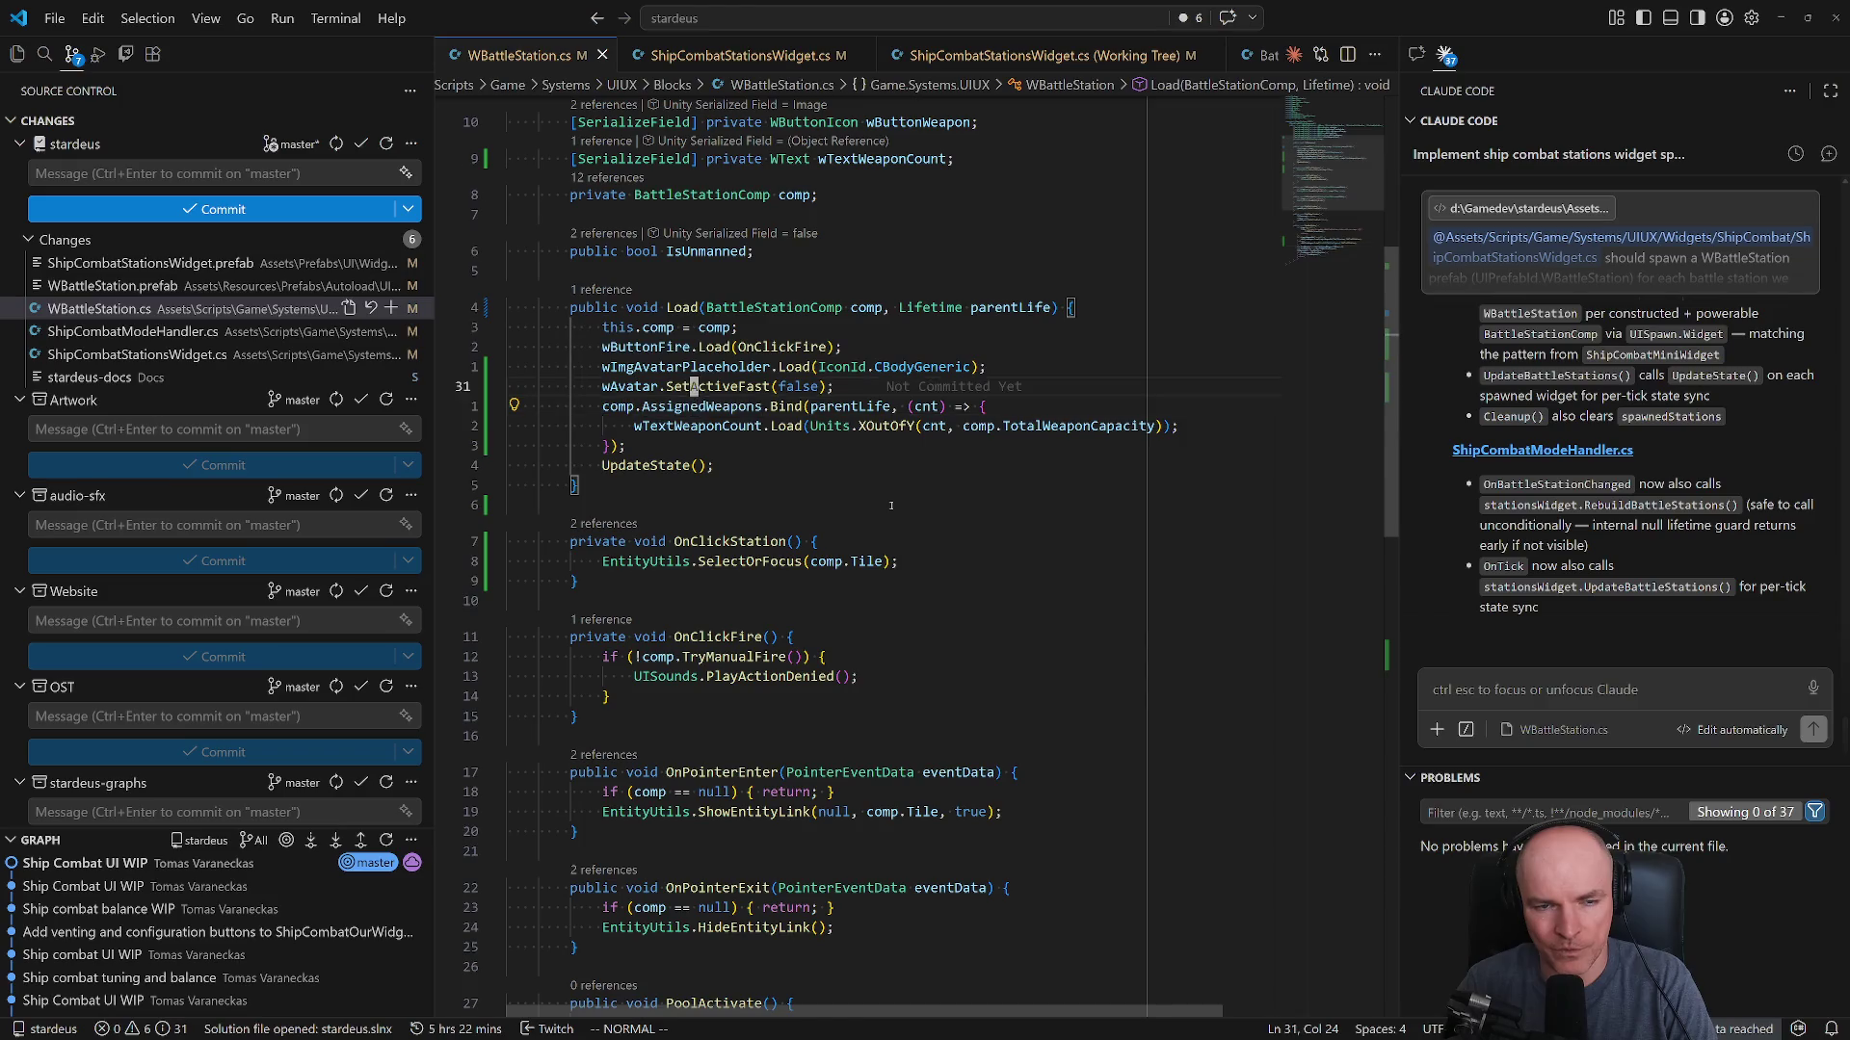
key("g")
key("d")
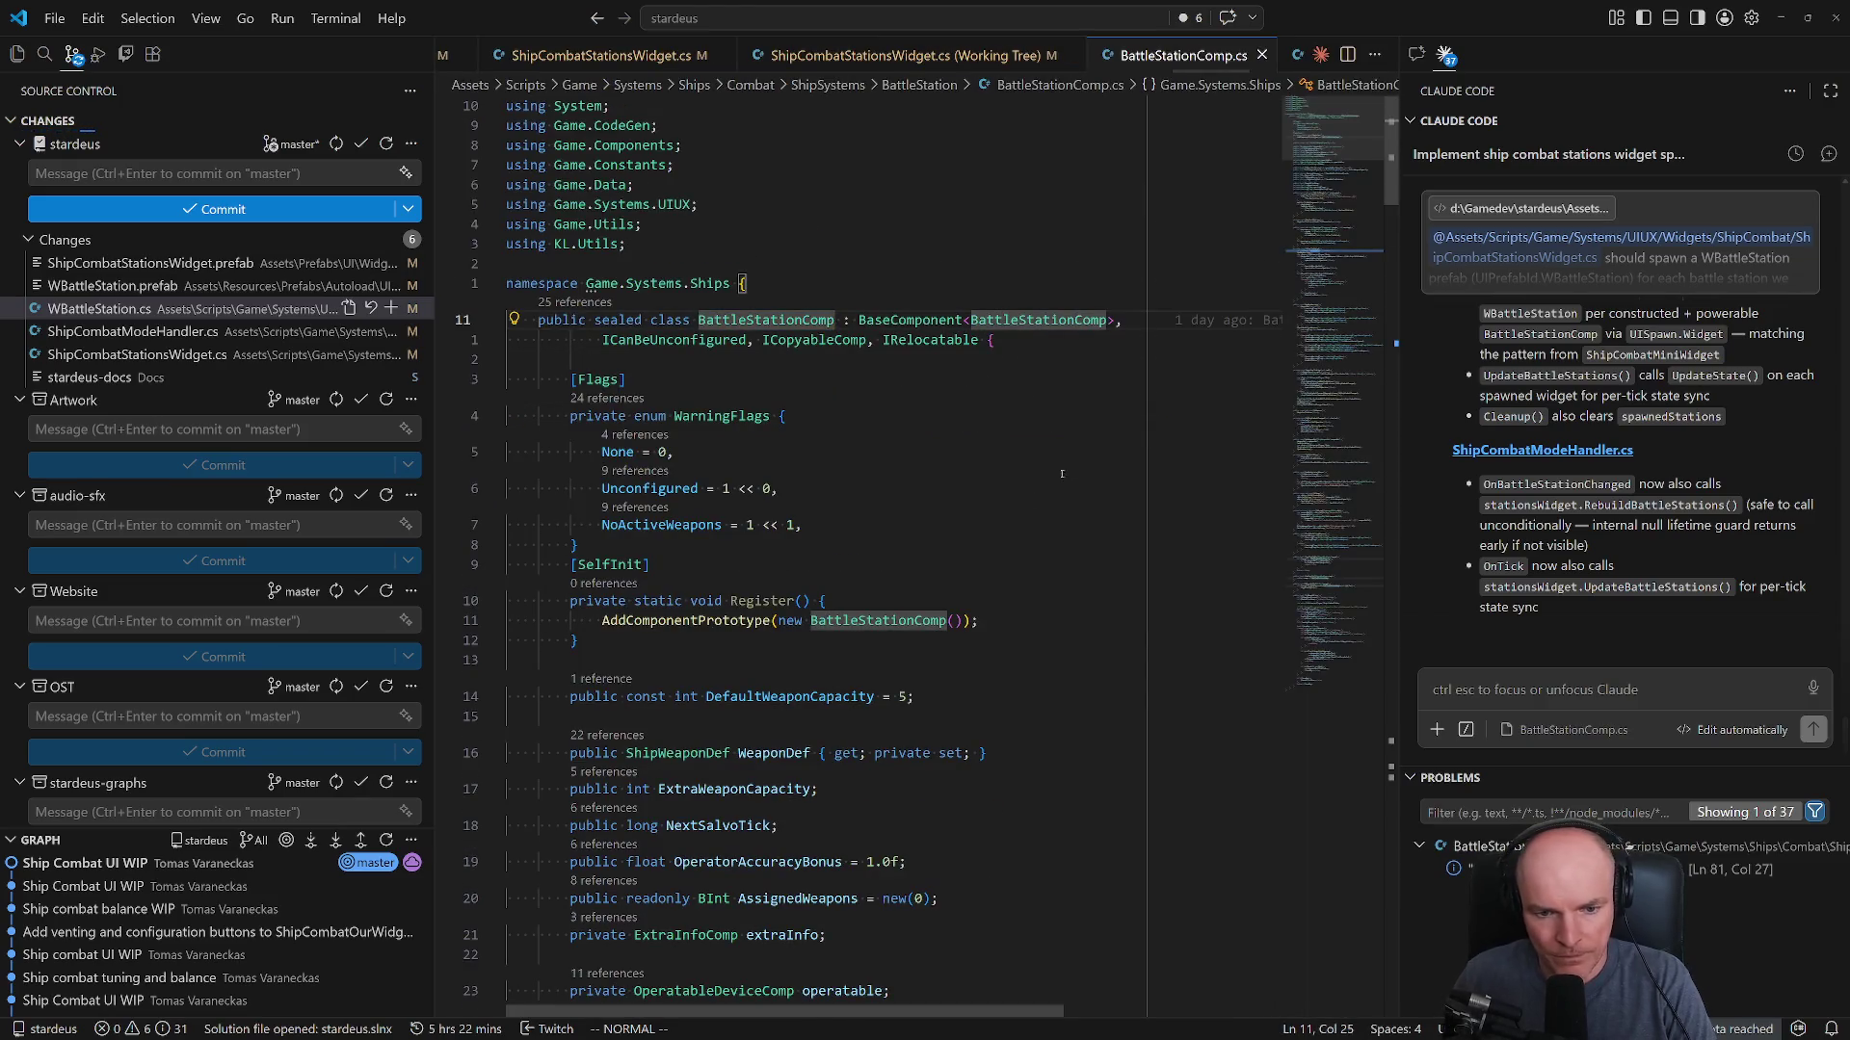
scroll(891, 505, "down", 10)
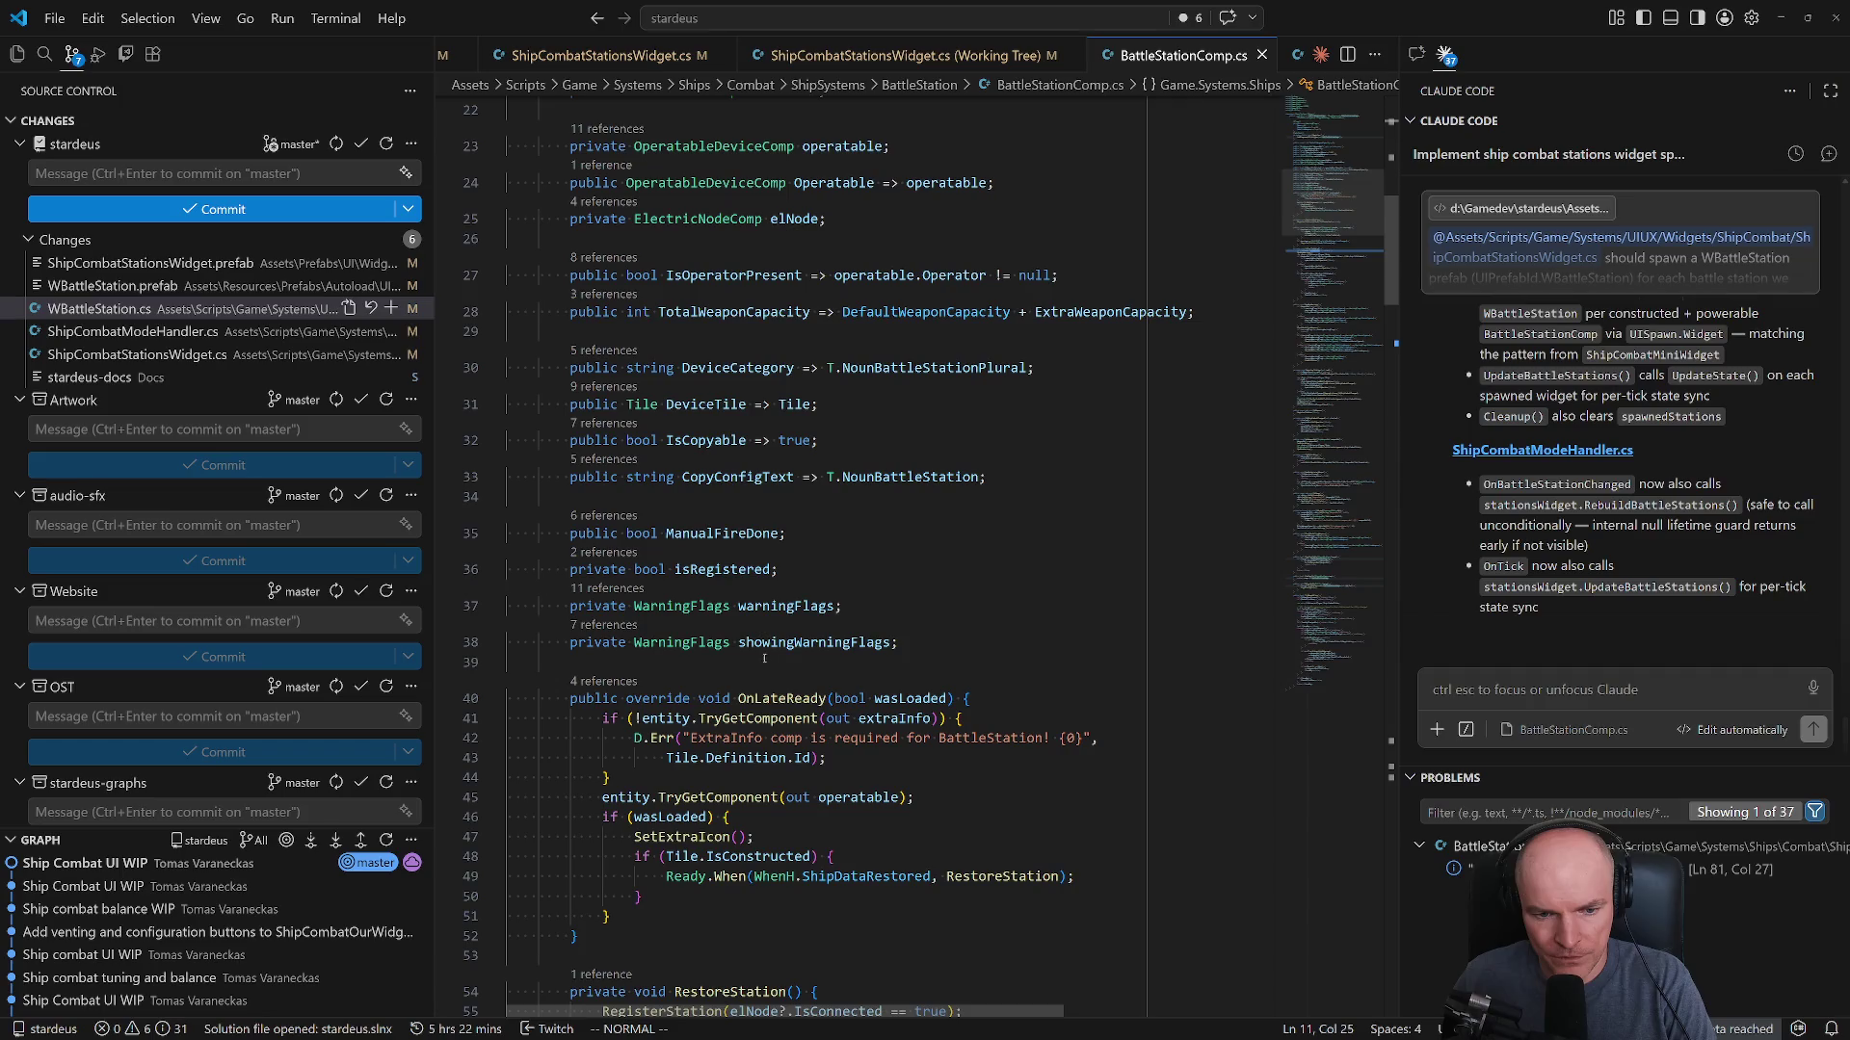
scroll(744, 653, "up", 6)
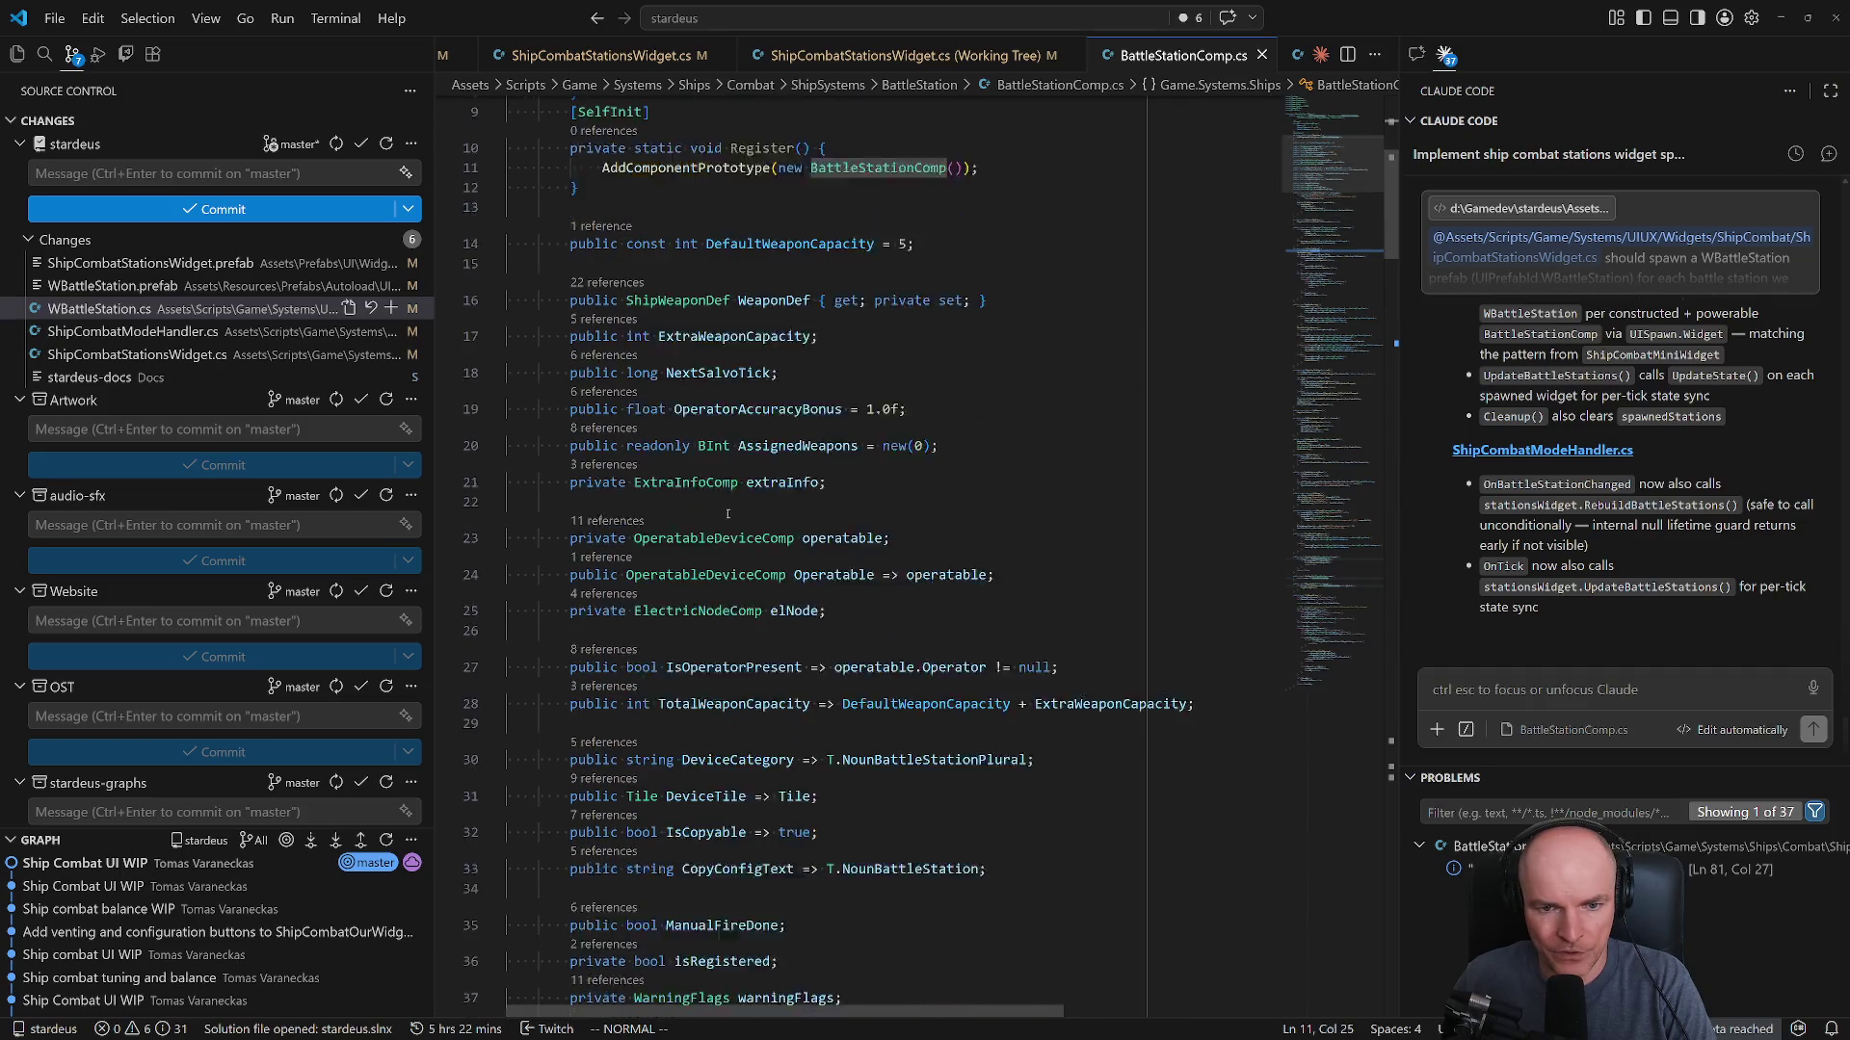
scroll(727, 536, "up", 3)
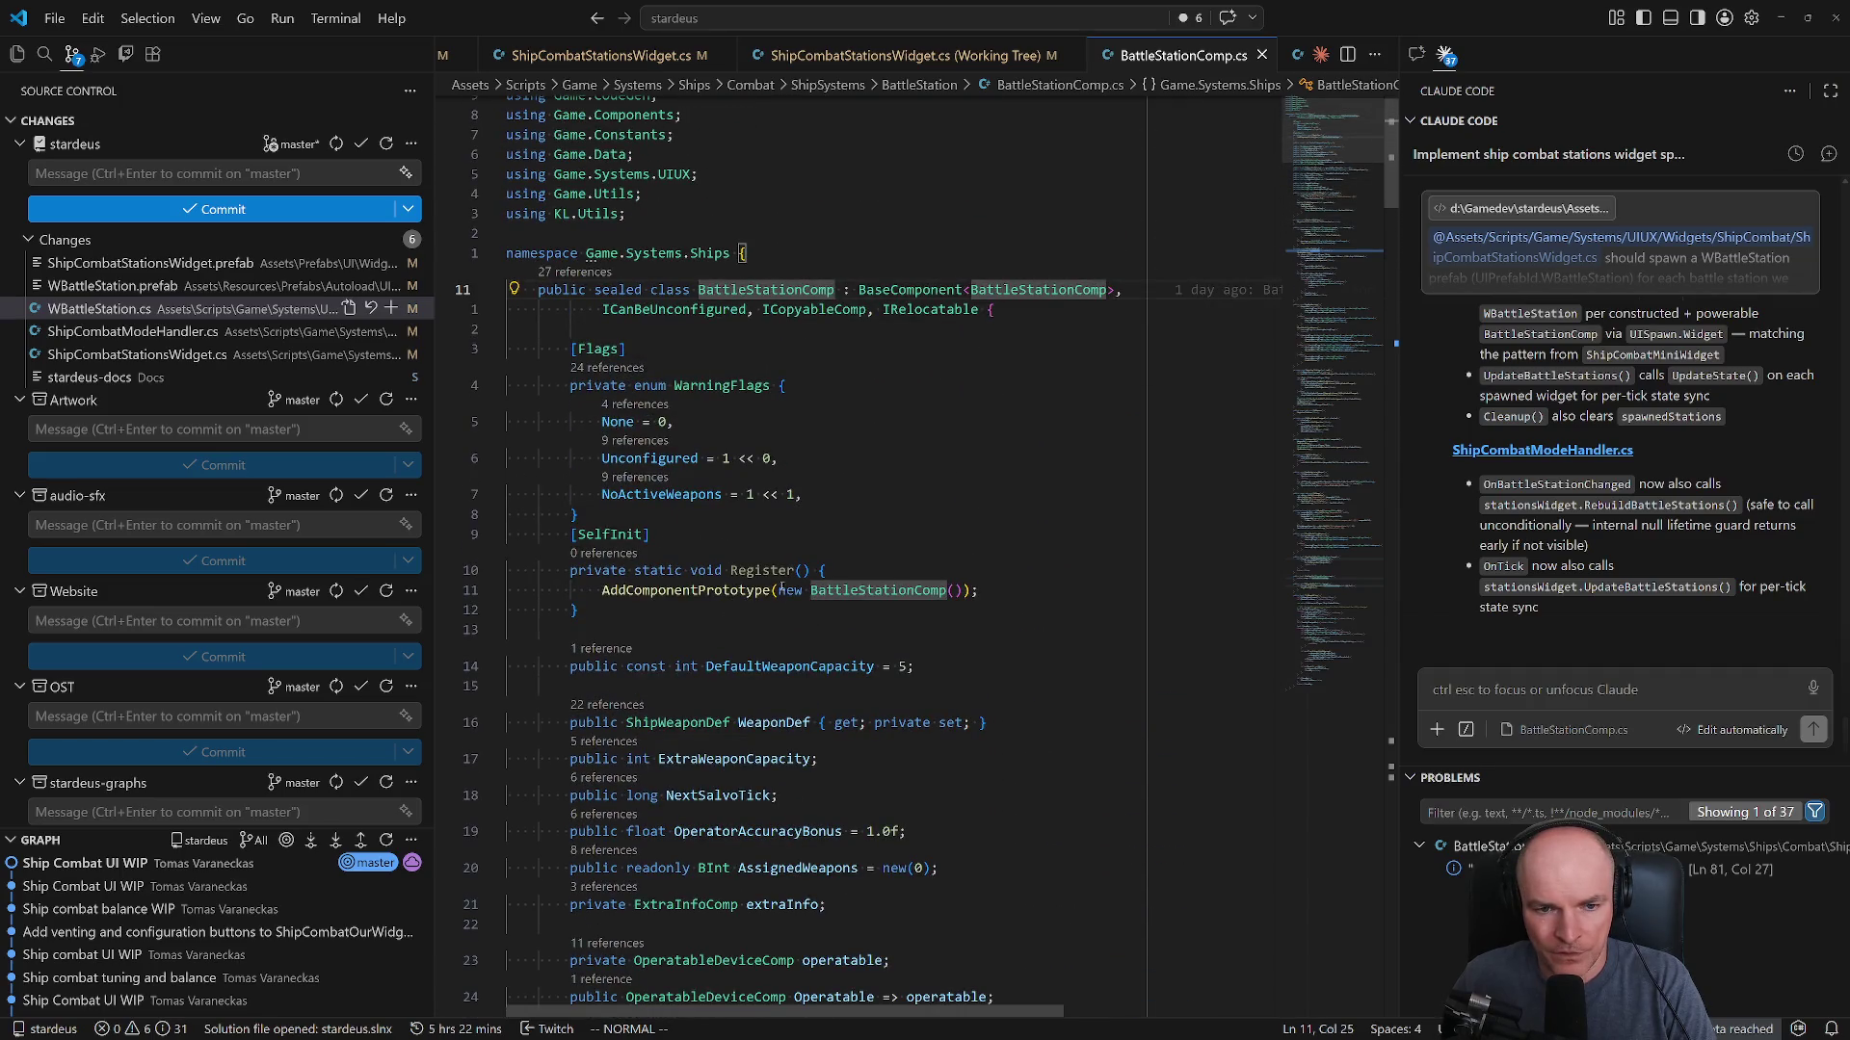
scroll(780, 617, "down", 5)
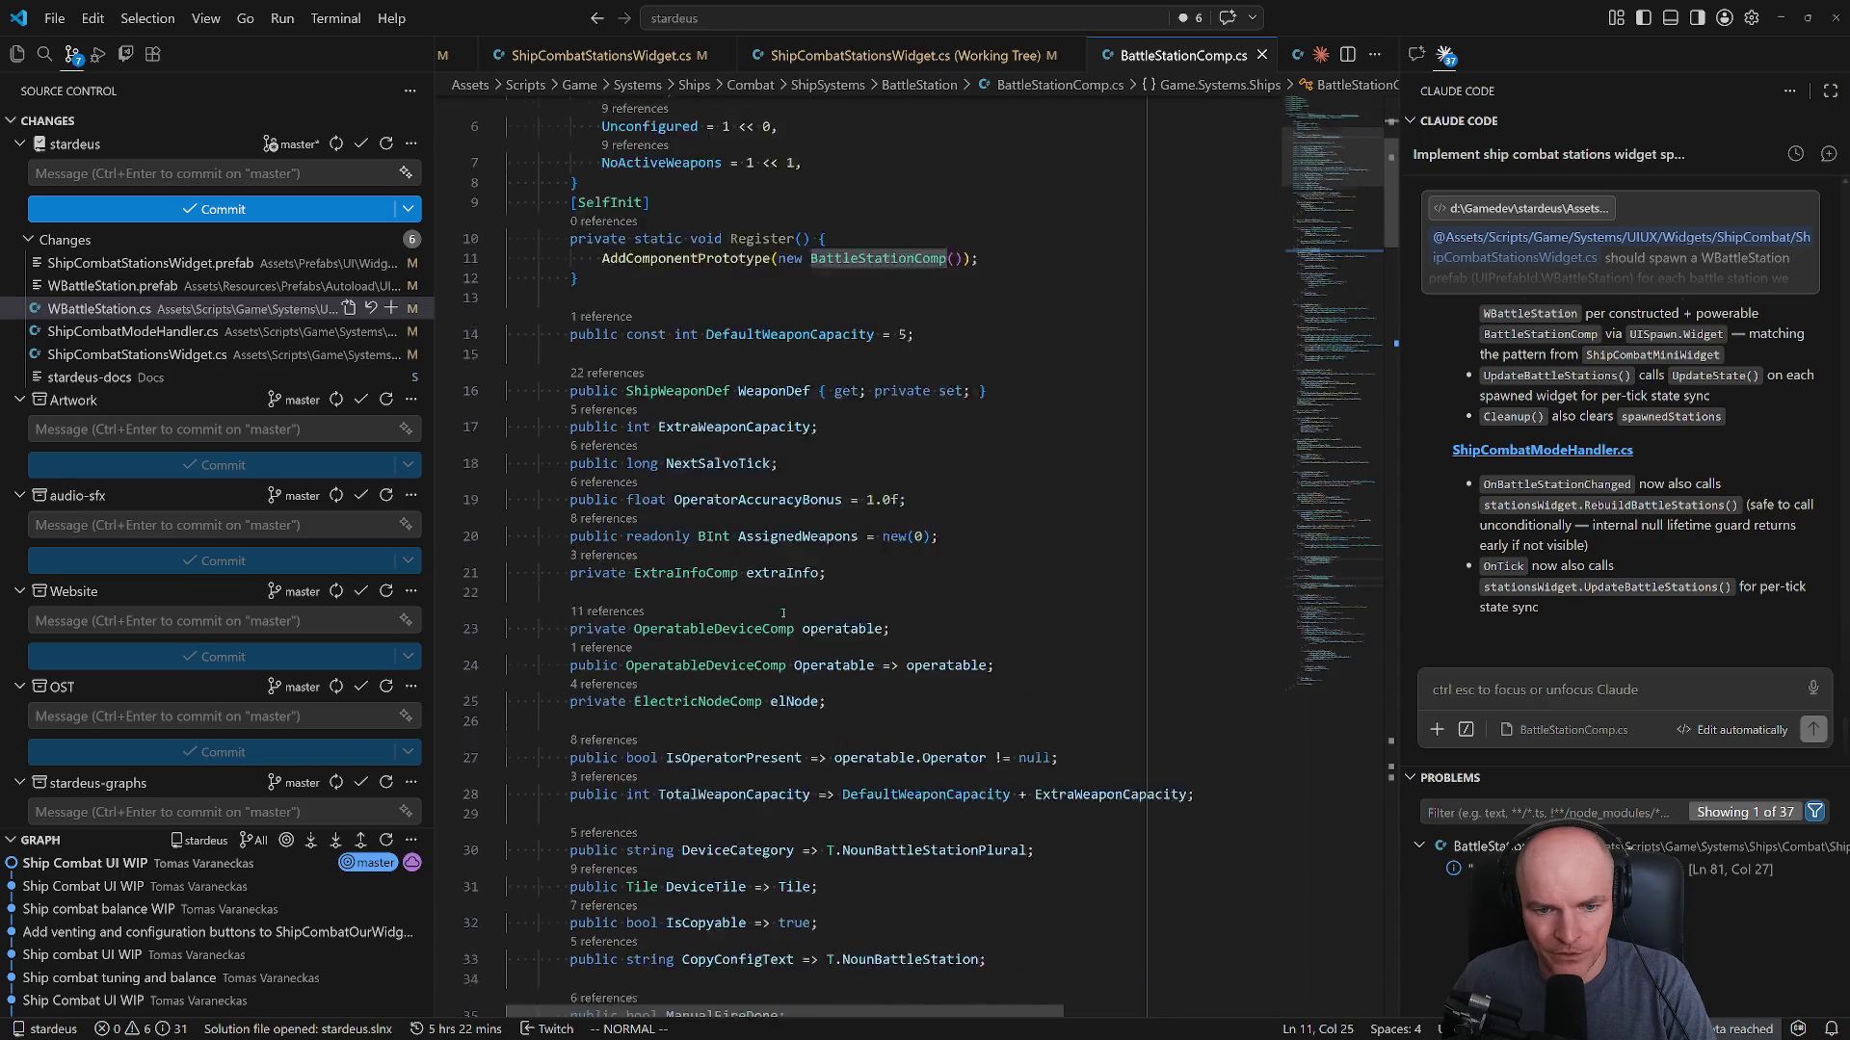
left_click(796, 385)
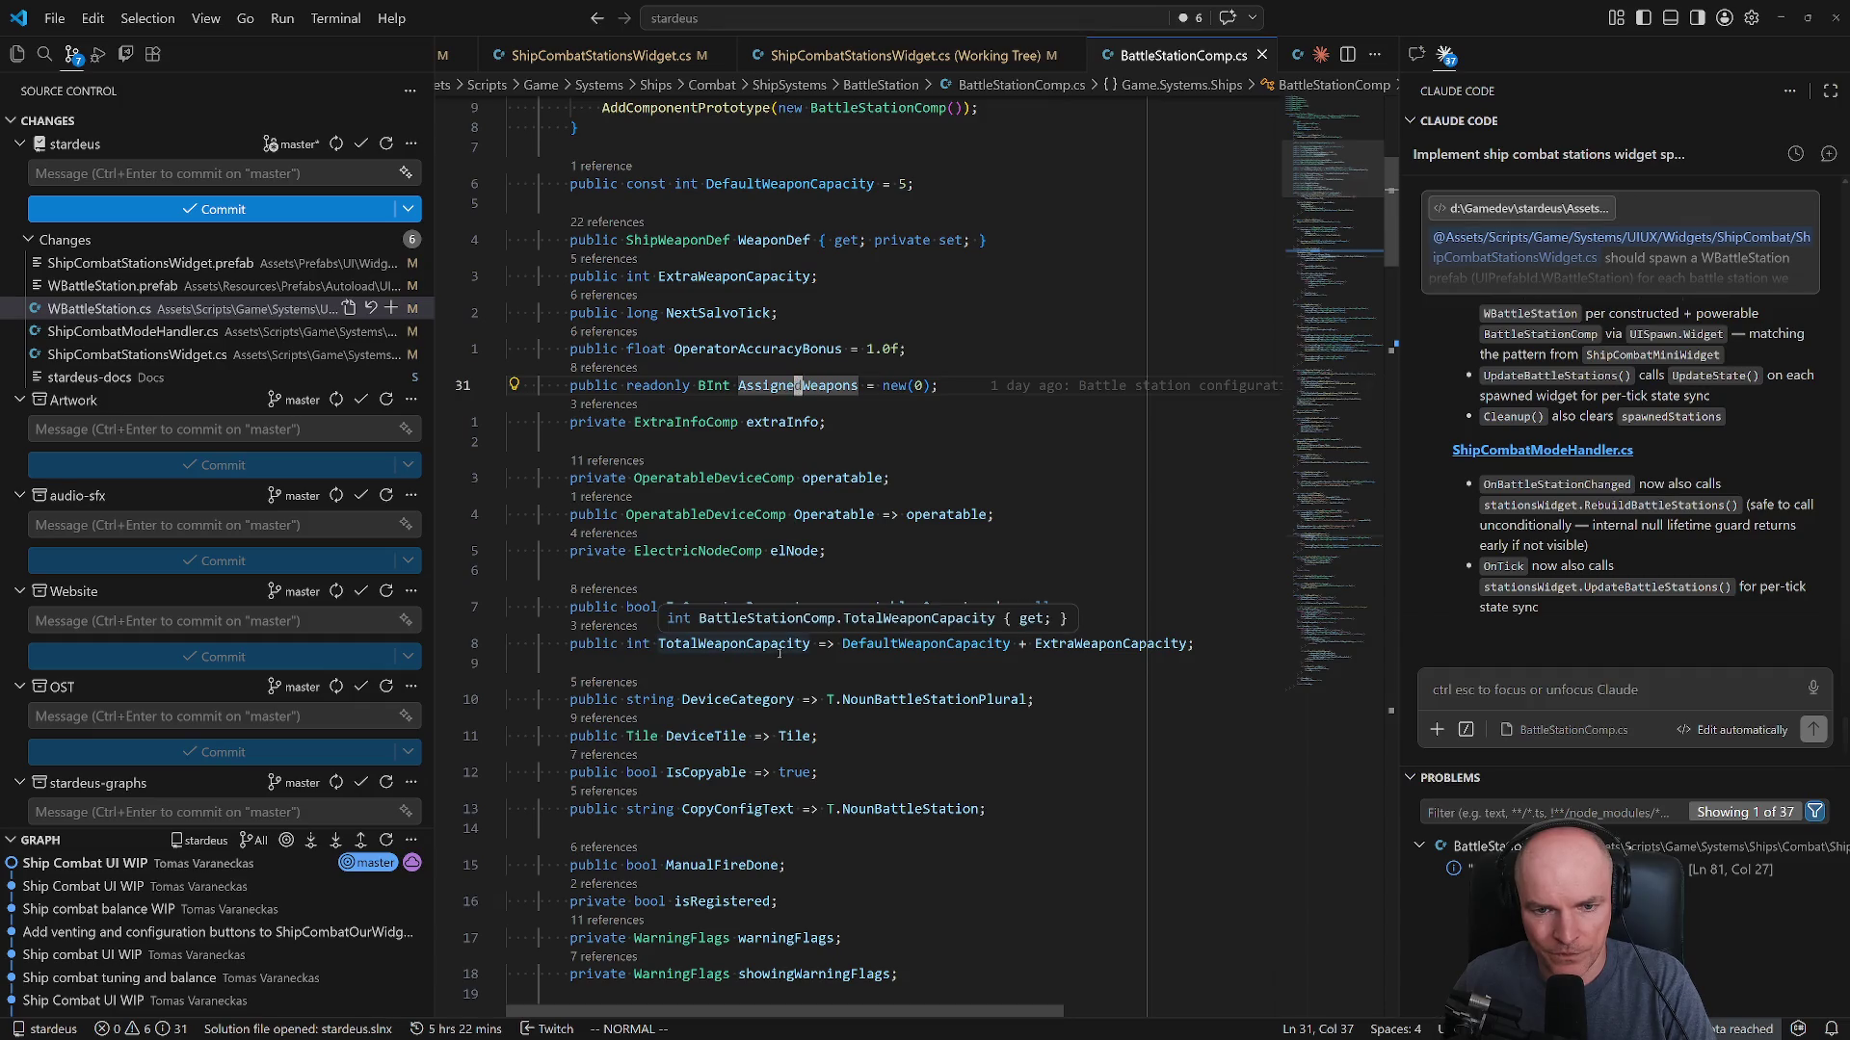
scroll(779, 653, "down", 4)
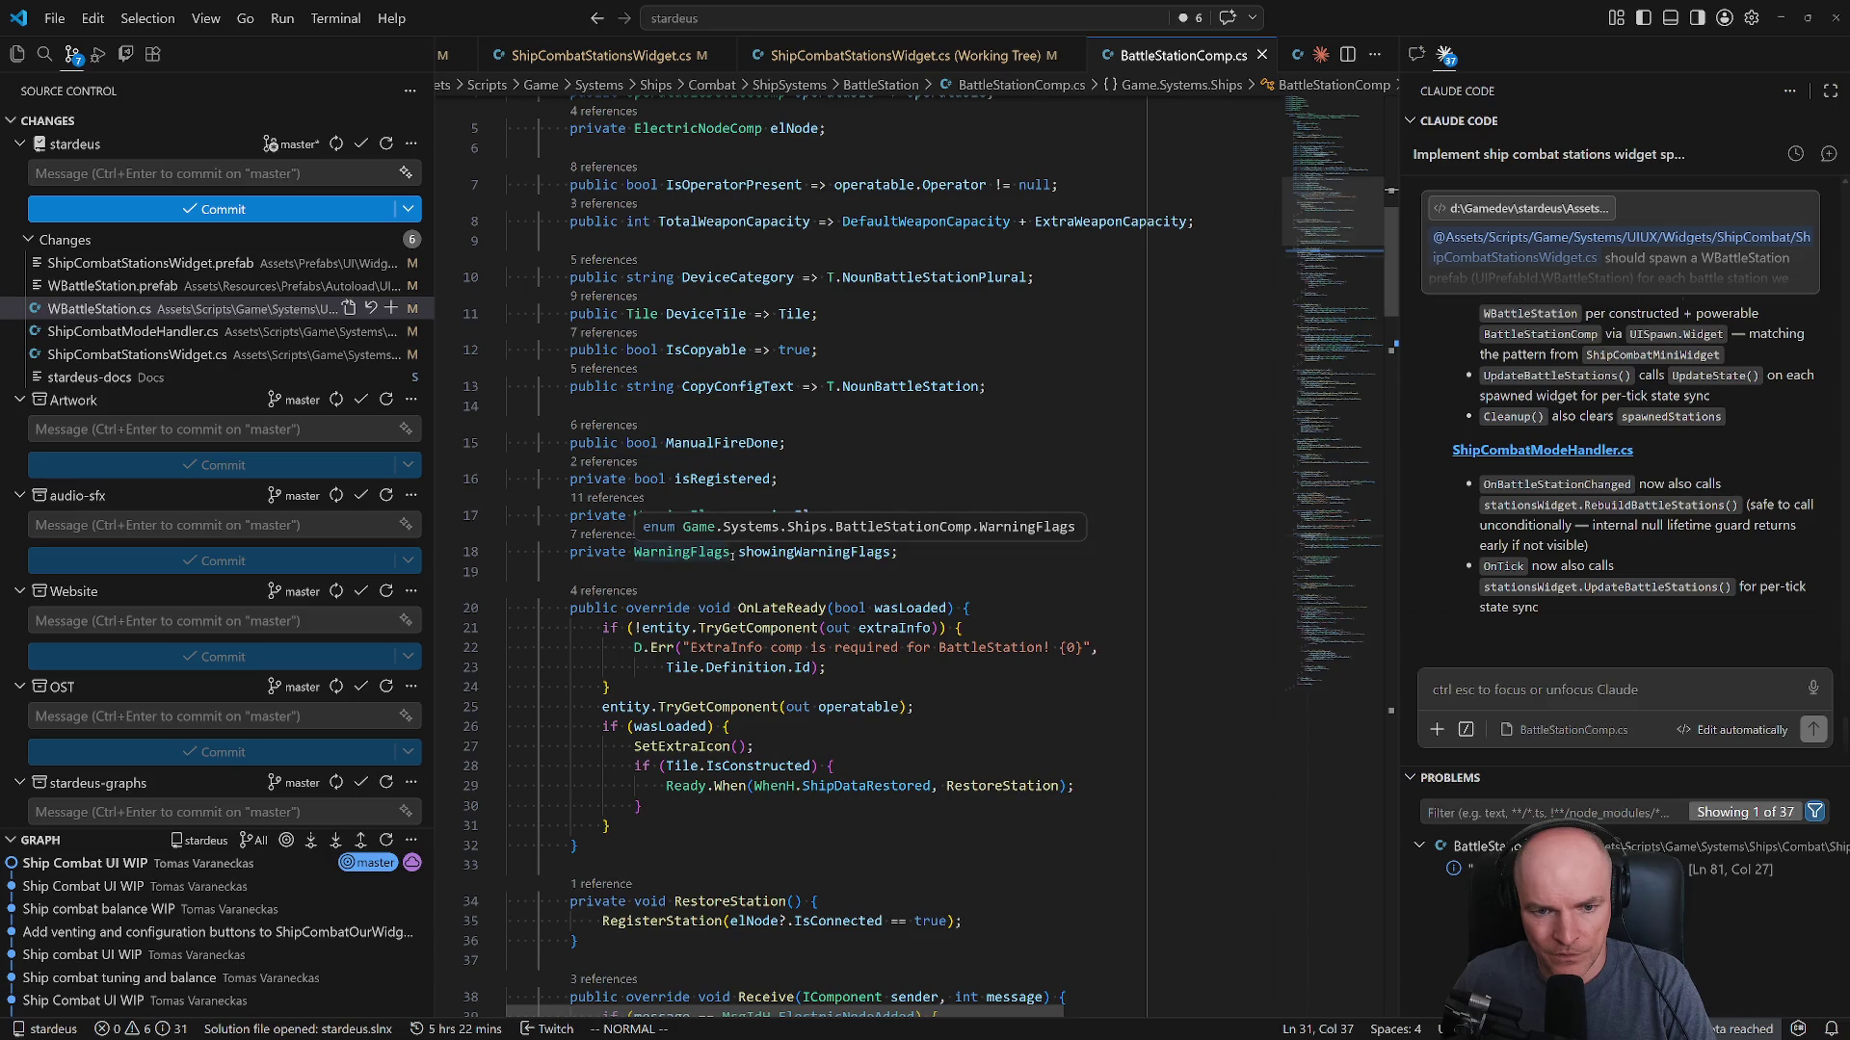
scroll(759, 473, "up", 2)
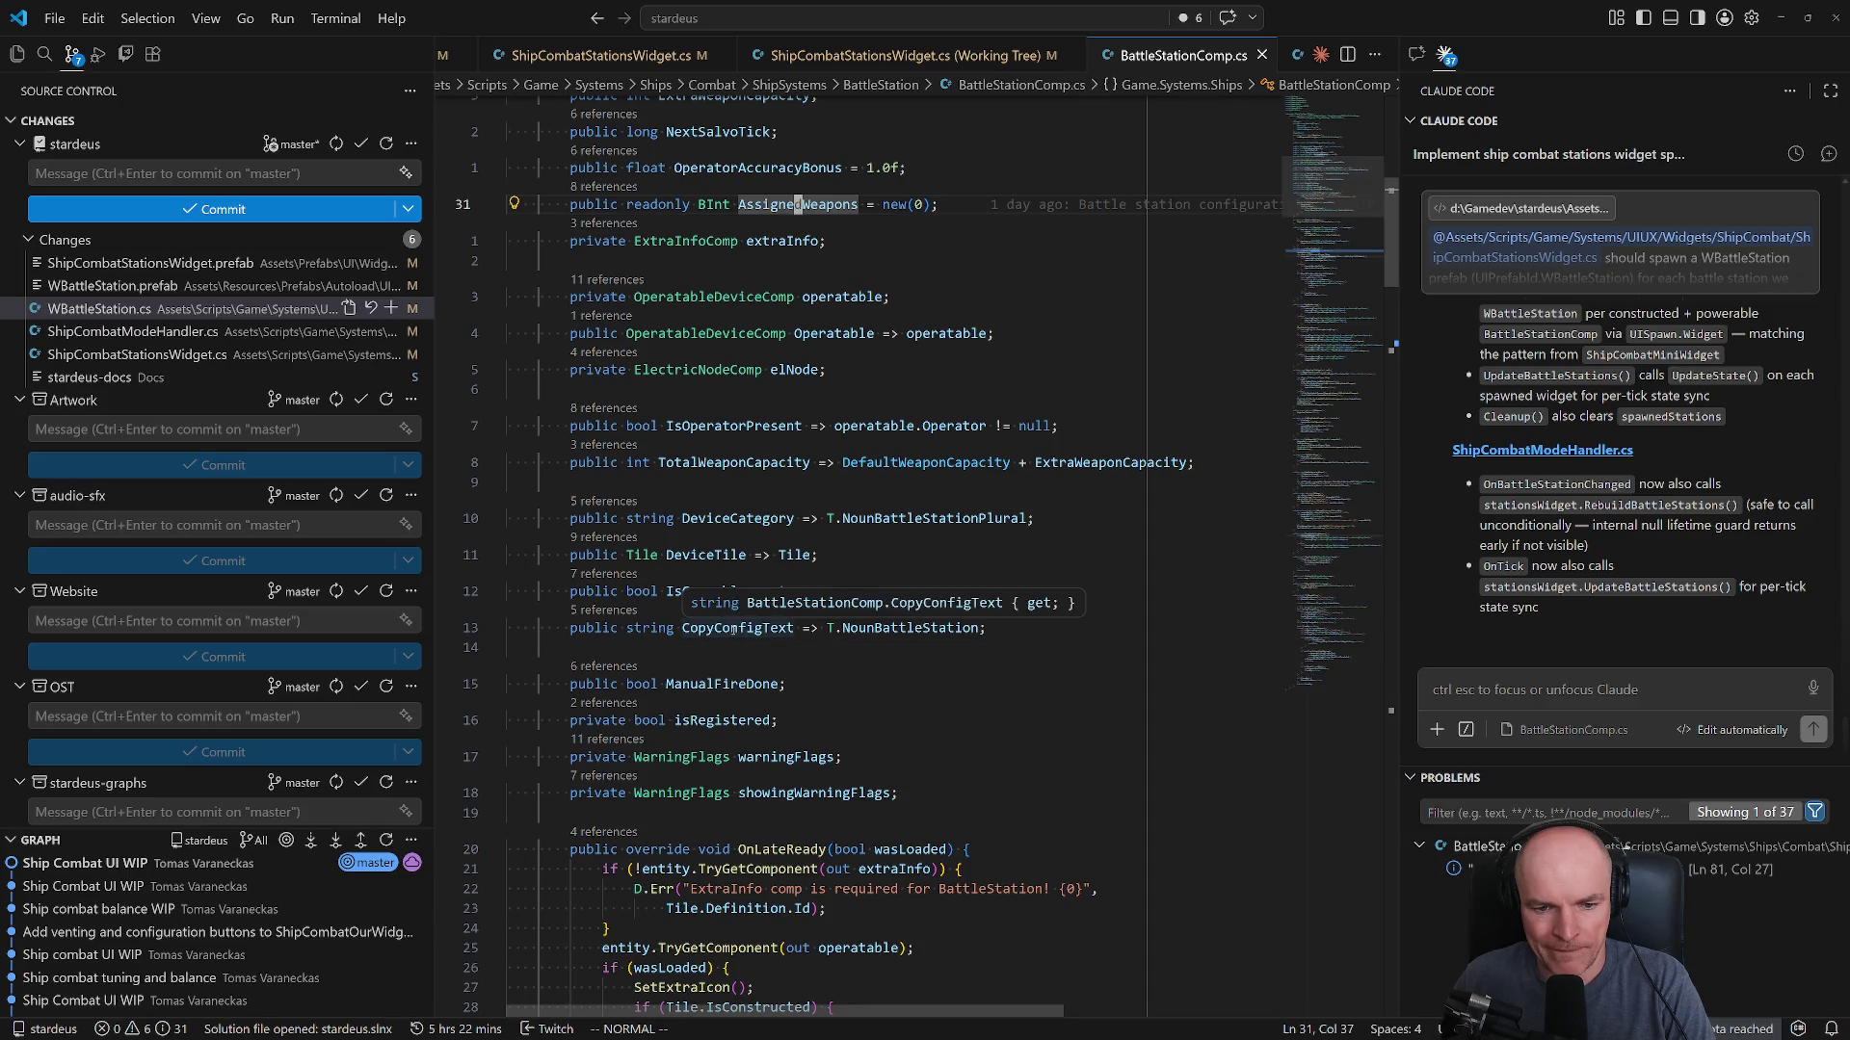
Add a 'private B<ShipWeaponDef> weaponDefB;' field and a lazily created WeaponDefB property below WeaponDef.
scroll(742, 597, "up", 2)
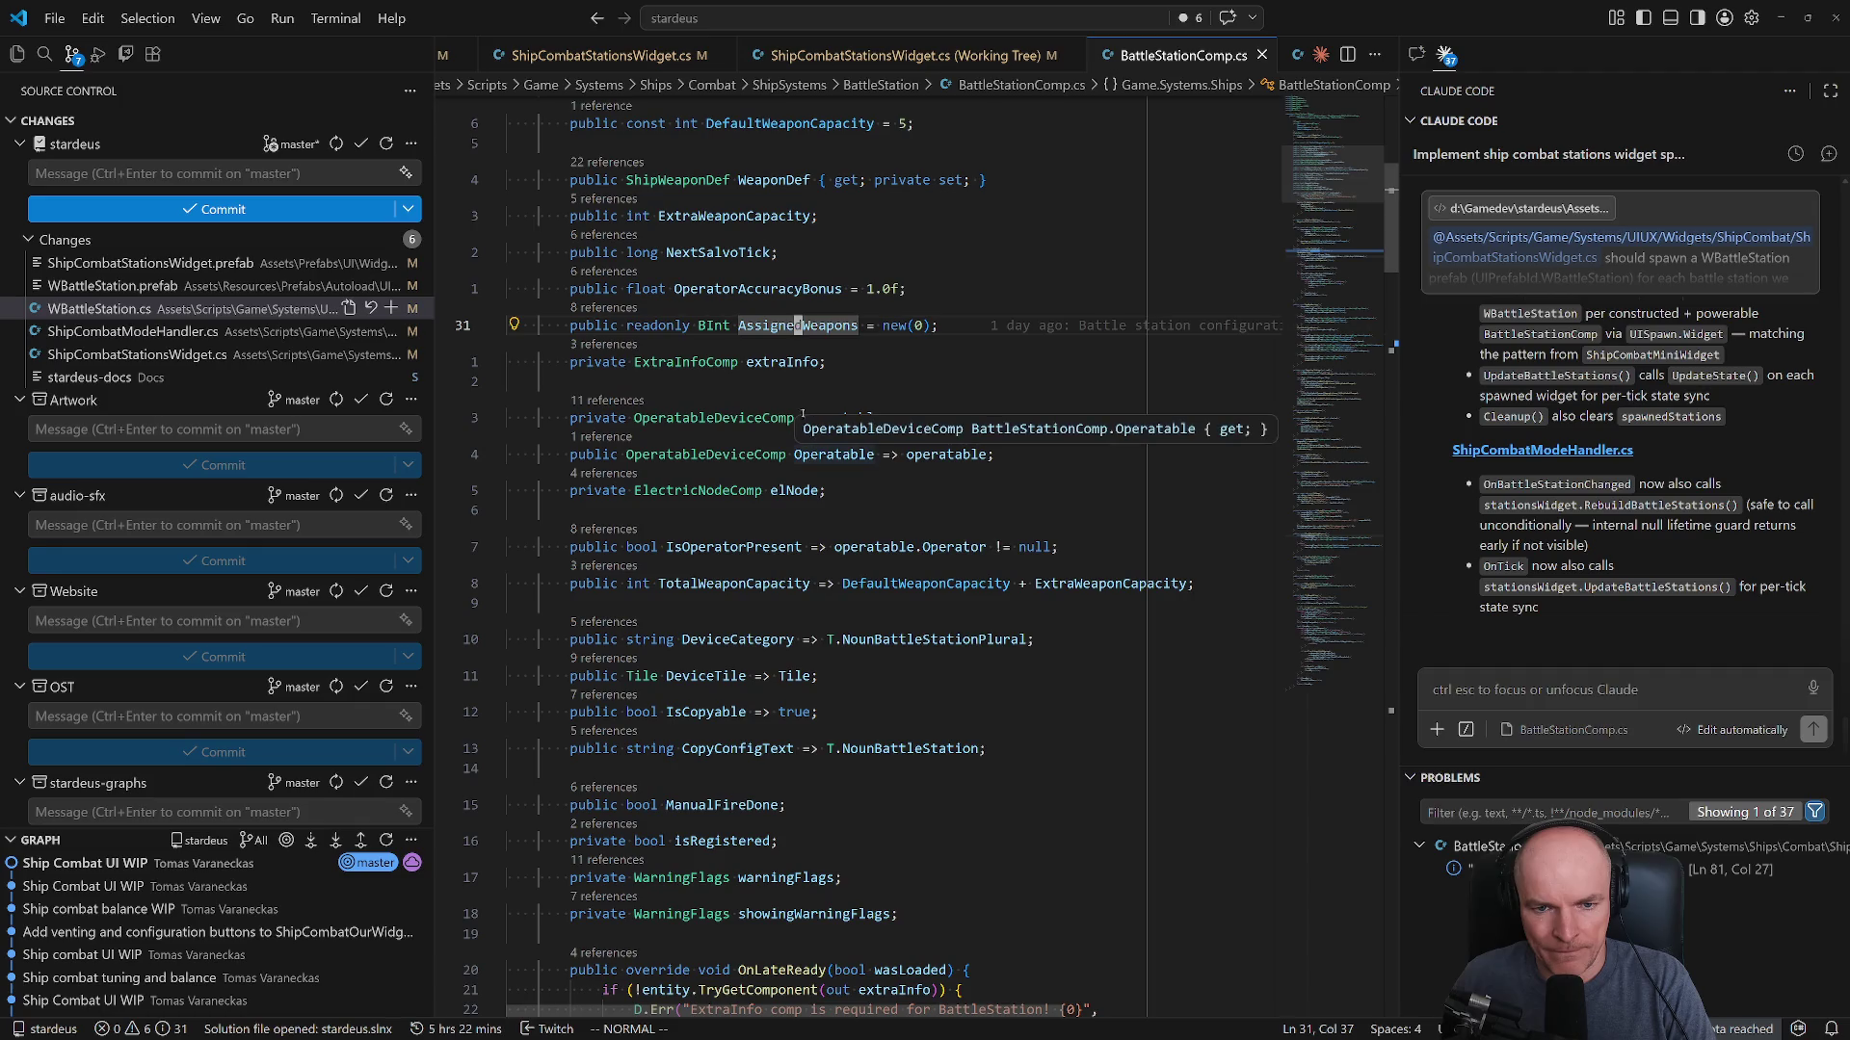
scroll(786, 548, "up", 1)
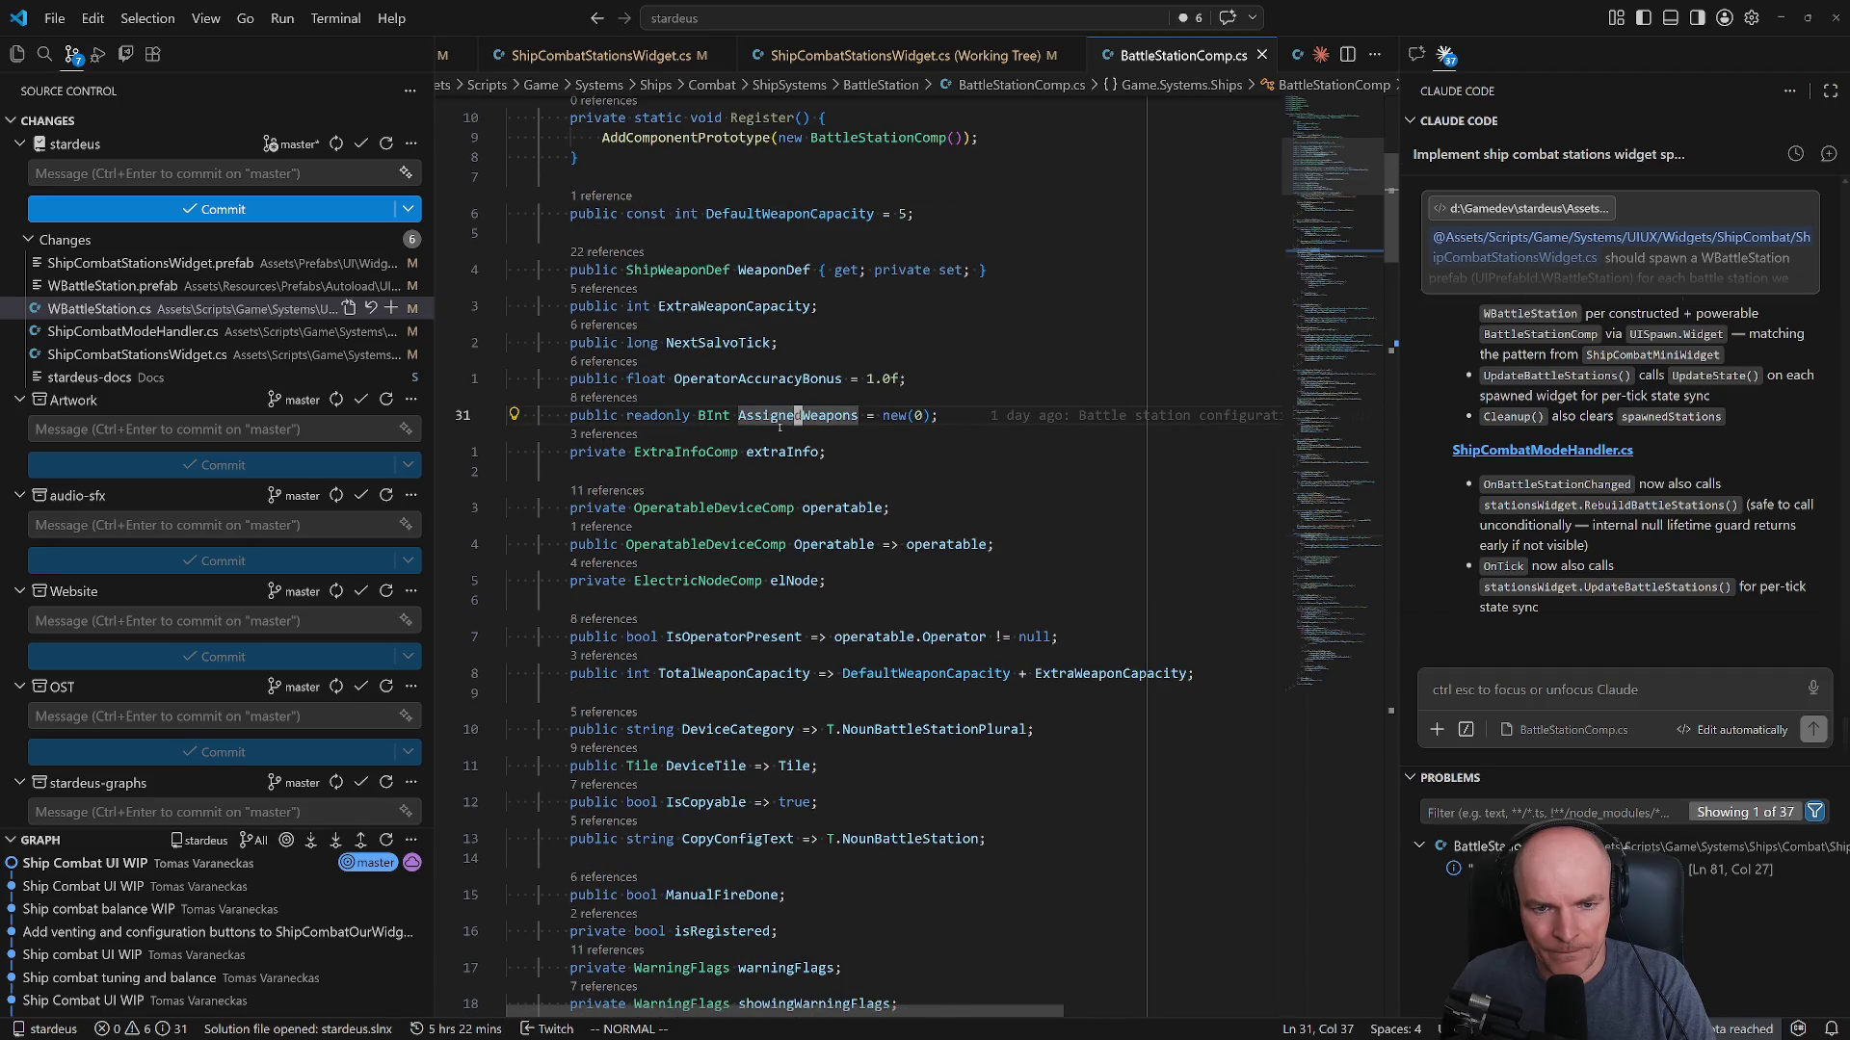
left_click(771, 271)
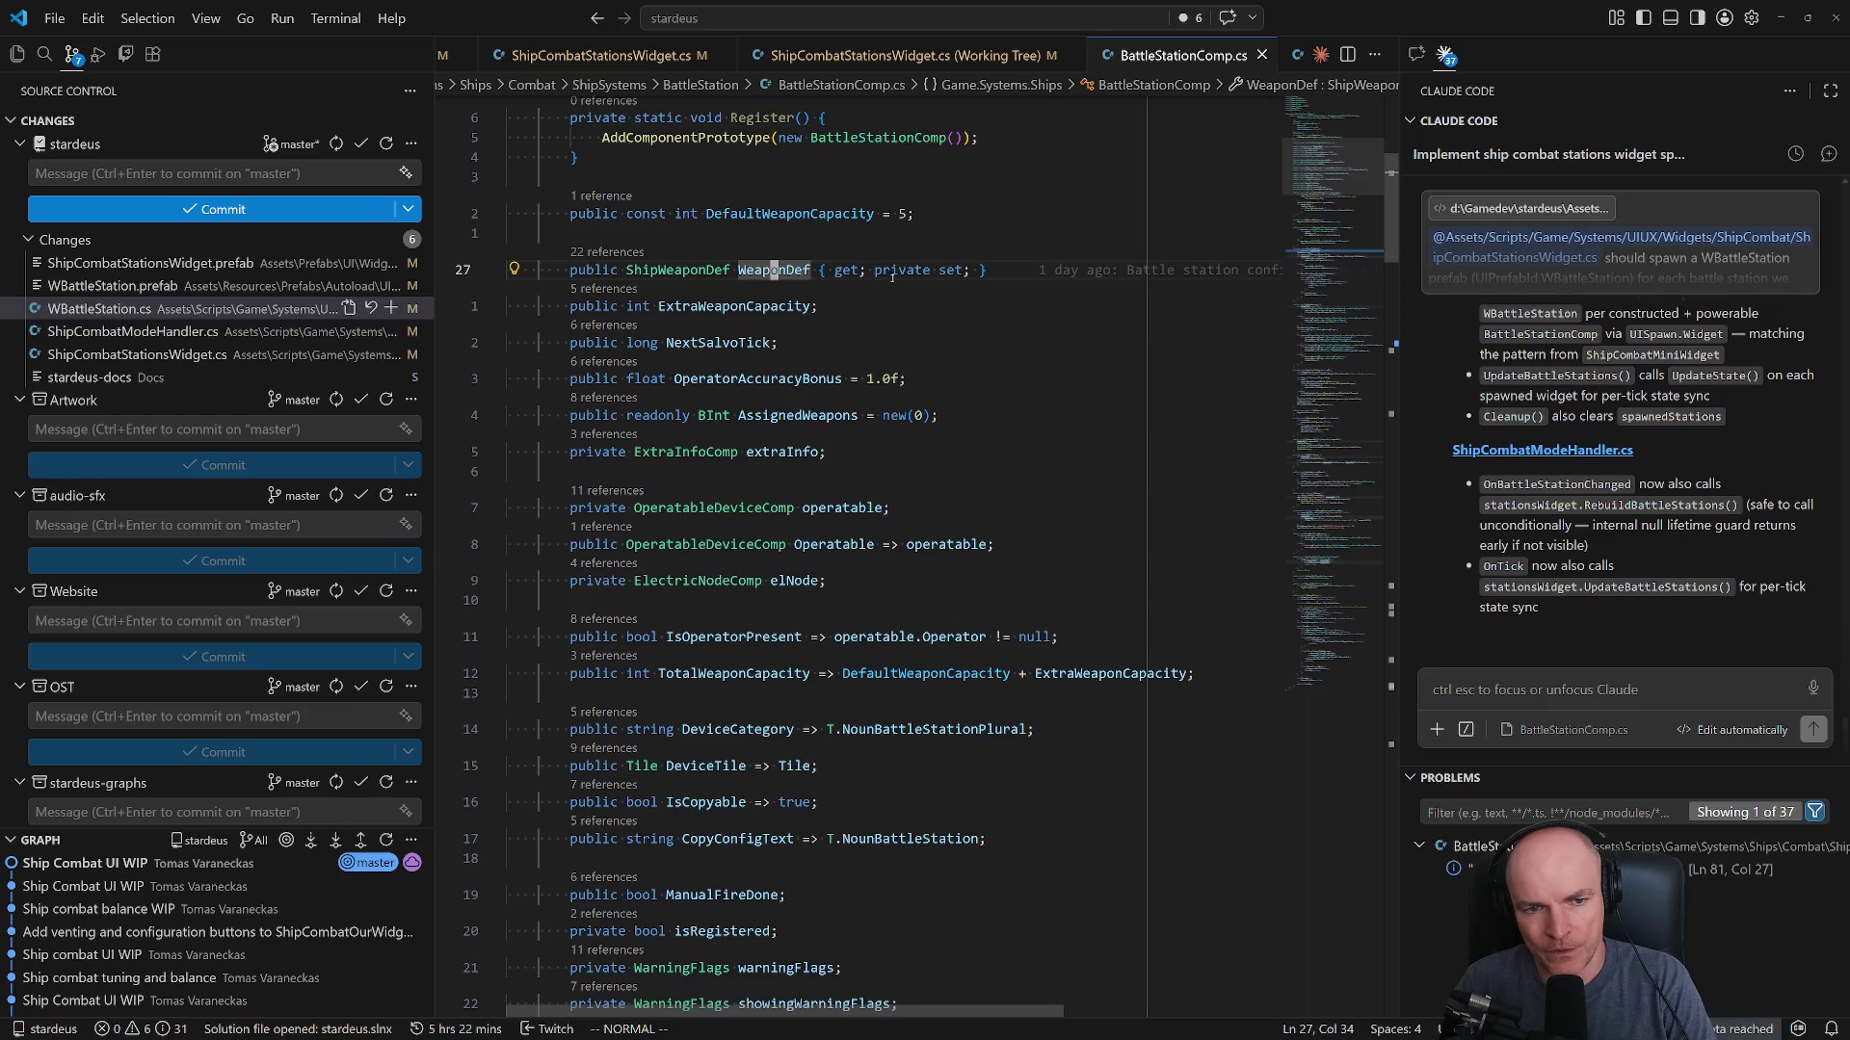
type("o")
type("private ")
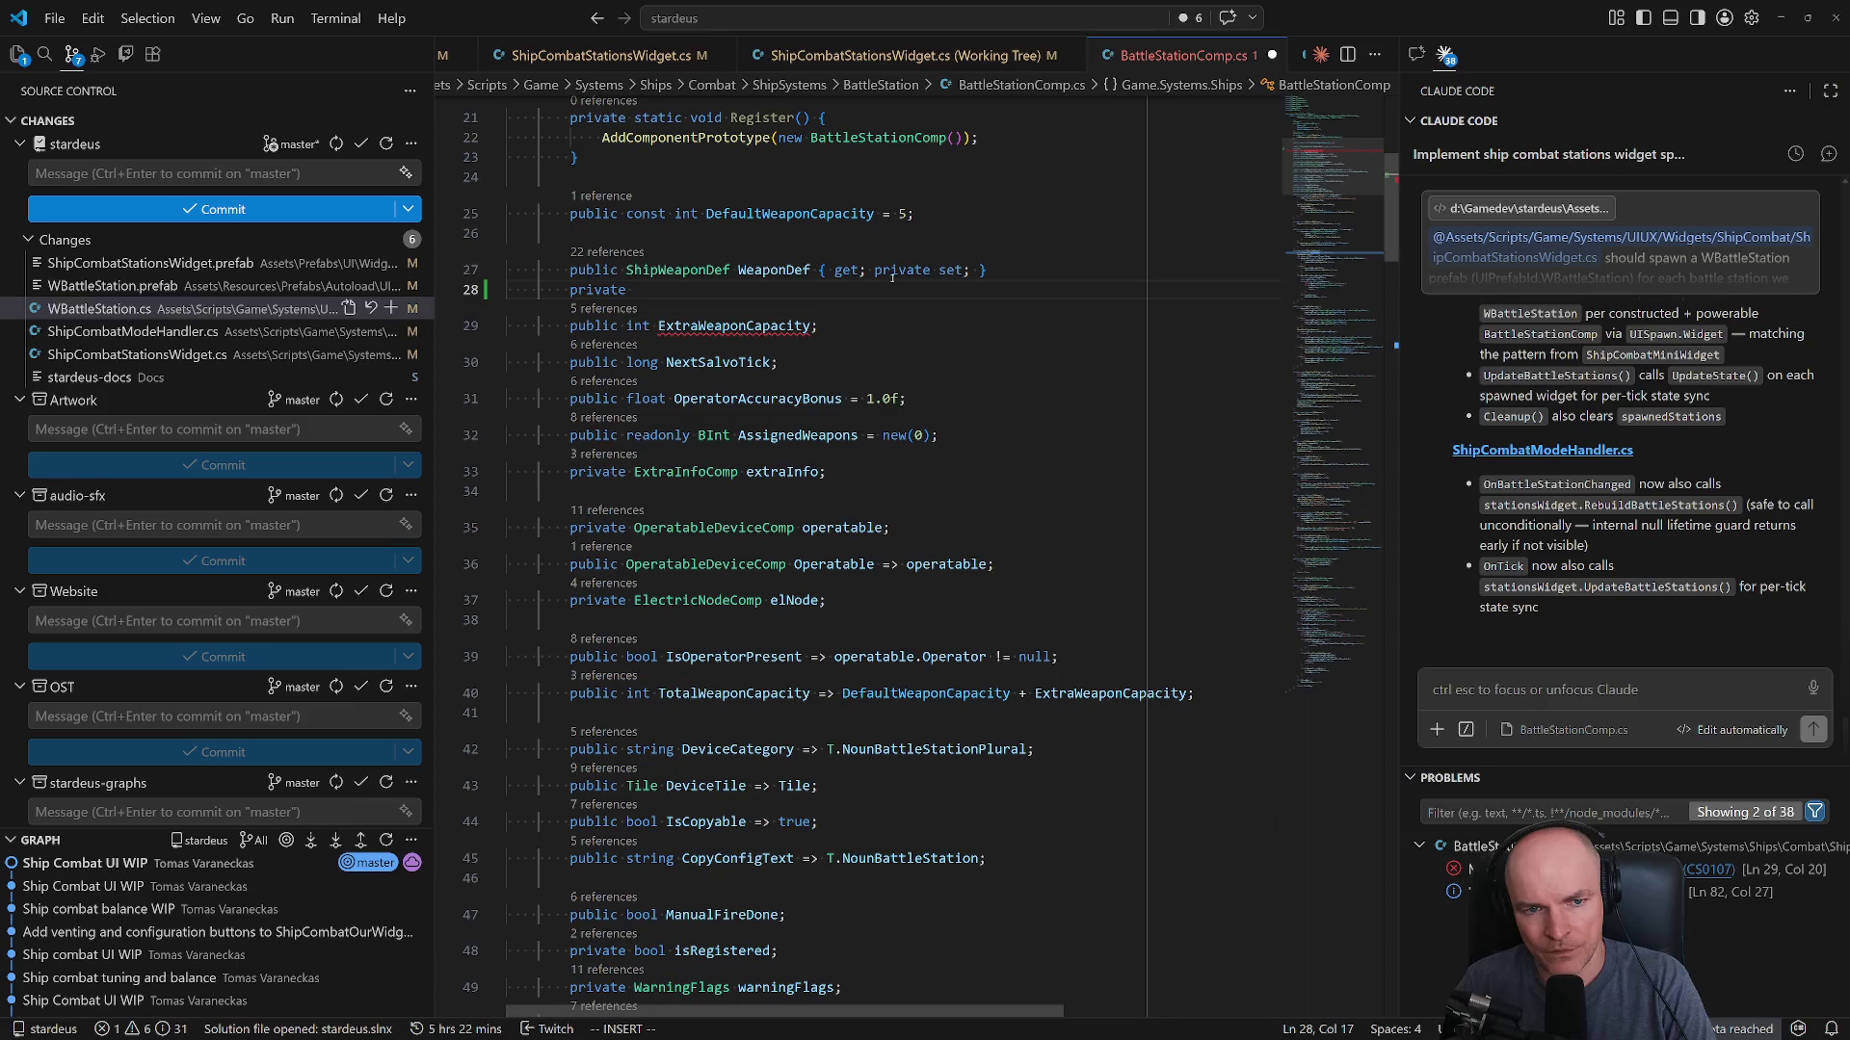
type("B ")
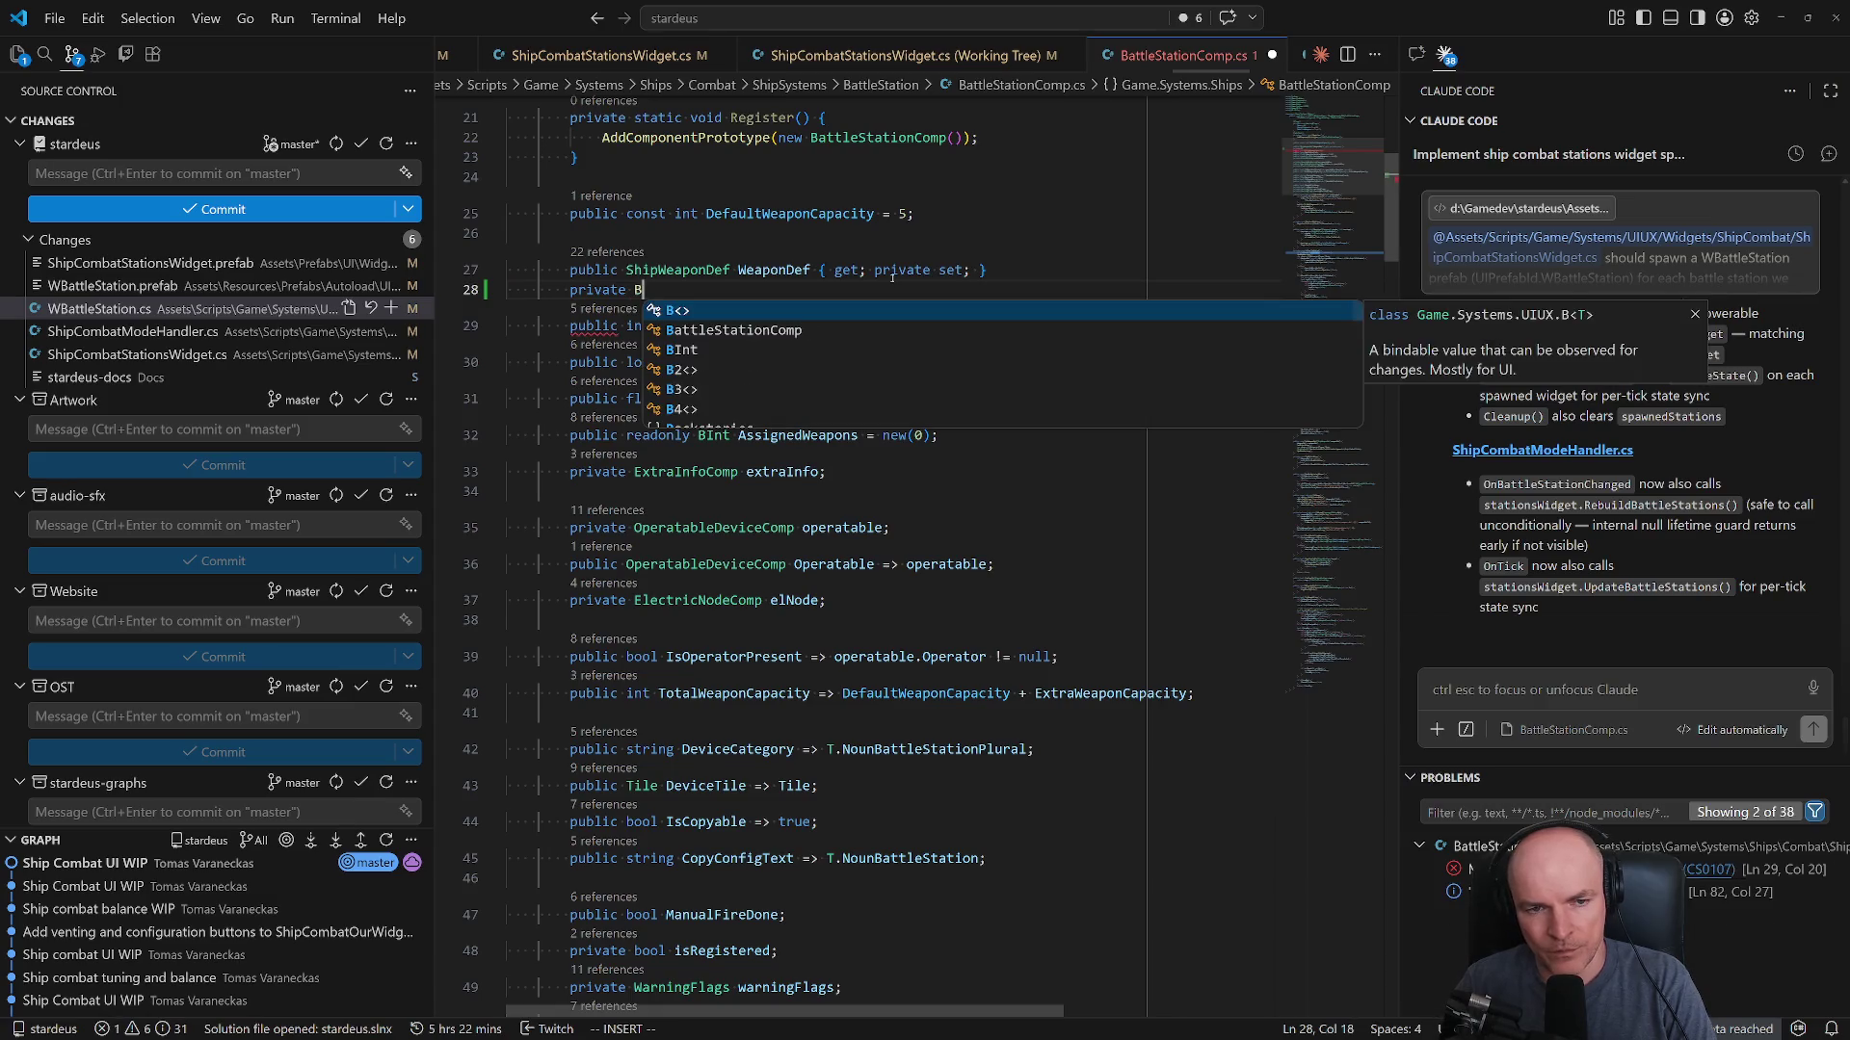
type("ShipWeaponDe")
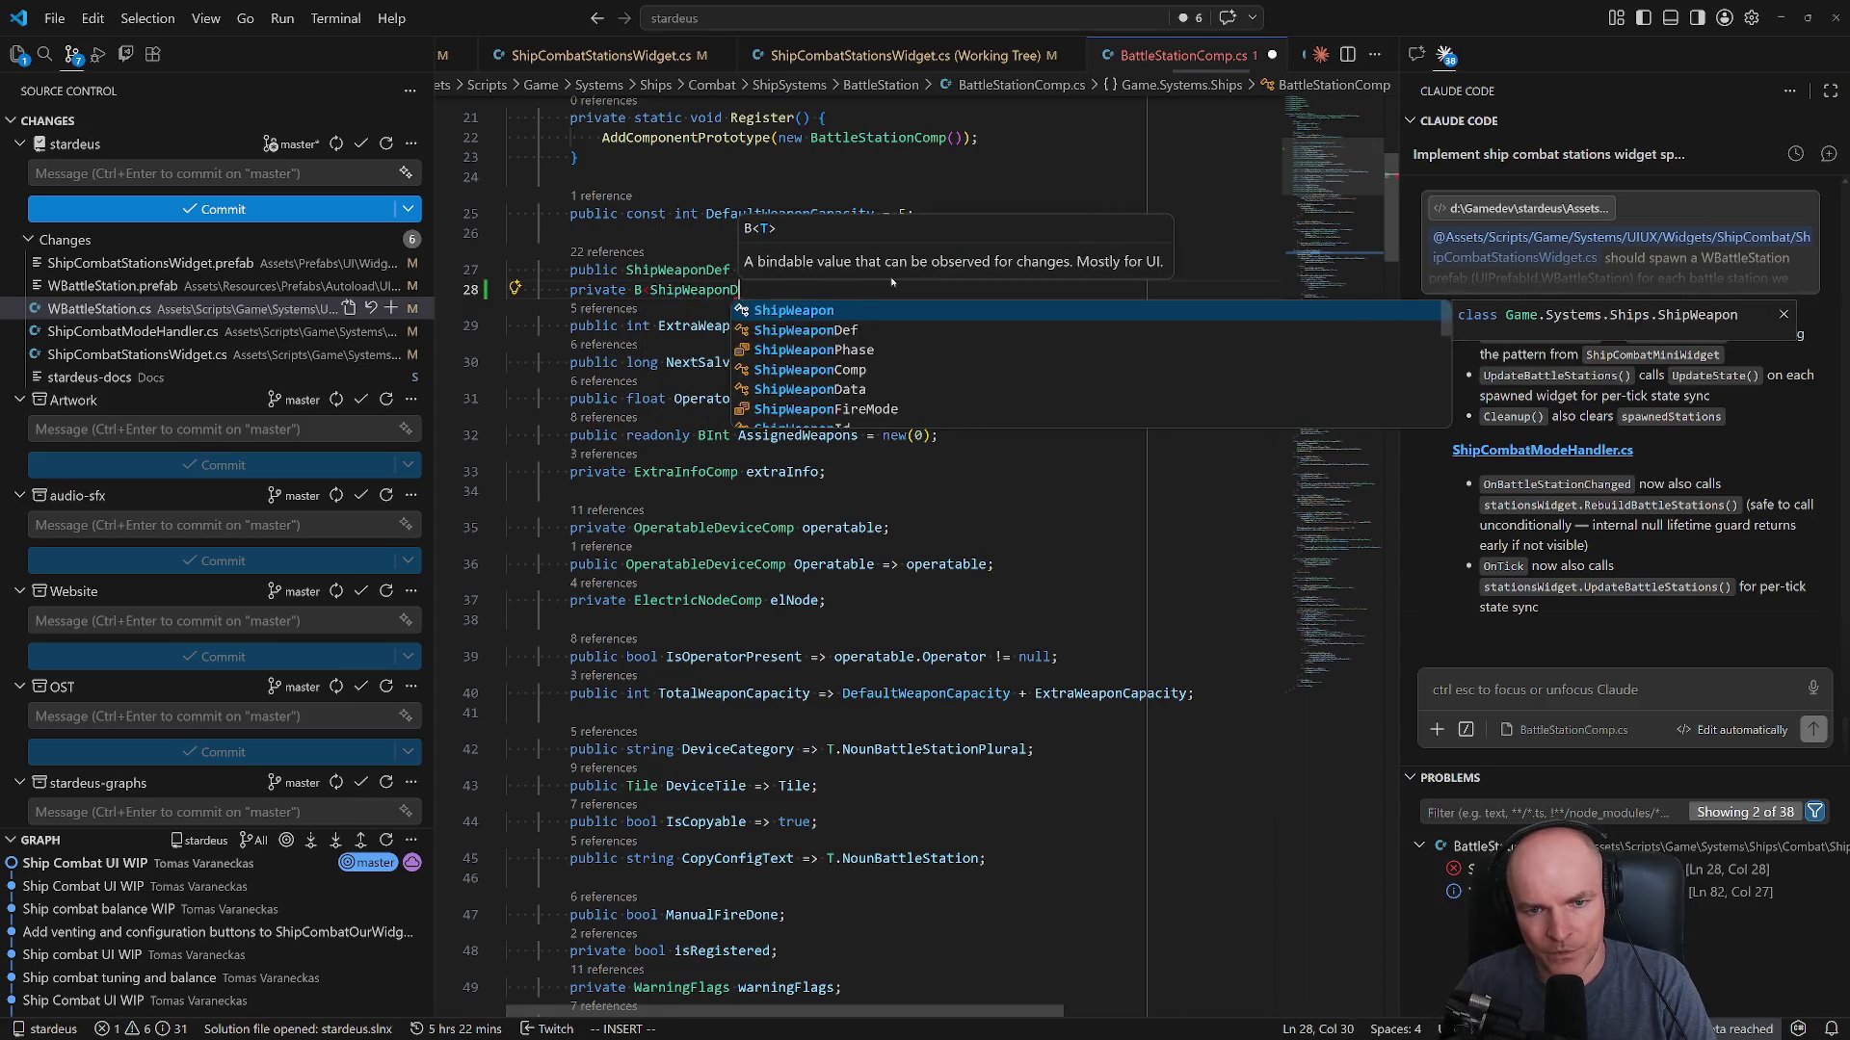
key("Tab")
type("> w")
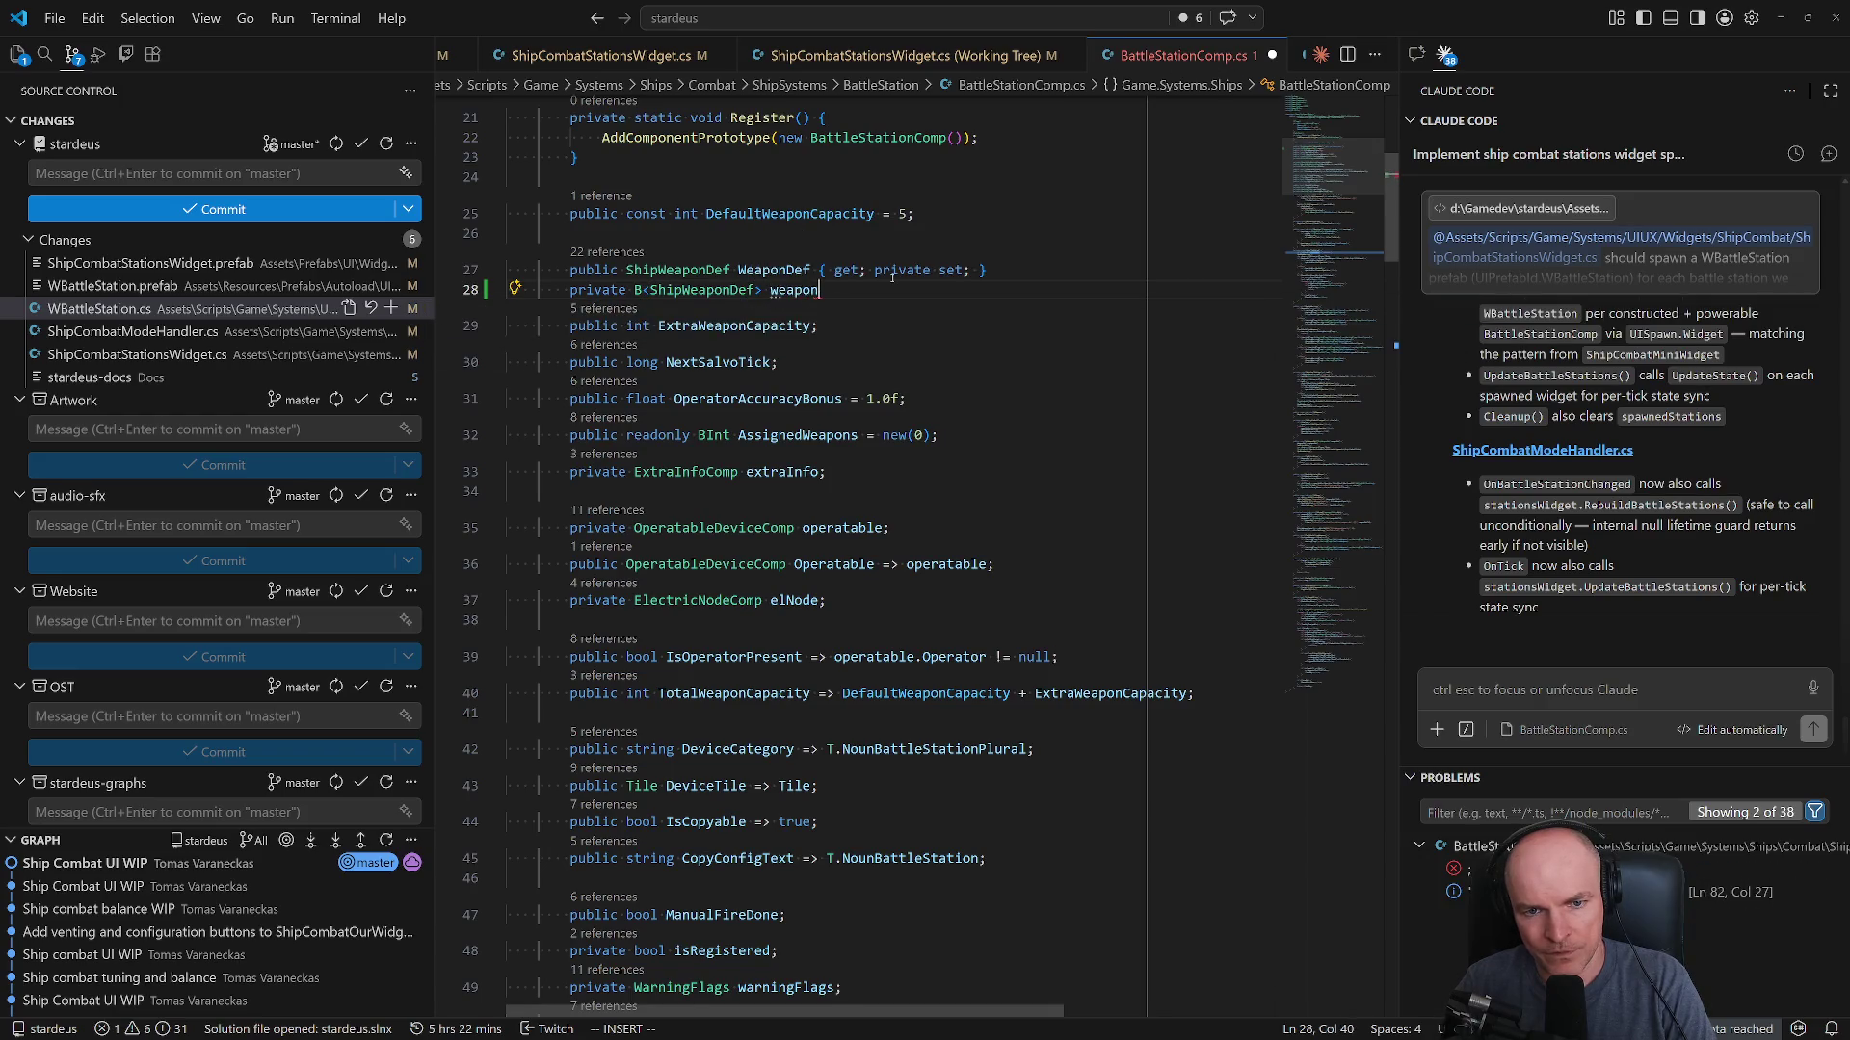
type("DefB;")
key("Return")
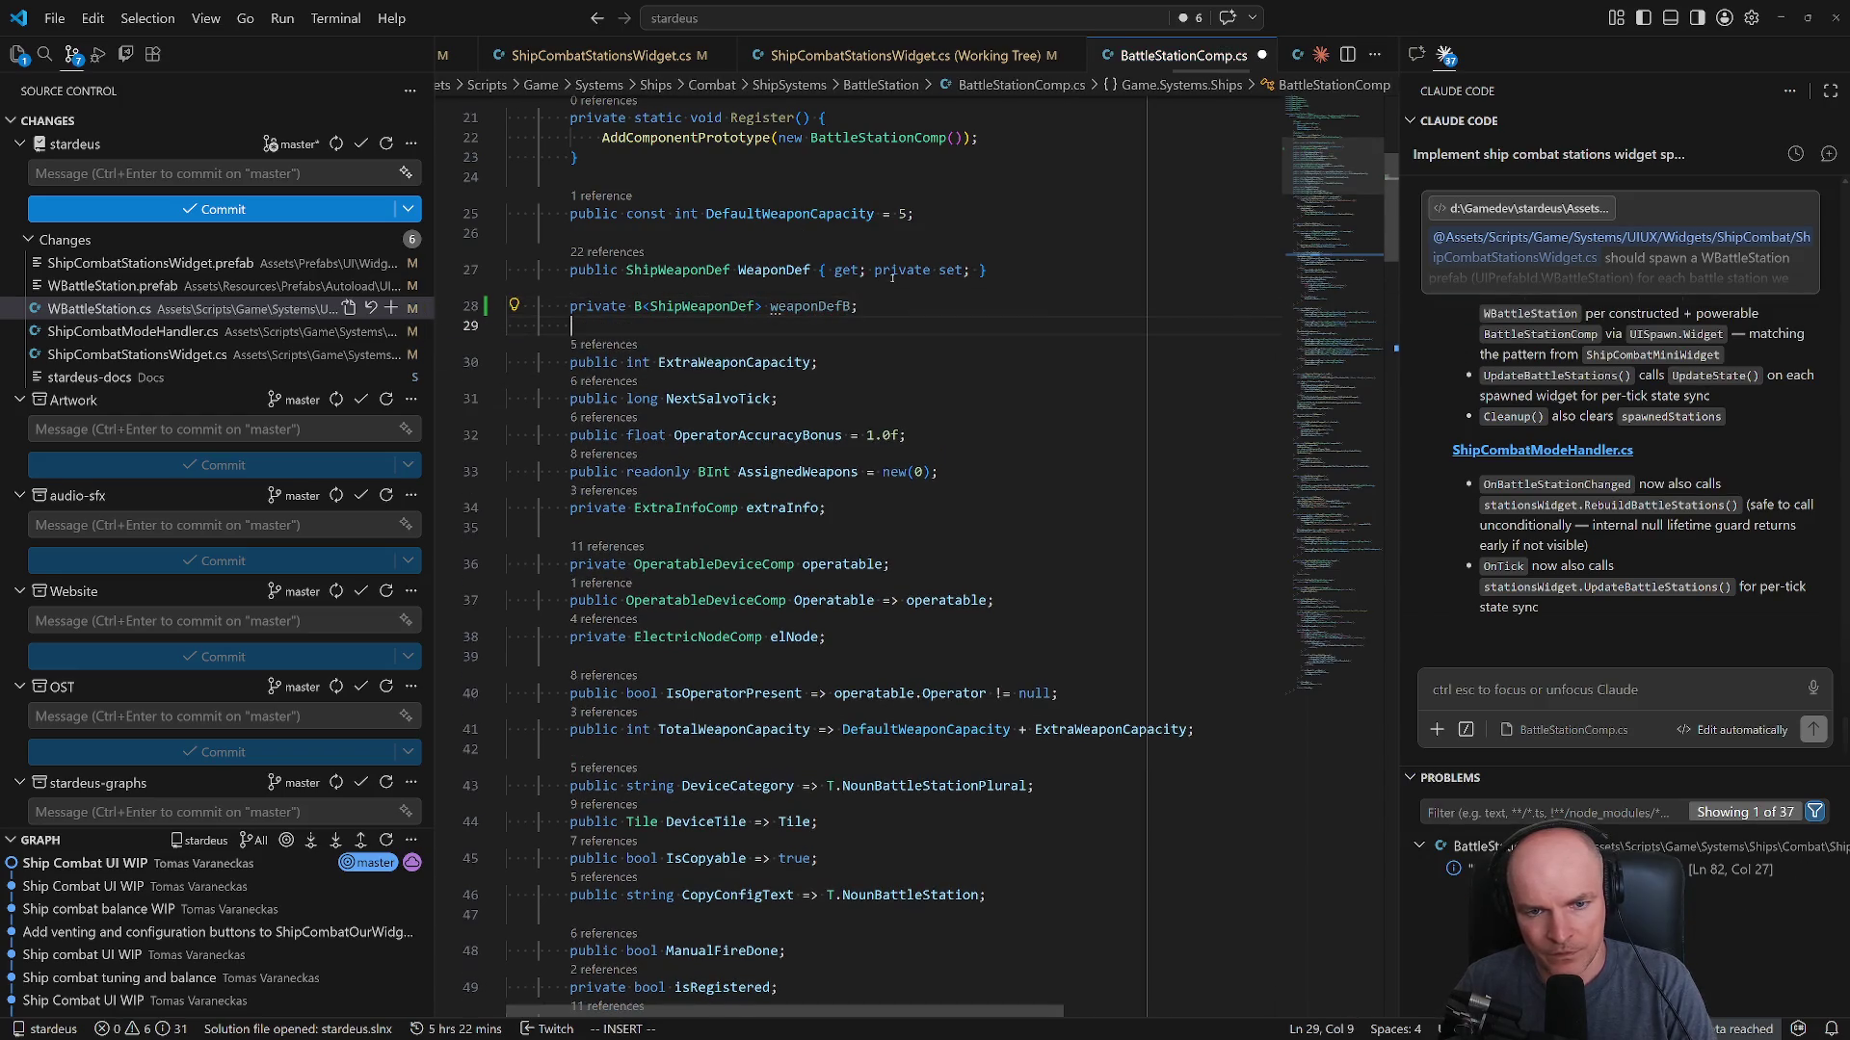
type("public B")
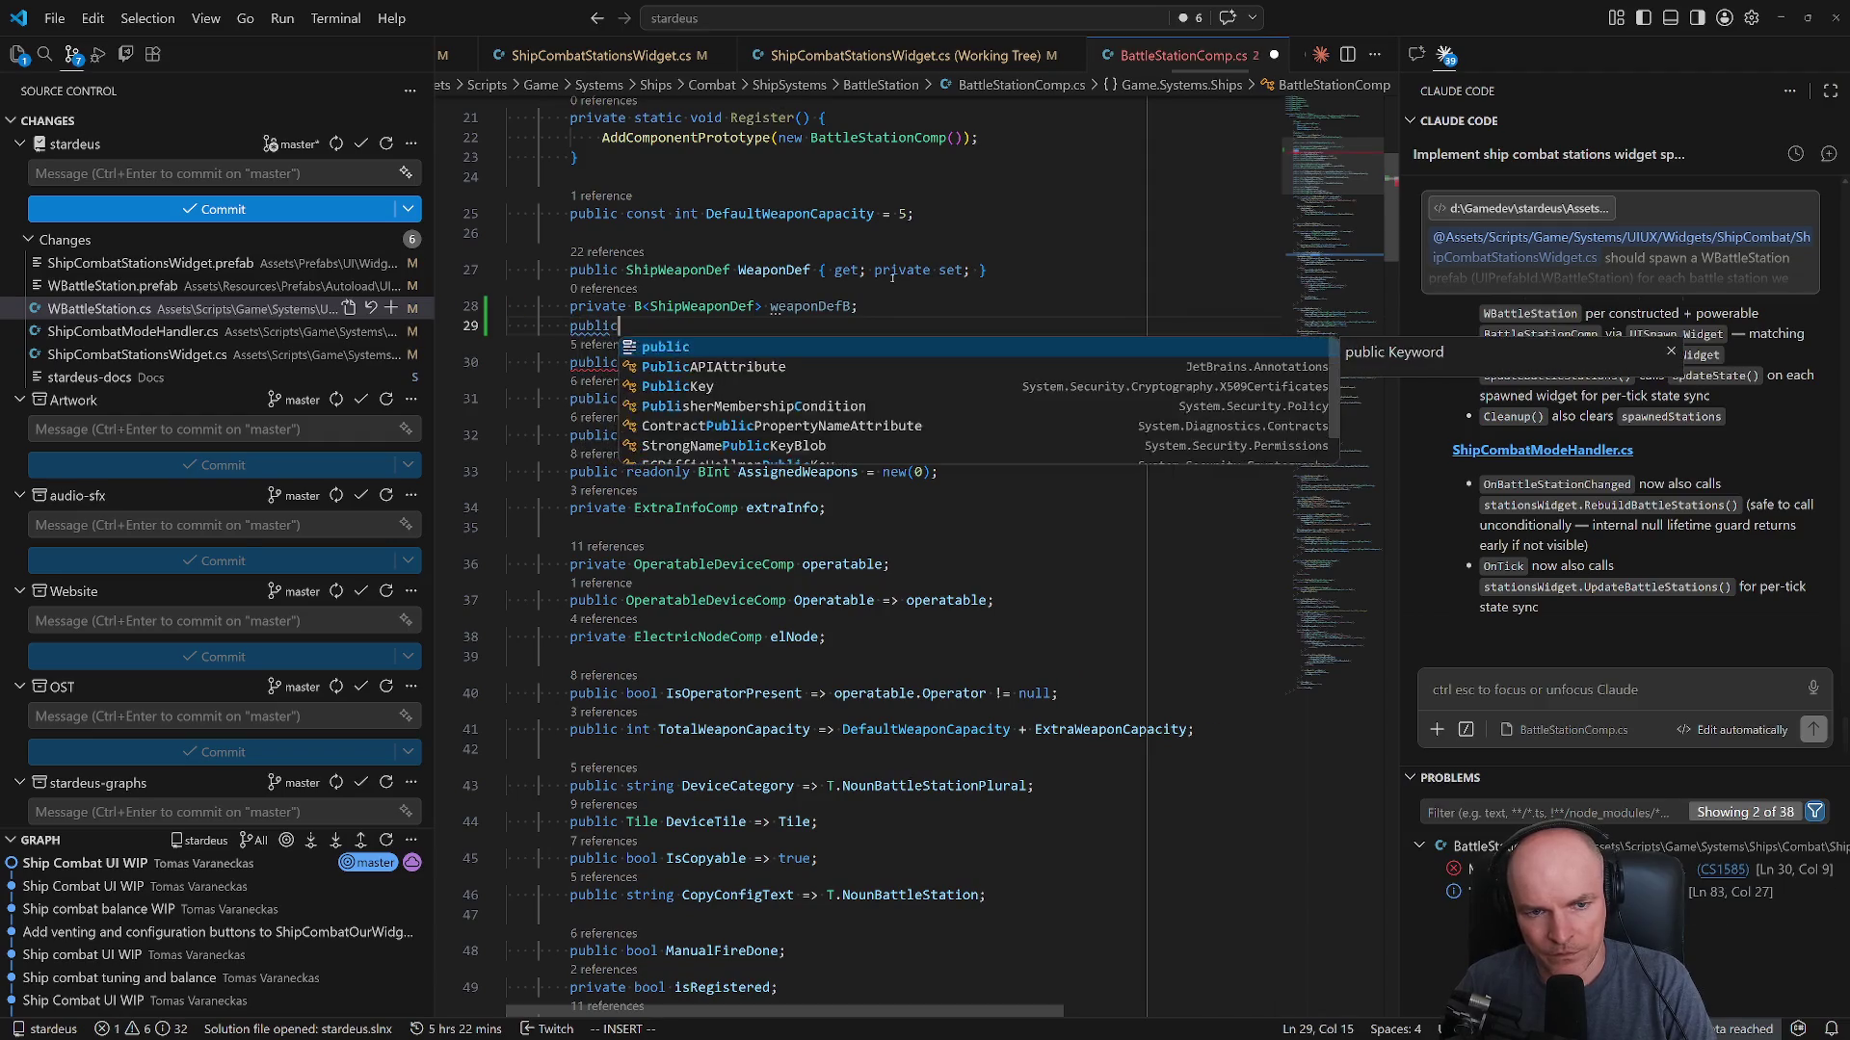
key("BackSpace")
type("<ShipWeaponDef> ")
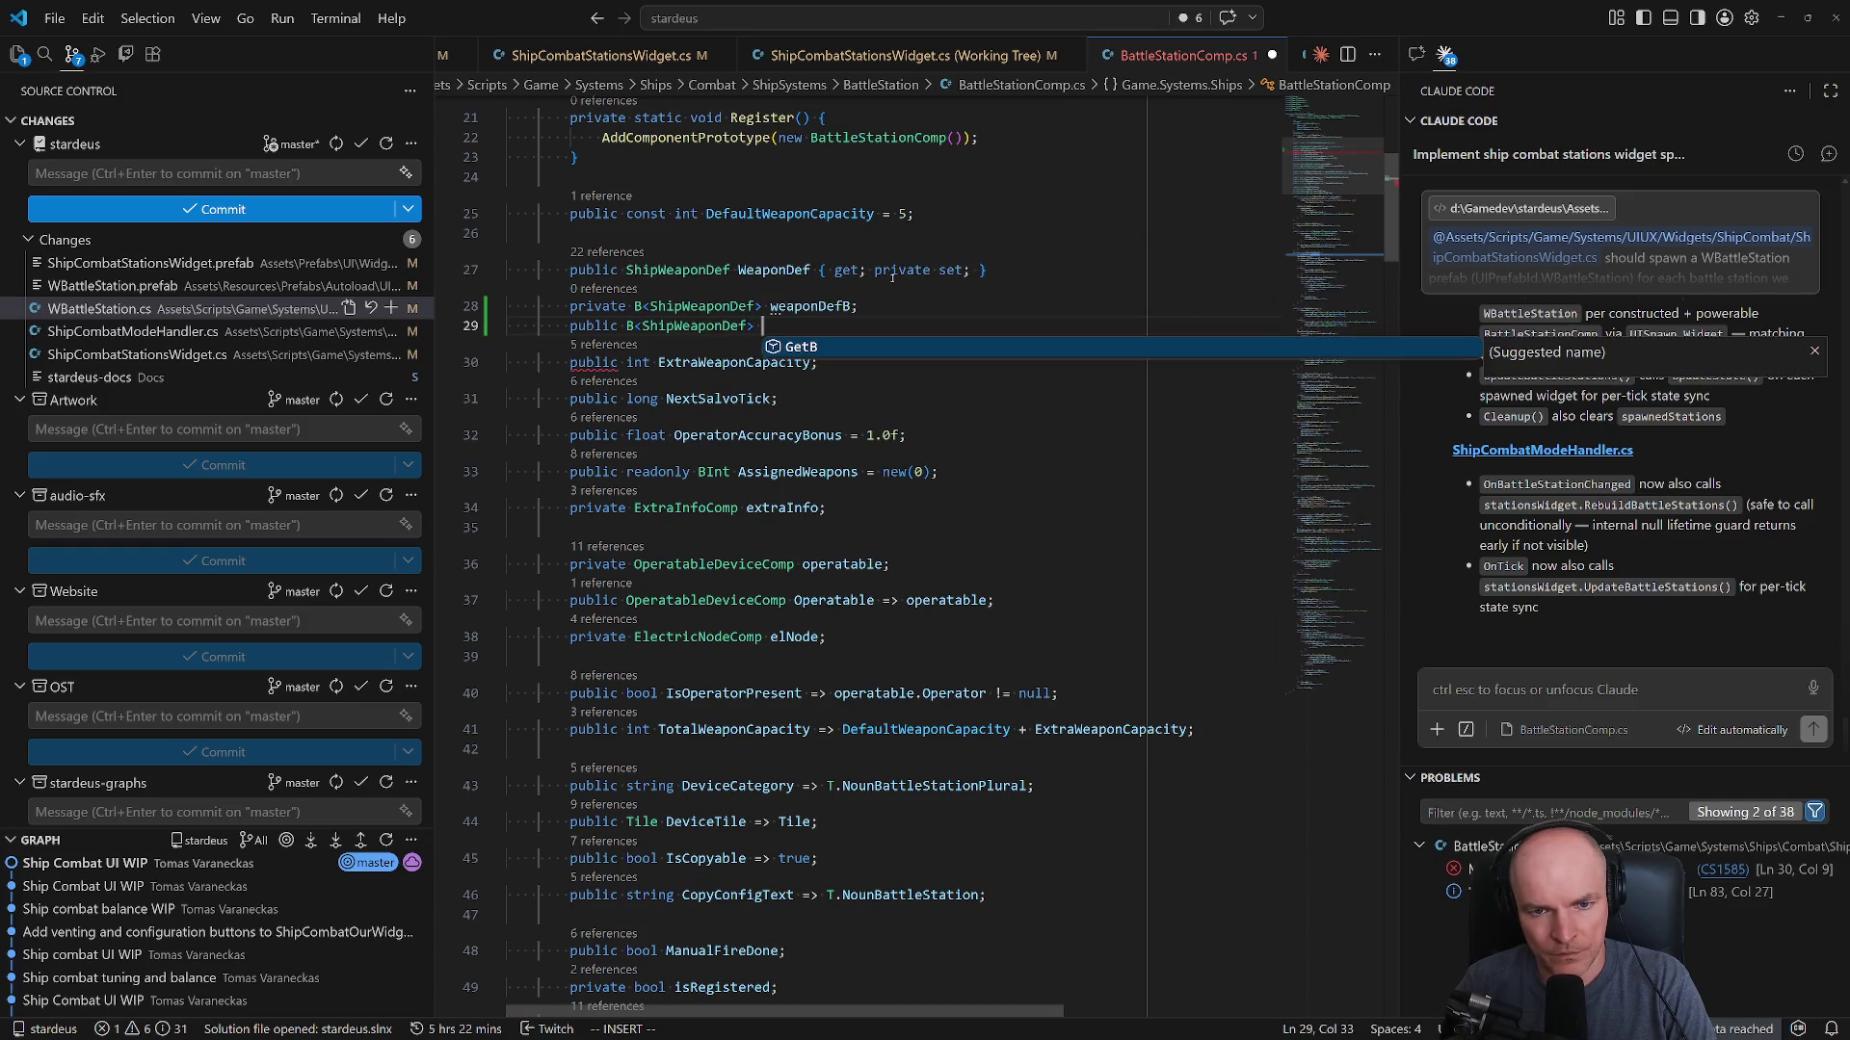
type("WeaponDefB => w")
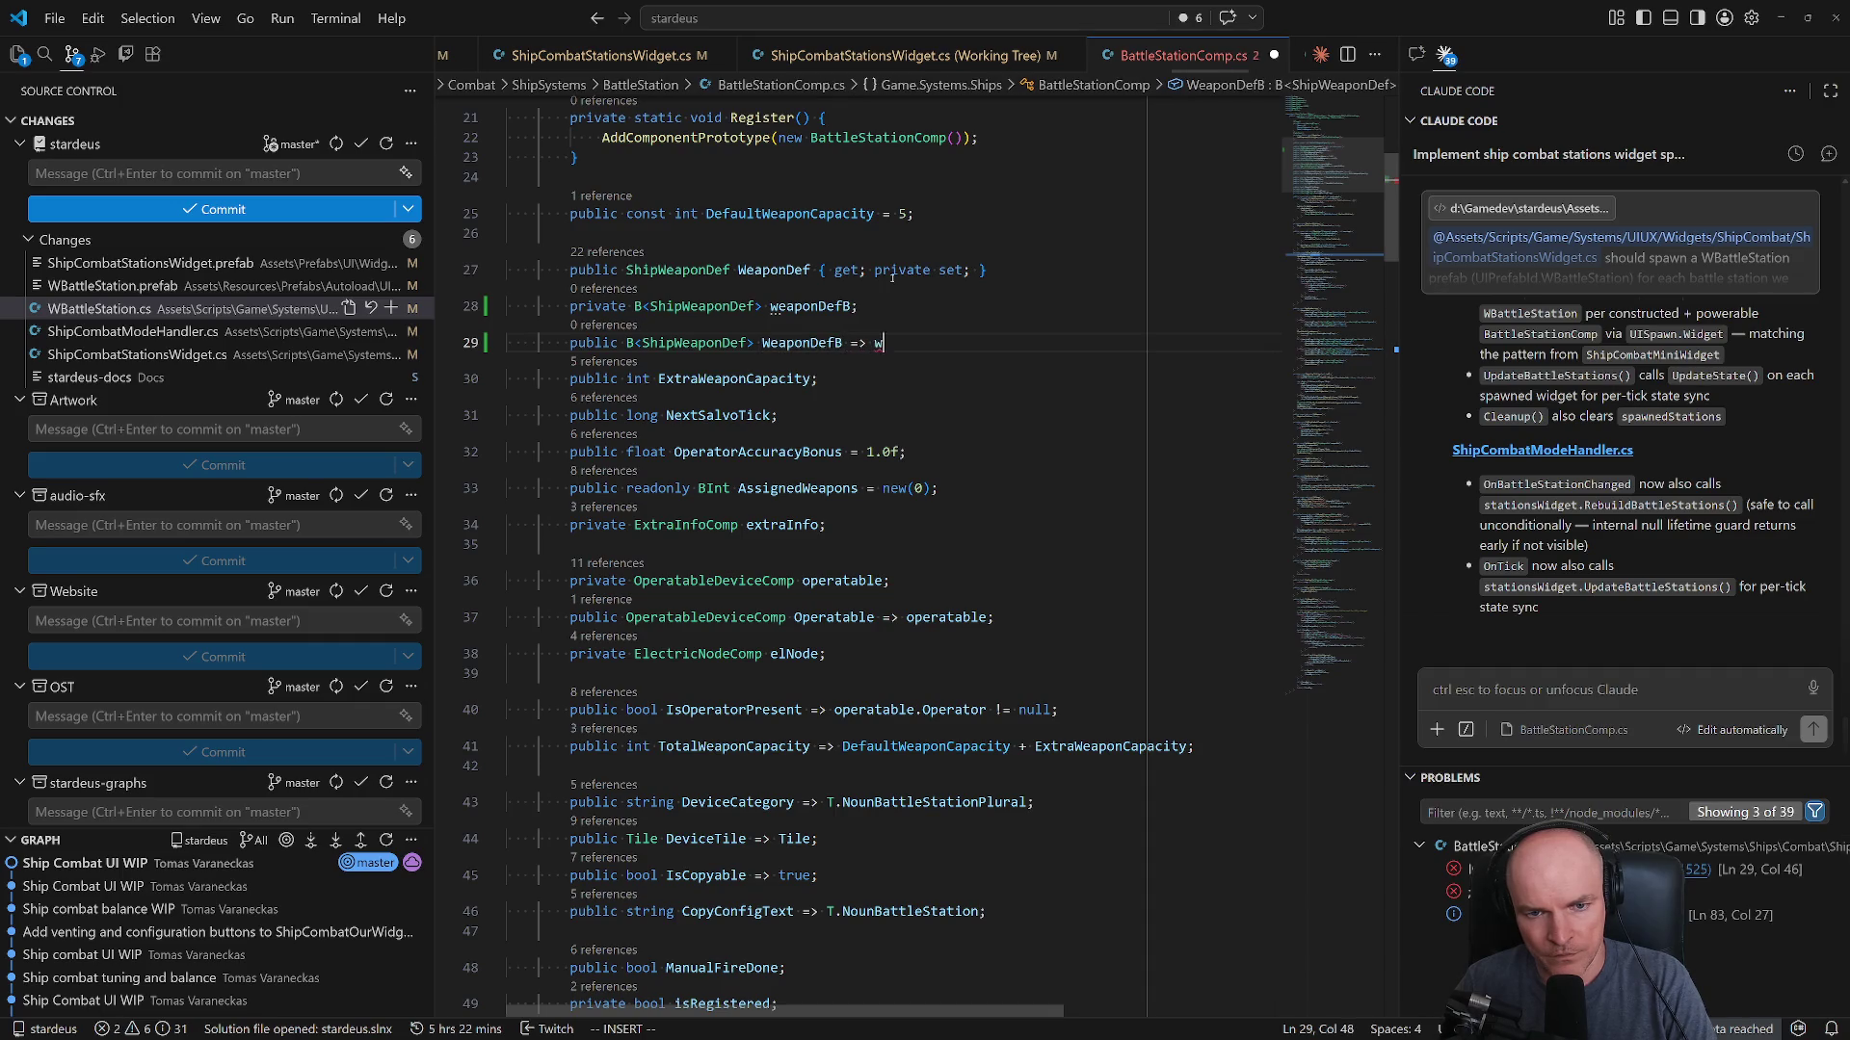
type("eapon")
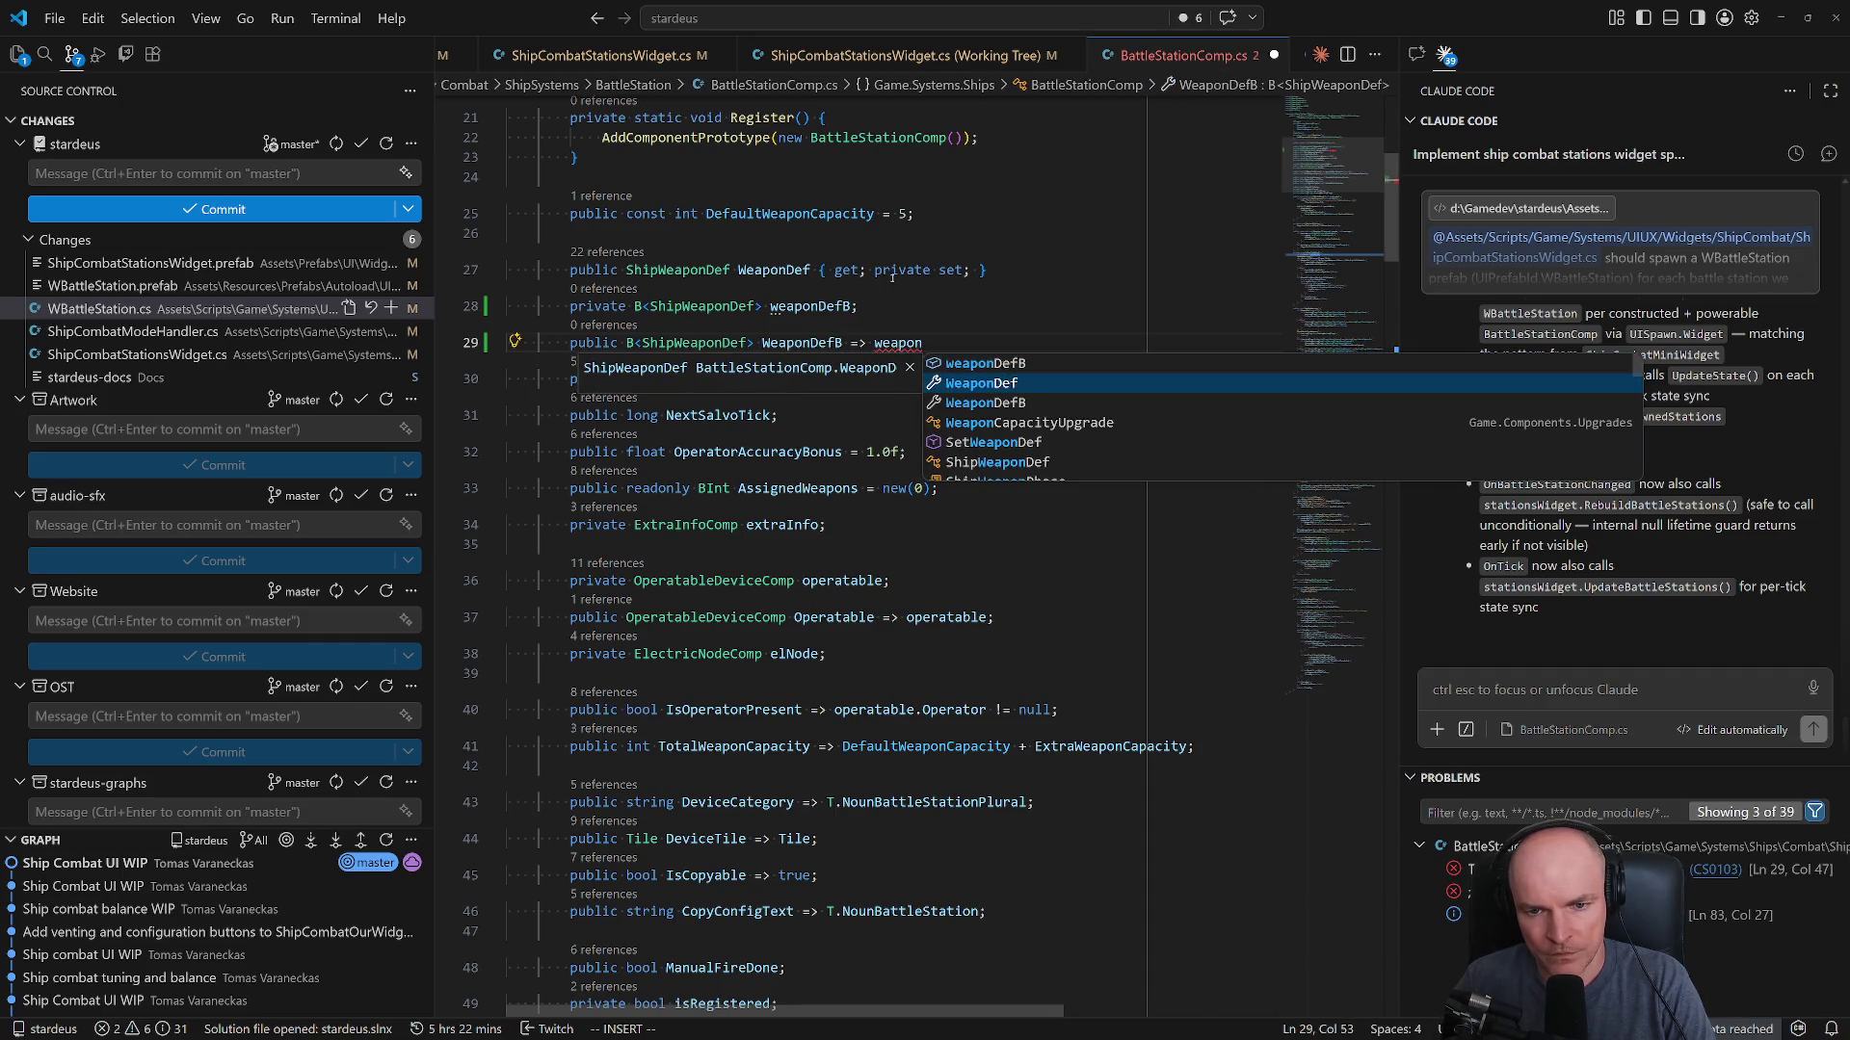
type("DefB ??= ")
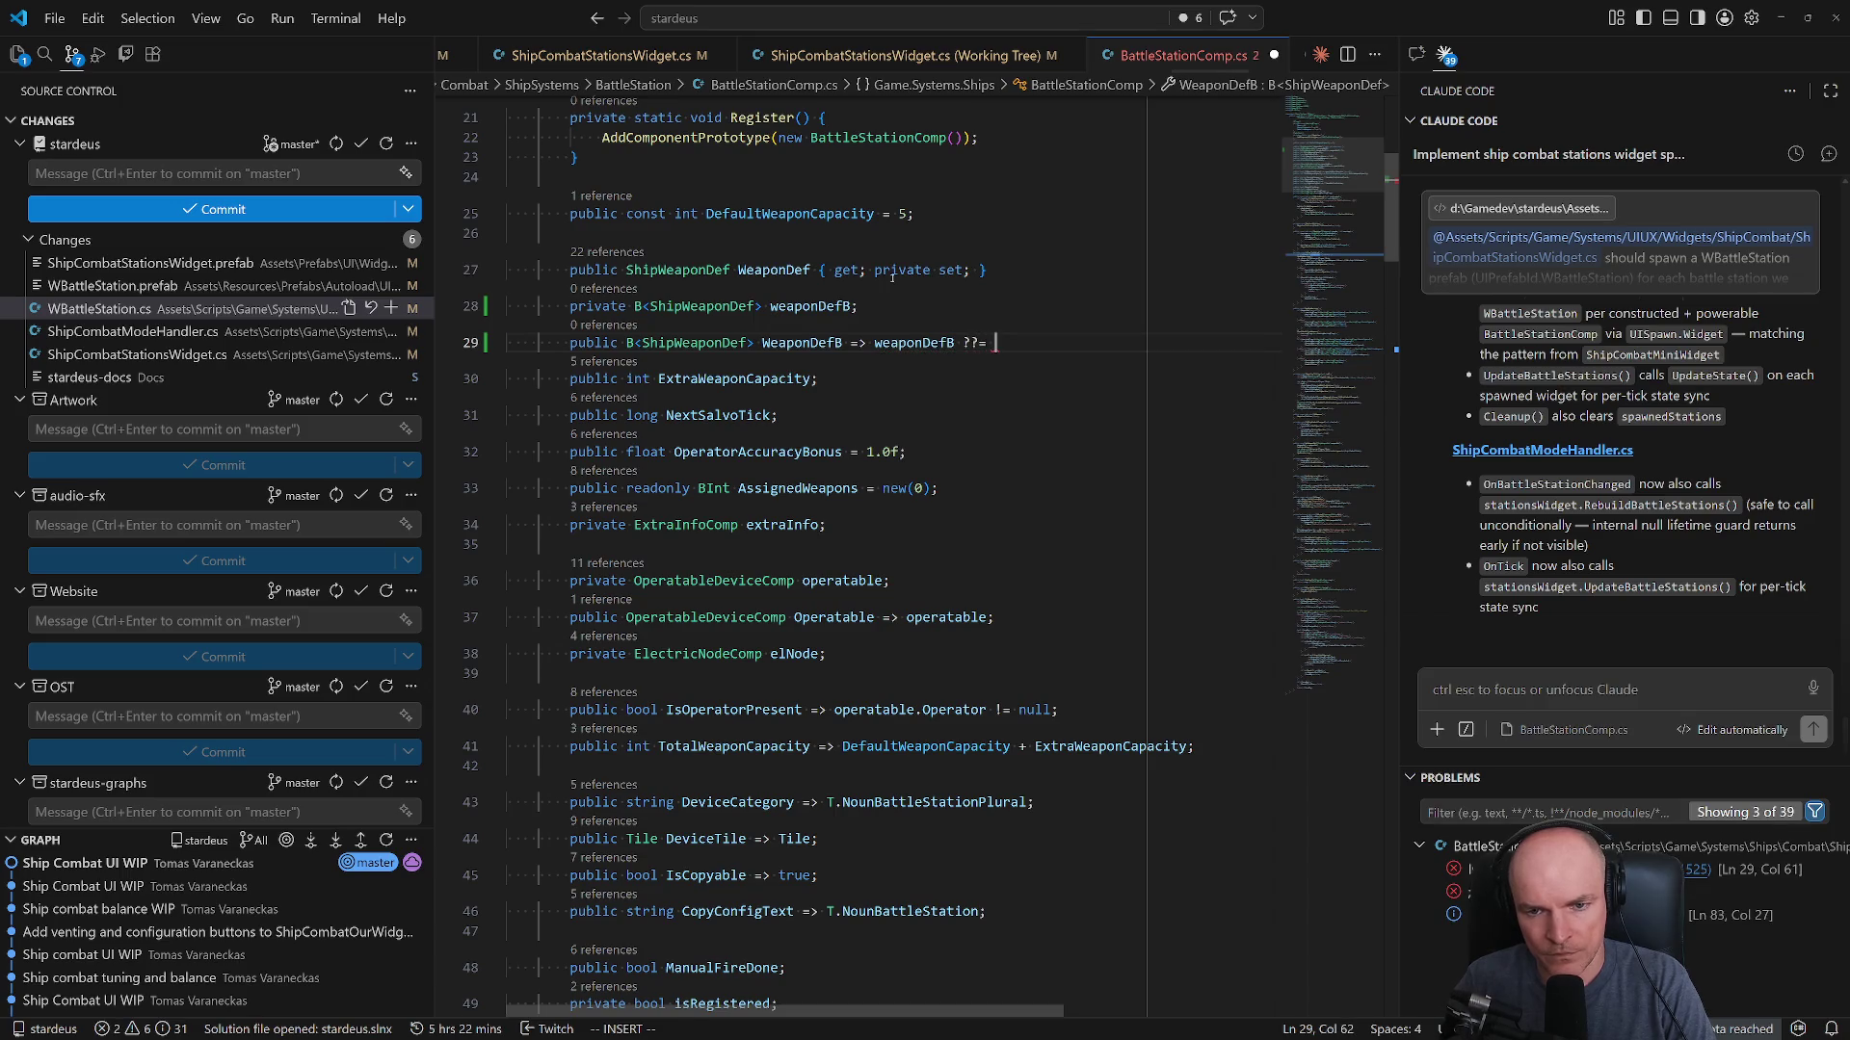
type("new")
key("Tab")
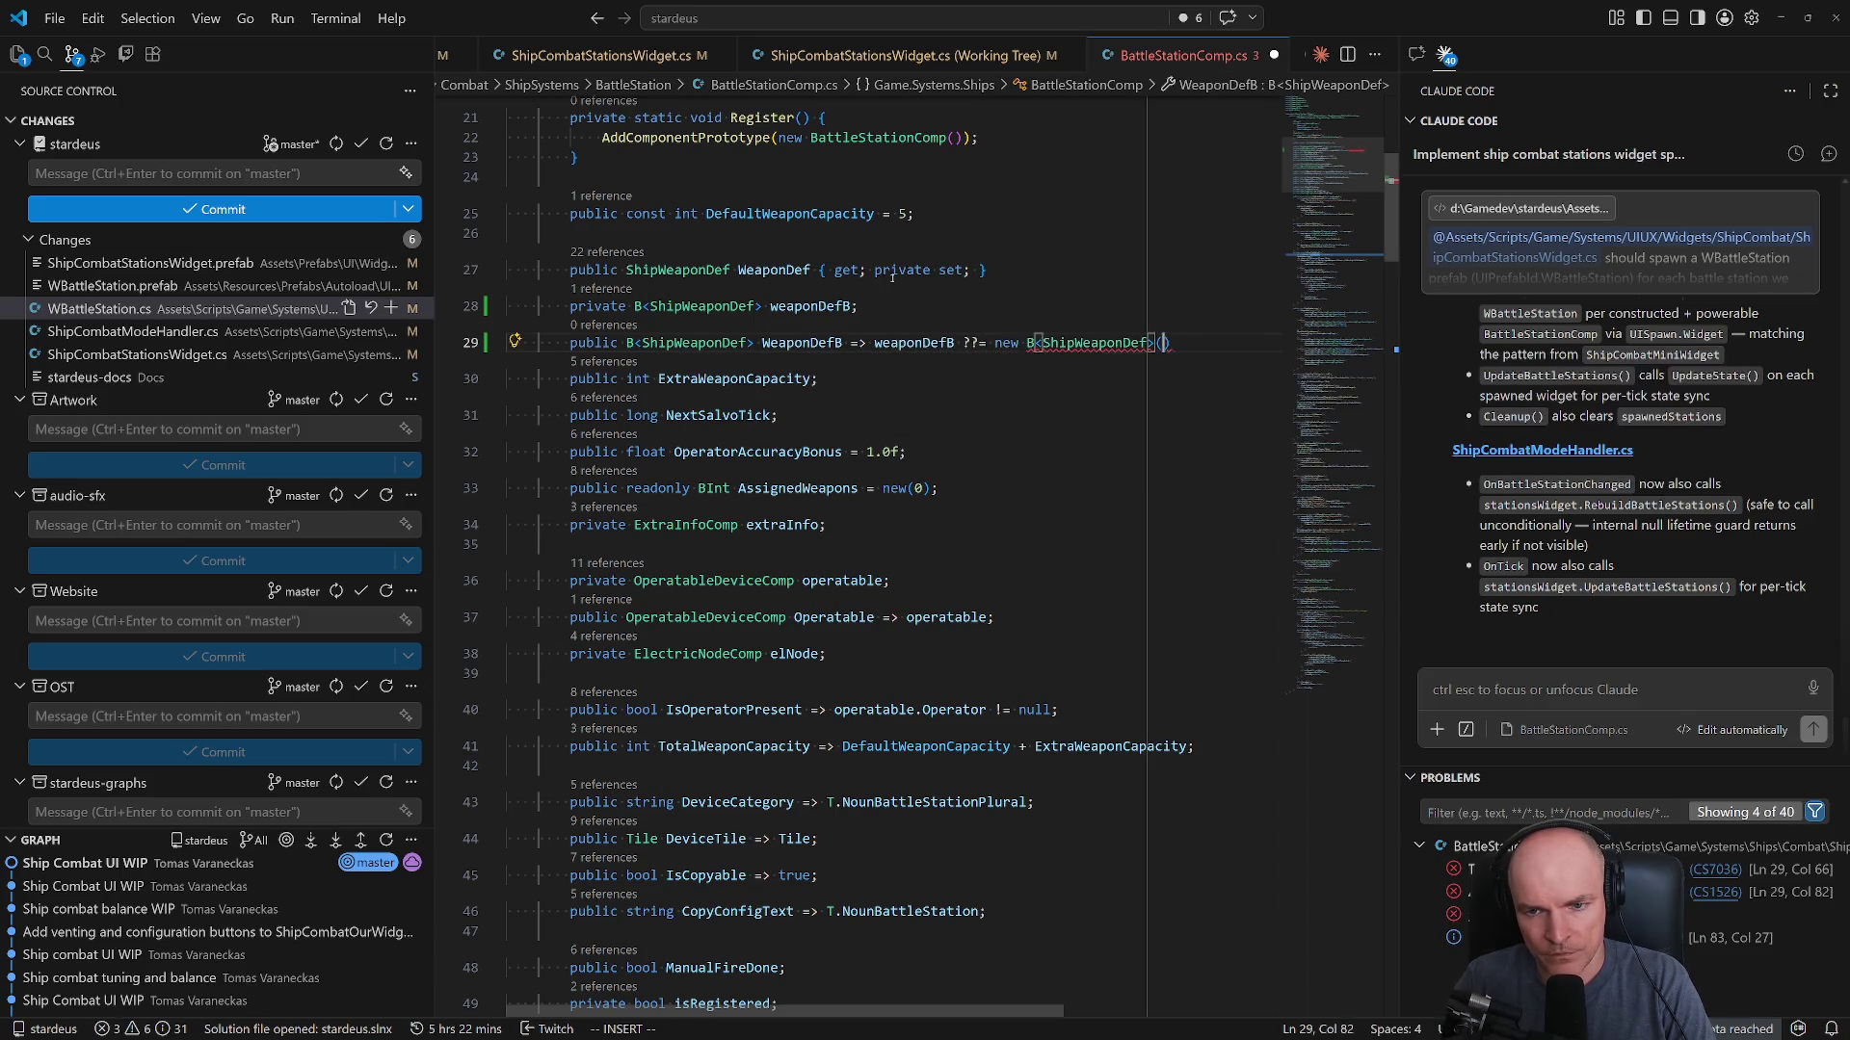
type("(WeaponD")
type("ef);")
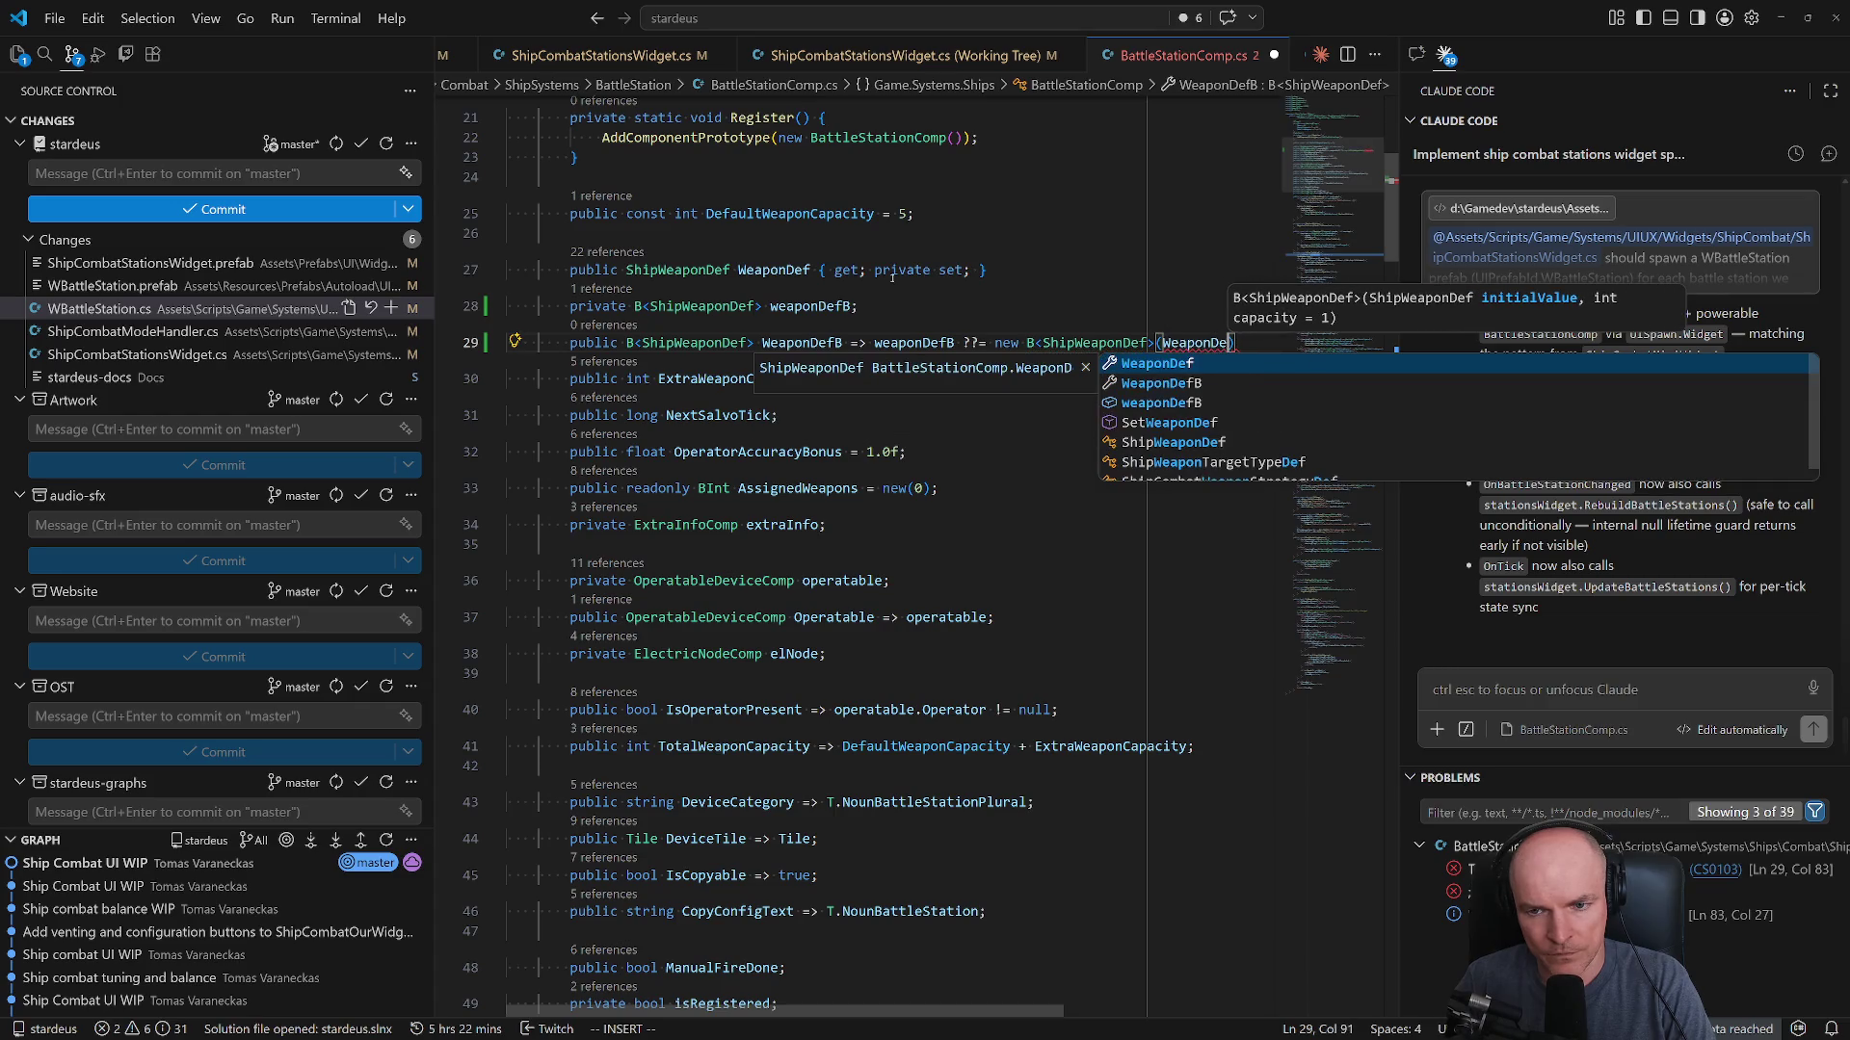
key("Escape")
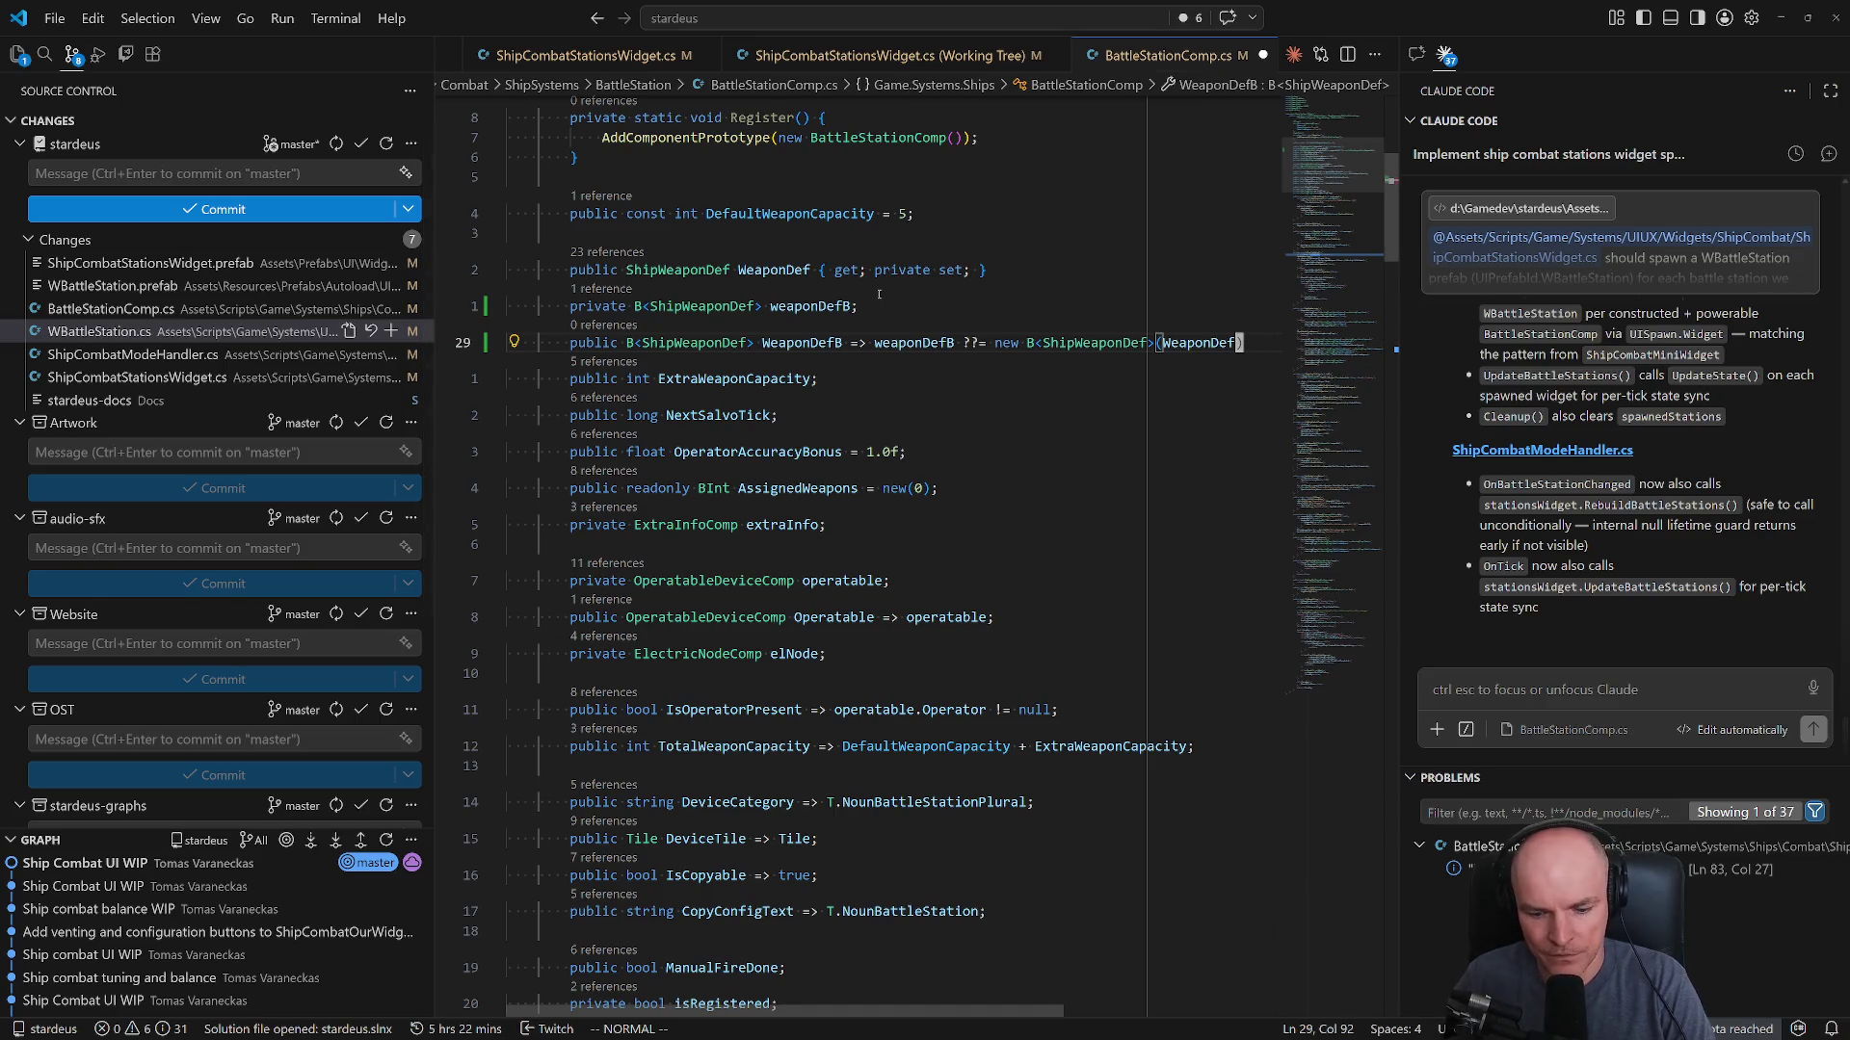
key("x")
Add 'weaponDefB?.Set(weaponDef);' inside the SetWeaponDef method.
key("ctrl+shift+o")
type("setweap")
key("Return")
type("jowea")
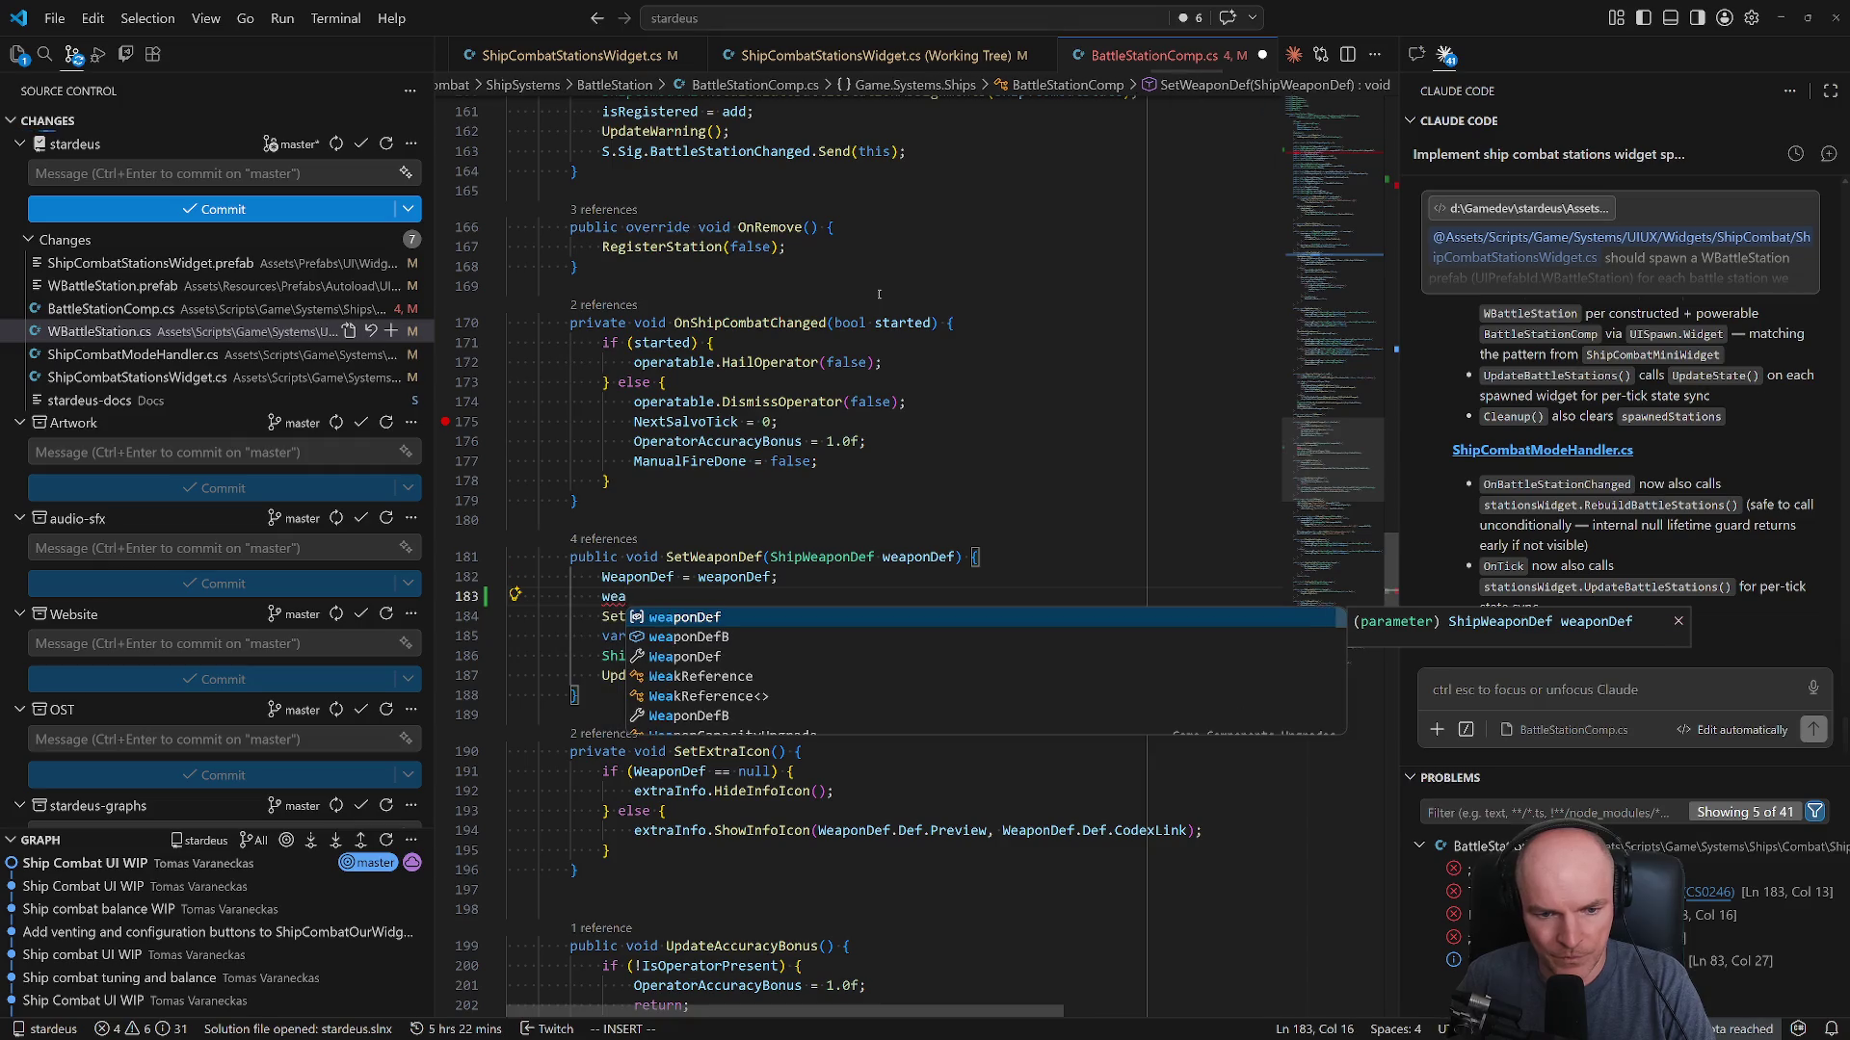
type("ponDefB?")
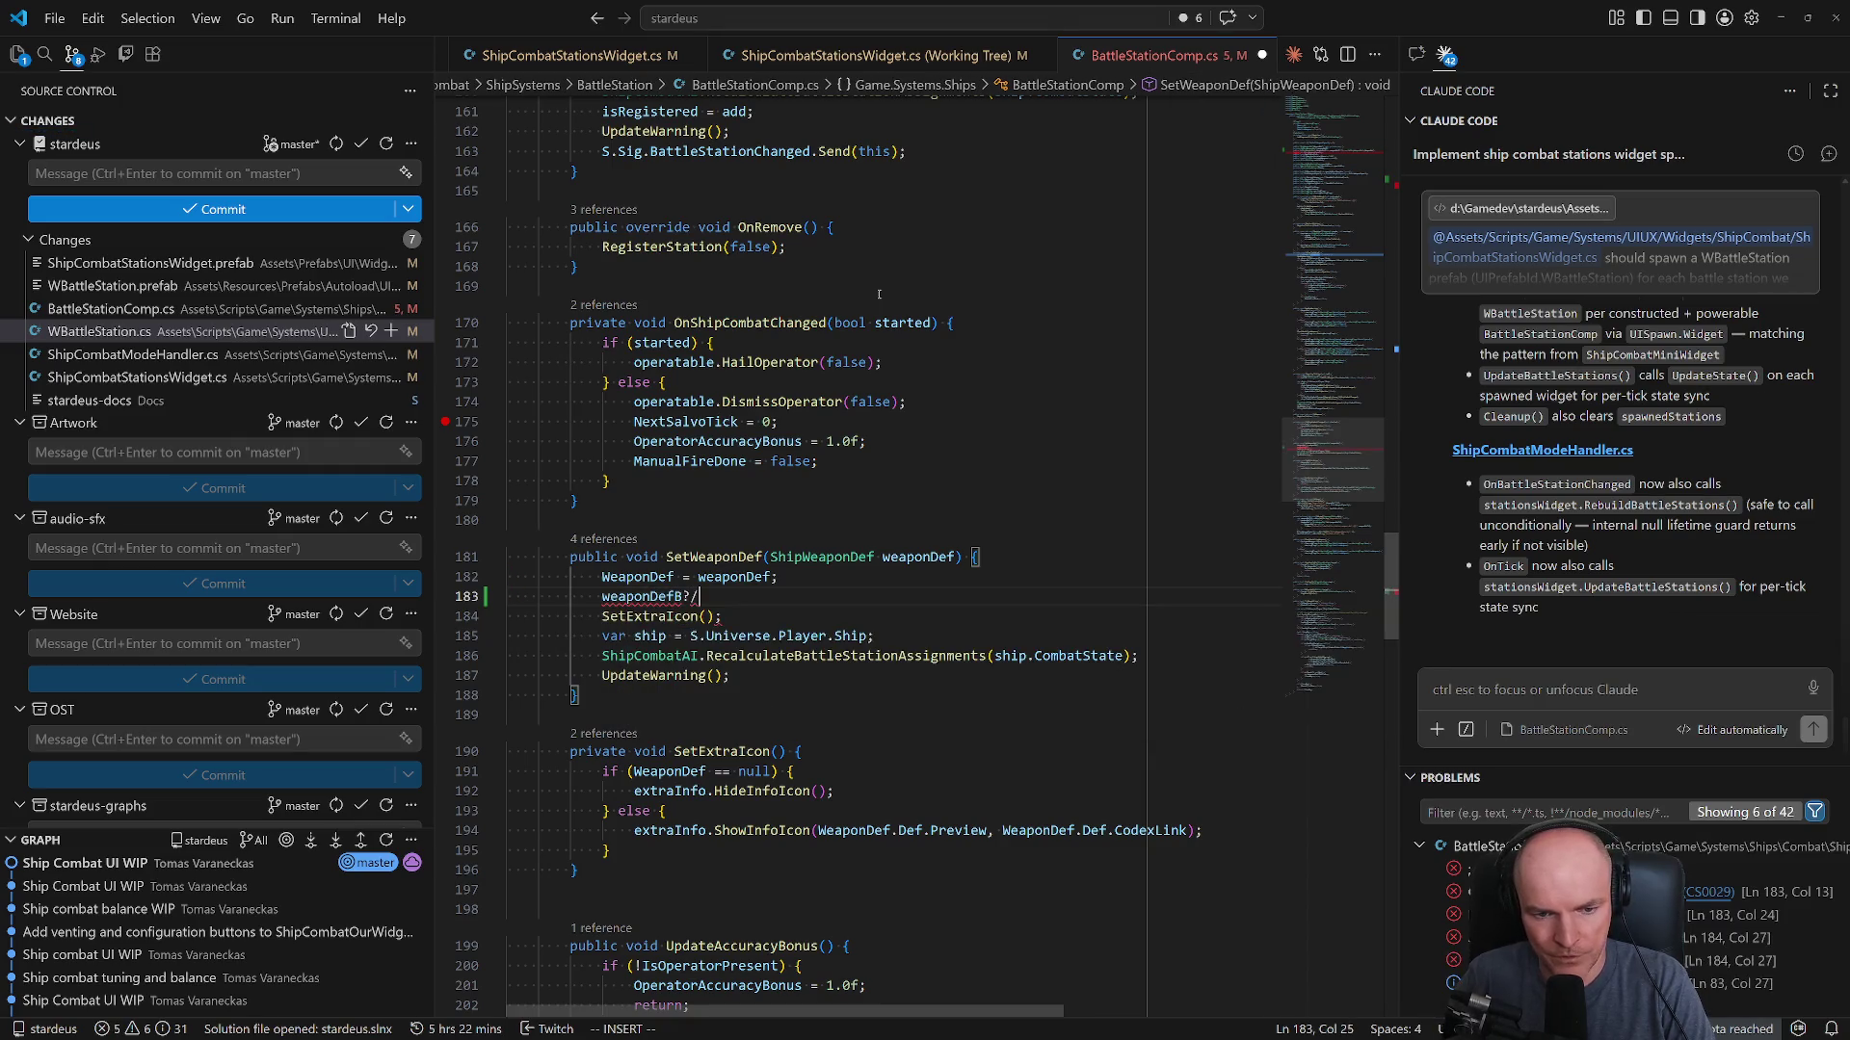
type(".Set(weaponde")
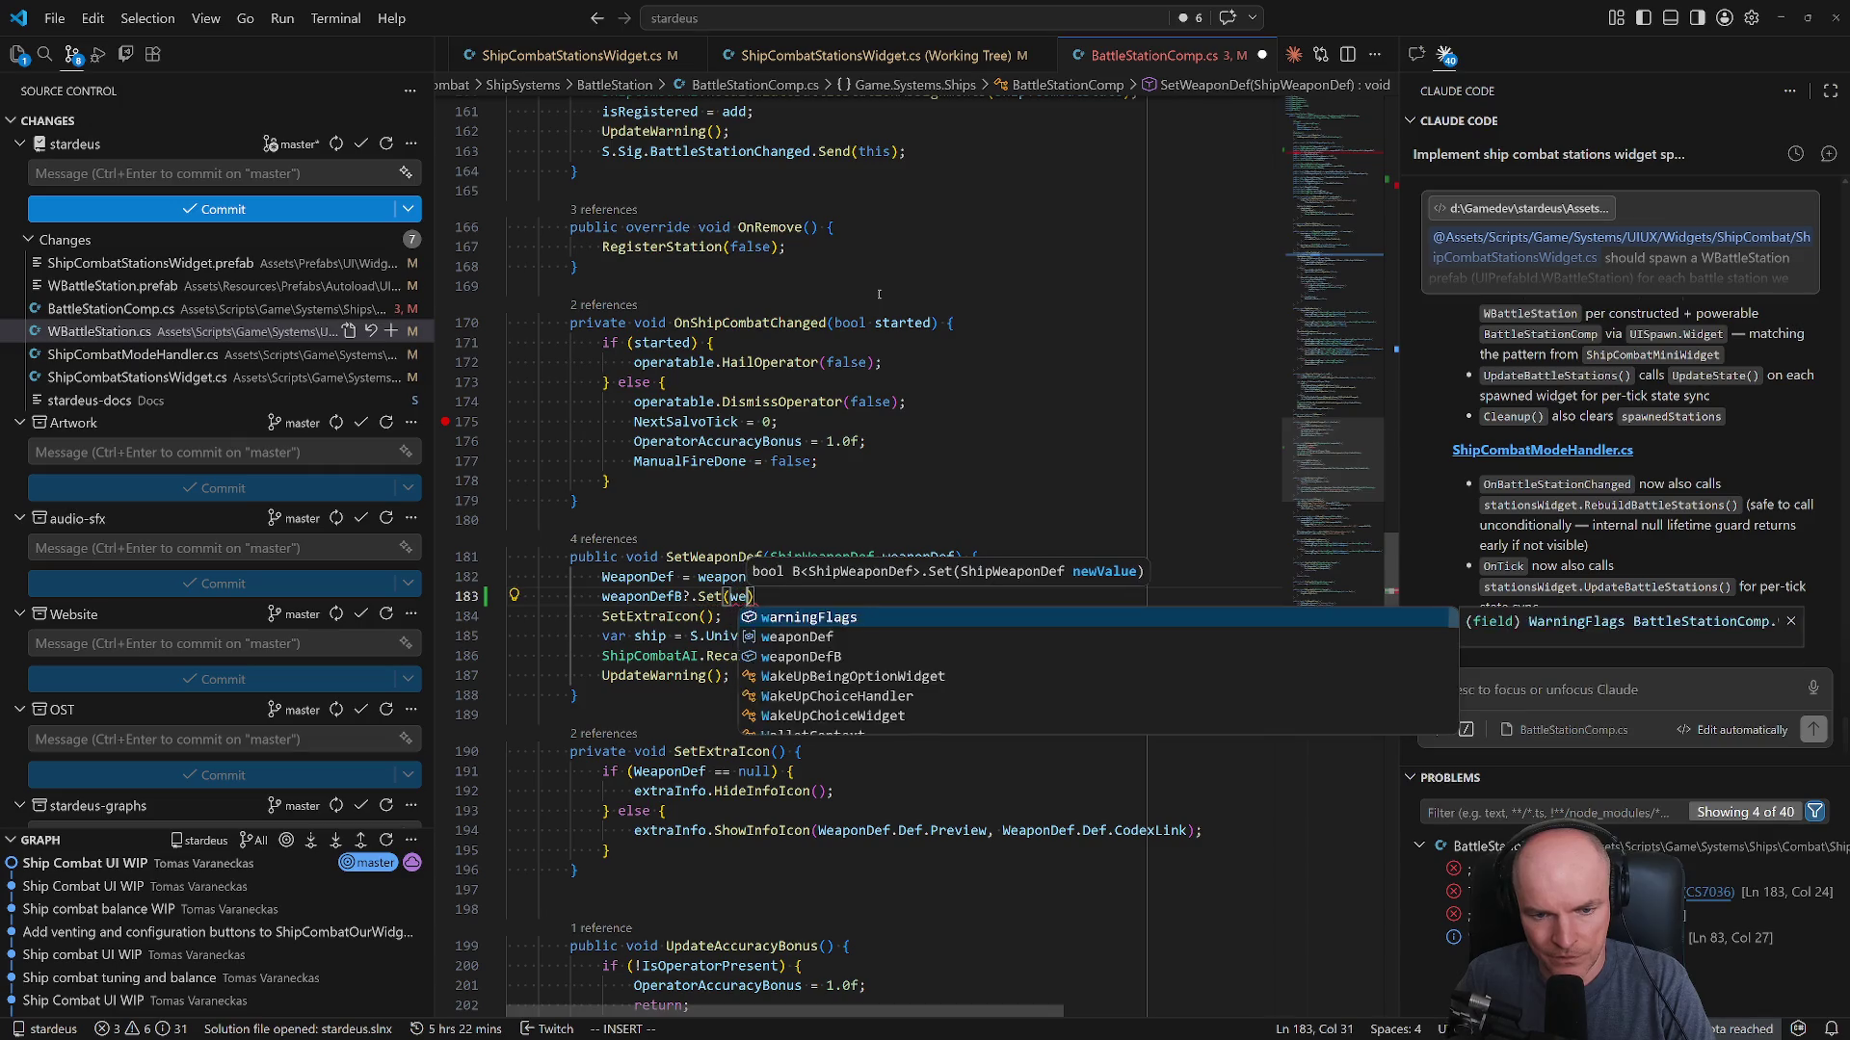
key("Tab")
type(");")
key("Escape")
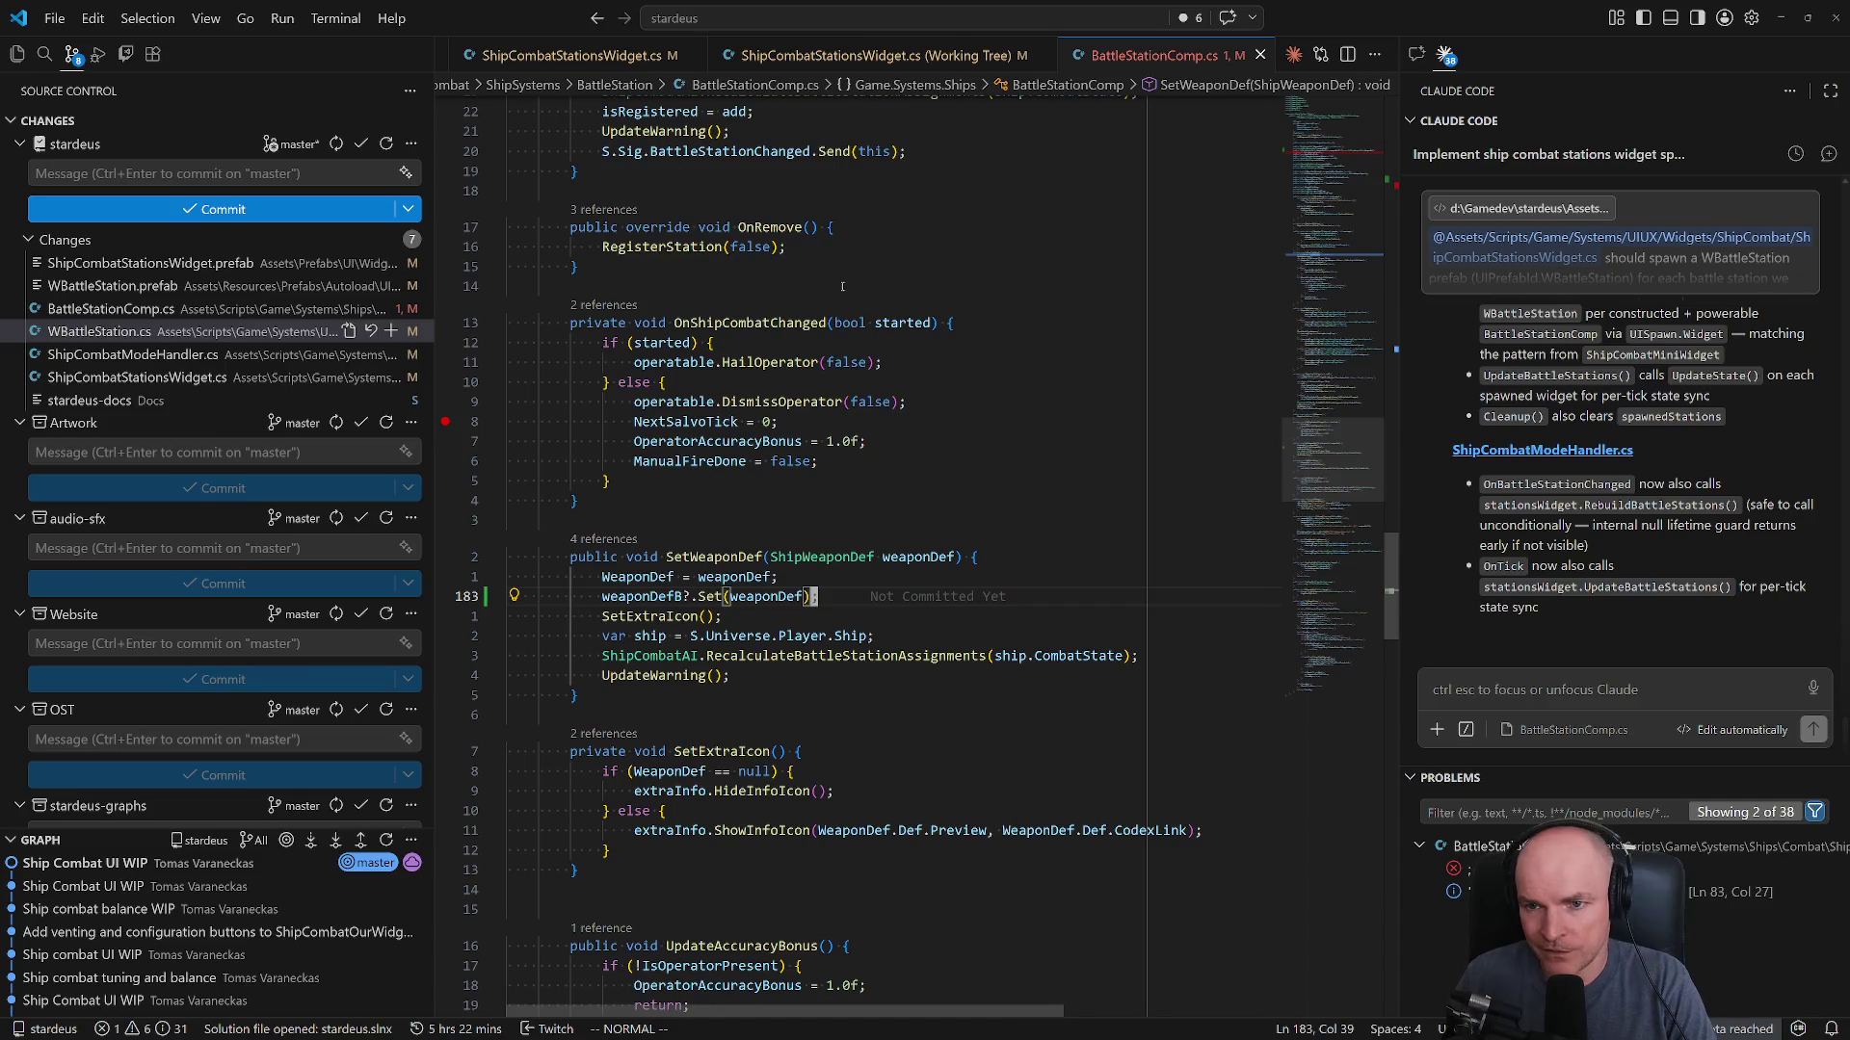
Restore the trailing semicolon on the WeaponDefB property line.
left_click(1276, 210)
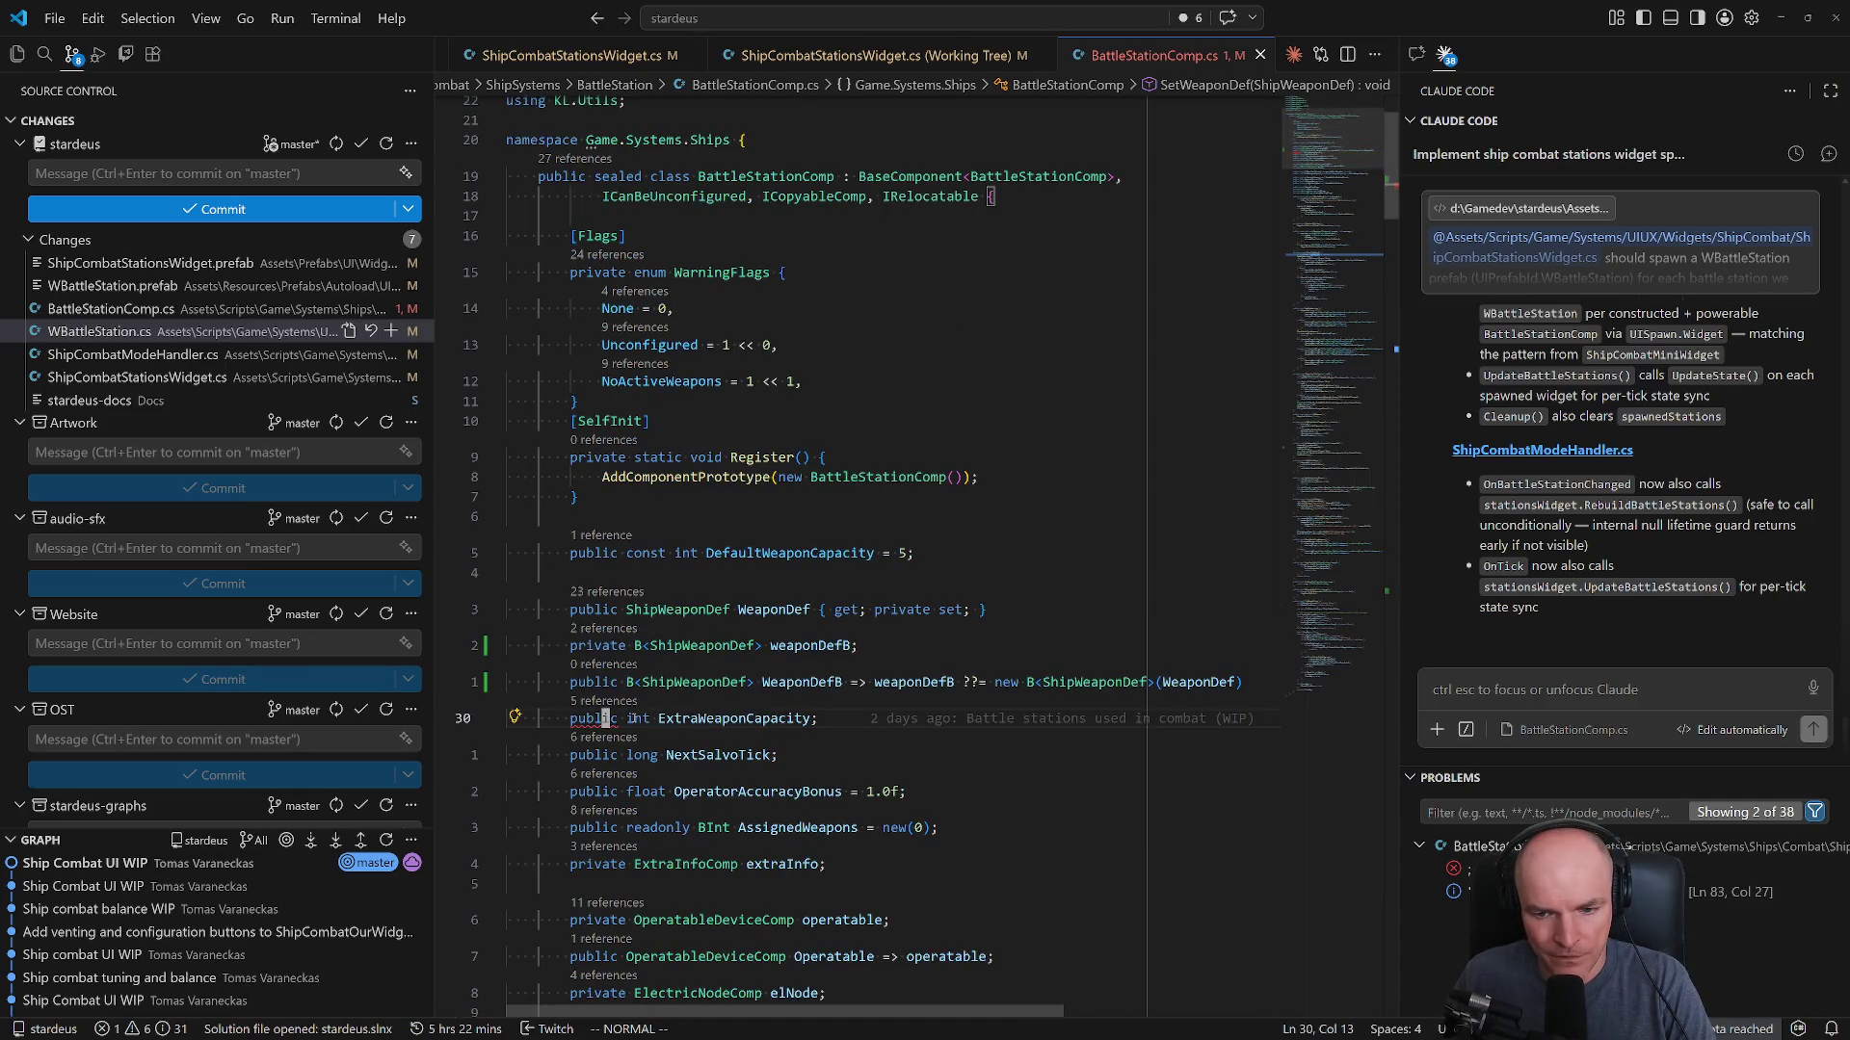
left_click(1240, 682)
type("A;")
key("Escape")
In WBattleStation.cs, cut the WeaponDef icon if/else block out of UpdateState.
key("ctrl+p")
key("Down")
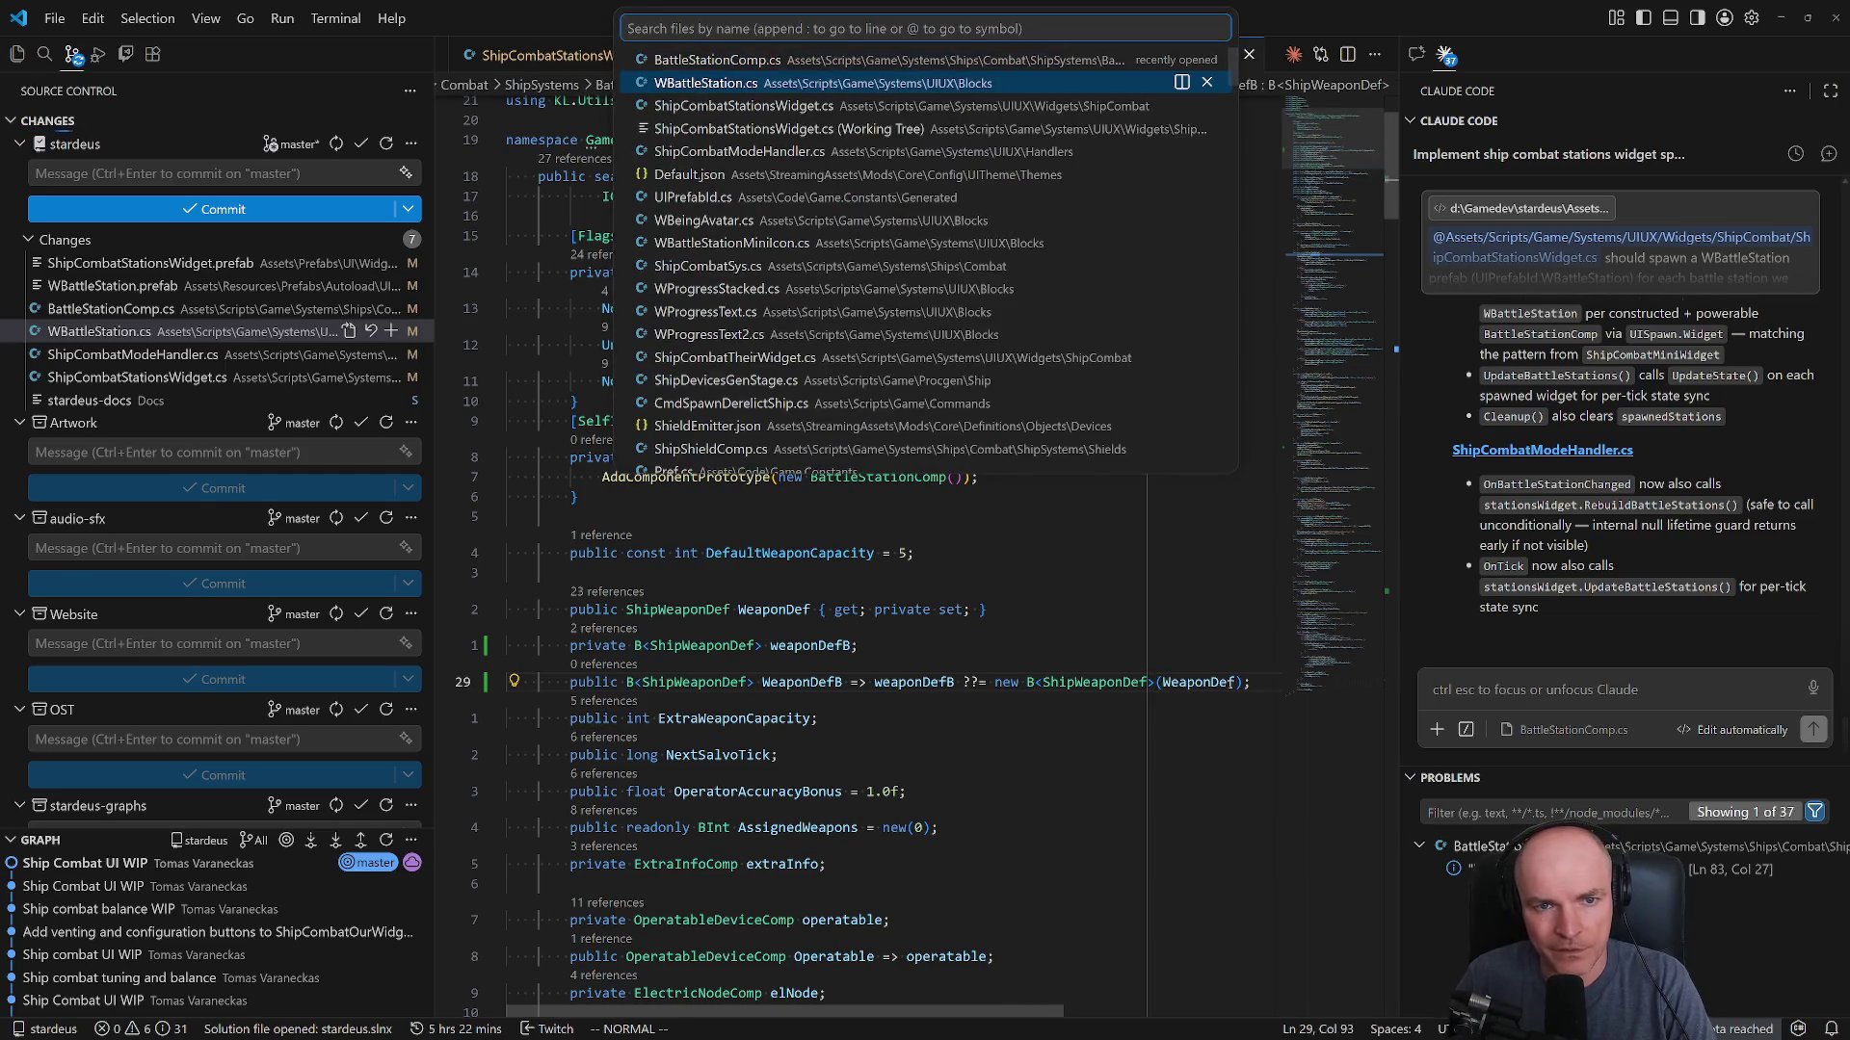
key("Return")
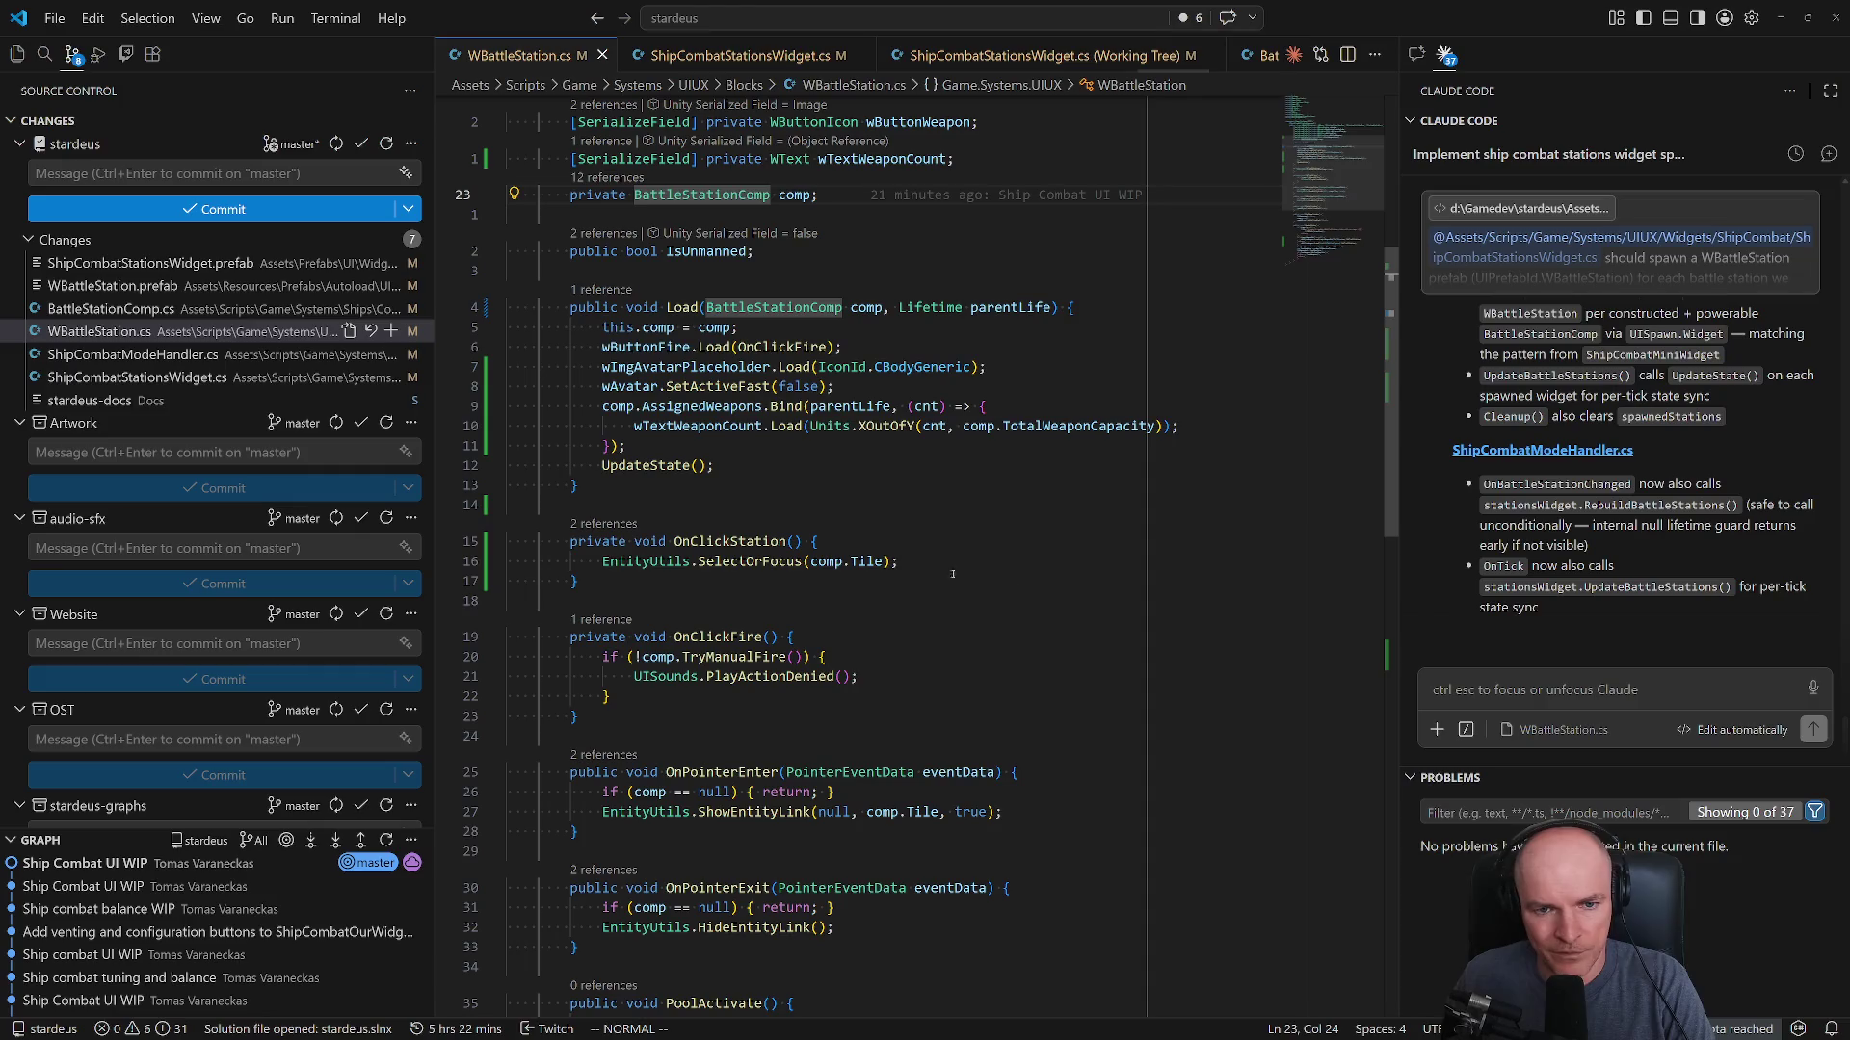
left_click(638, 386)
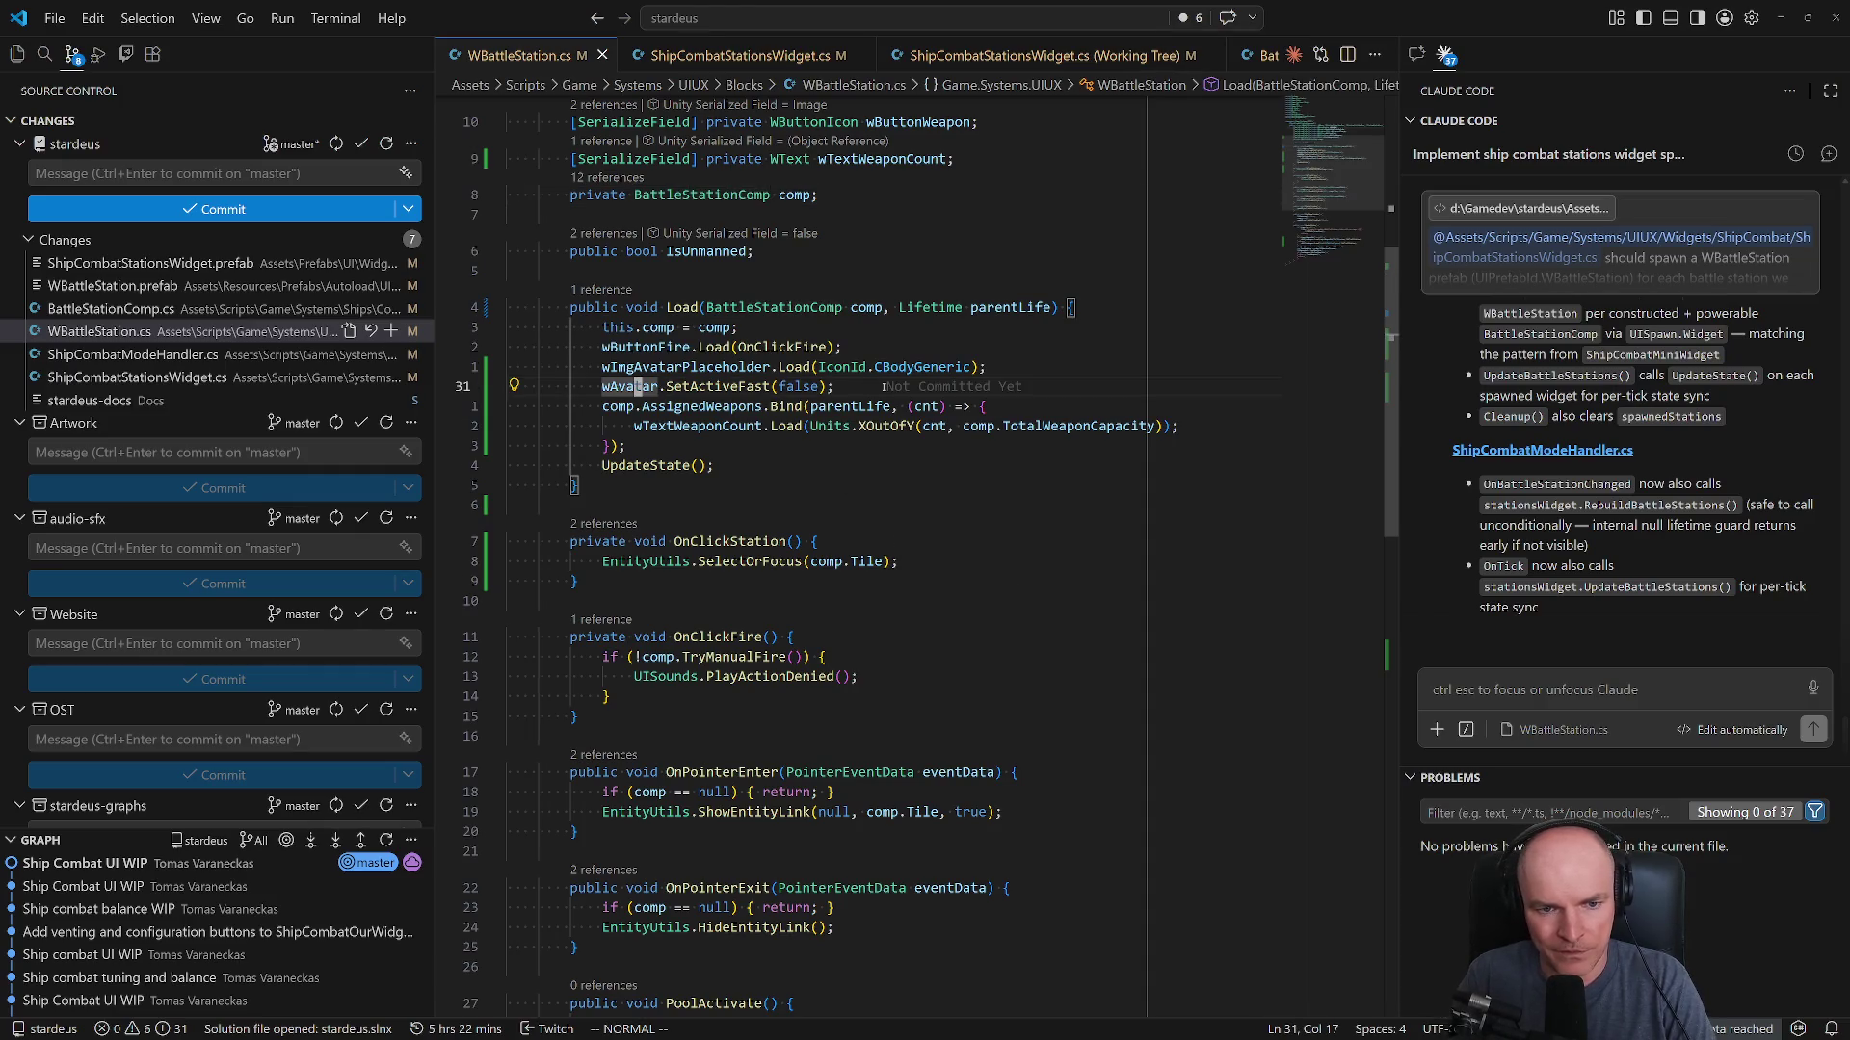
key("j")
key("j")
key("j")
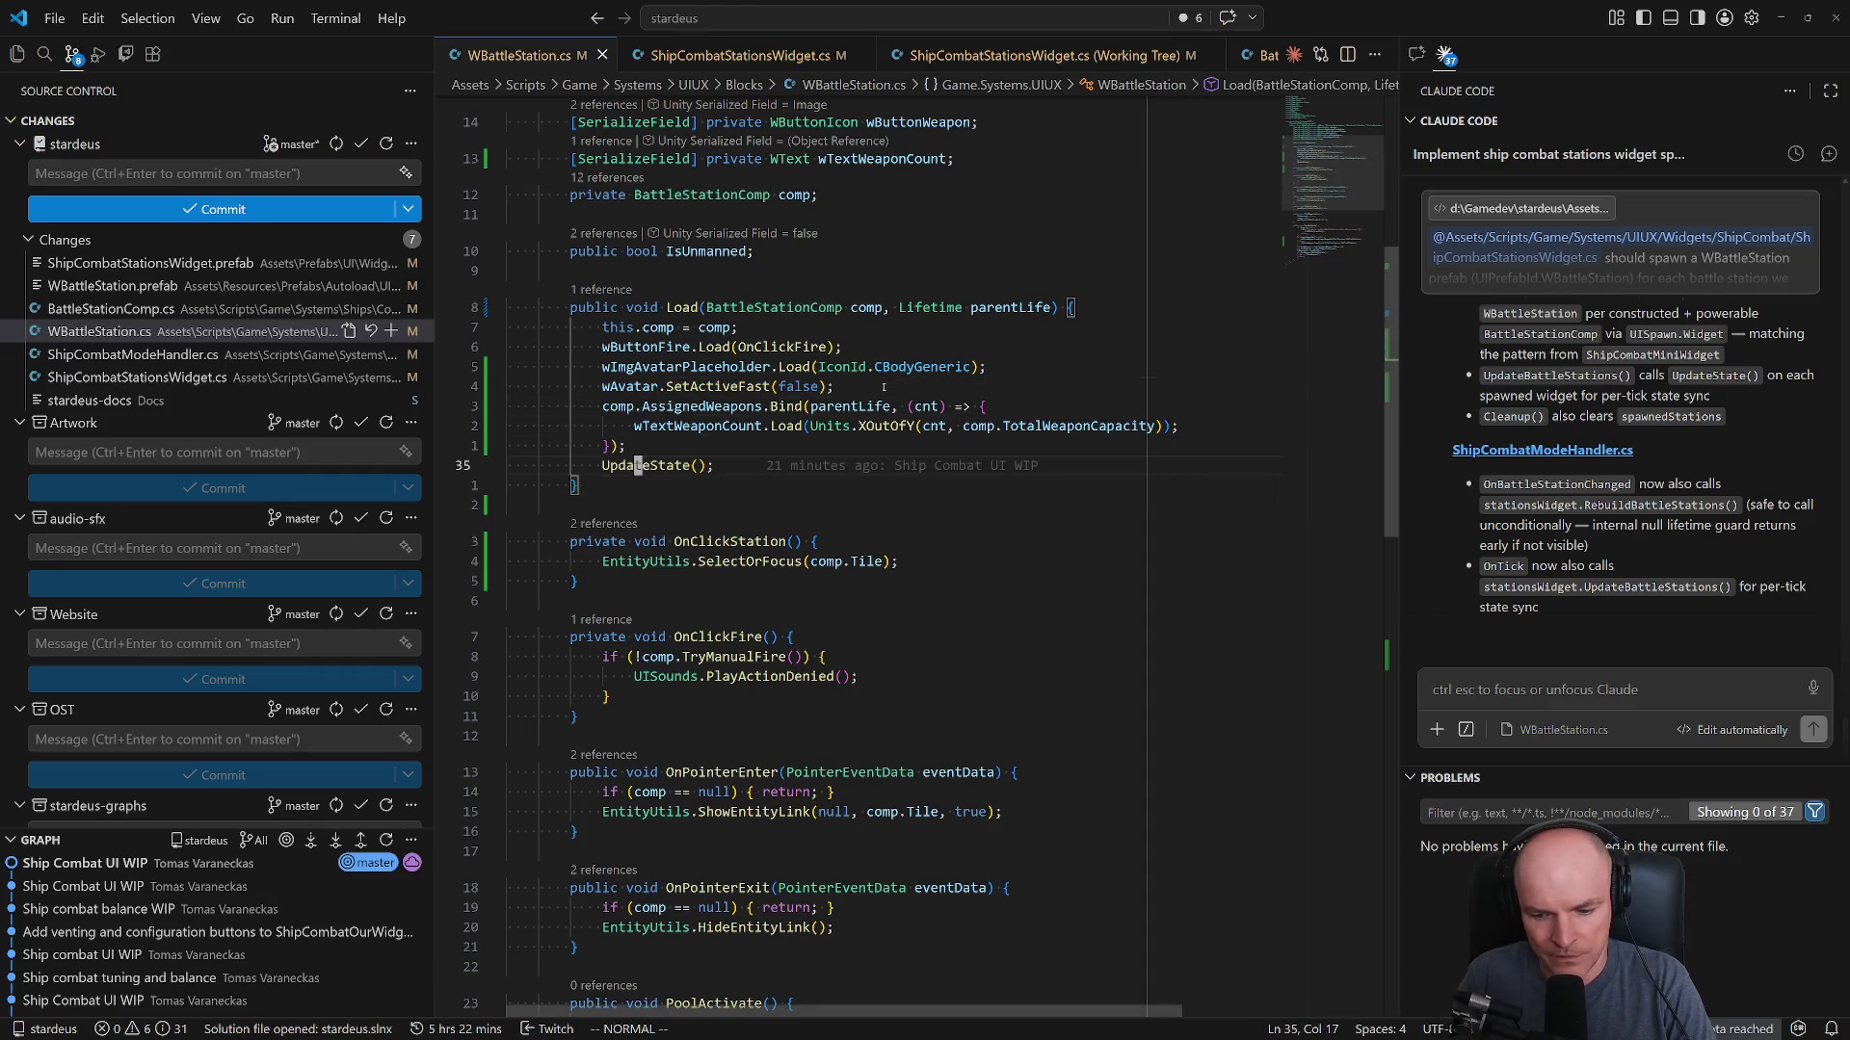
key("g")
key("d")
key("j")
key("j")
key("j")
key("k")
key("V")
key("j")
key("j")
key("j")
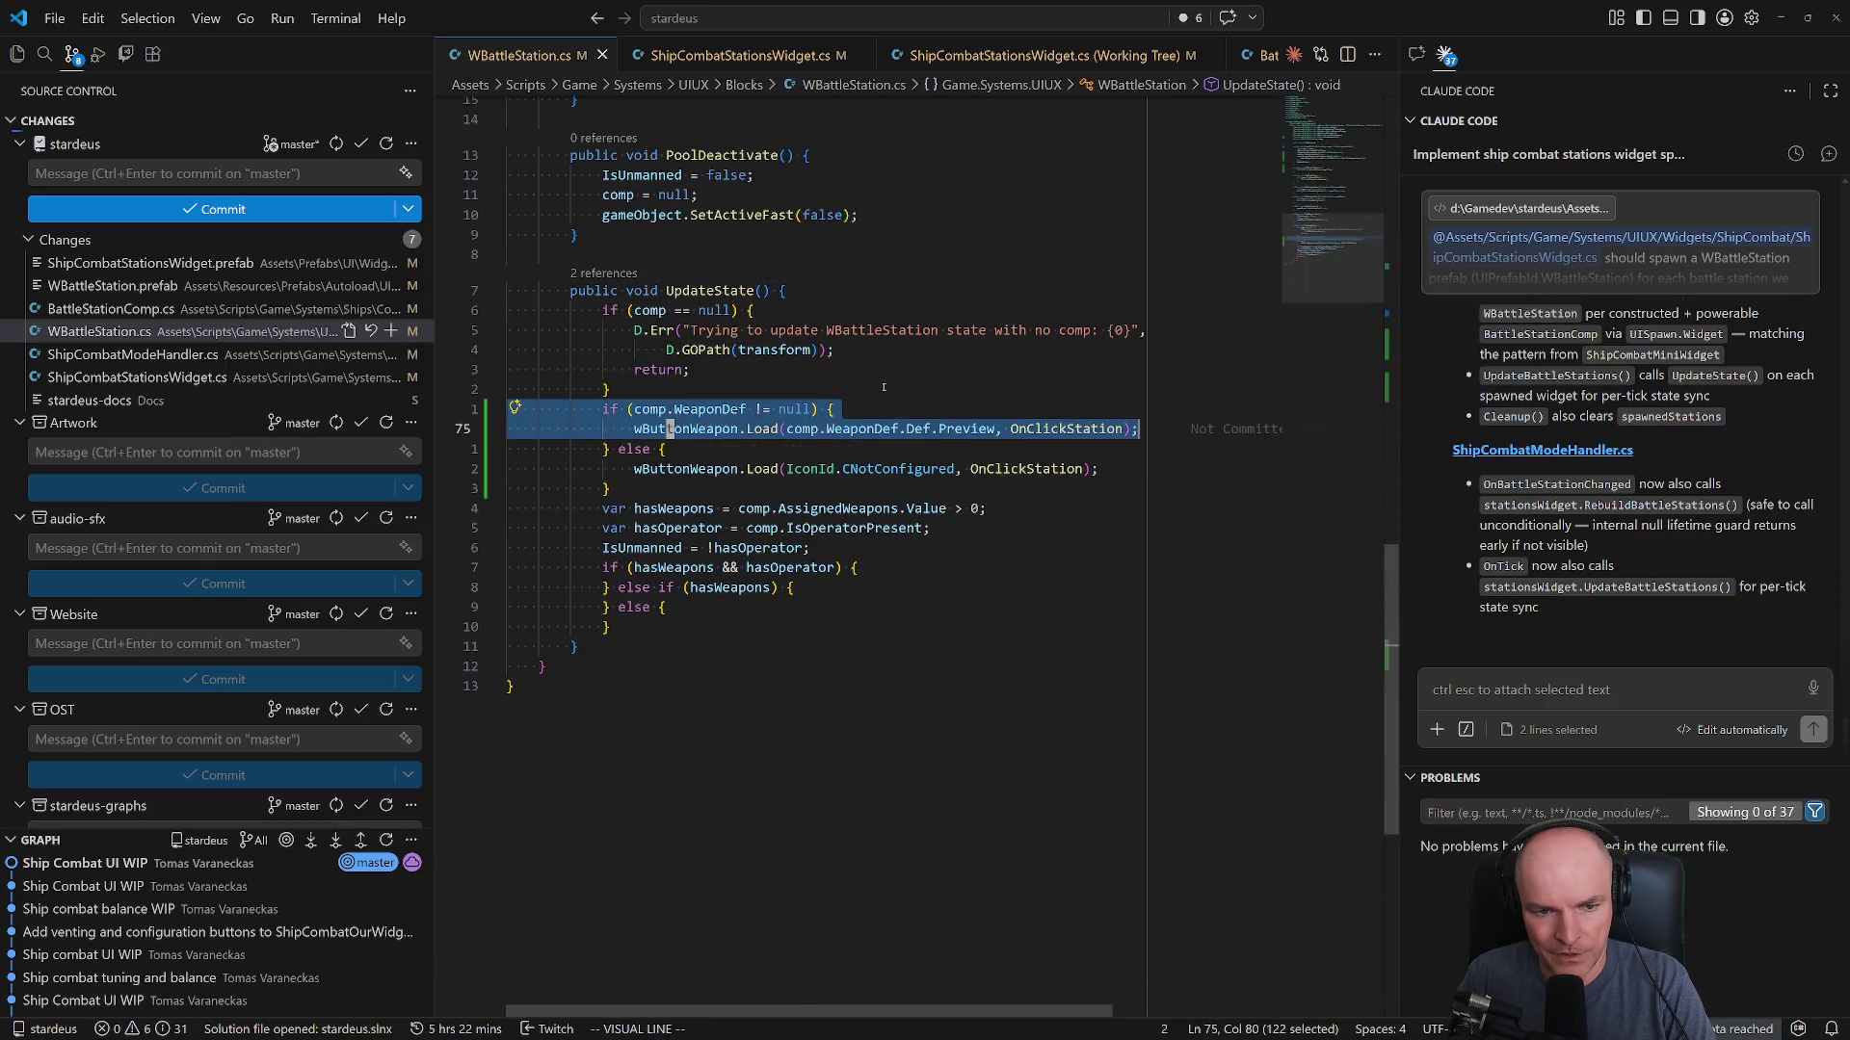
key("d")
In Load, add comp.WeaponDefB.Bind(parentLife, (def) => {...}) containing the pasted if/else block.
key("ctrl+o")
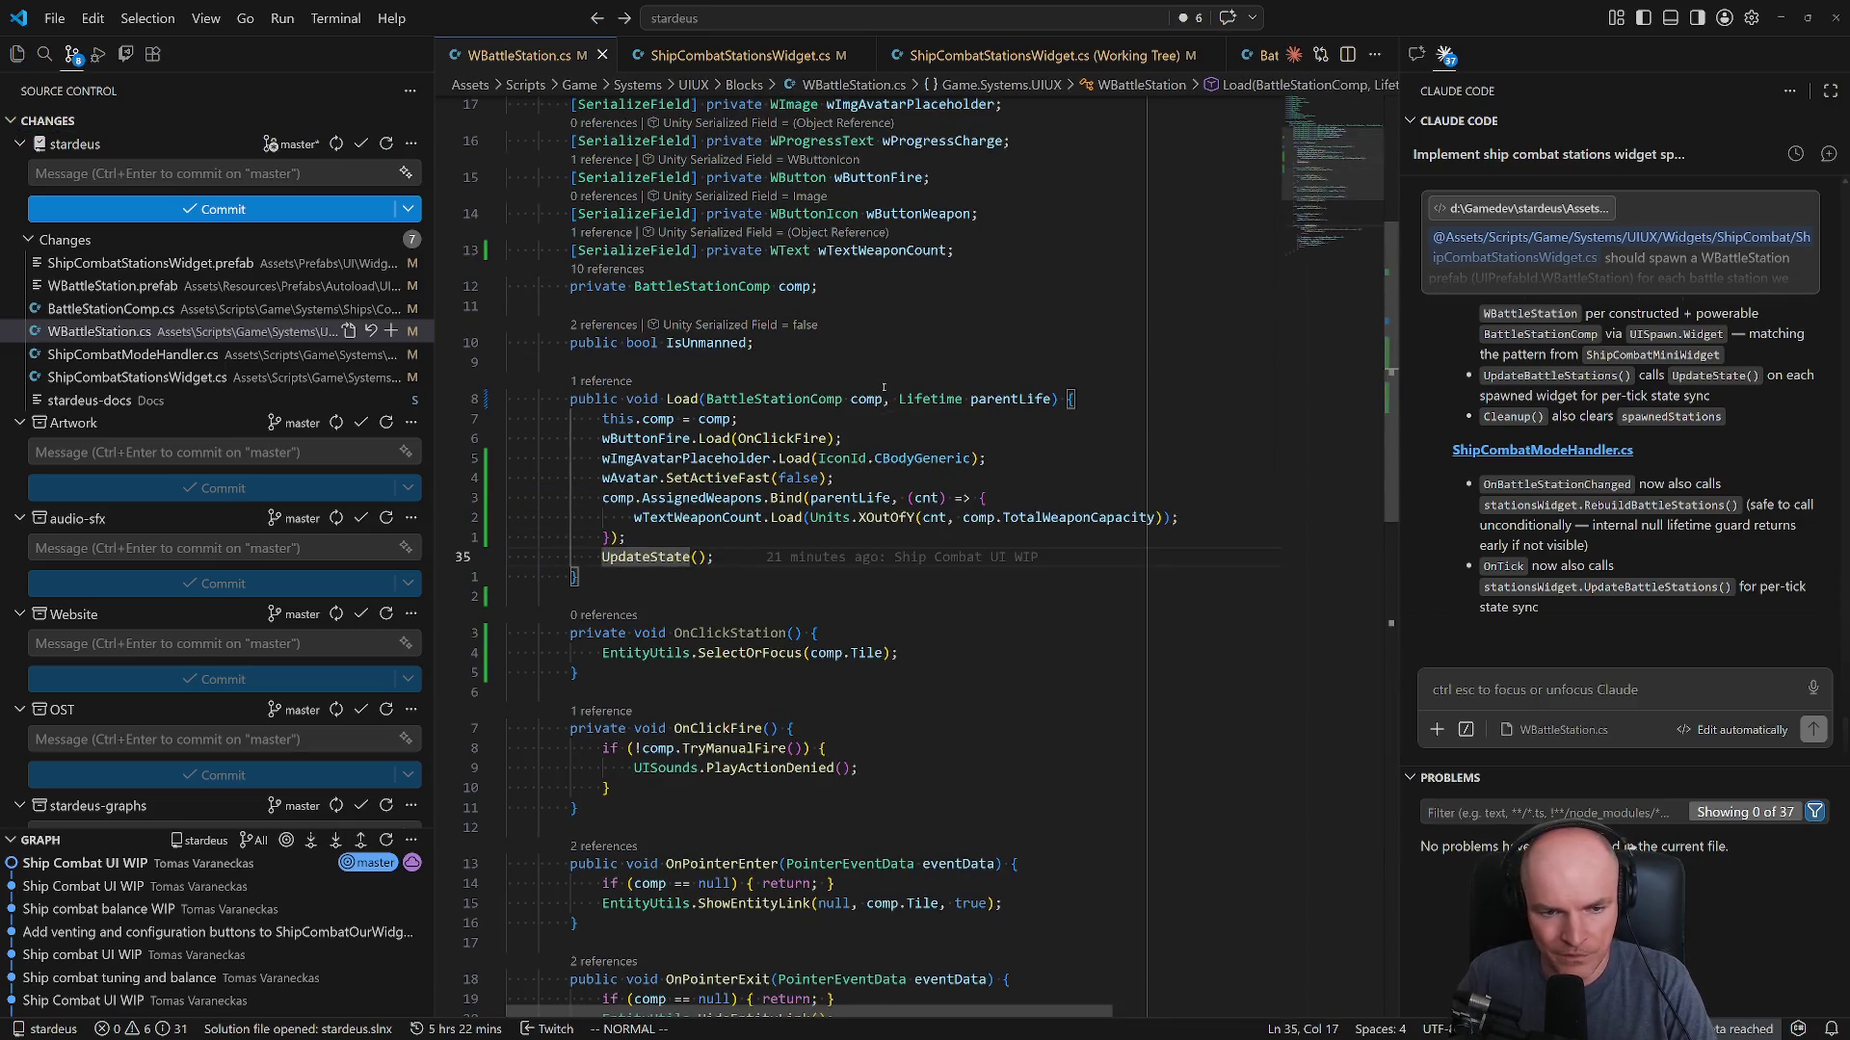
key("k")
key("k")
key("k")
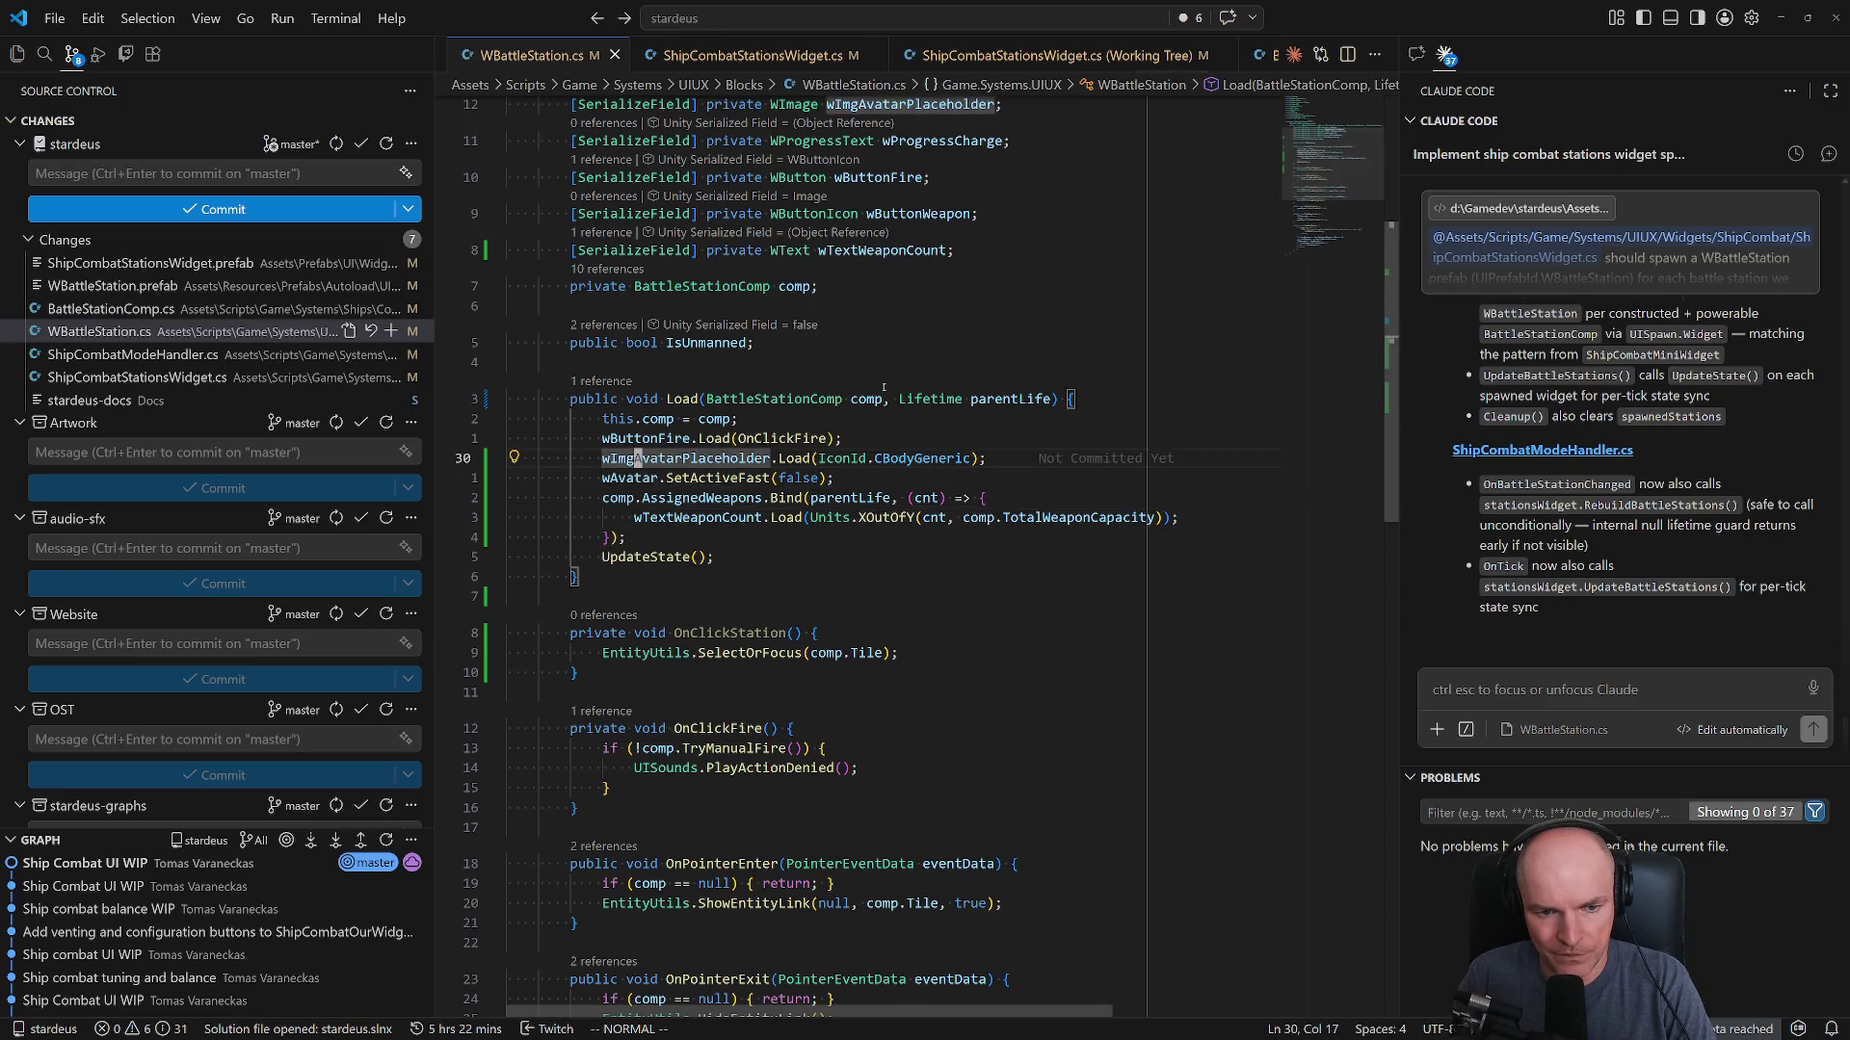
key("j")
key("j")
key("j")
type("ocomp.WeaponDefB")
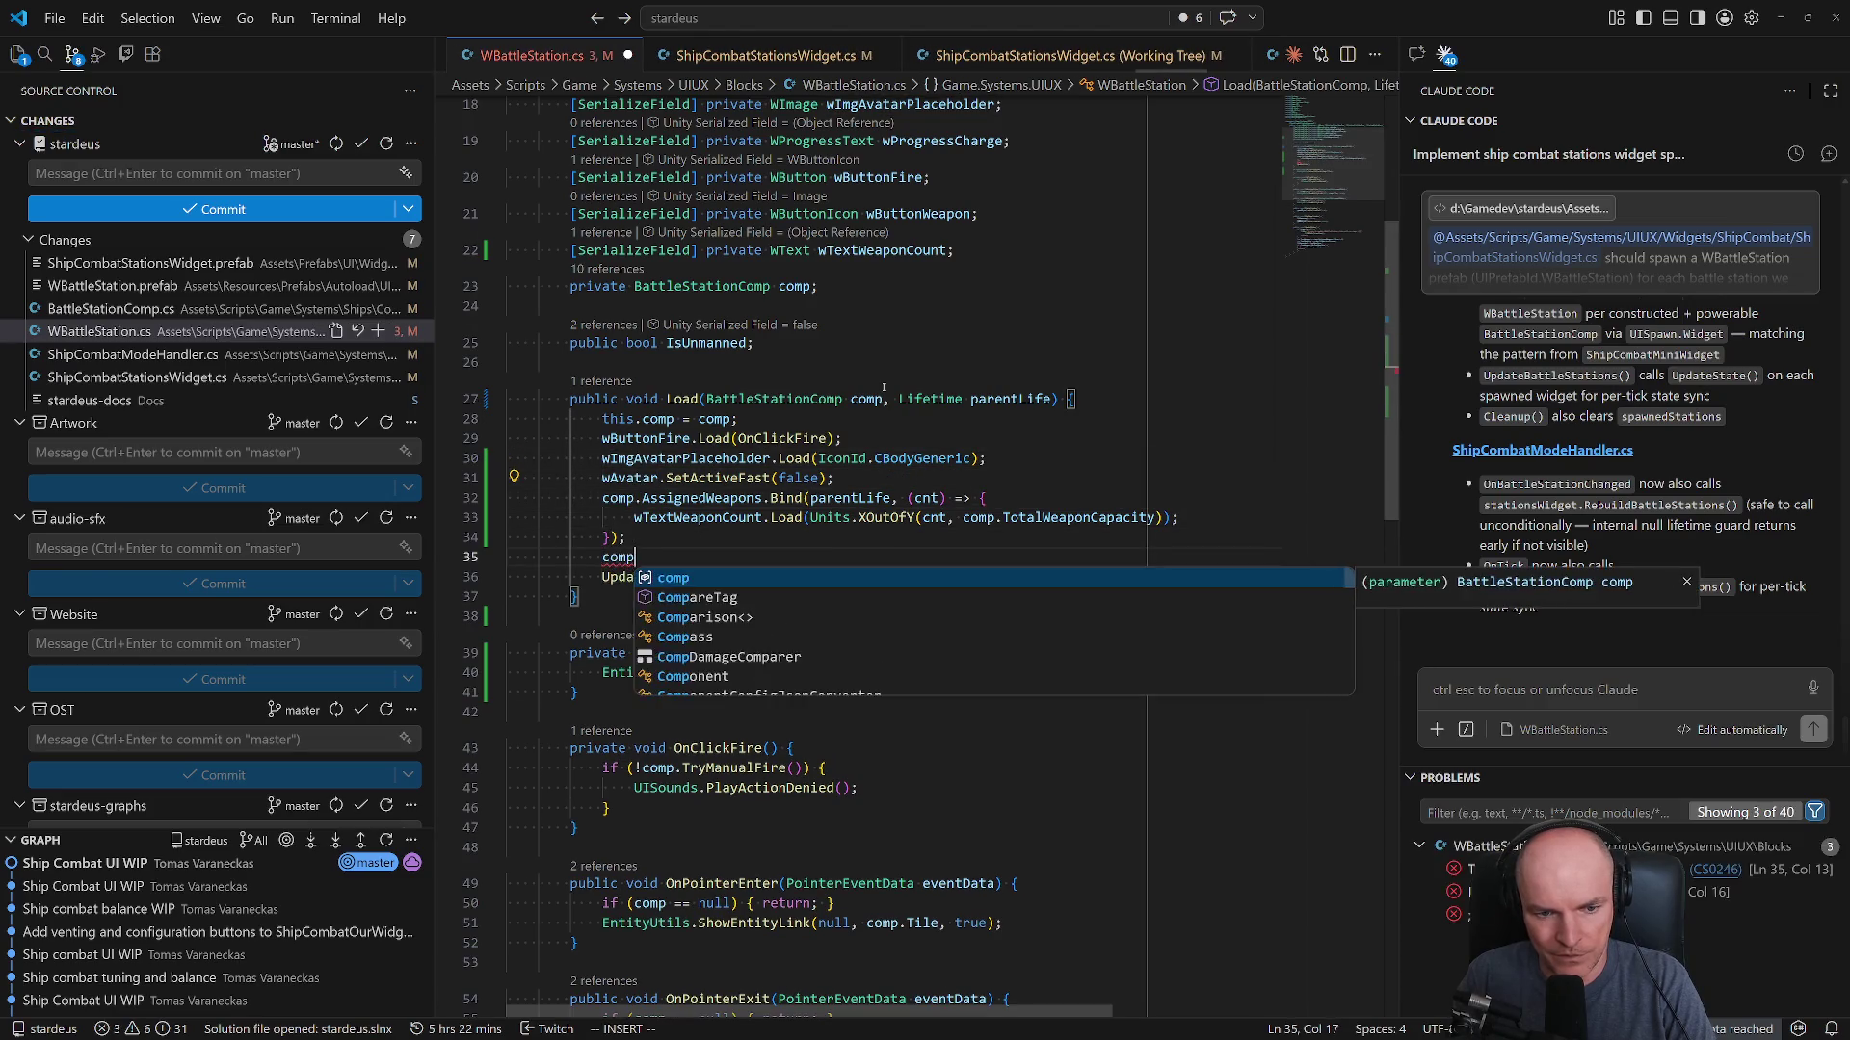
type(".Bind")
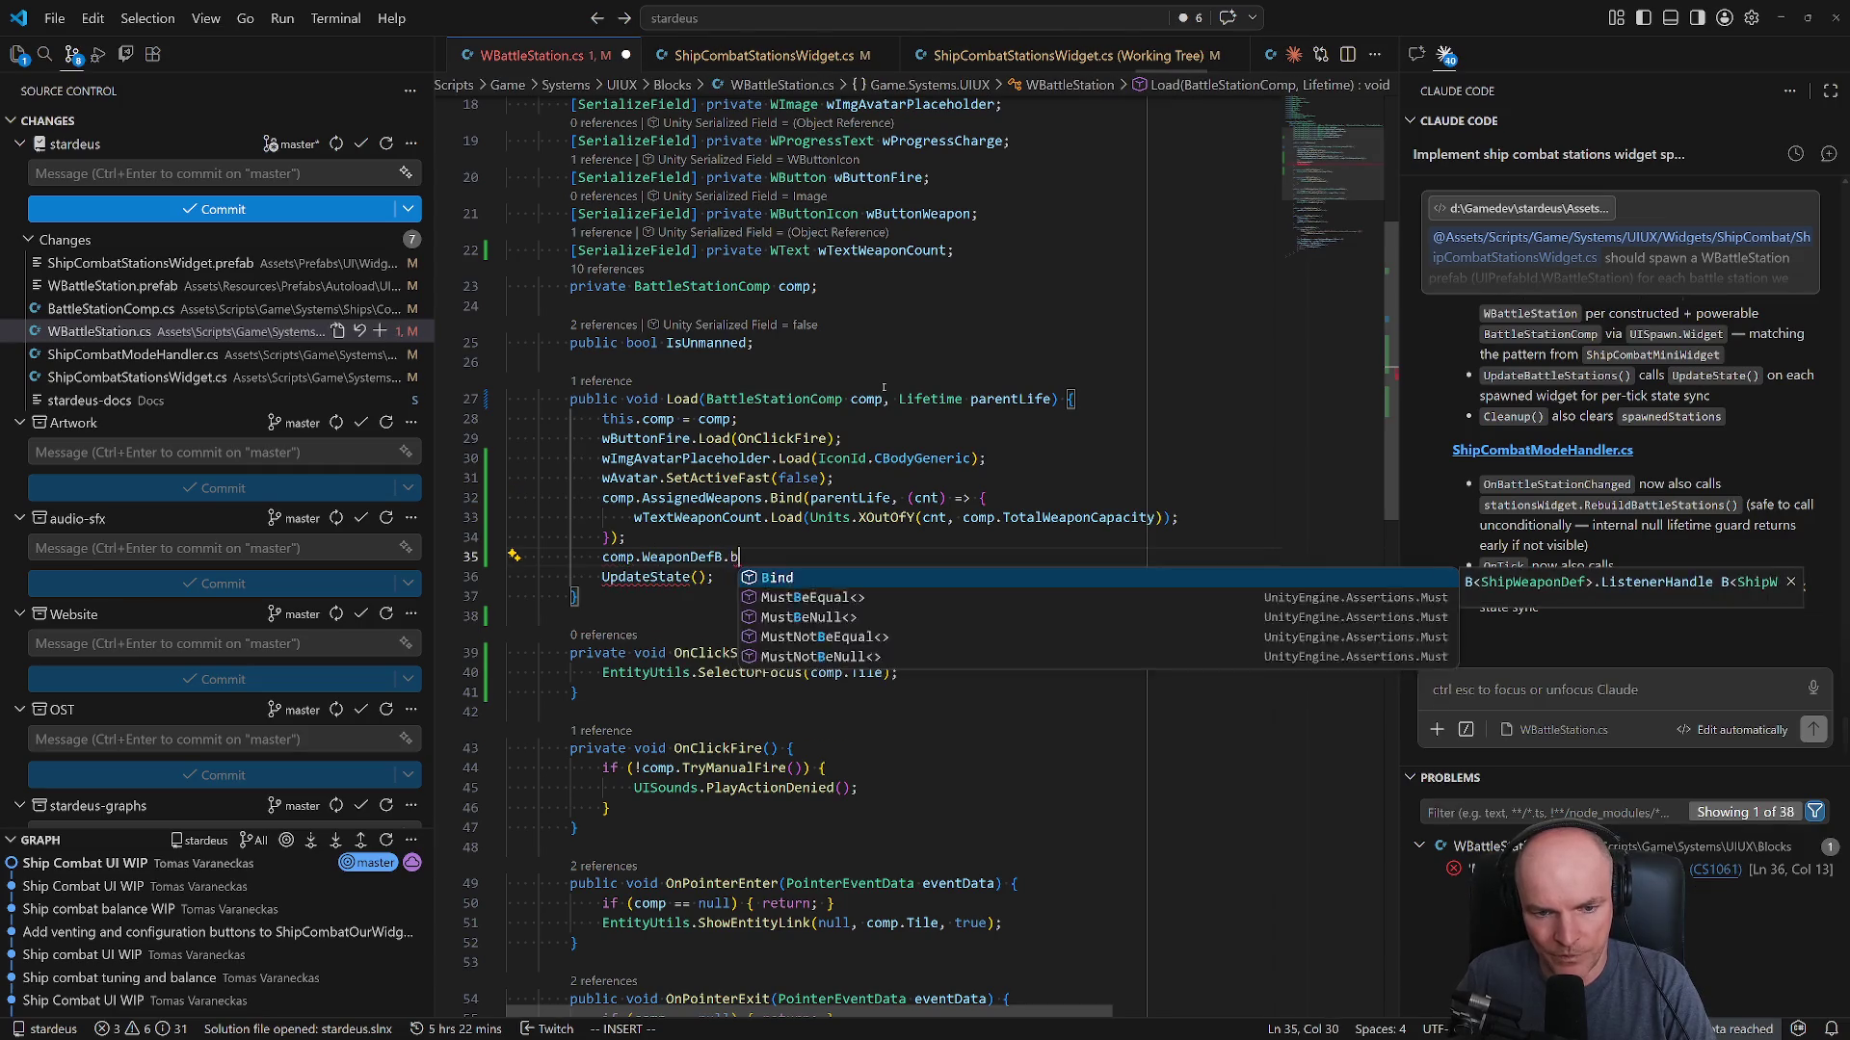
type("(parentLife,")
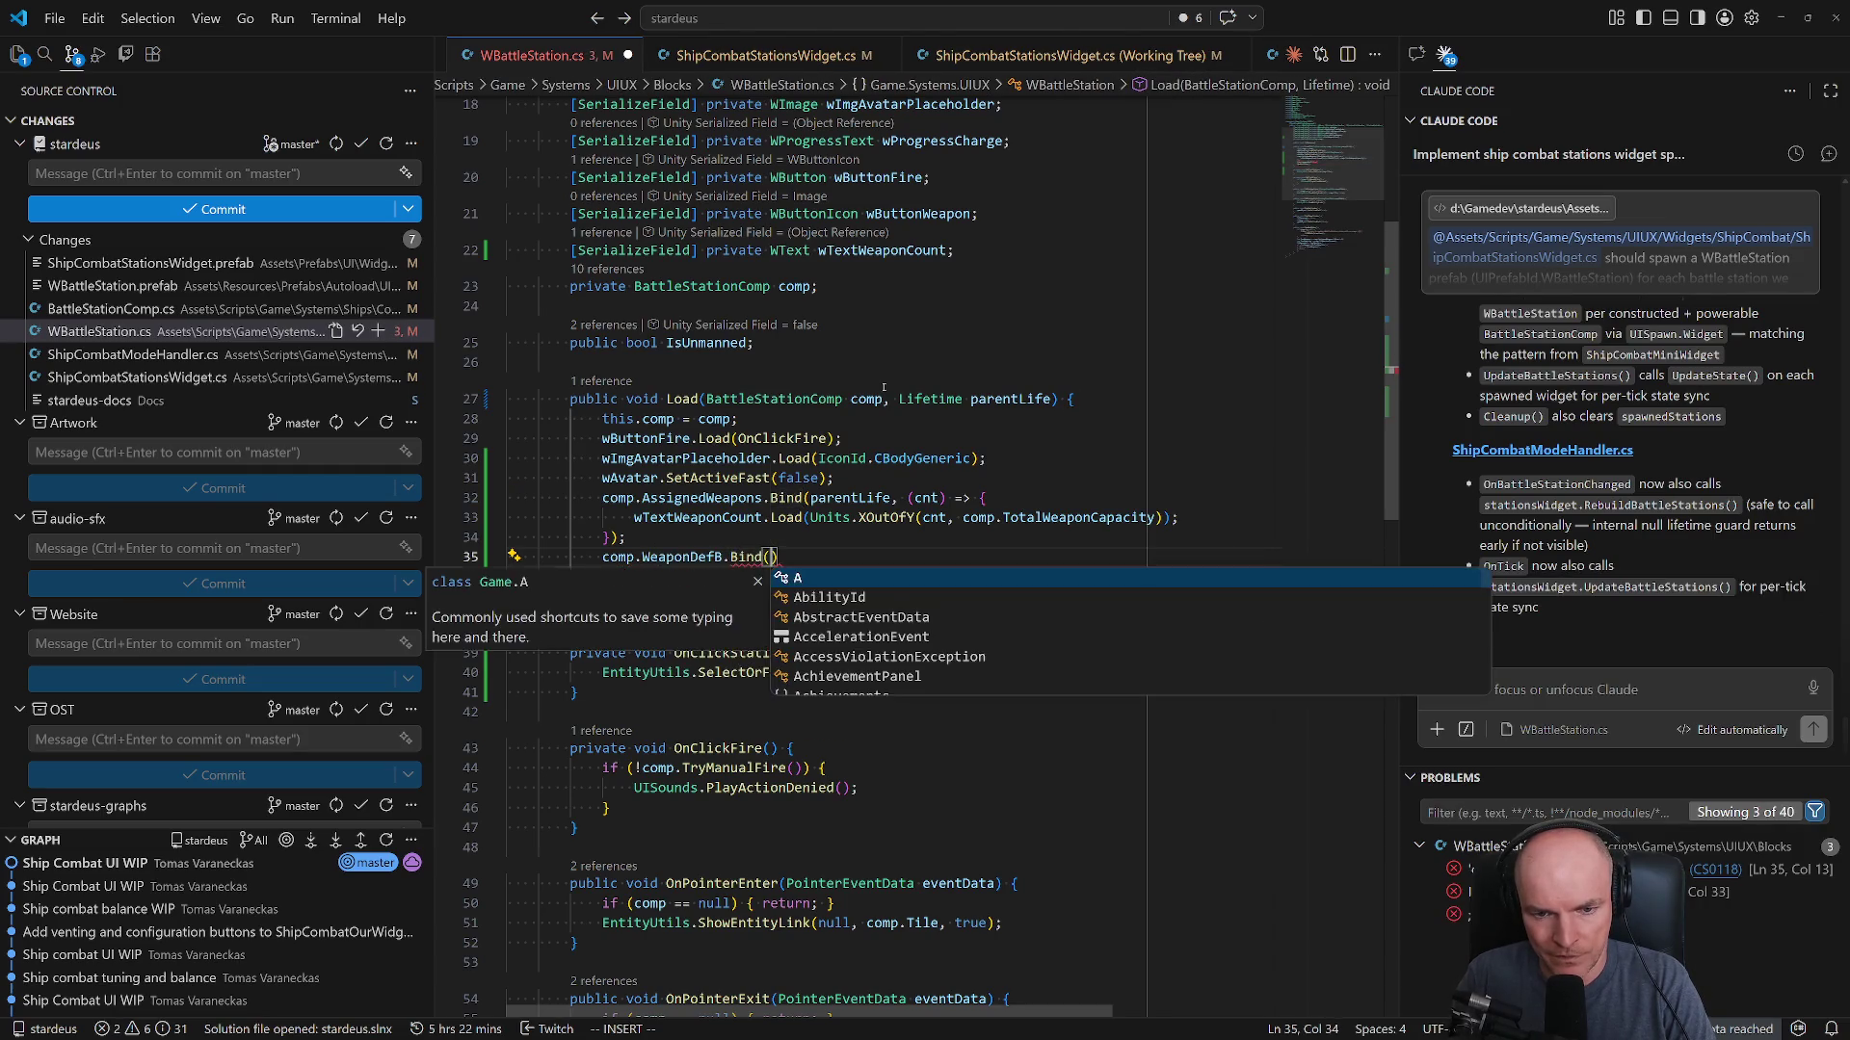
key("ctrl+space")
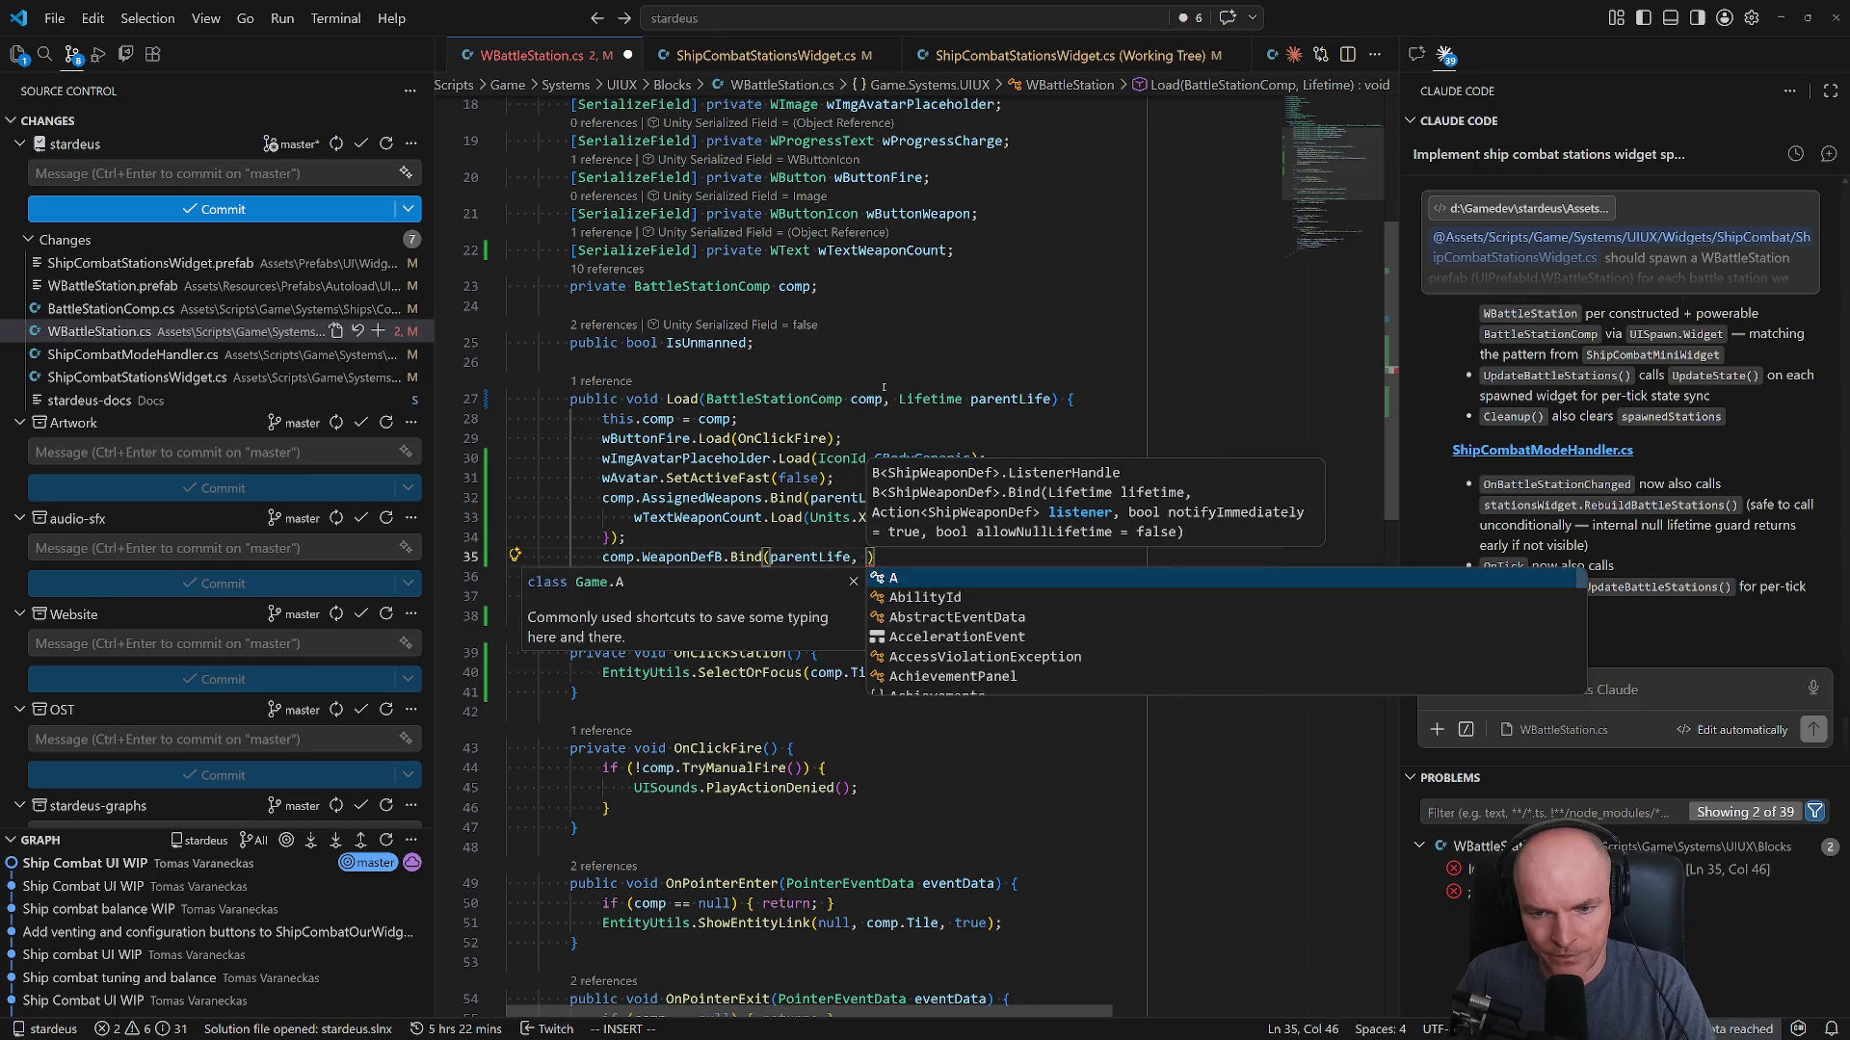
type("(def) ")
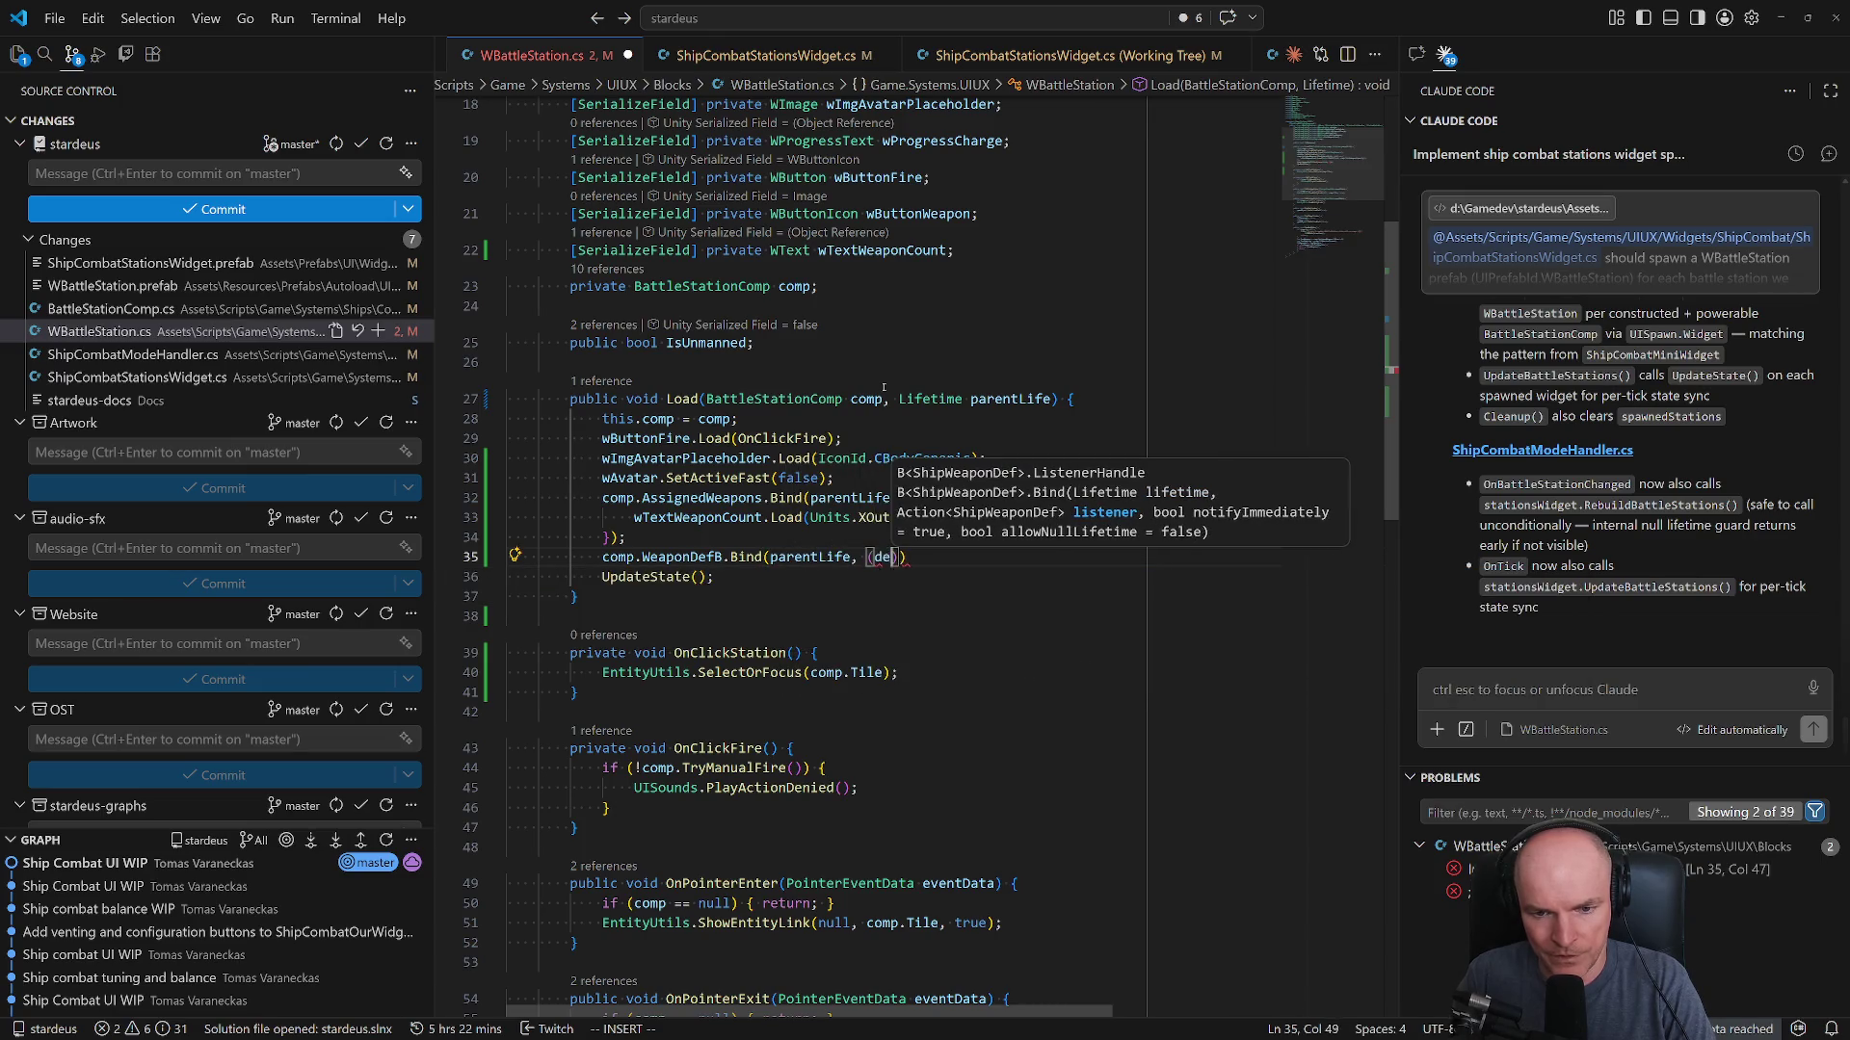
type("=> {")
key("Return")
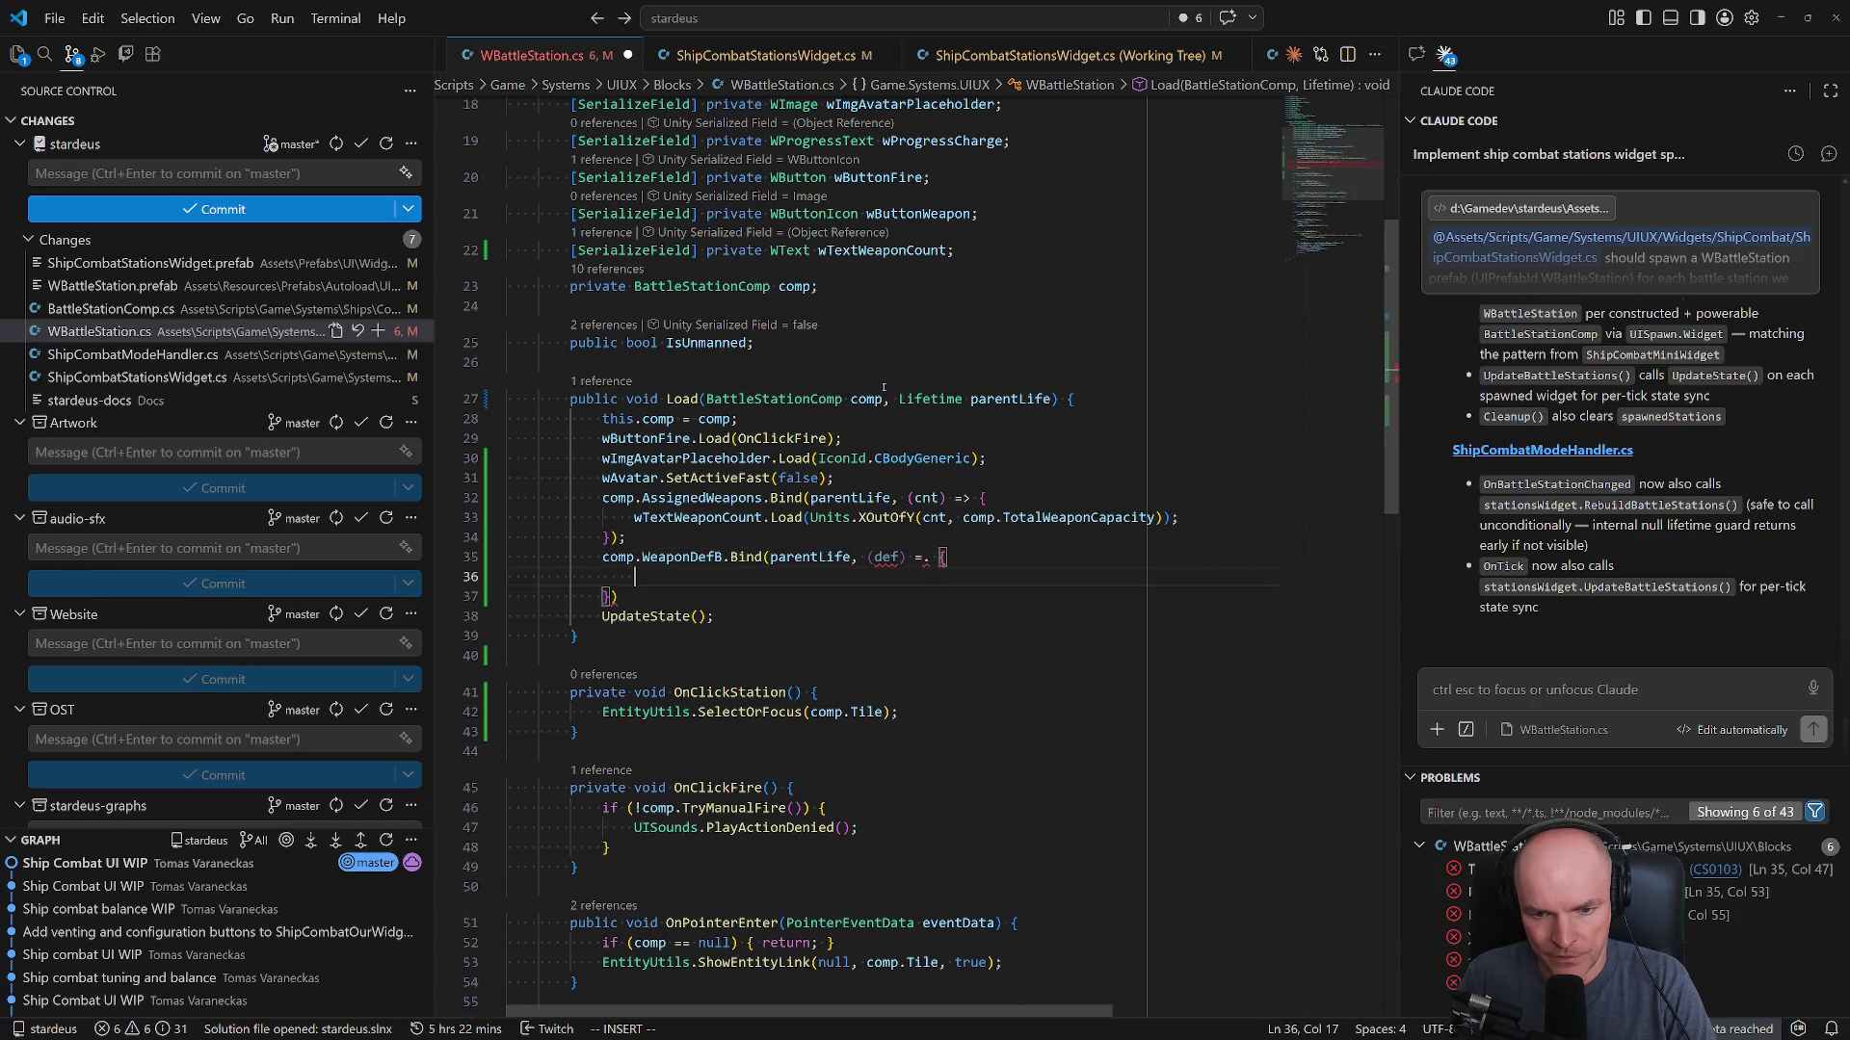
type("if (comp.WeaponDef != null) {             wButtonWeapon.Load(comp.WeaponDef.Def.Preview, OnClickStation);         } else {             wButtonWeapon.Load(IconId.CNotConfigured, OnClickStation);         }")
key("Escape")
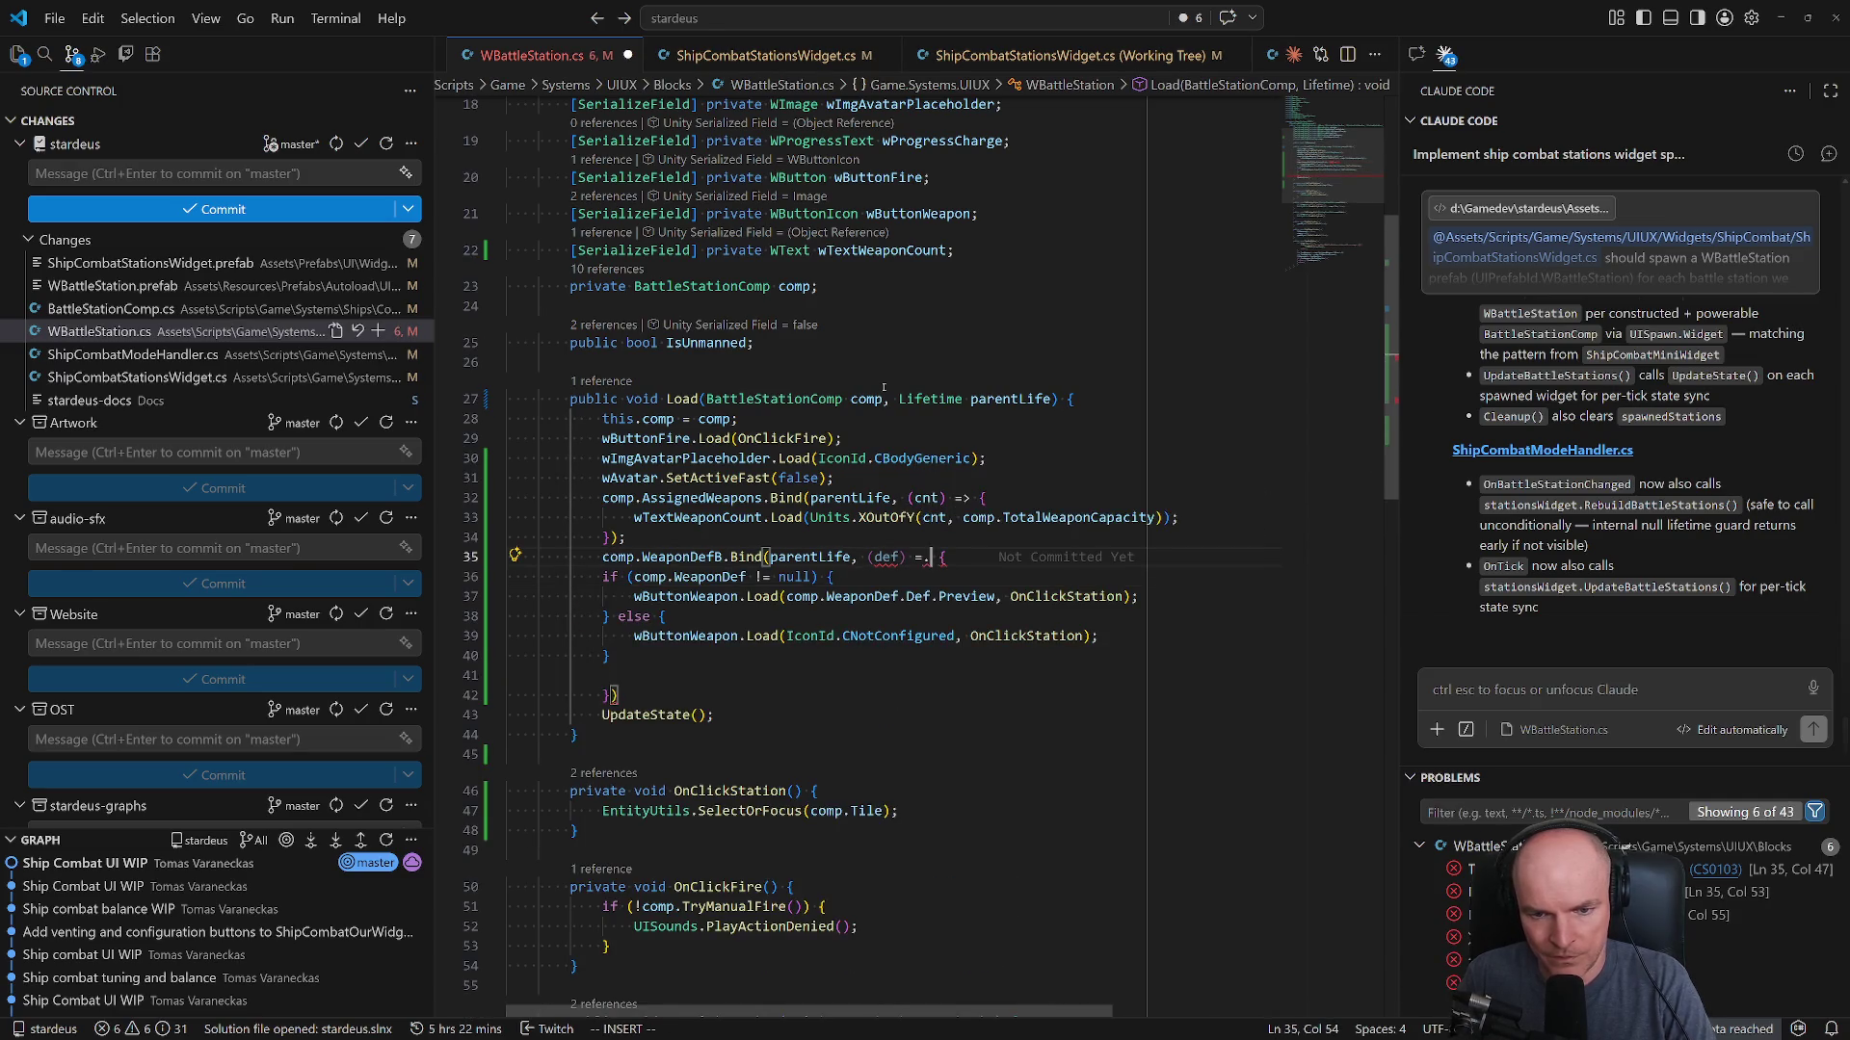
Indent the if/else block and change its null check from comp.WeaponDef to def.
key("f")
key("n")
key("V")
key("j")
key("j")
key("j")
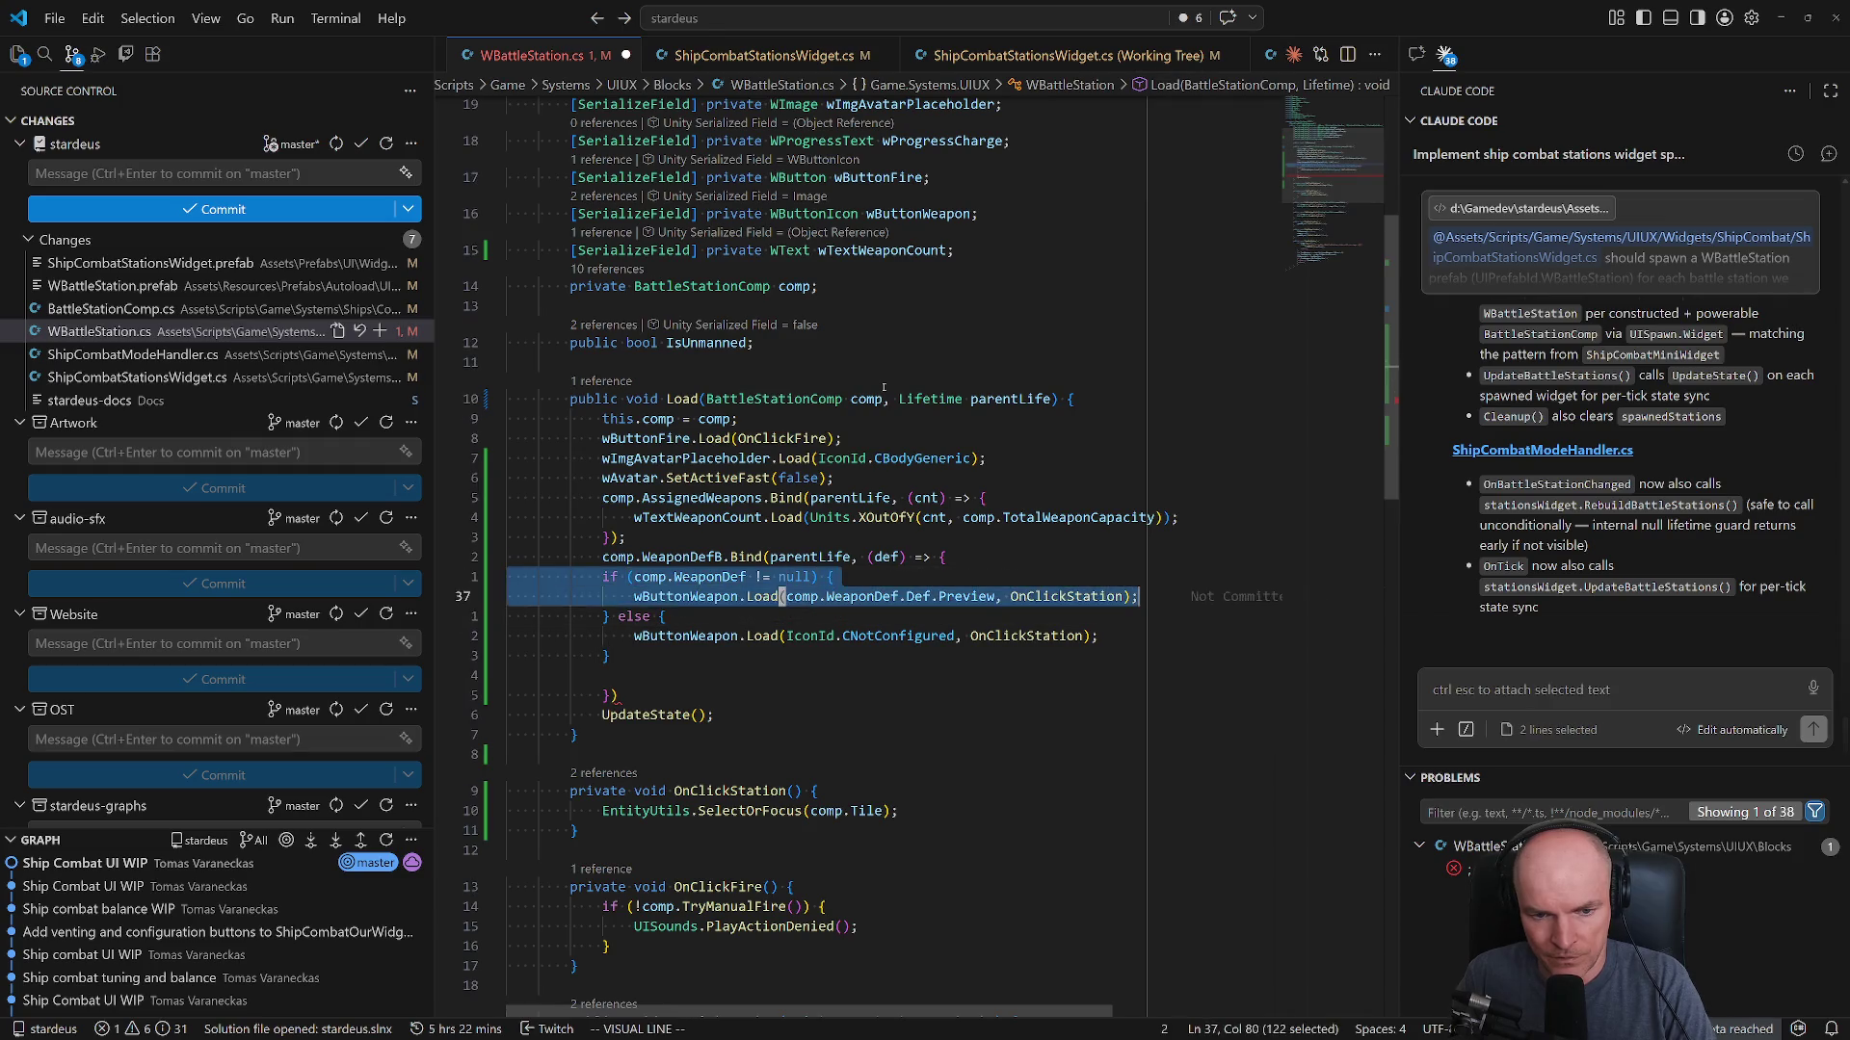
key("greater")
key("f")
key("c")
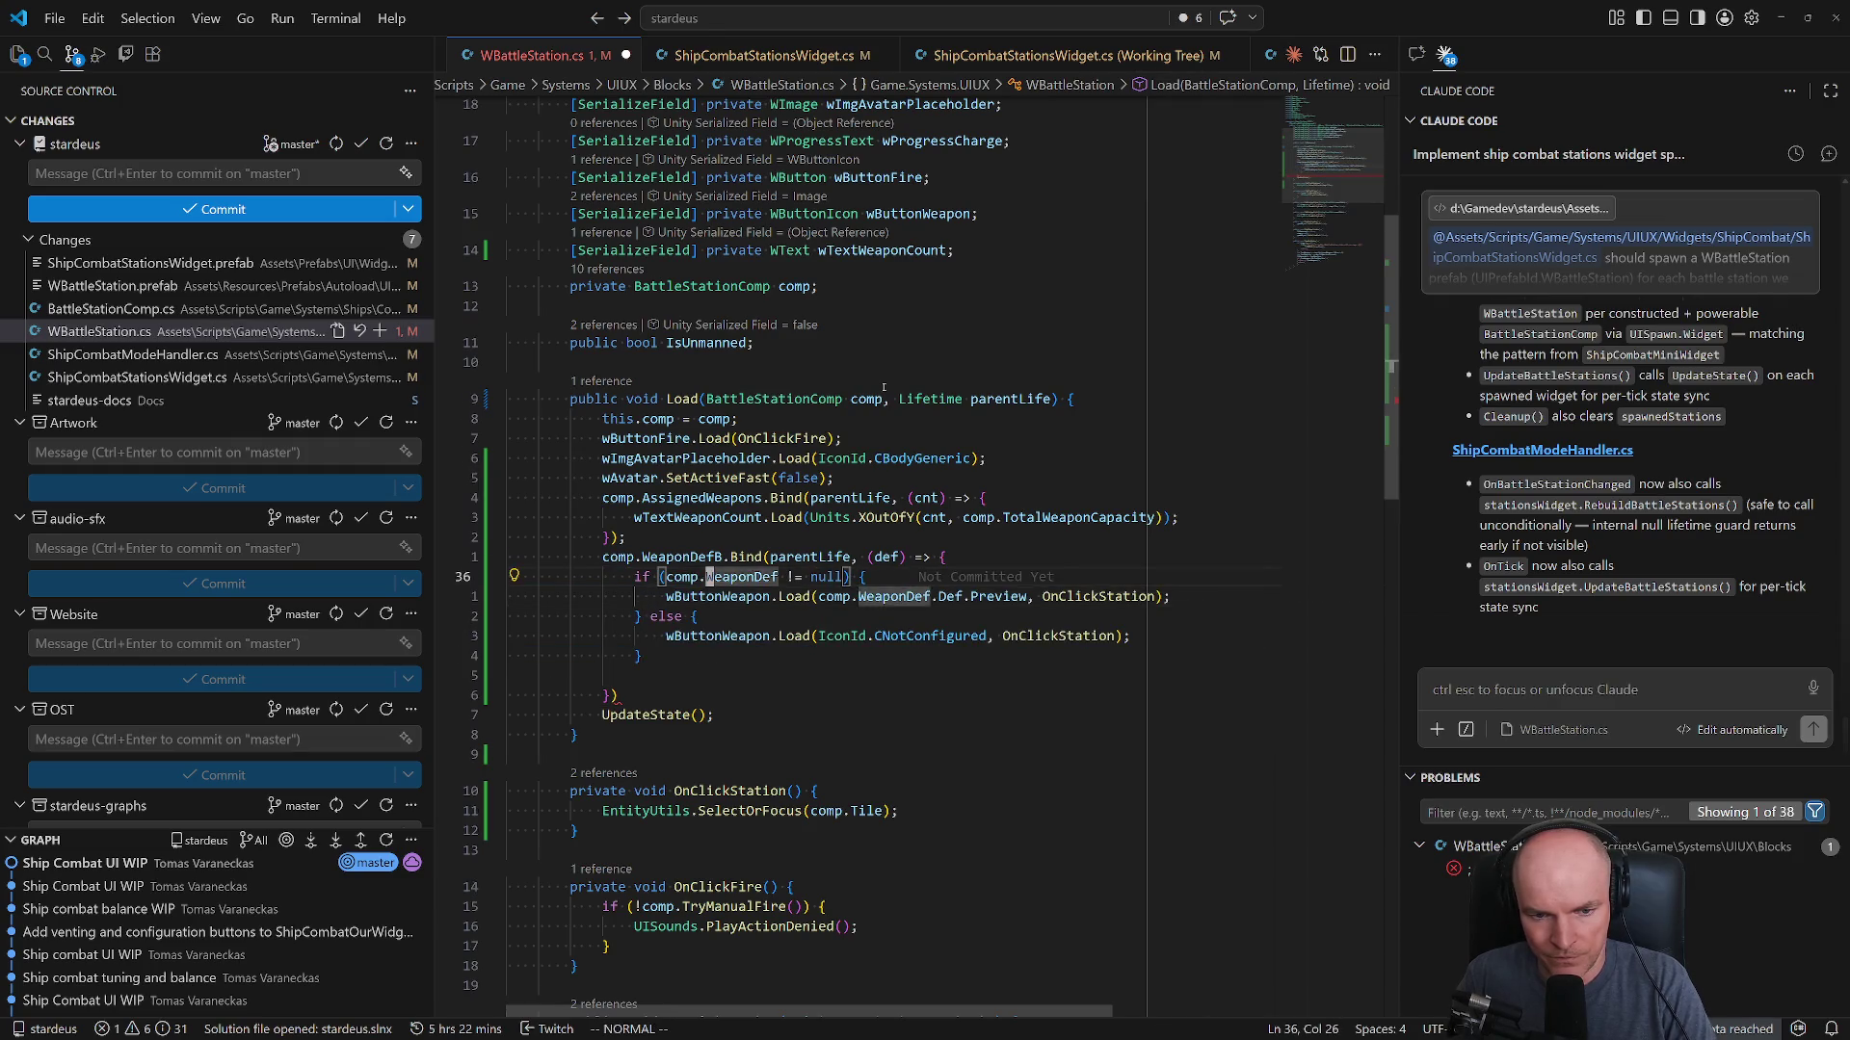
key("c")
key("t")
key("space")
type("def")
key("Escape")
Use def.Def.Preview for the icon, remove the blank line, and close the Bind call with ';'.
key("j")
key("e")
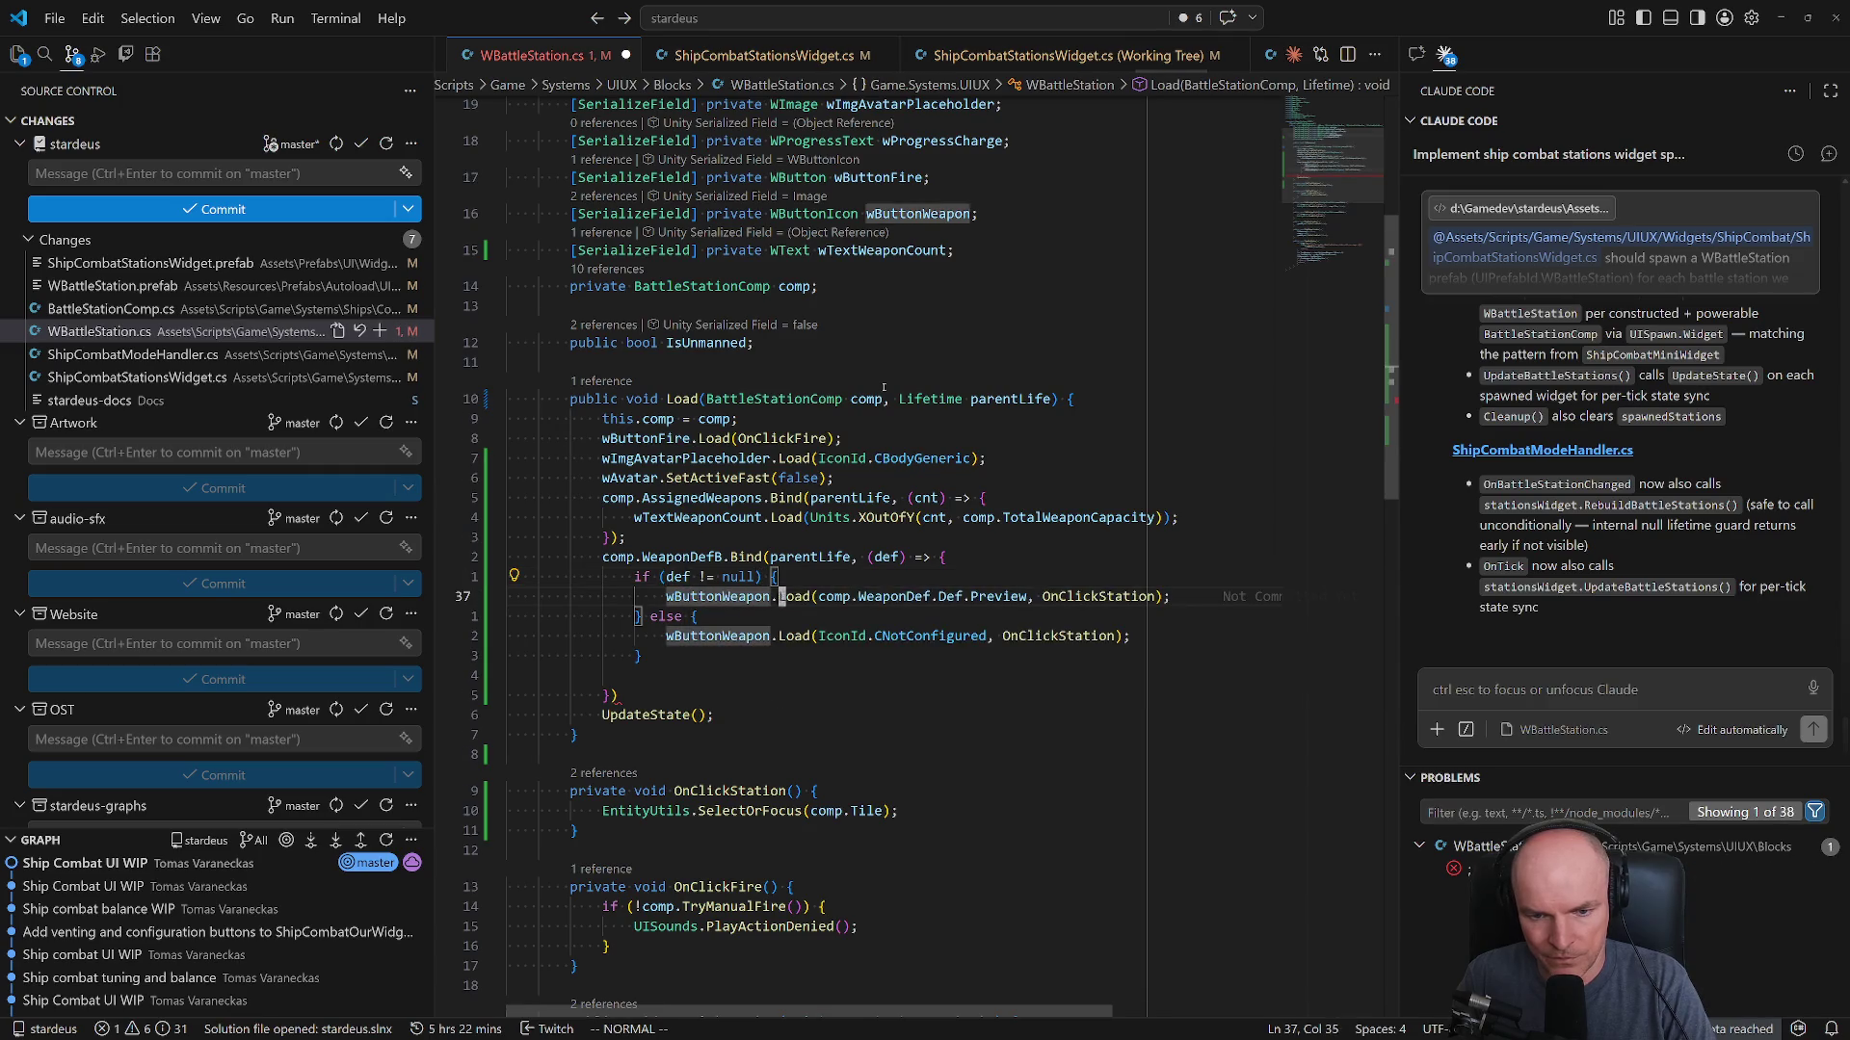
key("f")
key("e")
key(";")
type("cFc")
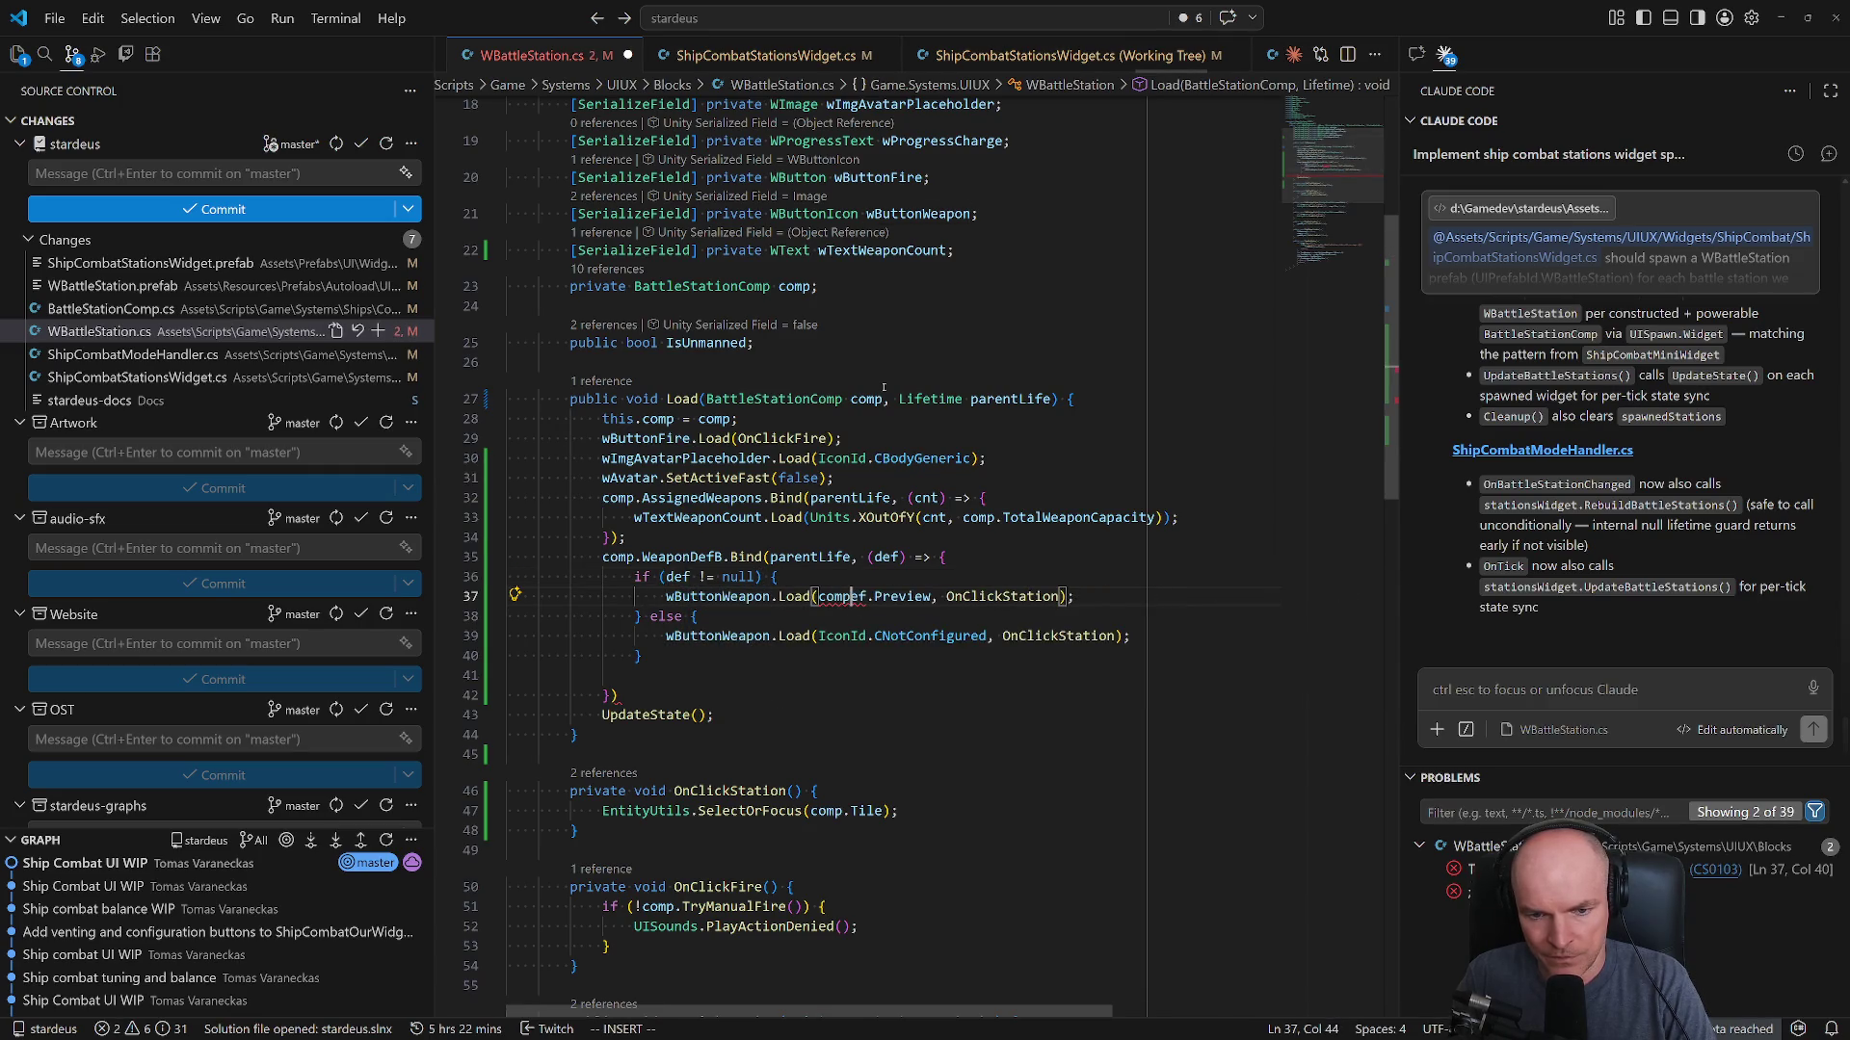
type("def.D")
key("Escape")
key("j")
key("j")
key("j")
key("j")
key("d")
key("d")
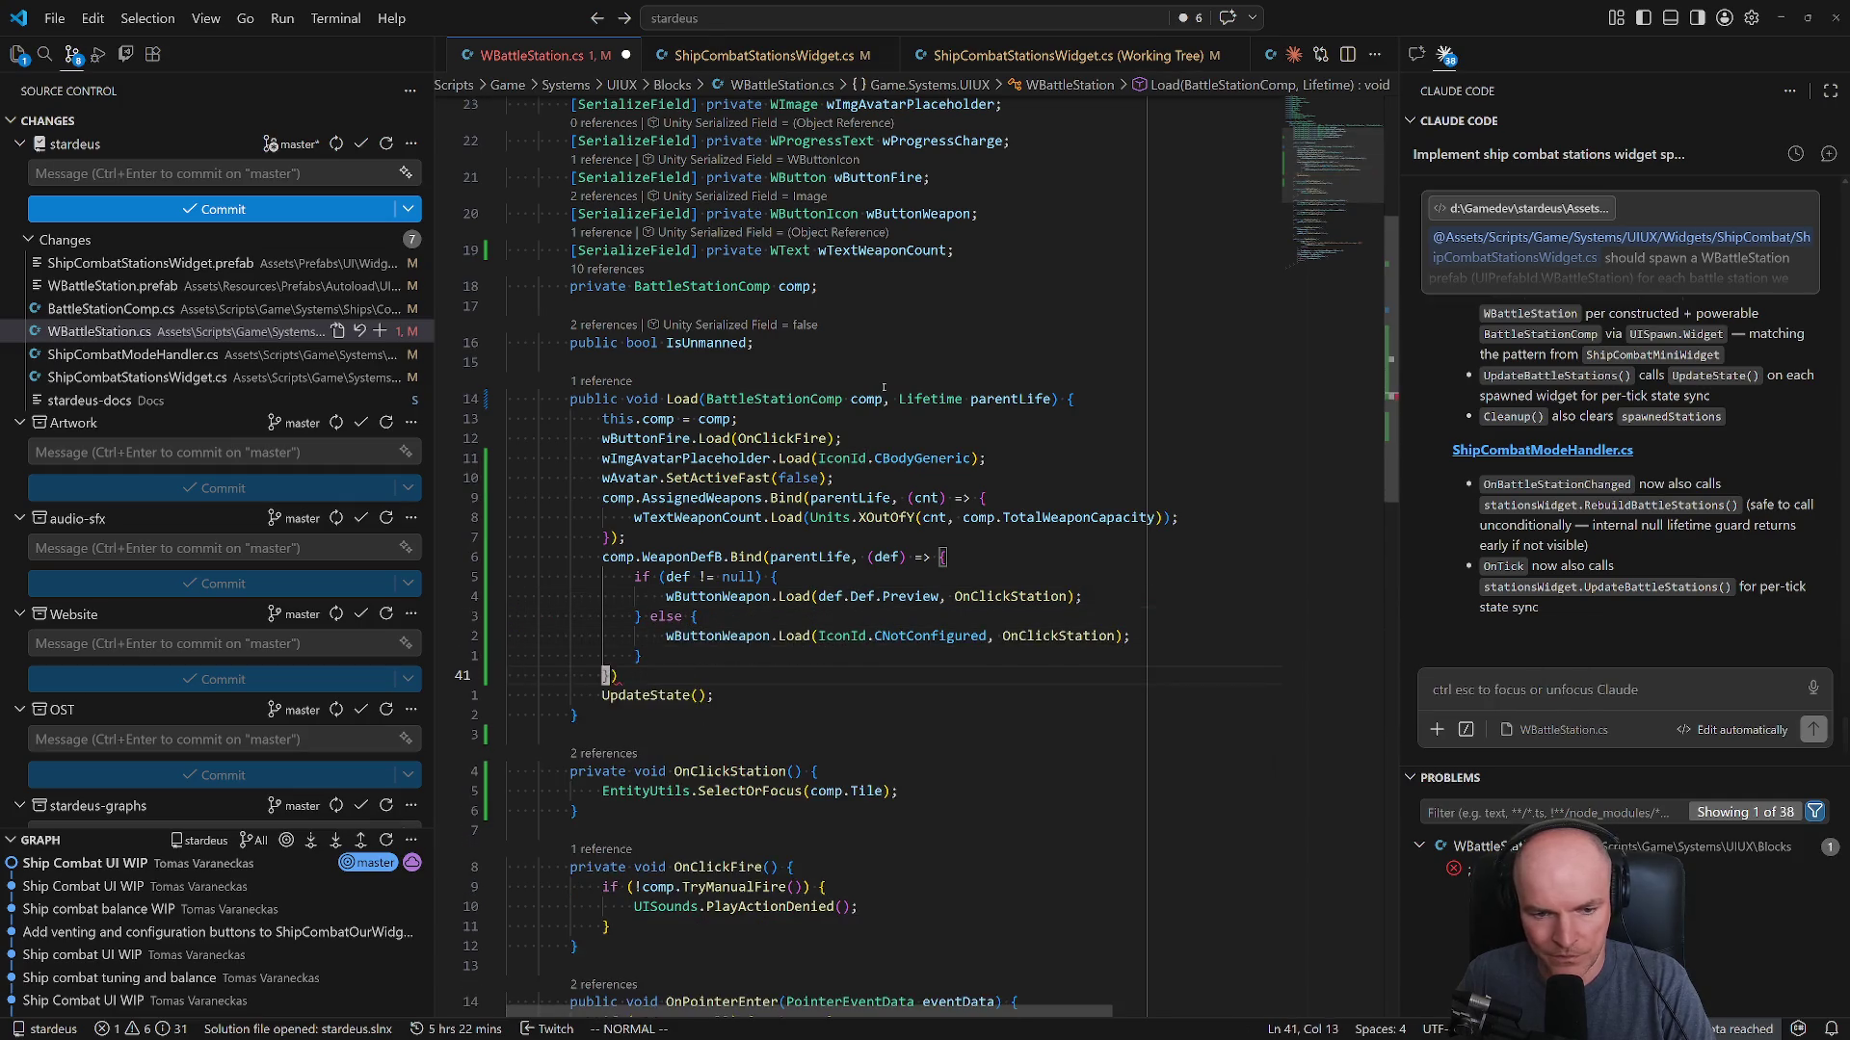
type("A;")
key("Escape")
Go to Unity and clear the Console while the changed scripts recompile.
key("k")
key("k")
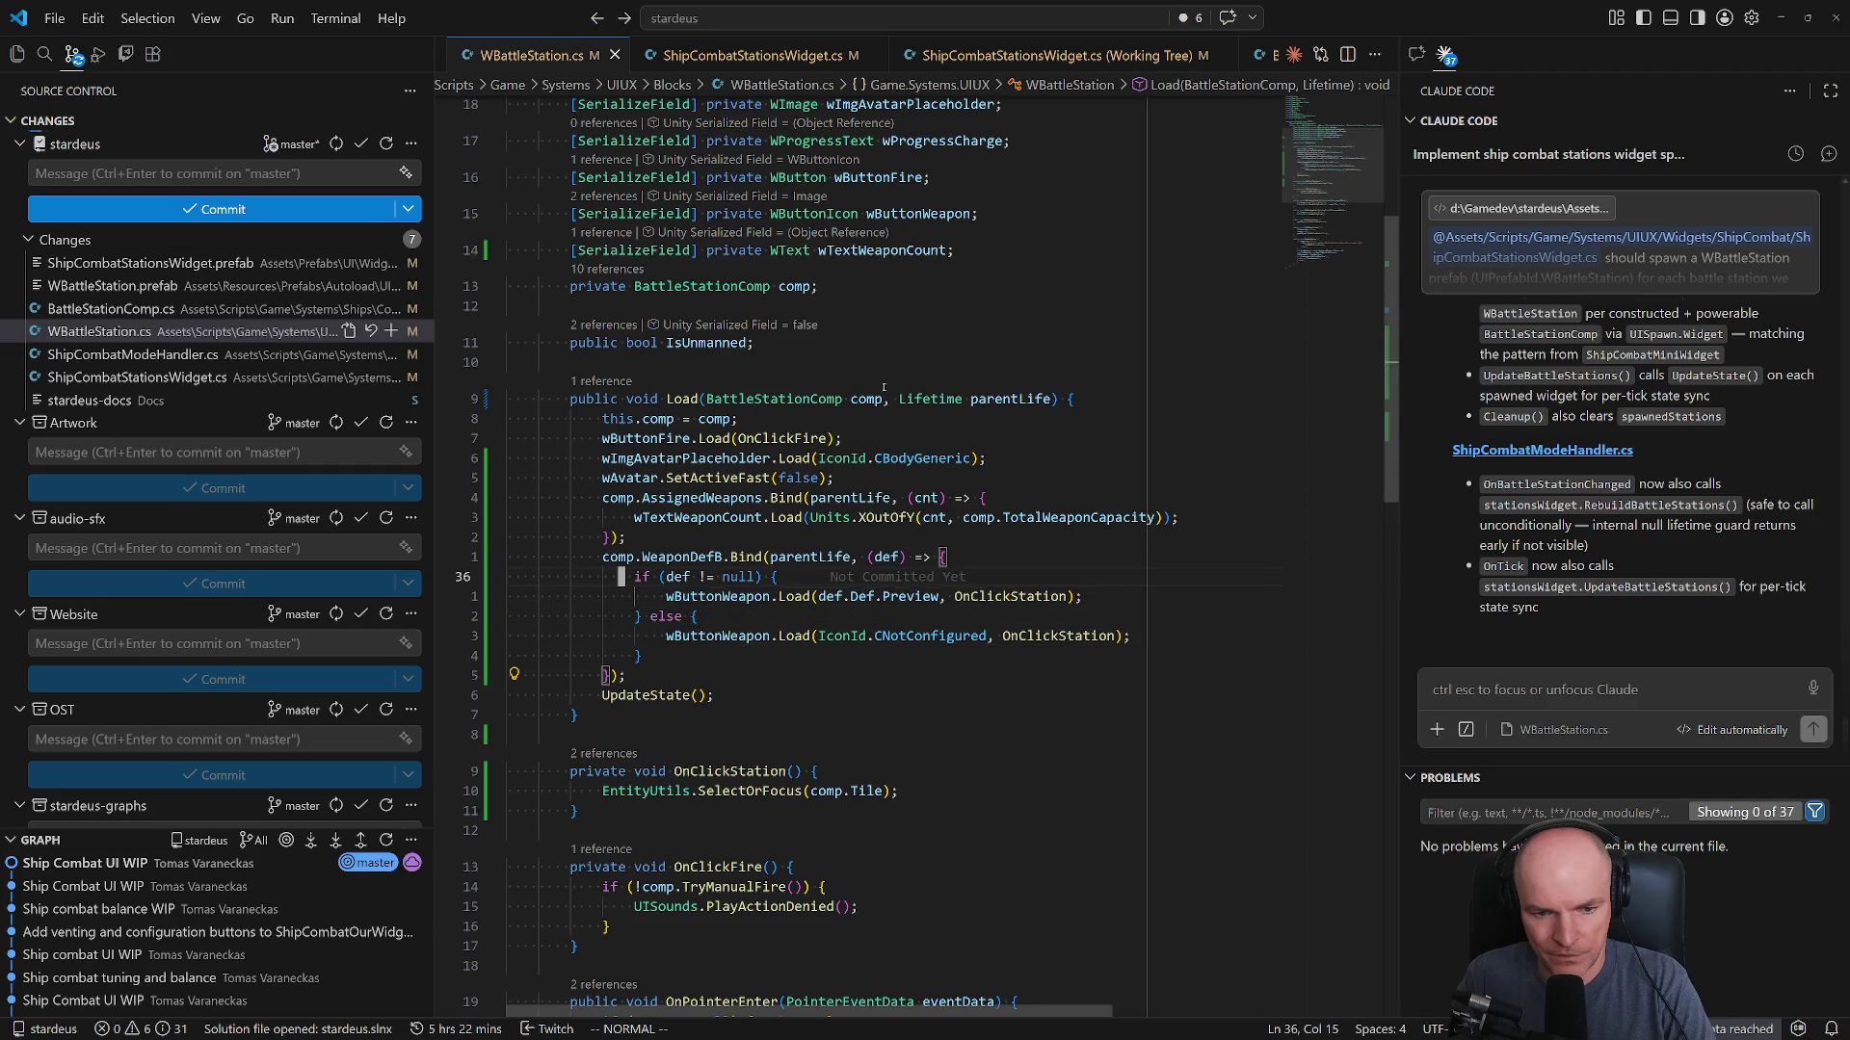
key("j")
key("j")
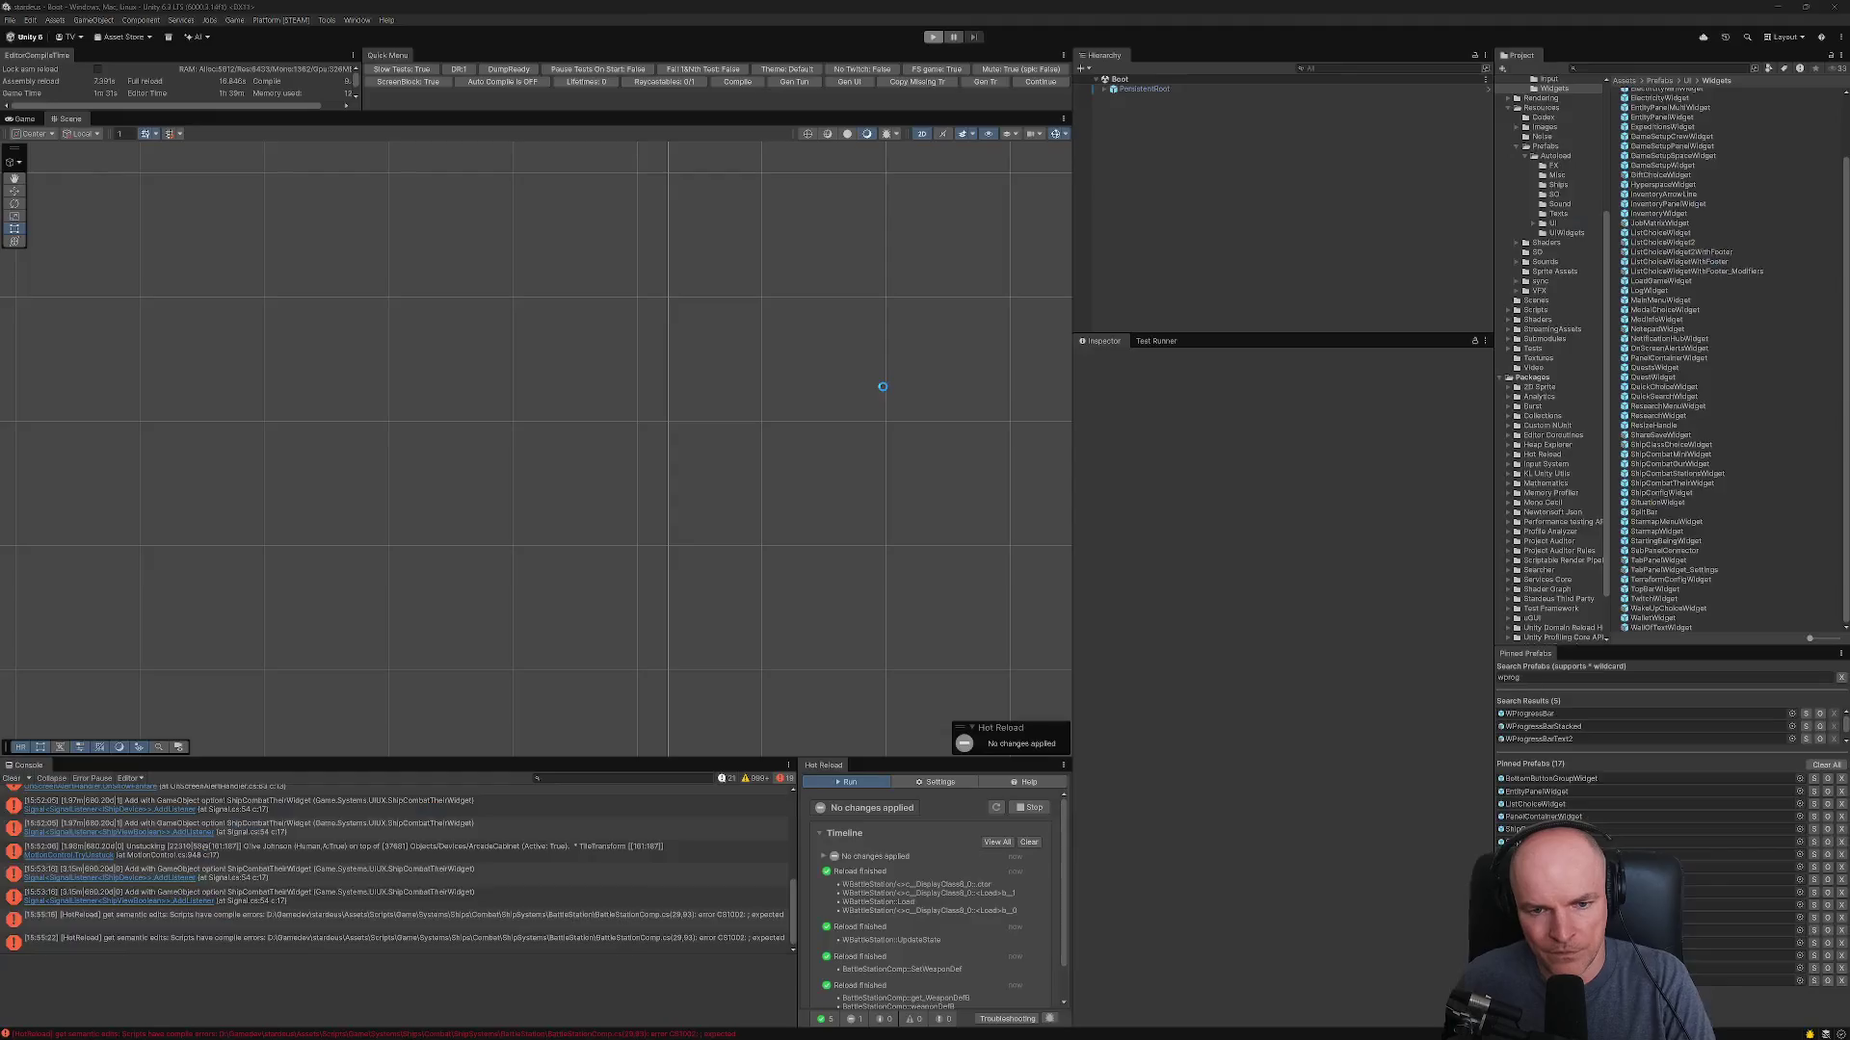
key("alt+Tab")
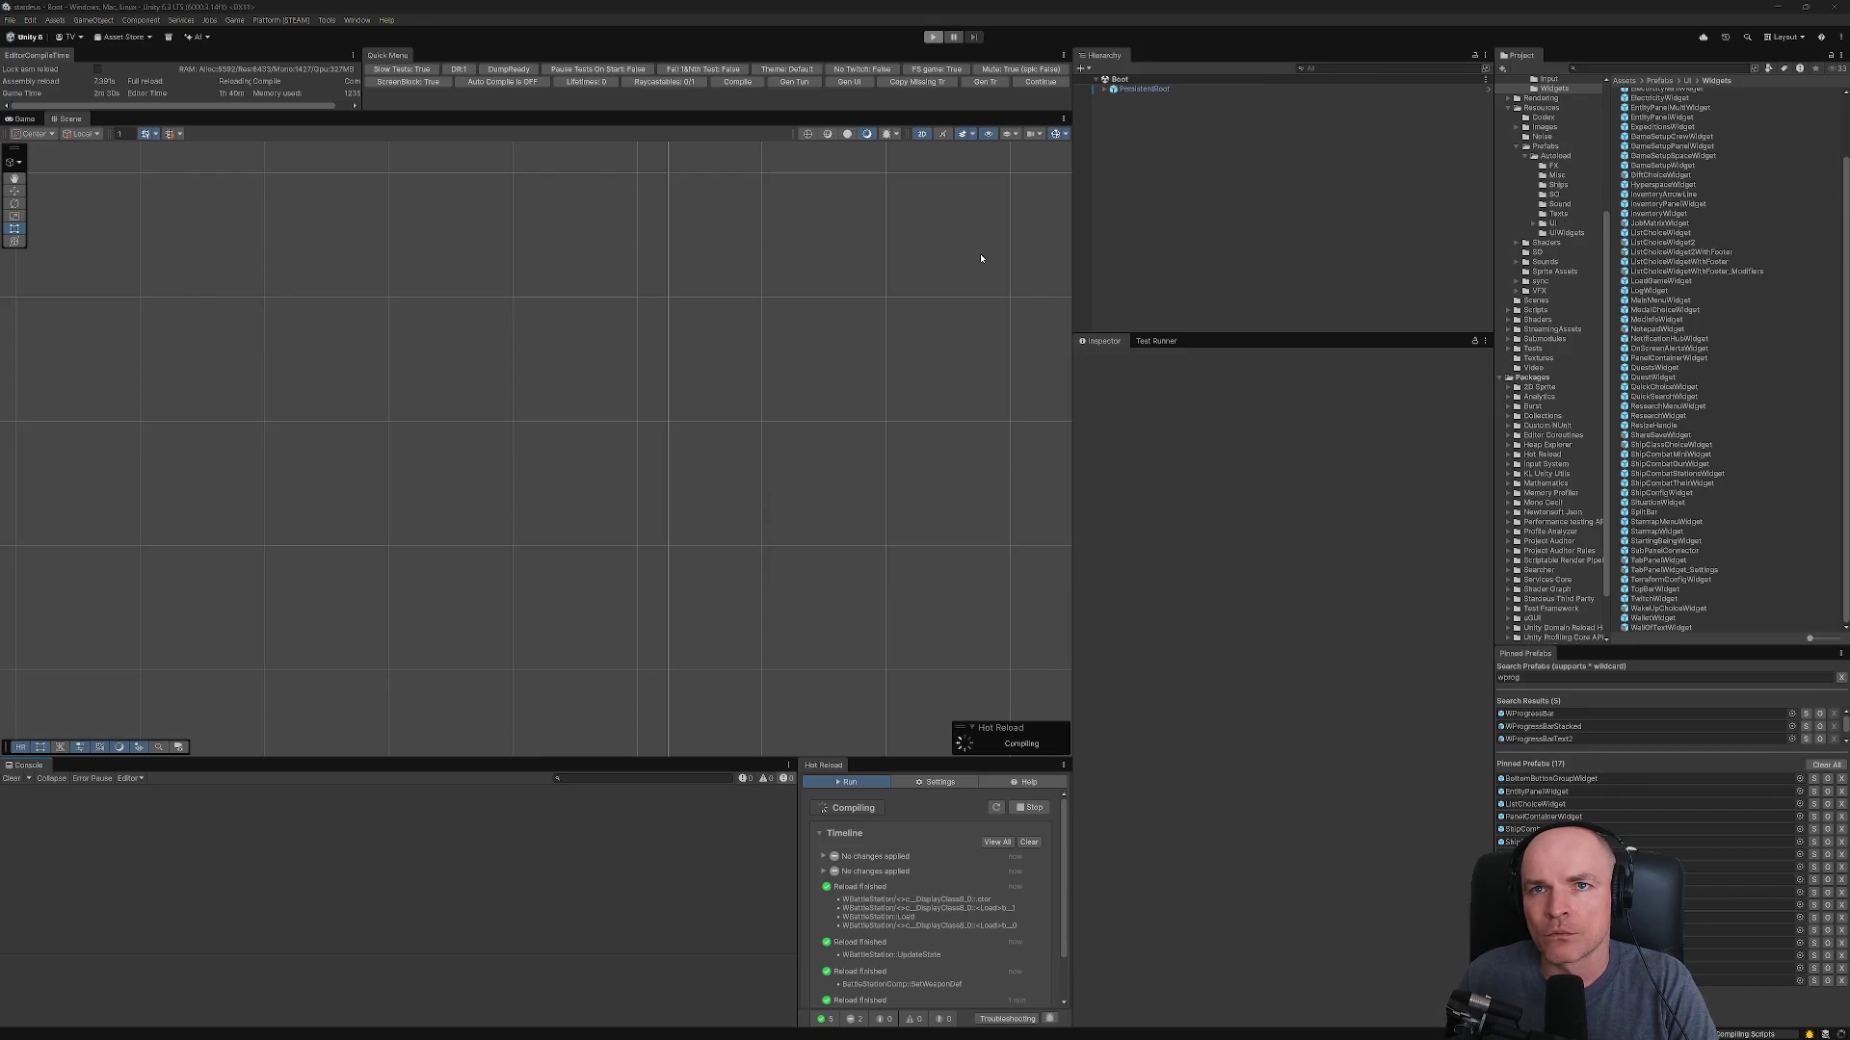
left_click(14, 779)
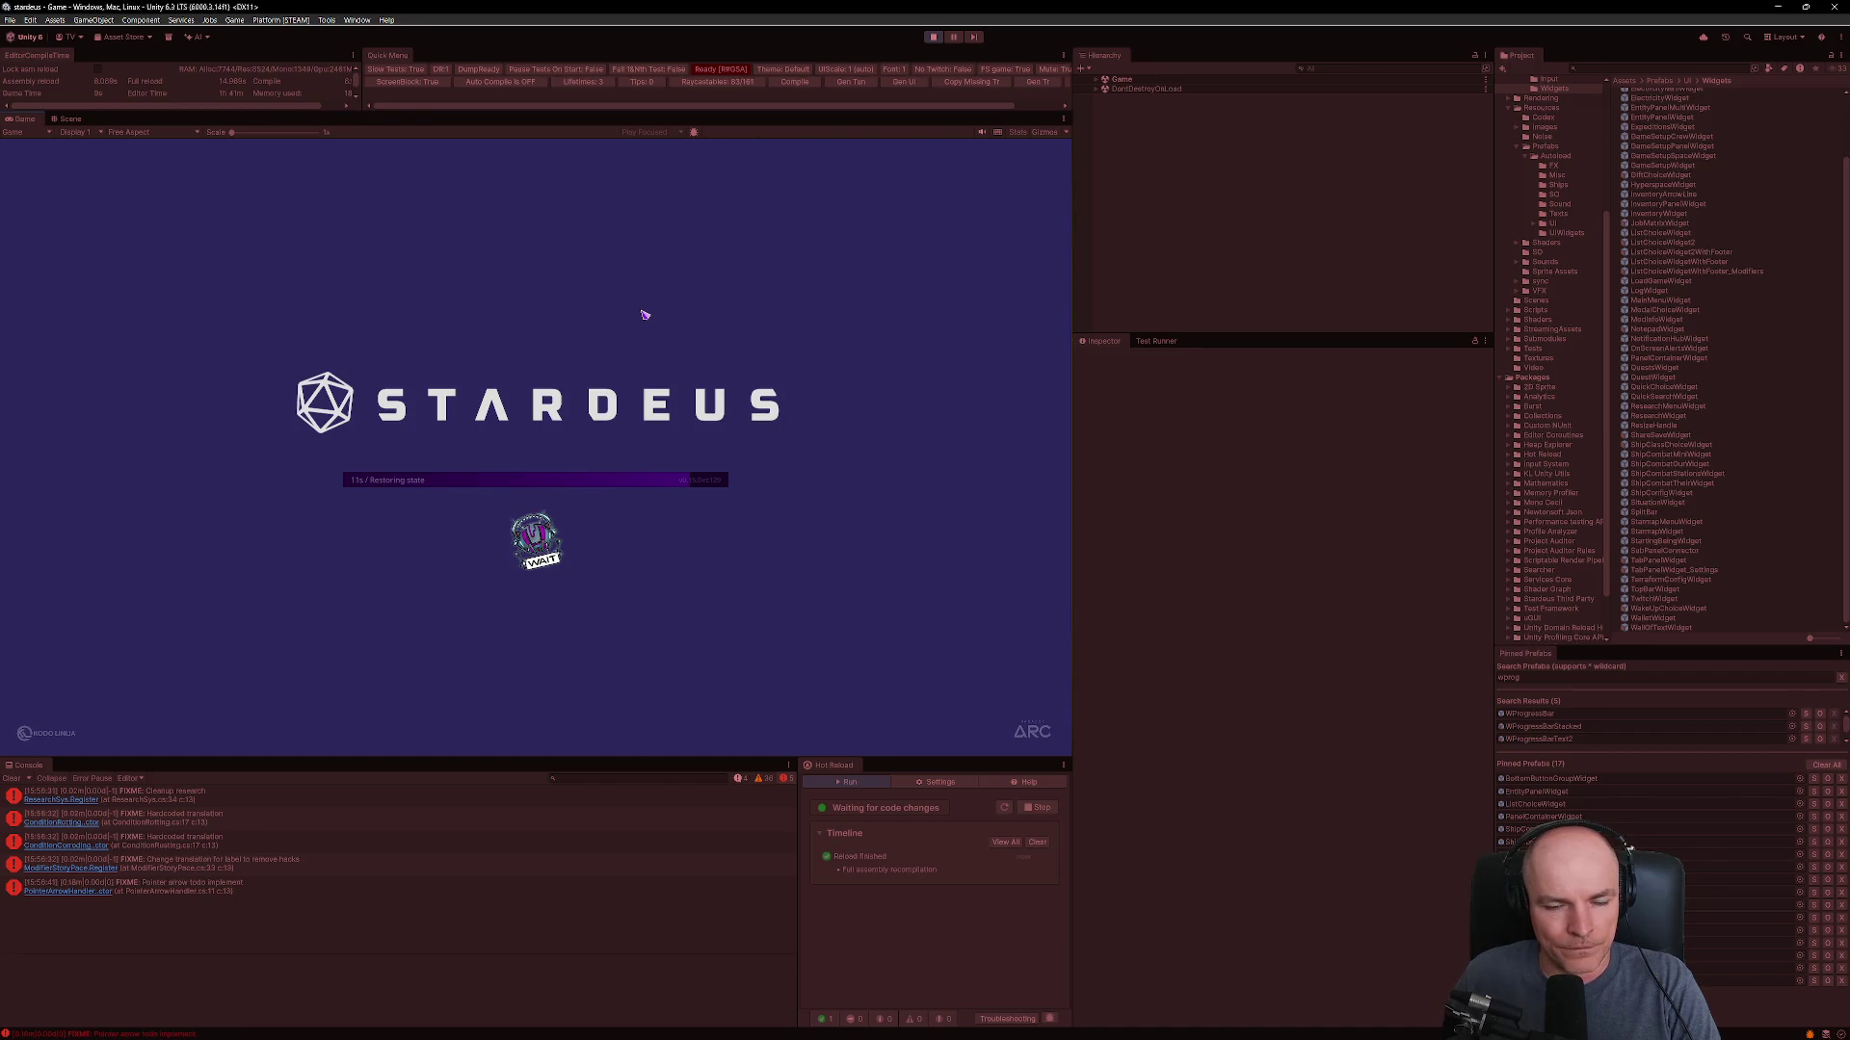
Load the saved game, open the starmap, and attack the Frigate FSV Florida.
left_click(852, 439)
left_click(102, 280)
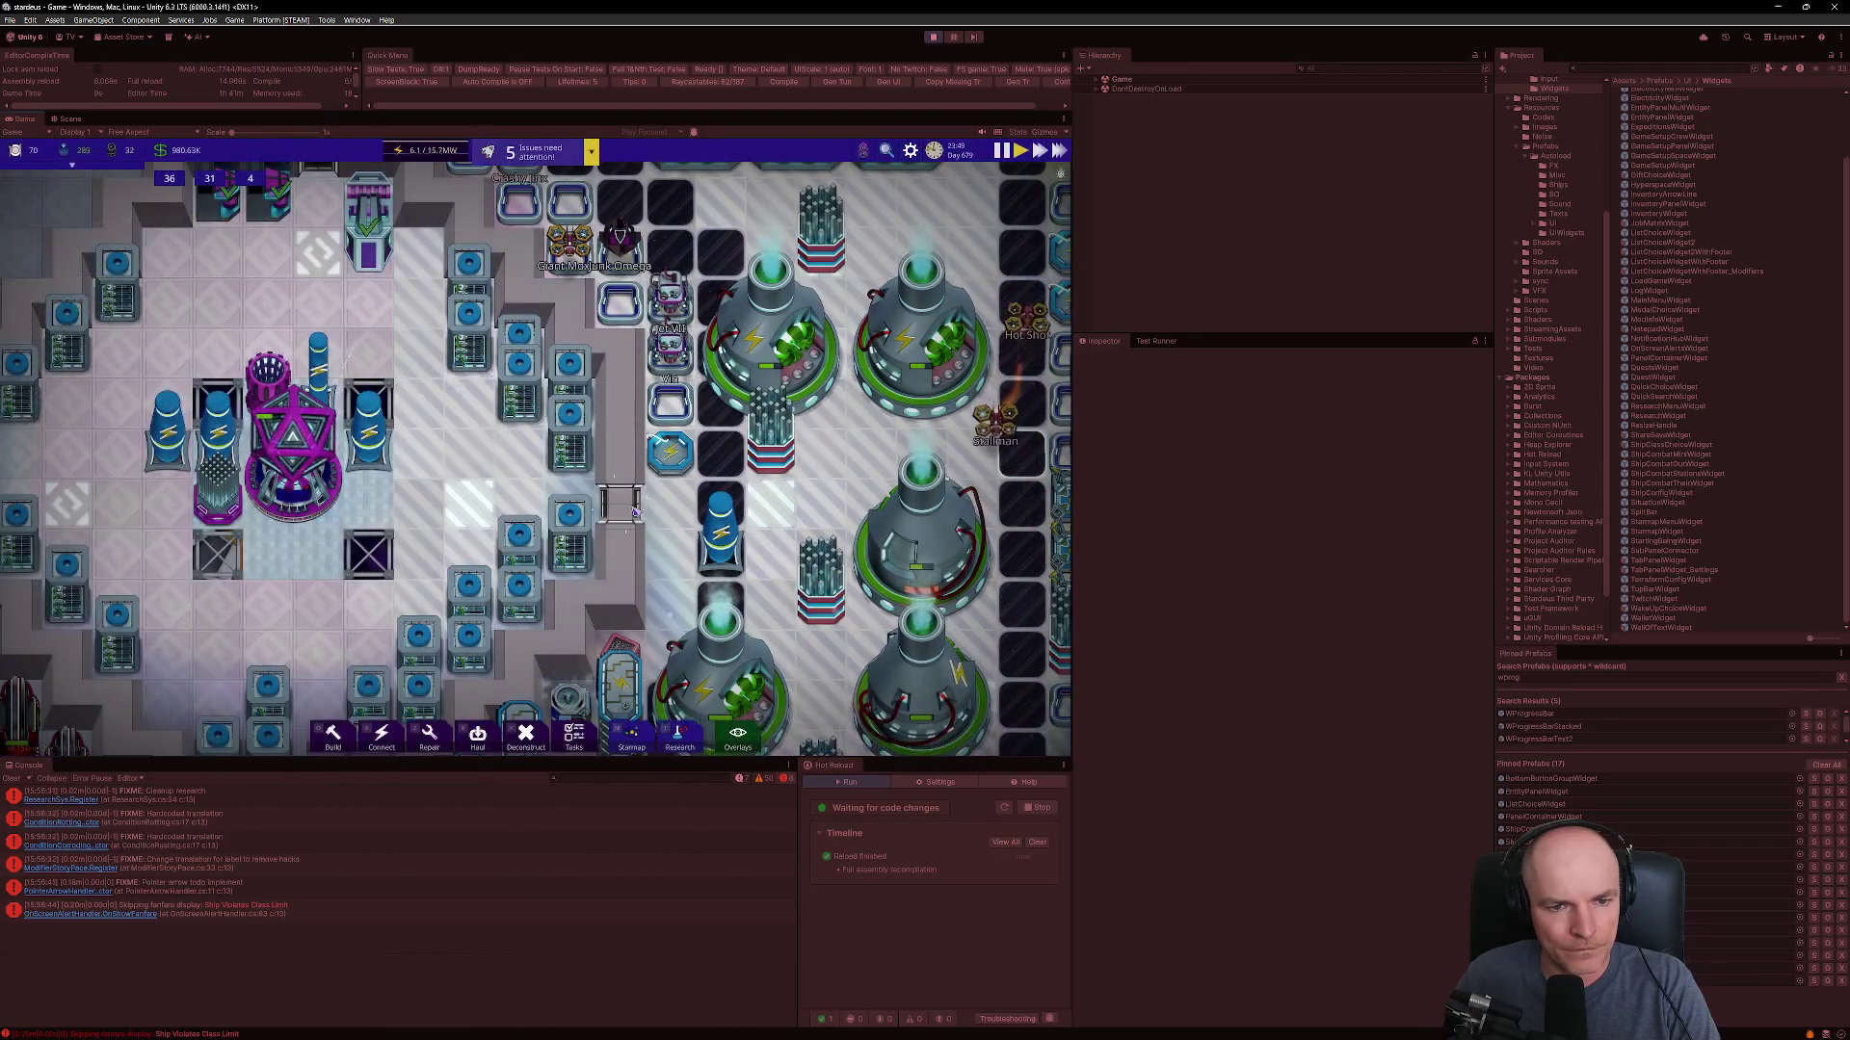
scroll(638, 512, "down", 4)
scroll(617, 541, "down", 2)
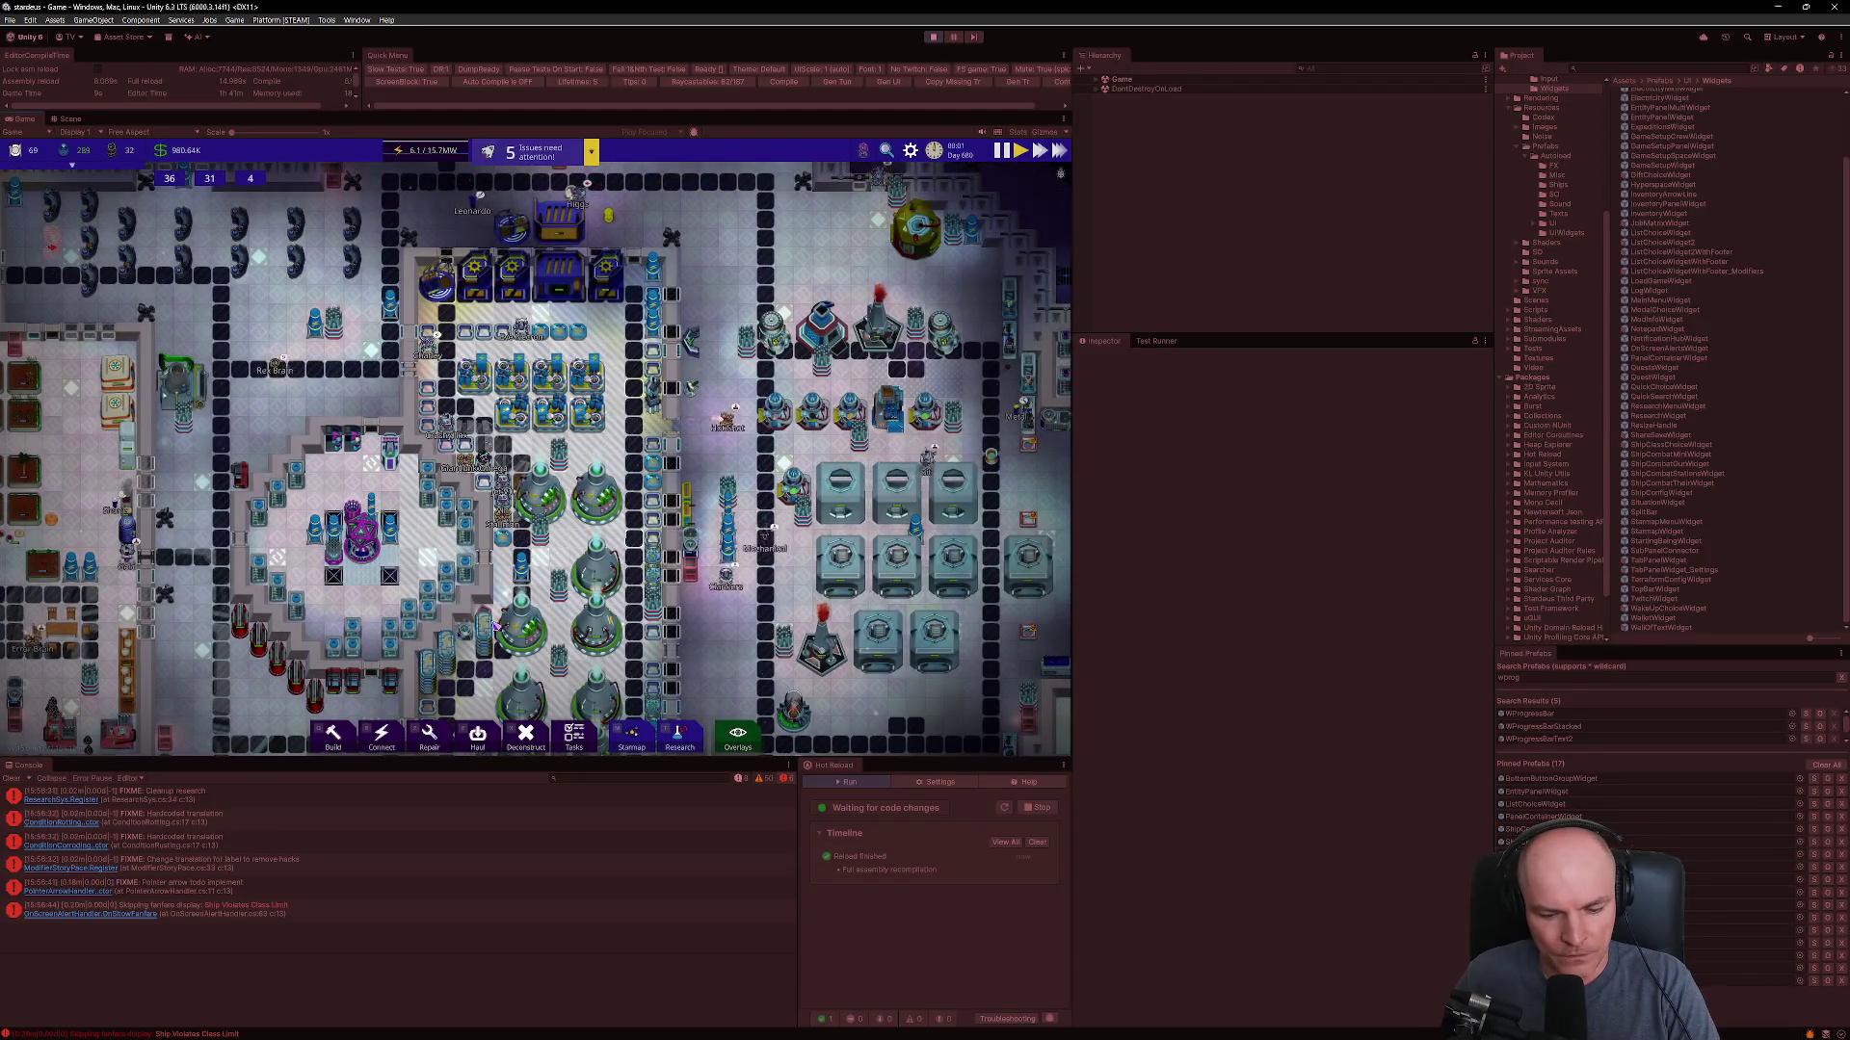
key("m")
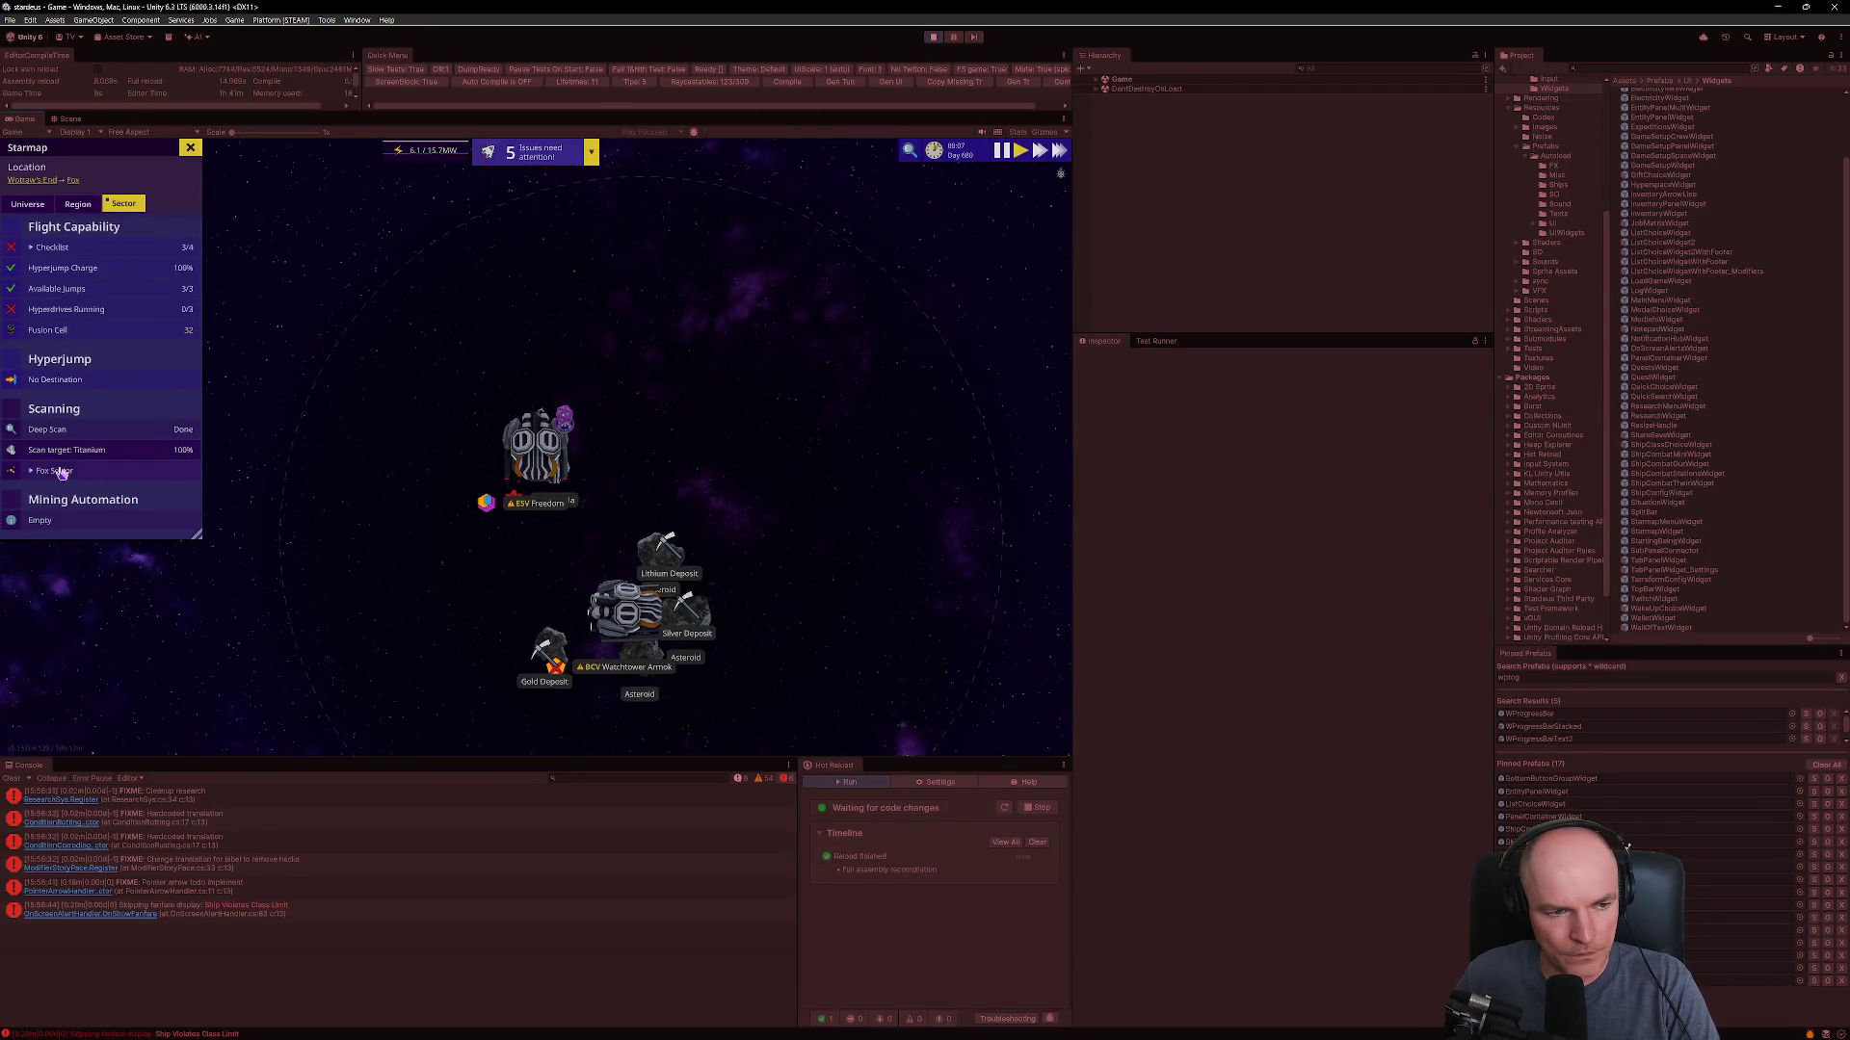
left_click(575, 504)
scroll(568, 506, "up", 2)
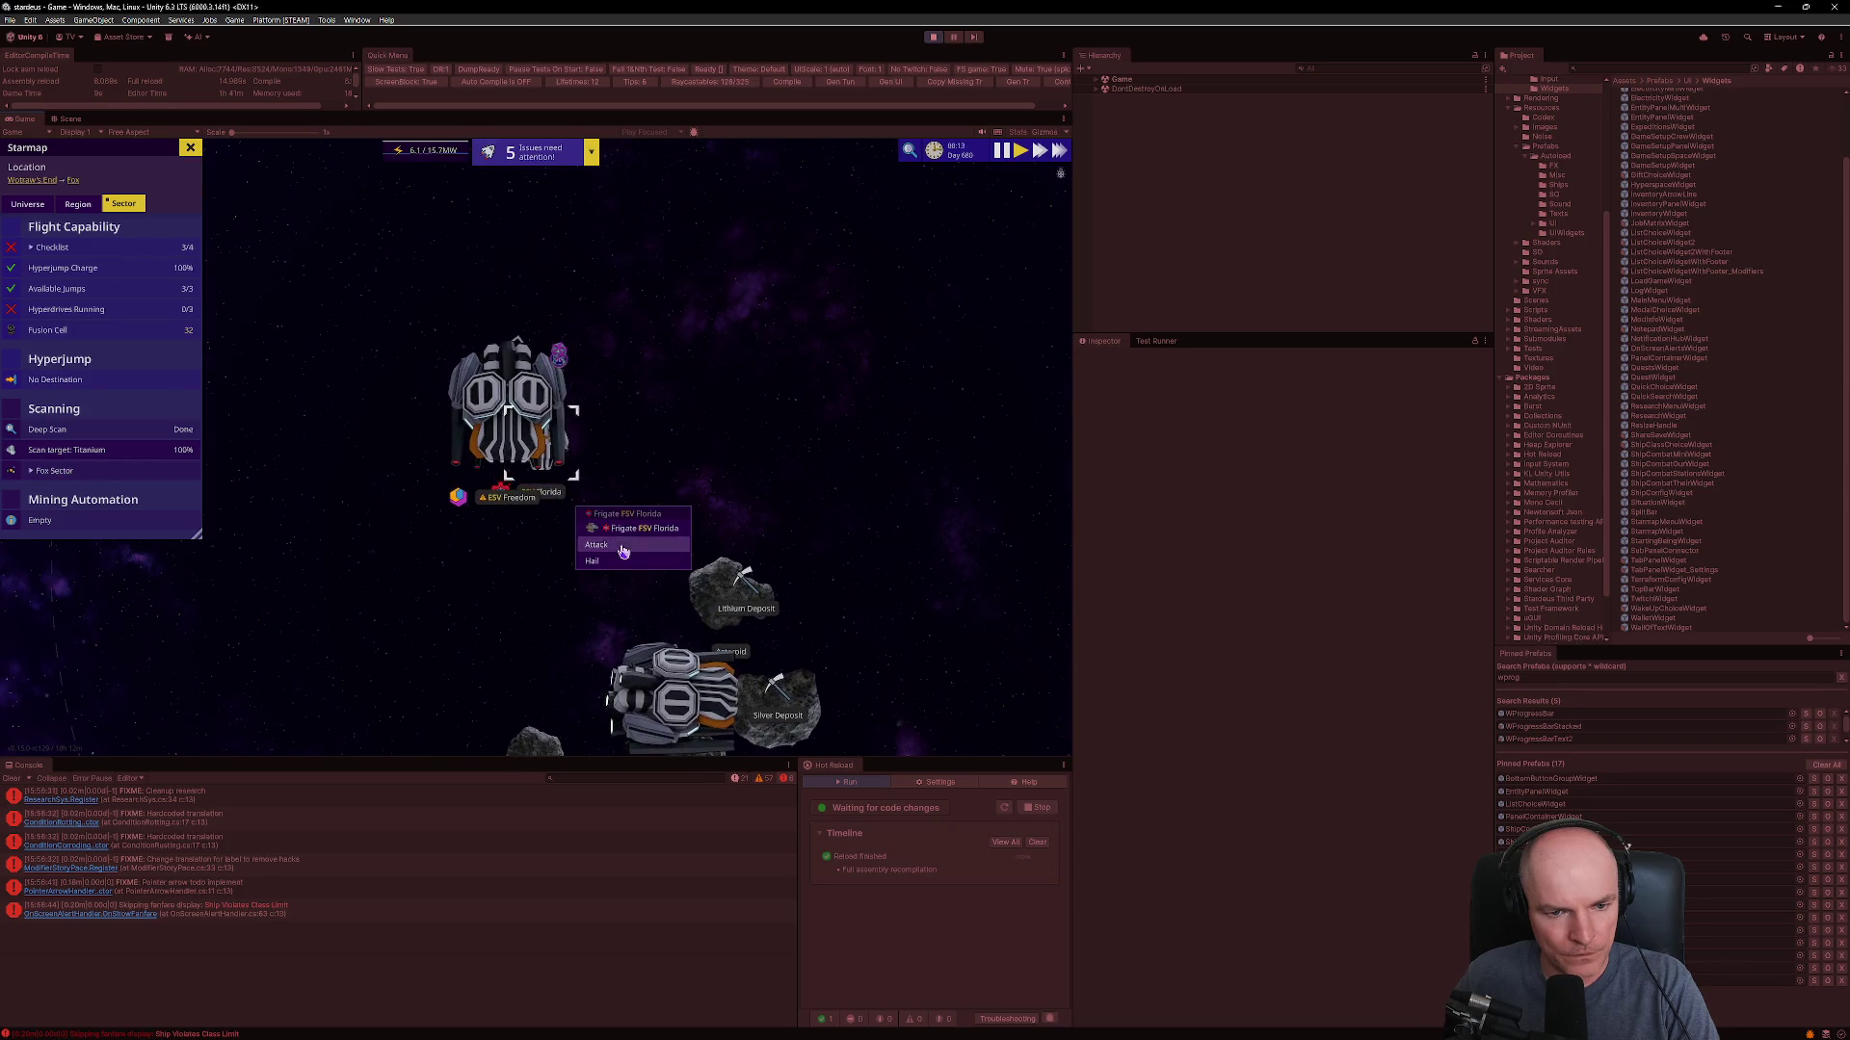
left_click(622, 548)
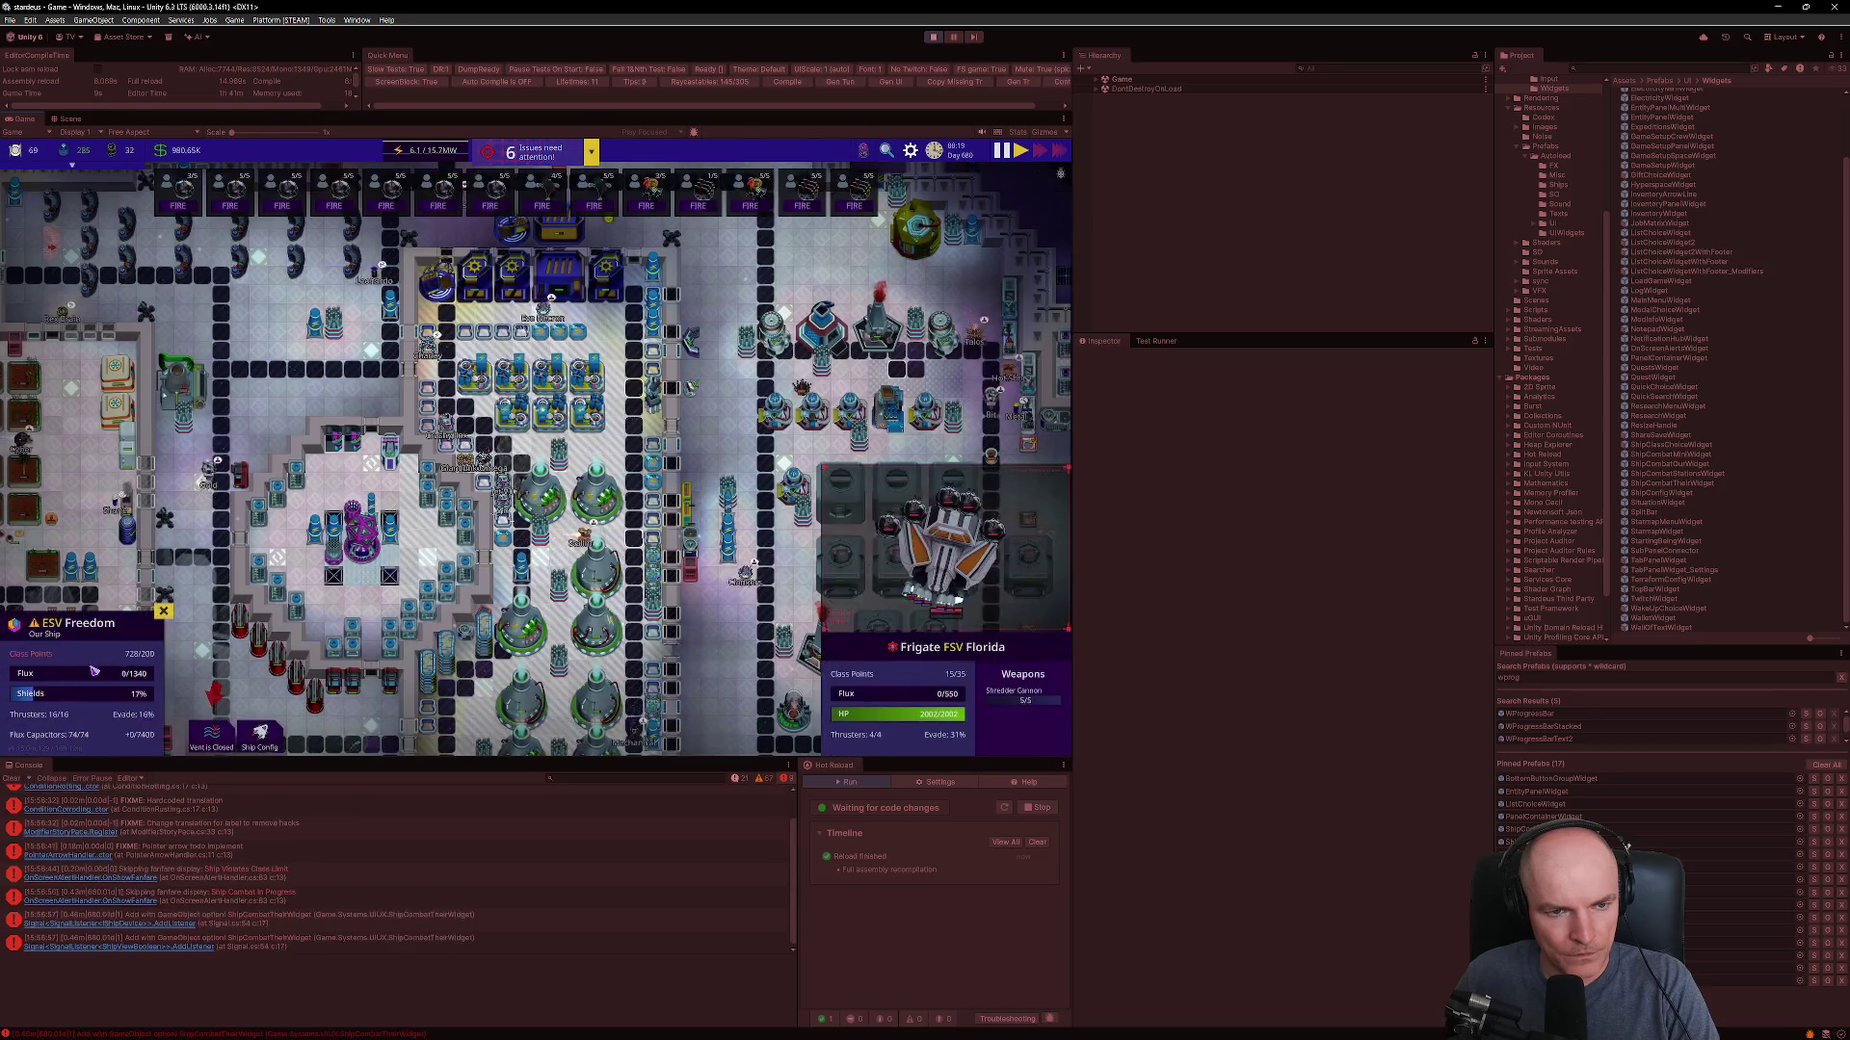
Unassign the weapons from a battle station to test the panel refresh.
left_click(386, 198)
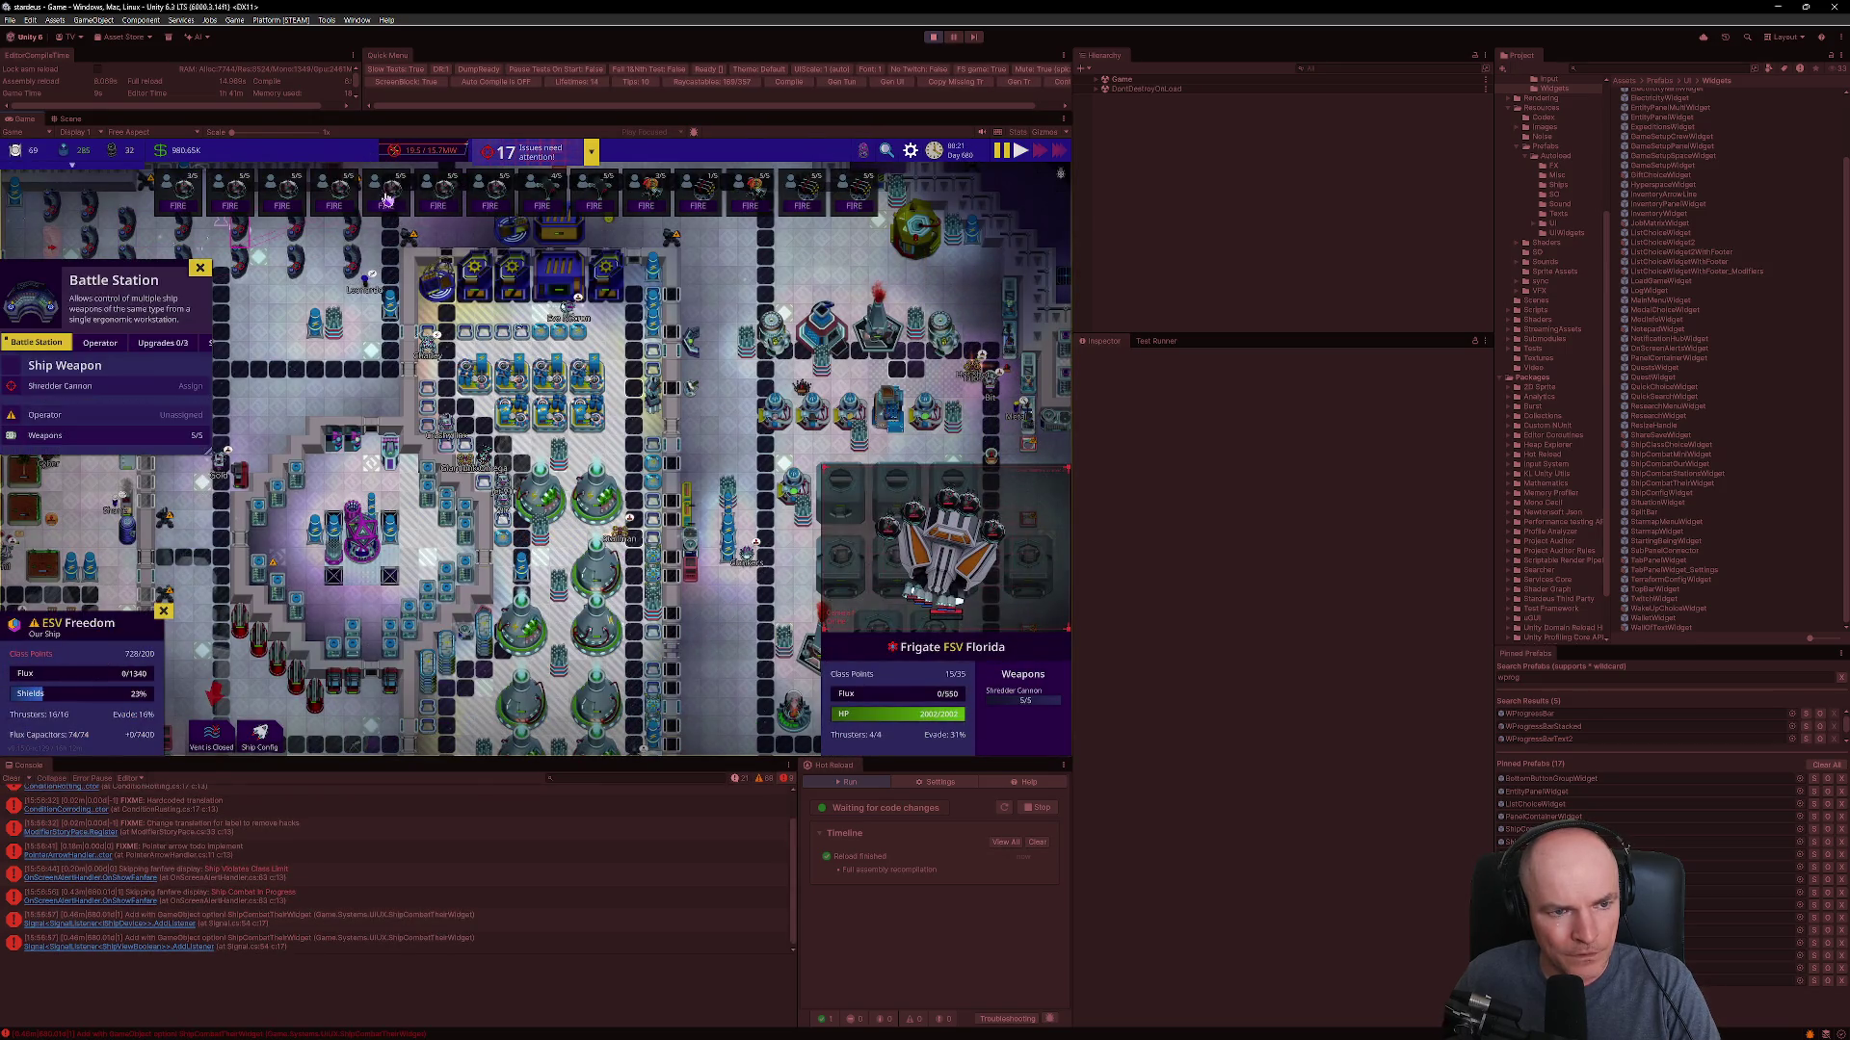
left_click(67, 390)
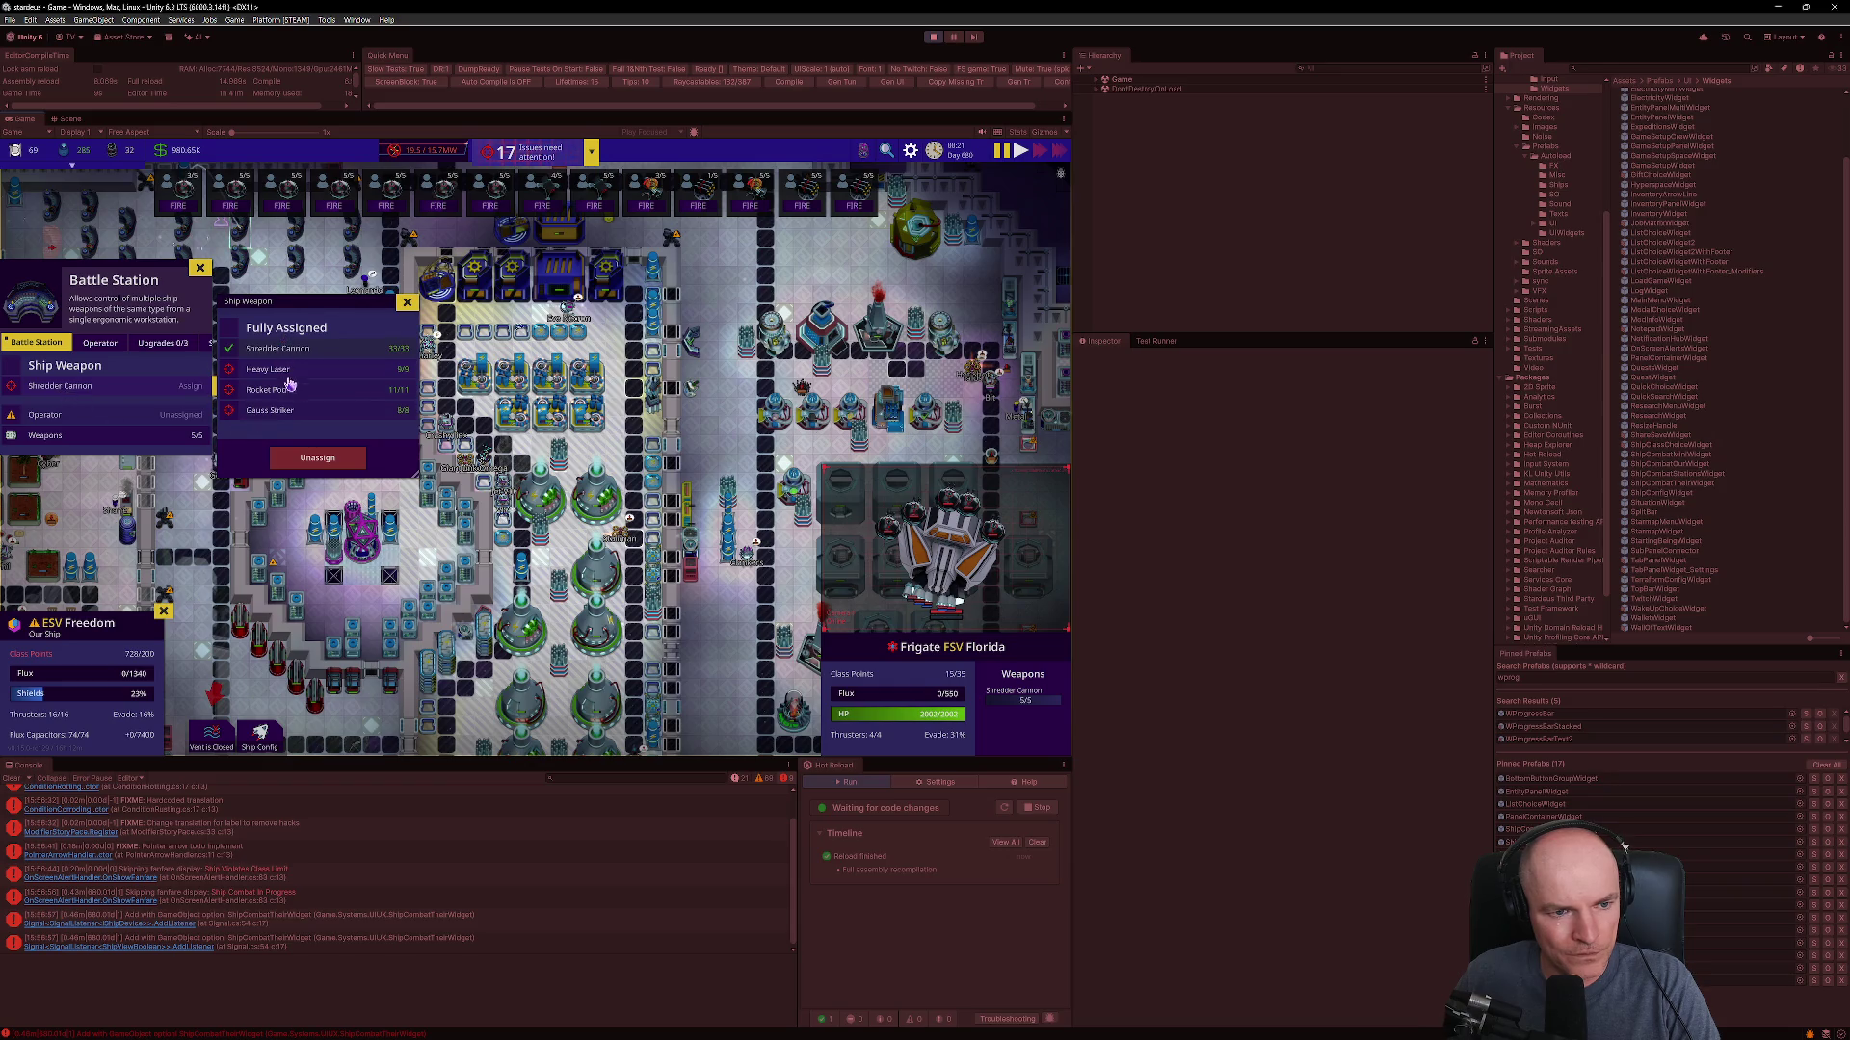
left_click(321, 463)
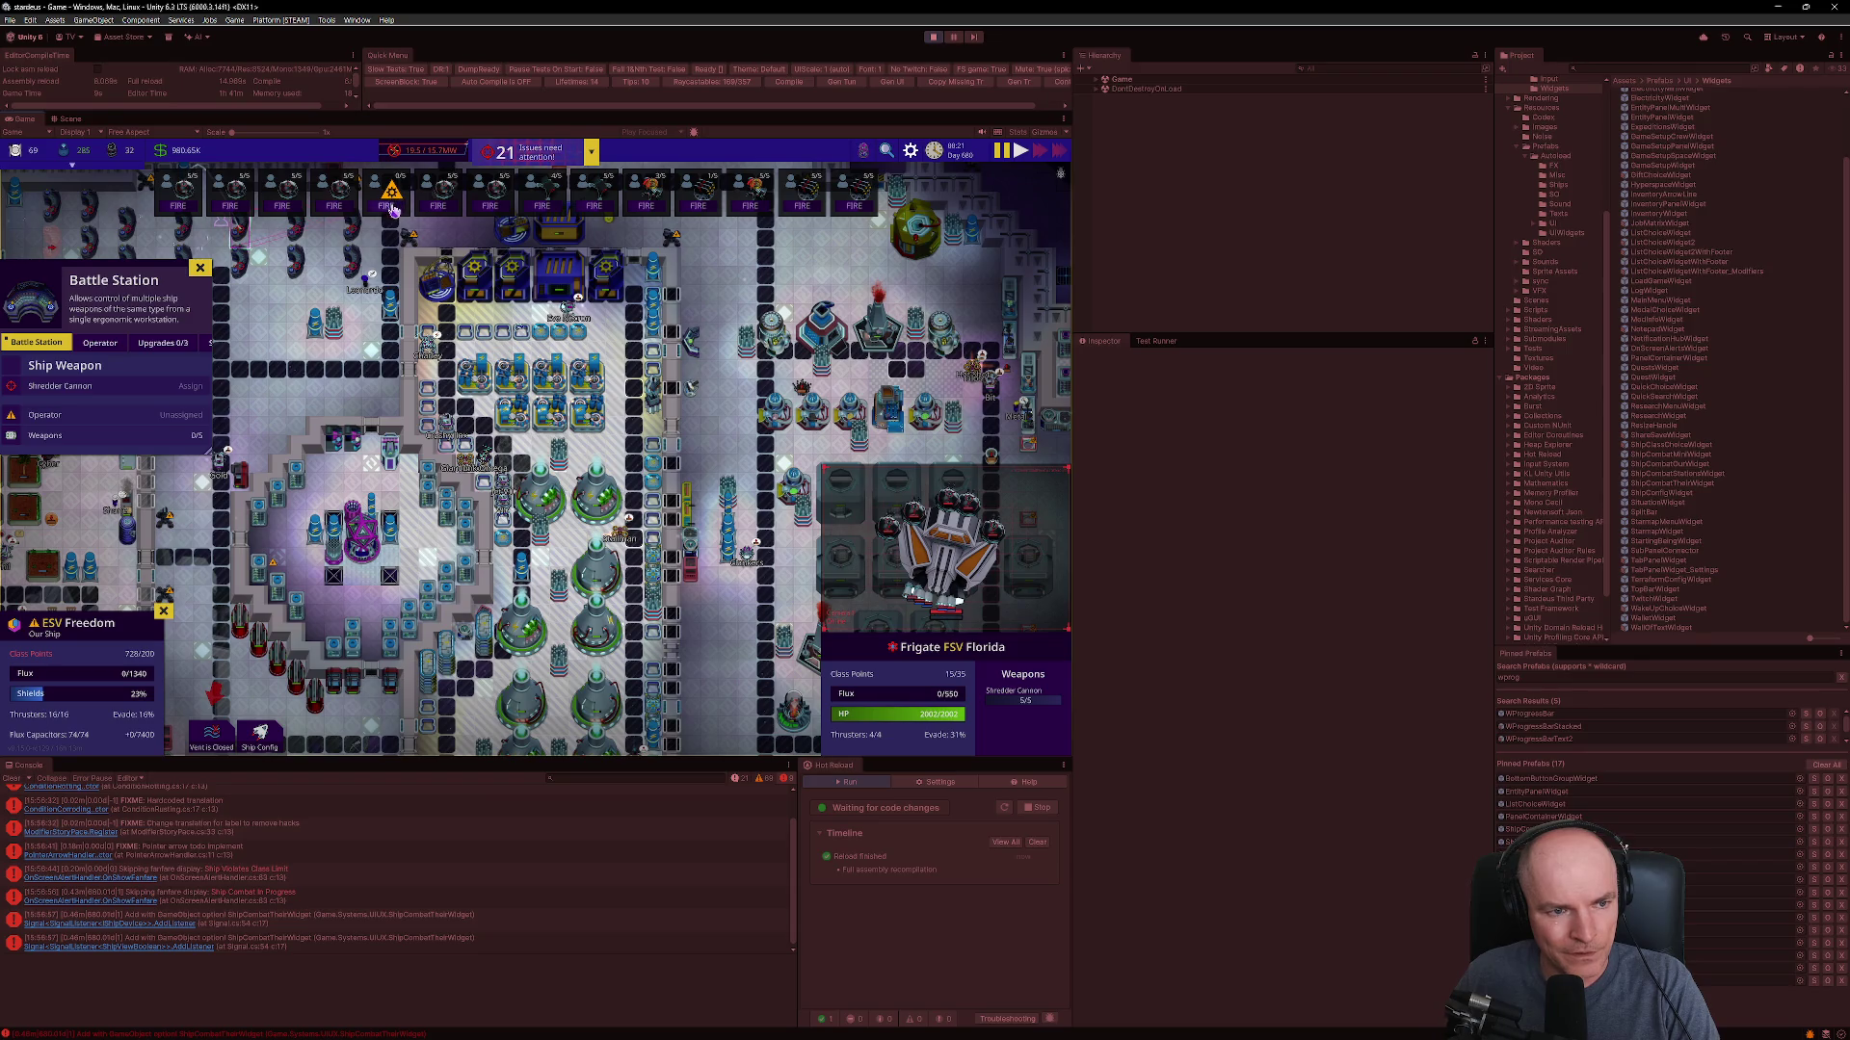
Reassign the Shredder Cannon to the station and return to Visual Studio Code.
left_click(101, 388)
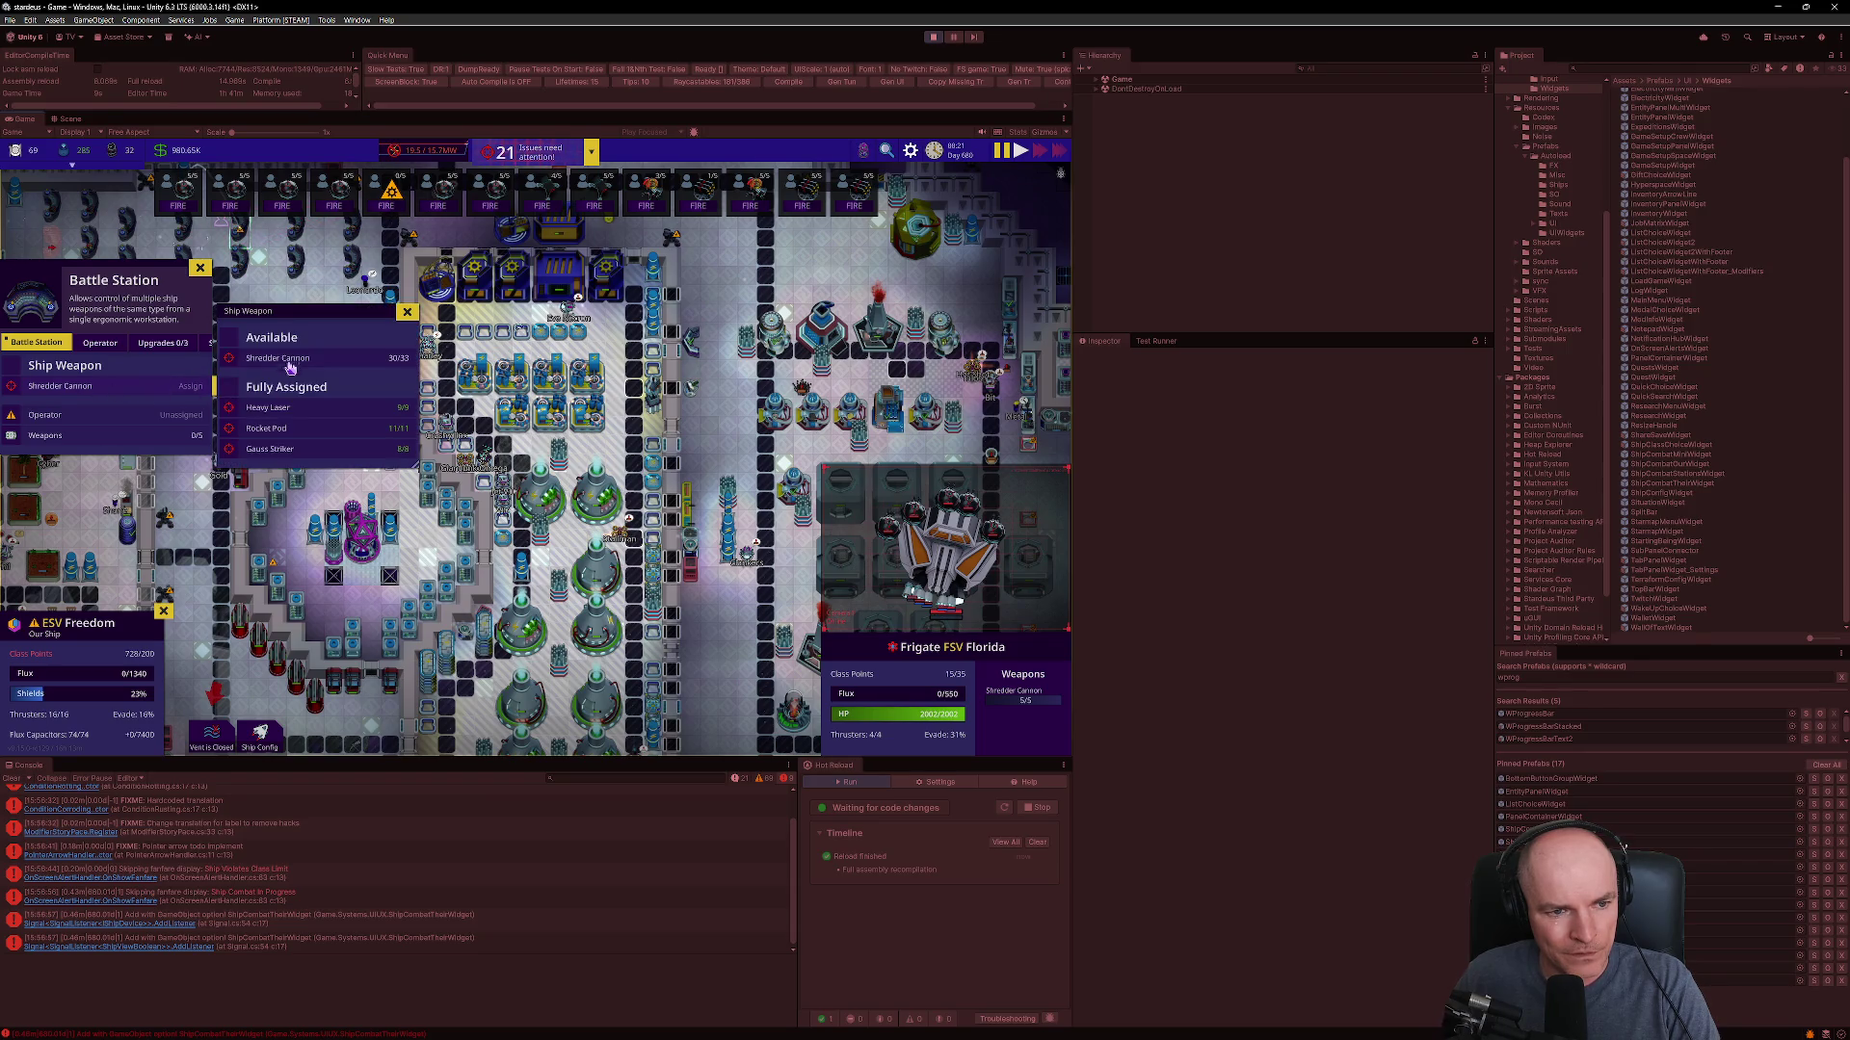
left_click(97, 391)
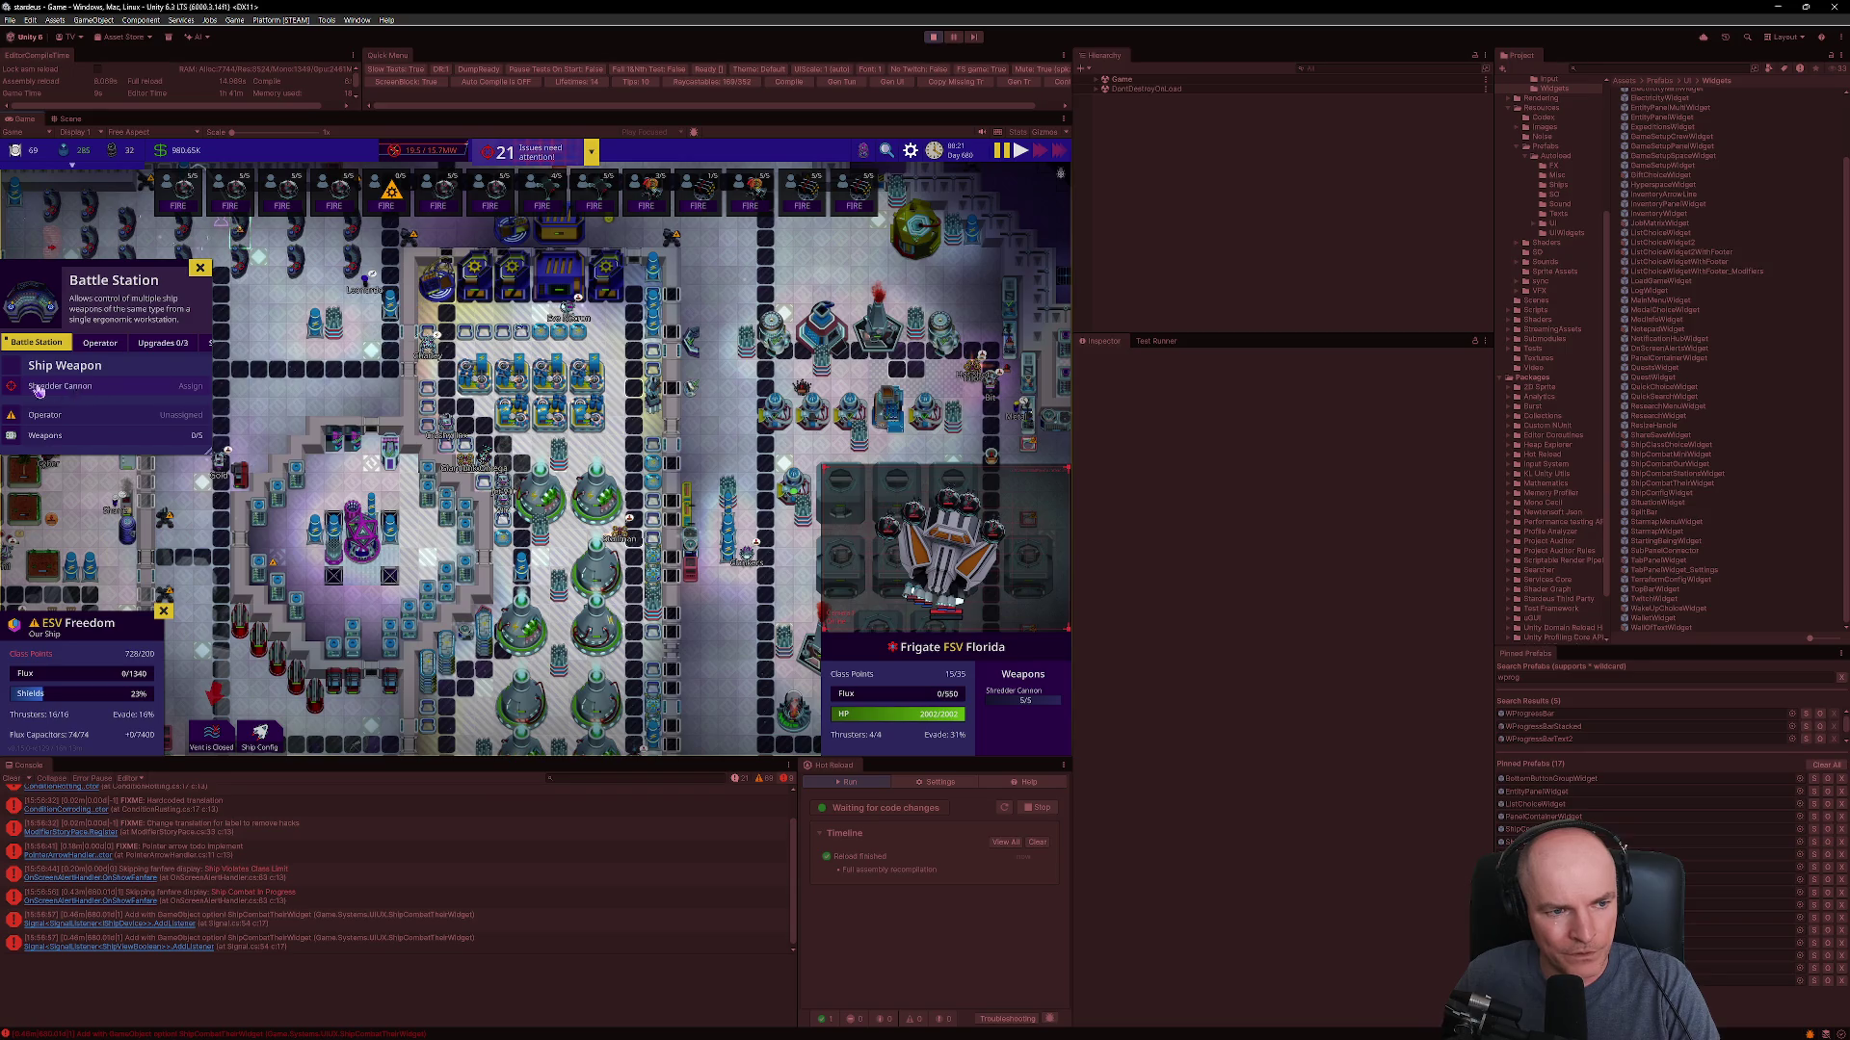
left_click(65, 388)
left_click(65, 388)
left_click(109, 390)
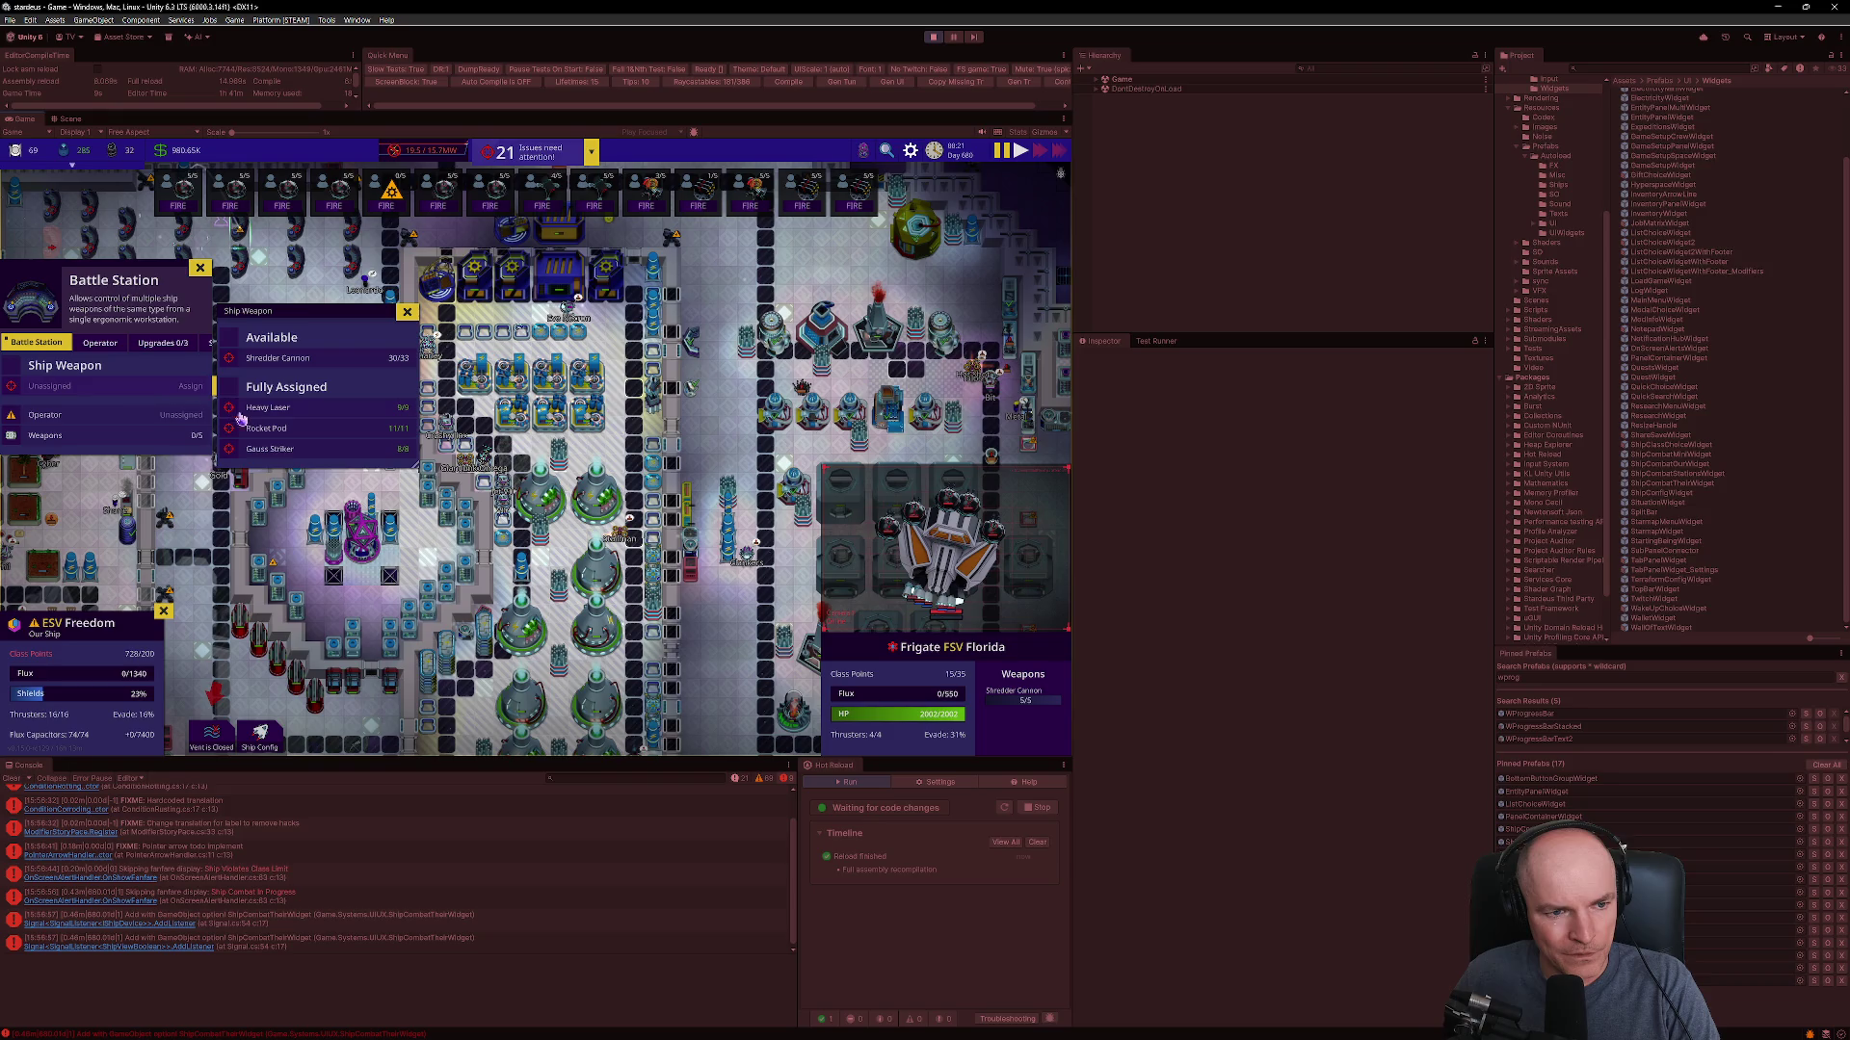
left_click(280, 359)
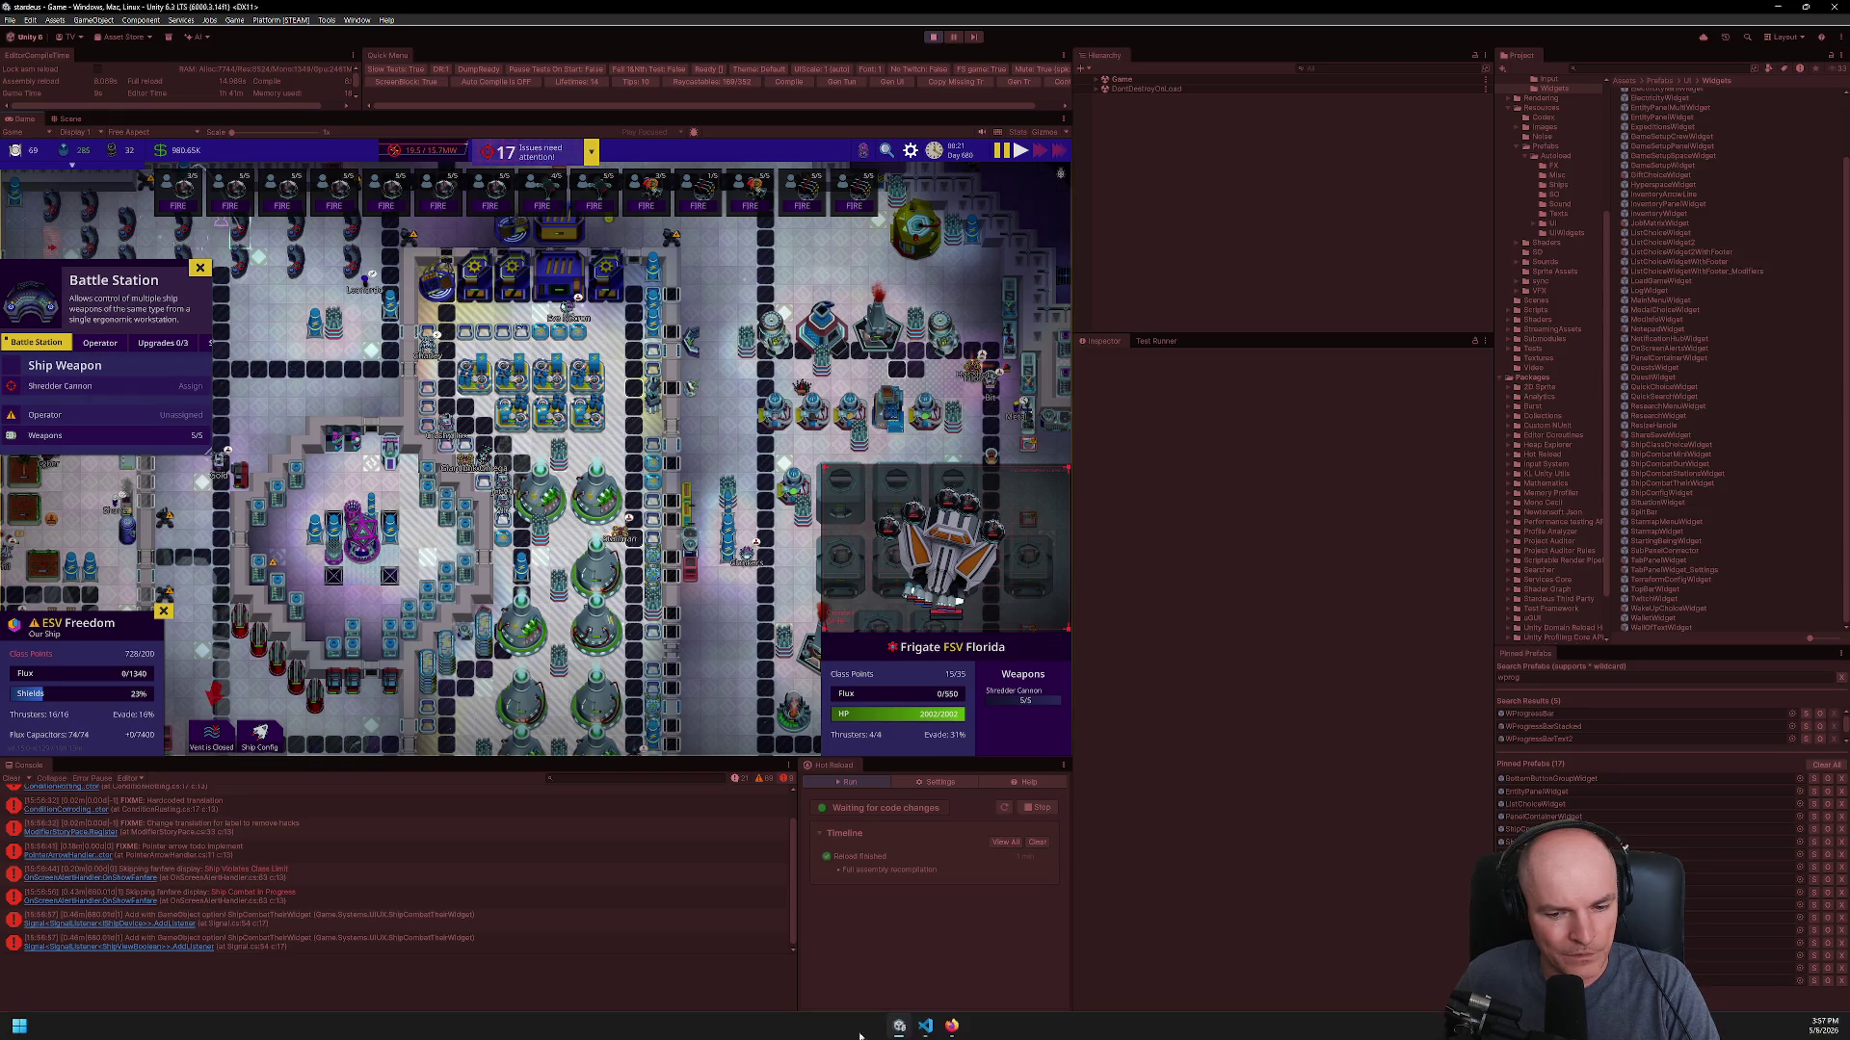
left_click(927, 1027)
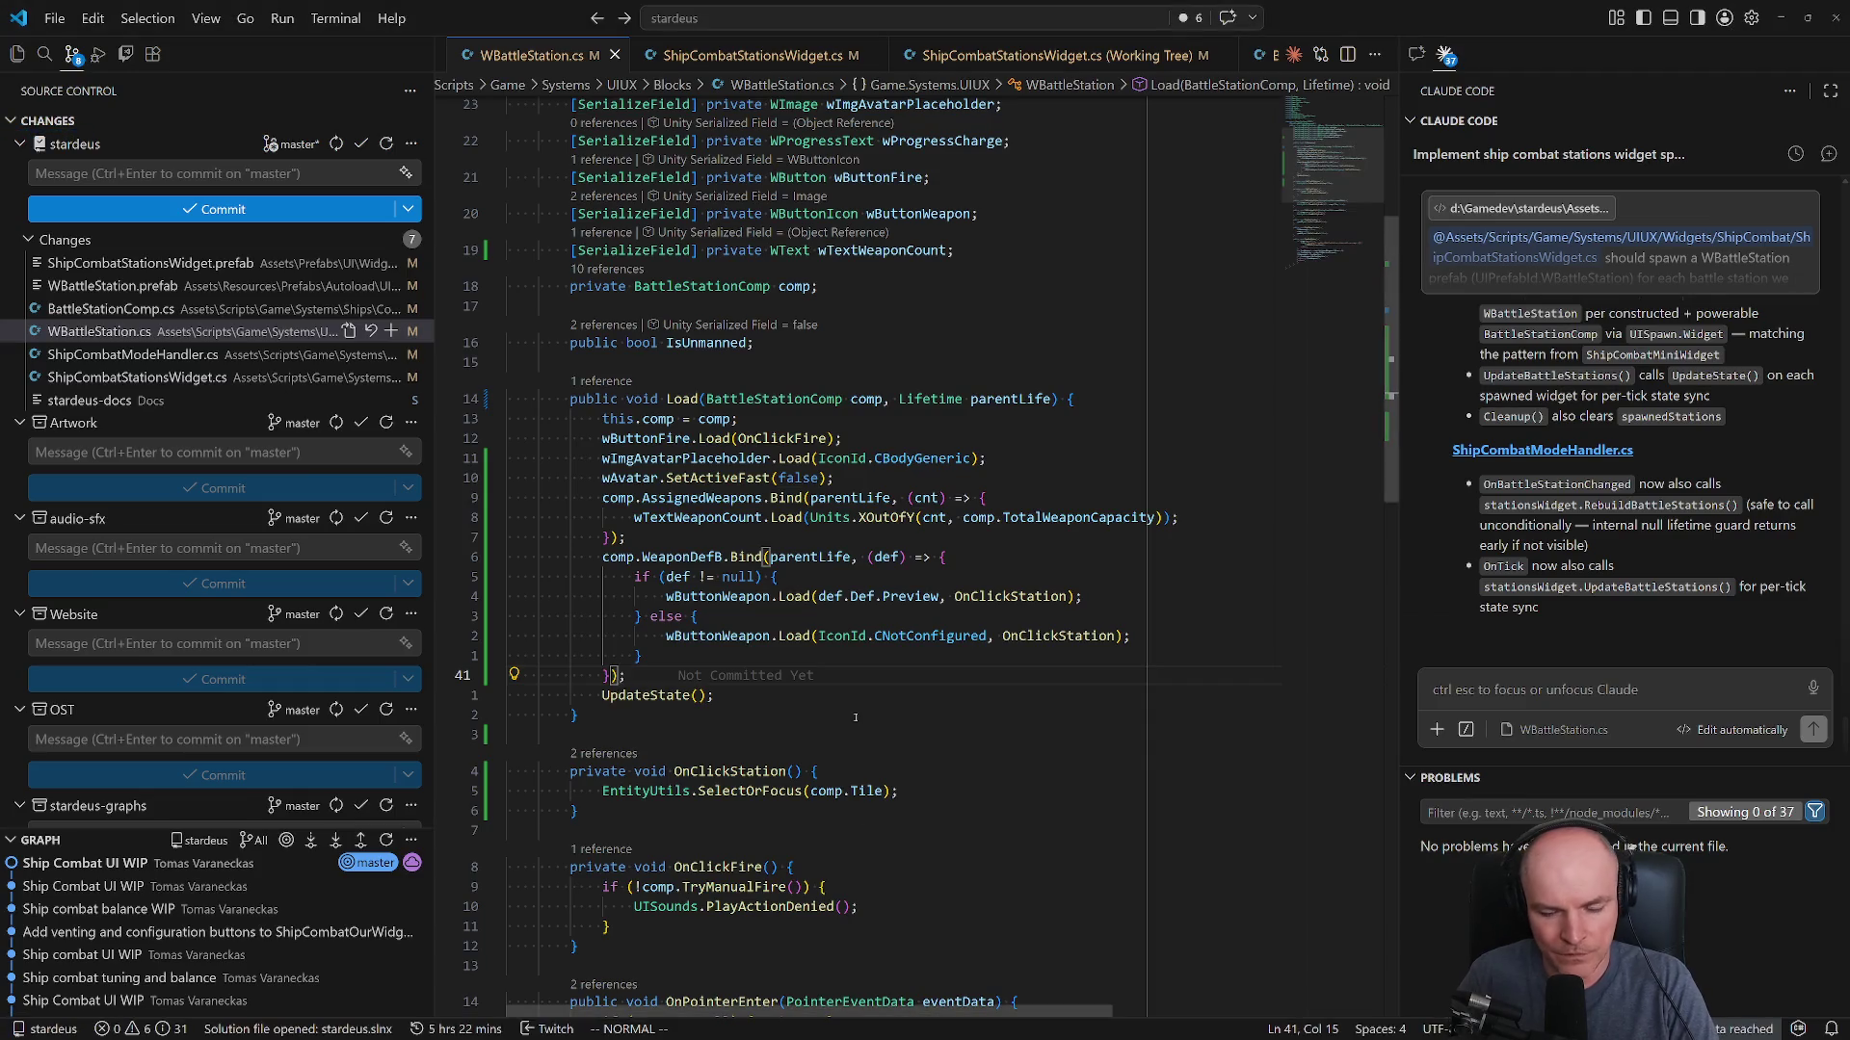
Open BattleStationTab.cs through the quick file search.
key("ctrl+p")
key("Escape")
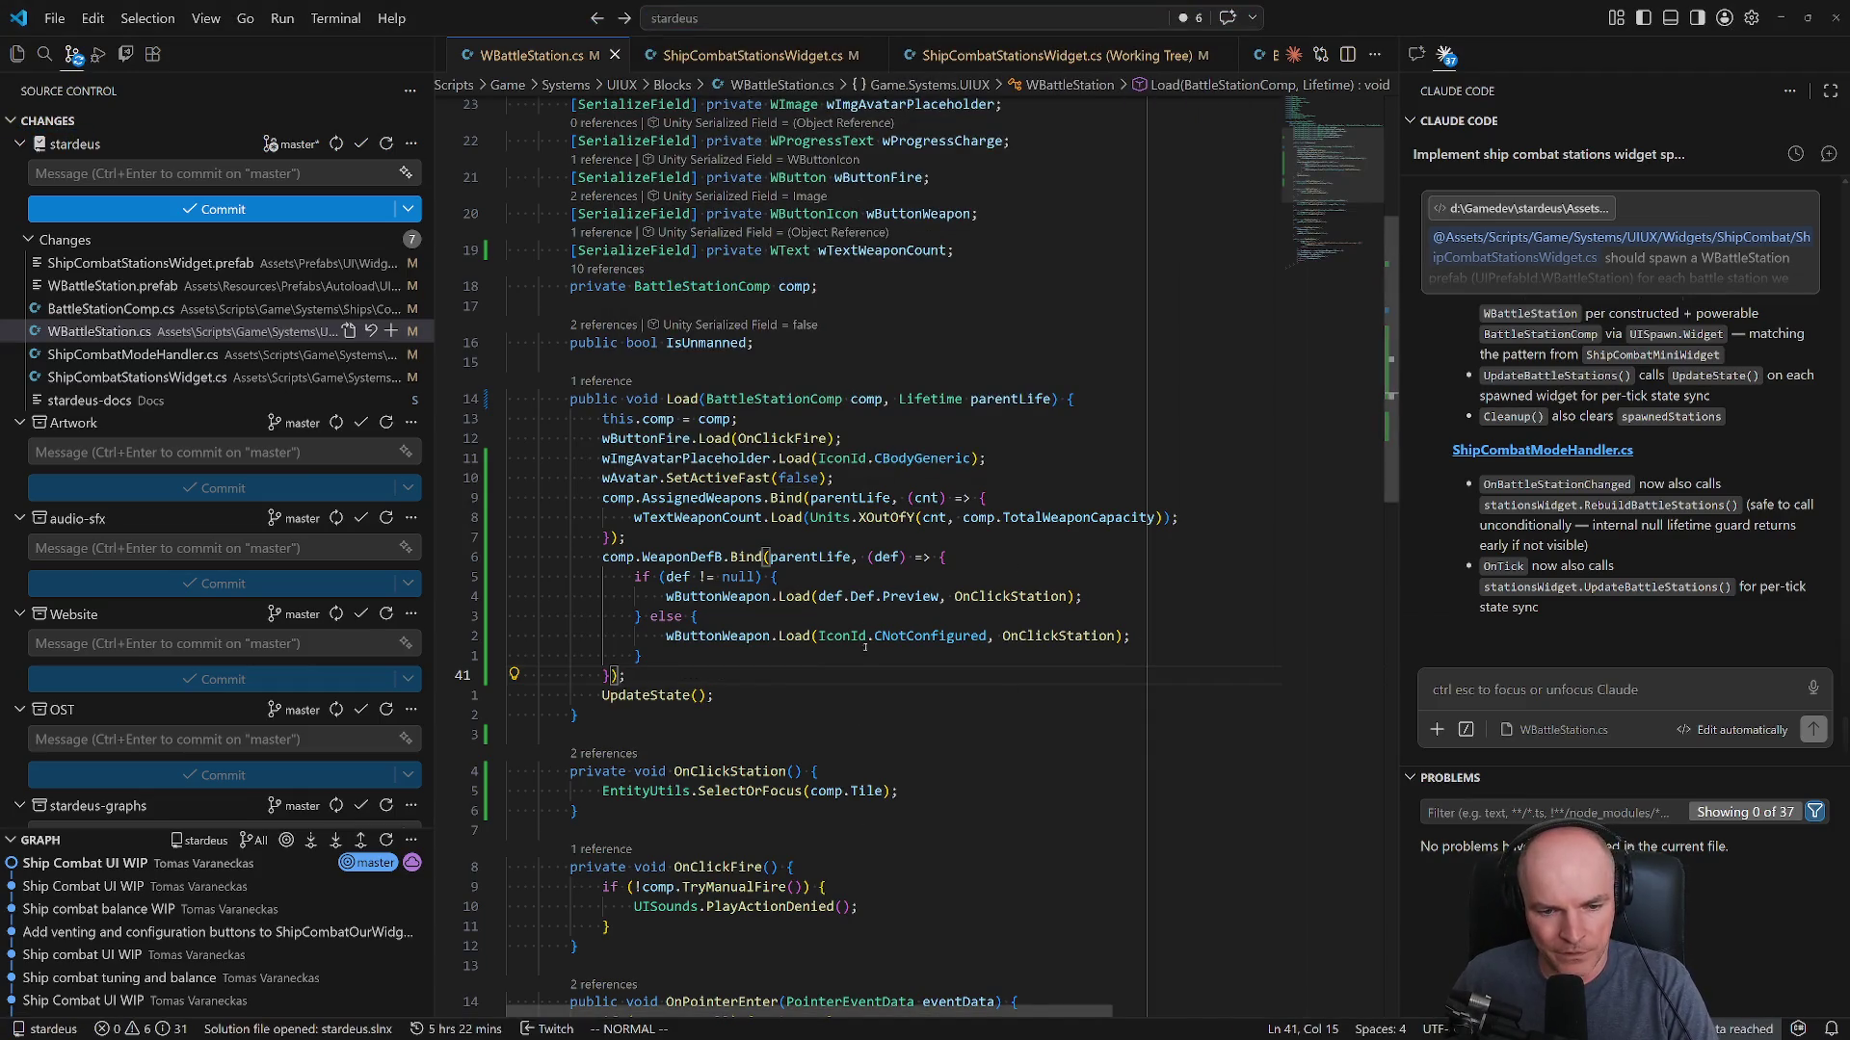
left_click(944, 343)
key("ctrl+p")
type("battlestationtab")
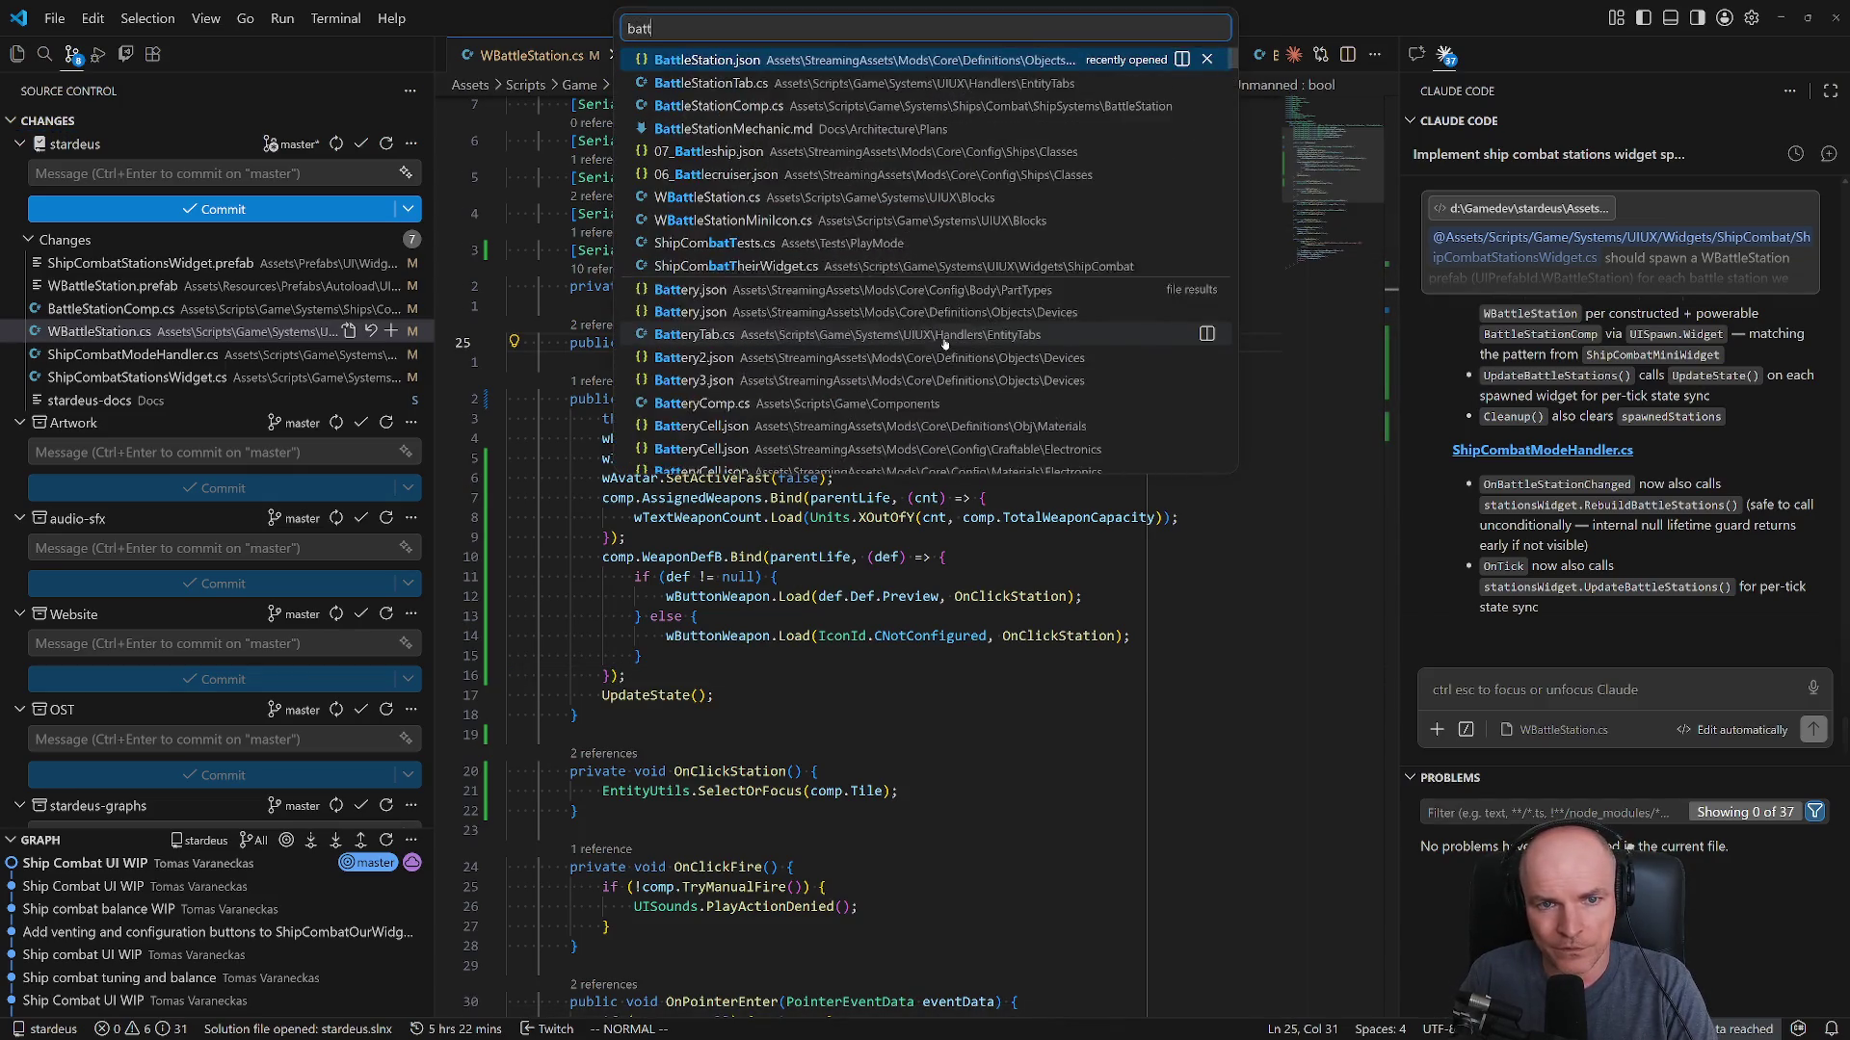
key("Return")
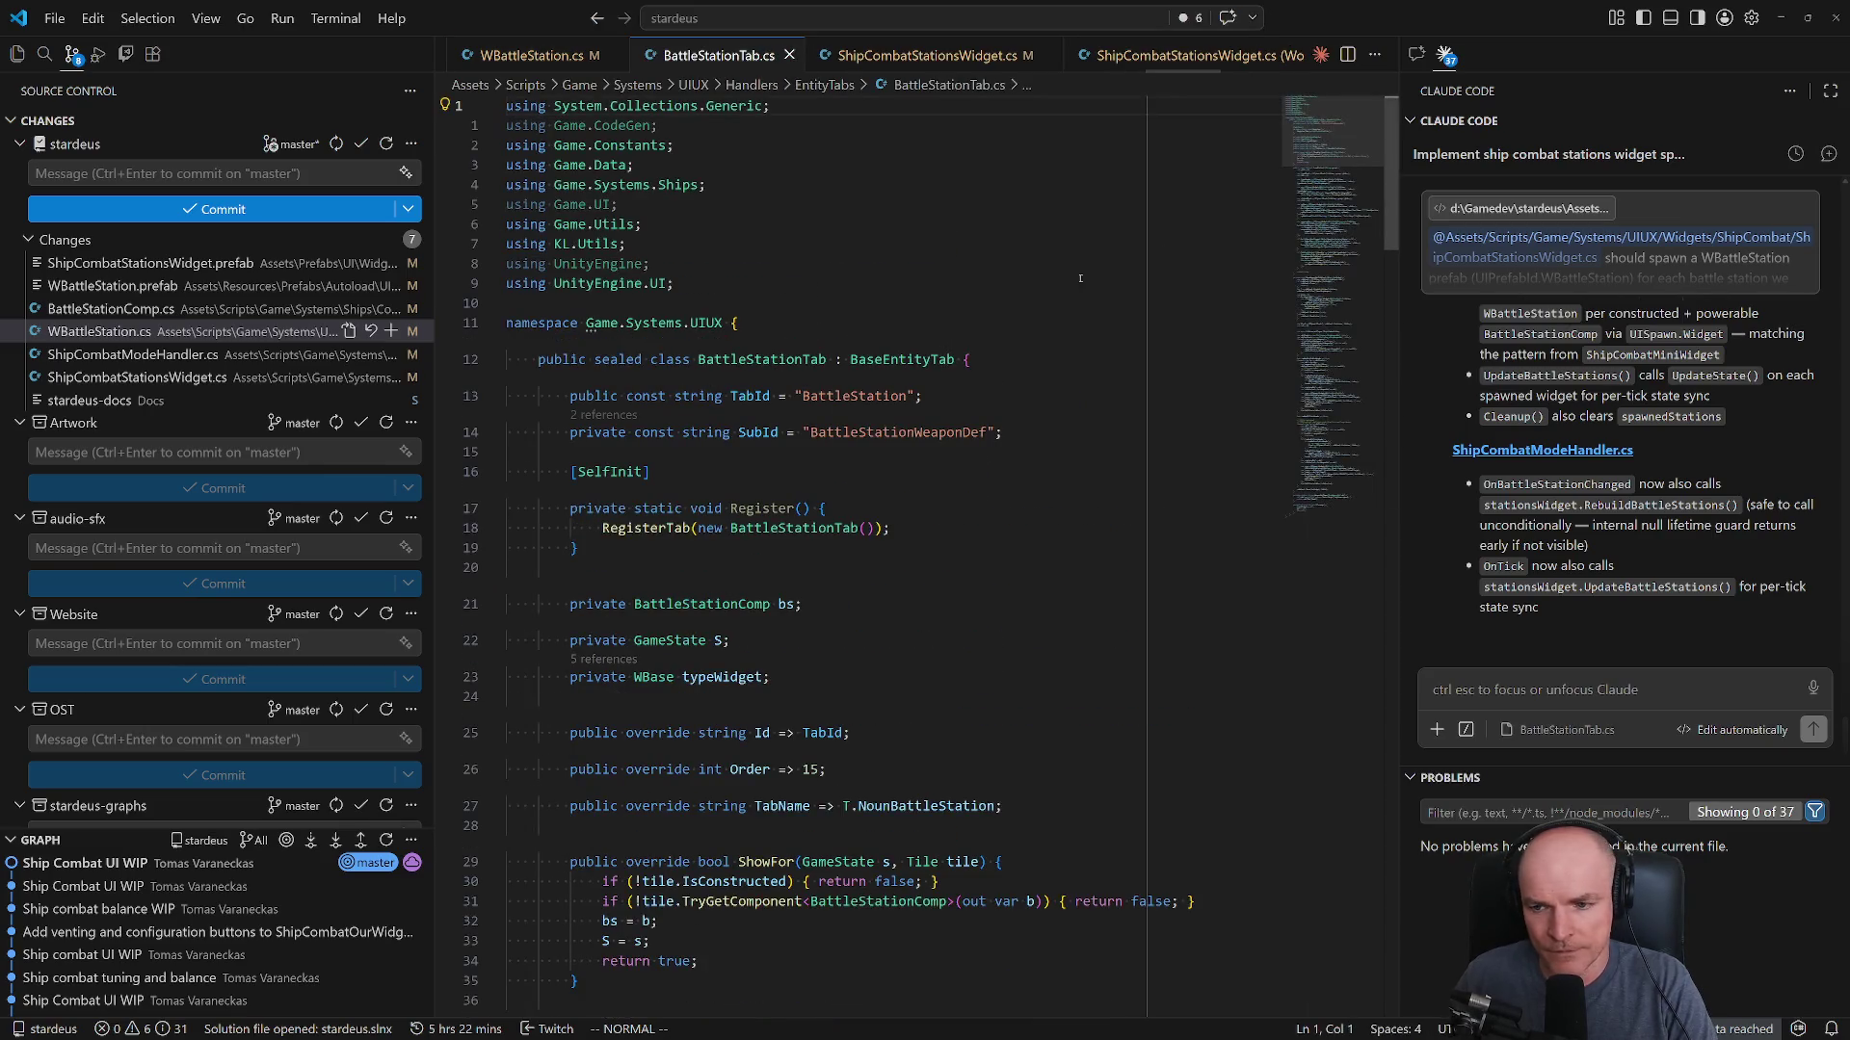
Start a new Claude Code chat, draft an Unassign stale-information prompt, then delete it unsent.
left_click(1828, 154)
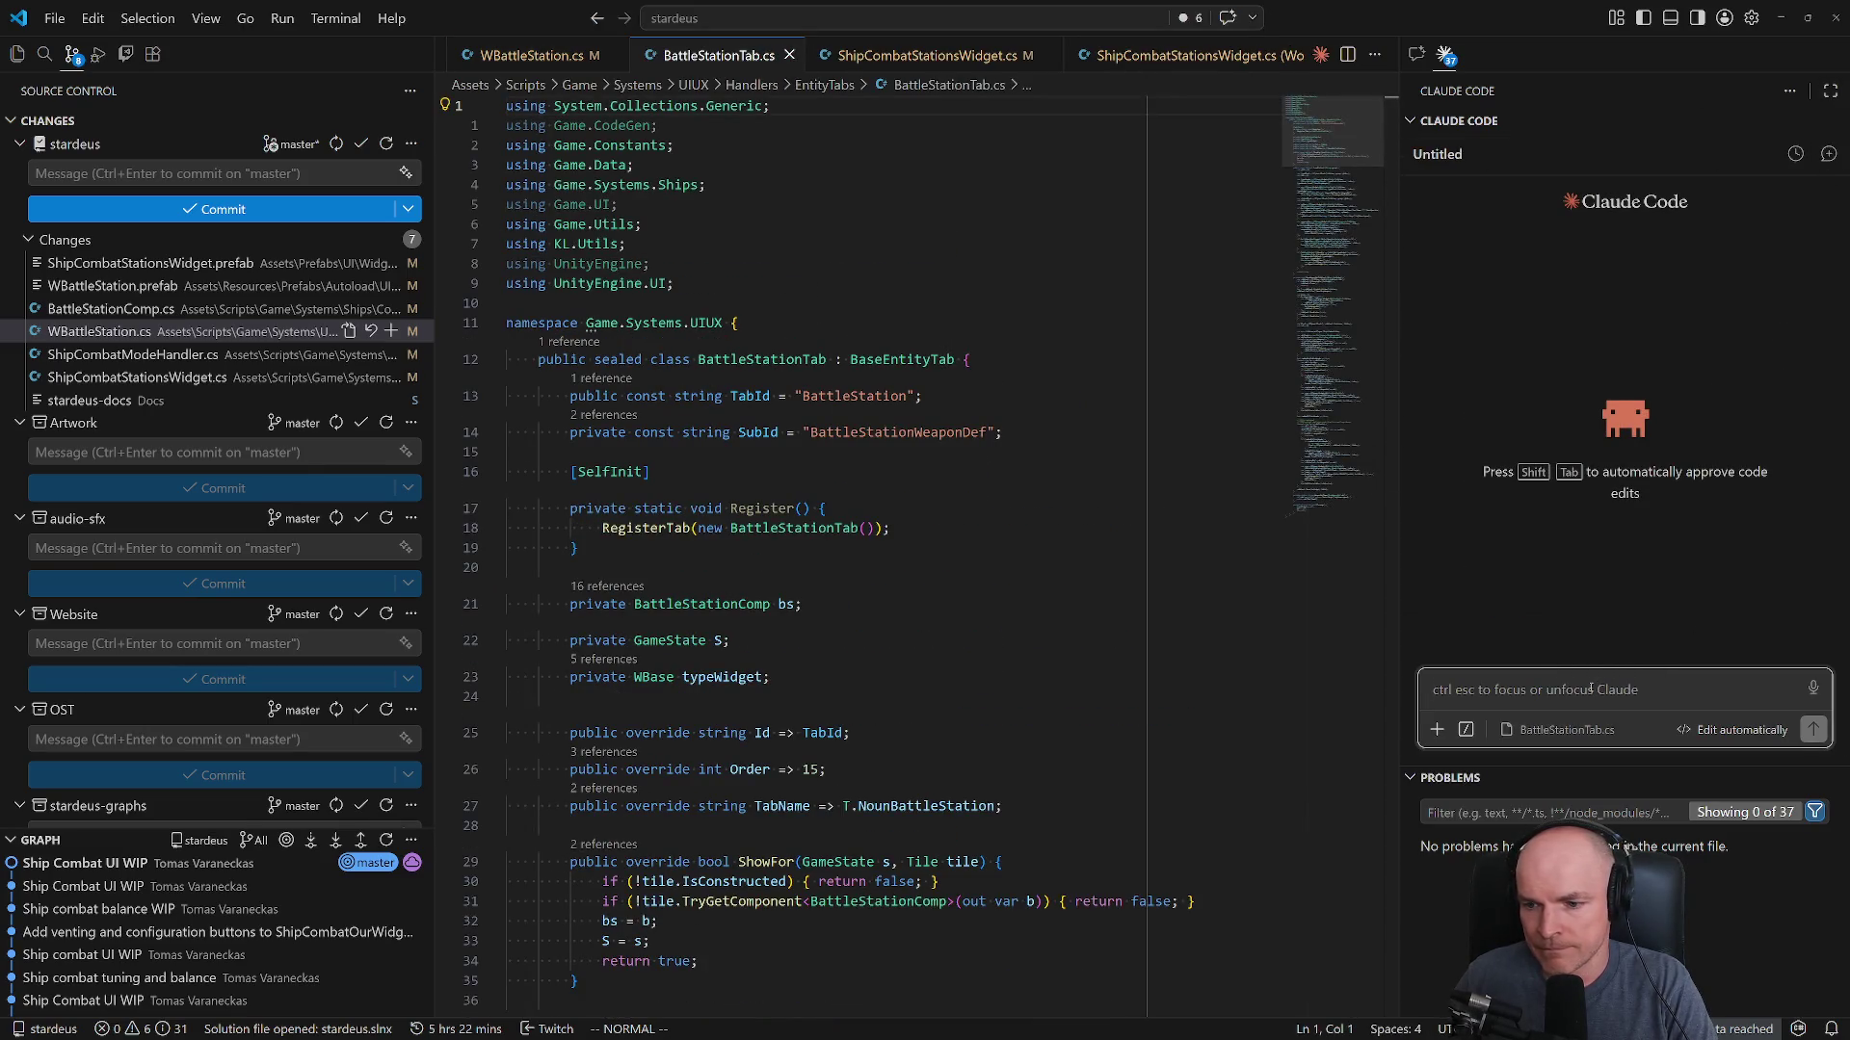
type("When Unassign ")
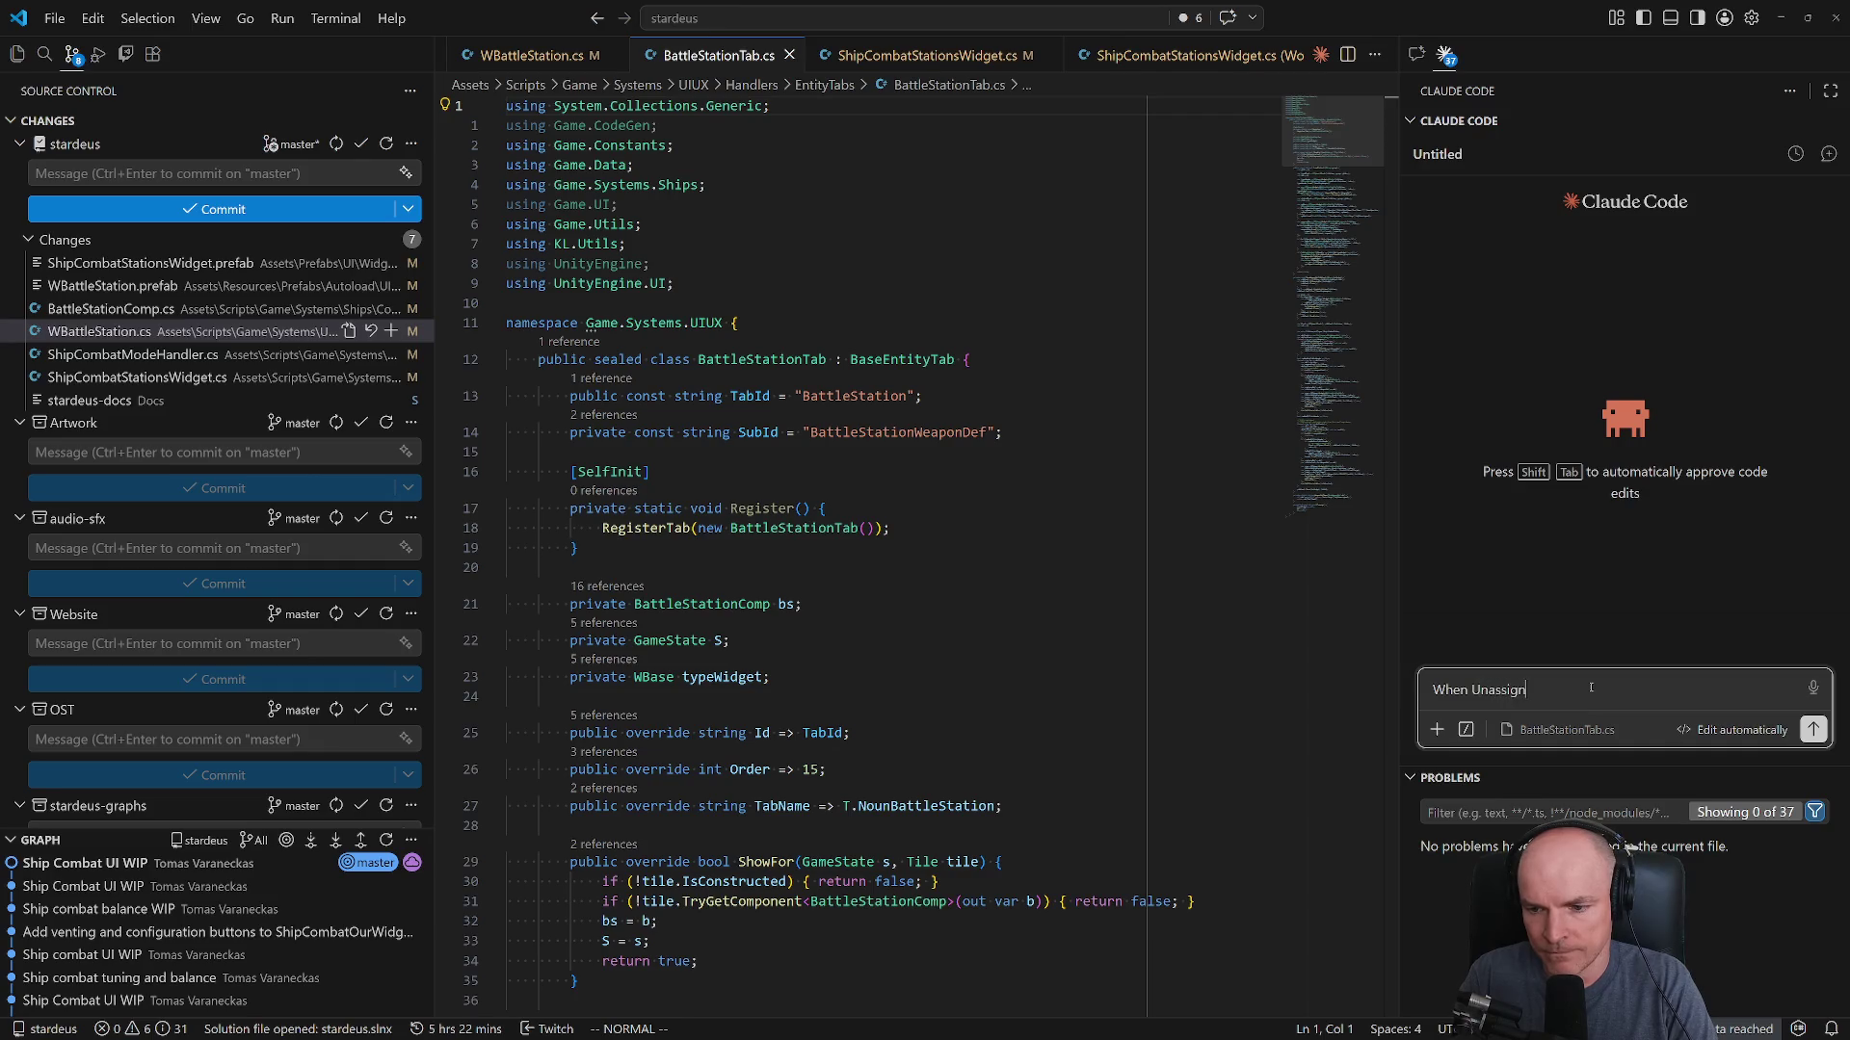
type("button is pressed, the tab")
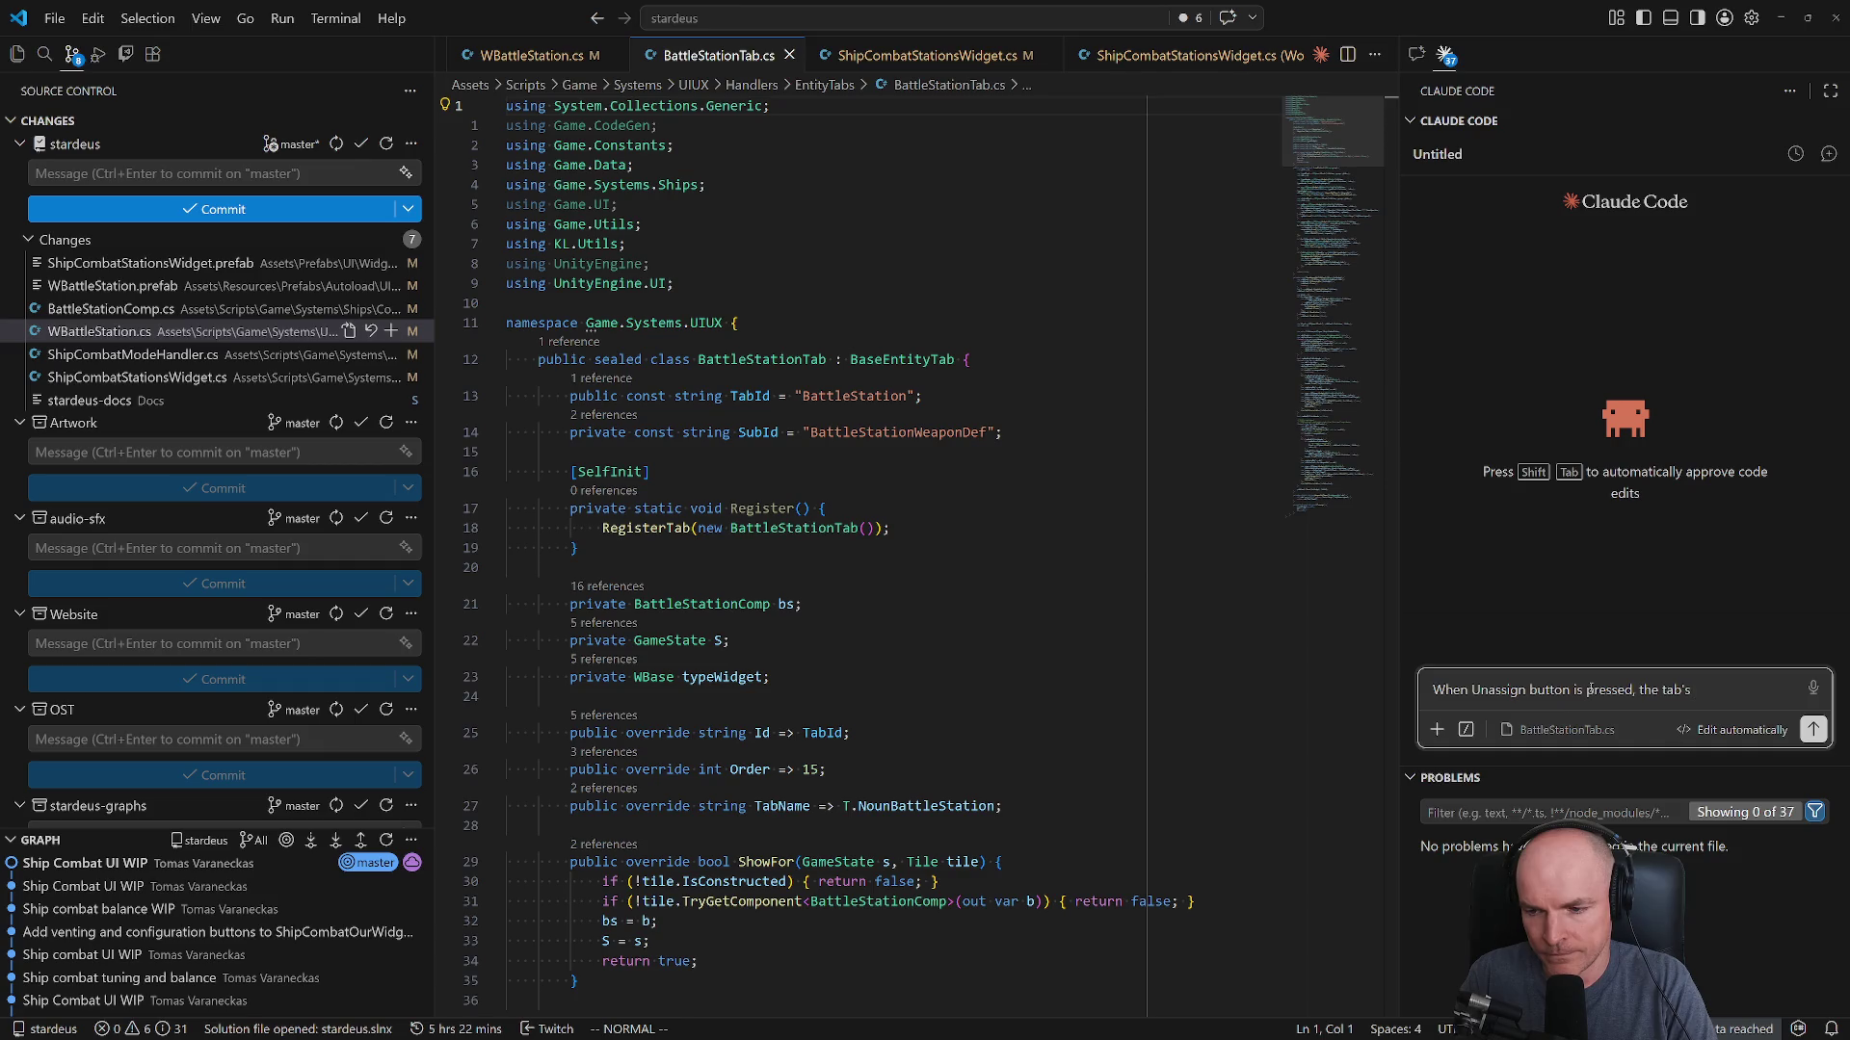
type("s stale information about")
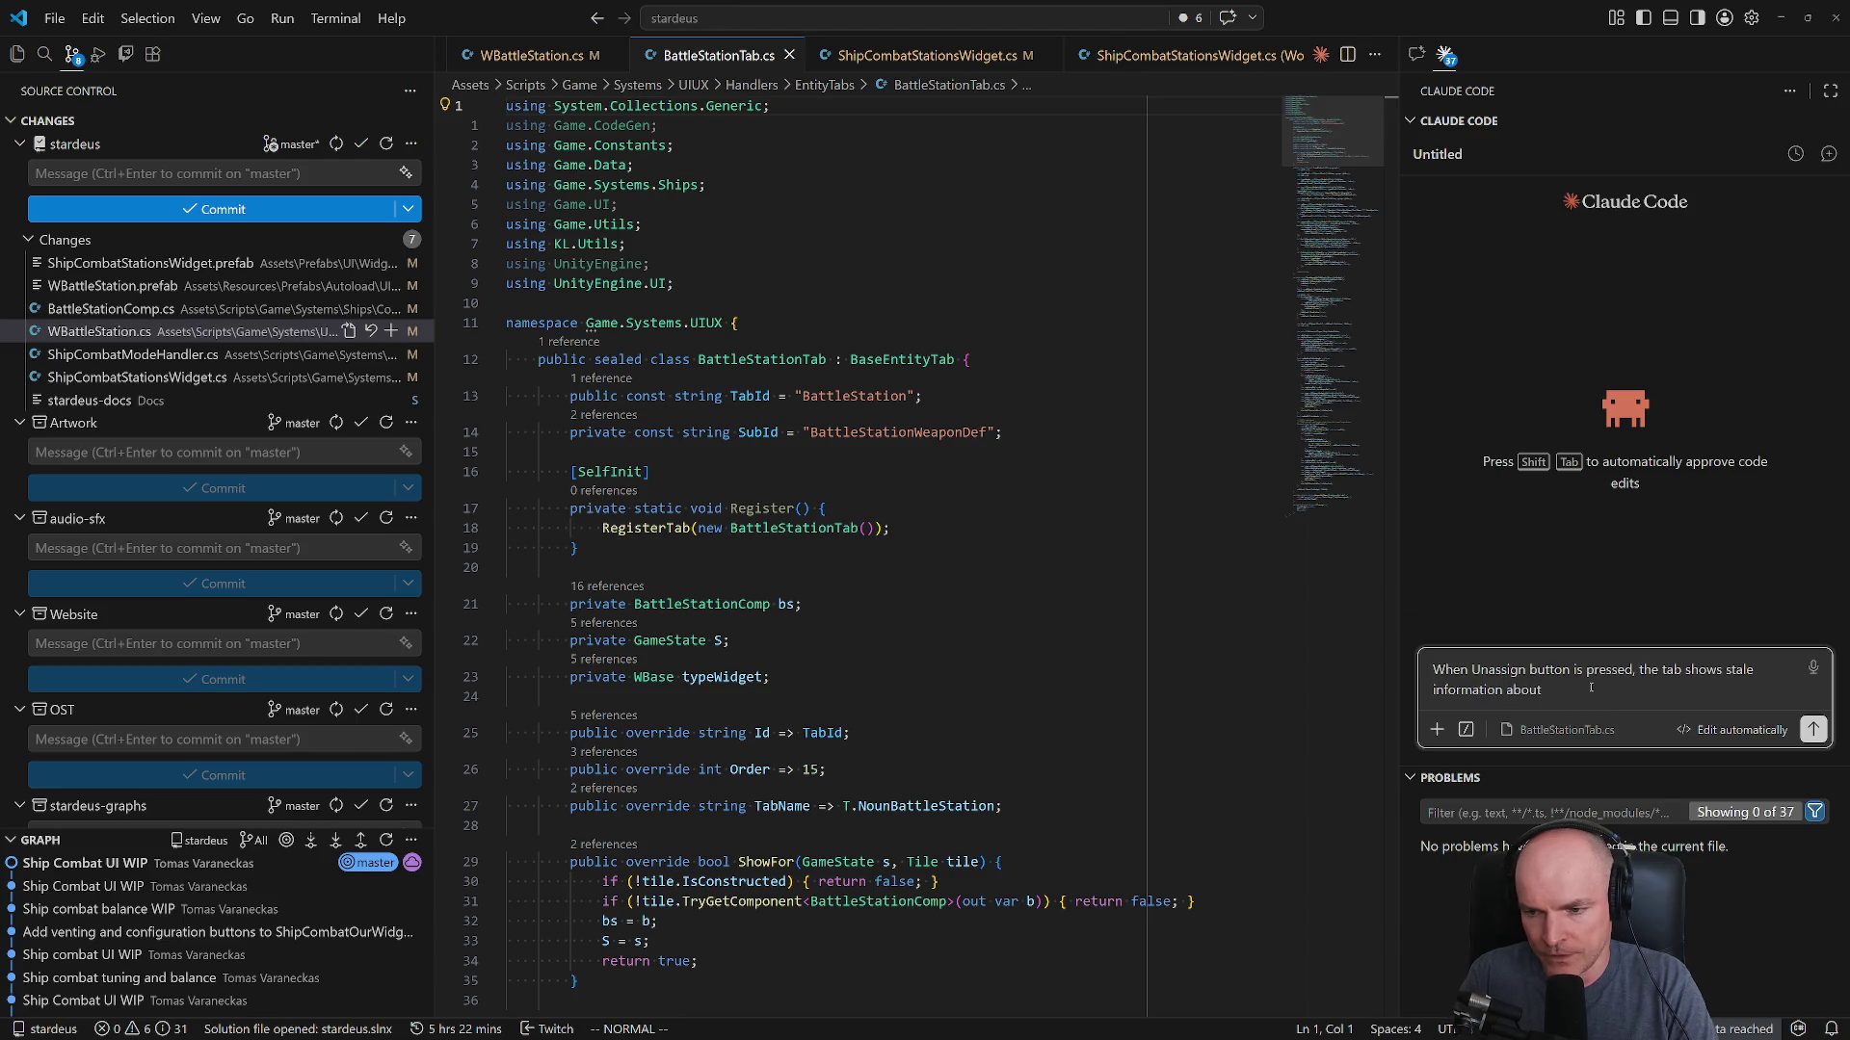
key("ctrl+a")
key("BackSpace")
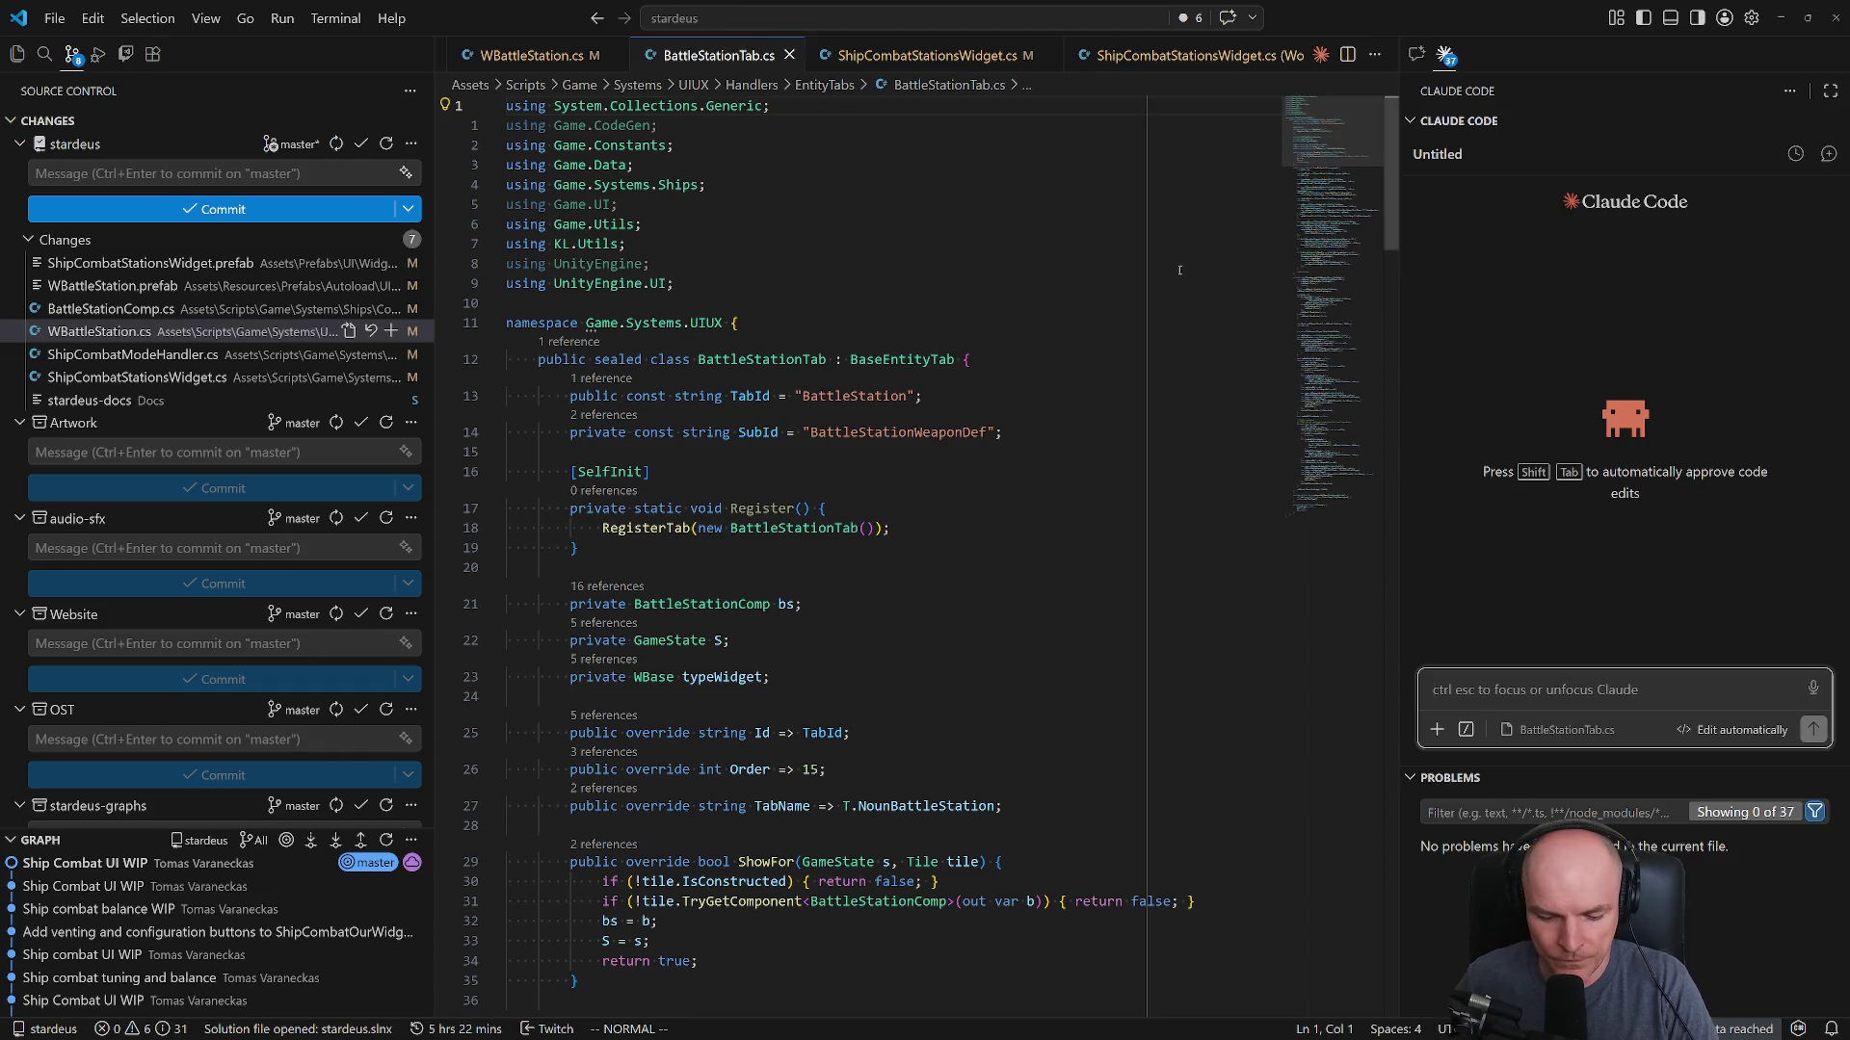
key("ctrl+alt+b")
In BattleStationTab.cs, find the existing ReloadTab() call near line 162 and copy it.
scroll(849, 616, "down", 3)
scroll(849, 617, "down", 2)
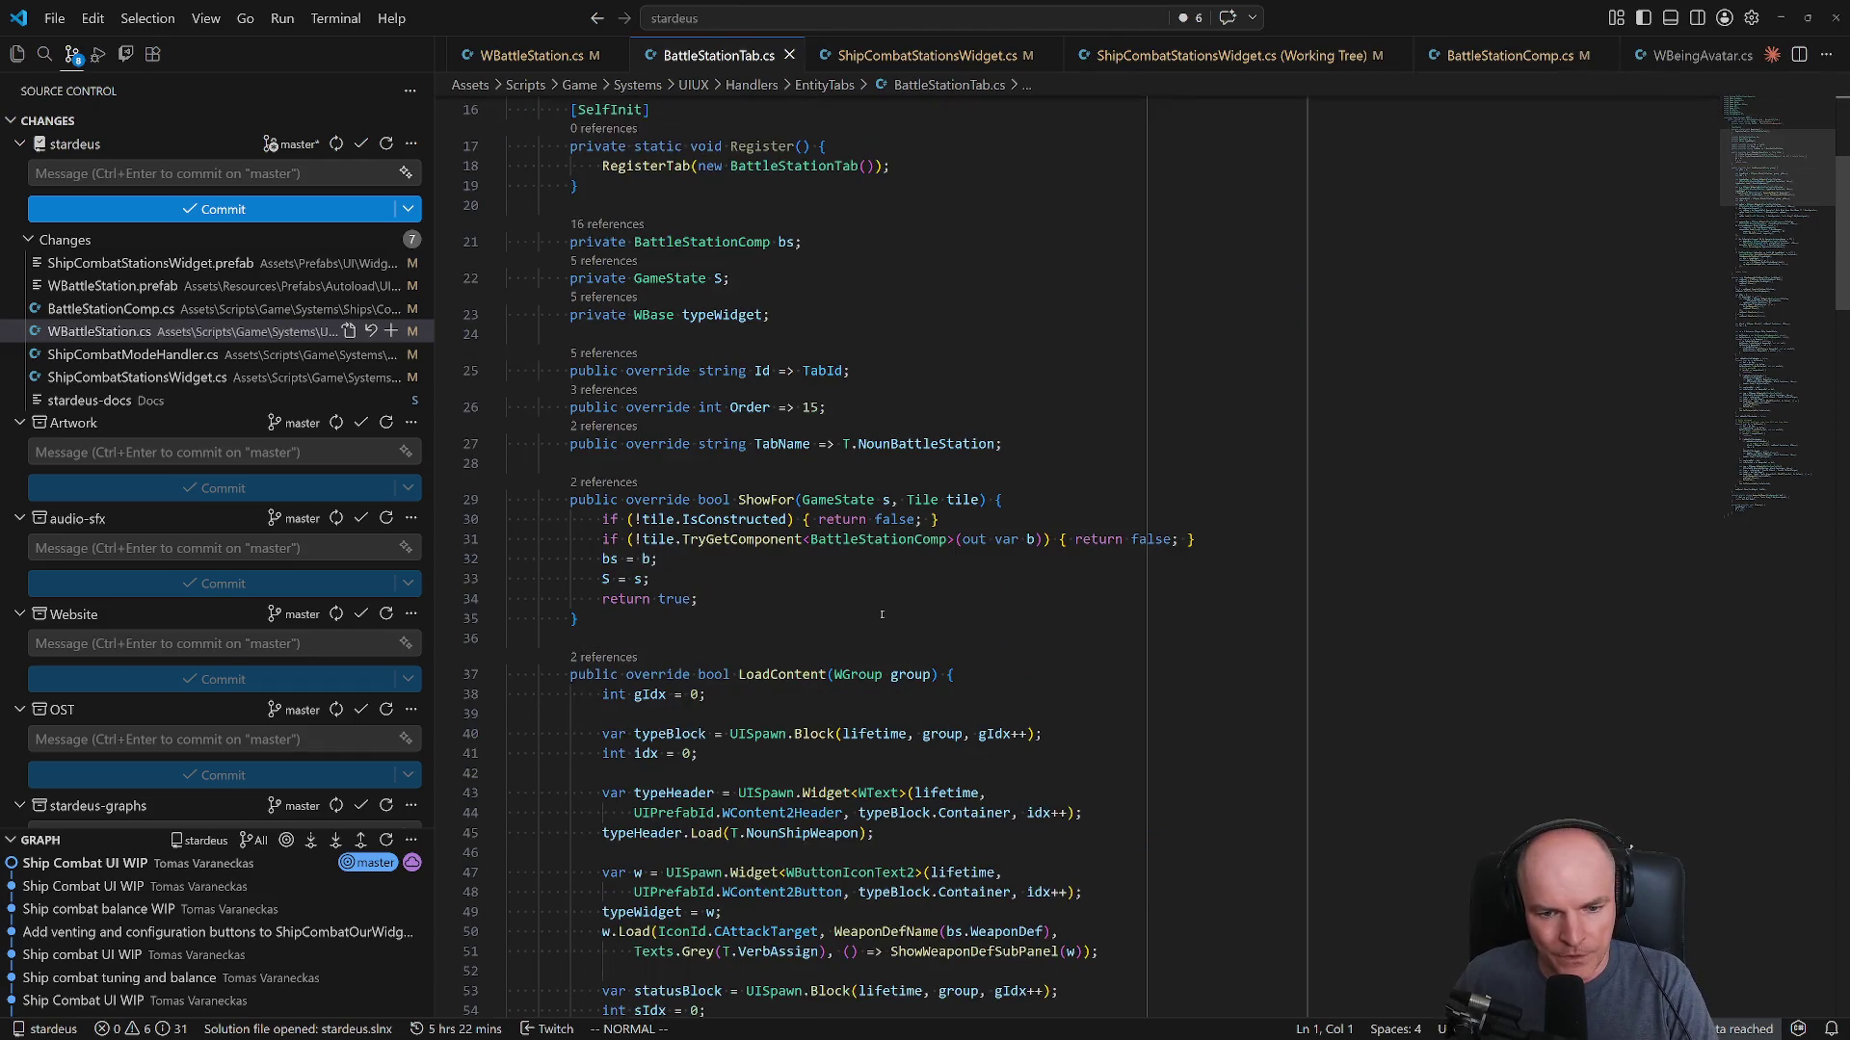
left_click(1789, 261)
left_click_drag(1789, 261, 1788, 305)
left_click(701, 567)
key("k")
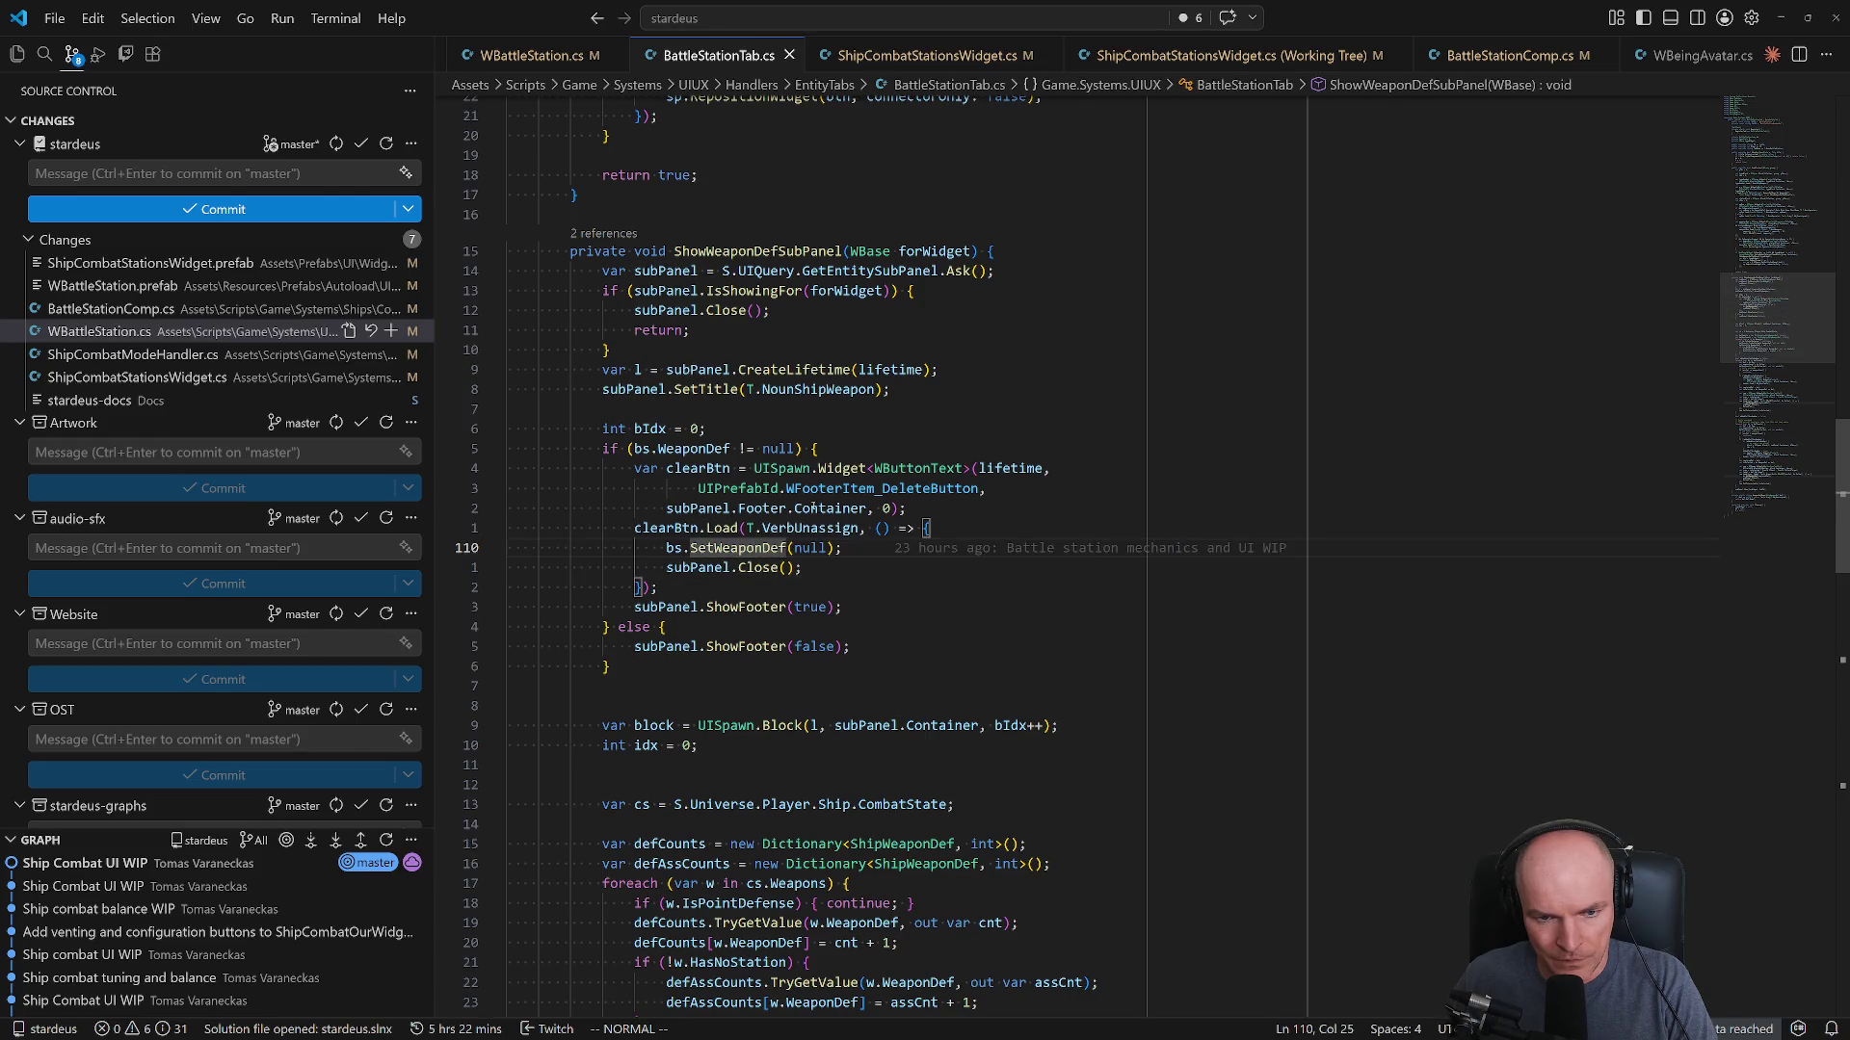
scroll(780, 580, "down", 4)
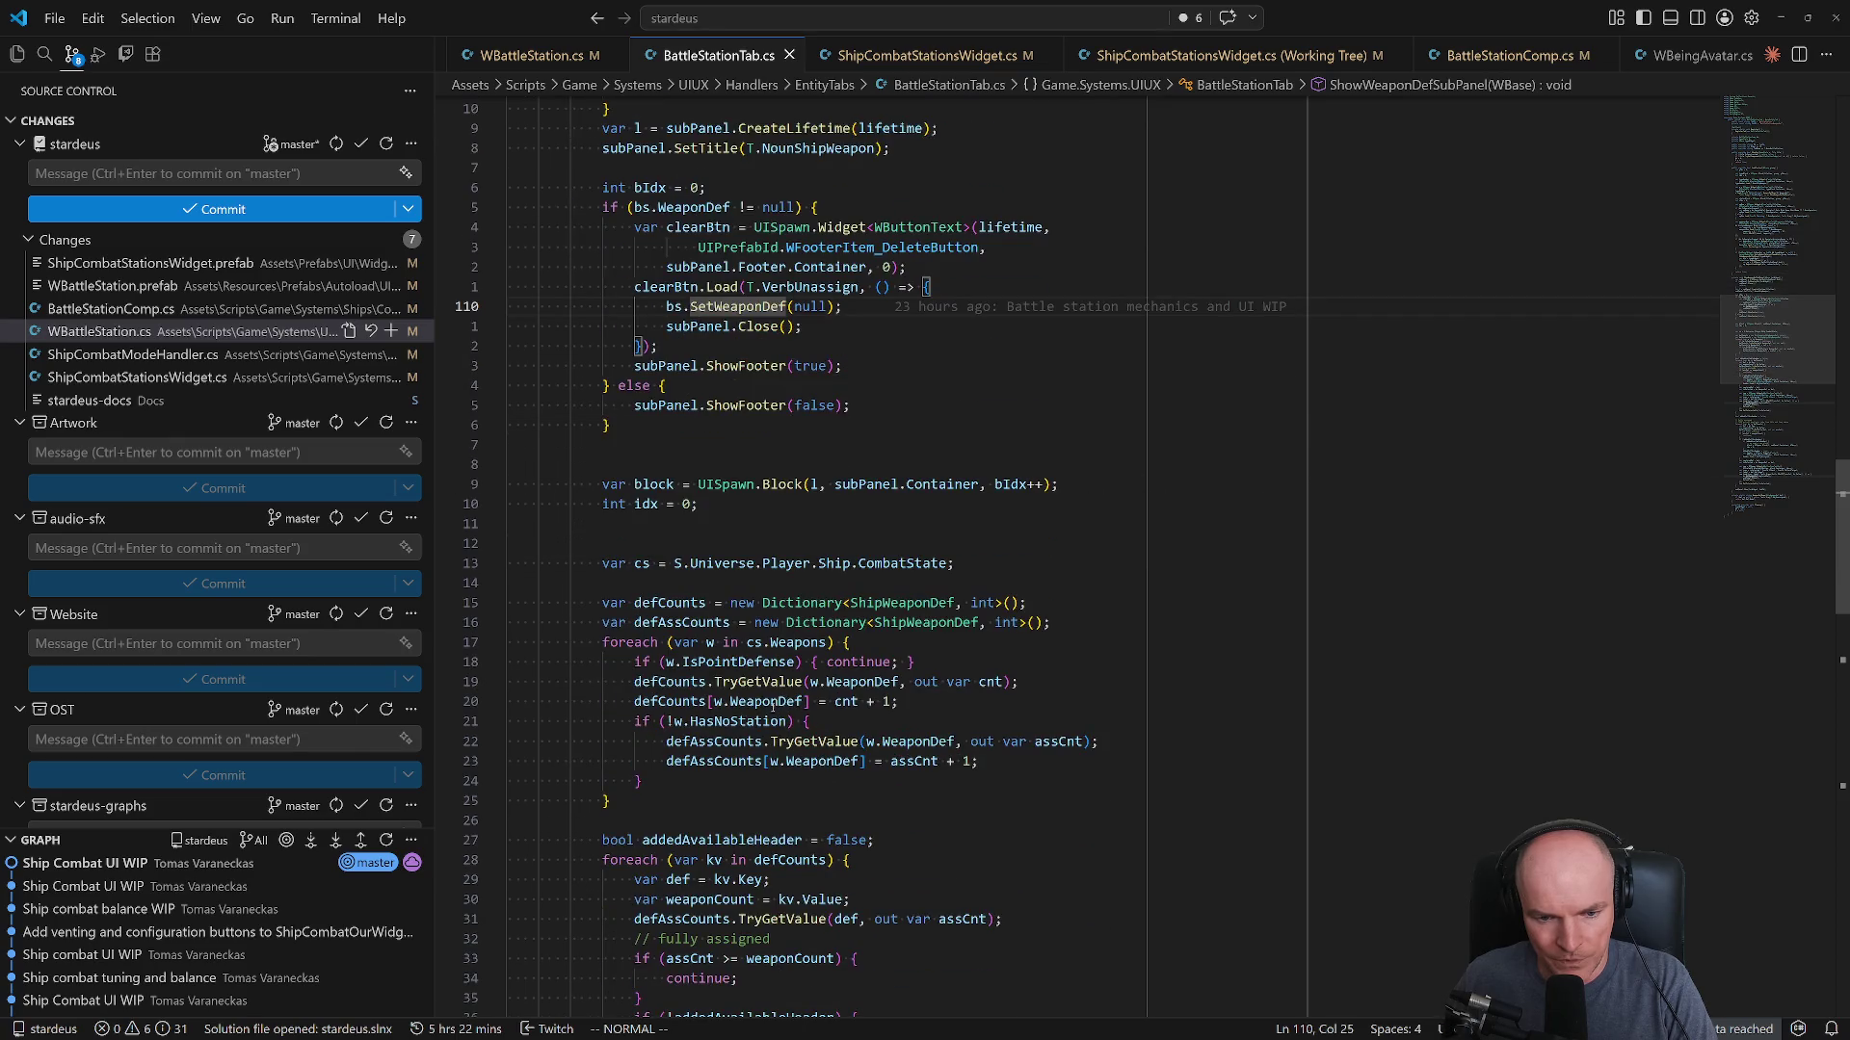
scroll(789, 764, "down", 9)
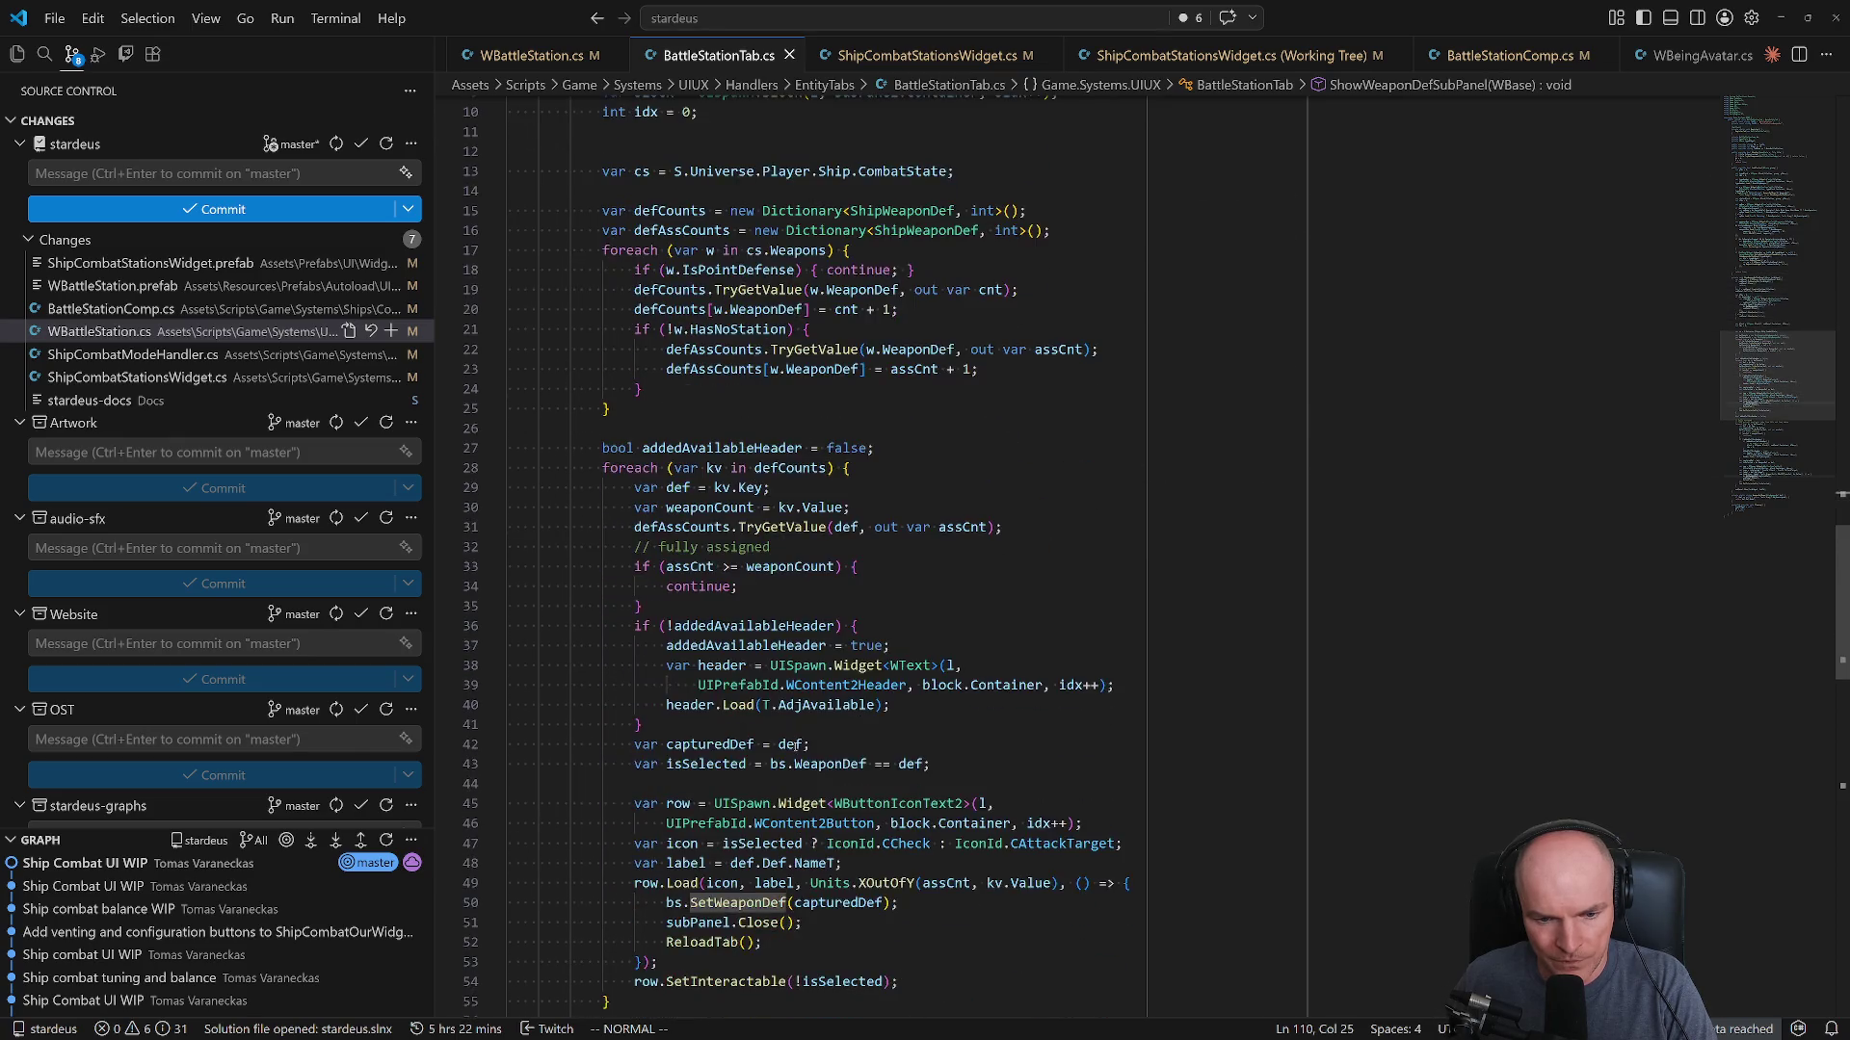
key("5")
key("2")
key("j")
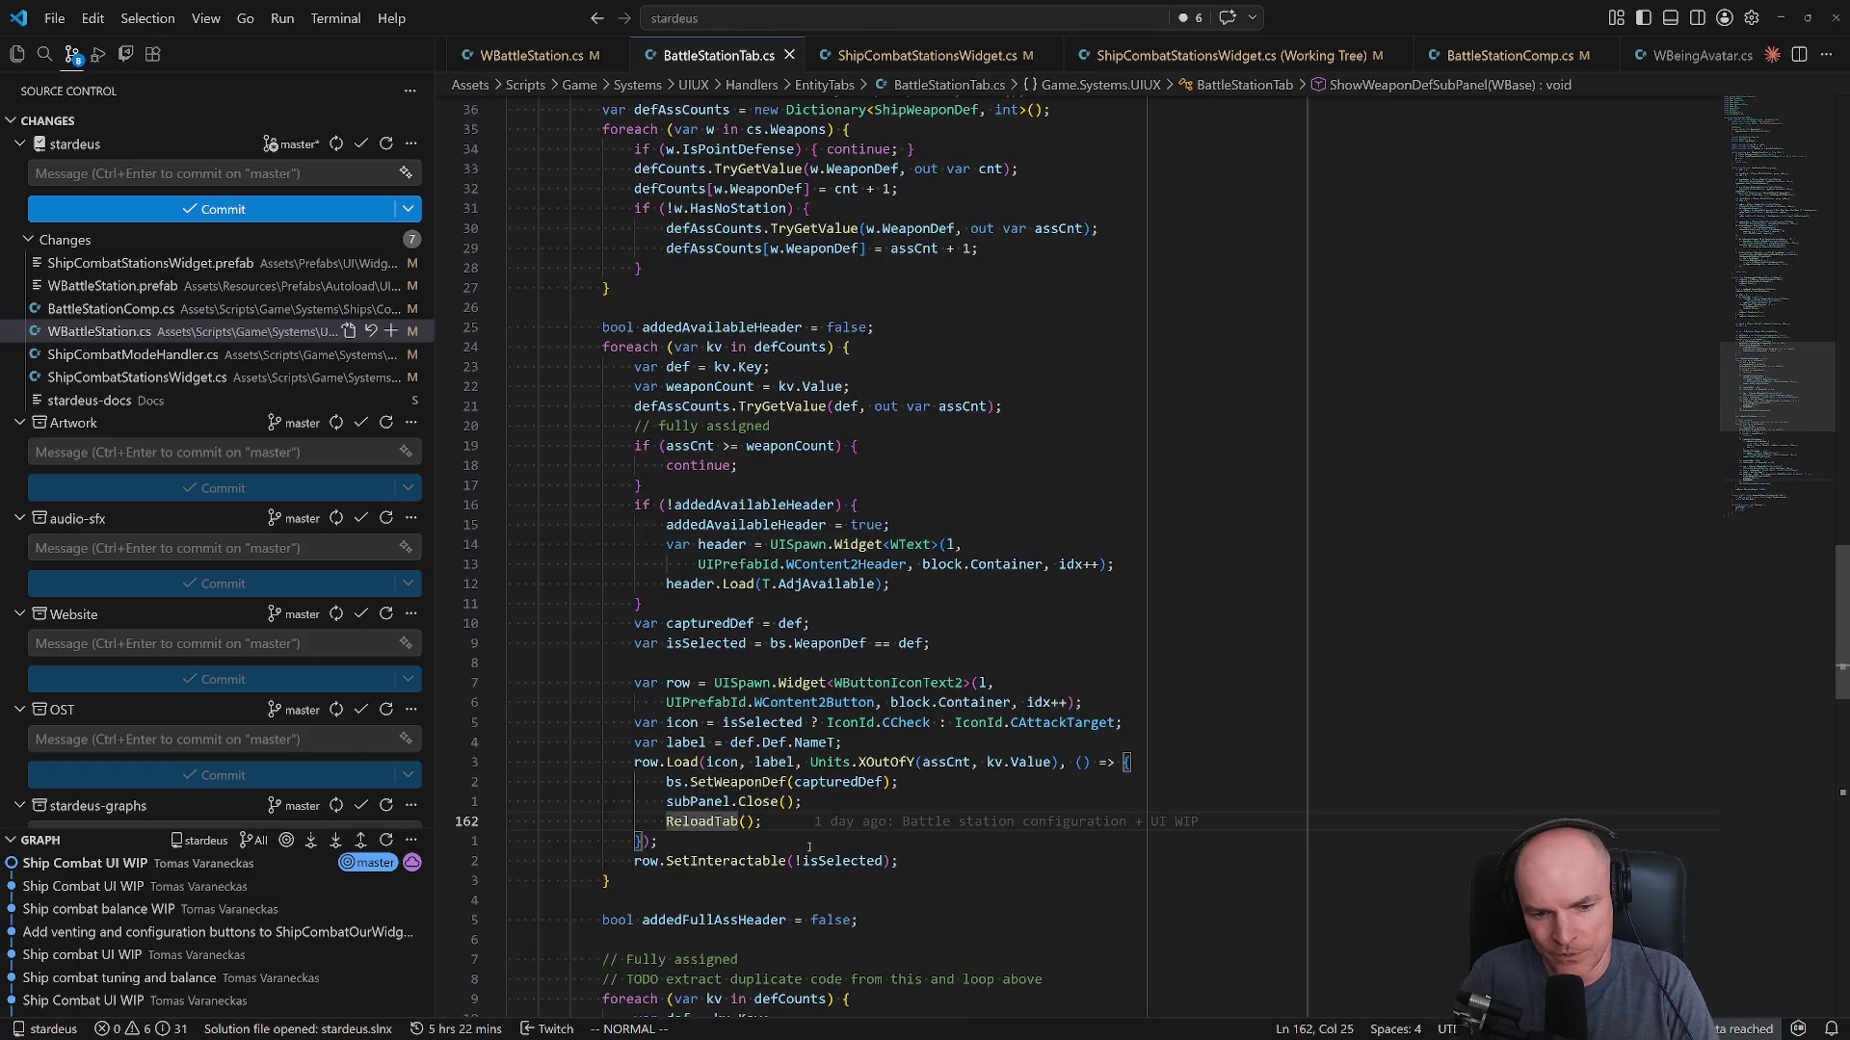
Paste ReloadTab() above subPanel.Close() in the Unassign handler, then return to Unity.
scroll(941, 796, "up", 5)
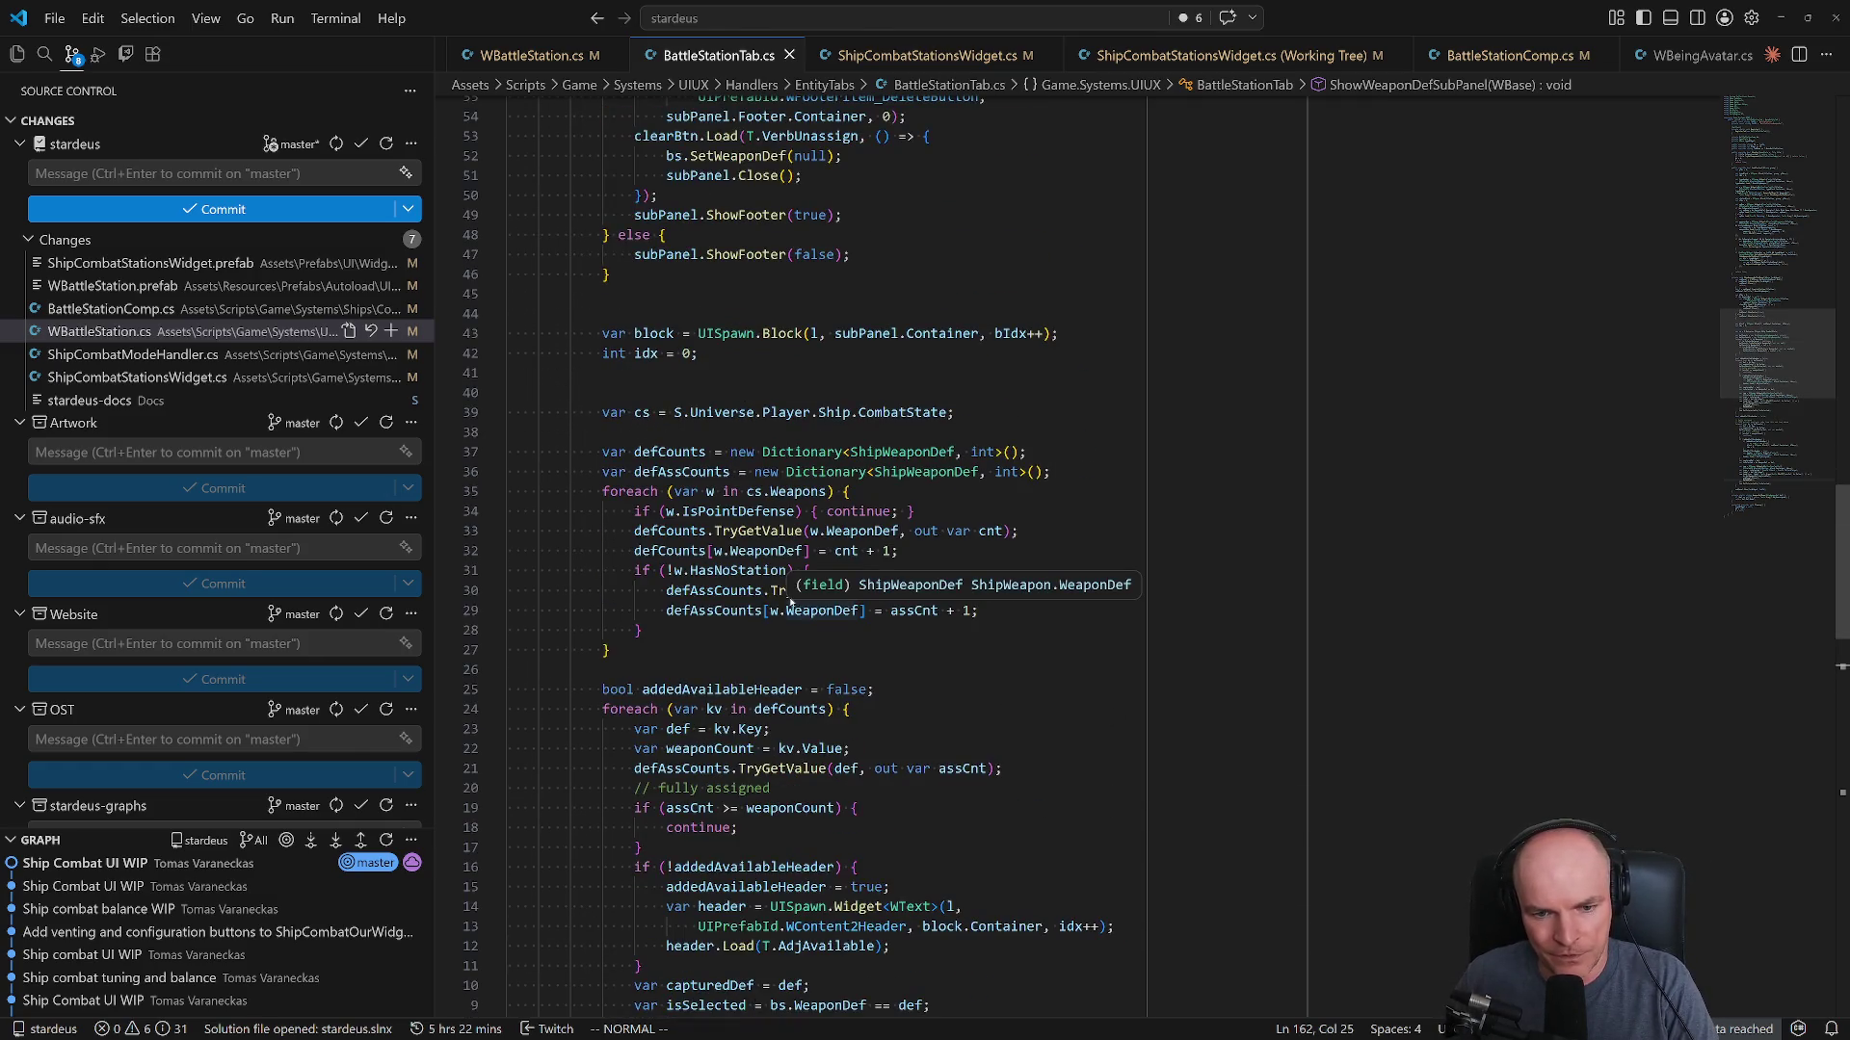
scroll(805, 680, "up", 3)
scroll(799, 731, "up", 3)
left_click(726, 446)
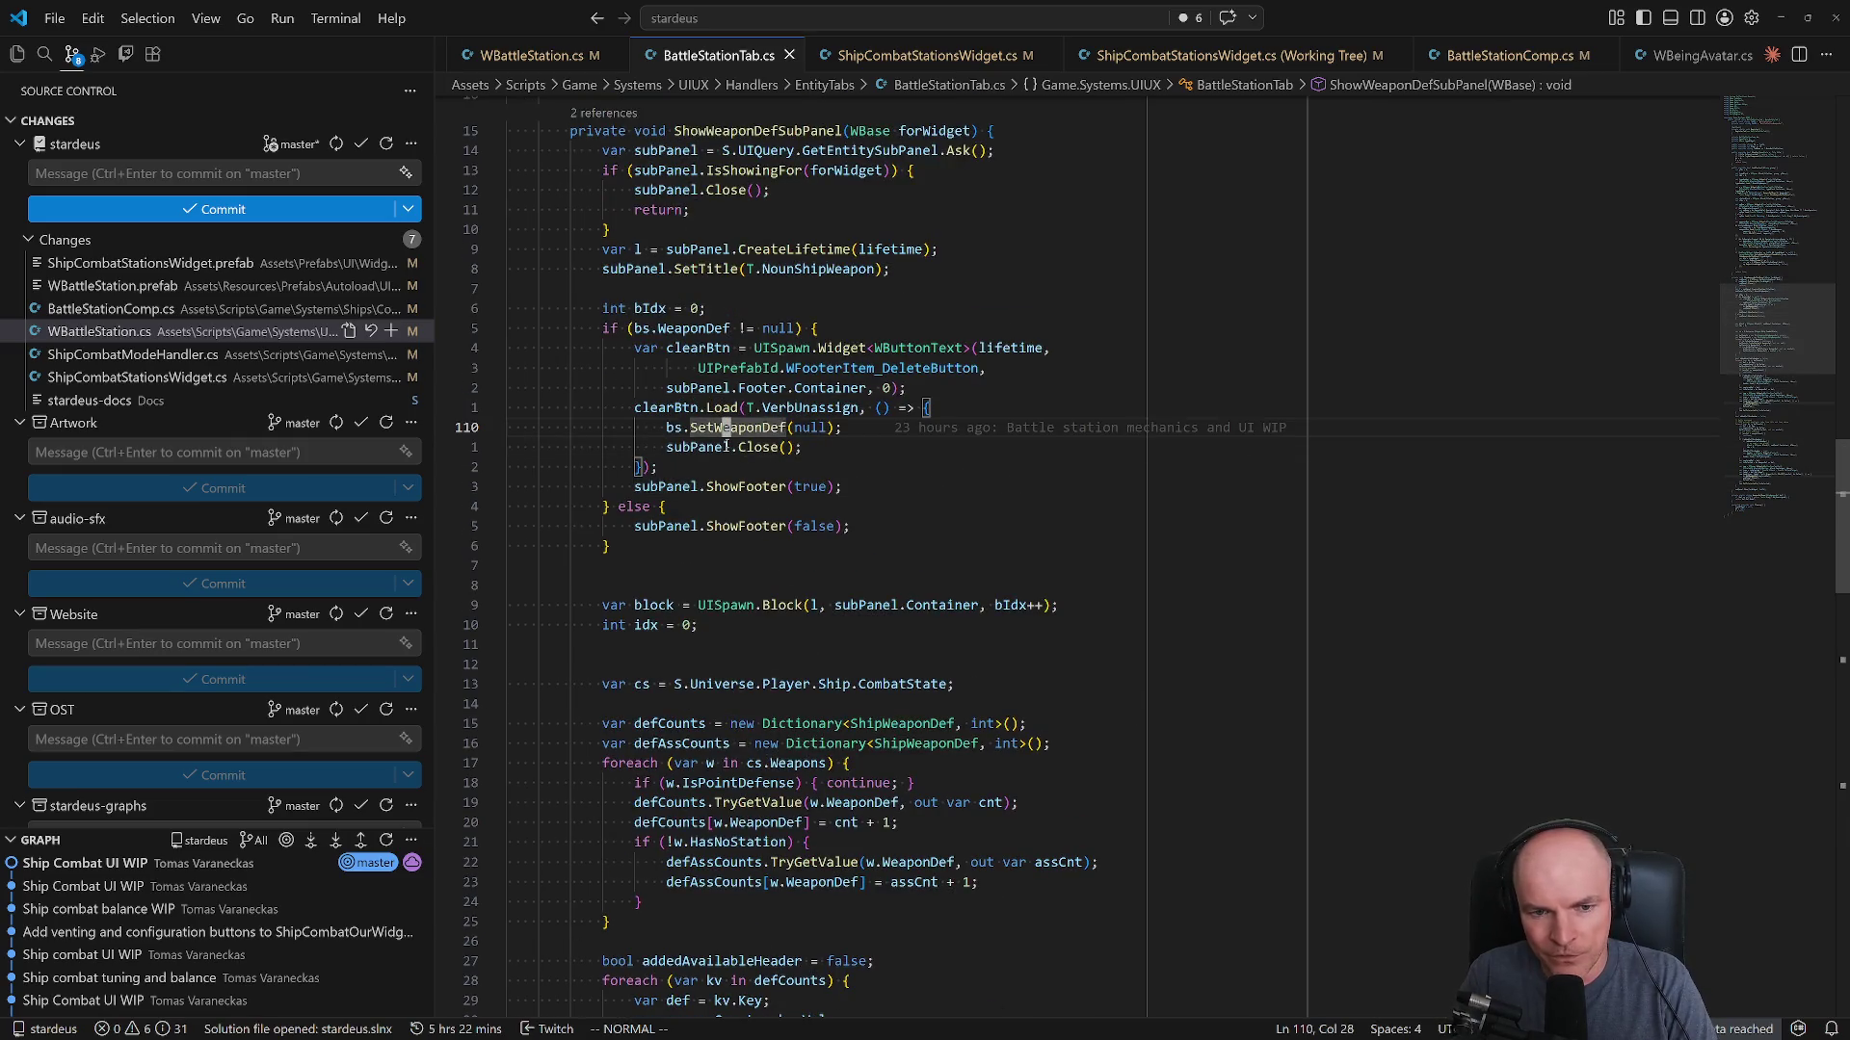
key("P")
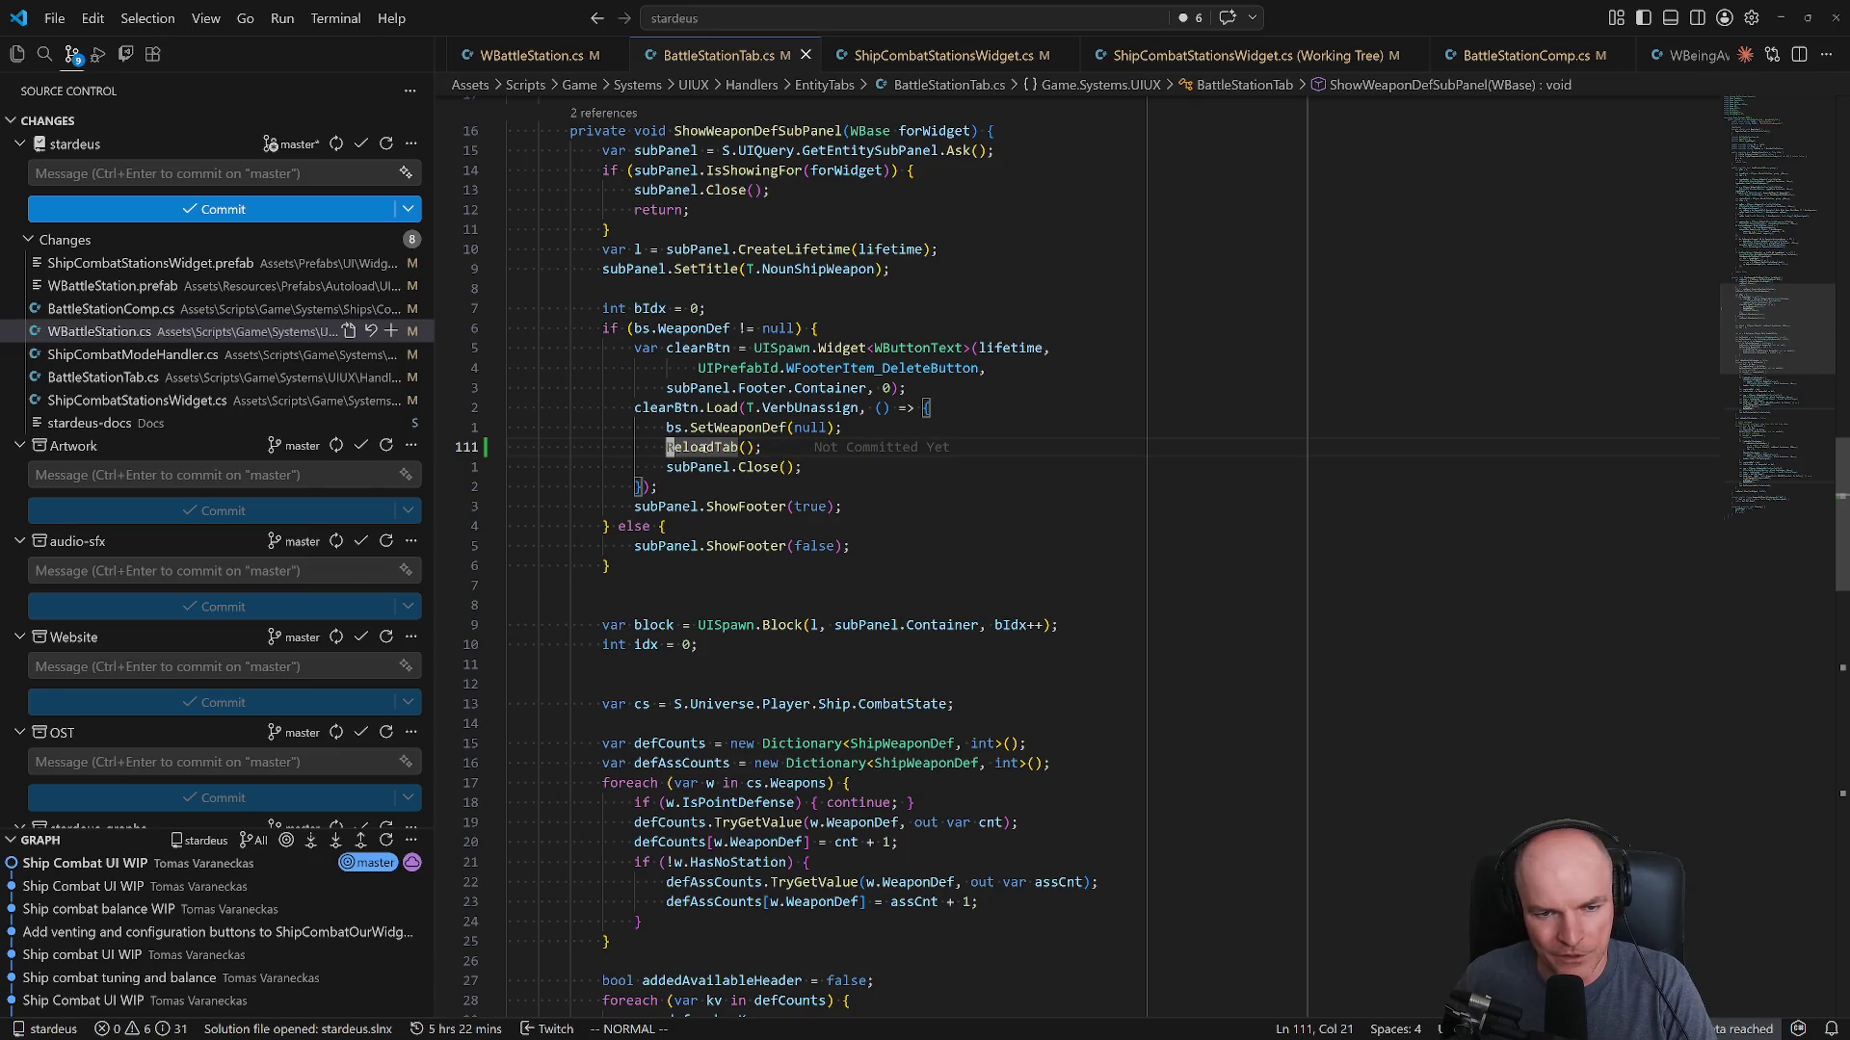
left_click(730, 449)
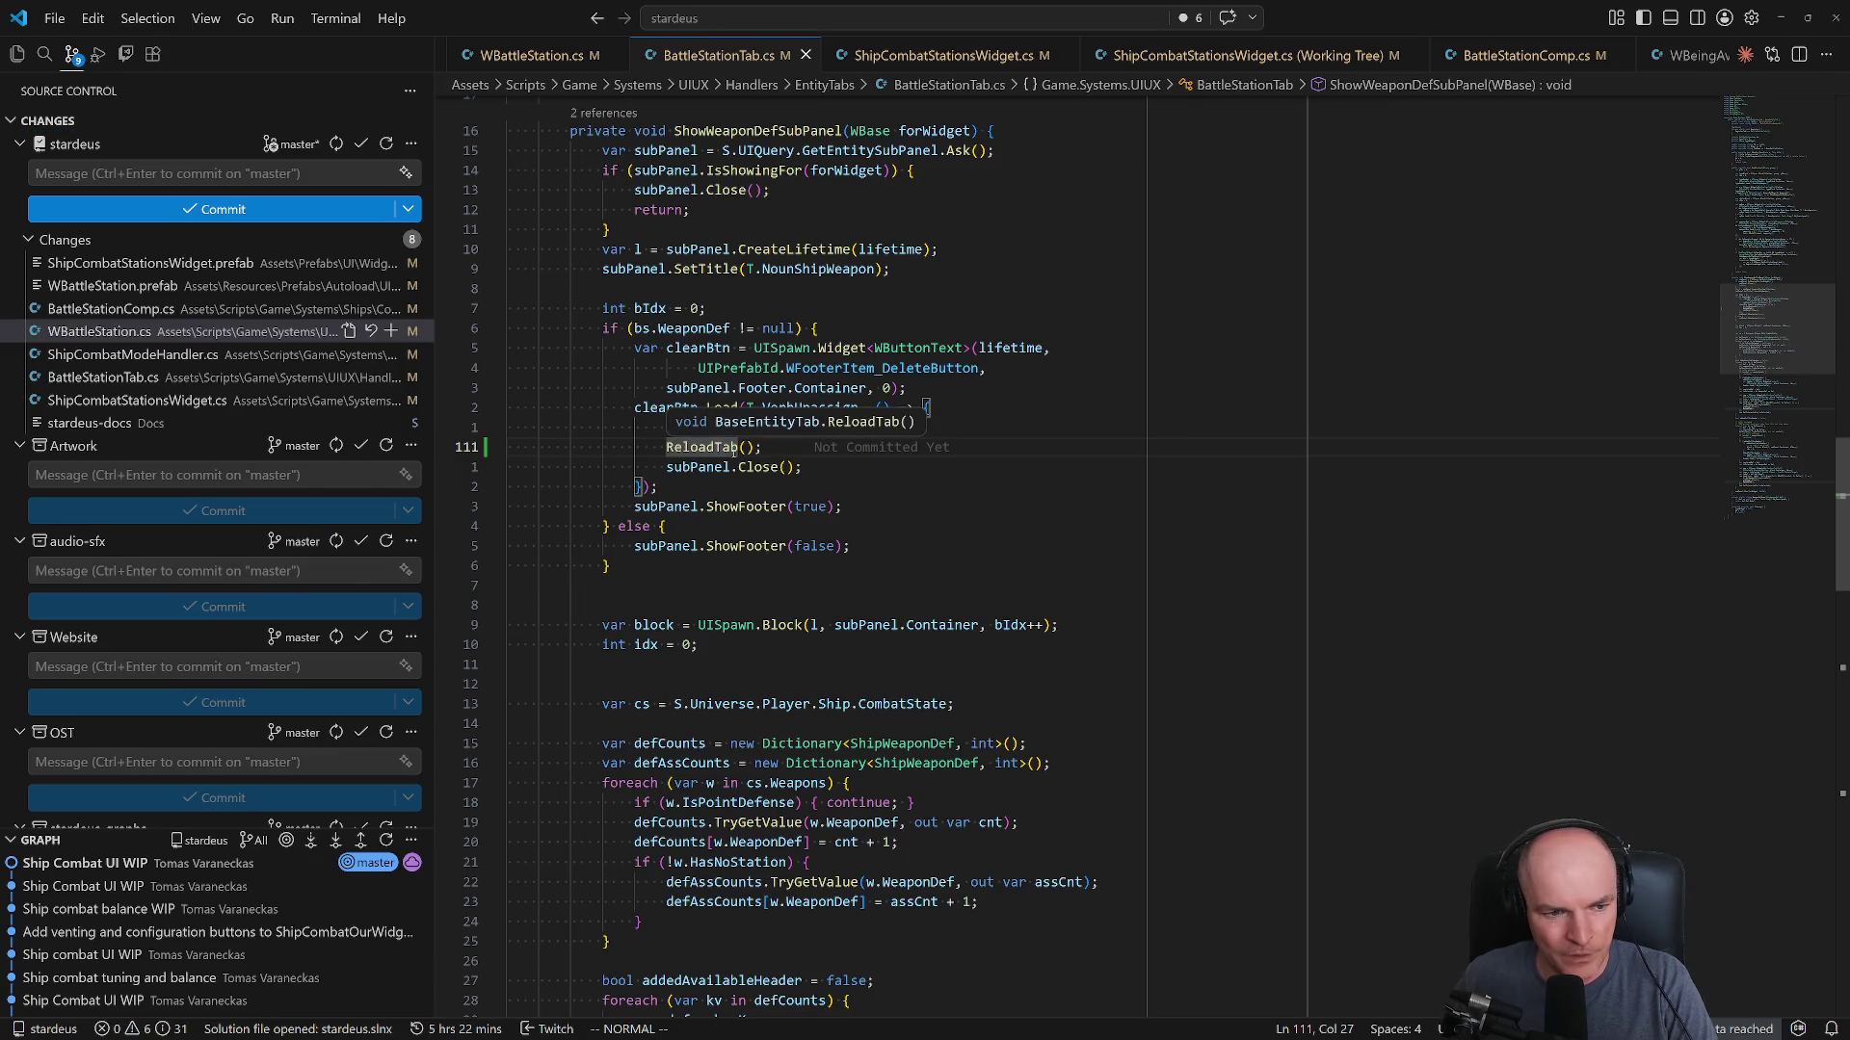
key("alt+Tab")
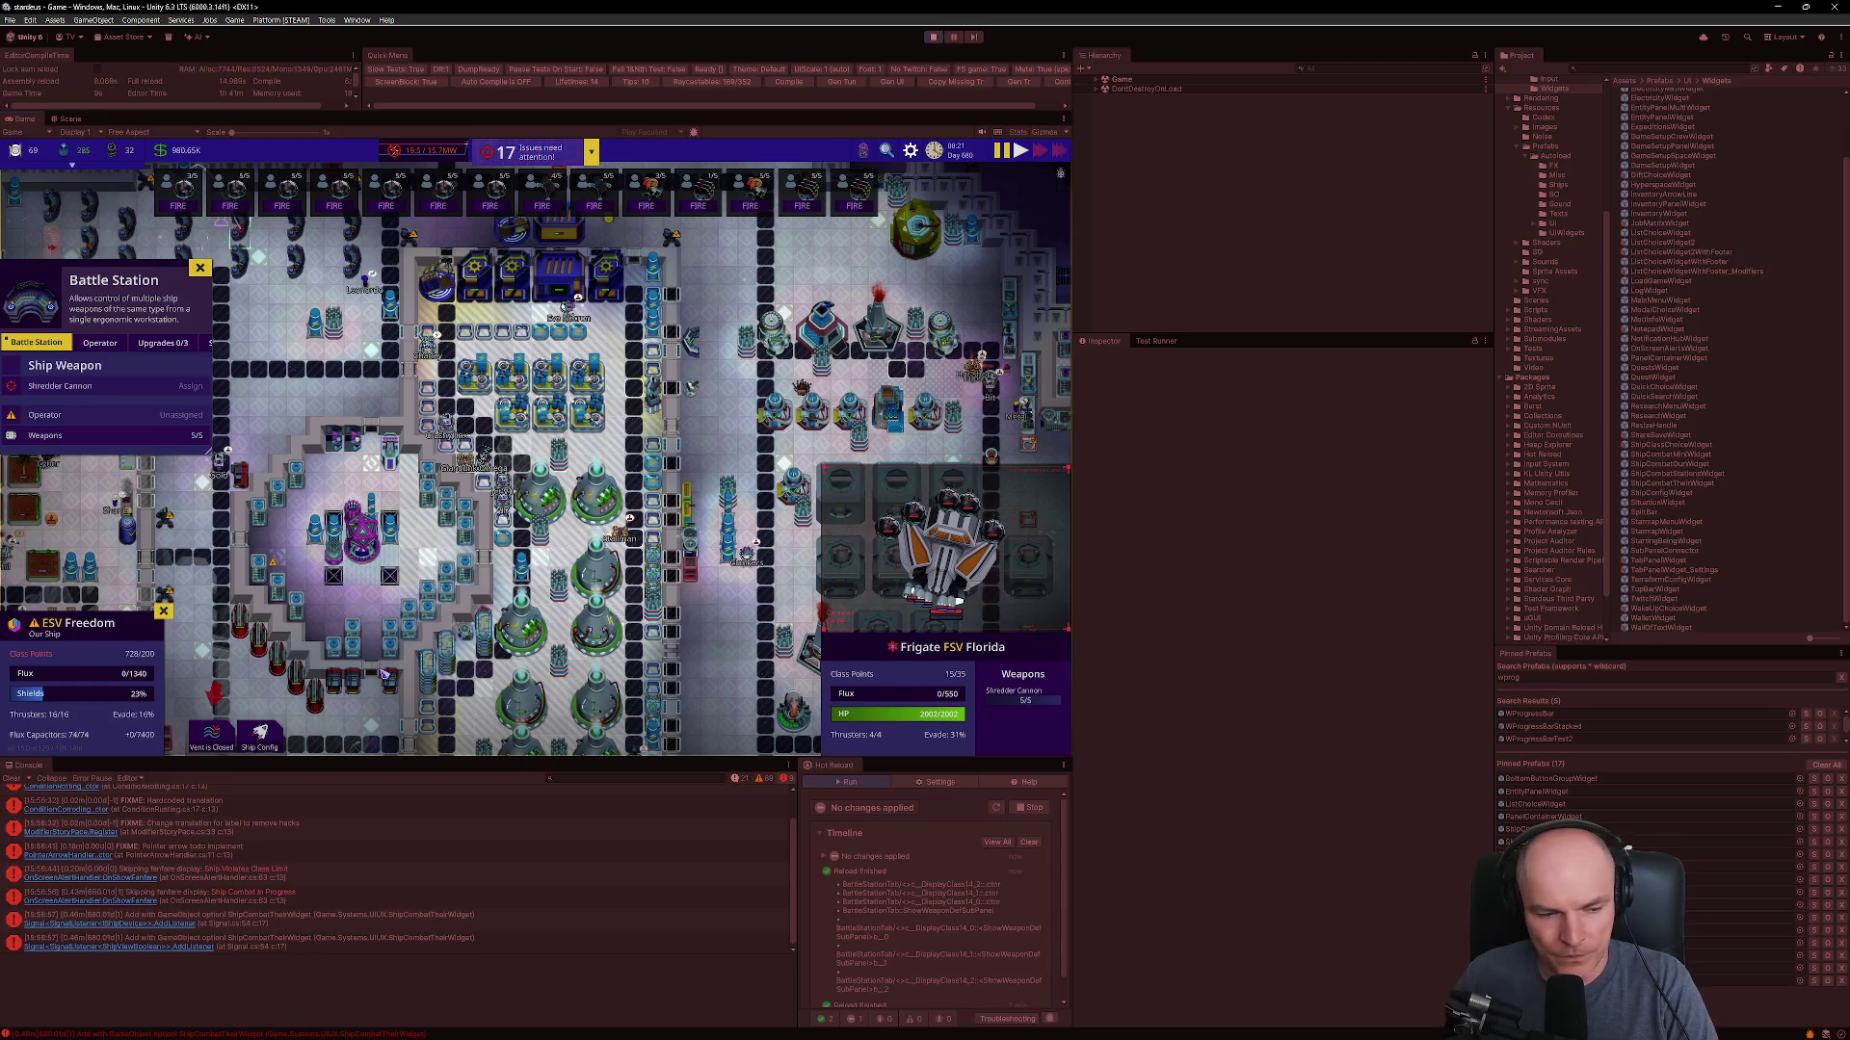
Unassign and reassign the Shredder Cannon on the Battle Station several times in the running game.
left_click(128, 390)
left_click(298, 458)
left_click(98, 399)
left_click(282, 369)
left_click(131, 390)
left_click(299, 460)
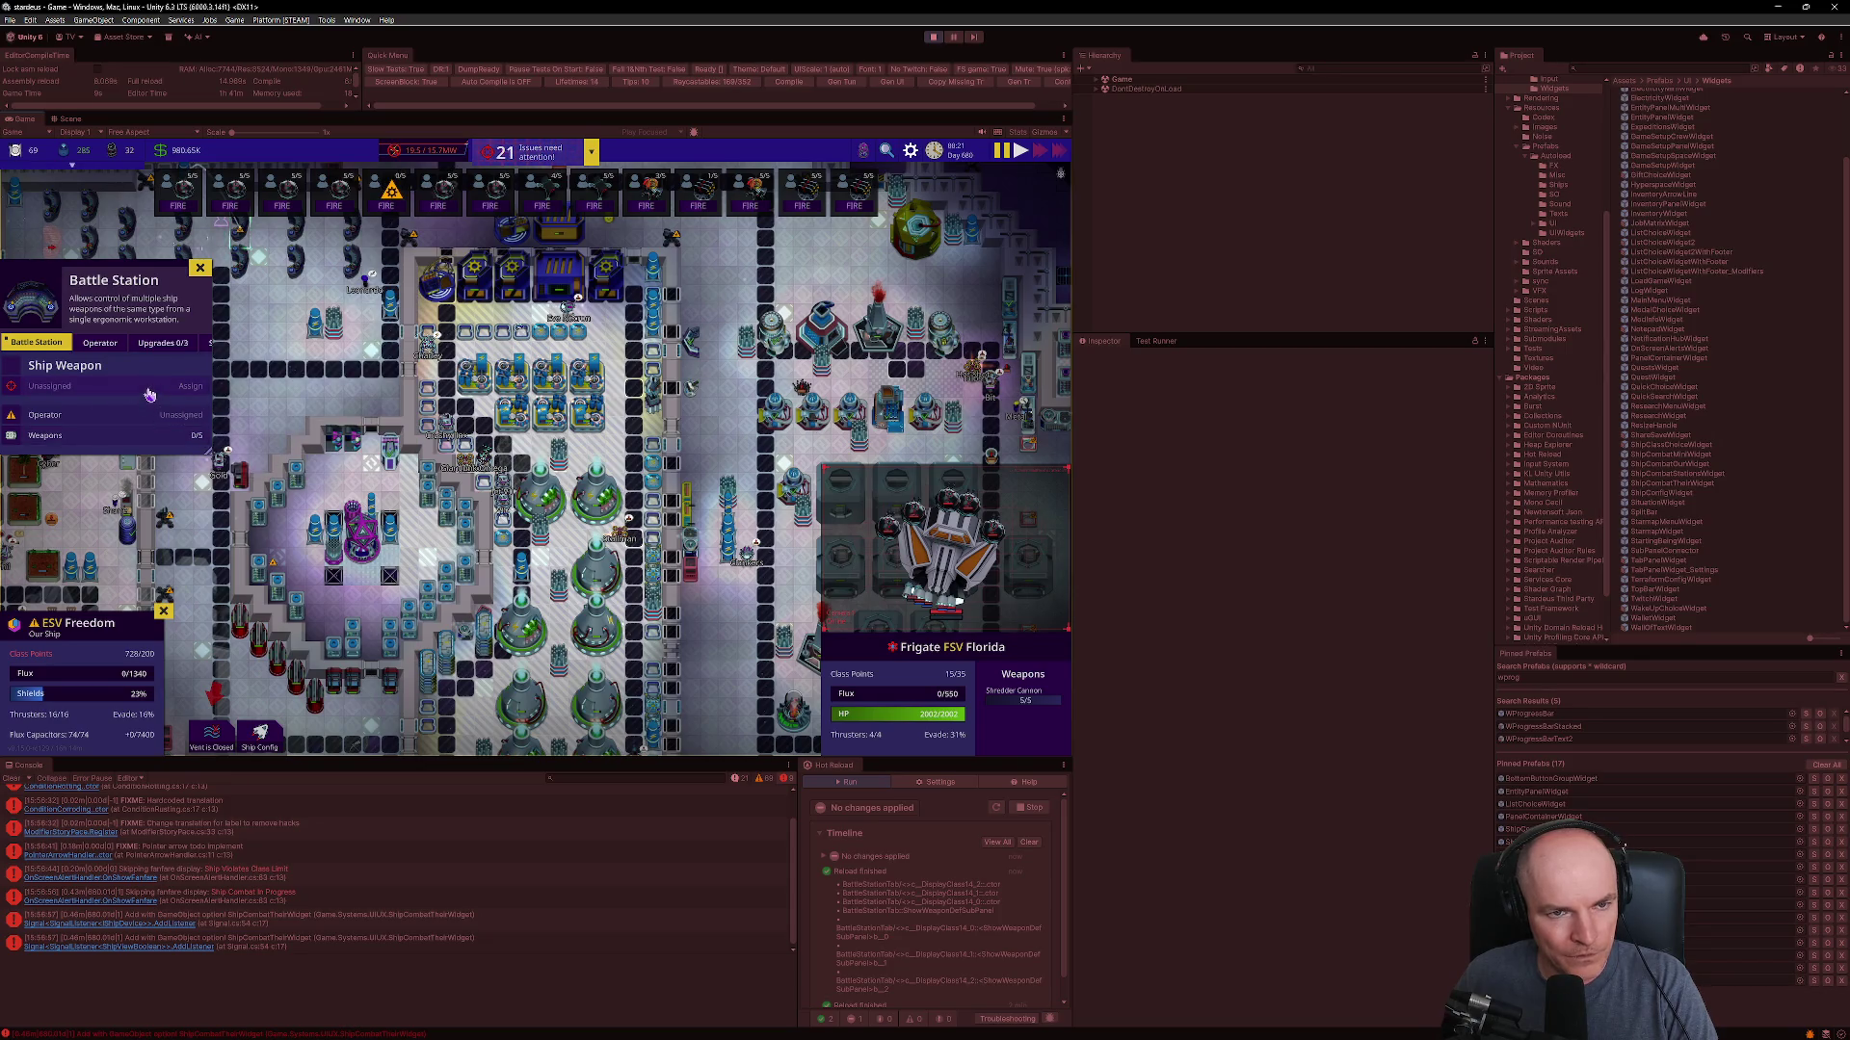
left_click(149, 395)
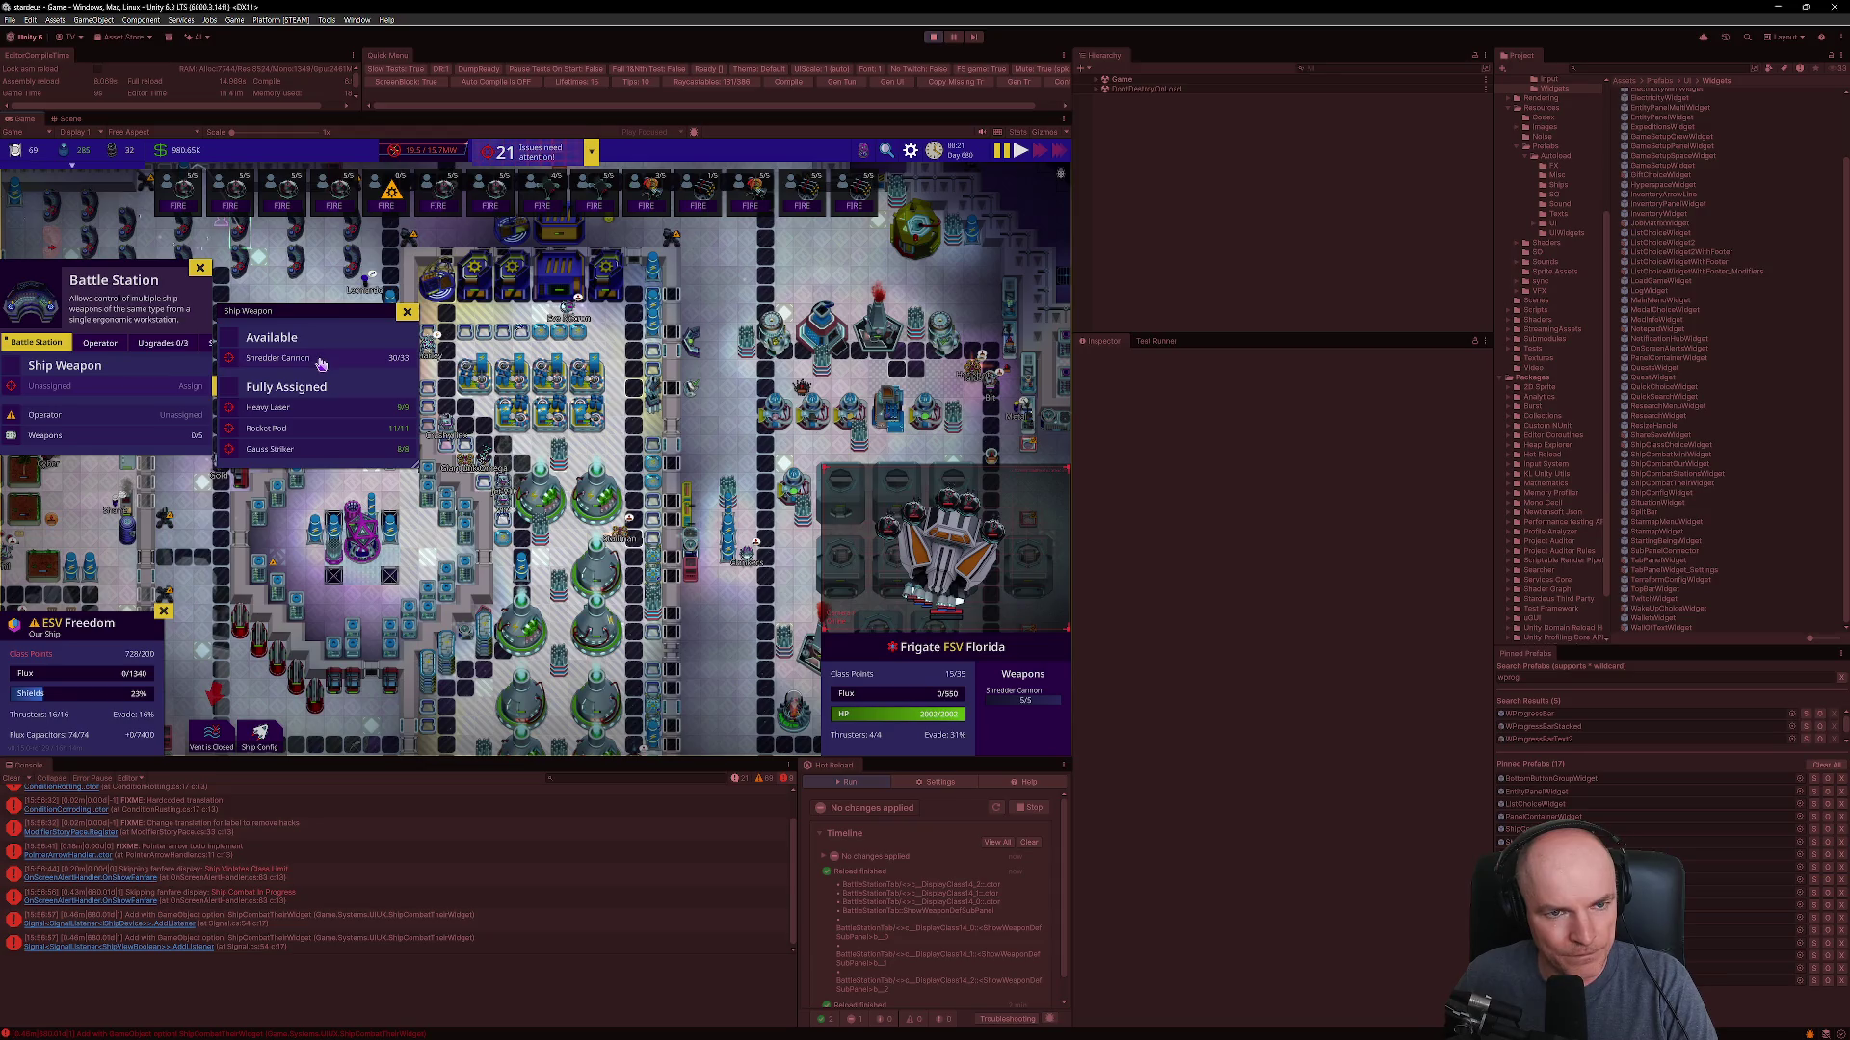
left_click(320, 363)
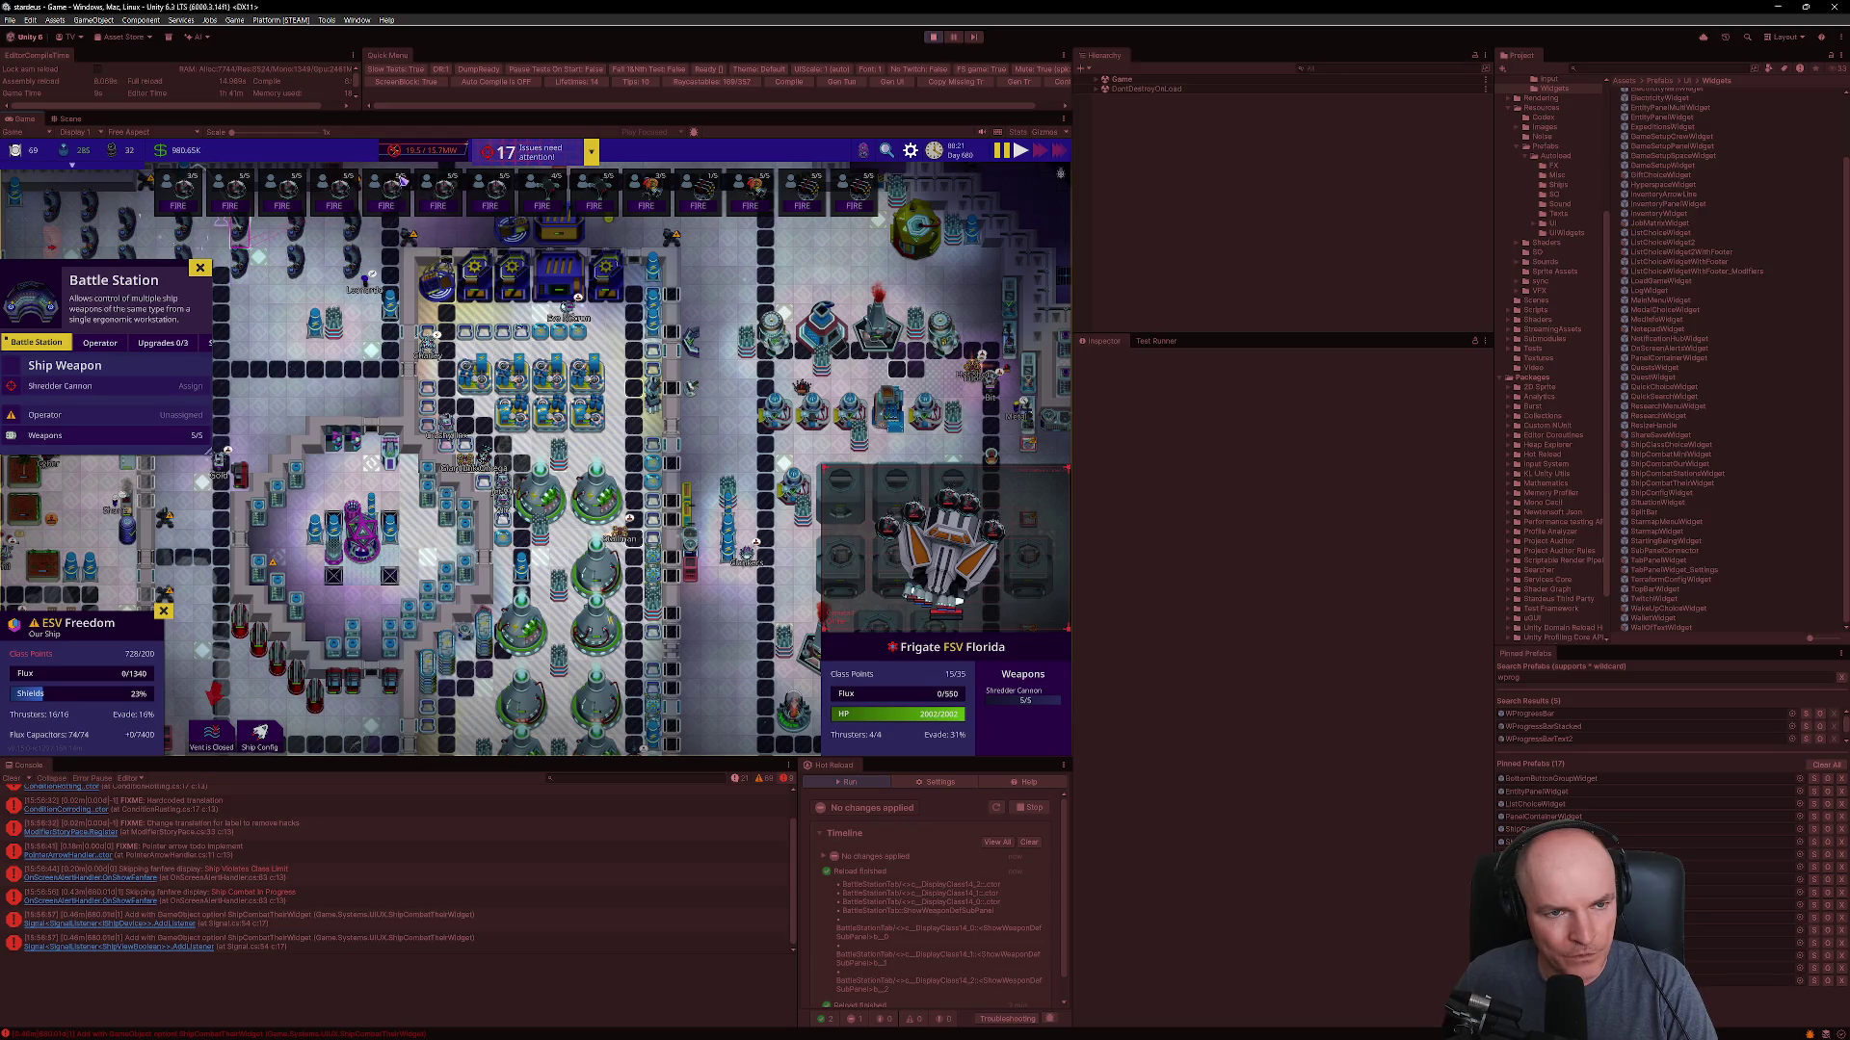
Unassign the station's weapon, then assign the Gauss Striker instead.
left_click(62, 387)
left_click(306, 457)
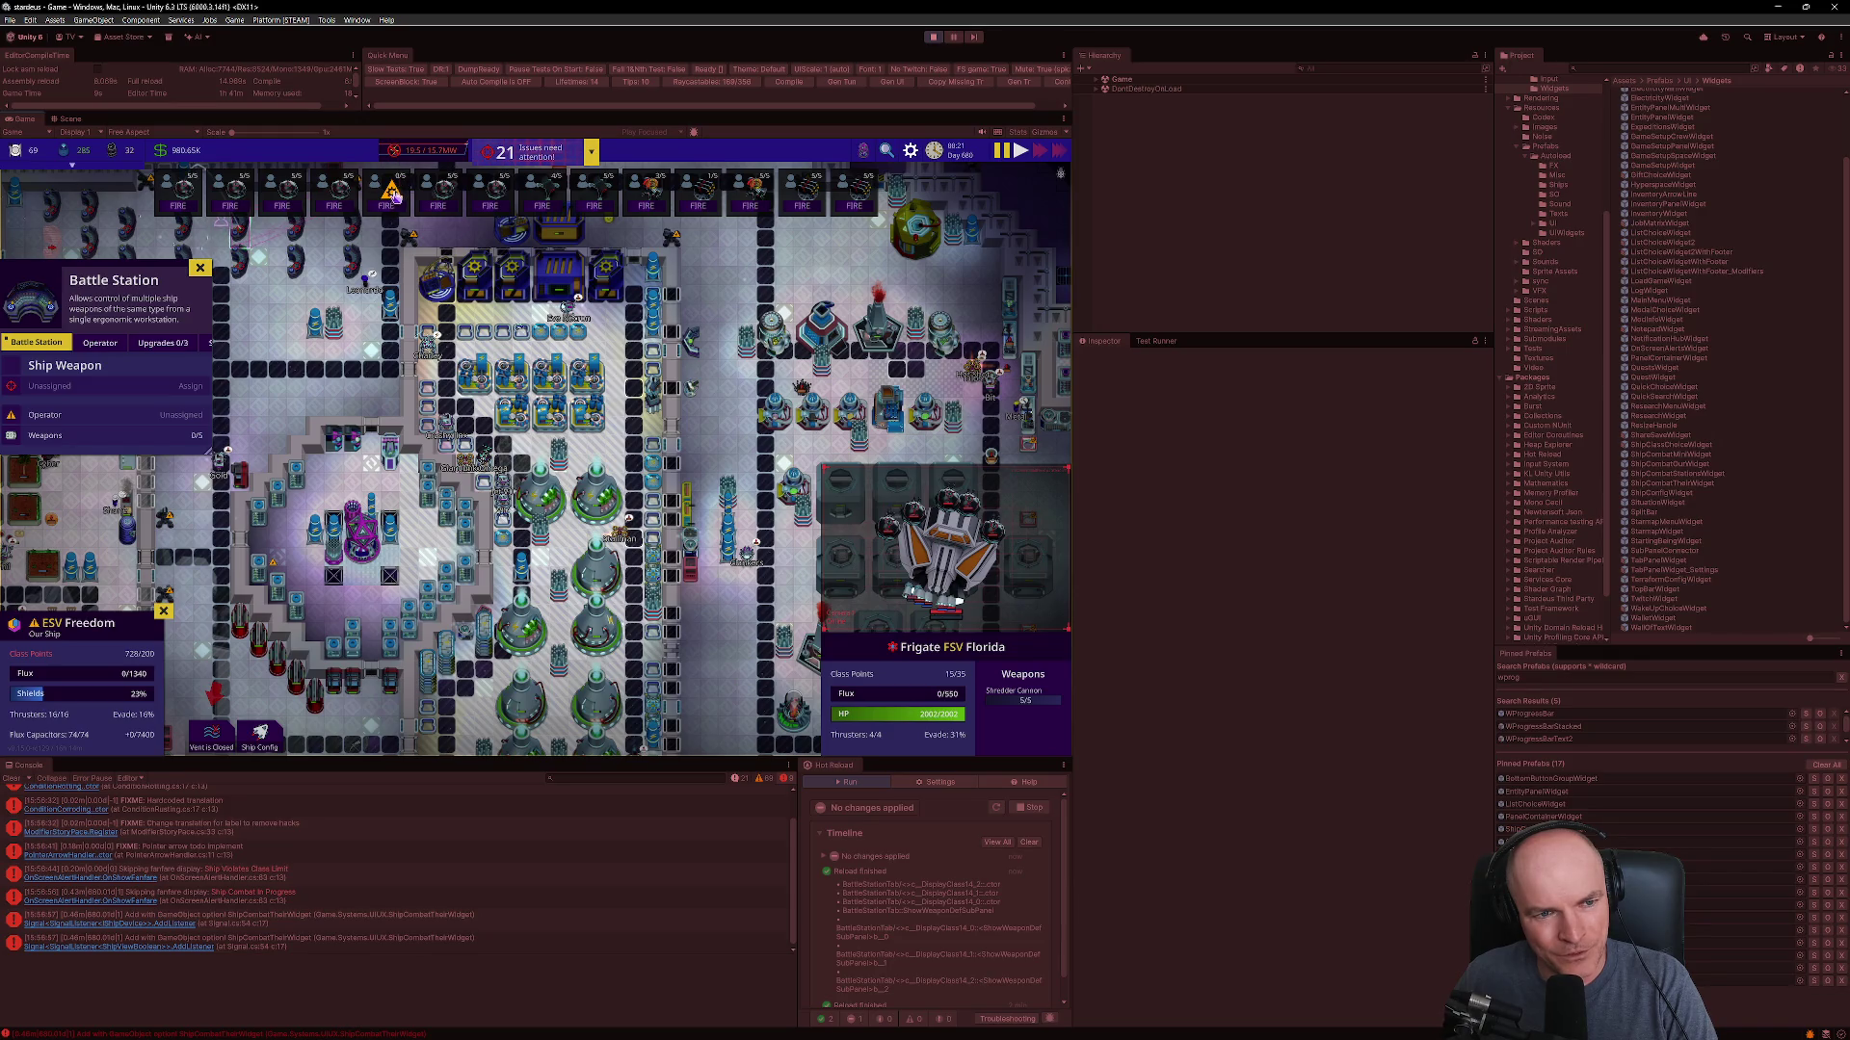
left_click(392, 193)
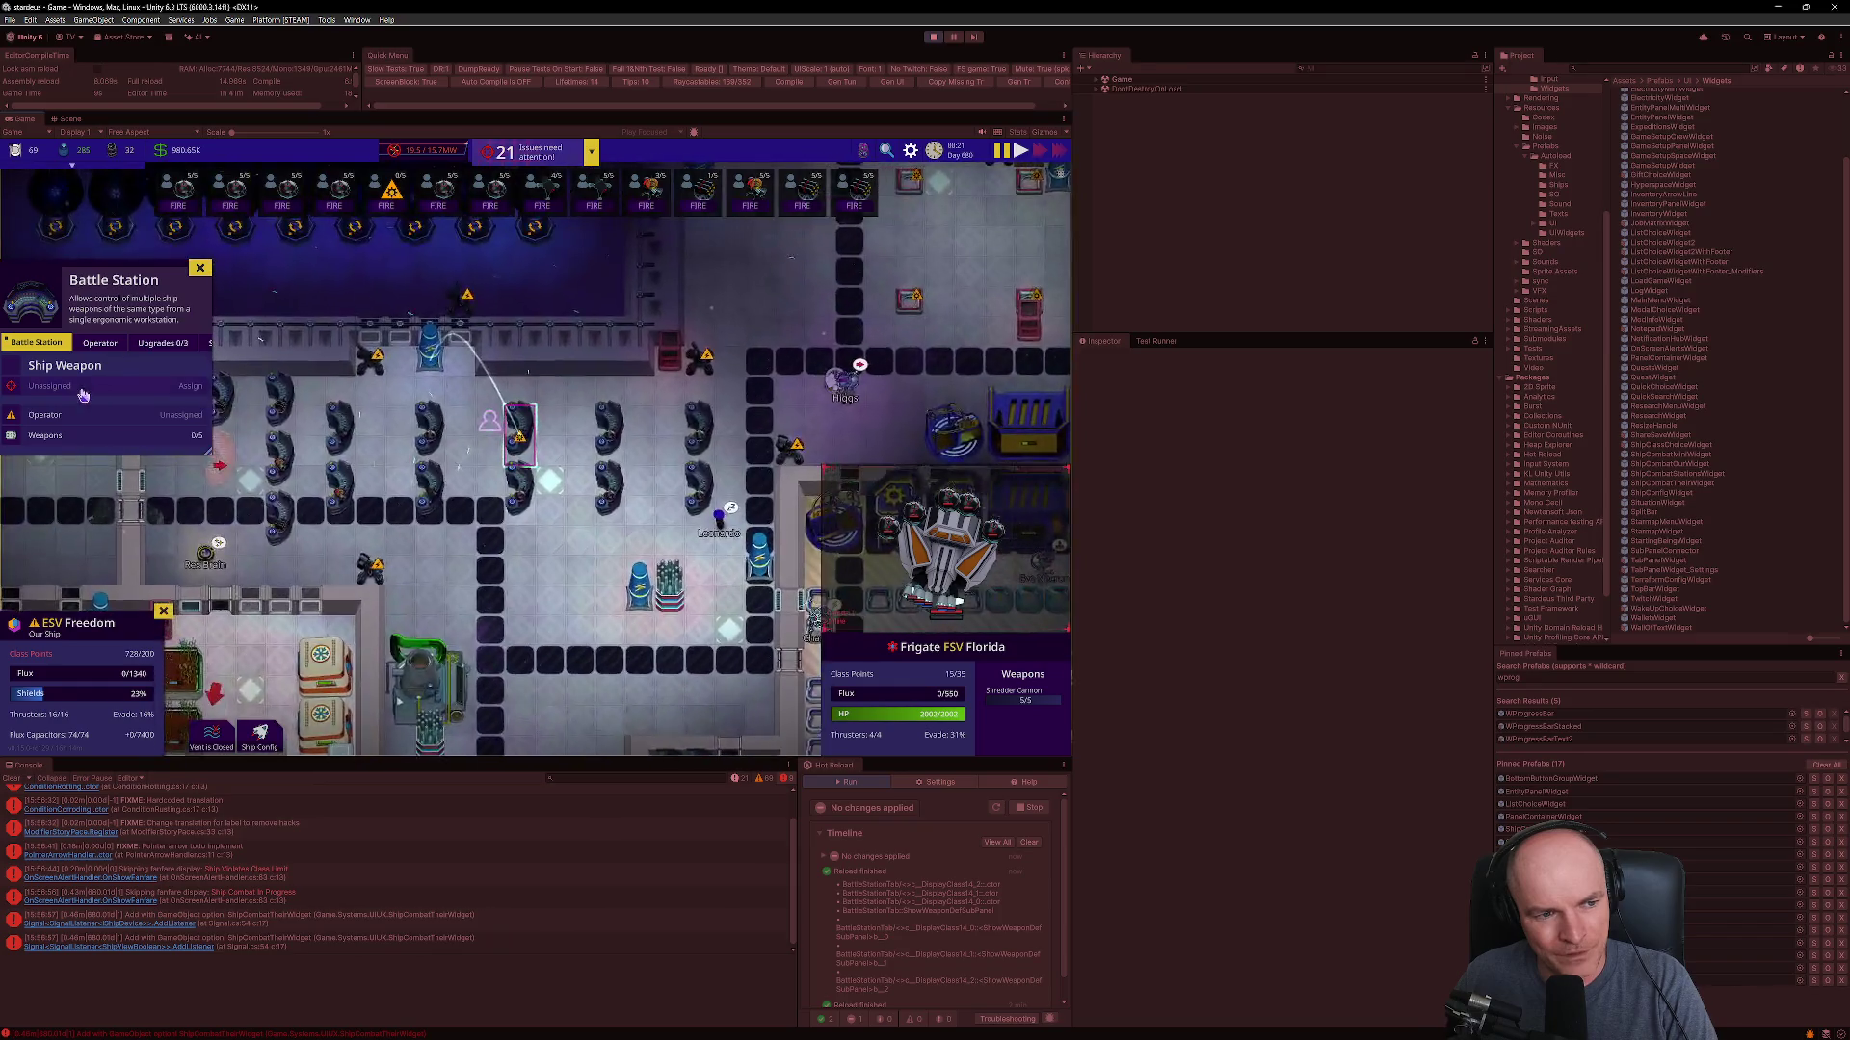
left_click(190, 386)
left_click(271, 450)
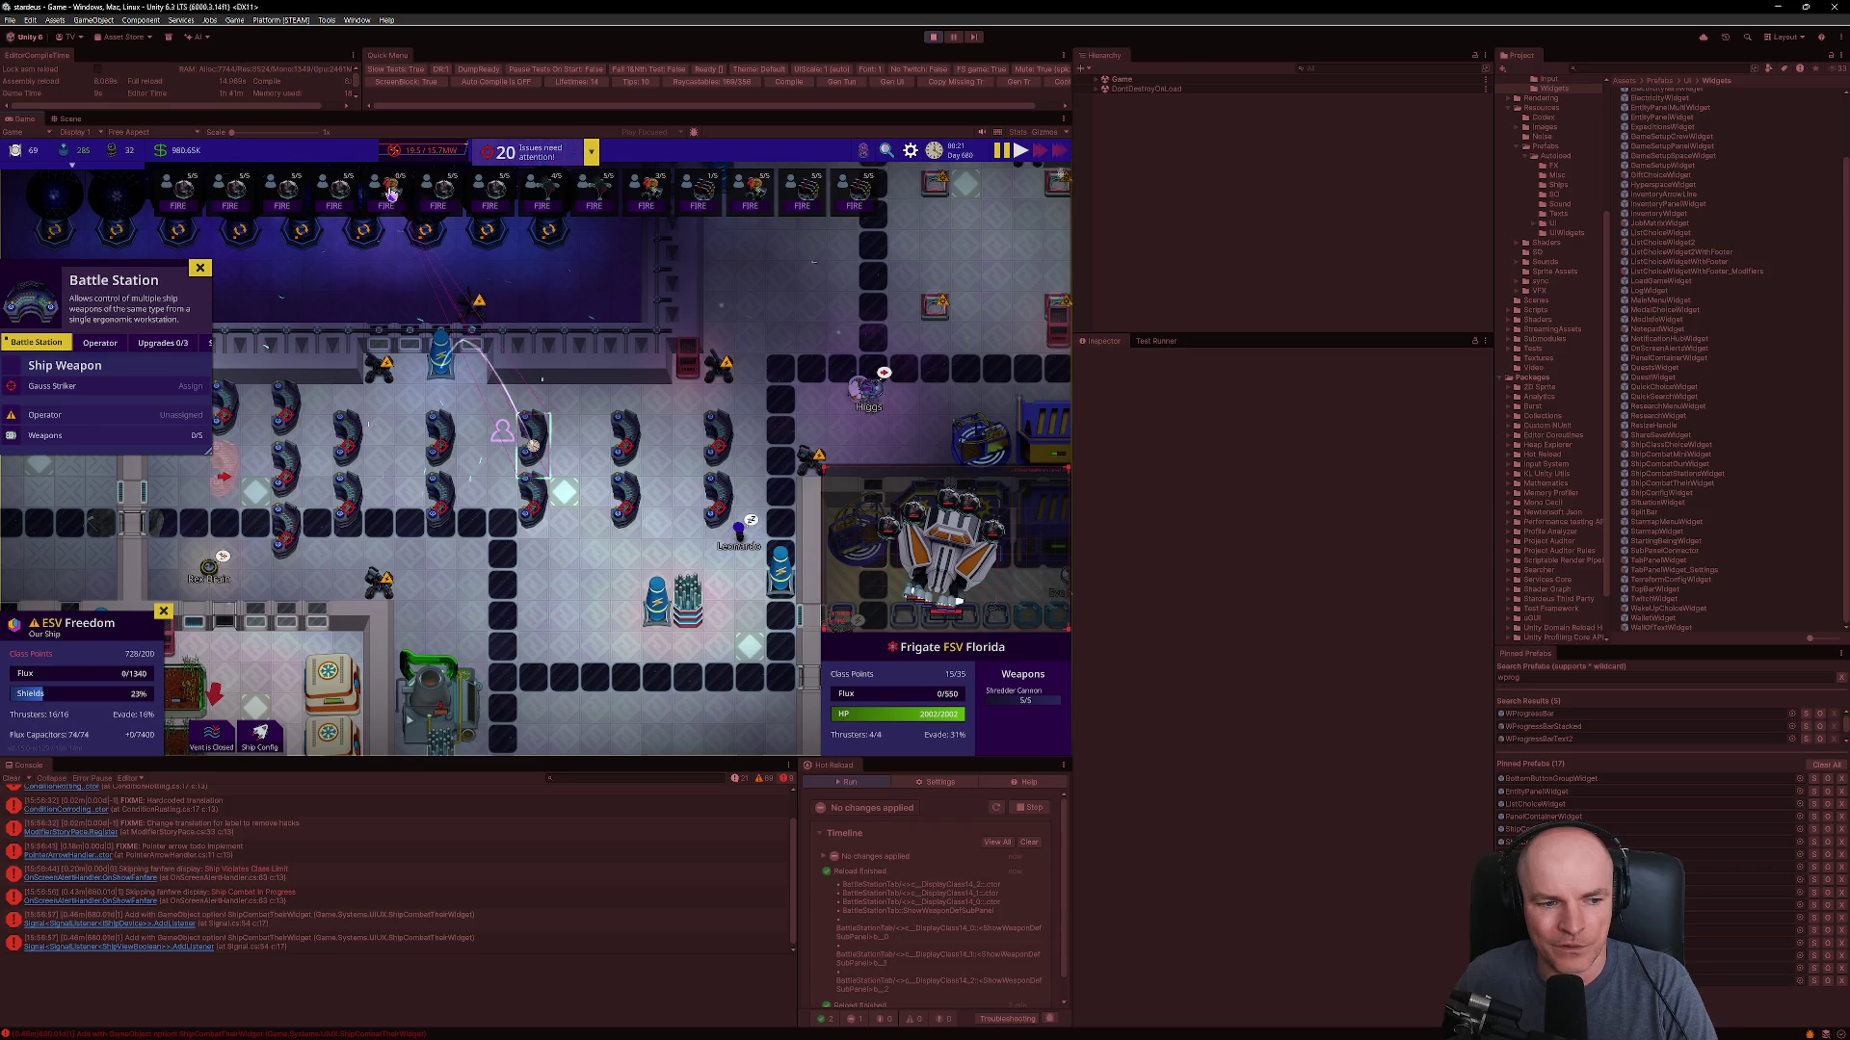
Check the combat progress overview and battle station mini icon, then stop Play mode.
left_click(164, 612)
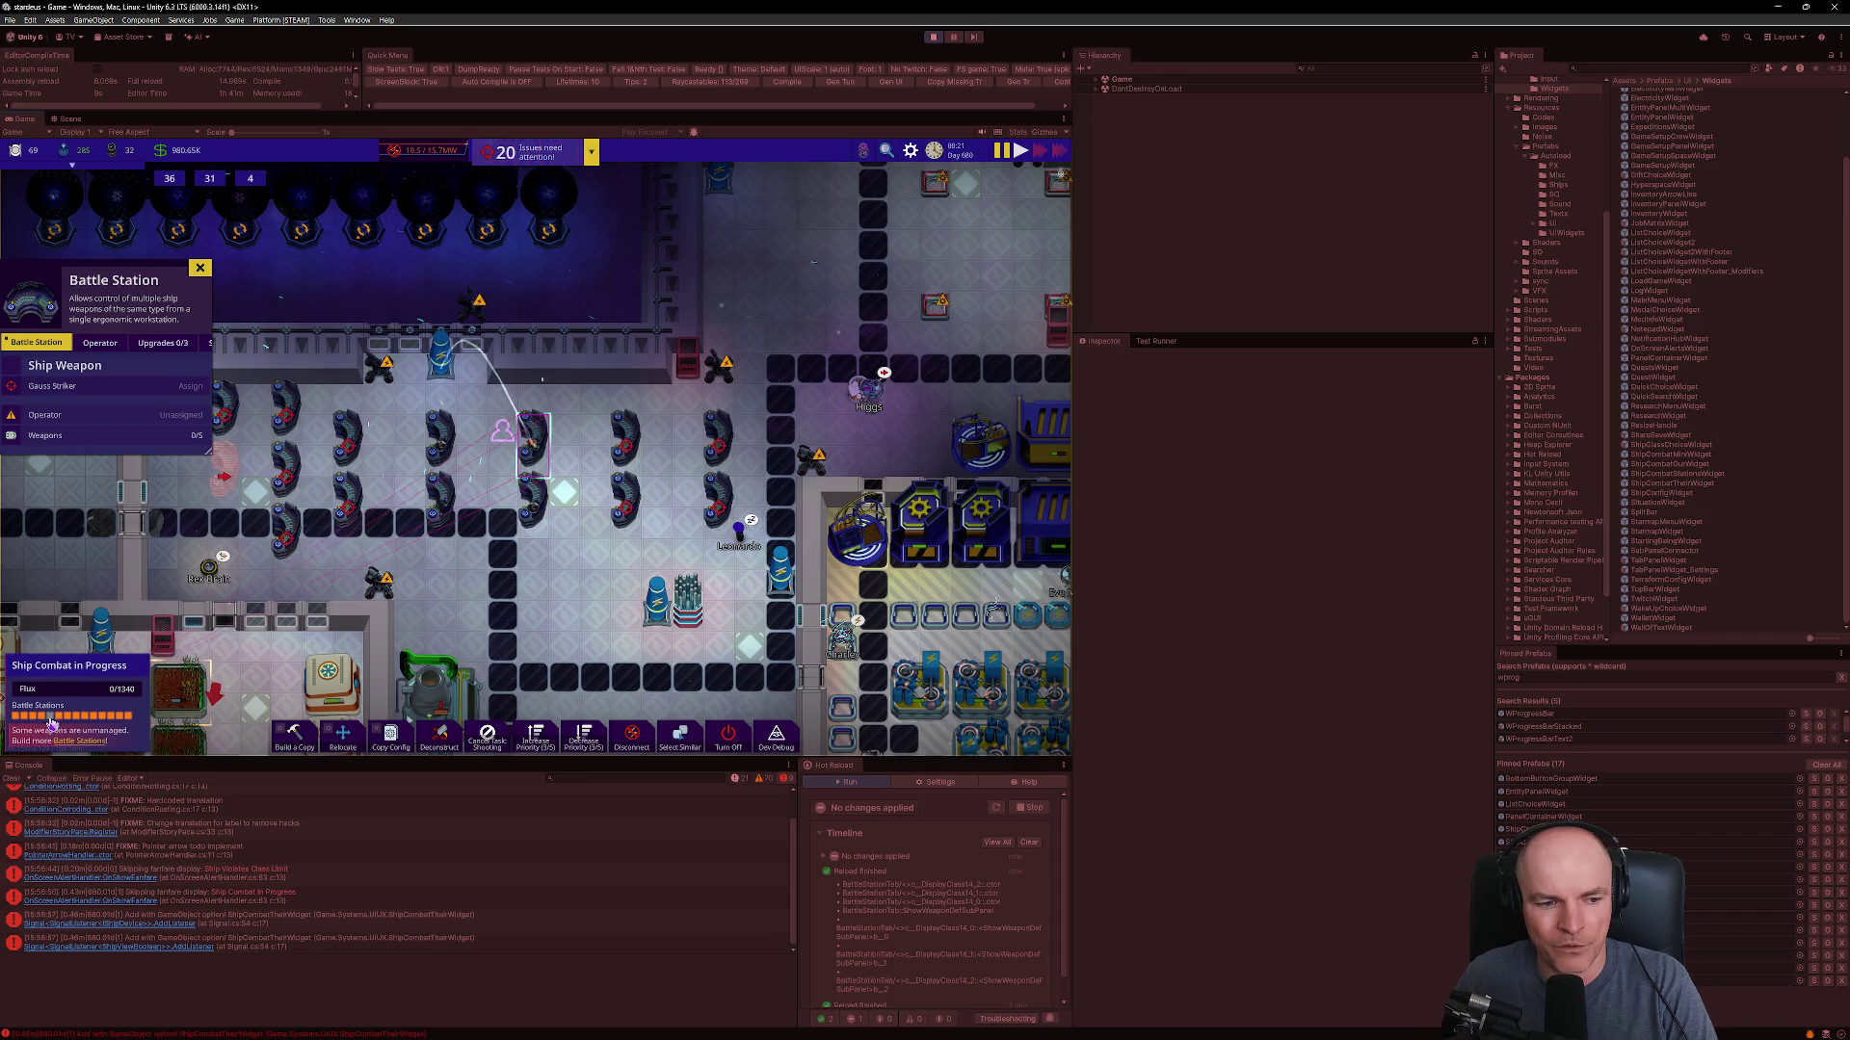
left_click(51, 722)
left_click(51, 722)
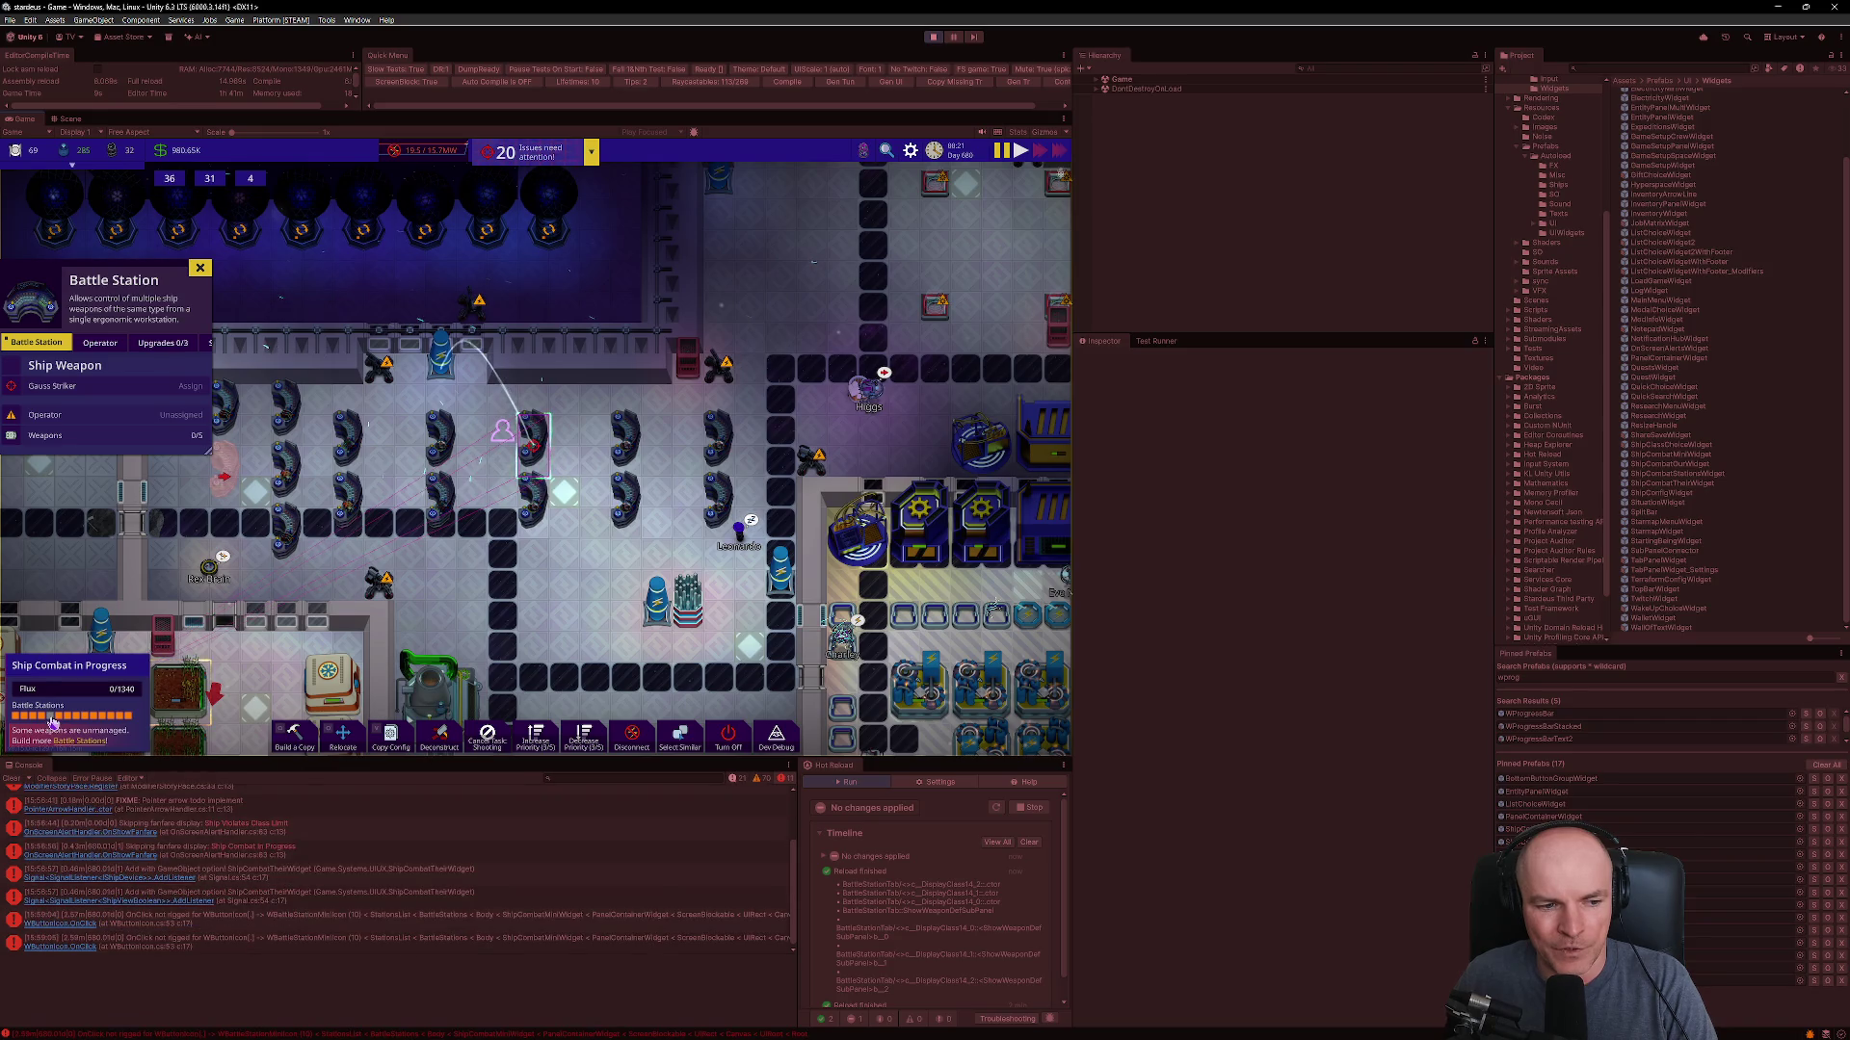
left_click(51, 723)
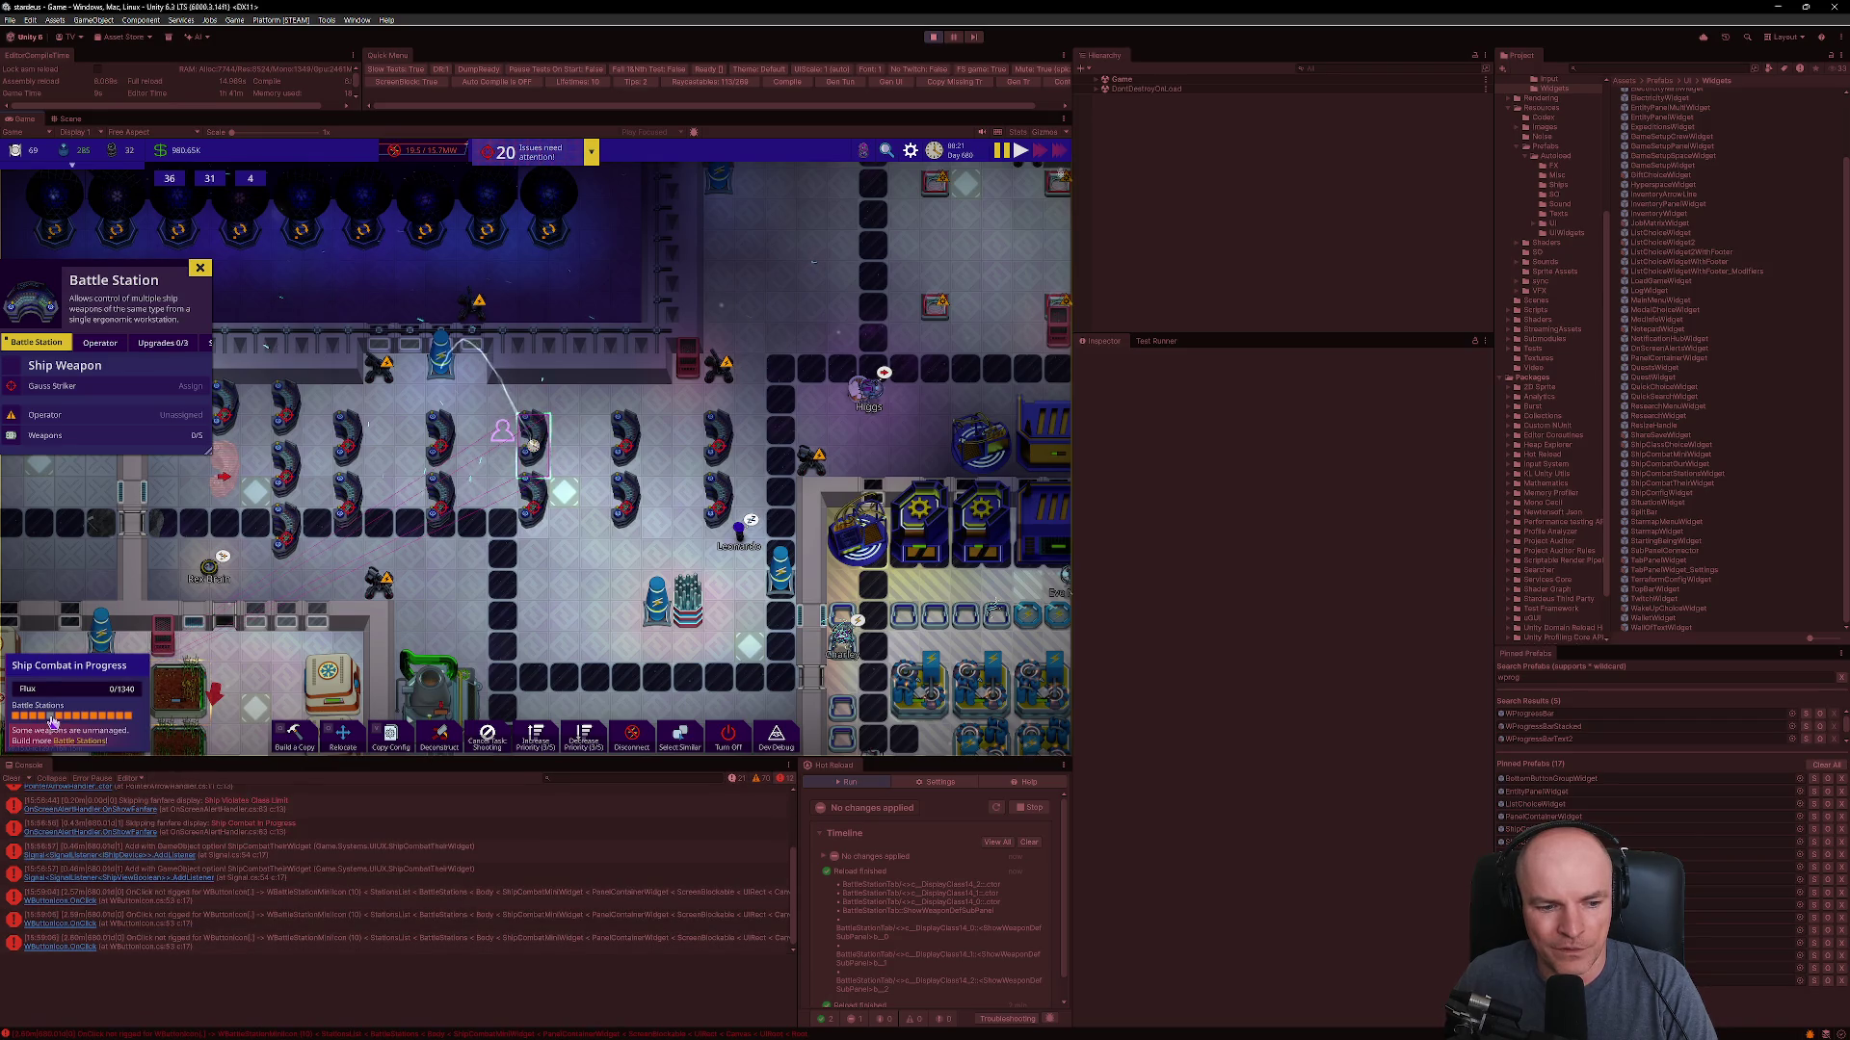
left_click(51, 722)
mouse_move(502, 164)
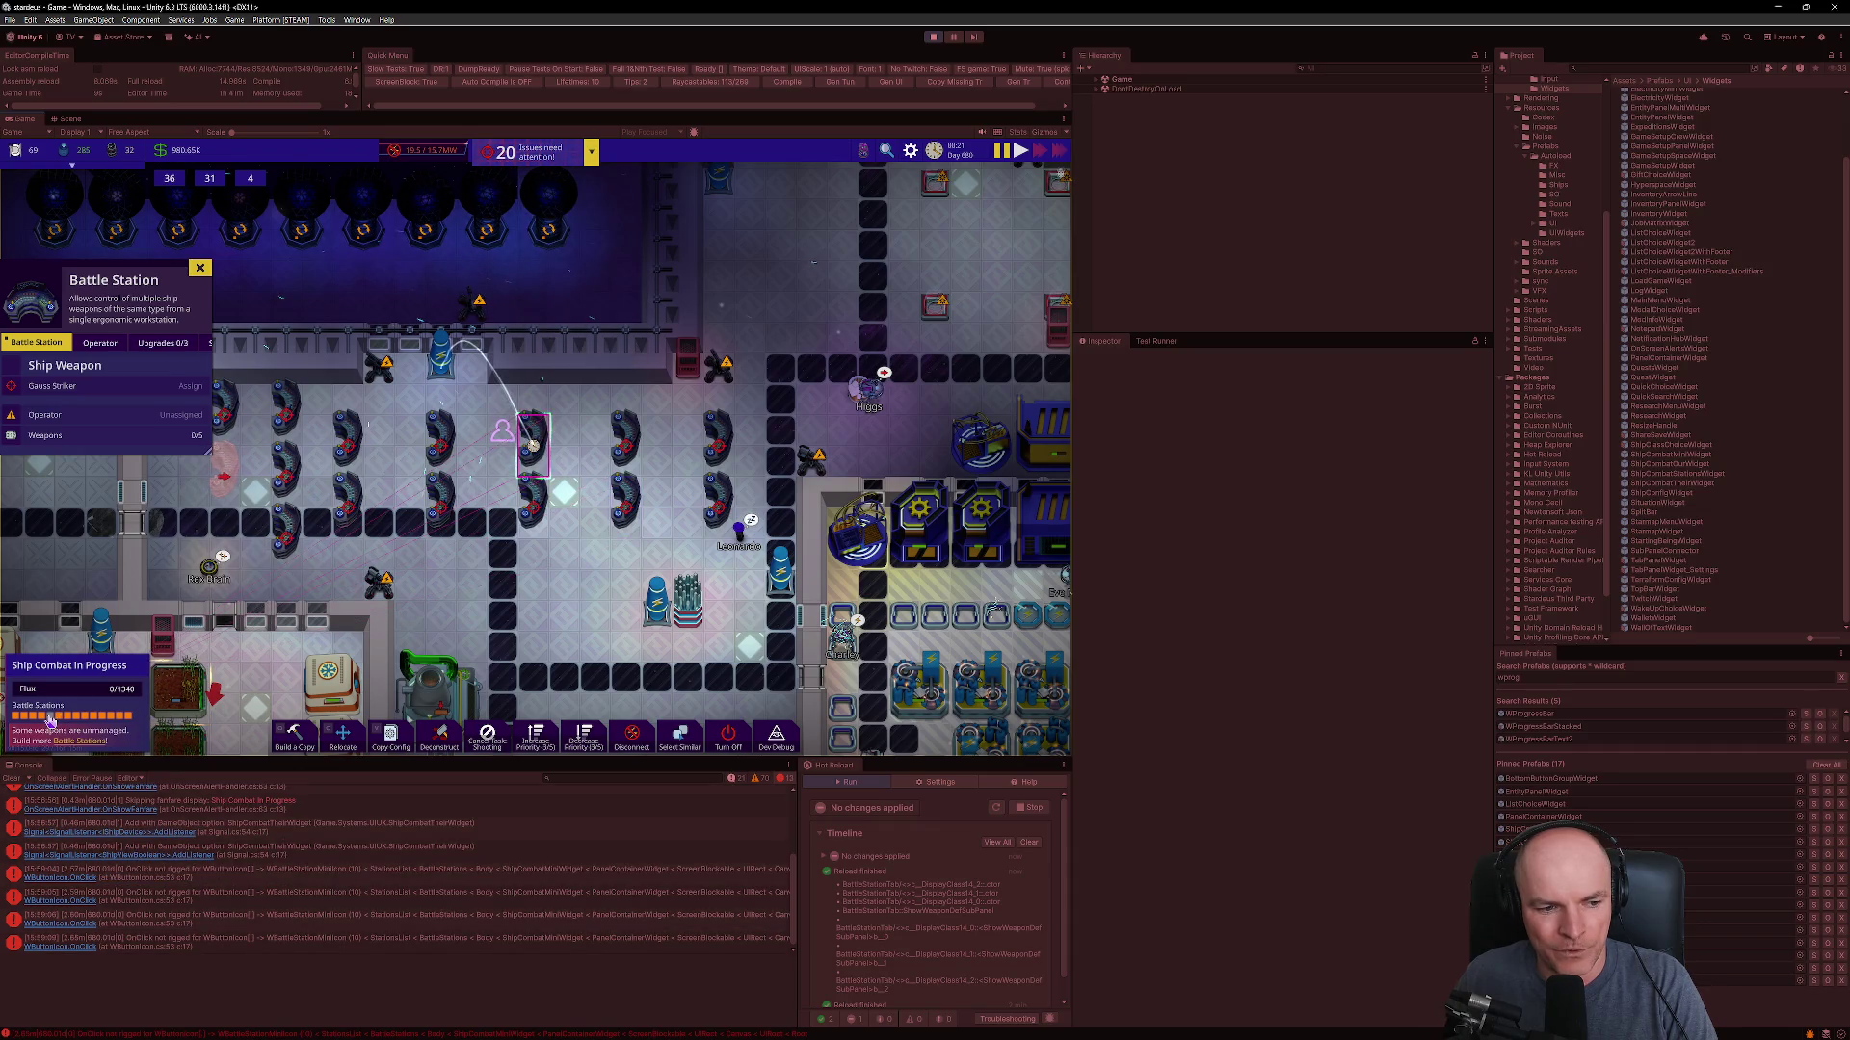
left_click(51, 722)
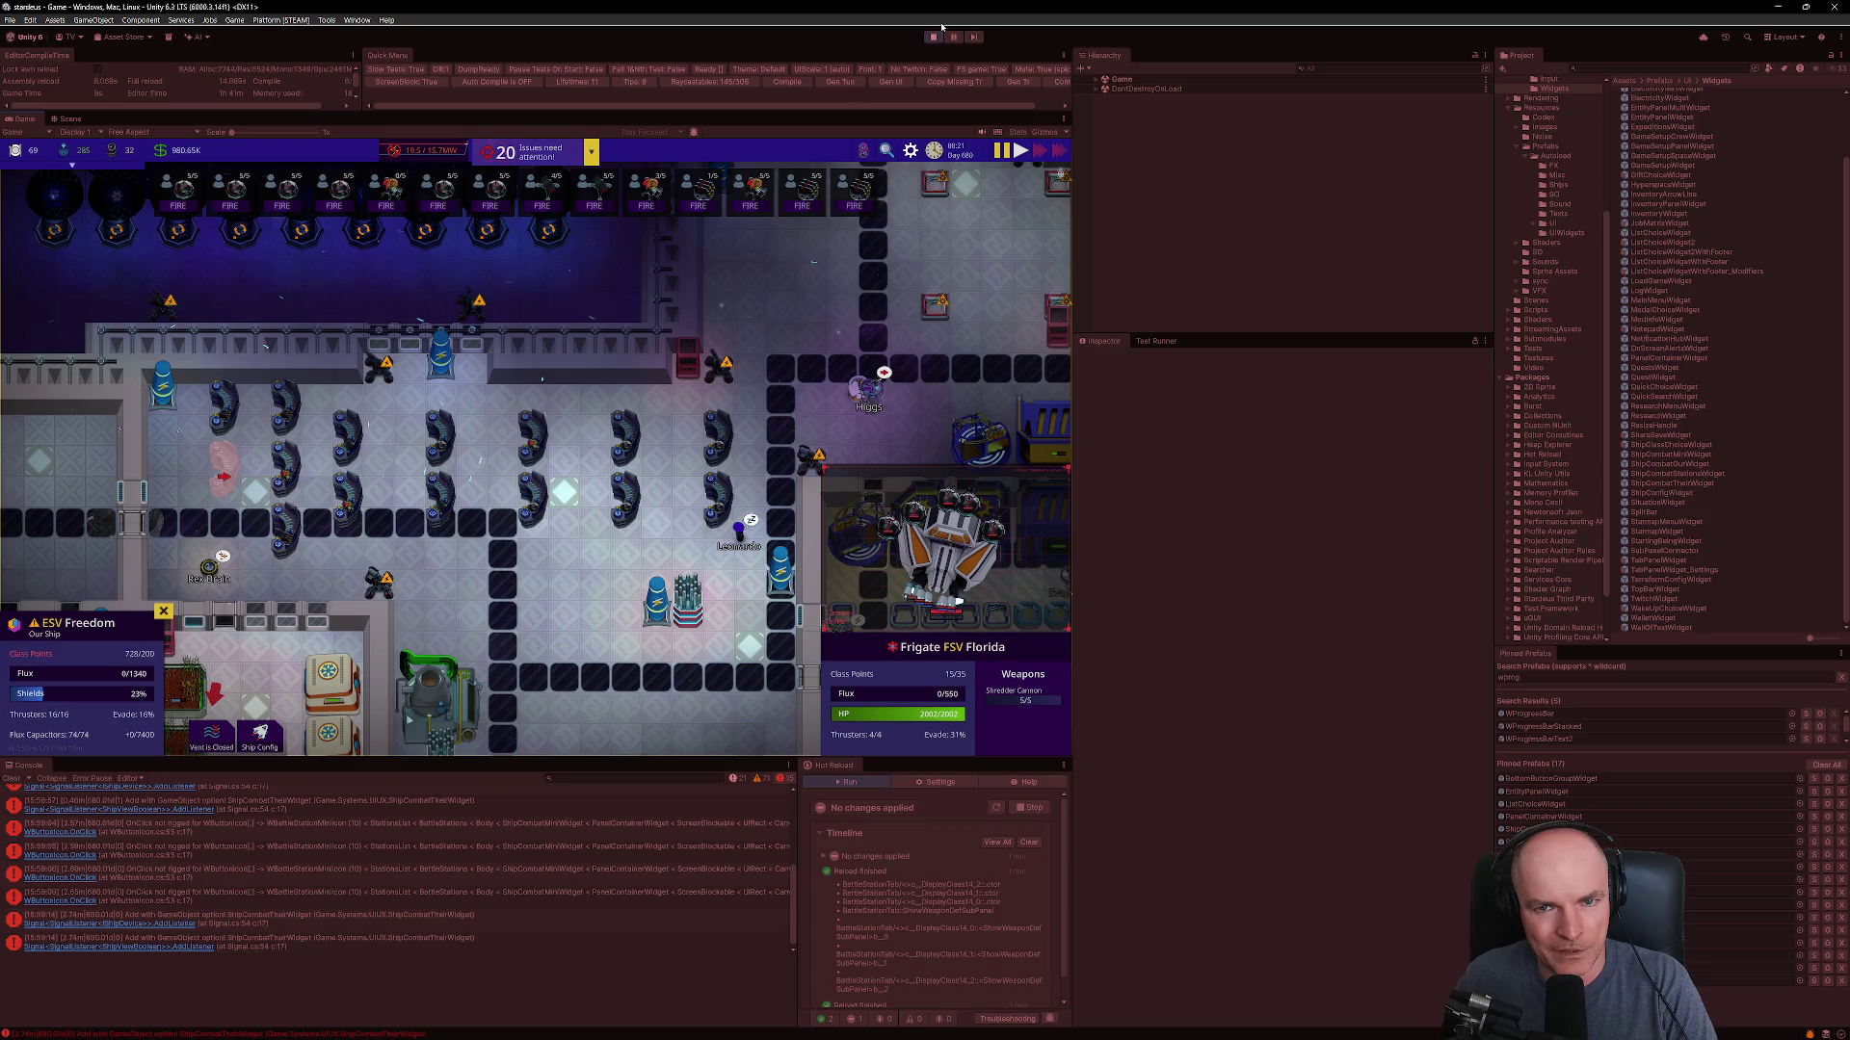
left_click(935, 38)
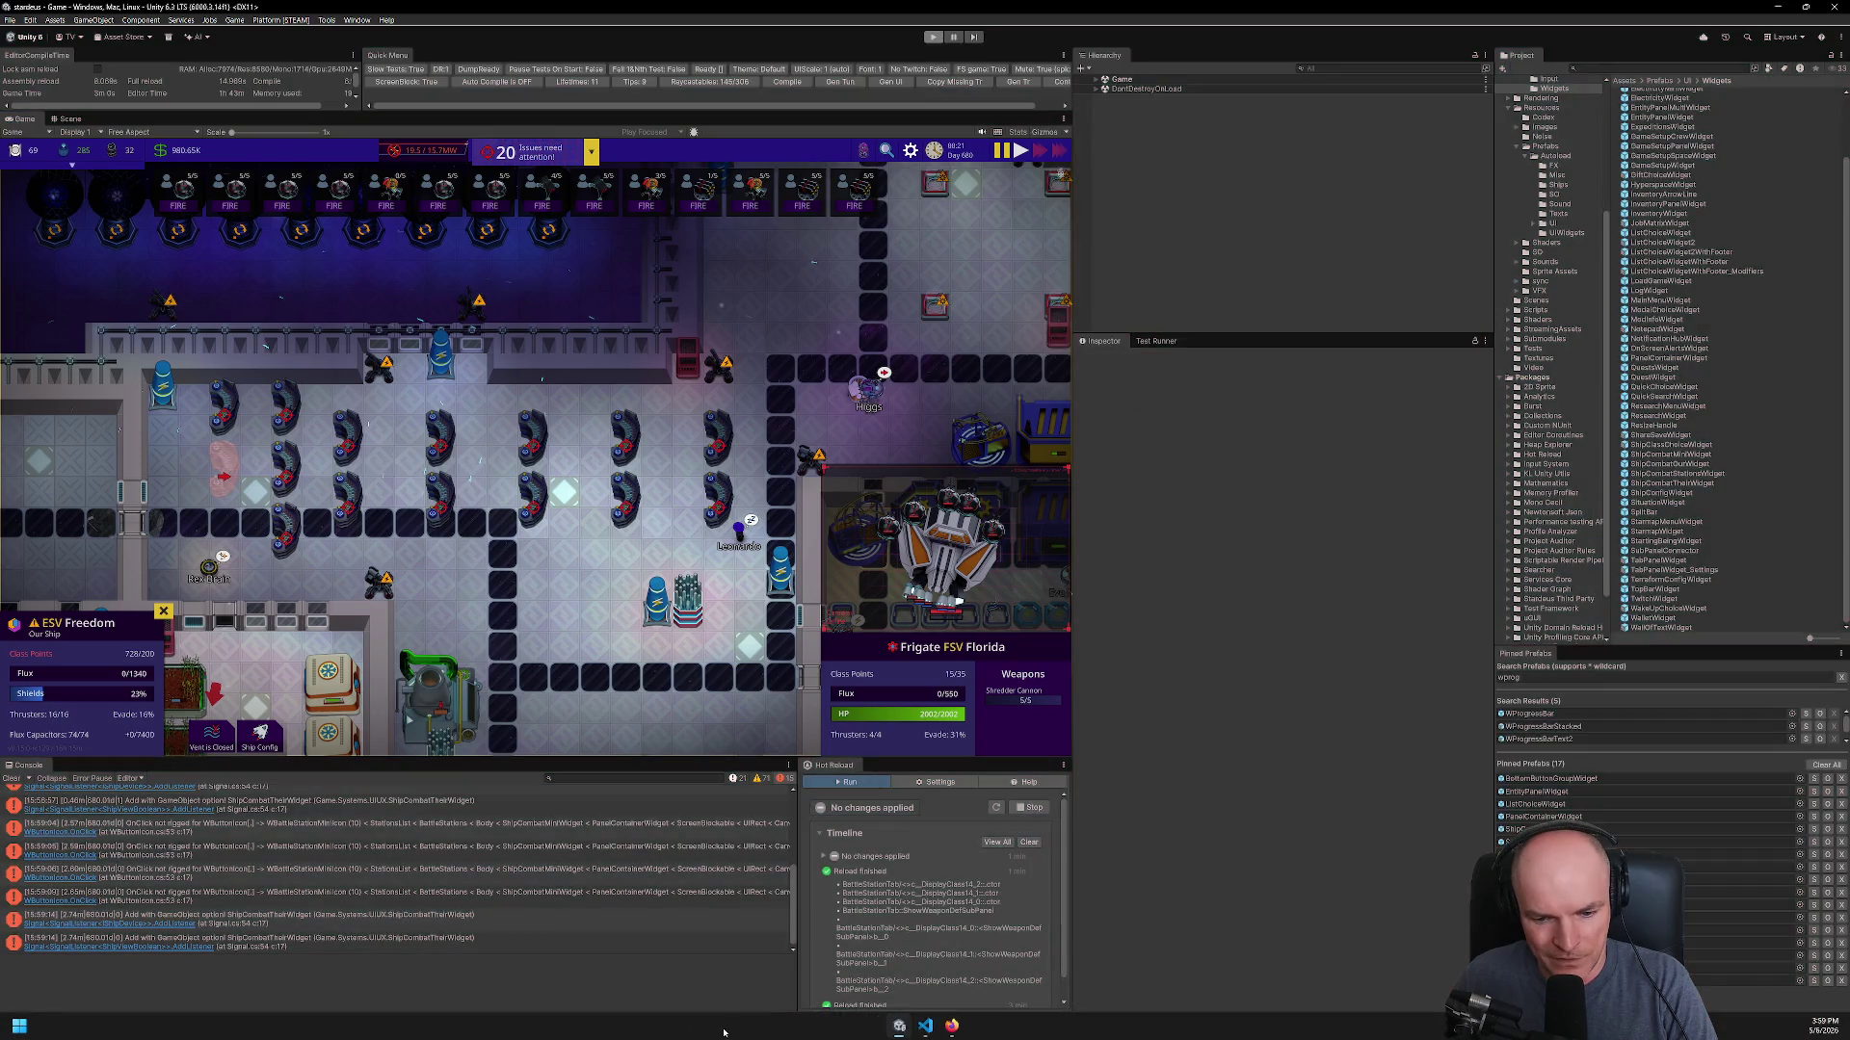
In Visual Studio Code, glance at BattleStationComp.cs via Quick Open, then return to WBattleStation.cs.
left_click(923, 1026)
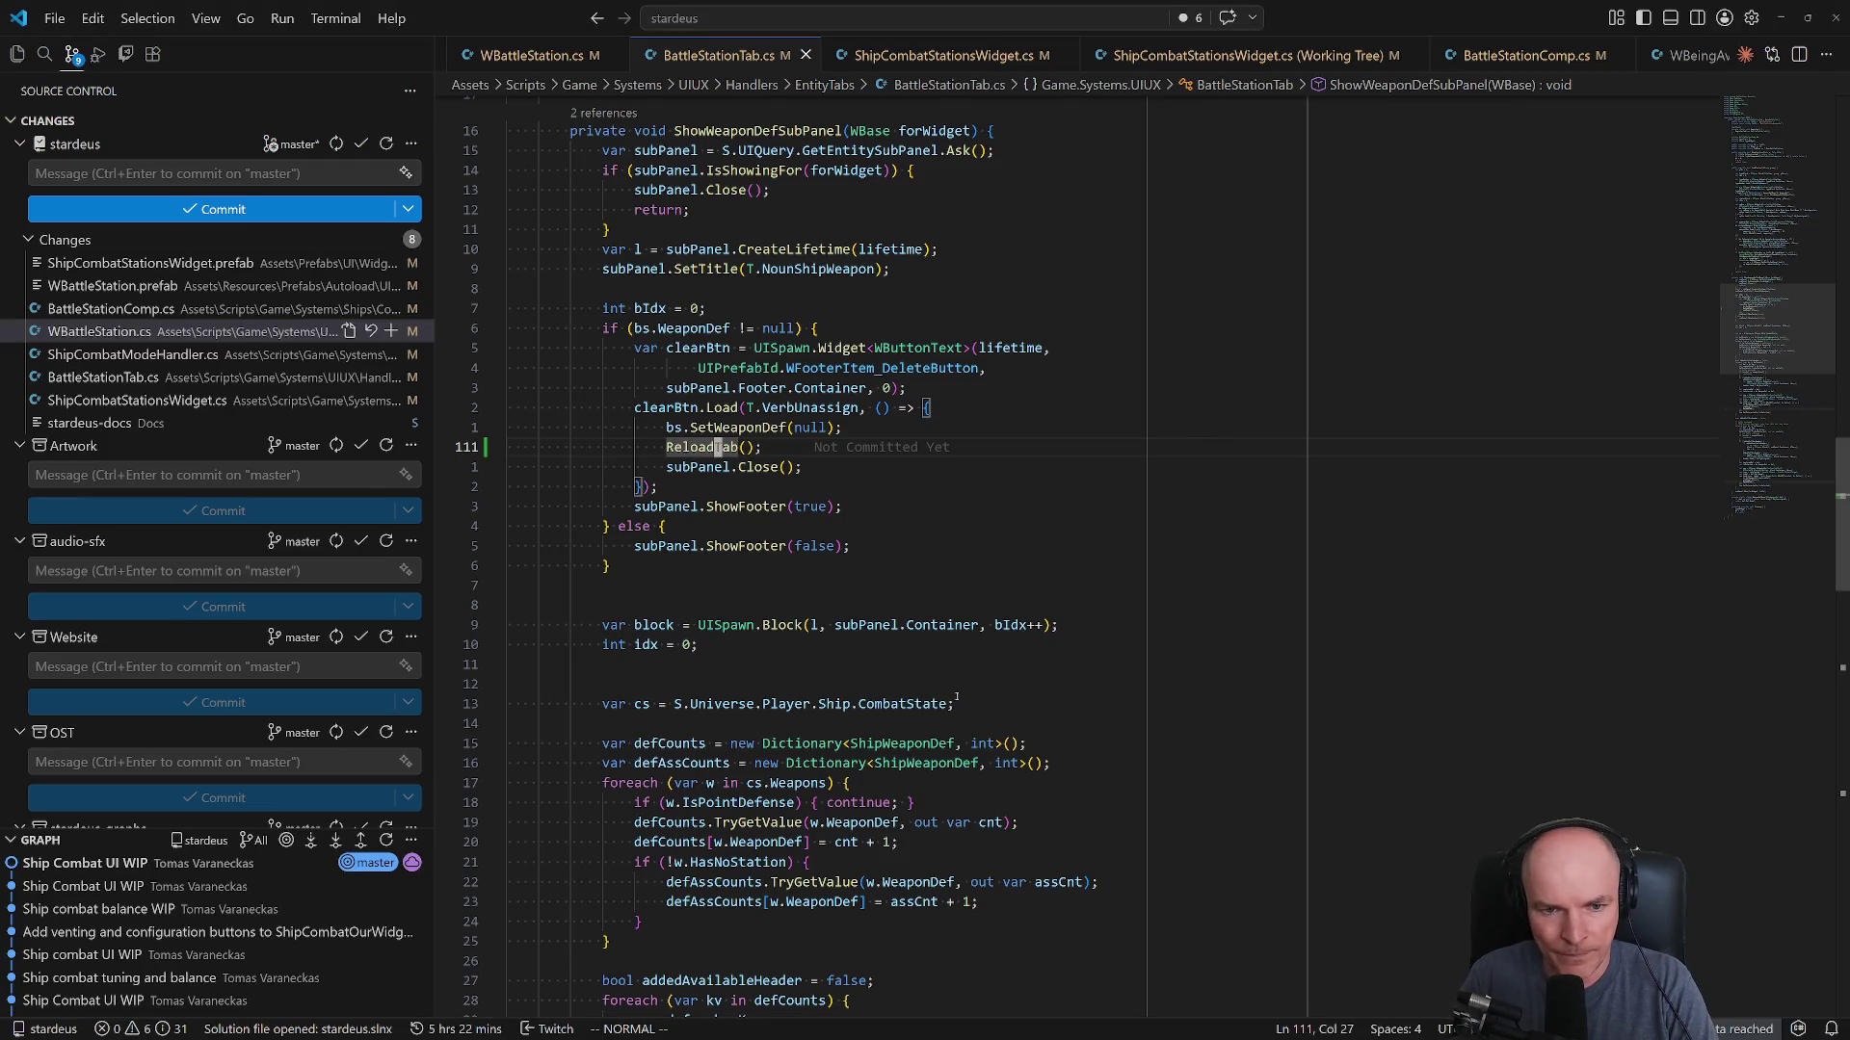
key("ctrl+p")
key("Down")
key("Down")
key("Down")
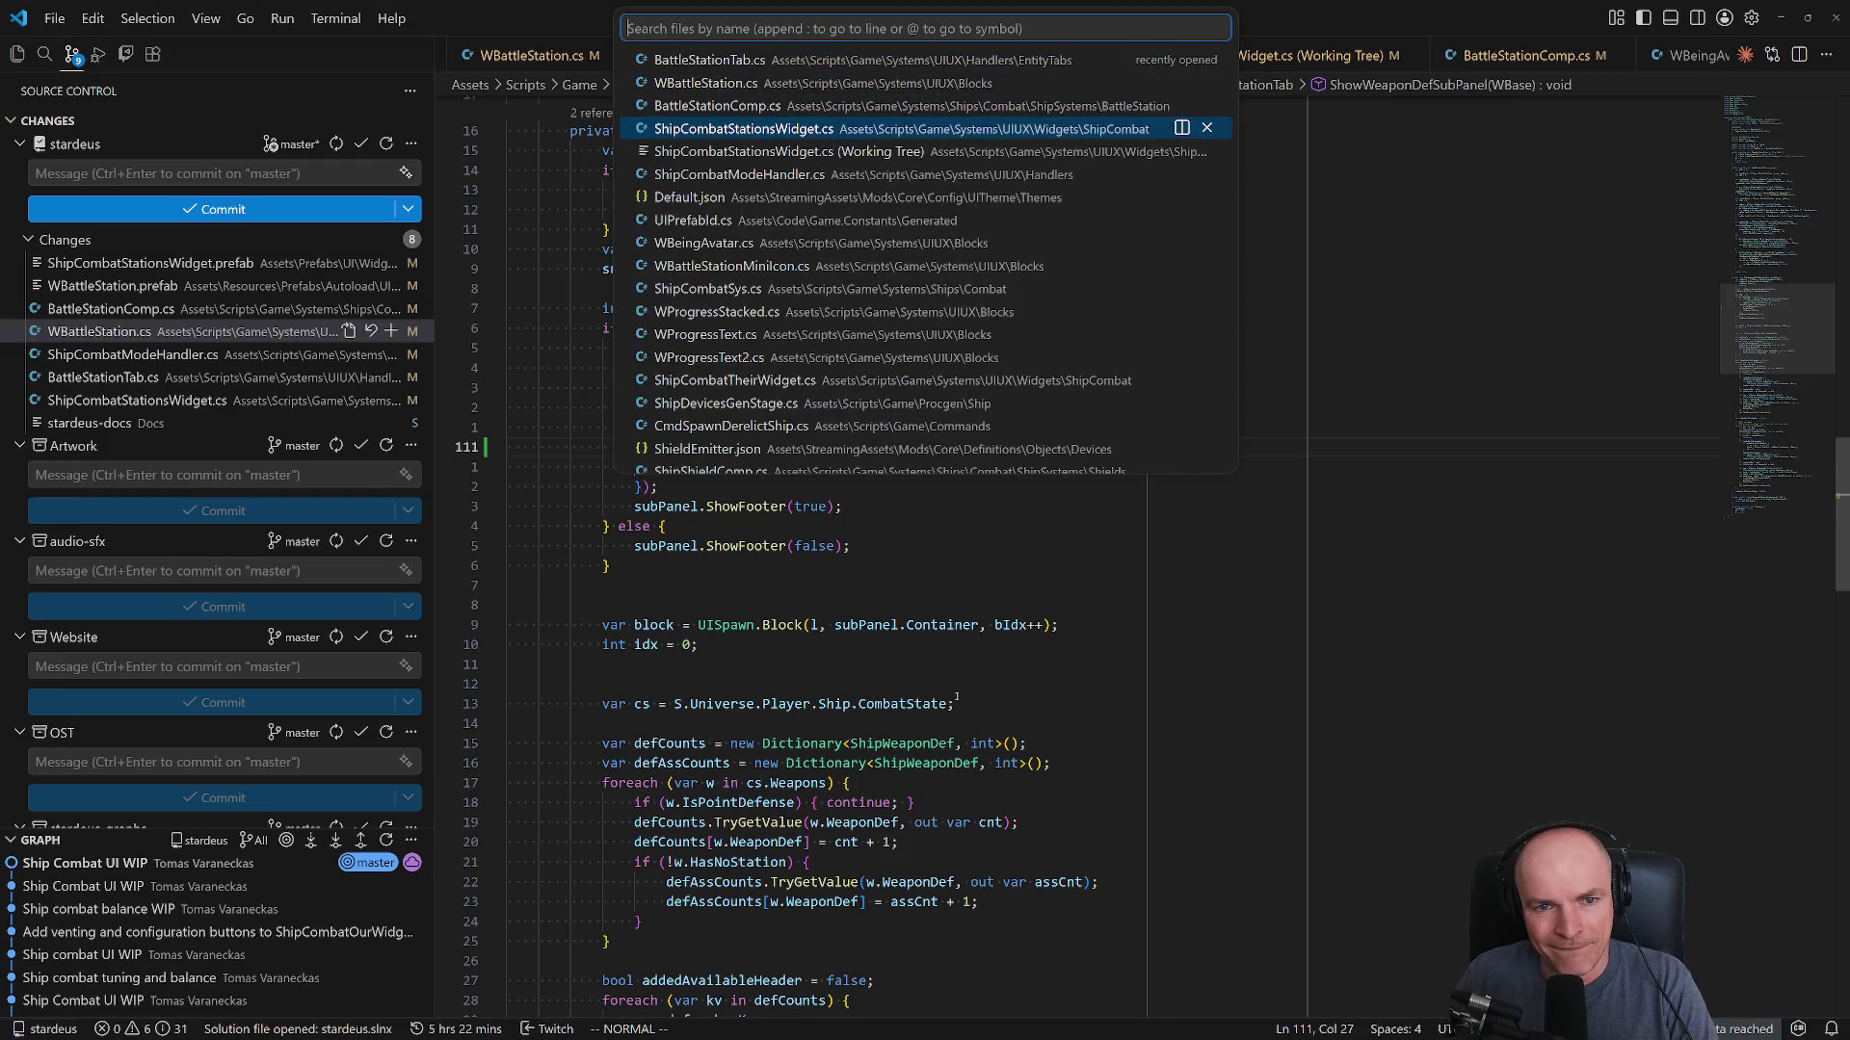
key("Up")
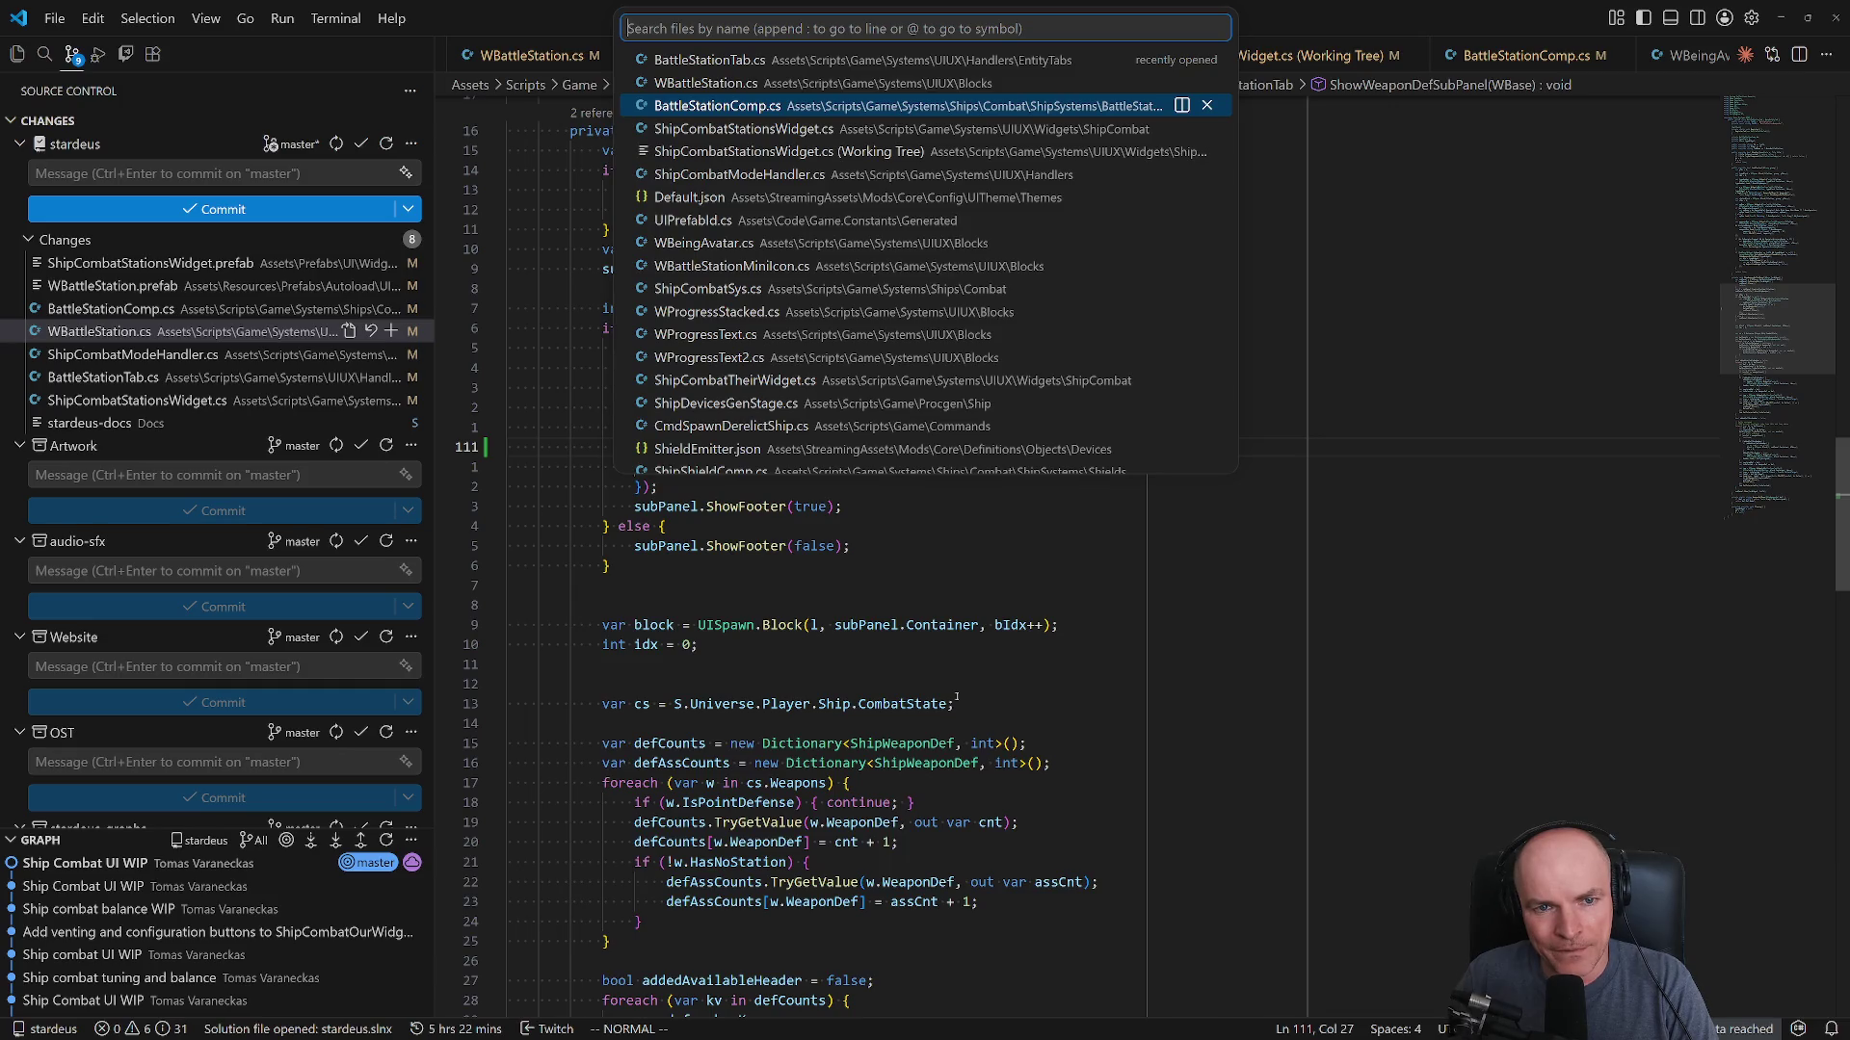
key("Return")
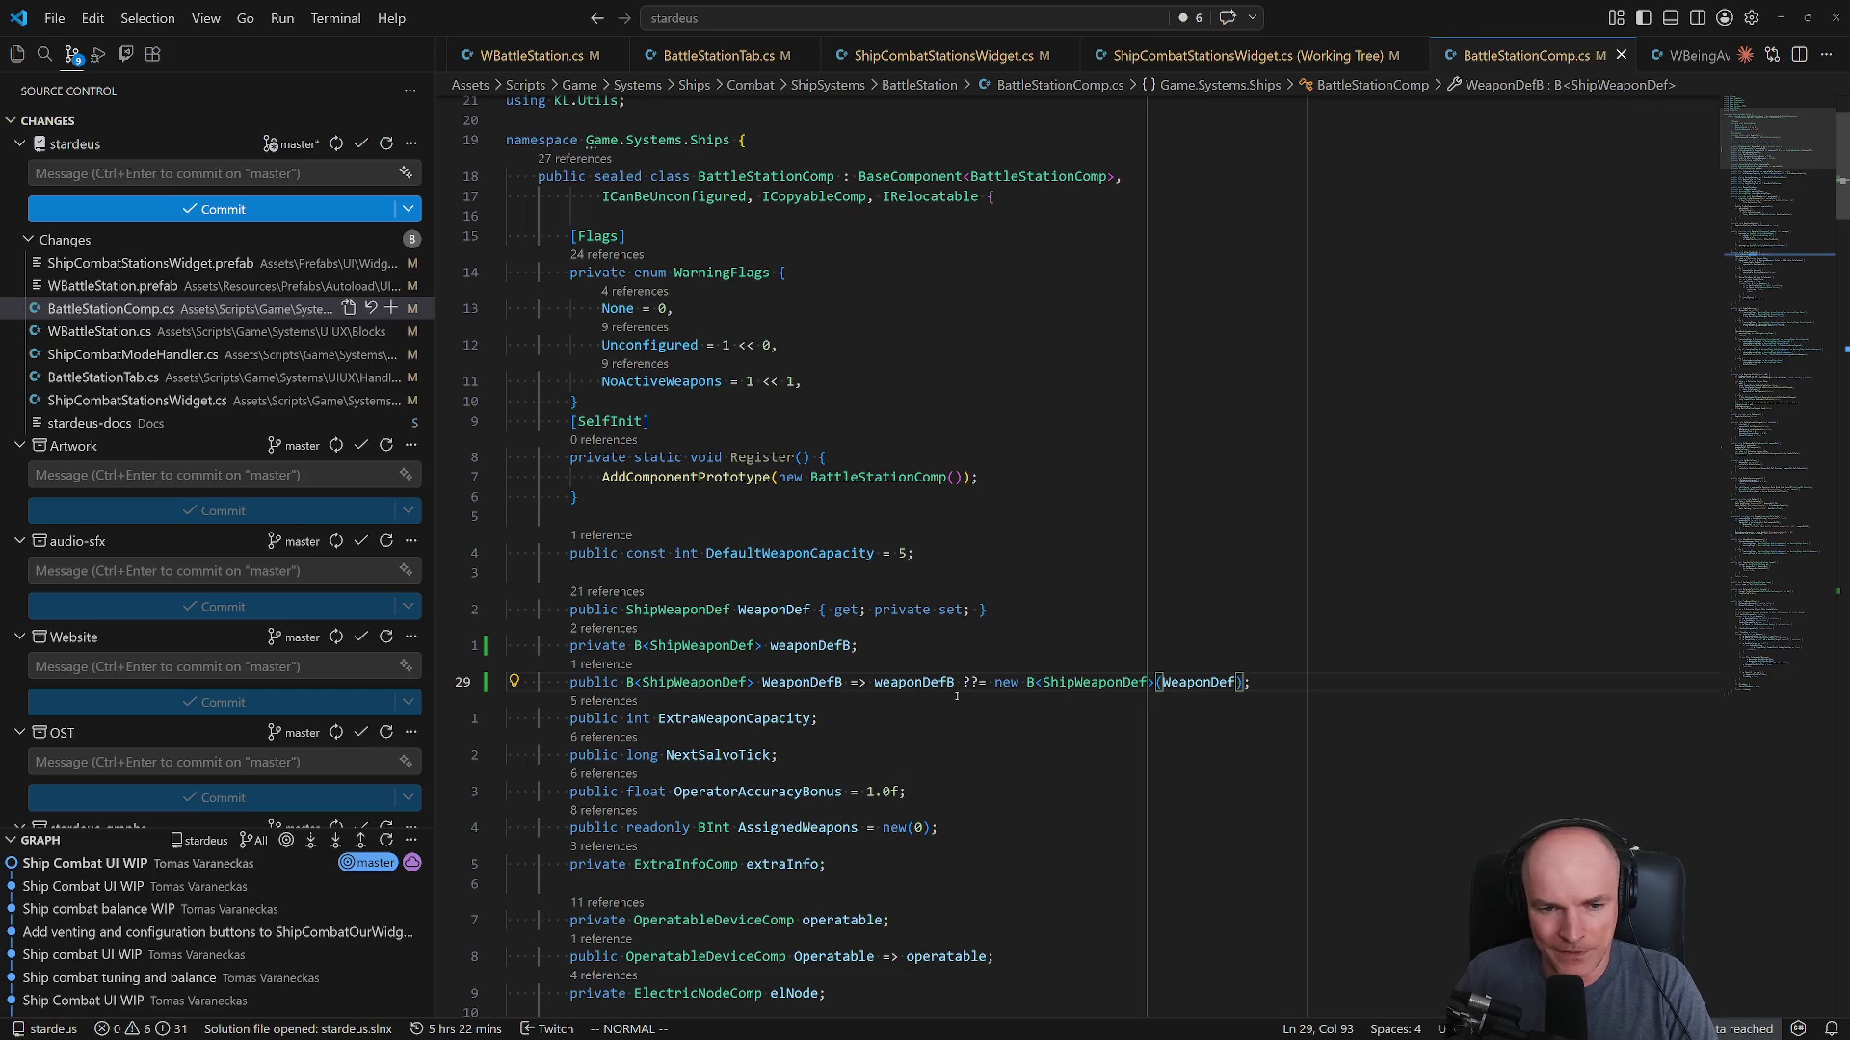
left_click(531, 55)
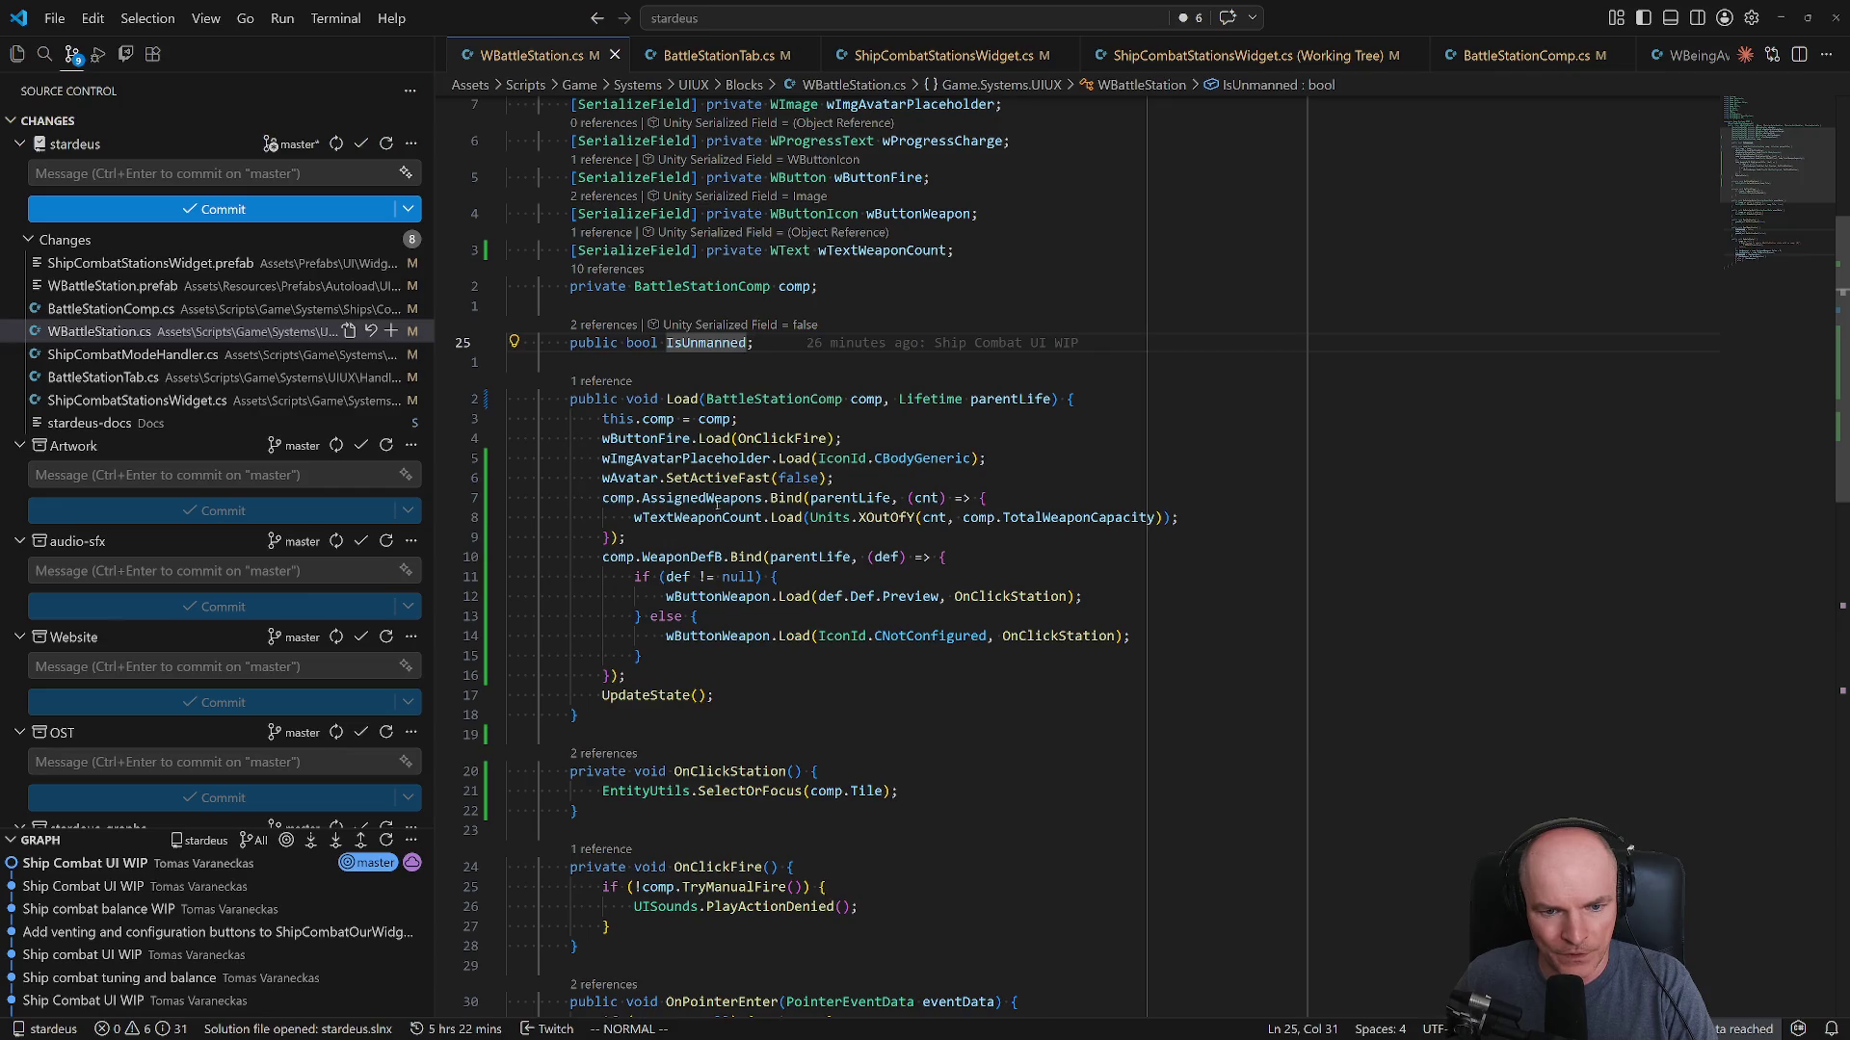
In the AssignedWeapons bind, add the condition if (cnt == 0 && comp.WeaponDef != null).
left_click(717, 512)
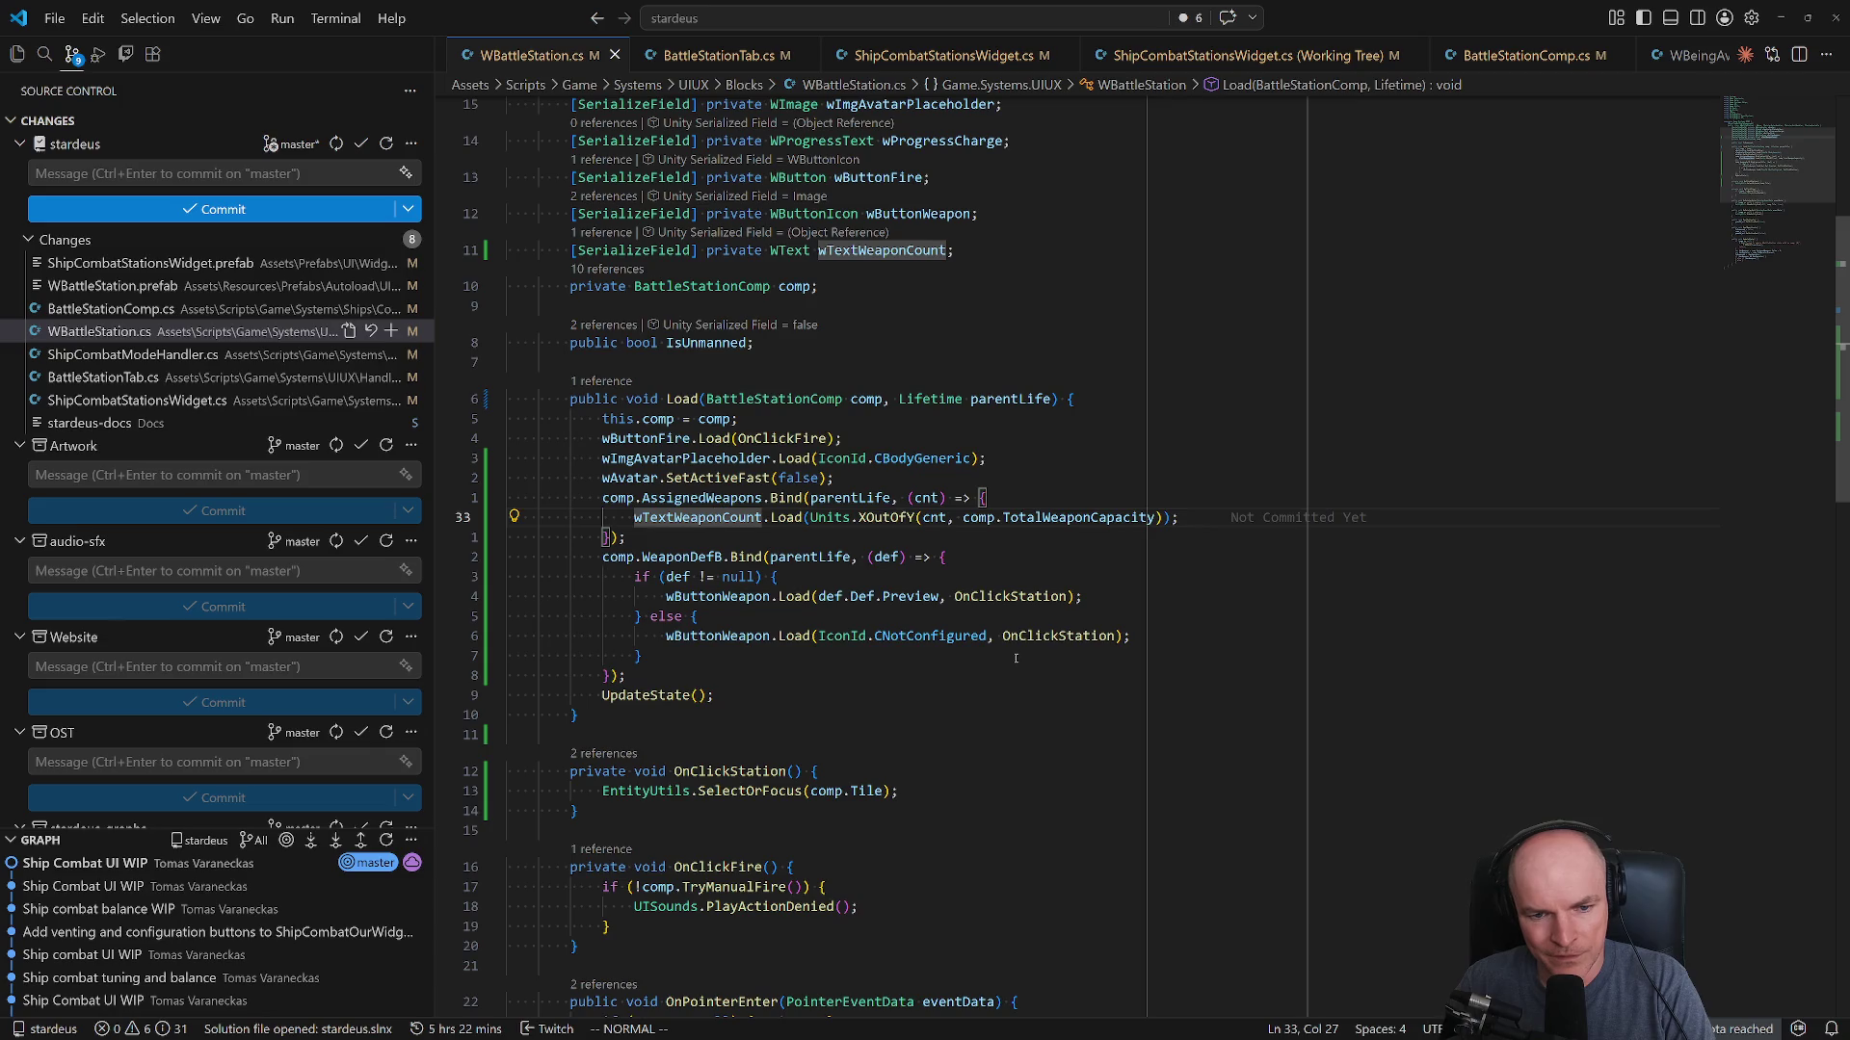
type("oif (")
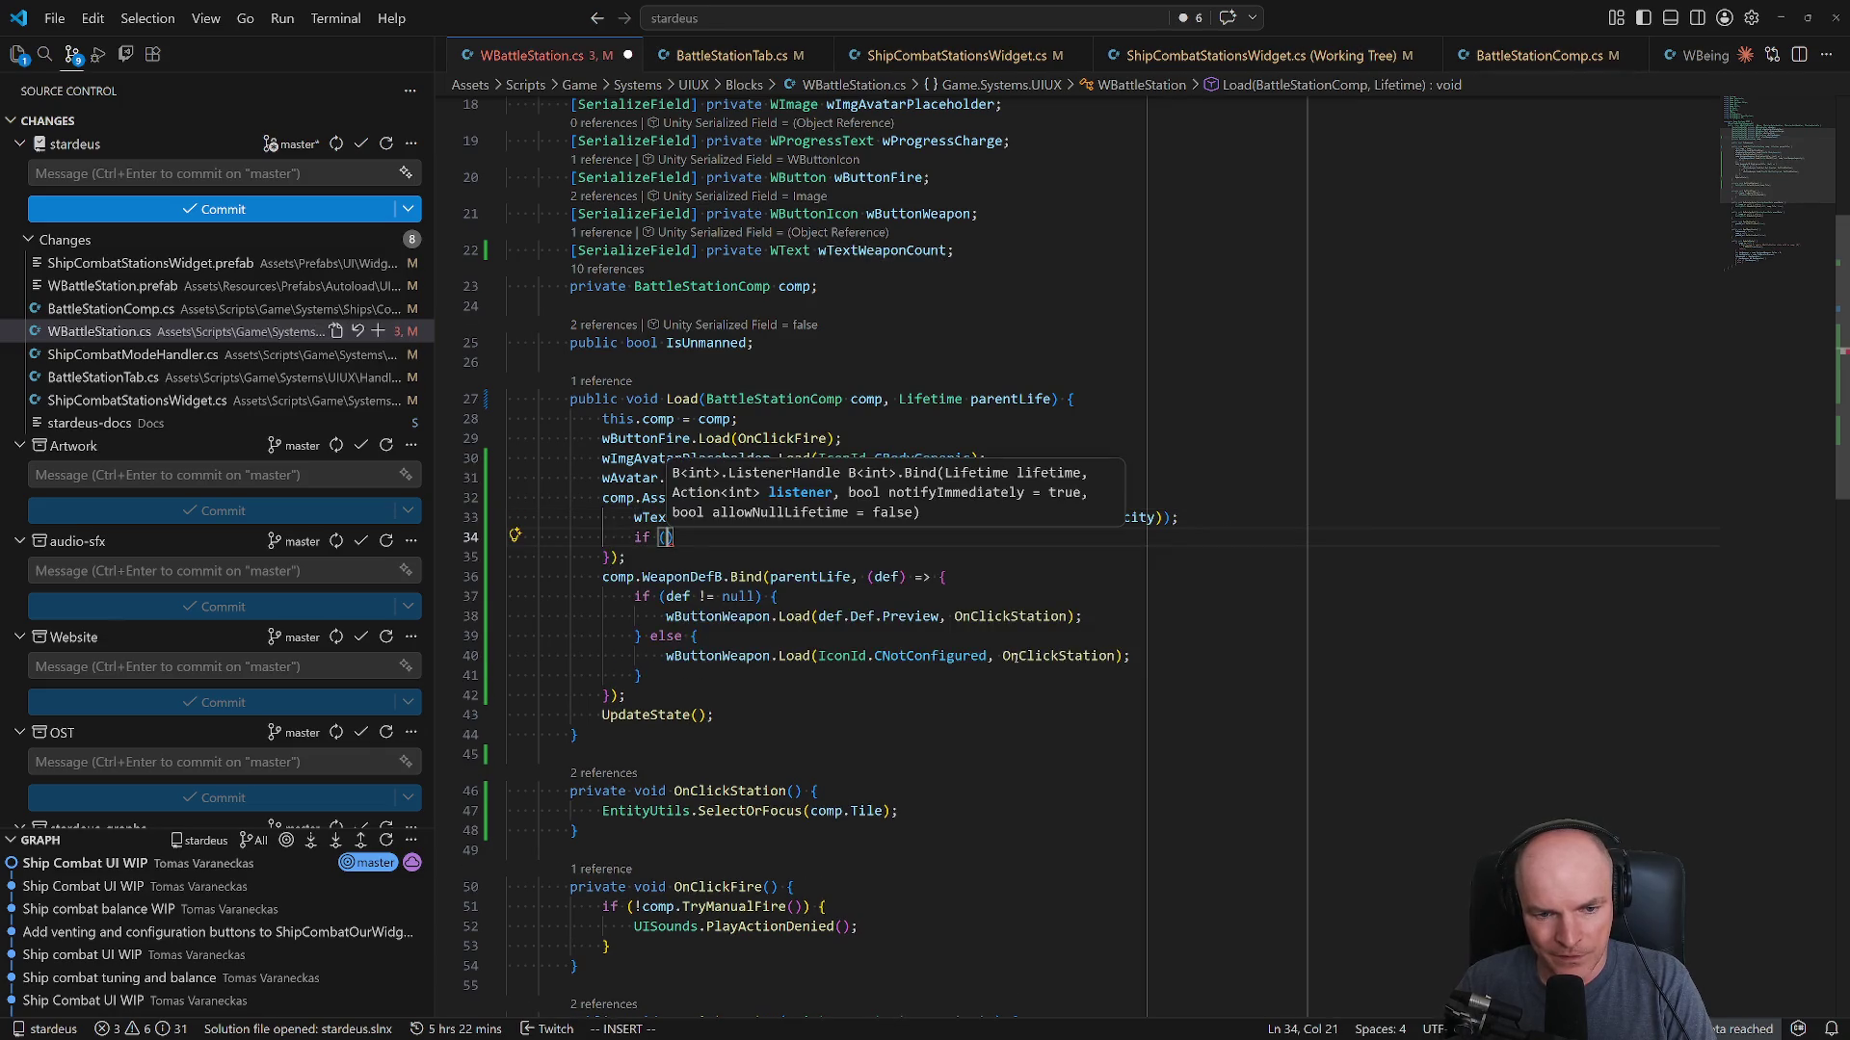
key("Escape")
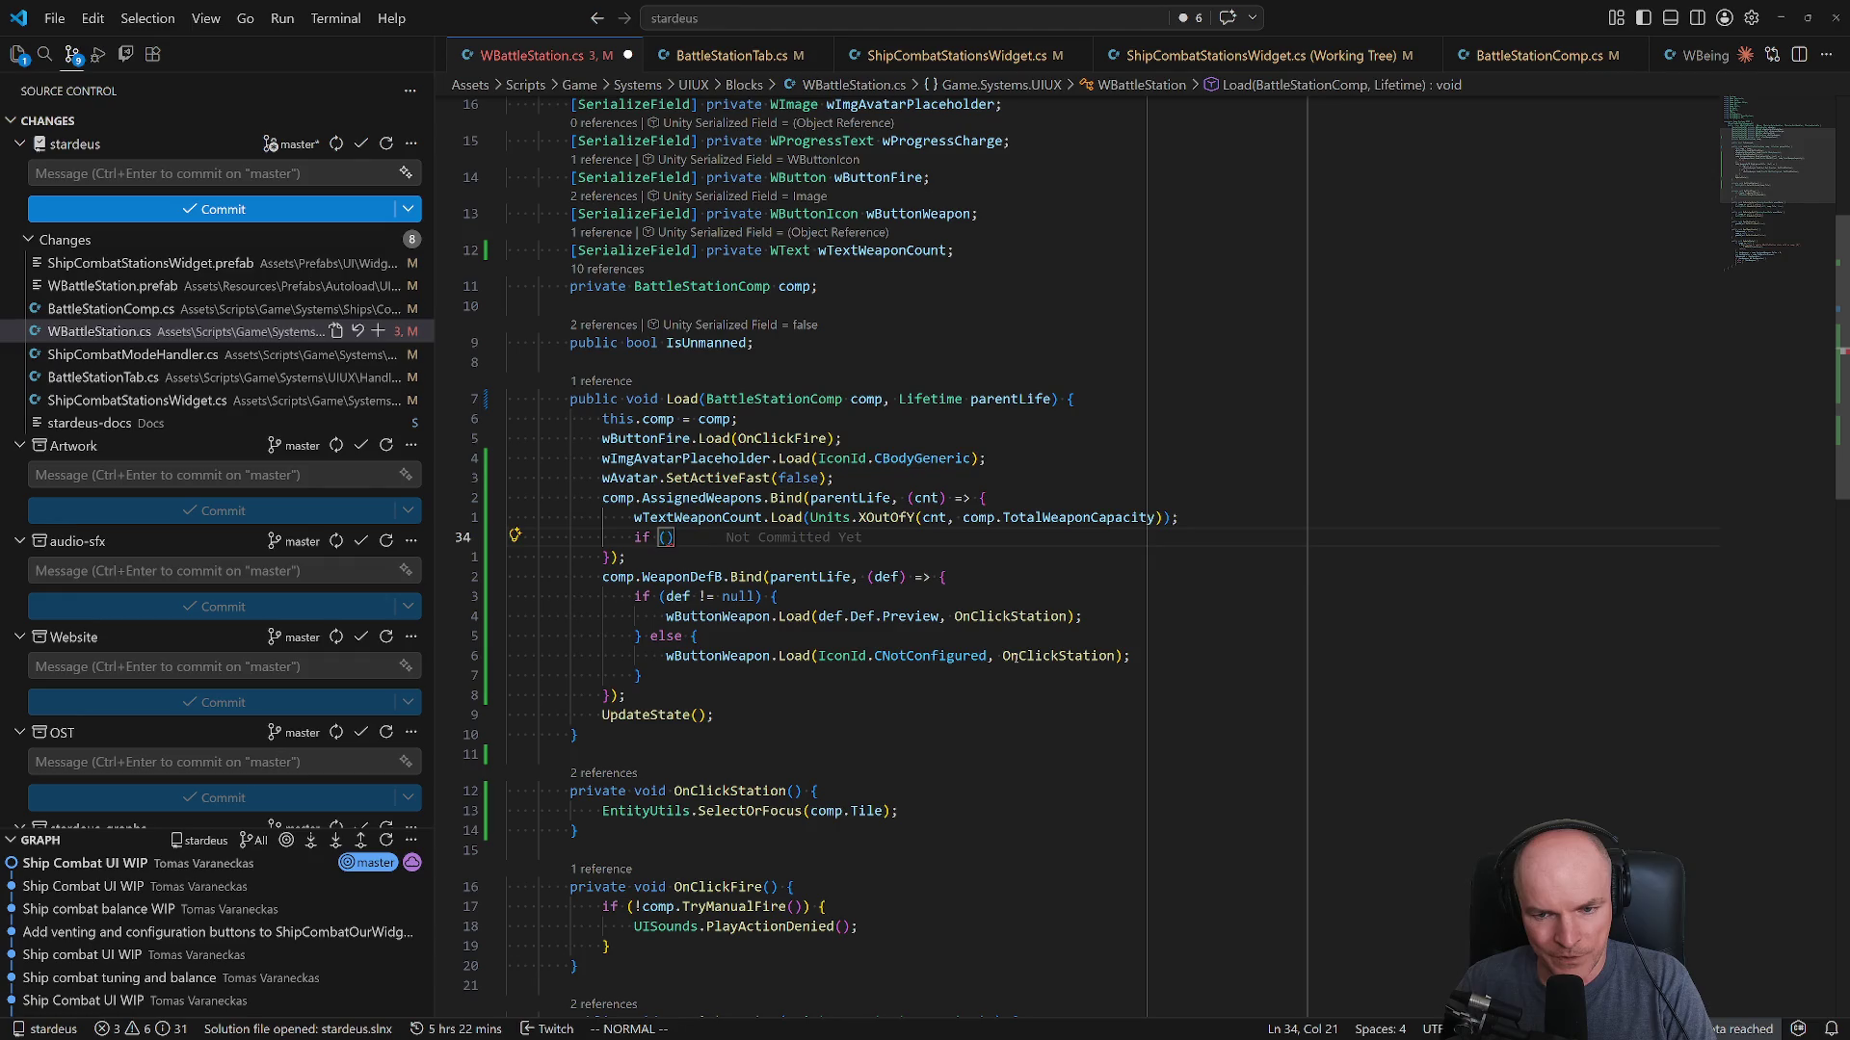
key("i")
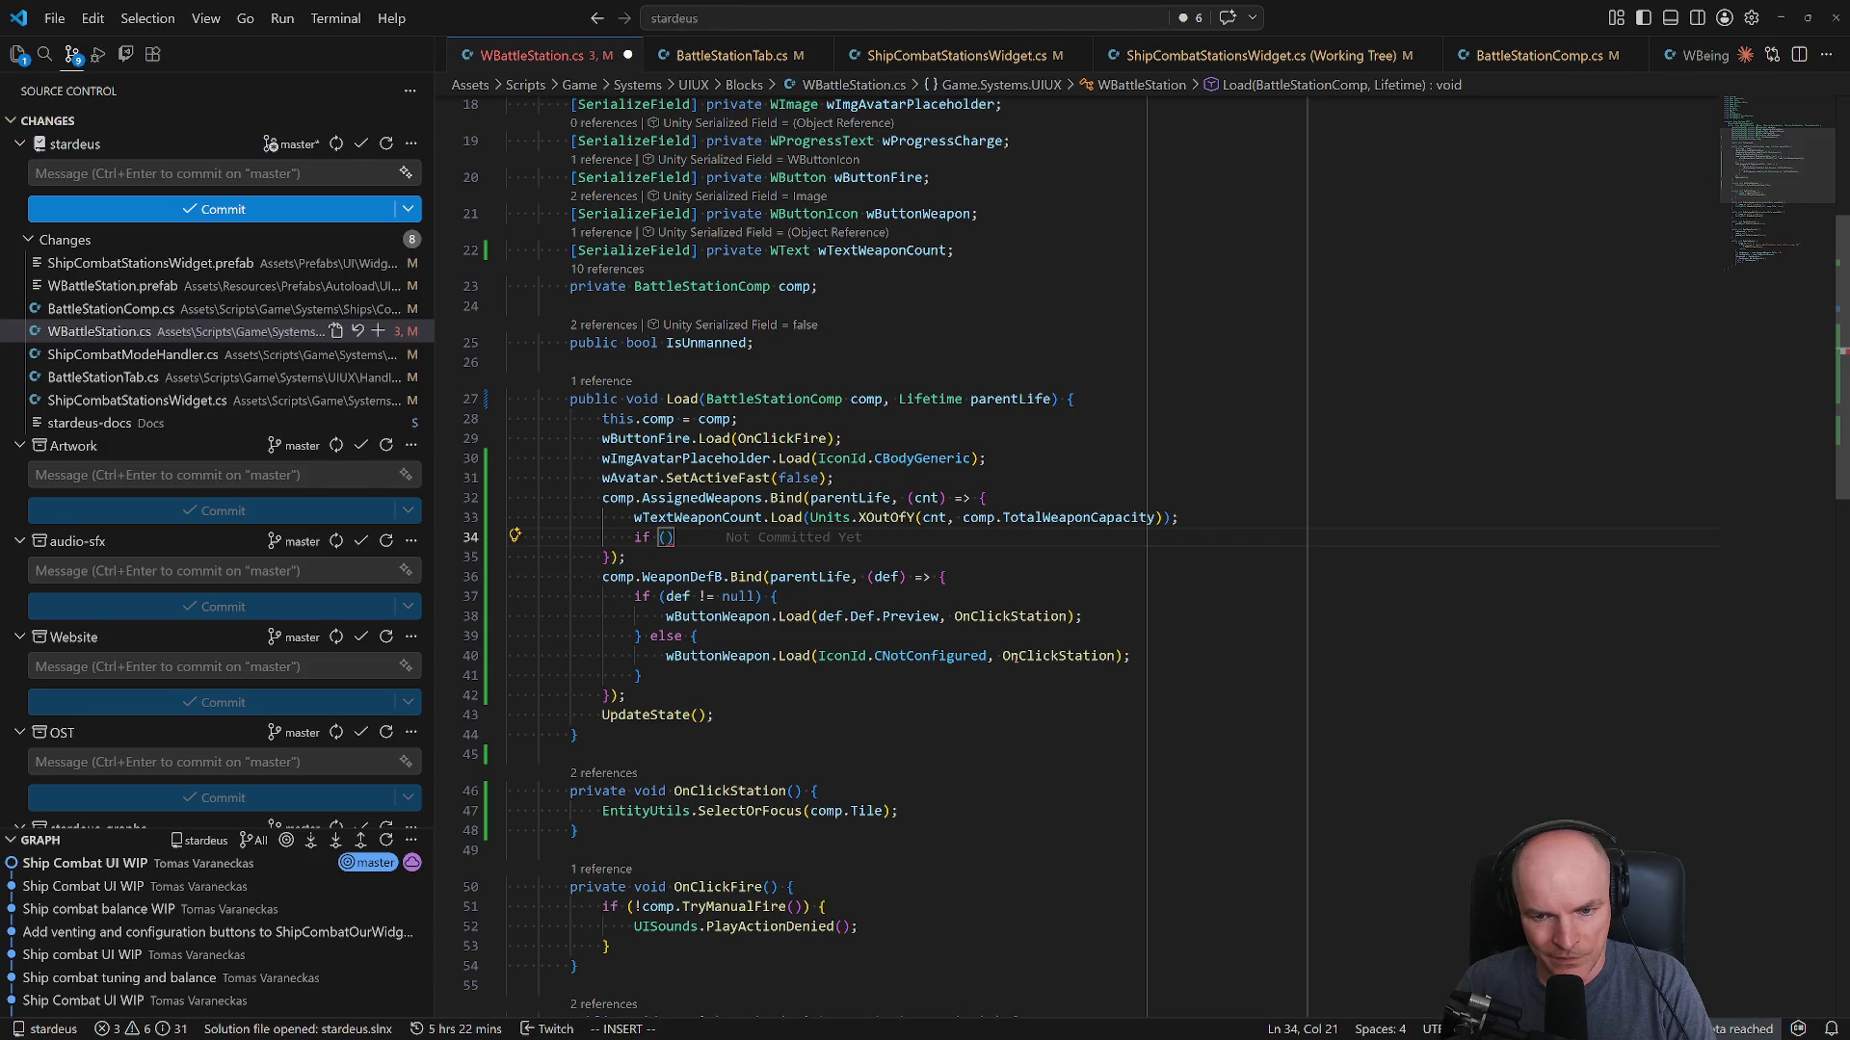
type("cnt == 0 &&")
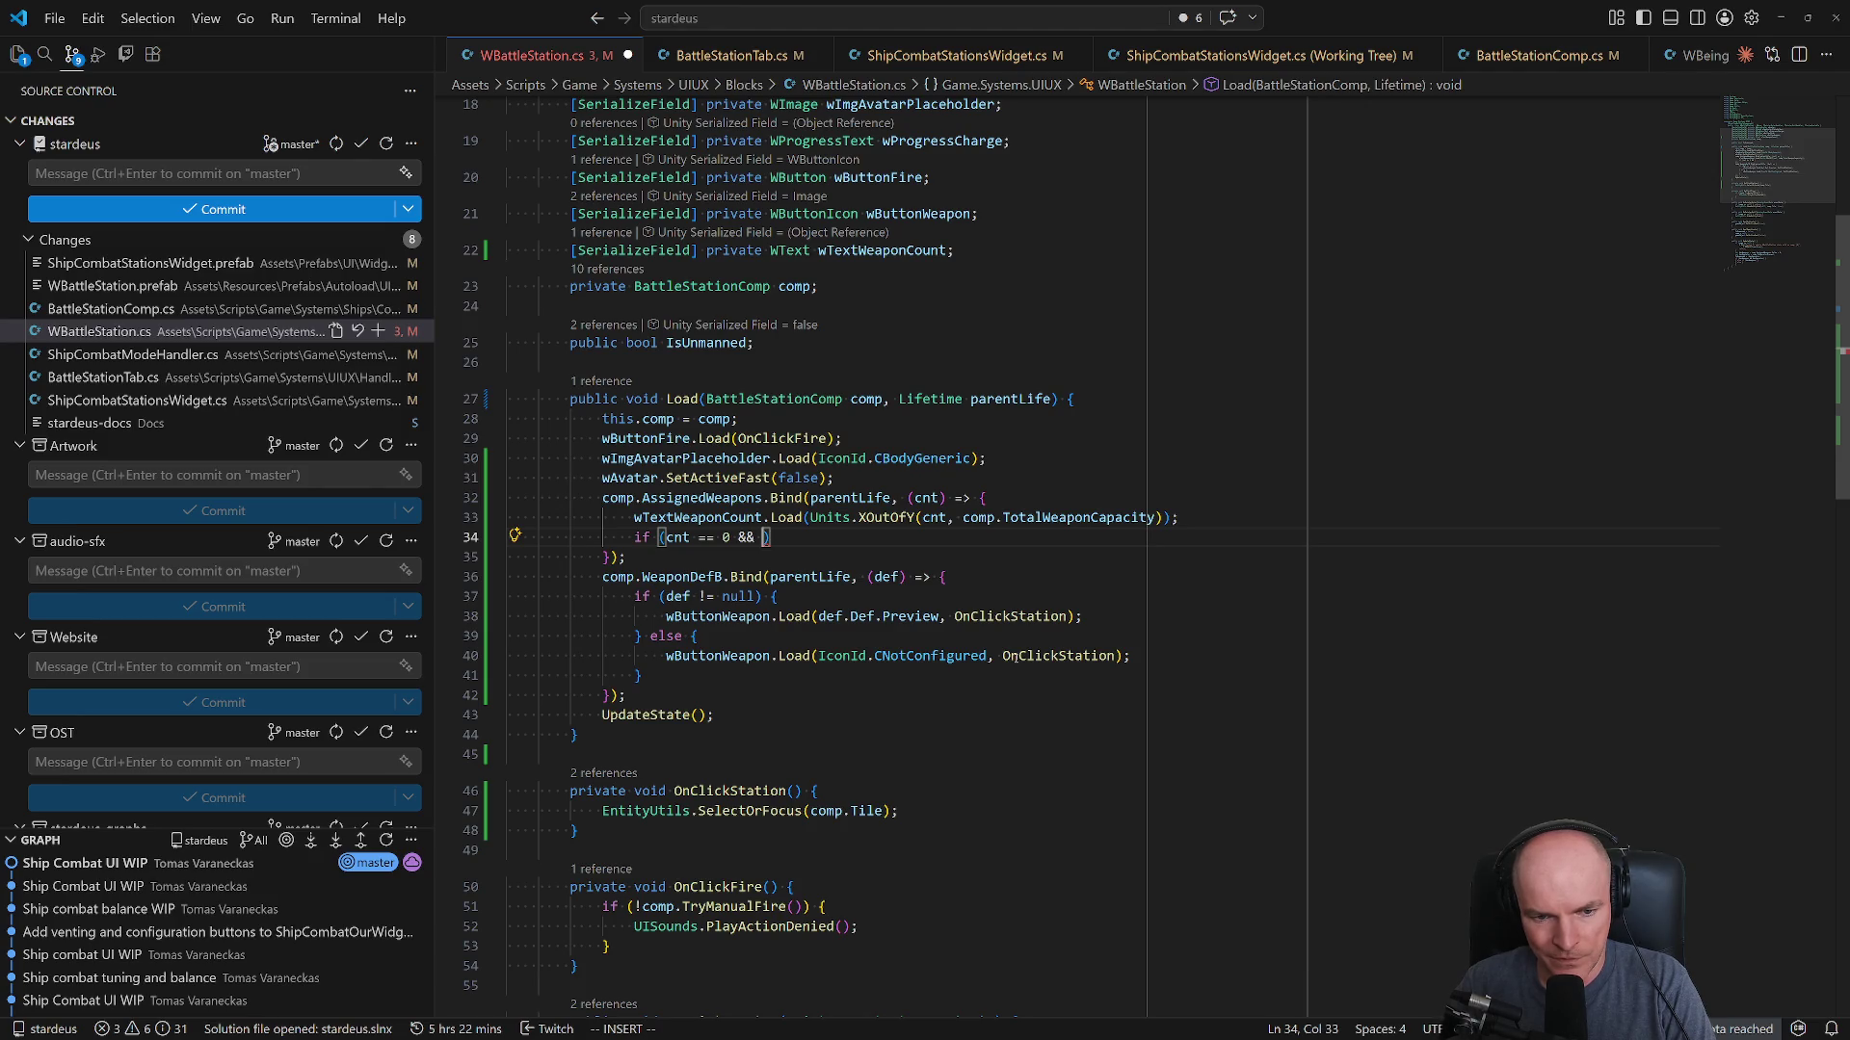
type("comp.WeaponDef != null)")
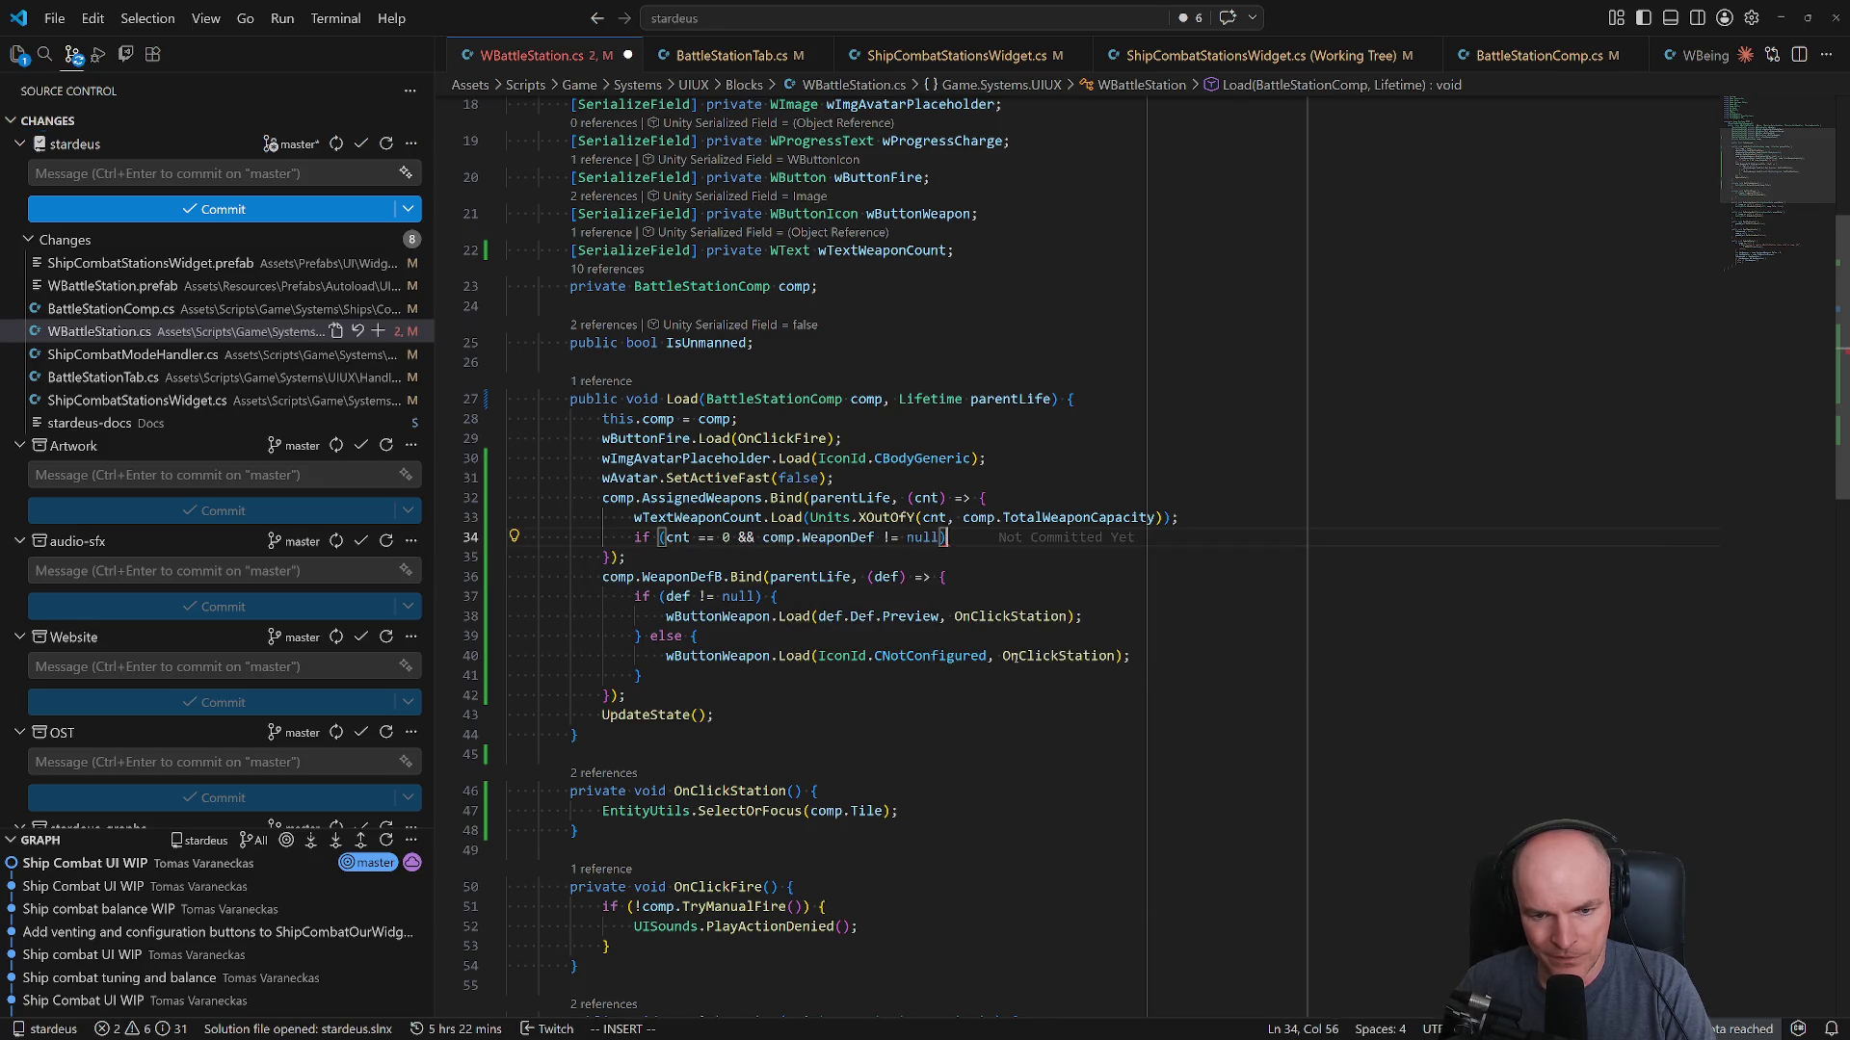
type(" {")
key("Return")
key("Escape")
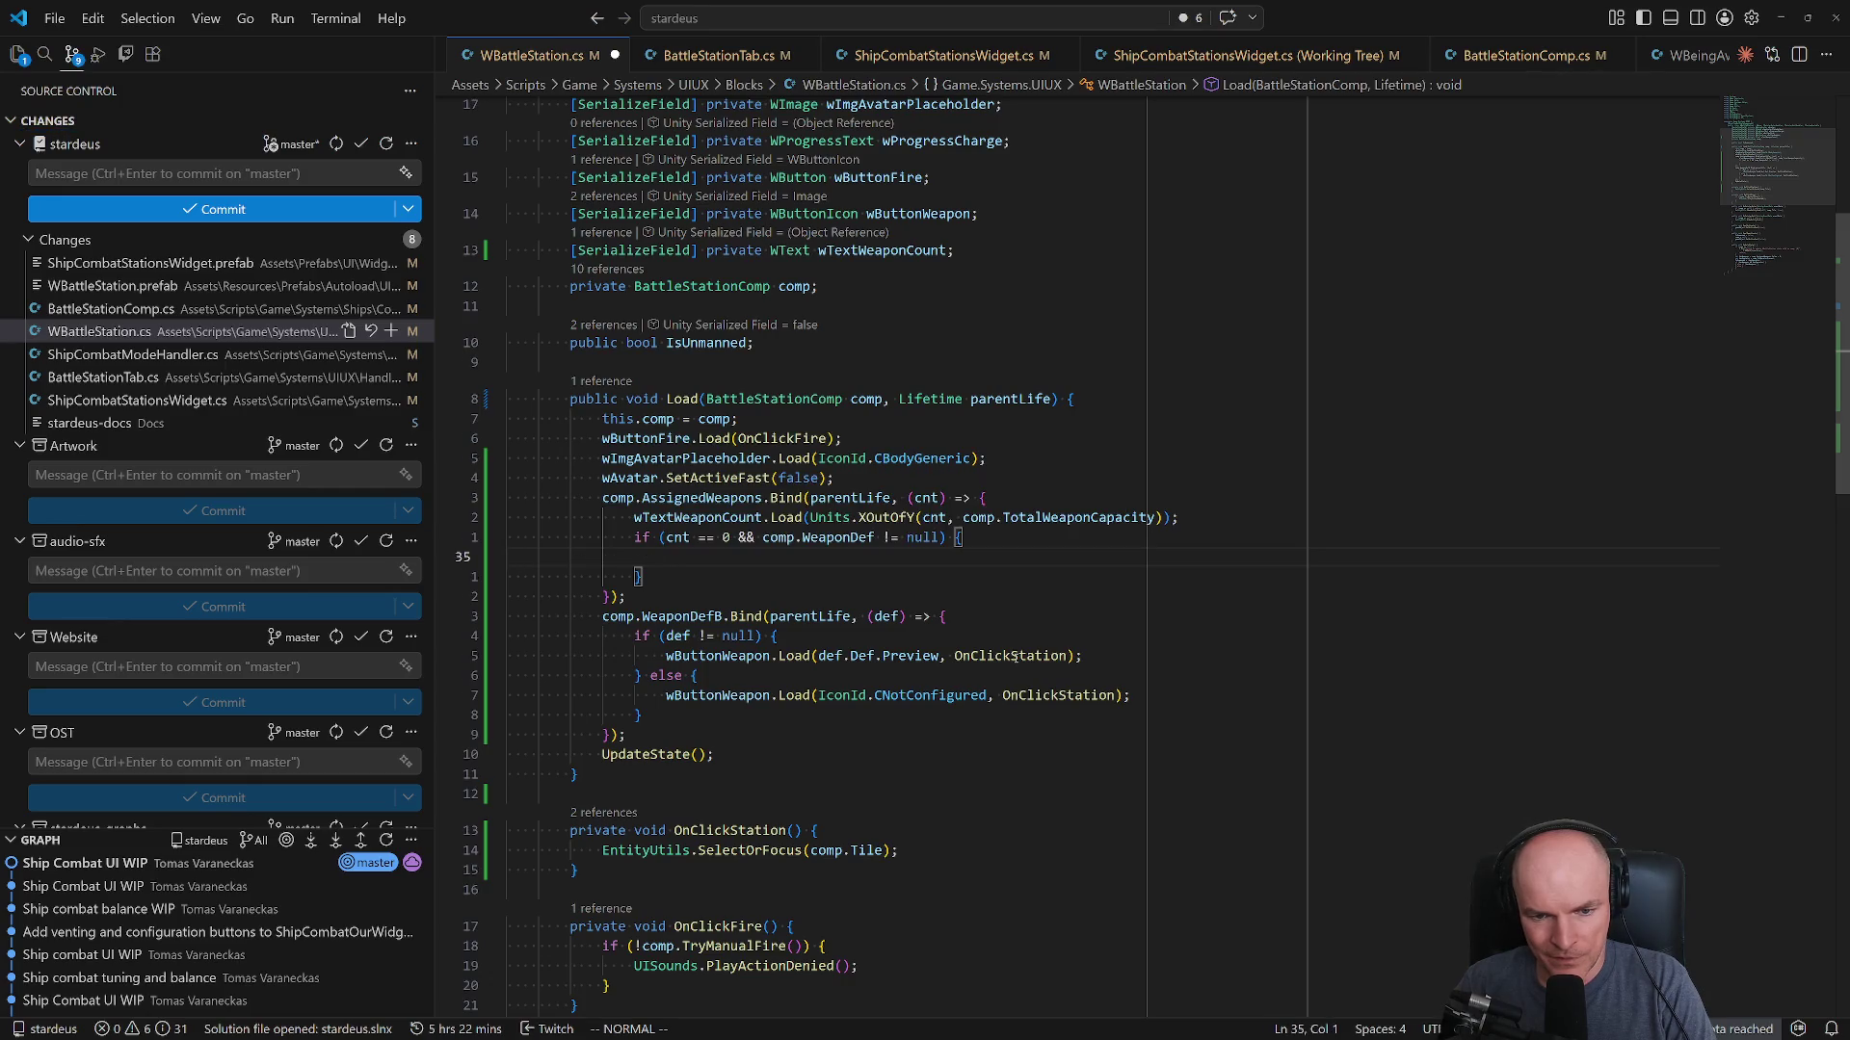
key("k")
key("o")
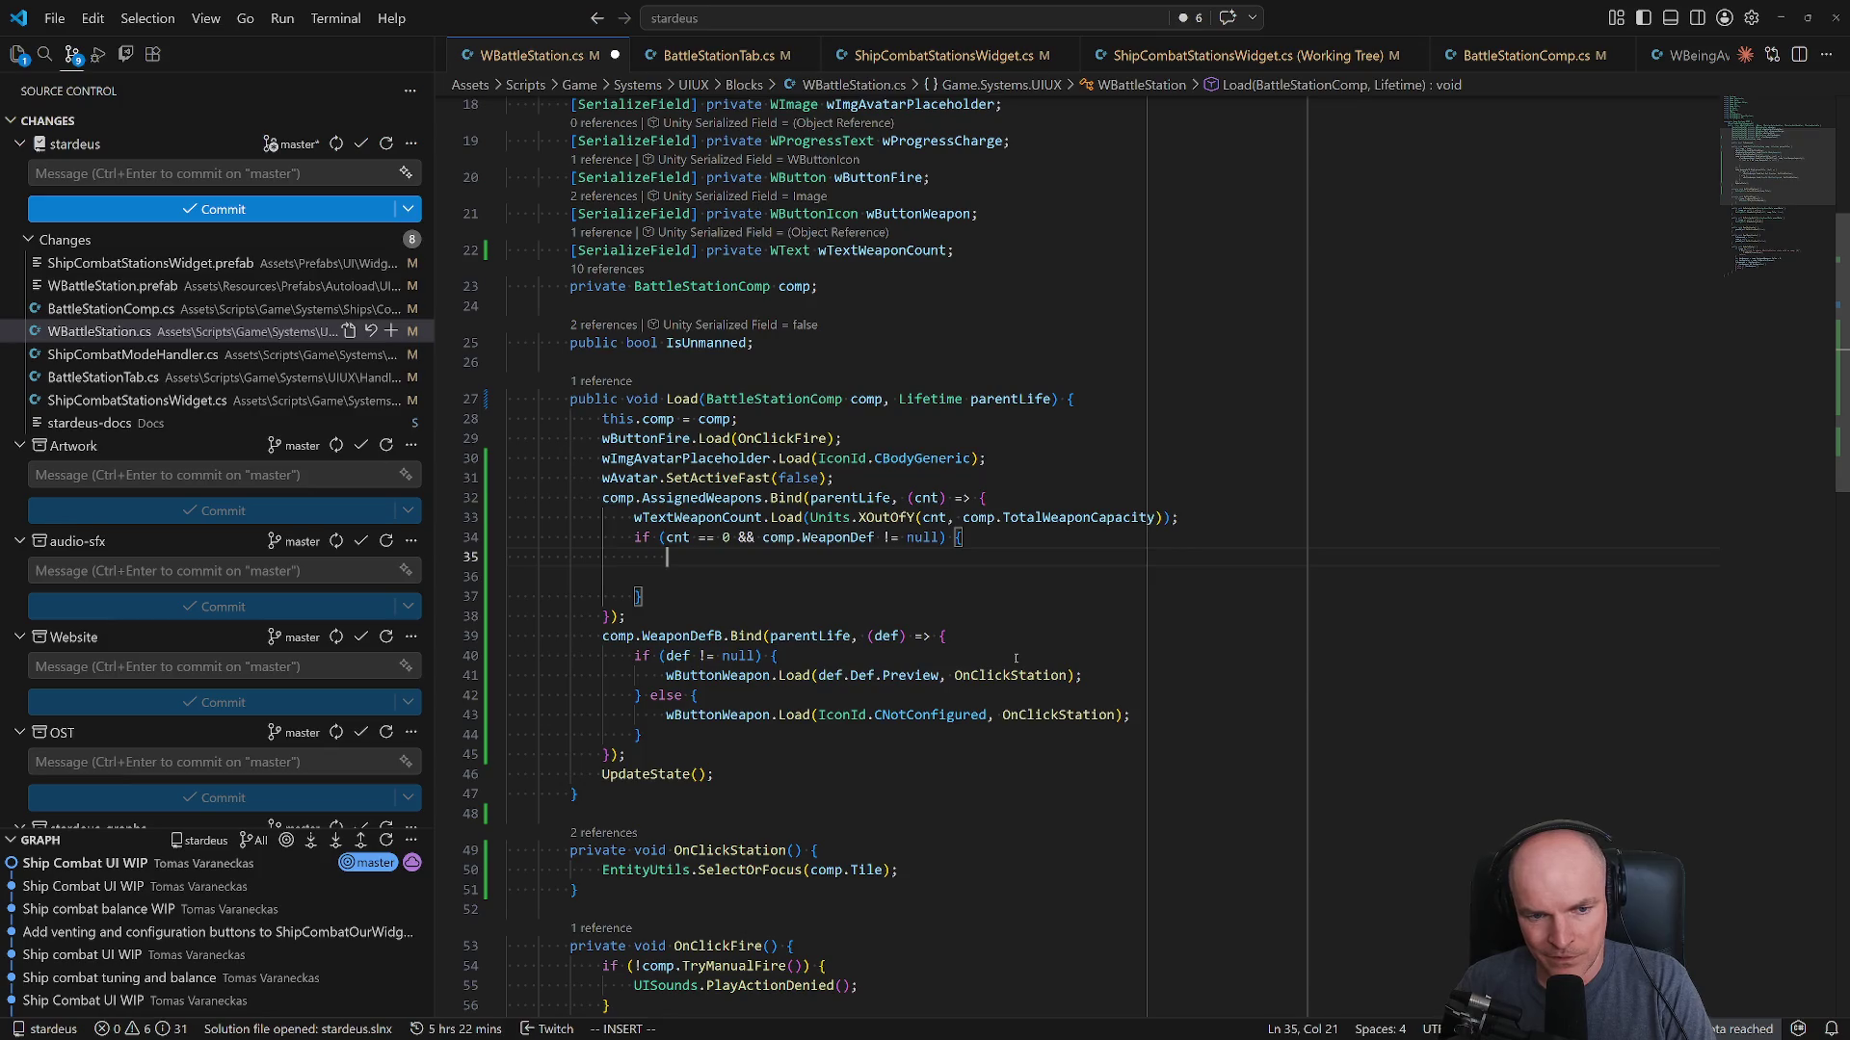
Load IconId.CWarning into wImgAvatarPlaceholder inside the if block and add an else block.
type("wim")
key("Tab")
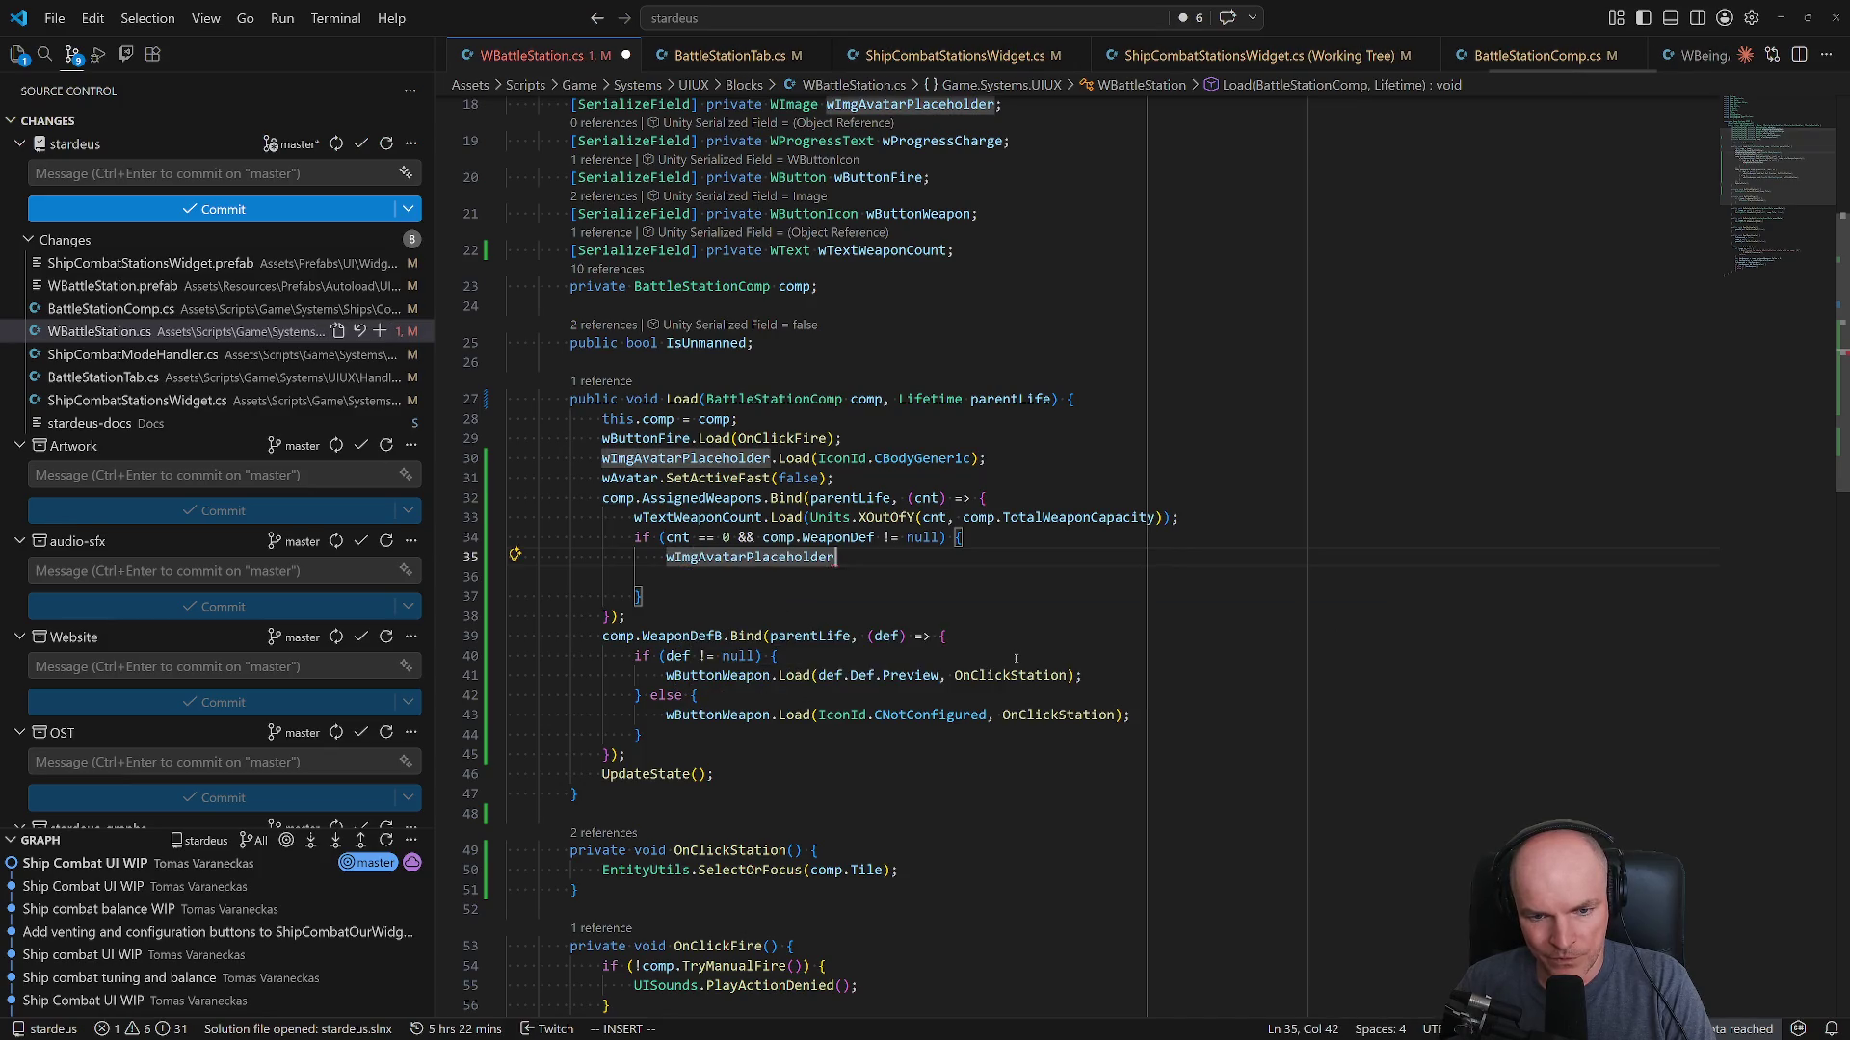
type(".lo")
key("Tab")
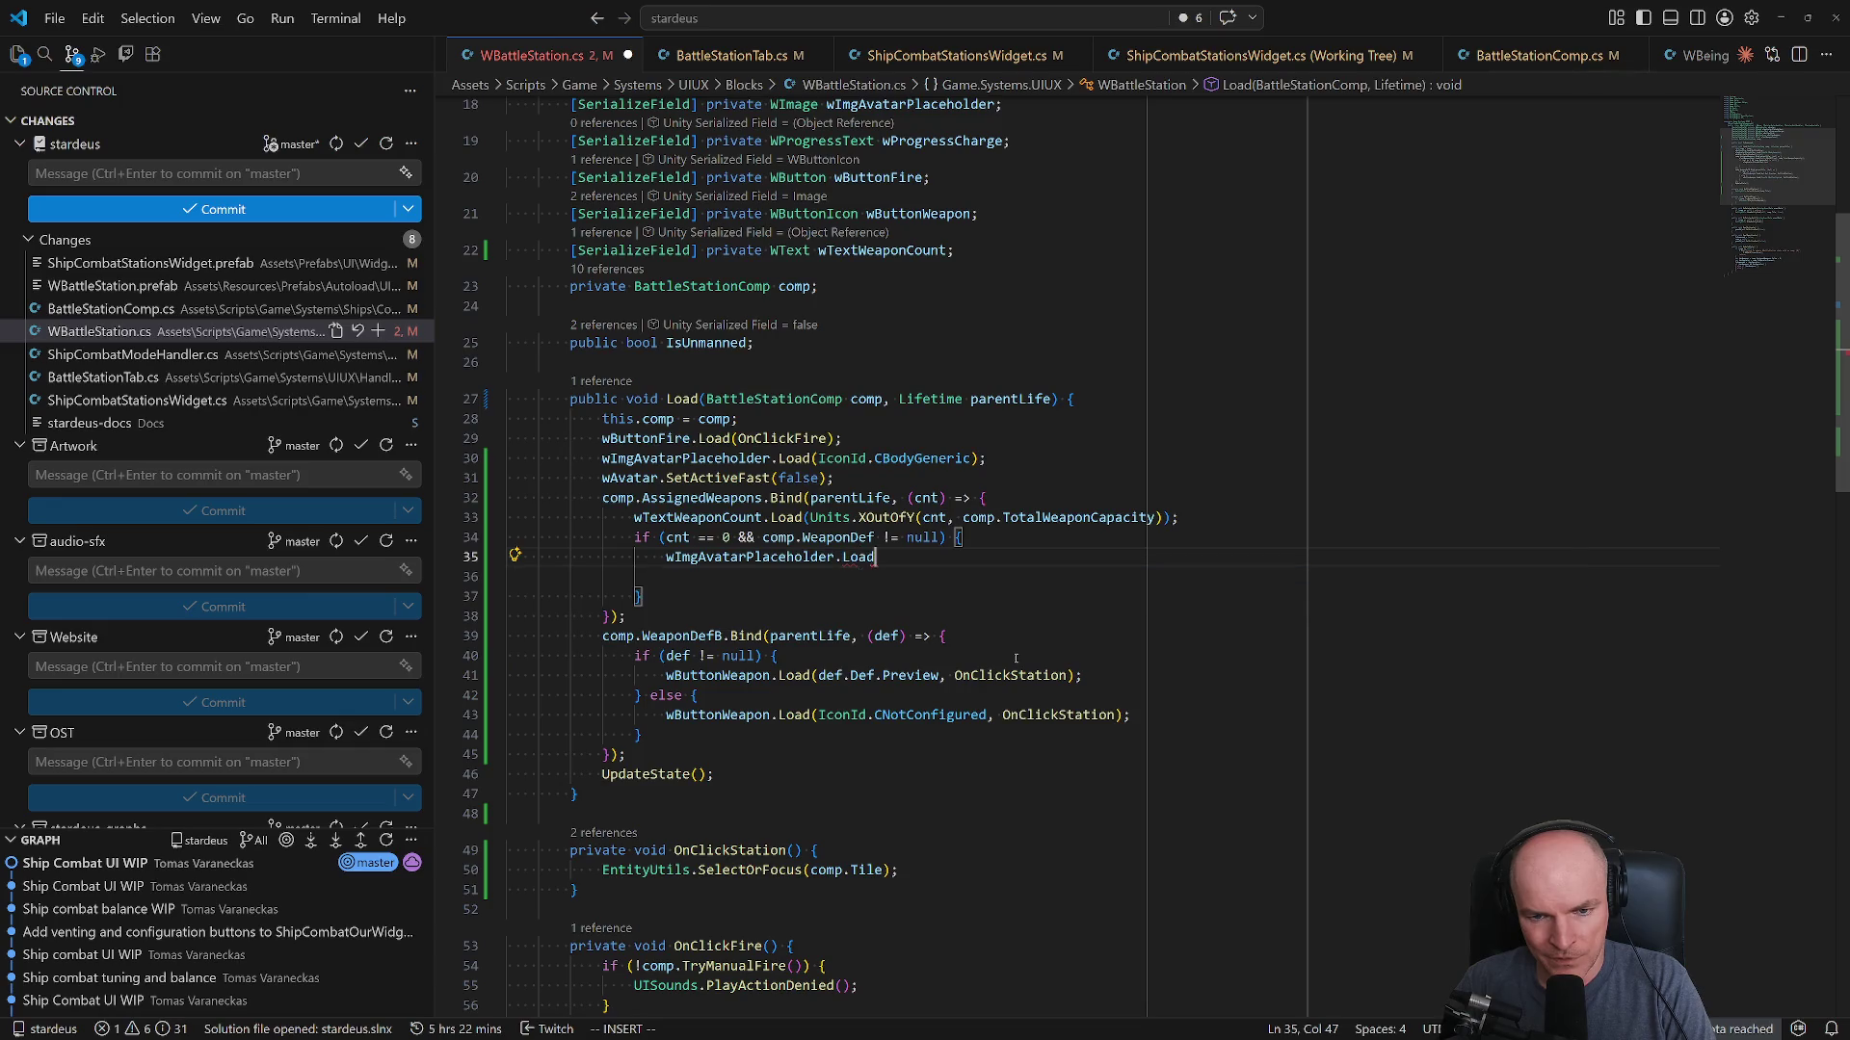
type("(")
type("IconId.Cwar")
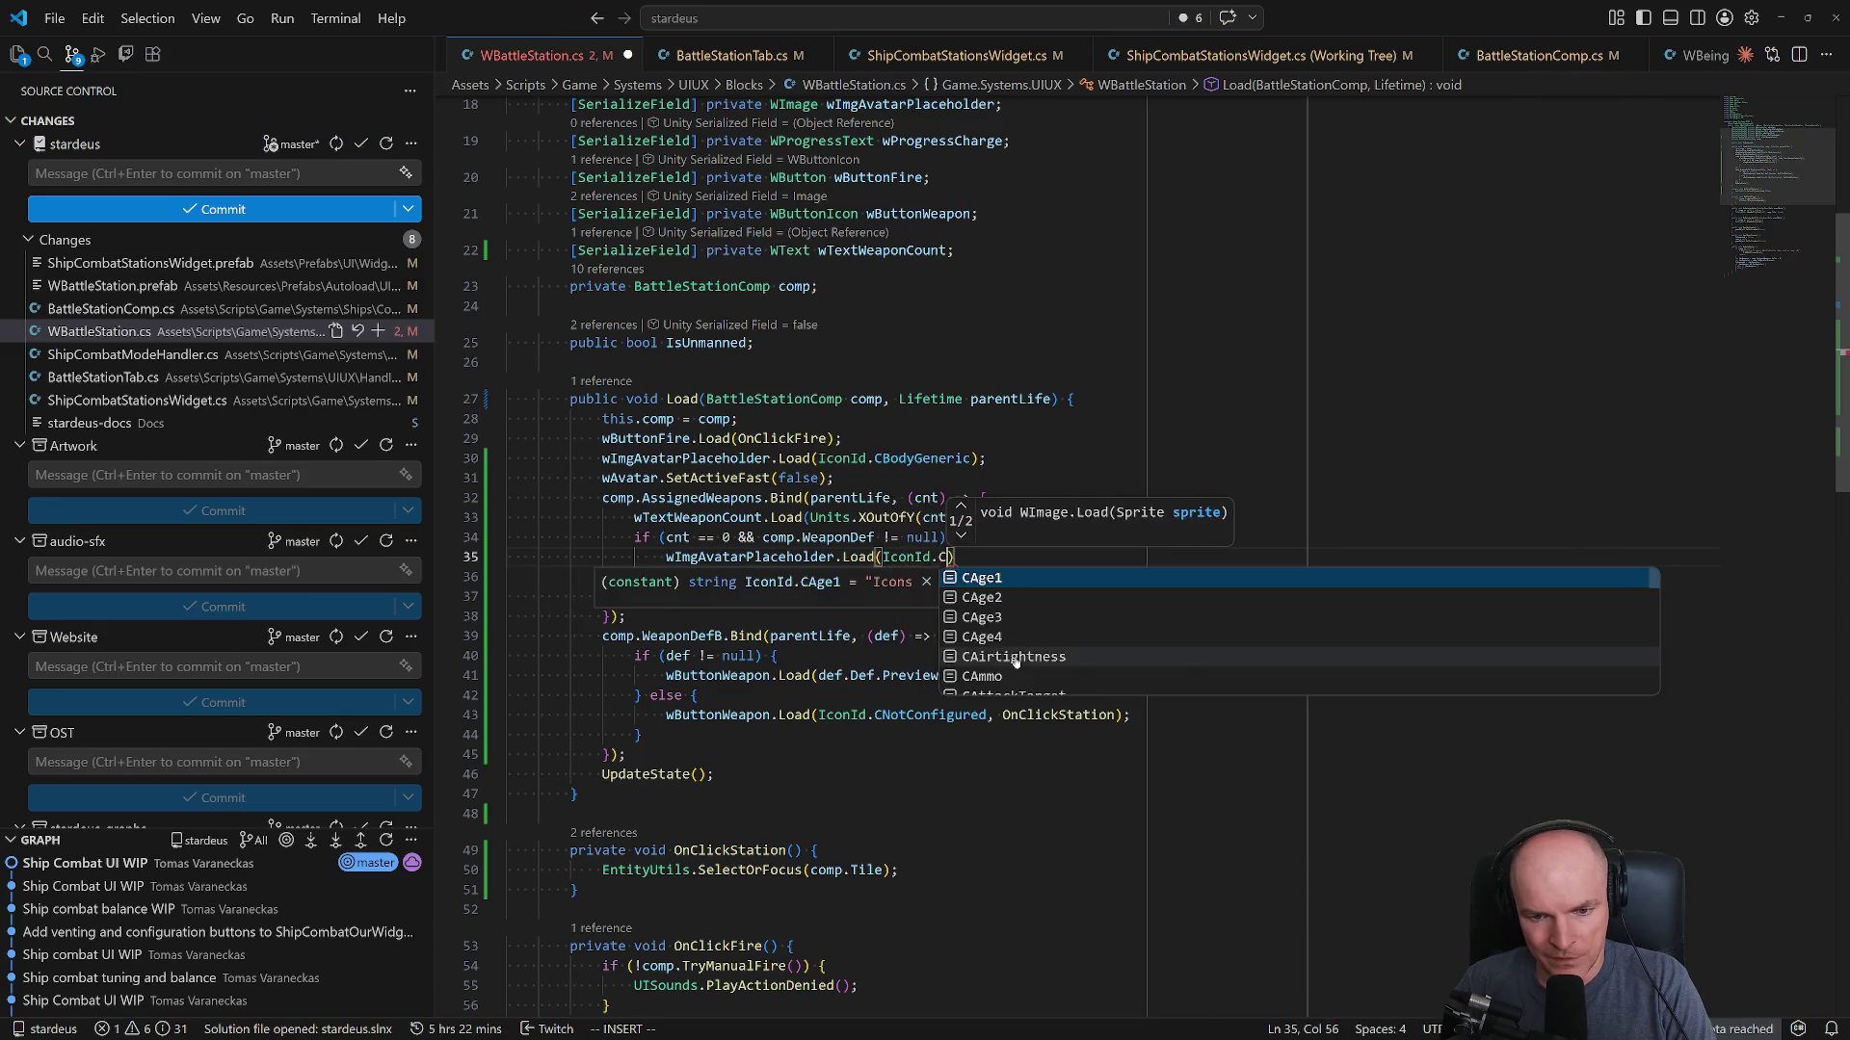
key("Tab")
type(");")
key("Down")
key("End")
key("Delete")
type("e")
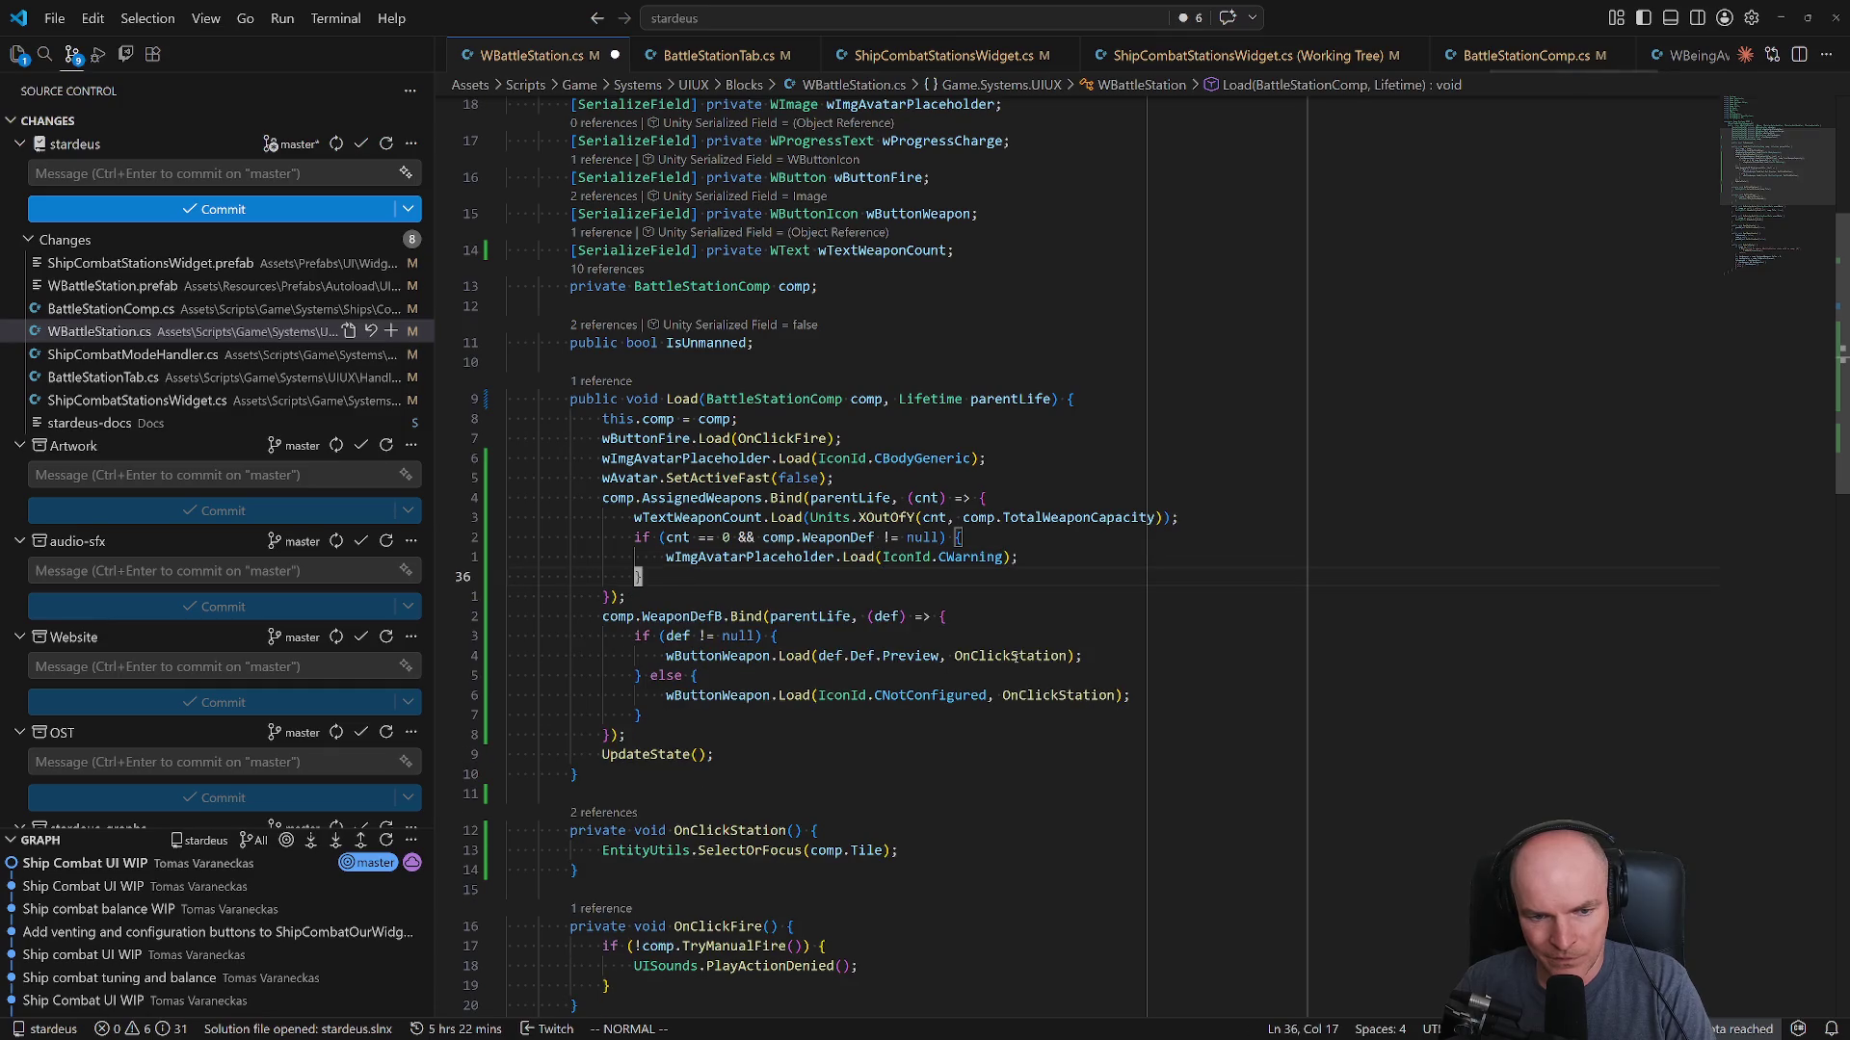
type("lse {")
key("Return")
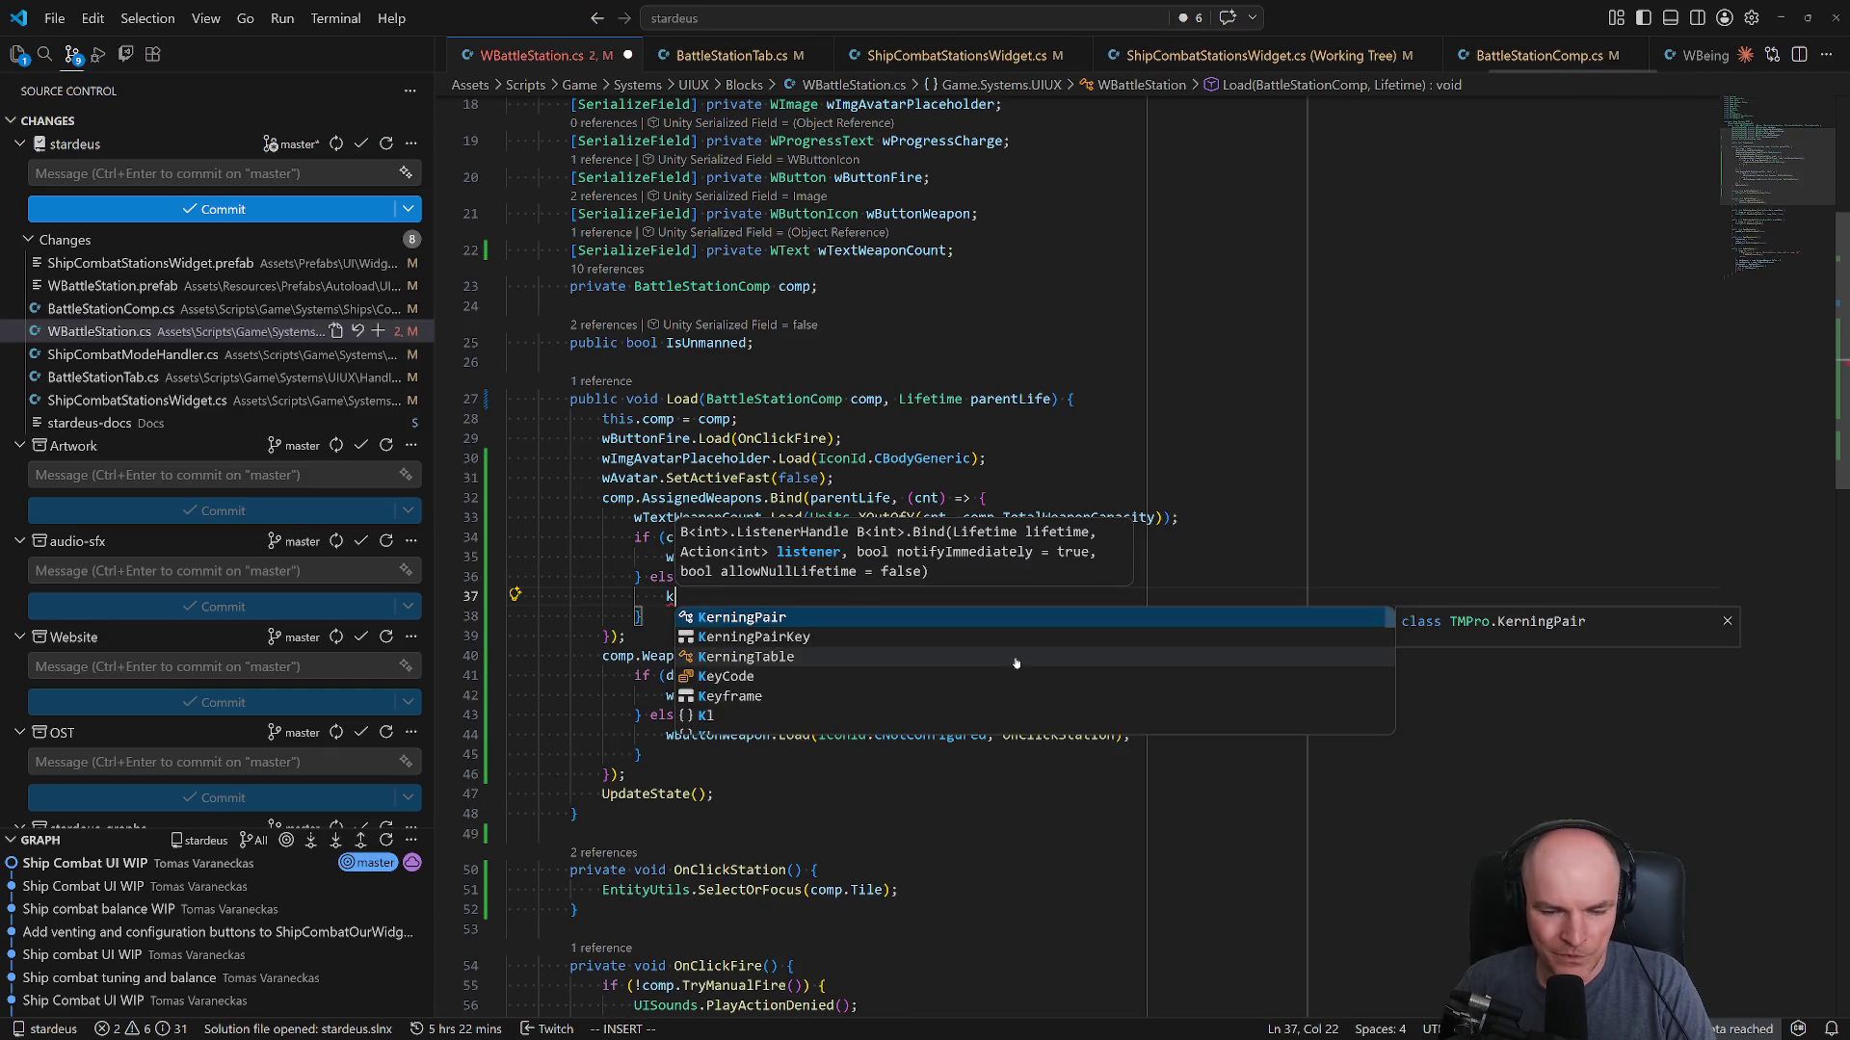
key("Escape")
Make the else block load IconId.CBodyGeneric by copying and editing the warning line.
key("k")
key("k")
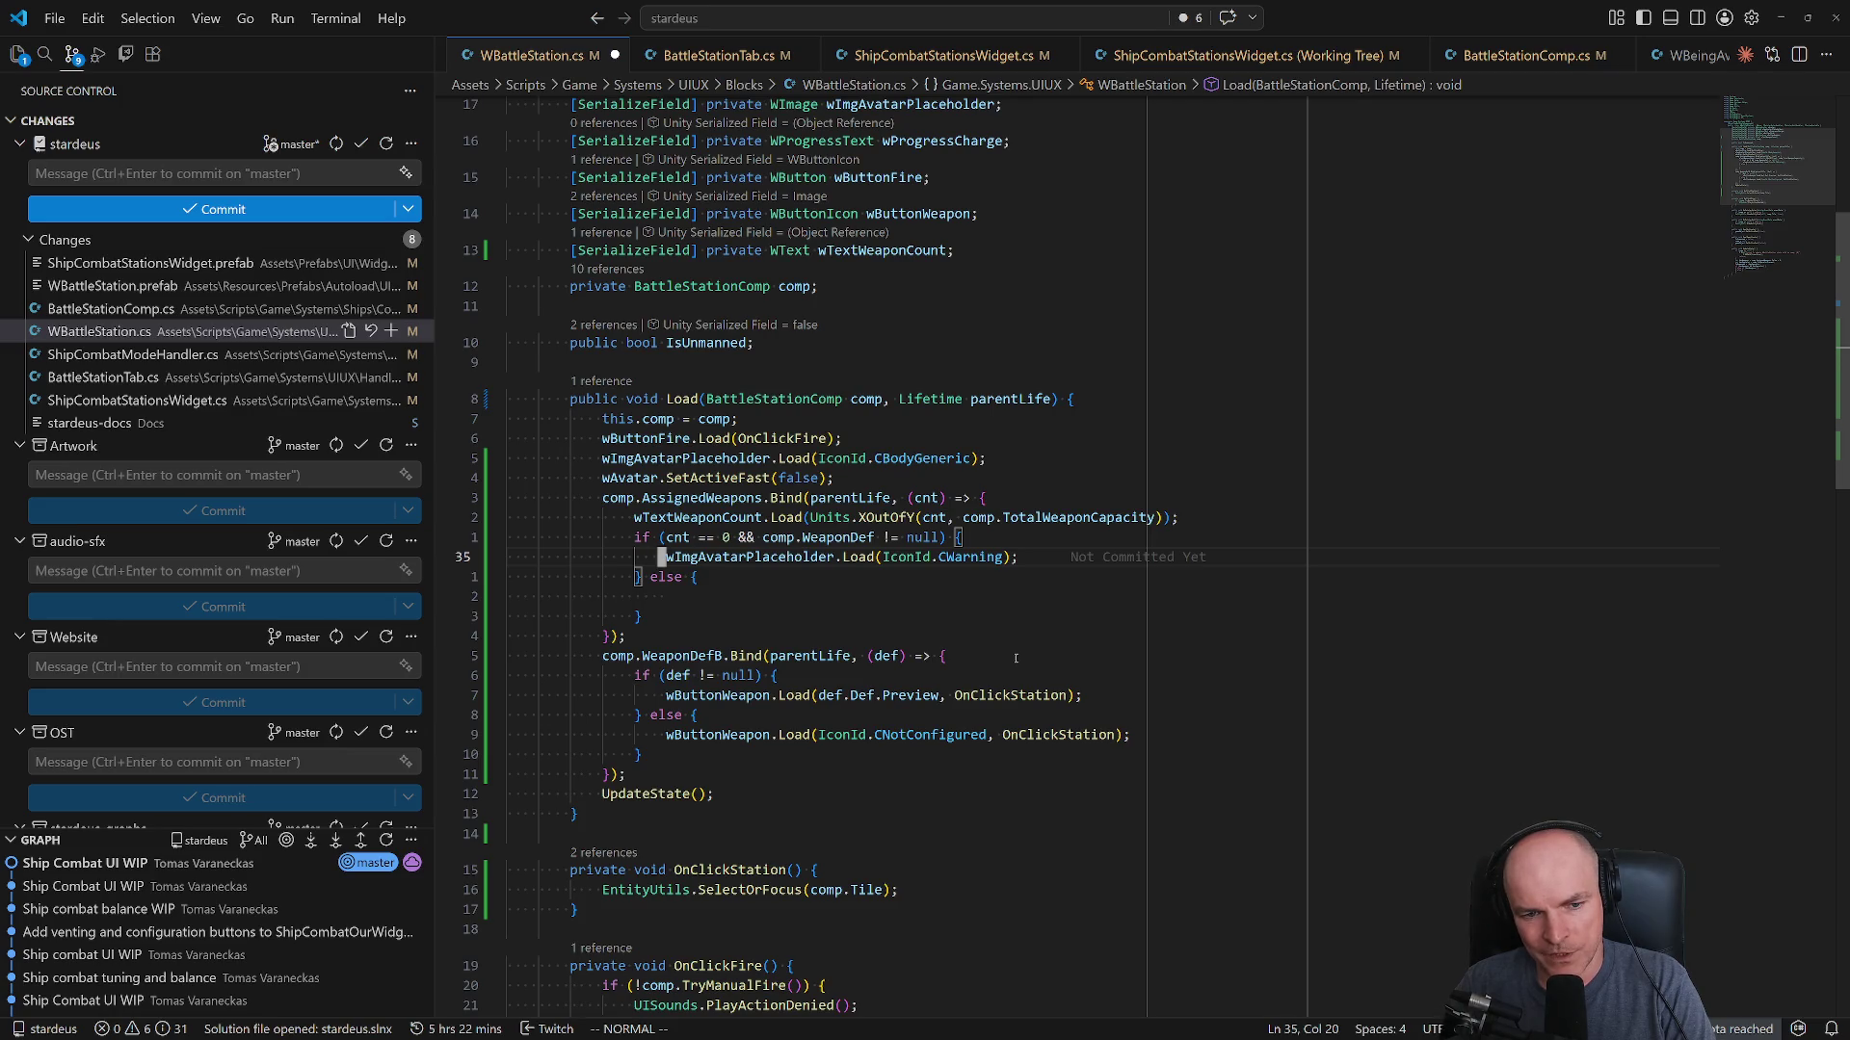
key("5")
key("k")
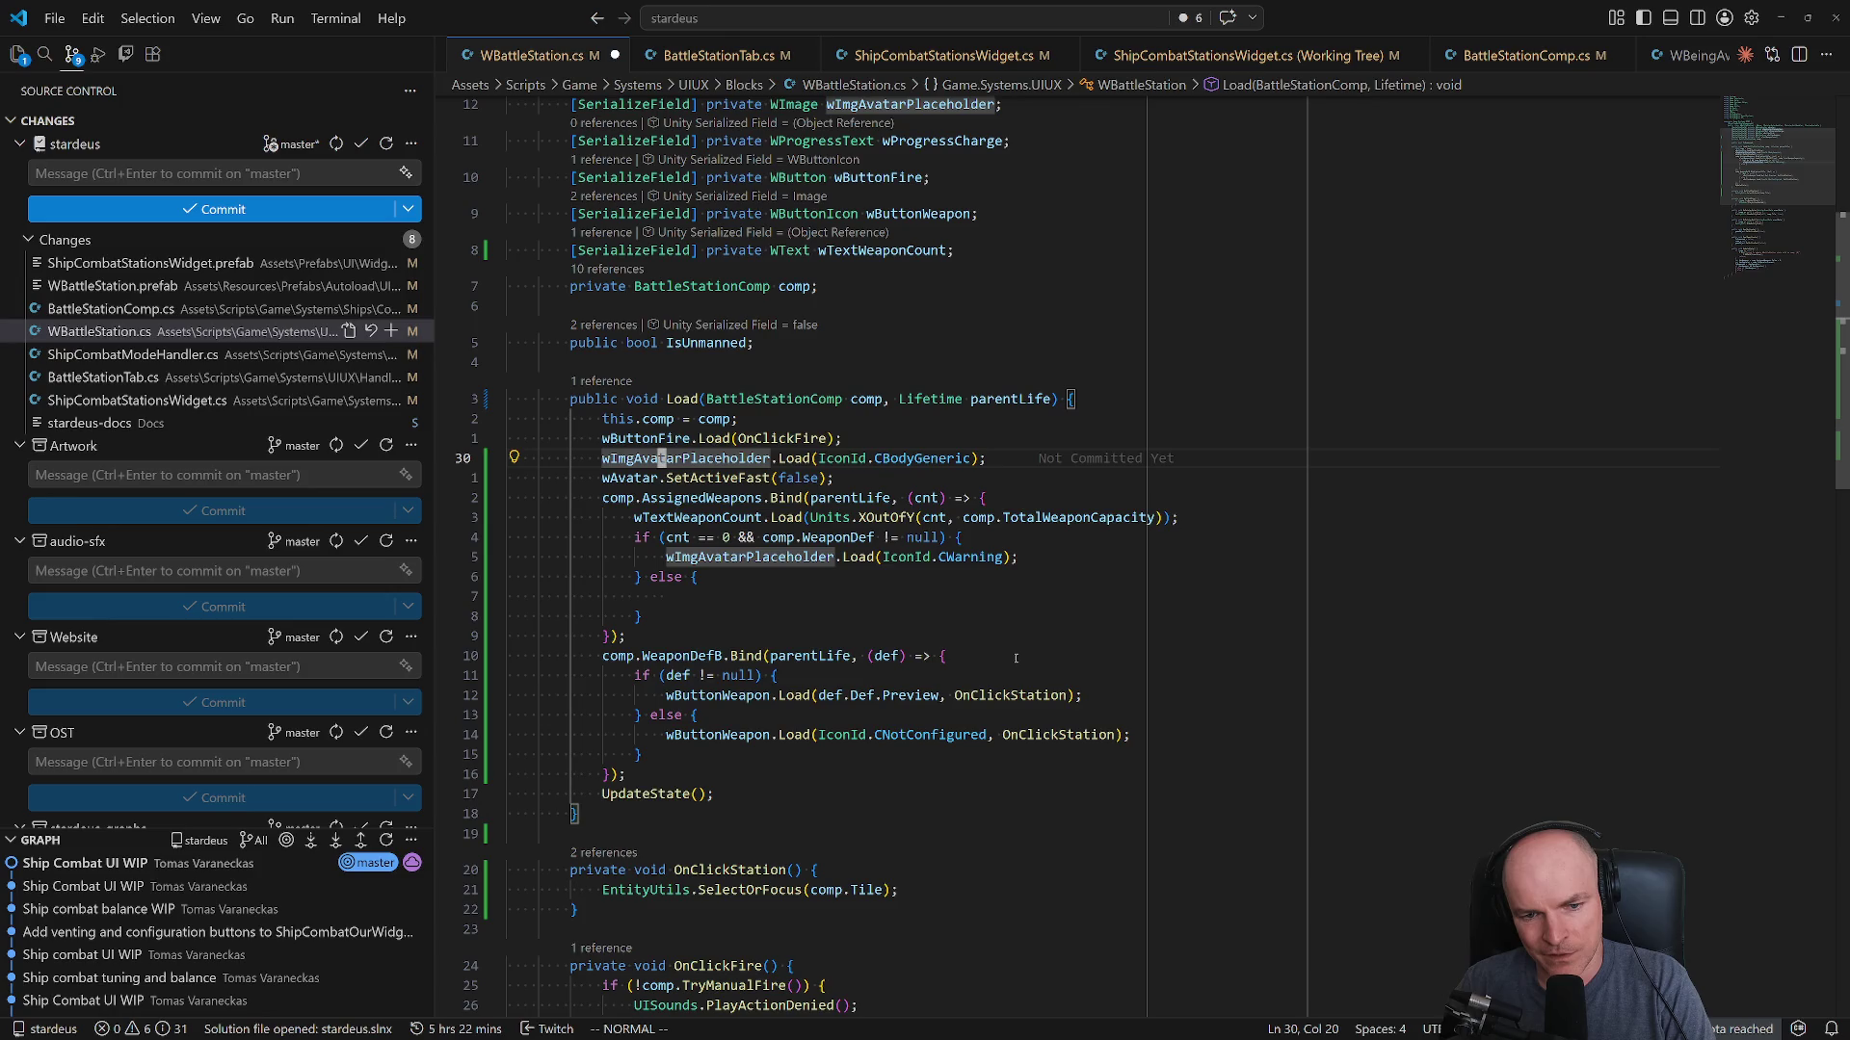
key("j")
key("j")
key("j")
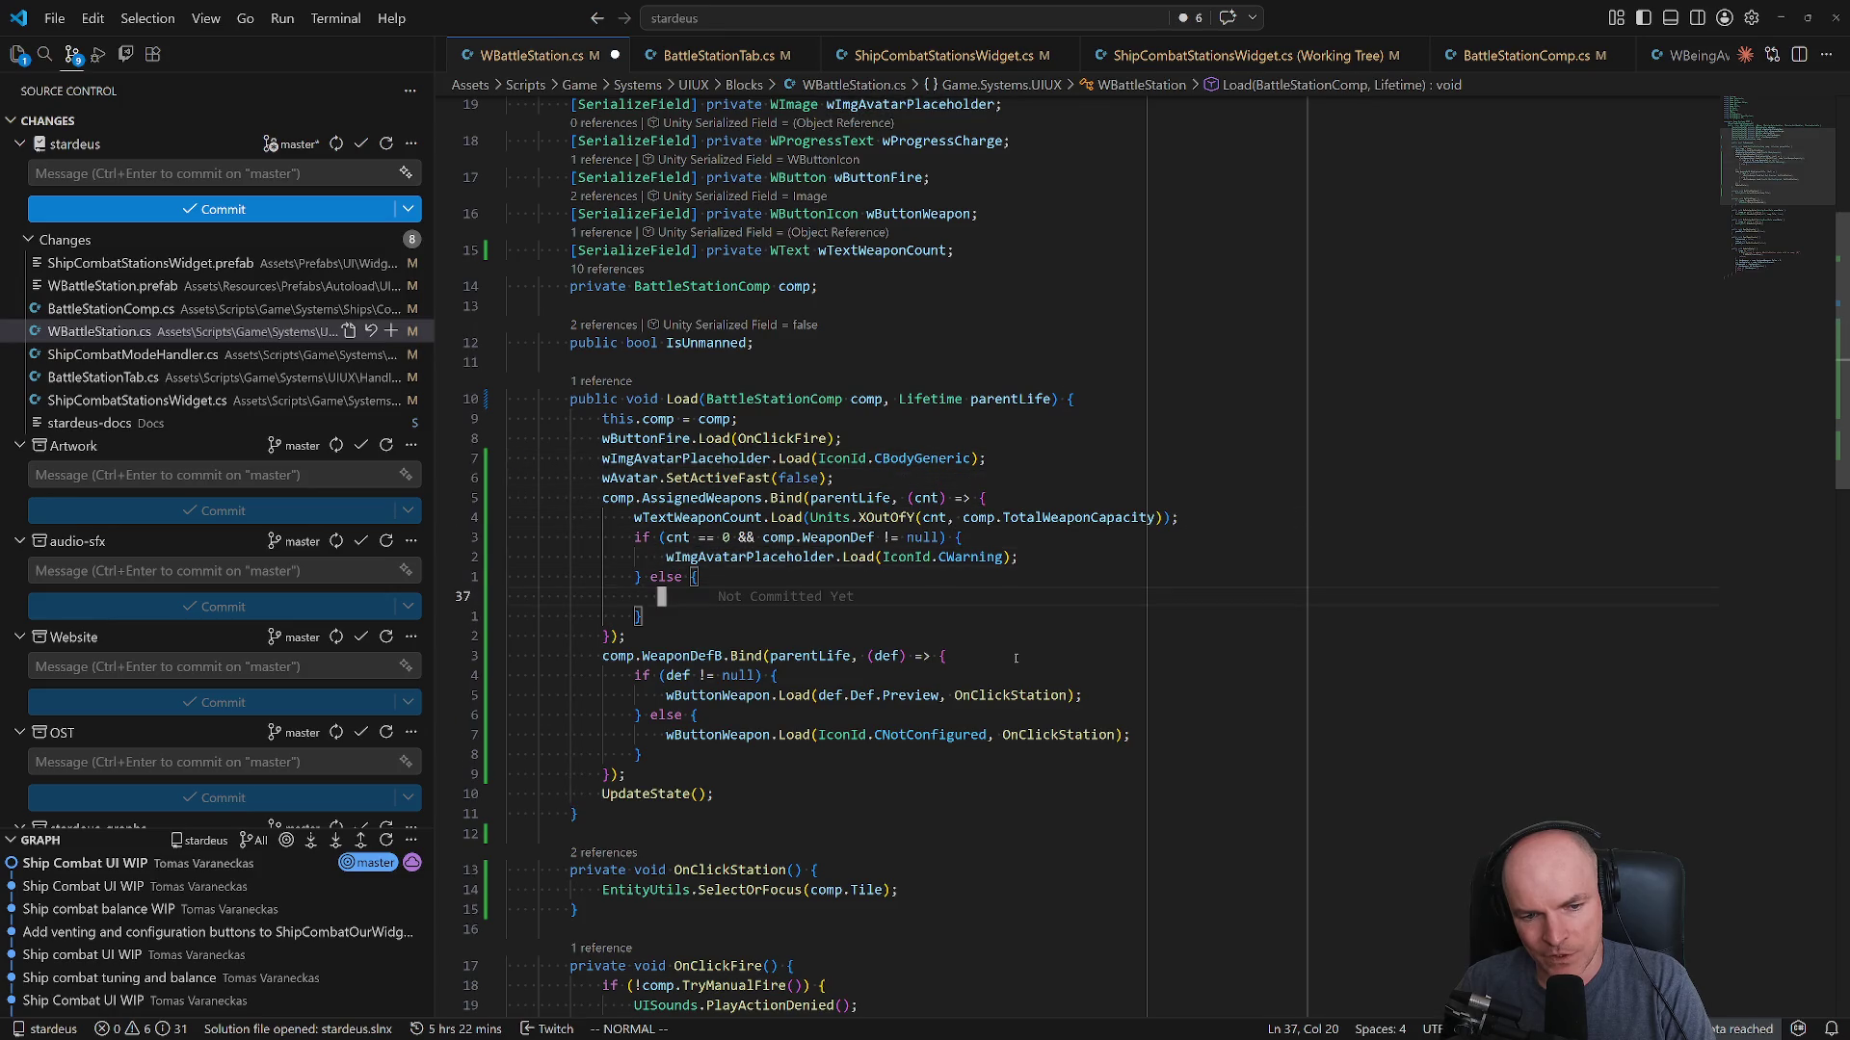
key("k")
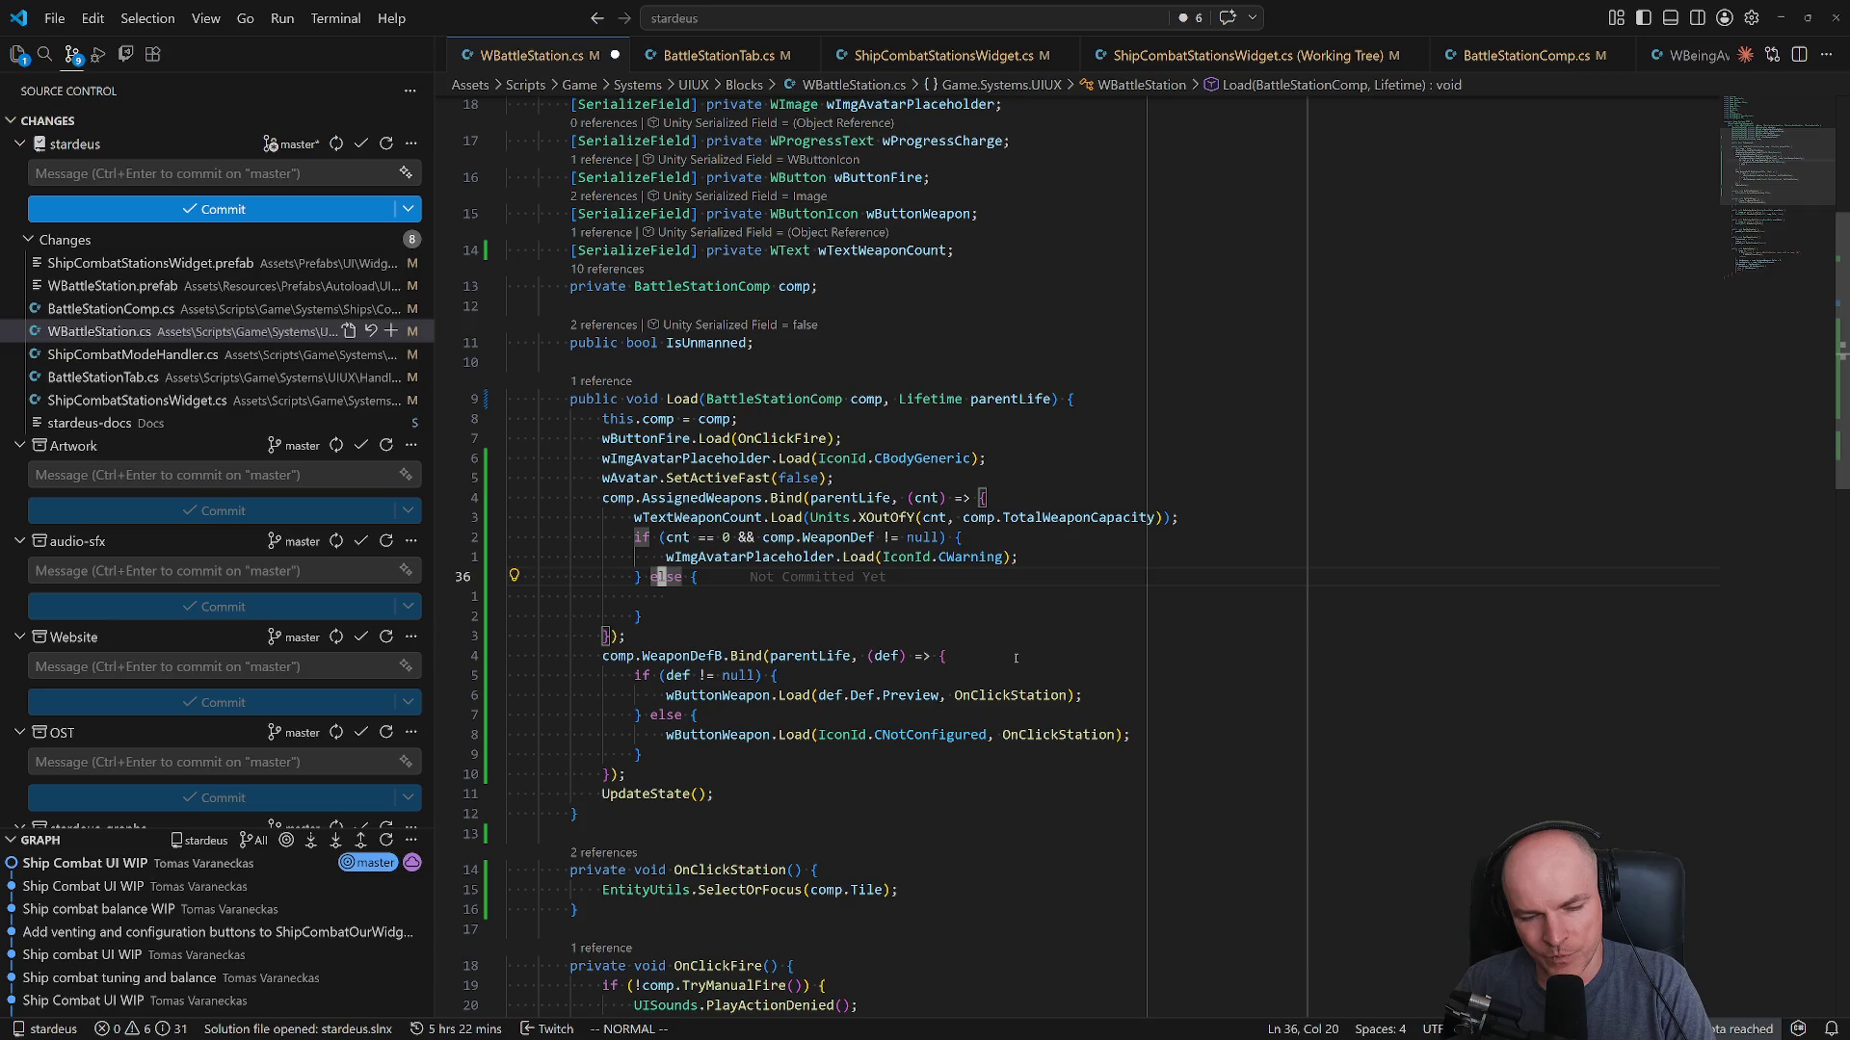
key("k")
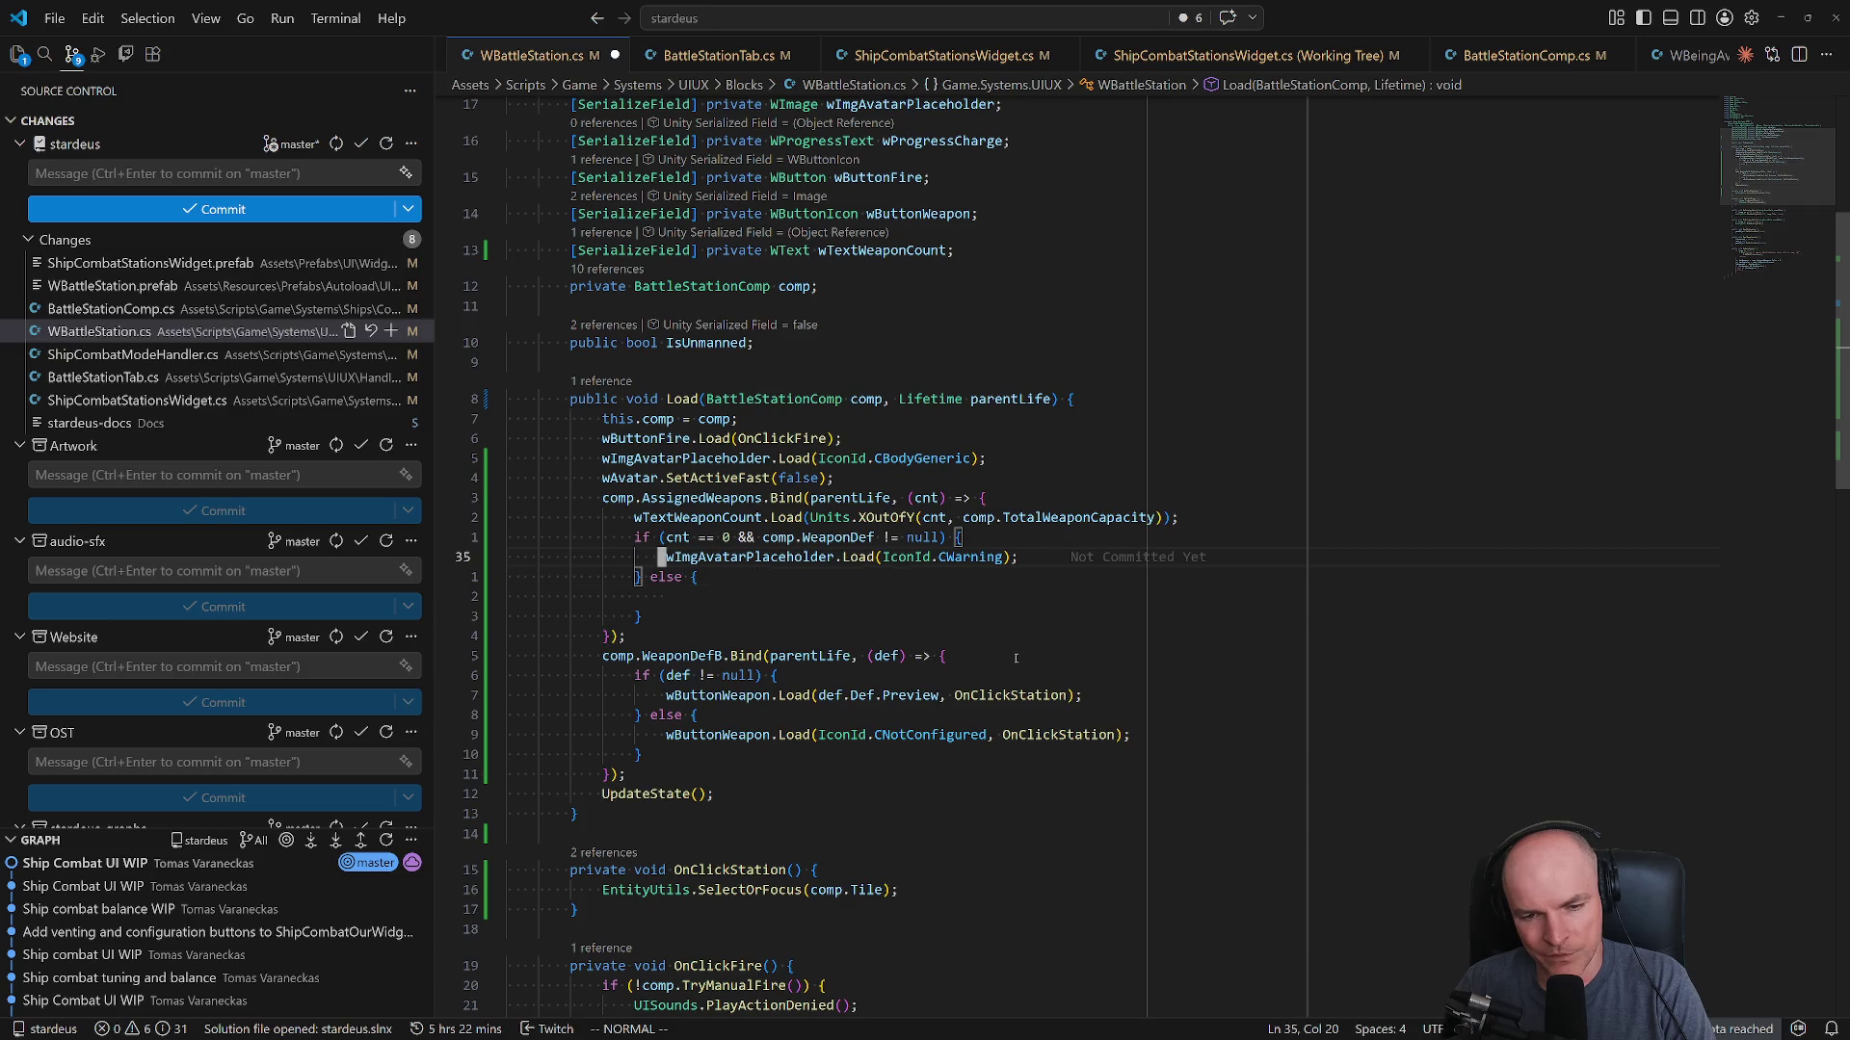
key("y")
key("y")
key("j")
key("p")
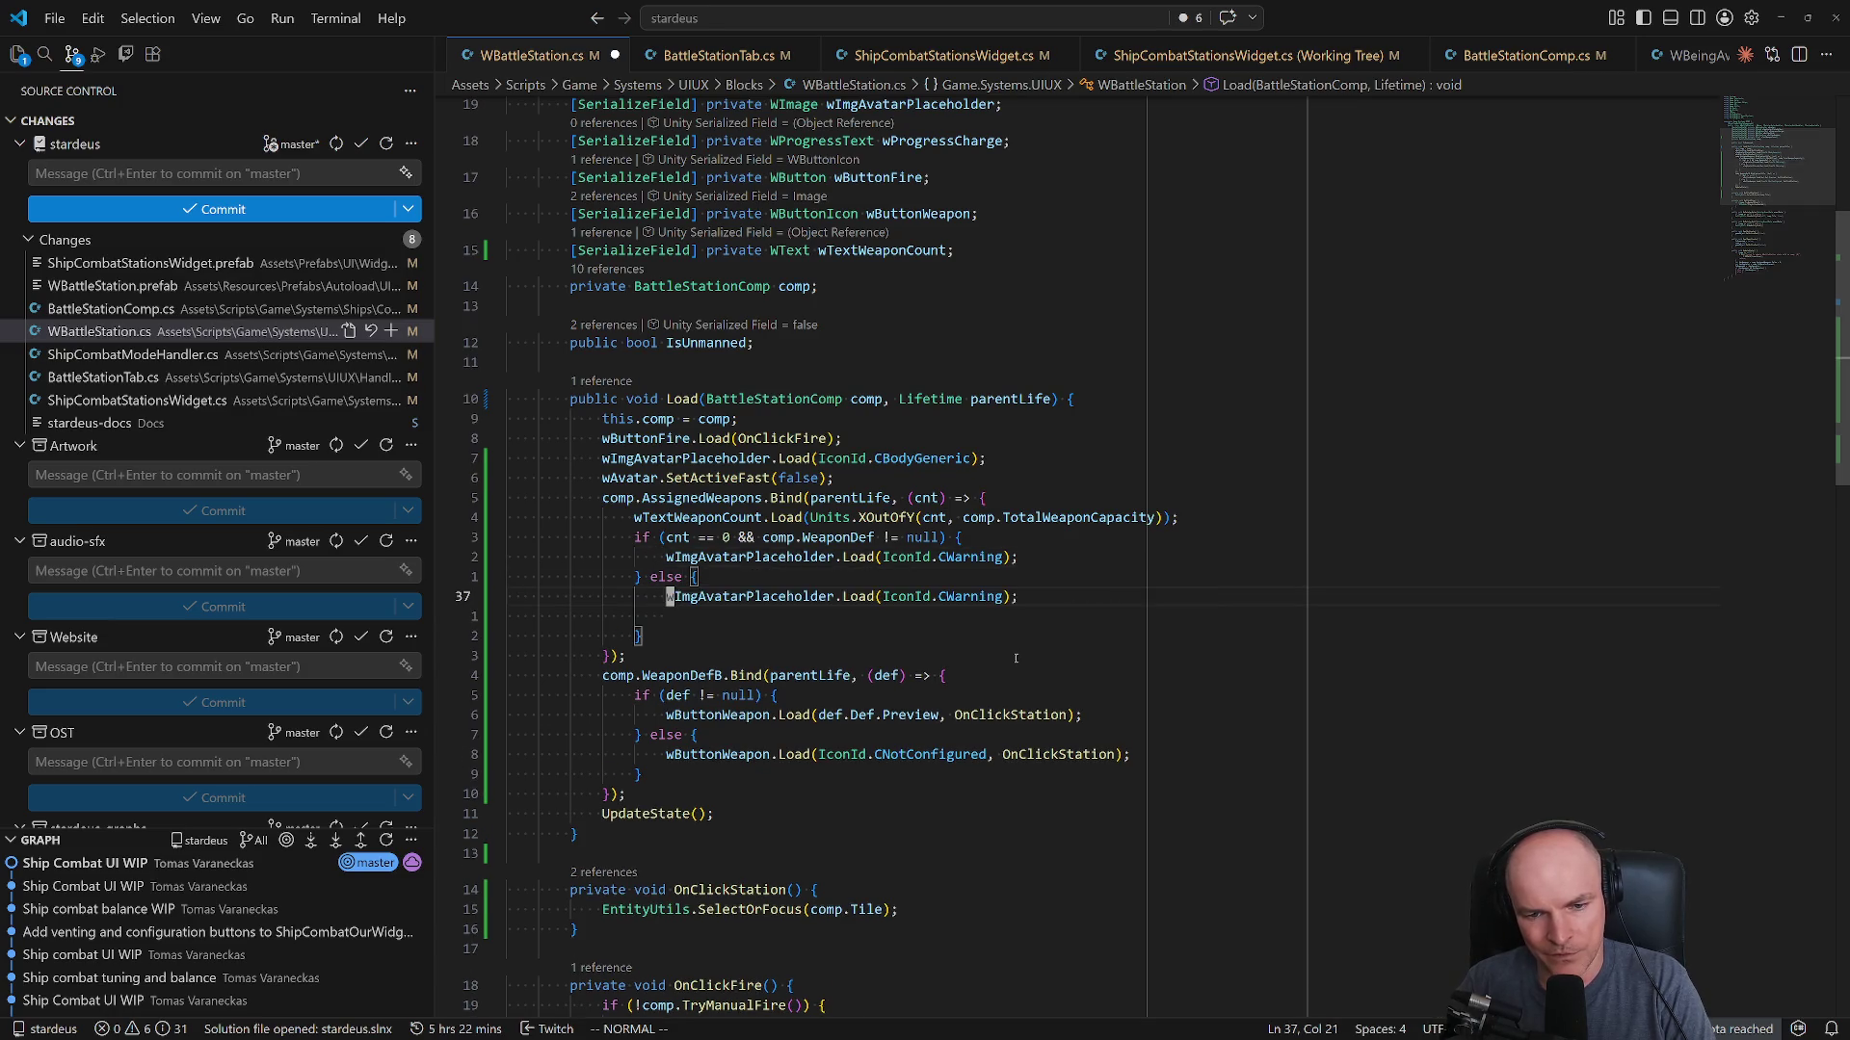
key("e")
key("w")
key("w")
key("w")
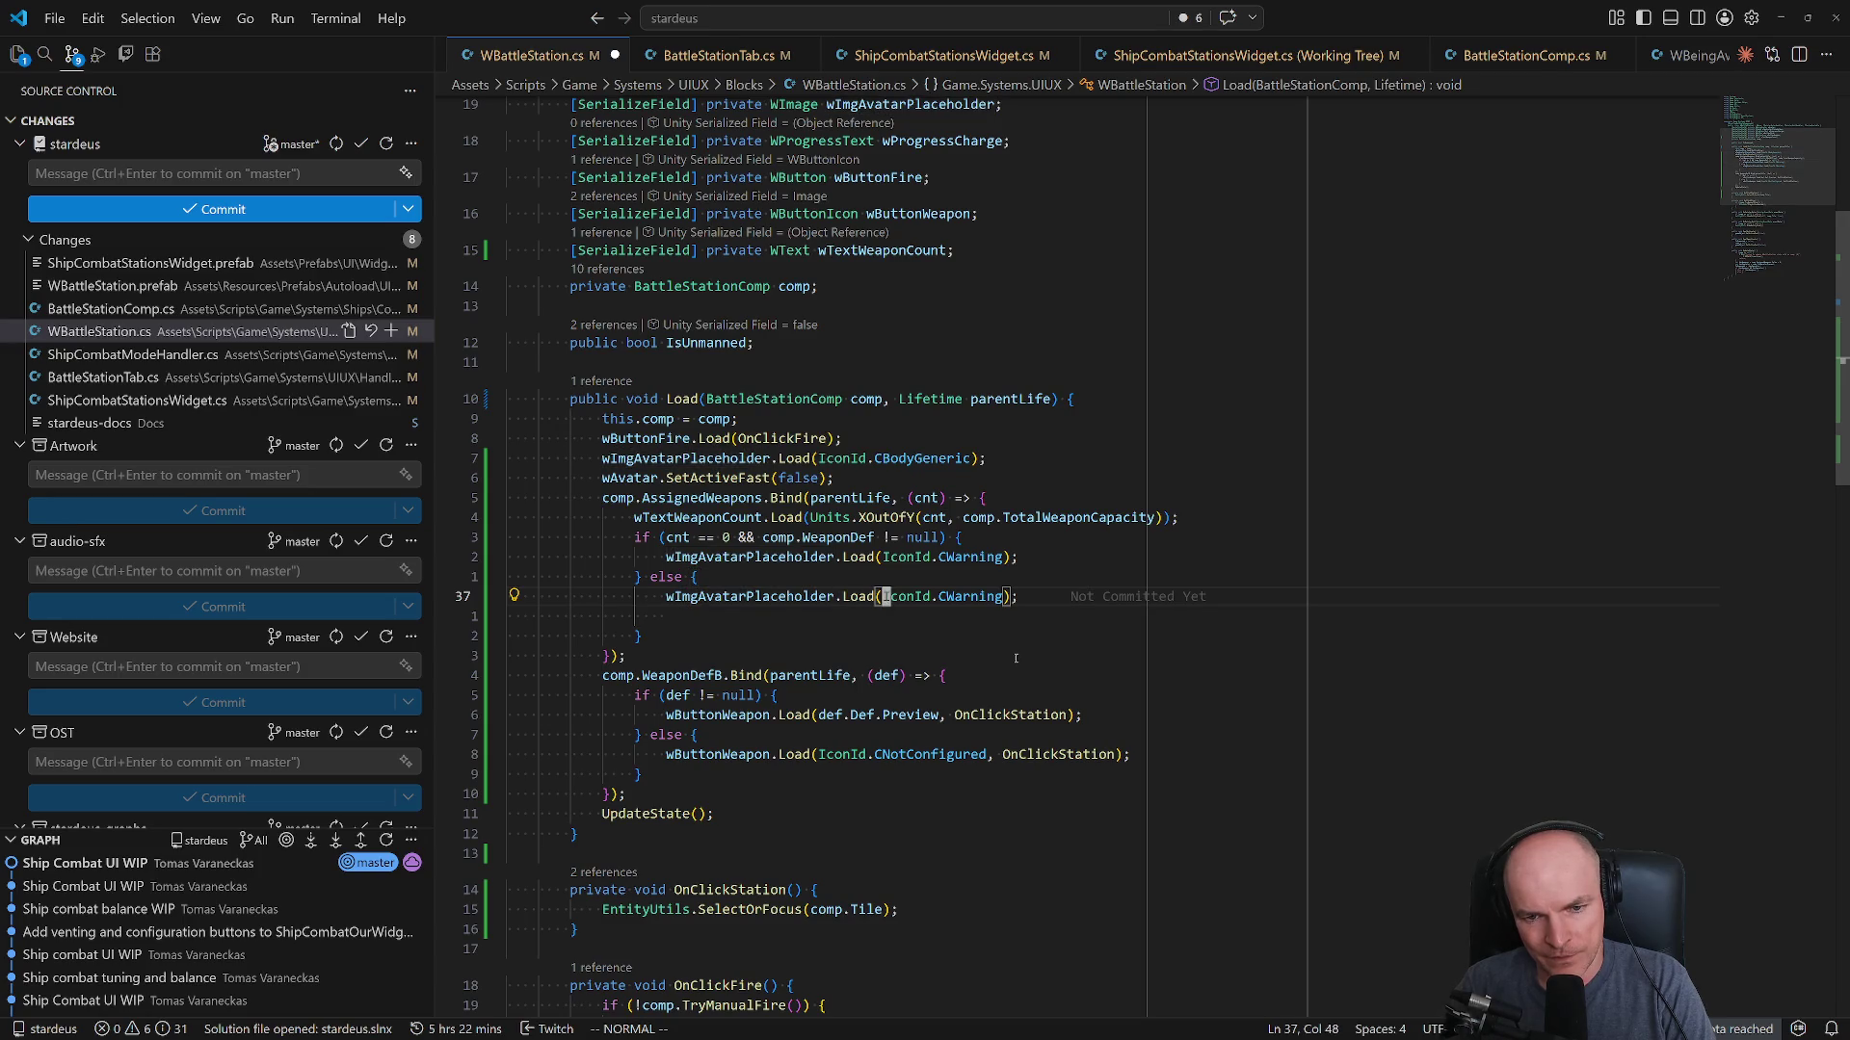
type("cw")
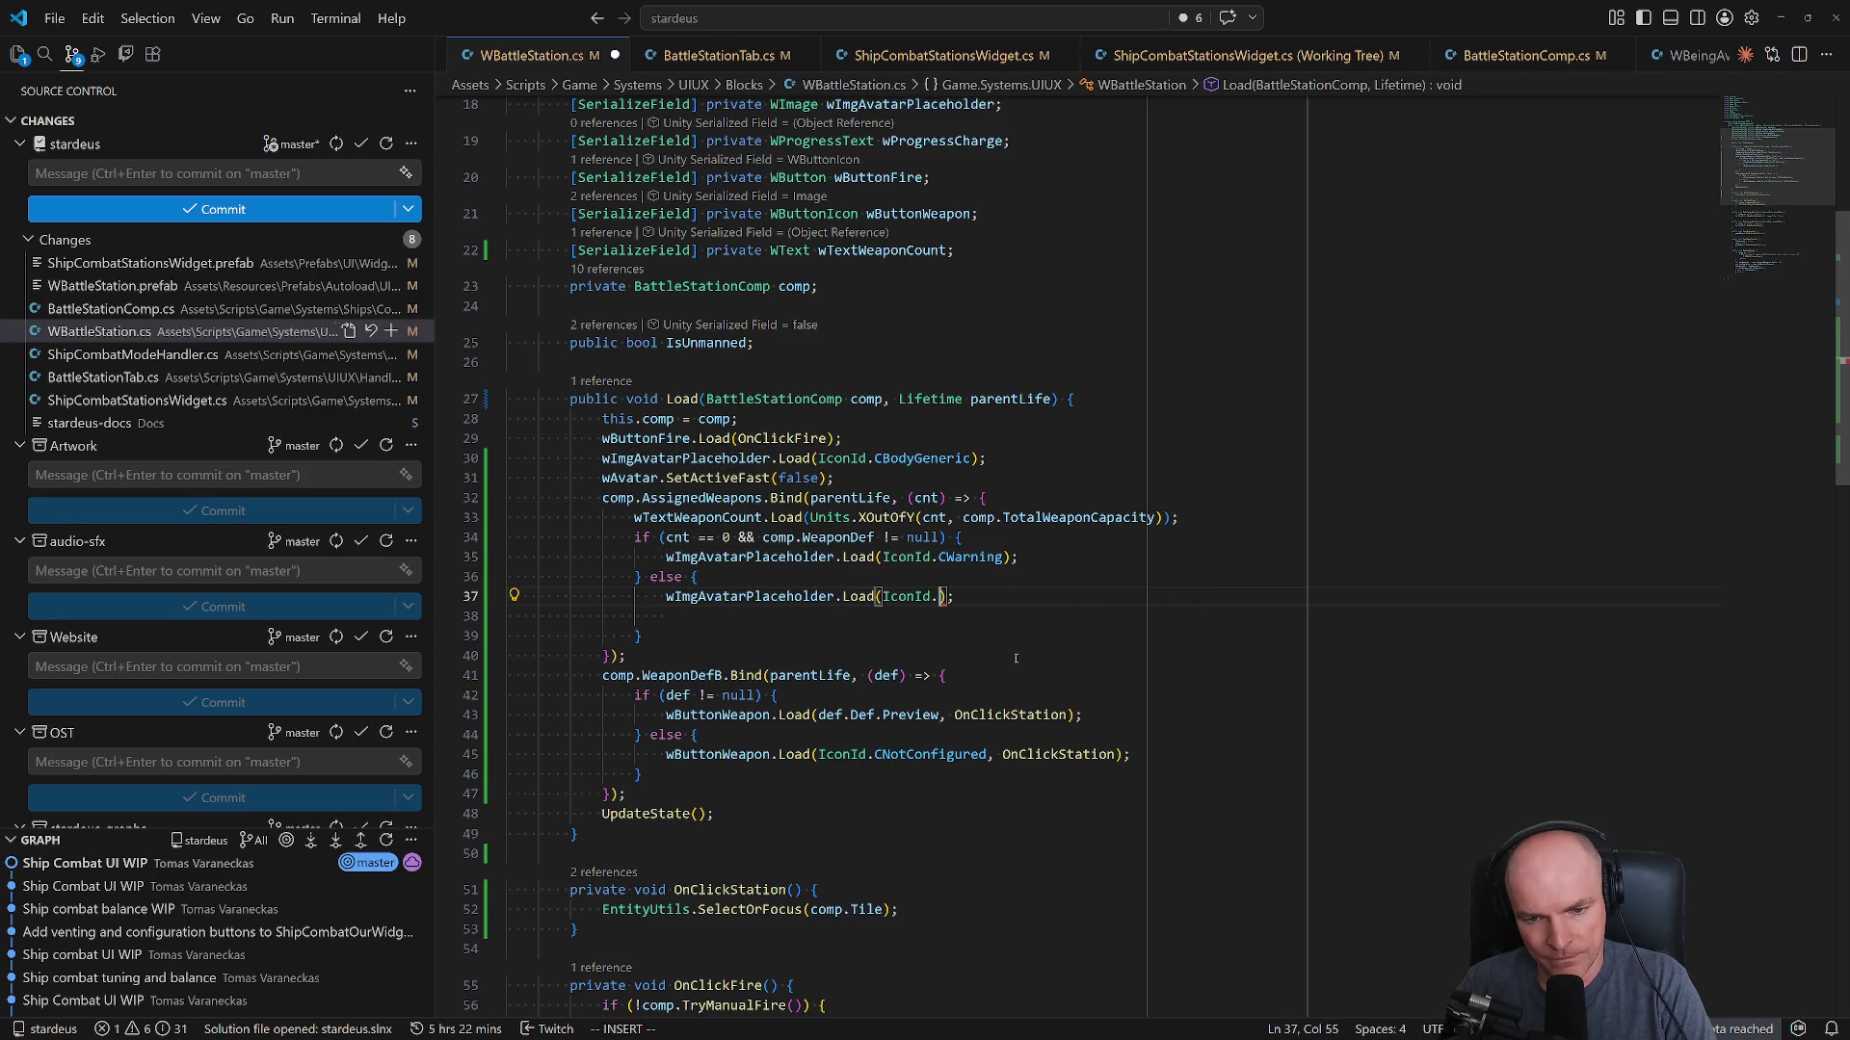
type("Cbody")
key("Down")
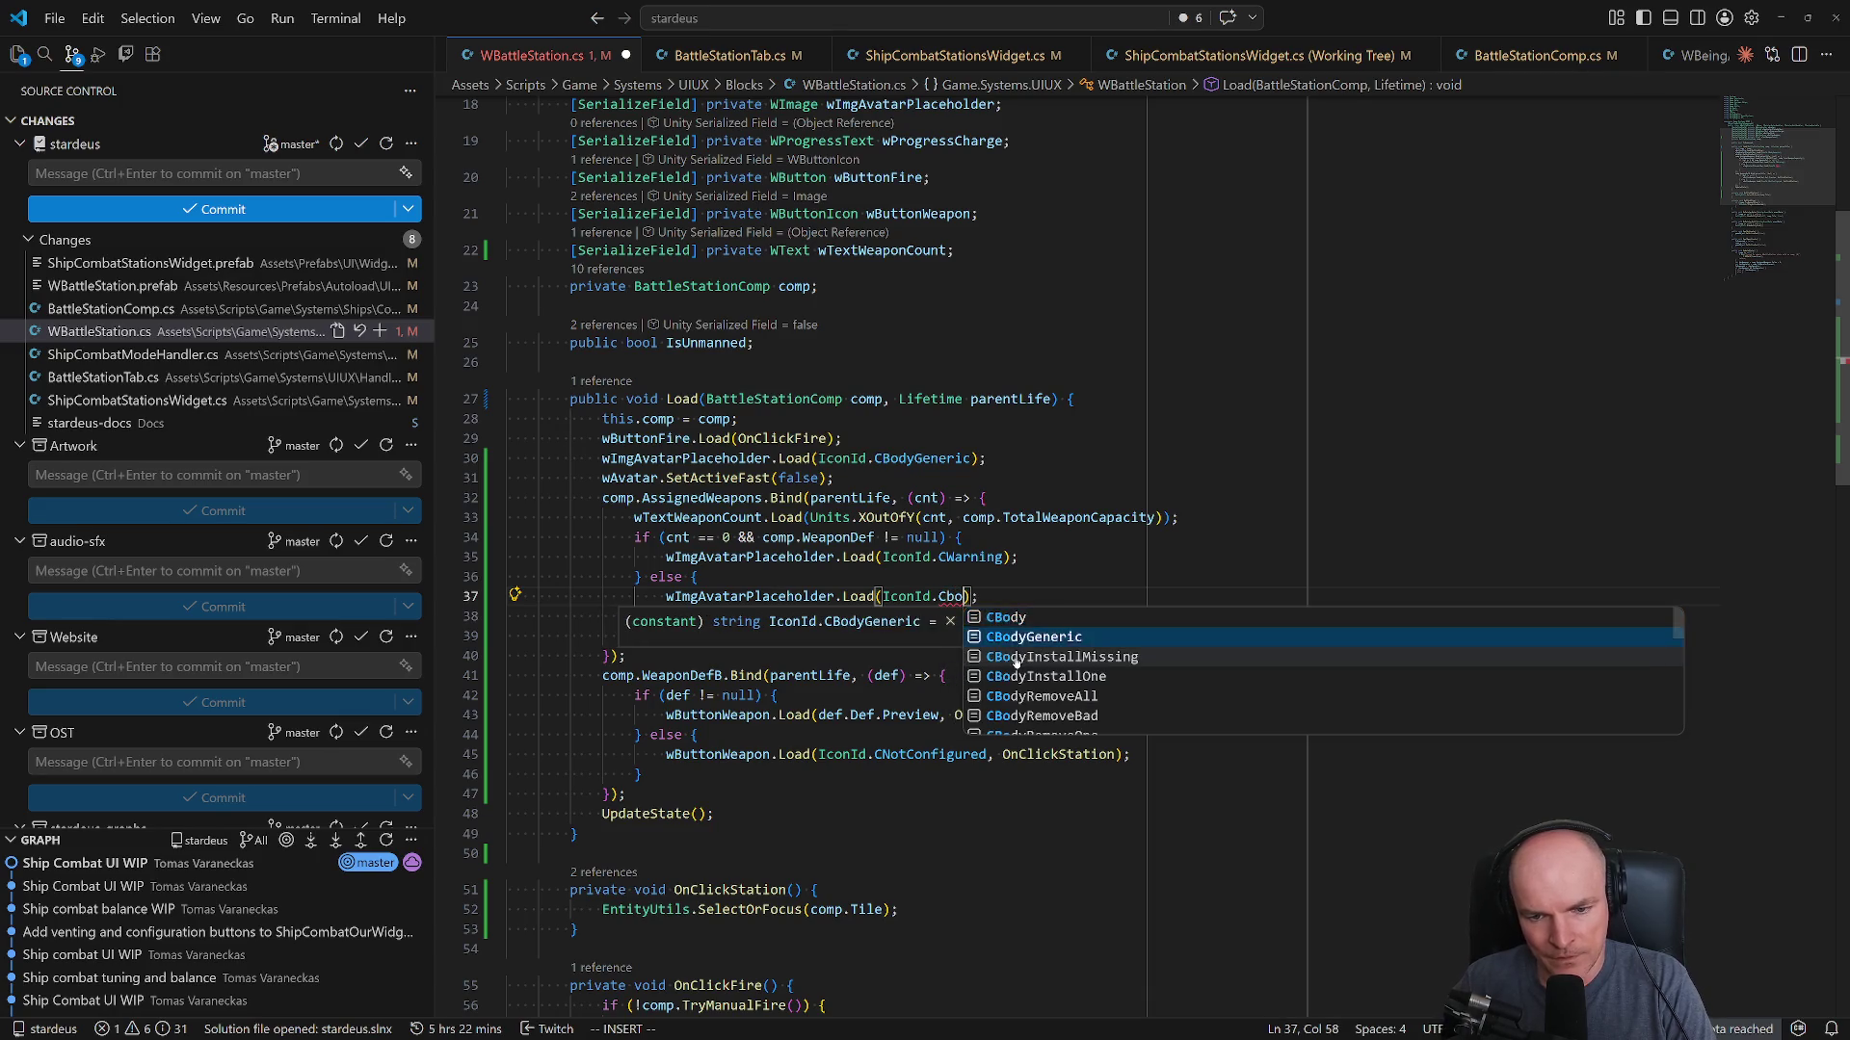
key("Return")
key("Escape")
key("j")
key("d")
key("d")
Comment out the original CBodyGeneric Load line, save WBattleStation.cs and switch to Unity.
key("k")
key("k")
key("k")
key("w")
key("k")
key("k")
key("ctrl+slash")
key("ctrl+s")
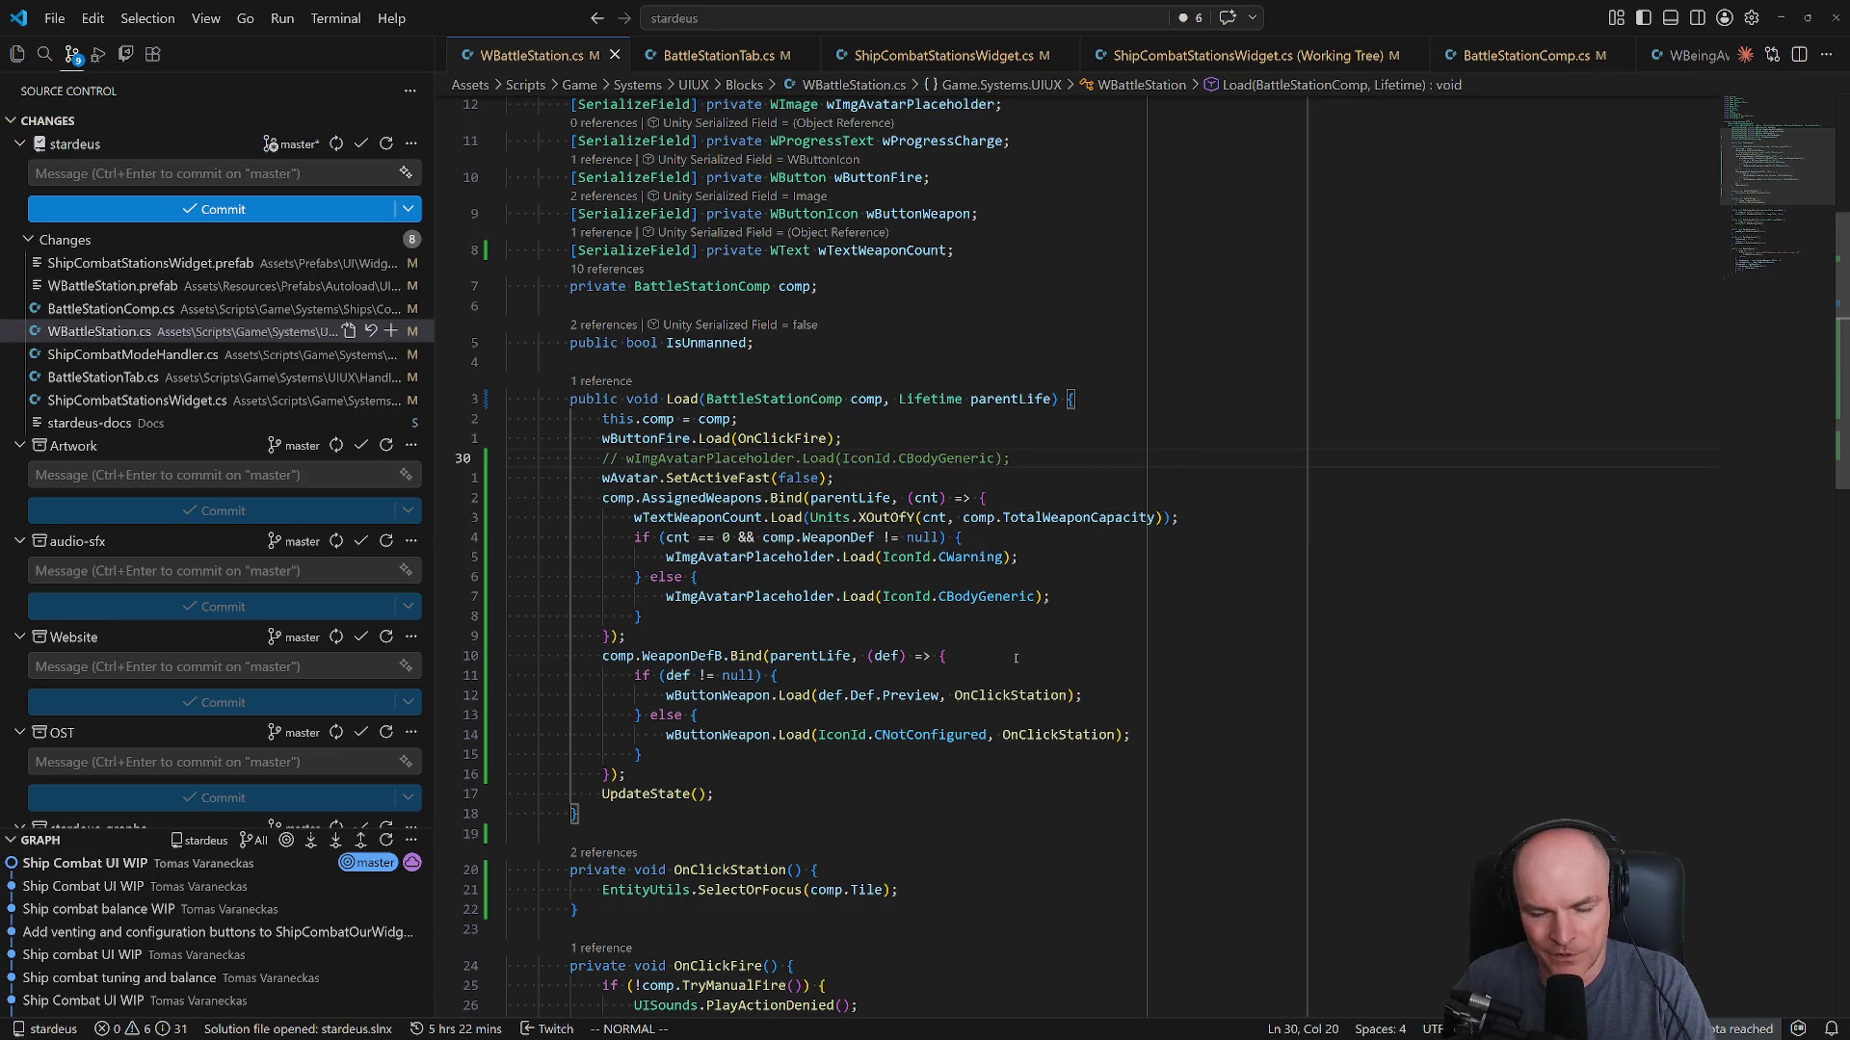
key("alt+Tab")
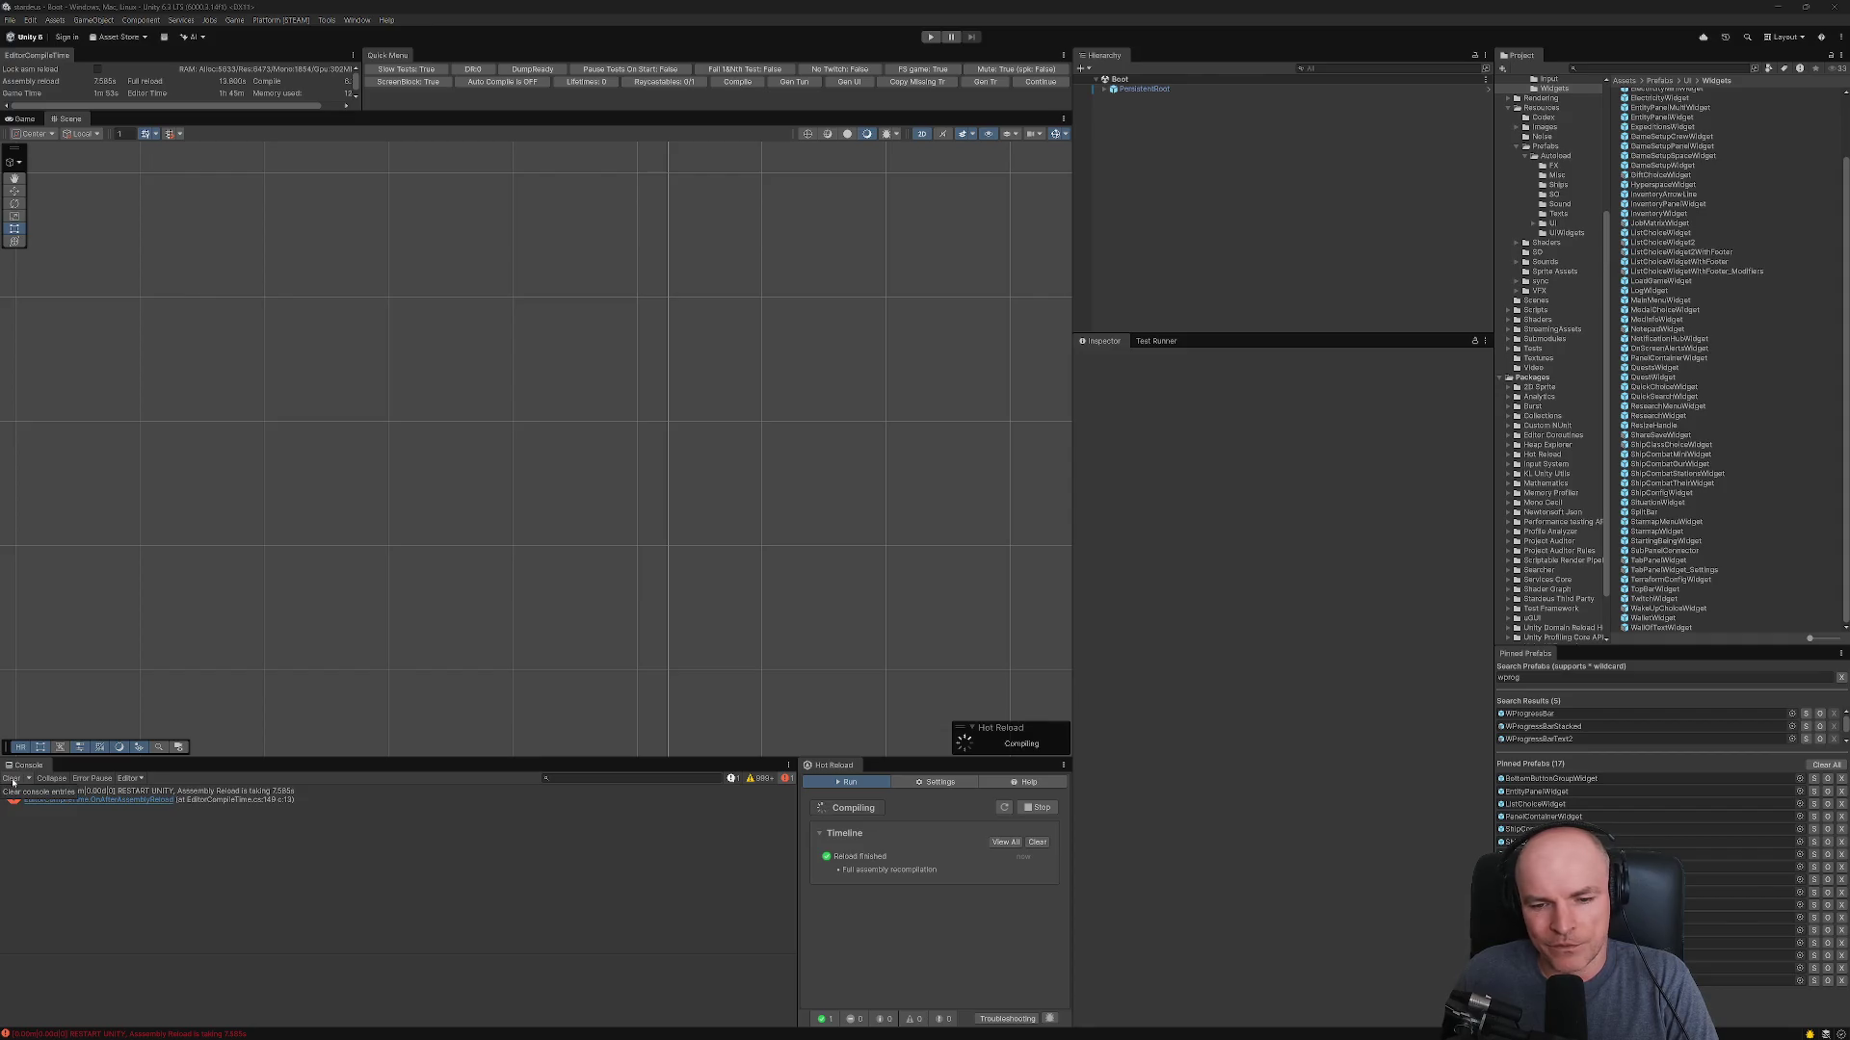
Clear the assembly reload messages from the Unity Console while Hot Reload compiles.
left_click(12, 780)
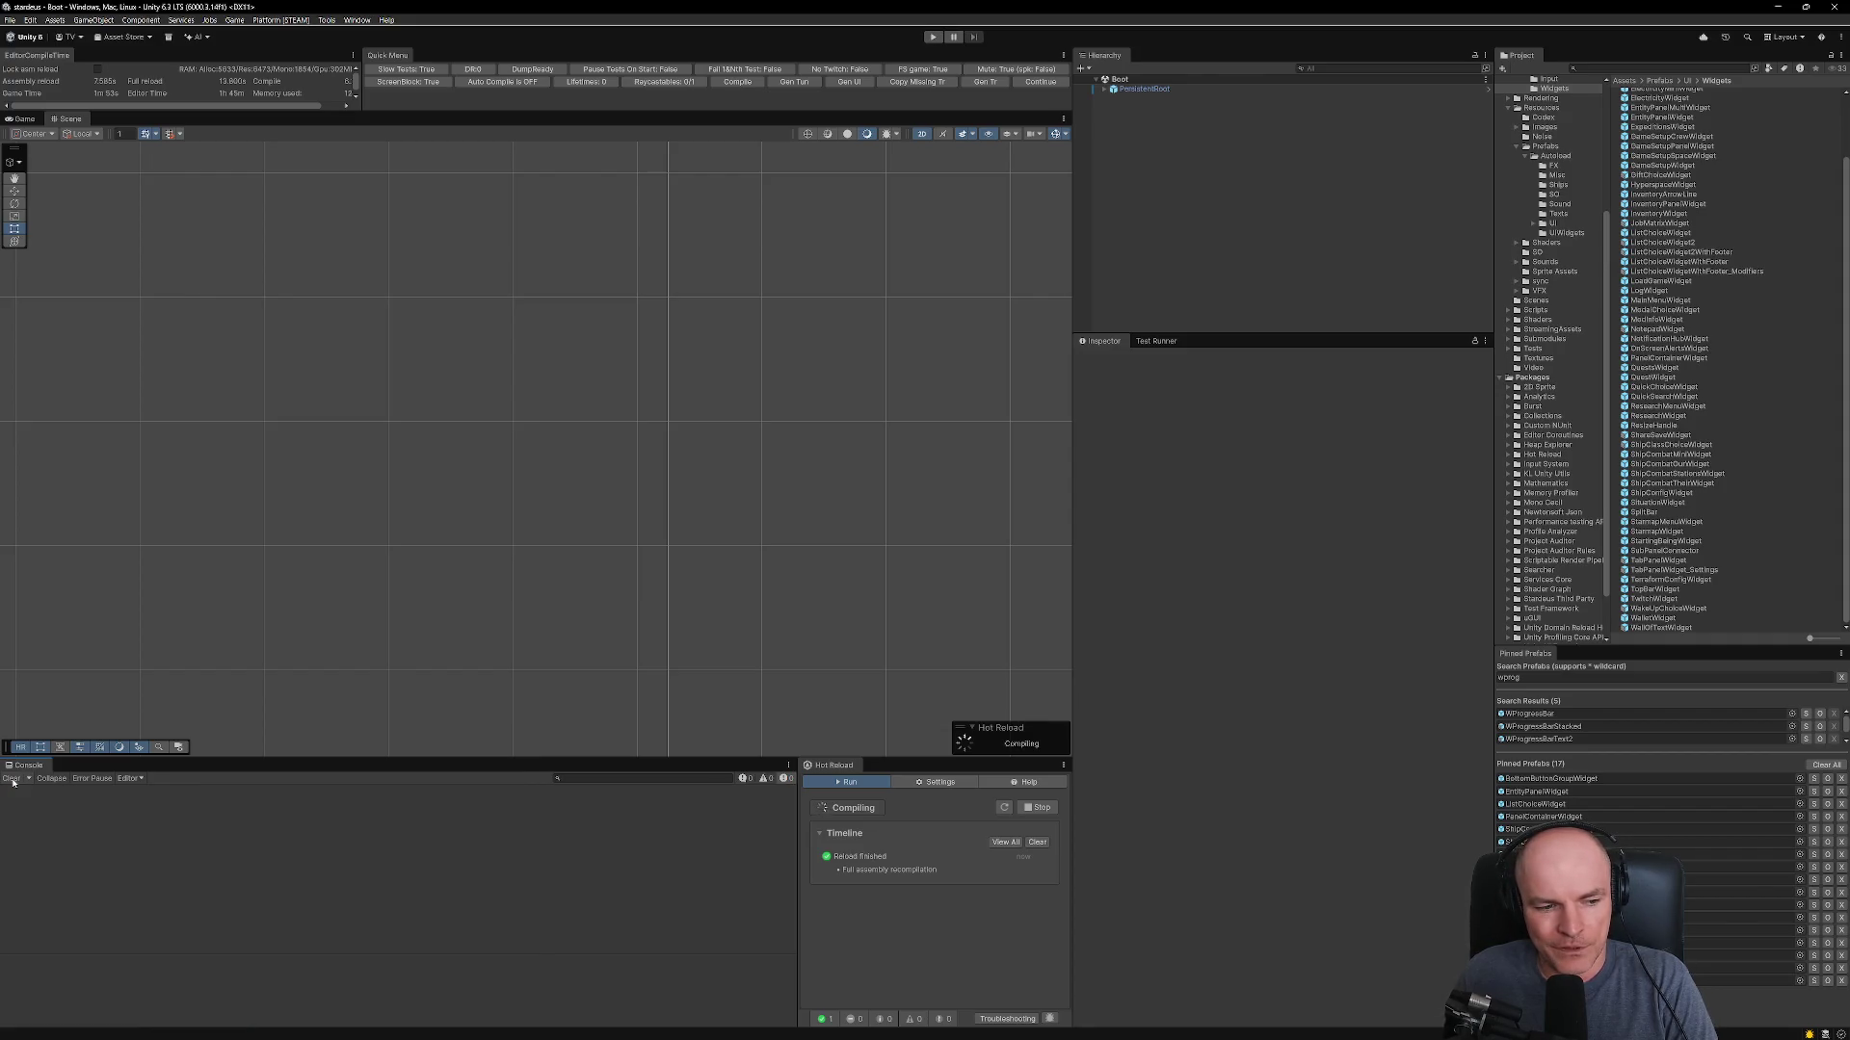